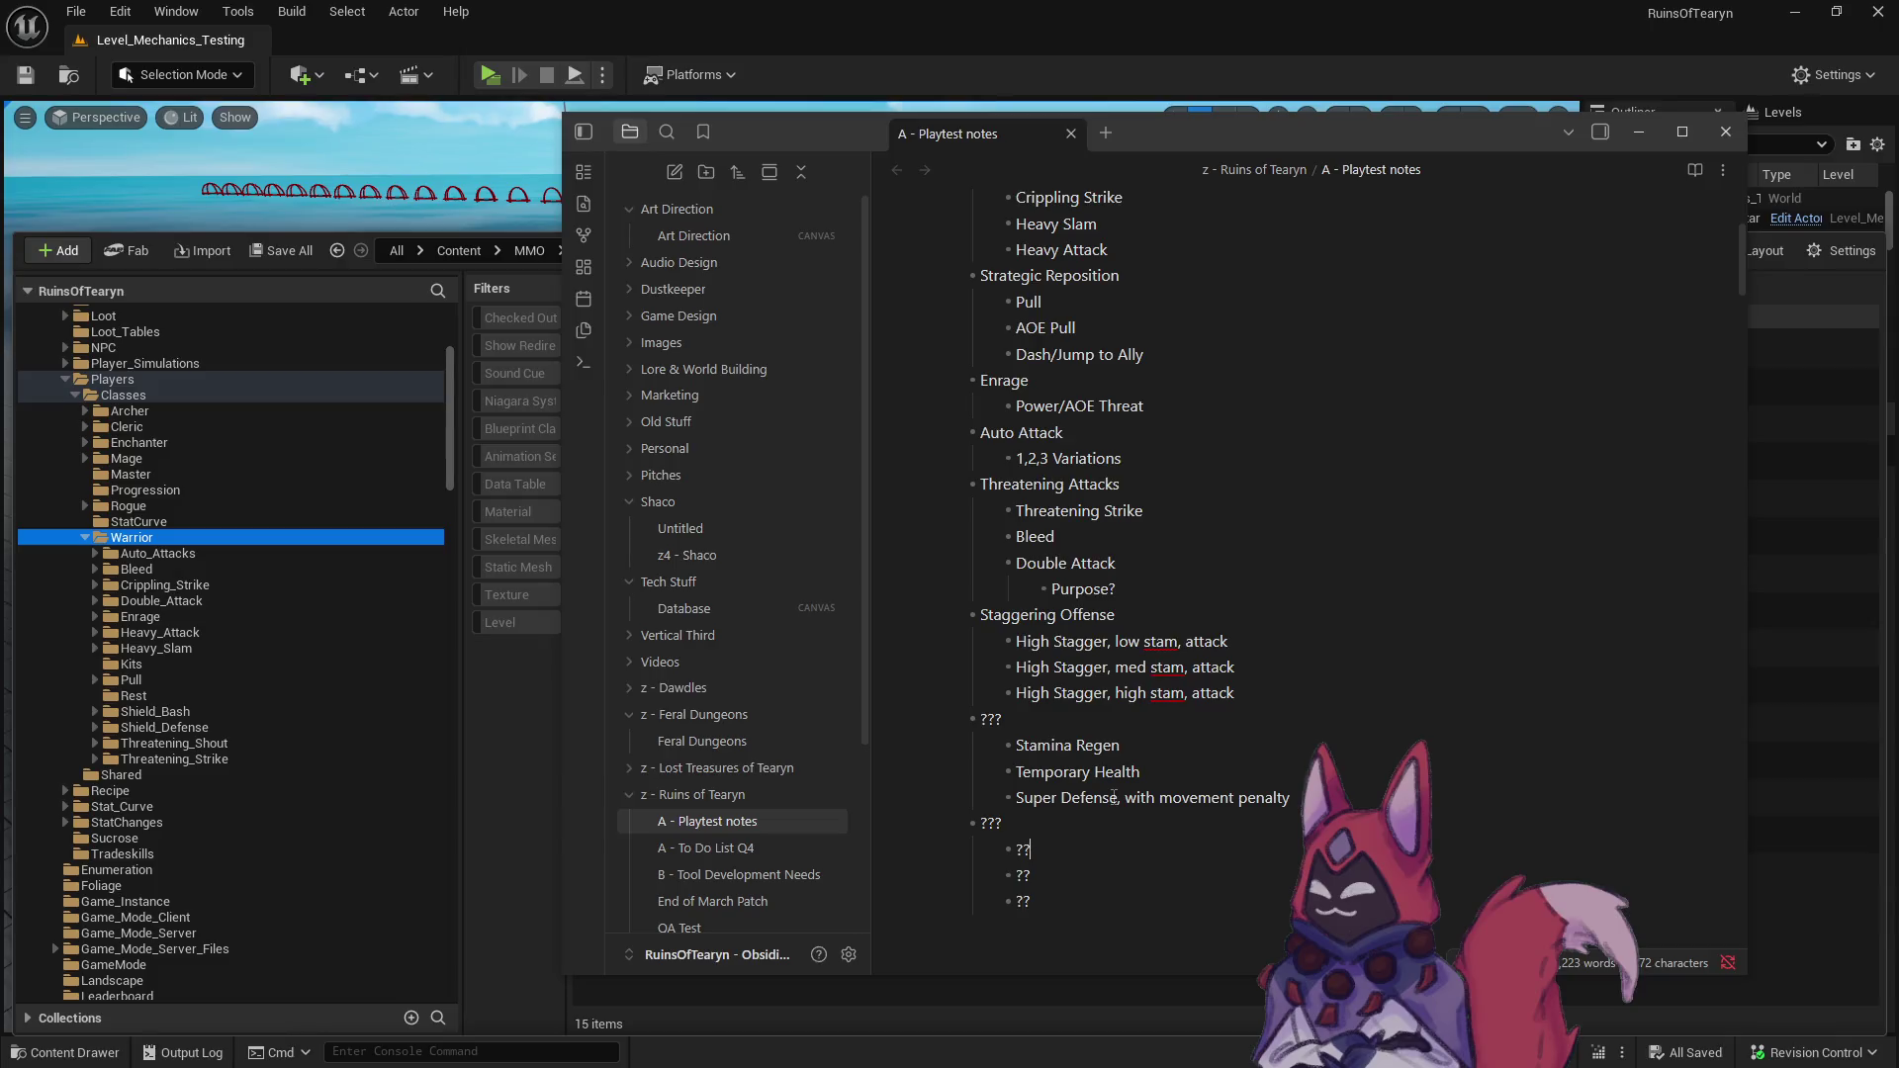
# - Tag Heavy Attack as '(Slower Attacks)' and Threatening Attacks as '(Fast Attacks)'
pyautogui.scroll(-1, 1112, 797)
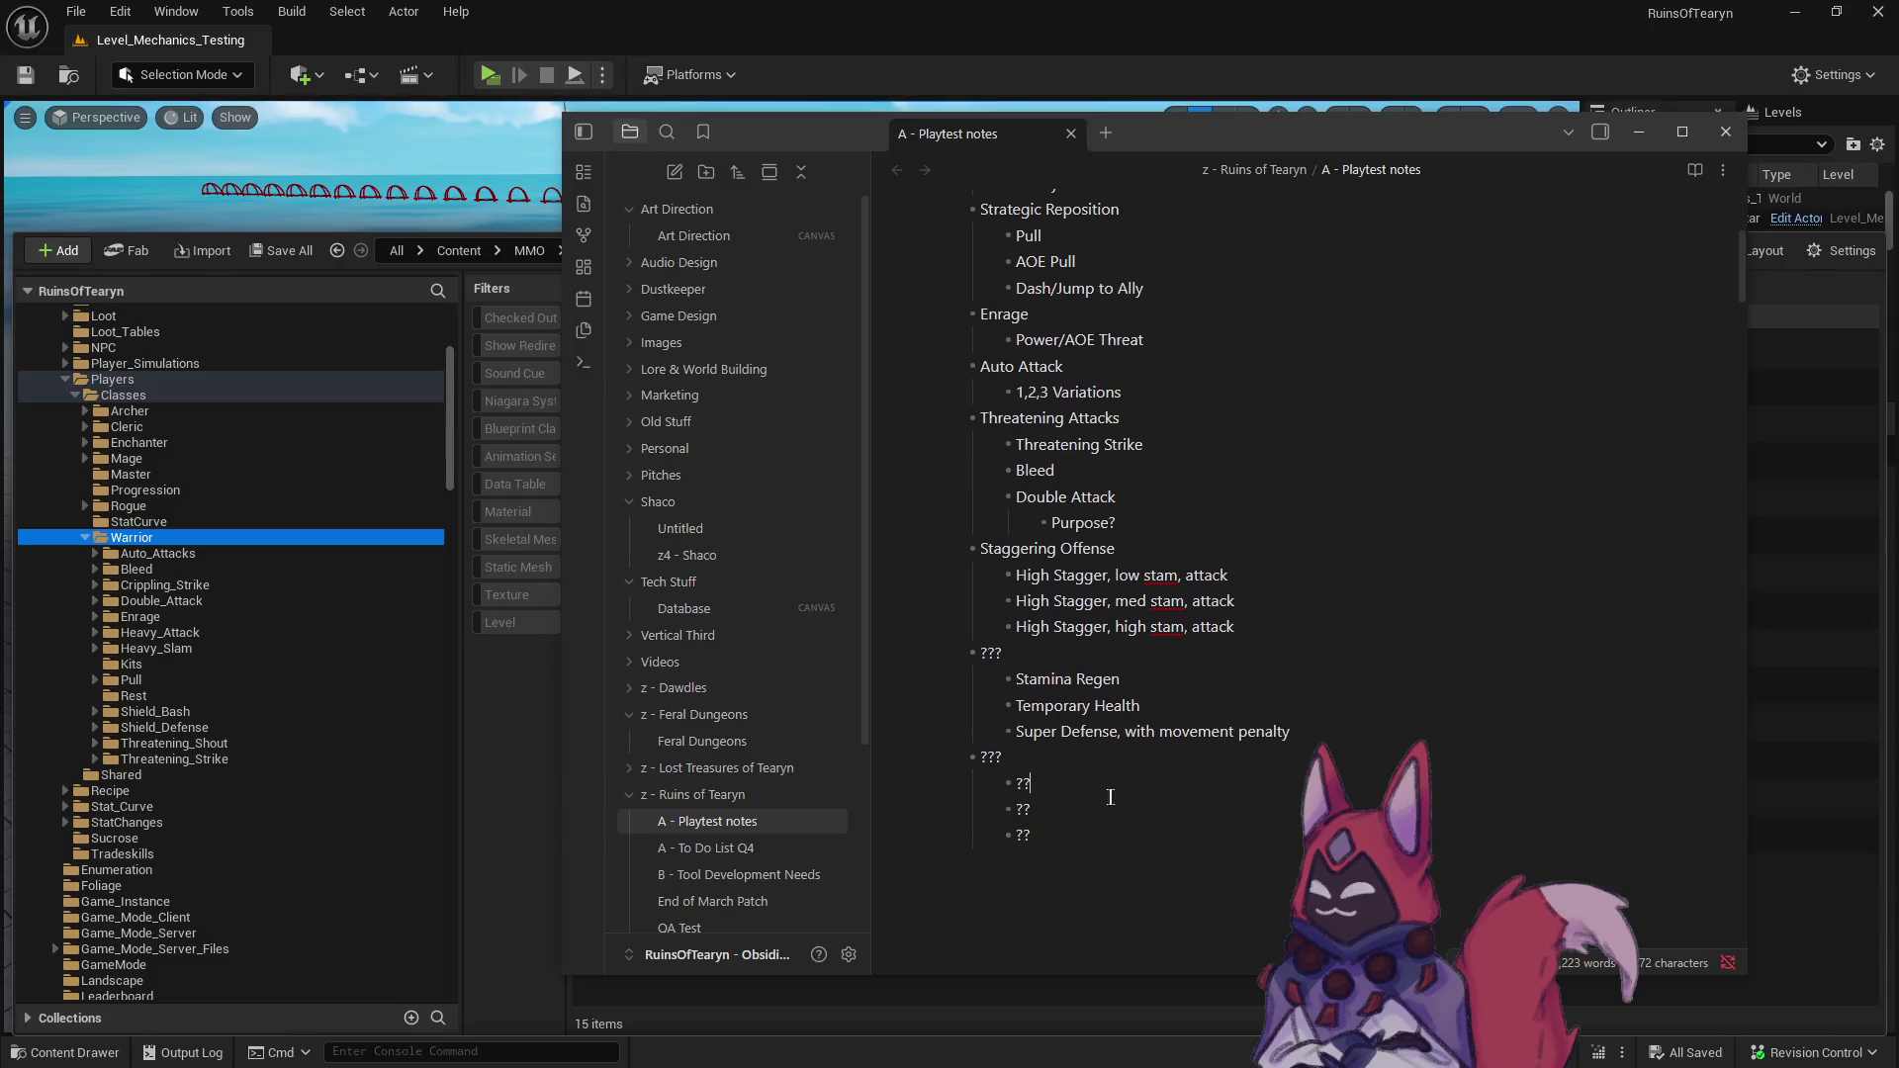
pyautogui.click(1076, 813)
pyautogui.scroll(4, 1080, 791)
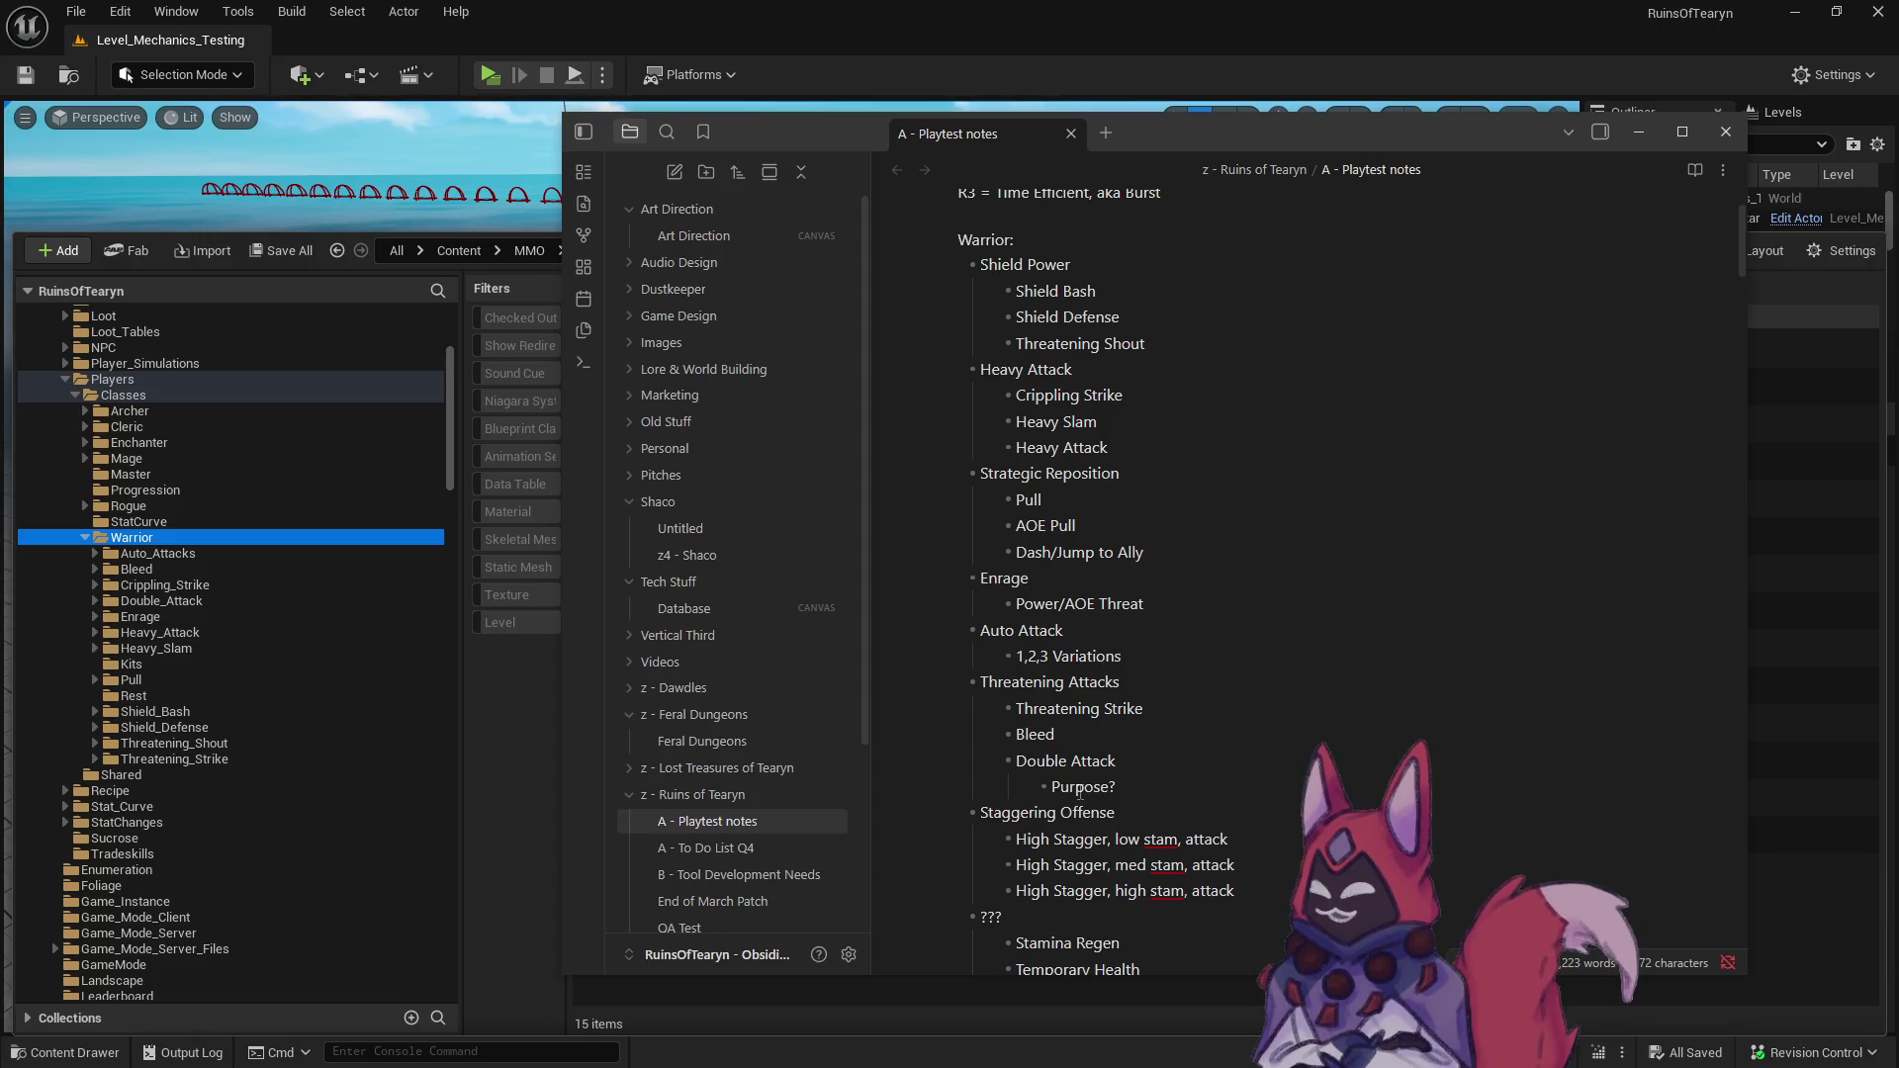
pyautogui.click(1162, 362)
pyautogui.write('(Slowe')
pyautogui.write('r Attacks')
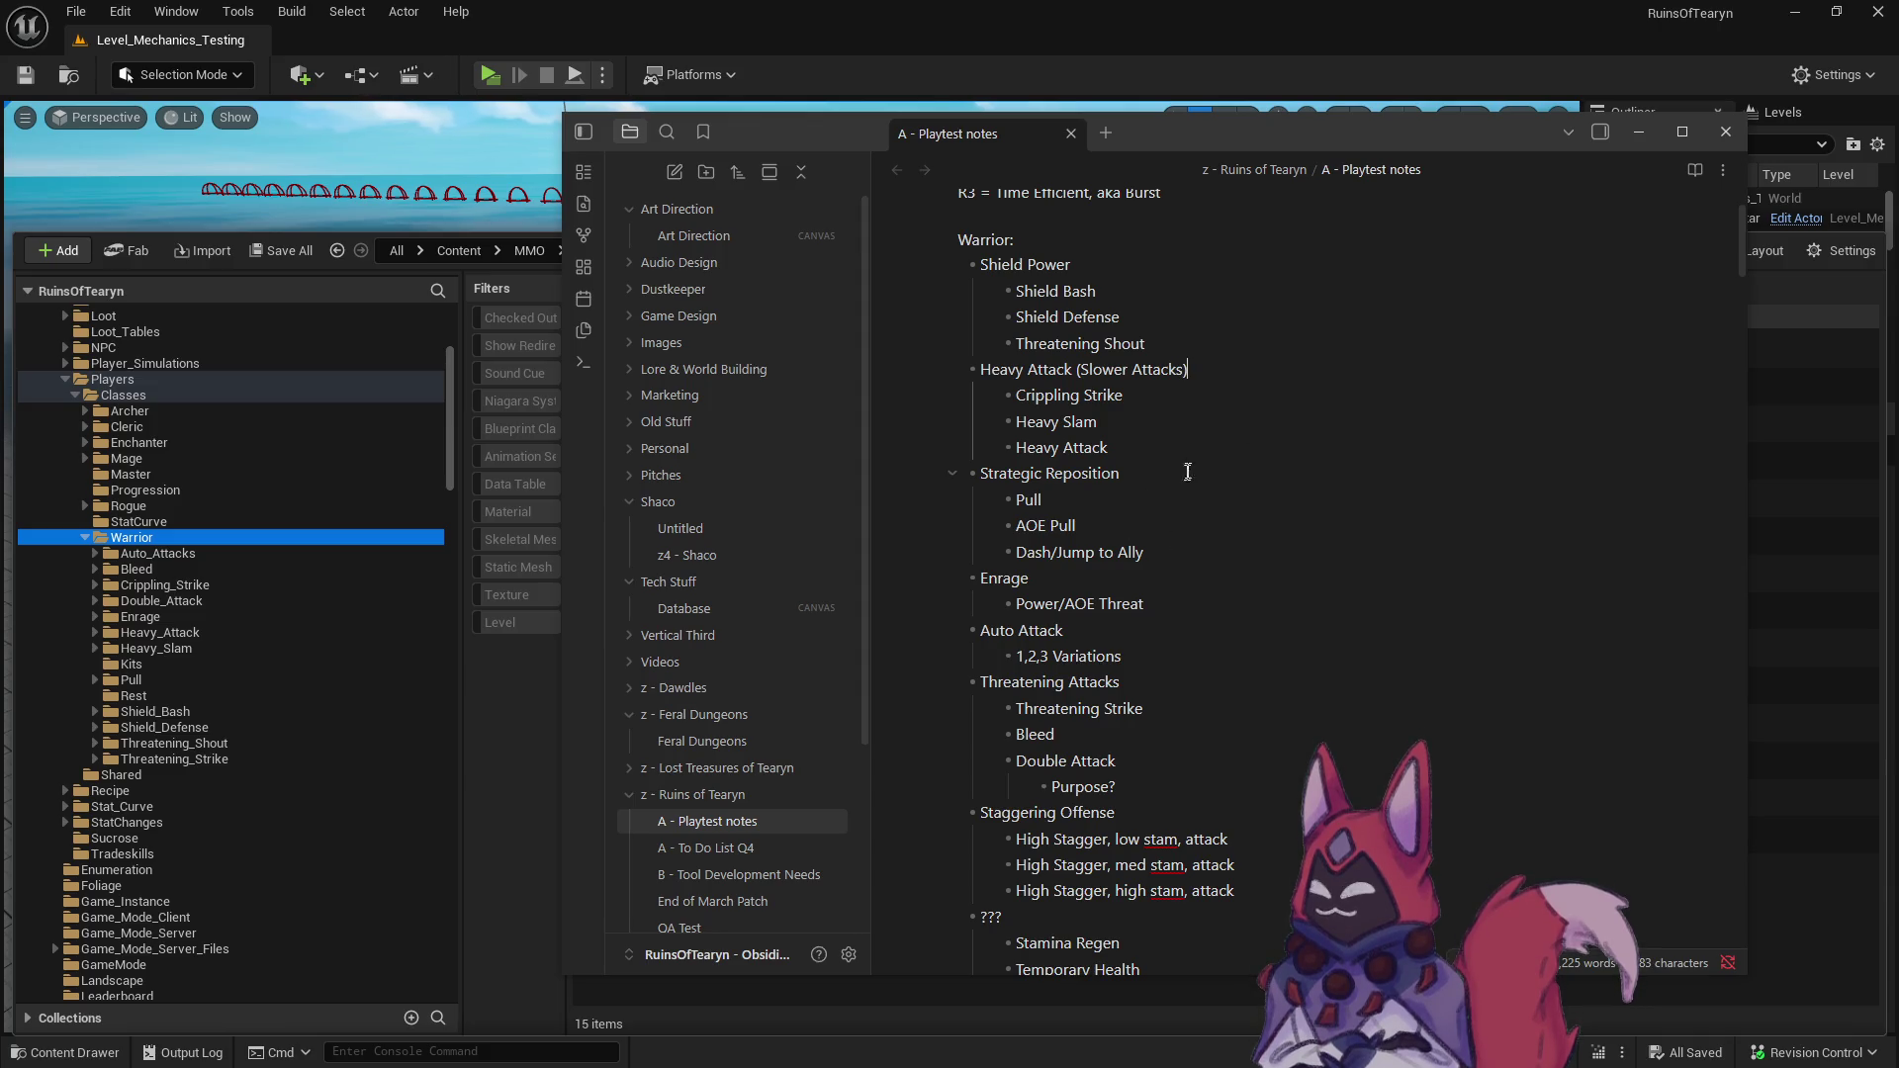
pyautogui.click(1183, 684)
pyautogui.write('(Fast Attacks)')
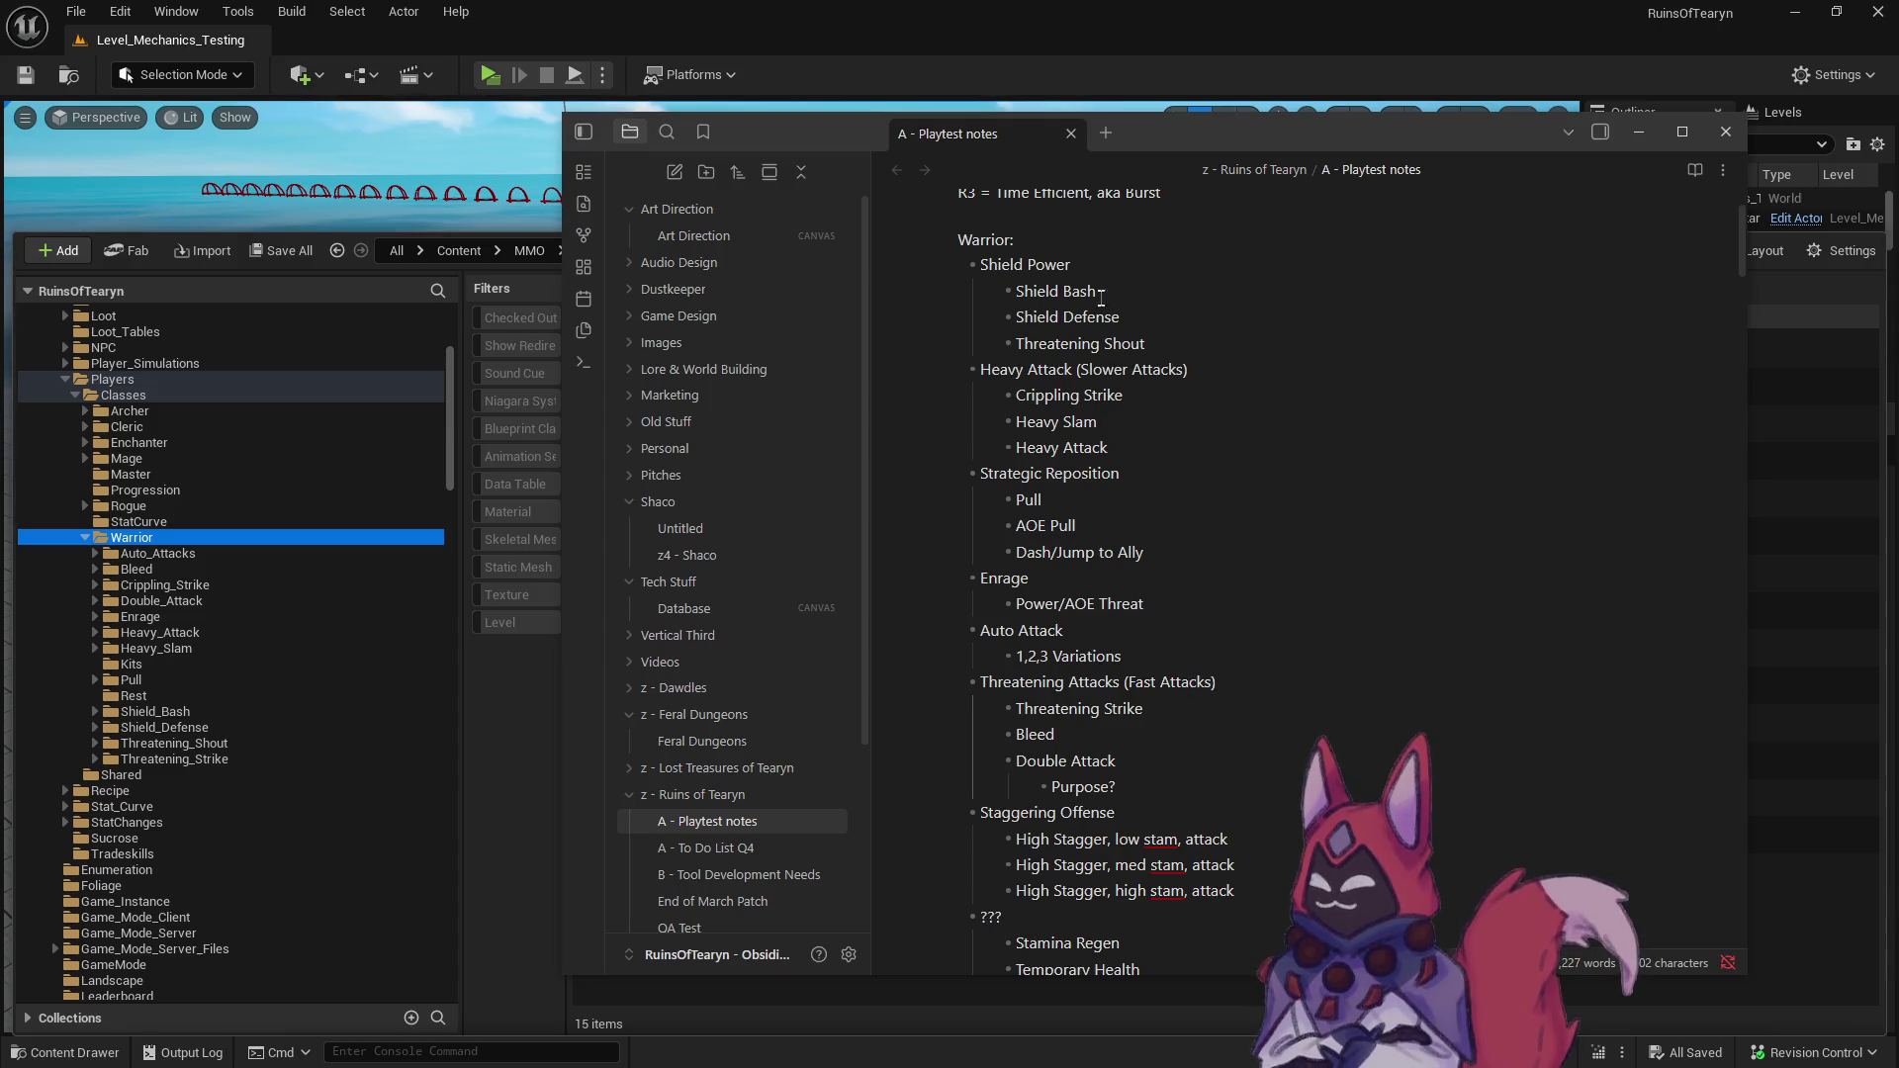
# - Tag the Shield Power heading as '(Medium Speed)'
pyautogui.click(1146, 264)
pyautogui.write('(Medium')
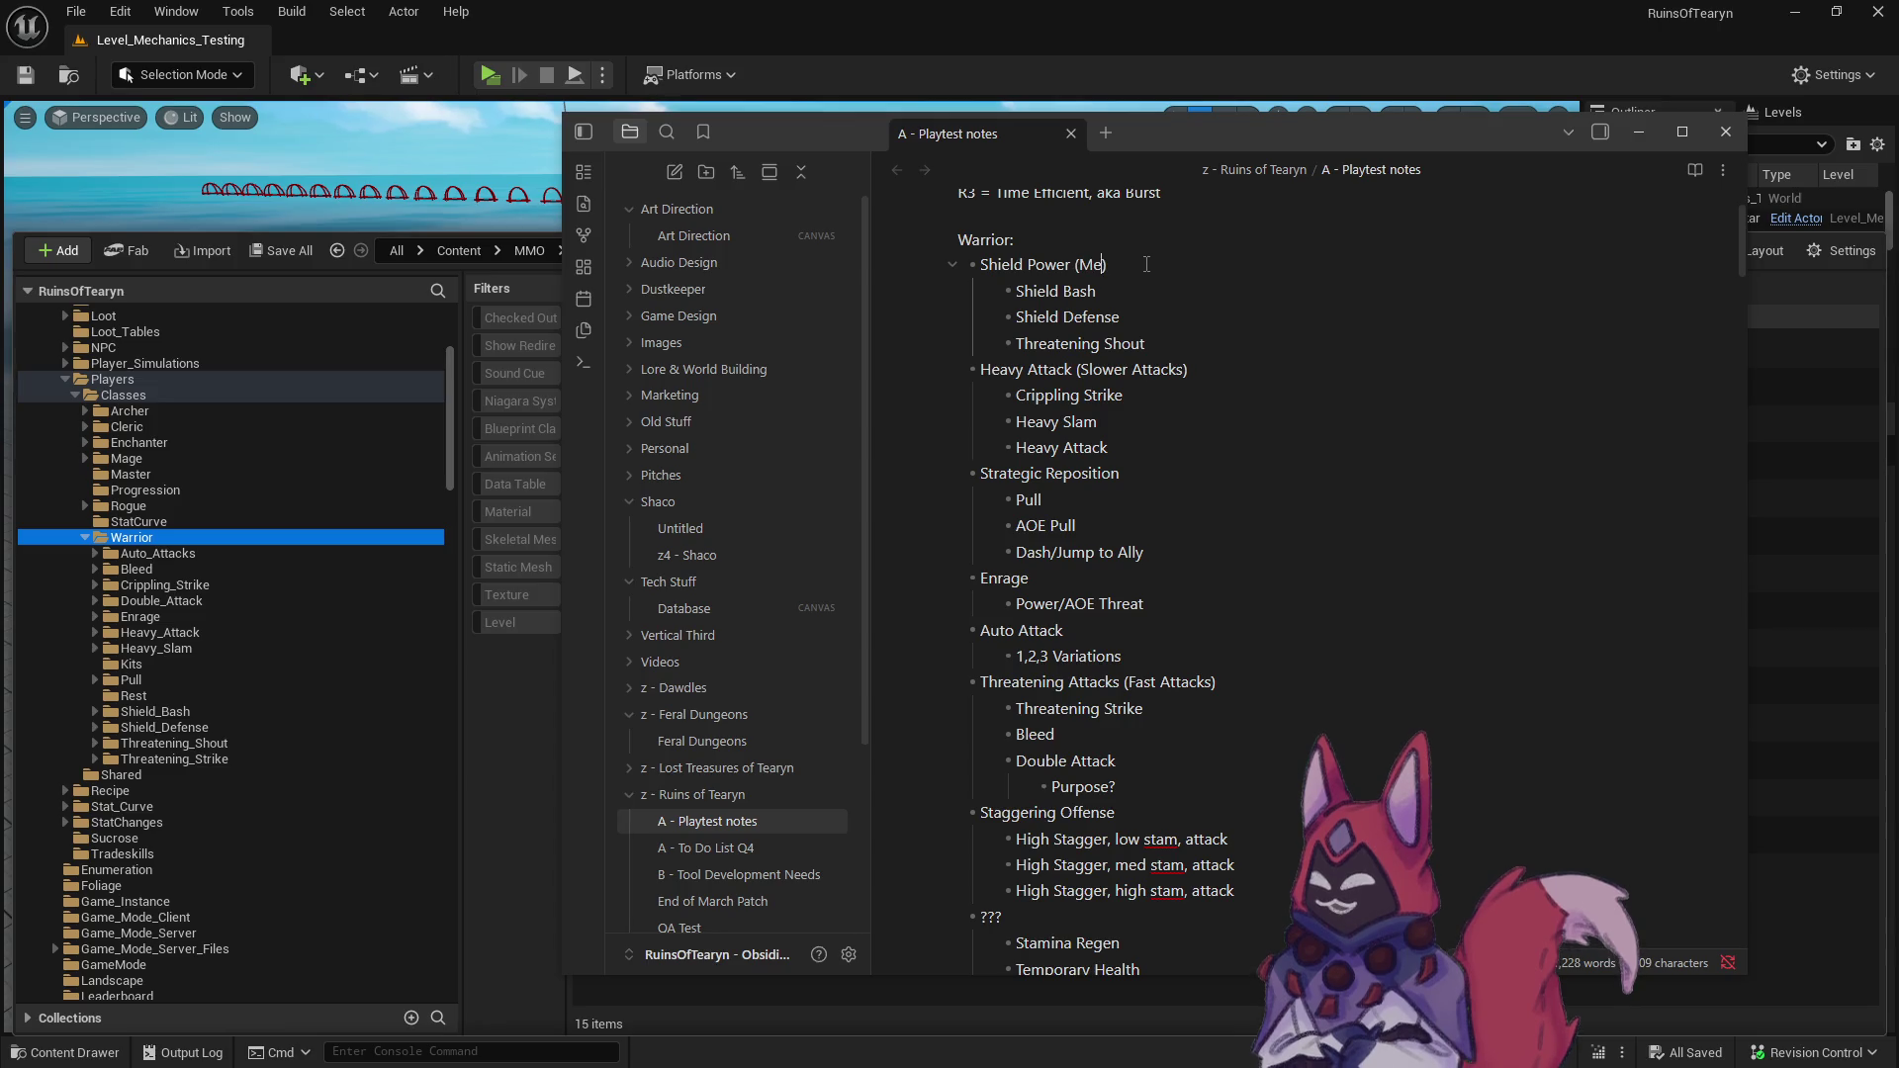
pyautogui.write(' Speed')
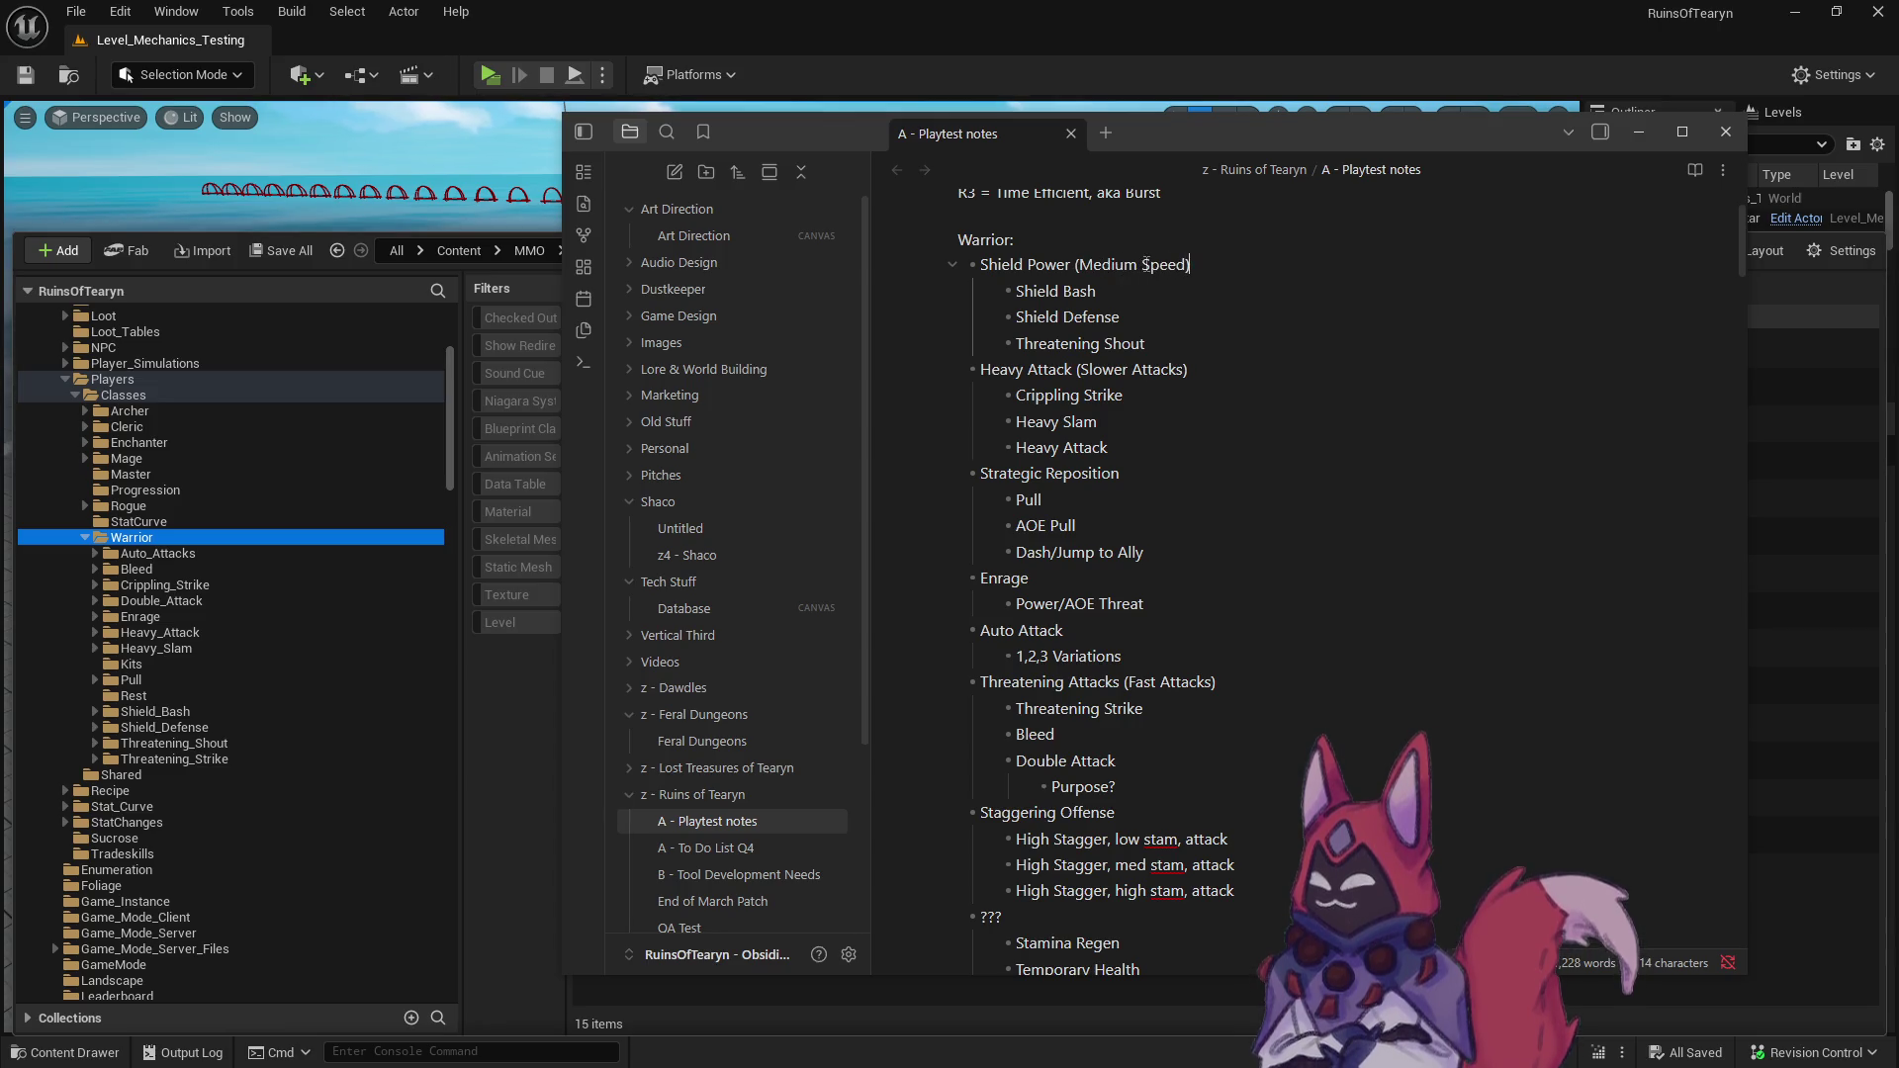
pyautogui.click(1271, 552)
pyautogui.click(1148, 656)
pyautogui.scroll(-2, 1154, 703)
pyautogui.scroll(-1, 1153, 702)
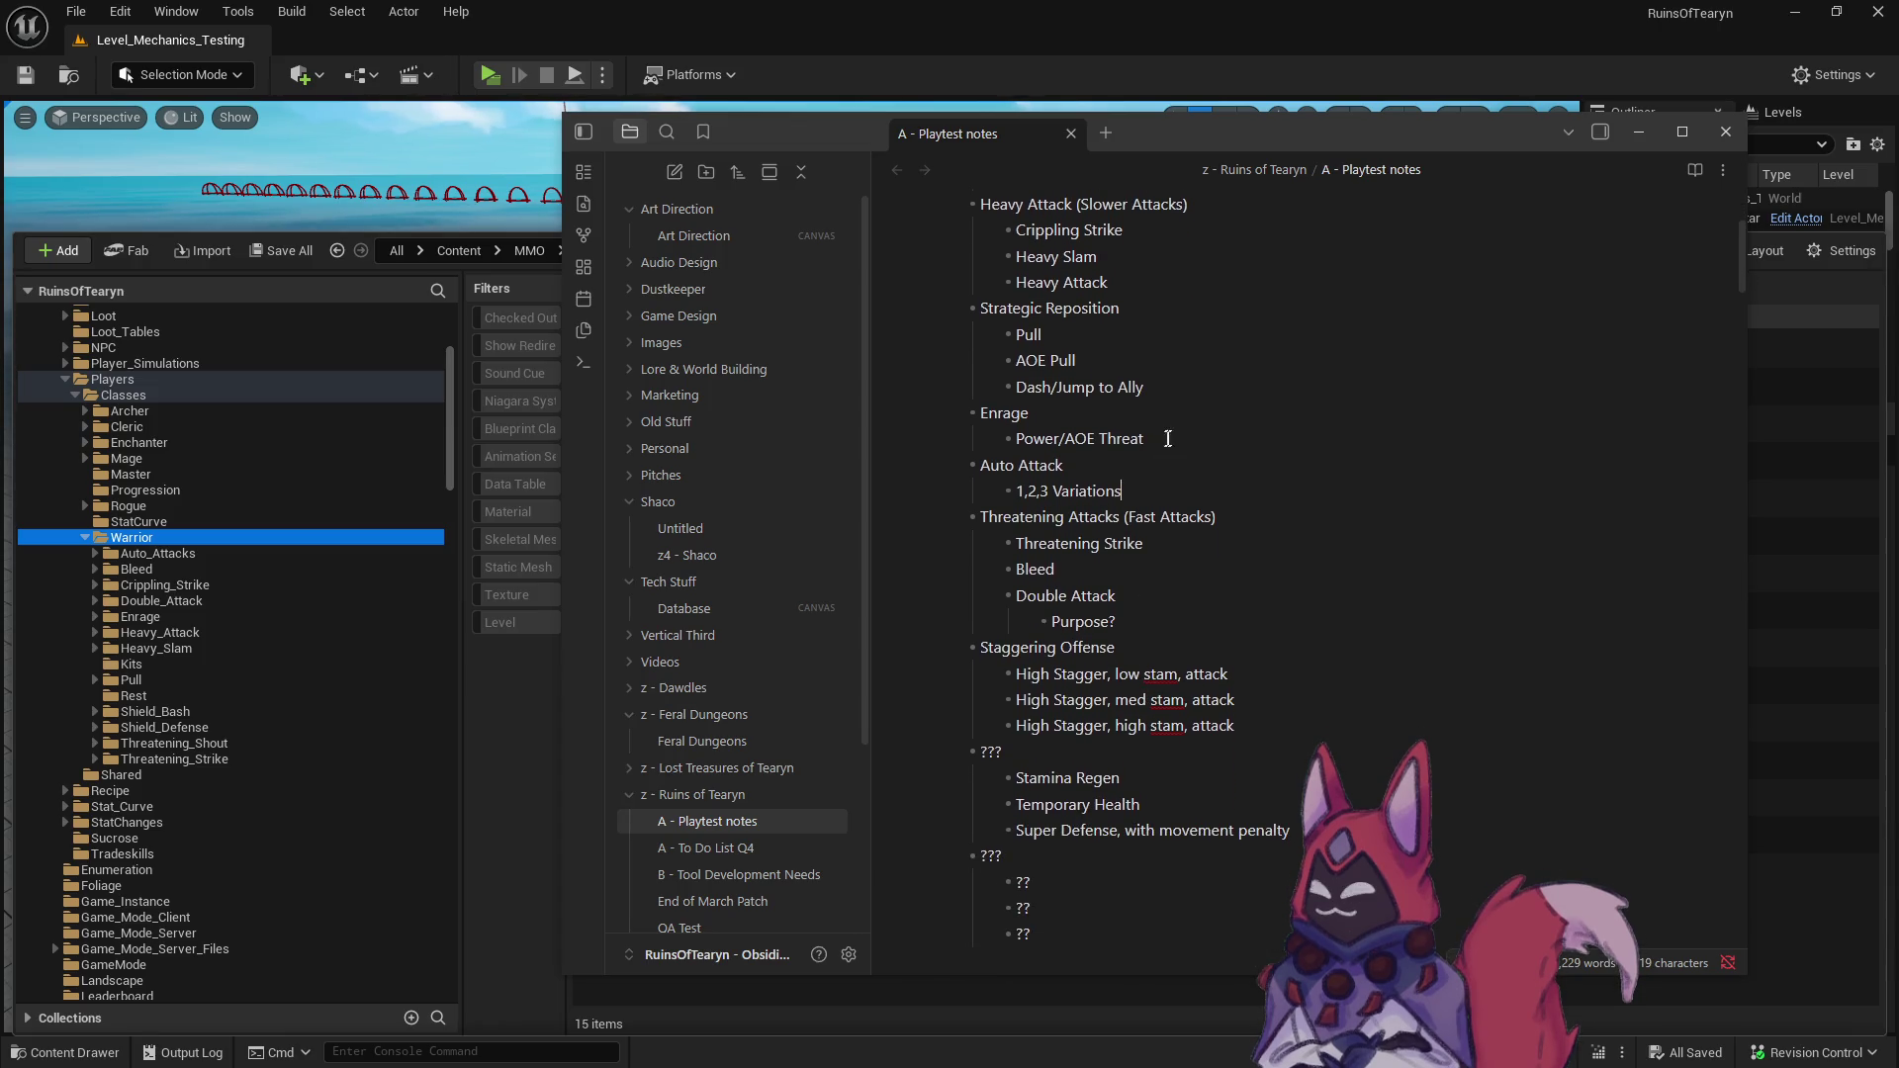
pyautogui.scroll(3, 1116, 539)
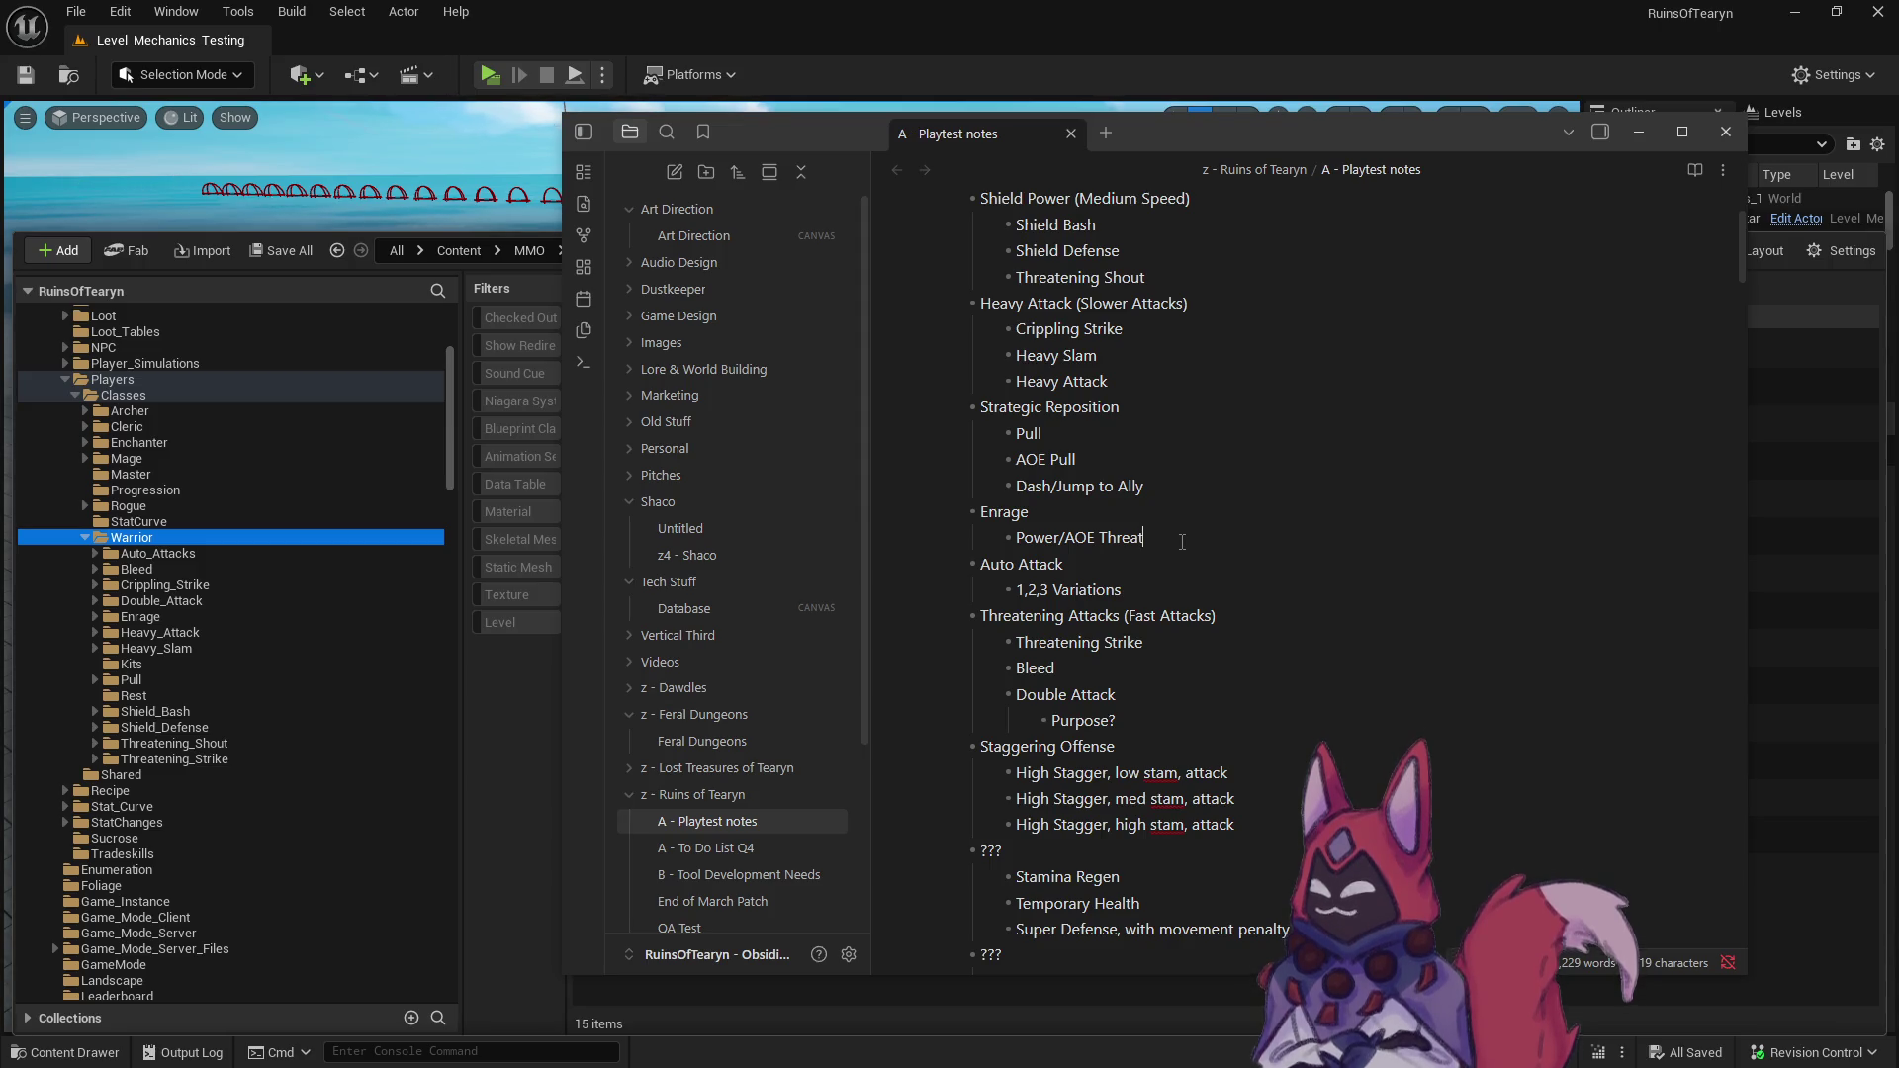
pyautogui.scroll(1, 1286, 662)
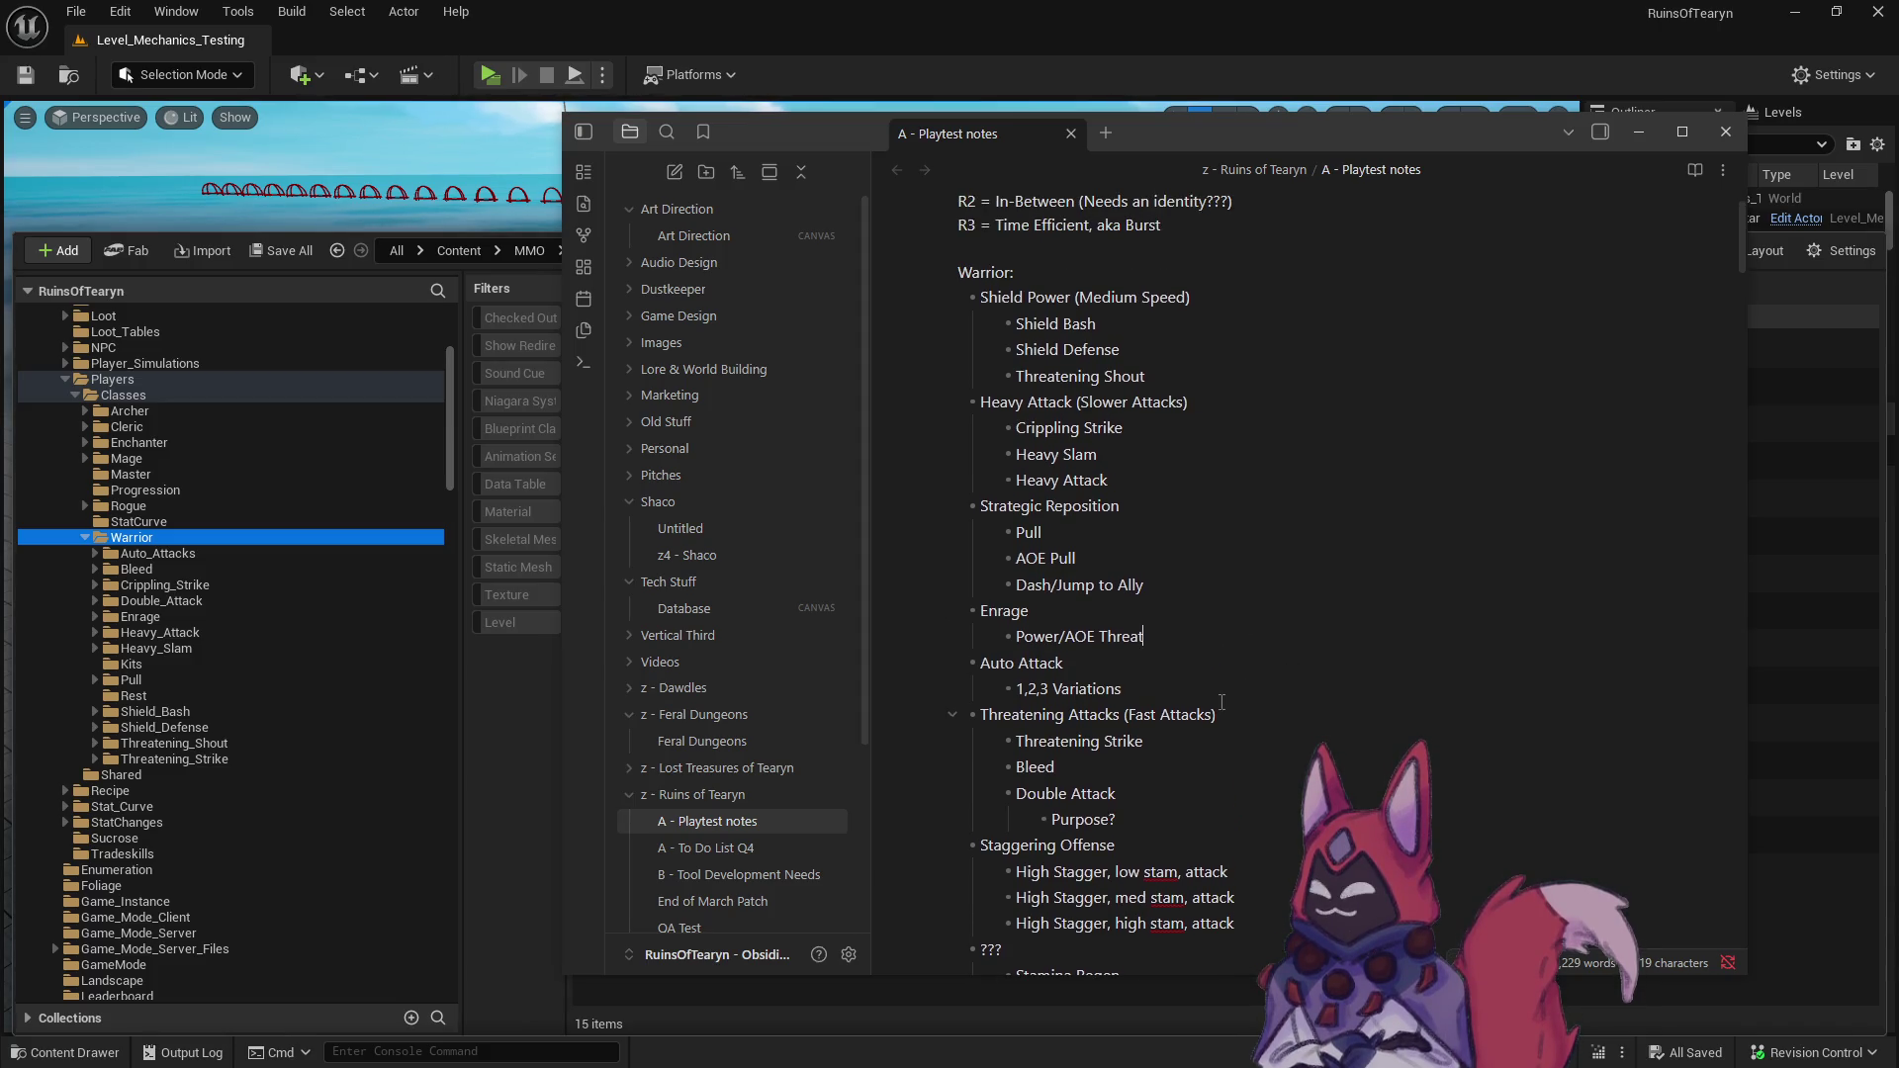
pyautogui.scroll(-2, 1222, 703)
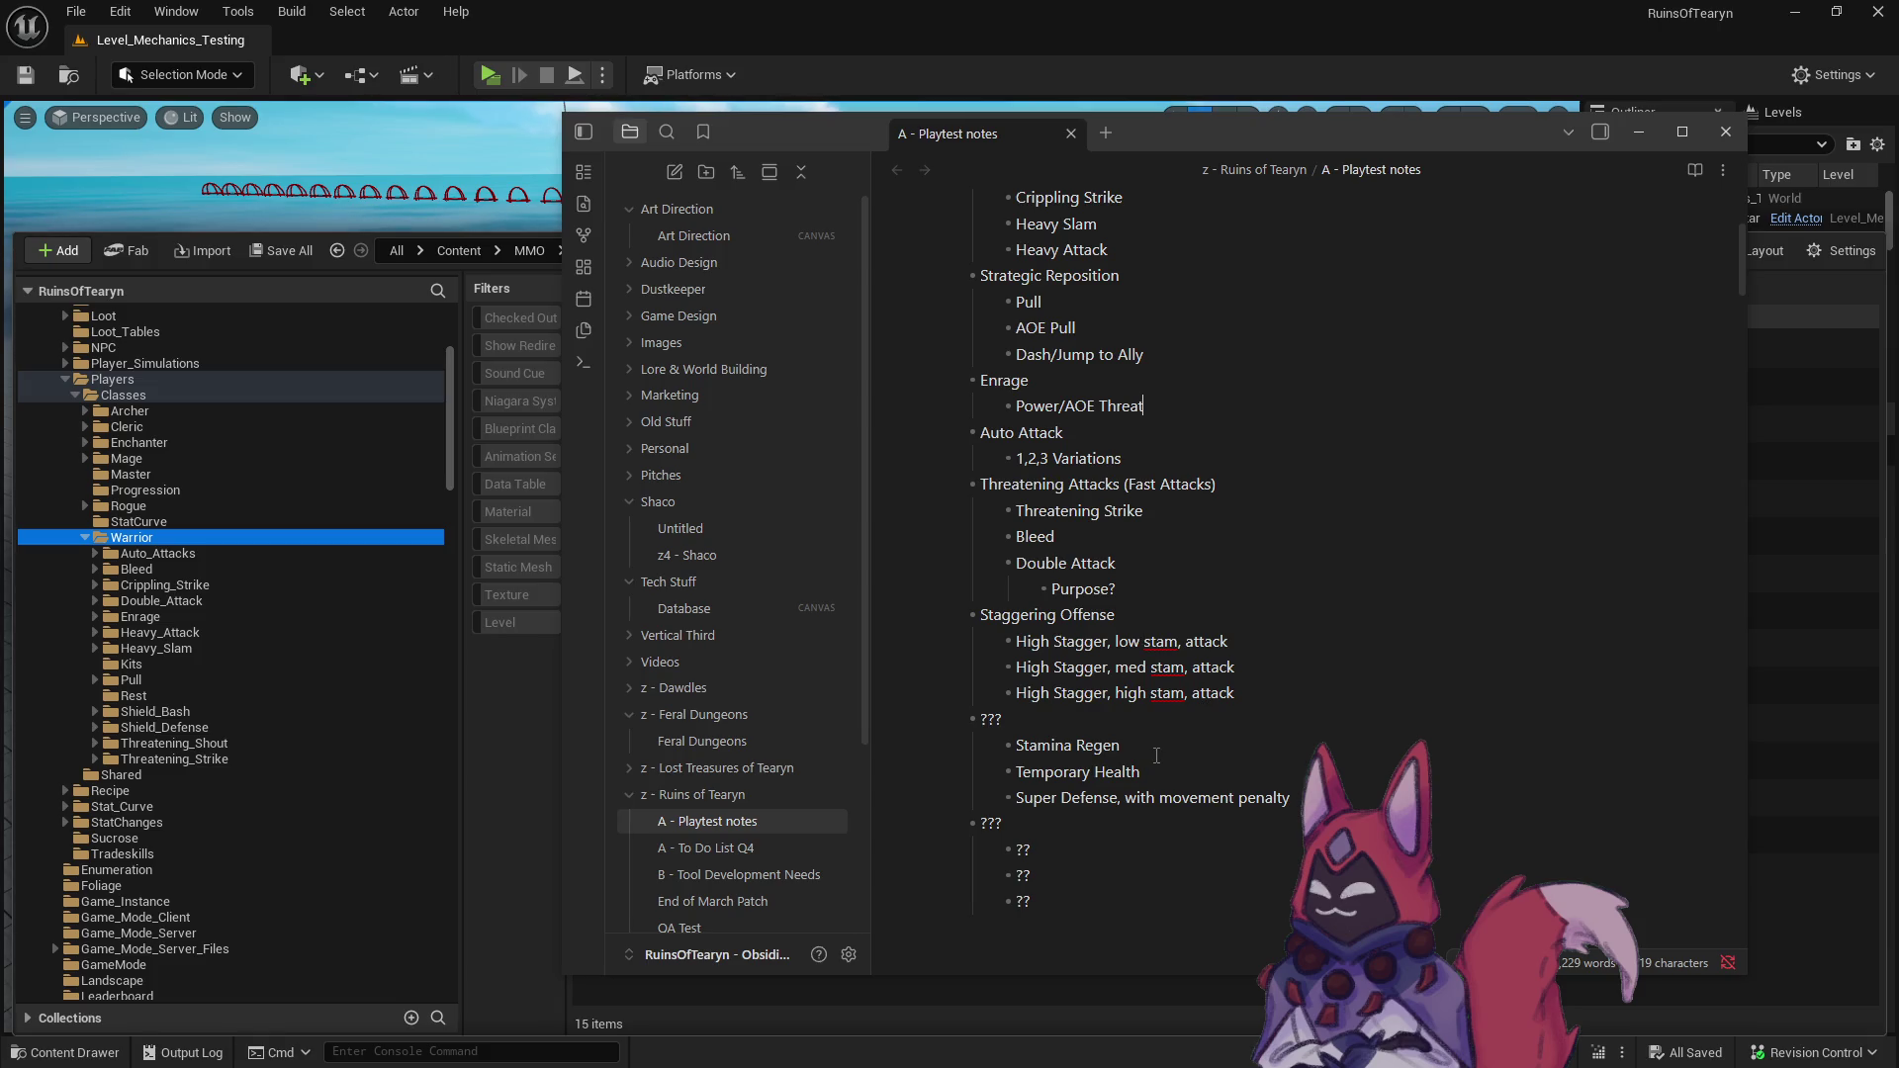
# - Label the first ??? heading '(Long Cooldowns, 5 min cooldowns)', replacing the 60 seconds wording
pyautogui.click(1066, 724)
pyautogui.write('(')
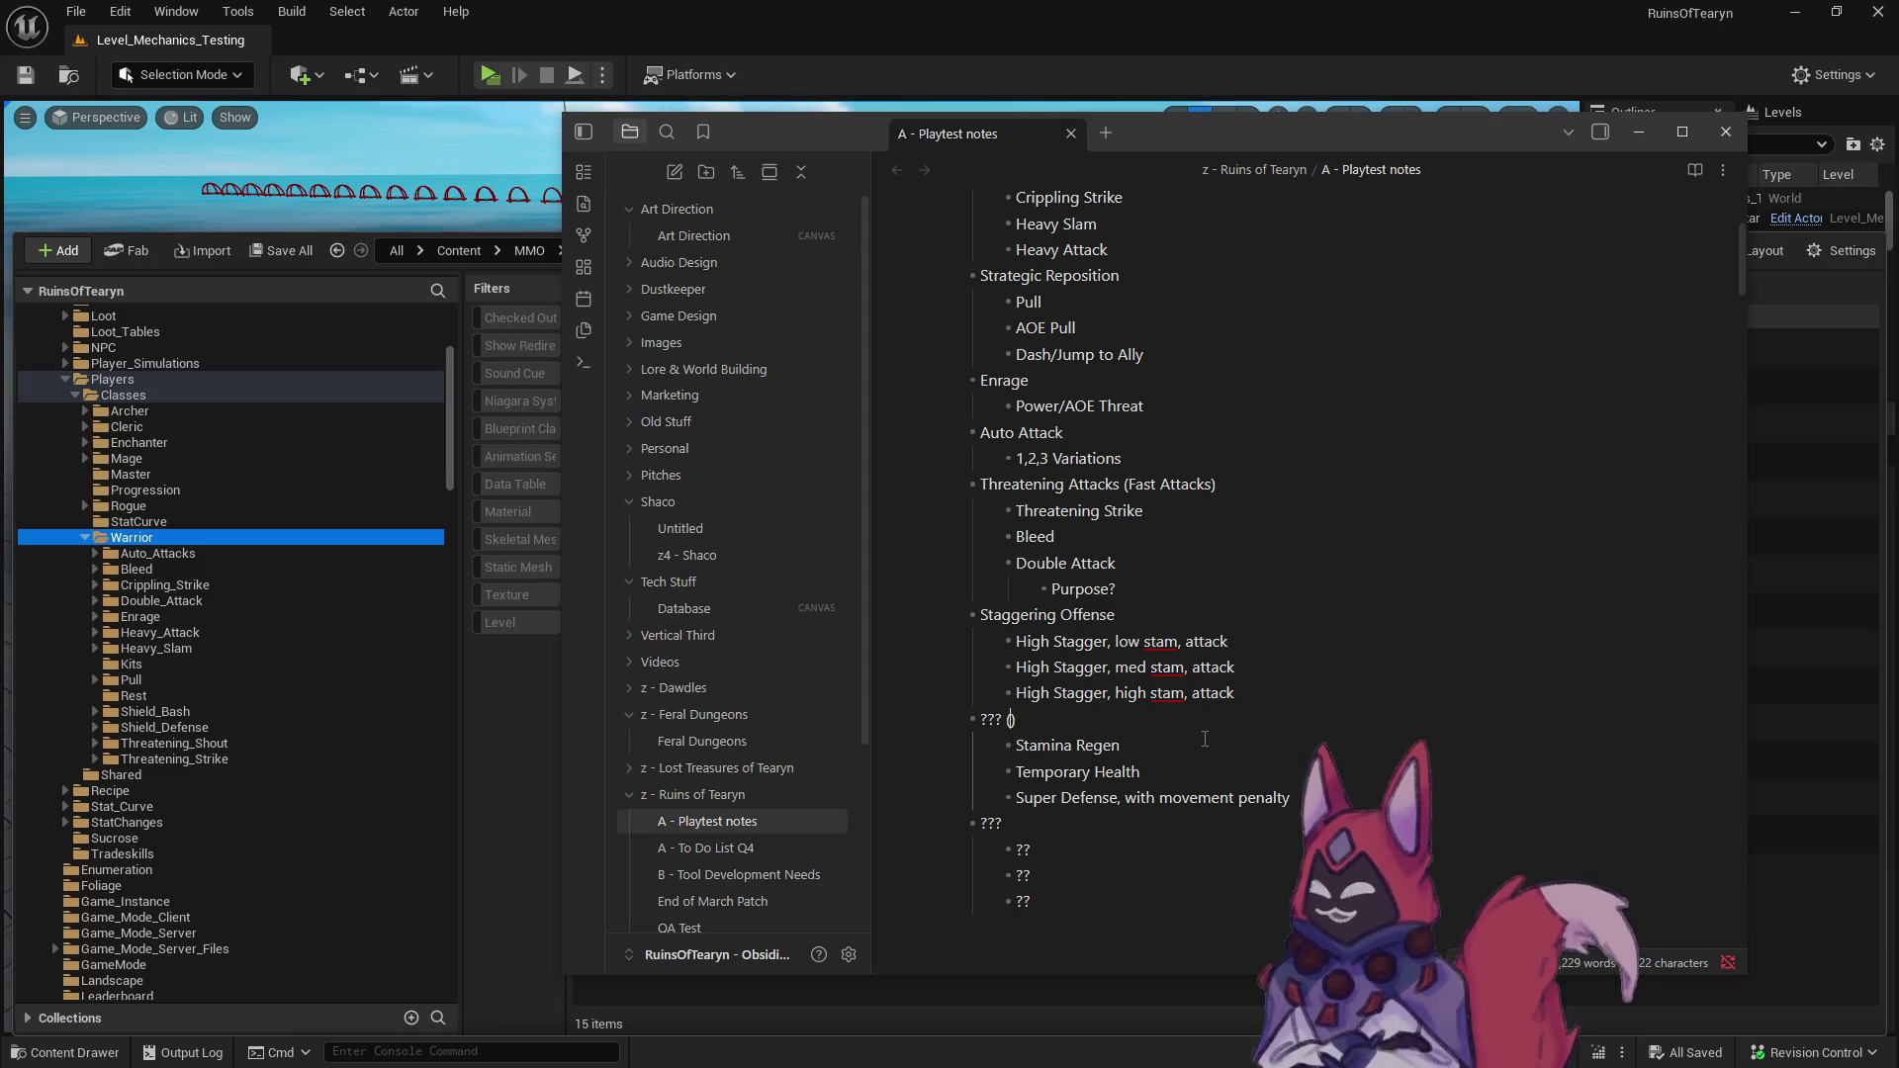
pyautogui.write('Long Cooldowns')
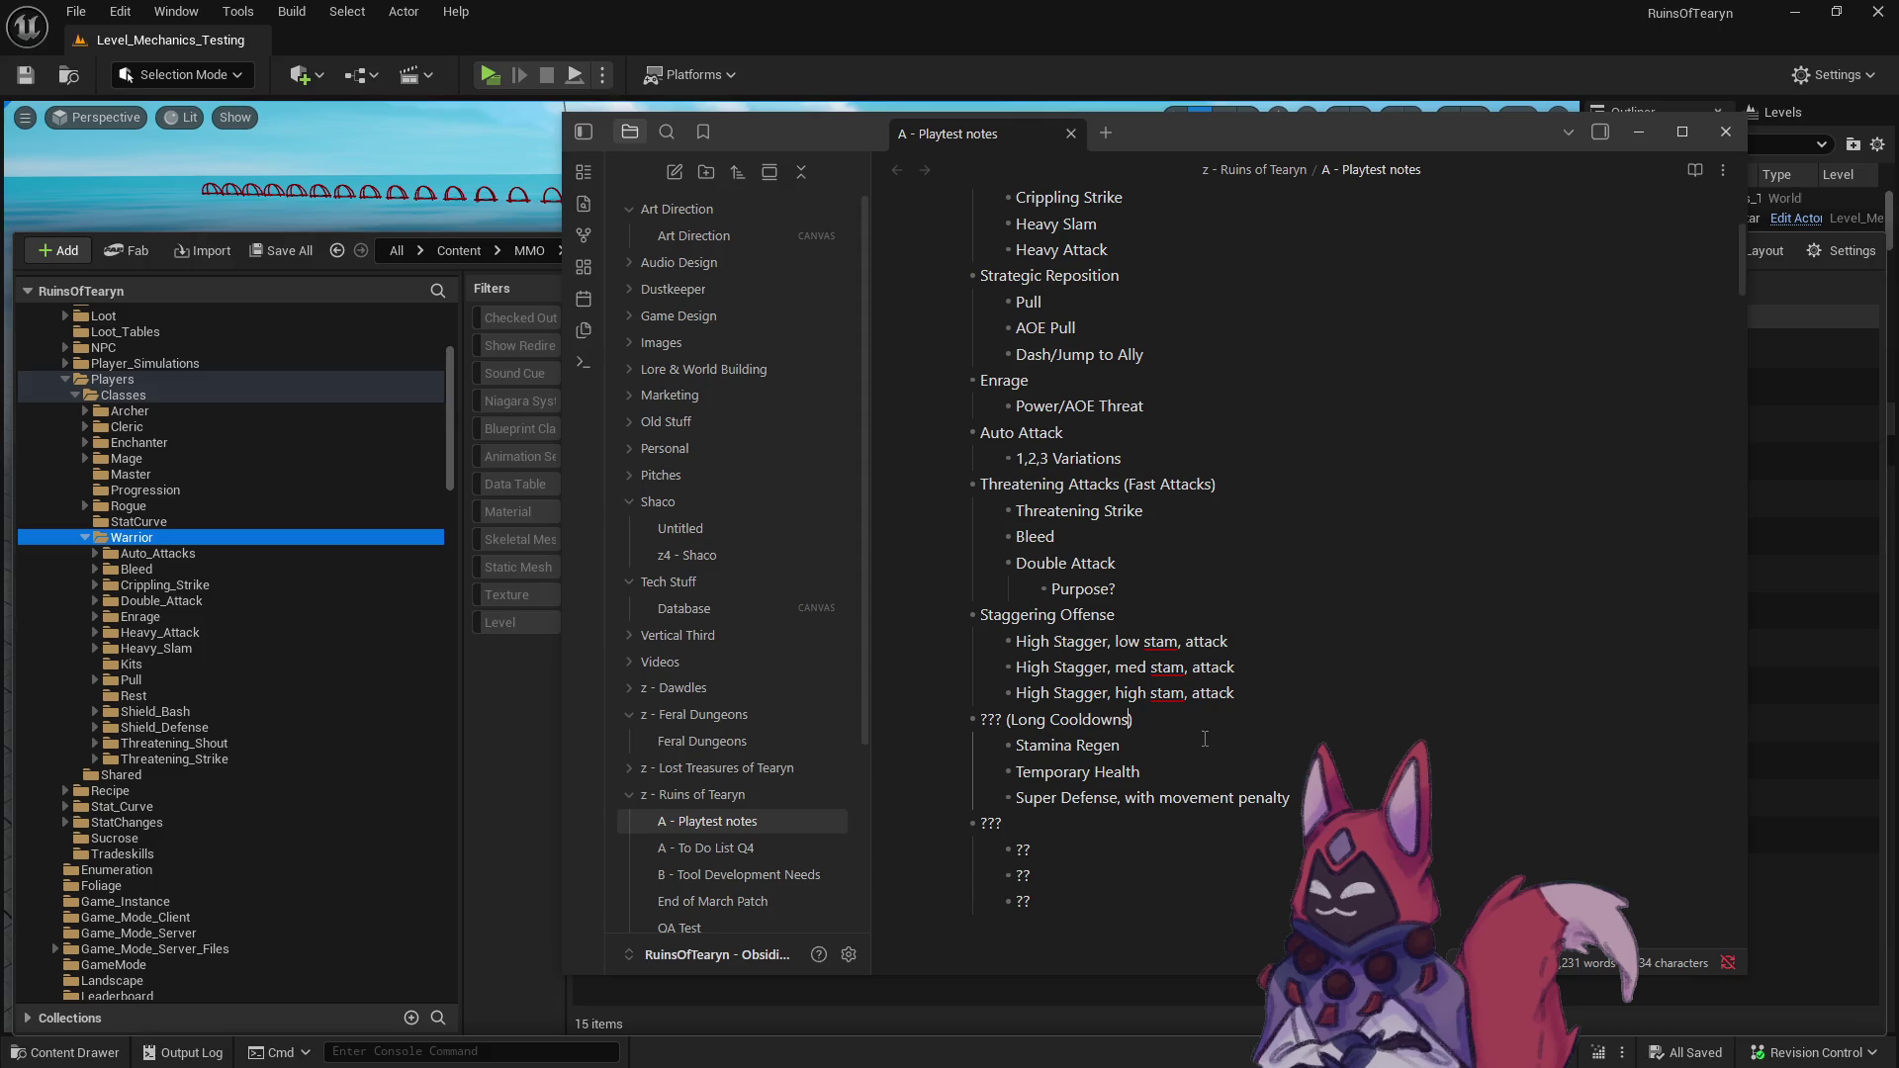
pyautogui.press('Down')
pyautogui.click(1133, 725)
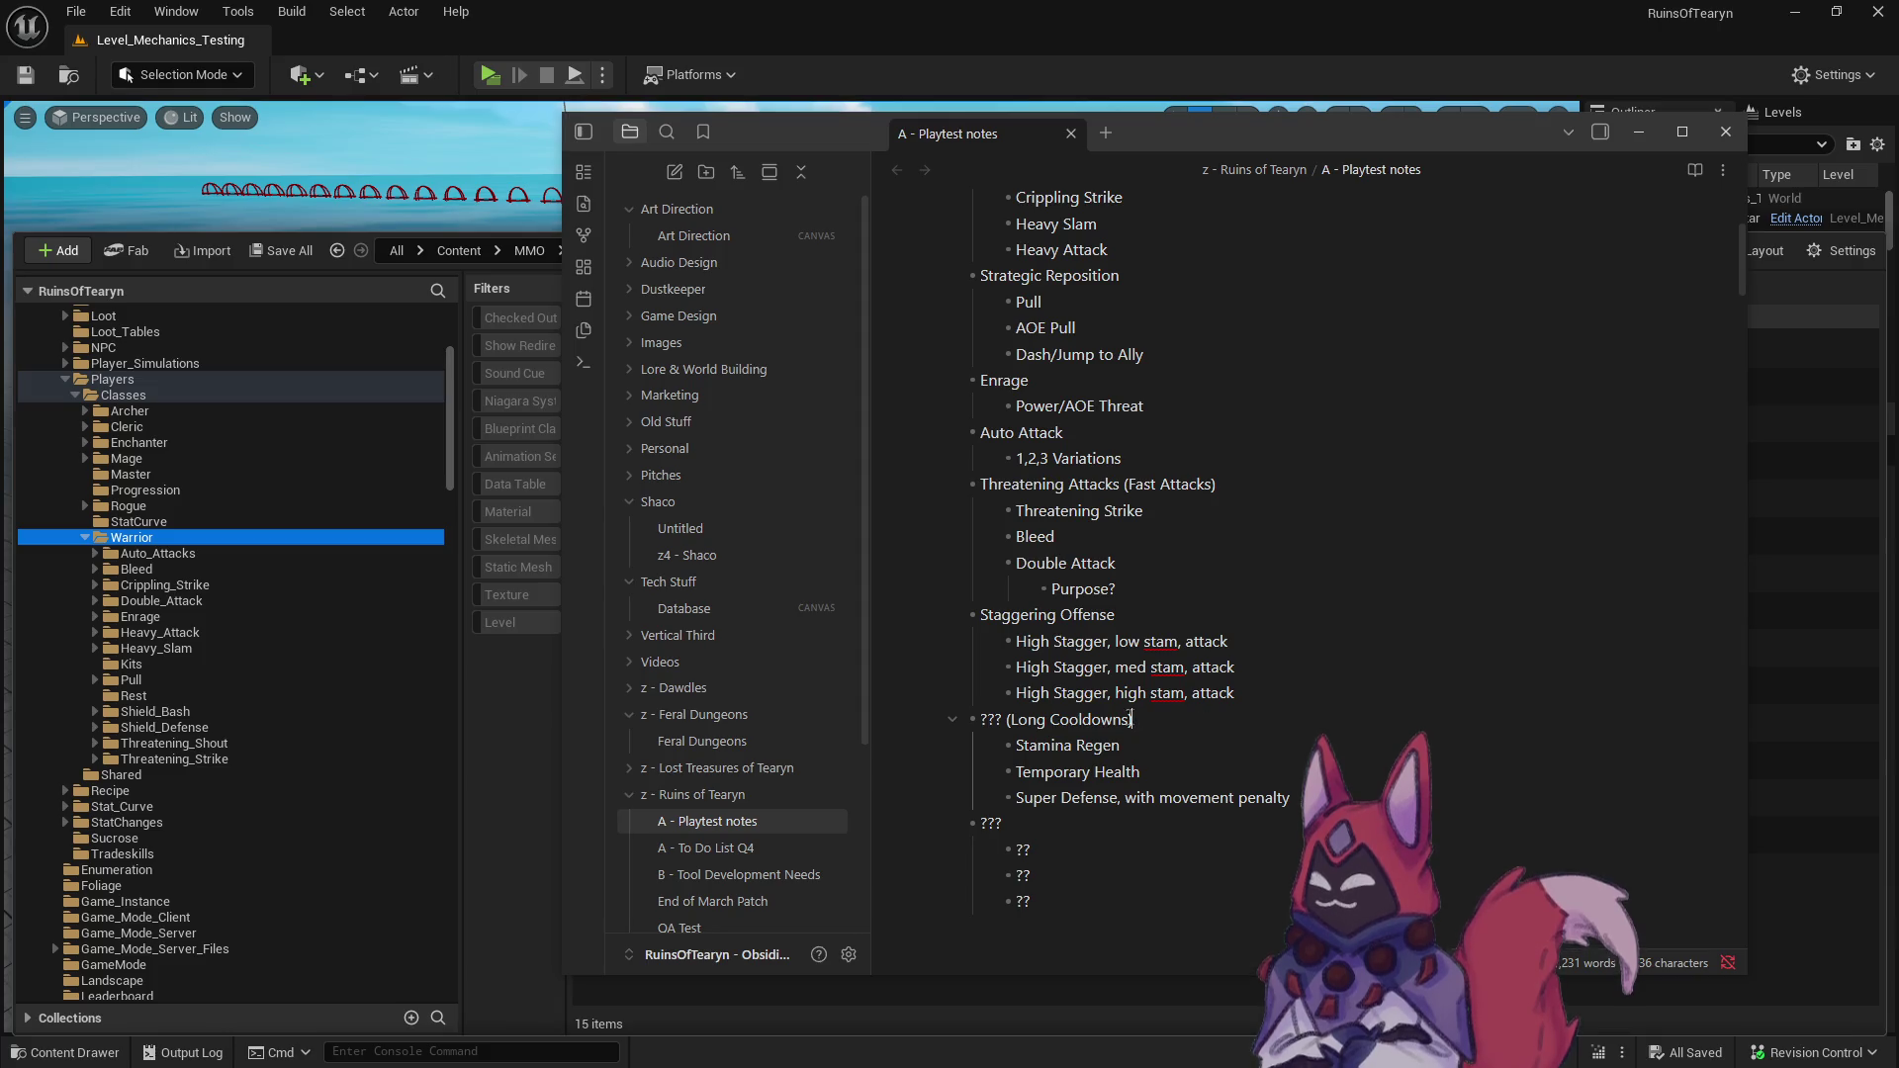
pyautogui.write(', 60 se')
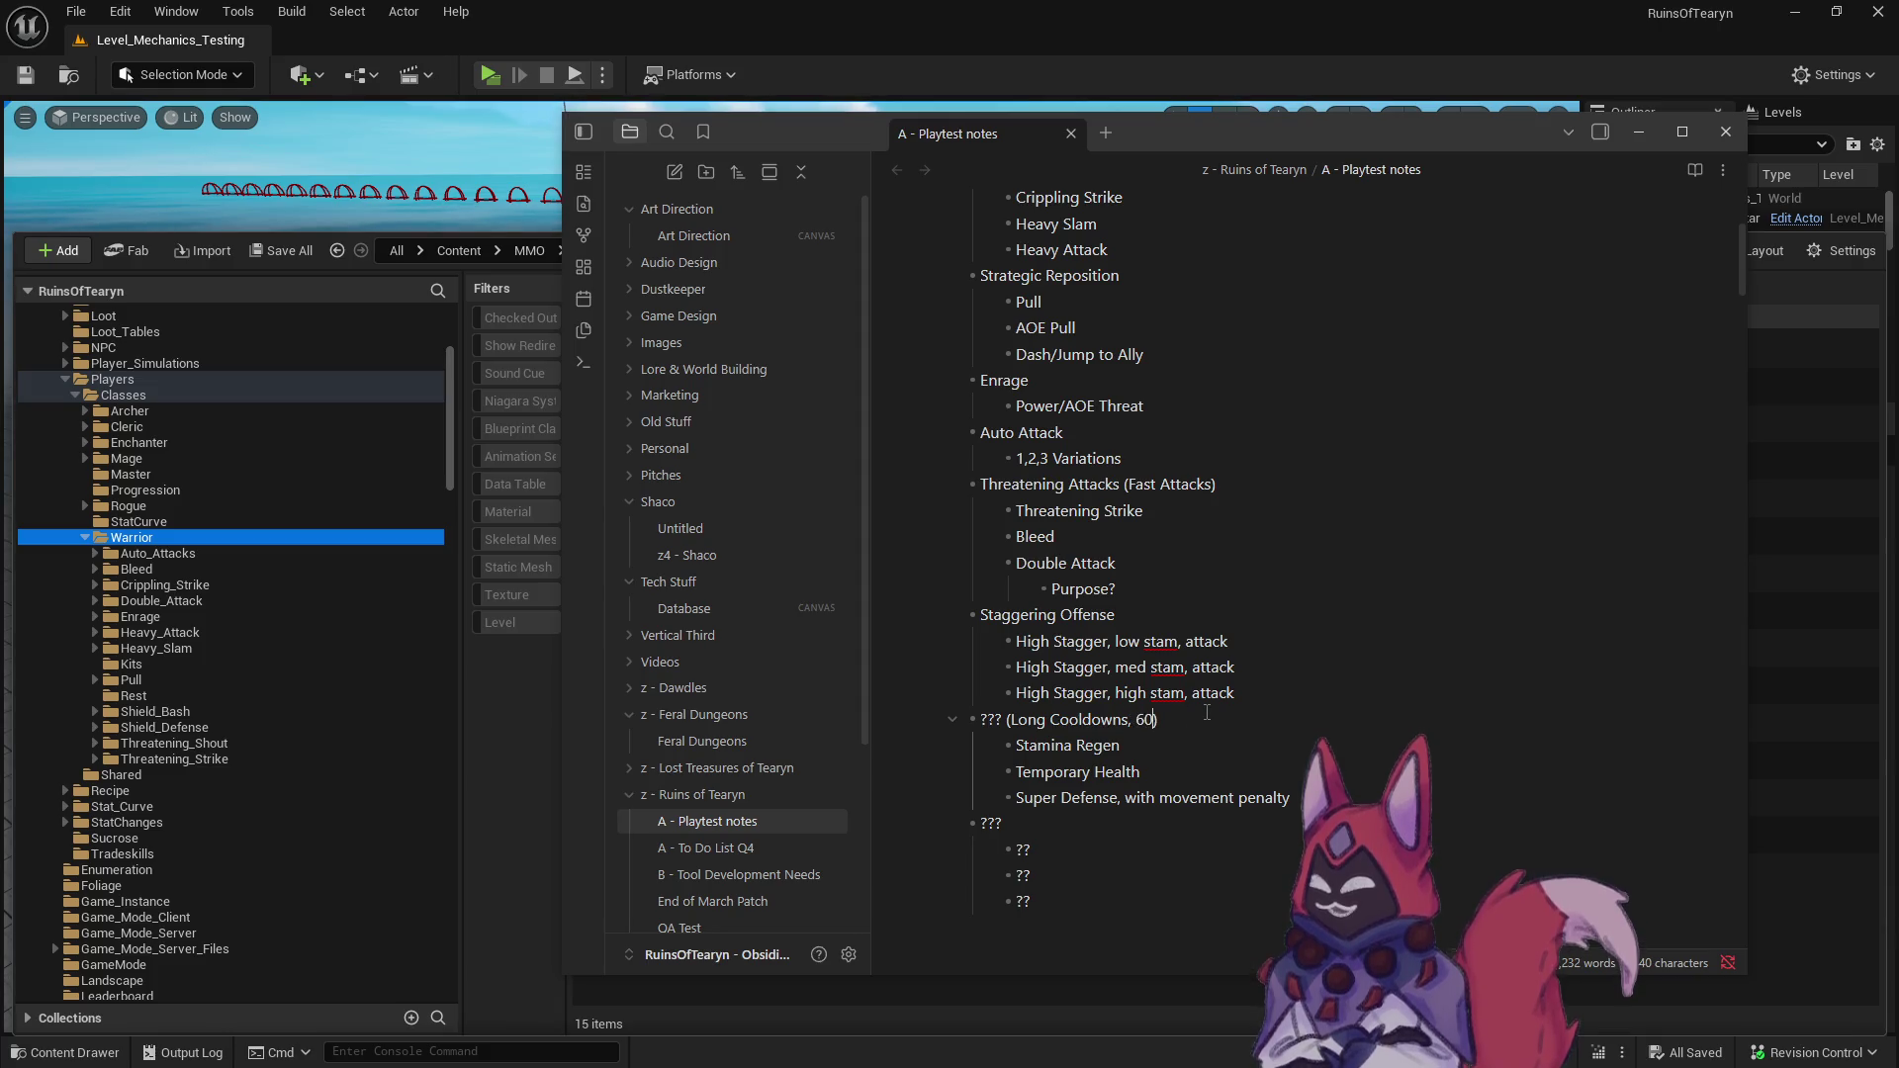
pyautogui.write('conds')
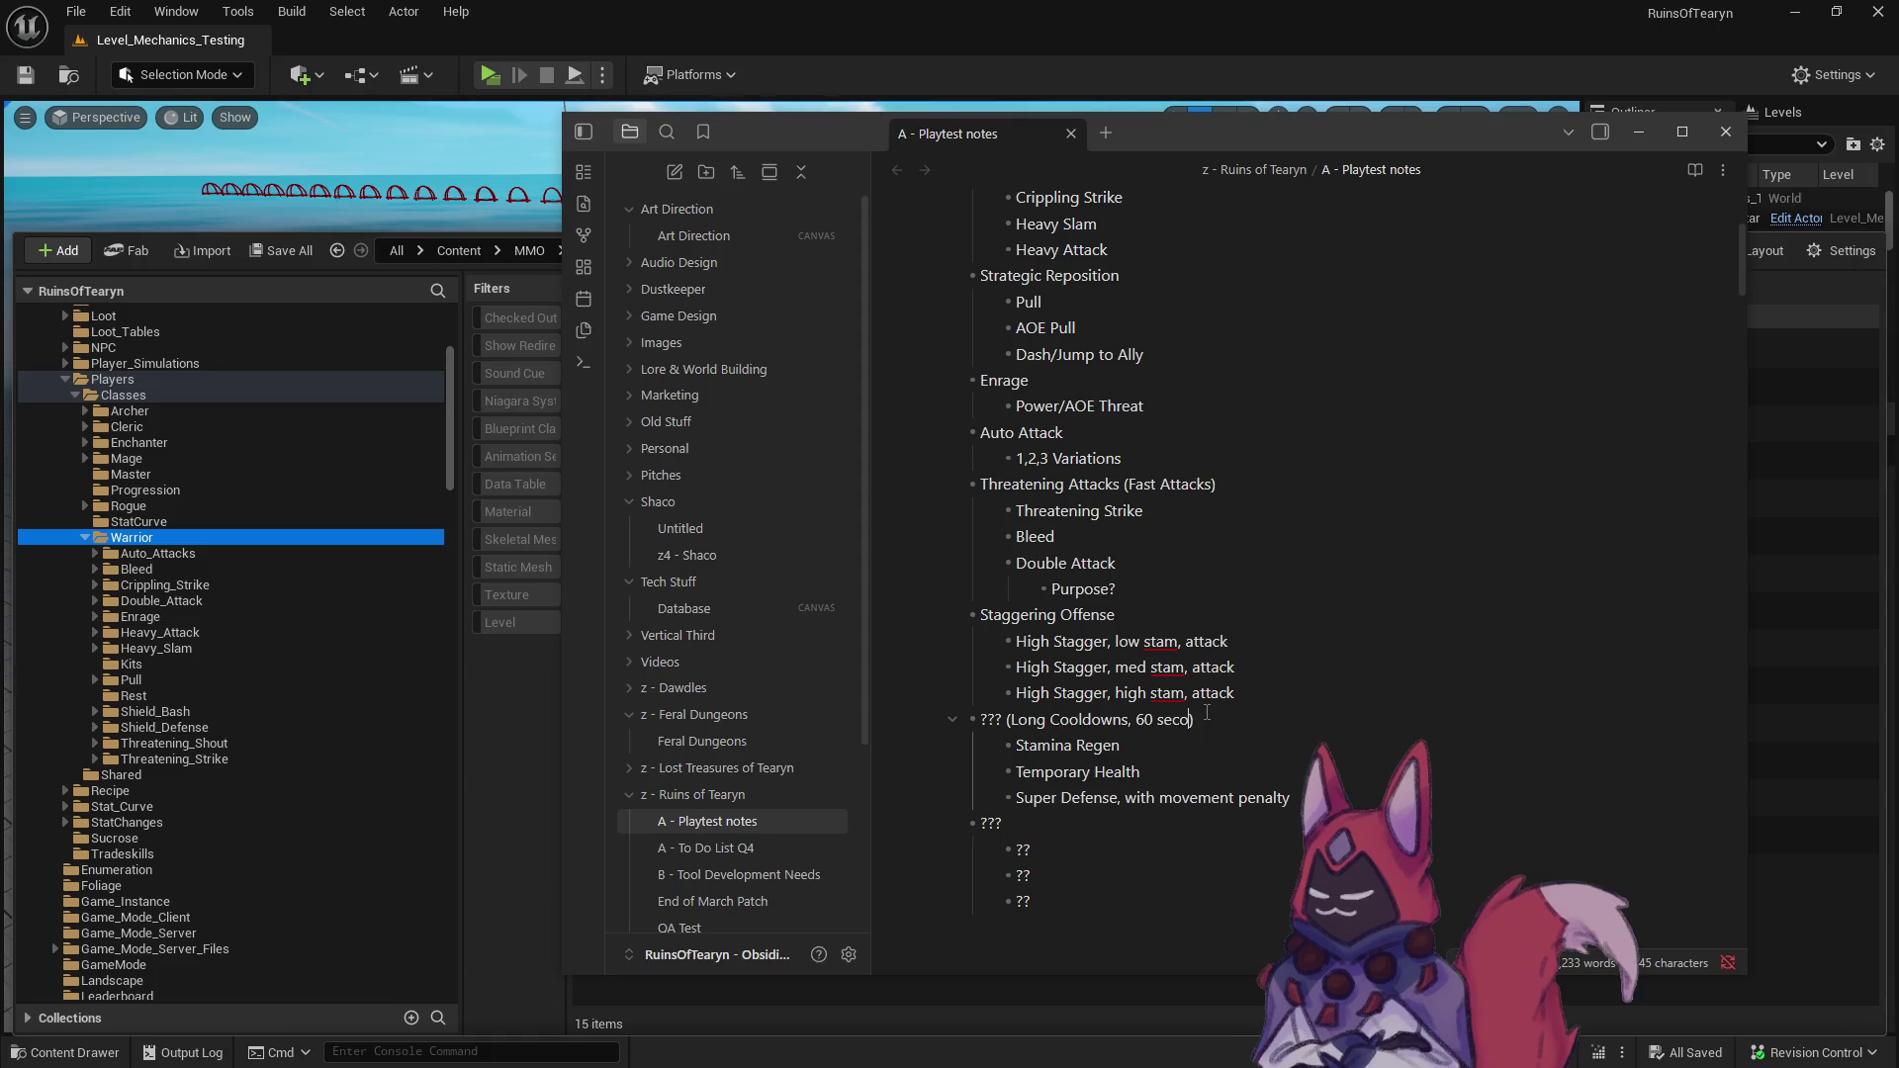
pyautogui.press('BackSpace')
pyautogui.press('BackSpace')
pyautogui.press('BackSpace')
pyautogui.write('5 min cooldow')
# - Select the Stamina Regen and Temporary Health bullet texts, toggling a highlight on Temporary Health
pyautogui.click(1087, 848)
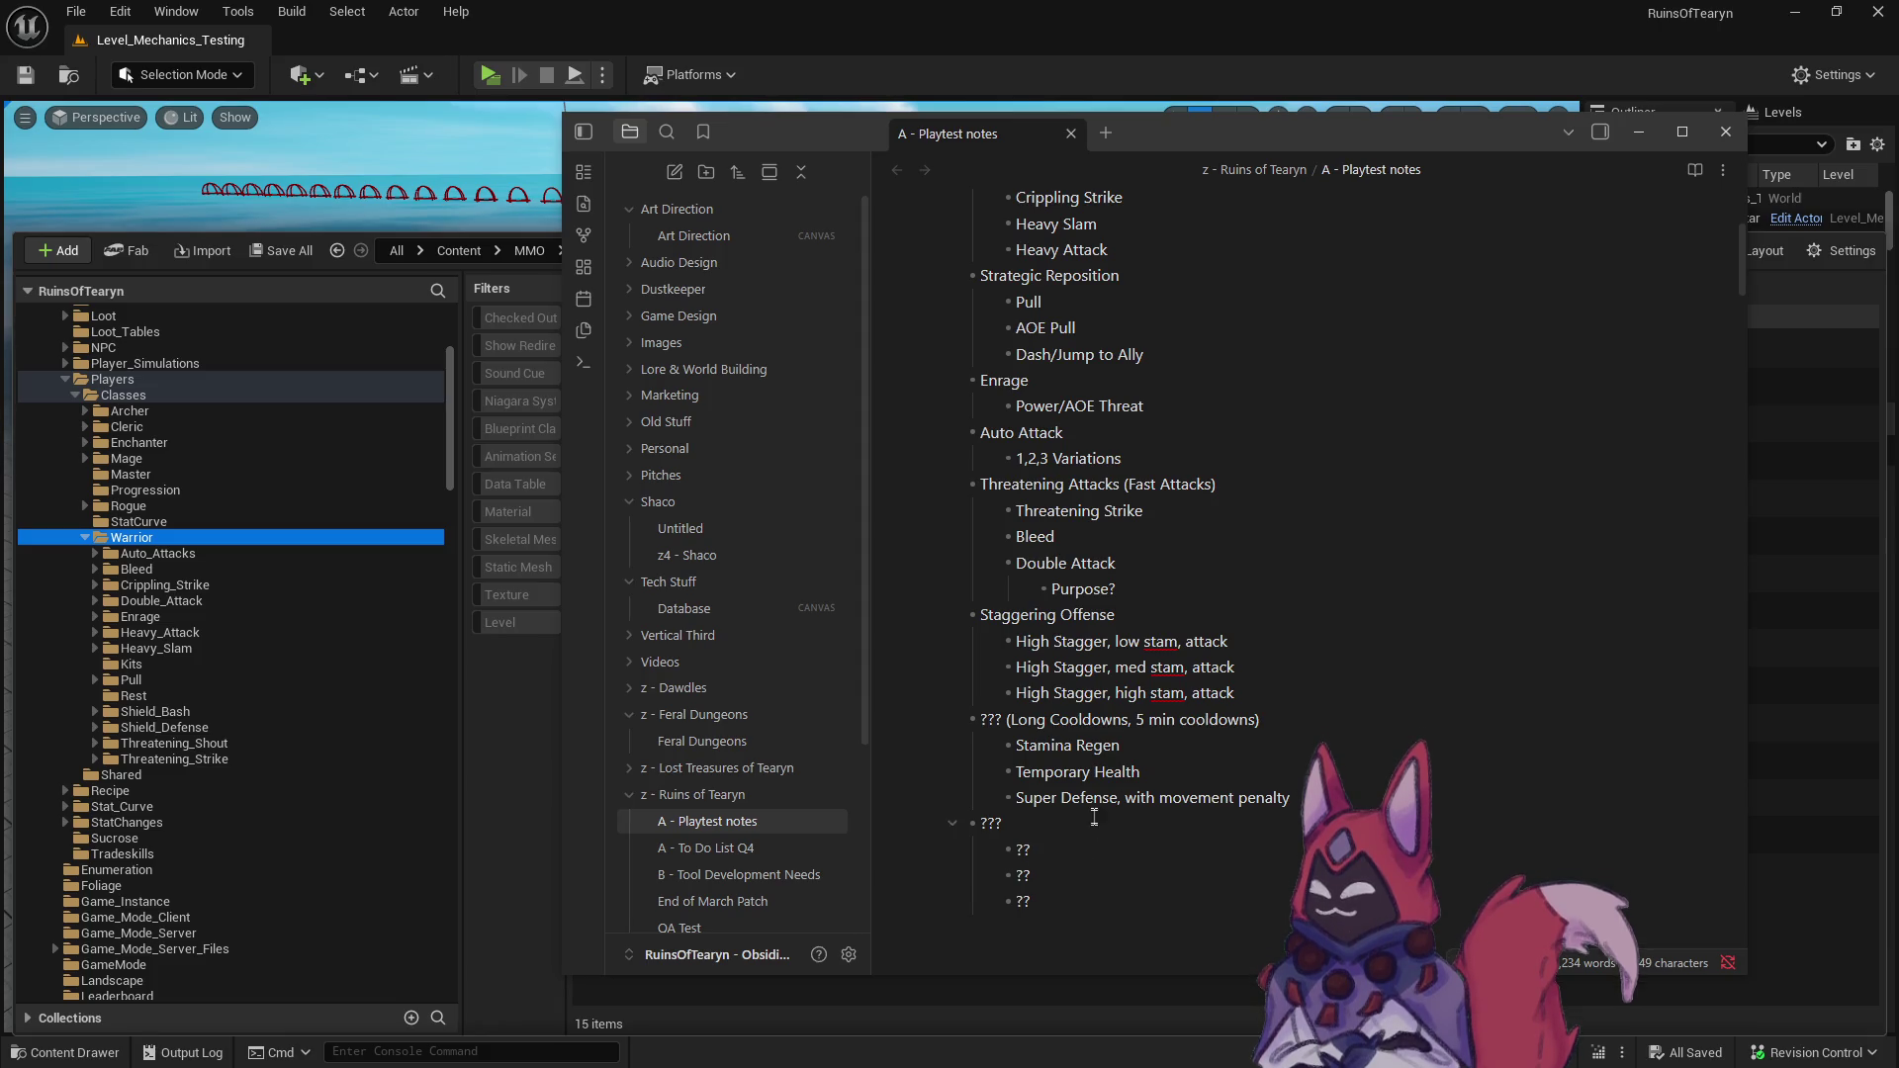
pyautogui.moveTo(1016, 745); pyautogui.dragTo(1273, 753)
pyautogui.click(1048, 747)
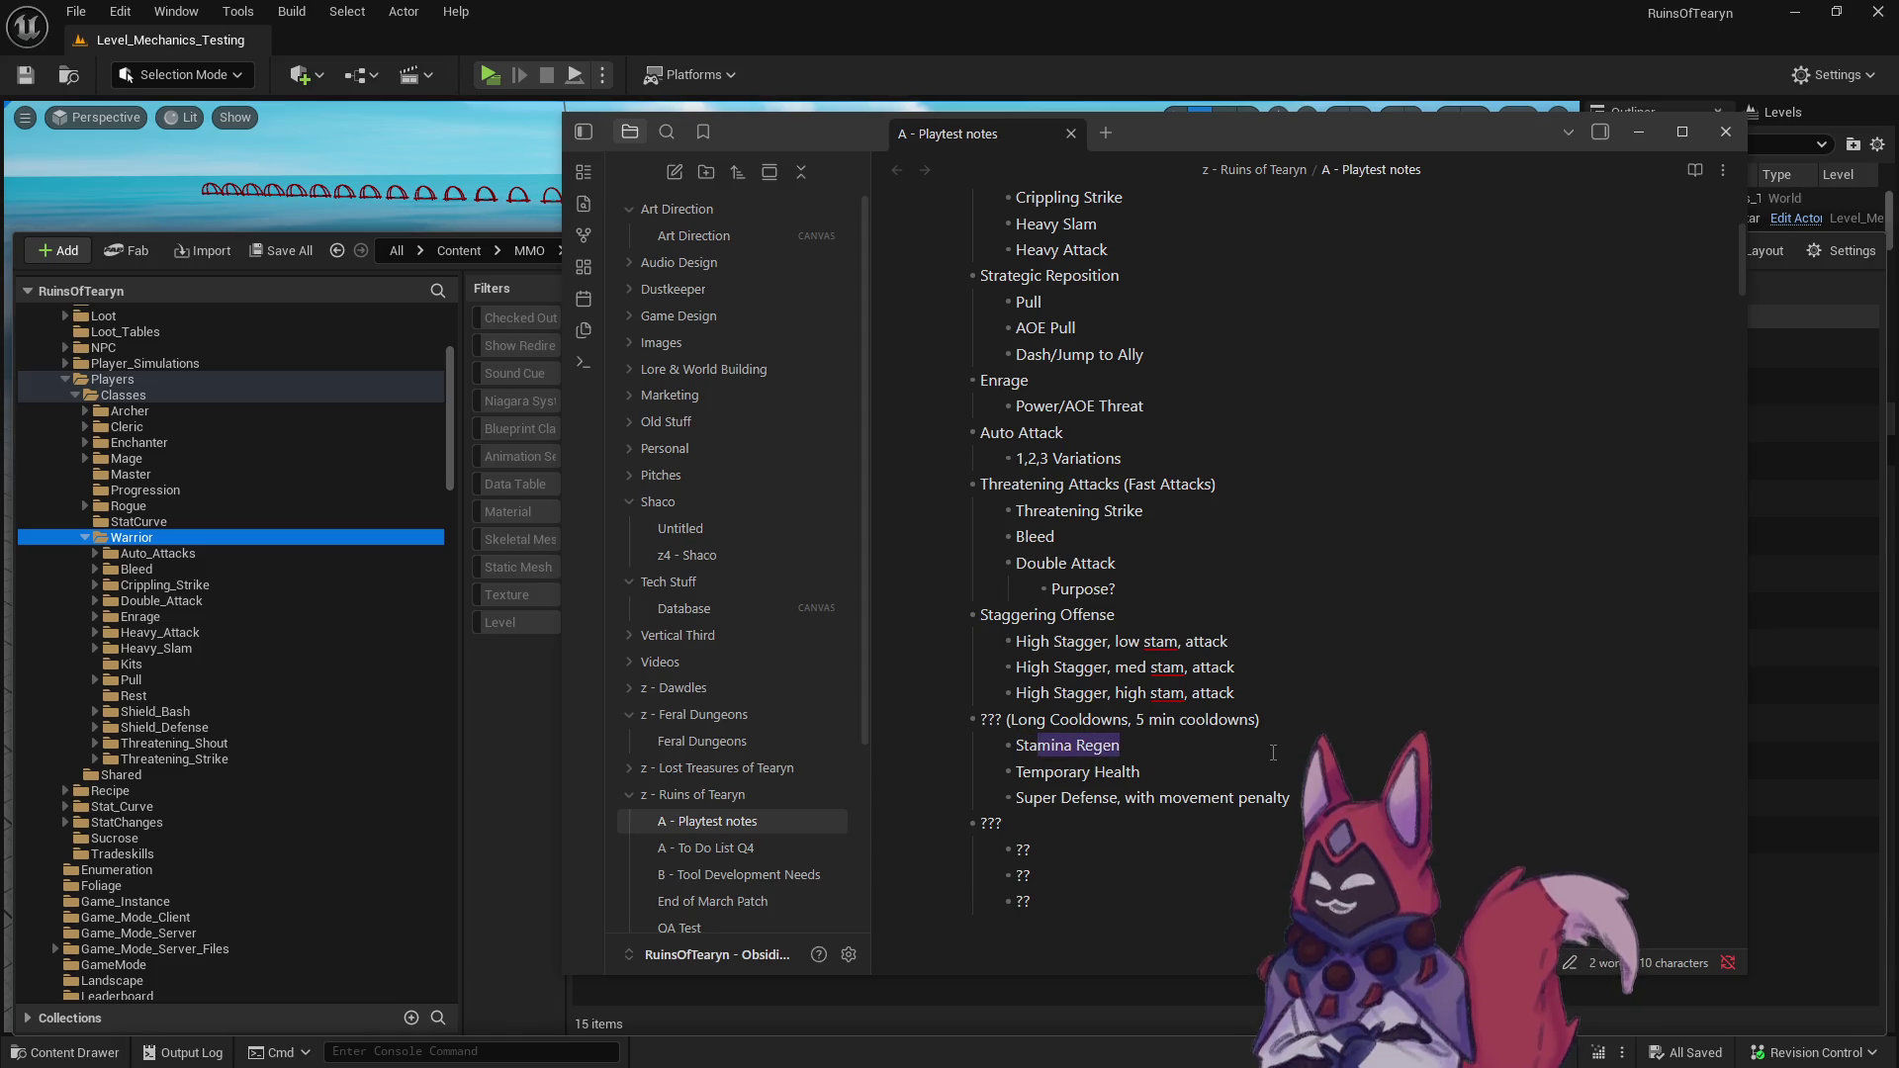
pyautogui.click(1187, 771)
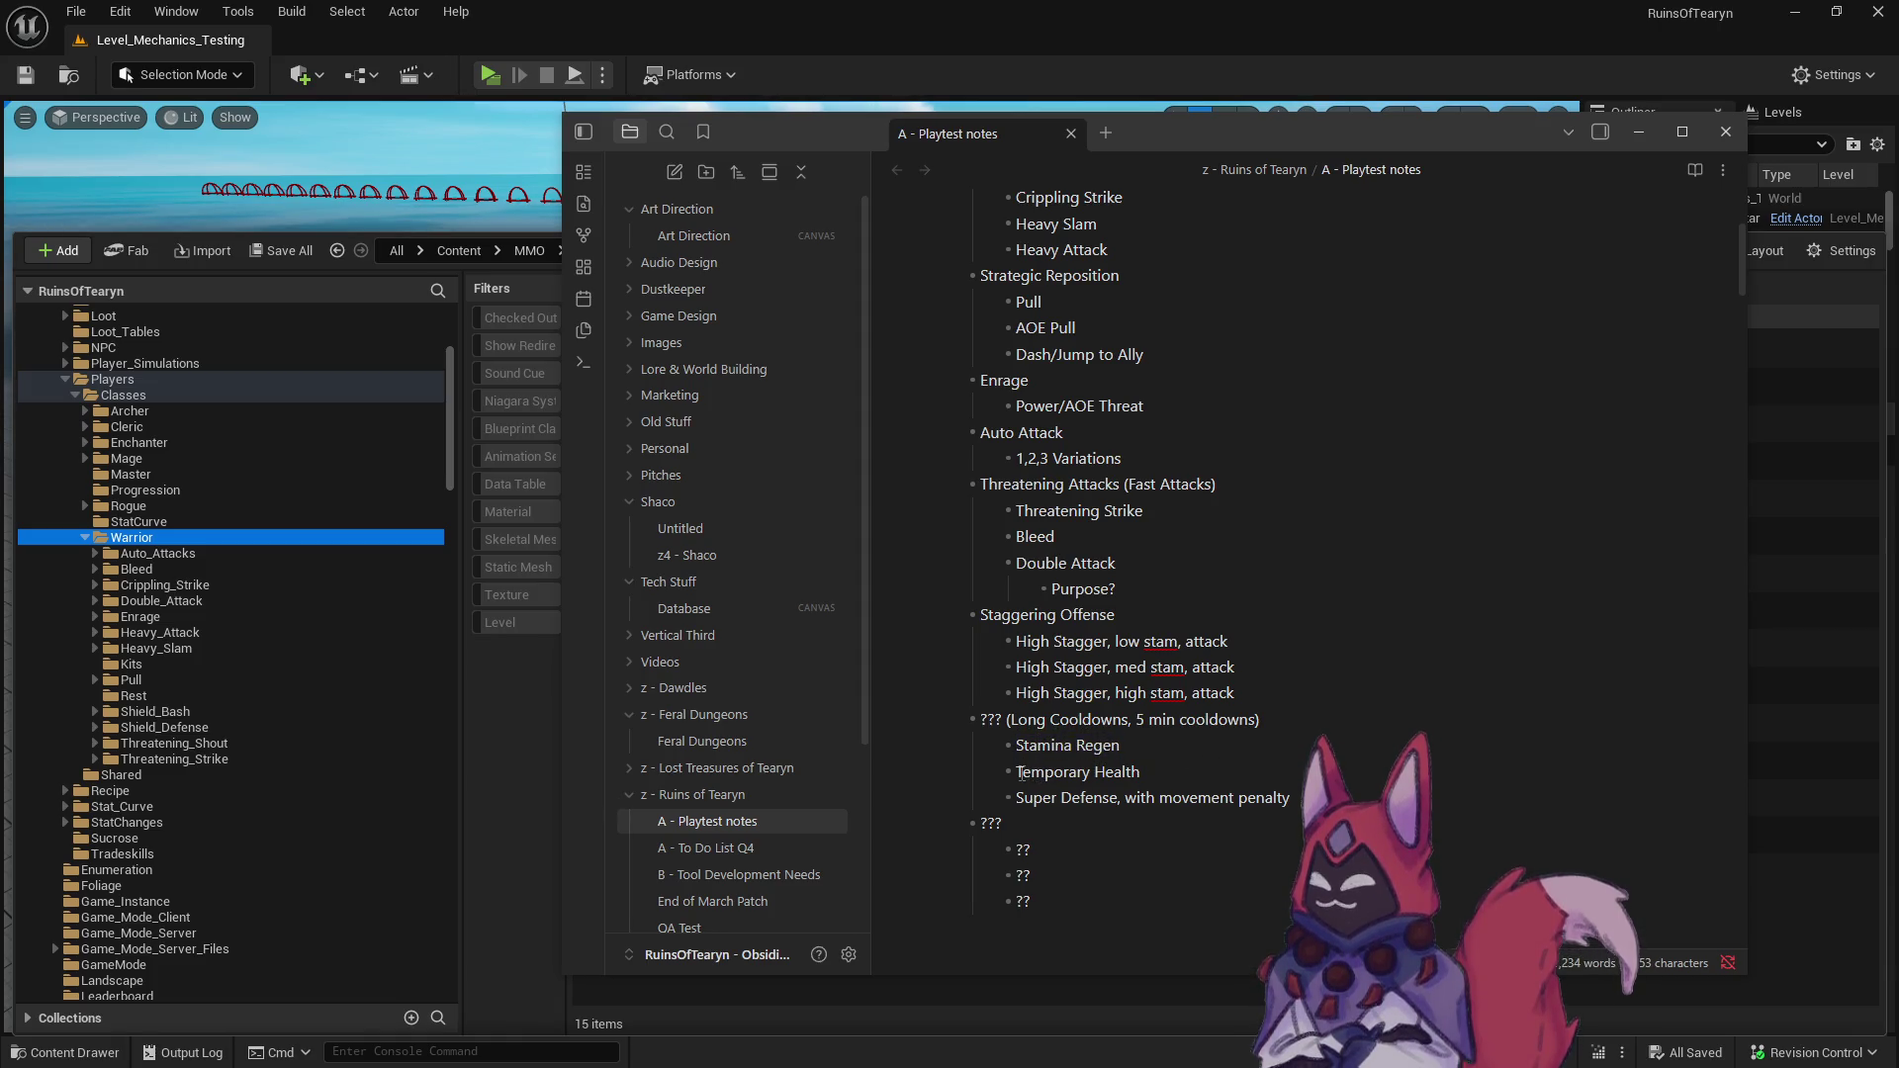
pyautogui.moveTo(1017, 772); pyautogui.dragTo(1145, 769)
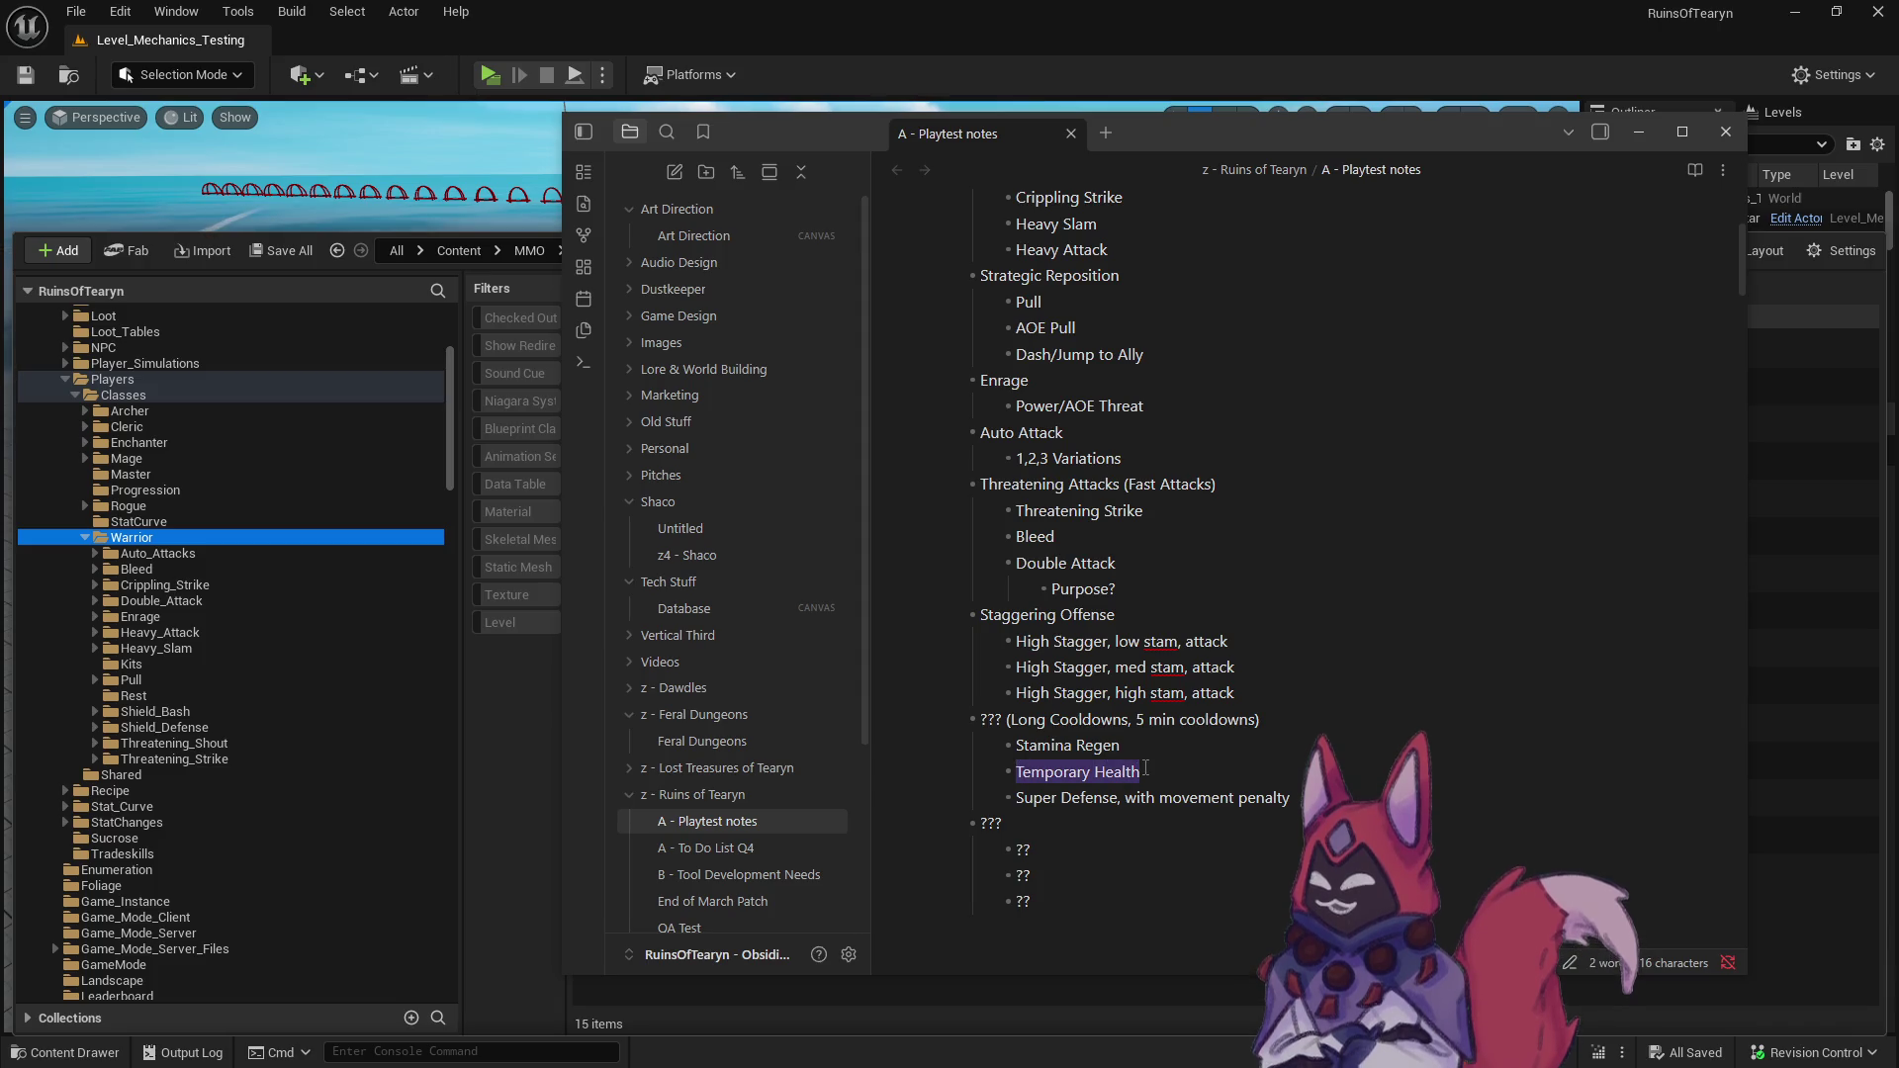
pyautogui.hotkey('ctrl', 'shift', 'h')
pyautogui.click(1210, 771)
pyautogui.click(1211, 771)
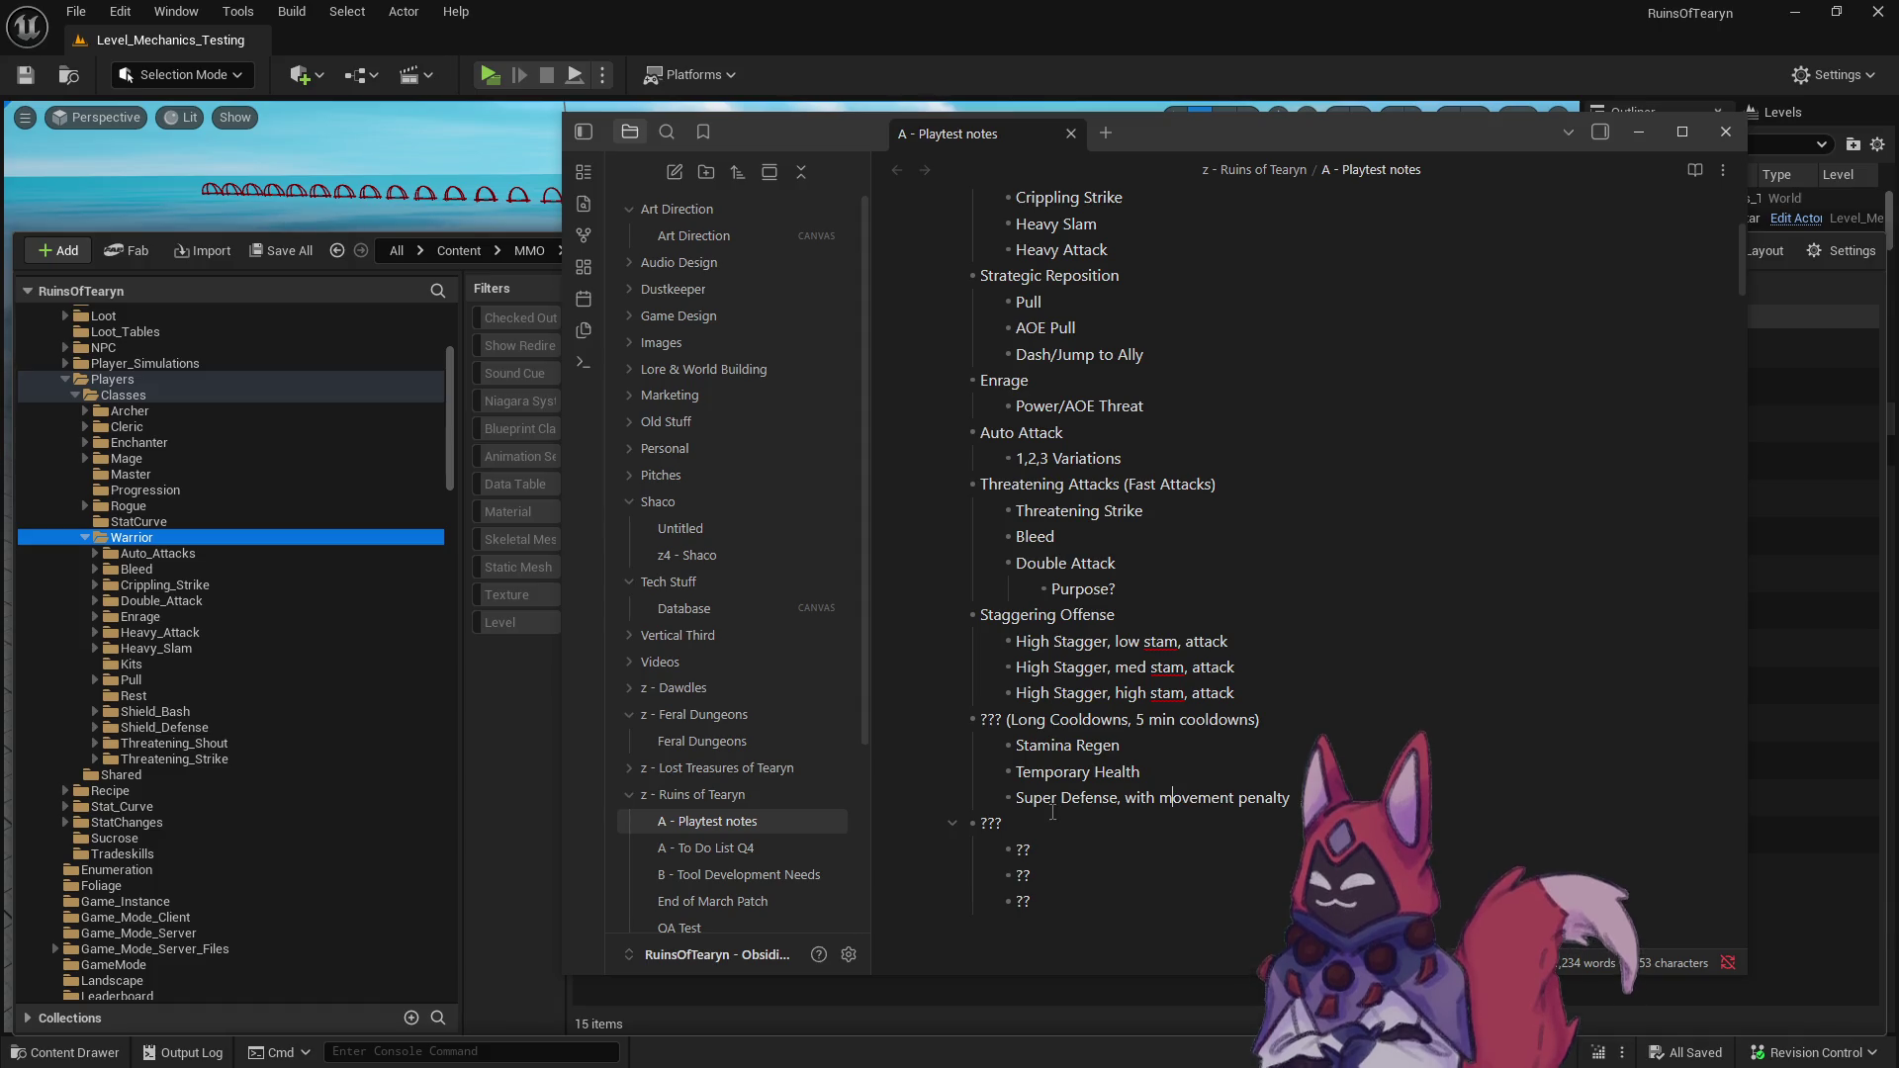
# - Delete the Temporary Health text, leaving an empty bullet above Super Defense
pyautogui.moveTo(1016, 770); pyautogui.dragTo(1243, 777)
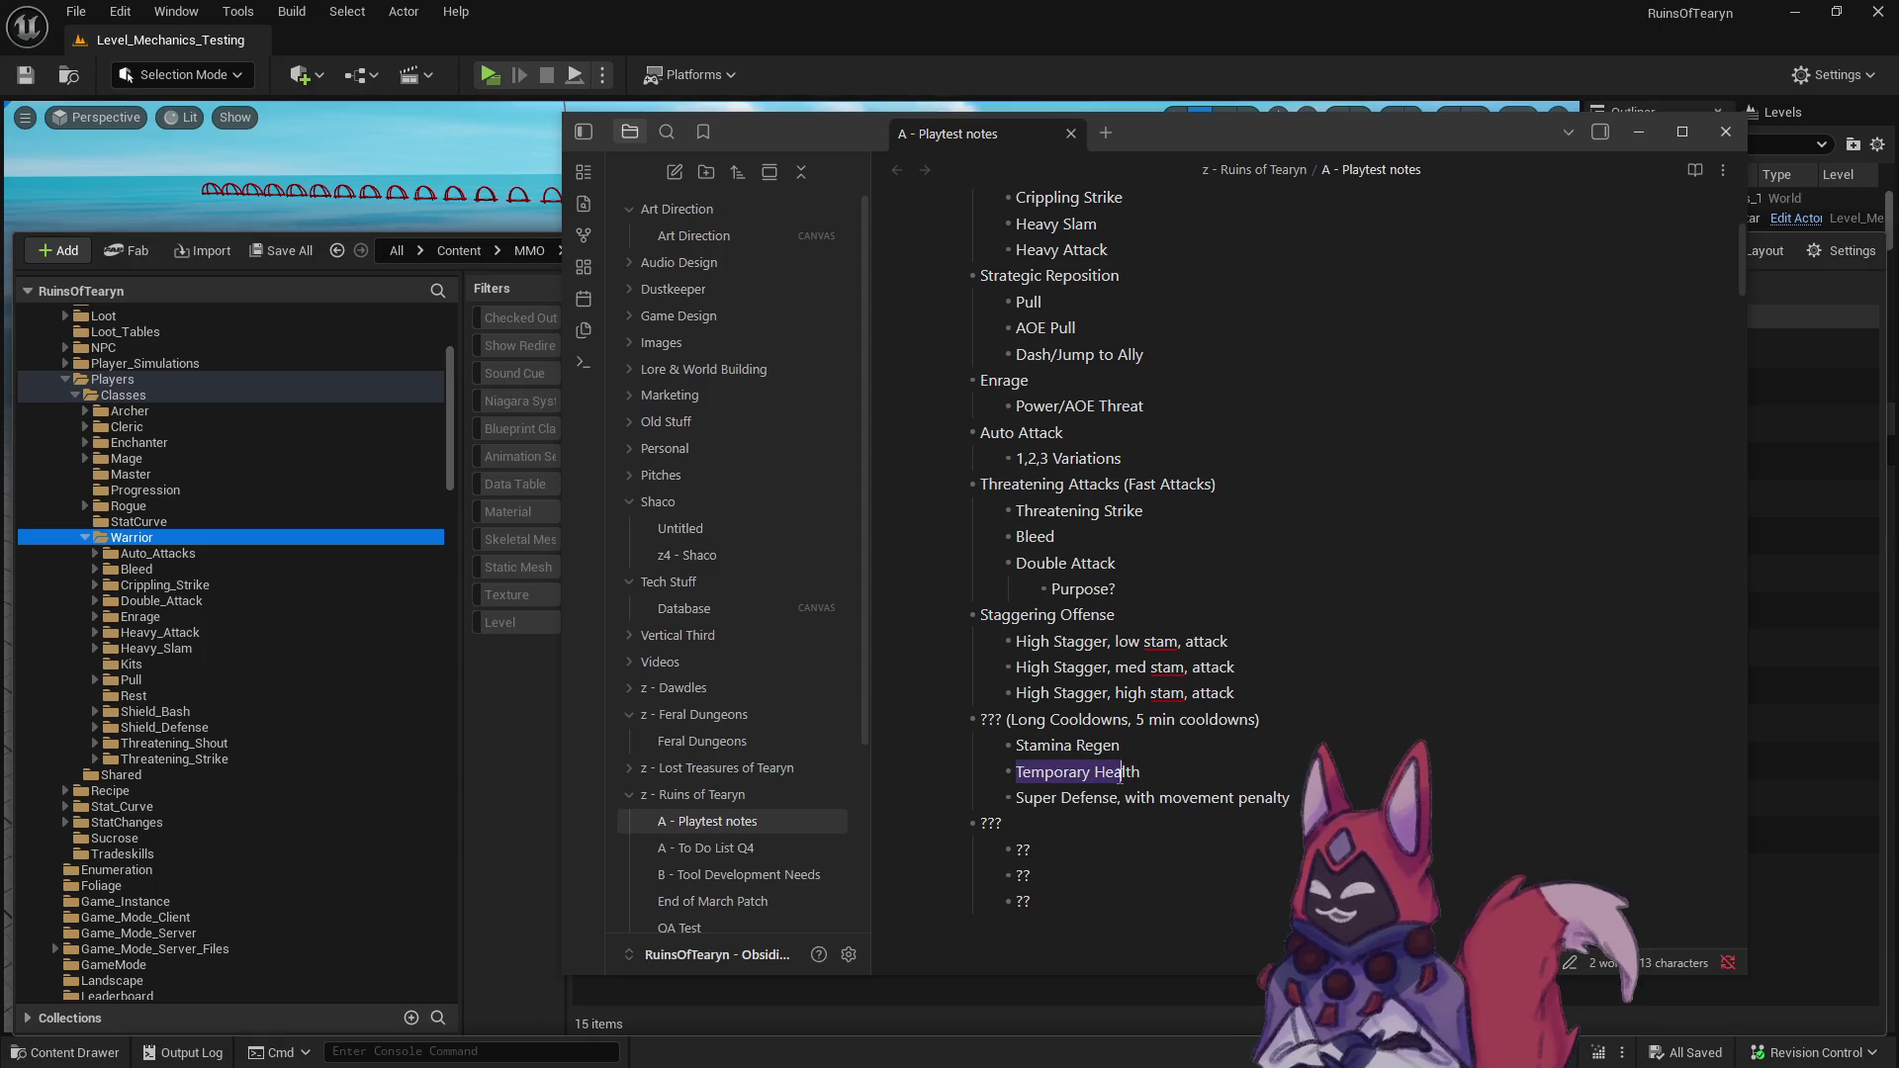
pyautogui.click(1165, 777)
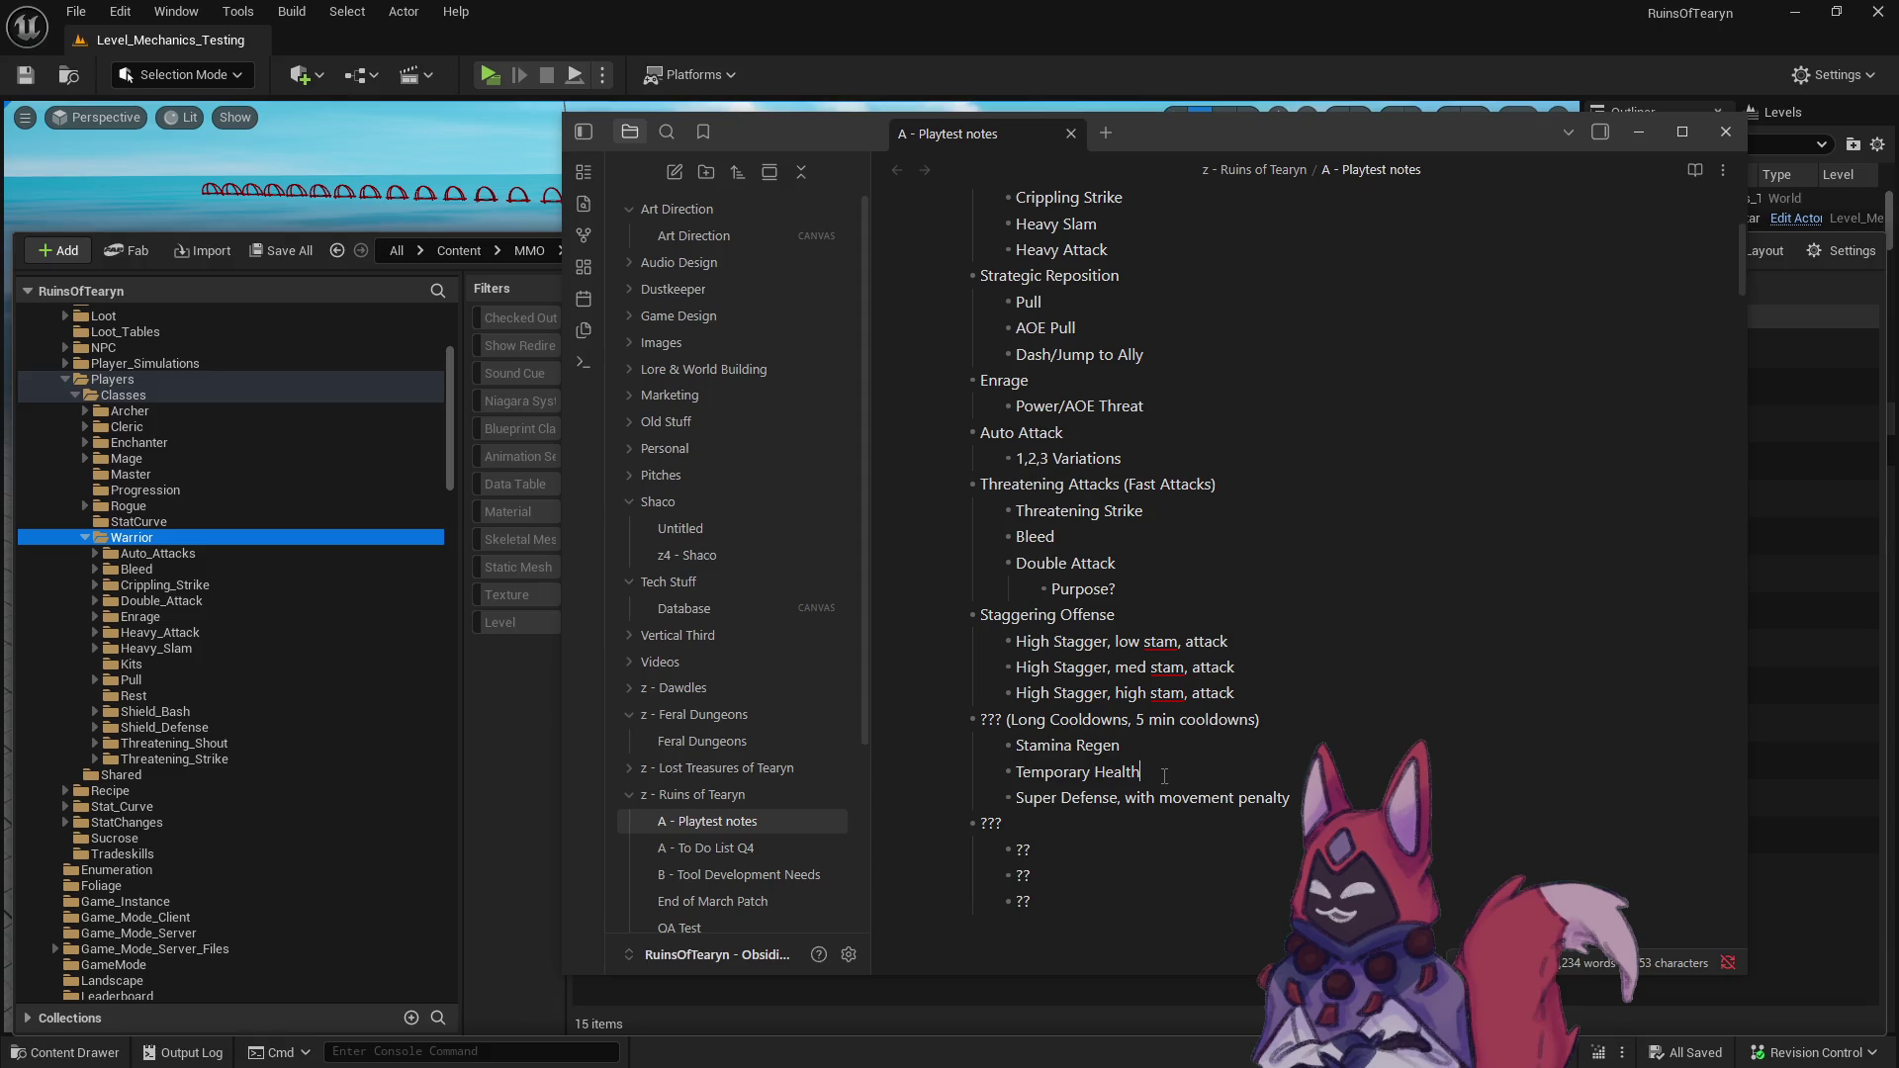
pyautogui.keyDown('shift'); pyautogui.click(1016, 771); pyautogui.keyUp('shift')
pyautogui.press('BackSpace')
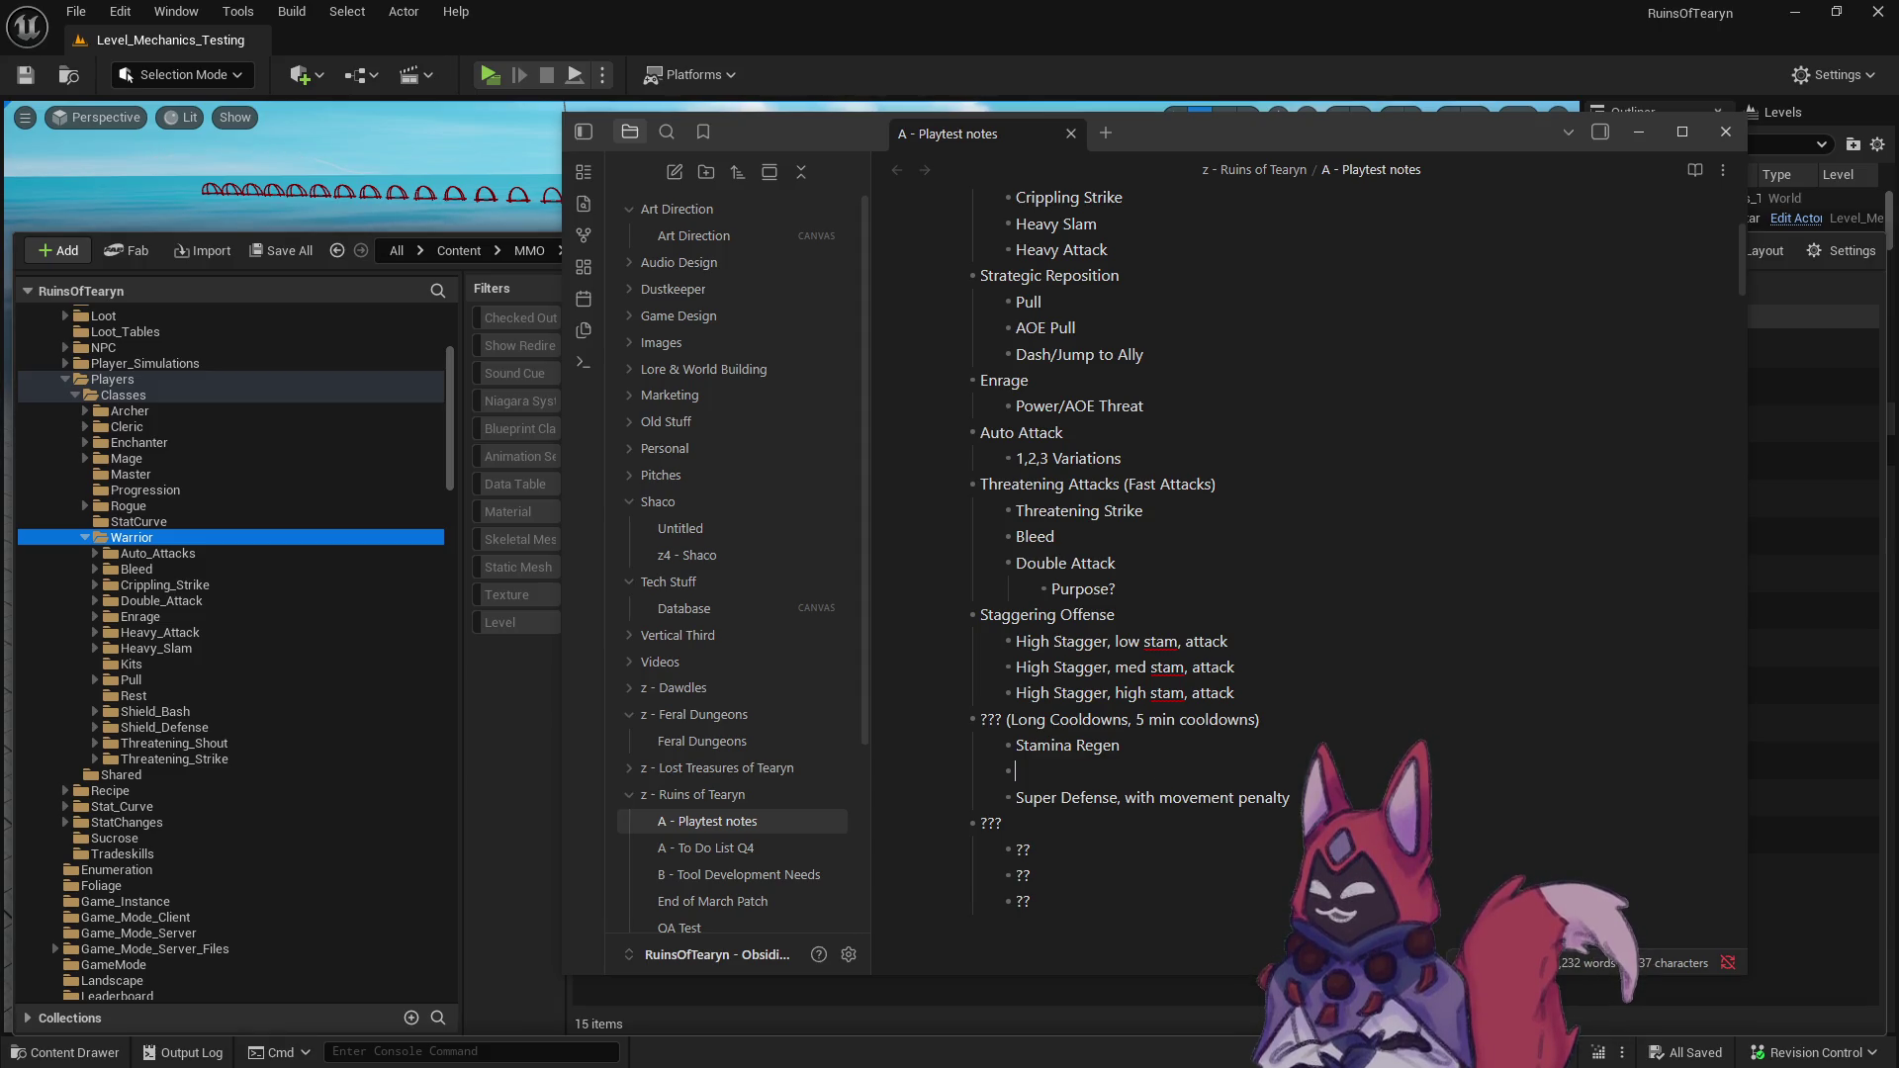
pyautogui.click(1185, 819)
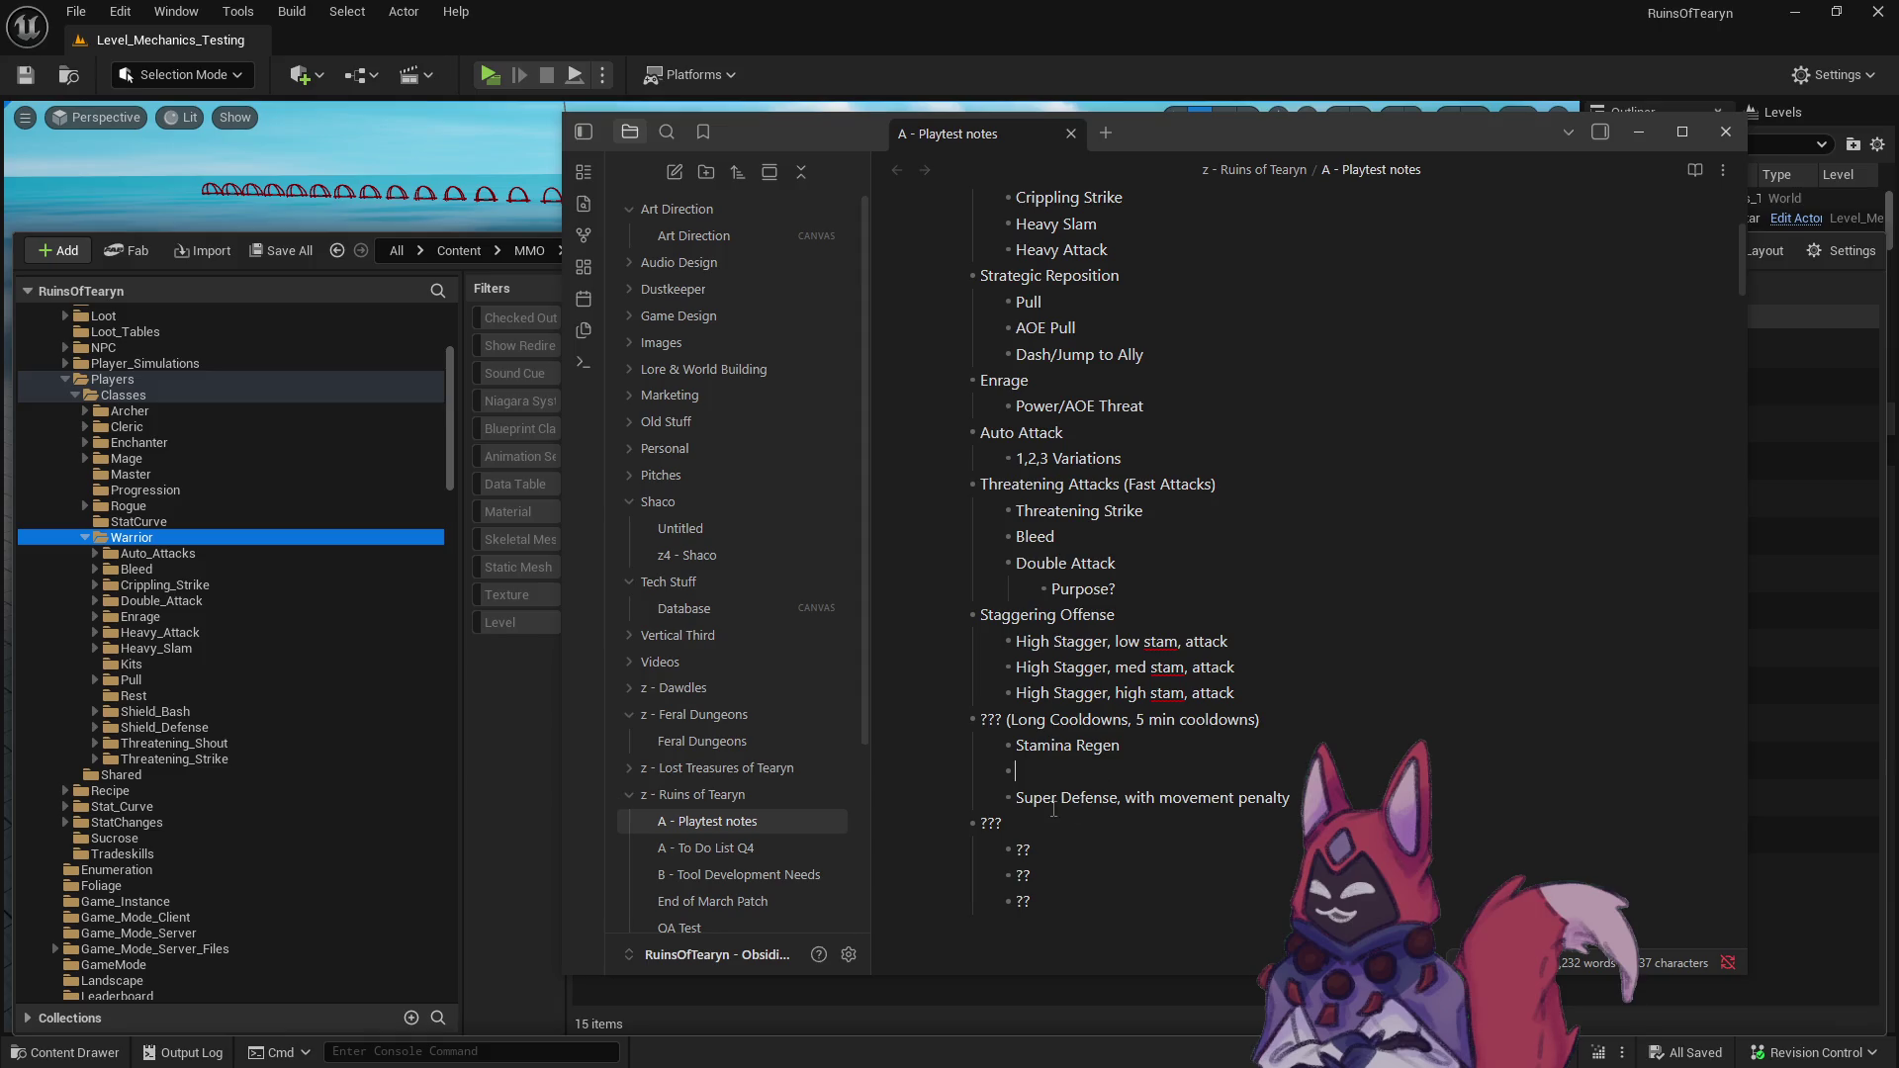
# - Add indented Base and Crit sub-bullets under High Stagger, low stam, attack
pyautogui.click(1069, 875)
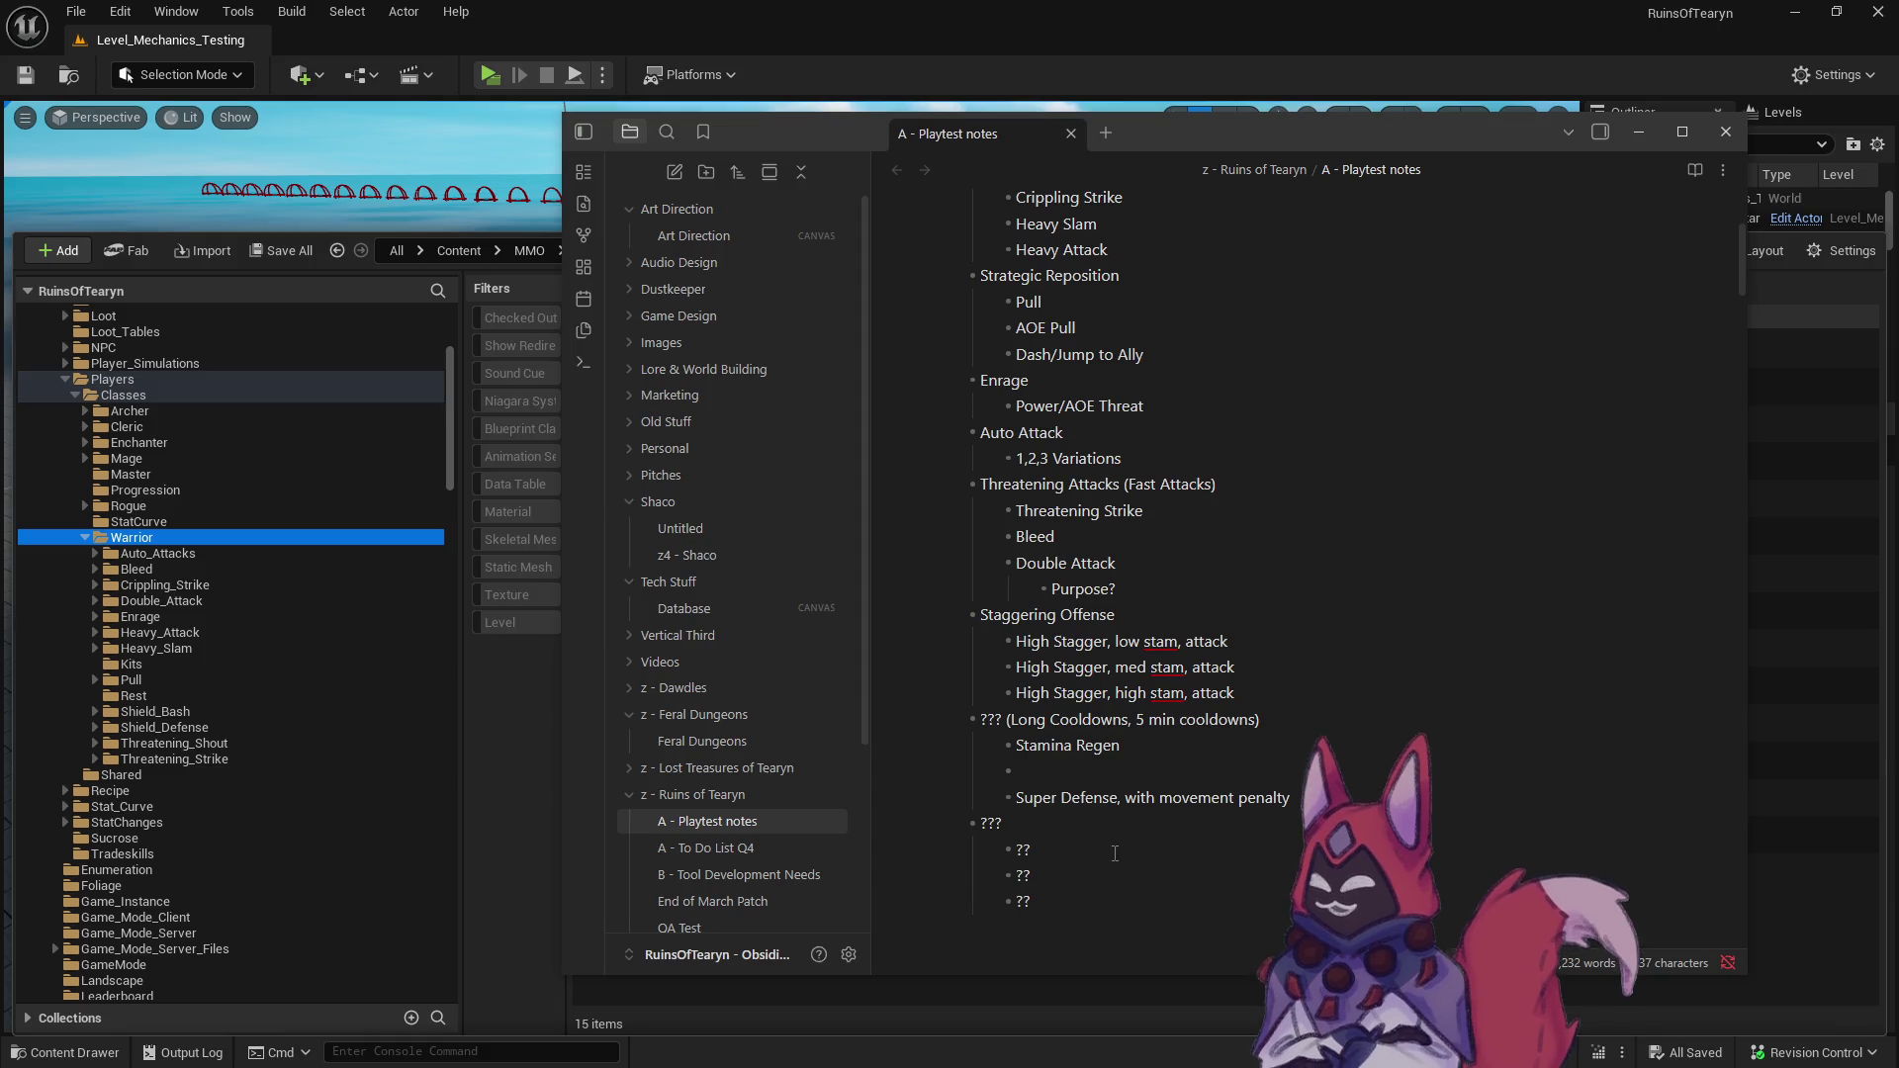
pyautogui.click(1051, 899)
pyautogui.click(1253, 649)
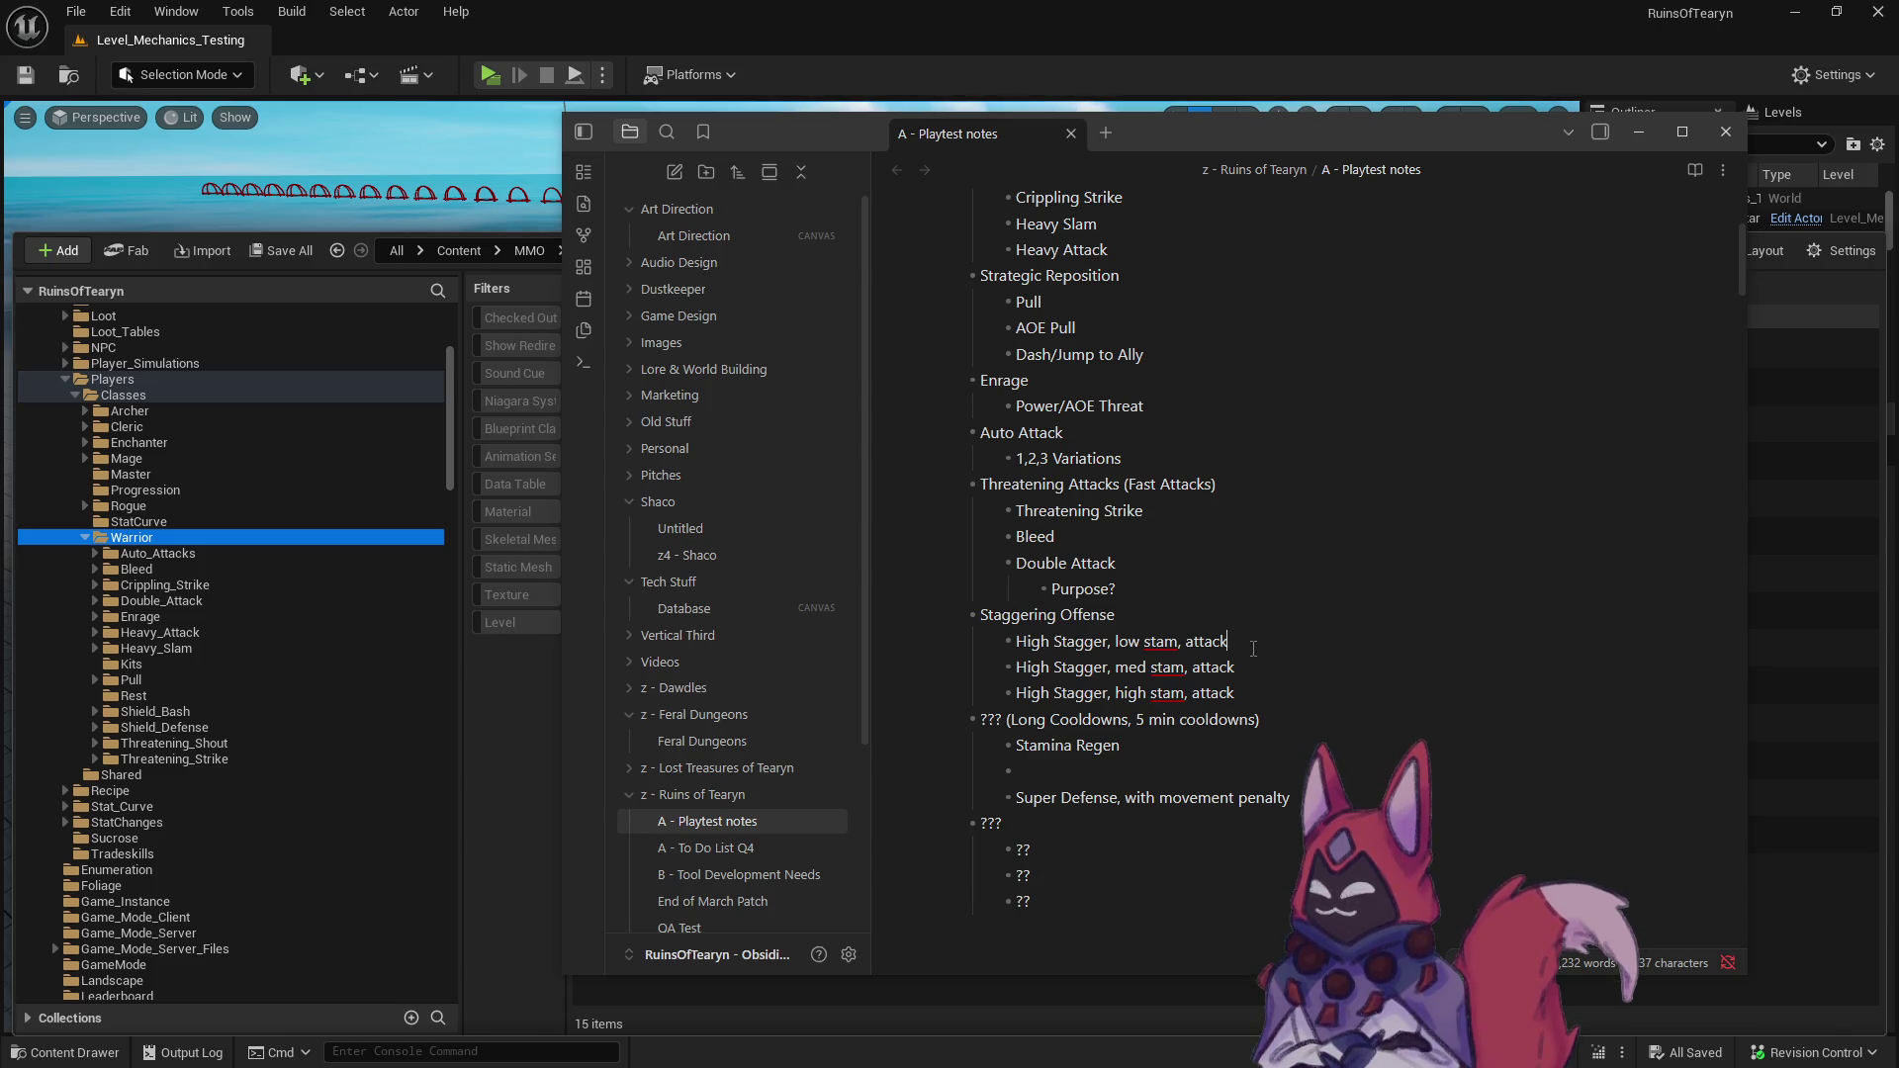
pyautogui.press('Return')
pyautogui.press('Tab')
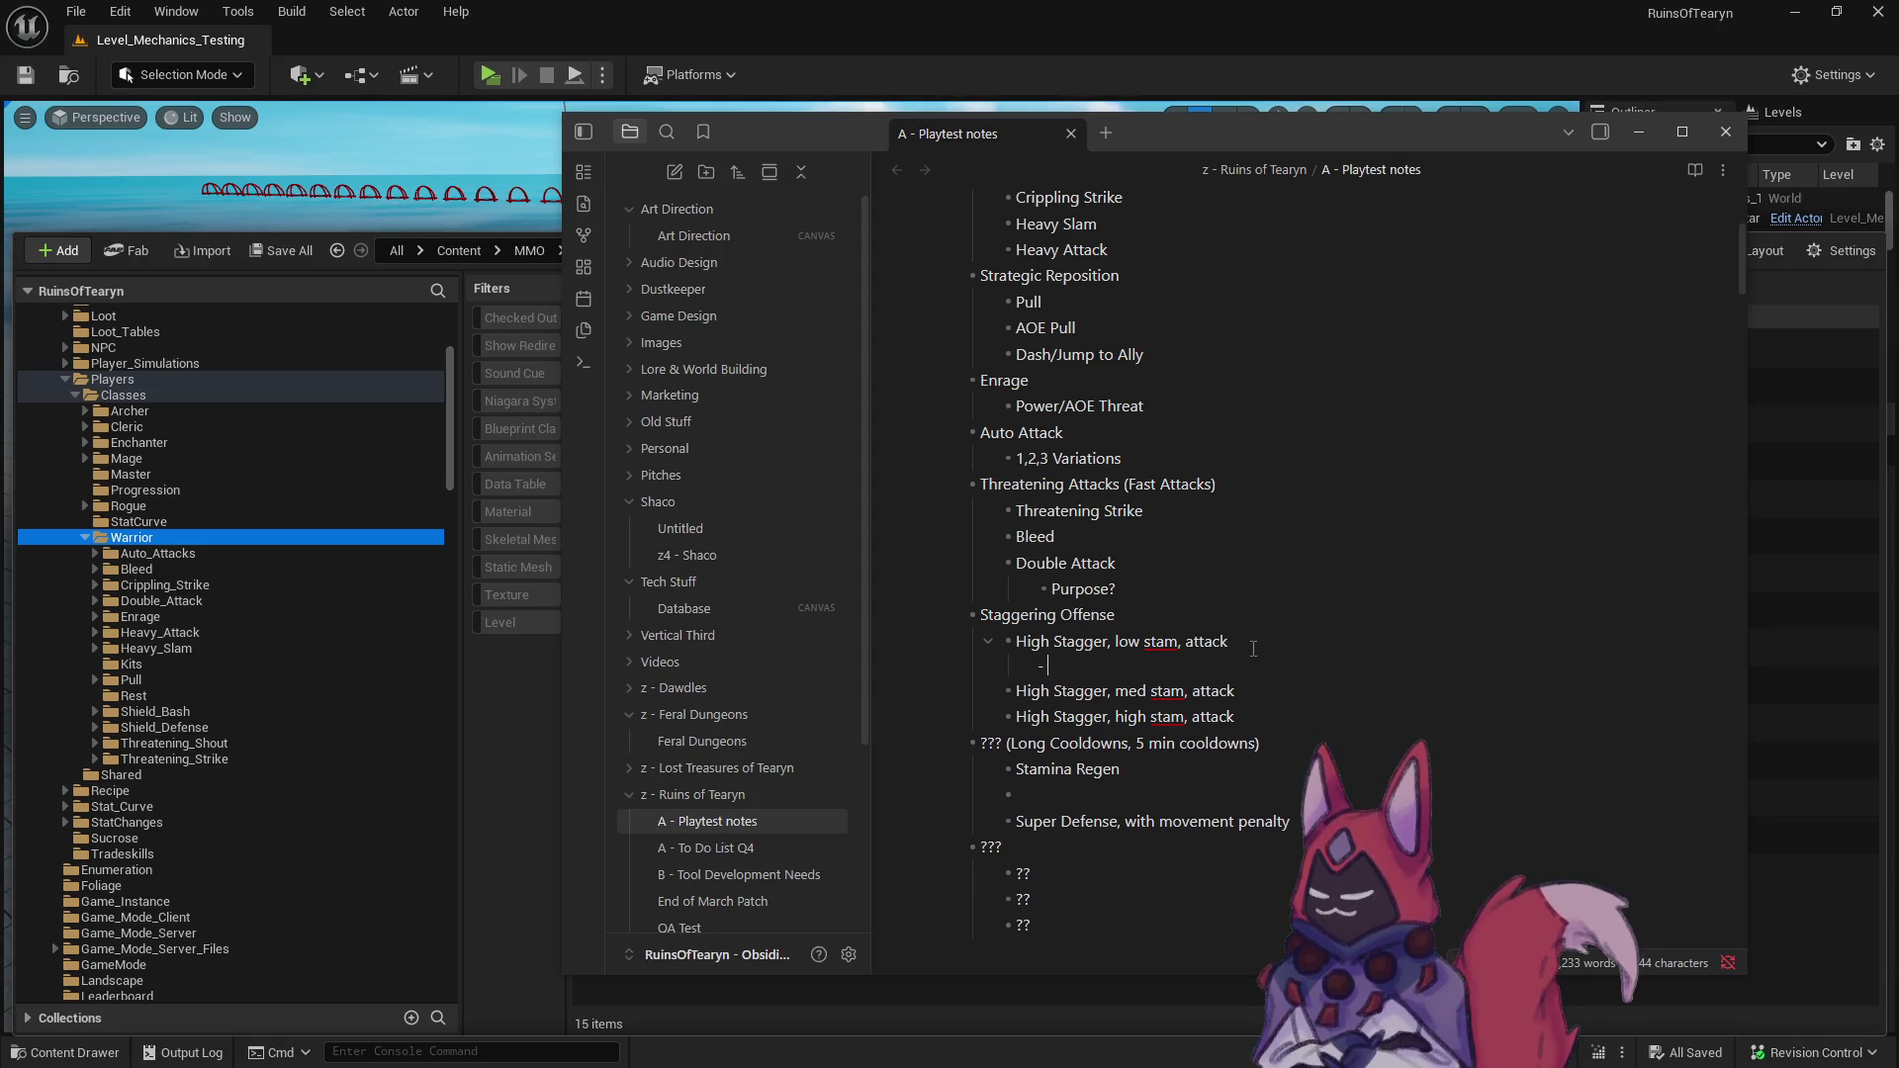
pyautogui.write('Base')
pyautogui.press('Return')
pyautogui.write('Crit')
pyautogui.press('Return')
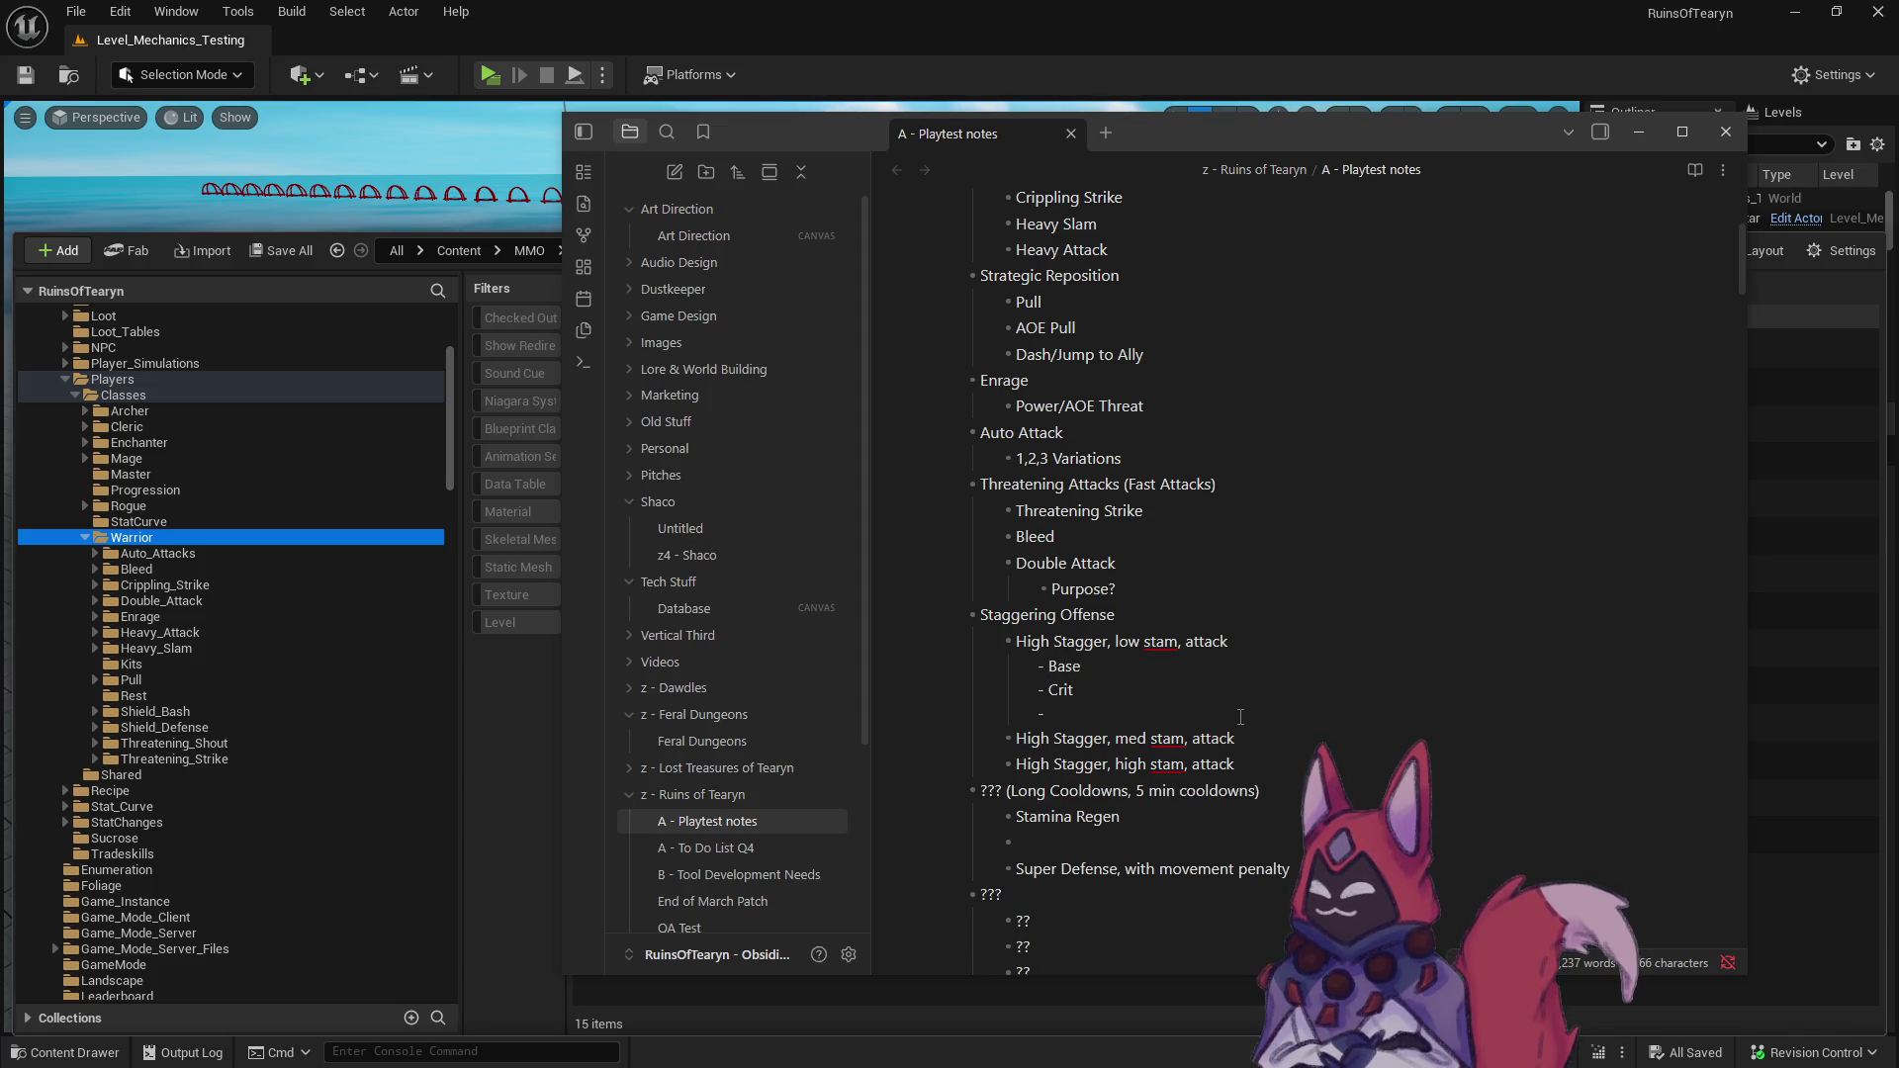
pyautogui.press('BackSpace')
pyautogui.press('BackSpace')
pyautogui.press('BackSpace')
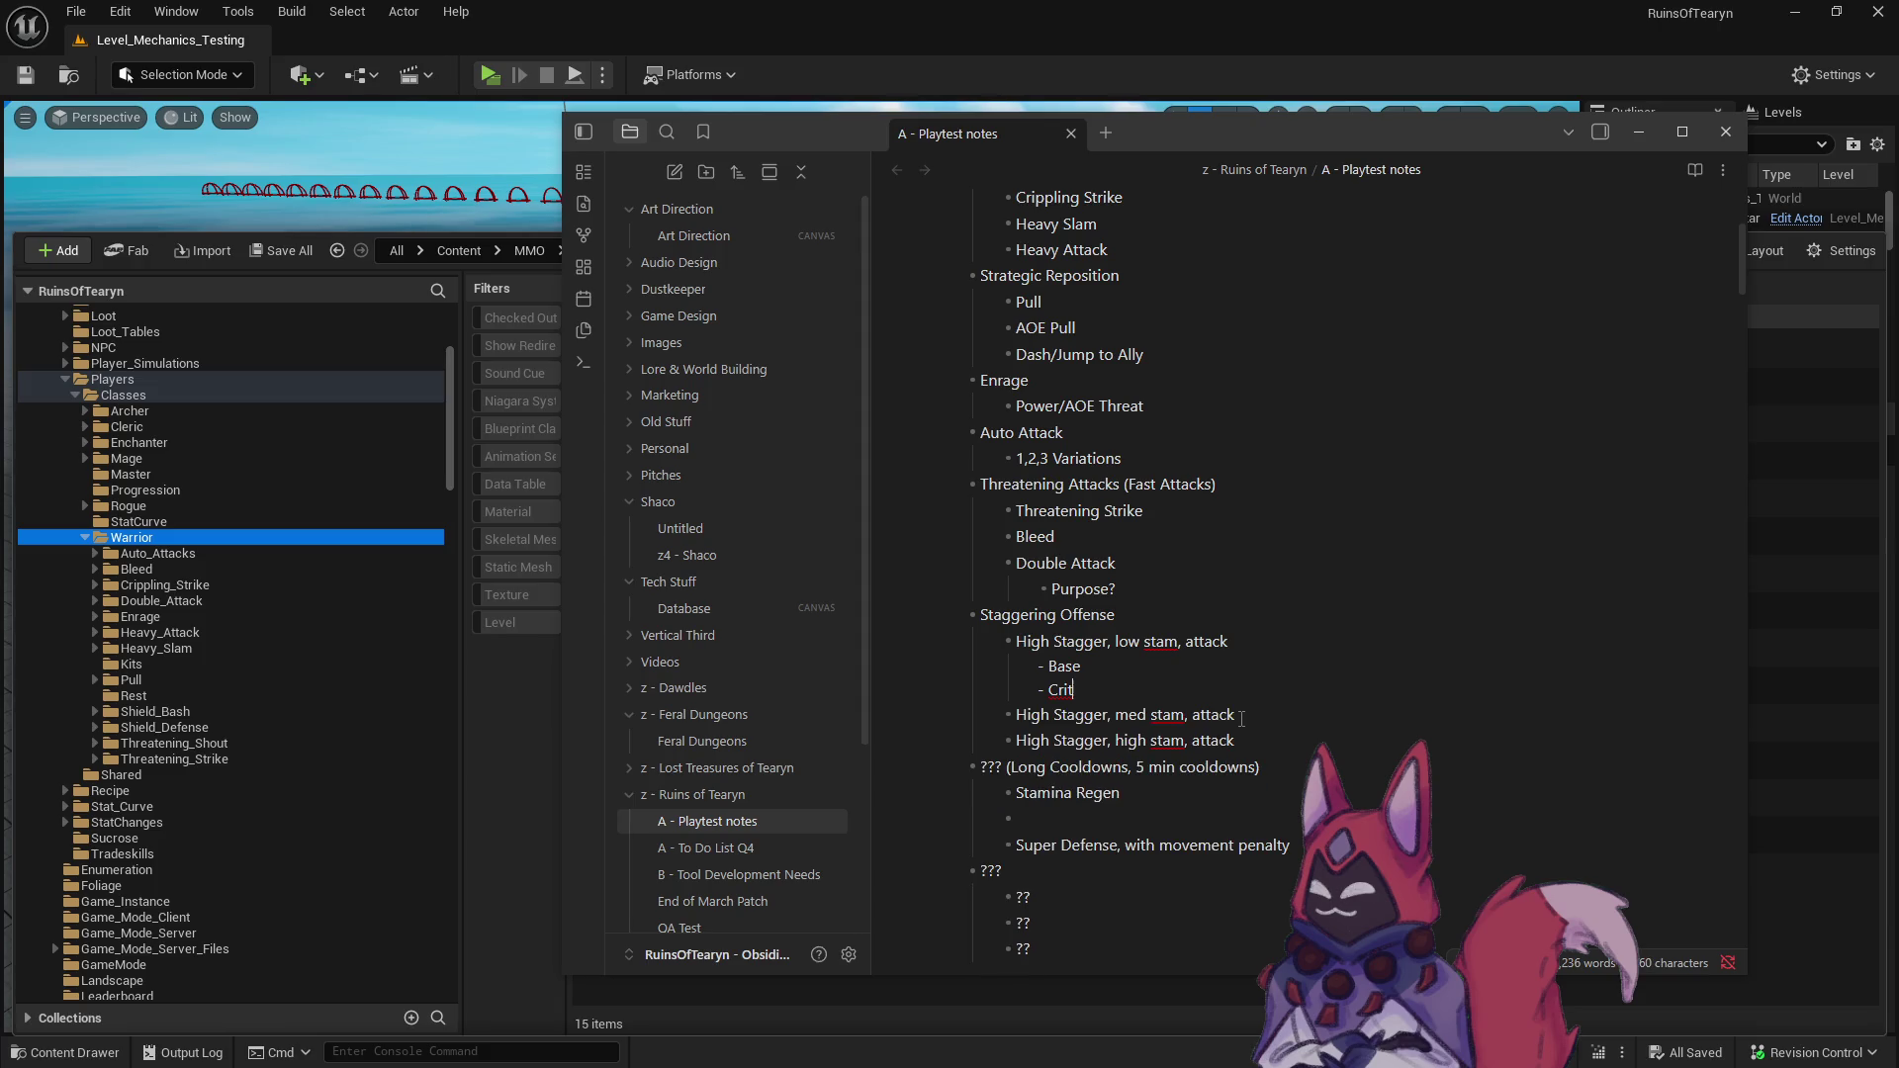
# - Add Base and Crit sub-bullets under the med stam stagger entry
pyautogui.press('Return')
pyautogui.press('Tab')
pyautogui.write('Bas')
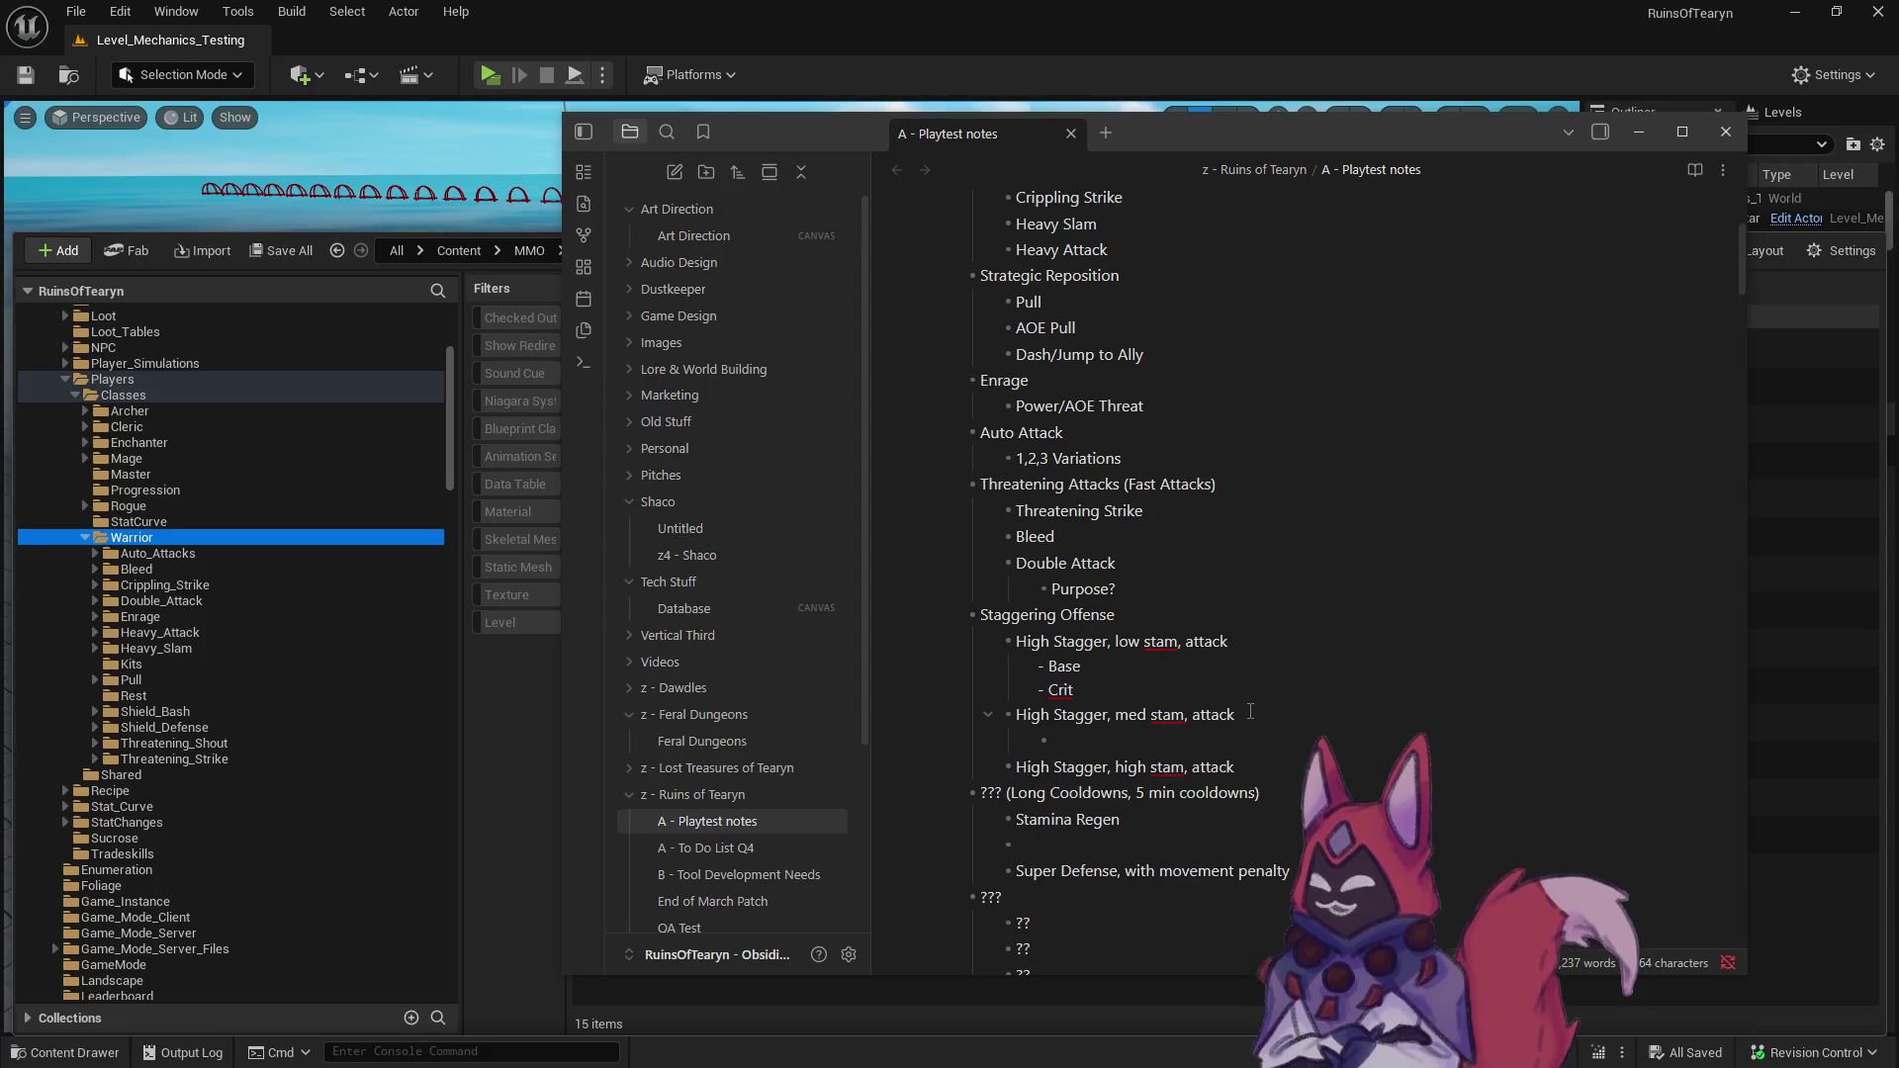
pyautogui.write('e')
pyautogui.press('Return')
pyautogui.write('Crit')
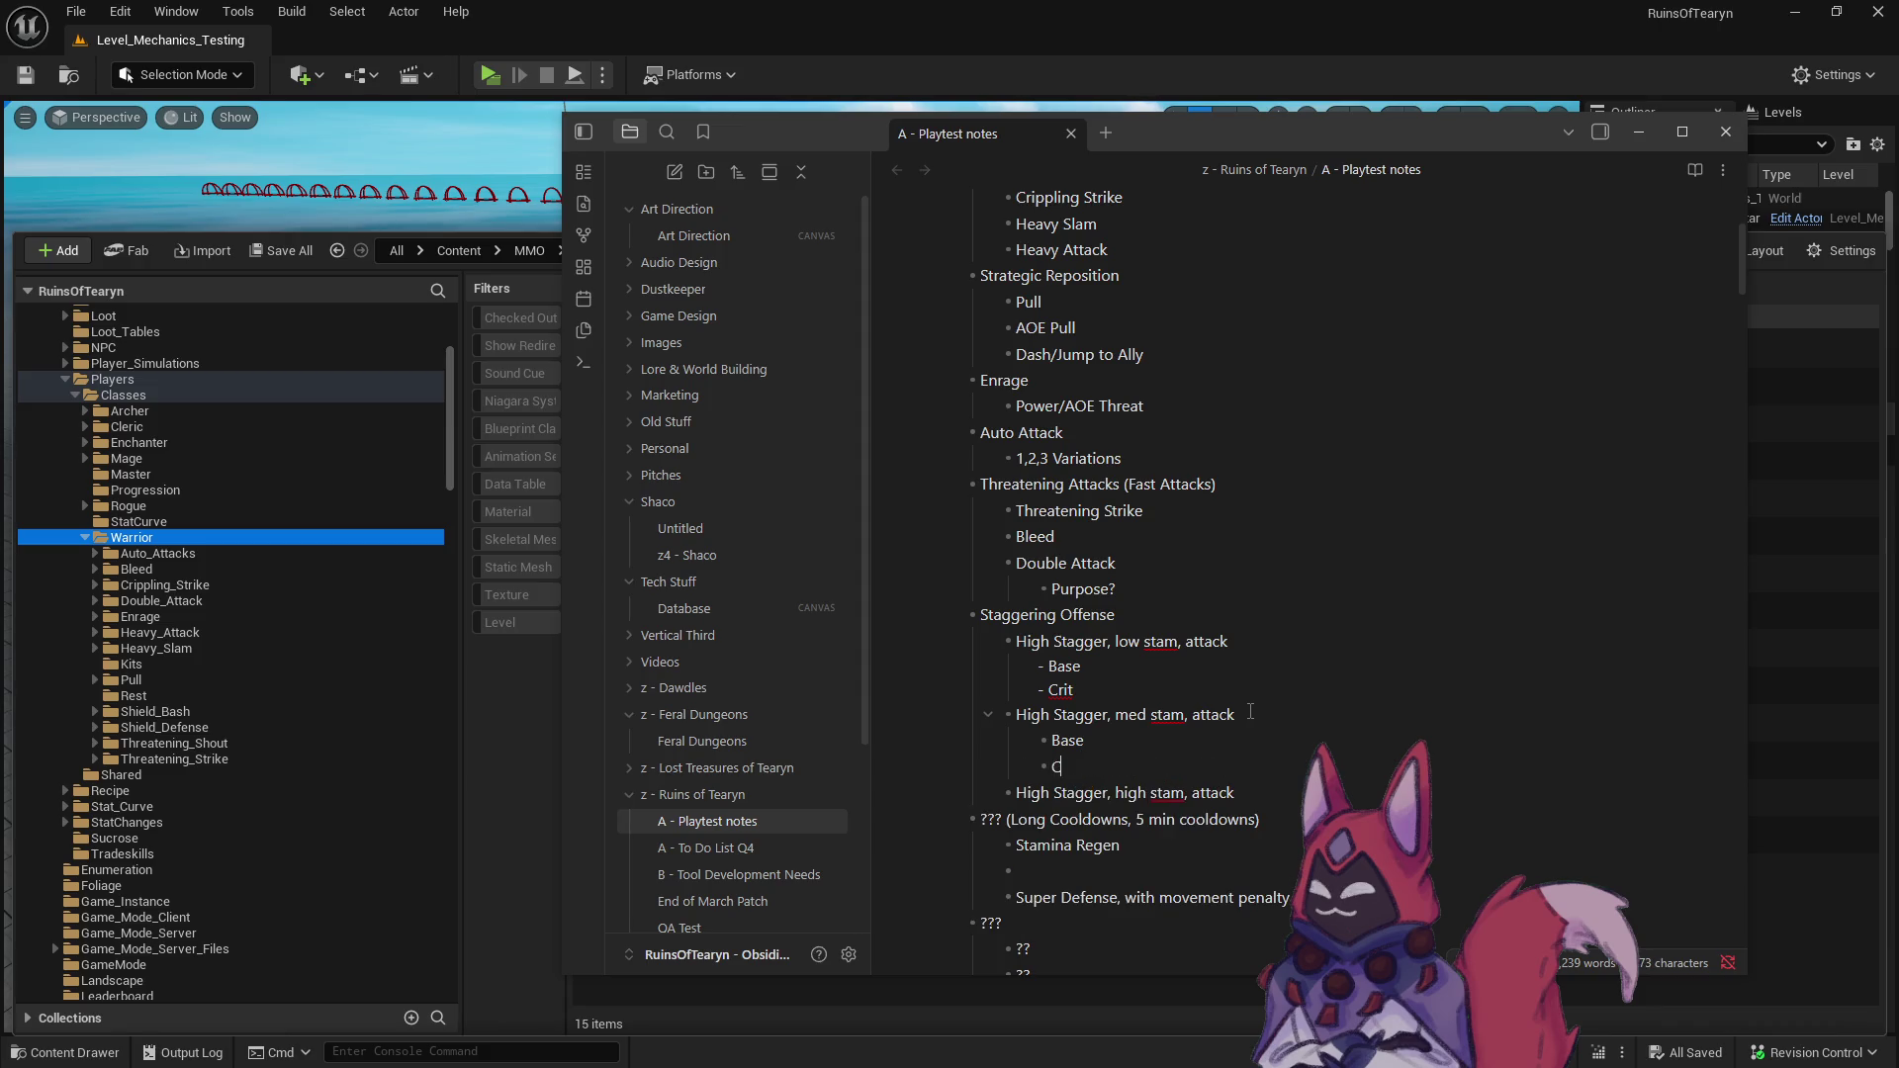
# - Add Base and Crit sub-bullets on separate lines under High Stagger, high stam, attack
pyautogui.press('Return')
pyautogui.press('Tab')
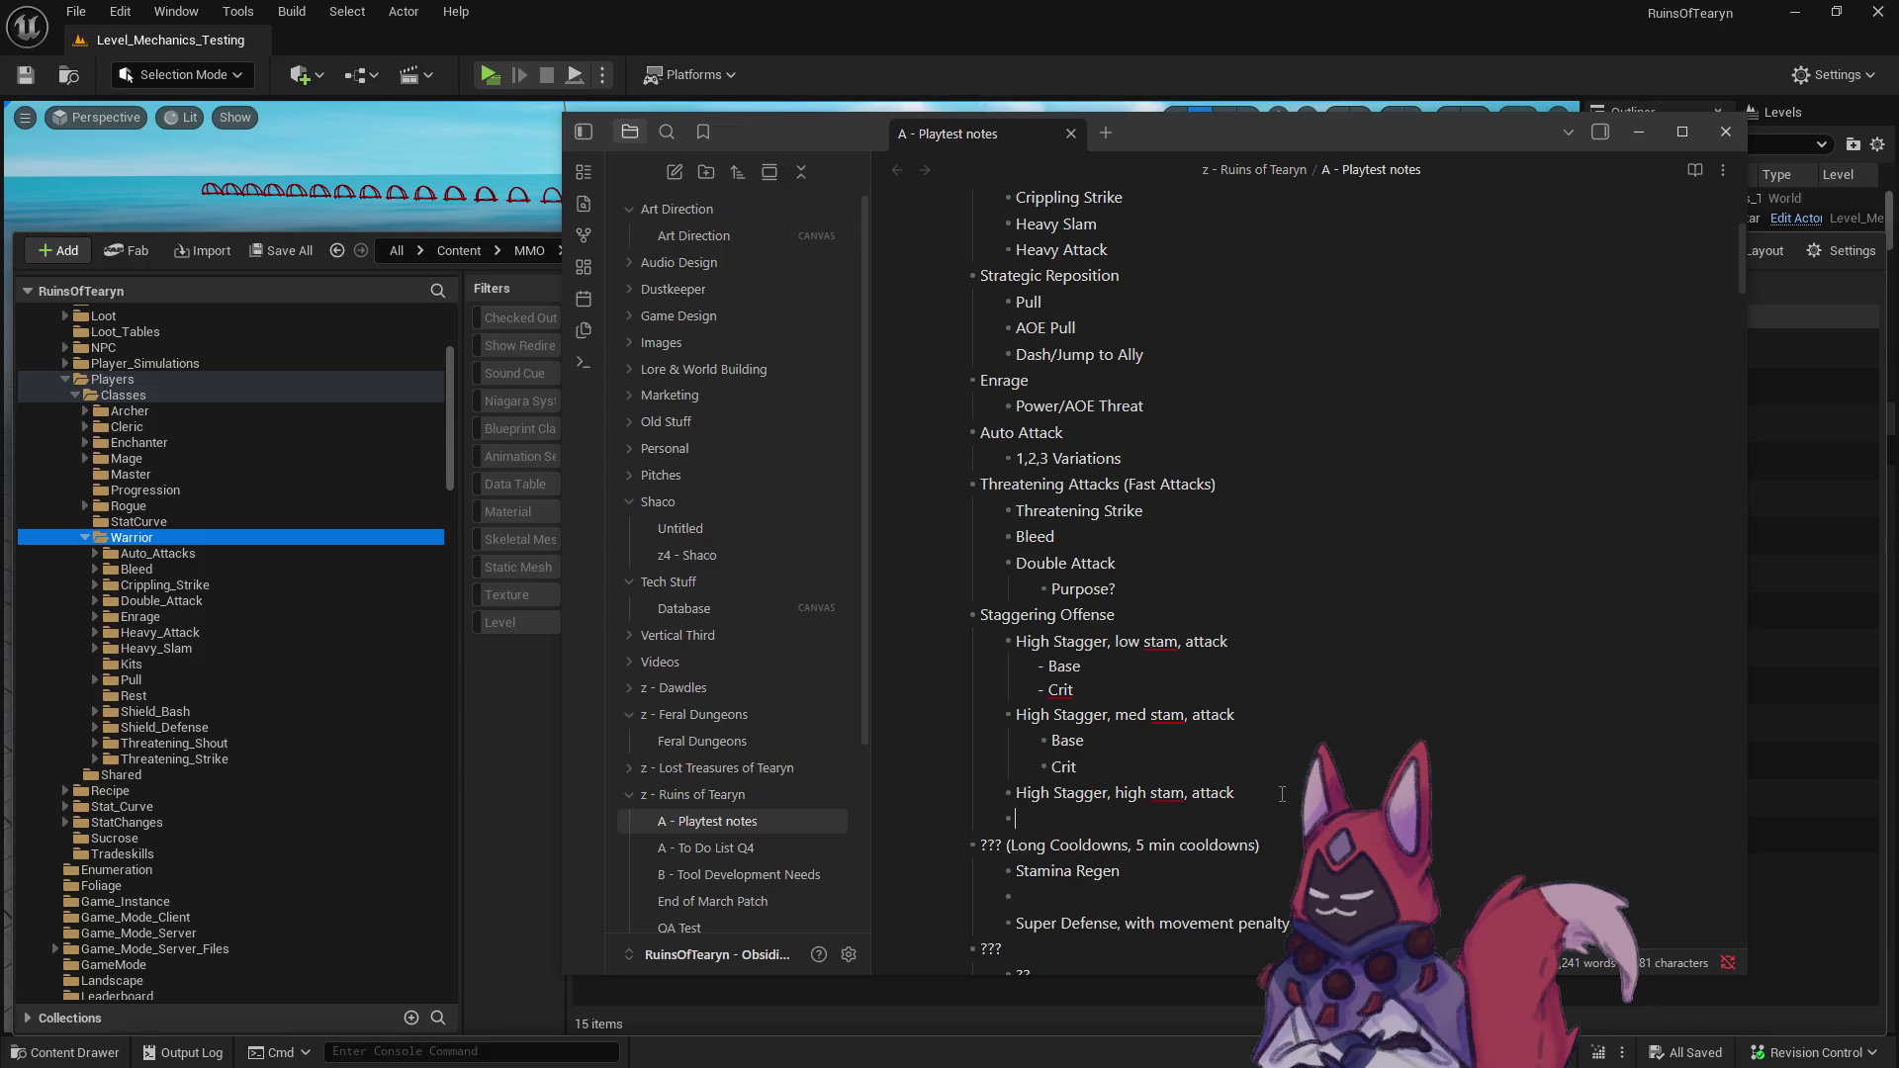
pyautogui.write('Base Crit')
pyautogui.scroll(-2, 1276, 771)
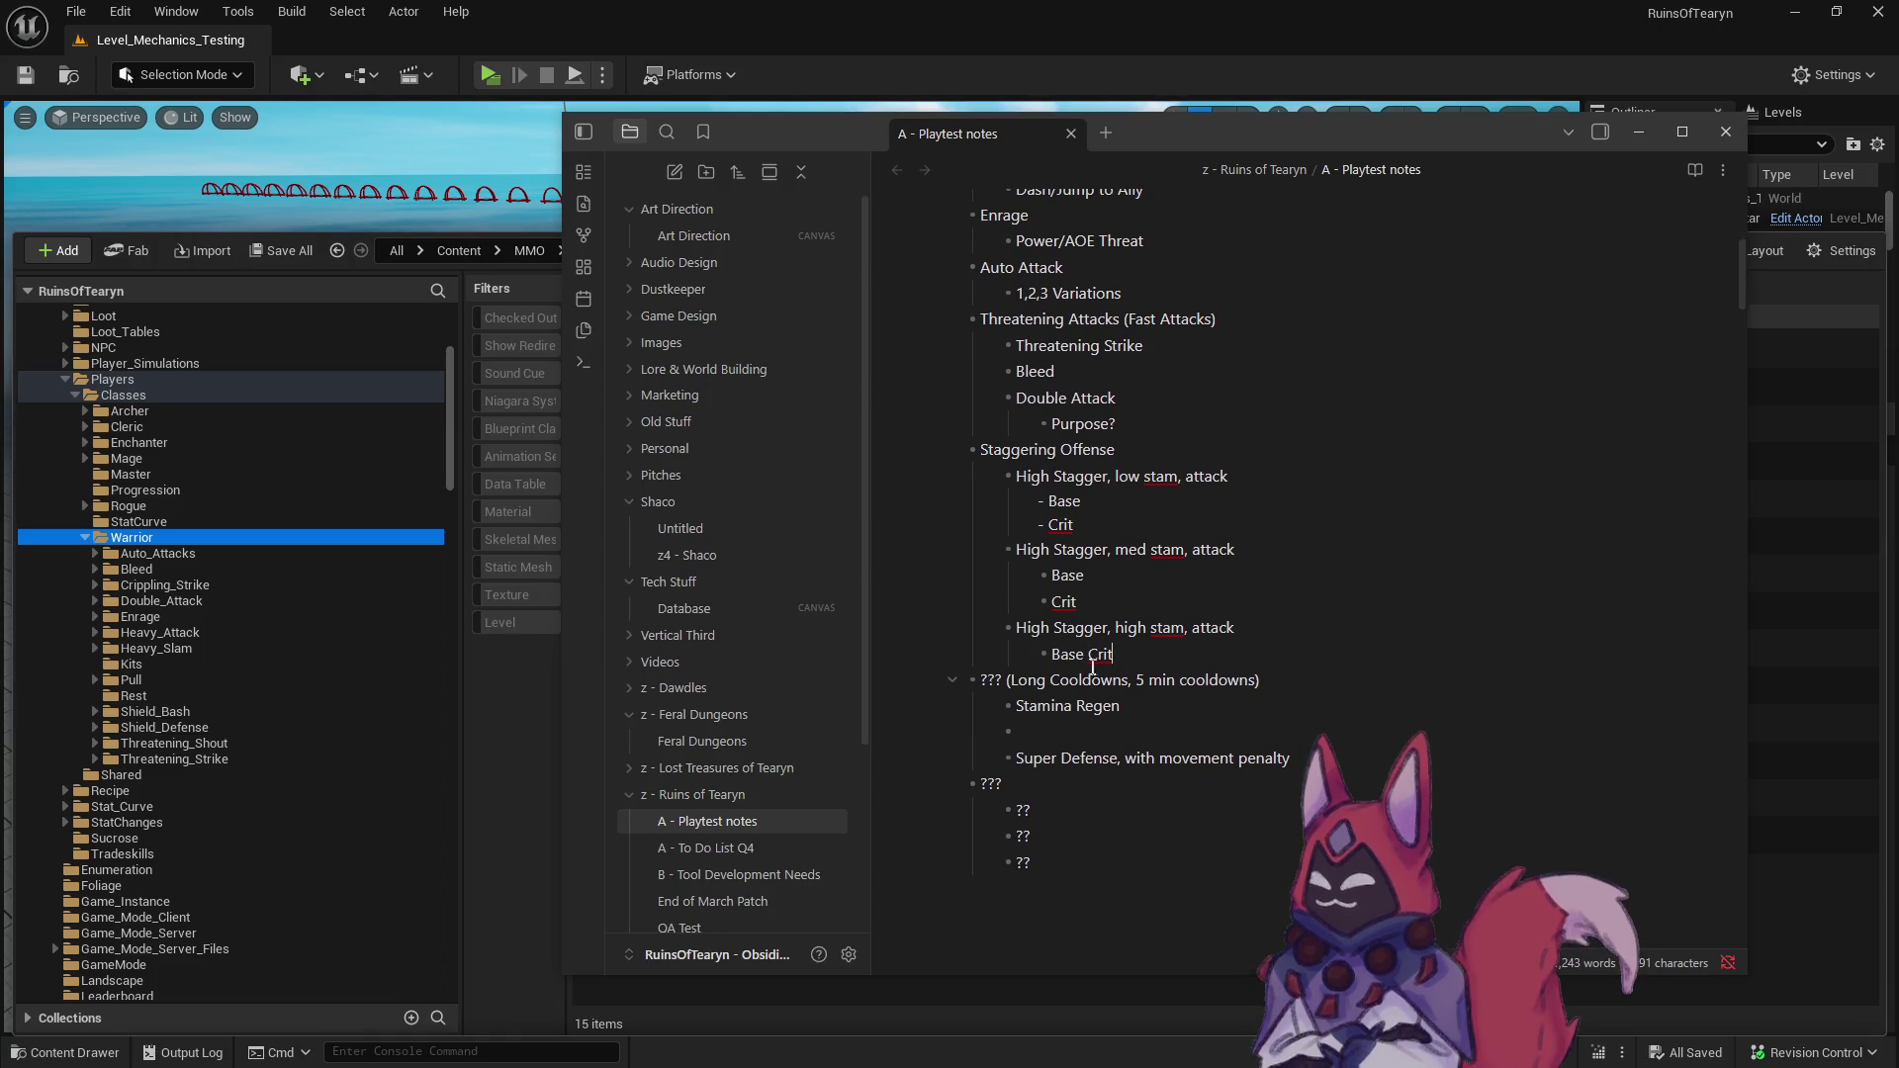
pyautogui.hotkey('ctrl', 'Left')
pyautogui.hotkey('shift', 'Return')
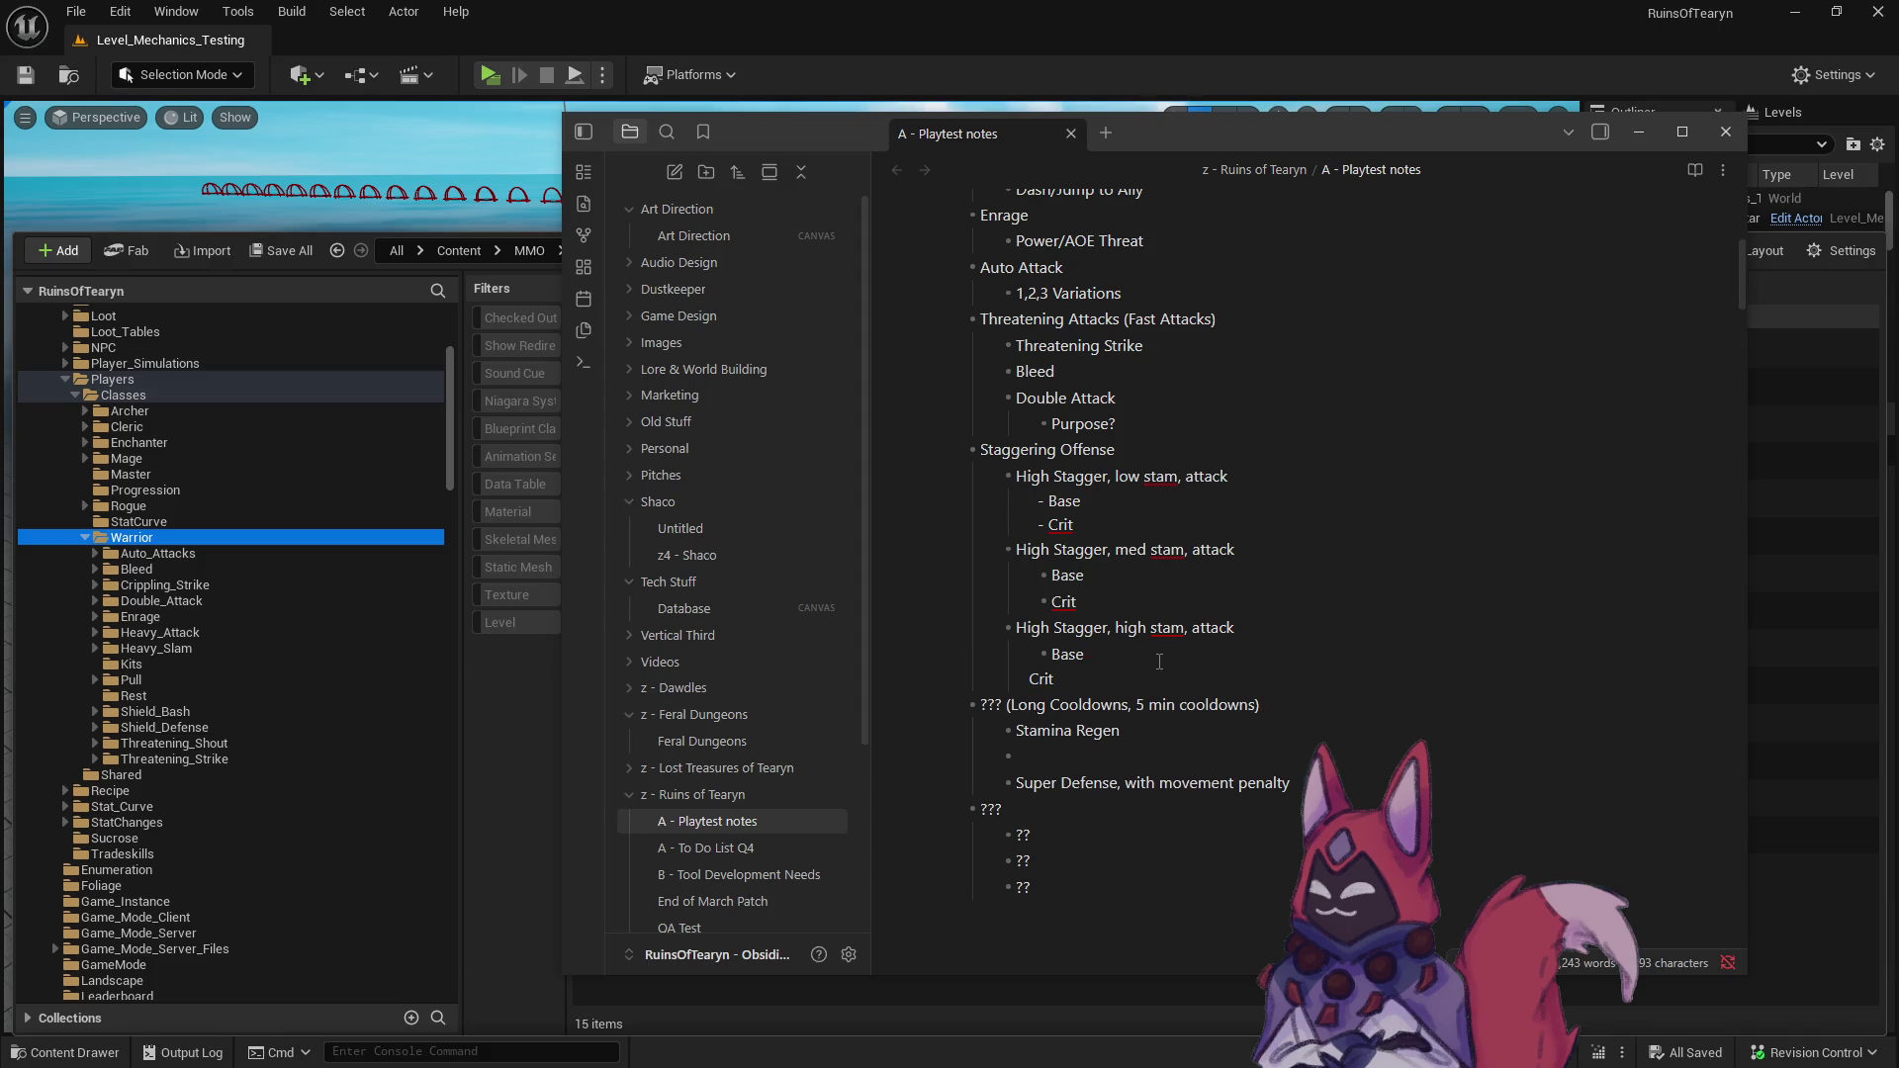
pyautogui.write('-')
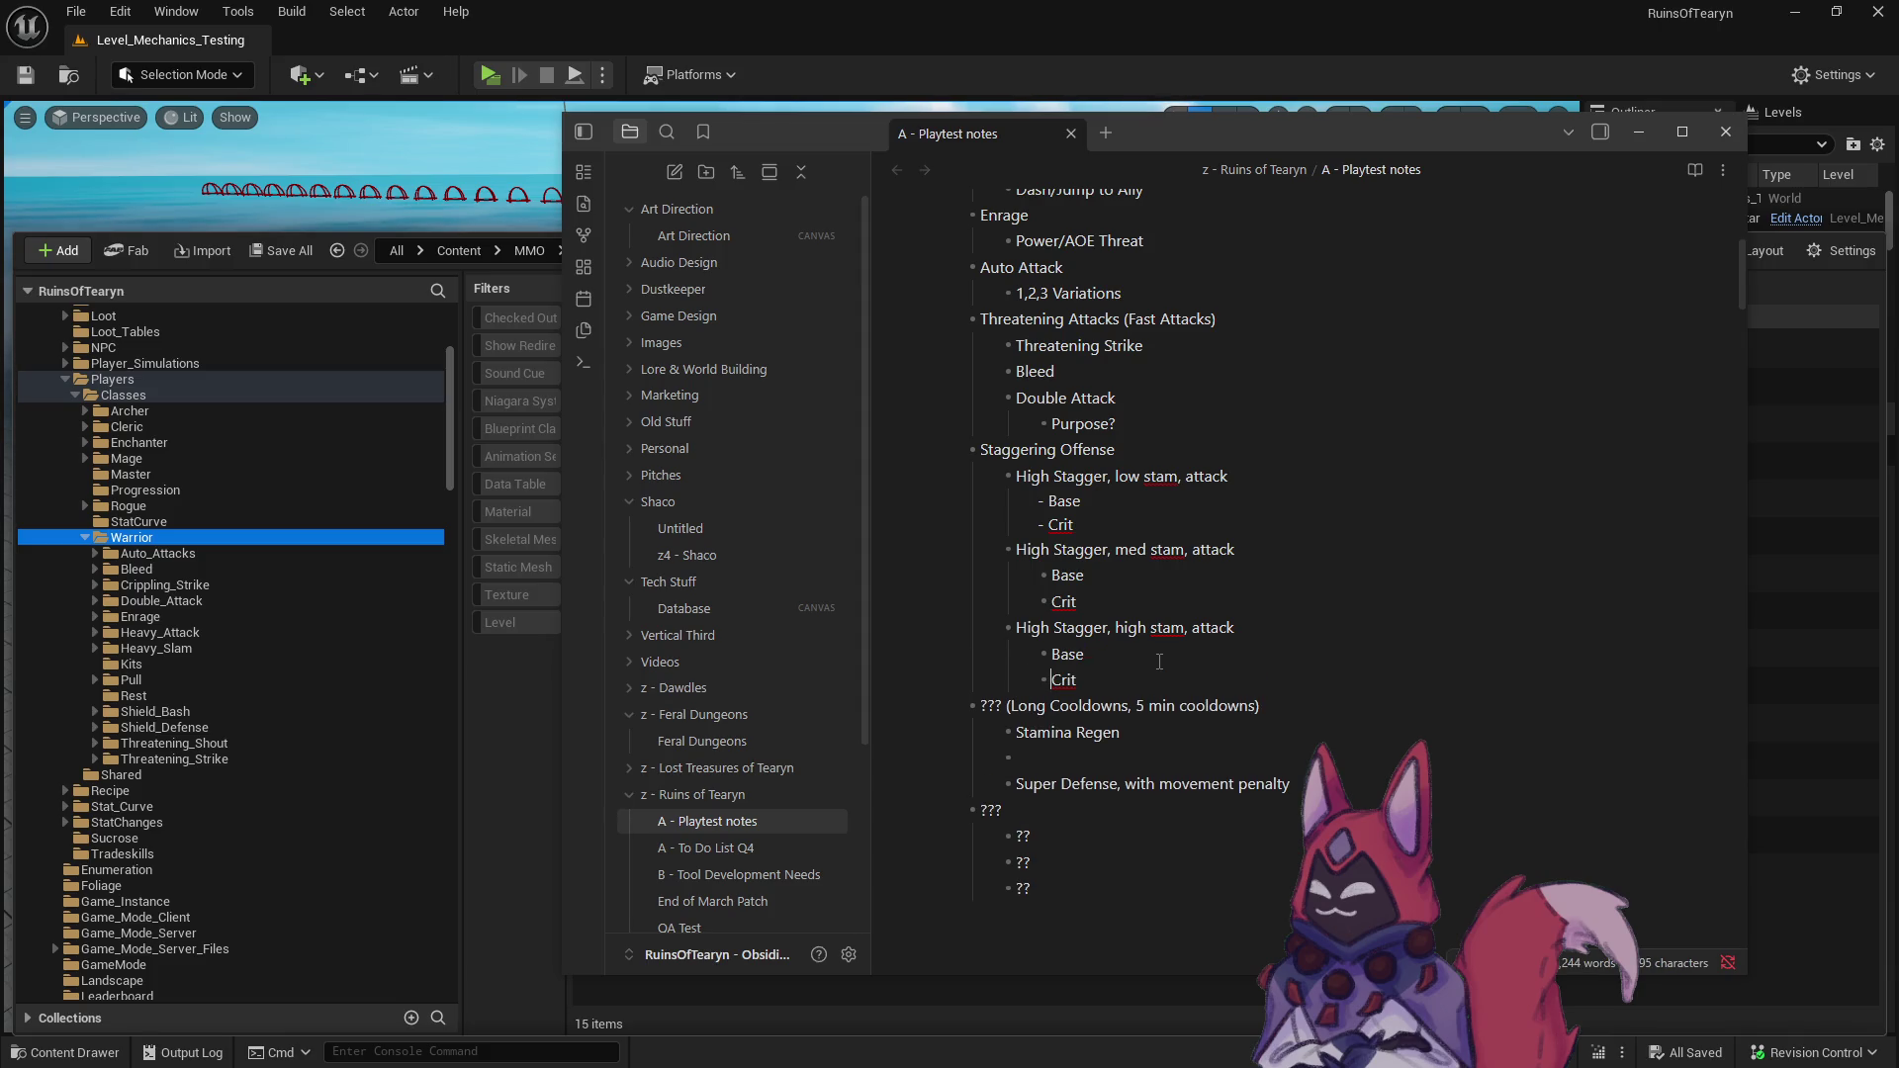
pyautogui.click(1067, 835)
# - Append '(Hybrid? Damage + Stagger)' to the second ??? heading
pyautogui.press('Up')
pyautogui.write('(Hybrid?')
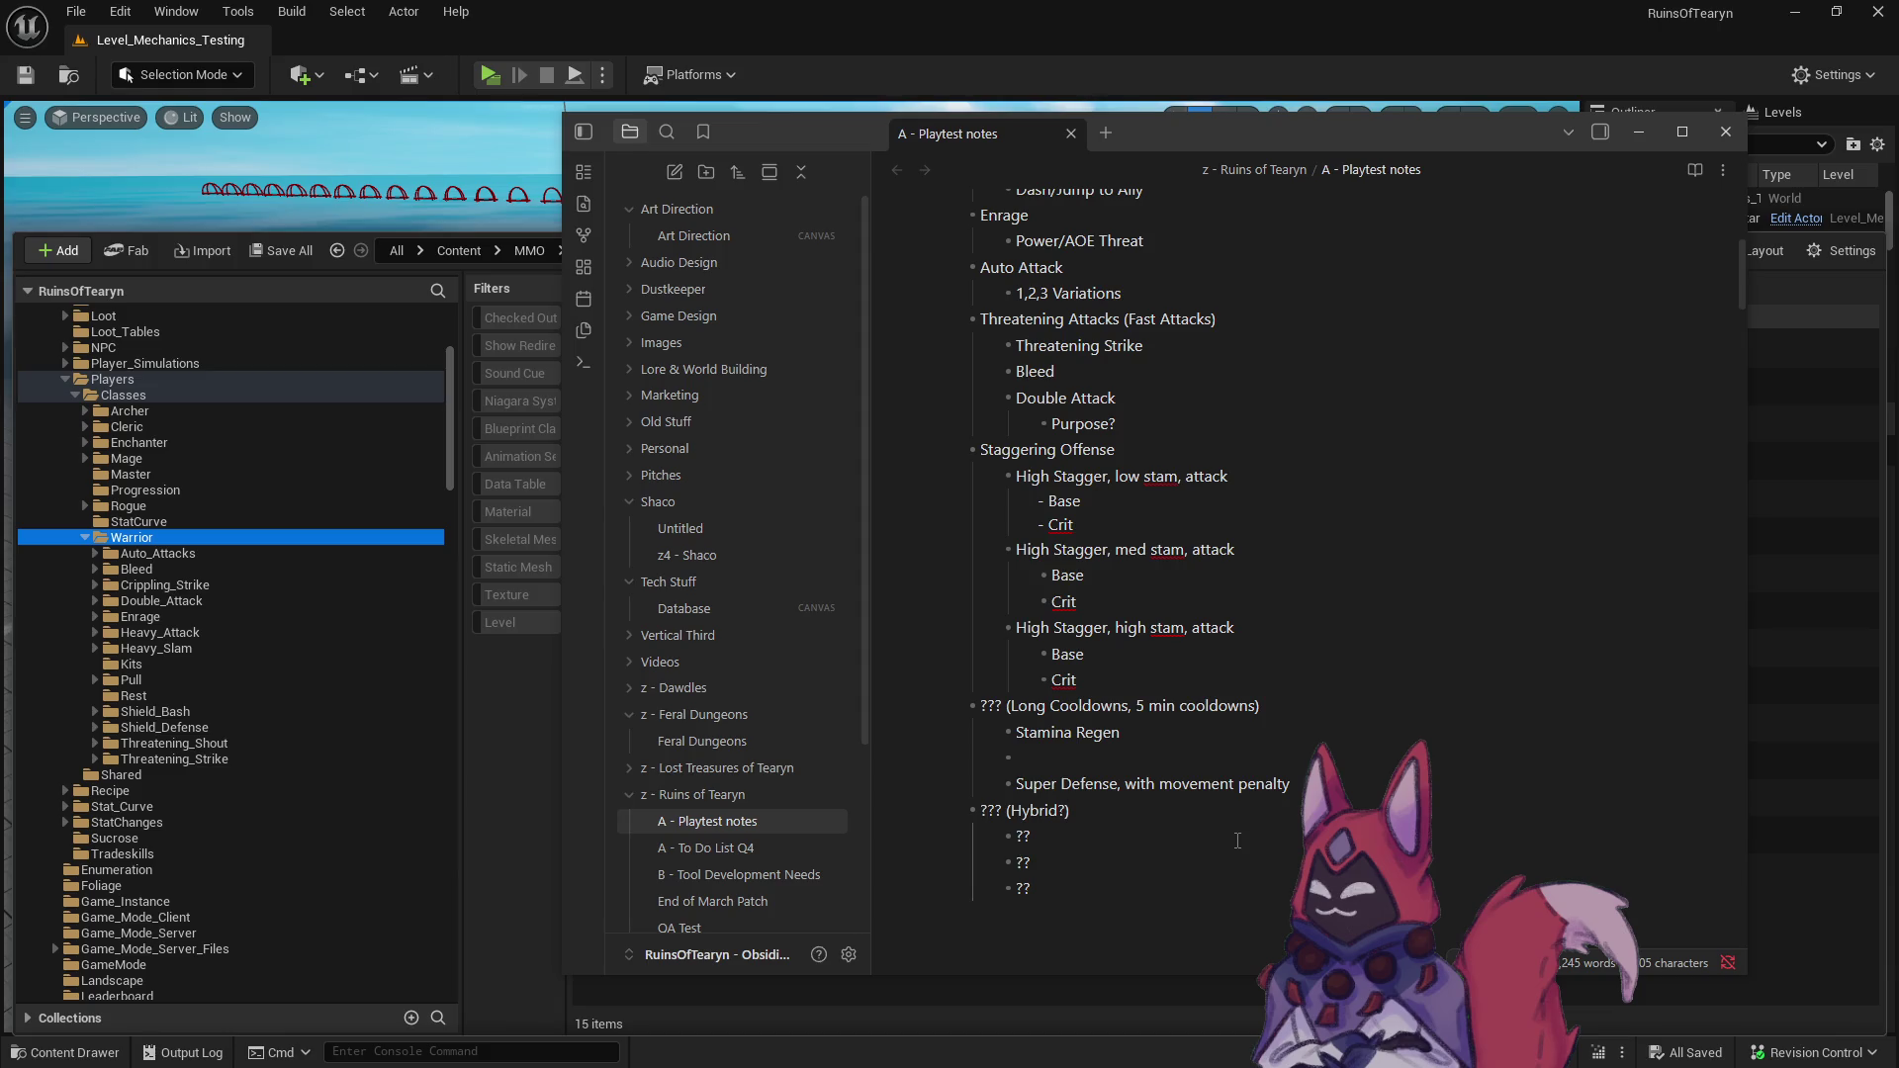
pyautogui.write(' Damage + Sta')
pyautogui.write('gger')
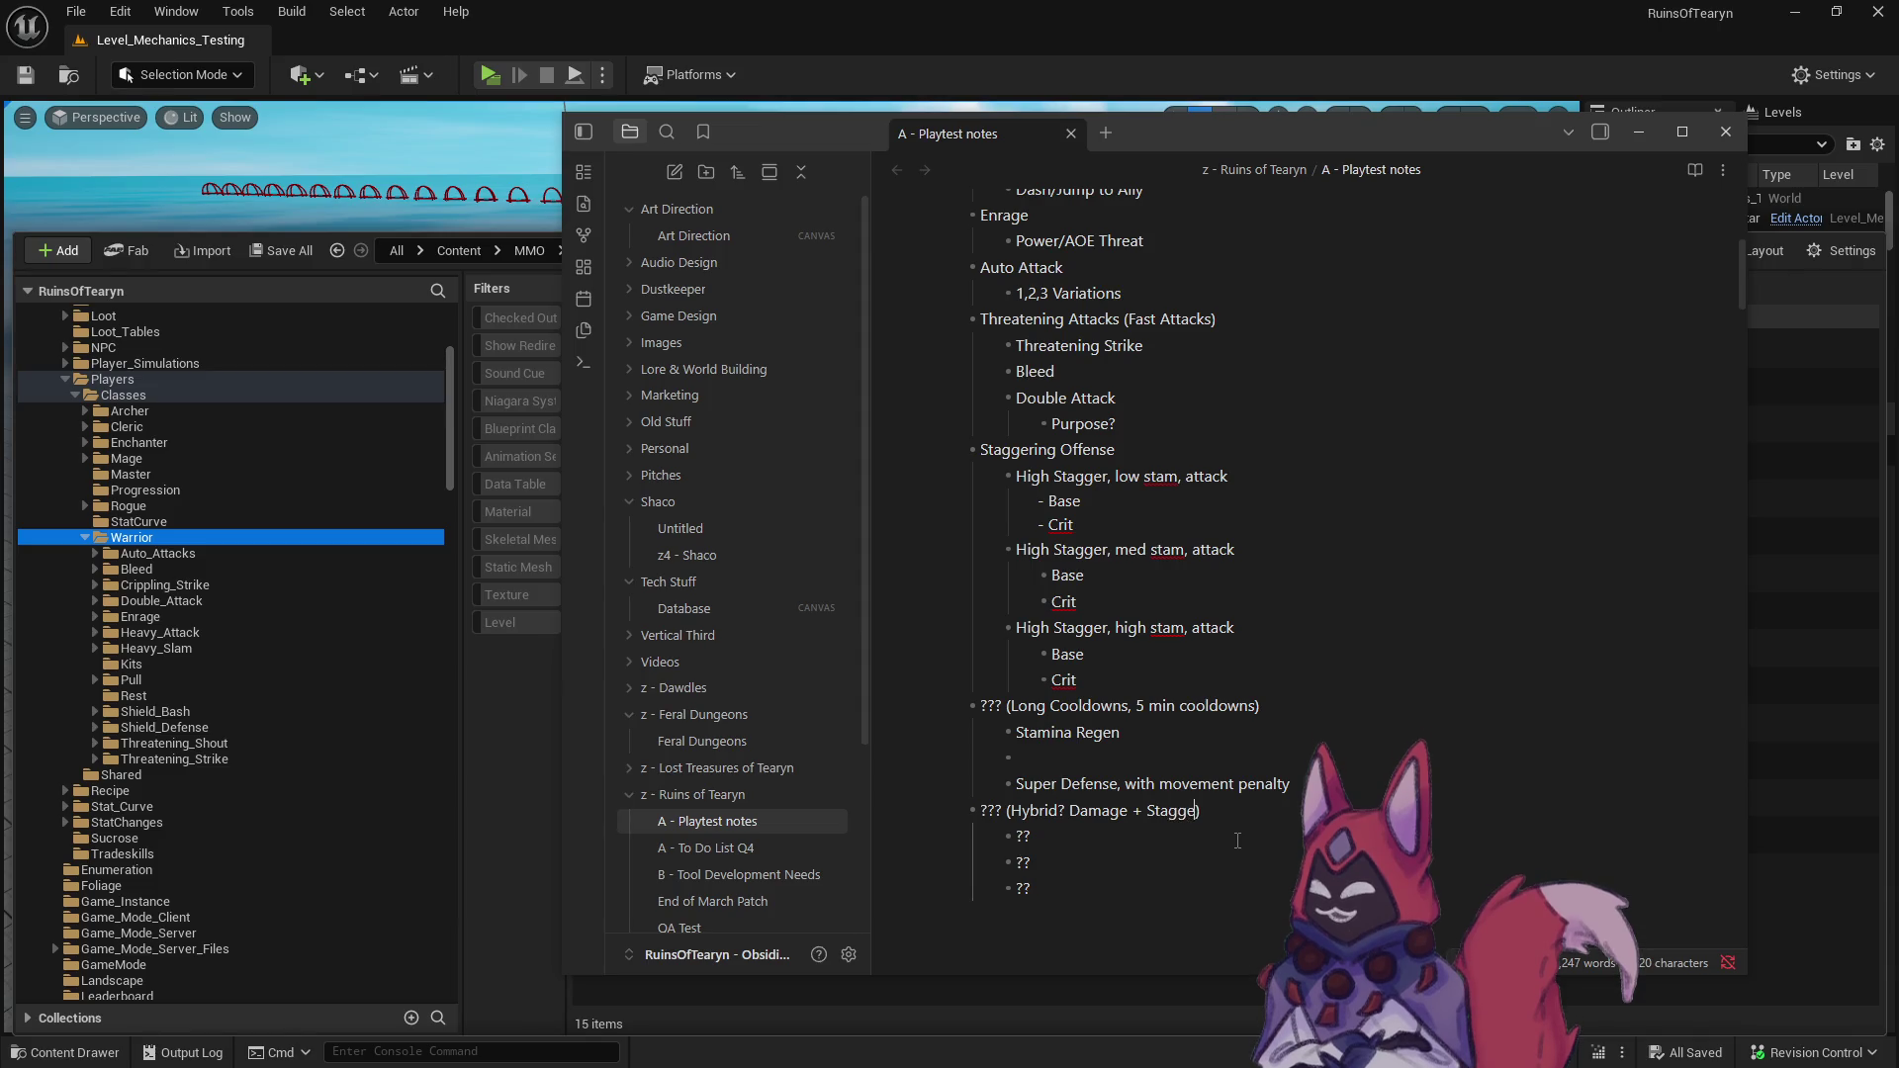
pyautogui.press('Down')
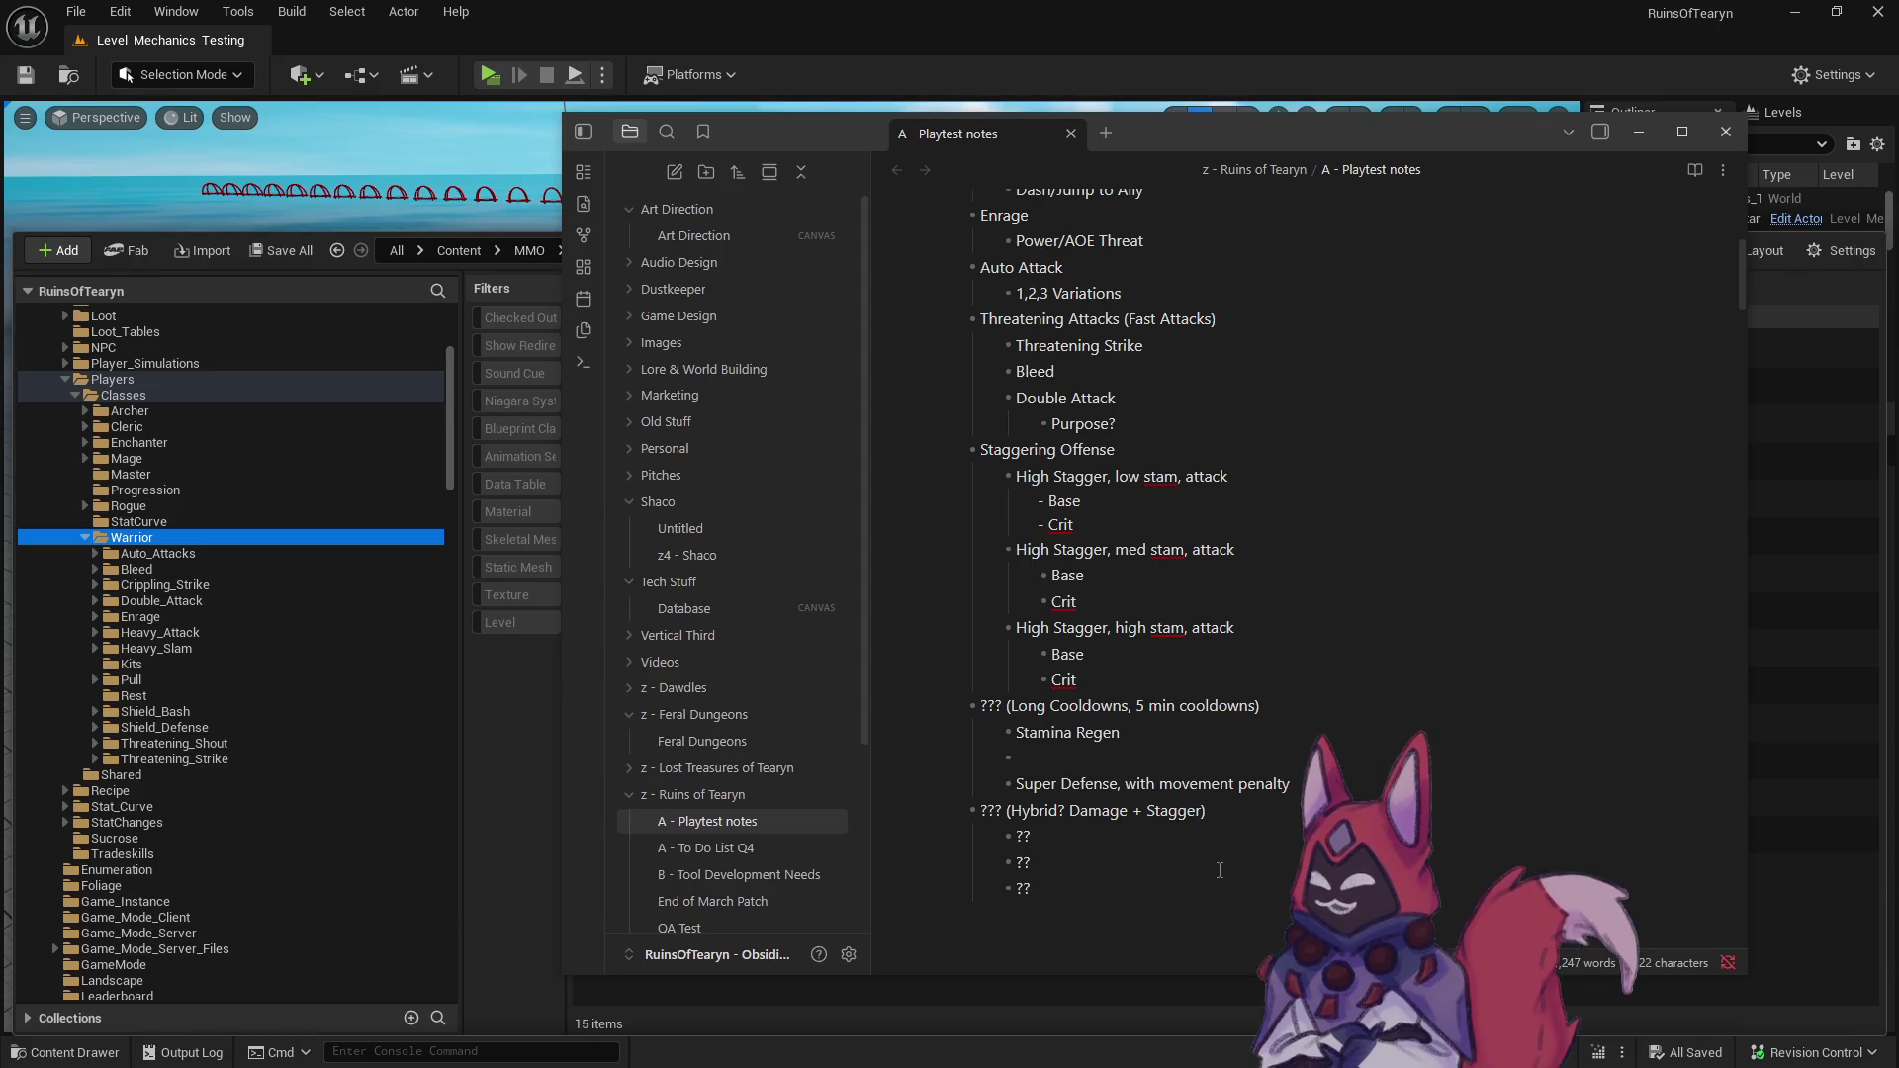
pyautogui.tripleClick(1203, 811)
pyautogui.click(1084, 842)
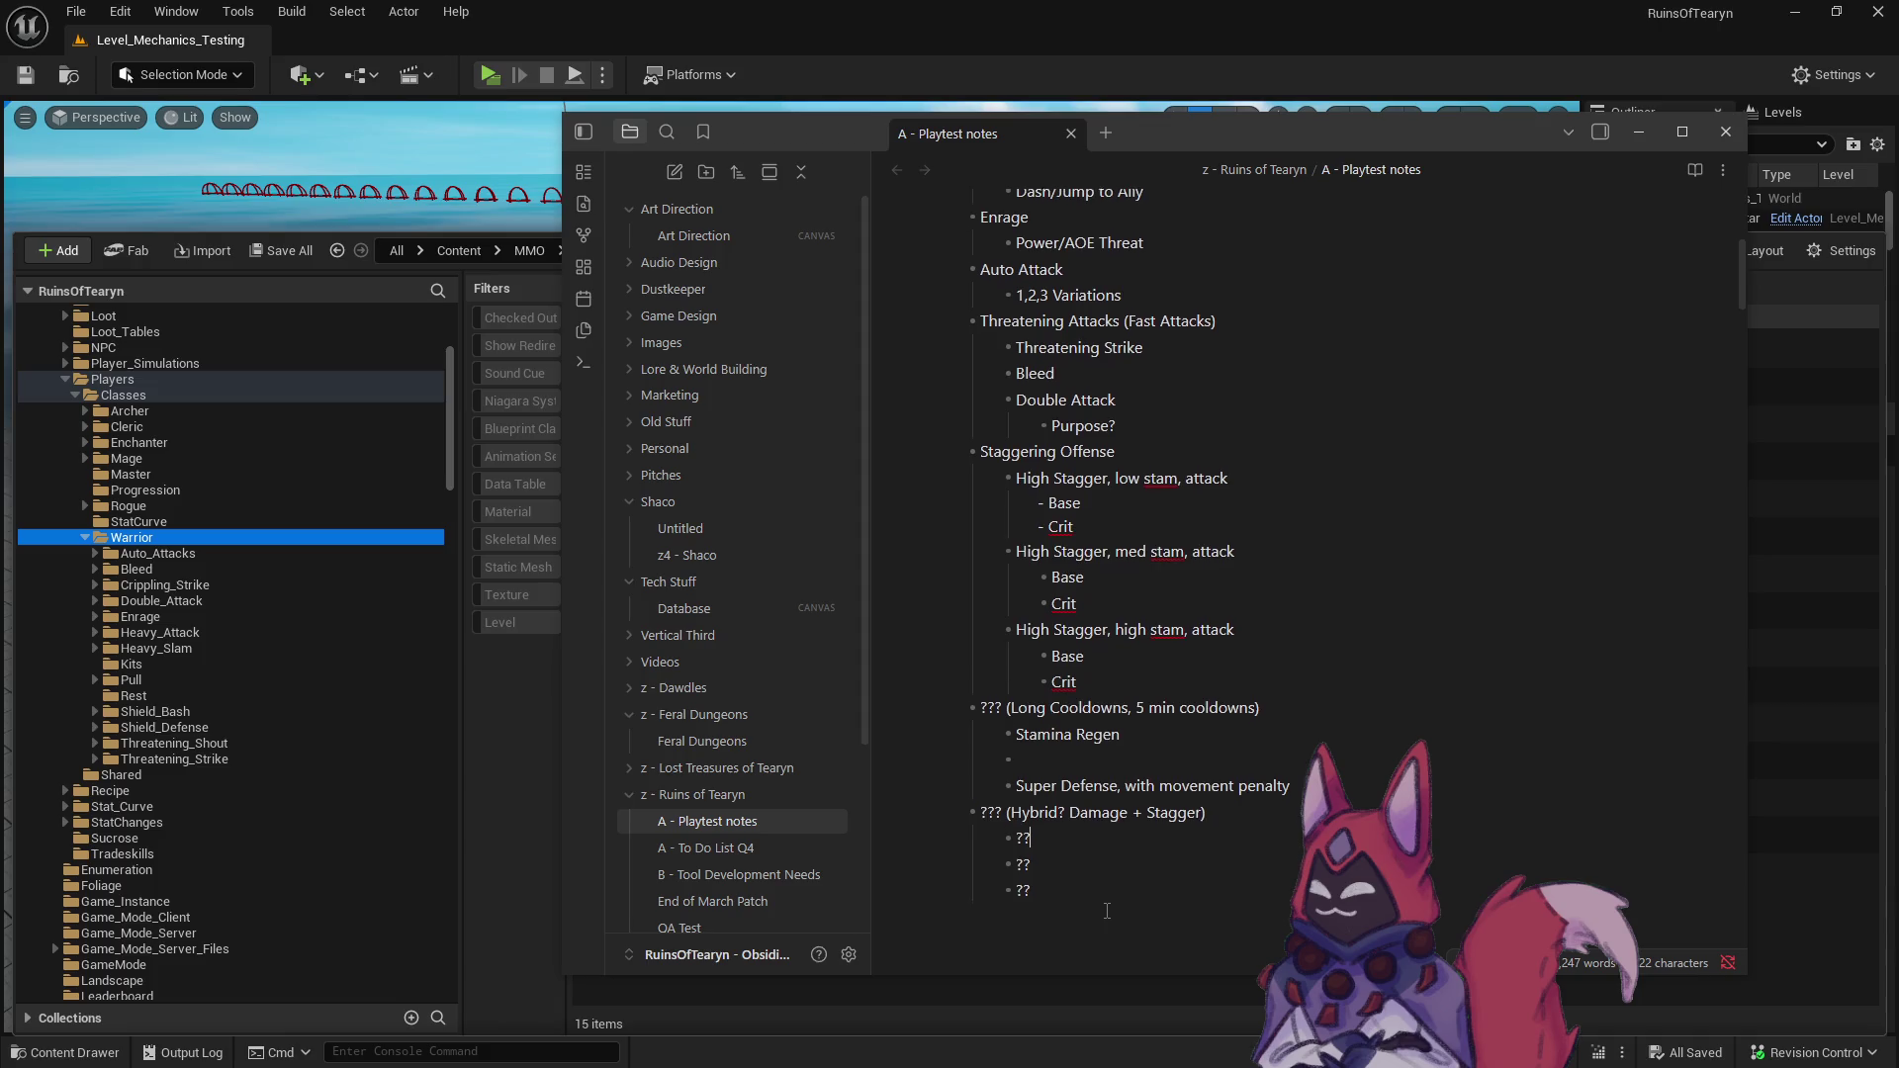
pyautogui.scroll(1, 1107, 911)
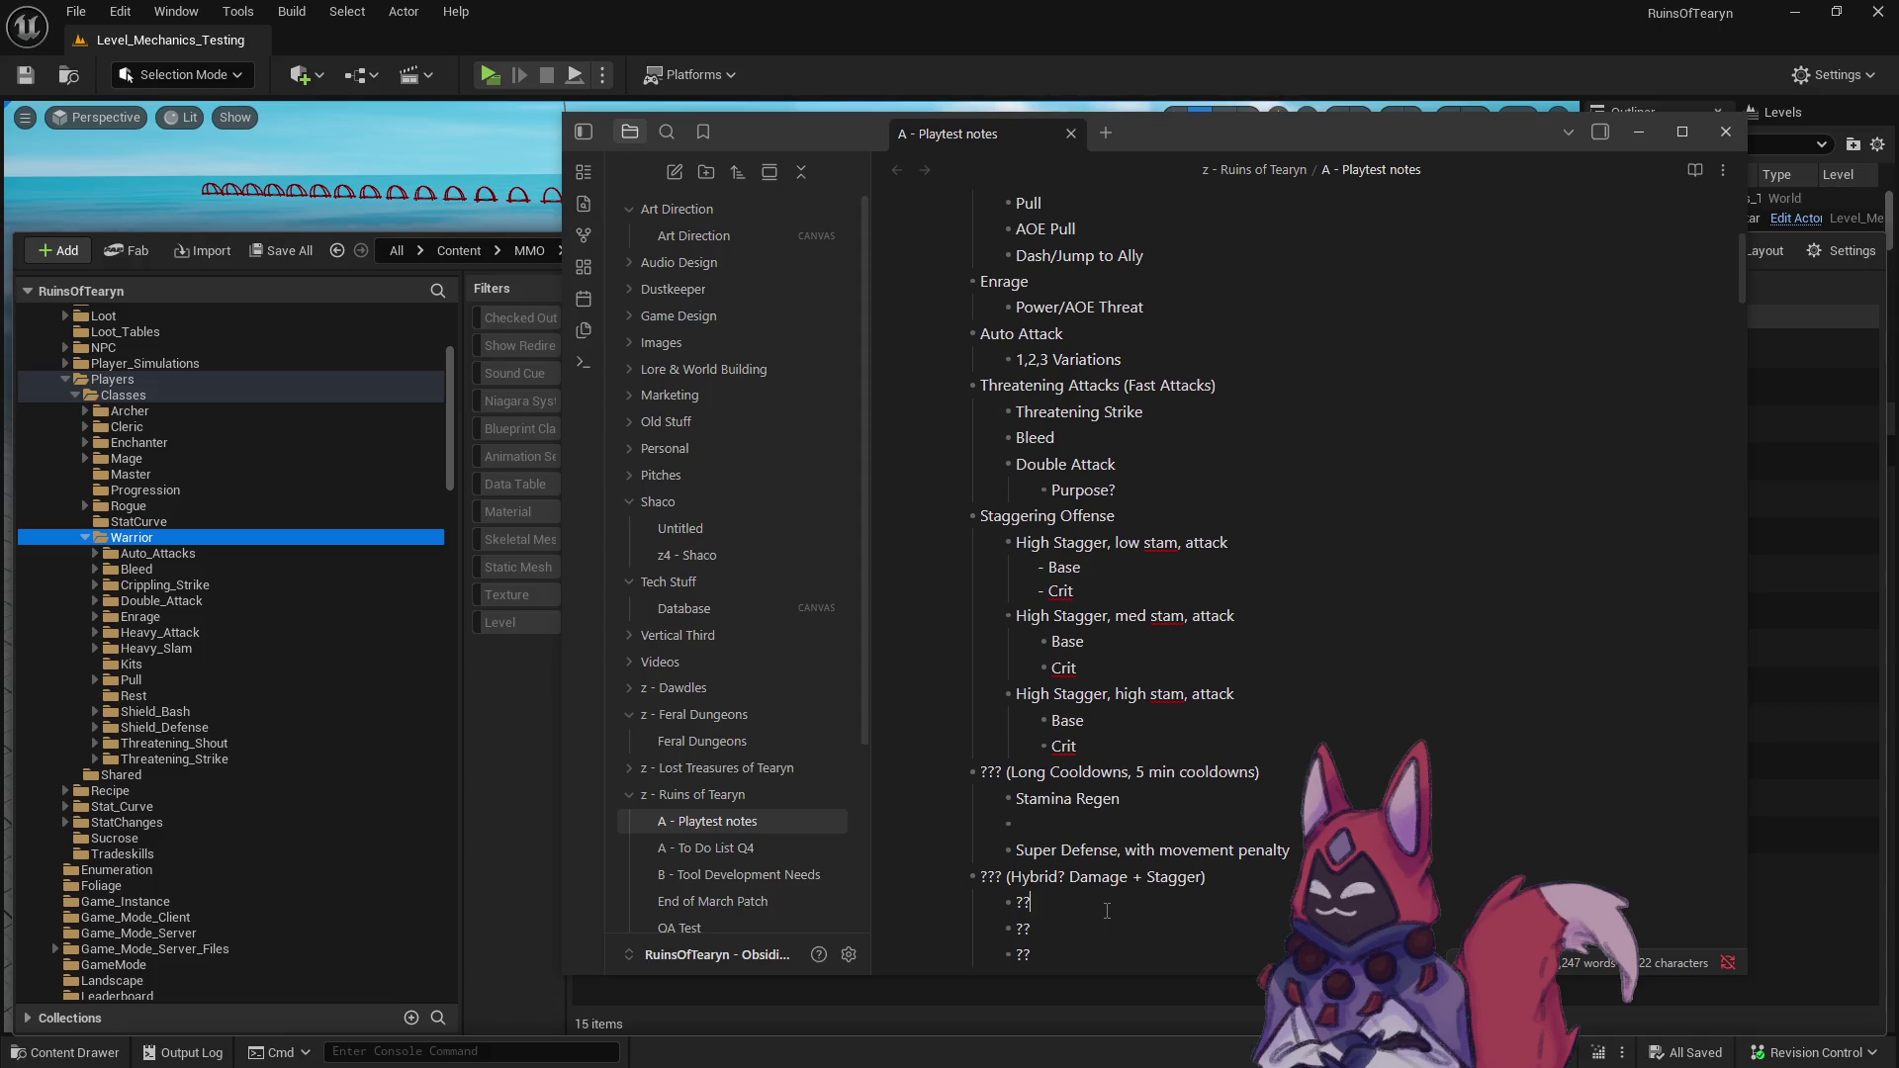
# - Add two more ?? placeholder entries to the Hybrid section
pyautogui.scroll(1, 1107, 911)
pyautogui.press('Return')
pyautogui.write('??')
pyautogui.press('Return')
pyautogui.write('??')
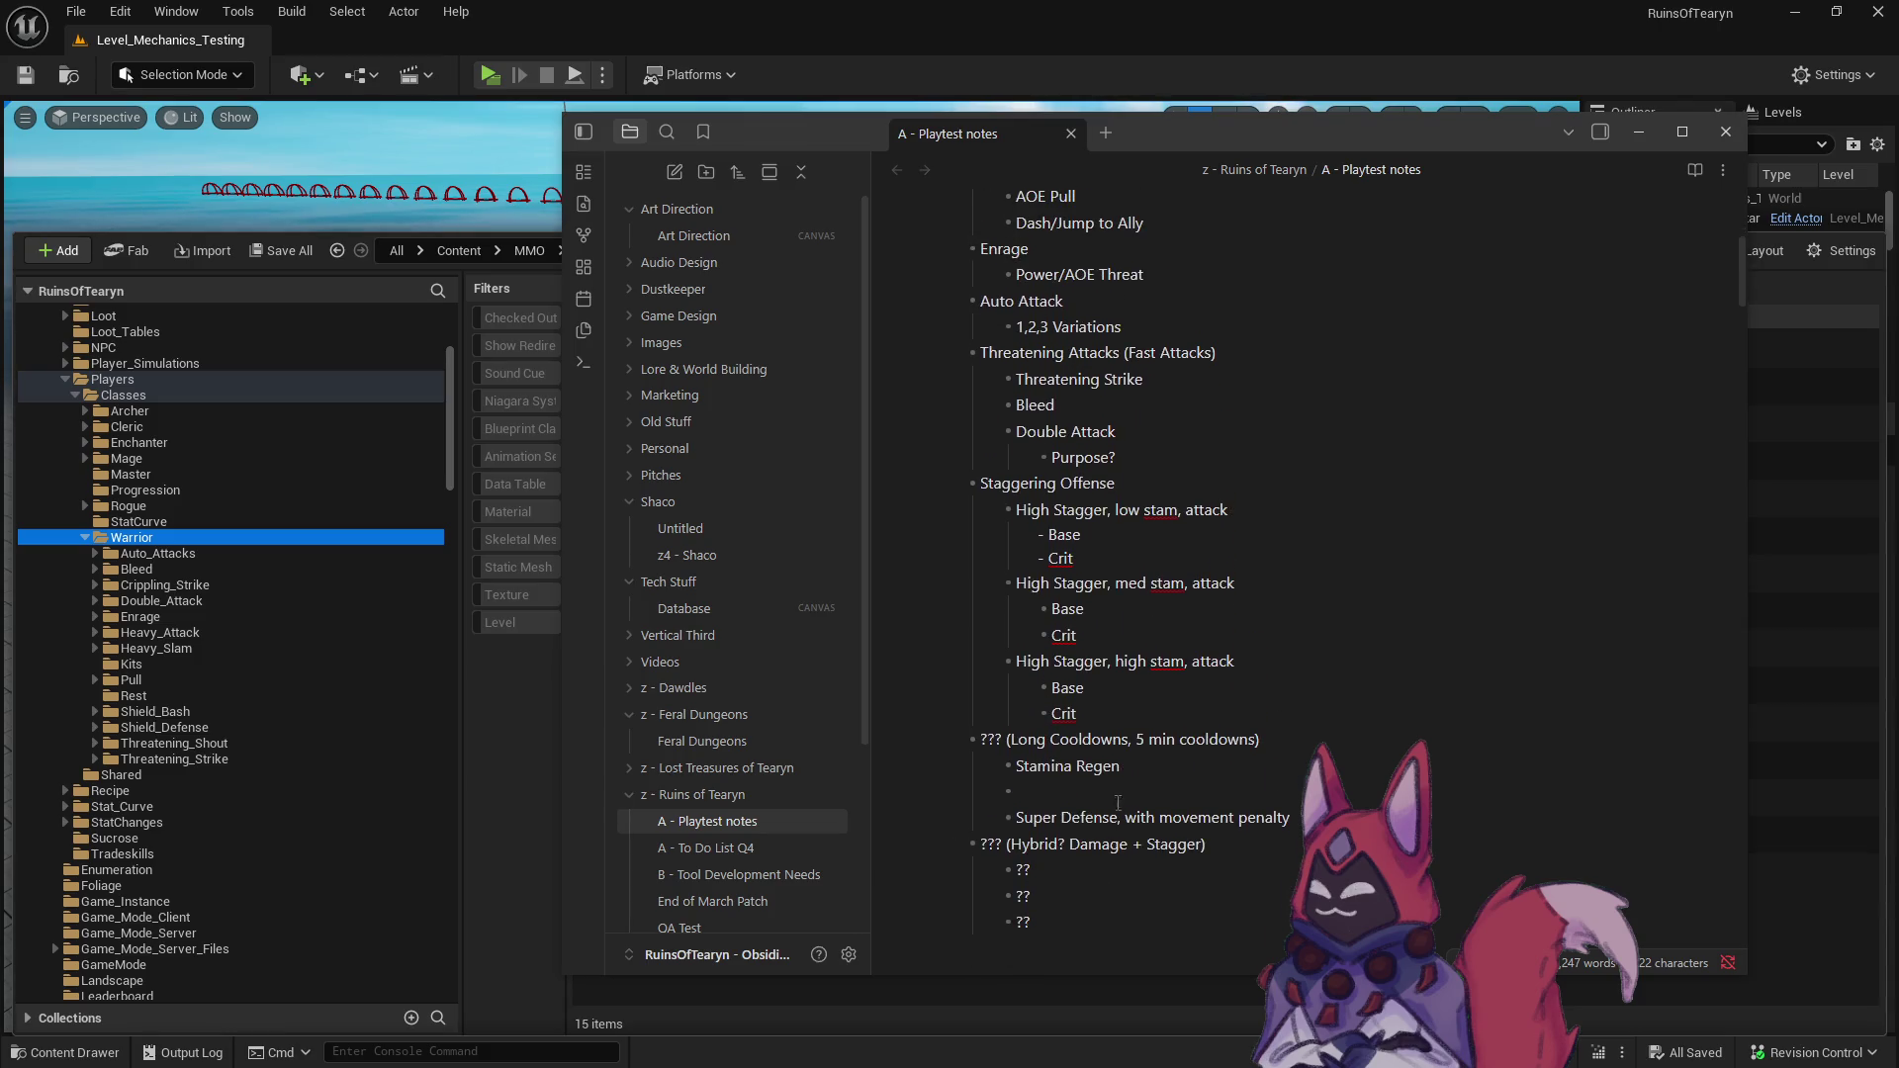
# - Fill the empty bullet under Stamina Regen with Base and Crit
pyautogui.click(1124, 782)
pyautogui.write('Base')
pyautogui.press('Return')
pyautogui.write('Crit')
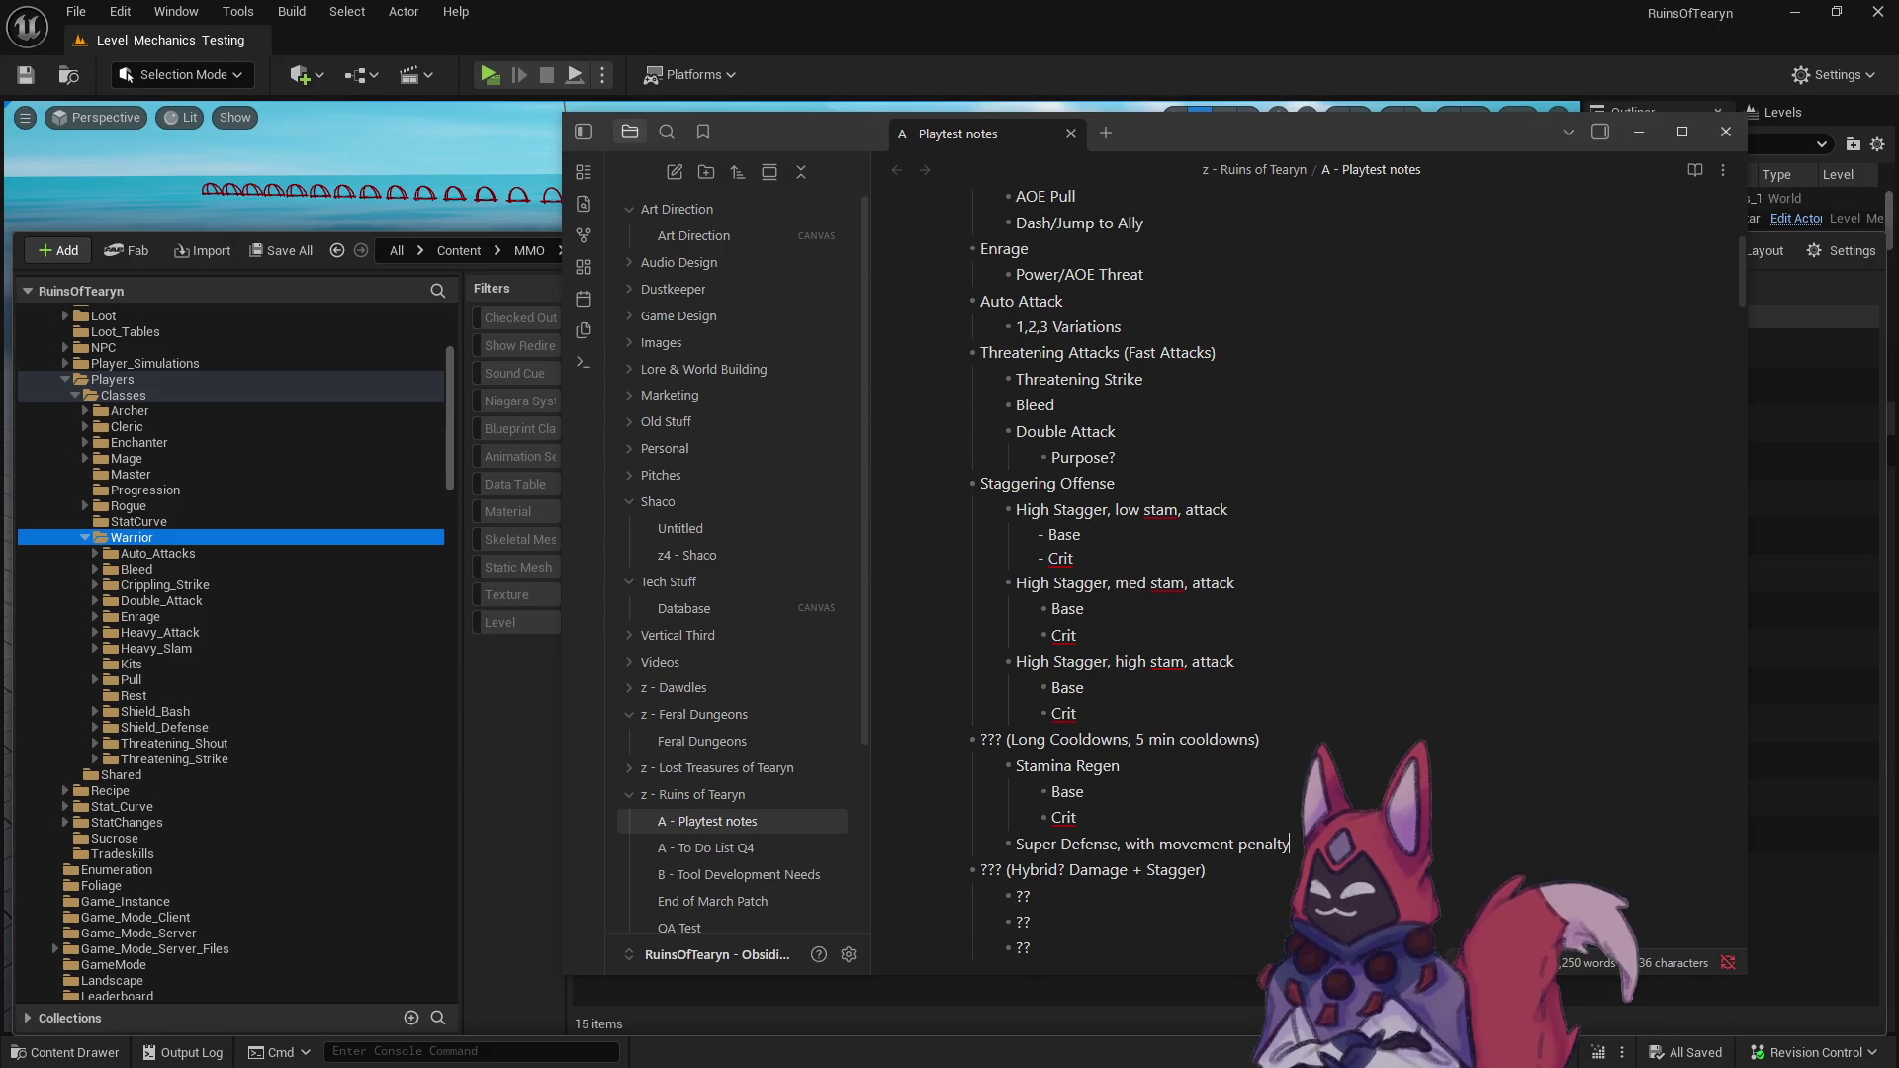
# - Add Base and Crit sub-bullets under Super Defense, with movement penalty
pyautogui.click(1289, 844)
pyautogui.press('Return')
pyautogui.press('Tab')
pyautogui.write('Base')
pyautogui.press('Return')
pyautogui.press('Tab')
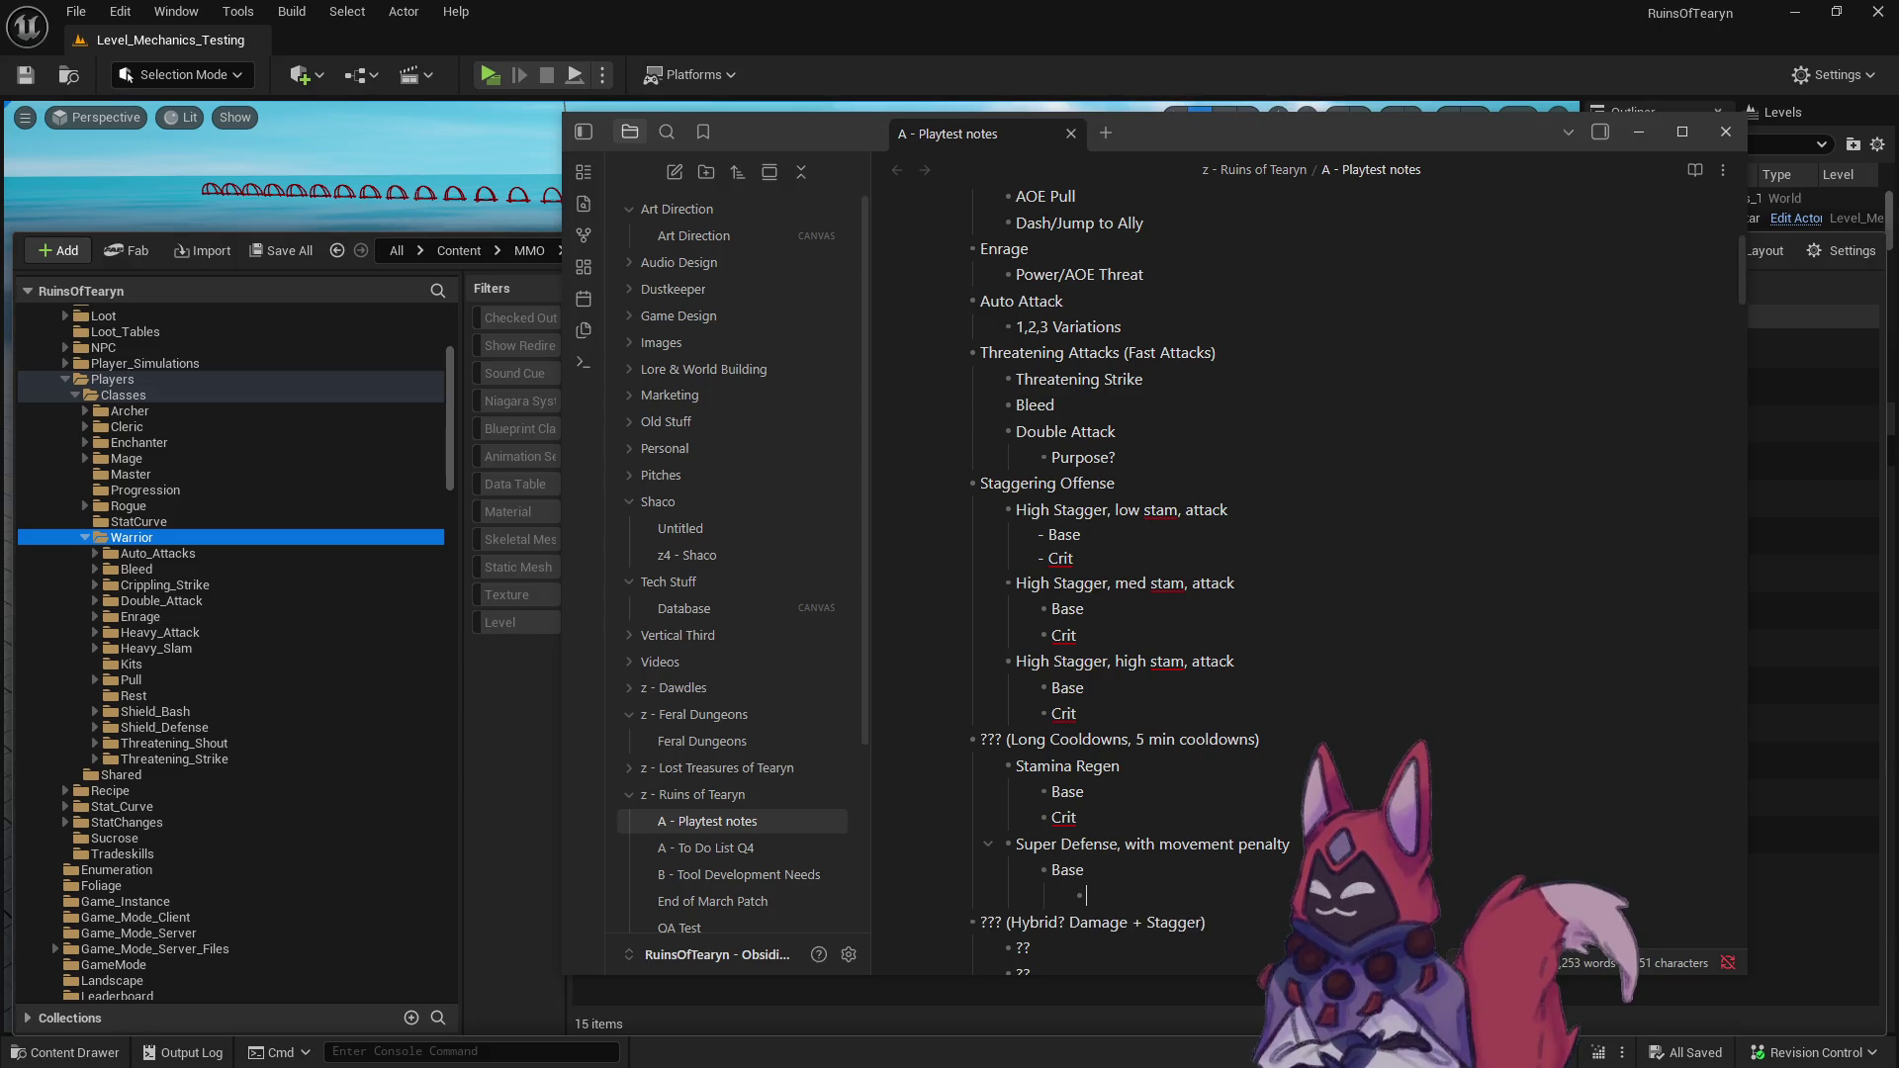
pyautogui.hotkey('shift', 'Tab')
pyautogui.write('Crit')
pyautogui.press('Return')
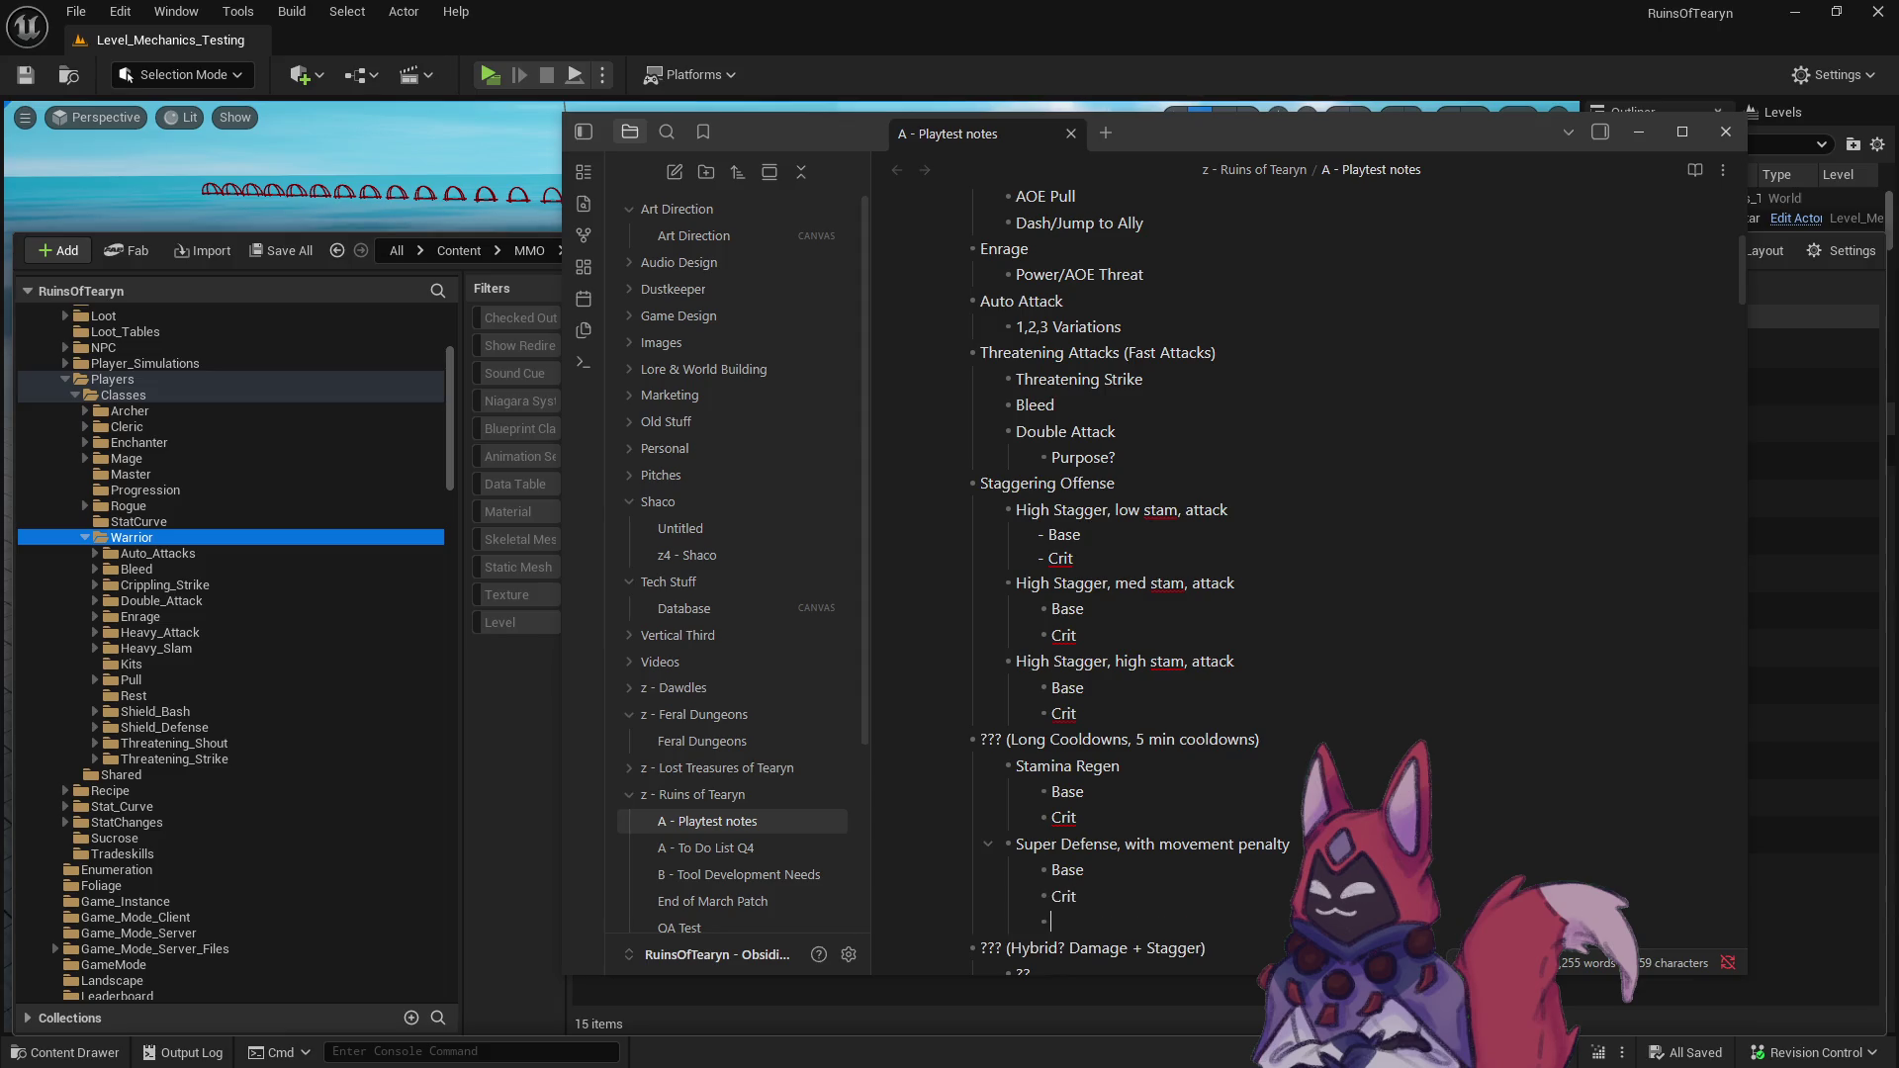
# - Move the Auto Attack block to the top of the list, directly under Warrior:
pyautogui.scroll(-1, 1110, 797)
pyautogui.scroll(2, 1110, 797)
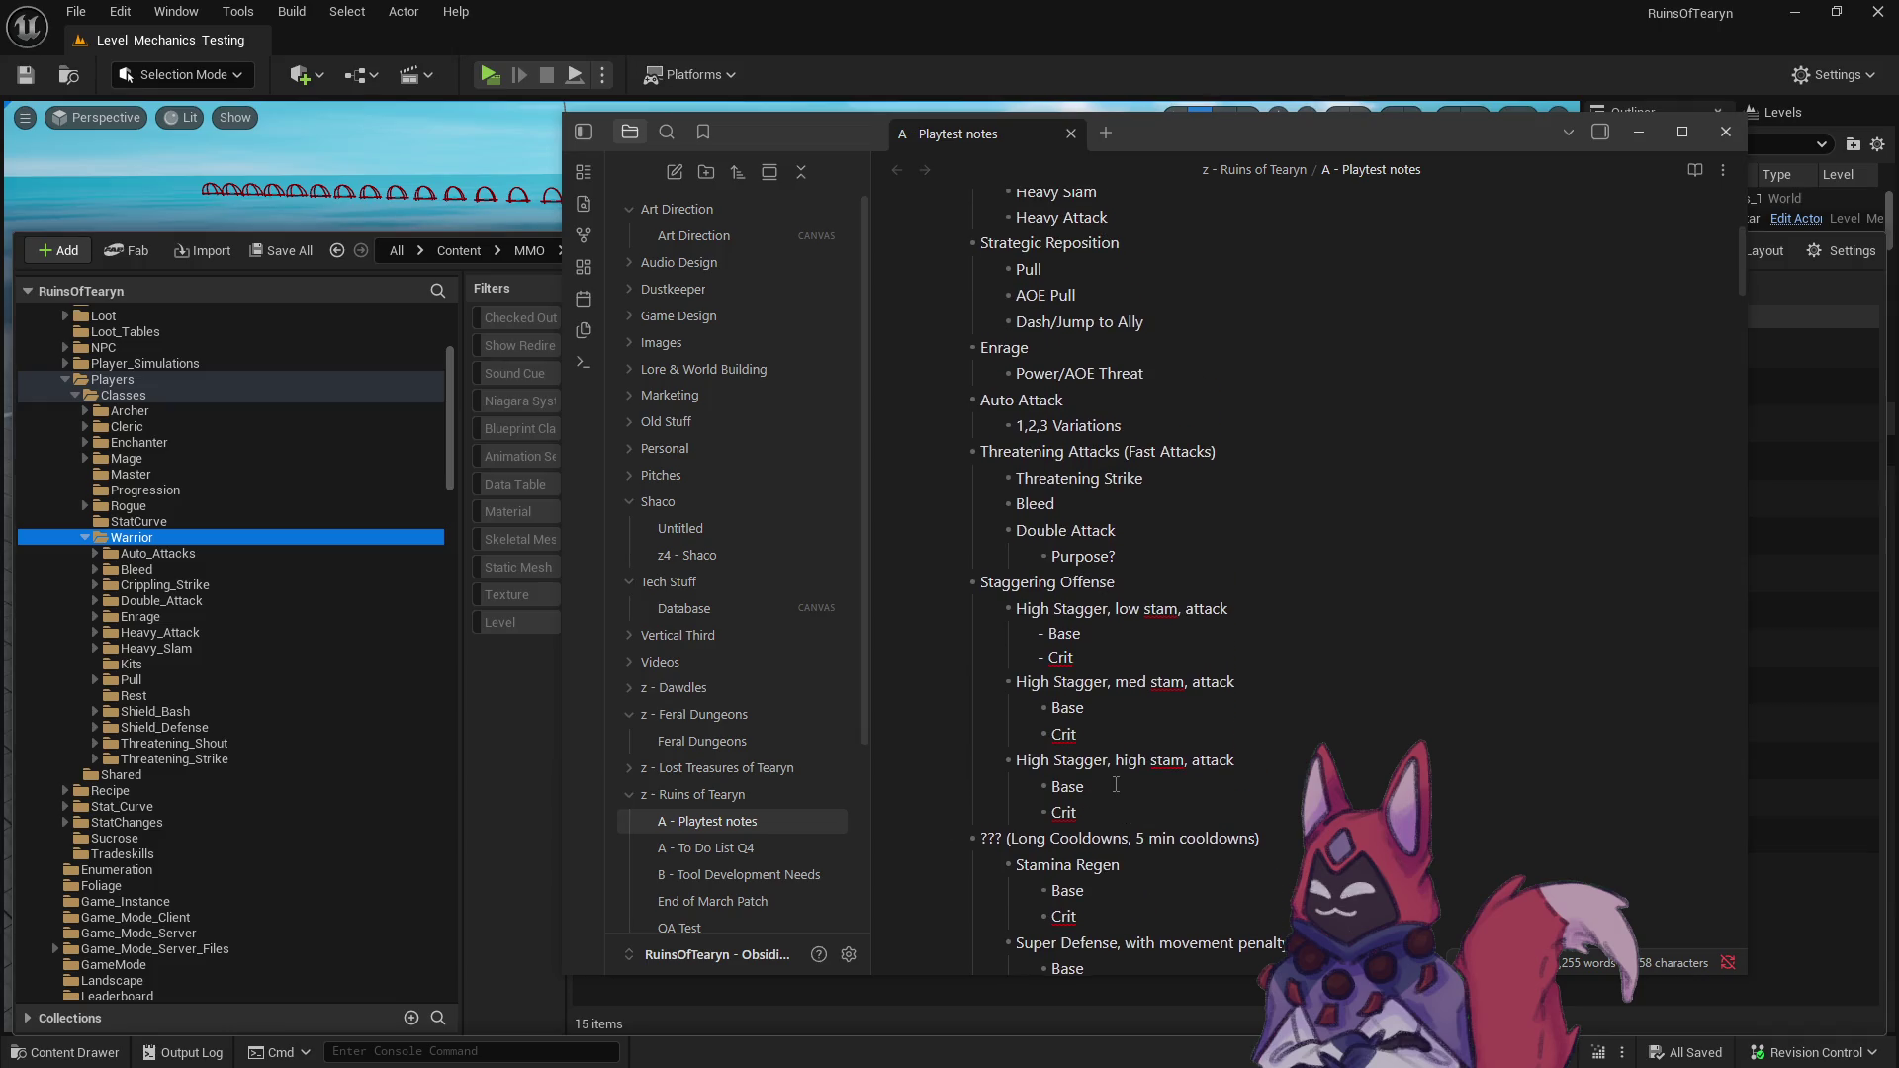
pyautogui.scroll(3, 1118, 697)
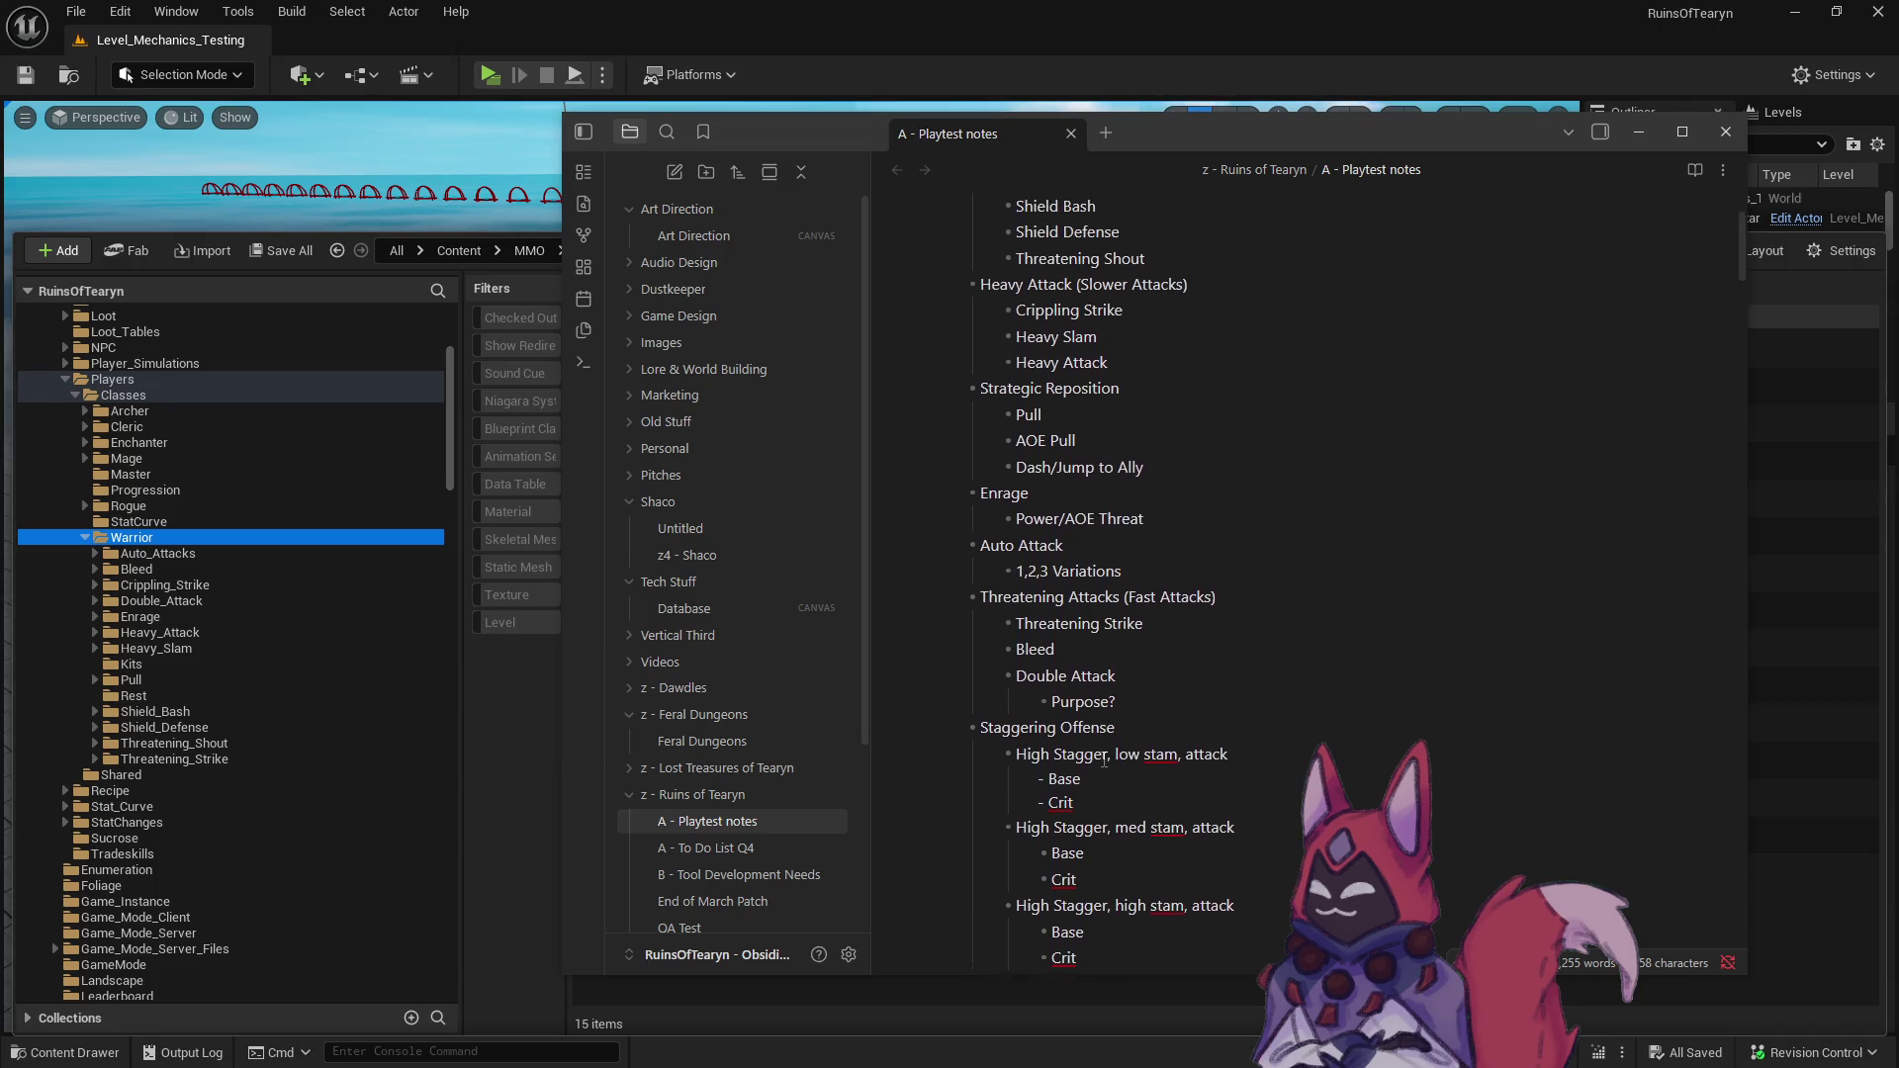
pyautogui.moveTo(1122, 722); pyautogui.dragTo(902, 686)
pyautogui.press('BackSpace')
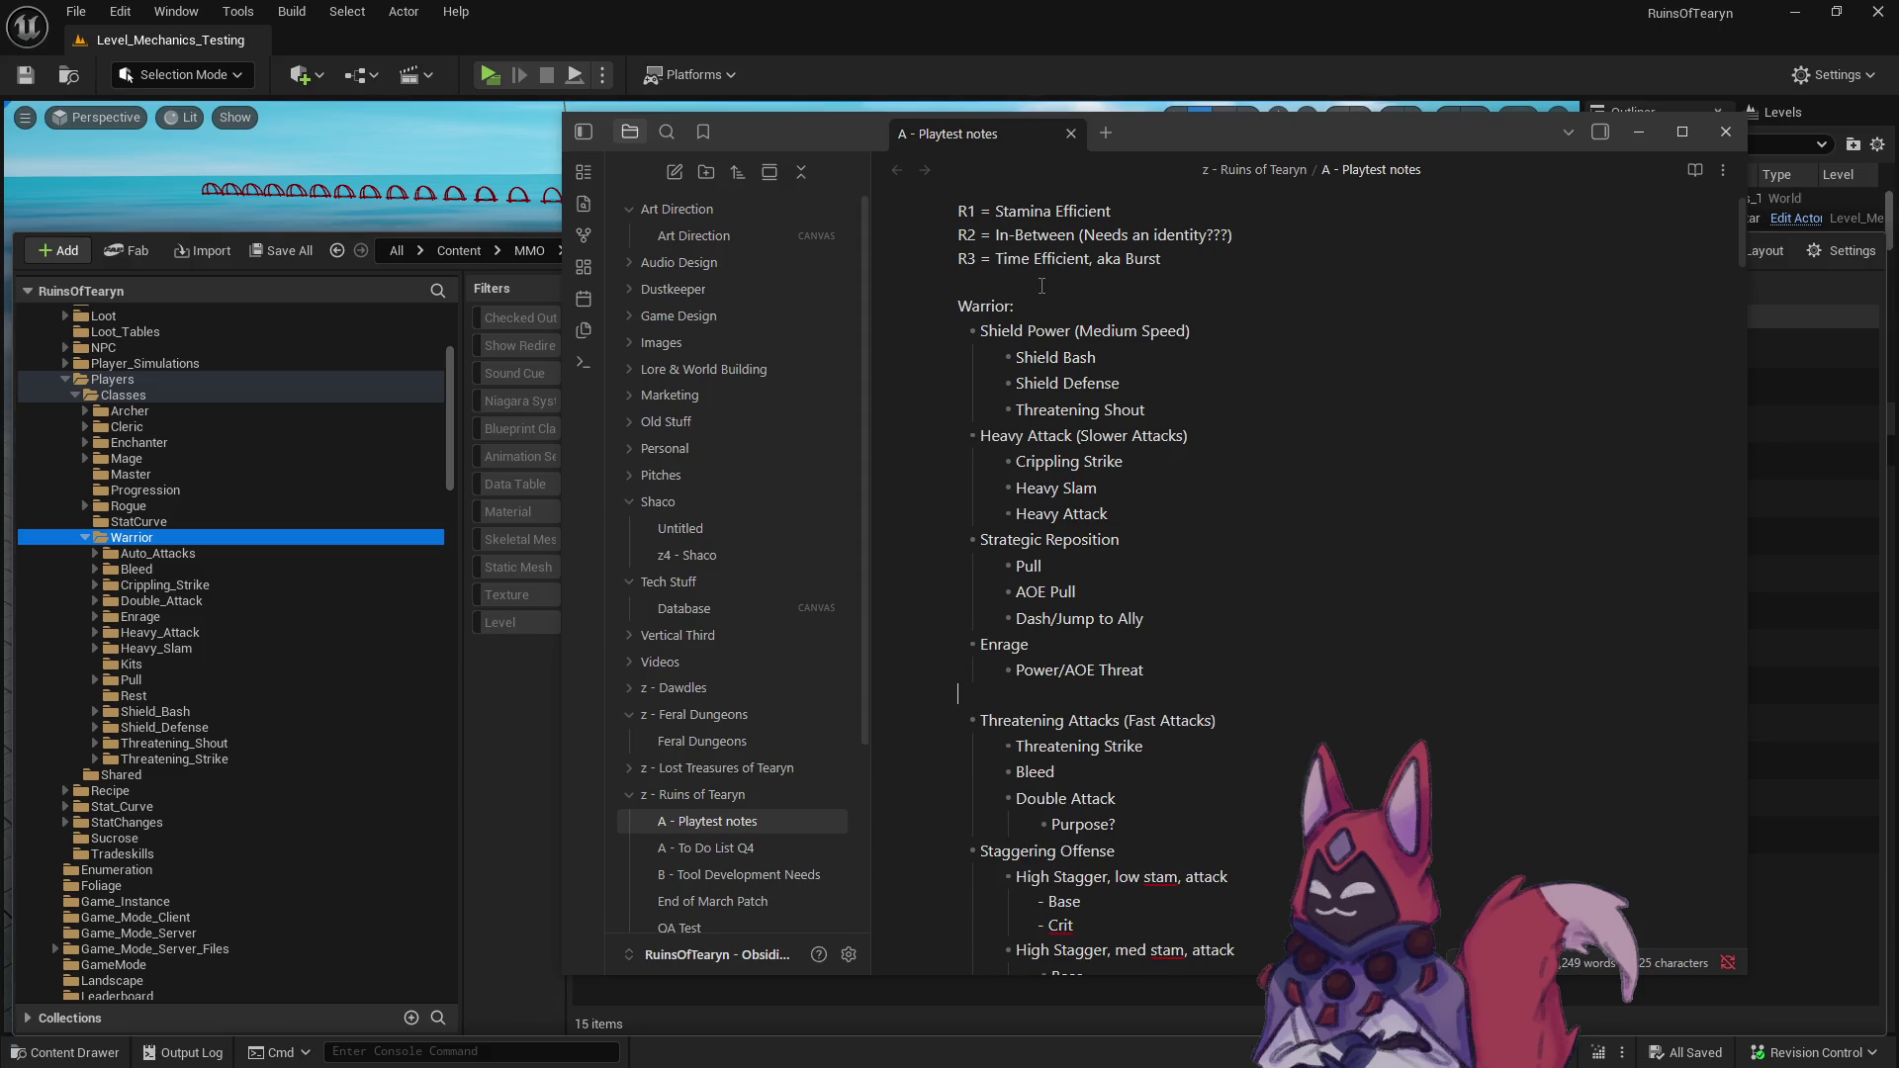
pyautogui.press('Return')
pyautogui.write('Auto Attack 1,2,3 Variations')
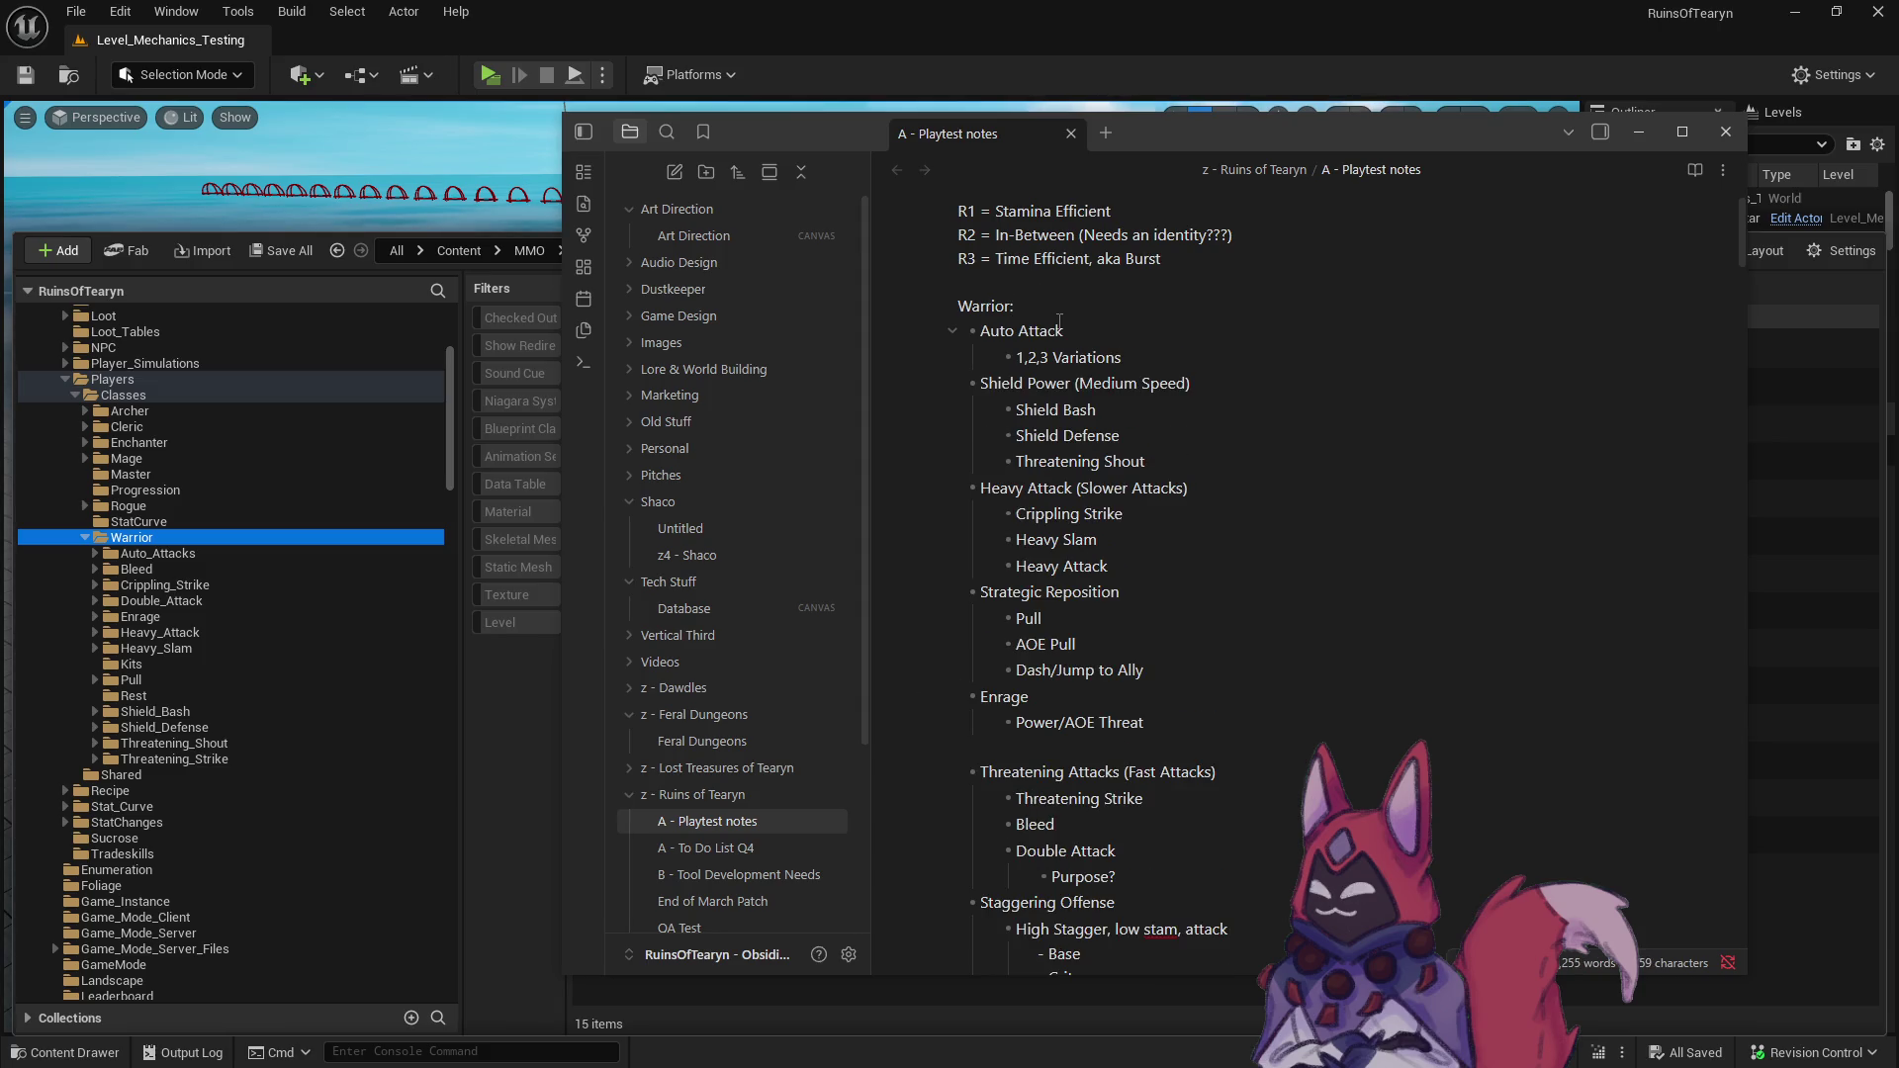
pyautogui.click(1040, 623)
# - Cut the Threatening Attacks block and paste it below Threatening Shout
pyautogui.click(1187, 488)
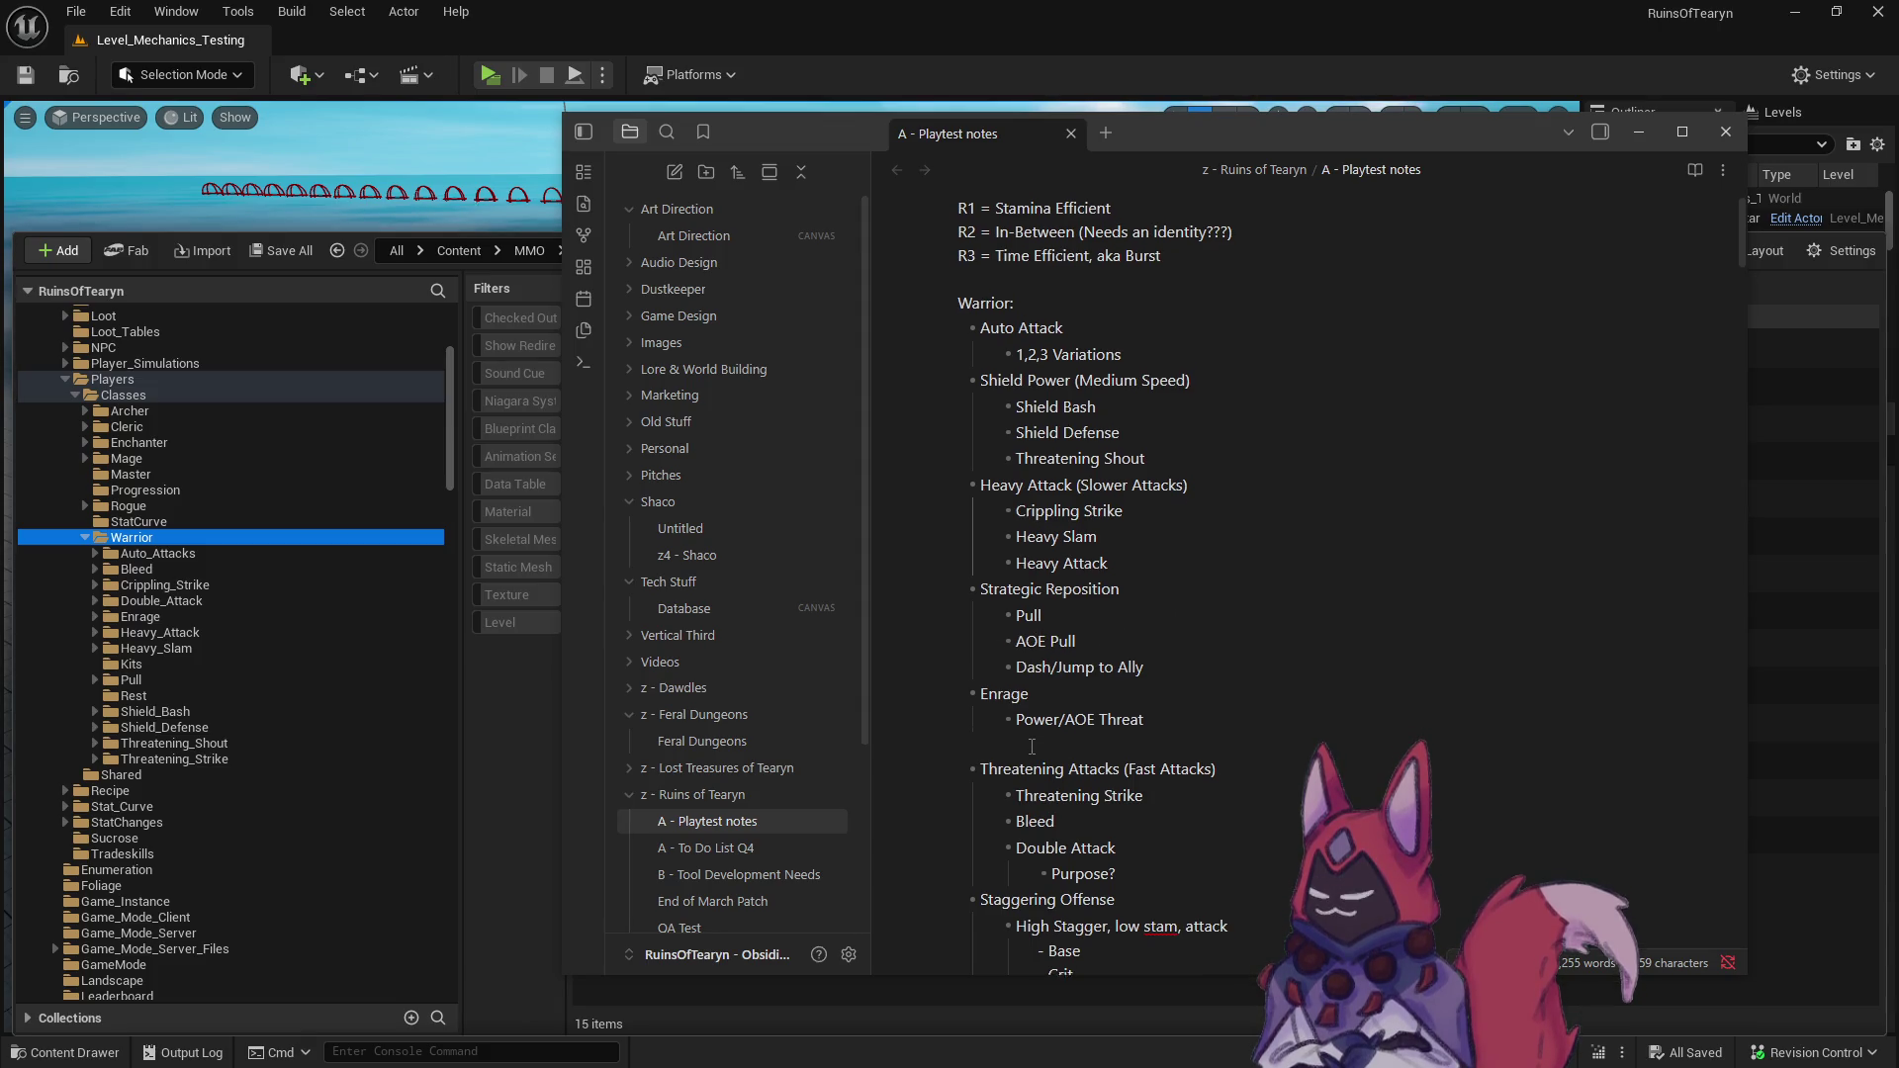
pyautogui.scroll(-1, 1162, 760)
pyautogui.moveTo(1152, 782); pyautogui.dragTo(920, 669)
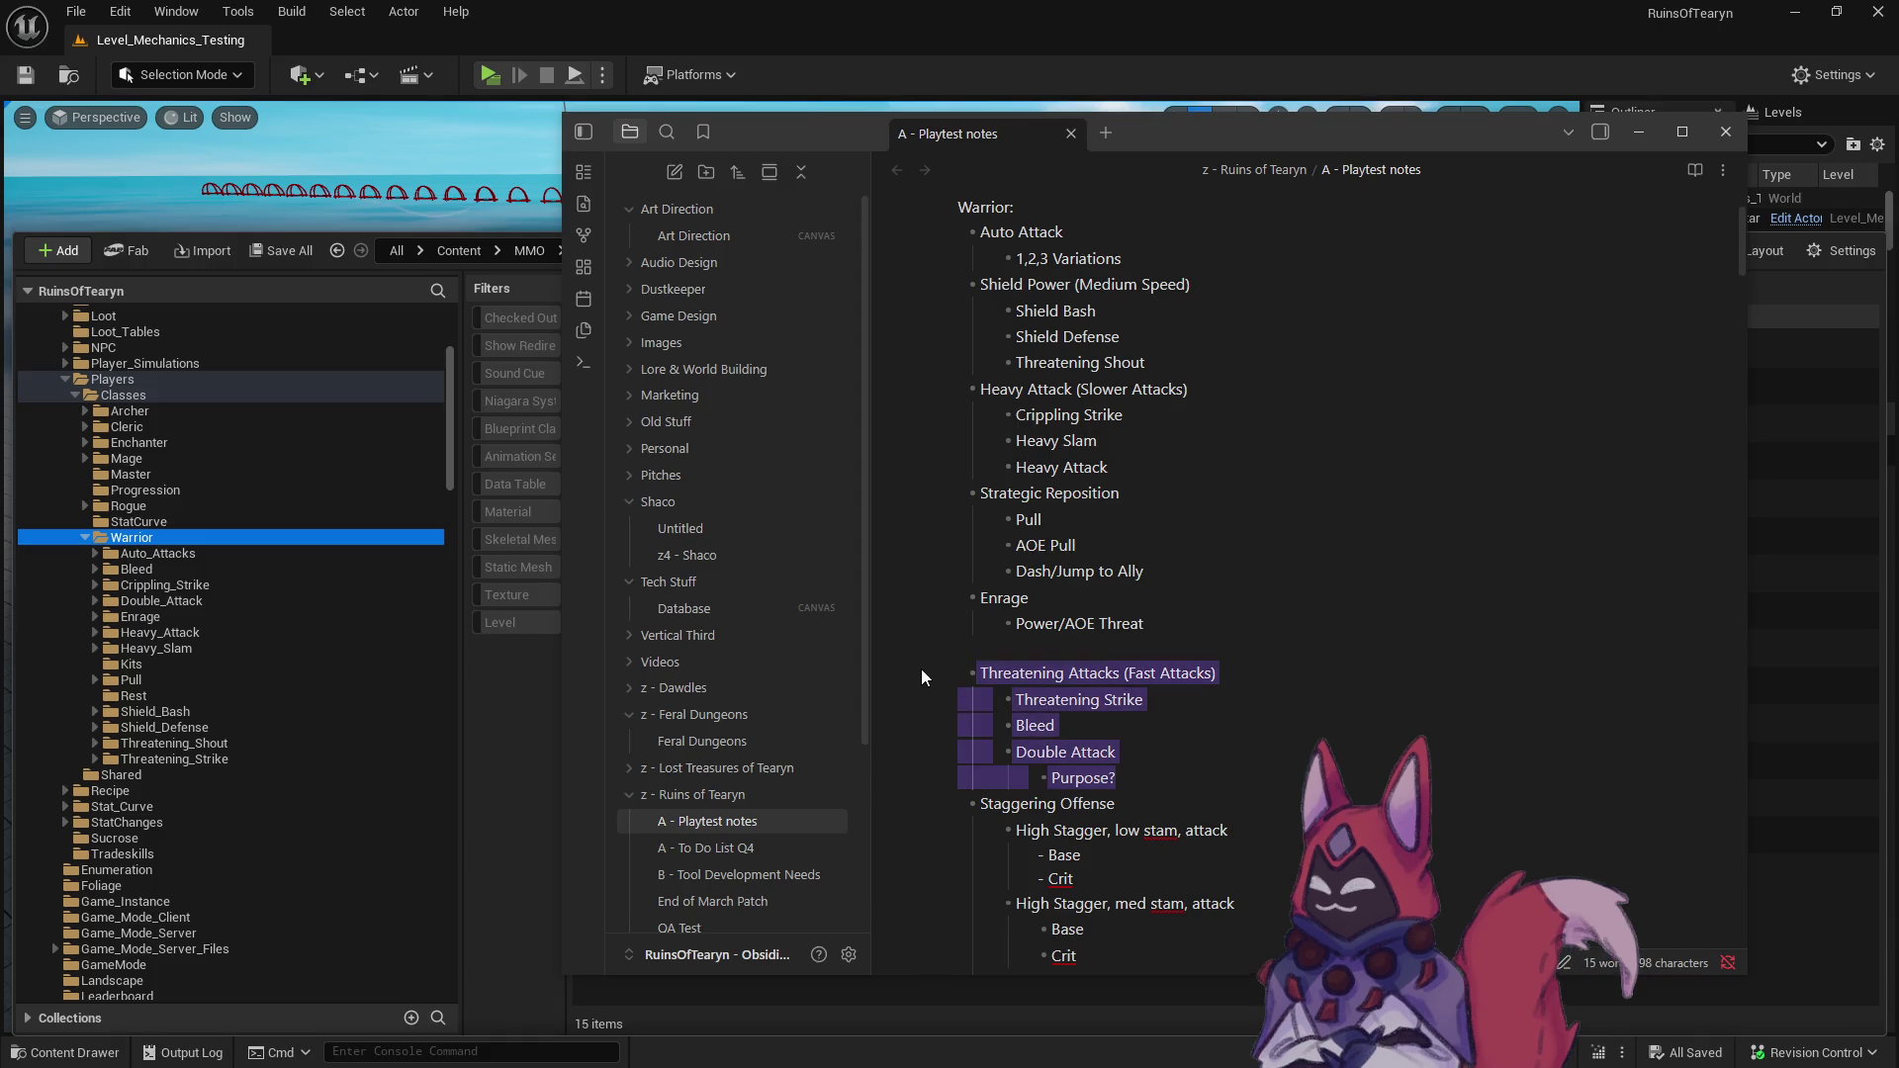
pyautogui.hotkey('ctrl', 'x')
pyautogui.click(1251, 365)
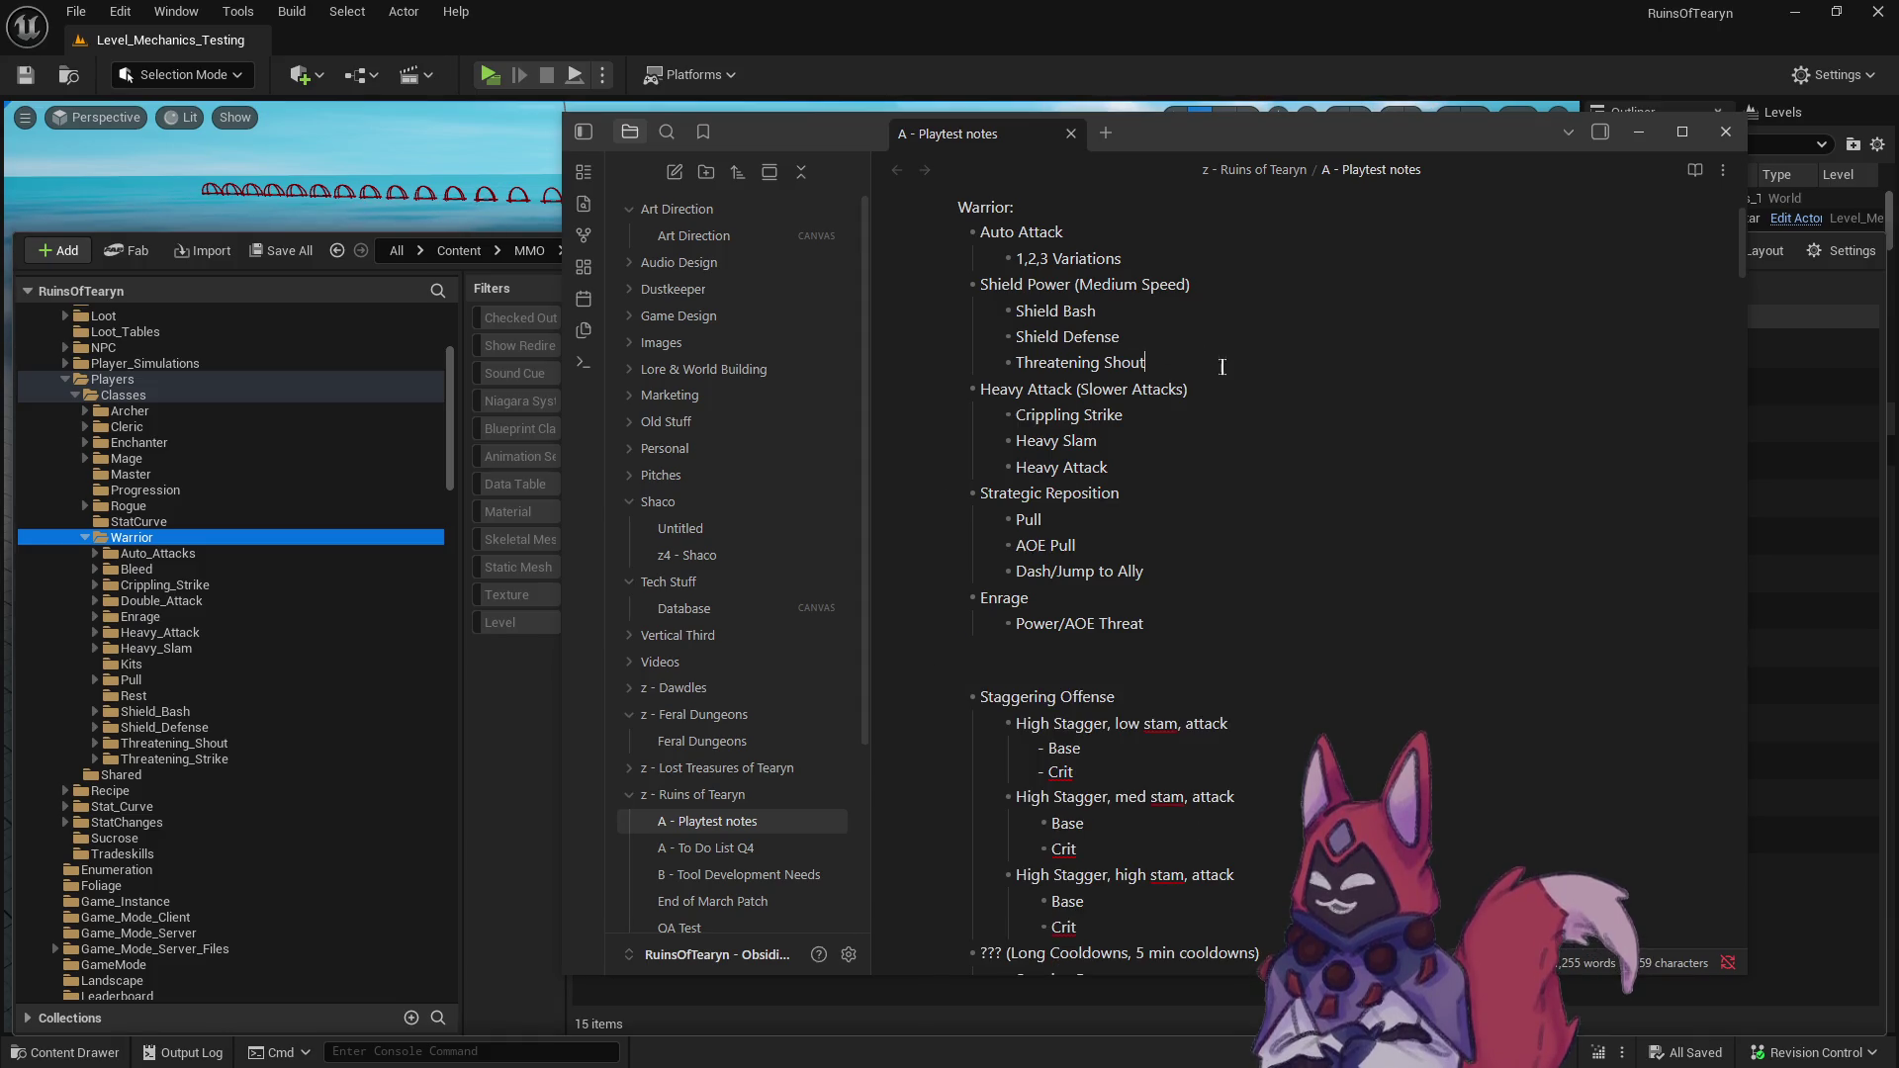
pyautogui.press('Return')
pyautogui.hotkey('ctrl', 'v')
pyautogui.hotkey('ctrl', 'z')
pyautogui.hotkey('ctrl', 'v')
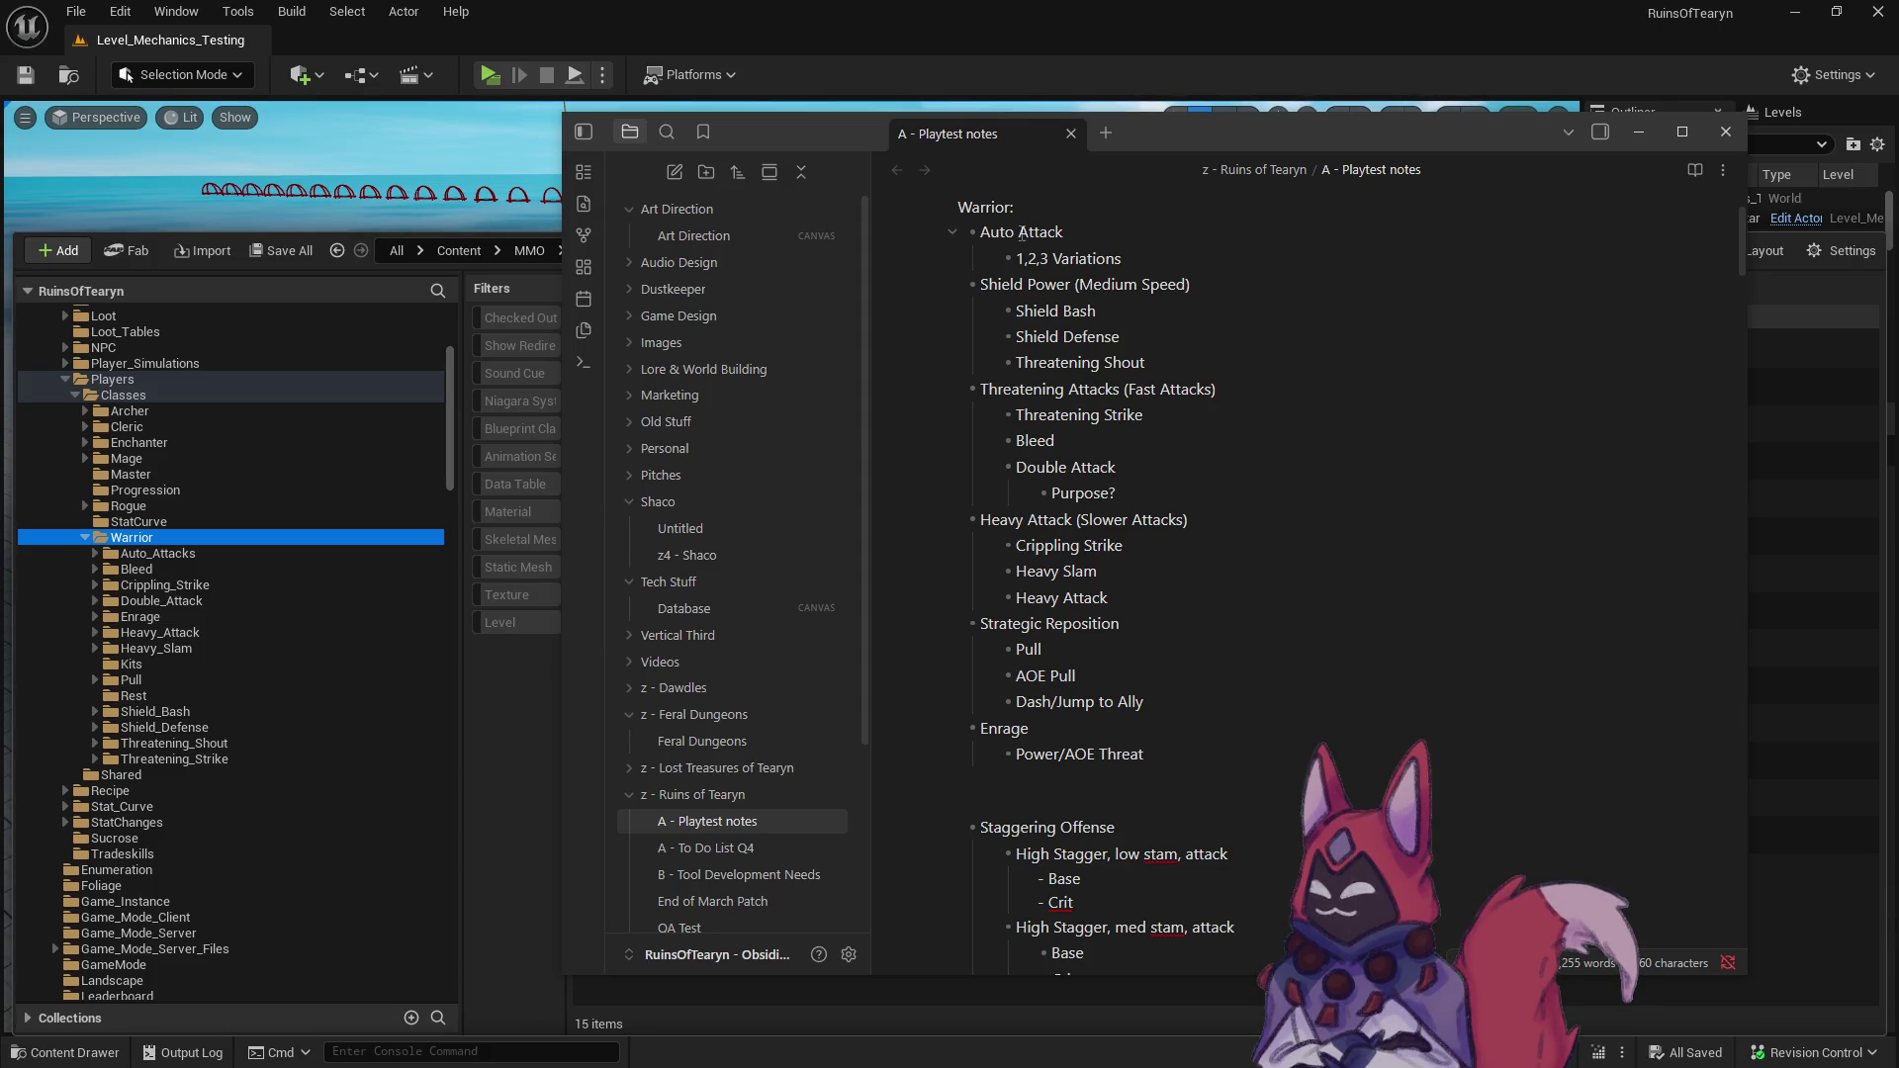
pyautogui.click(1056, 285)
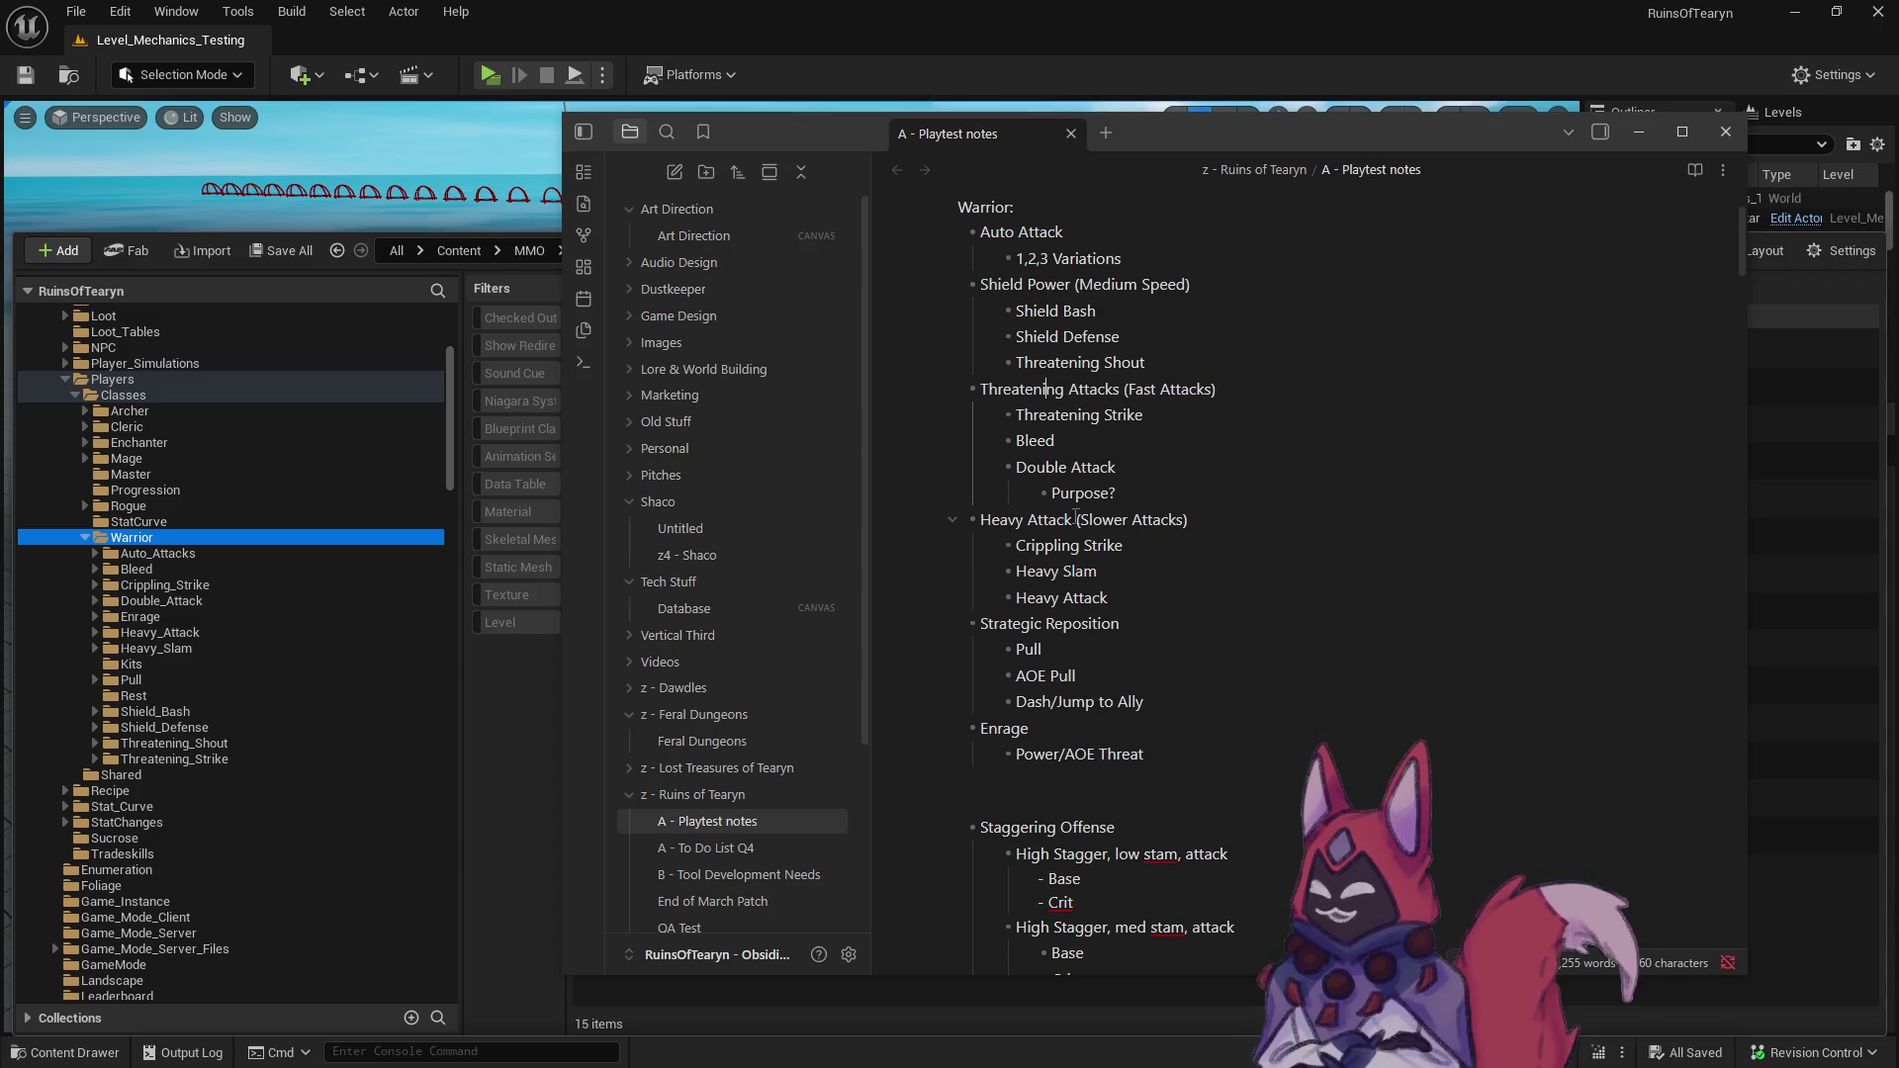
pyautogui.click(1080, 621)
pyautogui.scroll(-3, 1061, 517)
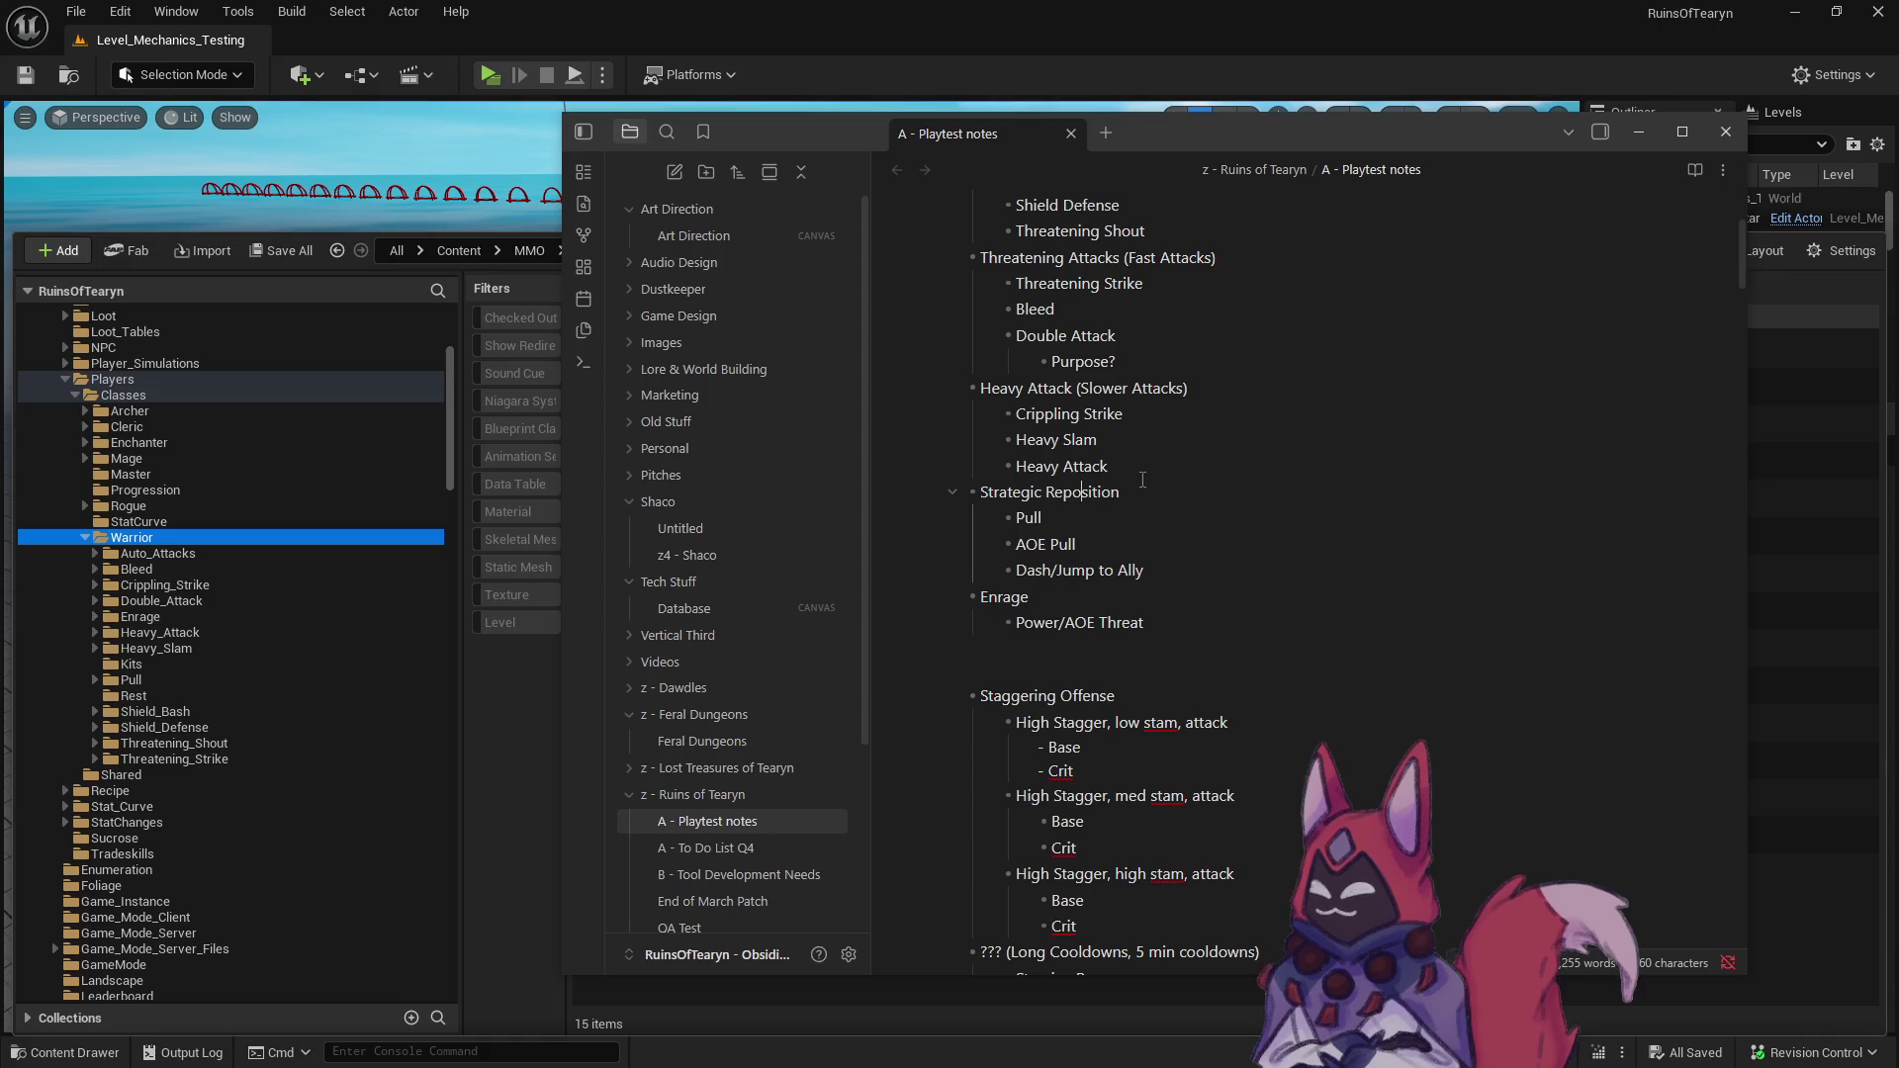
pyautogui.scroll(-3, 1143, 480)
pyautogui.moveTo(1078, 794)
pyautogui.mouseDown()
pyautogui.moveTo(965, 742)
pyautogui.moveTo(932, 556)
pyautogui.mouseUp()
pyautogui.hotkey('ctrl', 'c')
pyautogui.press('BackSpace')
pyautogui.click(1163, 348)
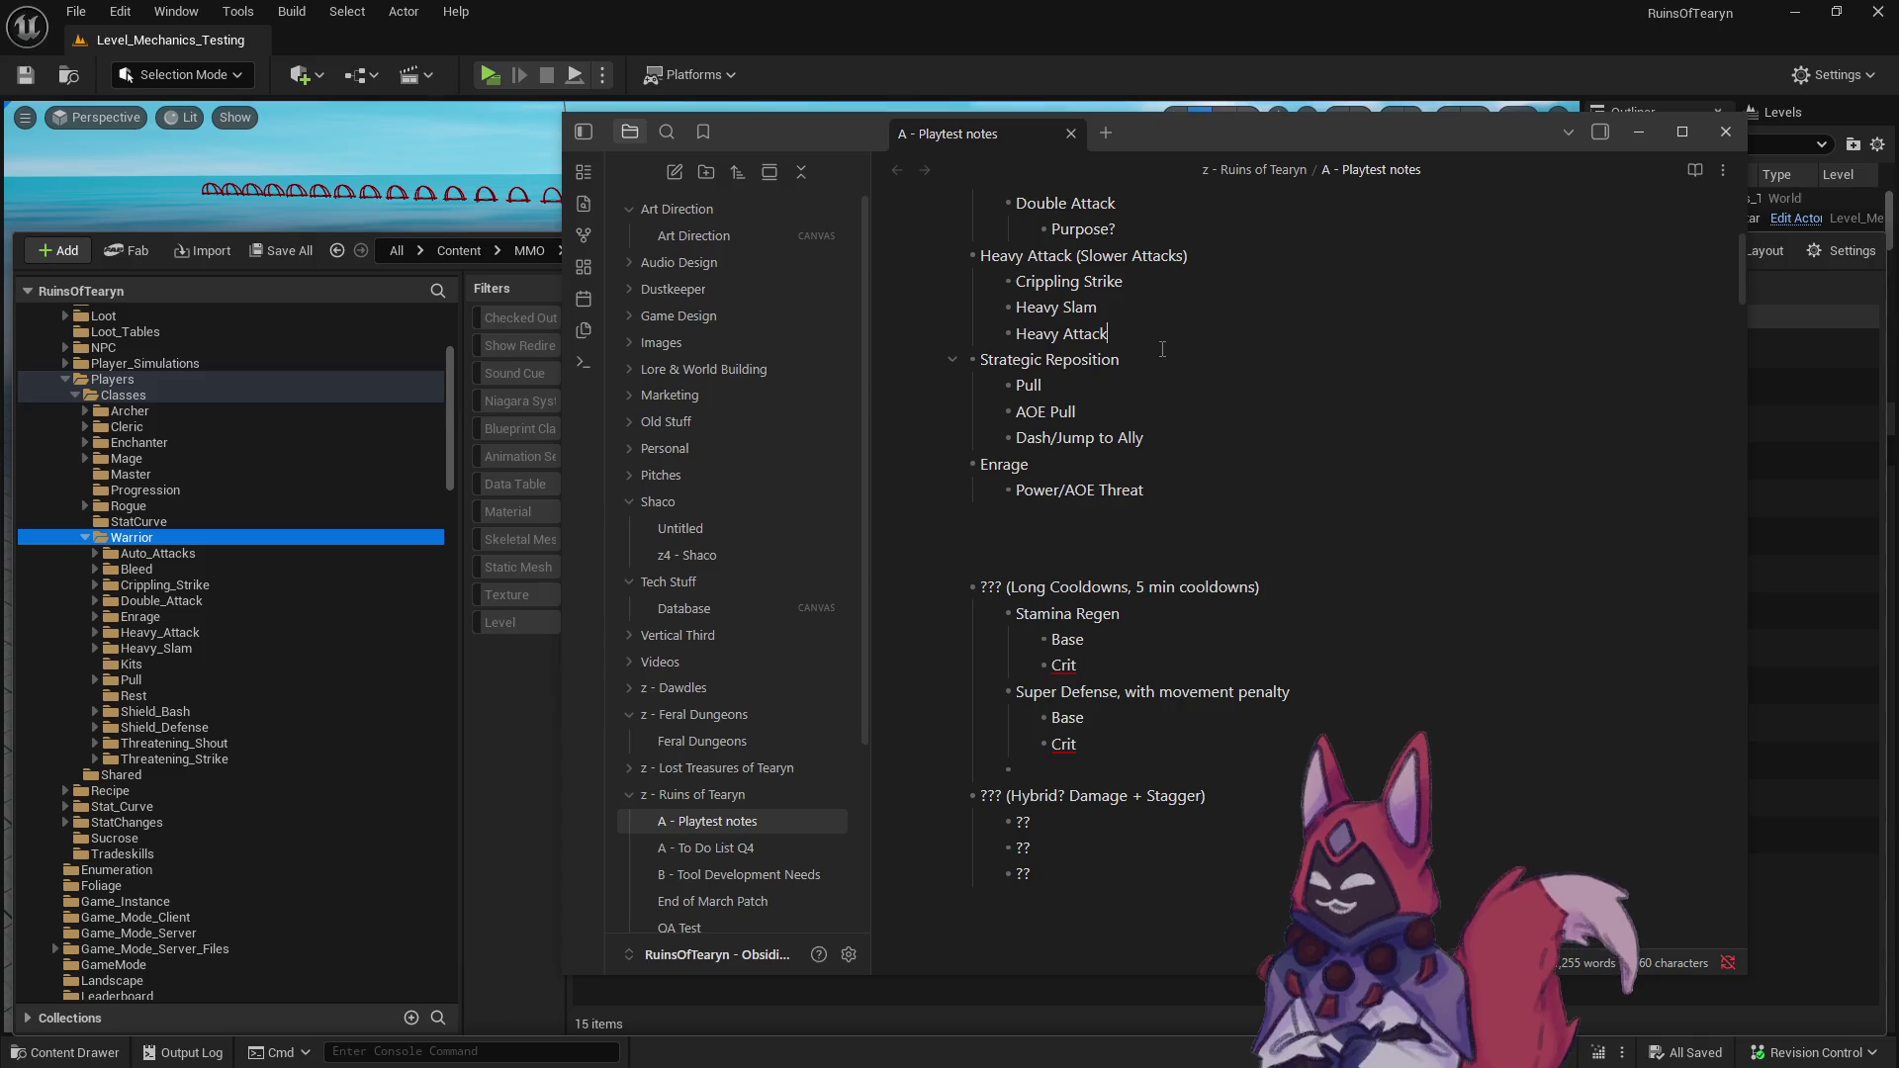
pyautogui.press('Return')
pyautogui.hotkey('shift', 'Tab')
pyautogui.press('BackSpace')
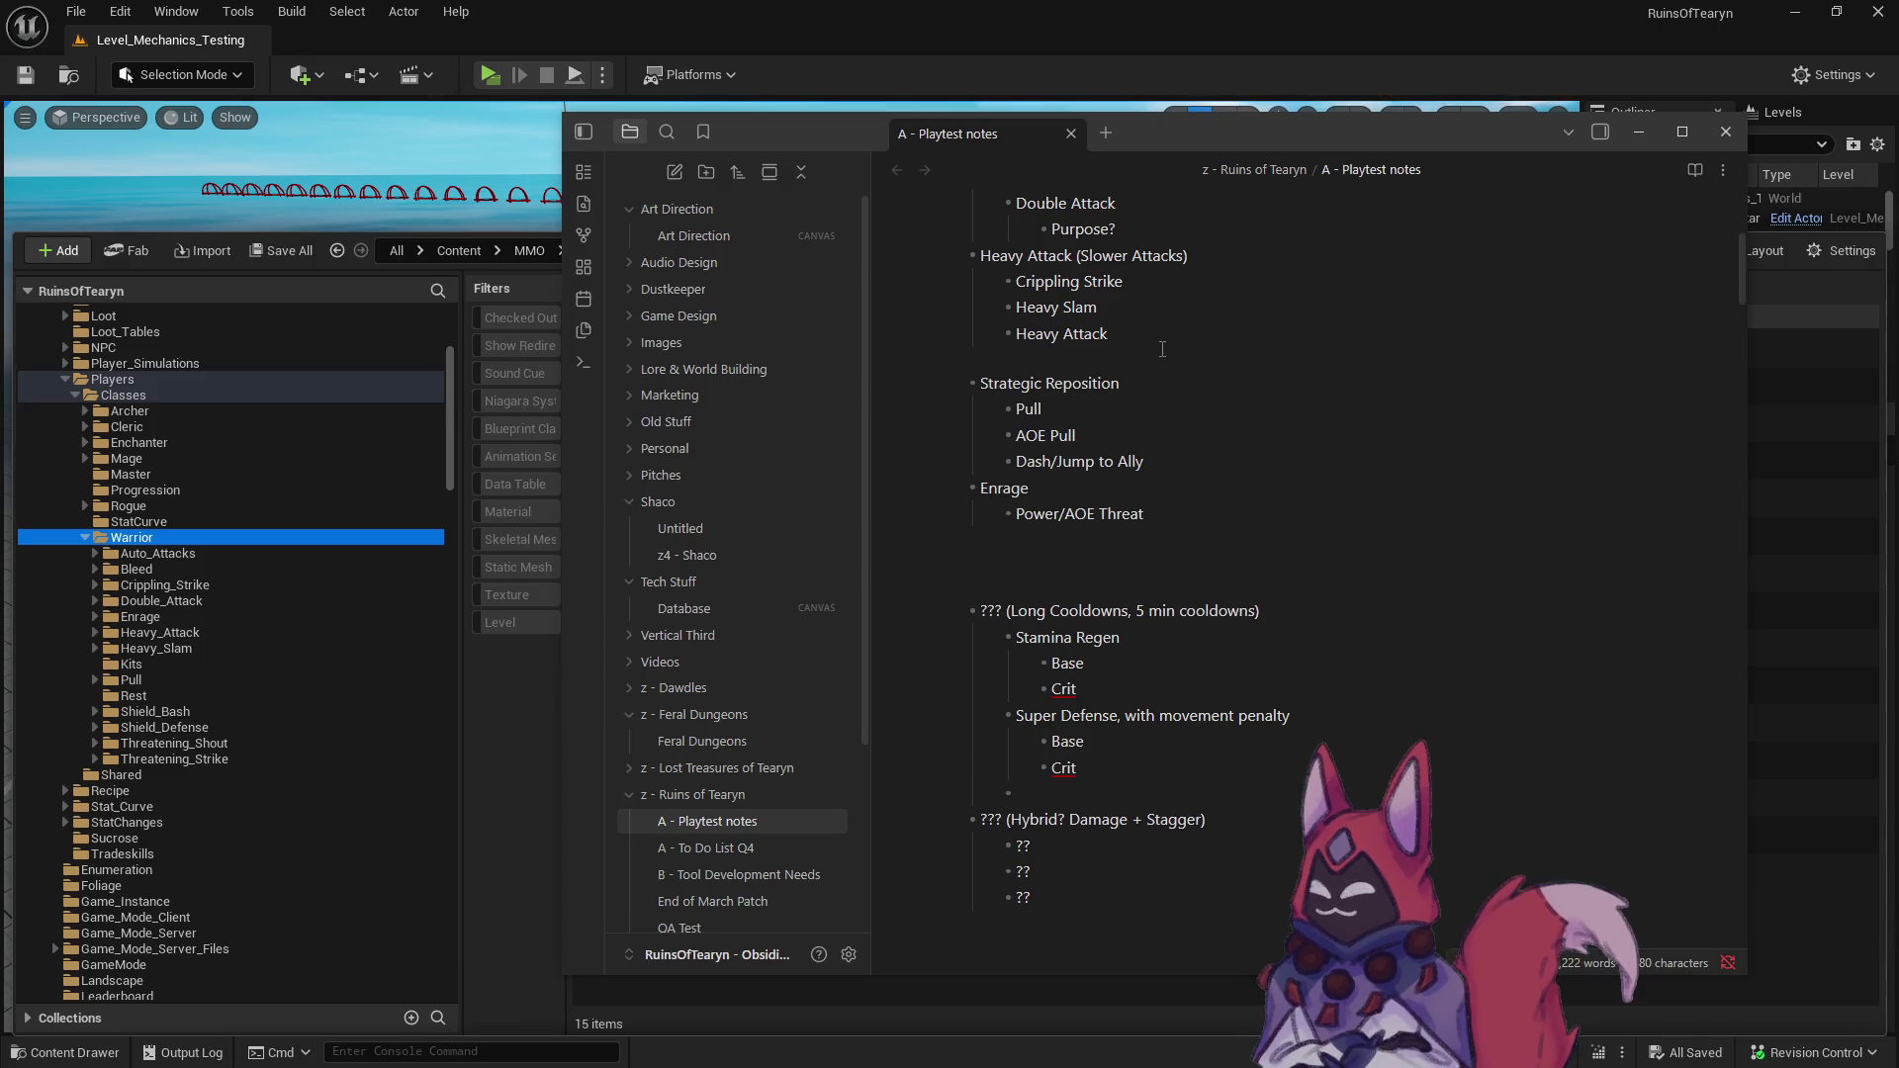
pyautogui.hotkey('ctrl', 'v')
pyautogui.scroll(-2, 1148, 638)
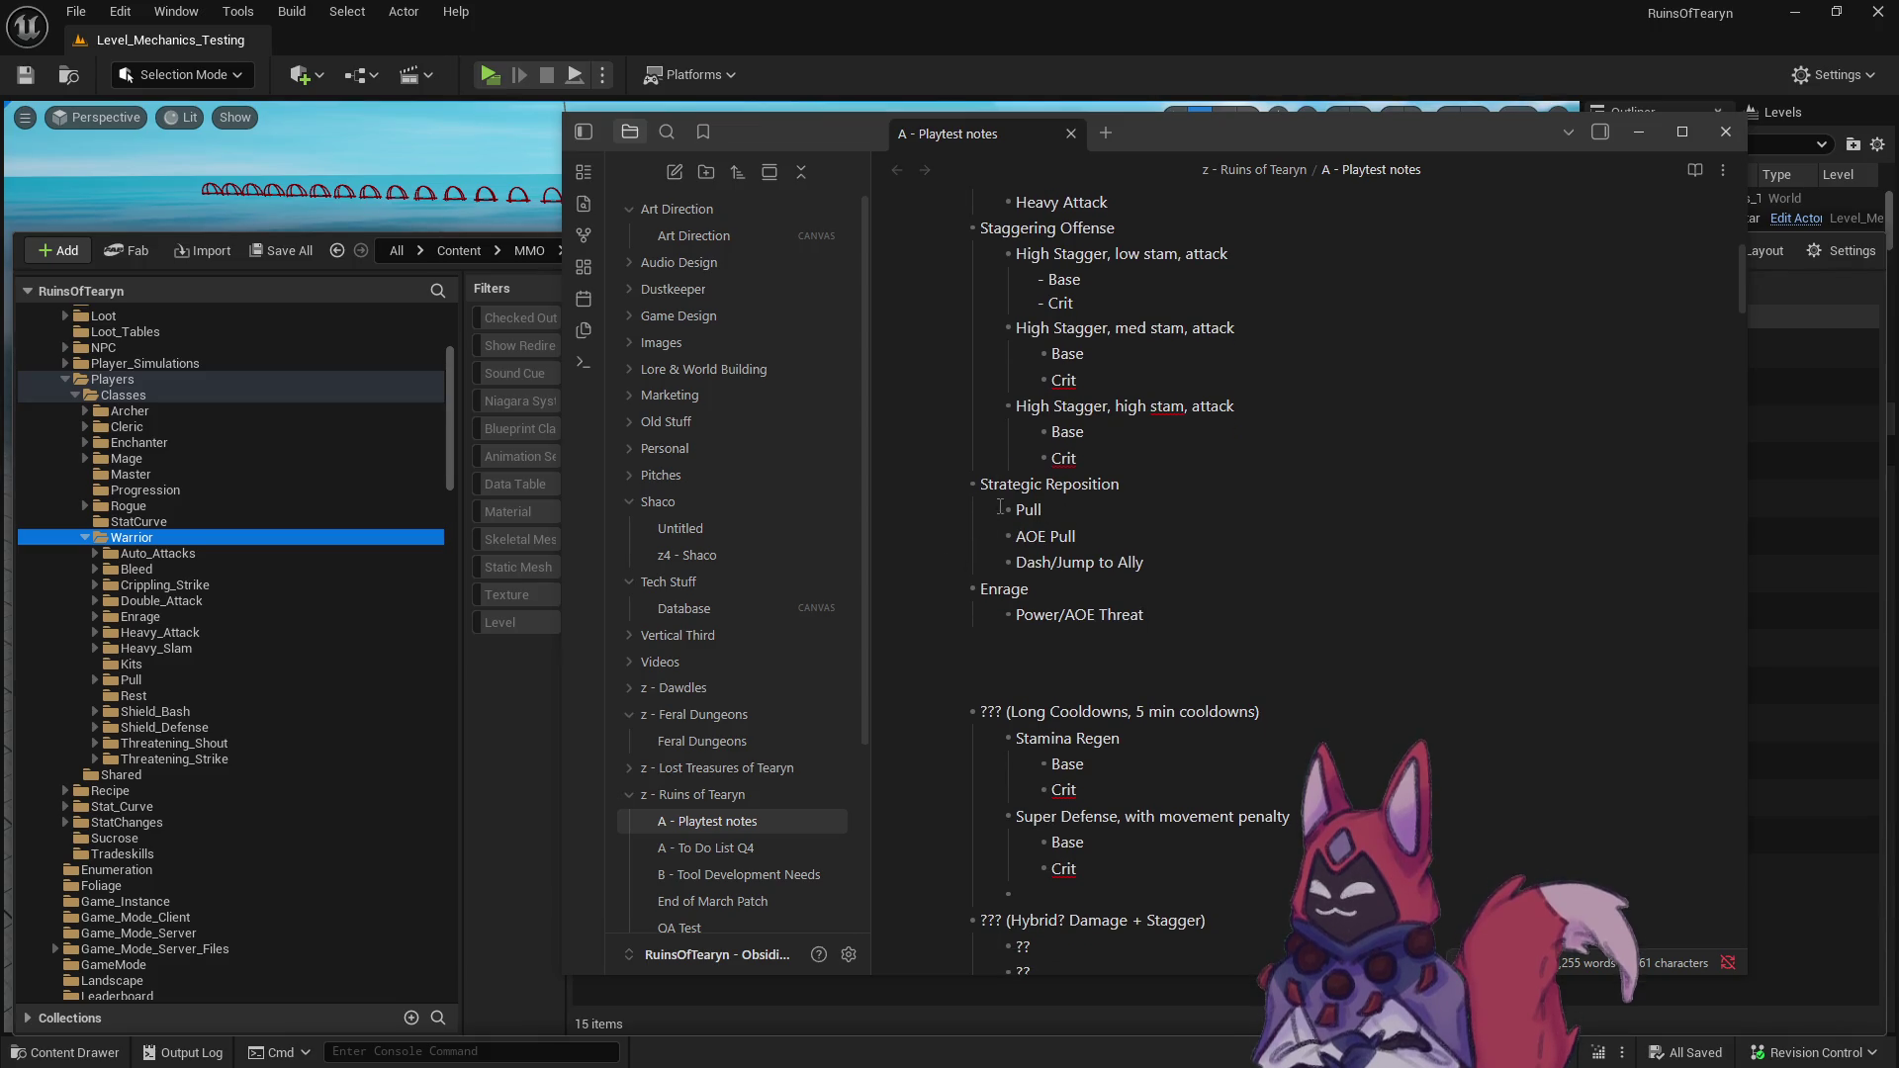
pyautogui.click(1020, 674)
pyautogui.scroll(-2, 1020, 670)
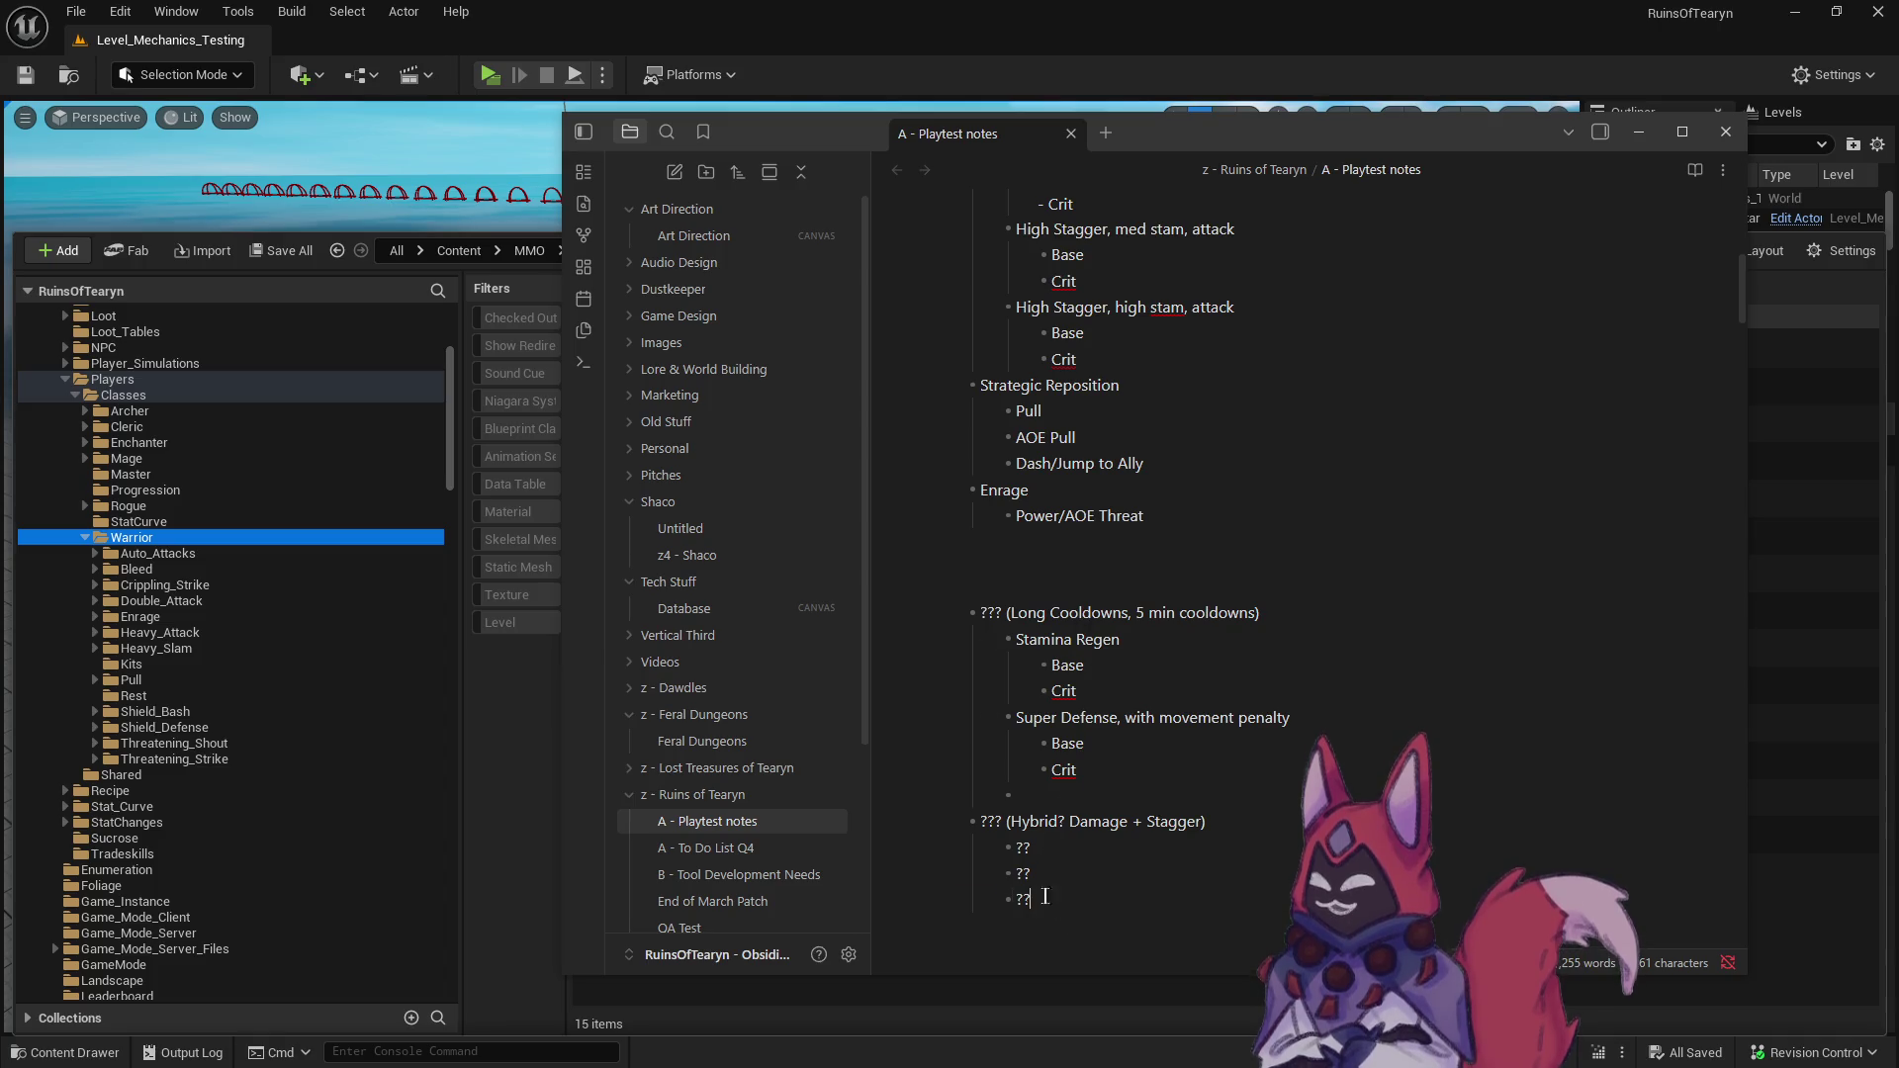
pyautogui.moveTo(1067, 903); pyautogui.dragTo(1011, 794)
pyautogui.hotkey('ctrl', 'x')
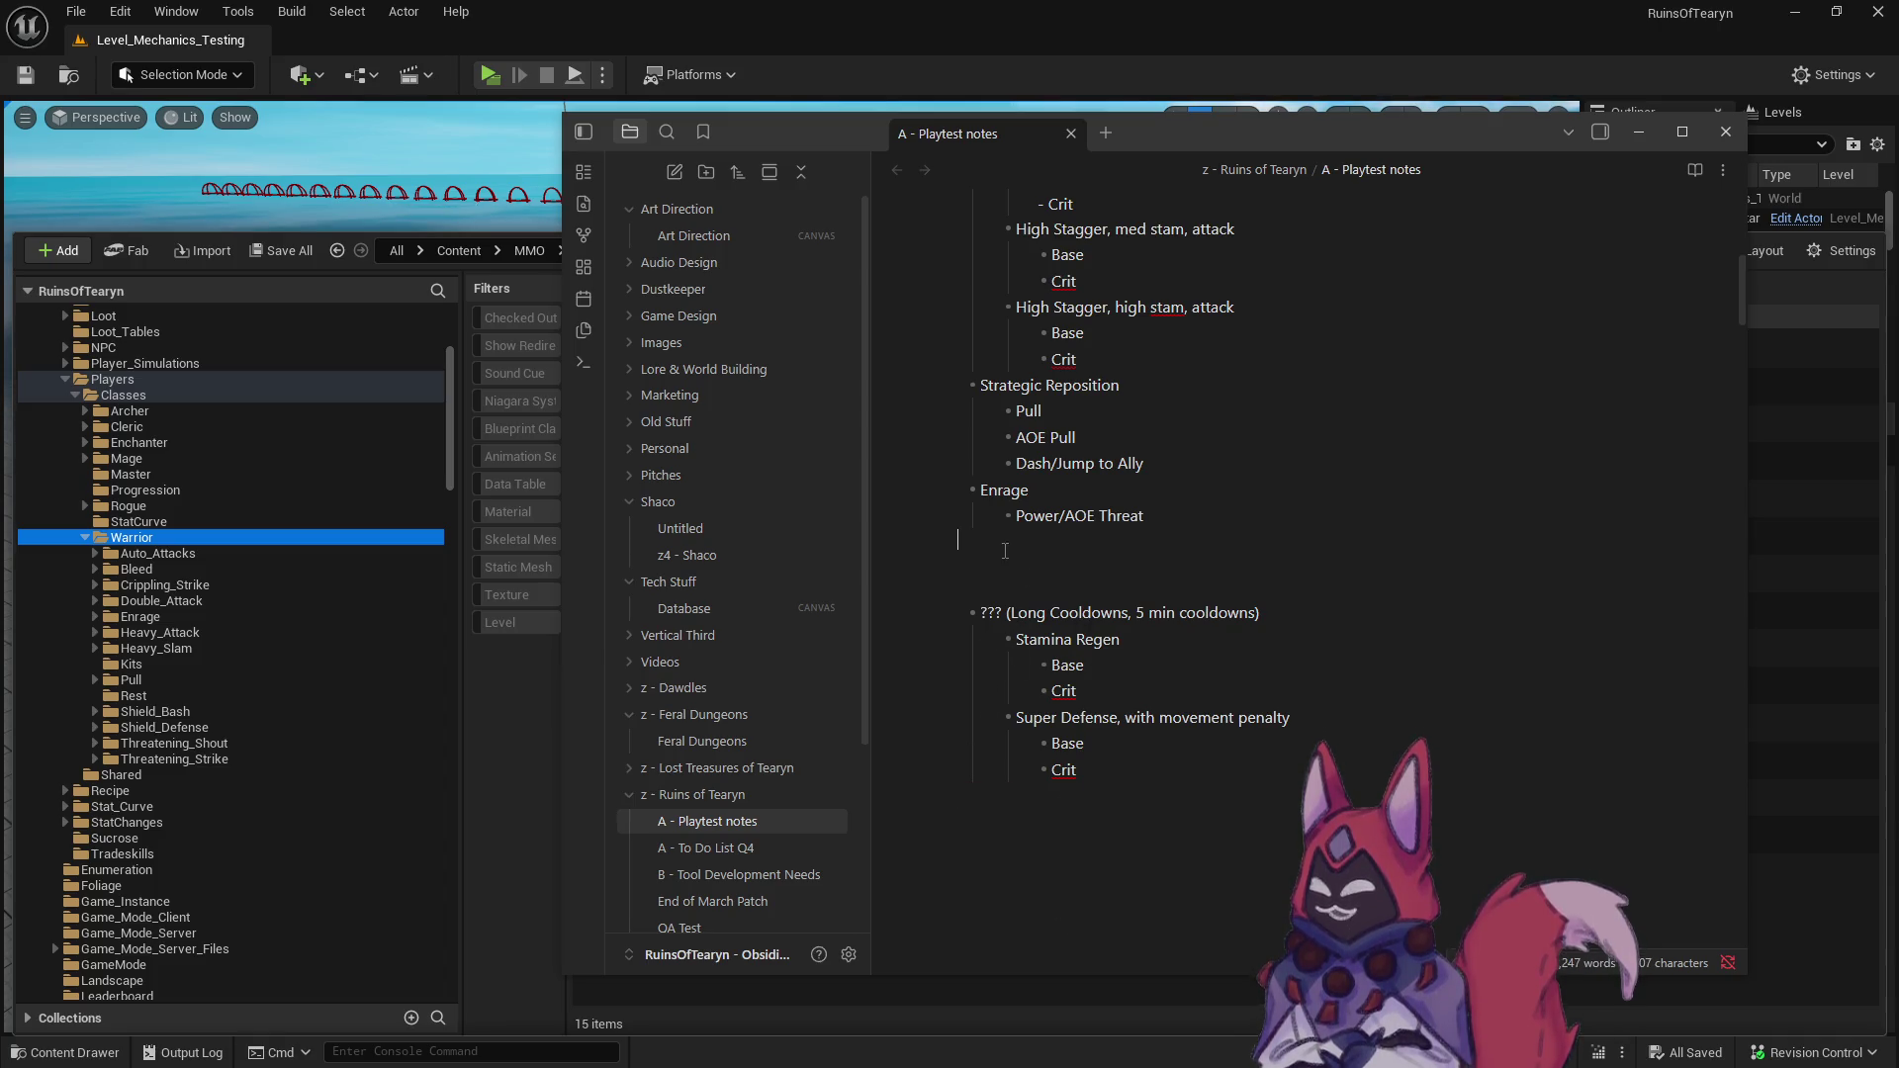
pyautogui.click(1019, 559)
pyautogui.hotkey('ctrl', 'v')
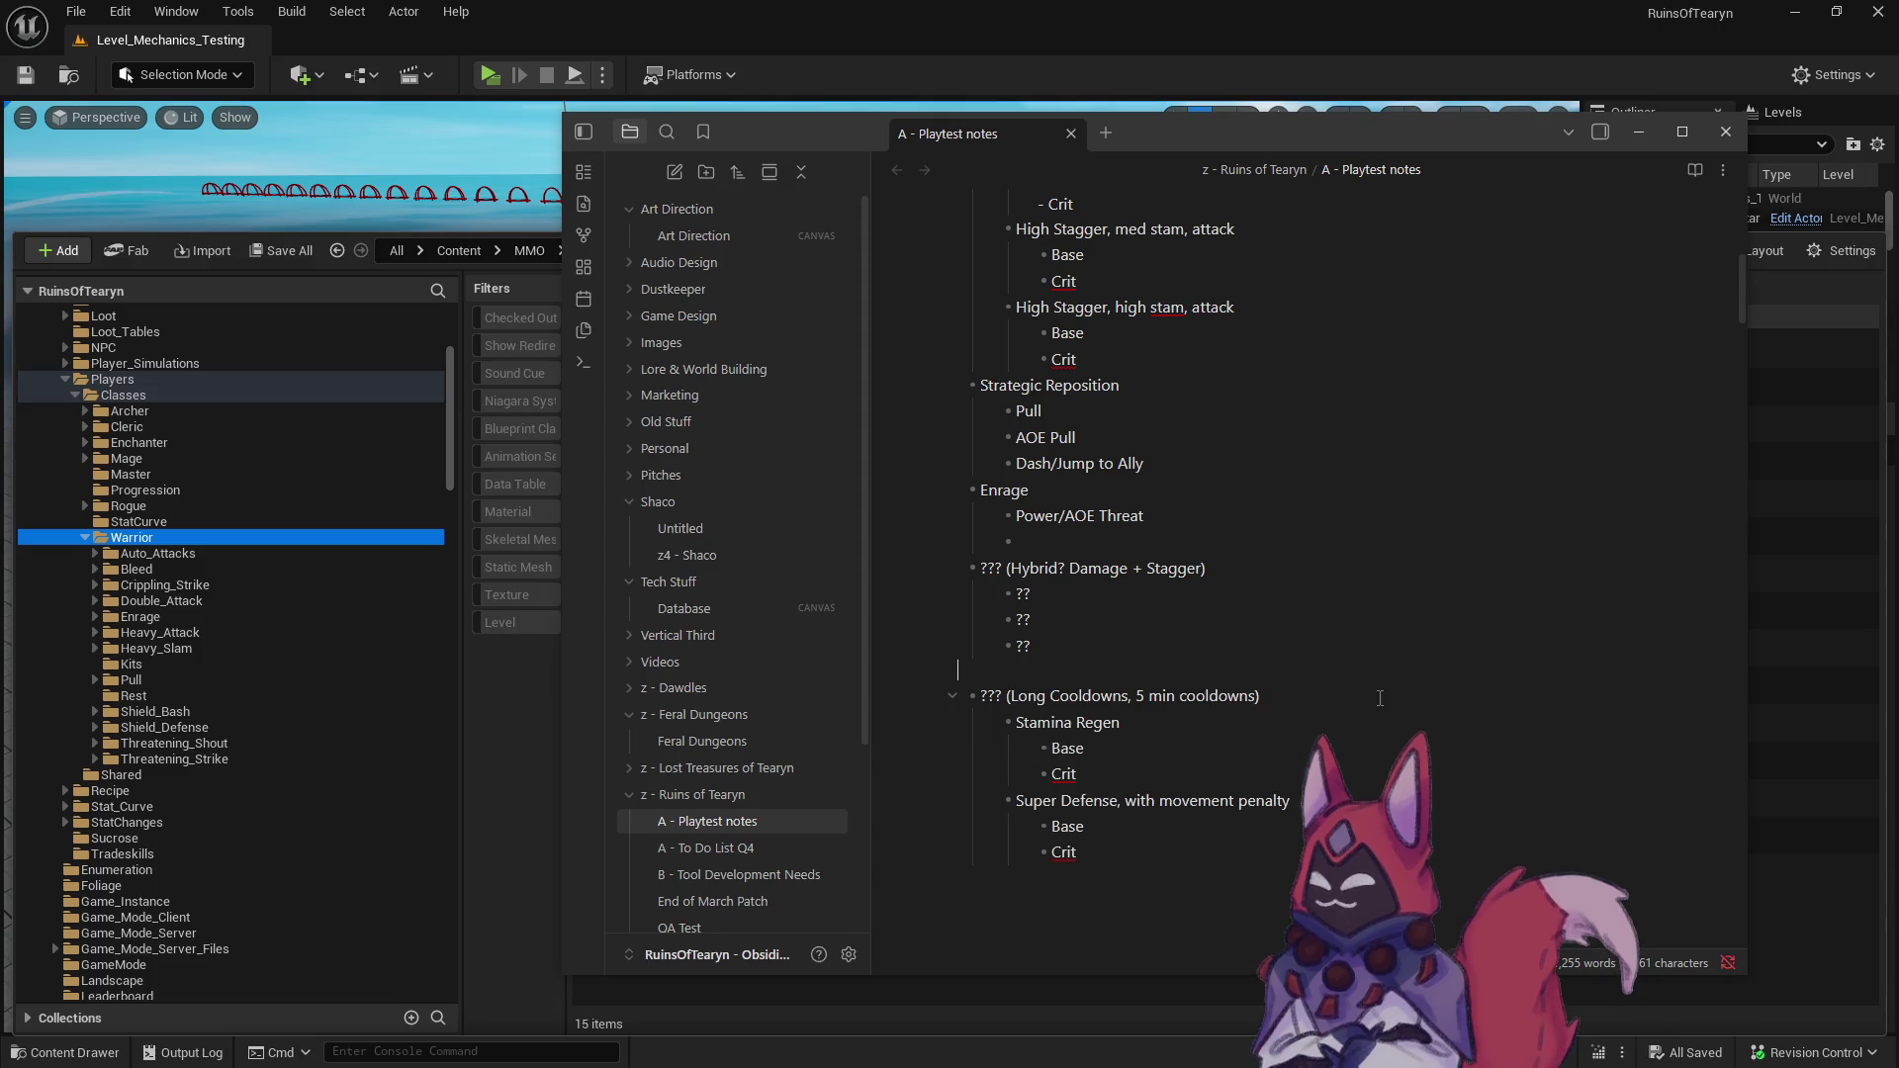
pyautogui.press('Delete')
pyautogui.press('Delete')
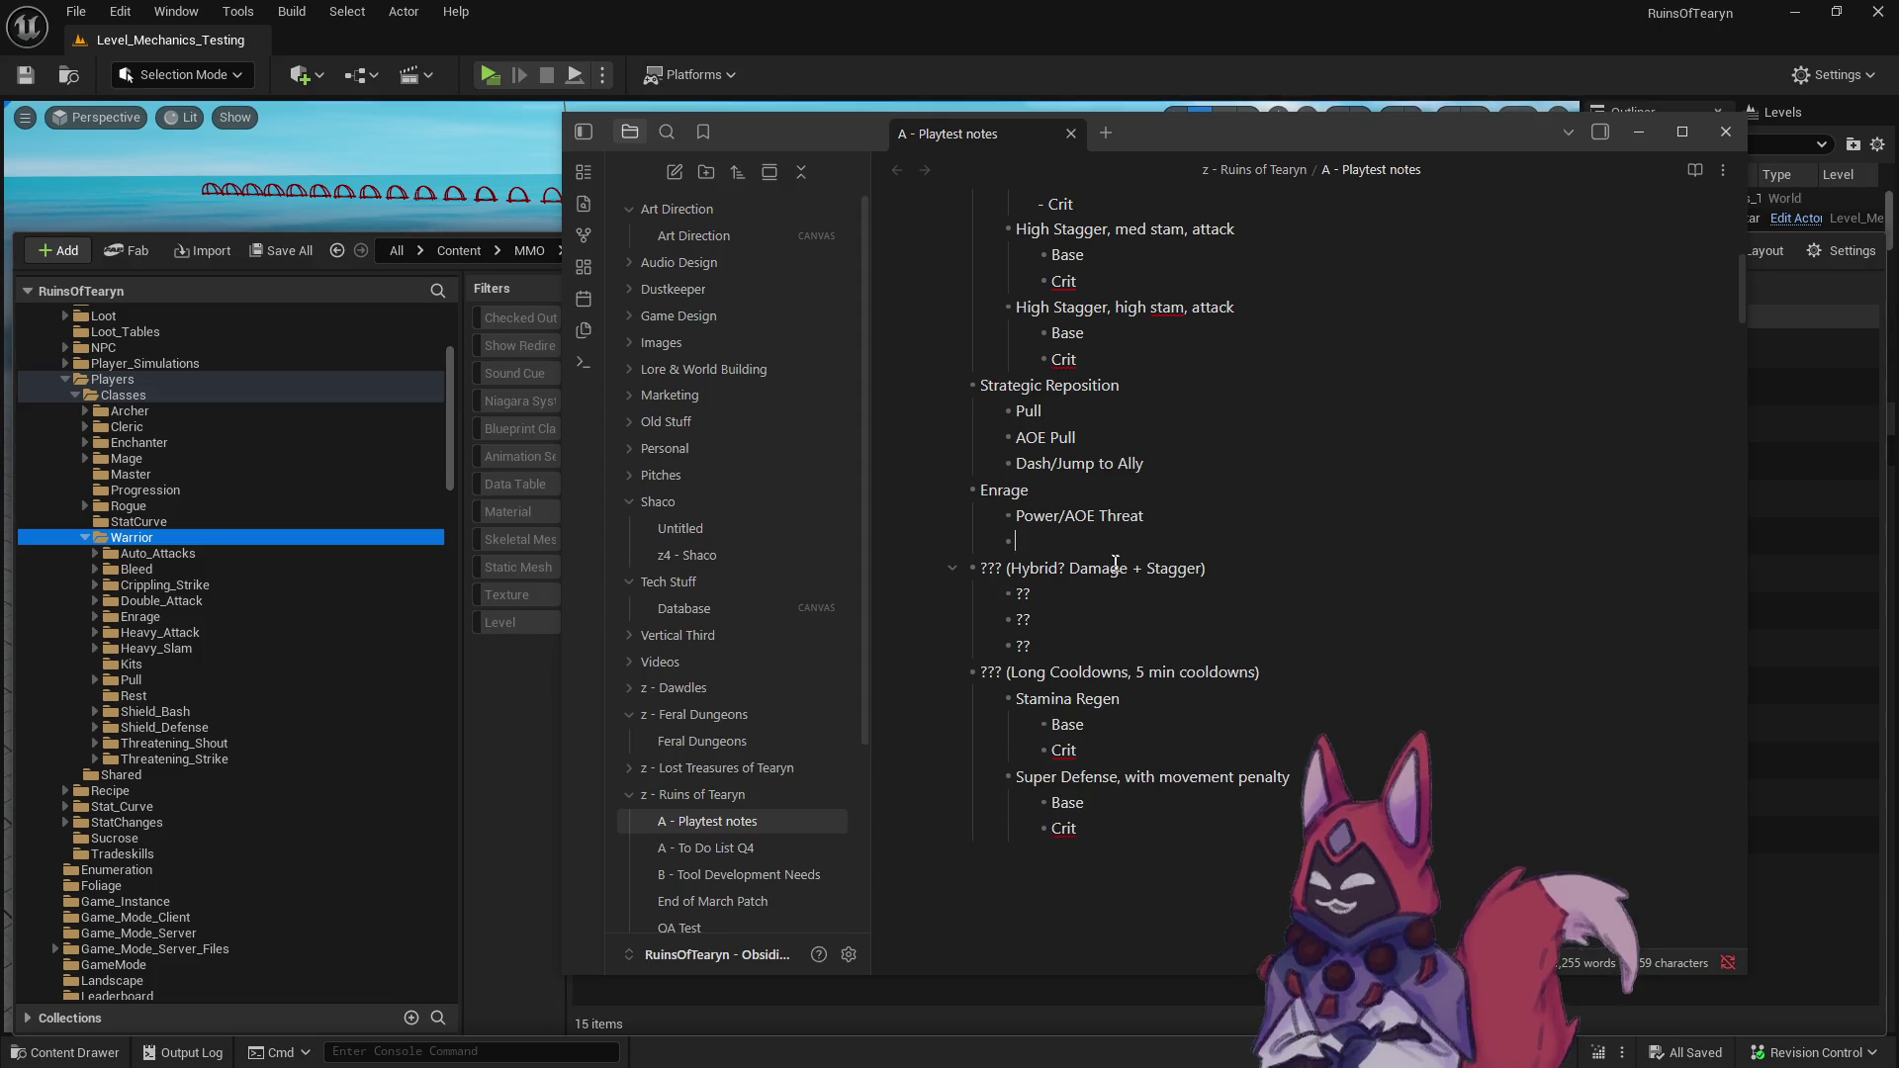
pyautogui.scroll(1, 1202, 658)
pyautogui.scroll(-1, 1202, 658)
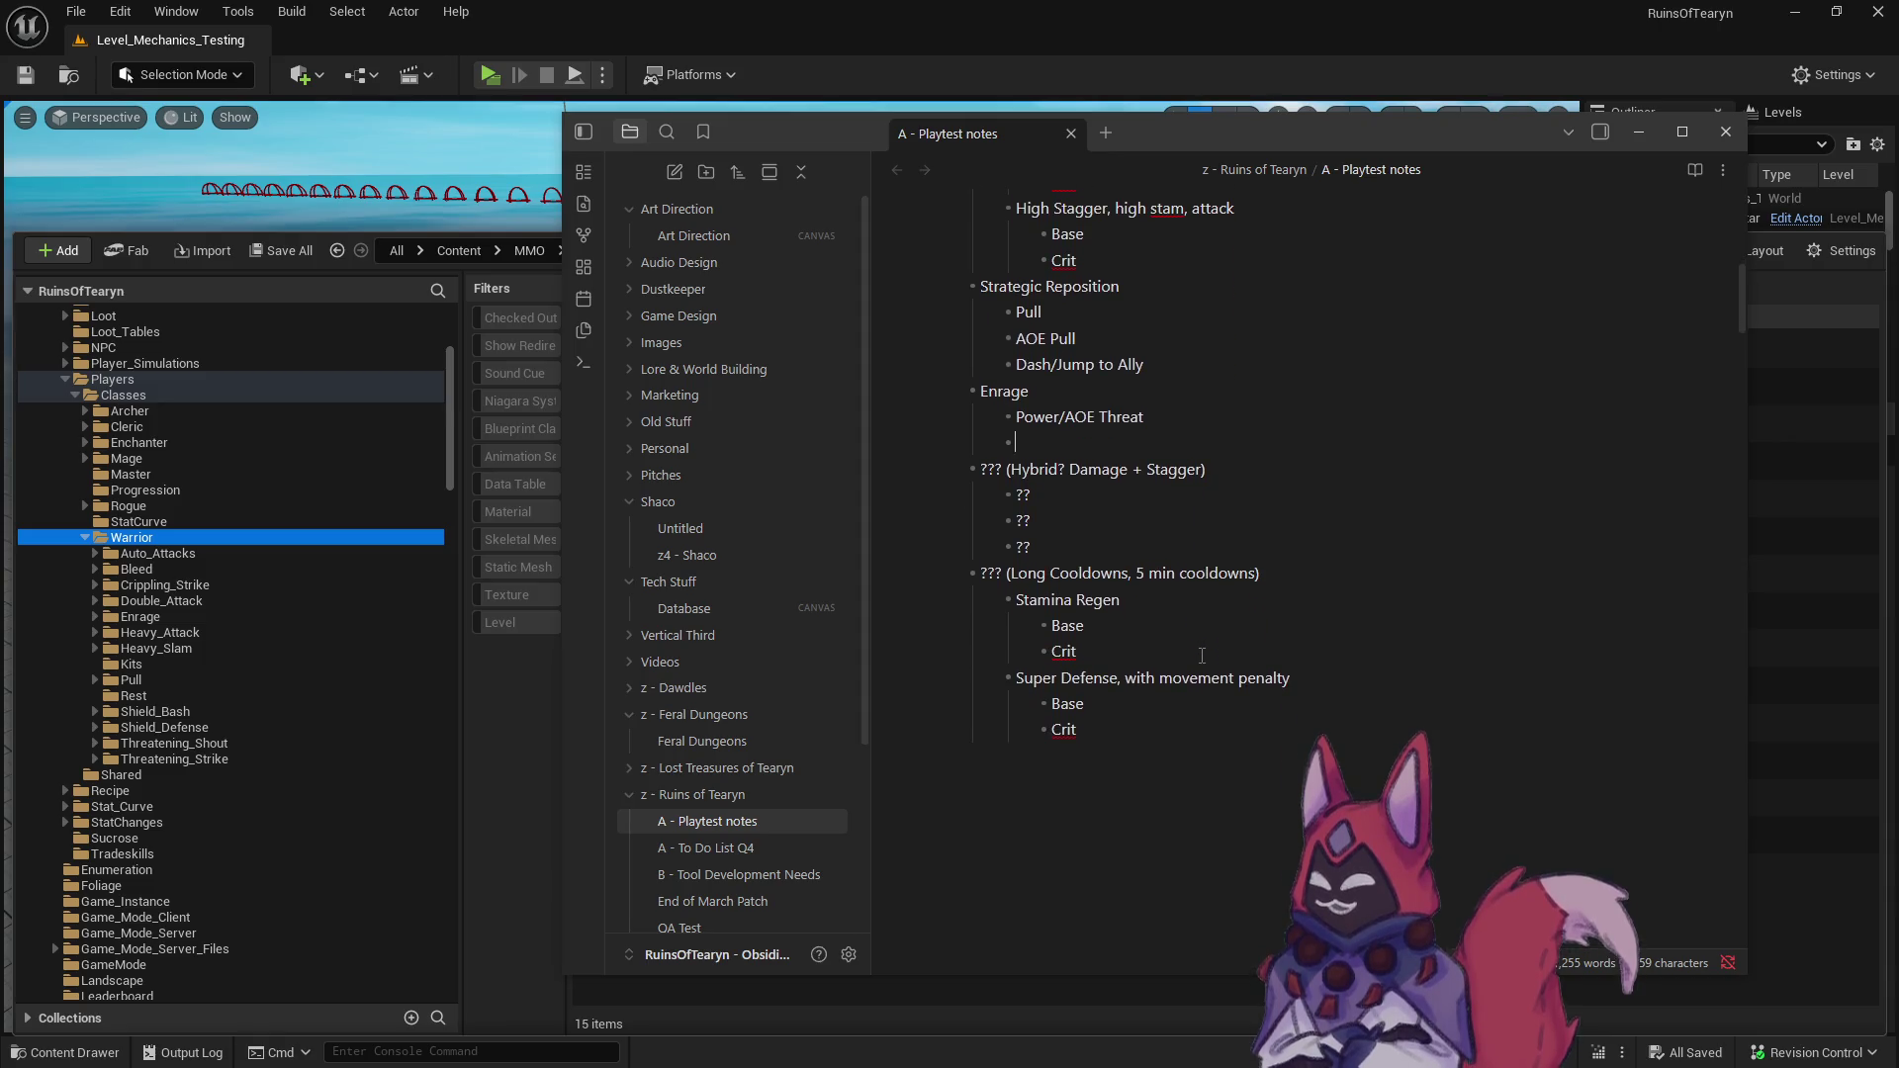
pyautogui.scroll(2, 1053, 541)
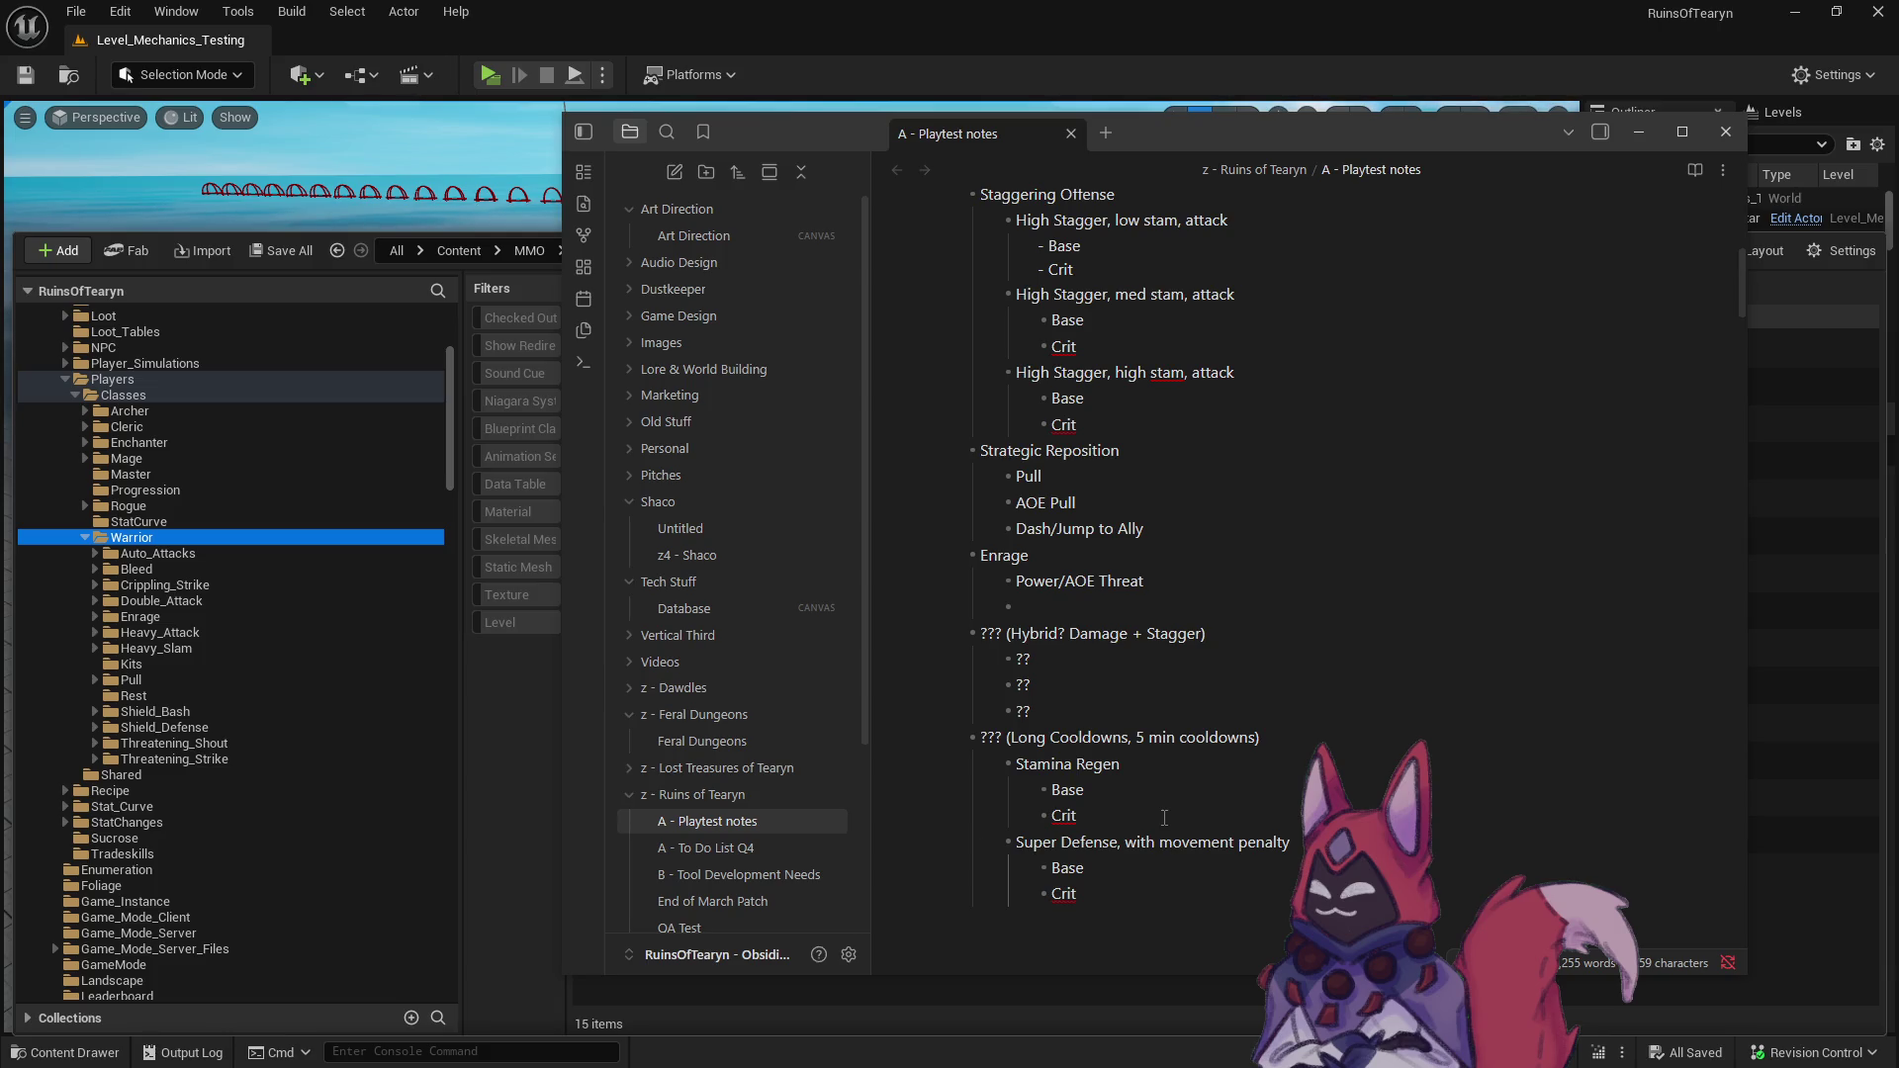
pyautogui.scroll(5, 1155, 789)
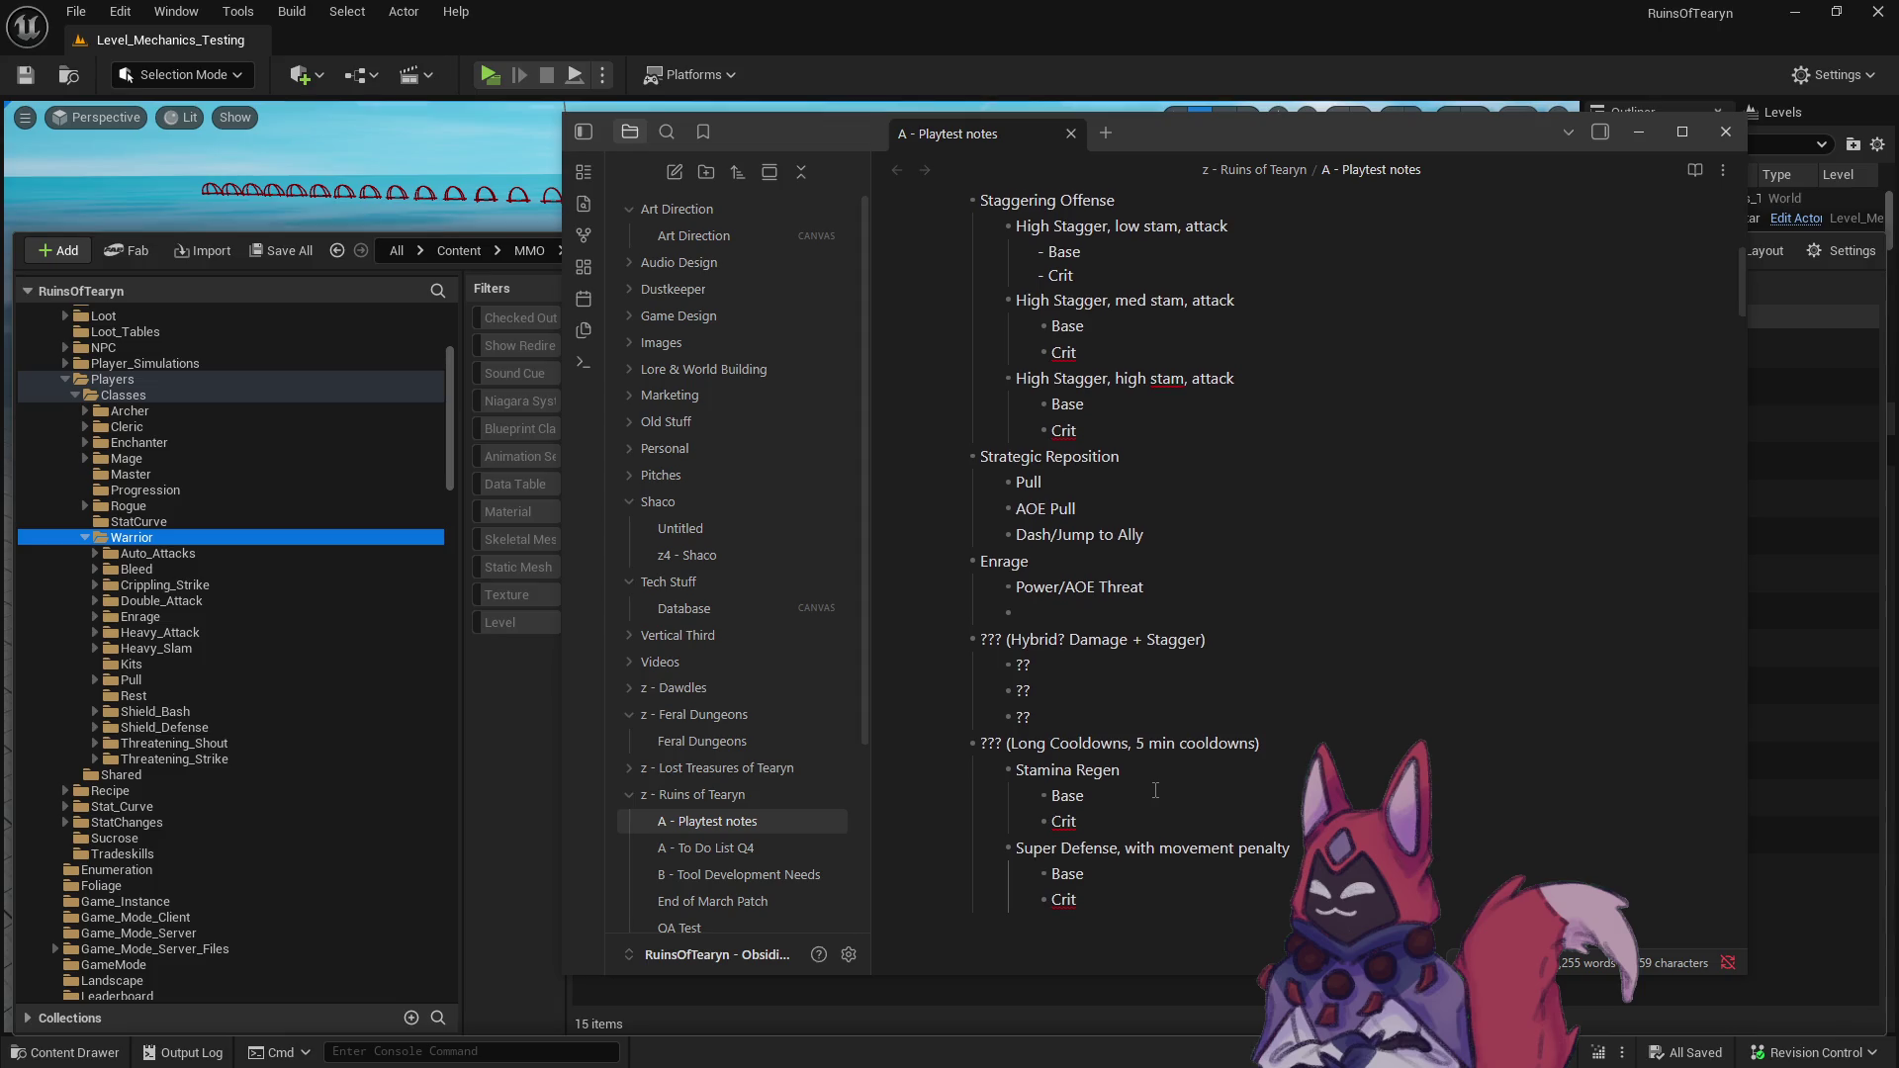
pyautogui.scroll(4, 1153, 788)
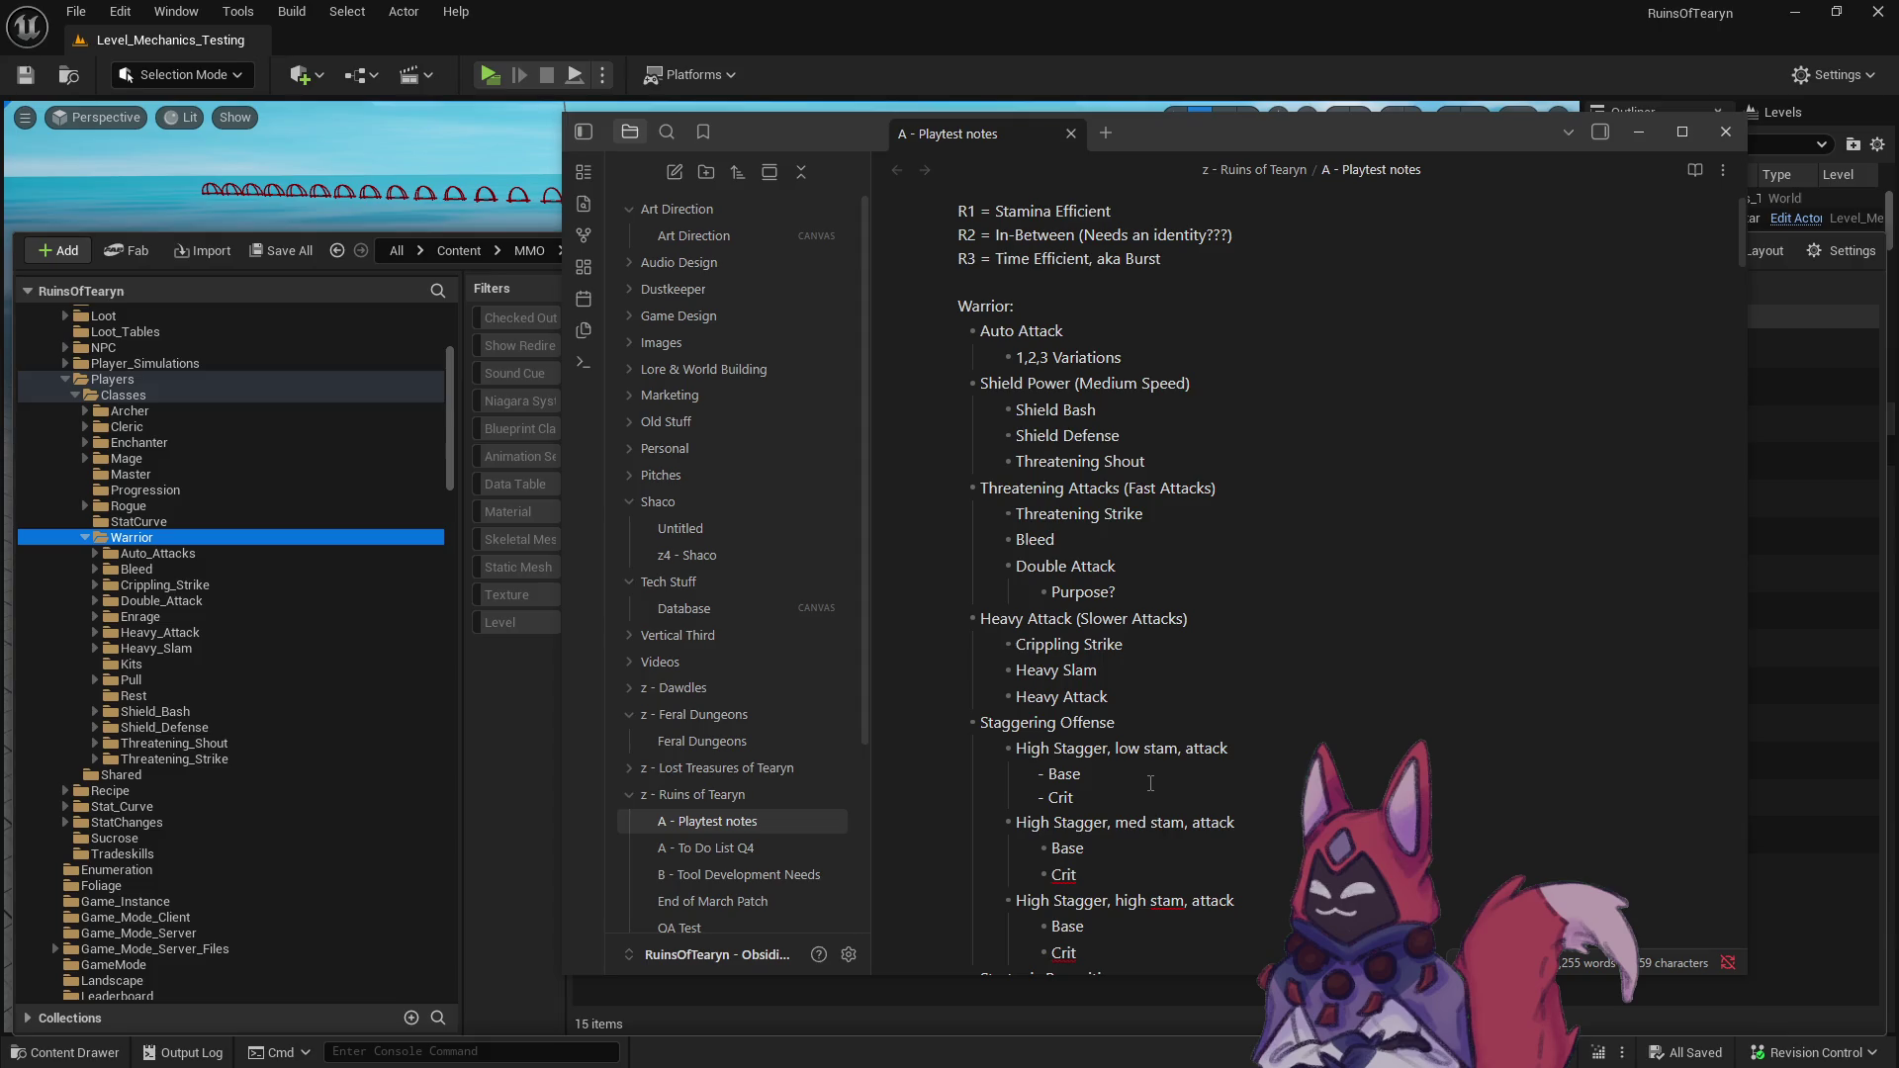
# - Select the 'Hybrid? Damage + Stagger' text inside the ??? heading's parentheses
pyautogui.scroll(-8, 1147, 781)
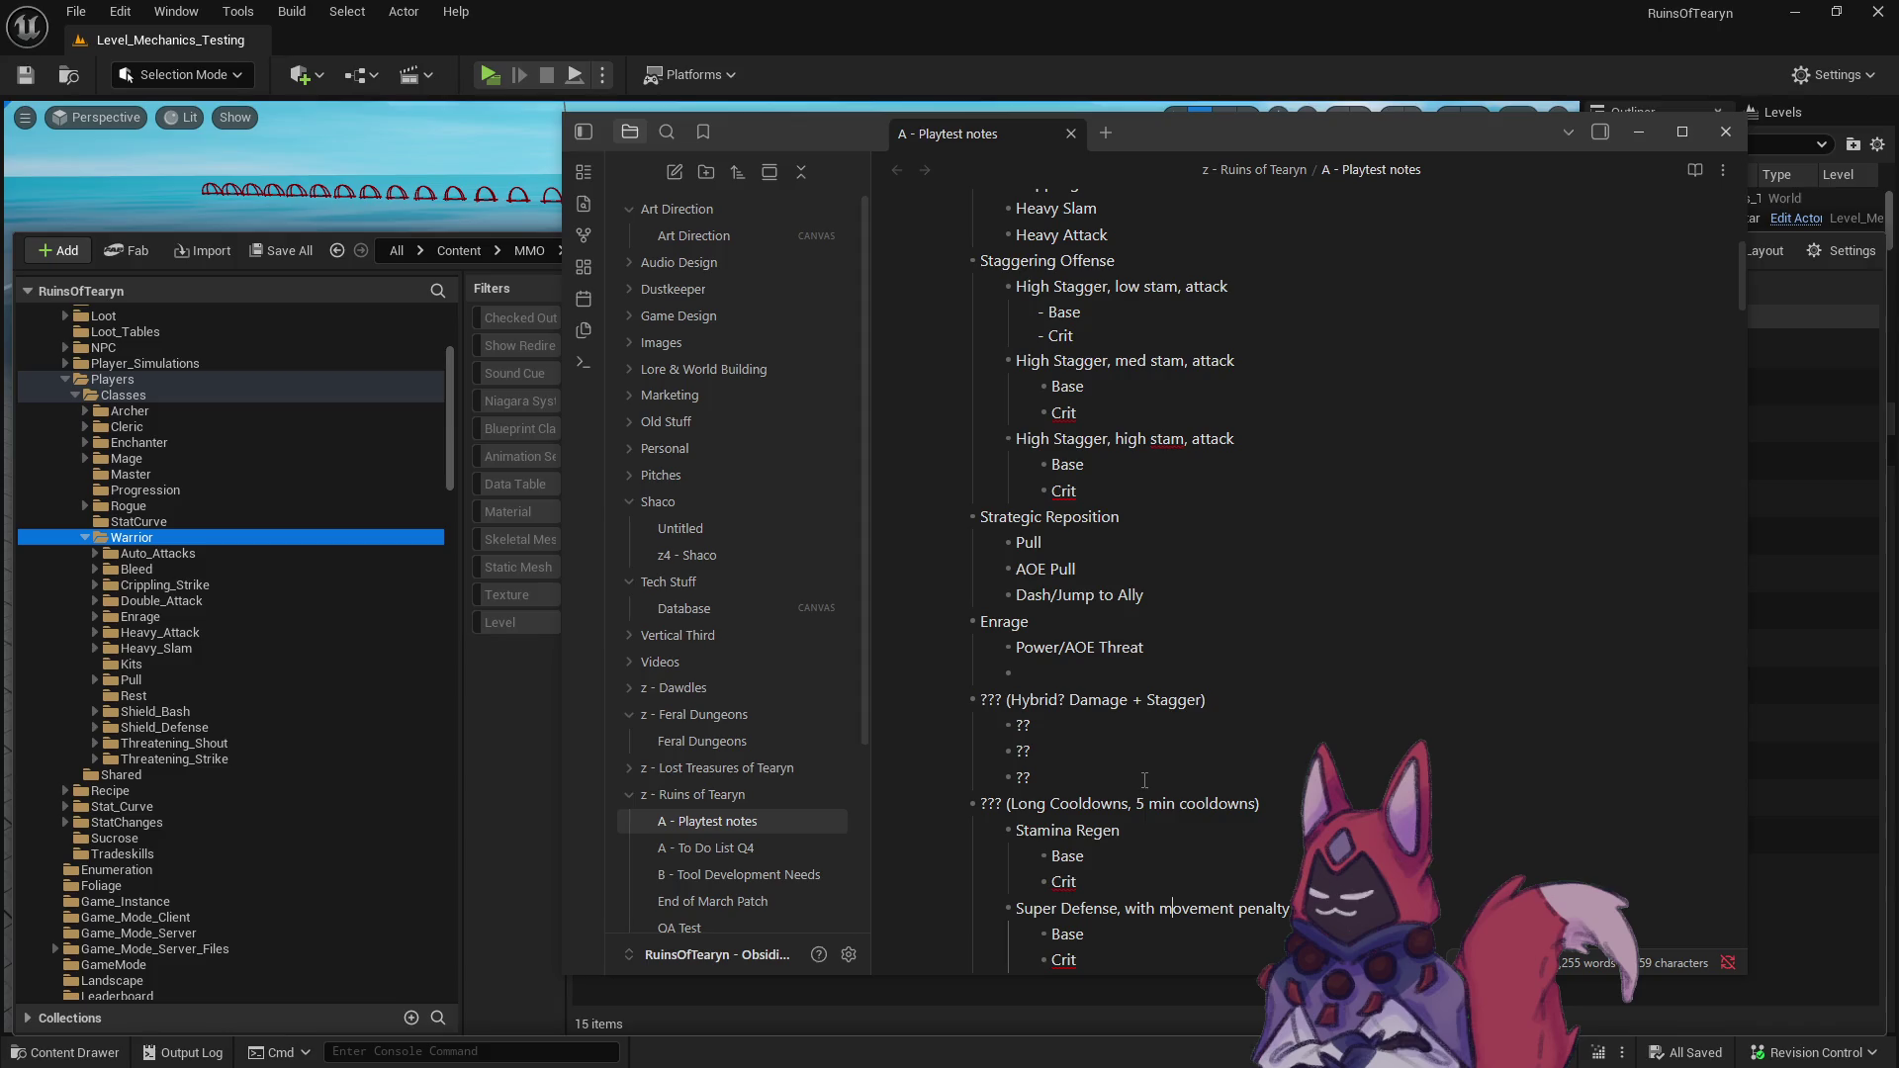
pyautogui.scroll(5, 1144, 780)
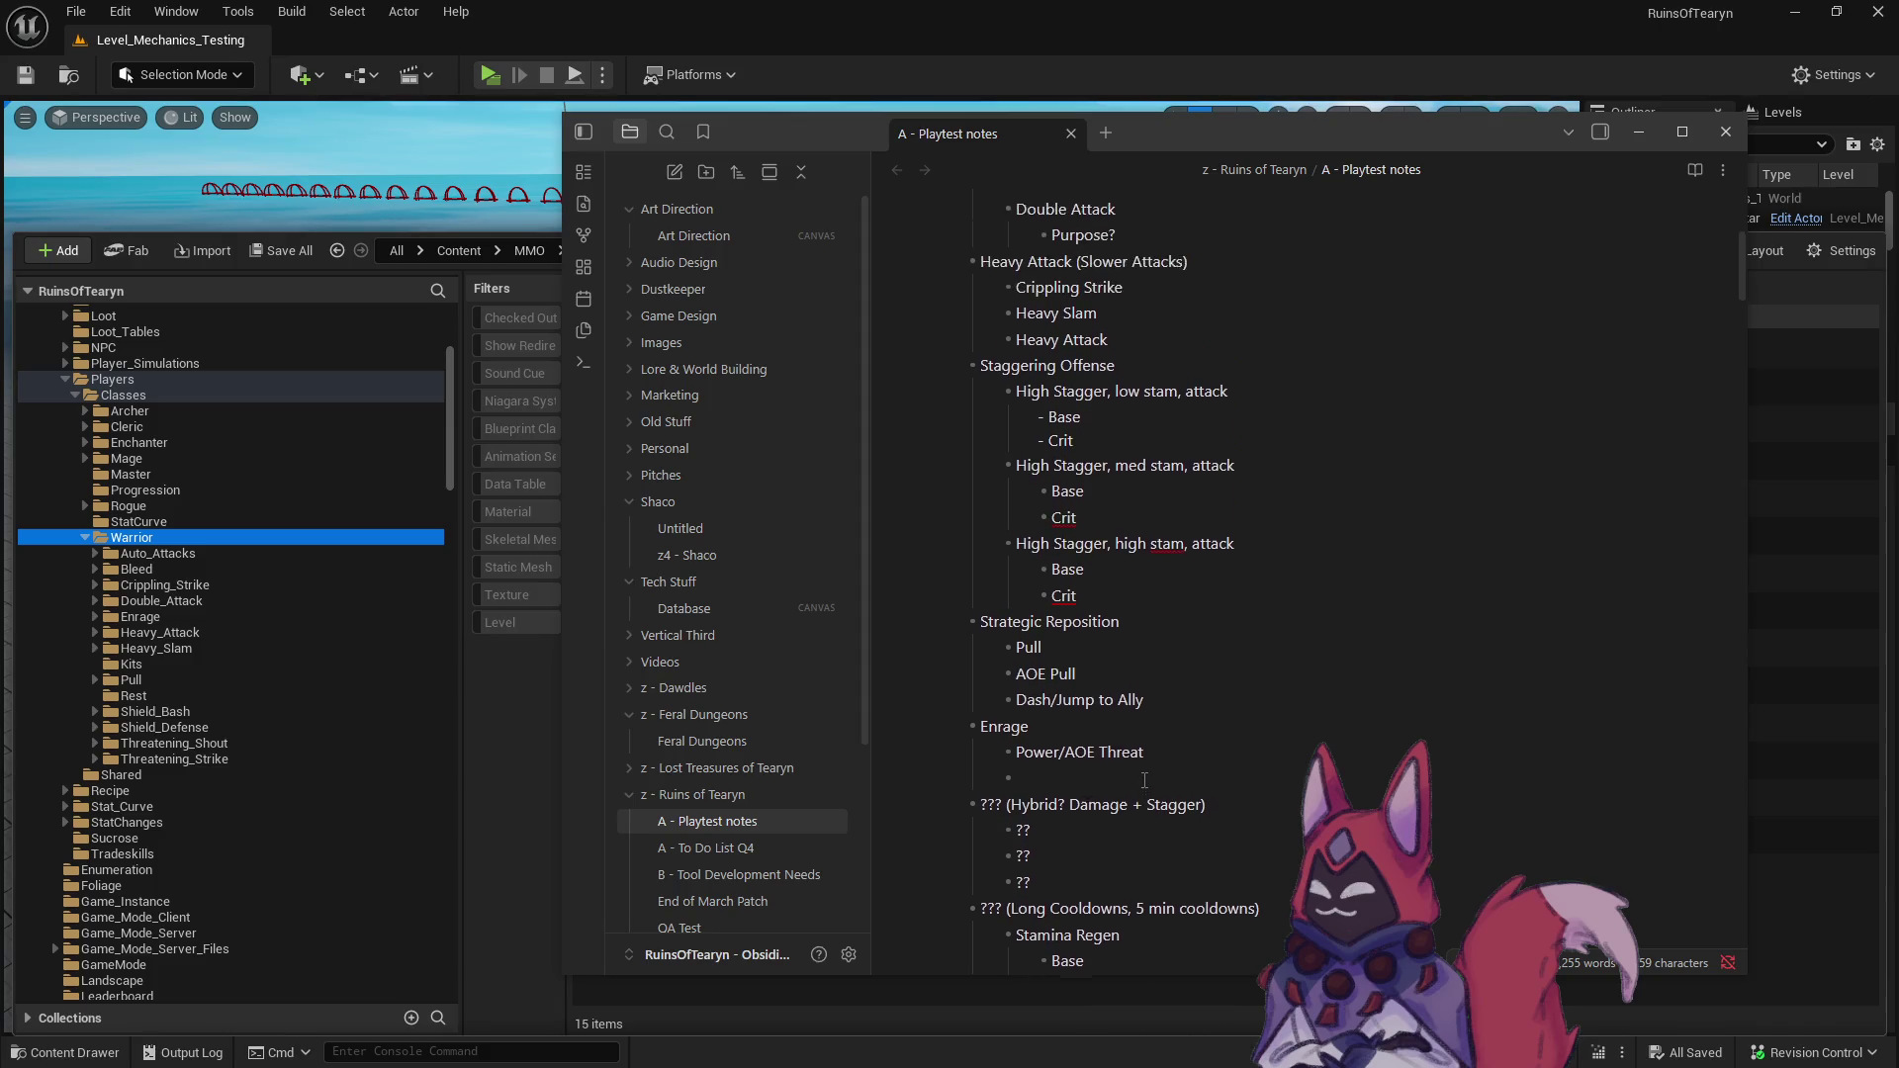
pyautogui.click(1100, 600)
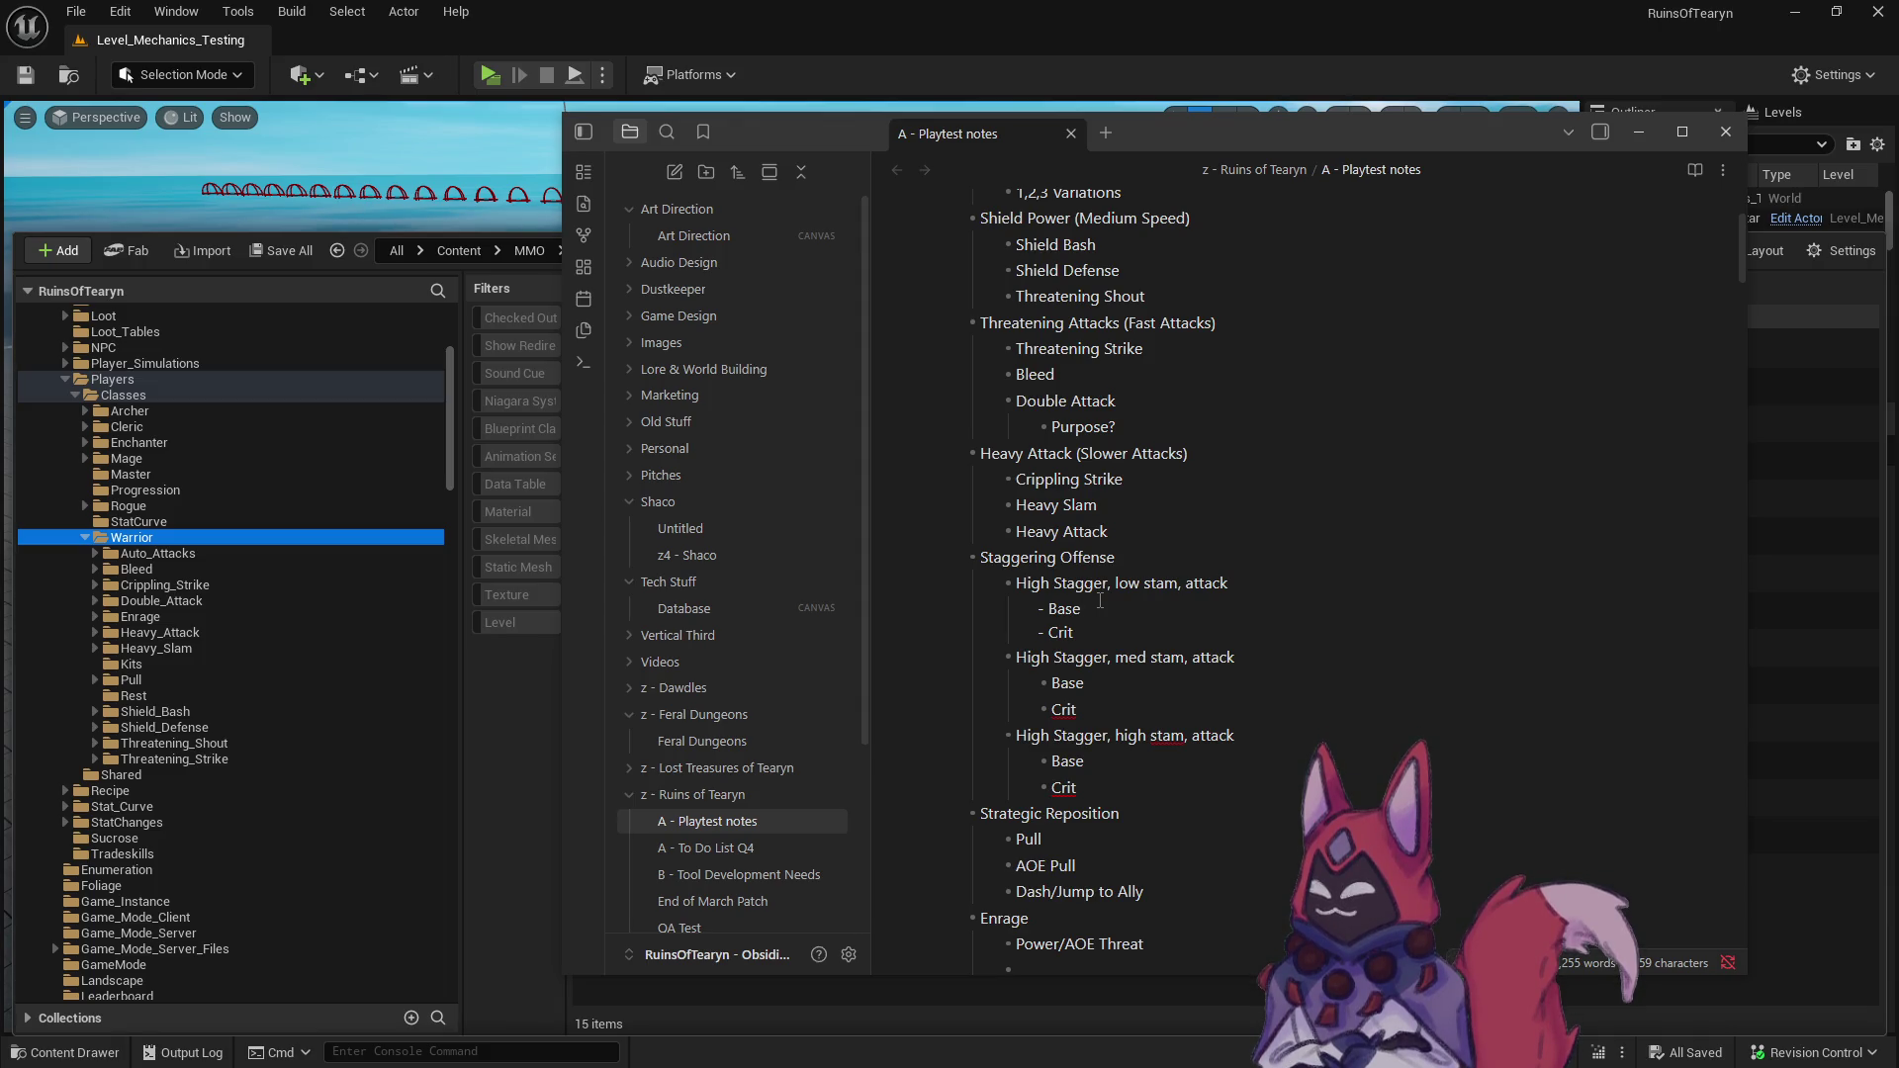
pyautogui.hotkey('shift', 'Down')
pyautogui.hotkey('shift', 'Down')
pyautogui.click(1099, 613)
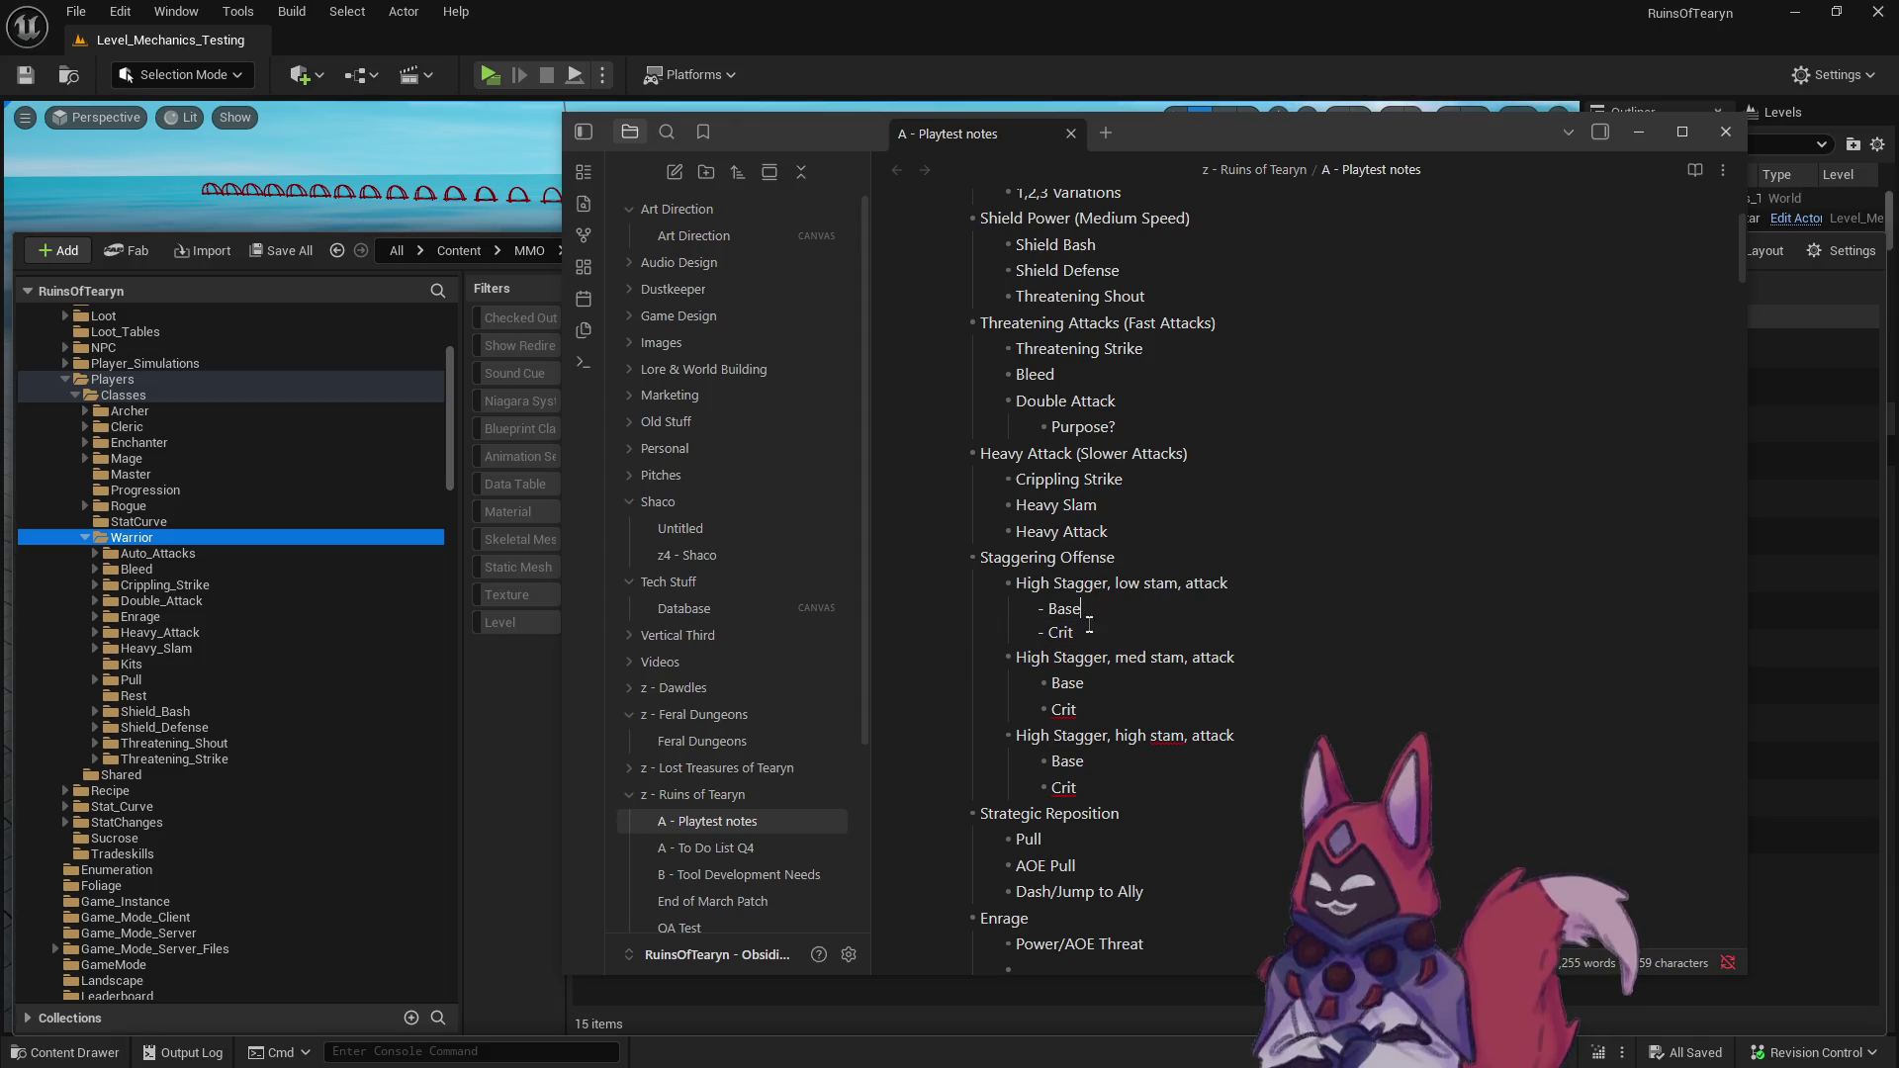
pyautogui.click(1112, 787)
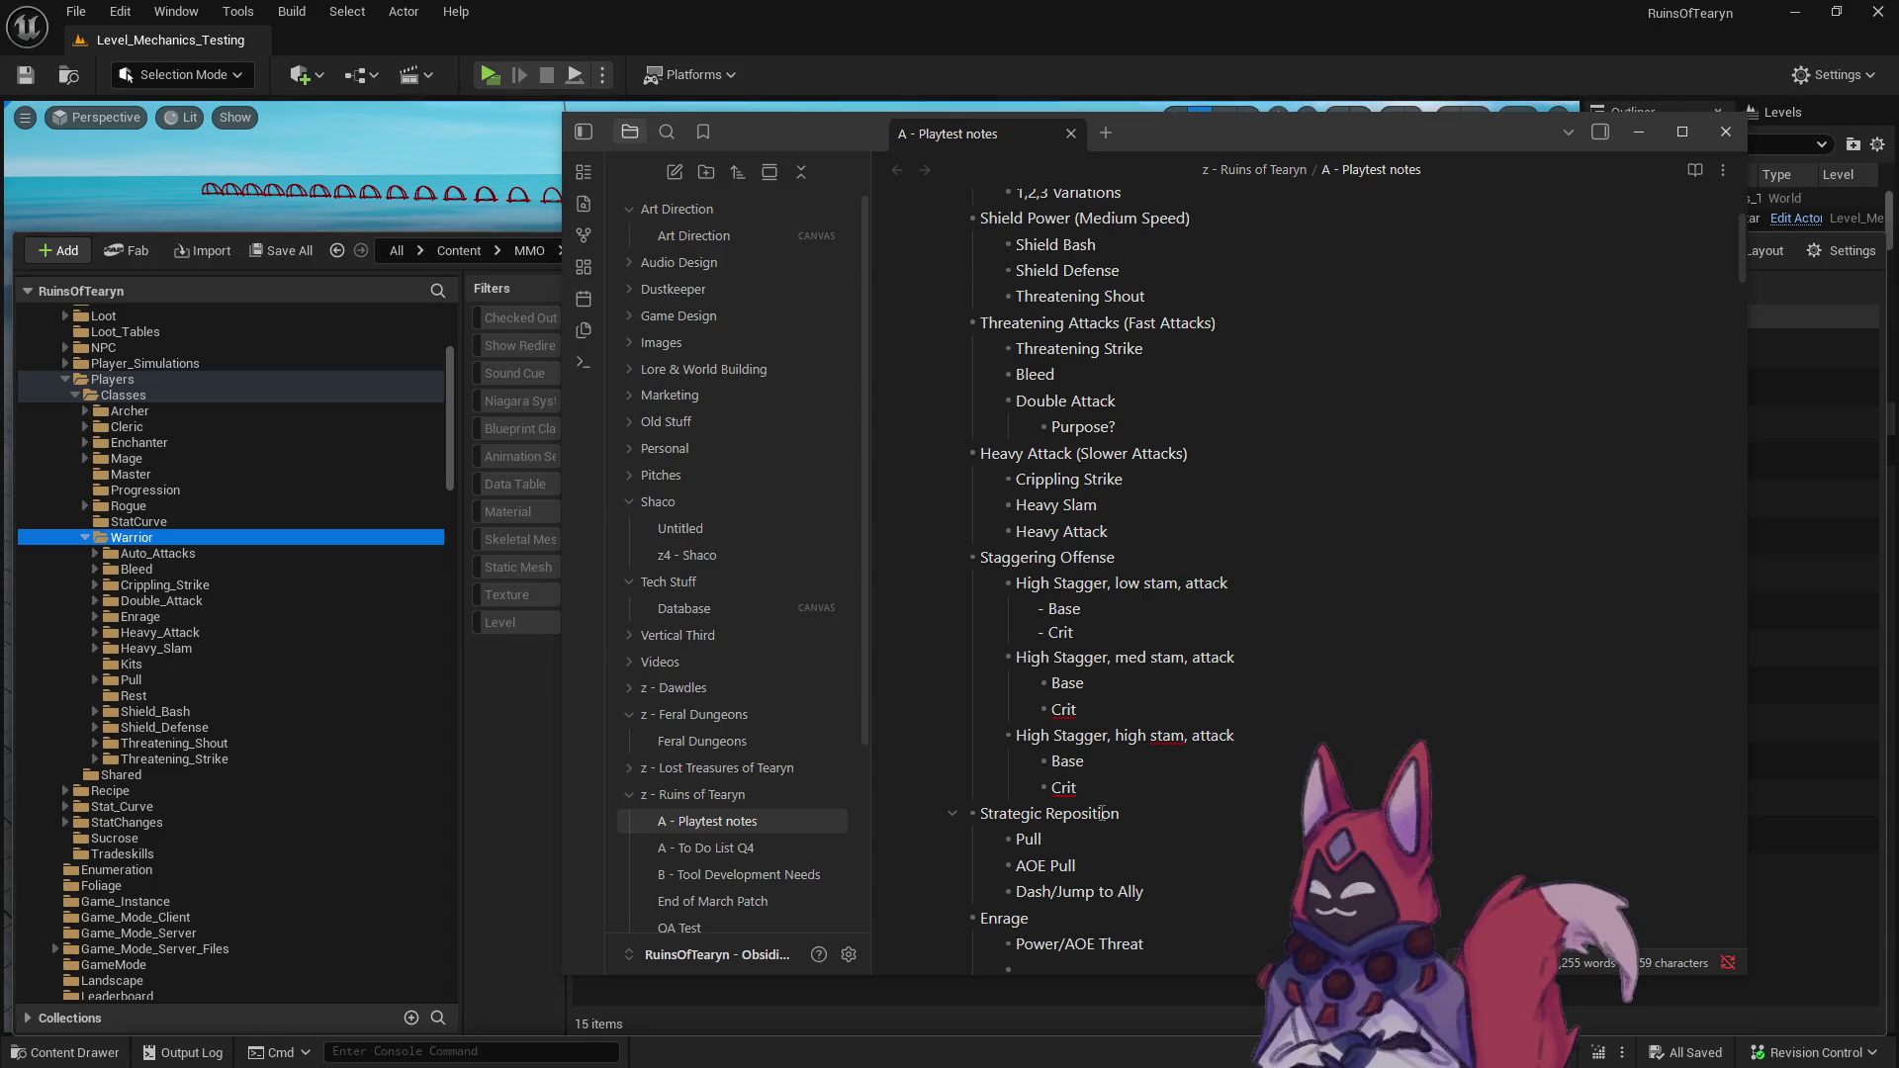
pyautogui.scroll(-2, 1103, 812)
pyautogui.scroll(-1, 1102, 812)
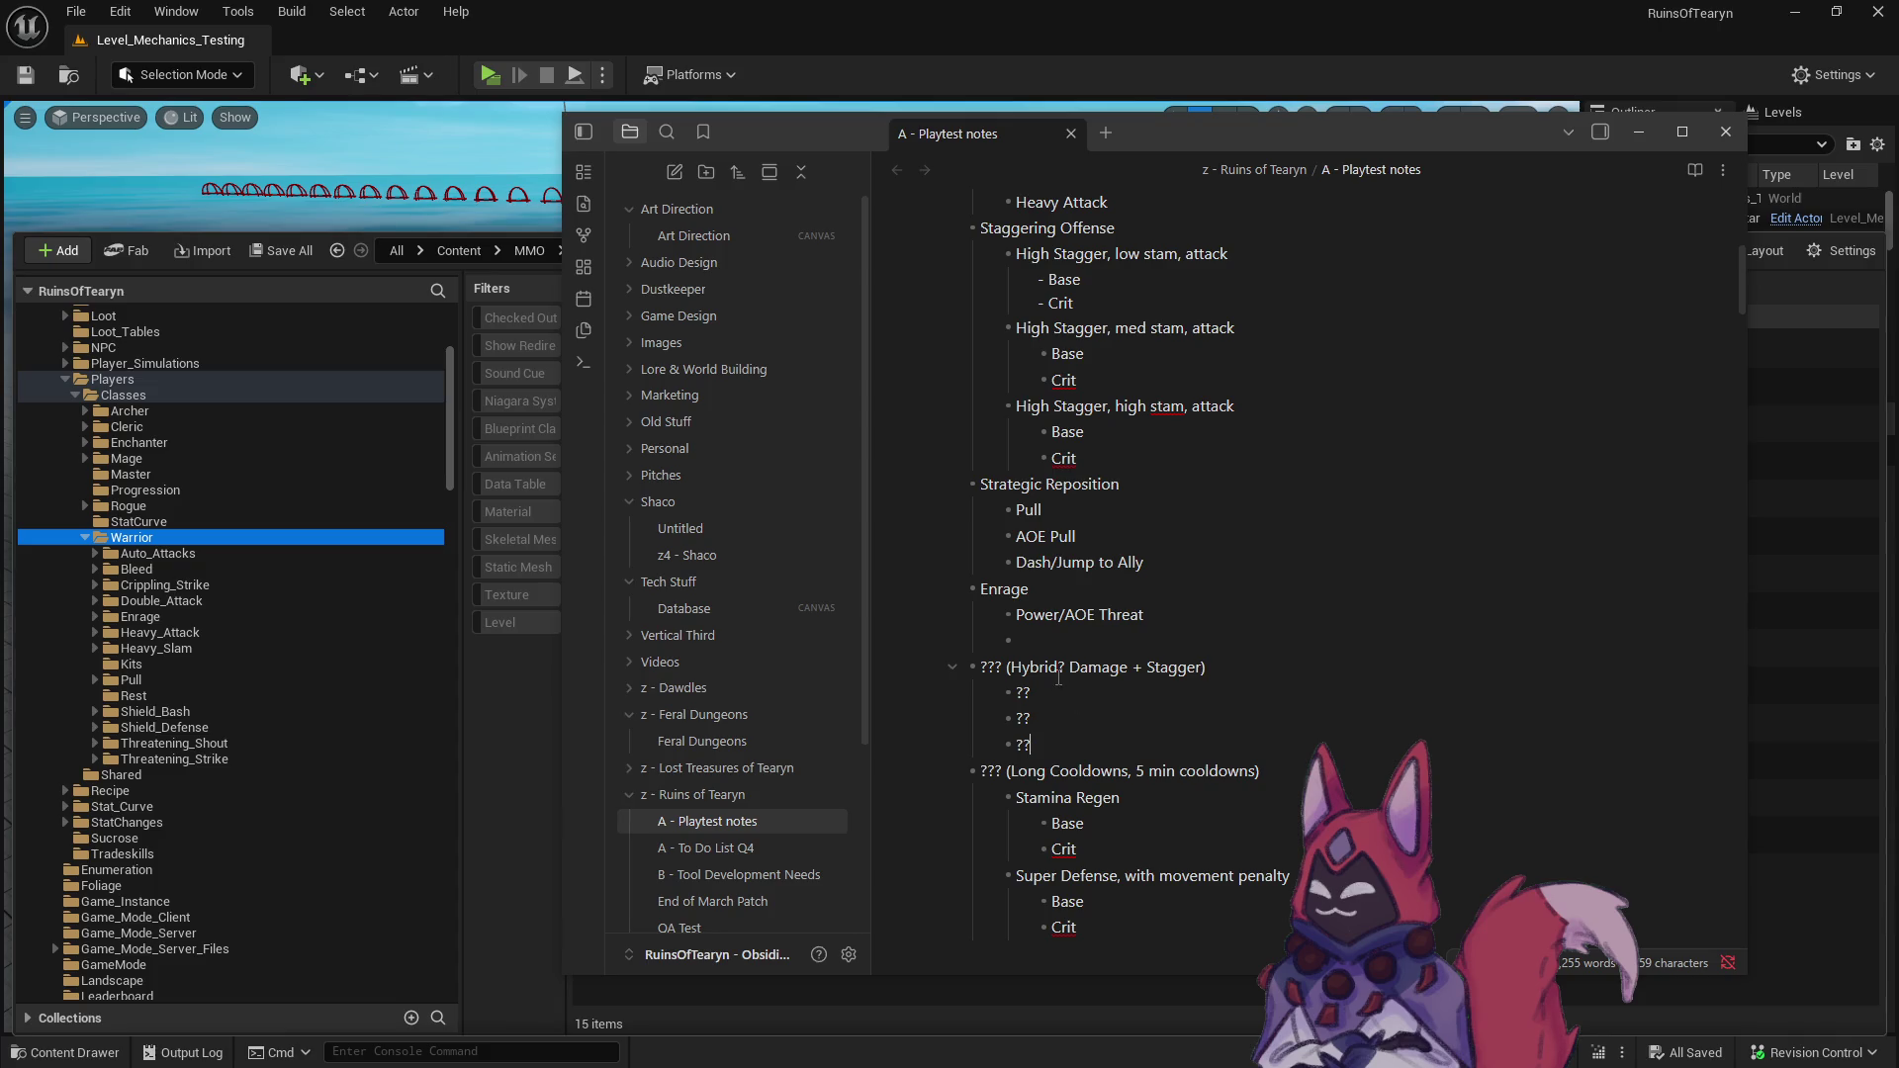
pyautogui.moveTo(1011, 668); pyautogui.dragTo(1204, 667)
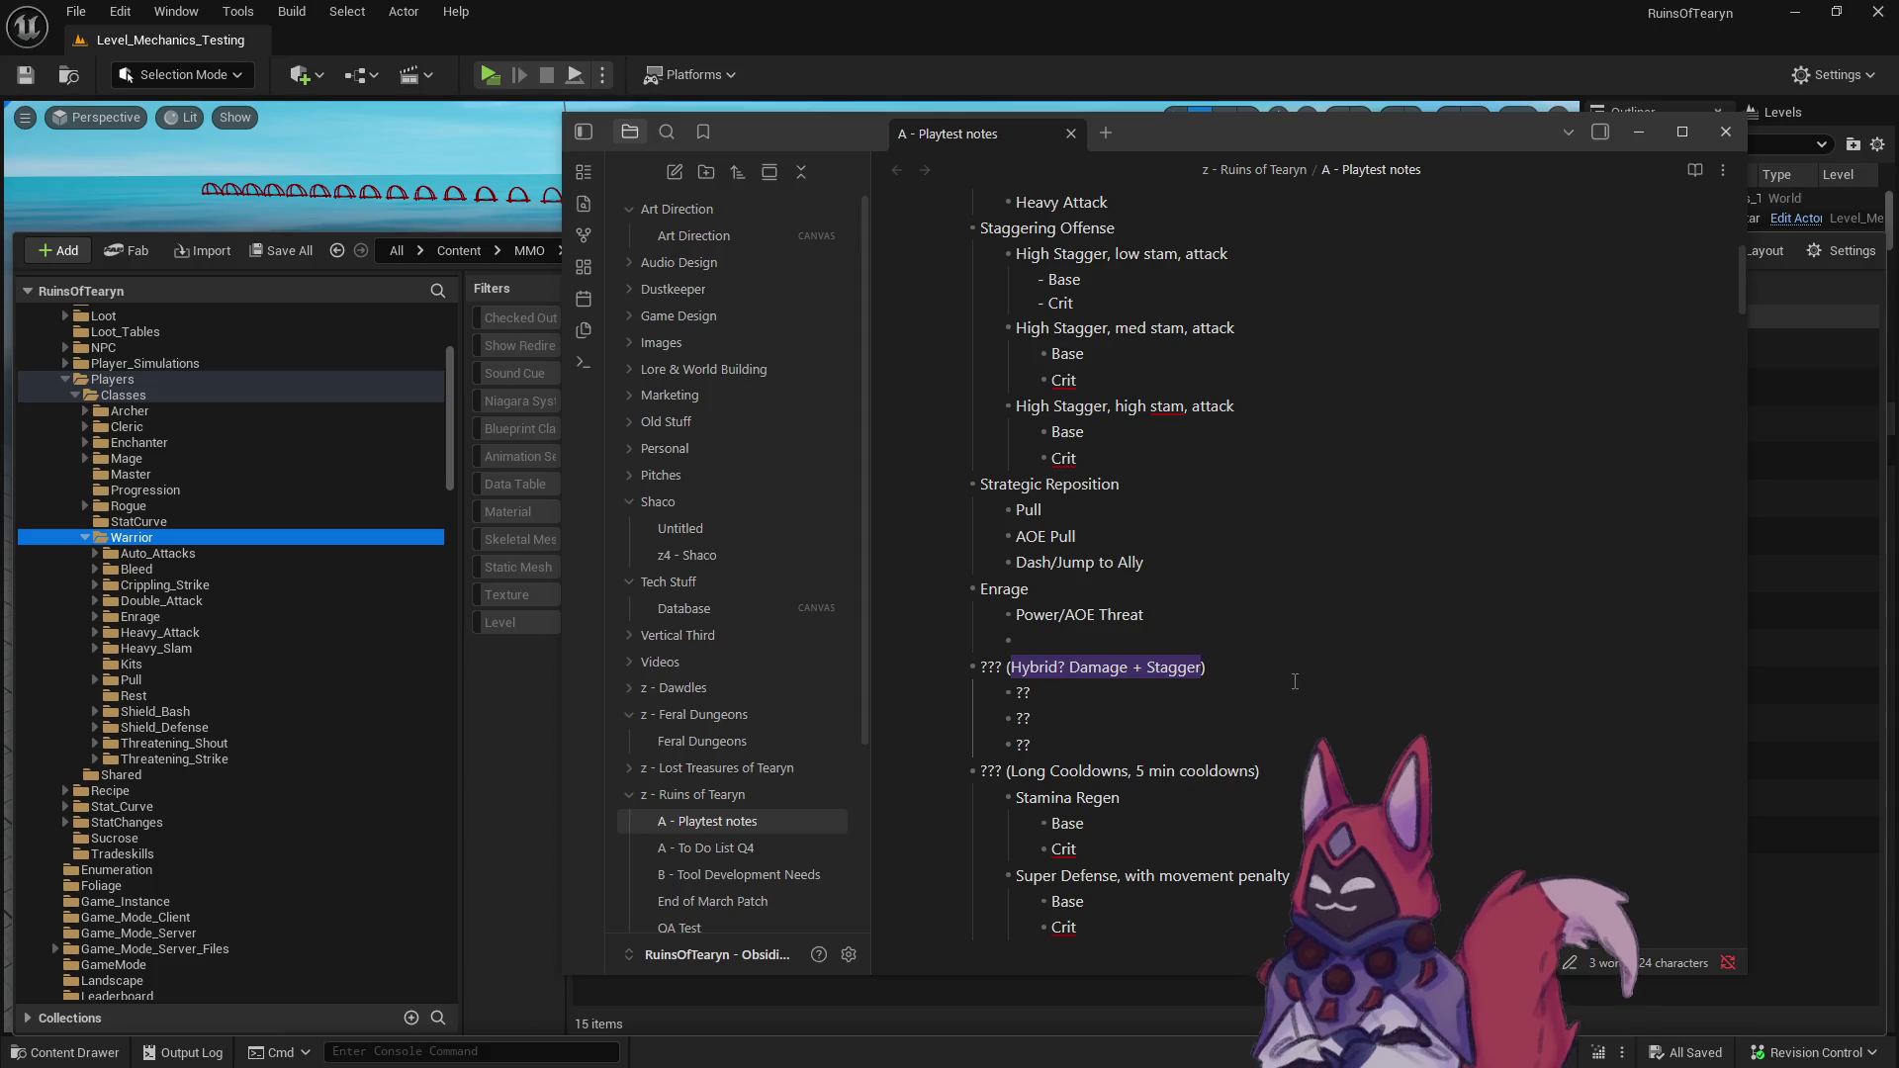
# - Rename the label to 'Ally Target' and replace the first ?? with 'Protect The Target'
pyautogui.write('Ally')
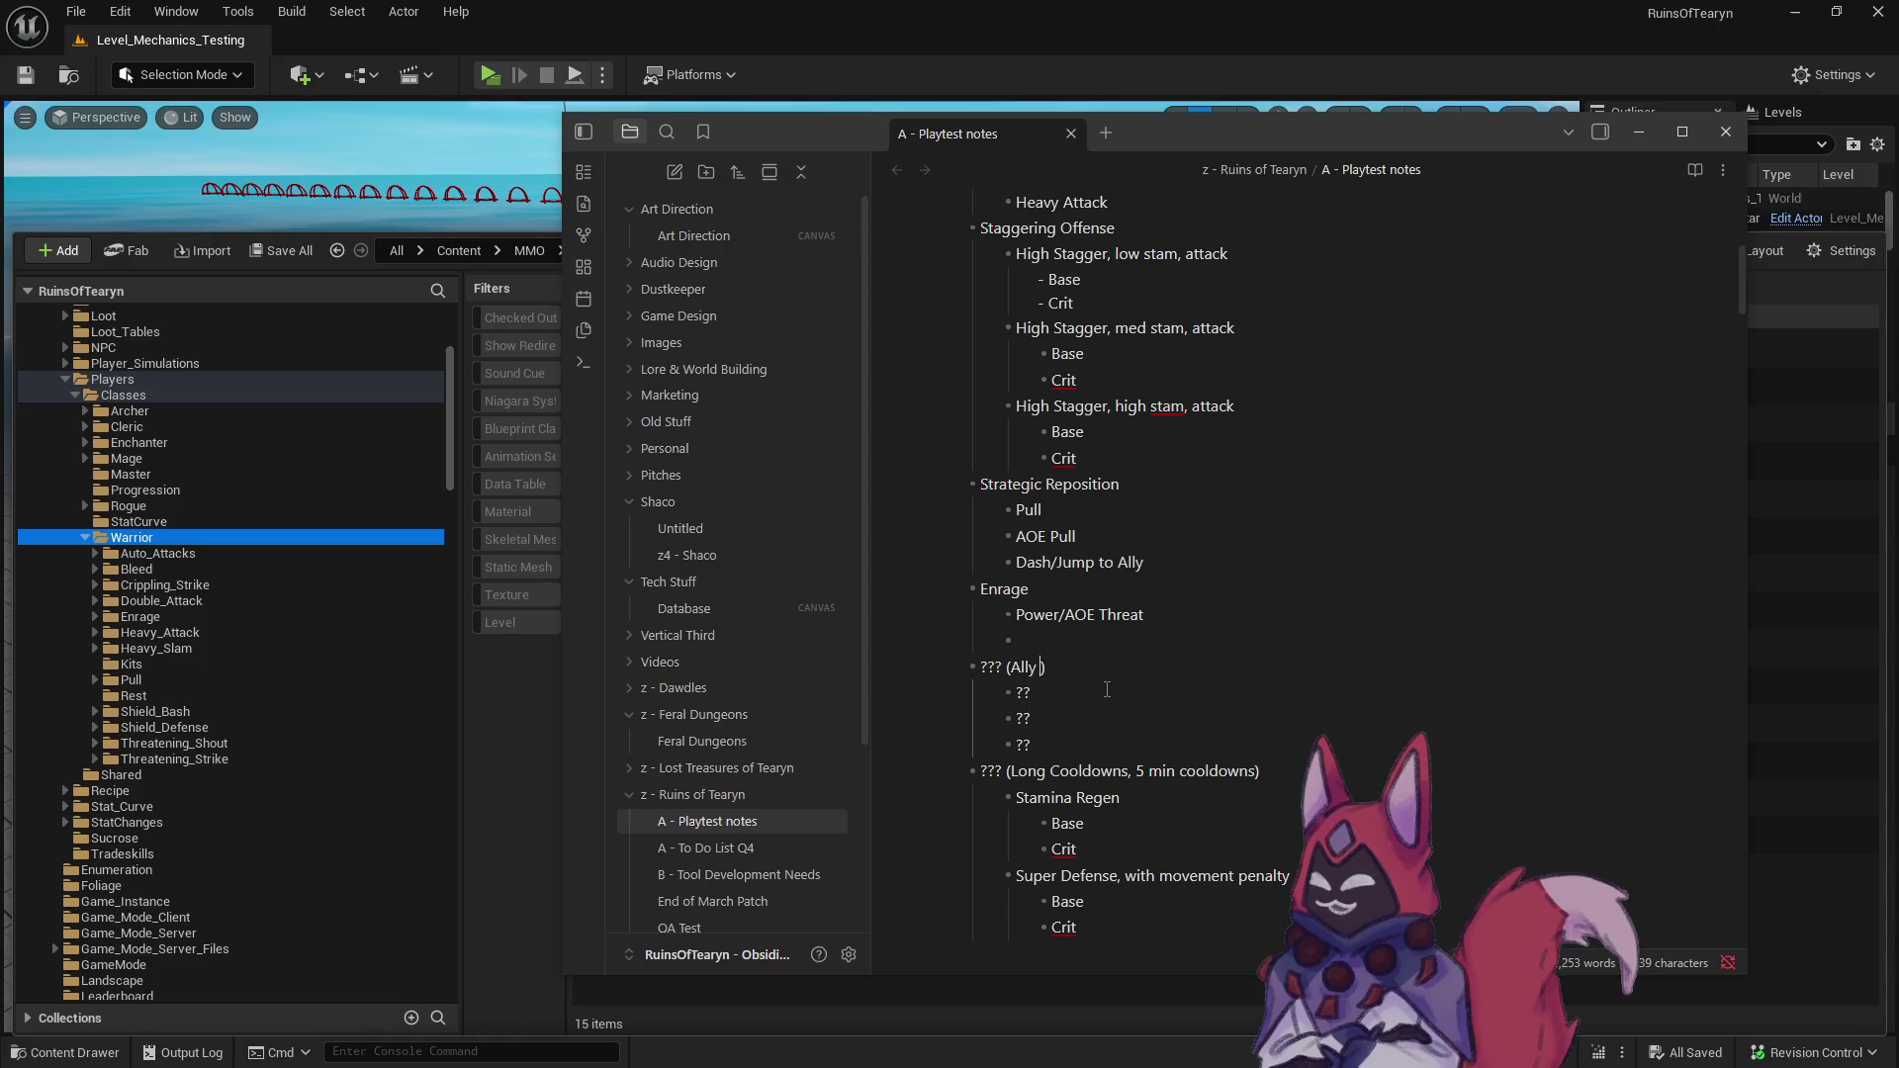
pyautogui.write(' Target')
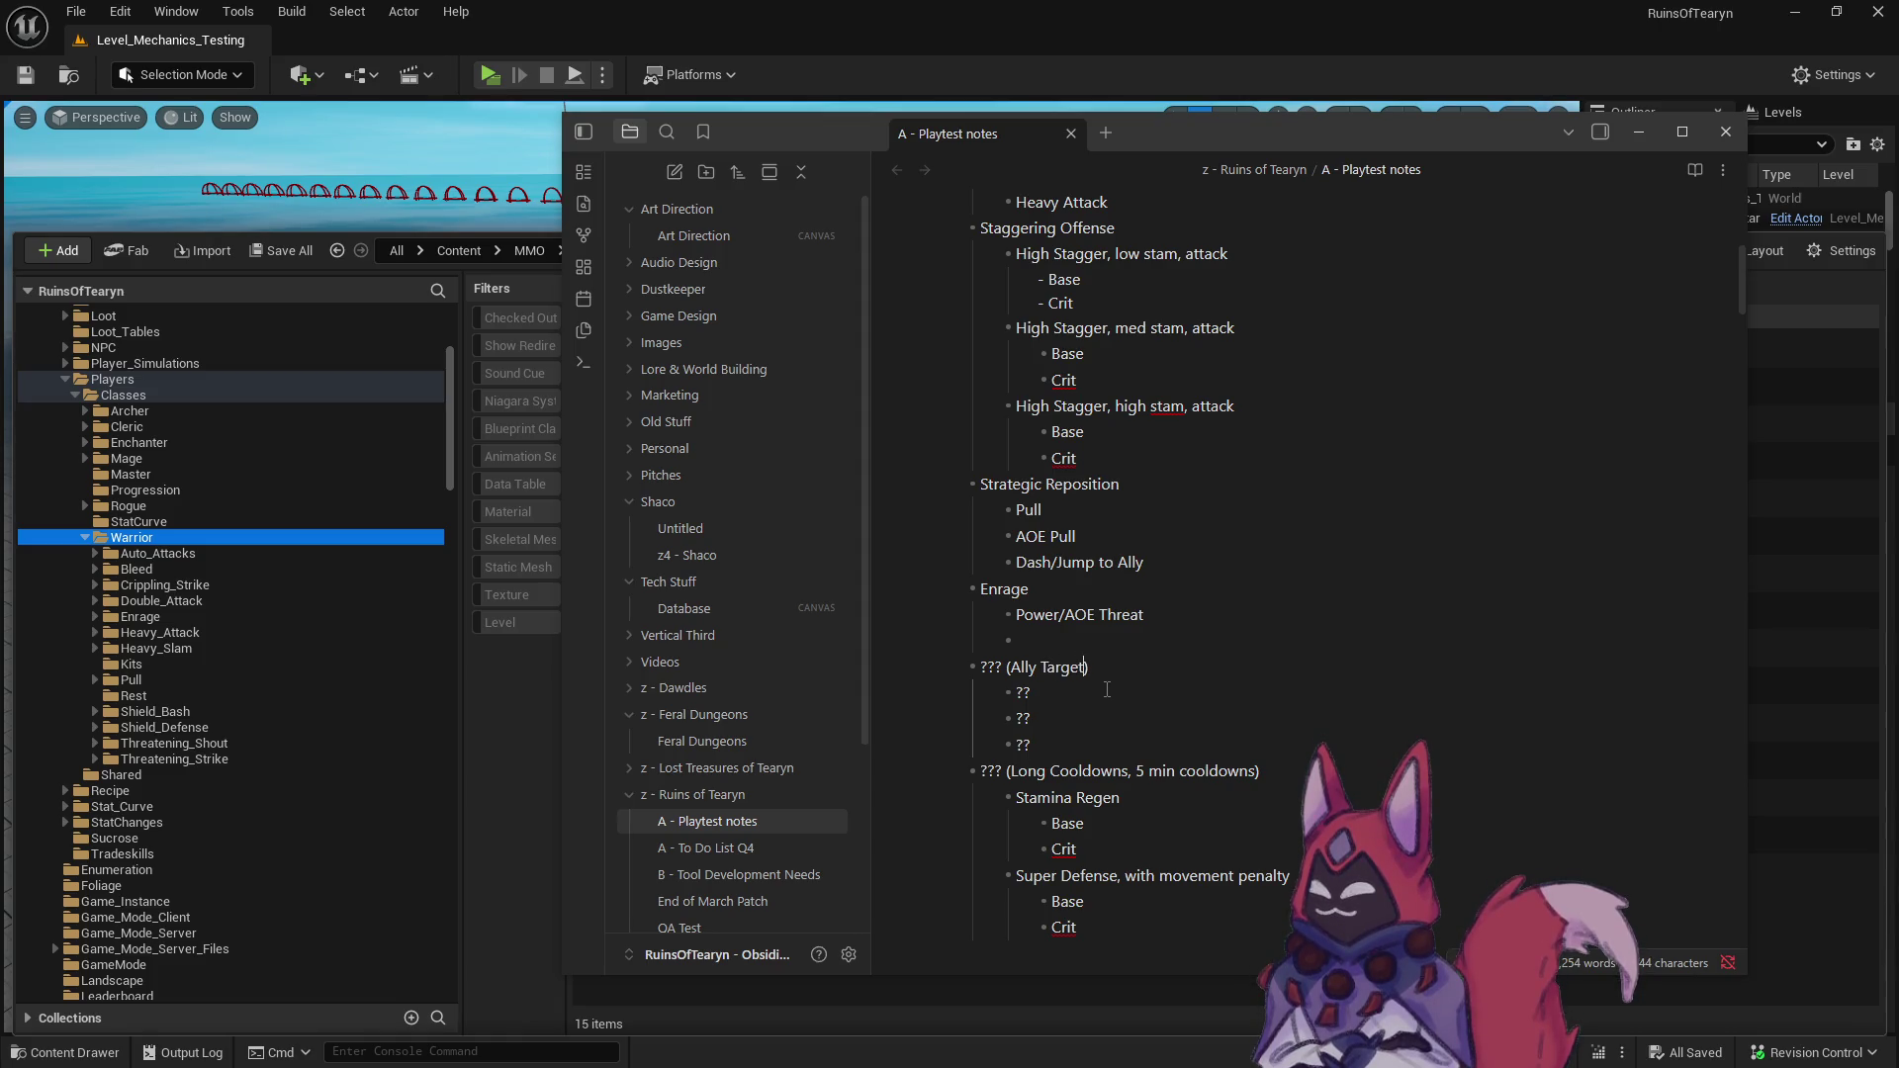
pyautogui.click(1107, 690)
pyautogui.press('BackSpace')
pyautogui.press('BackSpace')
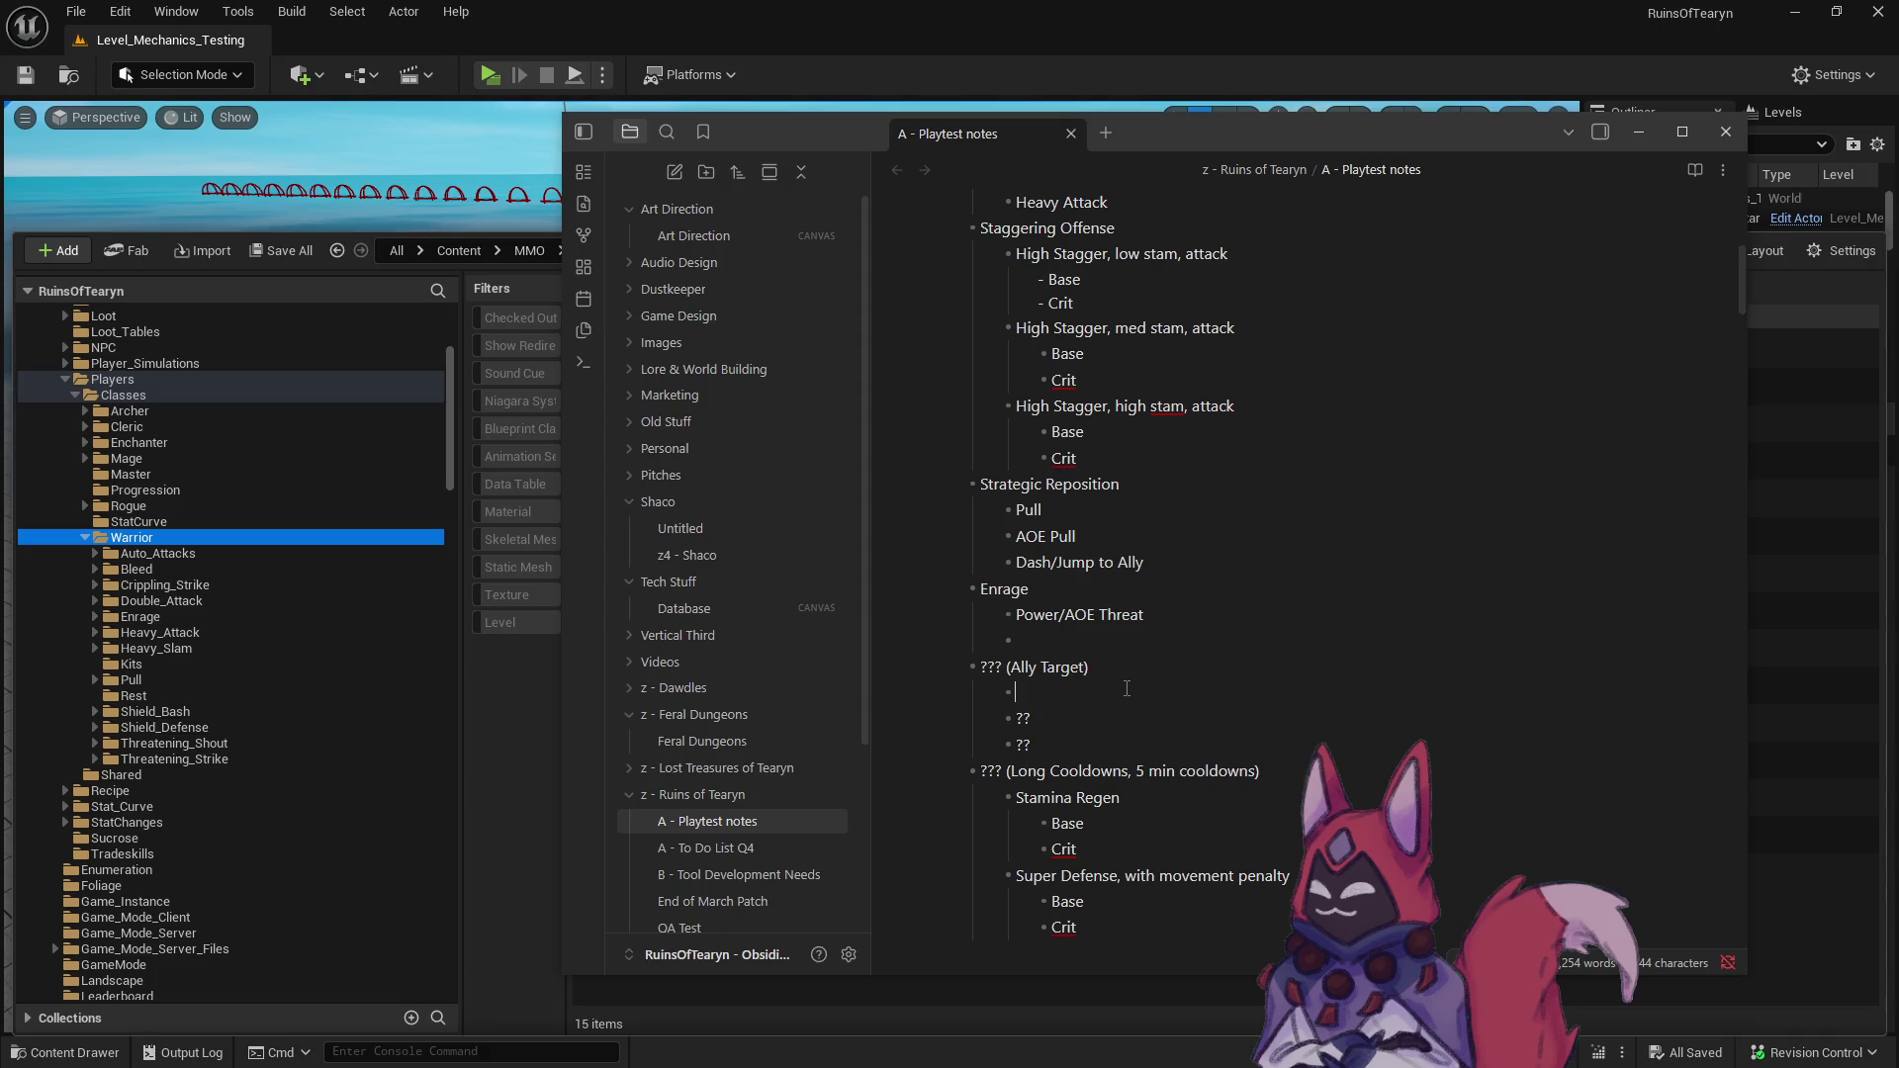
pyautogui.write('Protect The Target')
# - Nest 'Health Transfer?' and 'Damage Reduction?' under Protect The Target, then indent a bullet under the next ??
pyautogui.press('Return')
pyautogui.press('Tab')
pyautogui.write('Health')
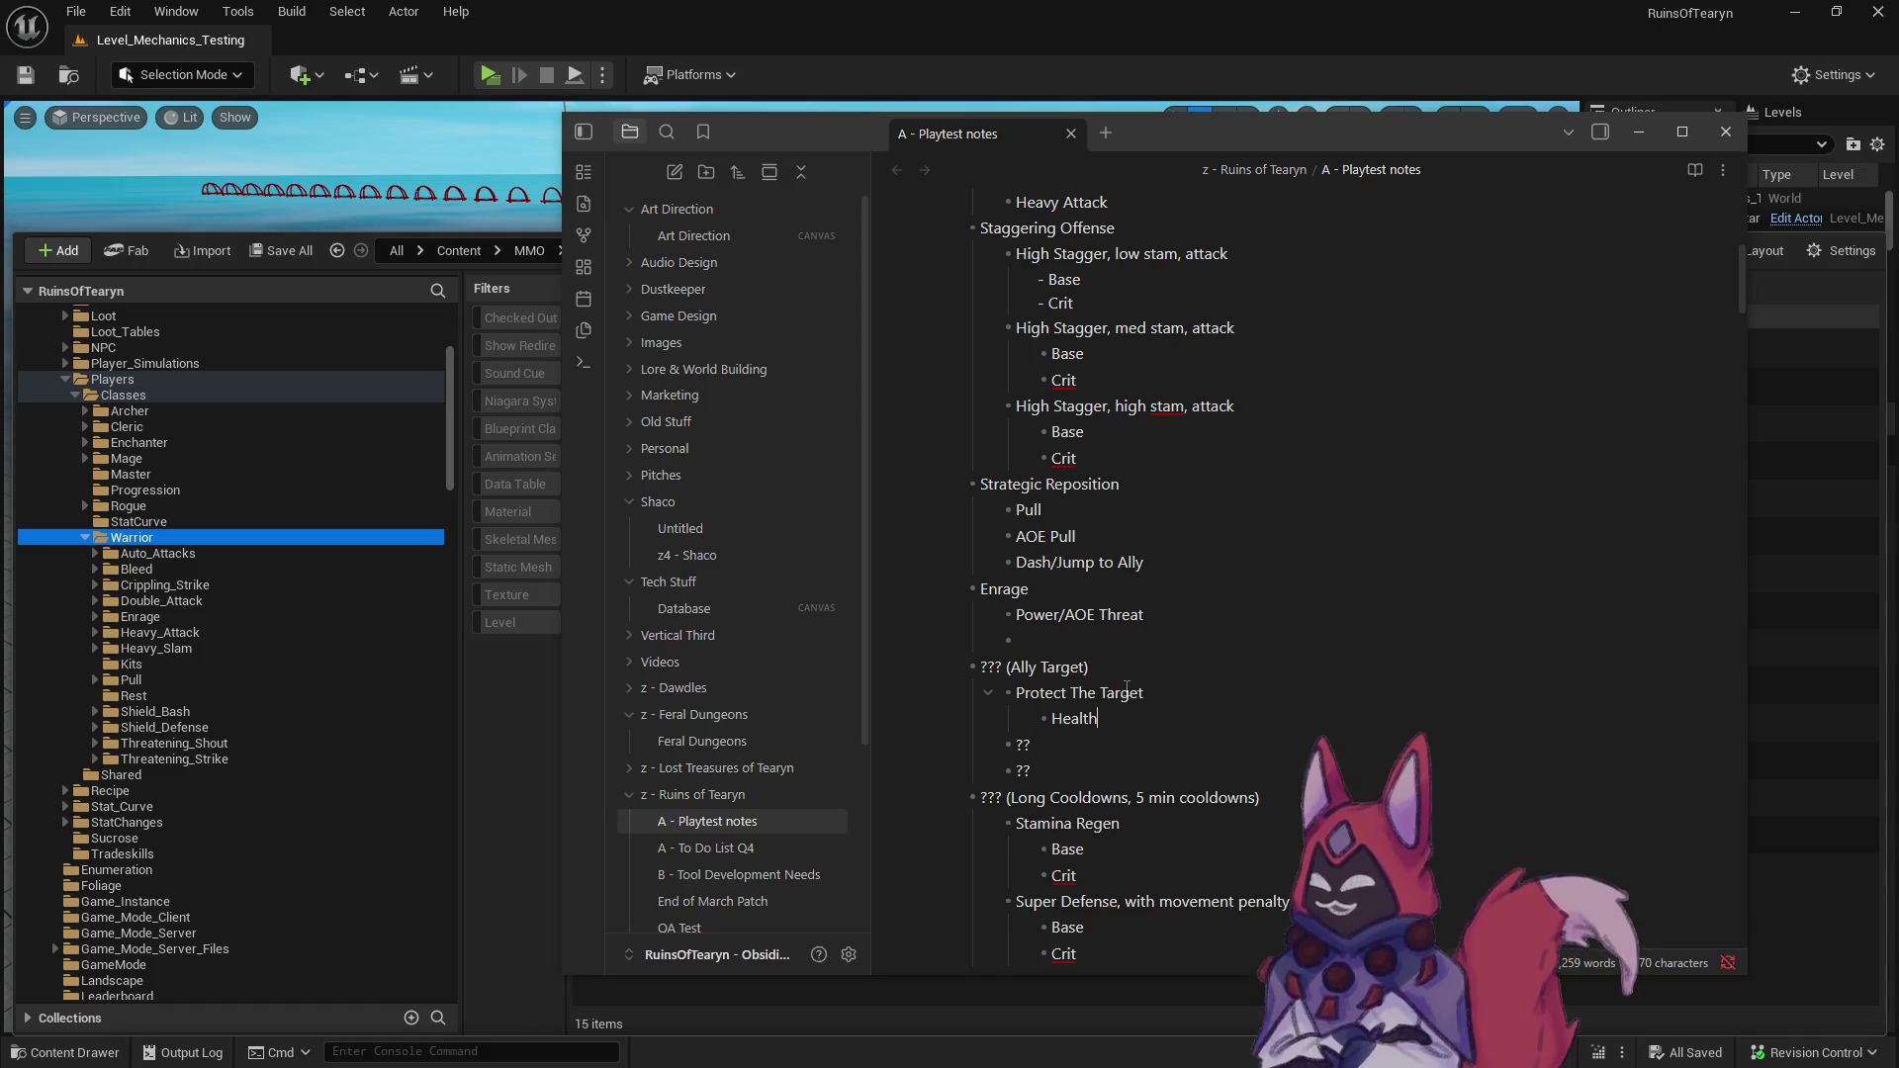
pyautogui.write(' Transfer?')
pyautogui.press('Return')
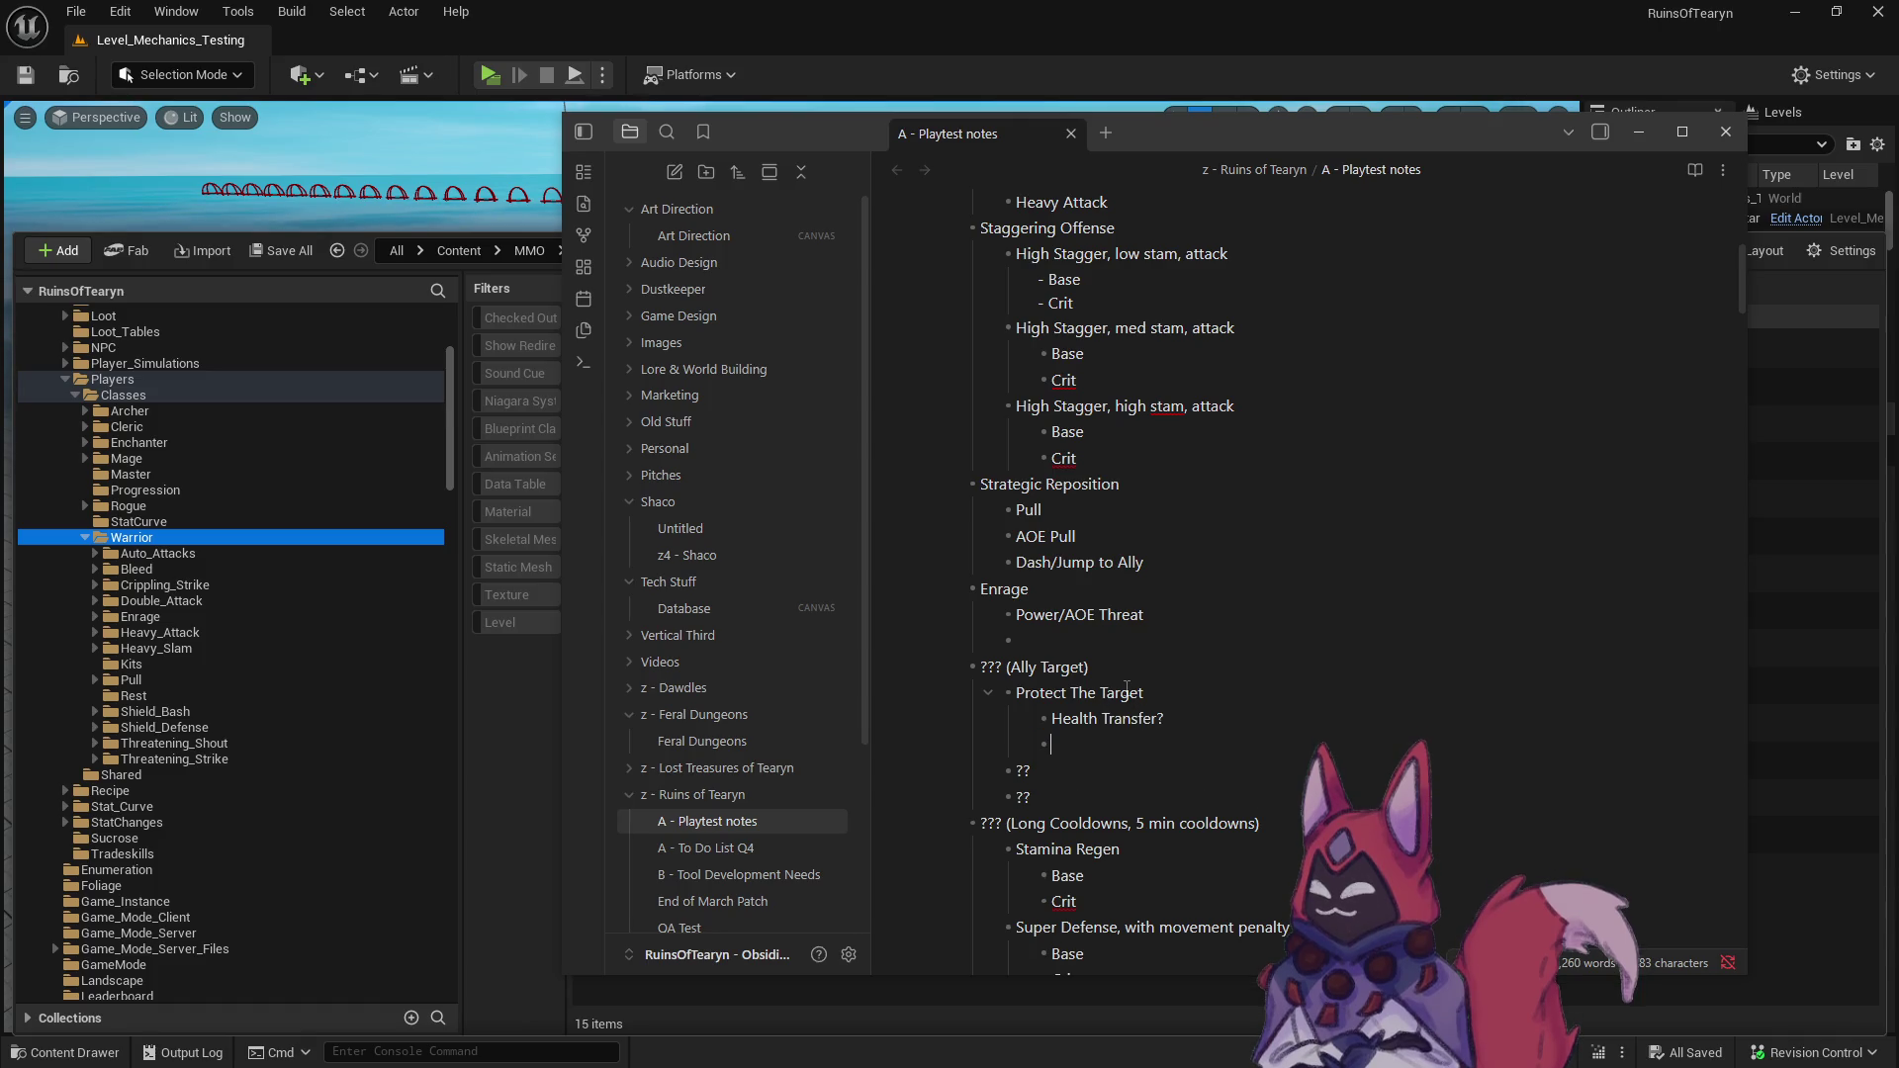
pyautogui.write('Damage Reduction?')
pyautogui.click(1120, 777)
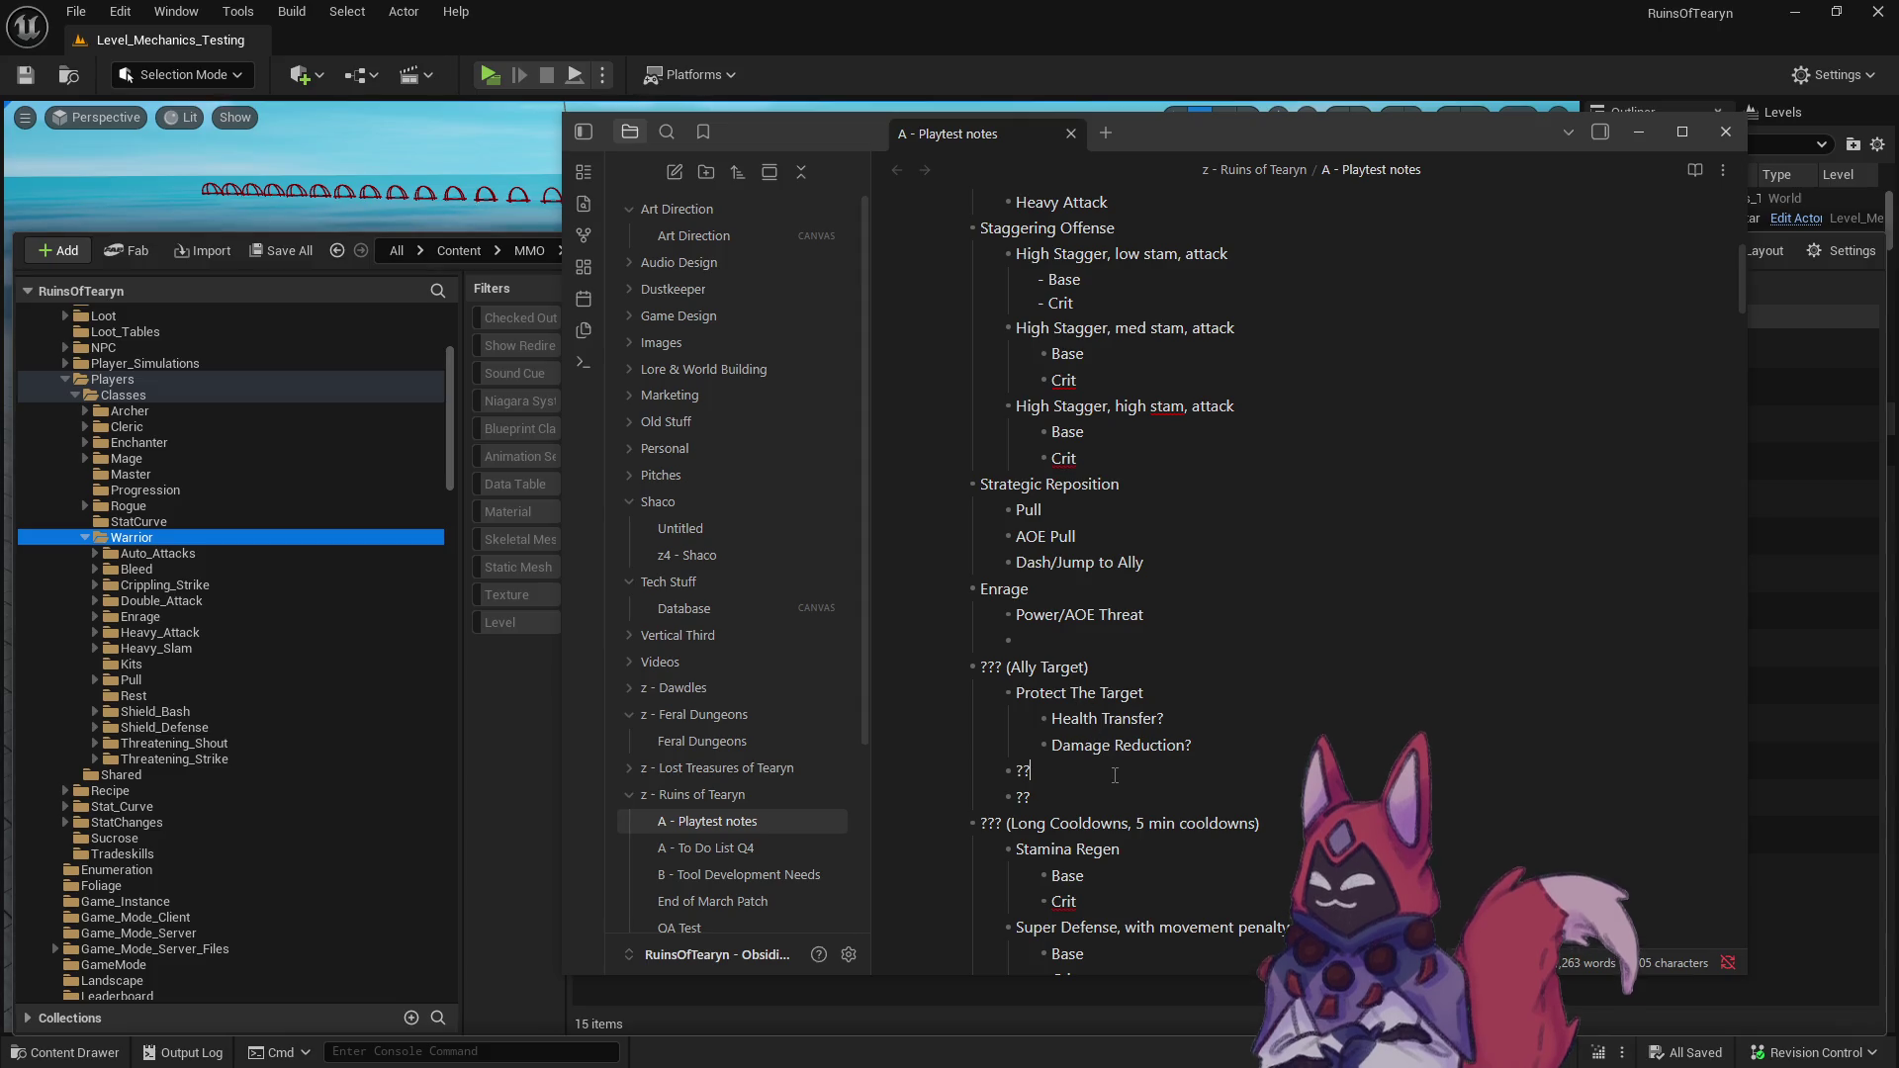
pyautogui.press('Return')
pyautogui.press('Tab')
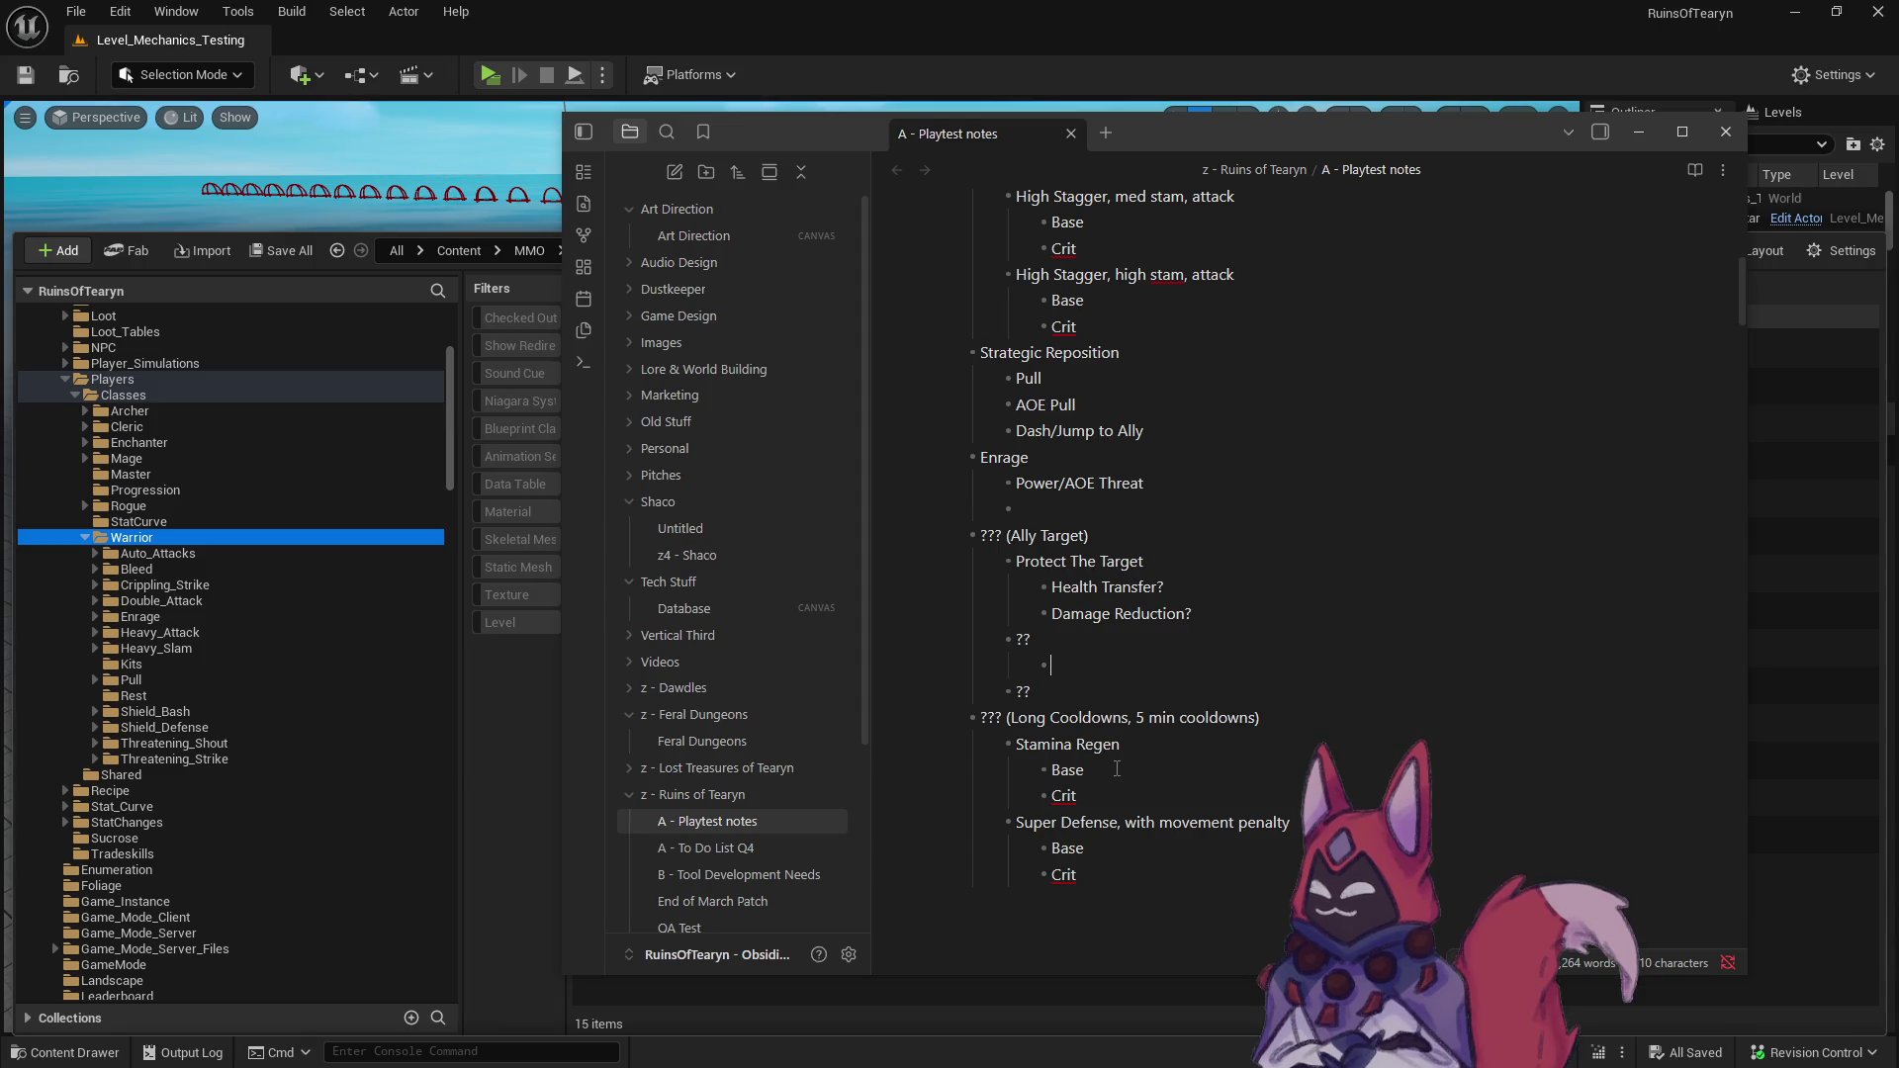
# - Add a new empty sub-bullet after the final Crit line under Super Defense, with movement penalty
pyautogui.moveTo(1147, 431); pyautogui.dragTo(1042, 432)
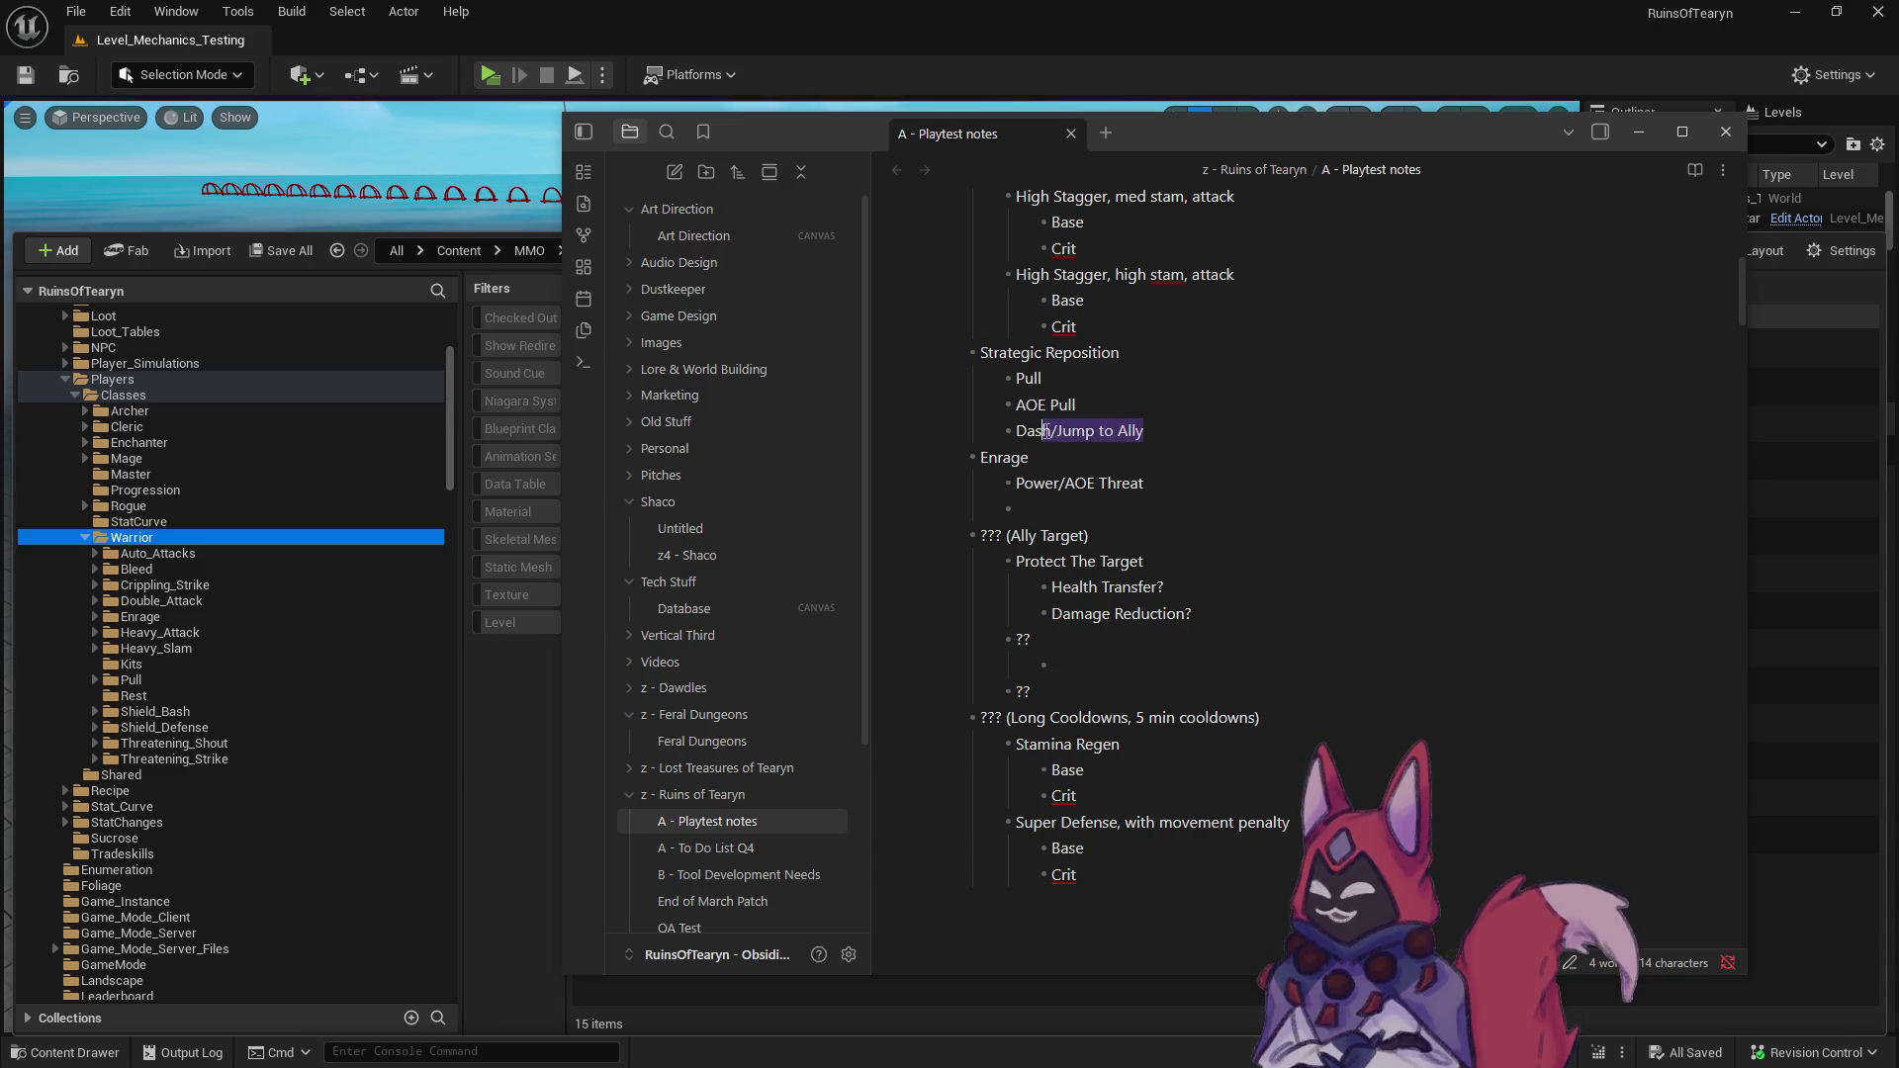
pyautogui.click(1044, 432)
pyautogui.click(1132, 586)
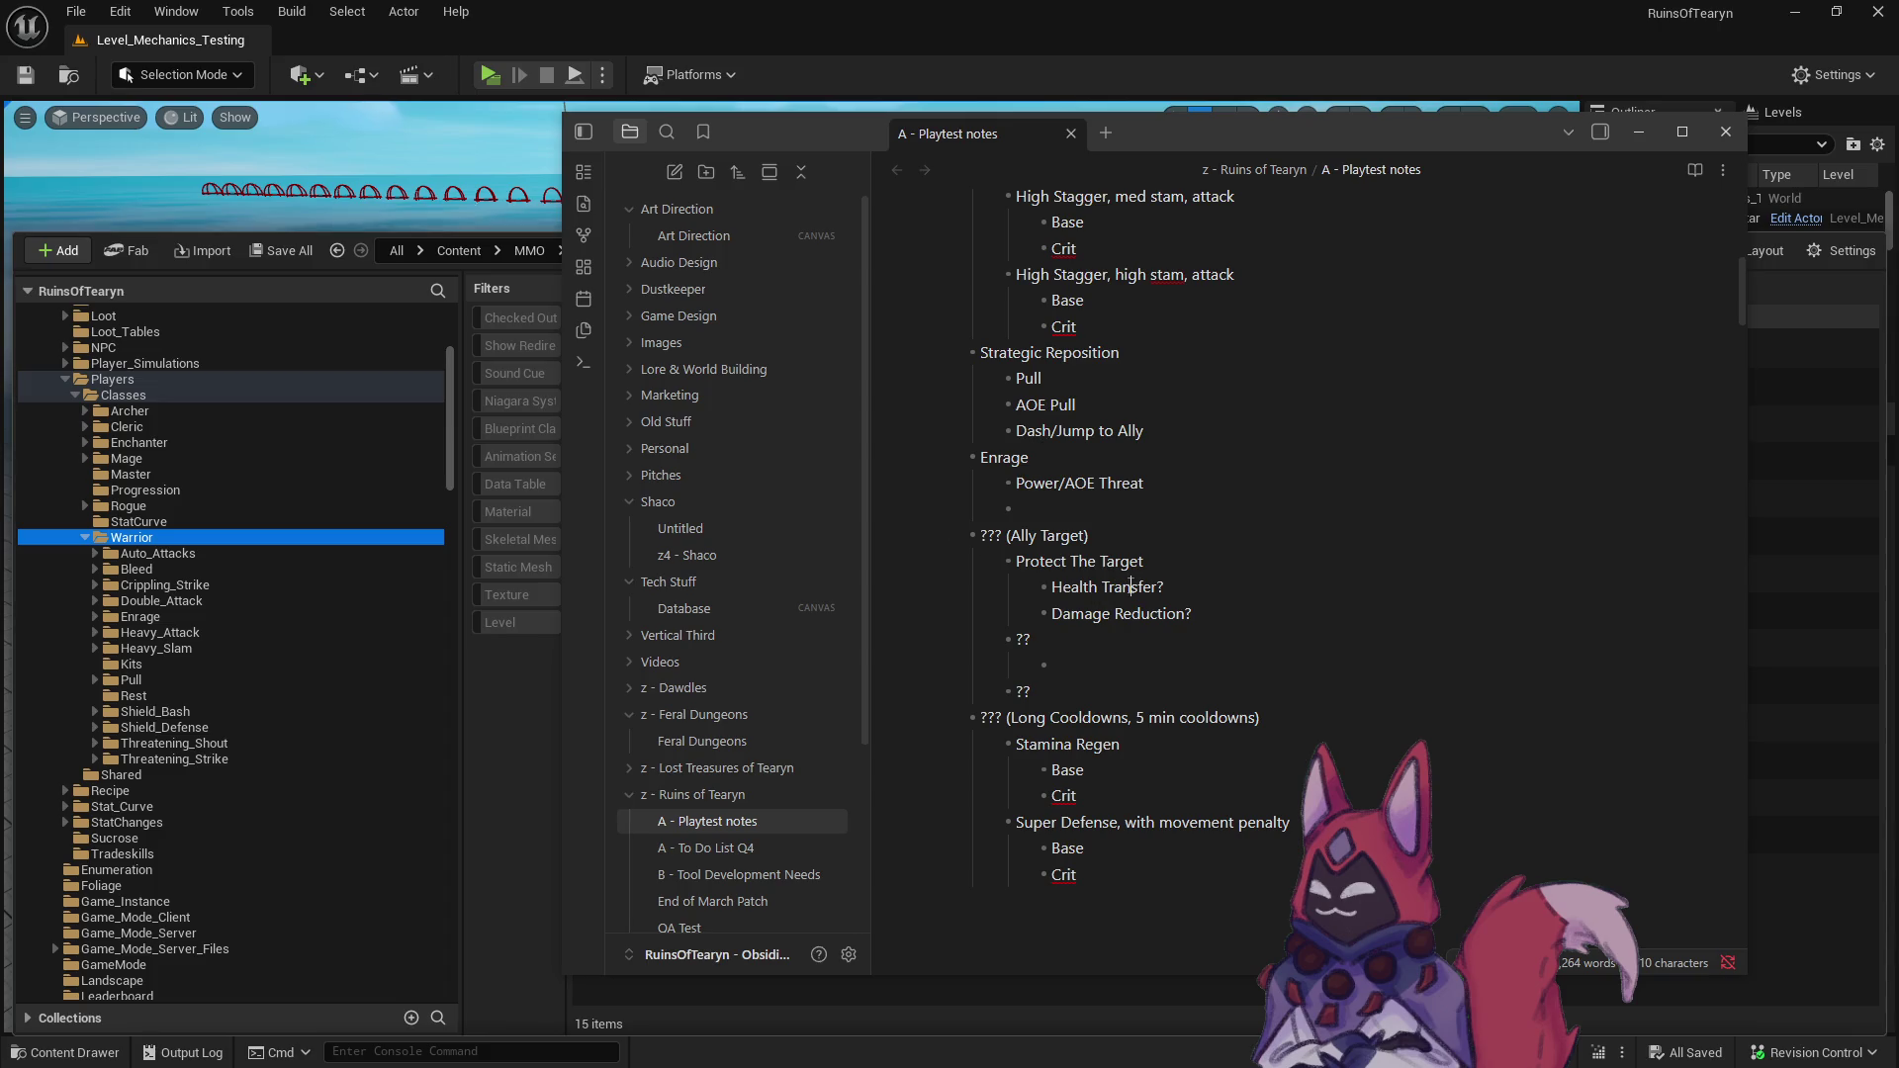
pyautogui.moveTo(1215, 615); pyautogui.dragTo(1051, 587)
pyautogui.click(1098, 587)
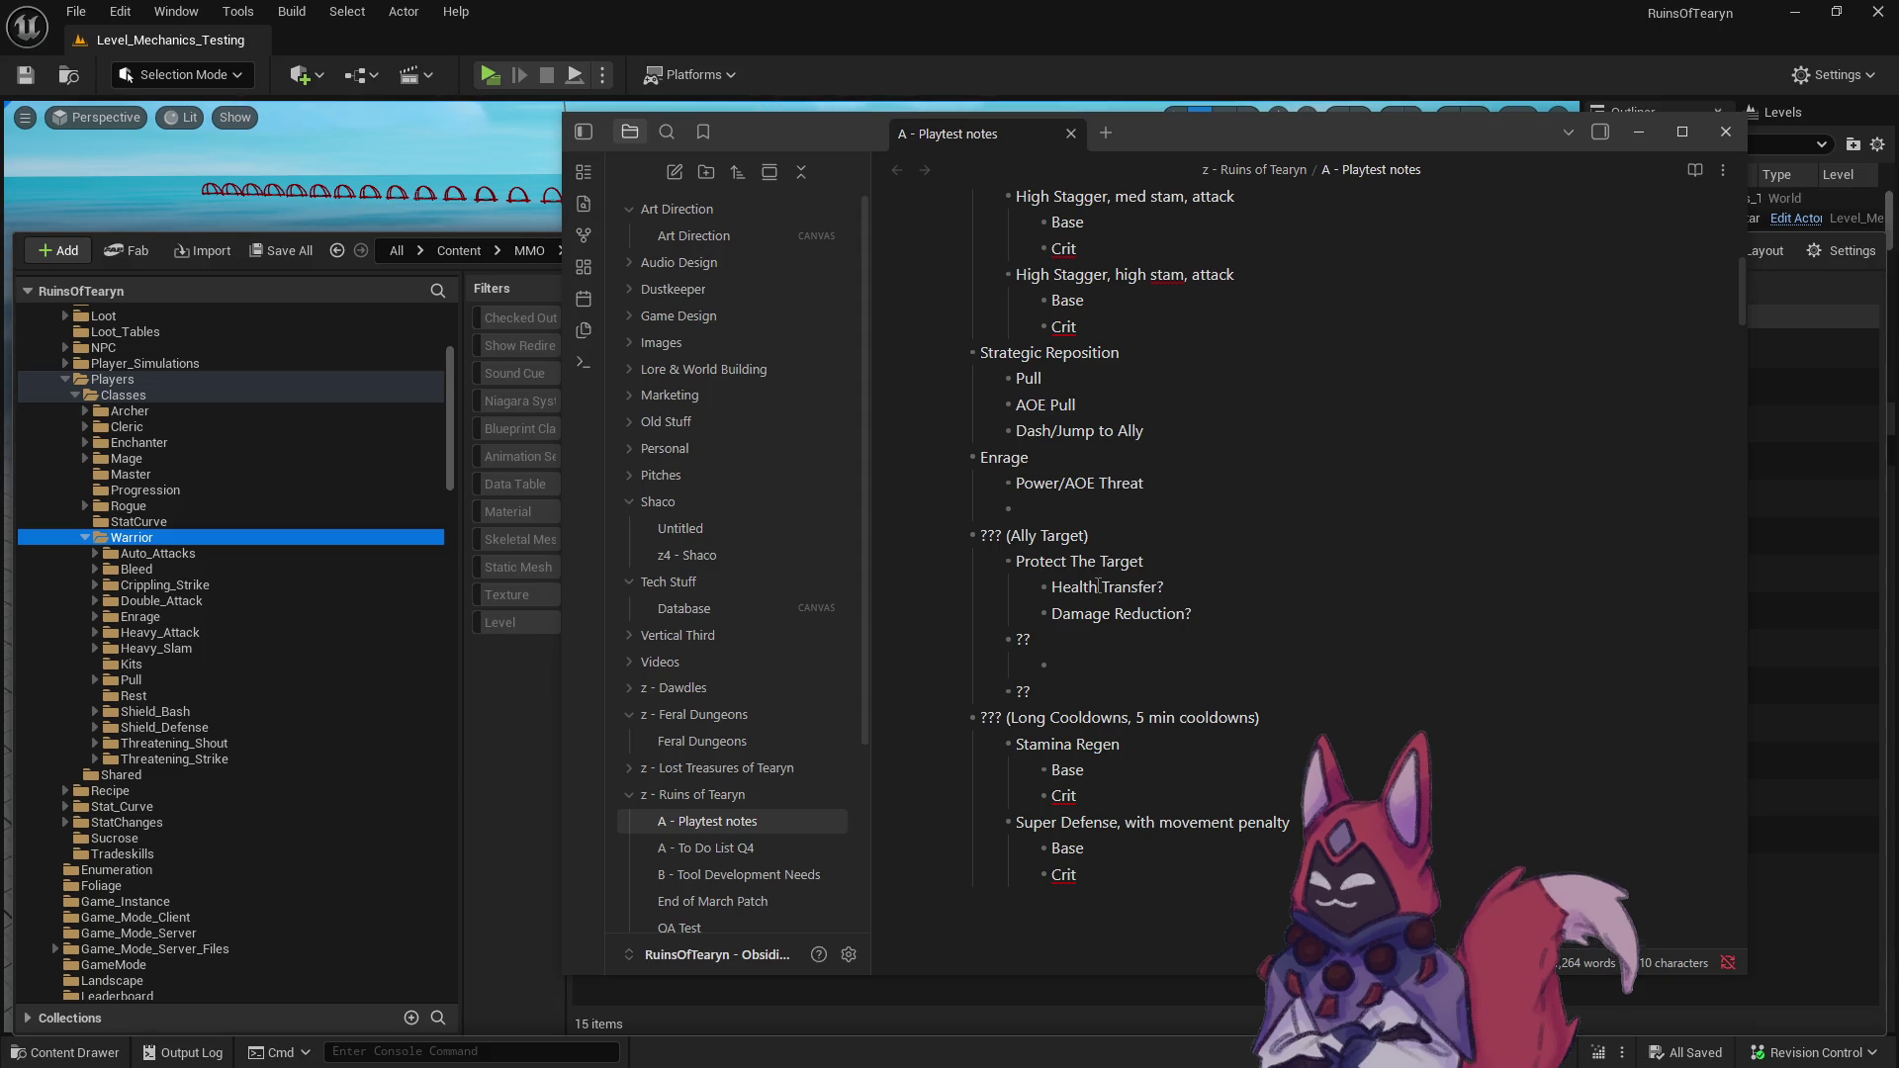
pyautogui.click(1160, 904)
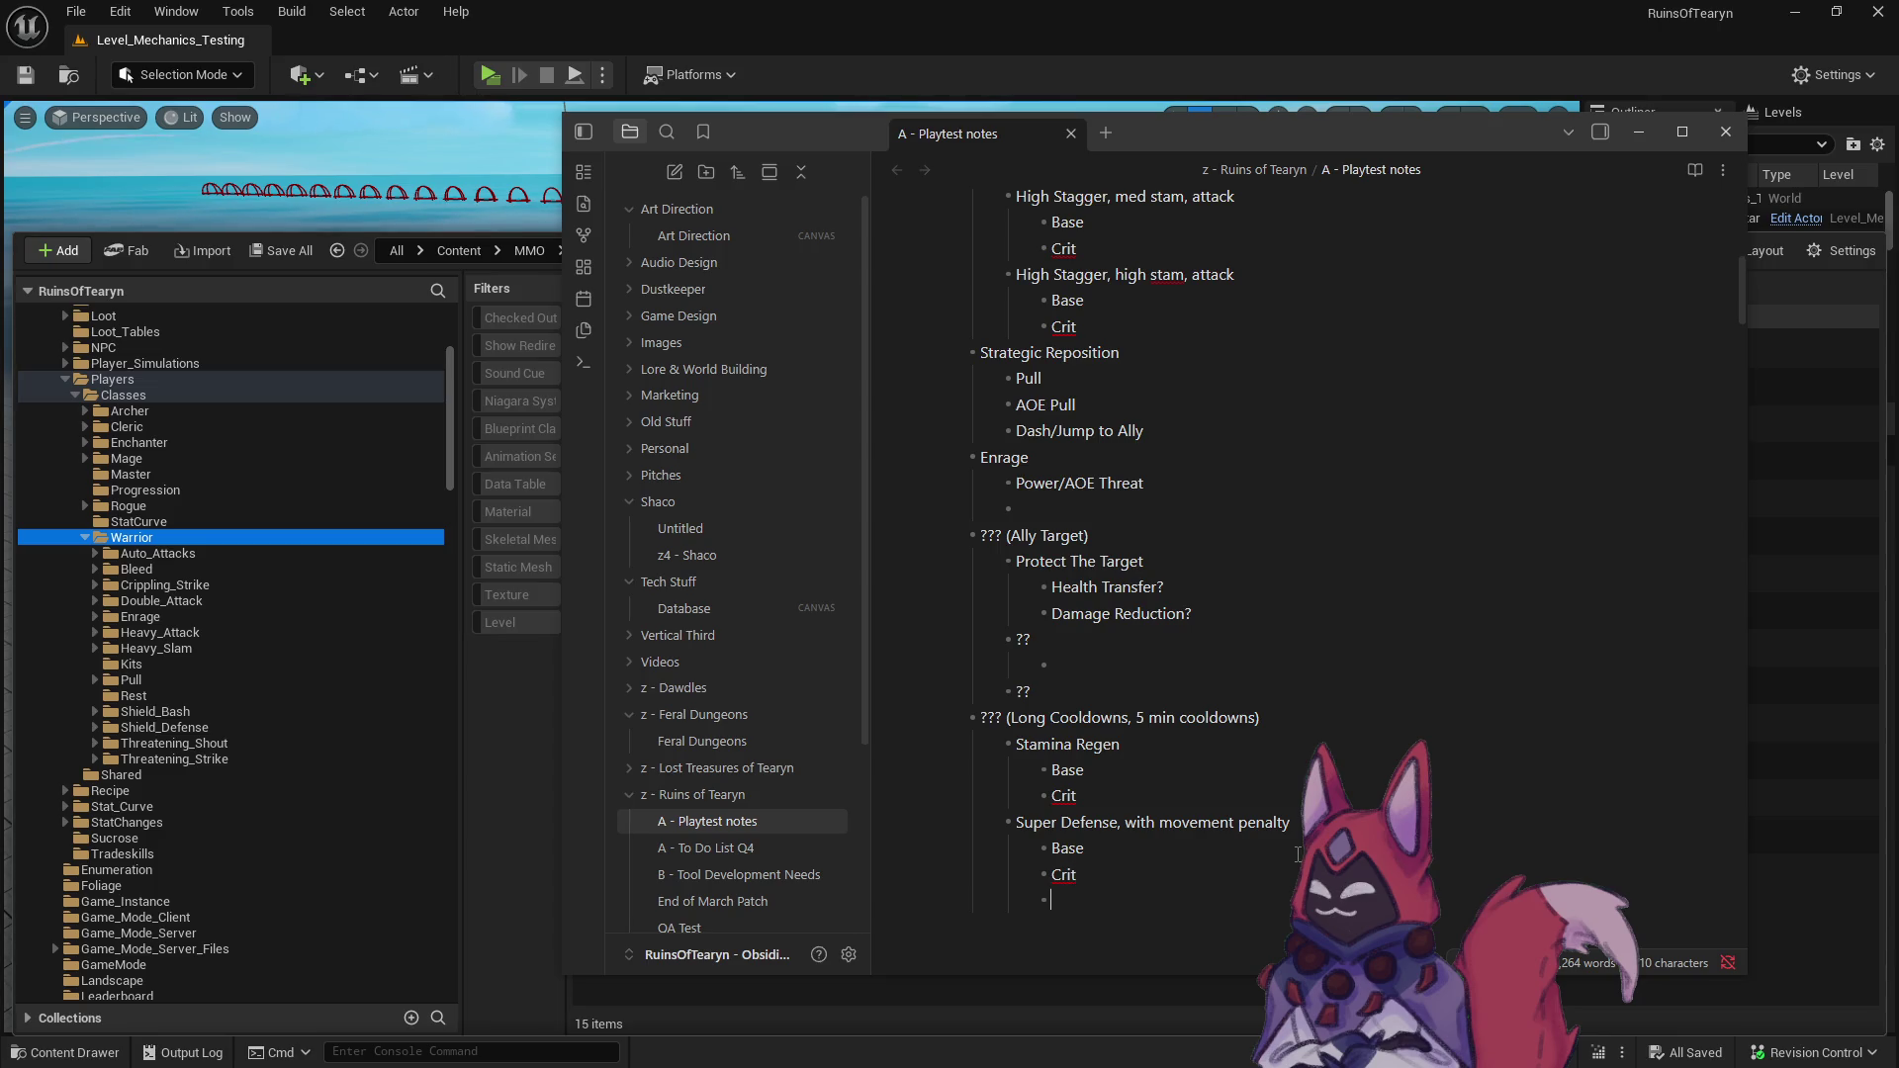
# - Under Super Defense, change the lines to 'Base: Self' and 'Crit: Group'
pyautogui.write('Supe')
pyautogui.press('BackSpace')
pyautogui.press('BackSpace')
pyautogui.press('BackSpace')
pyautogui.click(1174, 876)
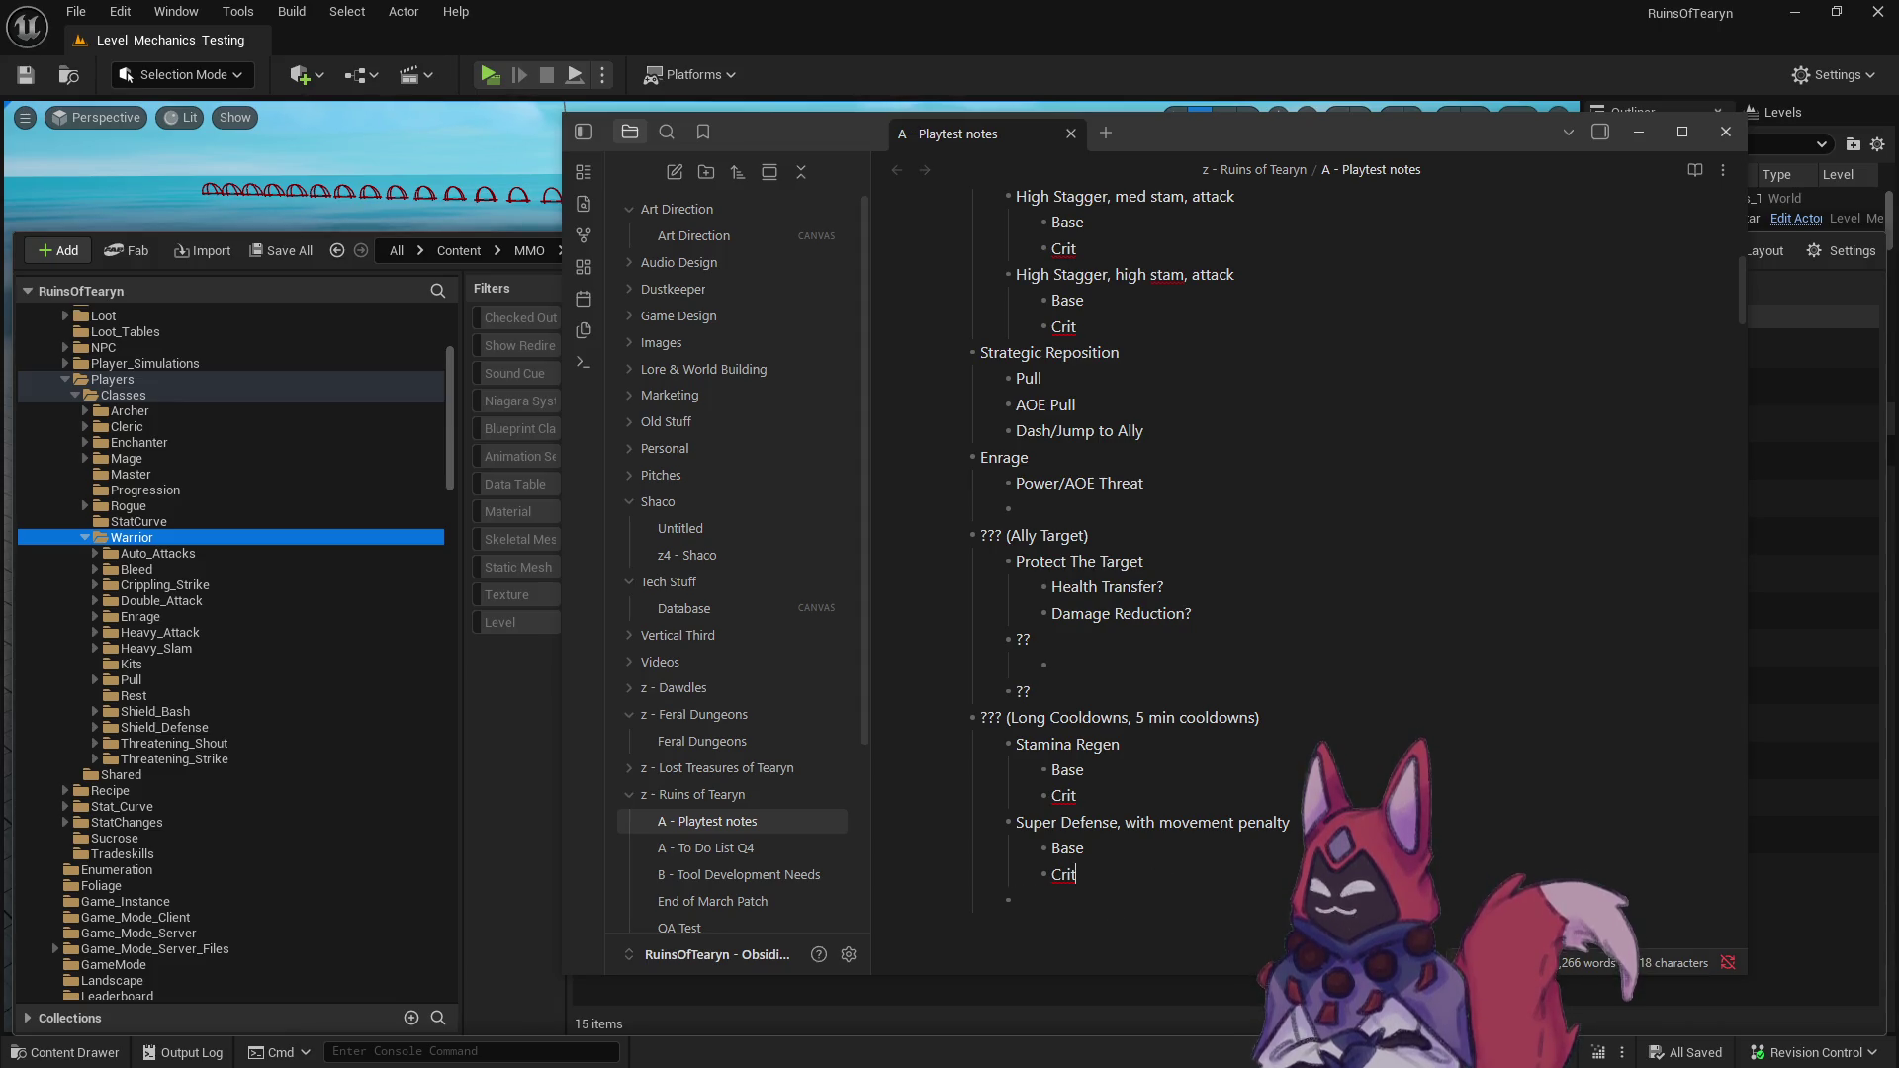
pyautogui.press('BackSpace')
pyautogui.write(':')
pyautogui.write(' Self Crit: ')
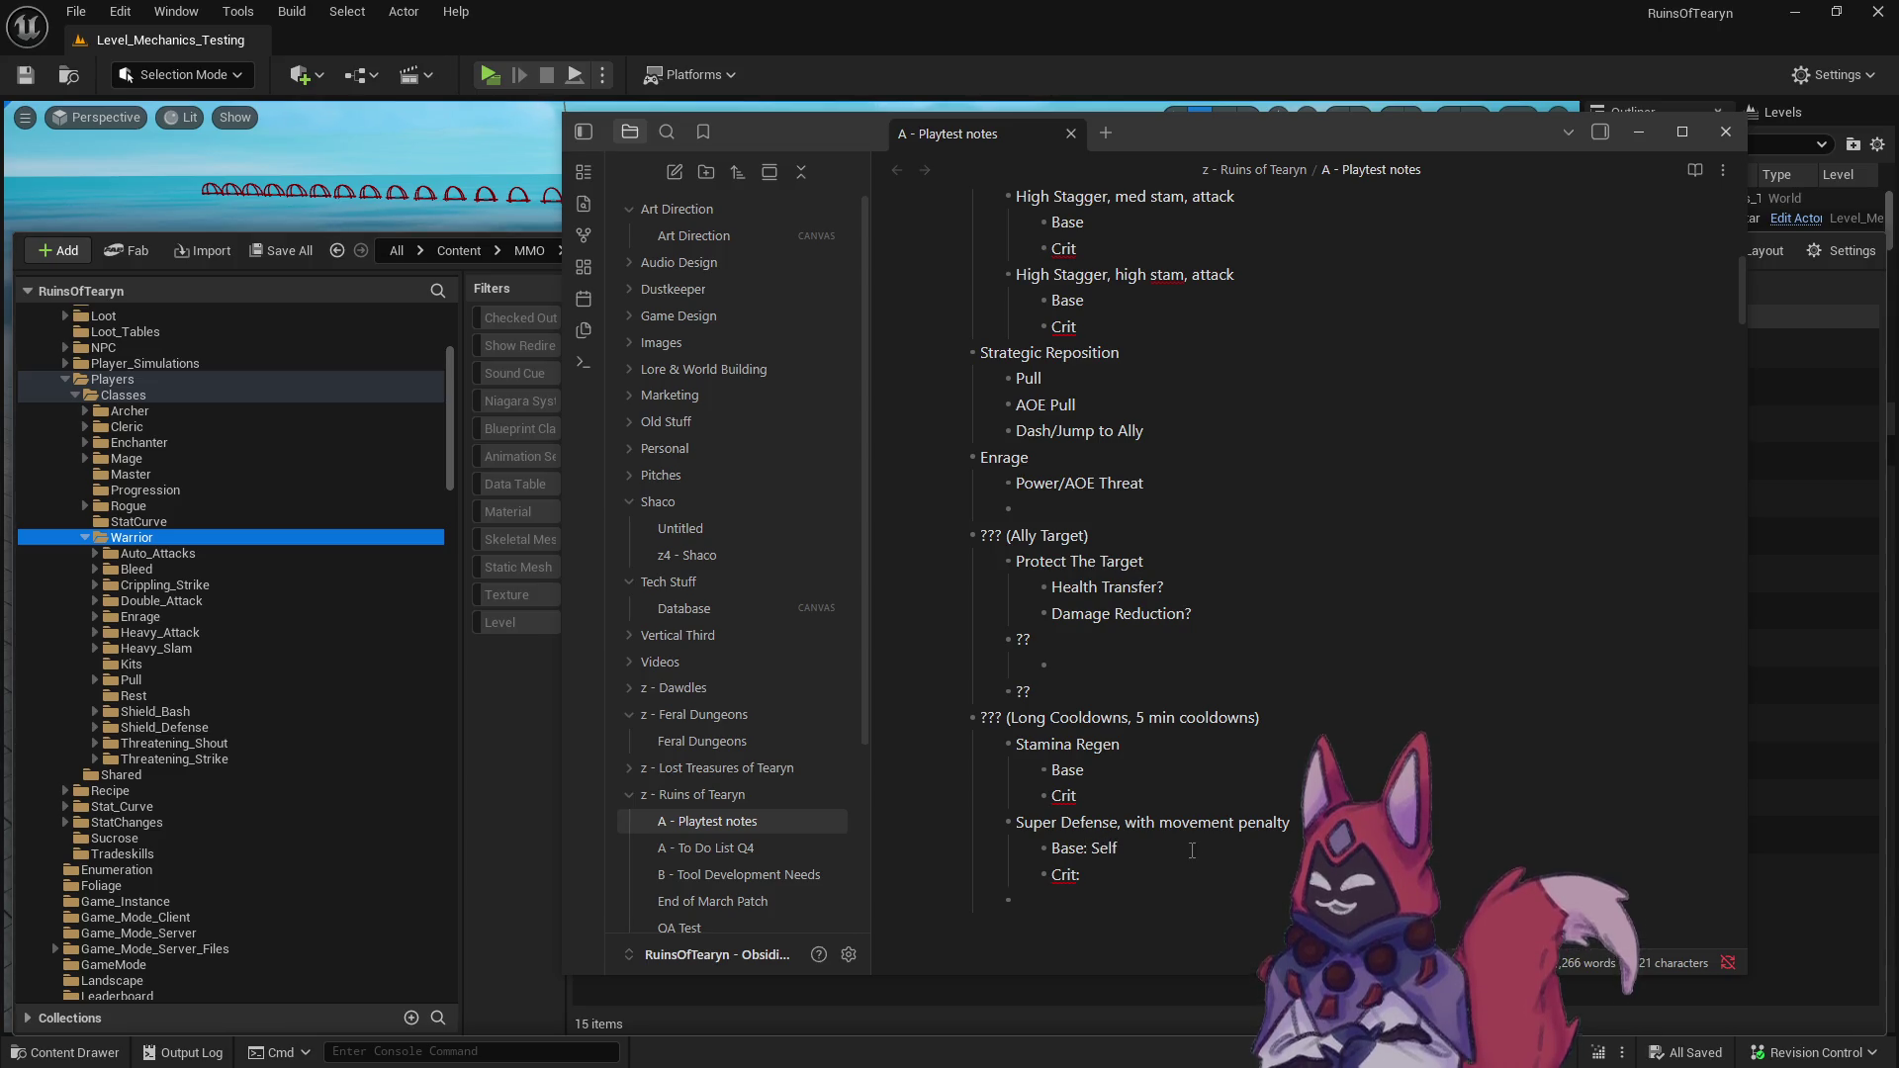
pyautogui.write('Group')
# - Add a colon after Stamina Regen's Base and Crit lines
pyautogui.click(1184, 775)
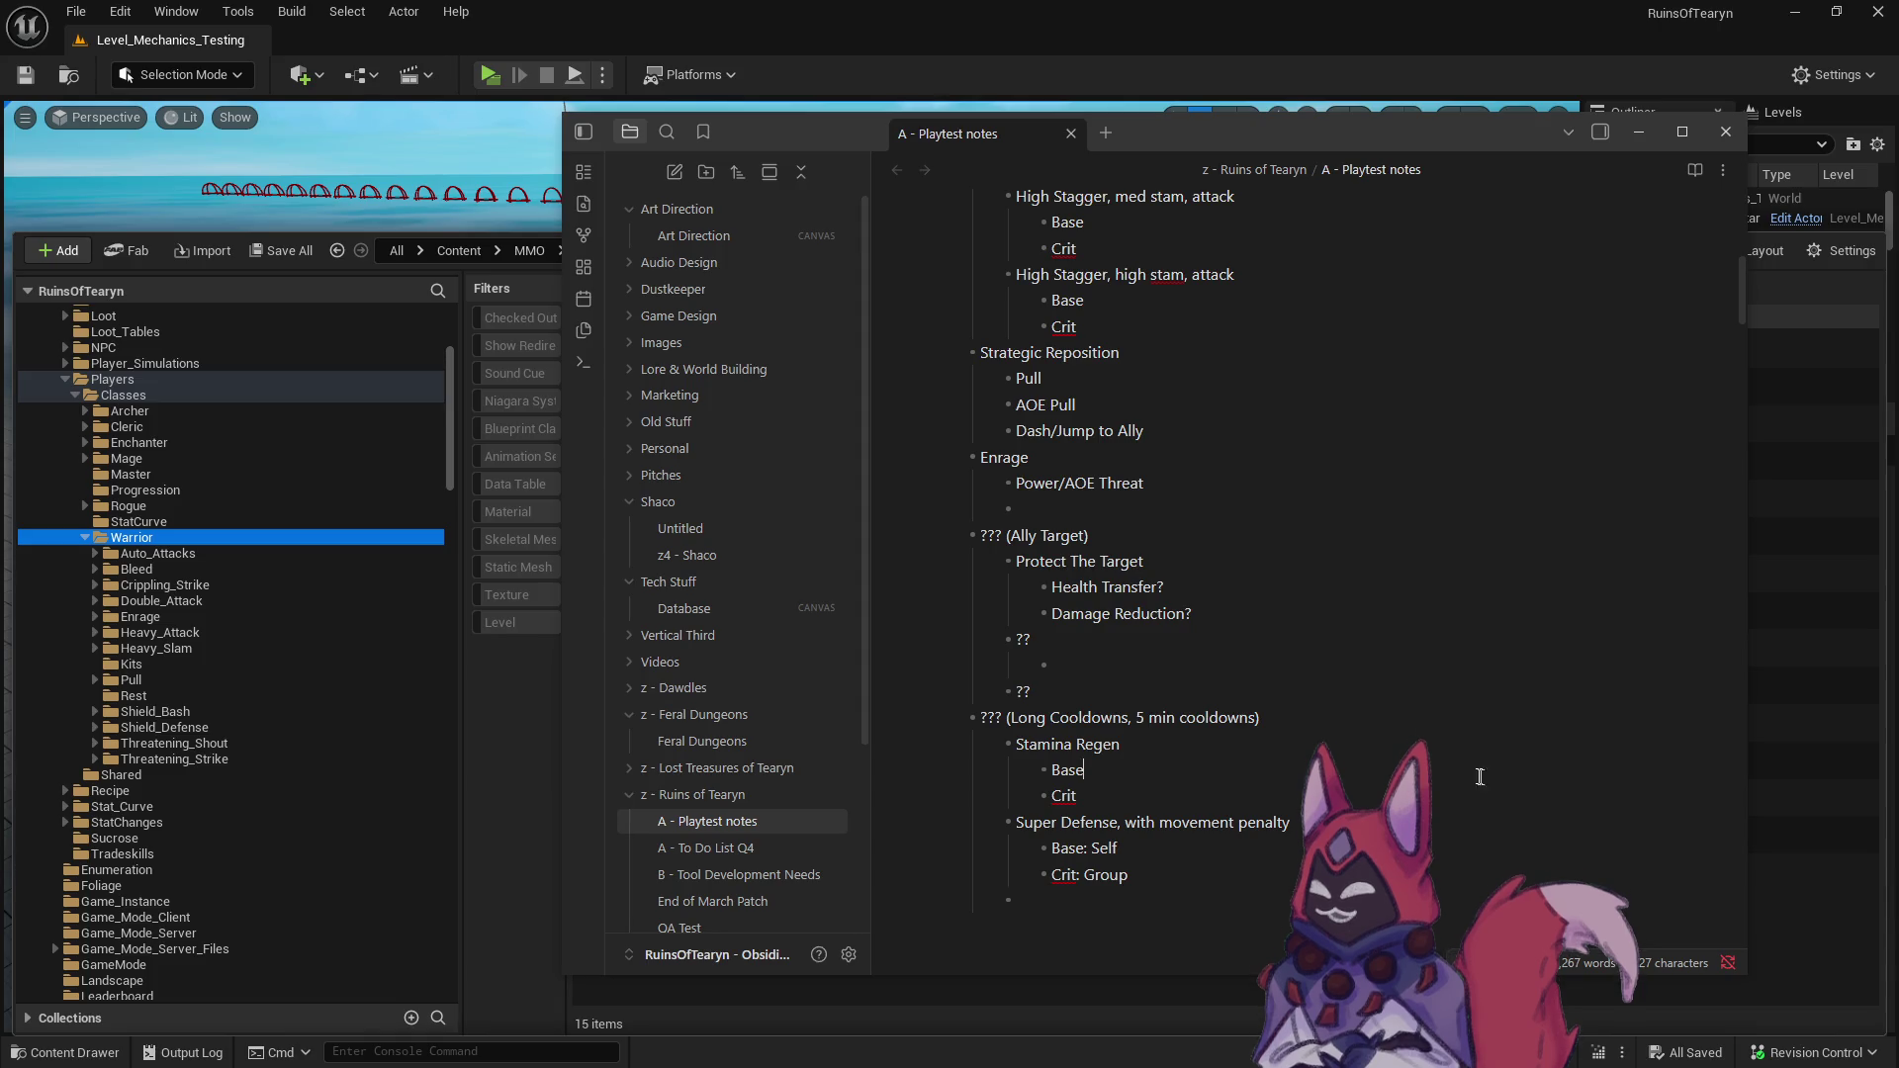
pyautogui.moveTo(1088, 797); pyautogui.dragTo(922, 749)
pyautogui.click(1106, 769)
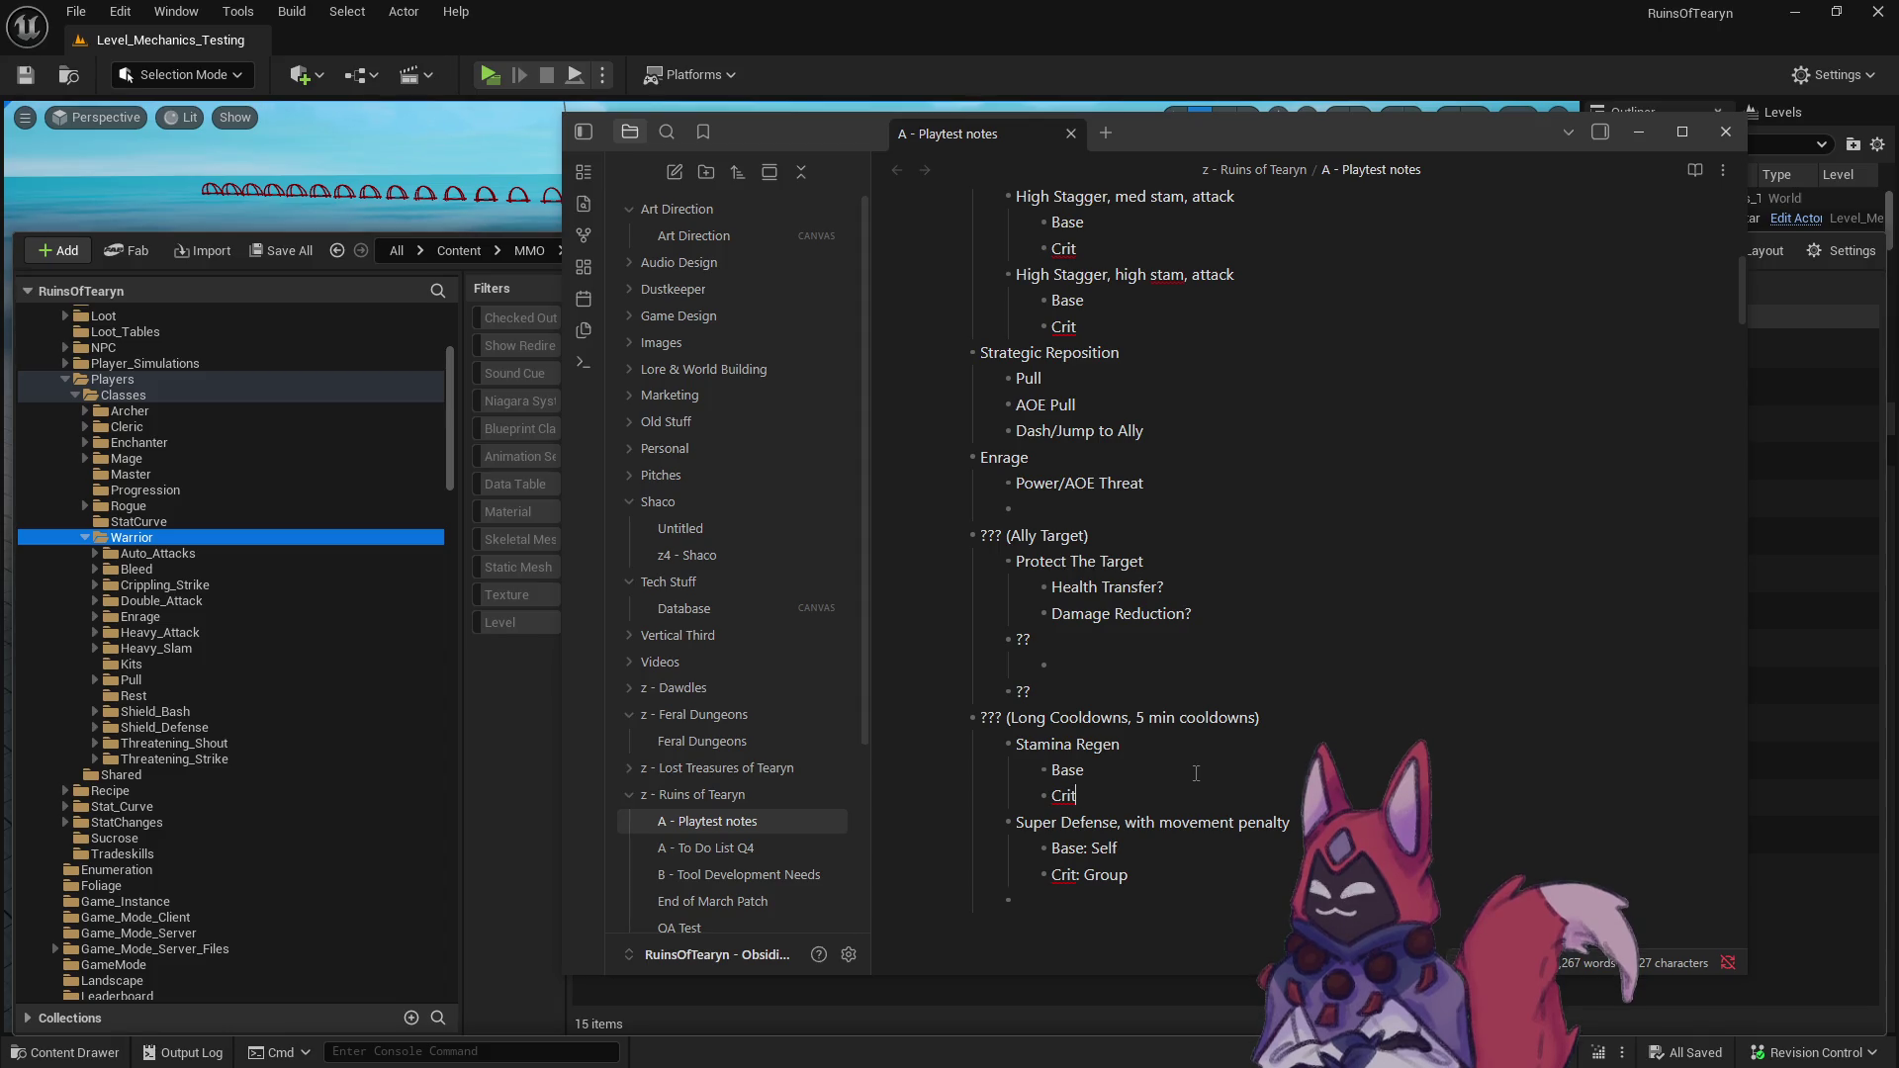
pyautogui.write(':')
pyautogui.press('Down')
pyautogui.write(':')
pyautogui.click(1113, 676)
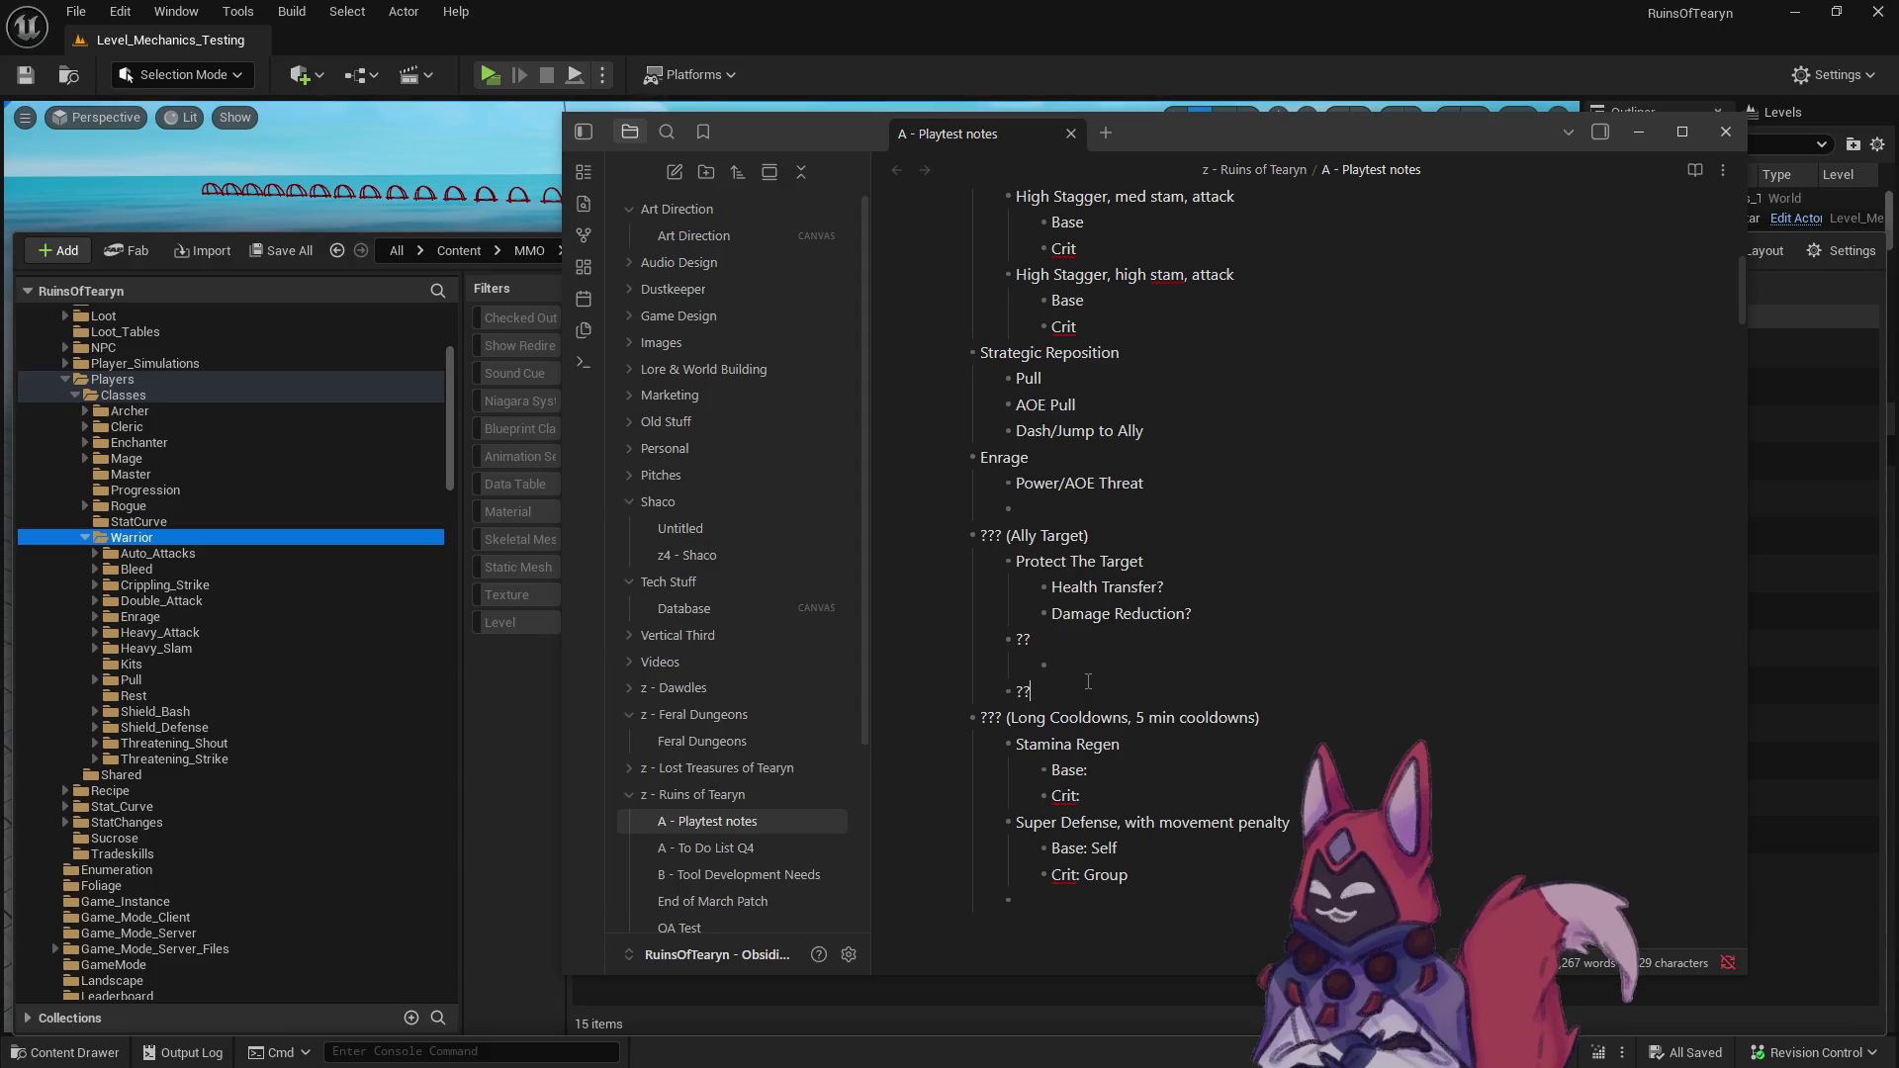
pyautogui.scroll(1, 1088, 682)
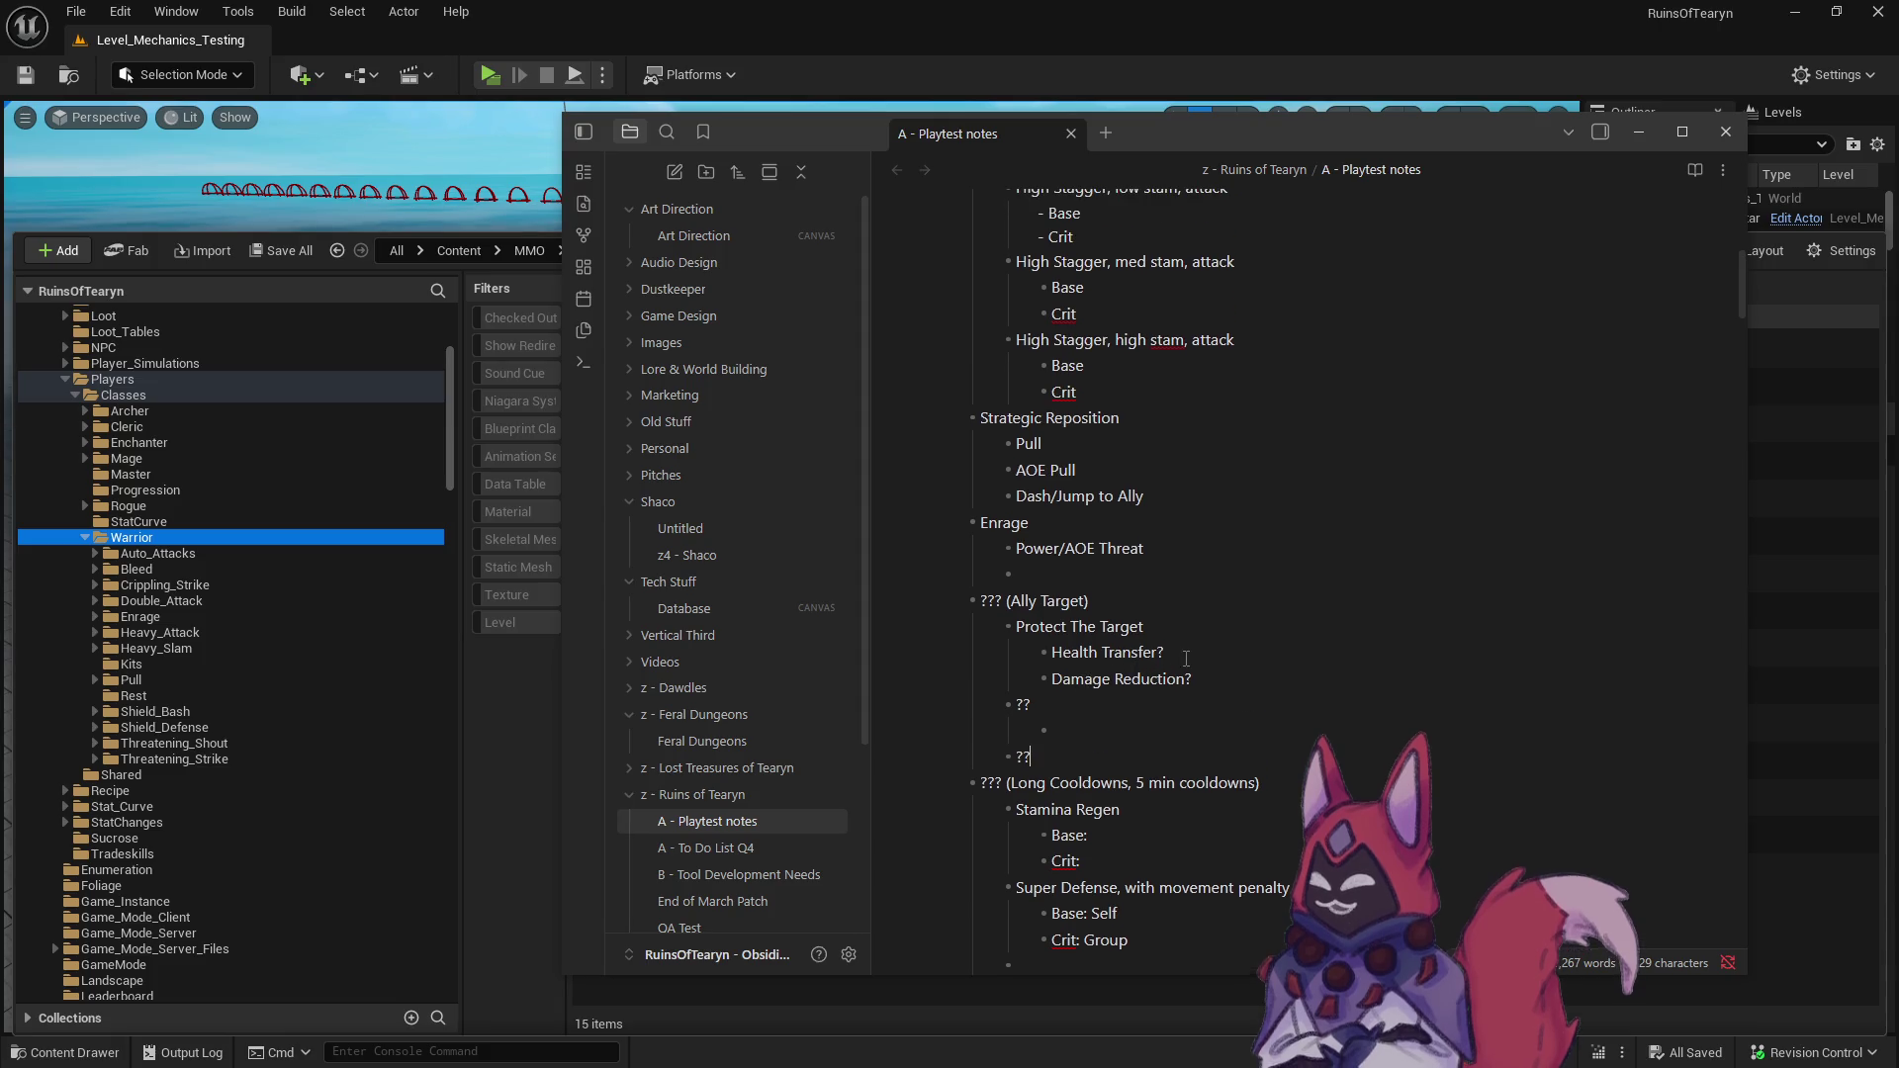
# - Delete the Health Transfer? bullet, then scroll back and select the Ally Target label text
pyautogui.moveTo(1164, 661); pyautogui.dragTo(1009, 661)
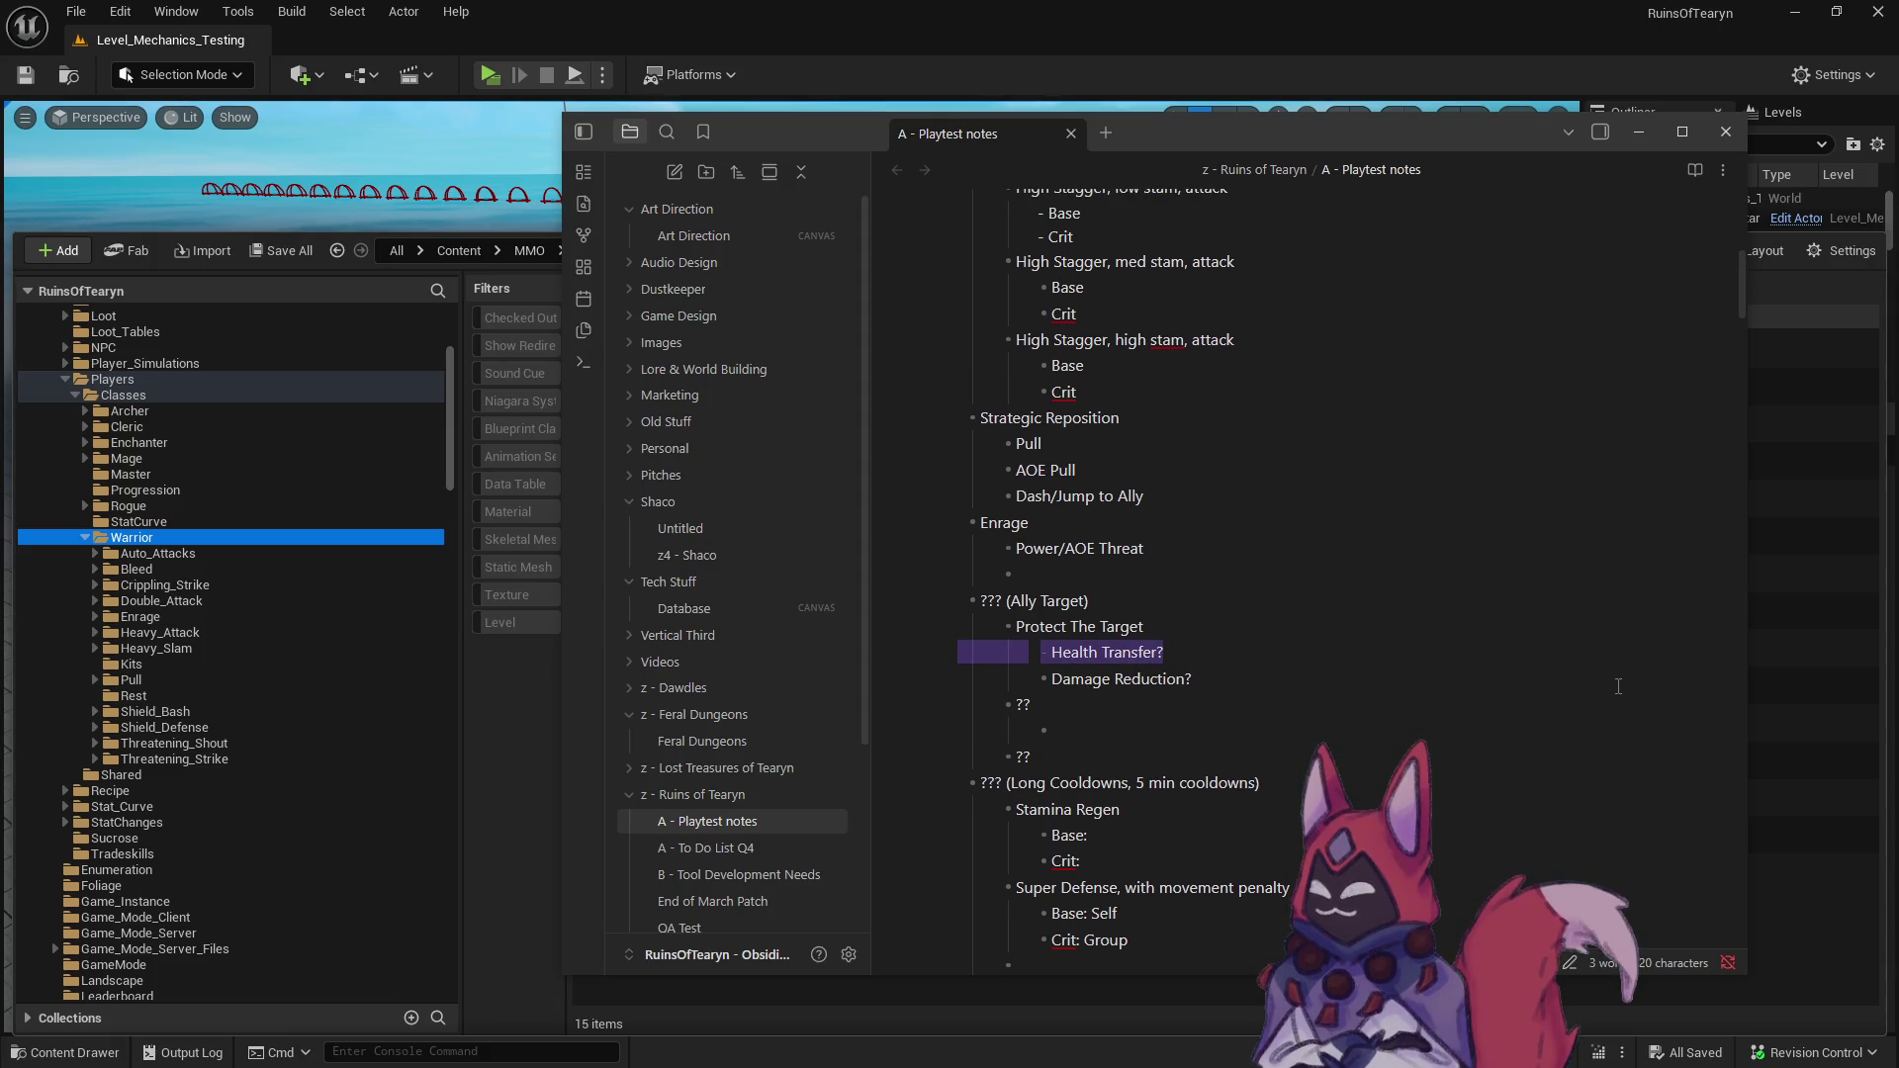
pyautogui.press('BackSpace')
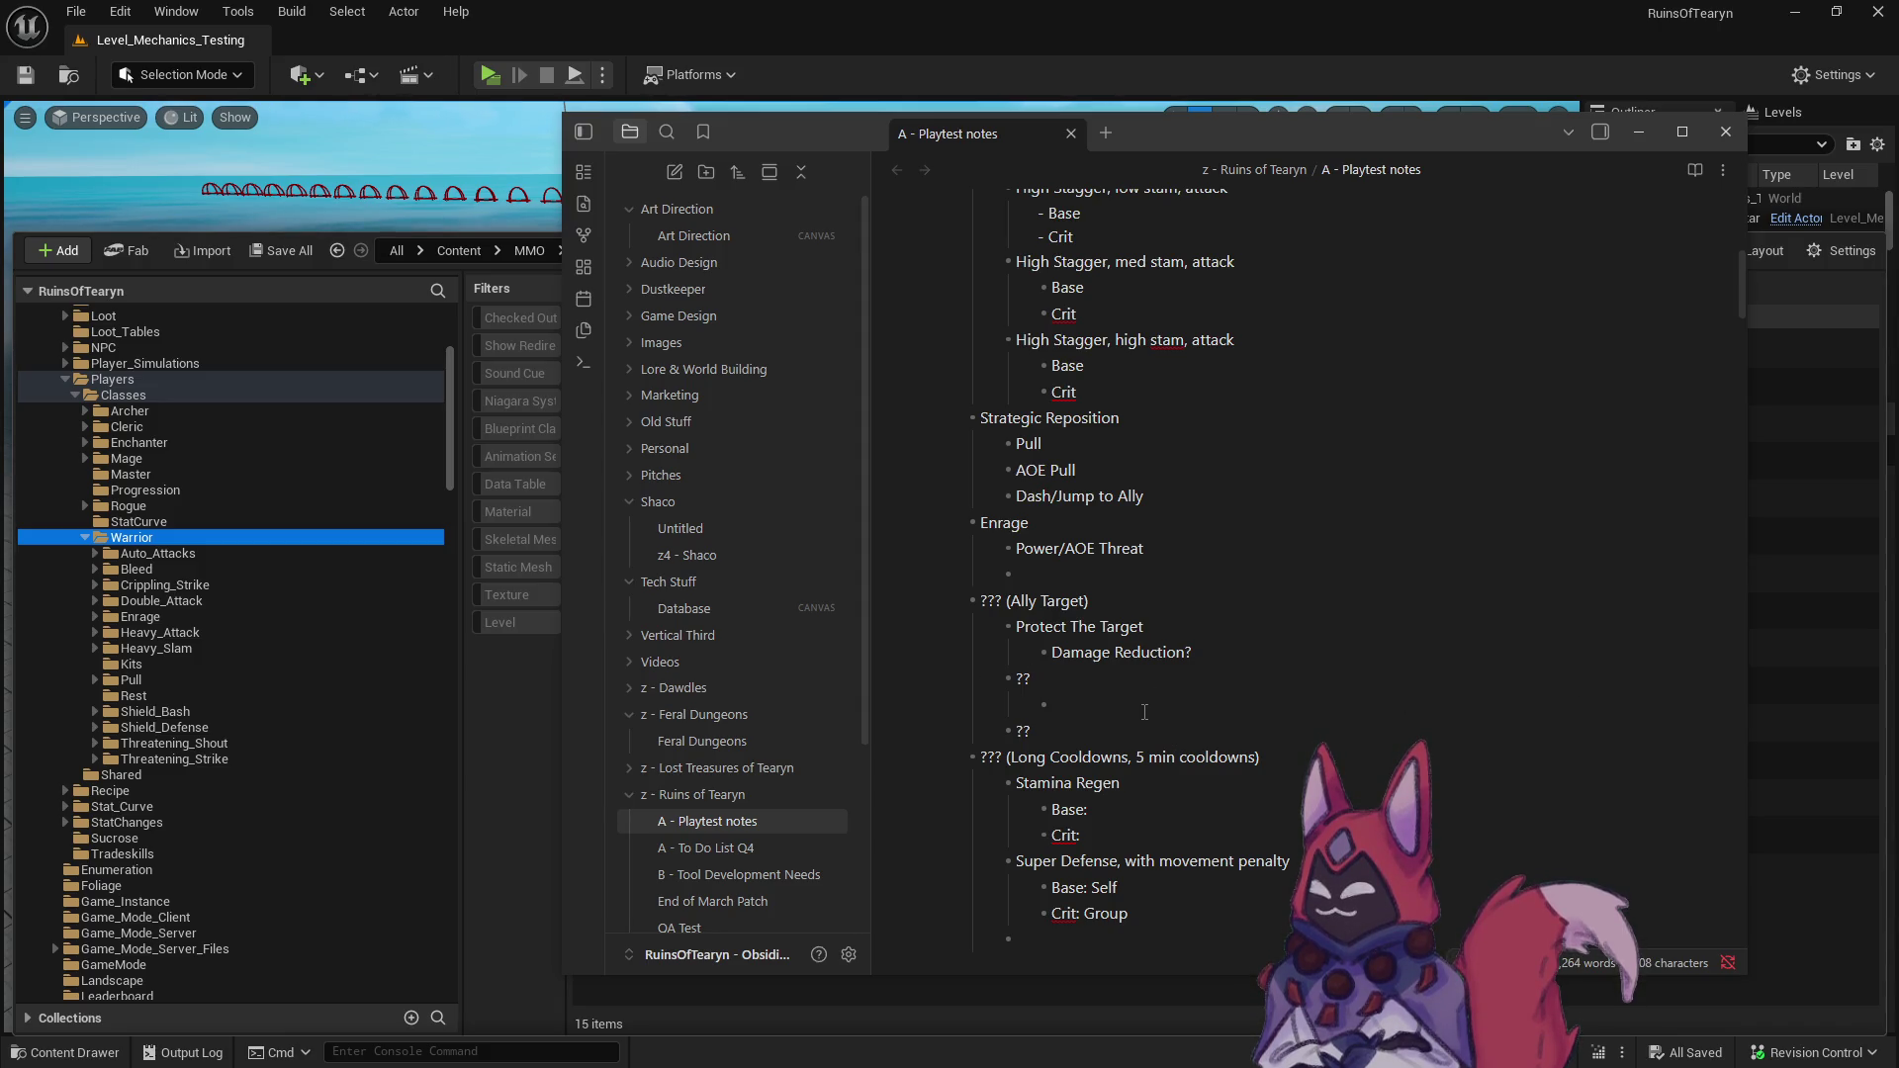
pyautogui.scroll(1, 1144, 712)
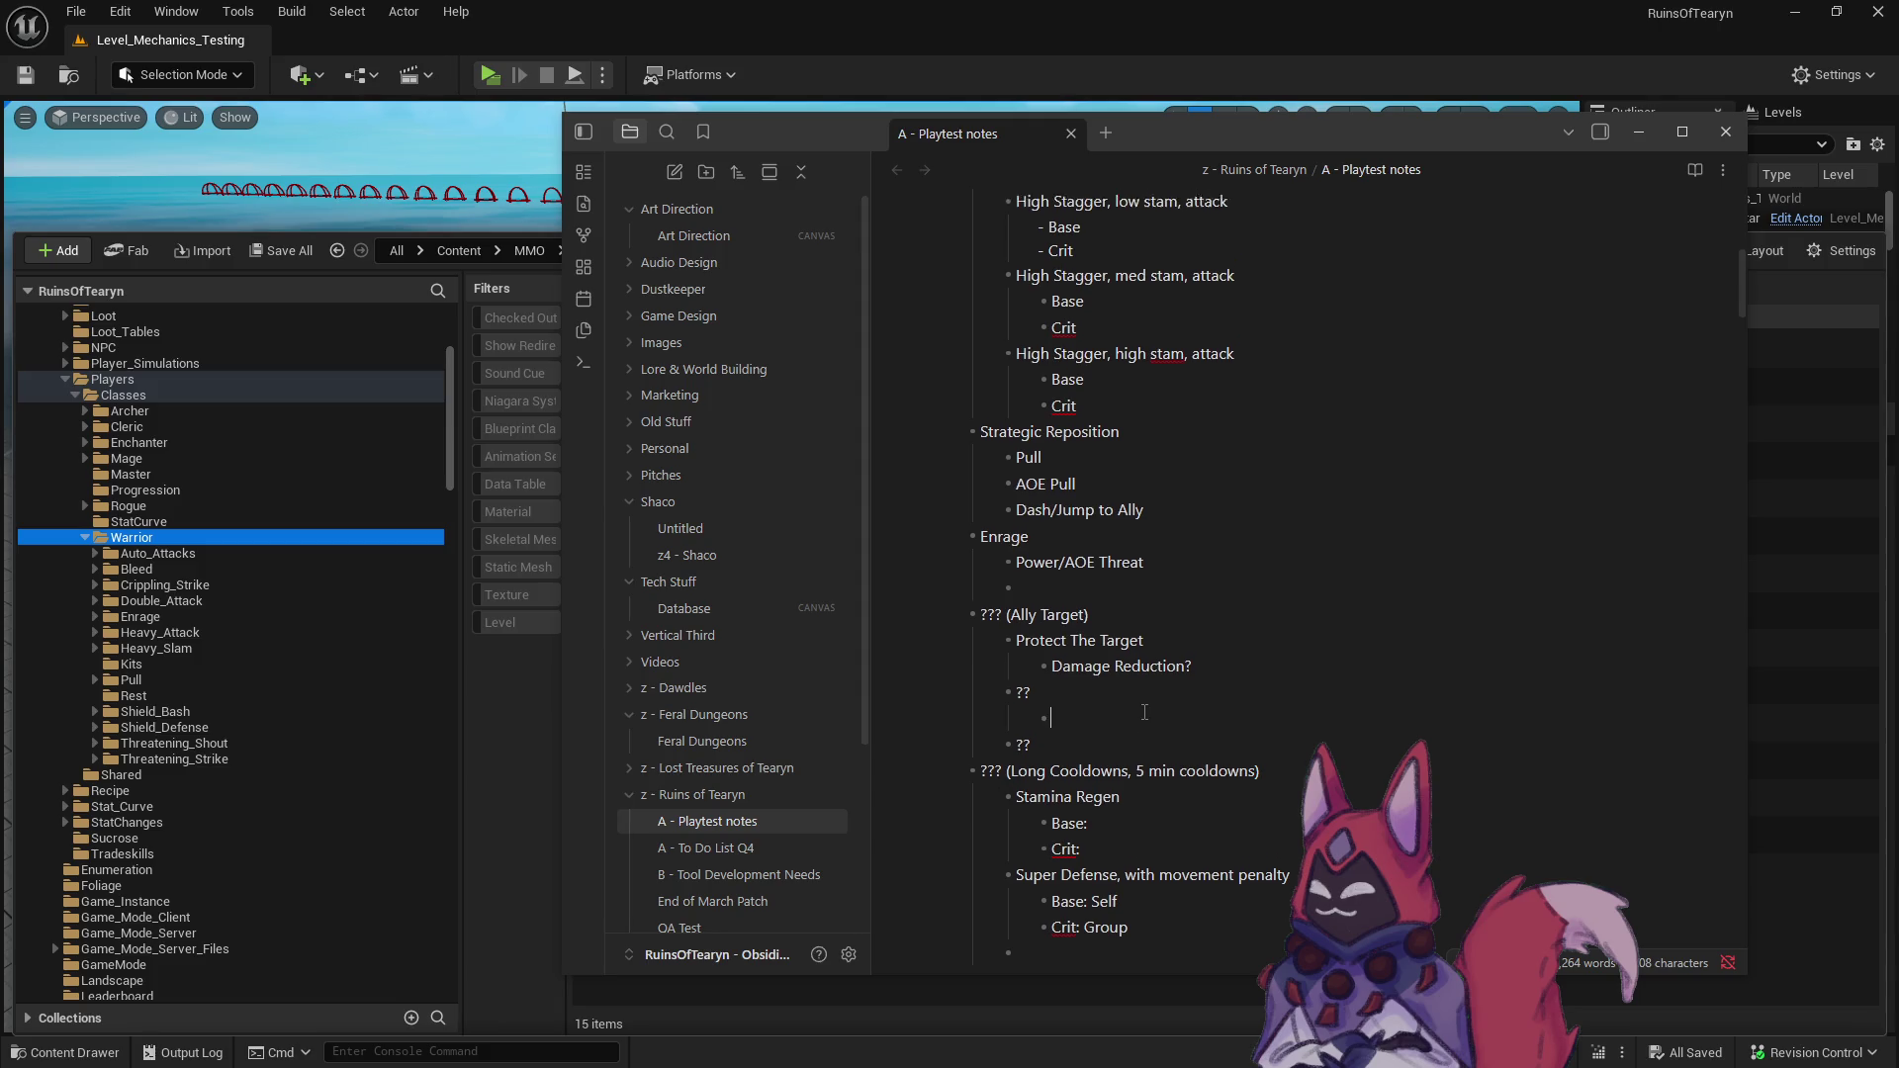
pyautogui.scroll(4, 1144, 712)
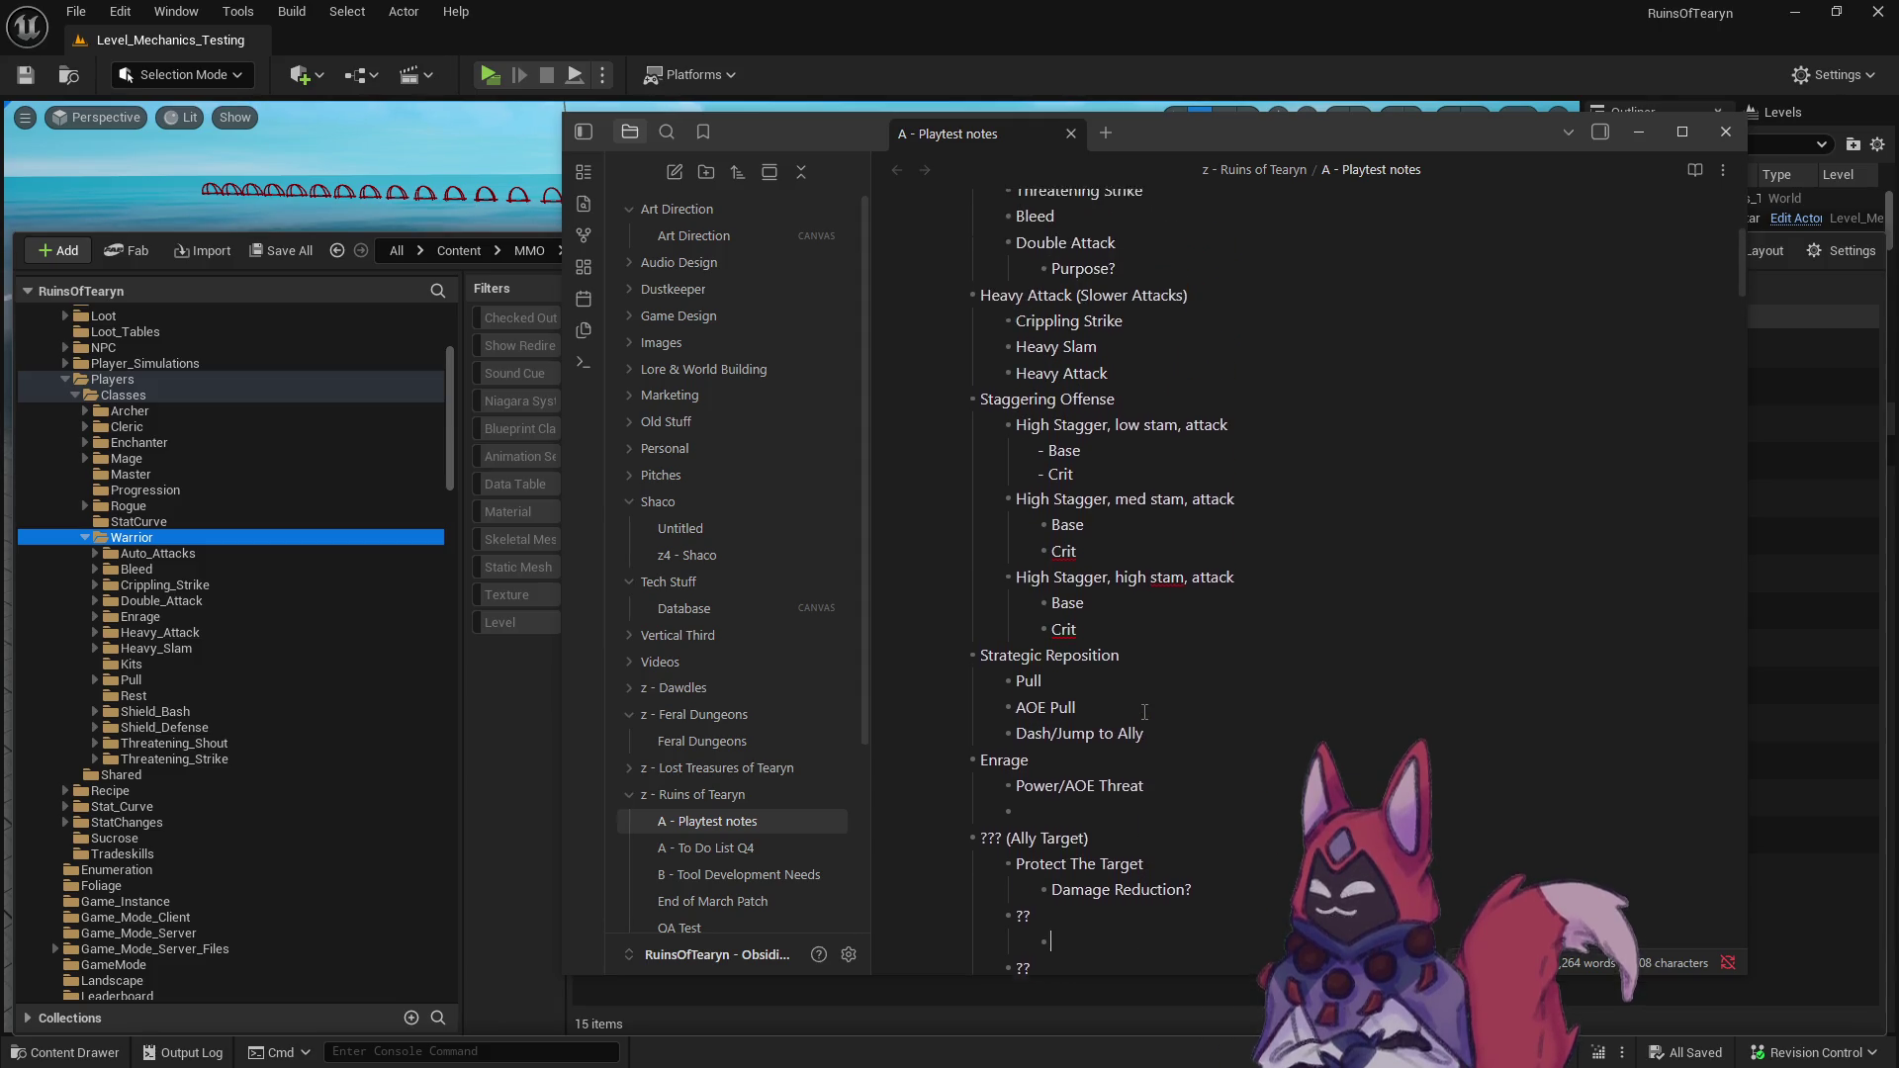
pyautogui.scroll(2, 1145, 712)
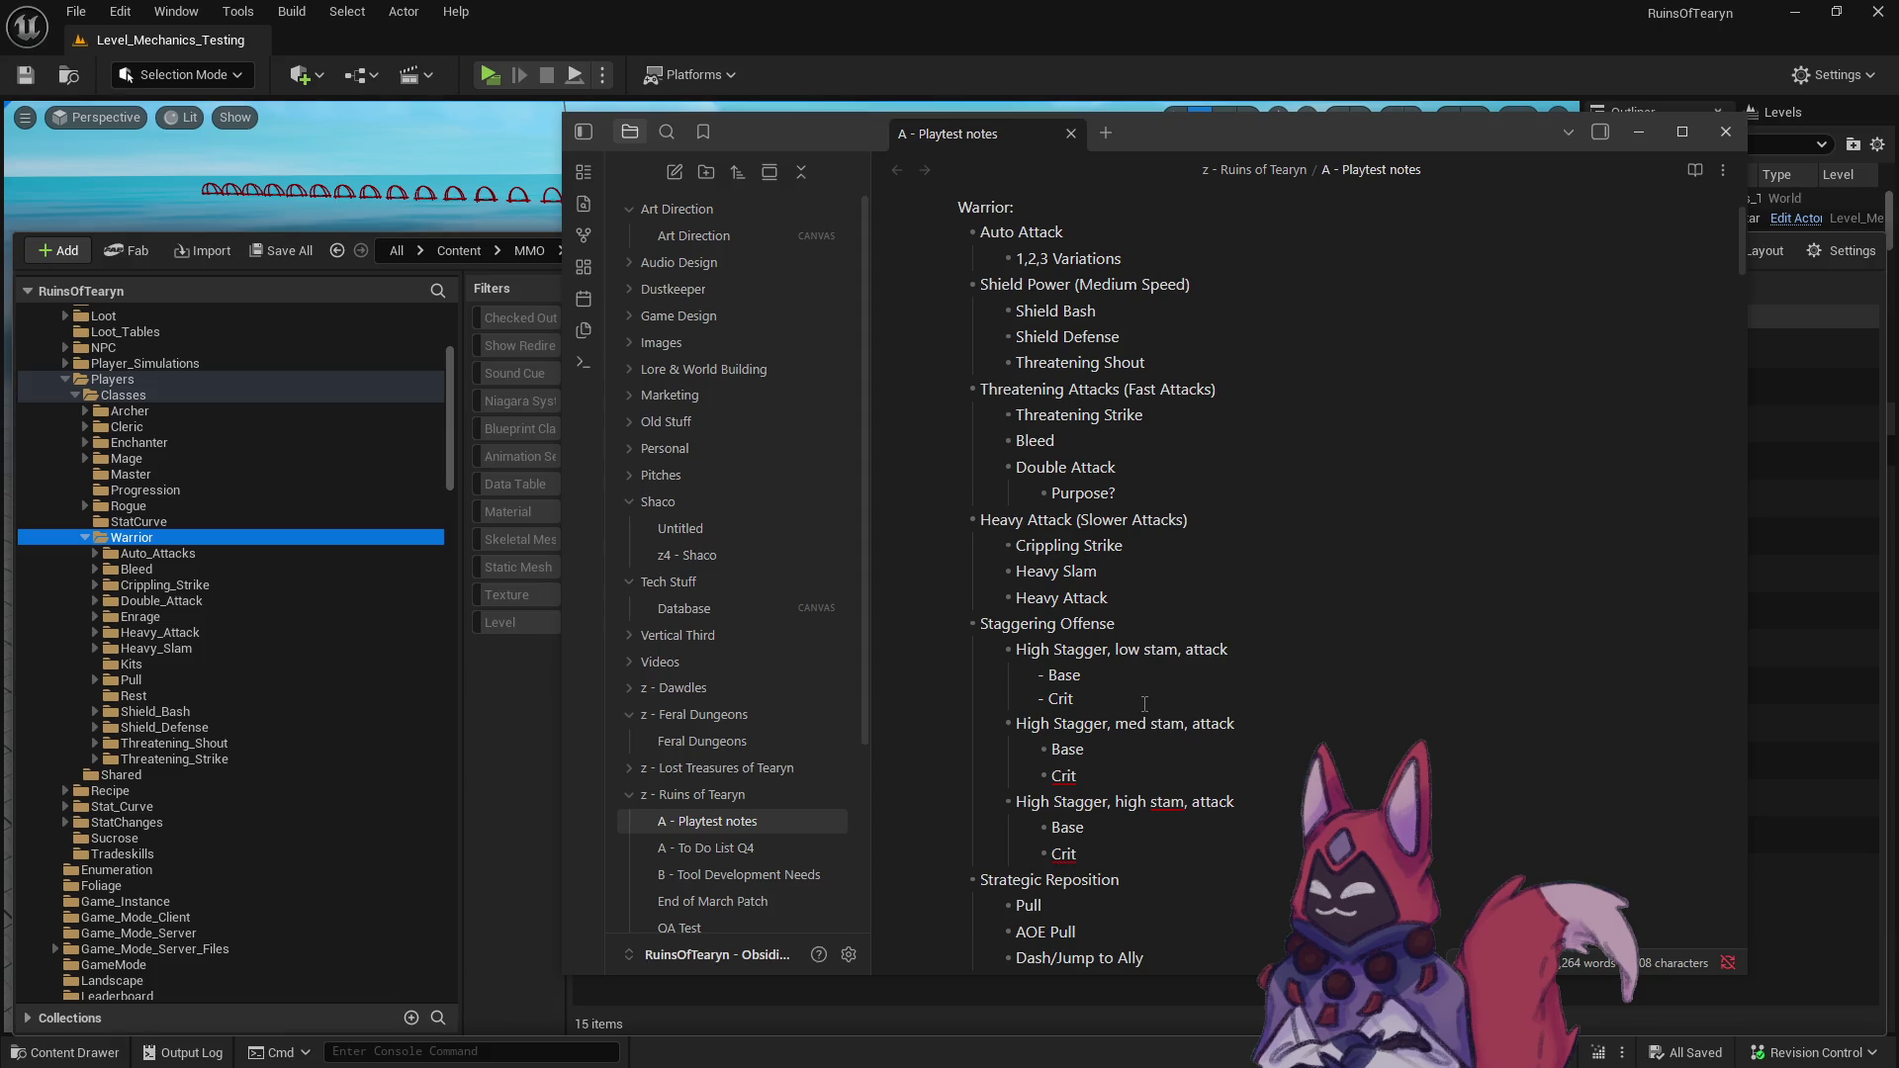
pyautogui.scroll(-1, 1145, 704)
pyautogui.scroll(-5, 1145, 704)
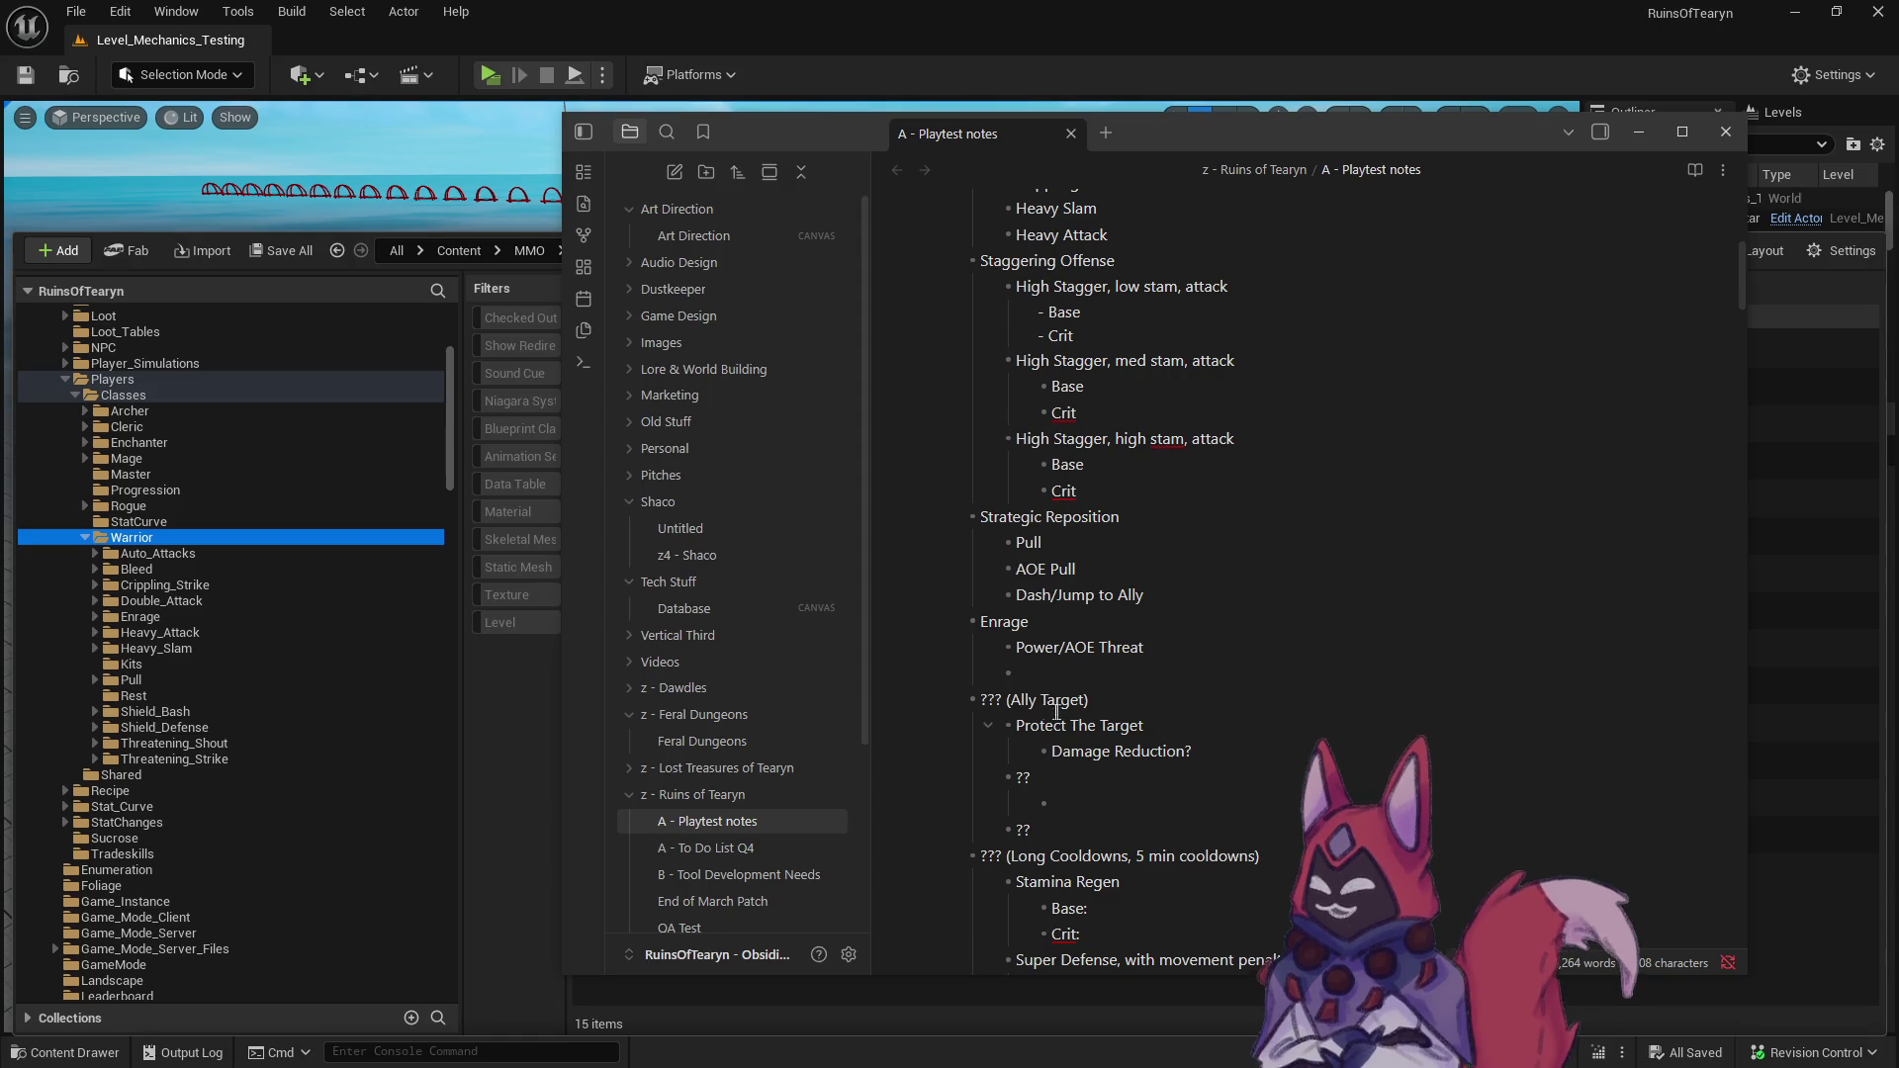
pyautogui.moveTo(1009, 700); pyautogui.dragTo(1094, 699)
pyautogui.hotkey('shift', 'Left')
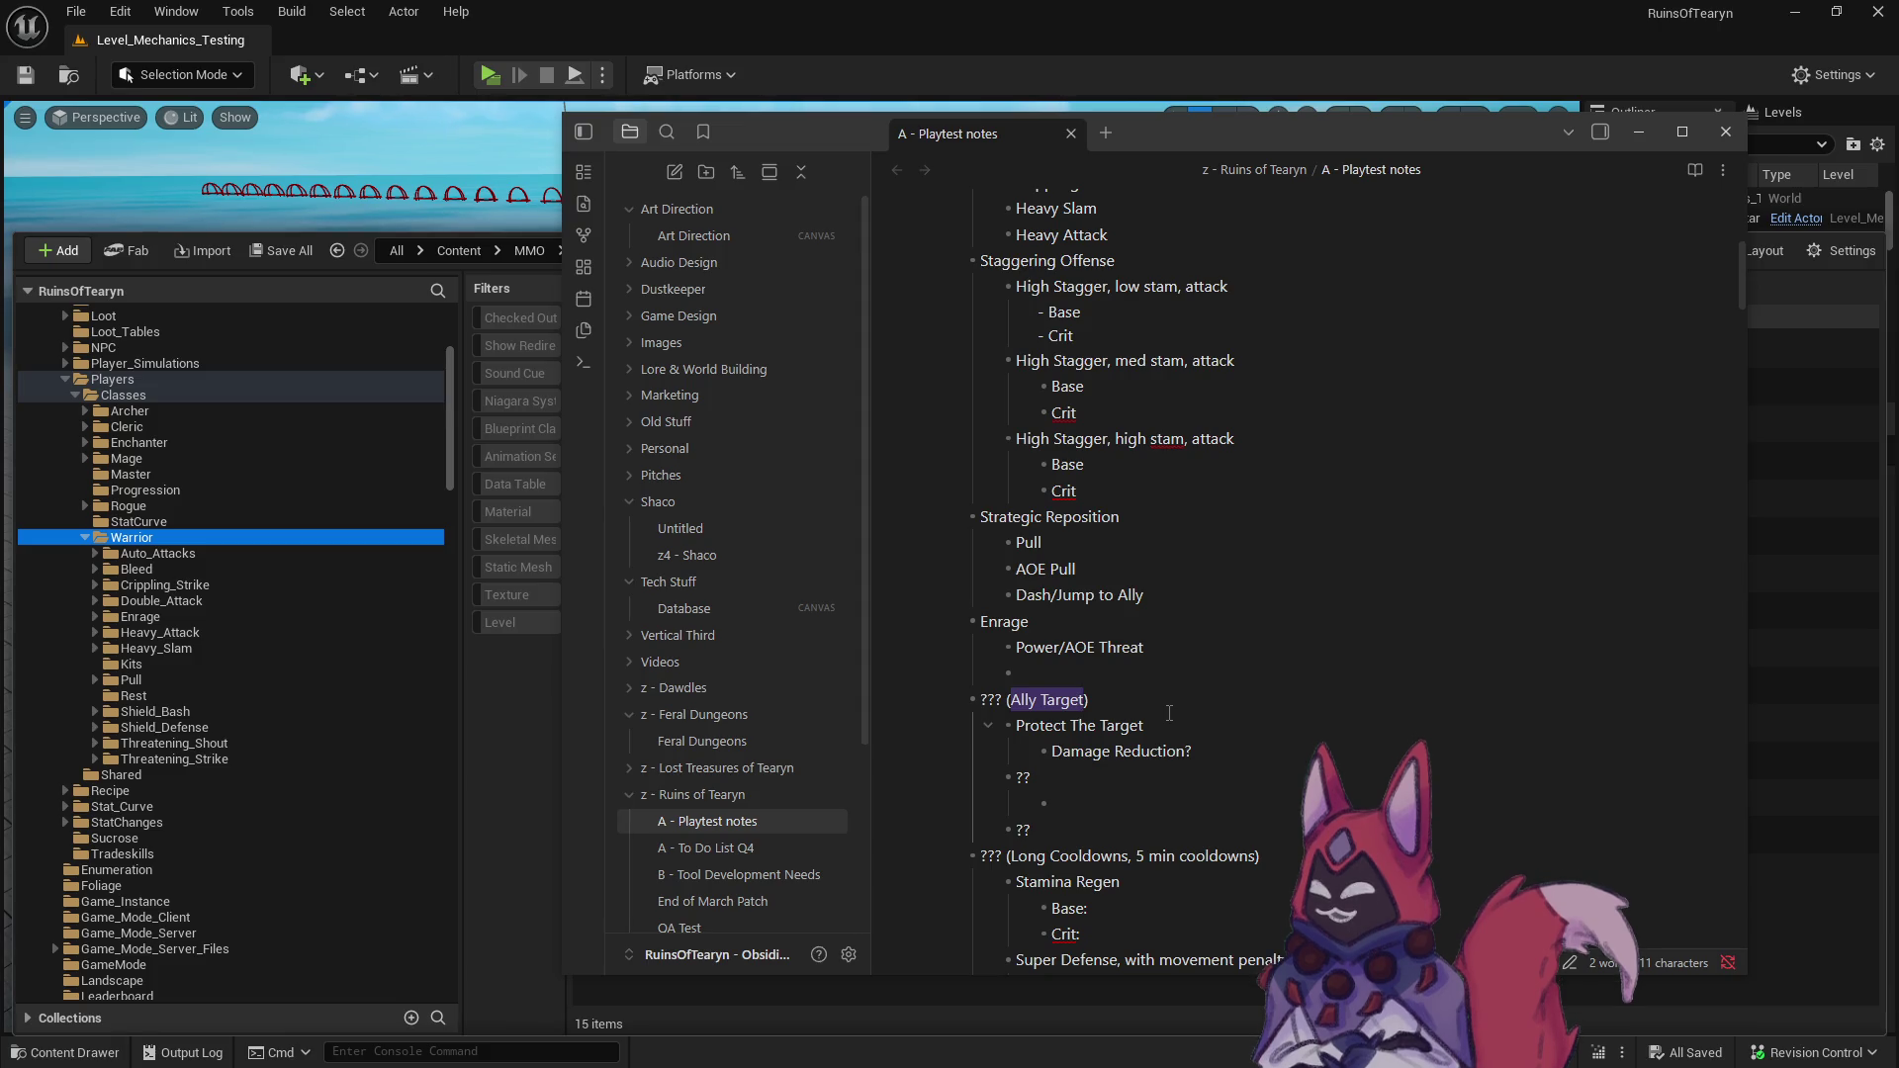
pyautogui.scroll(-1, 1169, 712)
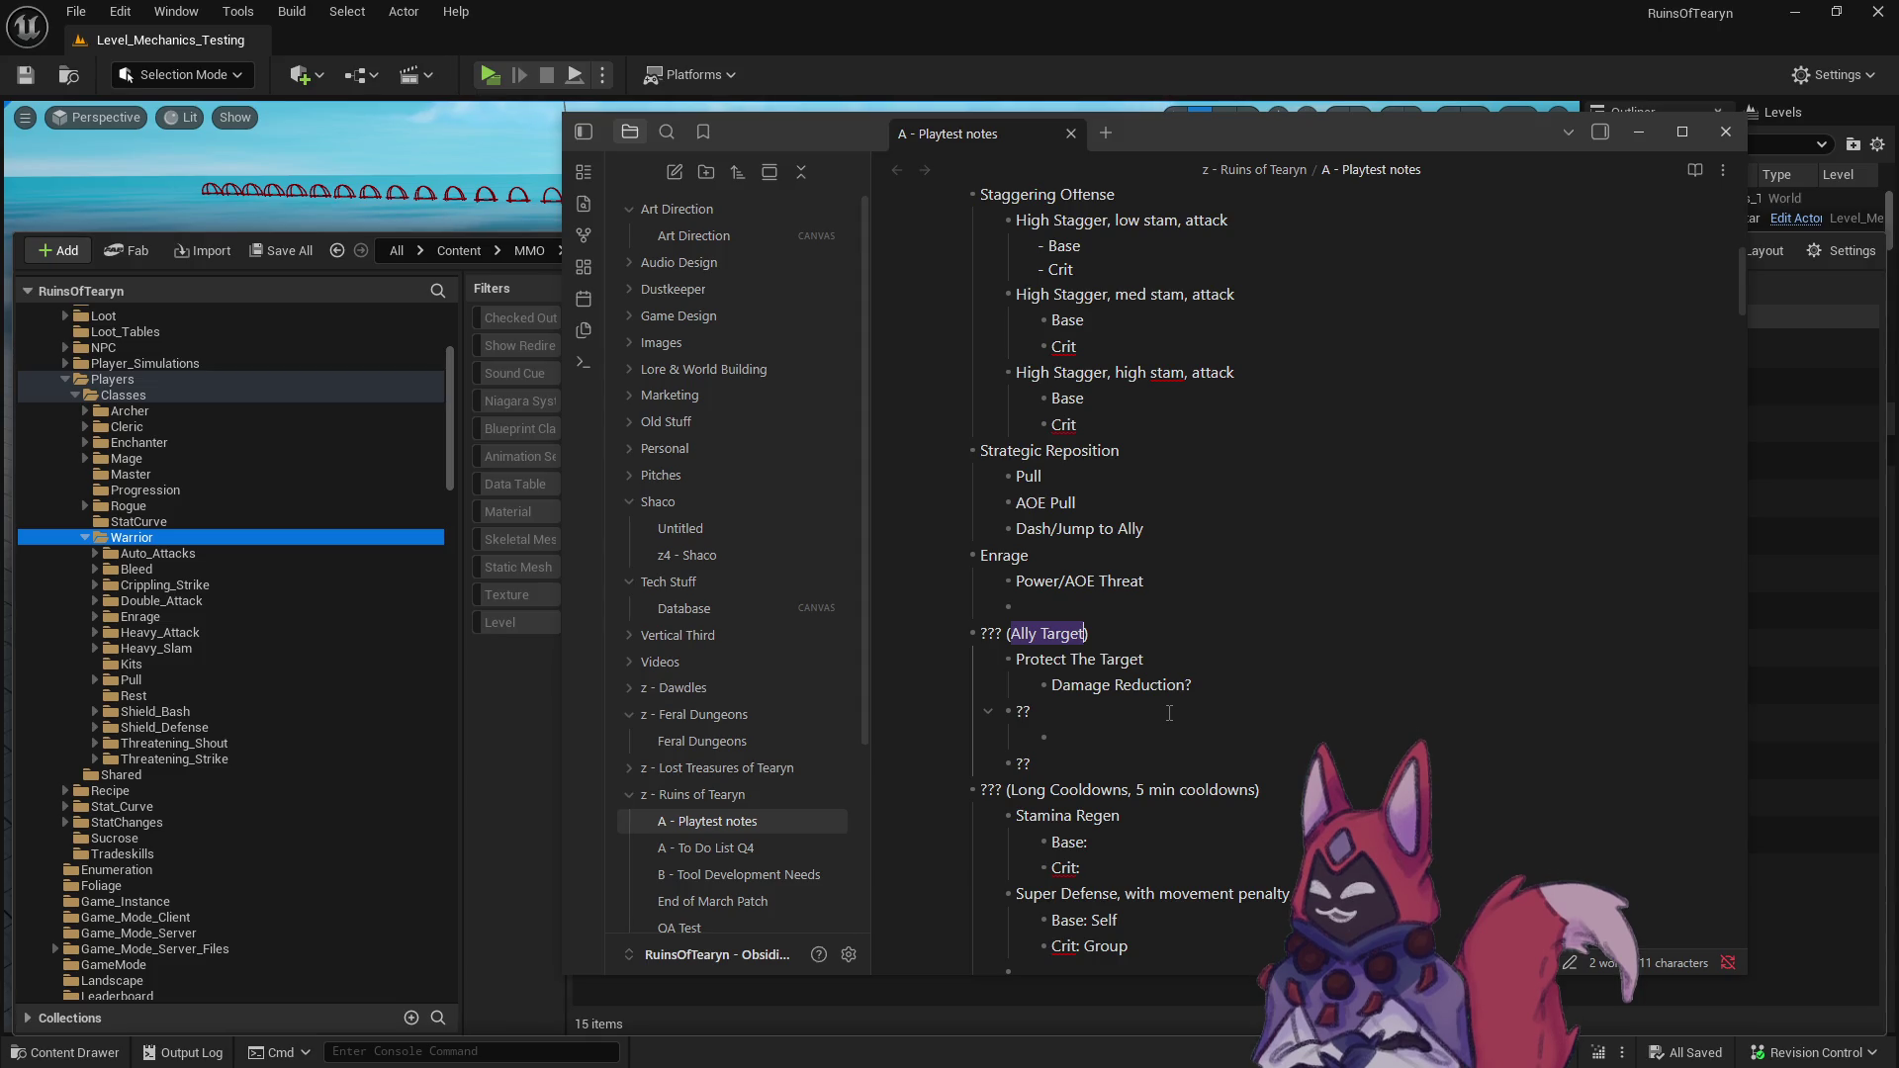
# - Replace 'Damage Reduction?' with 'Health Redirect to Self (Requires custom code)'
pyautogui.tripleClick(1075, 689)
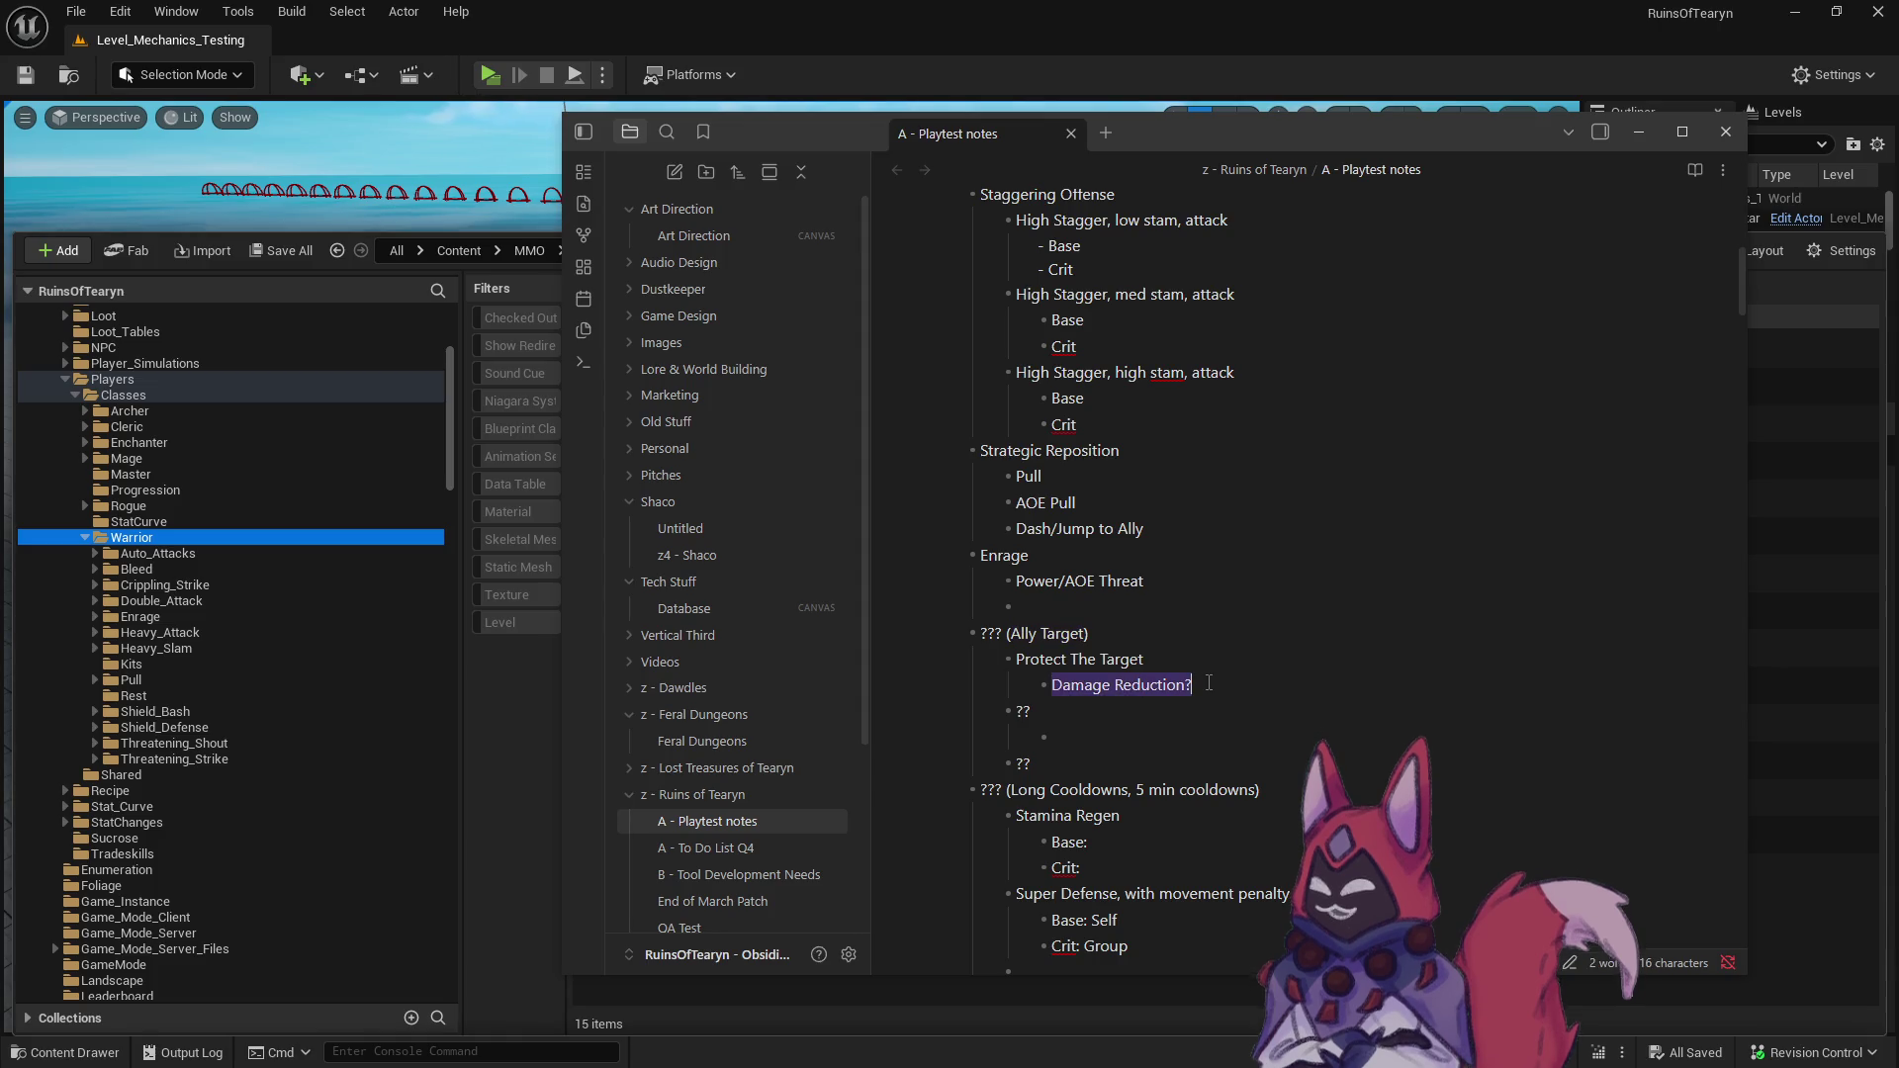
pyautogui.write('Health Direct')
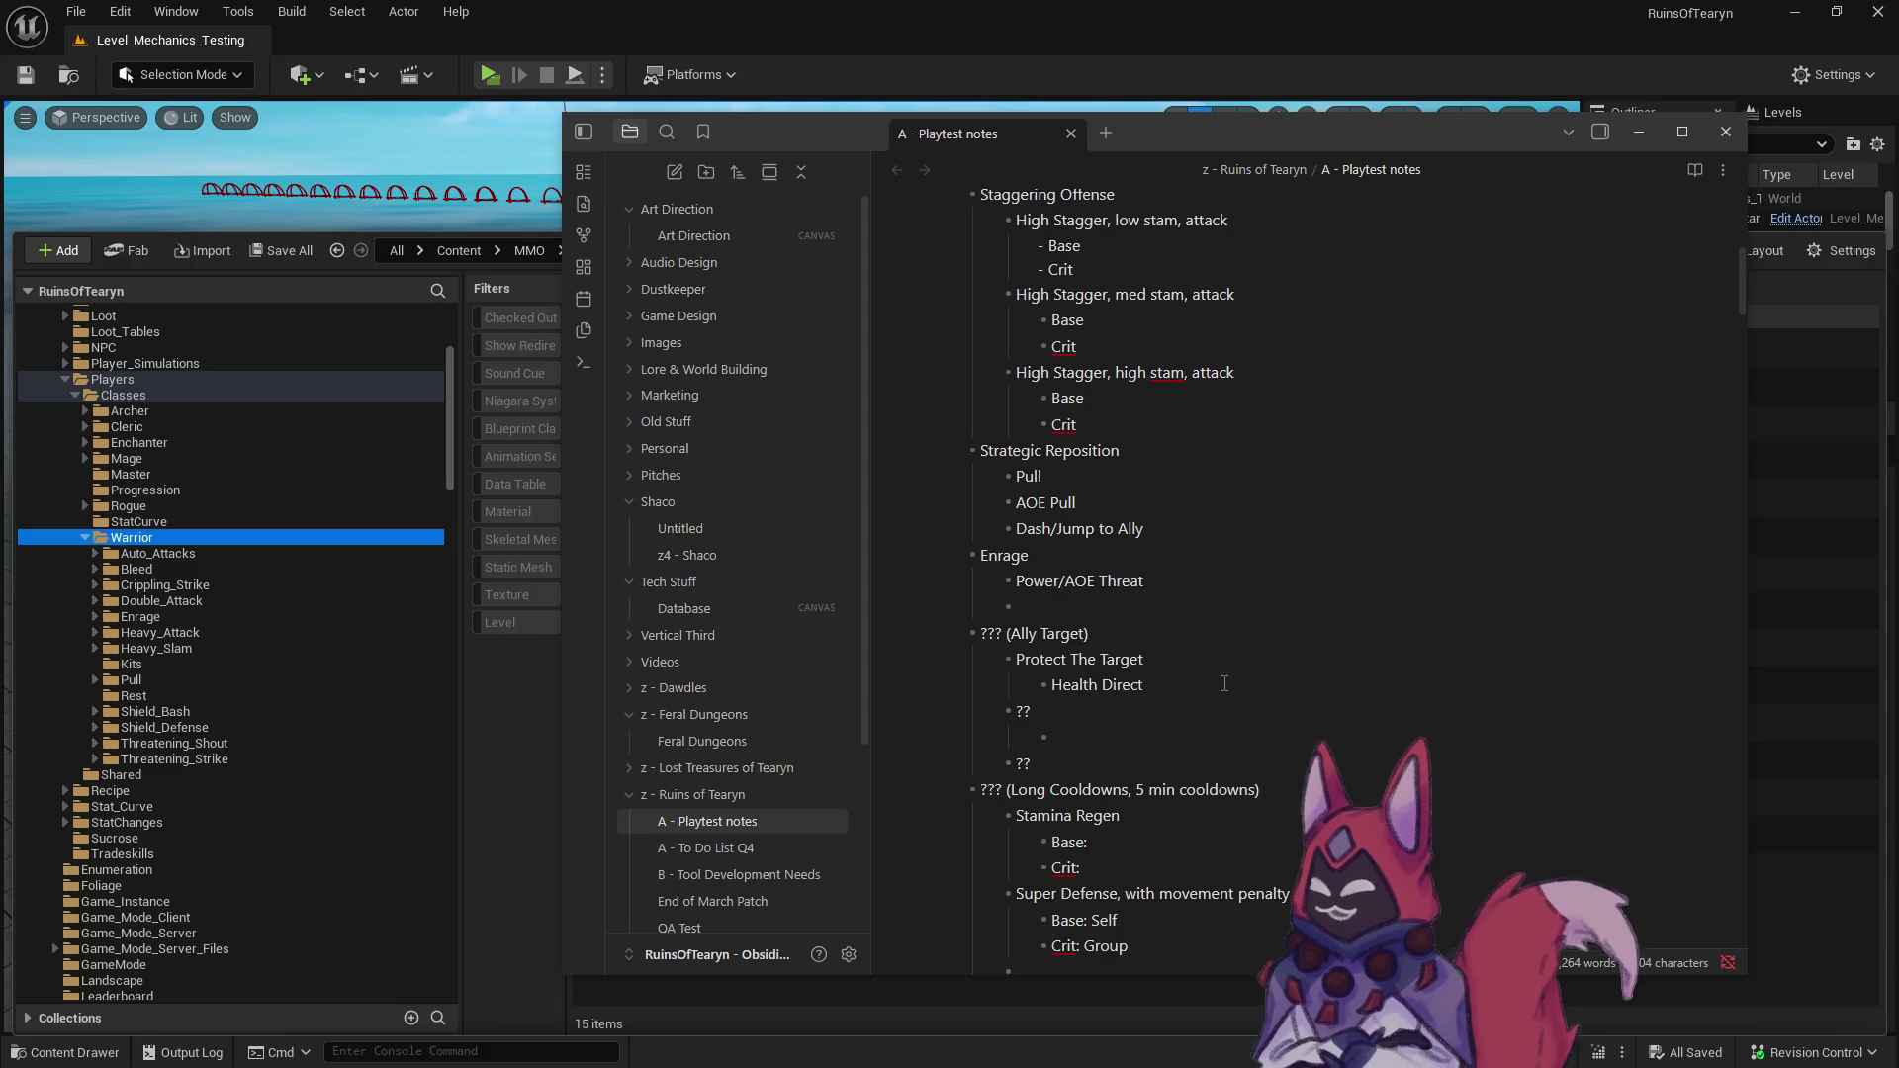
pyautogui.doubleClick(1166, 687)
pyautogui.write('R')
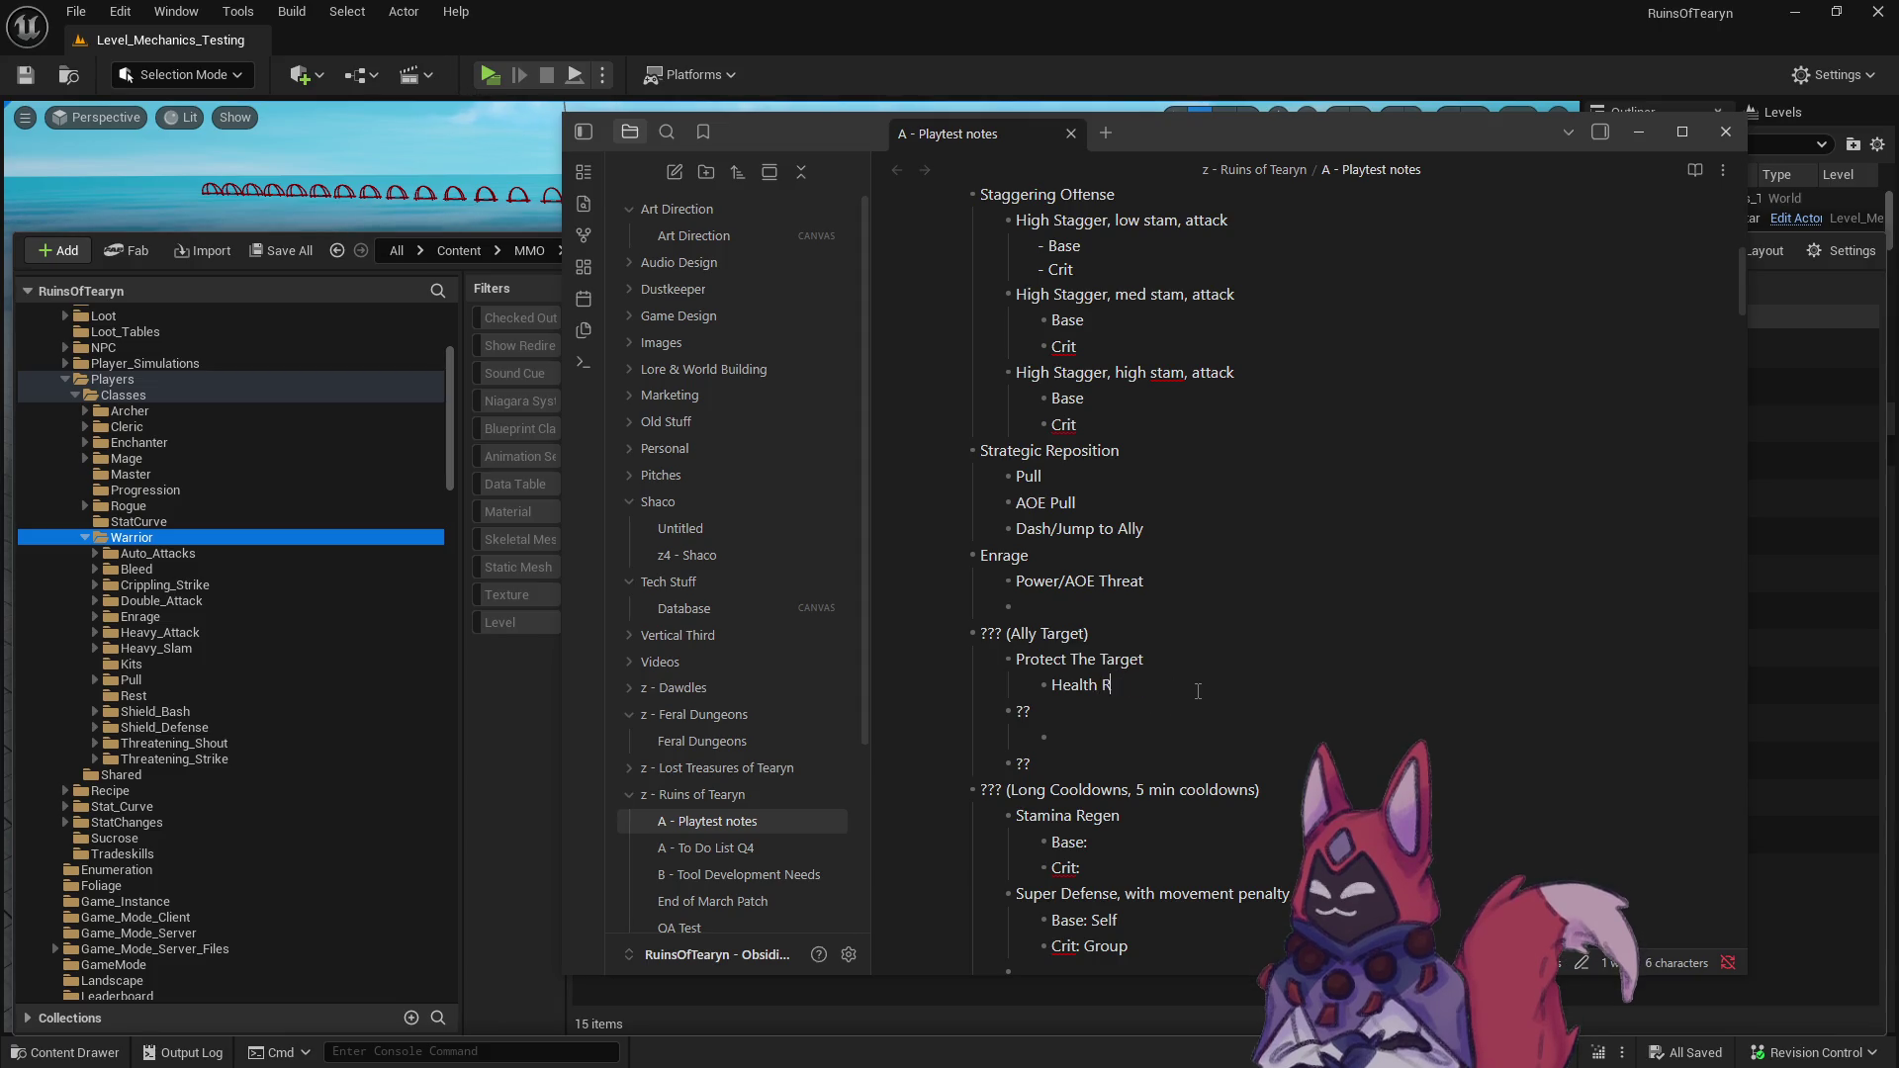
pyautogui.write('edirect')
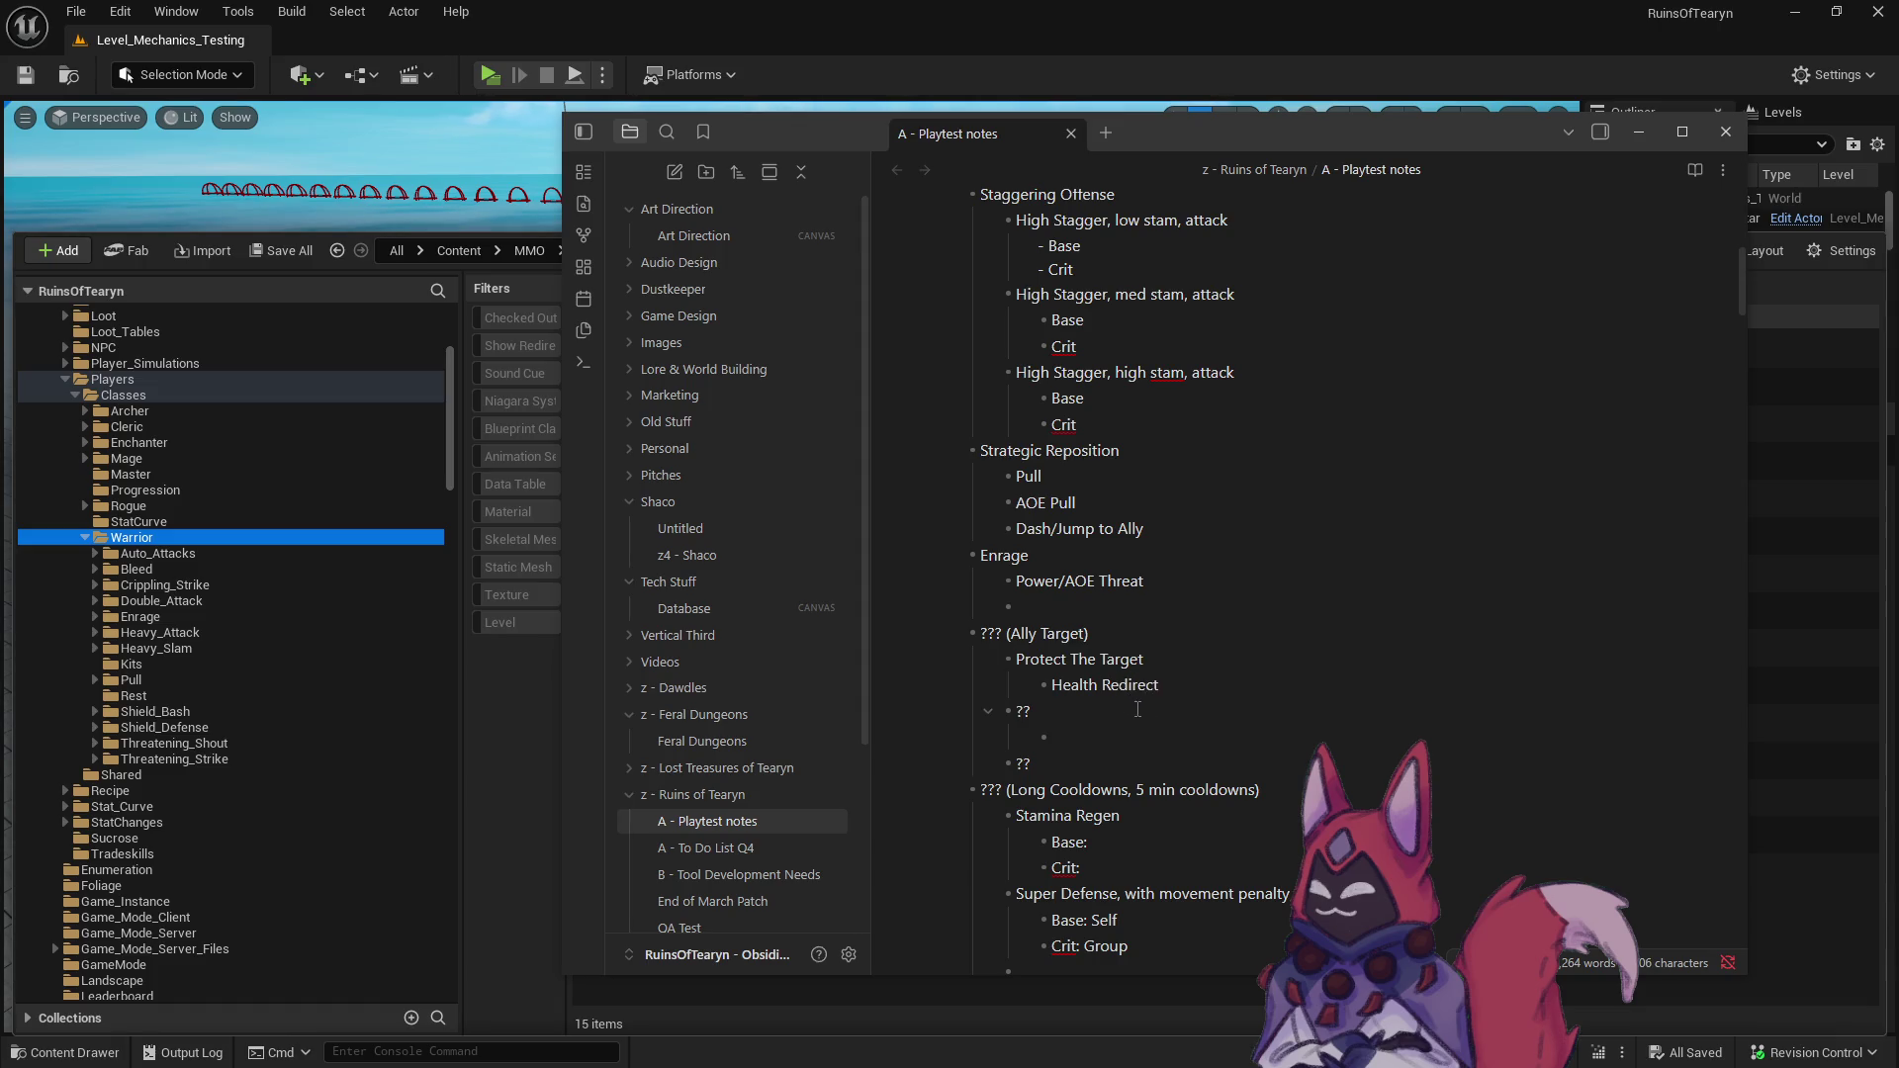
pyautogui.write(' to Self')
pyautogui.click(1190, 719)
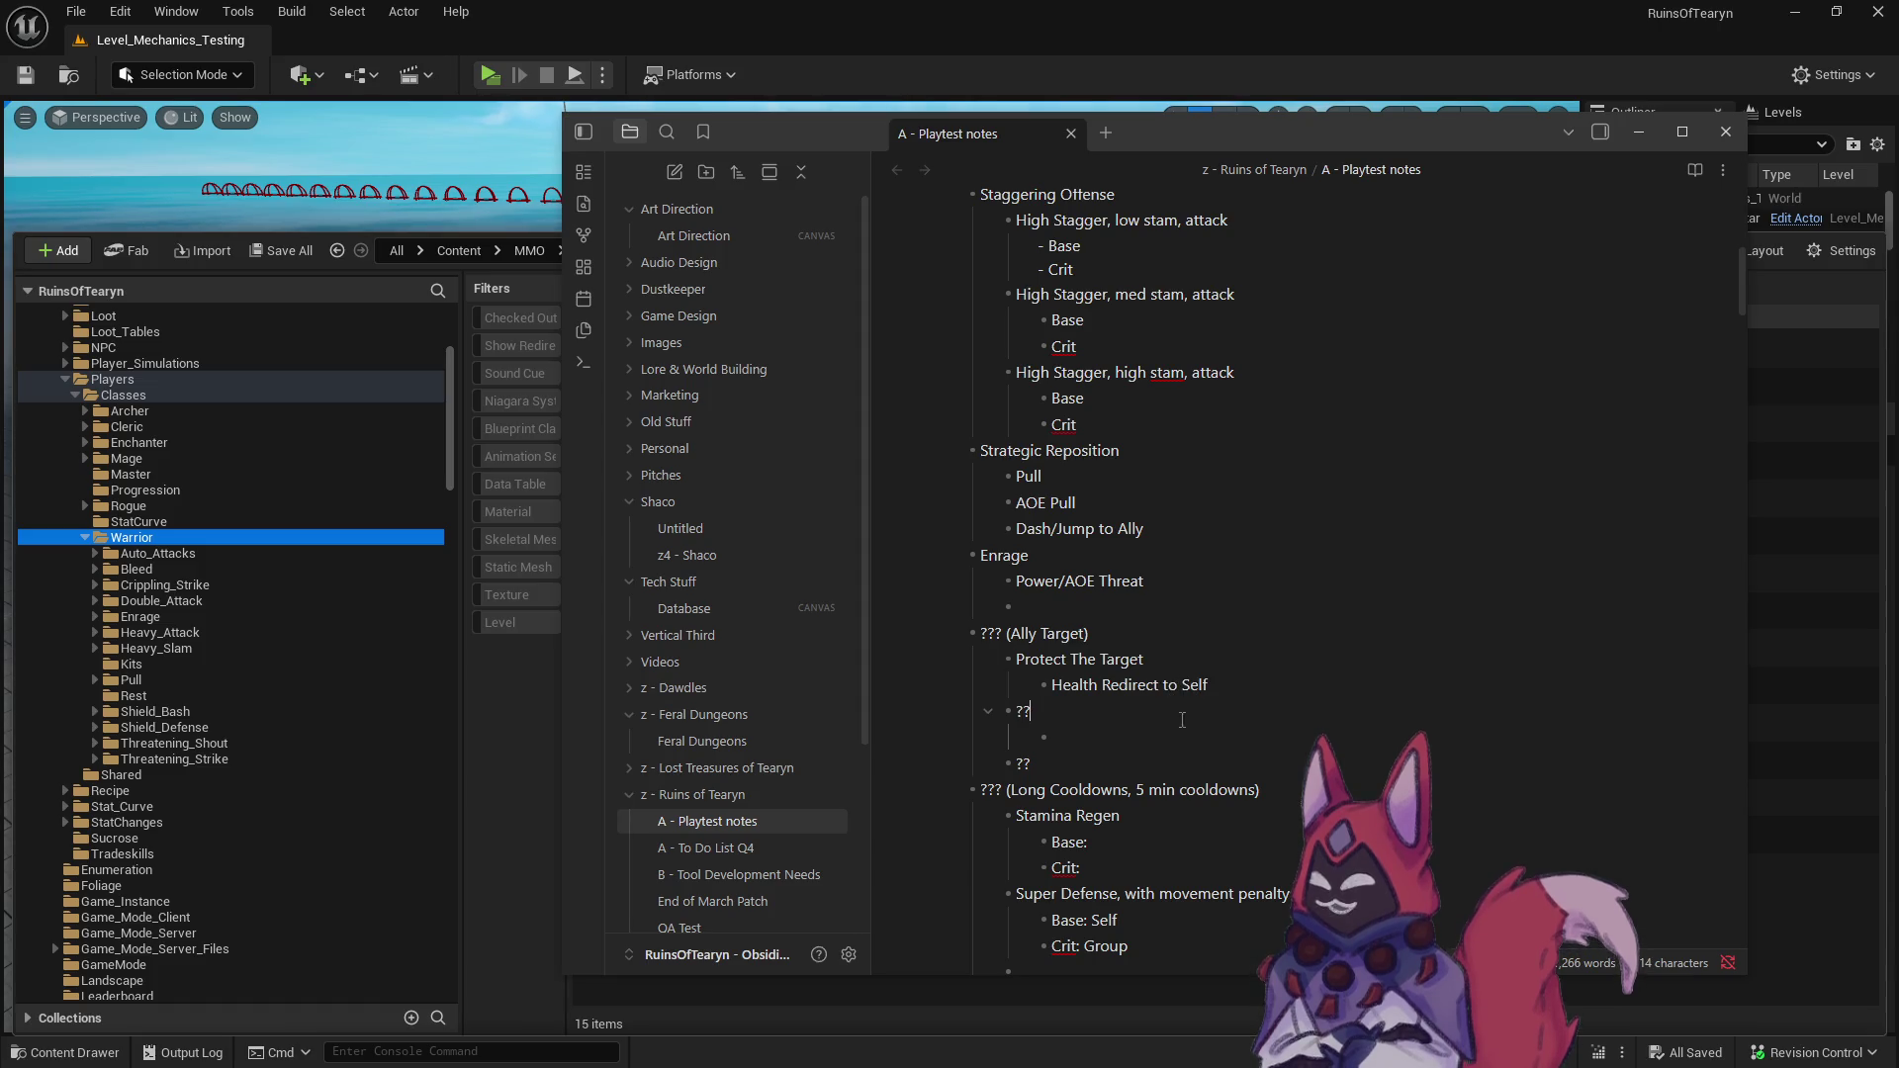
pyautogui.click(1255, 685)
pyautogui.write('(Requires c')
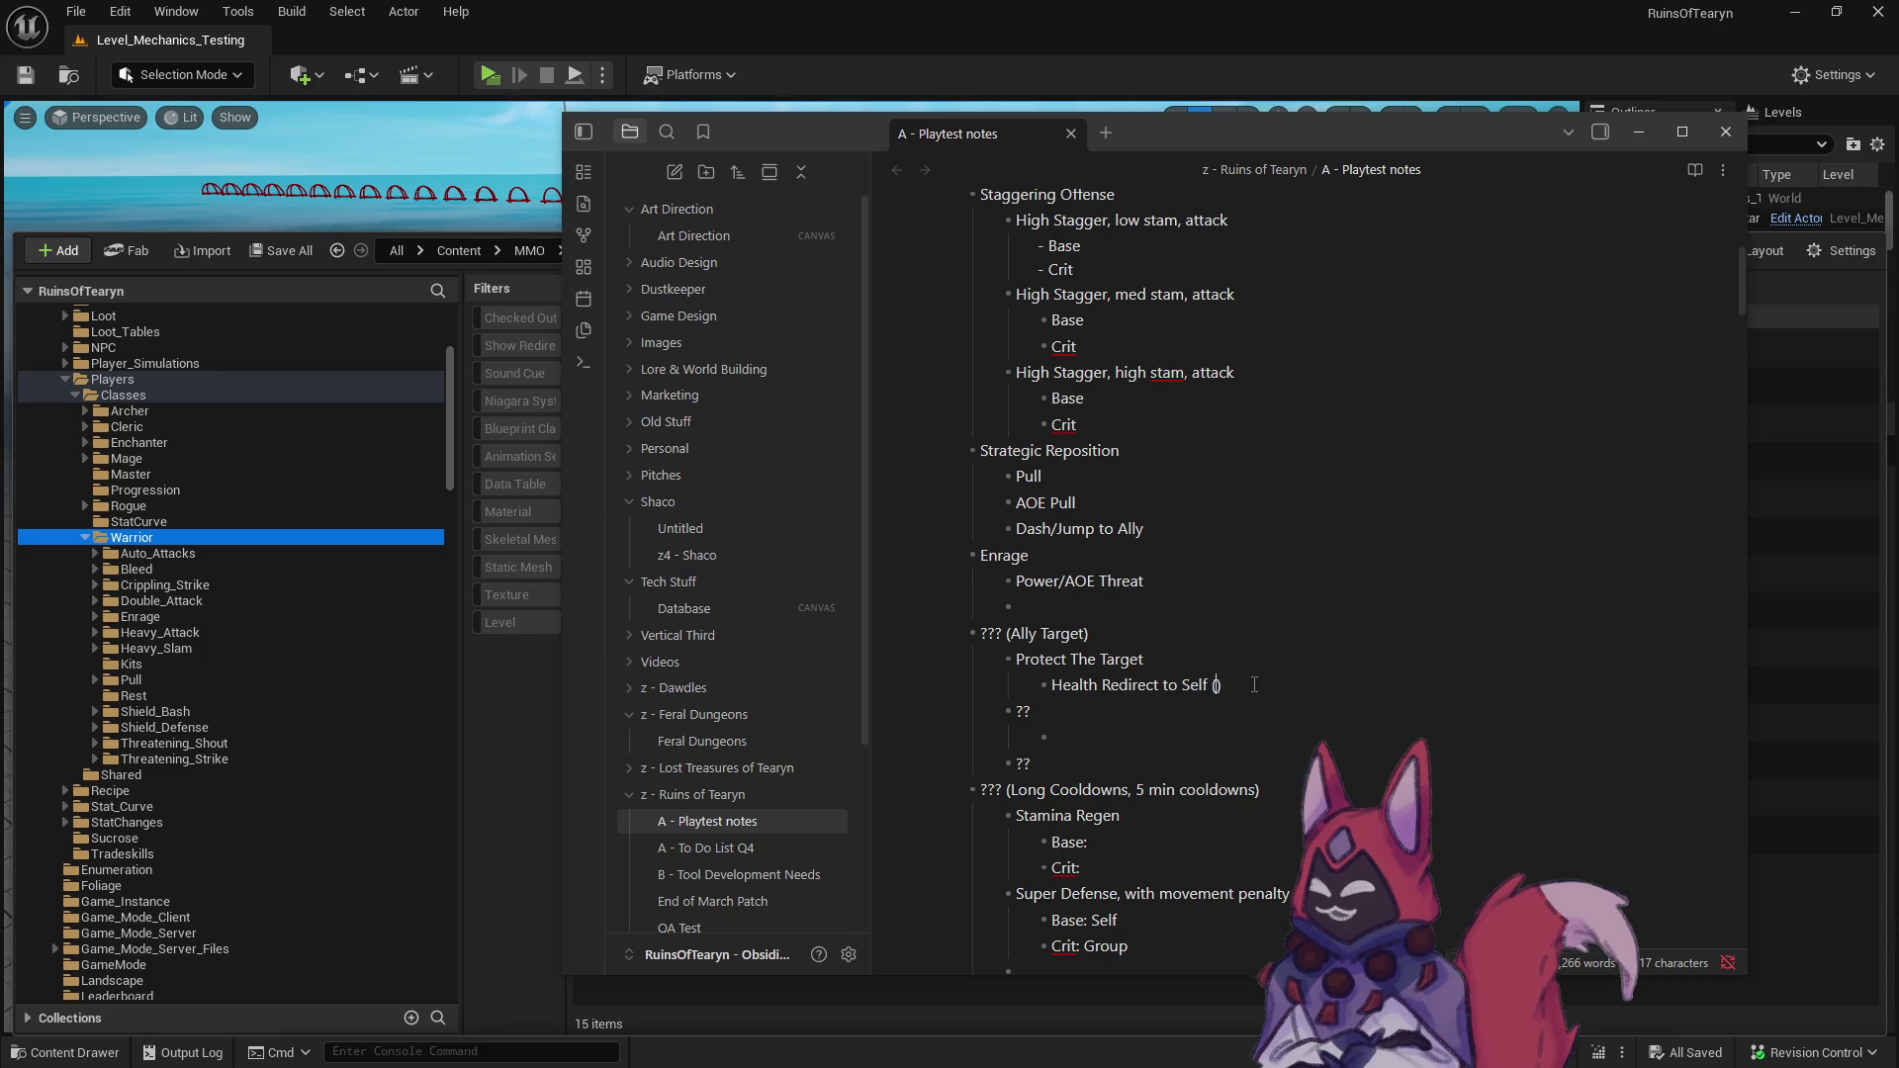
pyautogui.write('ustom code)')
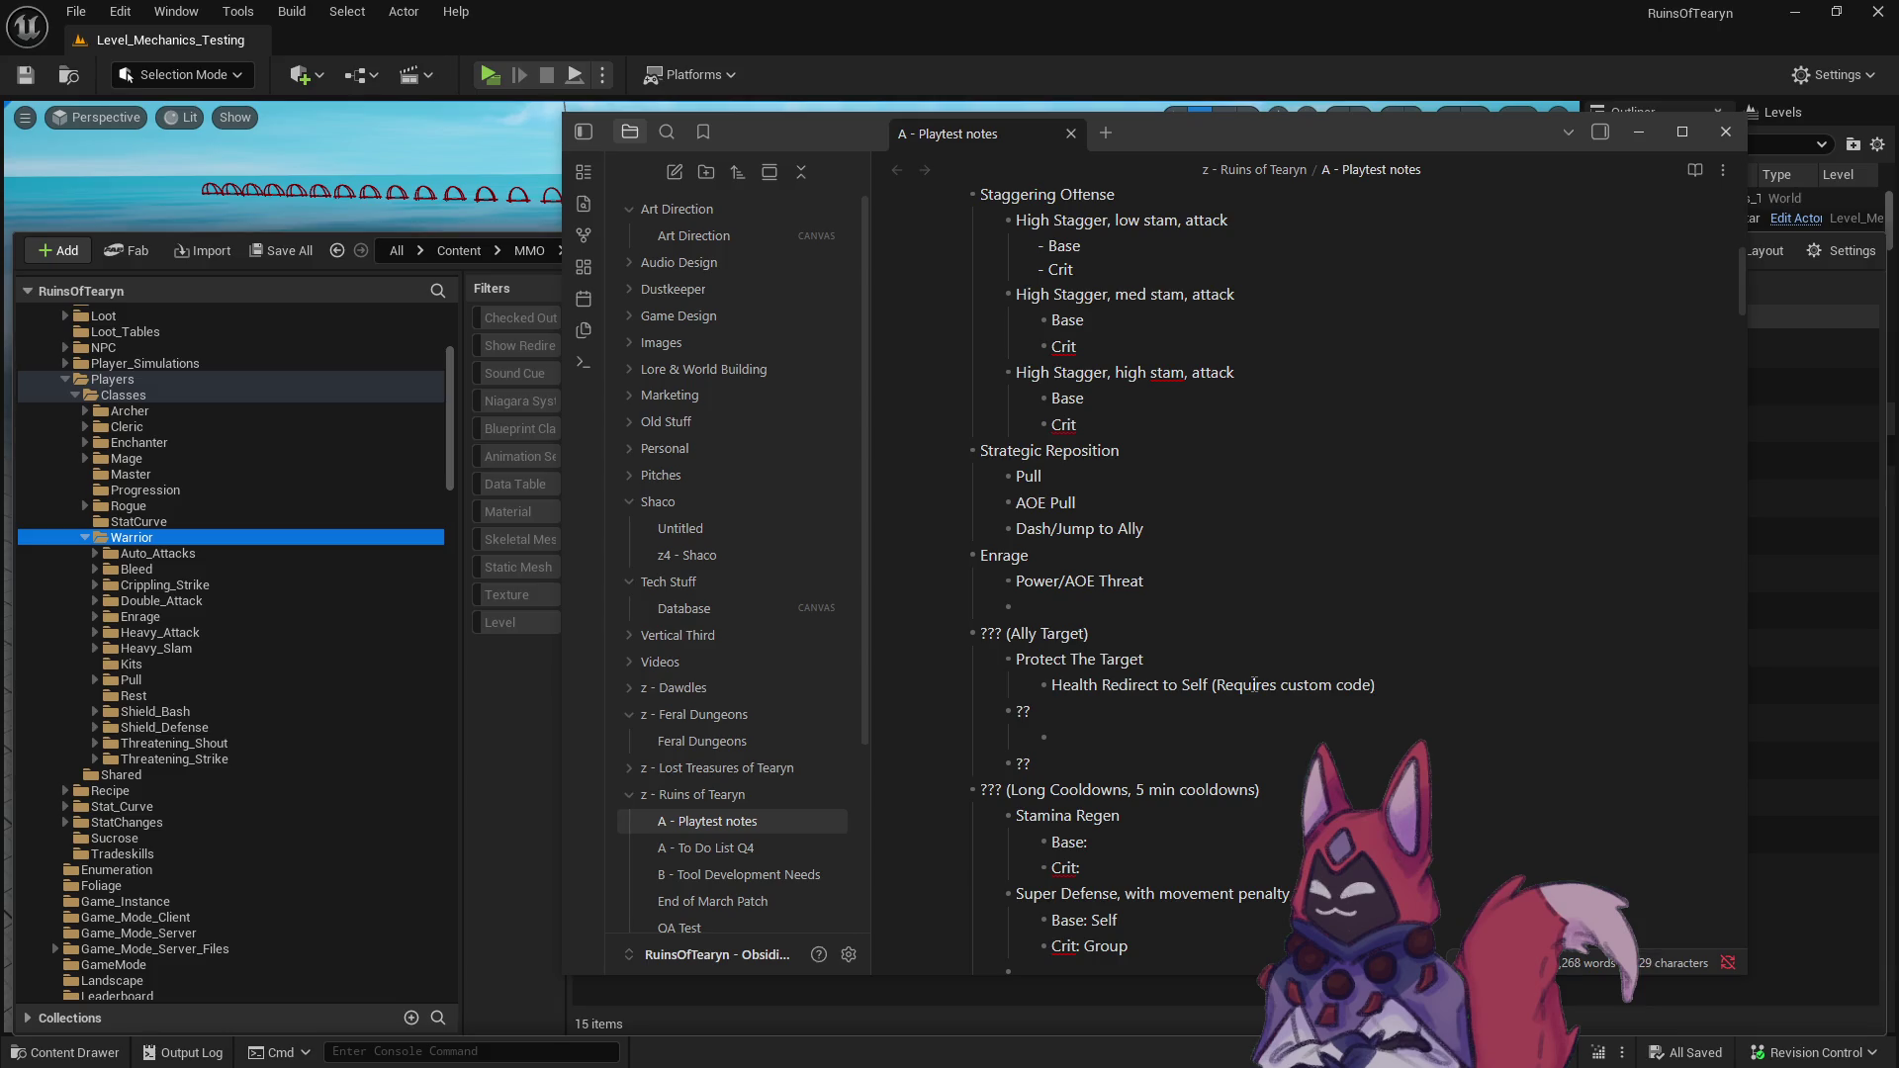
pyautogui.click(1200, 732)
# - Review the edited line, then move to the blank bullet under Power/AOE Threat
pyautogui.moveTo(1169, 685); pyautogui.dragTo(1052, 686)
pyautogui.click(1250, 703)
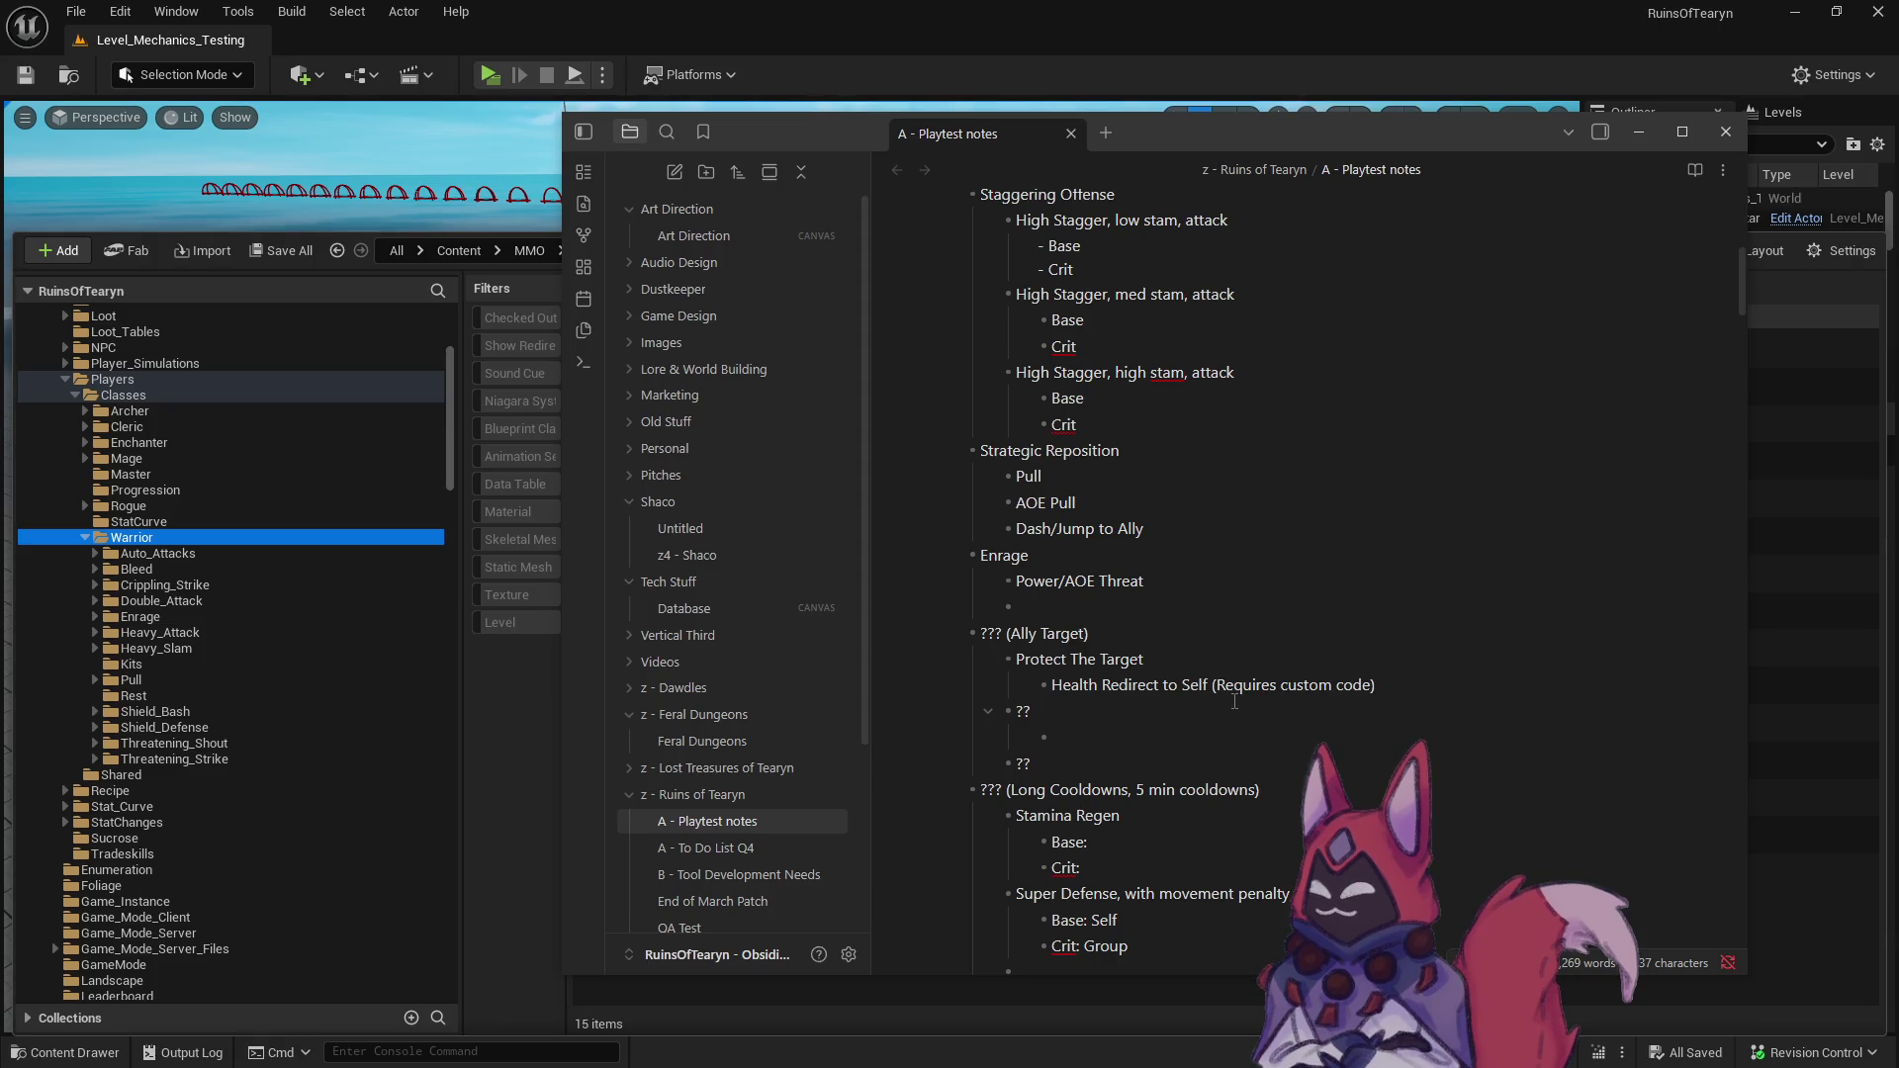
pyautogui.moveTo(1213, 686); pyautogui.dragTo(1306, 686)
pyautogui.click(1342, 683)
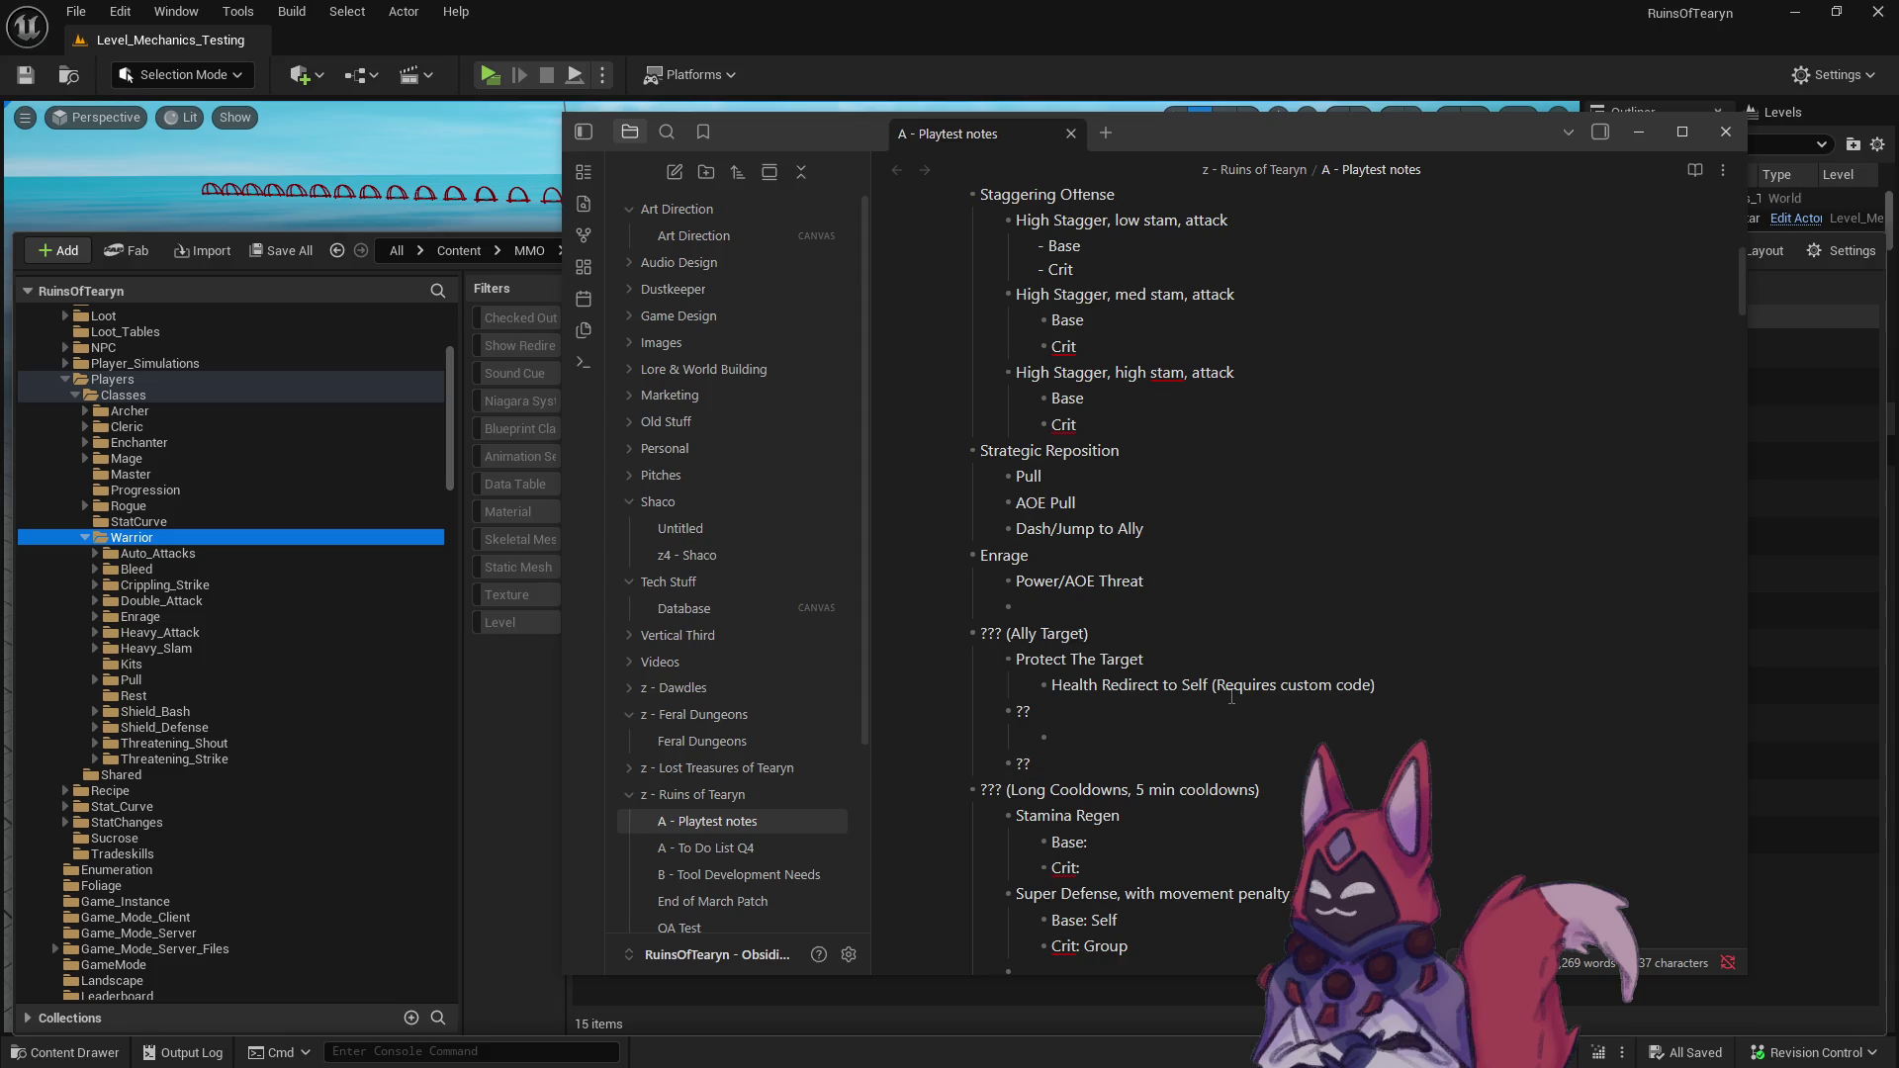
pyautogui.scroll(1, 1232, 696)
pyautogui.scroll(1, 1231, 696)
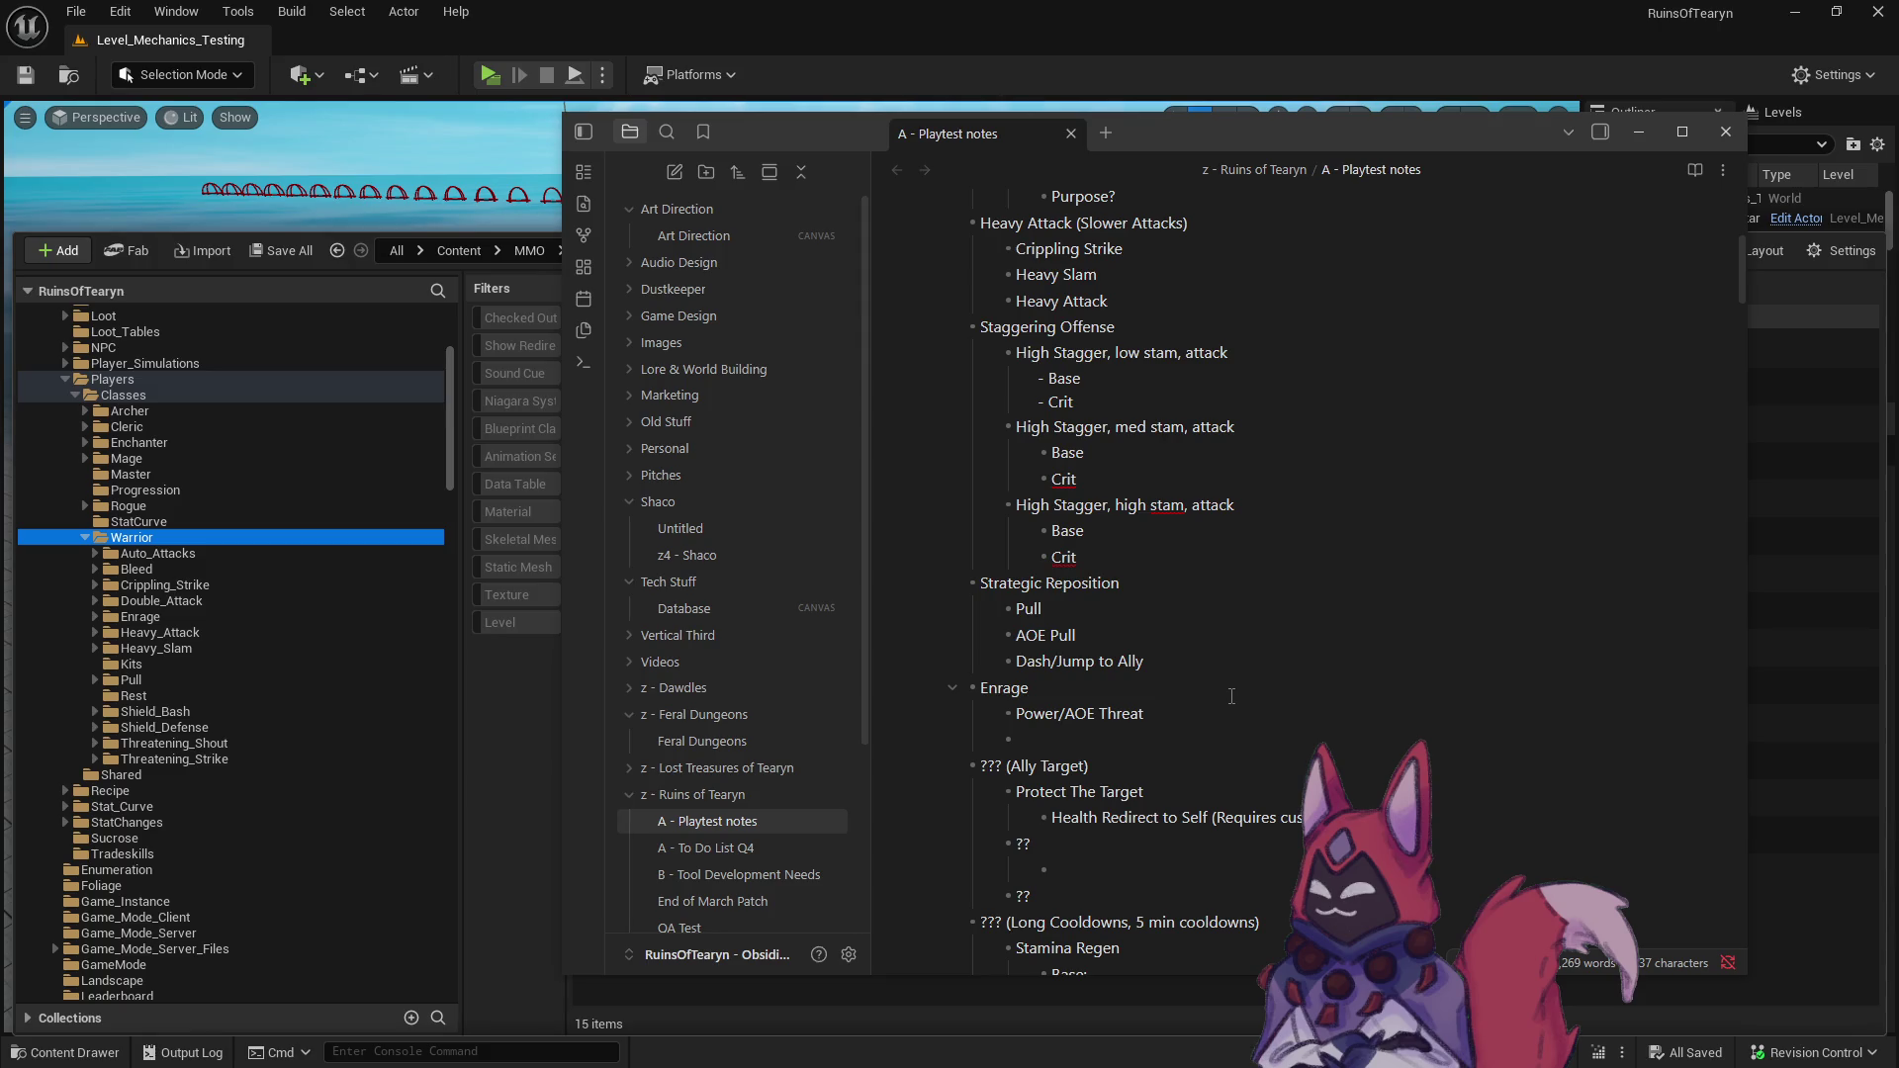
pyautogui.scroll(-3, 1232, 696)
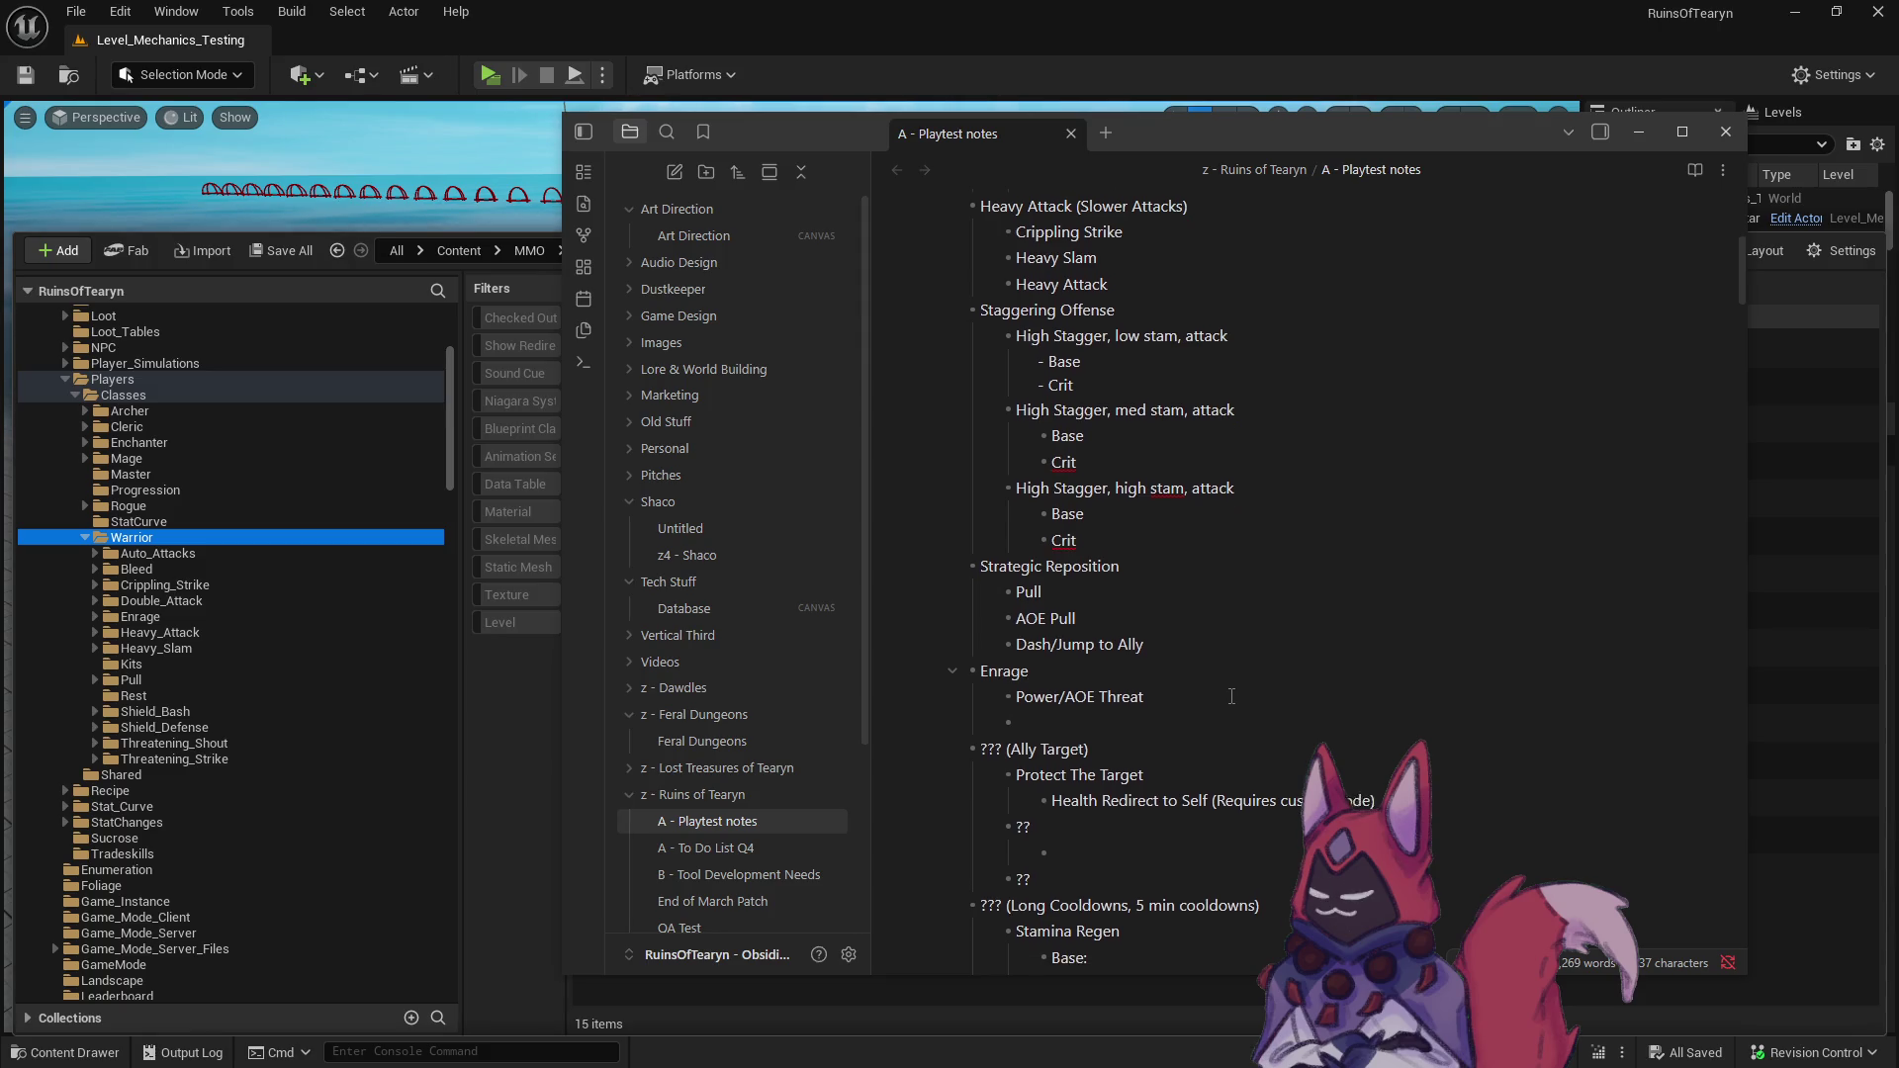
pyautogui.click(1062, 550)
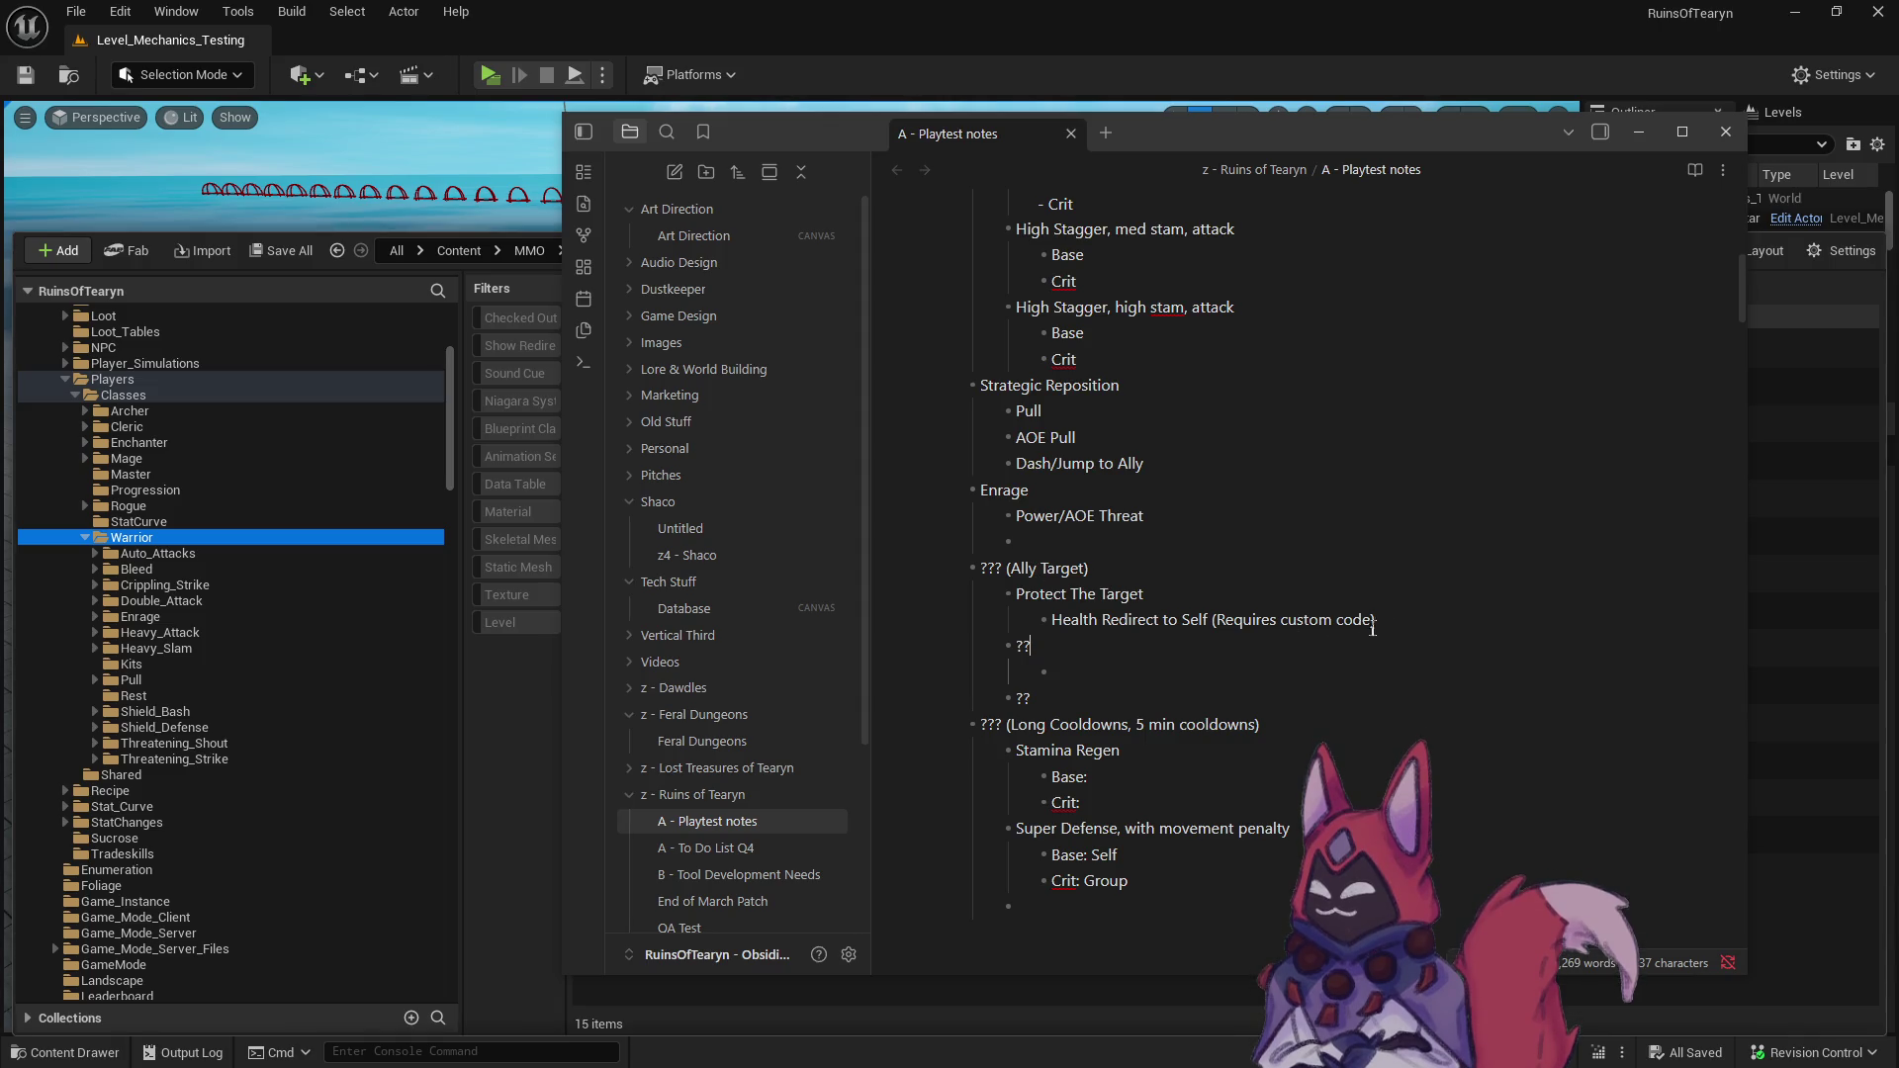
# - Move the Protect The Target lines below Super Defense's Crit: Group and remove leftover blank lines
pyautogui.moveTo(1373, 623); pyautogui.dragTo(934, 594)
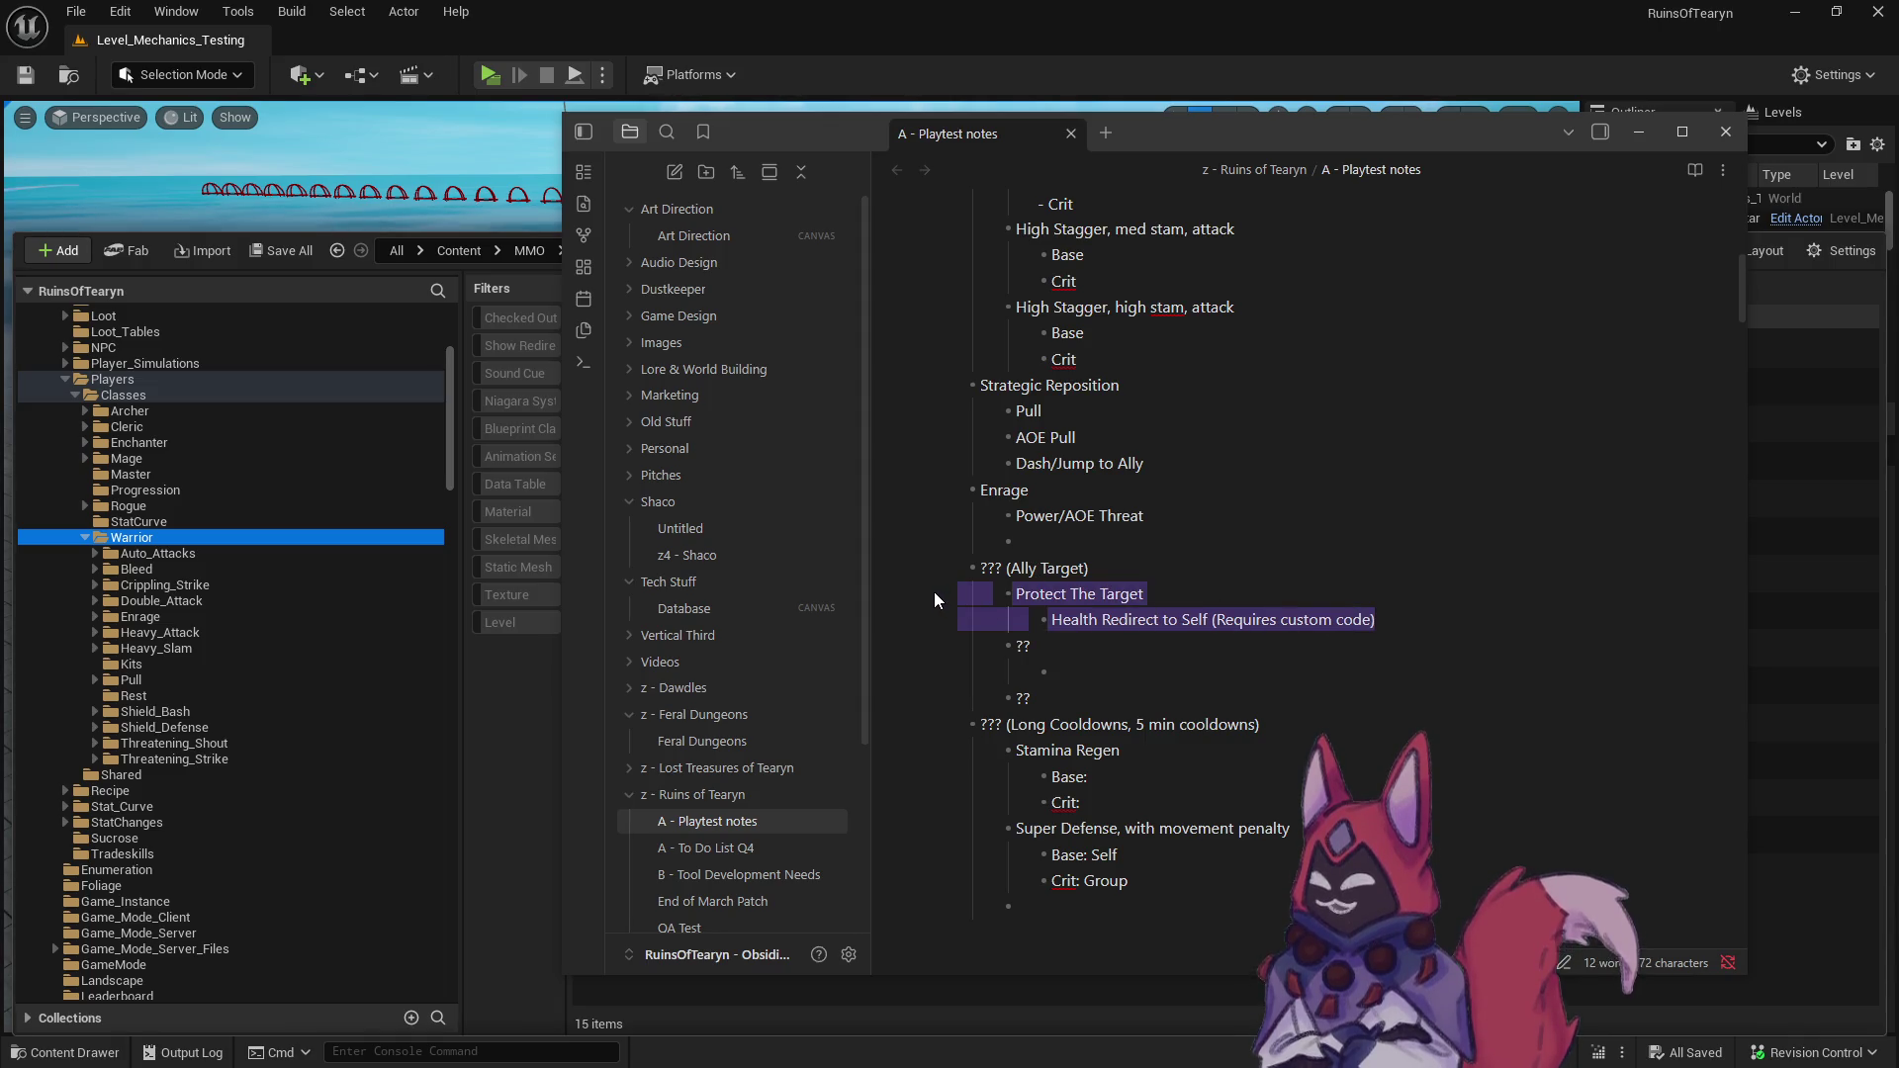
pyautogui.press('BackSpace')
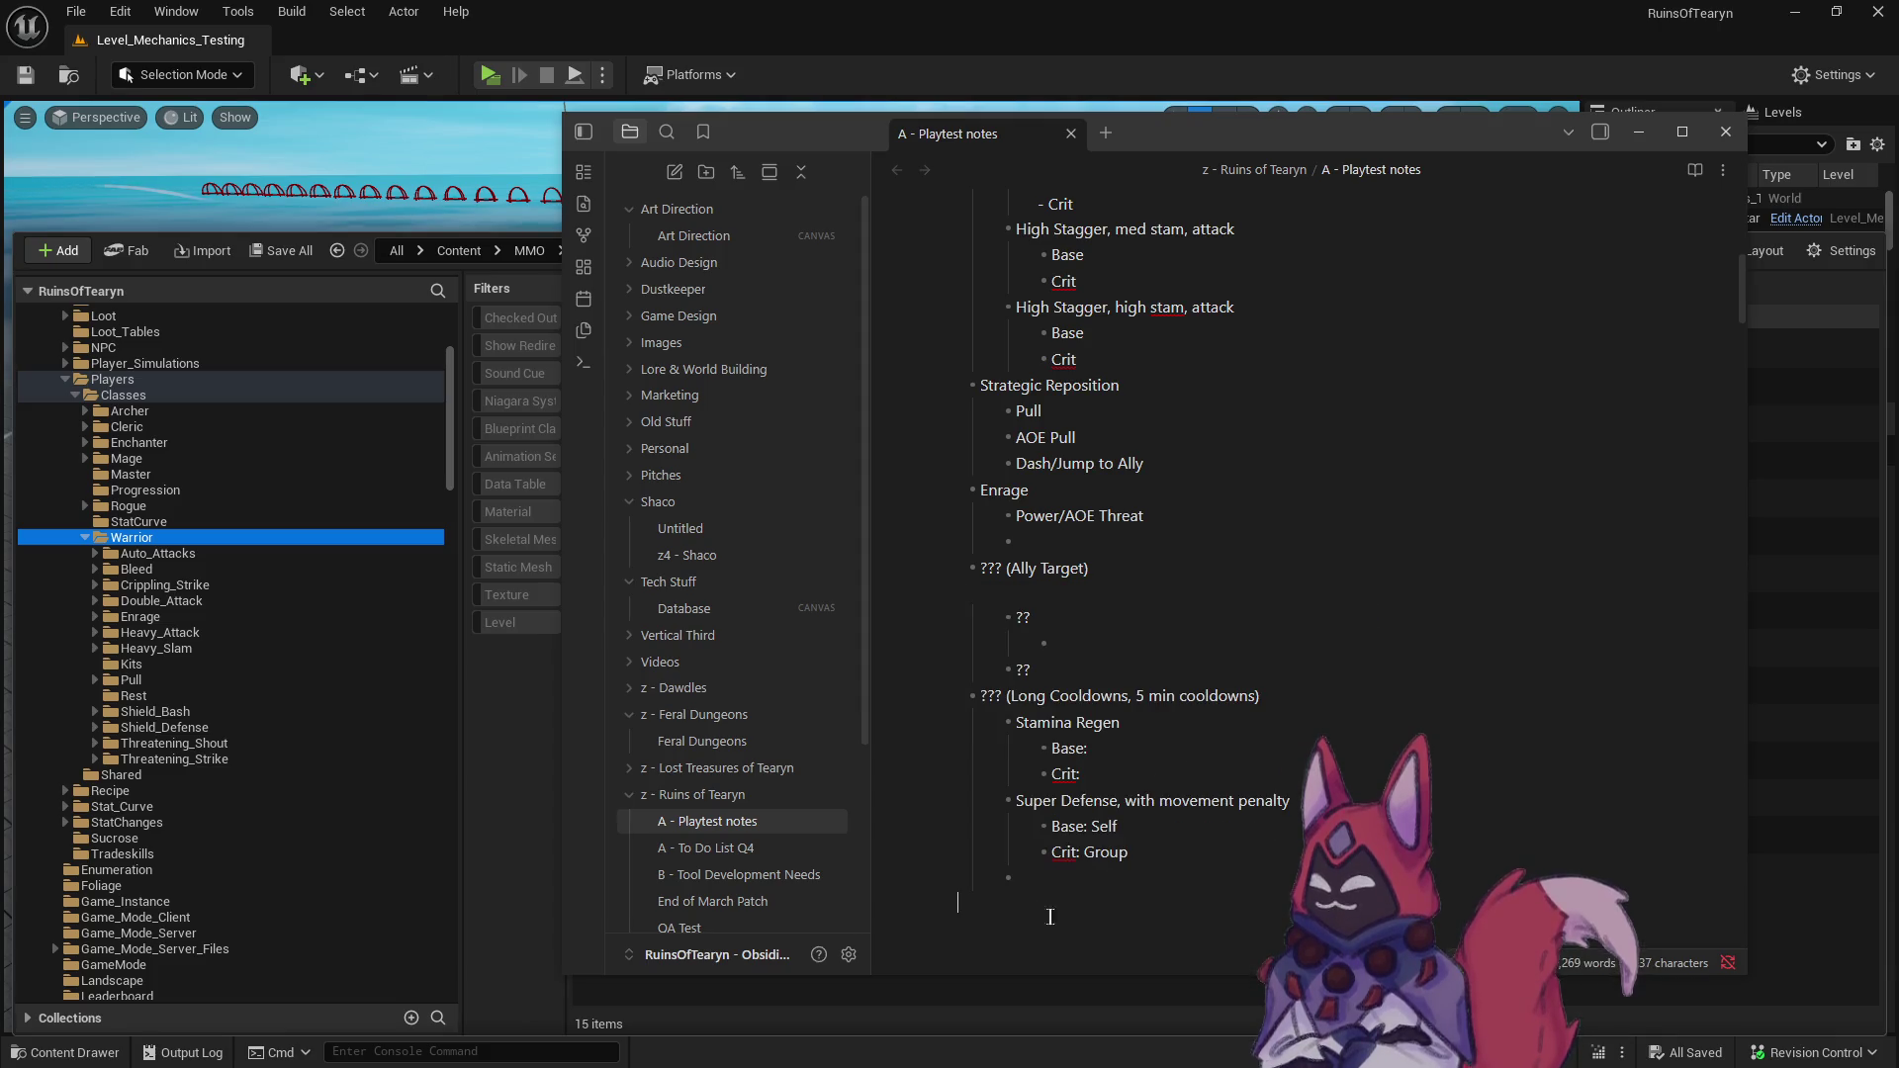
pyautogui.hotkey('ctrl', 'z')
pyautogui.click(1088, 881)
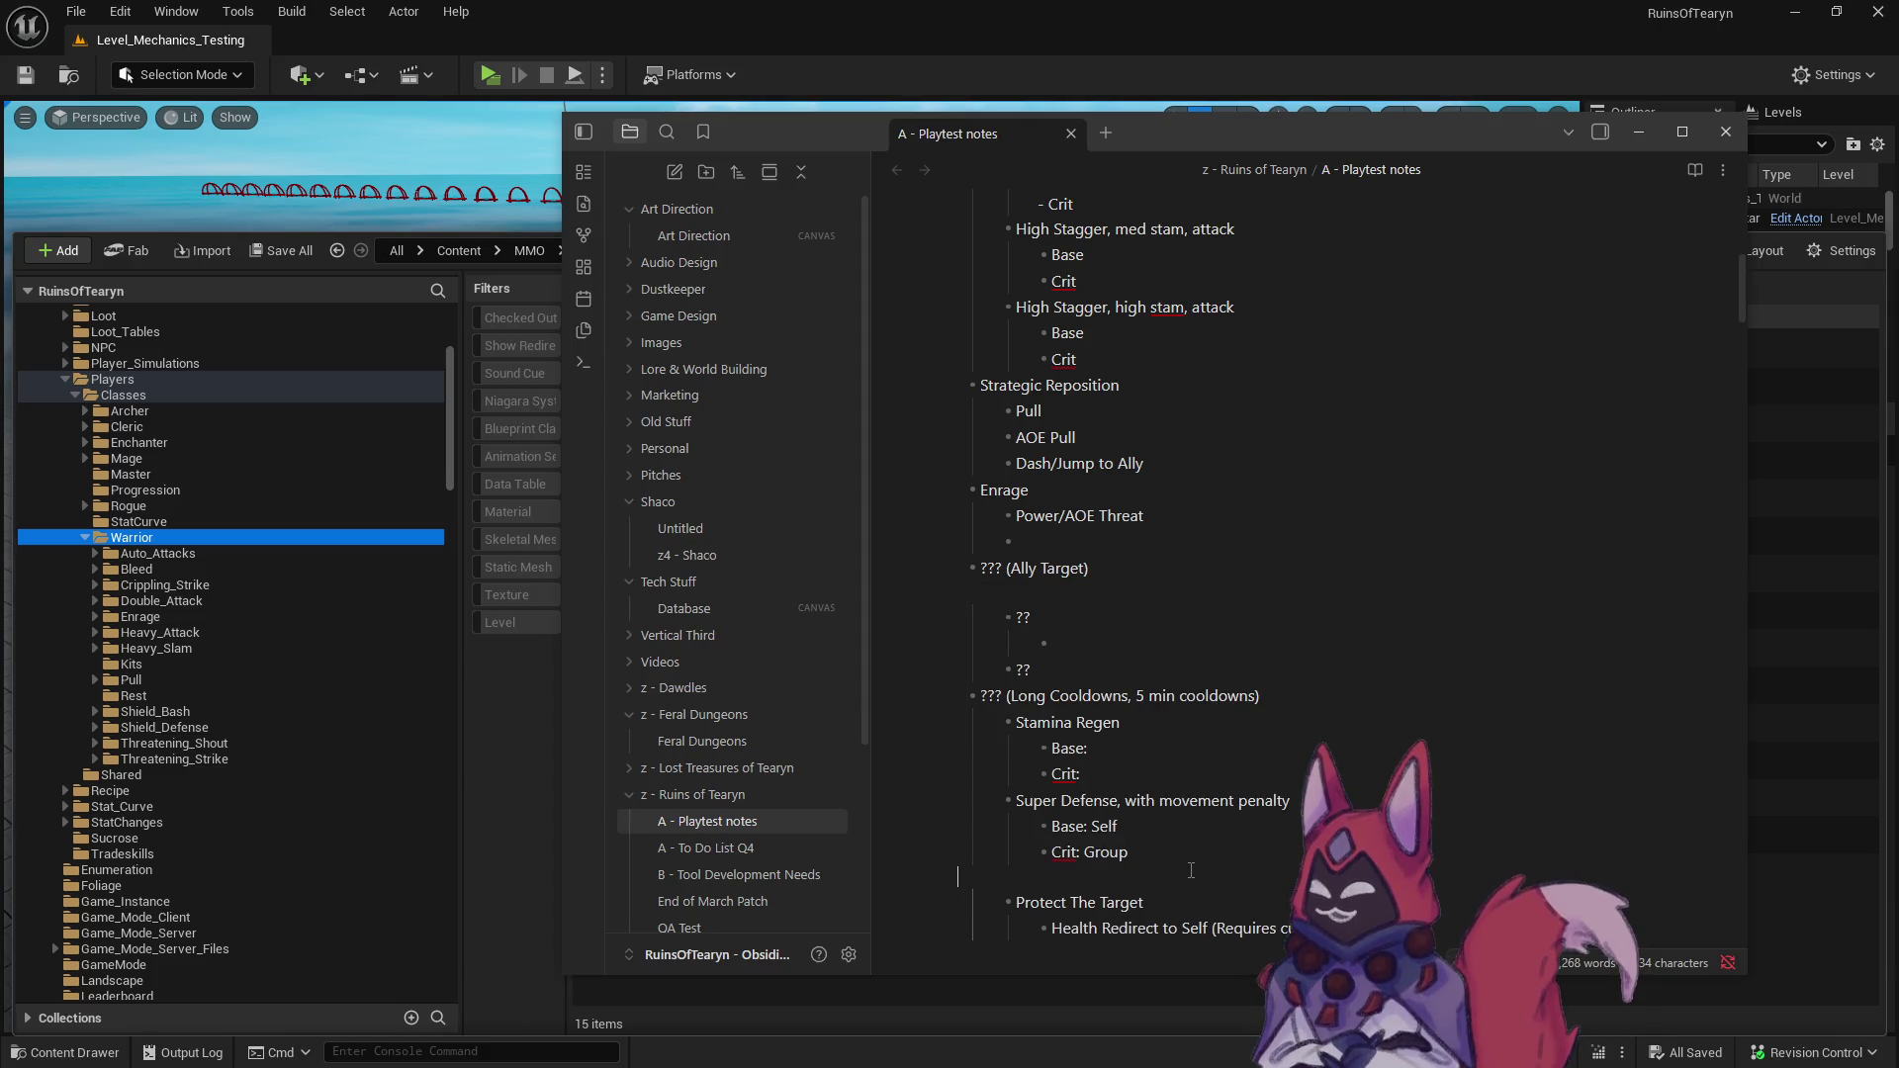
pyautogui.press('BackSpace')
pyautogui.click(1214, 764)
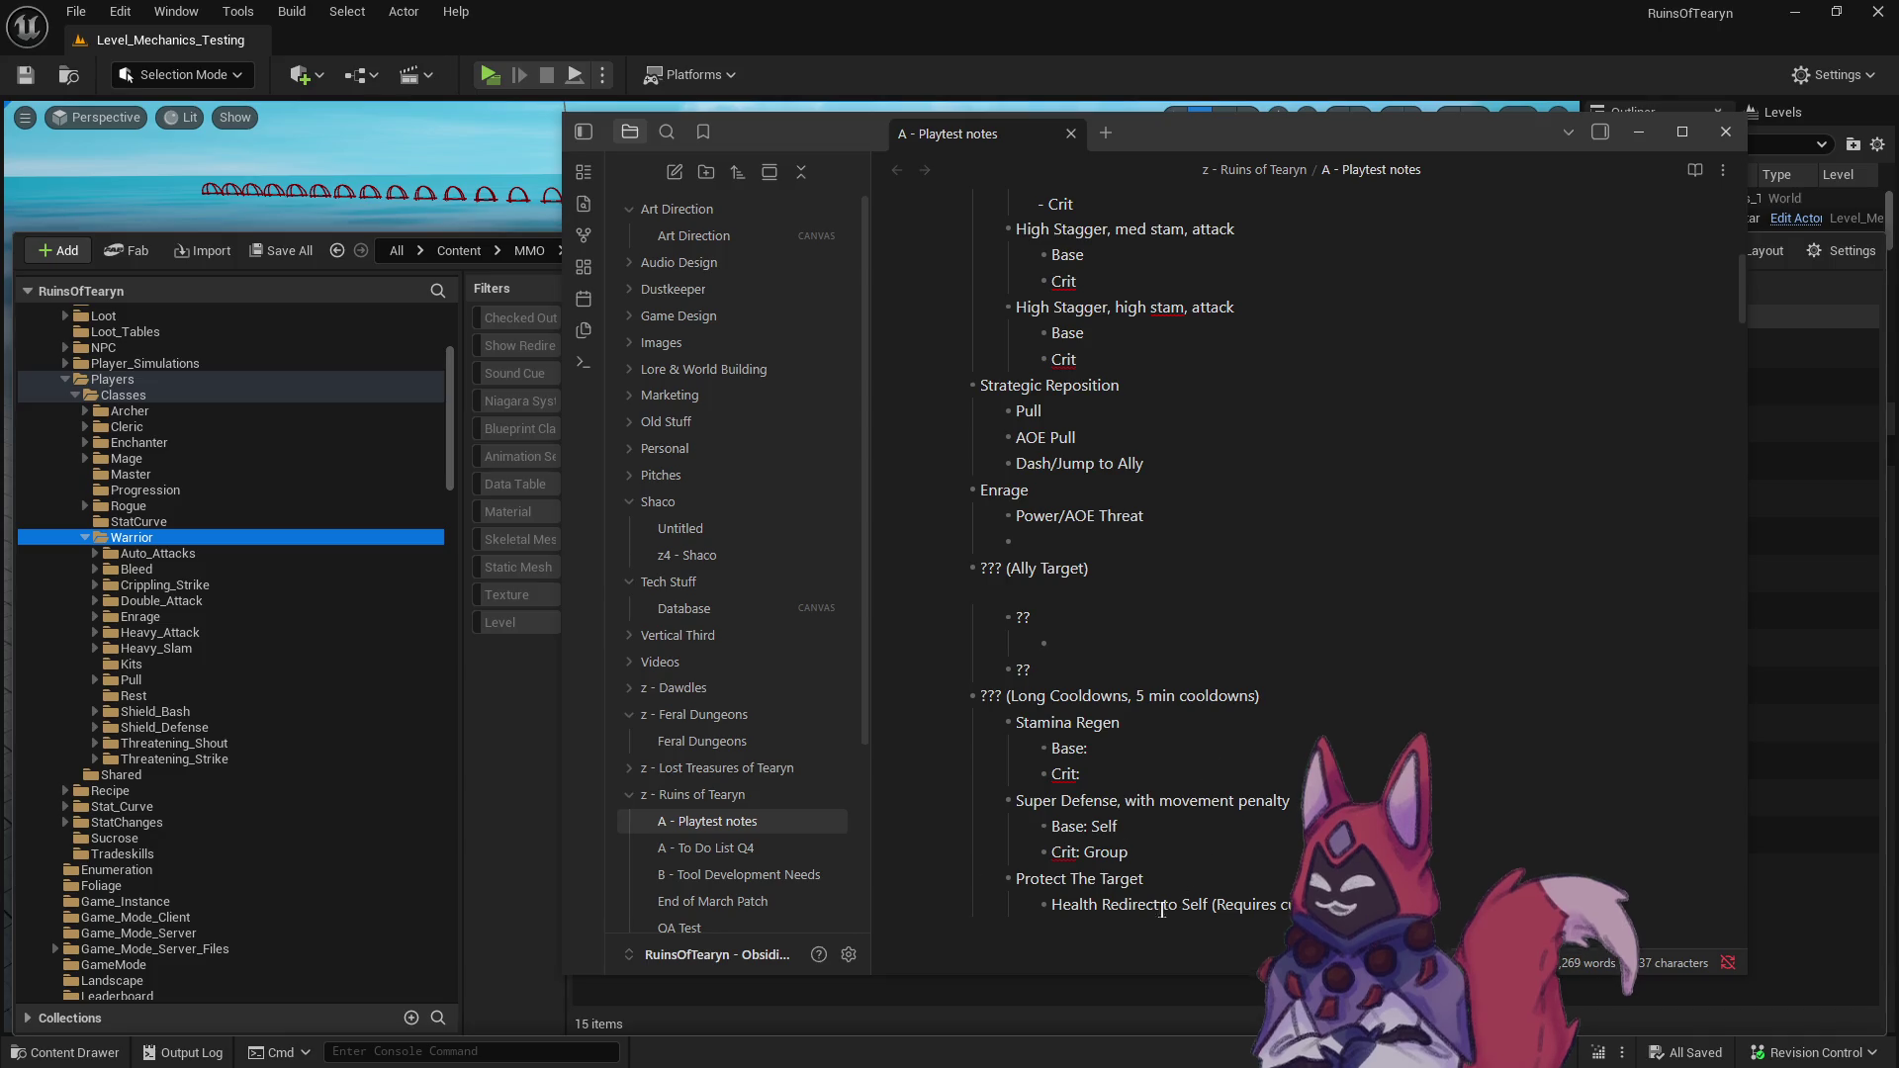
pyautogui.click(1078, 588)
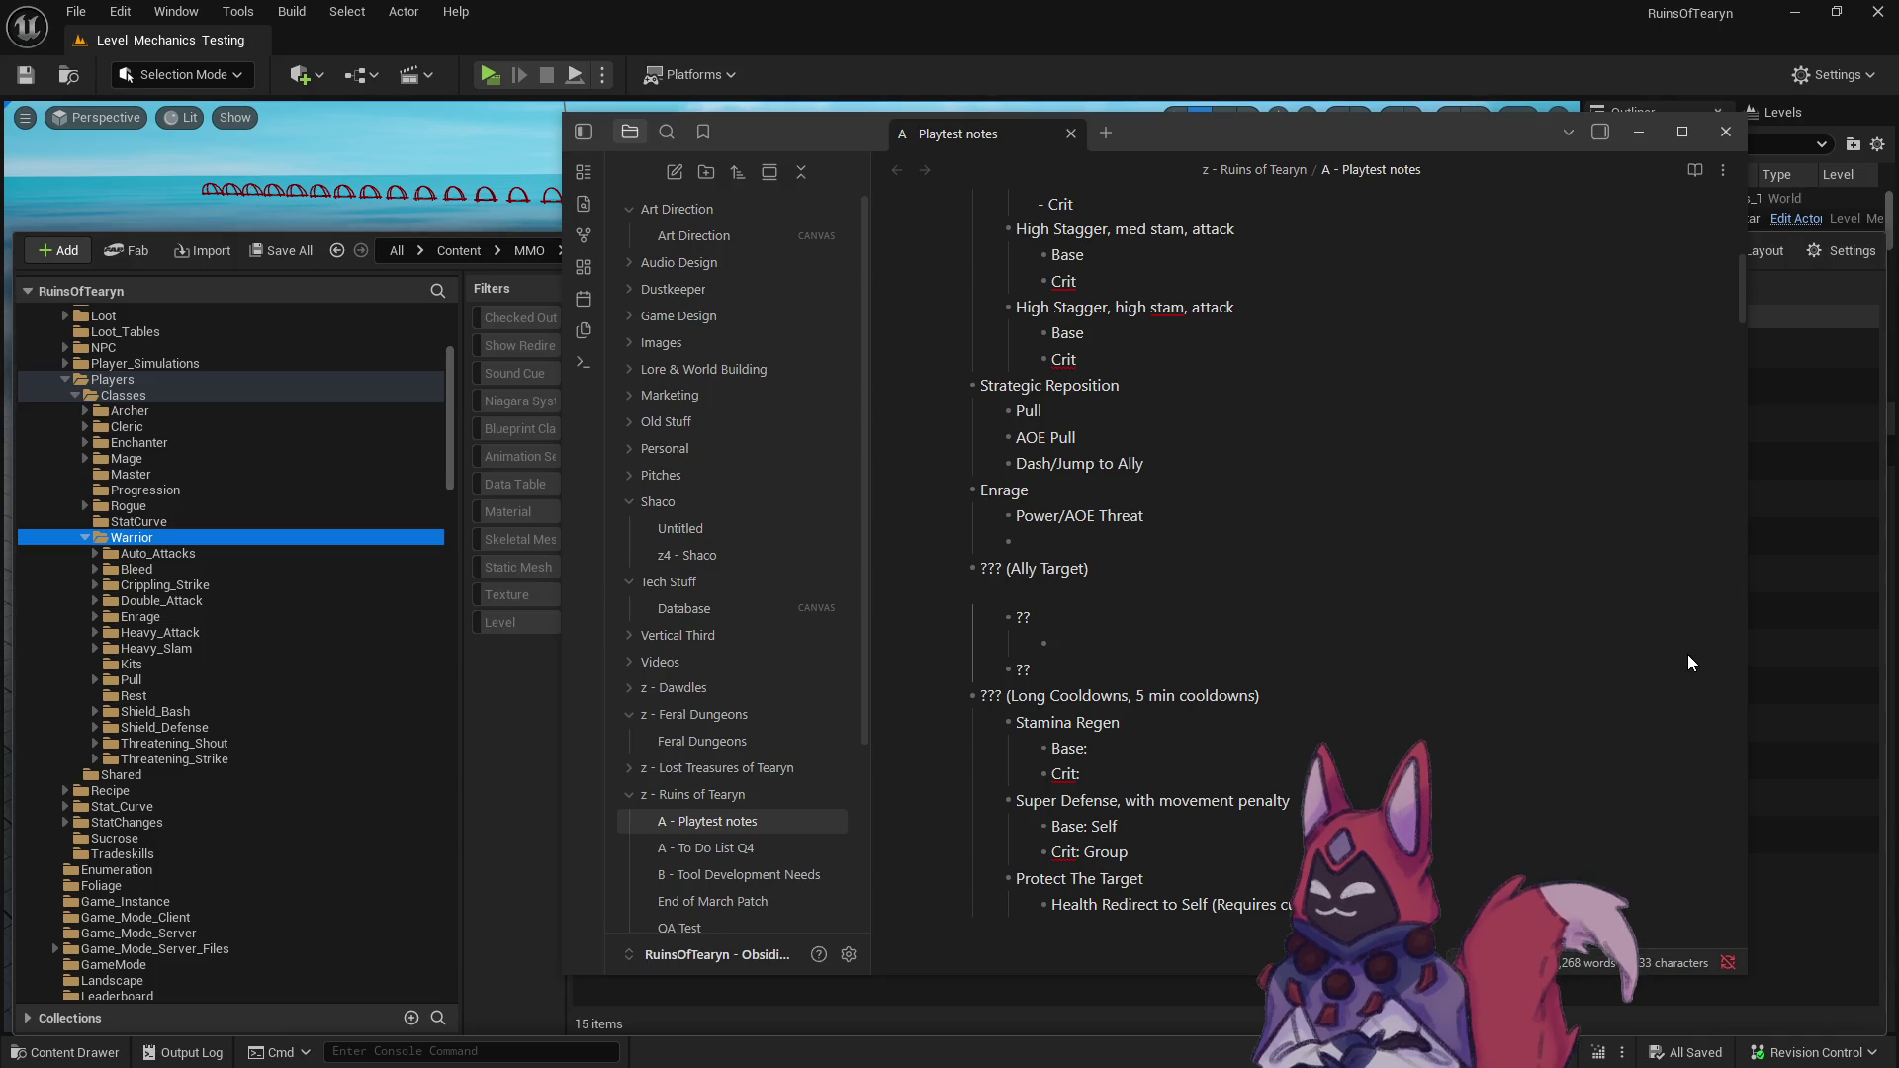
pyautogui.press('BackSpace')
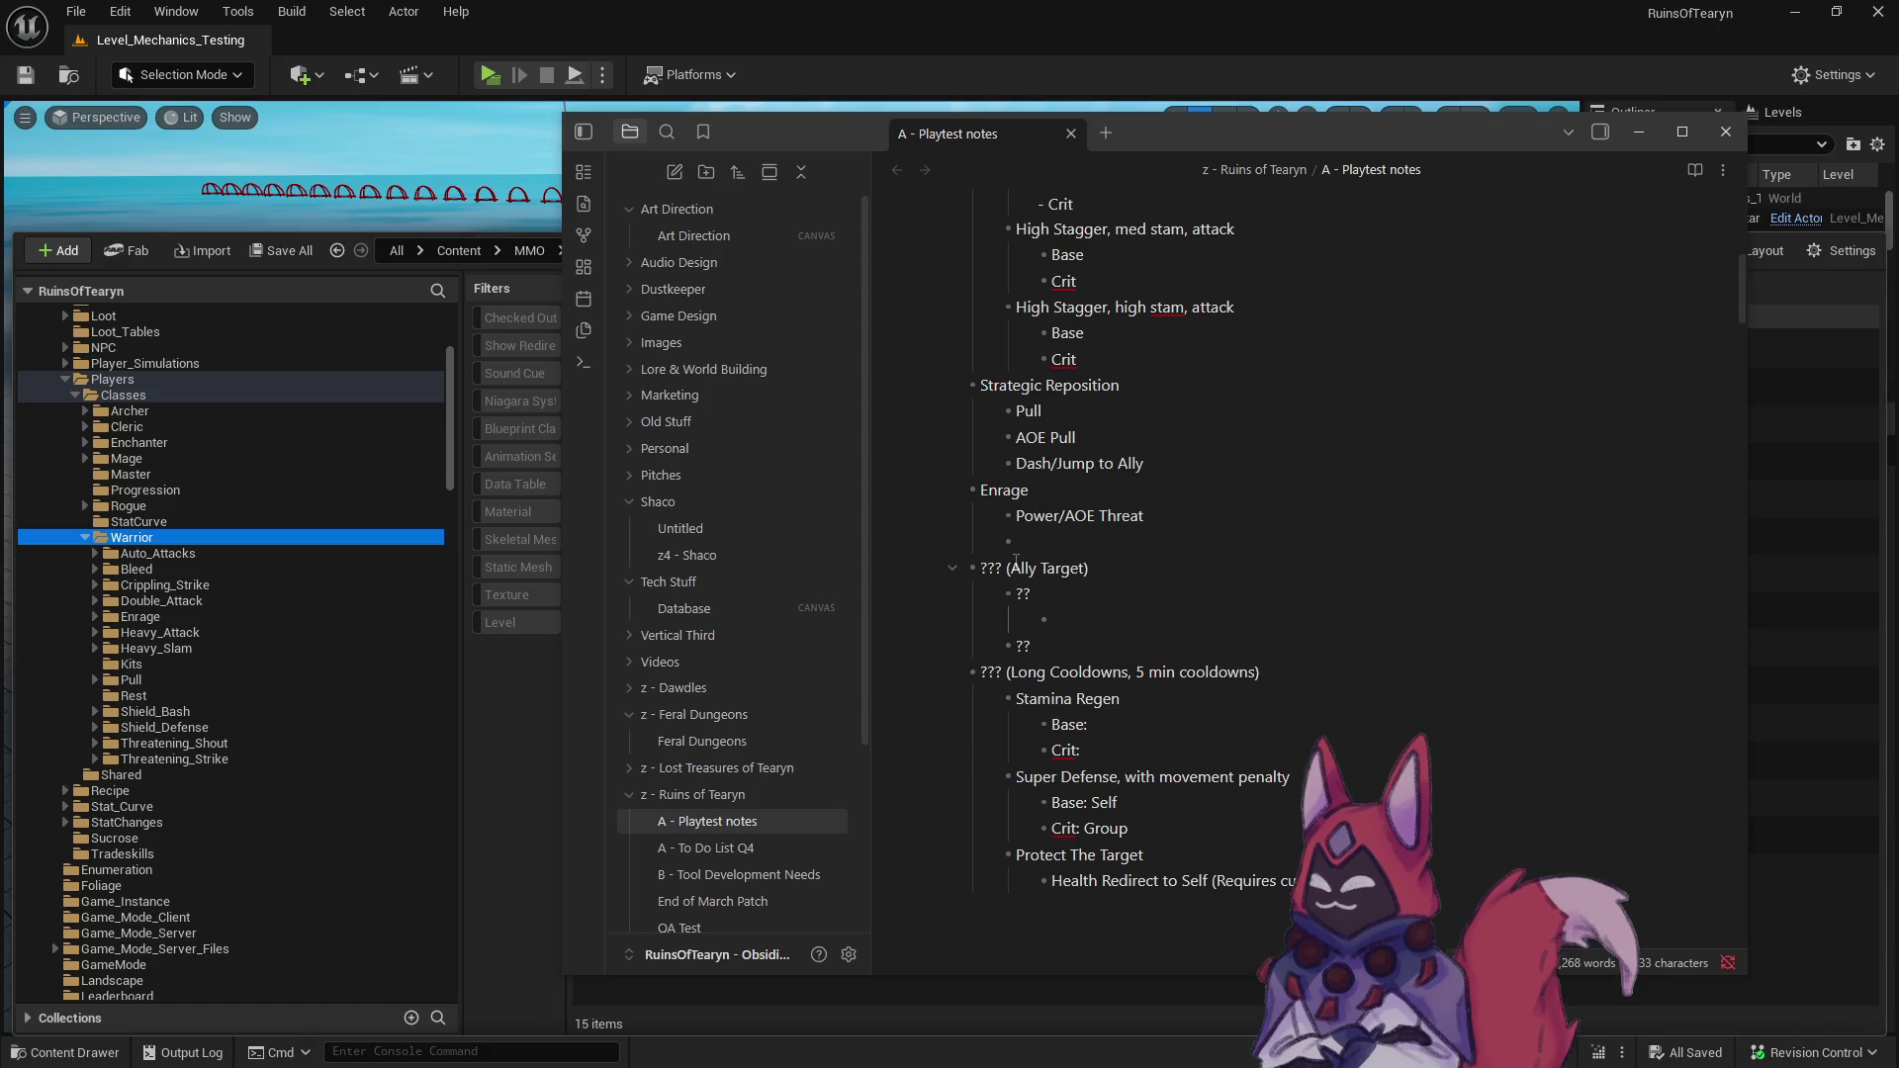
pyautogui.scroll(4, 1016, 561)
pyautogui.scroll(-3, 1025, 652)
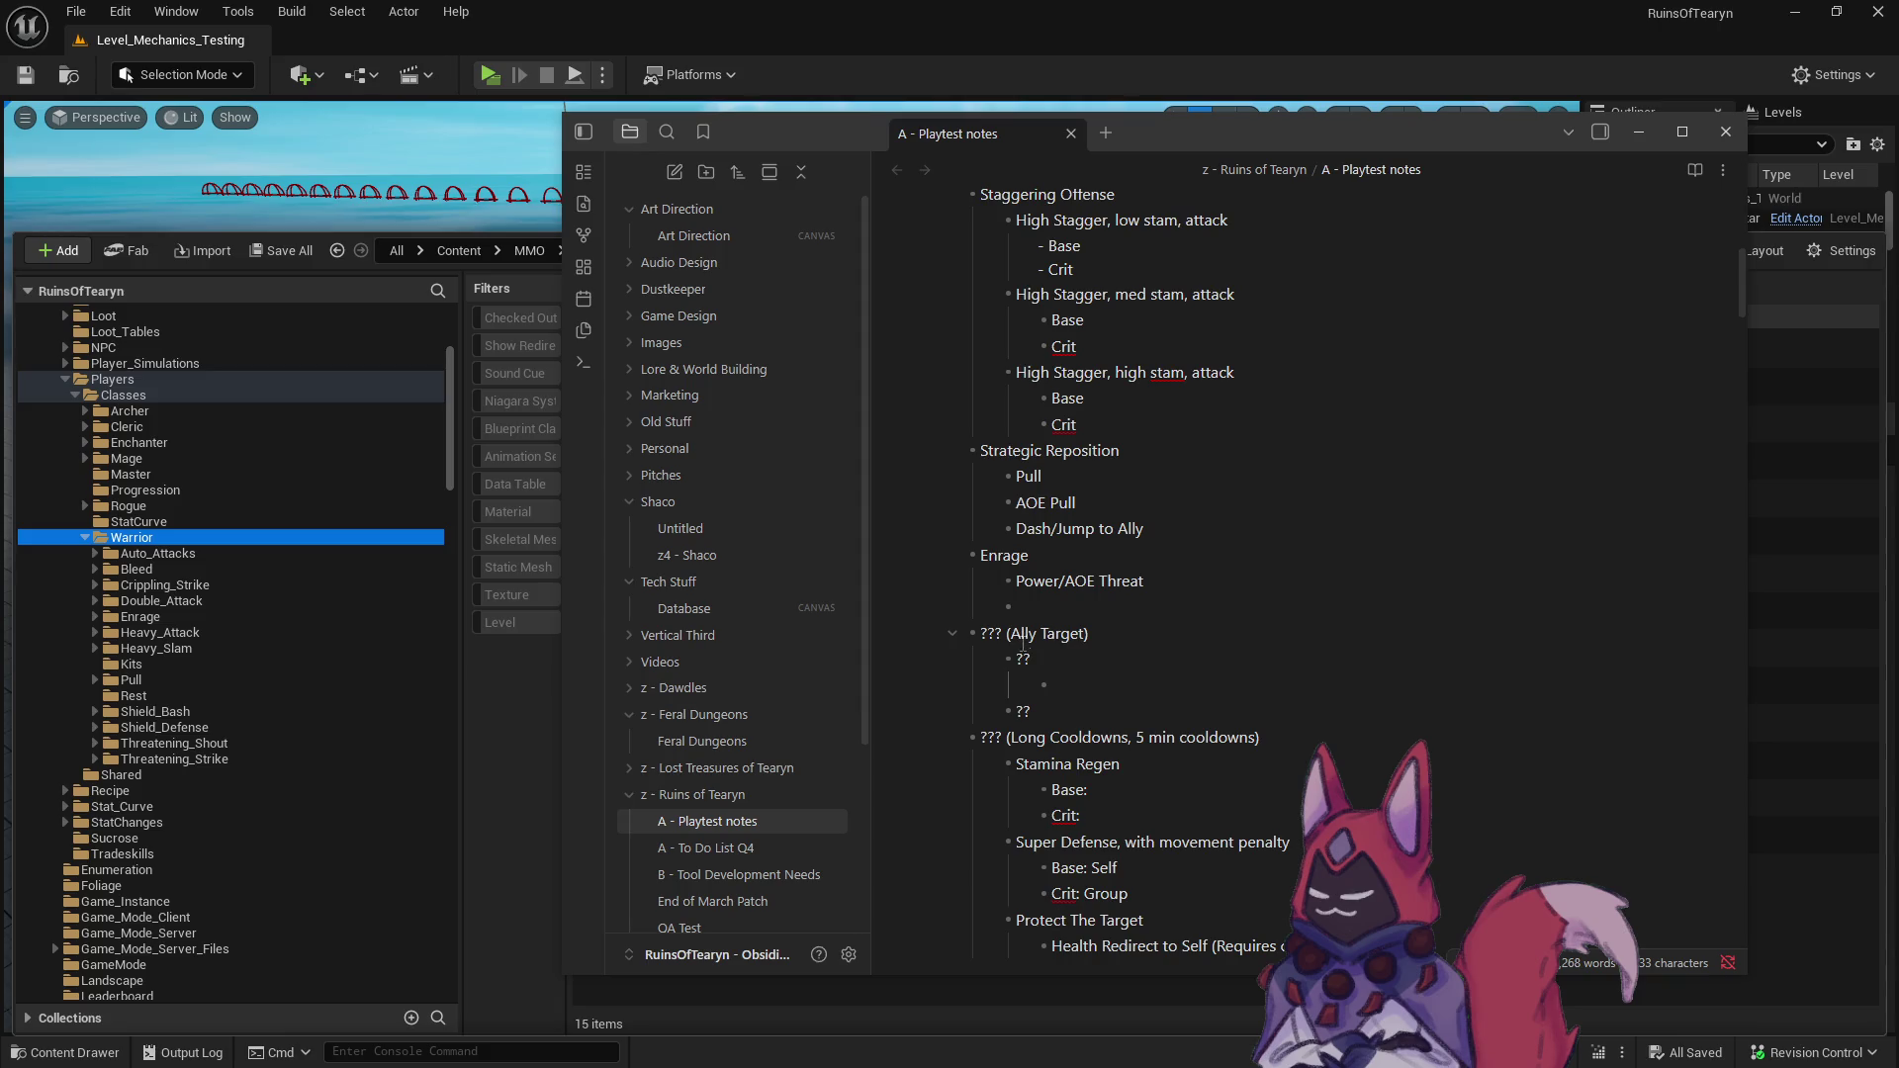
# - Replace the ?? placeholder with an Armor Pen Debuff entry holding Base and Crit lines
pyautogui.press('BackSpace')
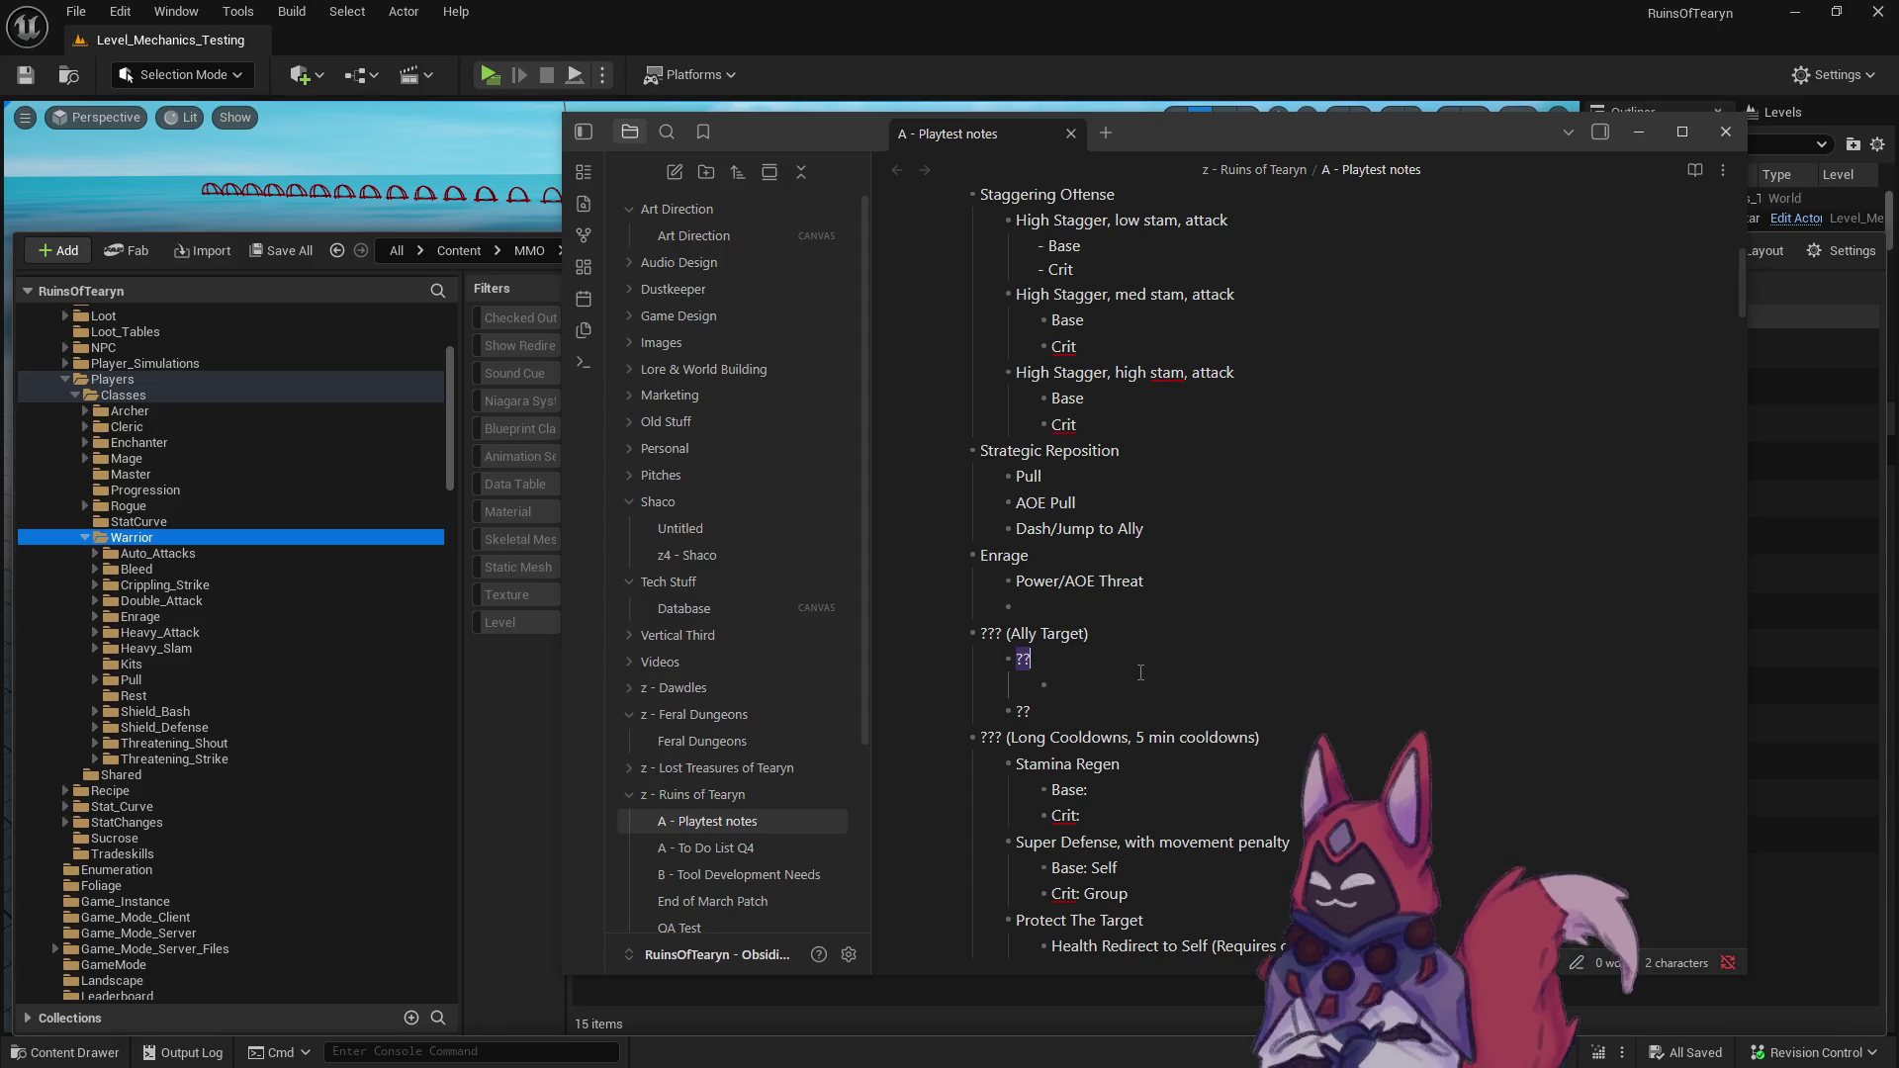
pyautogui.keyDown('shift'); pyautogui.click(1140, 673); pyautogui.keyUp('shift')
pyautogui.write('Increase')
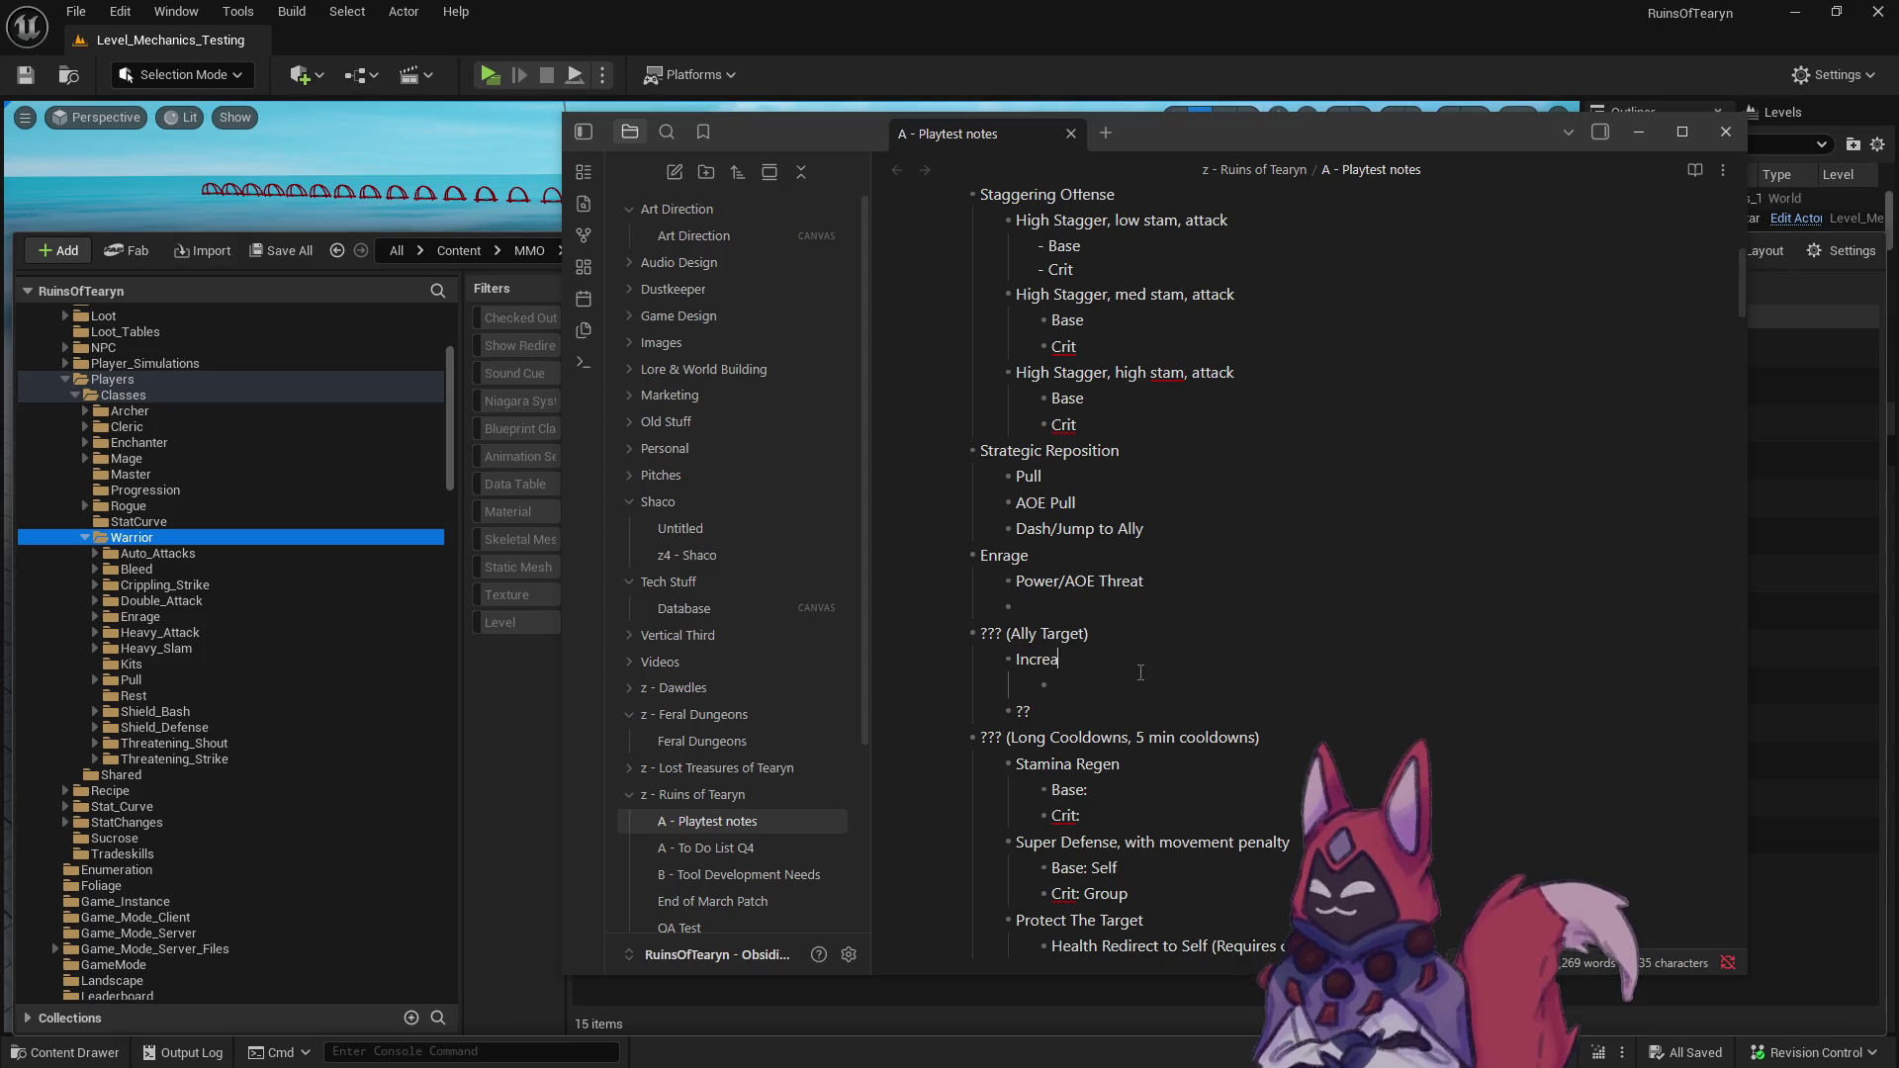
pyautogui.hotkey('ctrl', 'BackSpace')
pyautogui.write('Armor Pen ')
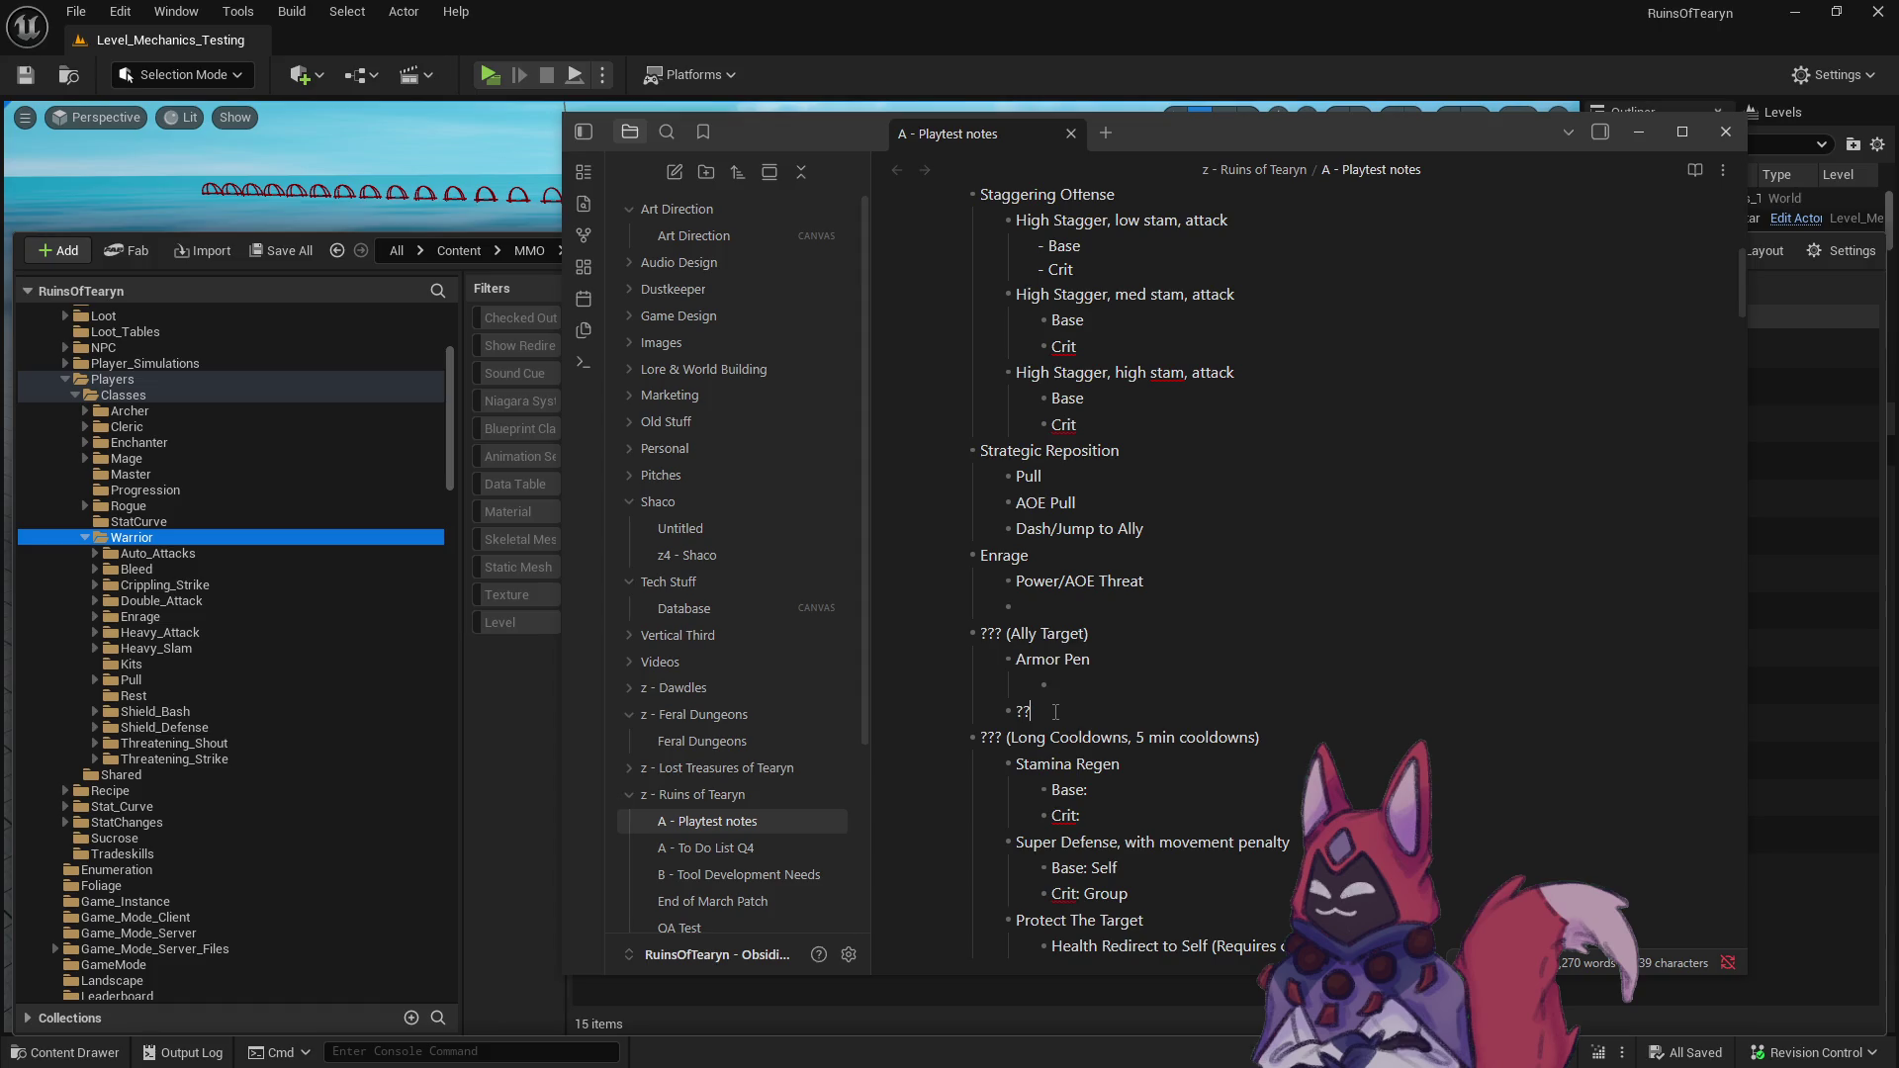
pyautogui.write('B')
pyautogui.write('ase')
pyautogui.press('Return')
pyautogui.write('Crit')
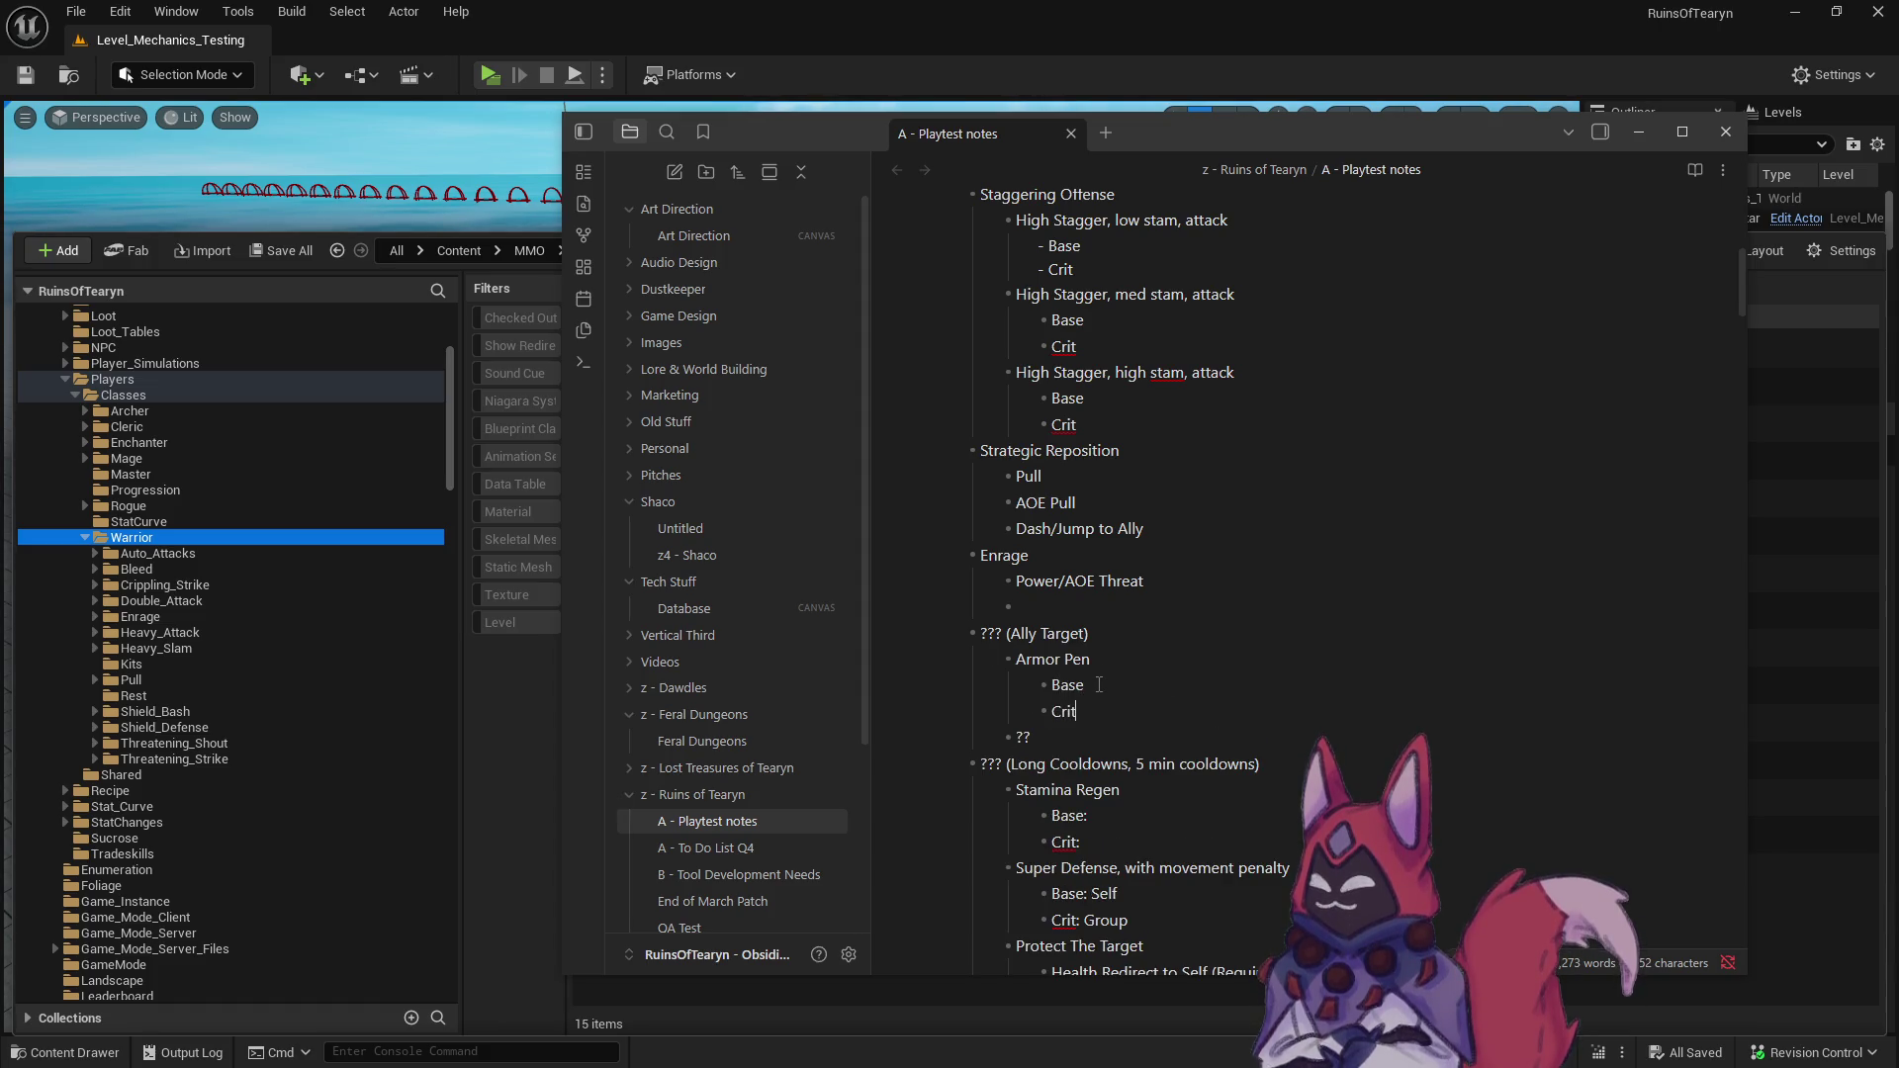
pyautogui.click(1124, 659)
pyautogui.write('Debuff')
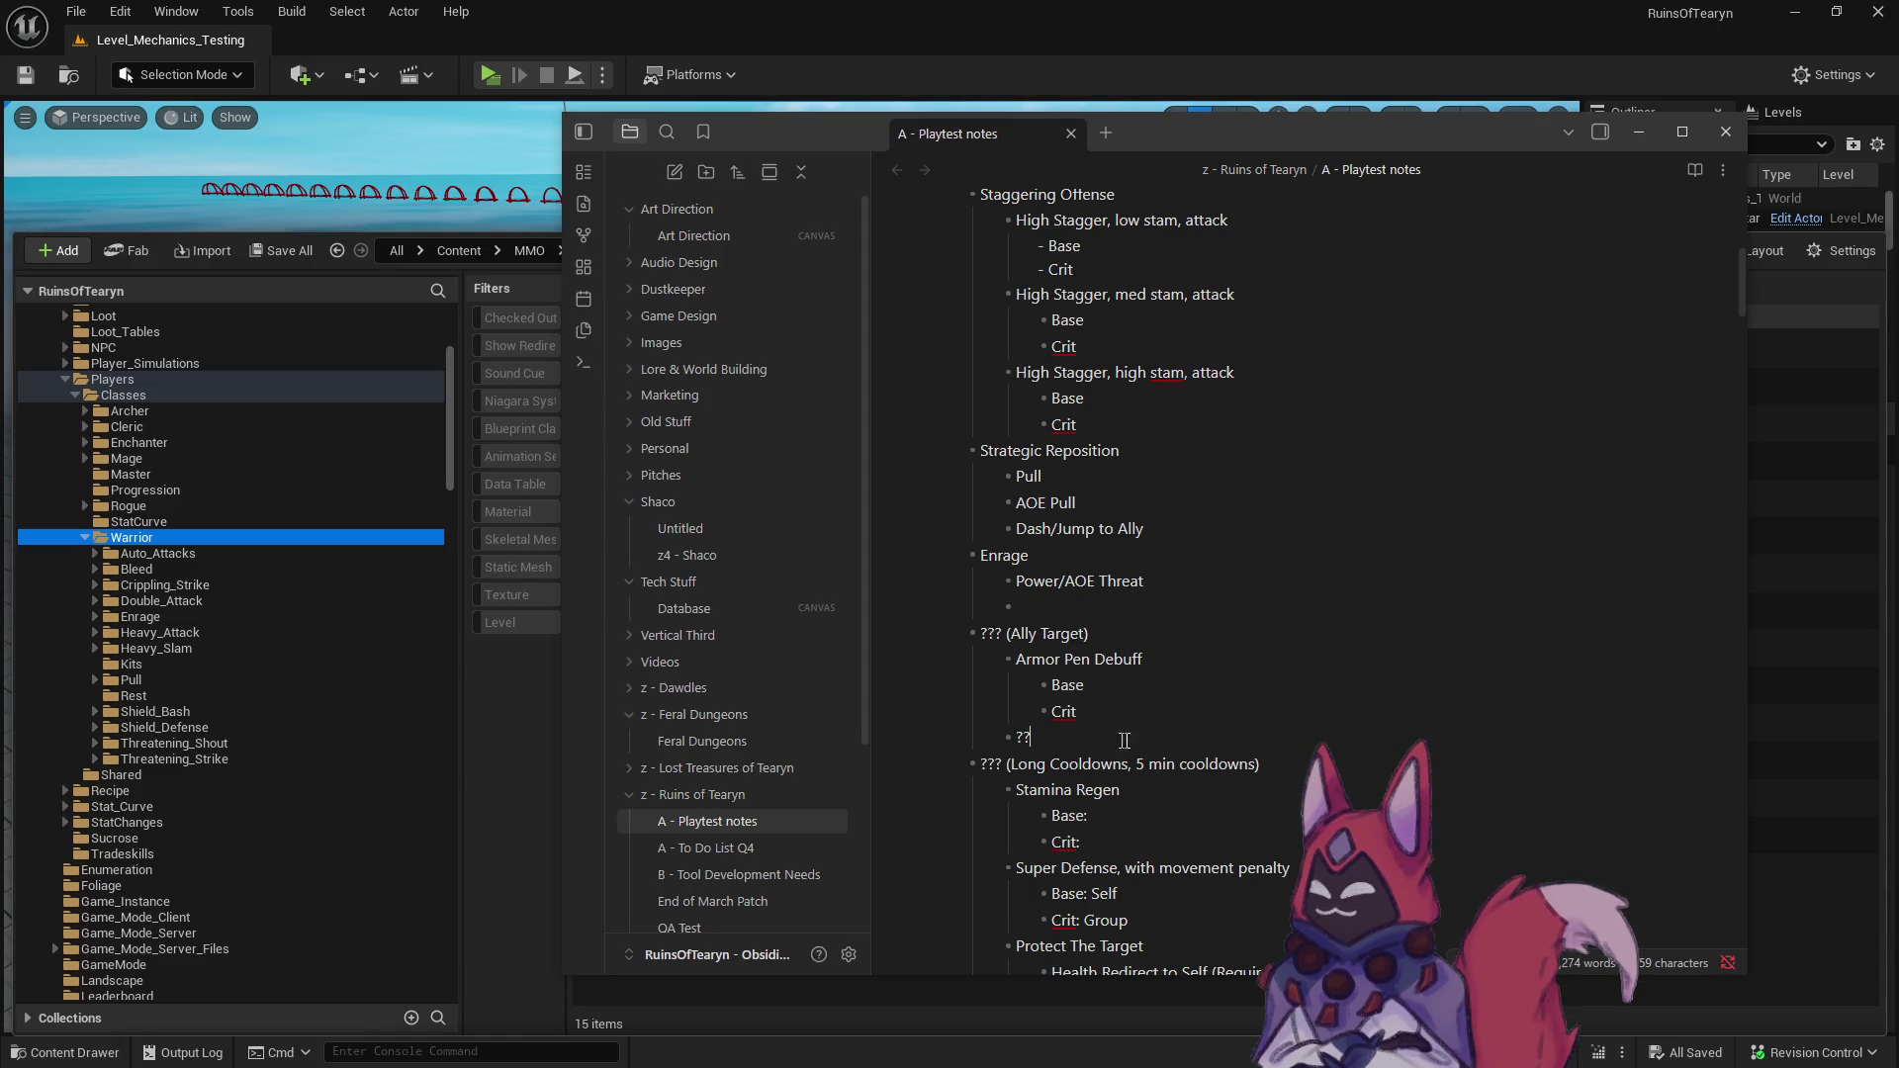
pyautogui.press('Down')
pyautogui.press('Down')
pyautogui.press('Down')
pyautogui.press('BackSpace')
pyautogui.press('BackSpace')
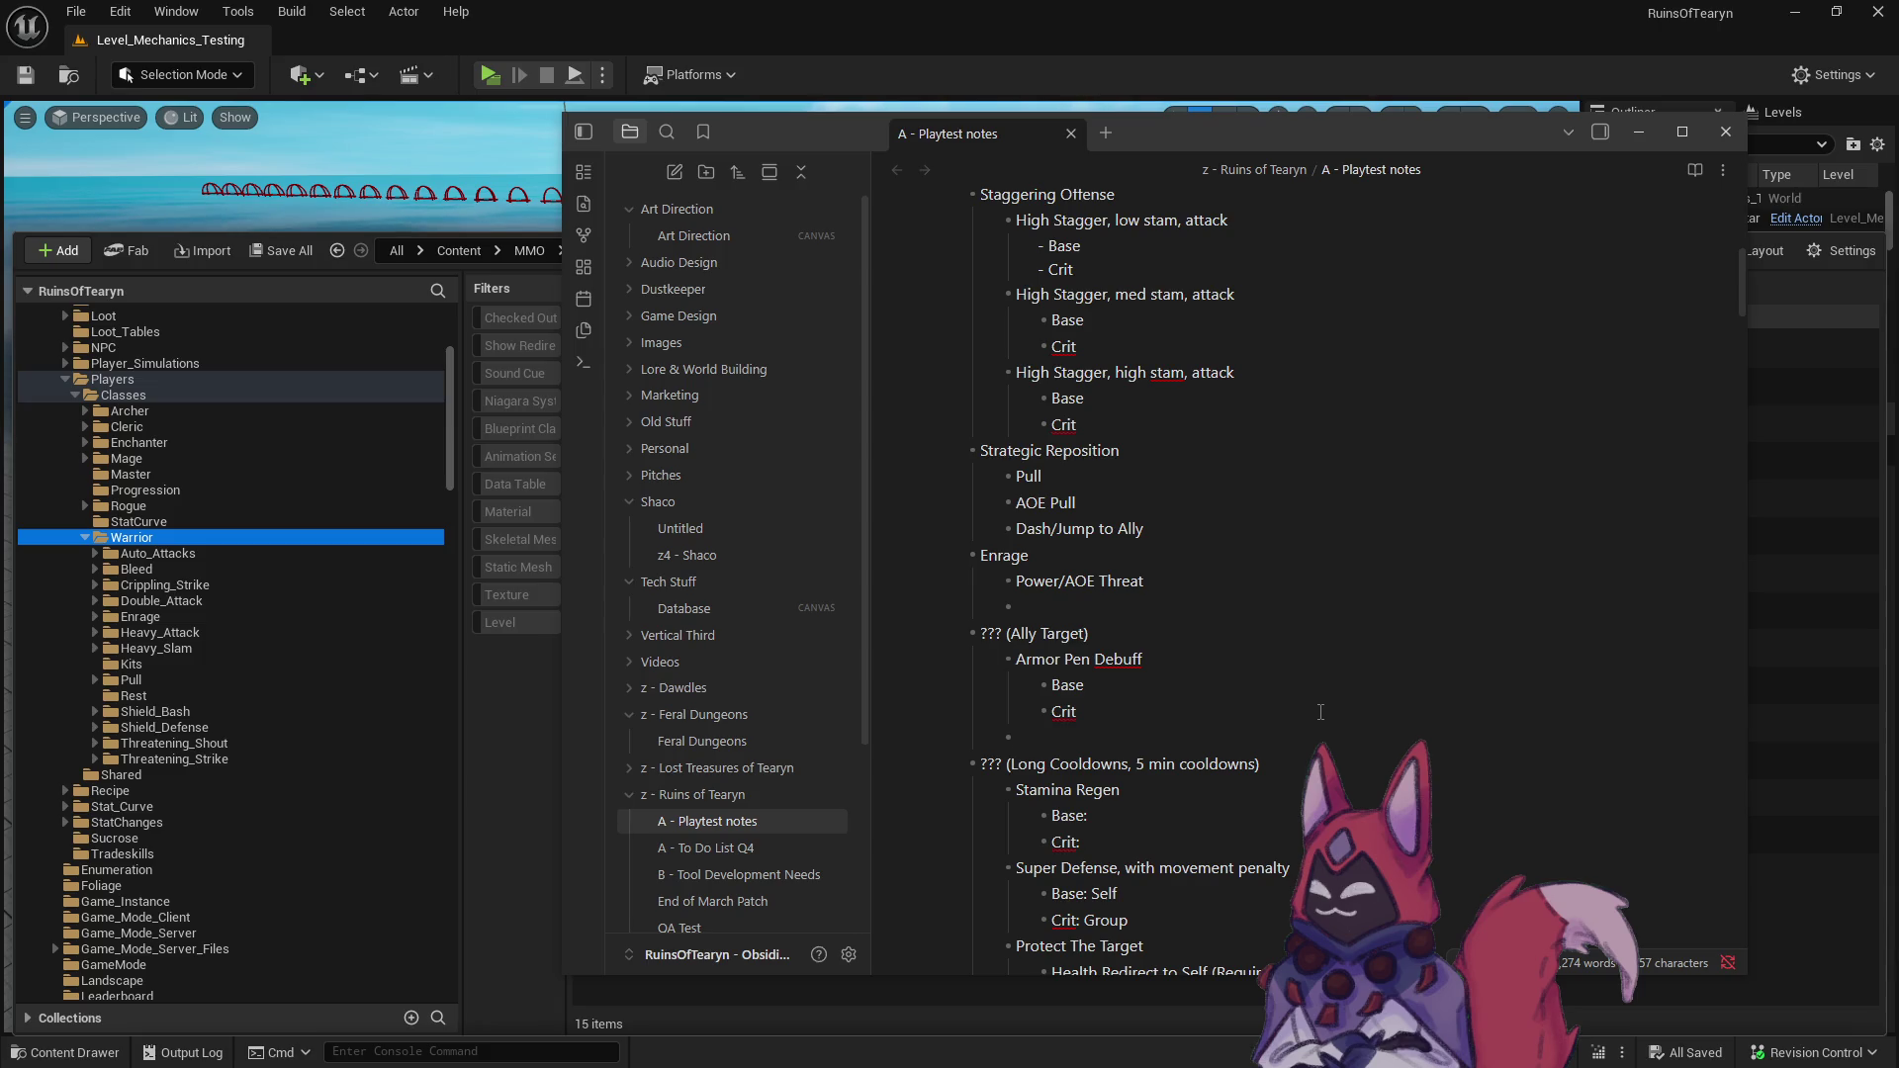
# - Add a Power Debuff entry with indented Base and Crit sub-bullets
pyautogui.write('Power Bu')
pyautogui.press('BackSpace')
pyautogui.press('BackSpace')
pyautogui.write('Debuff')
pyautogui.press('Return')
pyautogui.press('Tab')
pyautogui.write('B')
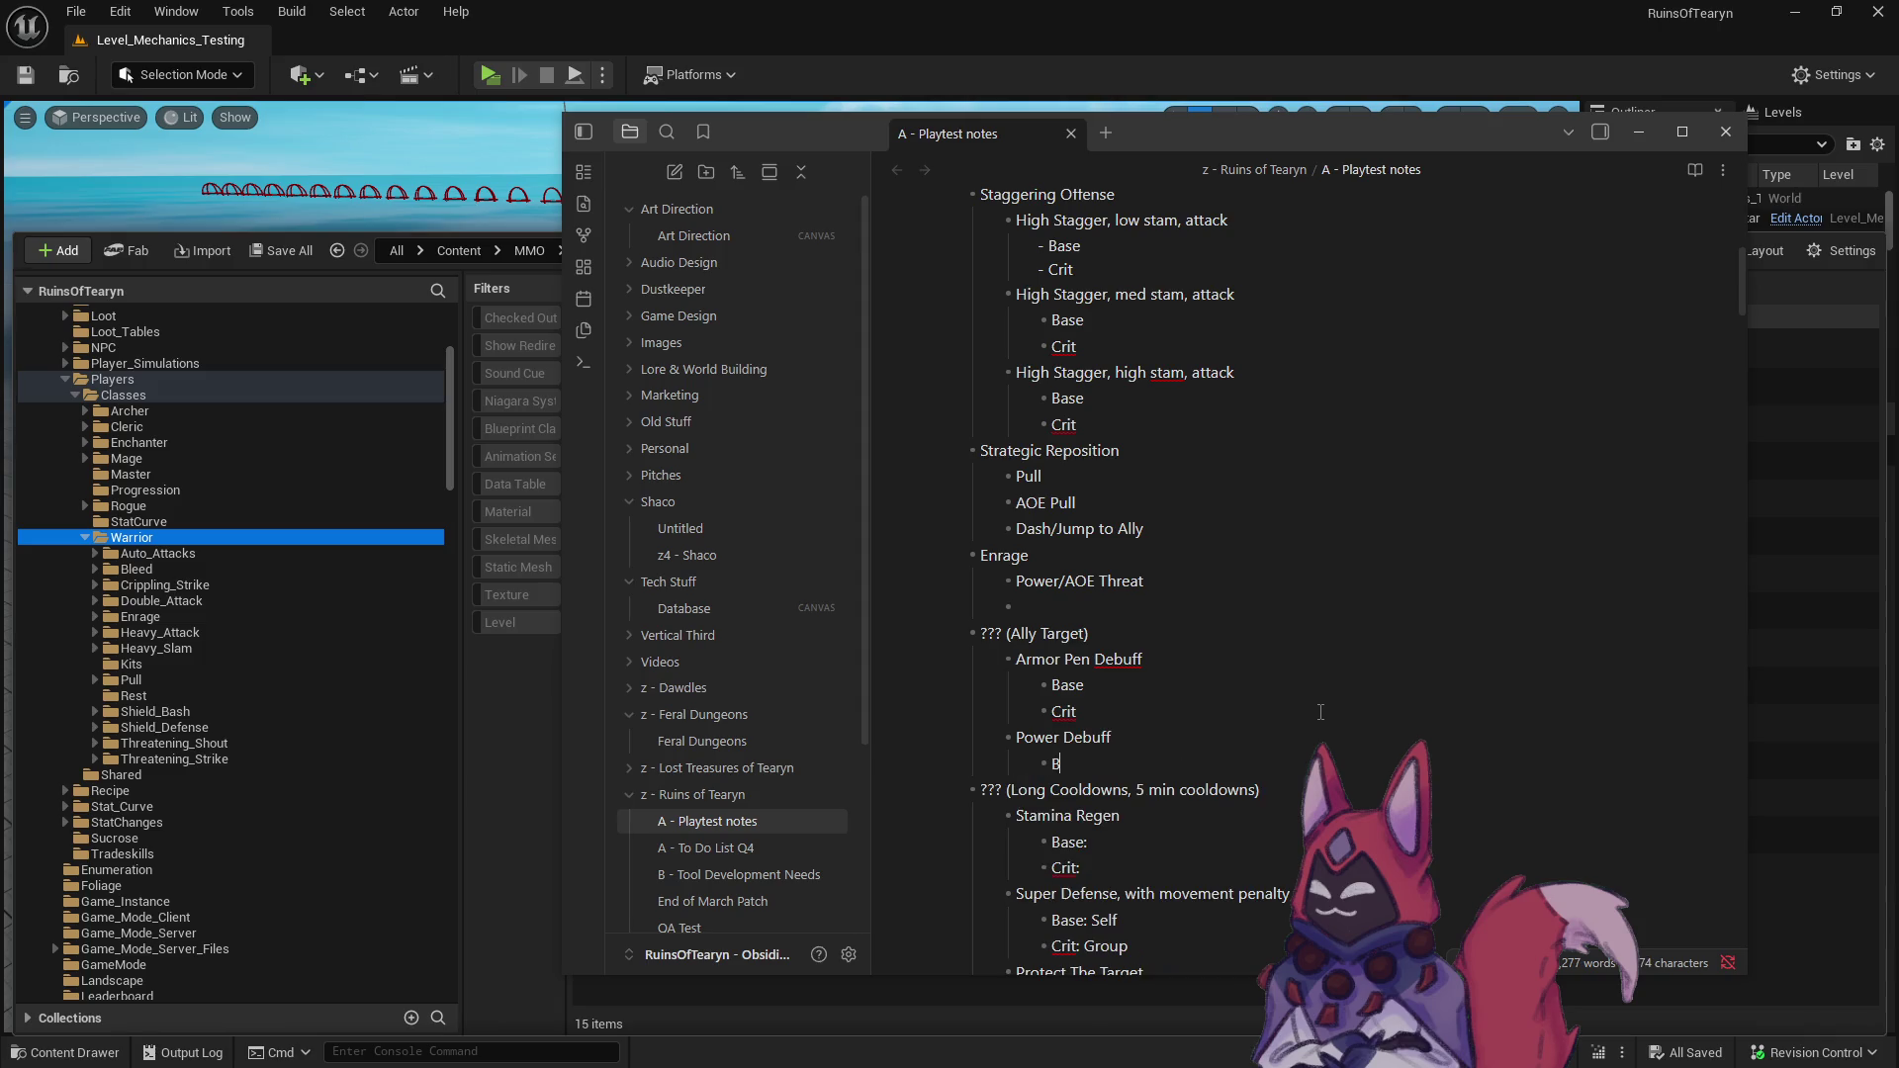
pyautogui.write('ase')
pyautogui.press('Return')
pyautogui.write('Crit')
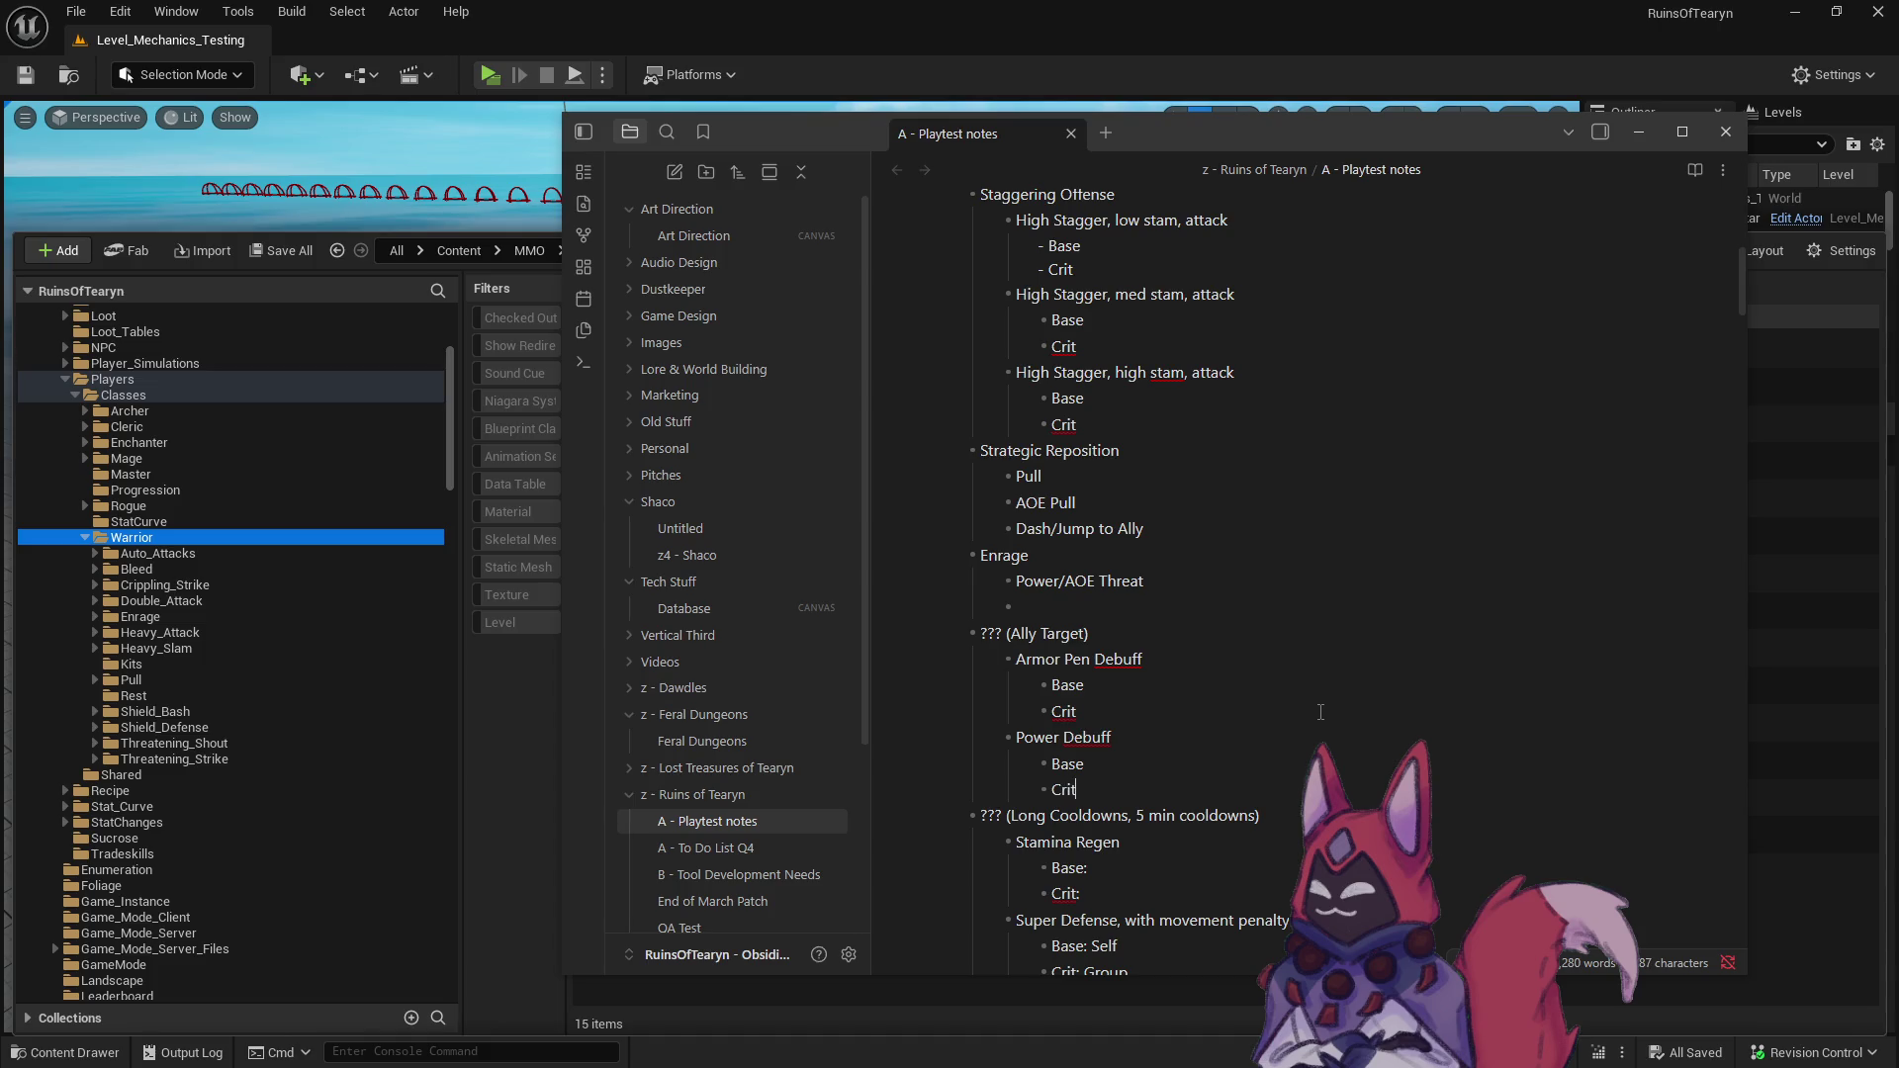
pyautogui.press('Return')
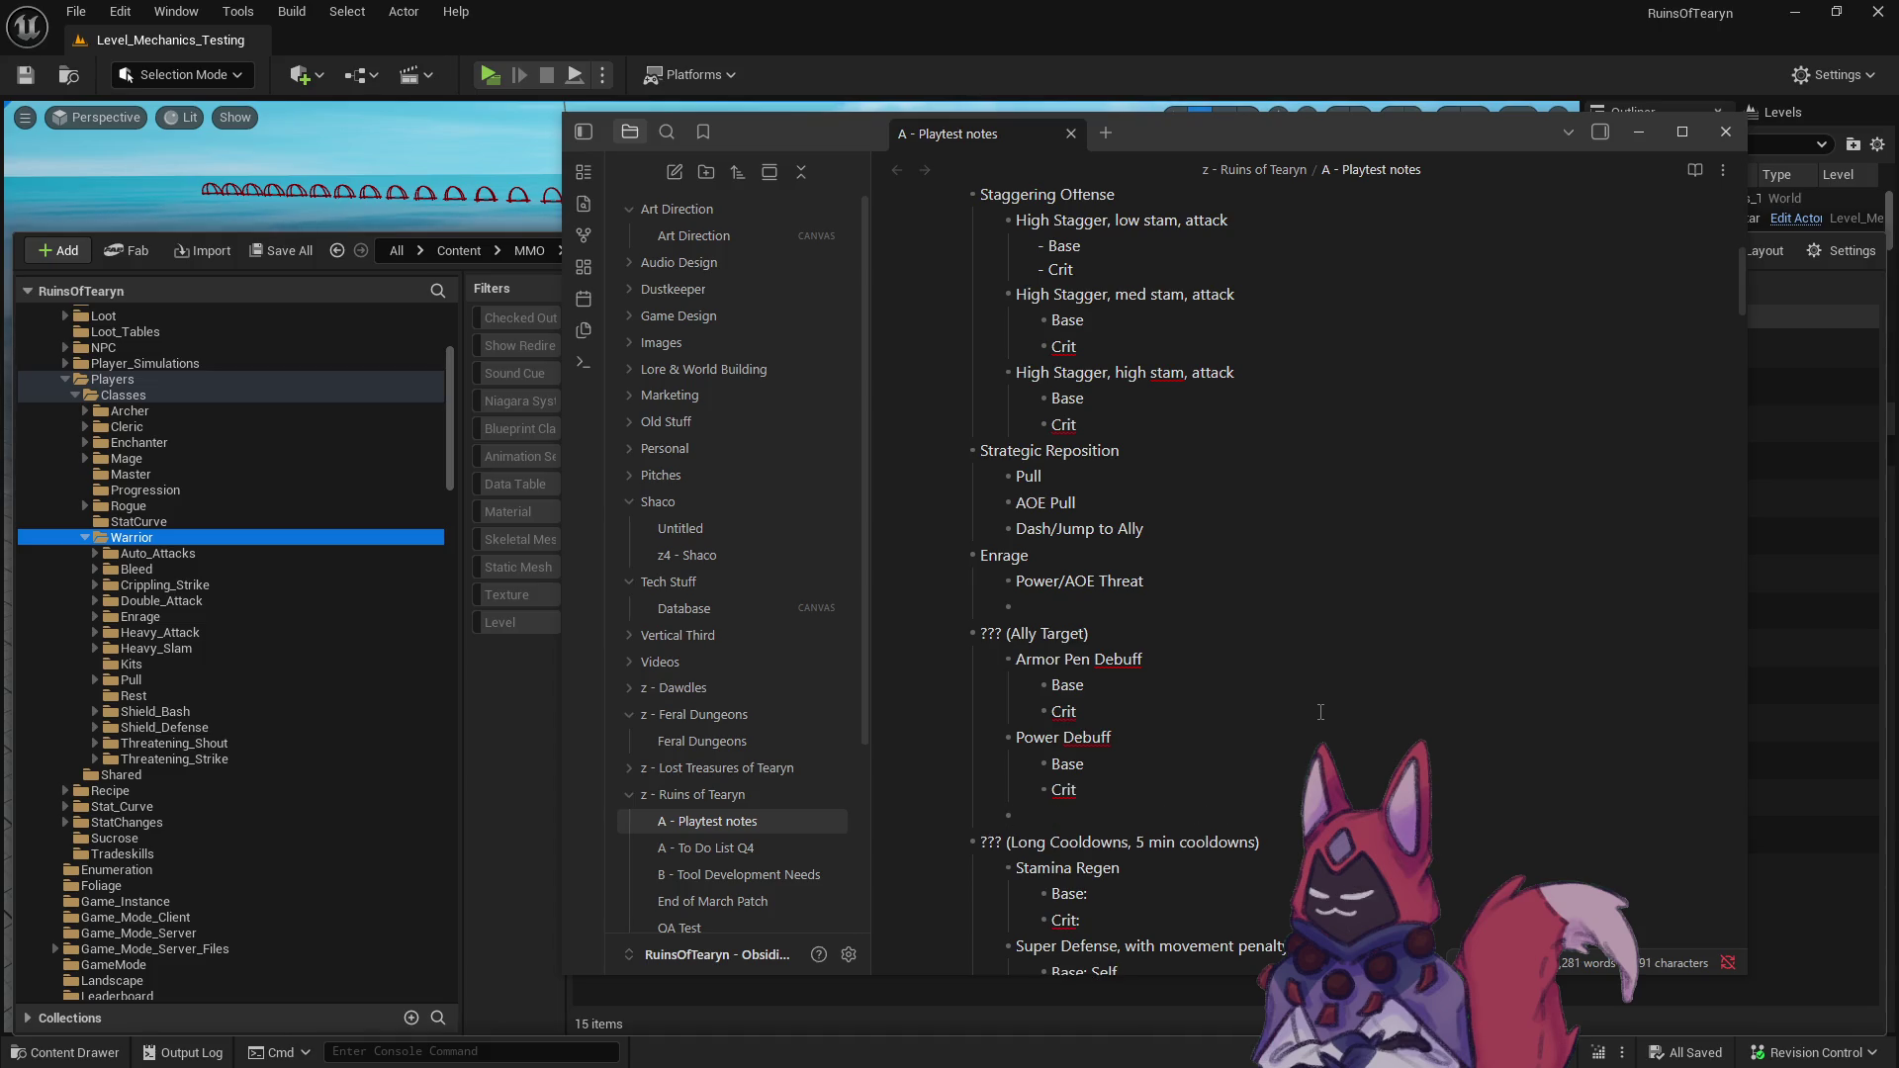
pyautogui.click(1143, 736)
pyautogui.scroll(-1, 1117, 761)
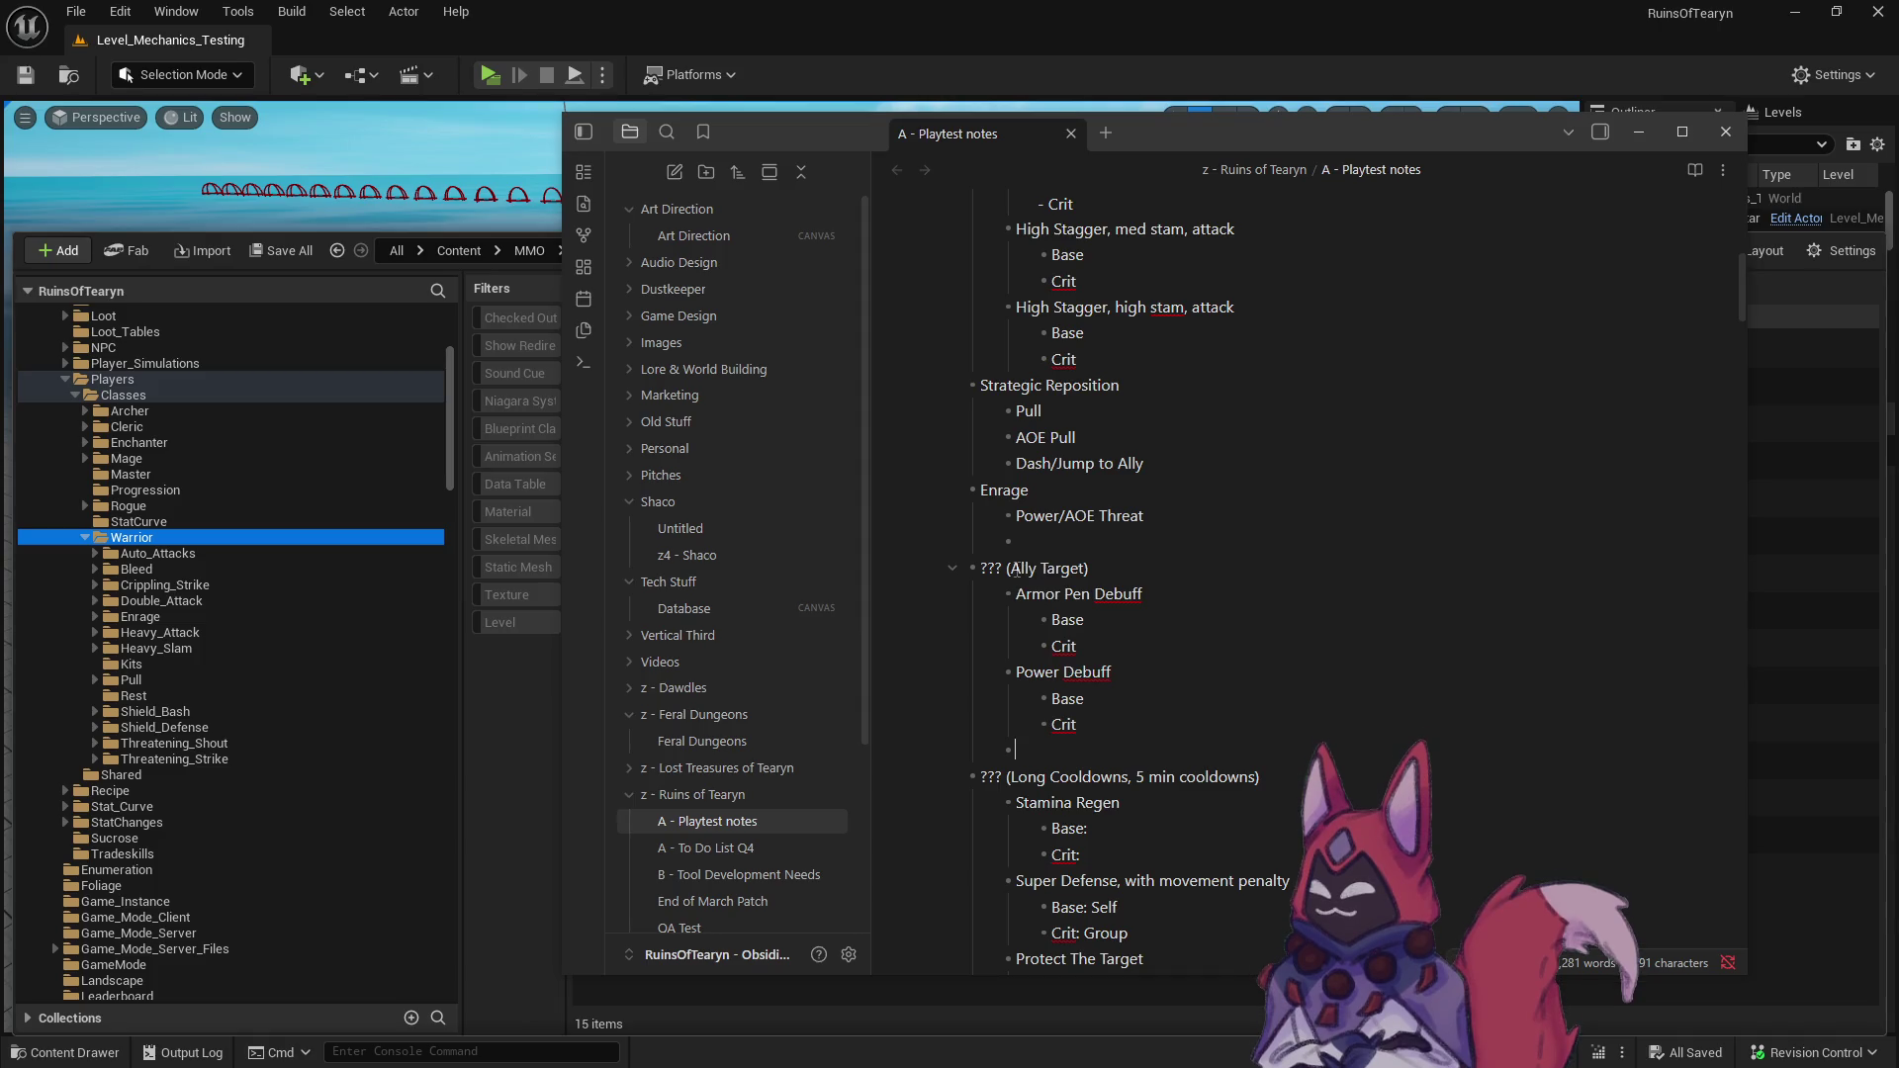
# - Rename the Ally Target heading to '??? Debuff'
pyautogui.write('Debuff')
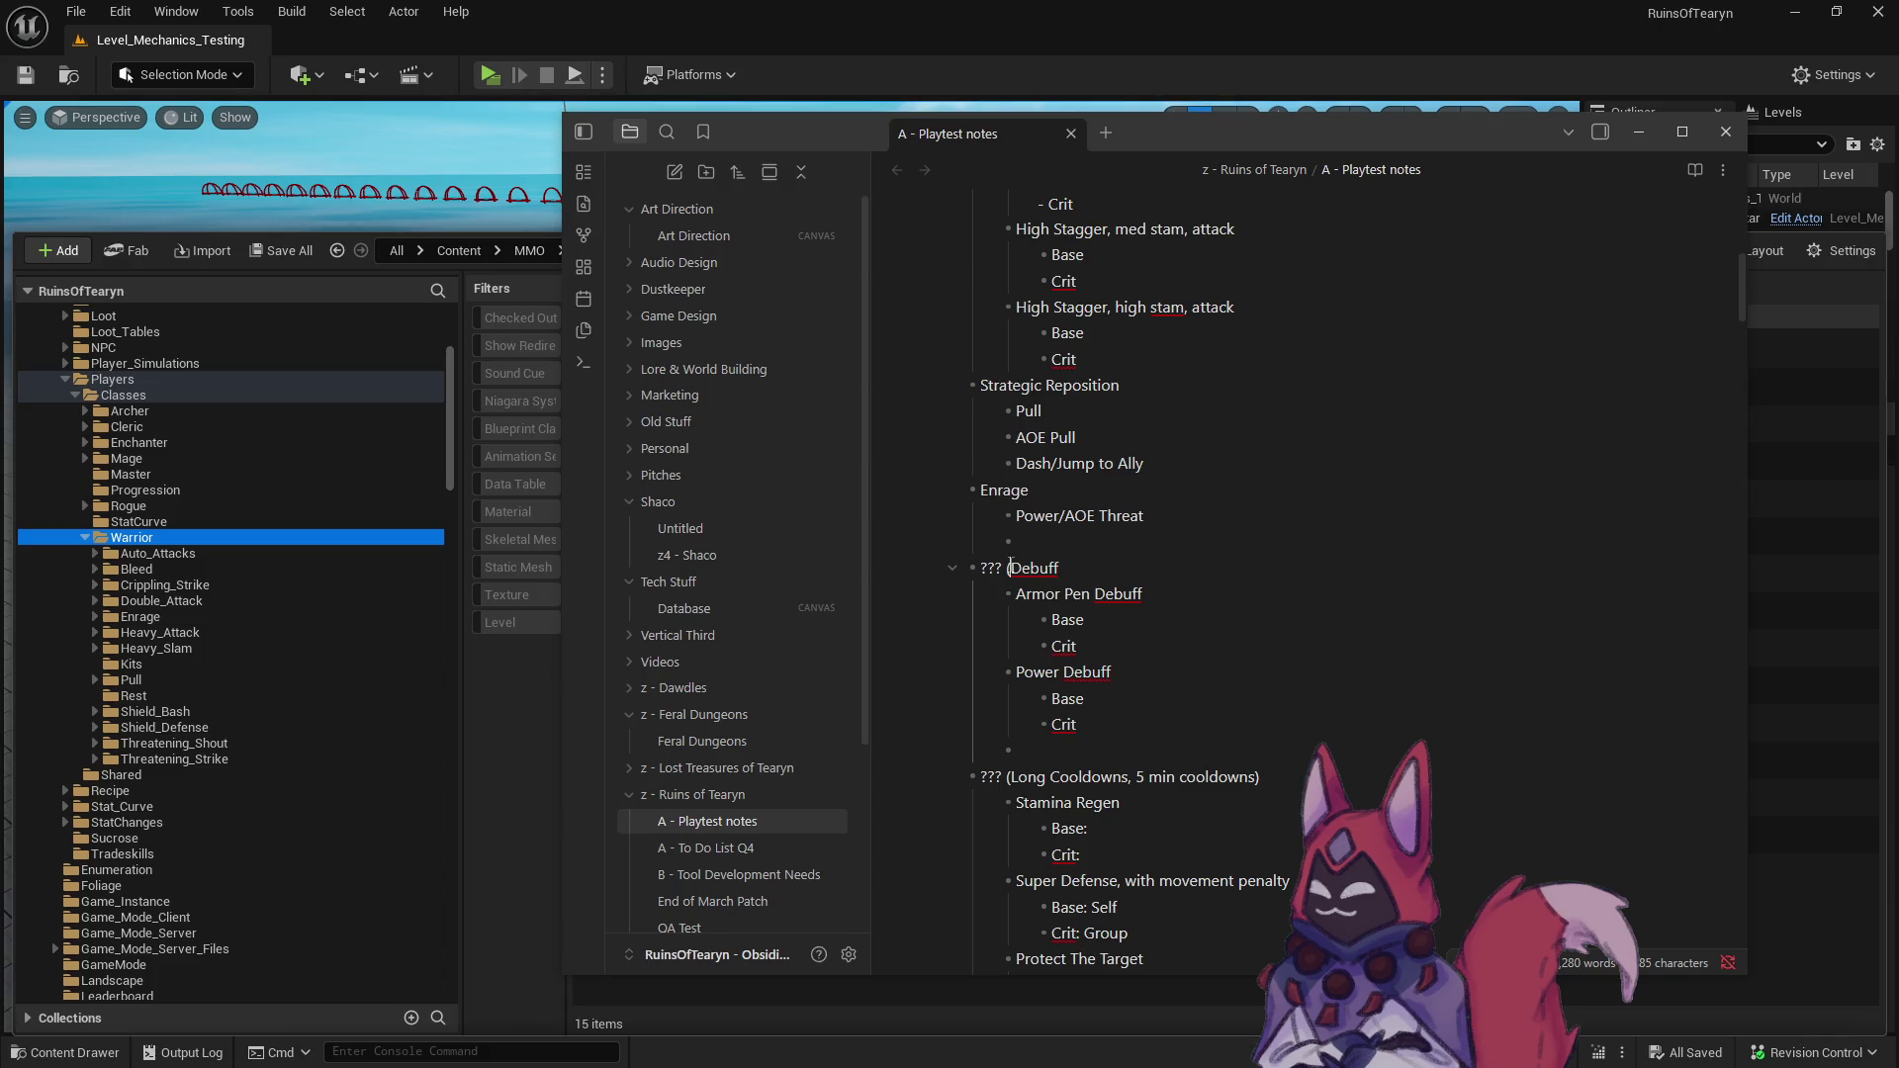
pyautogui.press('BackSpace')
pyautogui.click(1143, 680)
# - Add Crippling Strike with indented Base and Crit lines below Power Debuff
pyautogui.click(1108, 748)
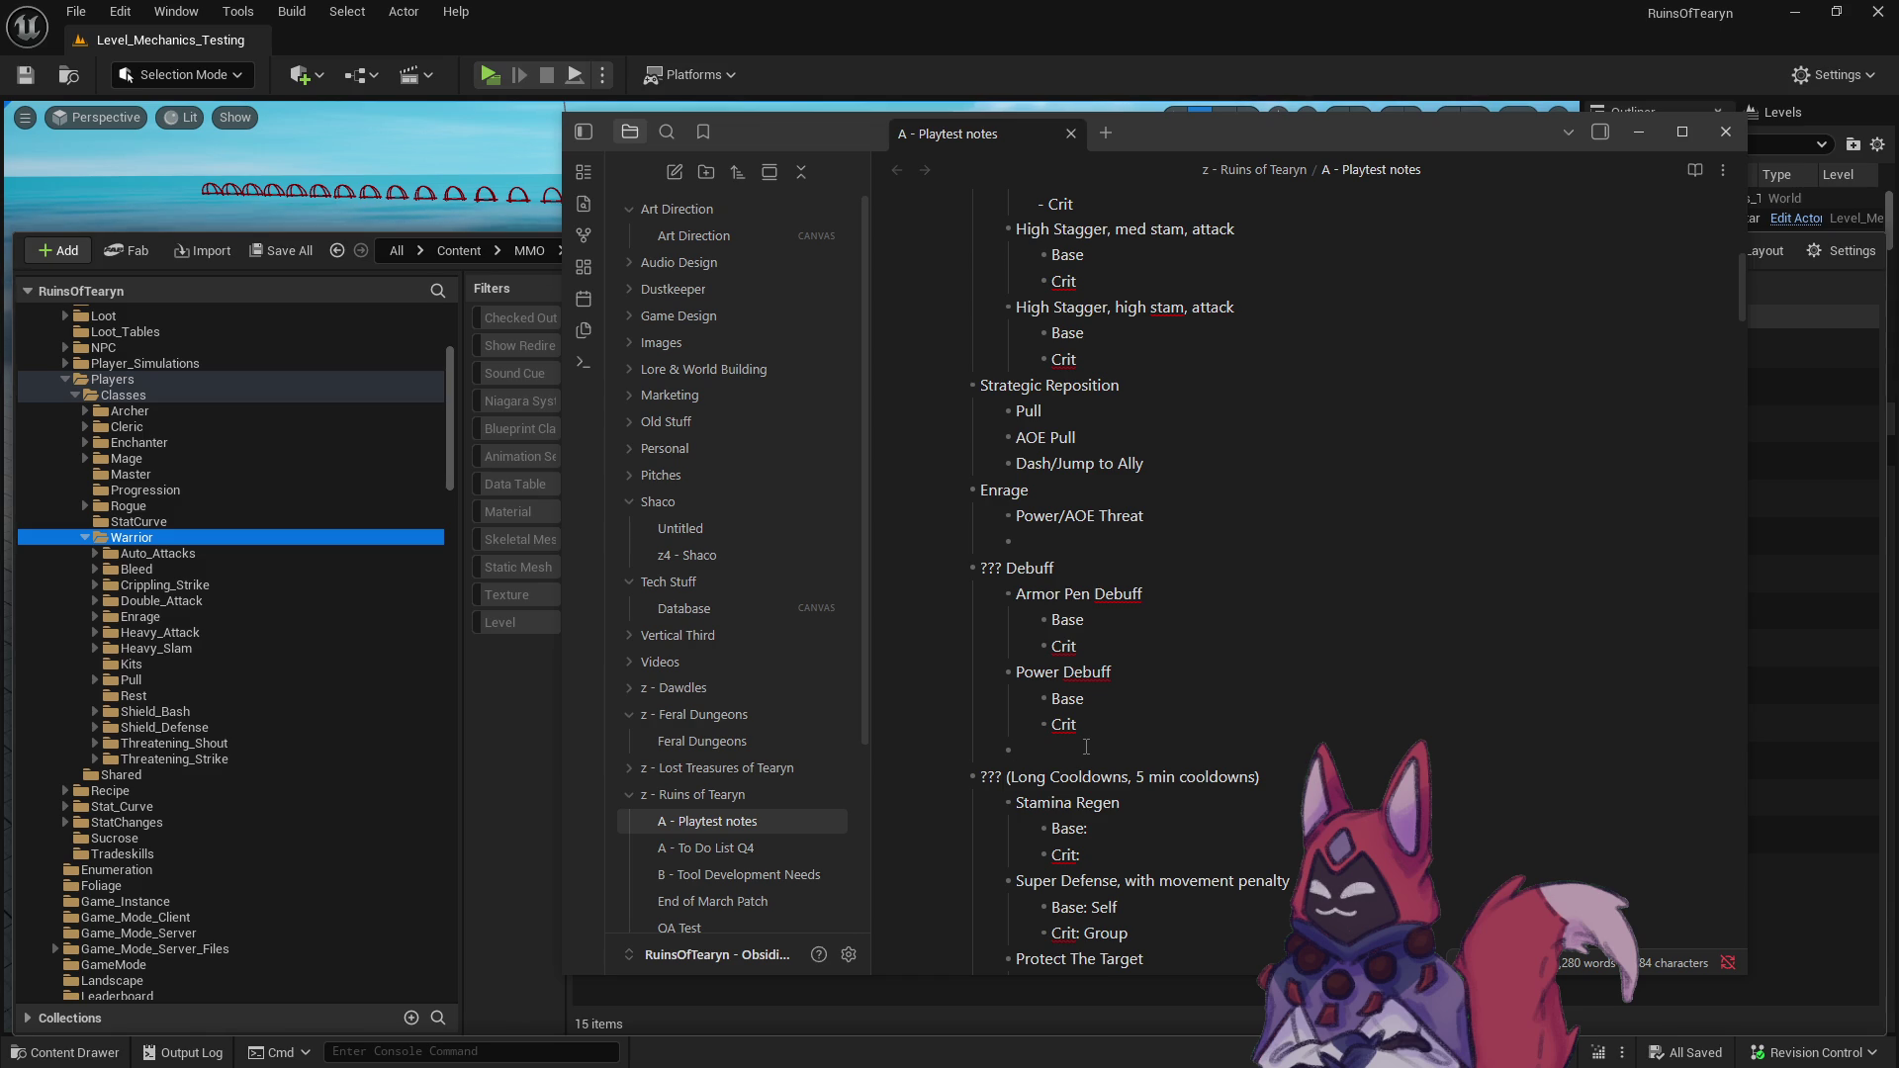
pyautogui.scroll(3, 1078, 717)
pyautogui.scroll(1, 1077, 714)
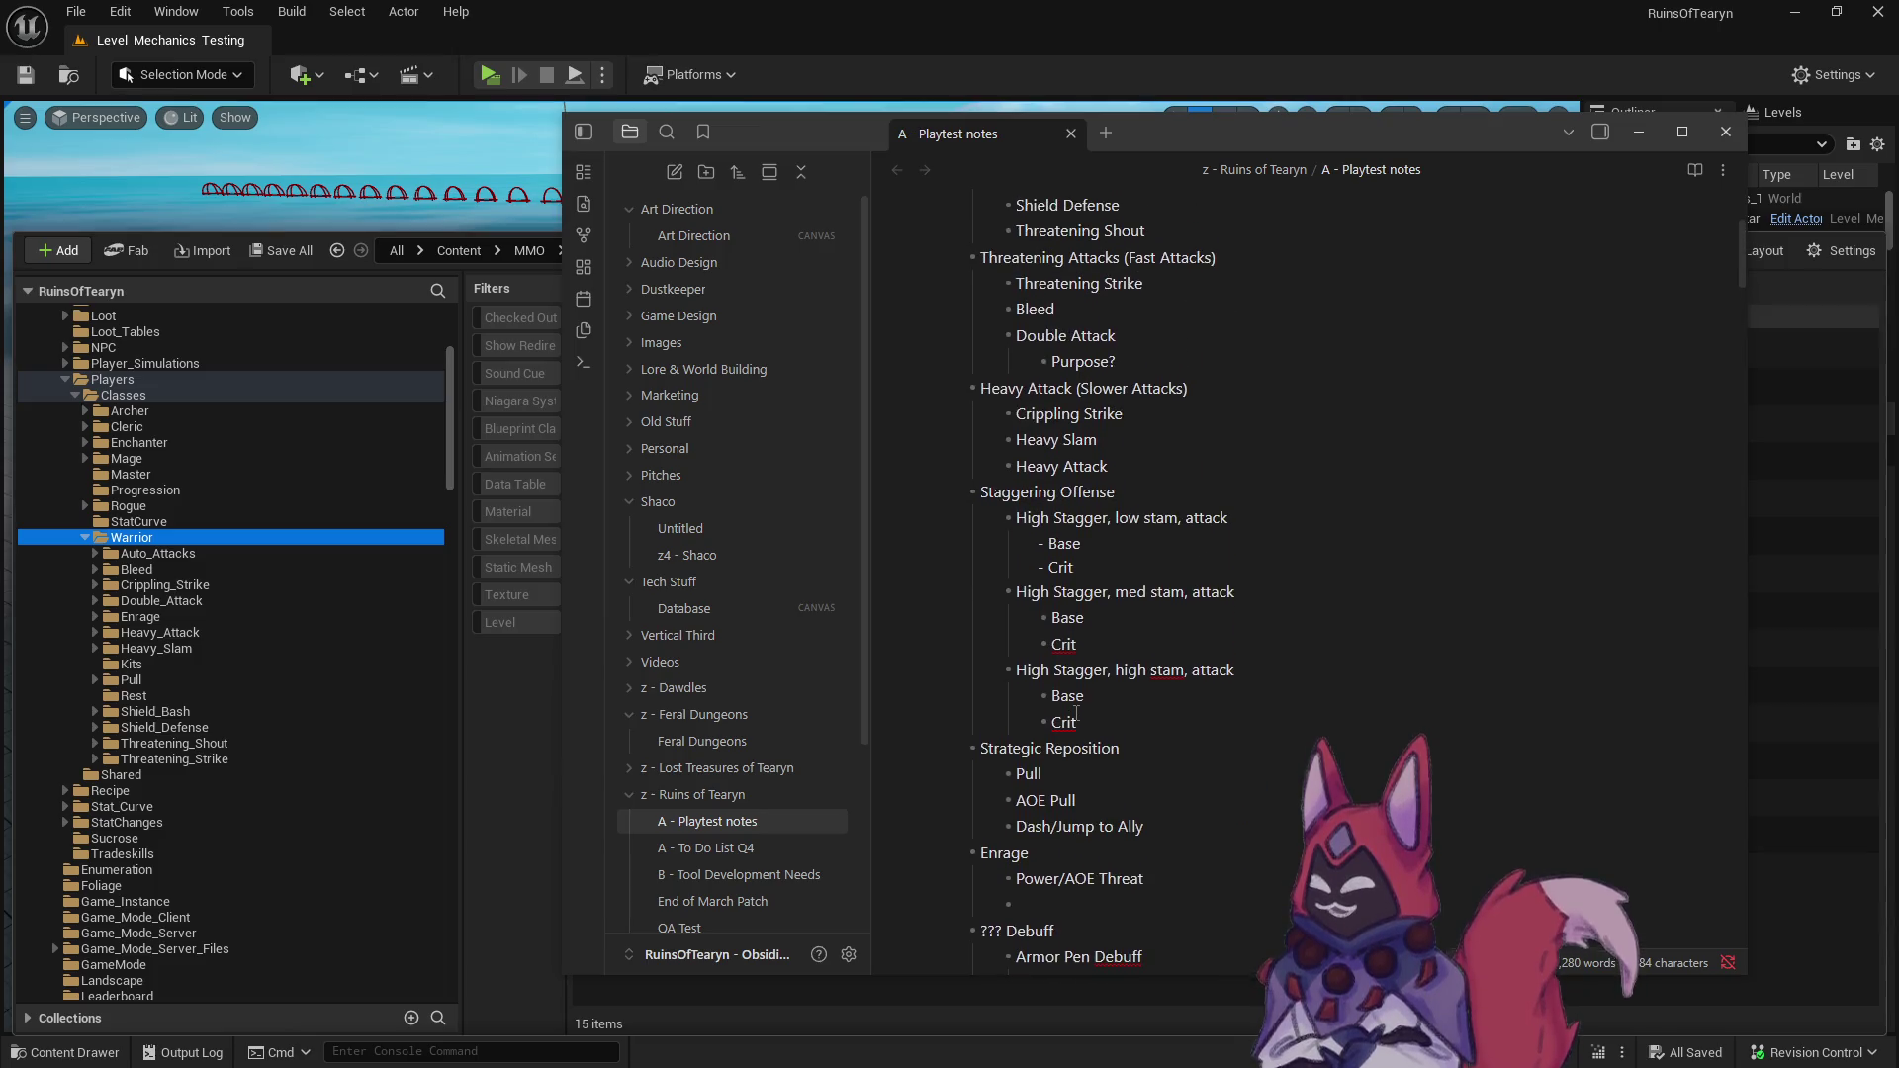
pyautogui.scroll(-1, 1077, 712)
pyautogui.scroll(-2, 1077, 712)
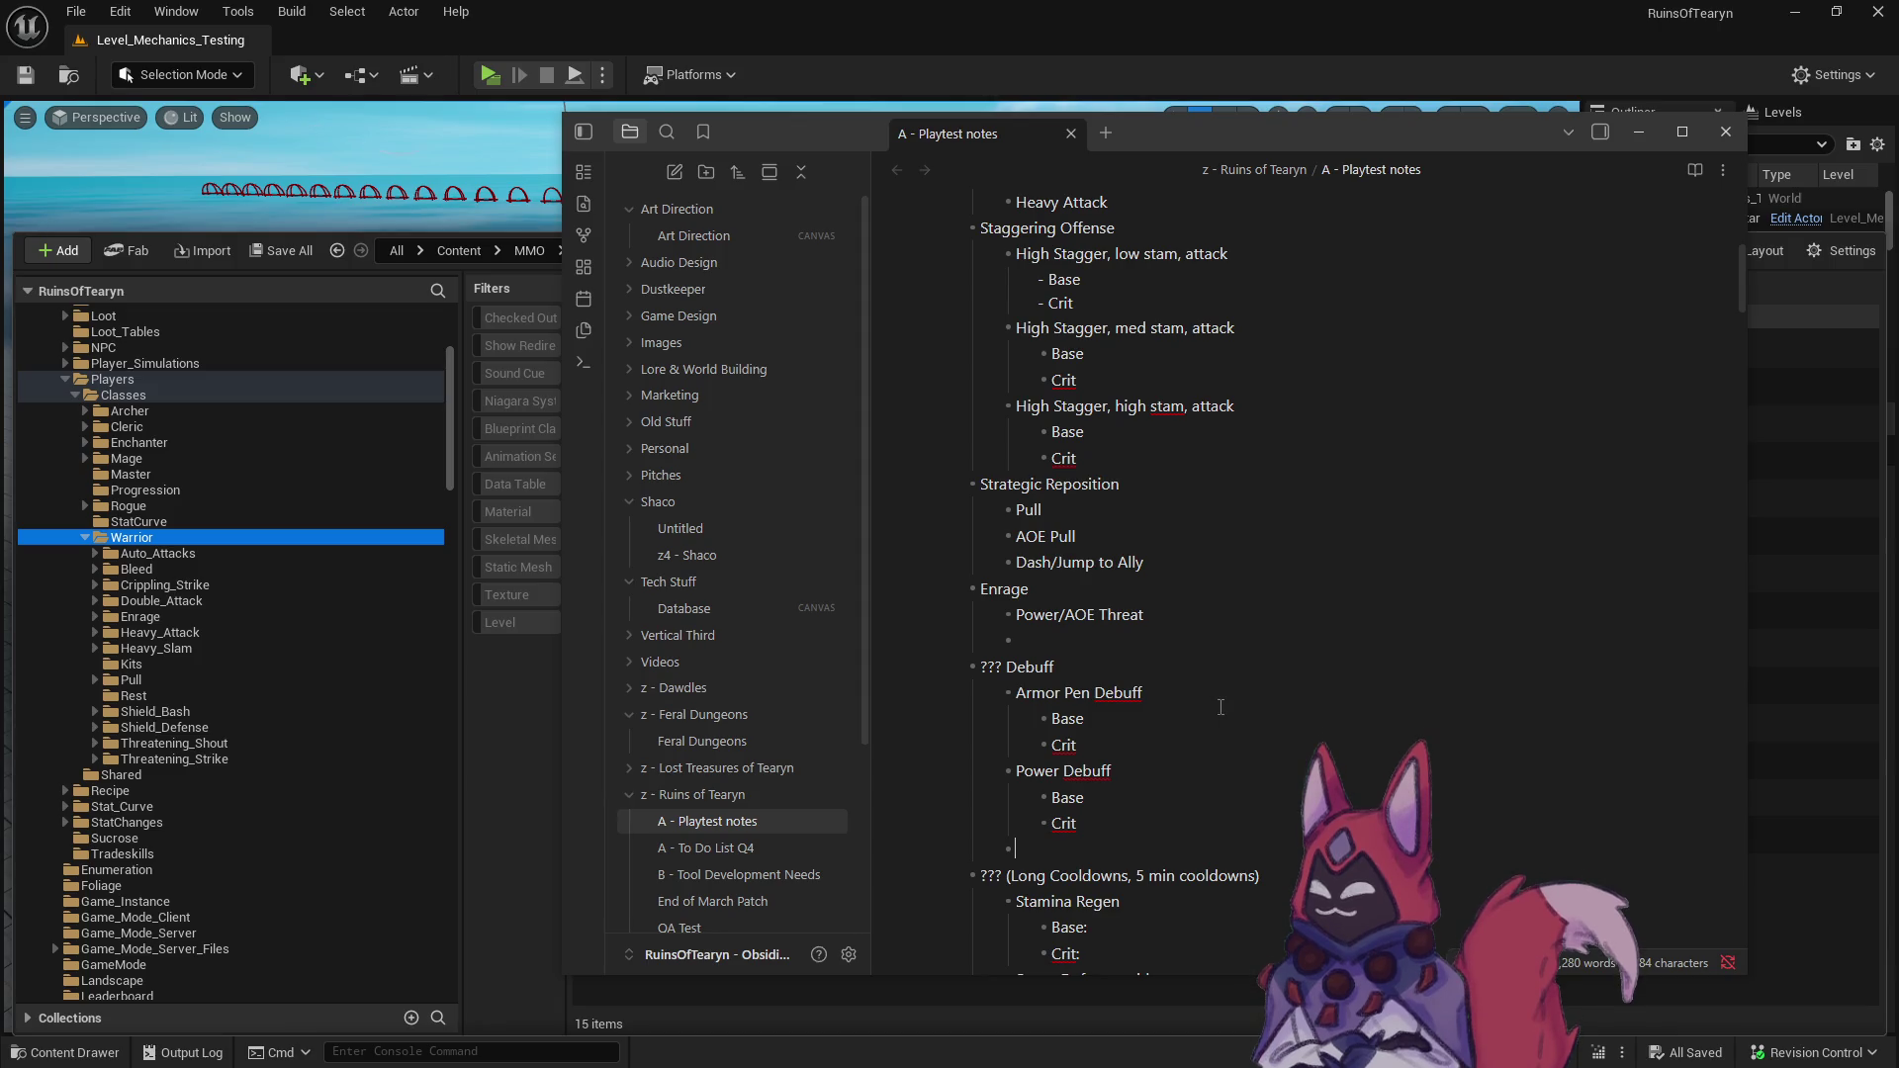
pyautogui.write('Crippling St')
pyautogui.write('rike')
pyautogui.press('Return')
pyautogui.press('Tab')
pyautogui.write('Base')
pyautogui.press('Return')
pyautogui.write('Crit')
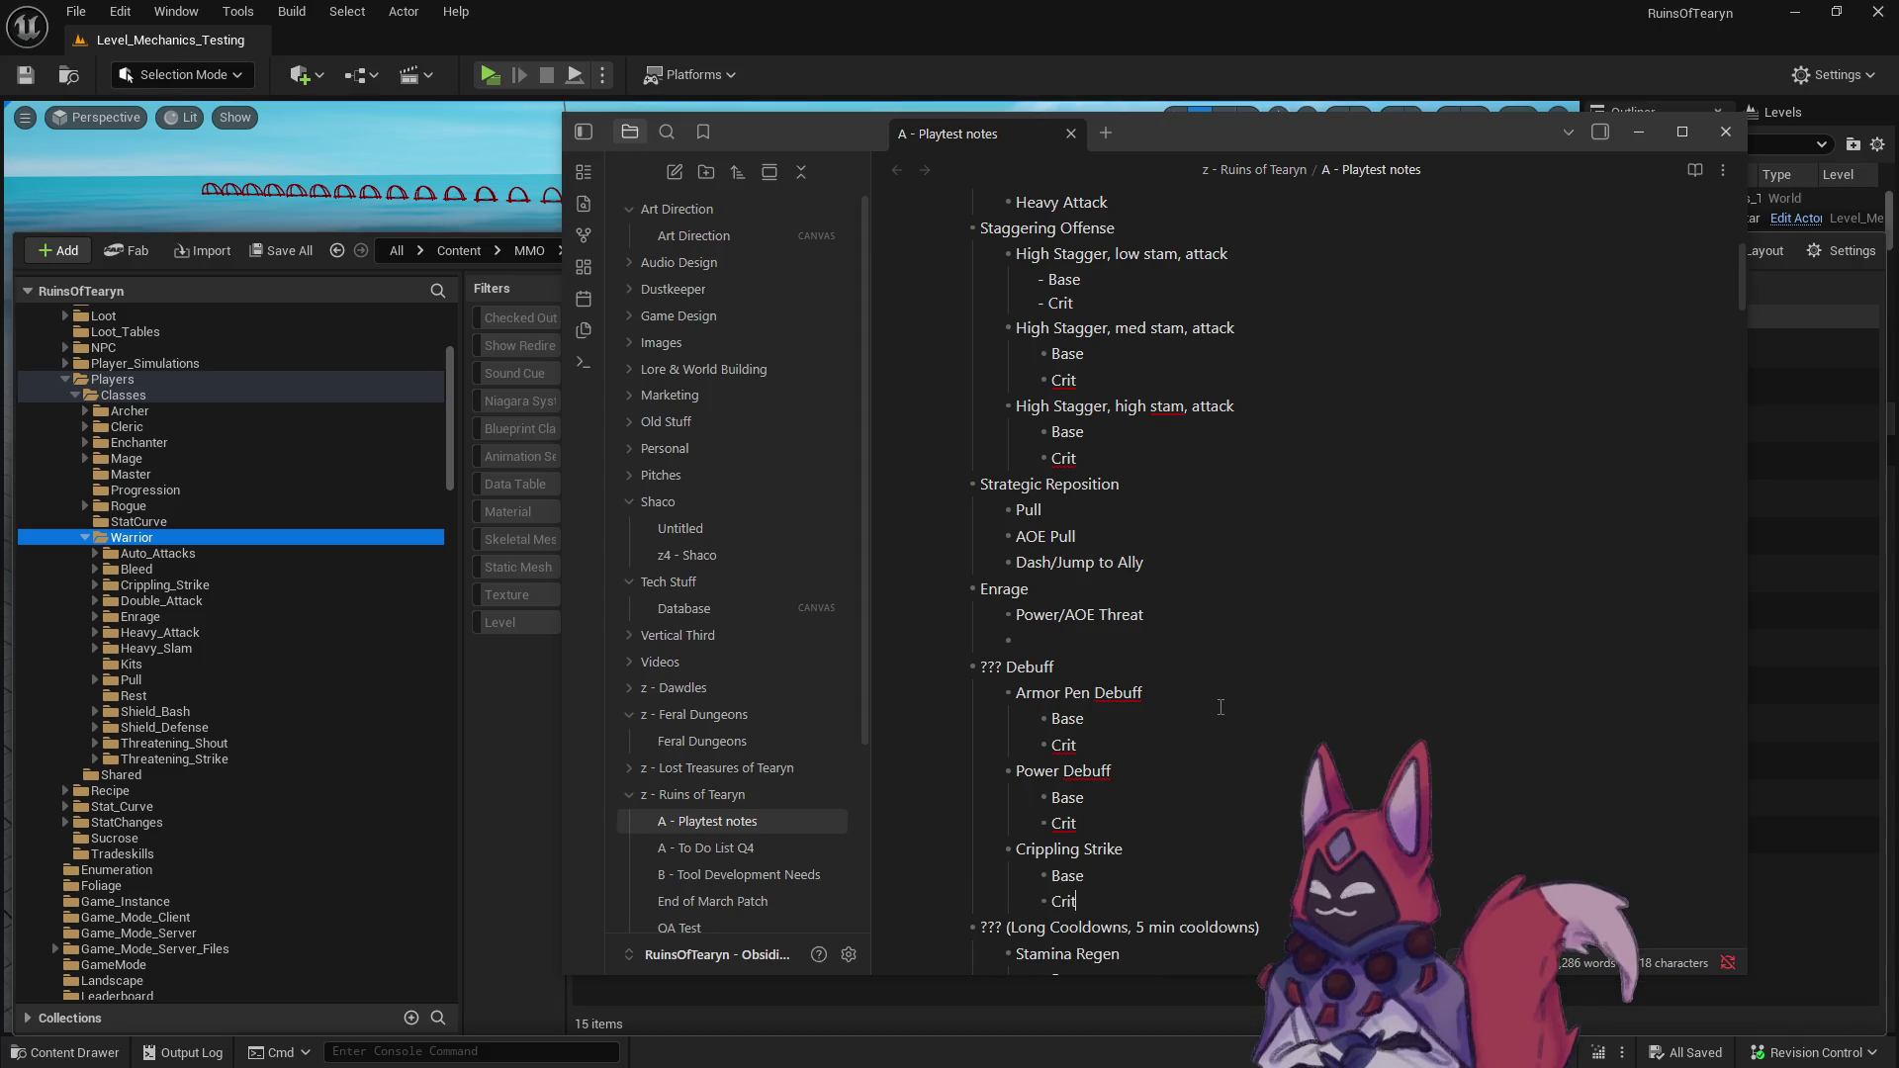
# - Delete the old Crippling Strike entry from the Heavy Attack group
pyautogui.scroll(1, 1221, 707)
pyautogui.scroll(5, 1221, 707)
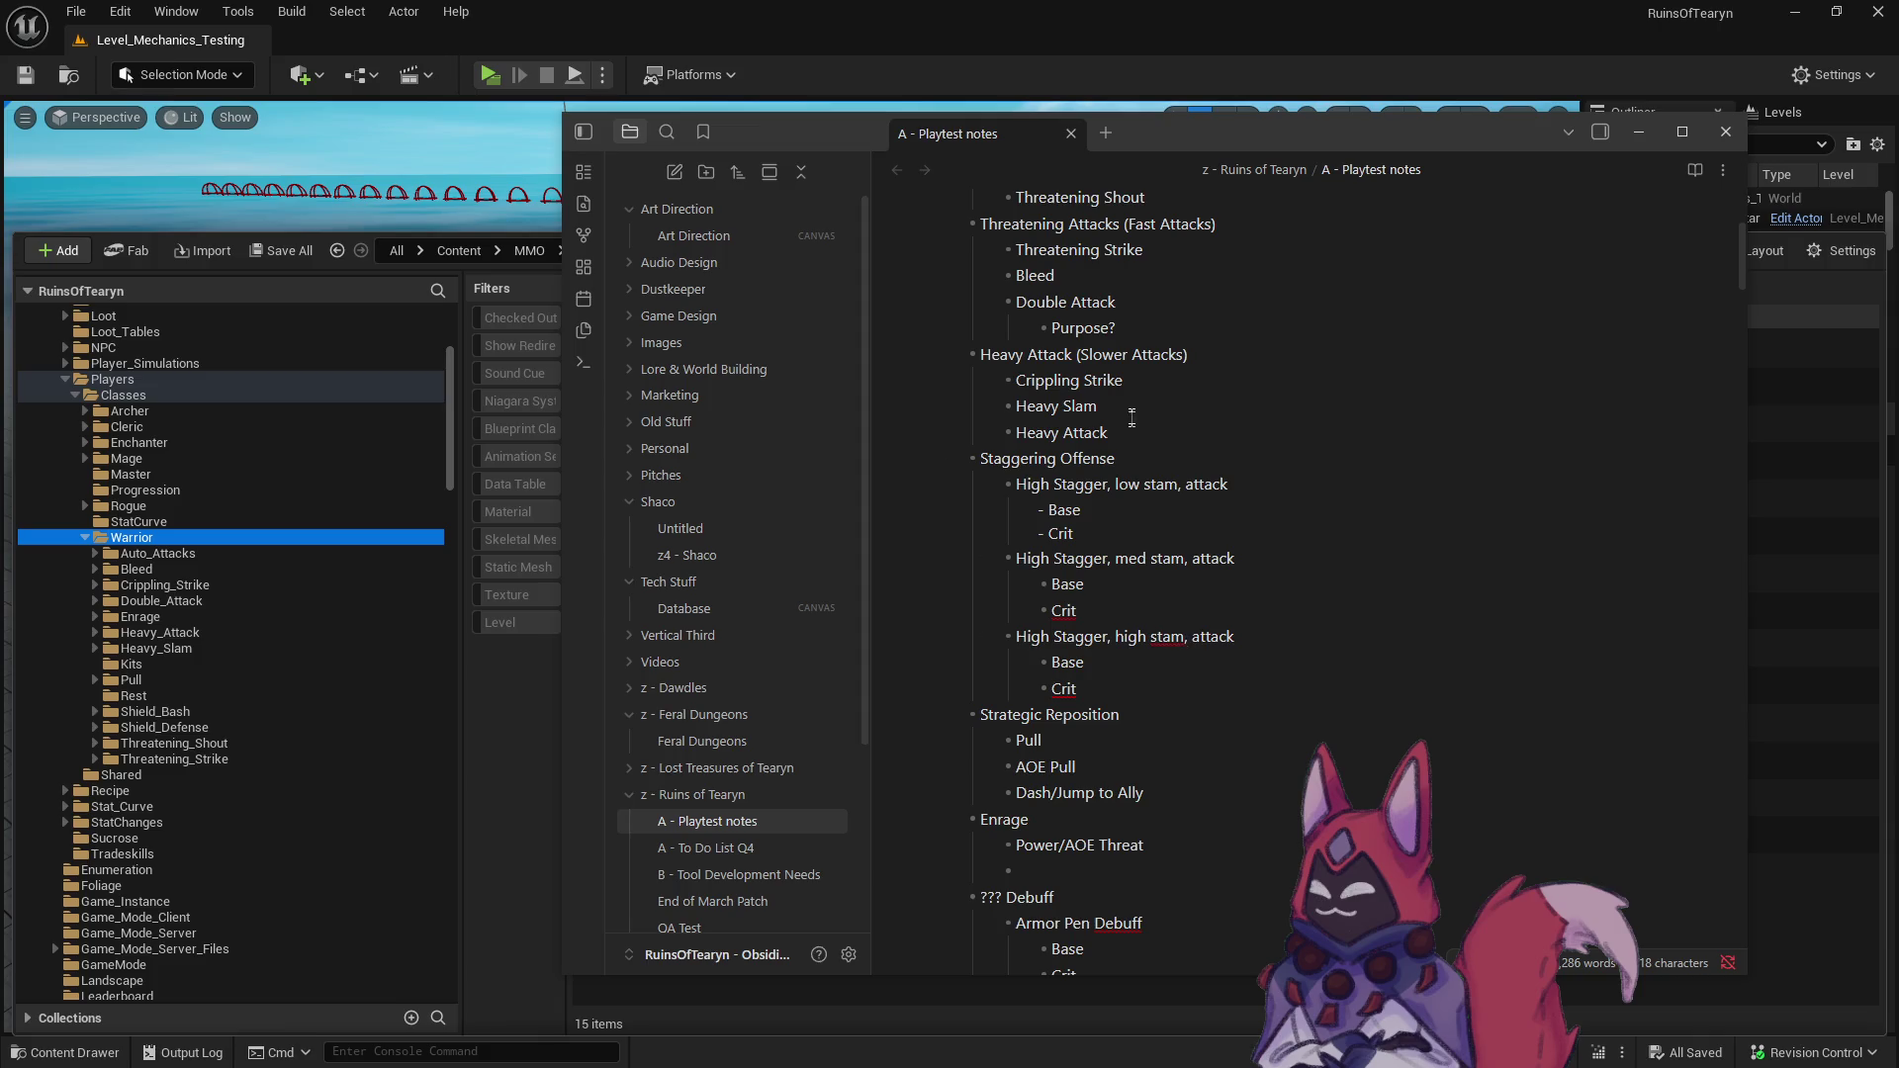
pyautogui.moveTo(1132, 382); pyautogui.dragTo(972, 387)
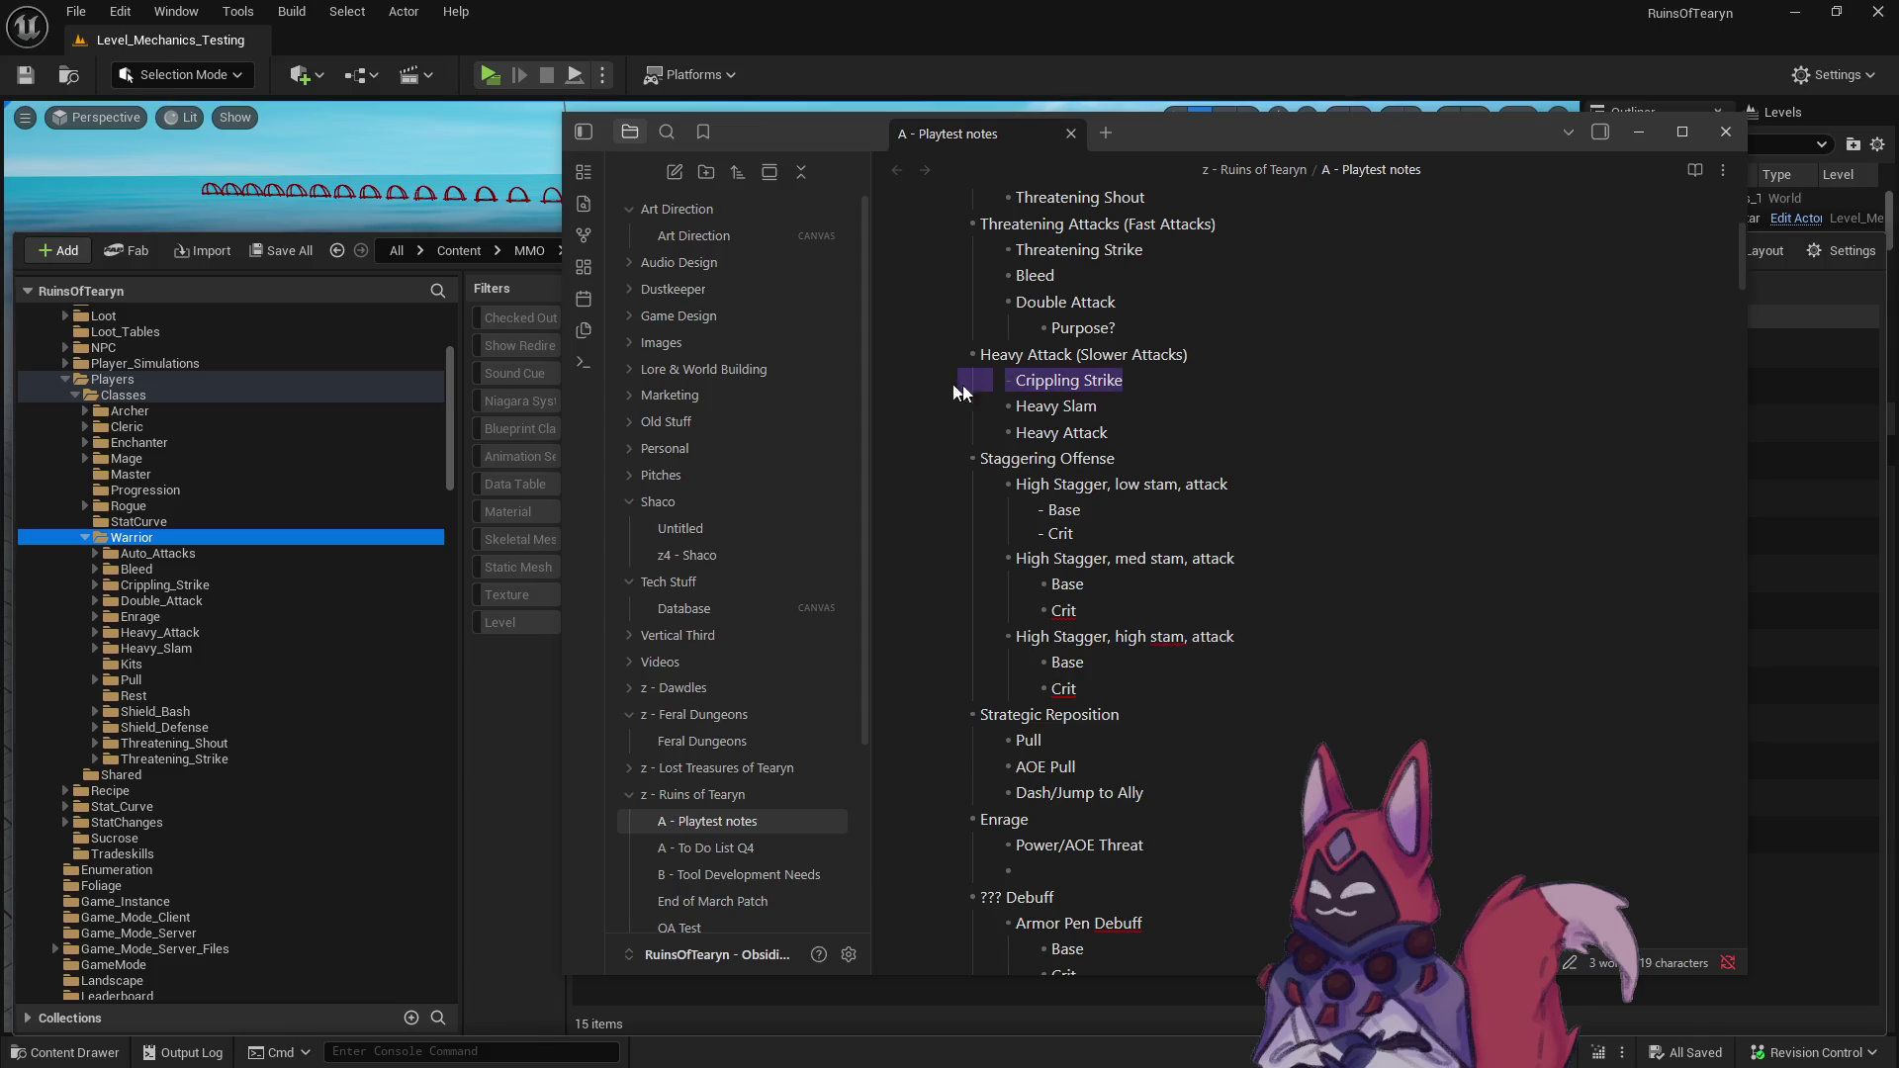
pyautogui.press('BackSpace')
pyautogui.press('BackSpace')
pyautogui.click(1157, 383)
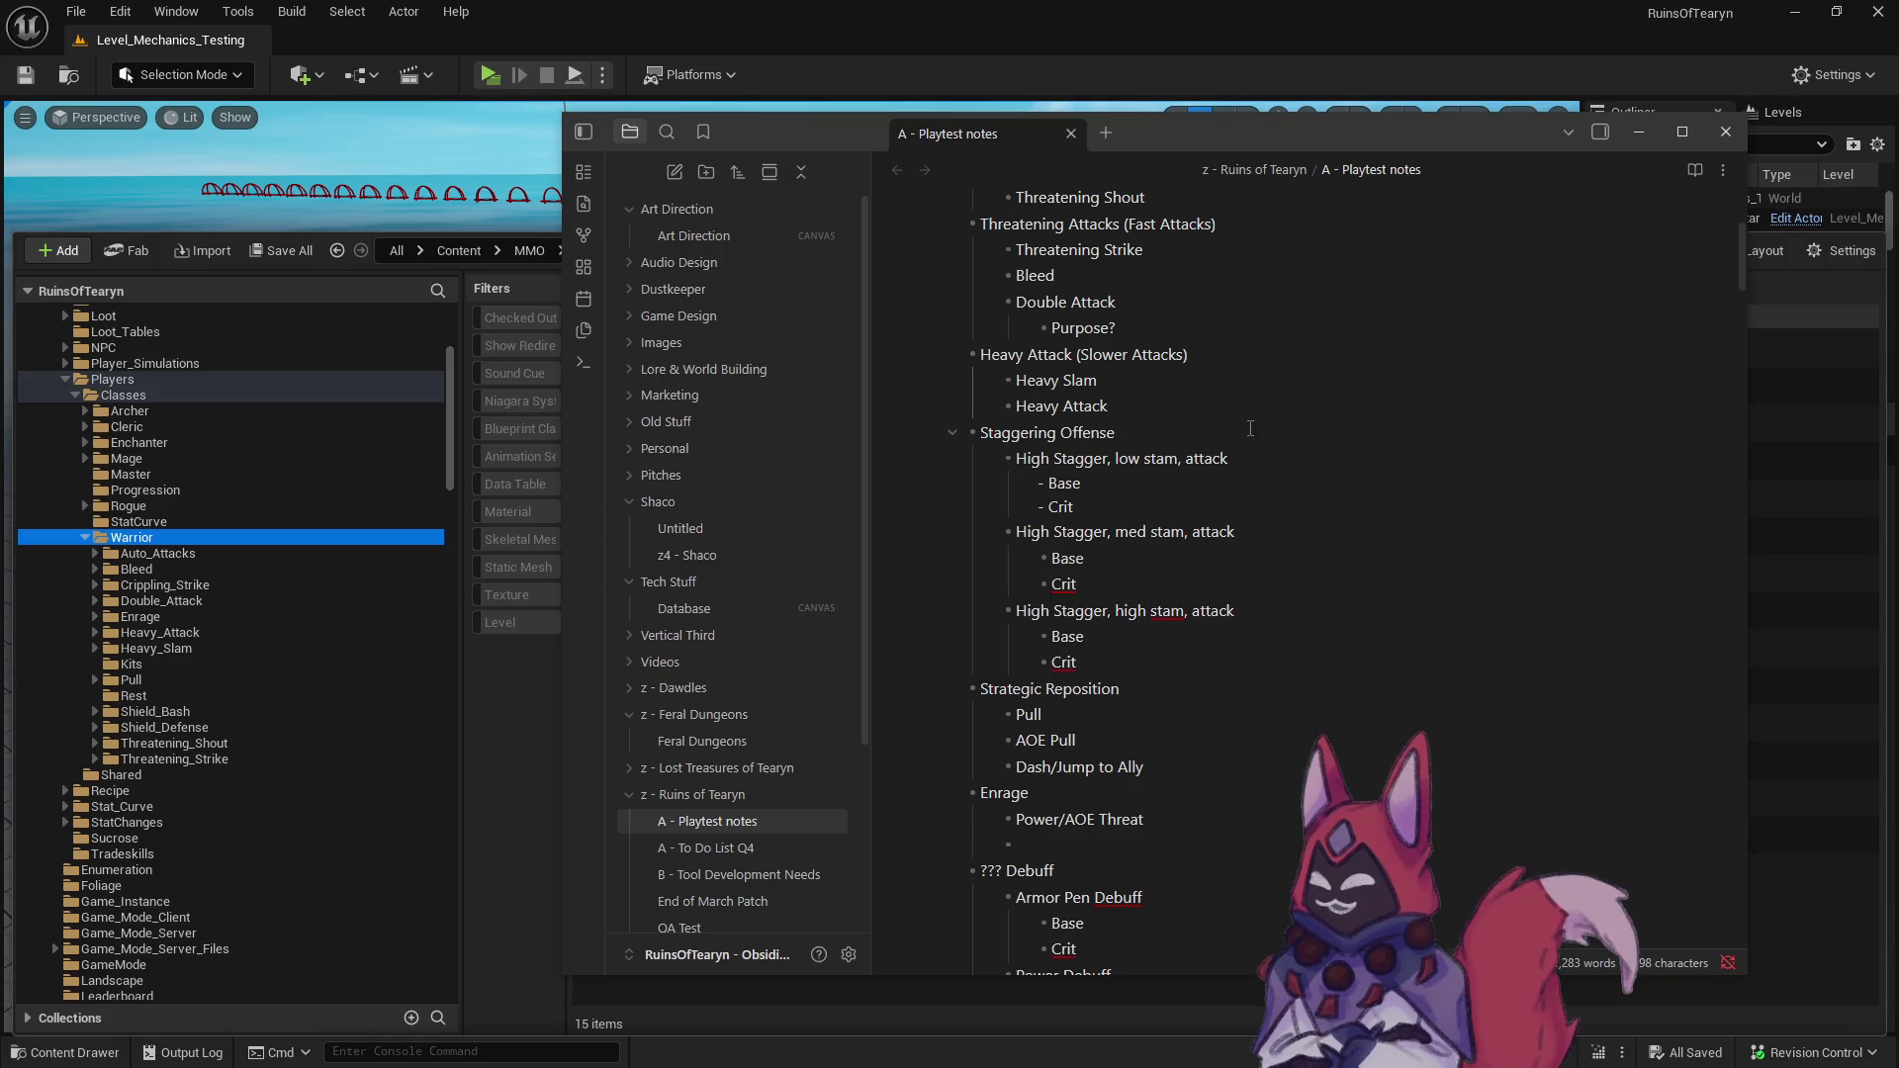
# - Give Heavy Attack Base and Crit sub-bullets and append '(Big Damage Burst)' to its name
pyautogui.click(1162, 405)
pyautogui.press('Return')
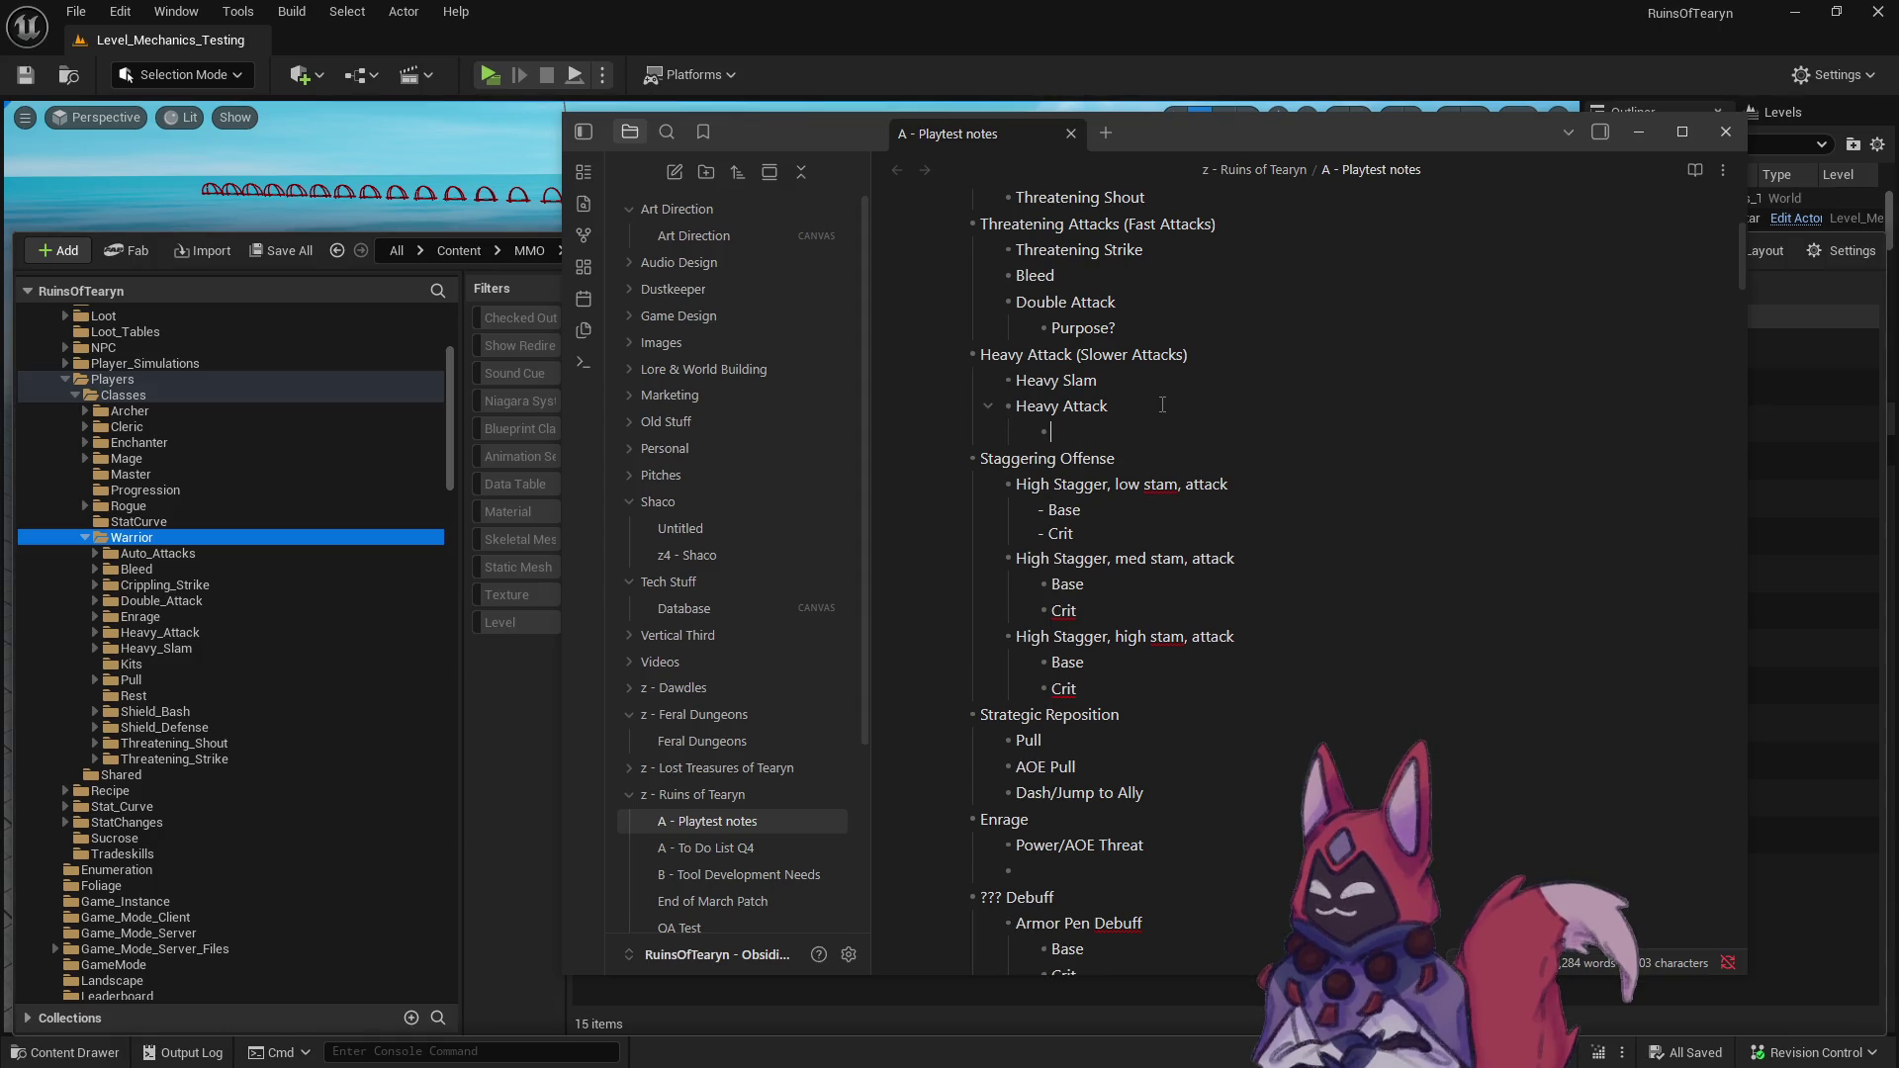
pyautogui.press('Tab')
pyautogui.write('Blg Dam')
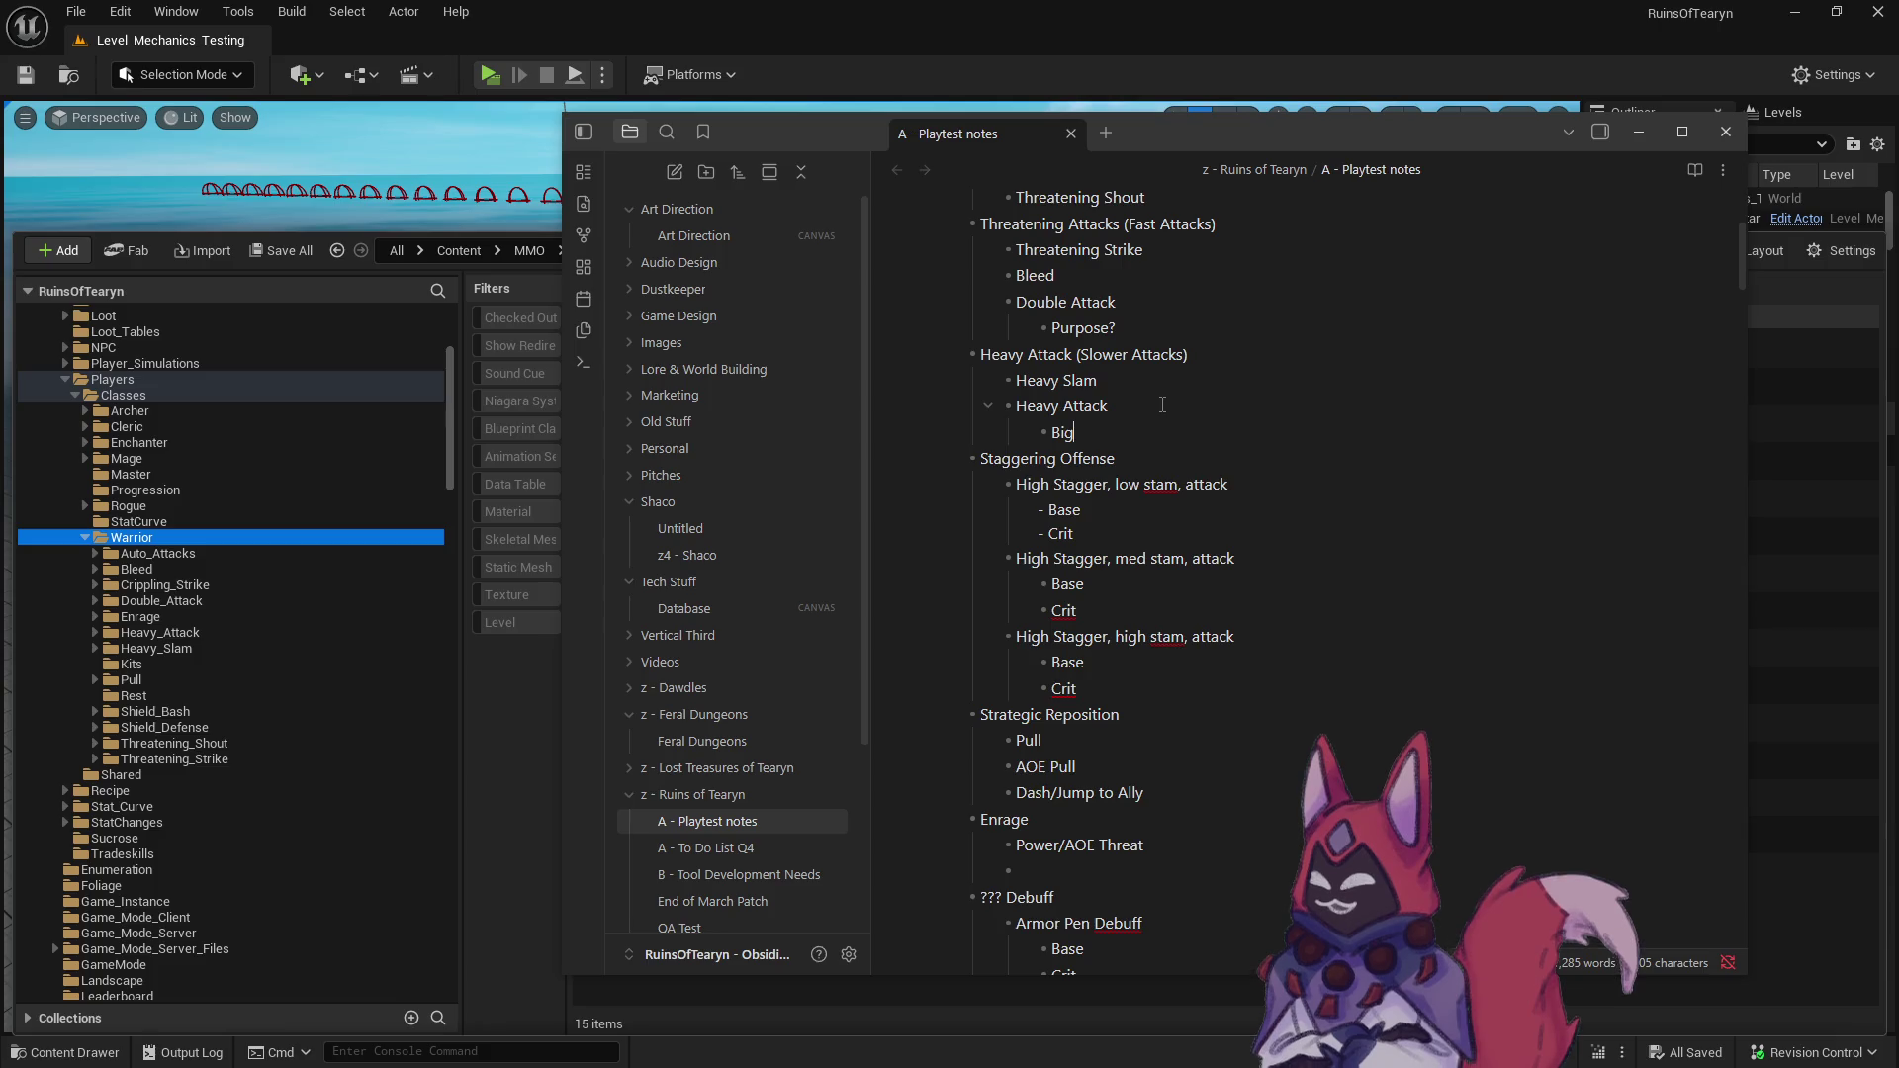
pyautogui.press('BackSpace')
pyautogui.press('BackSpace')
pyautogui.press('BackSpace')
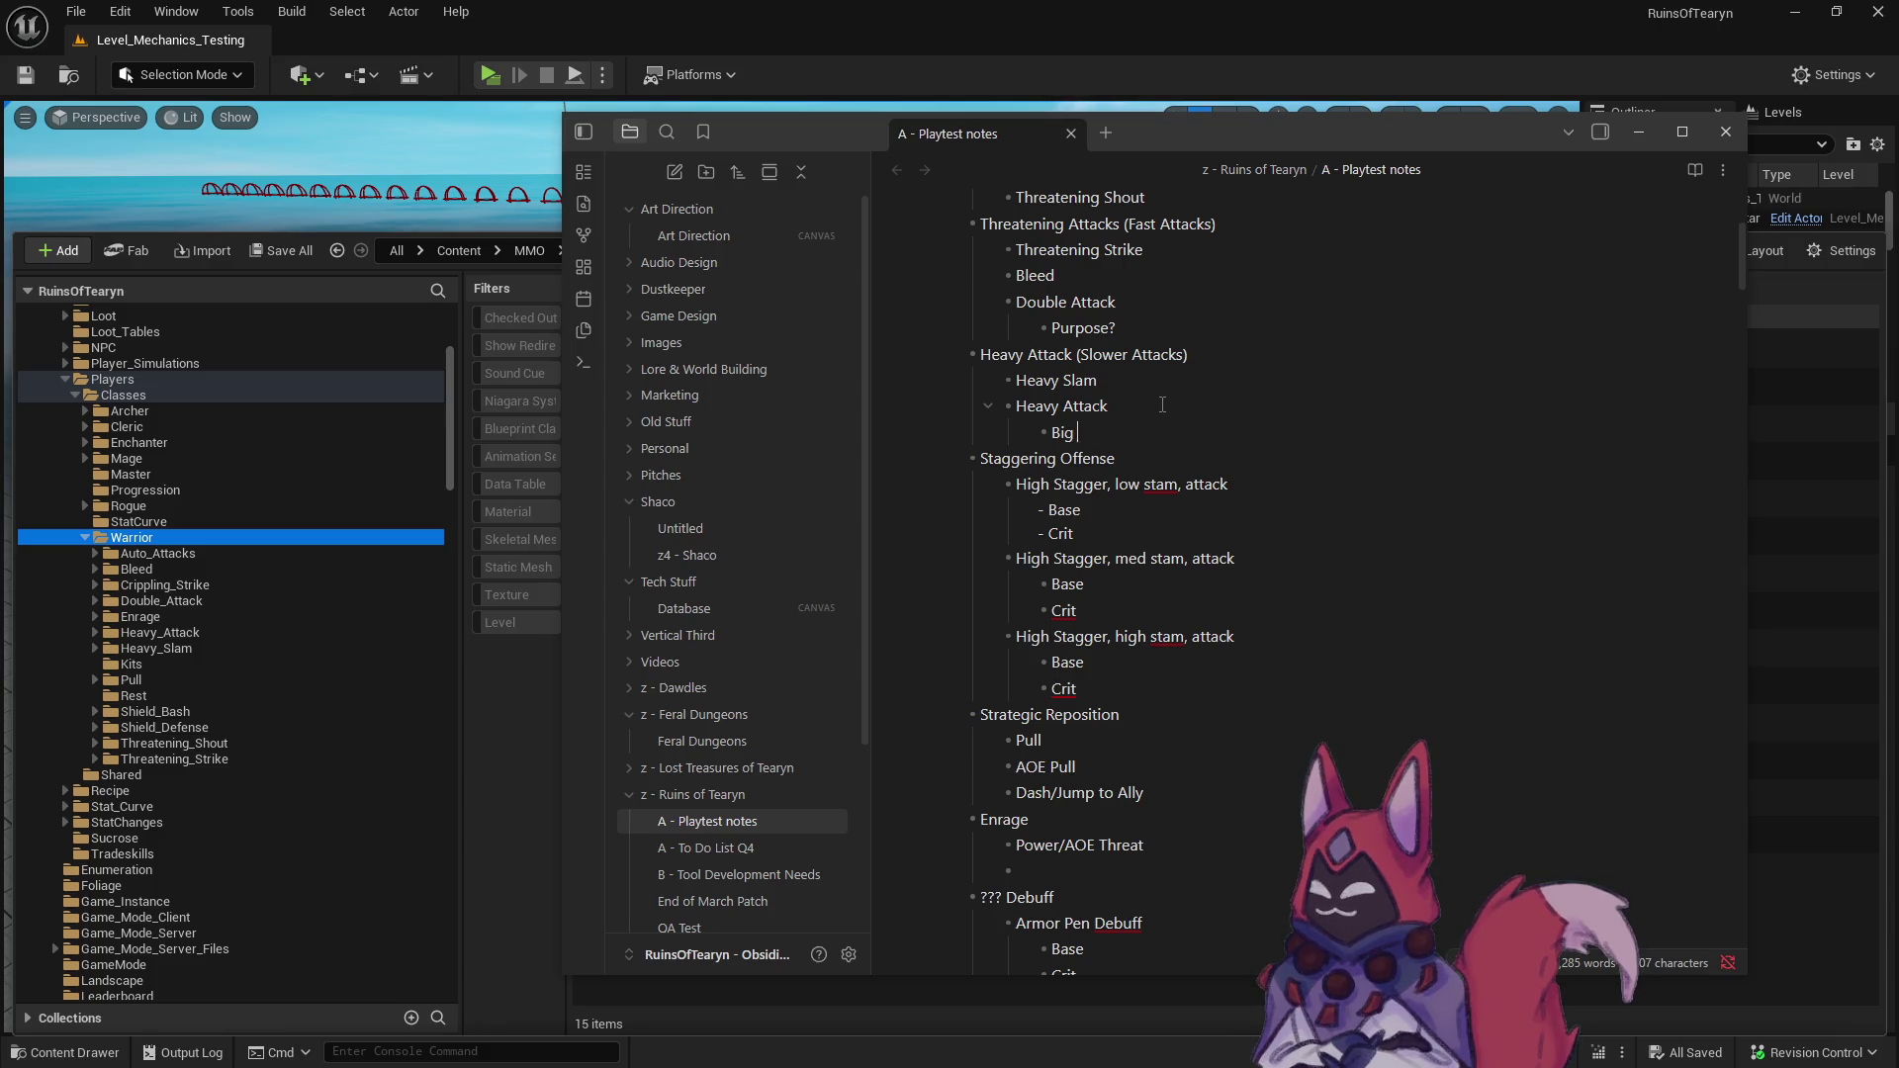
pyautogui.write('Cb')
pyautogui.press('BackSpace')
pyautogui.press('BackSpace')
pyautogui.write('Base')
pyautogui.press('Return')
pyautogui.write('Crit')
pyautogui.click(1157, 404)
pyautogui.write('(Big Dama')
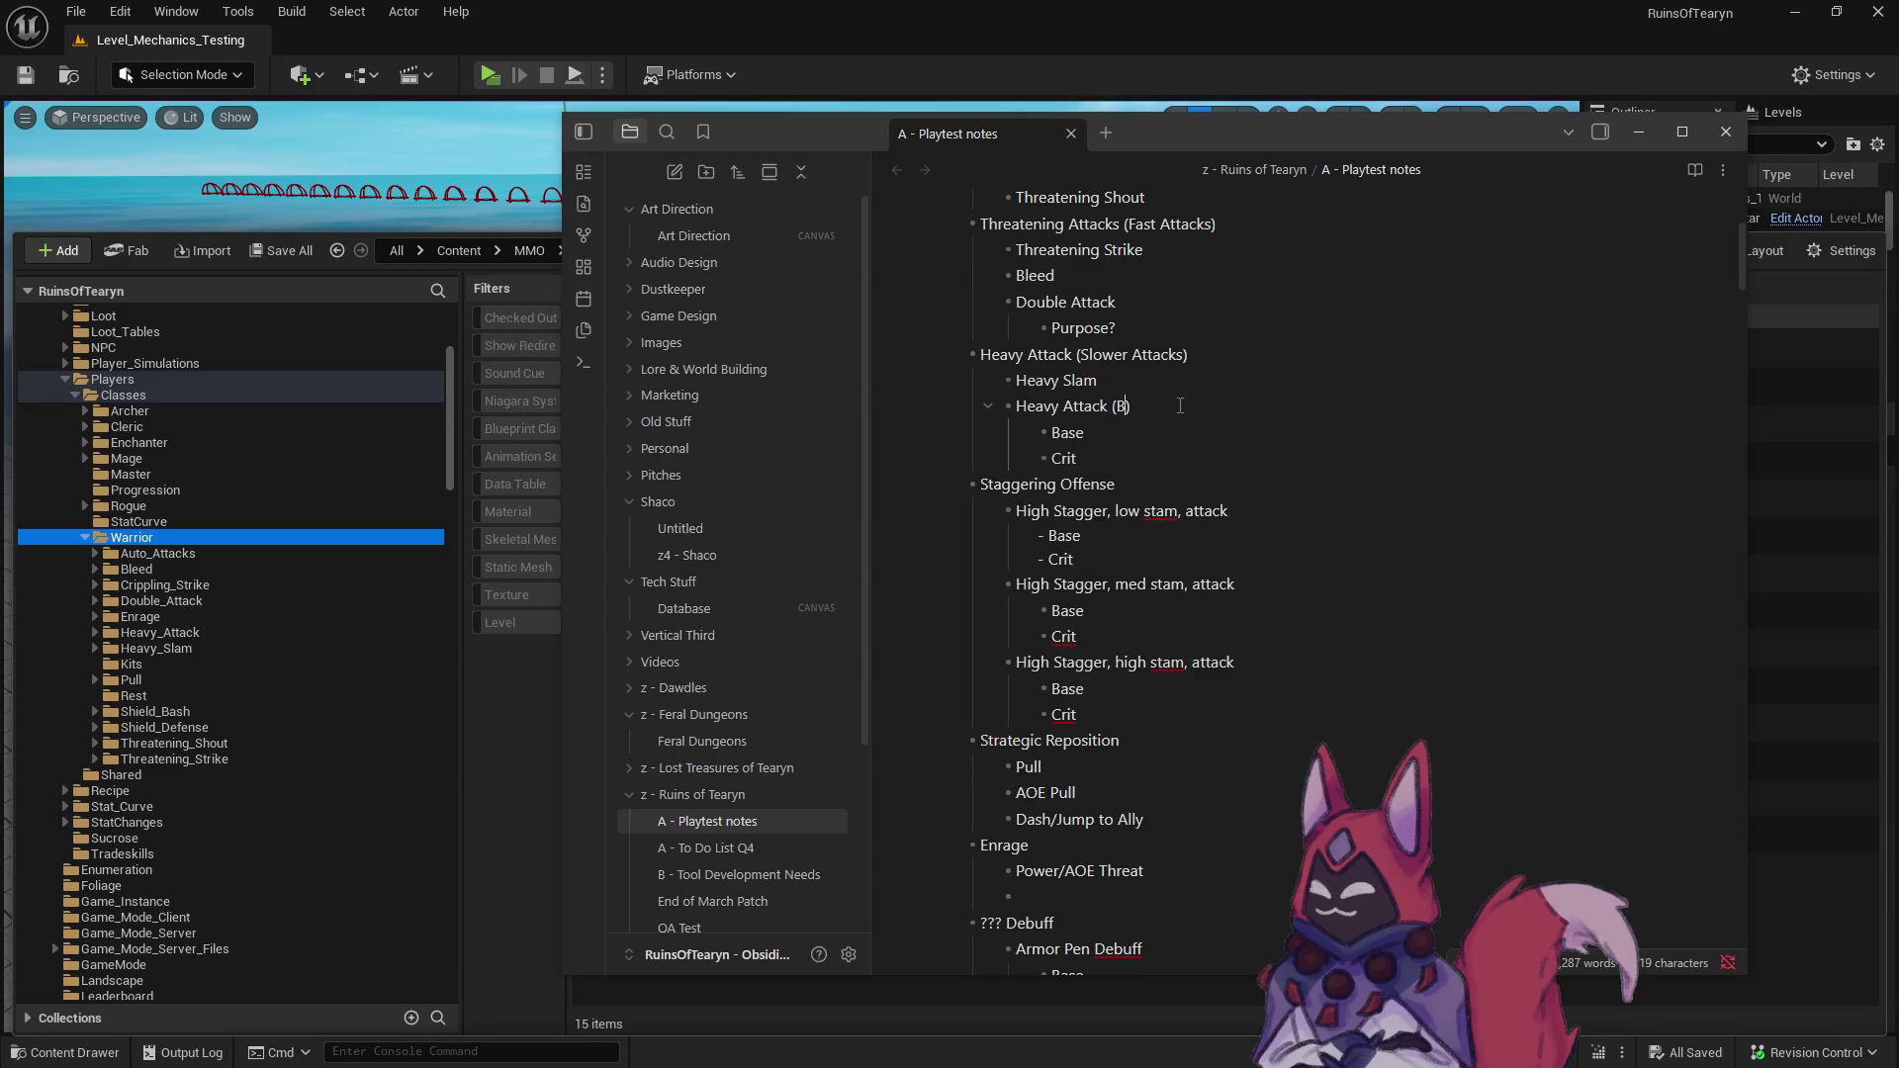
pyautogui.write('ge Burst')
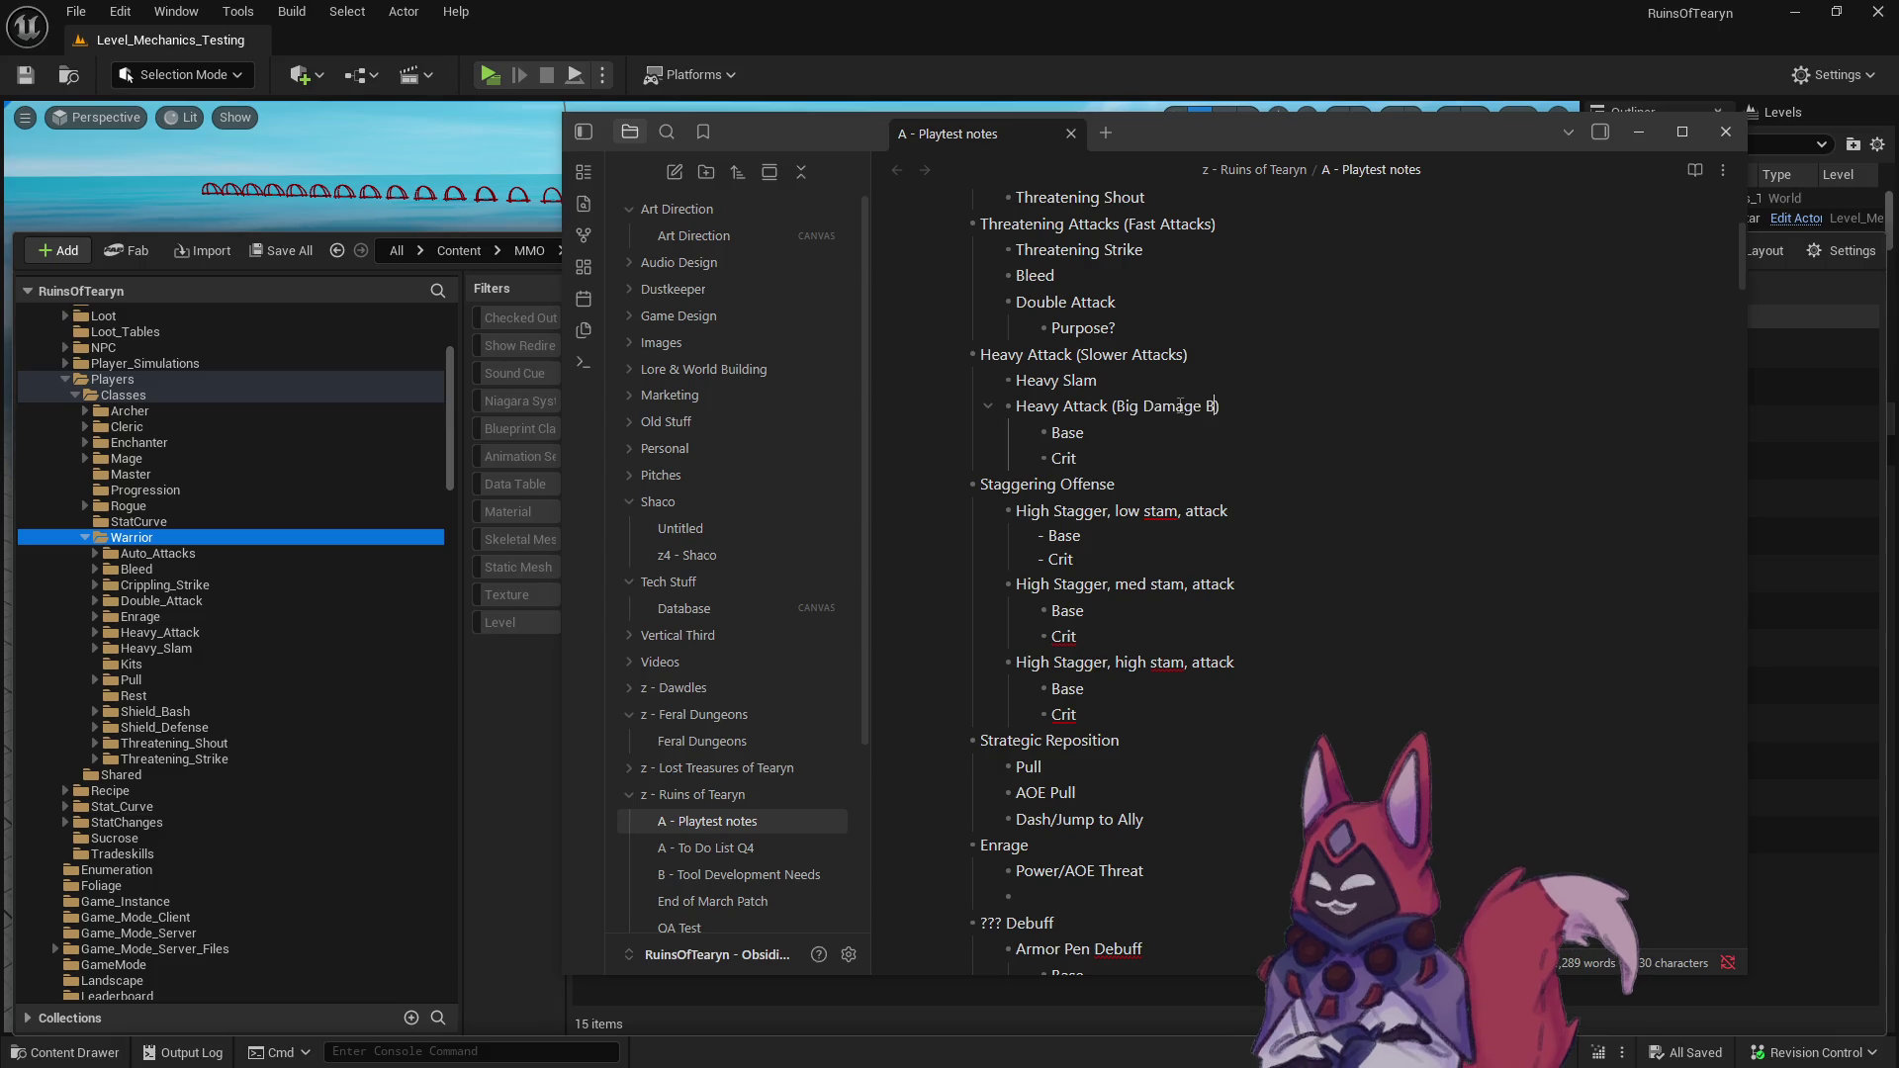
# - Add Base and 'Crit (Stun)' sub-bullets under Heavy Slam
pyautogui.click(1125, 380)
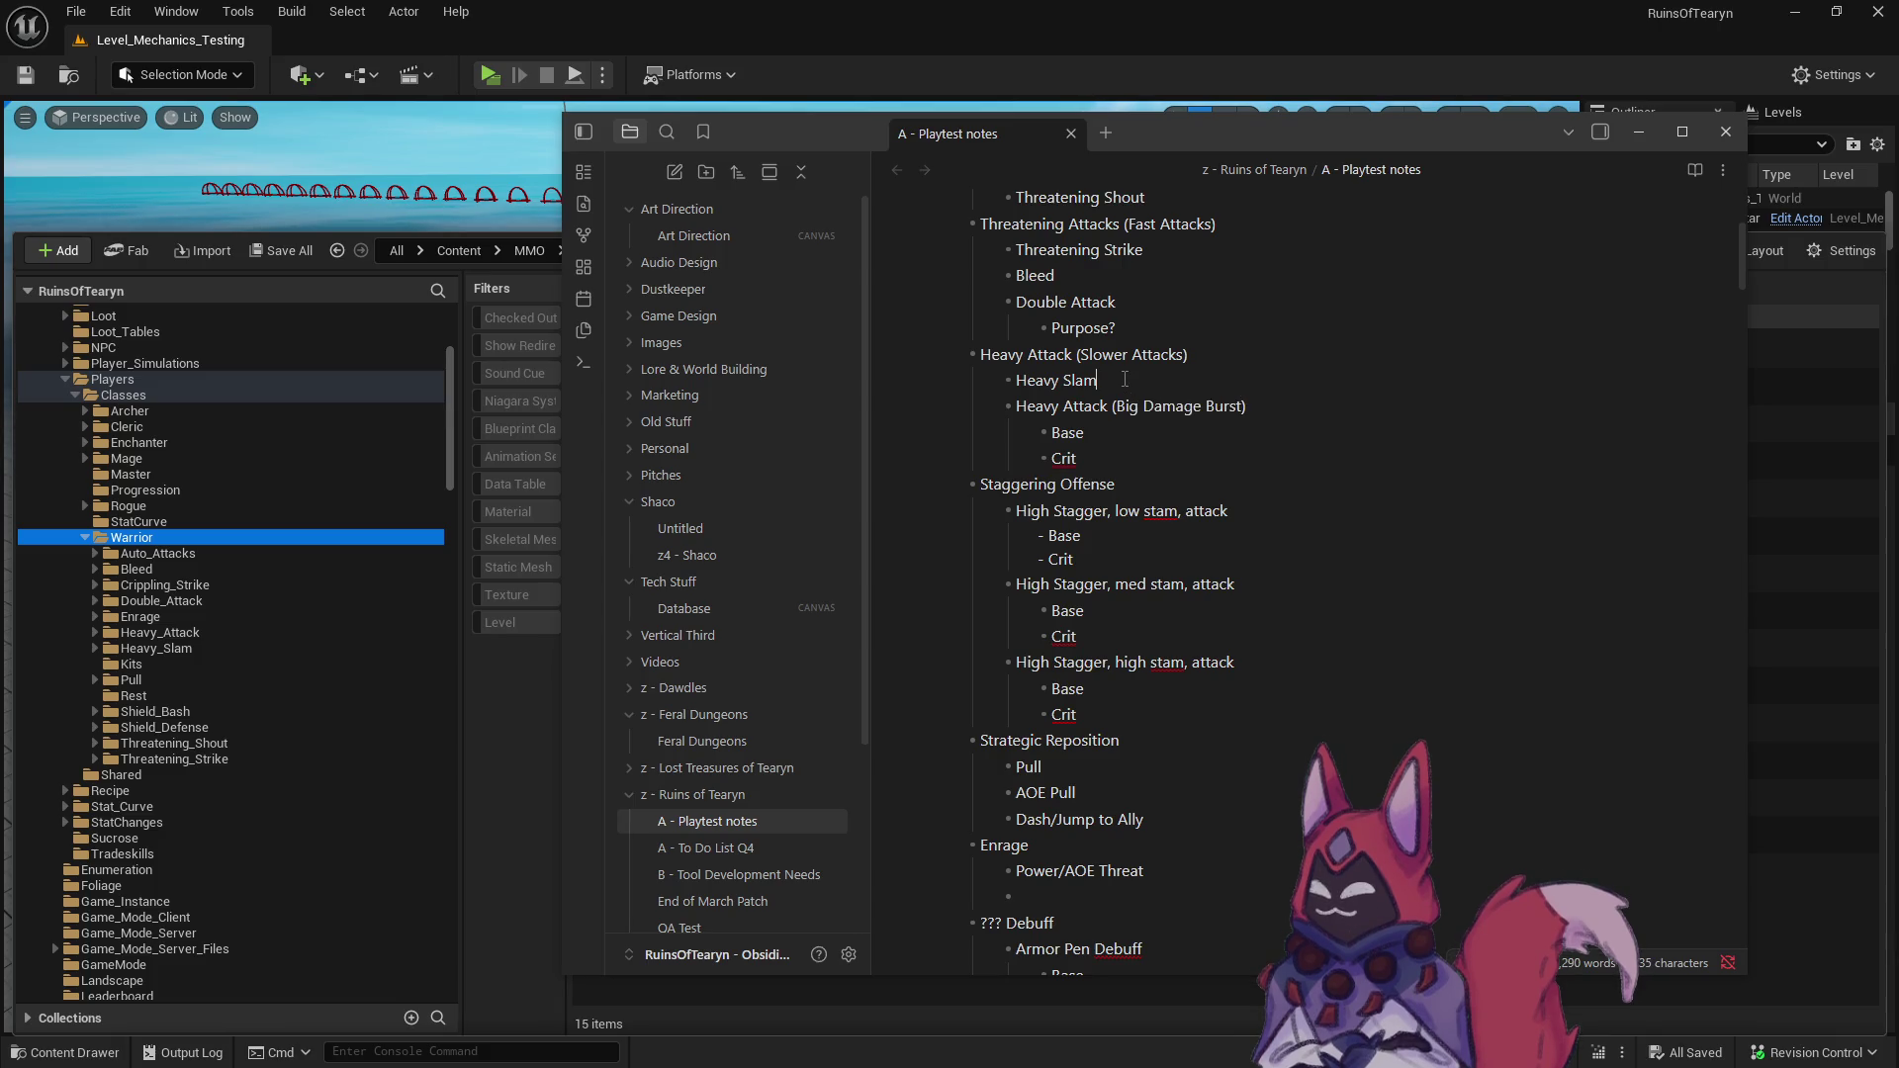
pyautogui.press('Return')
pyautogui.press('Tab')
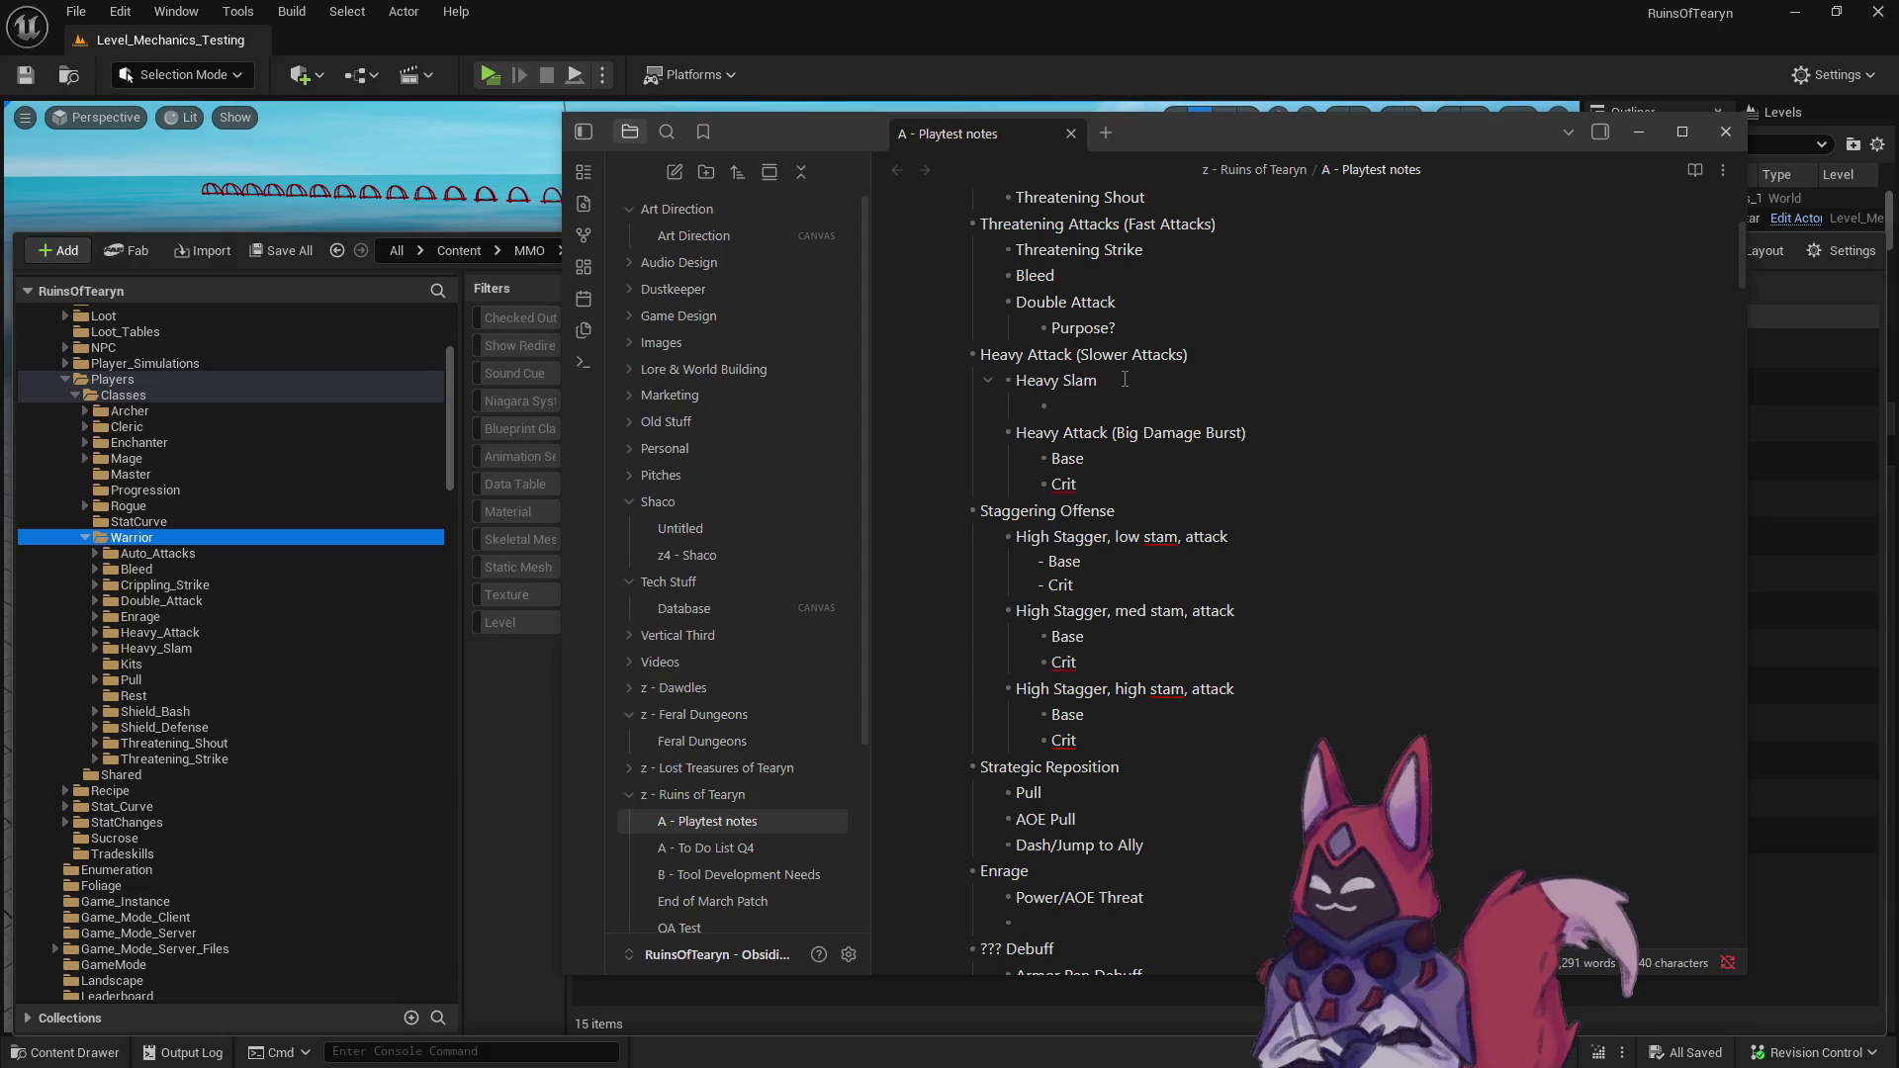
pyautogui.write('Base')
pyautogui.press('Return')
pyautogui.write('Crit')
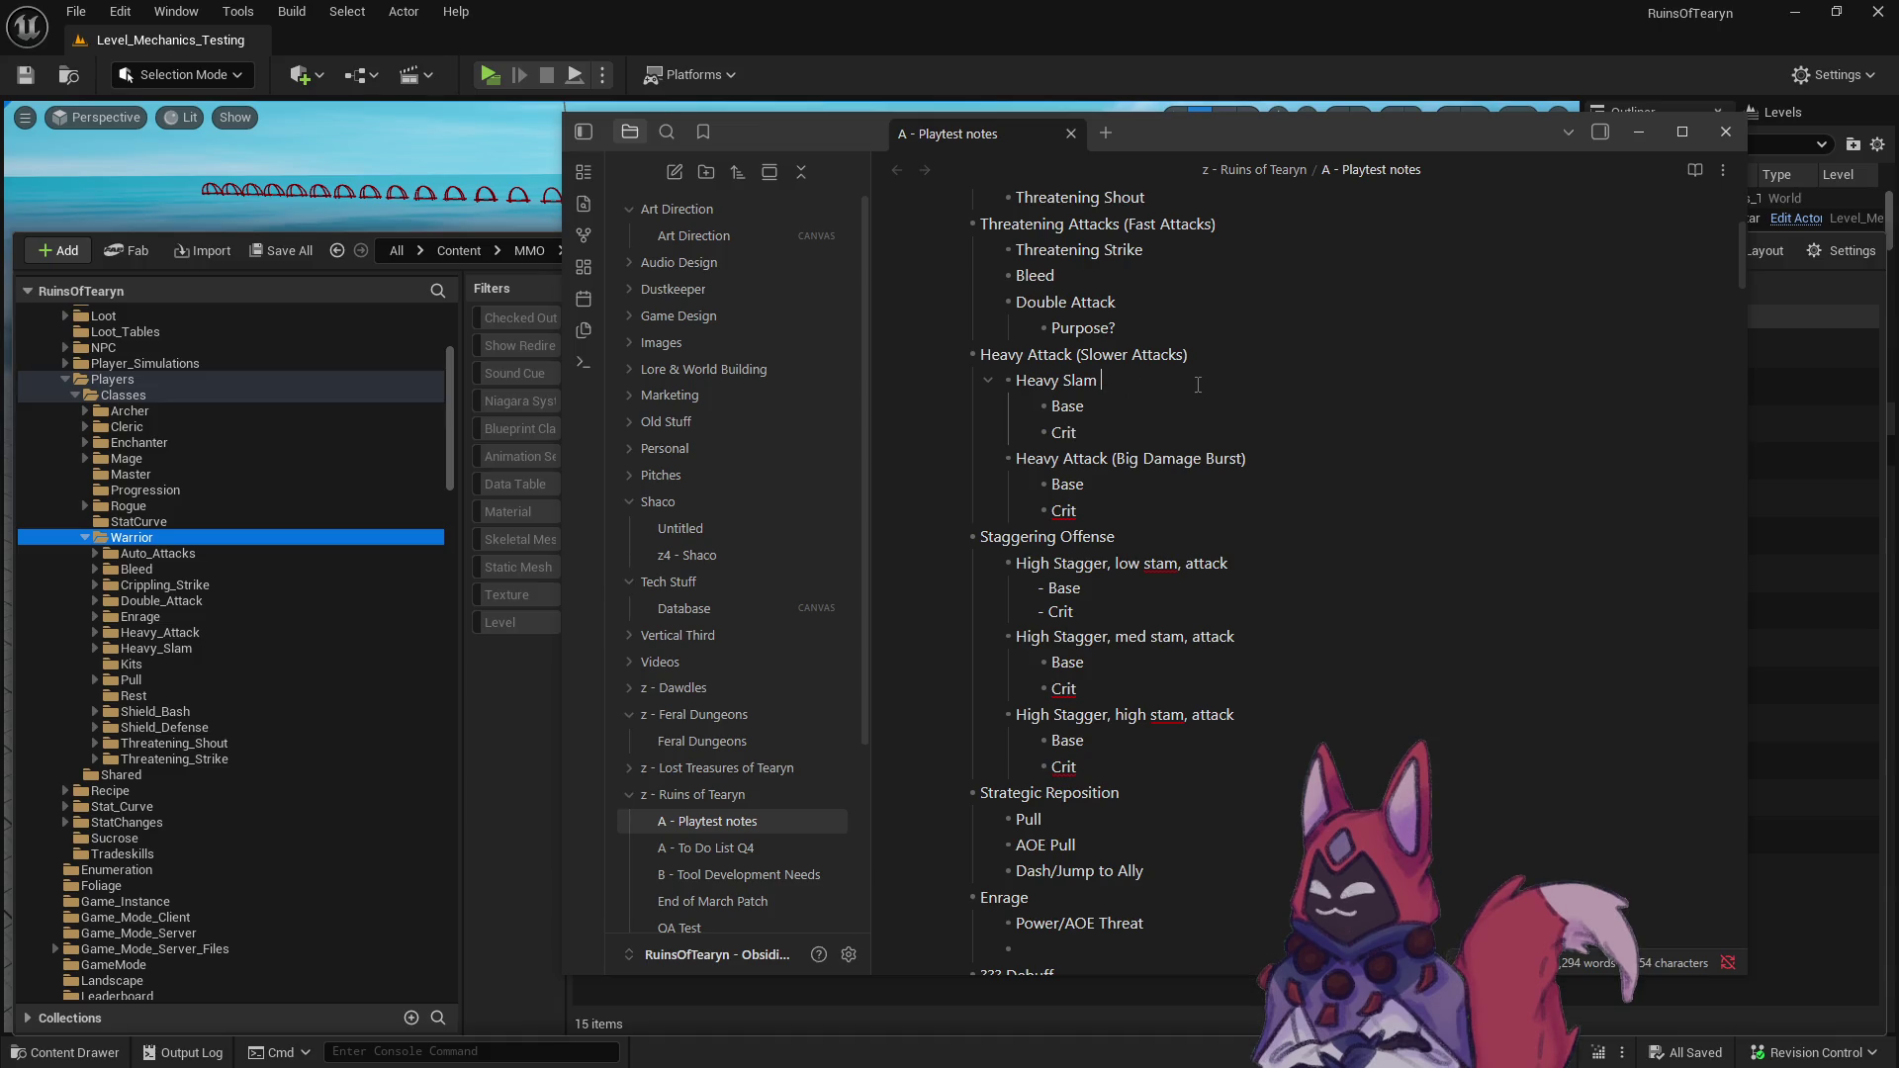
pyautogui.write('(Stun)')
# - Add a new '???' entry with Base and Crit lines below Heavy Attack's Crit
pyautogui.click(1225, 509)
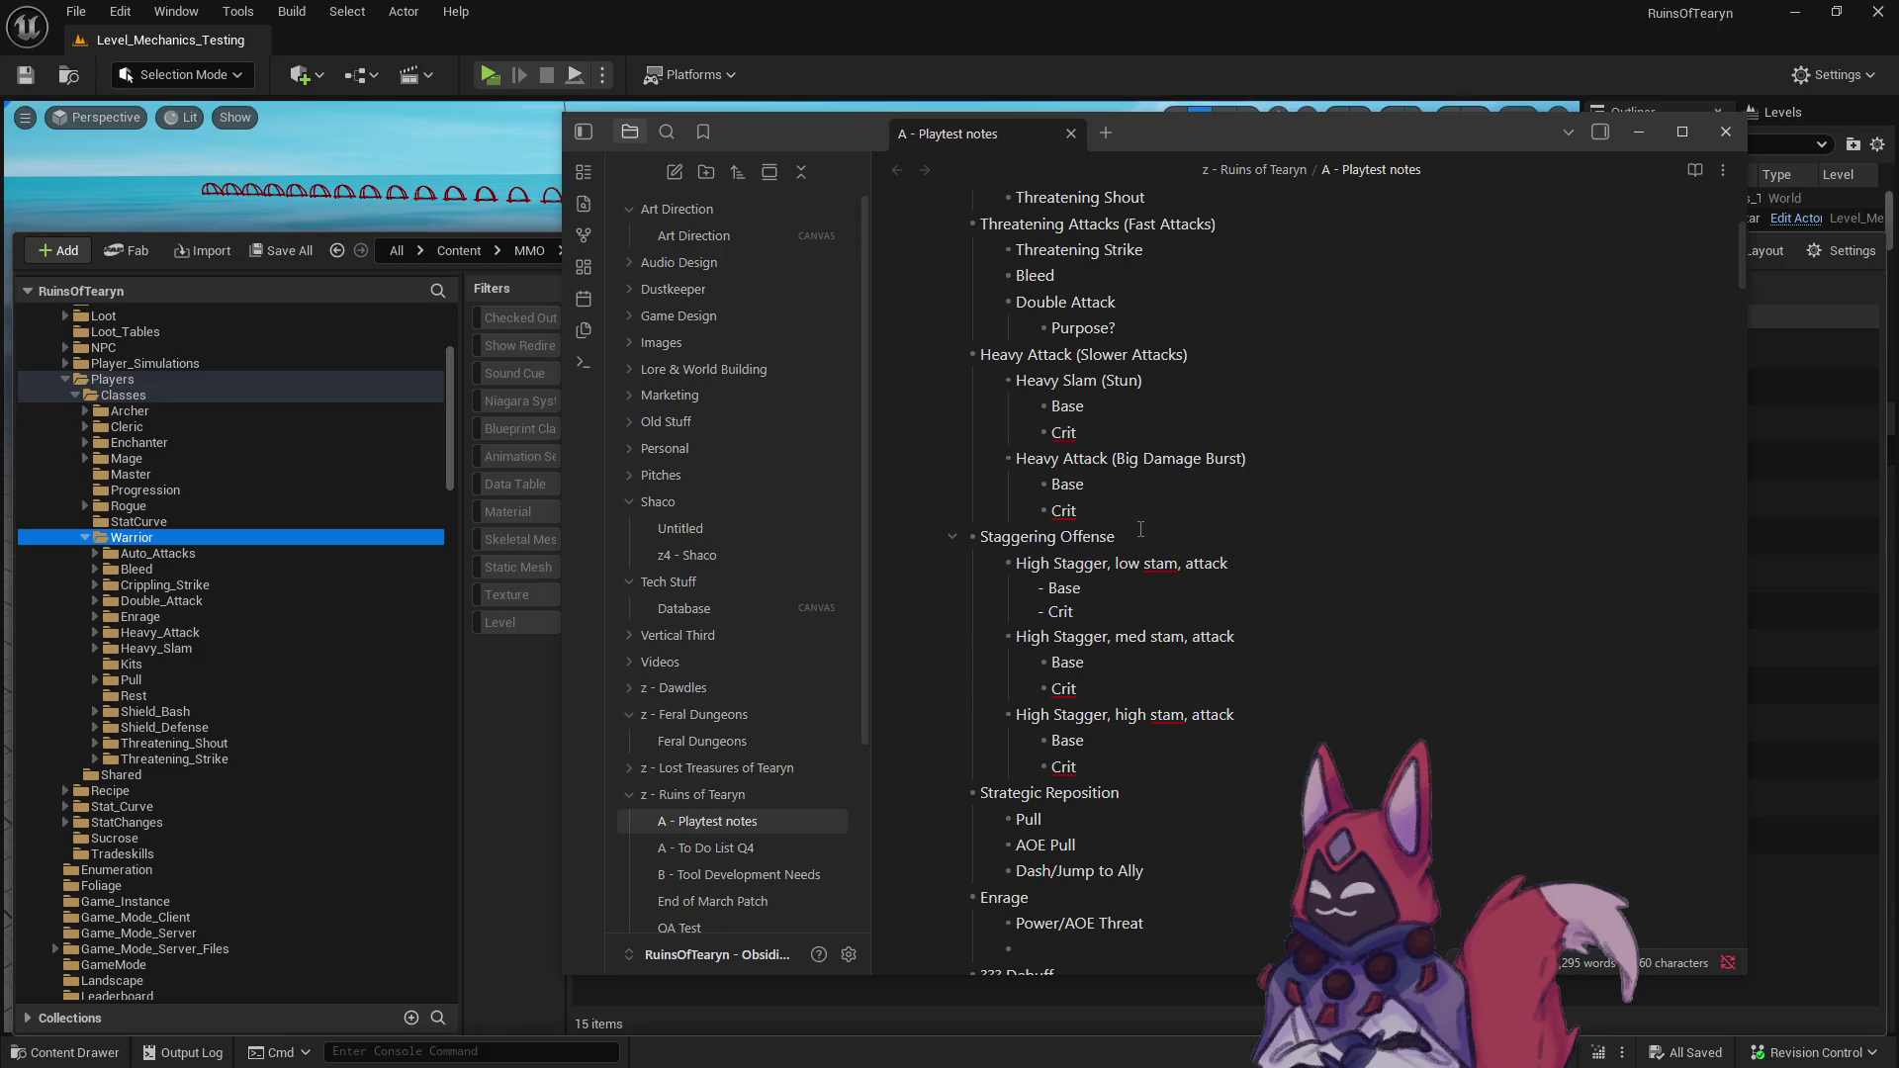
pyautogui.press('Return')
pyautogui.hotkey('shift', 'Tab')
pyautogui.write('???')
pyautogui.press('Return')
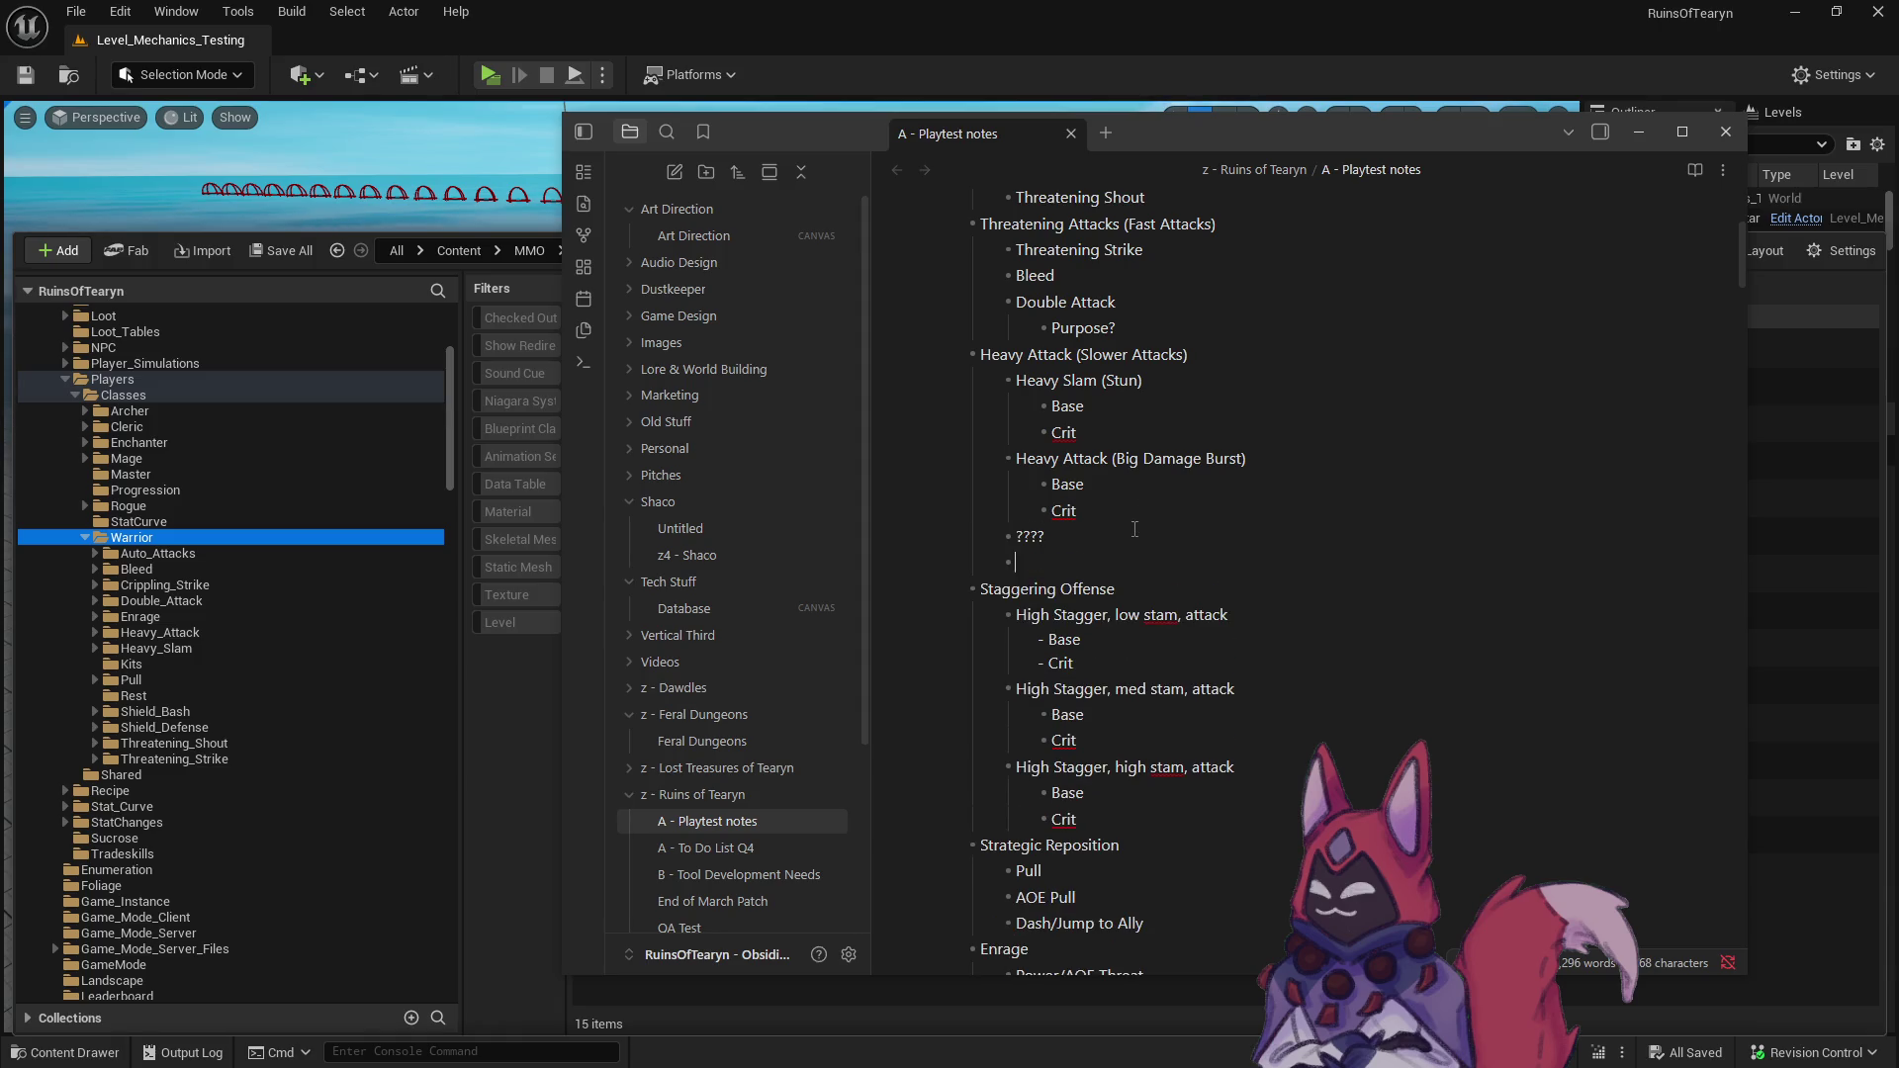
pyautogui.write('Base')
pyautogui.press('Return')
pyautogui.write('Crit')
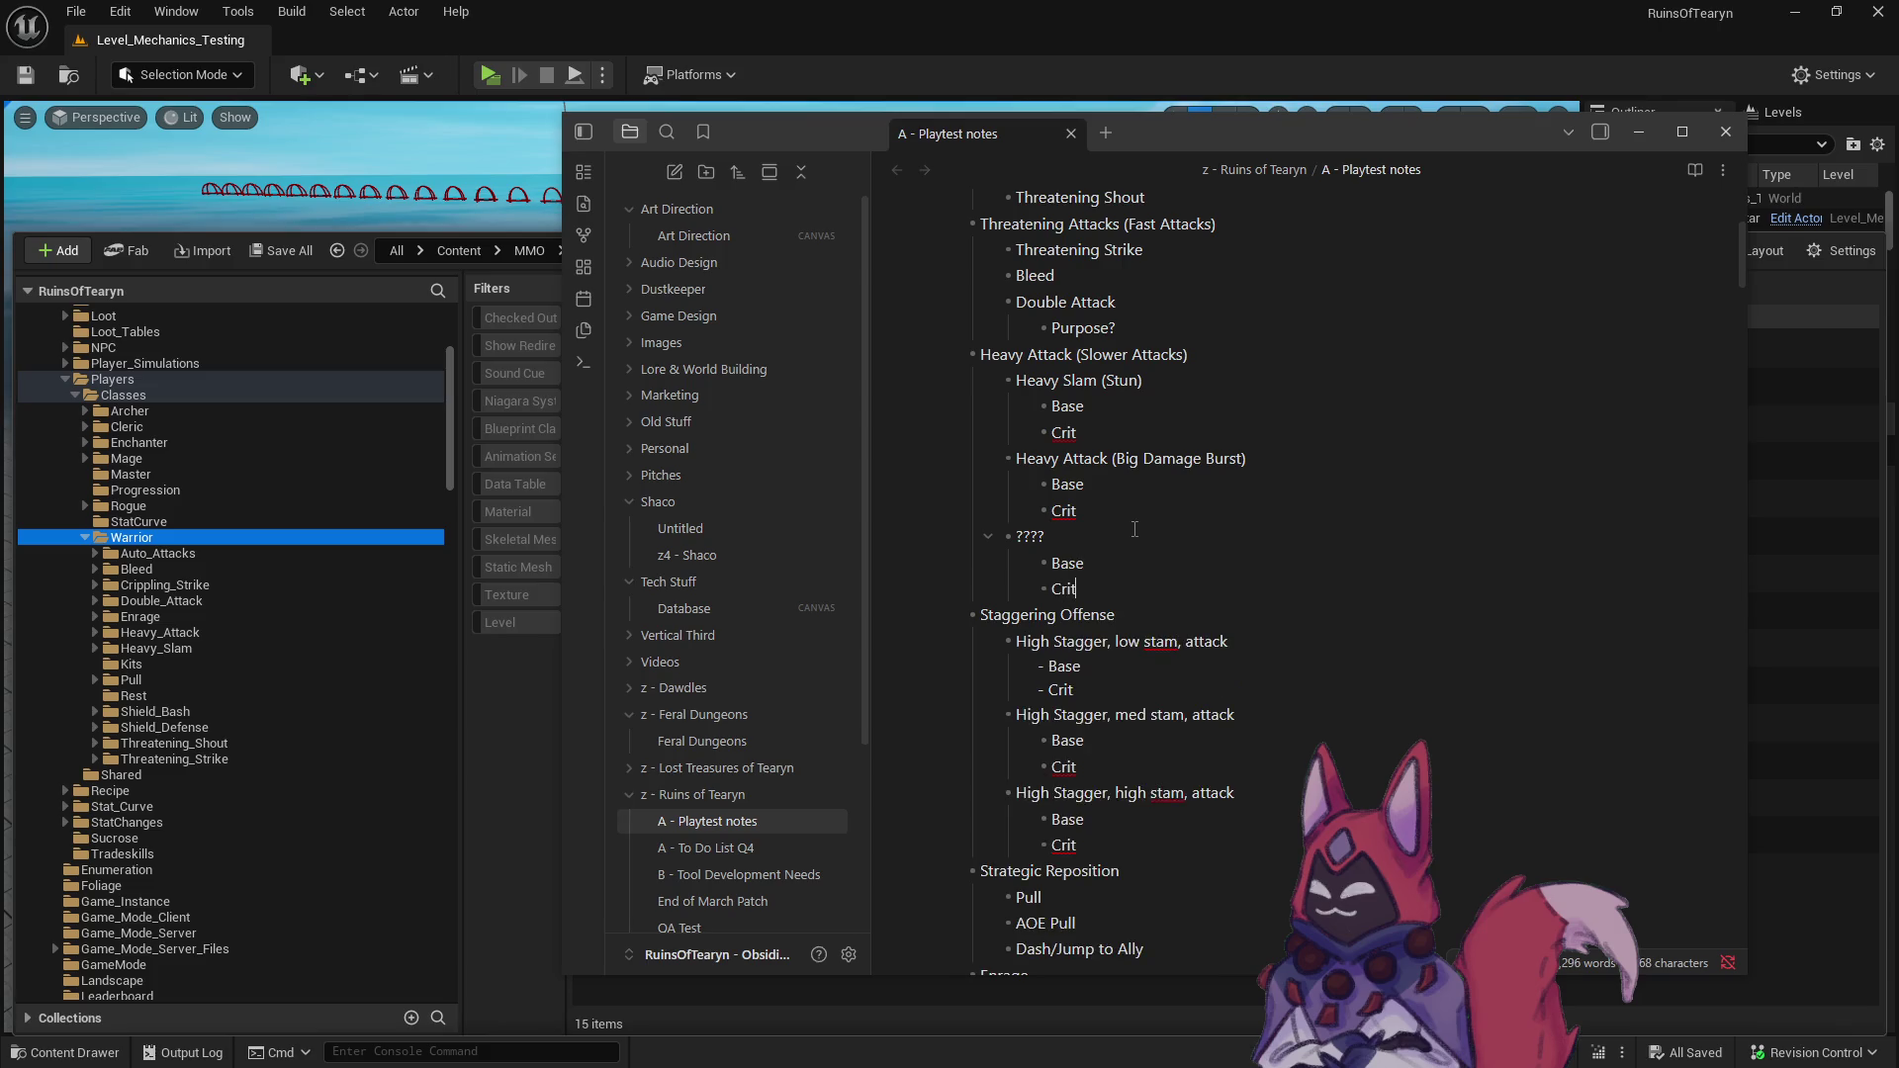
pyautogui.scroll(-4, 1134, 529)
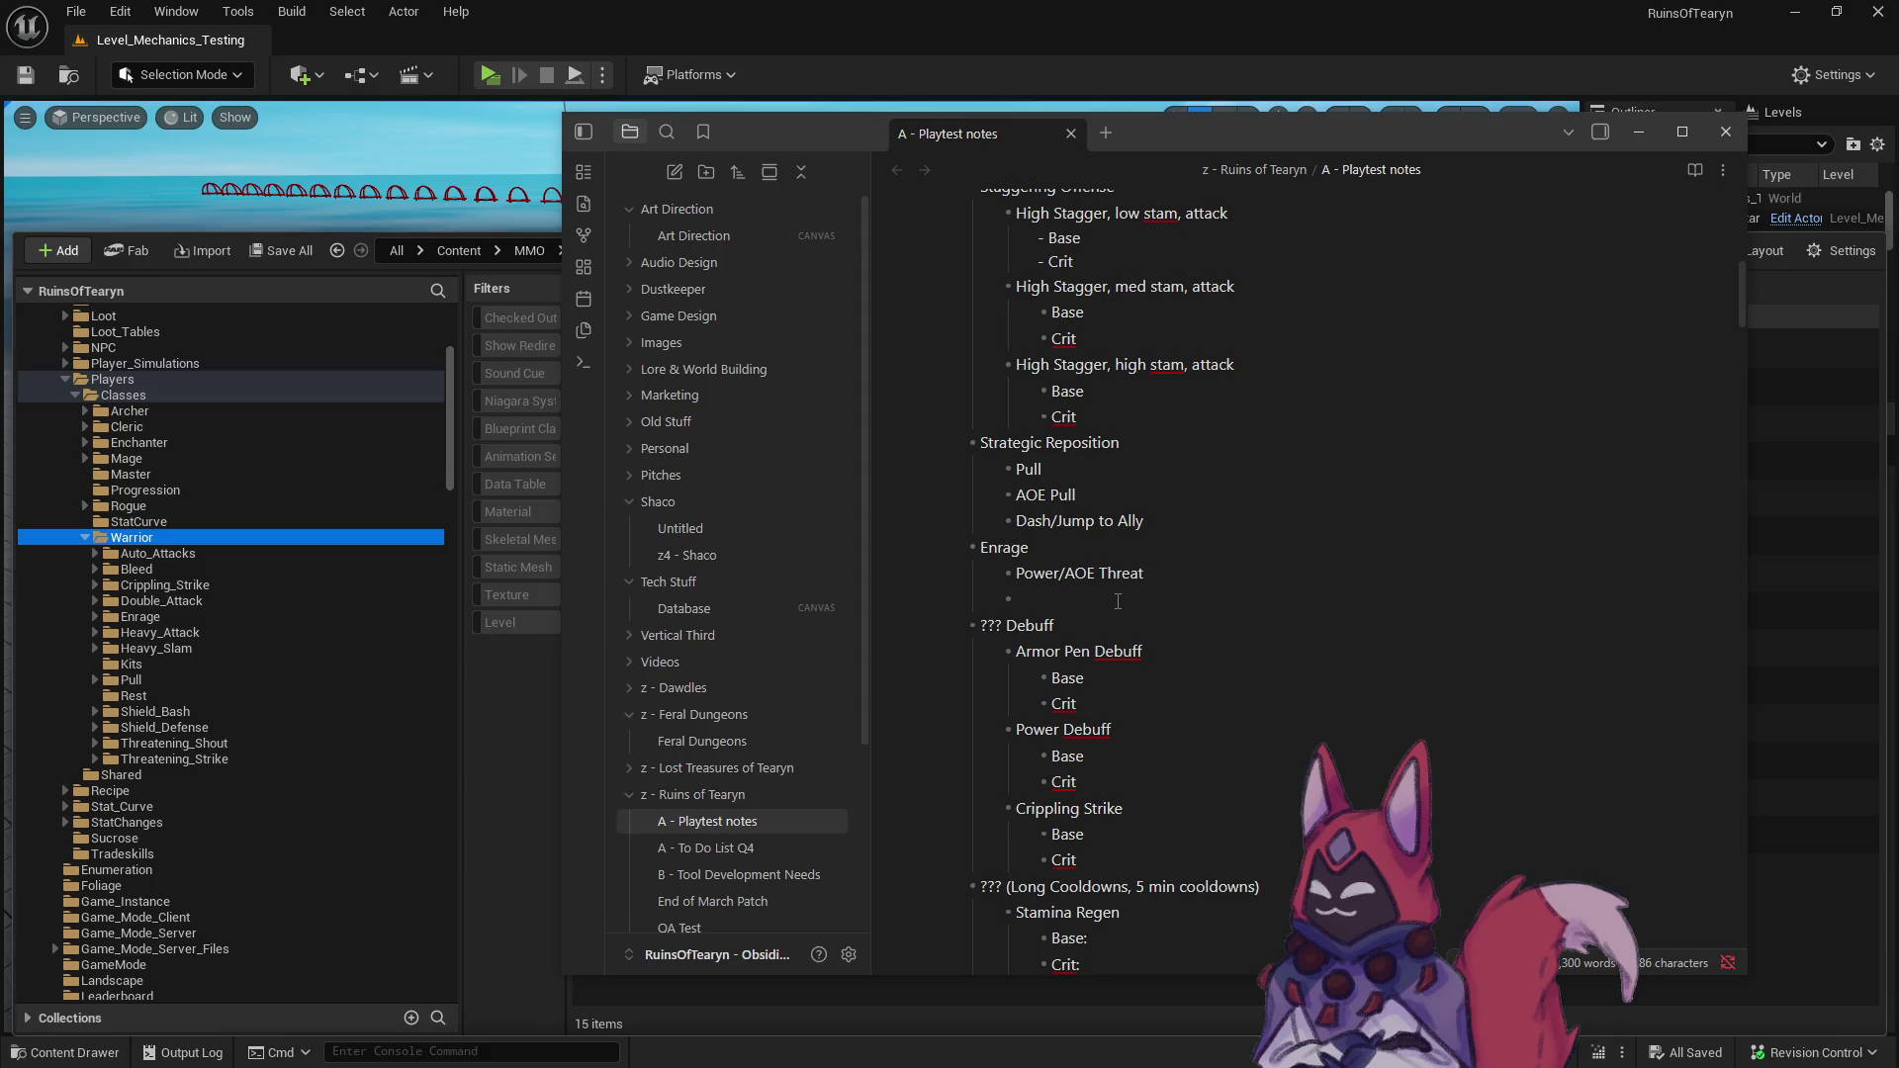
pyautogui.scroll(-1, 1120, 601)
pyautogui.scroll(-1, 1115, 601)
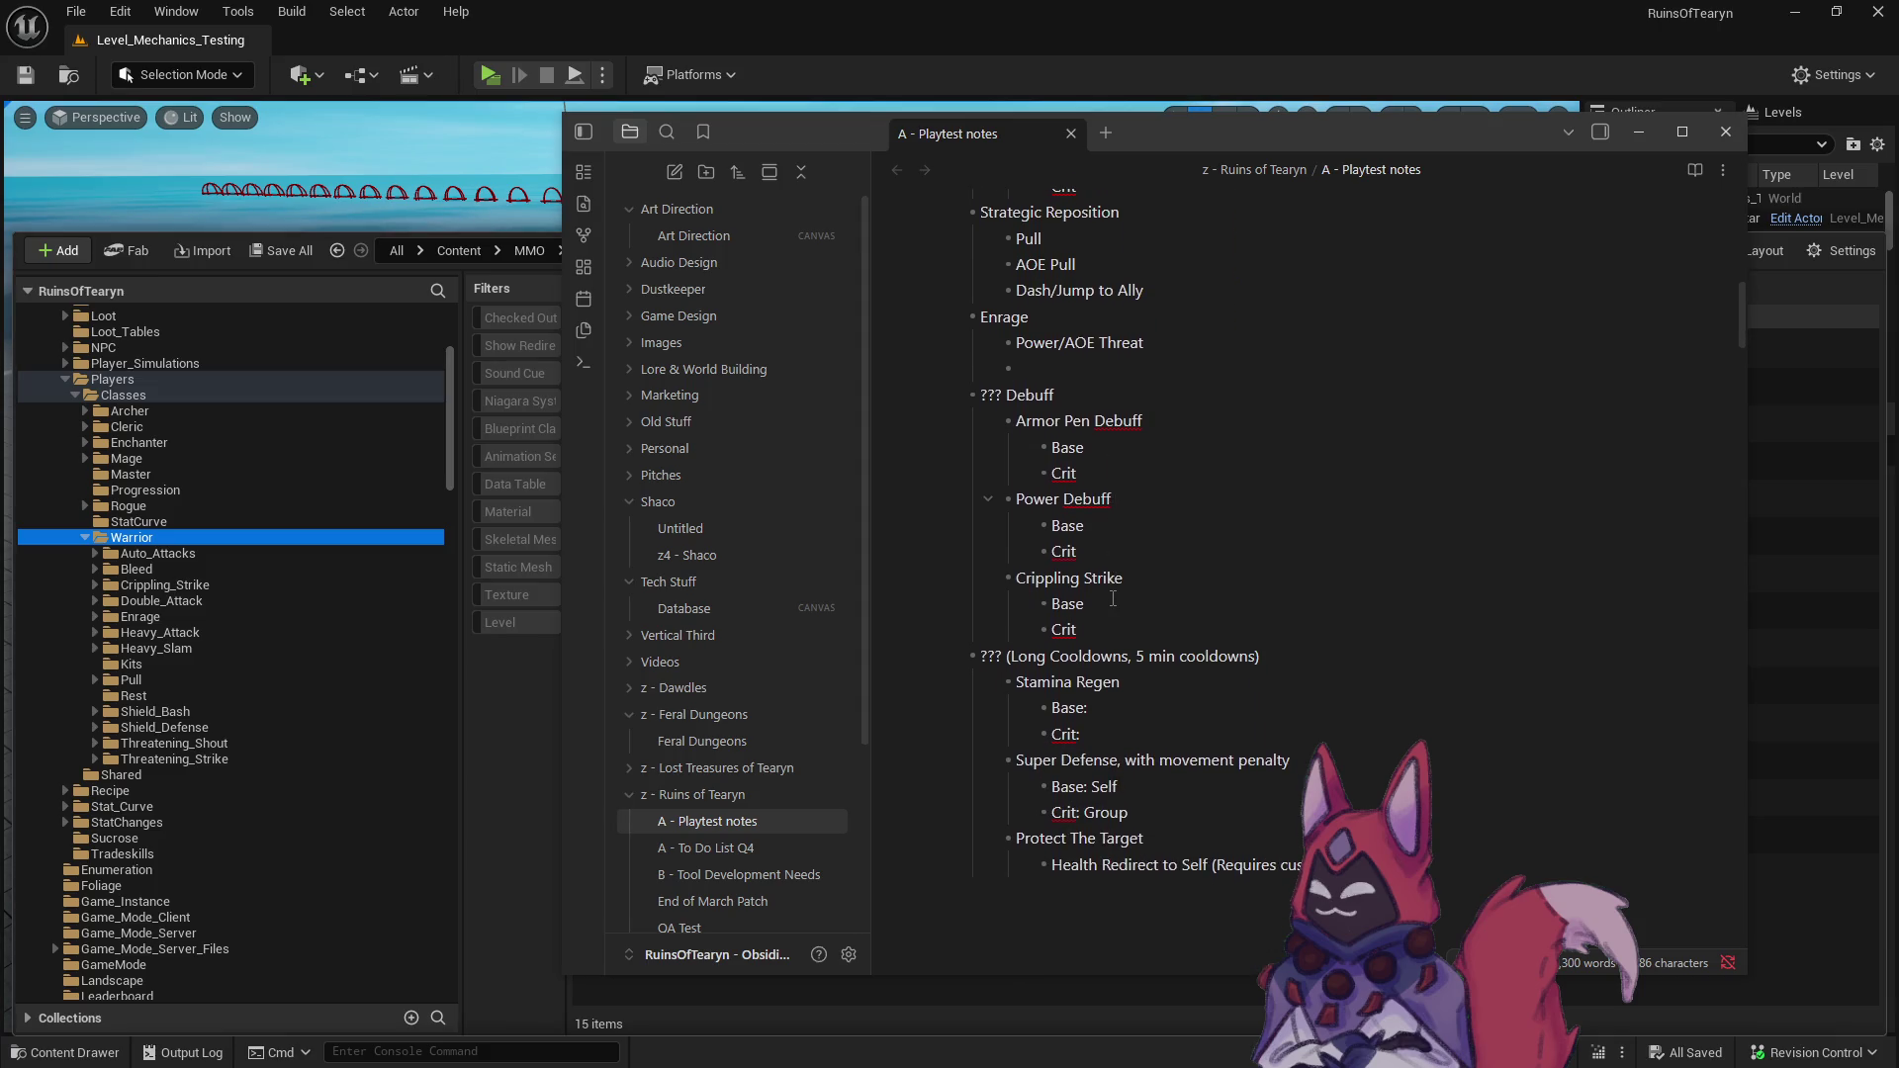
pyautogui.scroll(-1, 1113, 598)
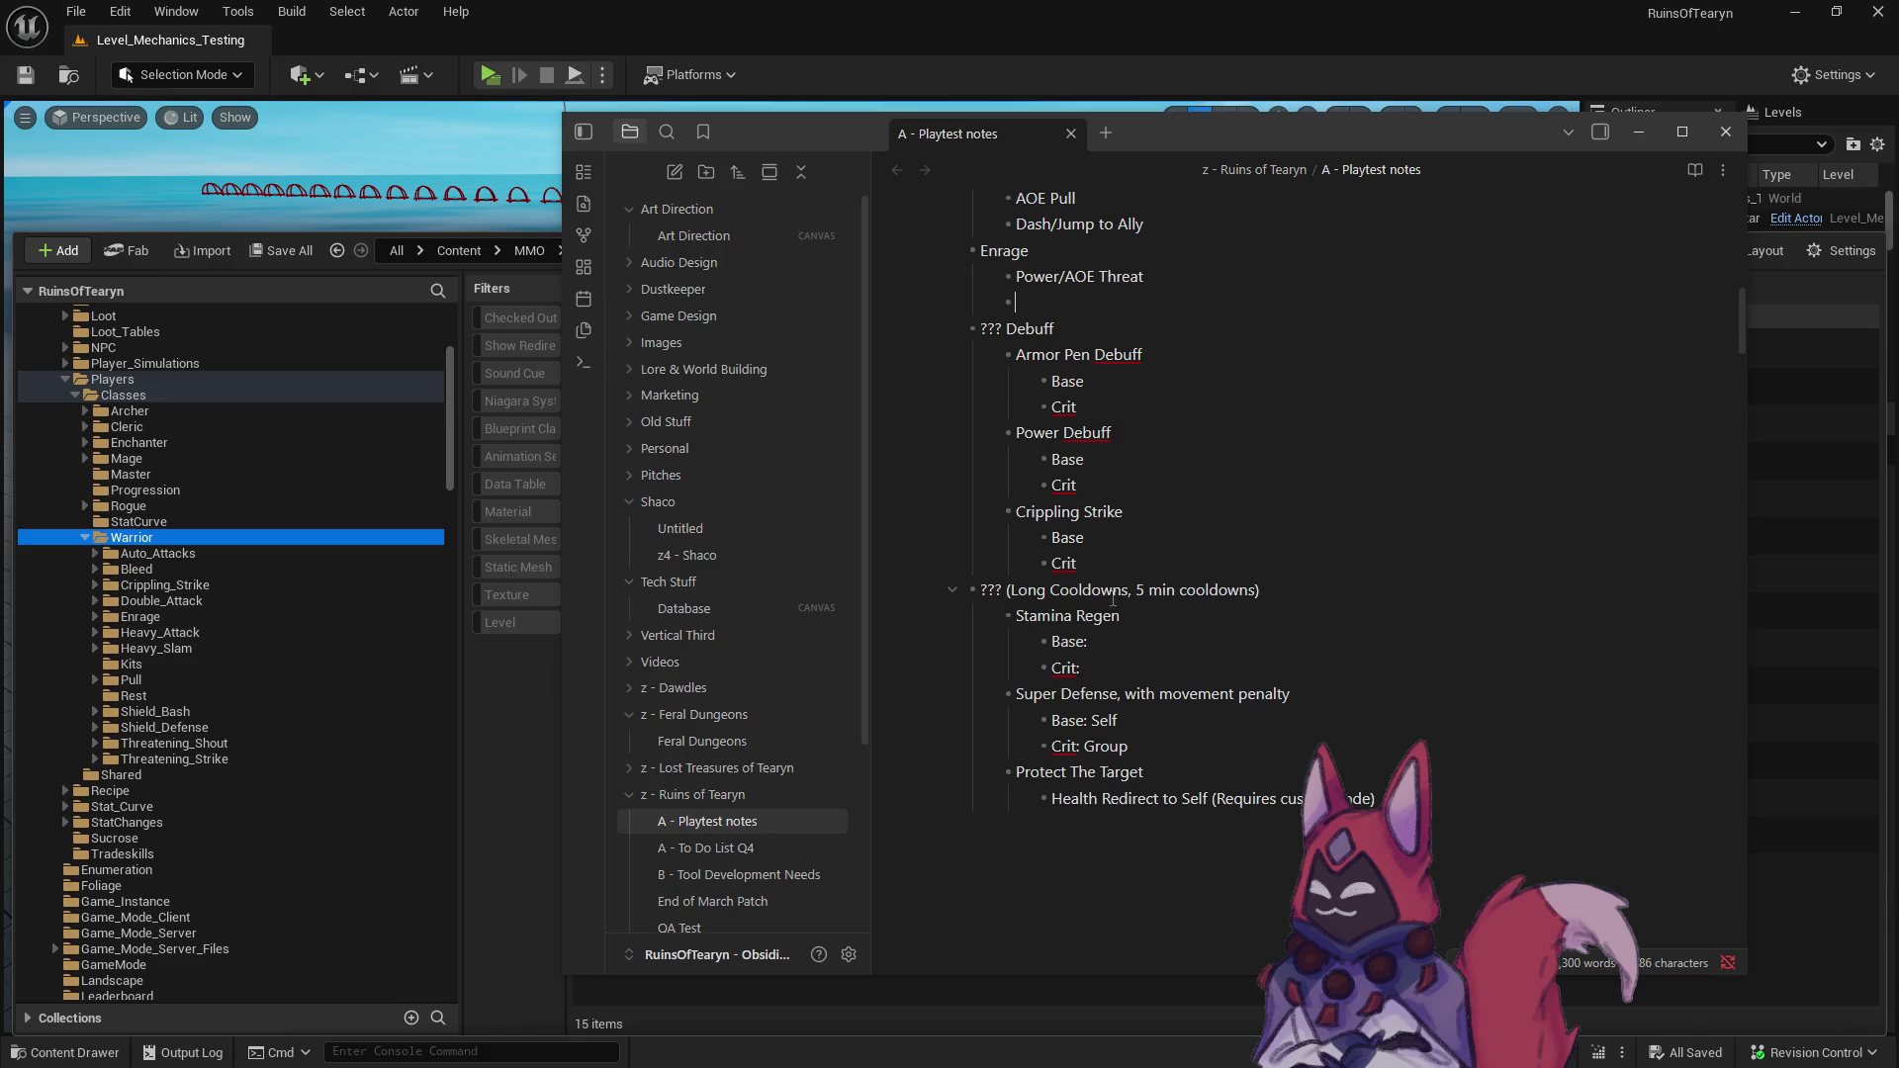
pyautogui.scroll(1, 1080, 571)
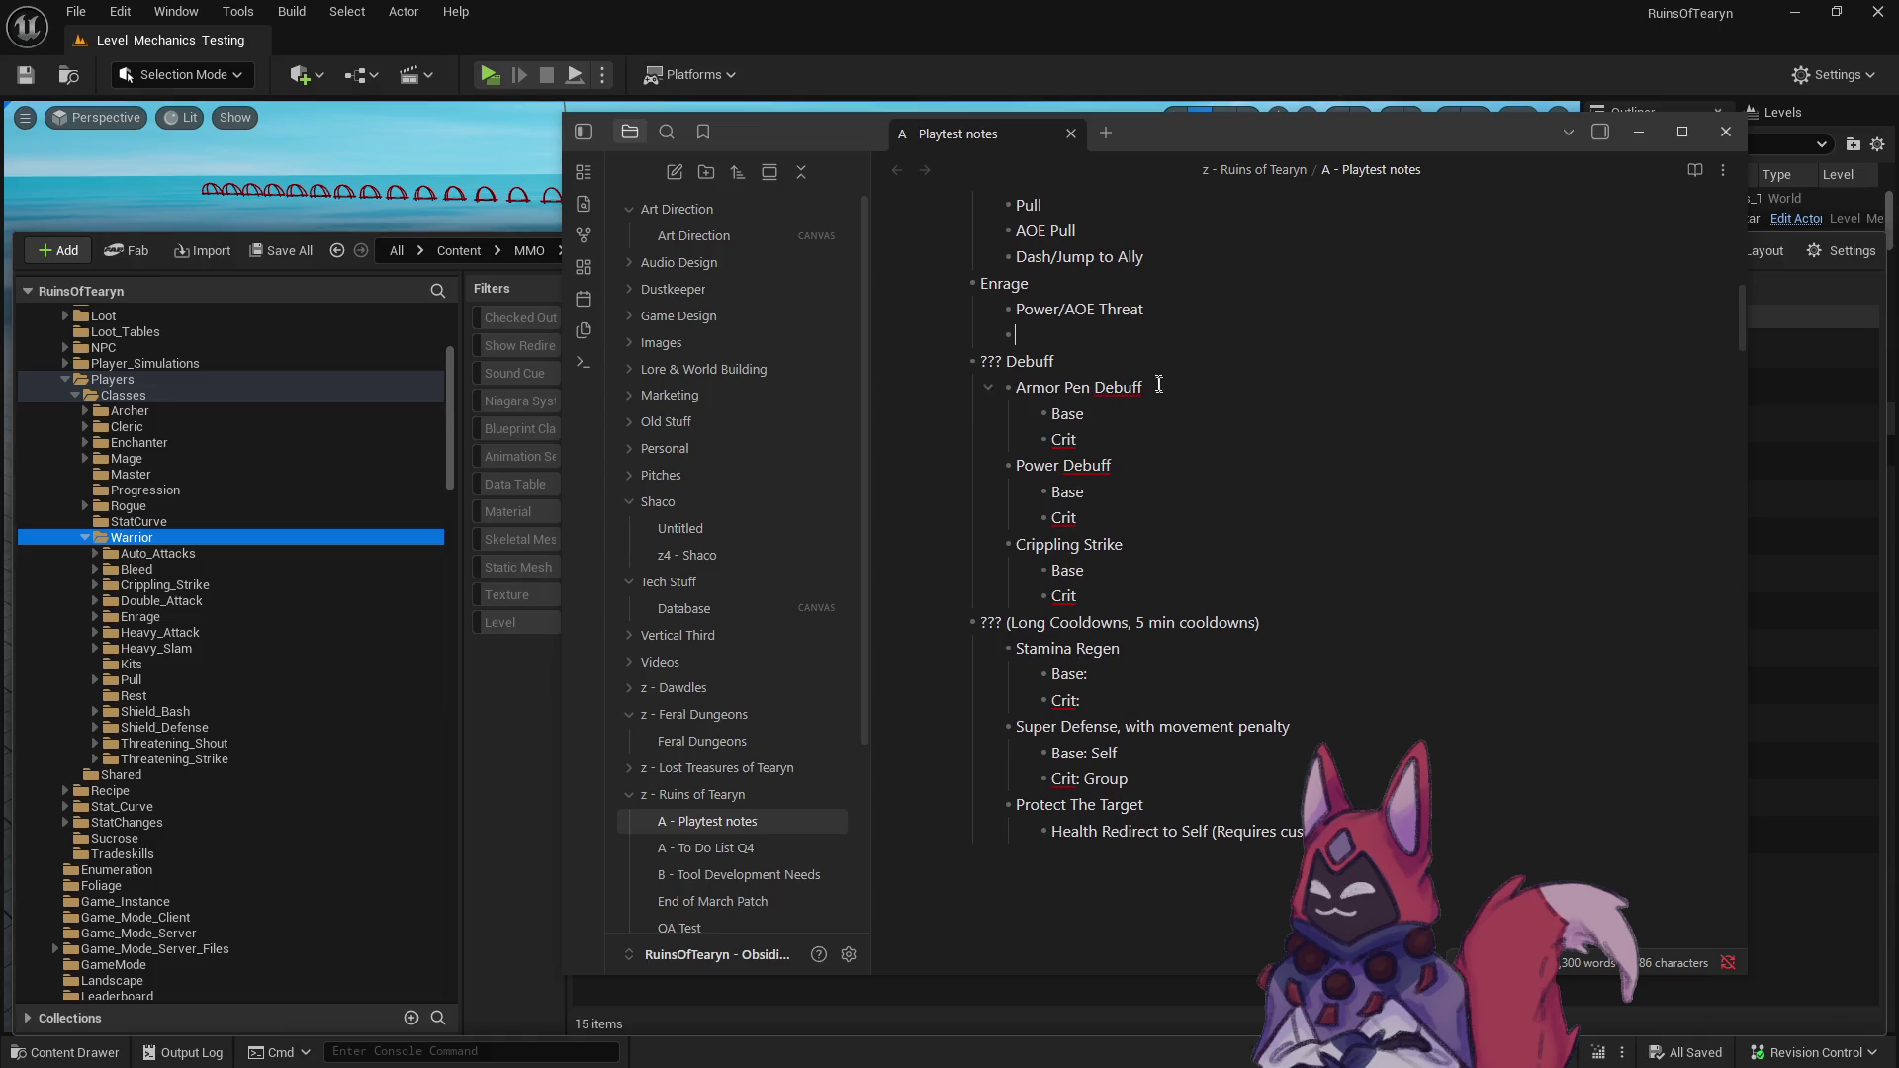
pyautogui.click(1139, 545)
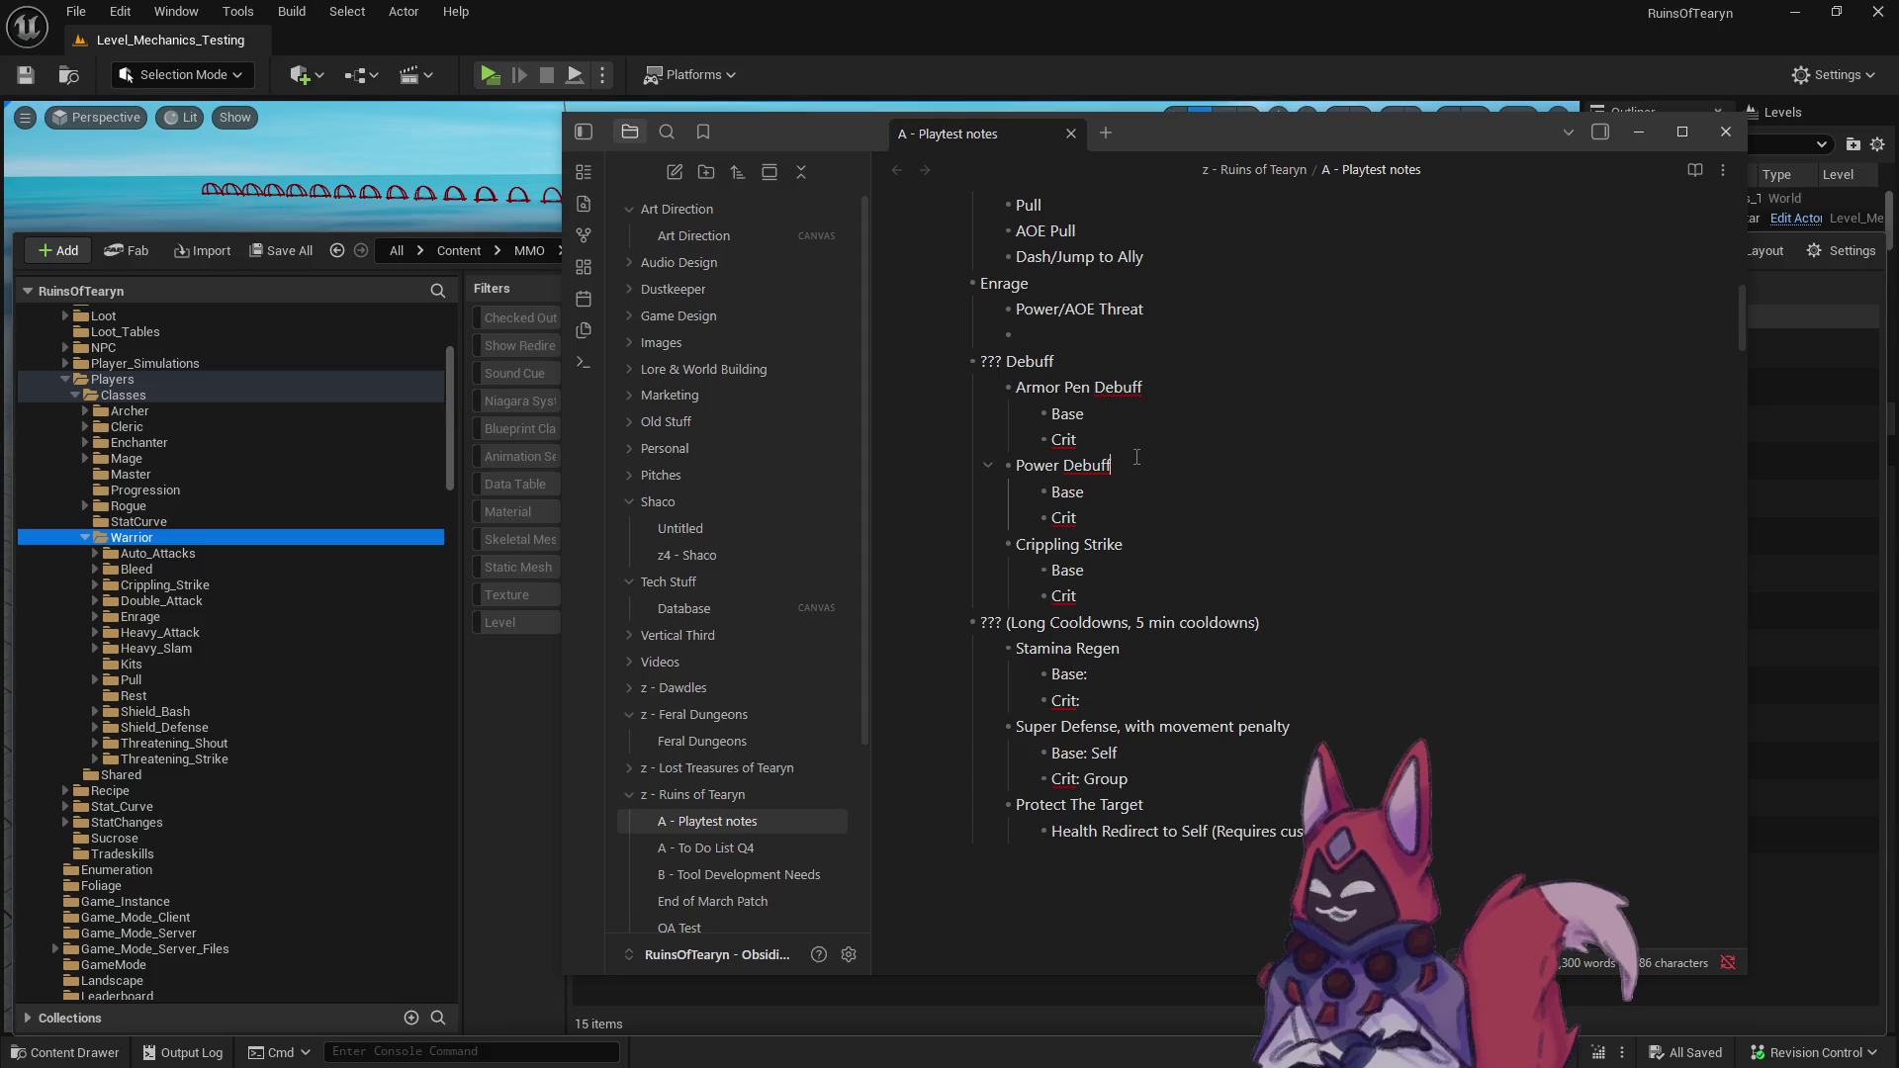
pyautogui.click(1140, 389)
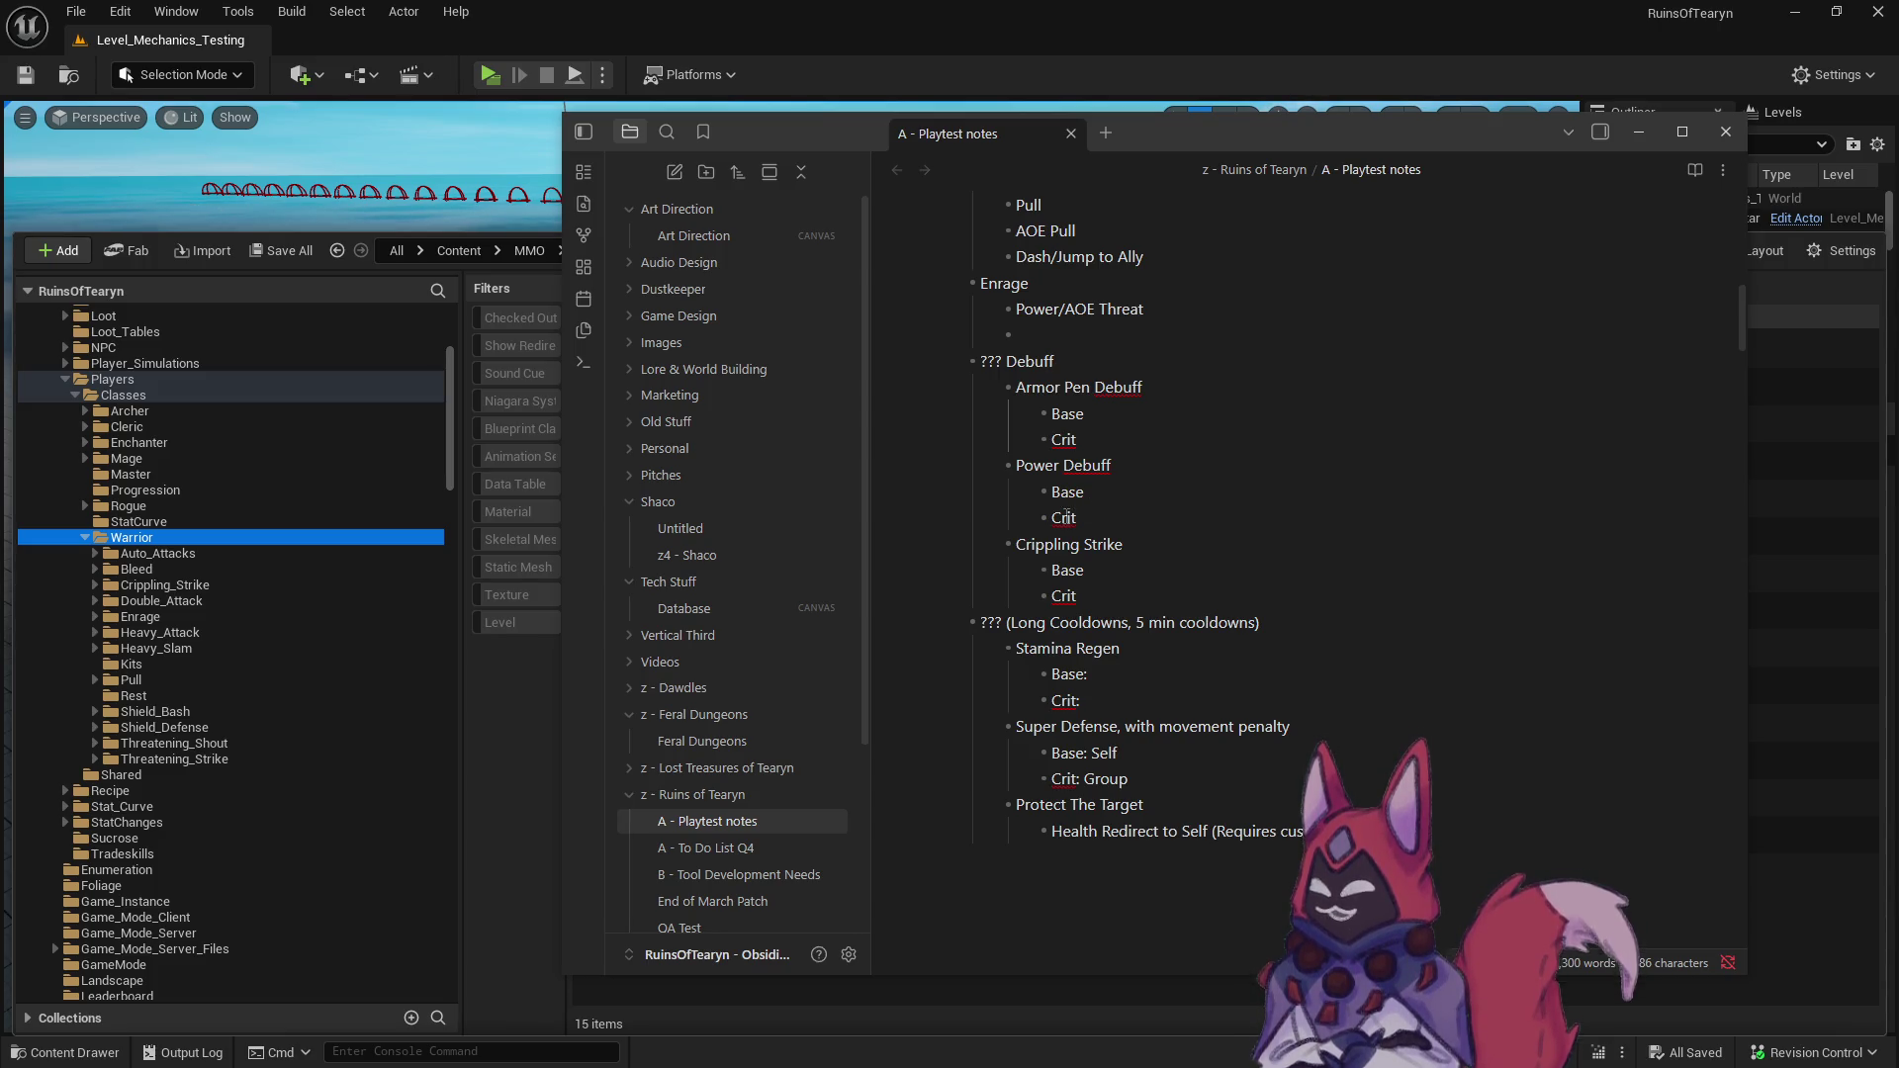
# - Move the Health Redirect to Self text into parentheses after Protect The Target
pyautogui.scroll(-2, 1287, 722)
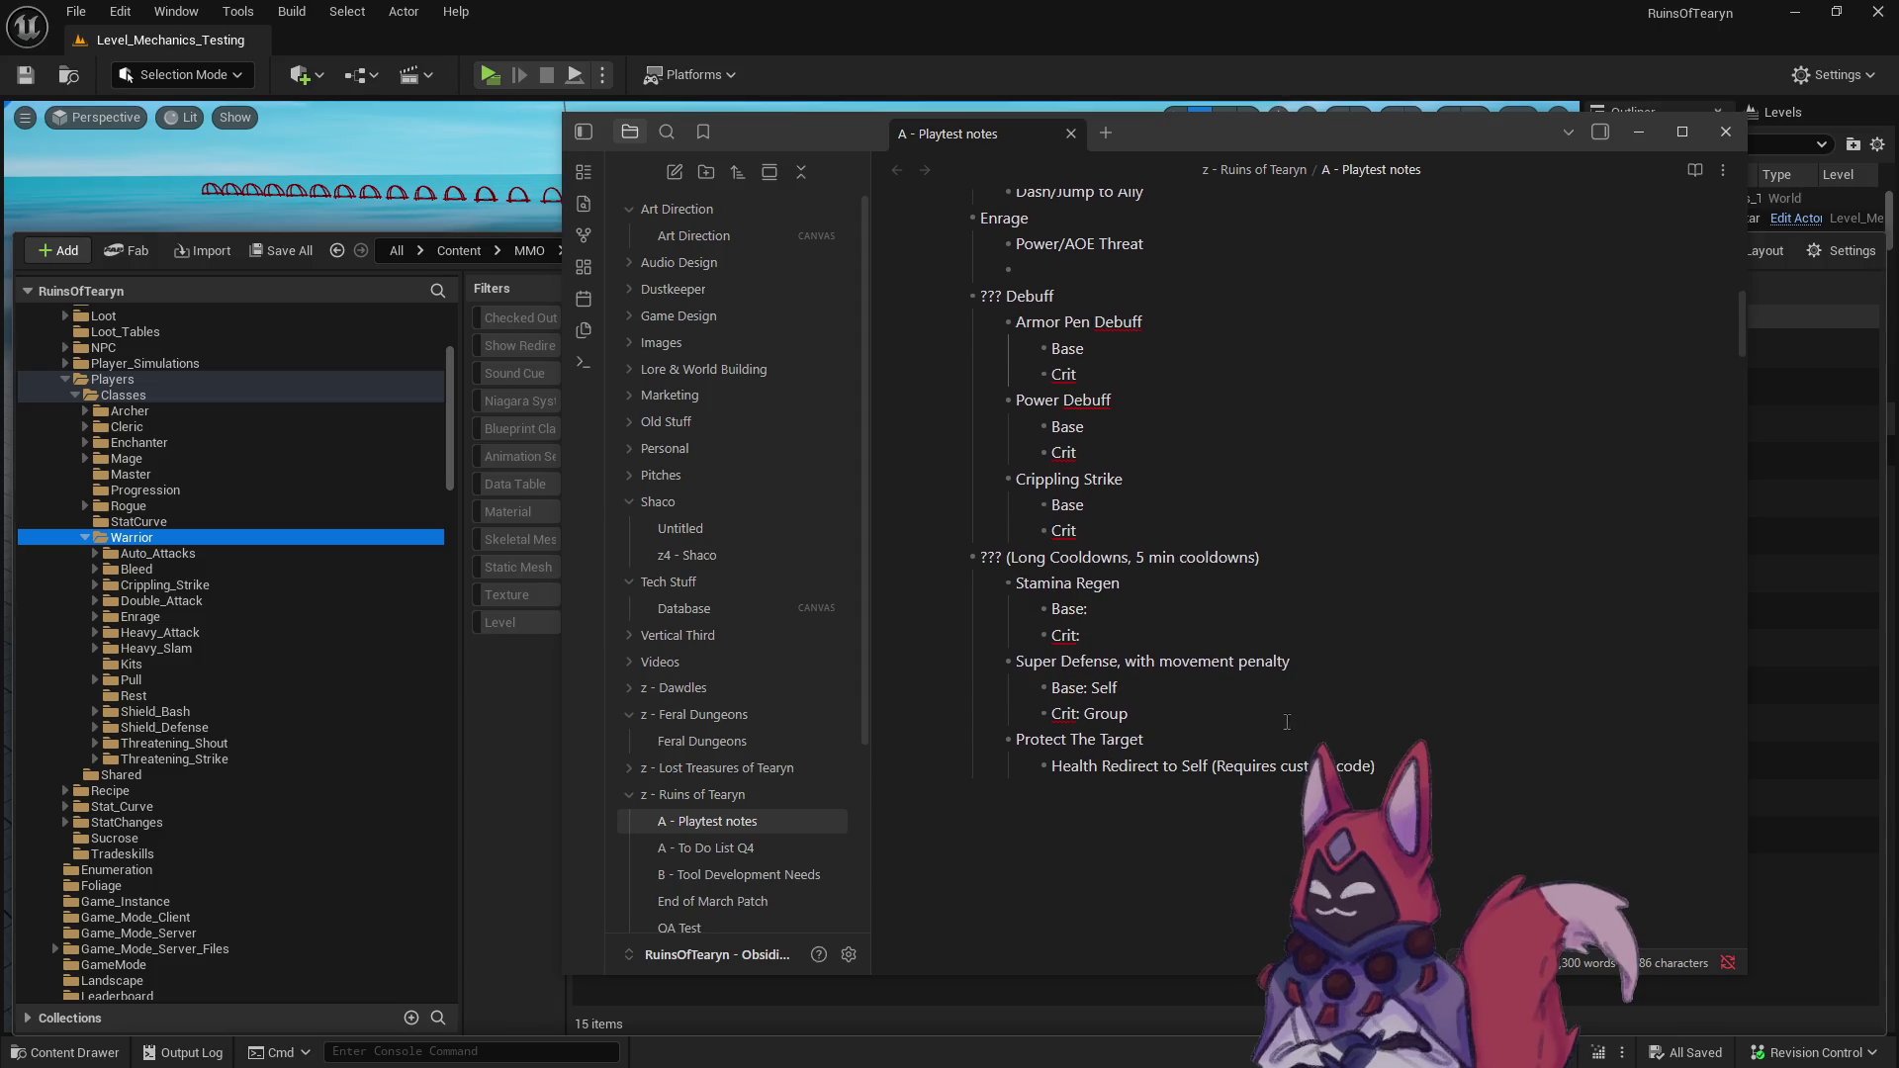
pyautogui.moveTo(1434, 782); pyautogui.dragTo(990, 557)
pyautogui.click(1358, 713)
pyautogui.tripleClick(1055, 763)
pyautogui.press('BackSpace')
pyautogui.write('(')
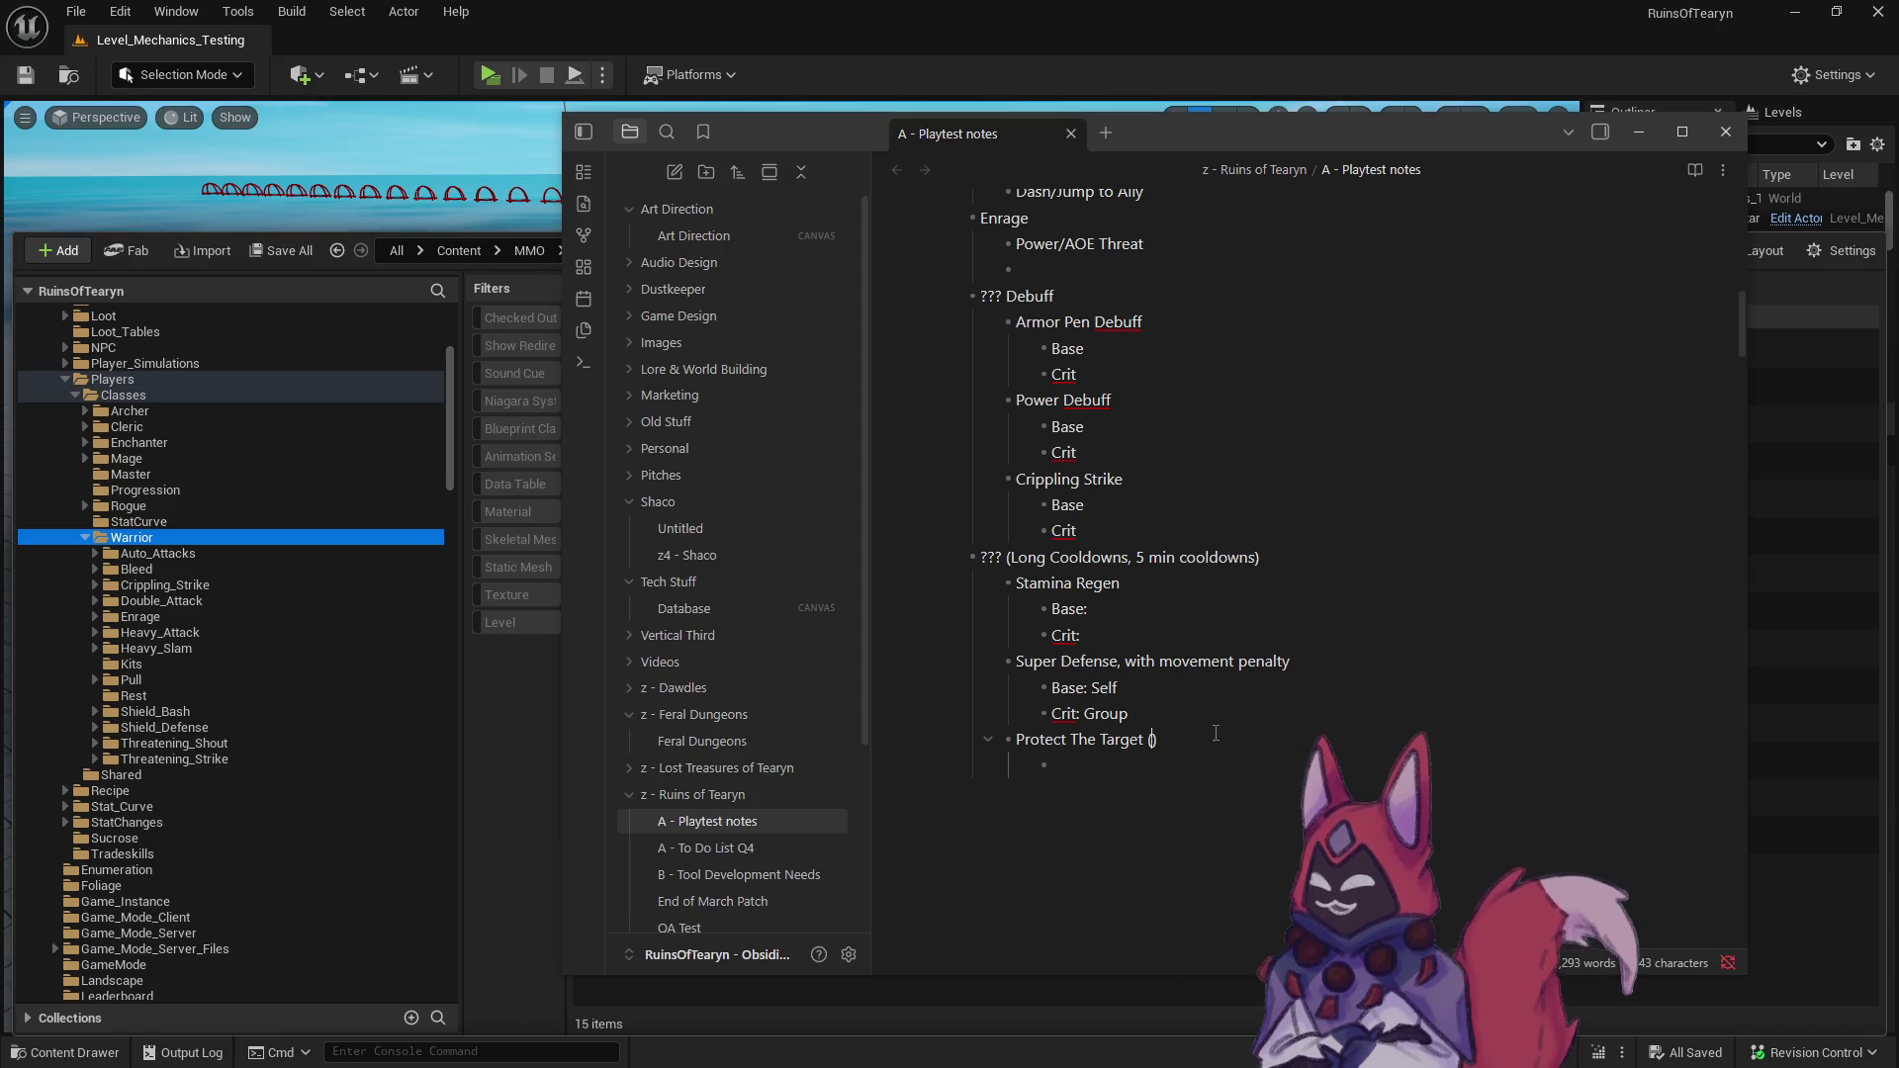
pyautogui.write('Health Redirect to Self (Requires custom code)')
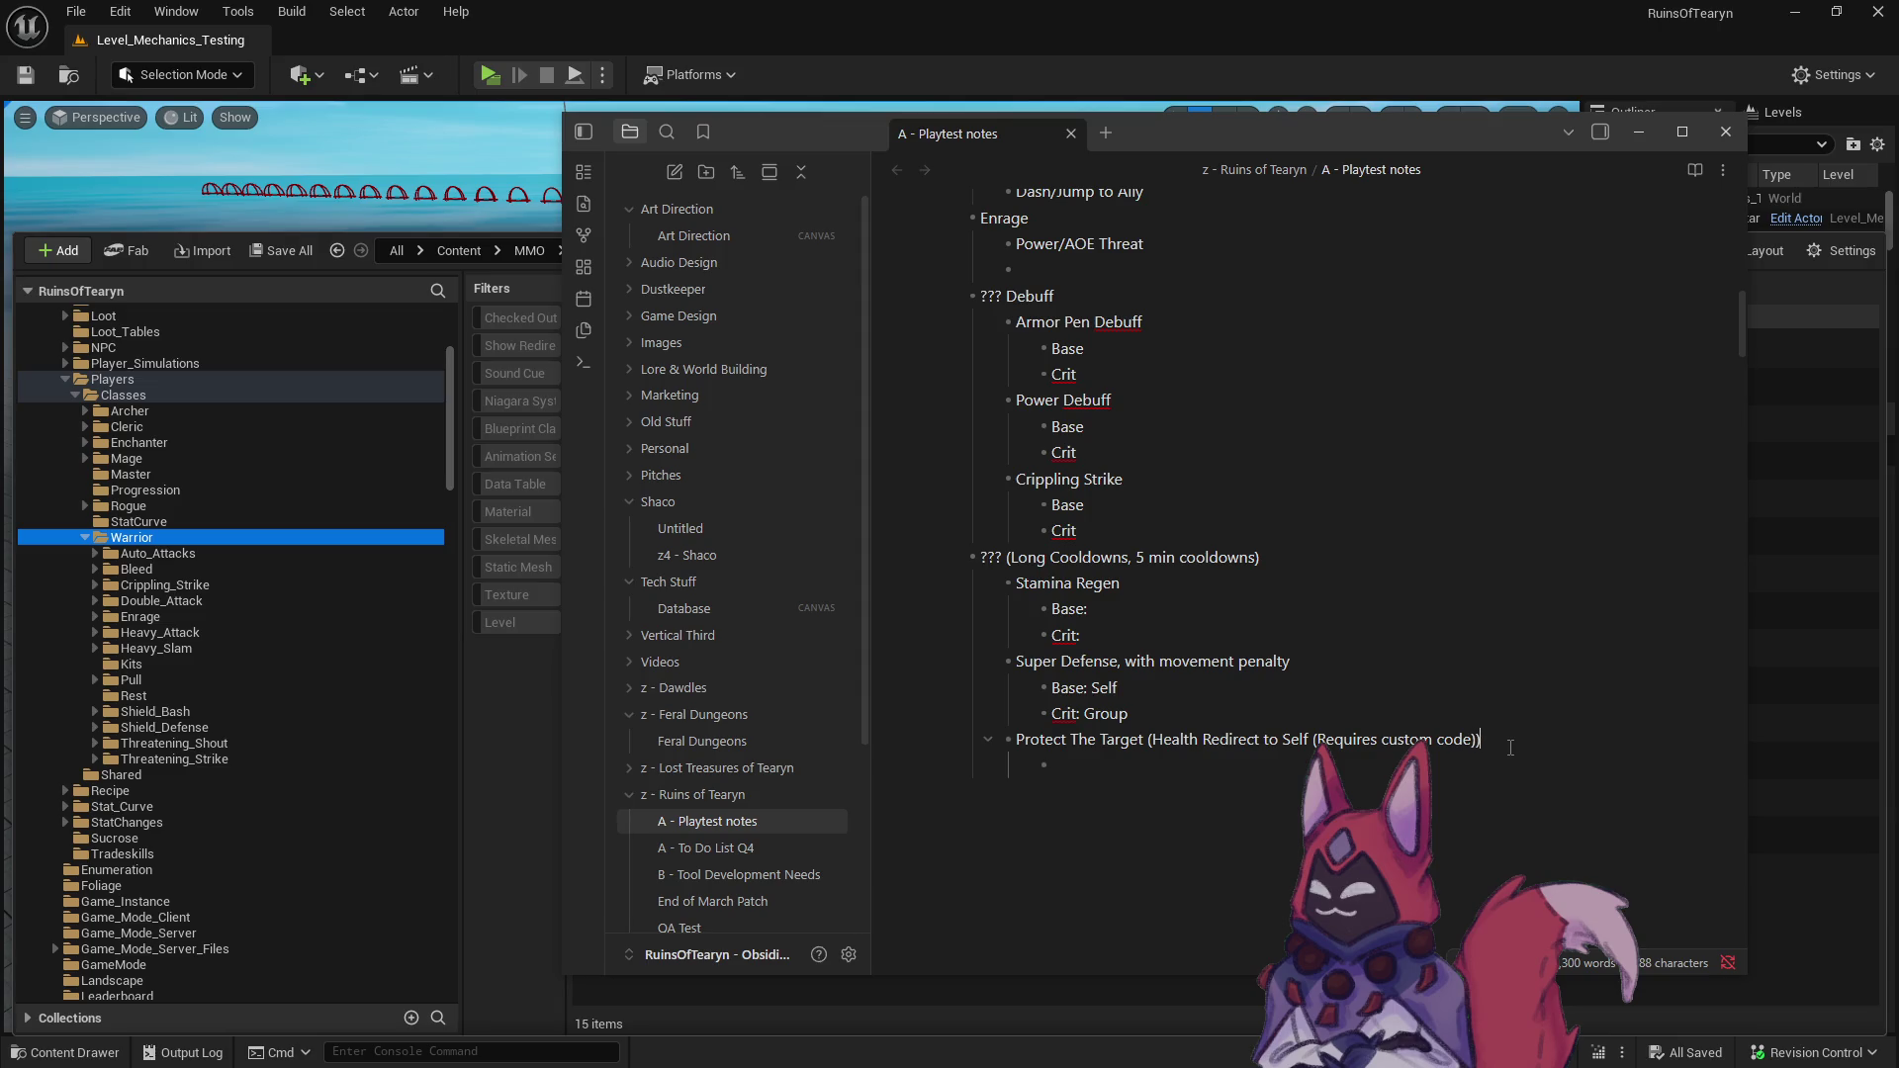
# - Add 'Base: Single Target' and 'Crit: Group' lines under Protect The Target
pyautogui.write('Base:')
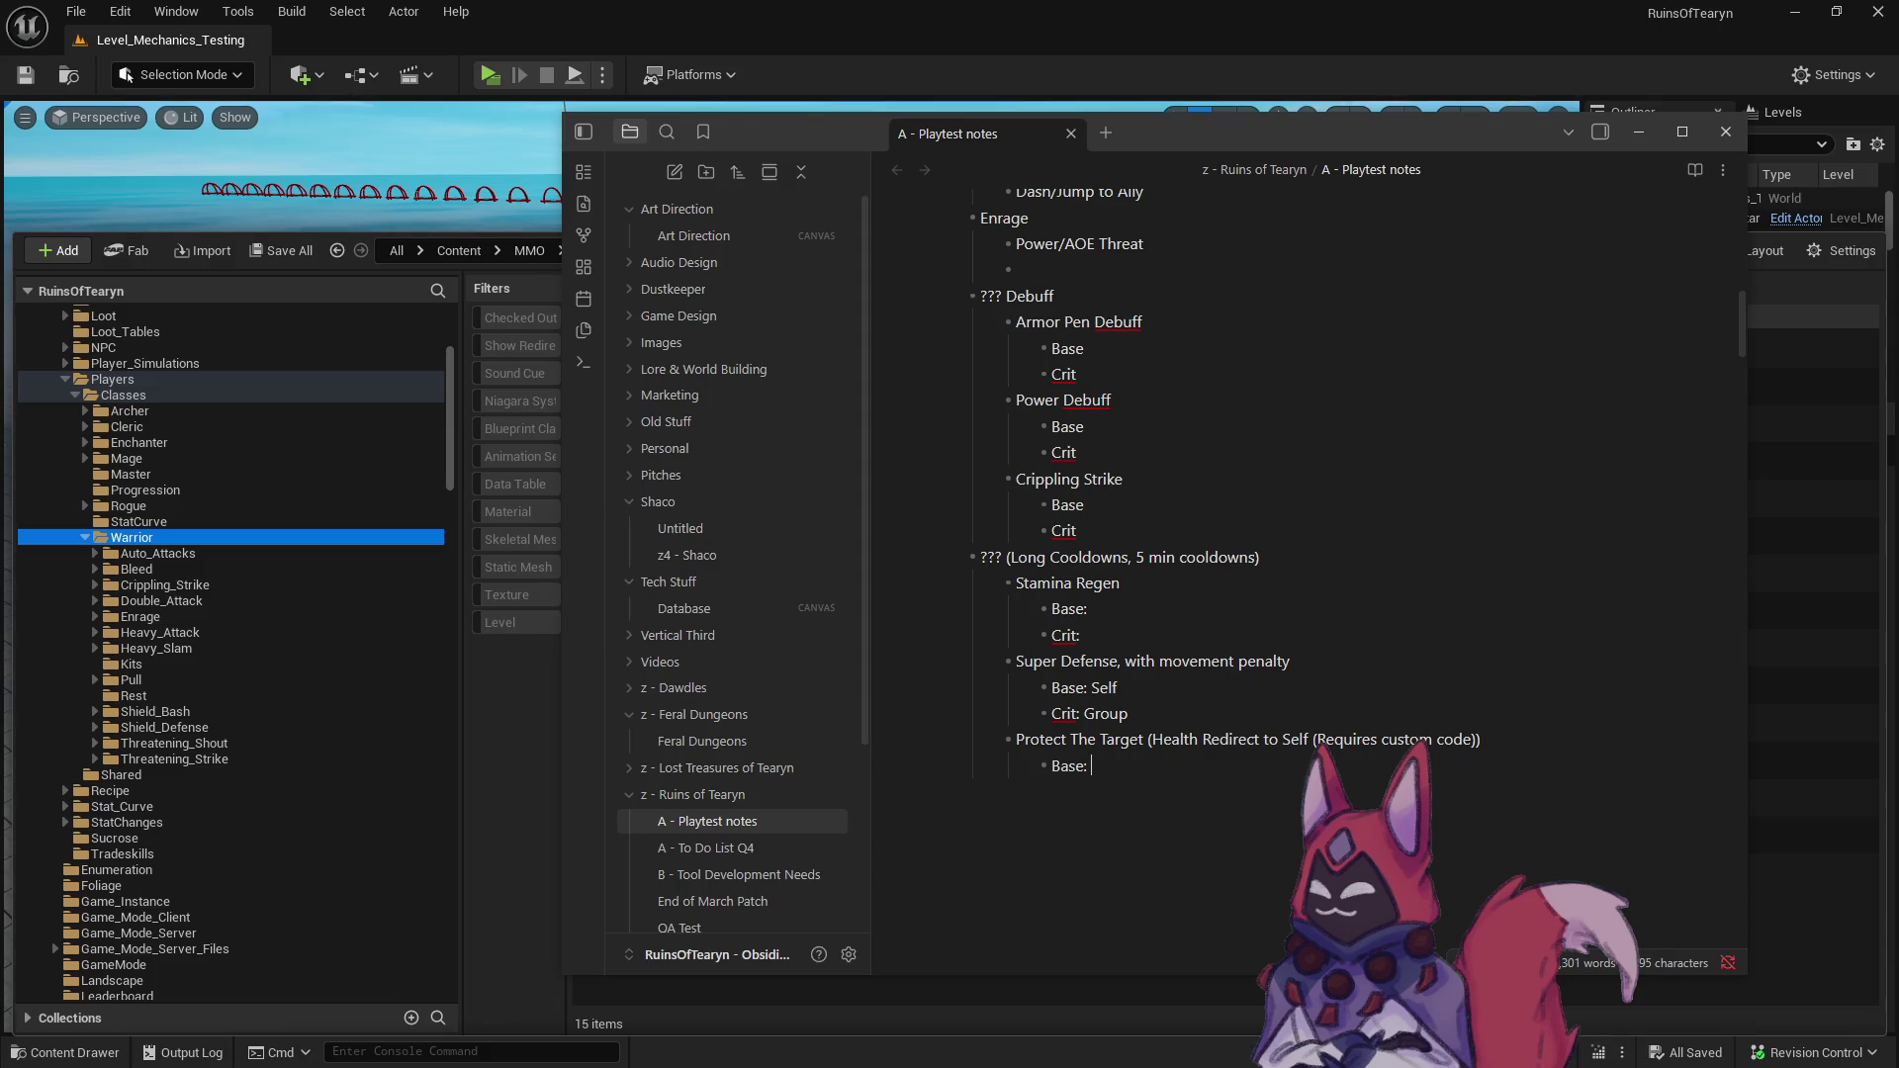
pyautogui.write(' Single tar')
pyautogui.press('BackSpace')
pyautogui.press('BackSpace')
pyautogui.press('BackSpace')
pyautogui.write('Target ')
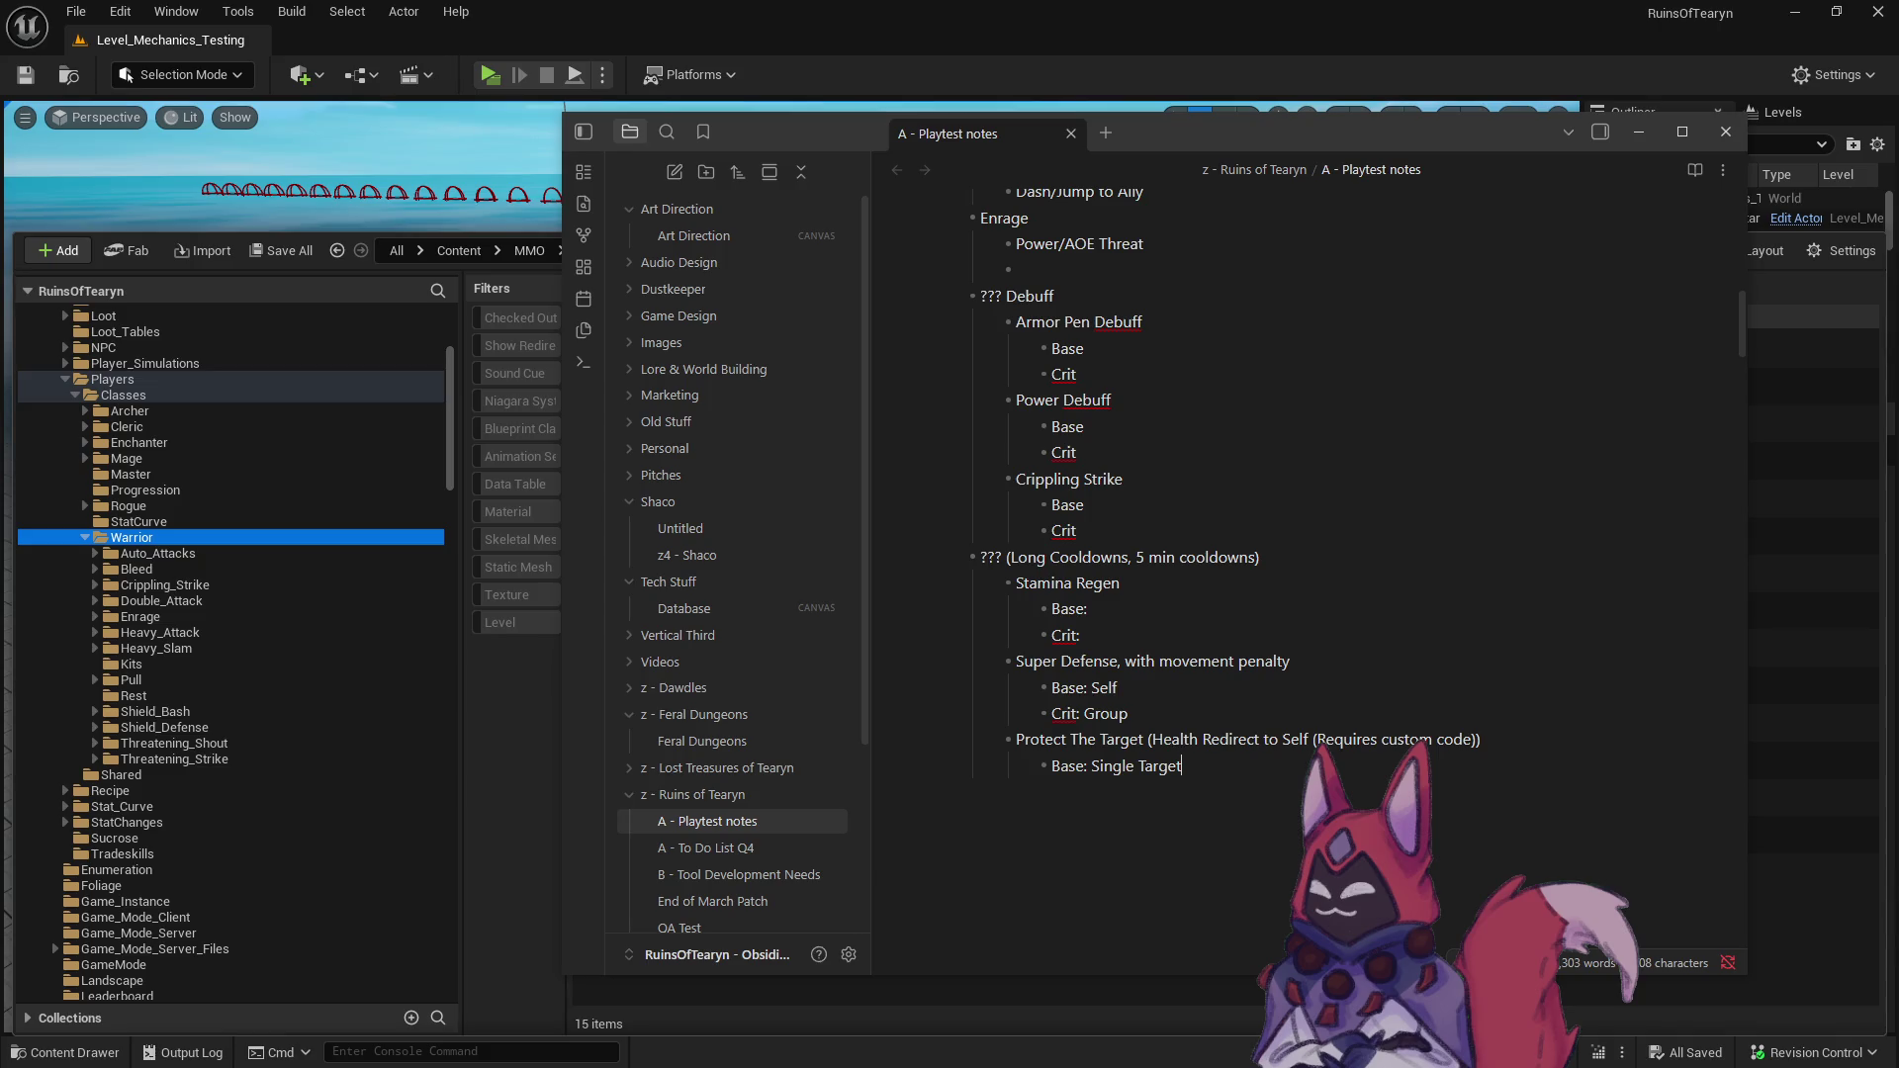
pyautogui.write('Crit: Group')
pyautogui.press('Up')
pyautogui.press('Up')
pyautogui.press('Up')
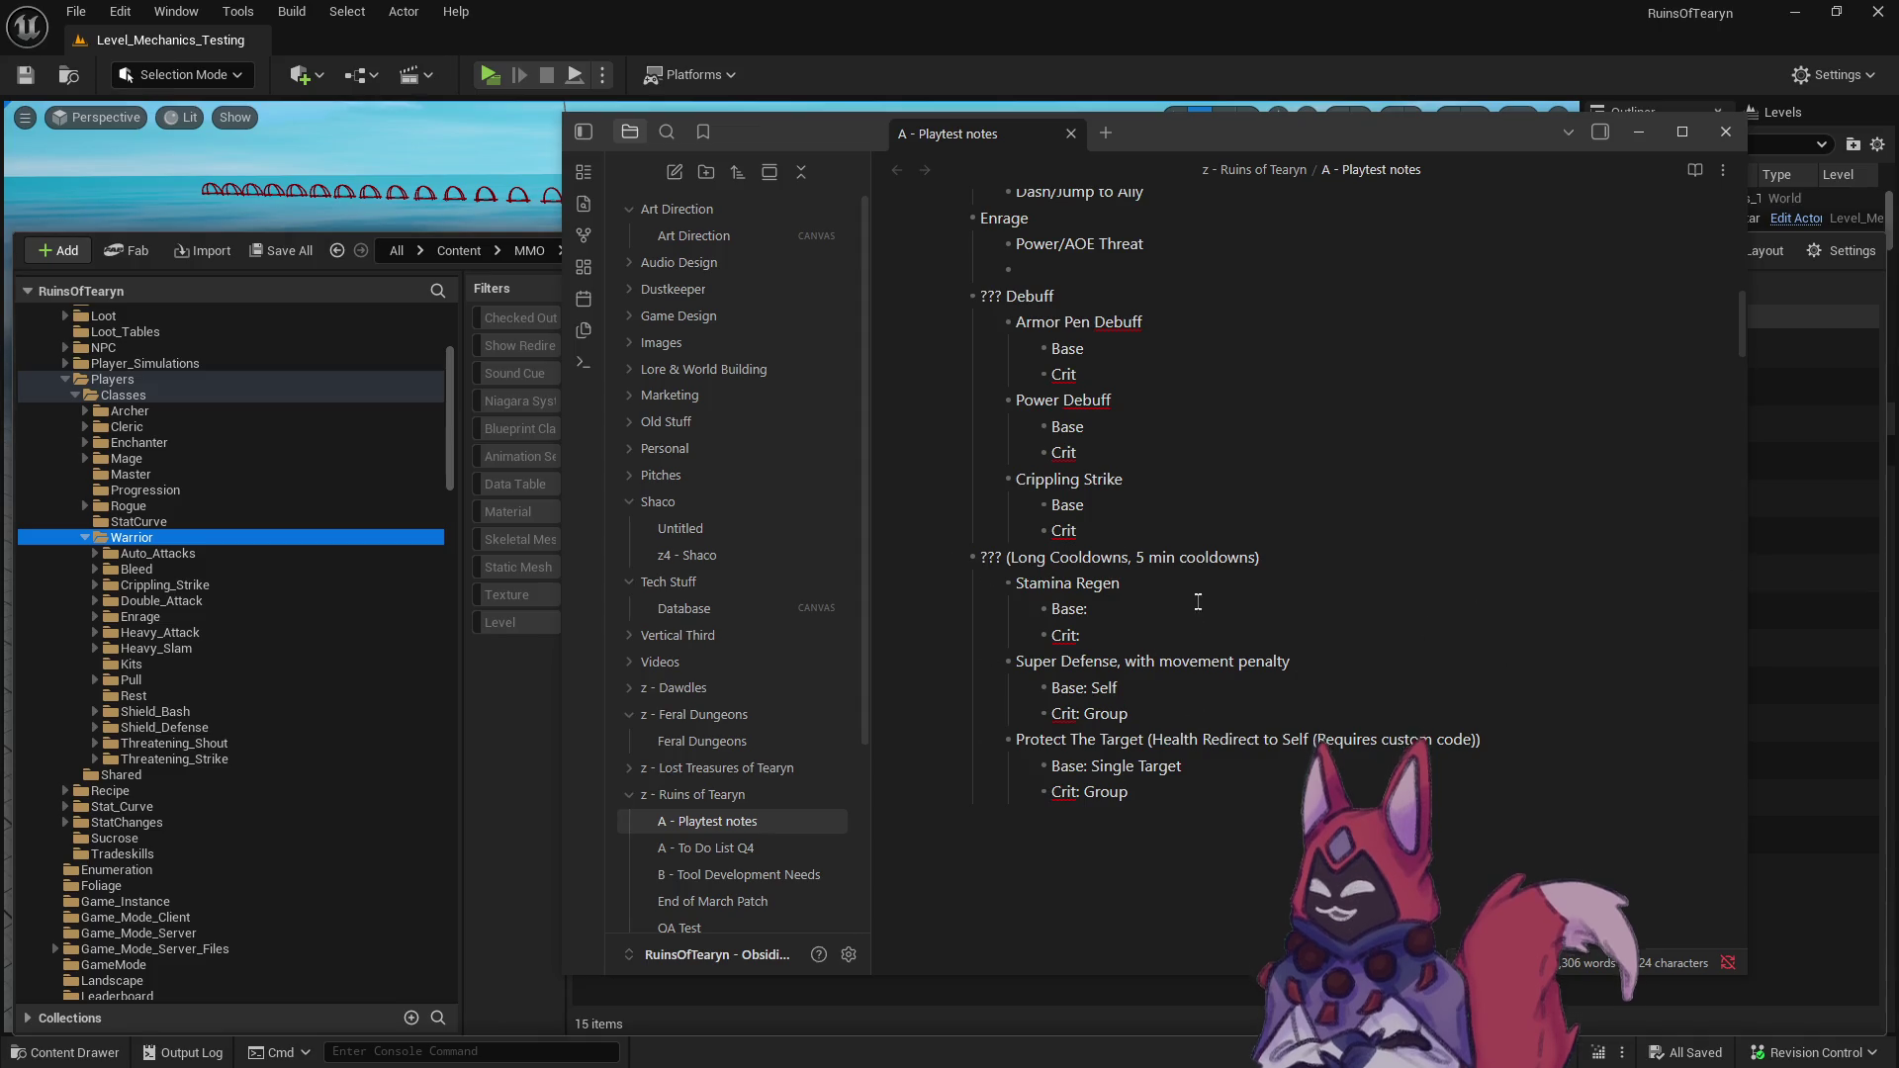
pyautogui.scroll(1, 1209, 660)
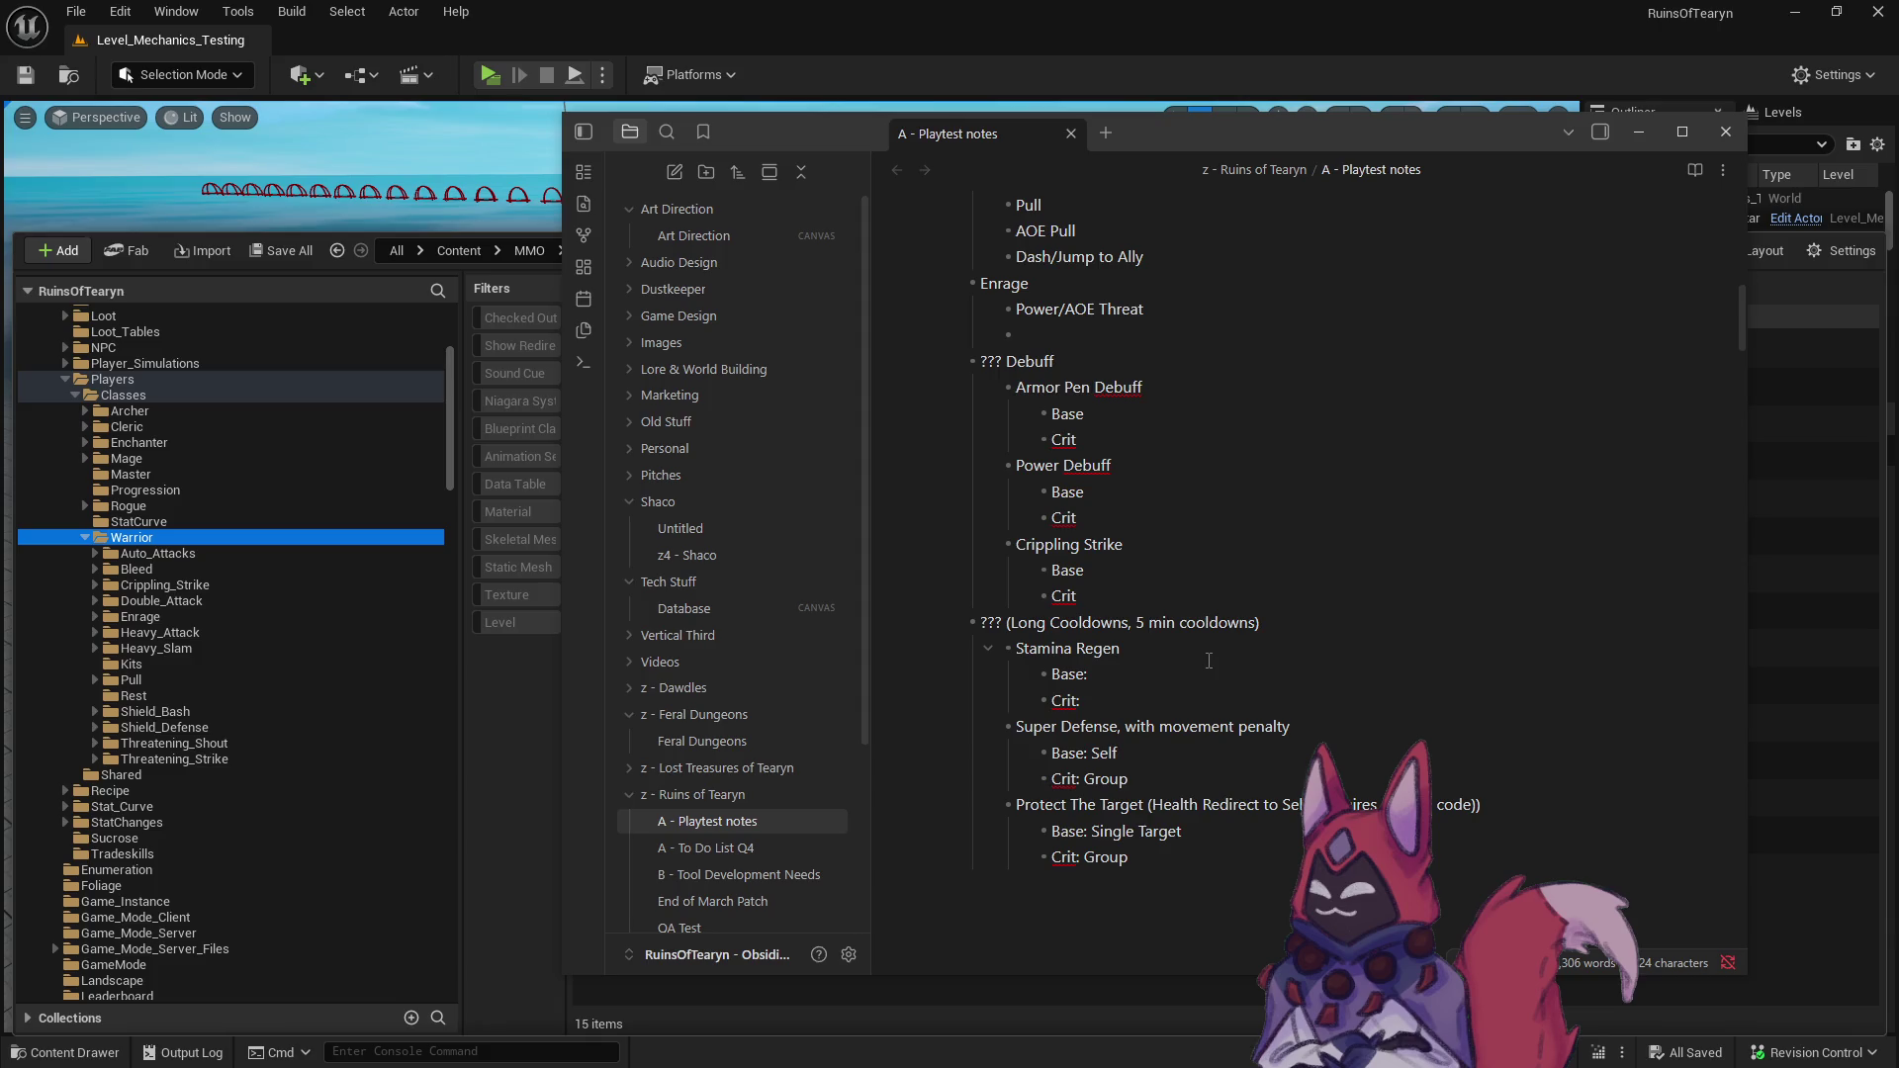
pyautogui.scroll(10, 1209, 661)
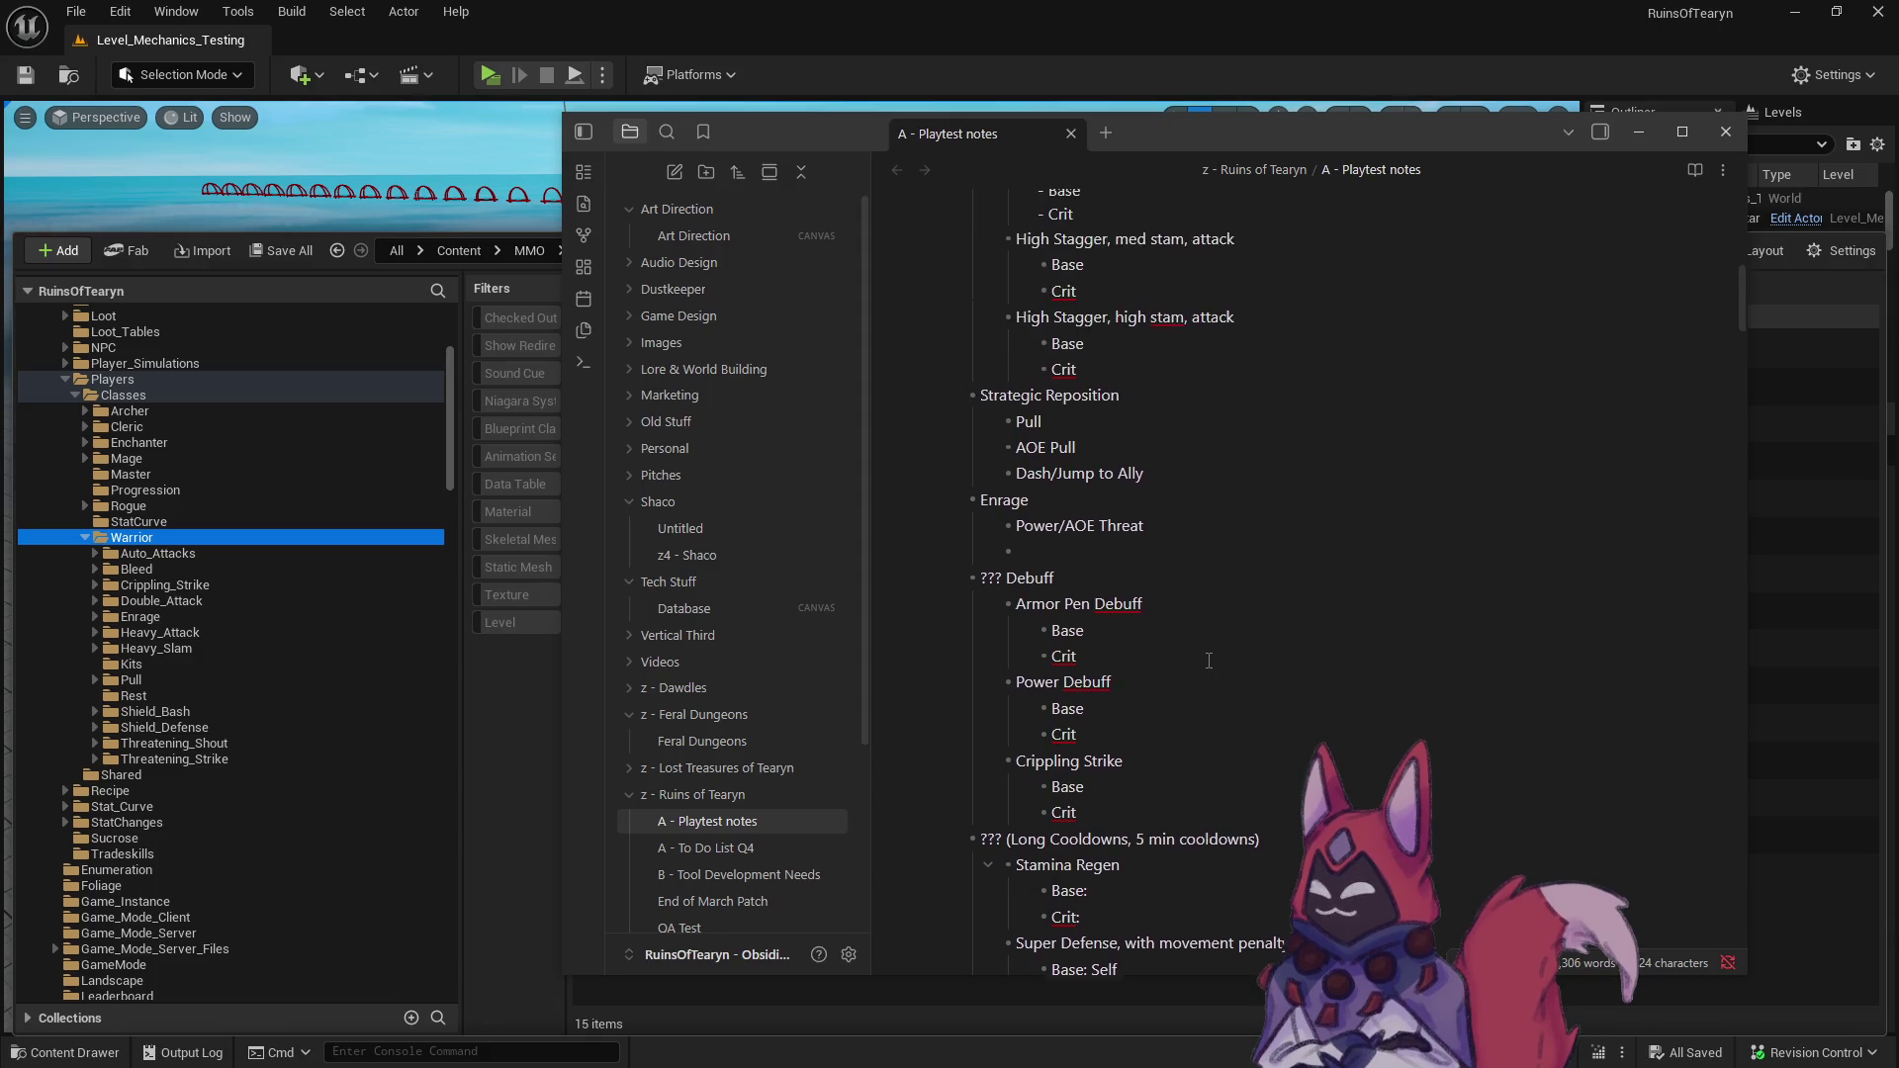
pyautogui.scroll(8, 1182, 612)
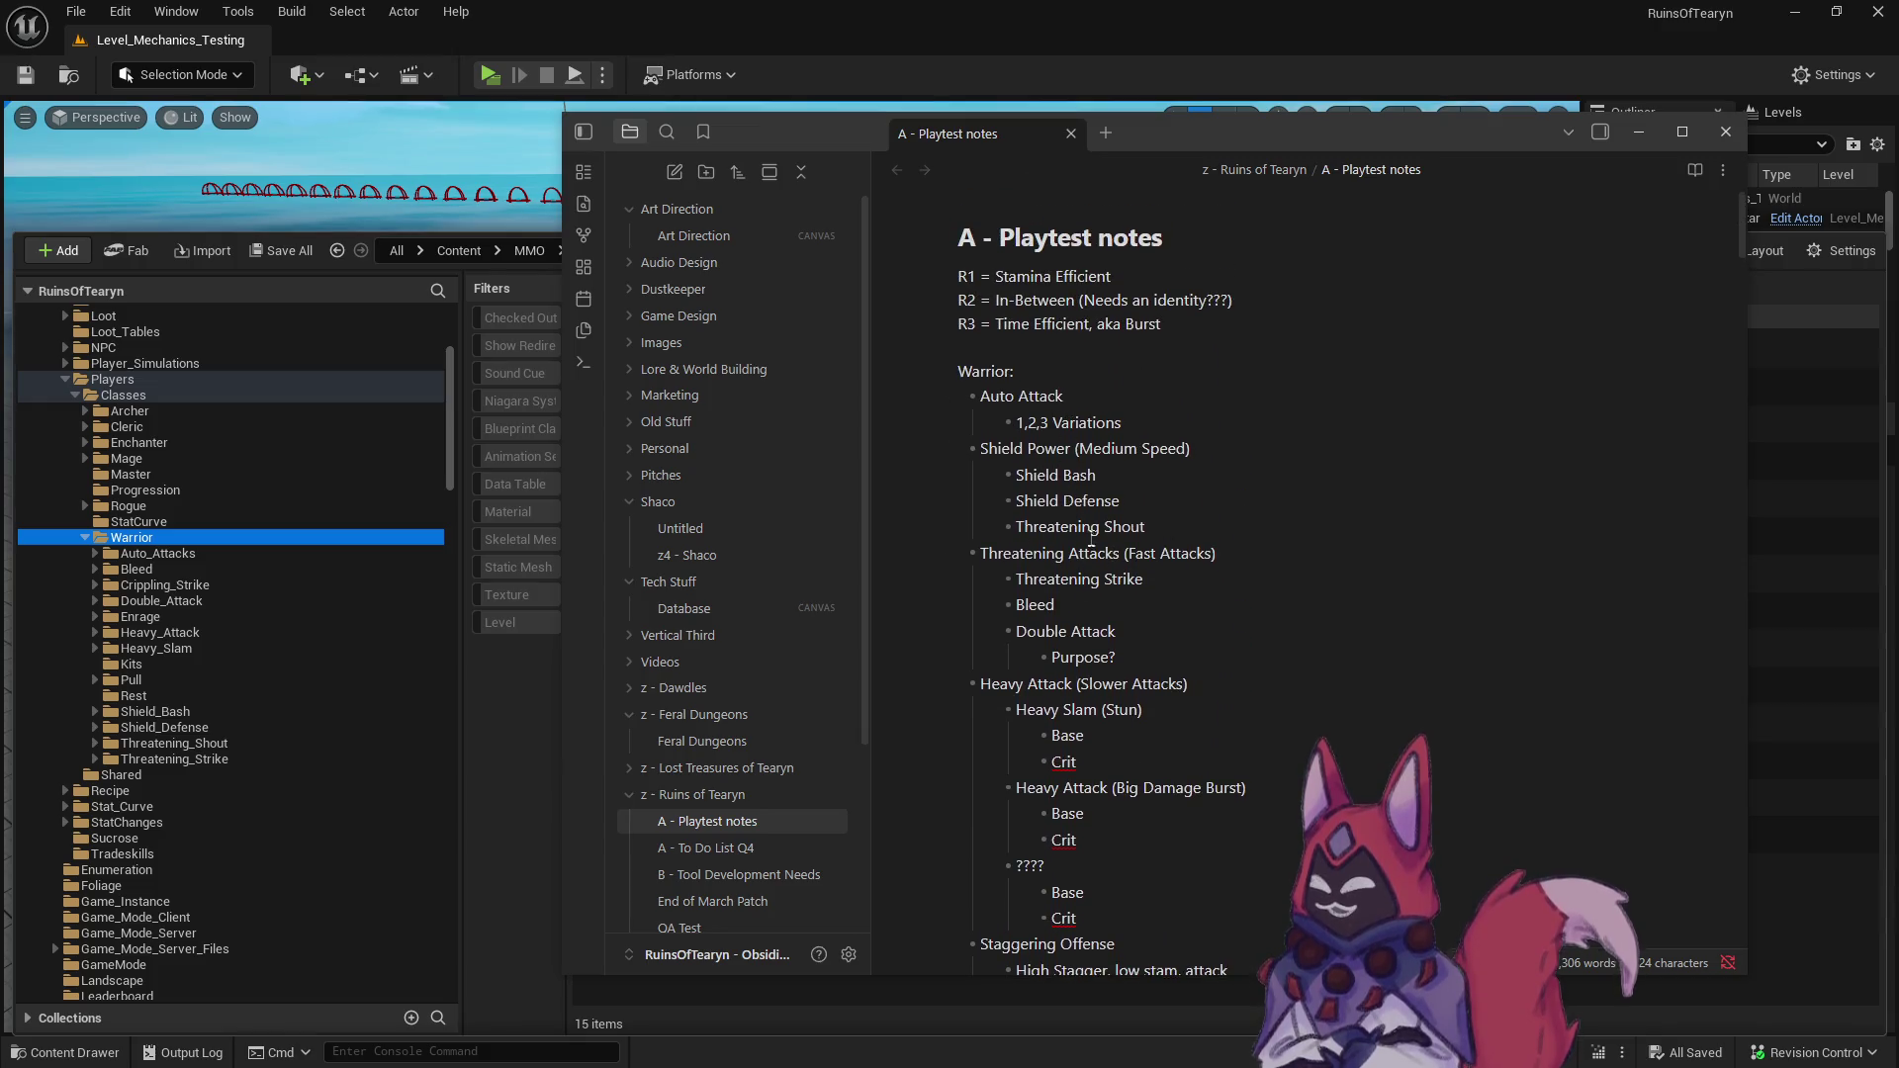
pyautogui.scroll(-6, 1084, 526)
pyautogui.scroll(-5, 1084, 526)
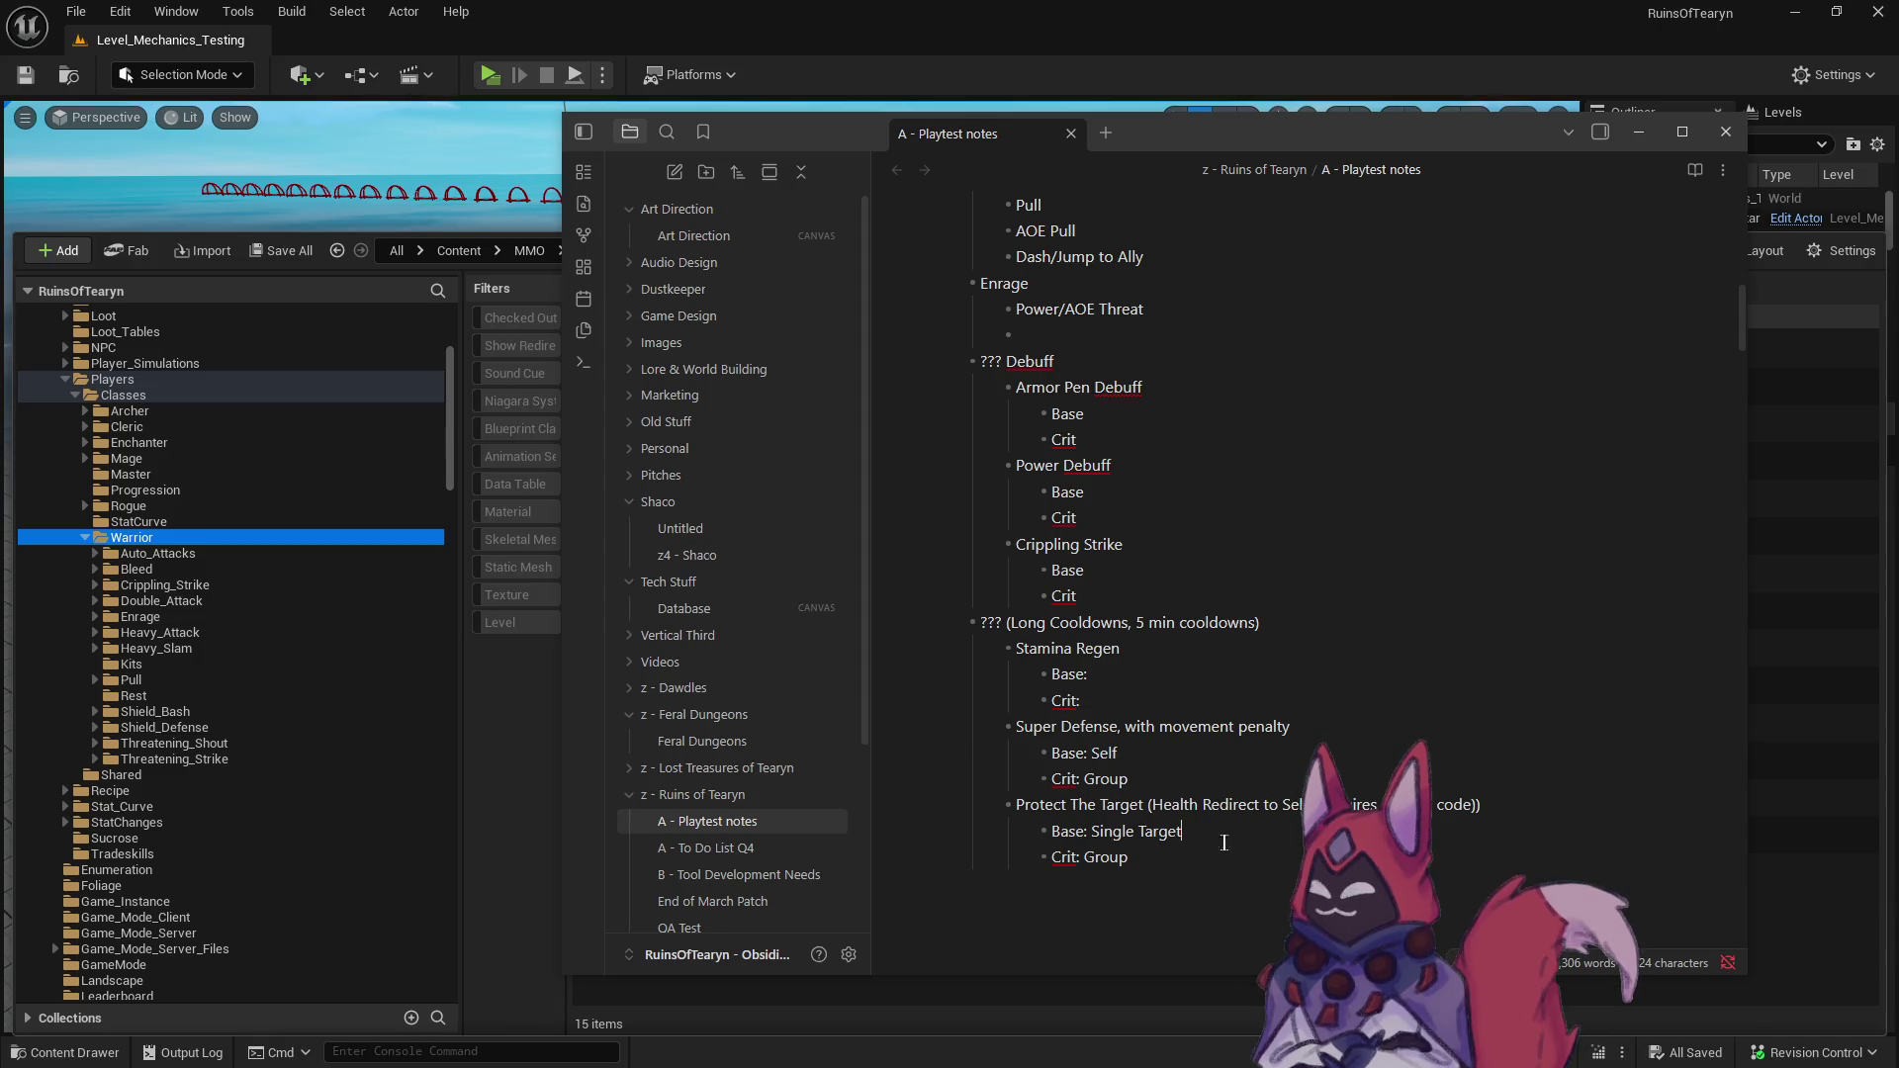
pyautogui.click(1179, 836)
pyautogui.scroll(1, 1273, 855)
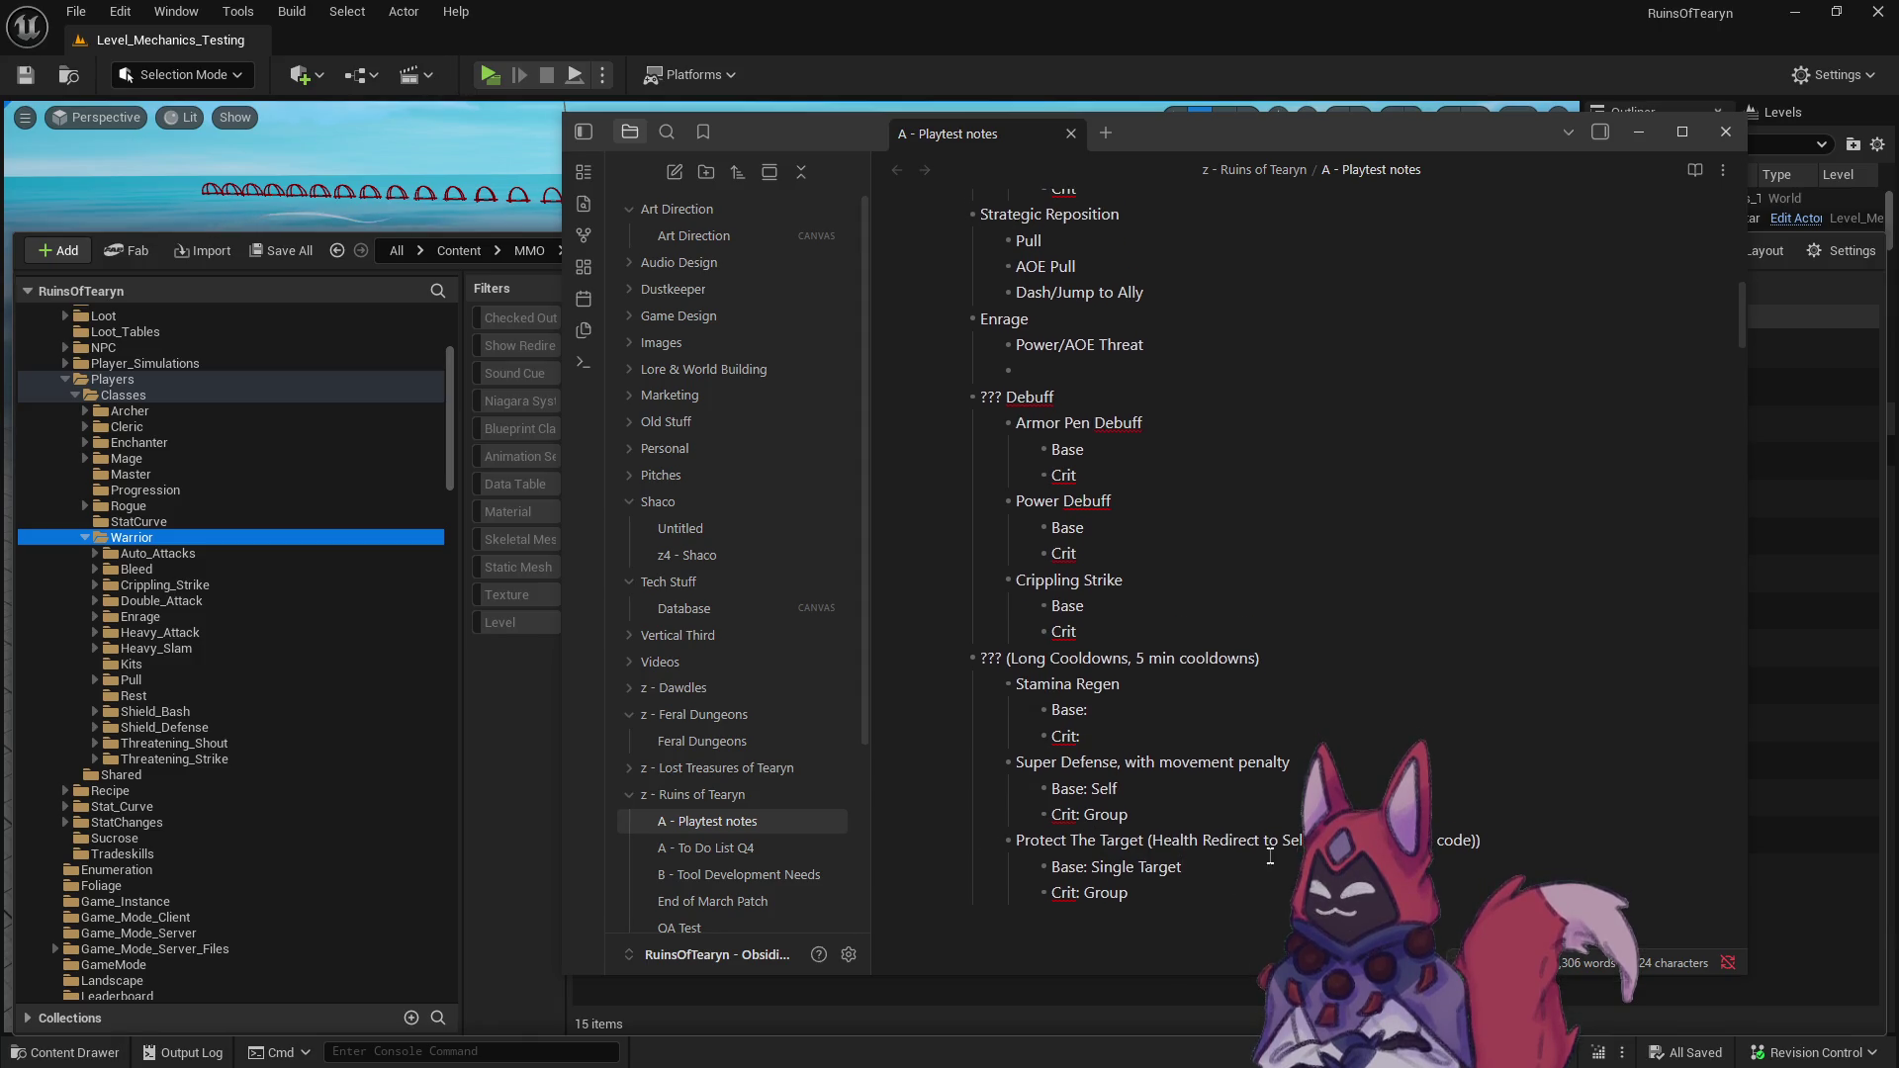
pyautogui.moveTo(1129, 891)
pyautogui.mouseDown()
pyautogui.moveTo(1066, 889)
pyautogui.moveTo(1079, 871)
pyautogui.mouseUp()
pyautogui.click(1179, 892)
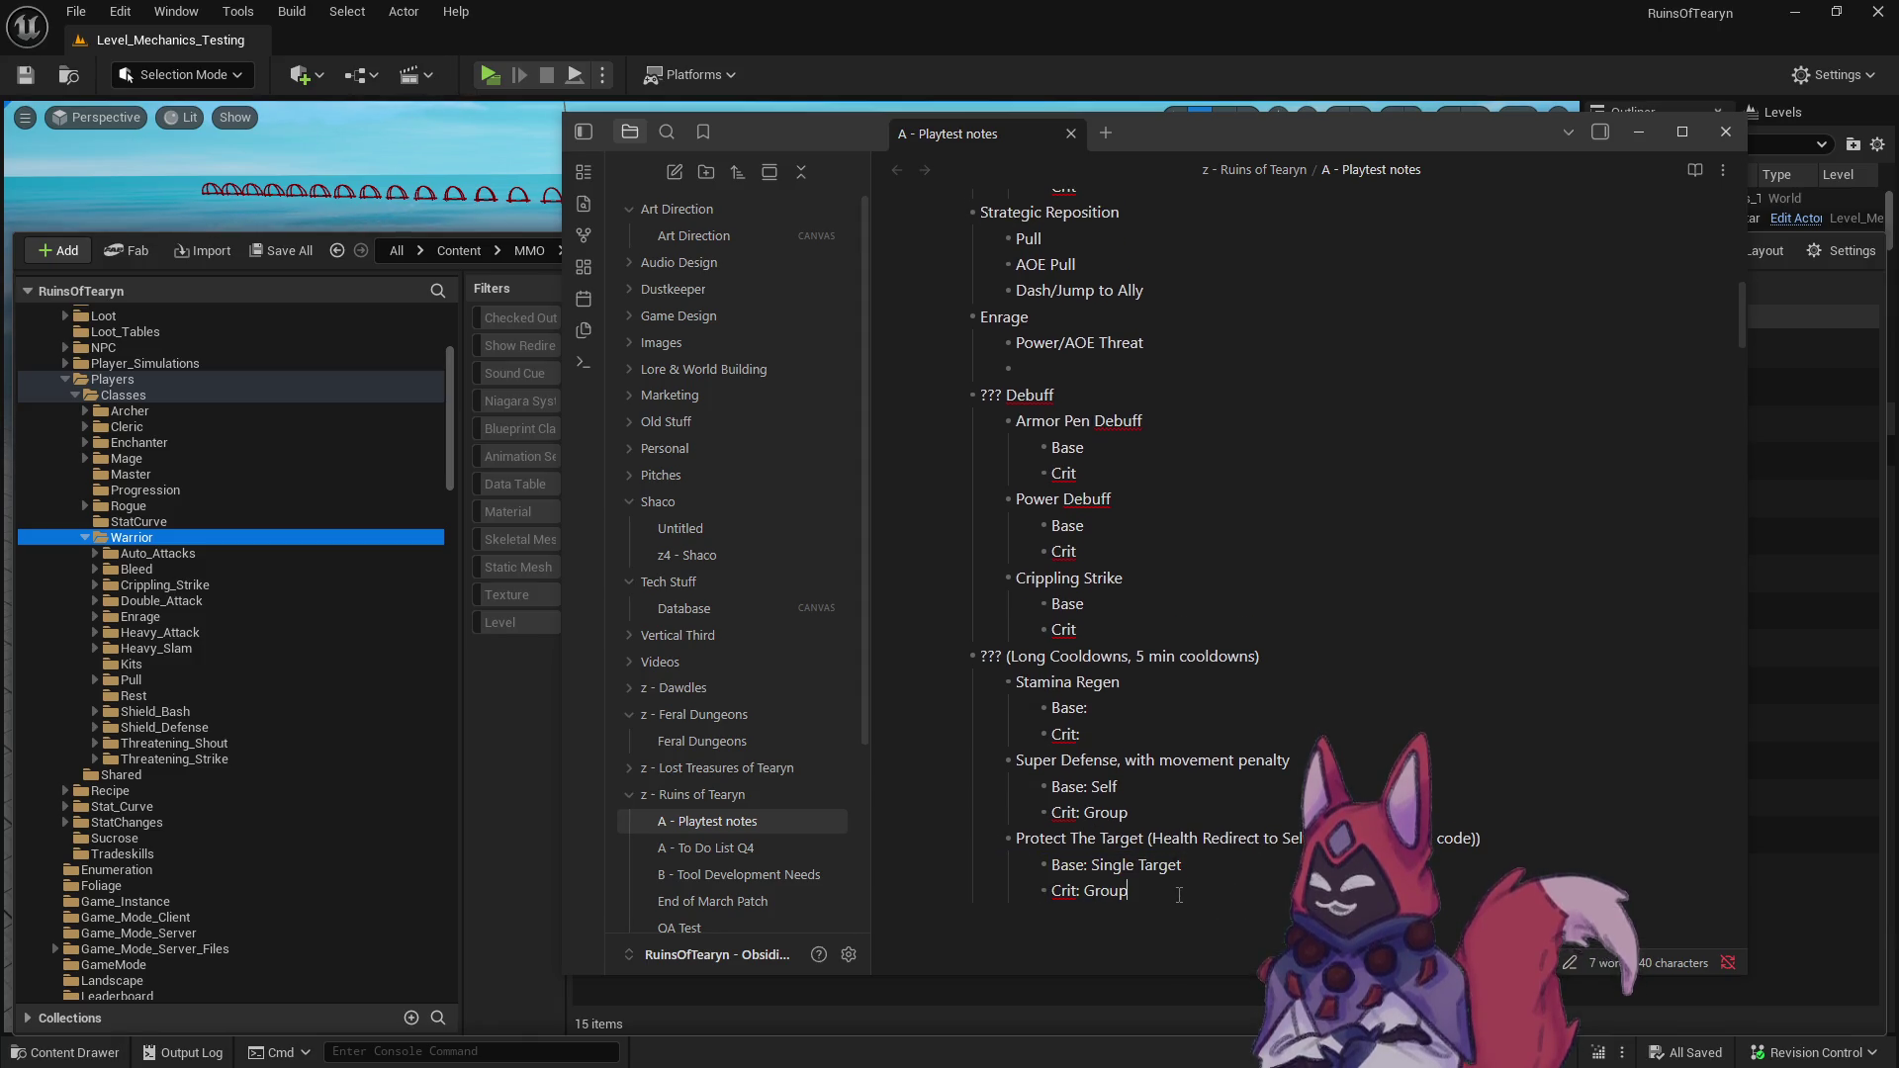
pyautogui.scroll(2, 1179, 892)
pyautogui.scroll(-2, 1179, 892)
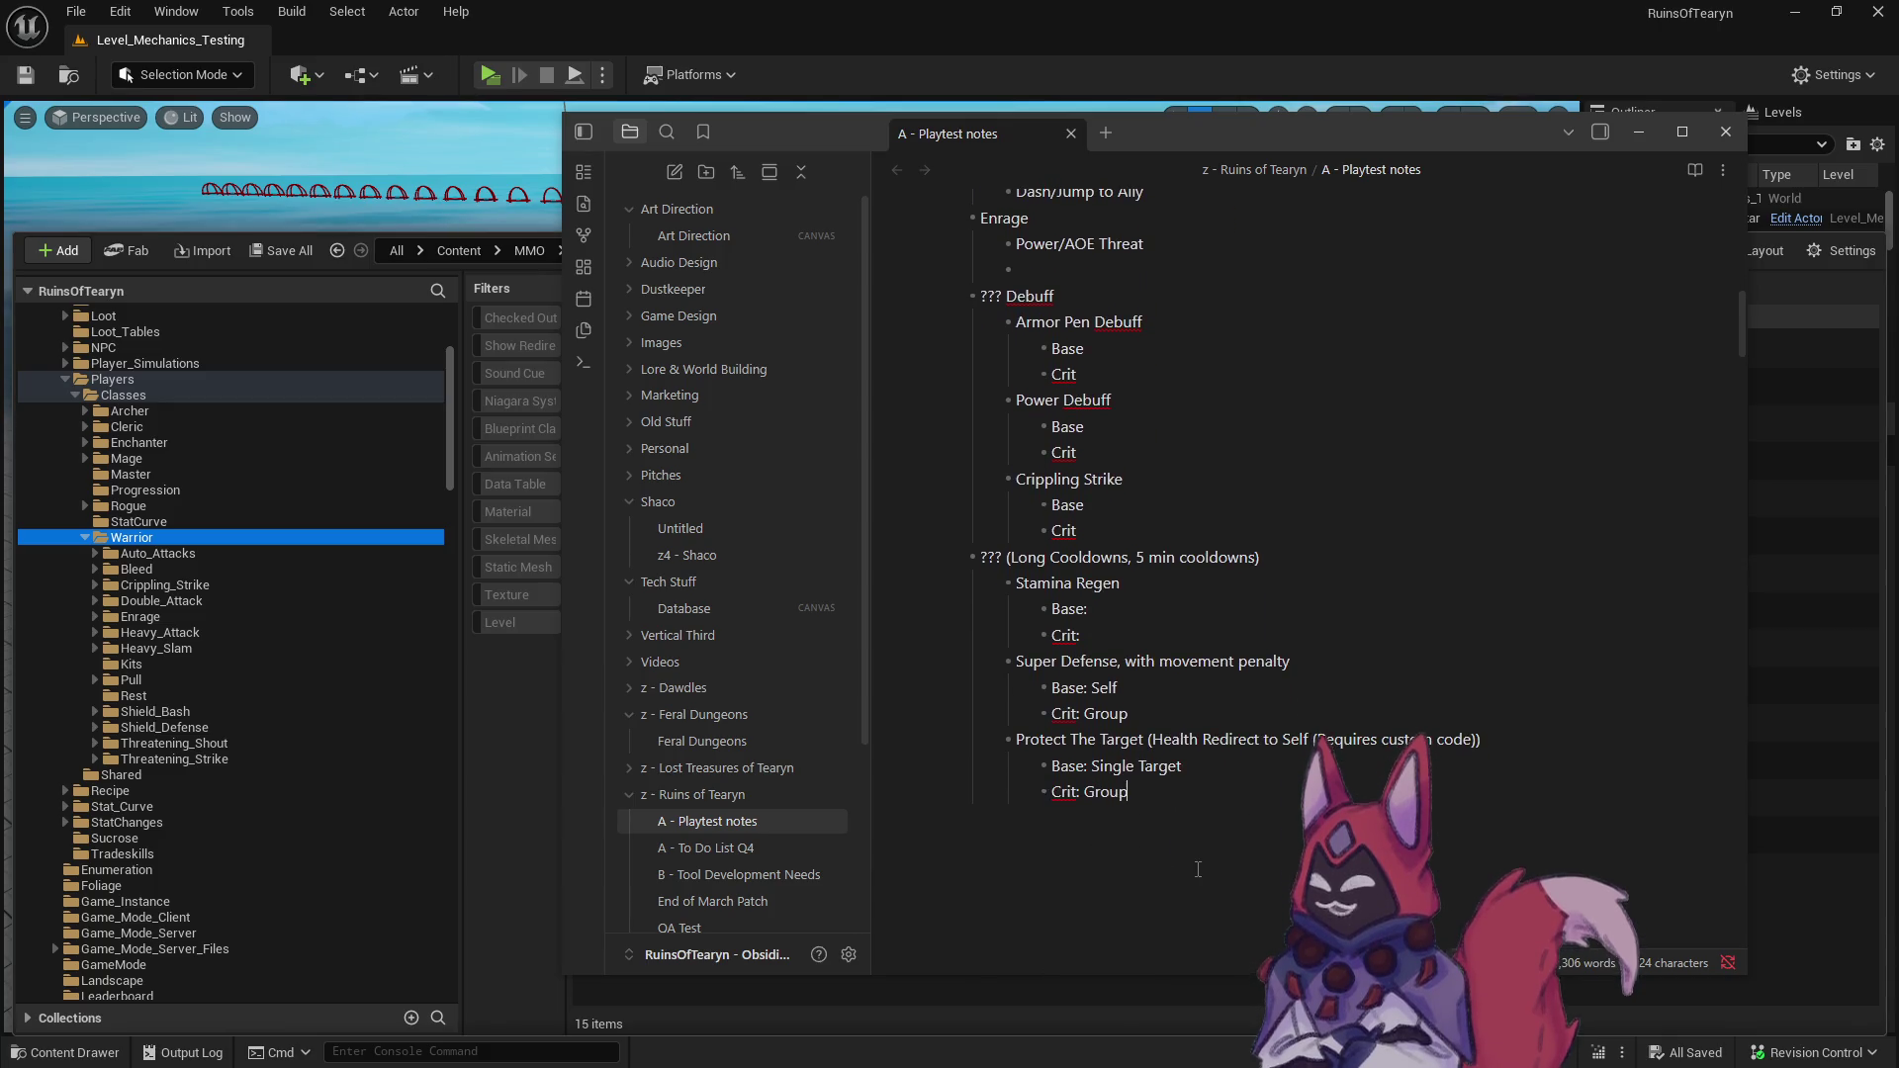
pyautogui.moveTo(1260, 792)
pyautogui.mouseDown()
pyautogui.moveTo(989, 740)
pyautogui.moveTo(1274, 808)
pyautogui.mouseUp()
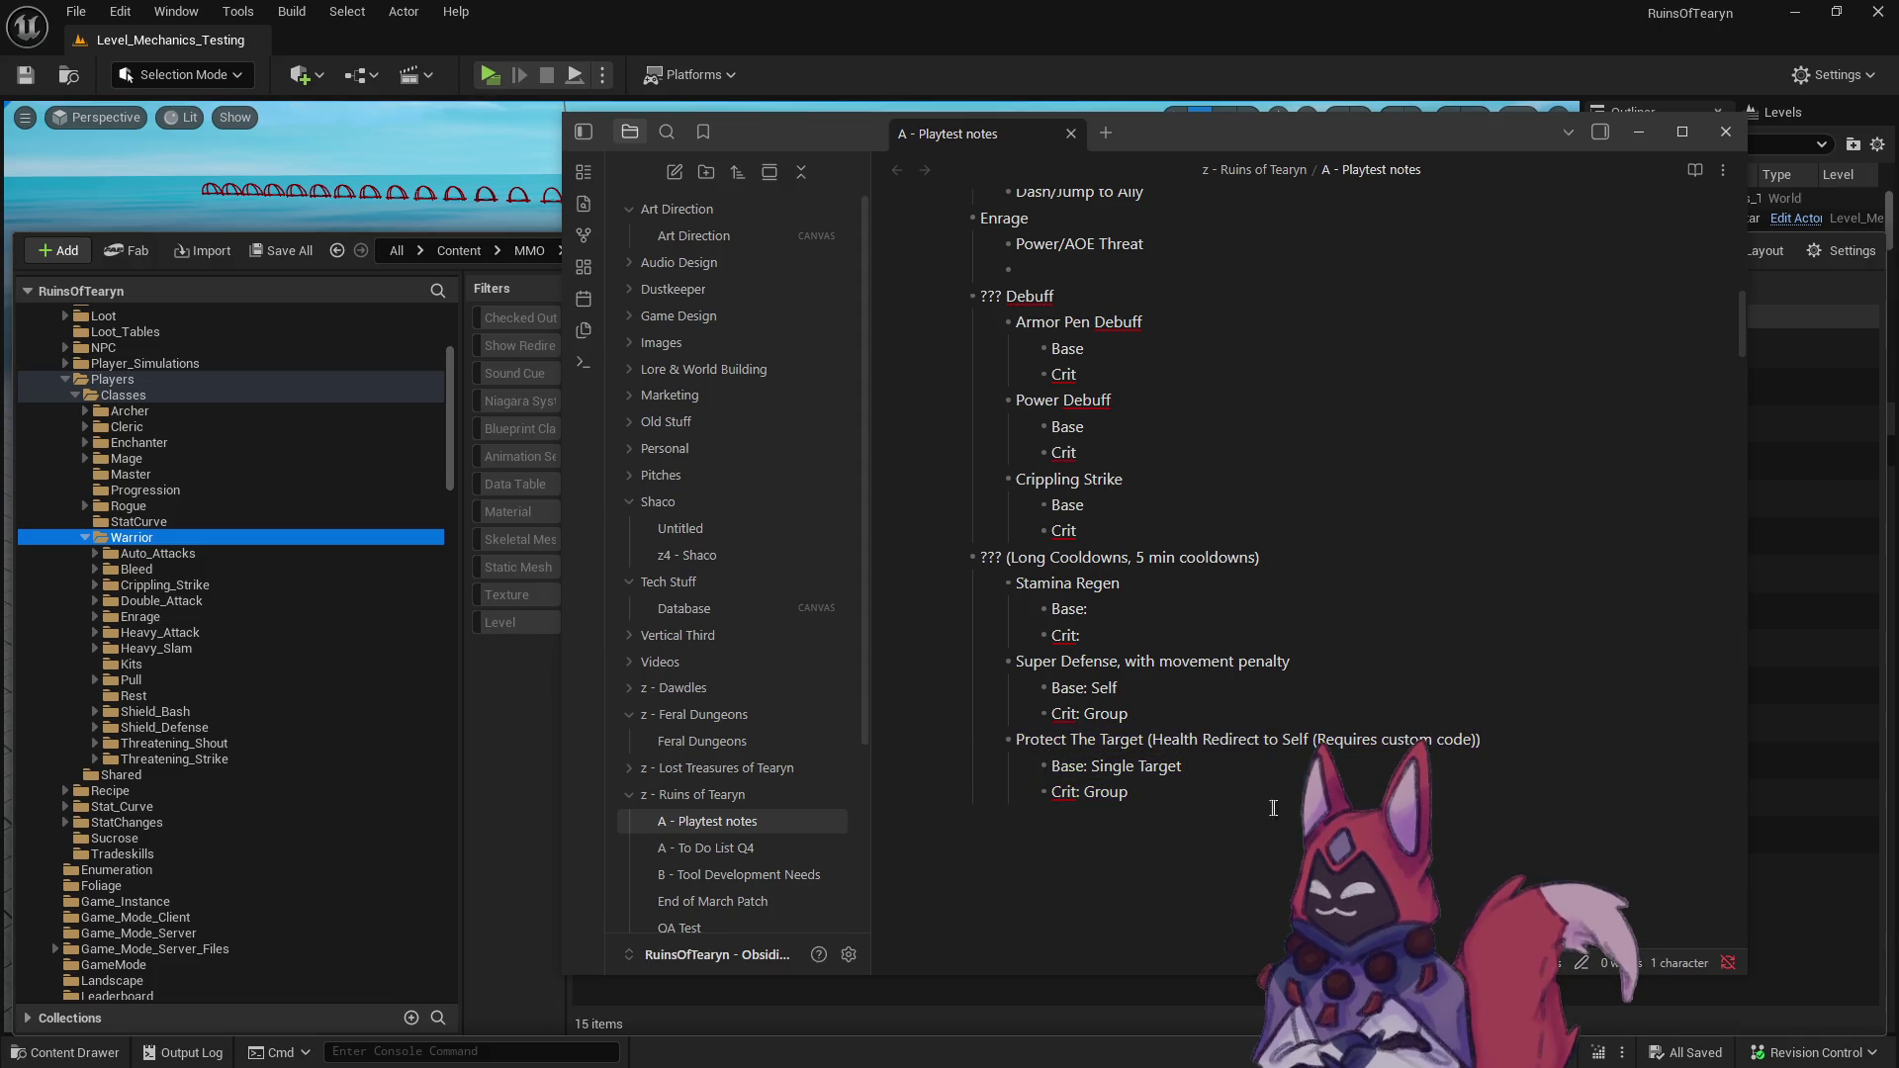
pyautogui.scroll(1, 1295, 797)
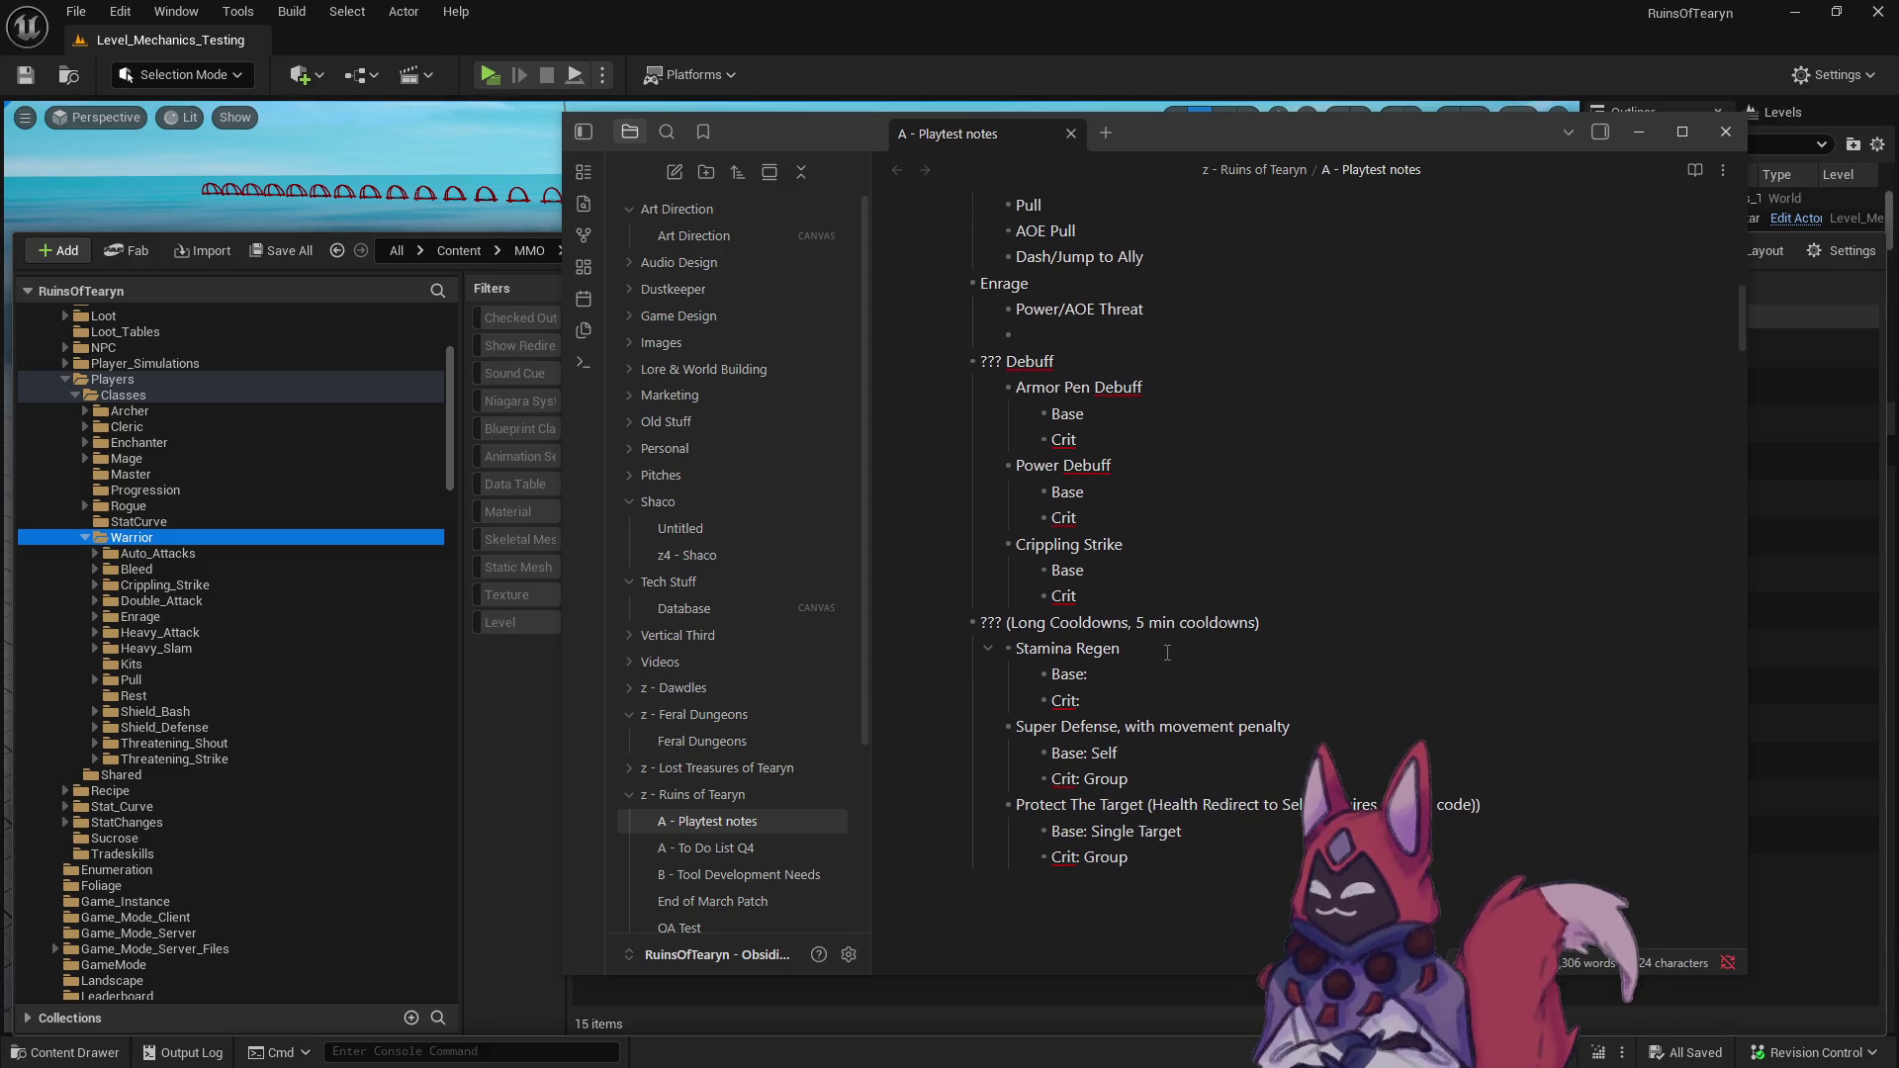
pyautogui.moveTo(1126, 656); pyautogui.dragTo(1022, 649)
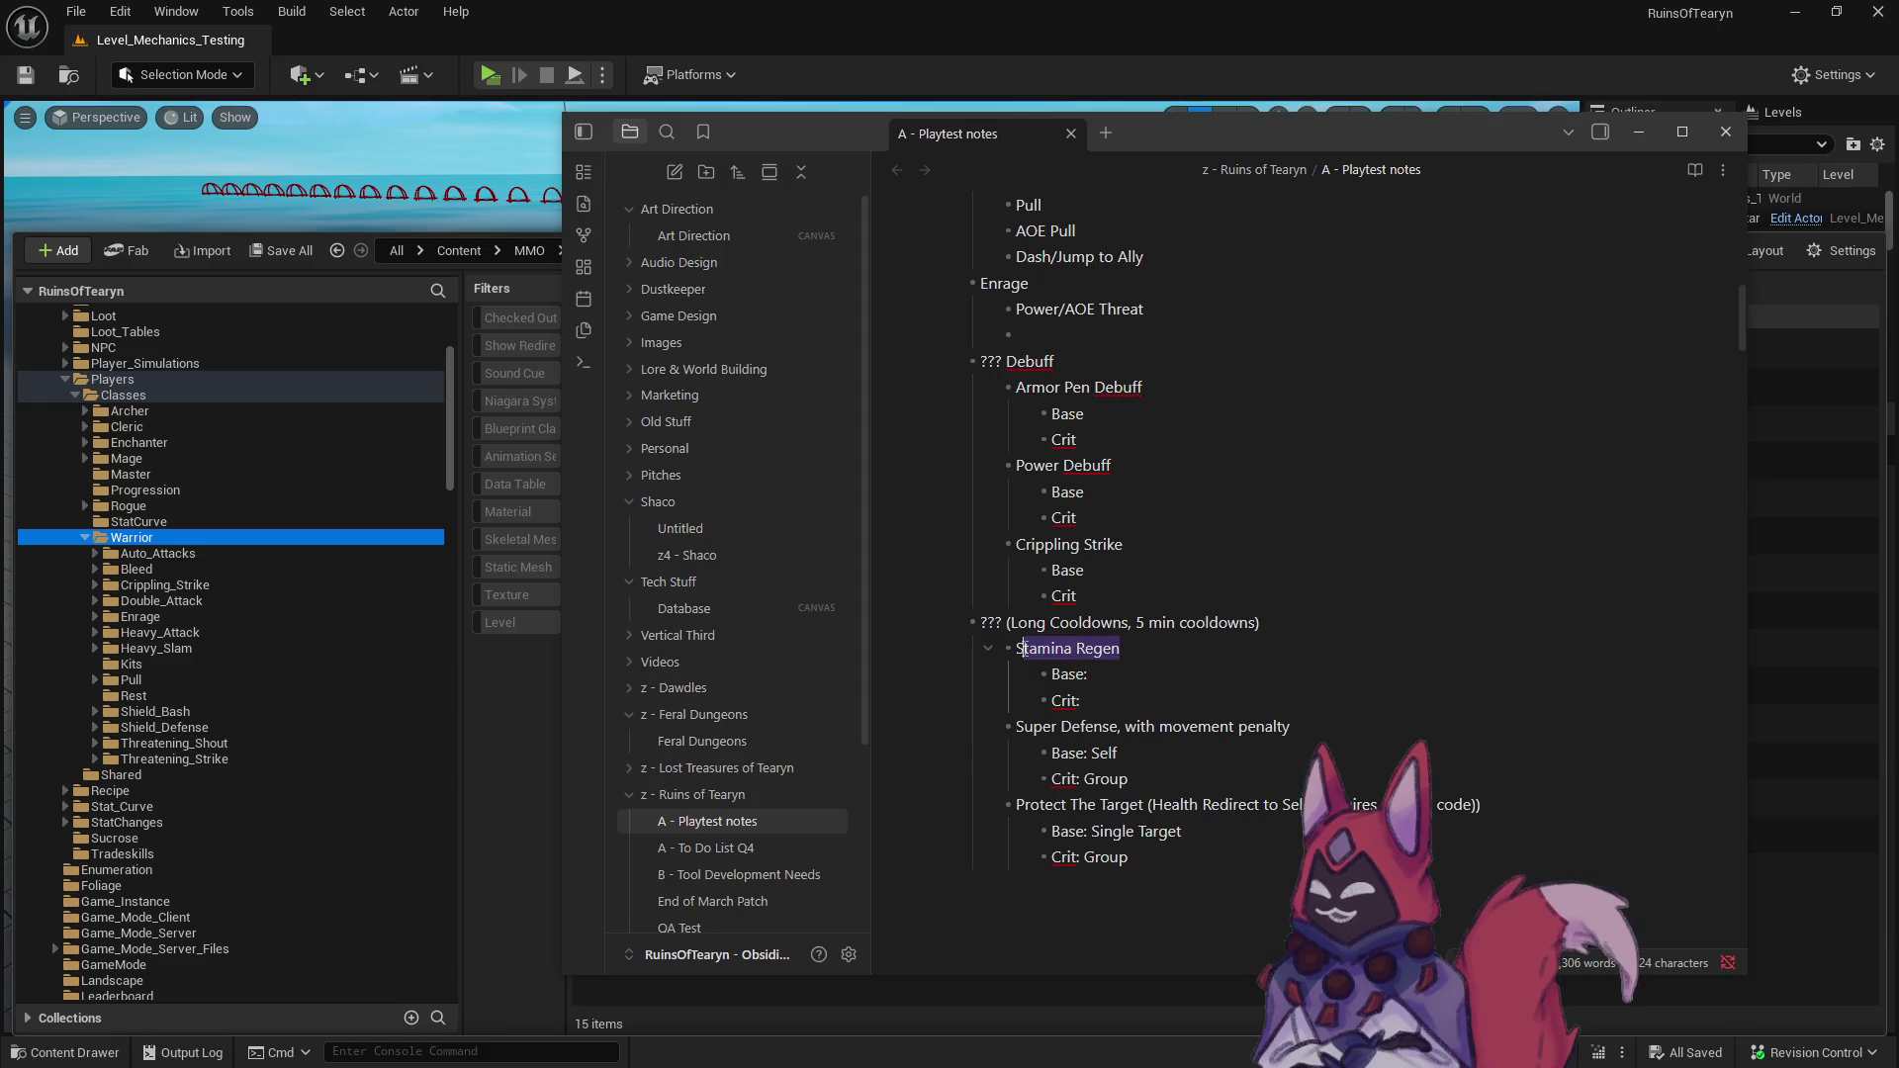
pyautogui.click(1076, 654)
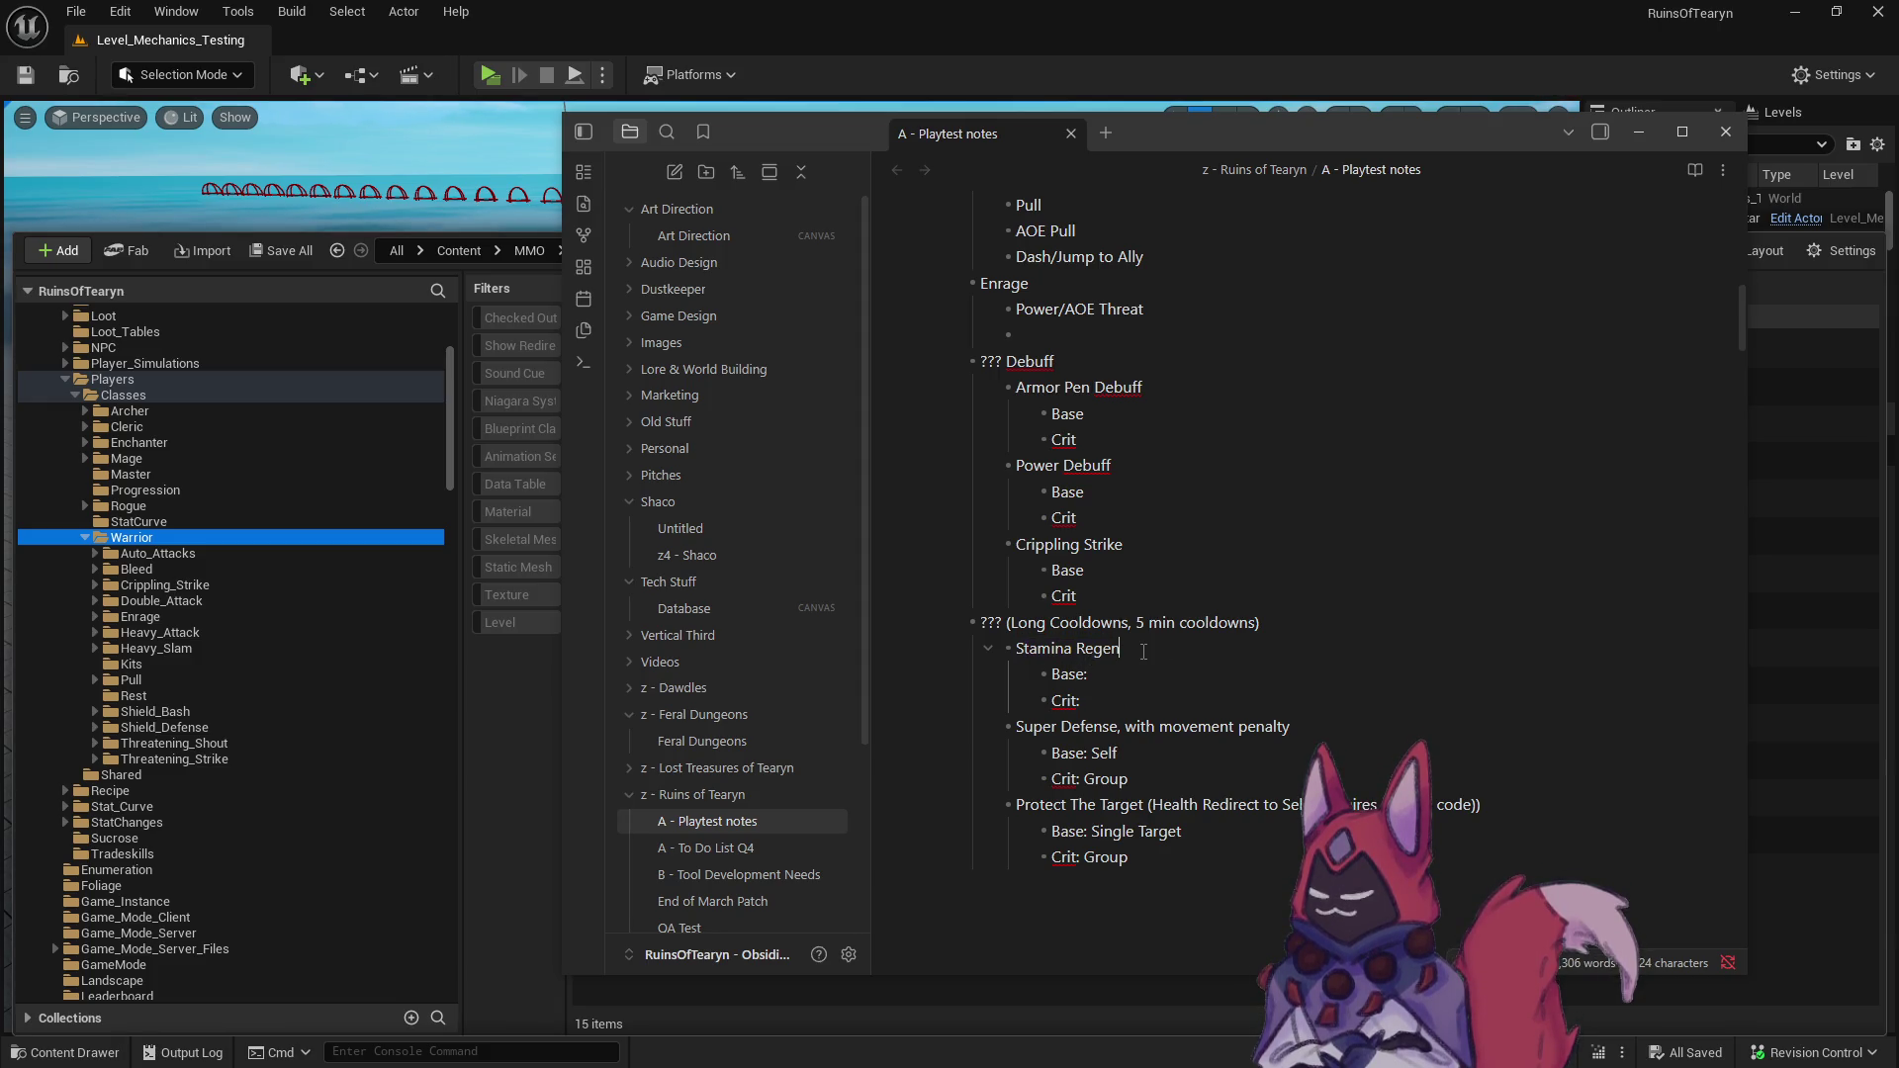
pyautogui.click(1128, 676)
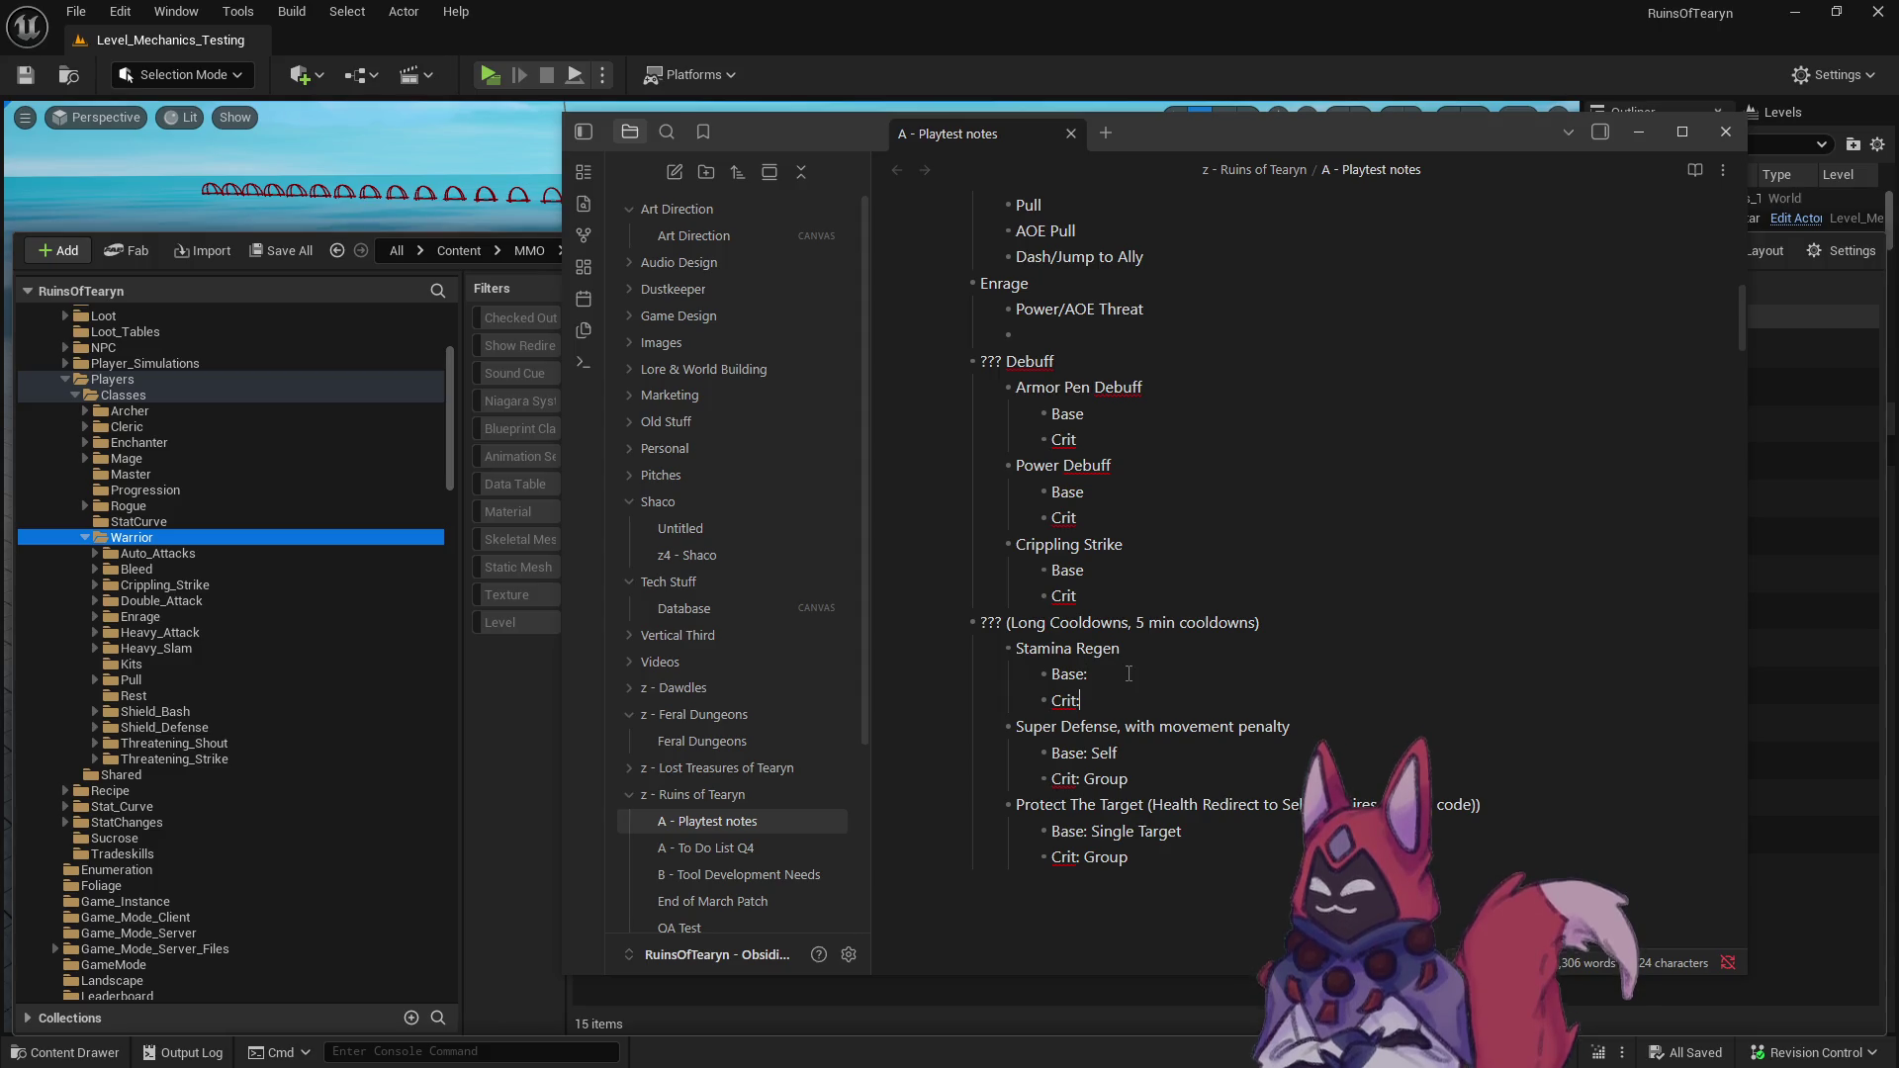
pyautogui.press('Down')
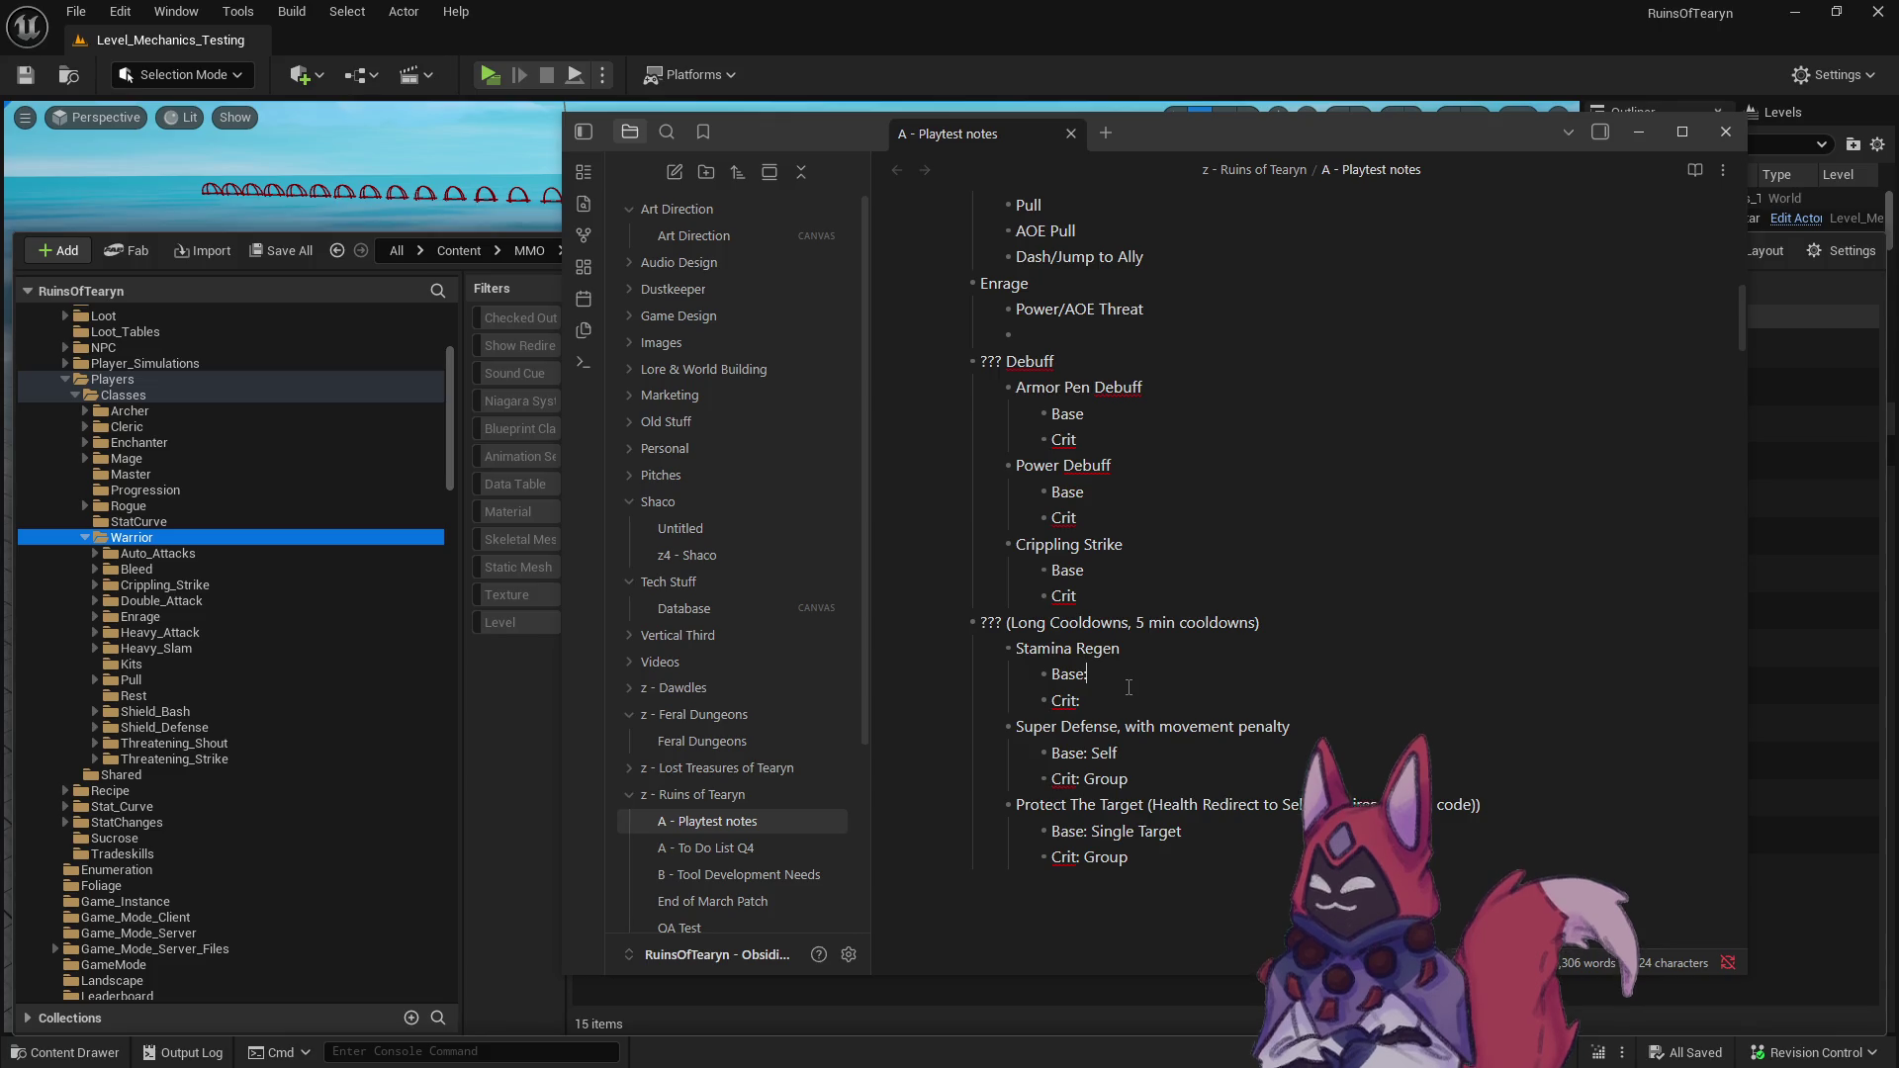
pyautogui.click(1130, 674)
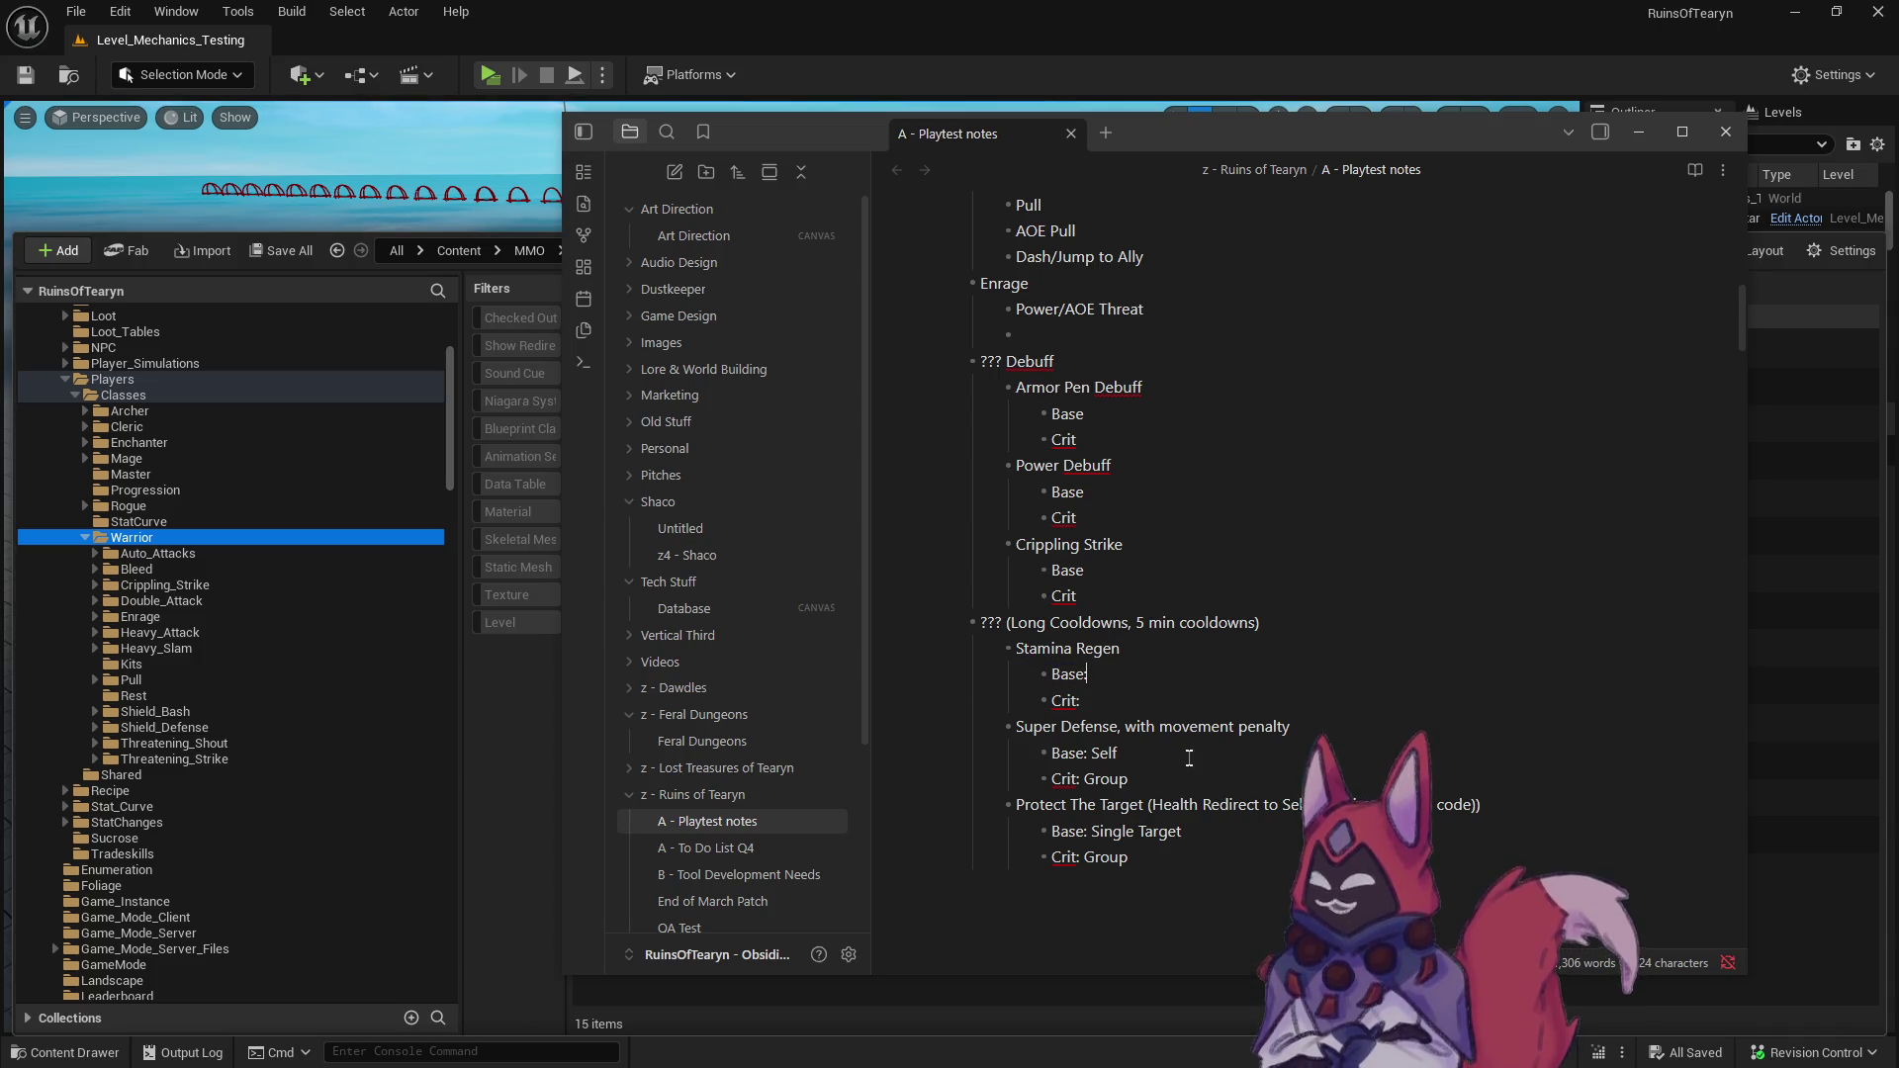
pyautogui.scroll(3, 1197, 732)
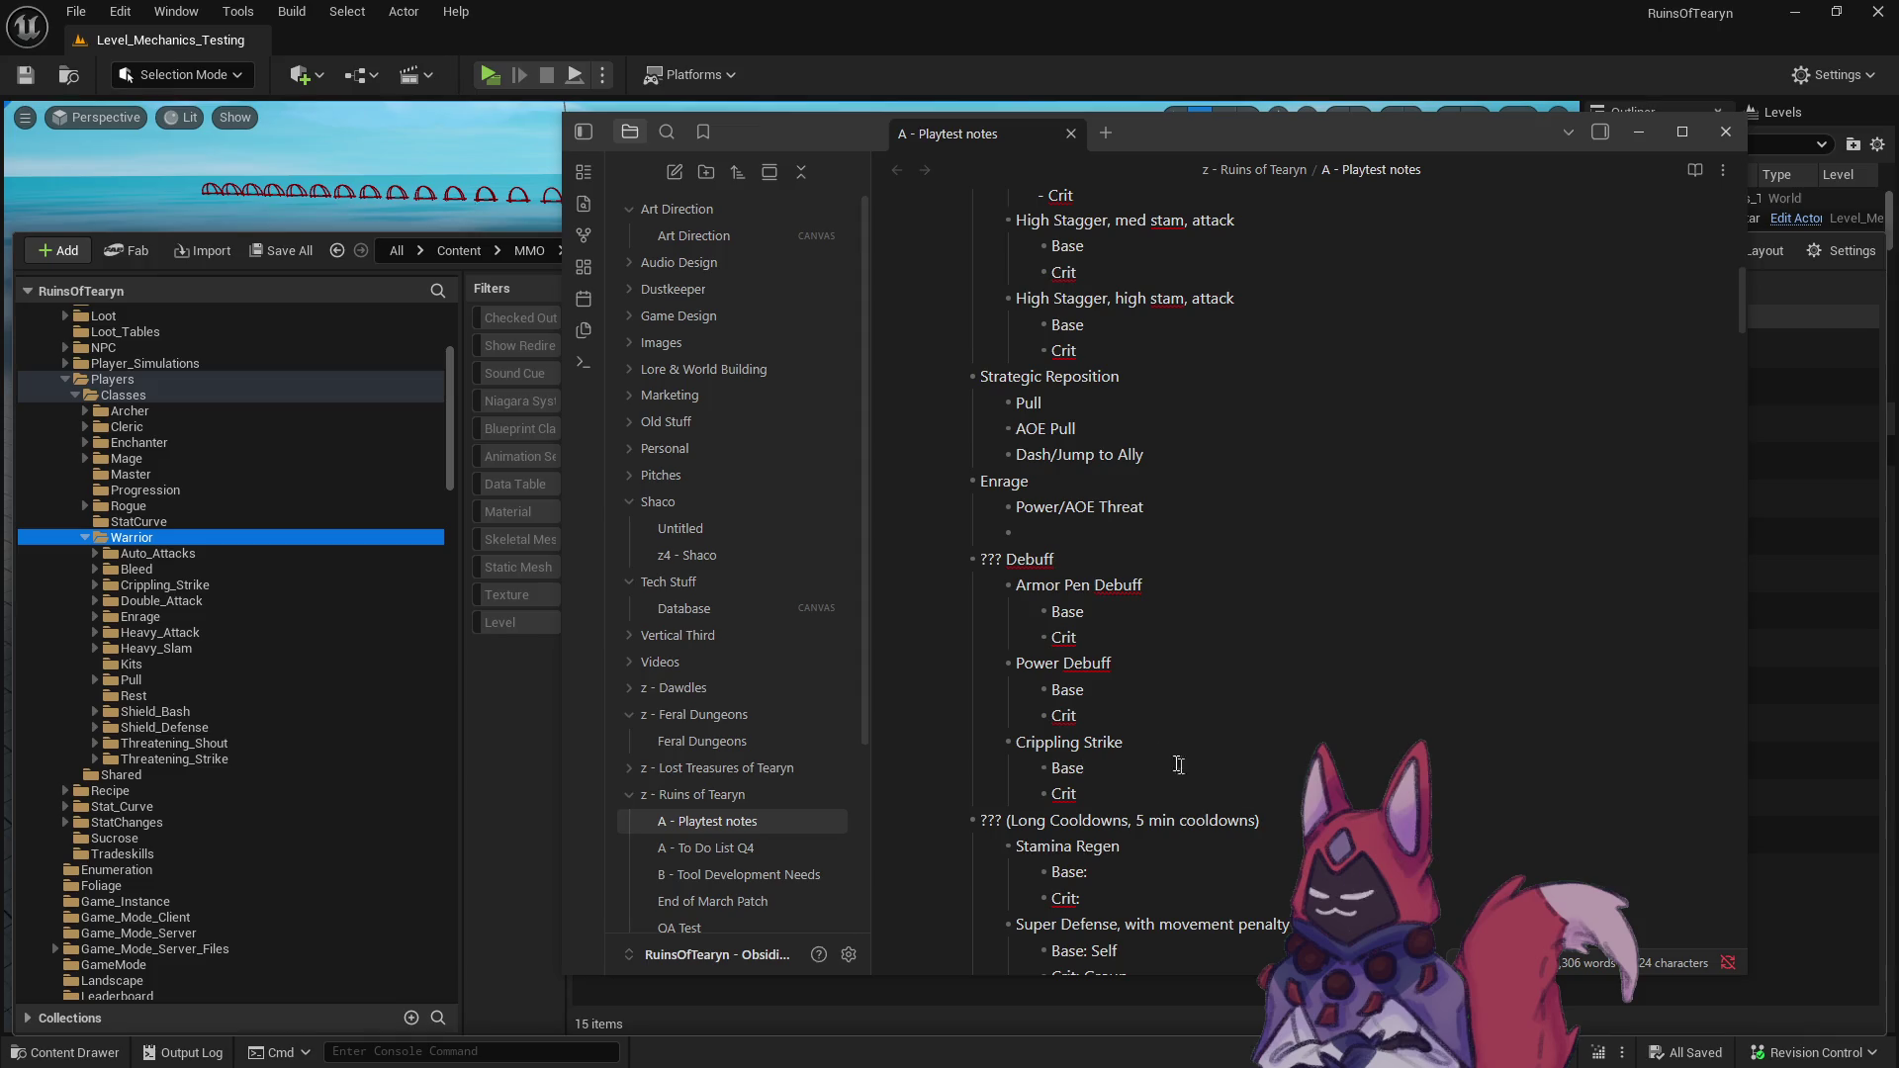
pyautogui.scroll(1, 1072, 631)
pyautogui.click(1076, 624)
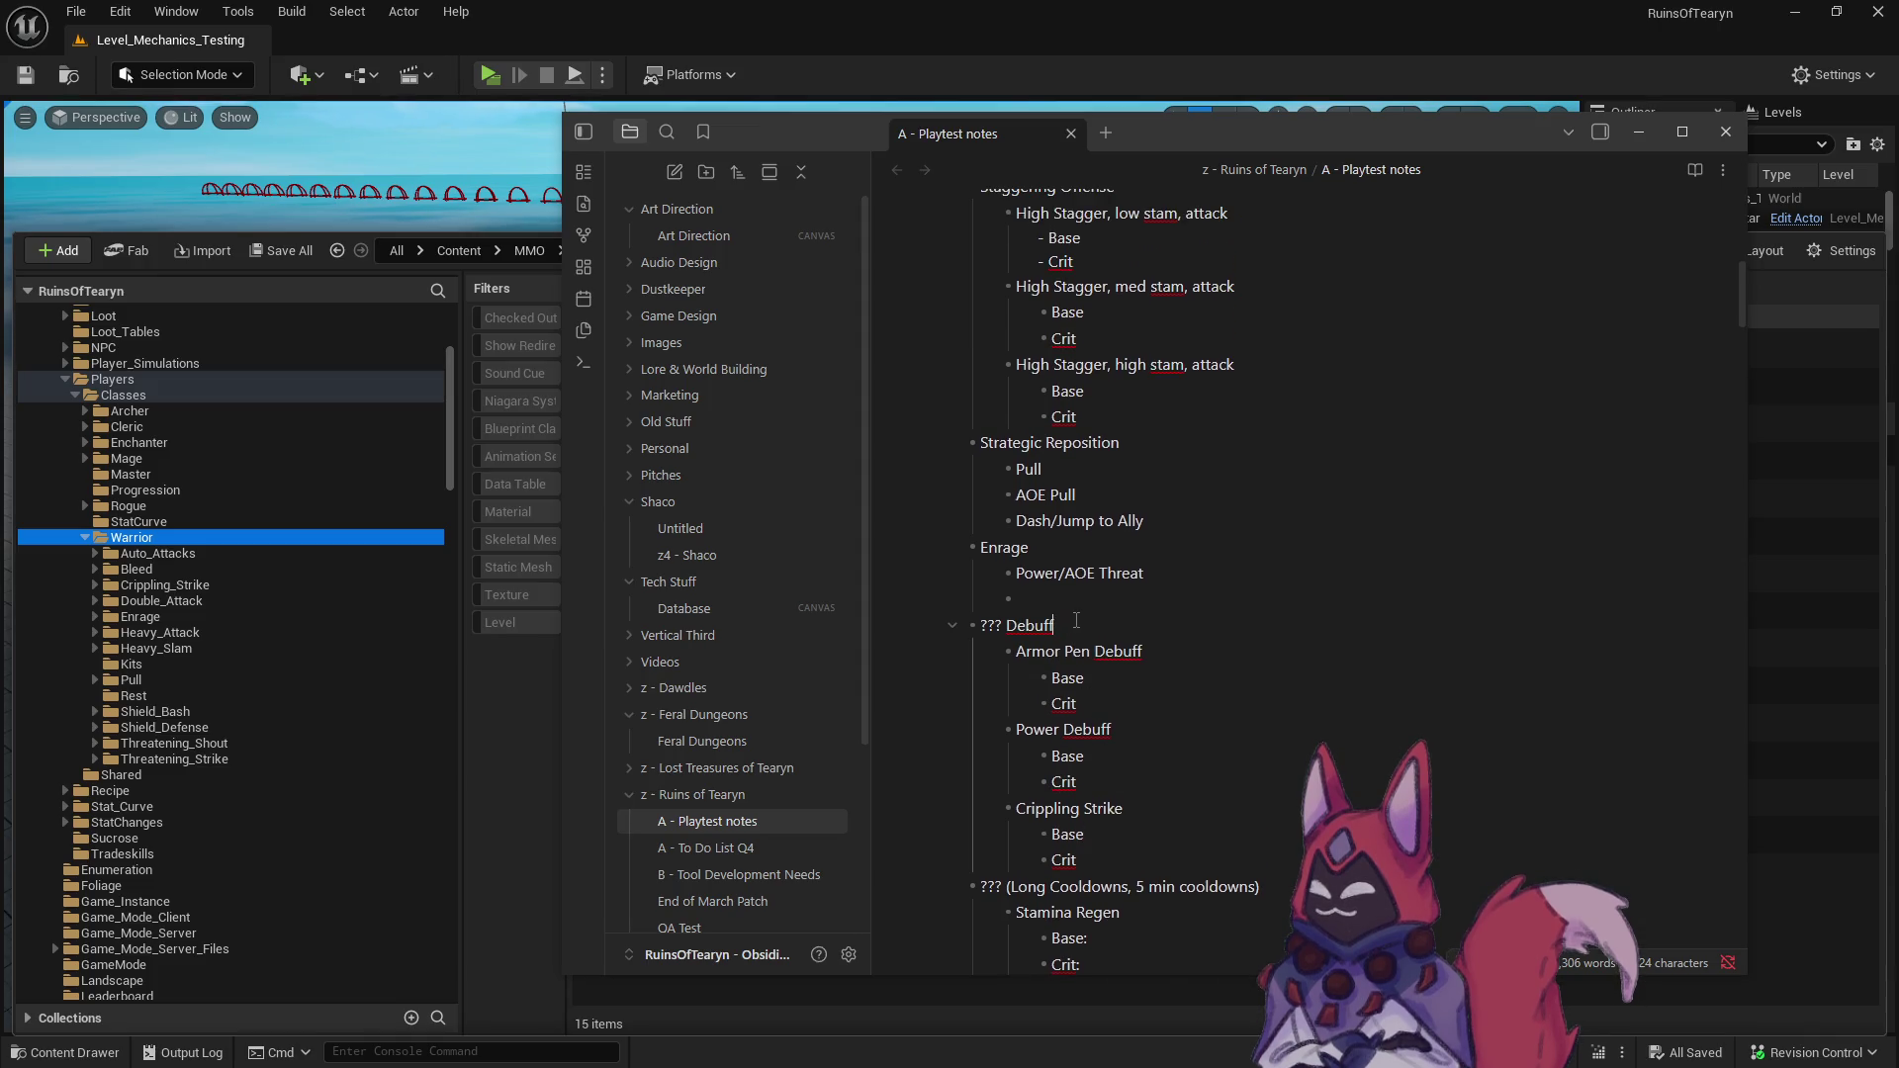
# - Finish typing 'Attacks' after ??? Debuff, then step down through Armor Pen, Power Debuff and Stamina Regen
pyautogui.write('Atacks')
pyautogui.click(1237, 645)
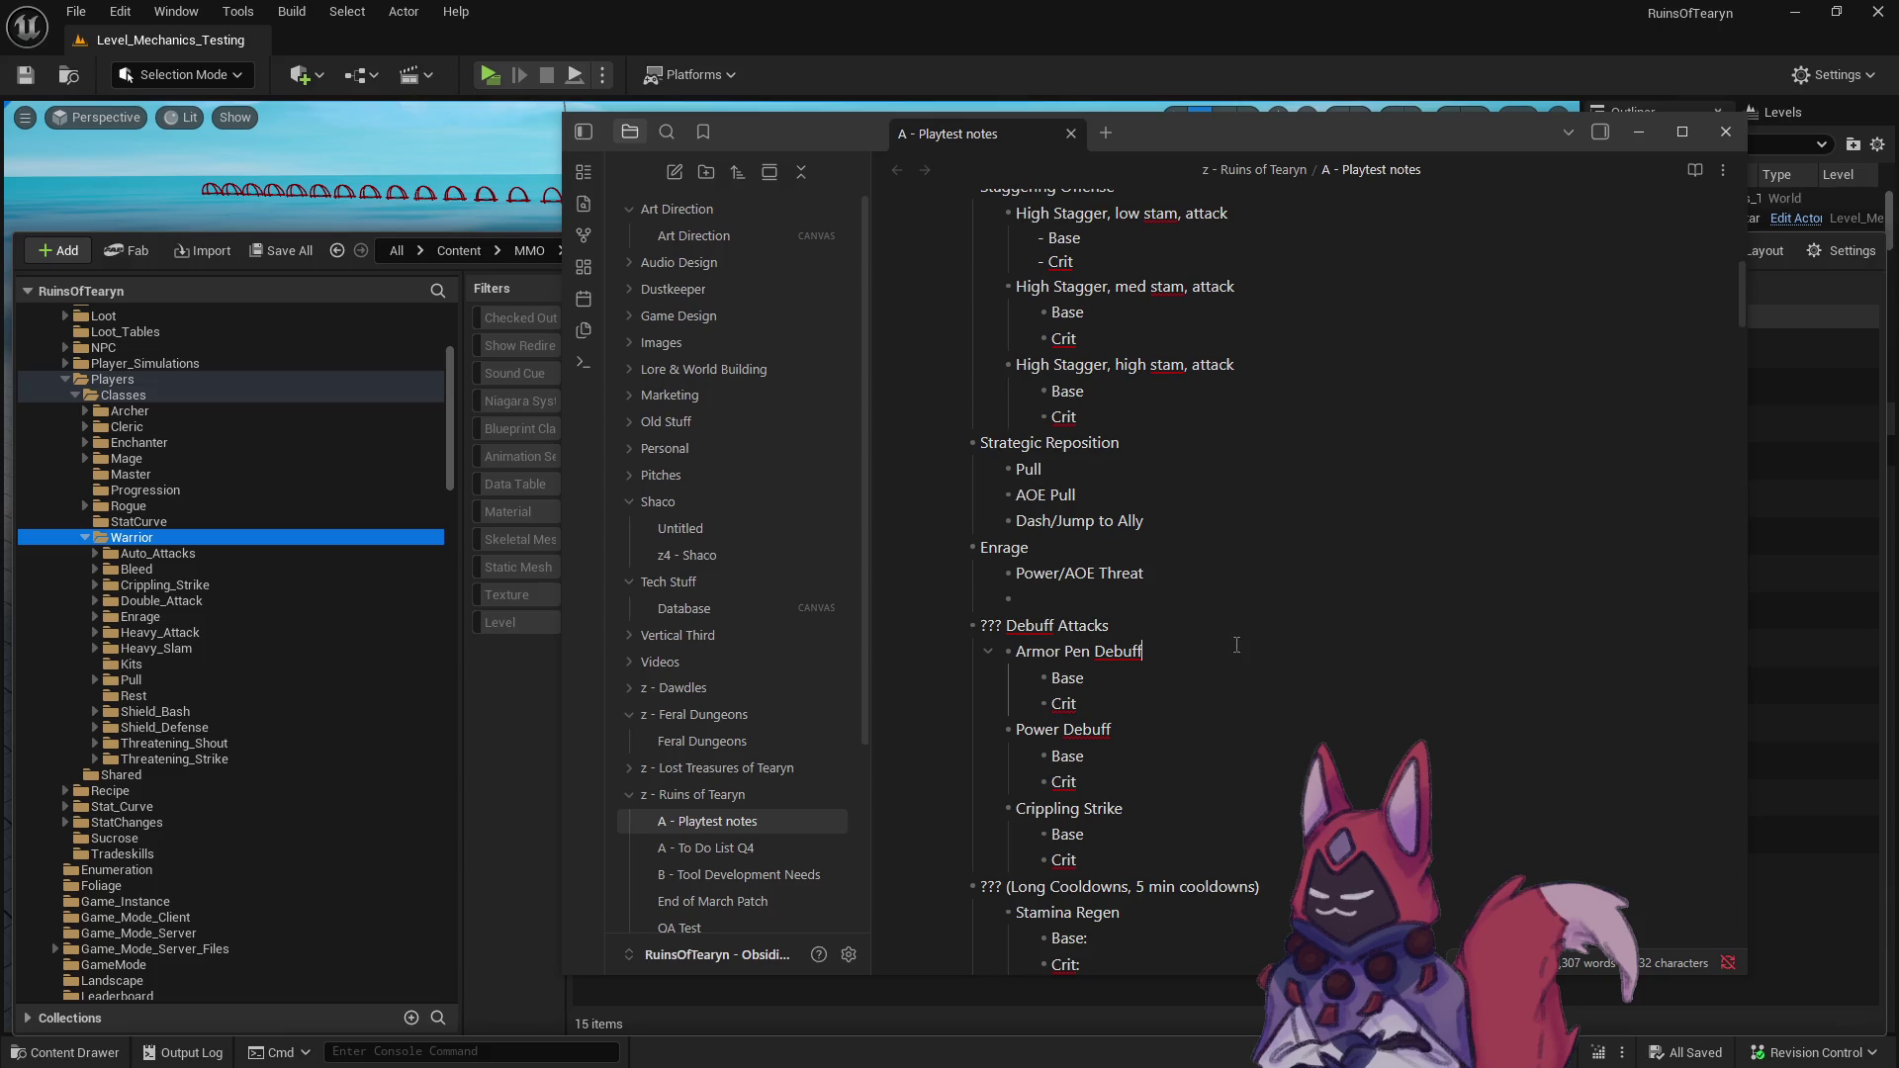
pyautogui.scroll(-1, 1203, 746)
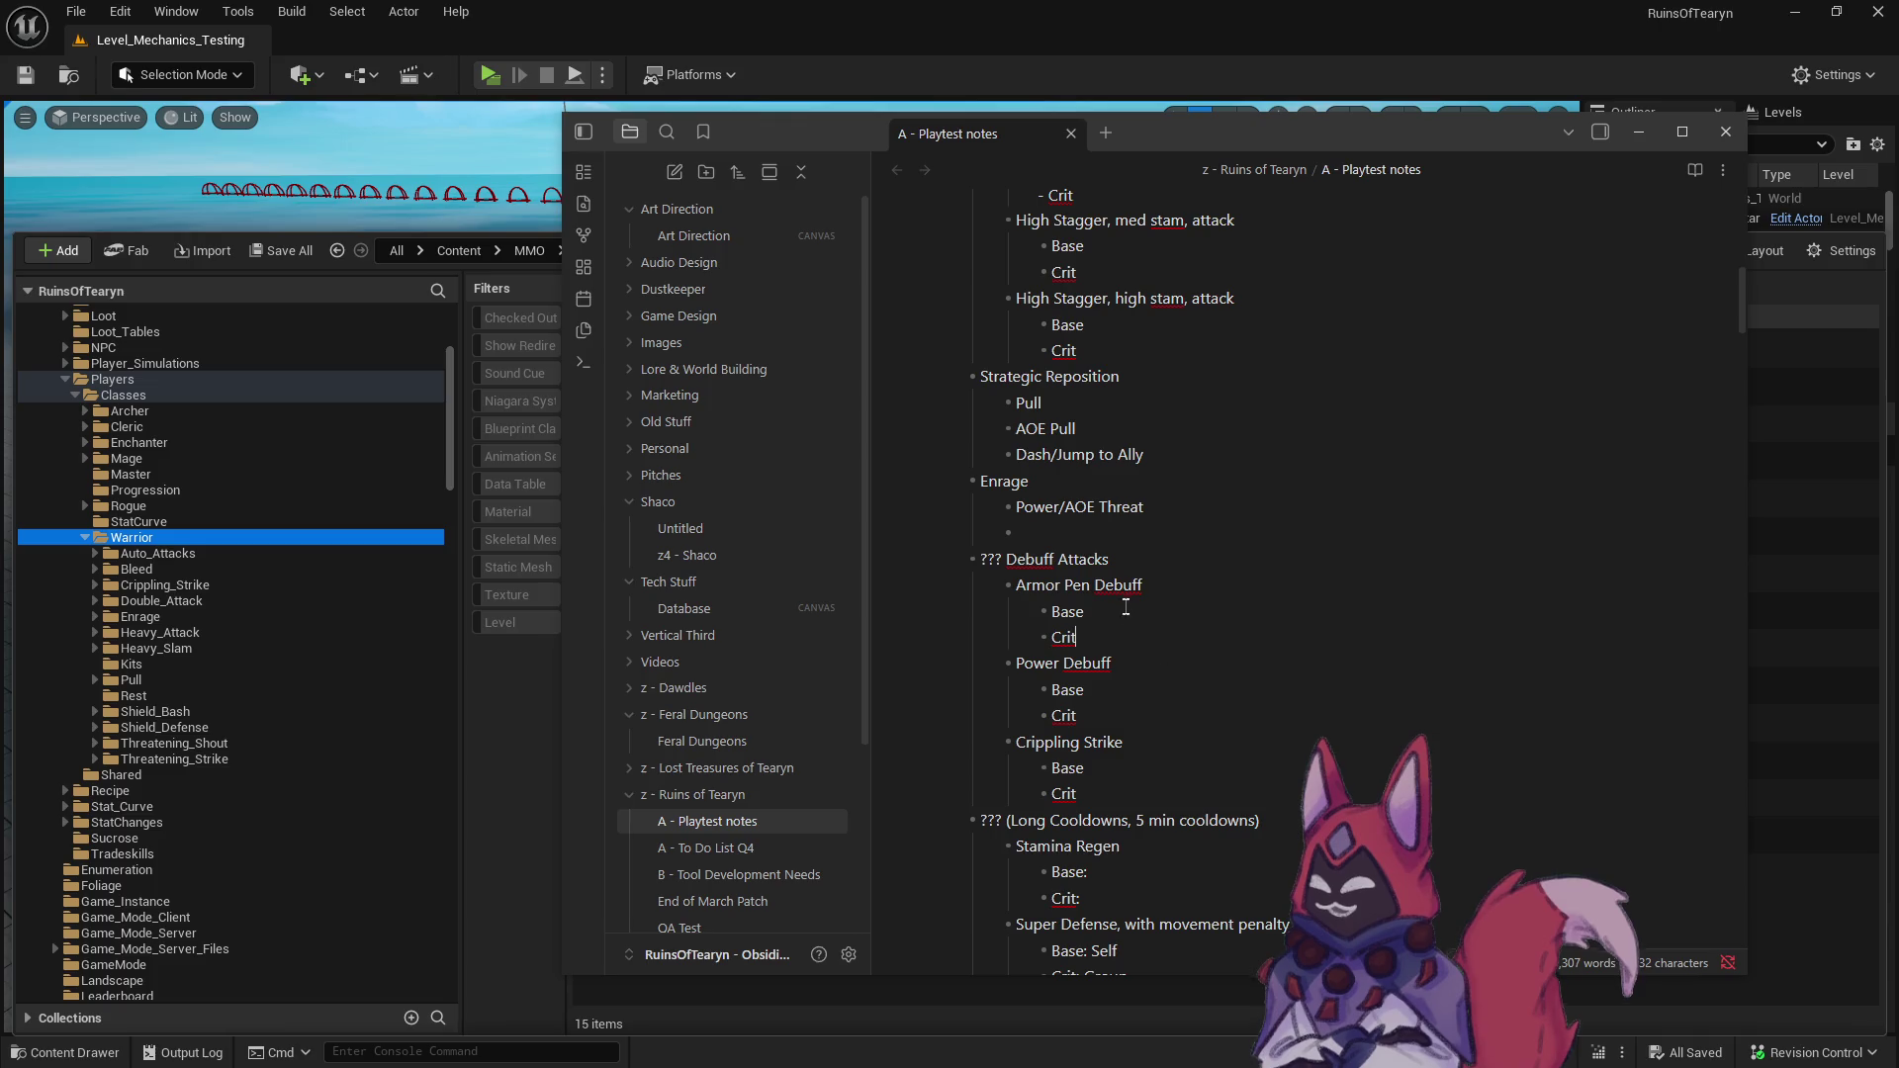
pyautogui.click(1122, 634)
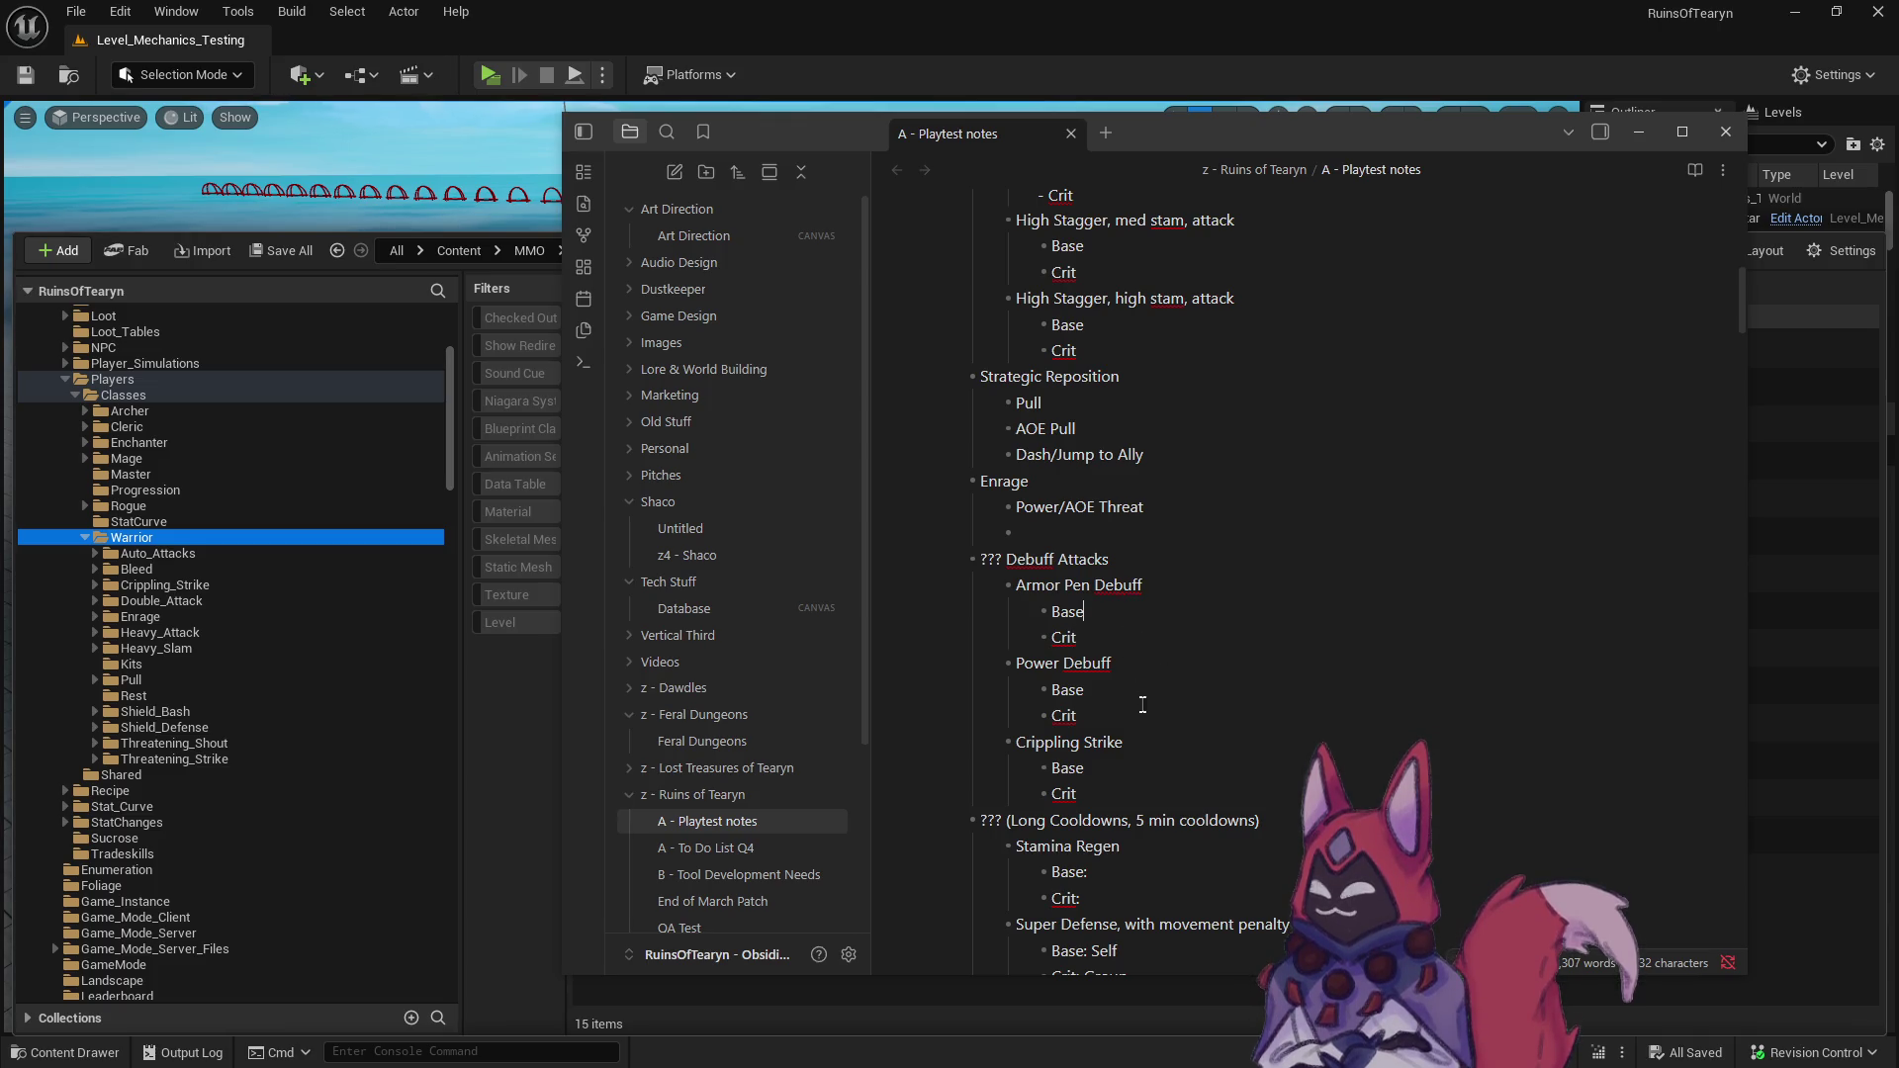
pyautogui.scroll(-3, 1143, 692)
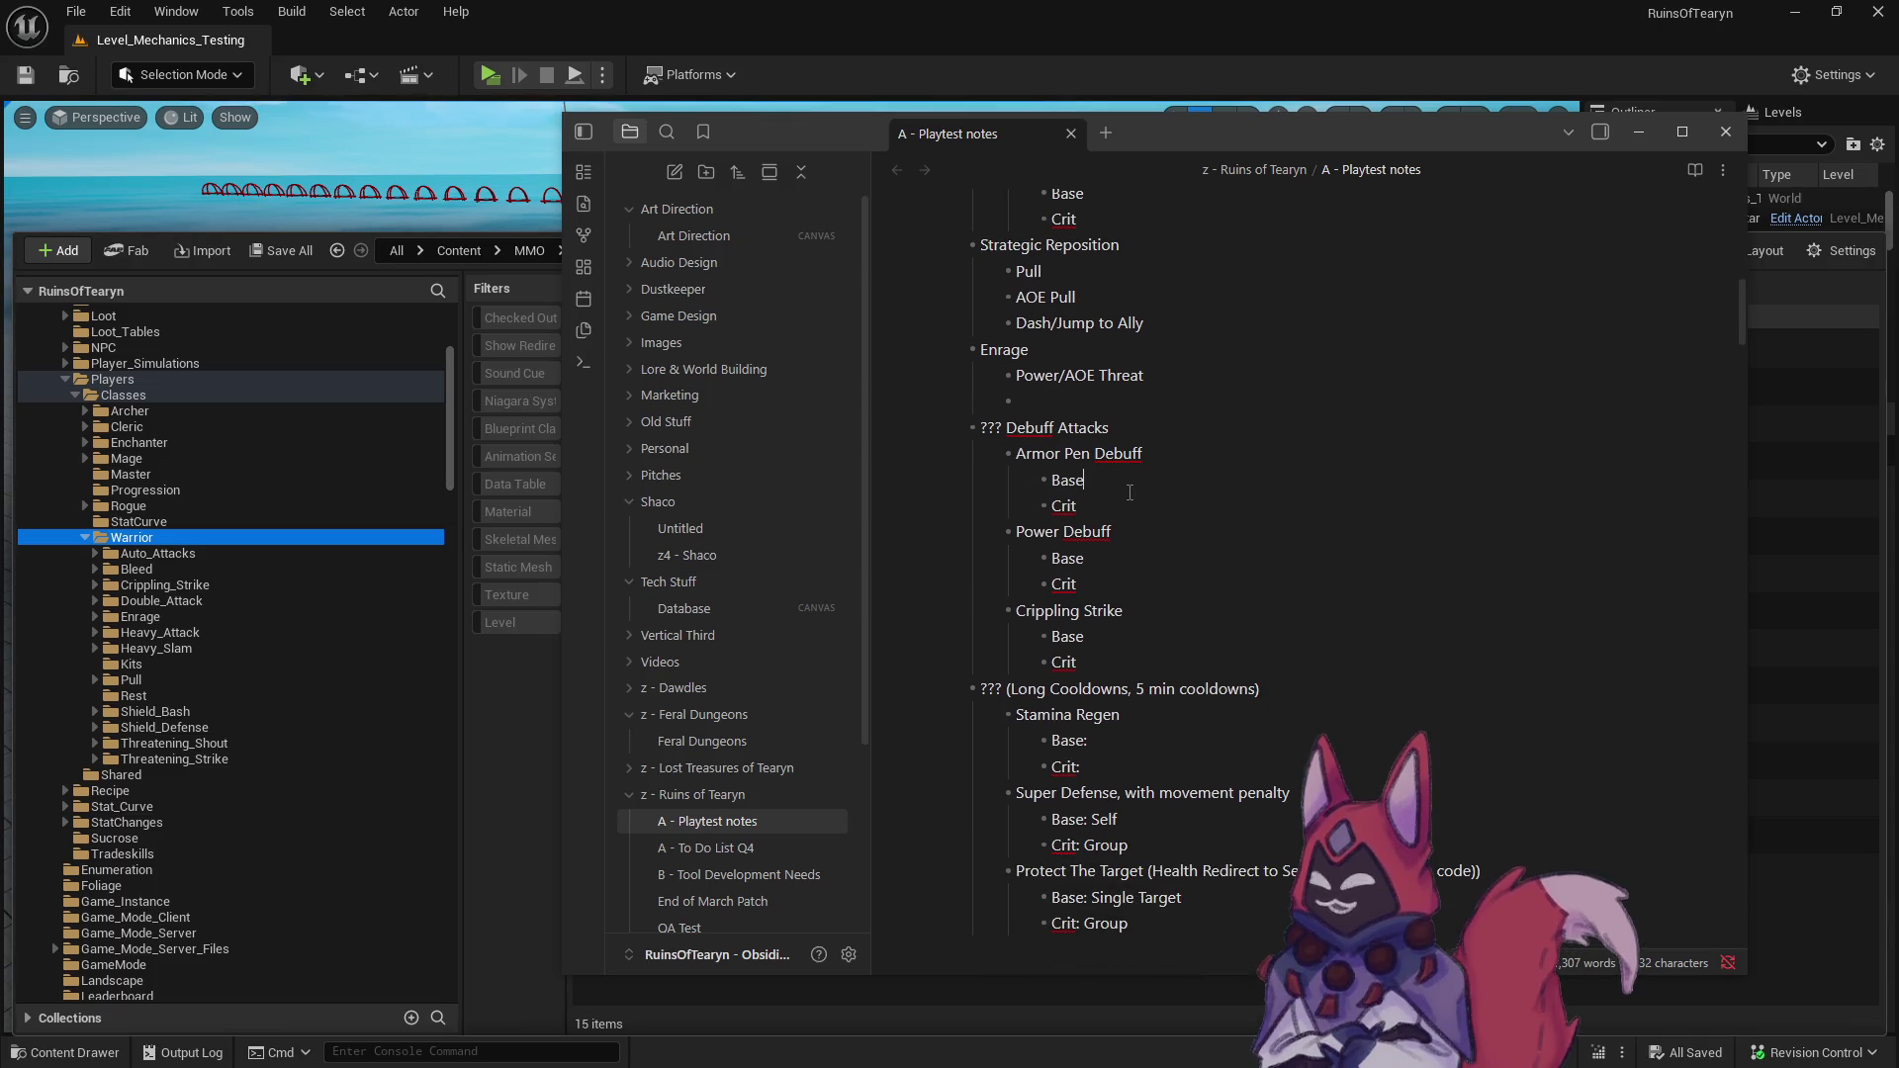
pyautogui.click(1132, 536)
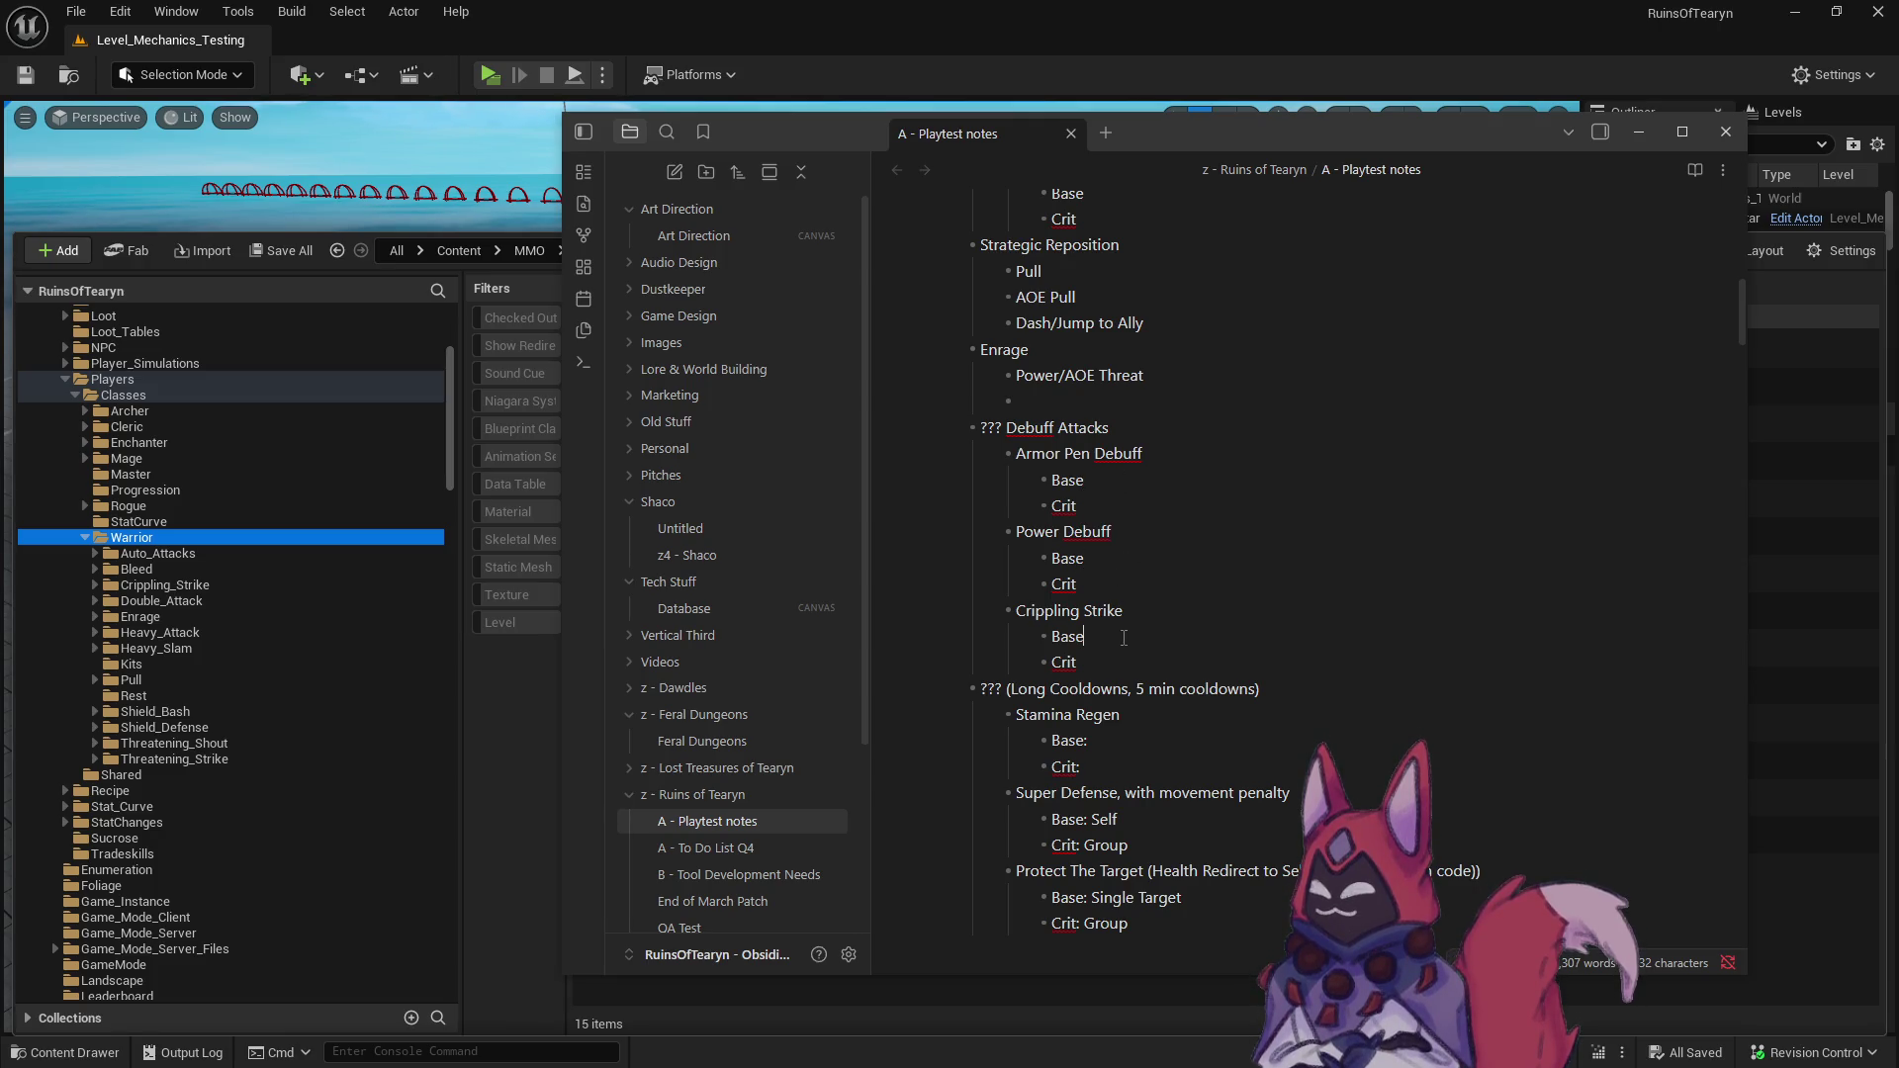
pyautogui.scroll(-2, 1123, 643)
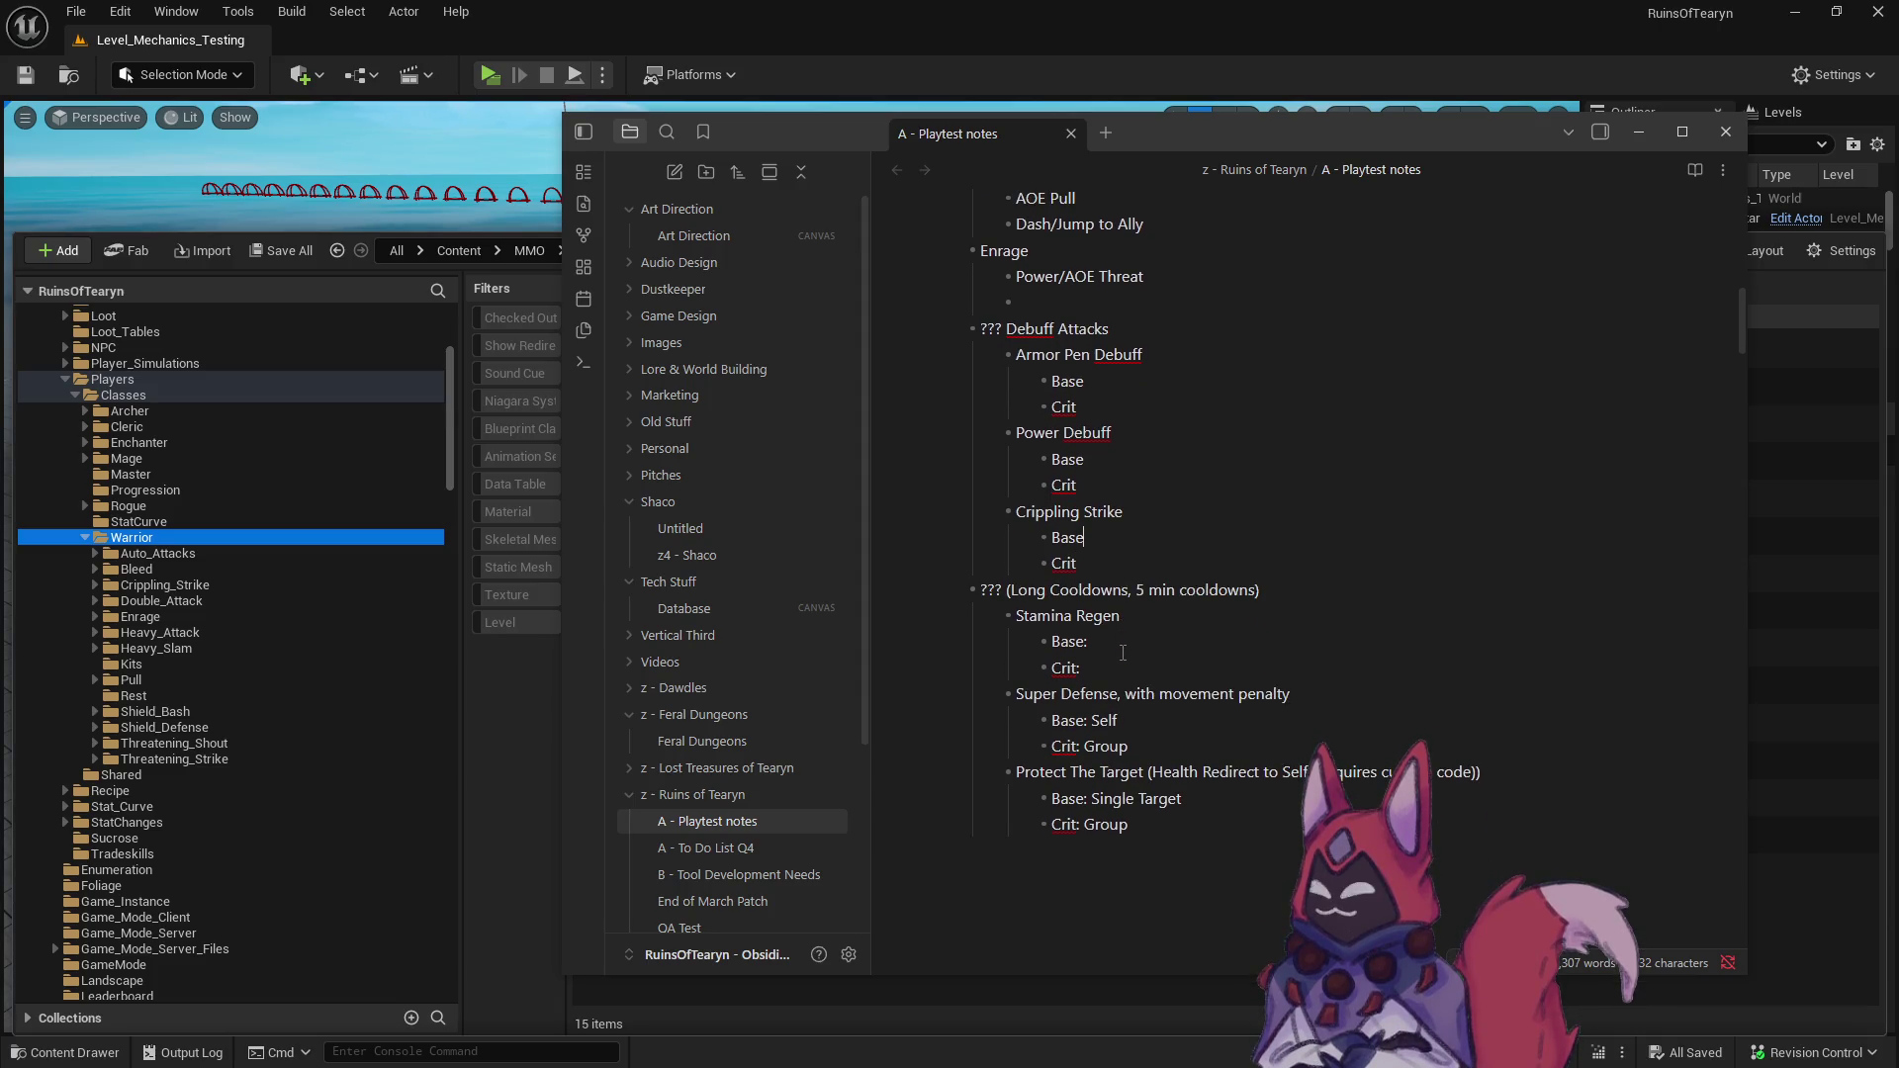
pyautogui.click(1111, 666)
pyautogui.hotkey('ctrl', 'End')
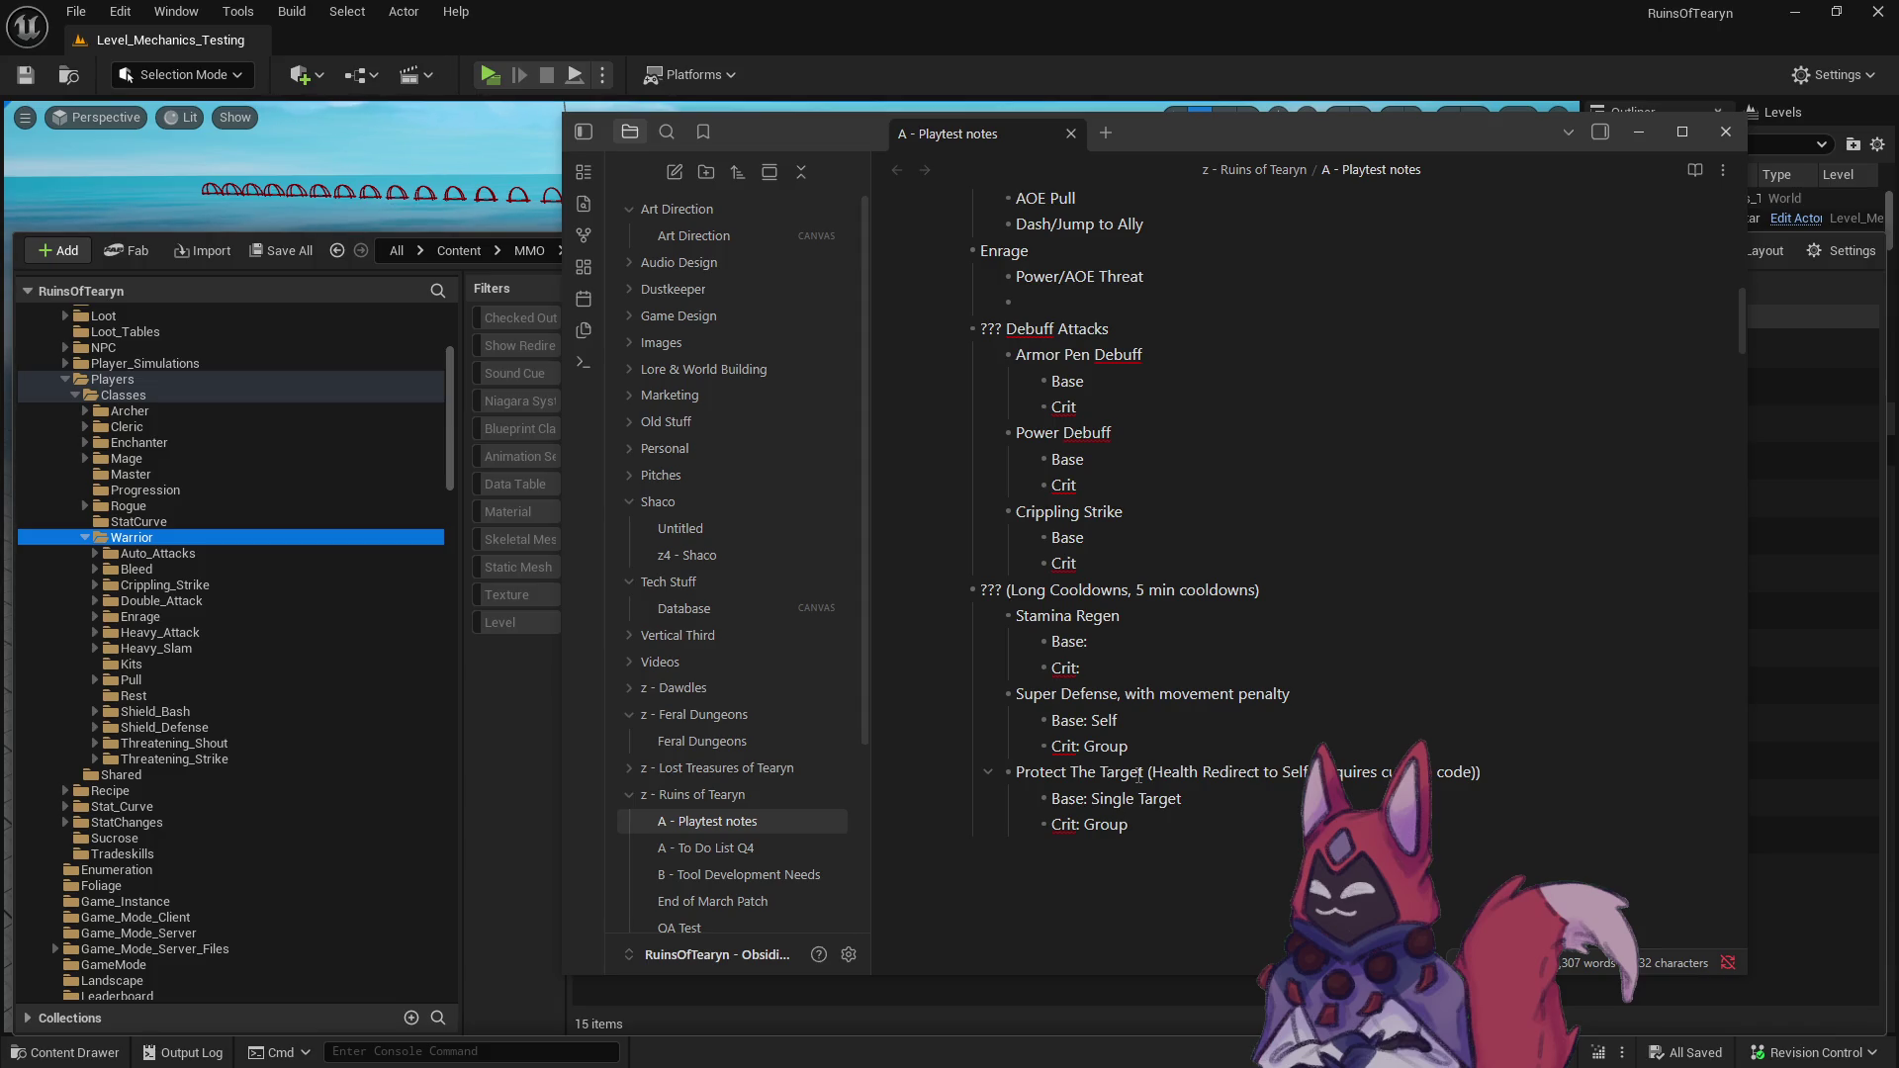
pyautogui.scroll(5, 1138, 775)
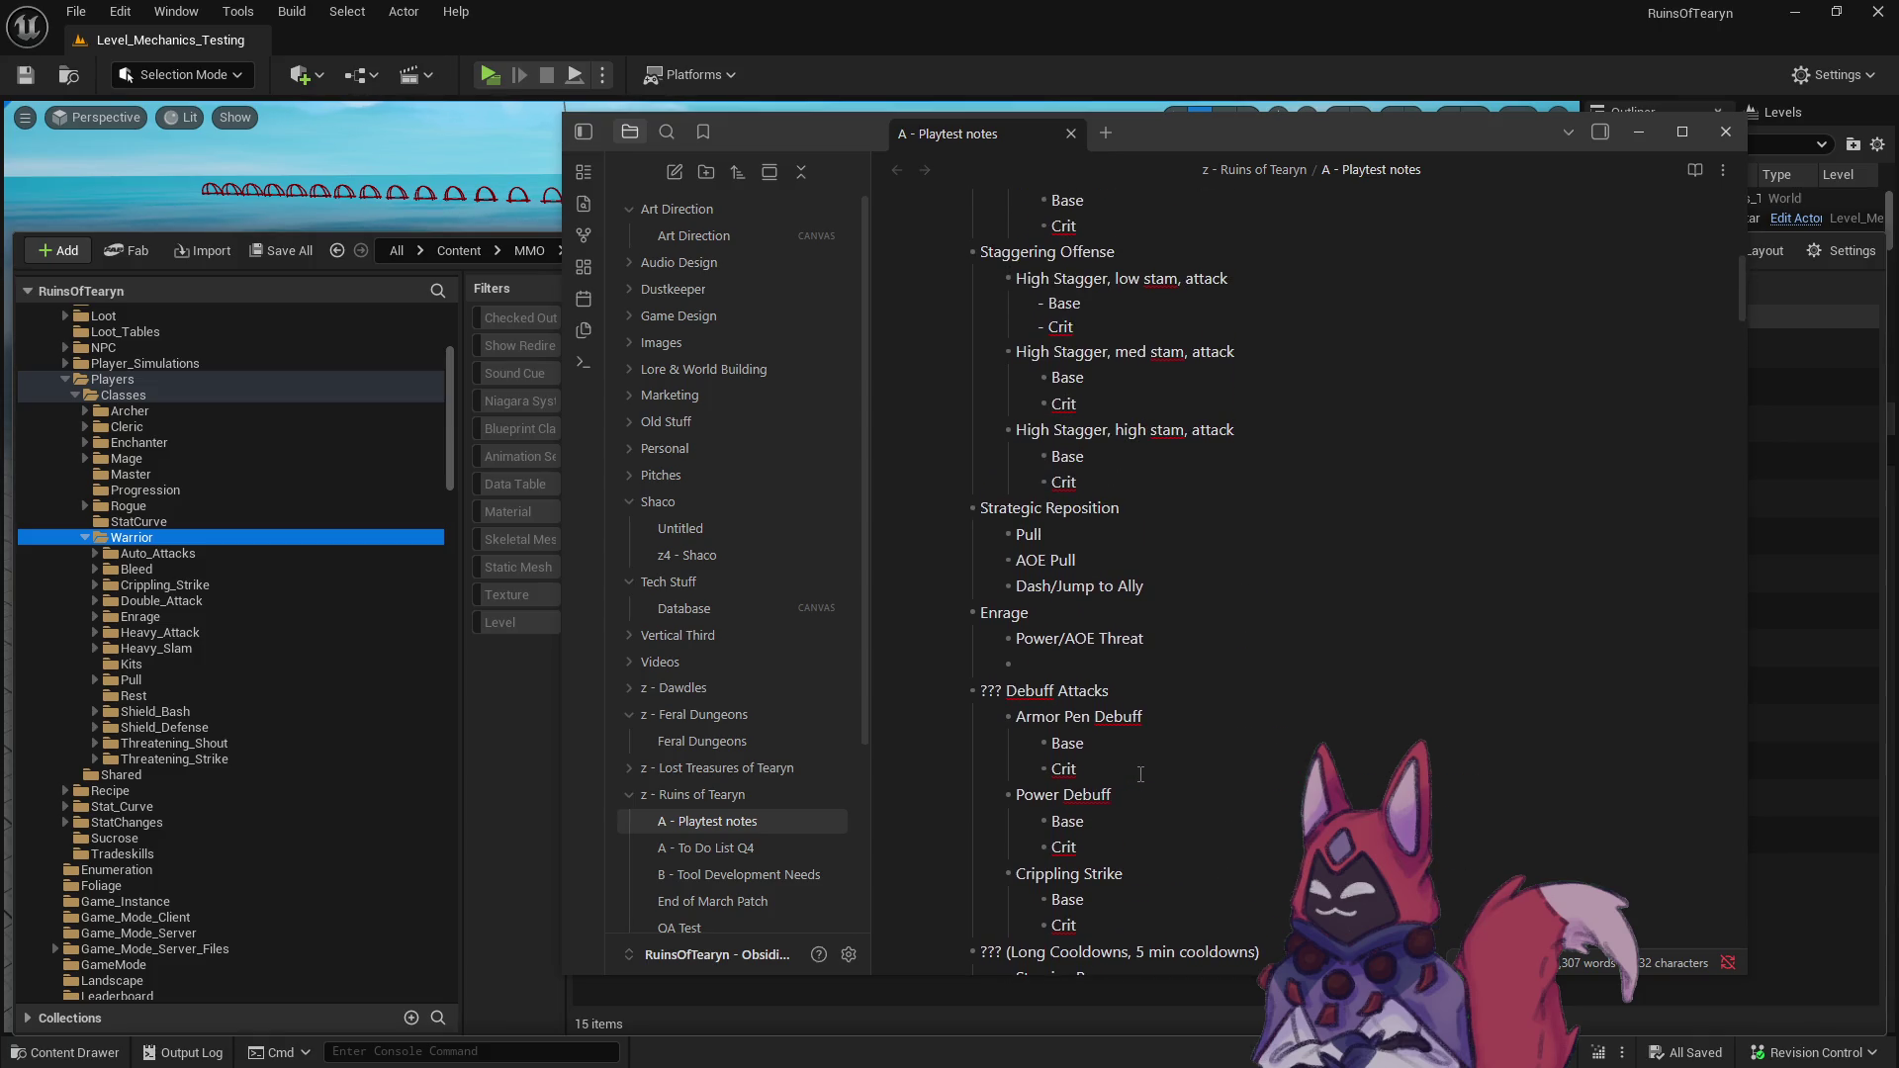
pyautogui.scroll(1, 1141, 775)
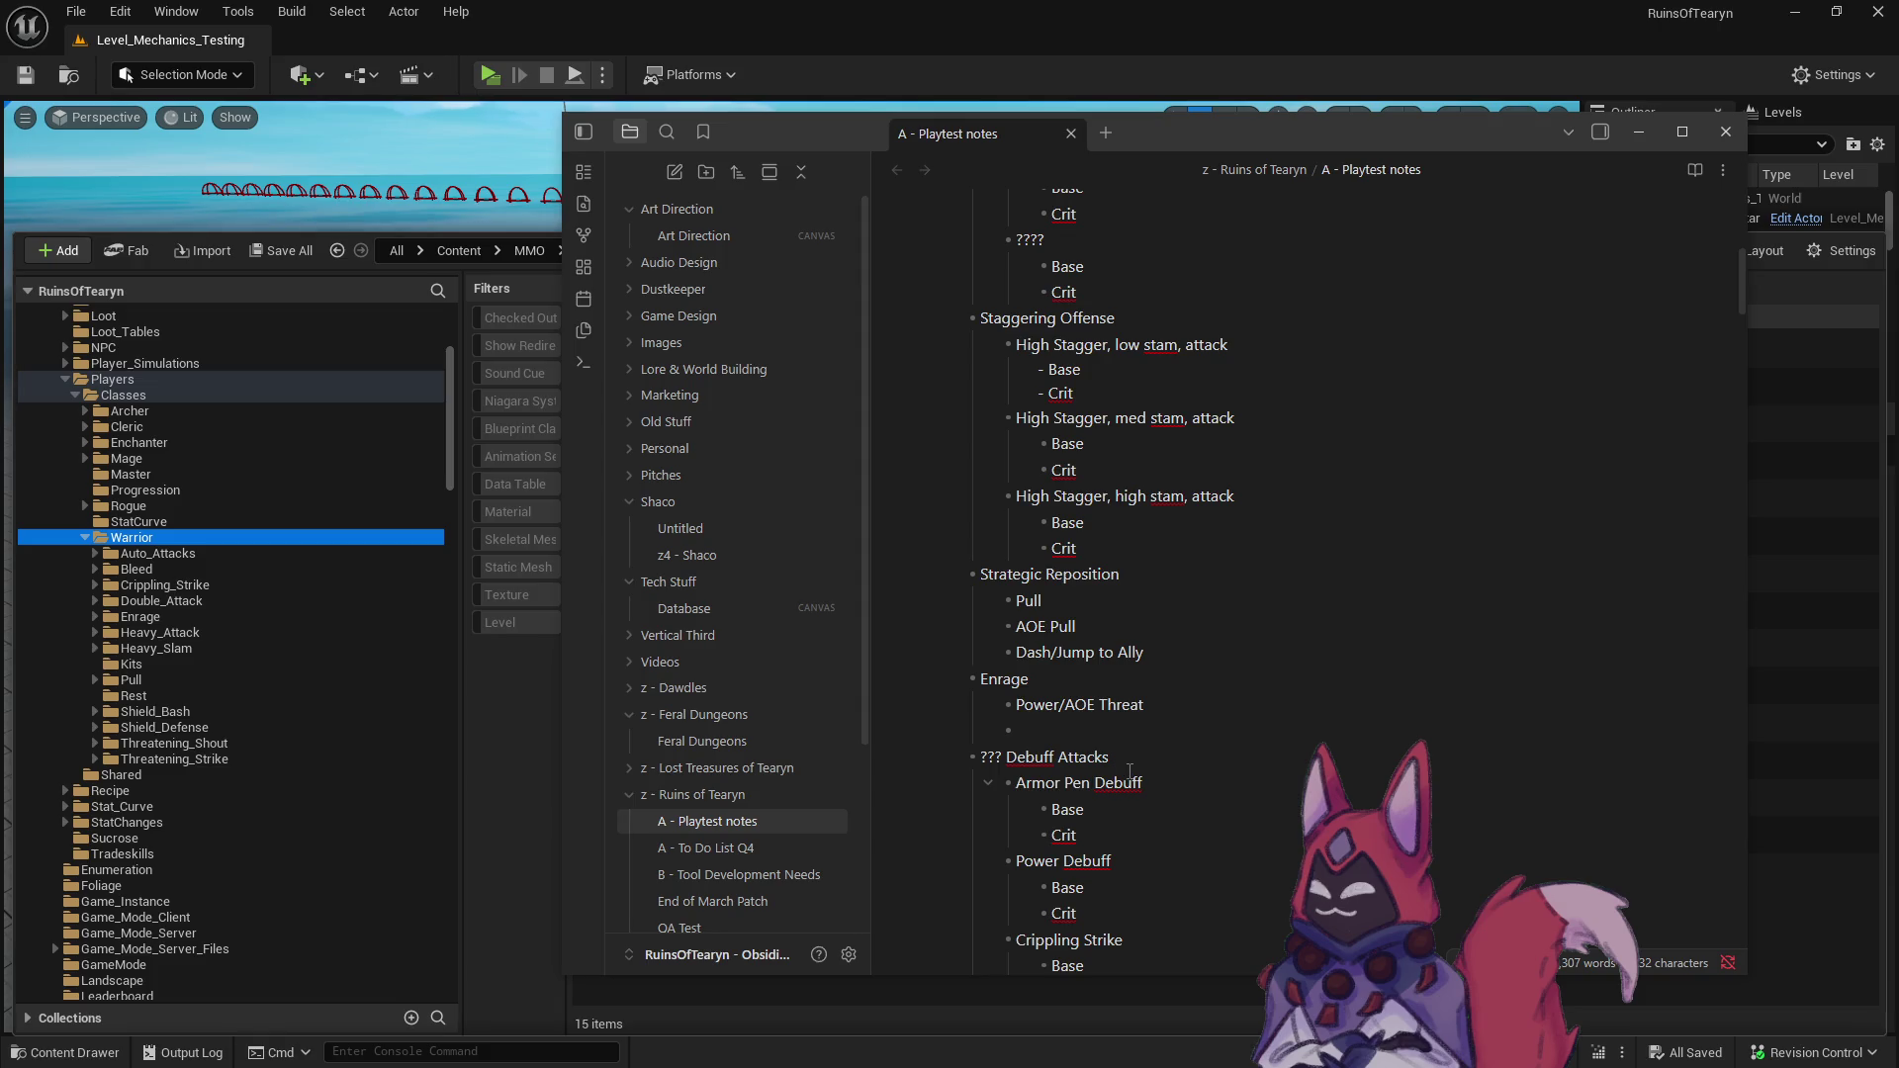
pyautogui.scroll(3, 1111, 668)
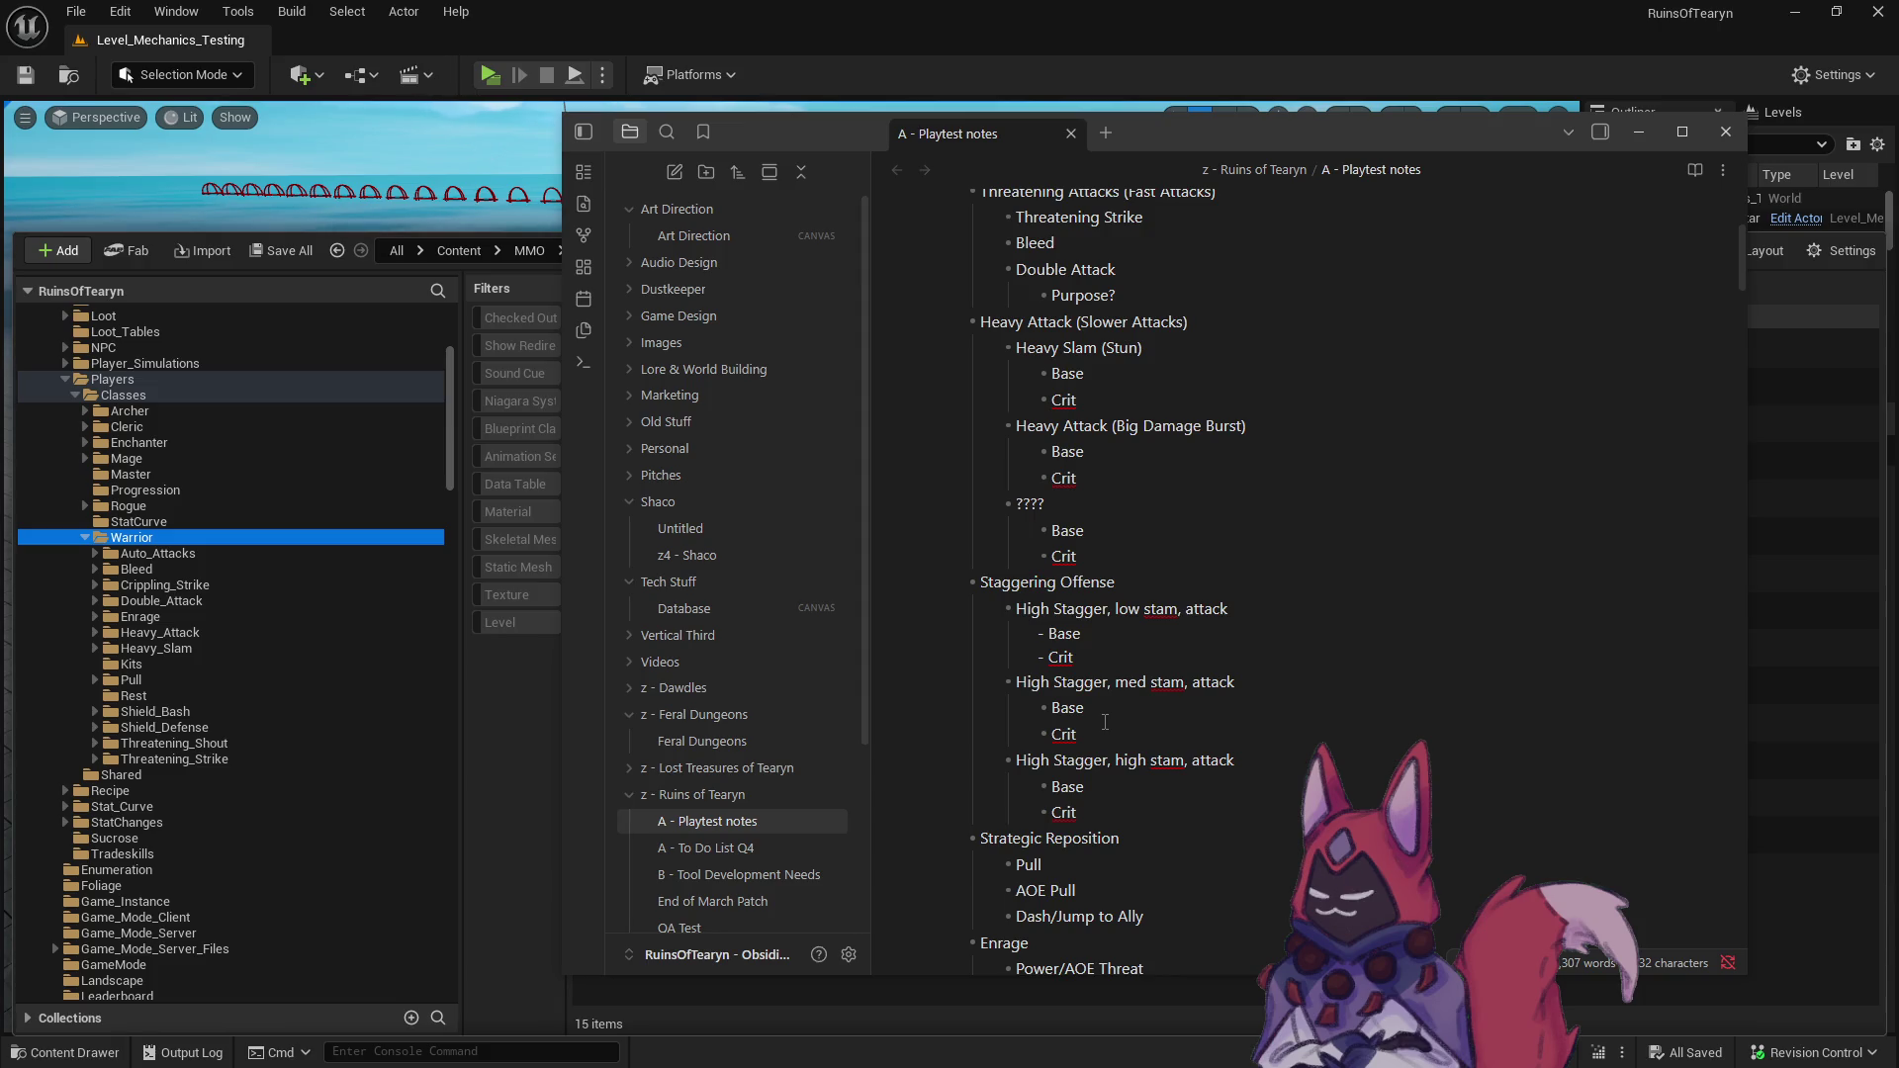
pyautogui.scroll(-1, 1105, 722)
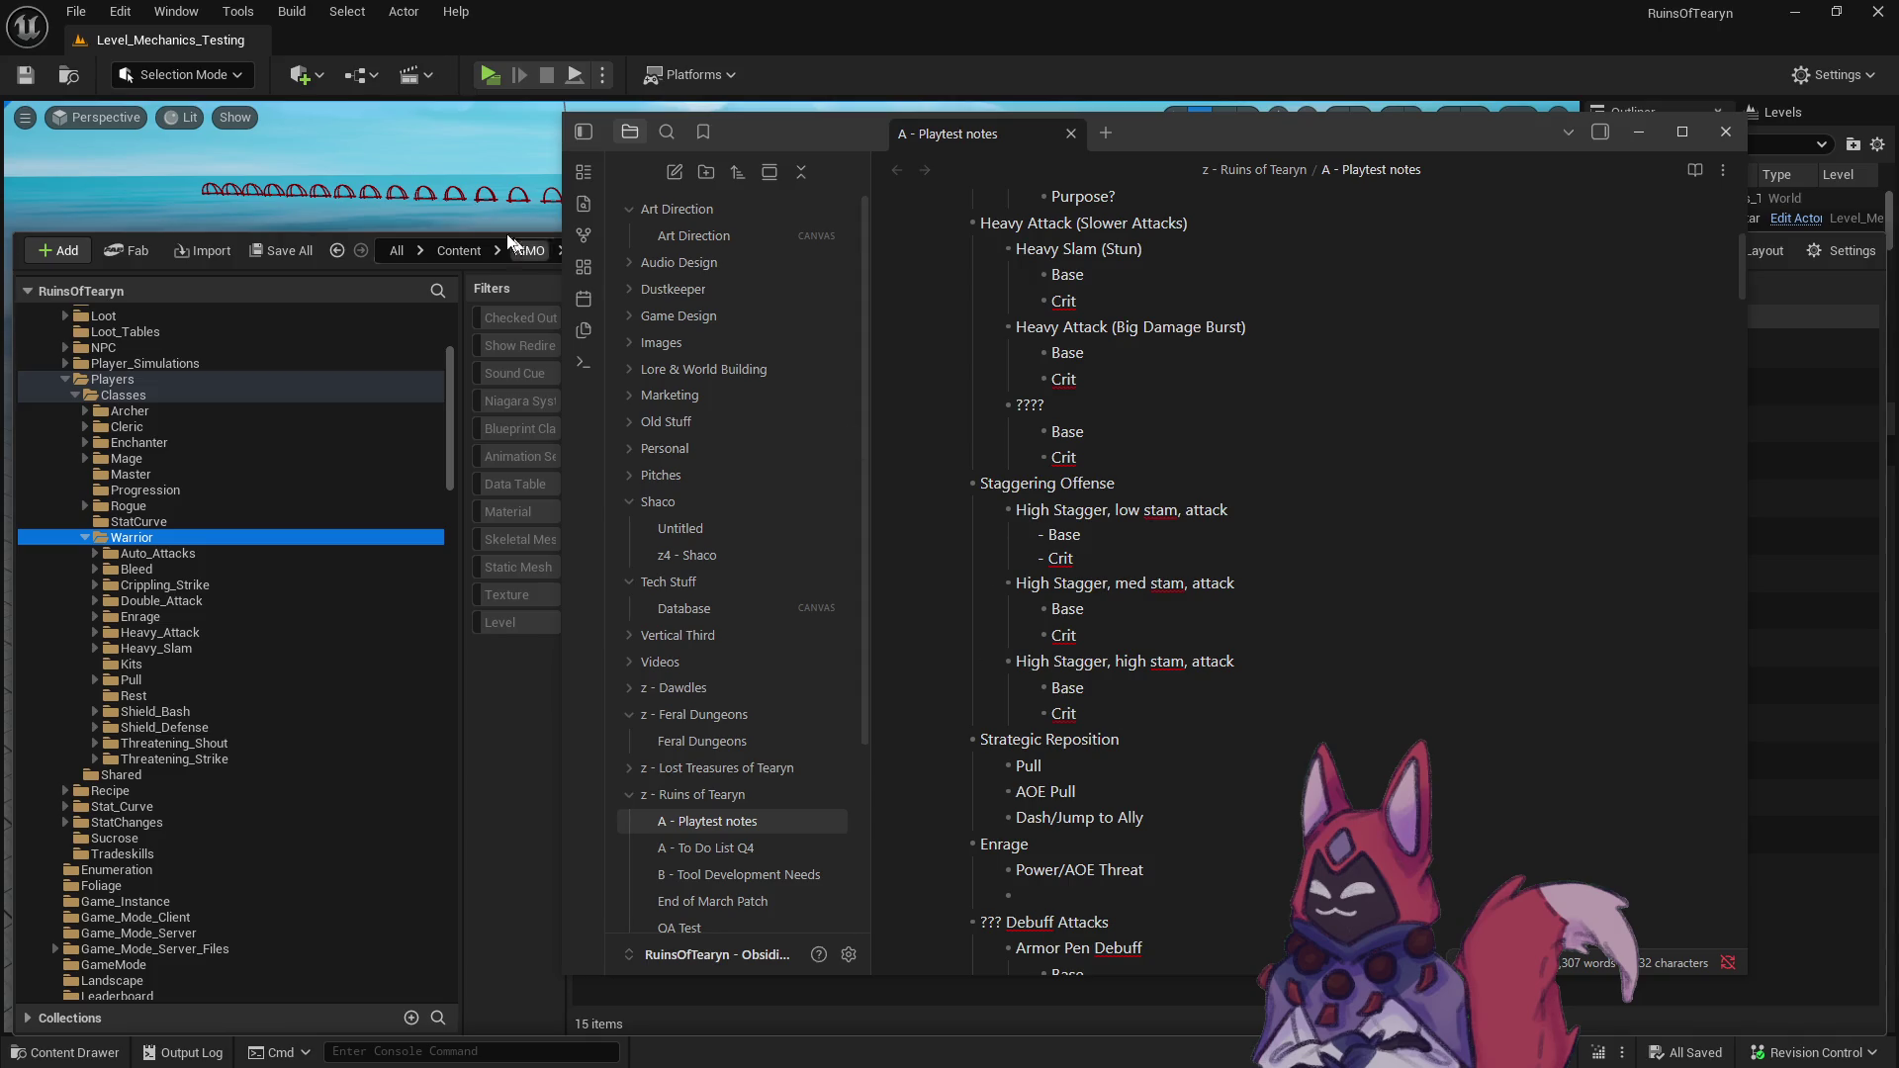
# - Widen the notes window to the left and scroll to the Enrage section
pyautogui.moveTo(564, 174); pyautogui.dragTo(283, 174)
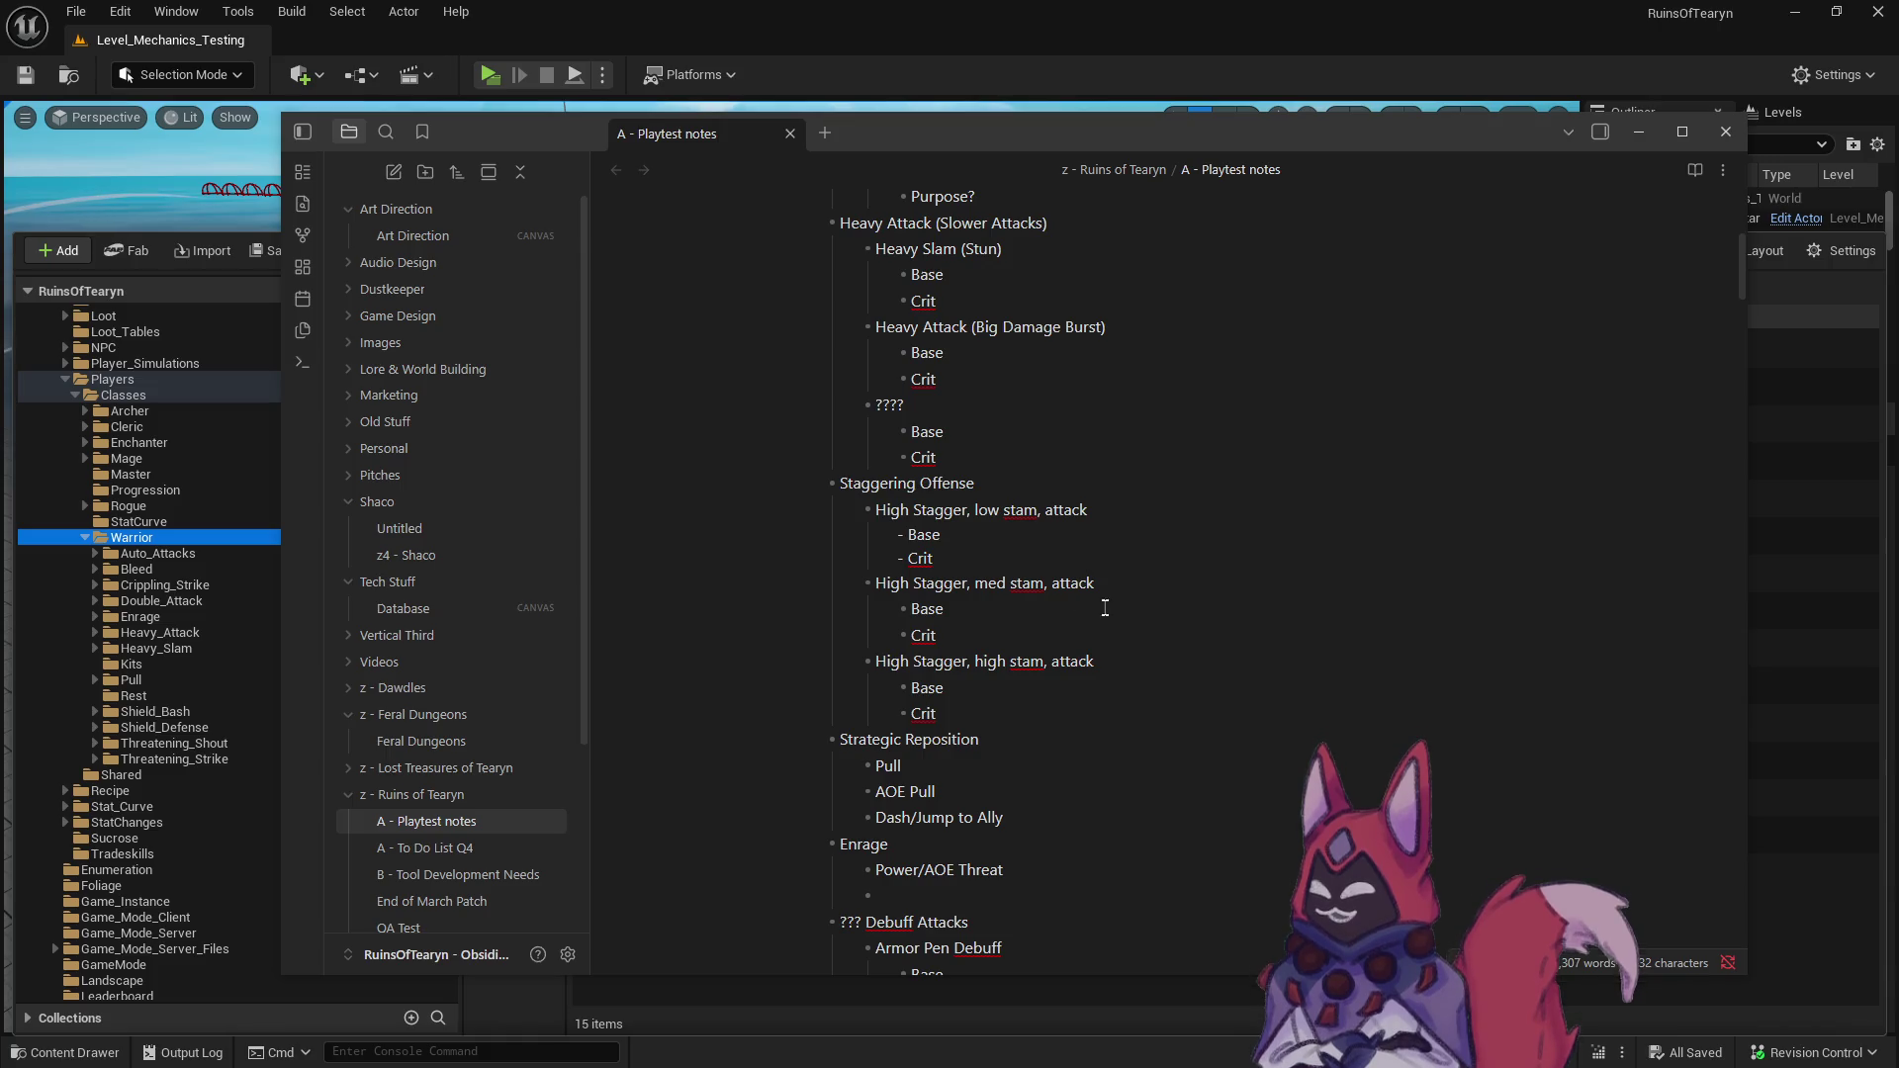
pyautogui.scroll(1, 1115, 621)
pyautogui.scroll(1, 1115, 621)
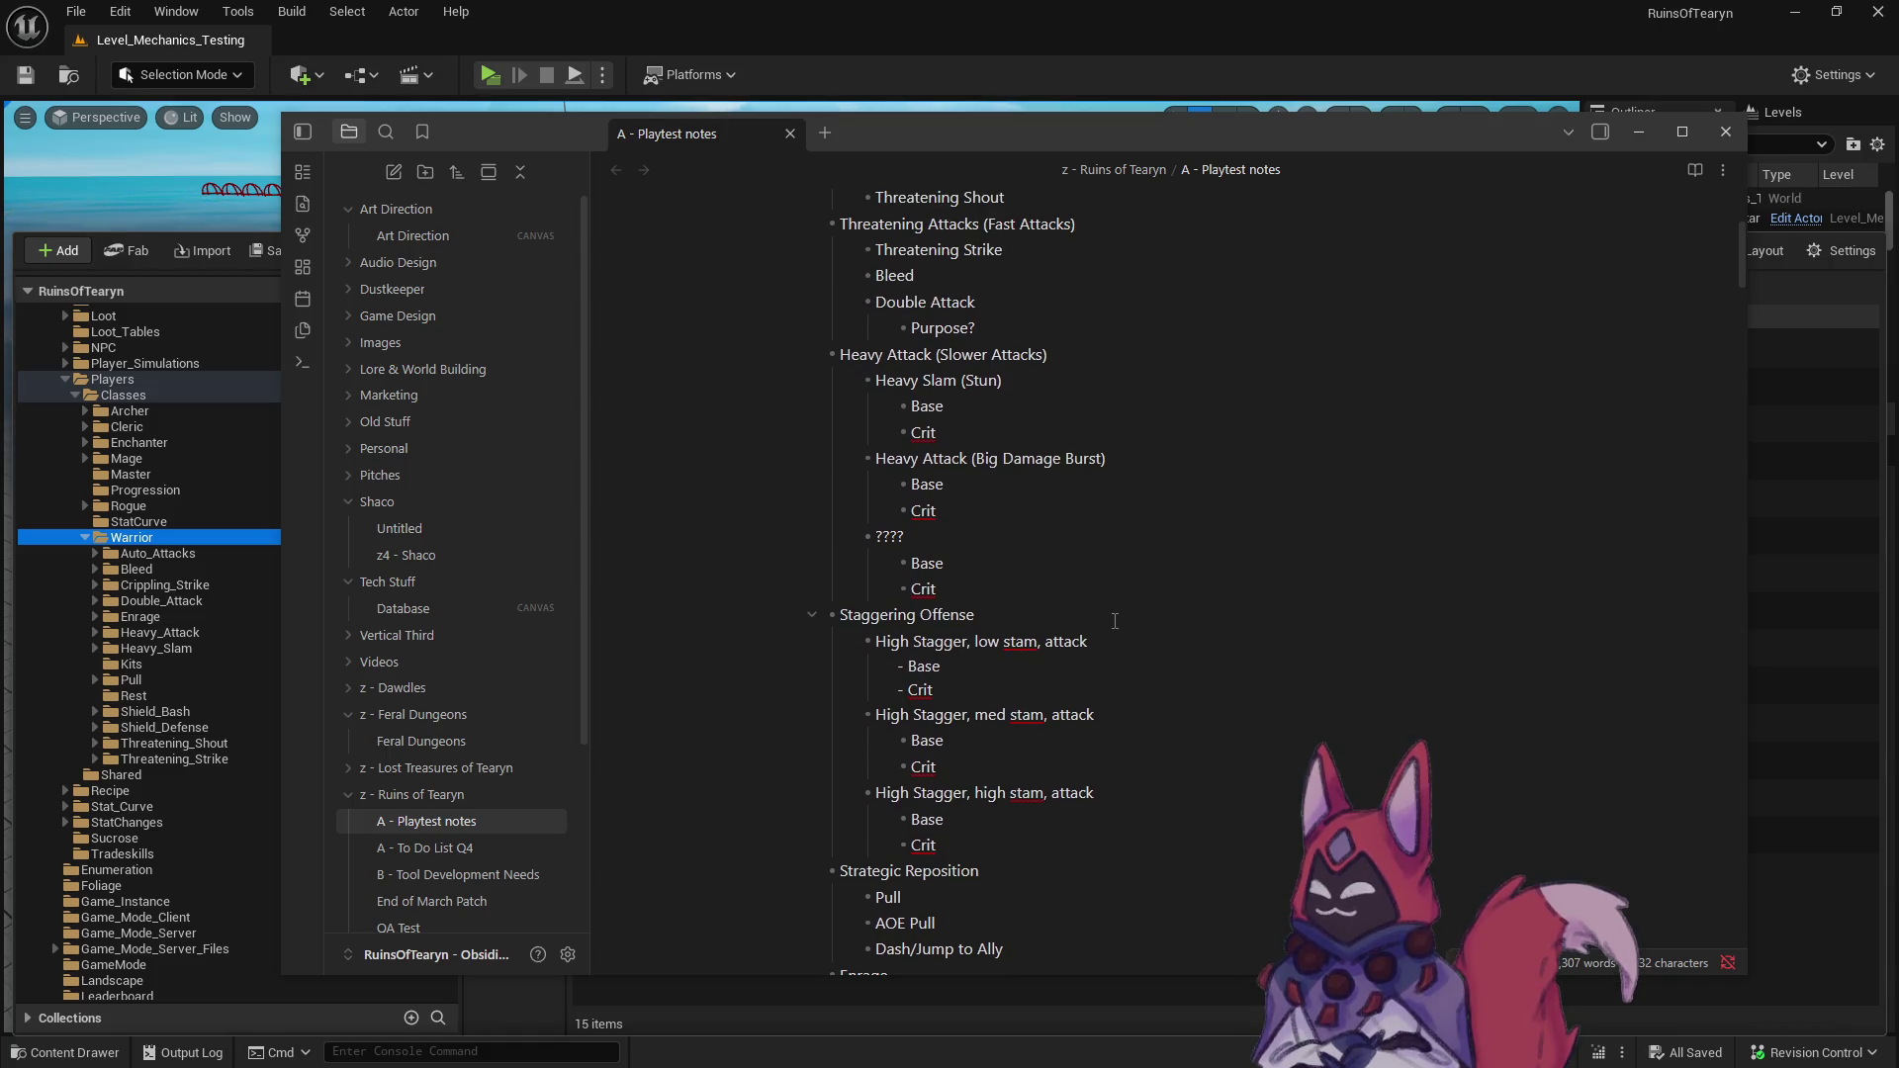
pyautogui.scroll(-4, 1115, 621)
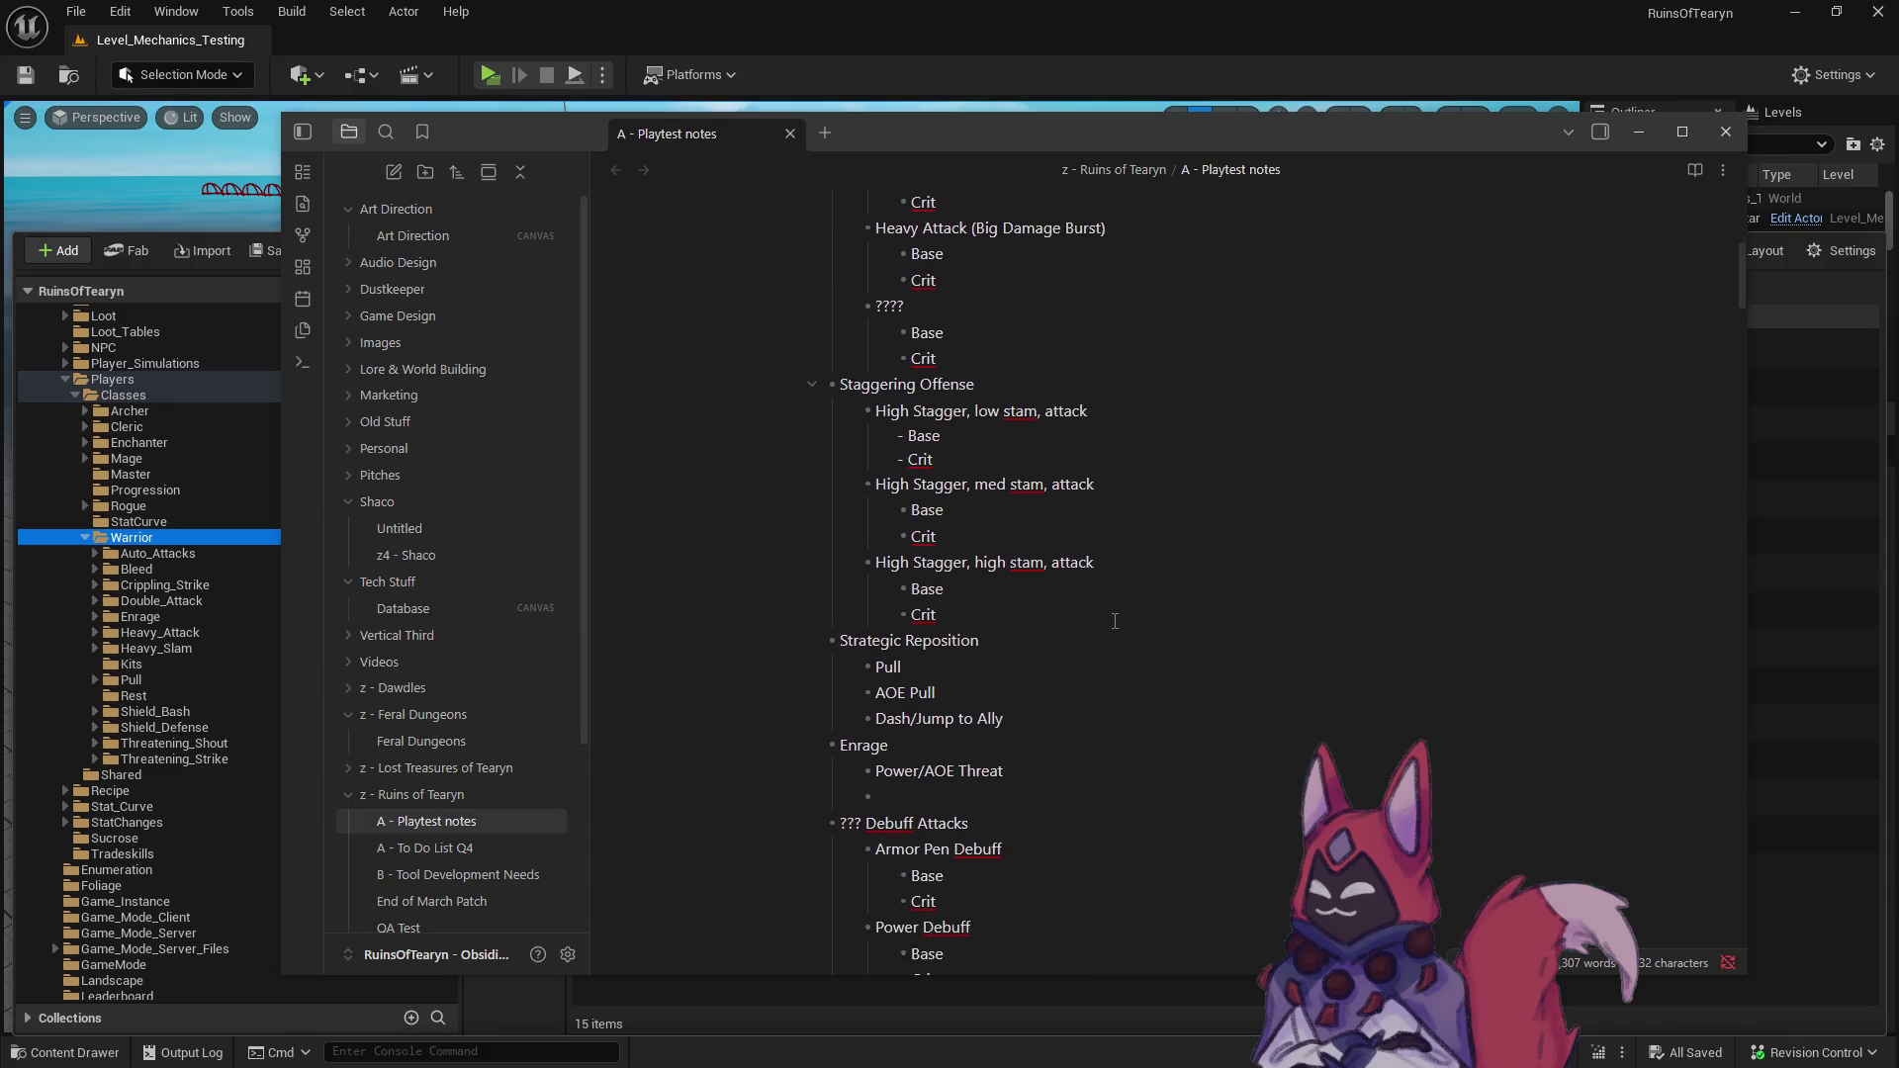
pyautogui.scroll(-3, 1115, 621)
pyautogui.scroll(-3, 1115, 621)
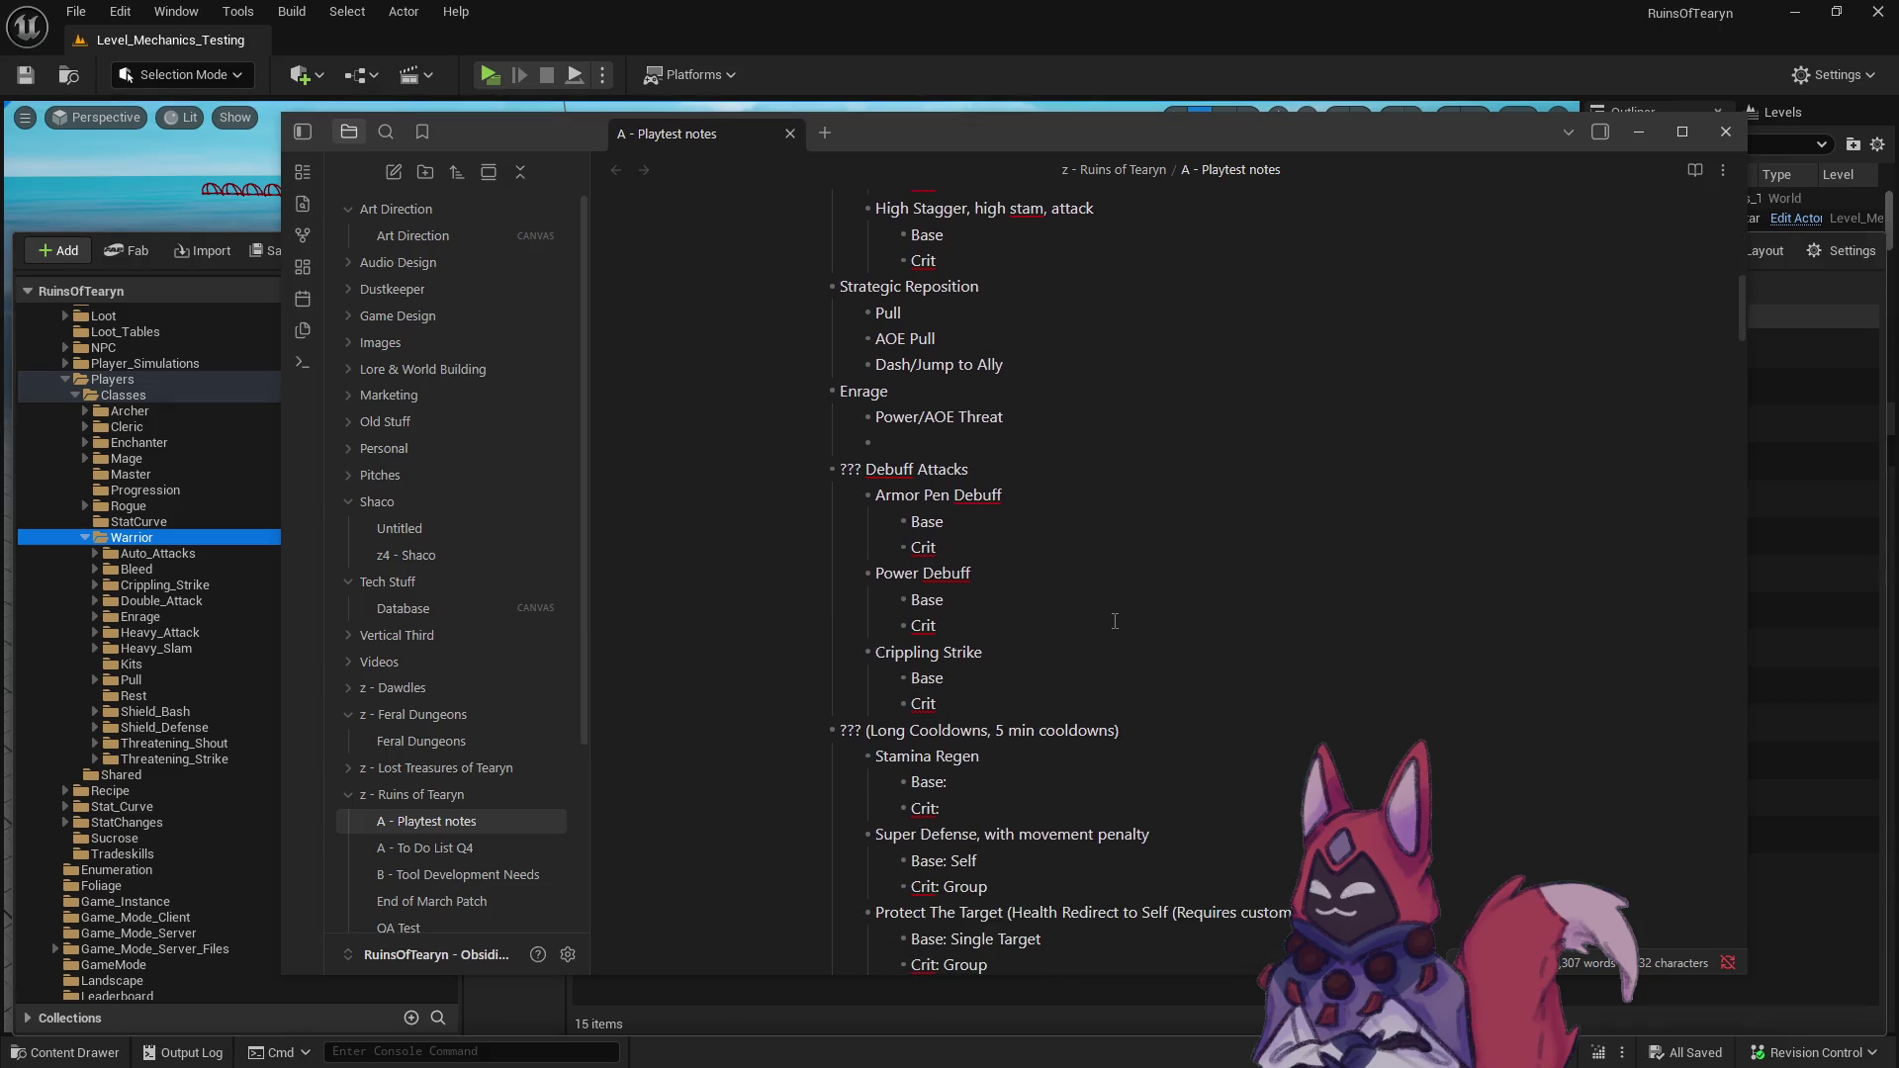
pyautogui.moveTo(1028, 600)
pyautogui.mouseDown()
pyautogui.moveTo(843, 455)
pyautogui.moveTo(851, 386)
pyautogui.mouseUp()
pyautogui.click(1093, 656)
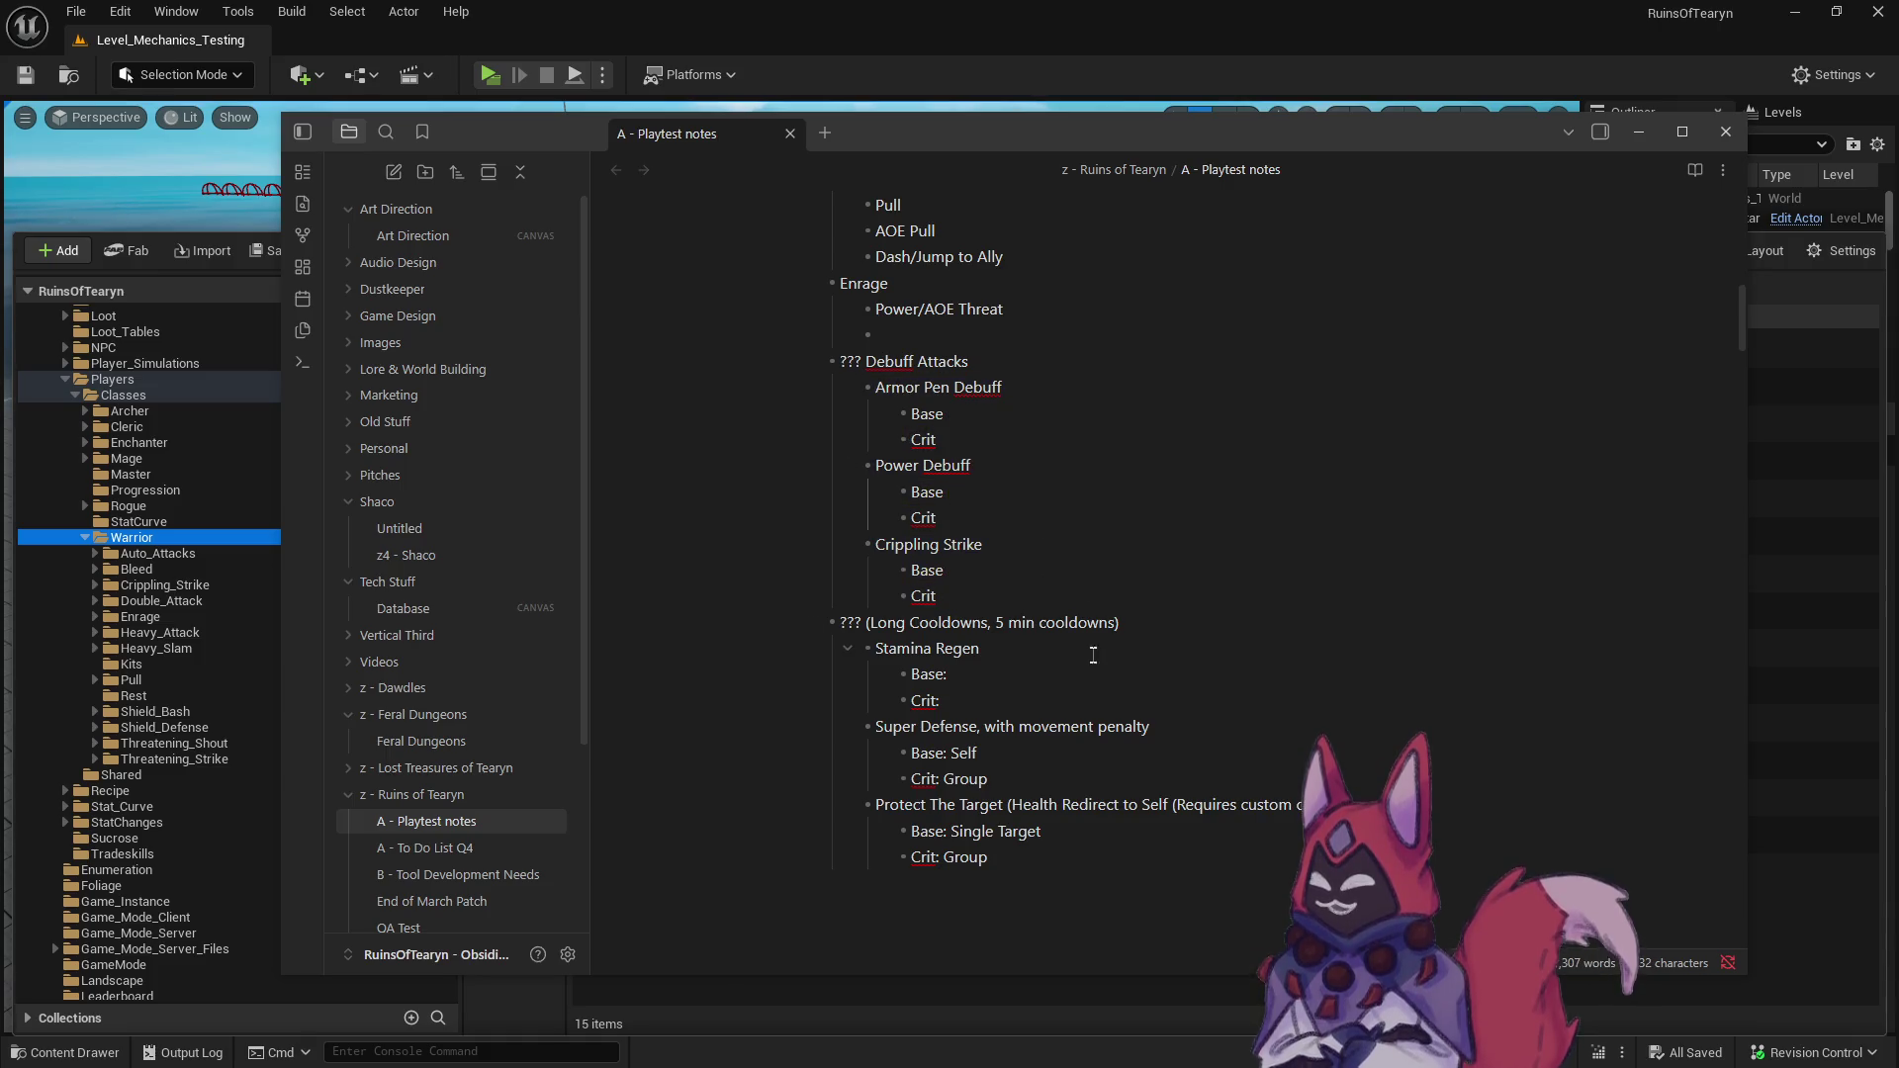
pyautogui.hotkey('ctrl', 'a')
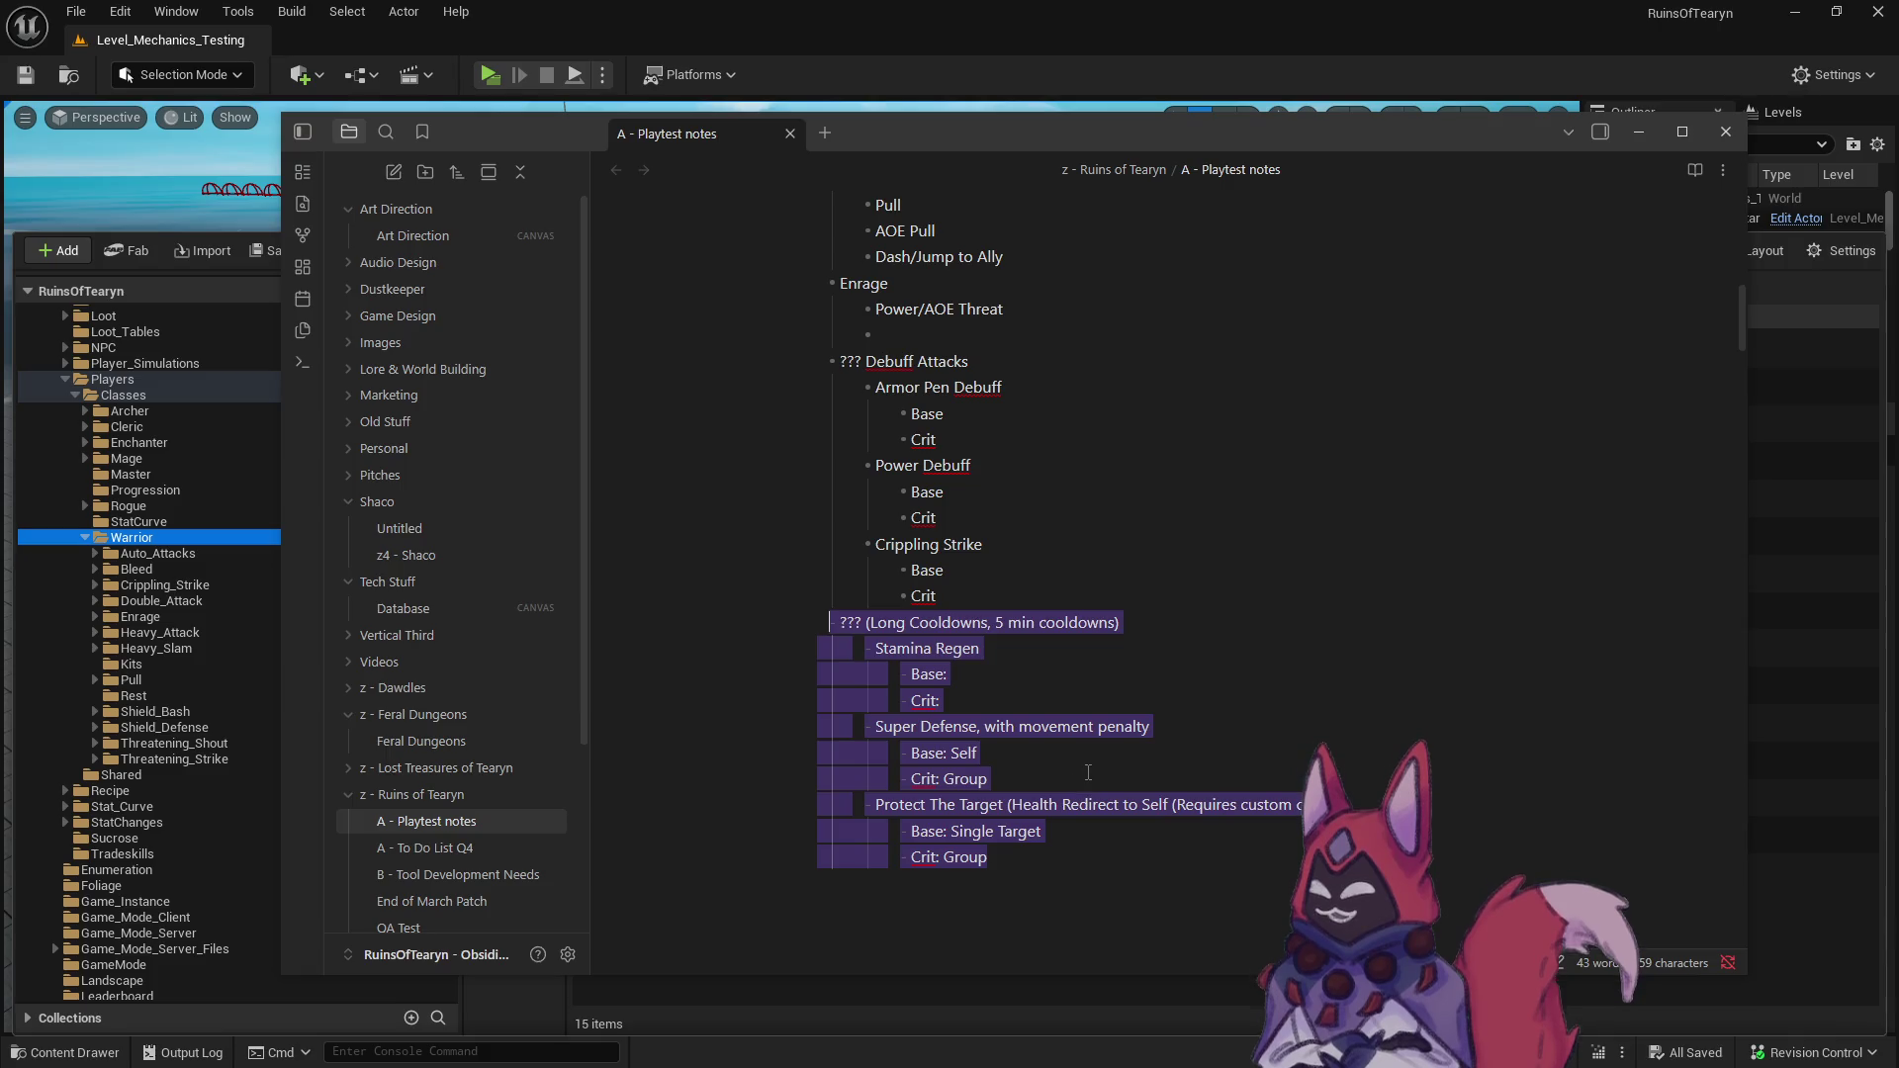
# - Delete the empty bullet under Power/AOE Threat, leaving a blank line before ??? Debuff Attacks
pyautogui.click(1088, 772)
pyautogui.scroll(5, 1088, 692)
pyautogui.moveTo(871, 698); pyautogui.dragTo(787, 694)
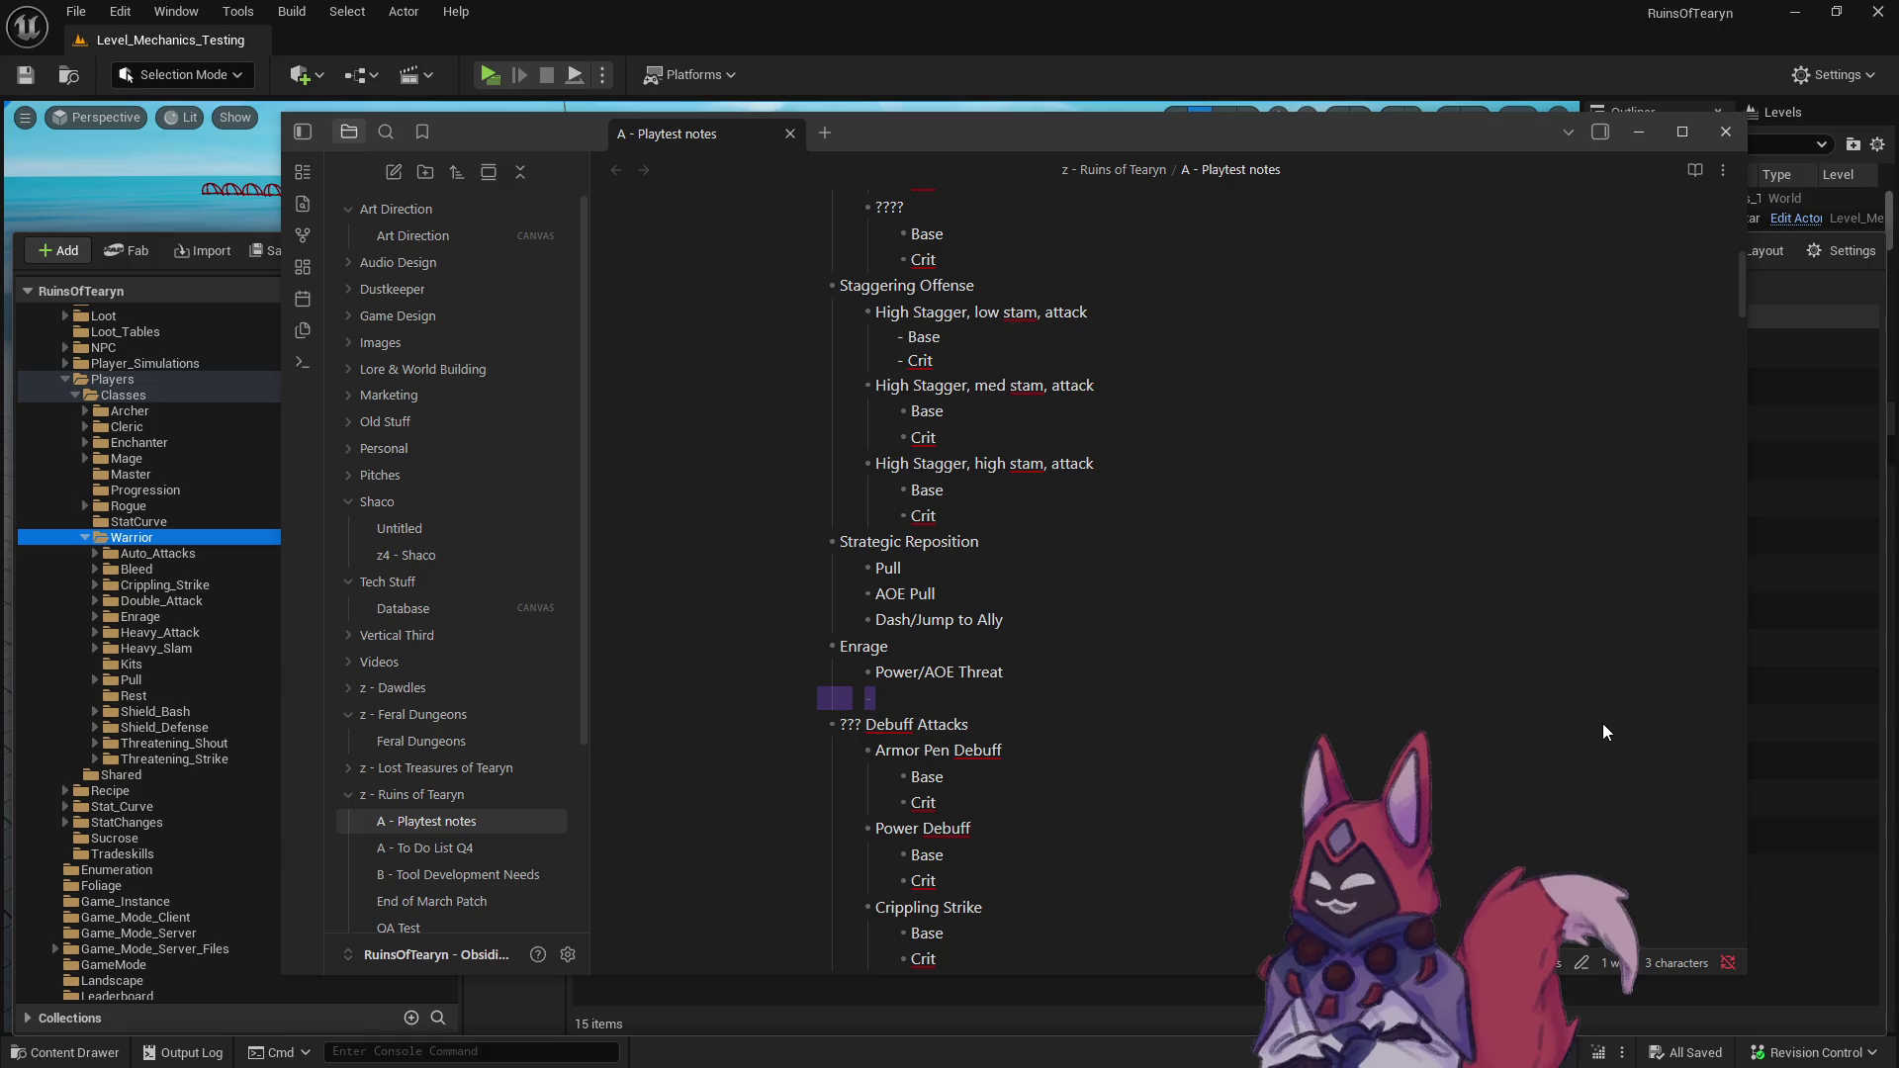
pyautogui.press('BackSpace')
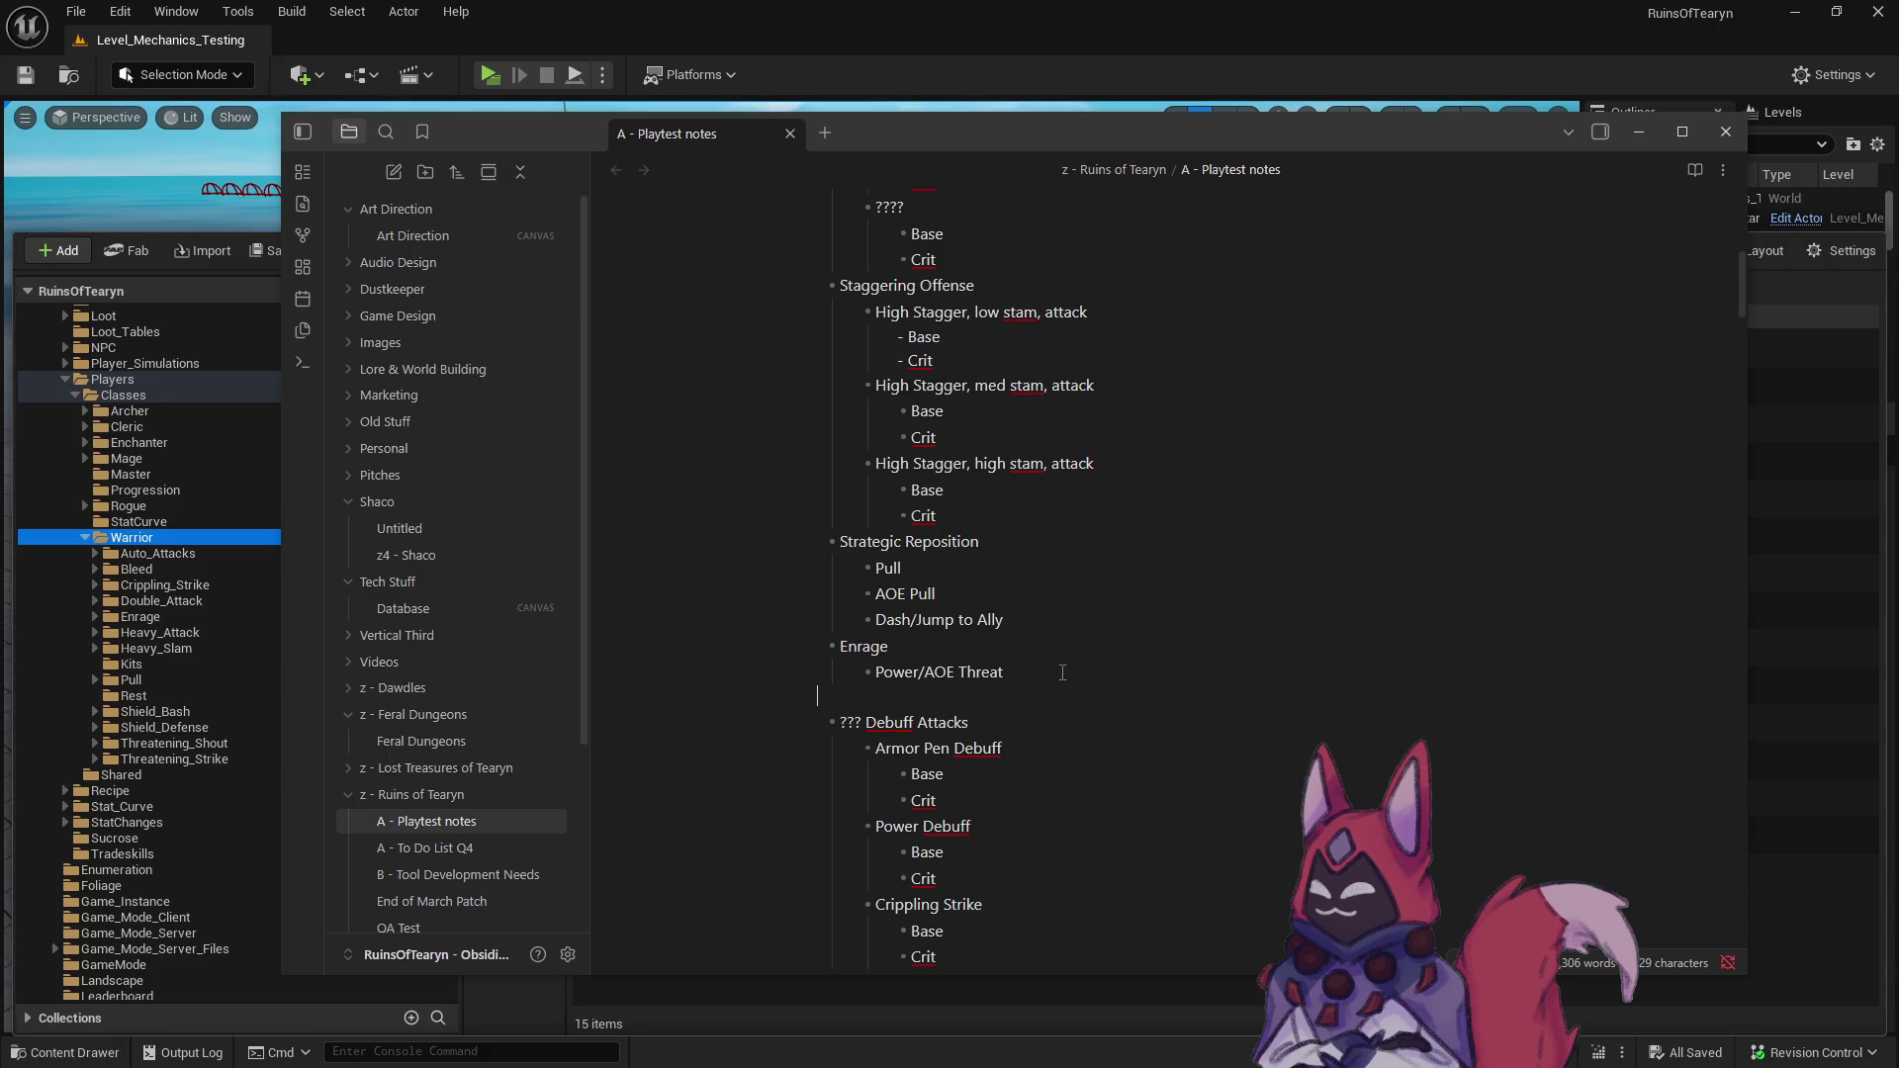
pyautogui.scroll(5, 1052, 738)
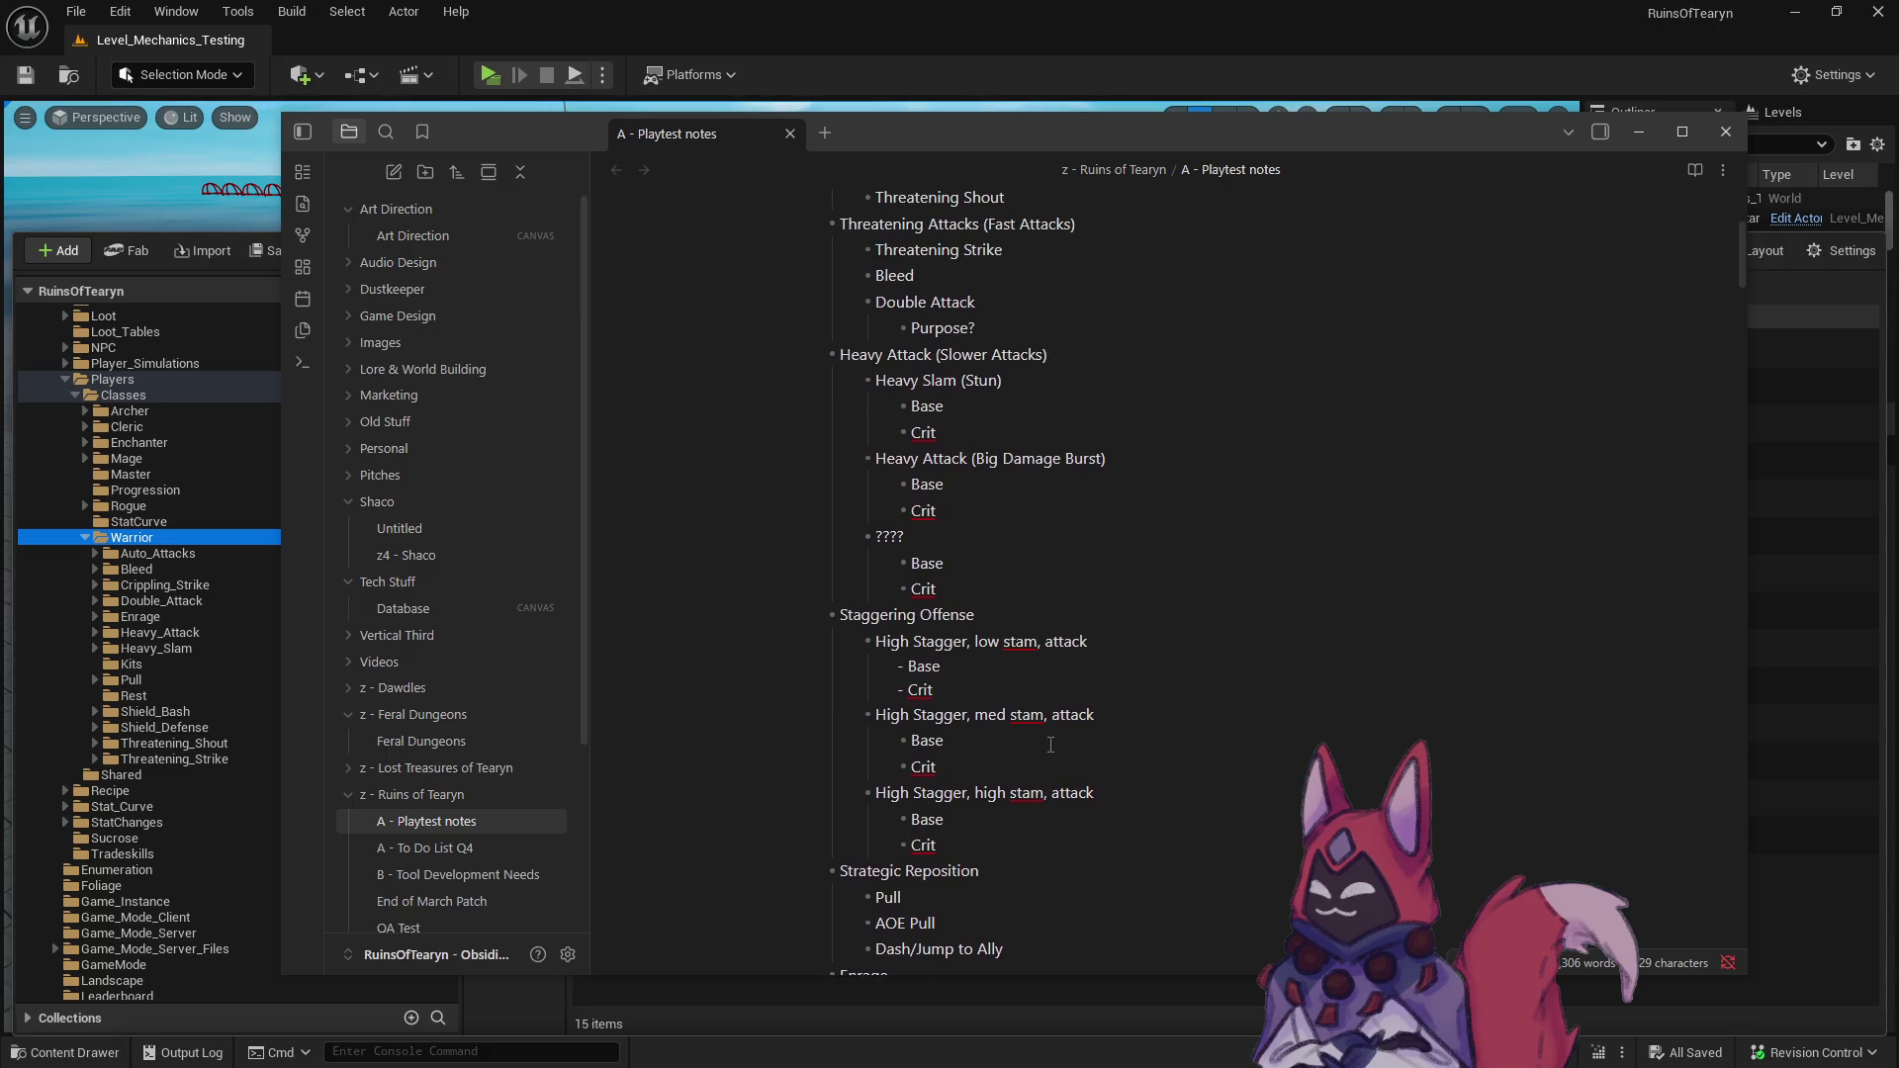
pyautogui.scroll(1, 1050, 745)
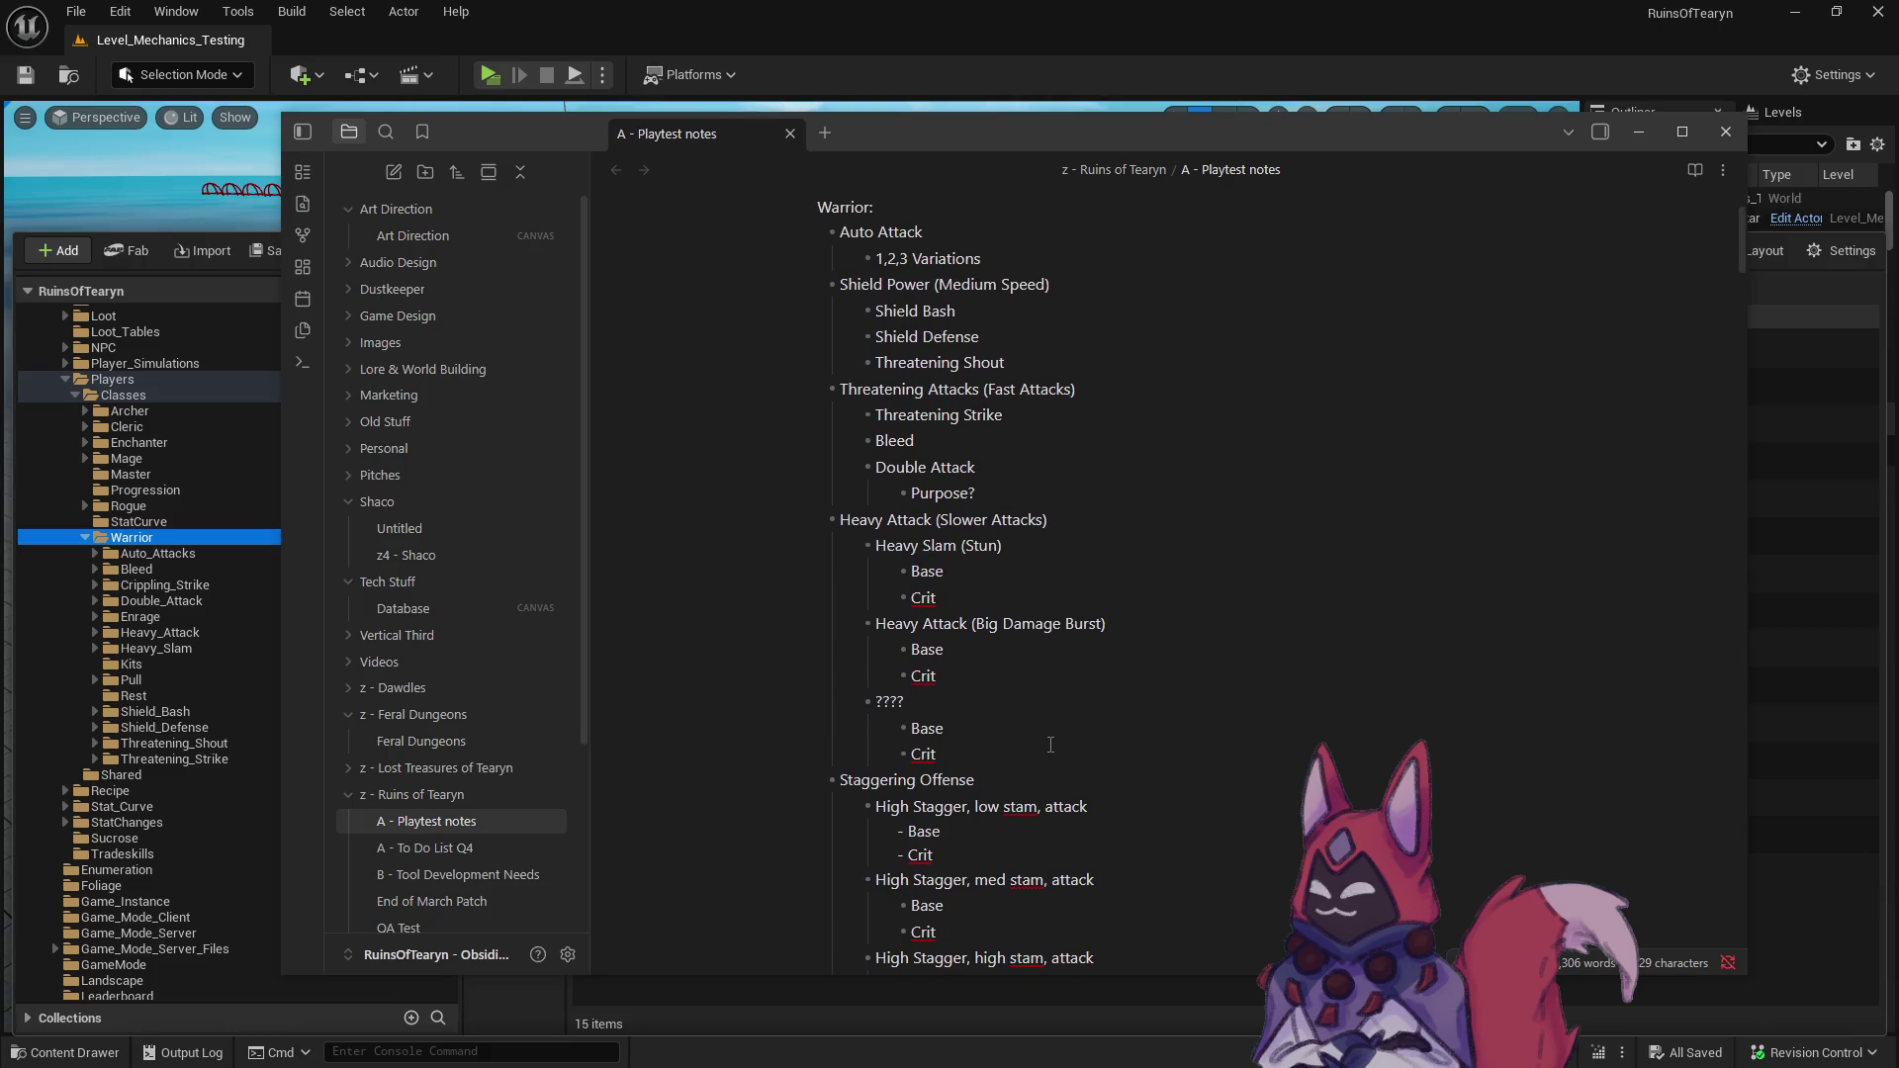
pyautogui.scroll(-5, 1051, 745)
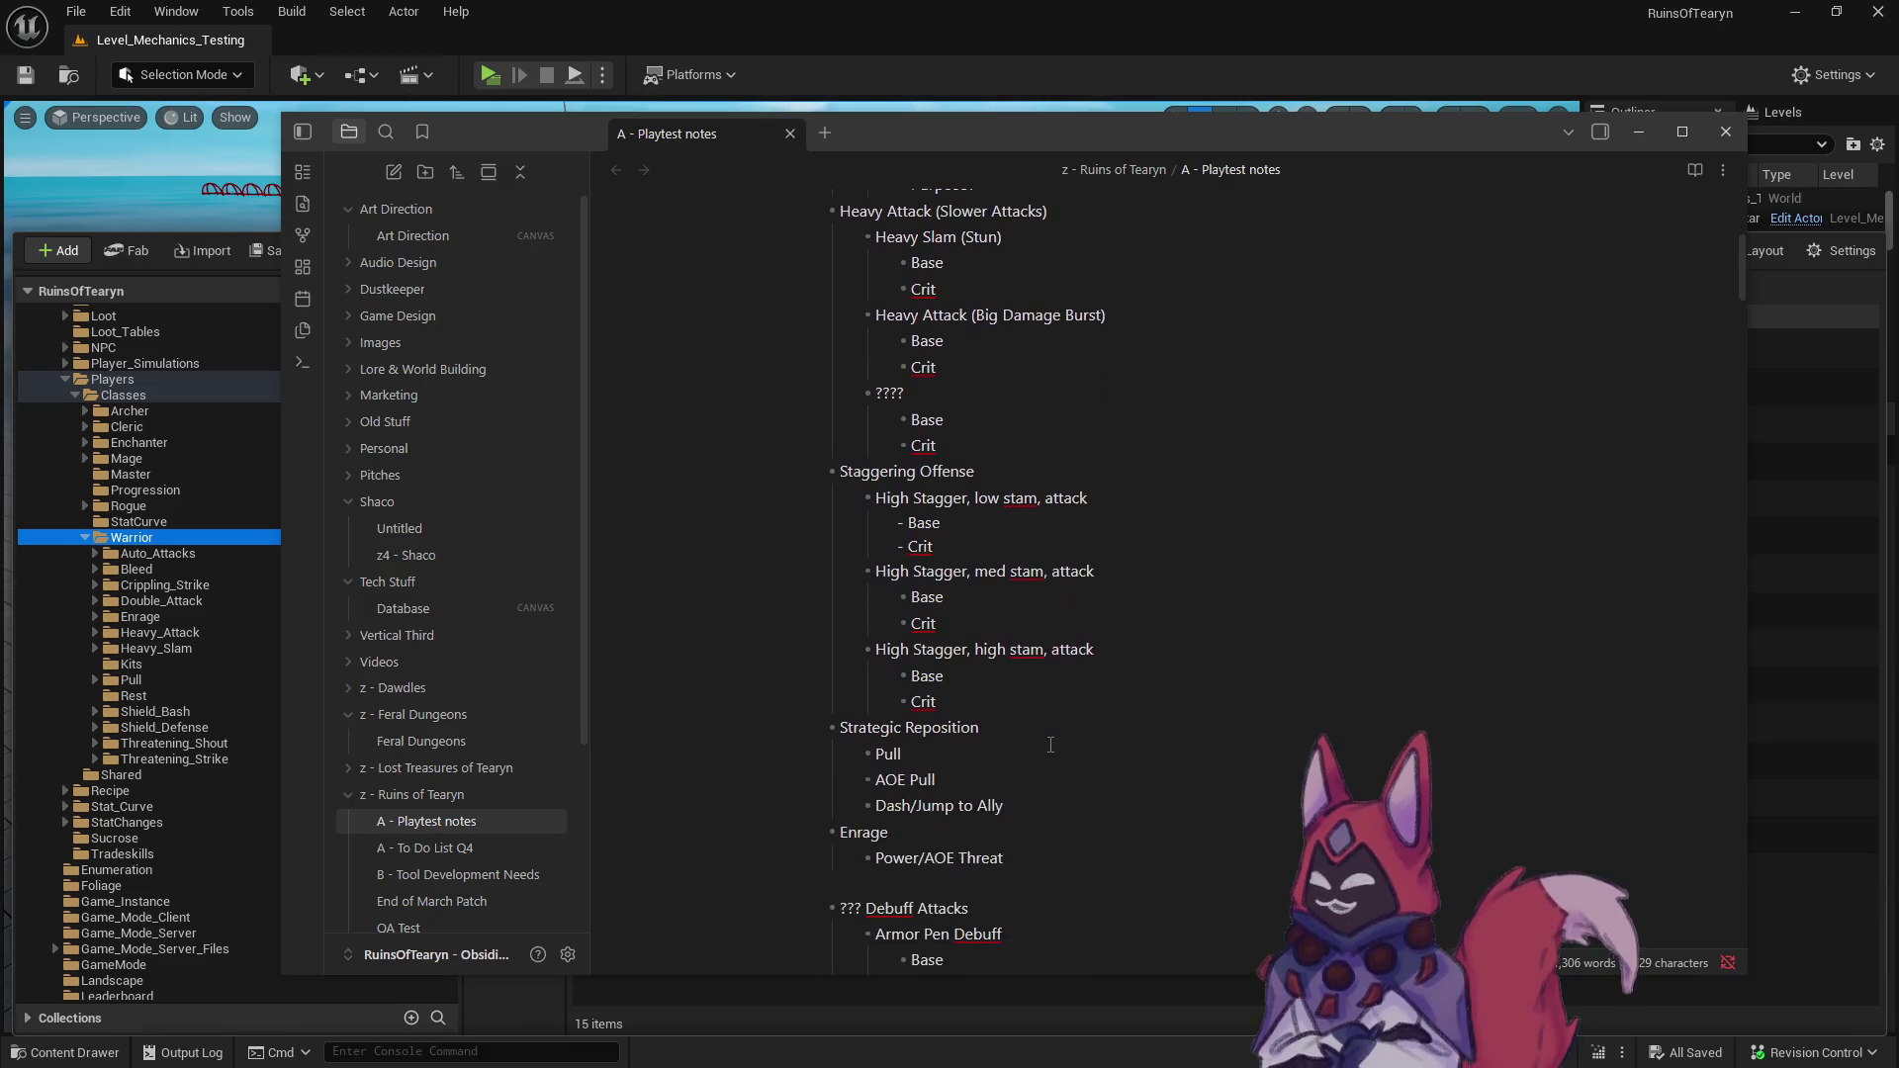
pyautogui.scroll(2, 1051, 745)
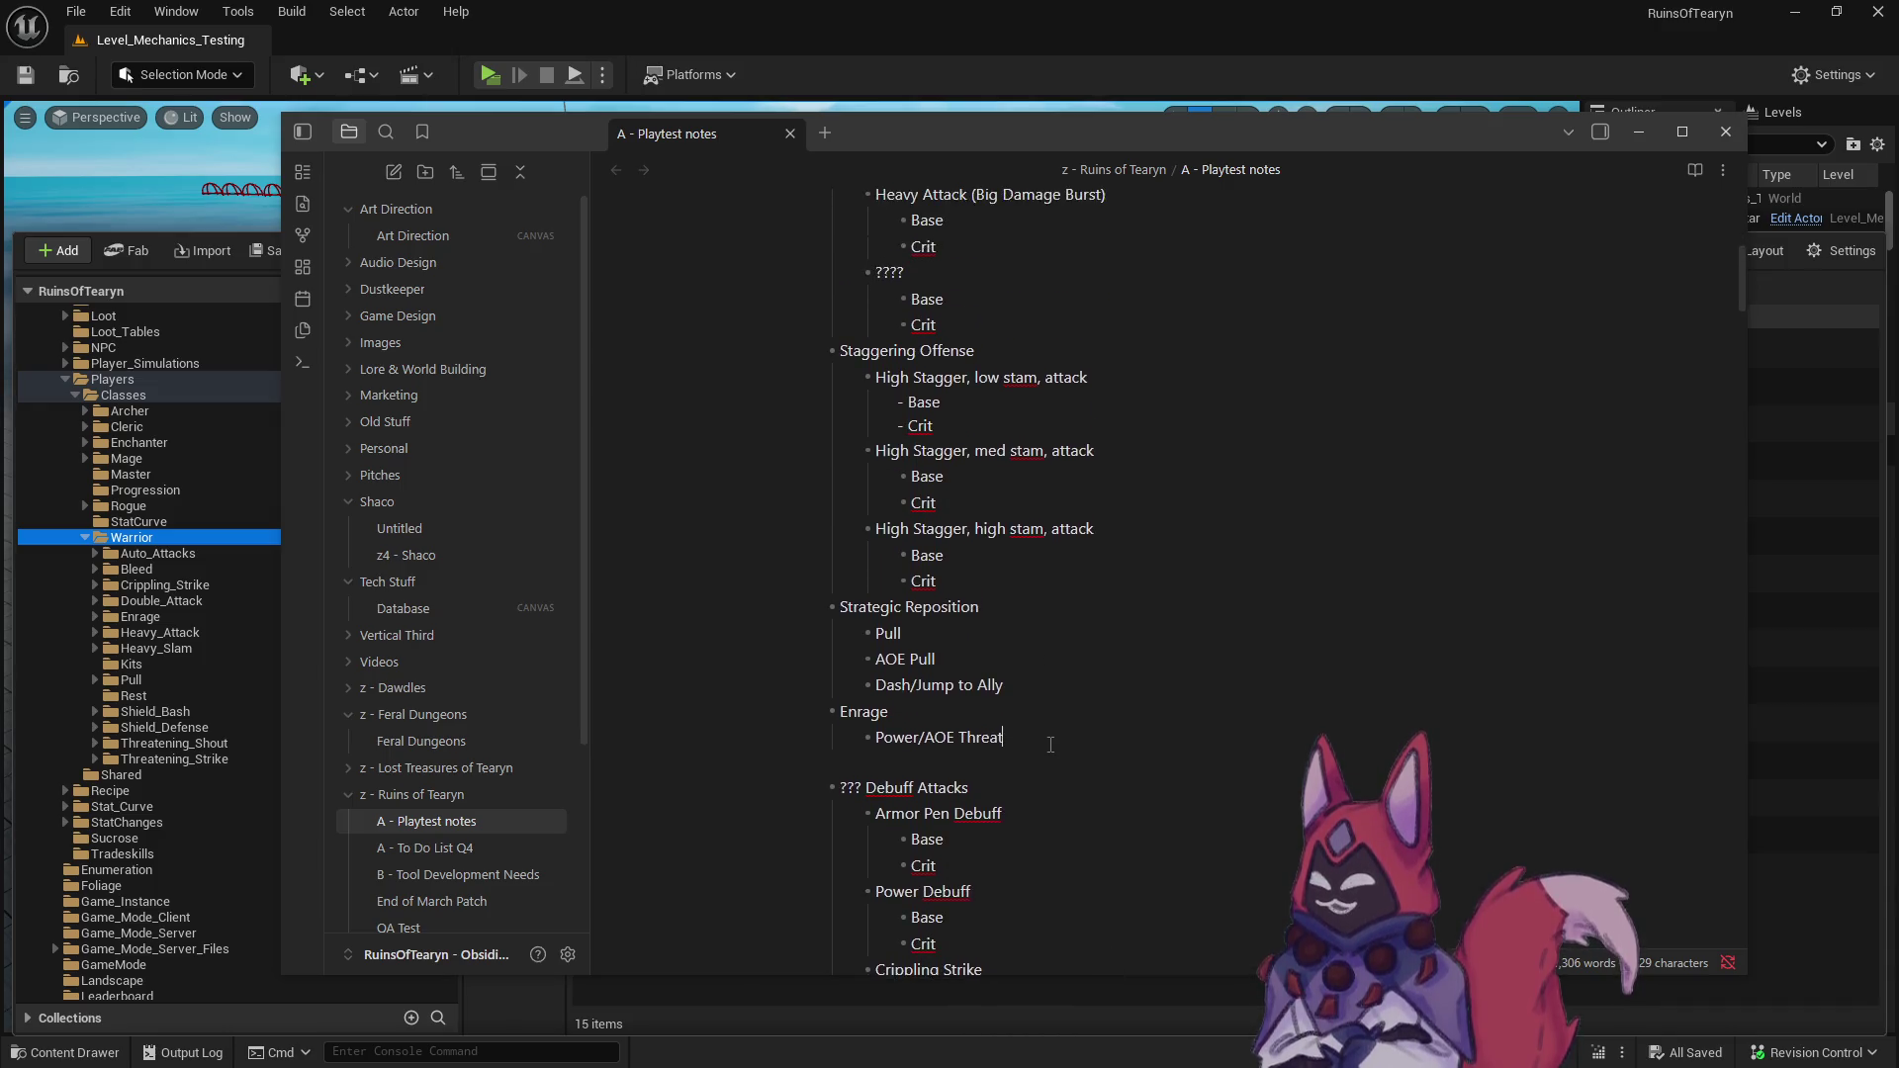
pyautogui.scroll(-2, 1050, 745)
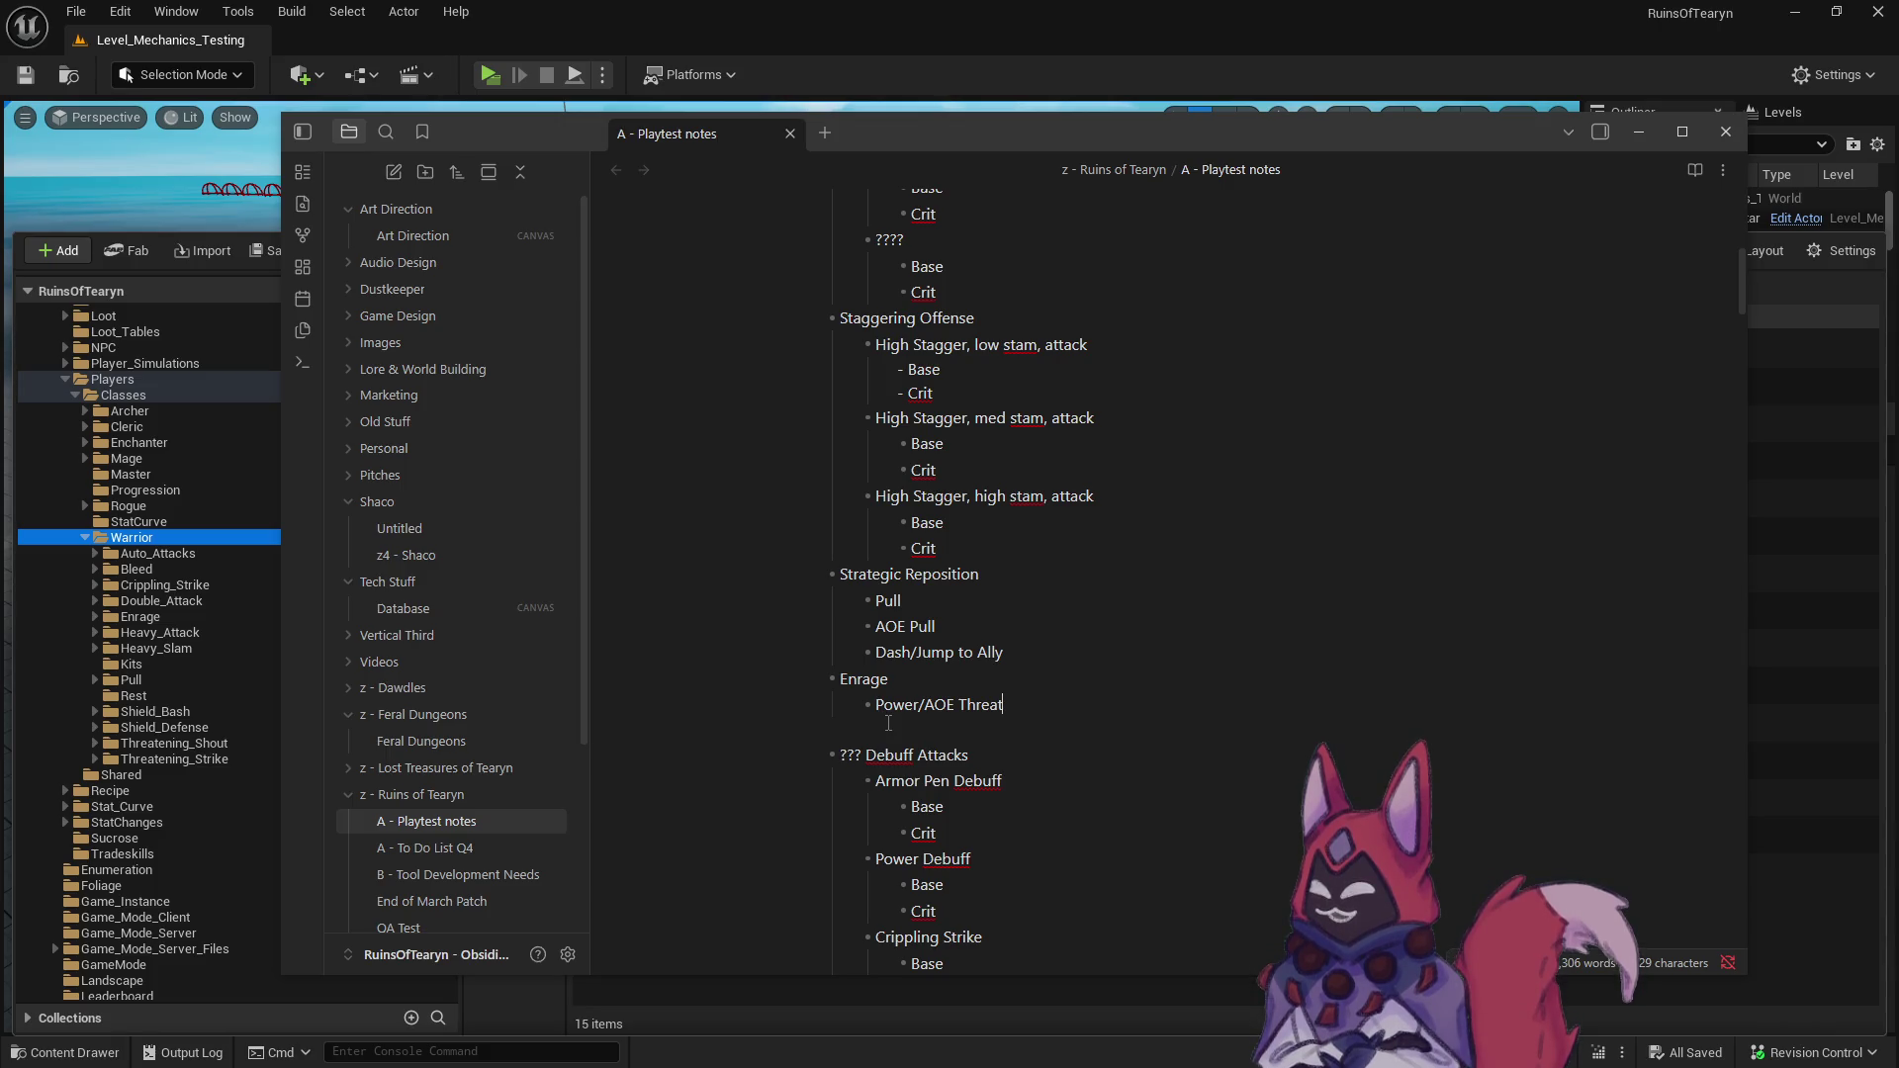
pyautogui.scroll(8, 888, 767)
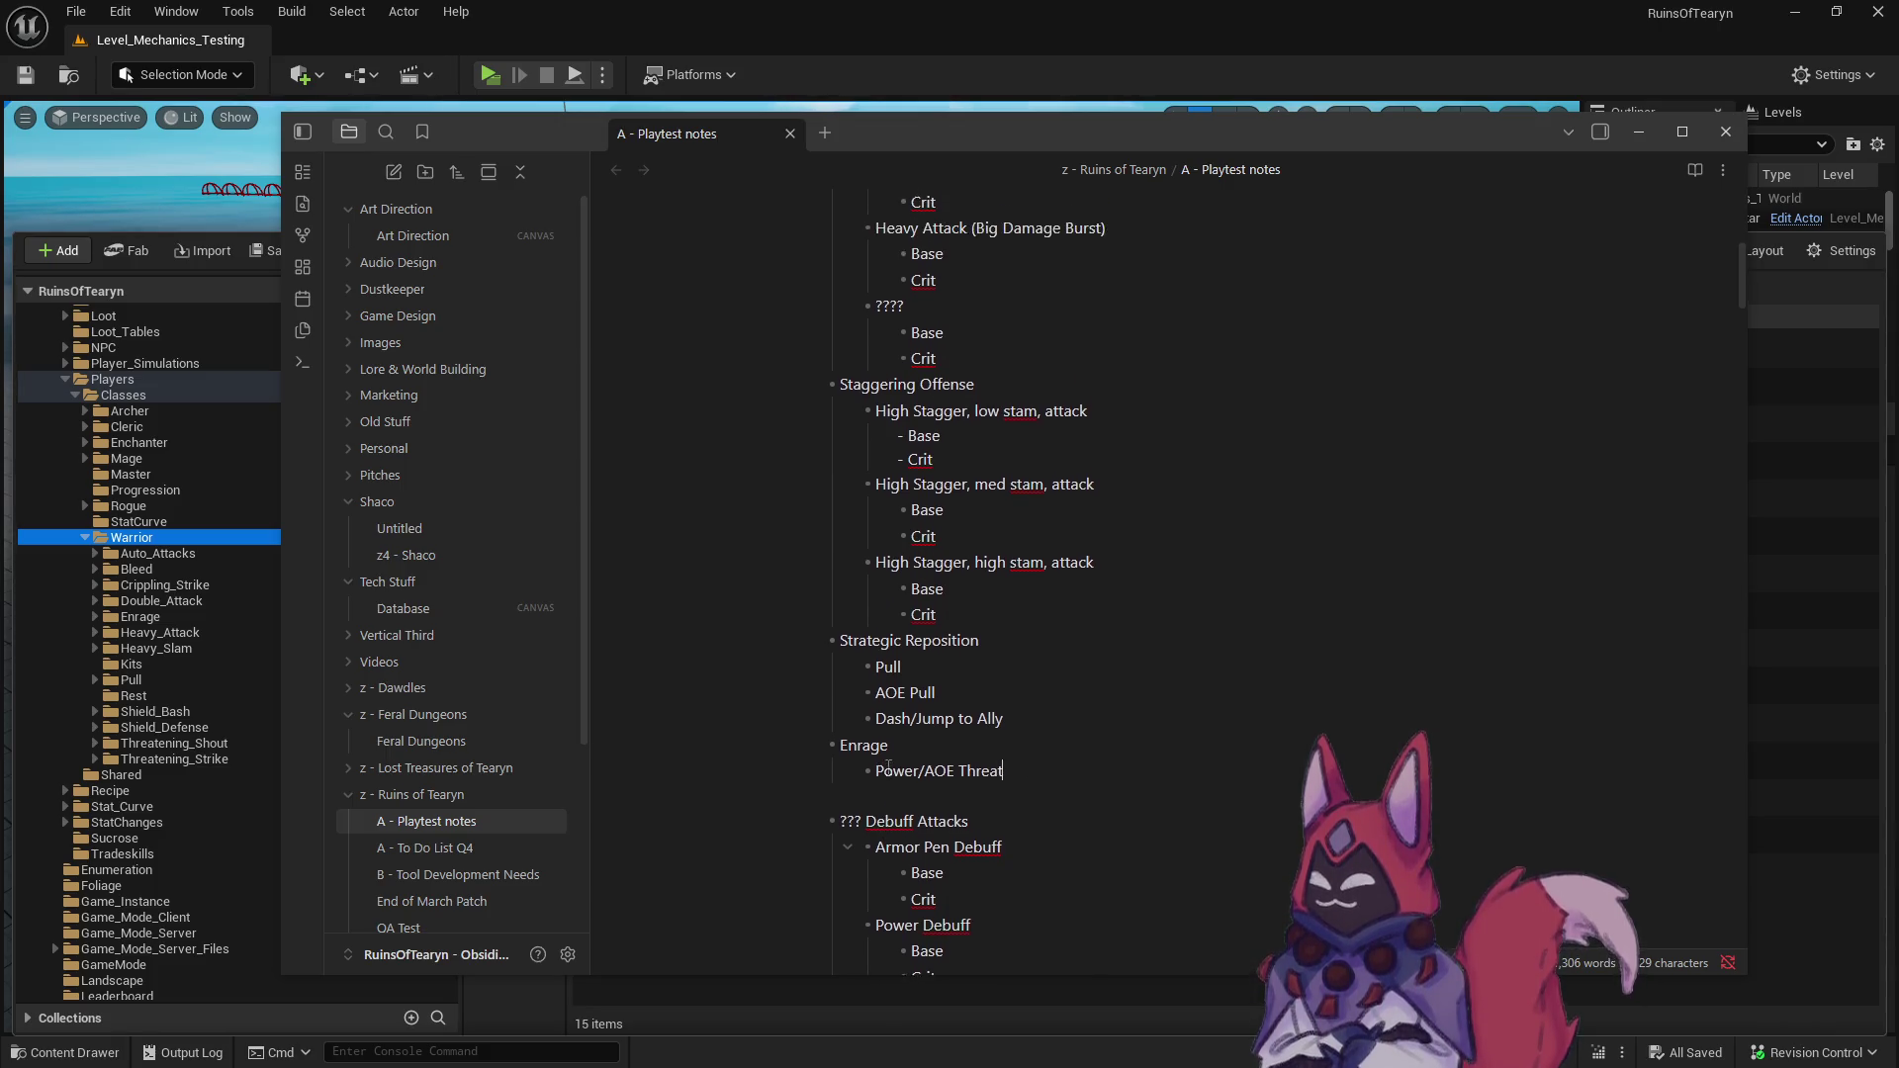
pyautogui.scroll(-8, 887, 764)
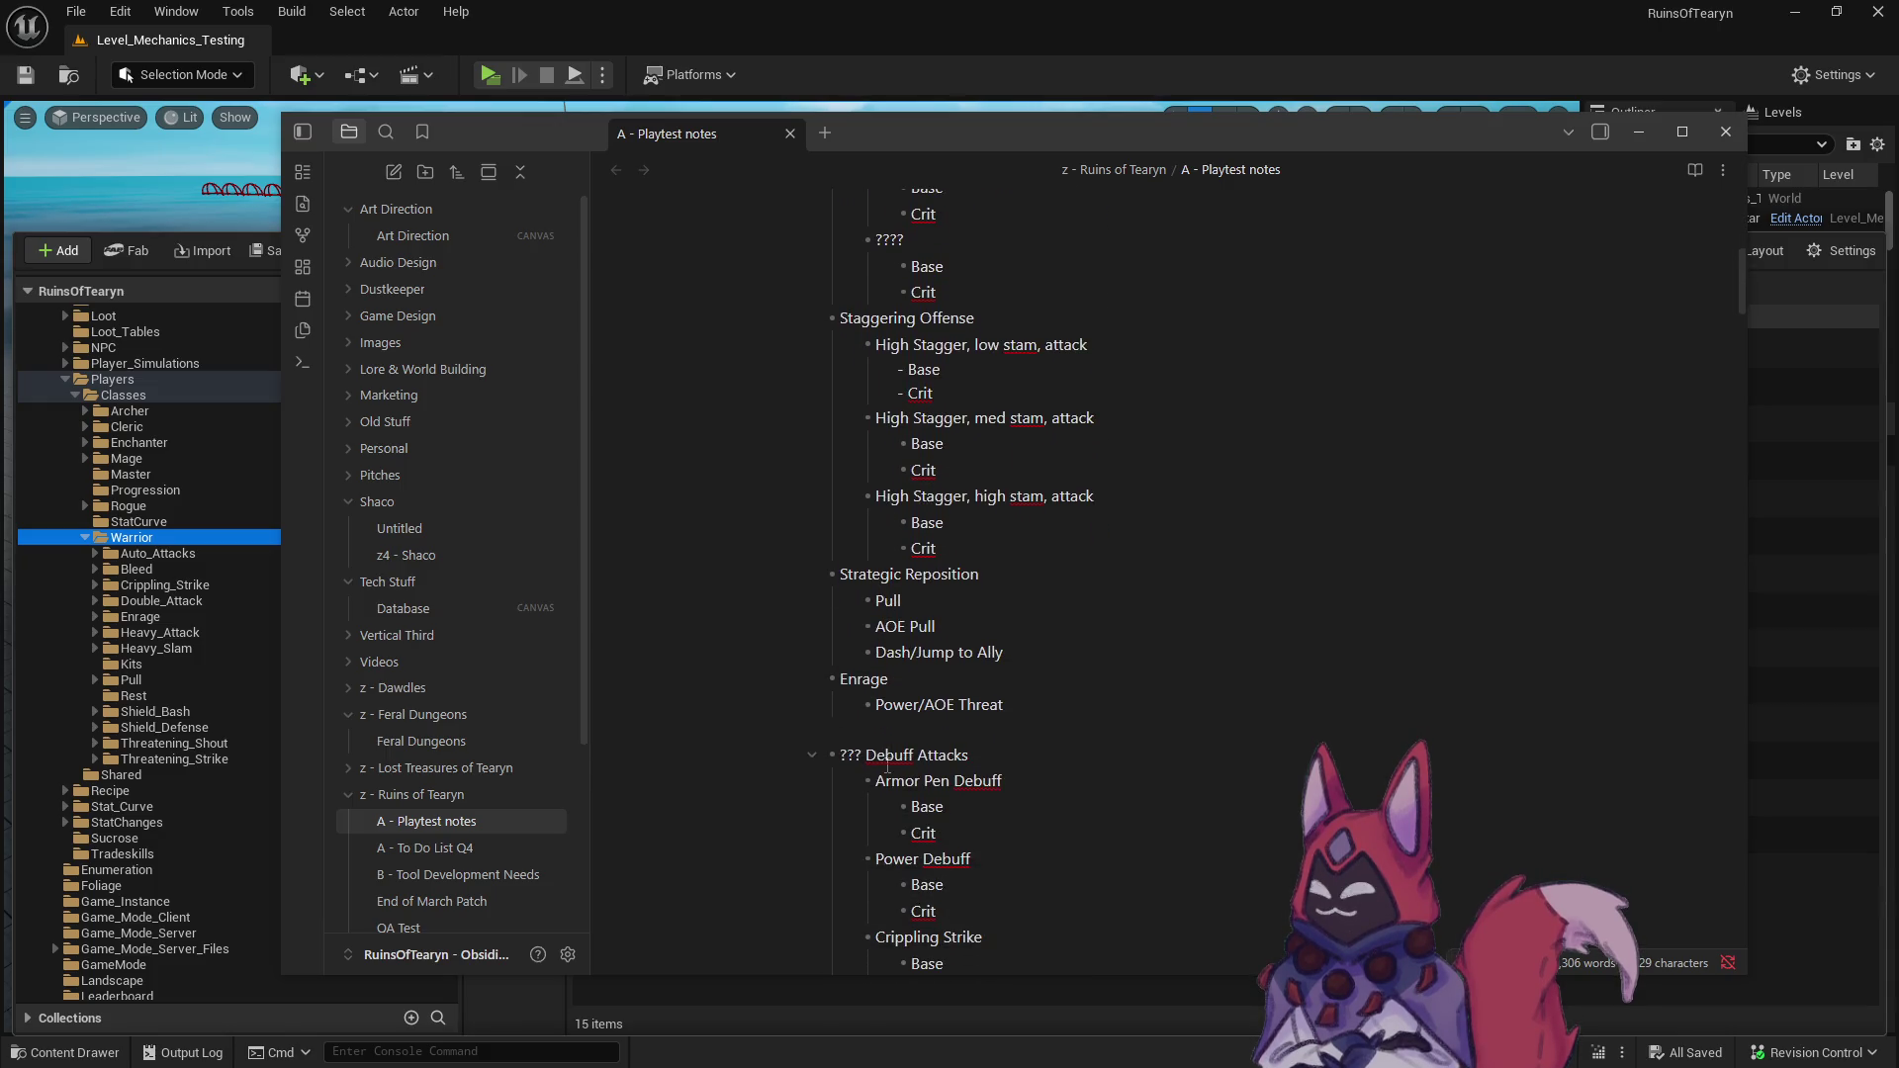
pyautogui.scroll(-3, 887, 767)
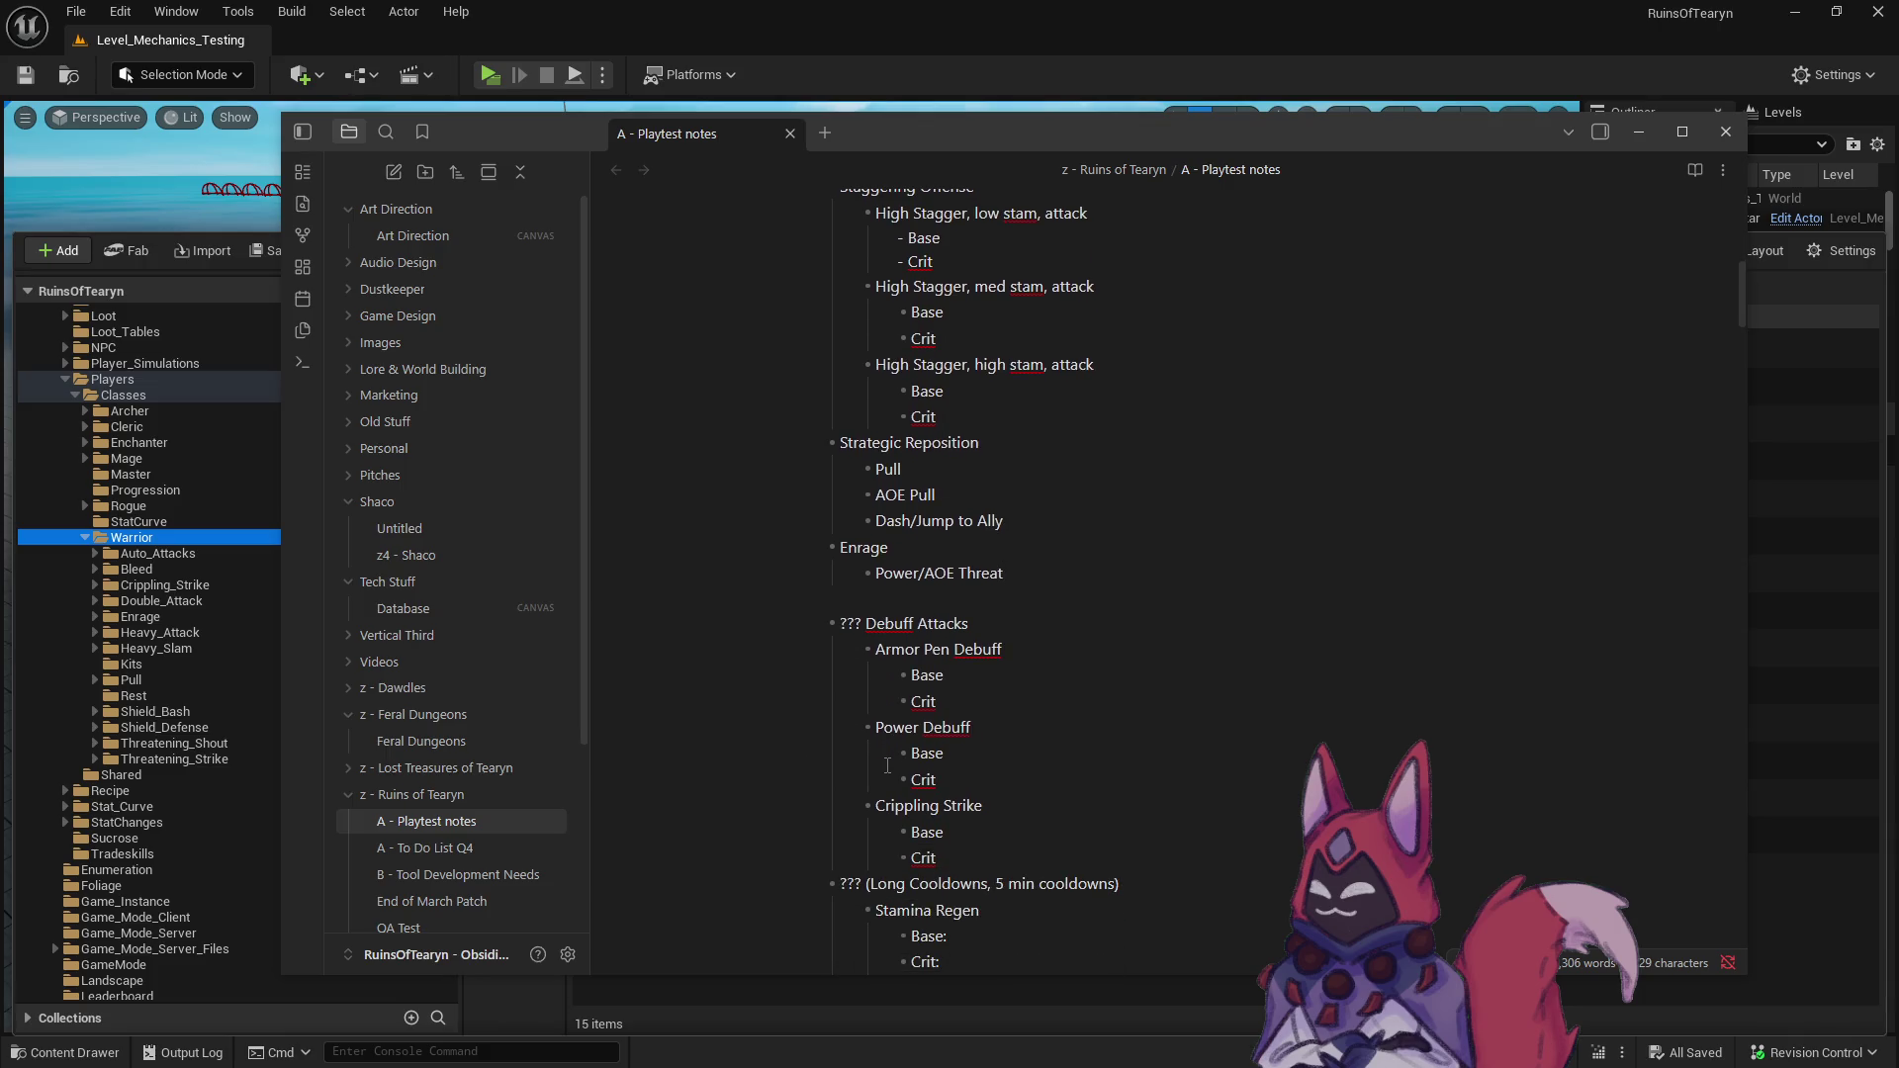
pyautogui.click(964, 680)
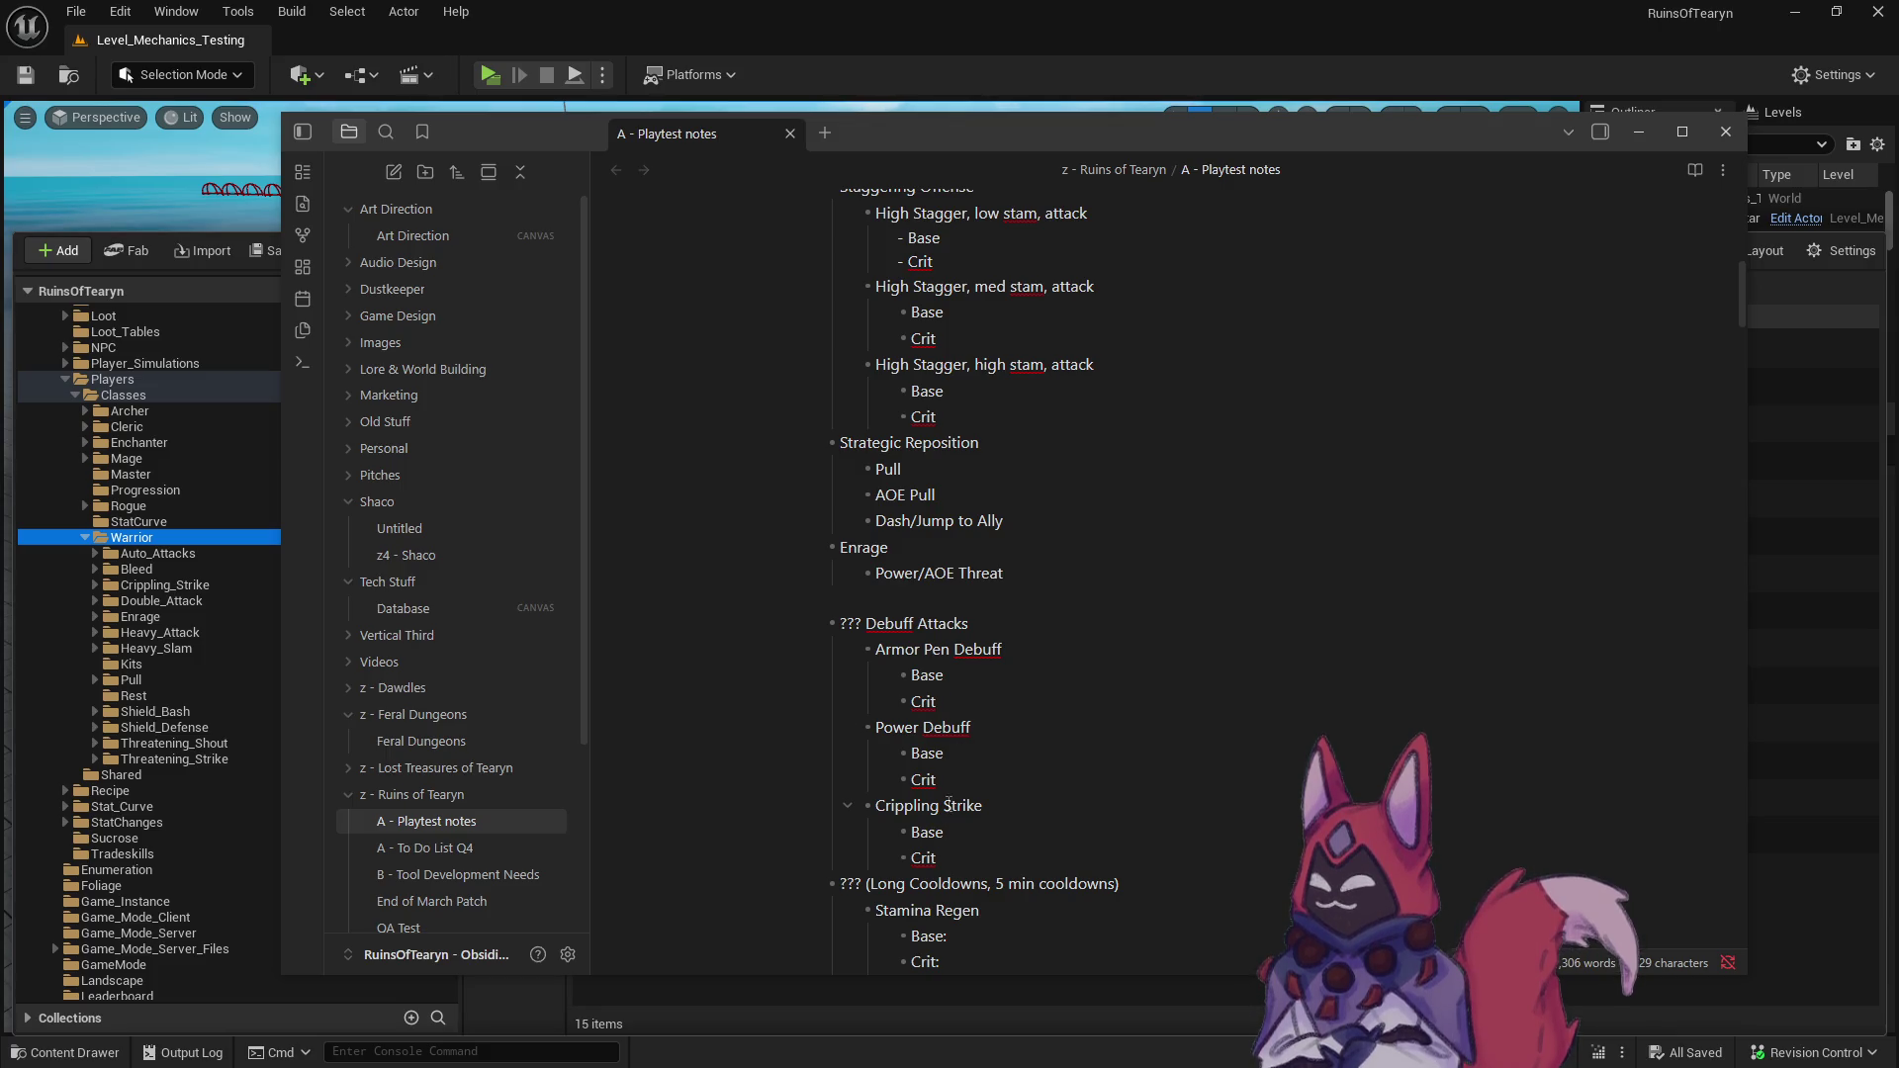
# - Append ': AOE' to the Crit lines of Power Debuff, Crippling Strike and Armor Pen Debuff
pyautogui.click(999, 781)
pyautogui.write(': AOE')
pyautogui.click(996, 855)
pyautogui.write(': AOE')
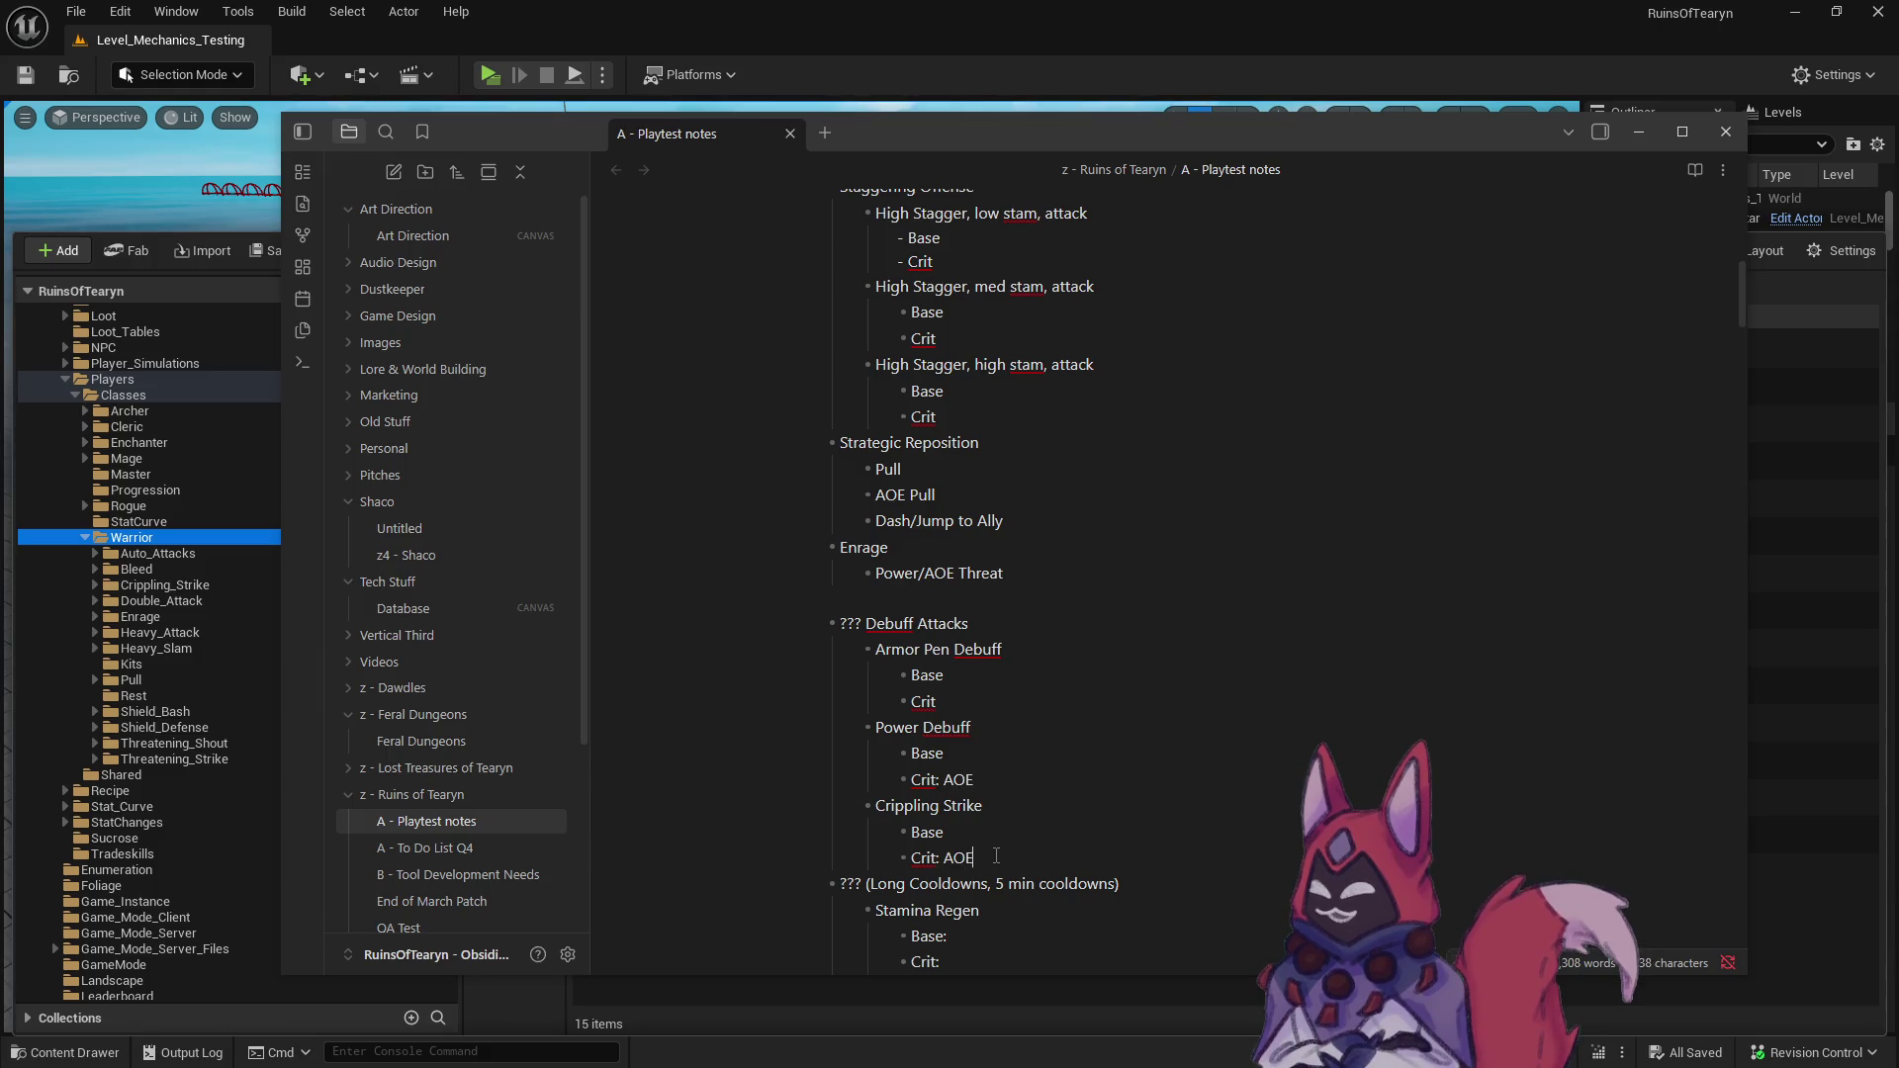
pyautogui.click(1004, 702)
pyautogui.write(': AOE')
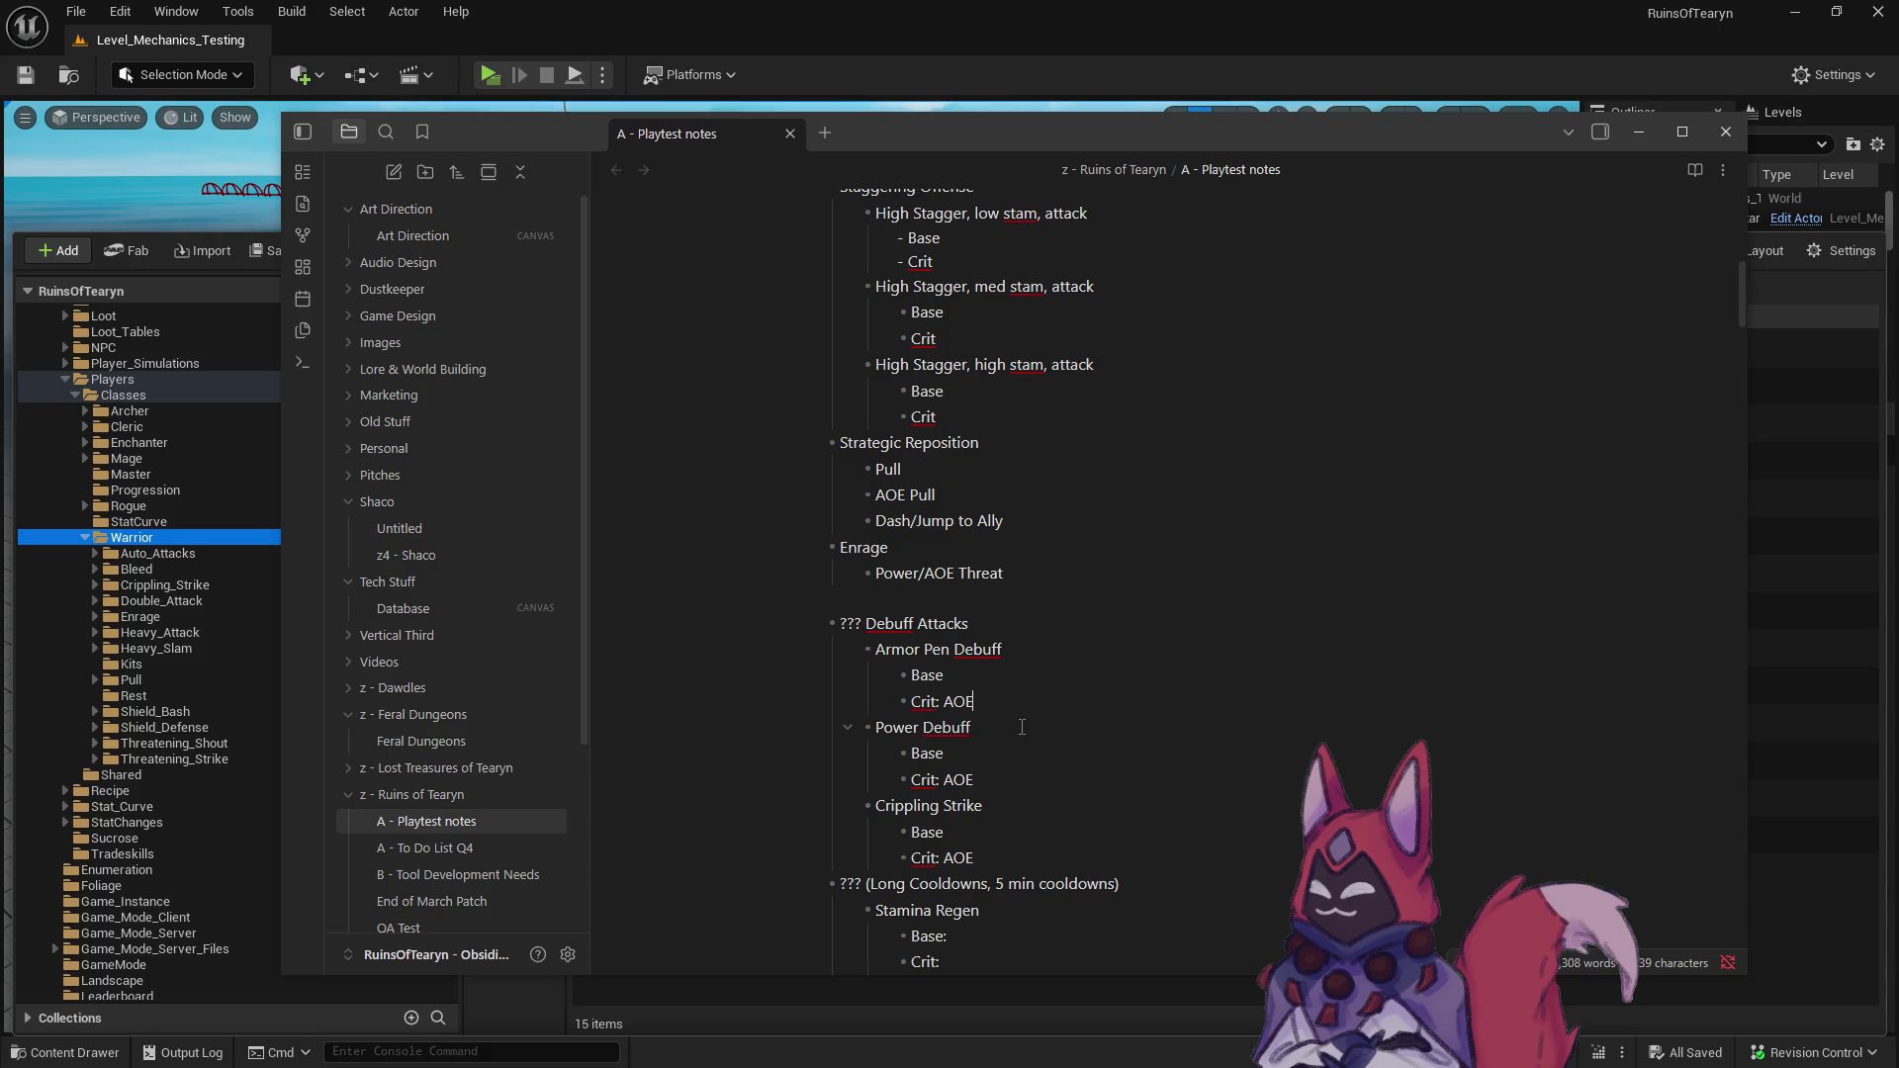
# - Review the new Crit: AOE lines under Power Debuff and Crippling Strike
pyautogui.scroll(2, 1022, 730)
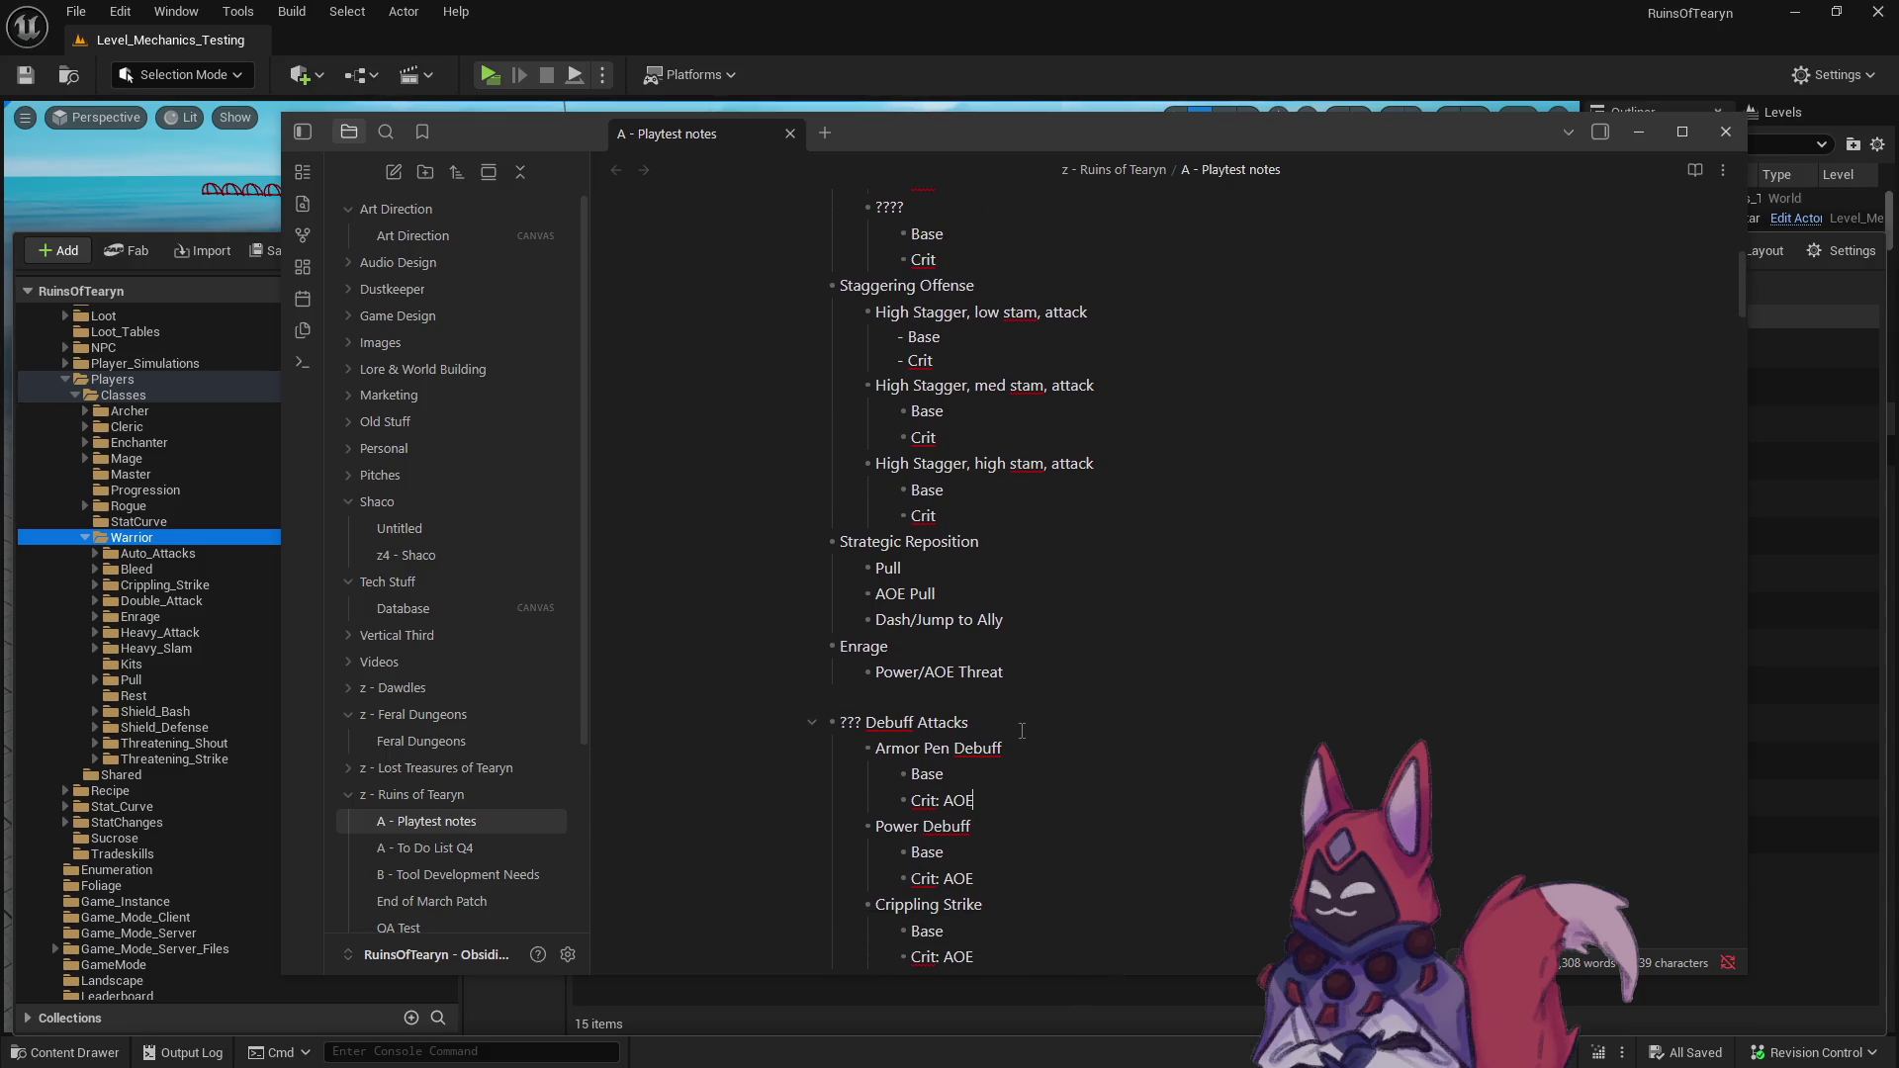
pyautogui.scroll(-3, 1022, 730)
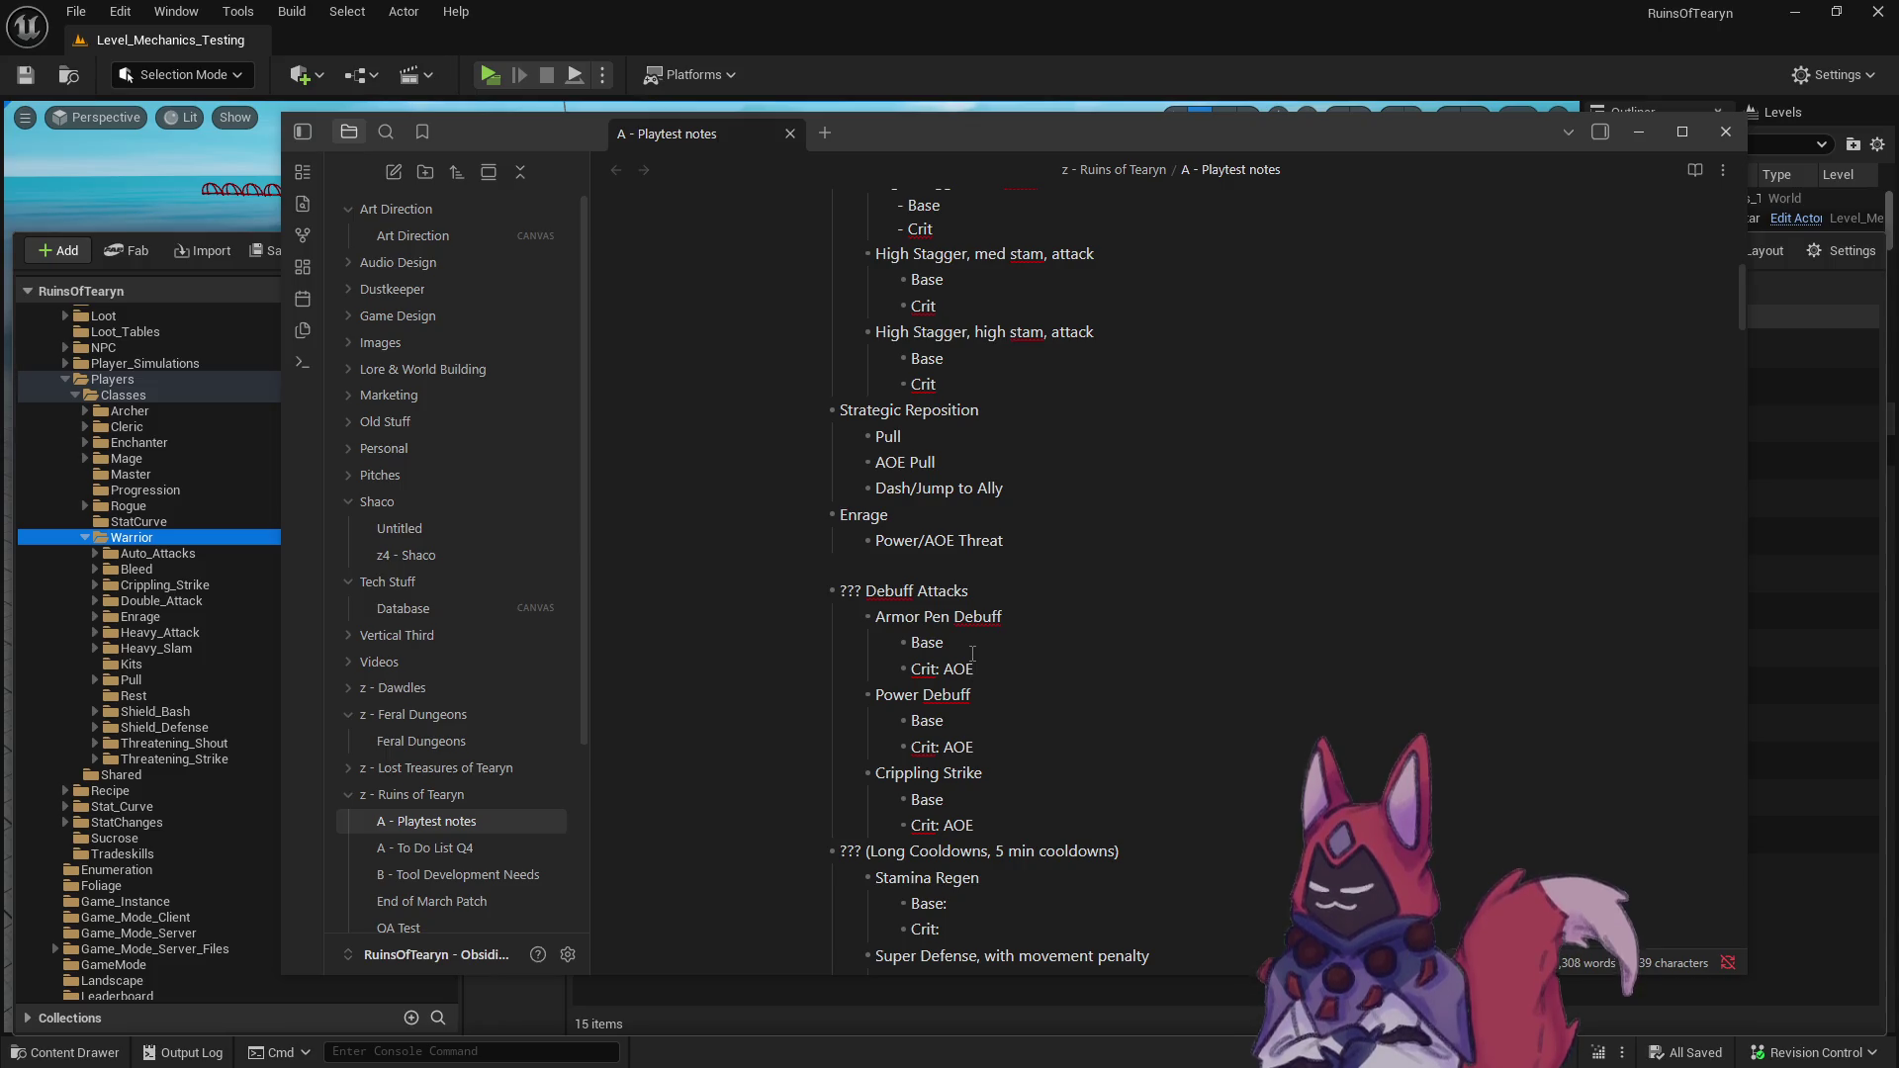
pyautogui.click(972, 654)
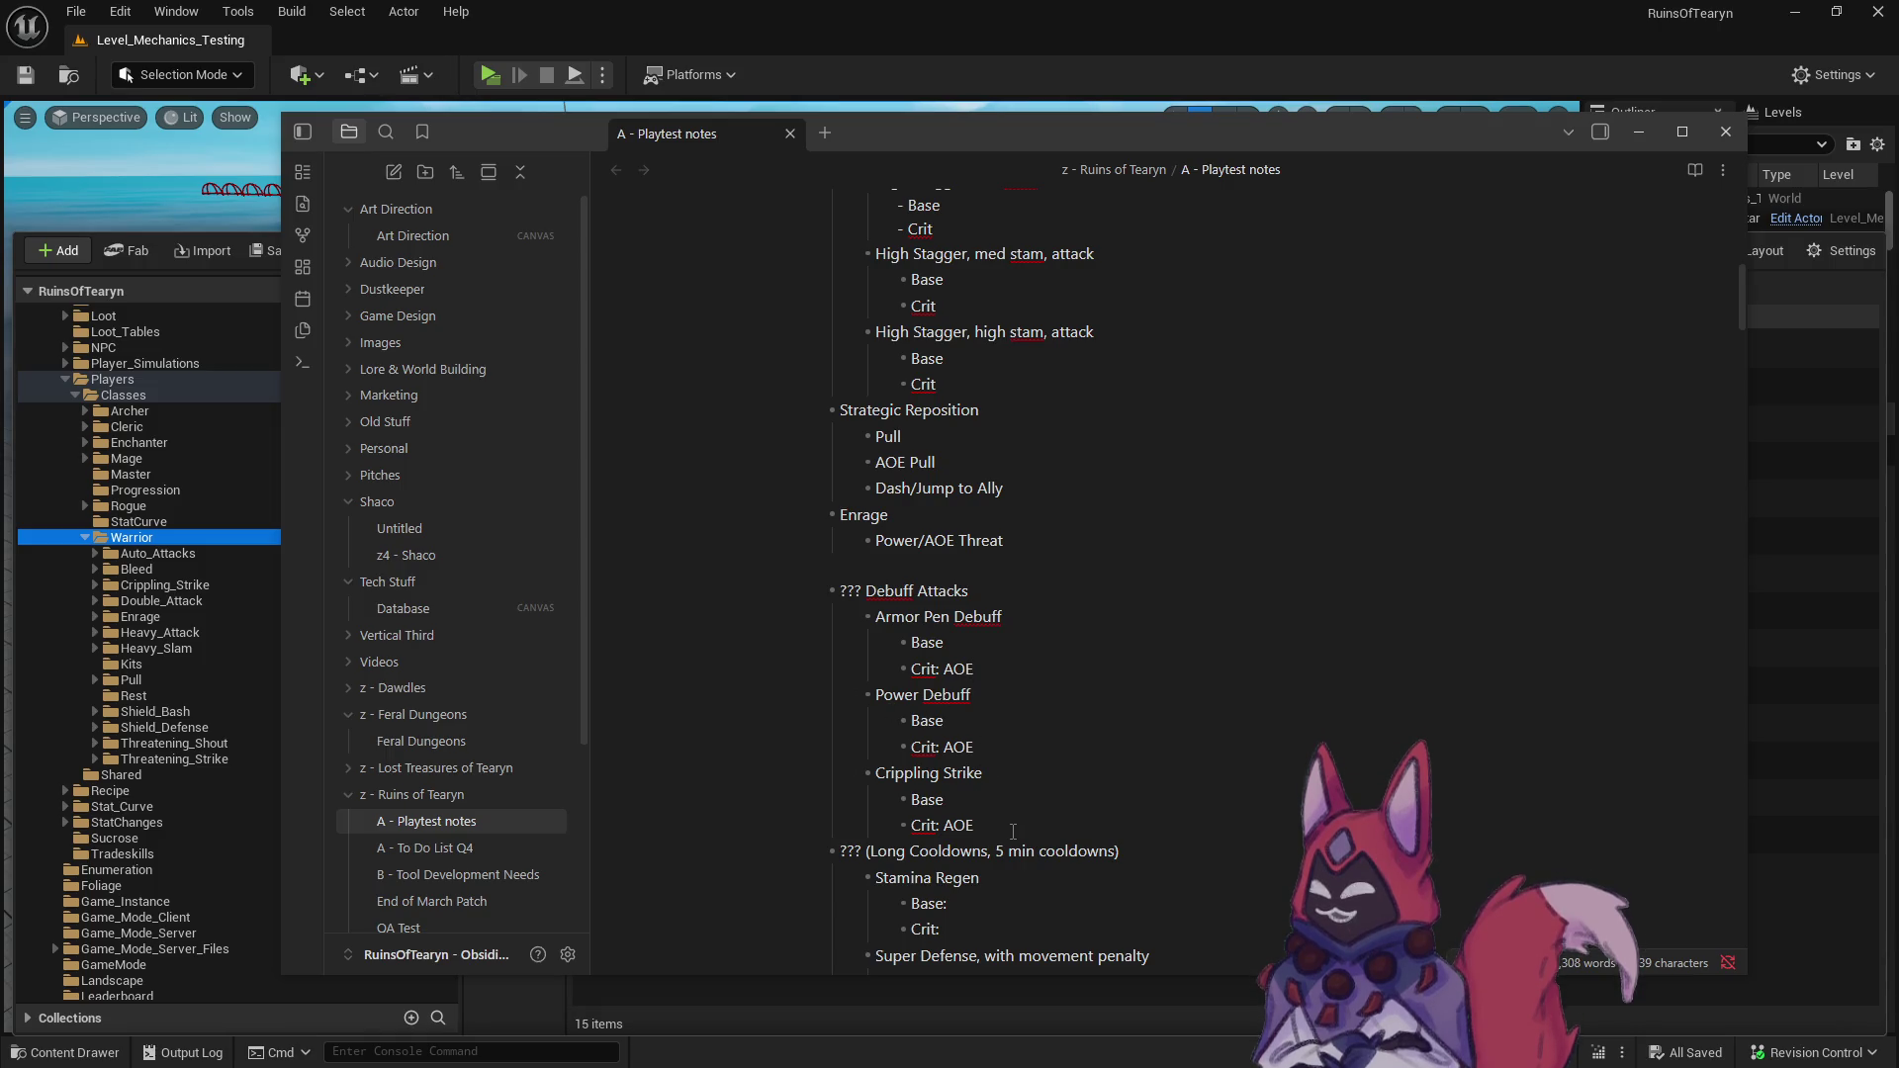
pyautogui.moveTo(1013, 831); pyautogui.dragTo(817, 698)
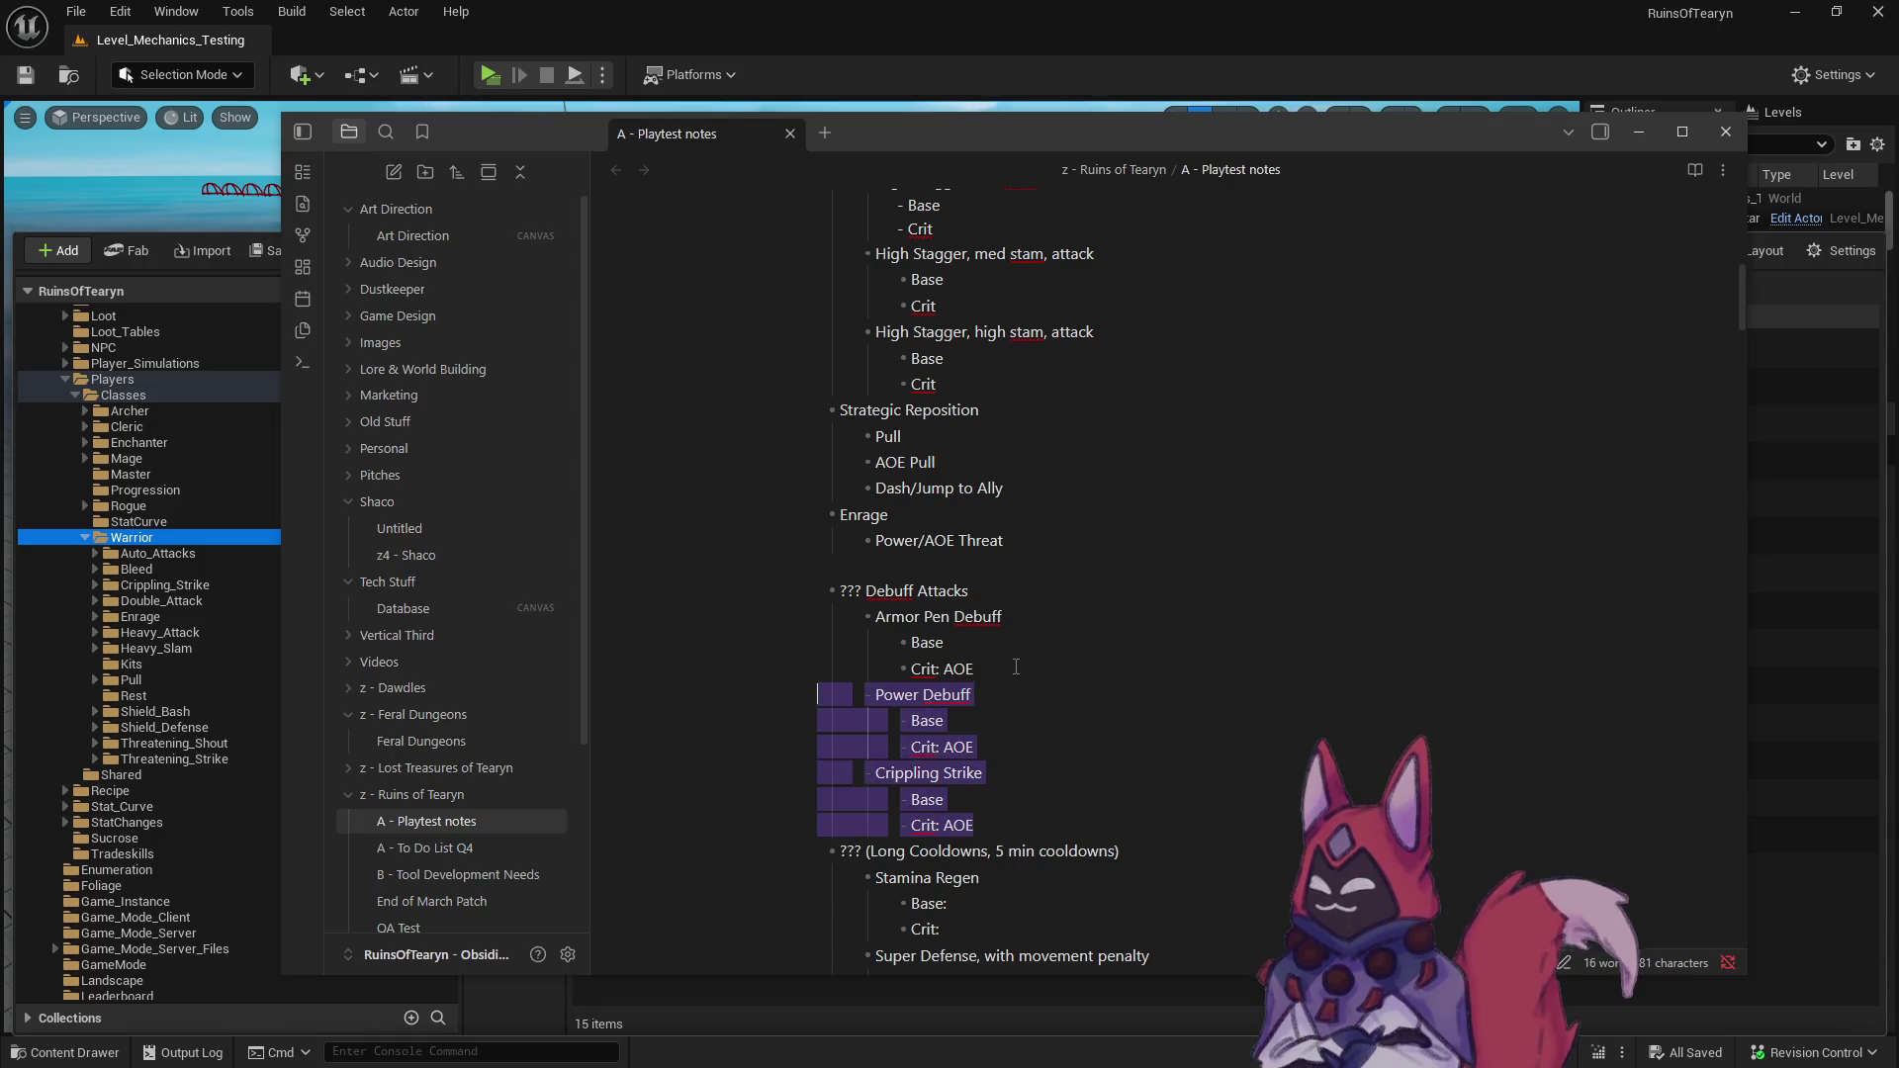
pyautogui.click(1016, 667)
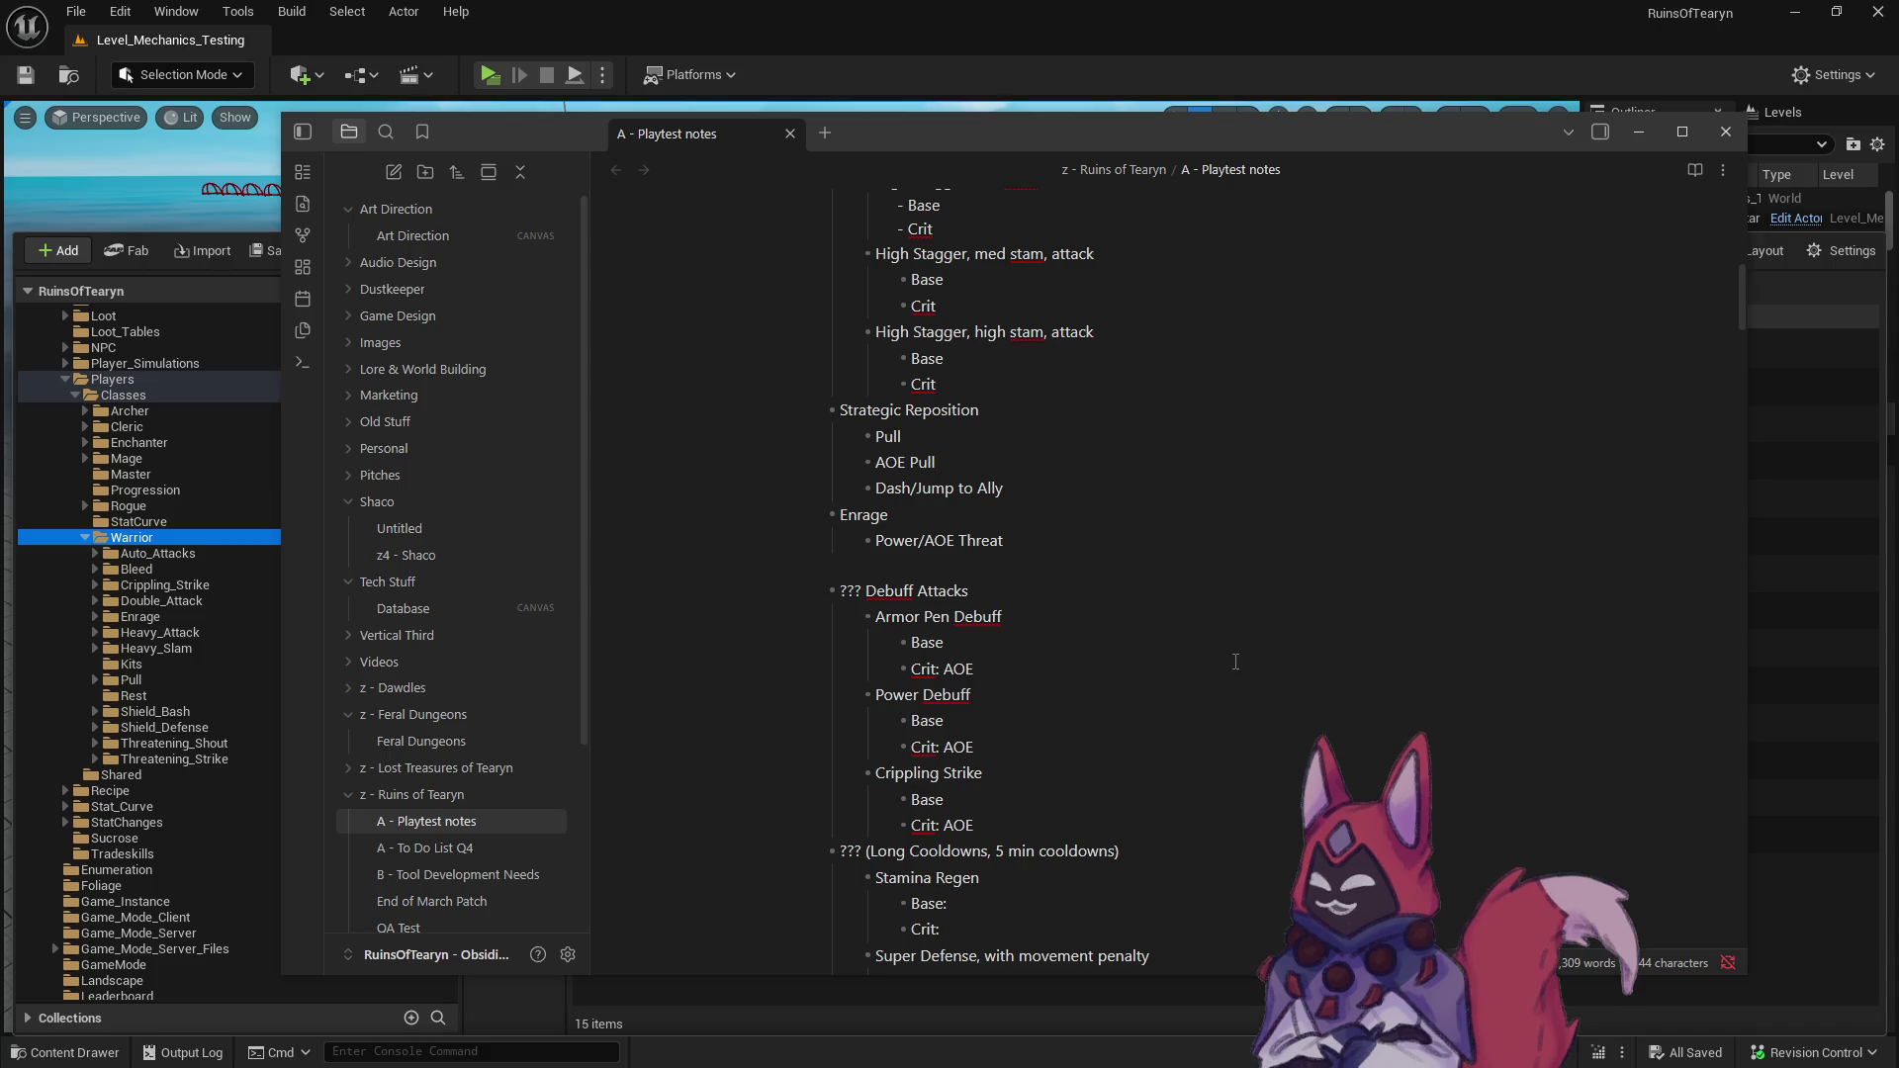
pyautogui.moveTo(994, 825); pyautogui.dragTo(984, 777)
pyautogui.click(989, 801)
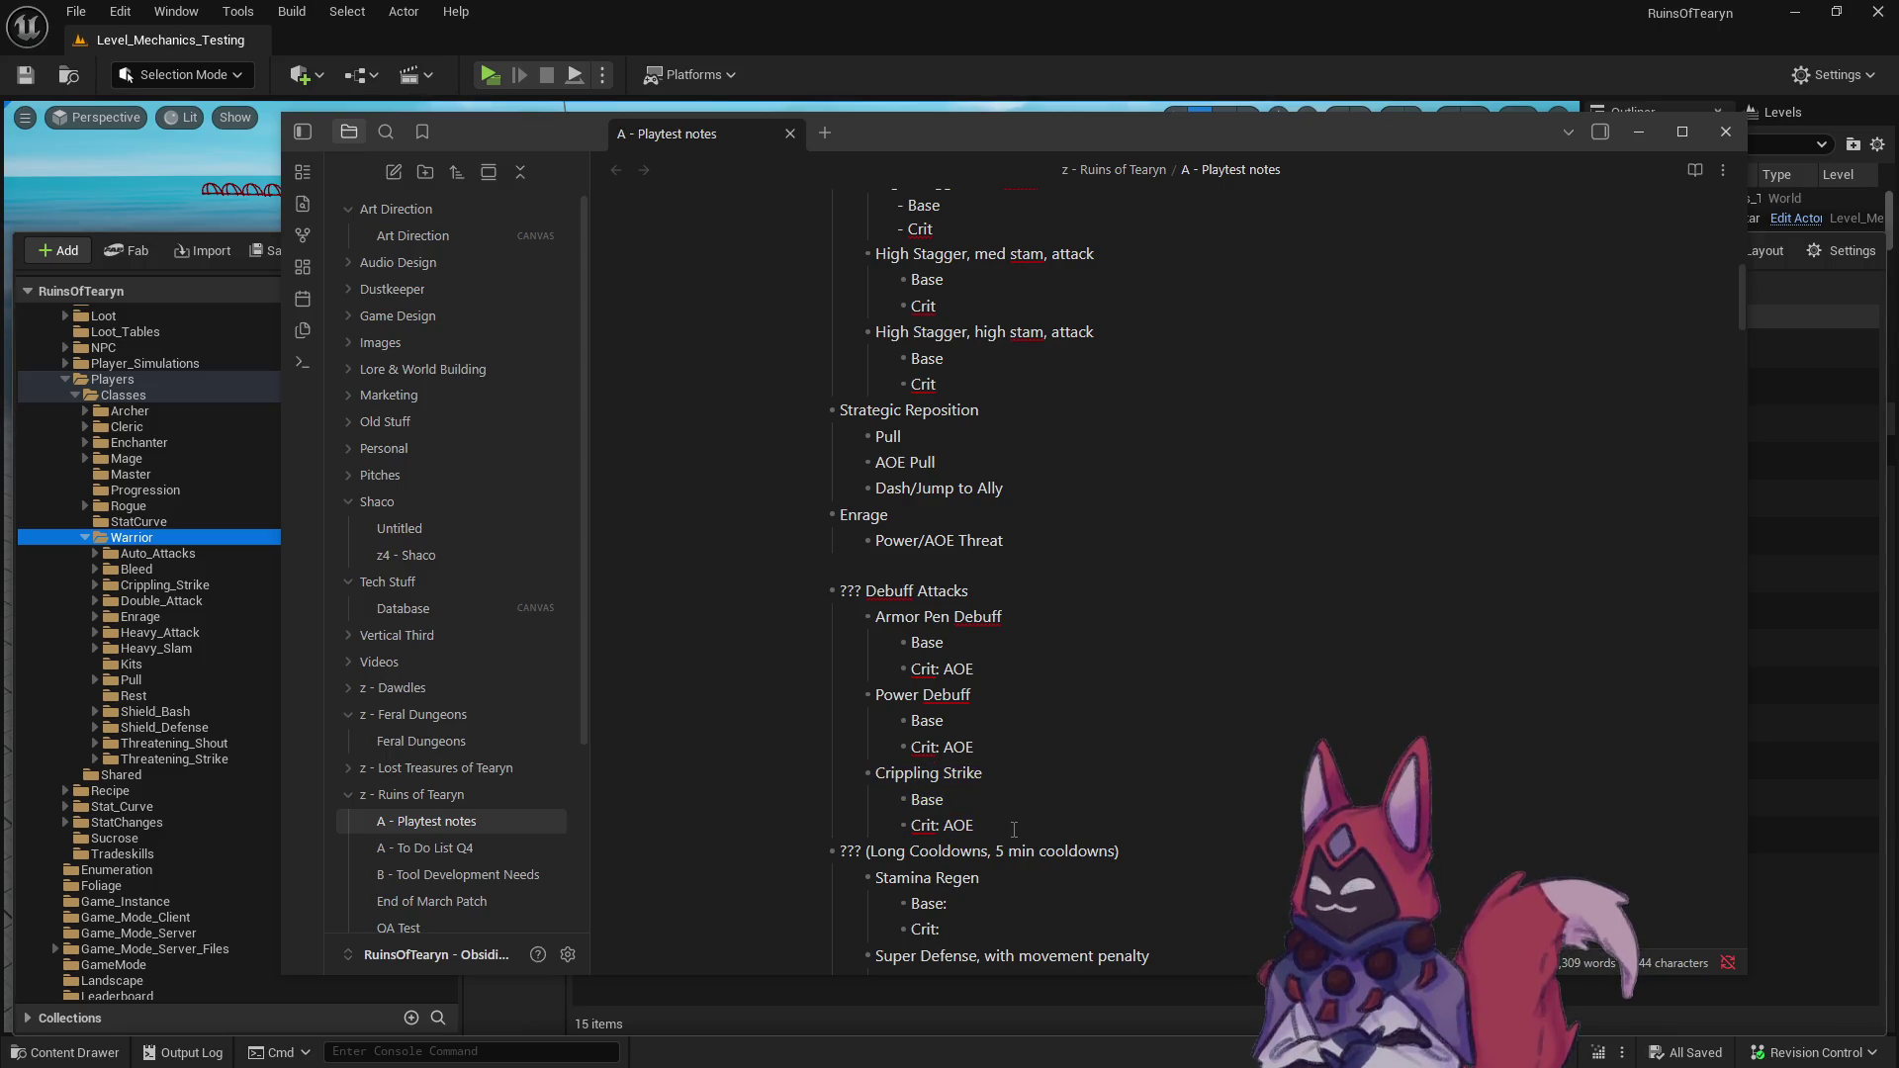
pyautogui.doubleClick(1014, 829)
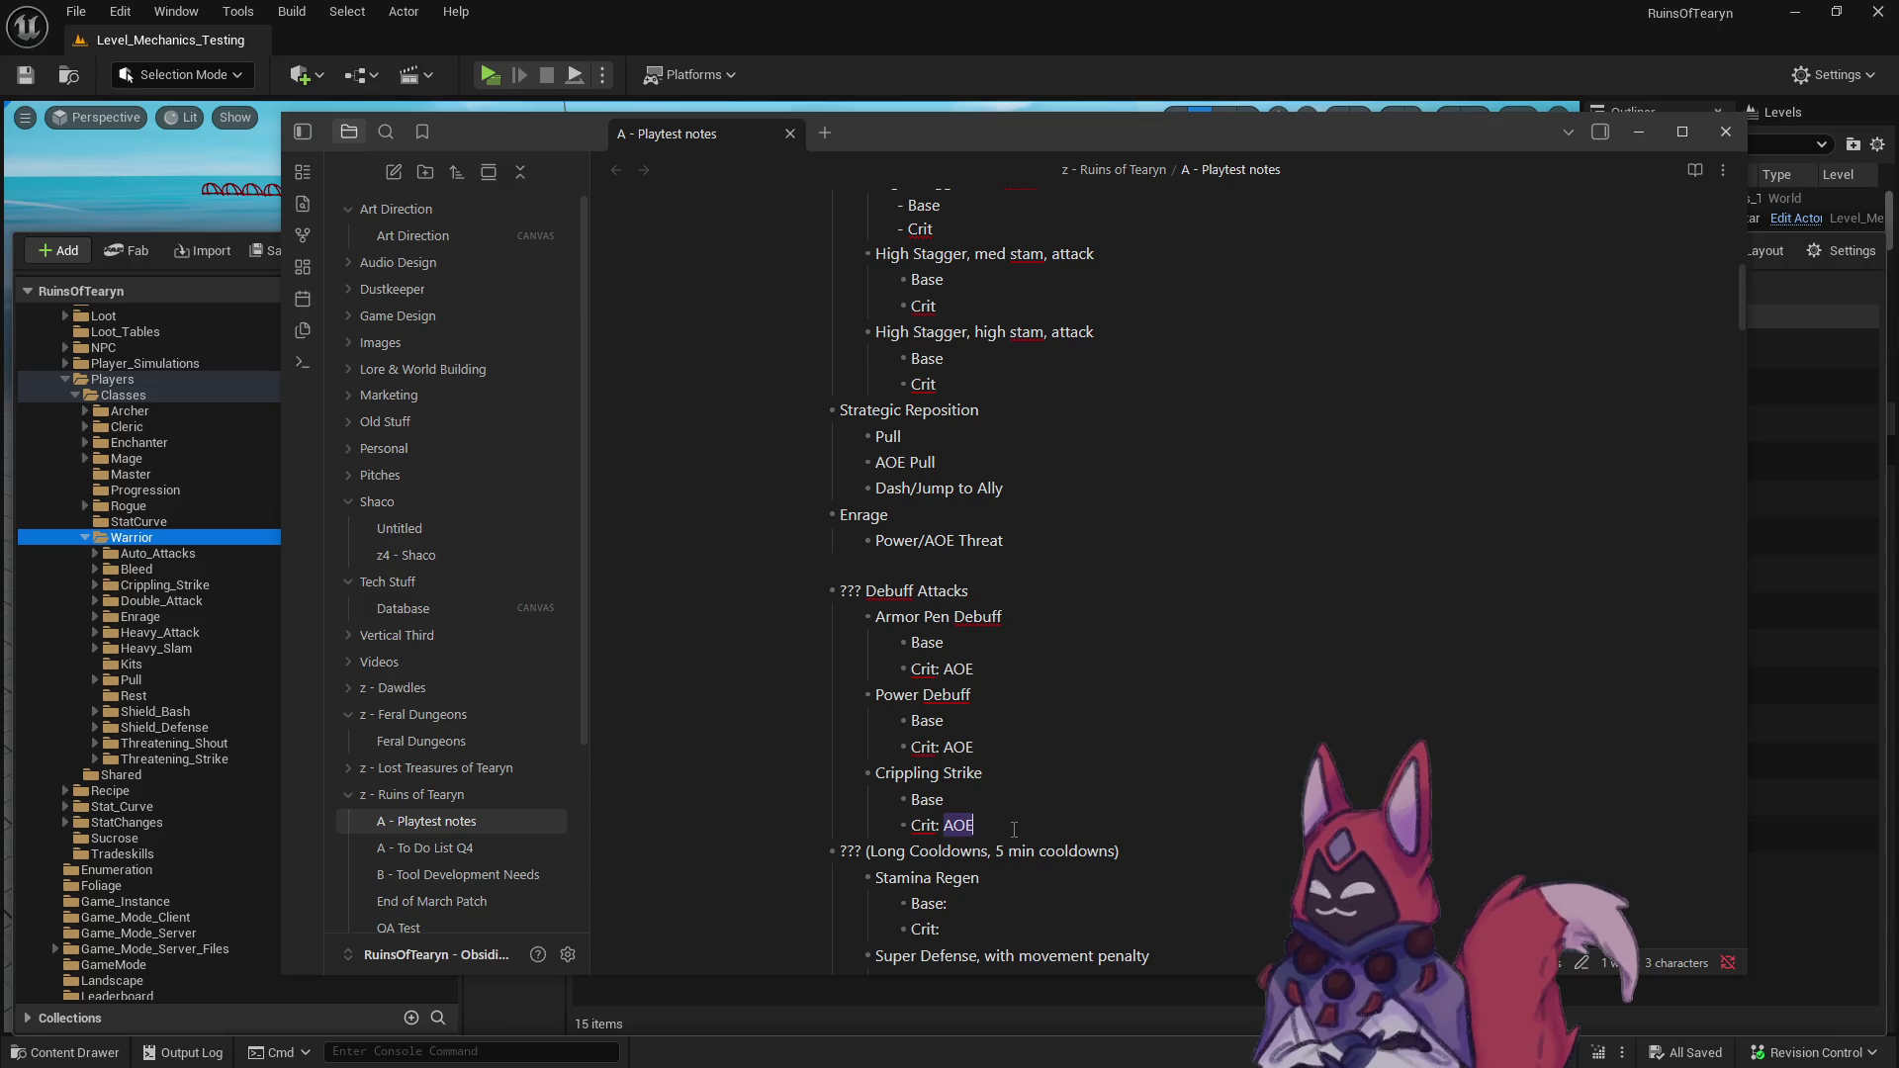
pyautogui.click(1006, 829)
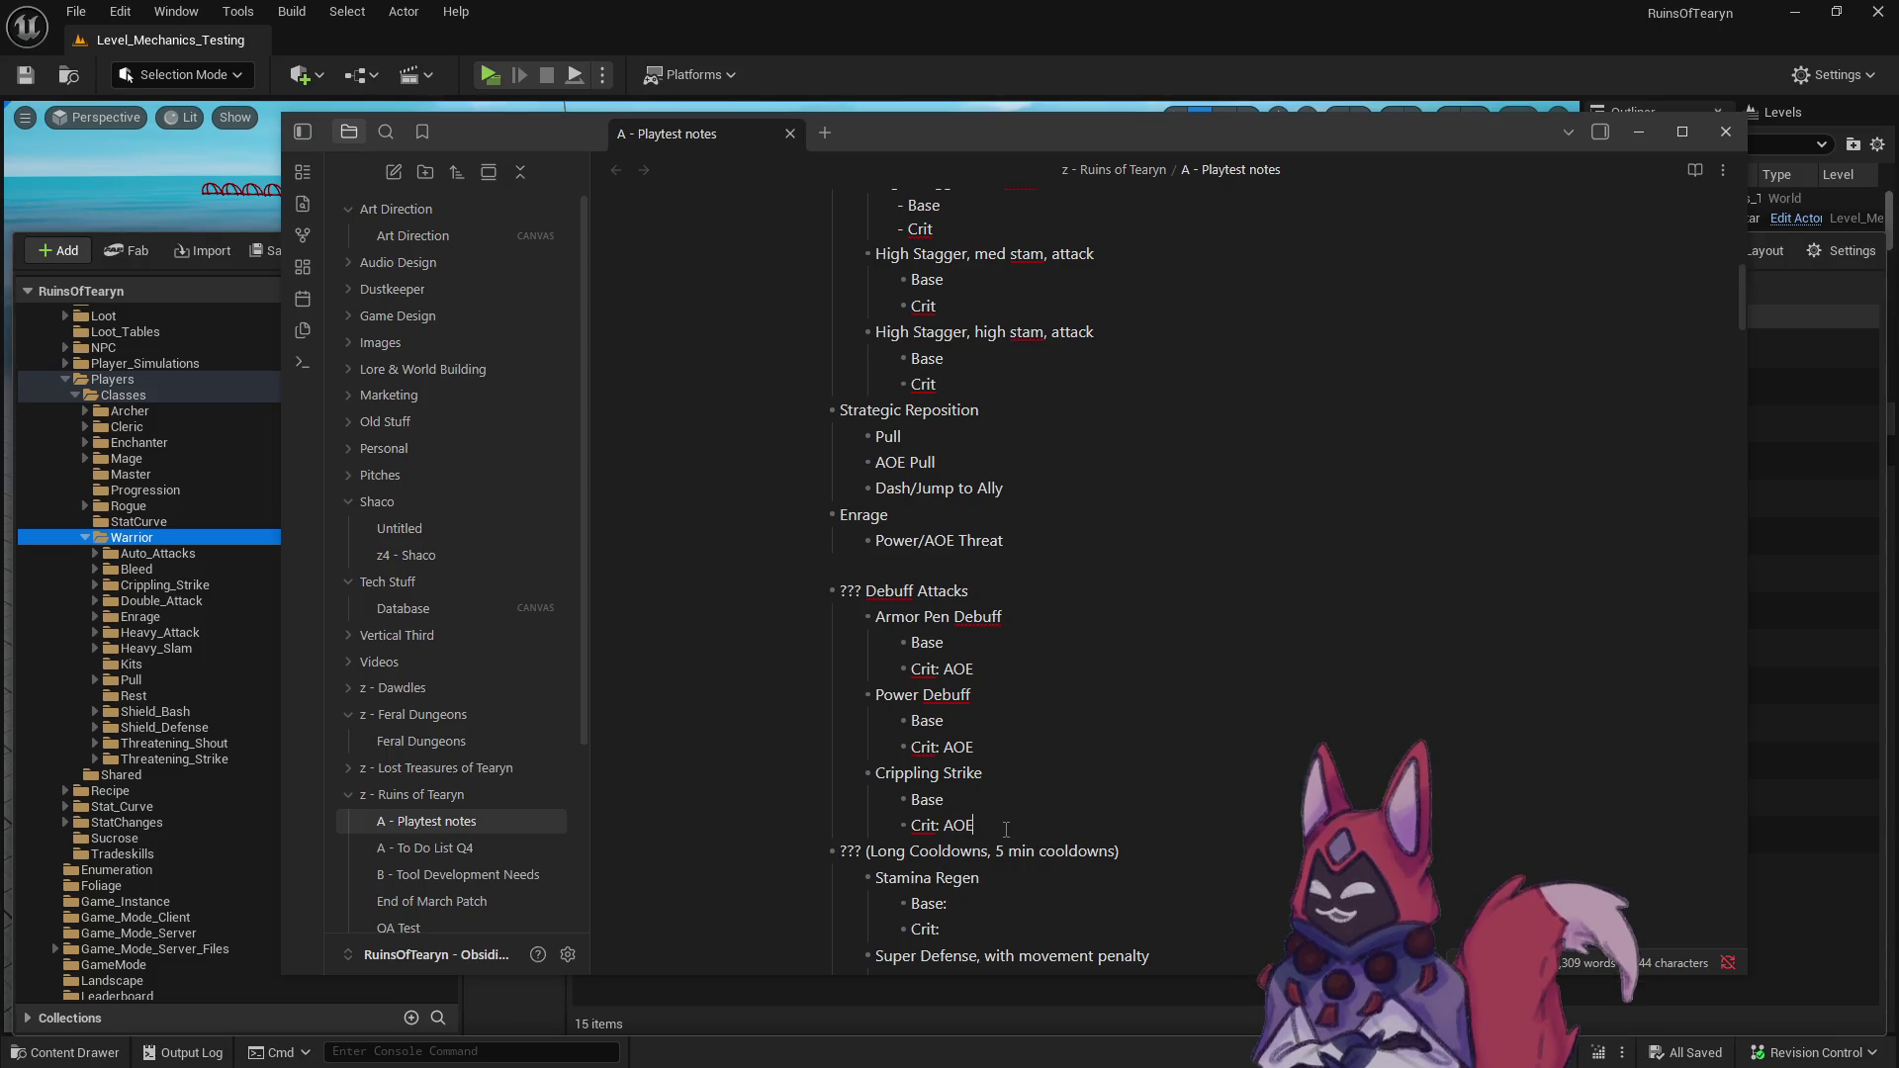
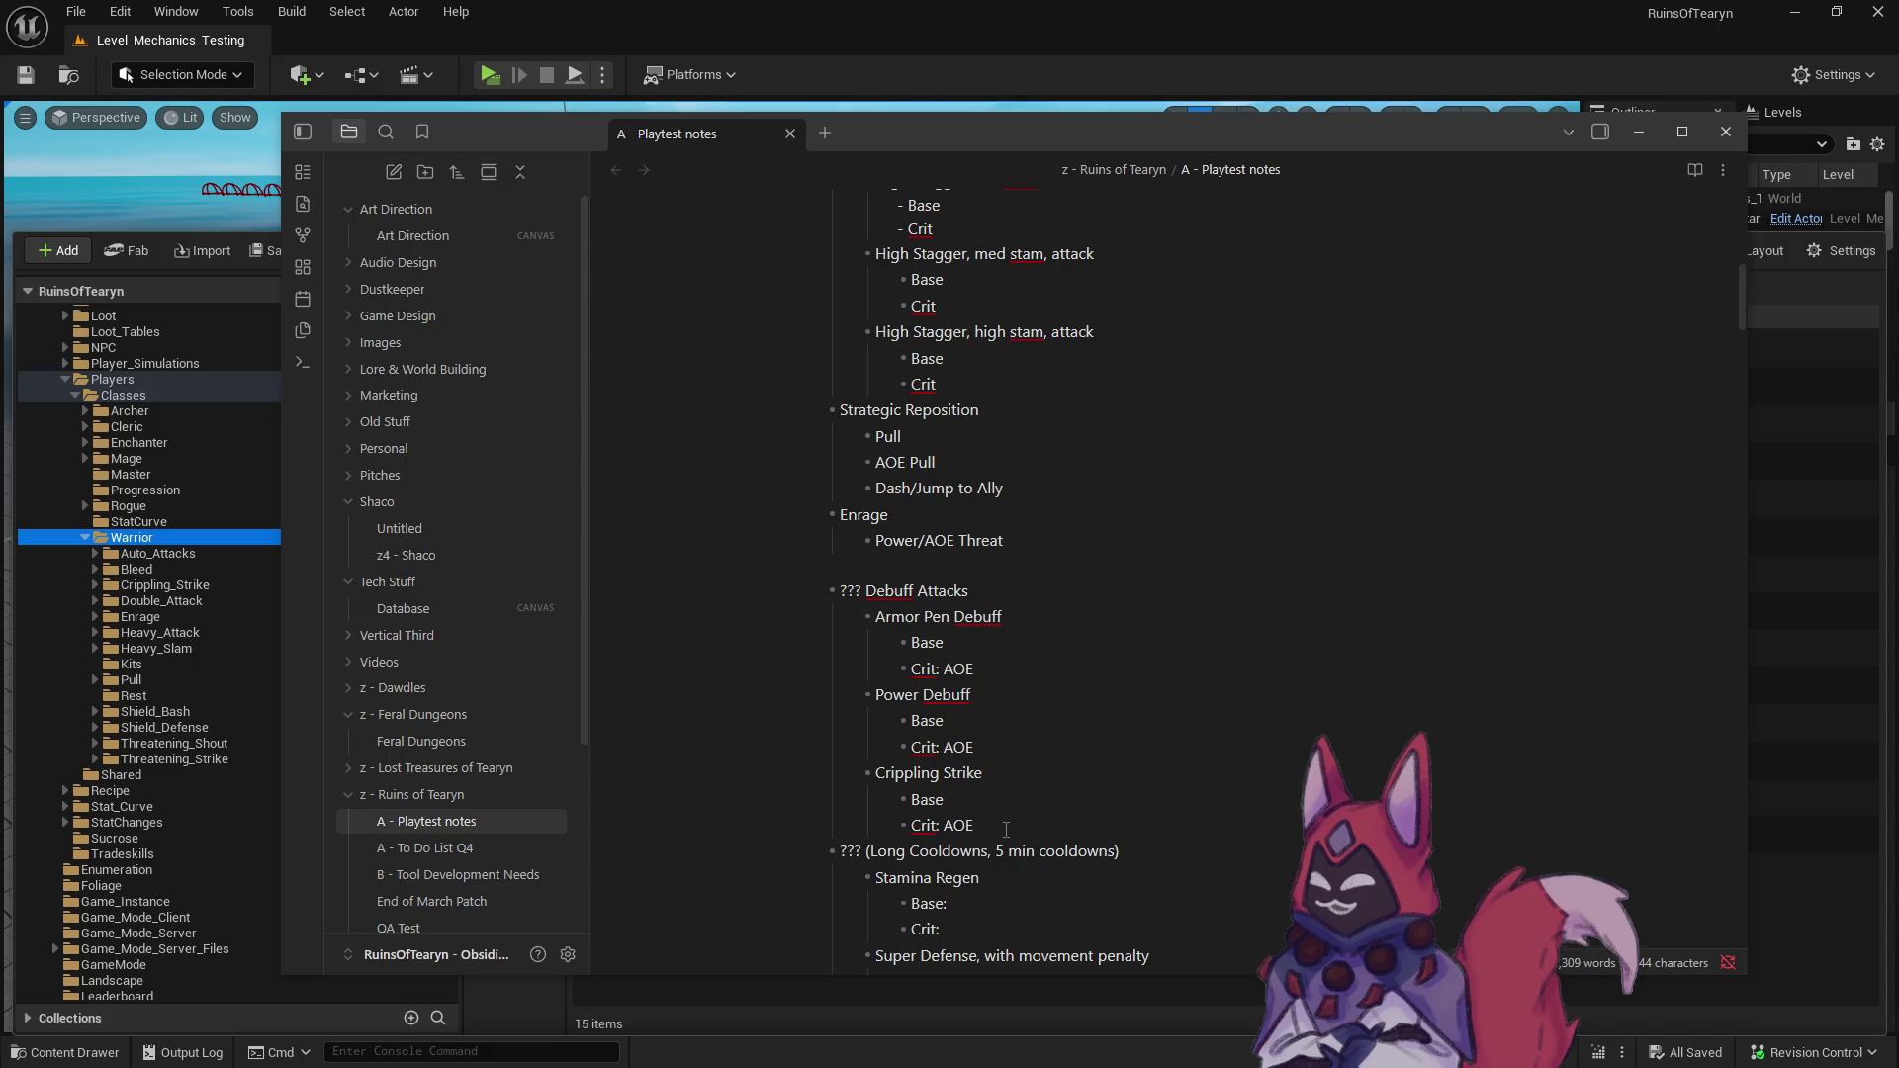
# - Insert an unbulleted blank line after Crippling Strike's 'Crit: AOE', before the Long Cooldowns heading
pyautogui.press('Return')
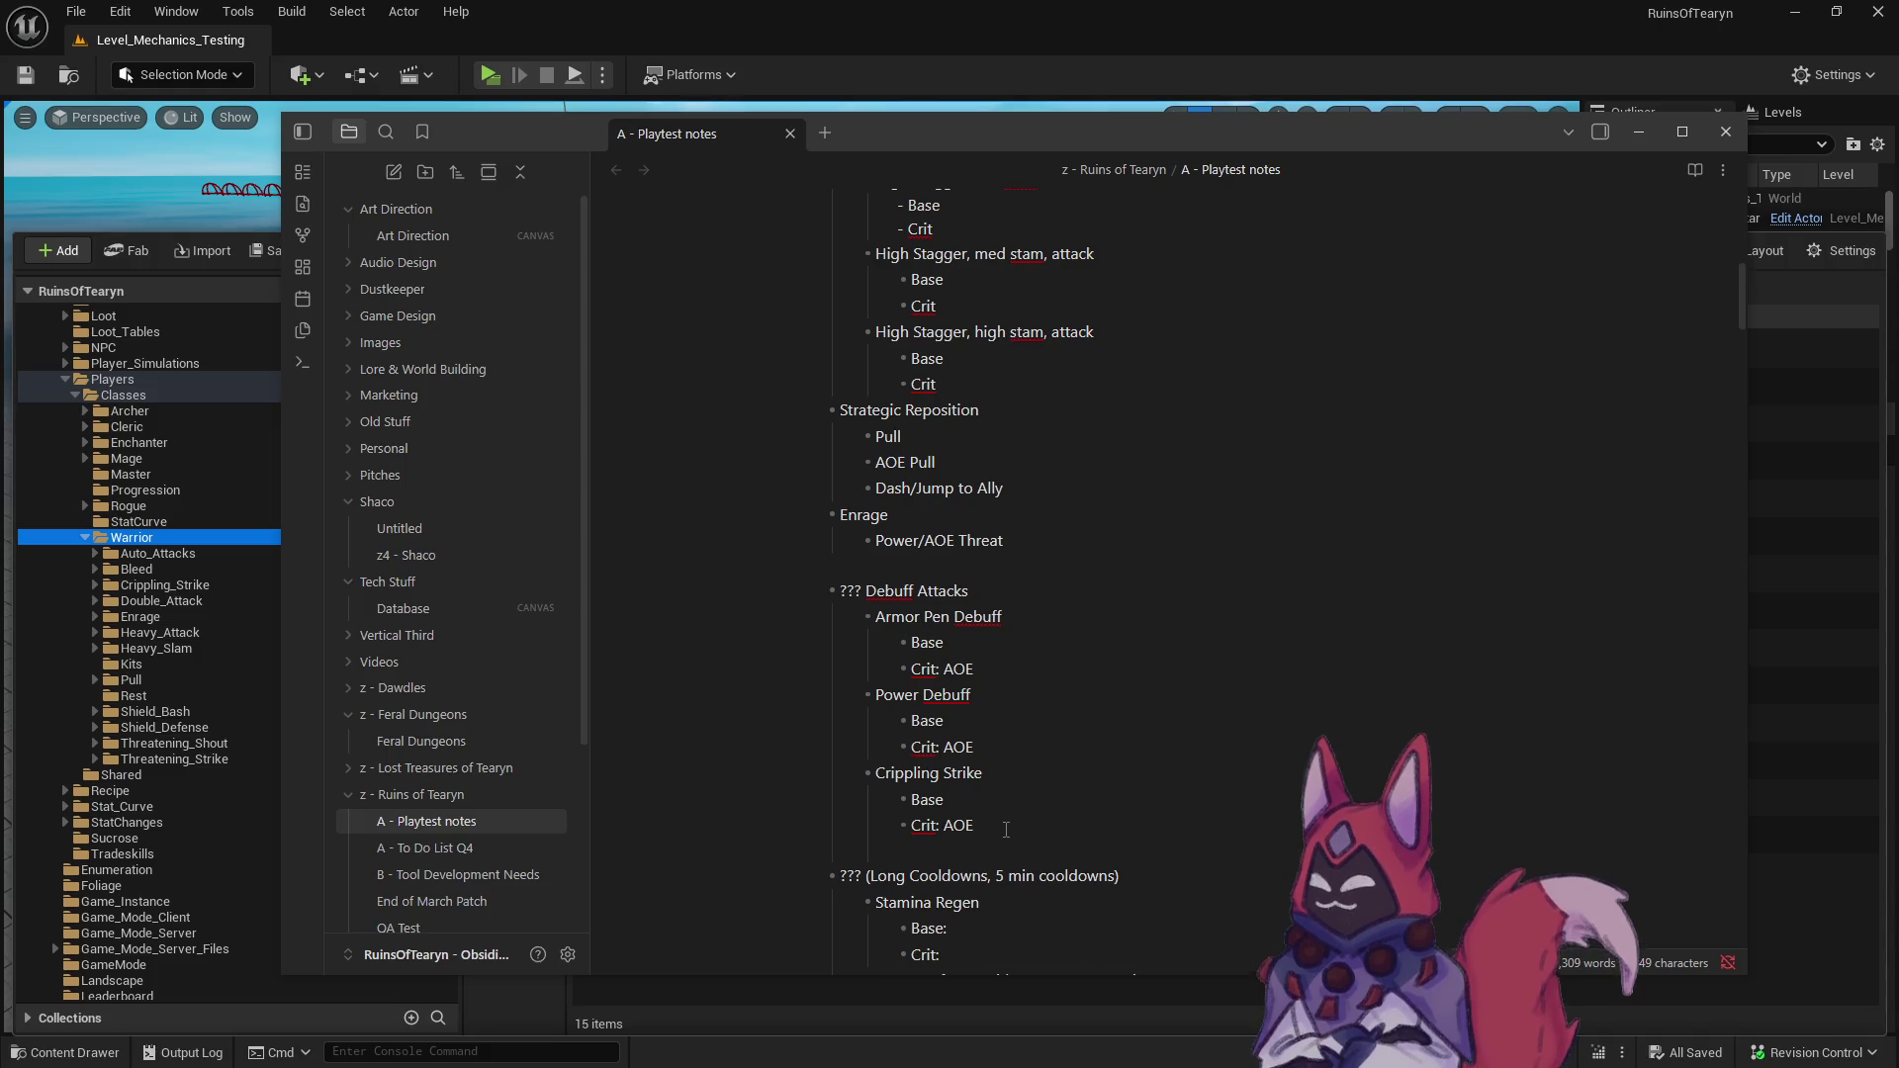
pyautogui.press('BackSpace')
pyautogui.press('BackSpace')
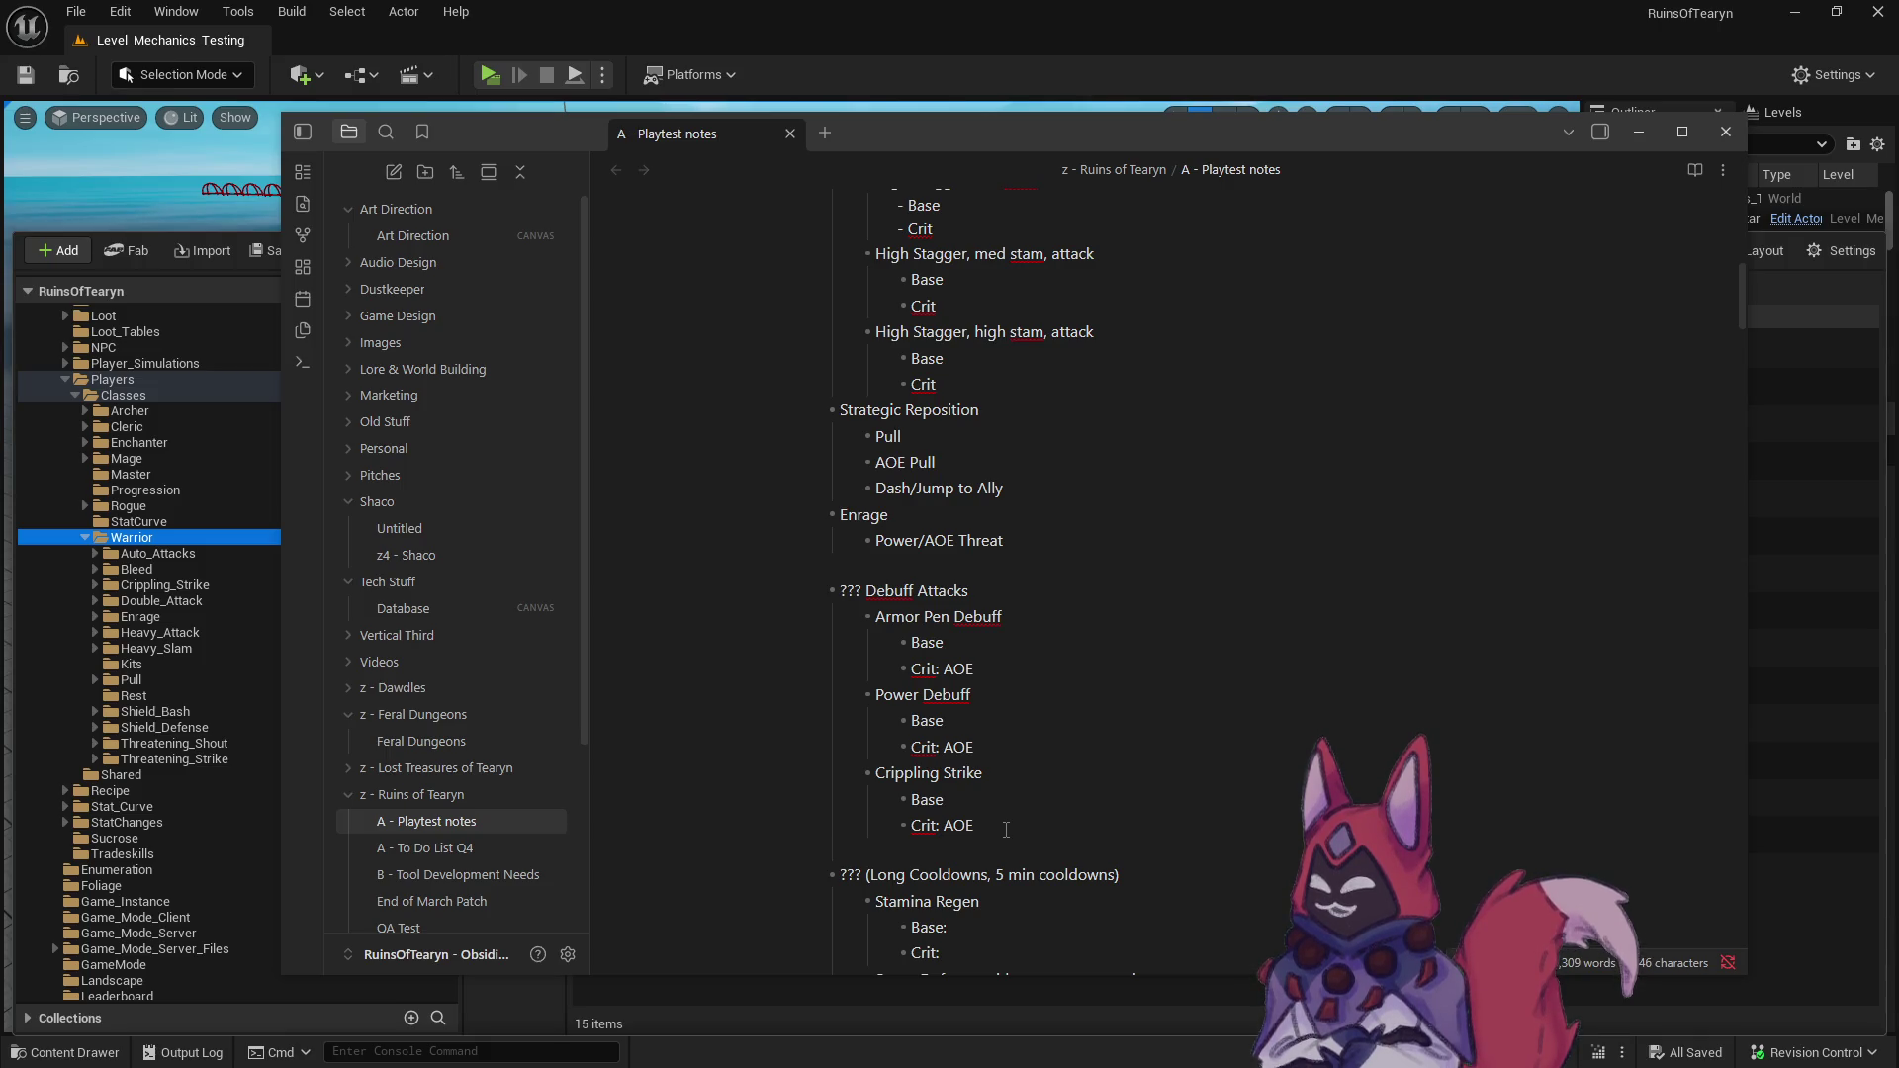
pyautogui.press('Up')
pyautogui.press('Up')
pyautogui.press('Up')
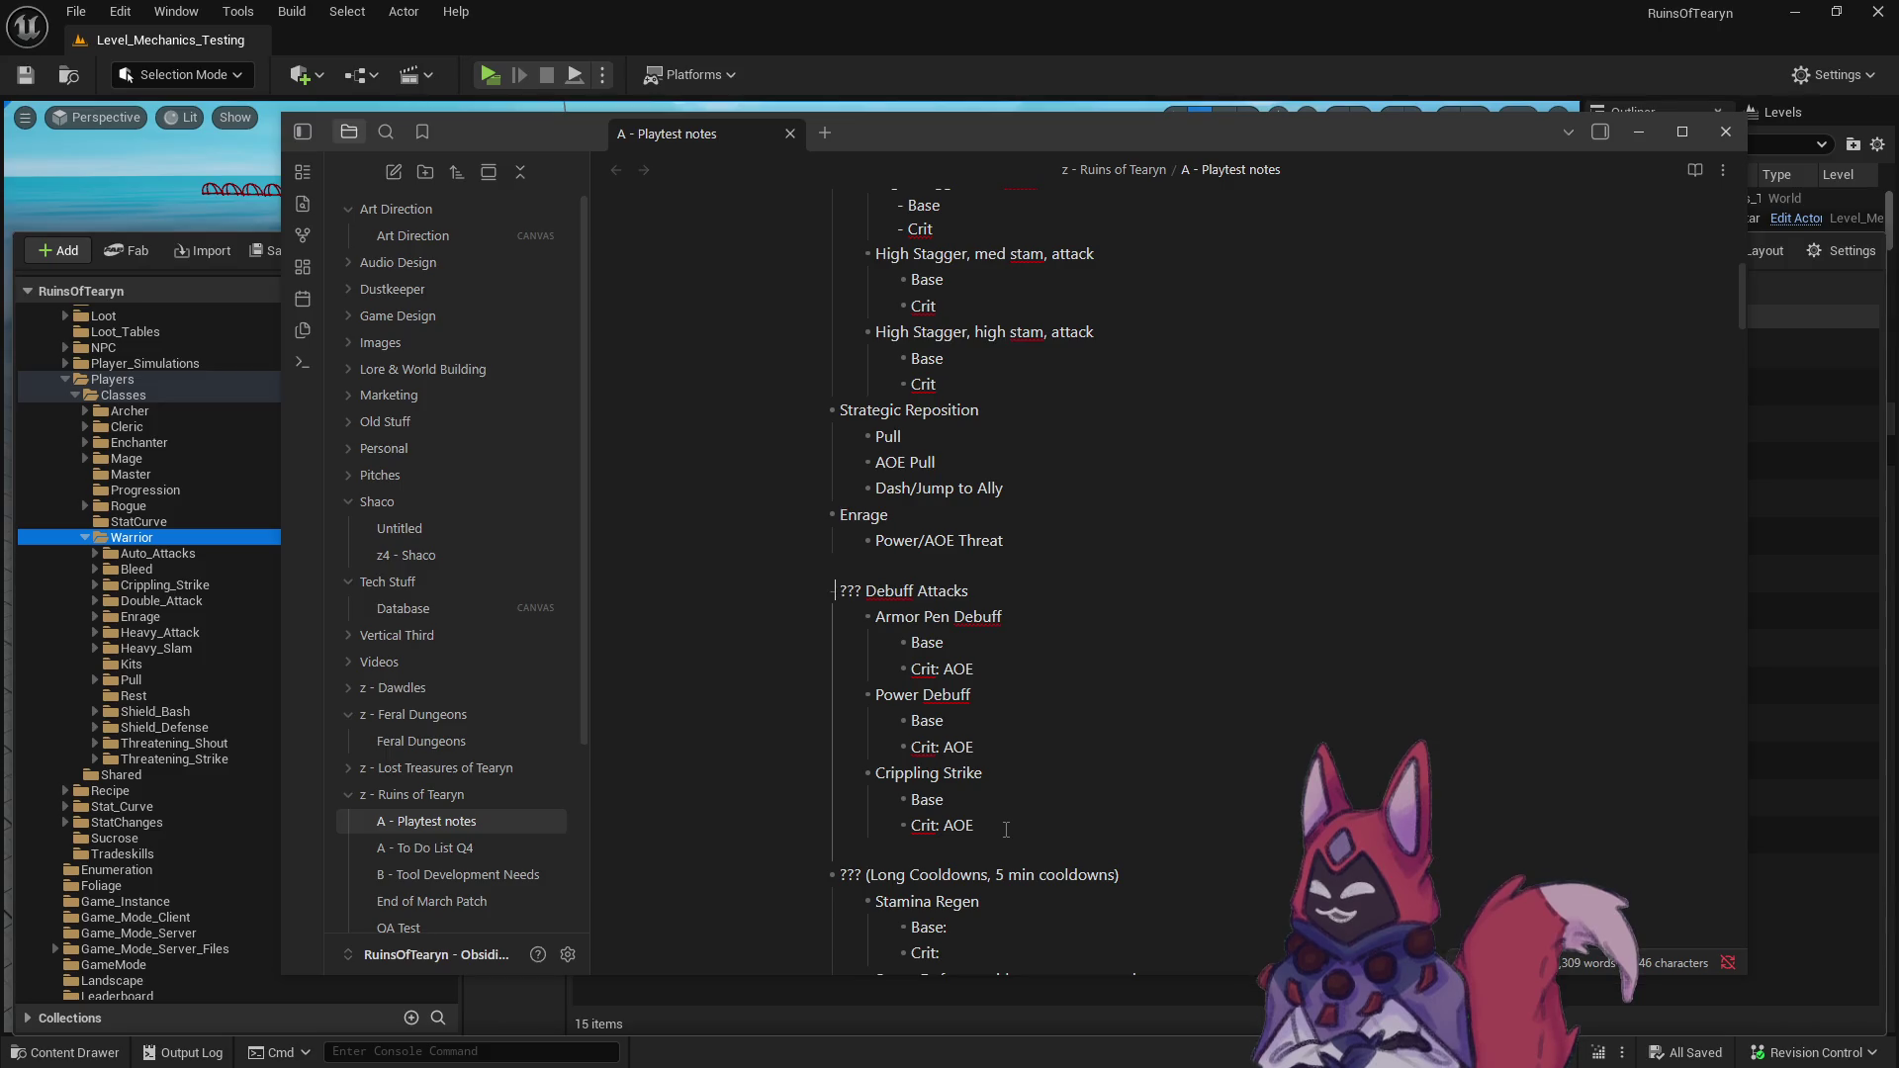
pyautogui.press('Down')
pyautogui.press('Down')
pyautogui.press('Down')
pyautogui.press('Up')
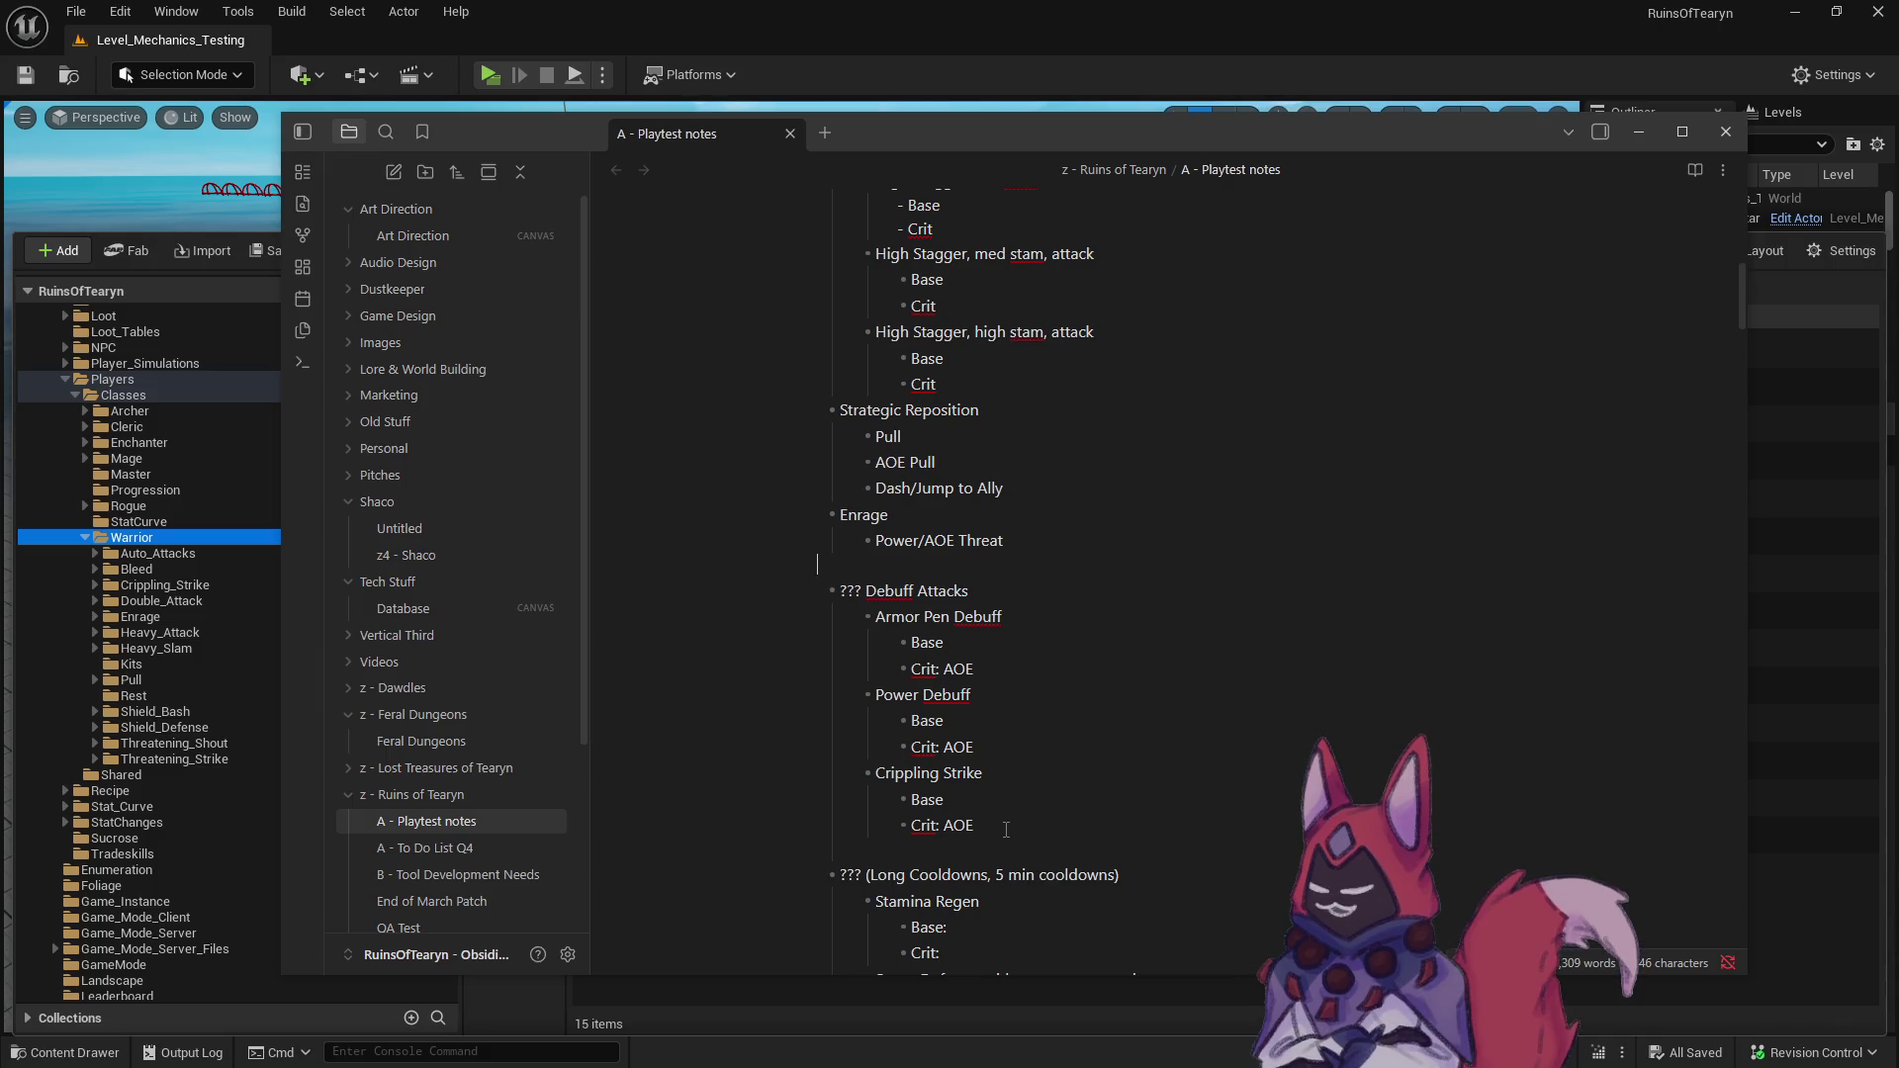
pyautogui.press('Down')
pyautogui.press('Down')
pyautogui.press('Down')
pyautogui.press('Down')
pyautogui.press('Up')
pyautogui.press('Up')
pyautogui.press('Up')
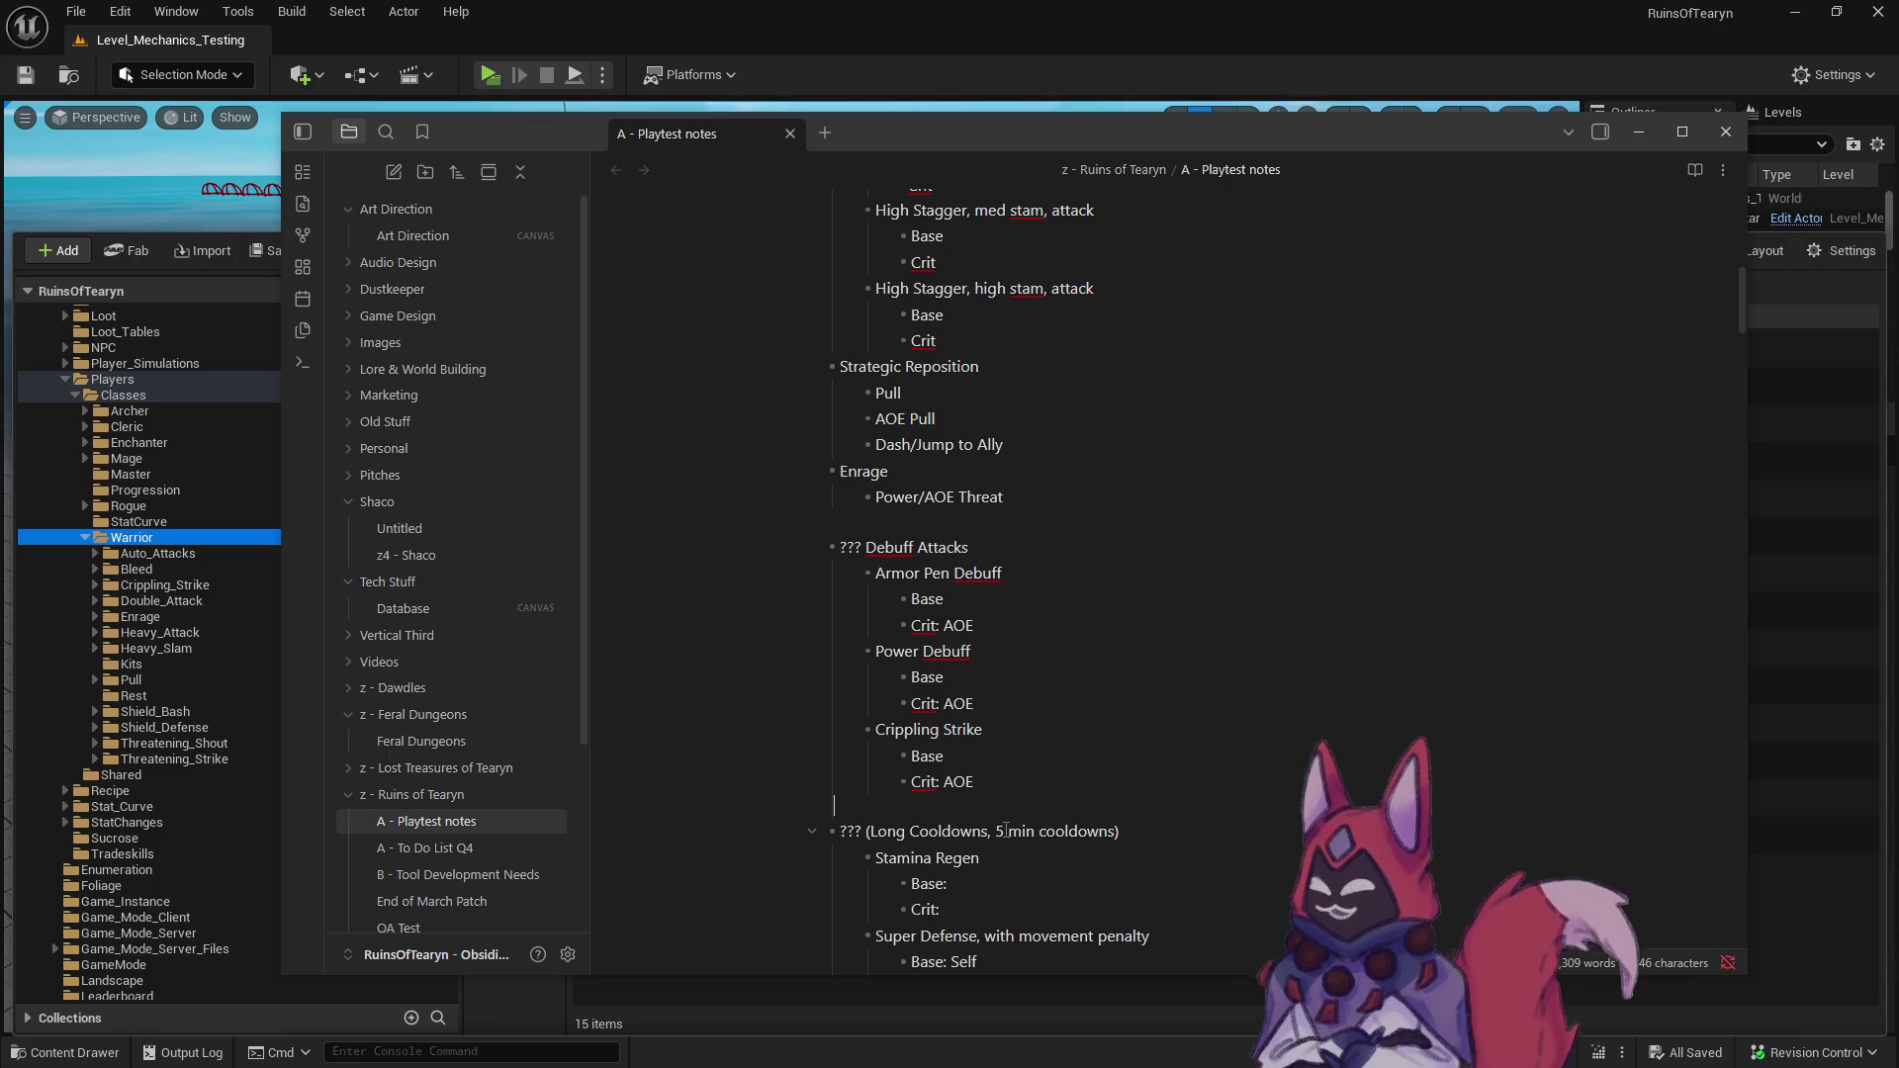
pyautogui.press('Up')
pyautogui.press('Up')
pyautogui.press('Up')
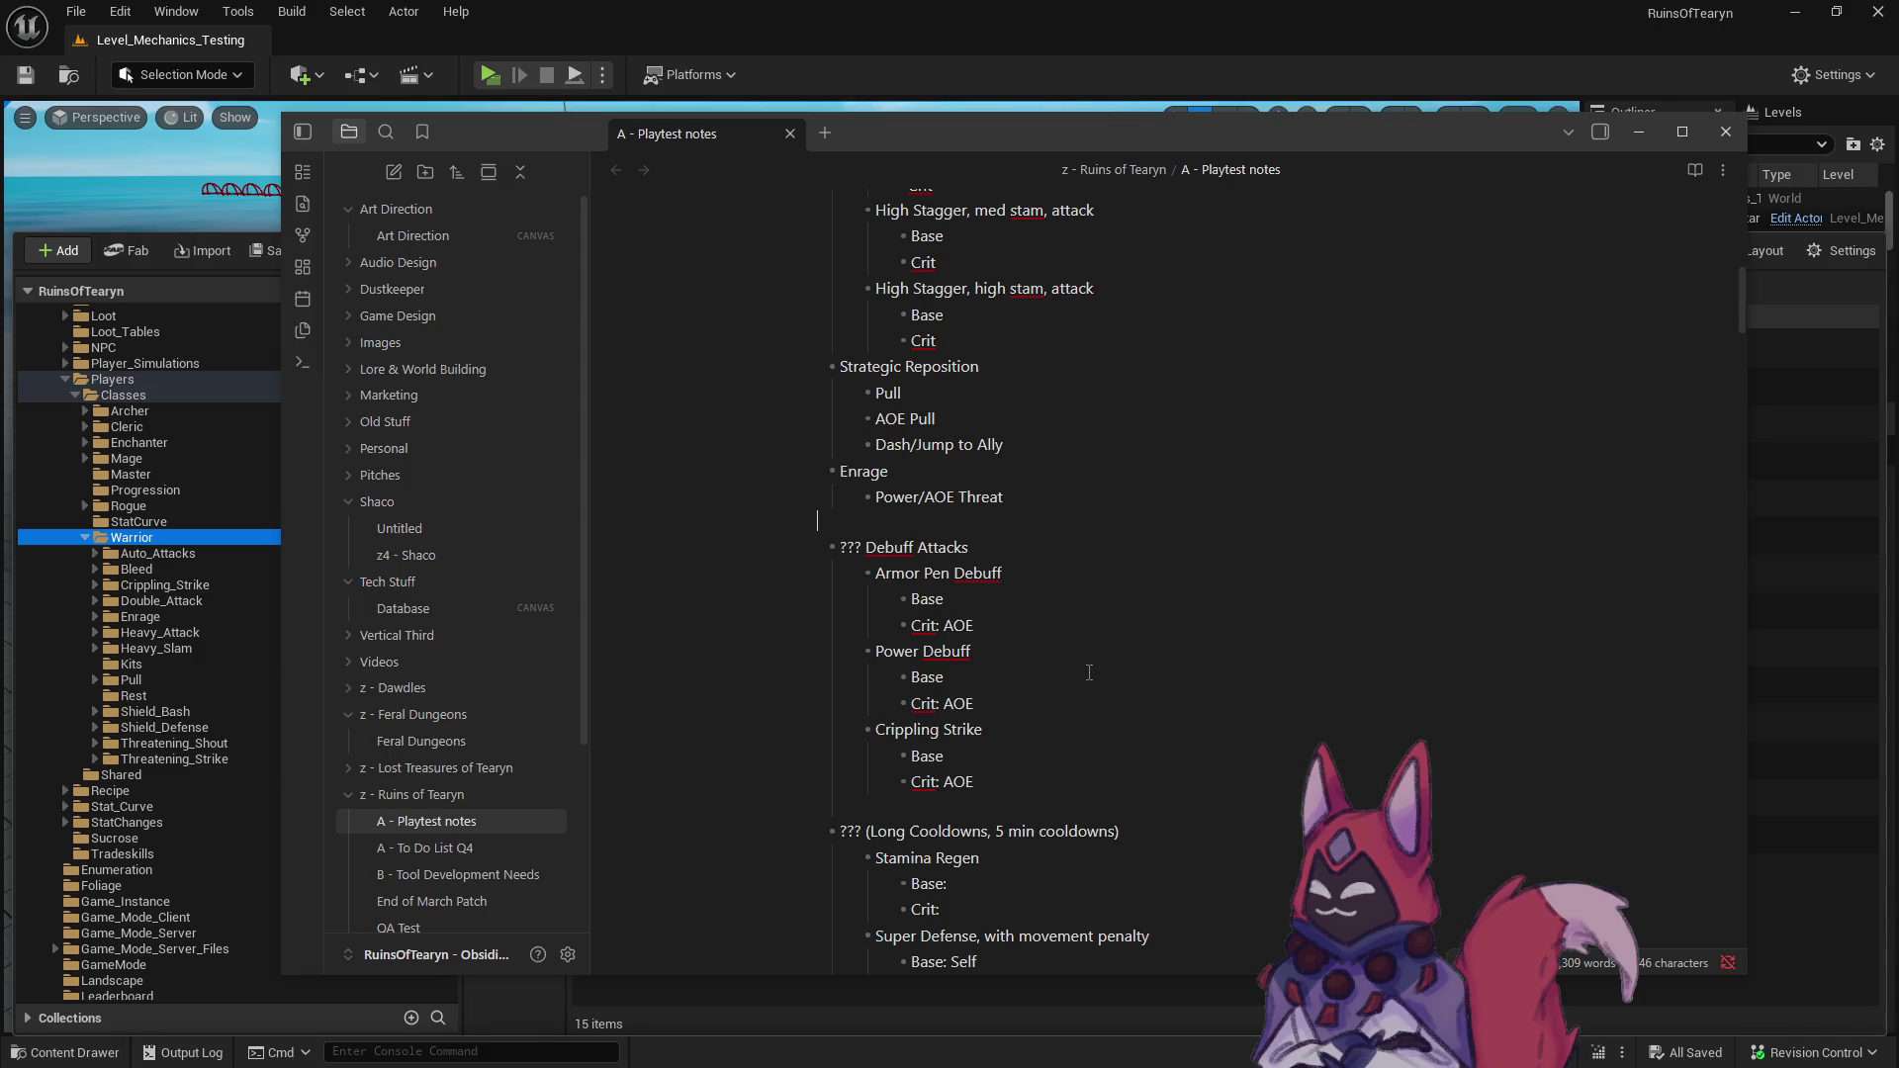
pyautogui.scroll(3, 1089, 673)
pyautogui.scroll(1, 1089, 673)
pyautogui.scroll(-5, 1088, 673)
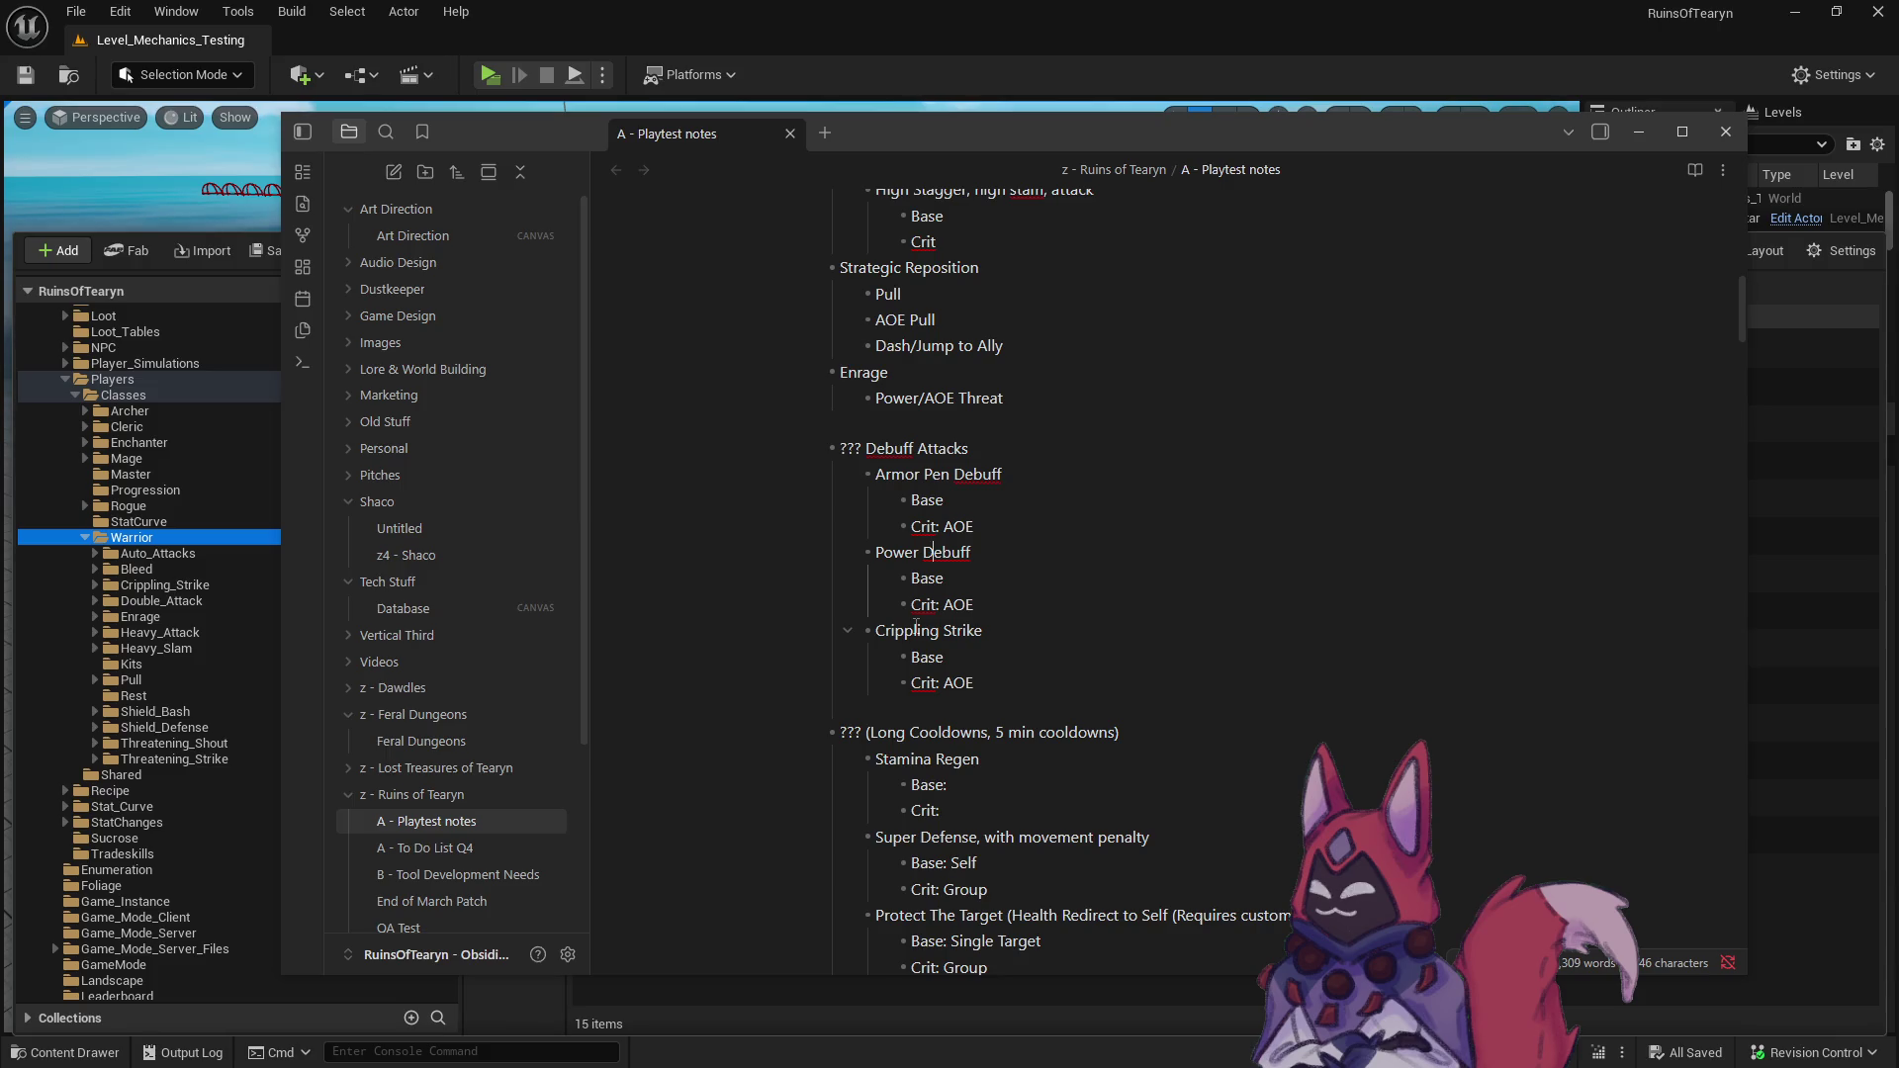
pyautogui.click(915, 627)
pyautogui.scroll(2, 900, 647)
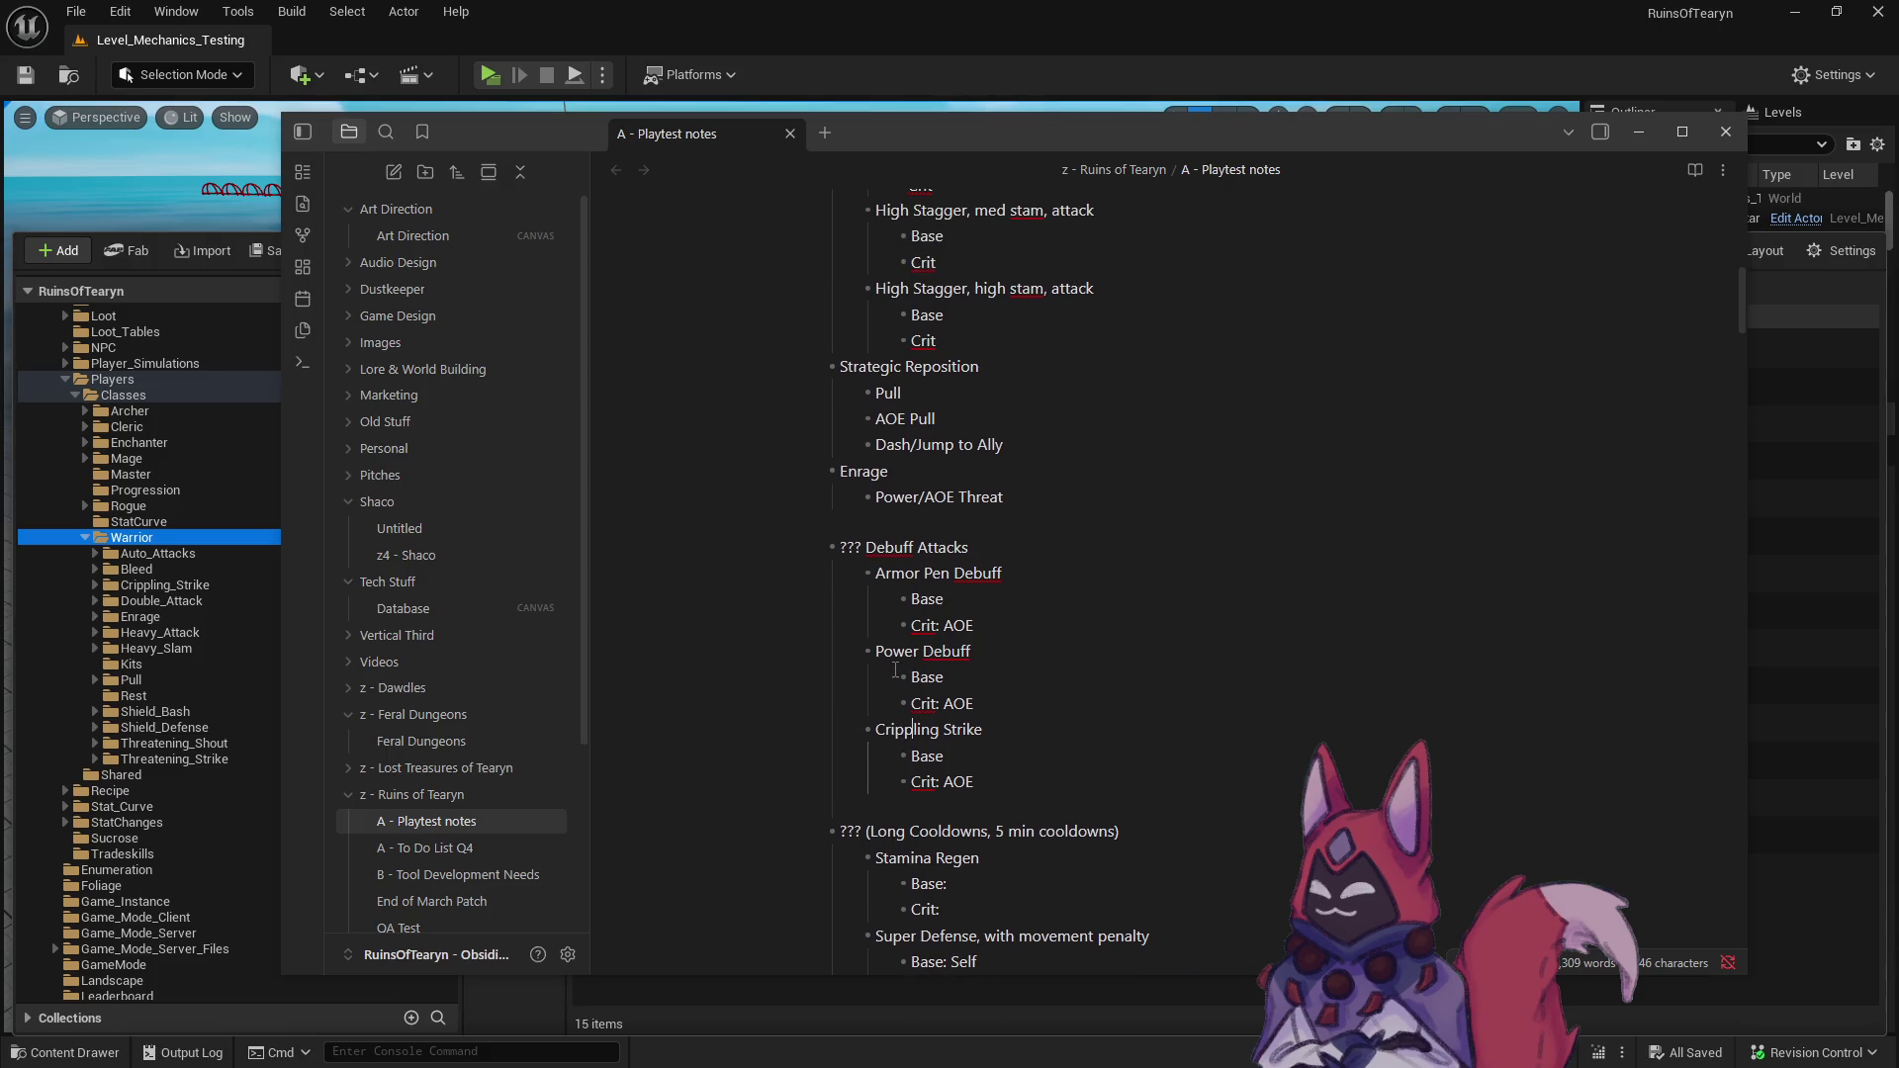
pyautogui.scroll(5, 892, 675)
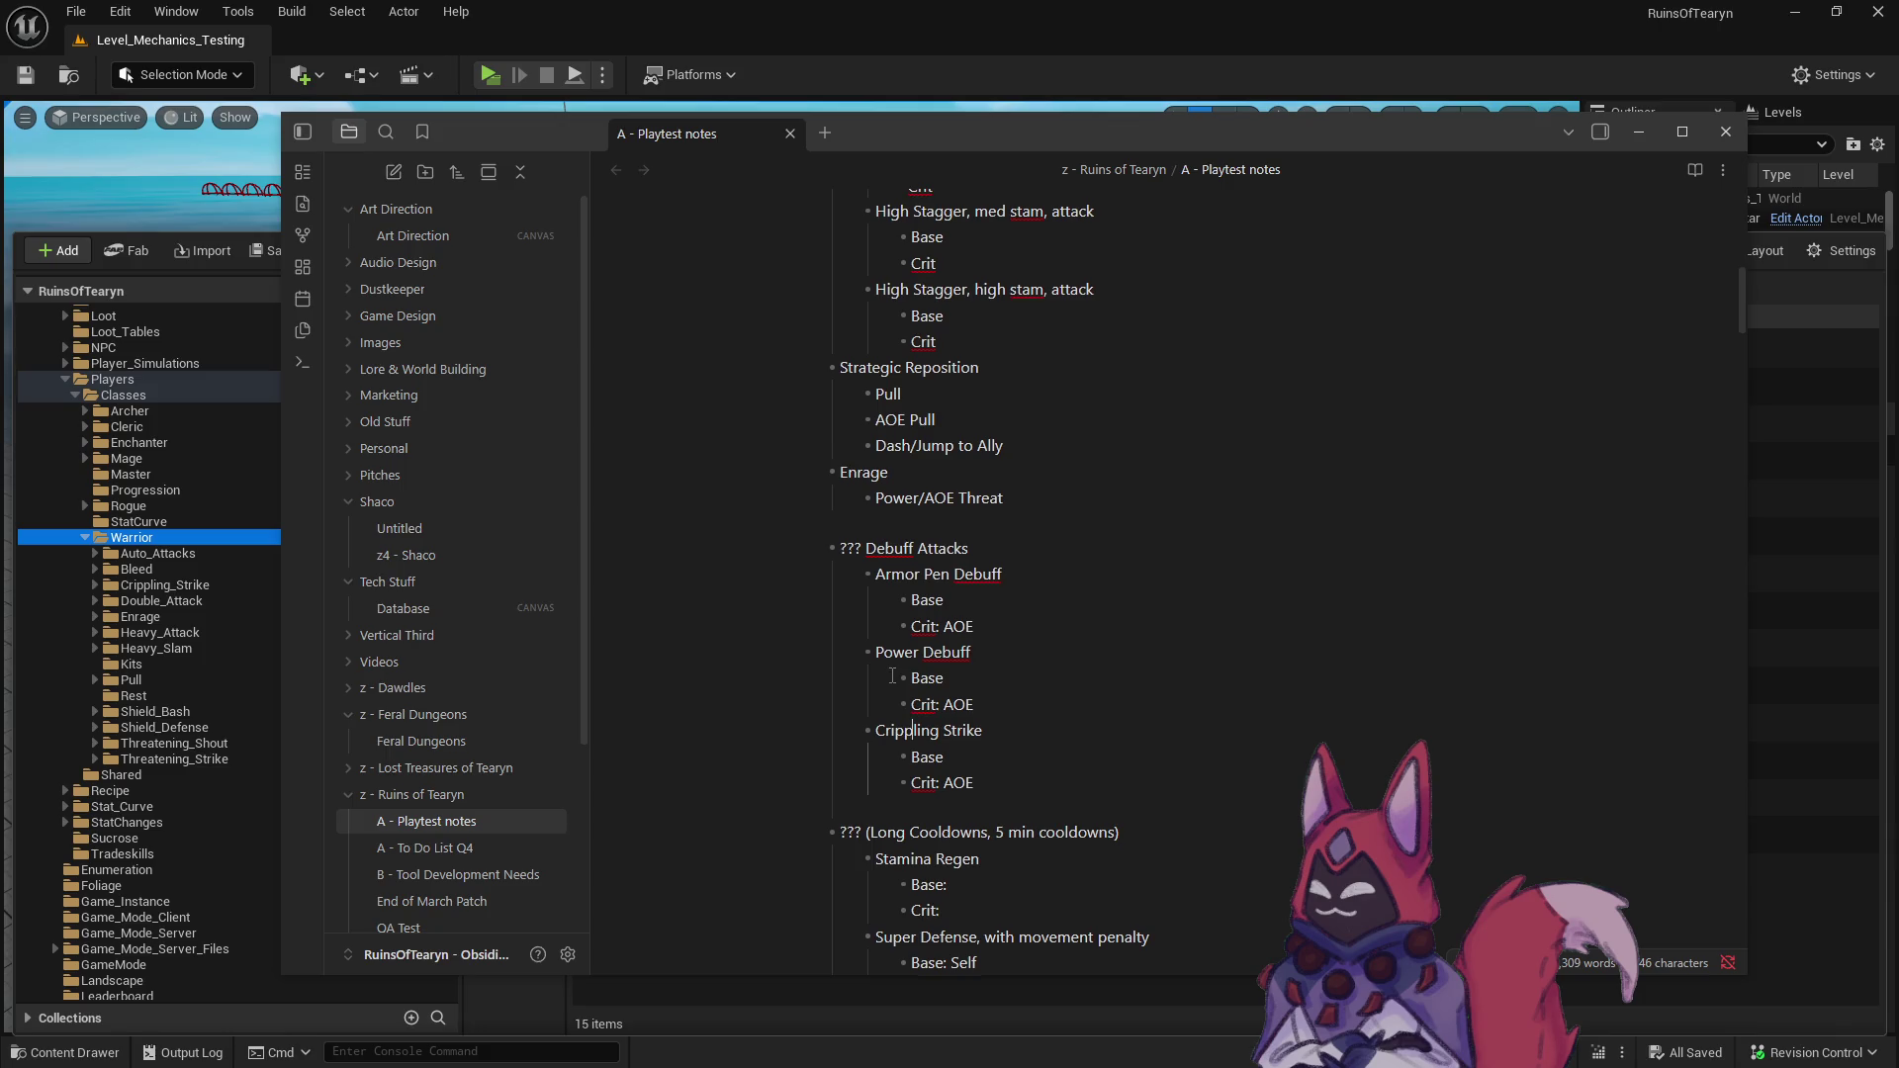
pyautogui.scroll(3, 892, 675)
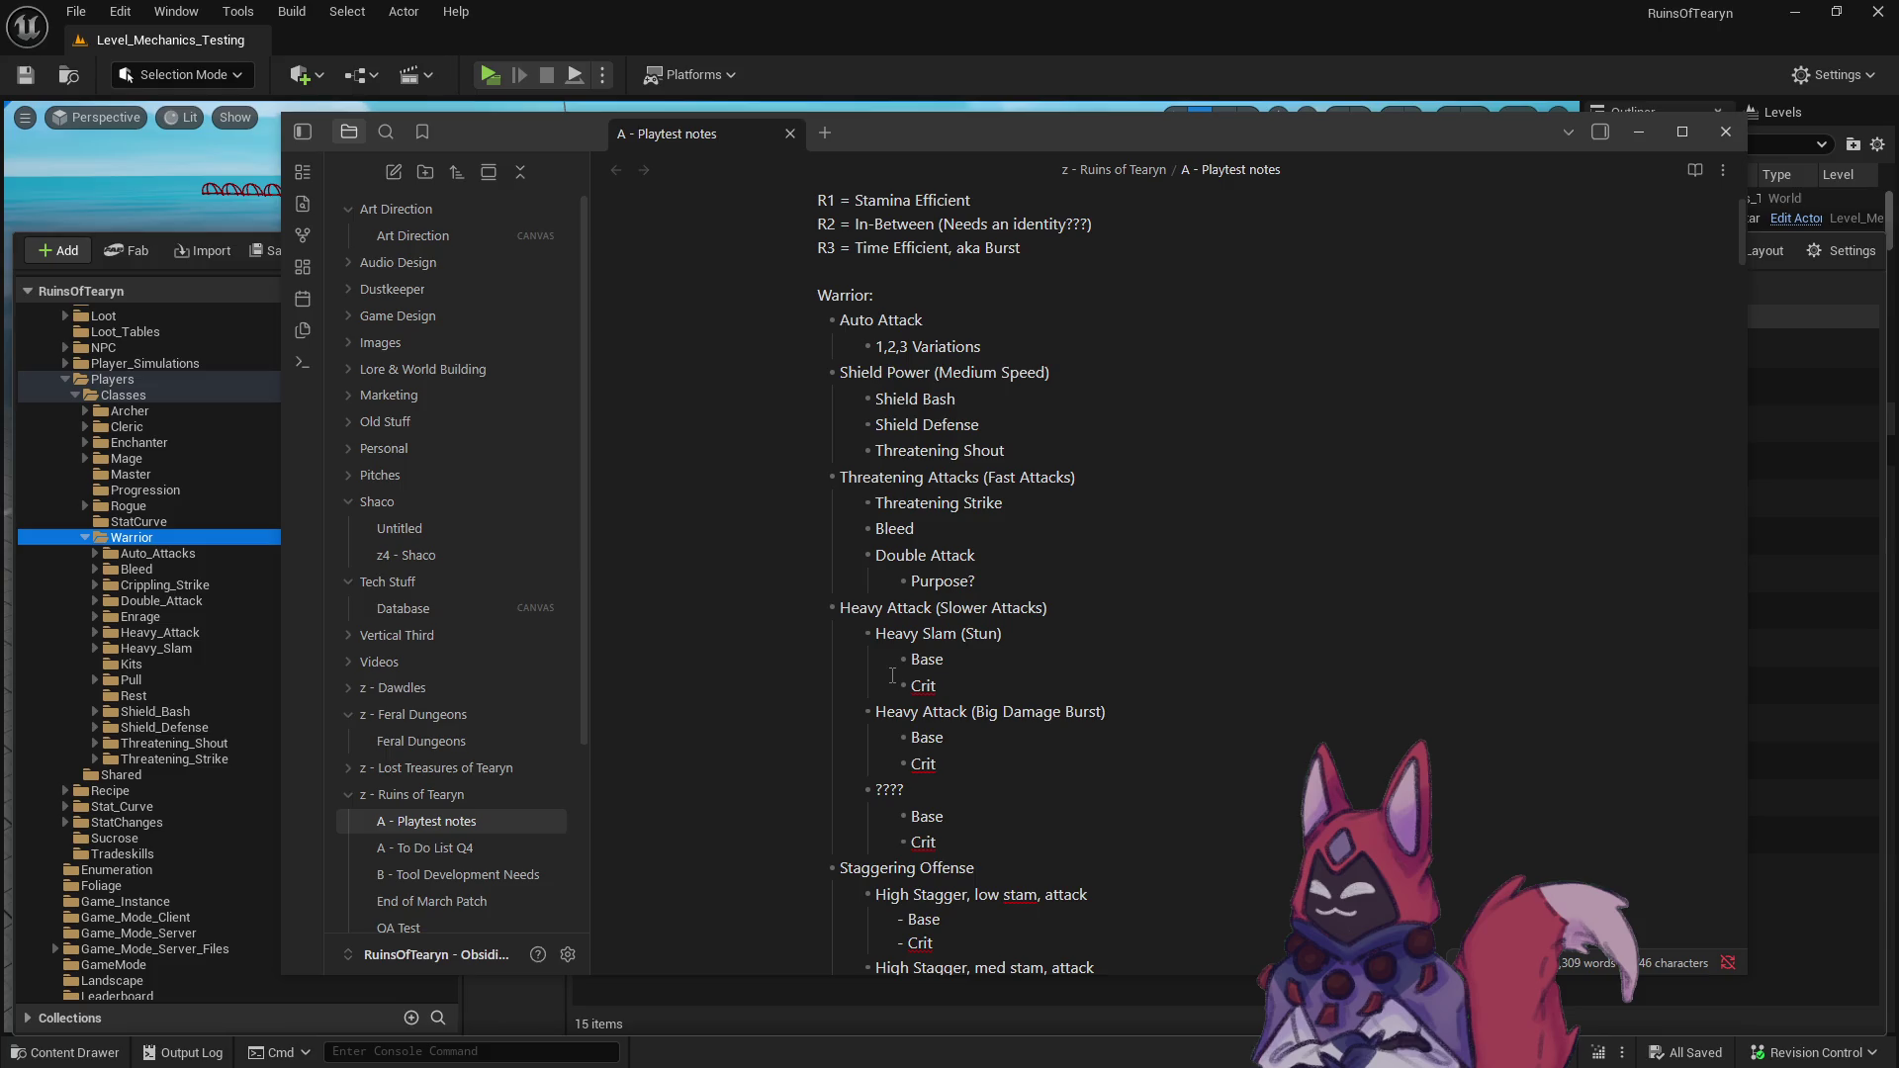
pyautogui.scroll(-6, 892, 676)
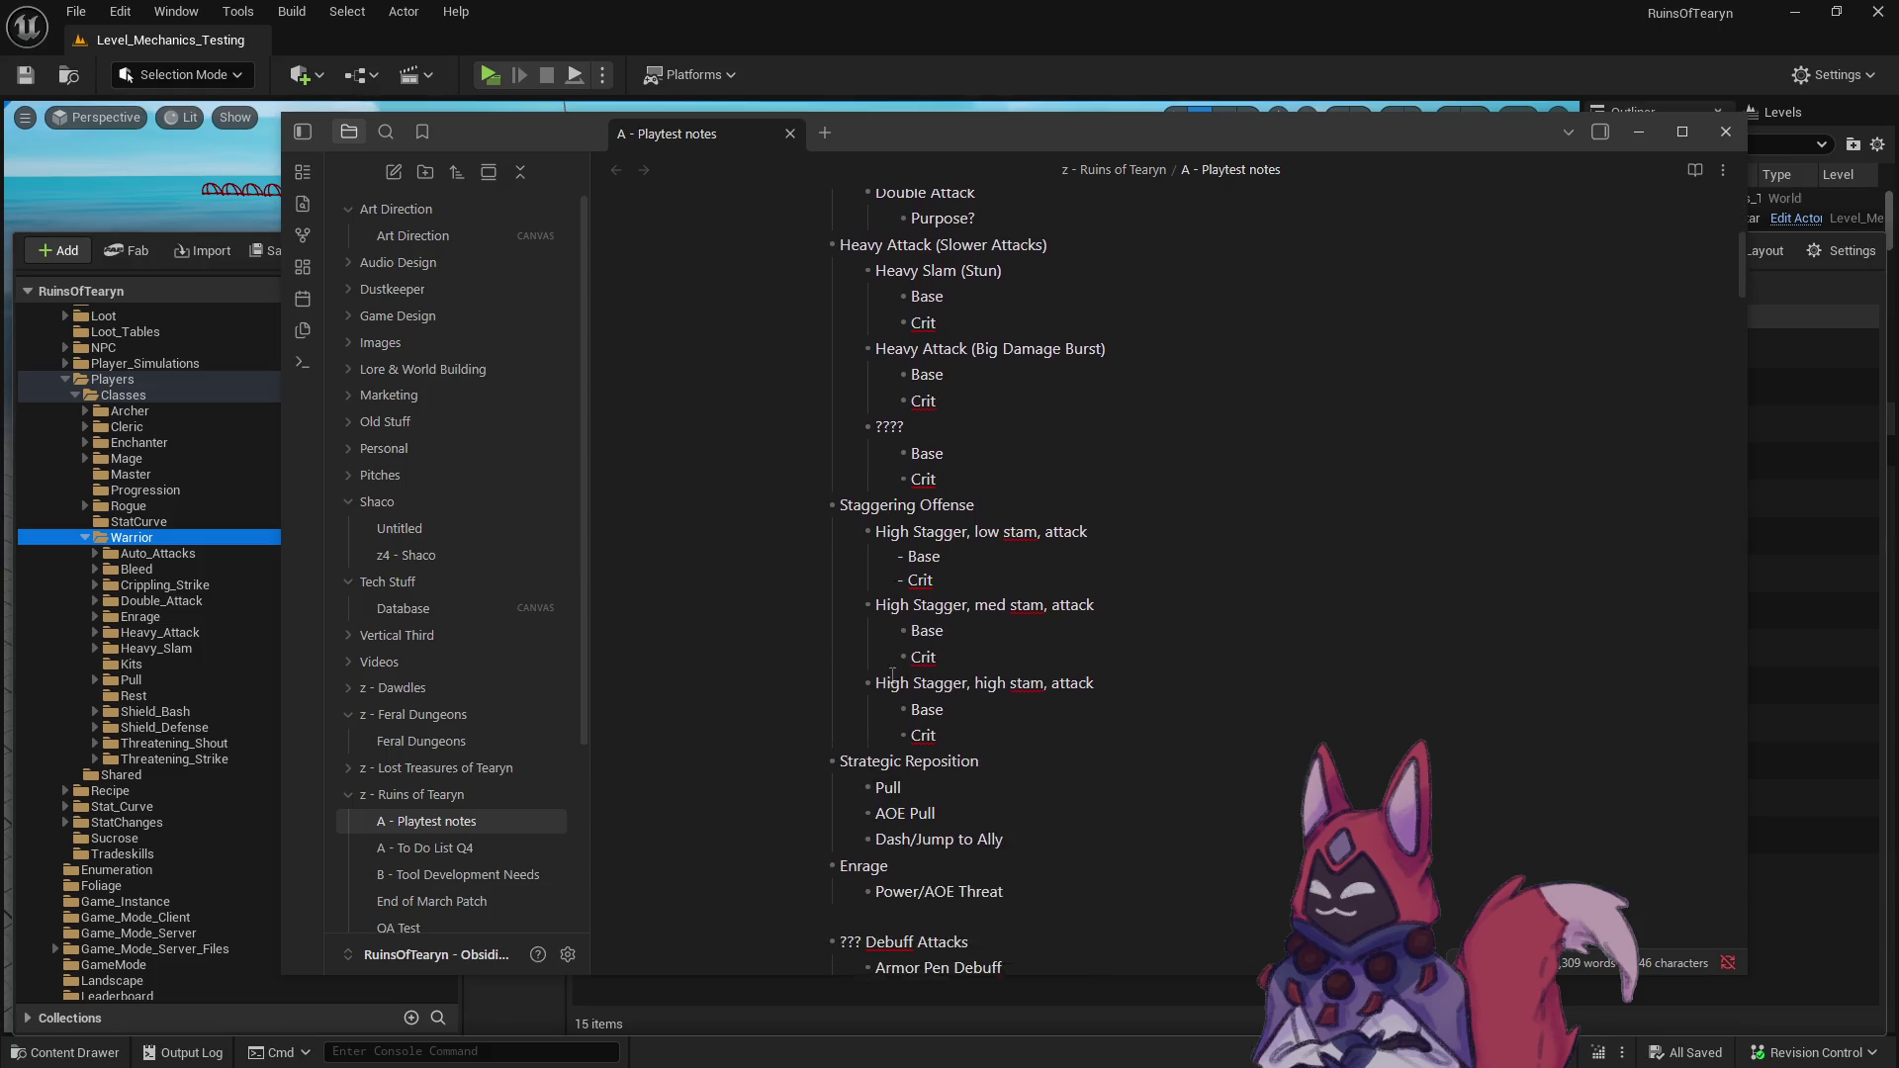
pyautogui.scroll(-2, 892, 675)
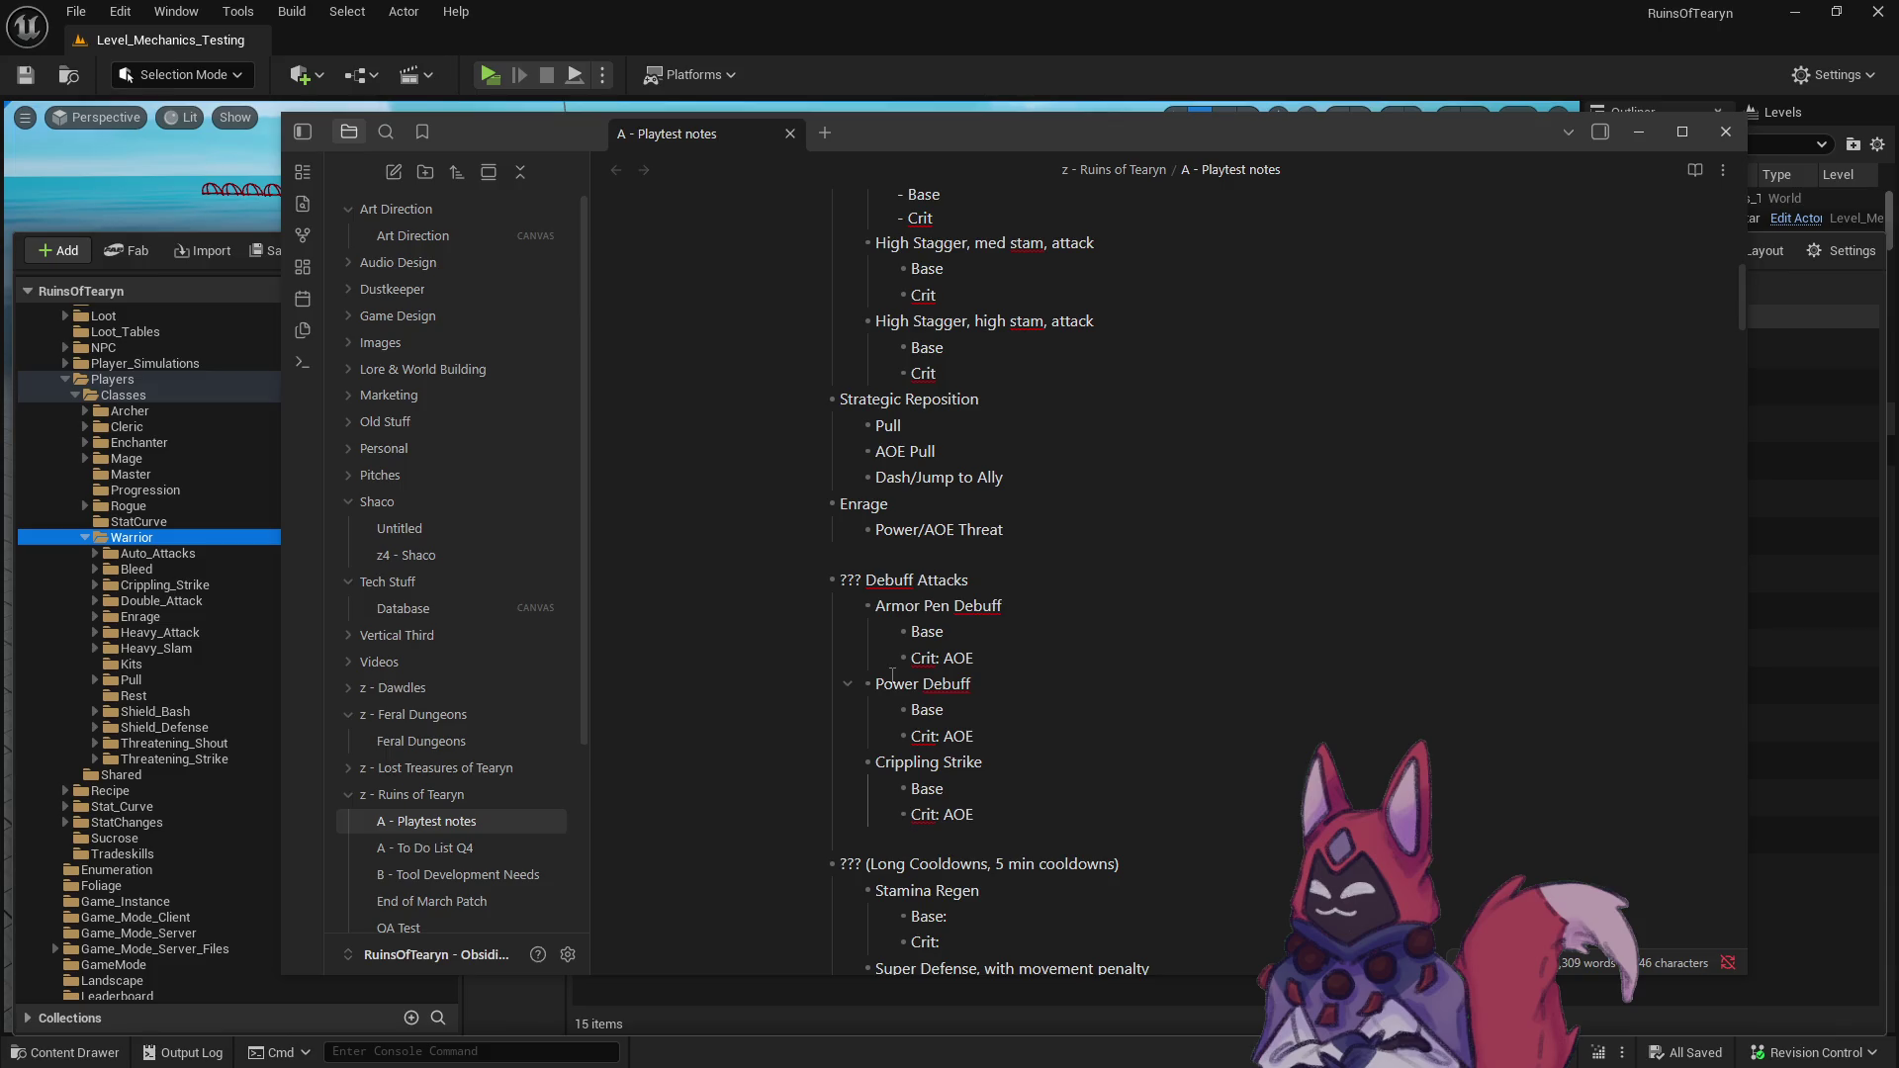
pyautogui.scroll(-3, 892, 676)
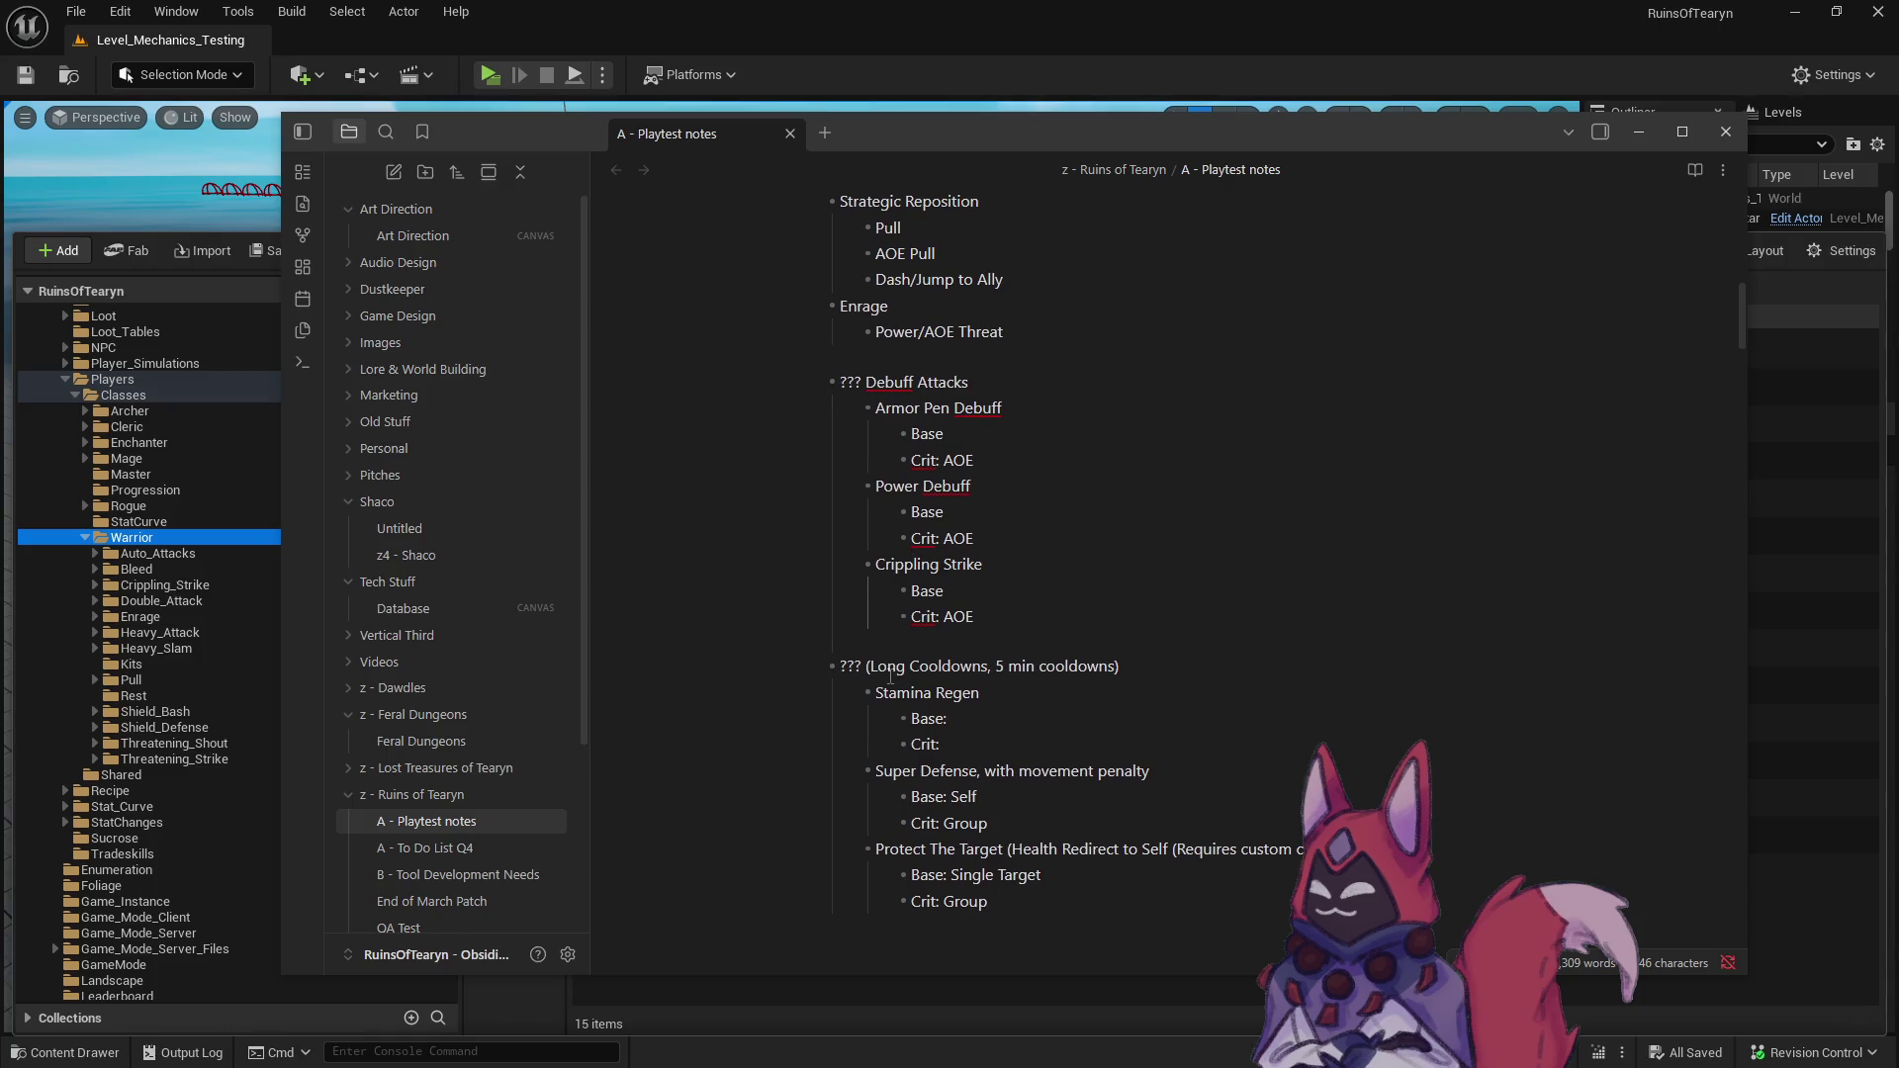
pyautogui.scroll(4, 890, 676)
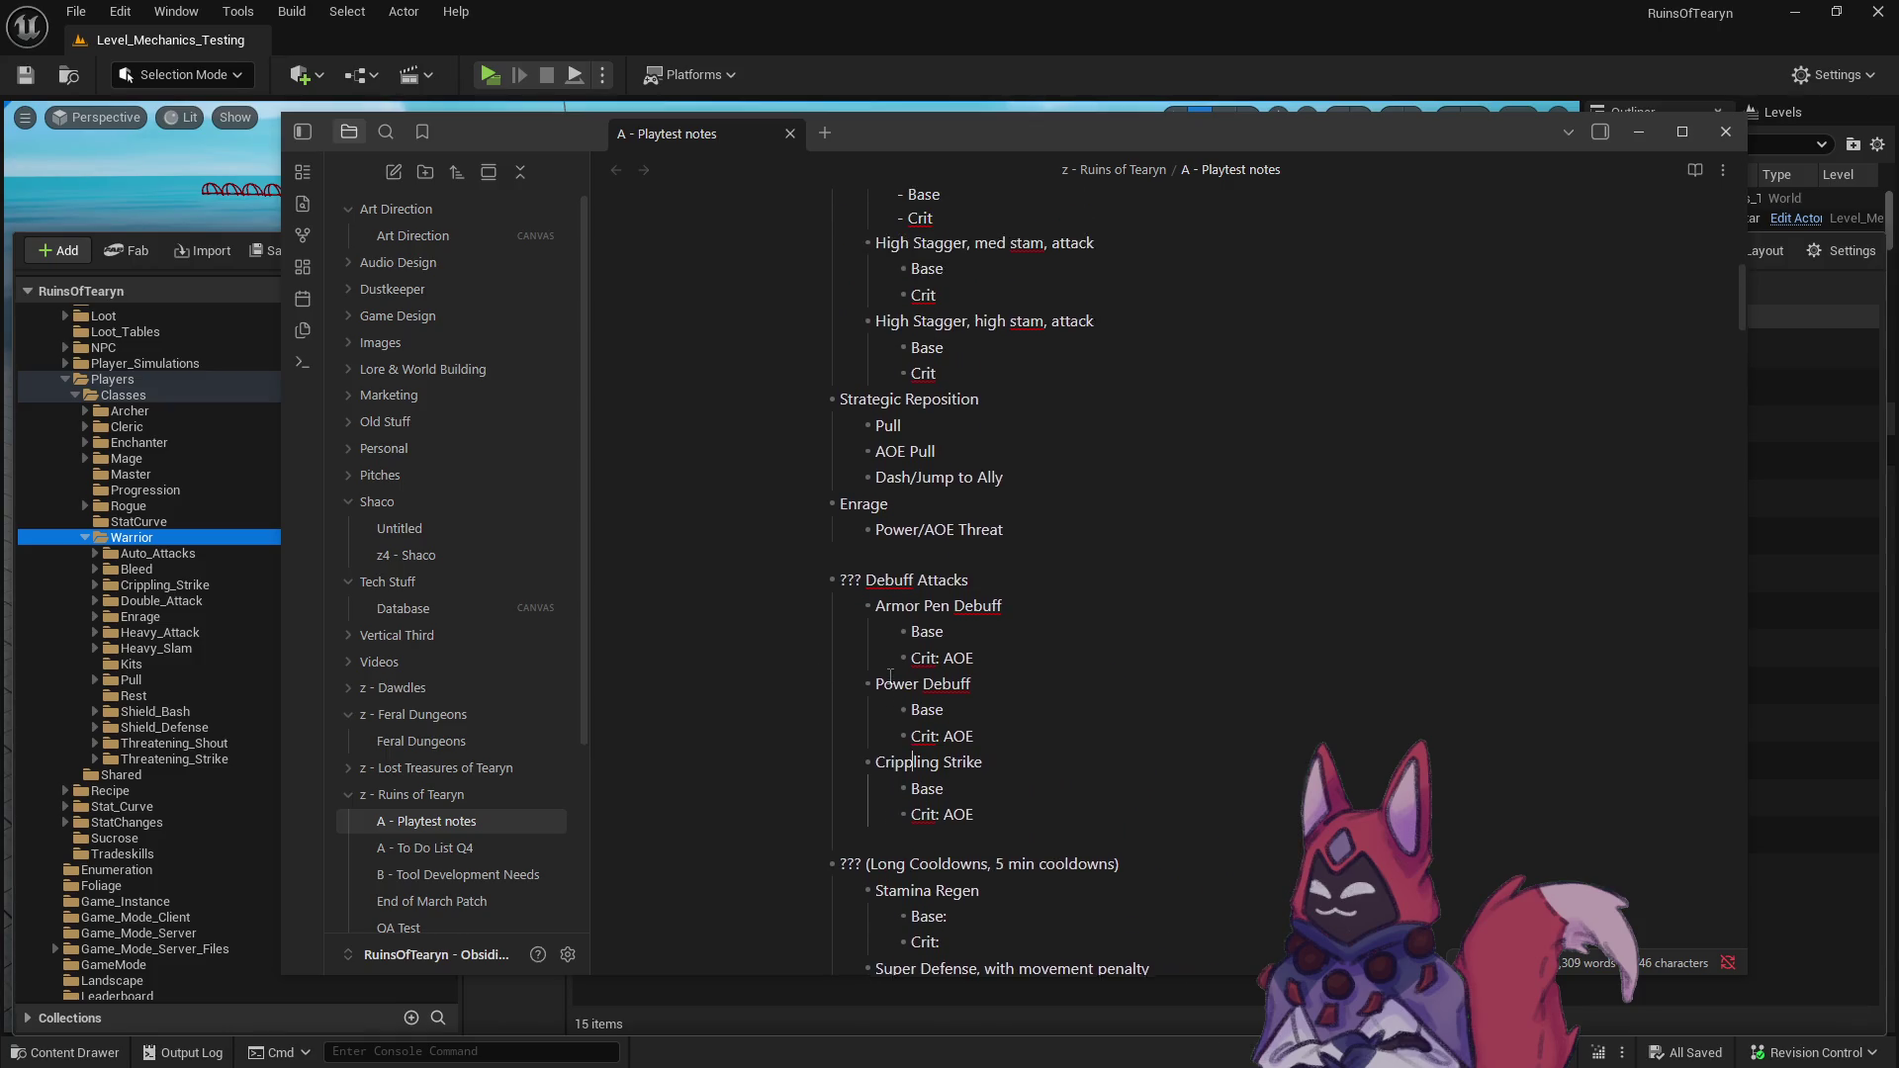
pyautogui.click(1017, 600)
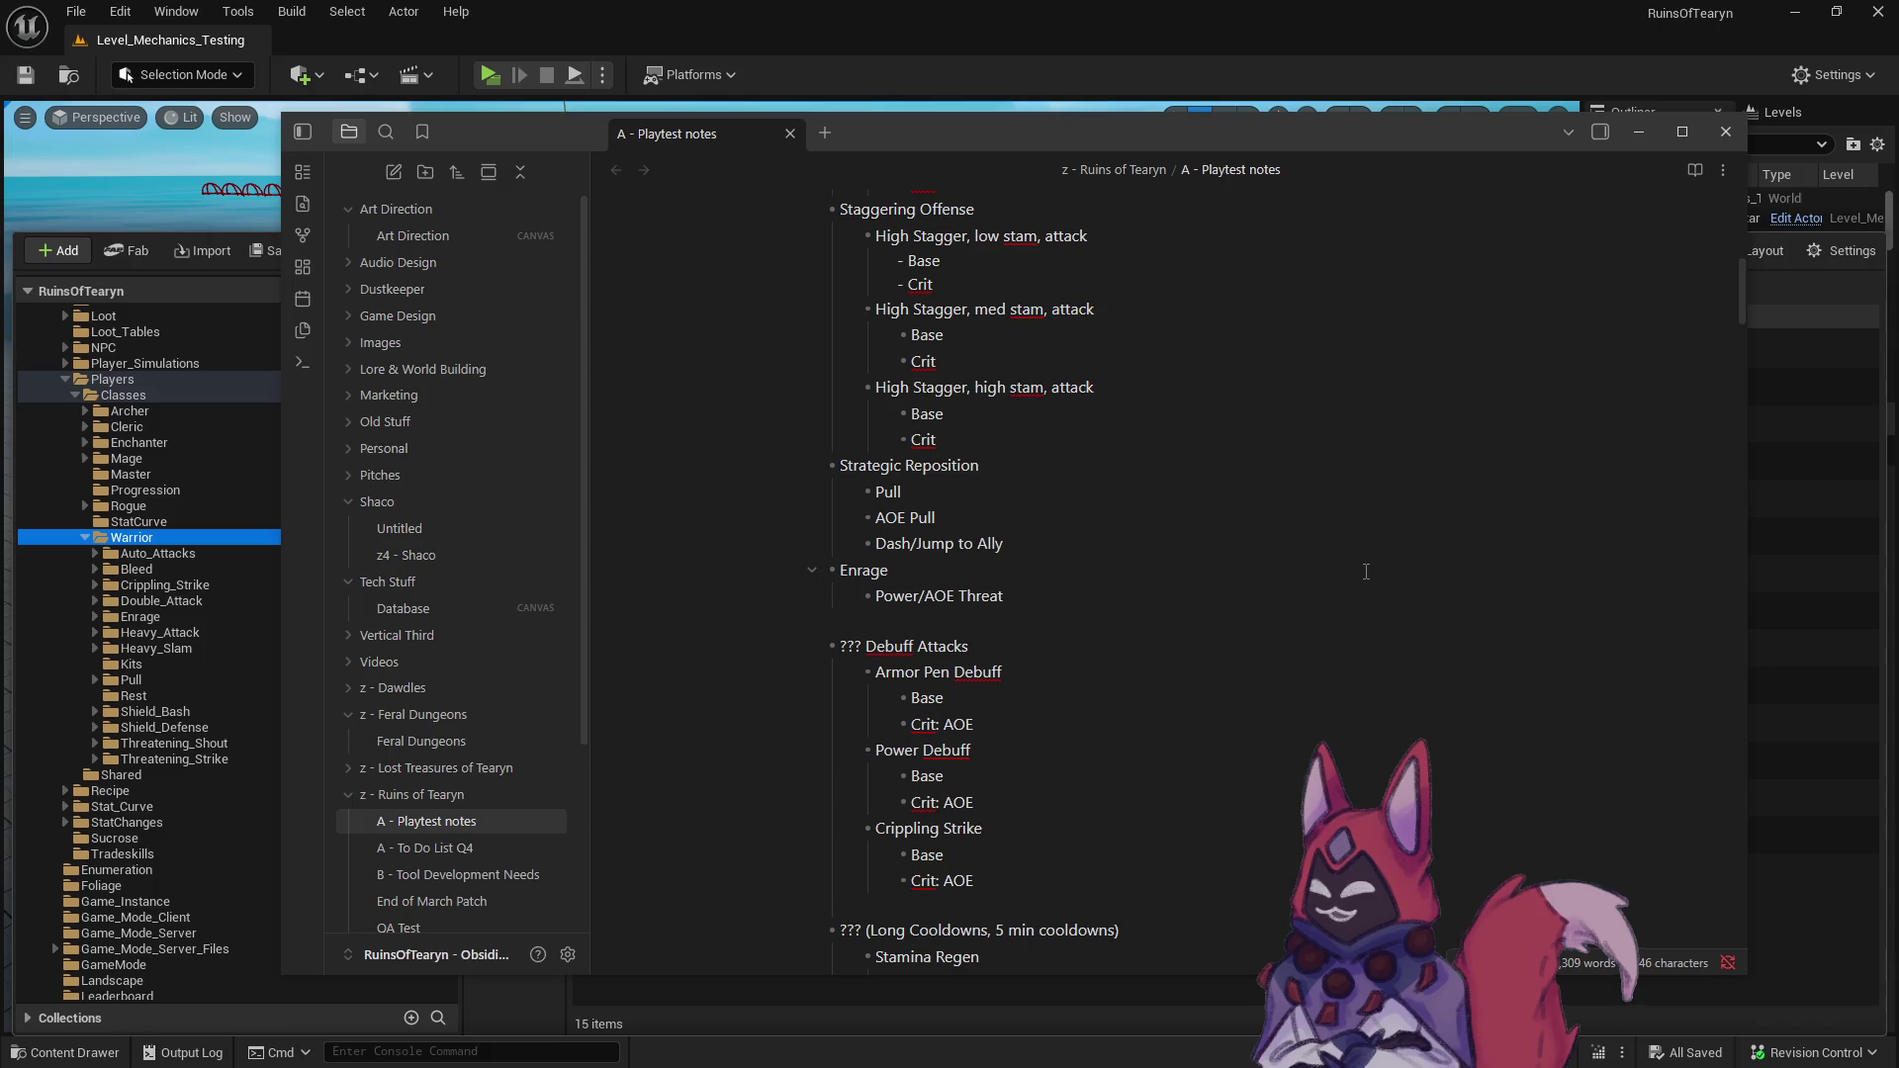
# - Rename the Enrage entry to 'Power (Grow in Size)' and give it Base and Crit sub-bullets
pyautogui.press('BackSpace')
pyautogui.press('BackSpace')
pyautogui.press('BackSpace')
pyautogui.press('BackSpace')
pyautogui.press('BackSpace')
pyautogui.press('BackSpace')
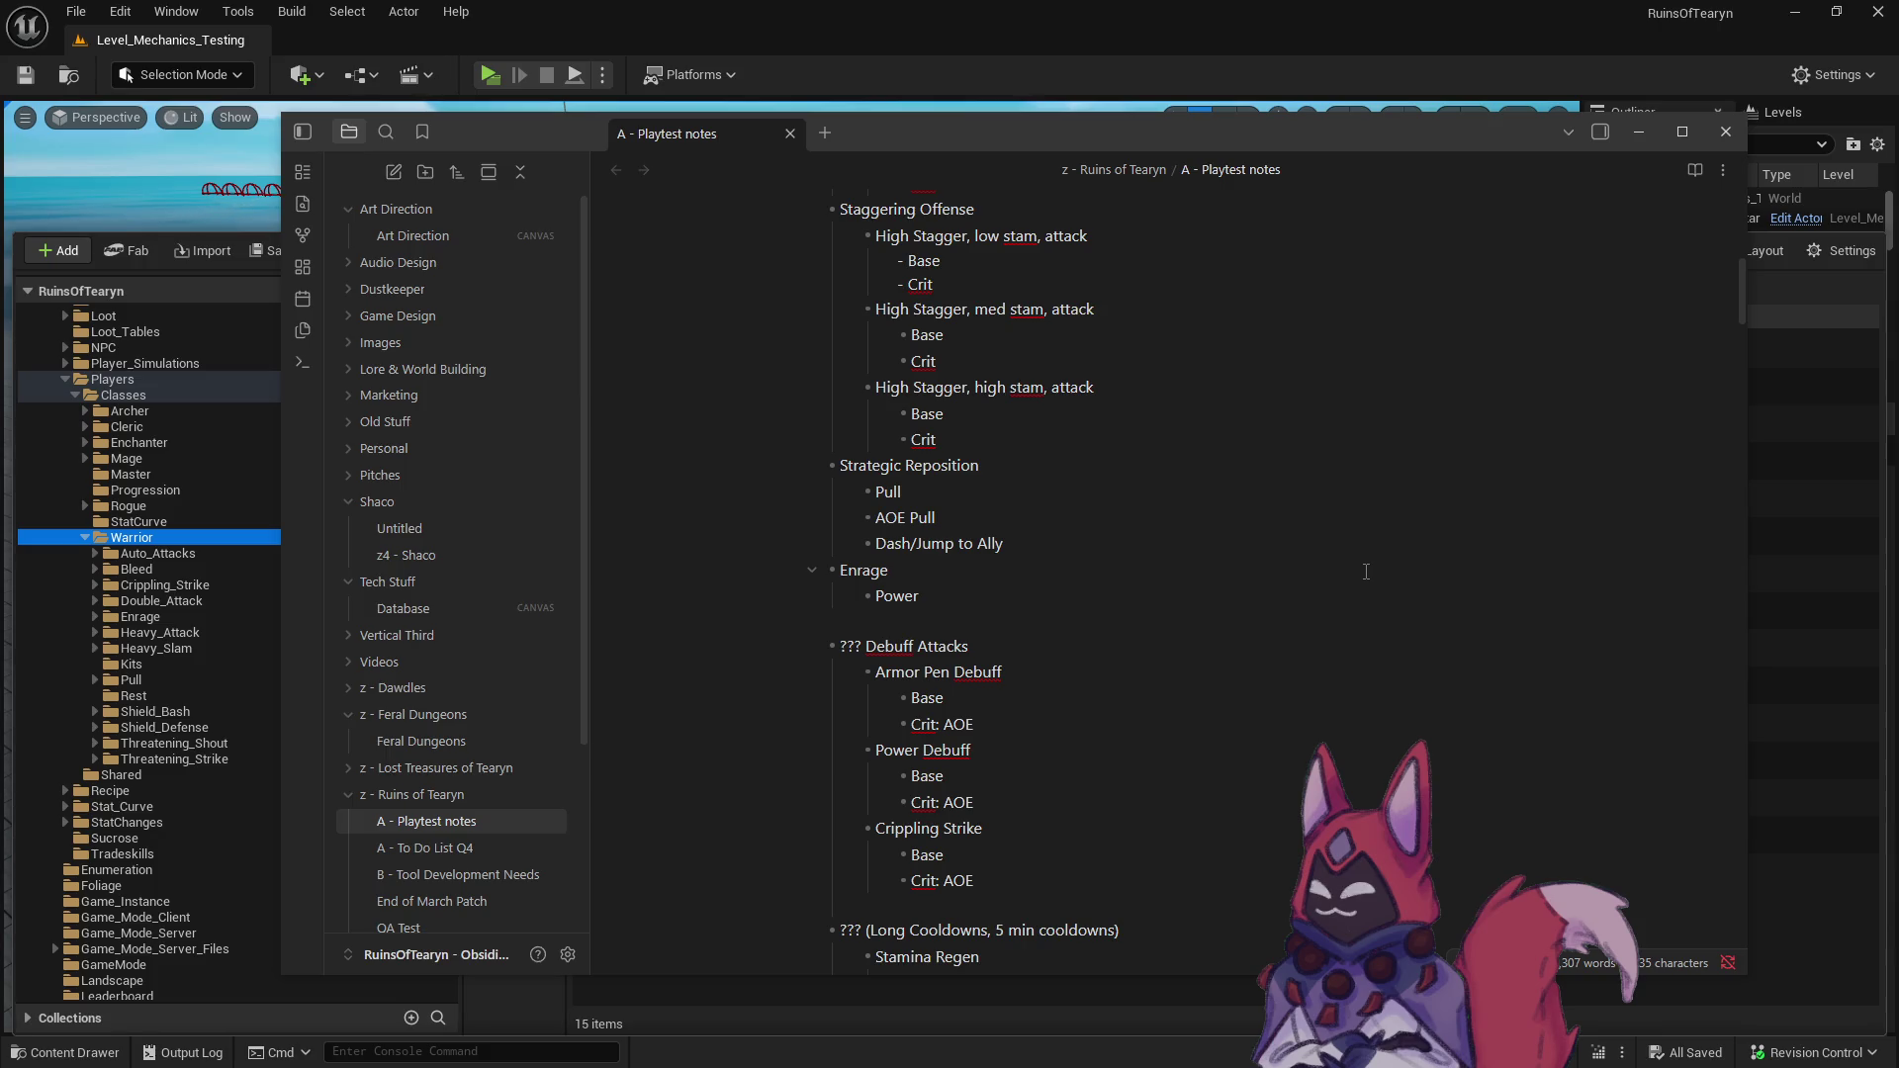
pyautogui.press('Return')
pyautogui.write('Base')
pyautogui.press('Return')
pyautogui.write('Crit')
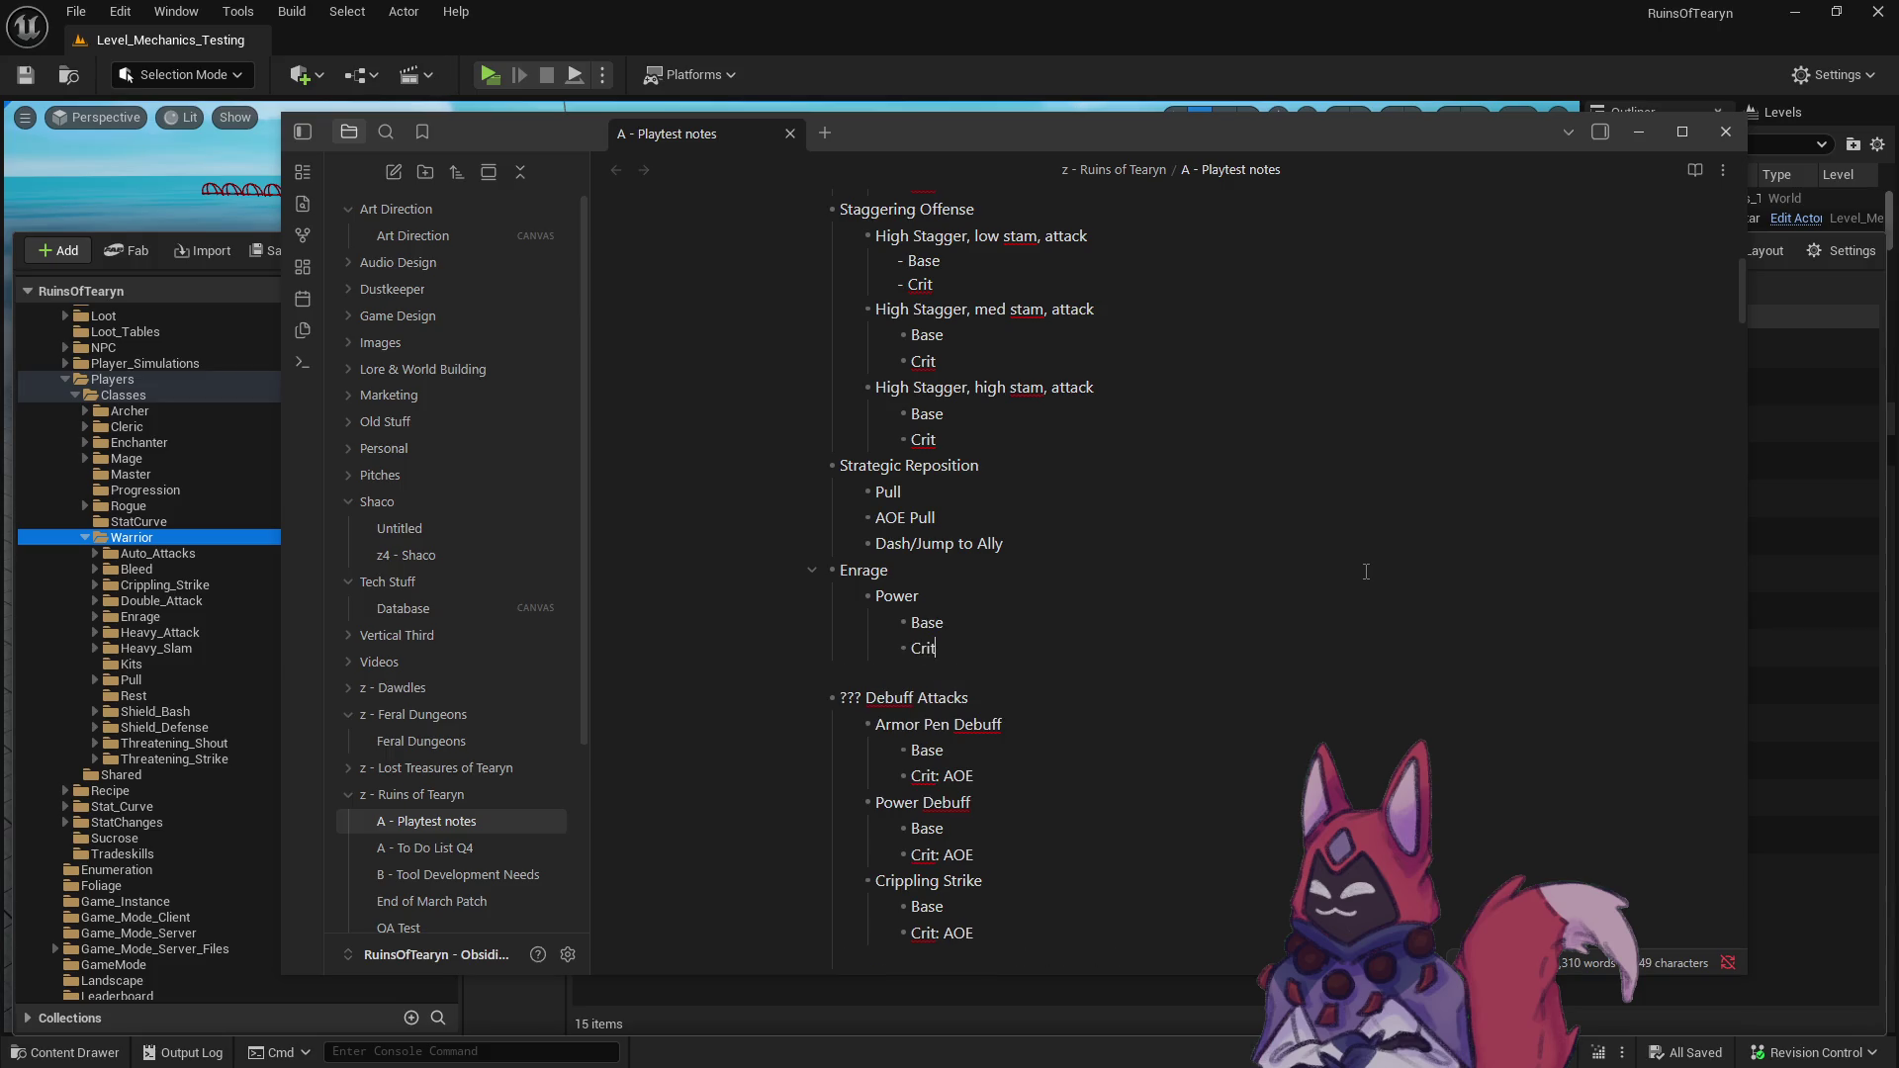
pyautogui.click(1009, 592)
pyautogui.write('(Grow ')
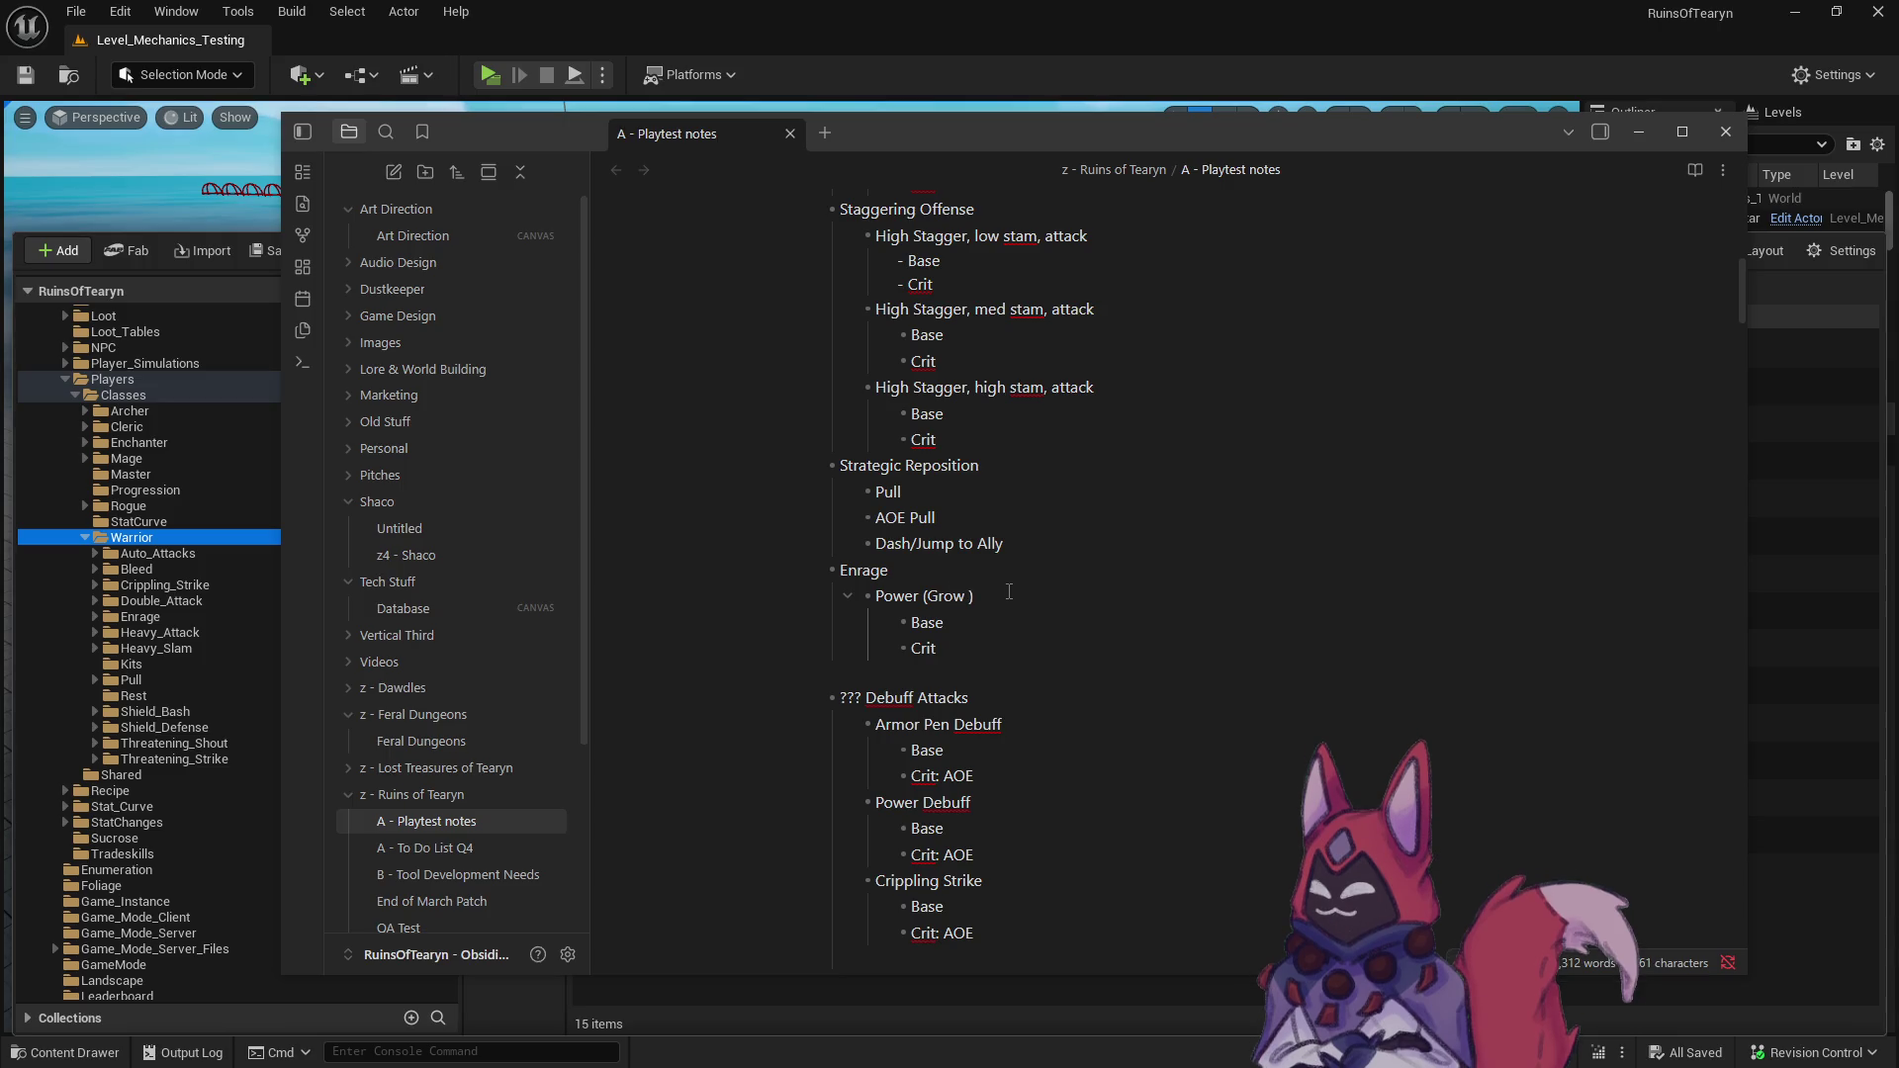
pyautogui.write('in Size')
# - Move Threatening Shout from Shield Power to a new line under Enrage
pyautogui.scroll(5, 975, 589)
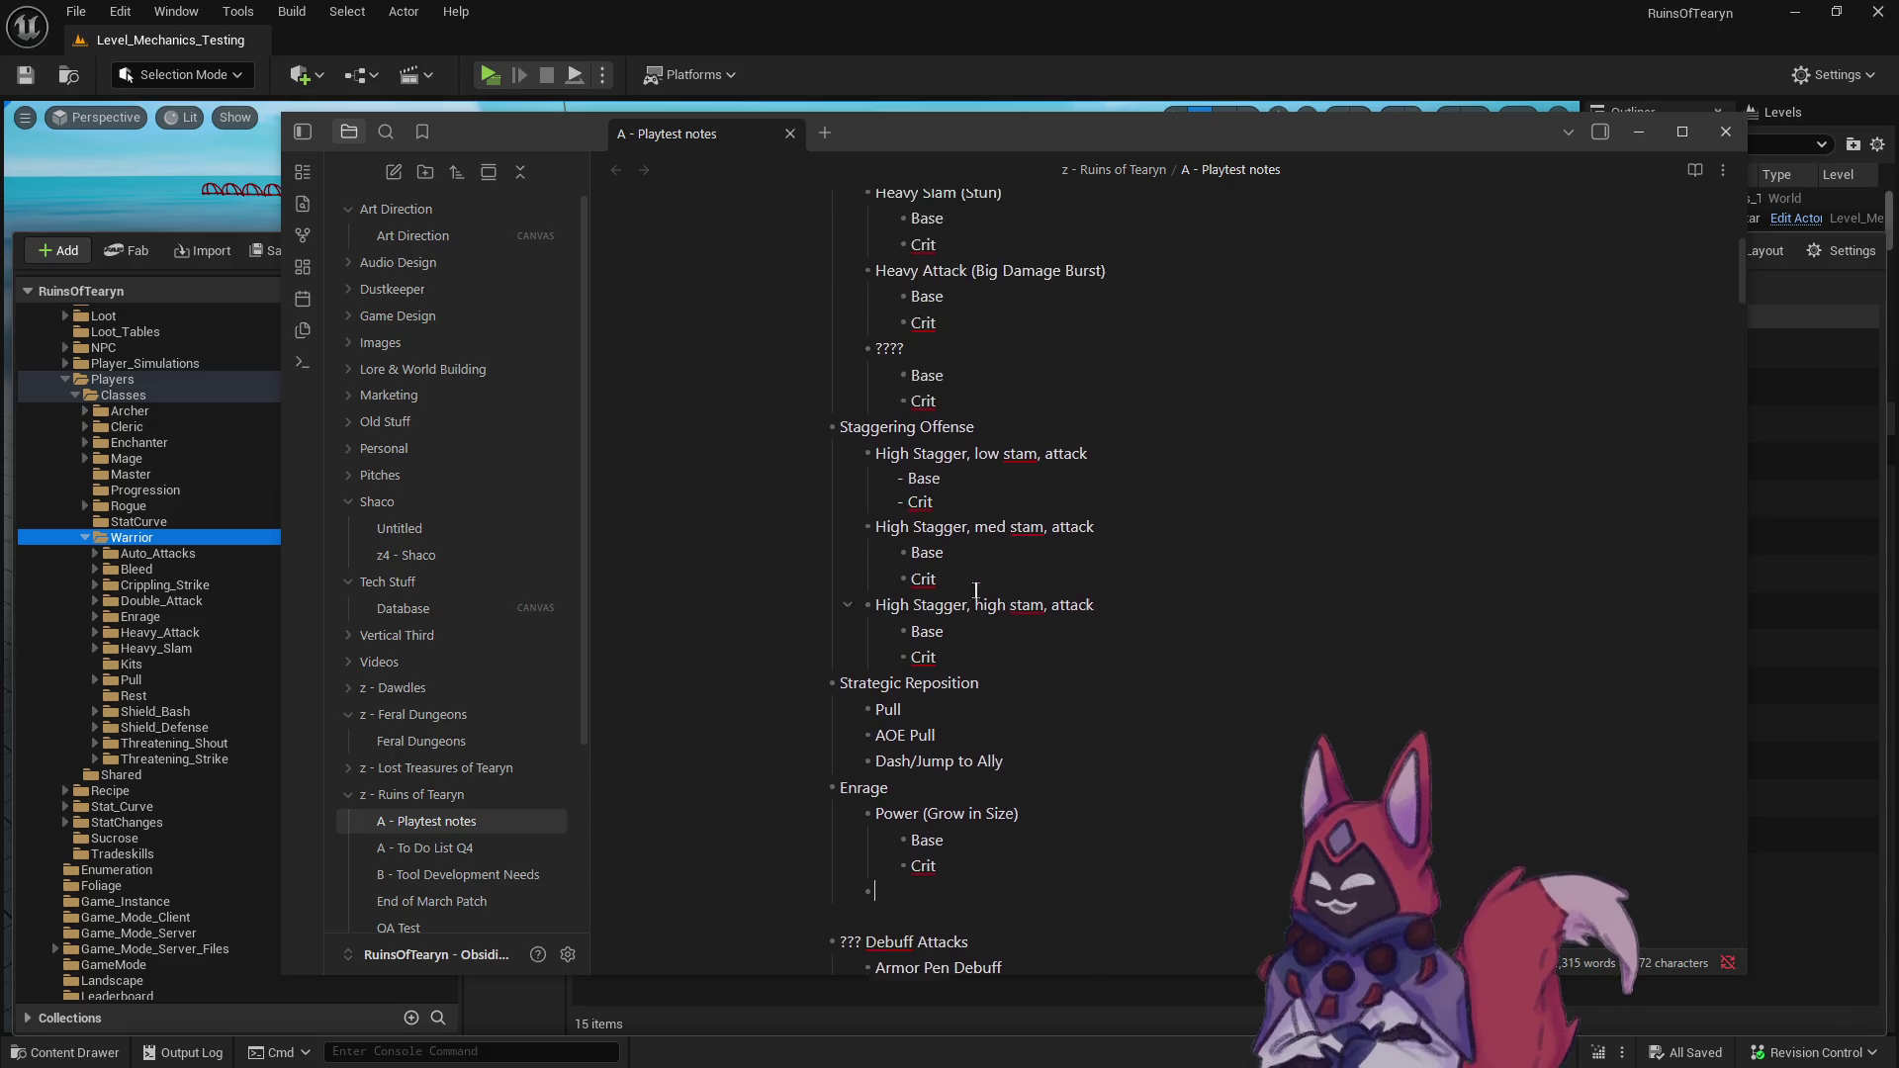
pyautogui.scroll(1, 974, 589)
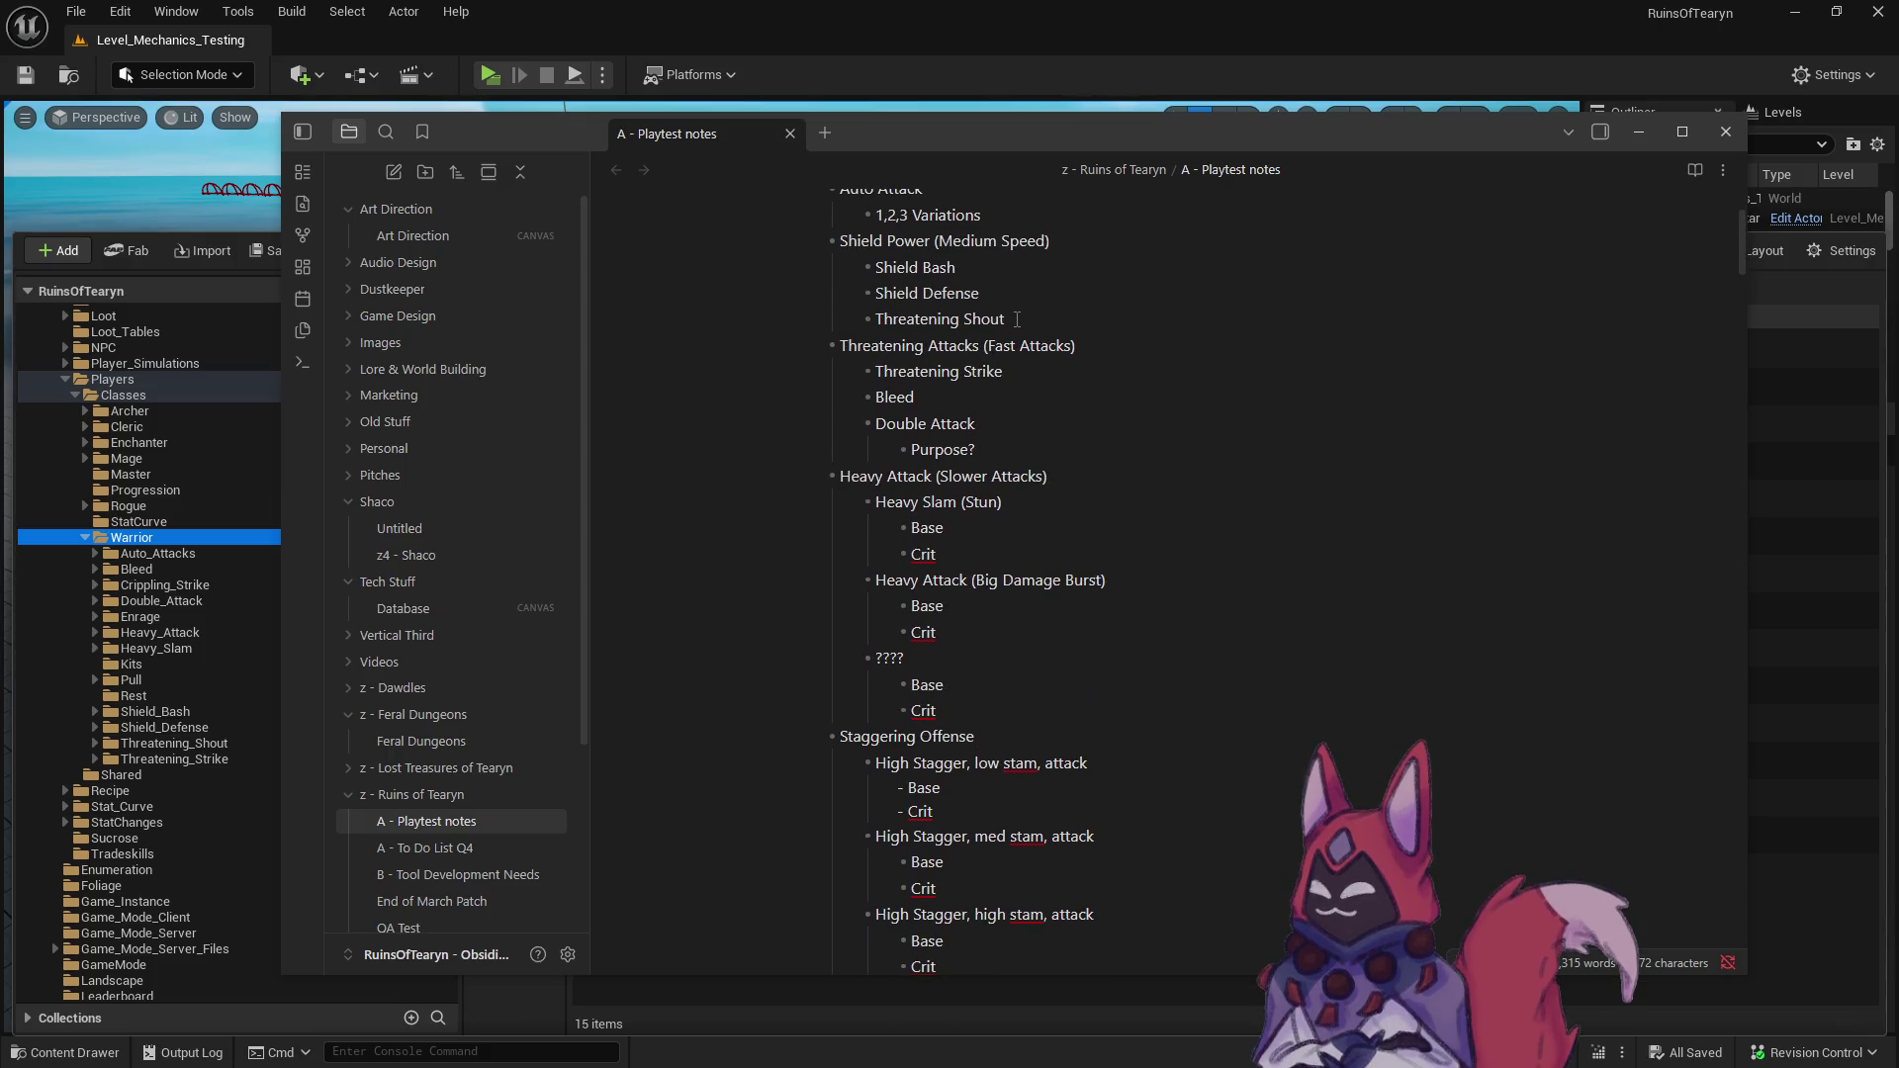
pyautogui.moveTo(1006, 319); pyautogui.dragTo(782, 315)
pyautogui.hotkey('ctrl', 'c')
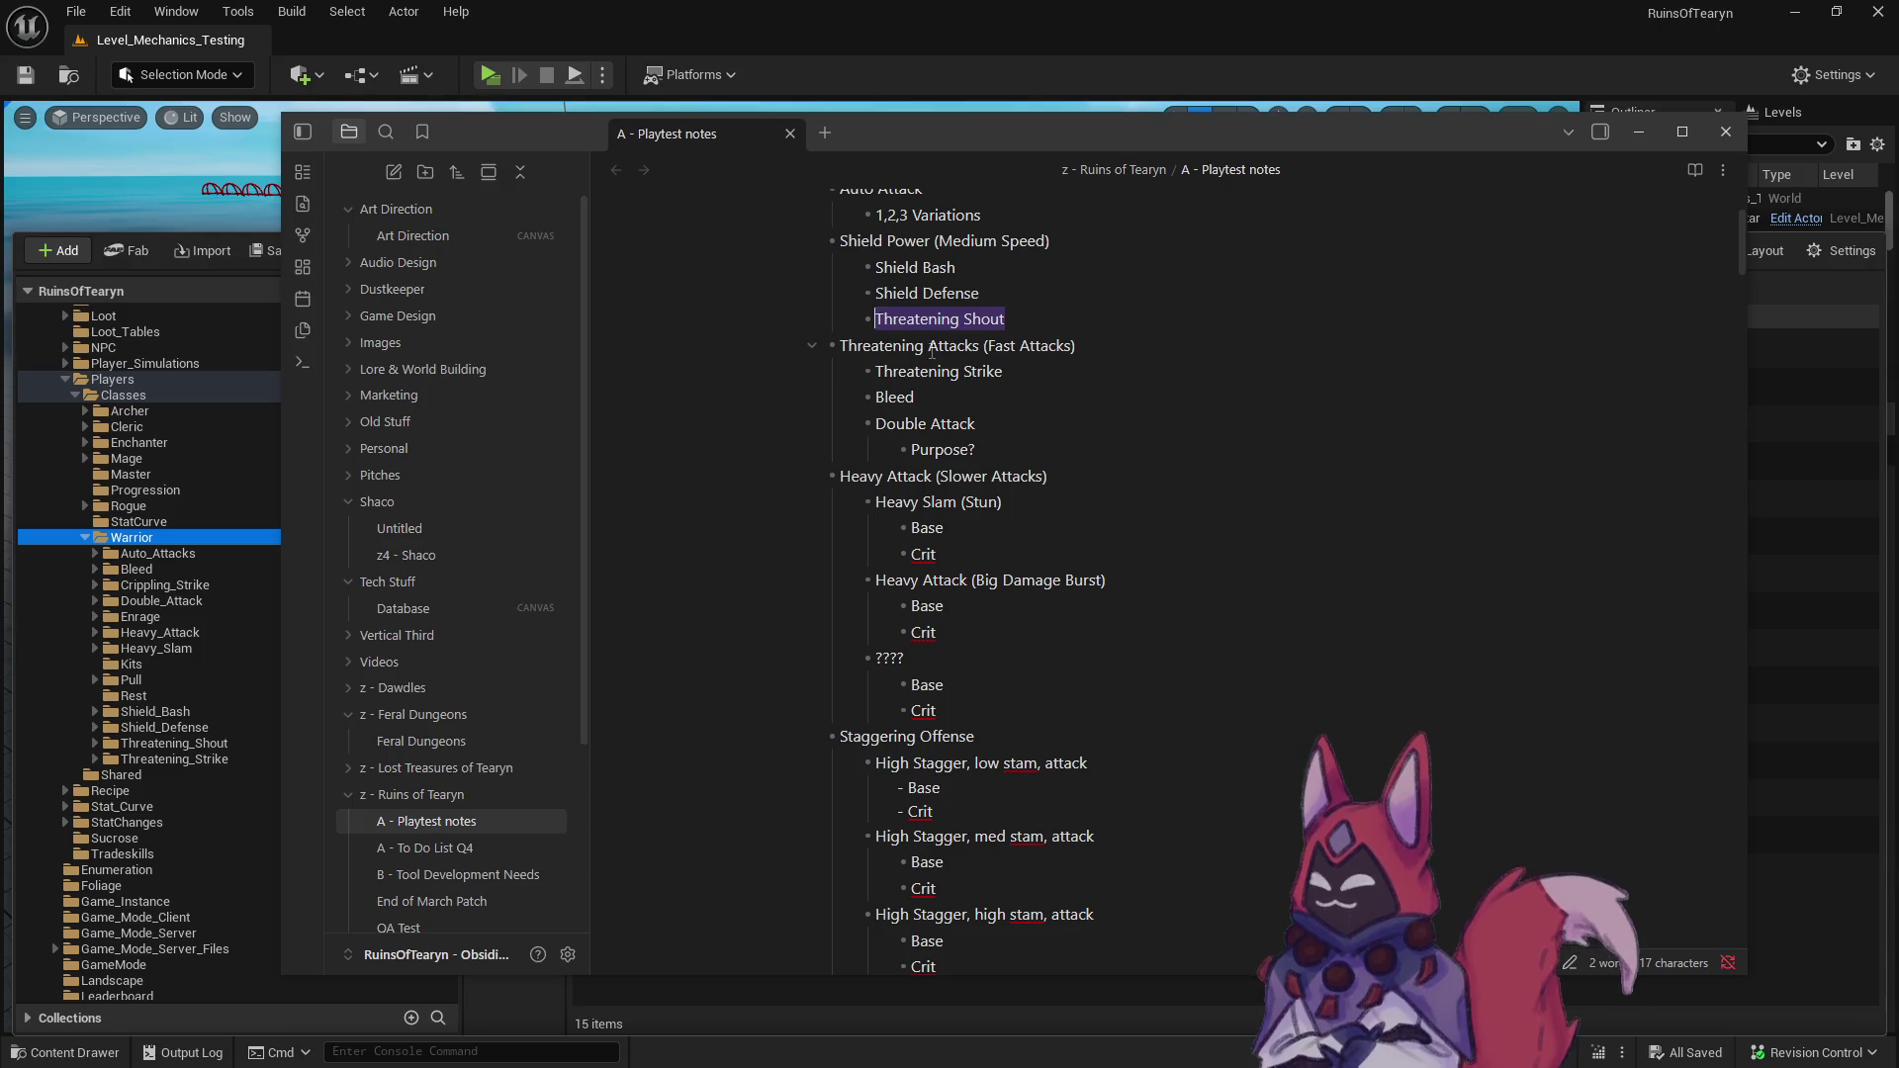
pyautogui.press('BackSpace')
pyautogui.scroll(-6, 930, 652)
pyautogui.click(959, 674)
pyautogui.hotkey('ctrl', 'v')
# - Give Threatening Shout Base and Crit sub-bullets and label it '(AOE Threat)'
pyautogui.press('Return')
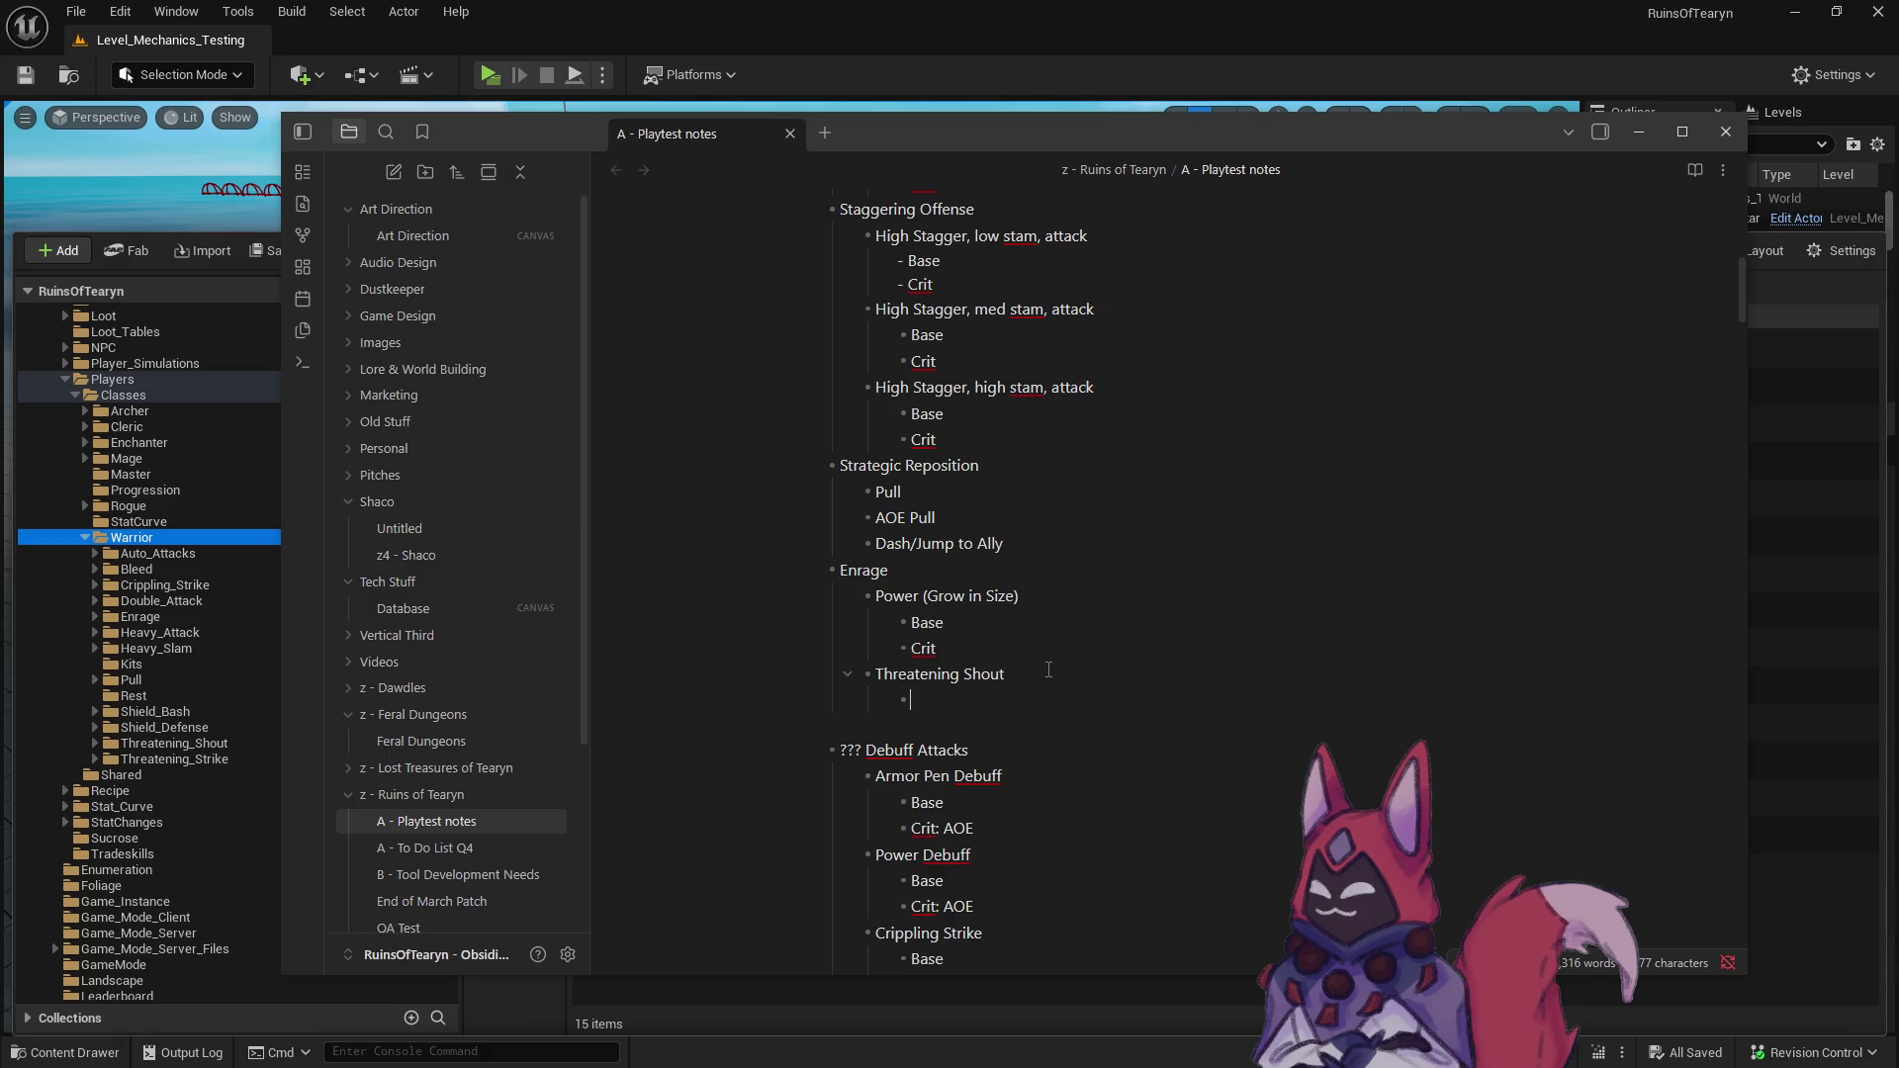
pyautogui.press('Return')
pyautogui.write('Crit')
pyautogui.click(1048, 670)
pyautogui.write('(AOE TH')
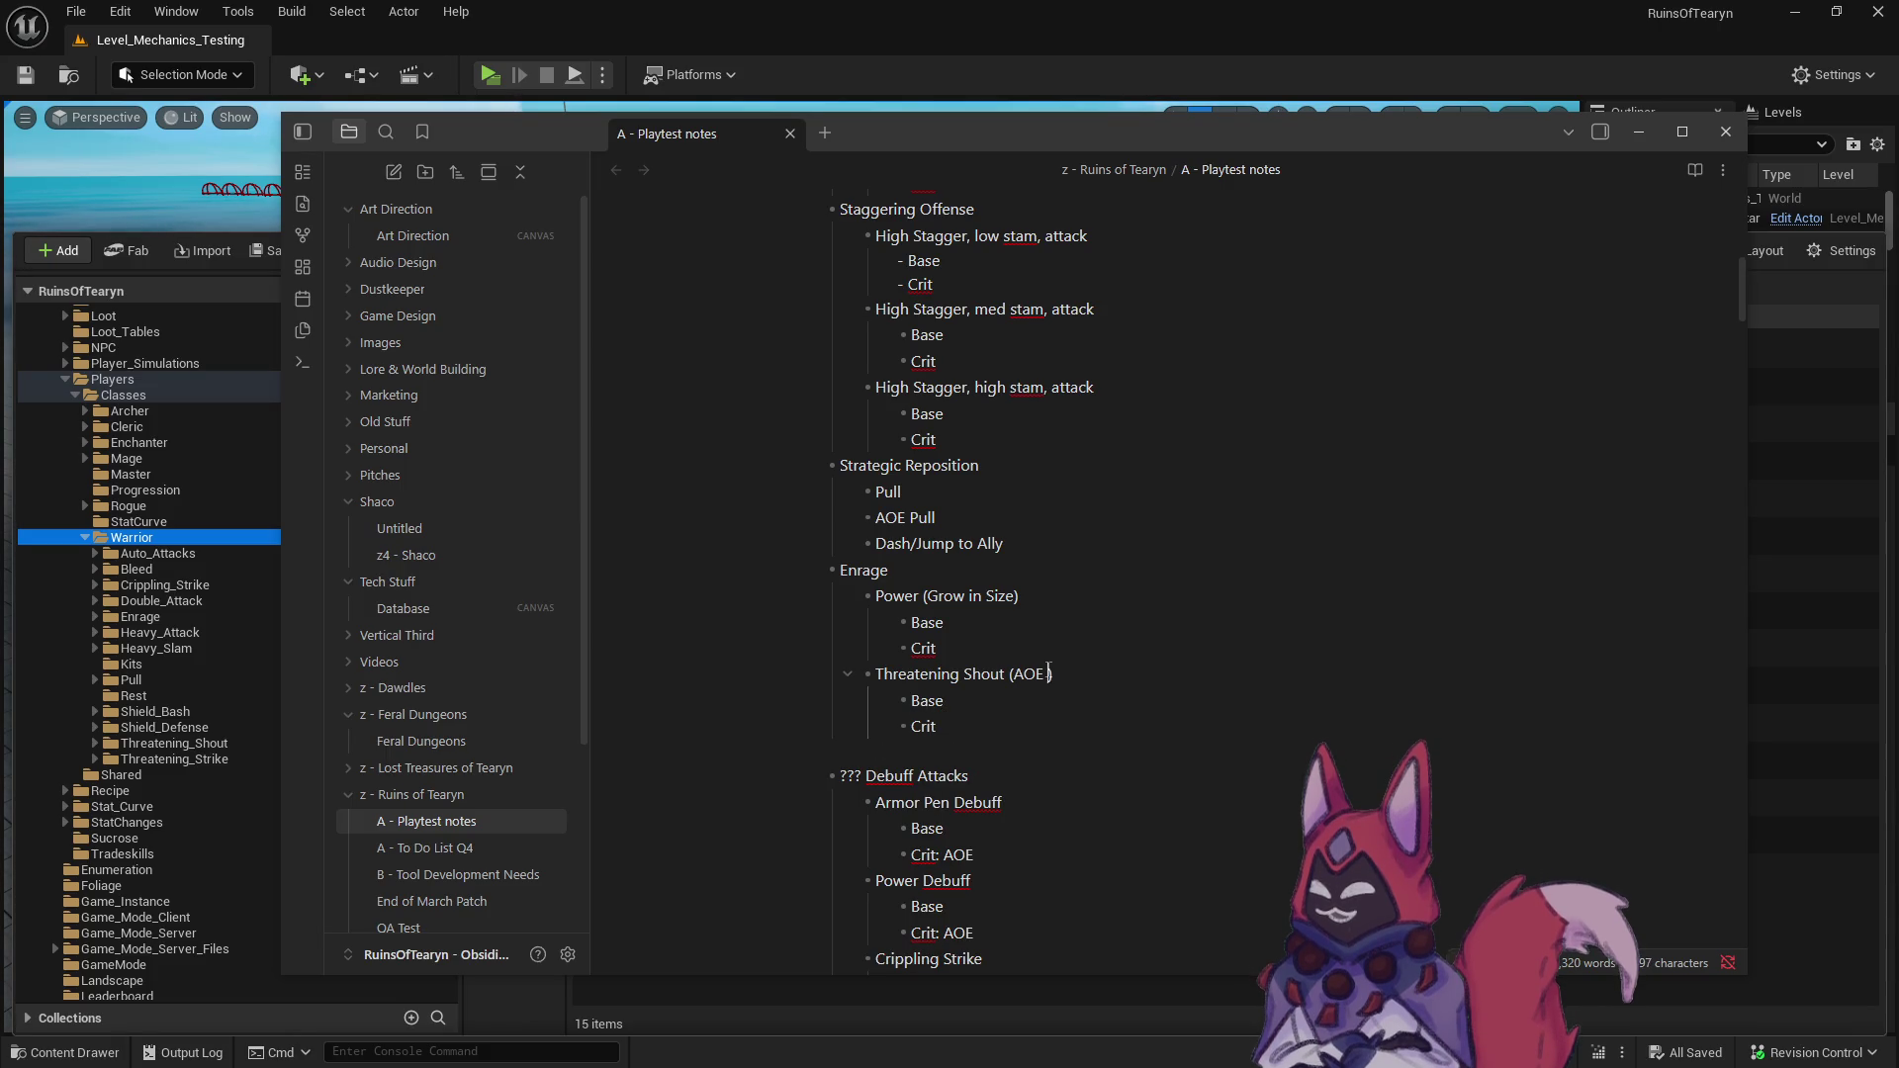
pyautogui.press('BackSpace')
pyautogui.write('rhe')
pyautogui.click(995, 651)
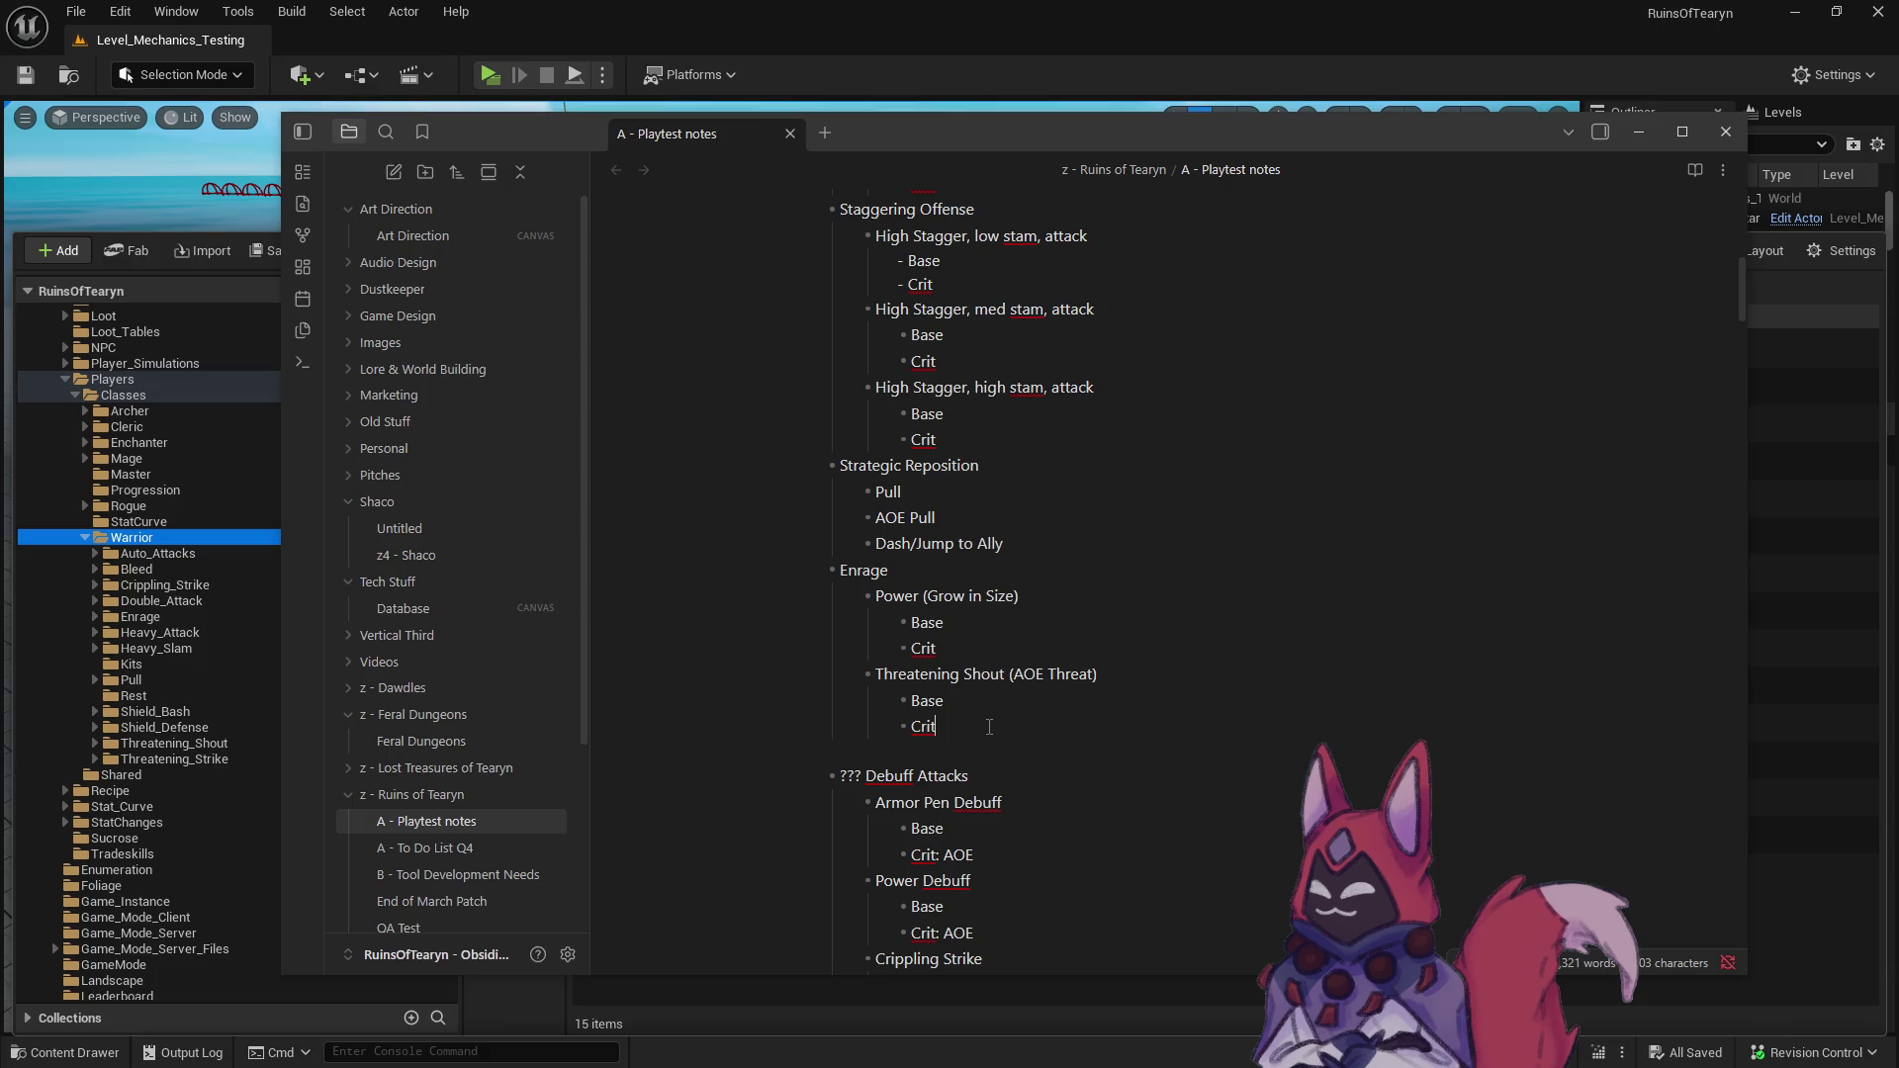
# - Add indented Base and Crit sub-items under Shield Bash and Shield Defense
pyautogui.scroll(5, 989, 727)
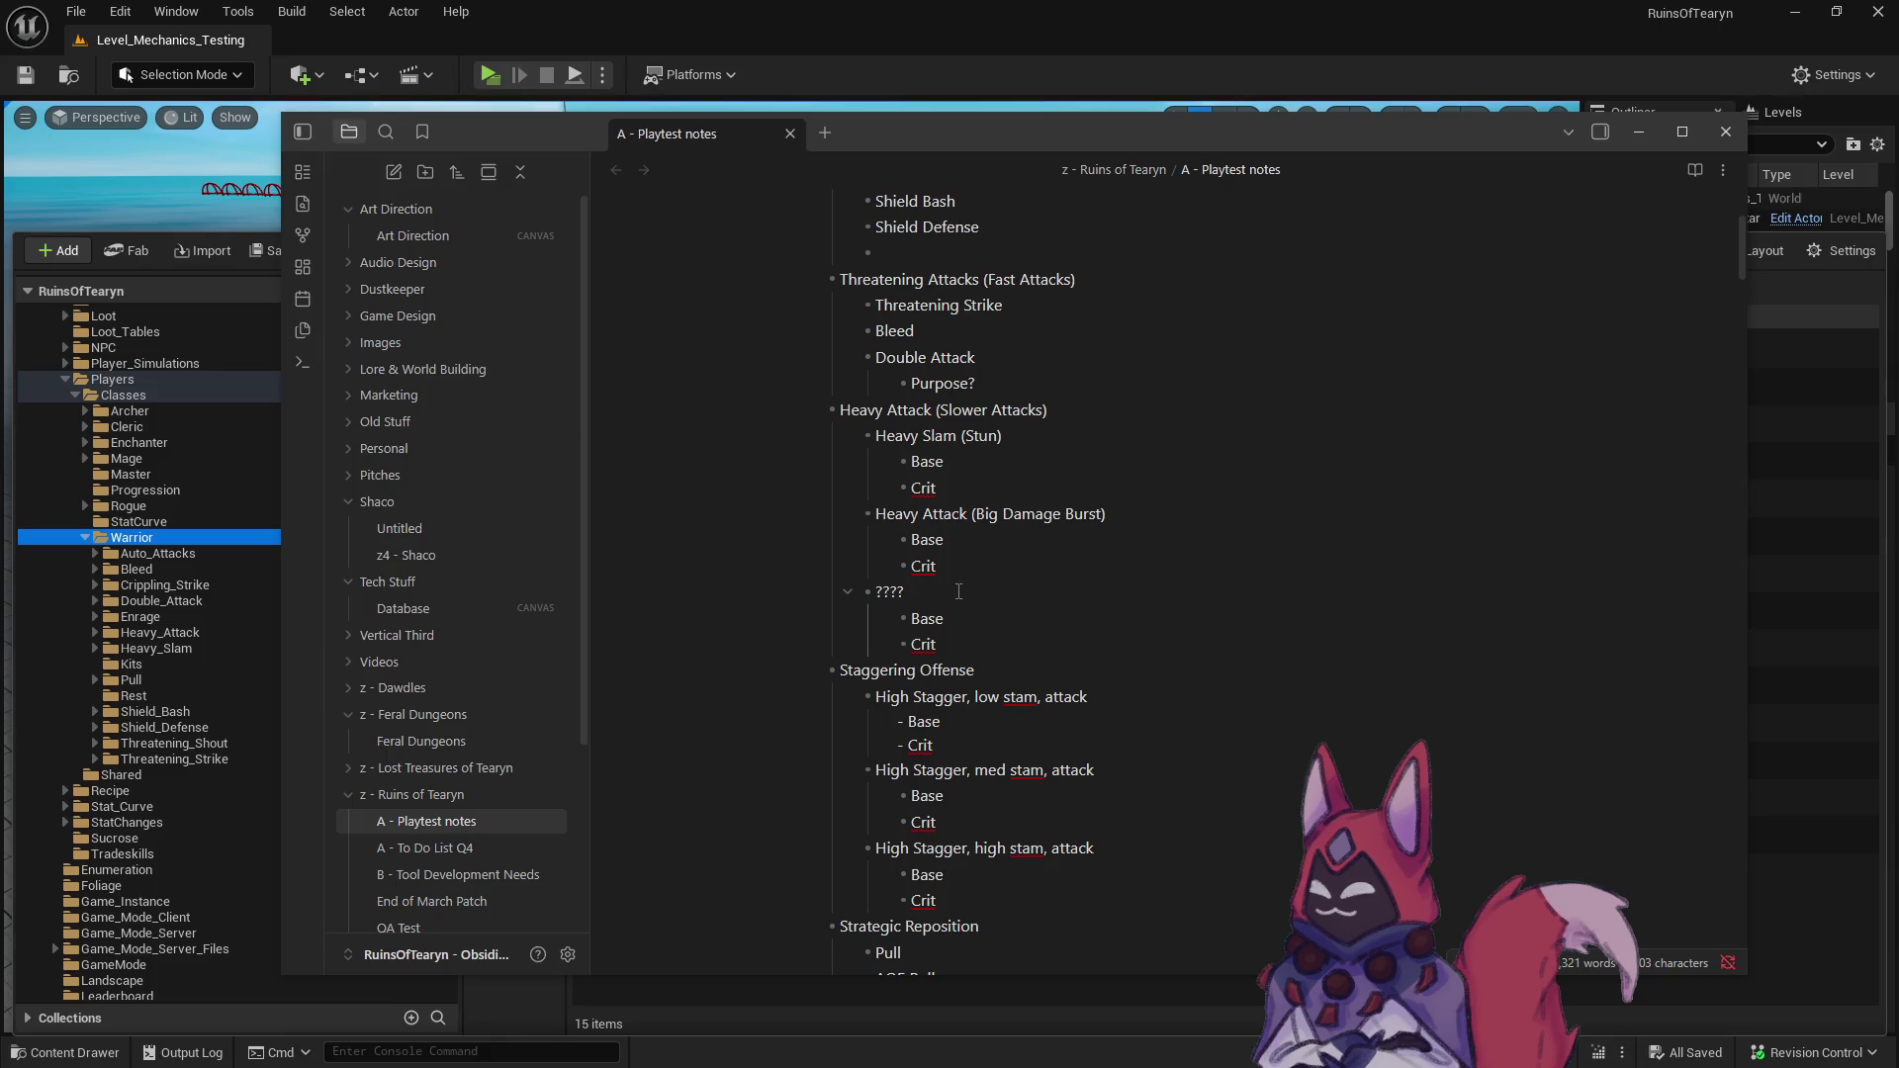
pyautogui.scroll(2, 993, 576)
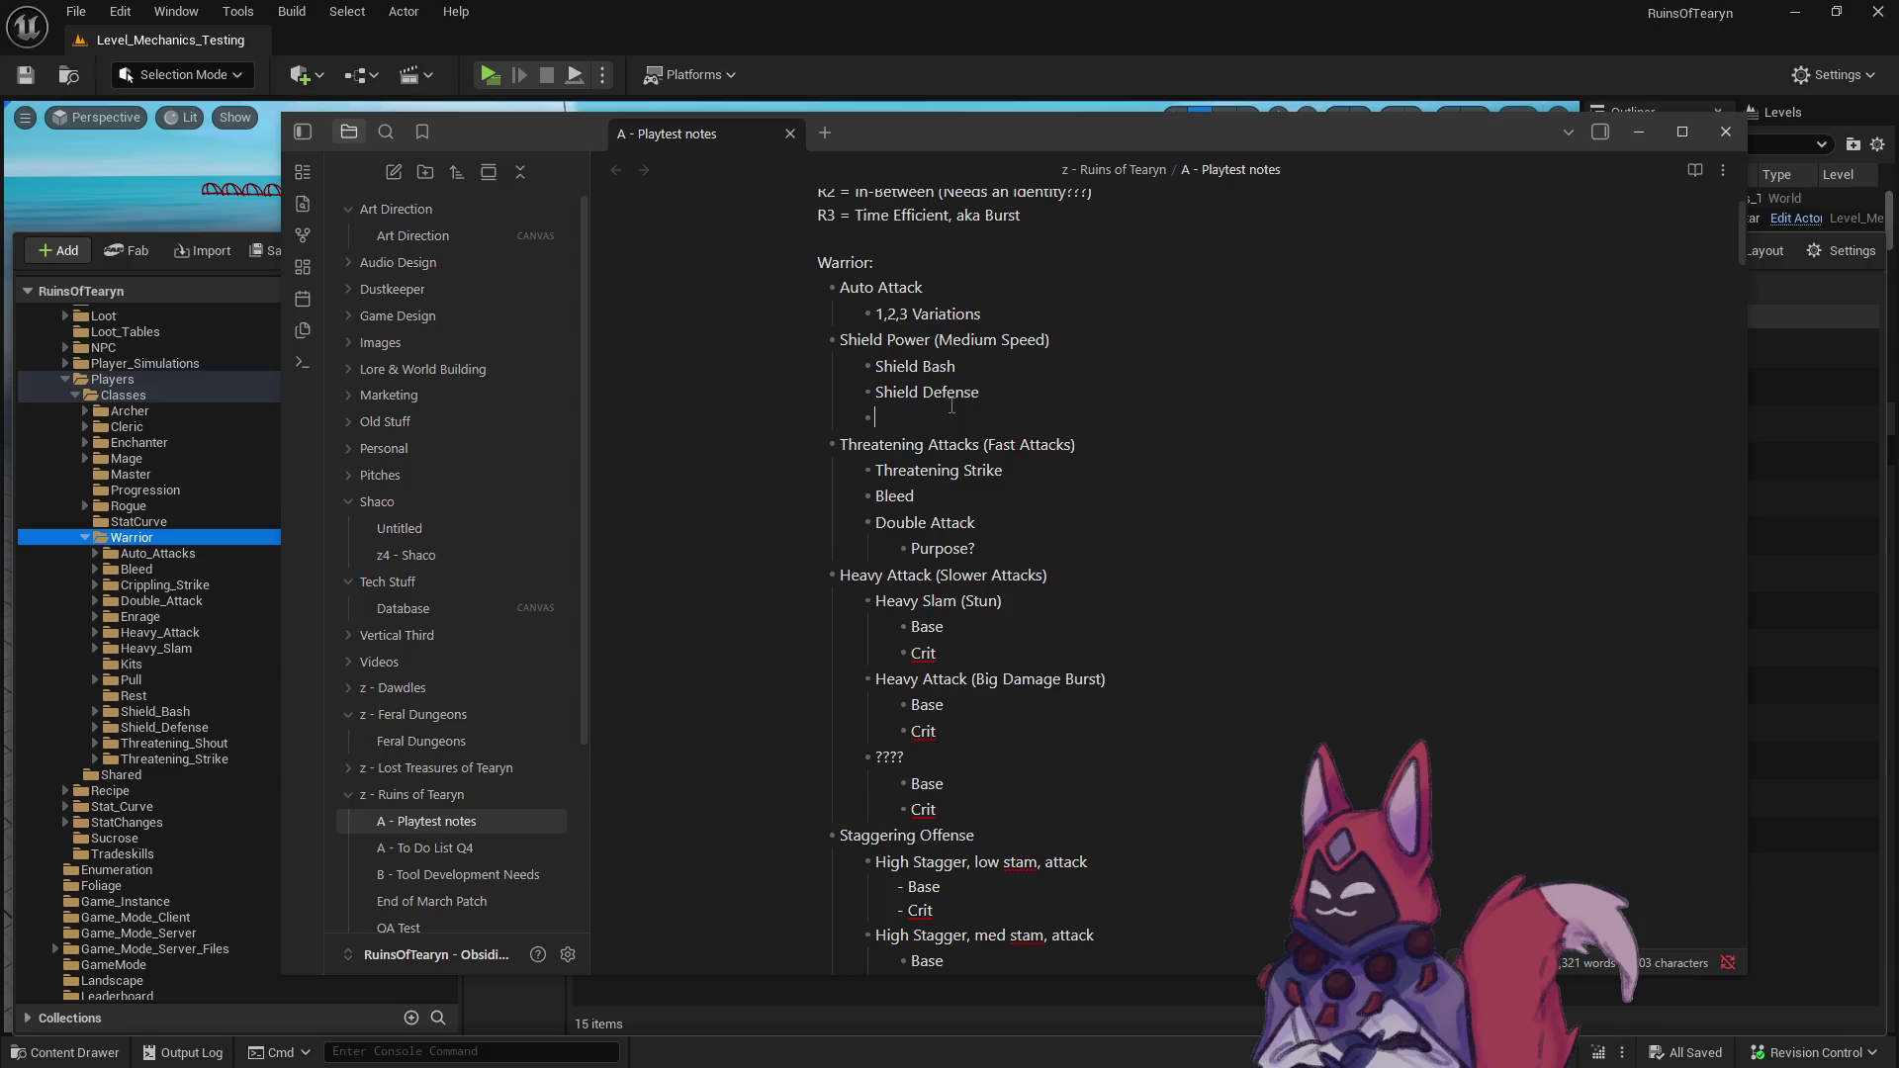
pyautogui.scroll(2, 951, 405)
pyautogui.click(980, 462)
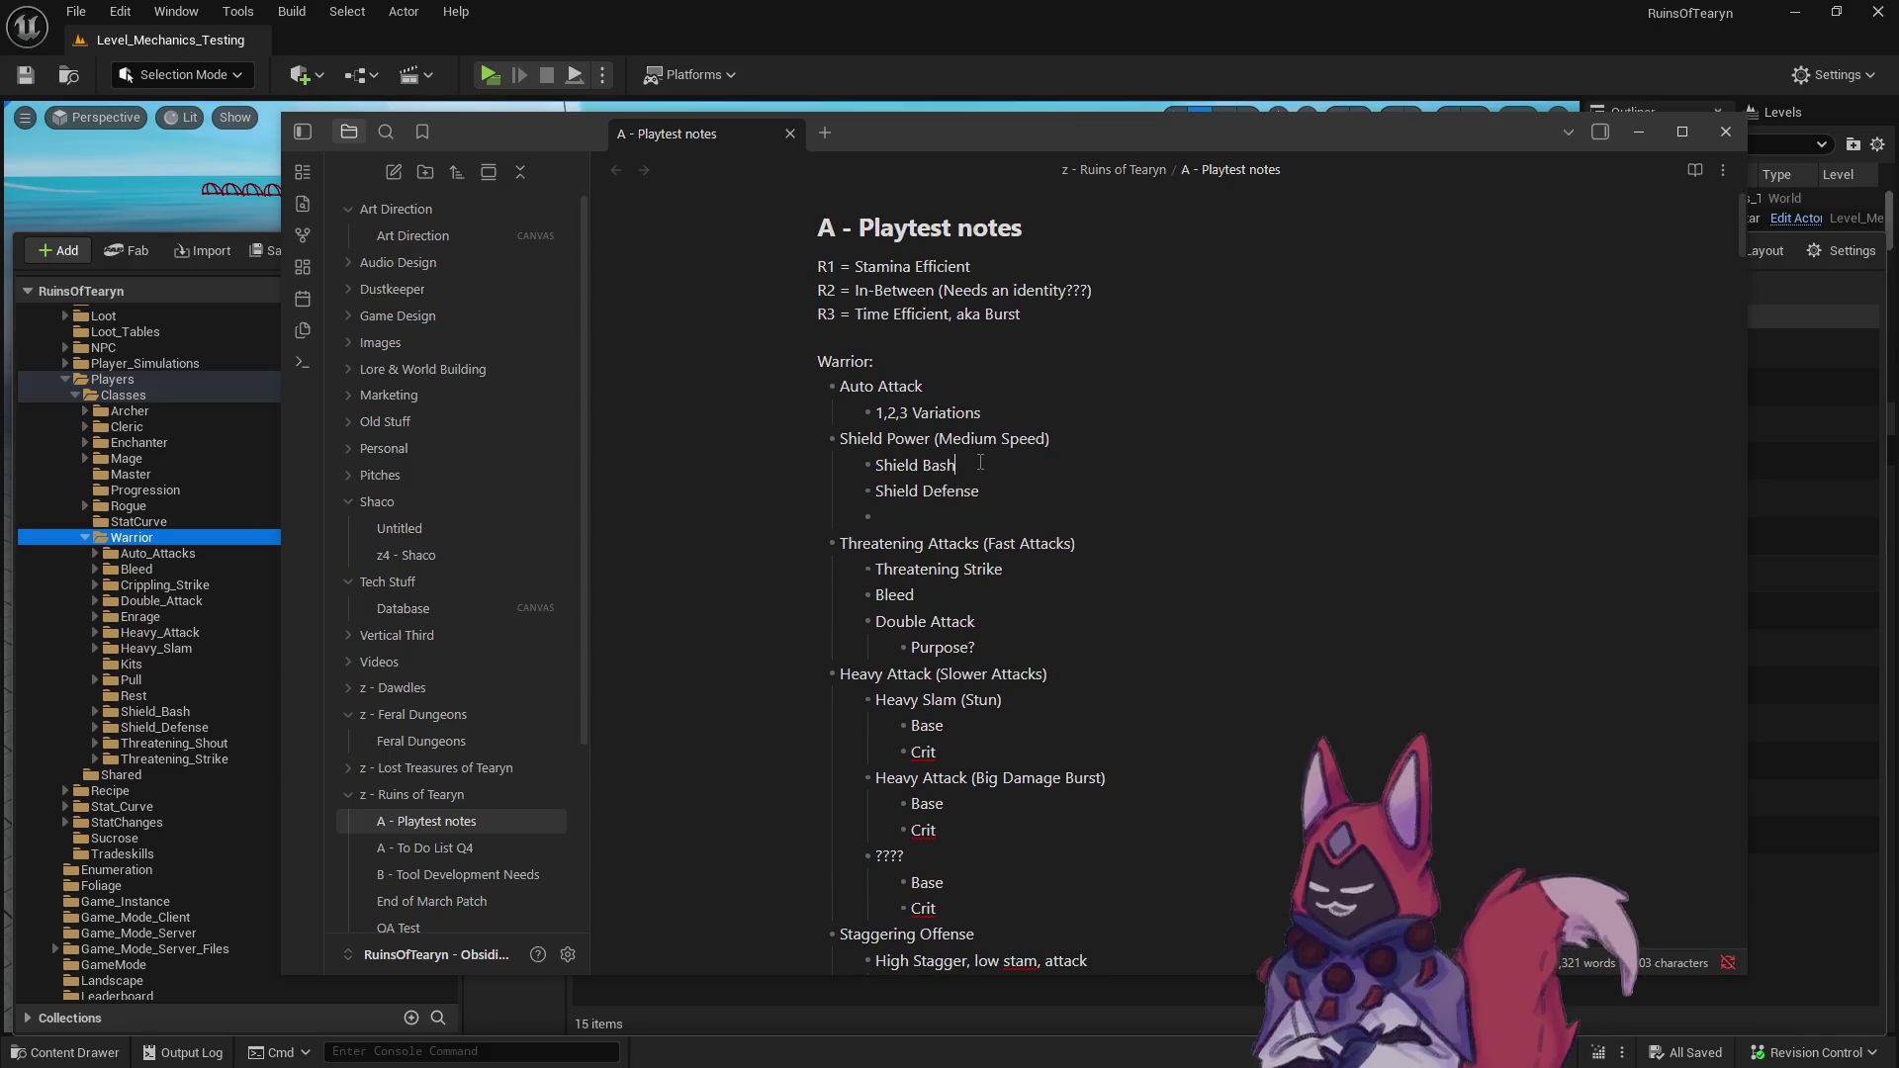
pyautogui.press('Return')
pyautogui.press('Tab')
pyautogui.write('ase')
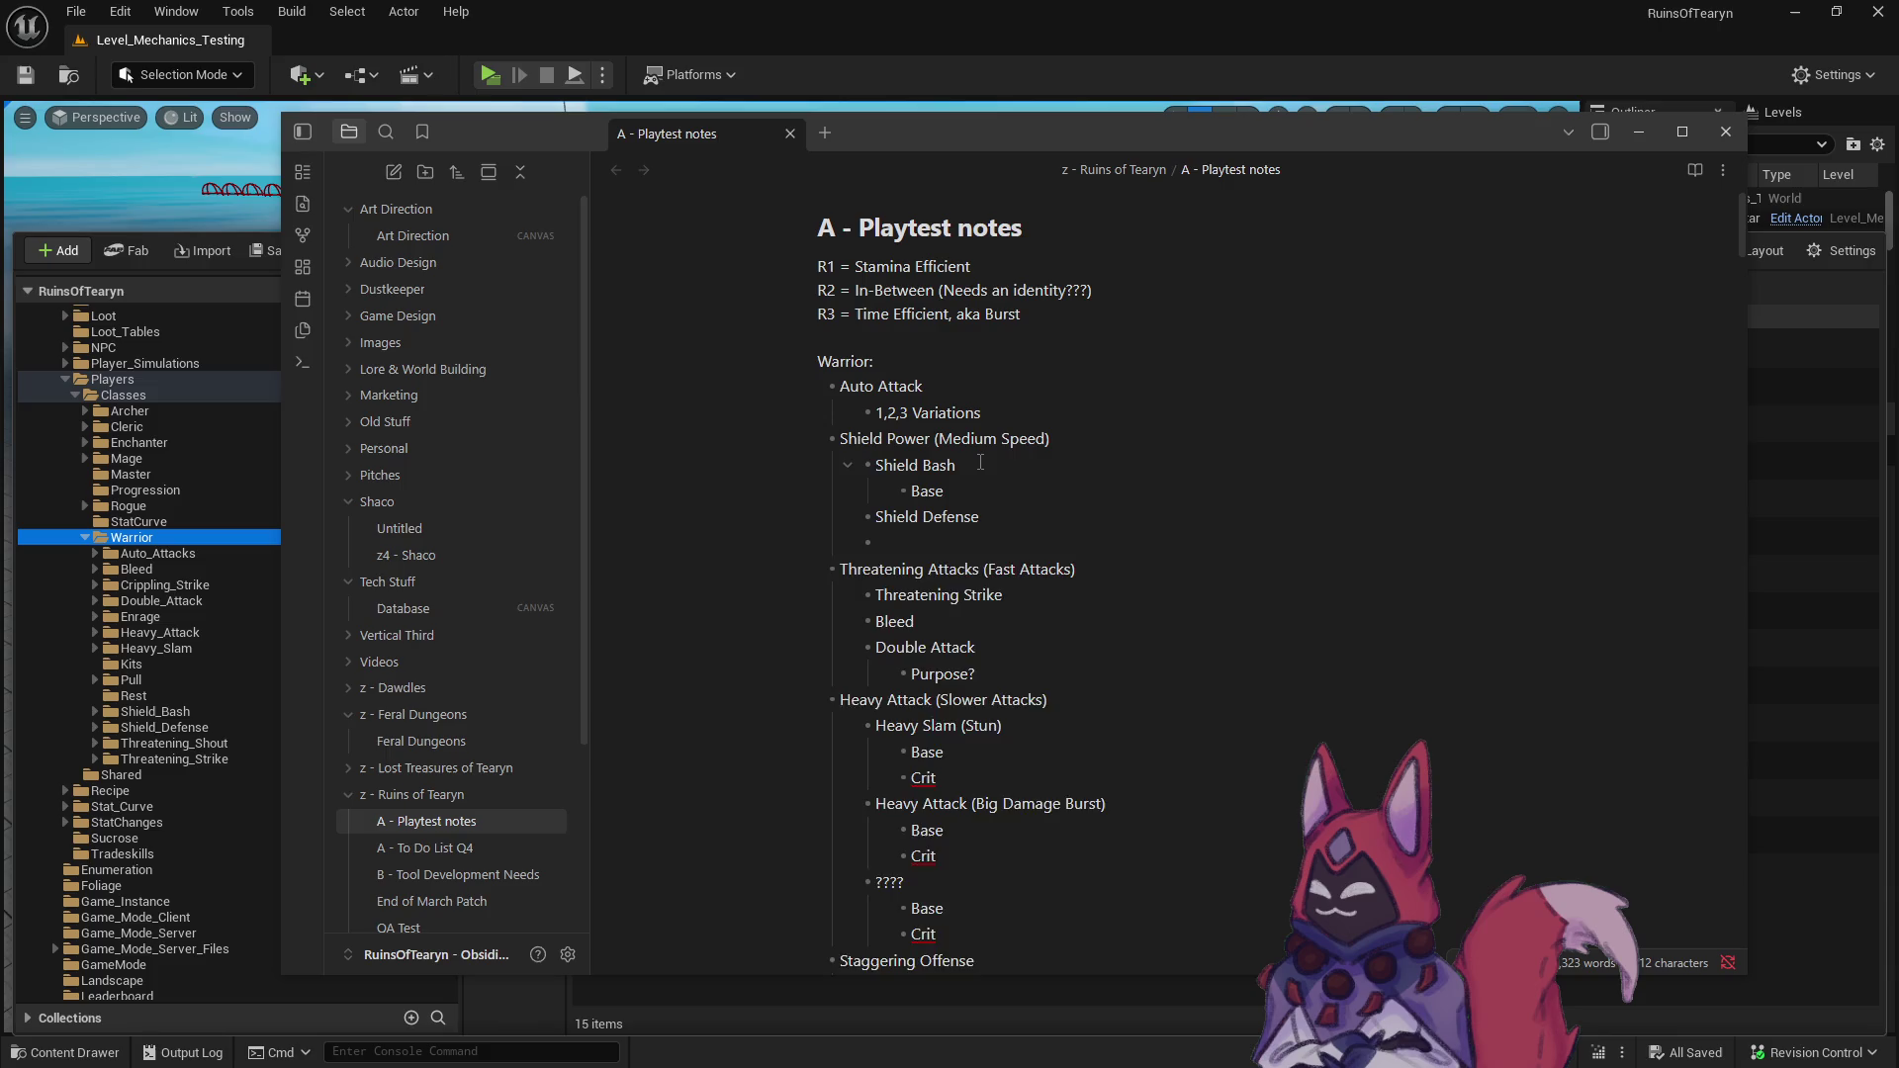
pyautogui.press('Return')
pyautogui.write('Crit')
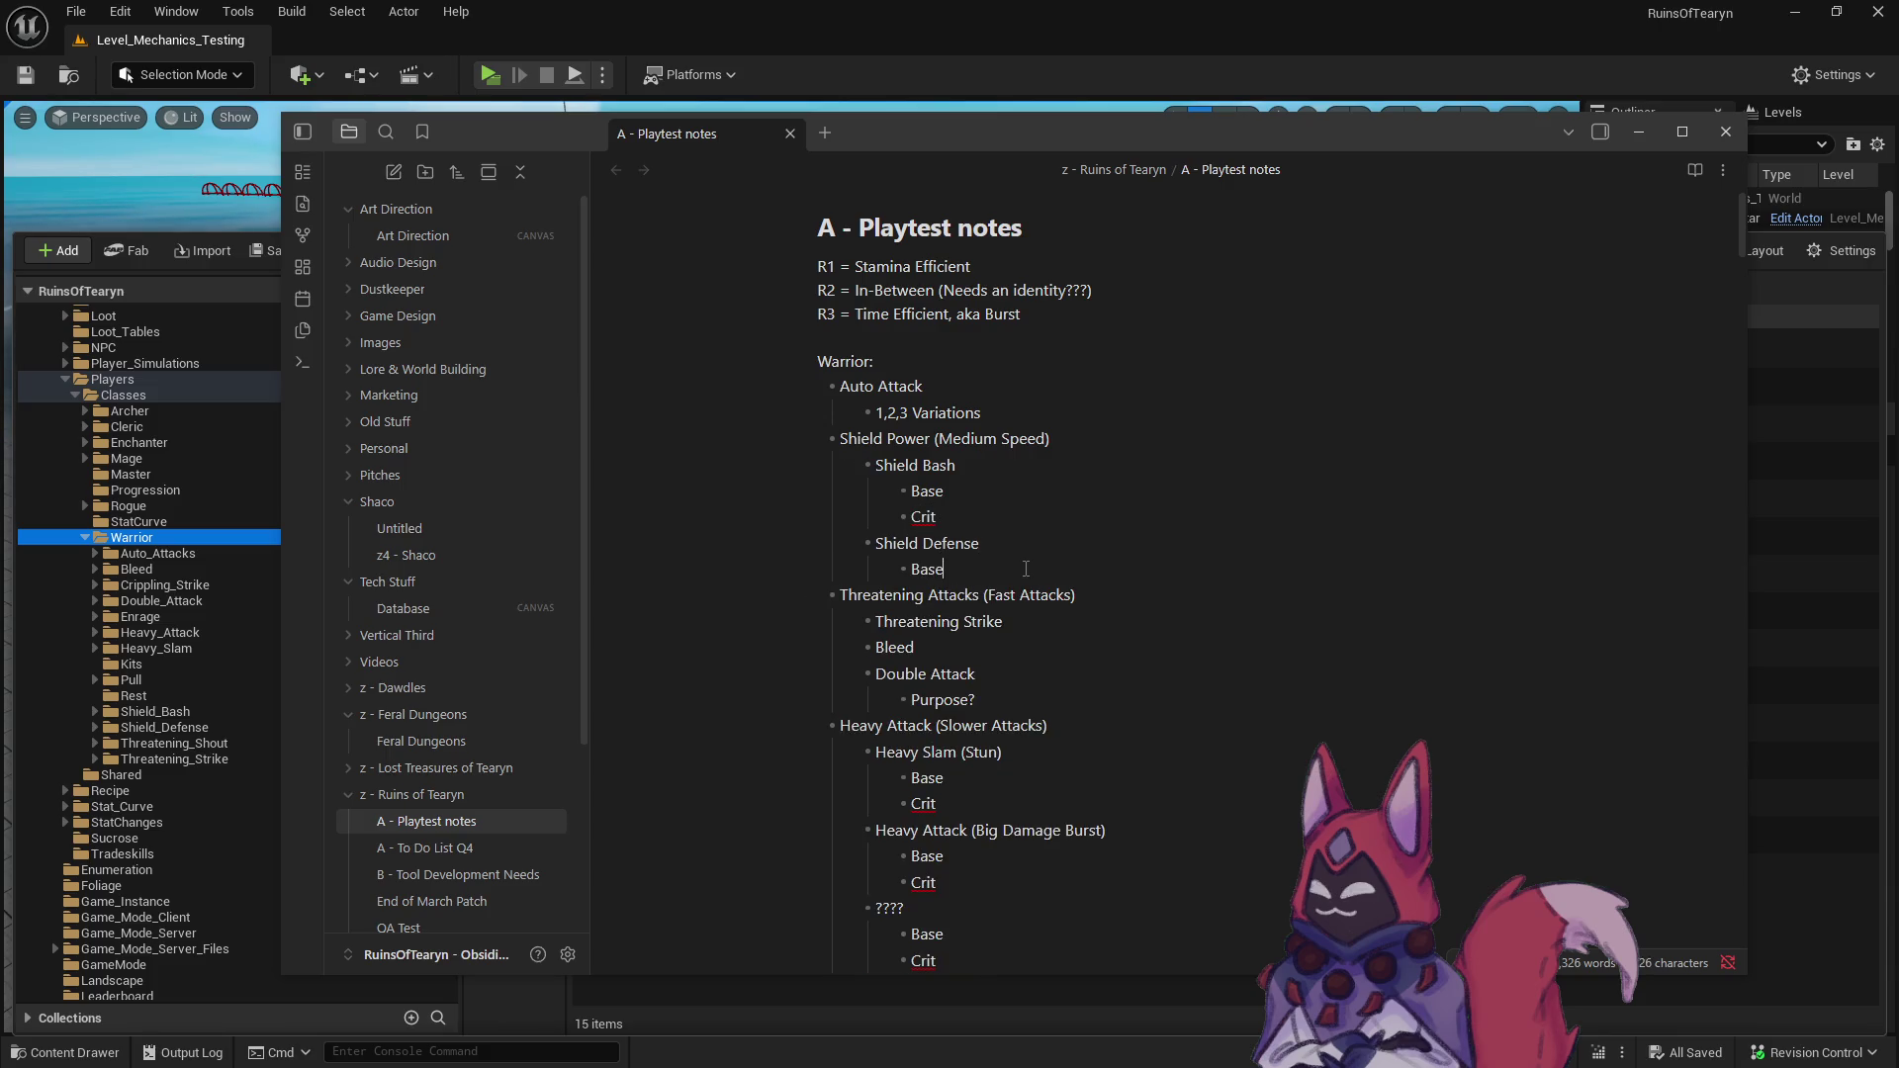
pyautogui.press('Return')
pyautogui.press('Return')
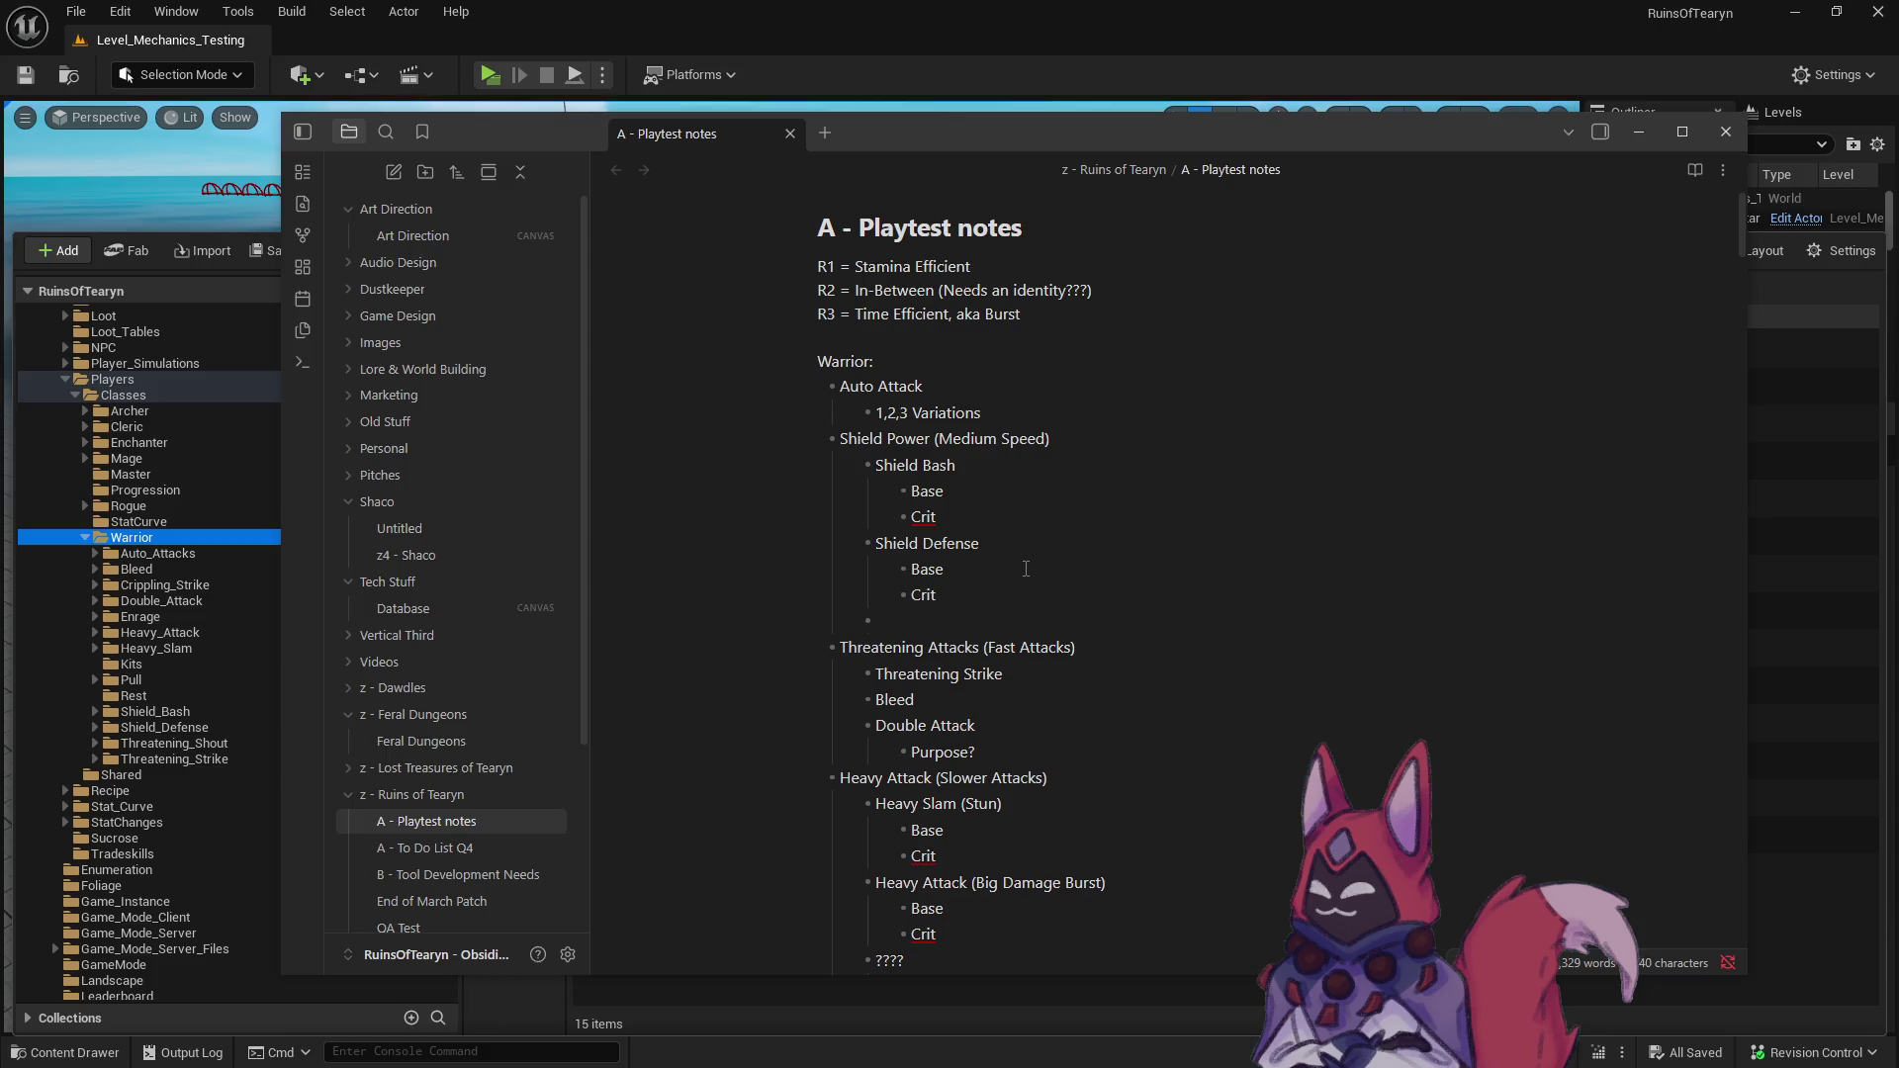
# - Label Shield Bash '(Interupt)' and Shield Defense '(Temp Damage Mitigation Buff)'
pyautogui.click(984, 463)
pyautogui.write('(in)')
pyautogui.write('(')
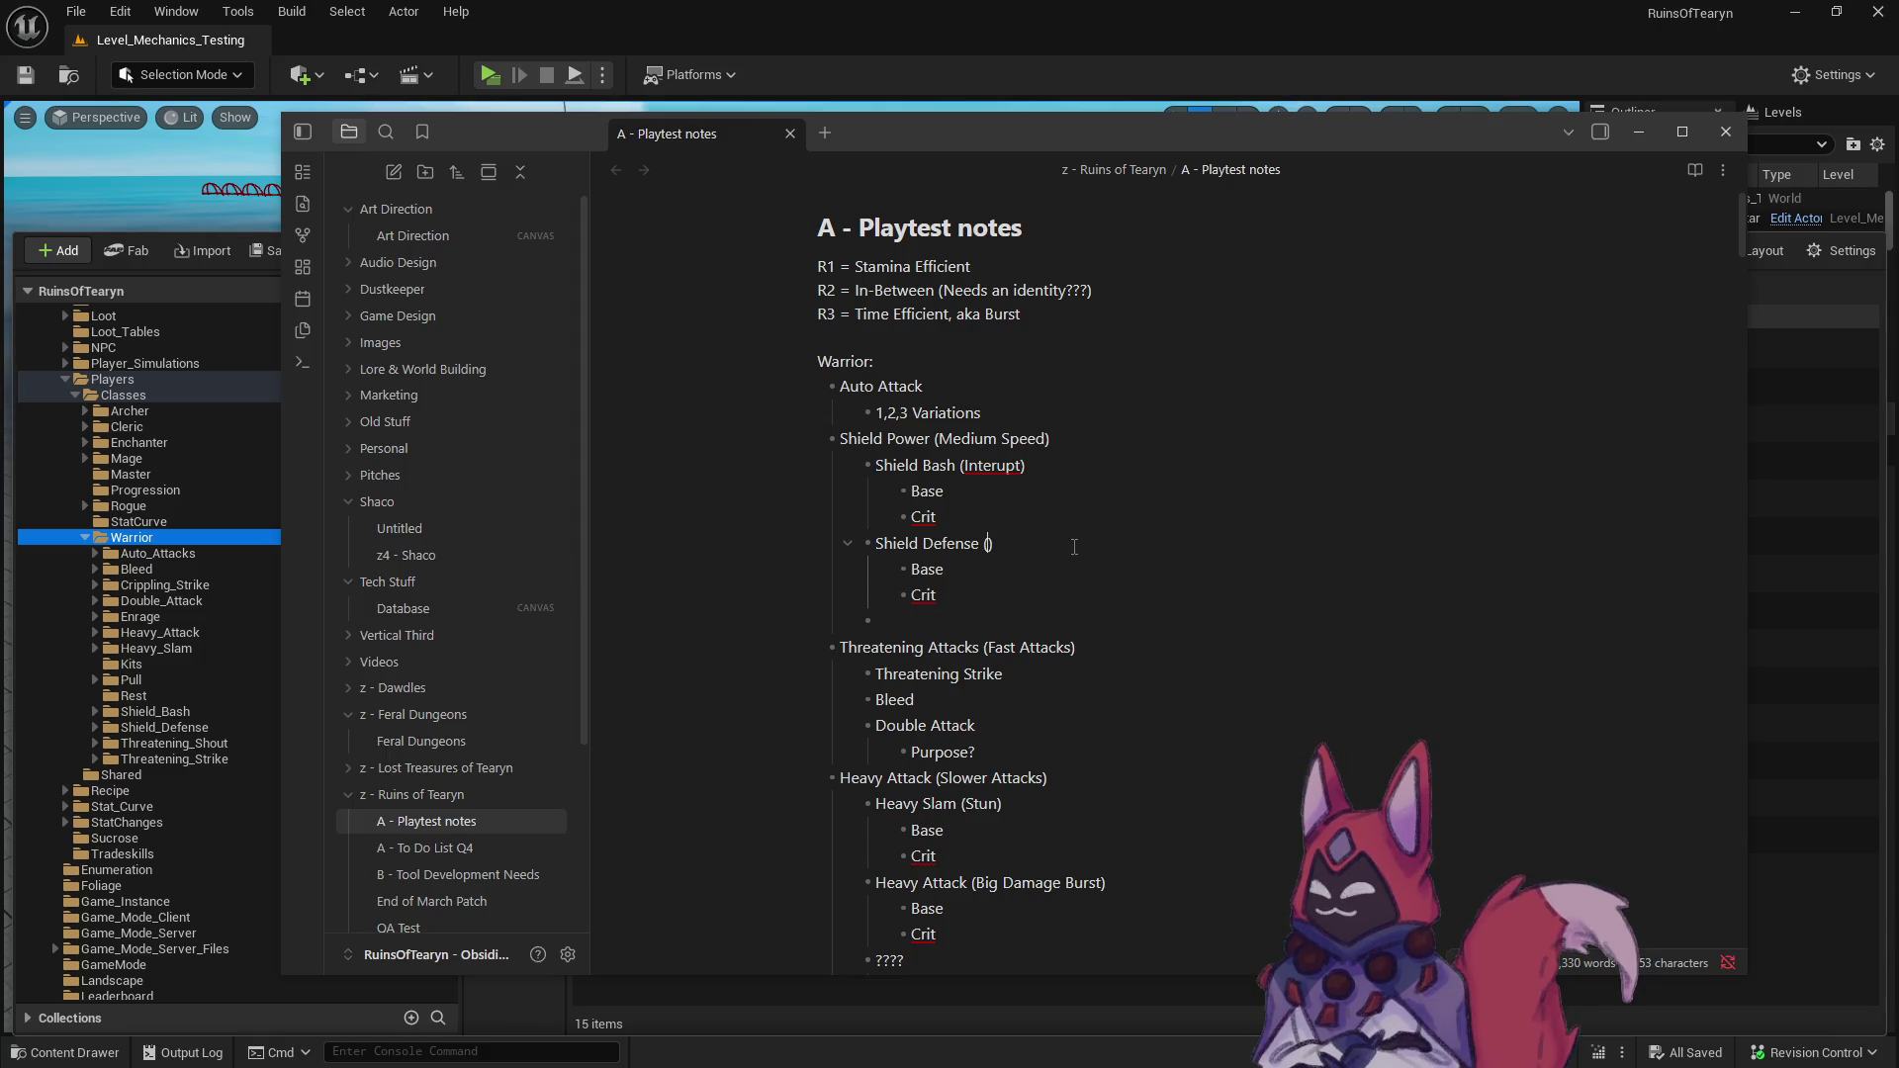
pyautogui.write('emp')
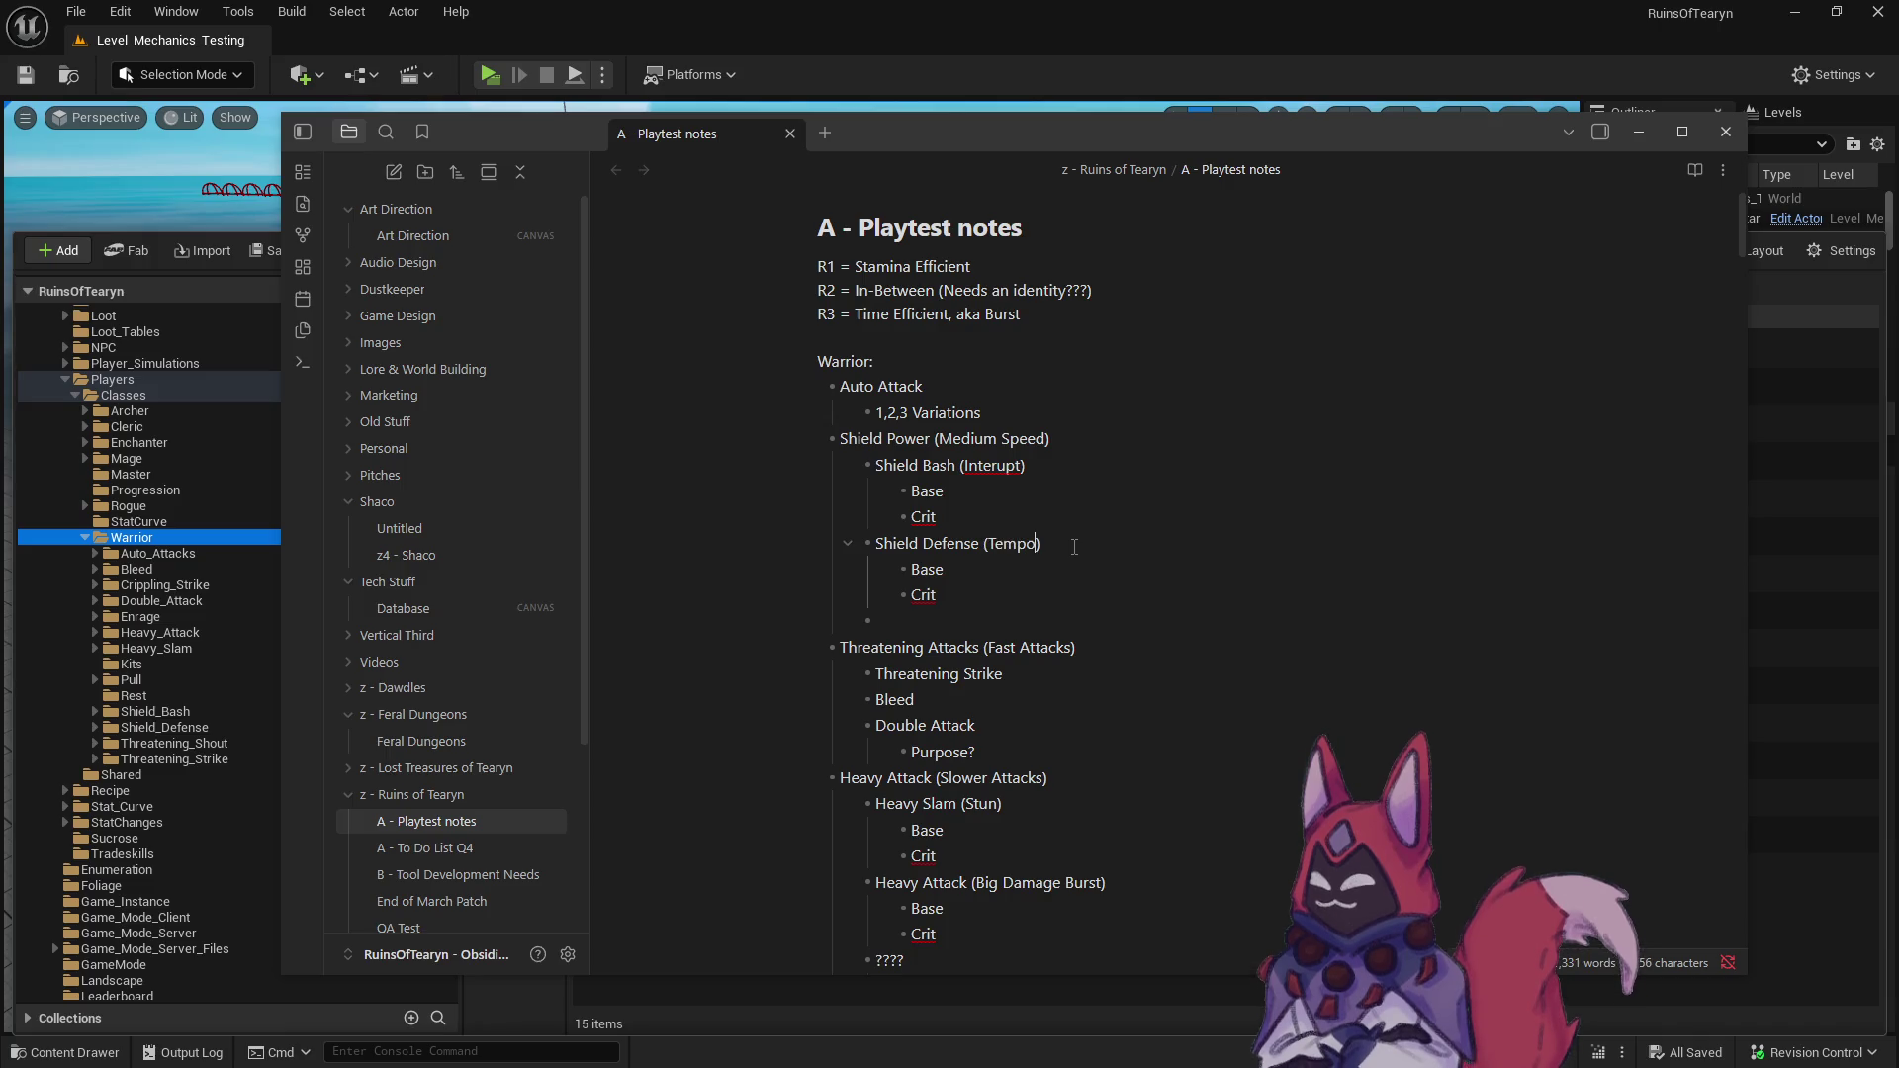
pyautogui.write('Damage Mitig')
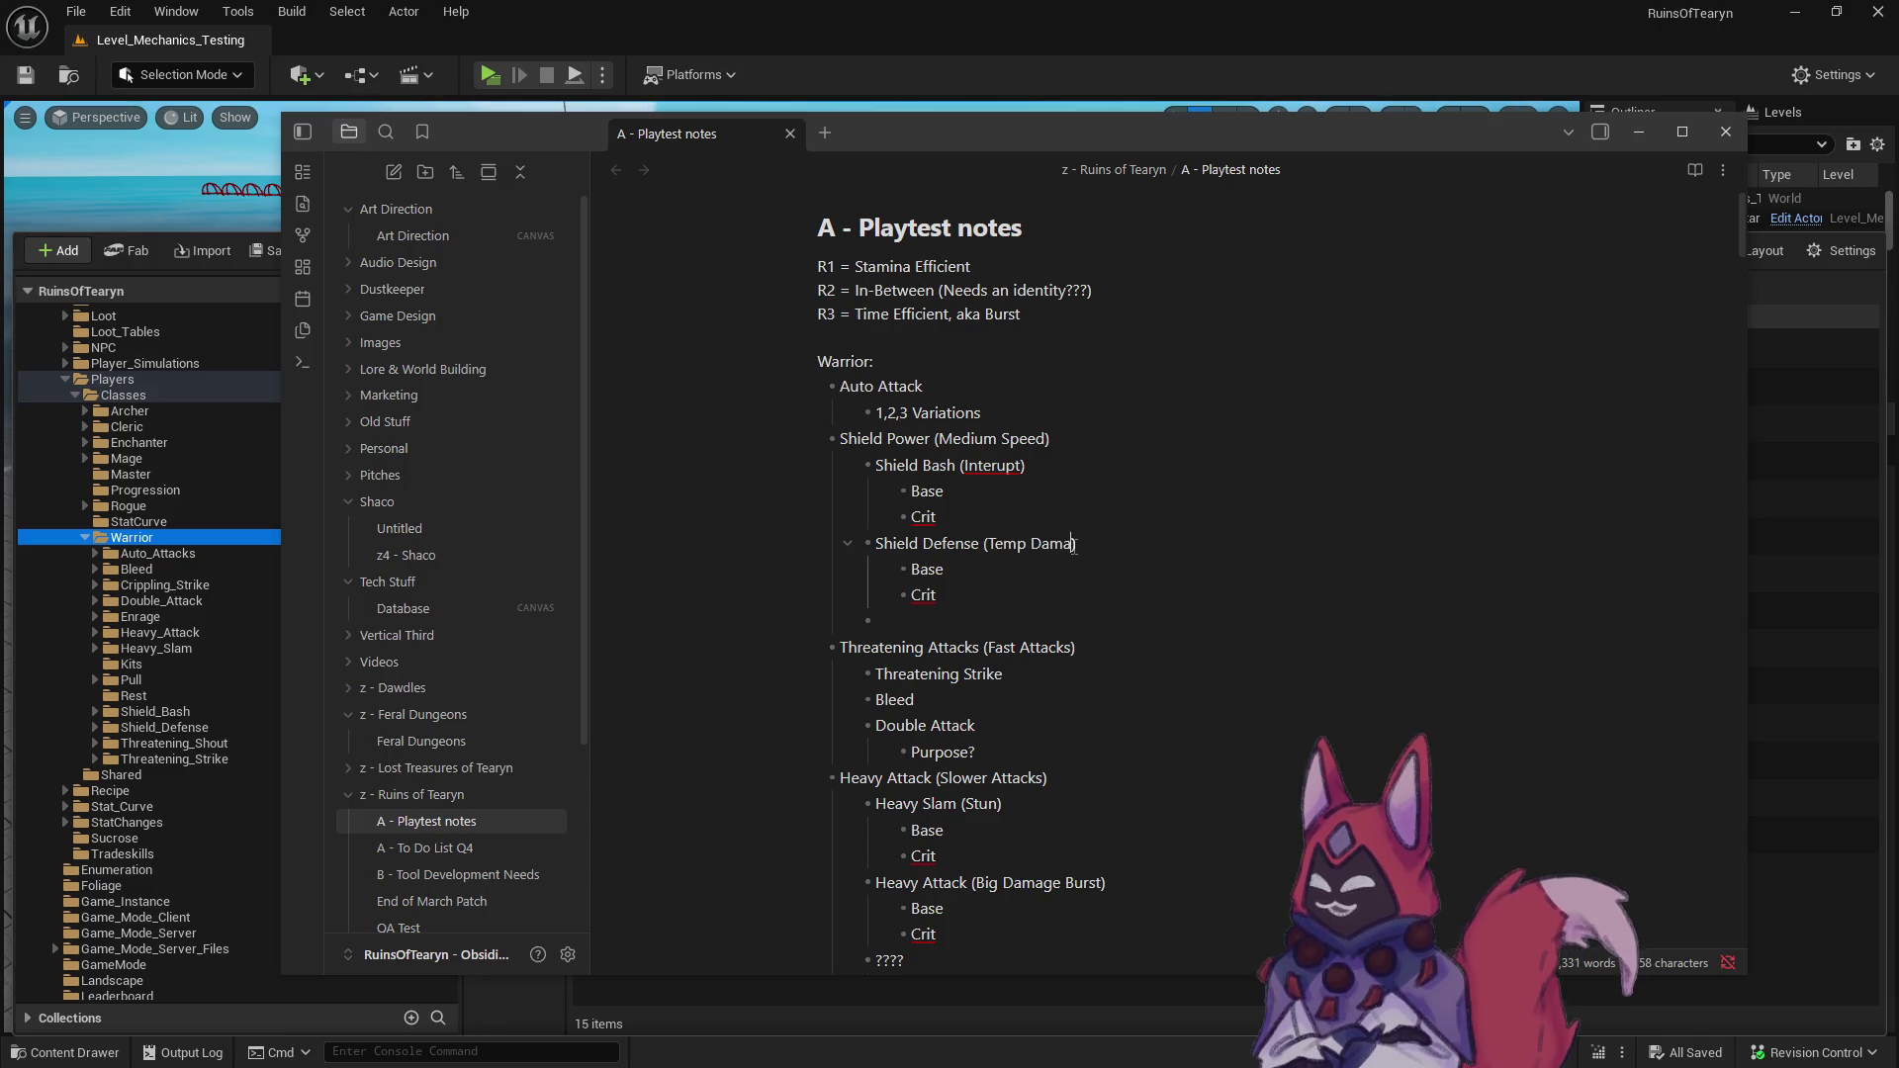
pyautogui.write('ation buff')
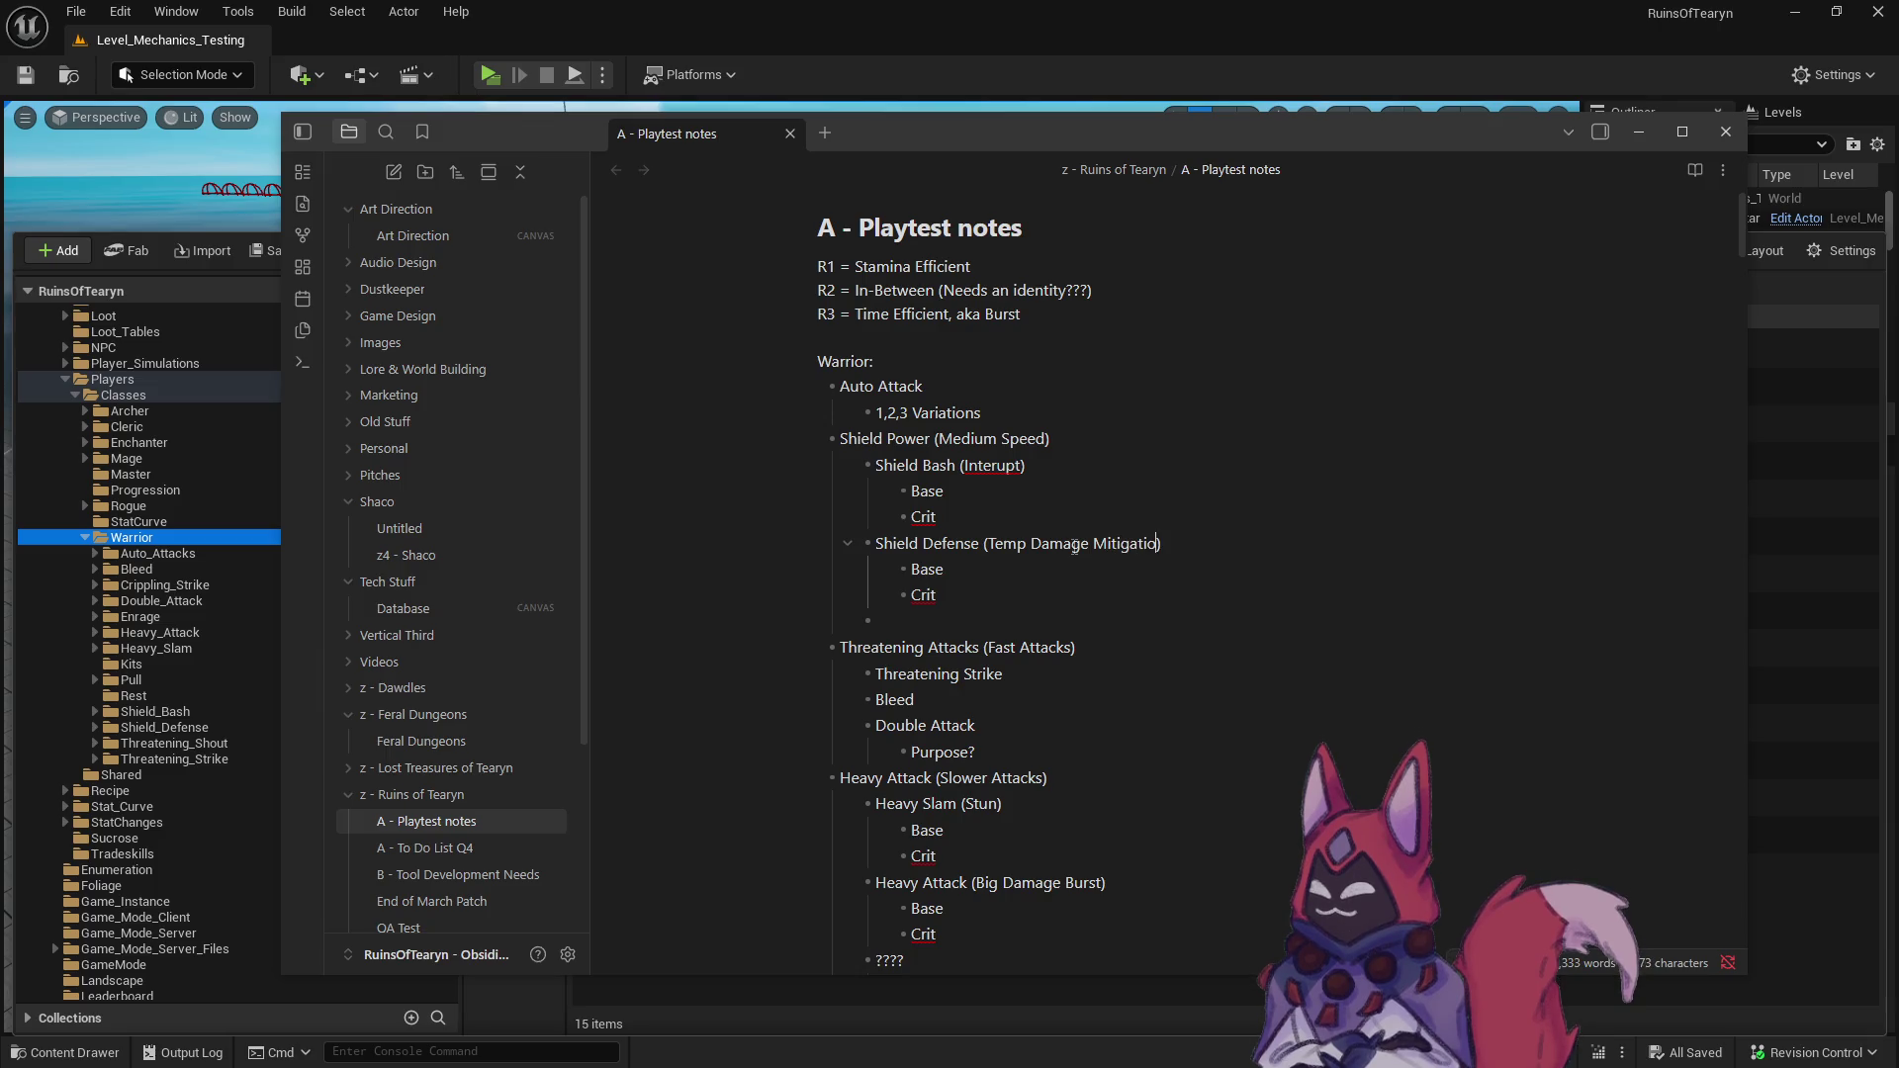
pyautogui.write('Buff')
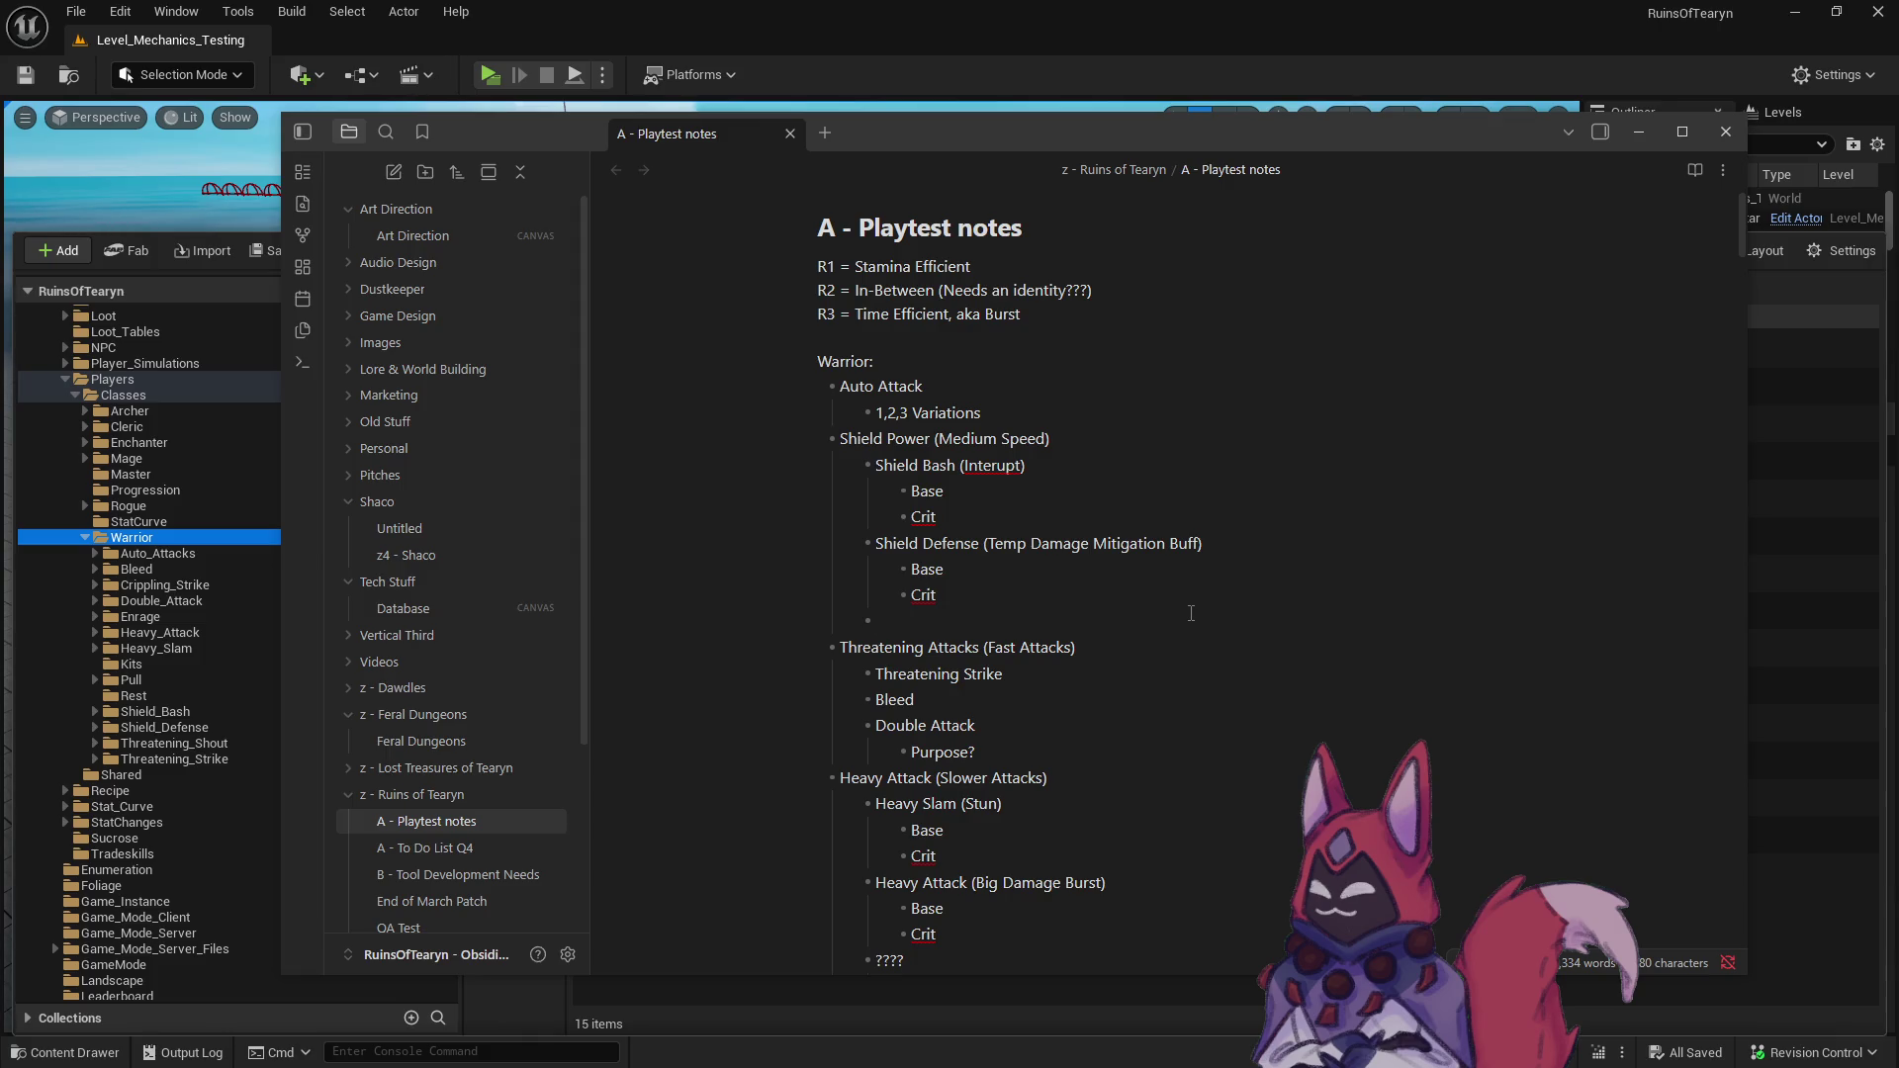
pyautogui.scroll(-5, 1087, 684)
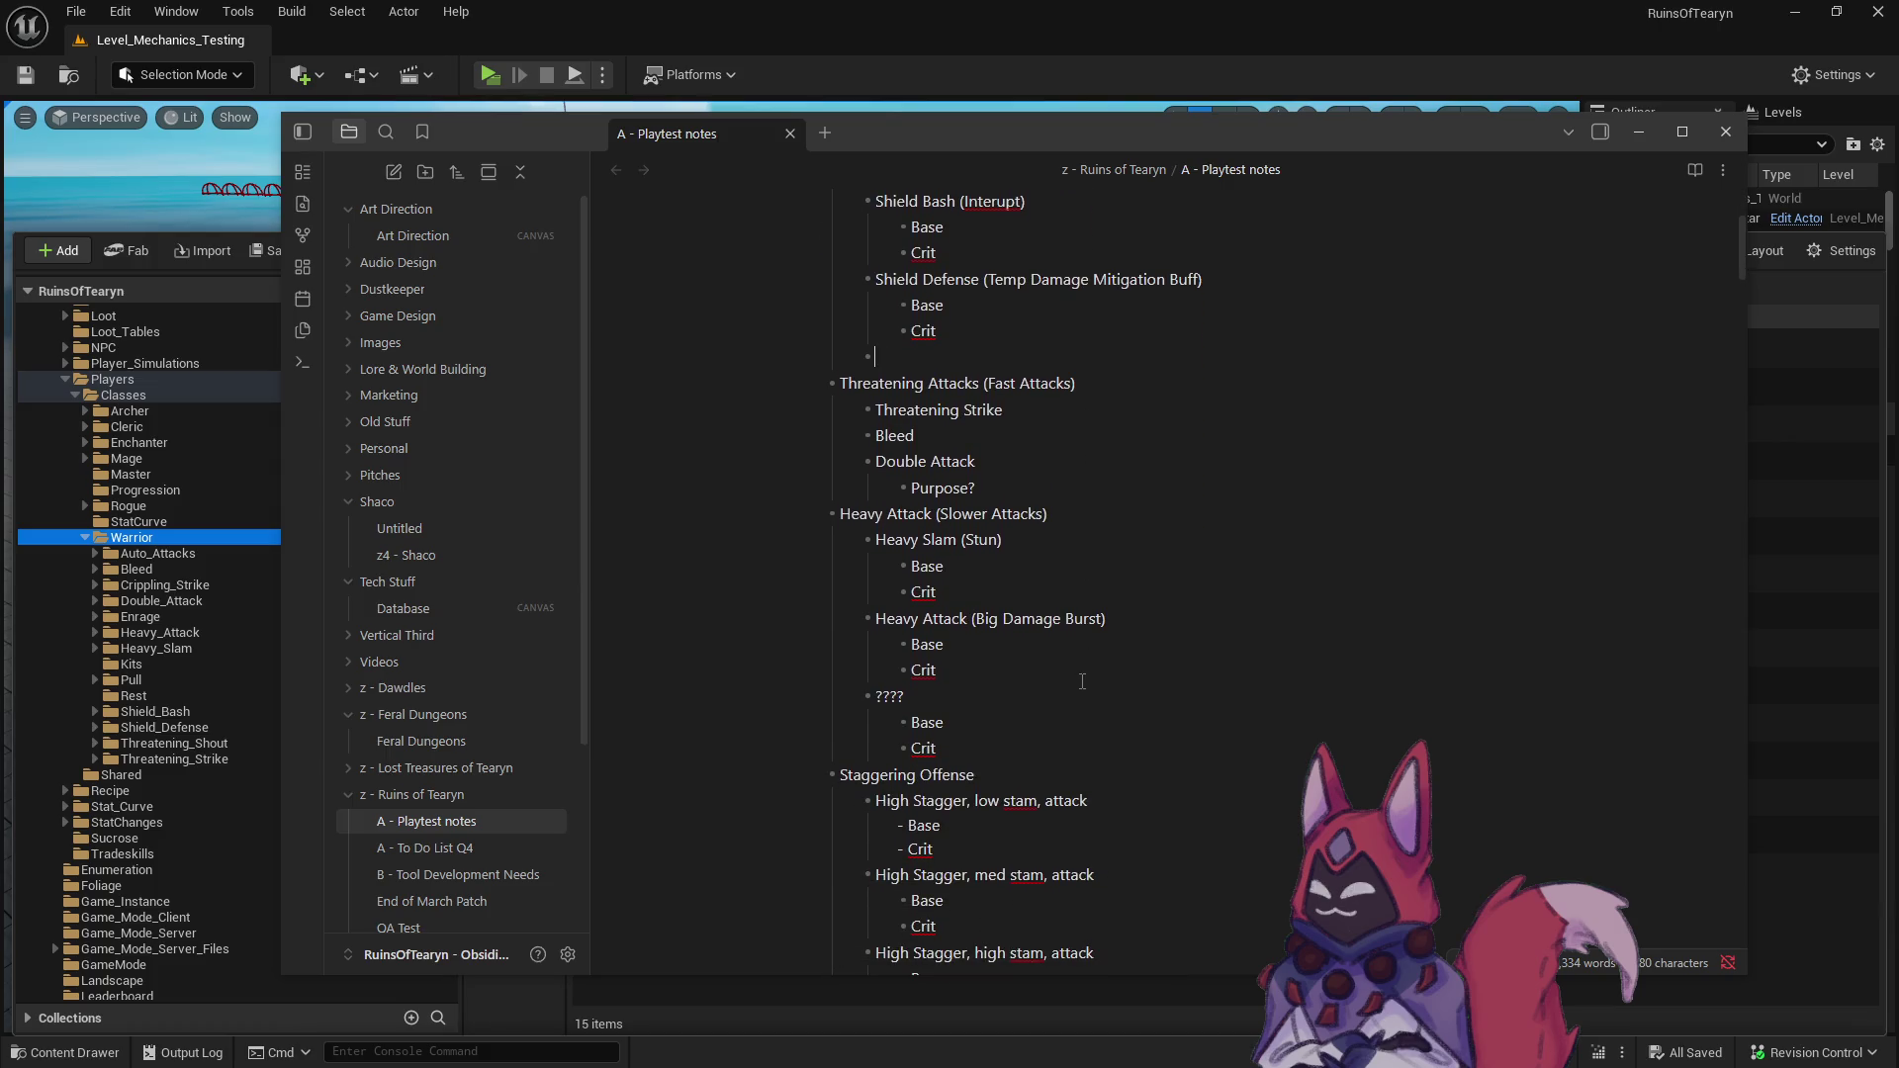
pyautogui.scroll(4, 1079, 679)
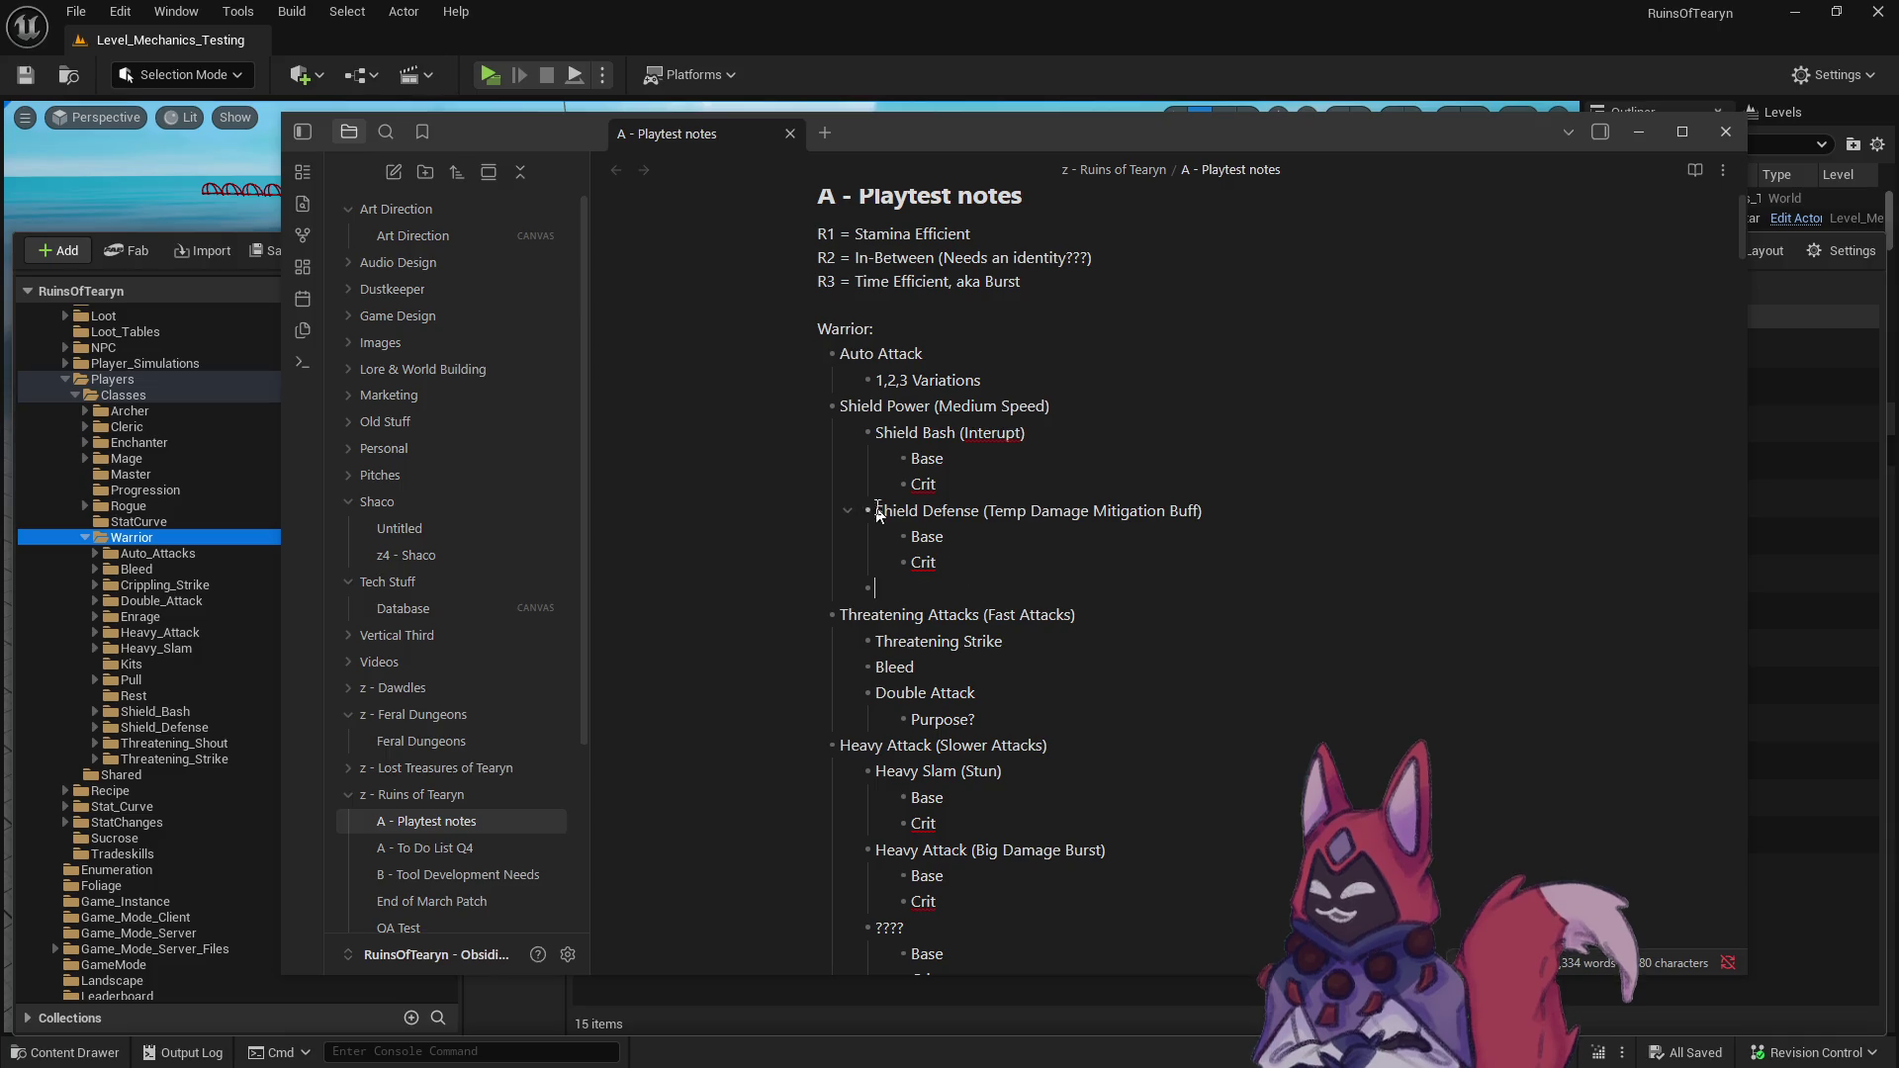
pyautogui.click(485, 76)
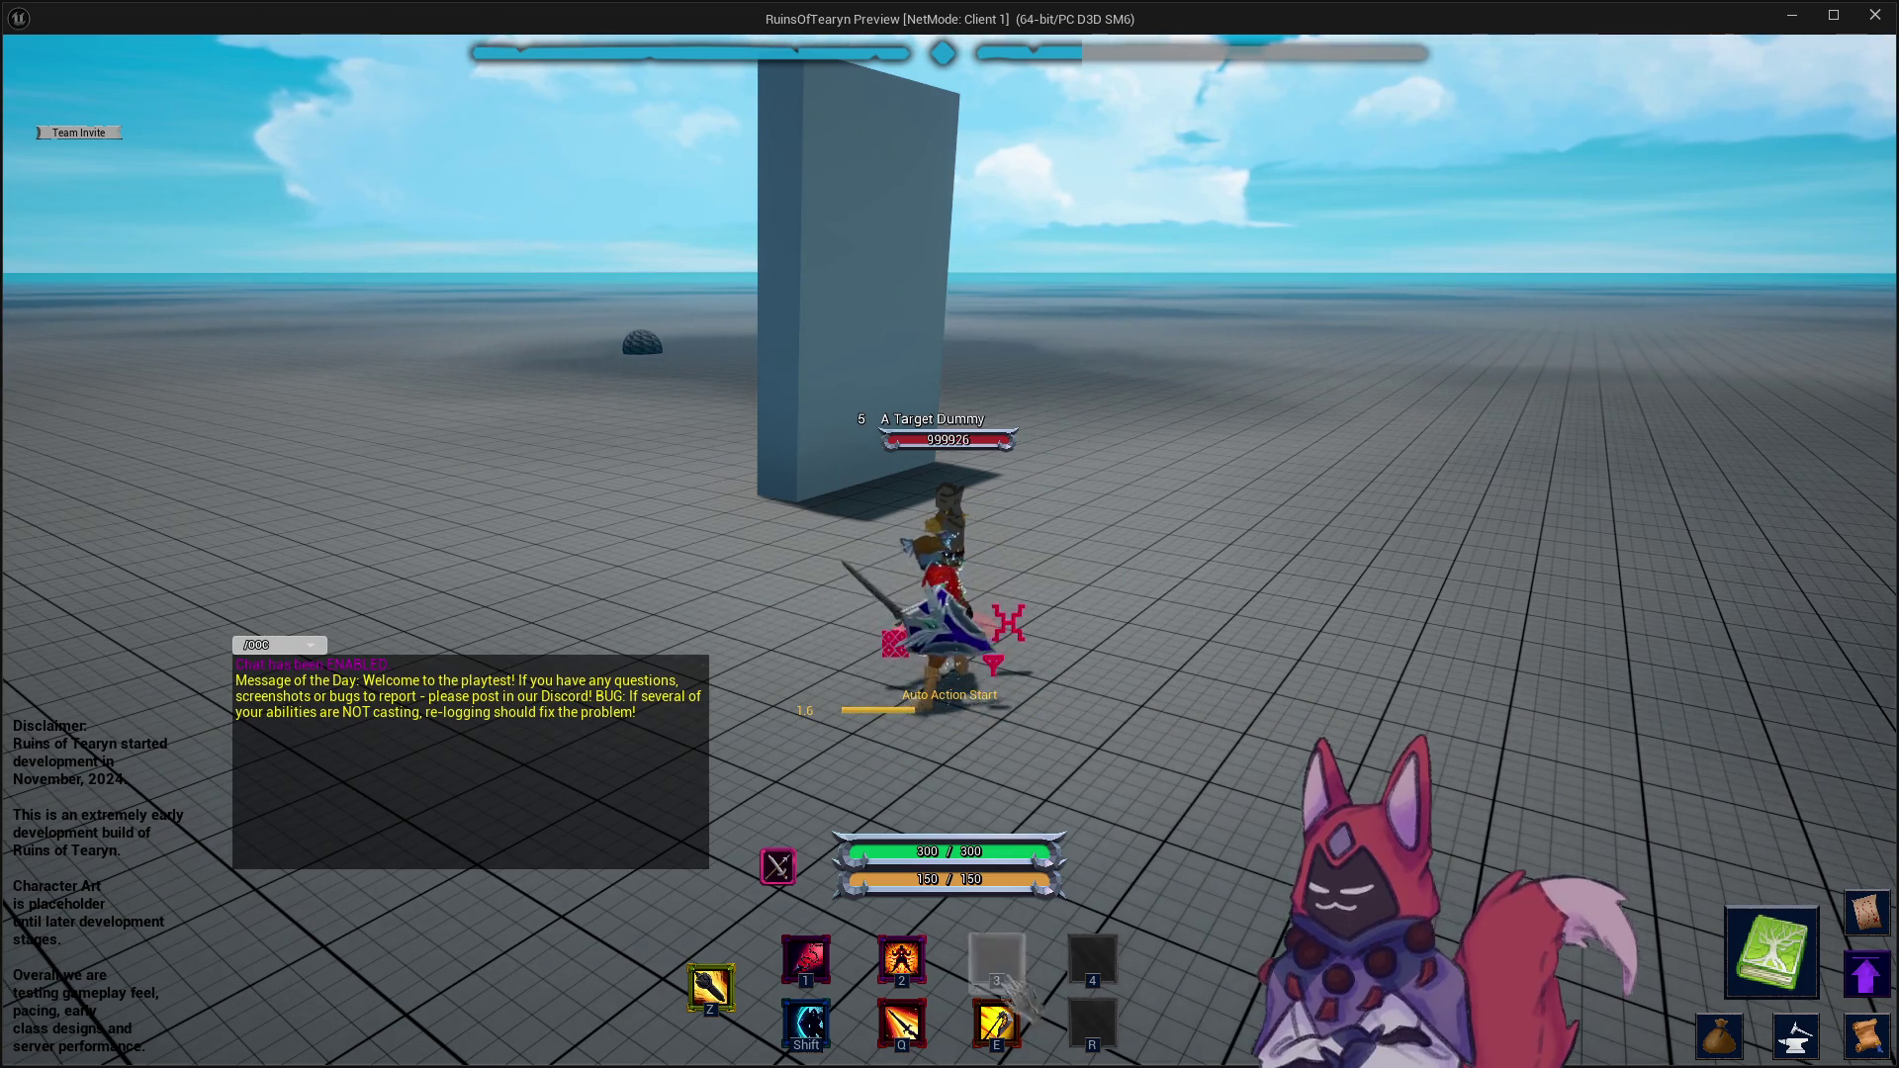
# - Hit the target dummy repeatedly with the E Heavy Attack while moving around it
pyautogui.moveTo(1027, 1034)
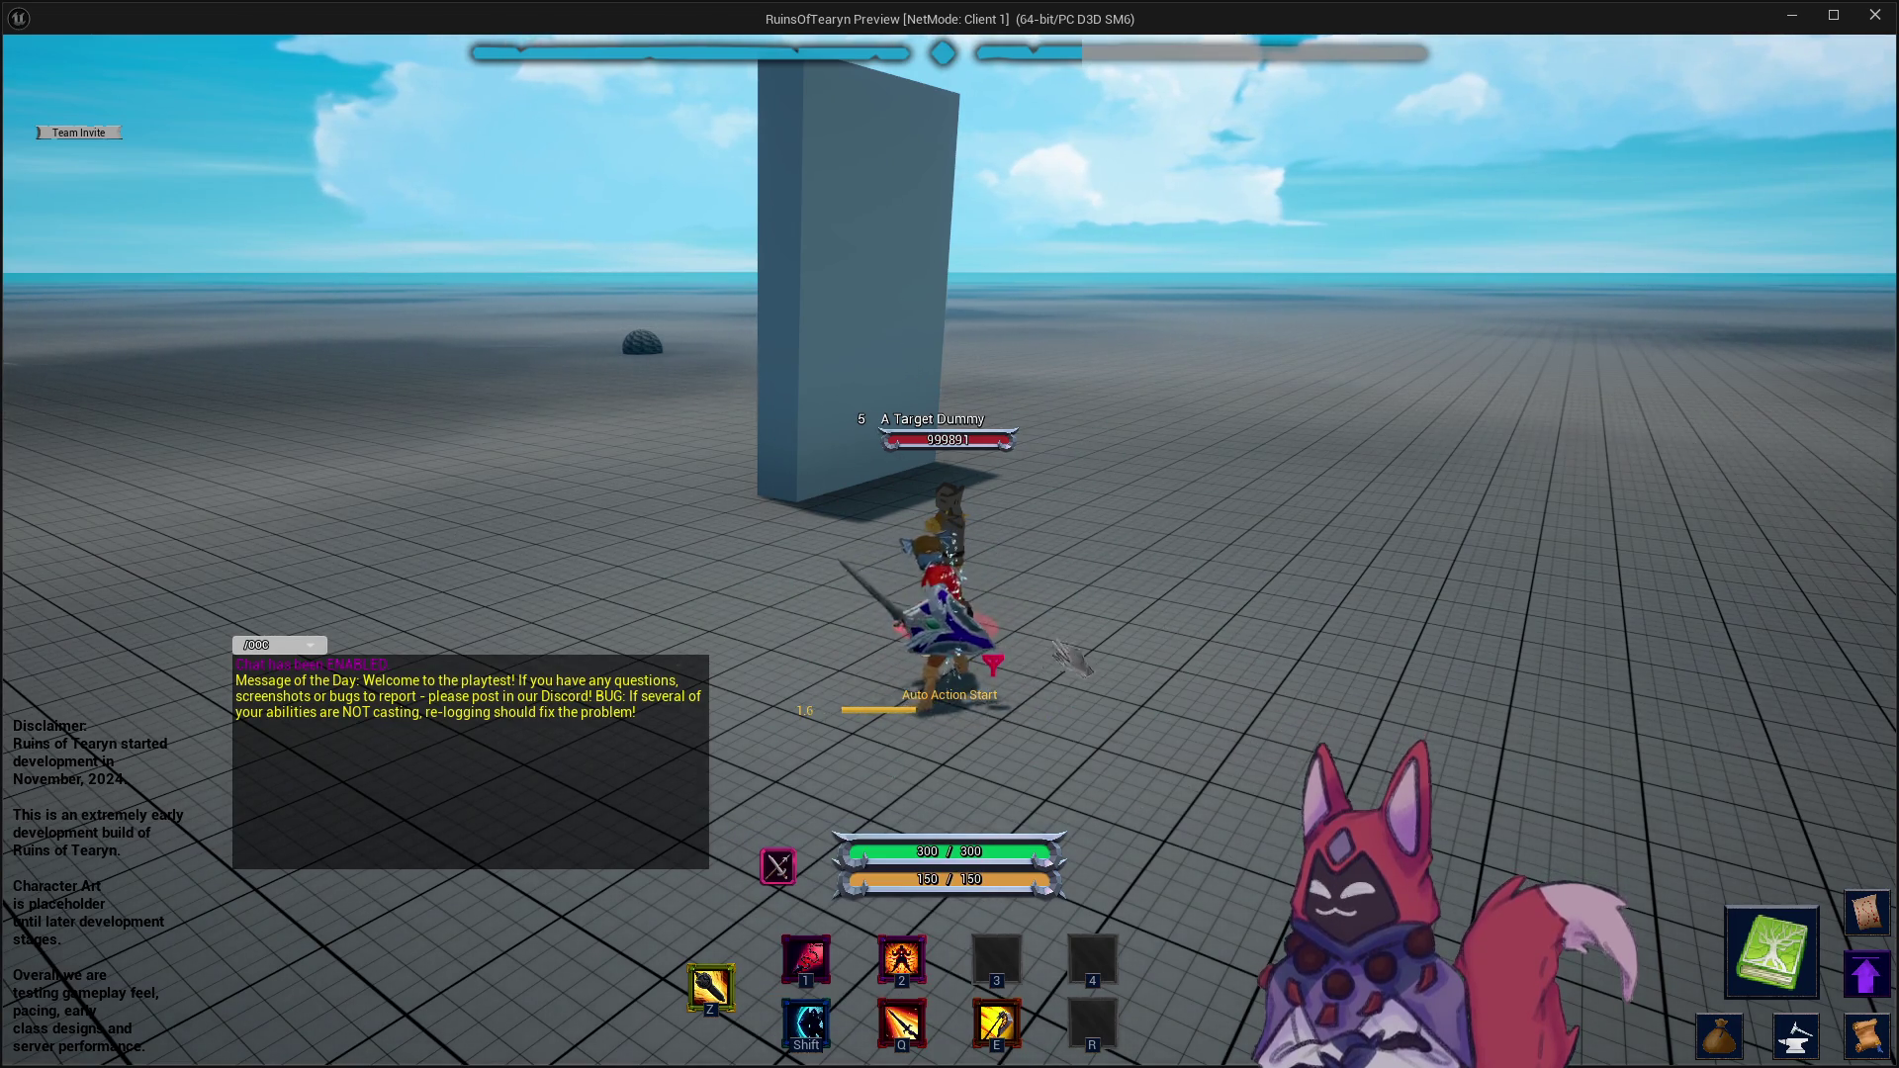
pyautogui.press('e')
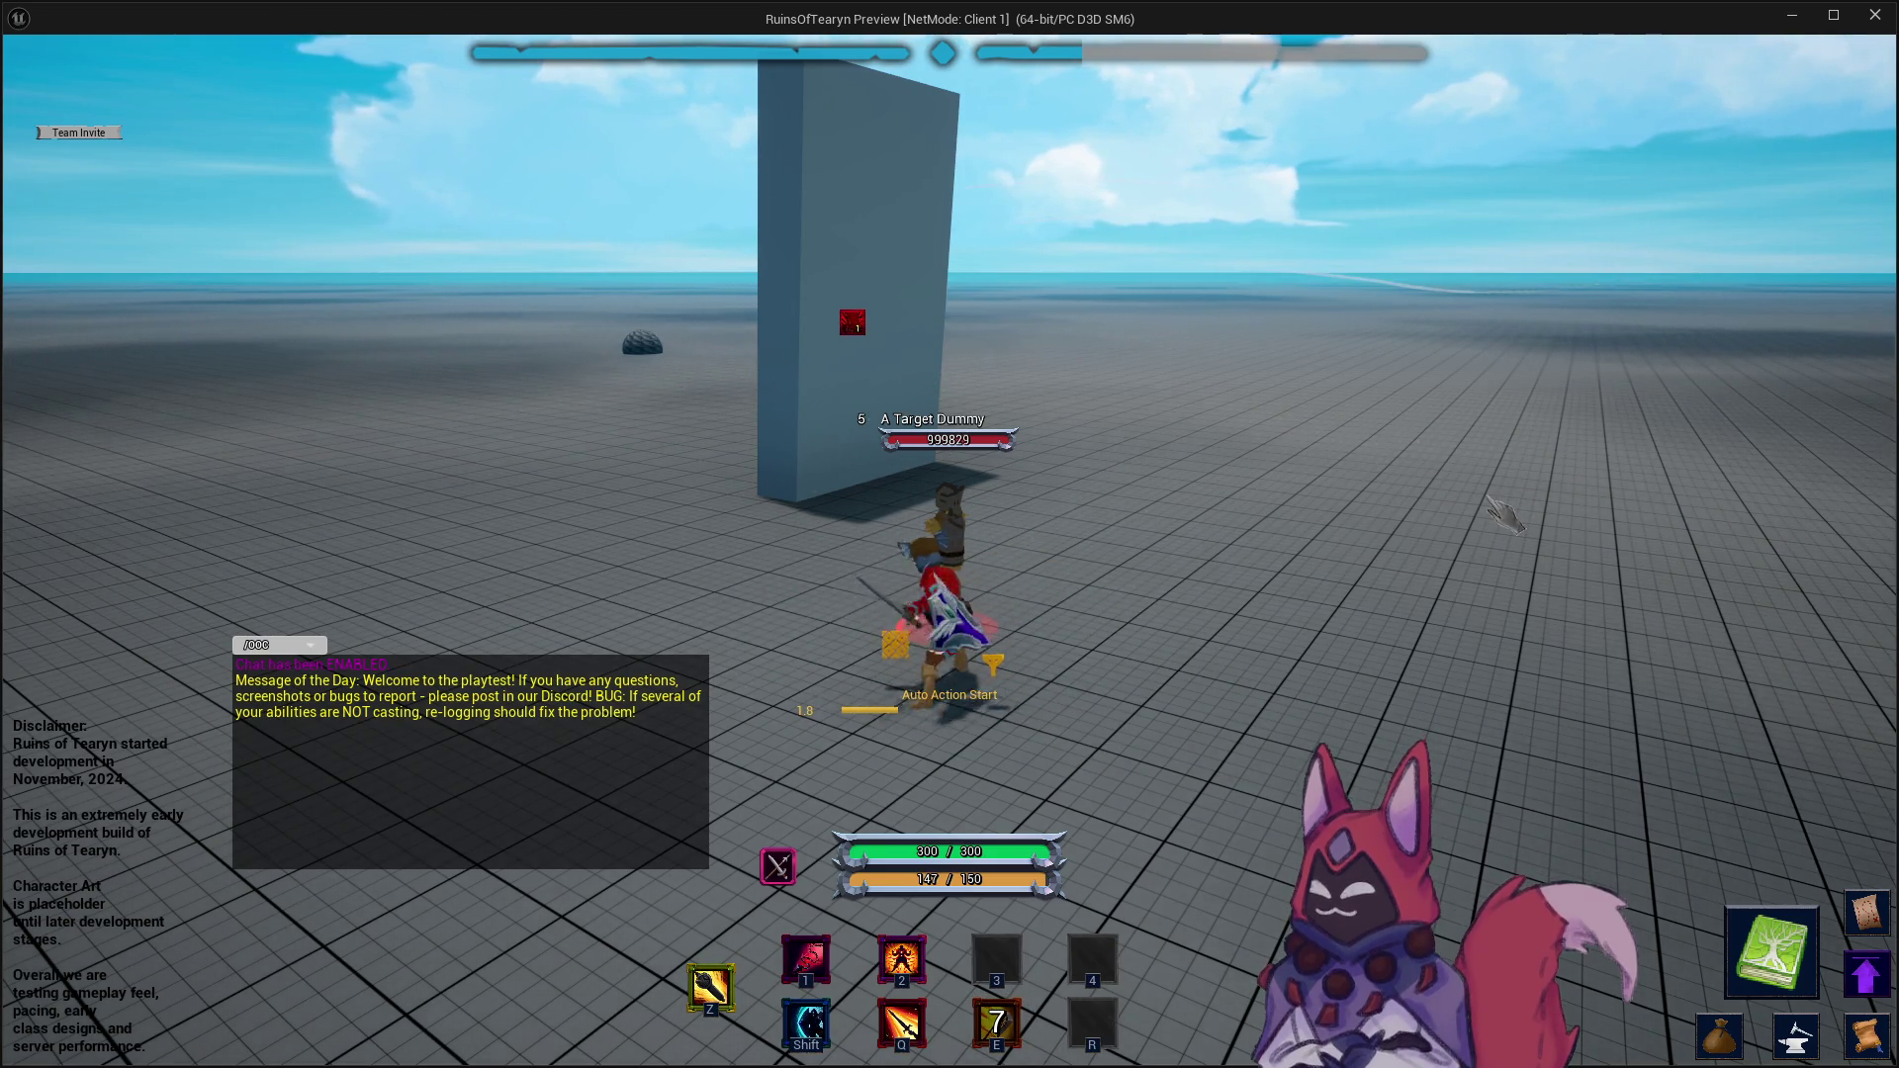
pyautogui.press('shift')
pyautogui.press('a')
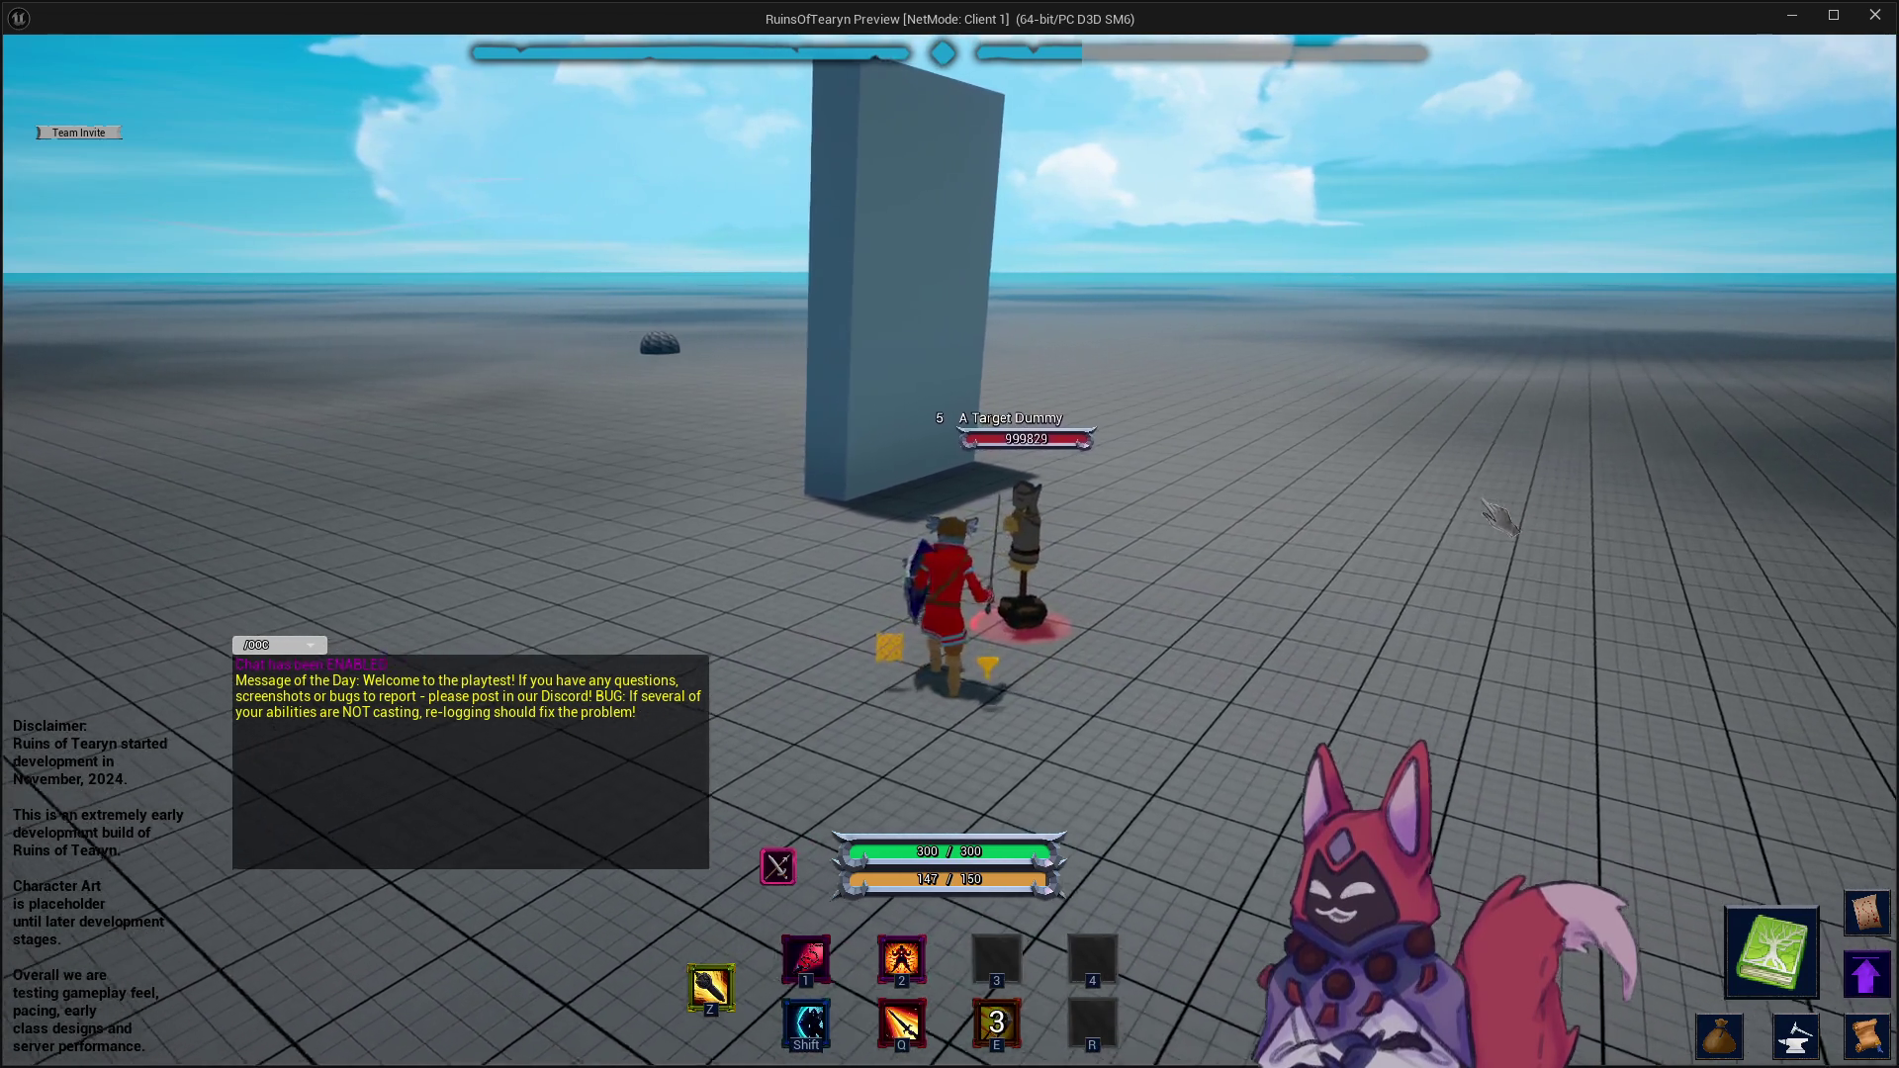
pyautogui.press('d')
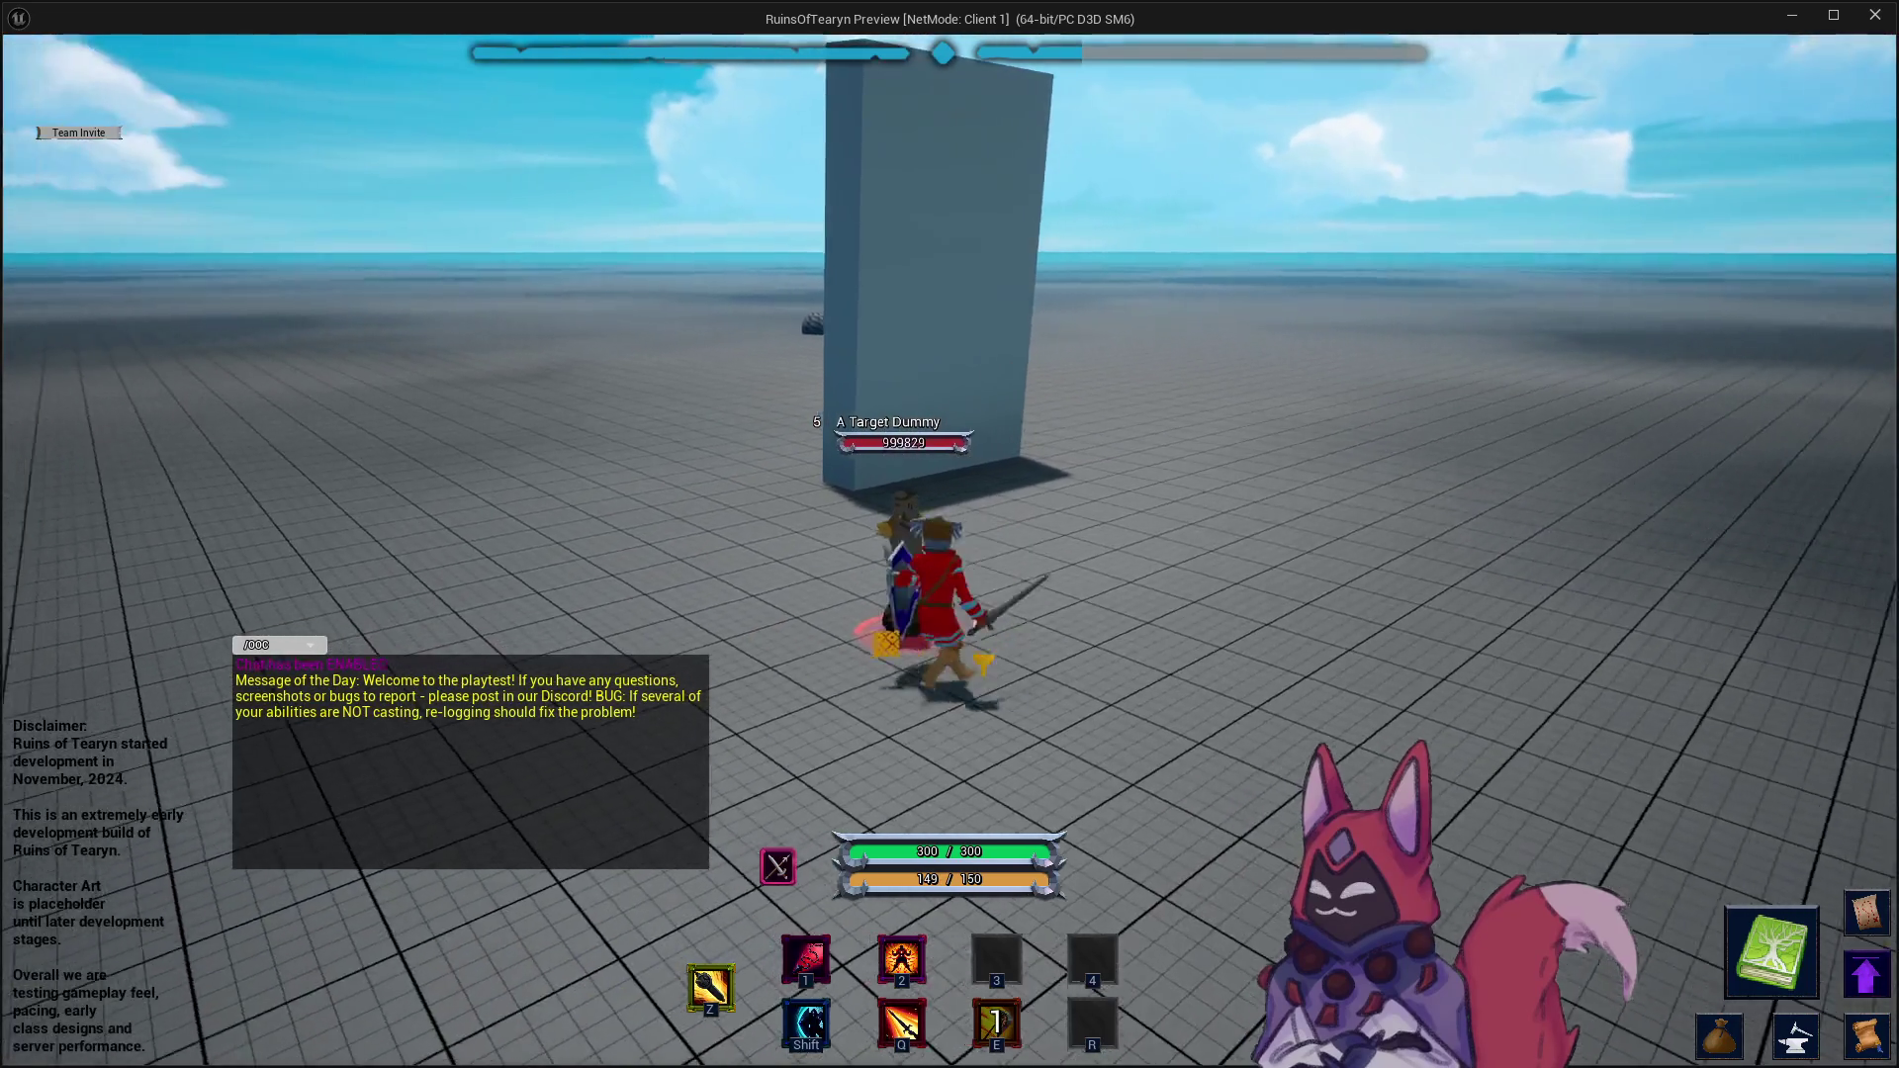
pyautogui.press('e')
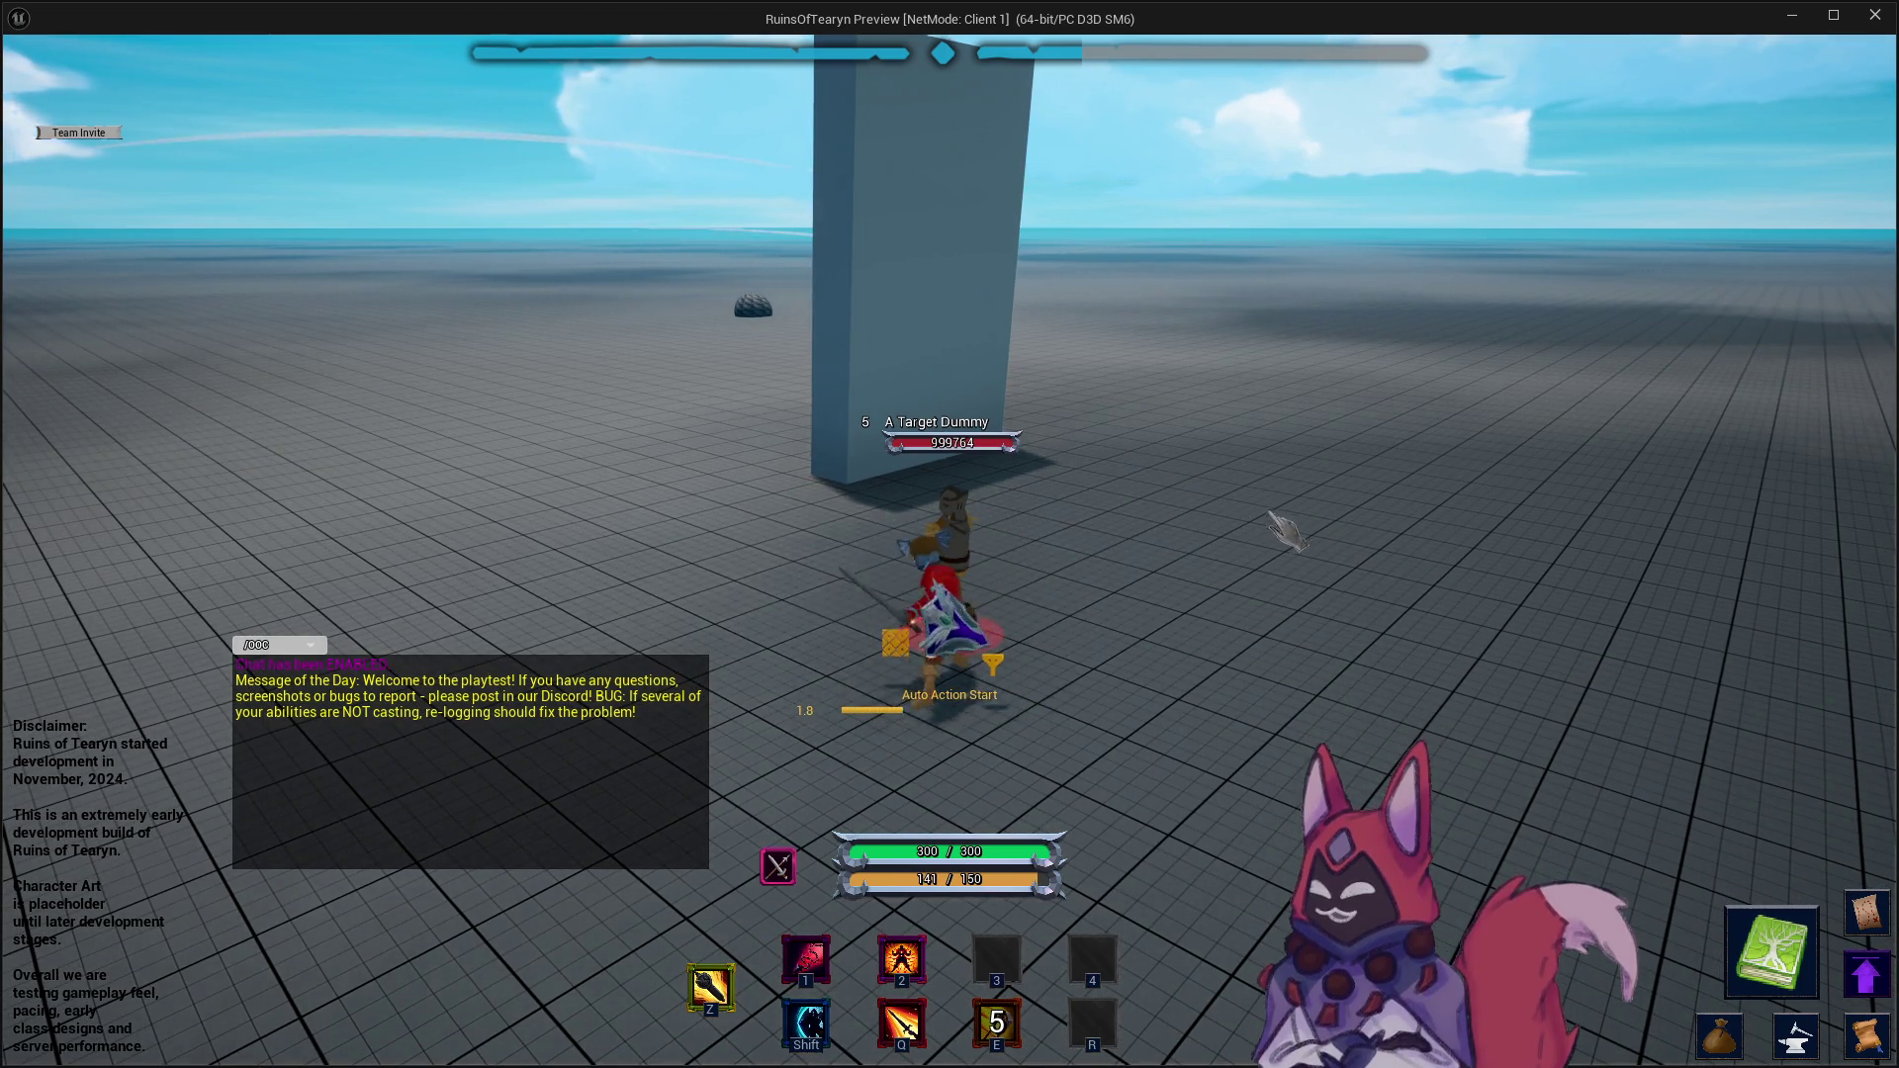
pyautogui.moveTo(1395, 618)
pyautogui.mouseDown()
pyautogui.moveTo(1088, 618)
pyautogui.moveTo(1373, 576)
pyautogui.mouseUp()
pyautogui.press('e')
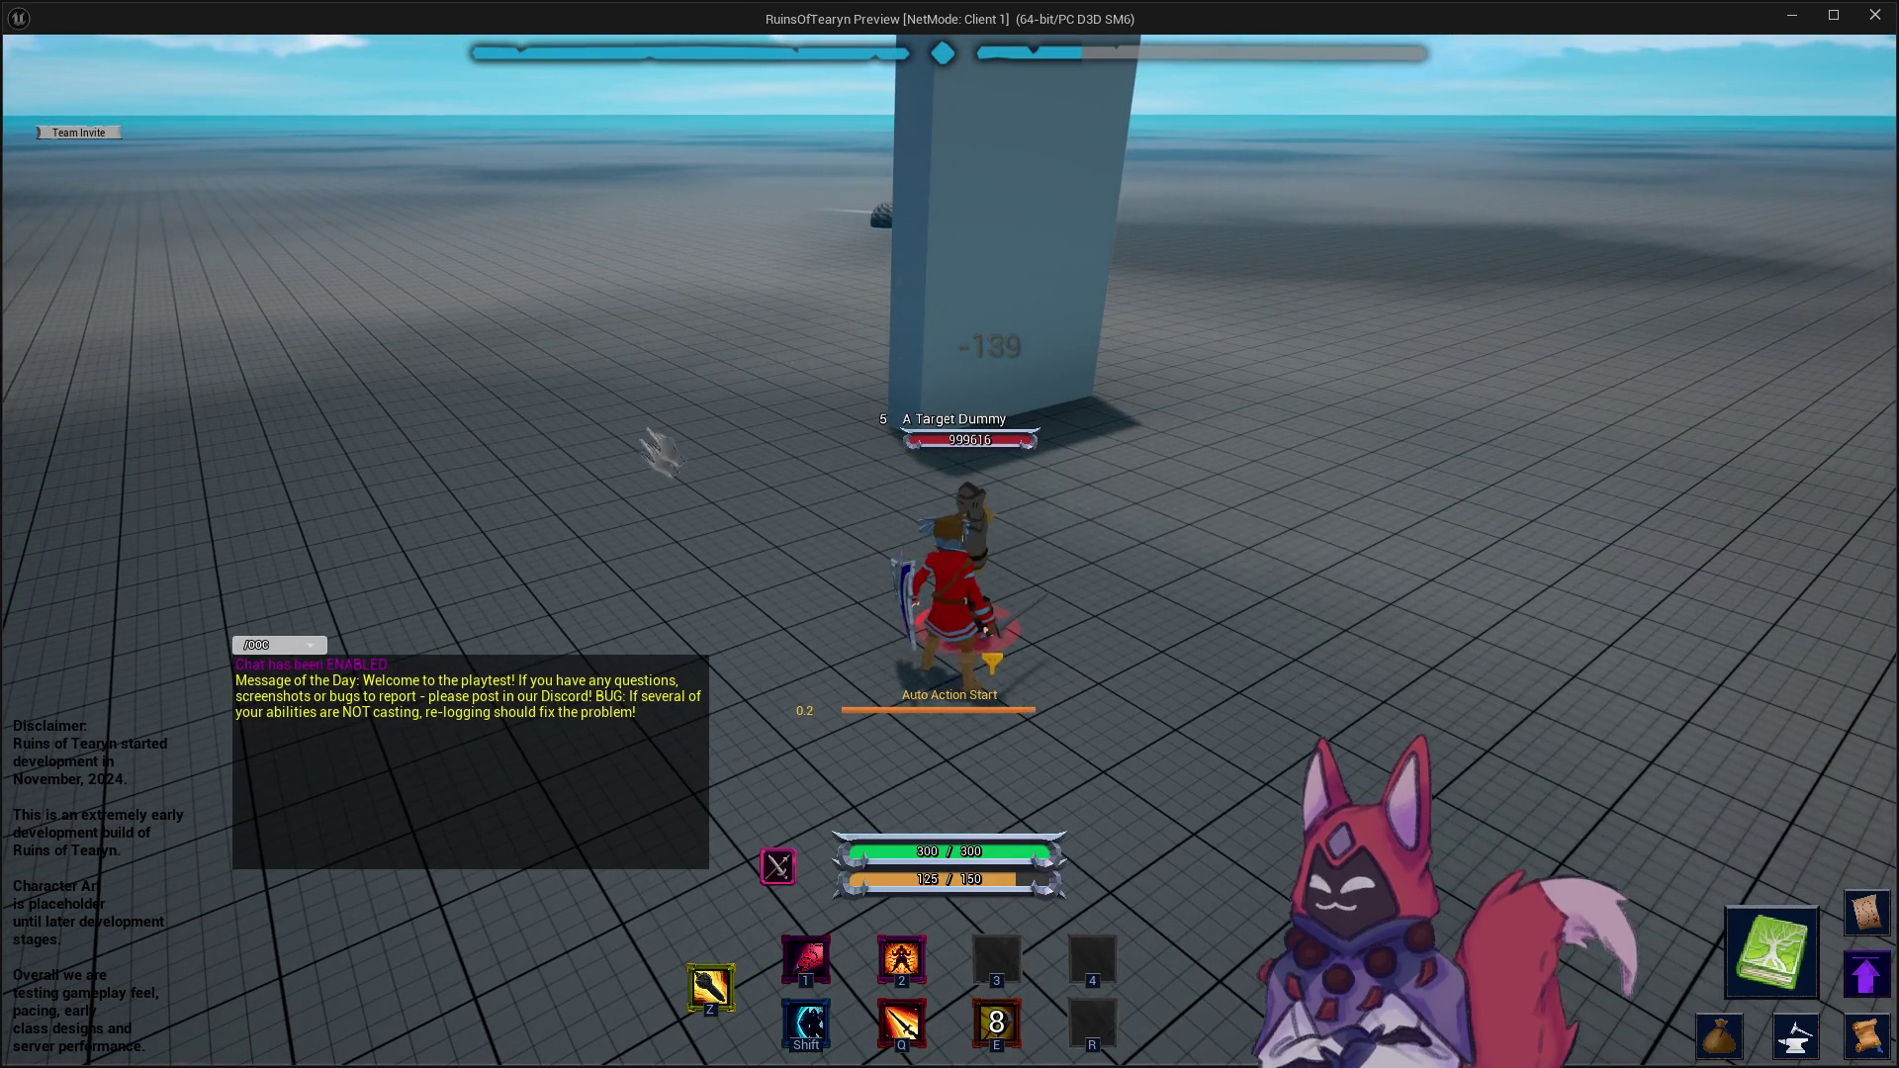
pyautogui.press('d')
pyautogui.moveTo(1315, 554)
pyautogui.mouseDown()
pyautogui.moveTo(1172, 554)
pyautogui.moveTo(1276, 574)
pyautogui.moveTo(1187, 633)
pyautogui.mouseUp()
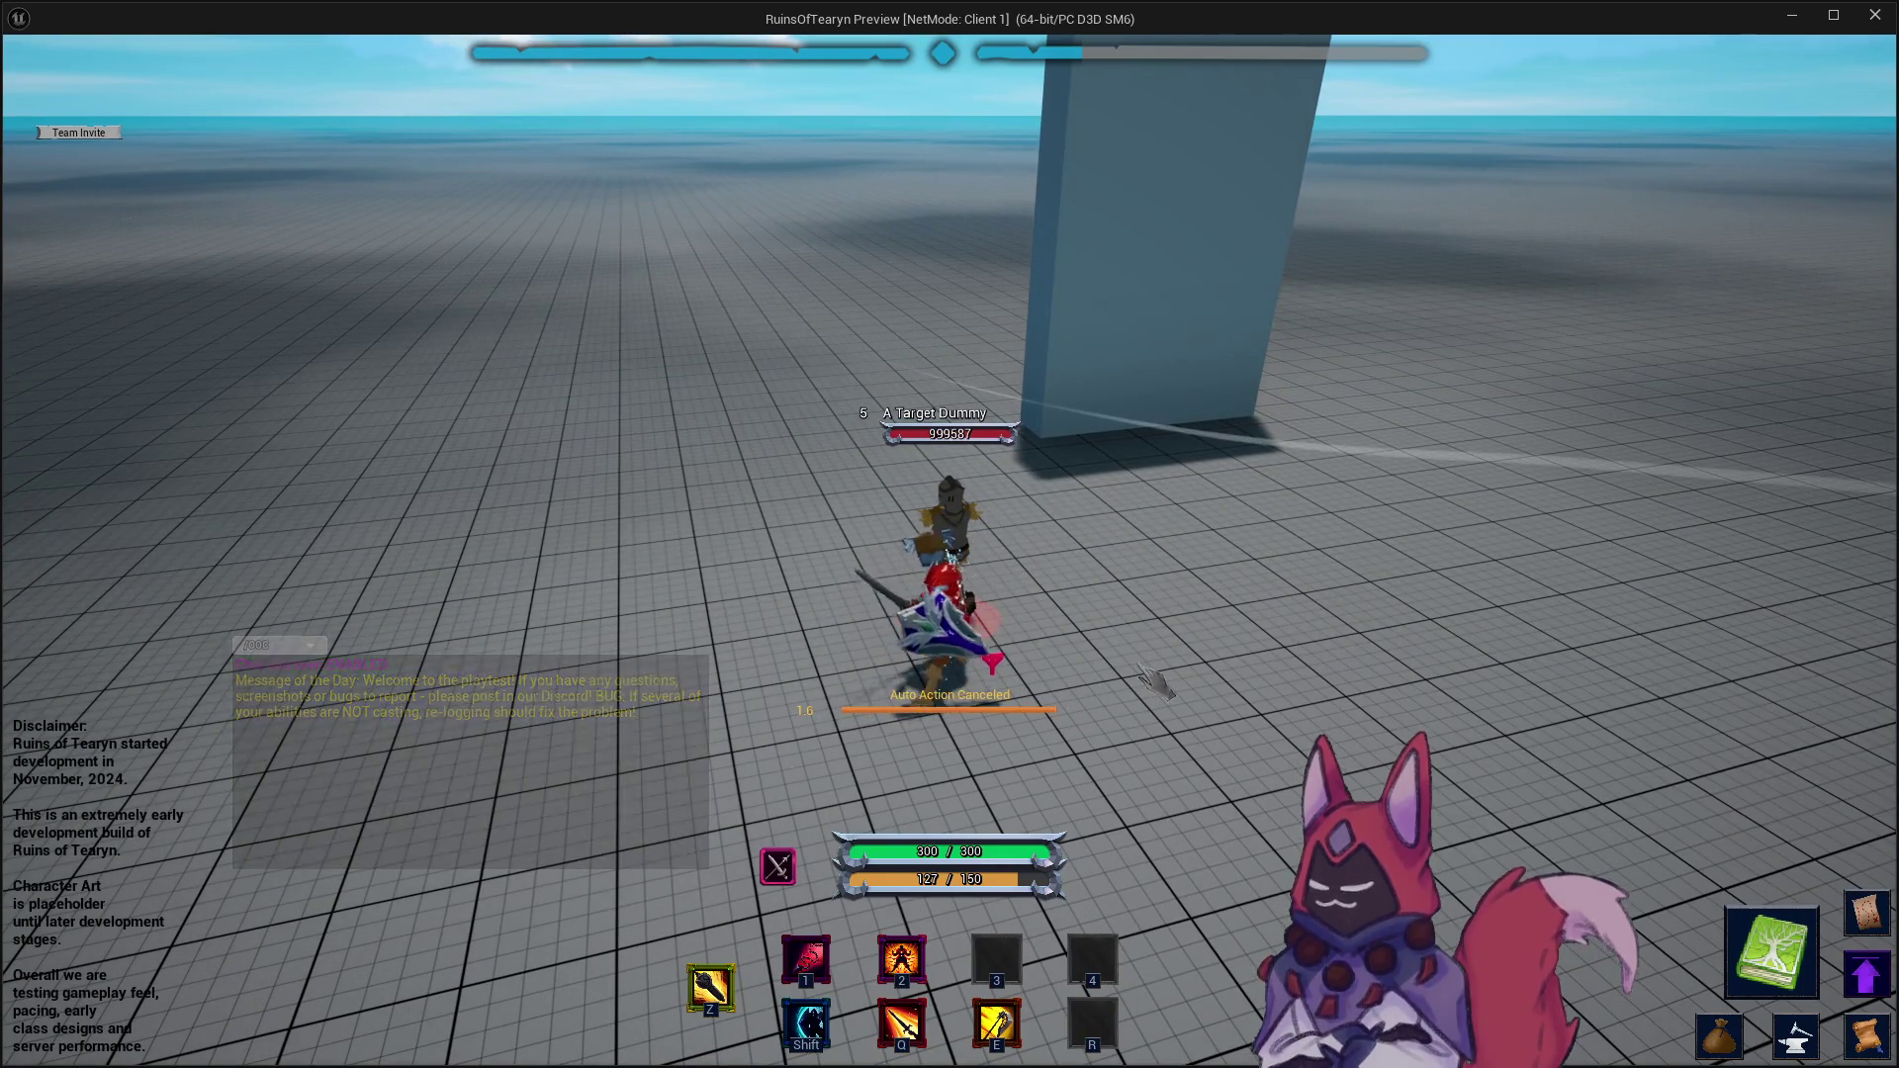
# - Strafe around the target dummy with A/D, realign the camera, and land another Heavy Attack
pyautogui.press('a')
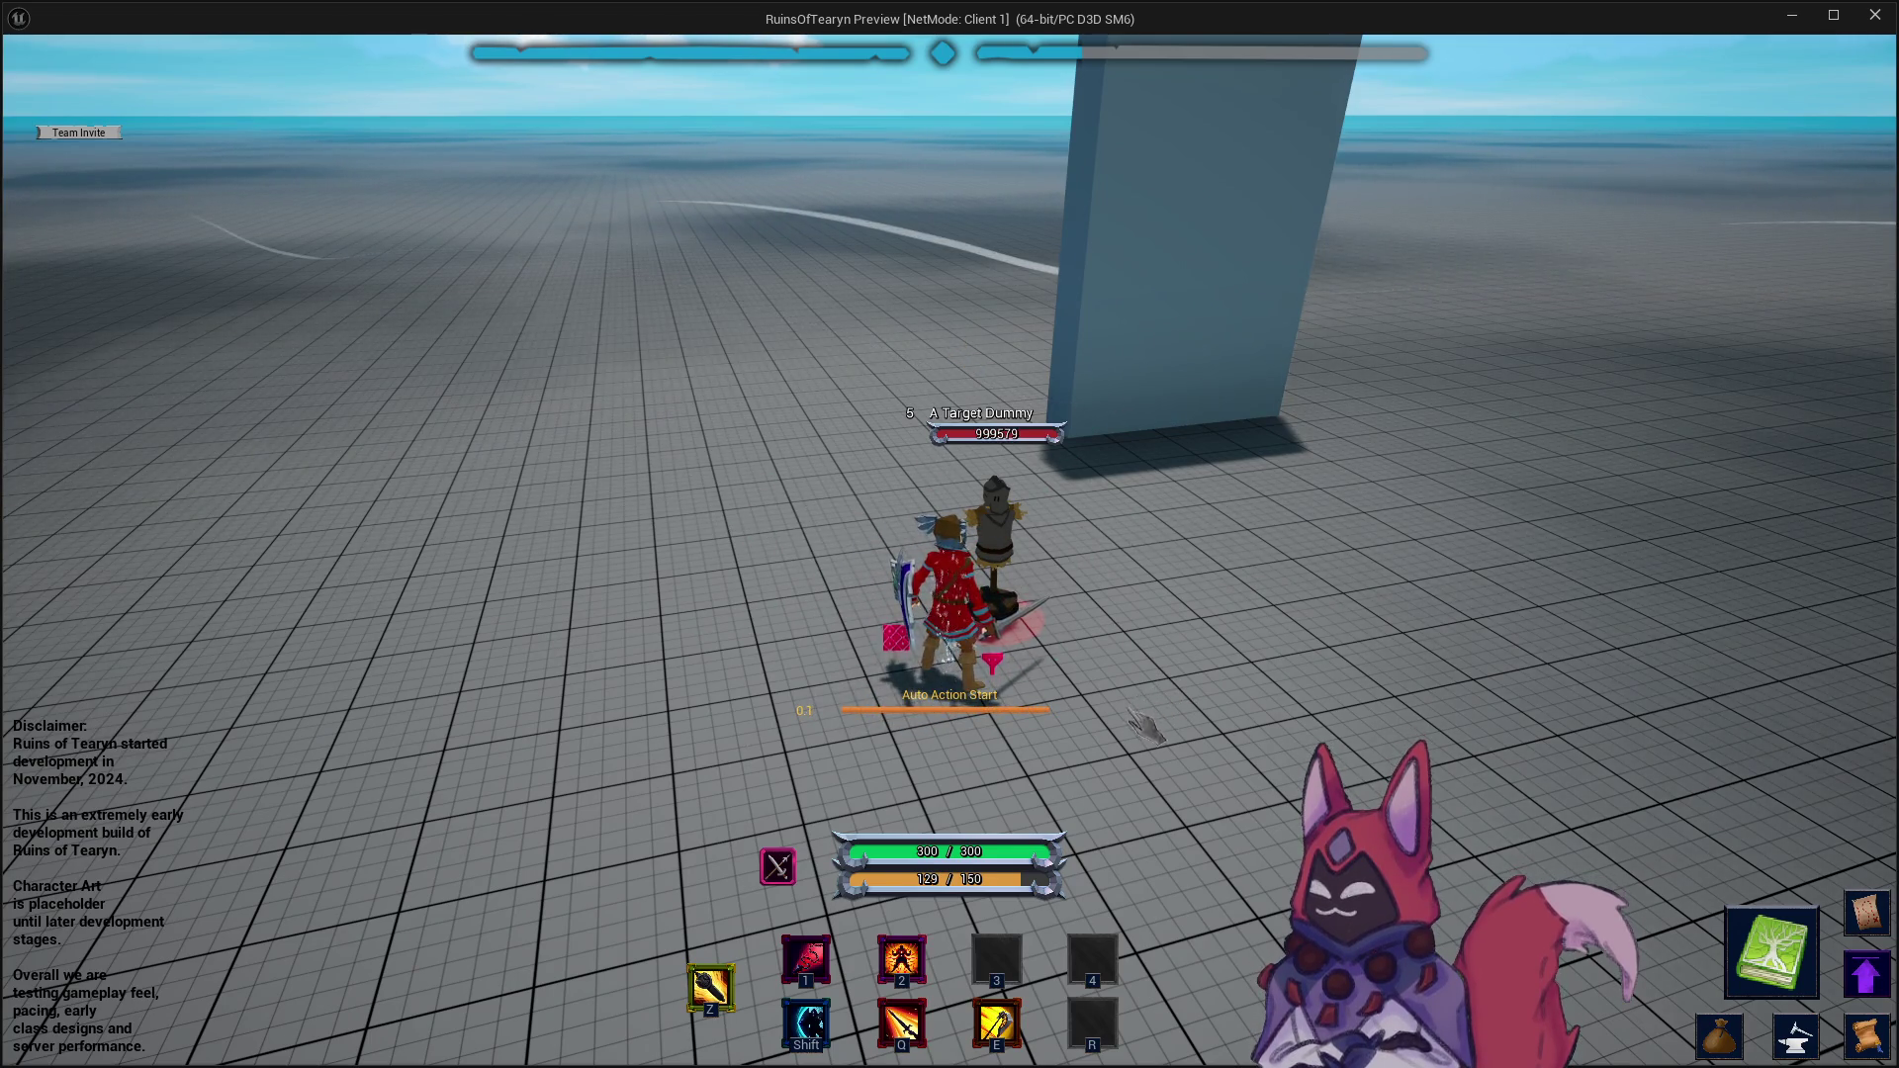
pyautogui.moveTo(1019, 619)
pyautogui.mouseDown()
pyautogui.moveTo(969, 663)
pyautogui.moveTo(1023, 722)
pyautogui.mouseUp()
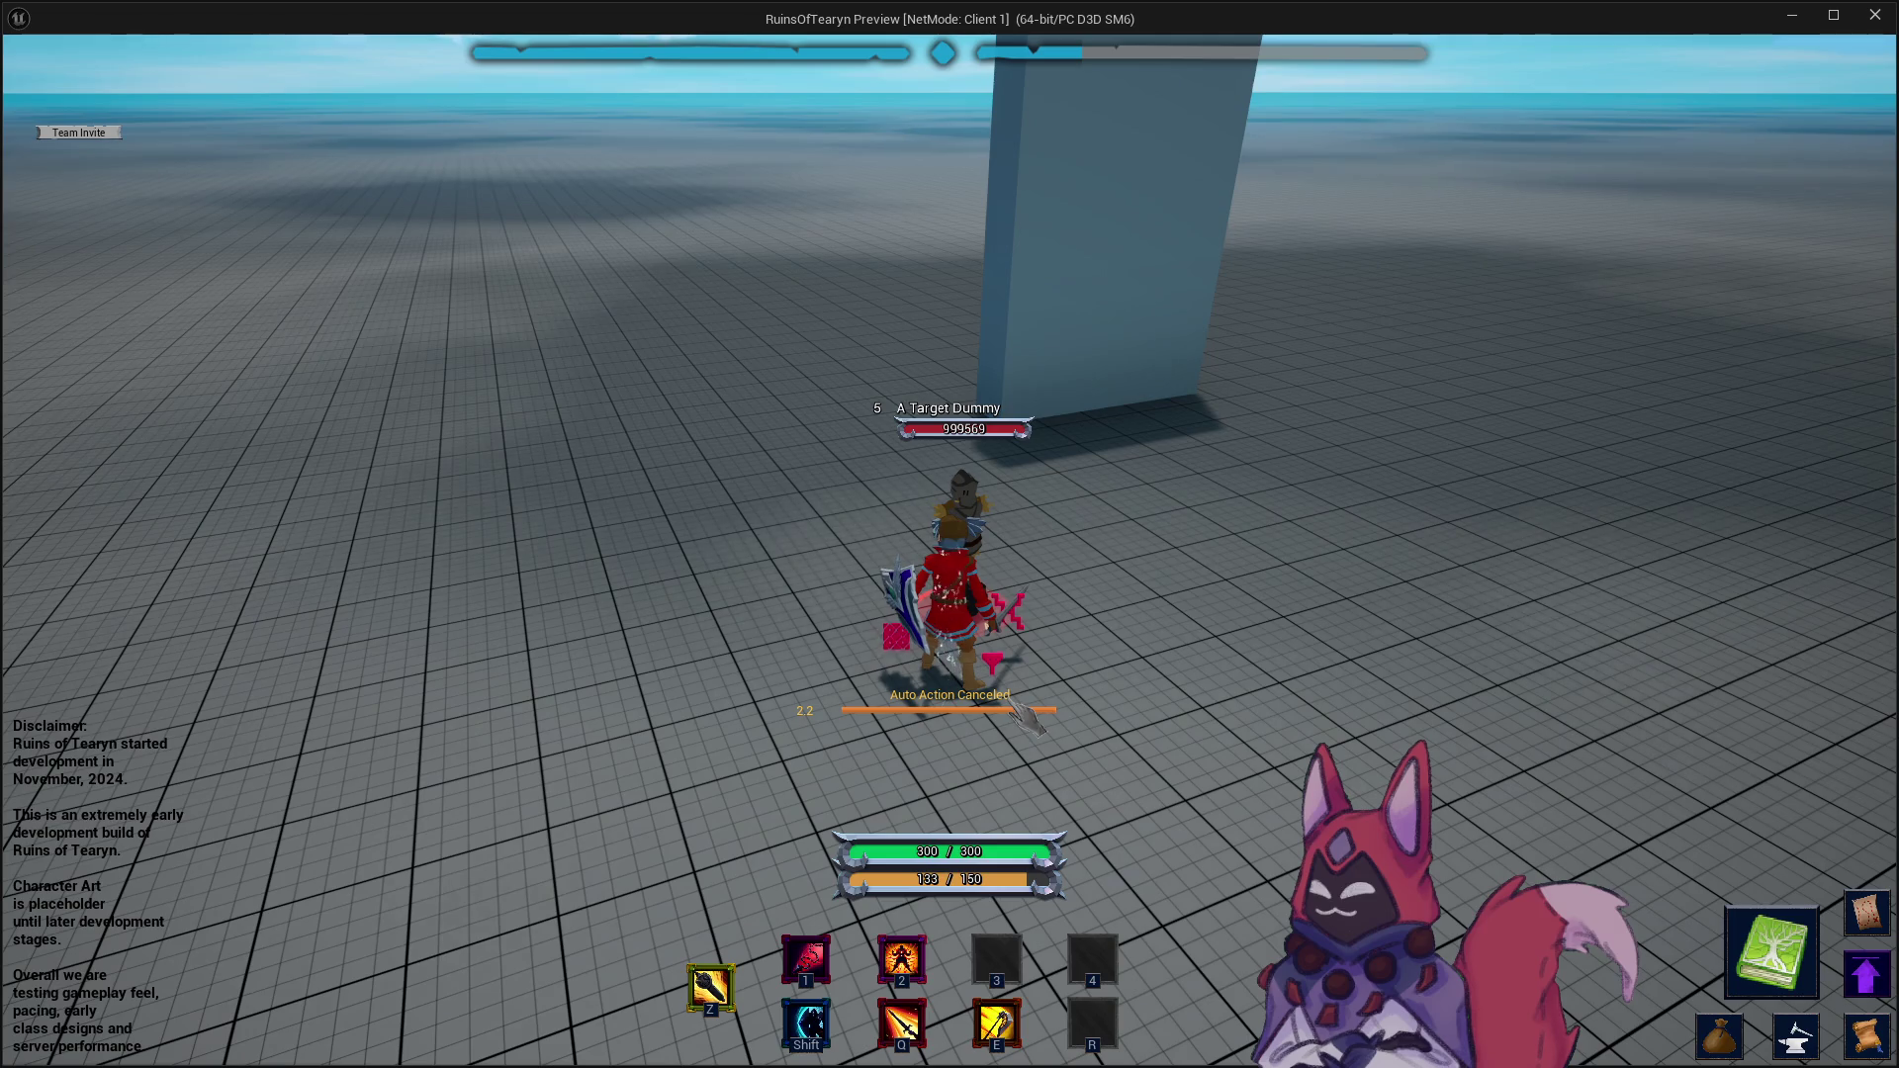
pyautogui.press('a')
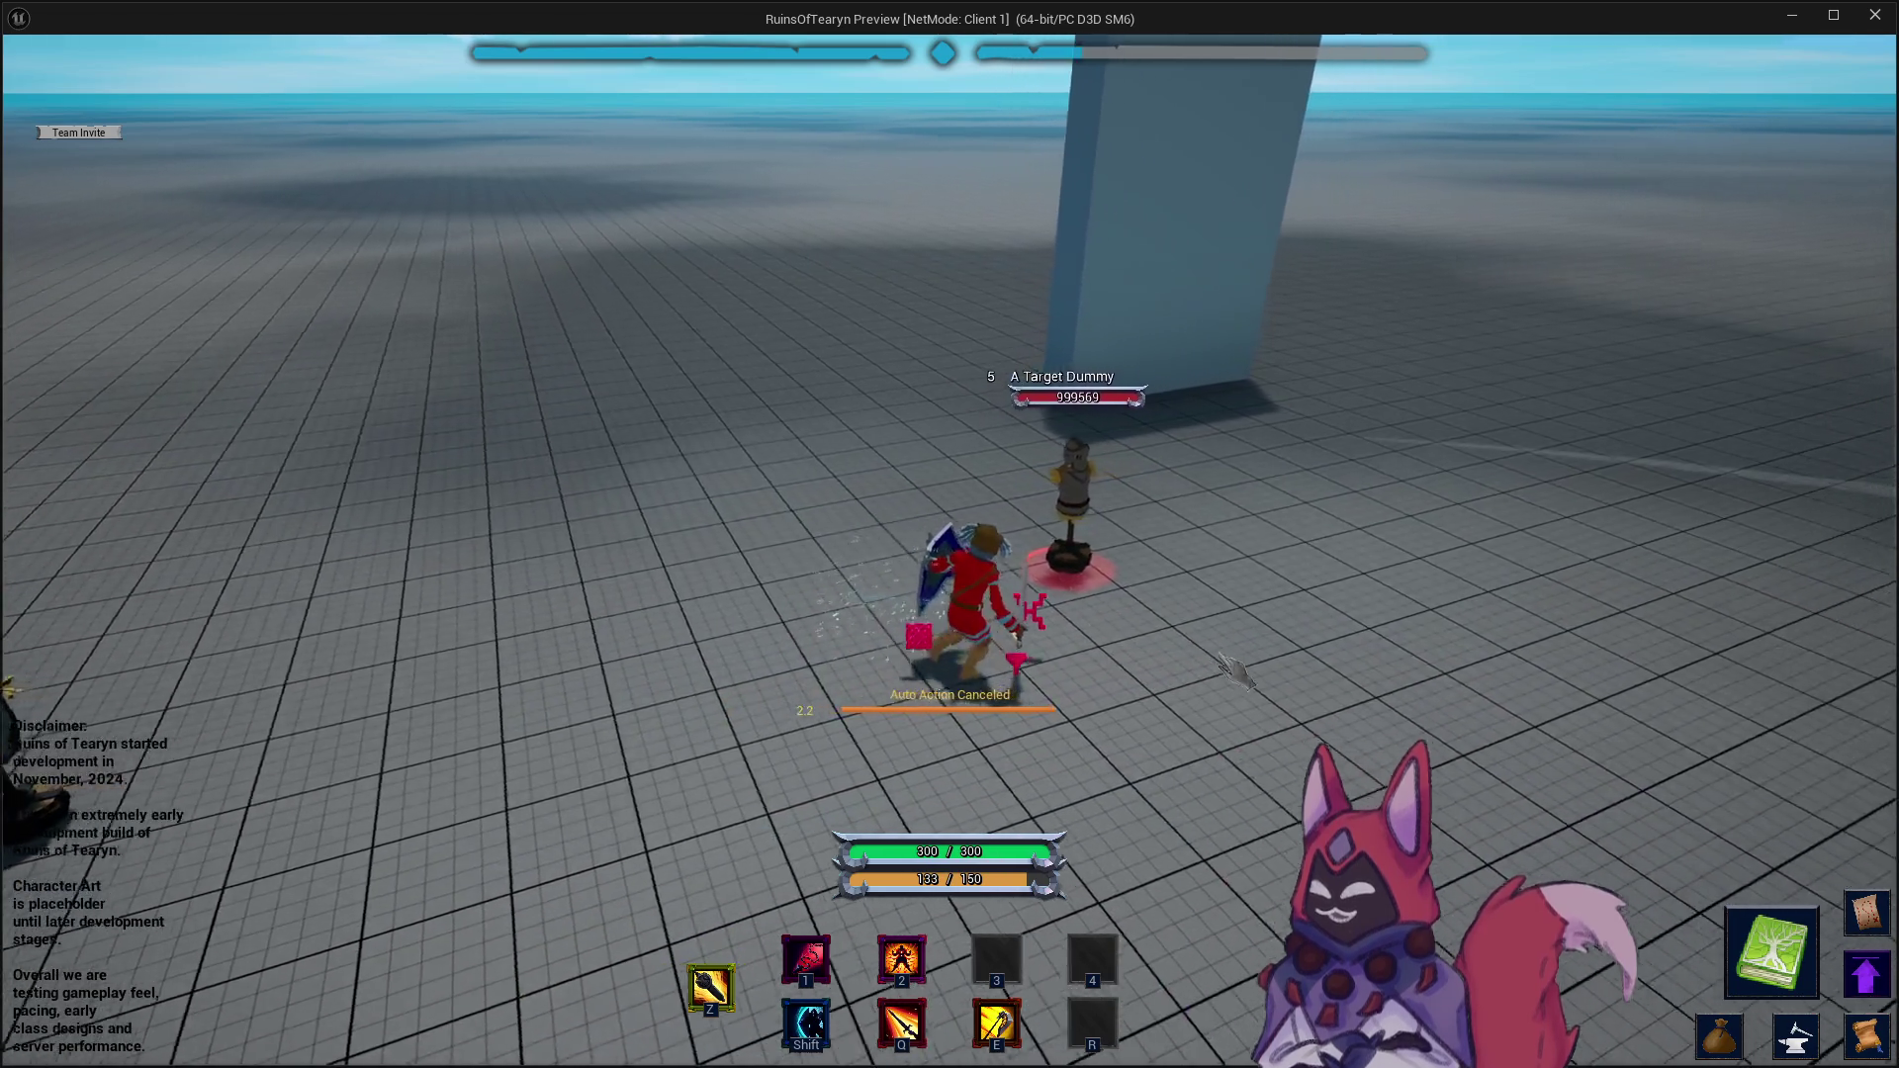
pyautogui.press('d')
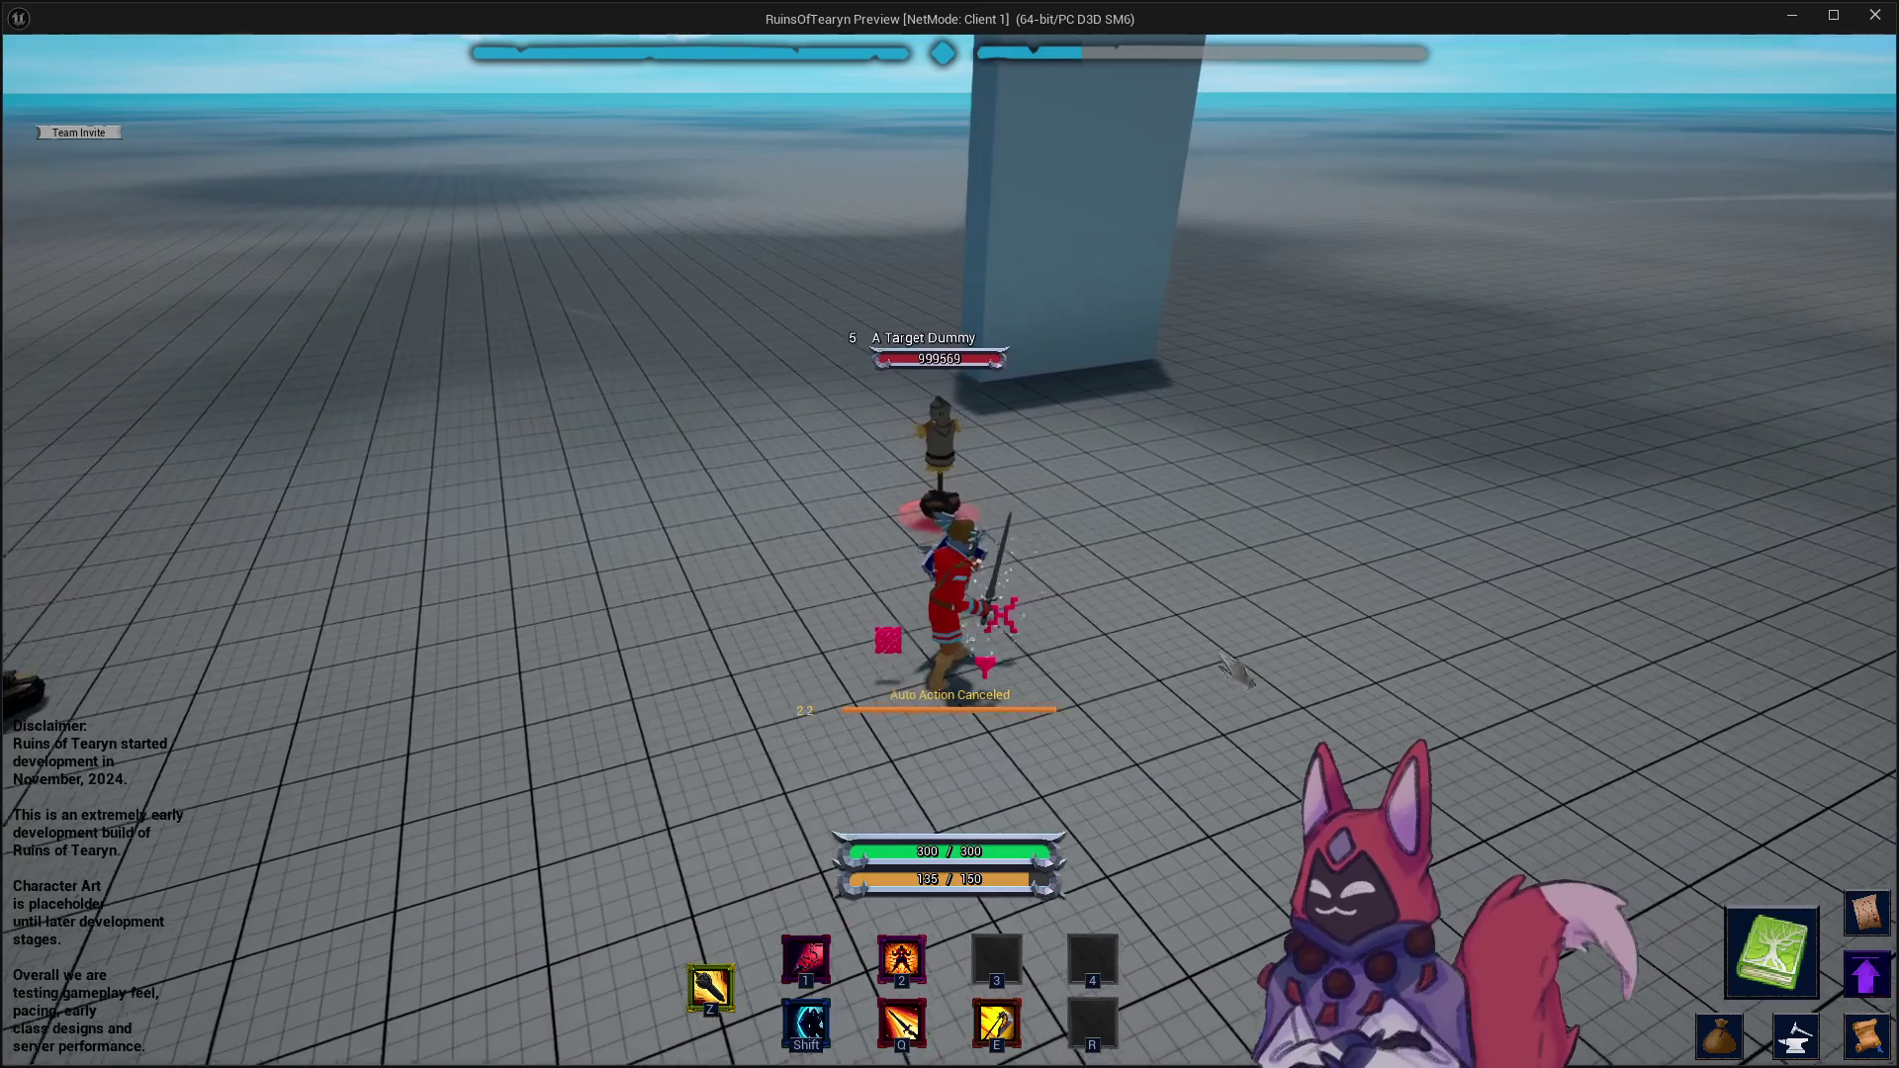
pyautogui.press('a')
pyautogui.press('d')
pyautogui.press('d')
pyautogui.press('a')
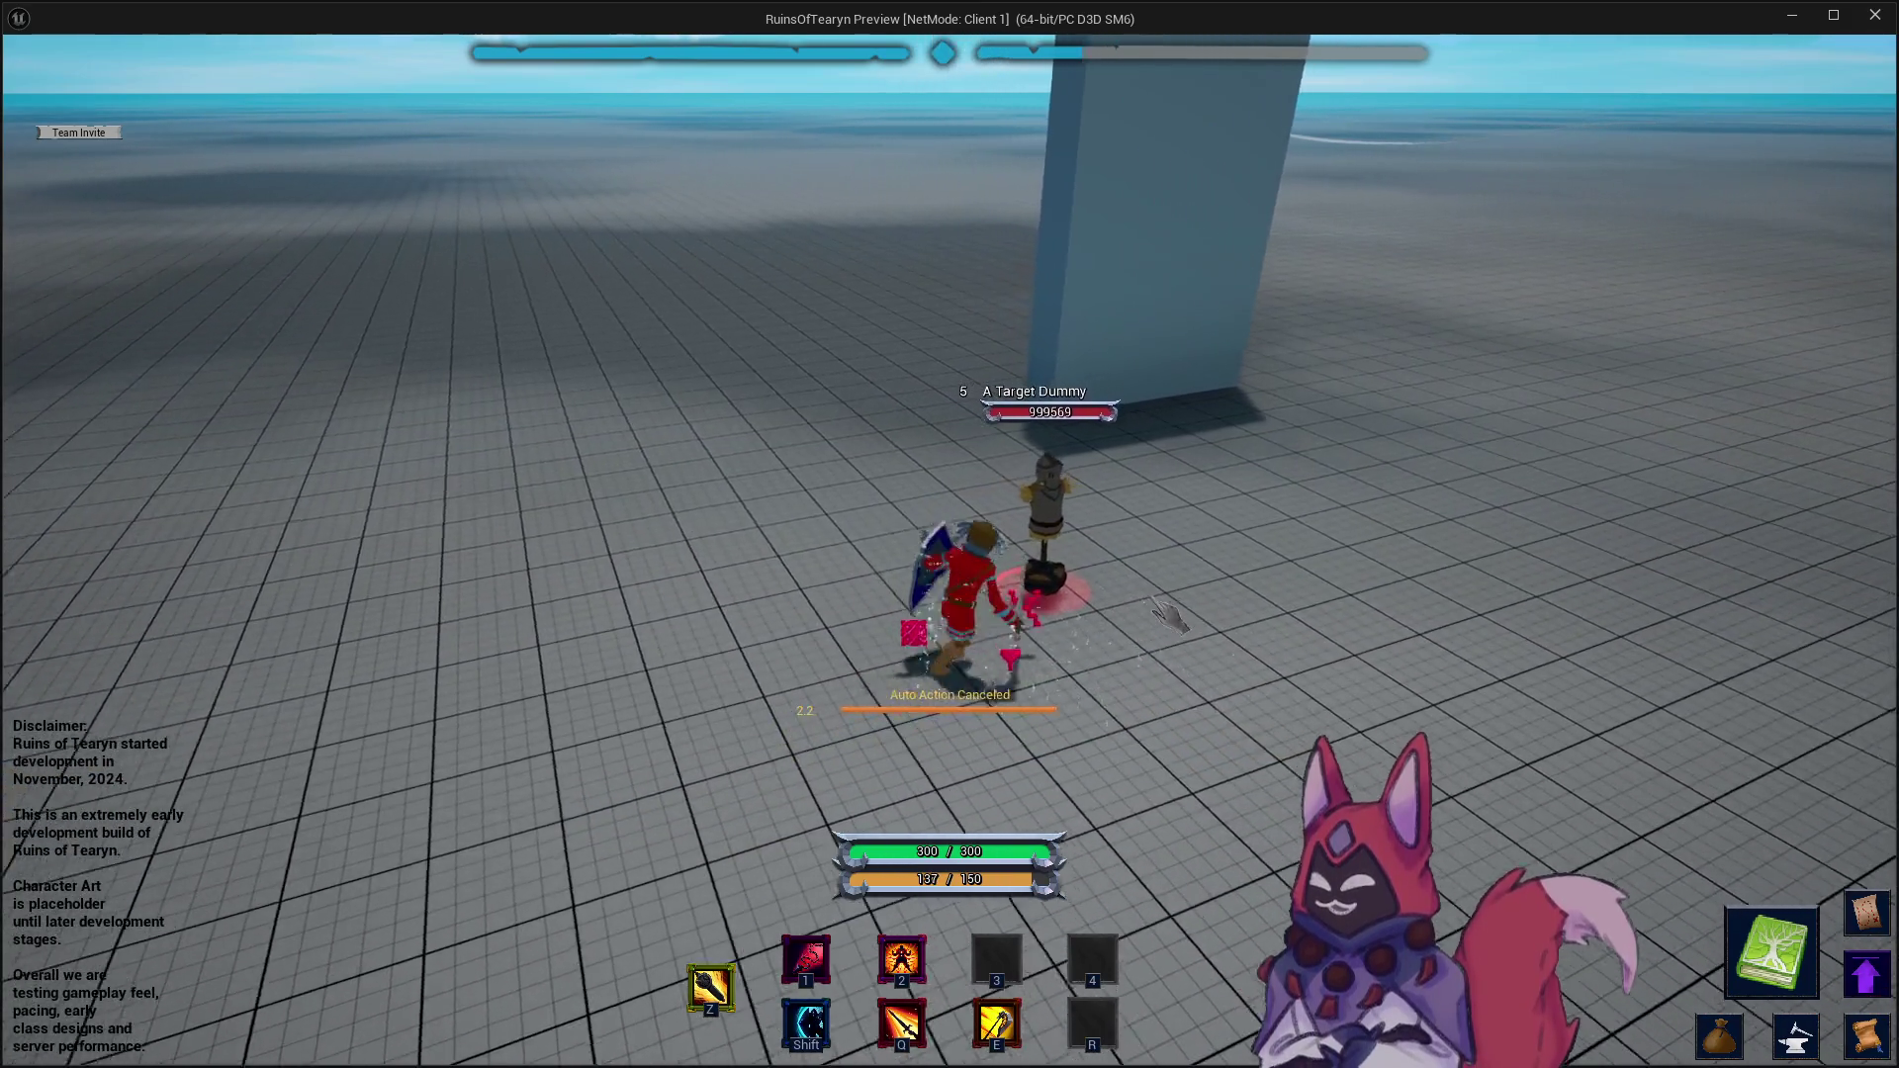
pyautogui.press('d')
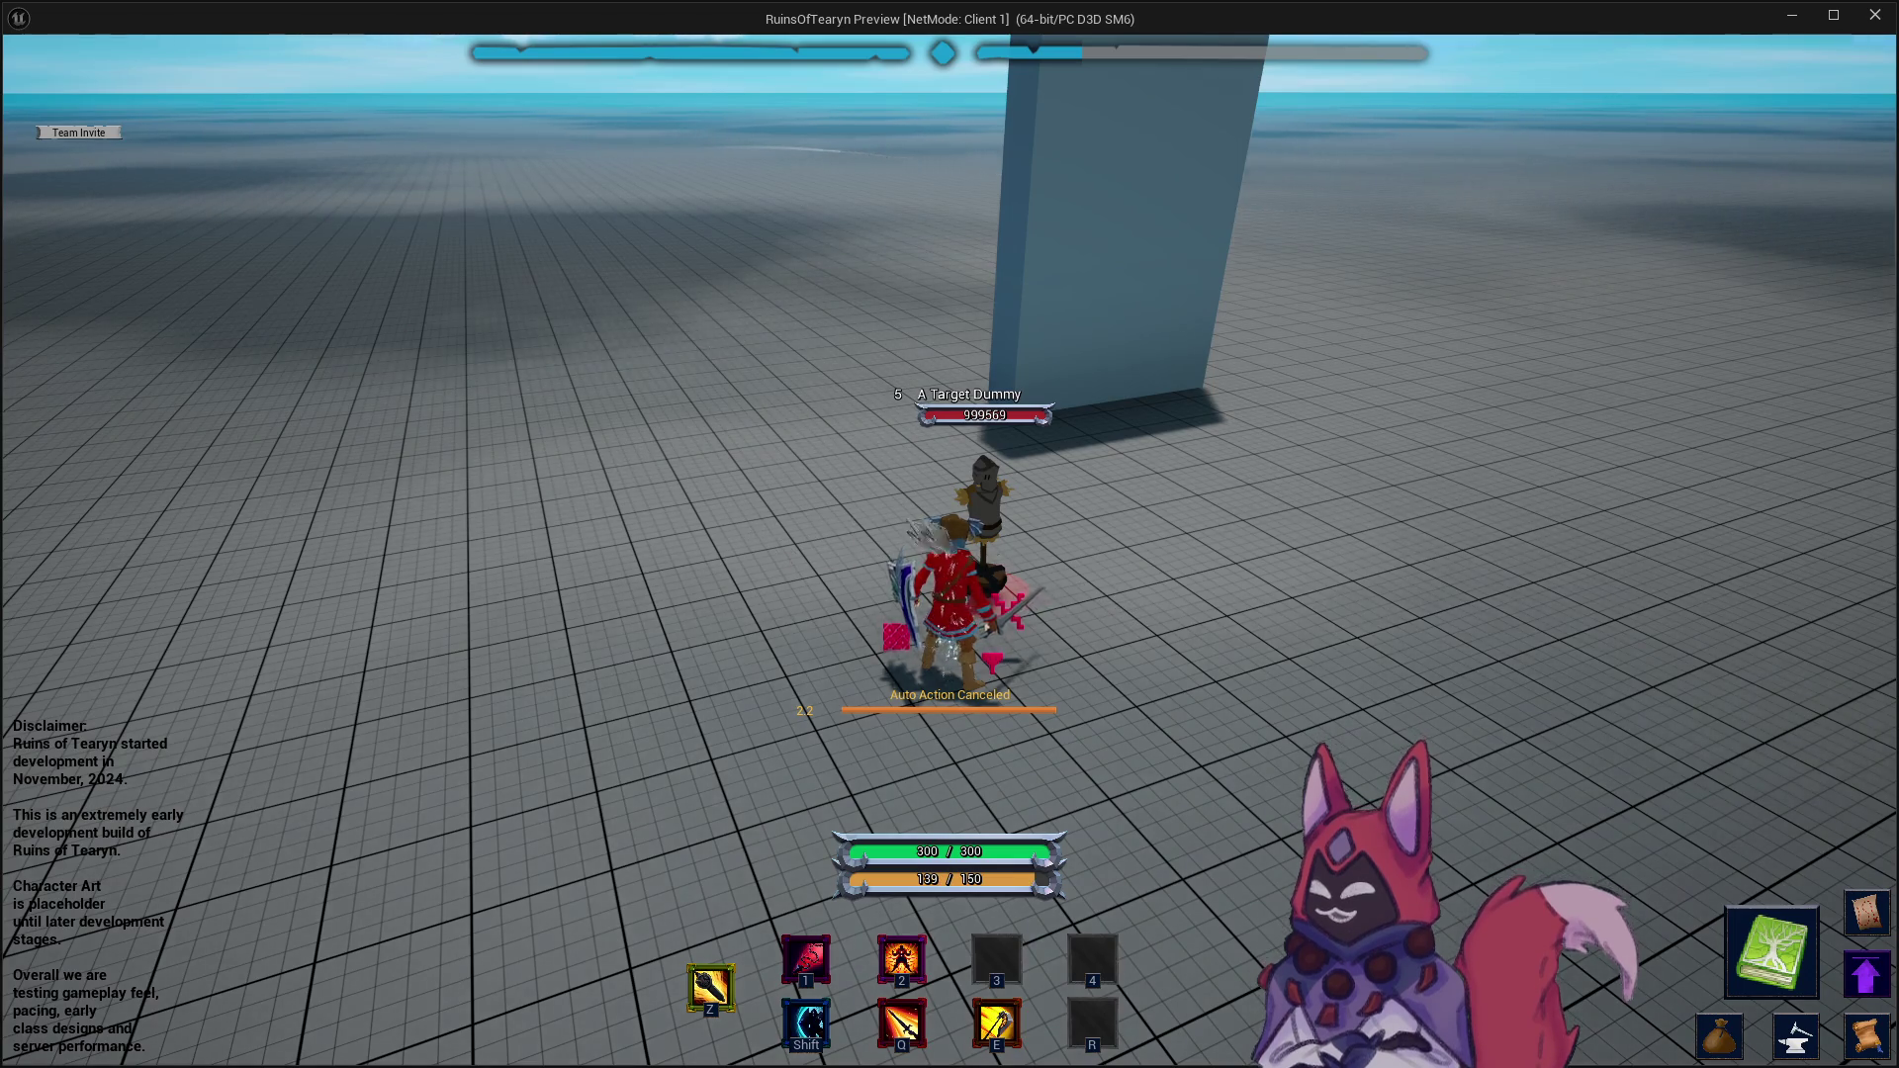
pyautogui.press('d')
pyautogui.press('a')
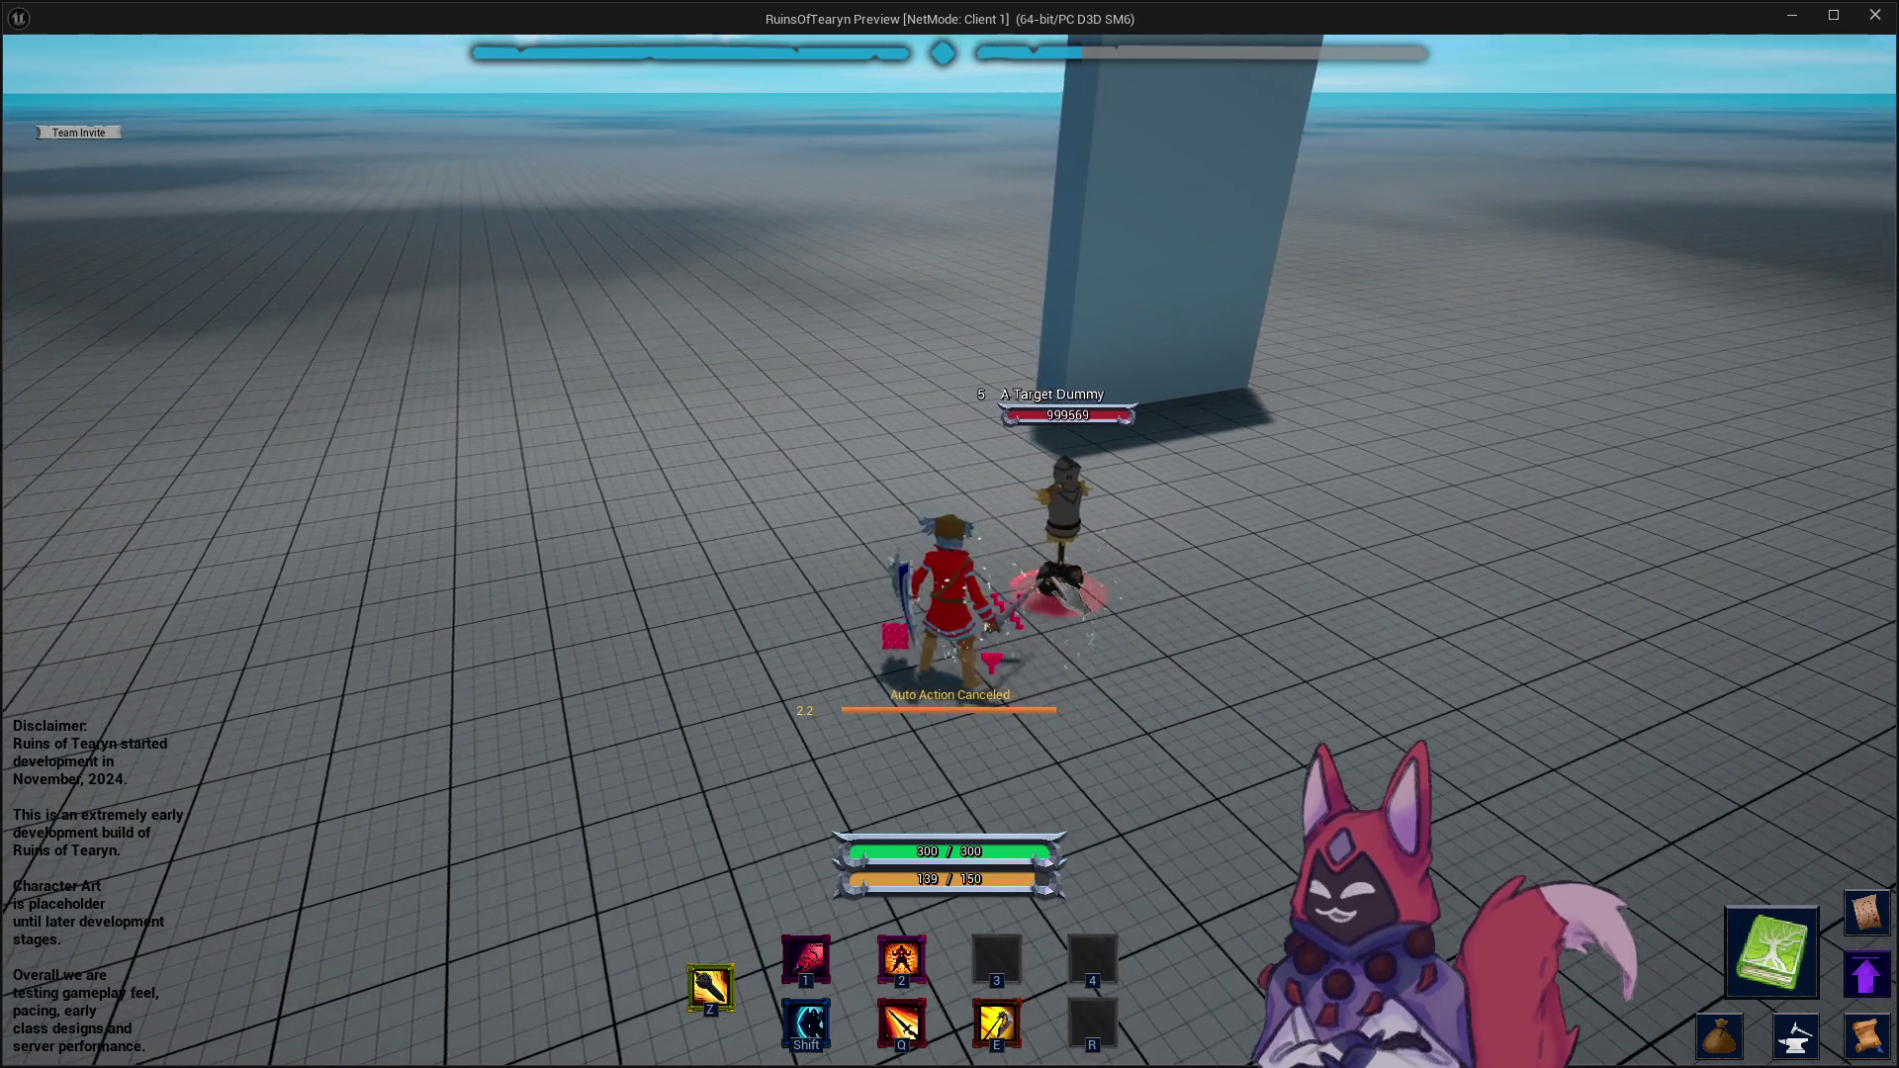
pyautogui.press('d')
pyautogui.press('a')
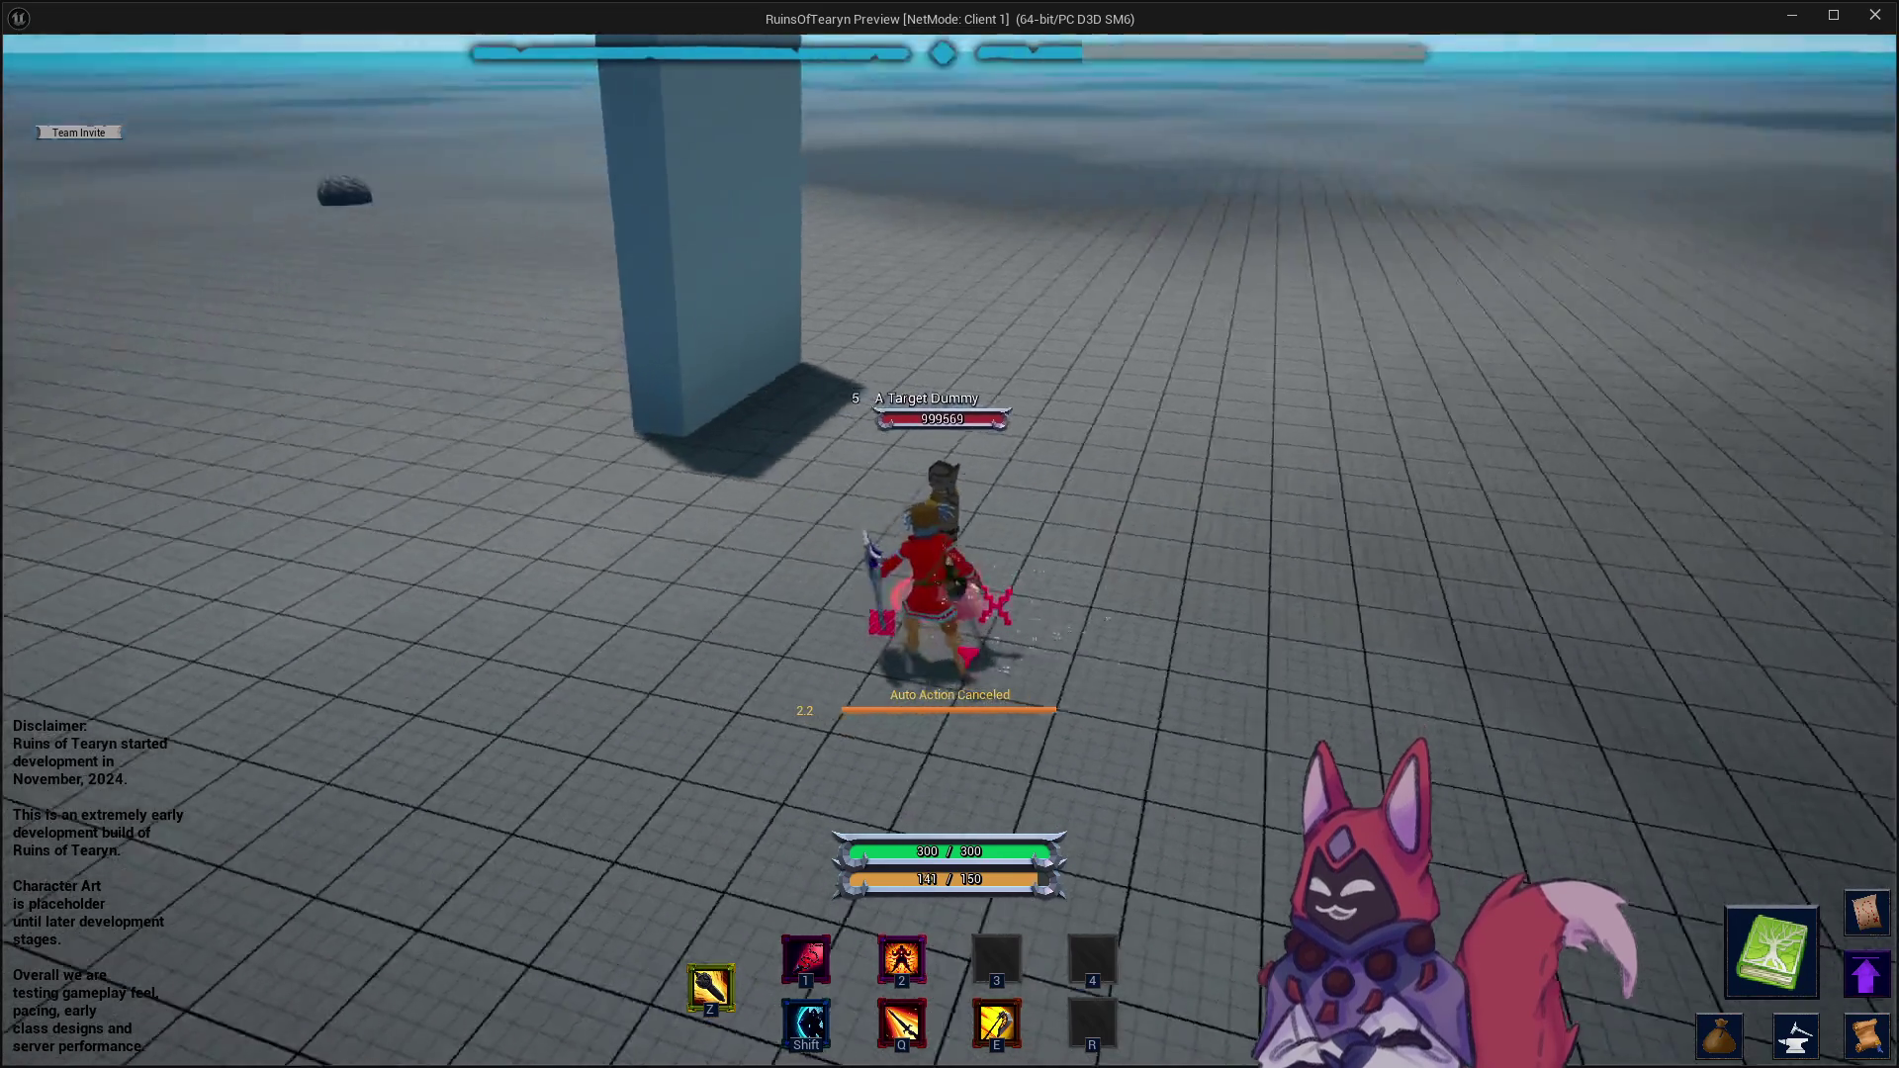
pyautogui.press('e')
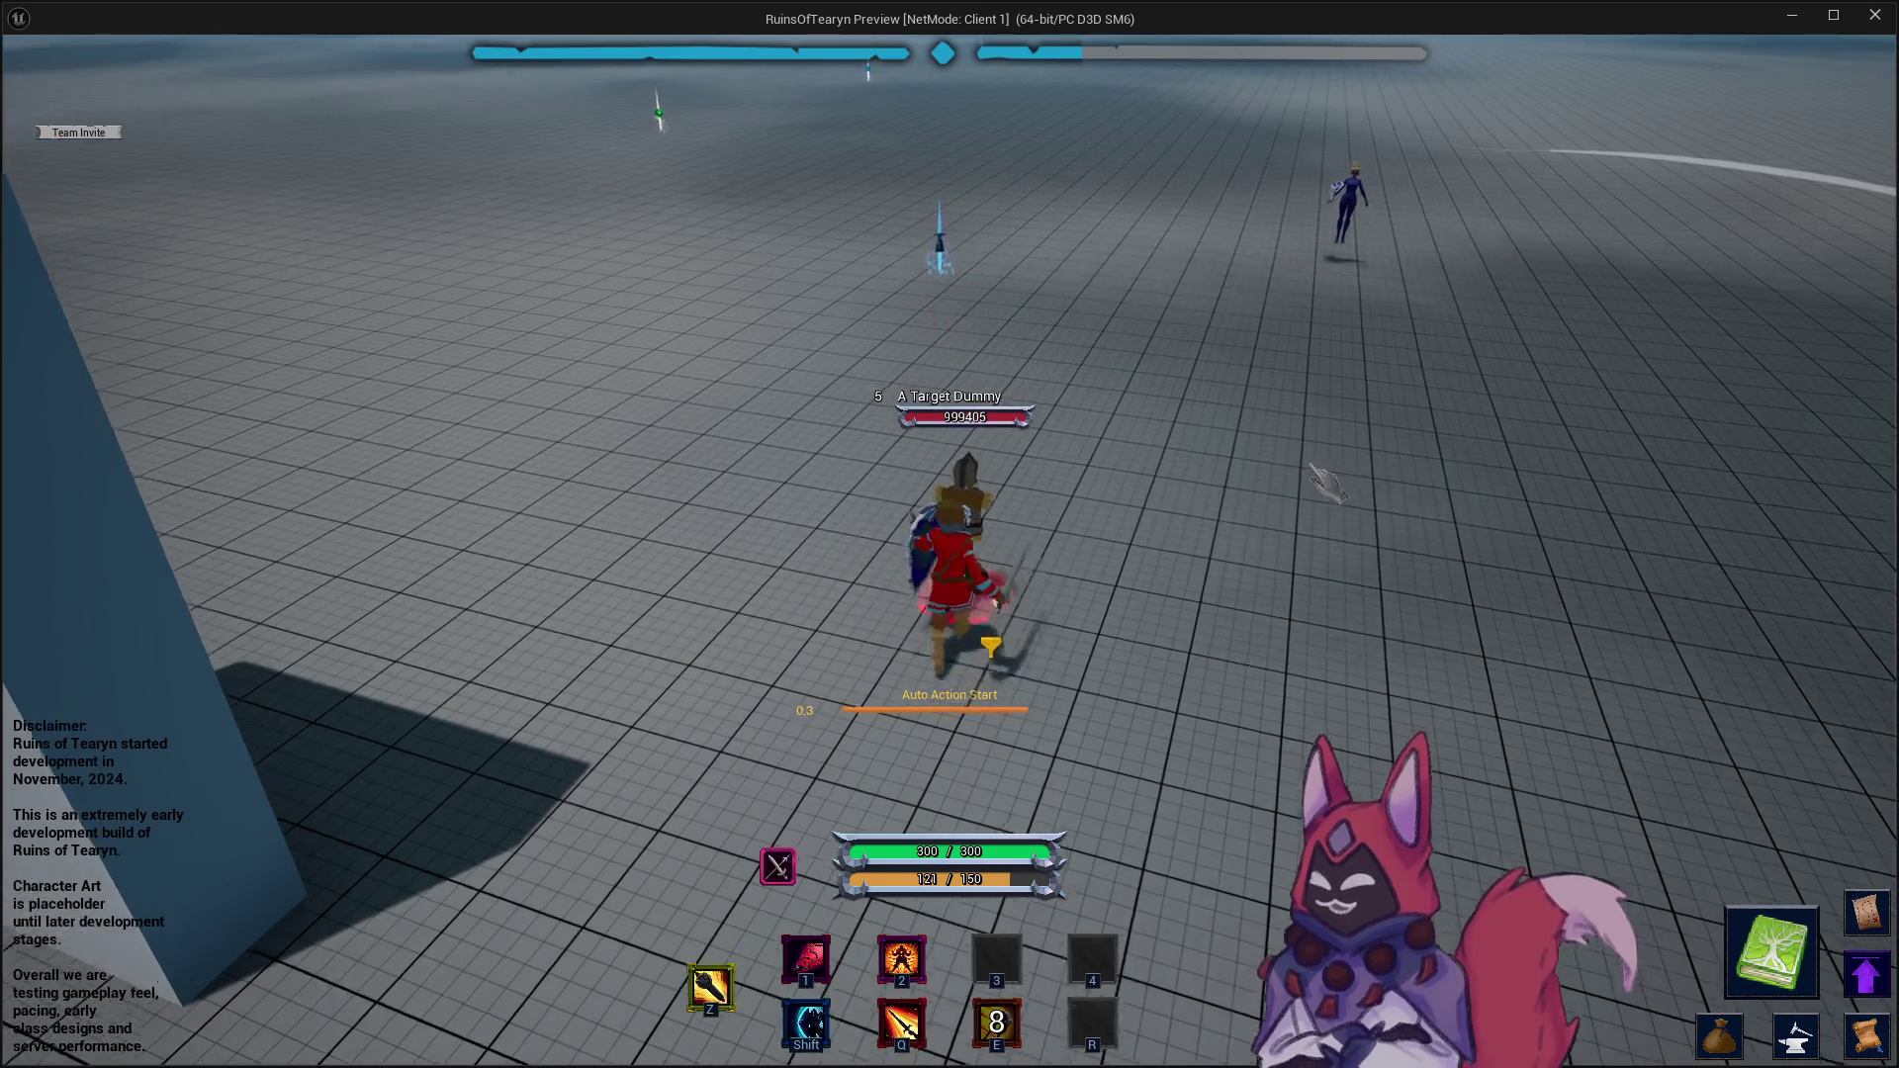
# - Circle the target dummy back and forth with A/D strafing
pyautogui.press('a')
pyautogui.press('a')
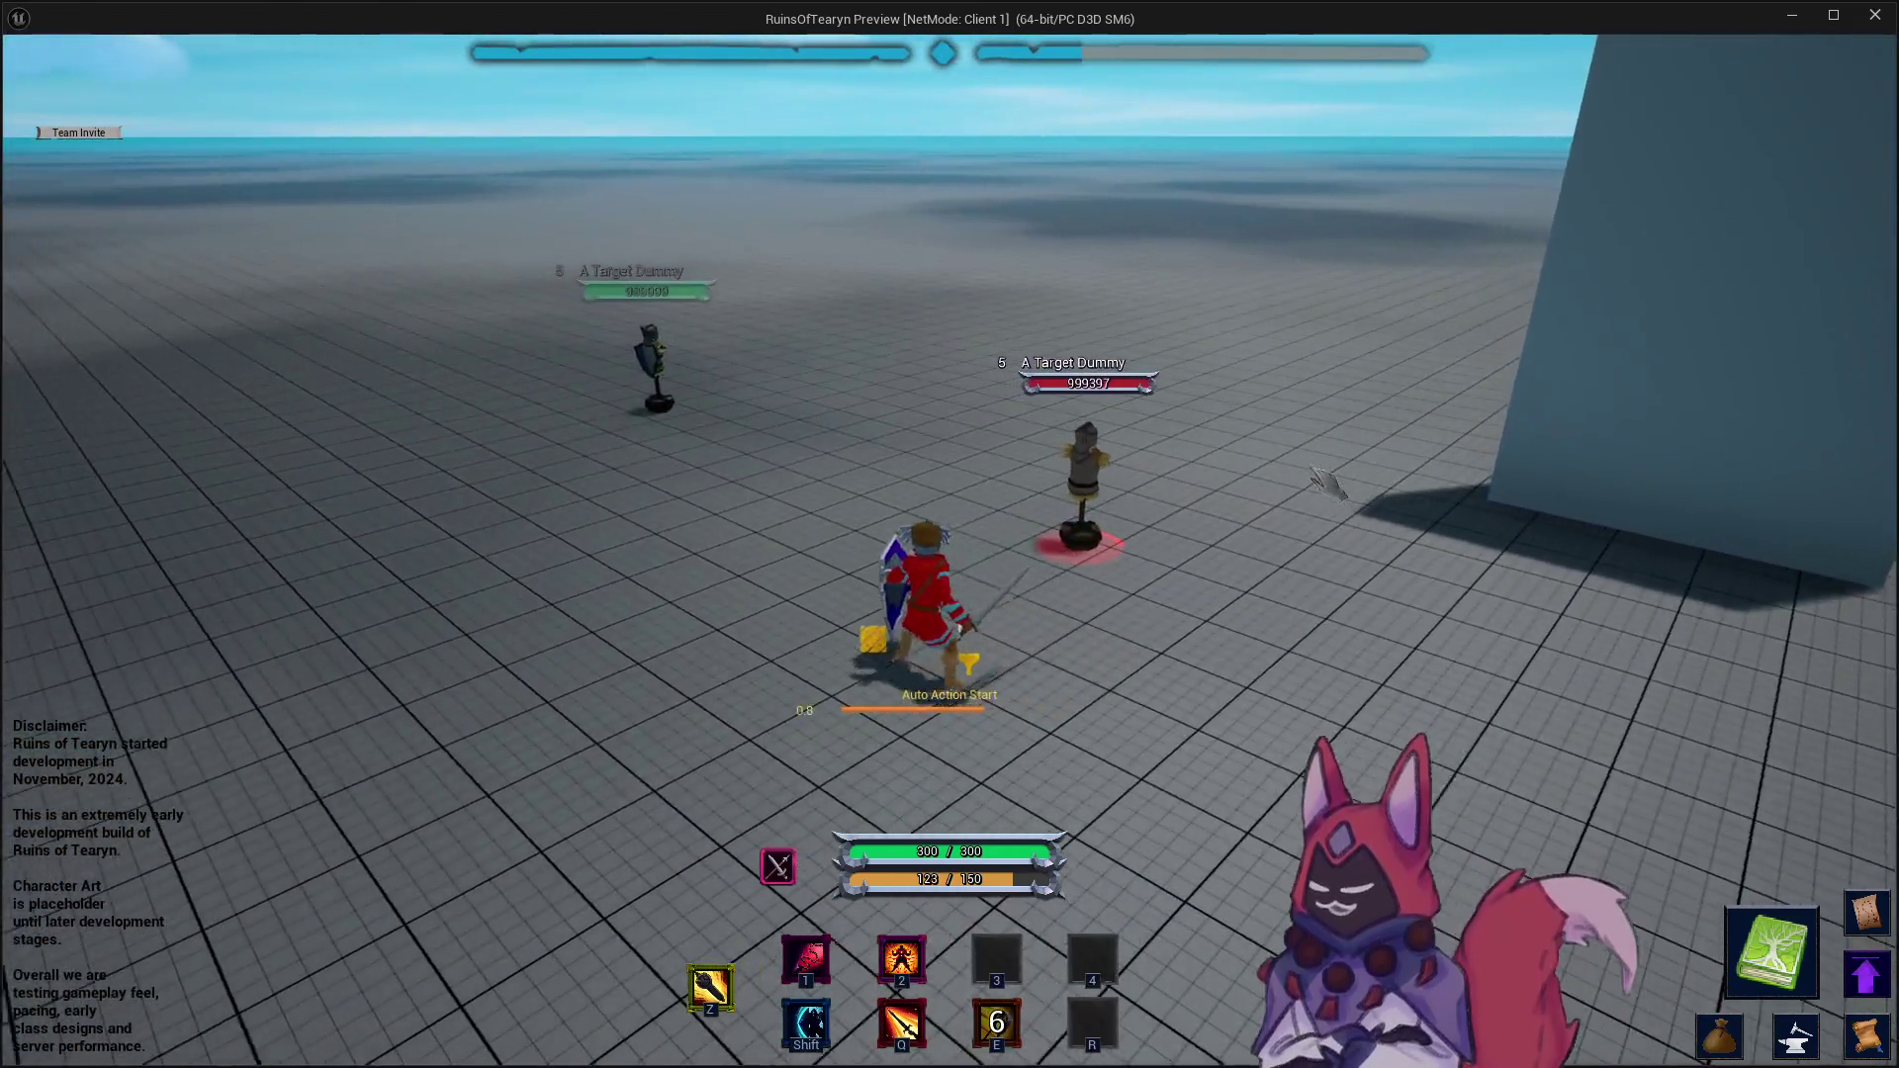
pyautogui.press('a')
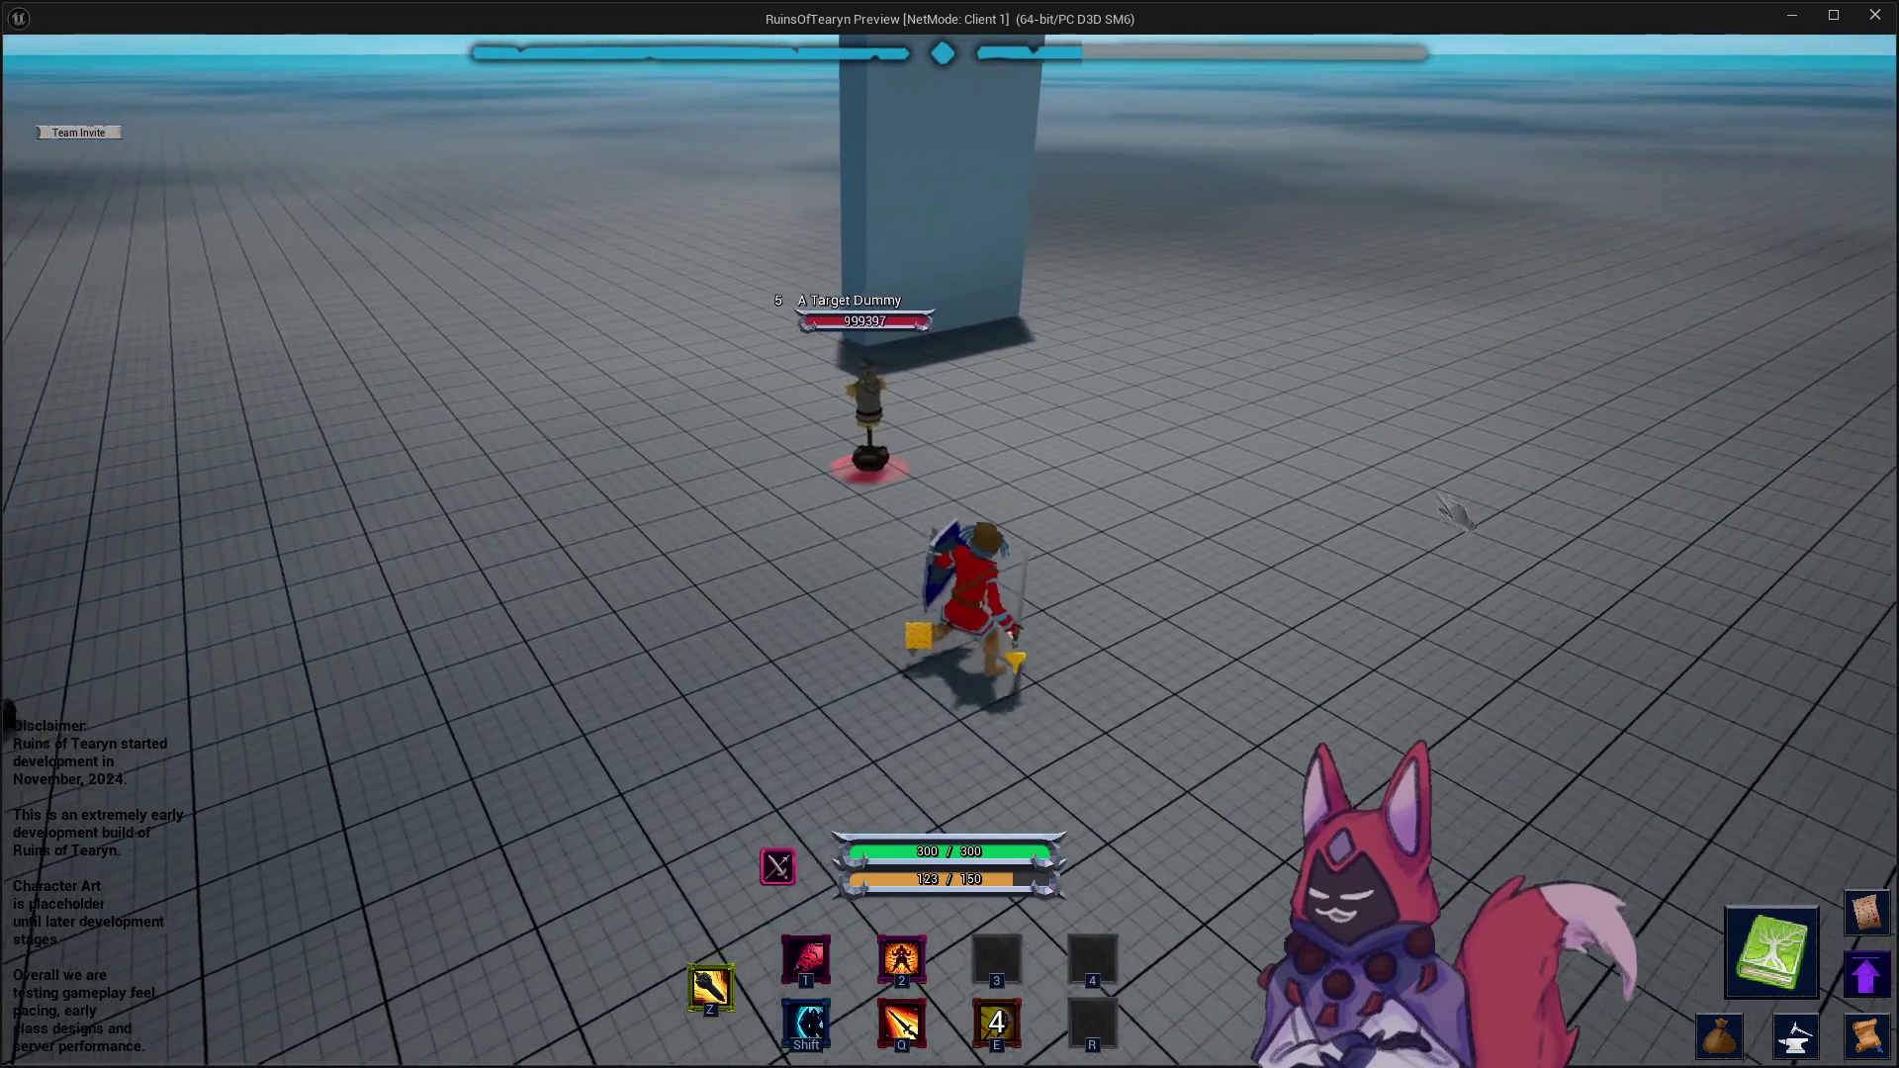
pyautogui.press('a')
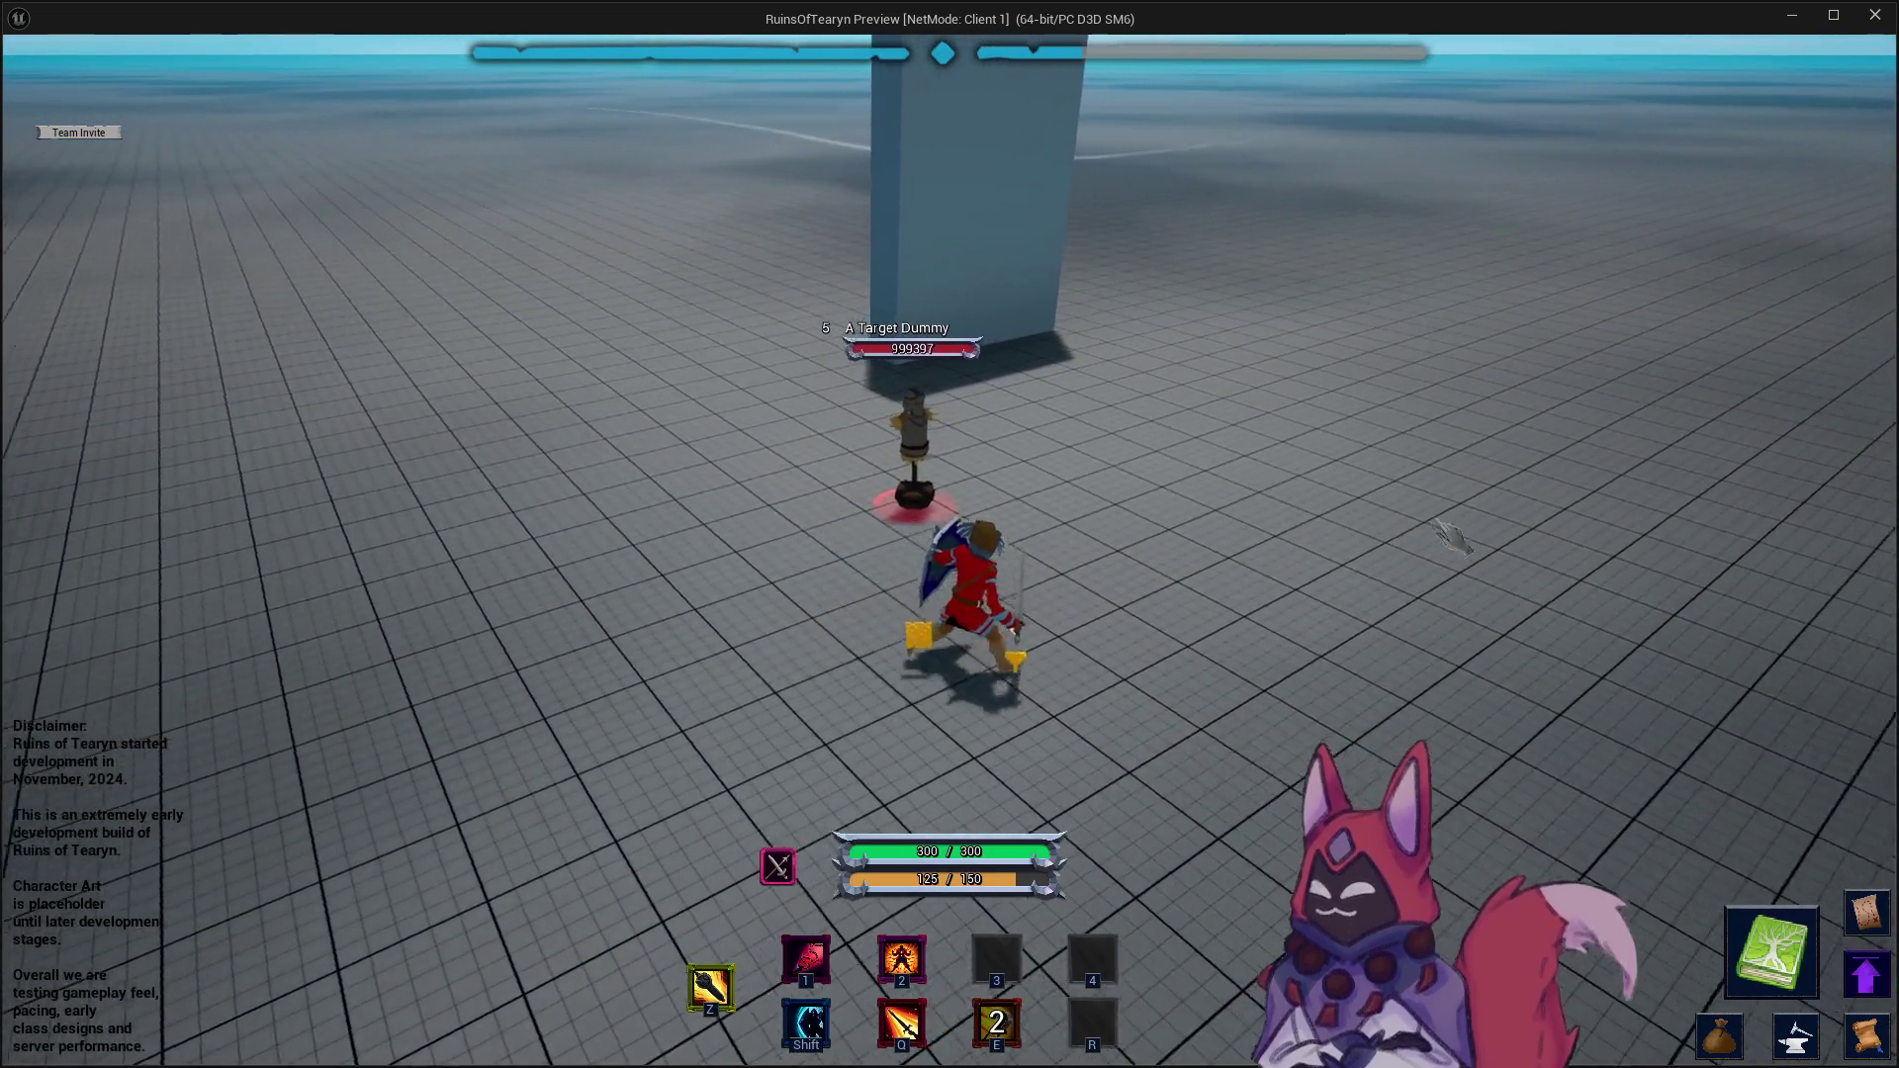
pyautogui.press('a')
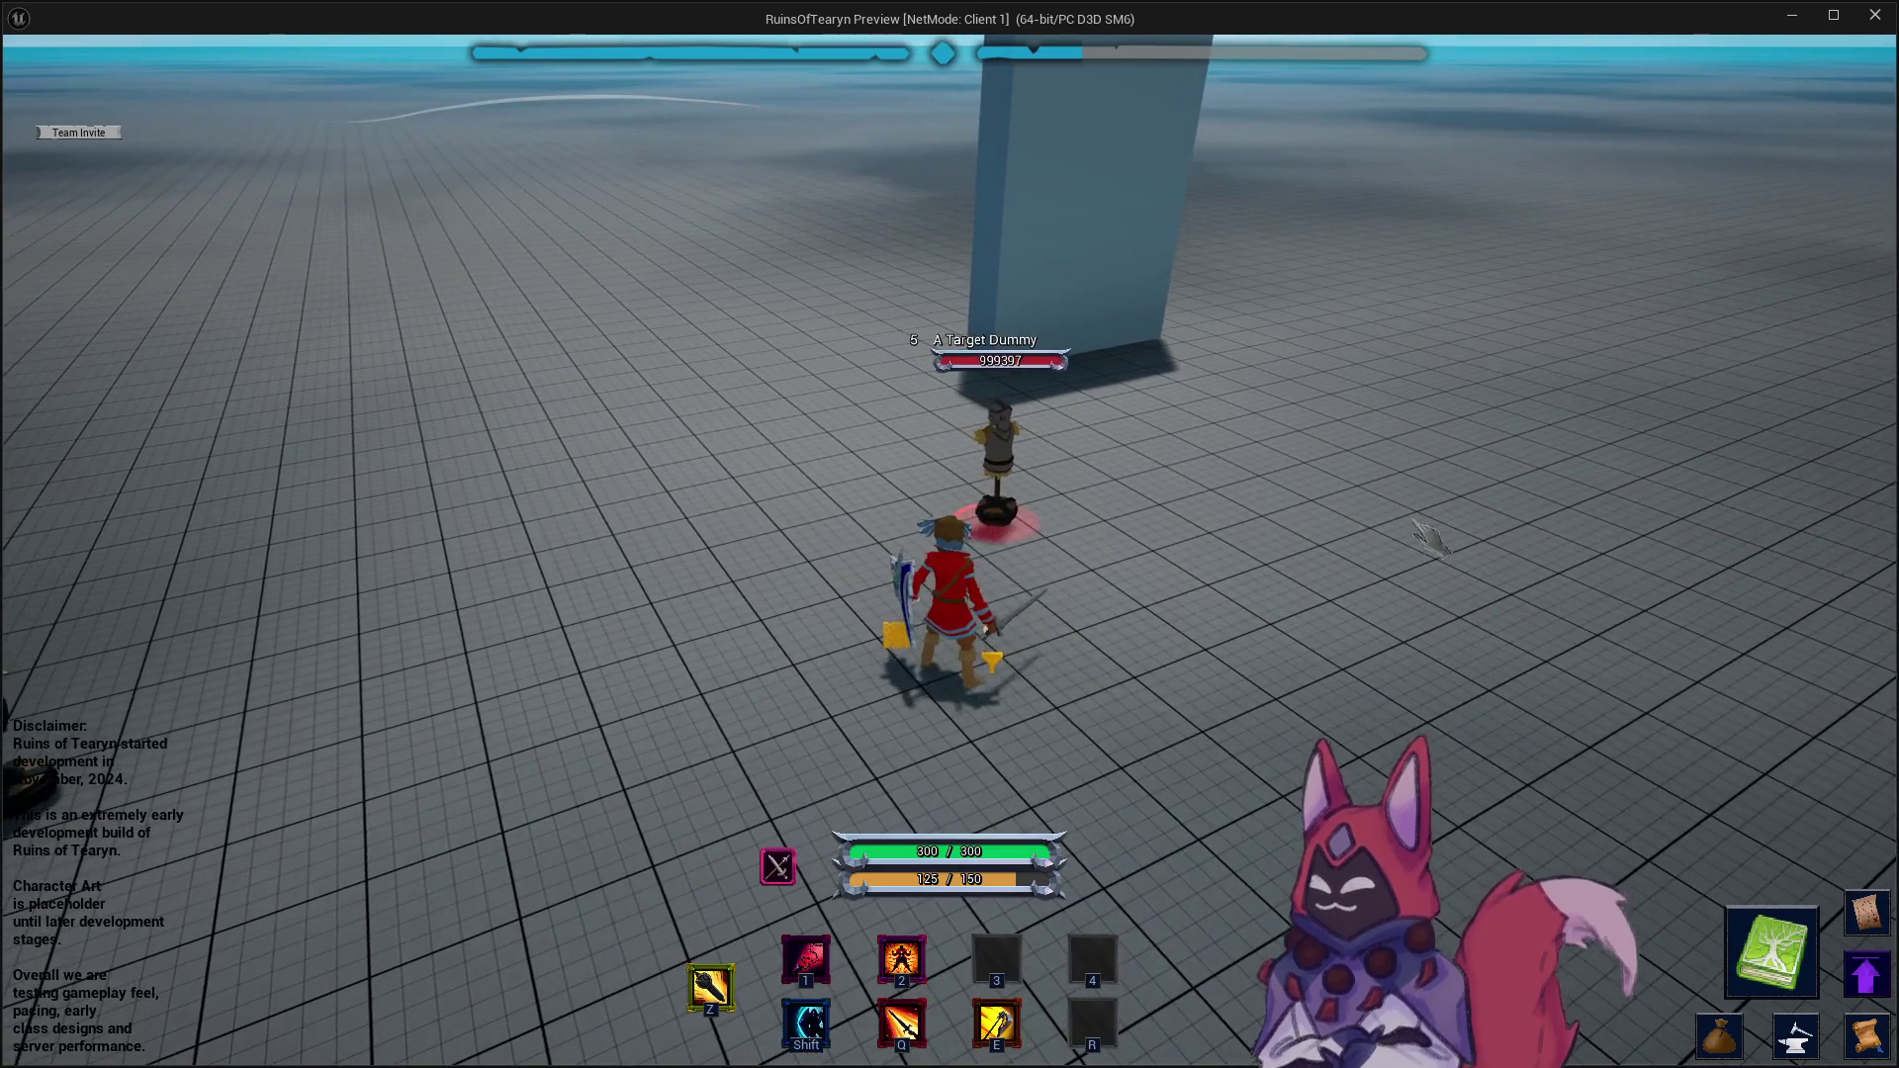
pyautogui.press('a')
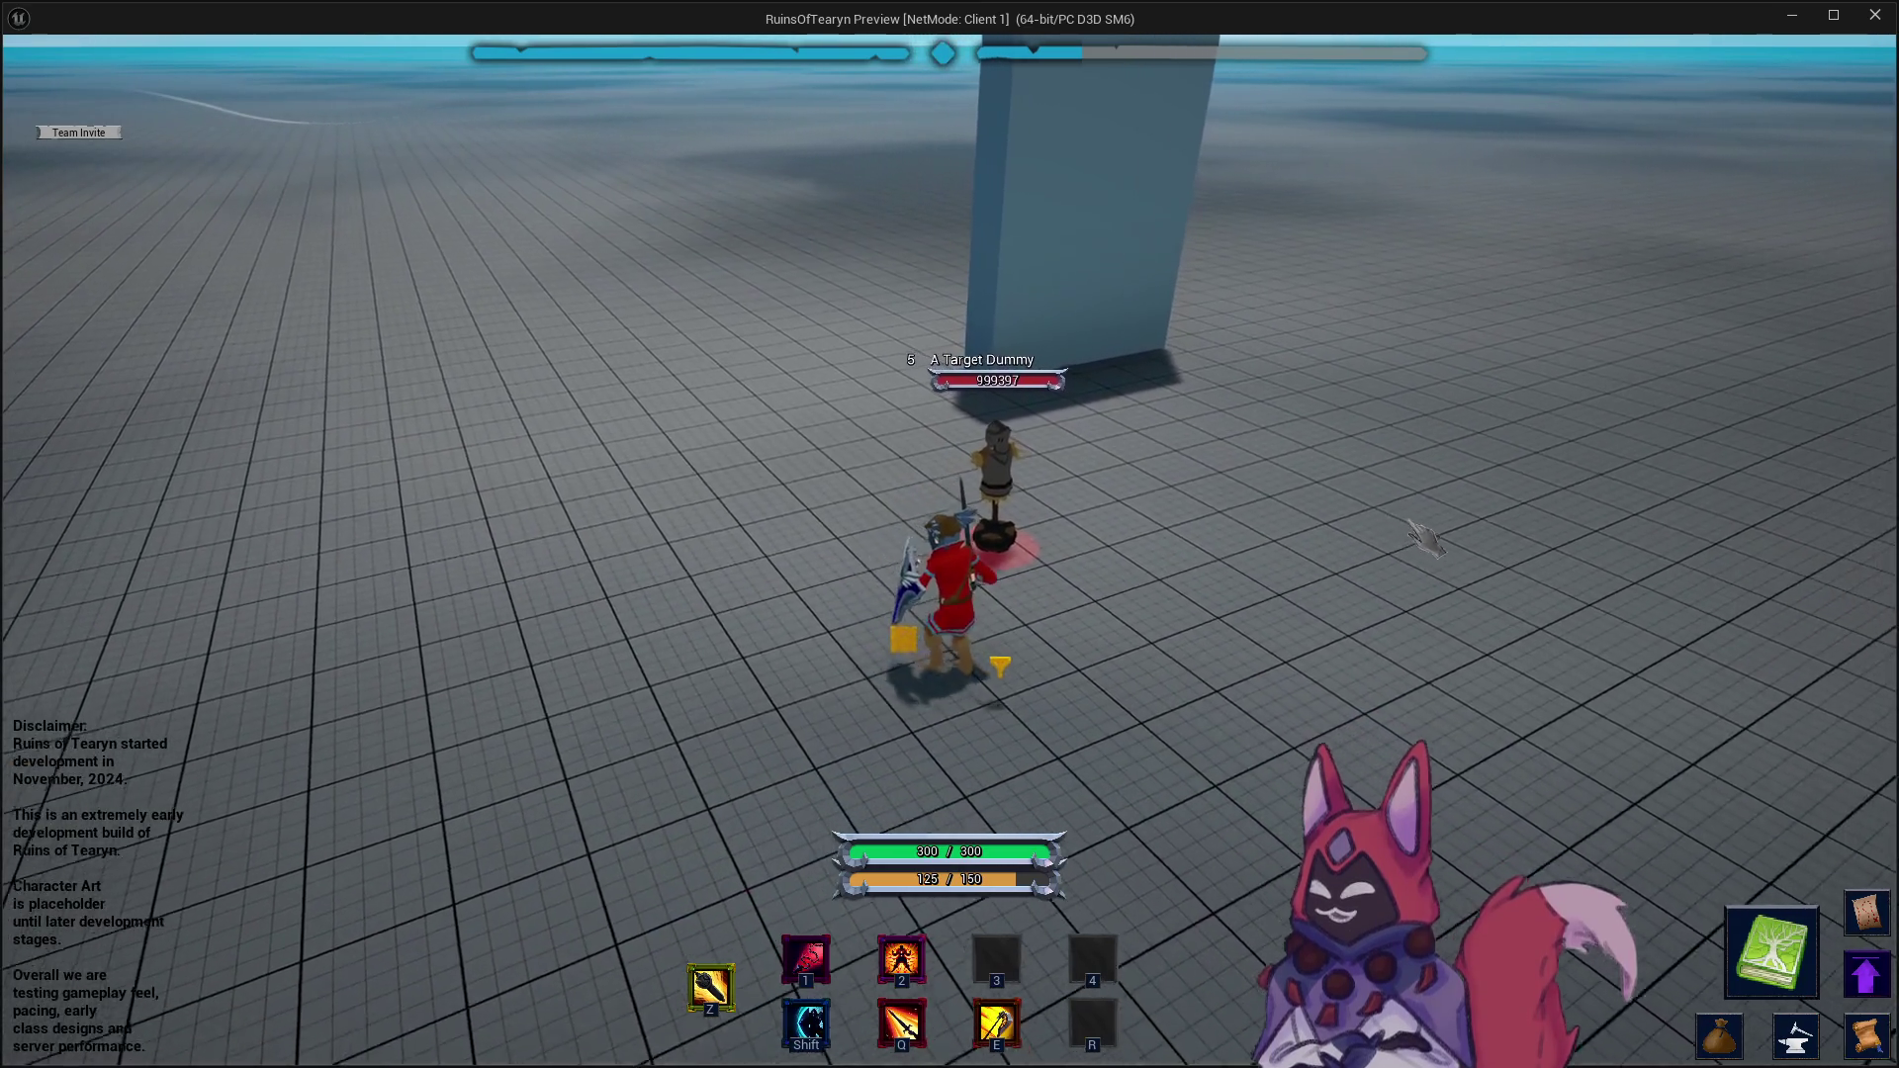
pyautogui.press('a')
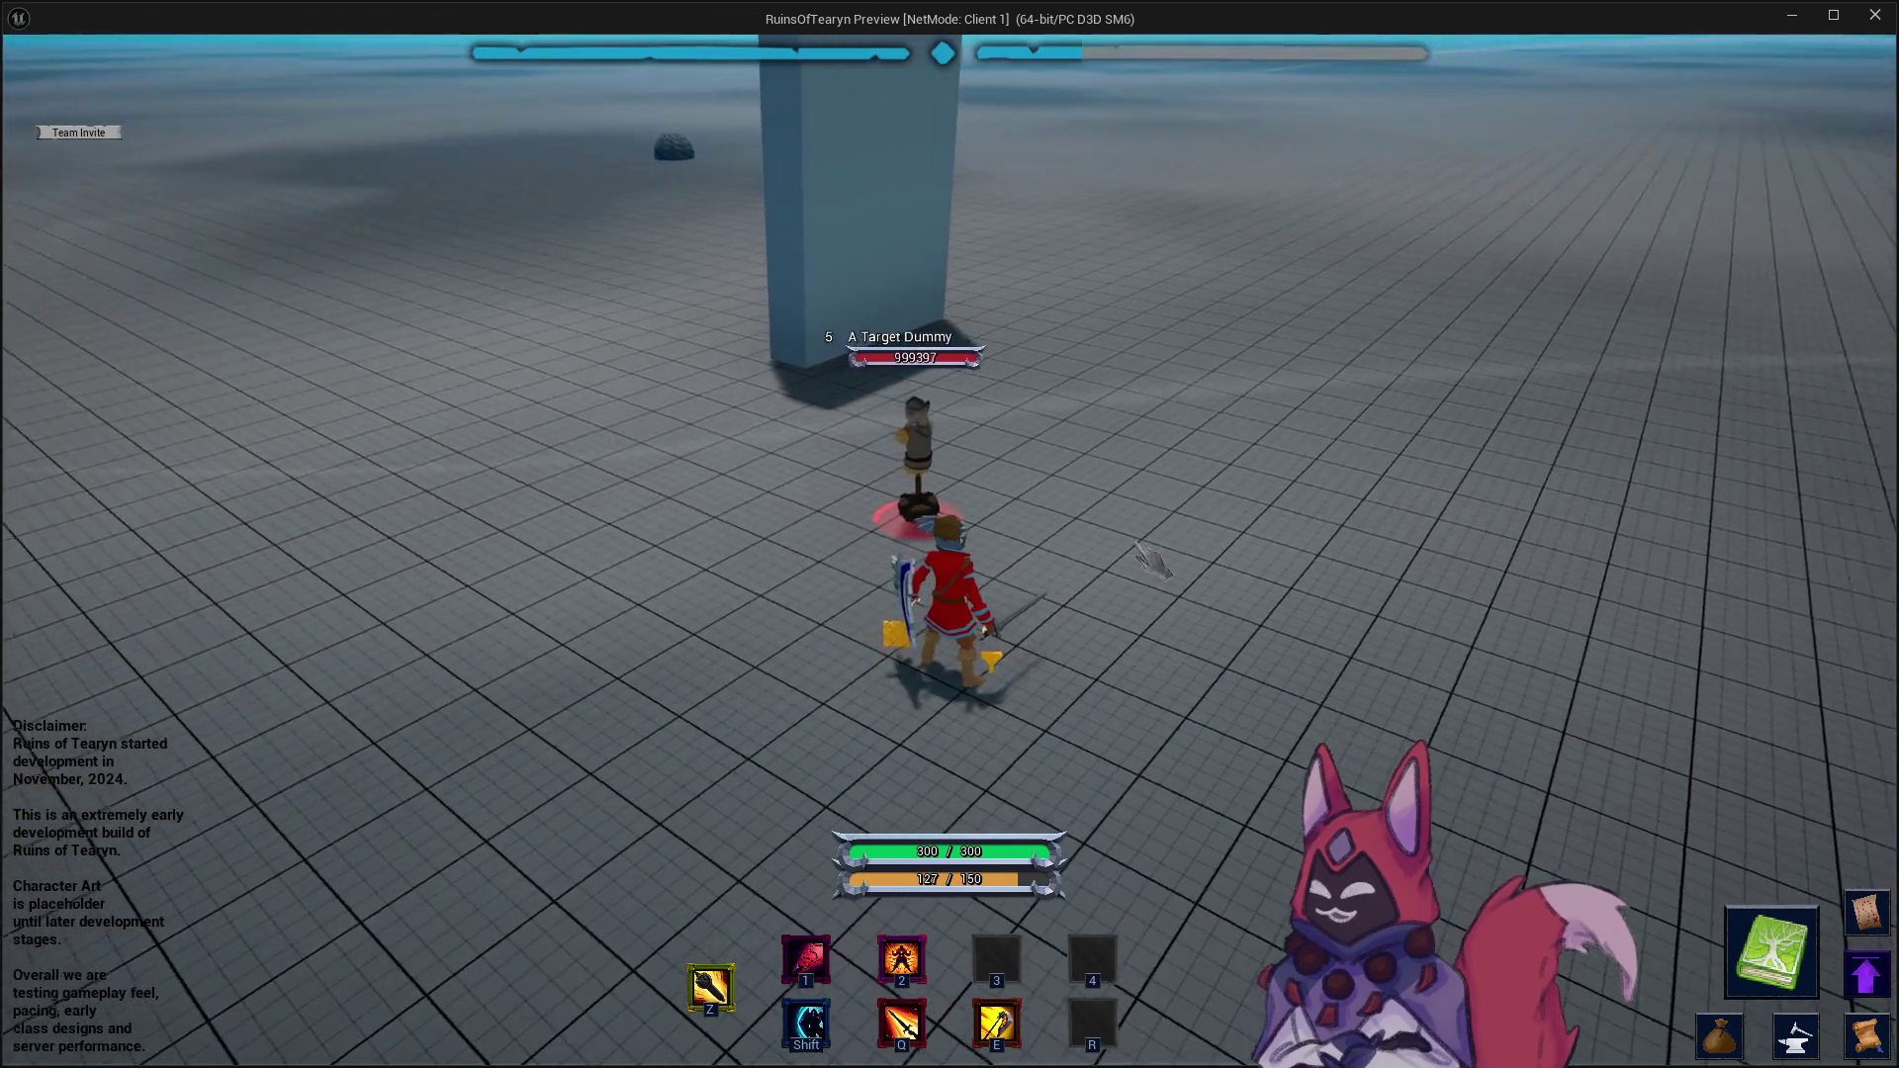
pyautogui.press('a')
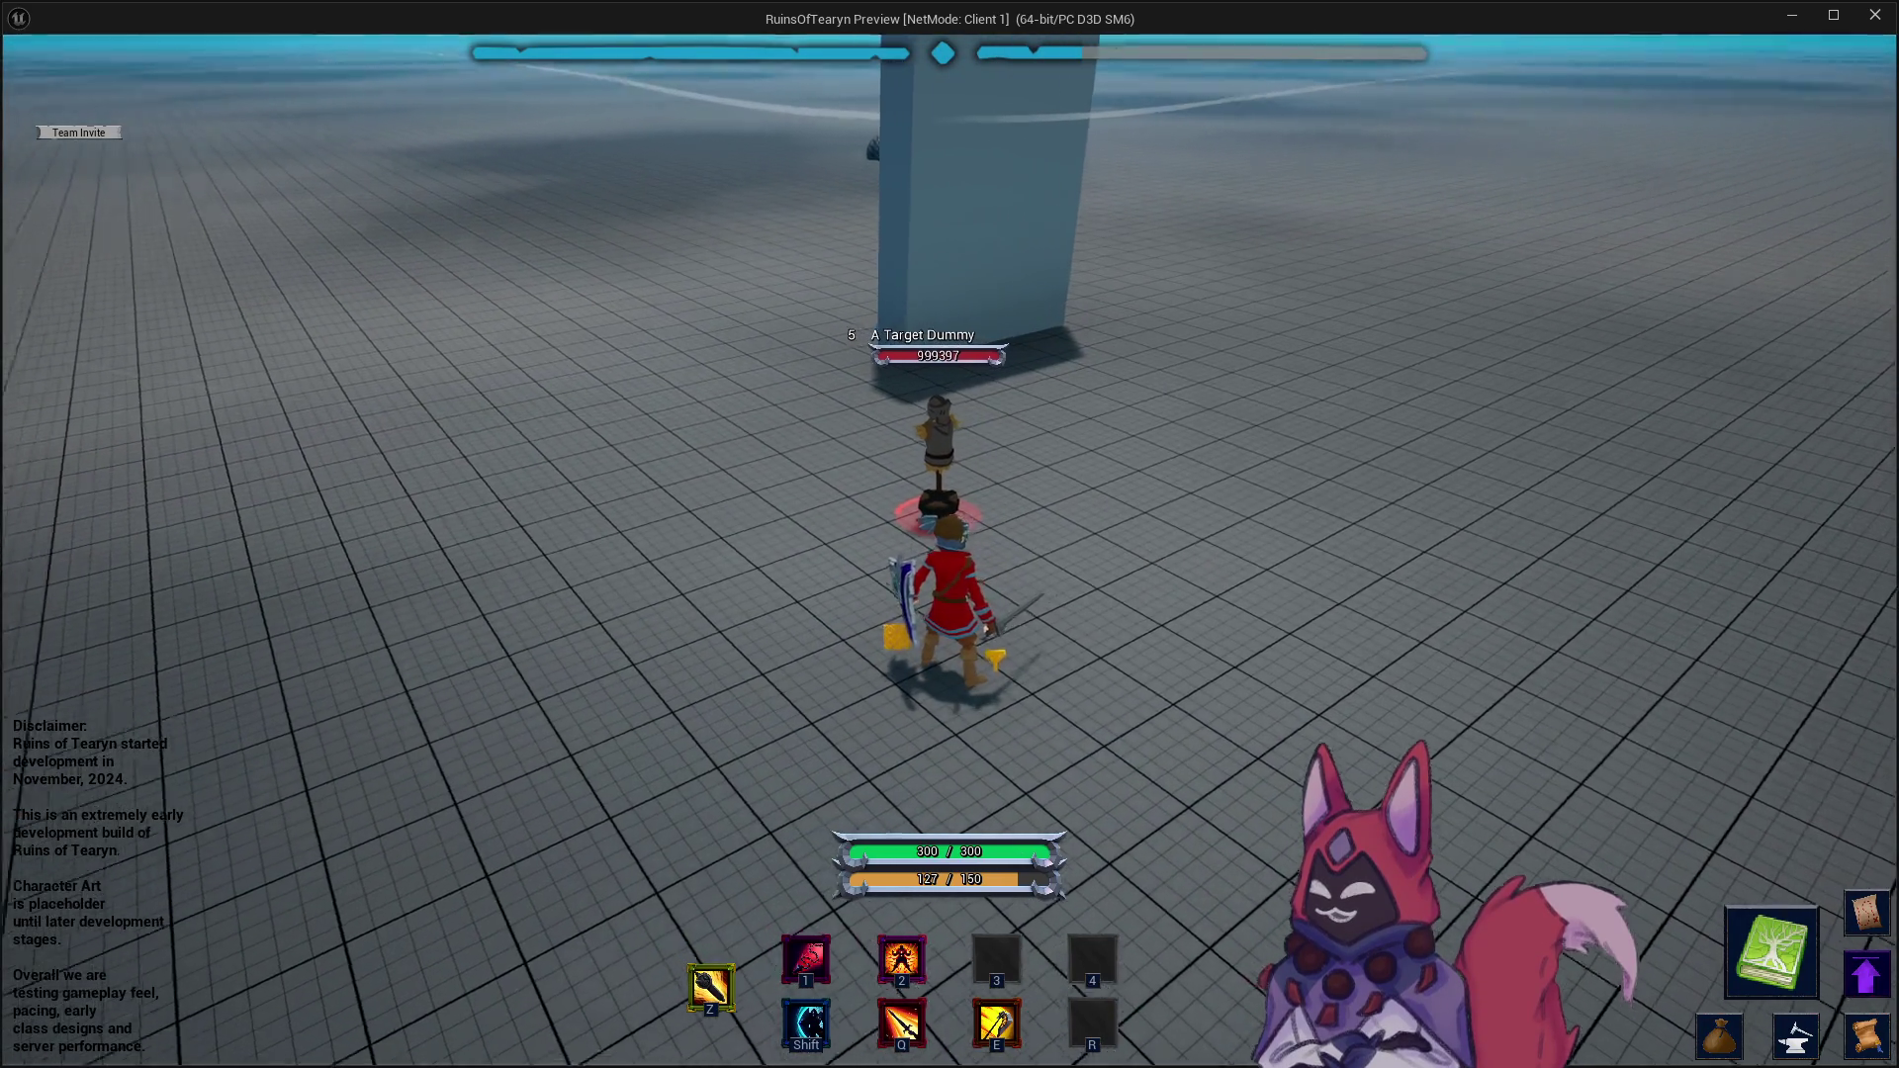
pyautogui.press('a')
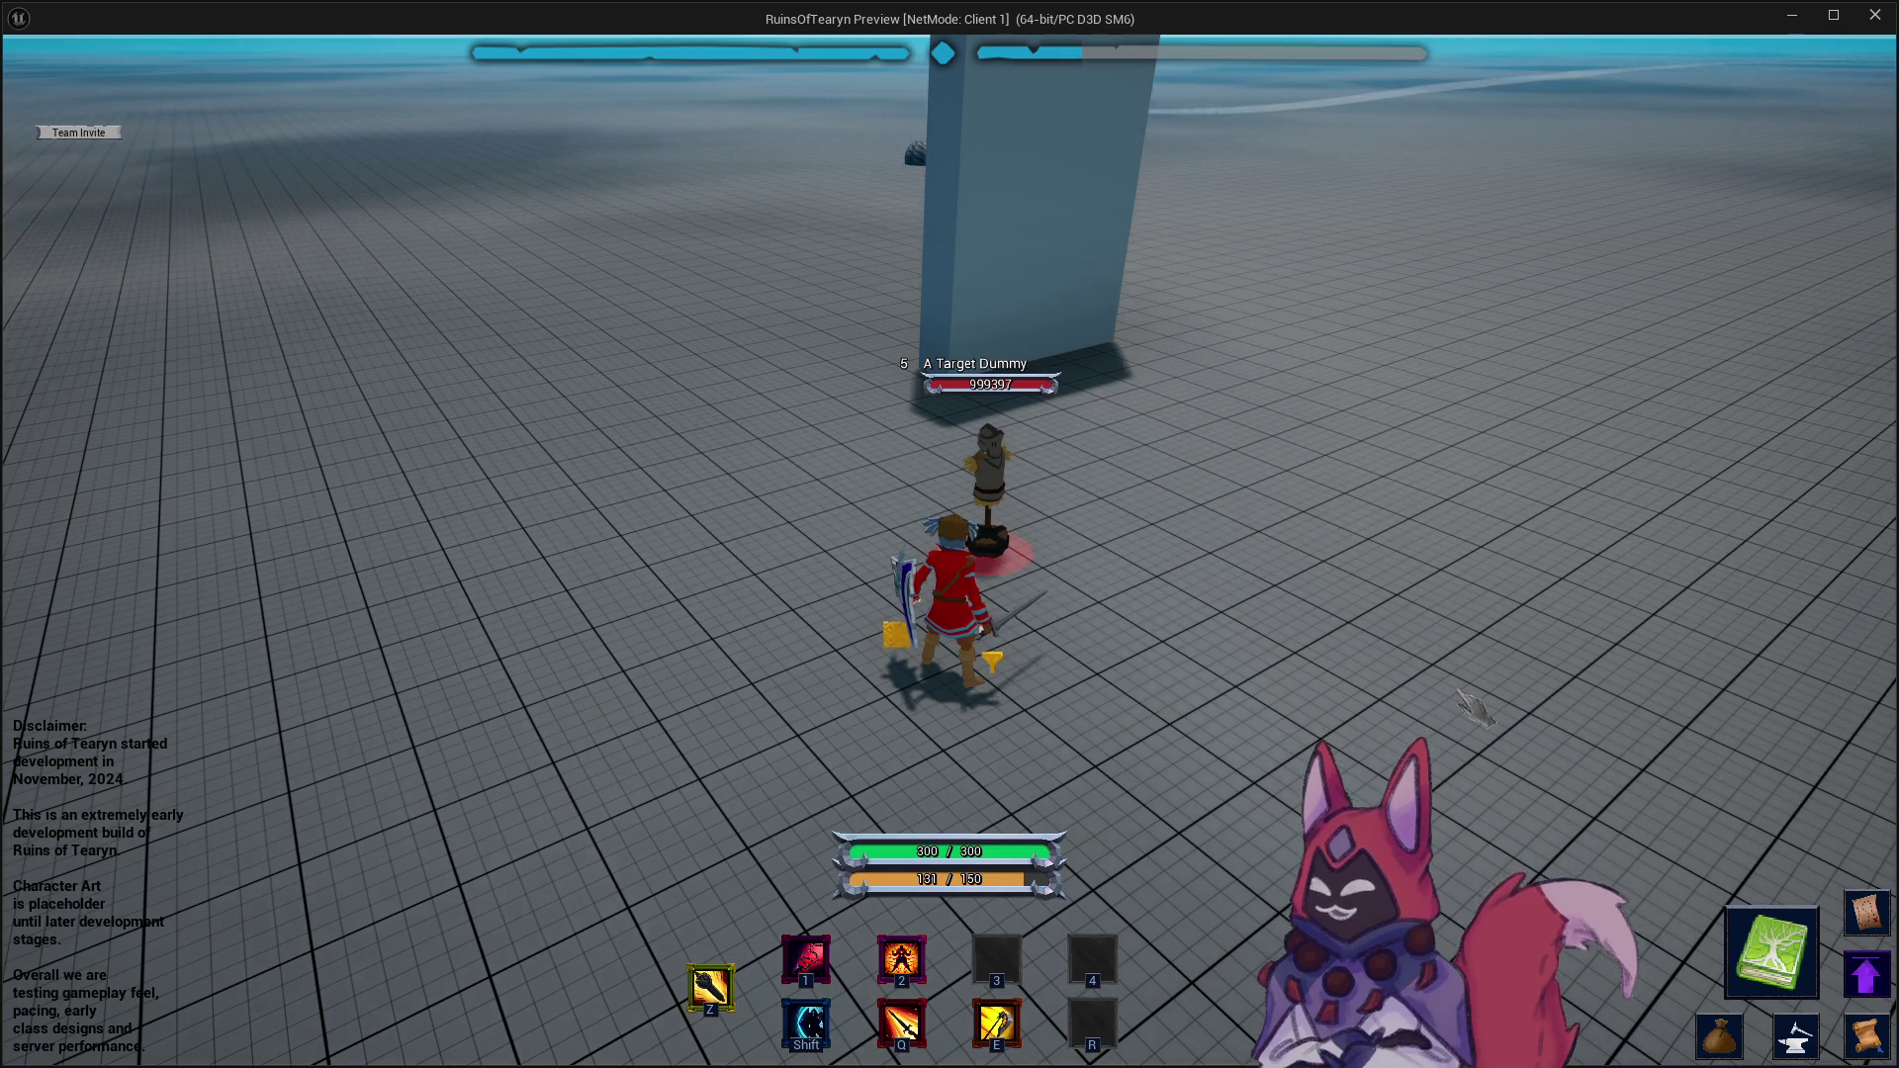
pyautogui.press('d')
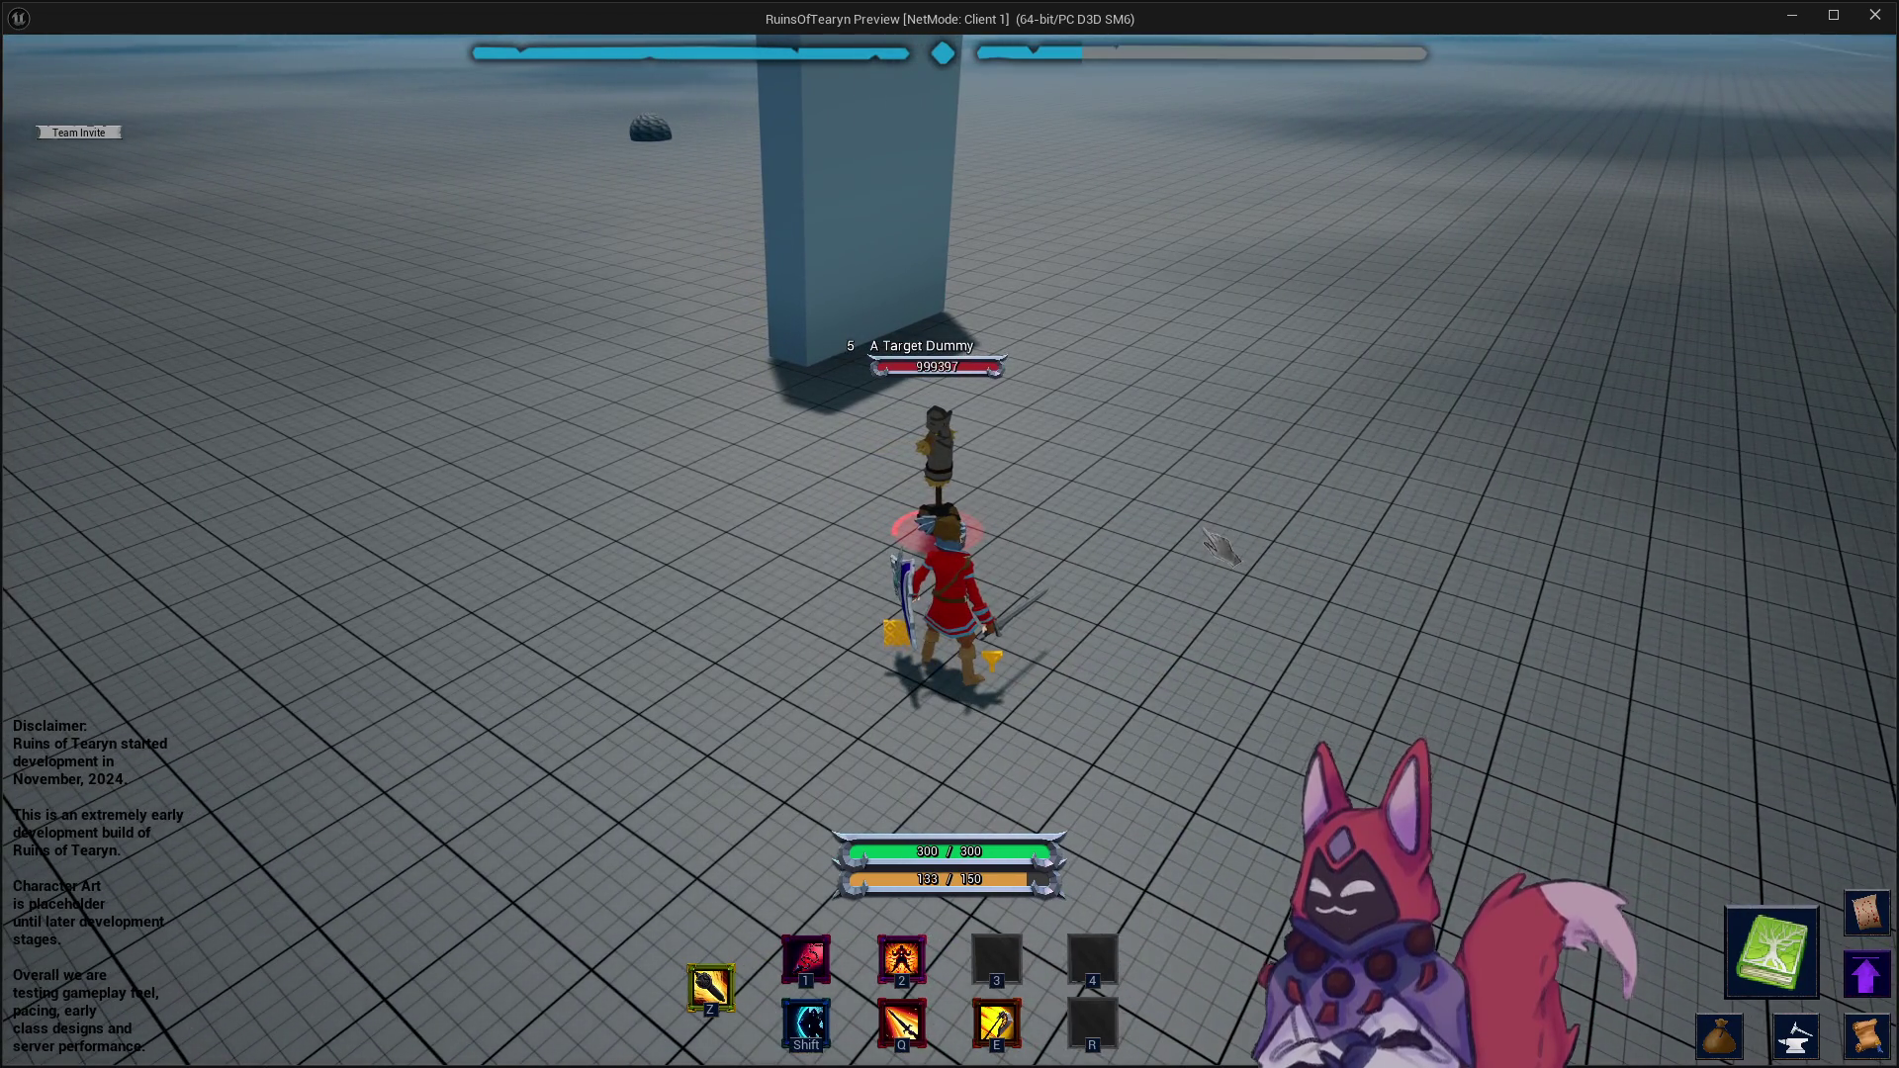
pyautogui.press('a')
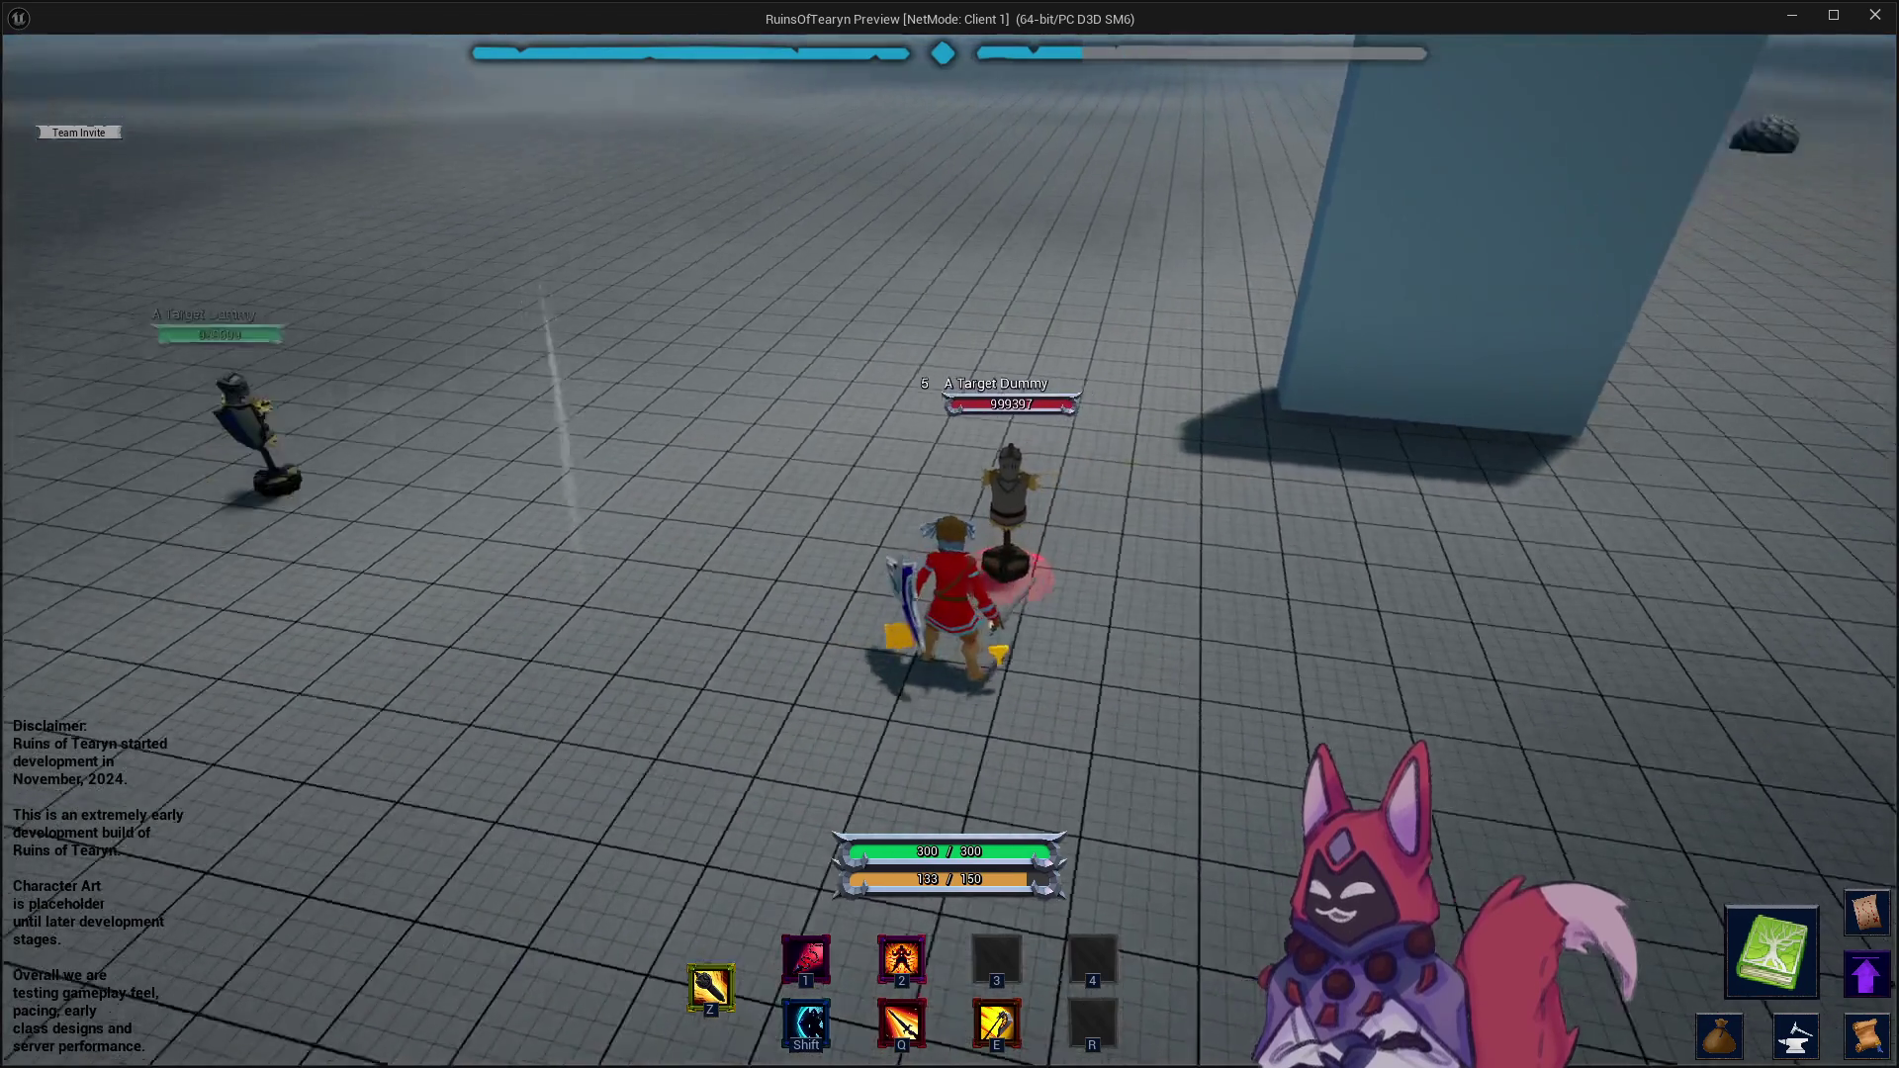
pyautogui.press('d')
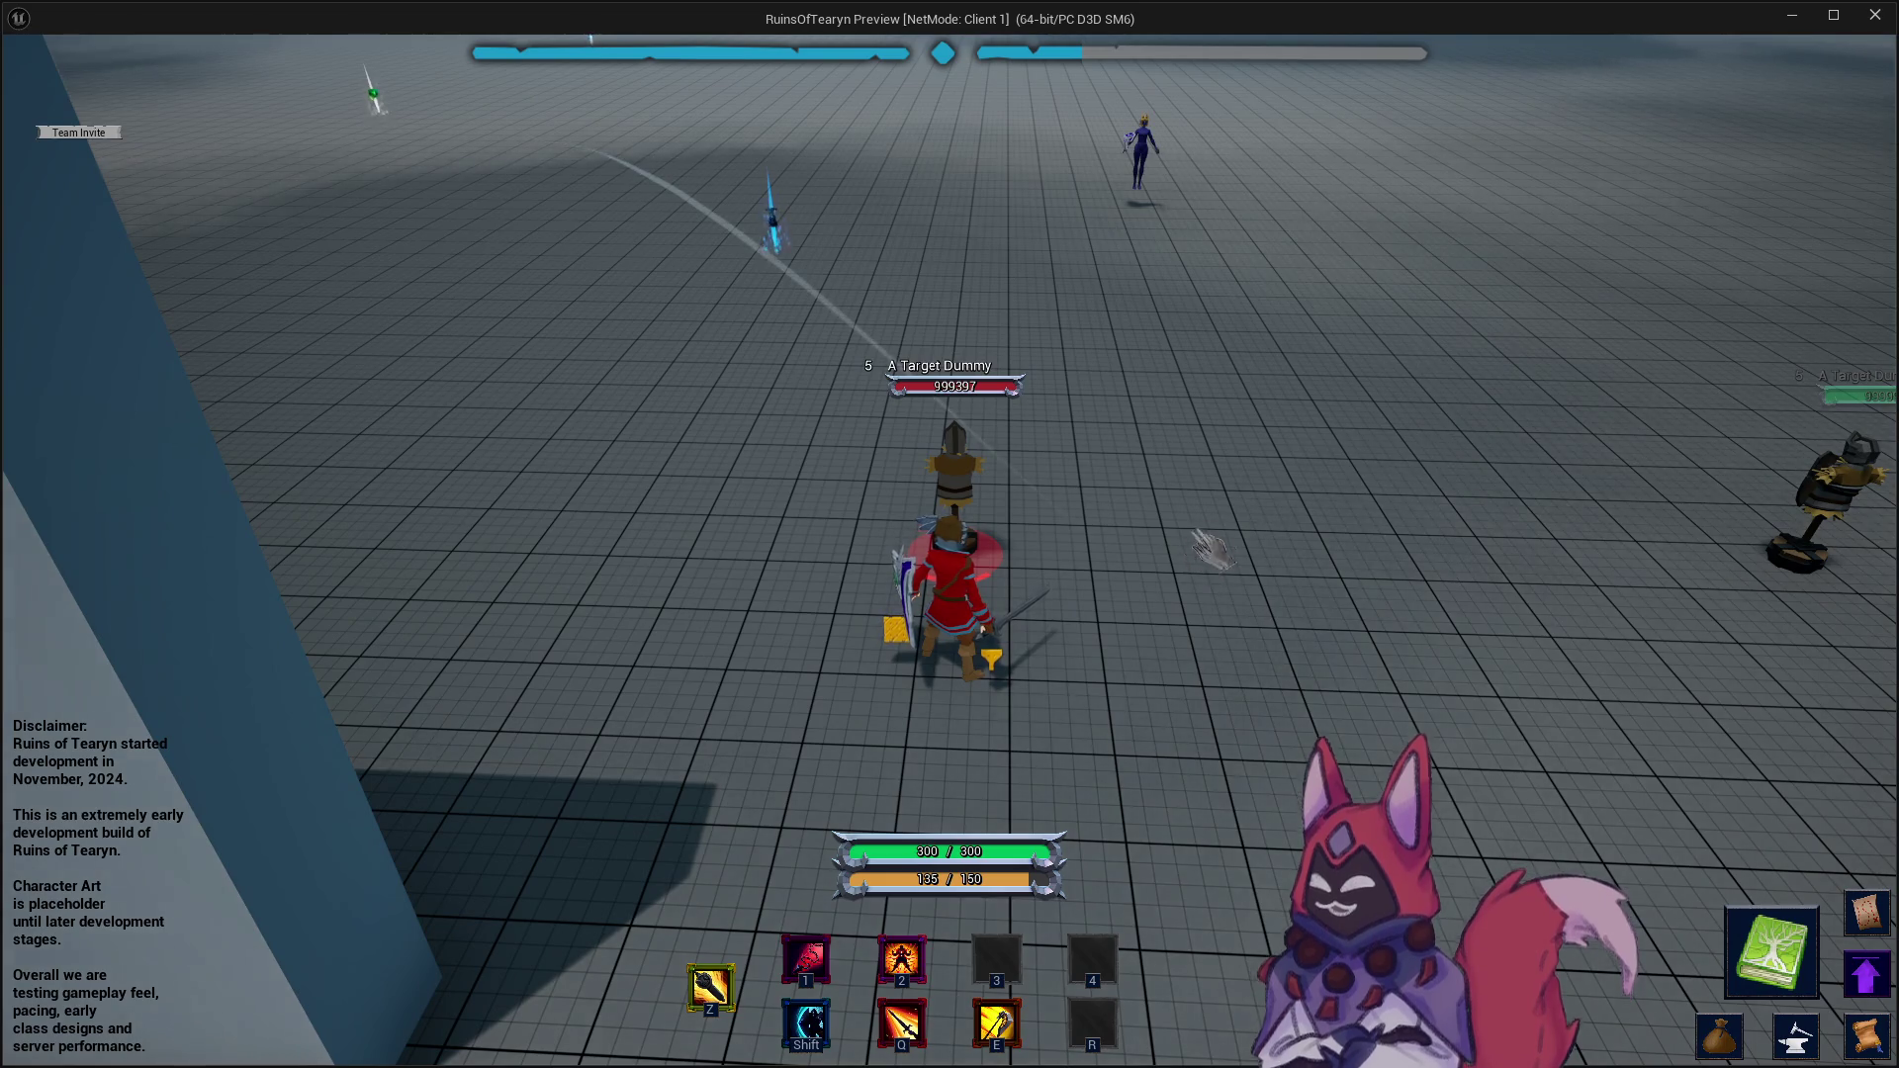
pyautogui.press('d')
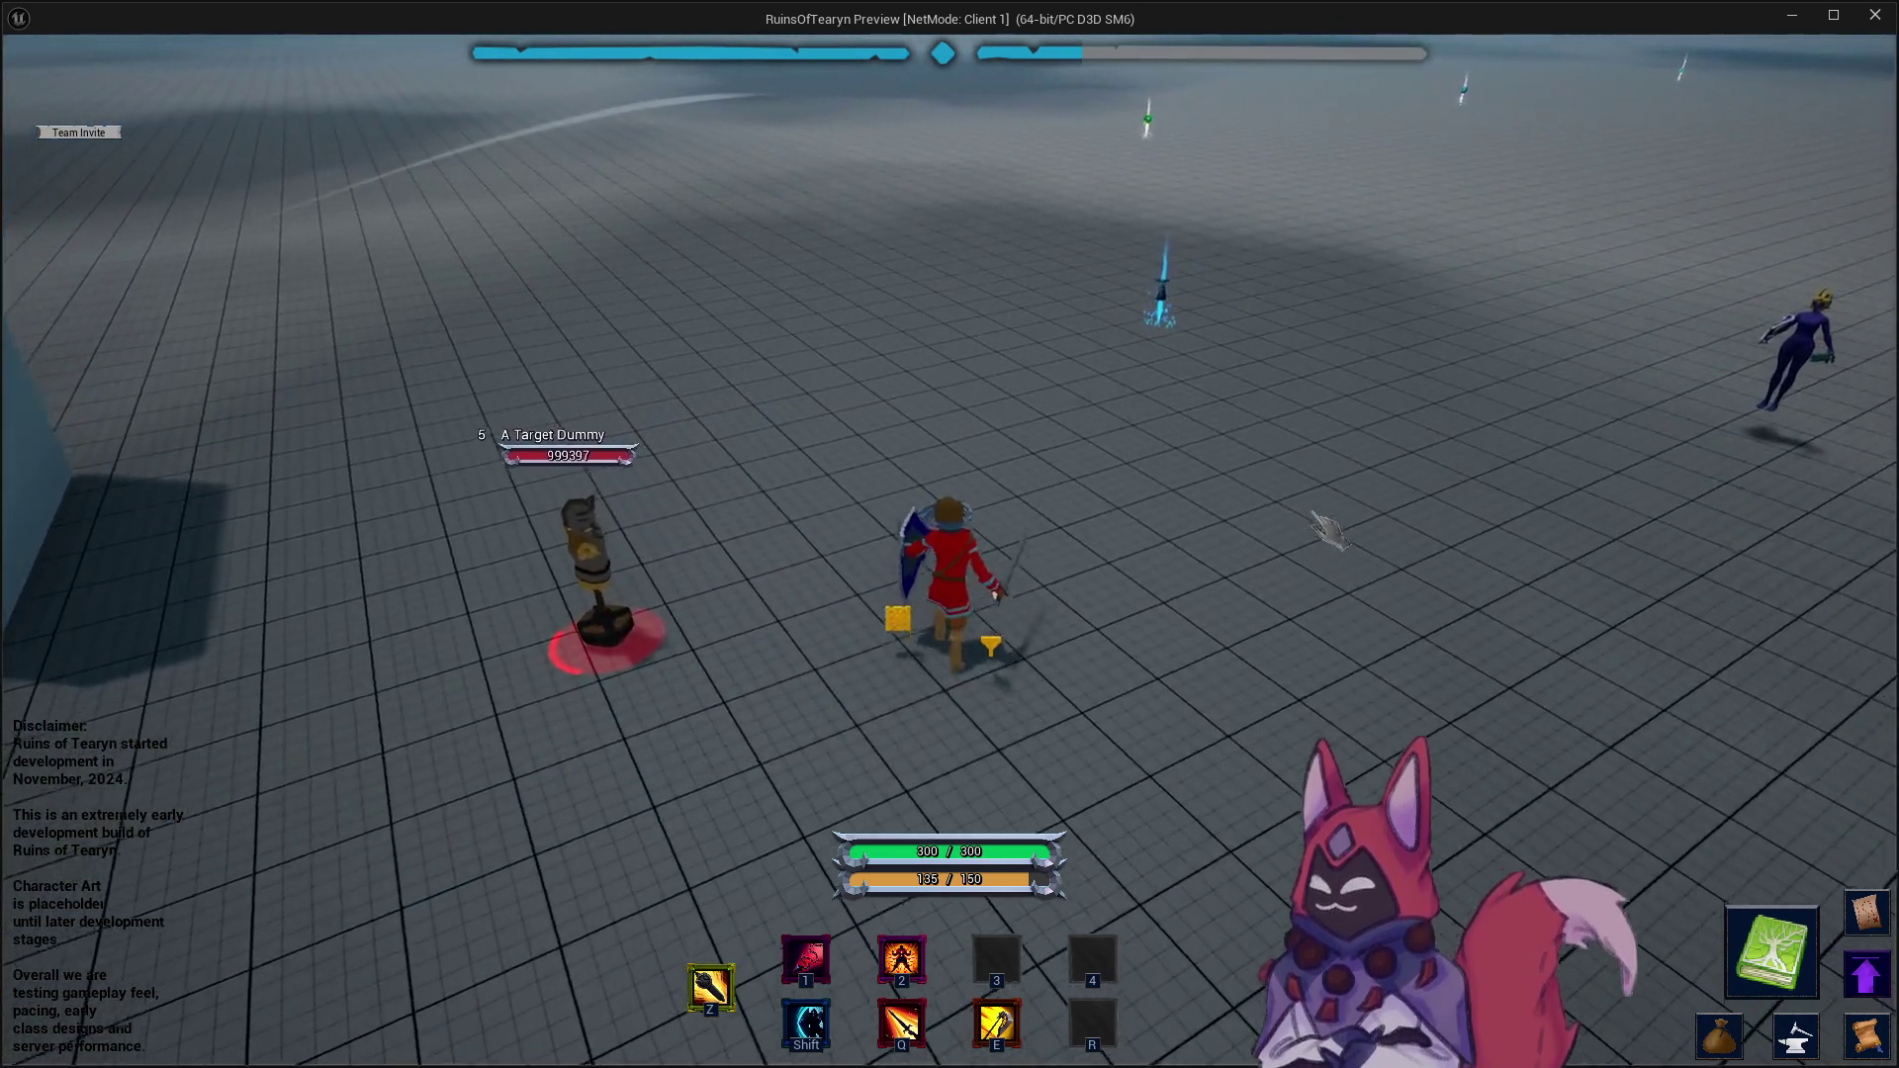
pyautogui.press('a')
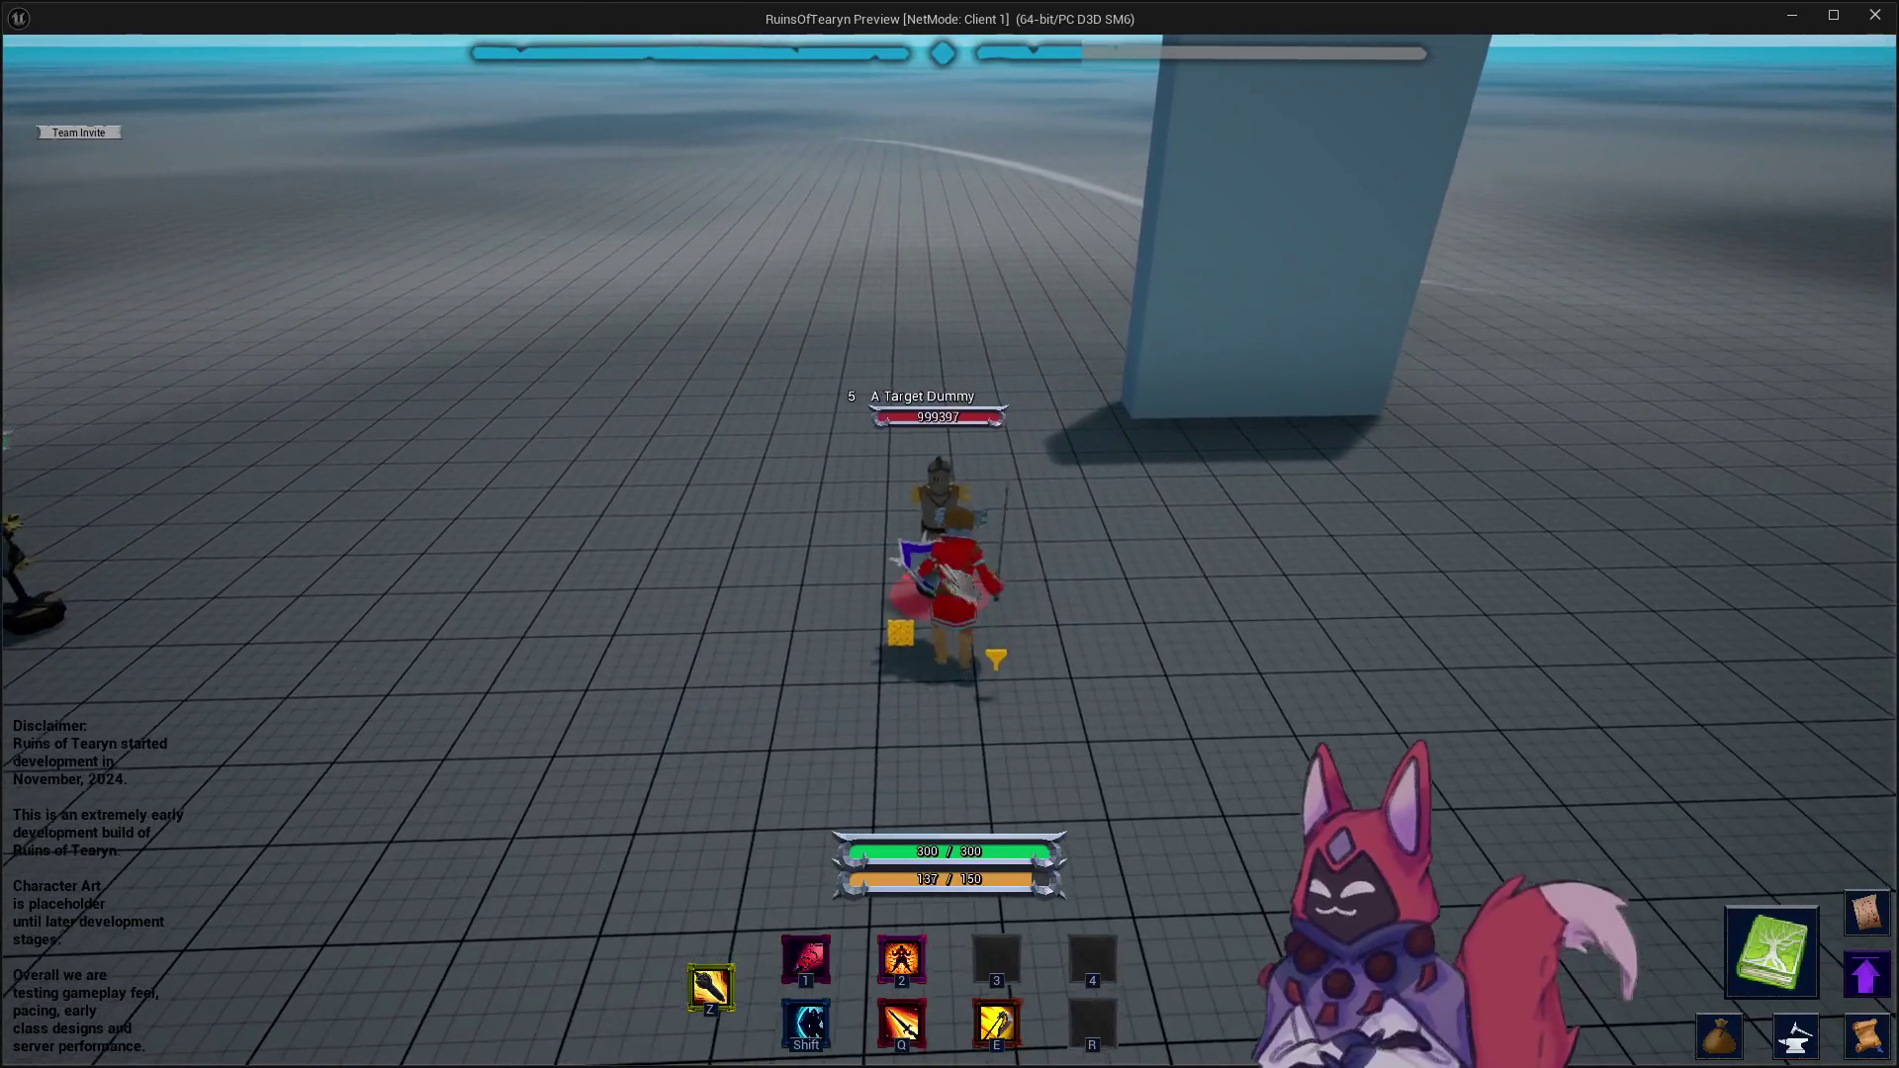
pyautogui.press('d')
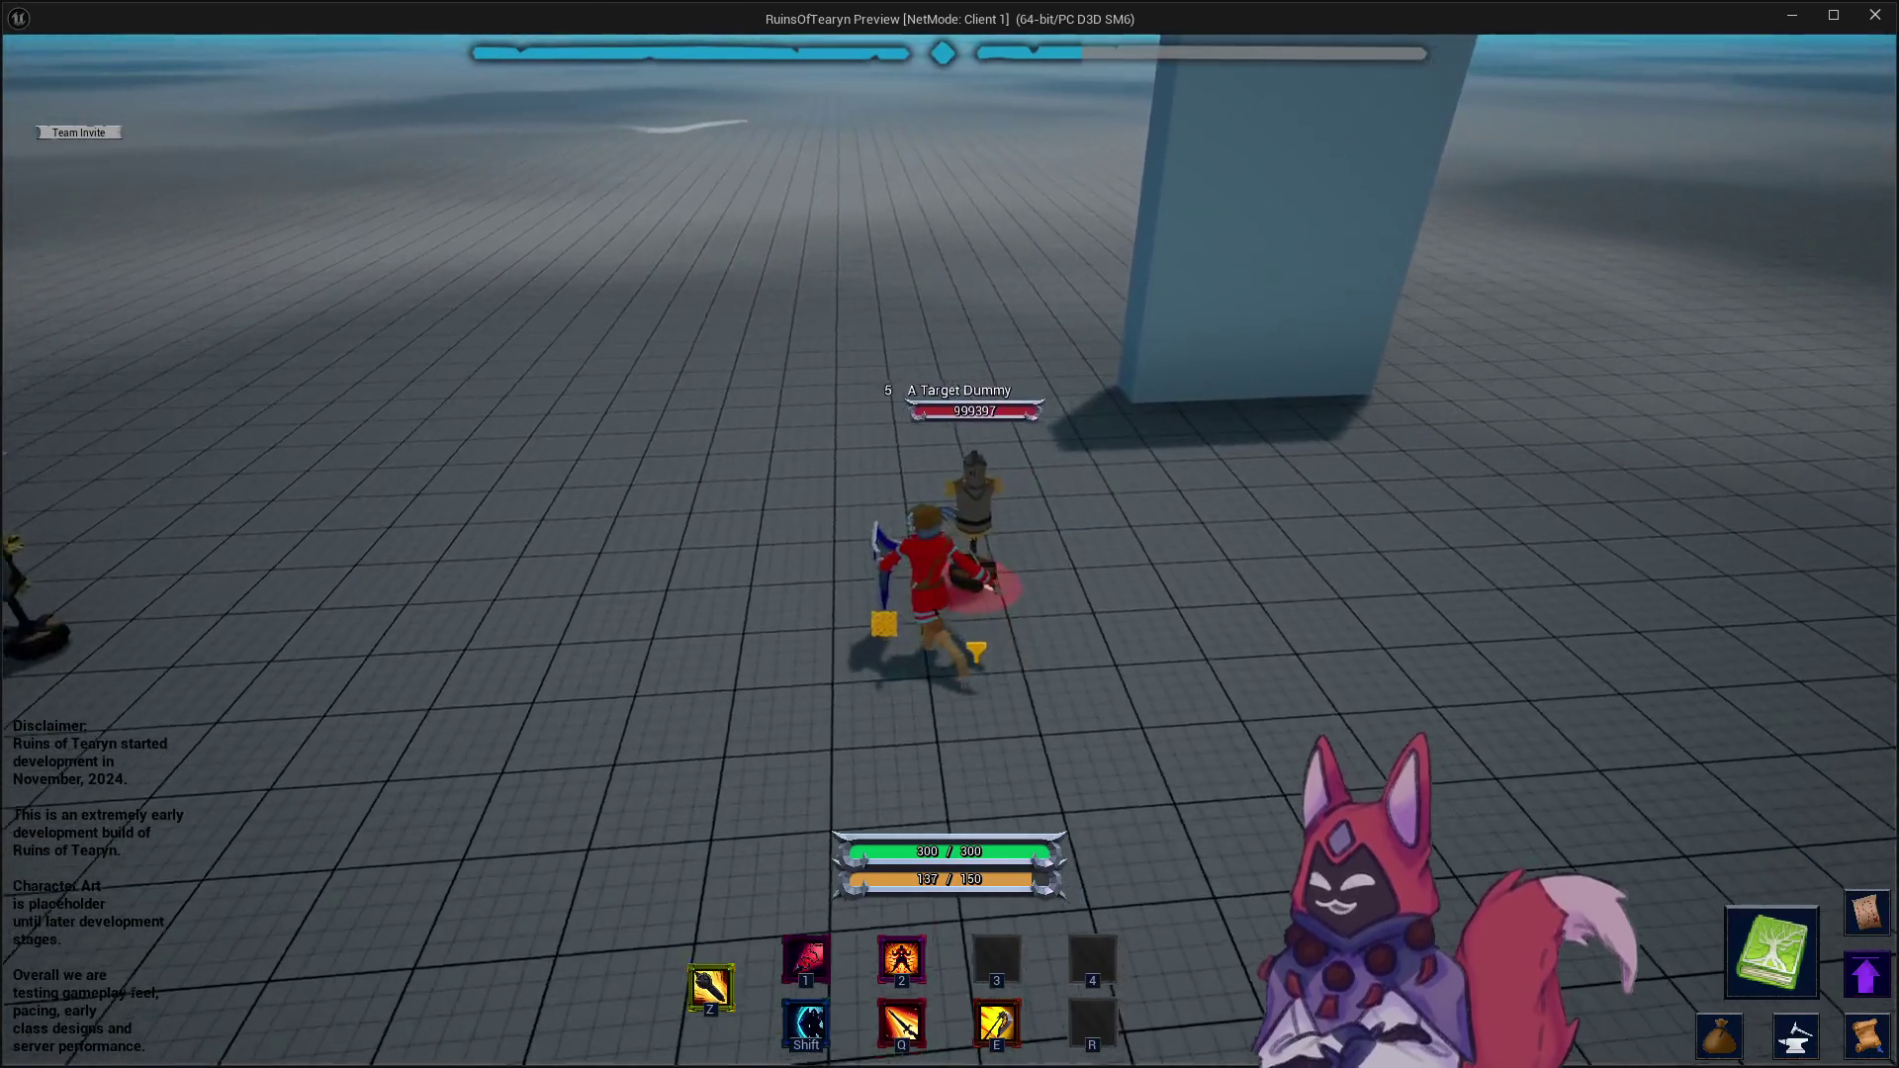
pyautogui.press('d')
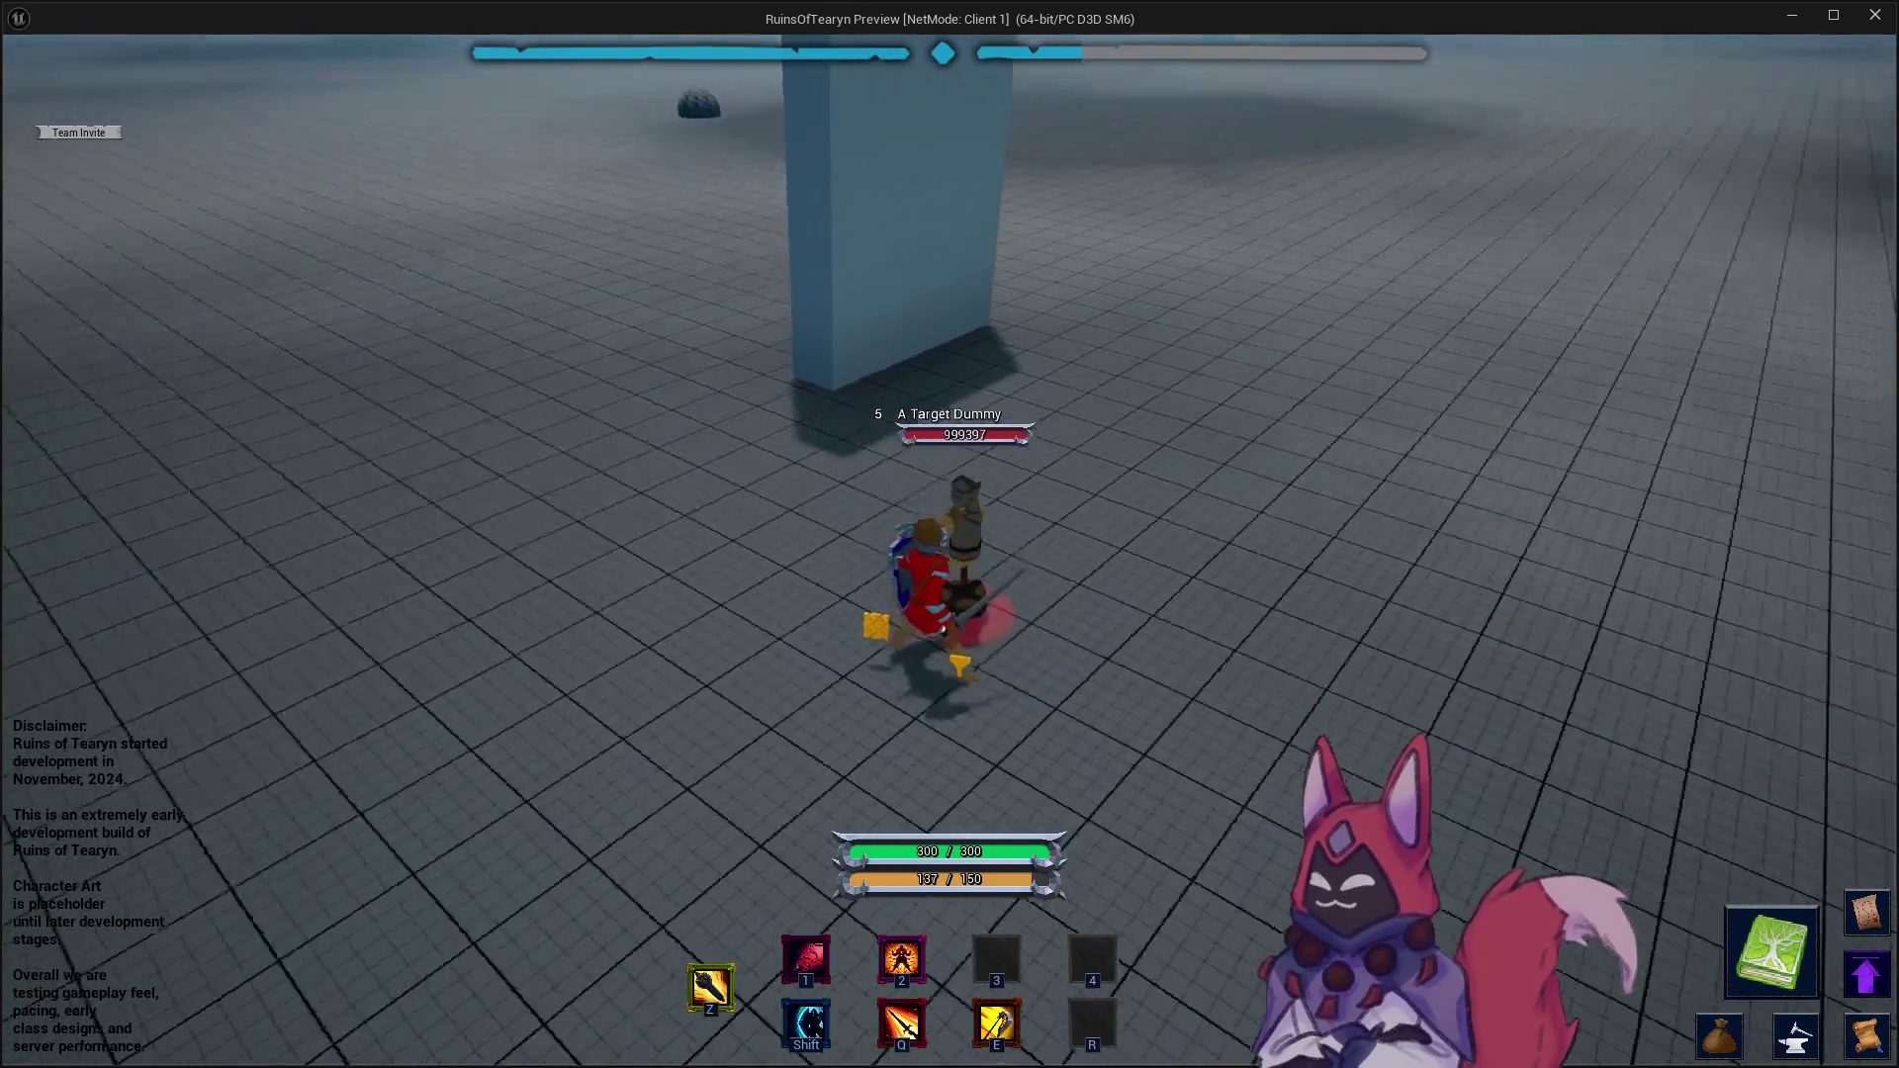
# - Run away and back toward the red-marked dummy, then bring the Obsidian playtest notes forward
pyautogui.press('w')
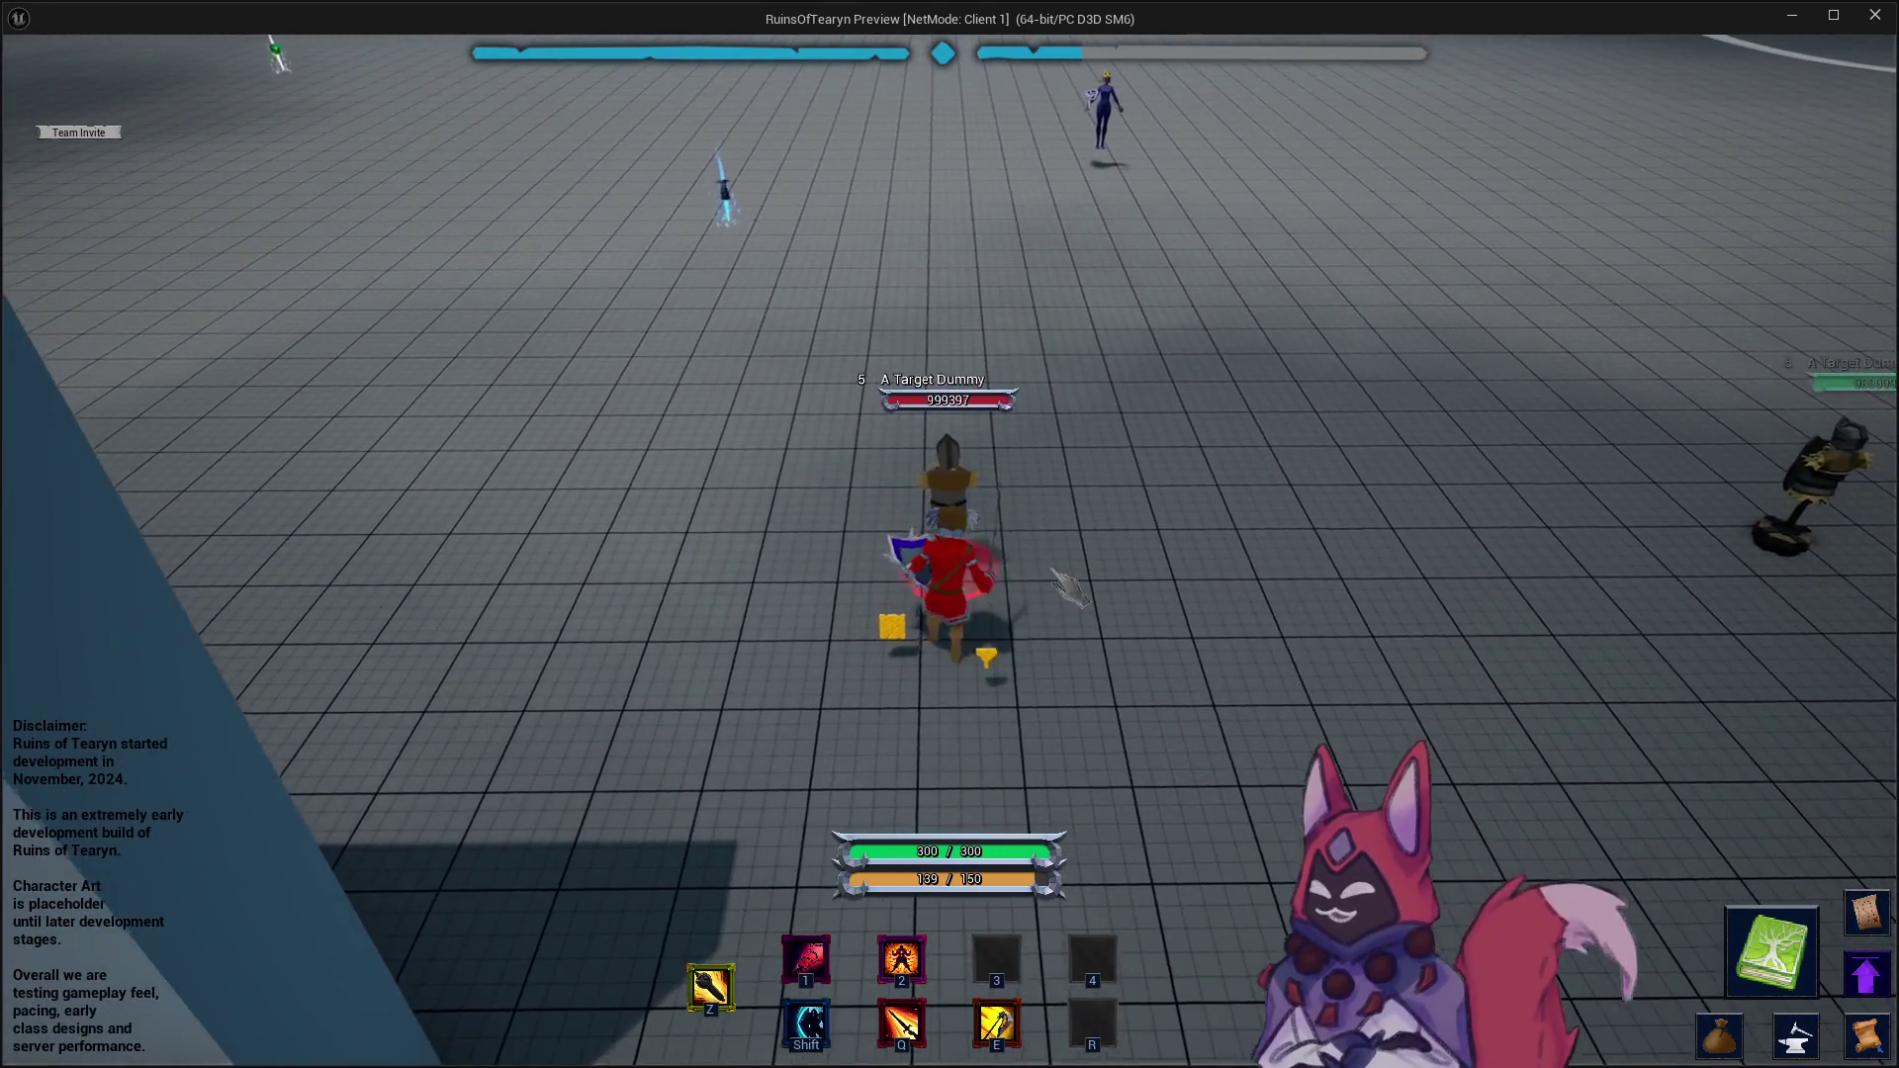
pyautogui.press('a')
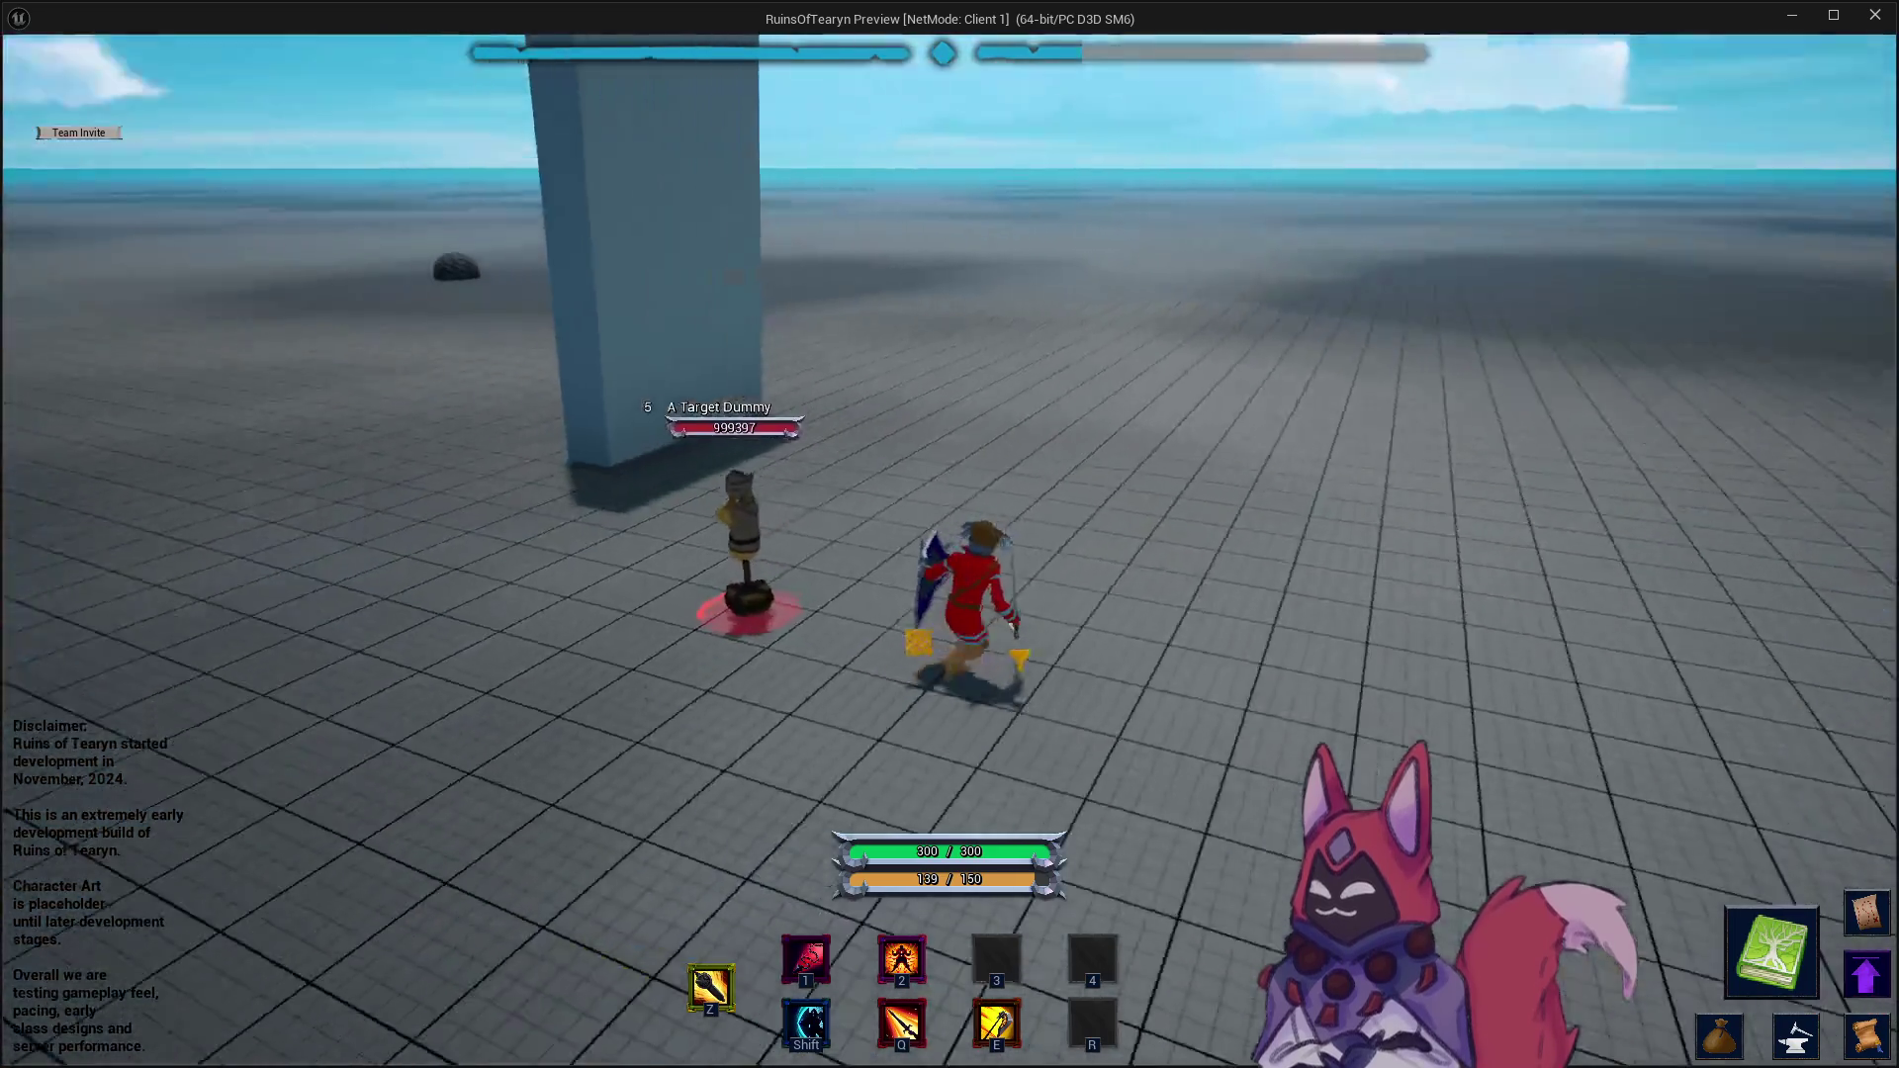
pyautogui.press('d')
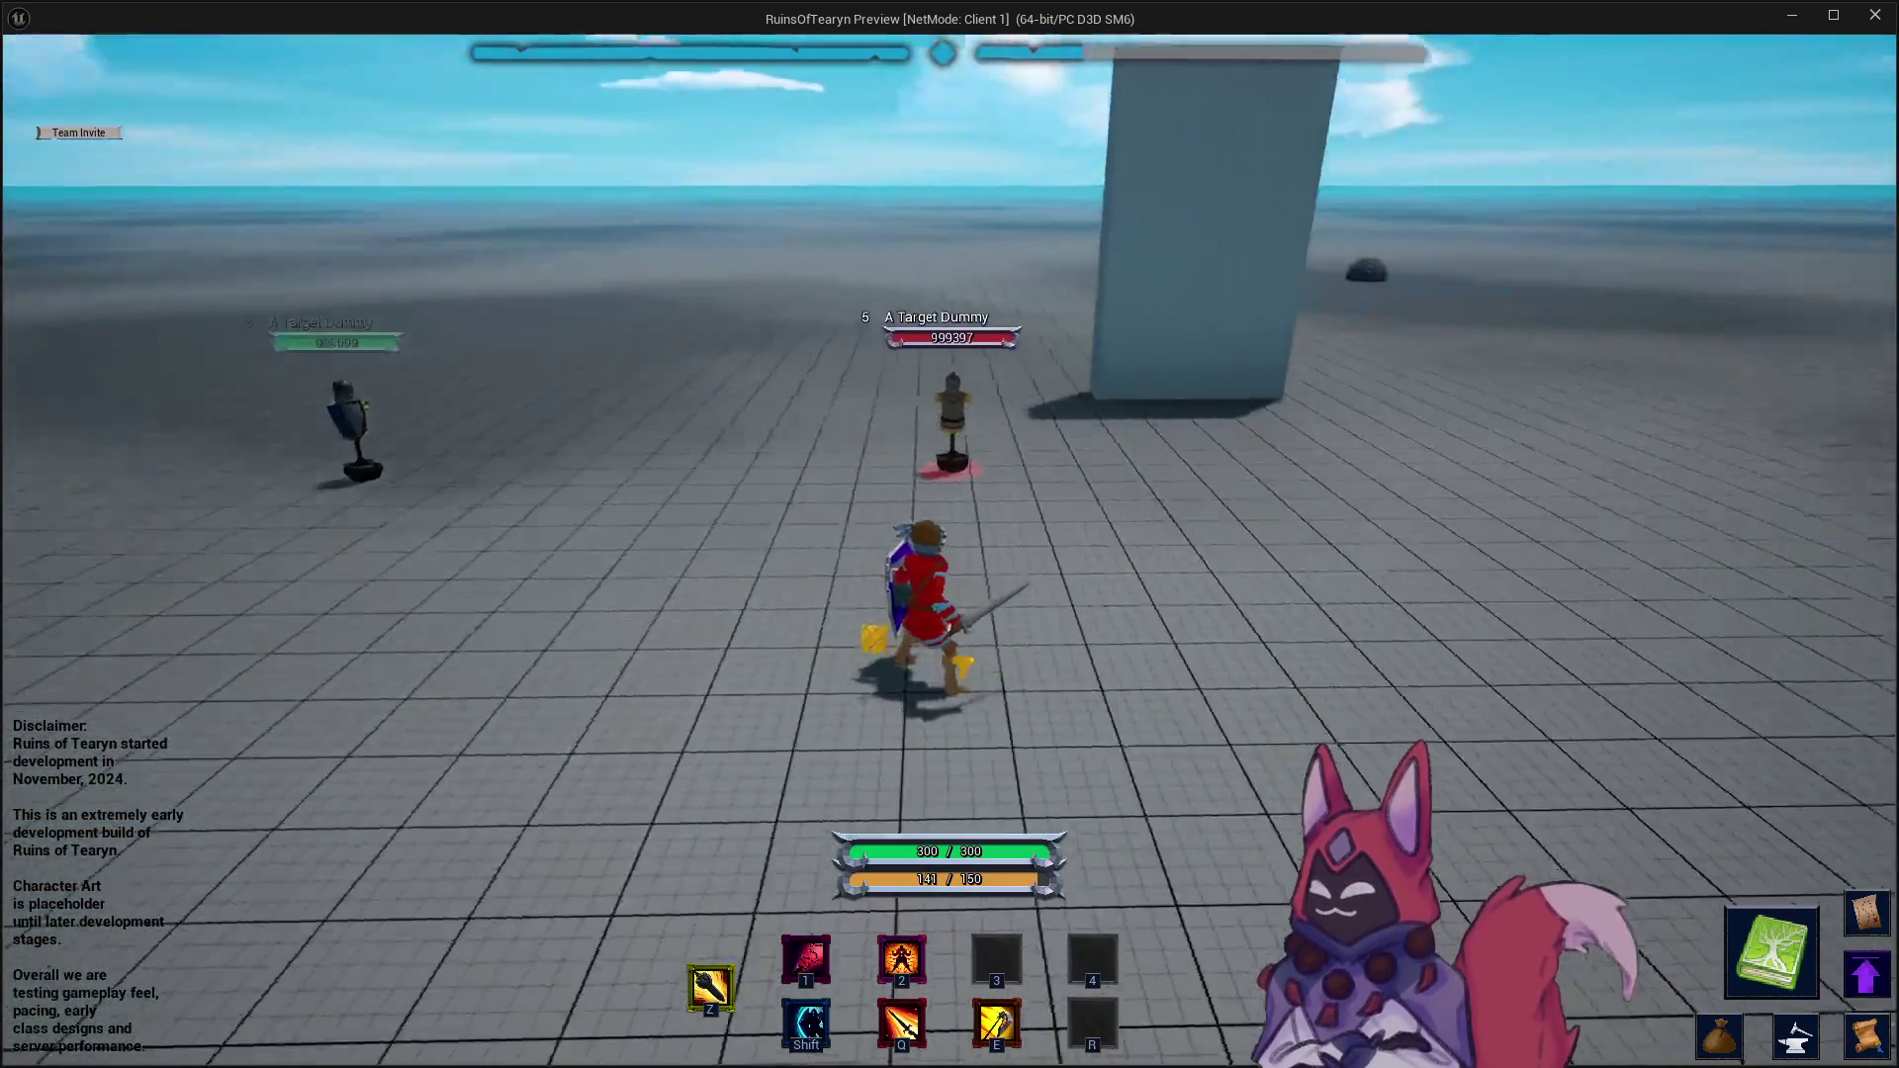
pyautogui.press('a')
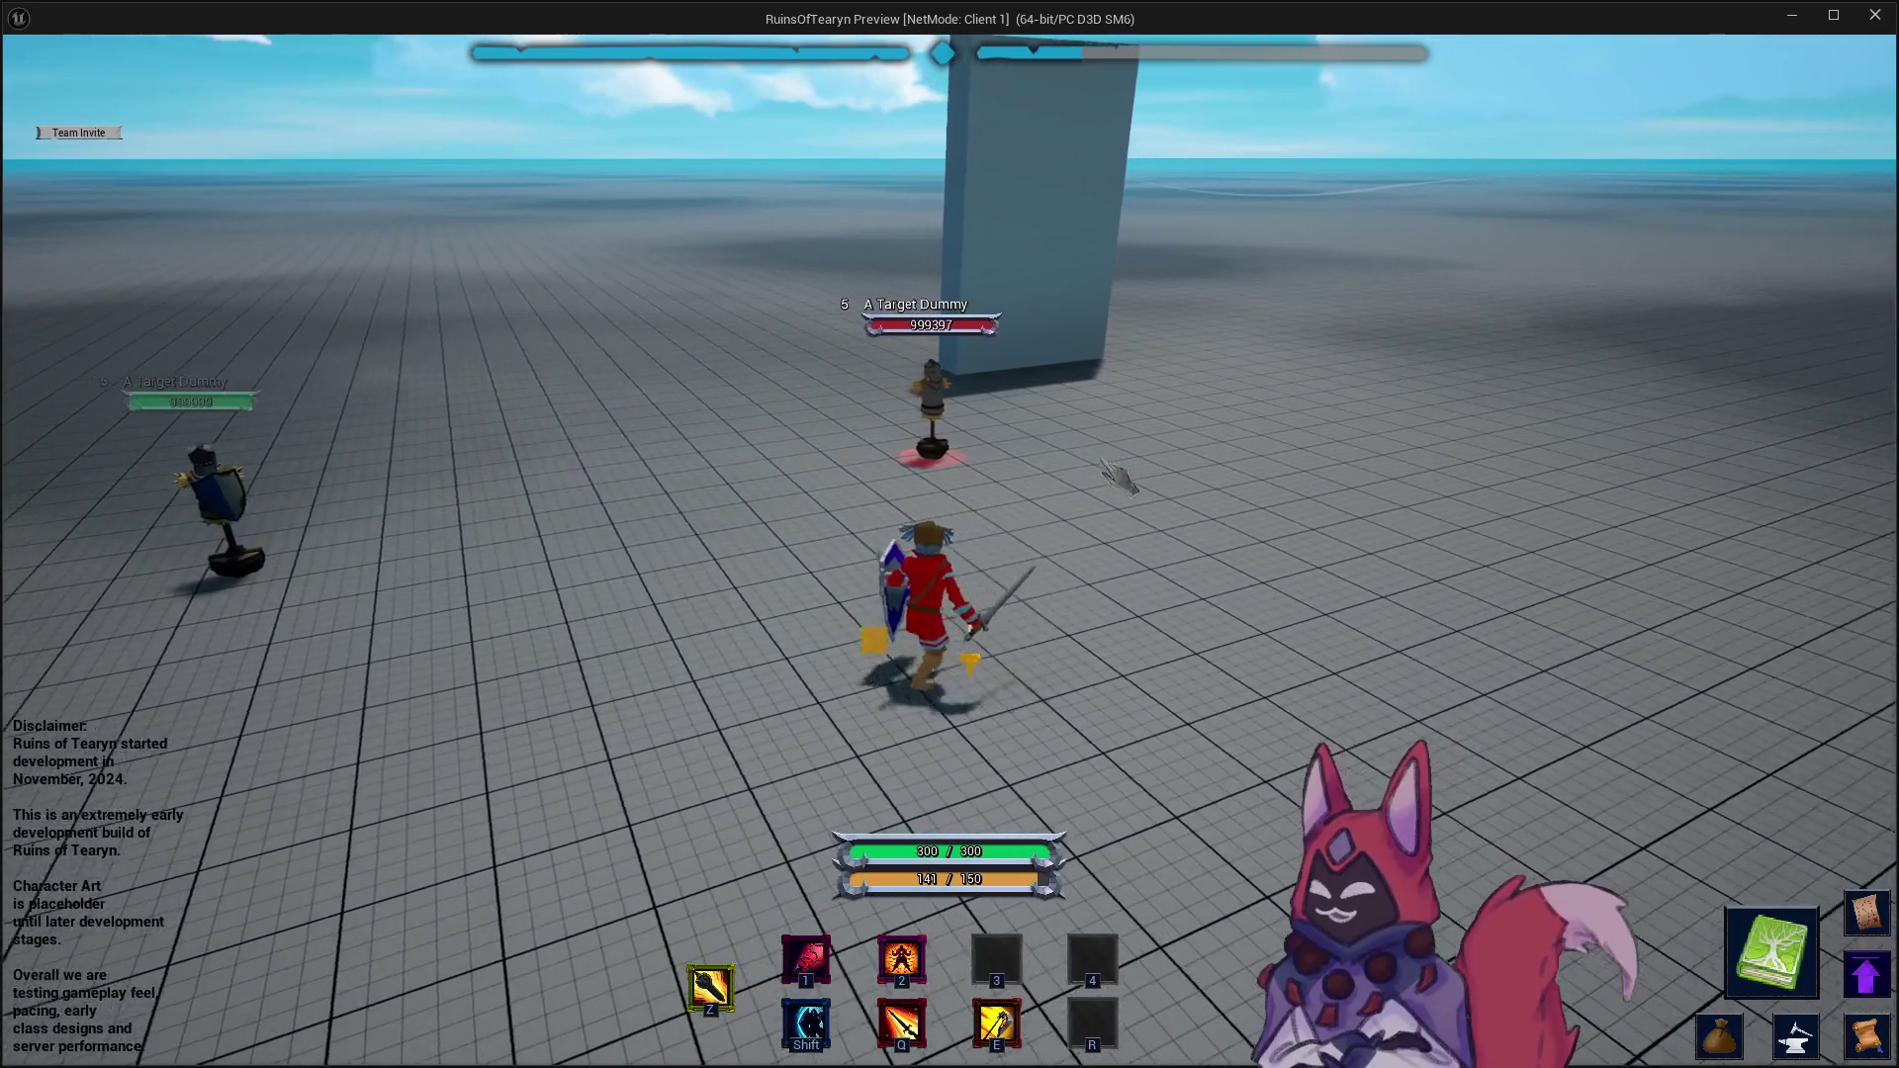
pyautogui.press('w')
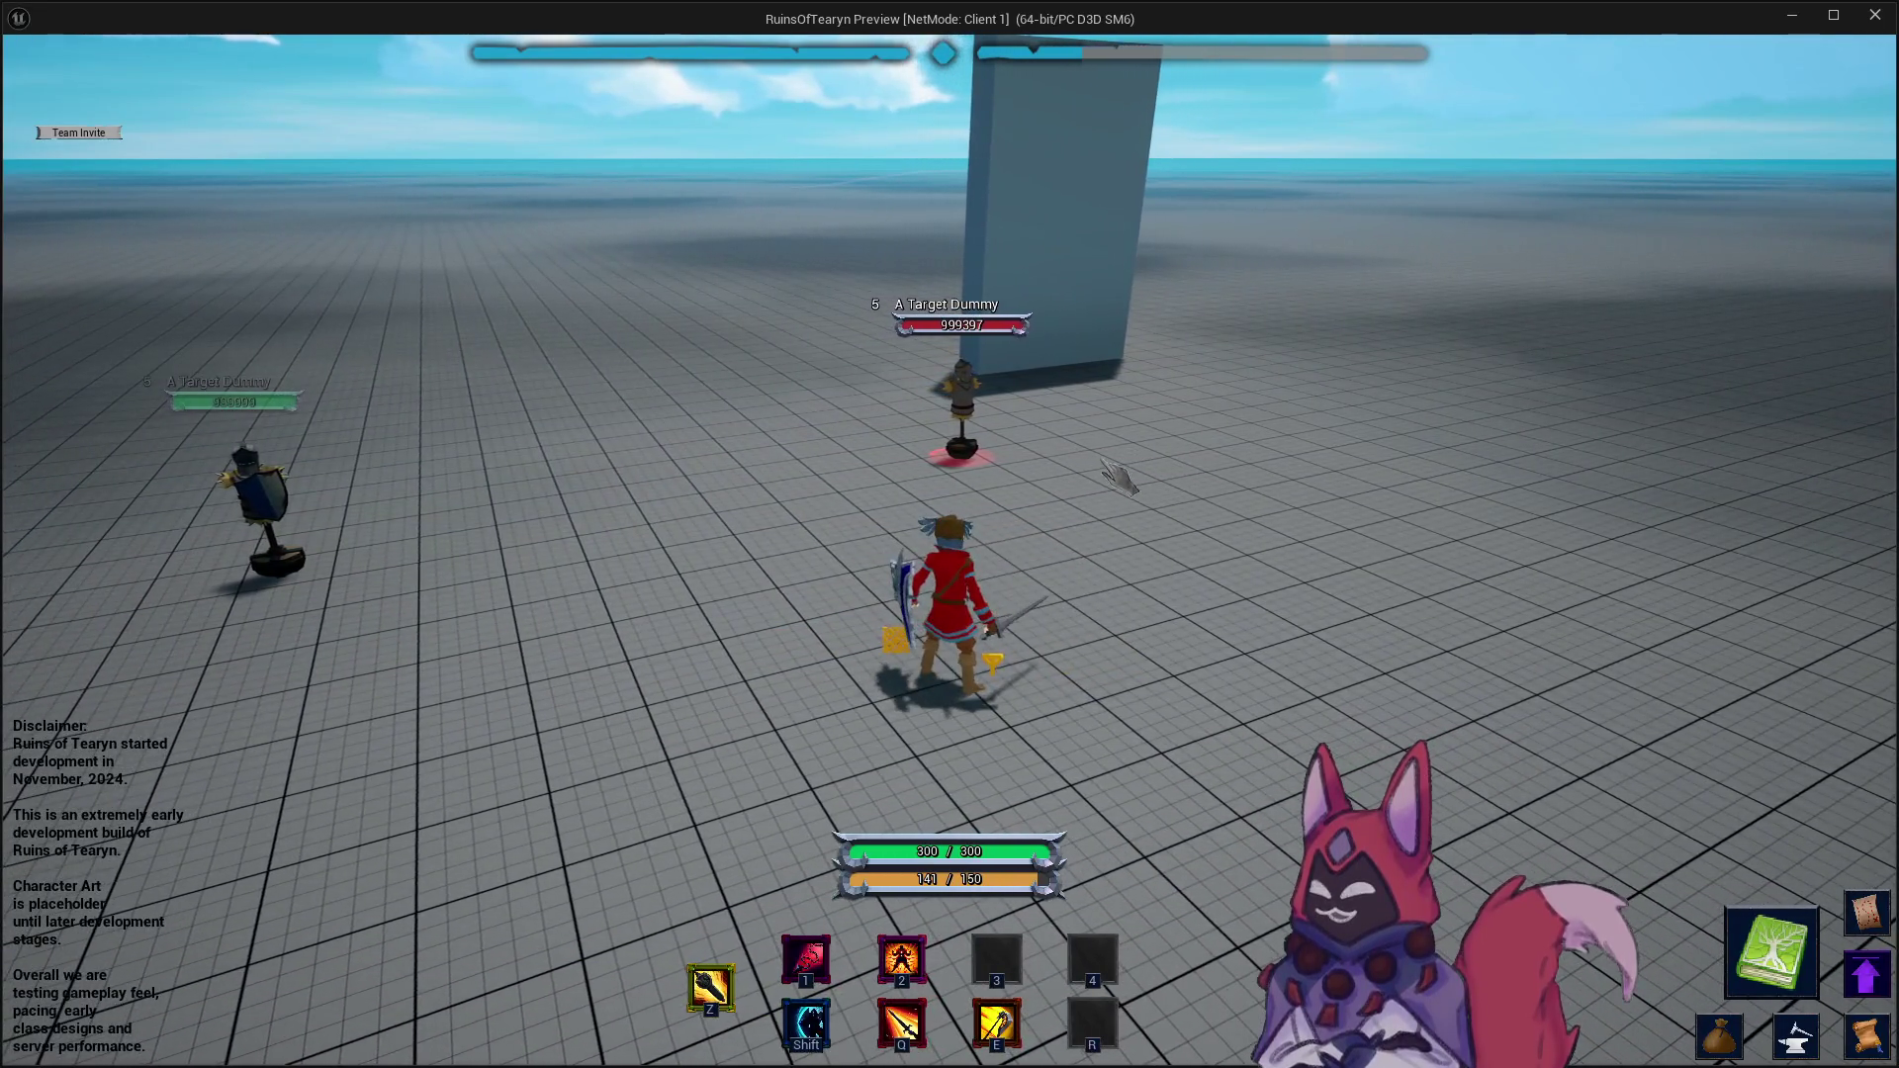
pyautogui.press('a')
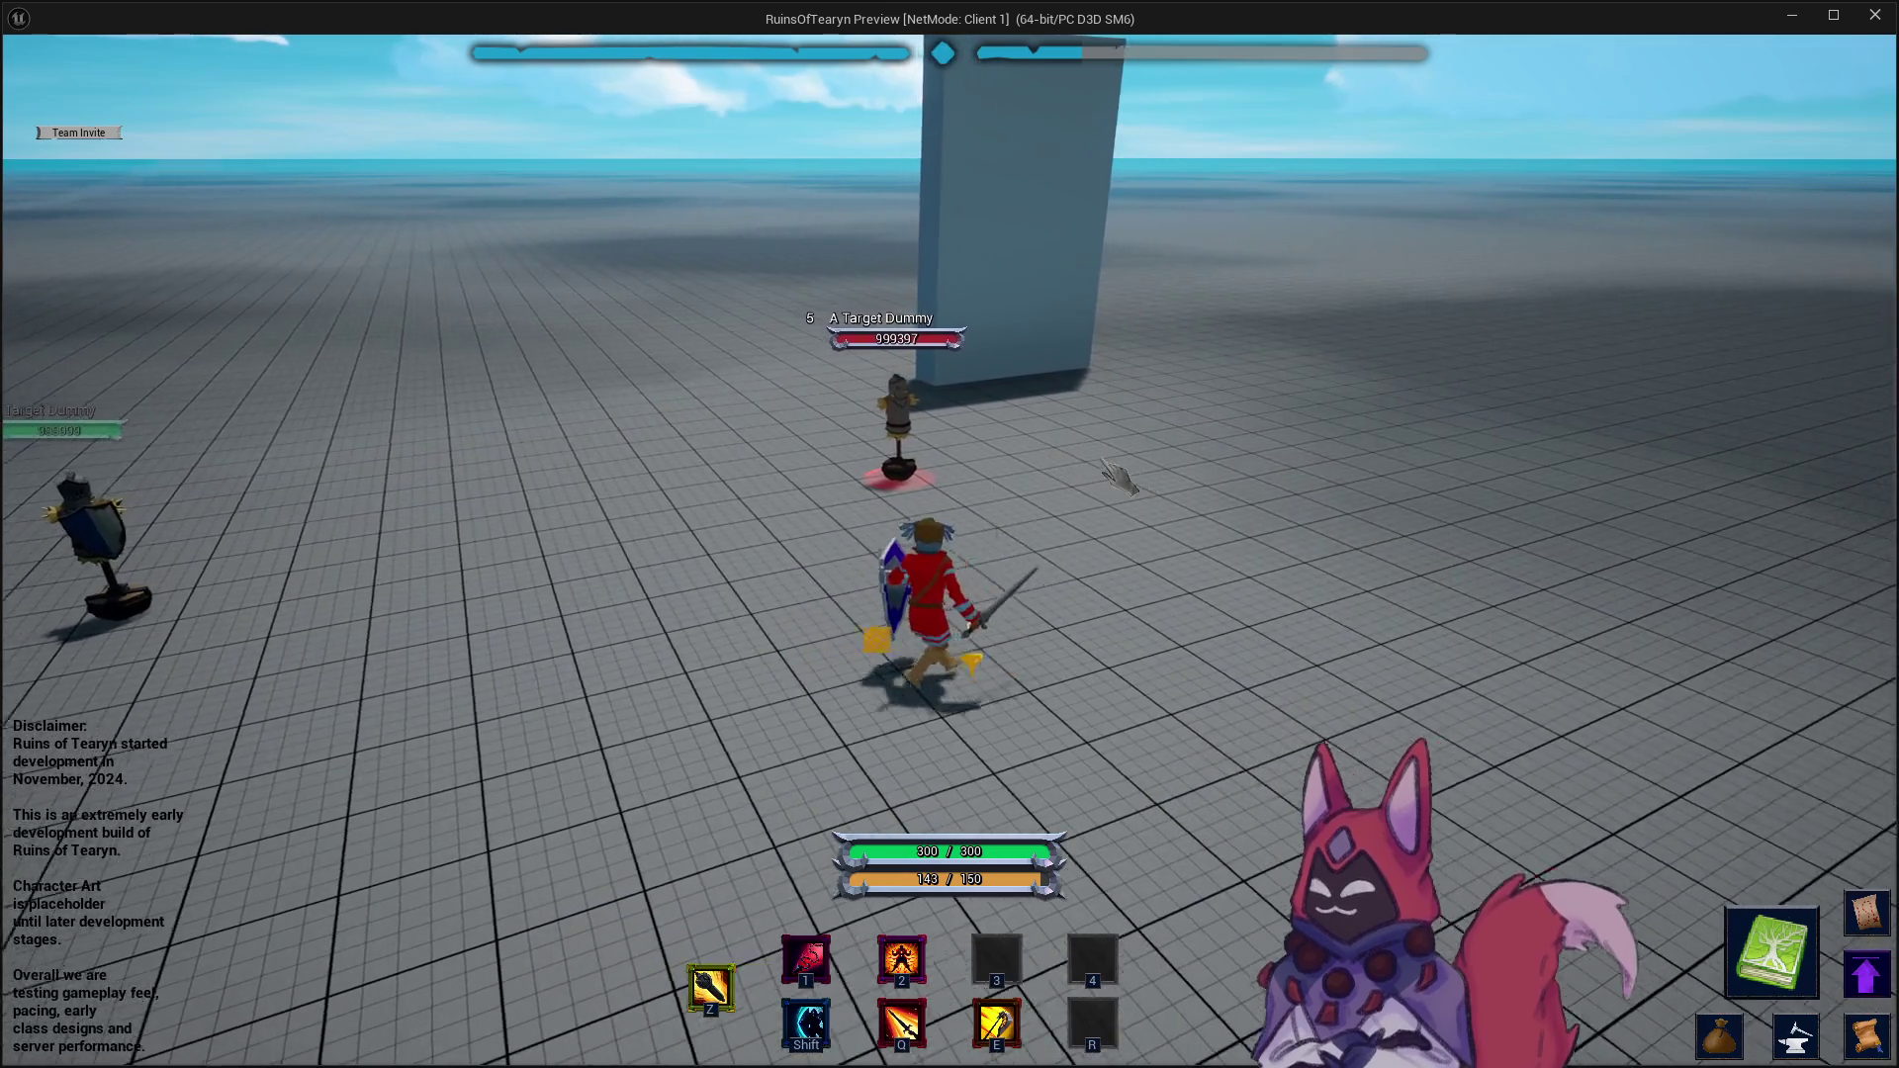
pyautogui.press('d')
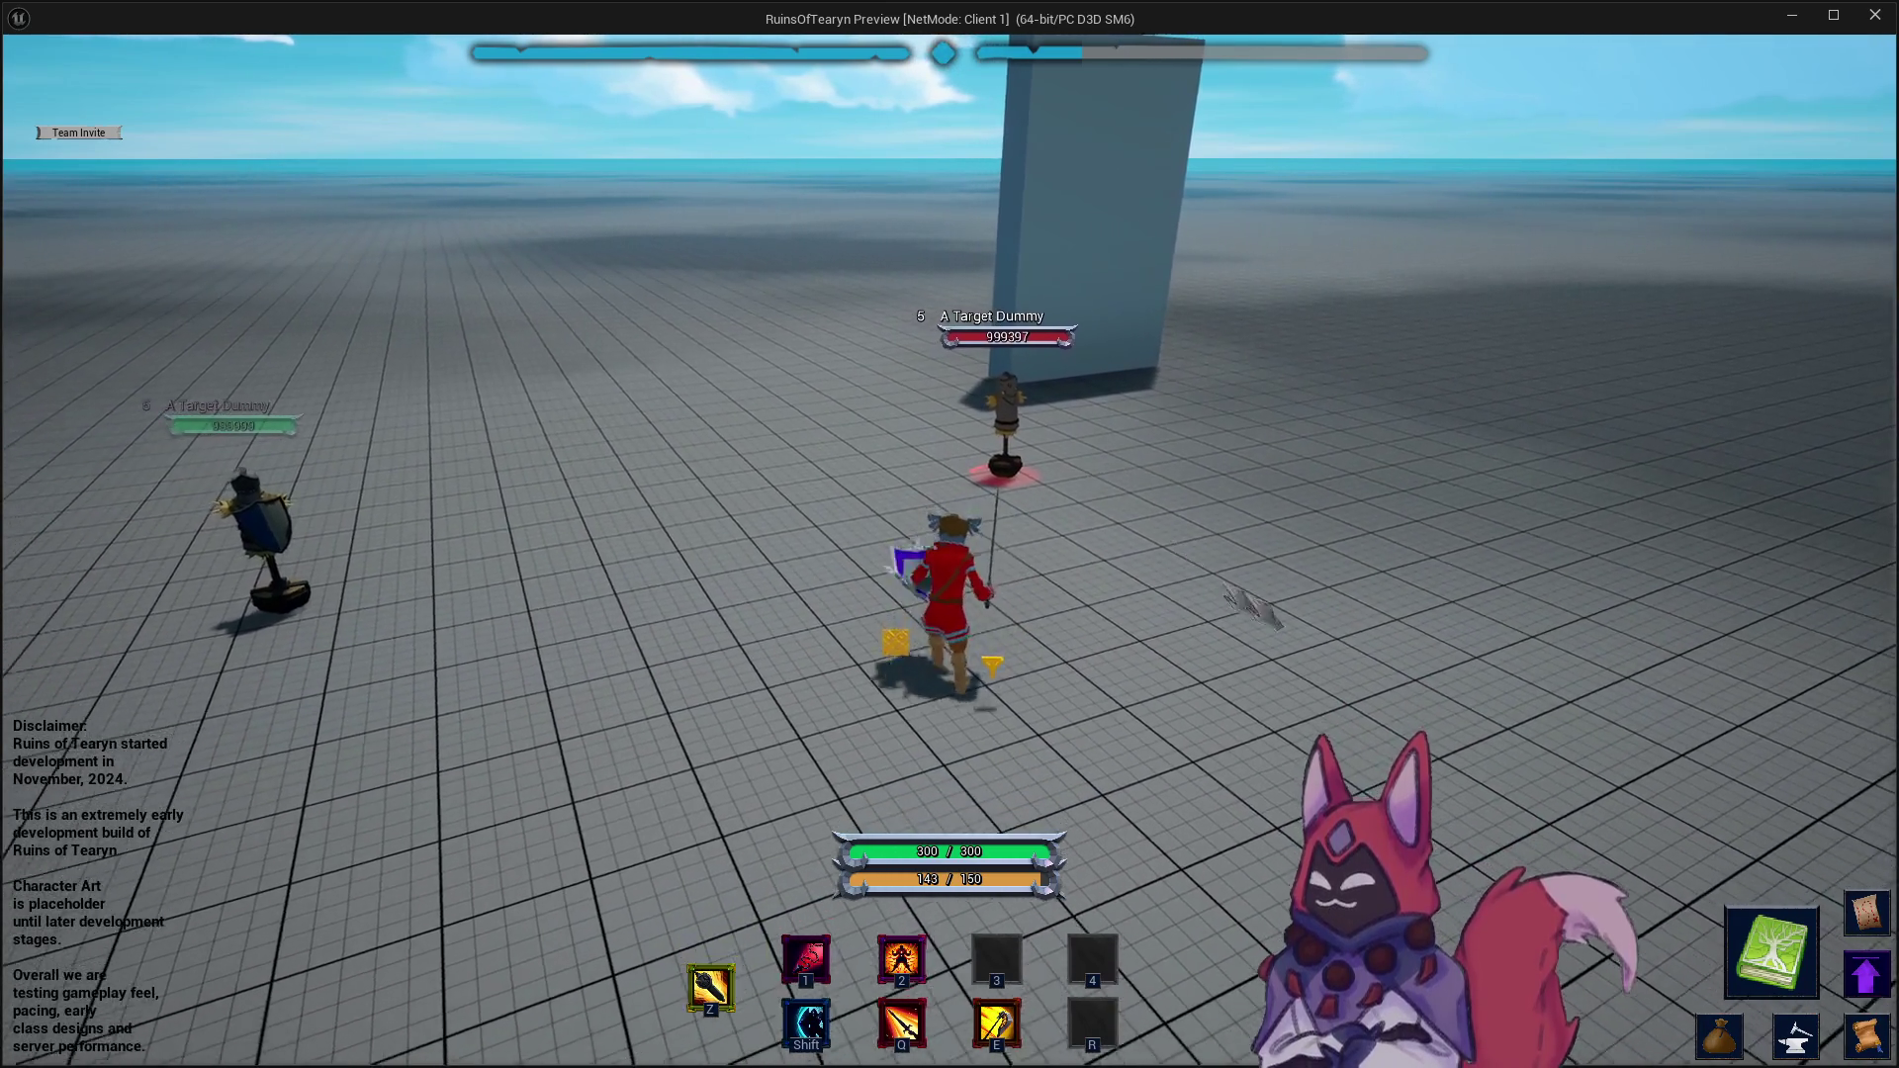
pyautogui.press('a')
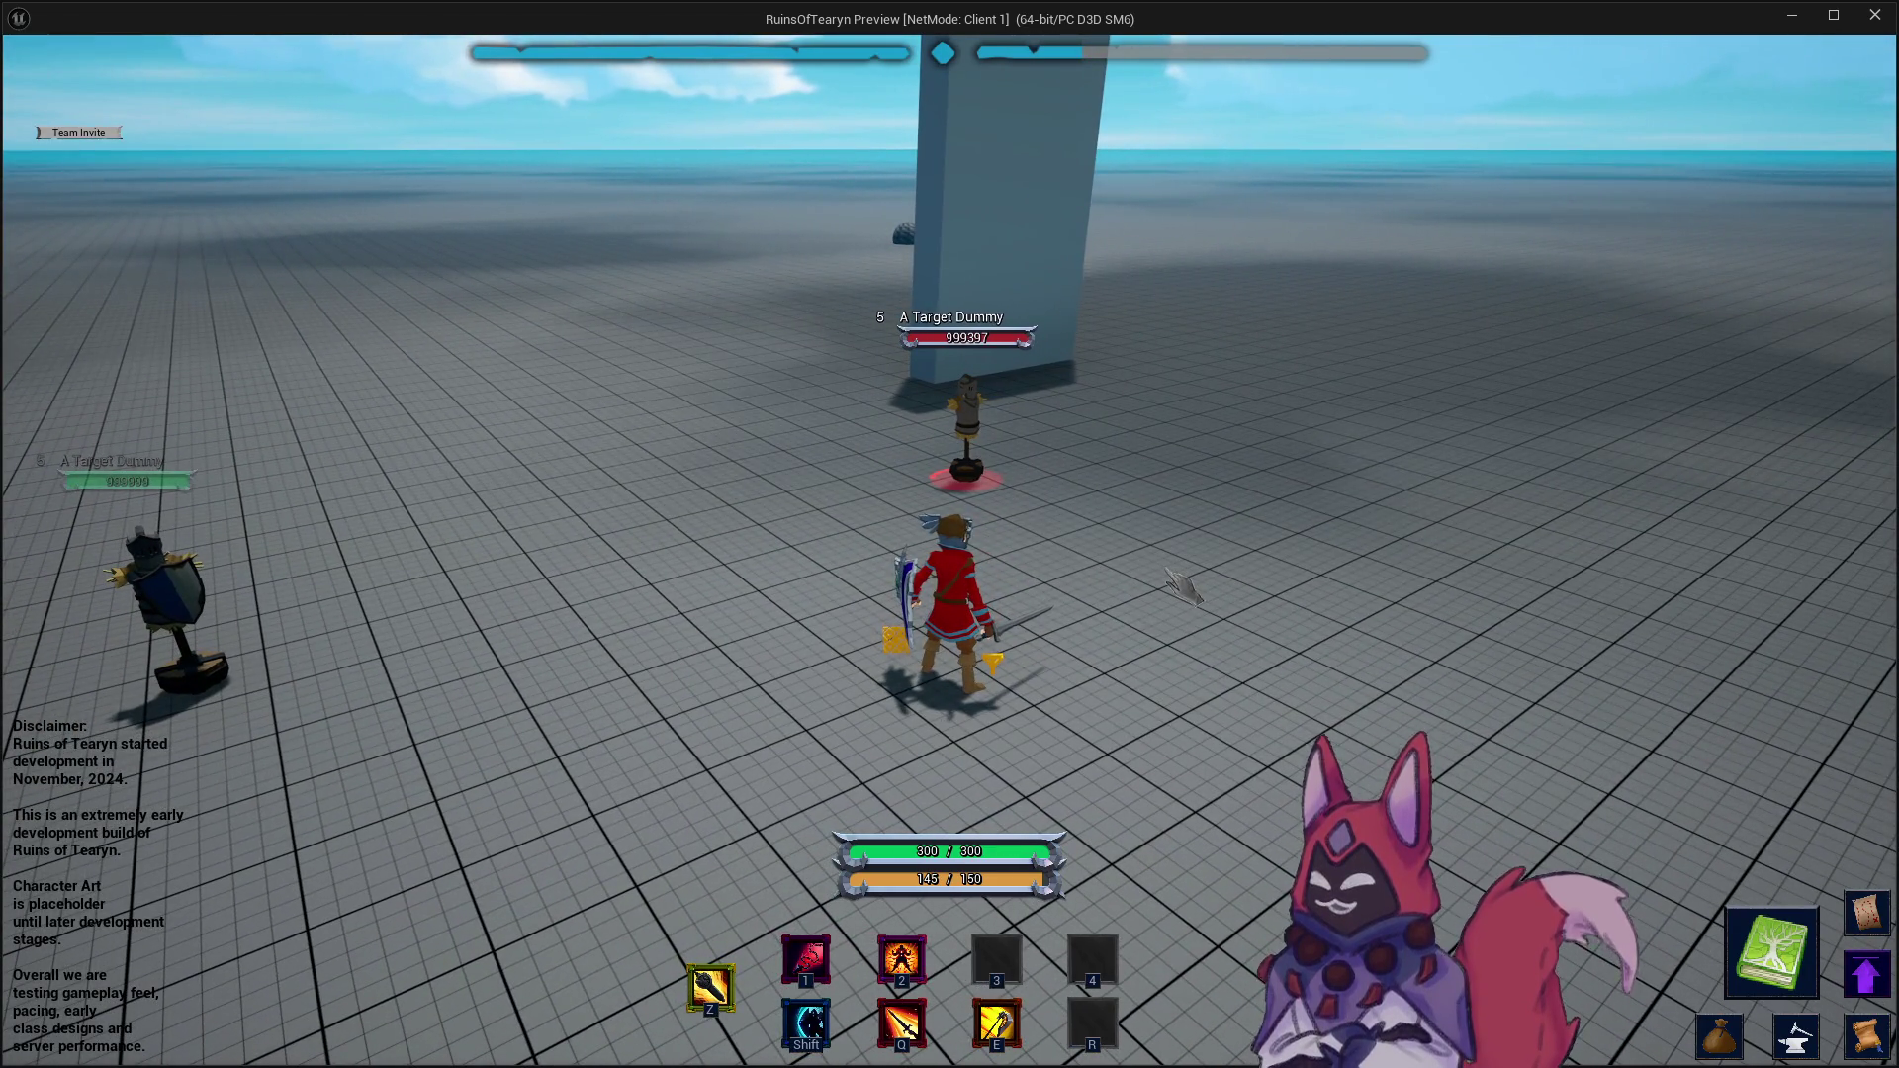
pyautogui.hotkey('alt', 'Tab')
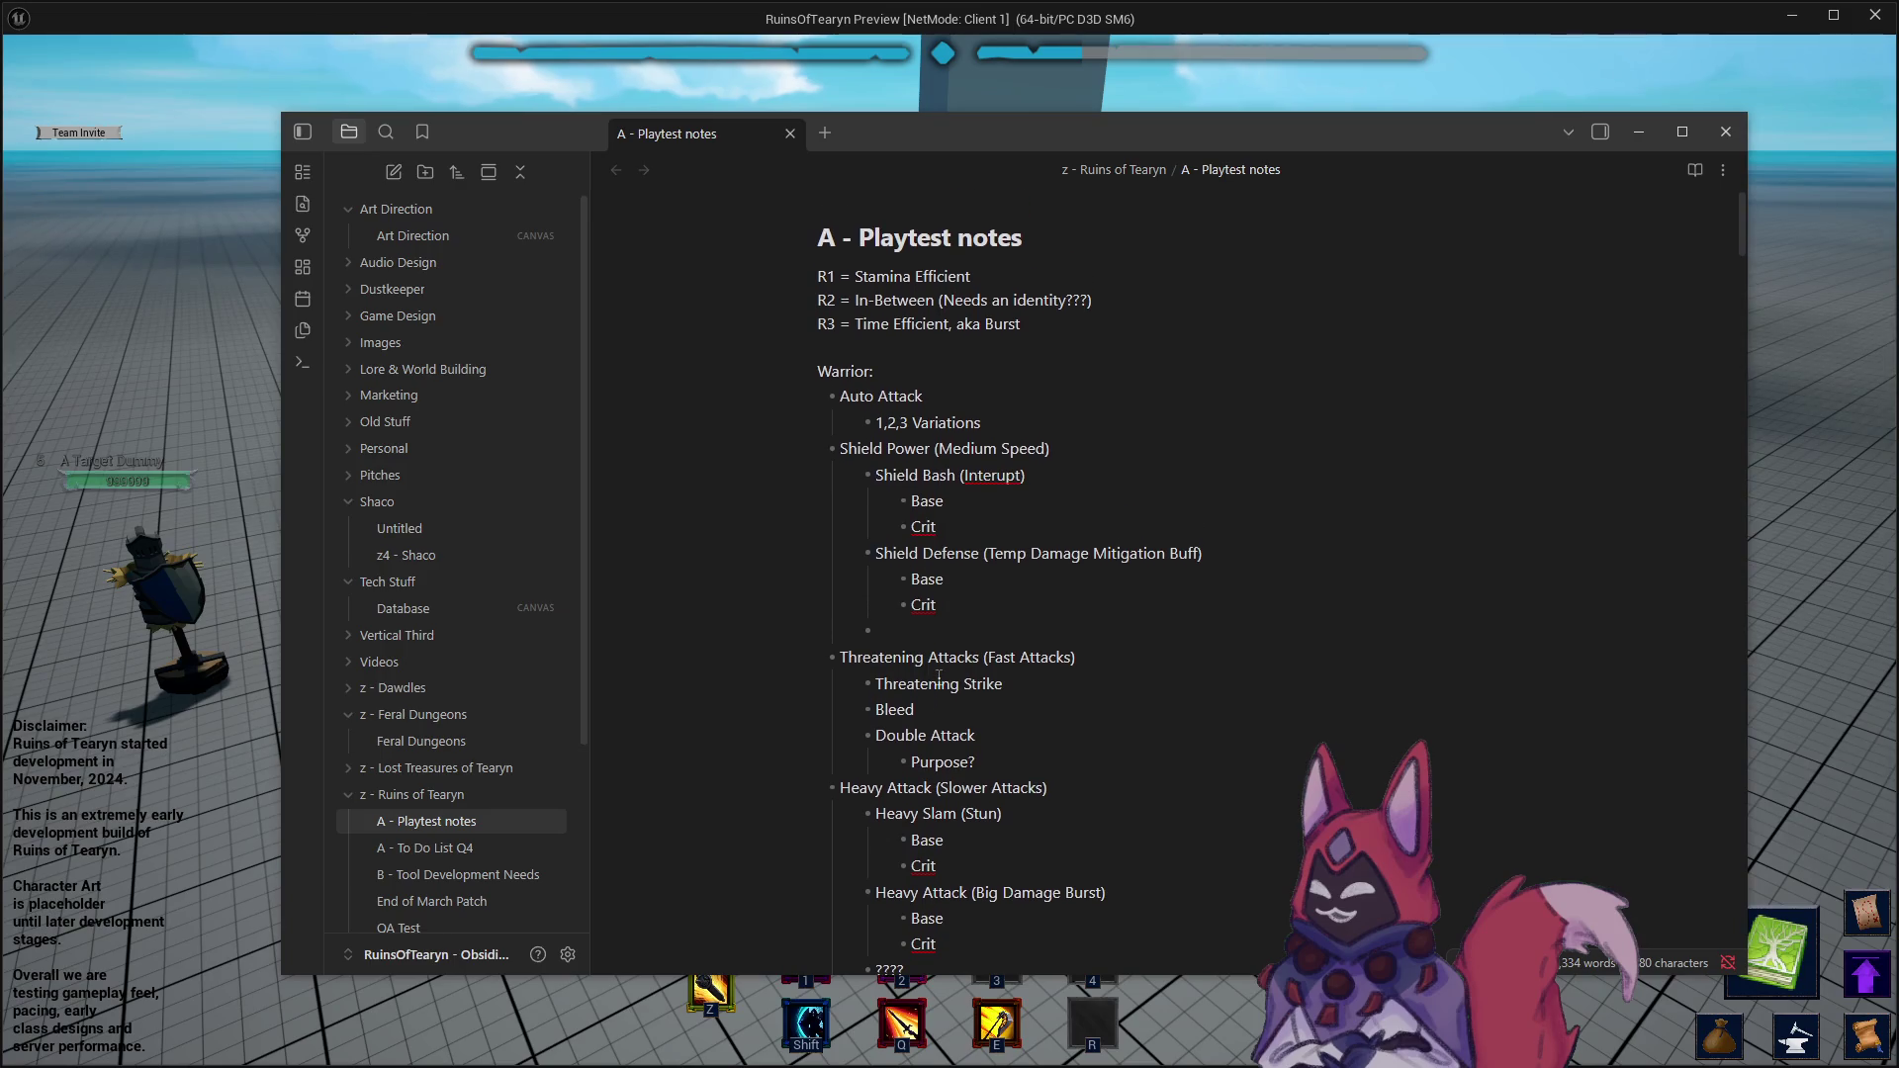
# - Scroll the warrior outline, select the Protect The Target block, and return to the game preview
pyautogui.scroll(-4, 997, 665)
pyautogui.scroll(2, 949, 494)
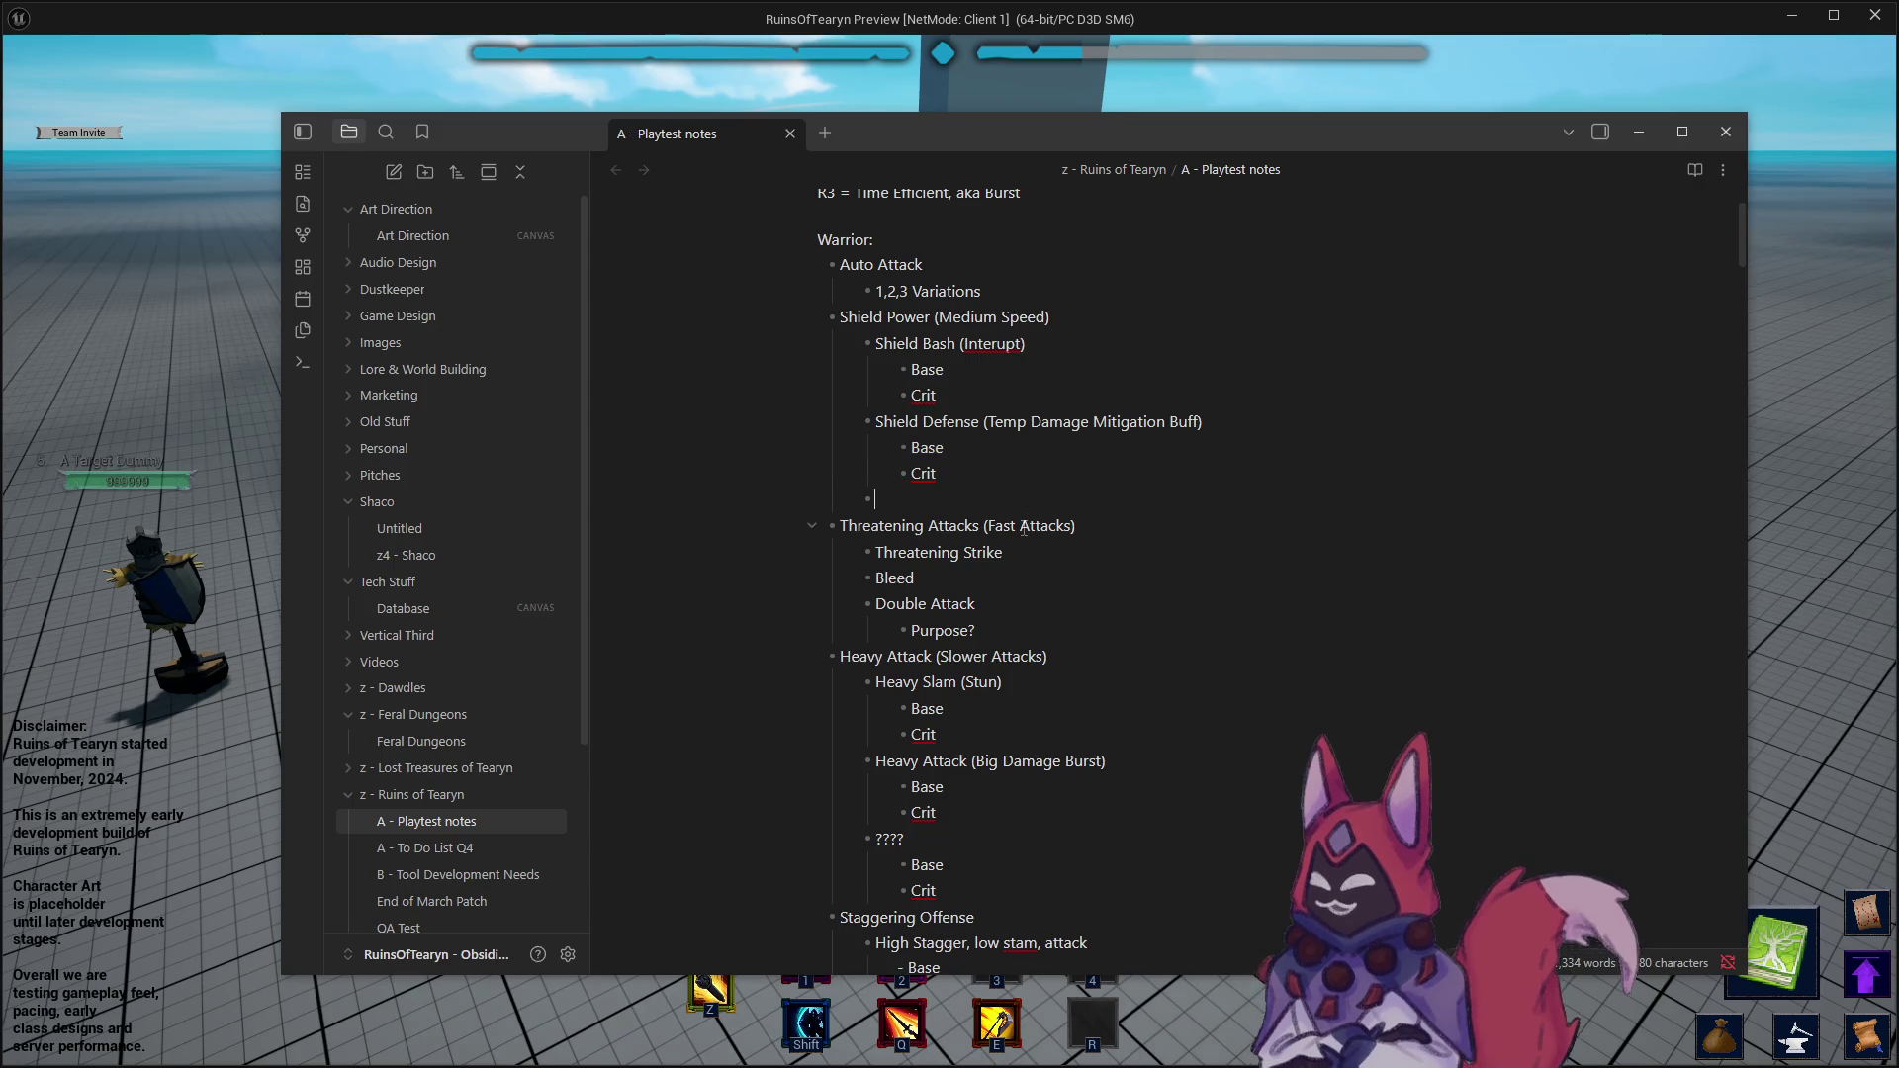
pyautogui.scroll(-10, 1009, 564)
pyautogui.scroll(-4, 999, 597)
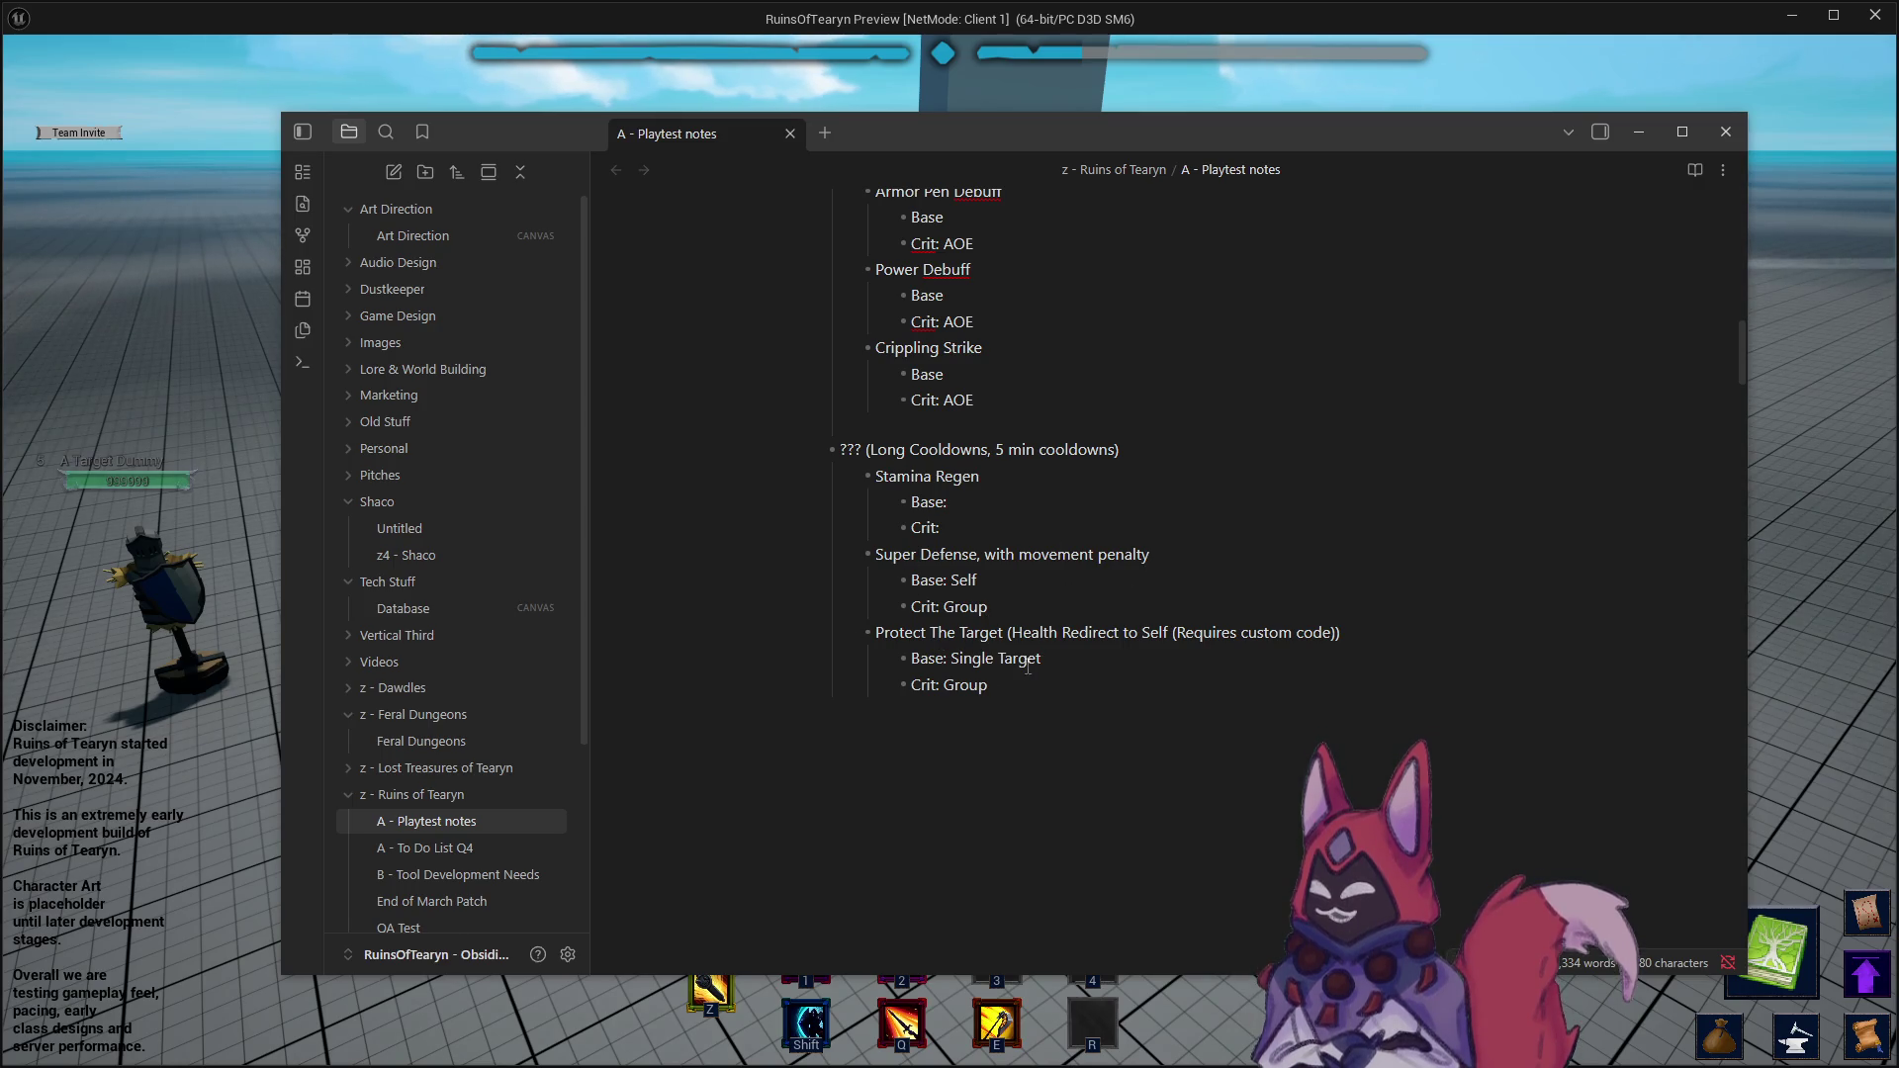
pyautogui.moveTo(1096, 689)
pyautogui.mouseDown()
pyautogui.moveTo(803, 638)
pyautogui.moveTo(1059, 696)
pyautogui.mouseUp()
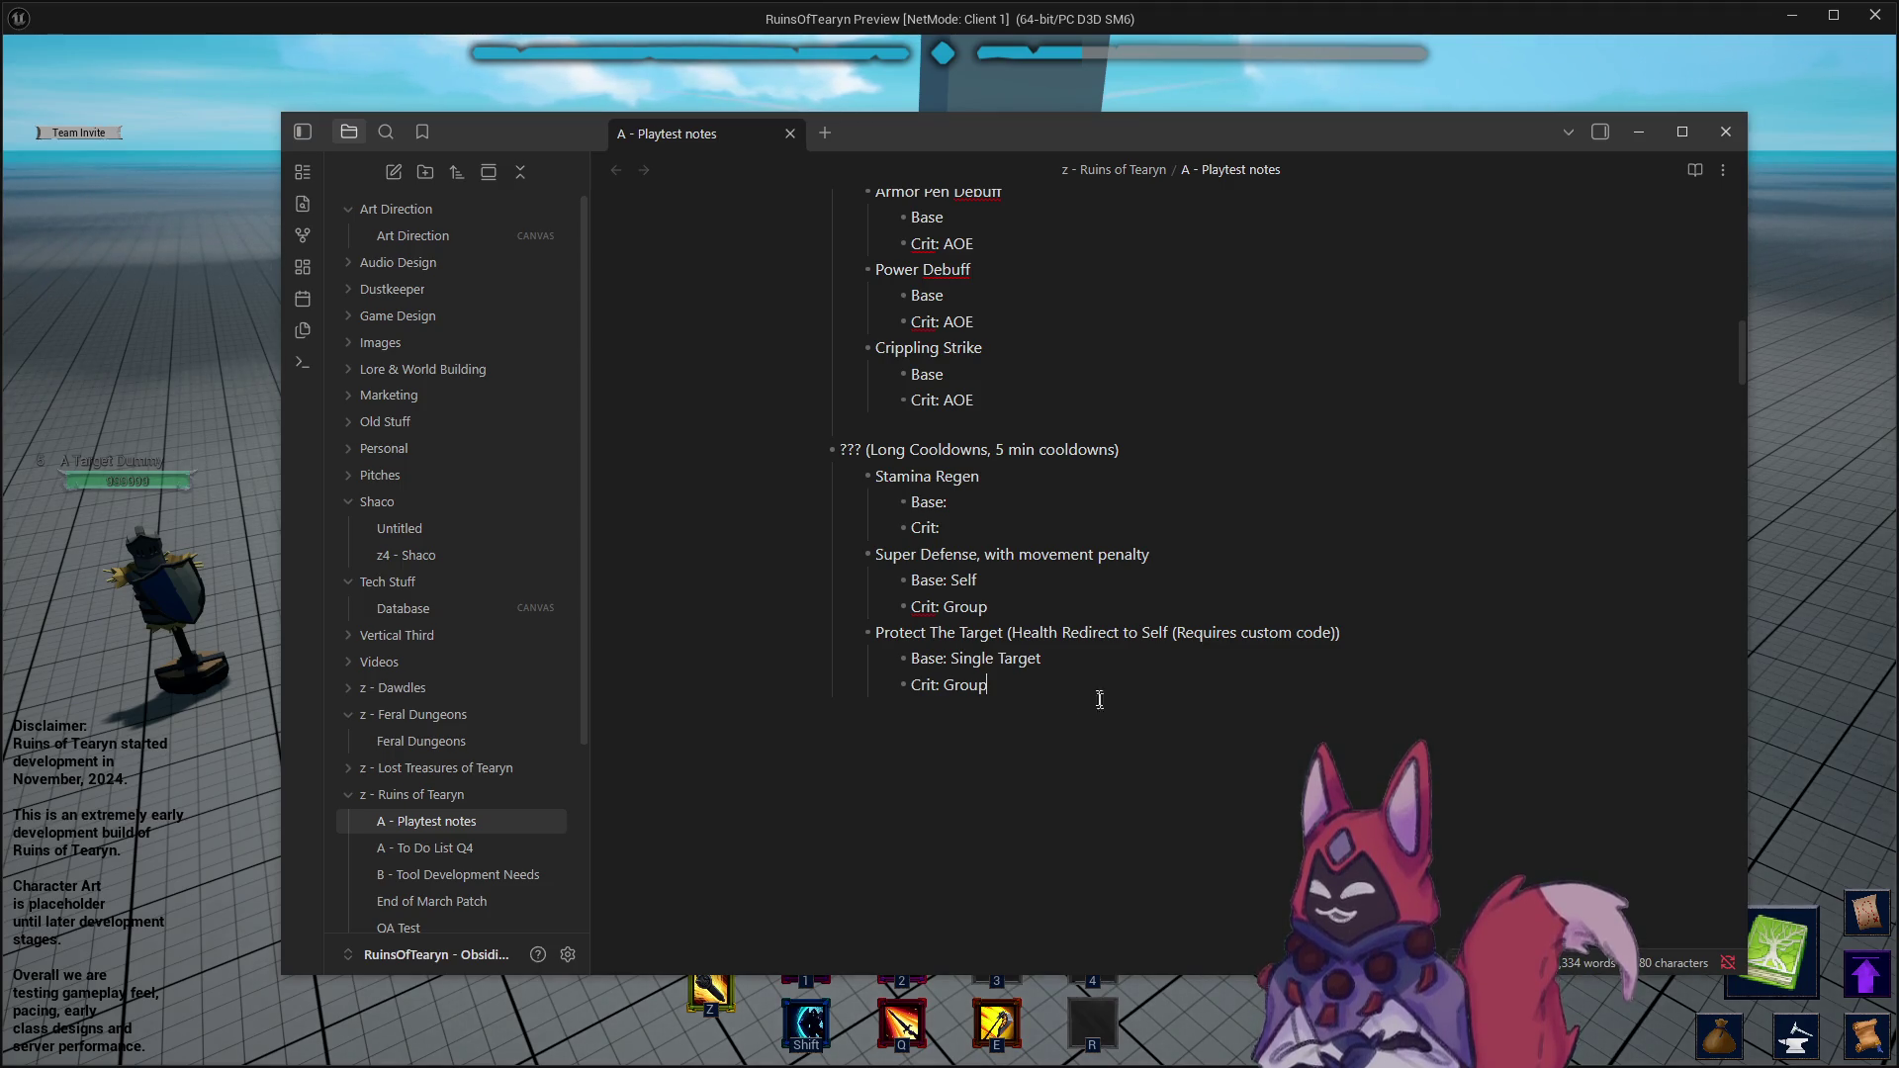
pyautogui.scroll(5, 1154, 653)
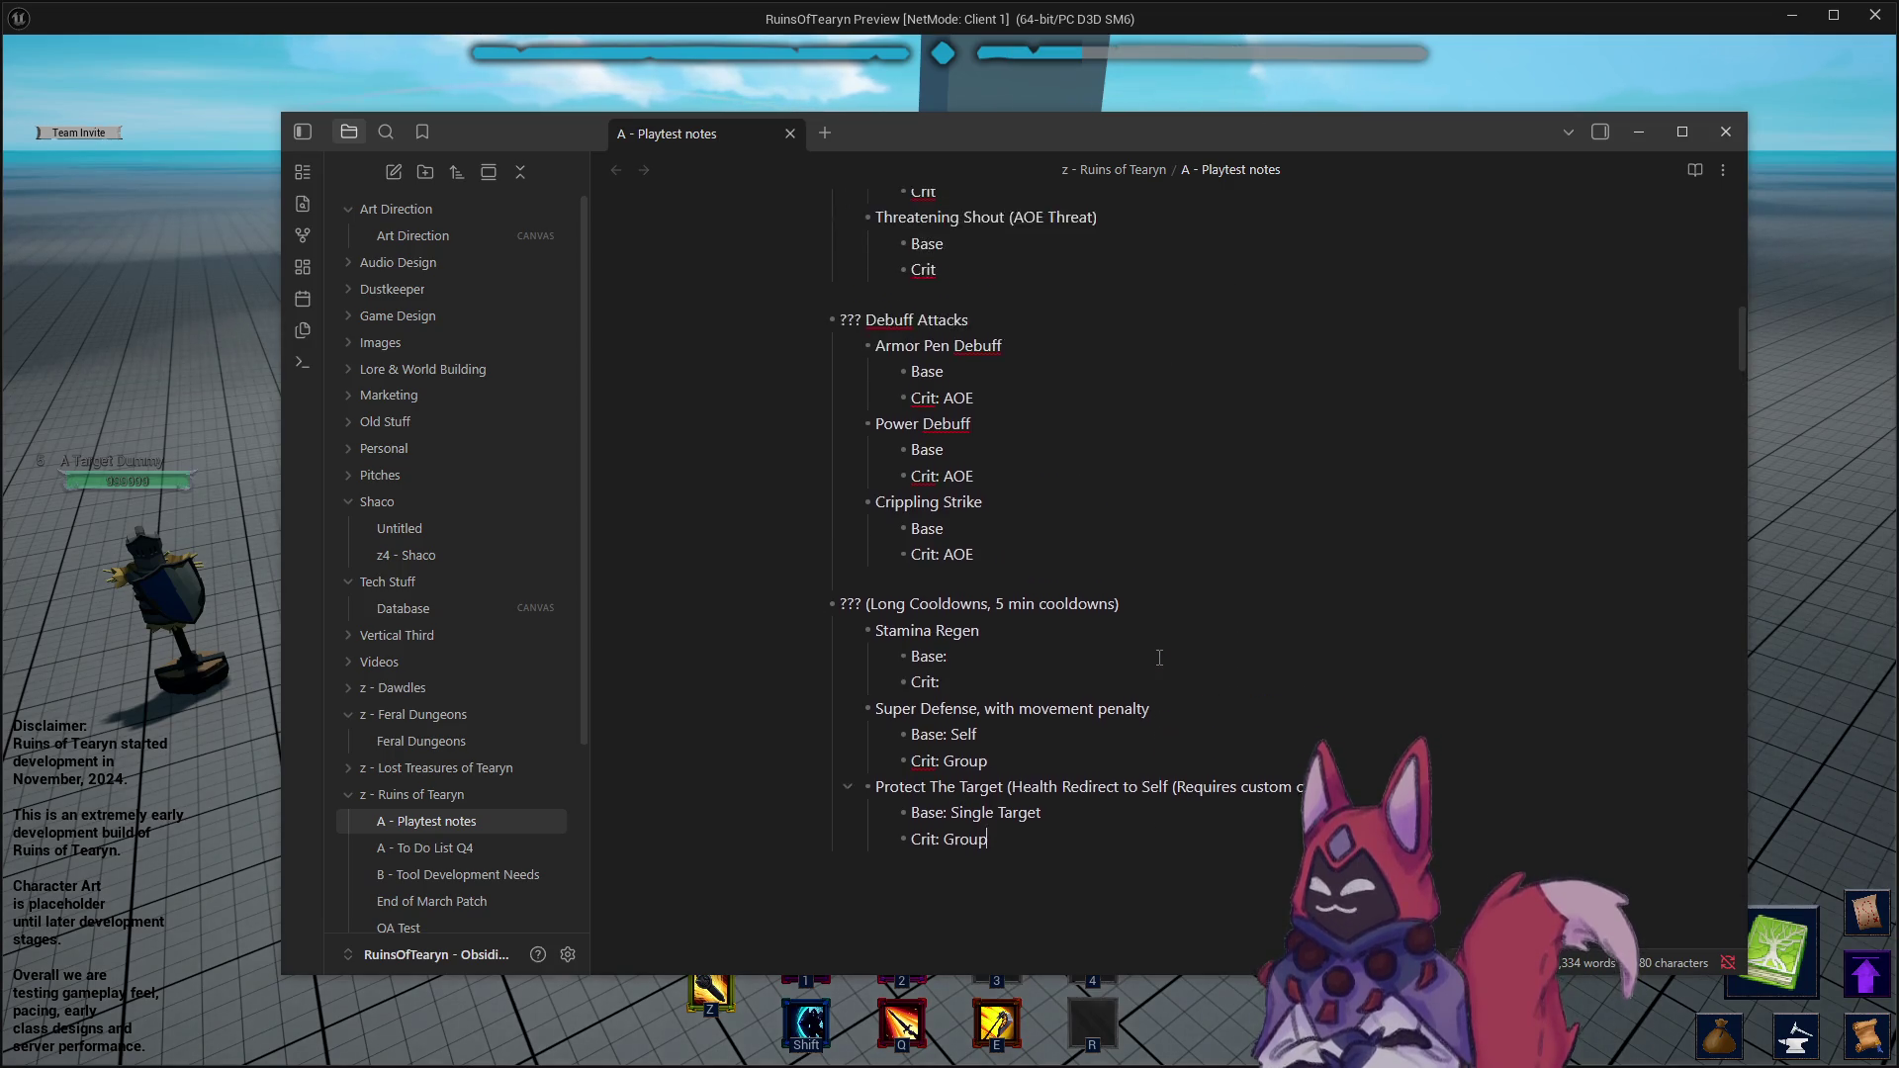
pyautogui.scroll(6, 1154, 653)
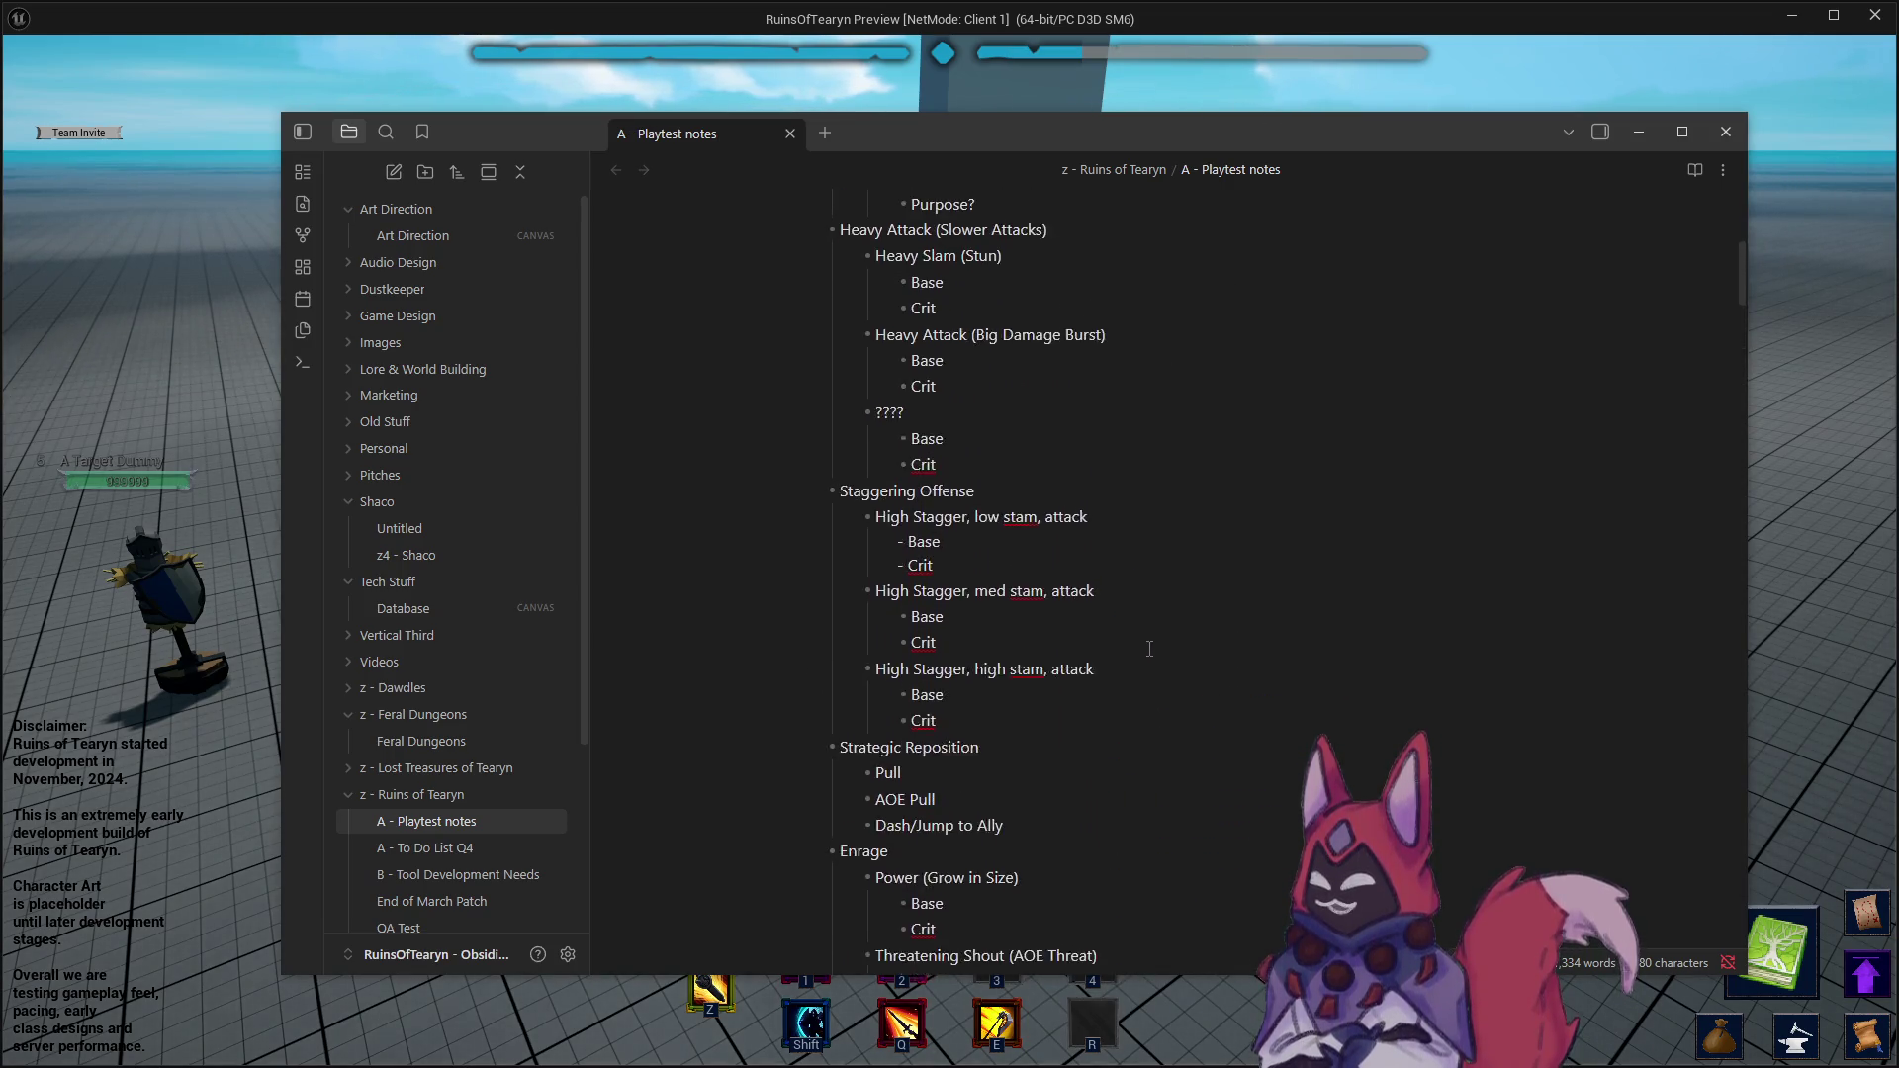
pyautogui.scroll(5, 1154, 643)
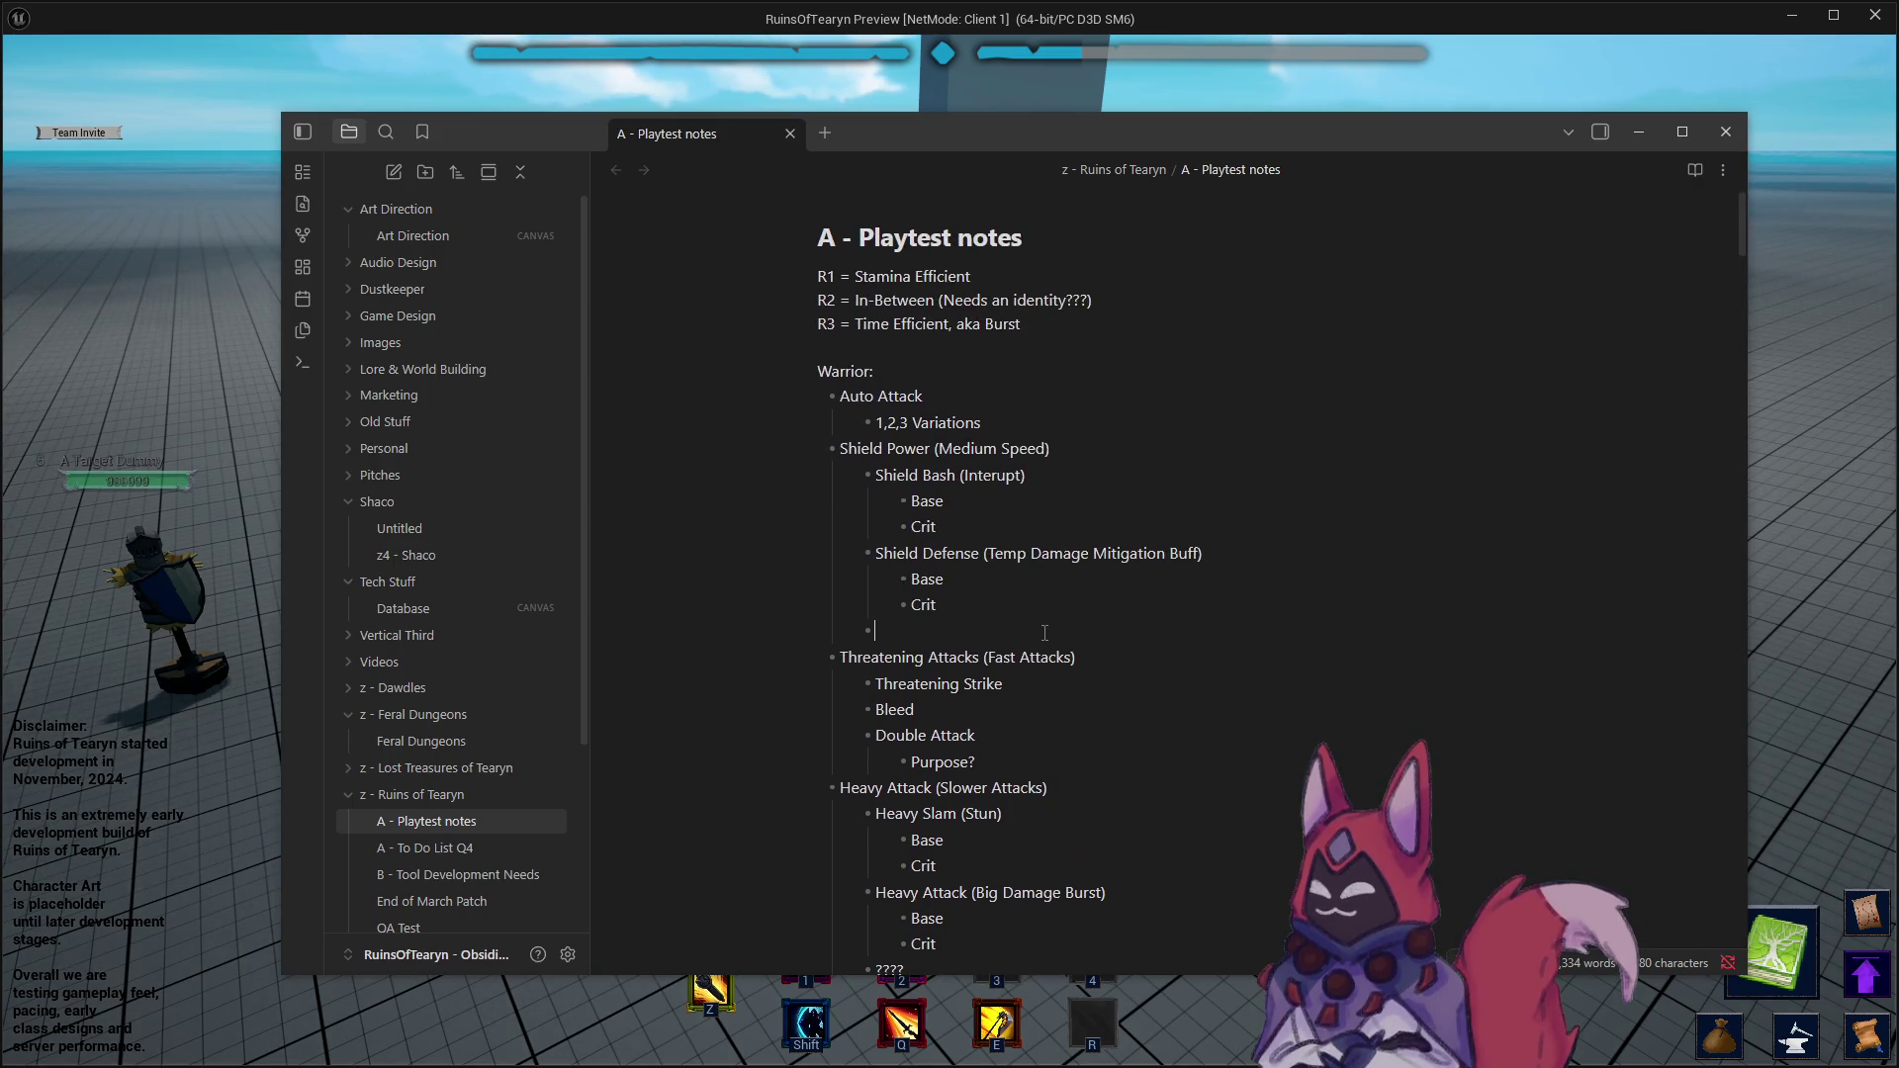
pyautogui.hotkey('alt', 'Tab')
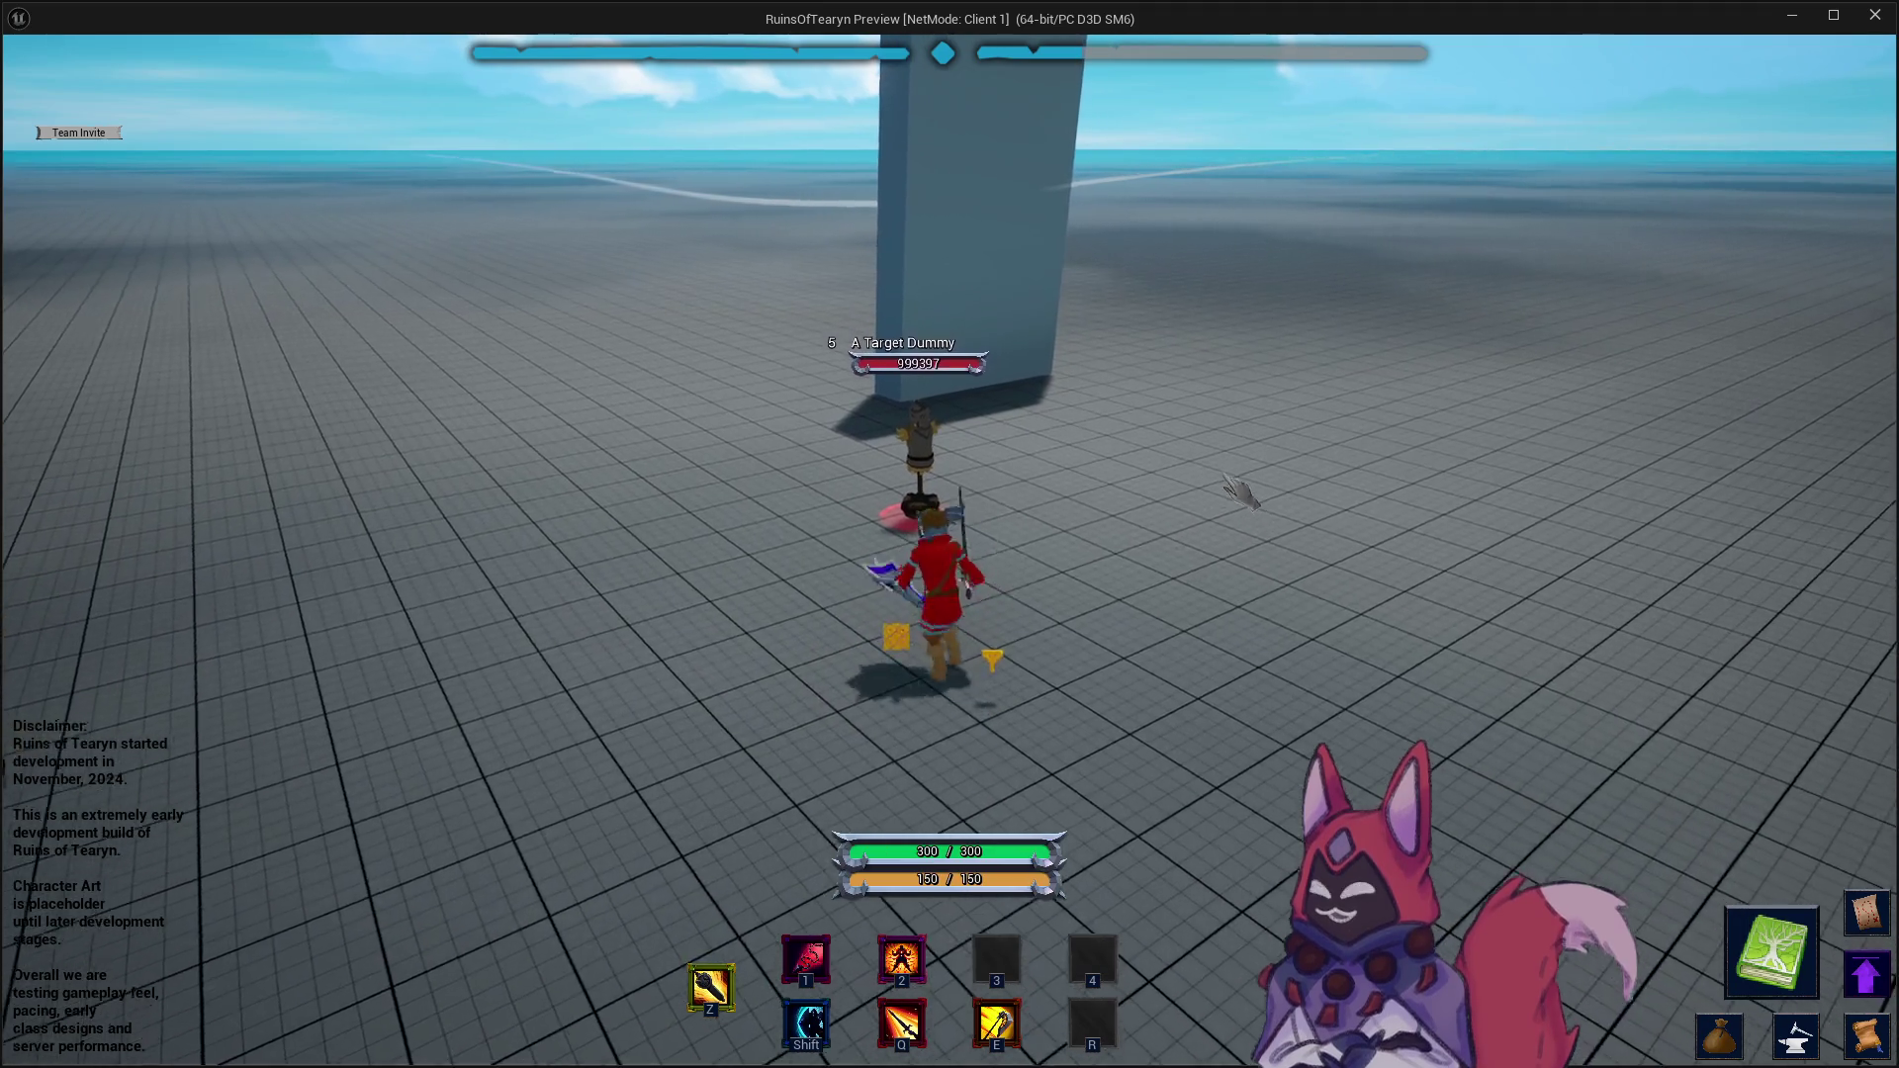
# - Auto-attack the dummy, use Shield Power, and circle until it is straight ahead
pyautogui.press('t')
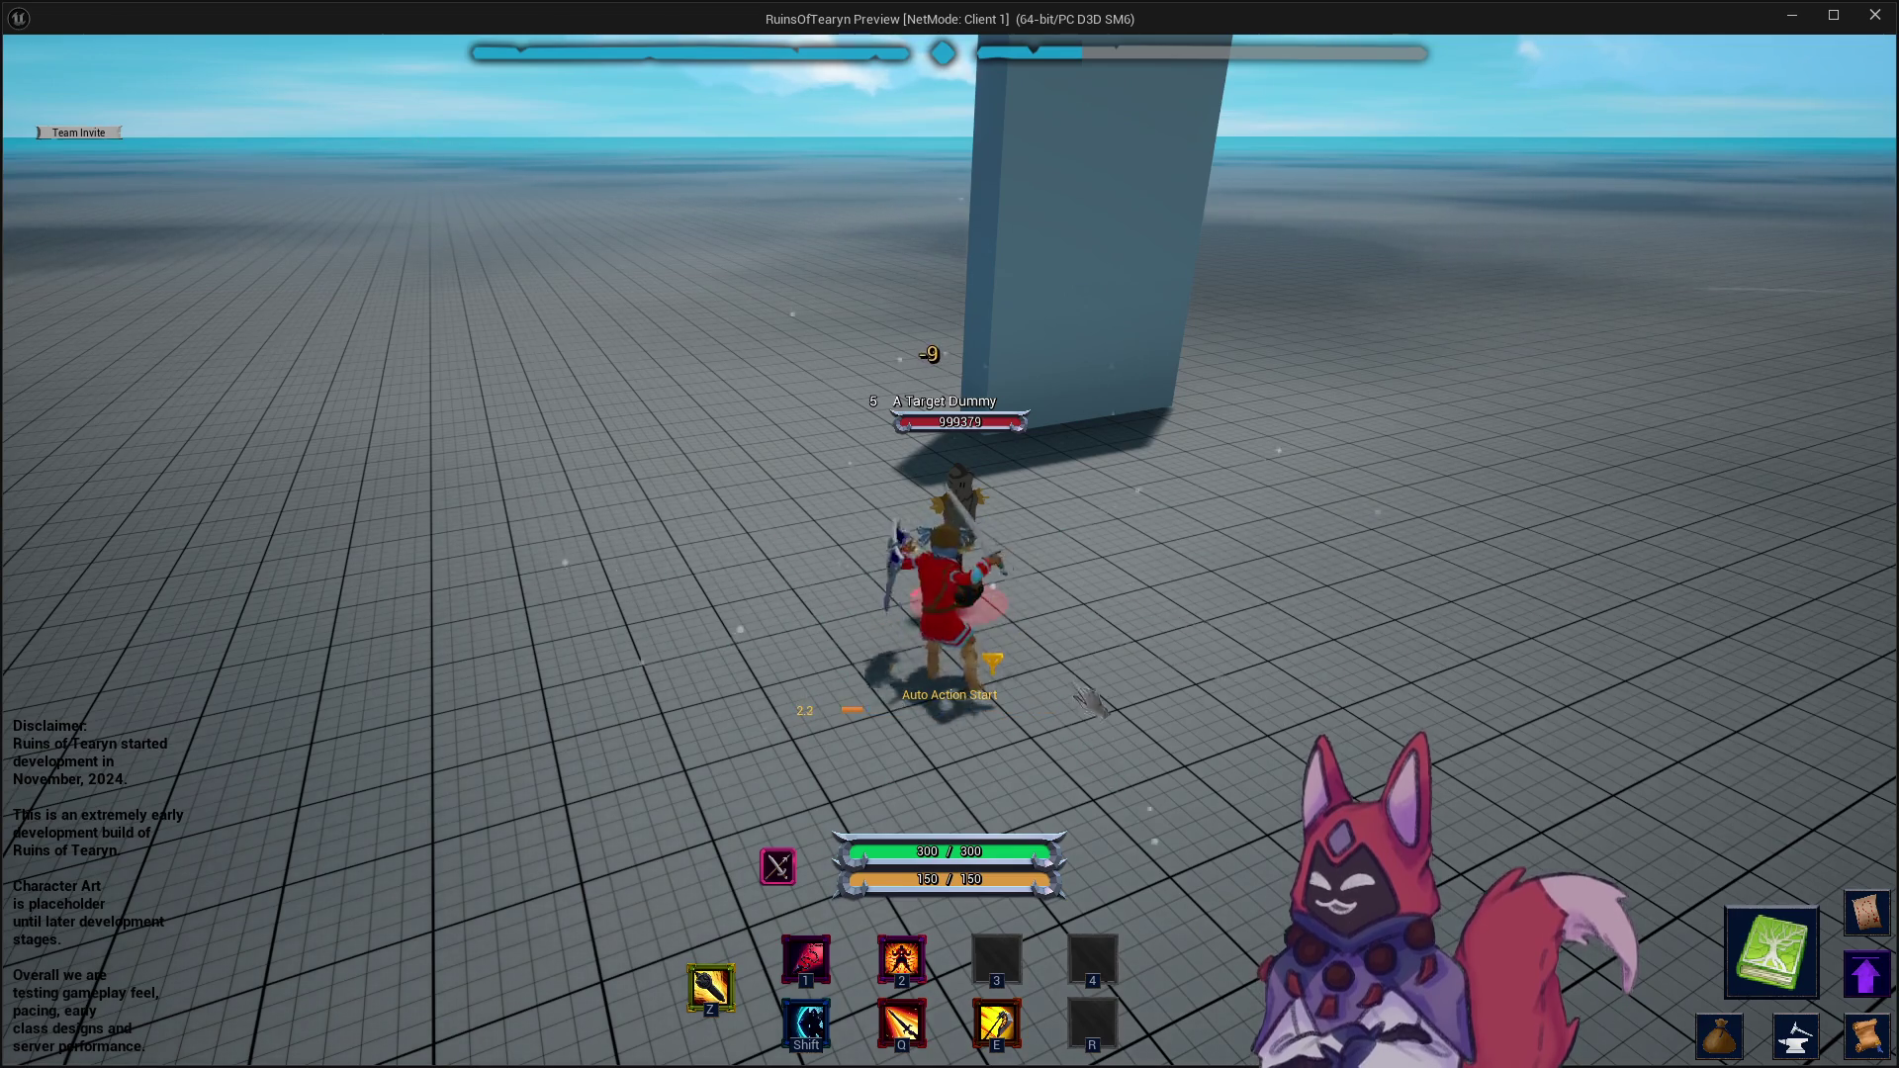
pyautogui.press('shift')
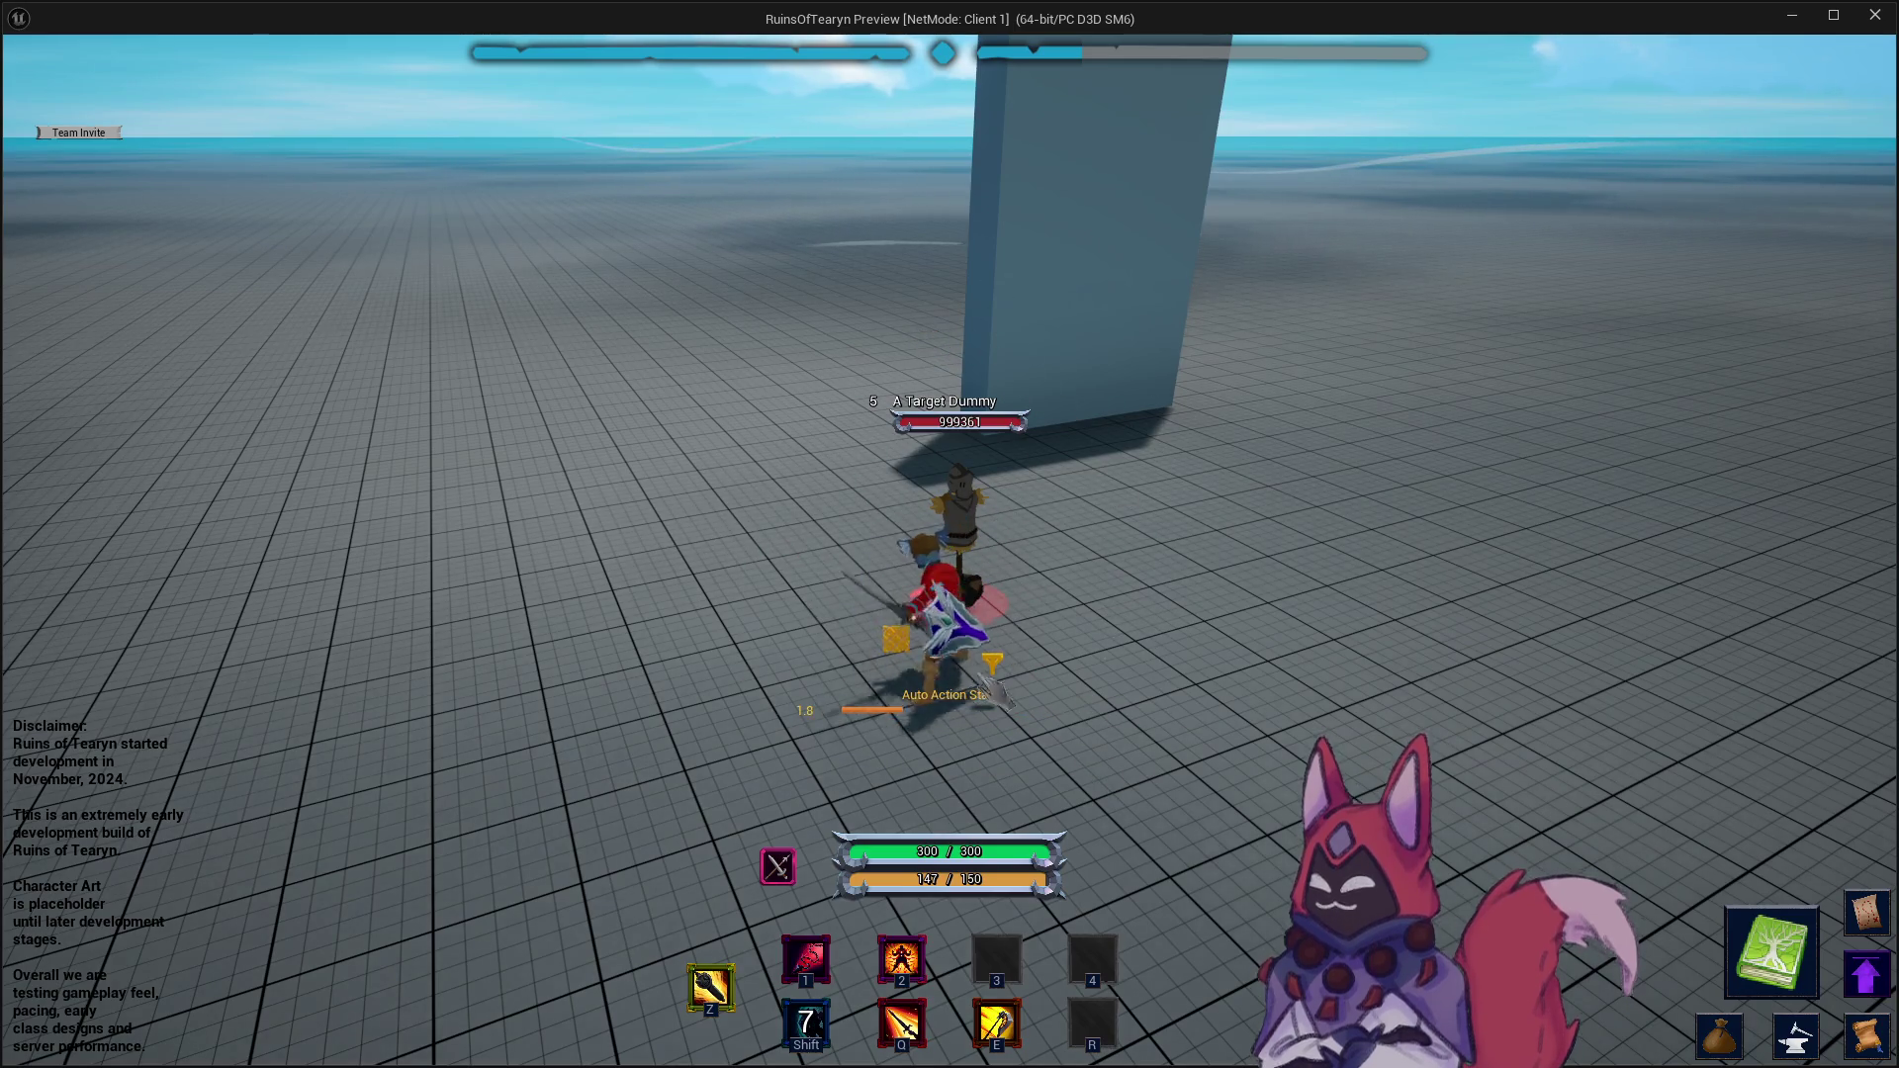
pyautogui.press('a')
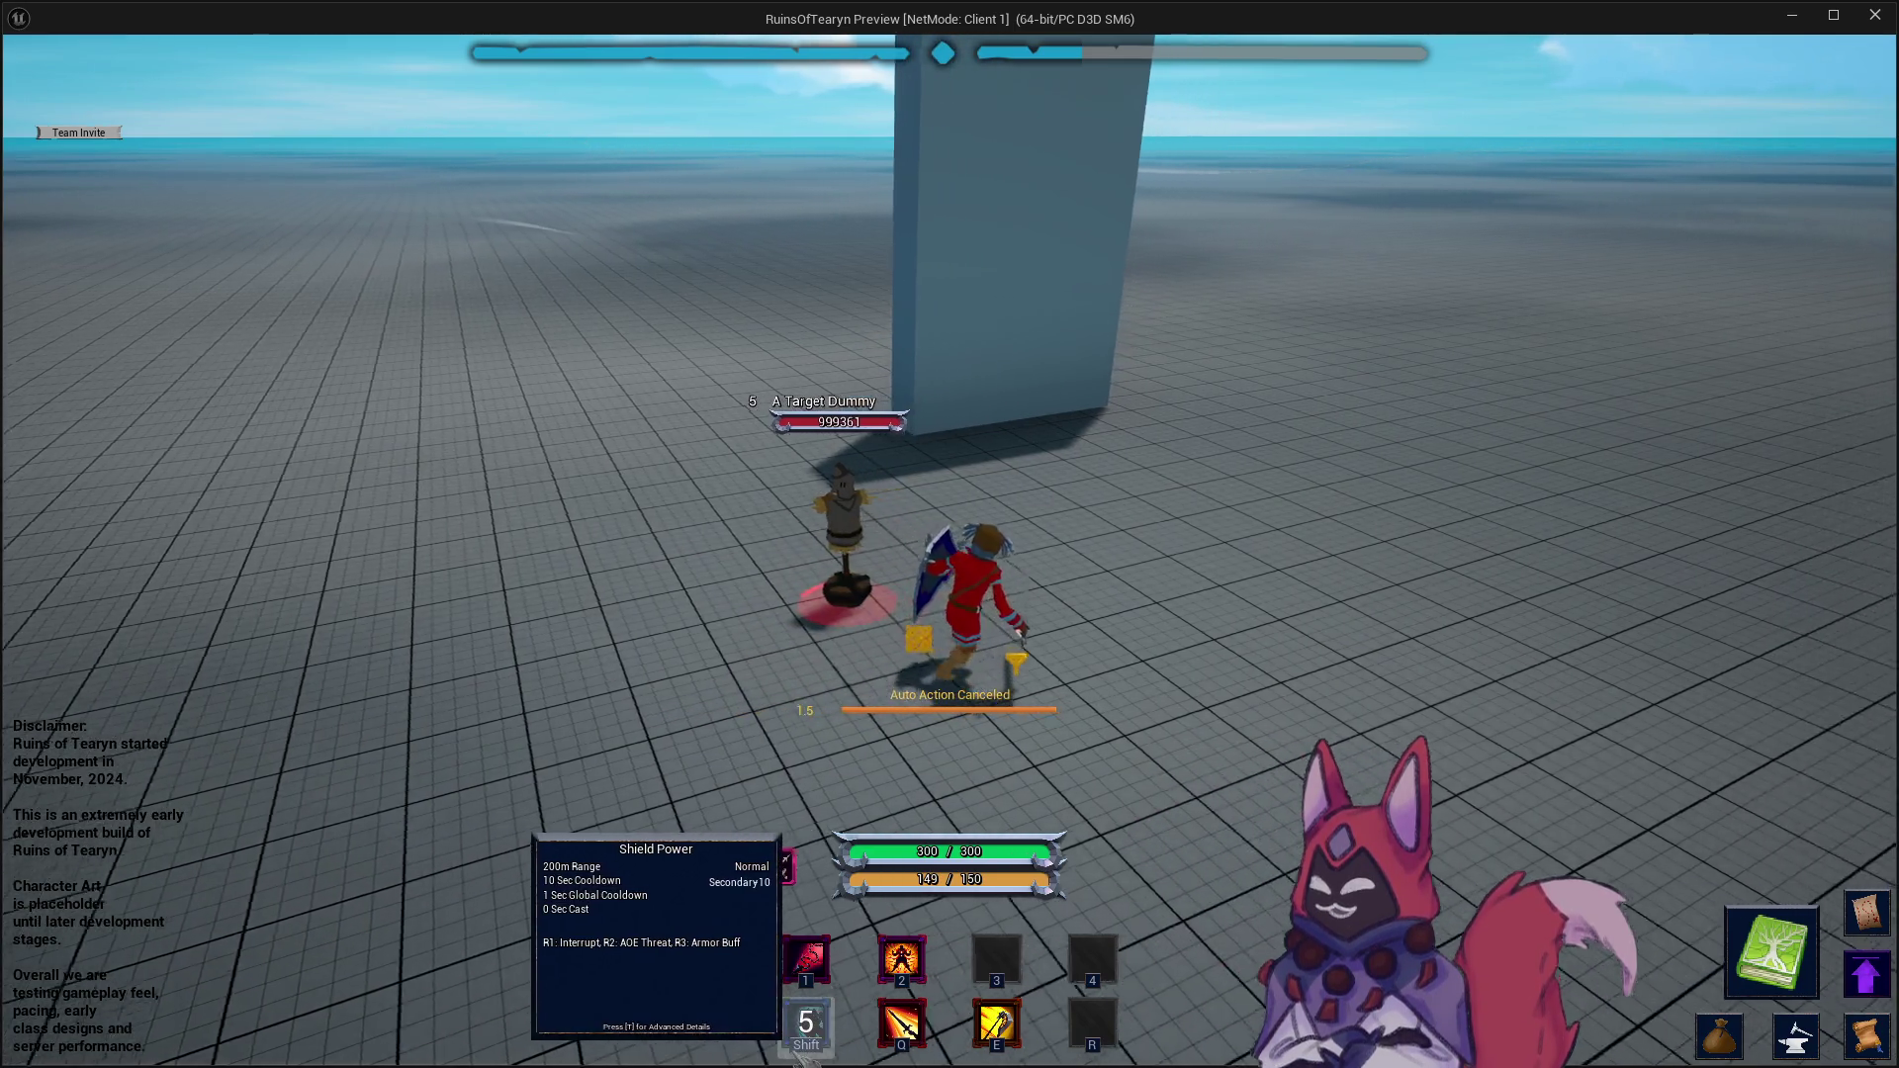
pyautogui.press('a')
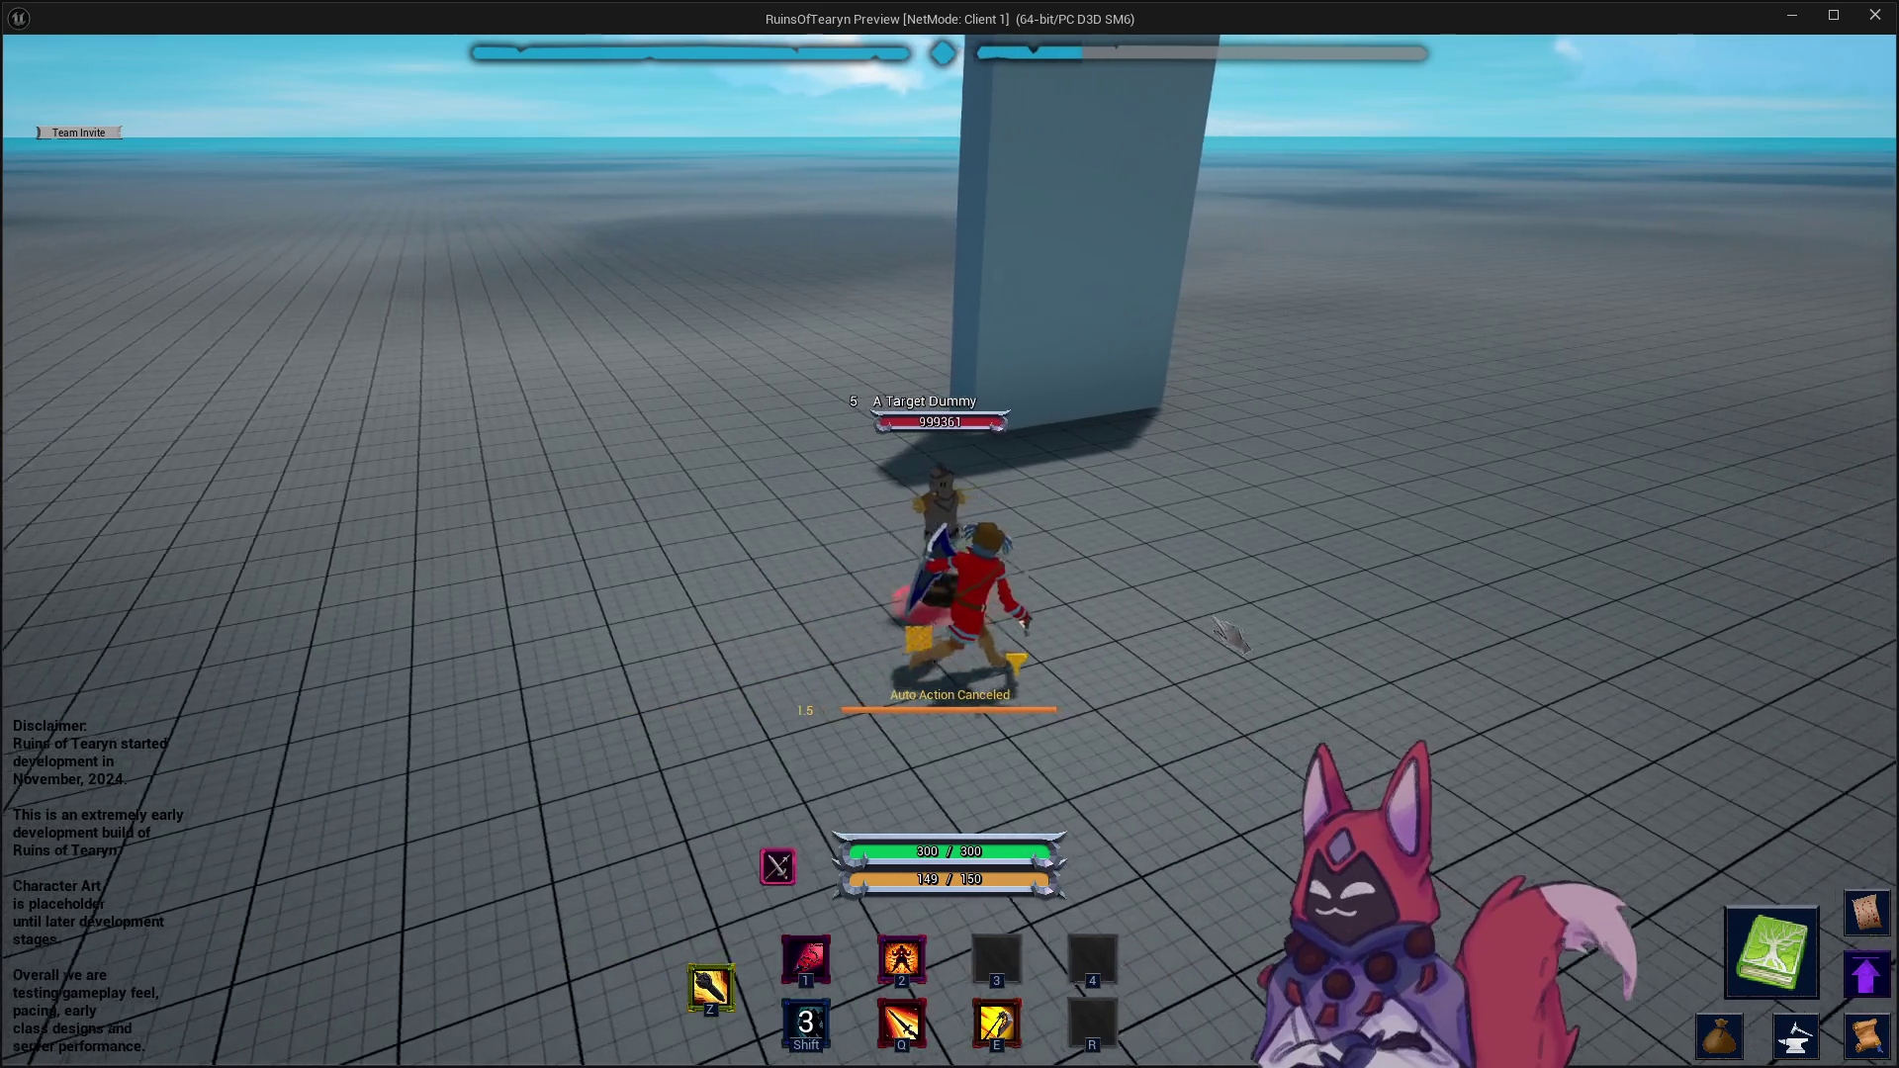
pyautogui.press('a')
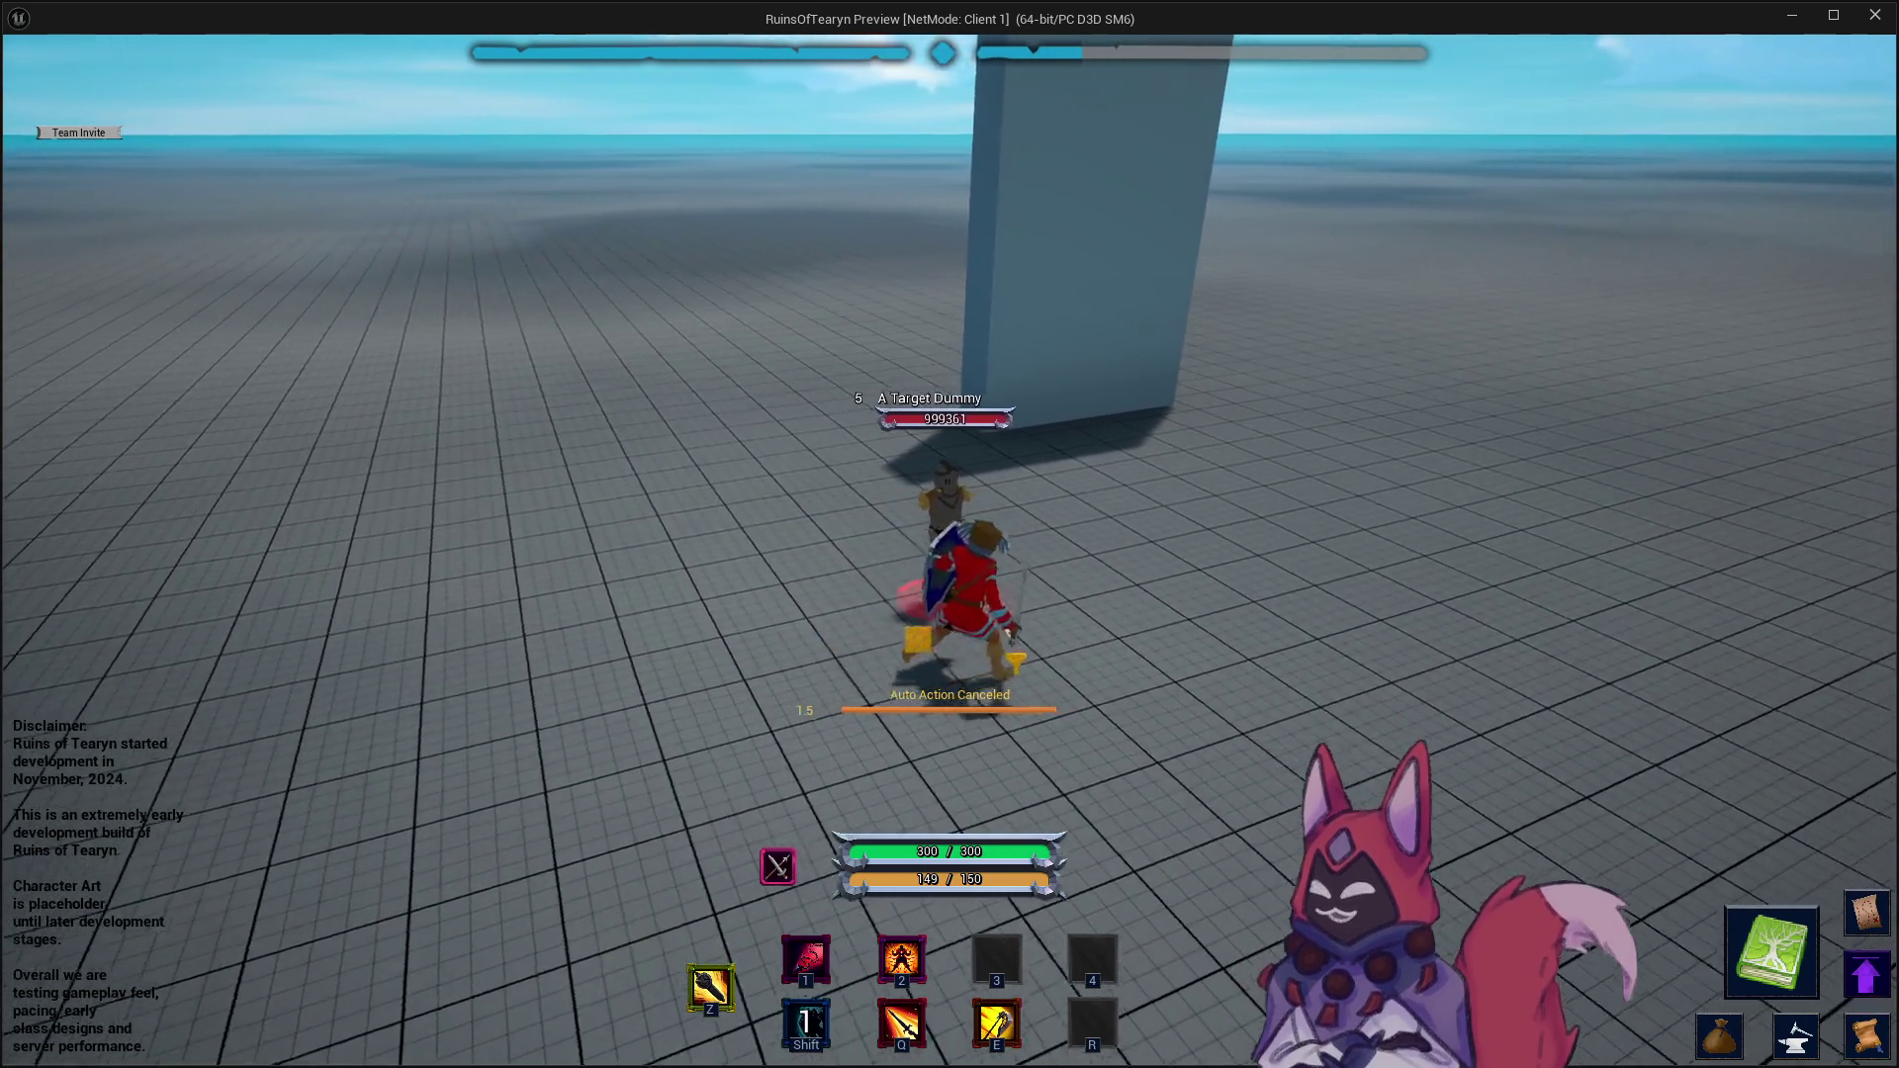
# - Attack the dummy with abilities 1 and 2, then stop the session and close the Message Log
pyautogui.click(1232, 633)
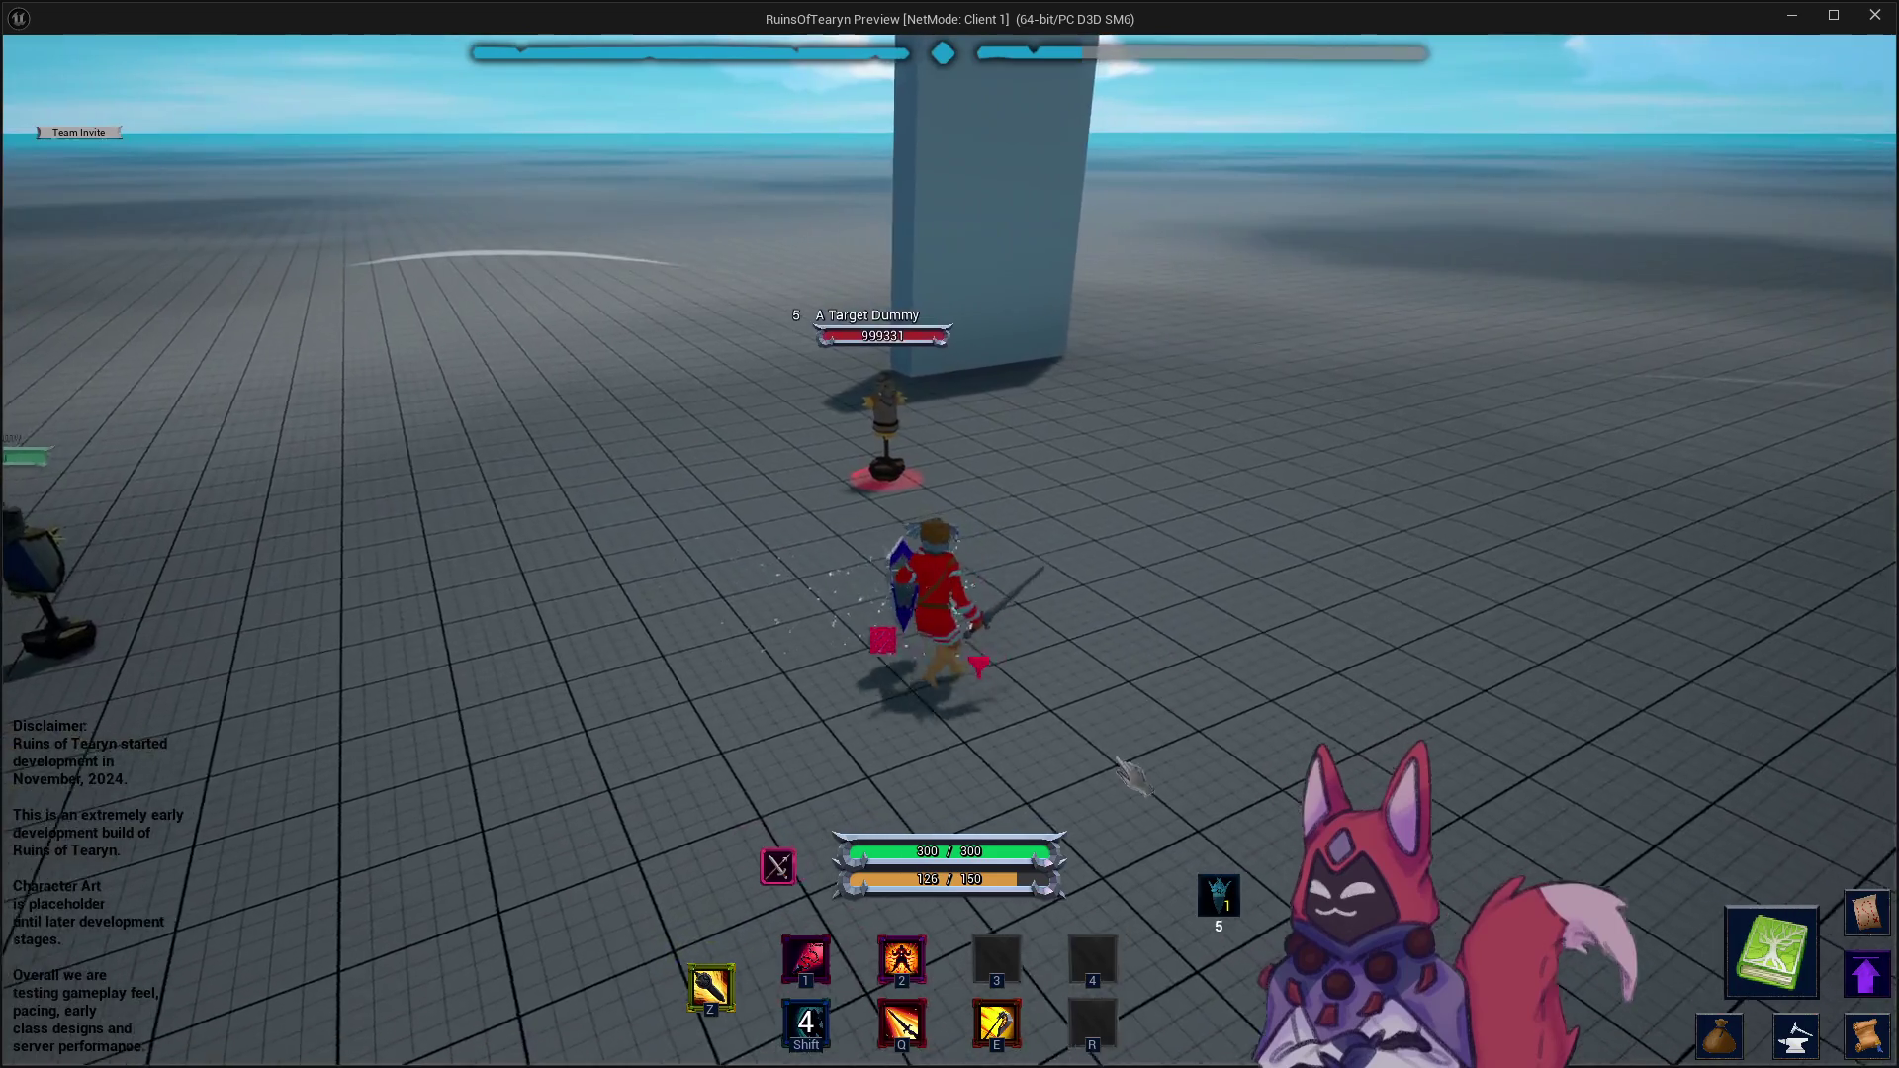
pyautogui.press('1')
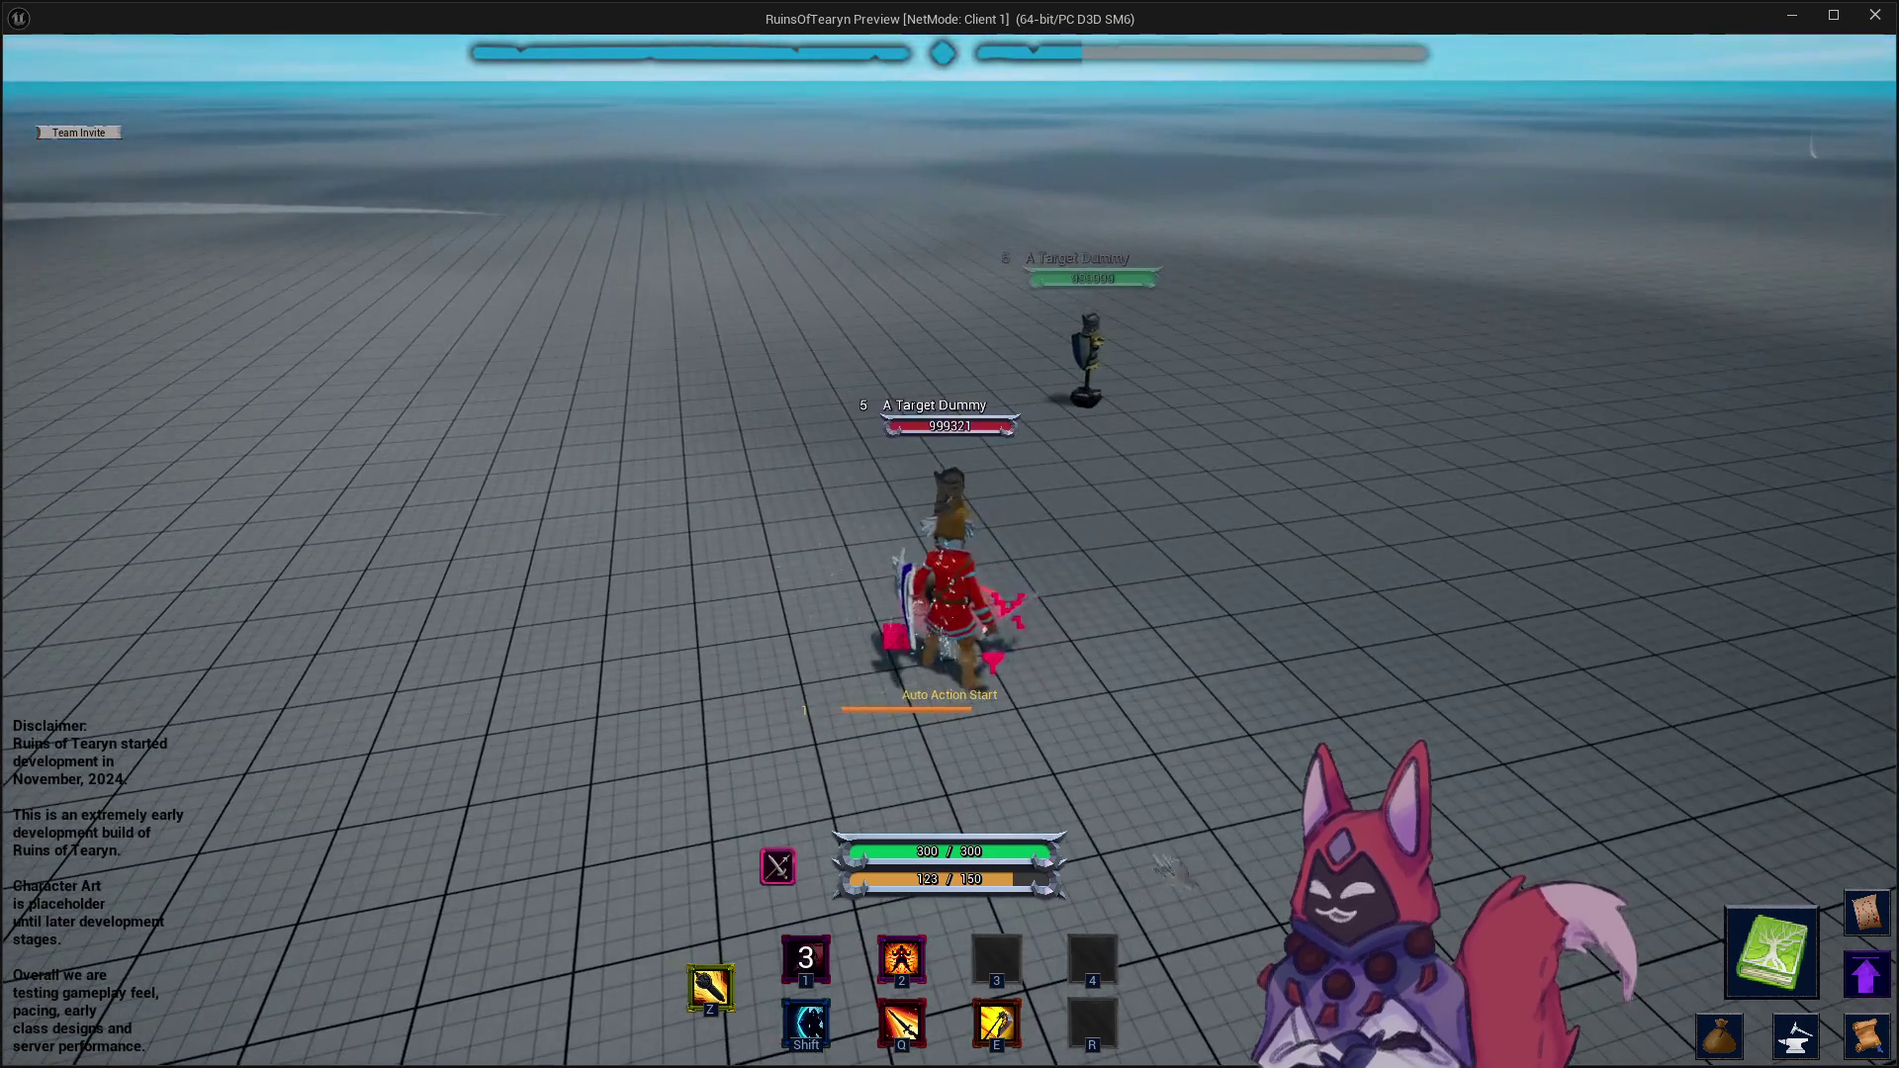
pyautogui.press('2')
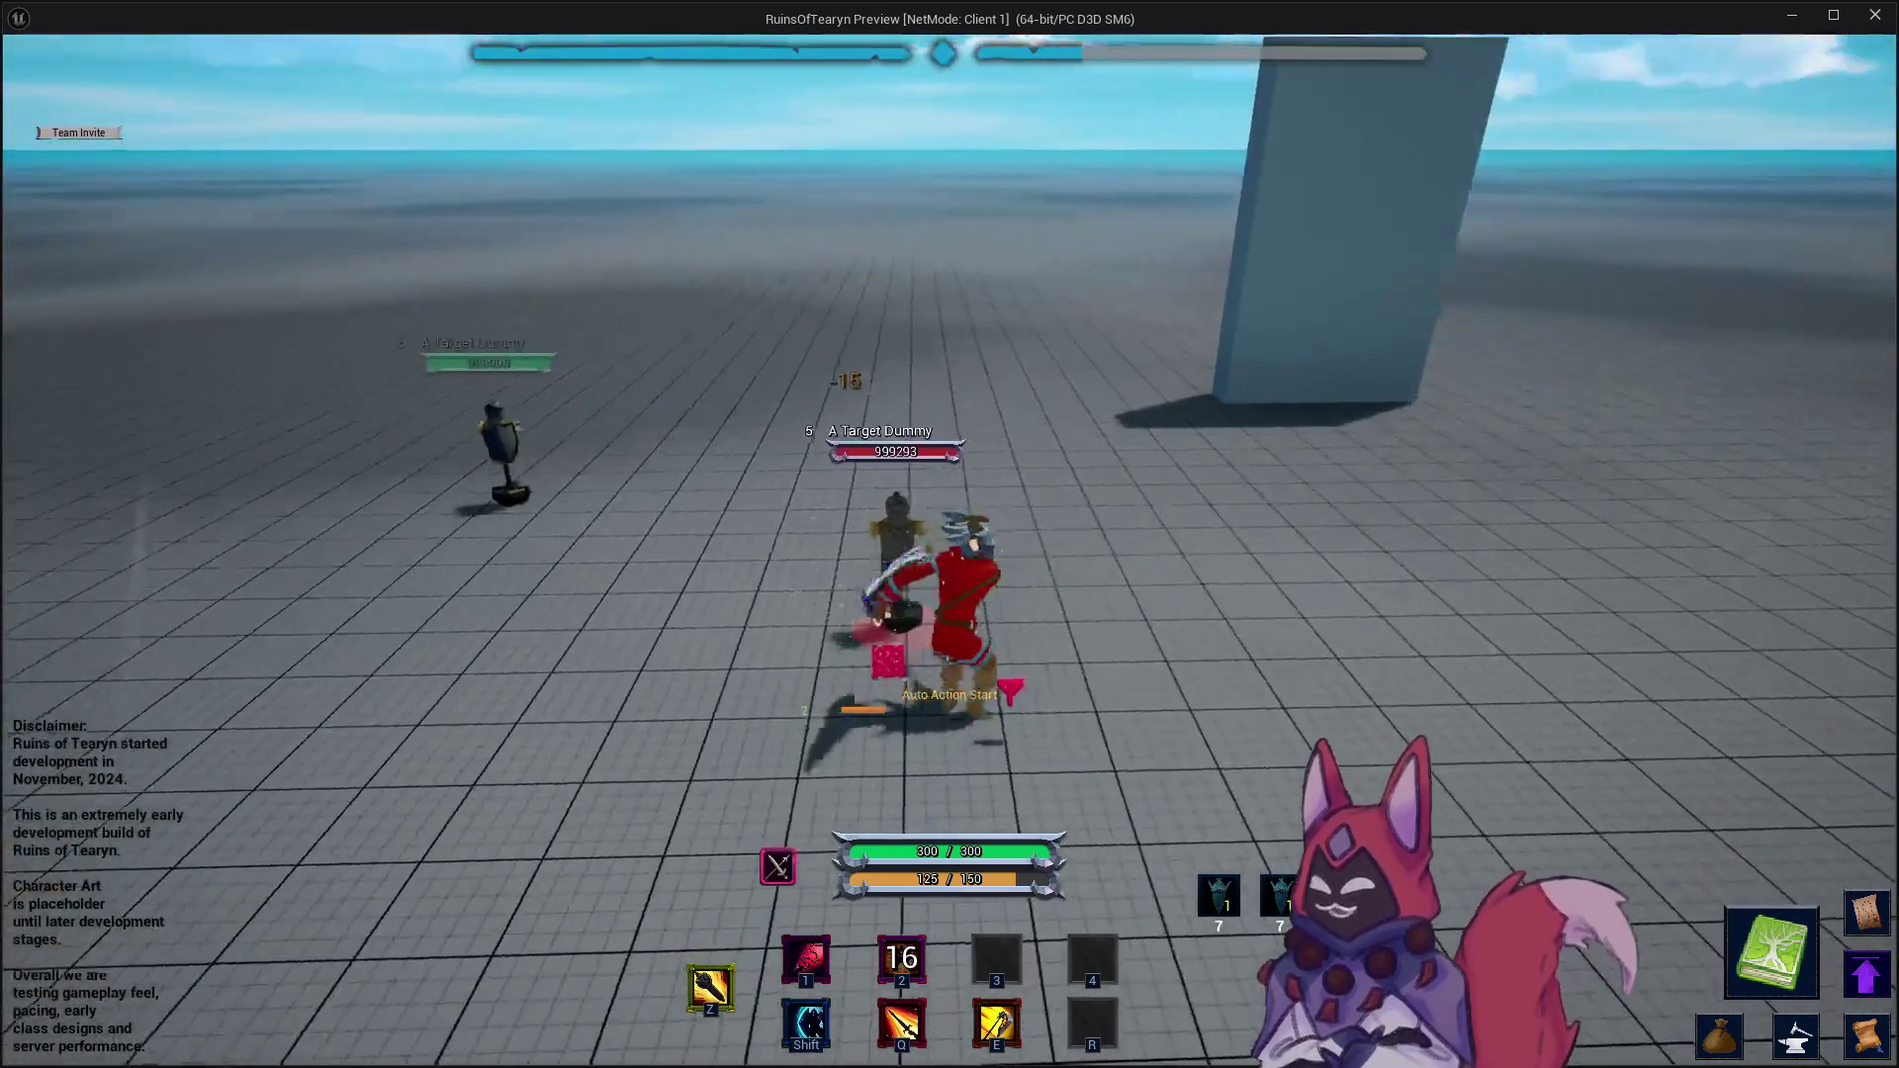
pyautogui.click(1876, 17)
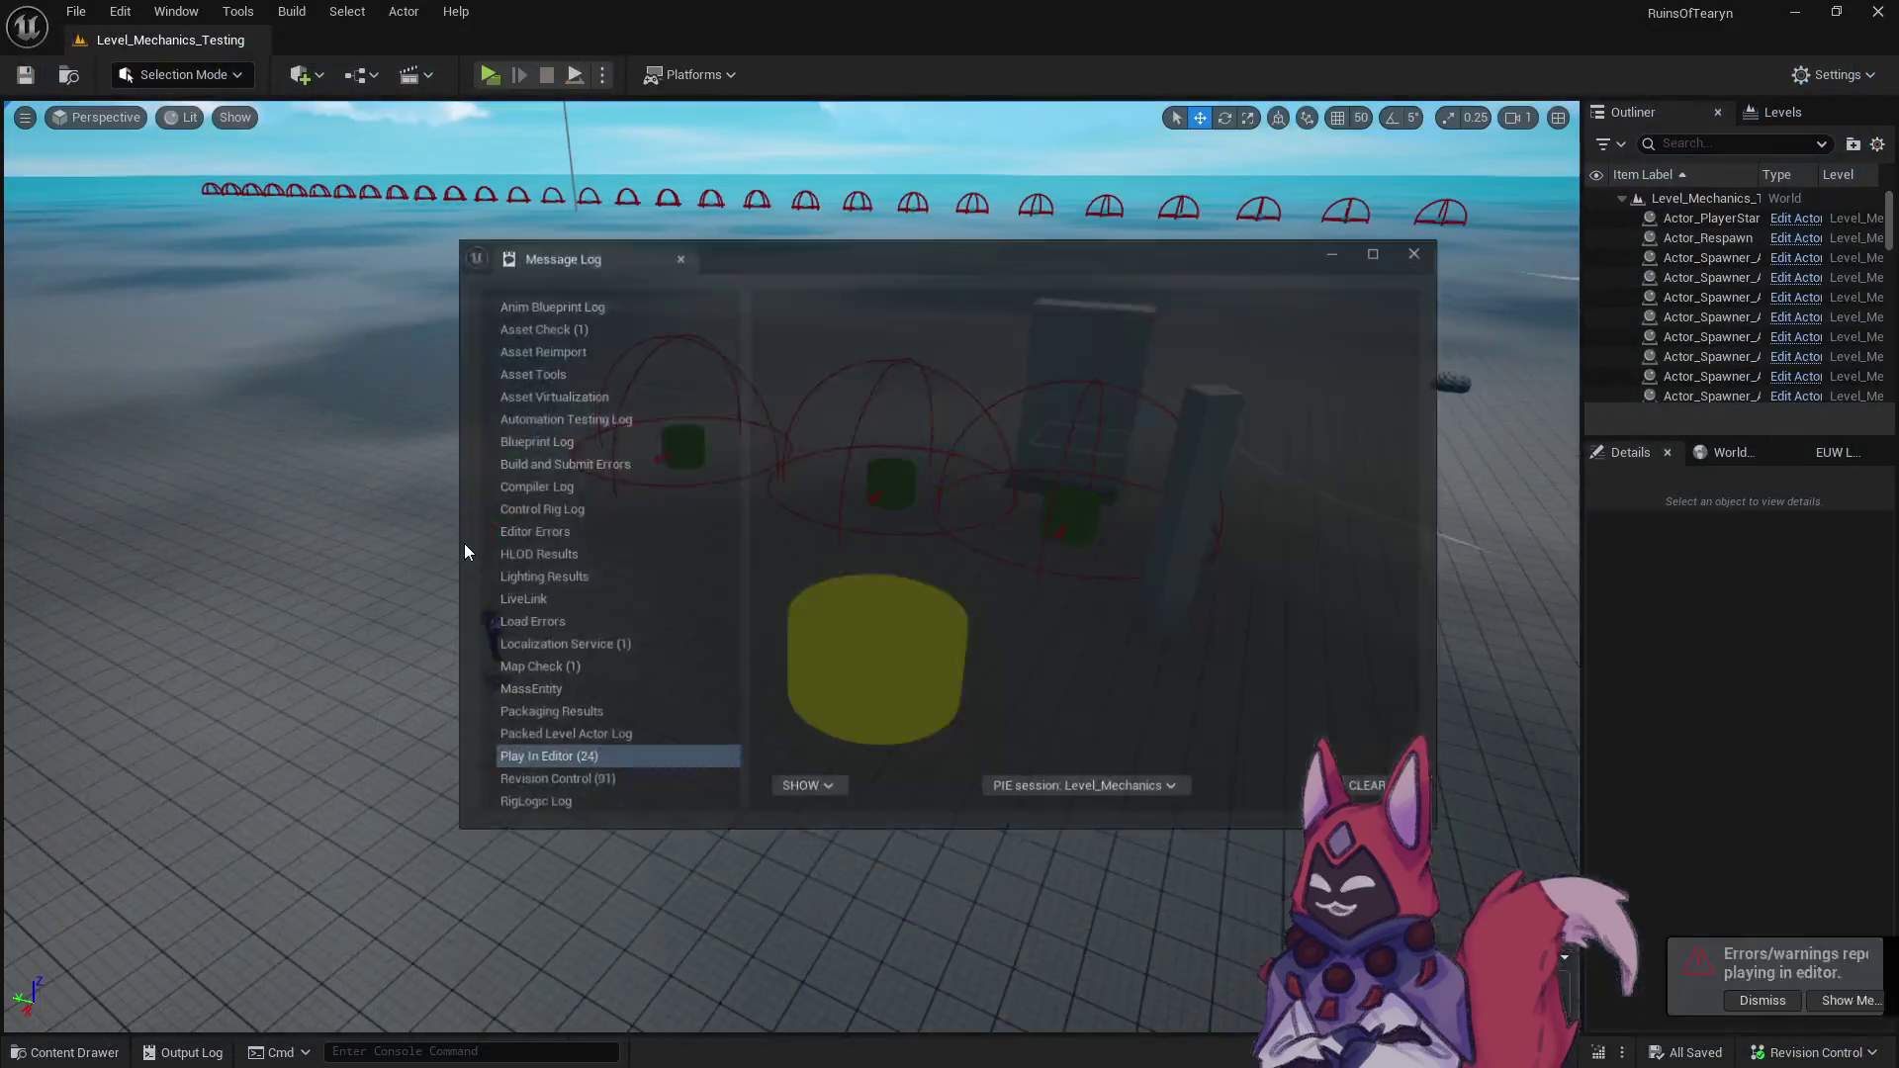
pyautogui.click(1426, 253)
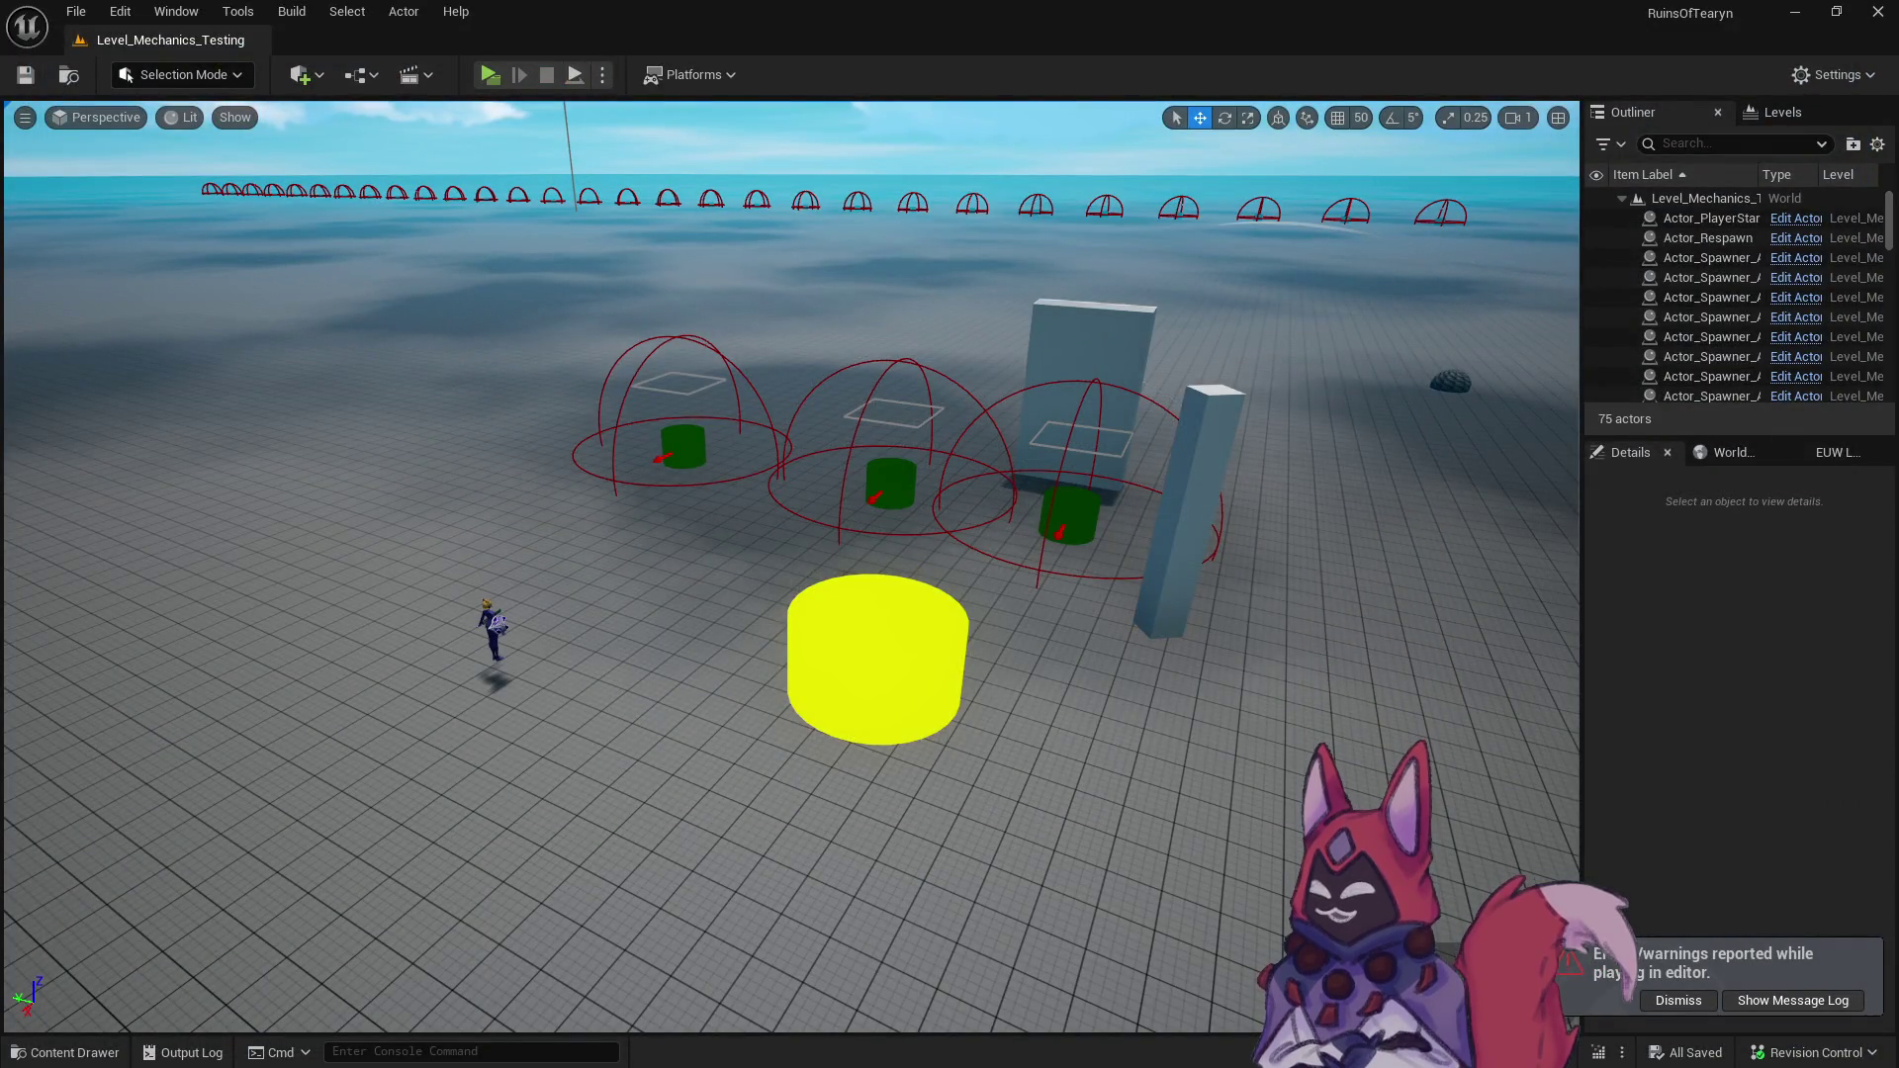
# - Reread the R1 'Stamina Efficient' through R3 'Time Efficient, aka Burst' legend lines in the Playtest notes
pyautogui.hotkey('alt', 'Tab')
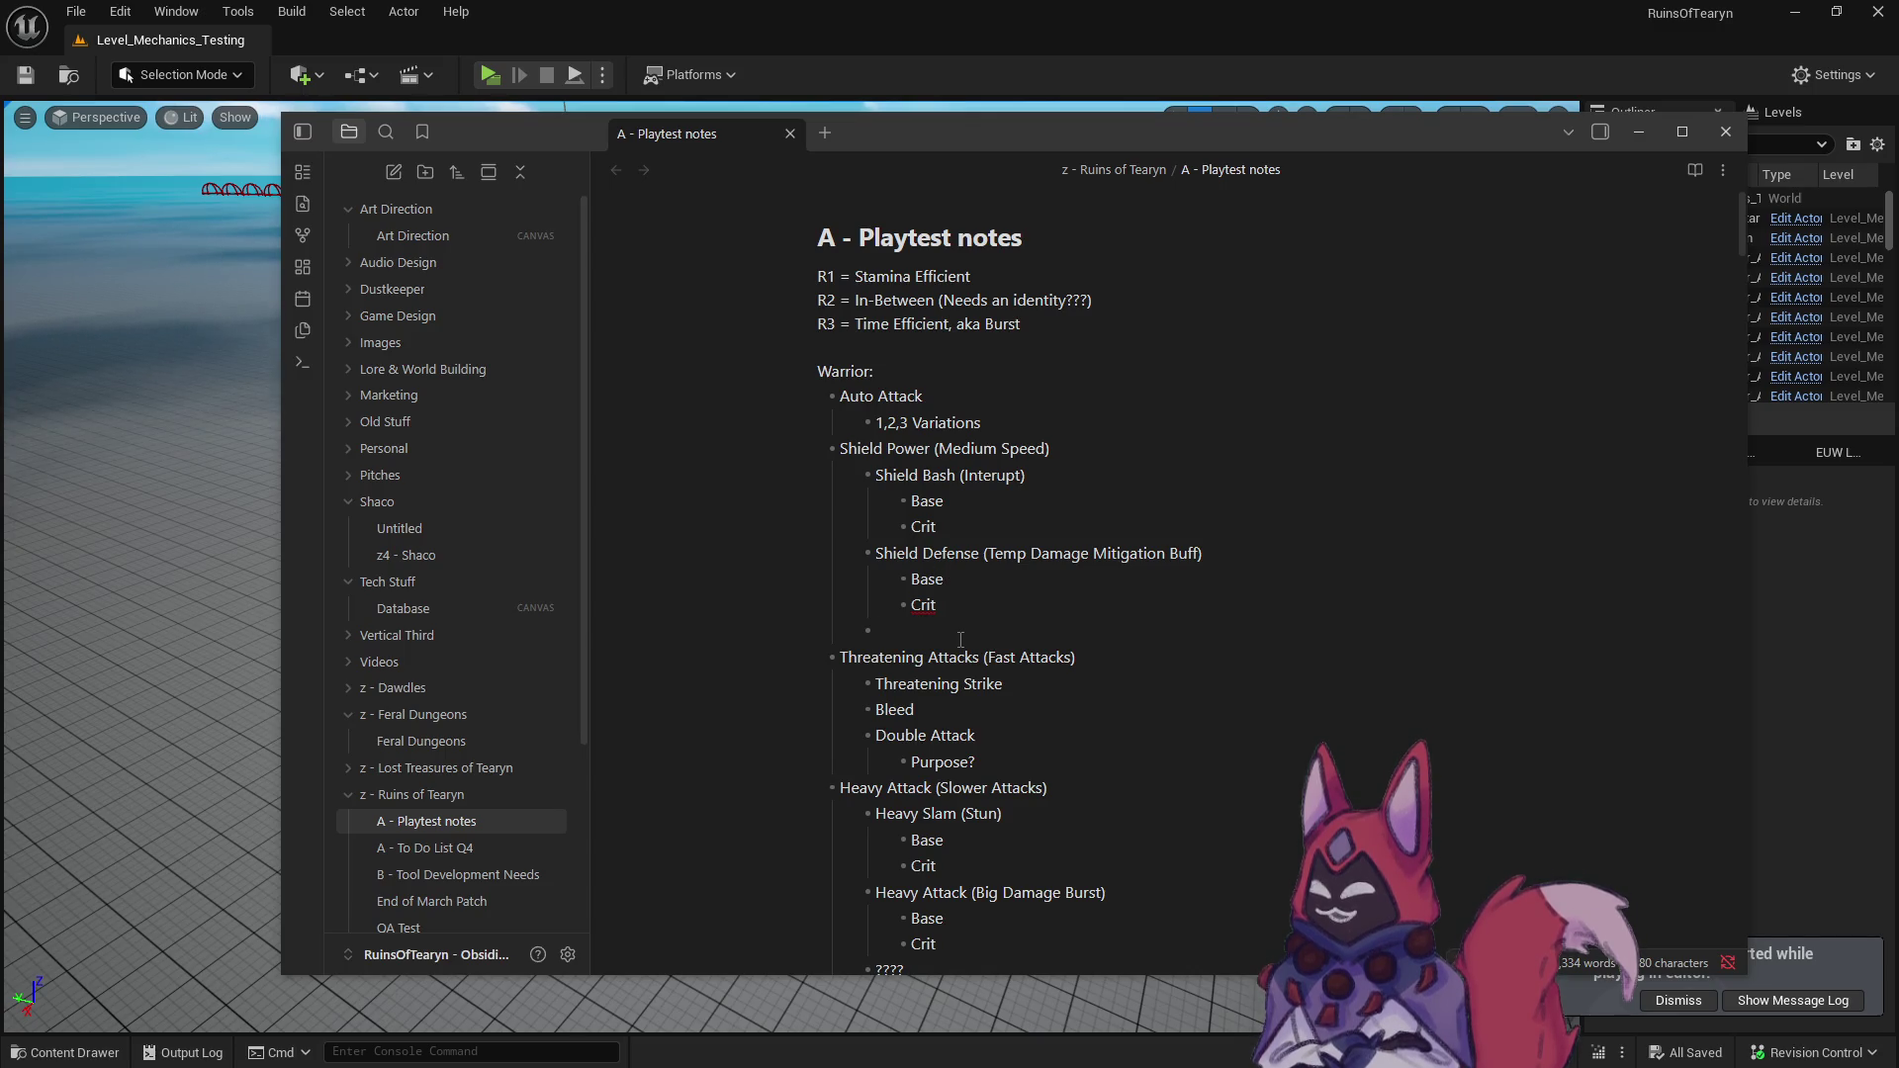
pyautogui.scroll(-3, 945, 695)
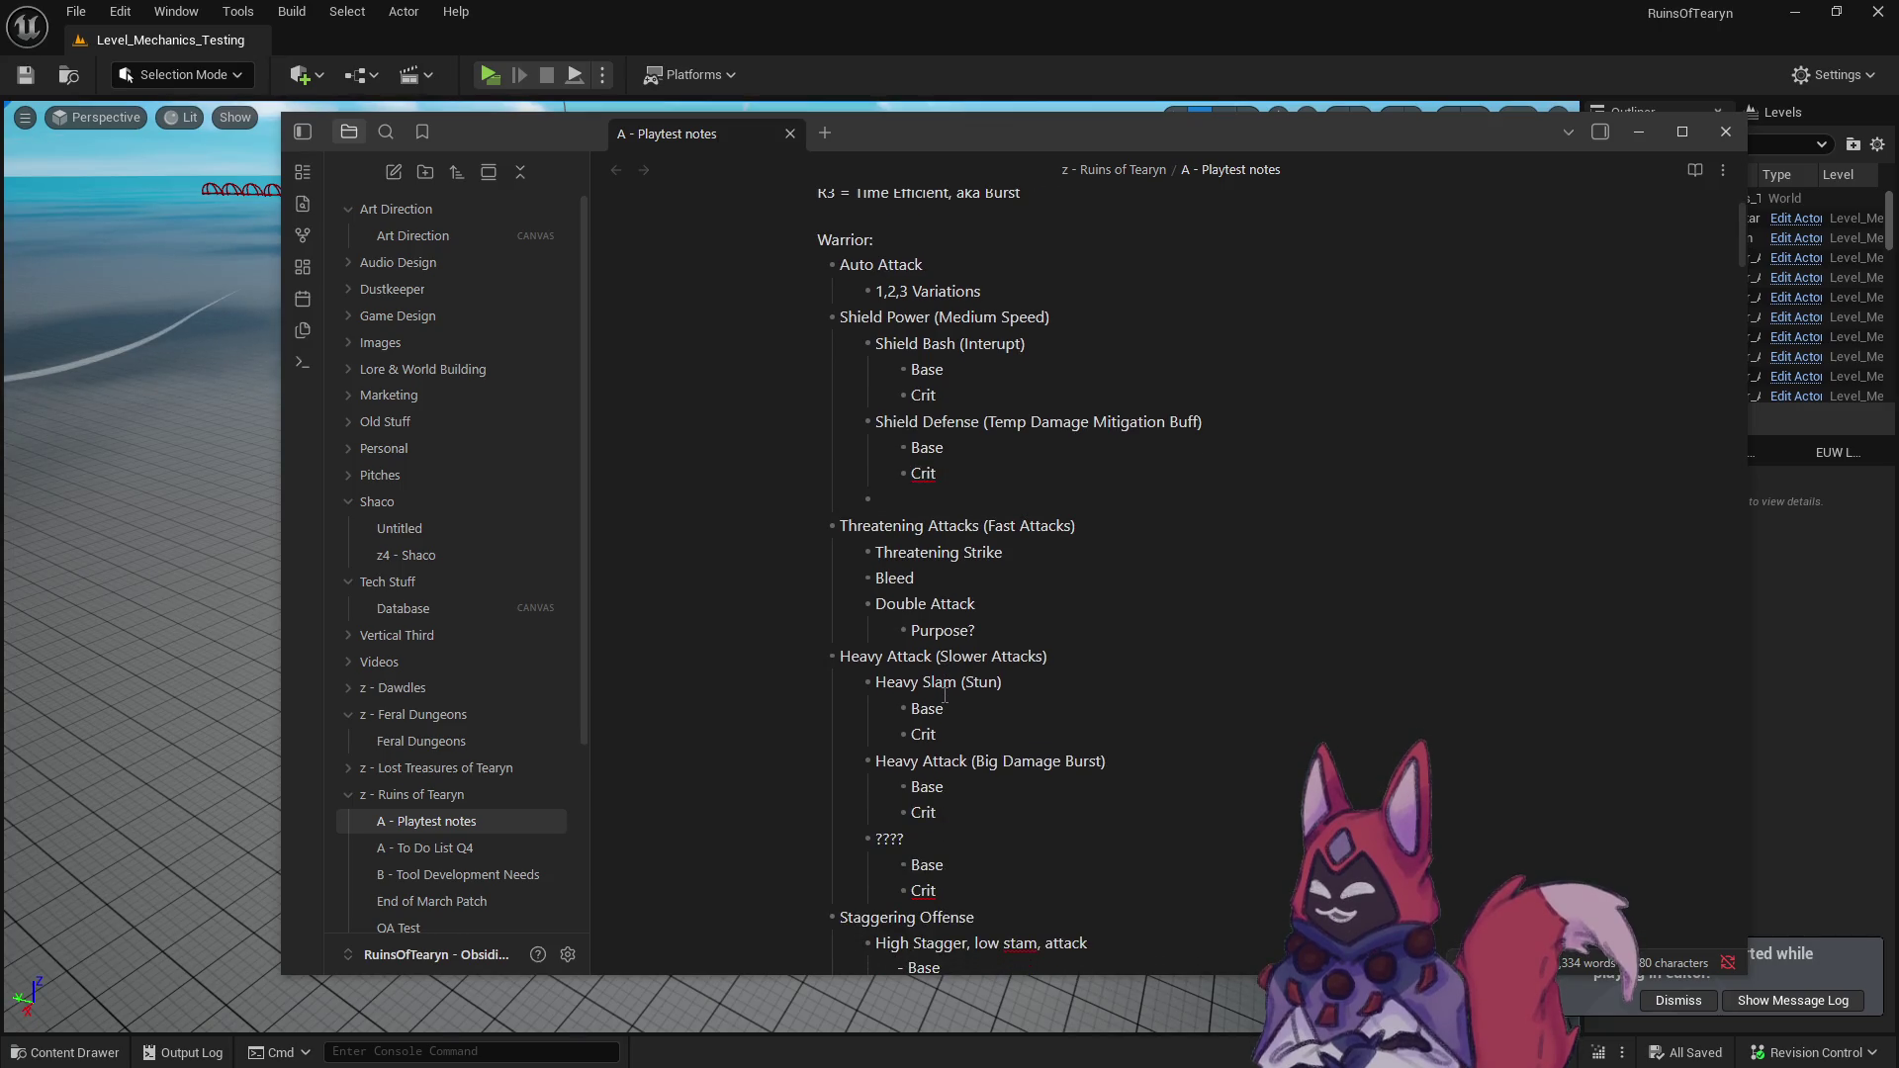
pyautogui.scroll(-2, 944, 695)
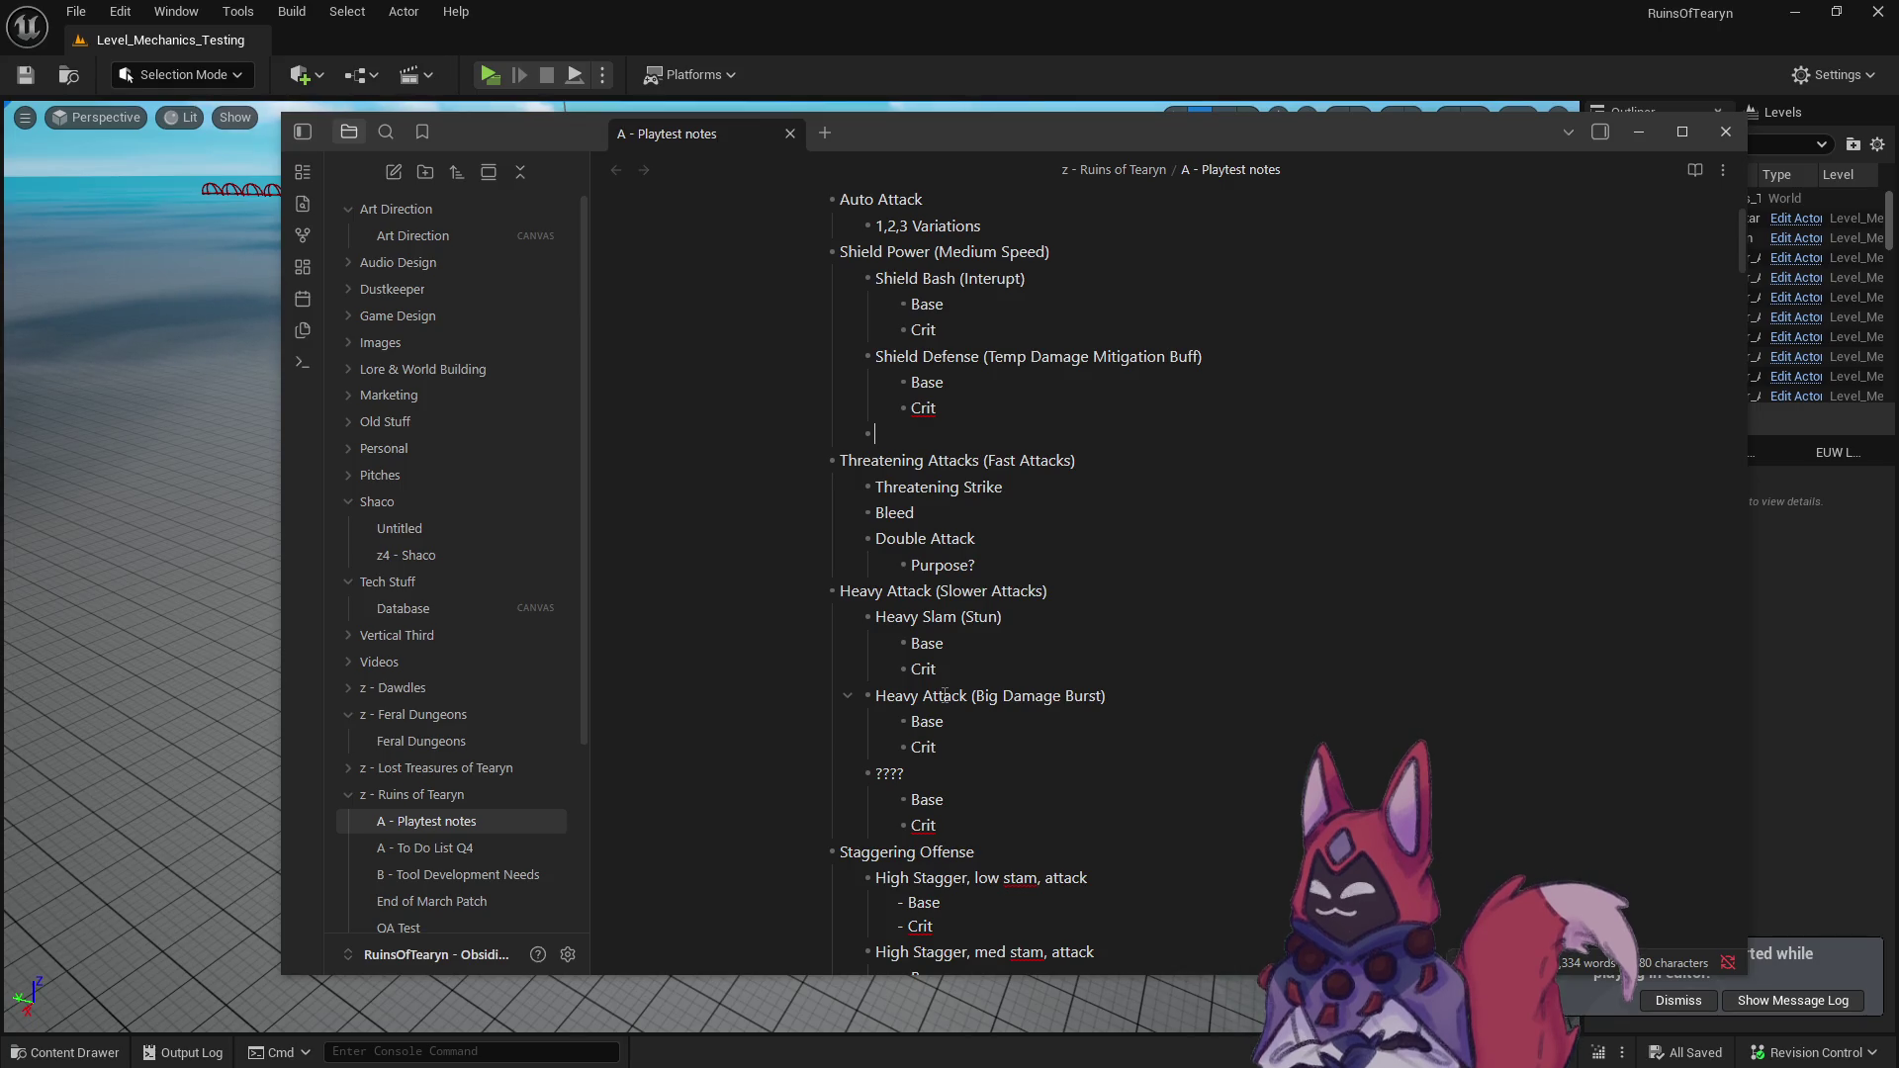
pyautogui.scroll(5, 944, 695)
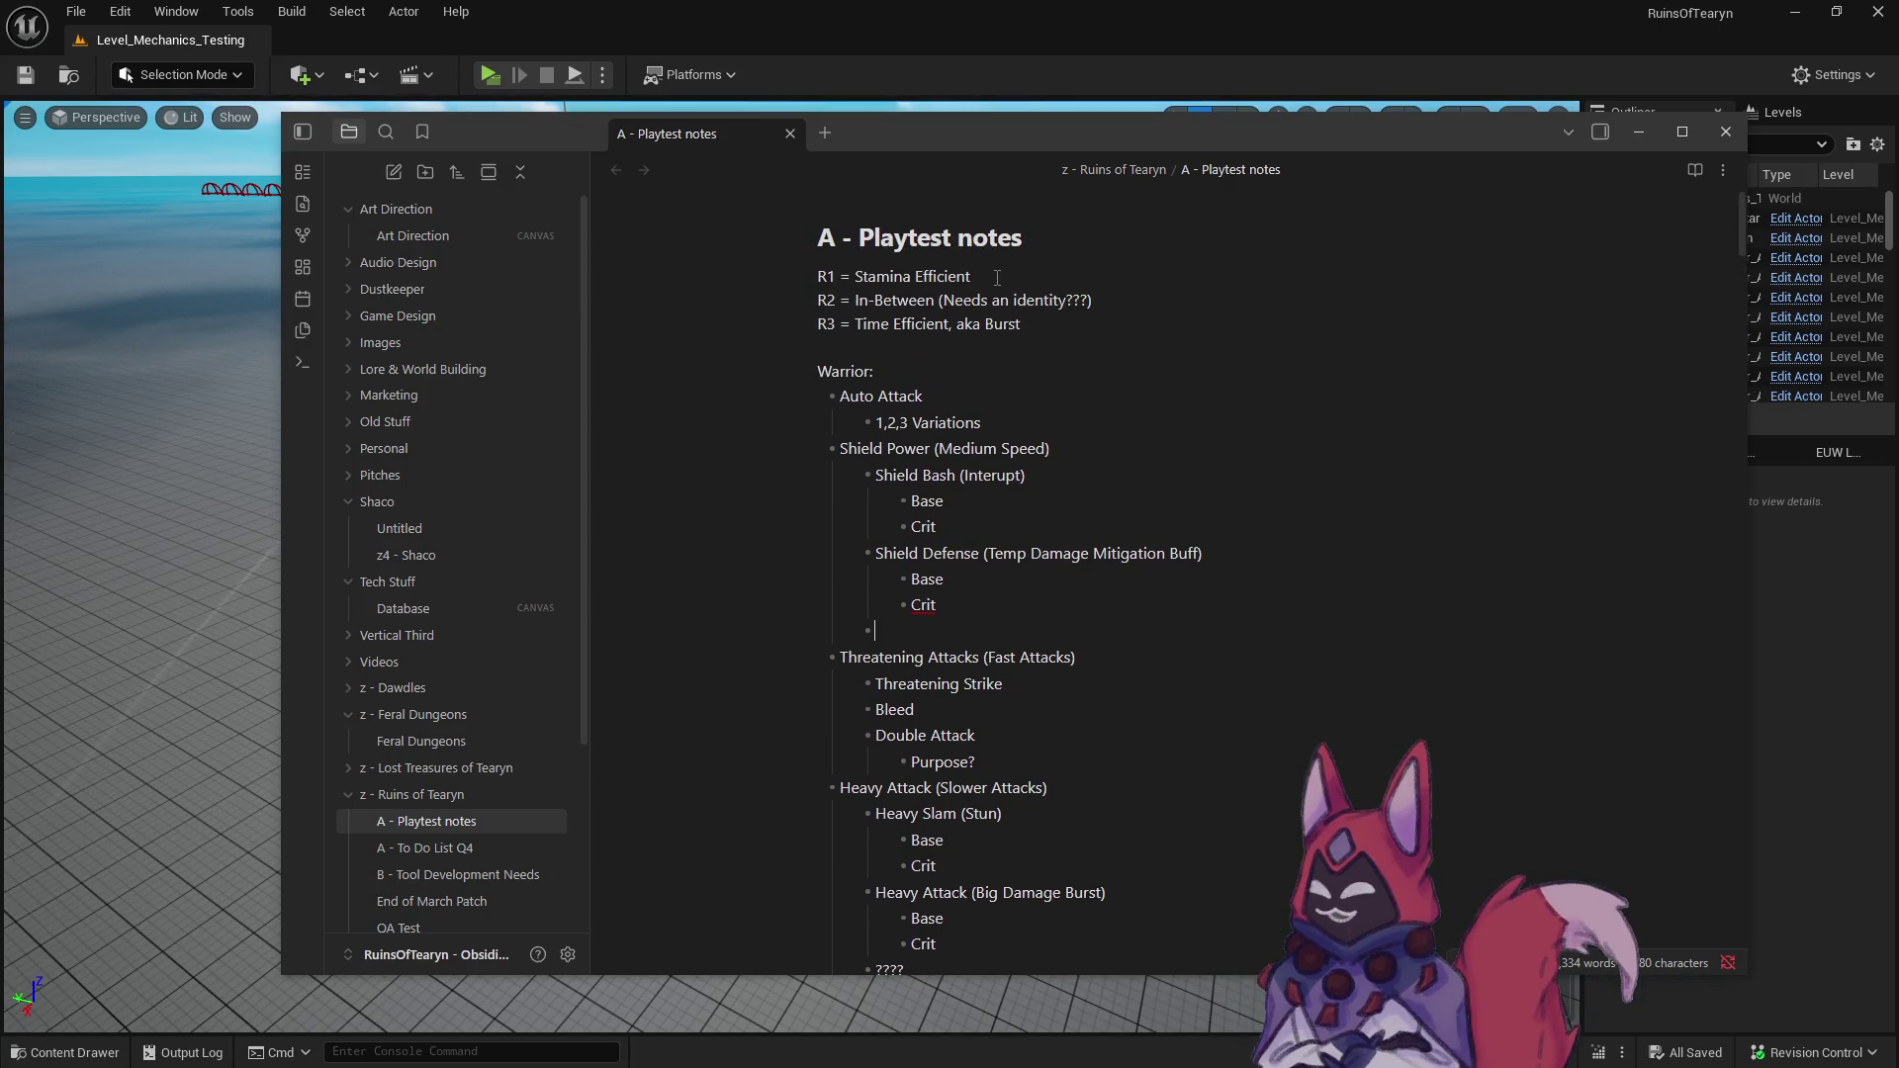
pyautogui.moveTo(997, 278); pyautogui.dragTo(814, 282)
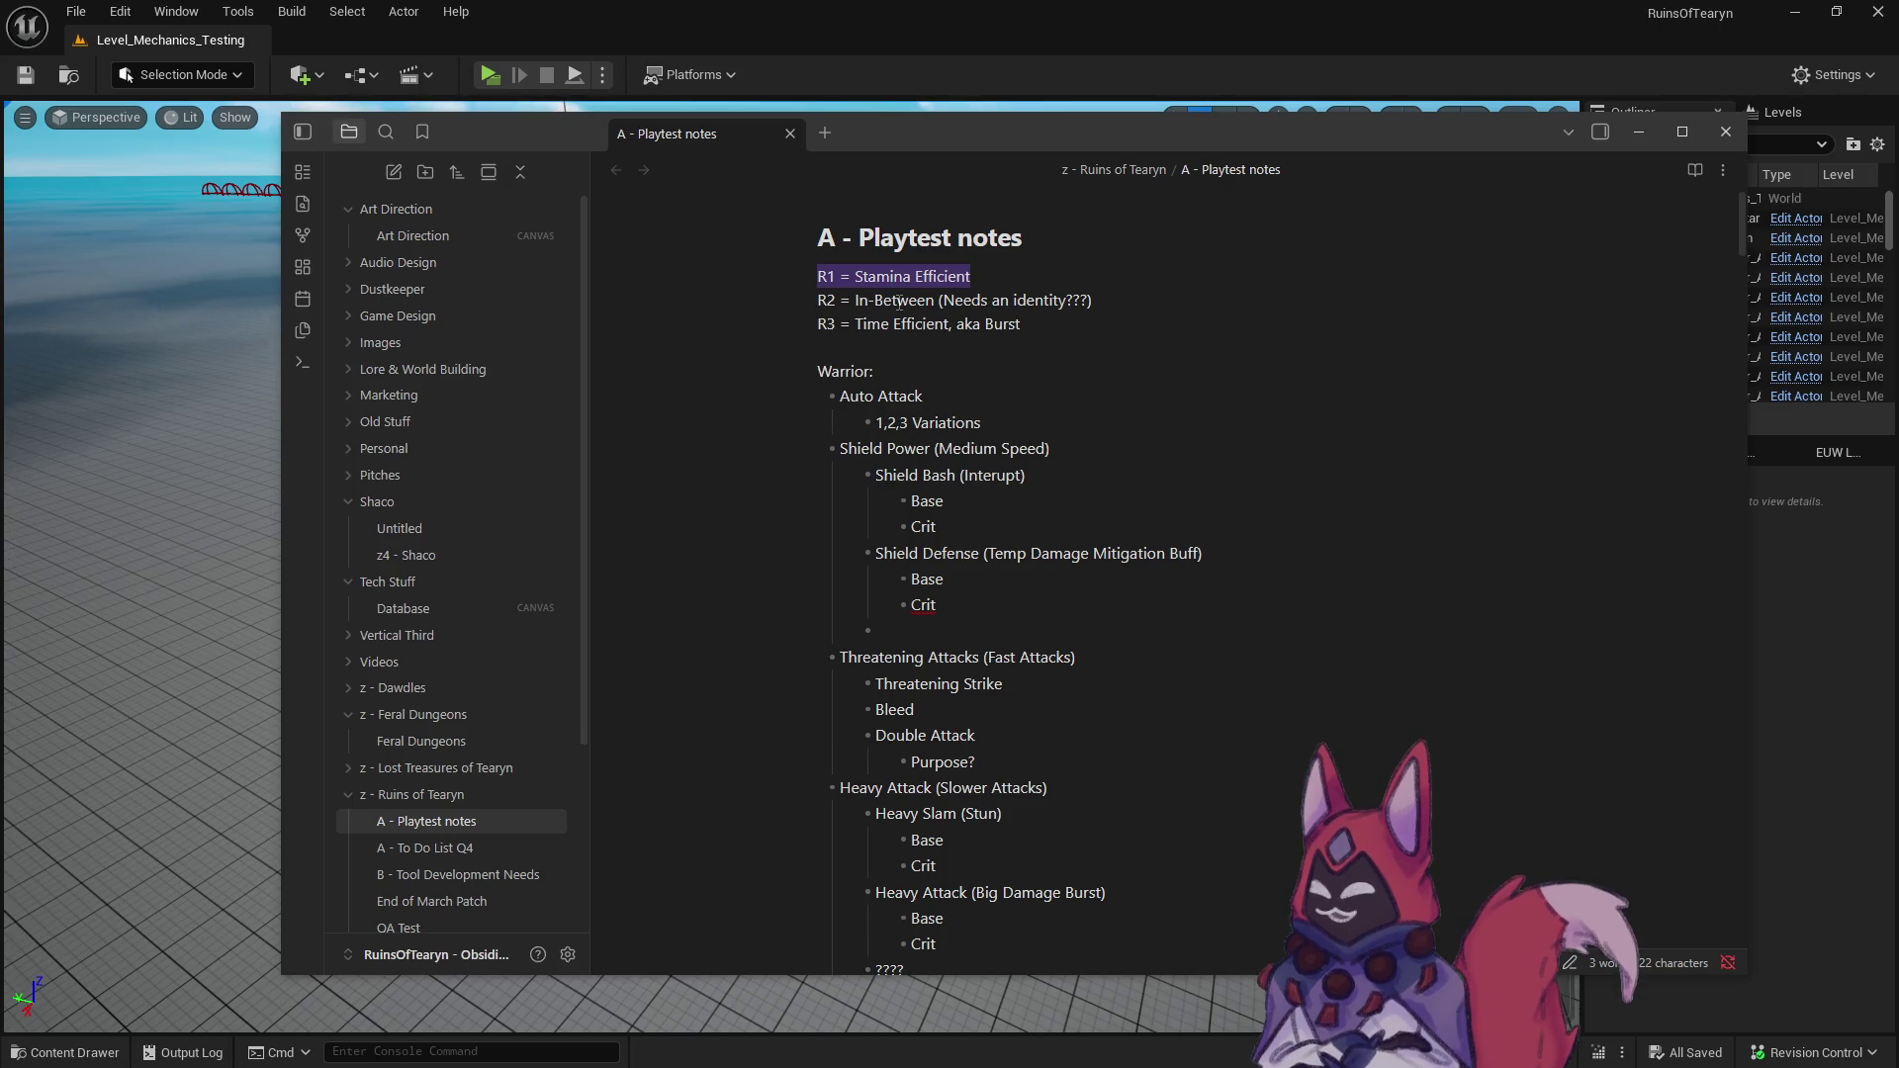
pyautogui.click(1011, 274)
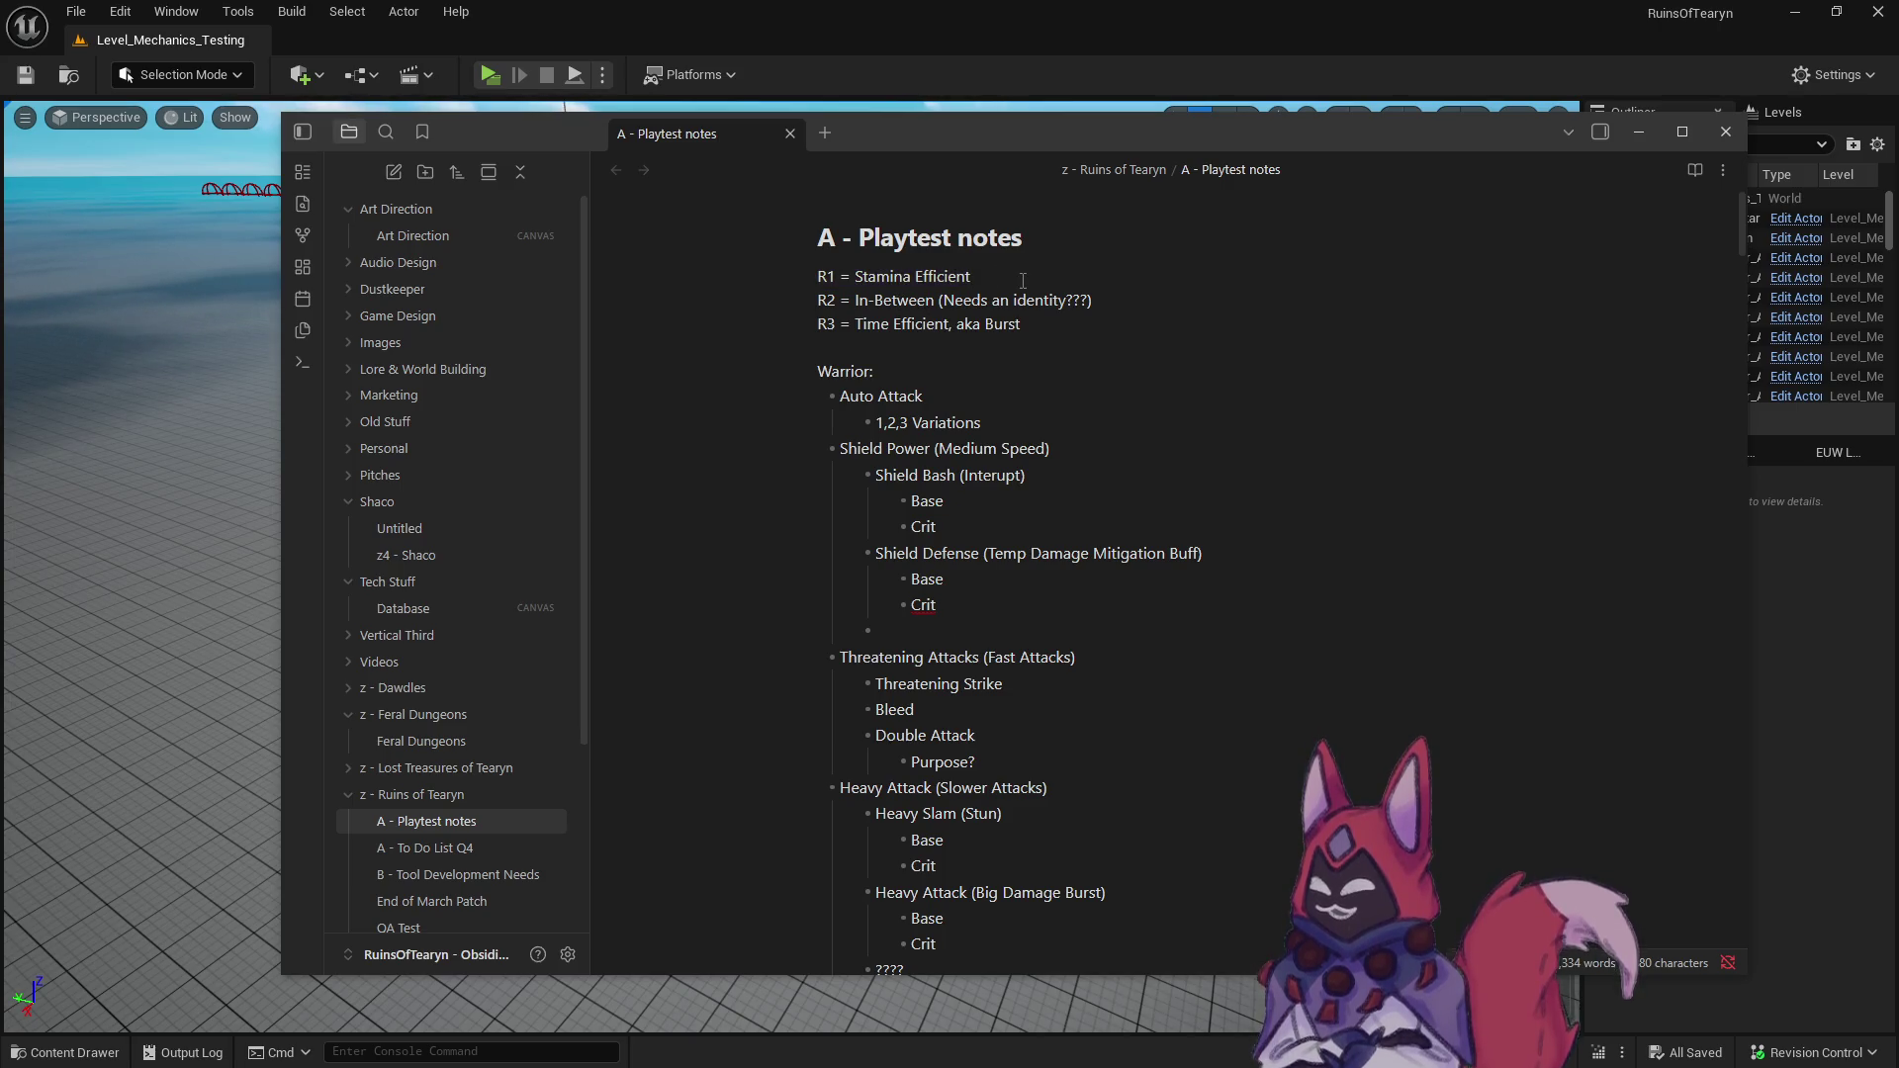
pyautogui.click(933, 301)
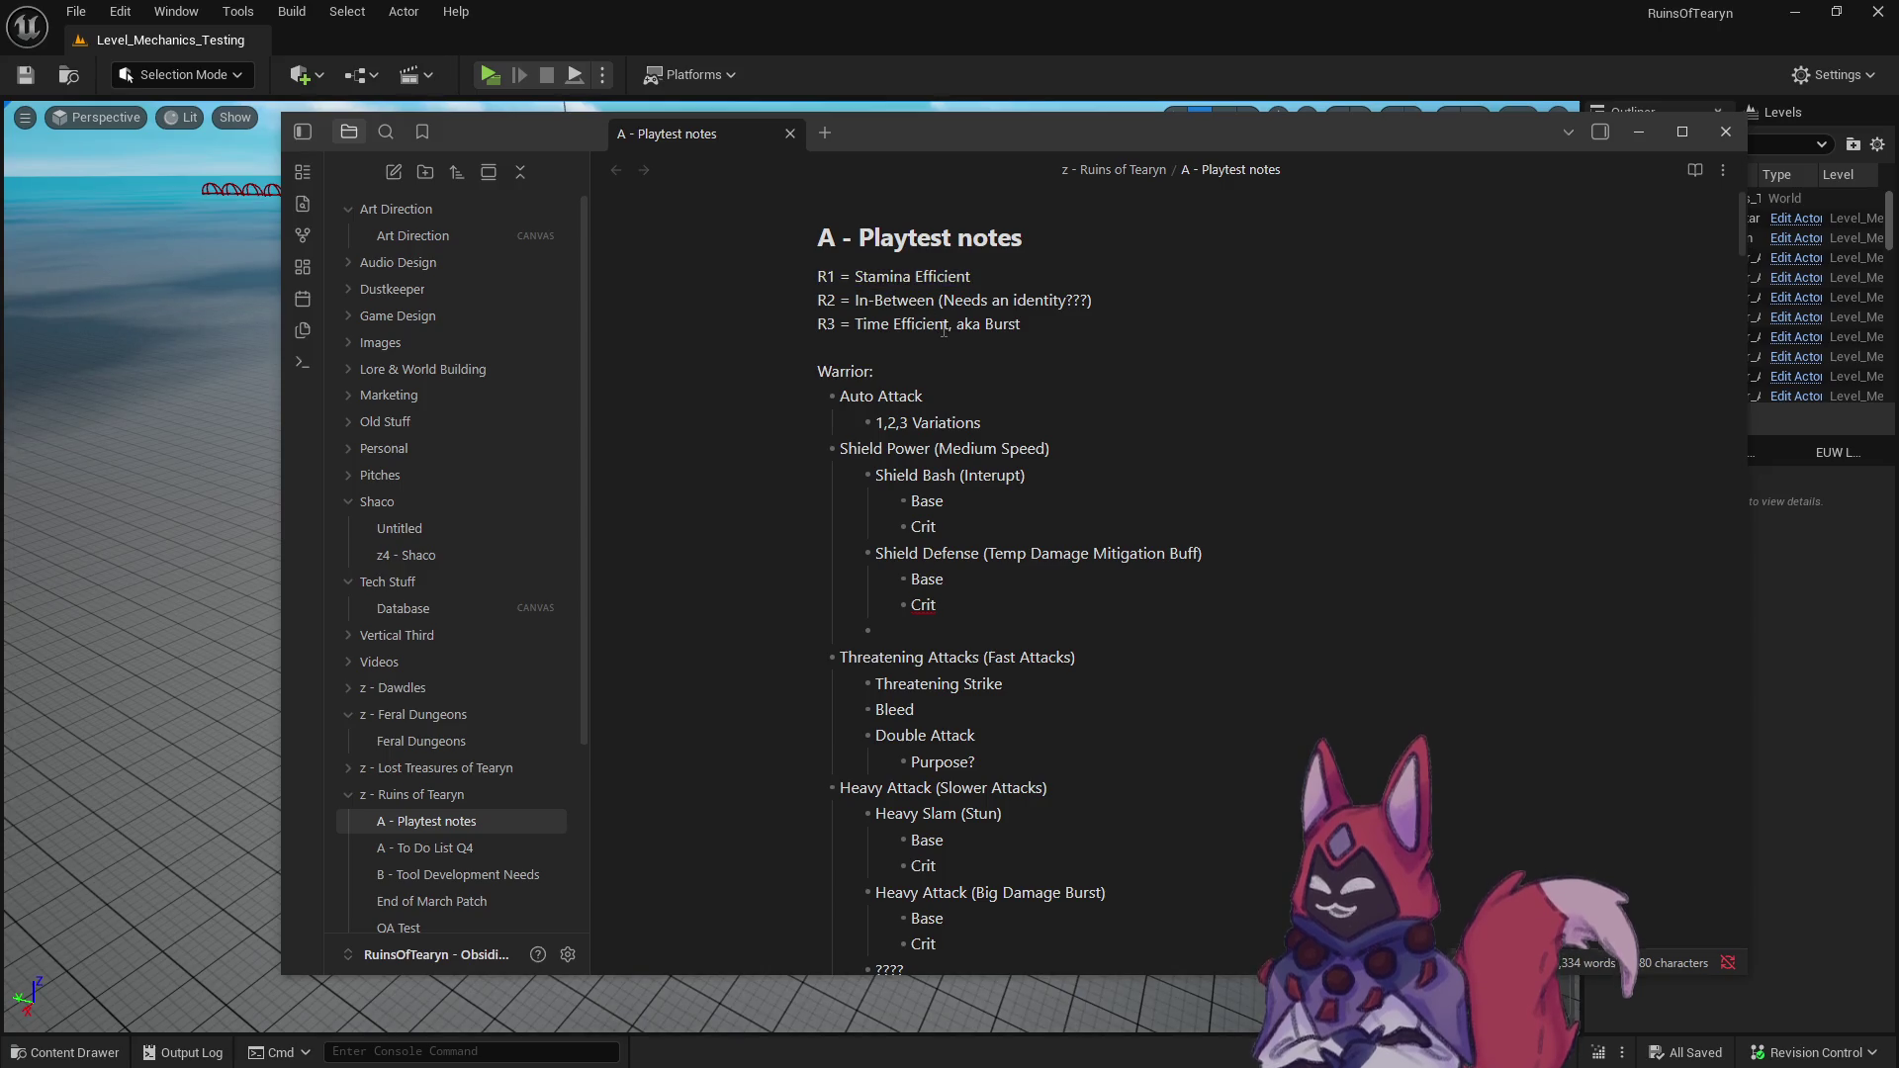
pyautogui.moveTo(1051, 323); pyautogui.dragTo(807, 327)
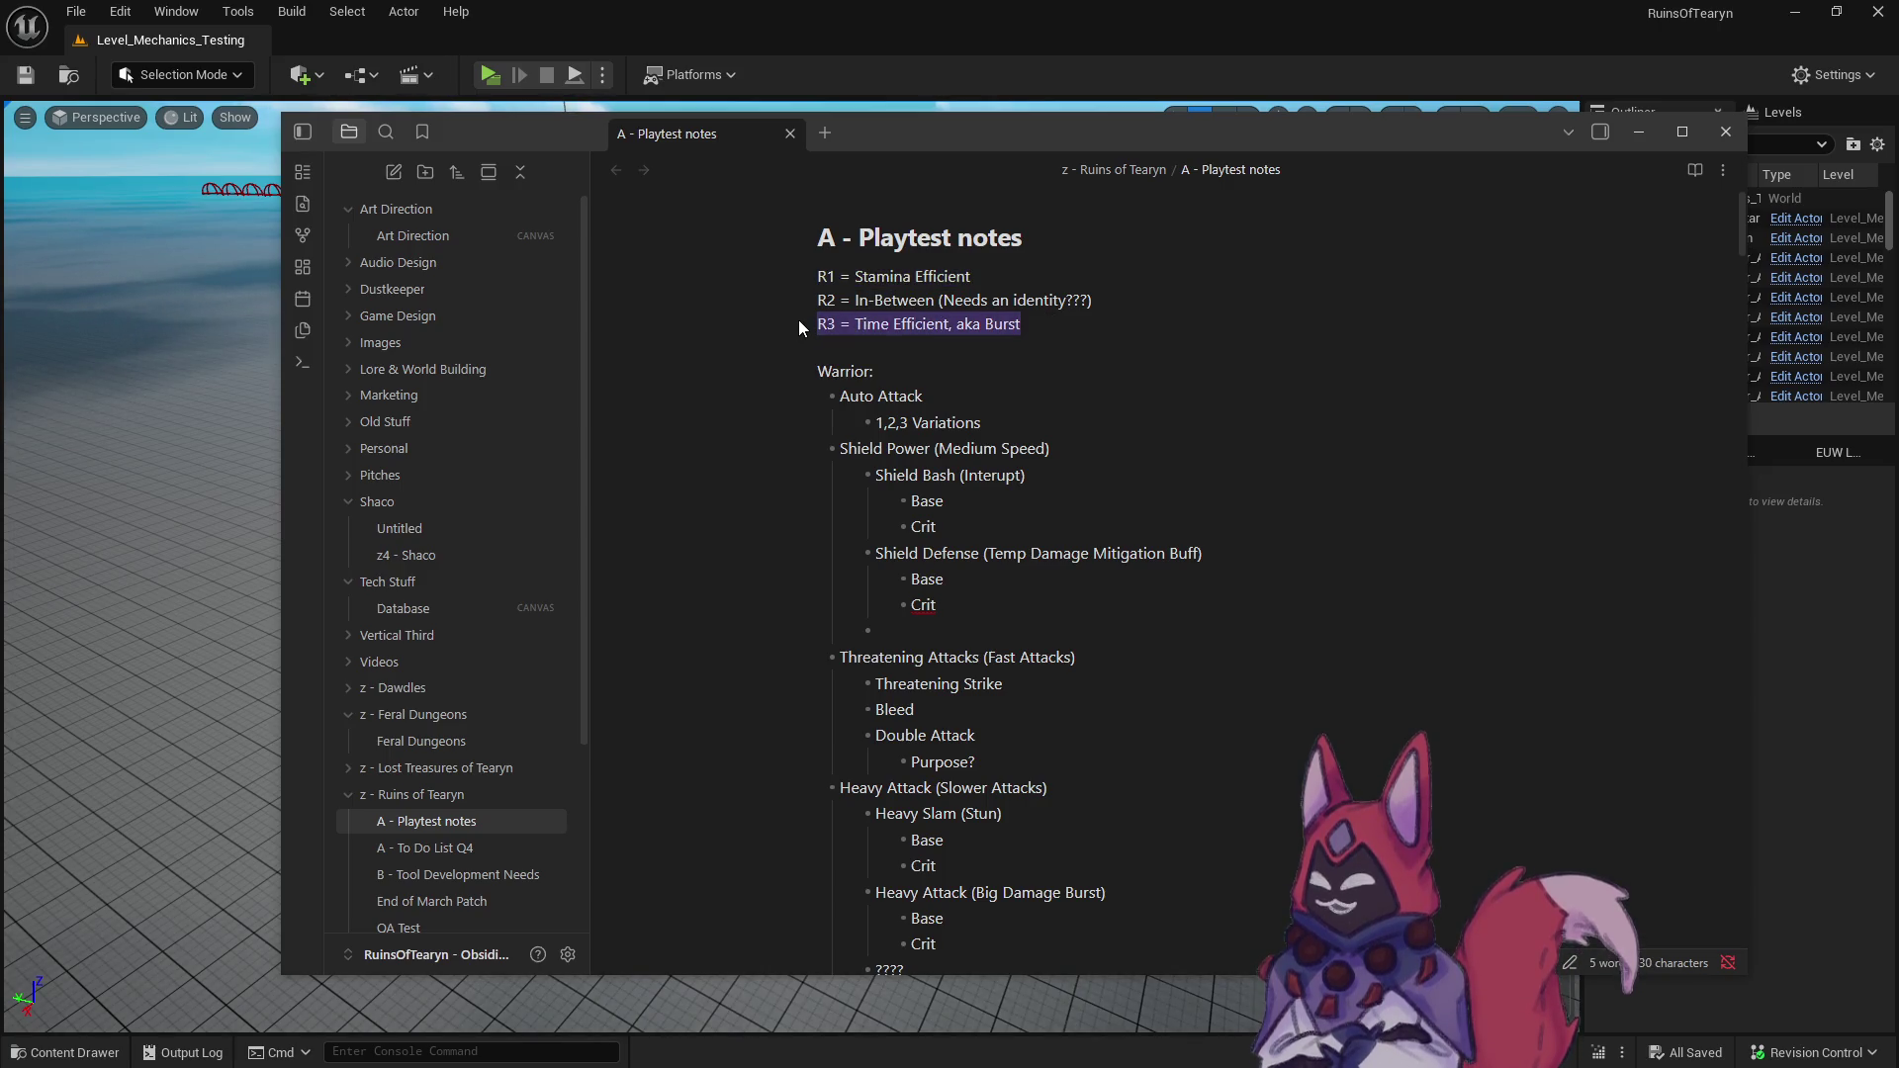
pyautogui.doubleClick(871, 323)
pyautogui.moveTo(958, 334); pyautogui.dragTo(815, 332)
pyautogui.click(1021, 345)
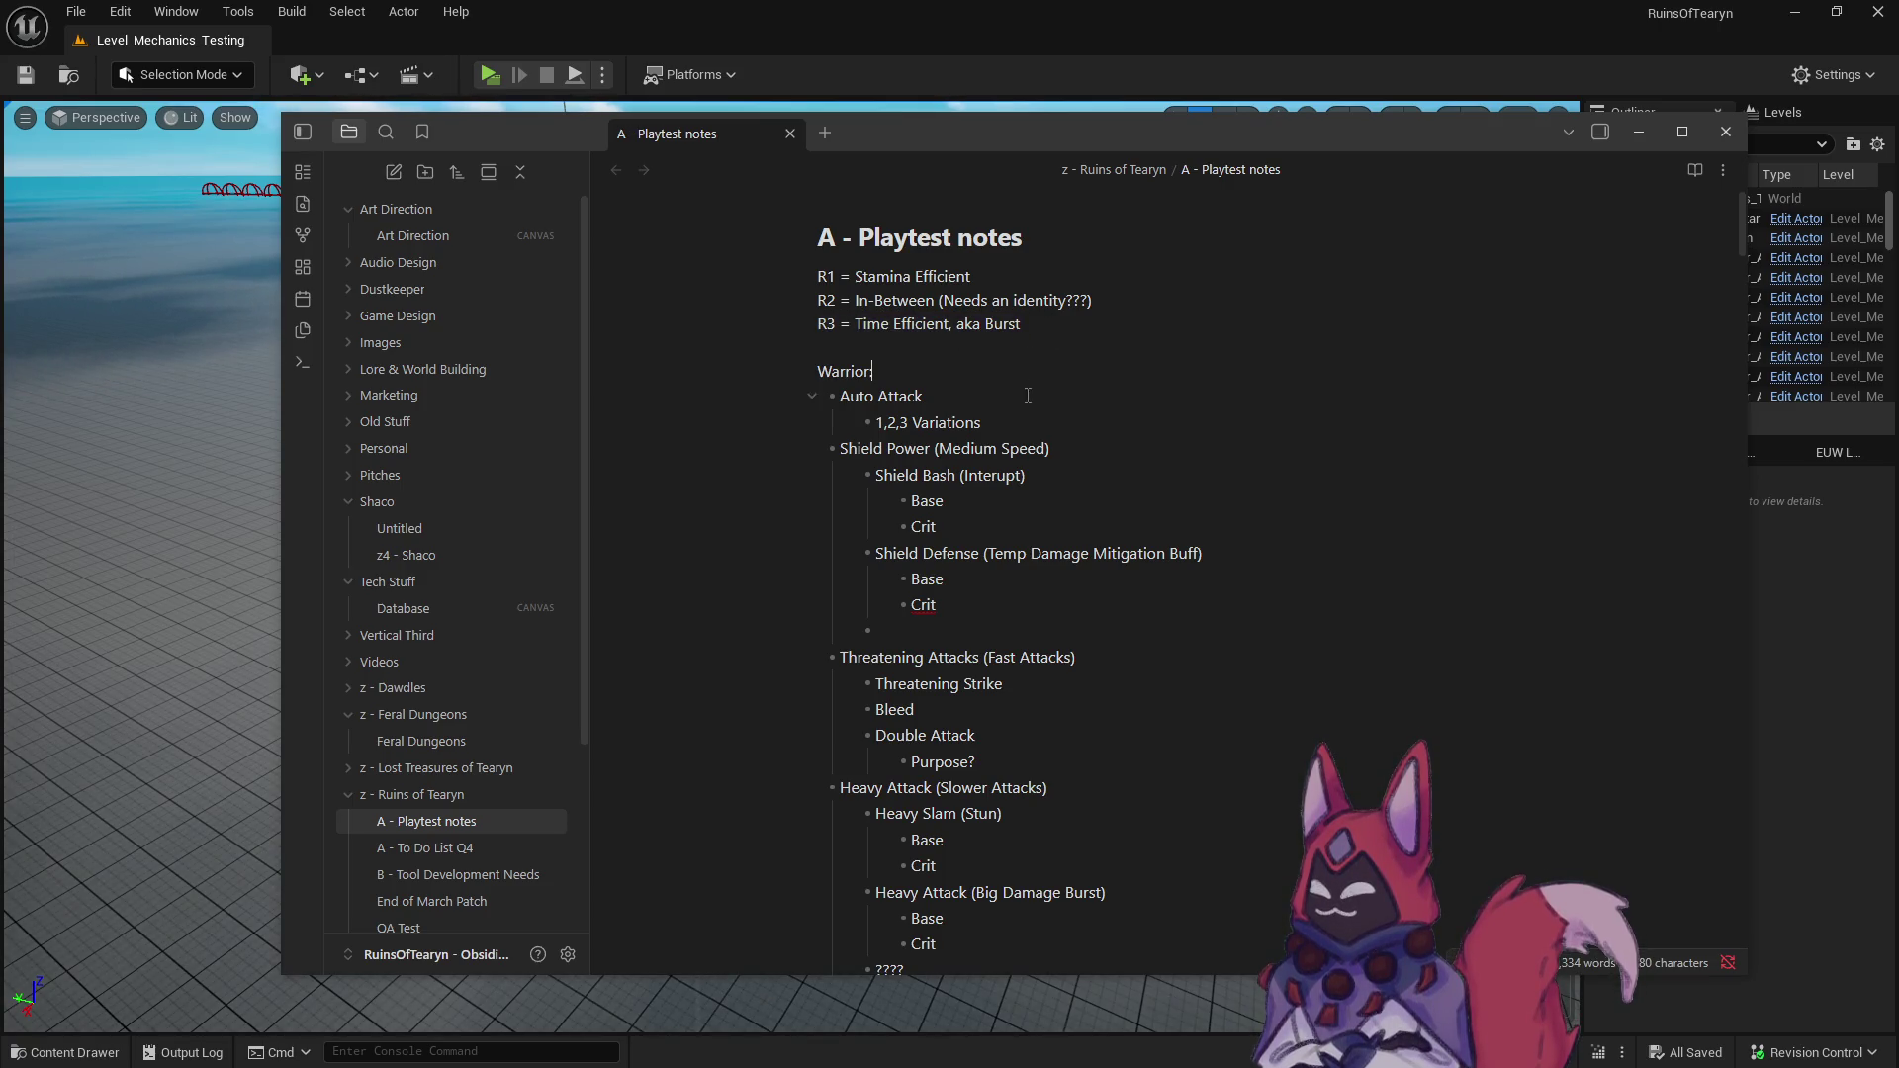
pyautogui.write(':')
pyautogui.moveTo(883, 321); pyautogui.dragTo(762, 315)
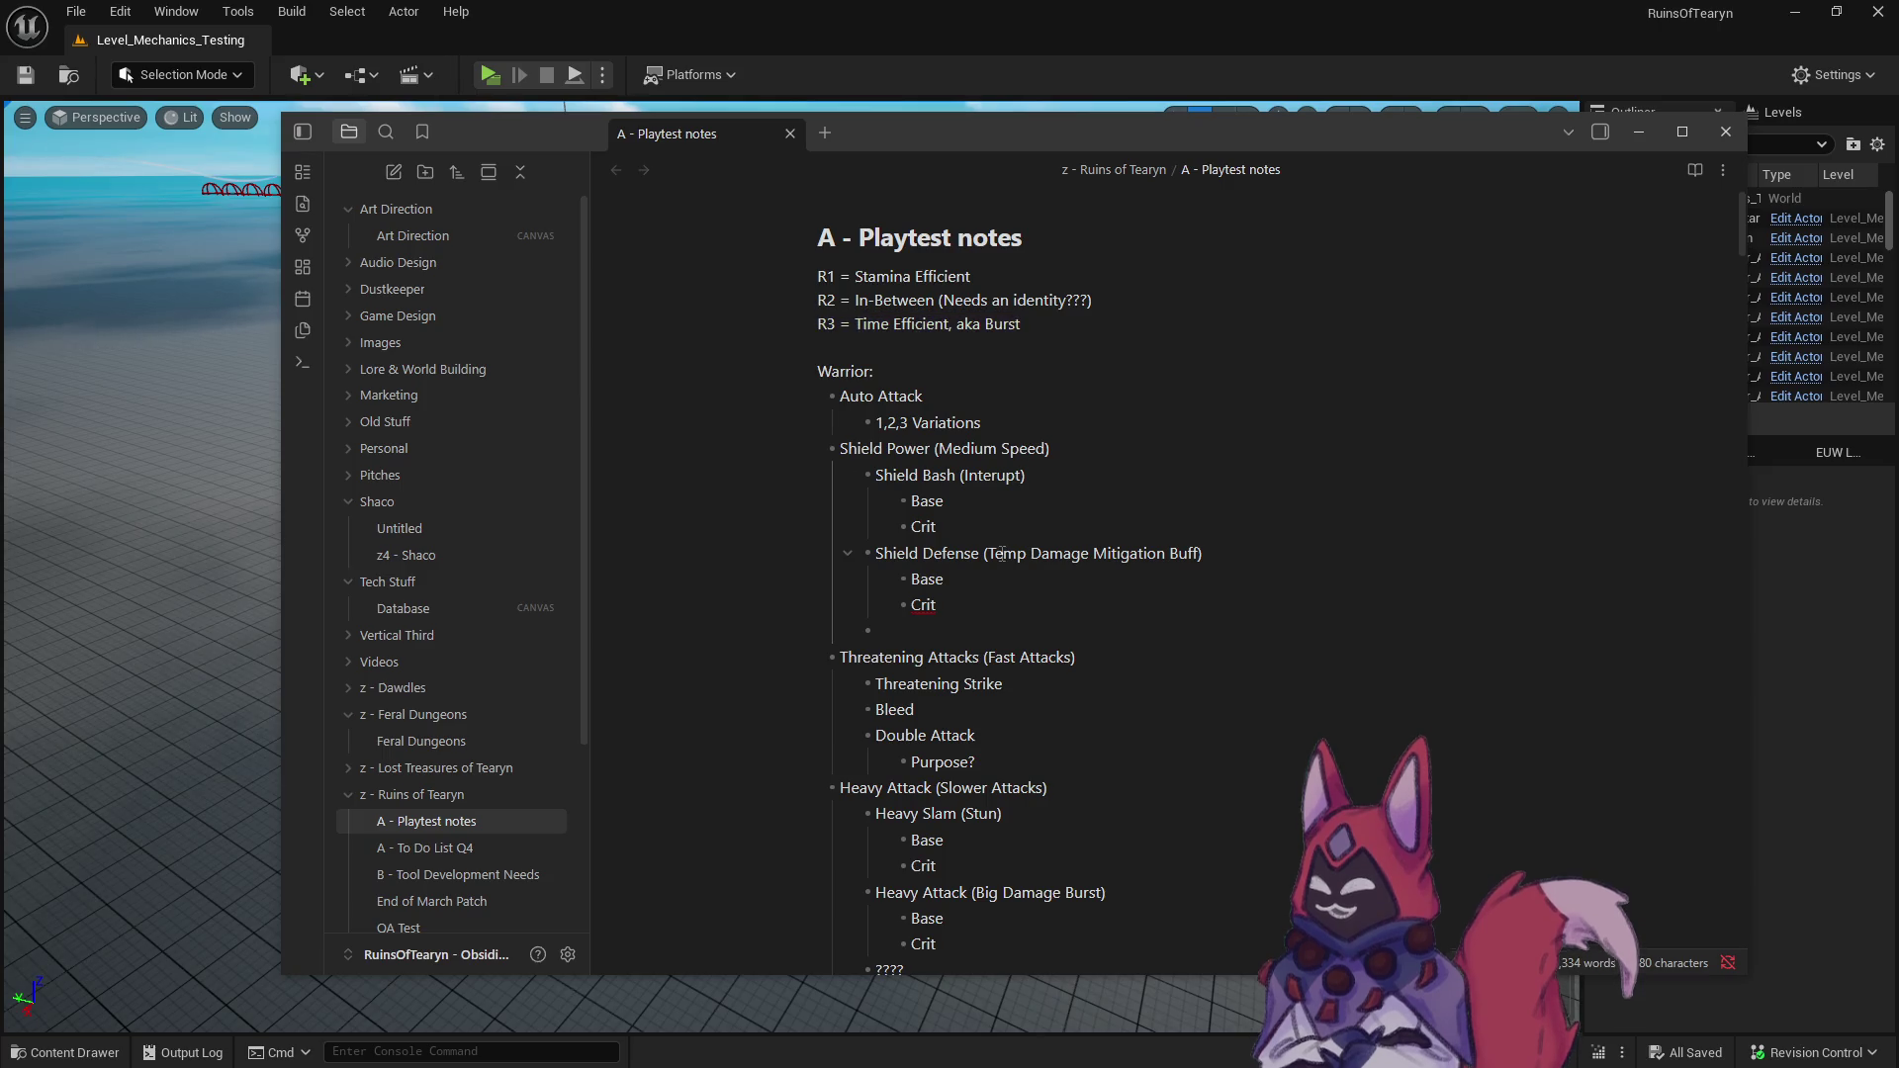
# - Review the Shield Power section of the warrior outline
pyautogui.scroll(-1, 1029, 382)
pyautogui.click(1026, 383)
pyautogui.scroll(-2, 1002, 554)
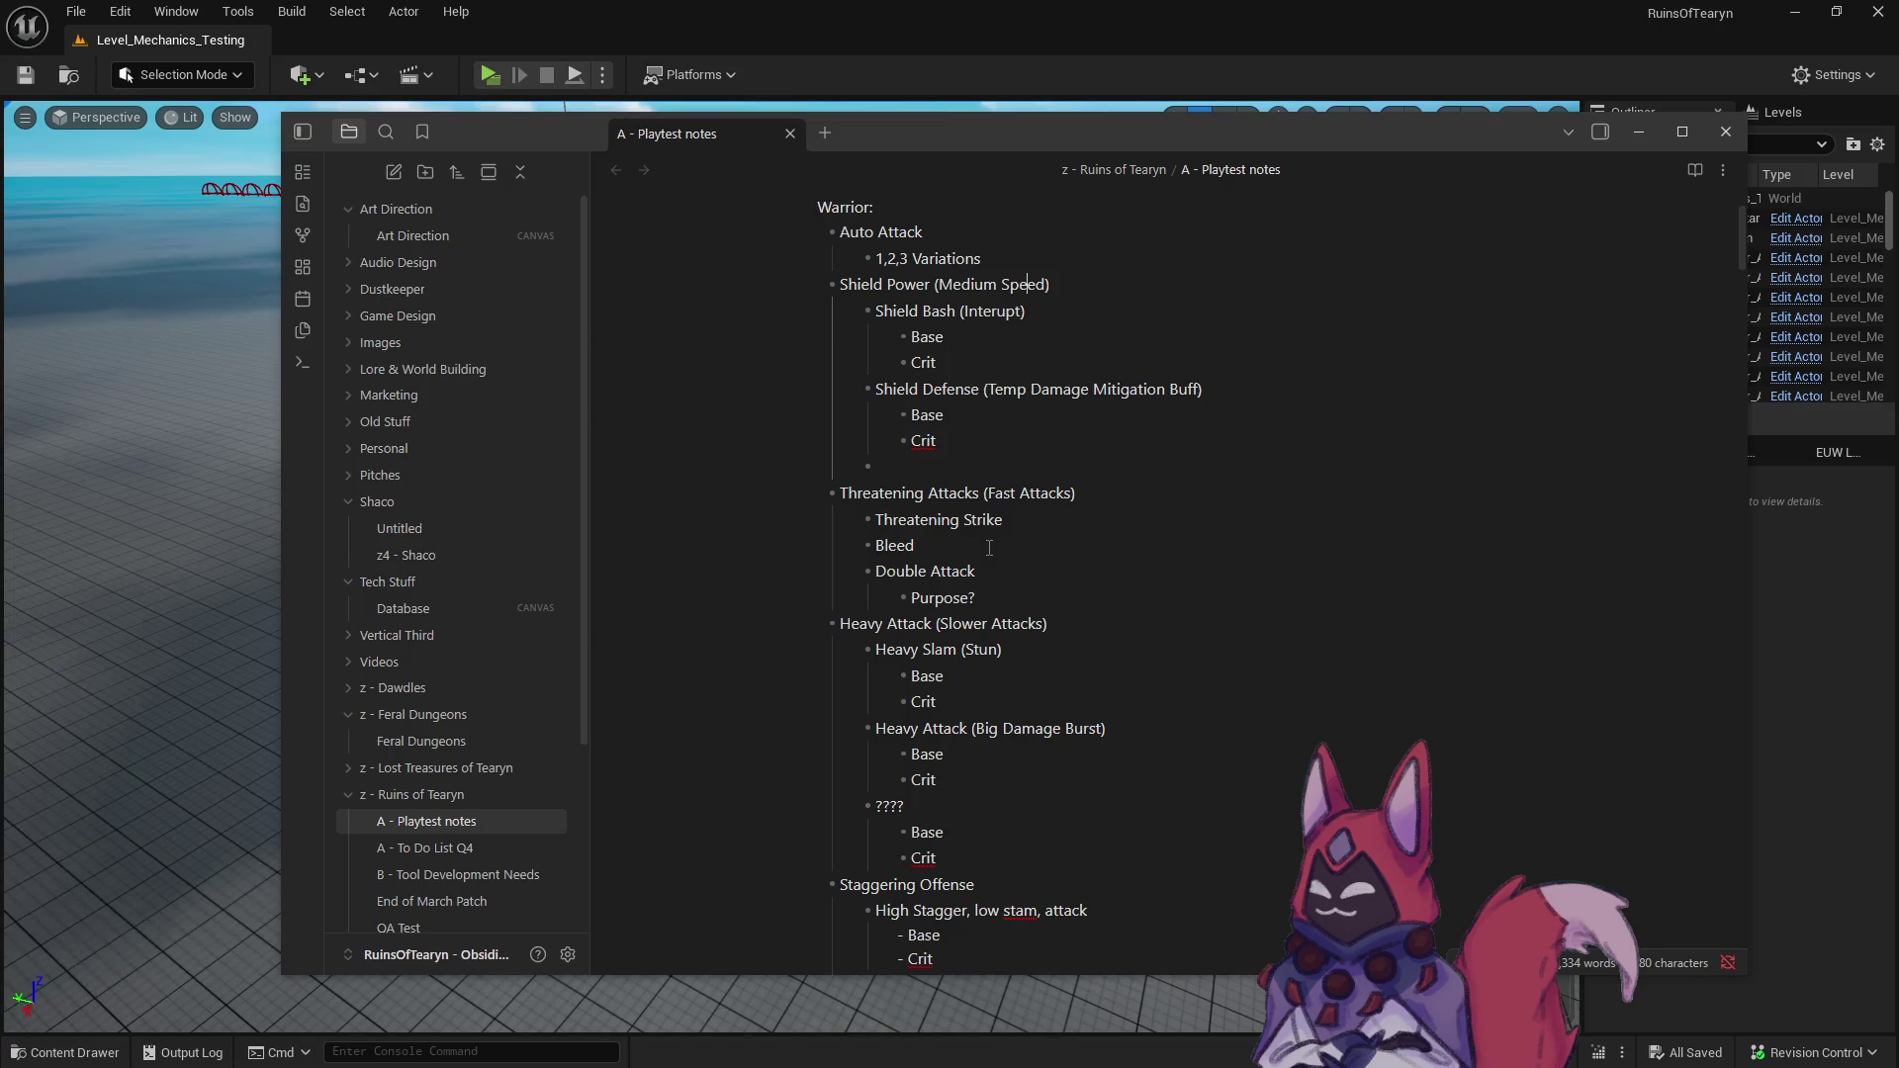
pyautogui.scroll(-2, 984, 539)
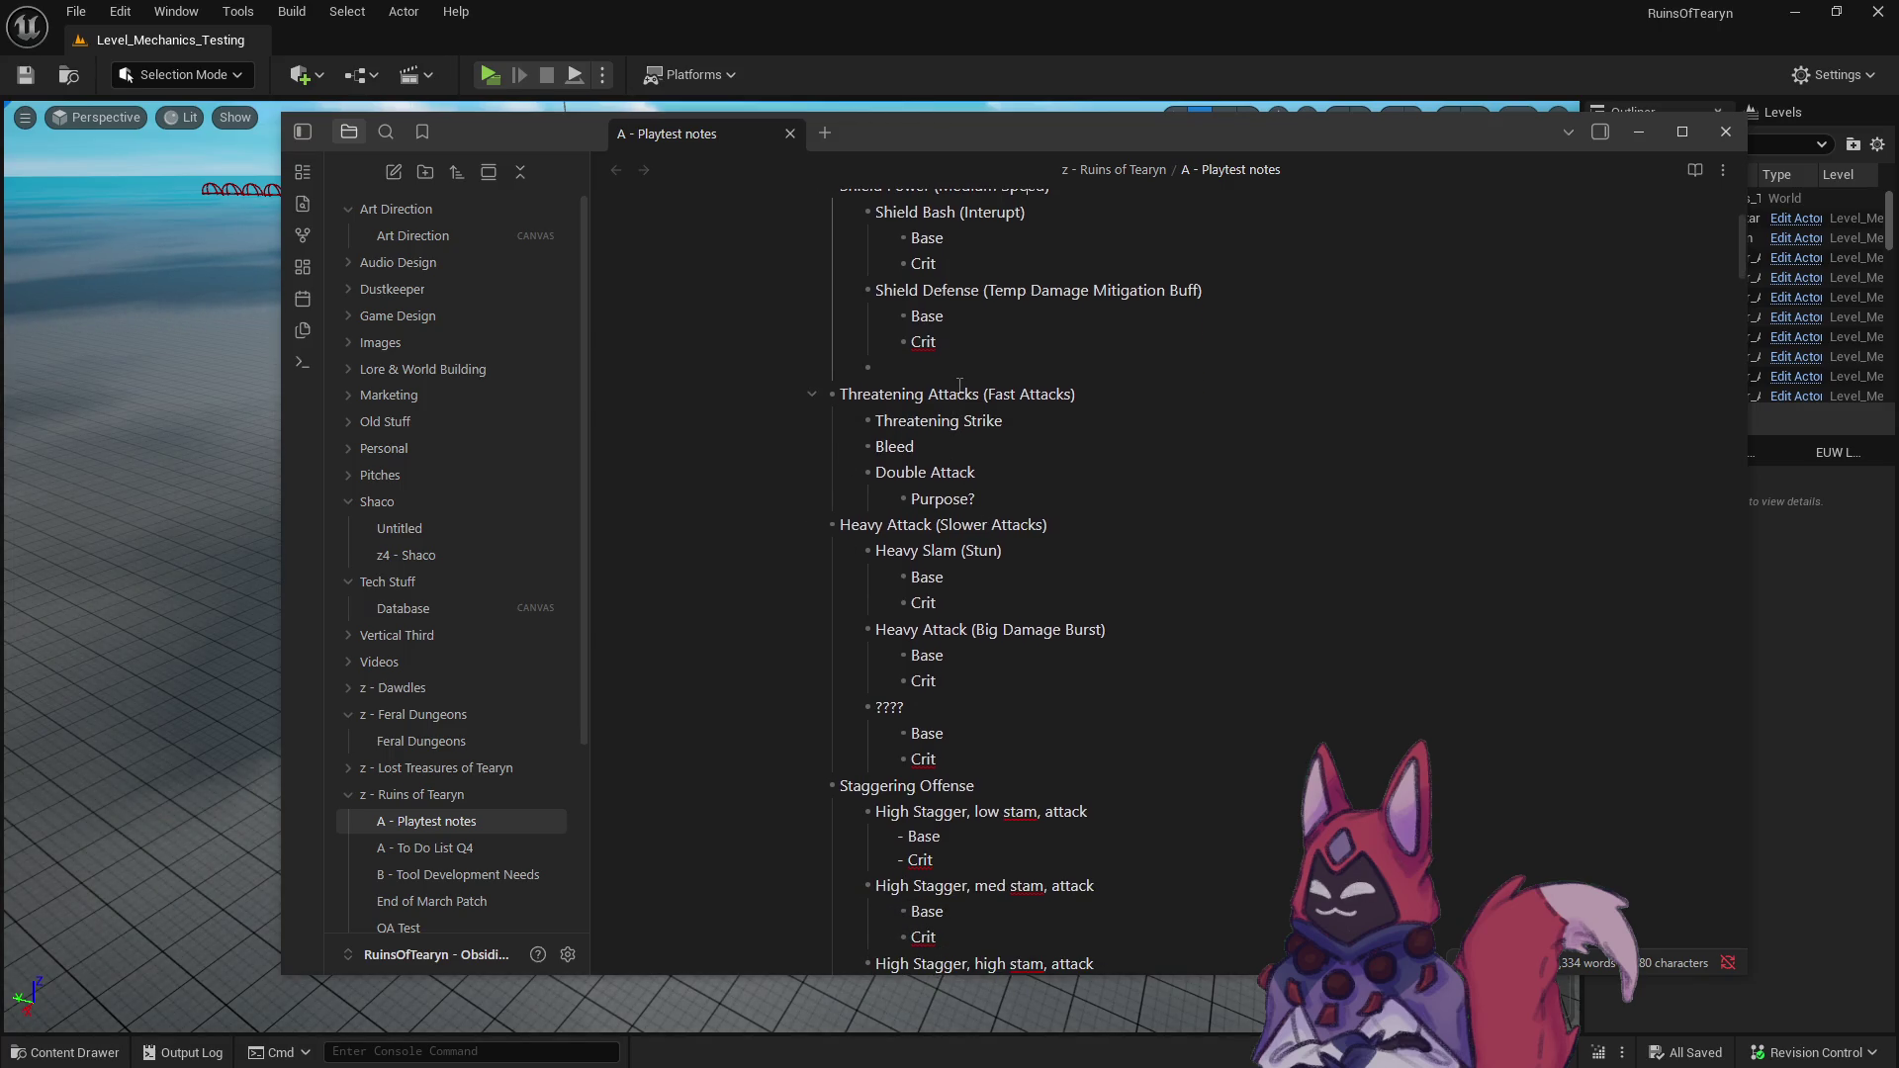
pyautogui.scroll(1, 953, 467)
pyautogui.scroll(2, 954, 467)
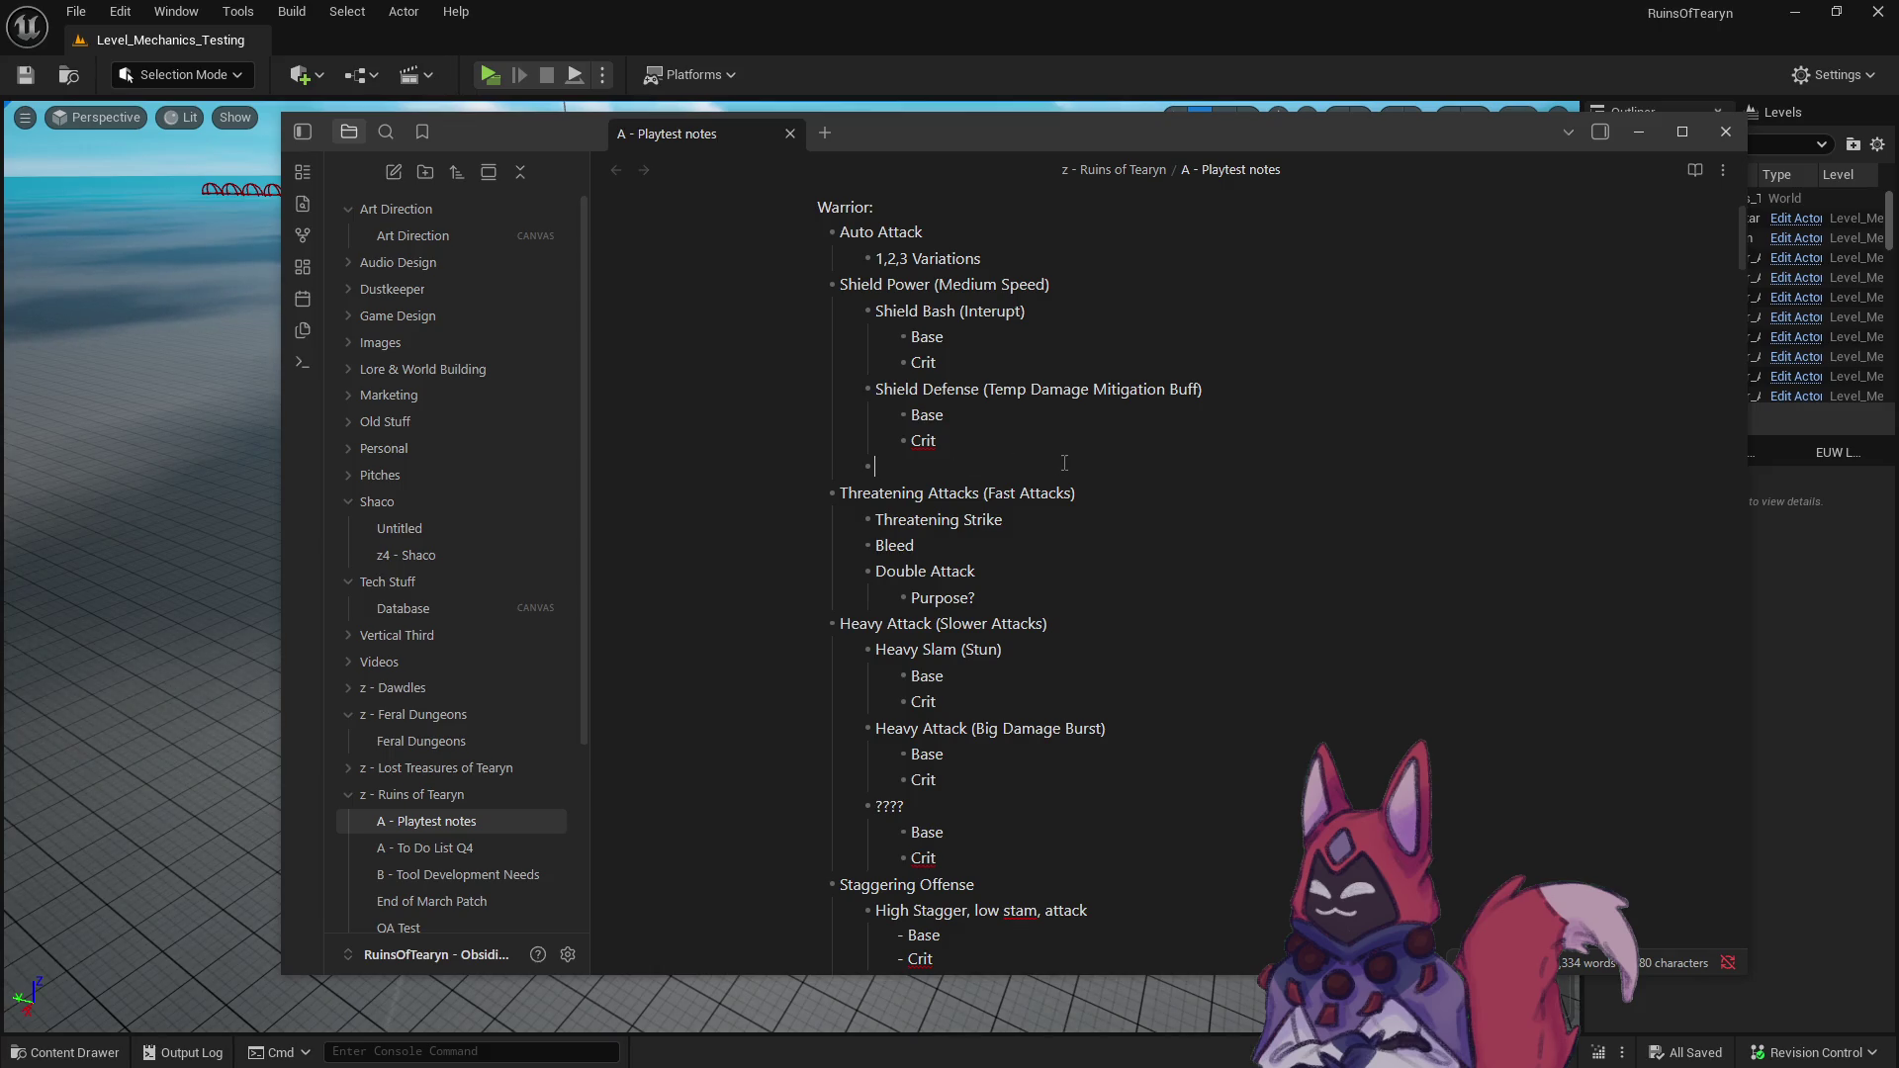
# - Add Base and Crit sub-bullets under Threatening Strike and Bleed
pyautogui.press('Return')
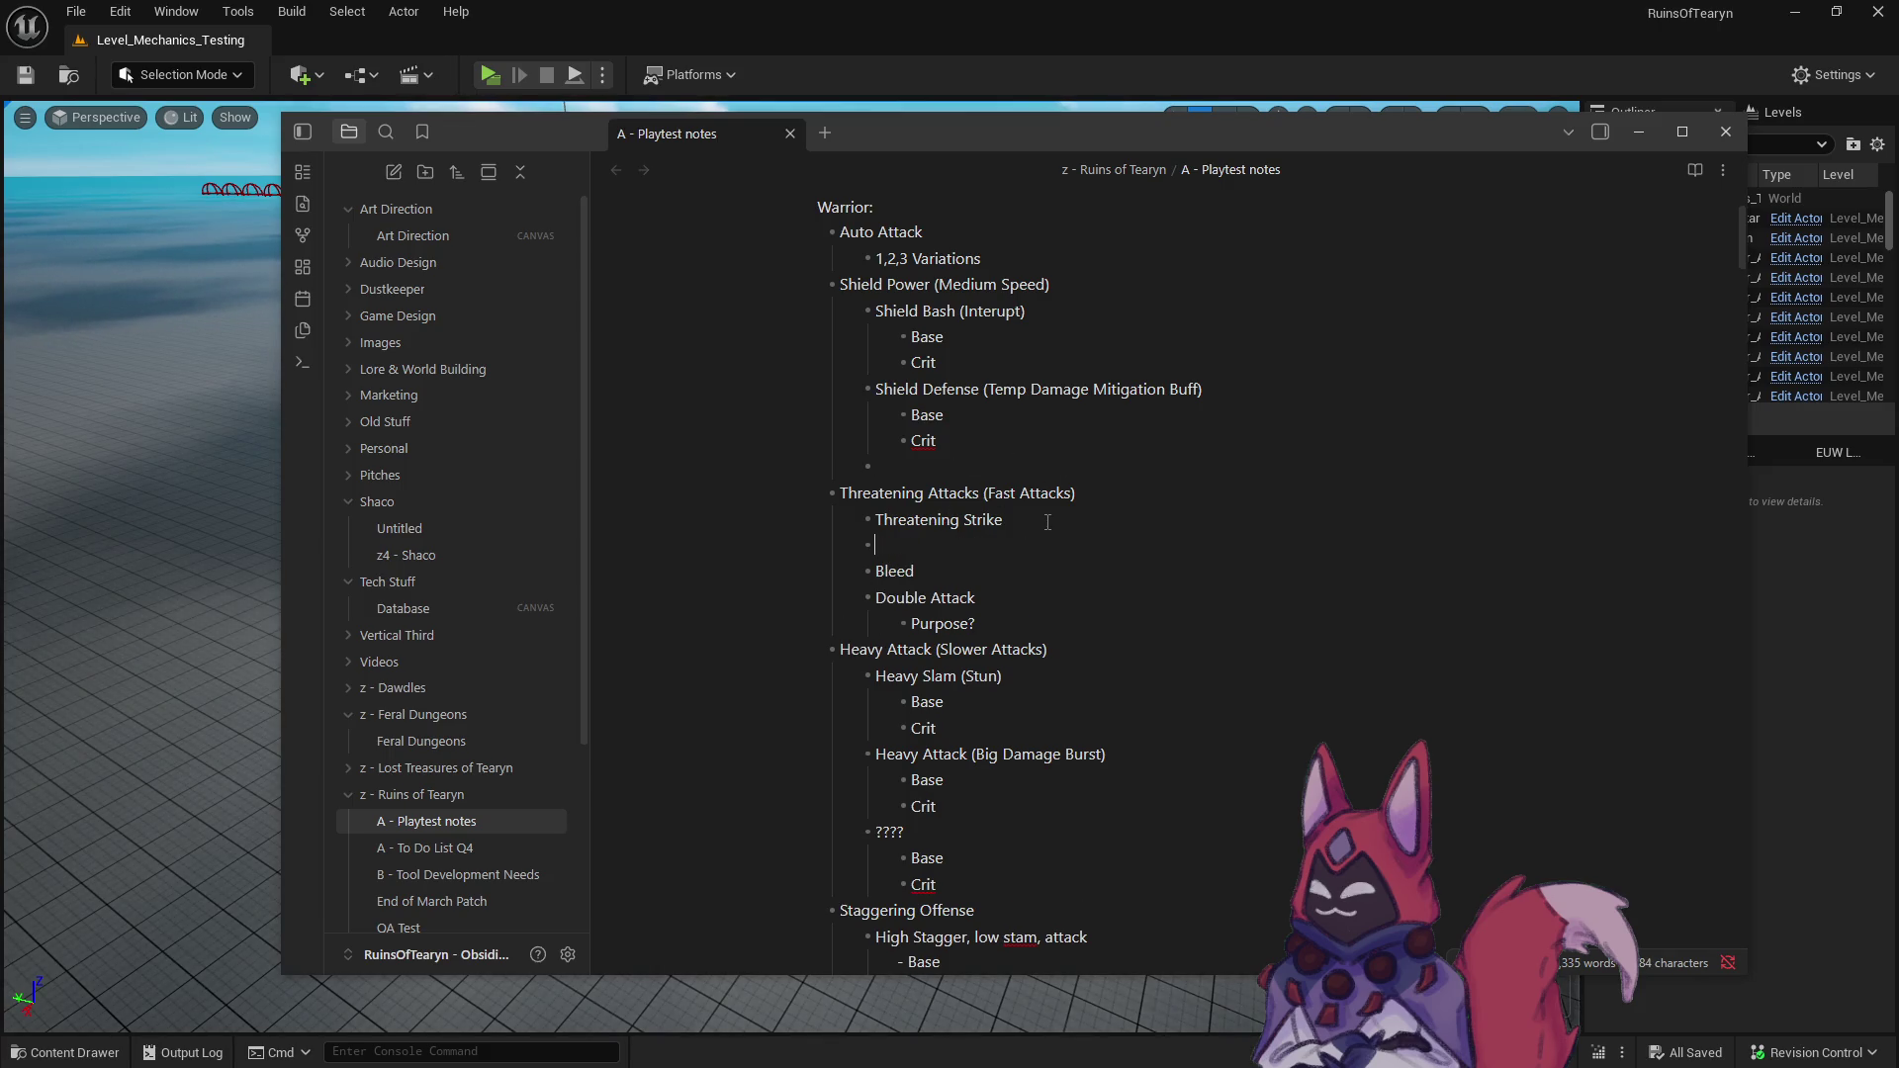
pyautogui.write('Base')
pyautogui.press('Return')
pyautogui.write('Crit')
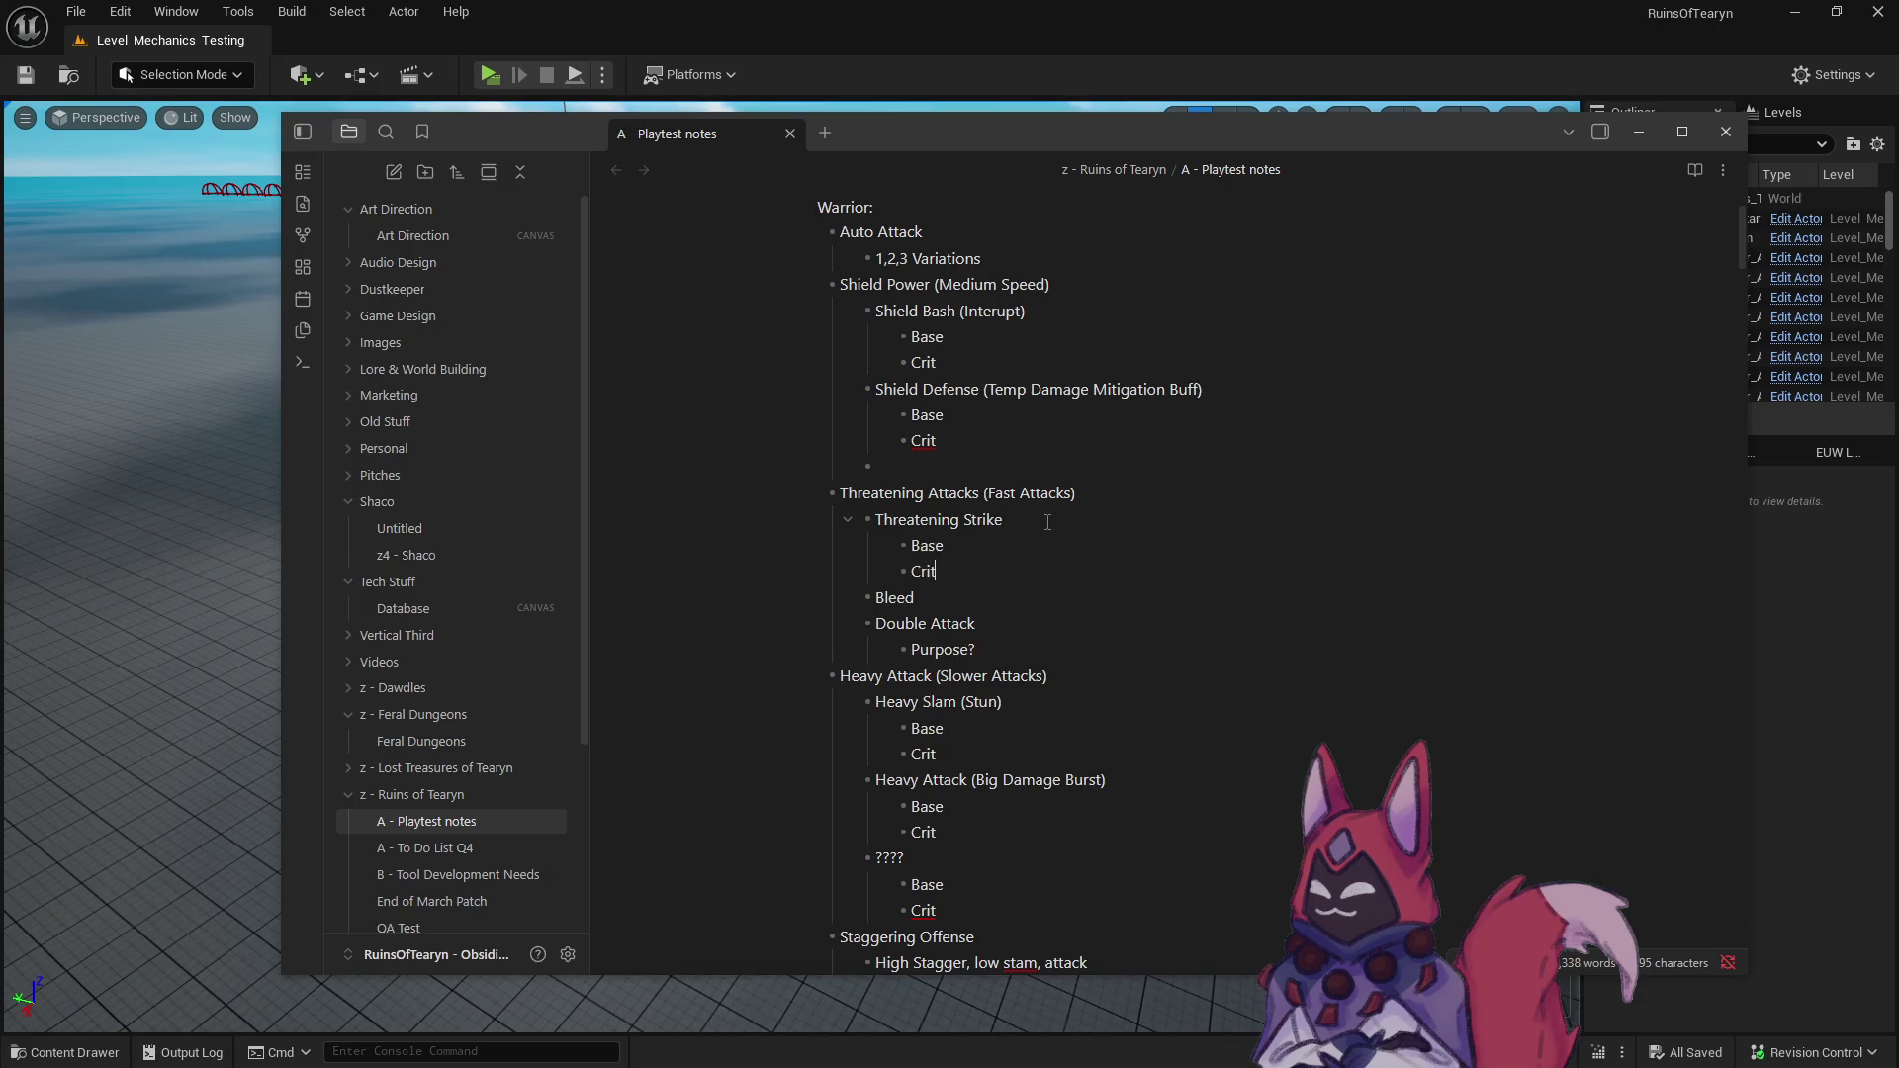
pyautogui.press('Return')
pyautogui.write('ase')
pyautogui.press('Return')
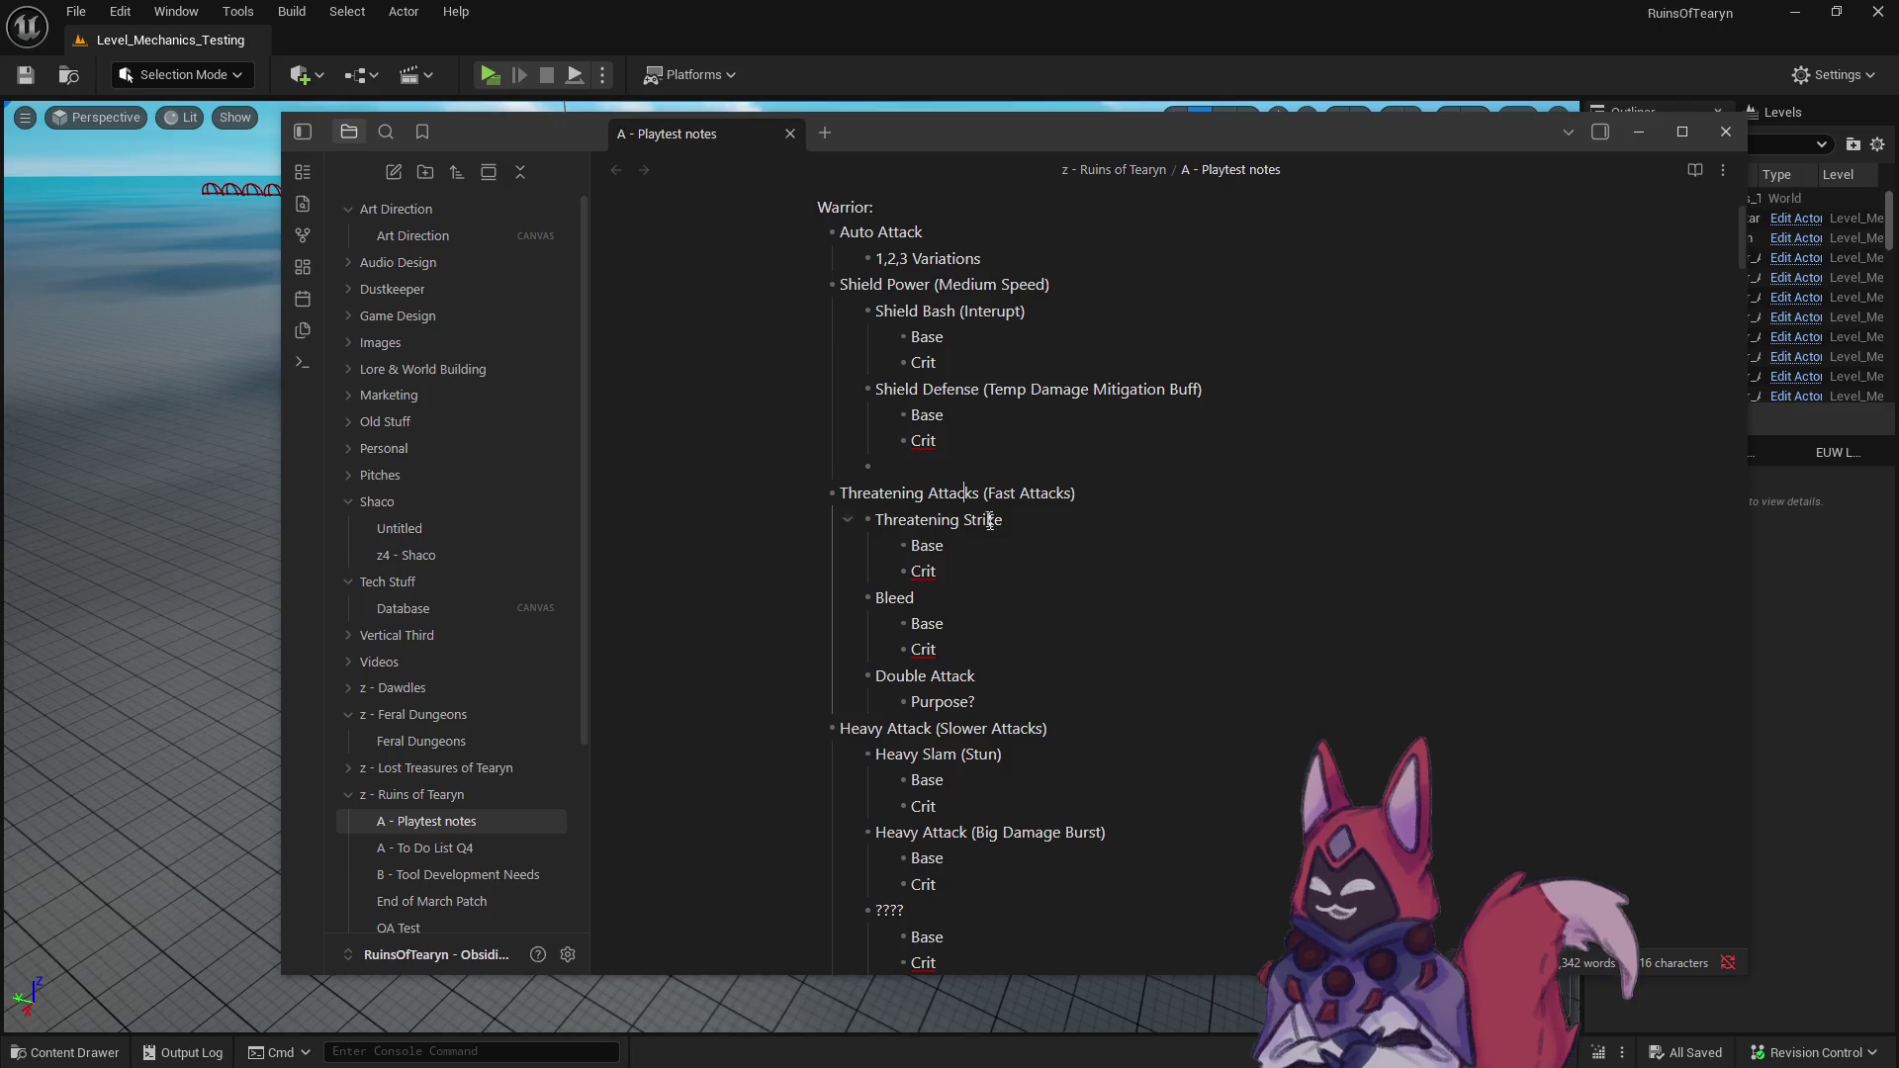
# - Replace the Purpose? line under Double Attack with Base and Crit sub-bullets
pyautogui.click(1006, 672)
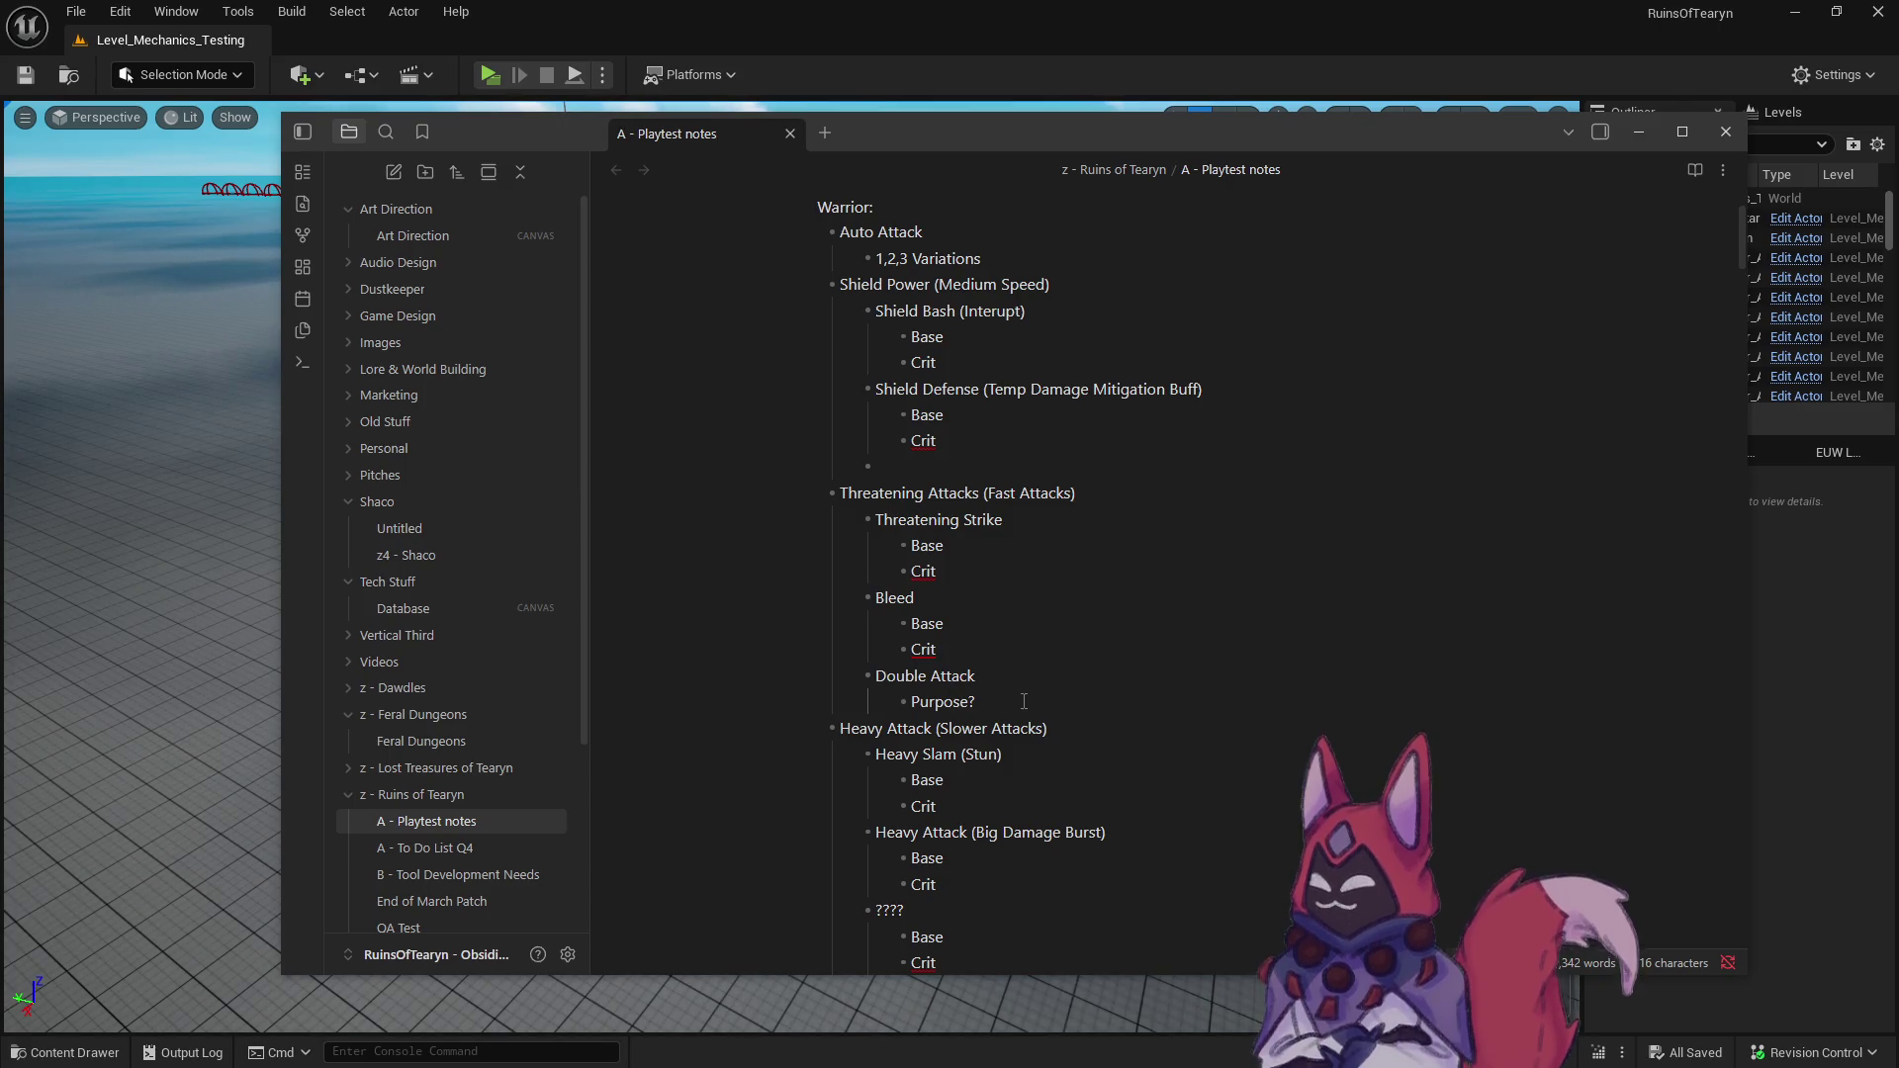
pyautogui.hotkey('shift', 'Home')
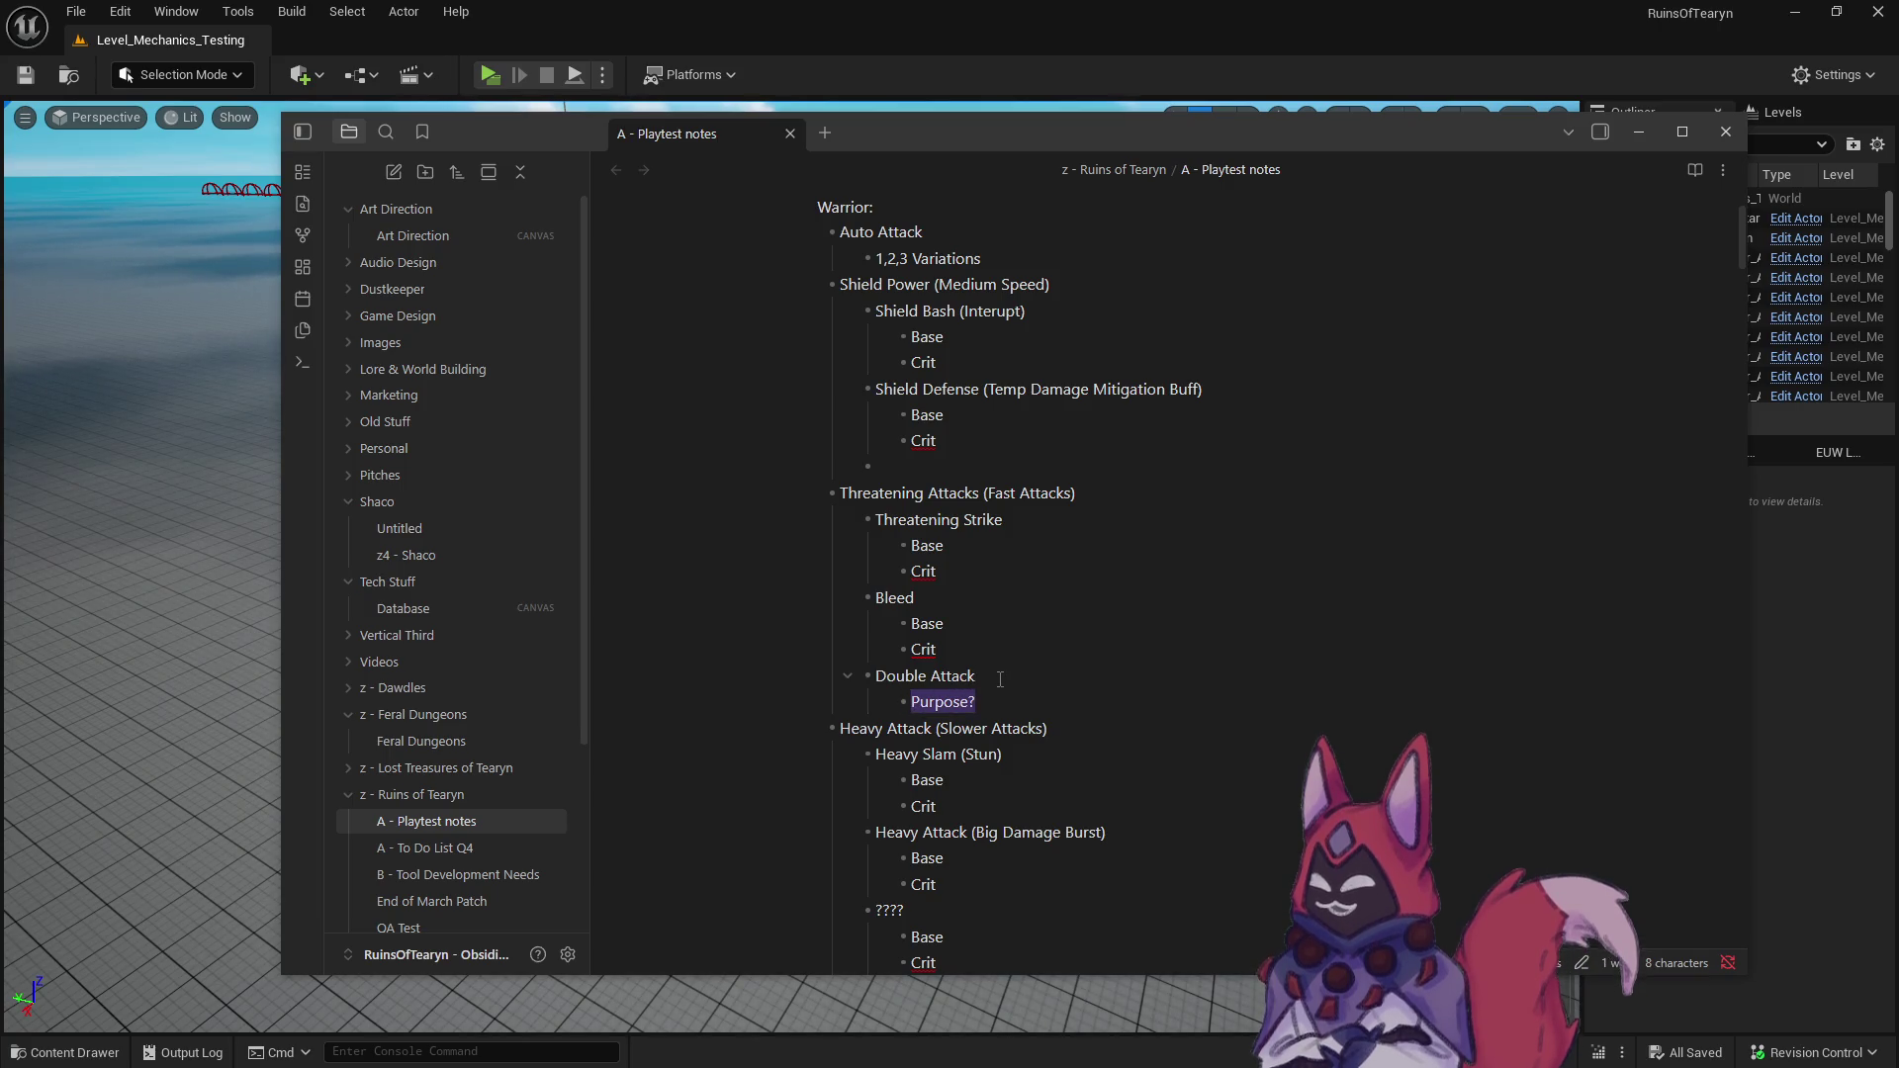
pyautogui.press('BackSpace')
pyautogui.write('Base')
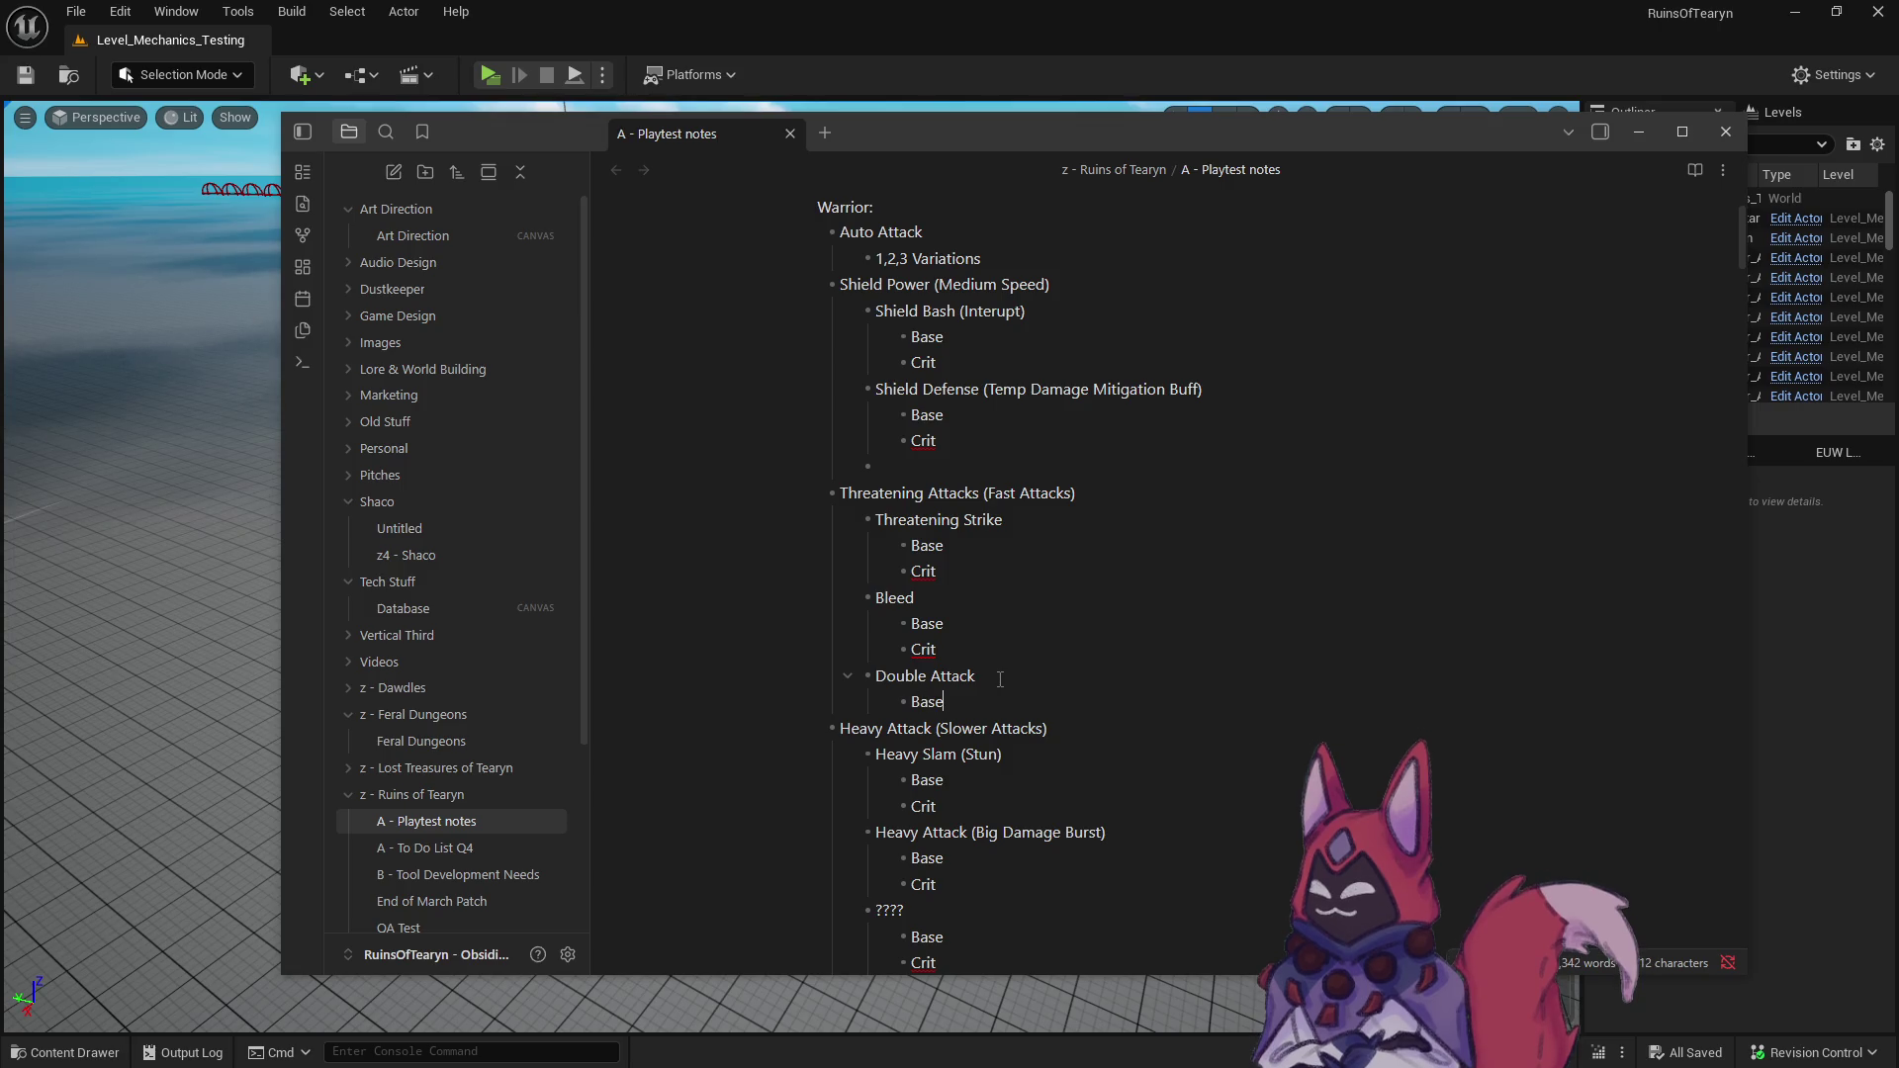
pyautogui.press('Return')
pyautogui.write('Crit')
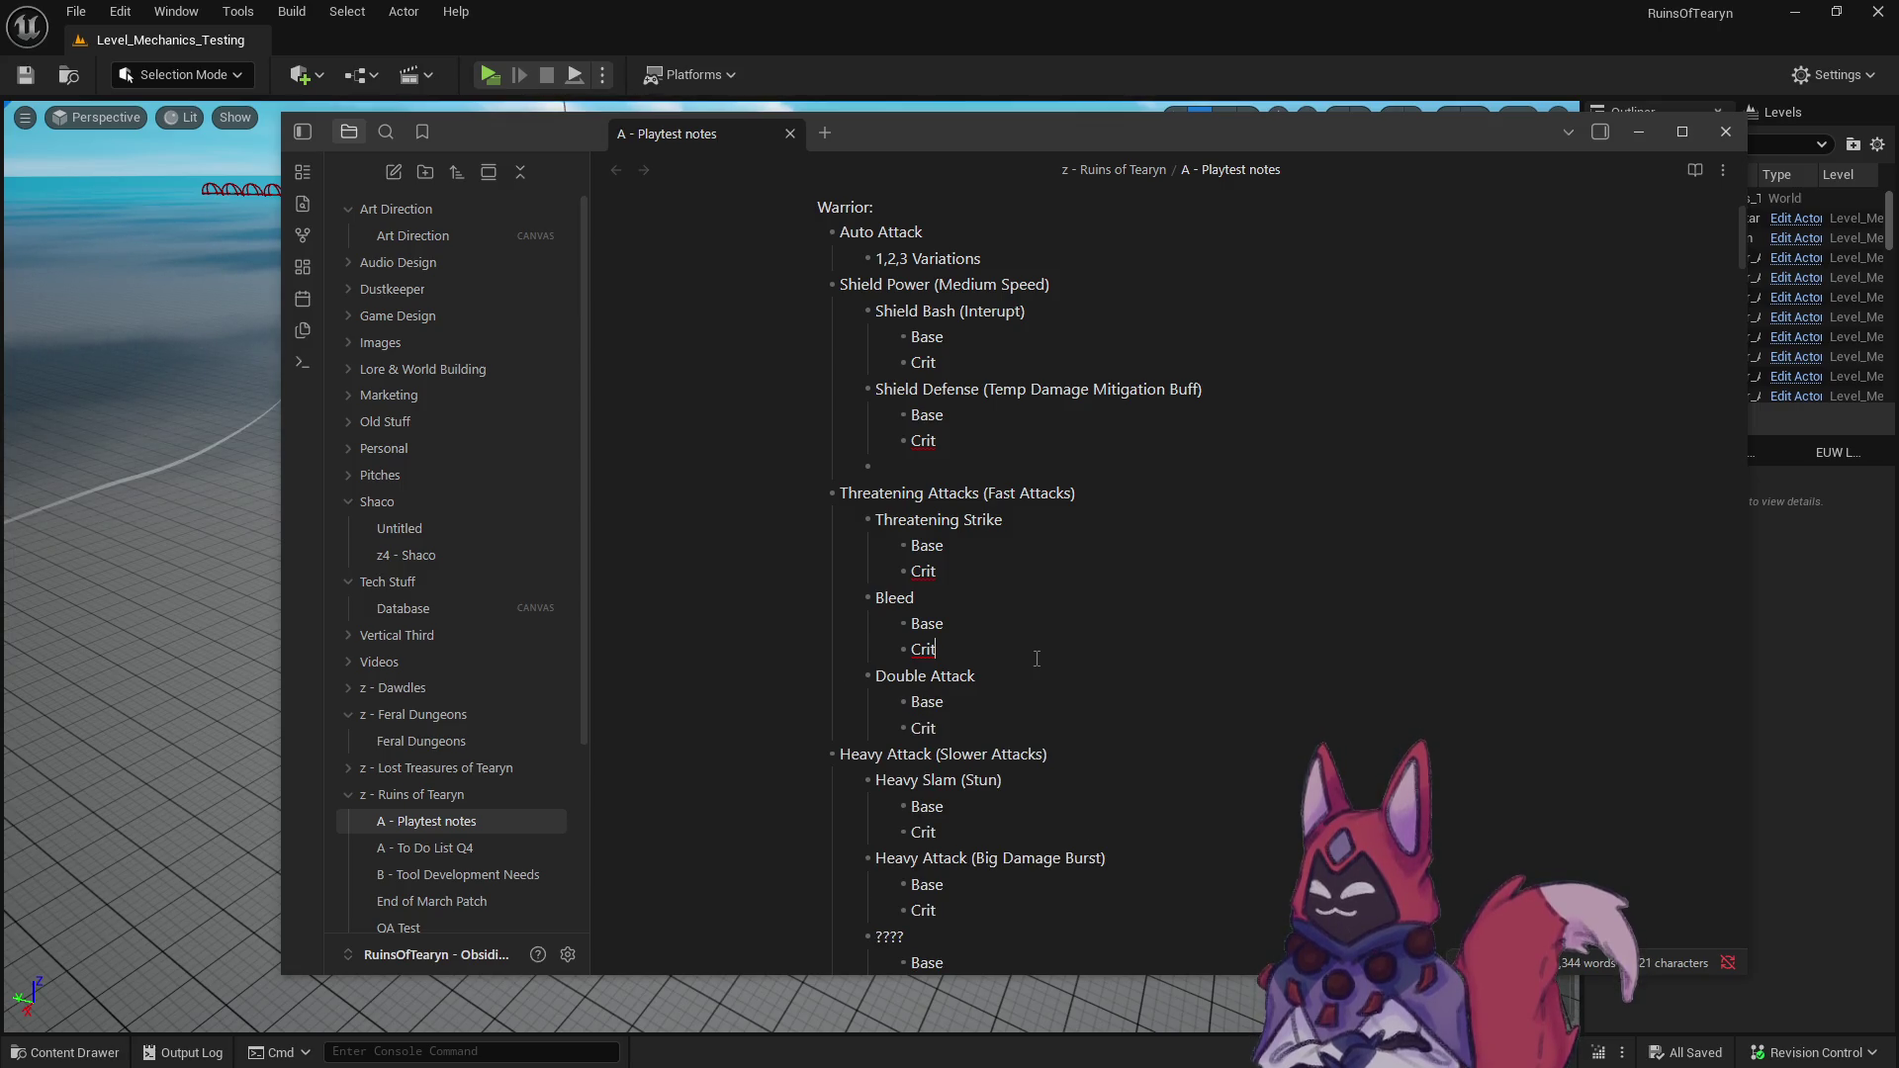
pyautogui.scroll(-2, 1011, 676)
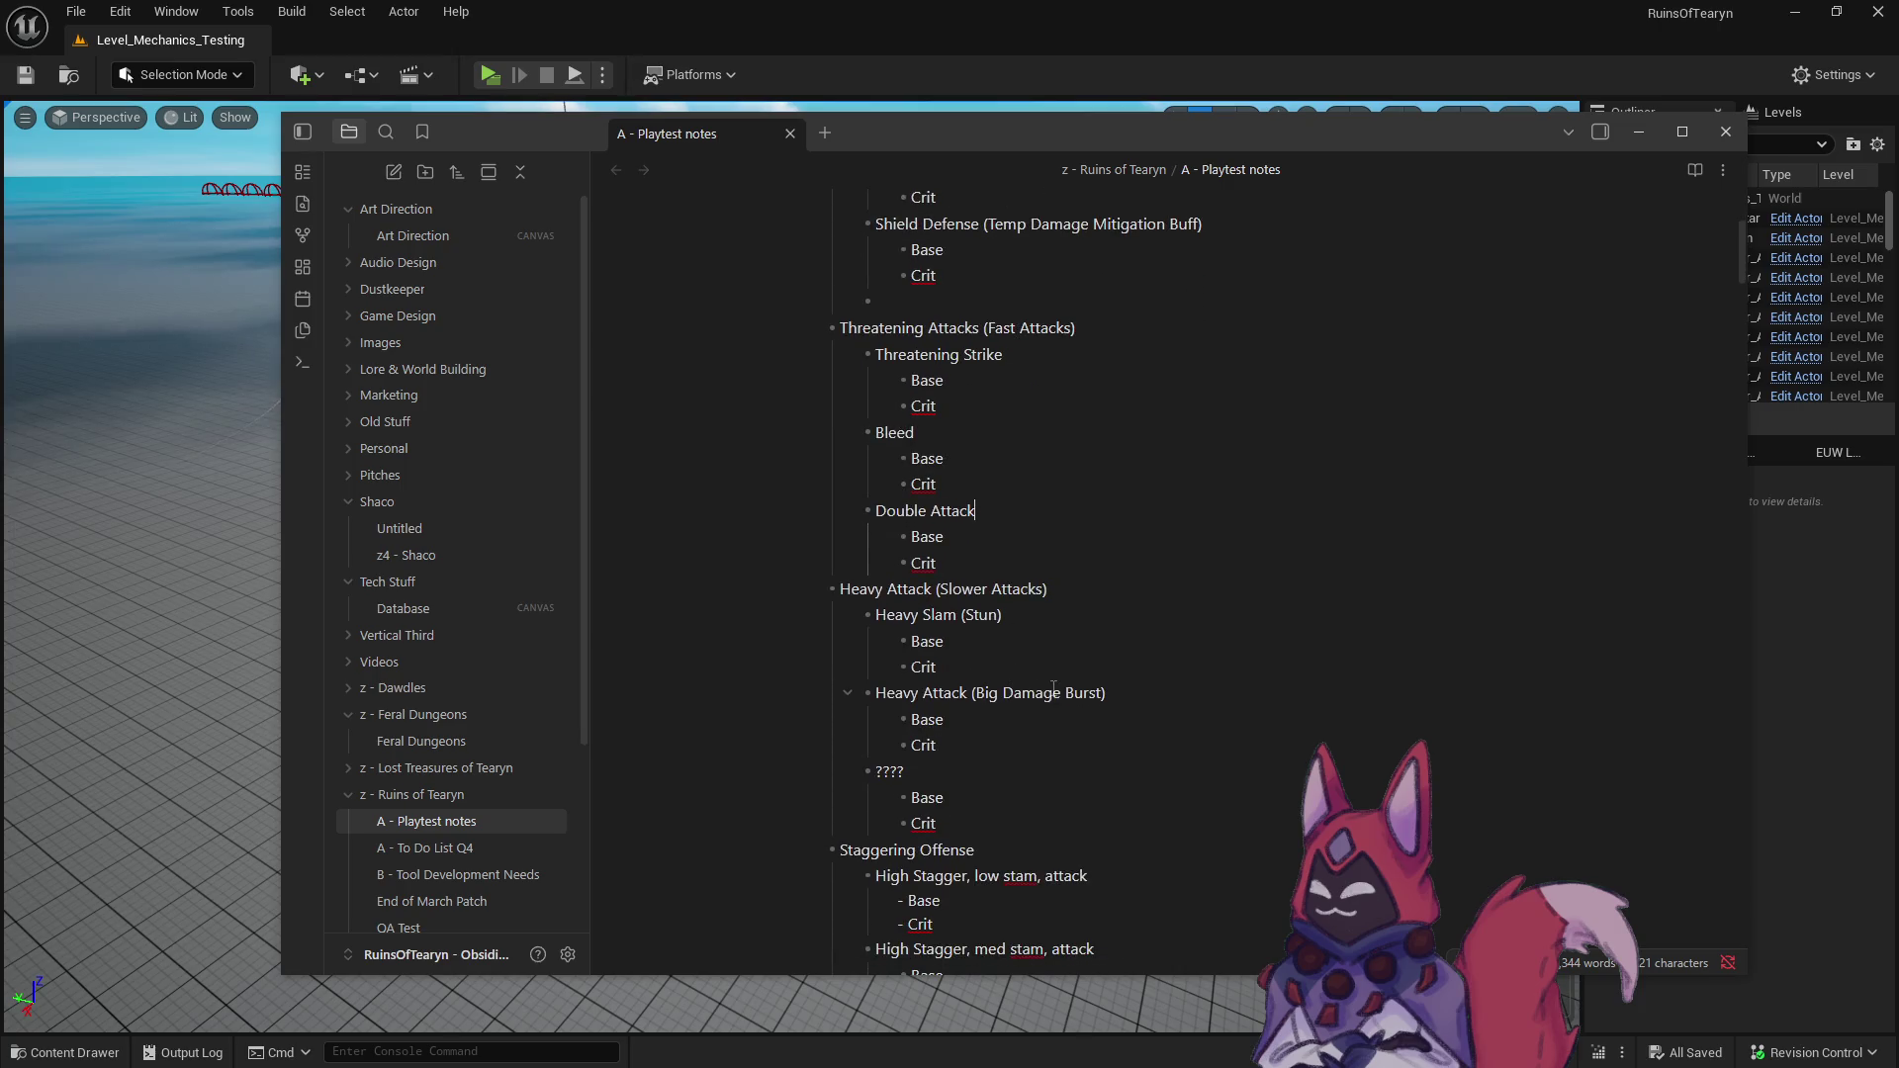
pyautogui.scroll(2, 1054, 686)
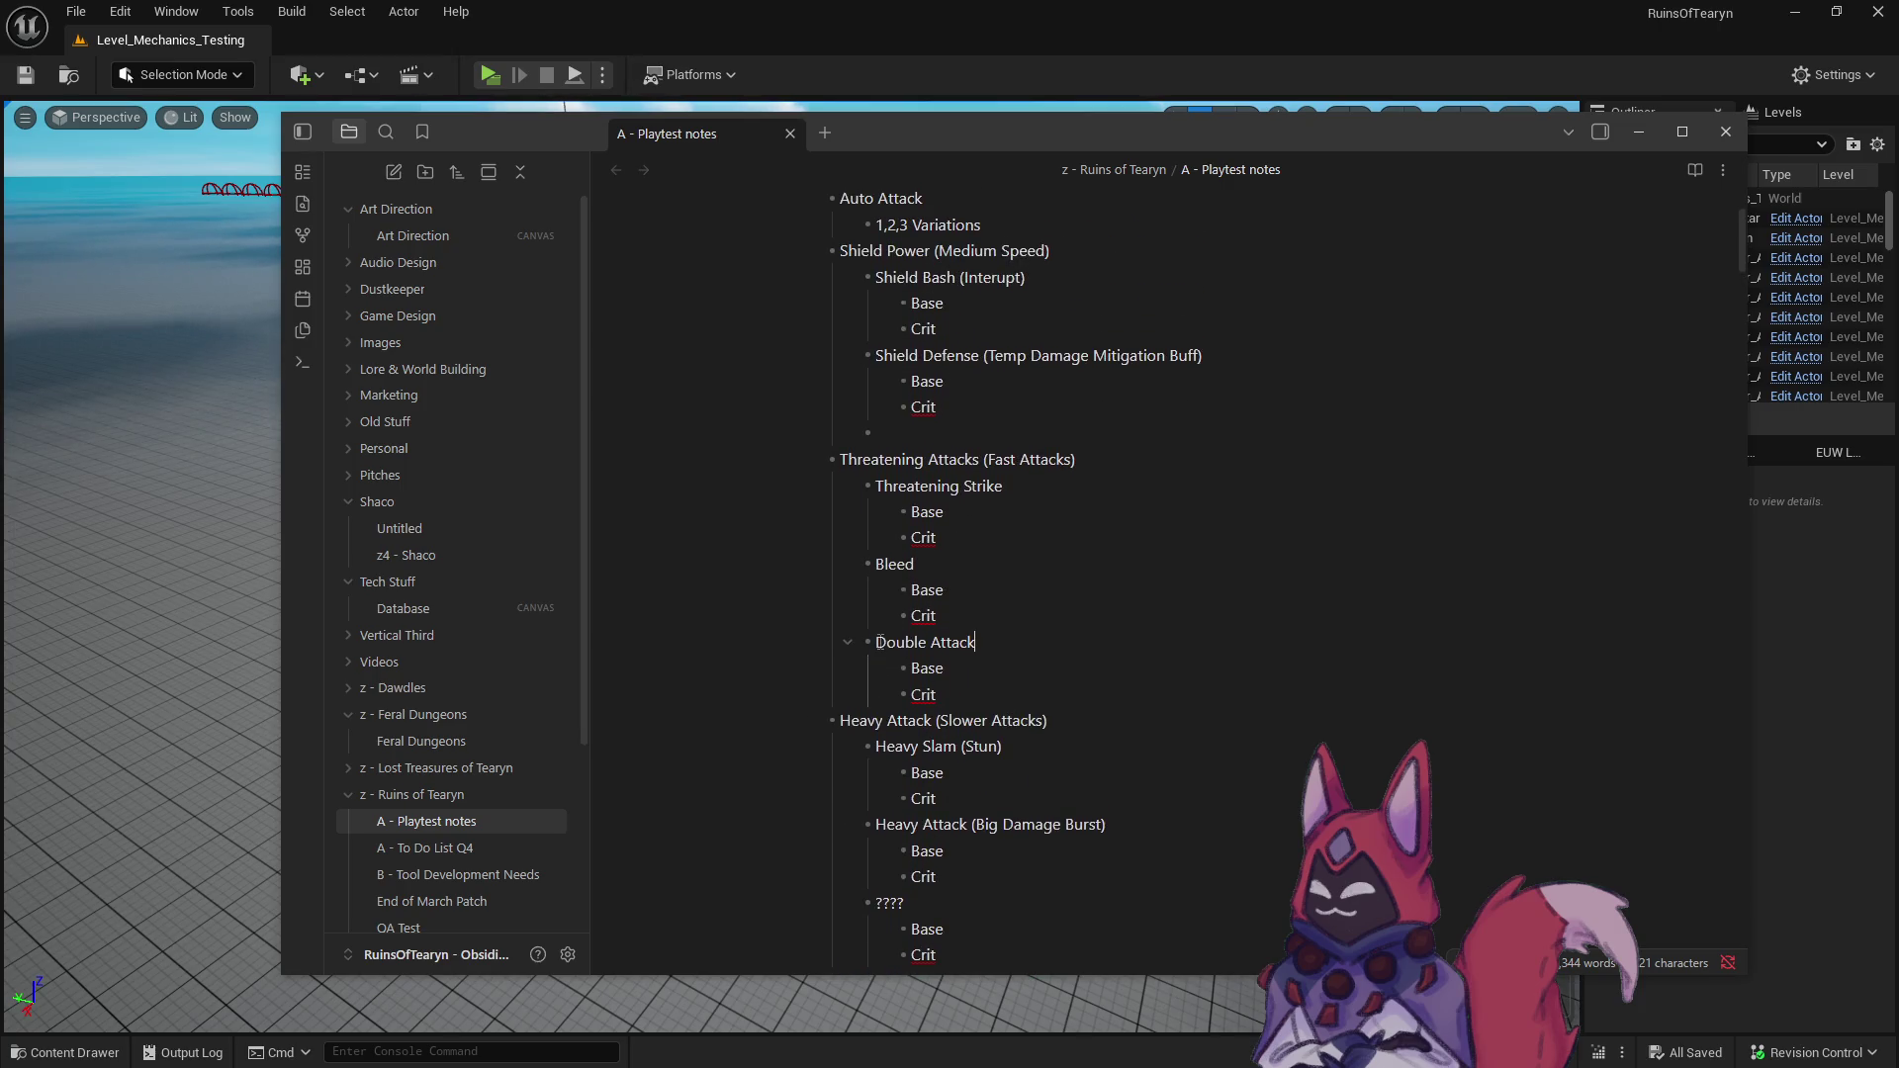
pyautogui.moveTo(880, 642); pyautogui.dragTo(979, 643)
pyautogui.click(1024, 646)
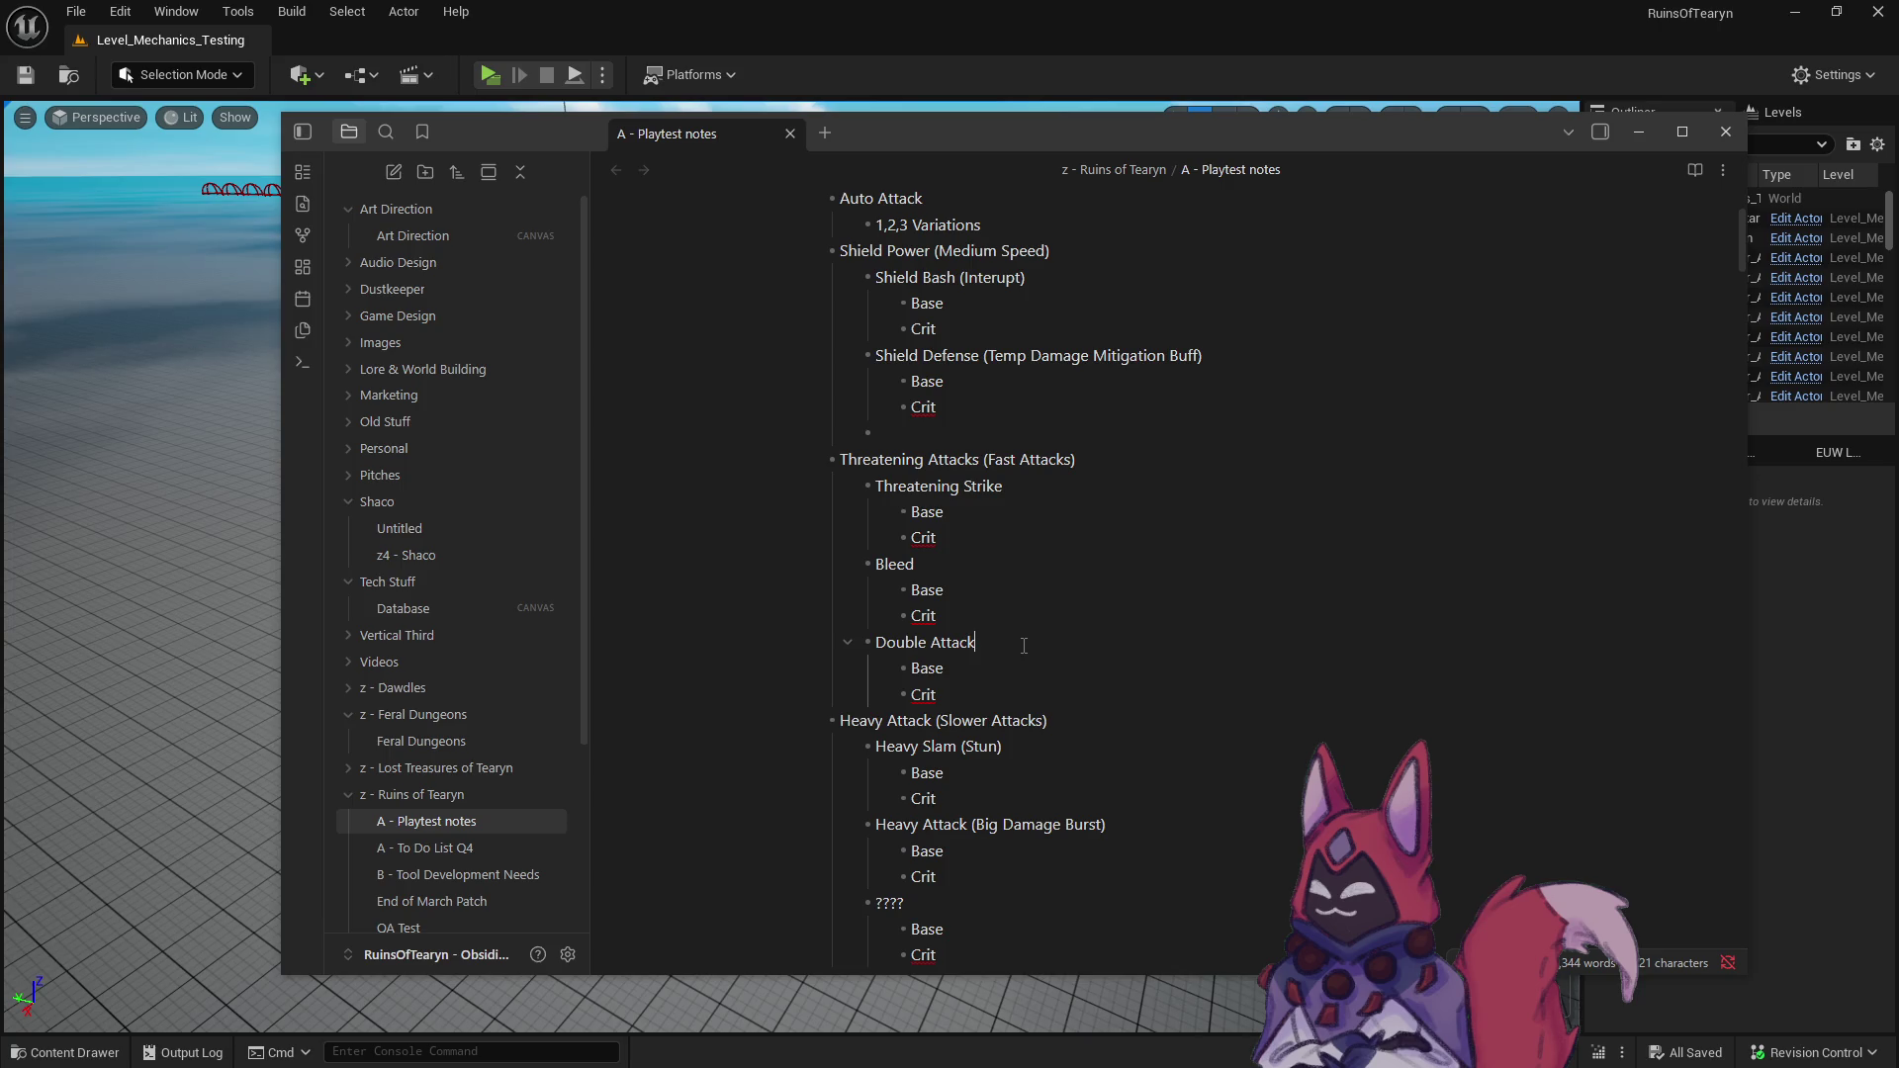
pyautogui.scroll(-2, 1008, 747)
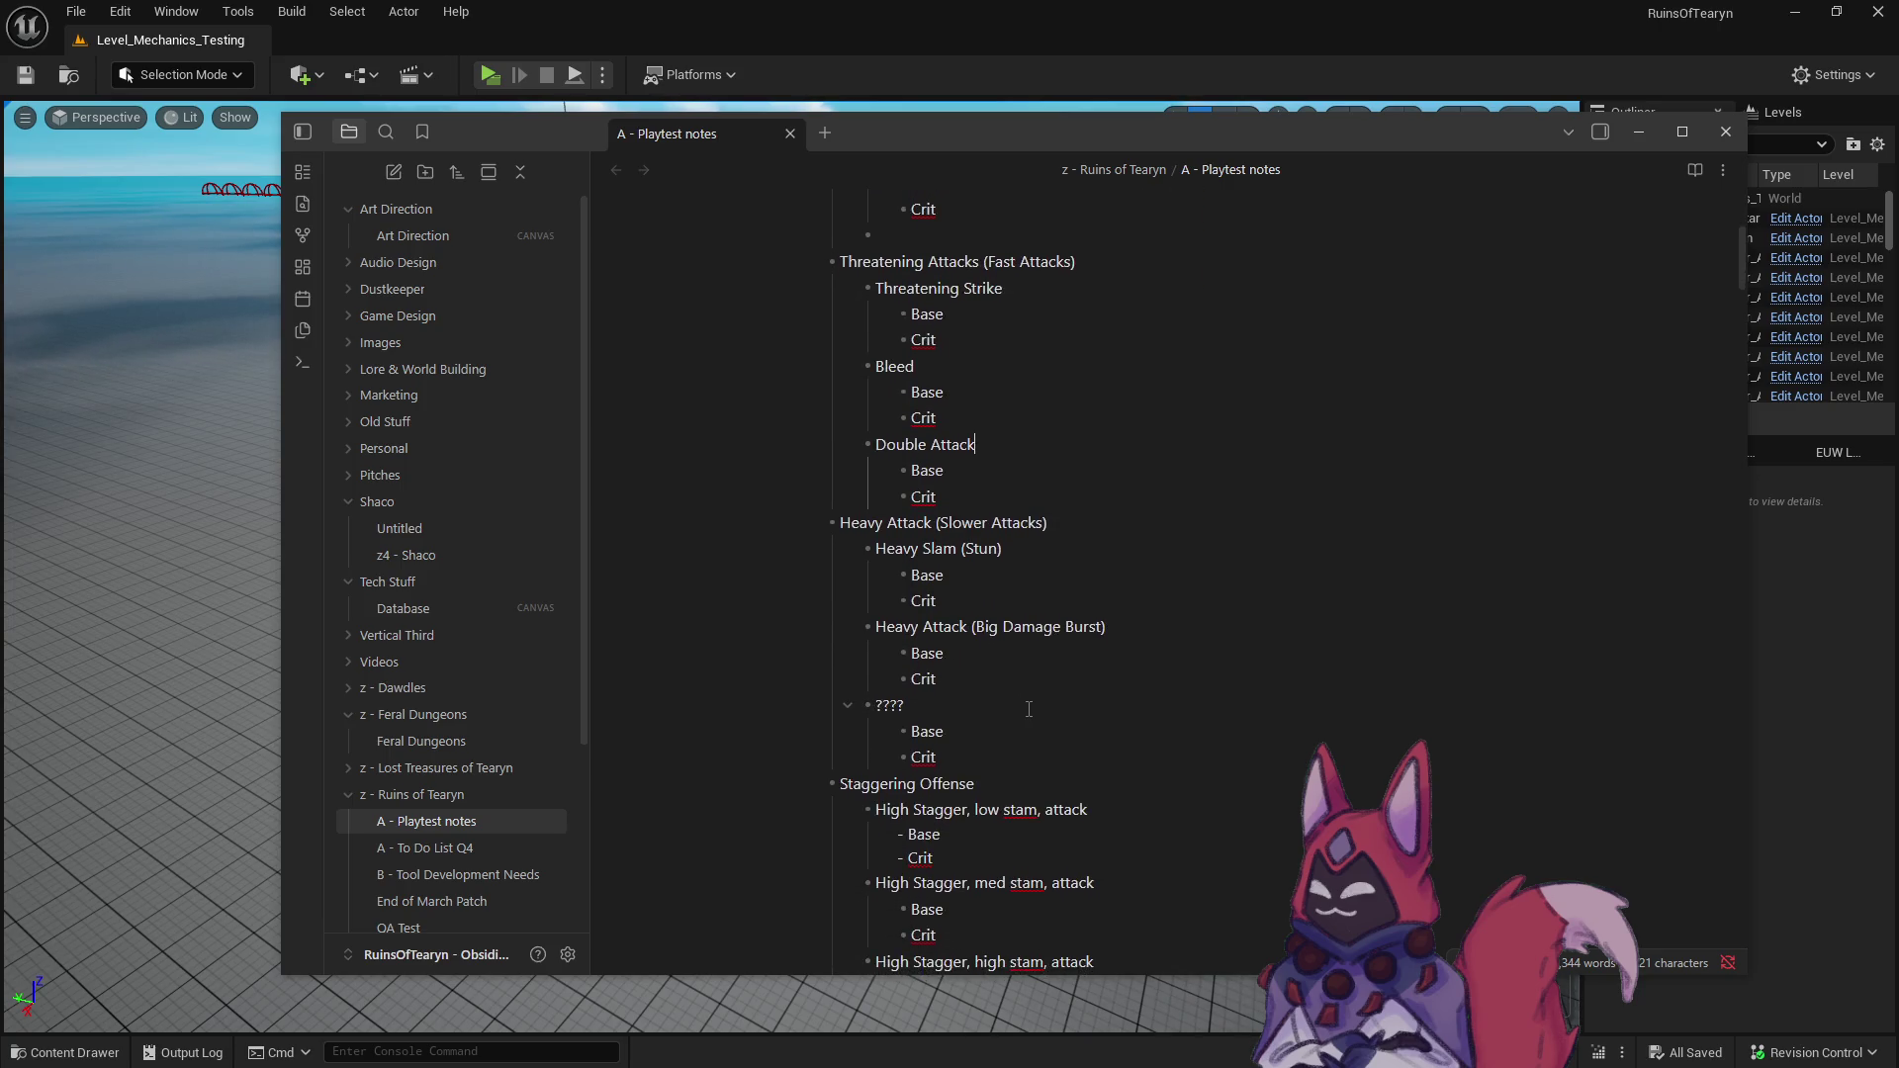
pyautogui.scroll(3, 1008, 748)
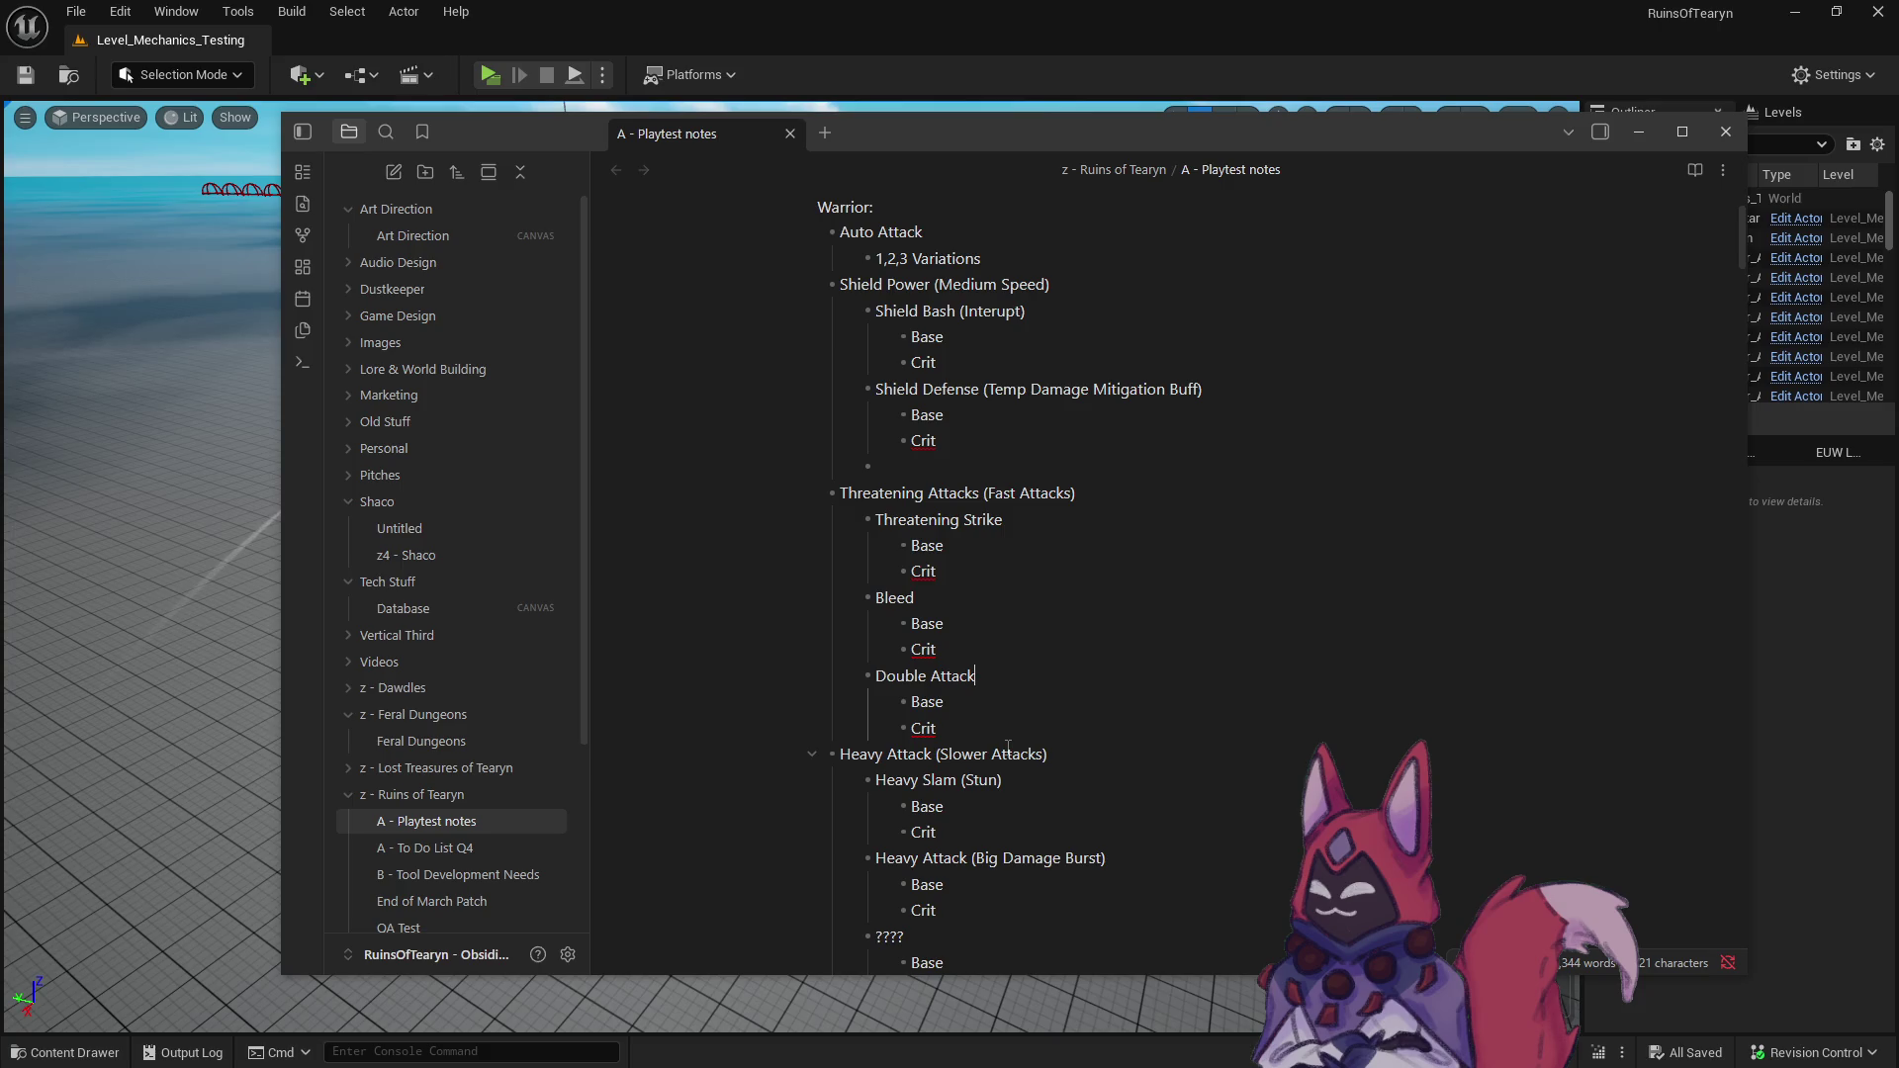
pyautogui.scroll(1, 1008, 748)
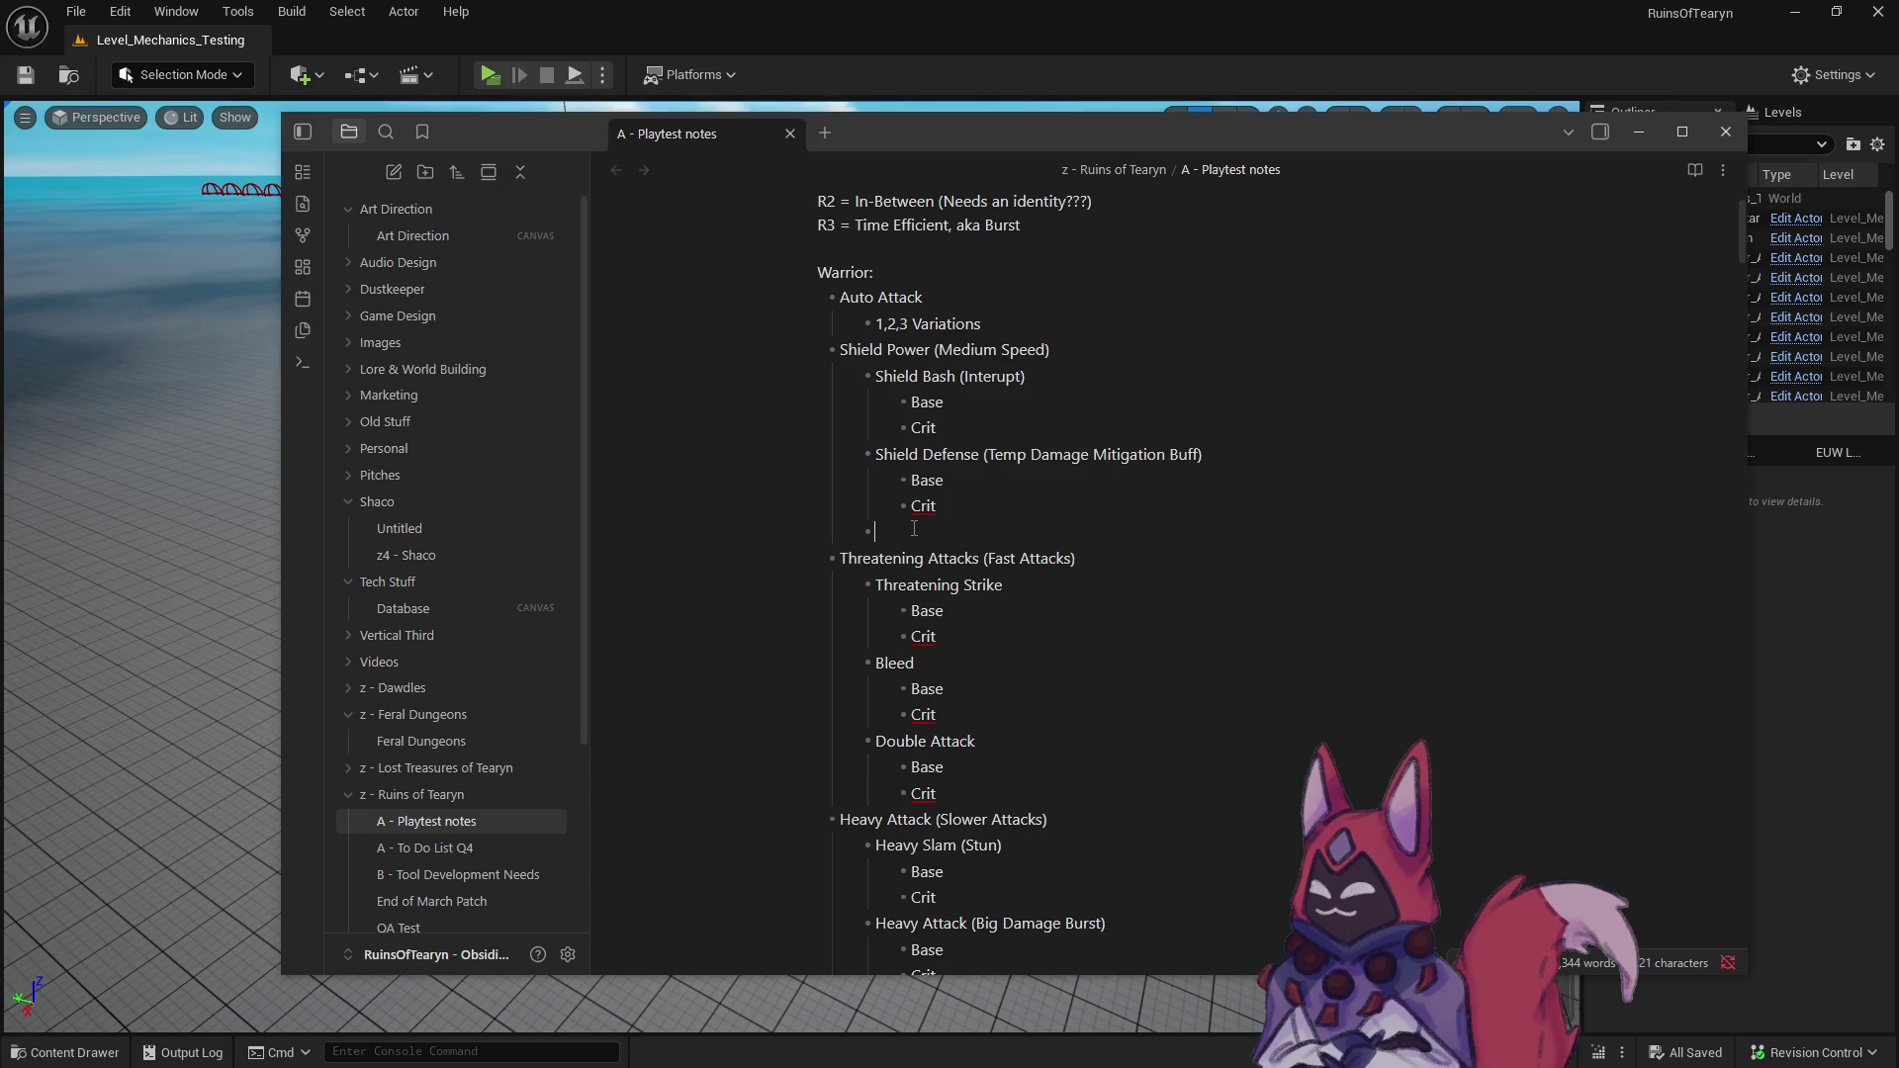
pyautogui.scroll(-16, 932, 698)
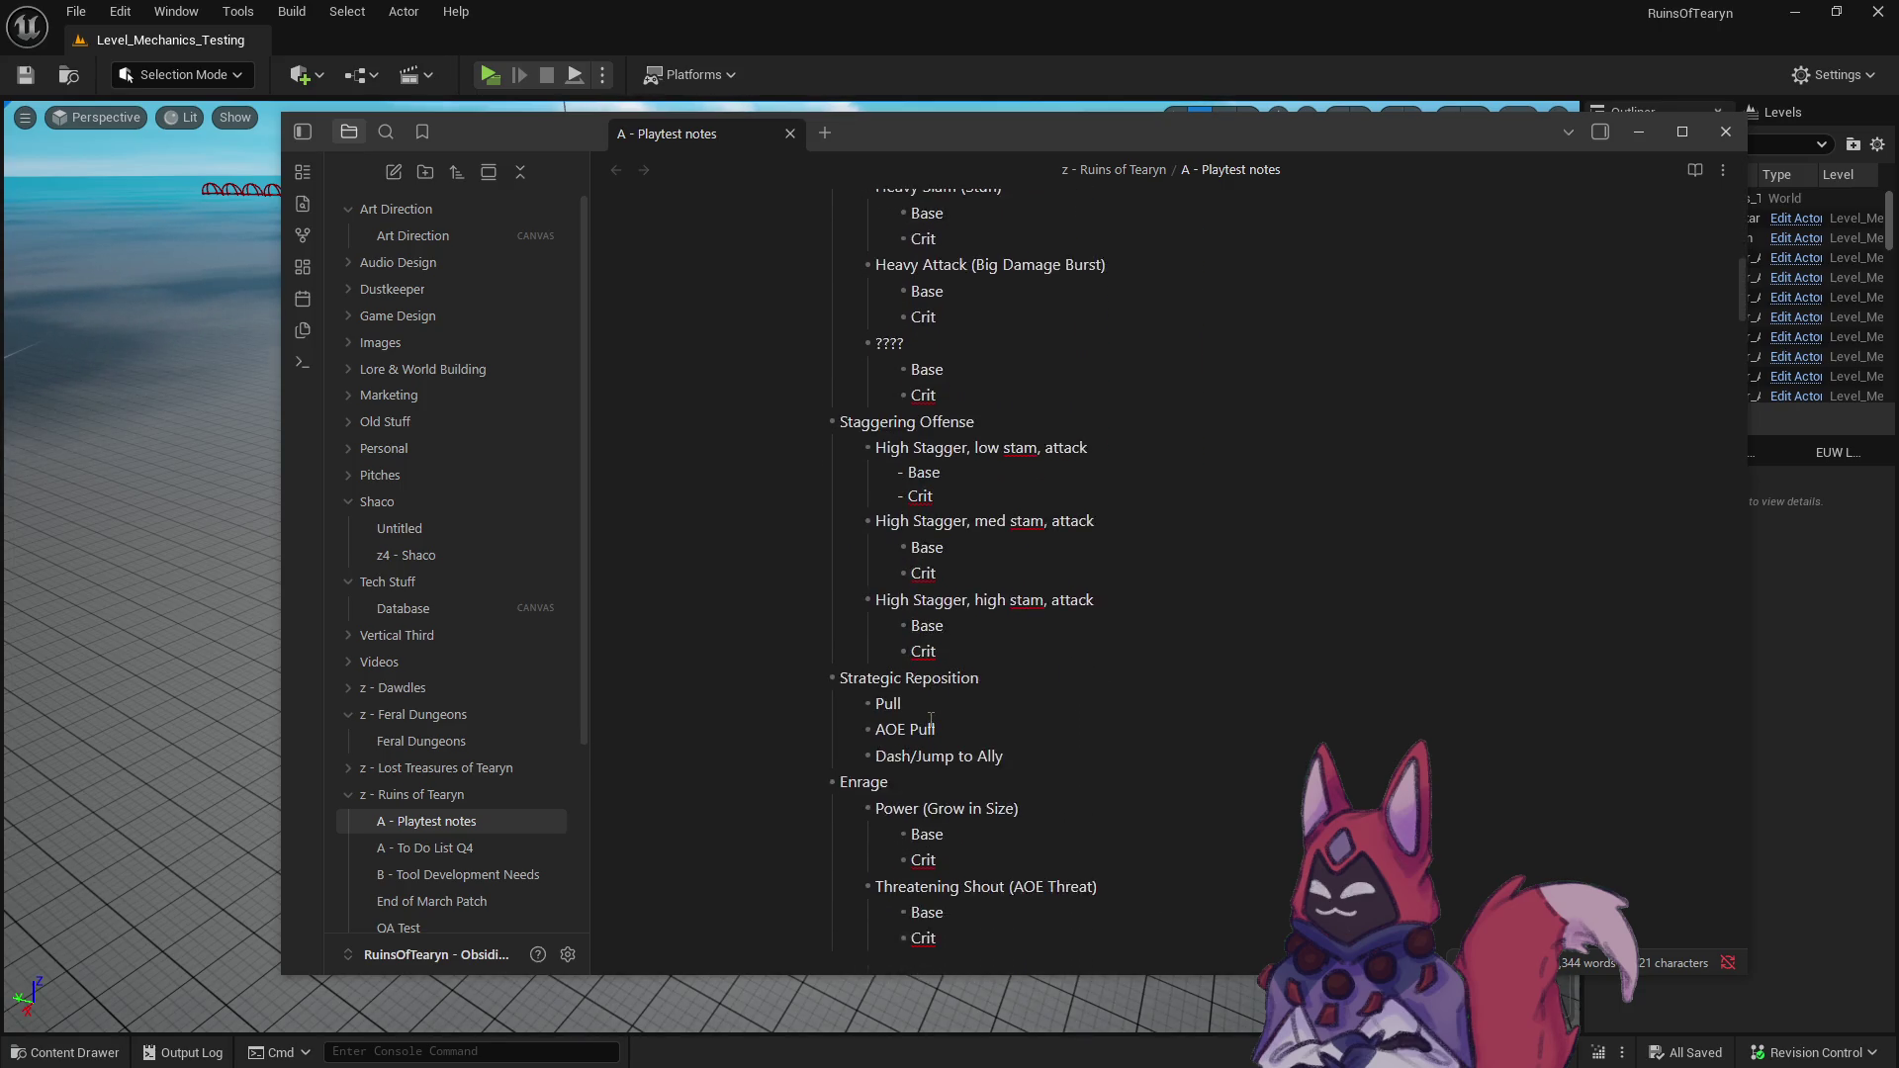
pyautogui.scroll(-3, 931, 720)
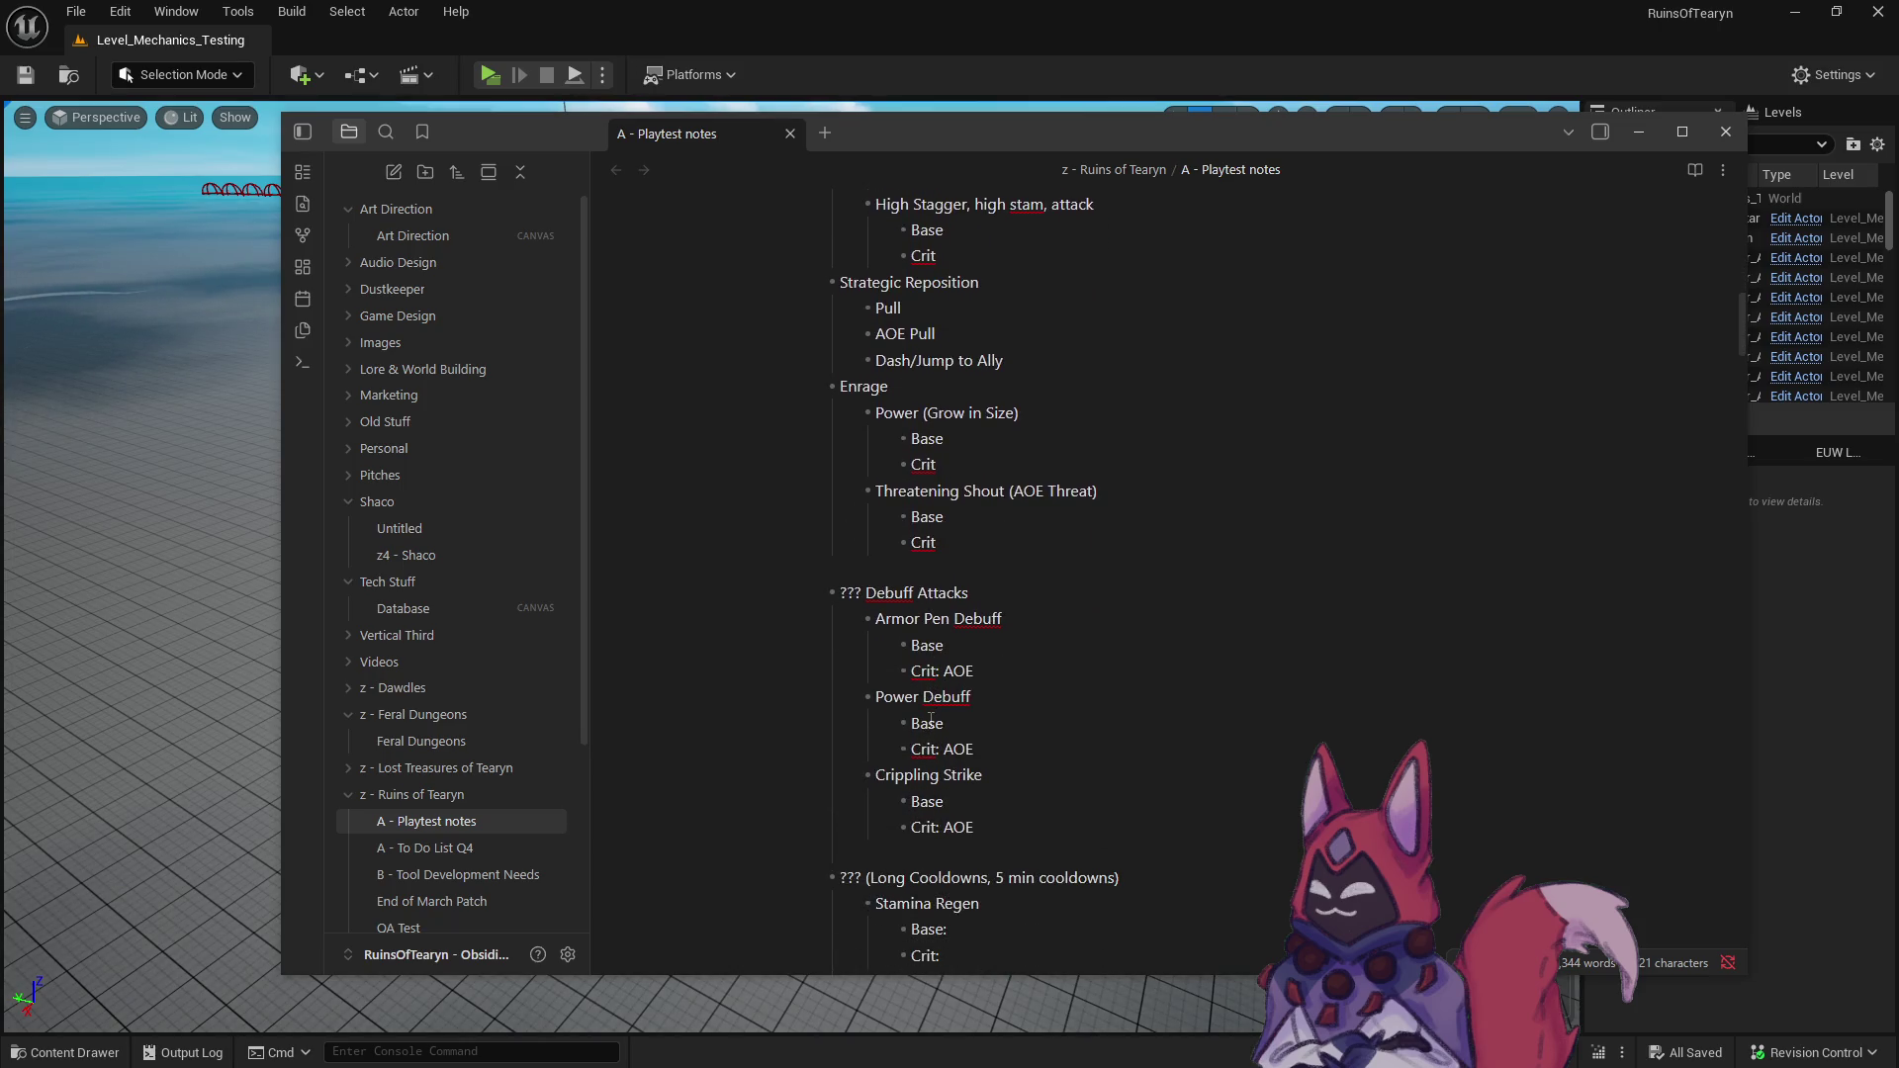
pyautogui.scroll(18, 931, 720)
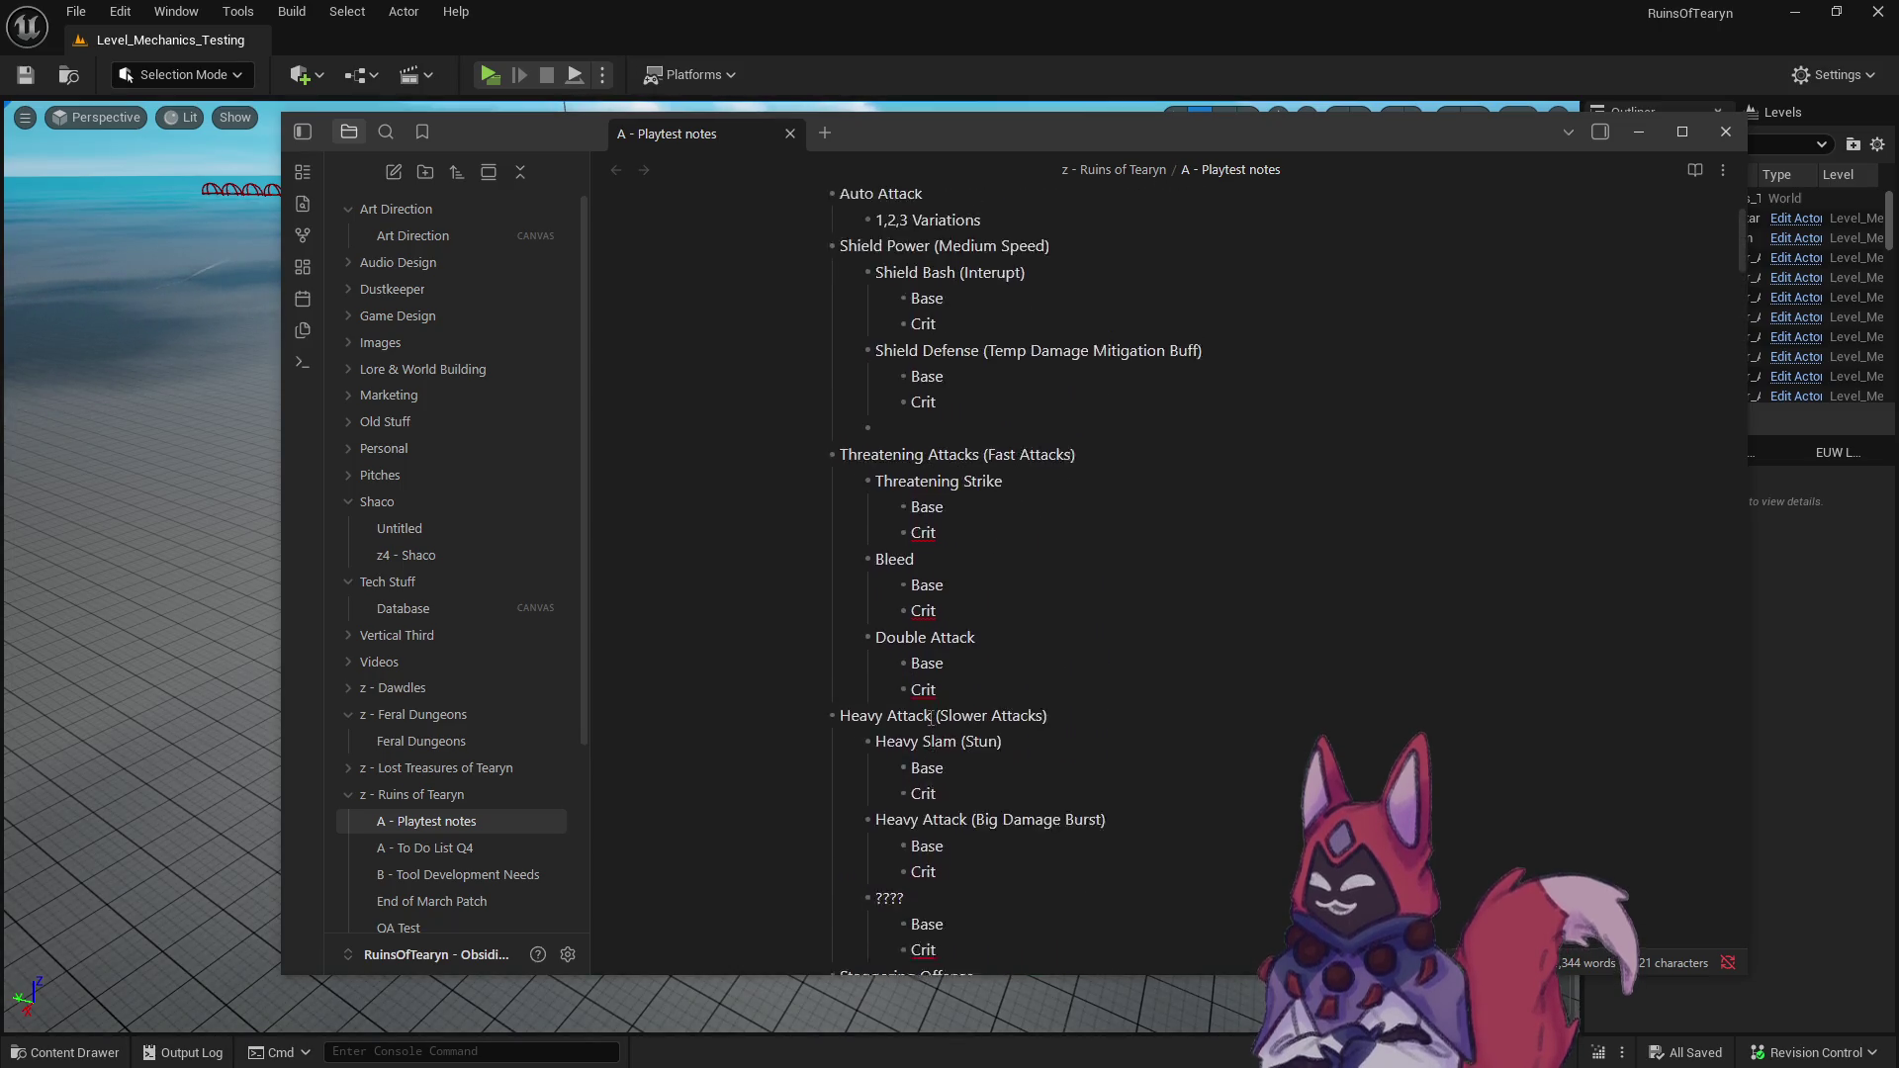
pyautogui.scroll(3, 931, 718)
# - Add a Blocking Taunt ability with indented Base and Crit sub-bullets
pyautogui.write('Blocking Taunt')
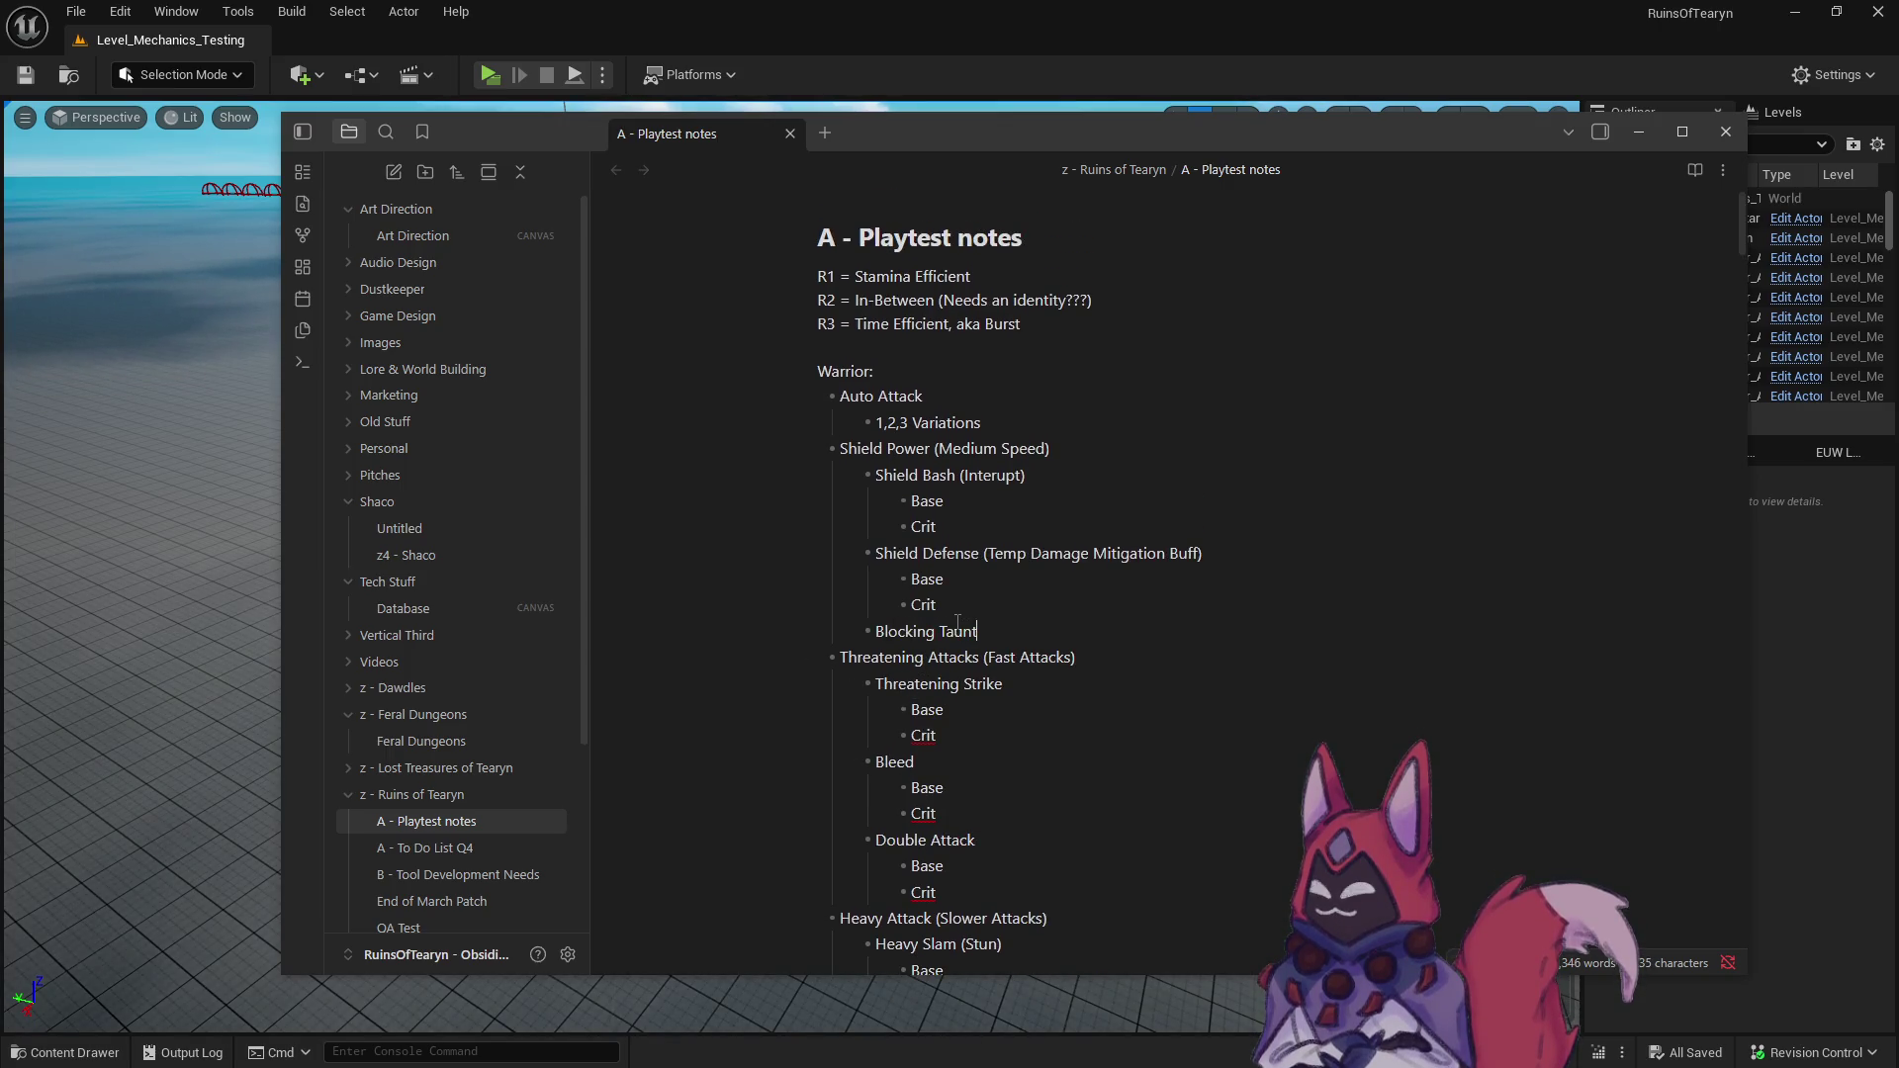
pyautogui.press('Return')
pyautogui.press('Tab')
pyautogui.write('C')
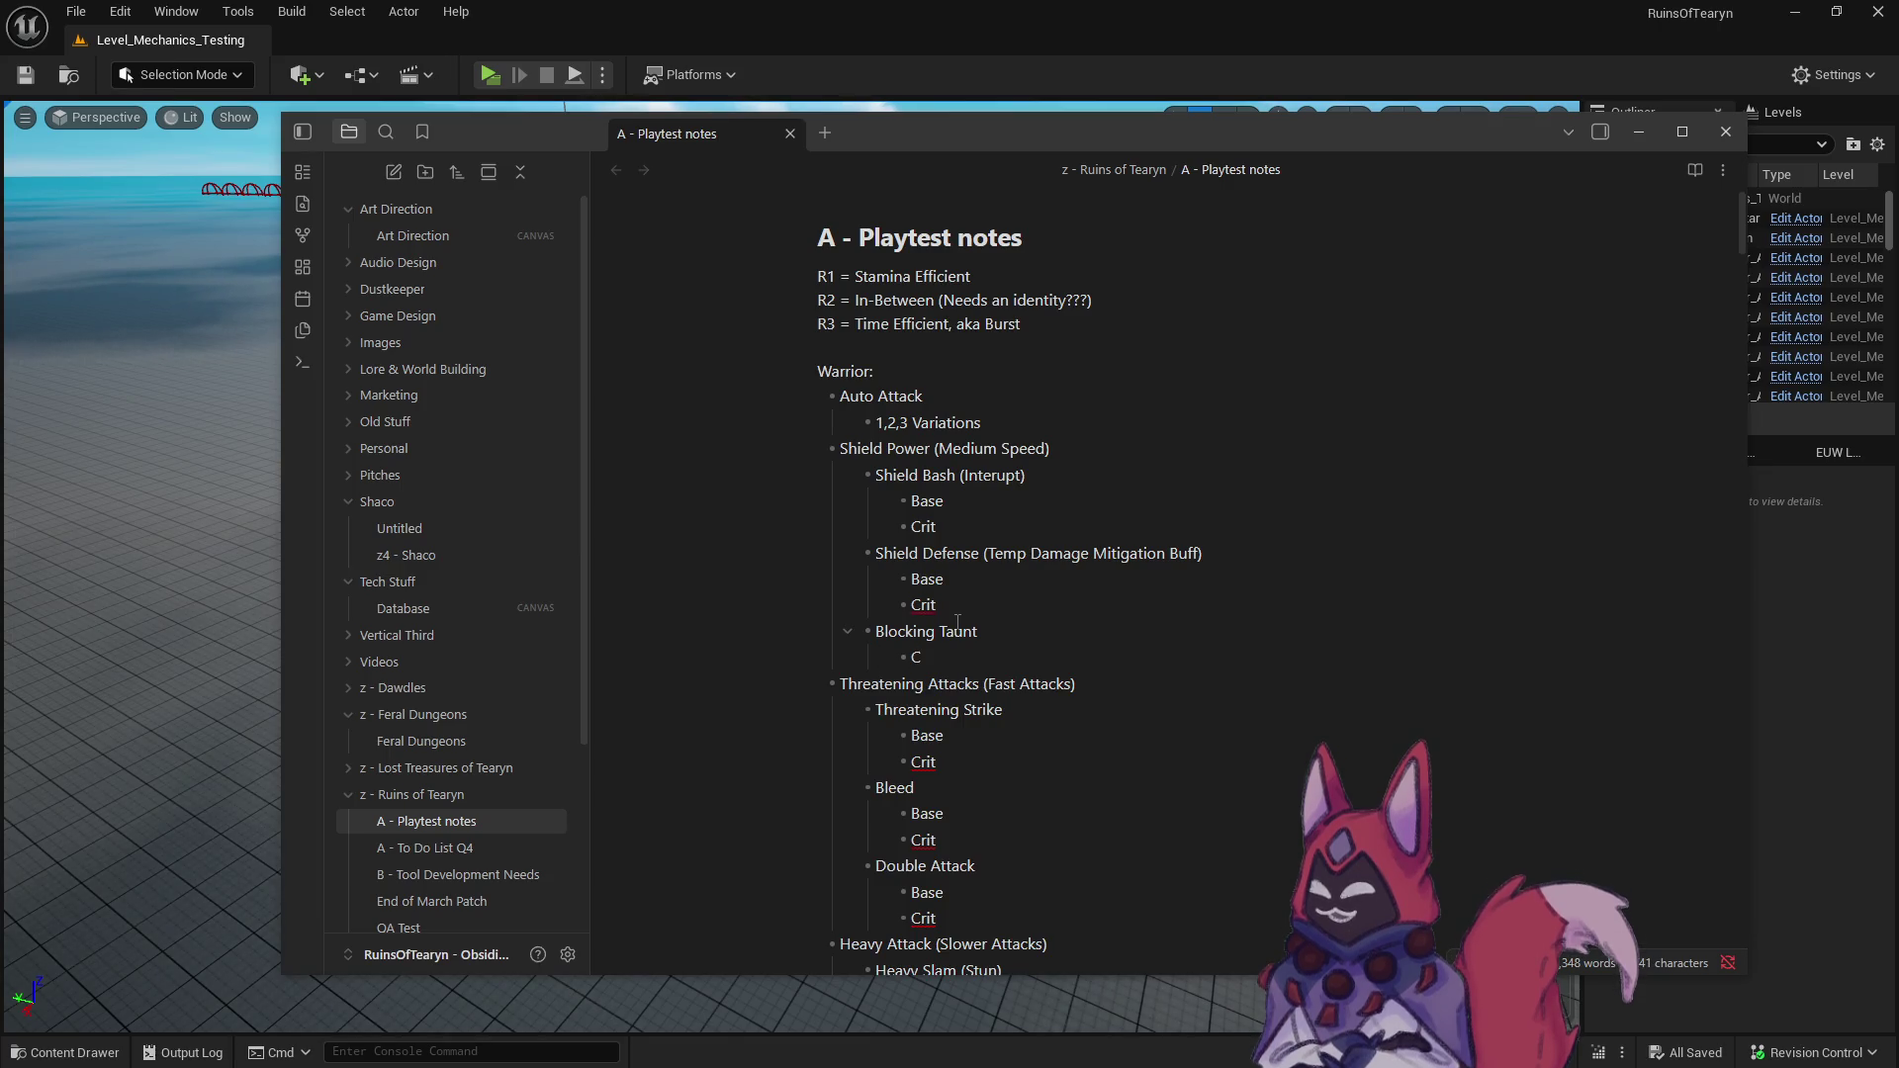
pyautogui.press('BackSpace')
pyautogui.write('Base')
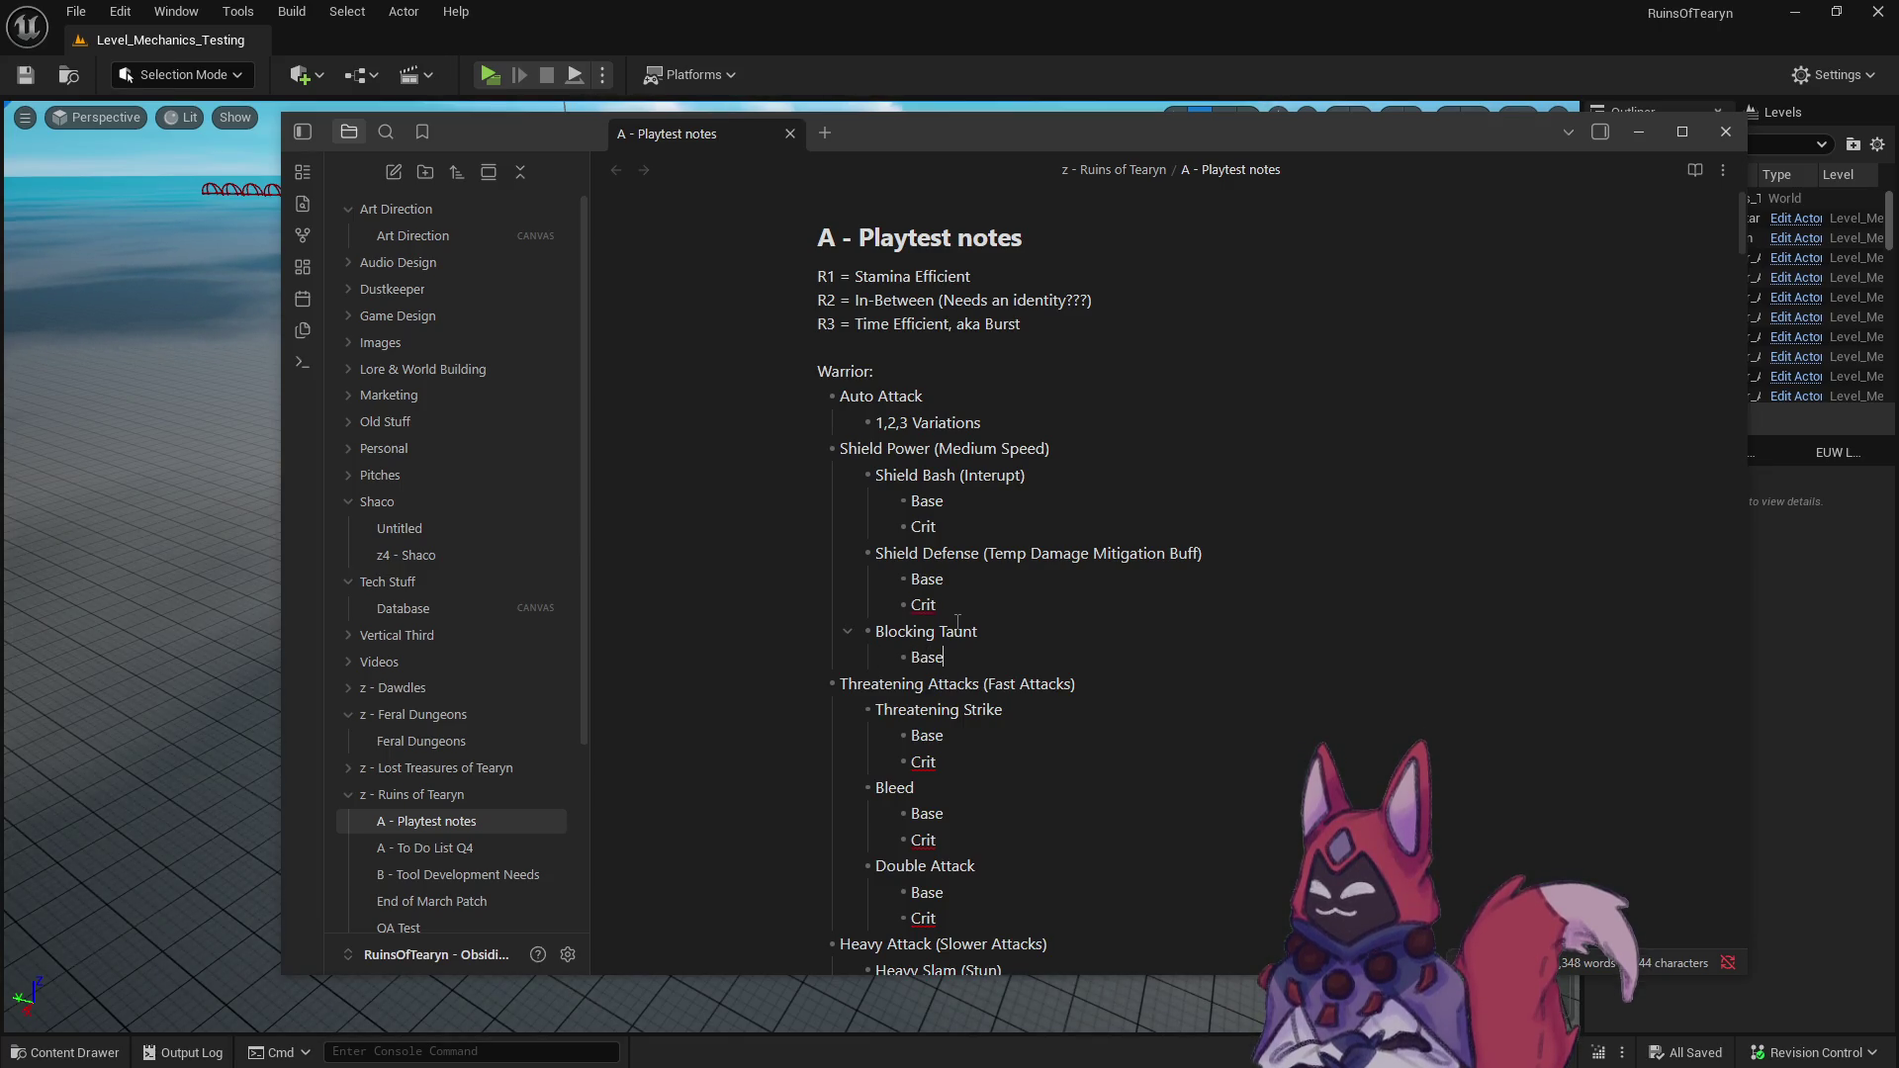
pyautogui.press('Return')
pyautogui.write('Crit')
# - Append ': (Channeled Block + Threat)' to the Blocking Taunt line
pyautogui.click(1046, 631)
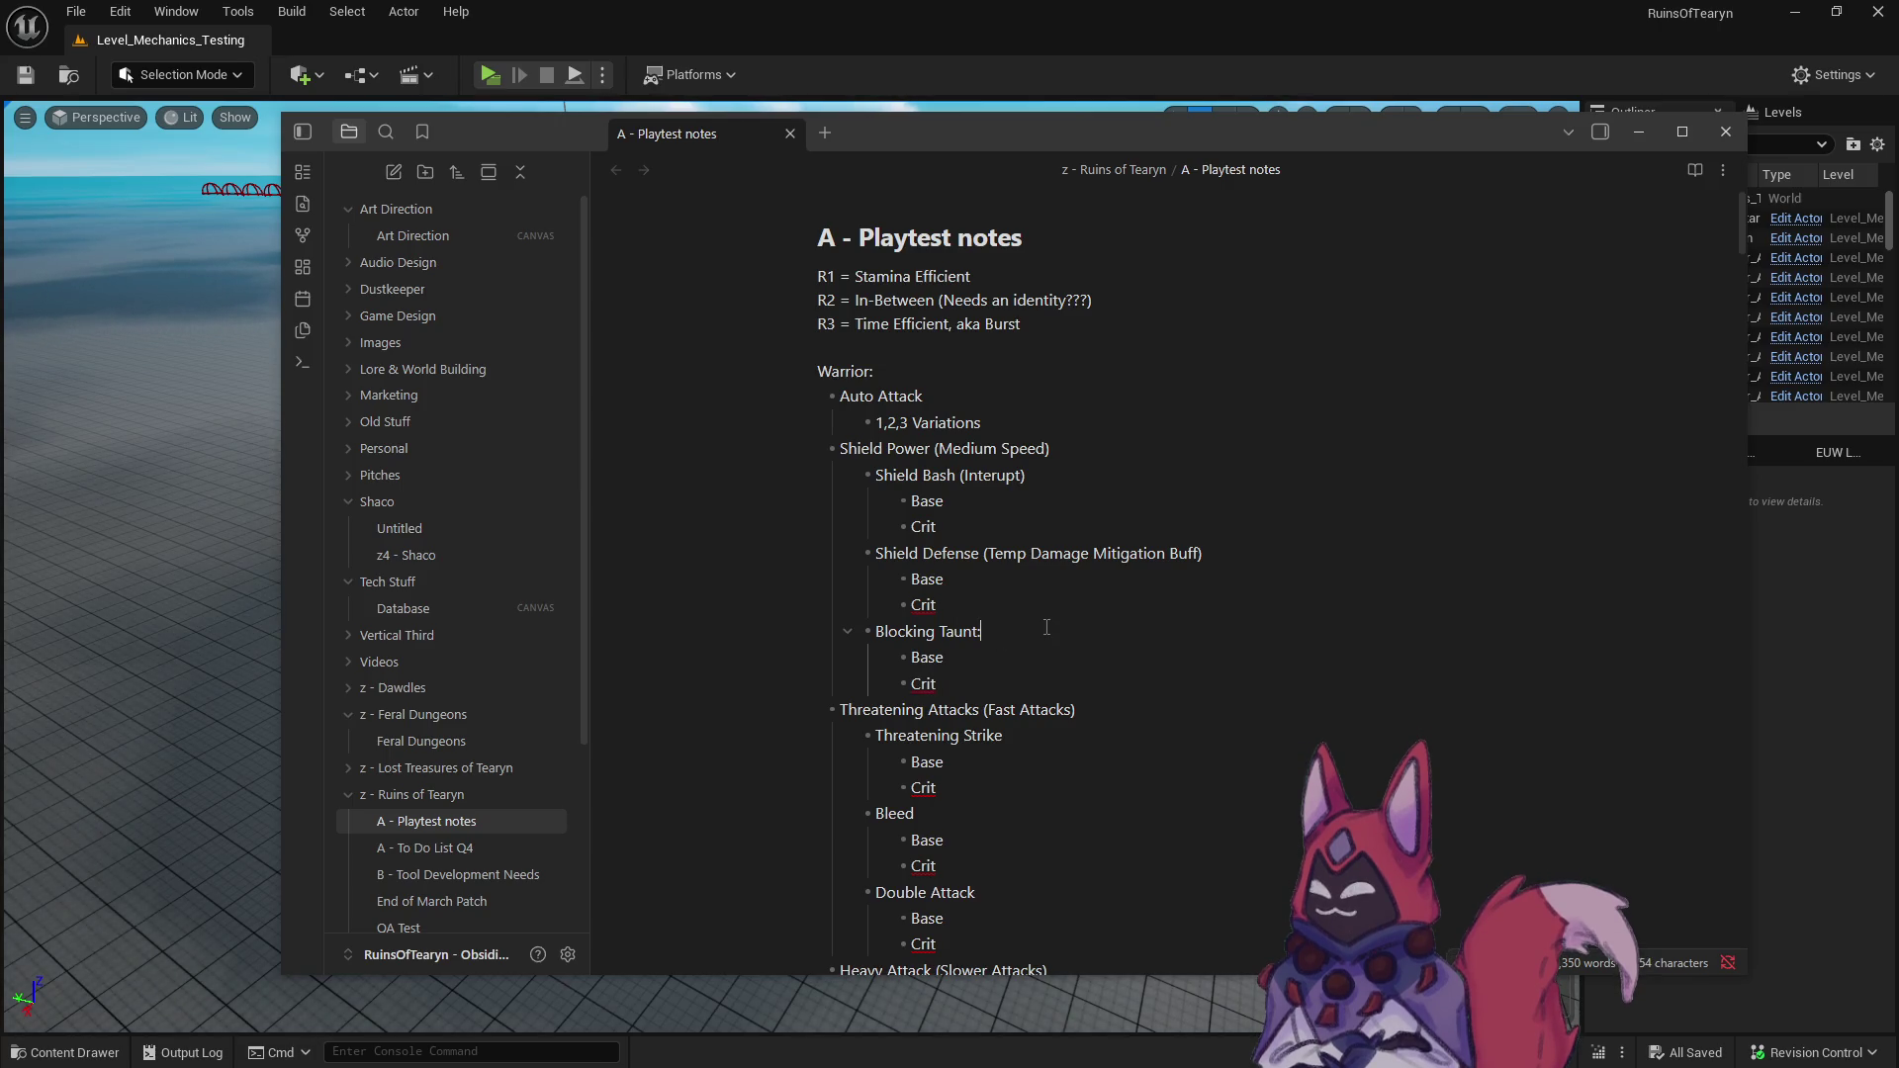
pyautogui.write(':')
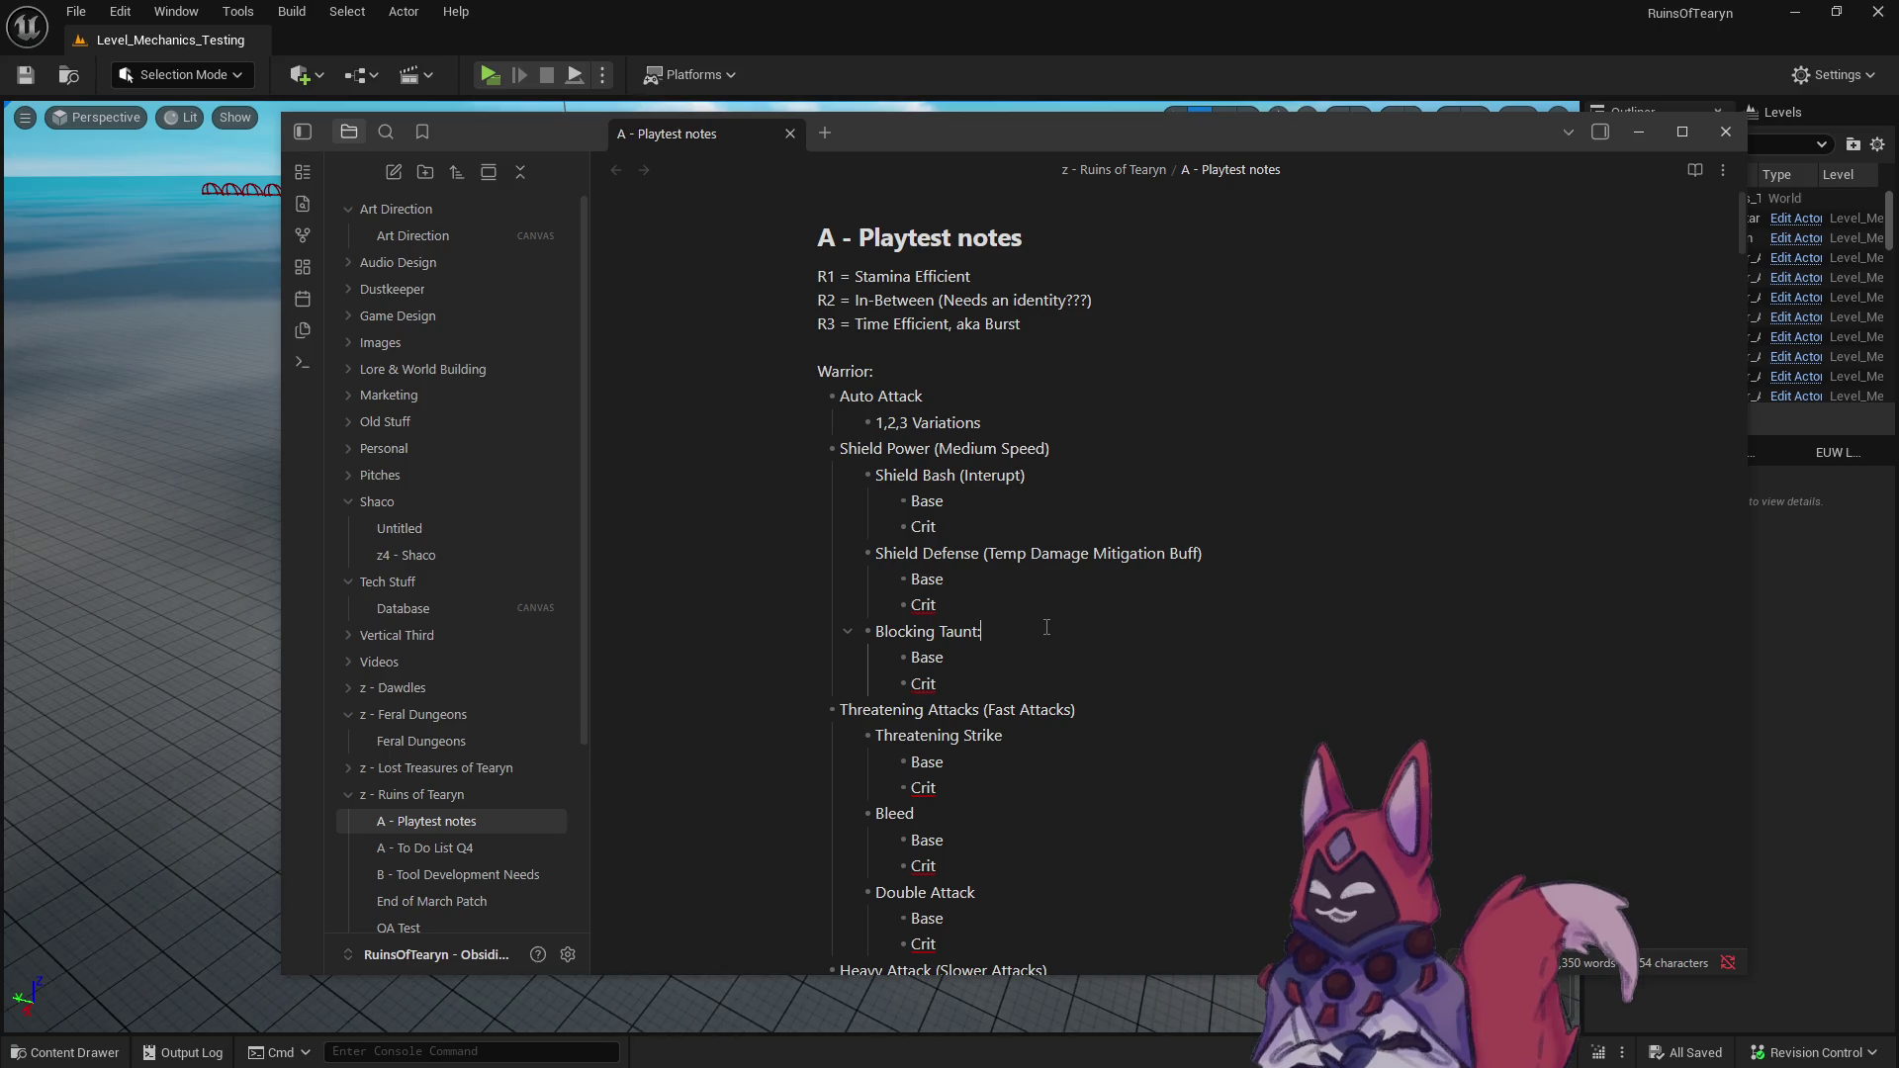
pyautogui.write(')(Channele')
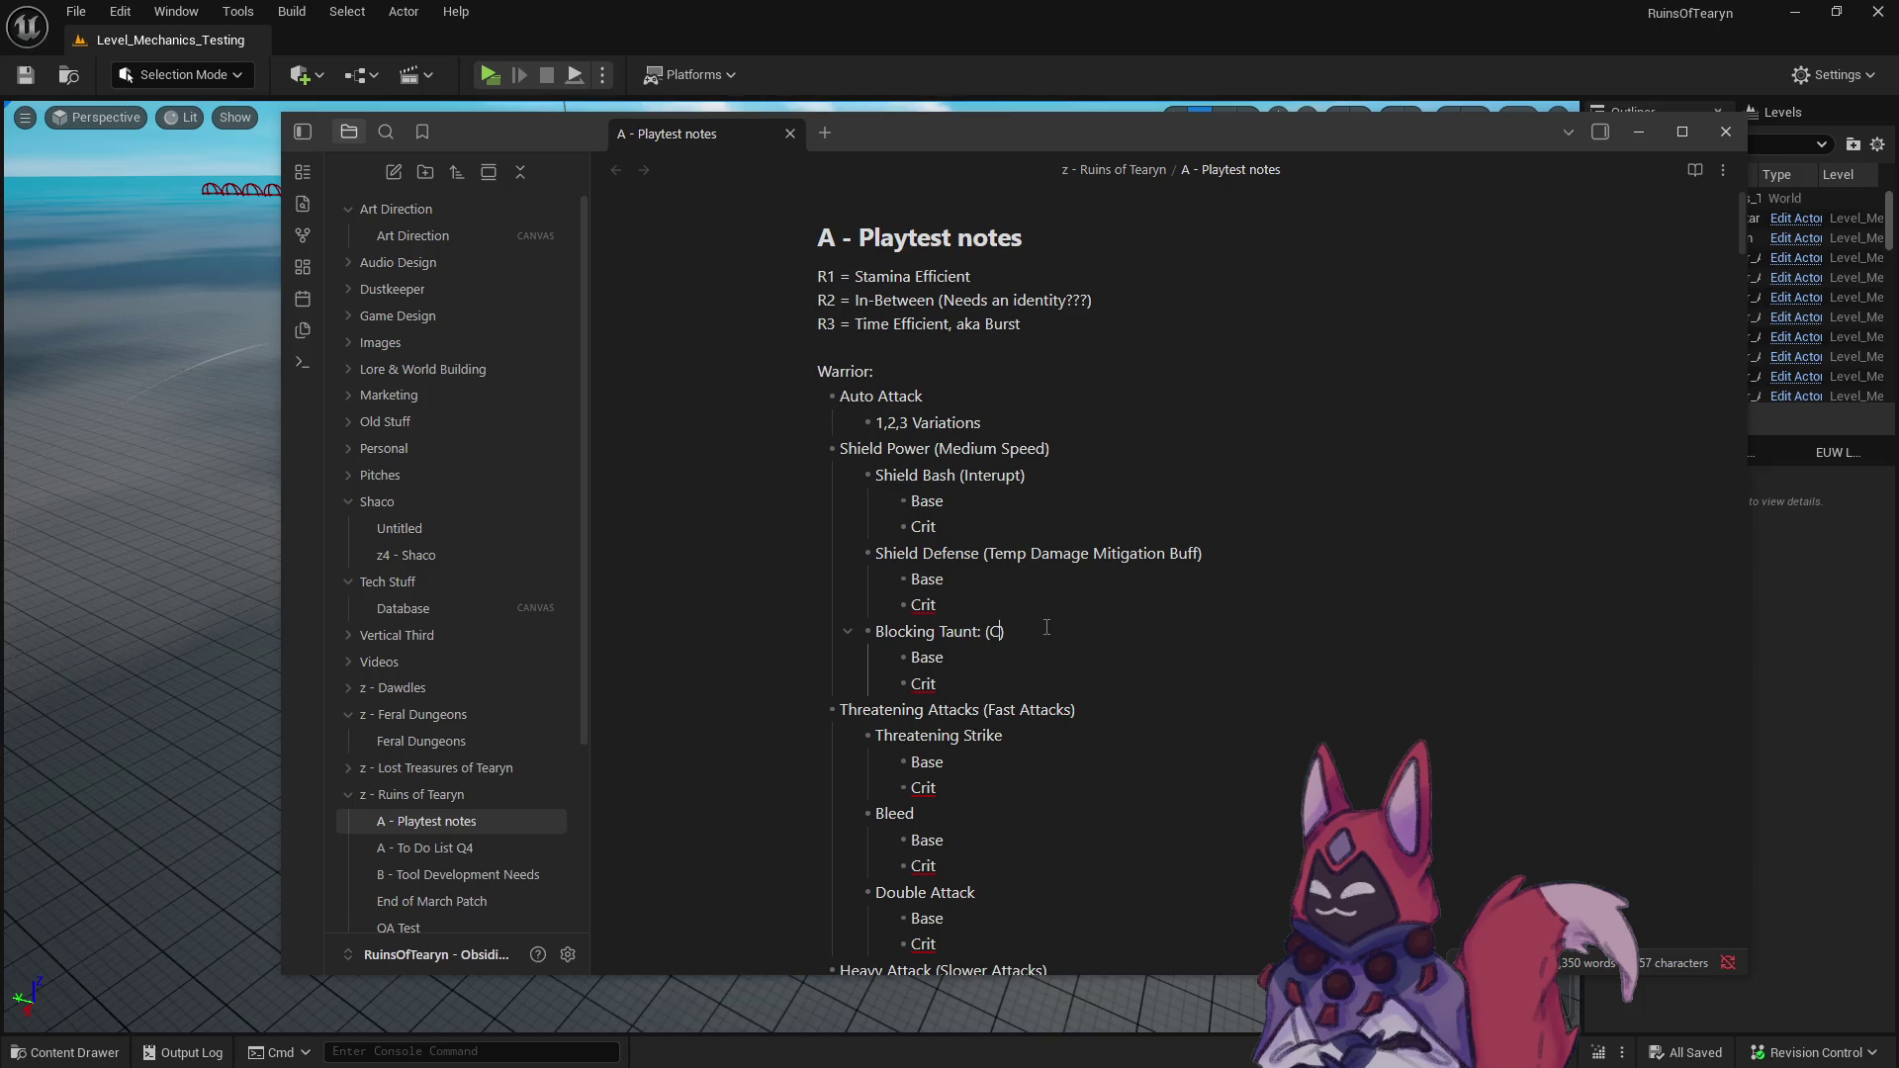
pyautogui.write('d Block')
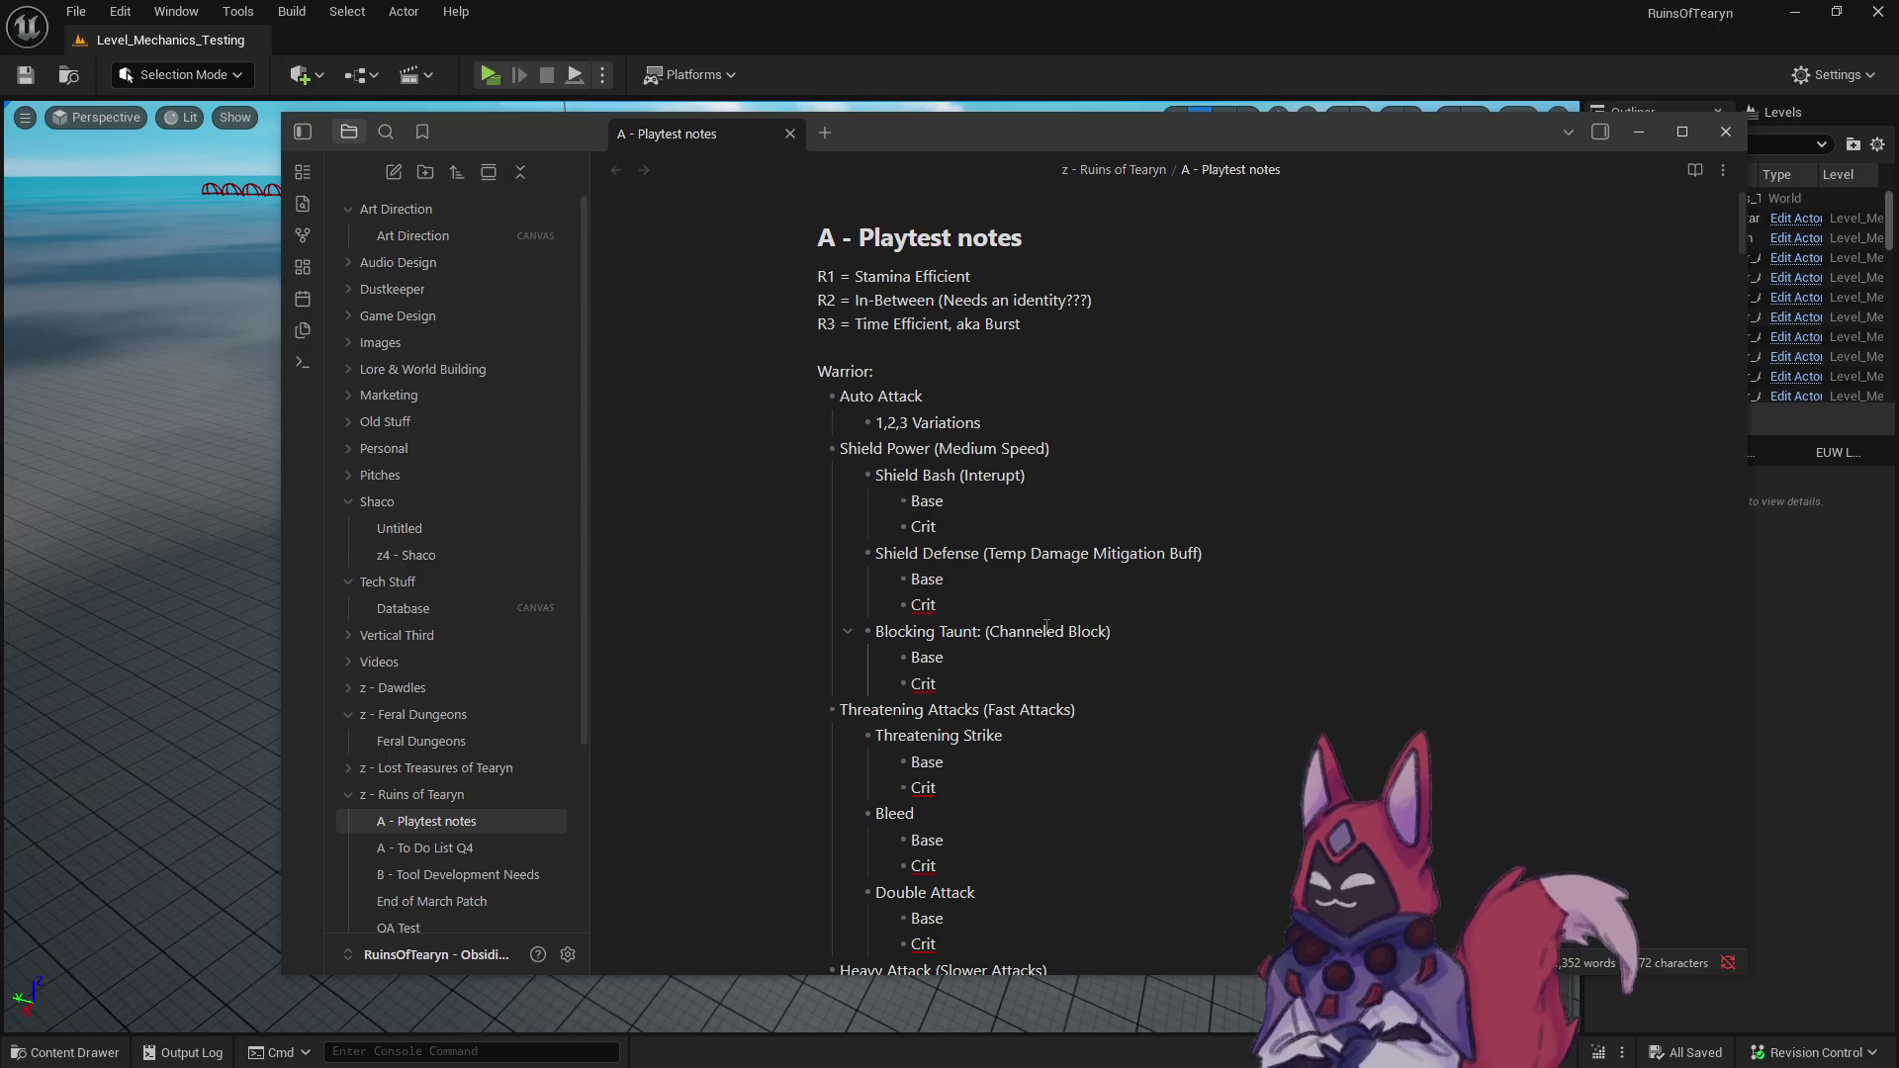
pyautogui.write('+ Threat')
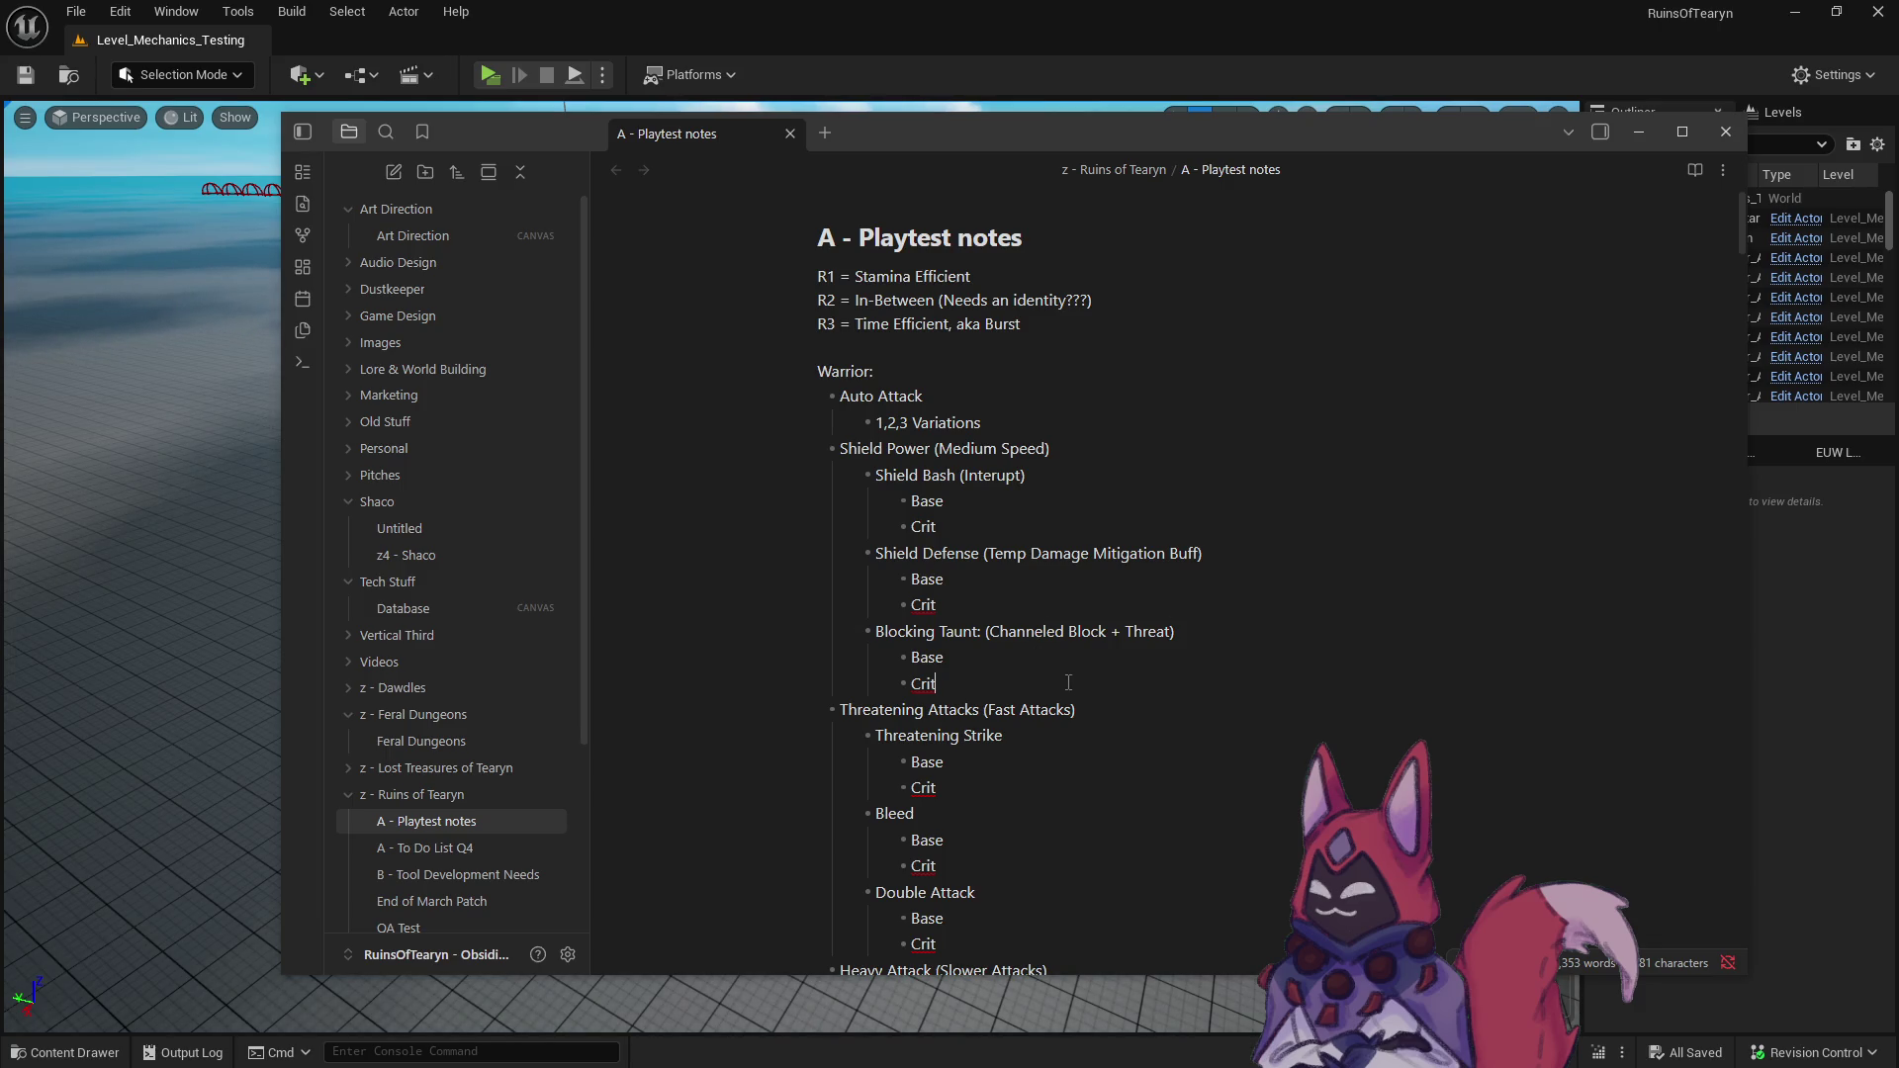
pyautogui.scroll(-6, 1069, 683)
pyautogui.scroll(-5, 1068, 678)
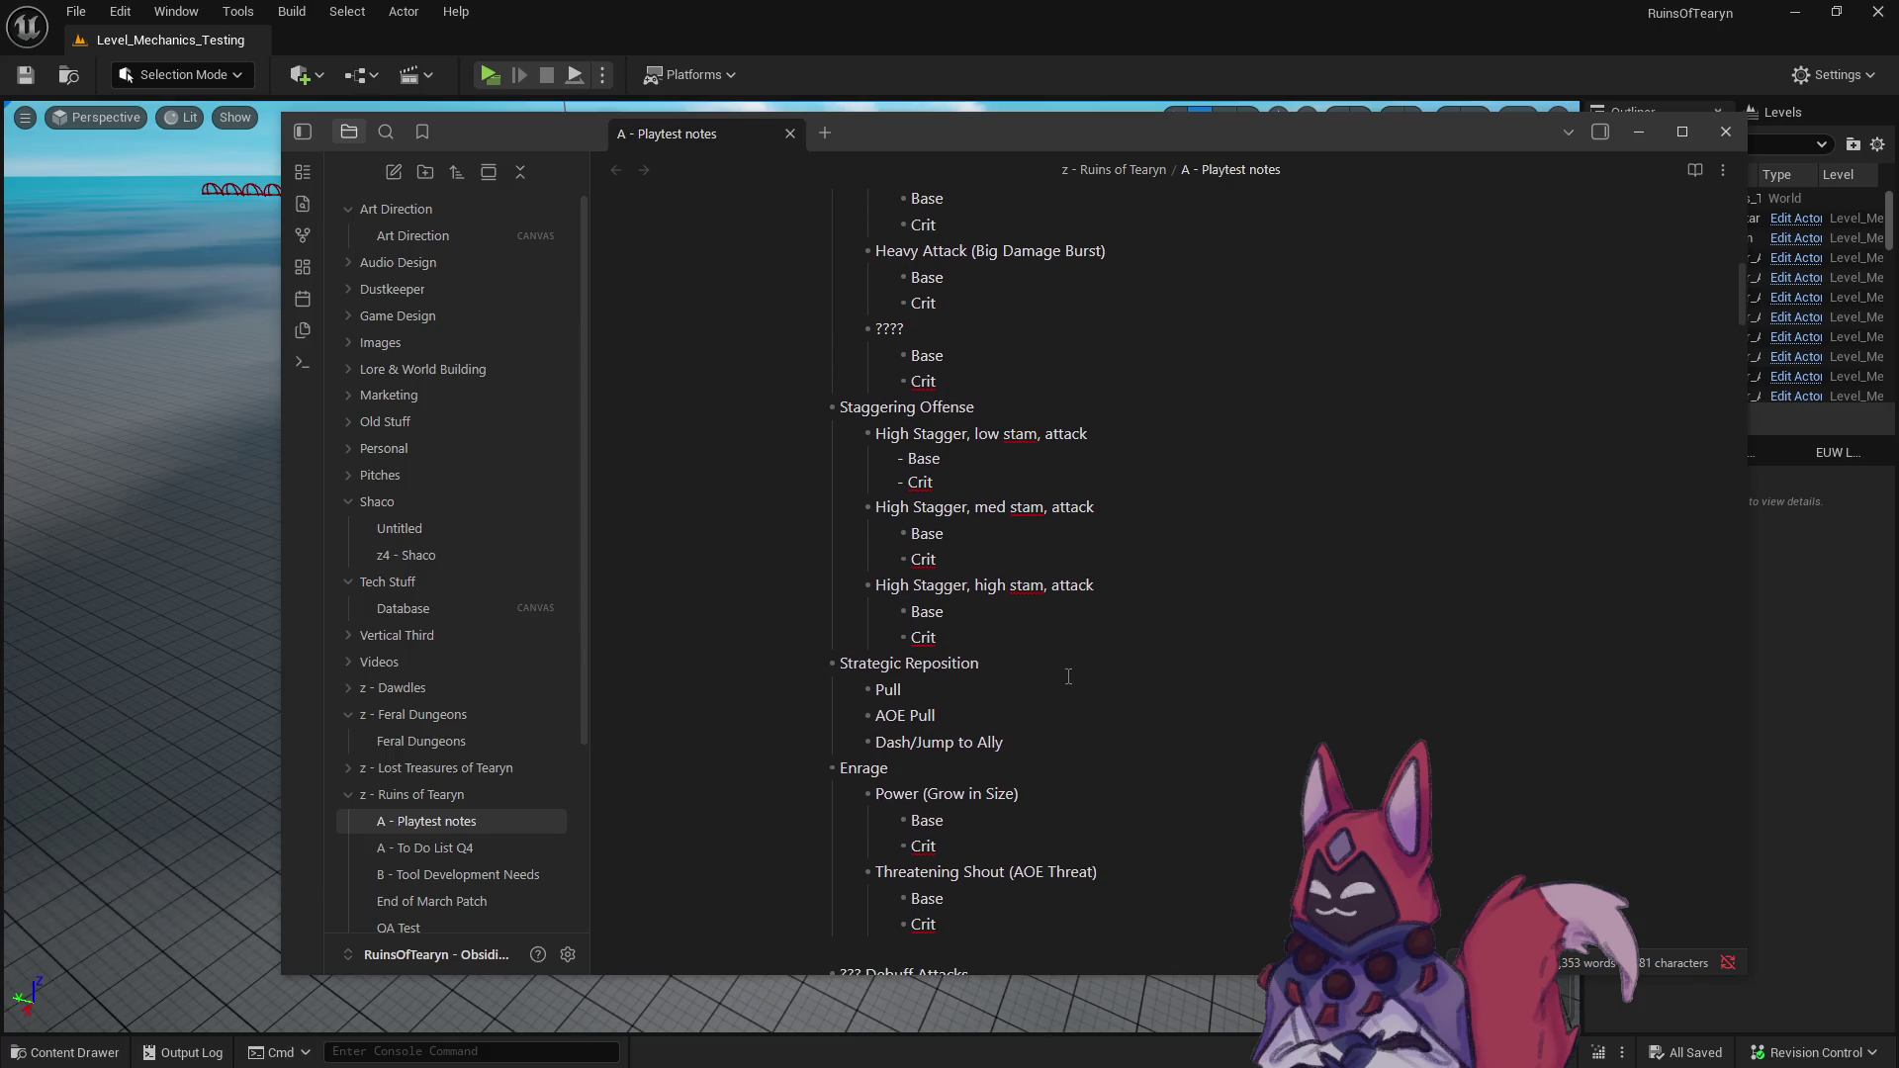
pyautogui.scroll(-5, 1068, 677)
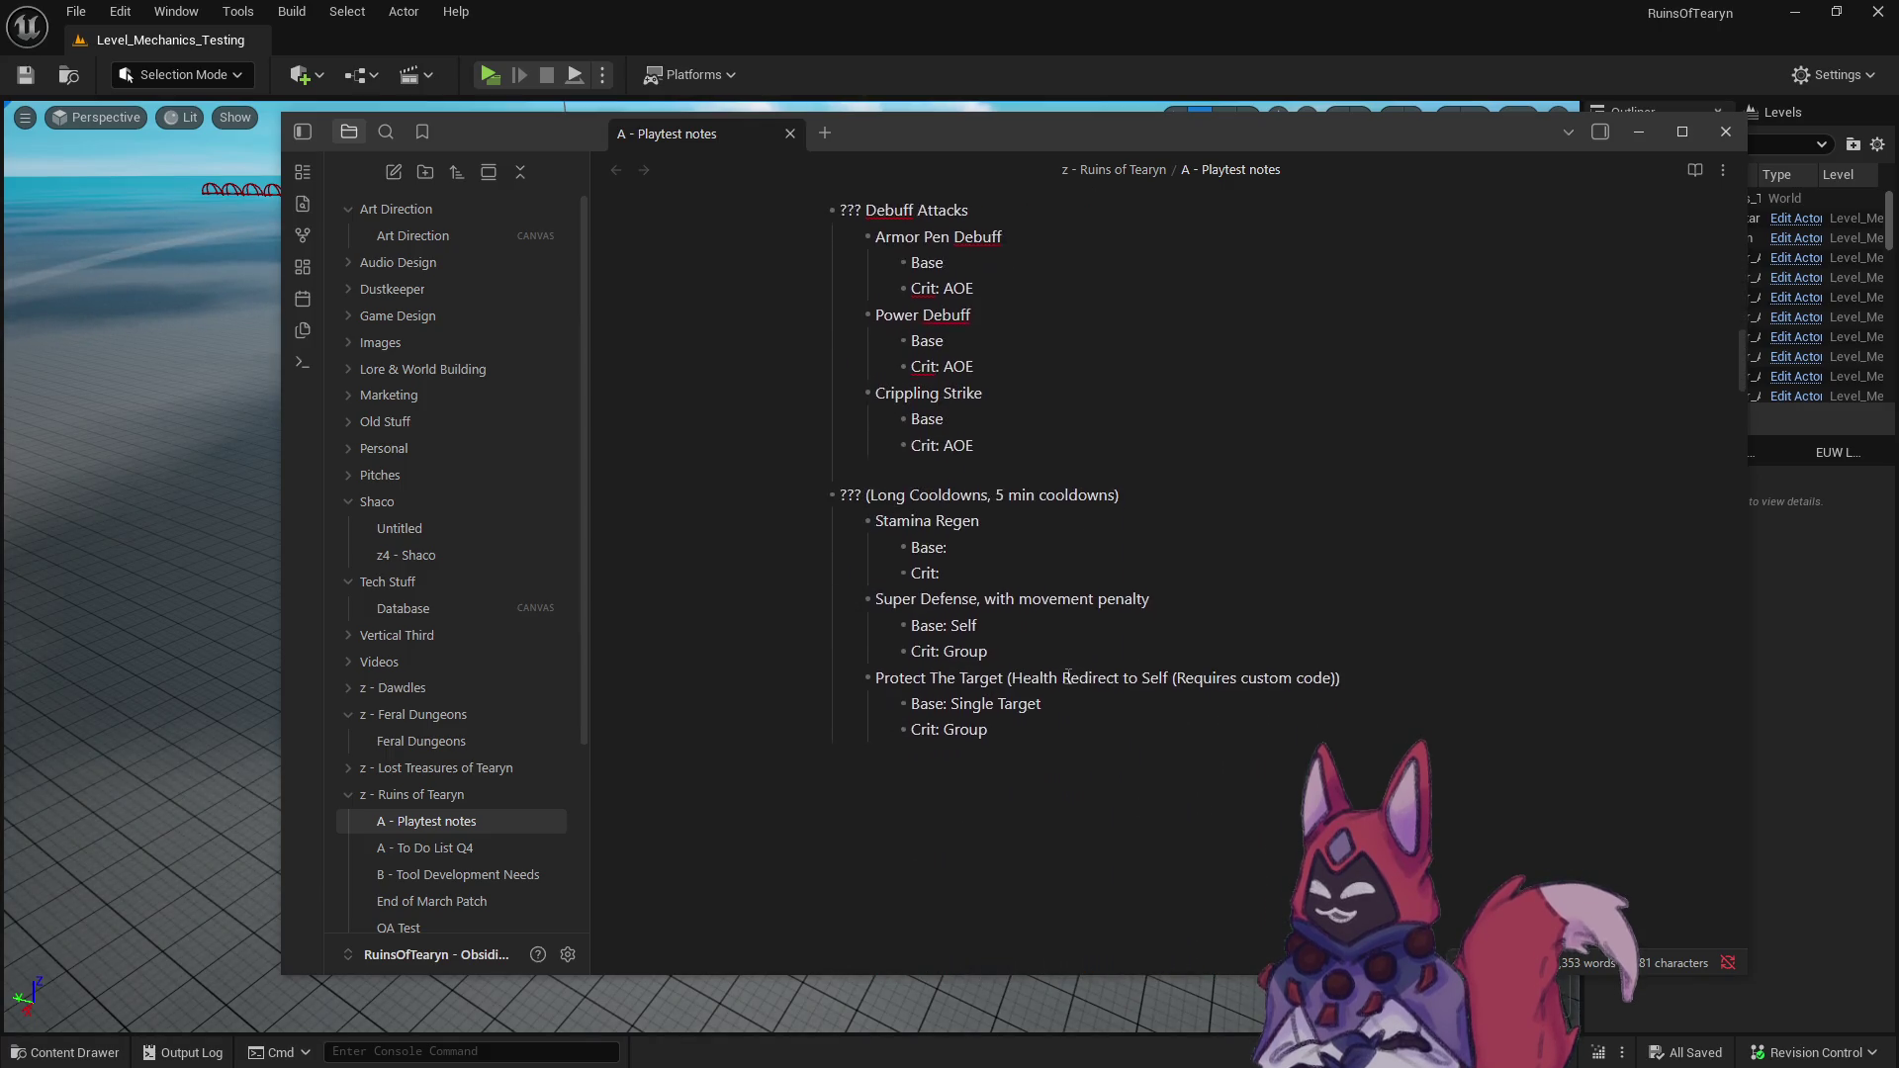
pyautogui.scroll(3, 942, 719)
pyautogui.scroll(10, 942, 719)
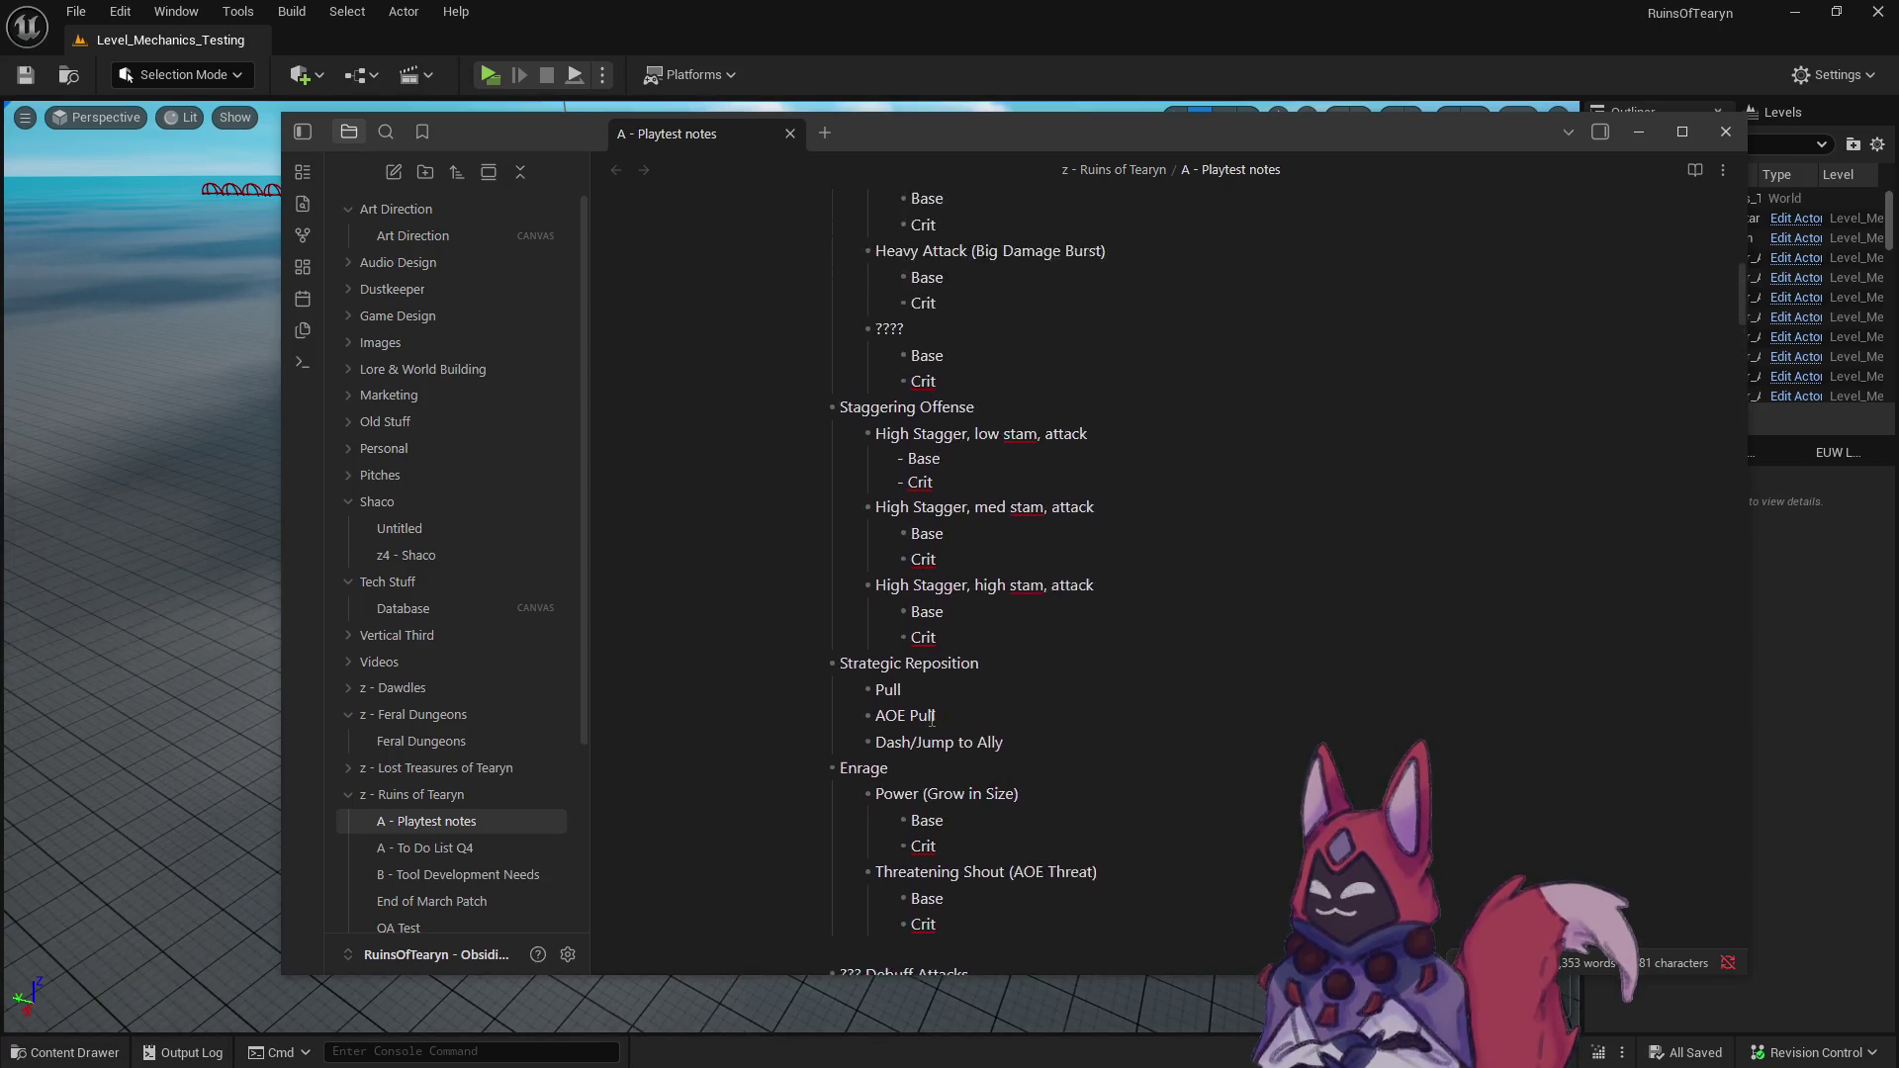
pyautogui.scroll(3, 930, 720)
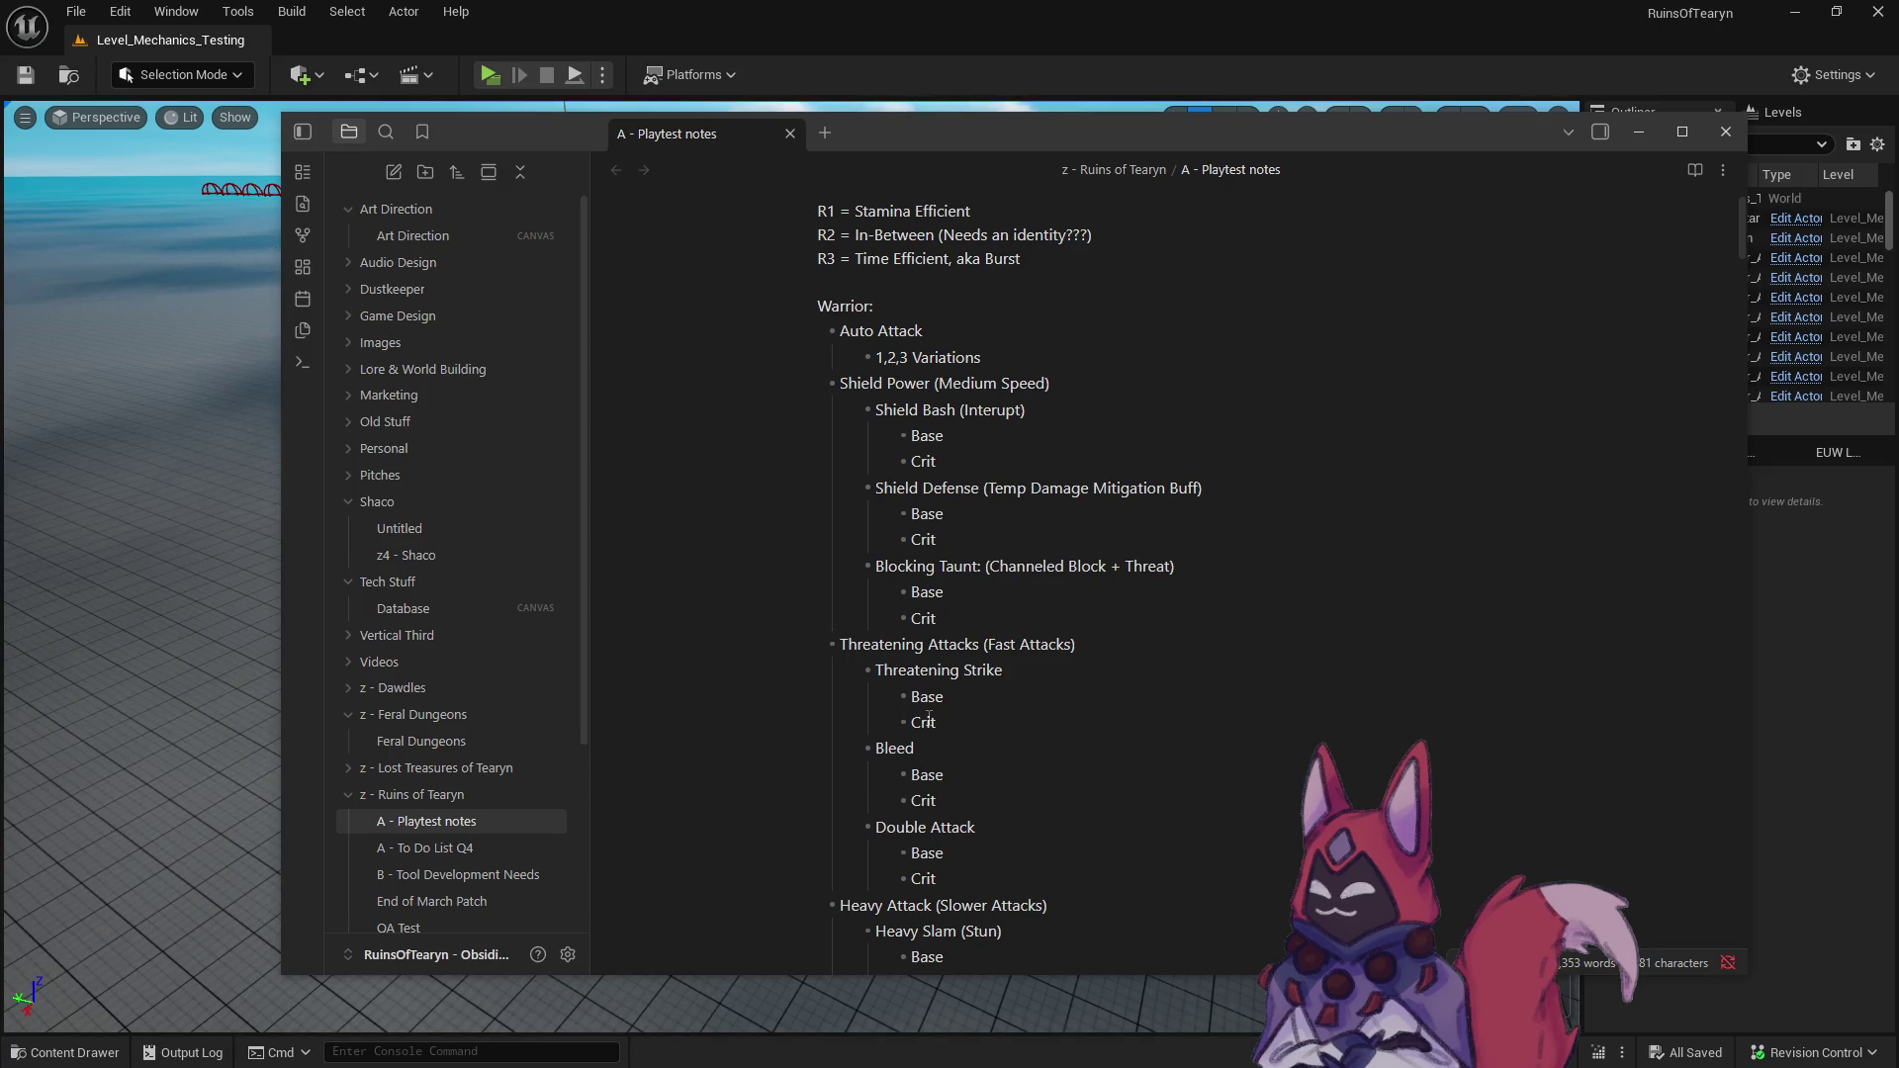
pyautogui.scroll(1, 930, 721)
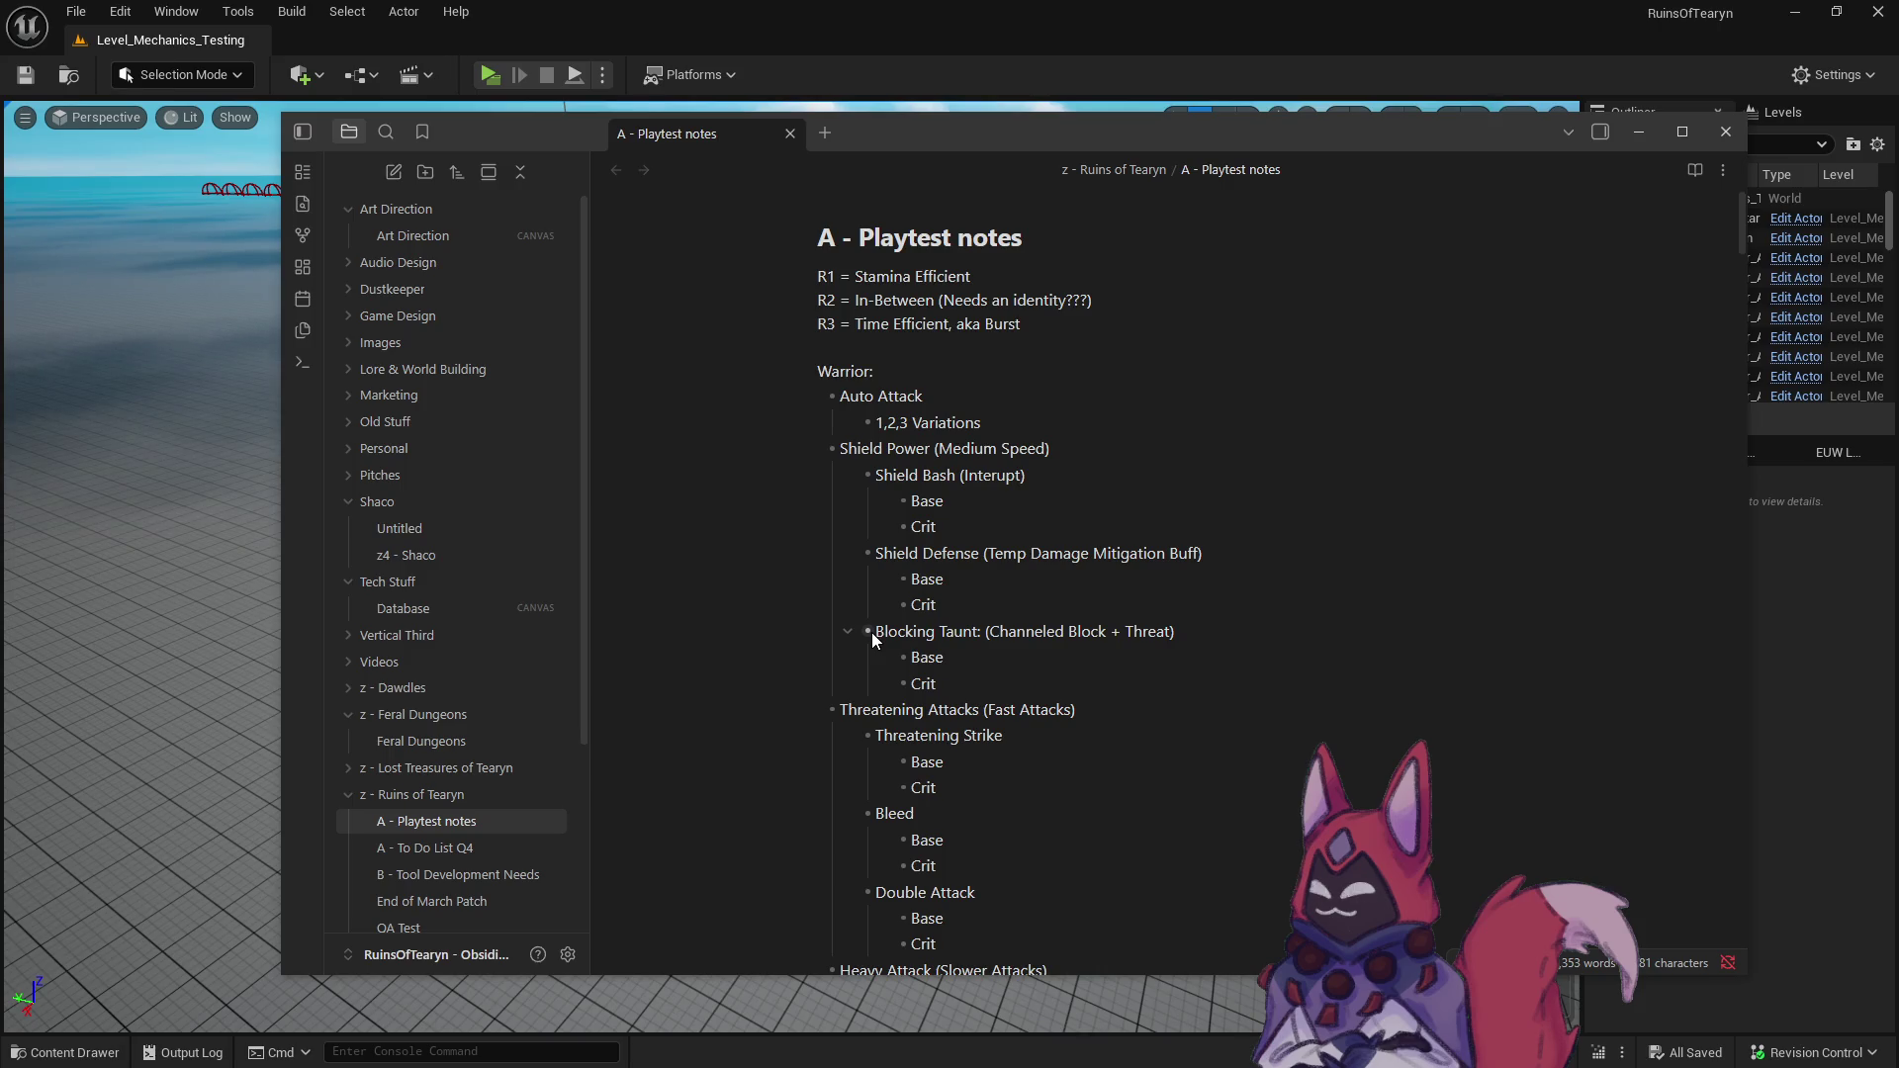
pyautogui.moveTo(936, 684)
pyautogui.mouseDown()
pyautogui.moveTo(832, 644)
pyautogui.moveTo(1203, 634)
pyautogui.mouseUp()
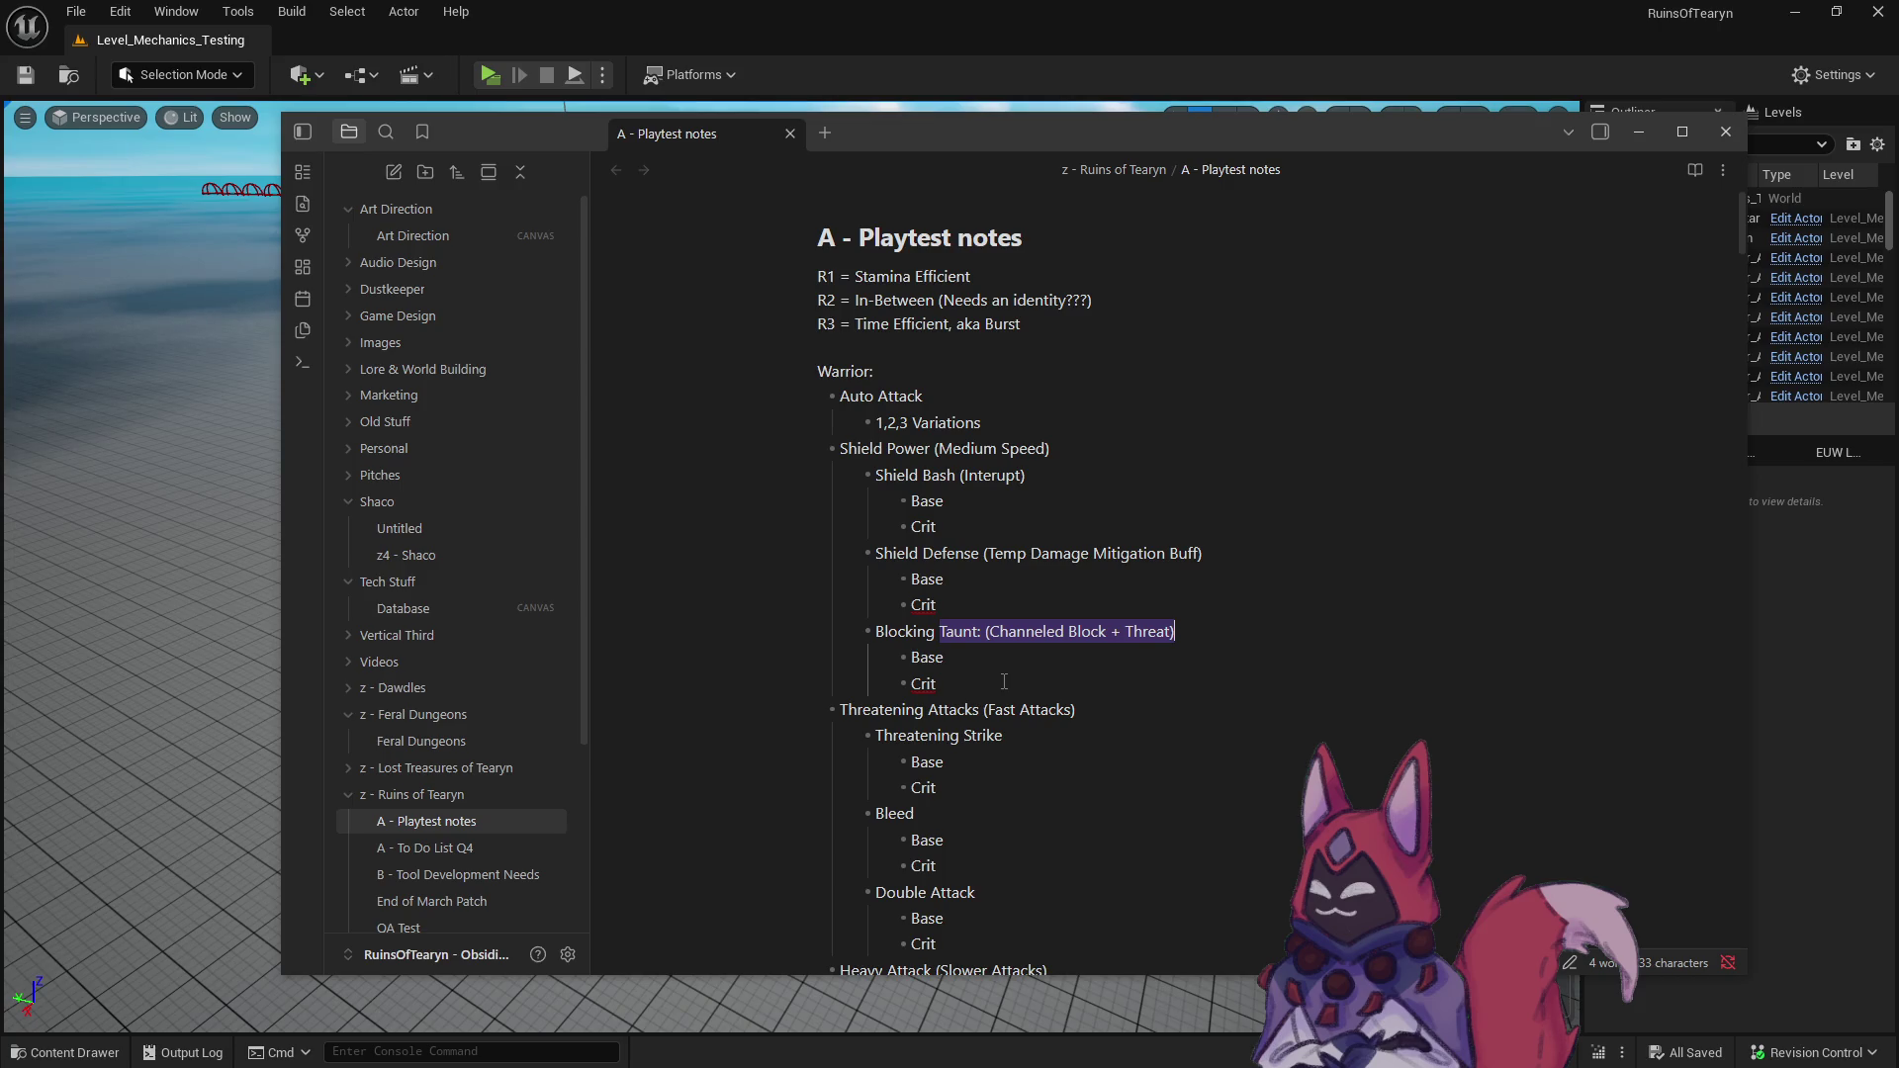
# - Move Blocking Taunt to the top of Shield Power, removing 'Taunt:' and its description
pyautogui.click(1004, 682)
pyautogui.hotkey('ctrl', 'shift', 'Up')
pyautogui.hotkey('ctrl', 'shift', 'Up')
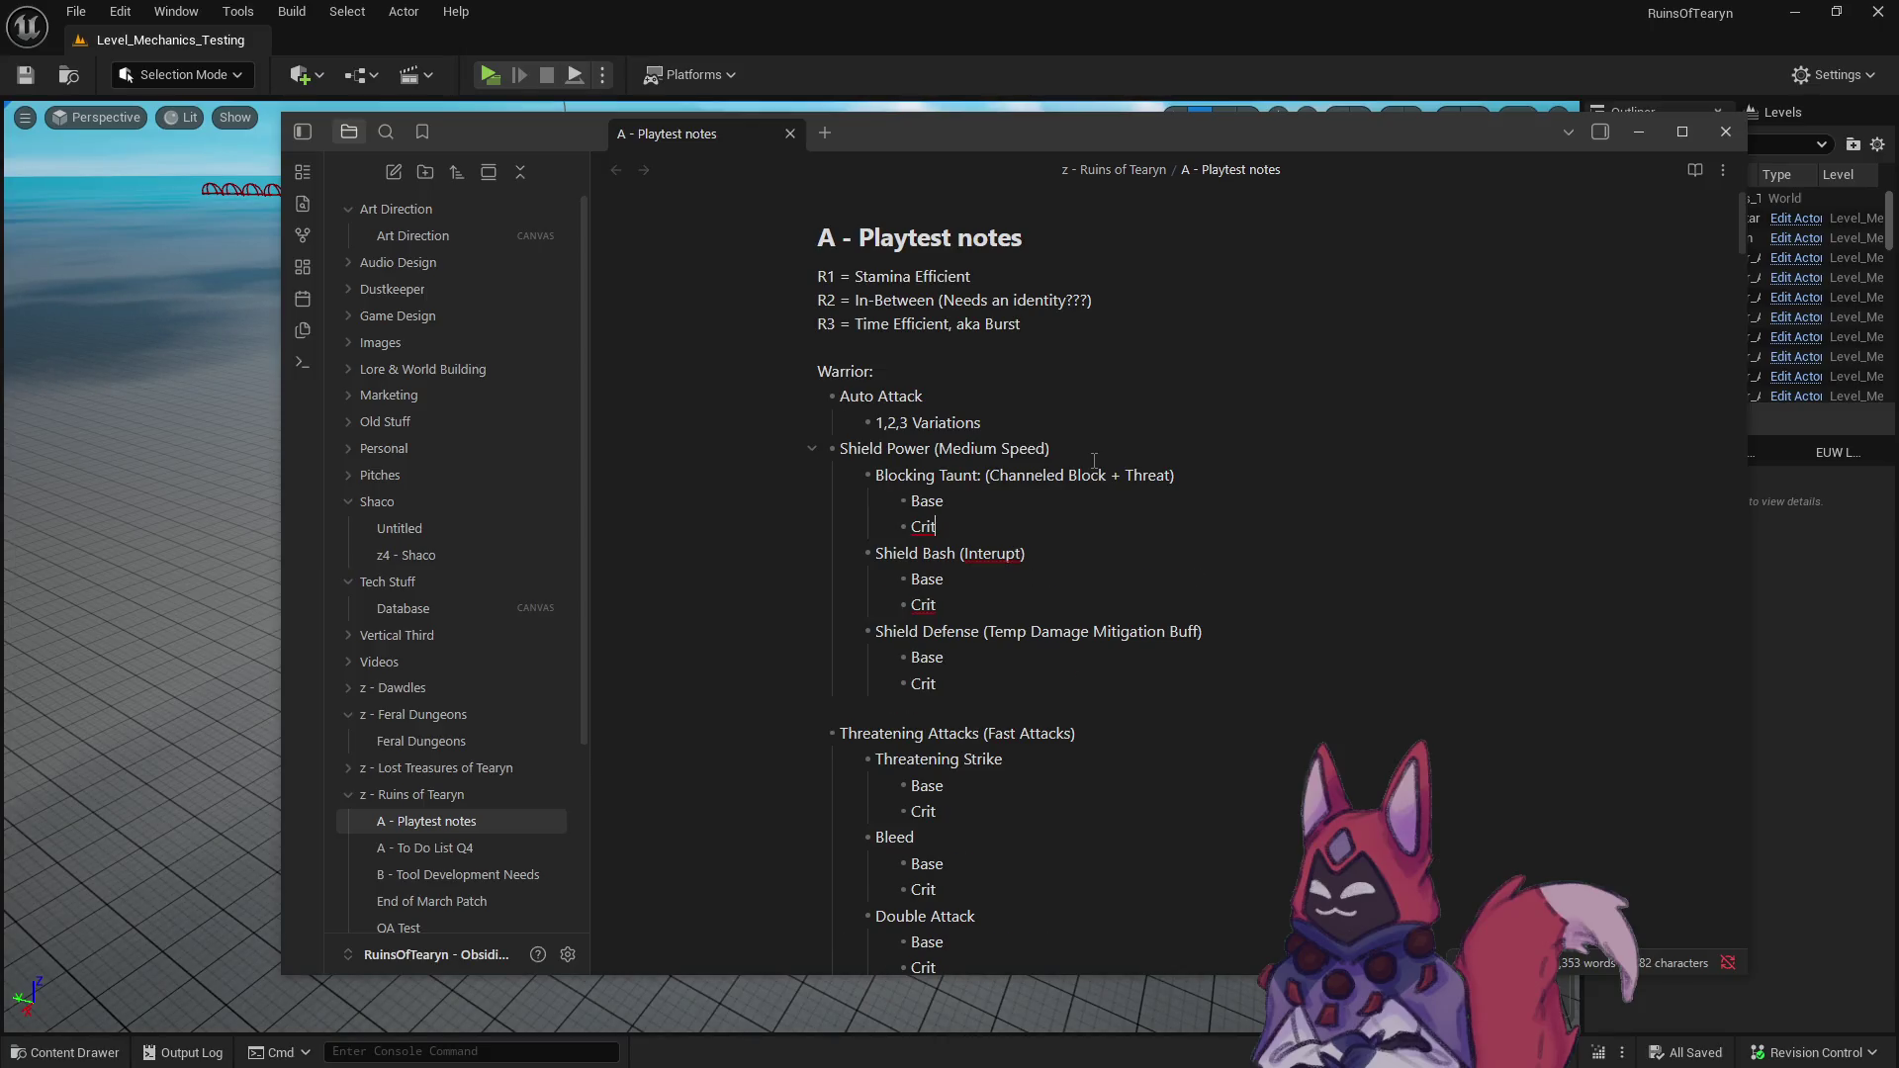
pyautogui.moveTo(940, 476); pyautogui.dragTo(984, 475)
pyautogui.press('BackSpace')
pyautogui.press('BackSpace')
pyautogui.keyDown('shift'); pyautogui.click(1154, 476); pyautogui.keyUp('shift')
pyautogui.press('BackSpace')
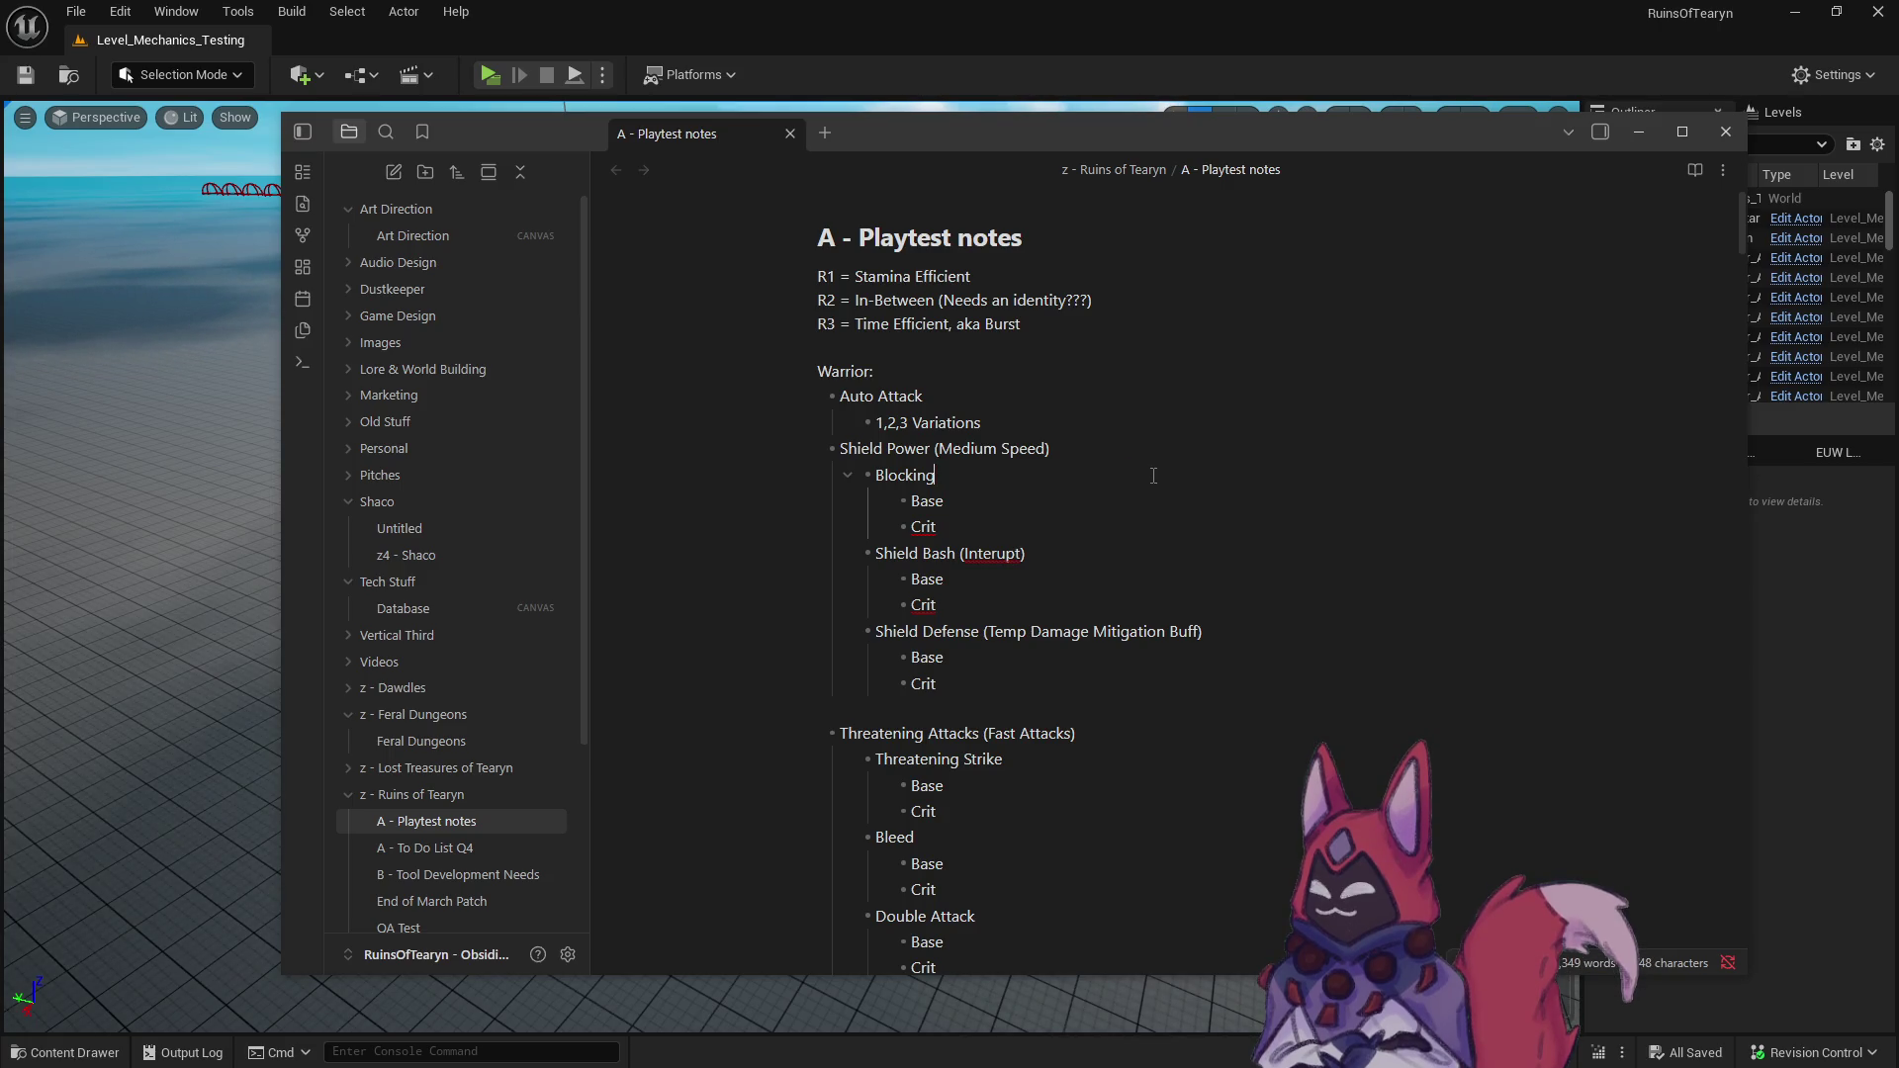
# - Rename the ability to Block and add '(increases block chance)' after it
pyautogui.click(1019, 525)
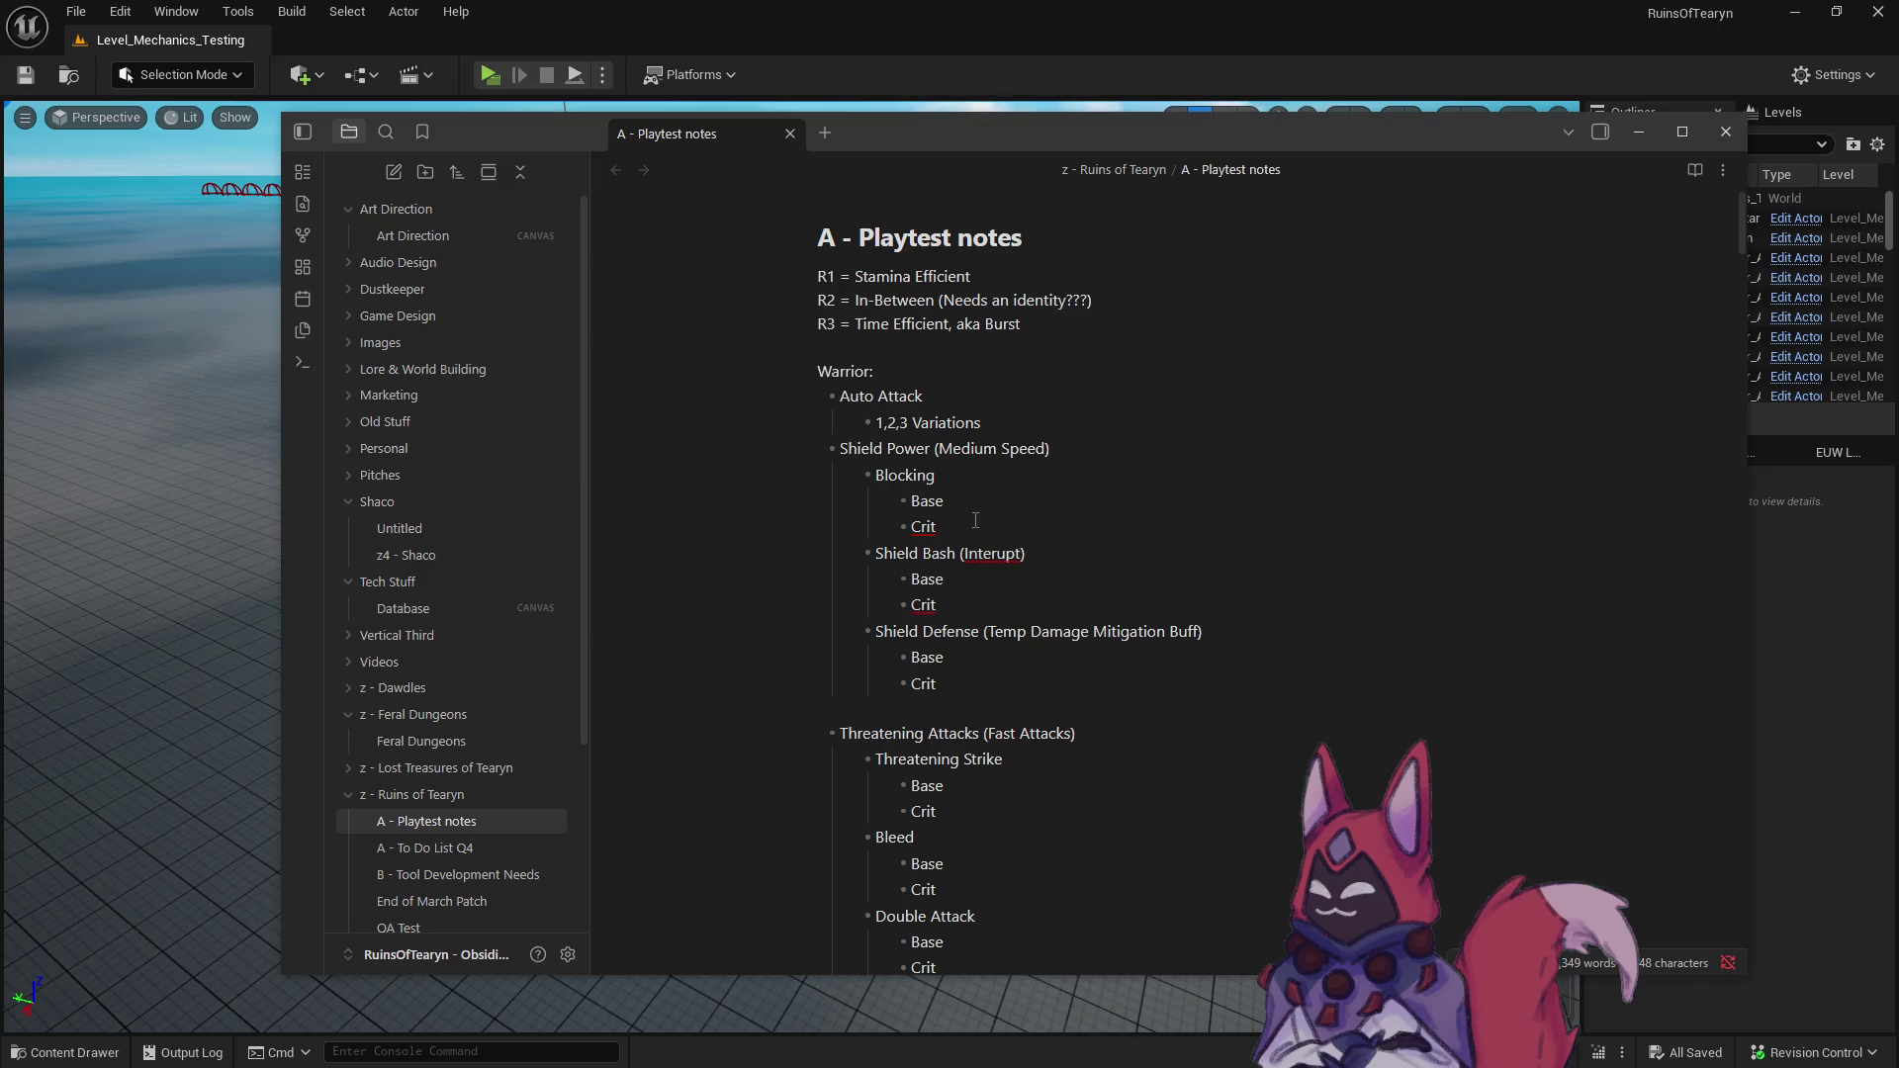
pyautogui.press('Up')
pyautogui.press('Up')
pyautogui.press('End')
pyautogui.write('(increases block chance')
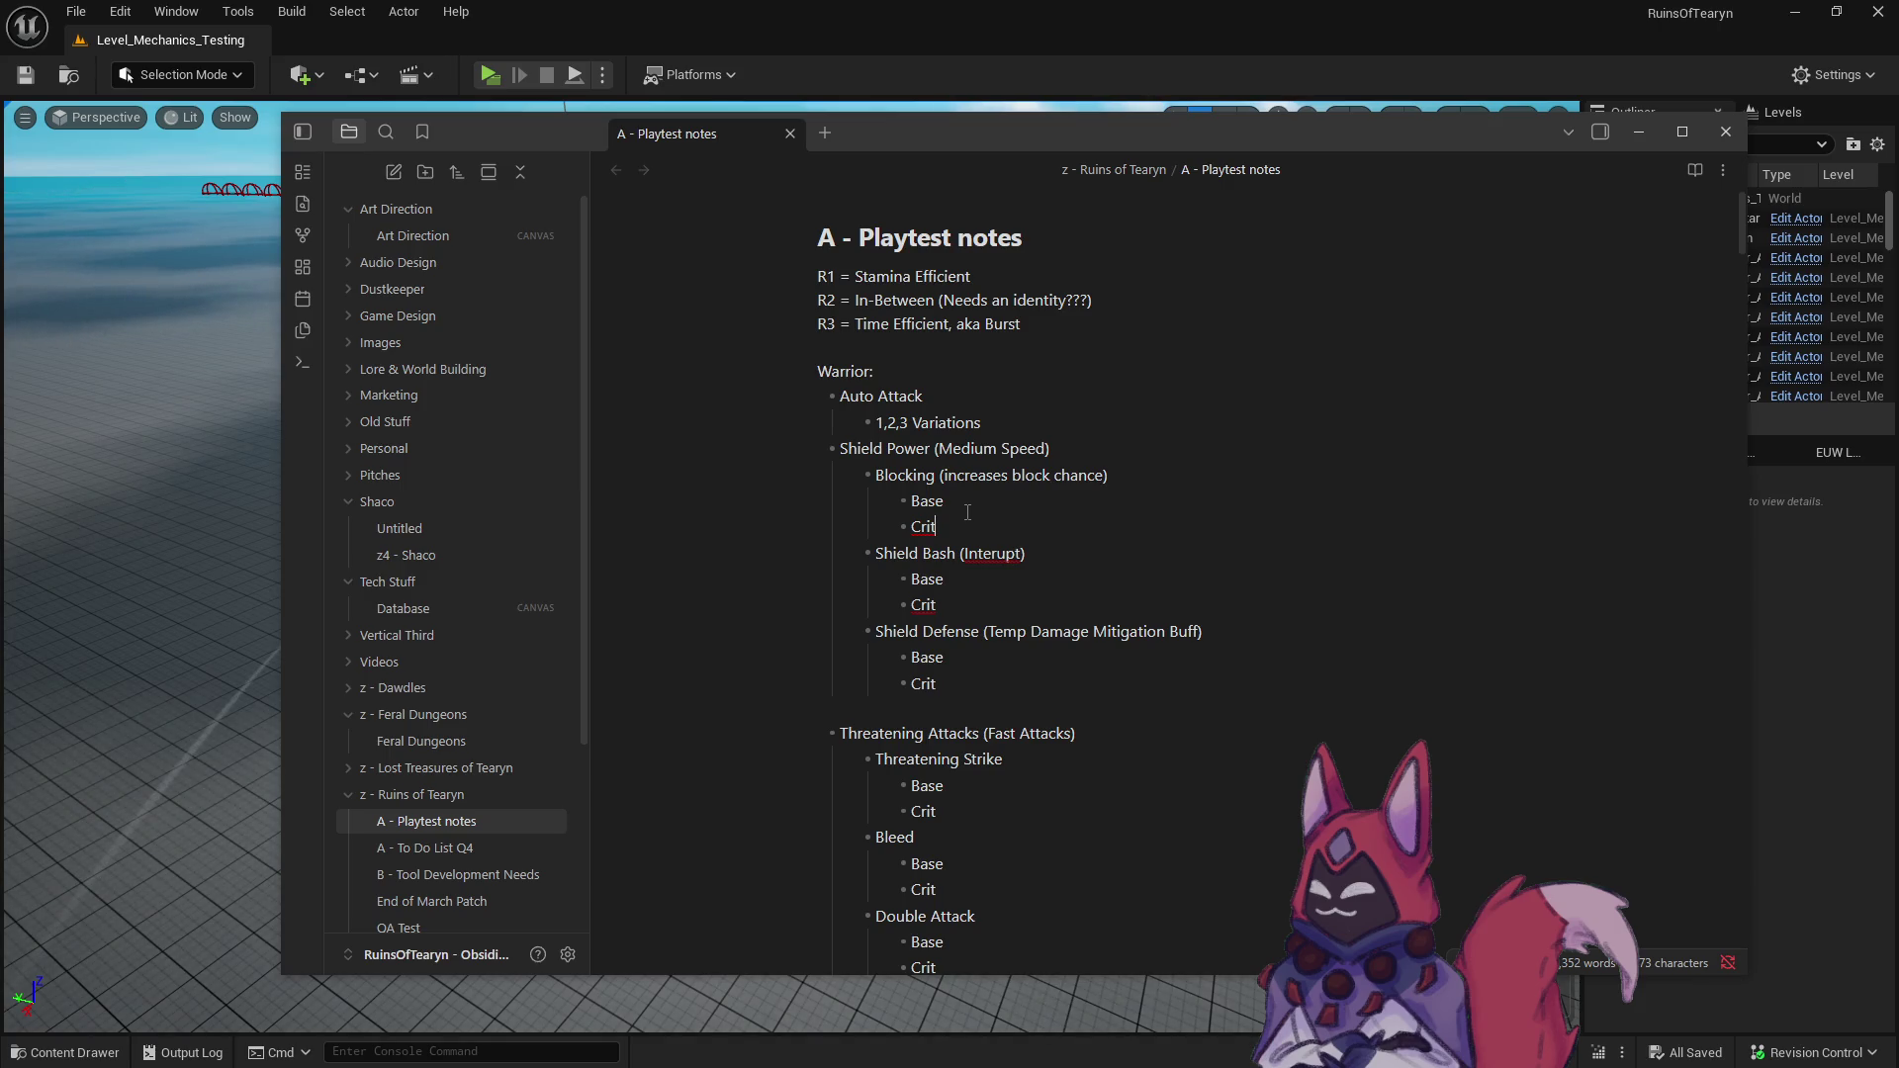
pyautogui.press('BackSpace')
pyautogui.press('BackSpace')
pyautogui.press('BackSpace')
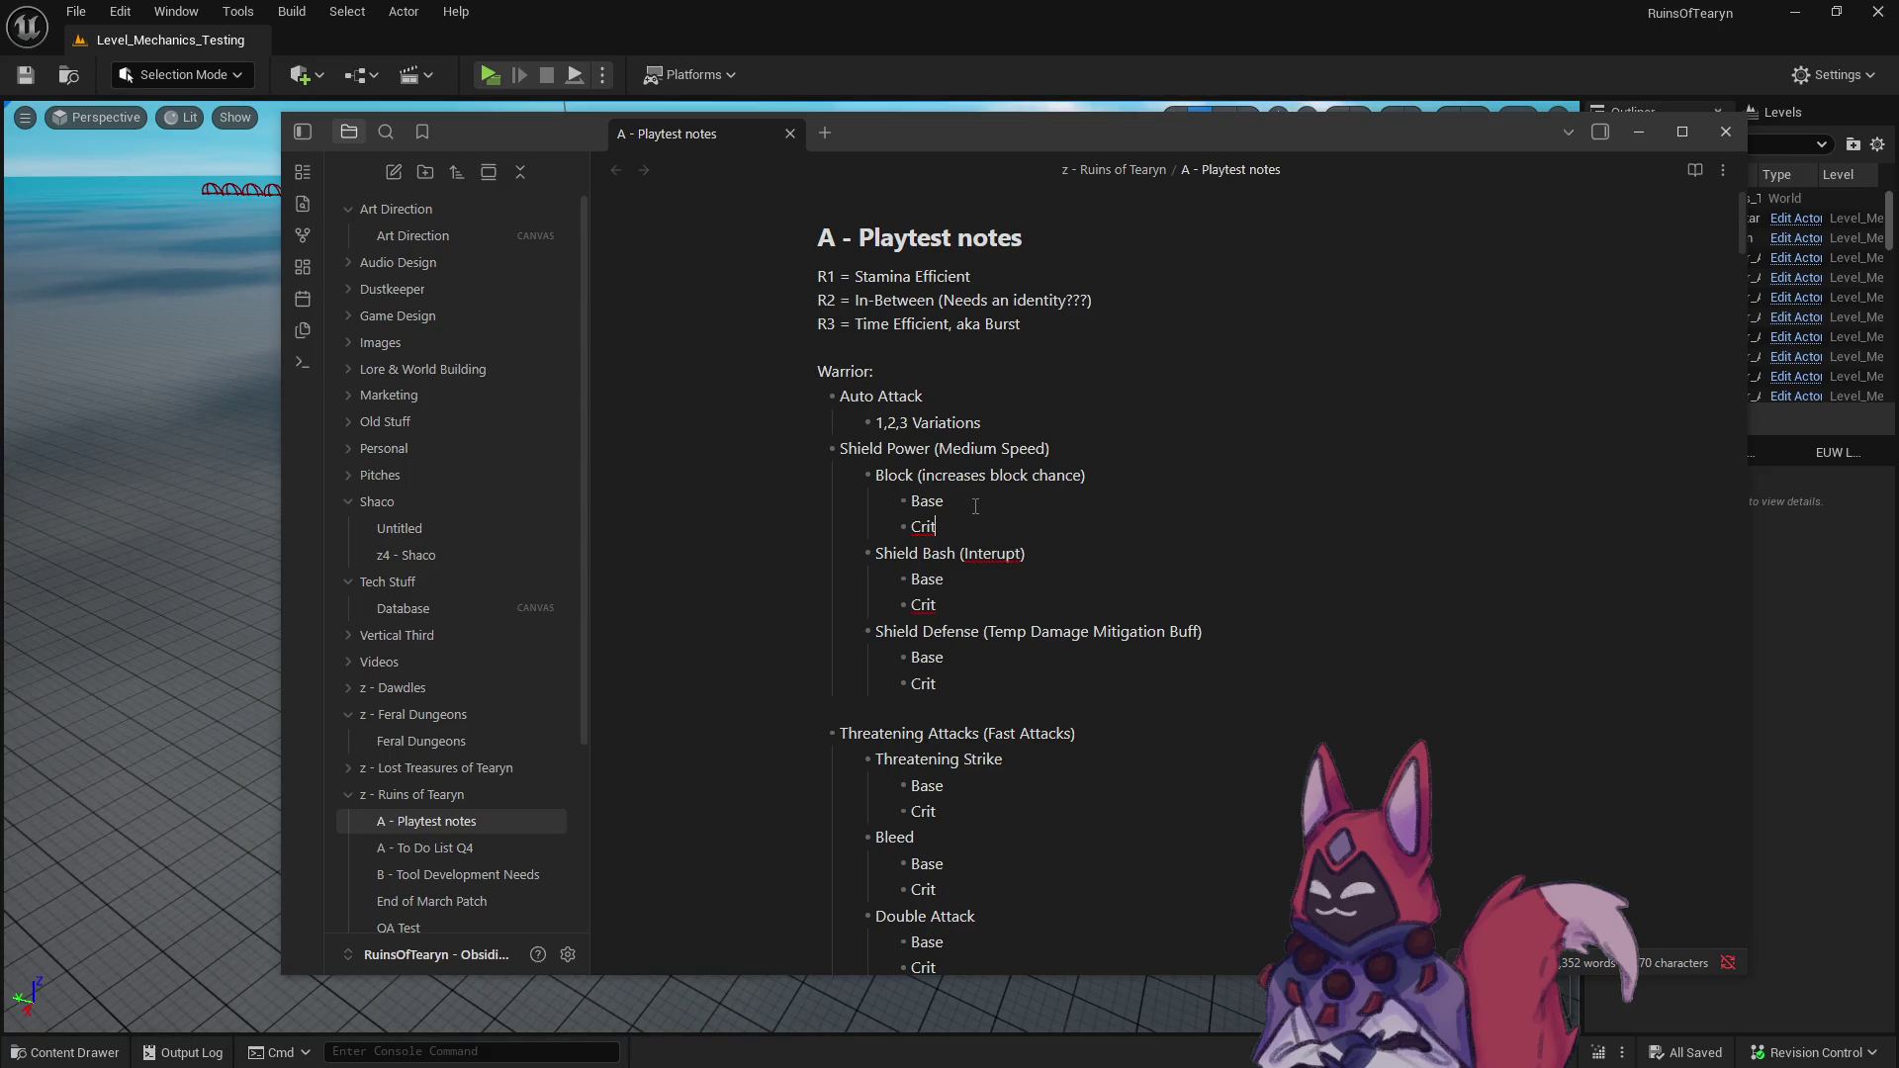
pyautogui.click(961, 527)
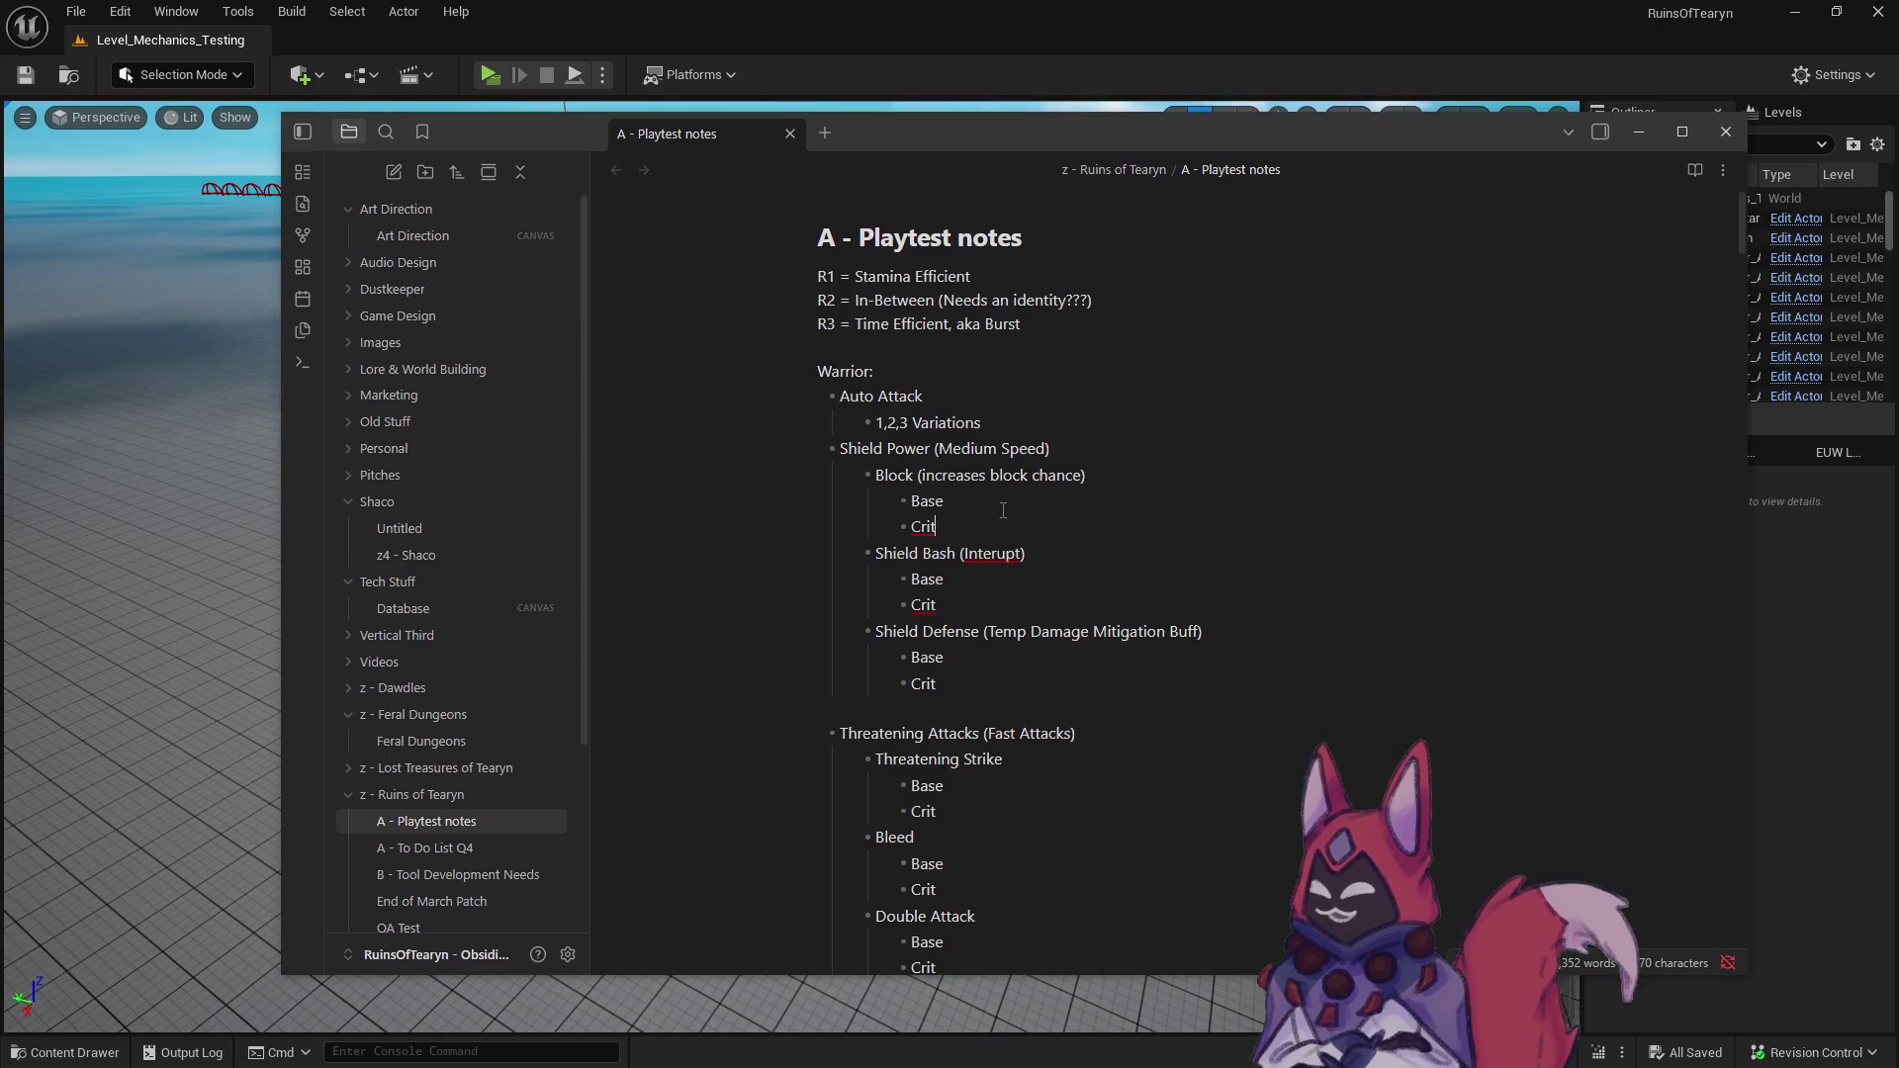
pyautogui.moveTo(1007, 530); pyautogui.dragTo(991, 527)
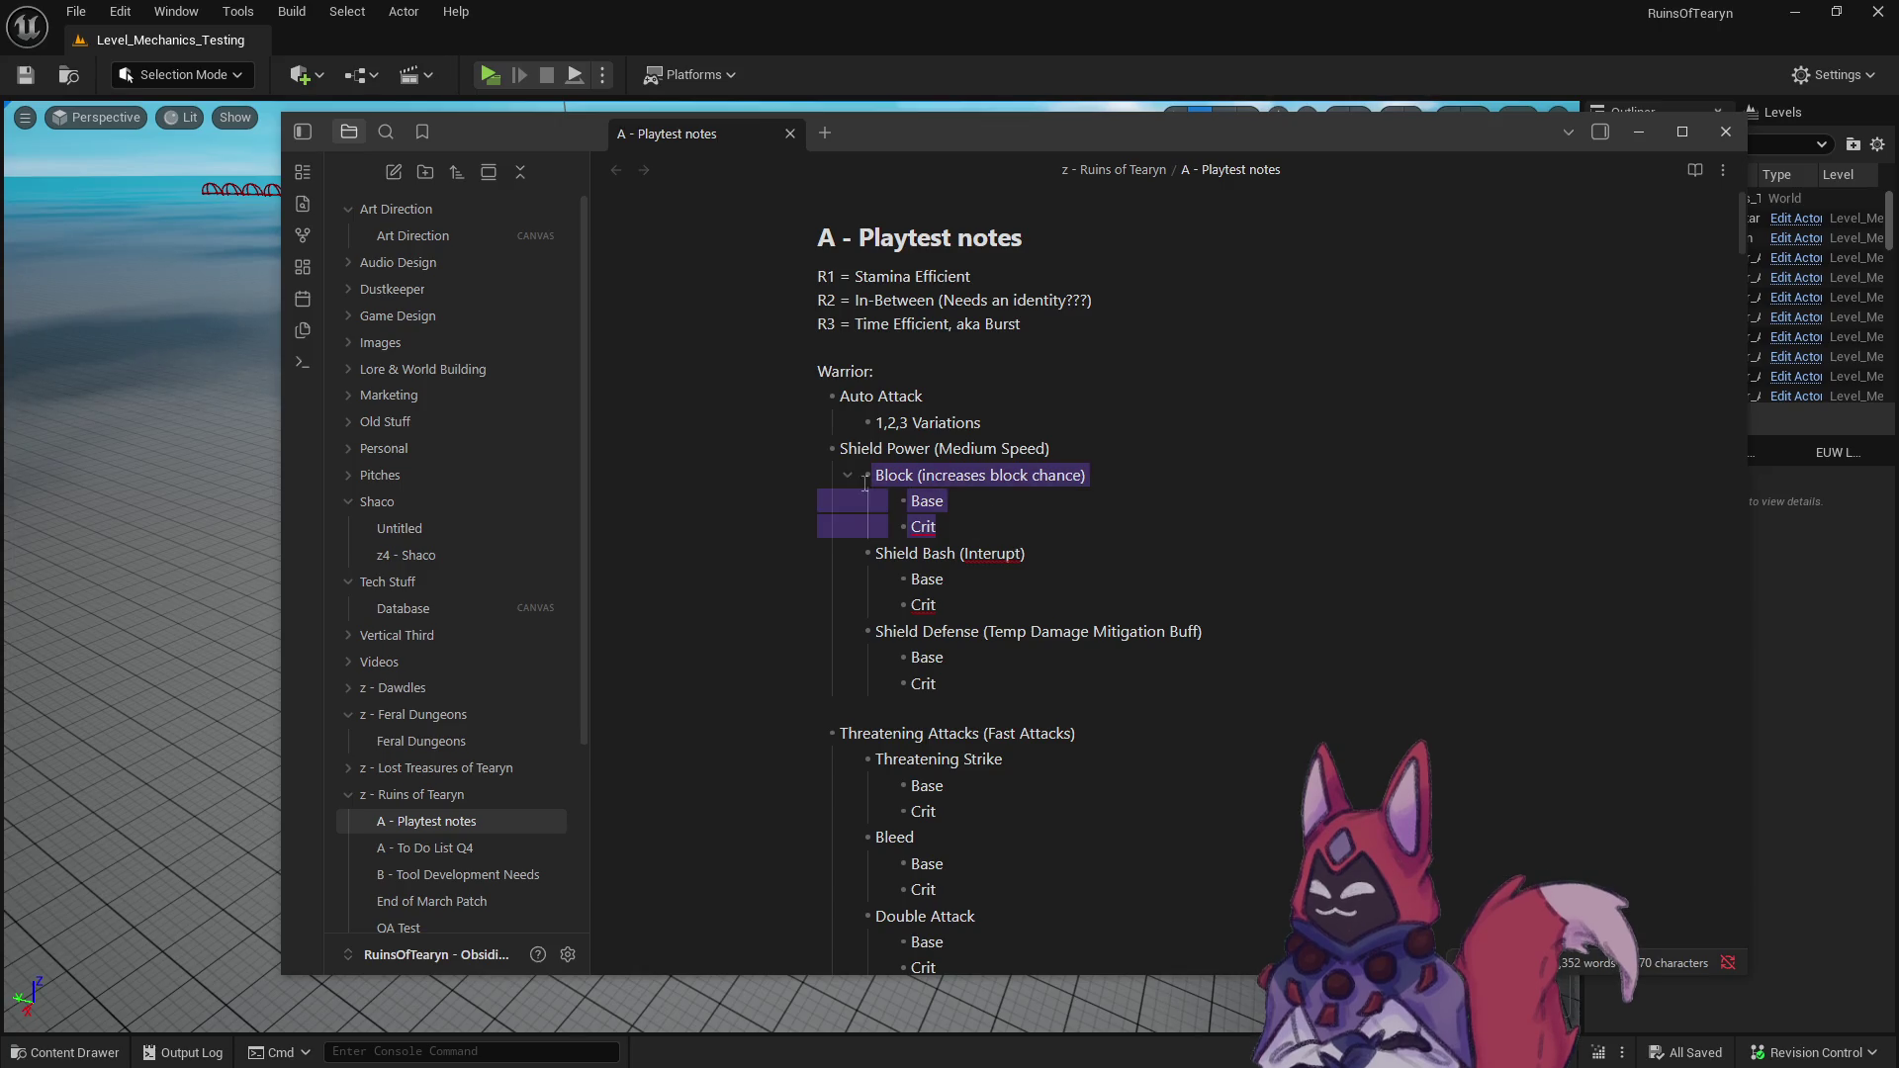
pyautogui.click(966, 545)
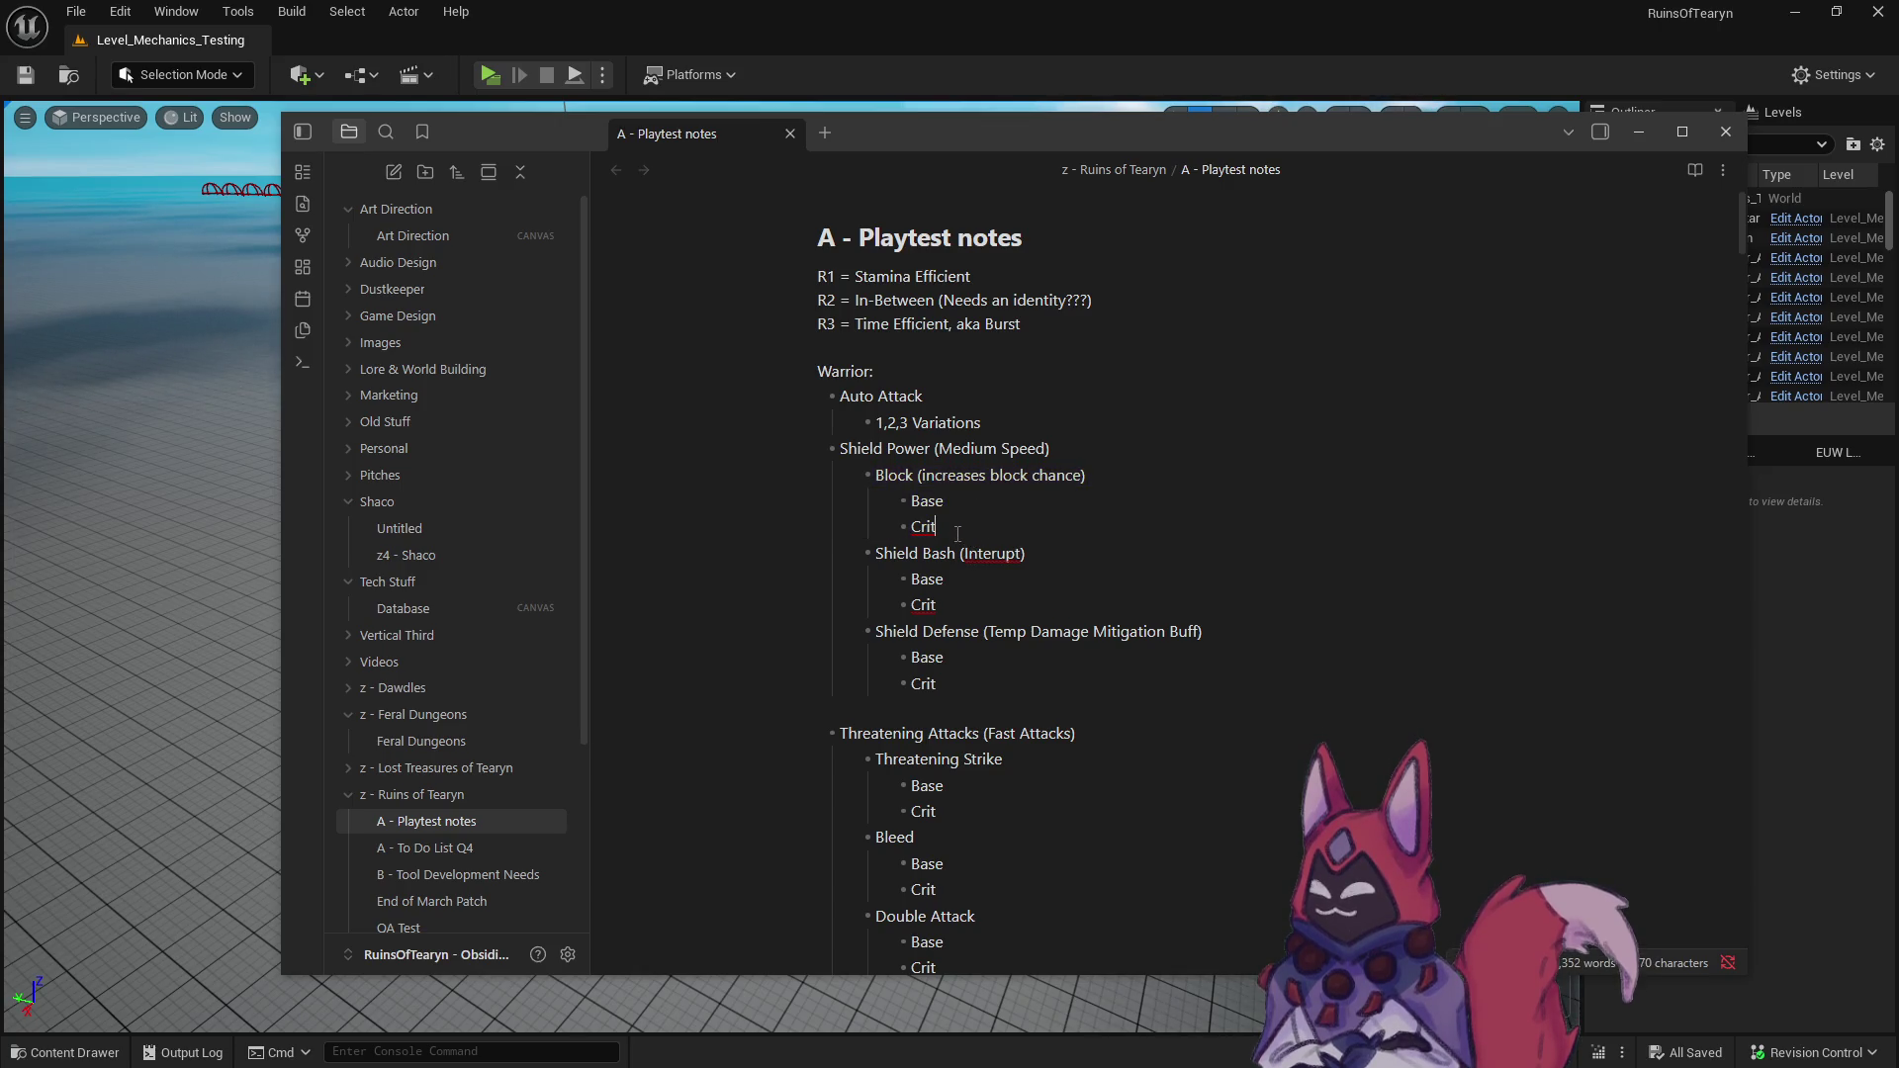
pyautogui.moveTo(957, 533); pyautogui.dragTo(980, 499)
pyautogui.click(990, 535)
pyautogui.moveTo(940, 684); pyautogui.dragTo(857, 631)
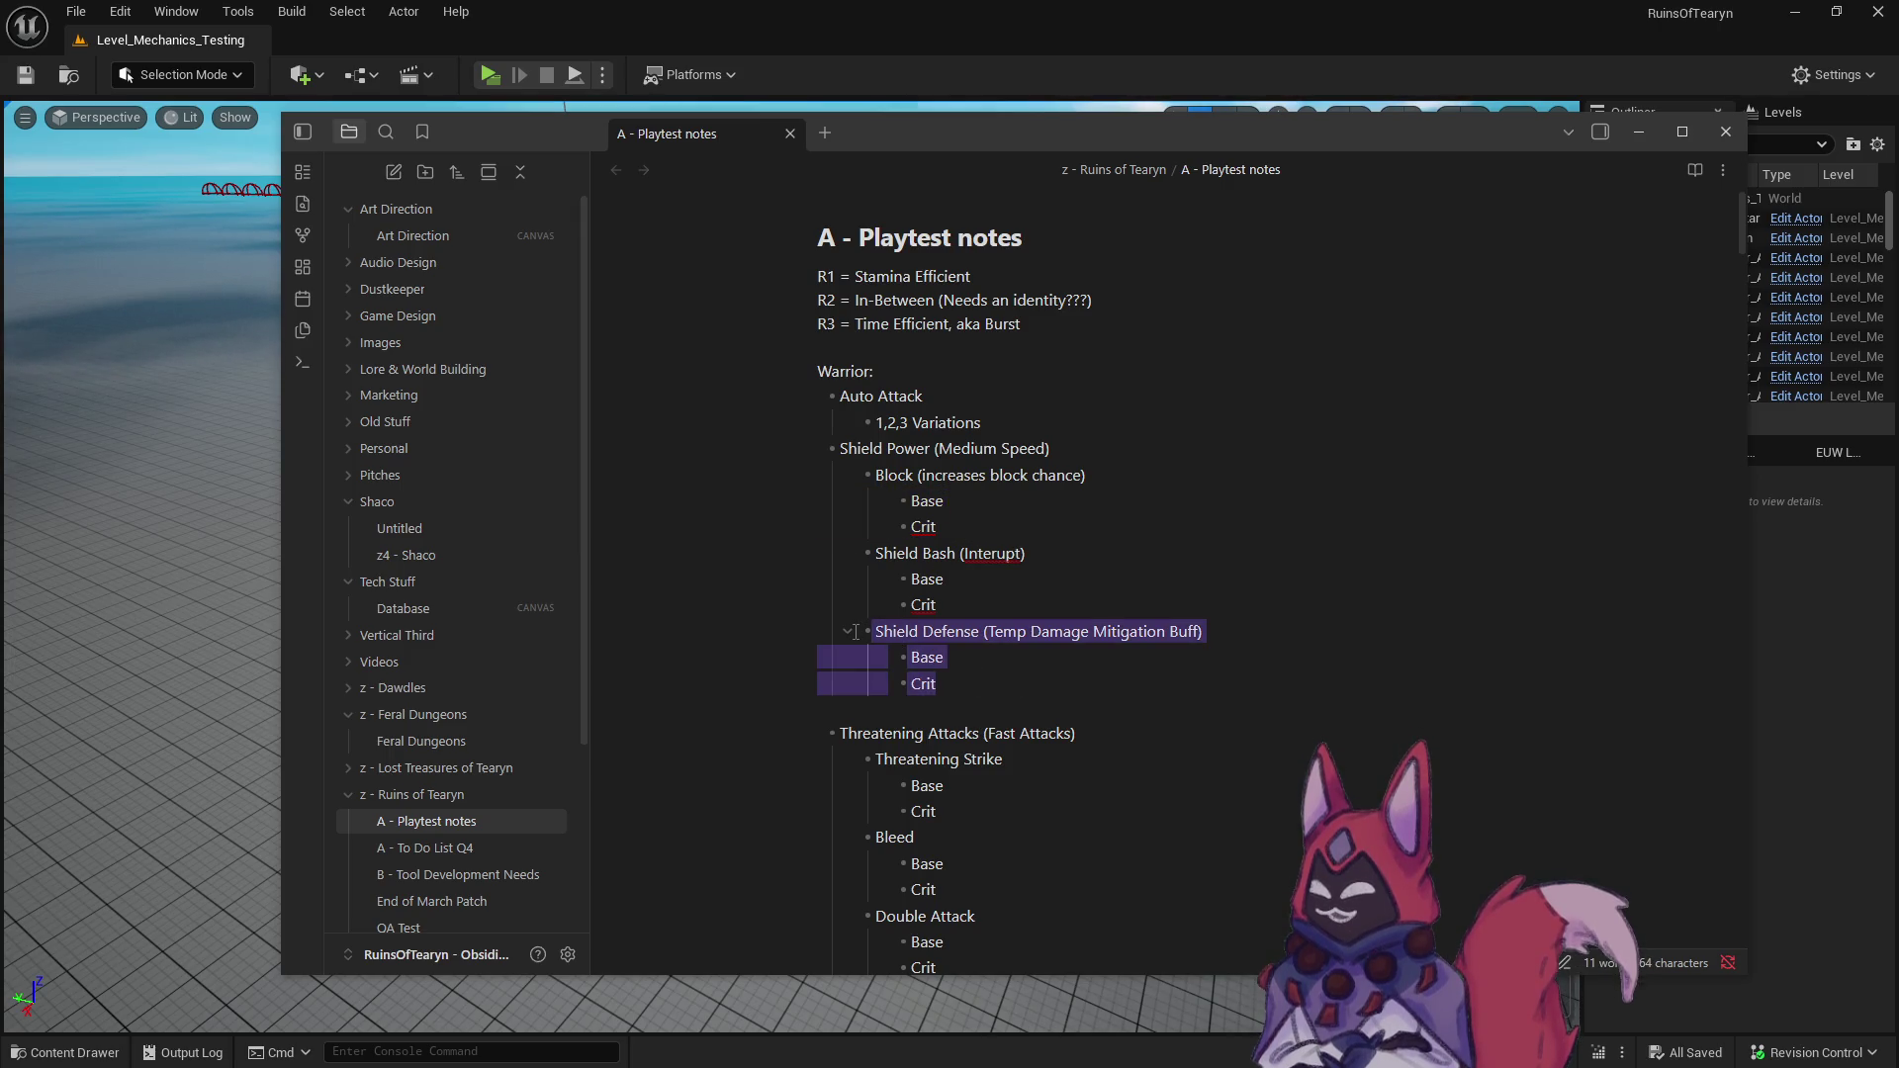
pyautogui.moveTo(938, 684); pyautogui.dragTo(875, 633)
pyautogui.click(974, 684)
pyautogui.scroll(-1, 974, 680)
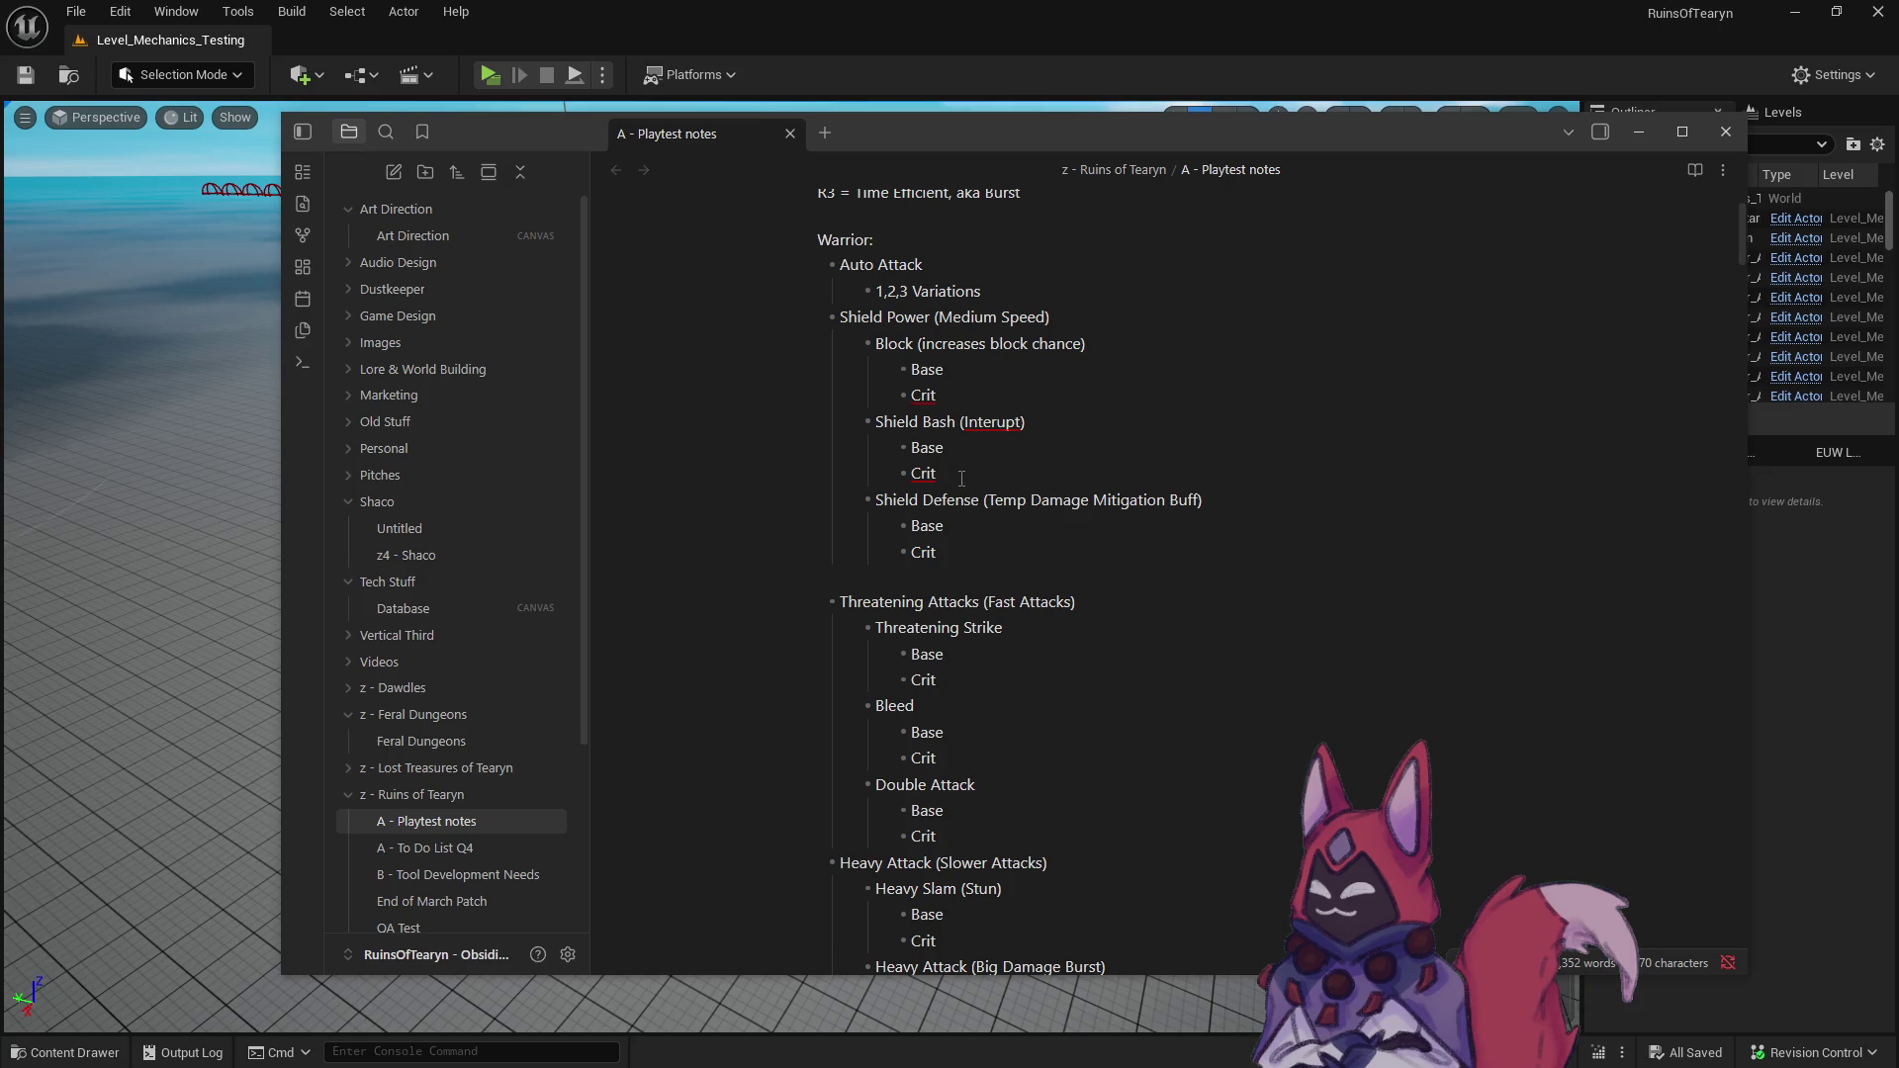
pyautogui.moveTo(968, 467); pyautogui.dragTo(876, 421)
pyautogui.click(1031, 500)
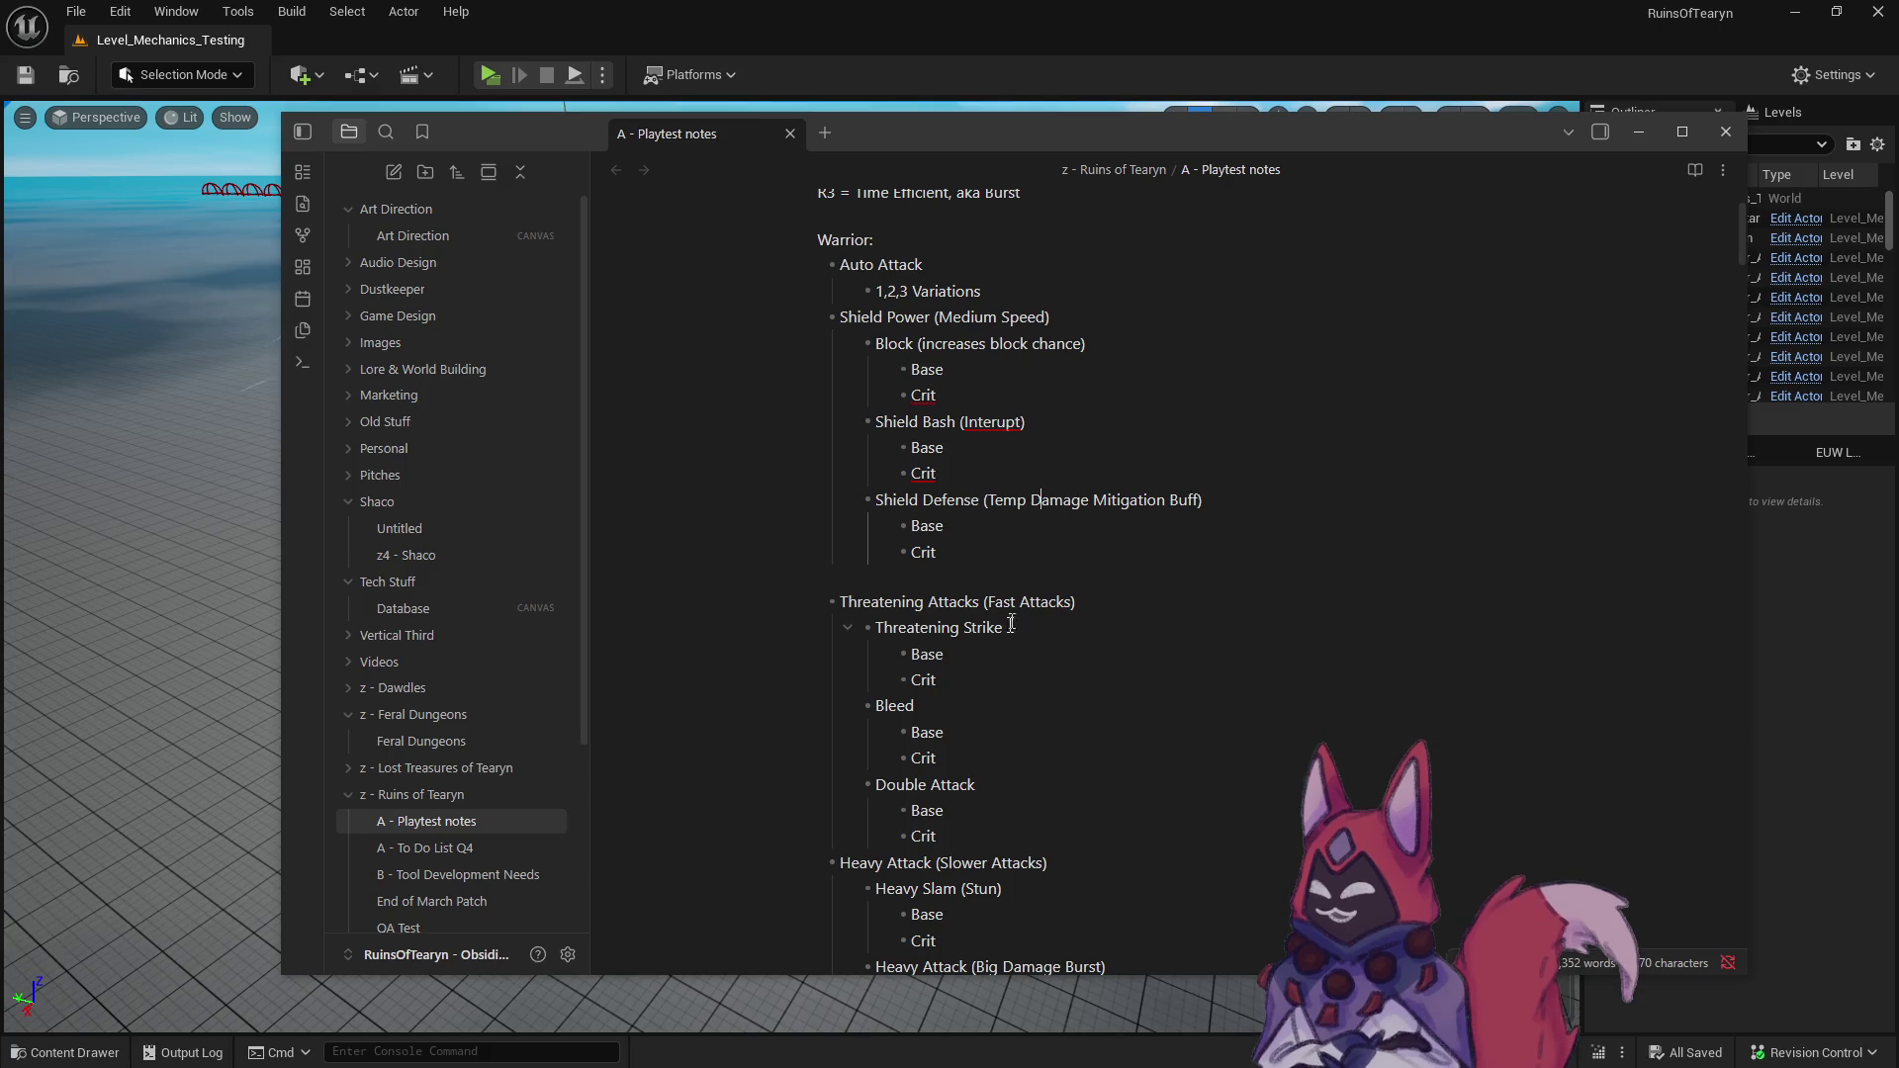
pyautogui.scroll(-3, 1011, 603)
pyautogui.scroll(-1, 1011, 600)
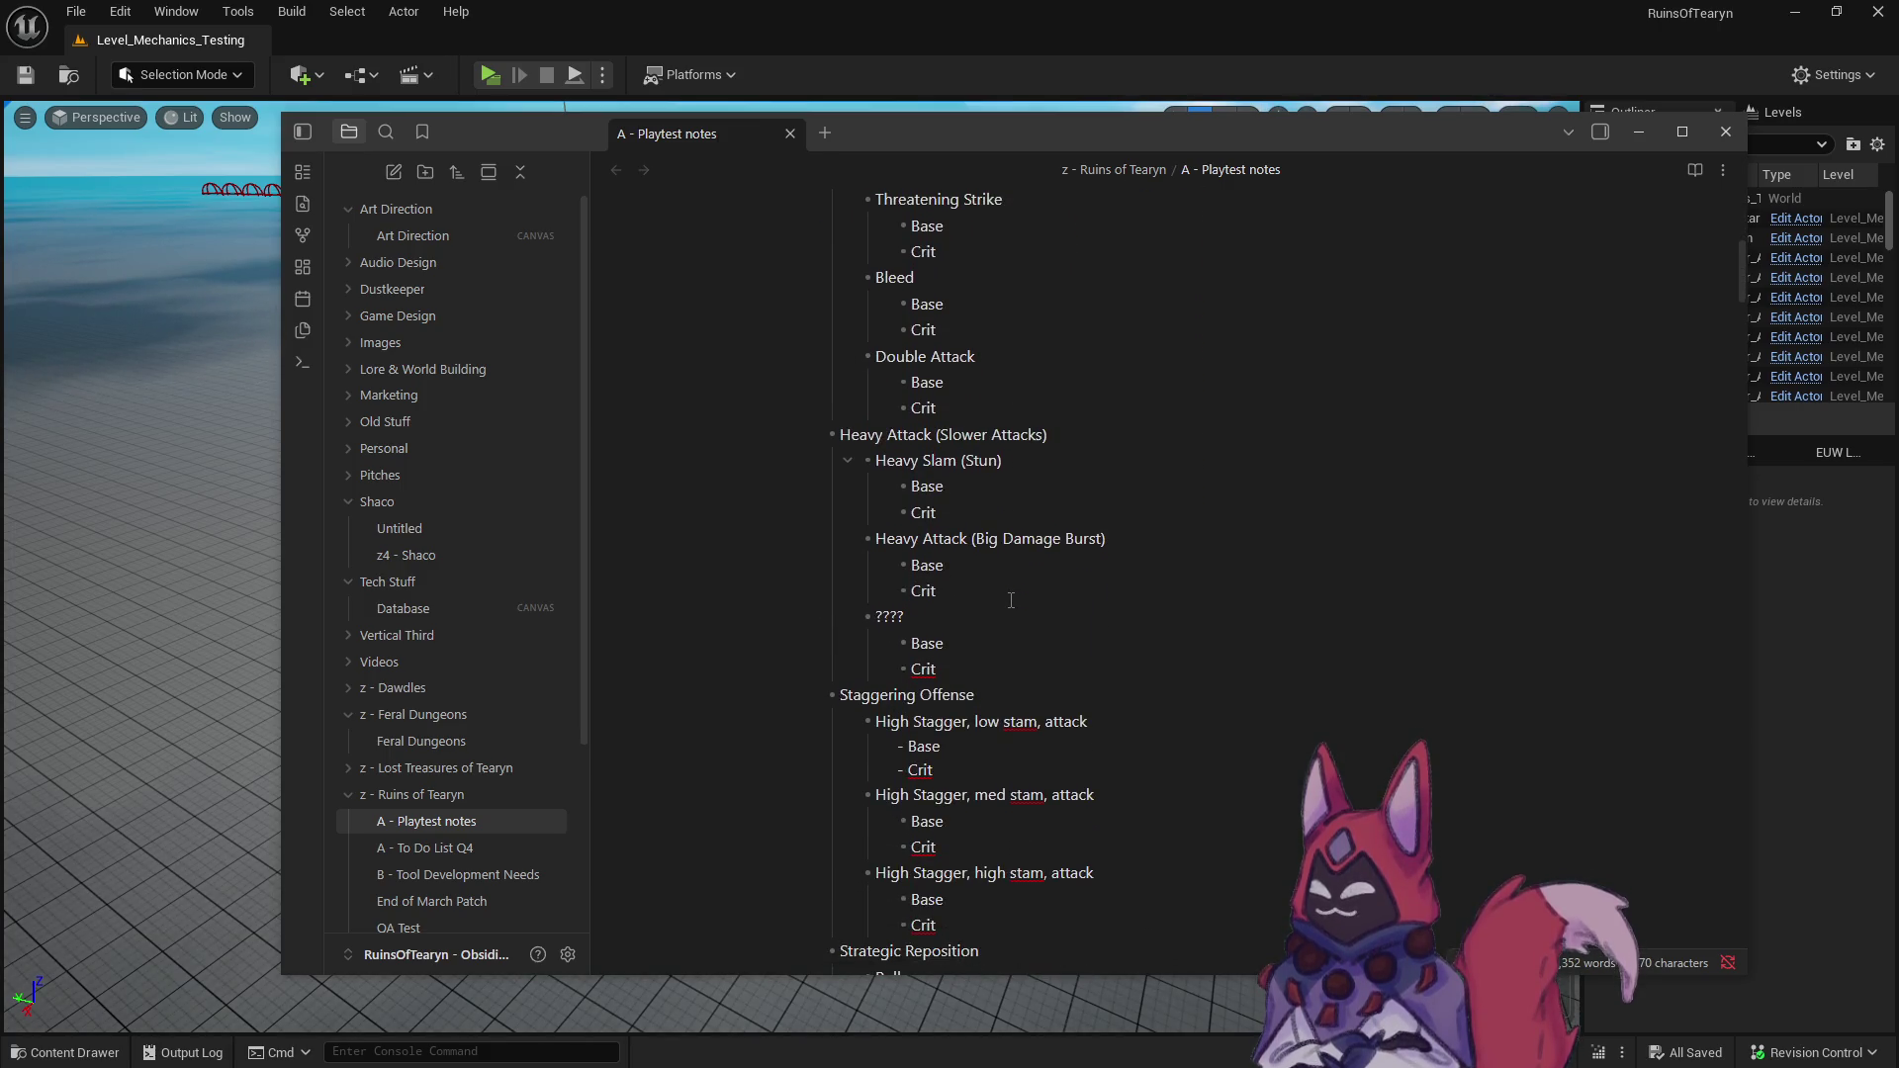
pyautogui.scroll(2, 1011, 599)
pyautogui.scroll(4, 1011, 597)
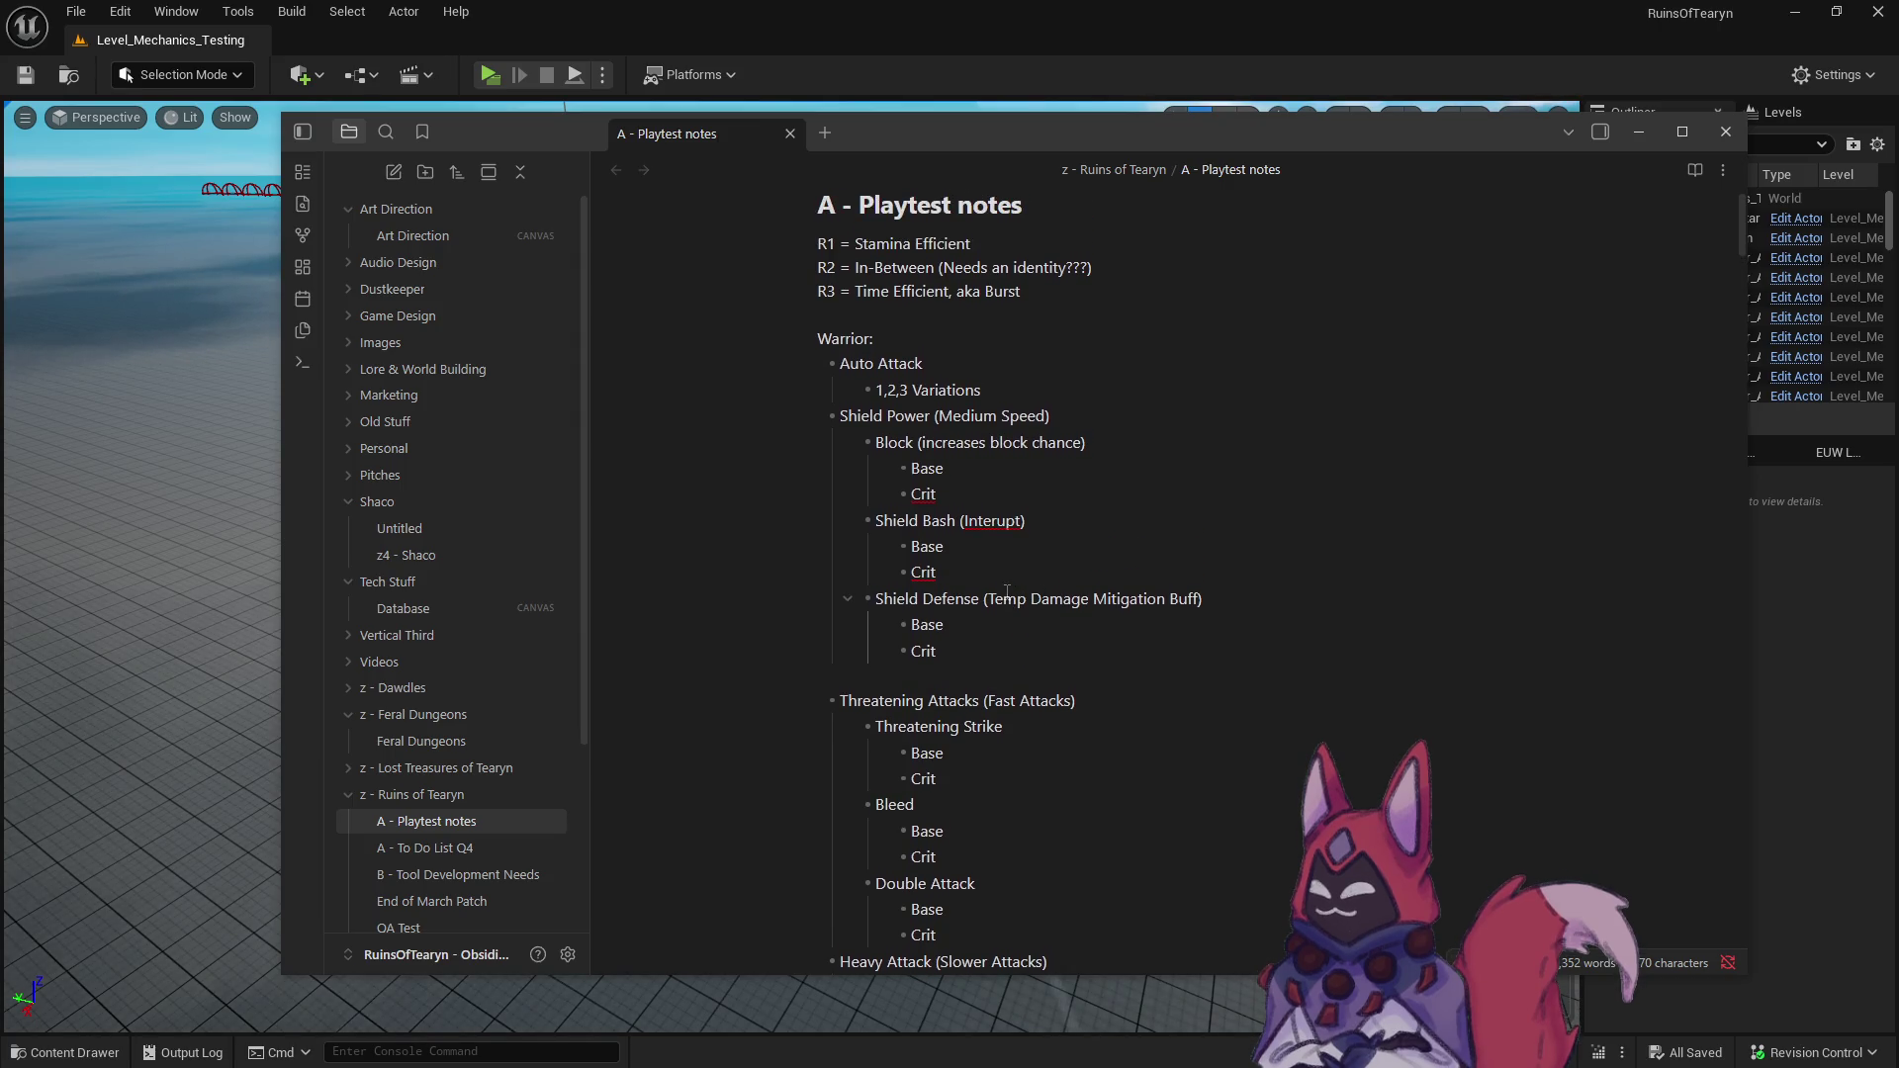
pyautogui.scroll(-4, 1004, 592)
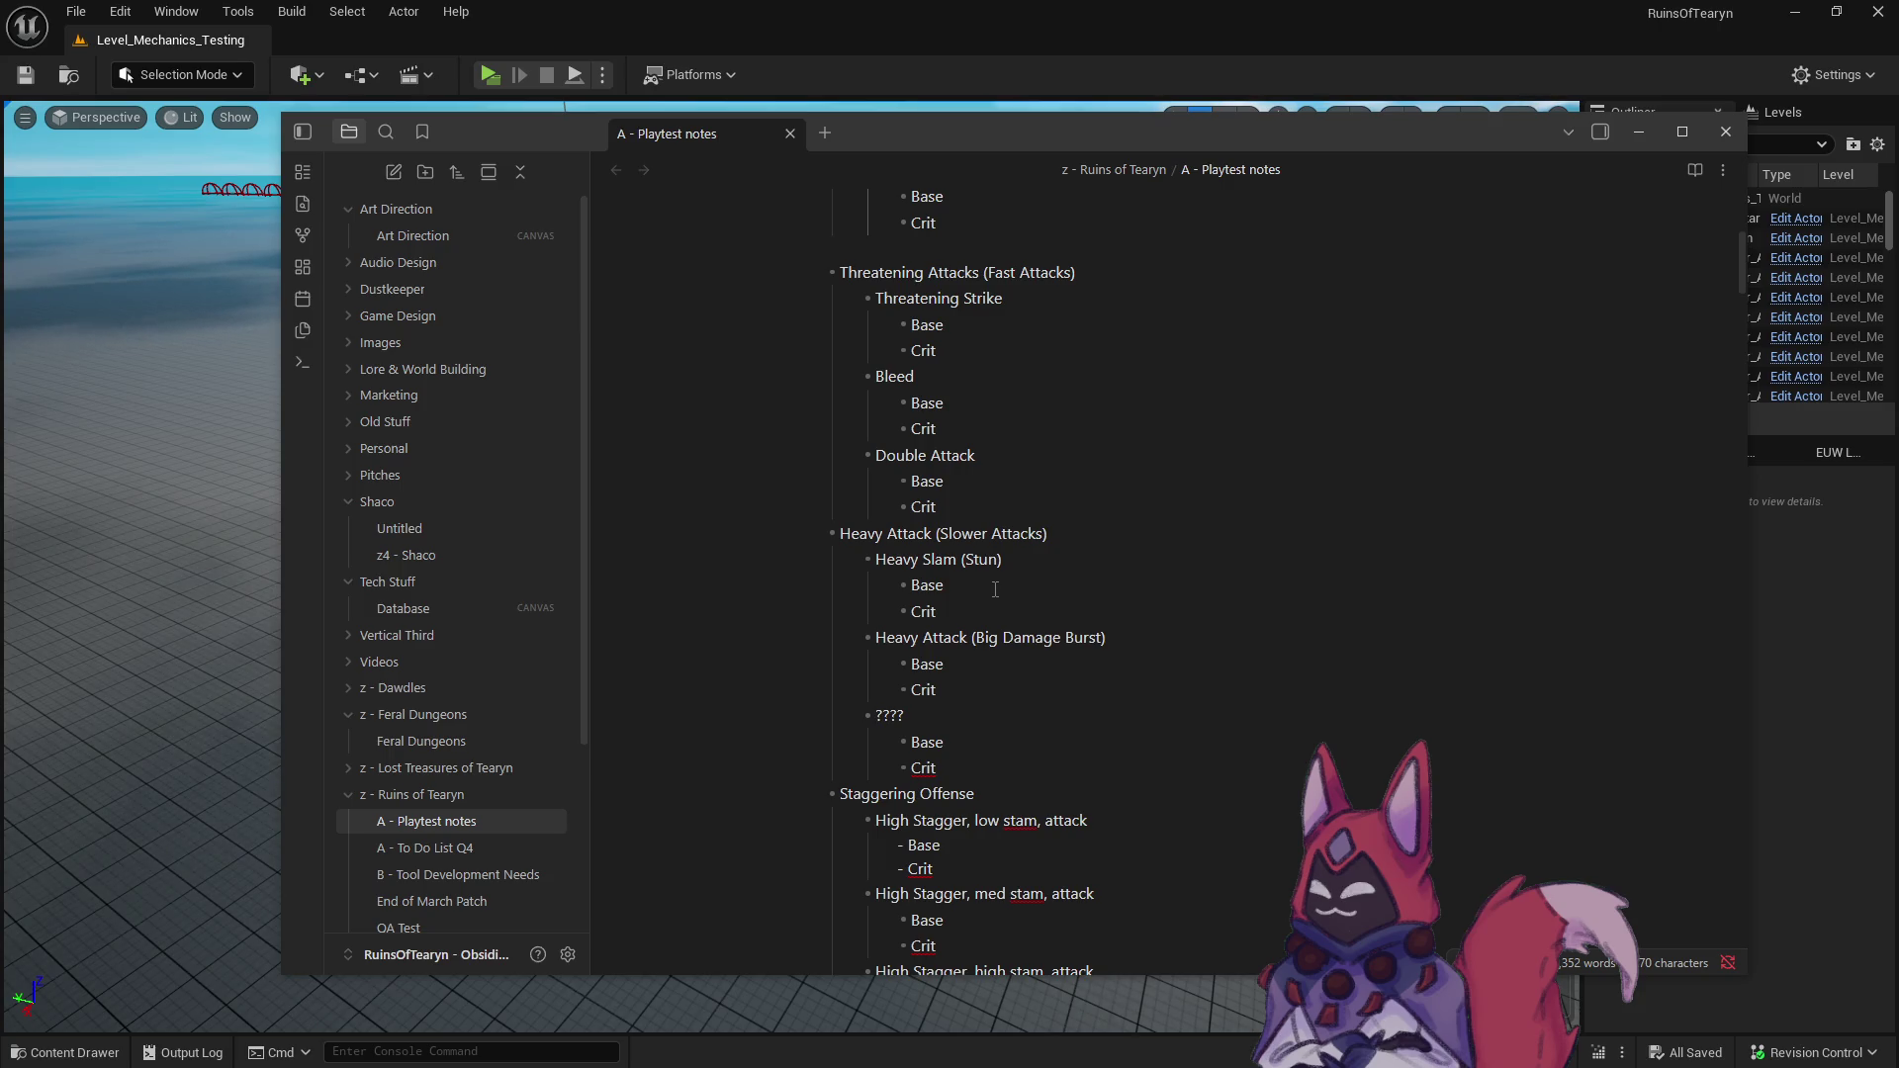
pyautogui.scroll(4, 995, 590)
# - Cut Shield Bash from Shield Power and paste it over the ???? placeholder under Heavy Attack
pyautogui.moveTo(980, 580); pyautogui.dragTo(819, 491)
pyautogui.click(991, 585)
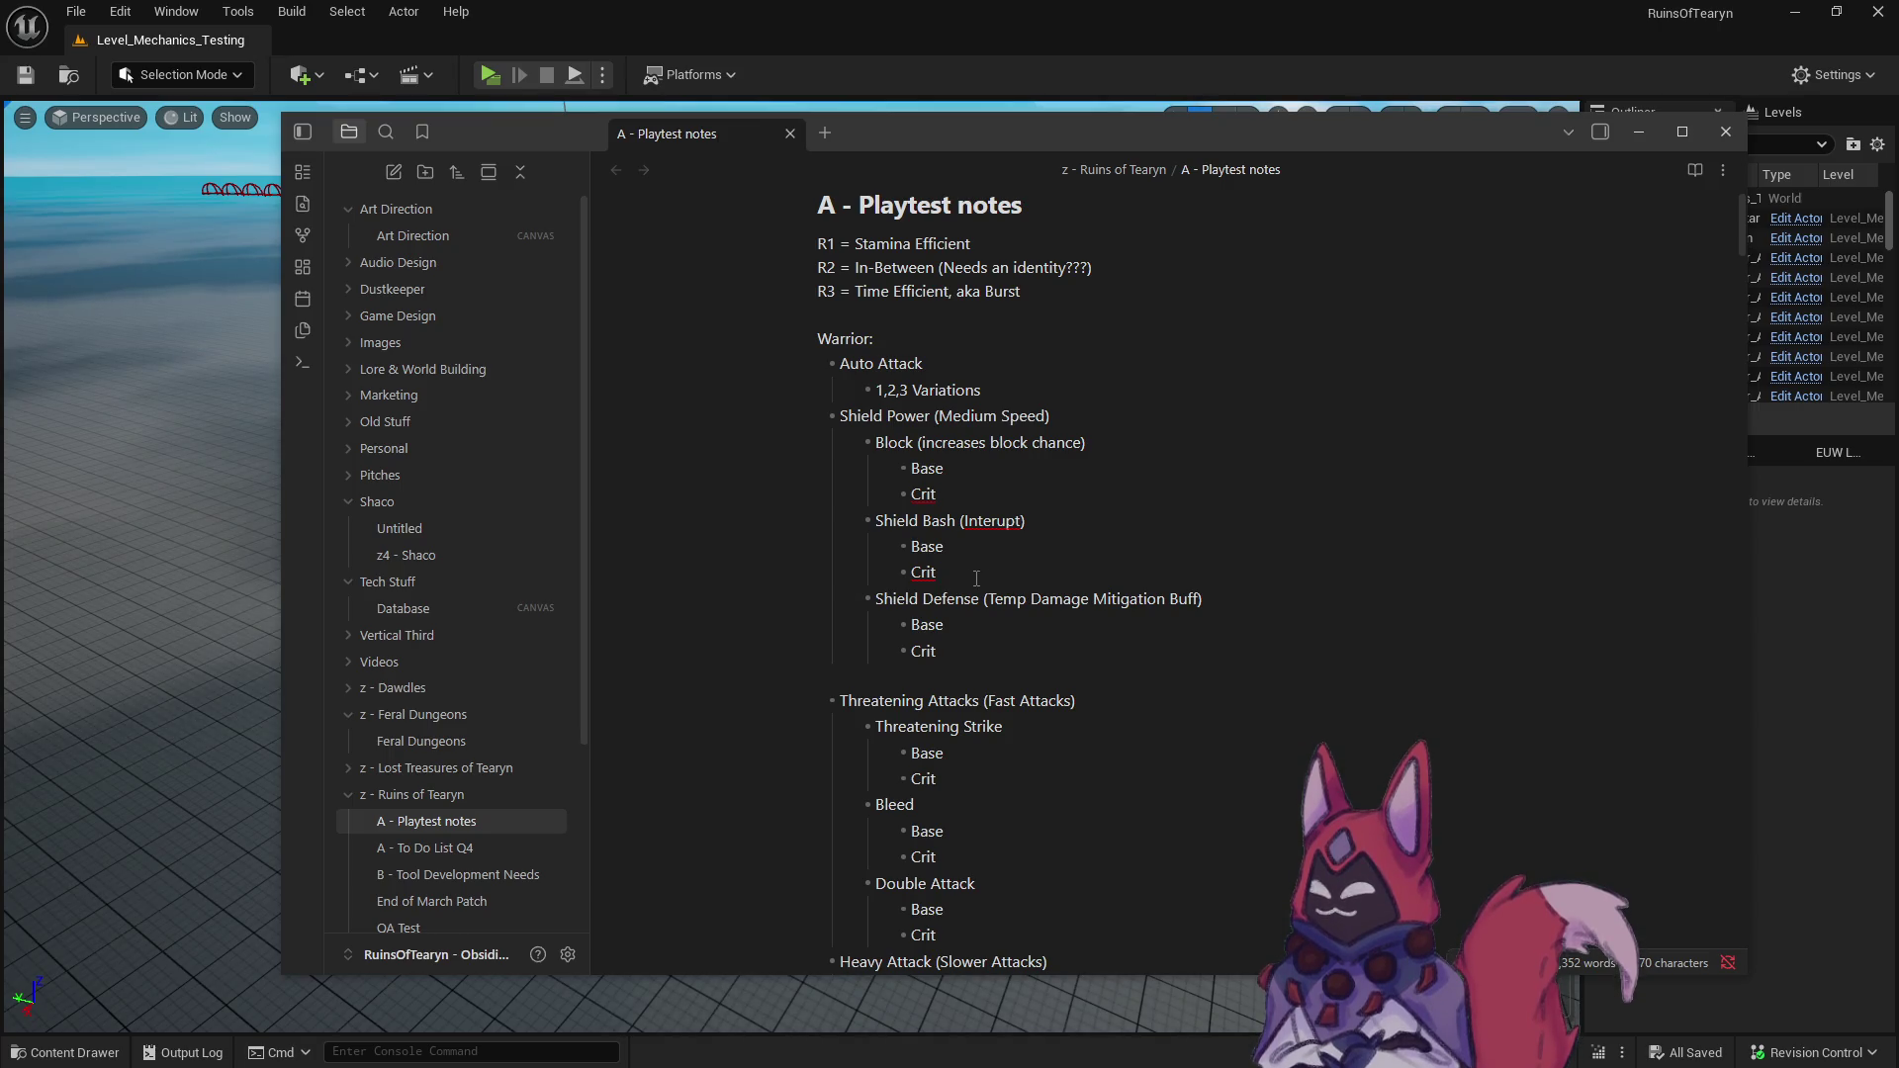
pyautogui.moveTo(953, 570); pyautogui.dragTo(781, 519)
pyautogui.press('BackSpace')
pyautogui.scroll(-3, 1022, 686)
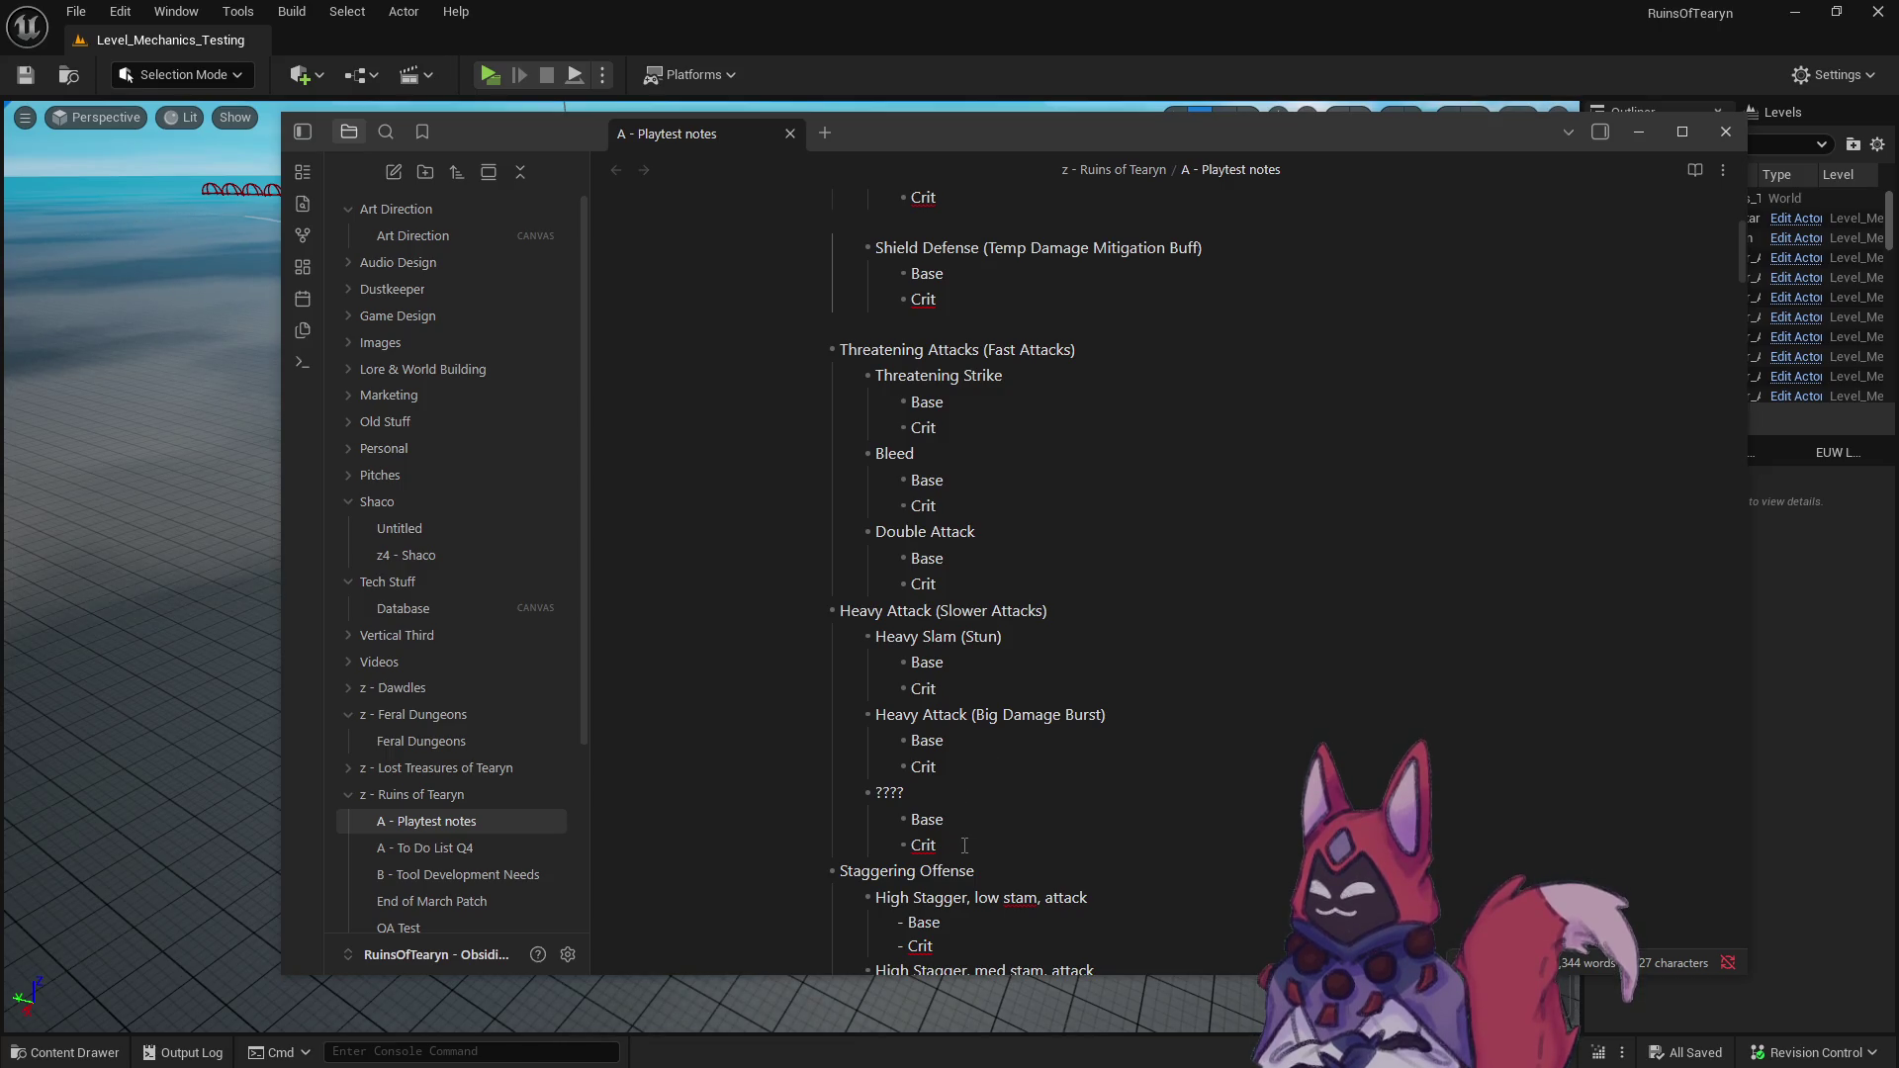
pyautogui.moveTo(964, 847); pyautogui.dragTo(796, 785)
pyautogui.write('Shield Bash (Interupt) Base Crit')
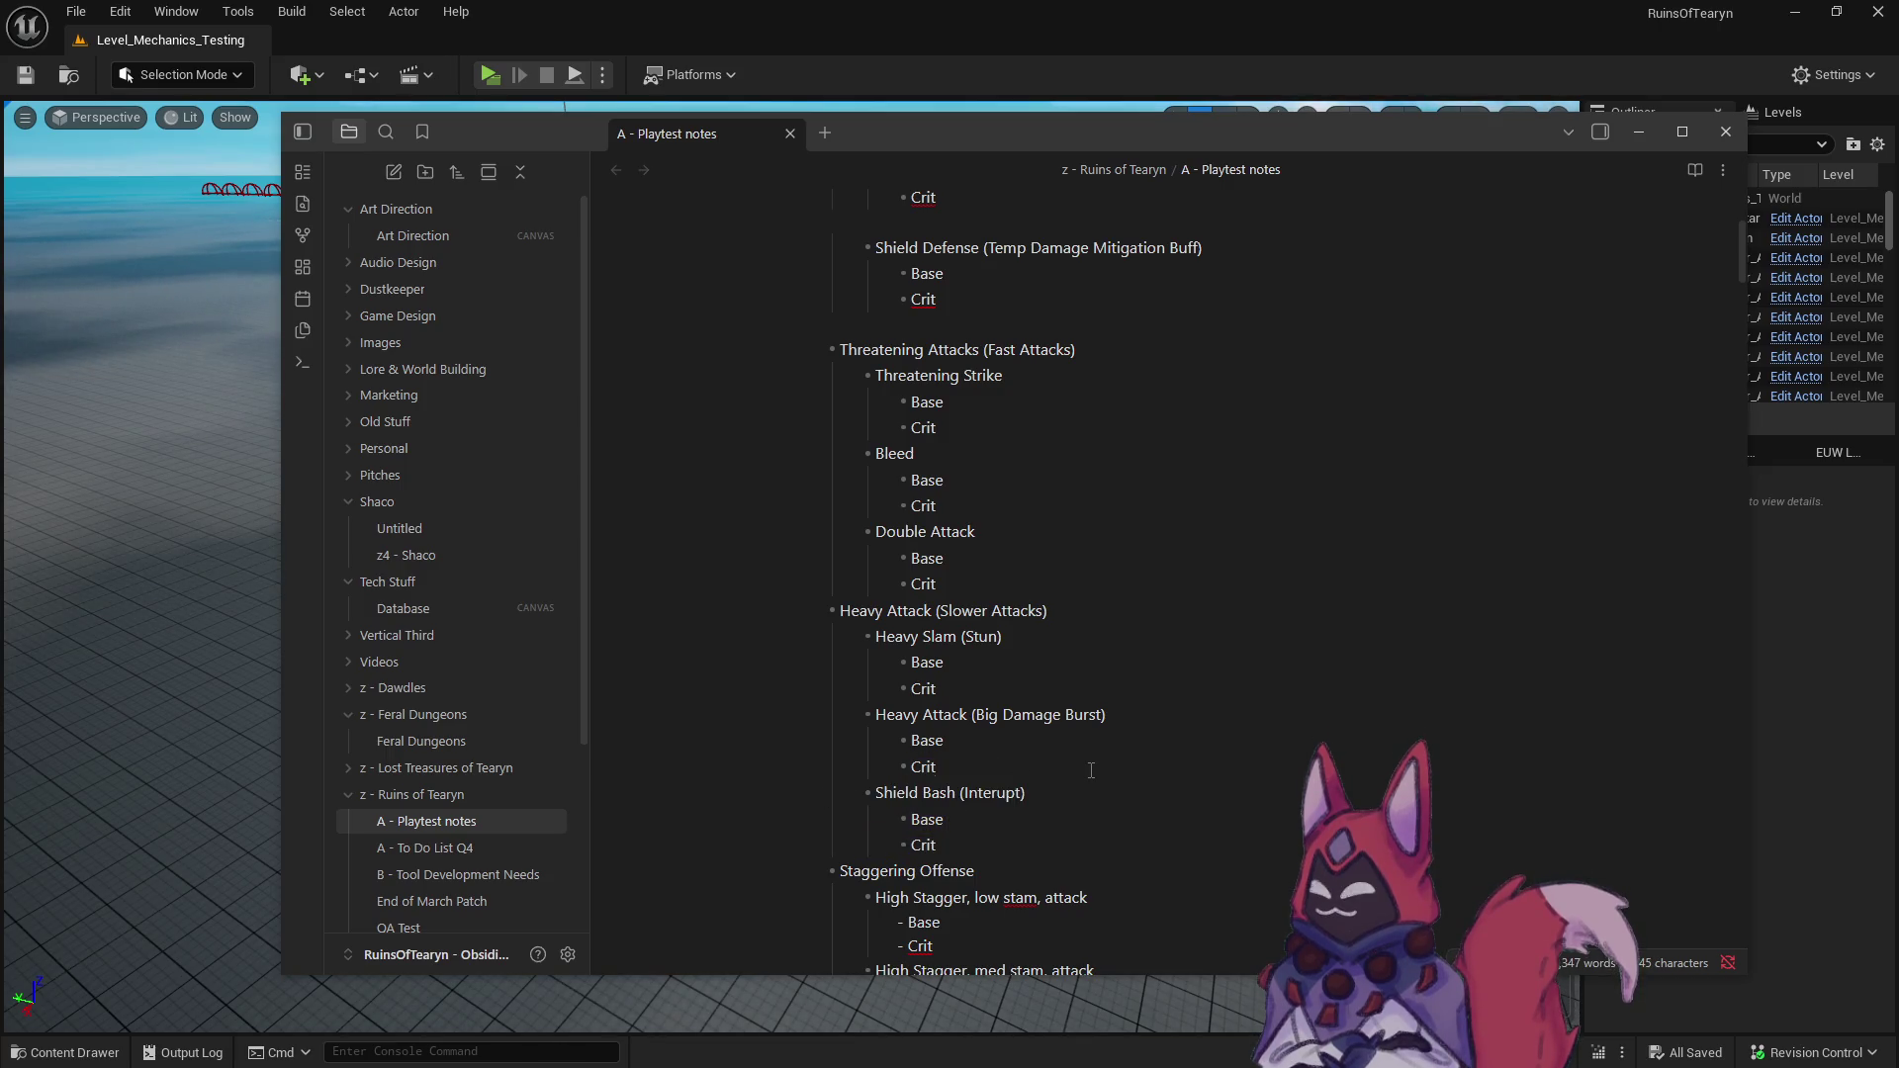
# - Move Shield Bash (Interupt) above Heavy Slam as the first Heavy Attack ability
pyautogui.moveTo(973, 847)
pyautogui.mouseDown()
pyautogui.moveTo(819, 821)
pyautogui.moveTo(818, 791)
pyautogui.mouseUp()
pyautogui.press('BackSpace')
pyautogui.click(819, 636)
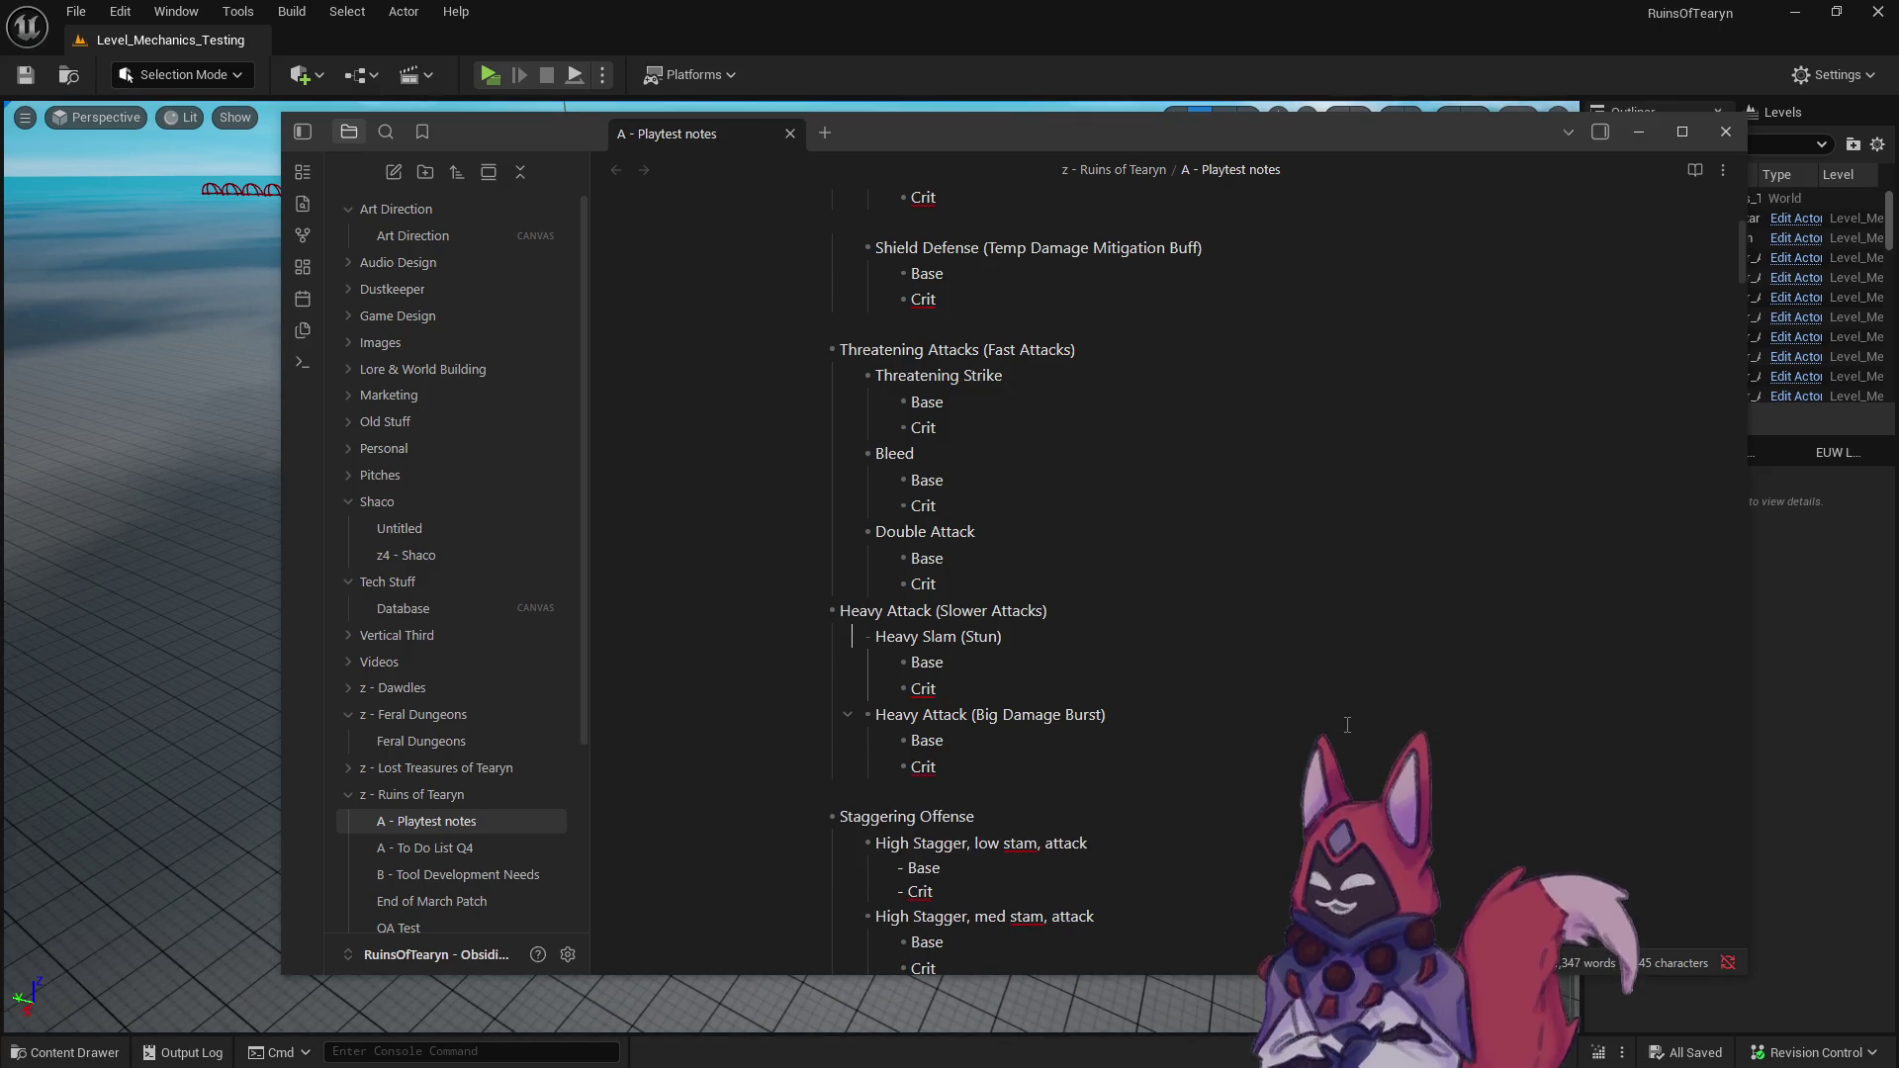
pyautogui.press('Return')
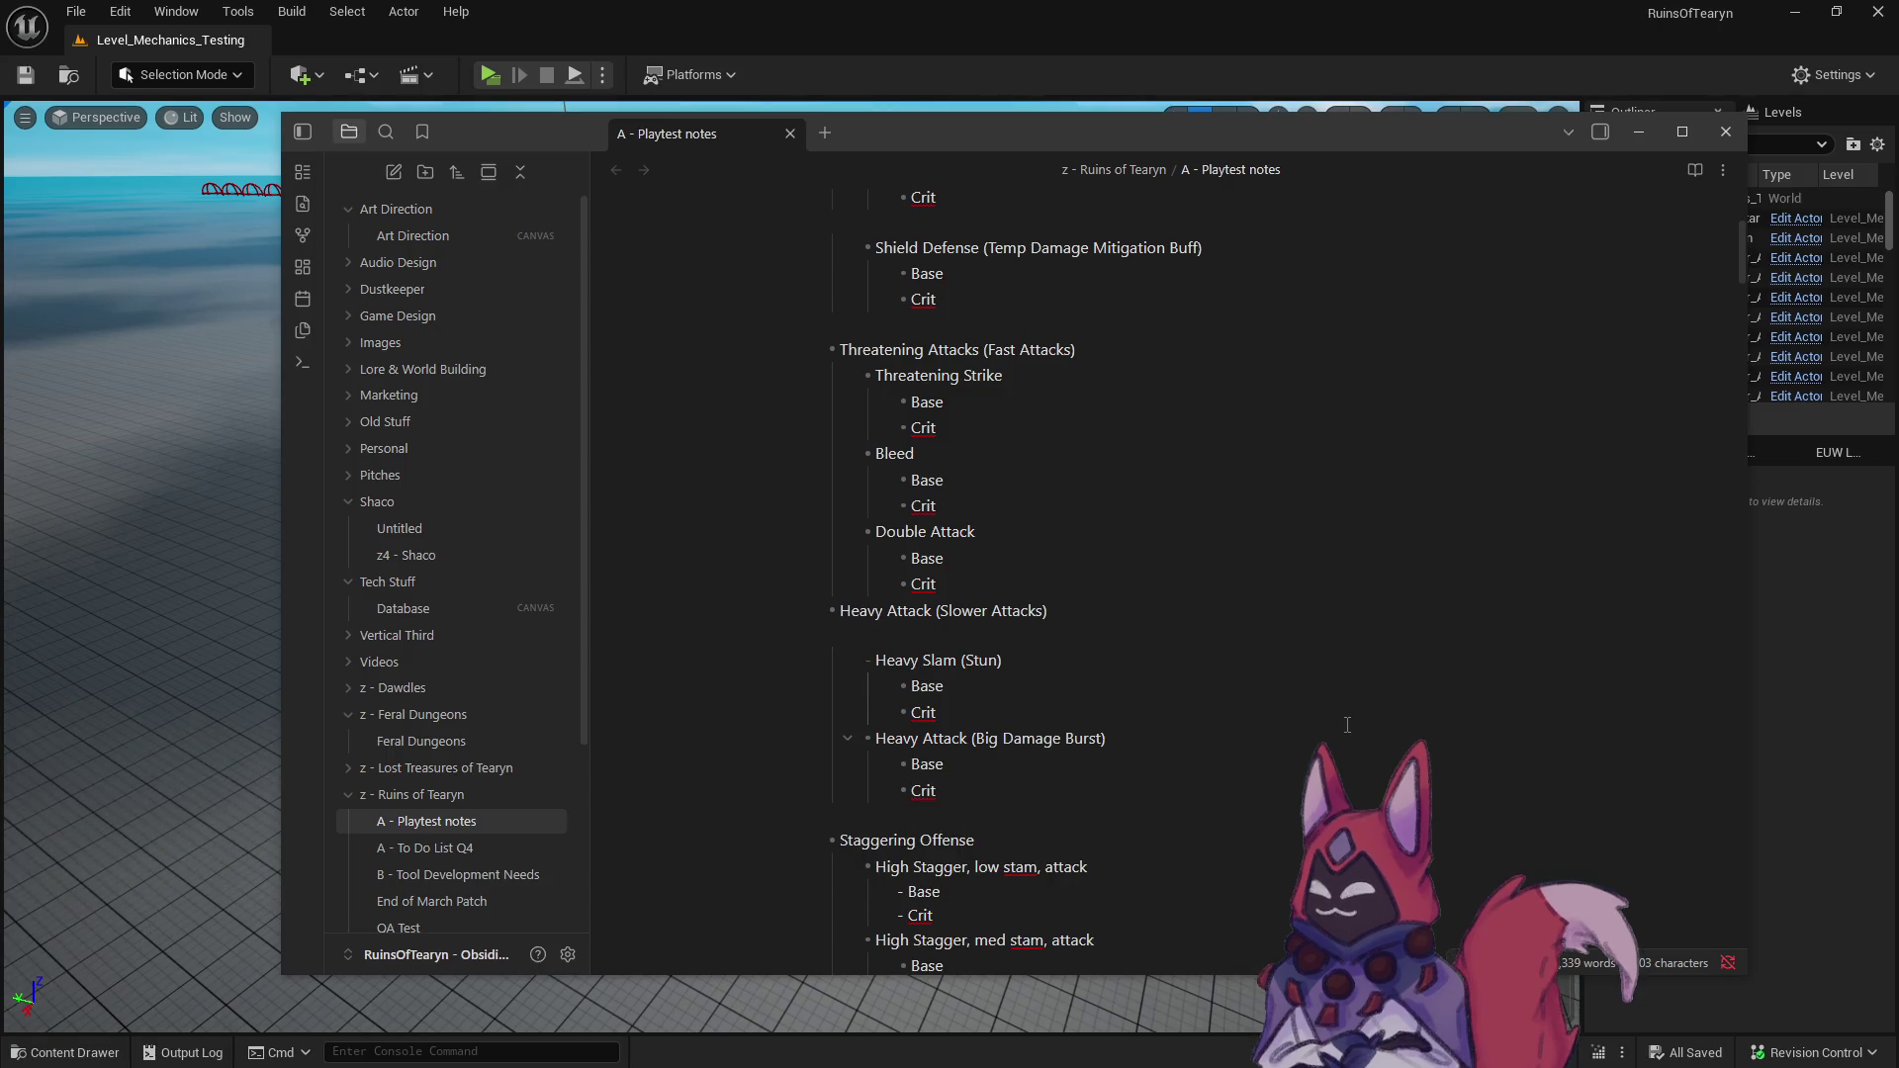
pyautogui.hotkey('ctrl', 'v')
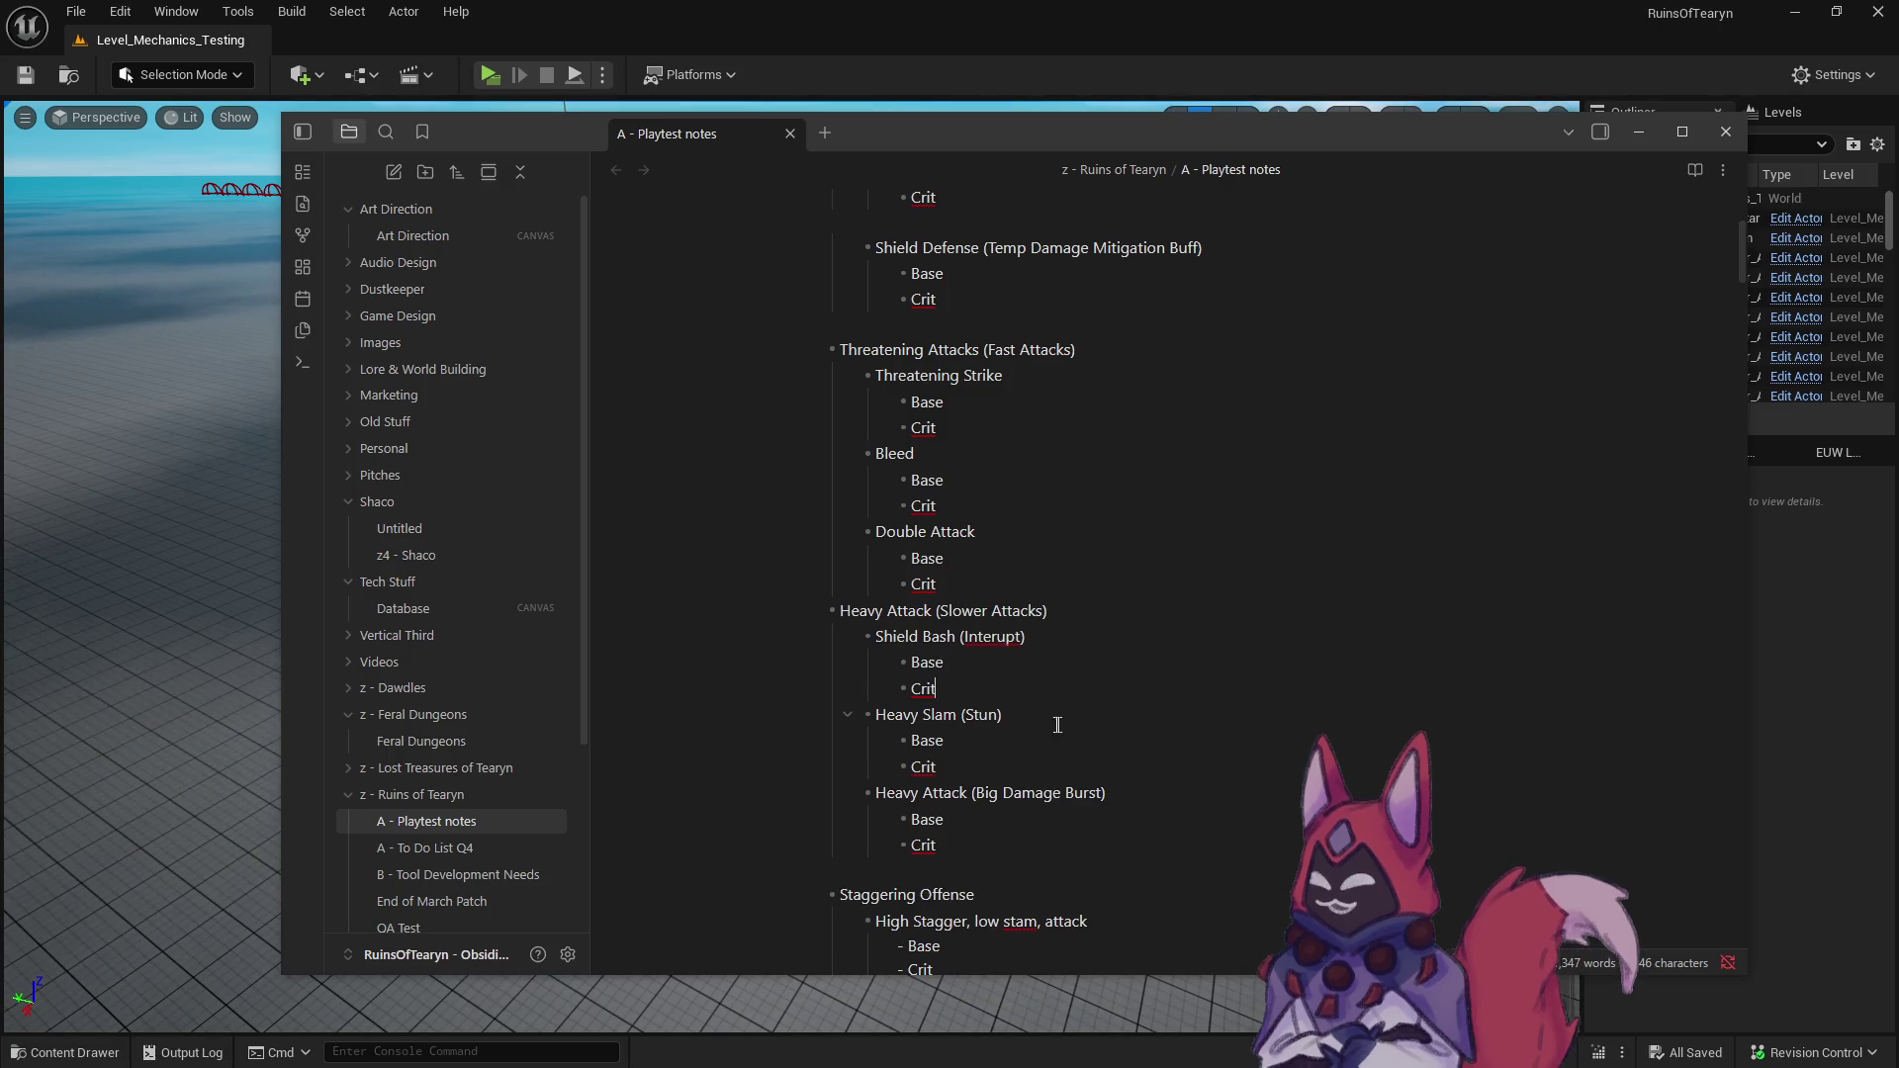
pyautogui.click(909, 877)
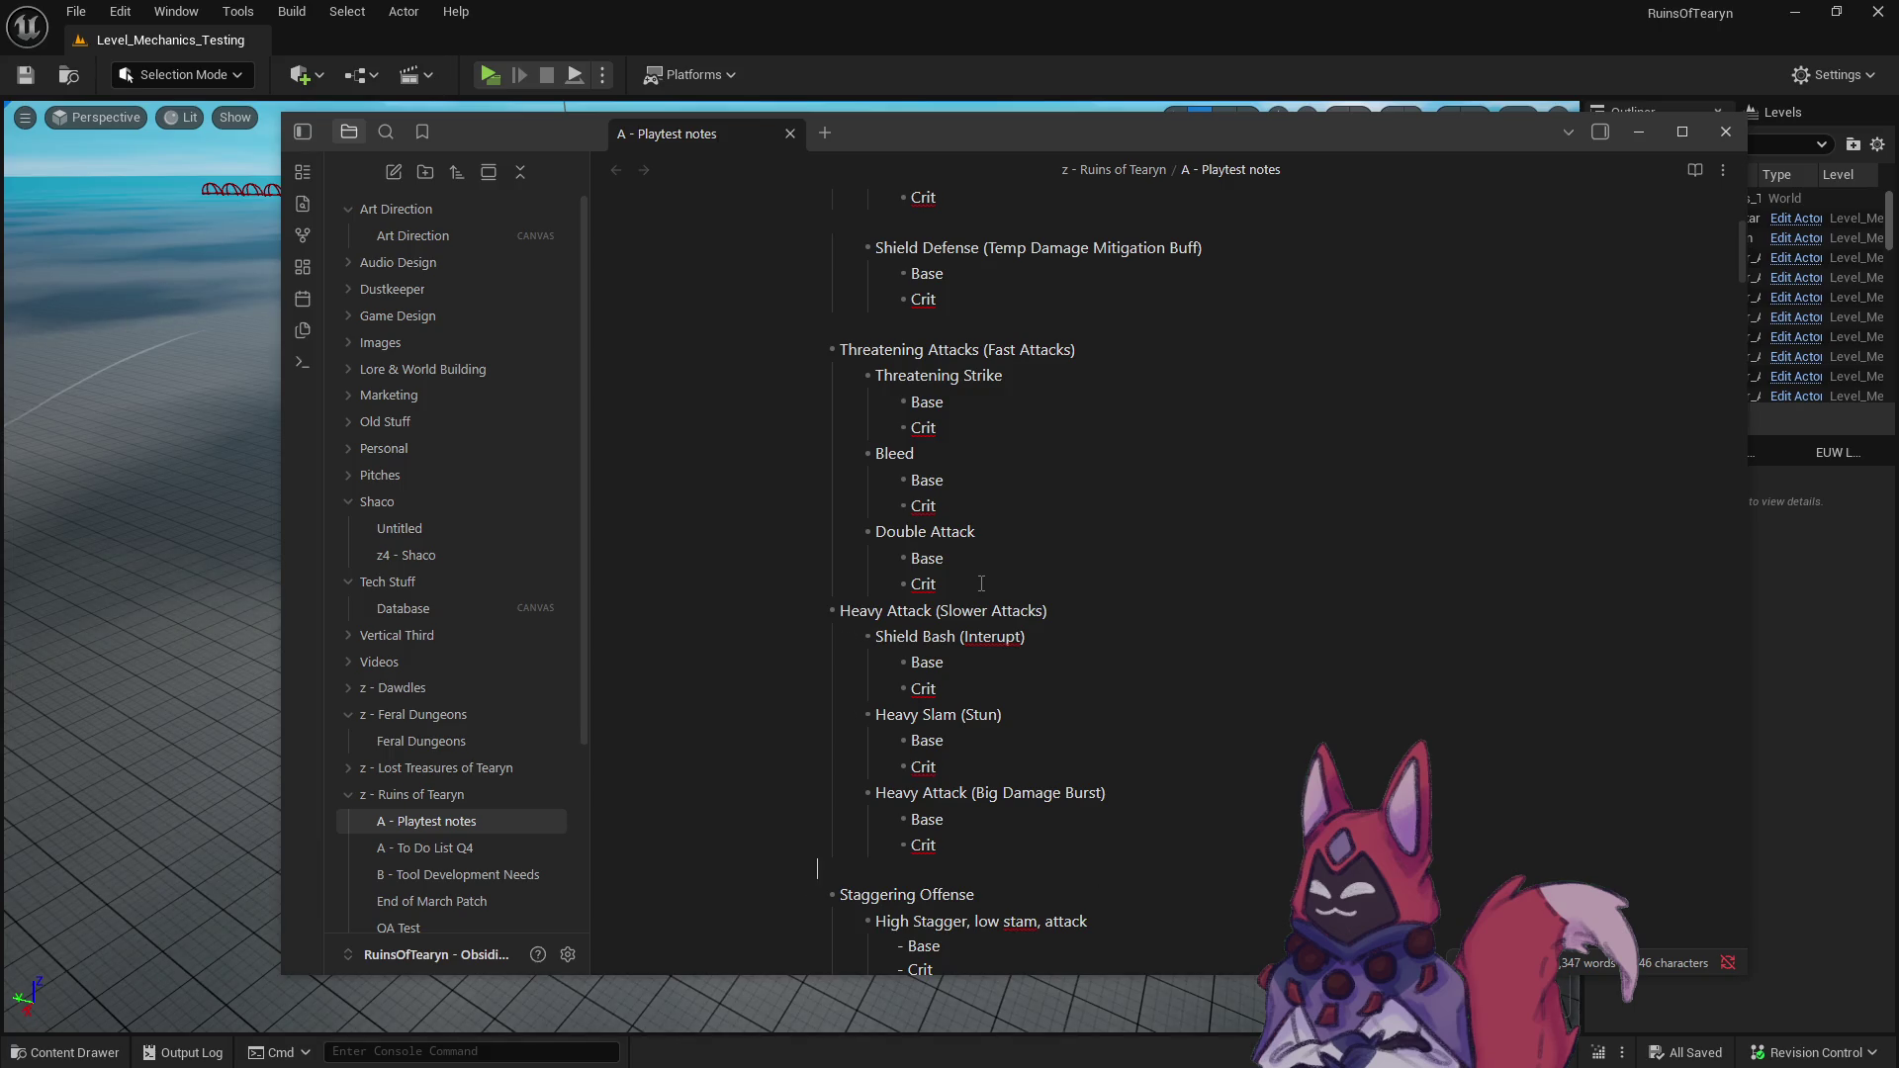
pyautogui.press('Return')
pyautogui.press('BackSpace')
pyautogui.press('BackSpace')
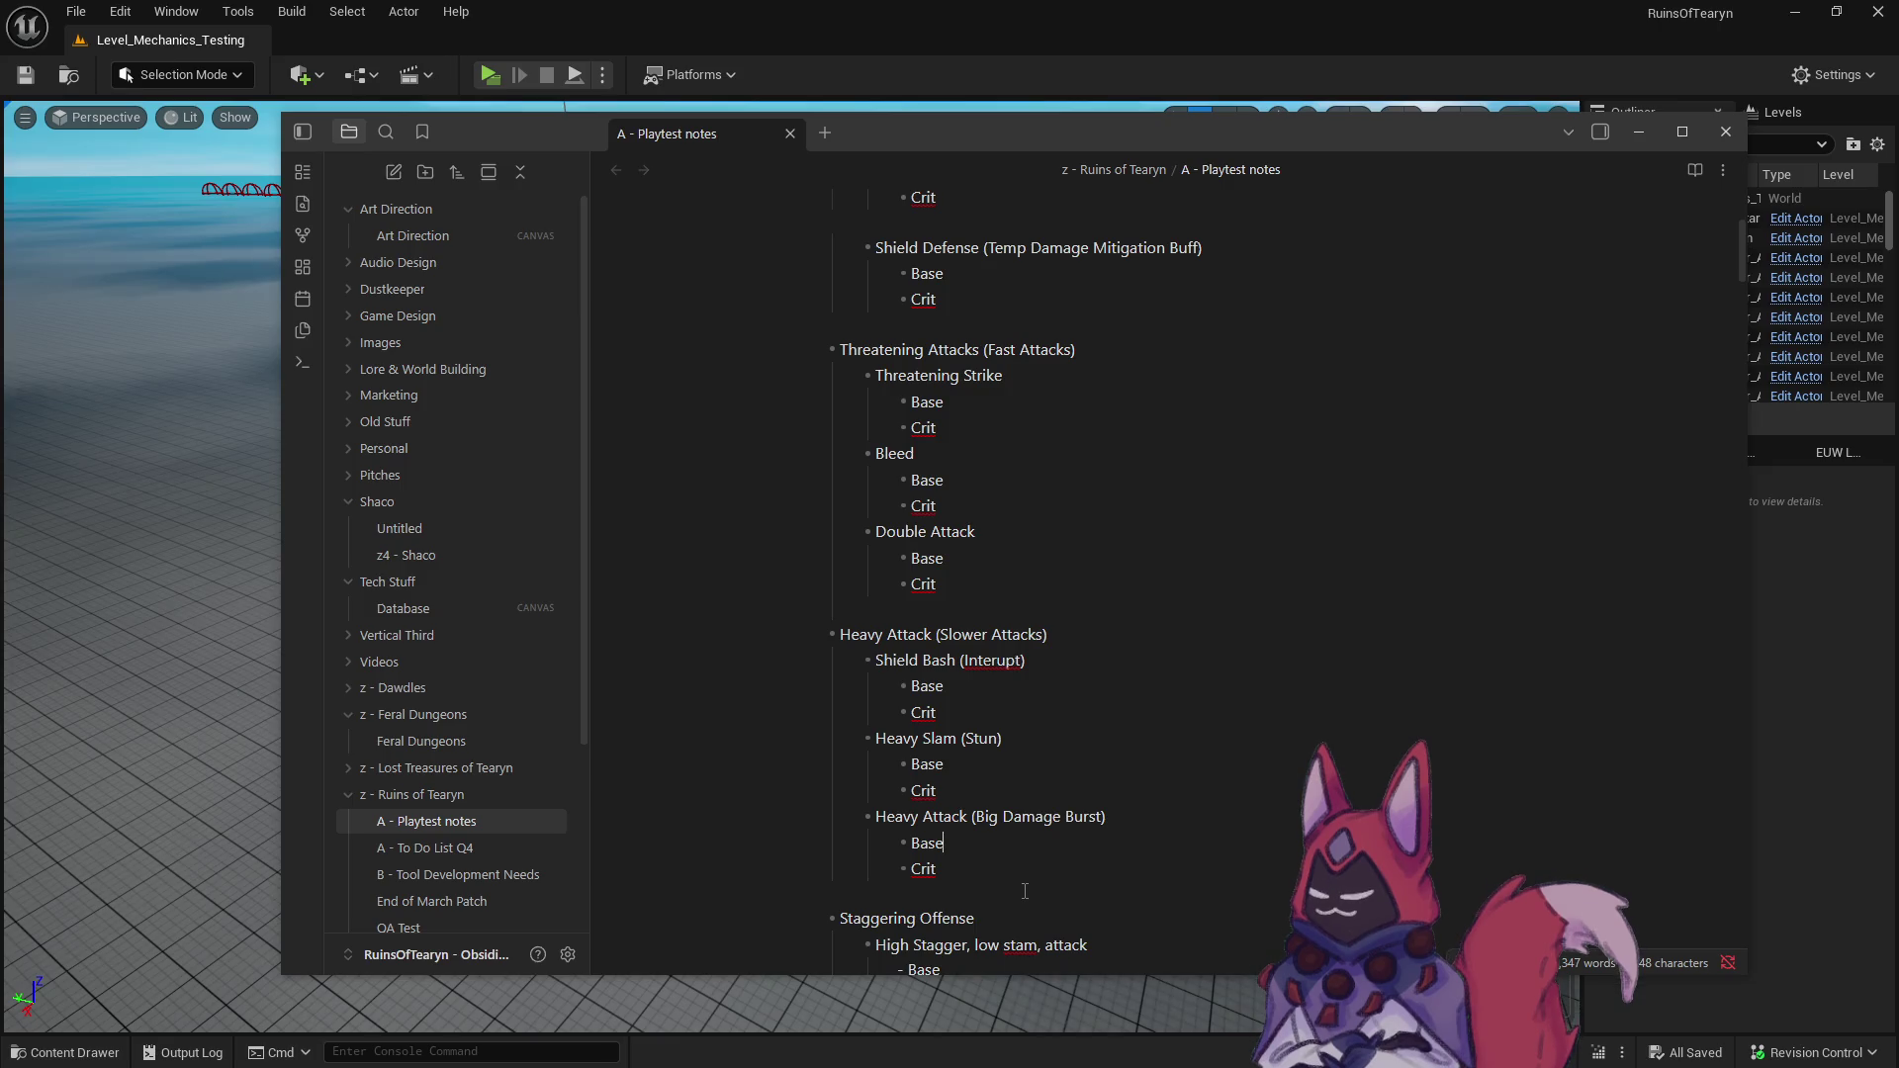
# - Delete the blank line above Shield Defense and add an empty ability bullet after its Crit
pyautogui.scroll(2, 880, 820)
pyautogui.scroll(2, 880, 820)
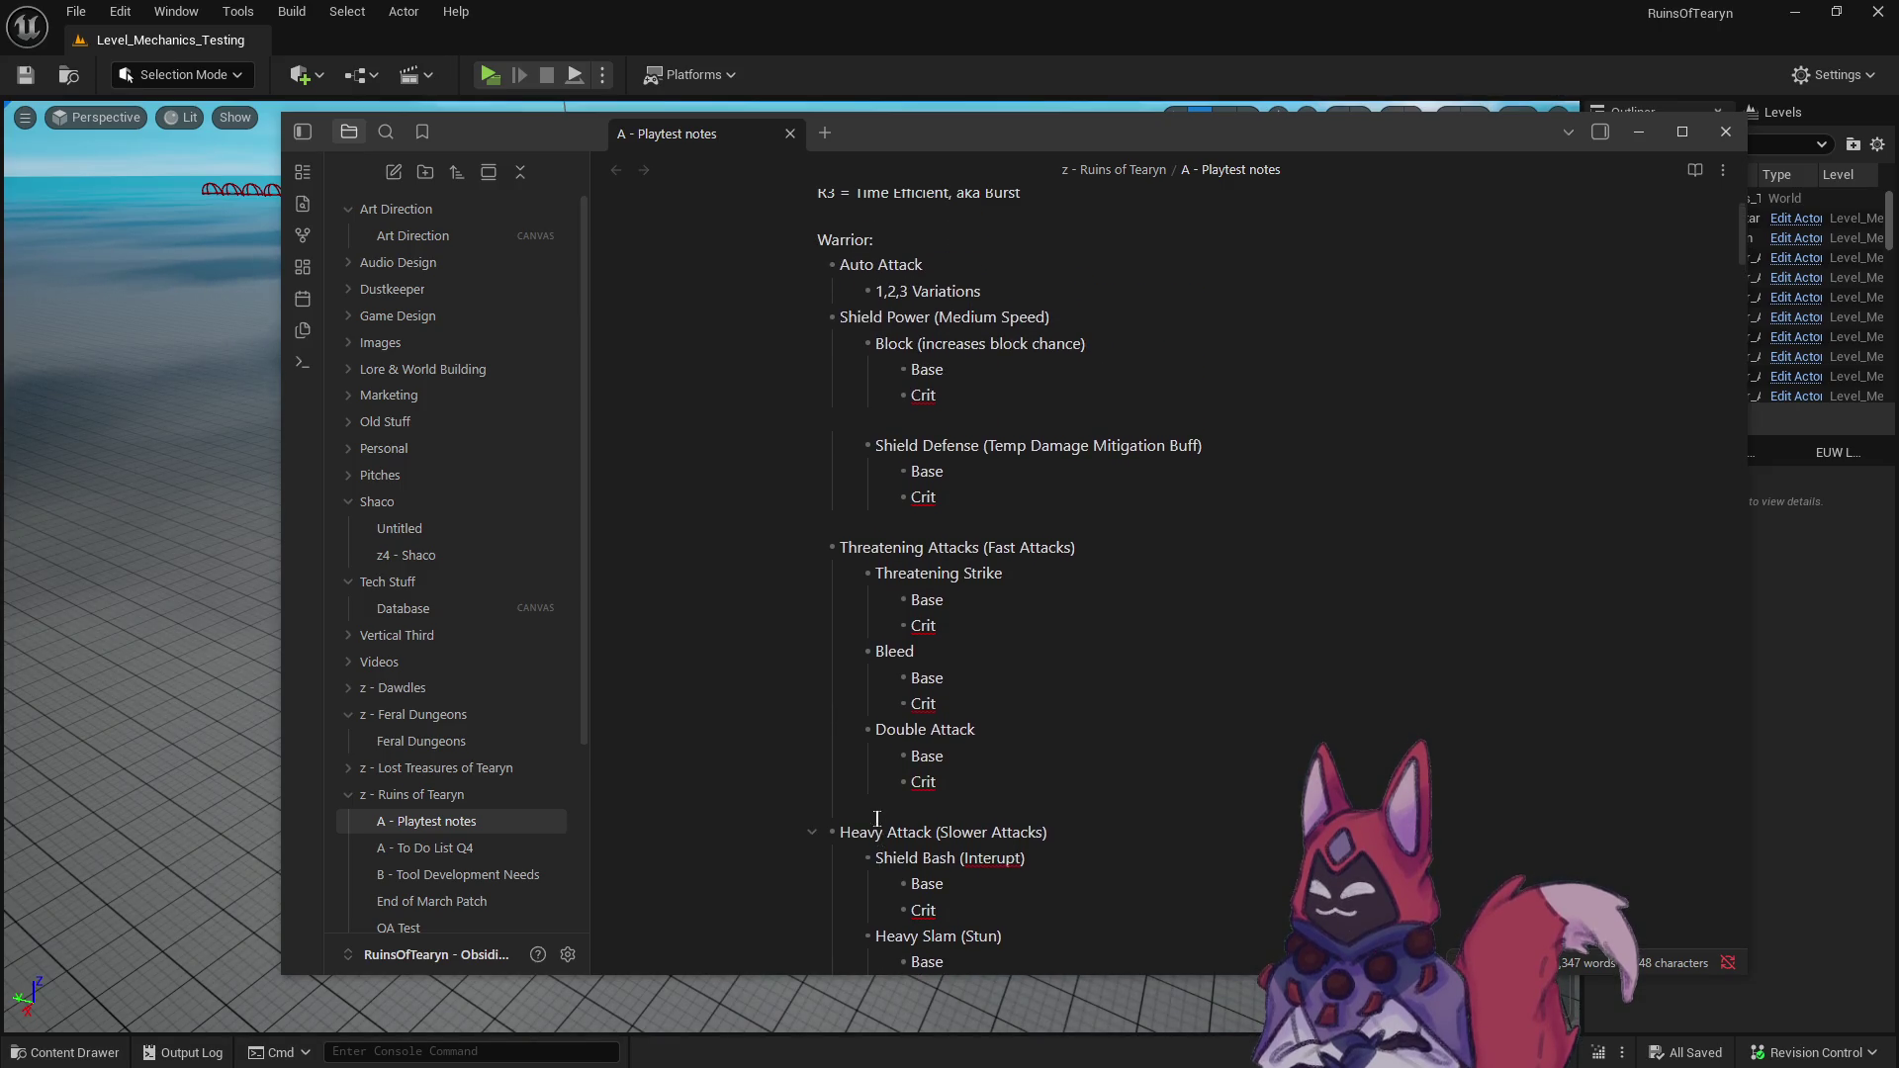
pyautogui.scroll(2, 871, 800)
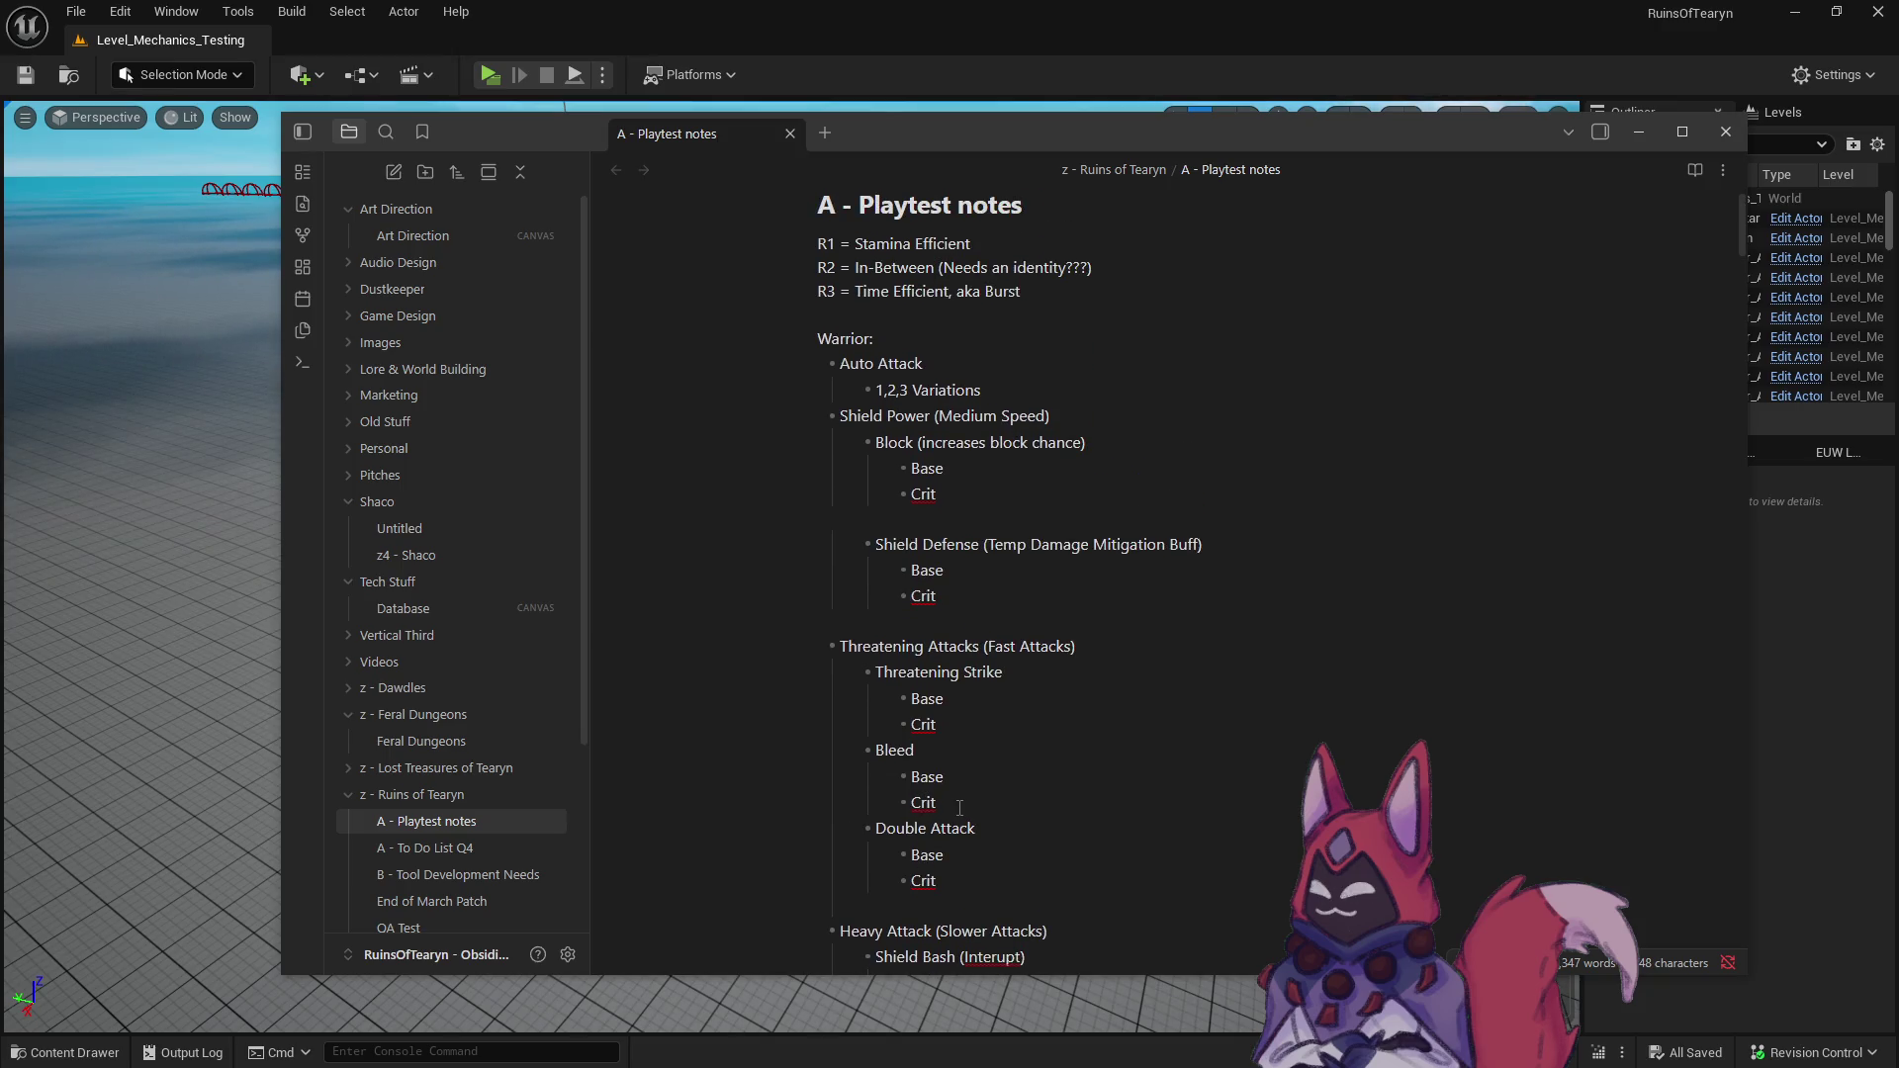
pyautogui.scroll(1, 907, 780)
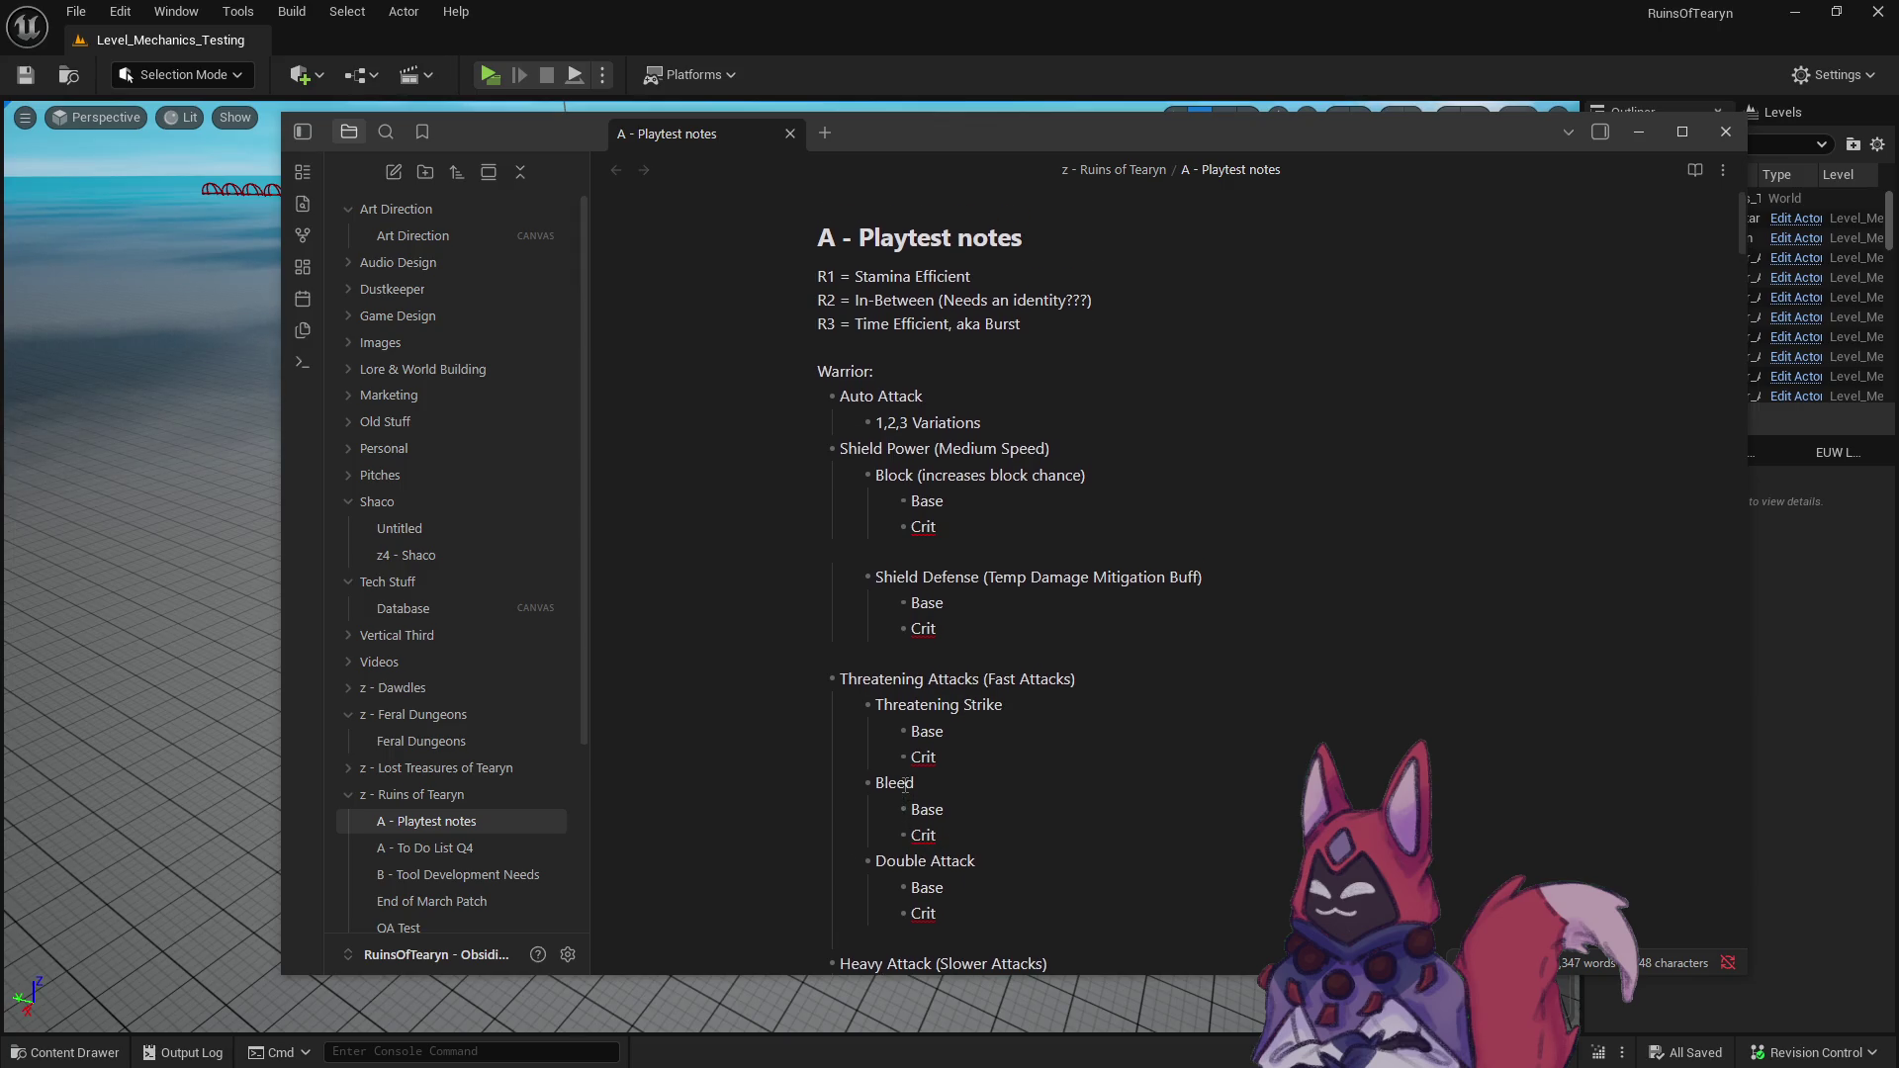
pyautogui.press('BackSpace')
pyautogui.click(1034, 605)
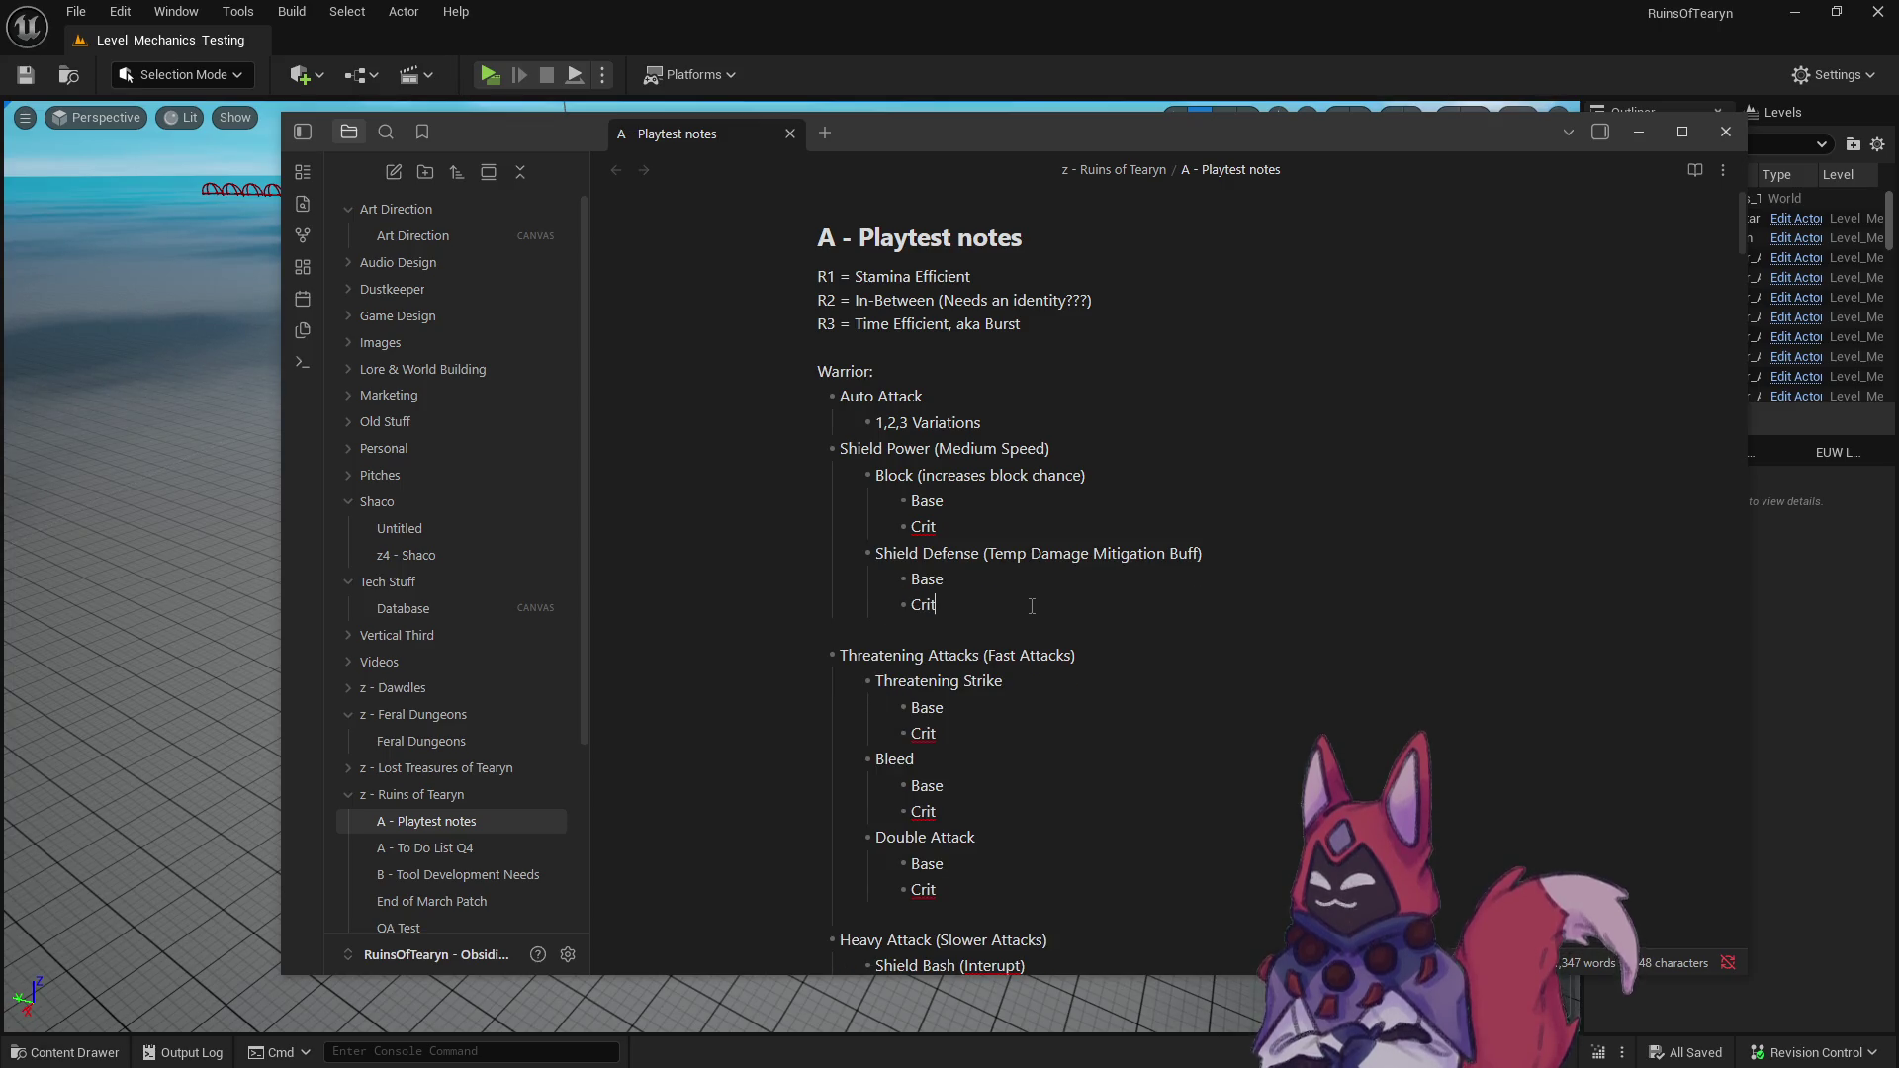
pyautogui.press('Return')
pyautogui.hotkey('shift', 'Tab')
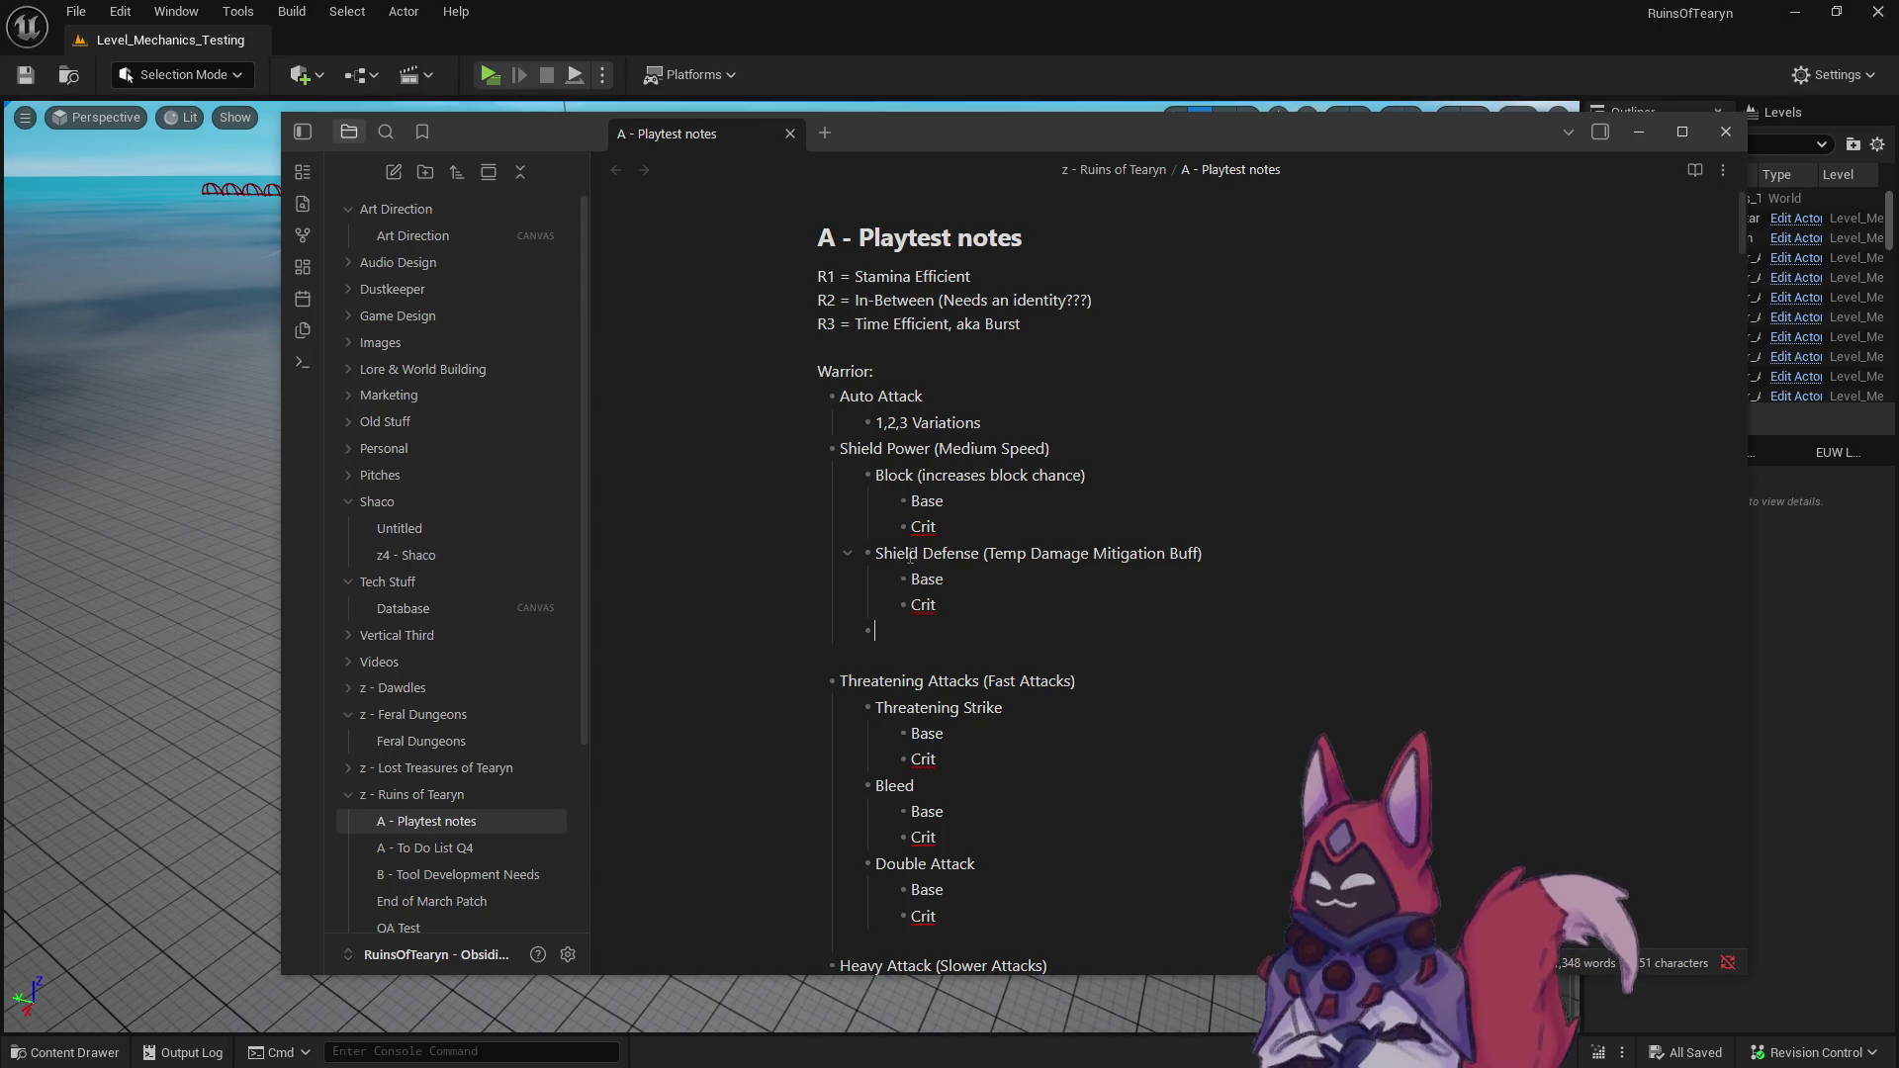
pyautogui.click(877, 554)
# - Nest Base and Crit sub-bullets under the ???? ability between Block and Shield Defense
pyautogui.press('Return')
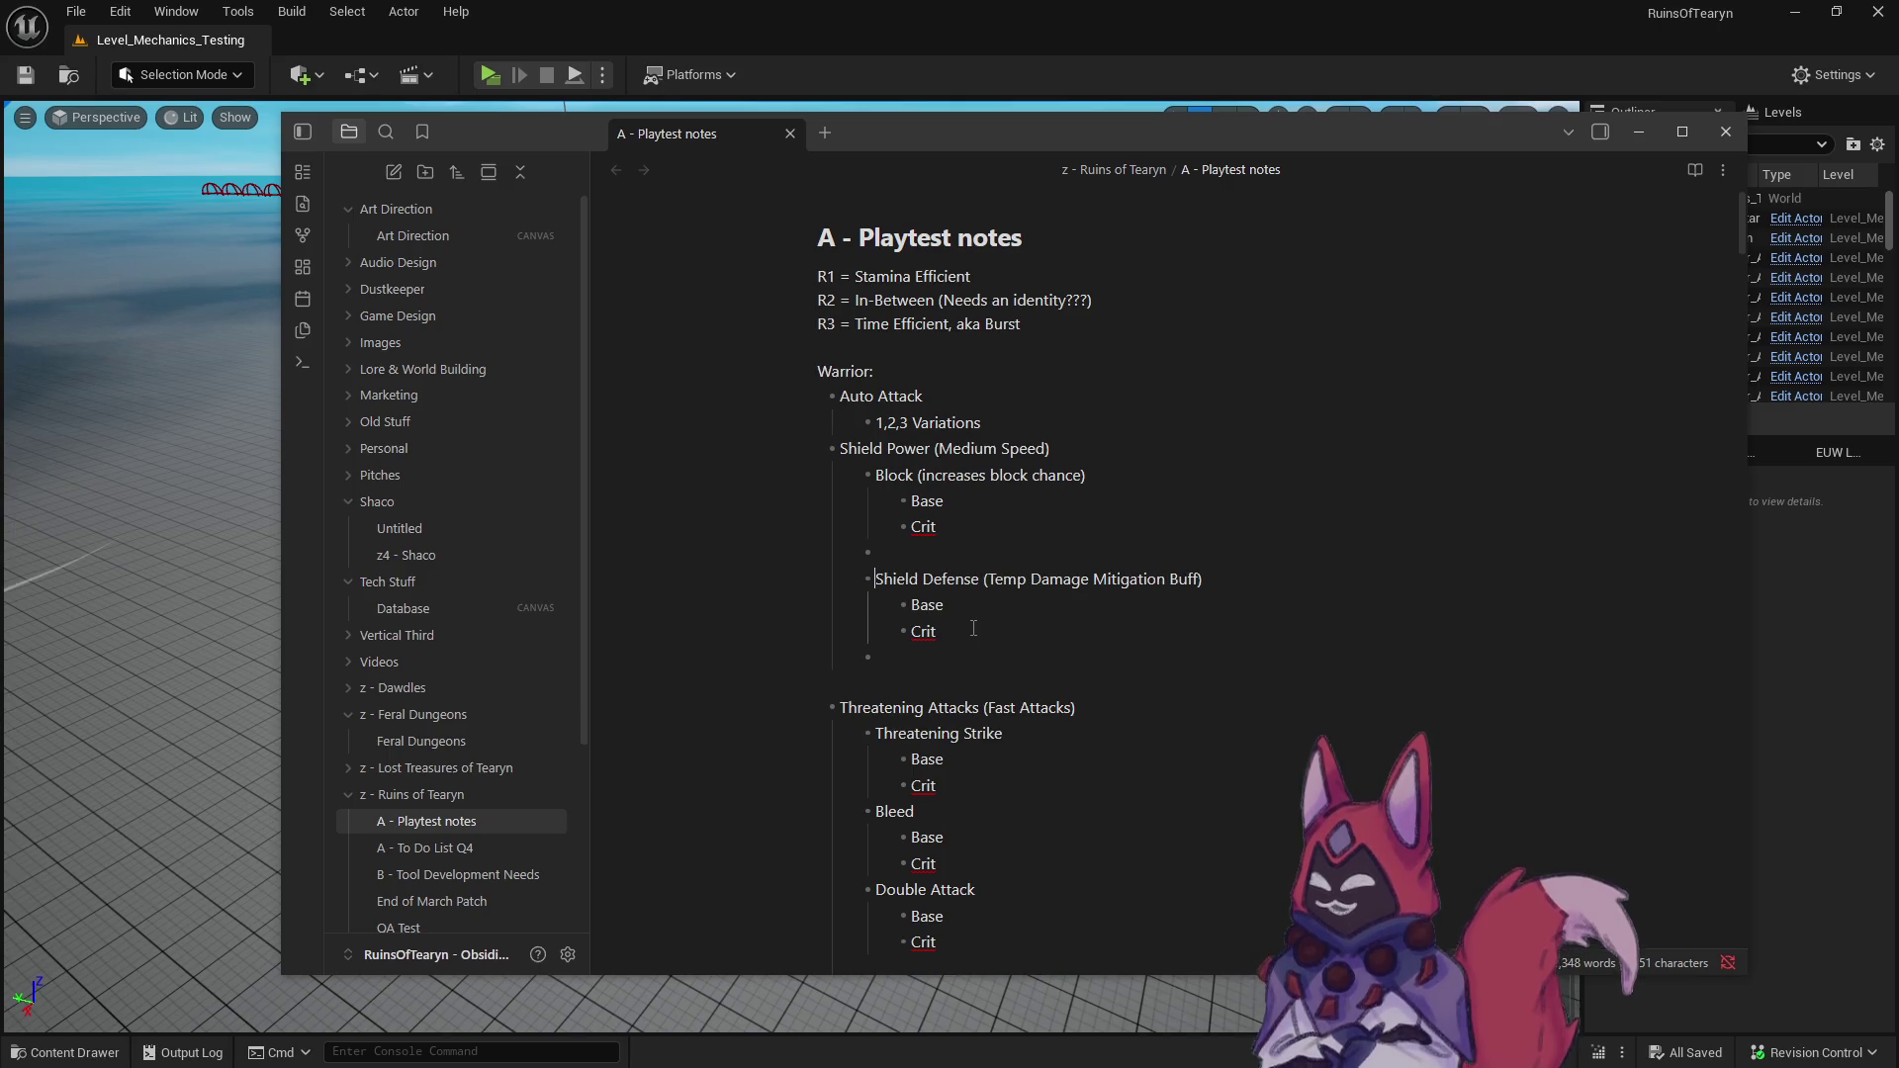
pyautogui.press('BackSpace')
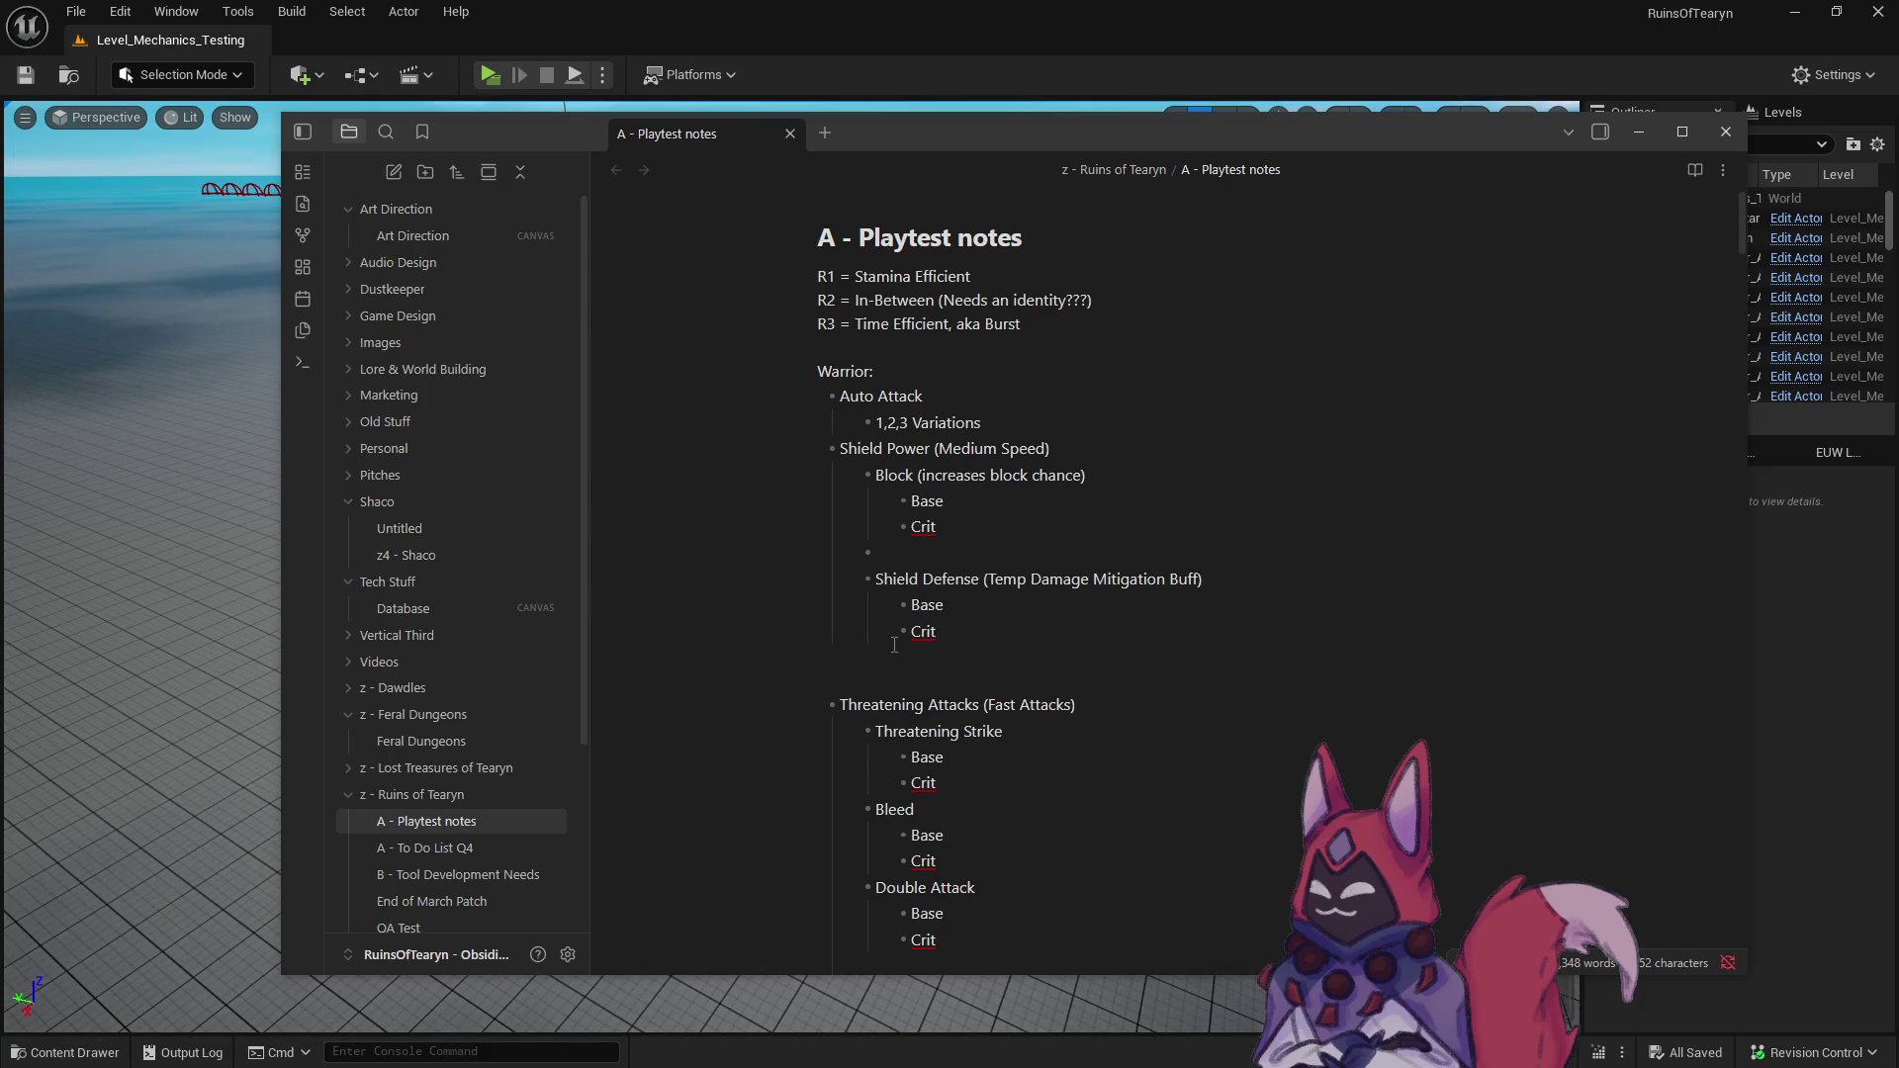
pyautogui.hotkey('ctrl', 'z')
pyautogui.write('????')
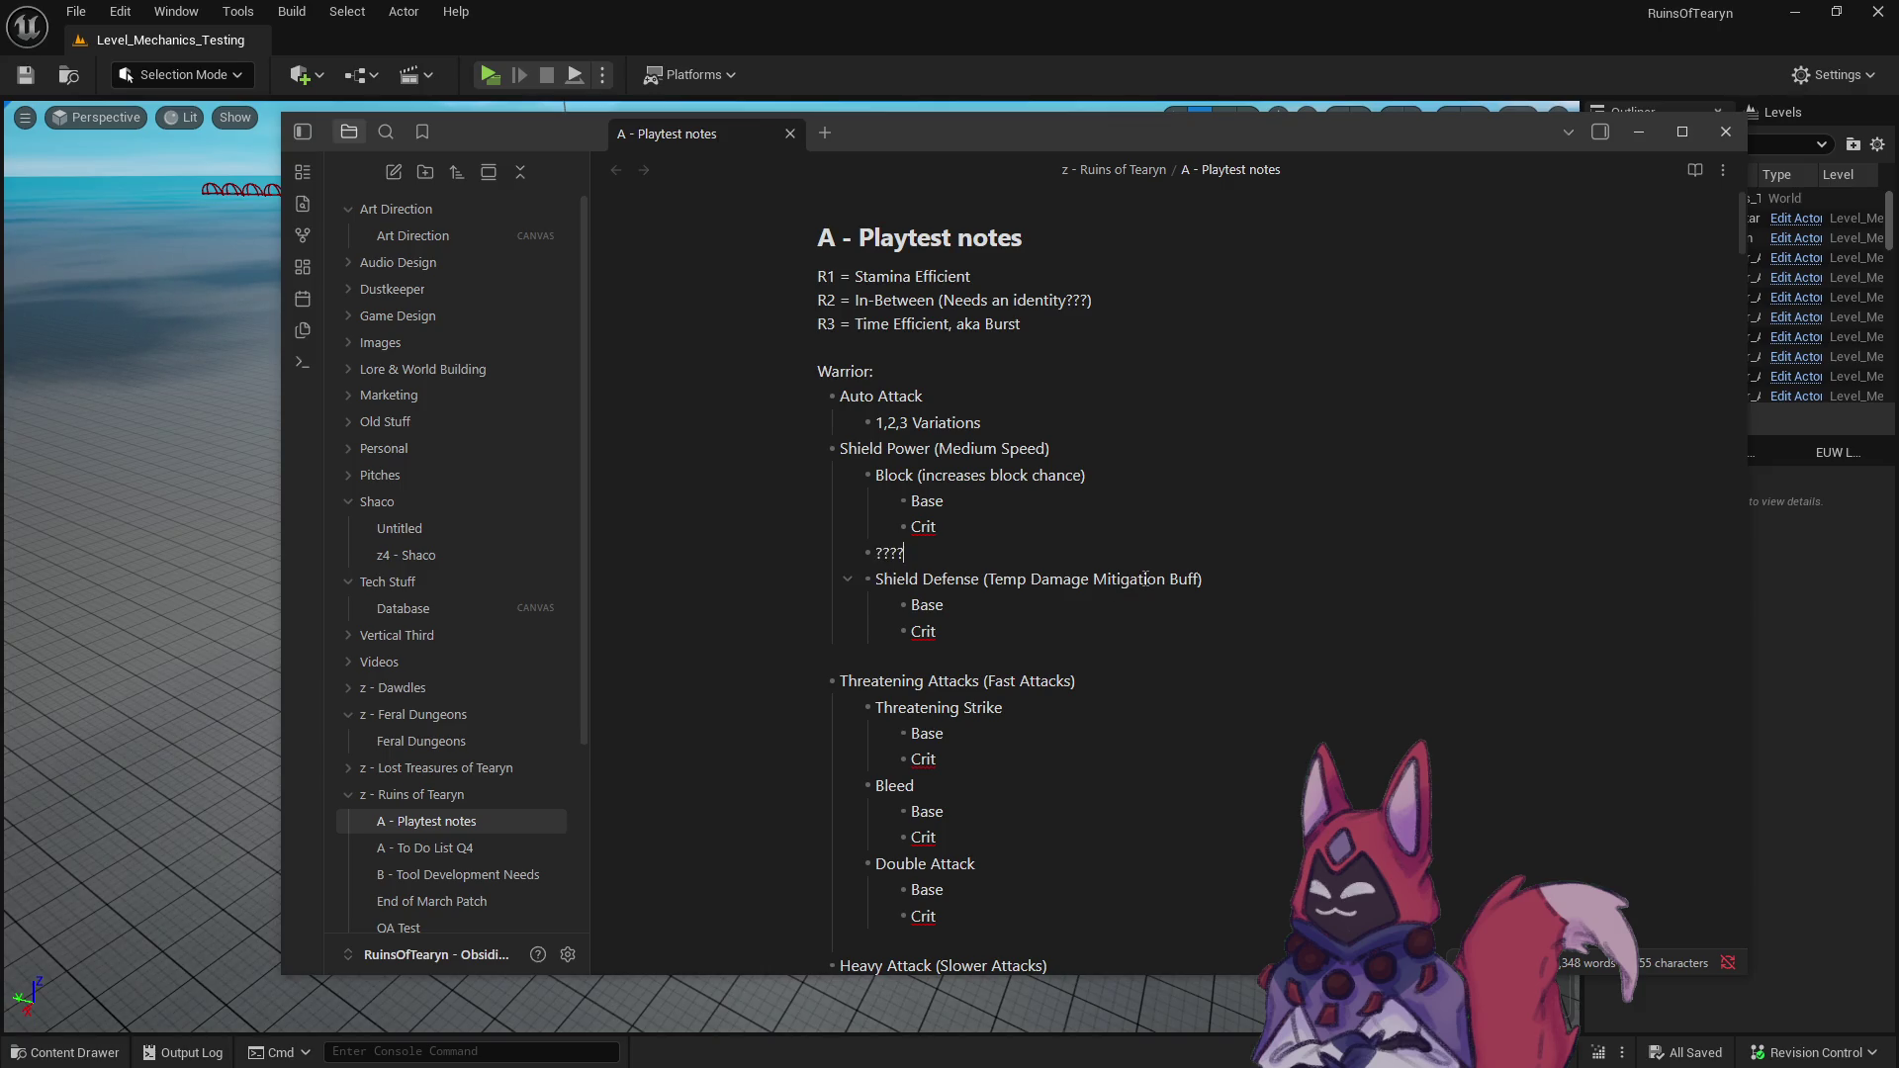
pyautogui.press('Return')
pyautogui.press('Tab')
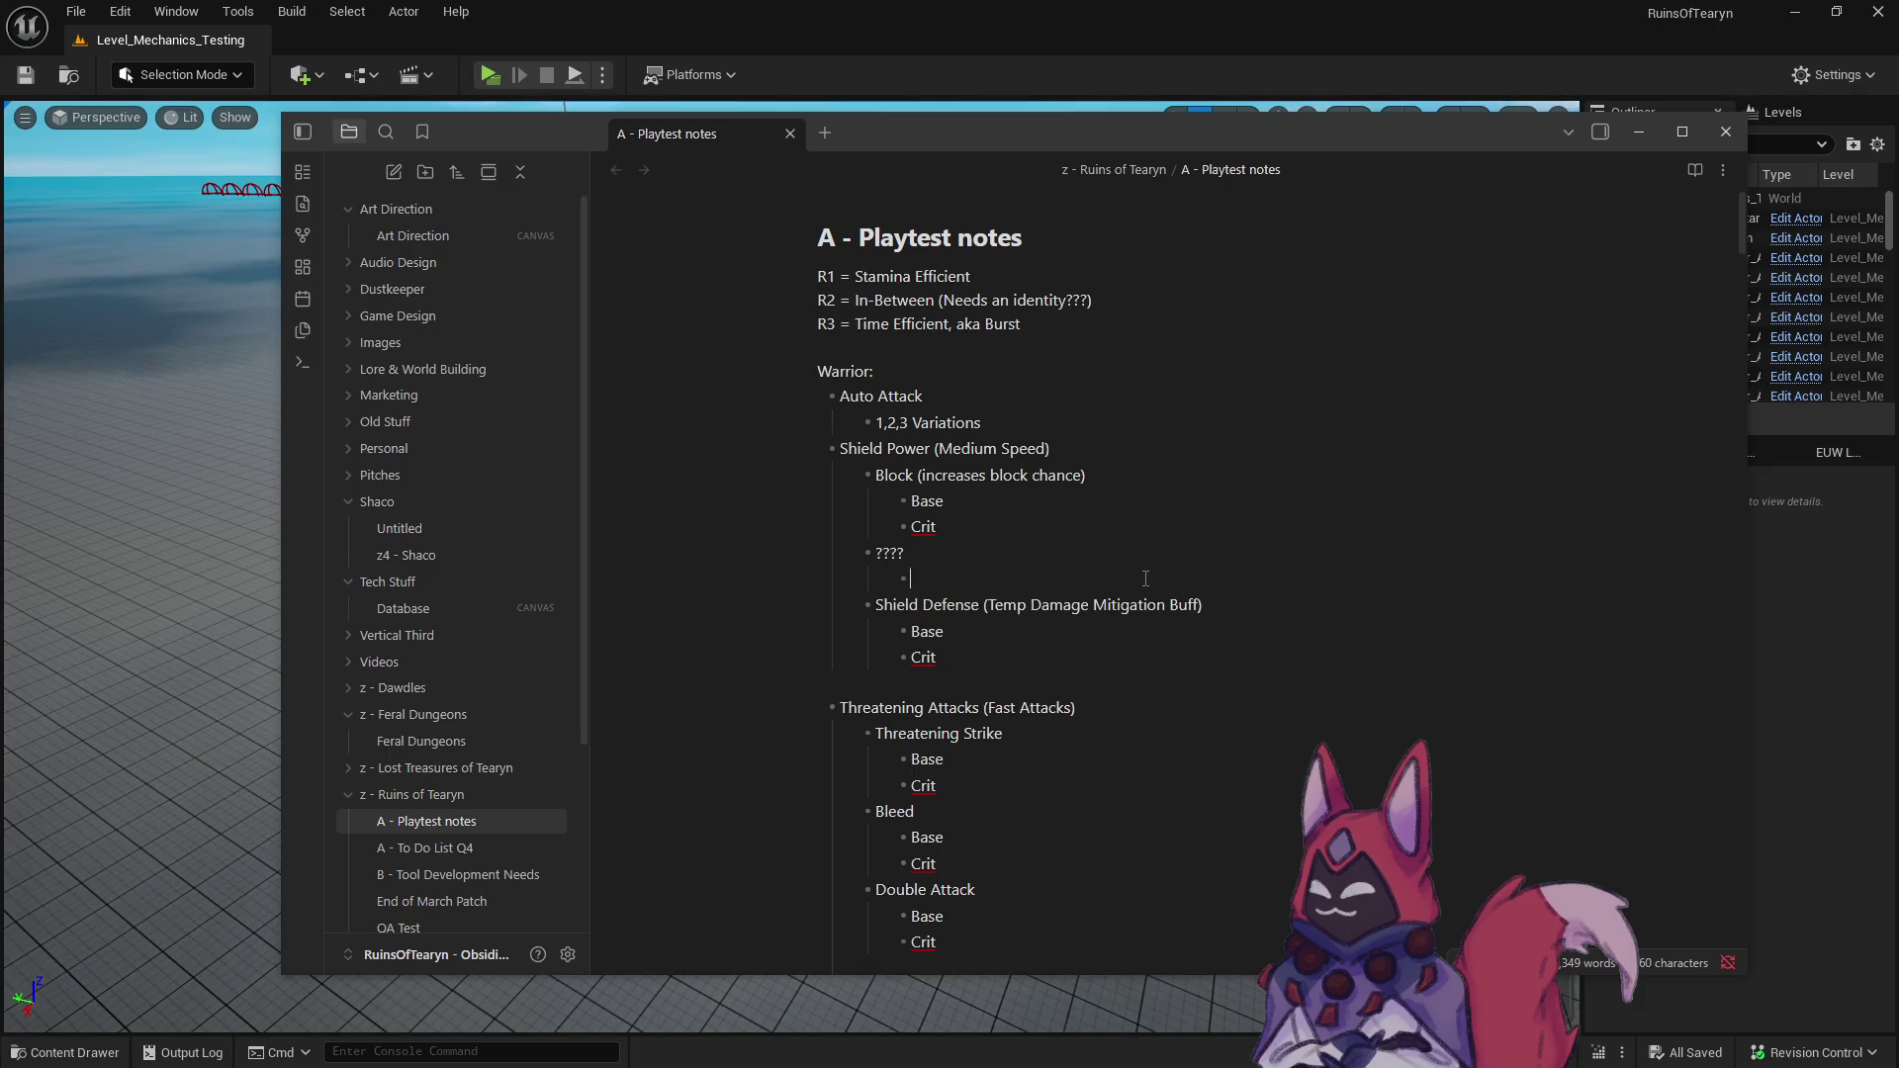
pyautogui.write('Base')
pyautogui.press('Return')
pyautogui.write('Crit')
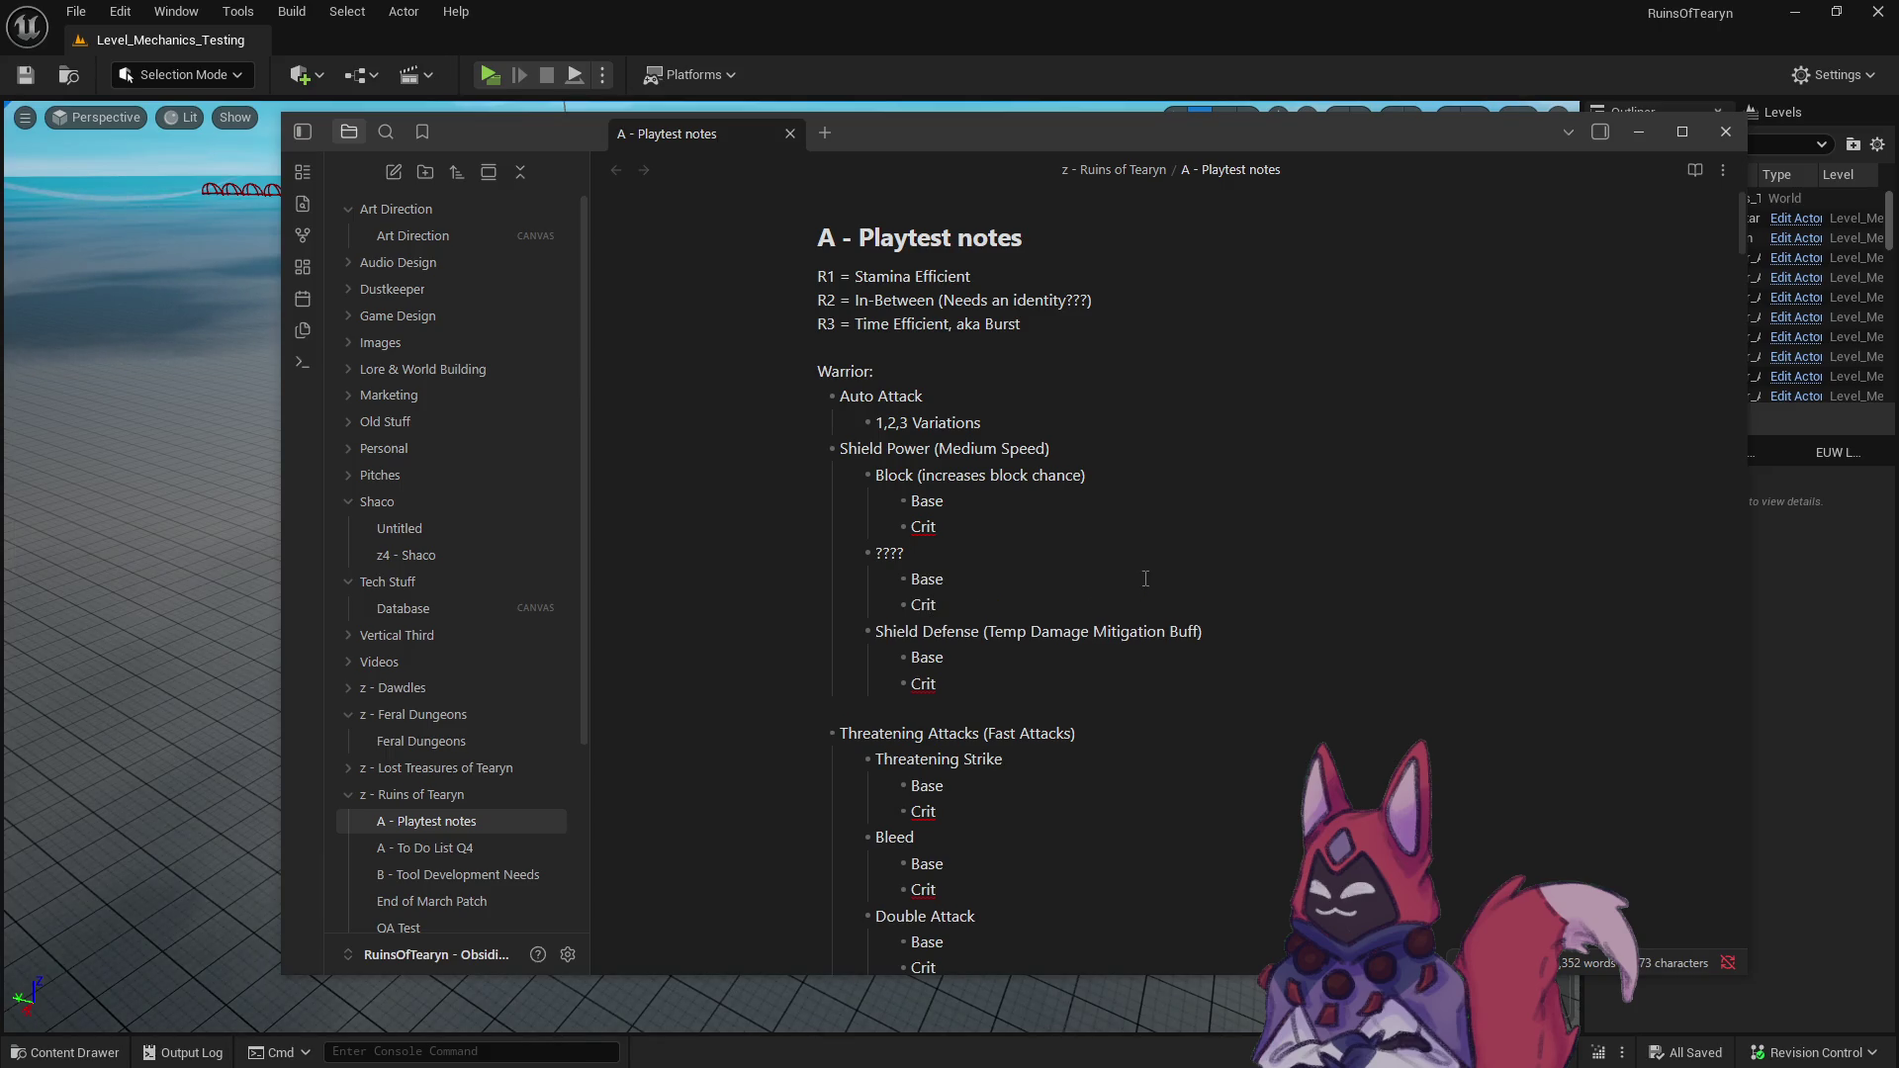
pyautogui.click(1060, 556)
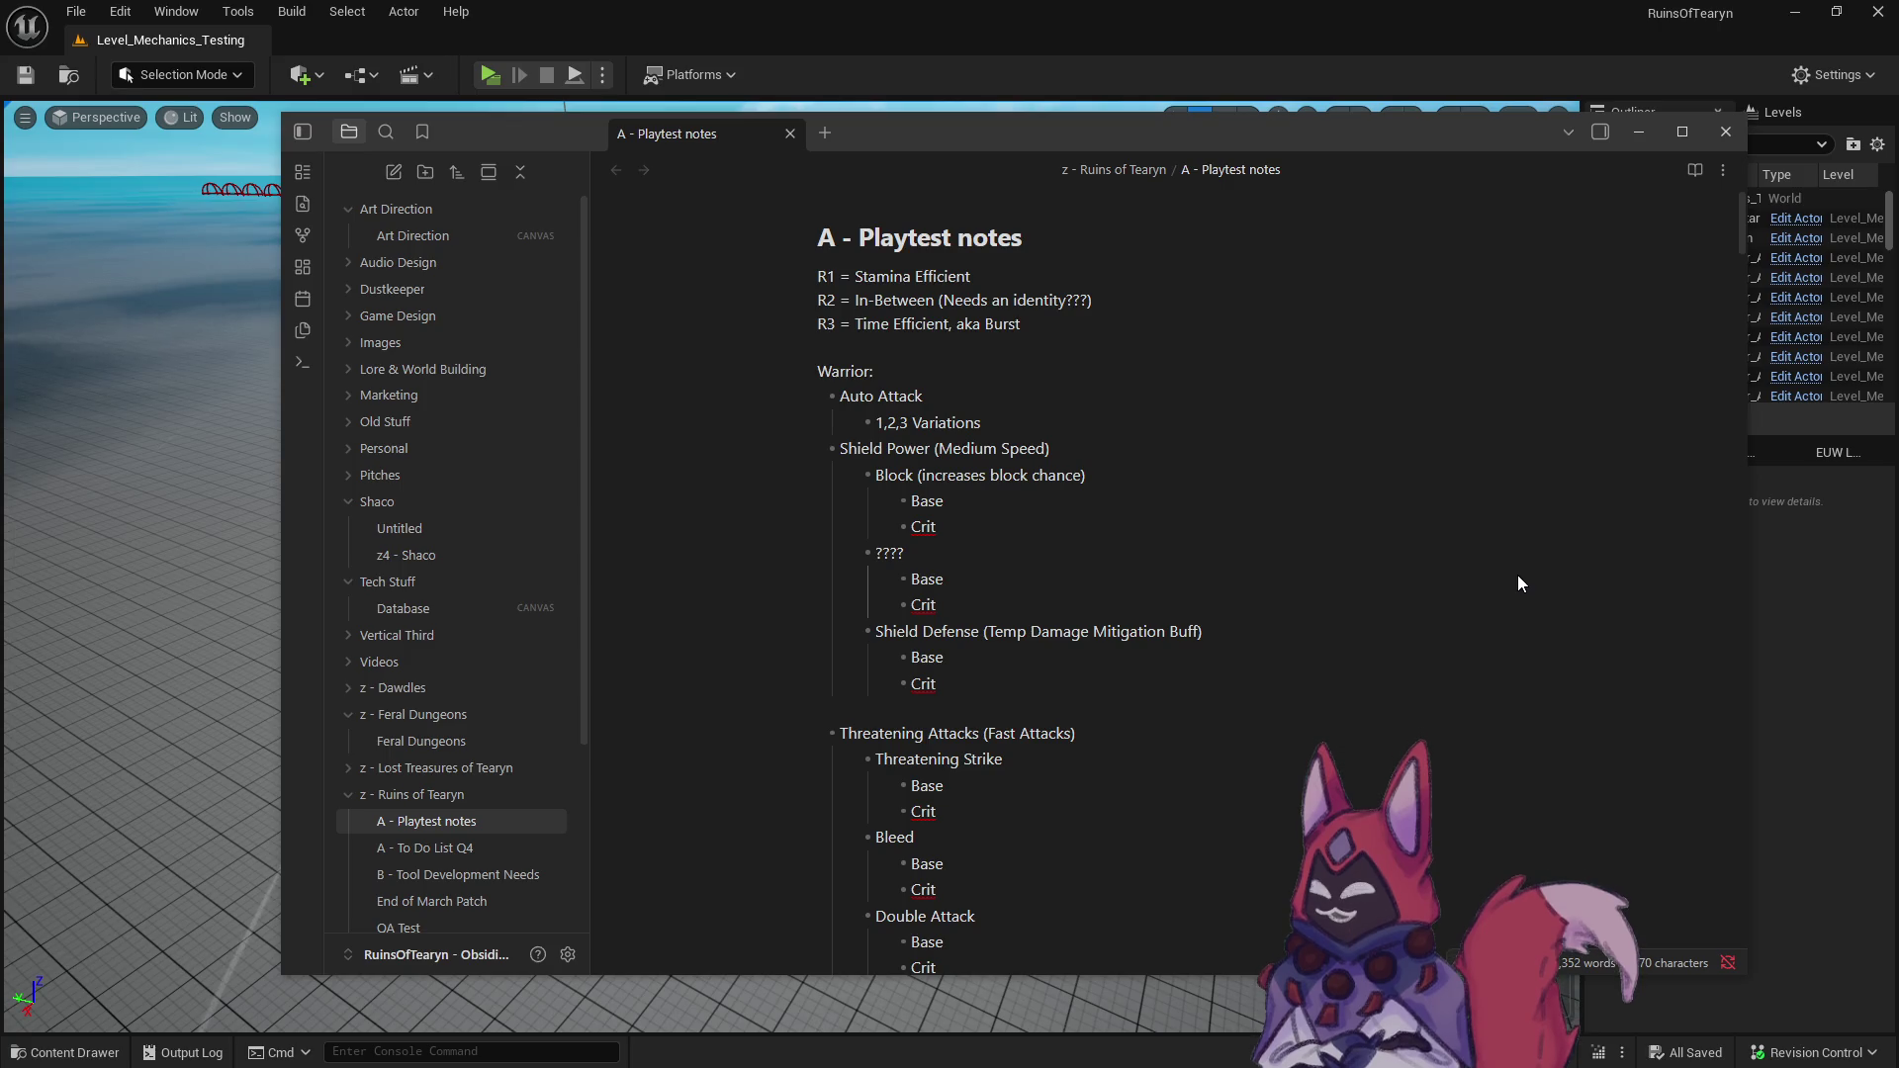
# - Bring the Unreal Level_Mechanics_Testing level editor back in front of Obsidian
pyautogui.click(1019, 42)
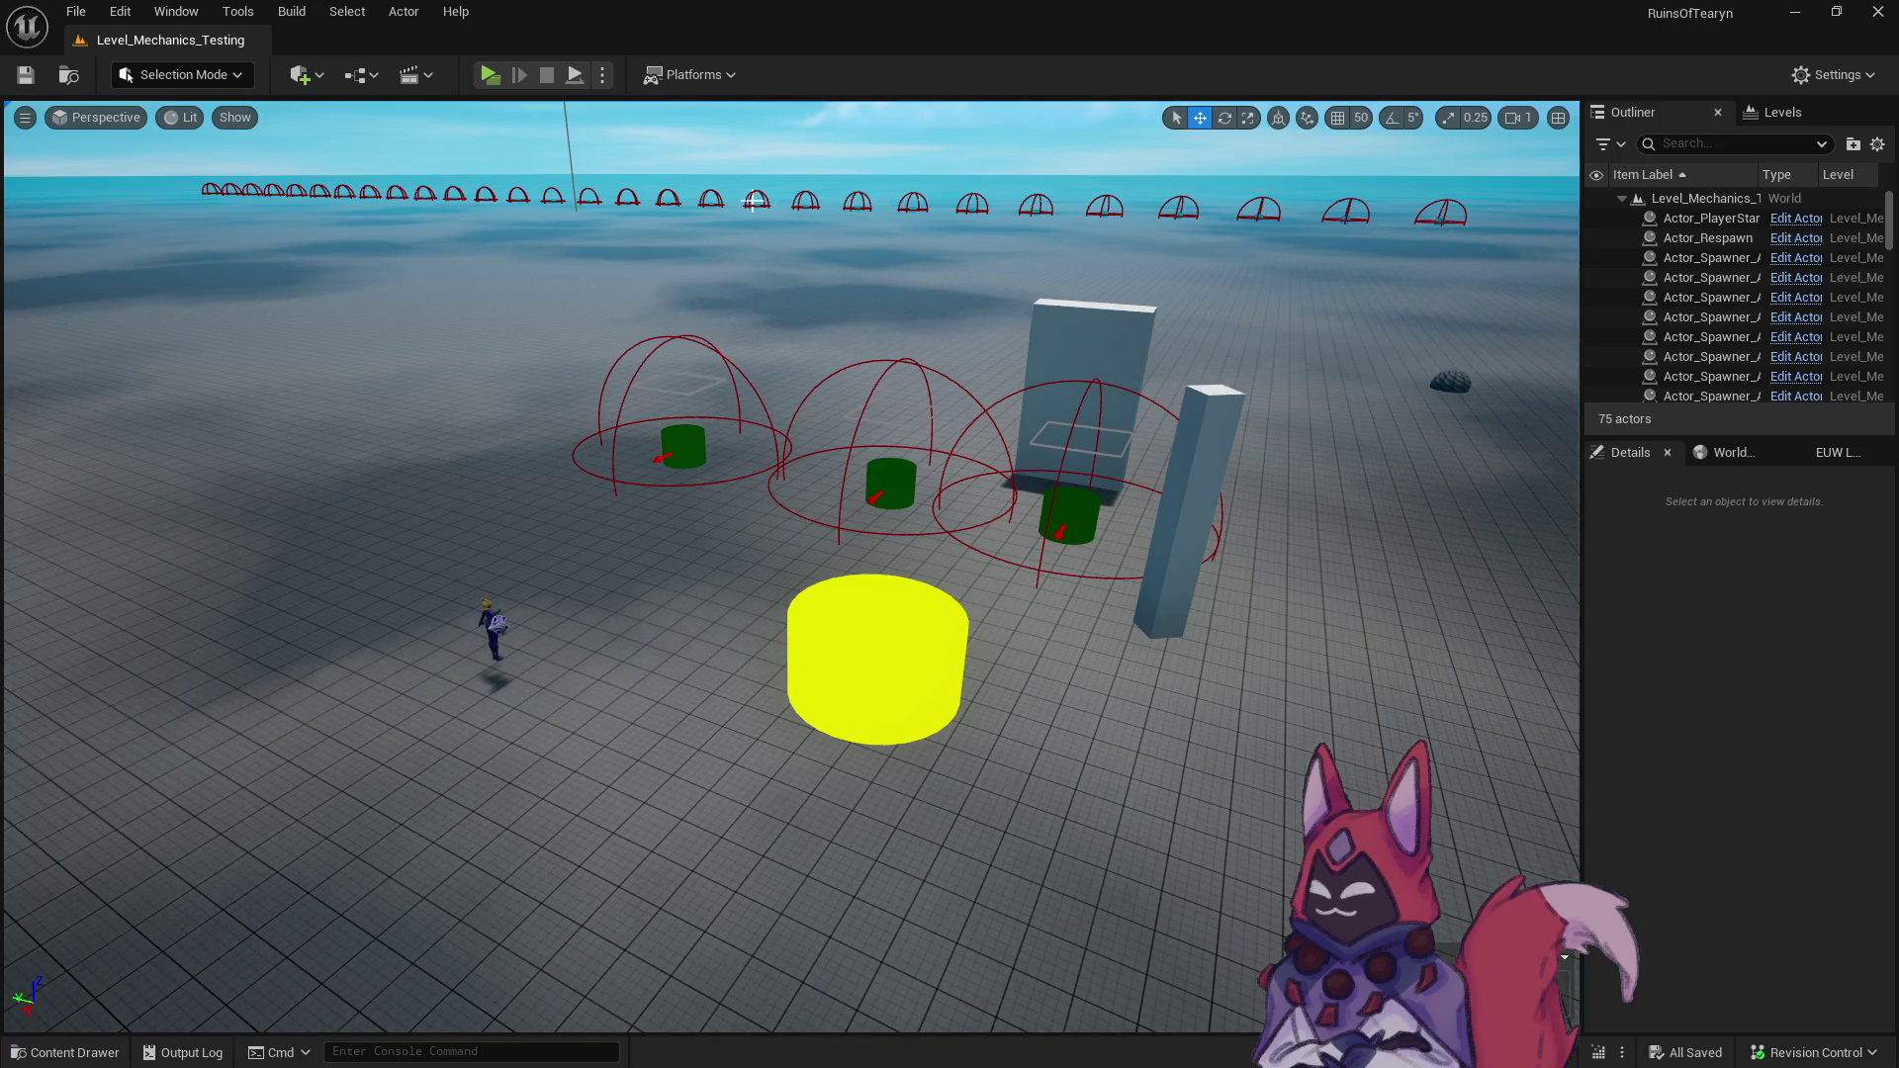
pyautogui.hotkey('alt', 'Tab')
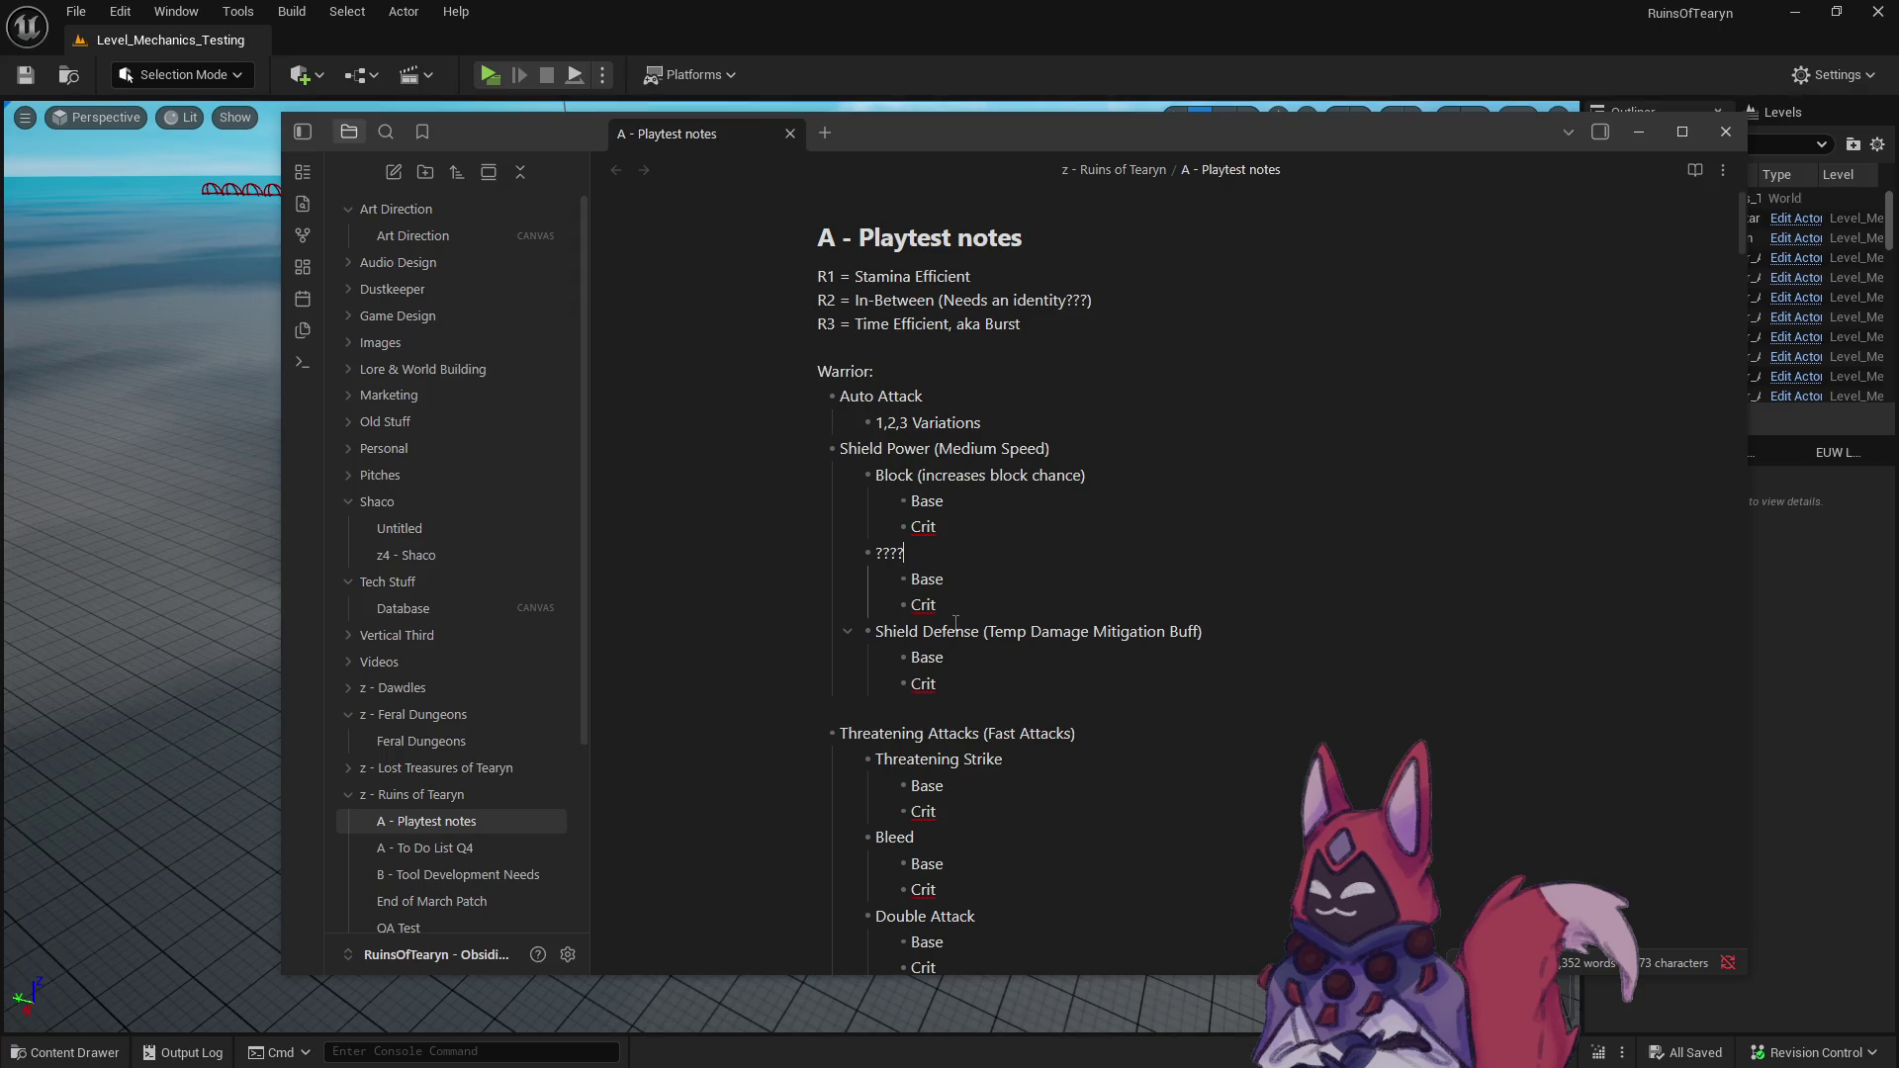
pyautogui.scroll(-3, 951, 614)
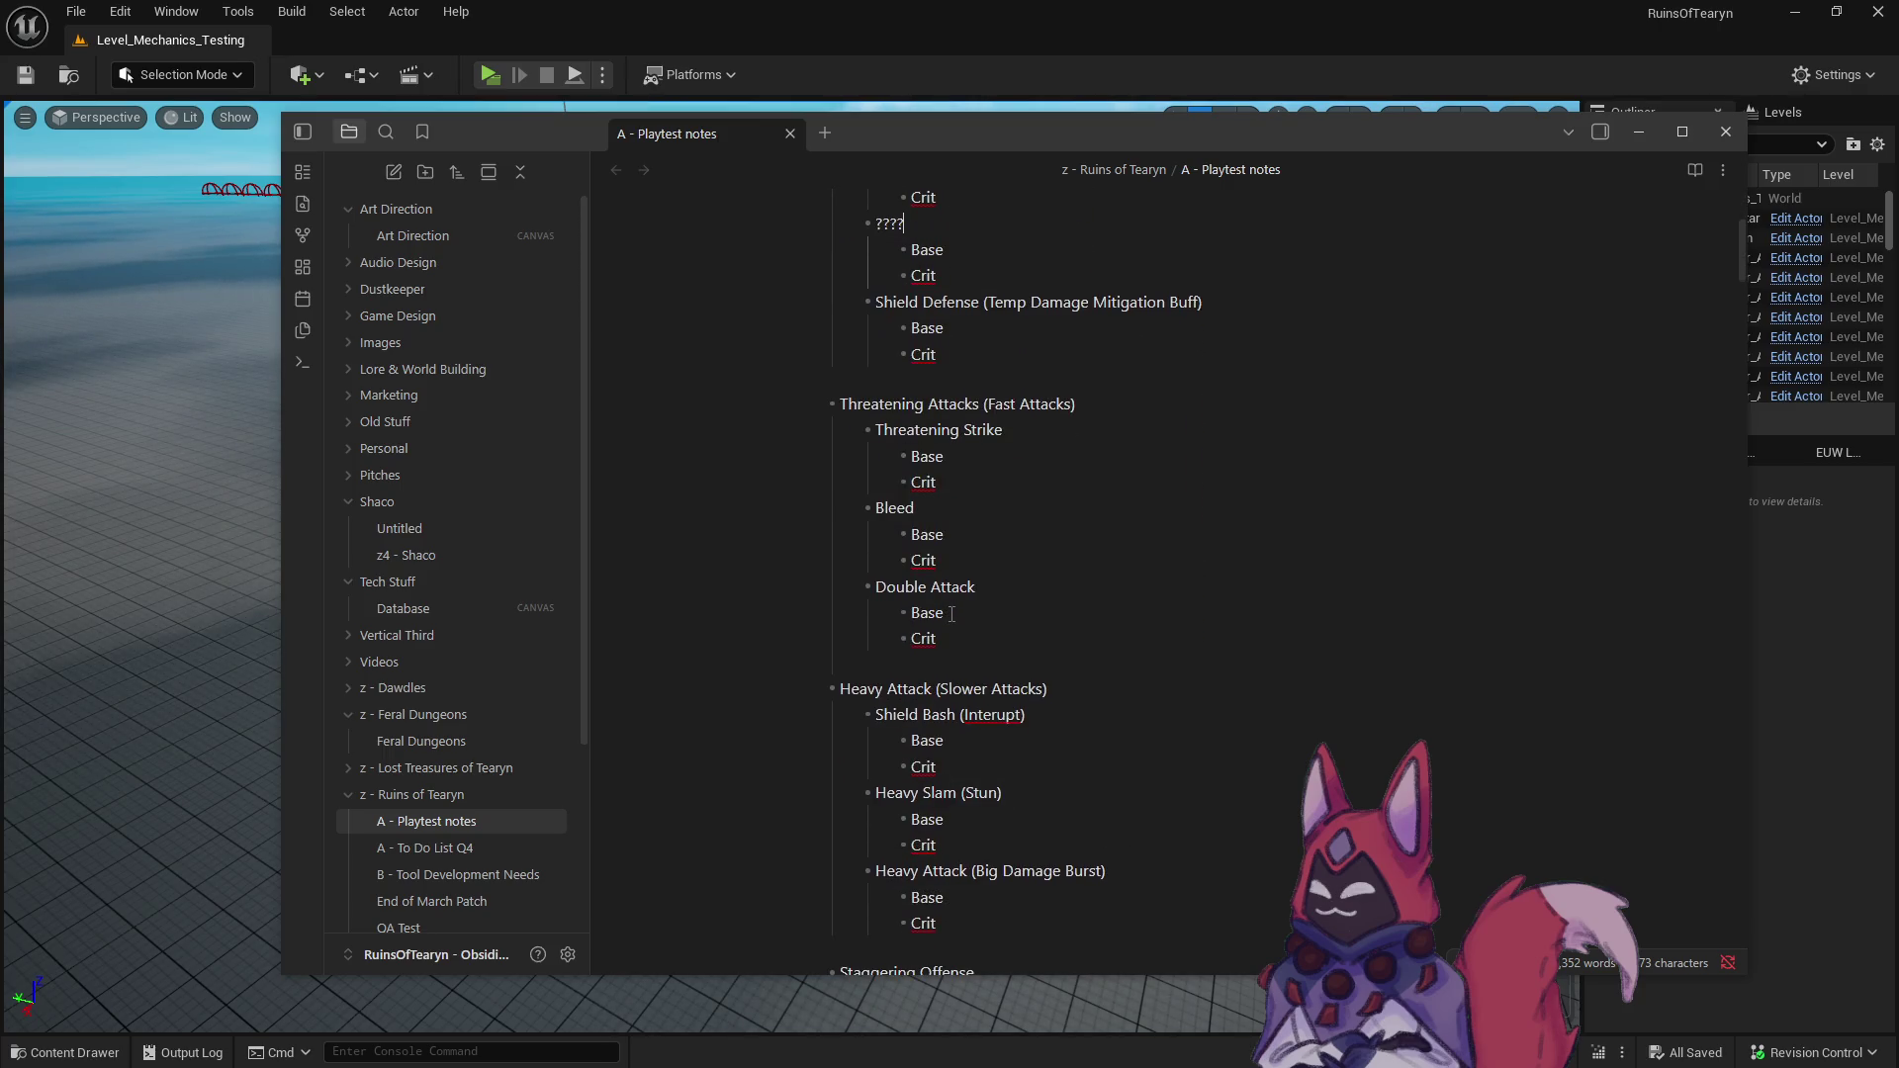
pyautogui.scroll(-1, 951, 614)
pyautogui.scroll(1, 979, 563)
# - Rename Double Attack under Threatening Attacks to ??? and review the Warrior outline
pyautogui.moveTo(987, 556); pyautogui.dragTo(877, 555)
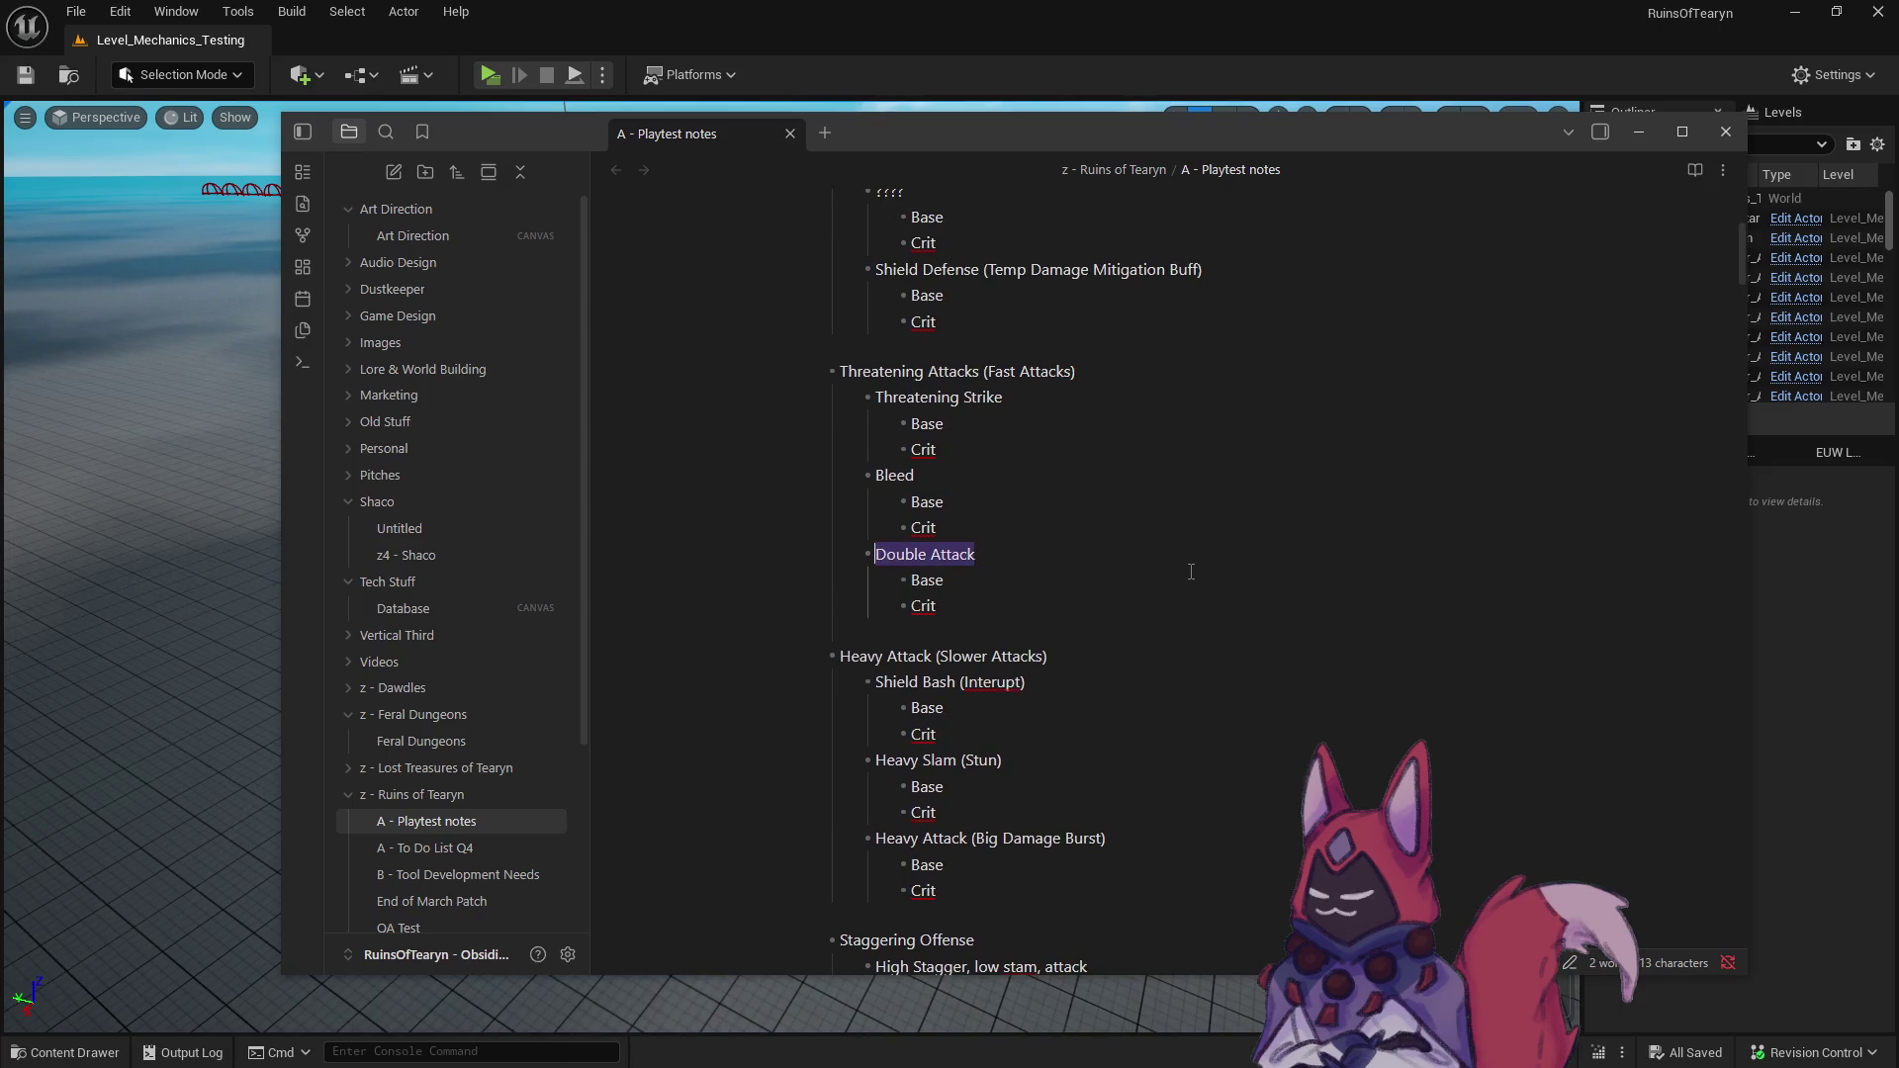
pyautogui.write('???')
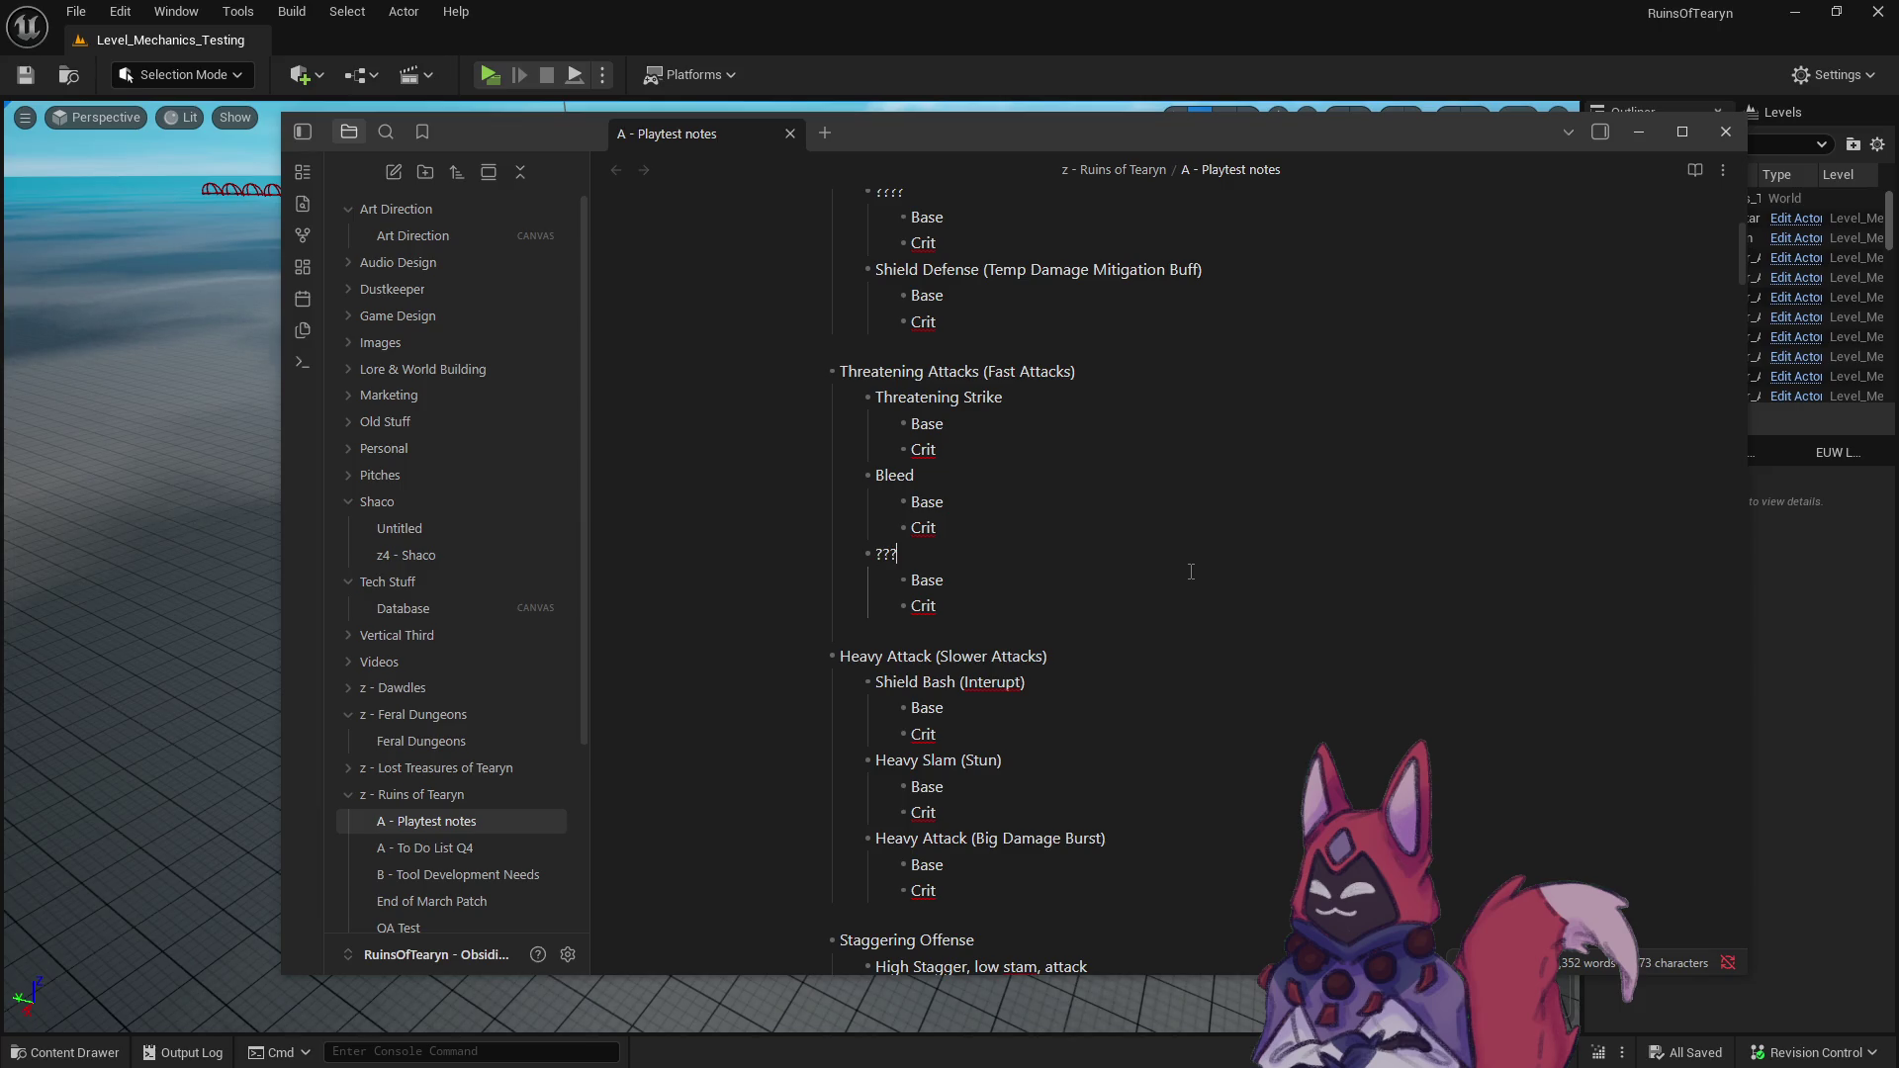
pyautogui.scroll(-5, 1020, 577)
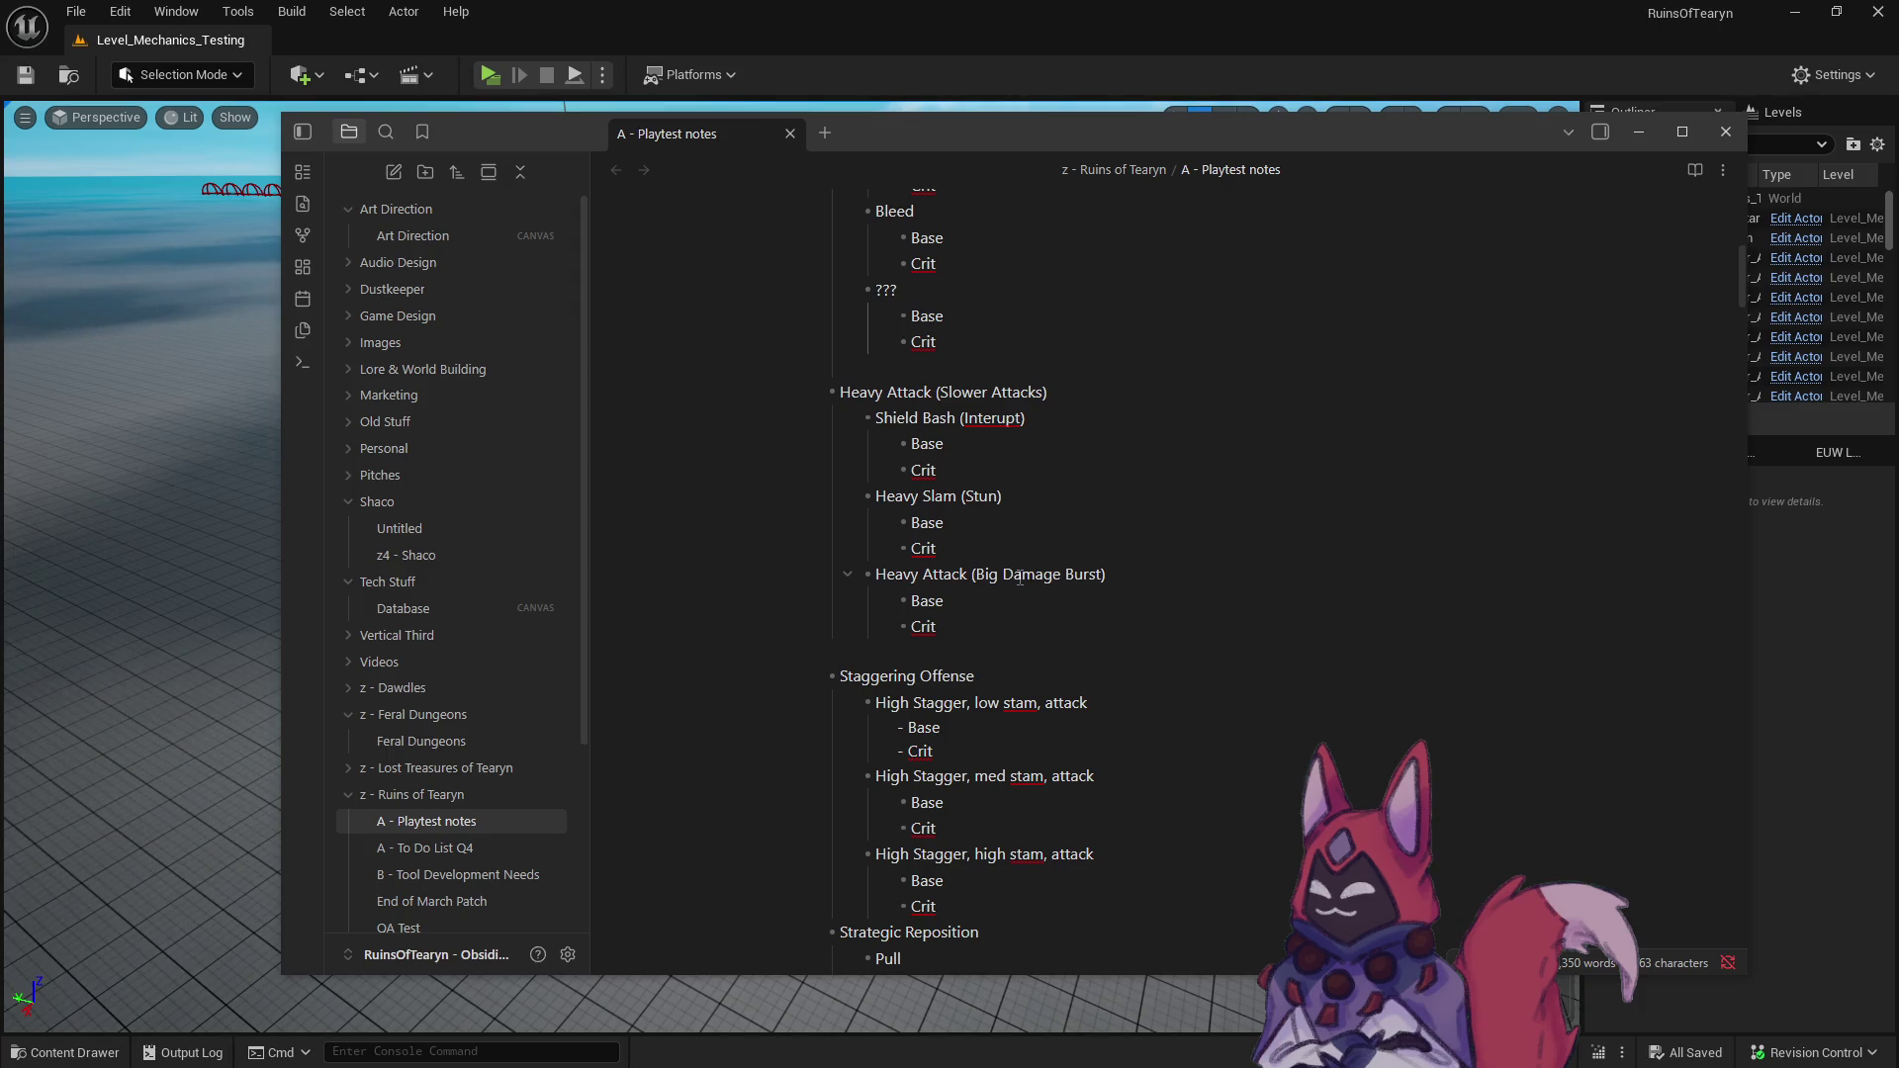
pyautogui.scroll(-3, 1020, 577)
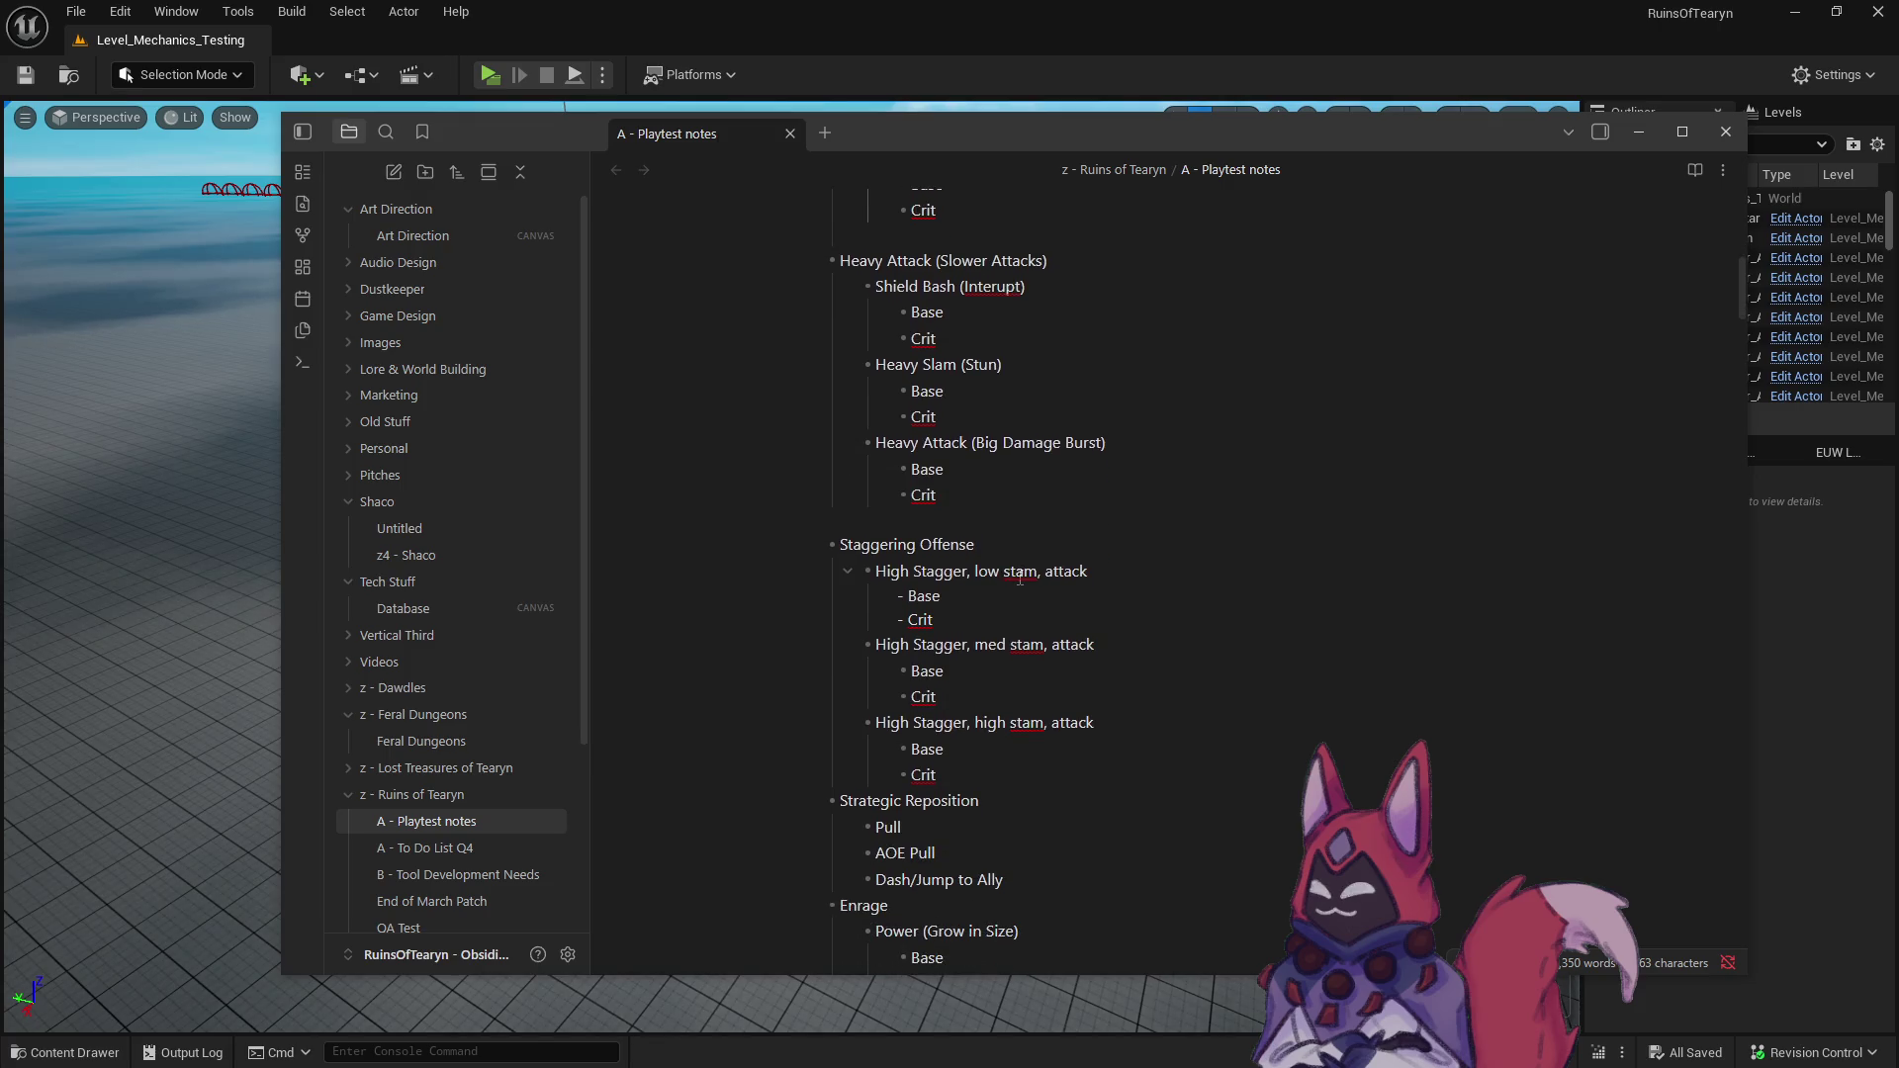
pyautogui.scroll(-2, 1020, 577)
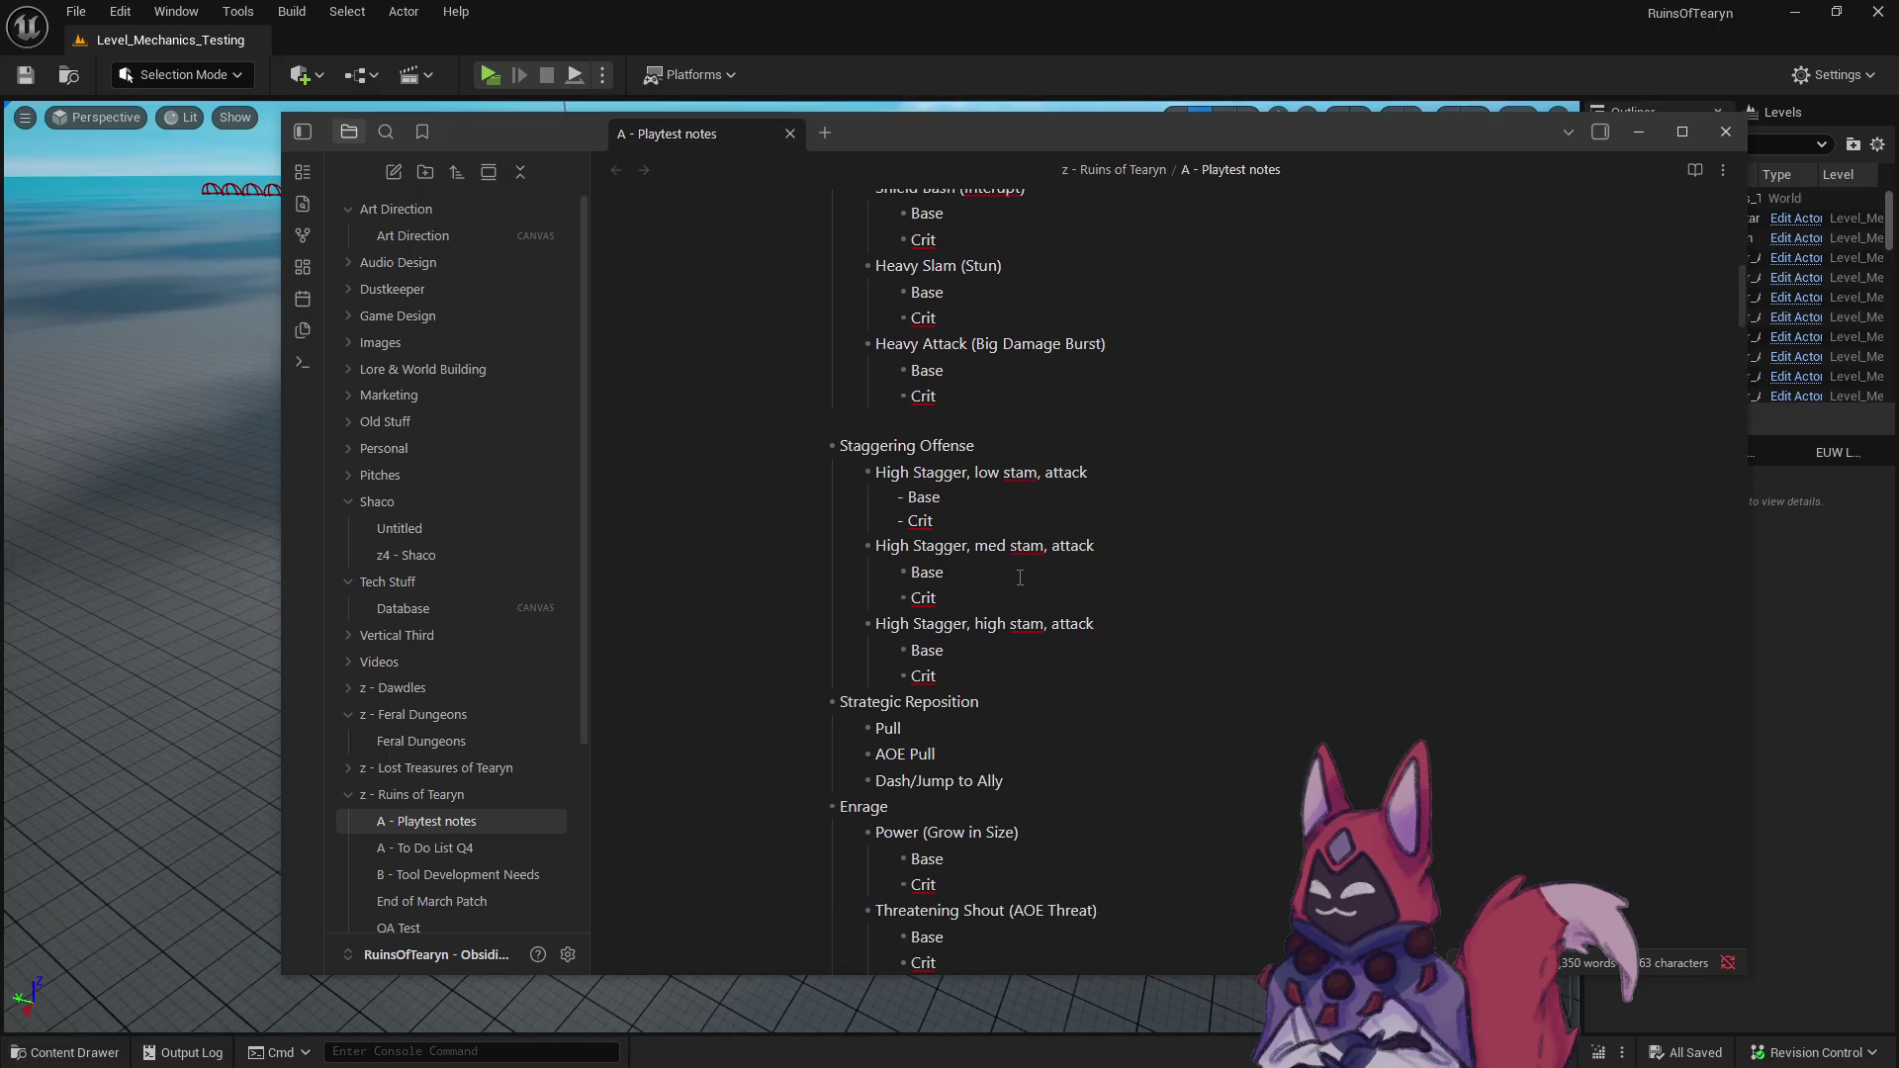
pyautogui.scroll(3, 1020, 577)
pyautogui.scroll(5, 1020, 578)
pyautogui.scroll(-2, 1020, 578)
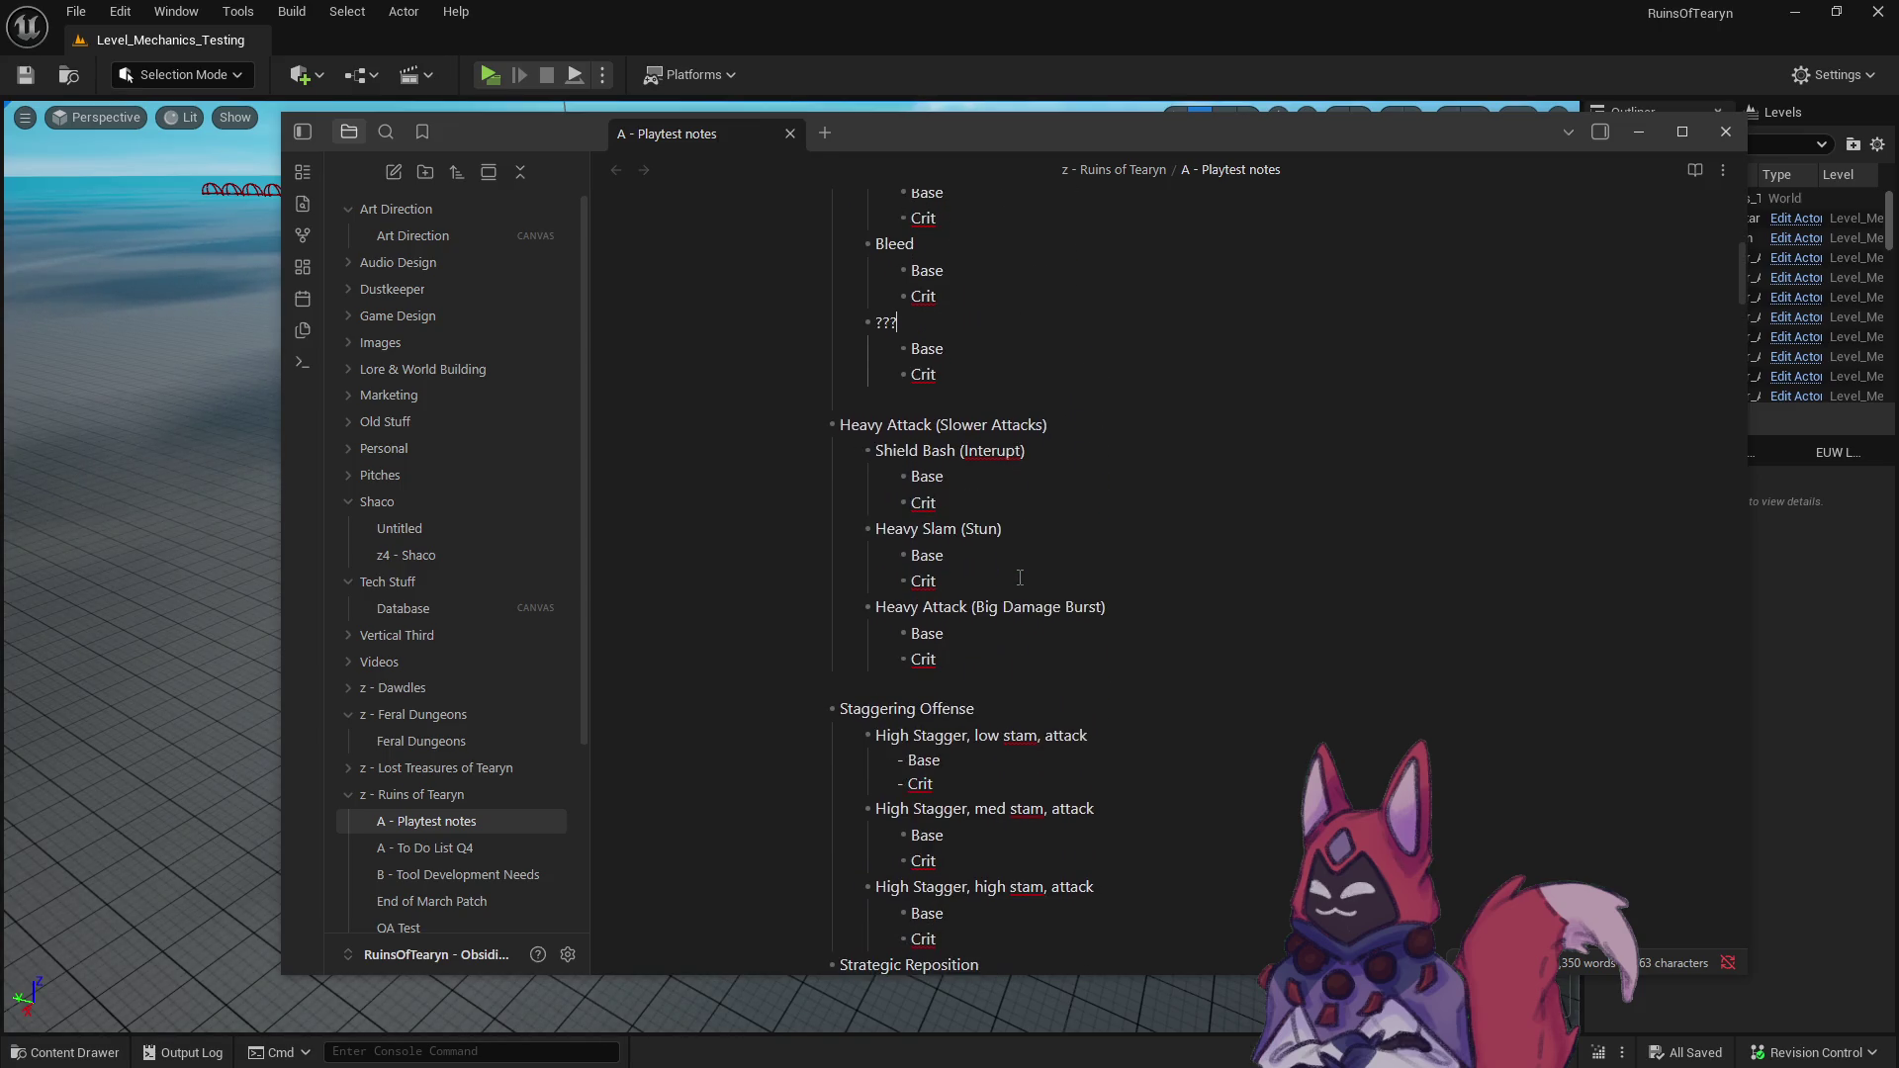
pyautogui.scroll(10, 1020, 578)
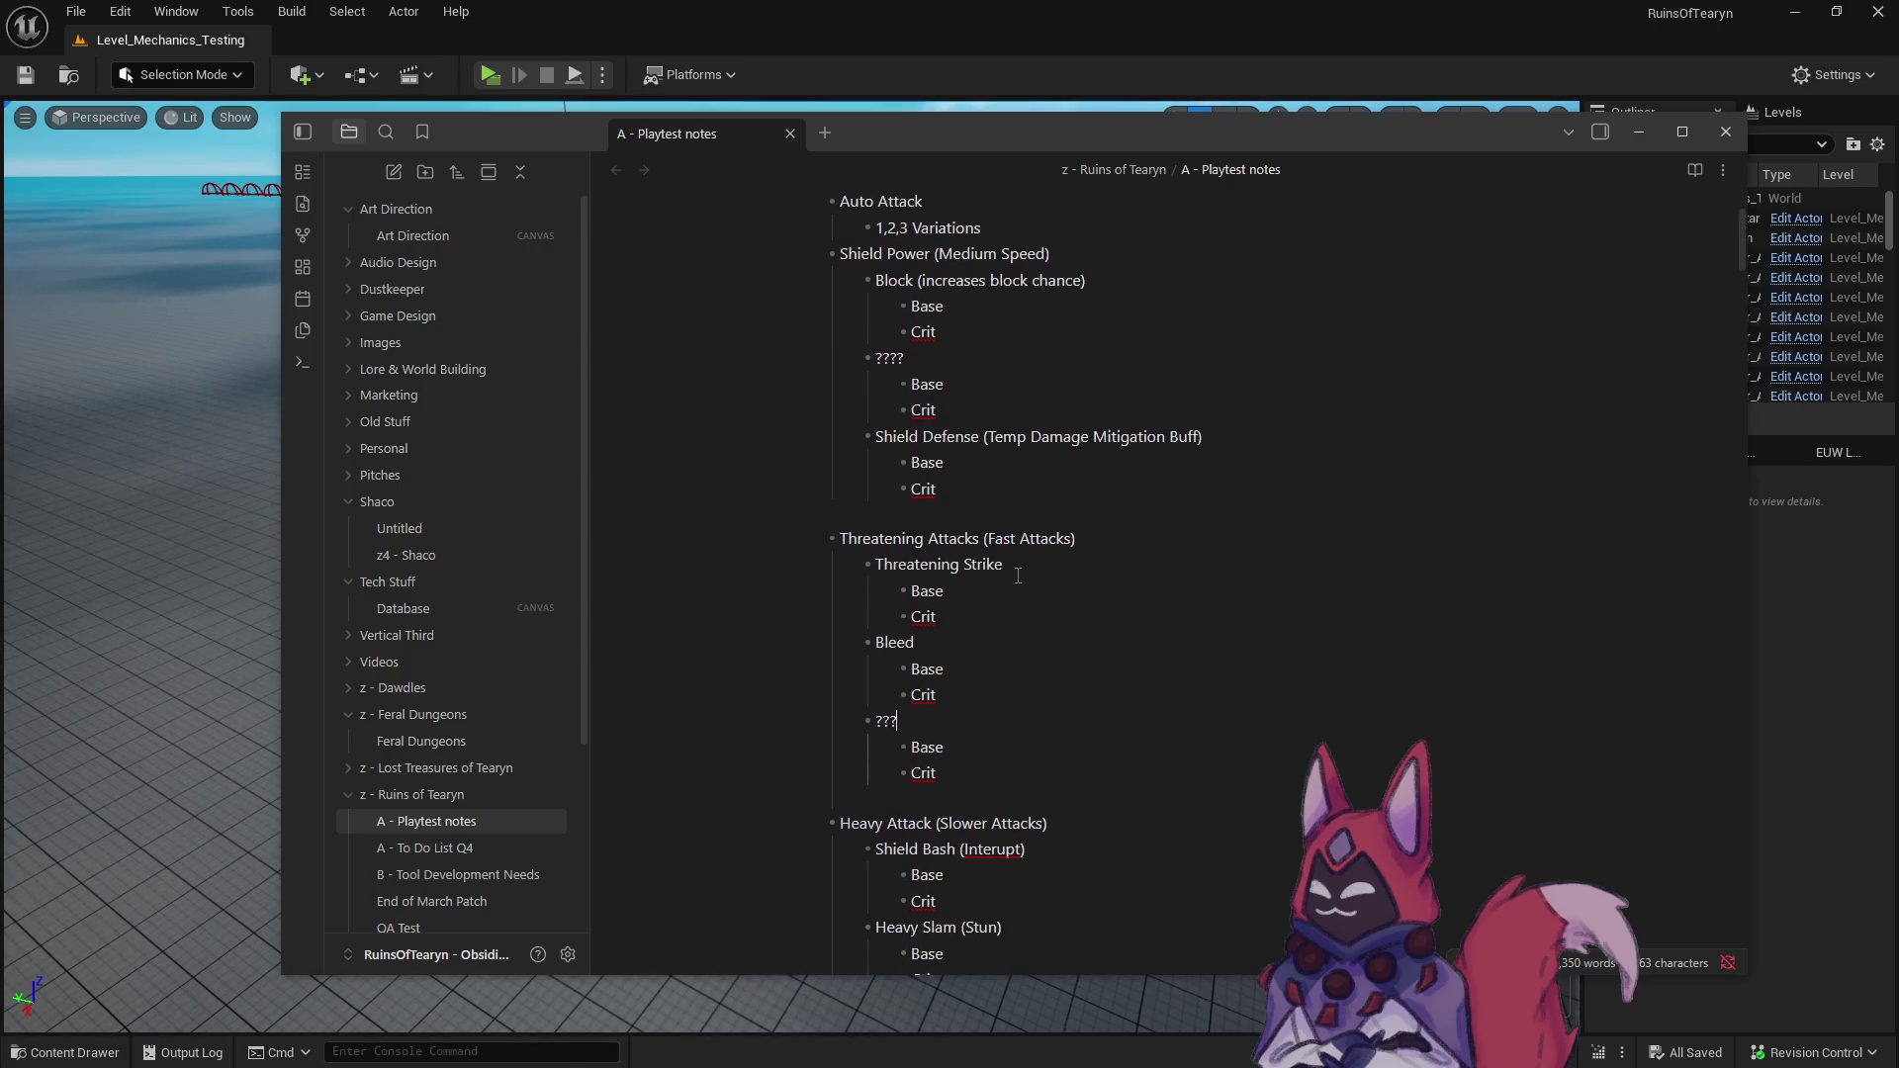
pyautogui.scroll(1, 1018, 574)
pyautogui.scroll(2, 1018, 575)
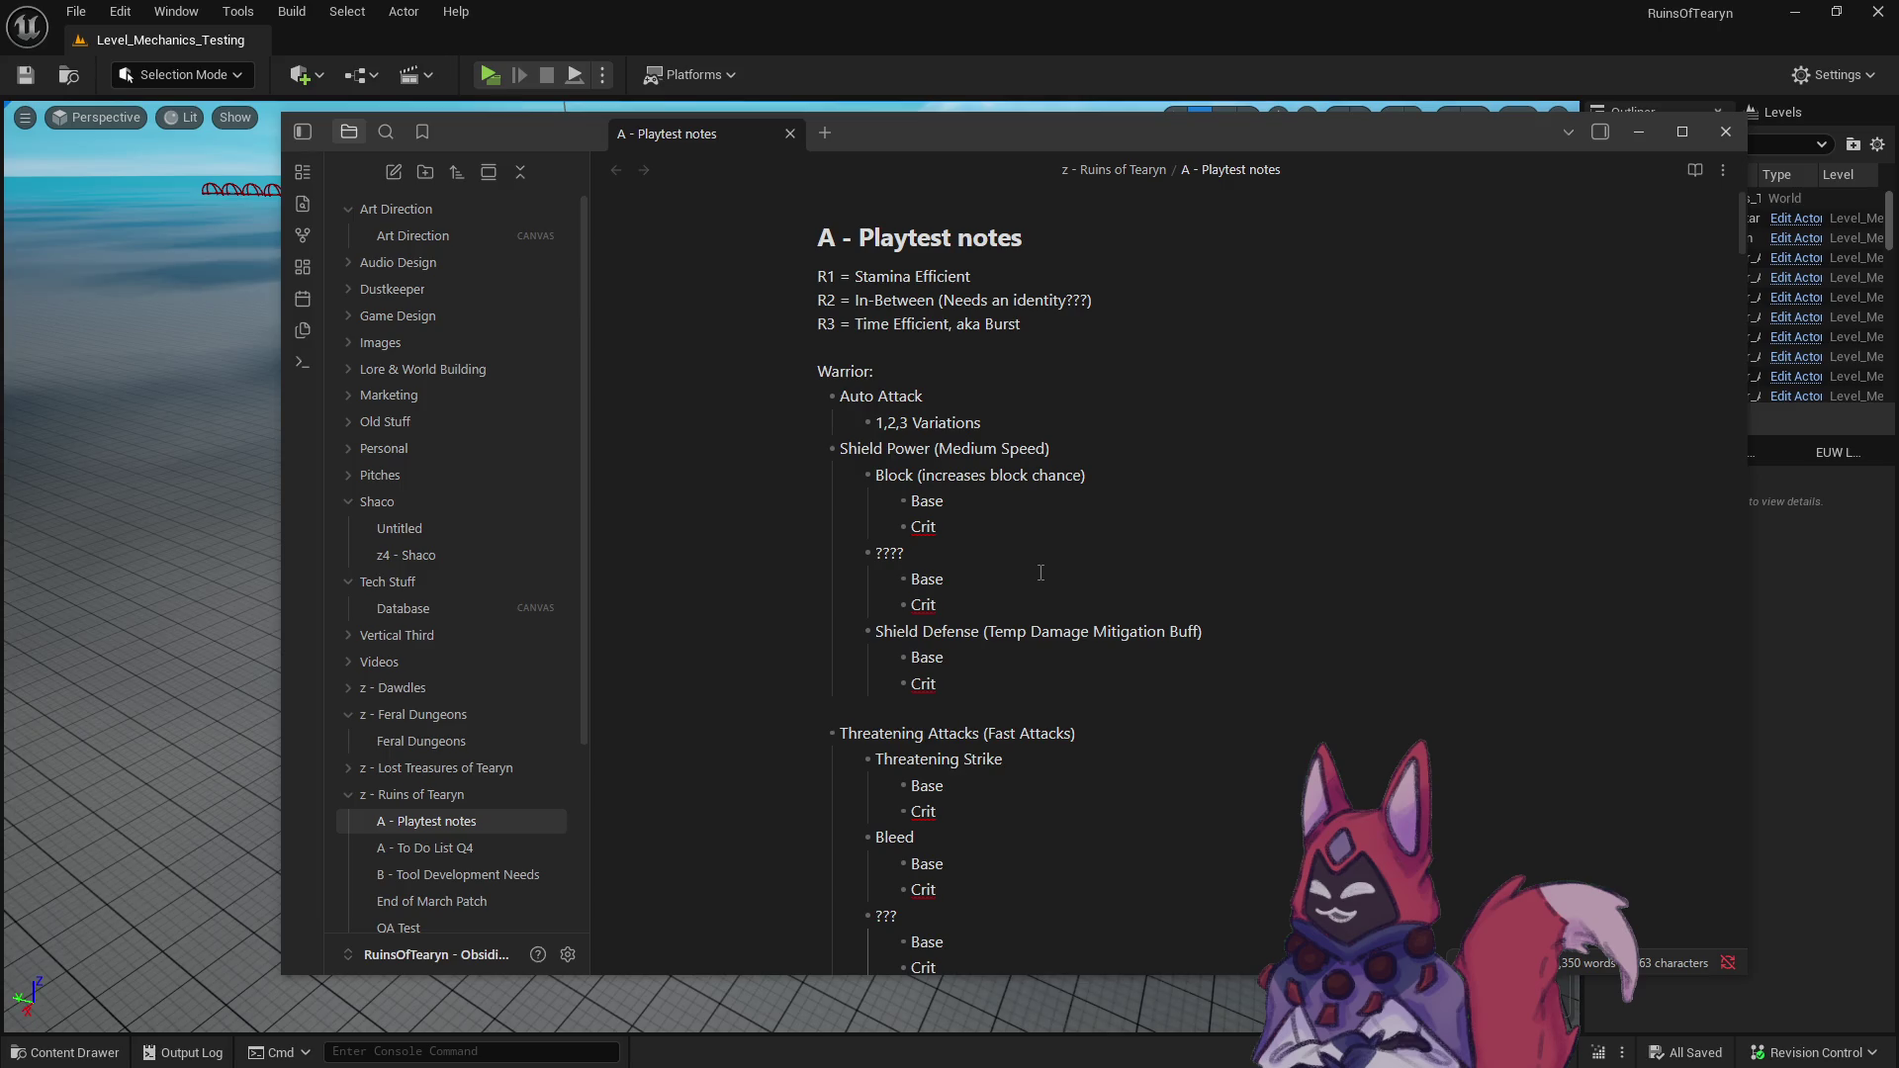
pyautogui.tripleClick(1018, 577)
pyautogui.scroll(-3, 990, 593)
pyautogui.scroll(-6, 964, 608)
pyautogui.tripleClick(1049, 676)
pyautogui.click(1050, 678)
pyautogui.scroll(-3, 1049, 676)
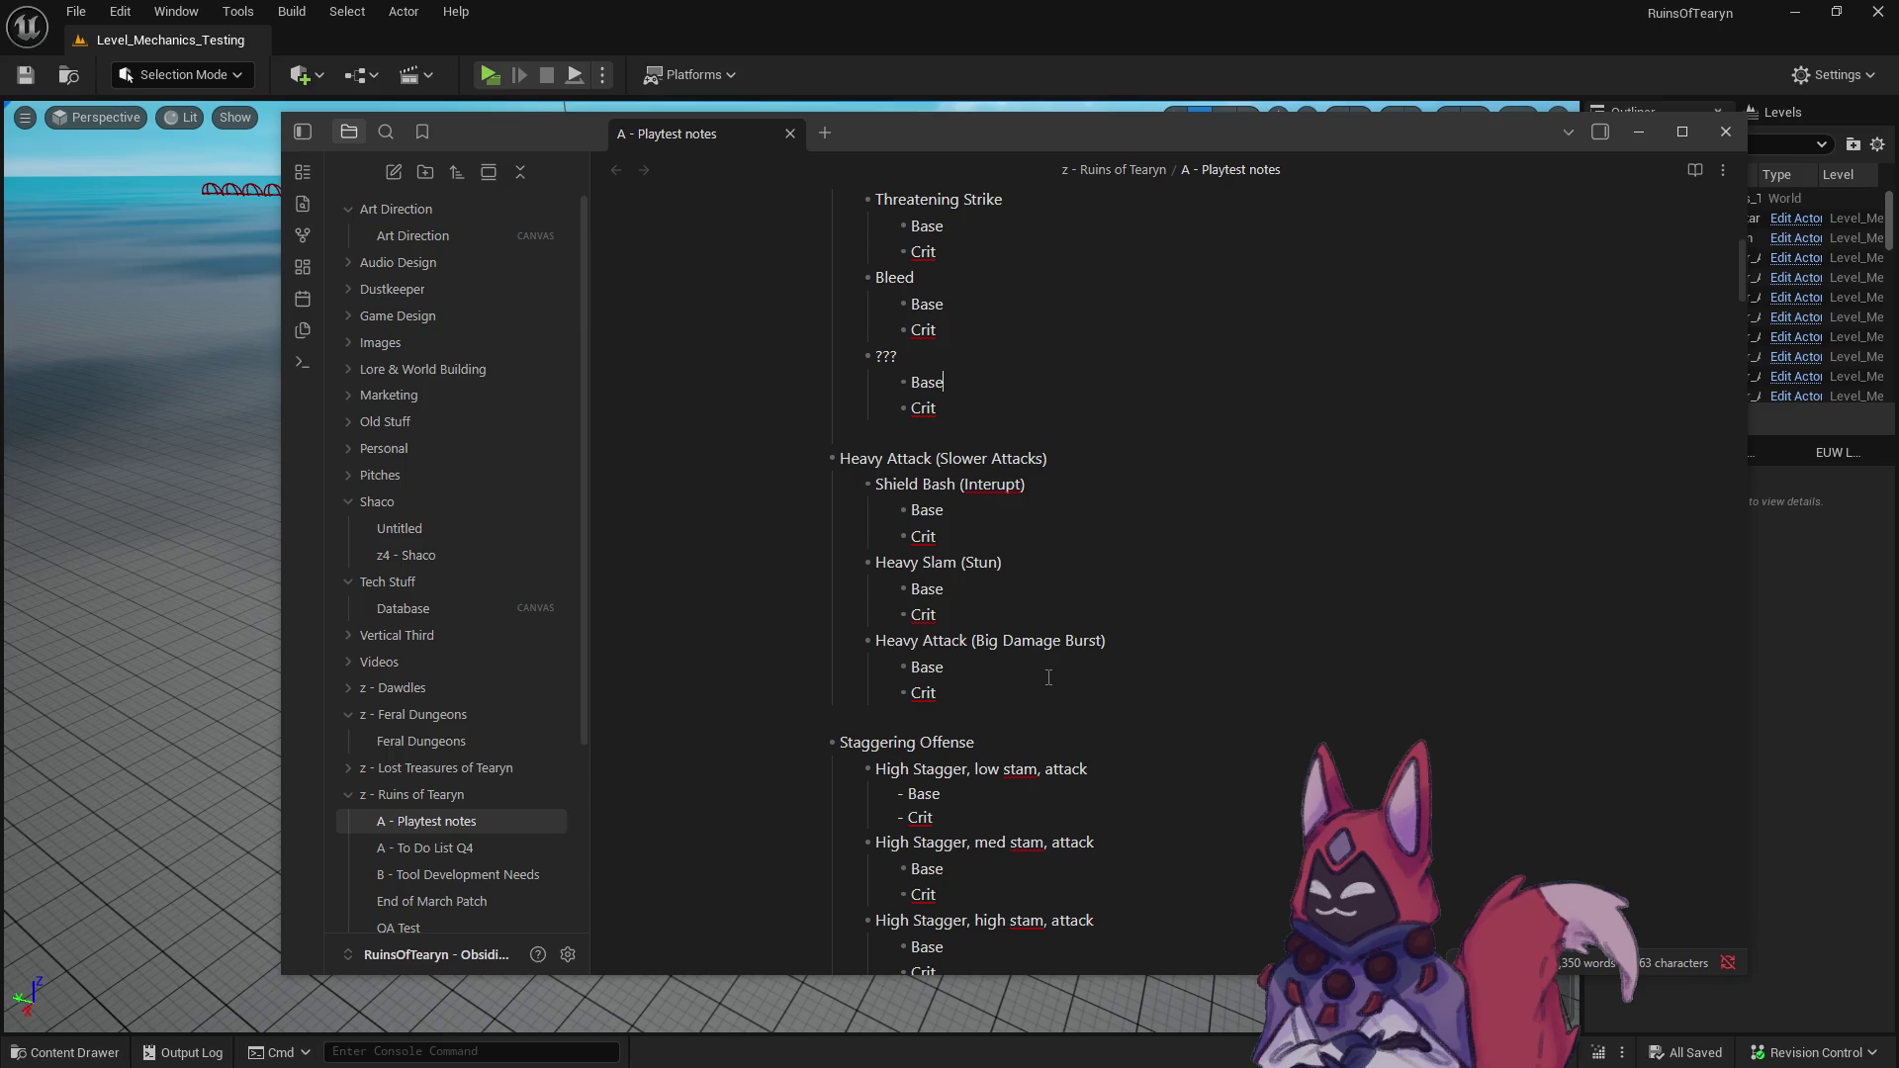
pyautogui.scroll(-6, 1048, 677)
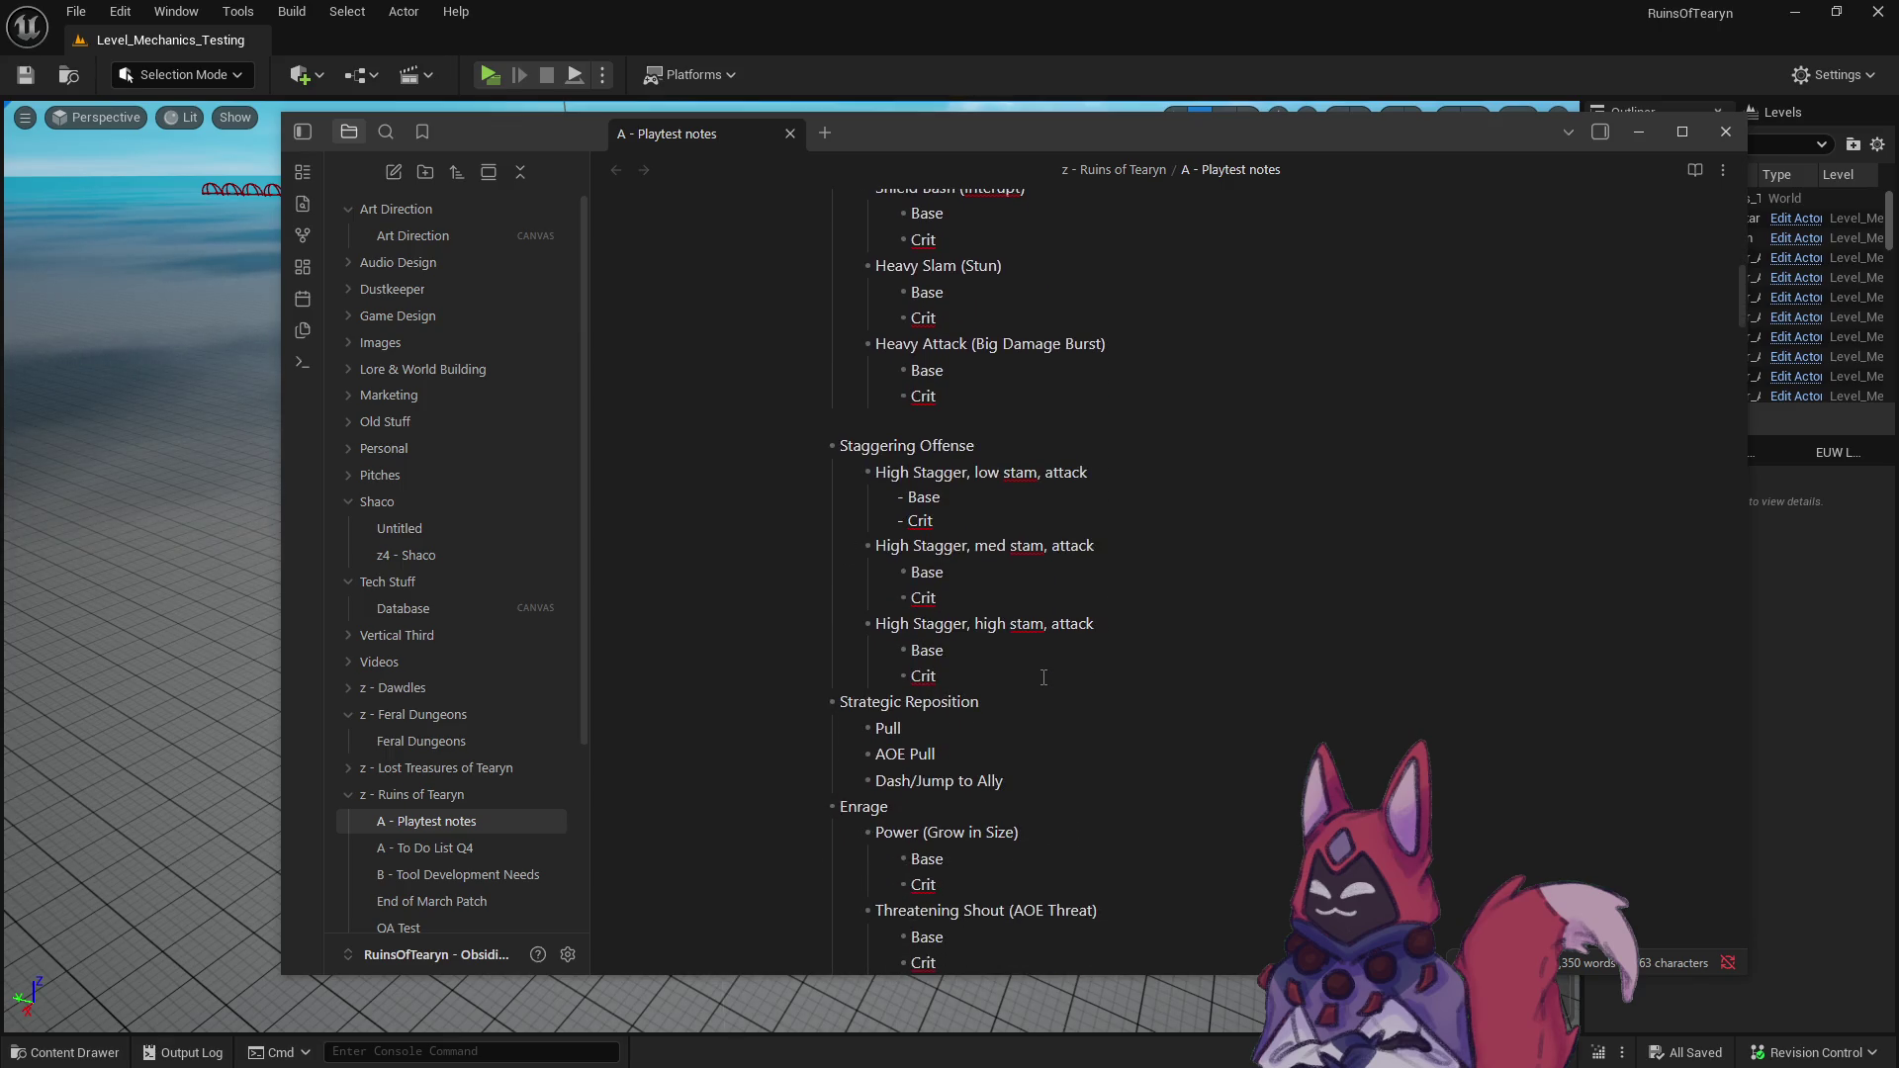
pyautogui.scroll(-6, 1043, 677)
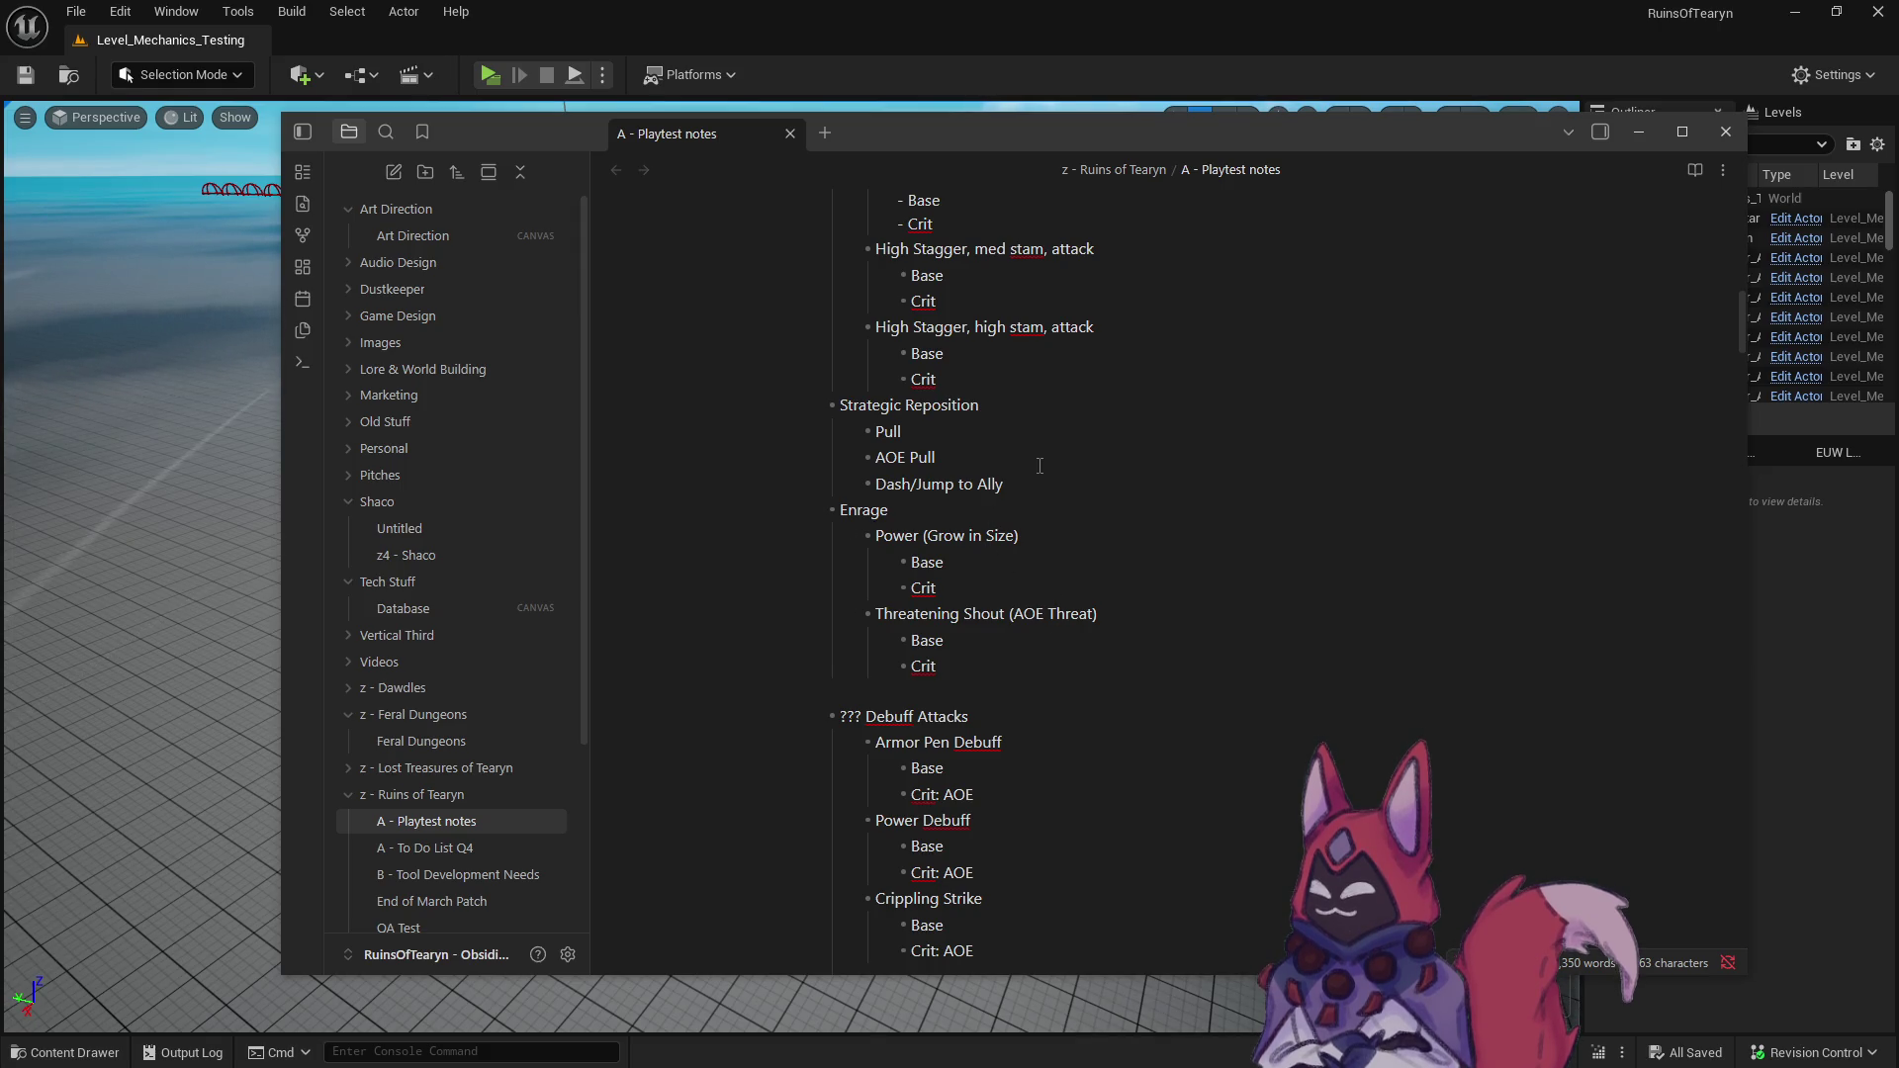
# - Add Base and Crit sub-bullets under Pull
pyautogui.click(941, 433)
pyautogui.press('Return')
pyautogui.press('Tab')
pyautogui.write('Base')
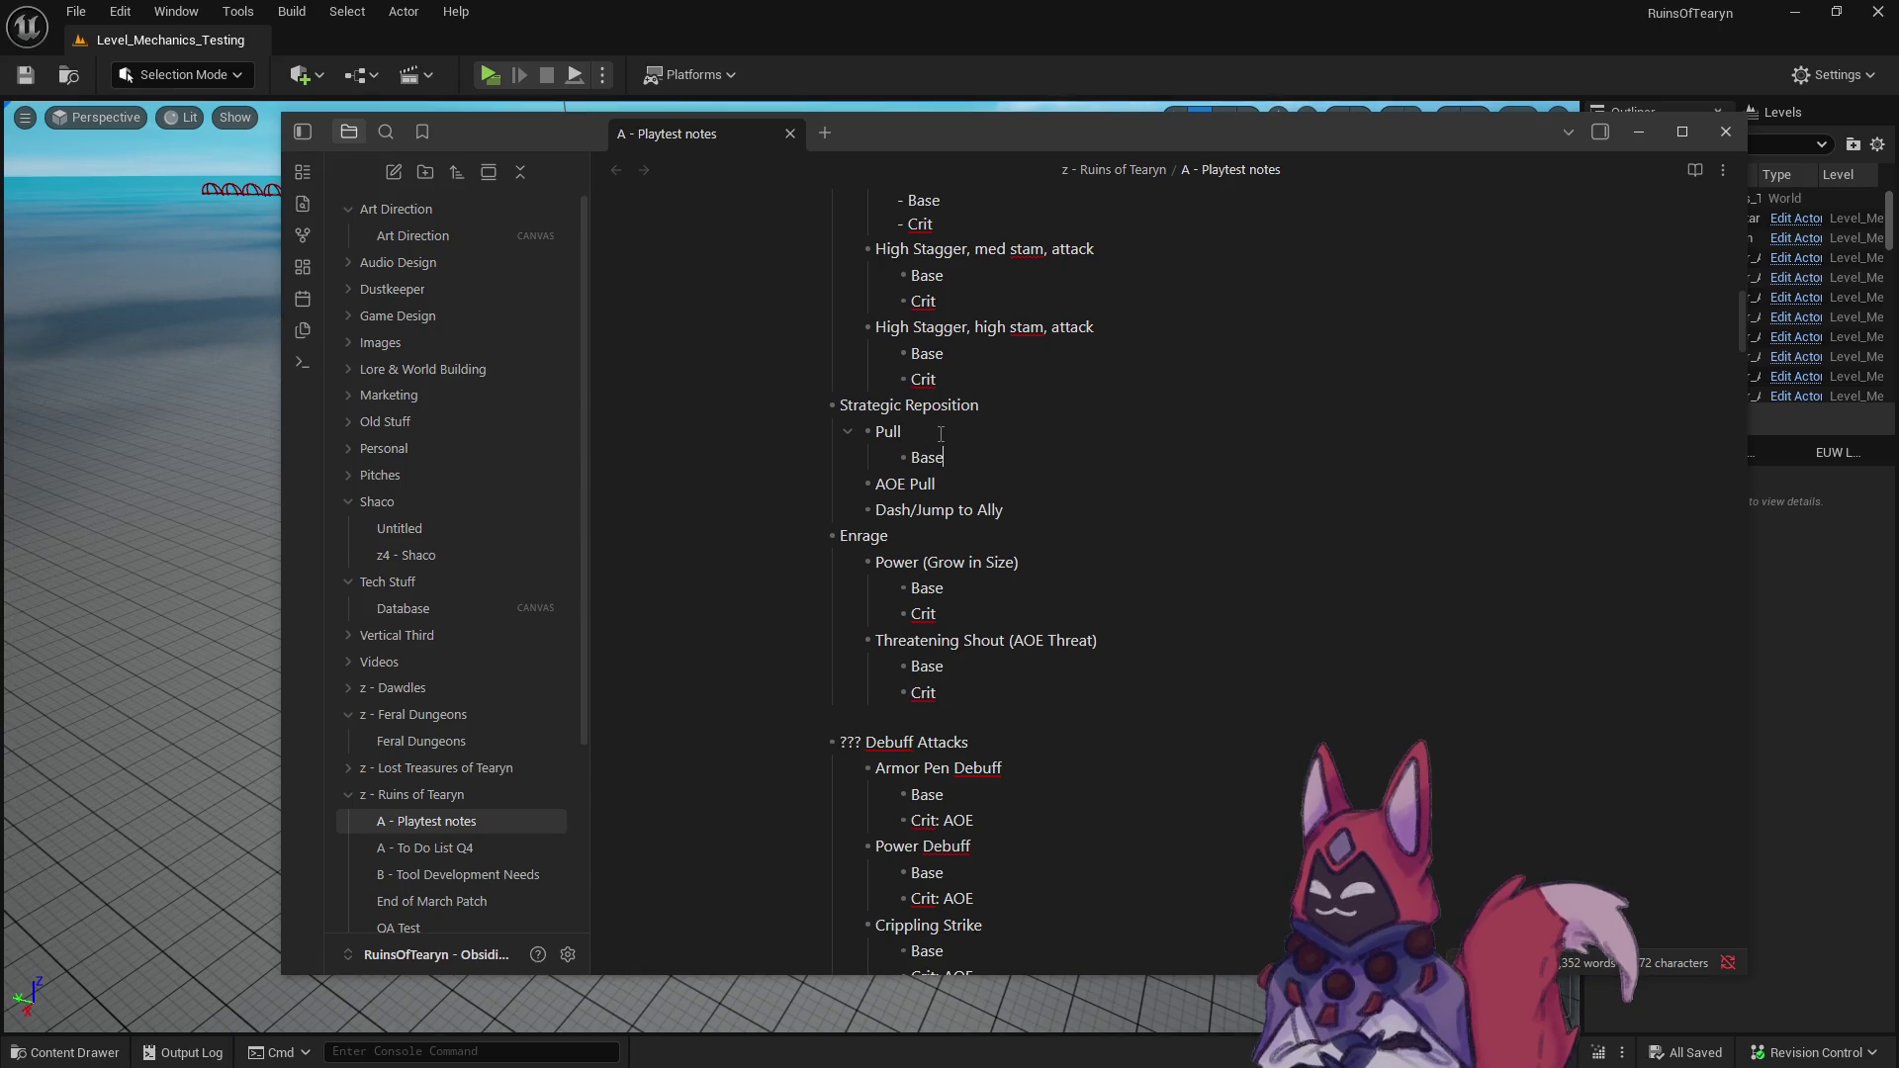
pyautogui.press('Return')
pyautogui.write('Crit:')
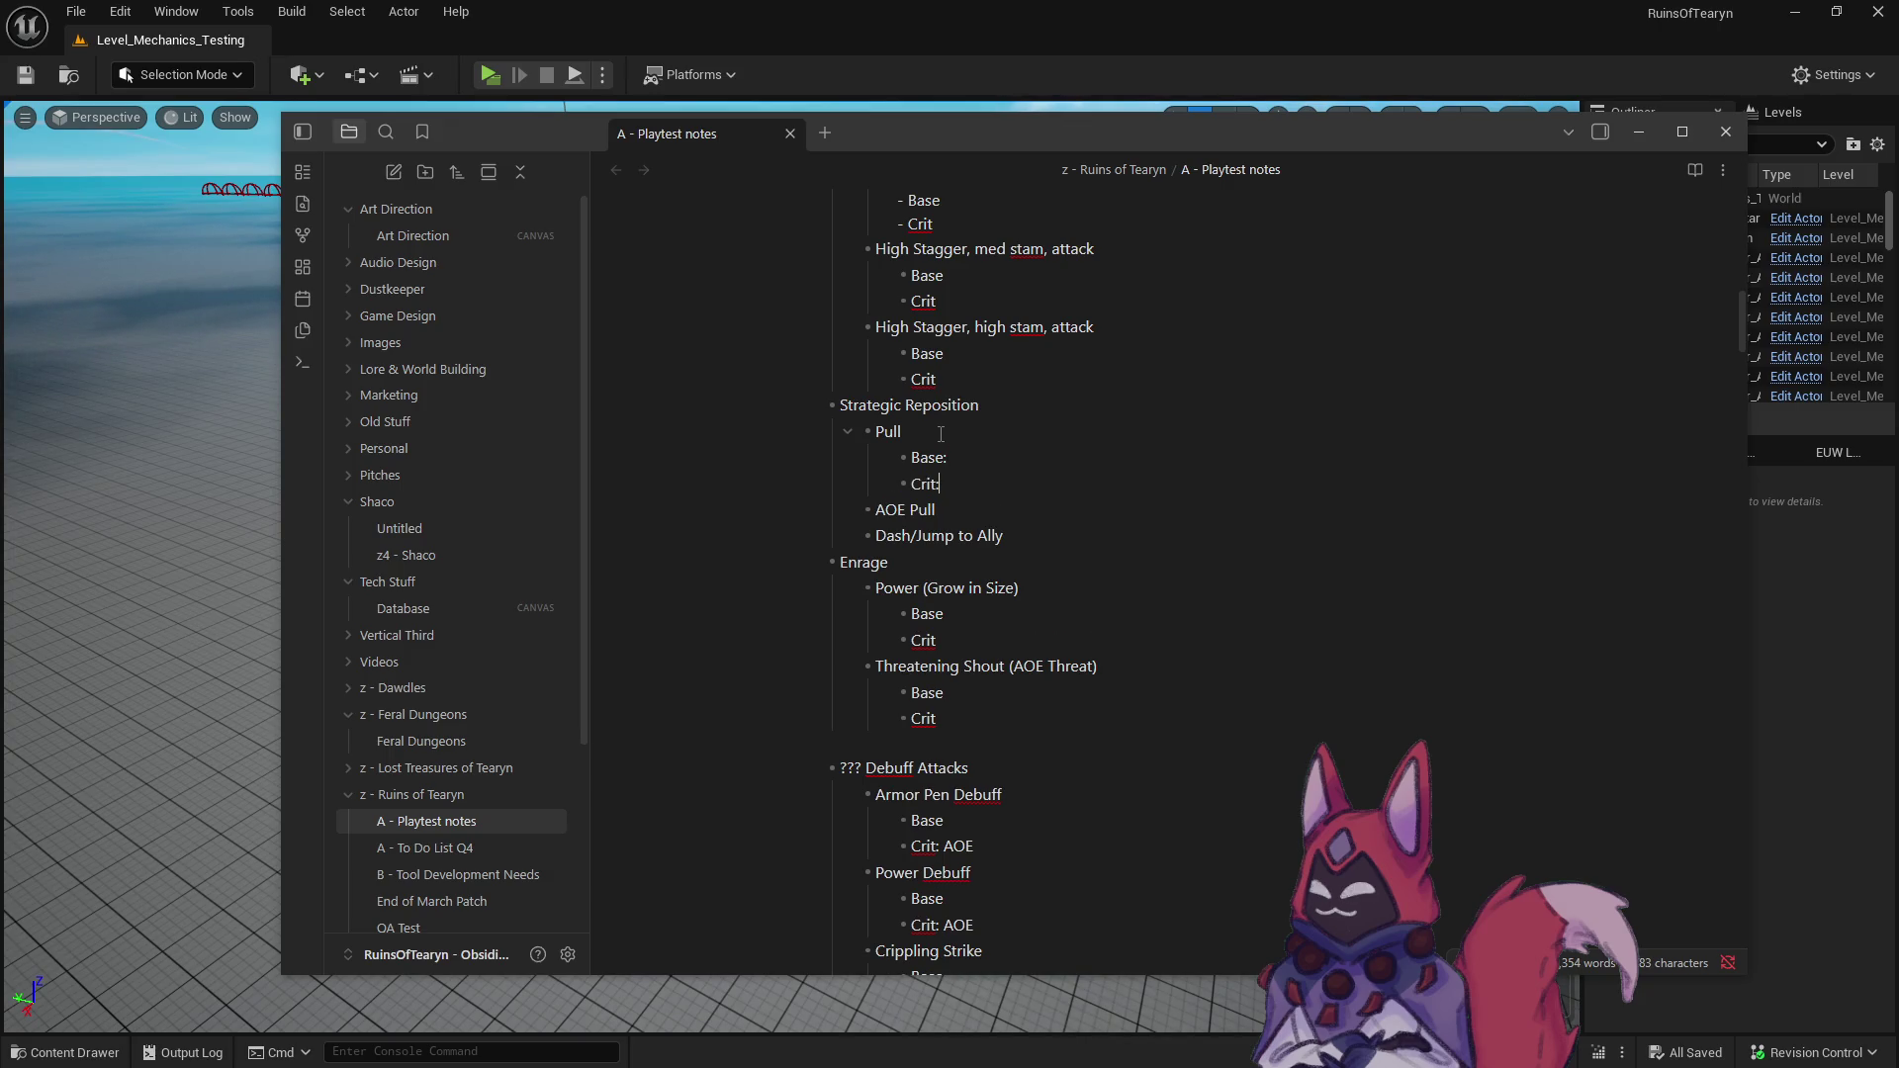
pyautogui.press('Return')
pyautogui.press('BackSpace')
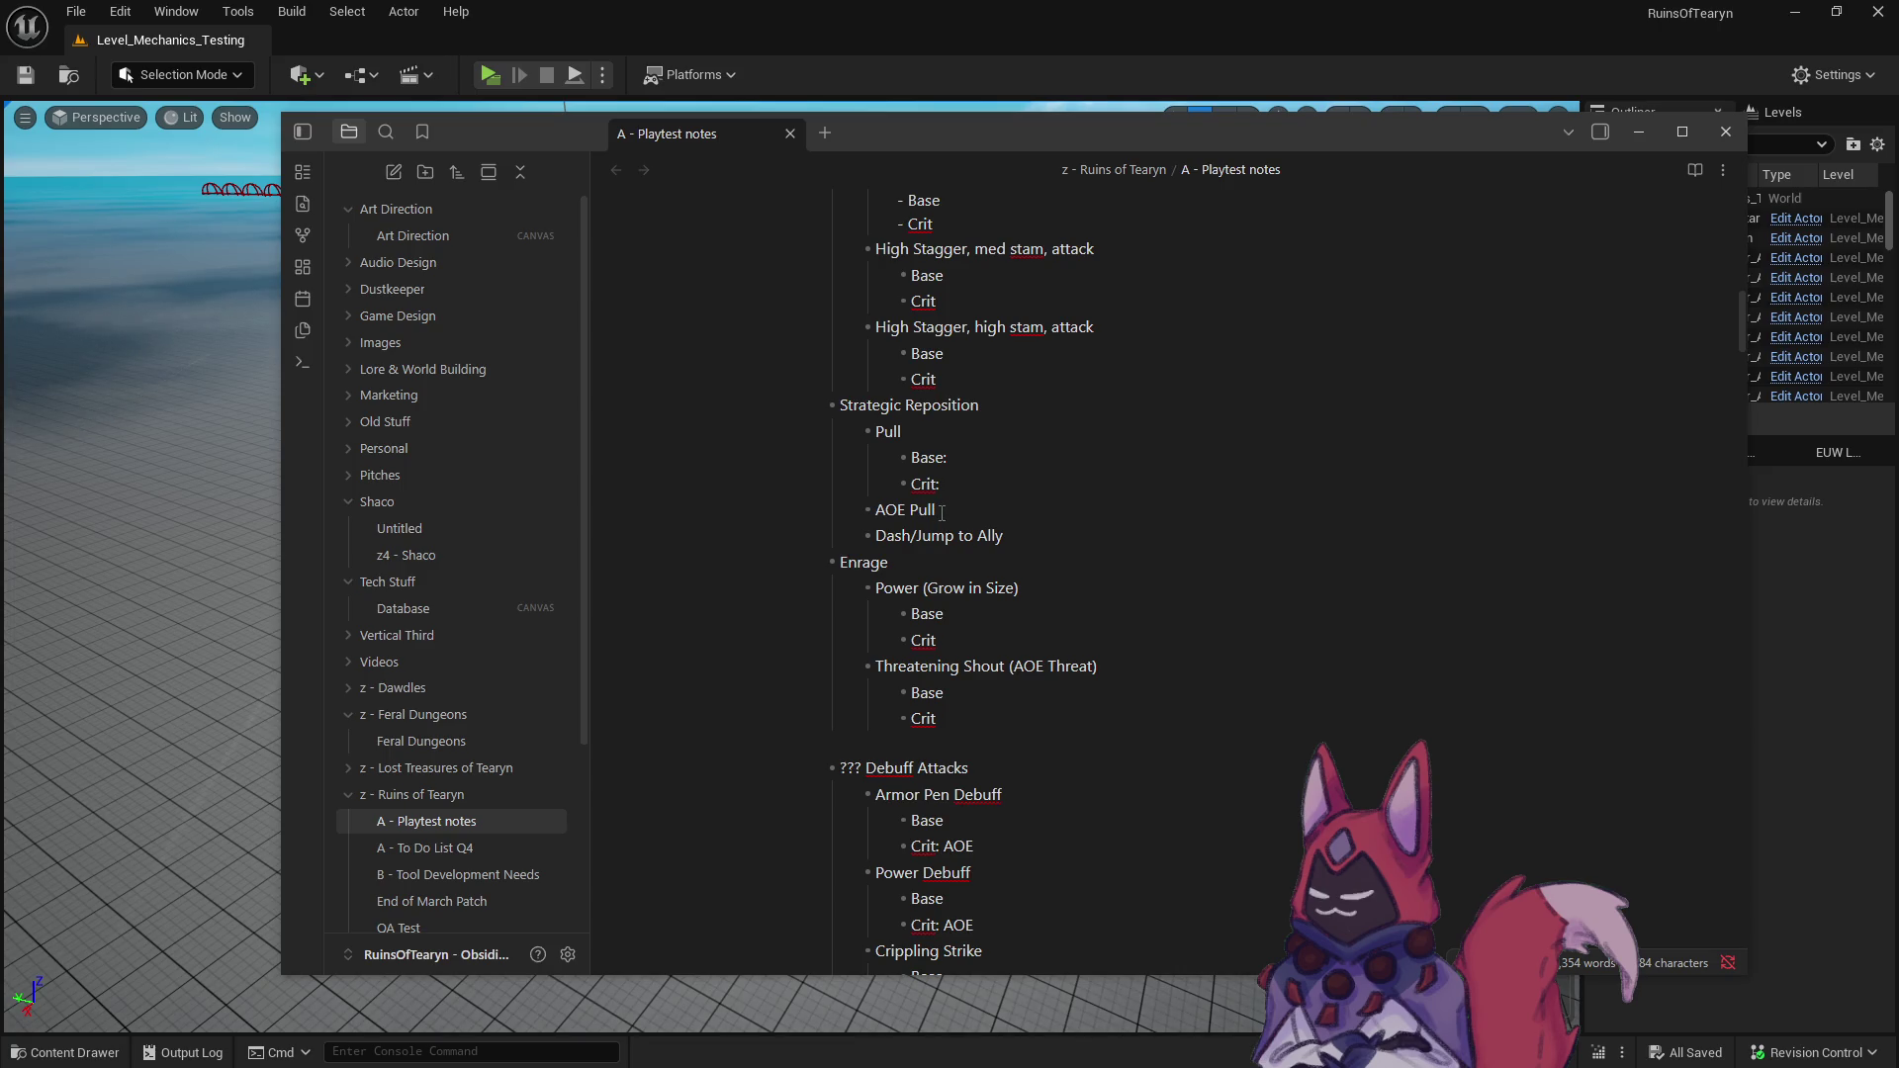
pyautogui.moveTo(1007, 538)
pyautogui.mouseDown()
pyautogui.moveTo(847, 436)
pyautogui.moveTo(843, 457)
pyautogui.moveTo(805, 451)
pyautogui.mouseUp()
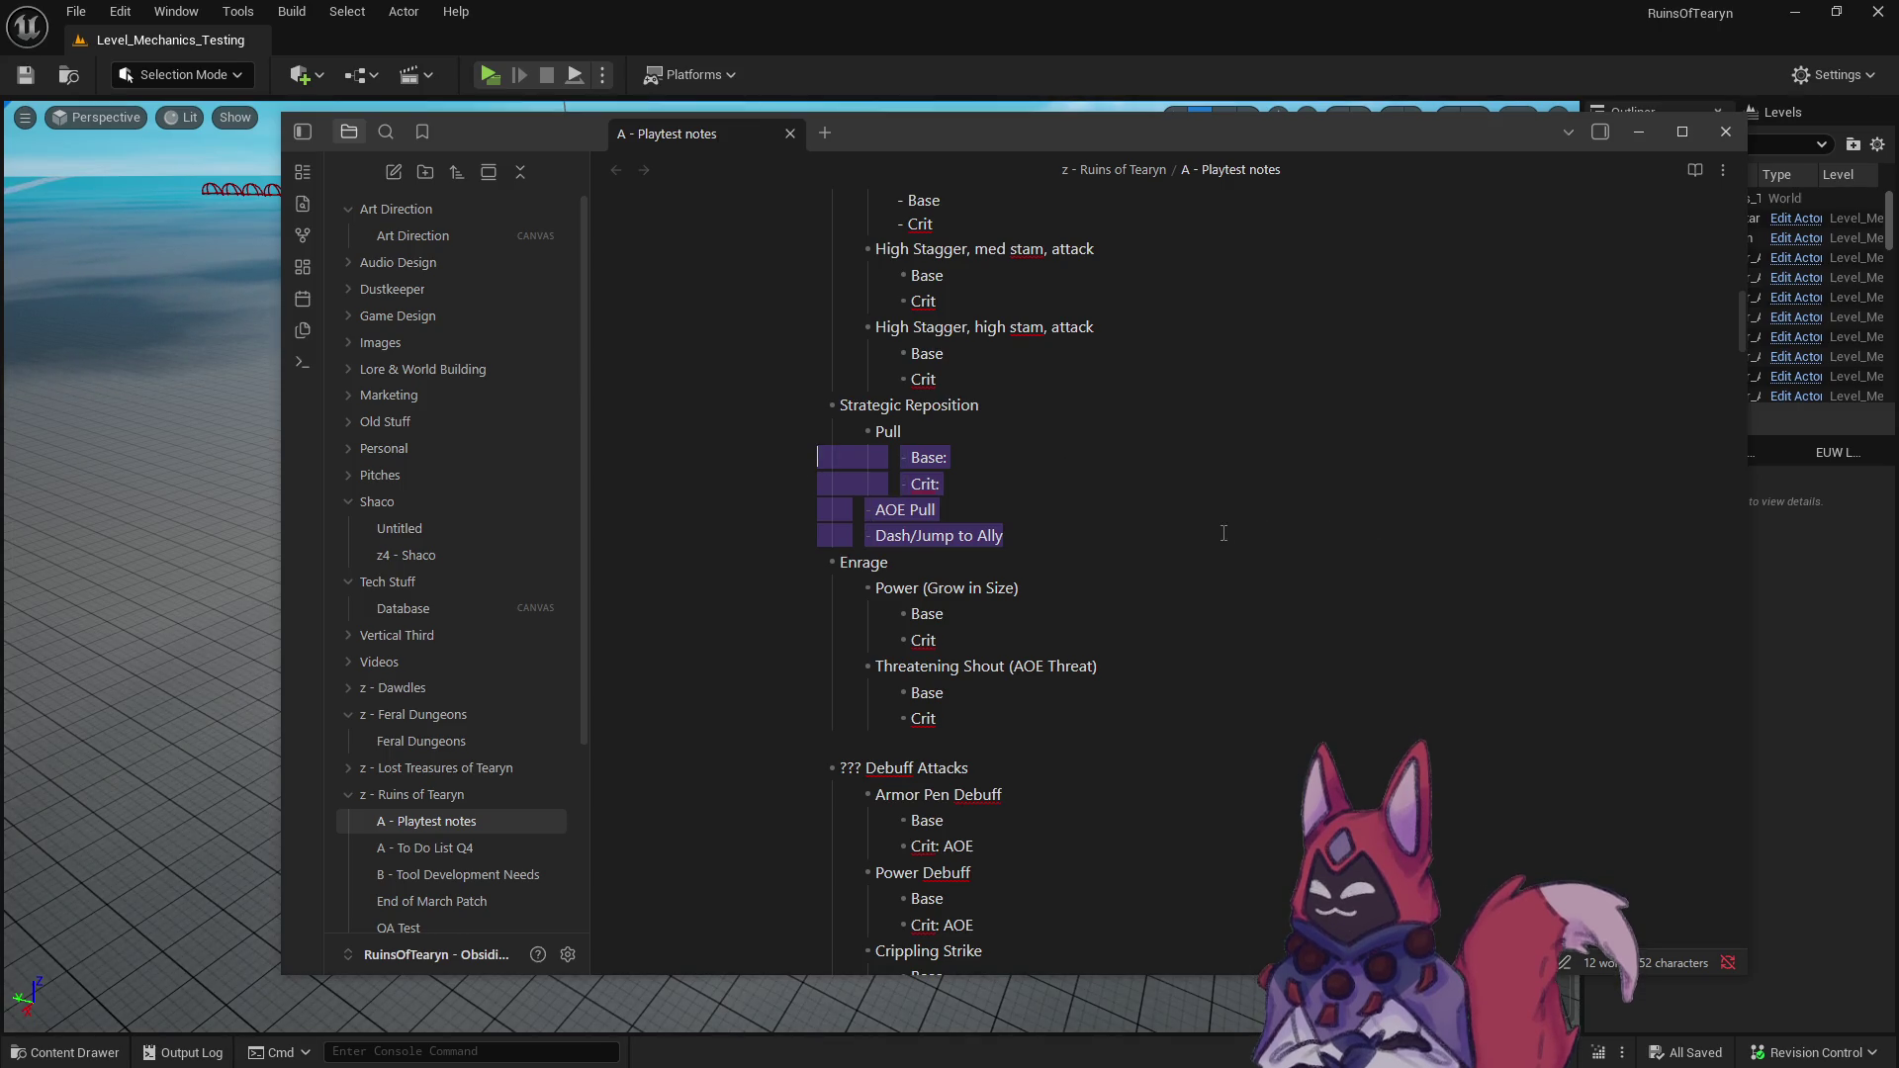
# - Add Base and Crit sub-bullets under AOE Pull
pyautogui.click(1117, 525)
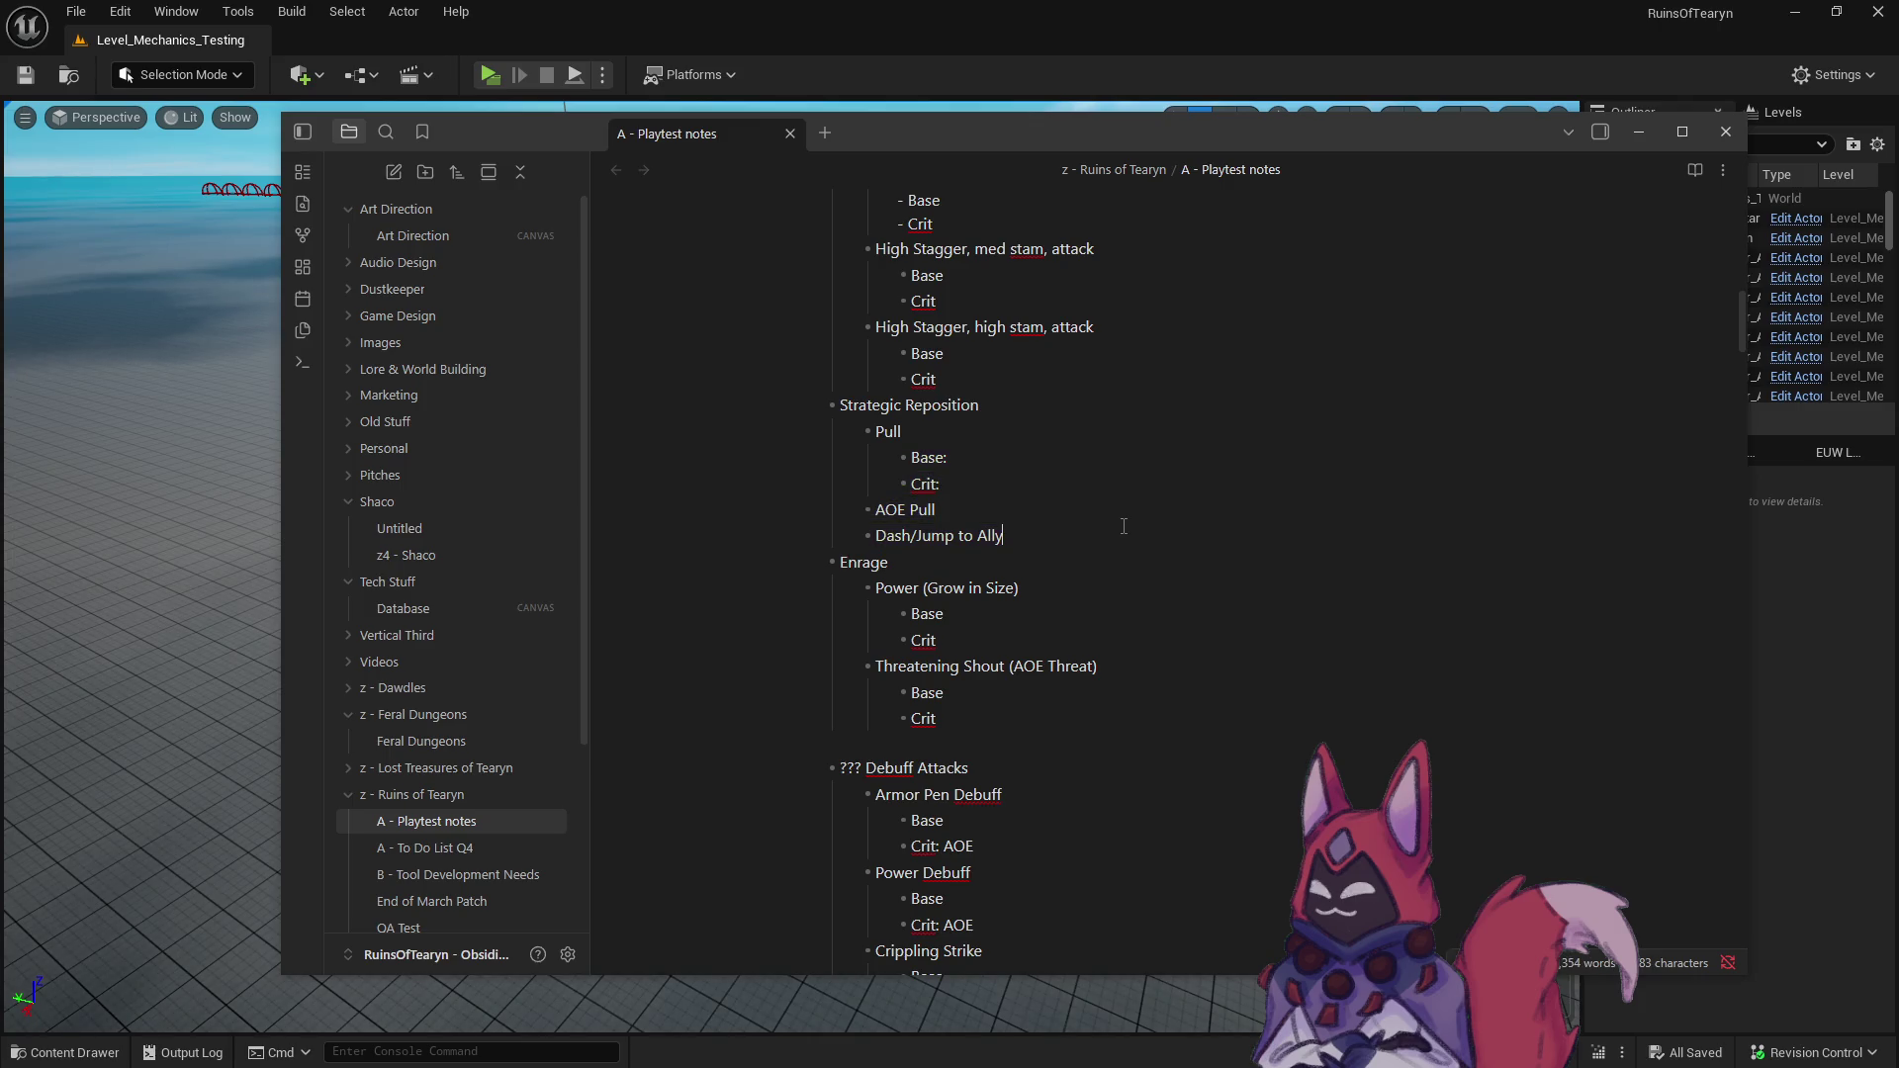
pyautogui.press('Return')
pyautogui.press('Tab')
pyautogui.write('Base:')
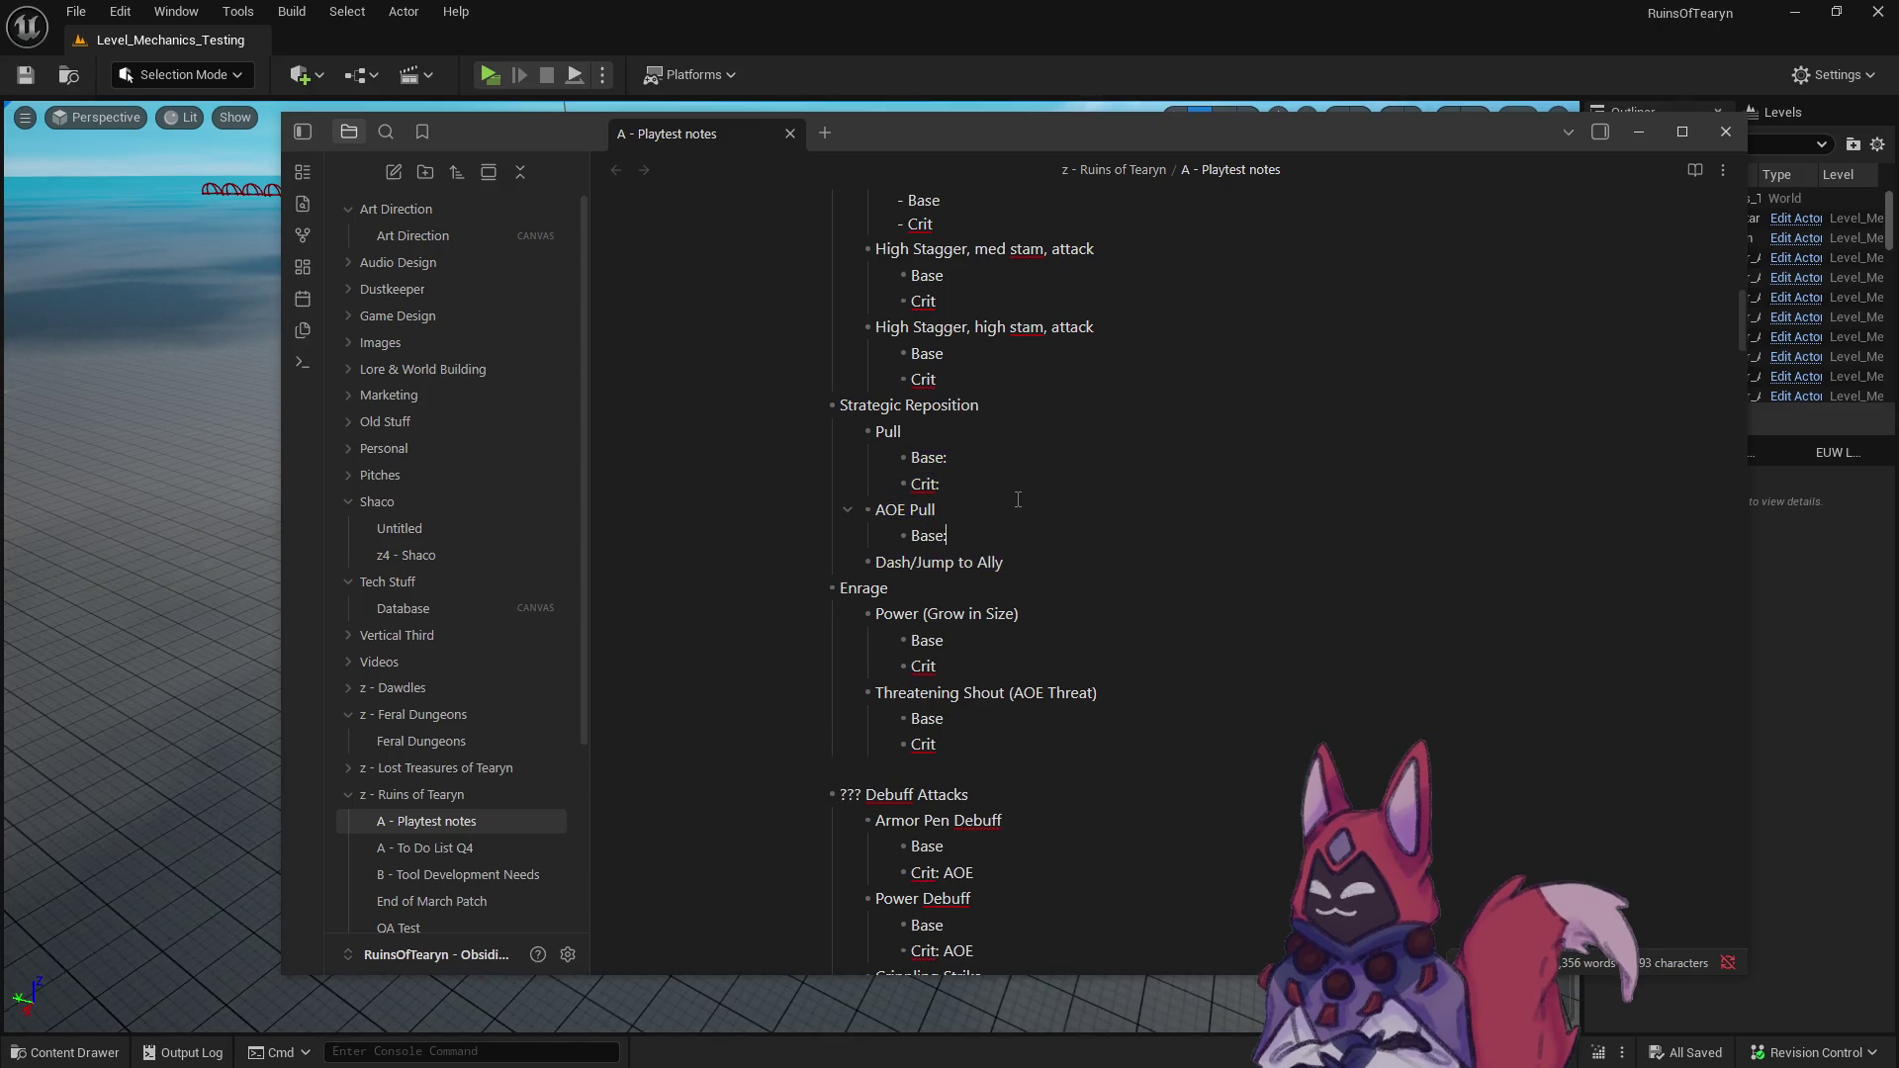
pyautogui.press('Return')
pyautogui.write('Crit')
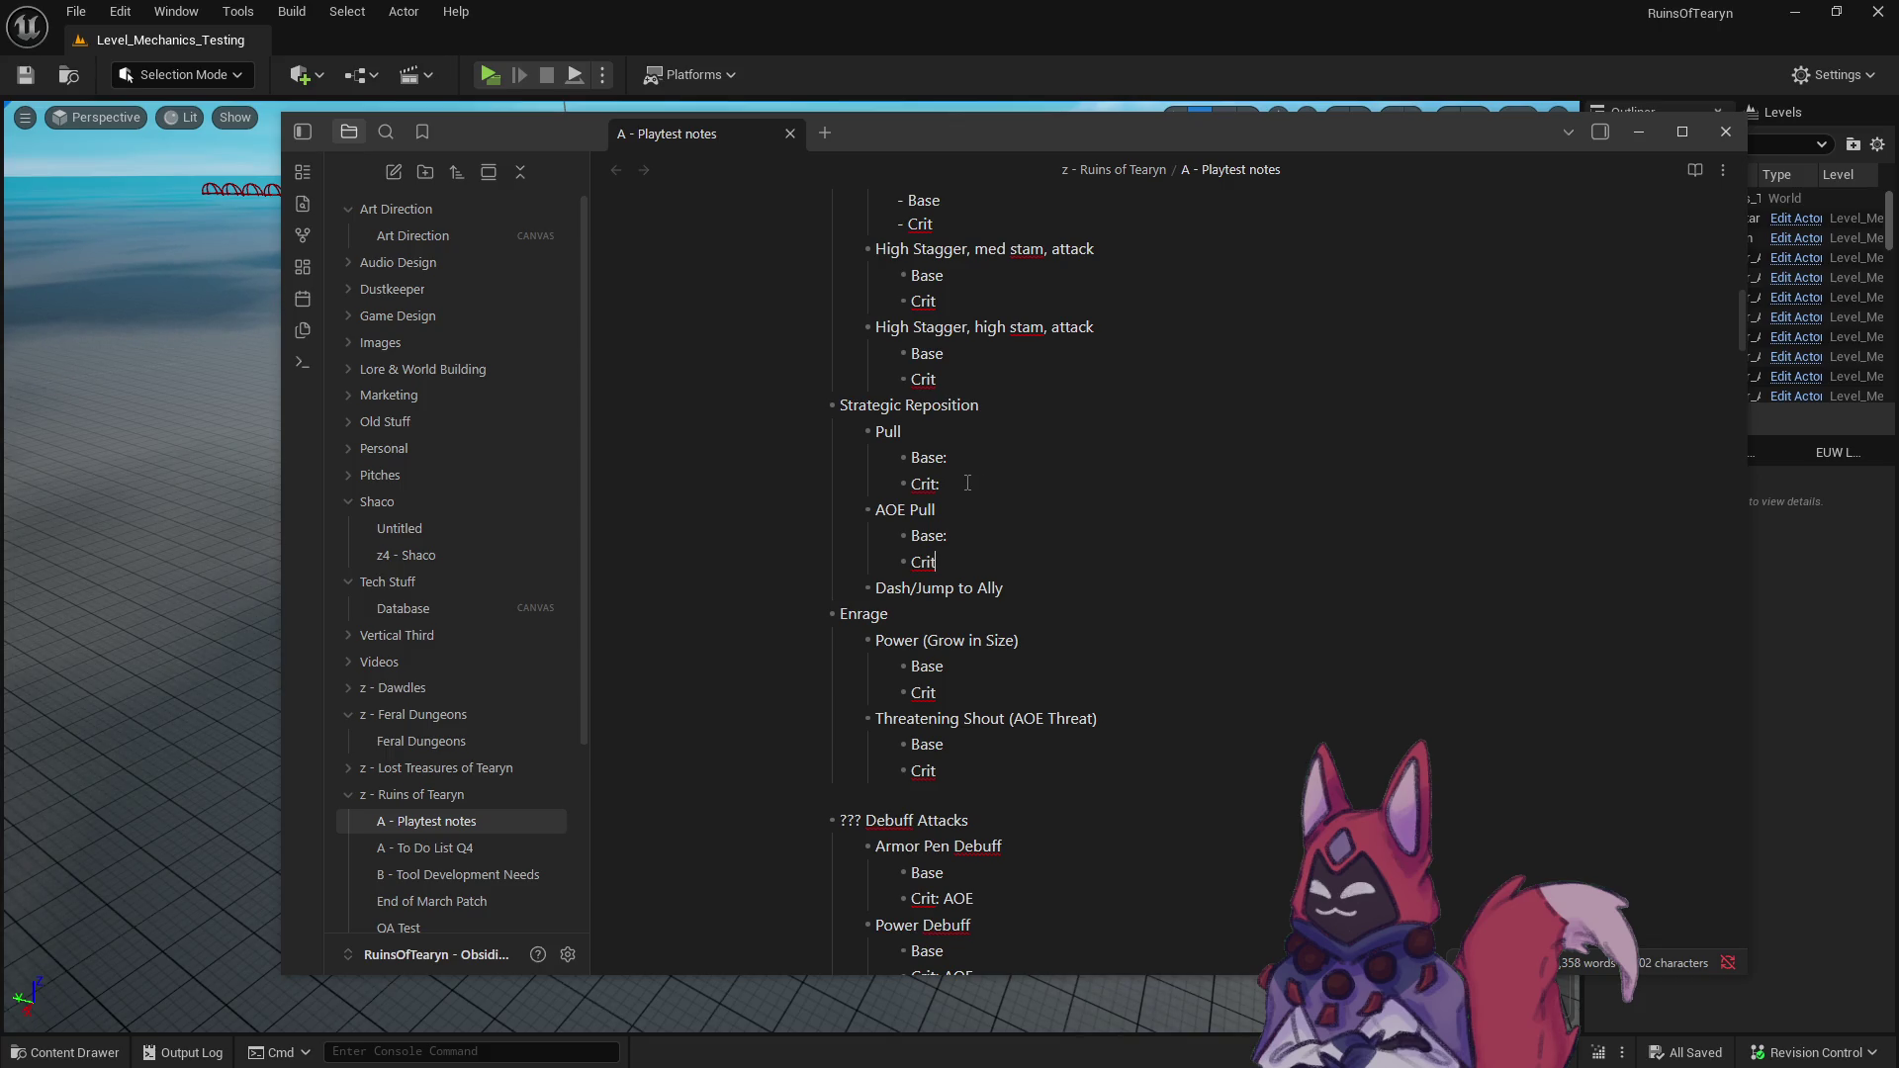
# - Mark Pull's Crit as AoE and rename AOE Pull to ???
pyautogui.click(967, 482)
pyautogui.write('Ao')
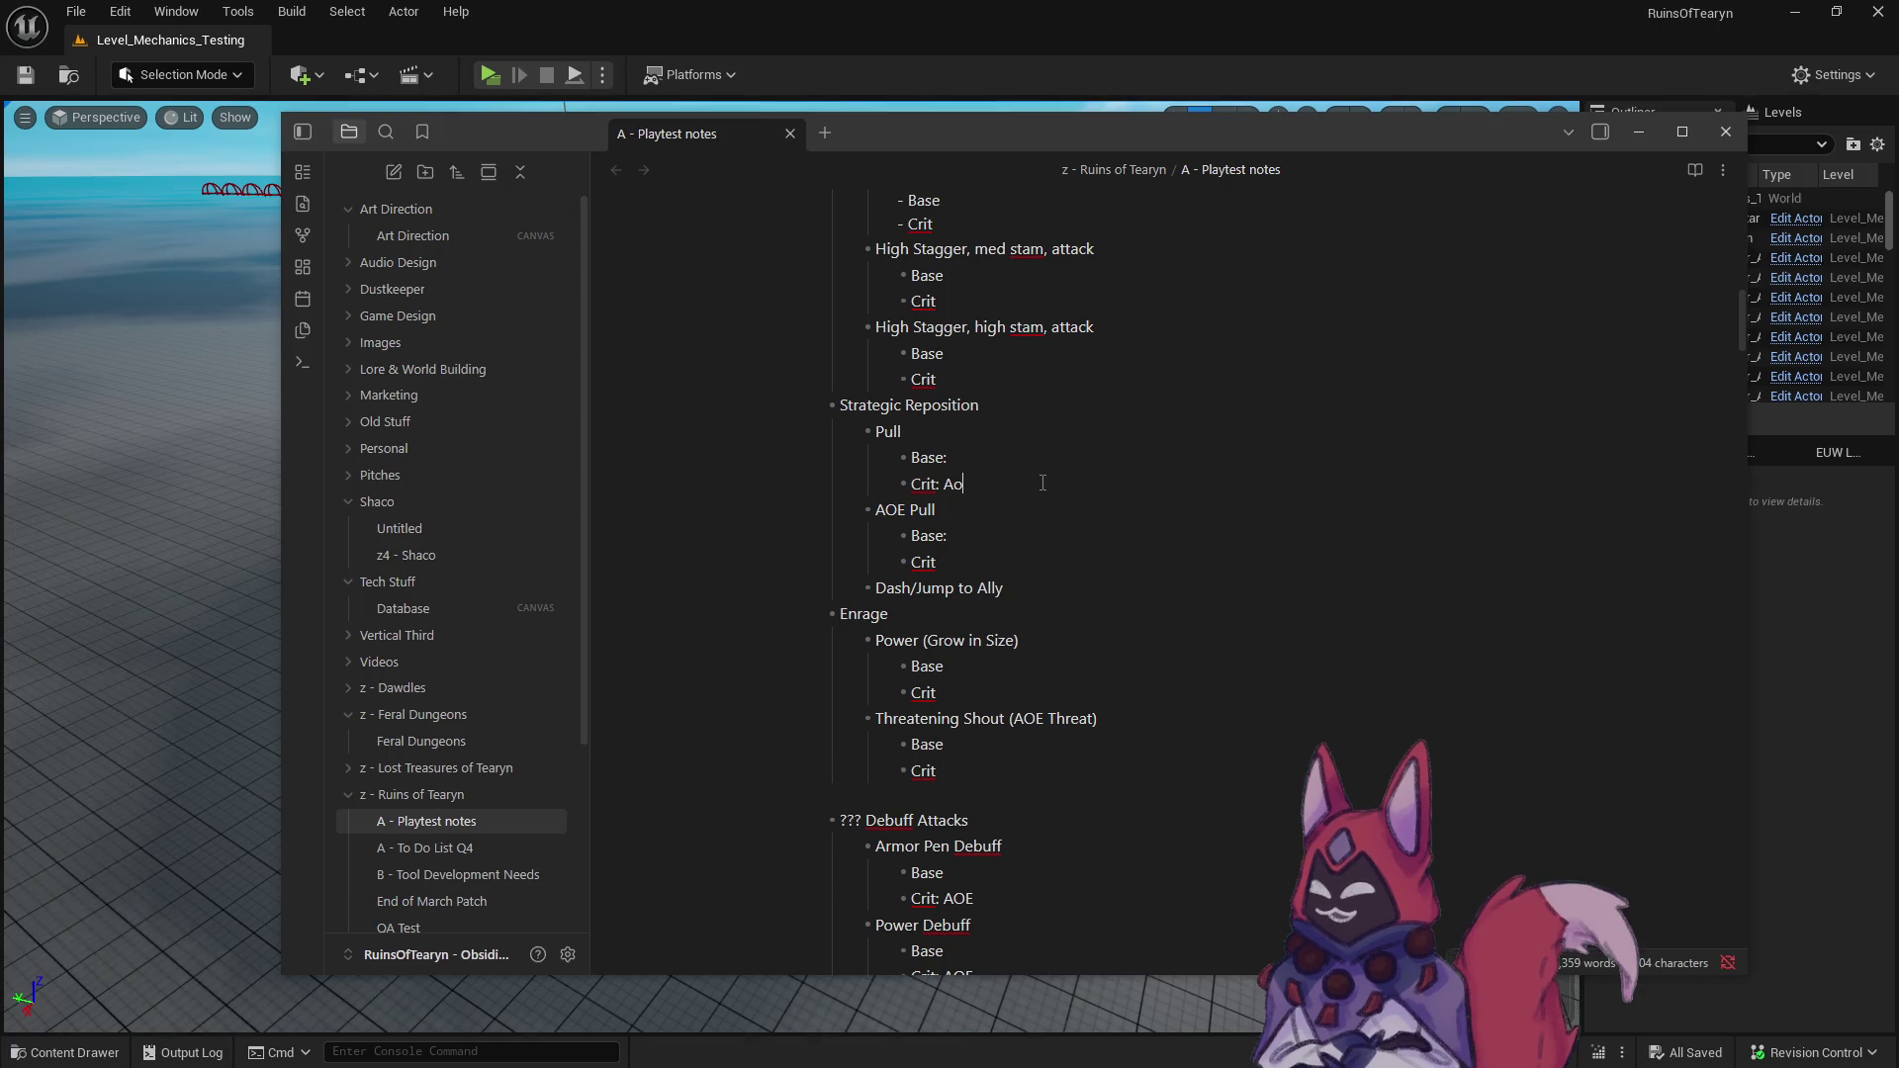
pyautogui.write('E')
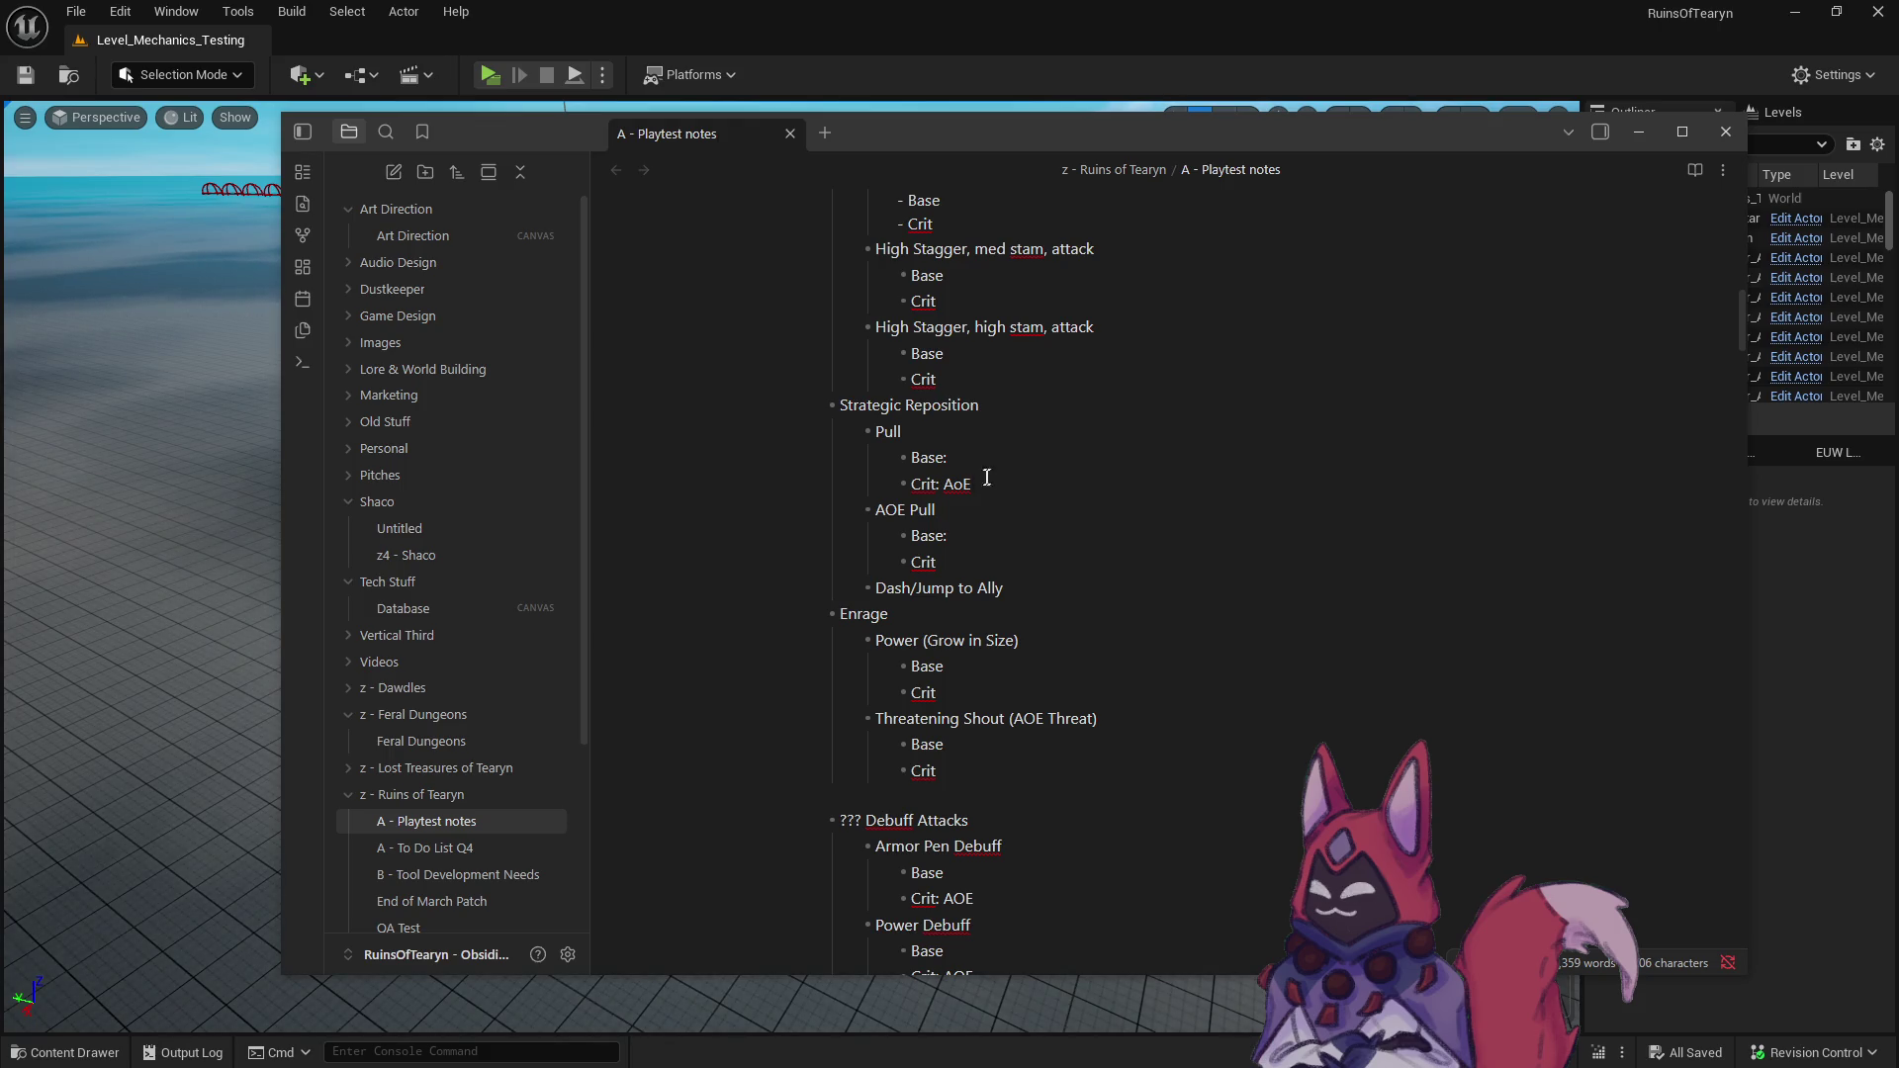
pyautogui.moveTo(936, 511); pyautogui.dragTo(882, 516)
pyautogui.write('???')
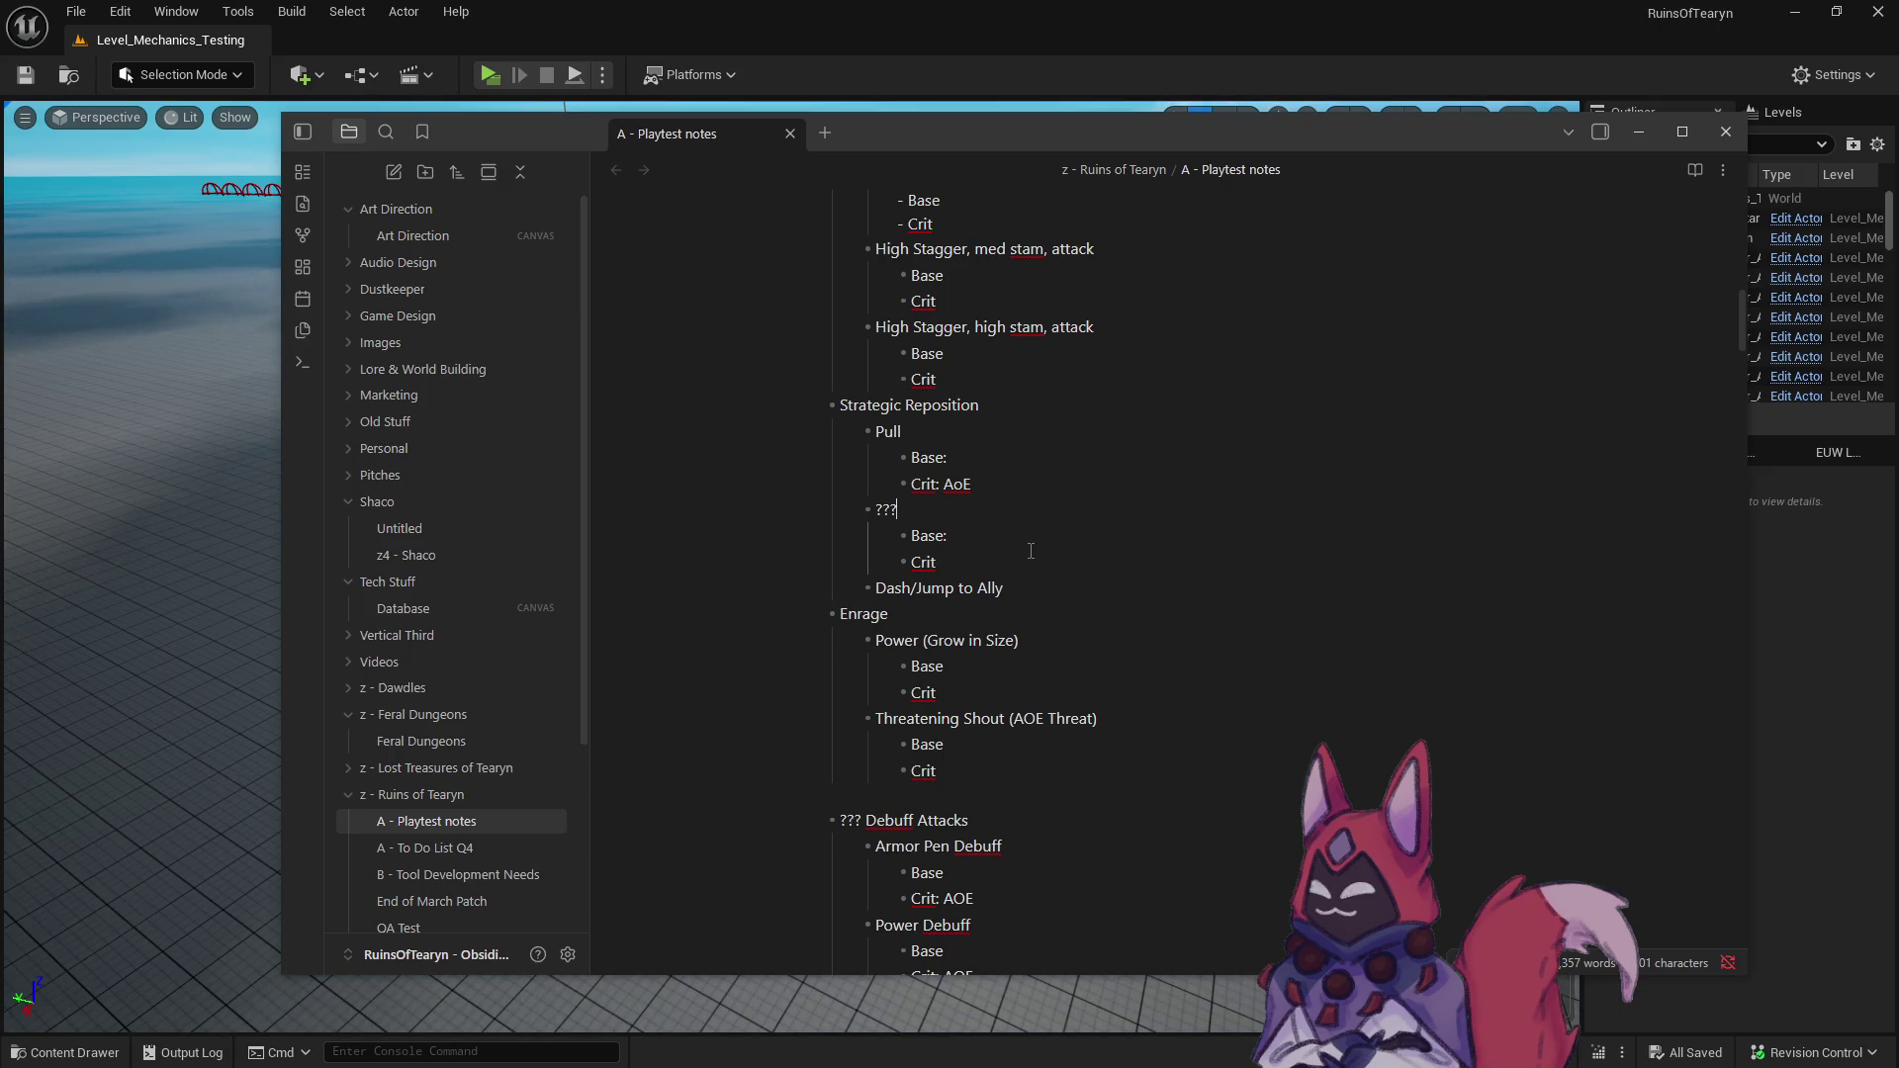
# - Rename the ??? ability after Pull under Strategic Reposition to Knockback
pyautogui.doubleClick(878, 509)
pyautogui.write('Knockback')
pyautogui.click(1063, 612)
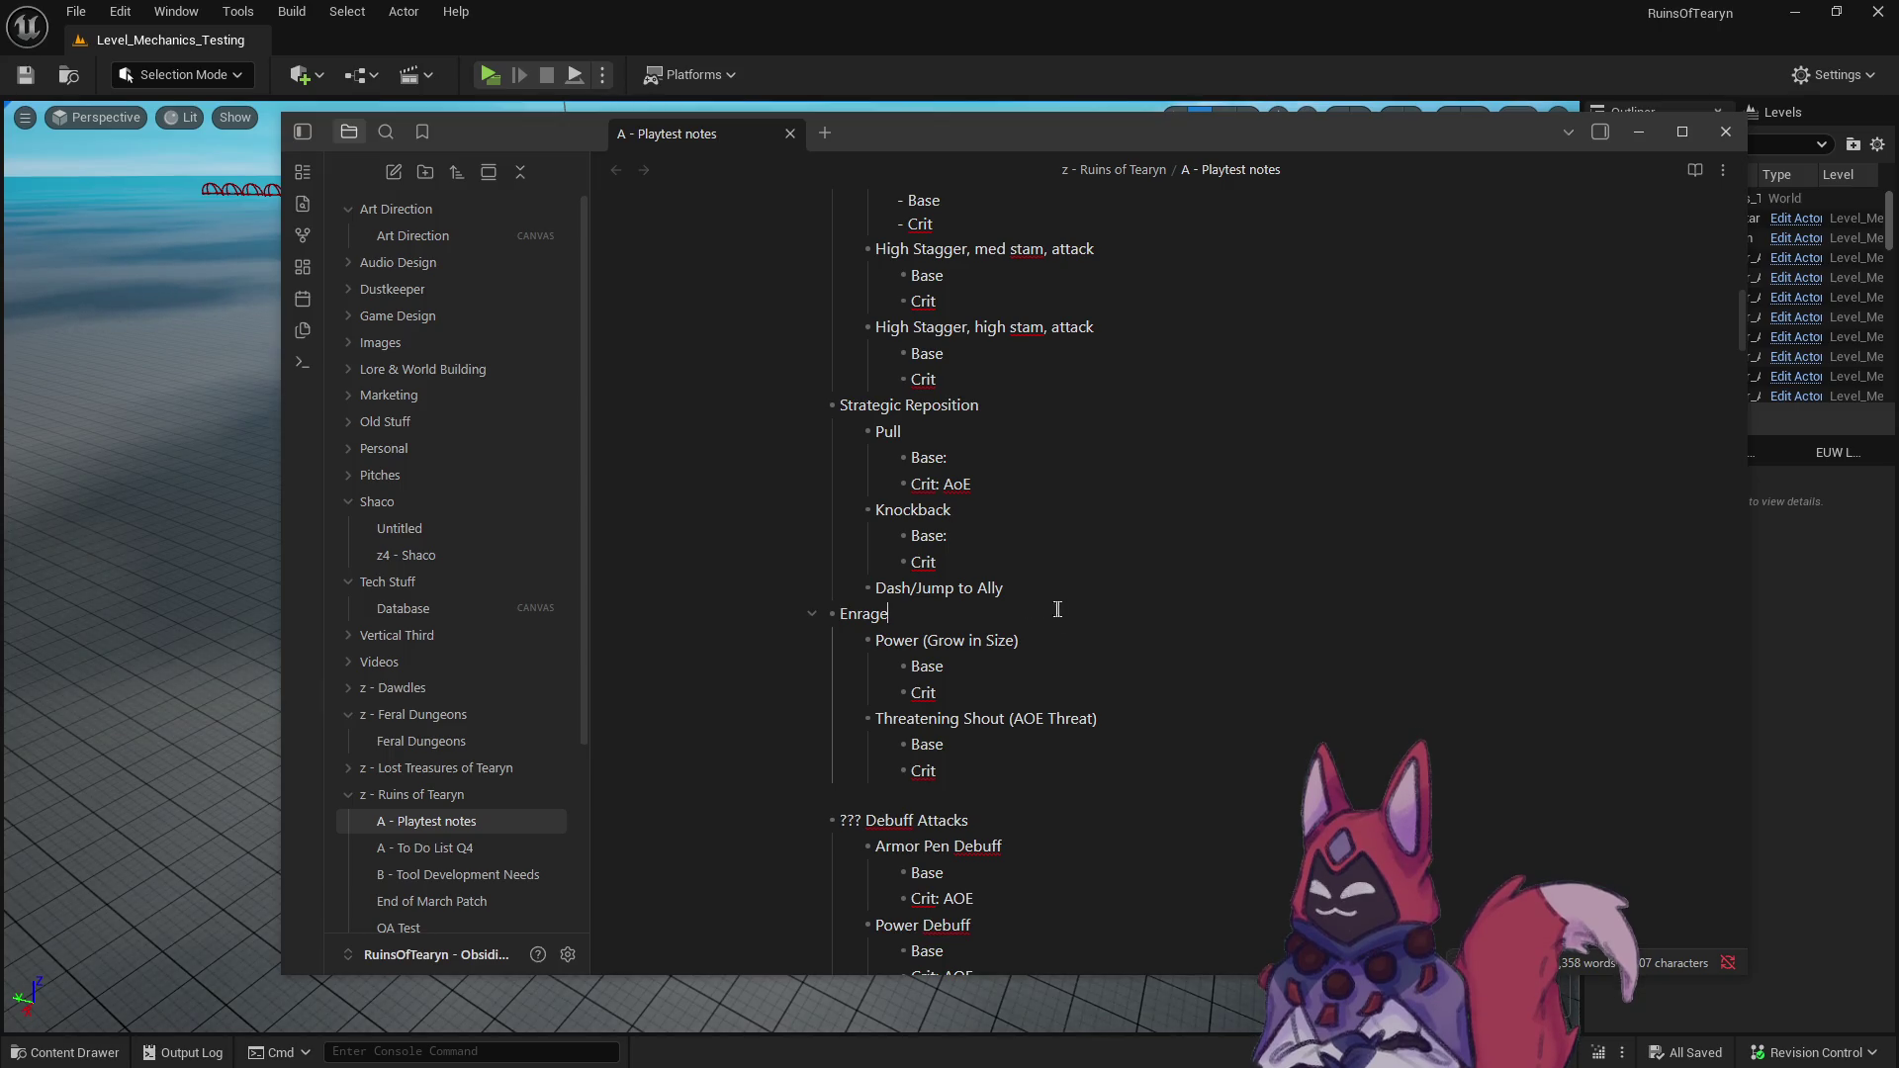
pyautogui.click(1009, 584)
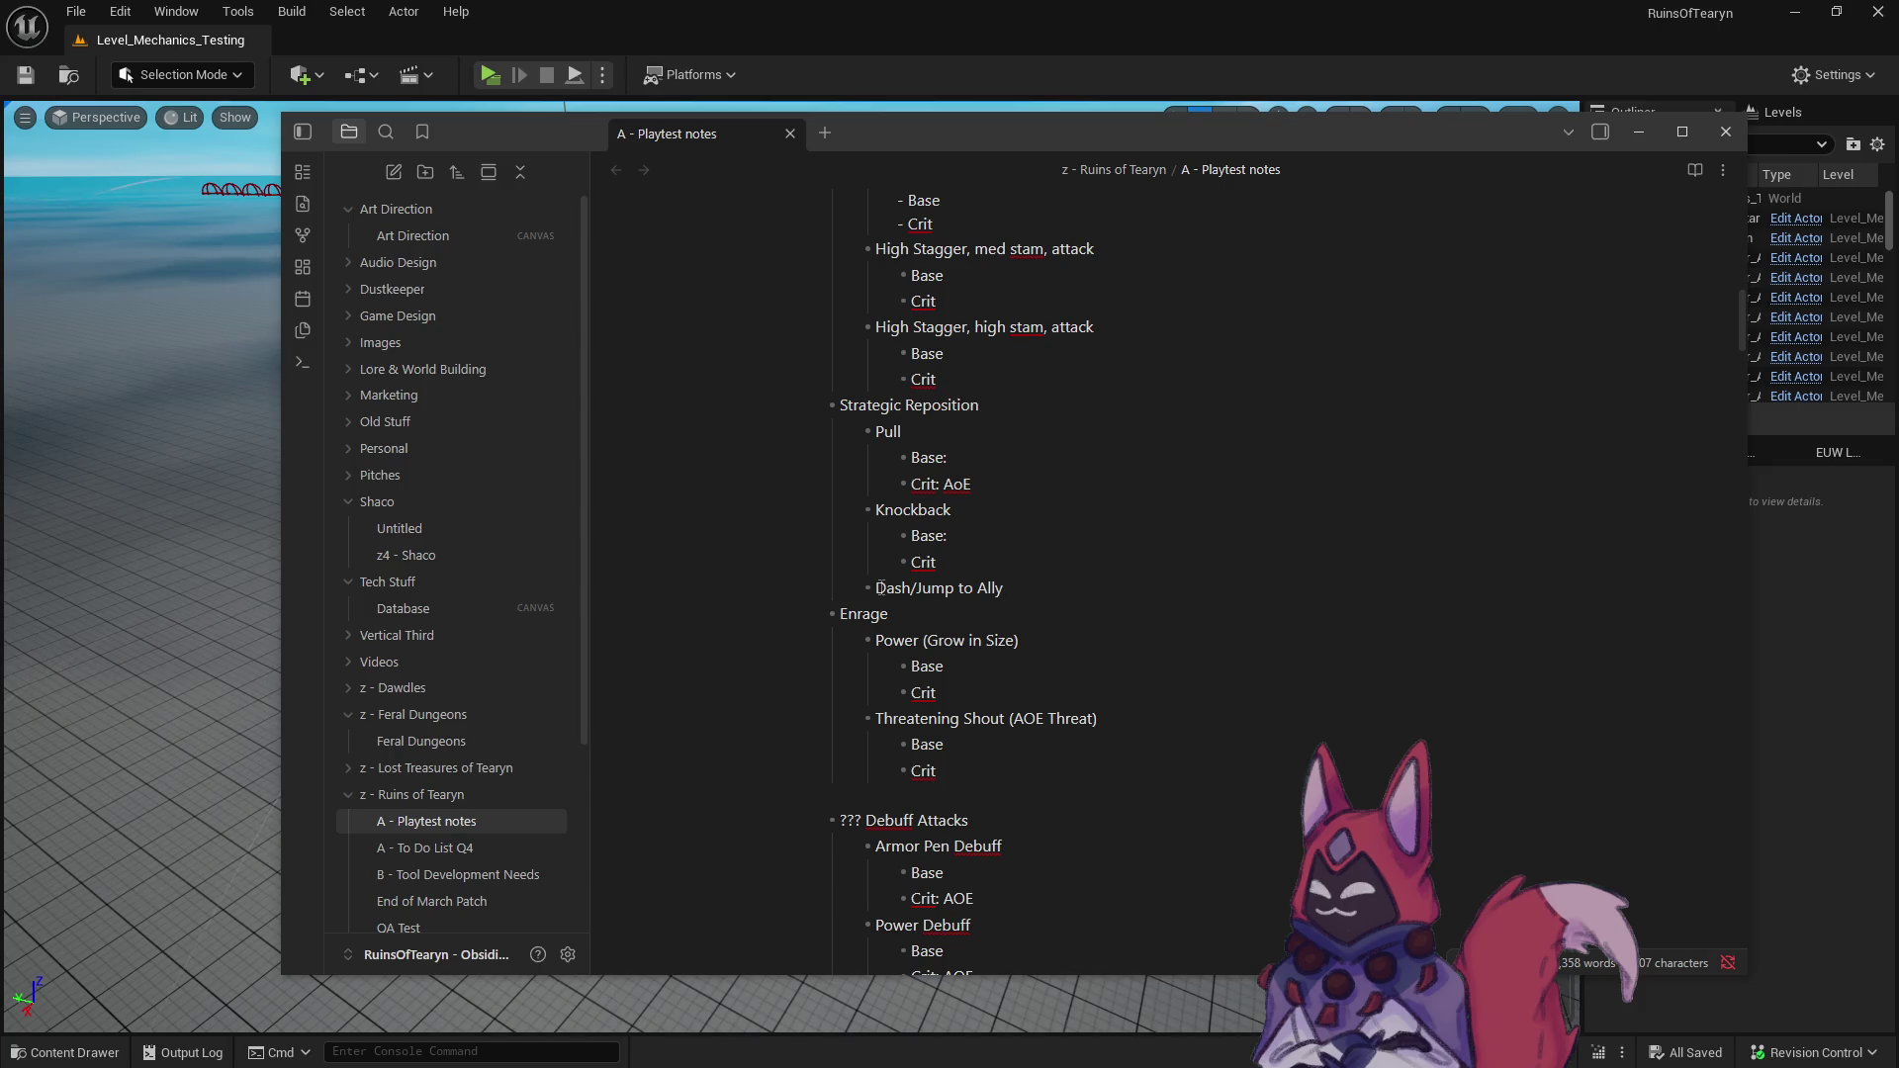
pyautogui.moveTo(1004, 587); pyautogui.dragTo(815, 457)
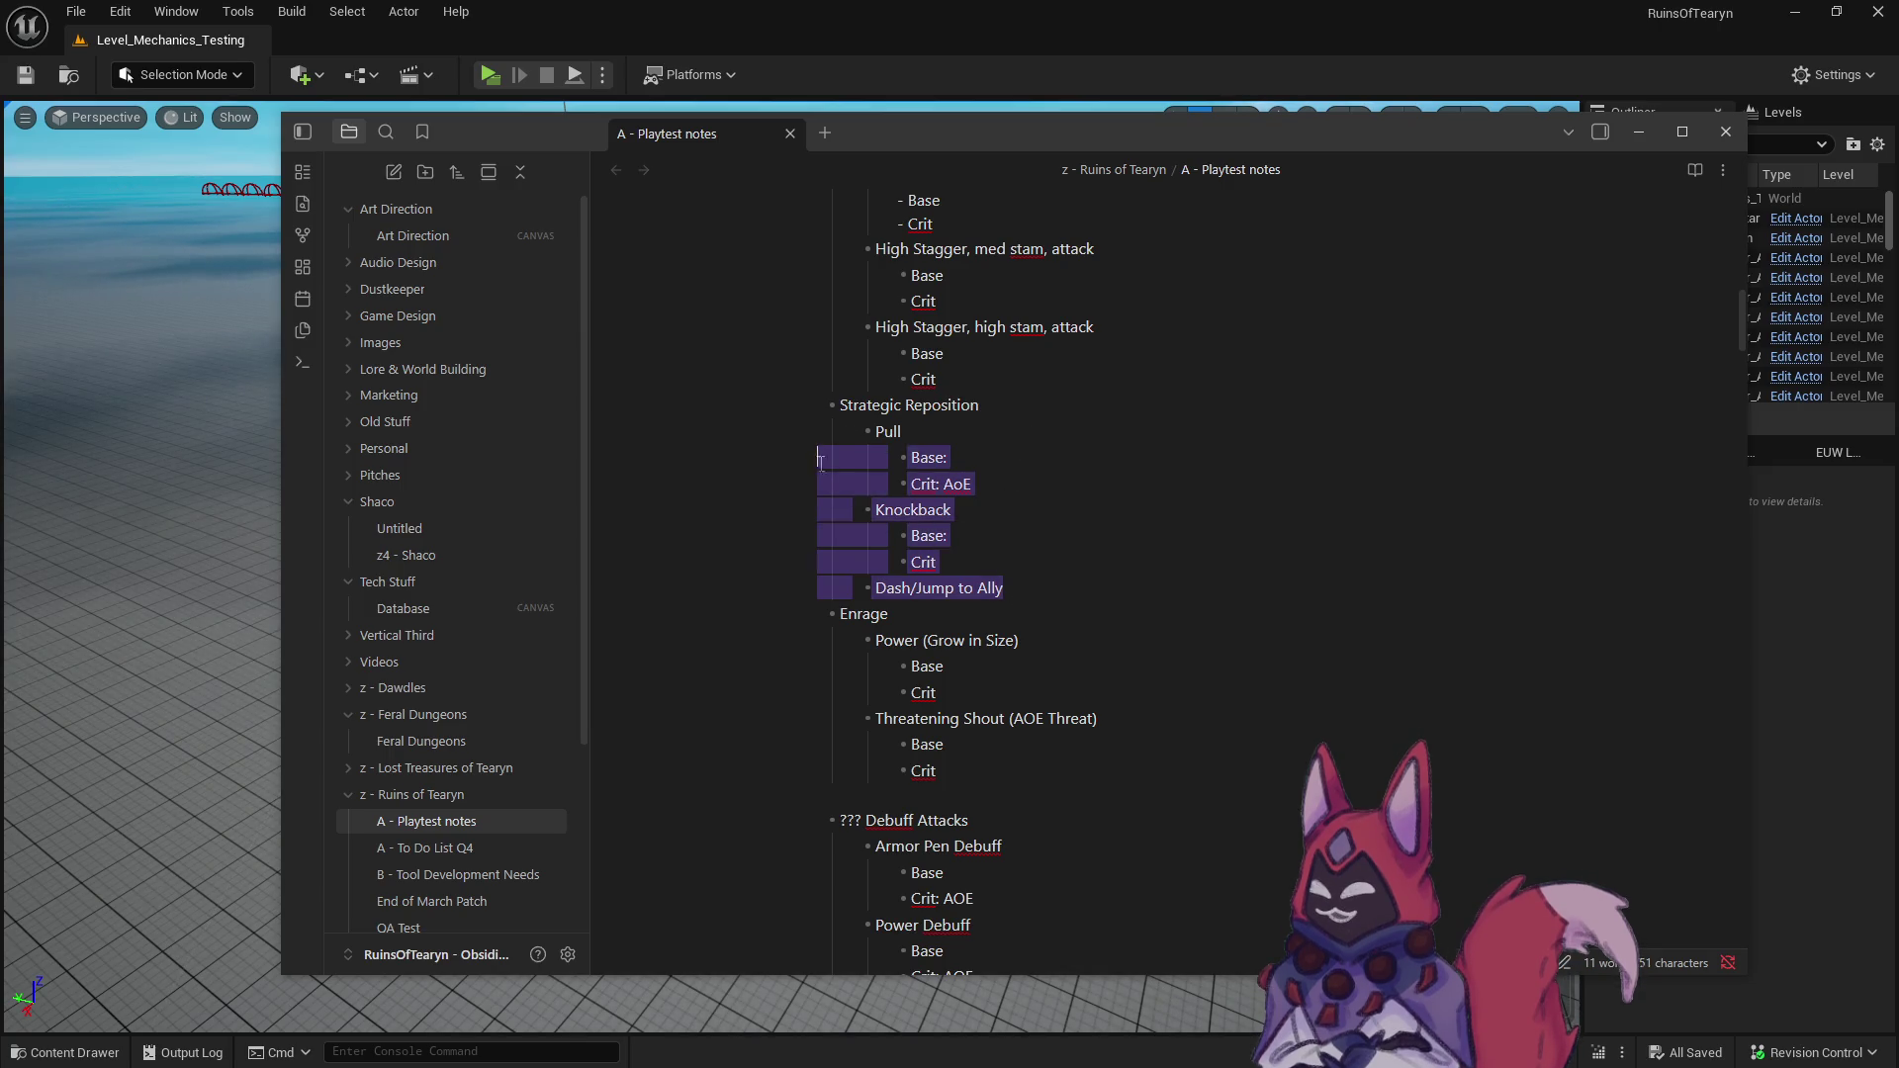
# - Move Knockback with its Base and Crit lines from Strategic Reposition over the ??? placeholder under Shield Power
pyautogui.click(975, 559)
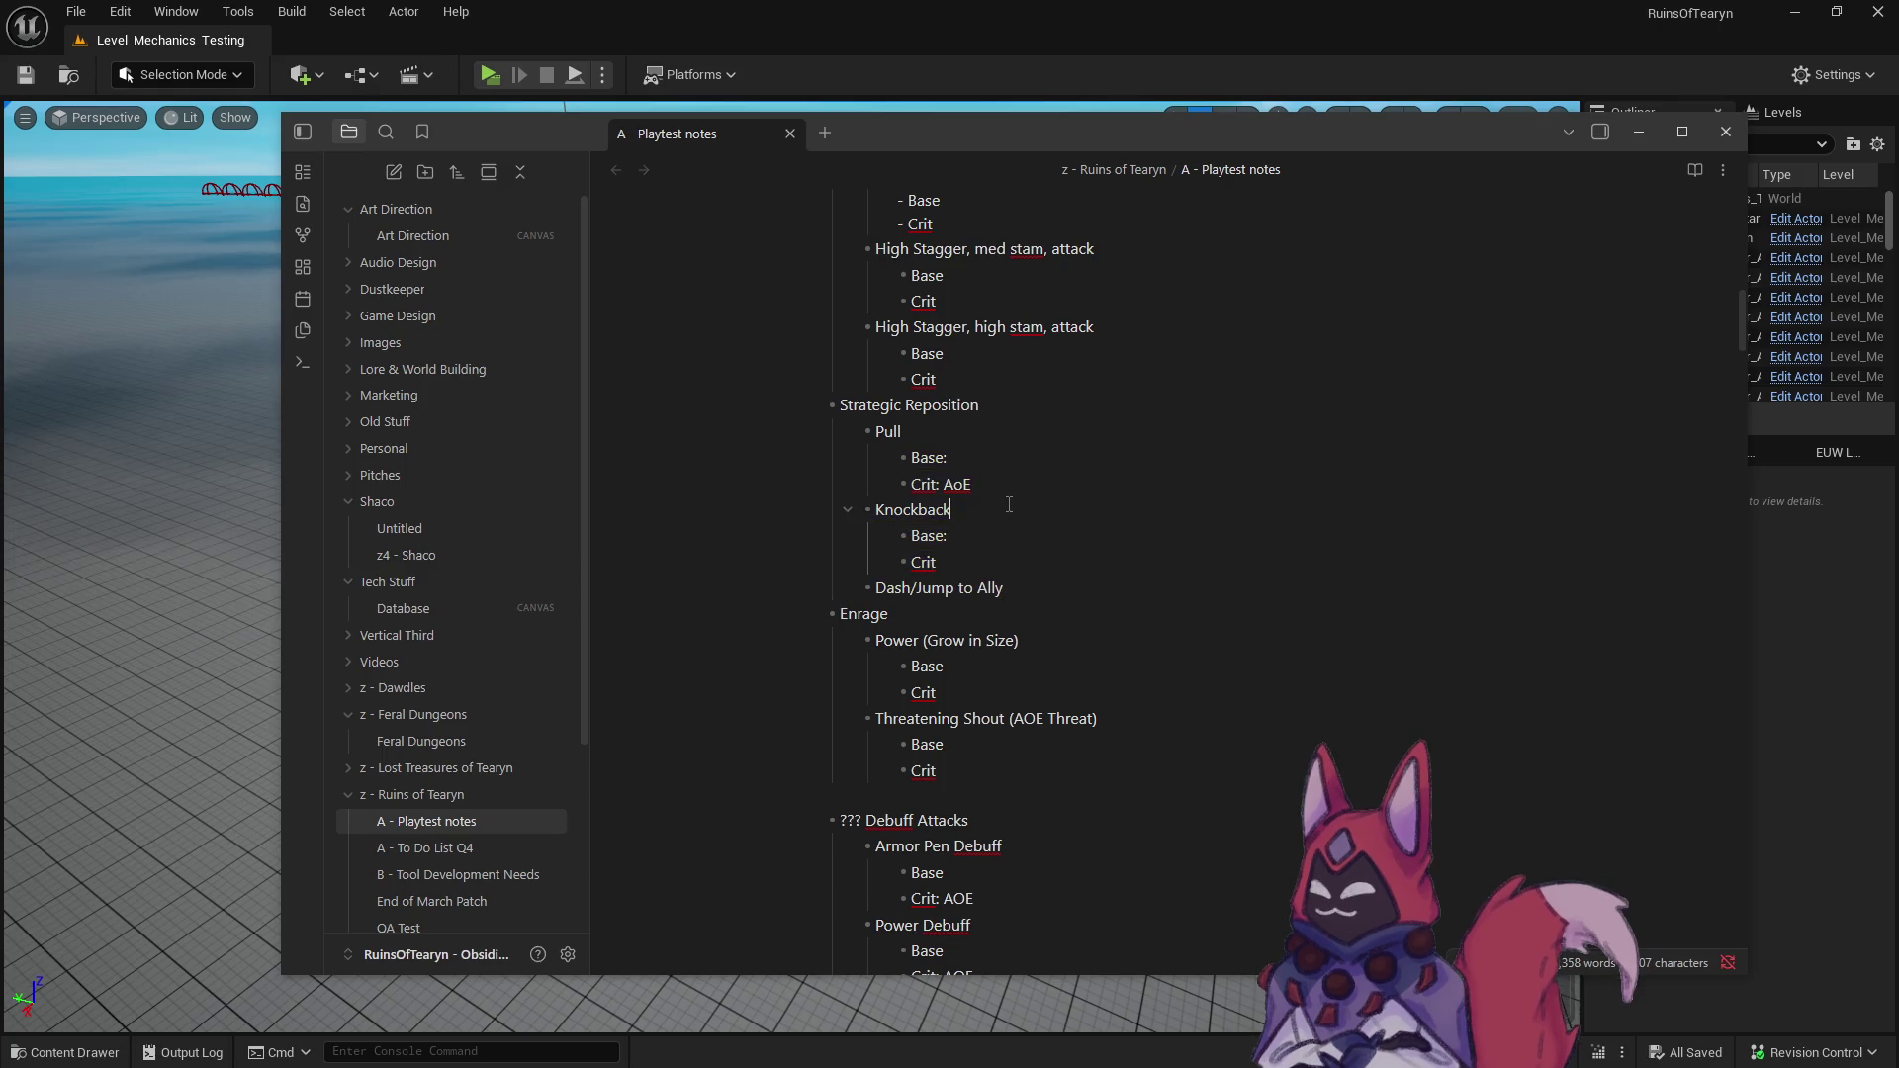
pyautogui.moveTo(974, 558); pyautogui.dragTo(841, 510)
pyautogui.hotkey('ctrl', 'c')
pyautogui.press('BackSpace')
pyautogui.scroll(5, 1042, 653)
pyautogui.scroll(5, 1043, 652)
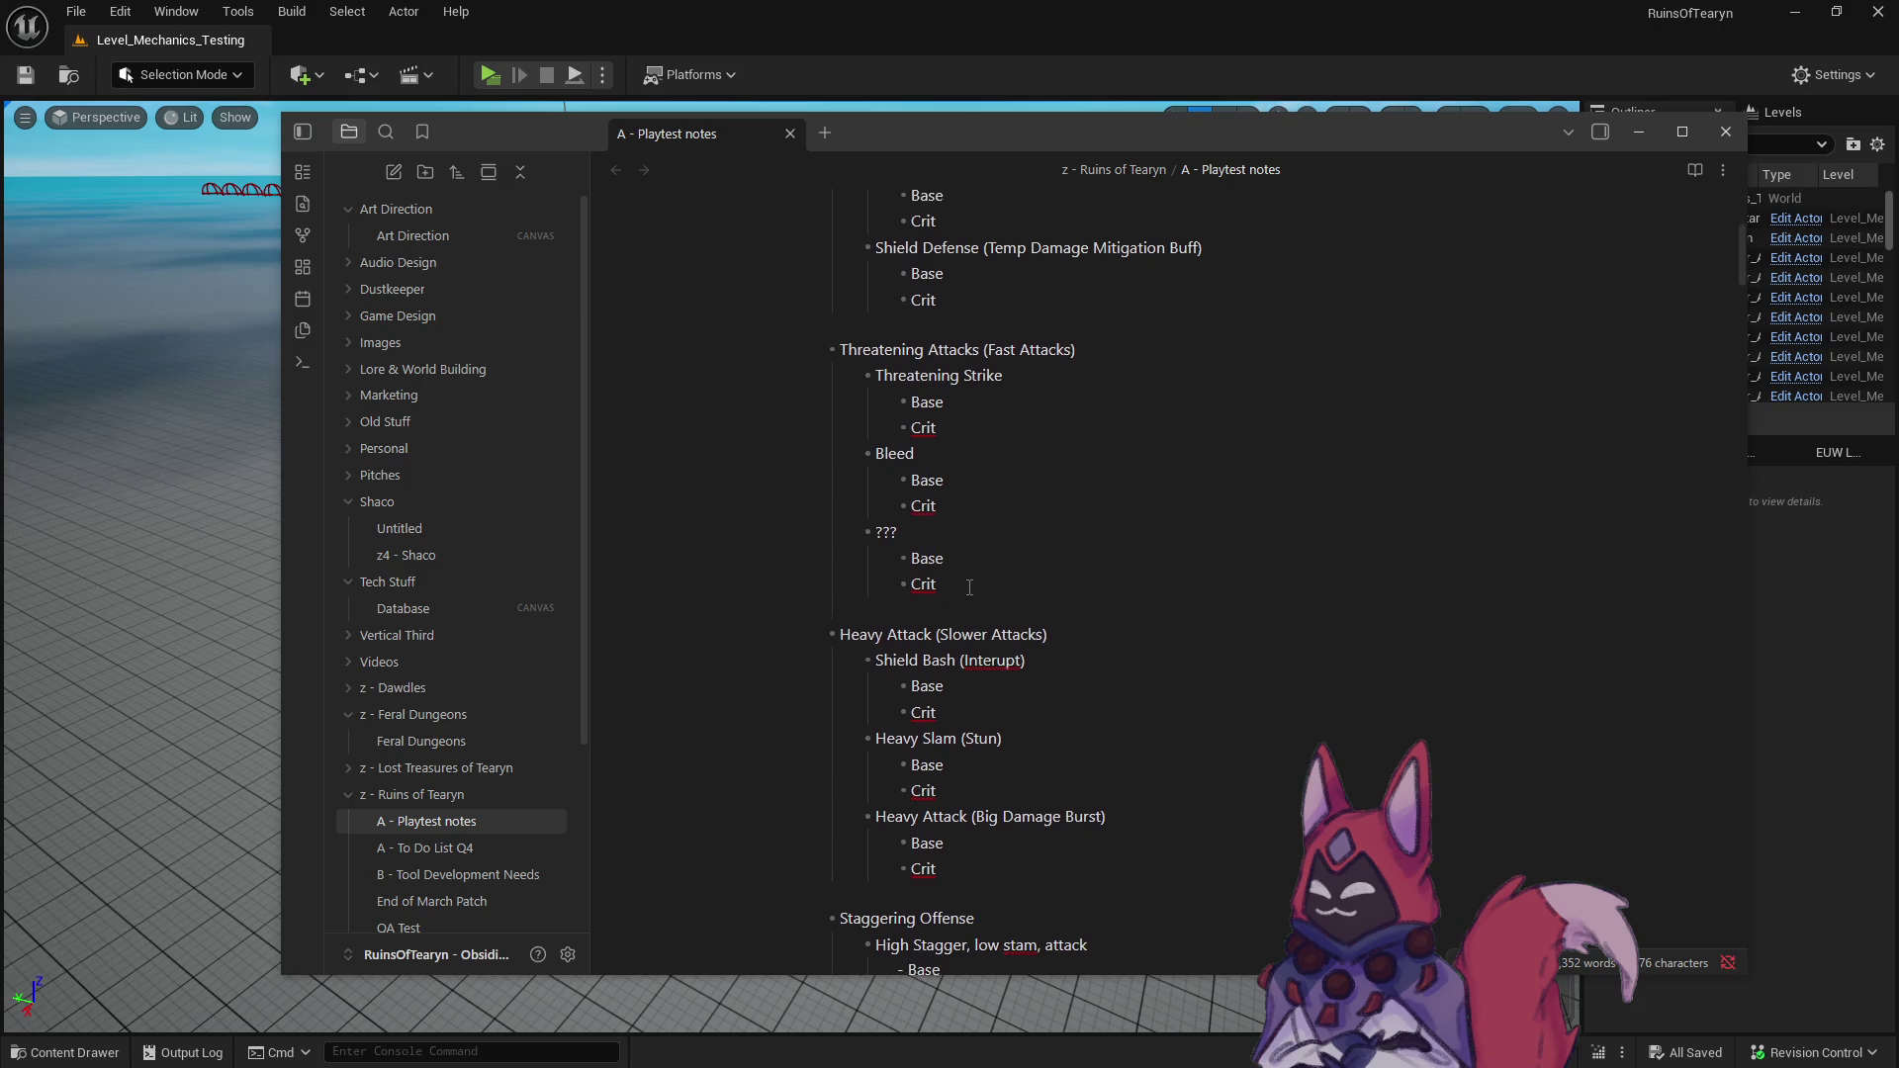
pyautogui.scroll(1, 969, 587)
pyautogui.moveTo(936, 473); pyautogui.dragTo(785, 431)
pyautogui.hotkey('ctrl', 'v')
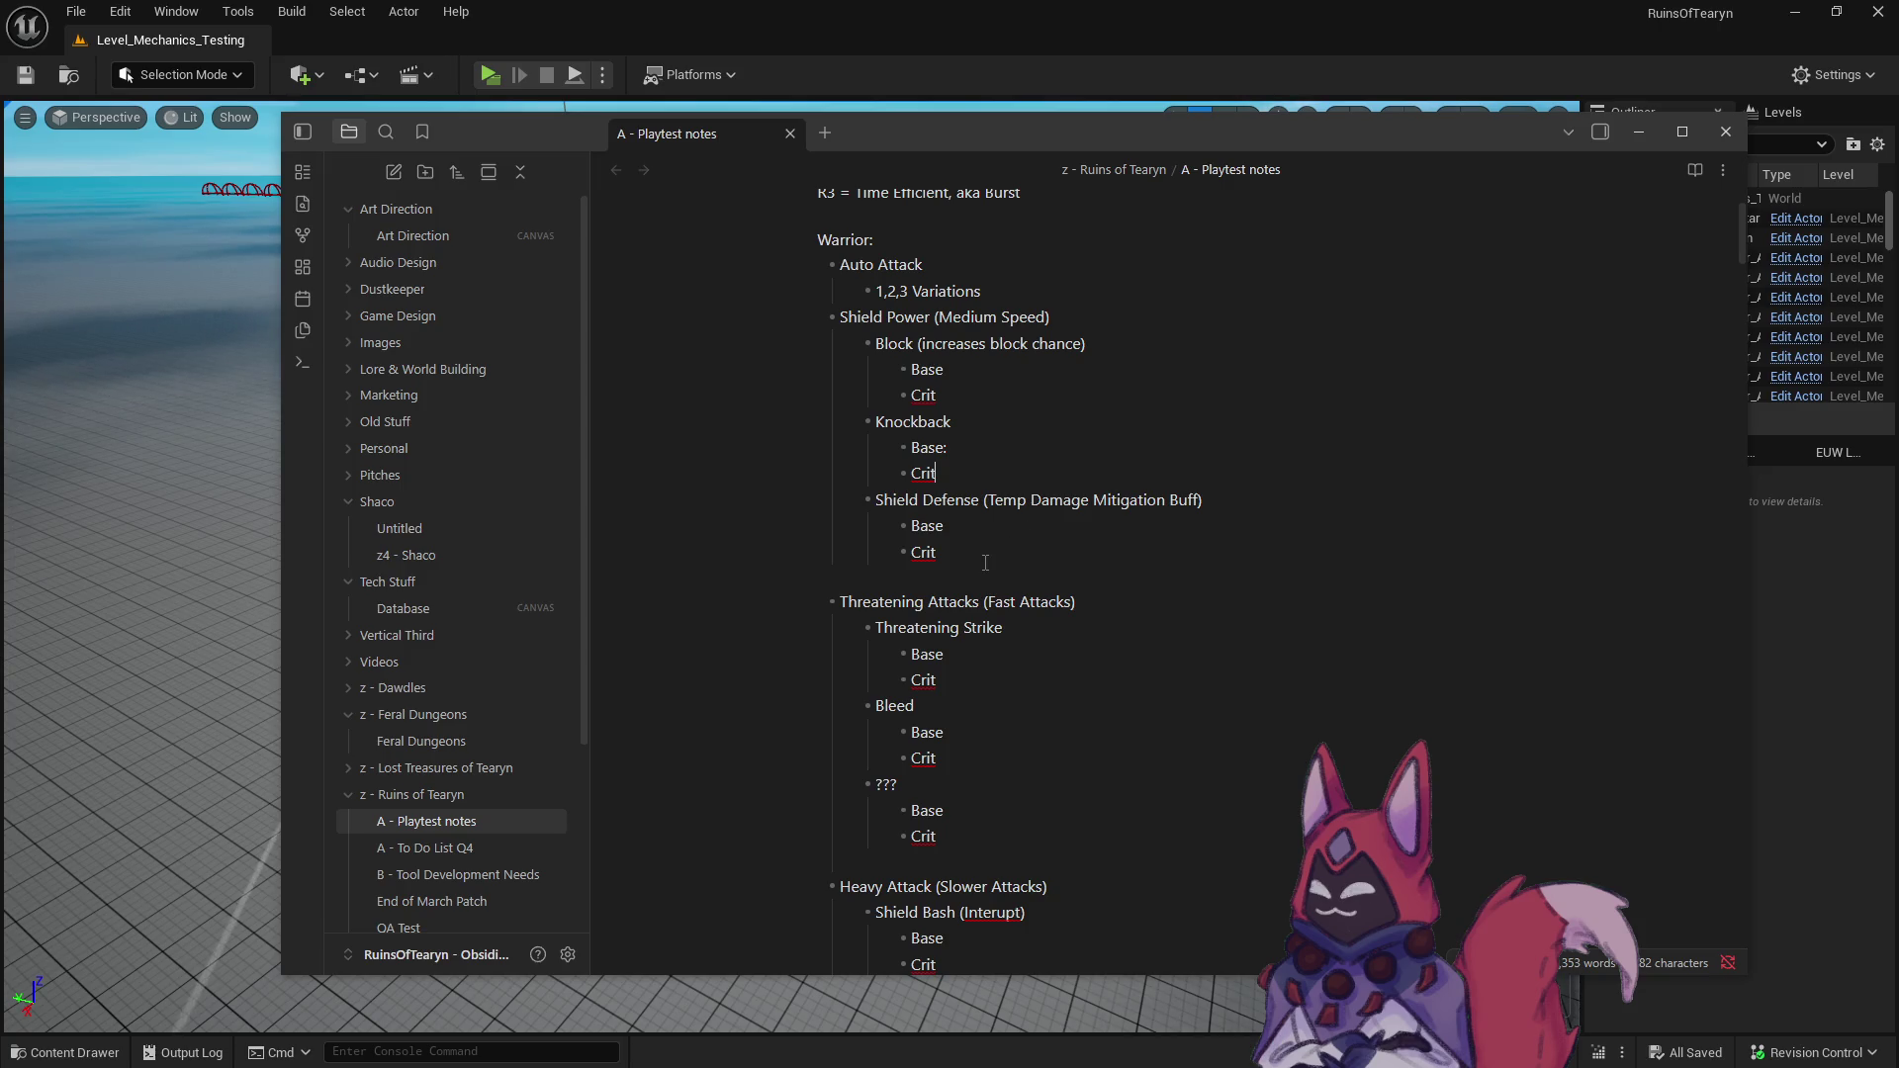
# - Review the reorganised outline and select the Knockback block with its Base and Crit lines again
pyautogui.scroll(-2, 986, 563)
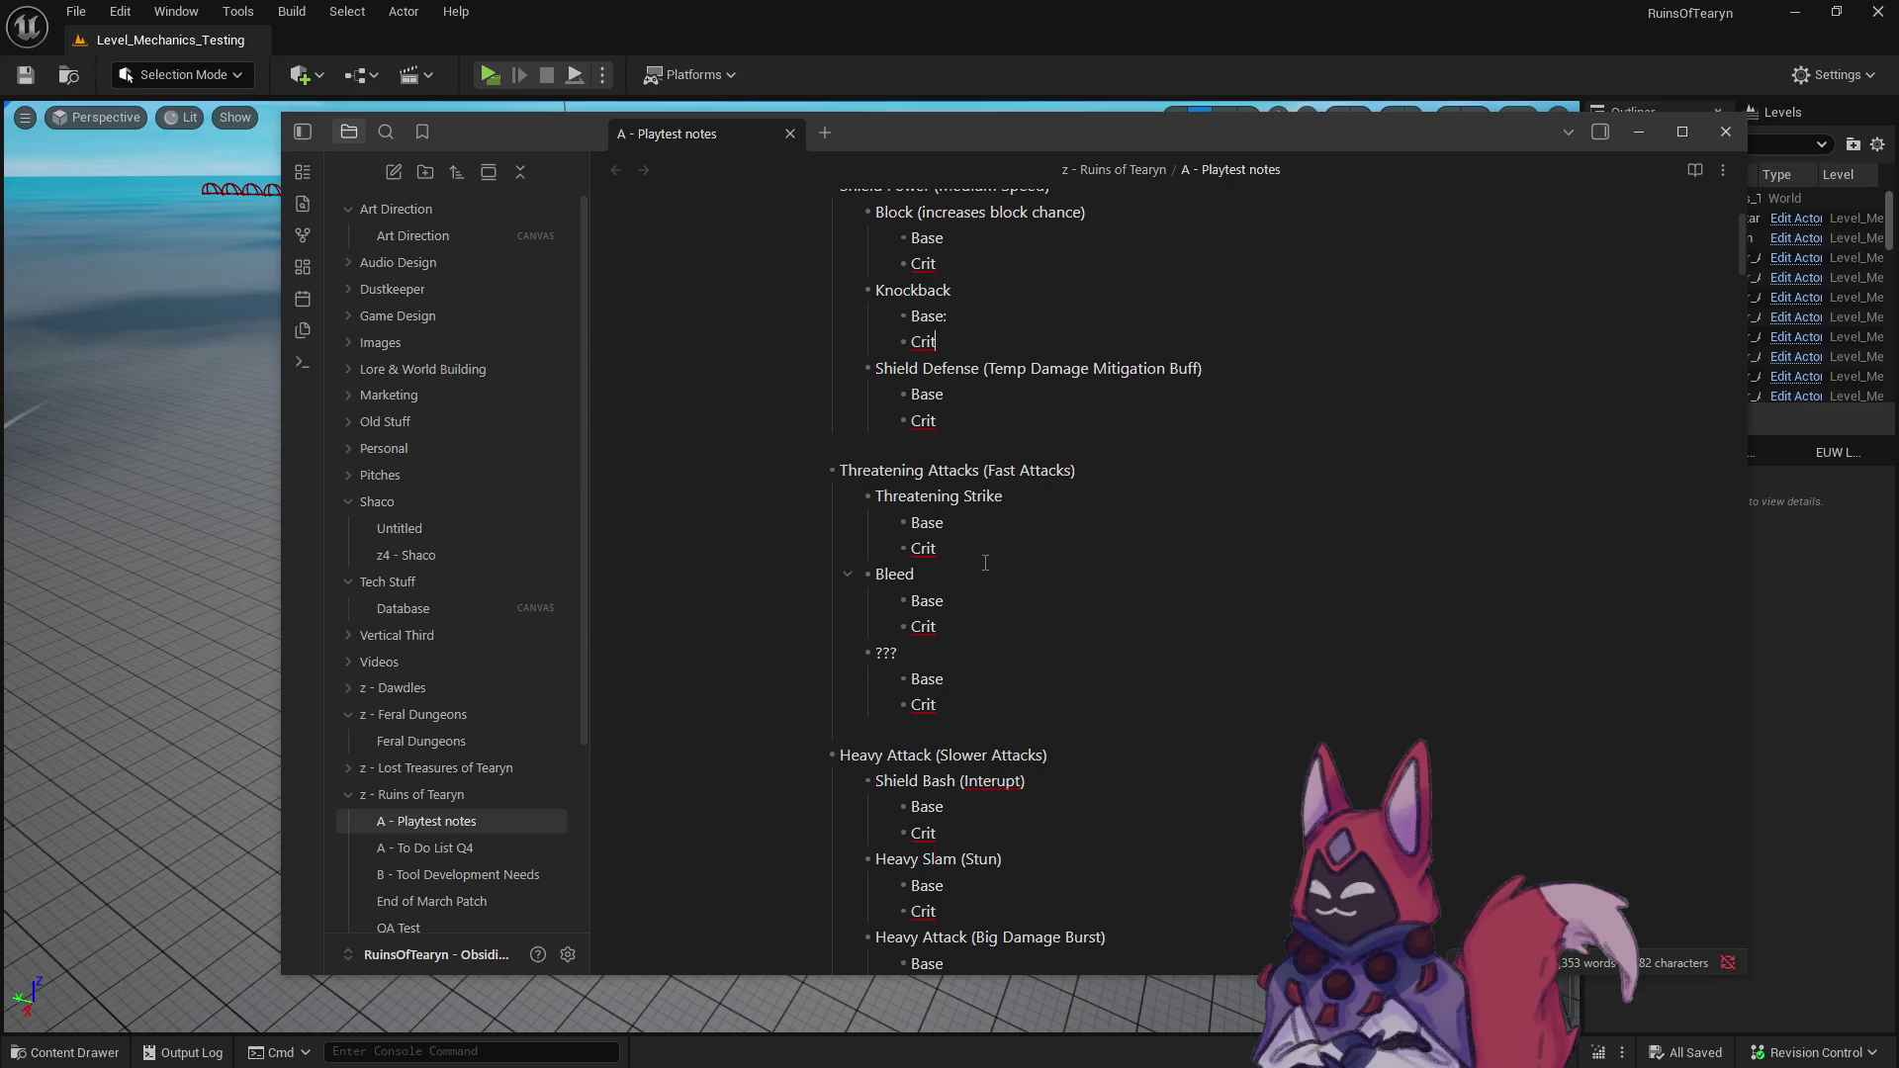
pyautogui.scroll(-1, 985, 563)
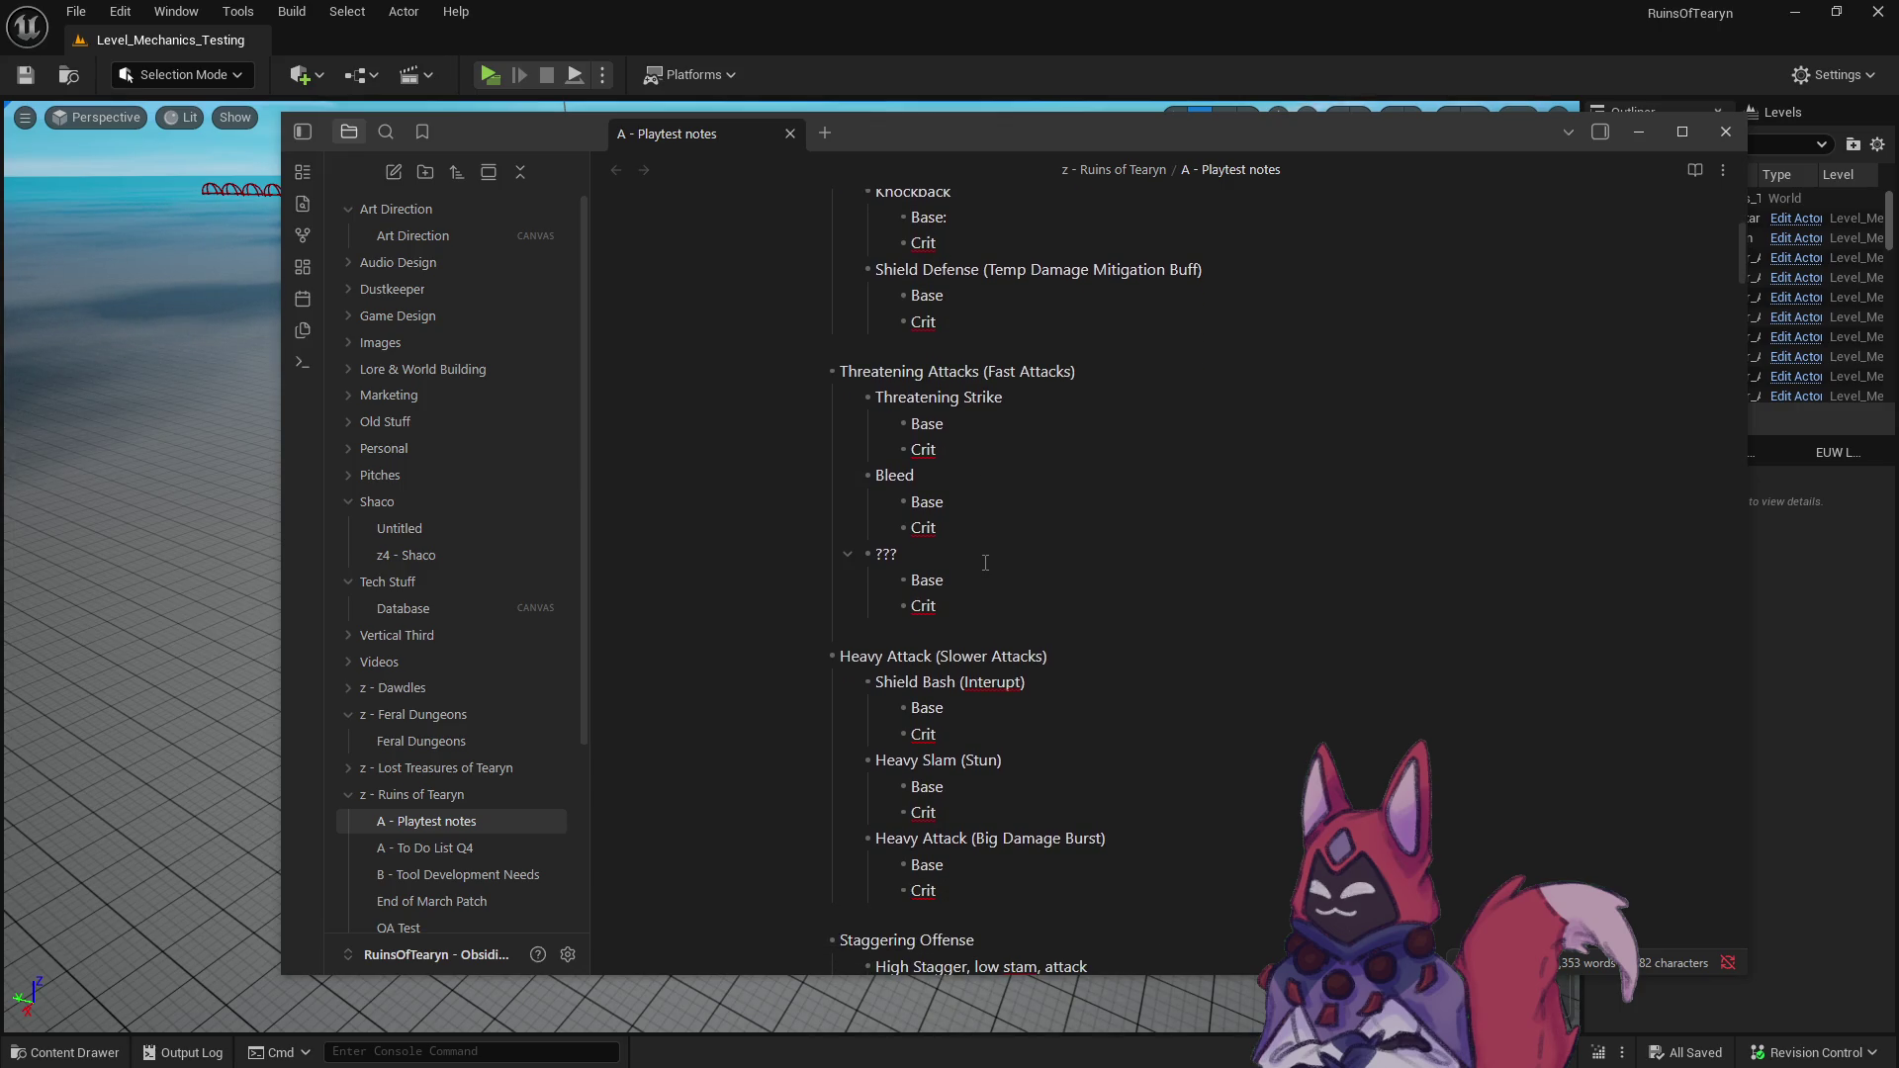
pyautogui.scroll(-1, 985, 563)
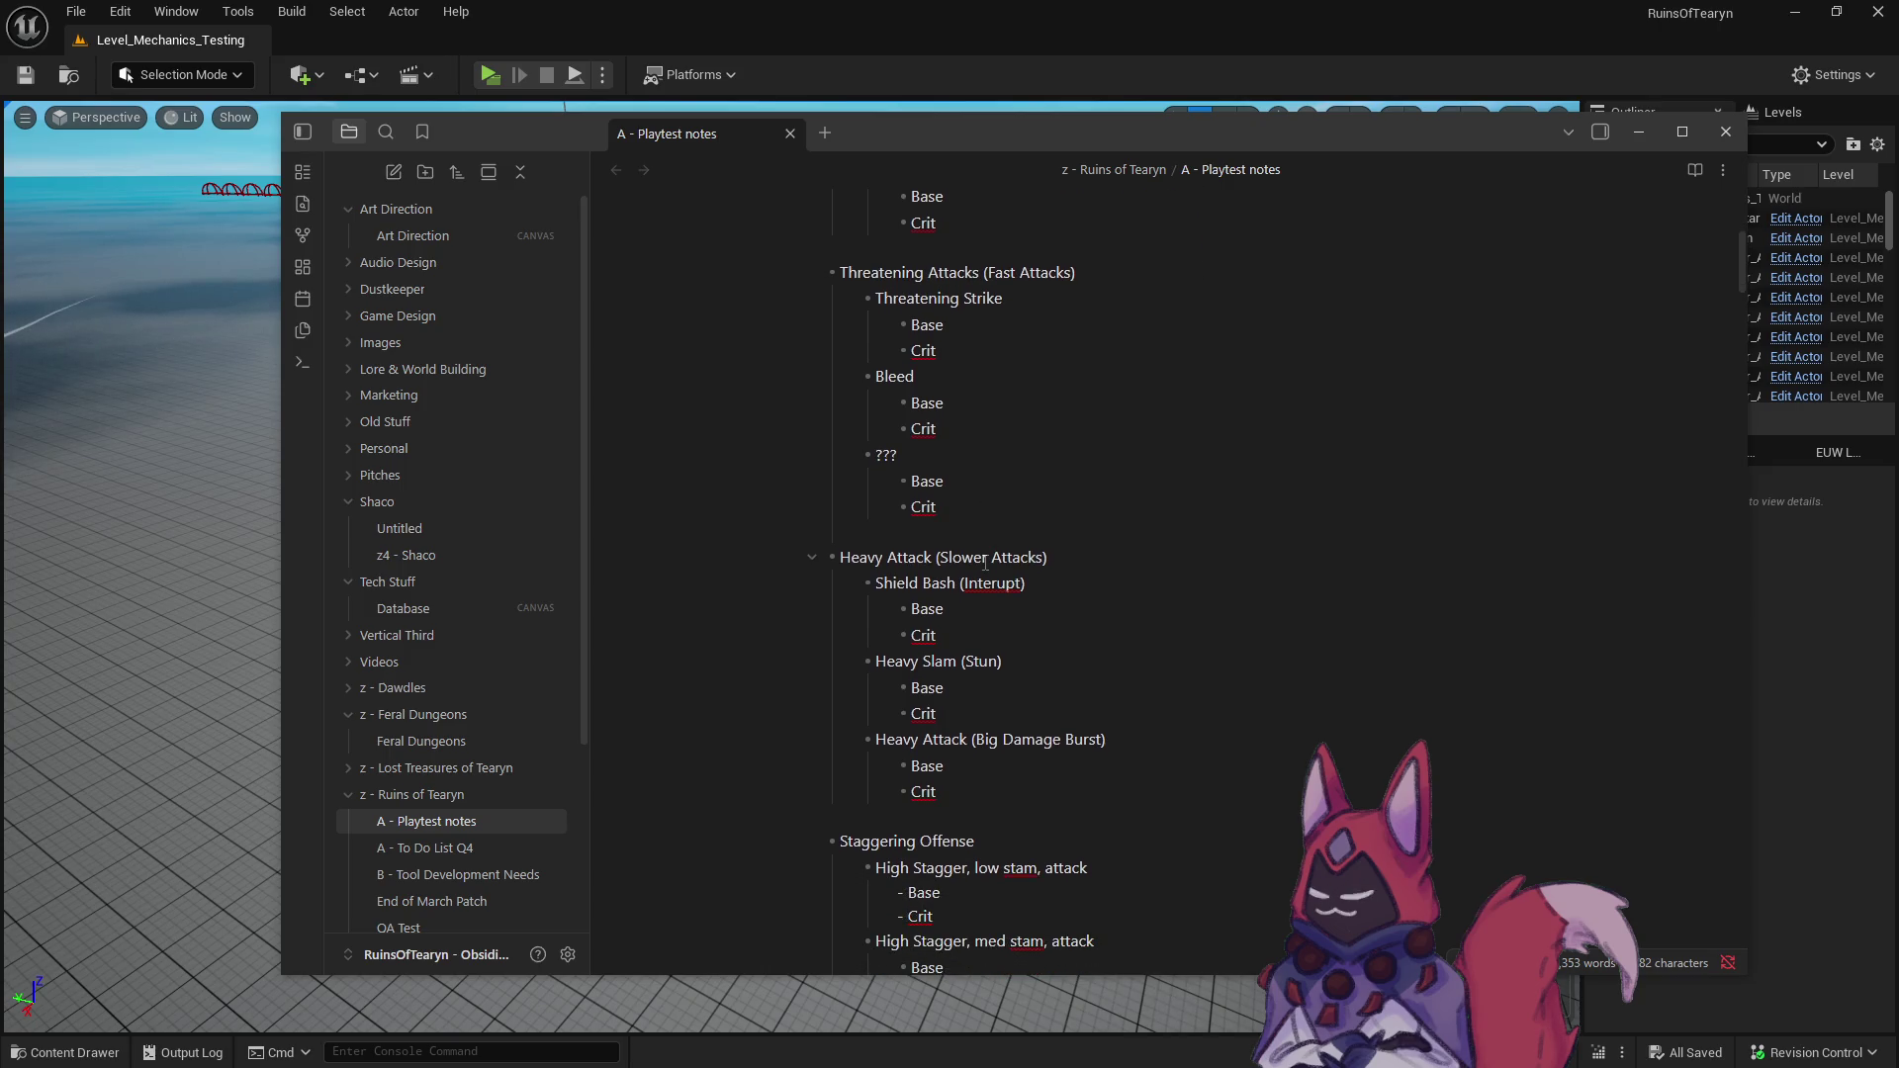
pyautogui.scroll(-3, 985, 563)
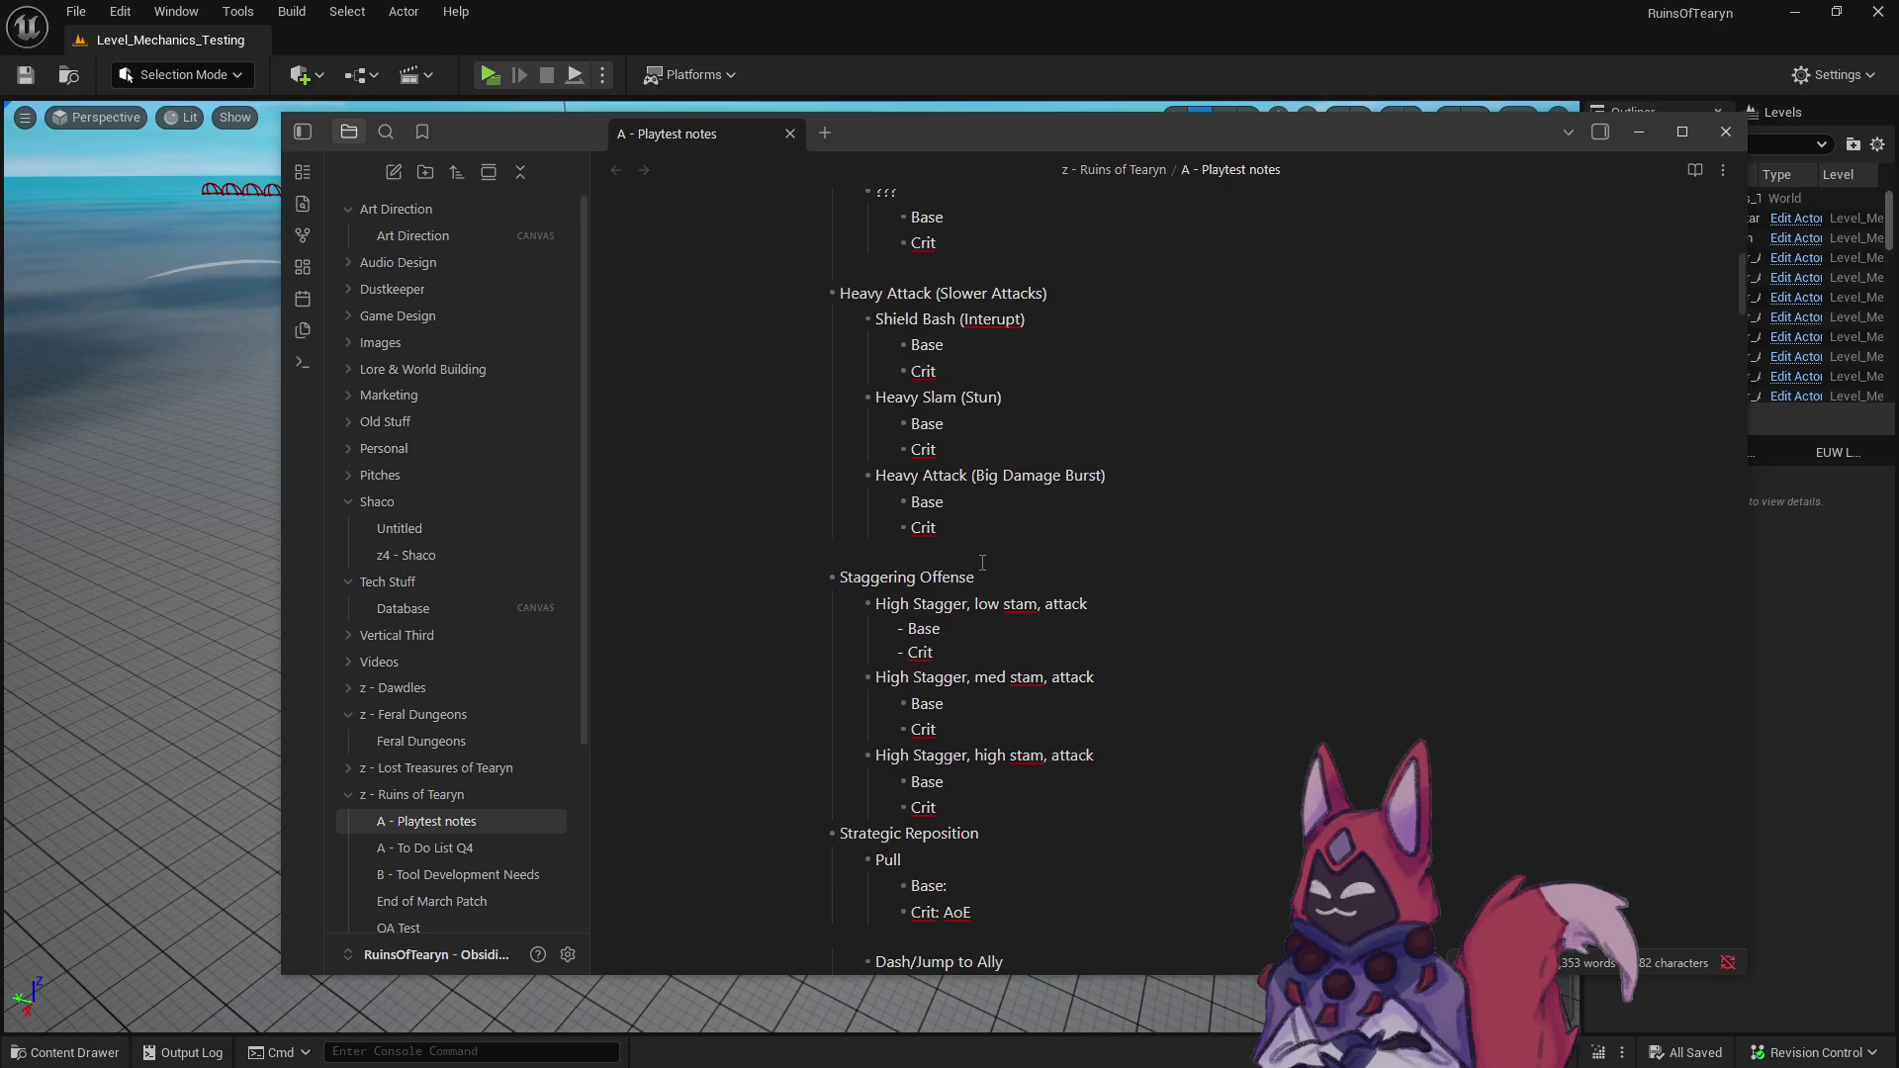
pyautogui.scroll(-3, 983, 563)
pyautogui.scroll(-3, 982, 563)
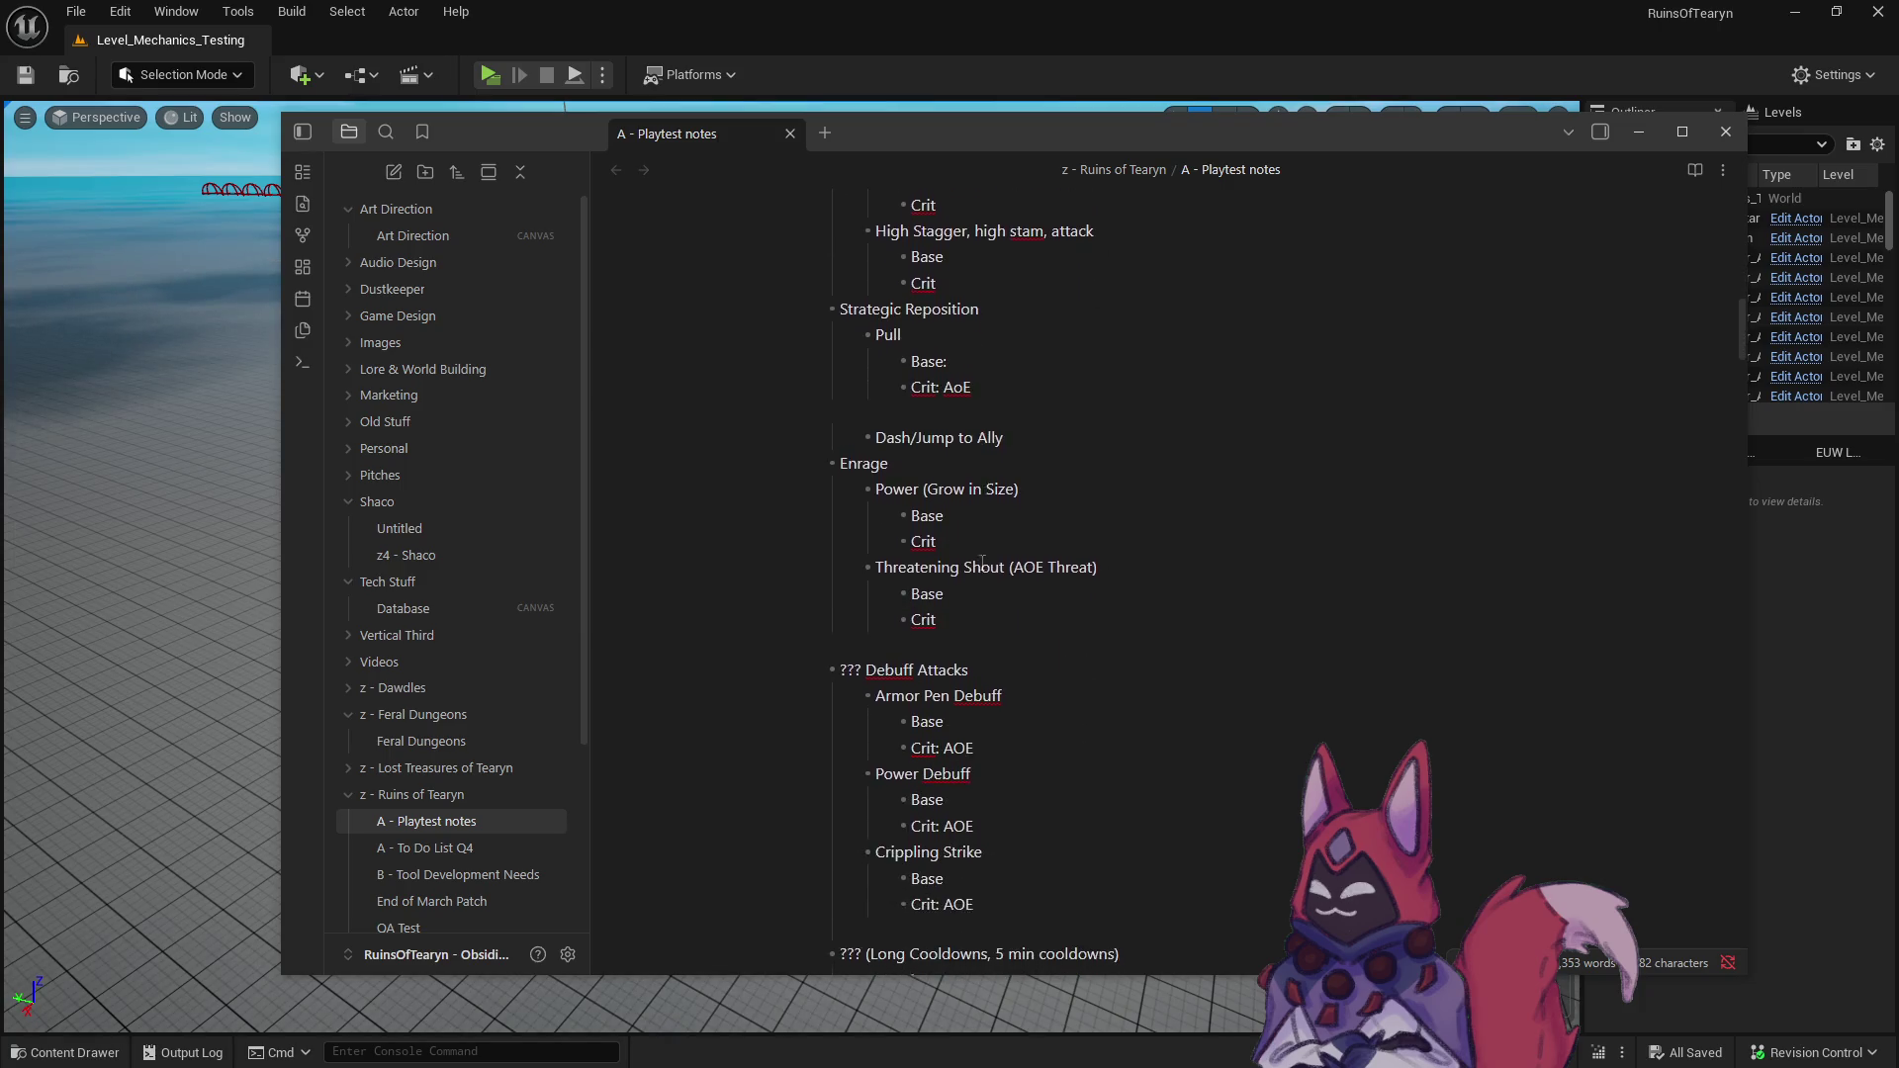
pyautogui.scroll(1, 982, 563)
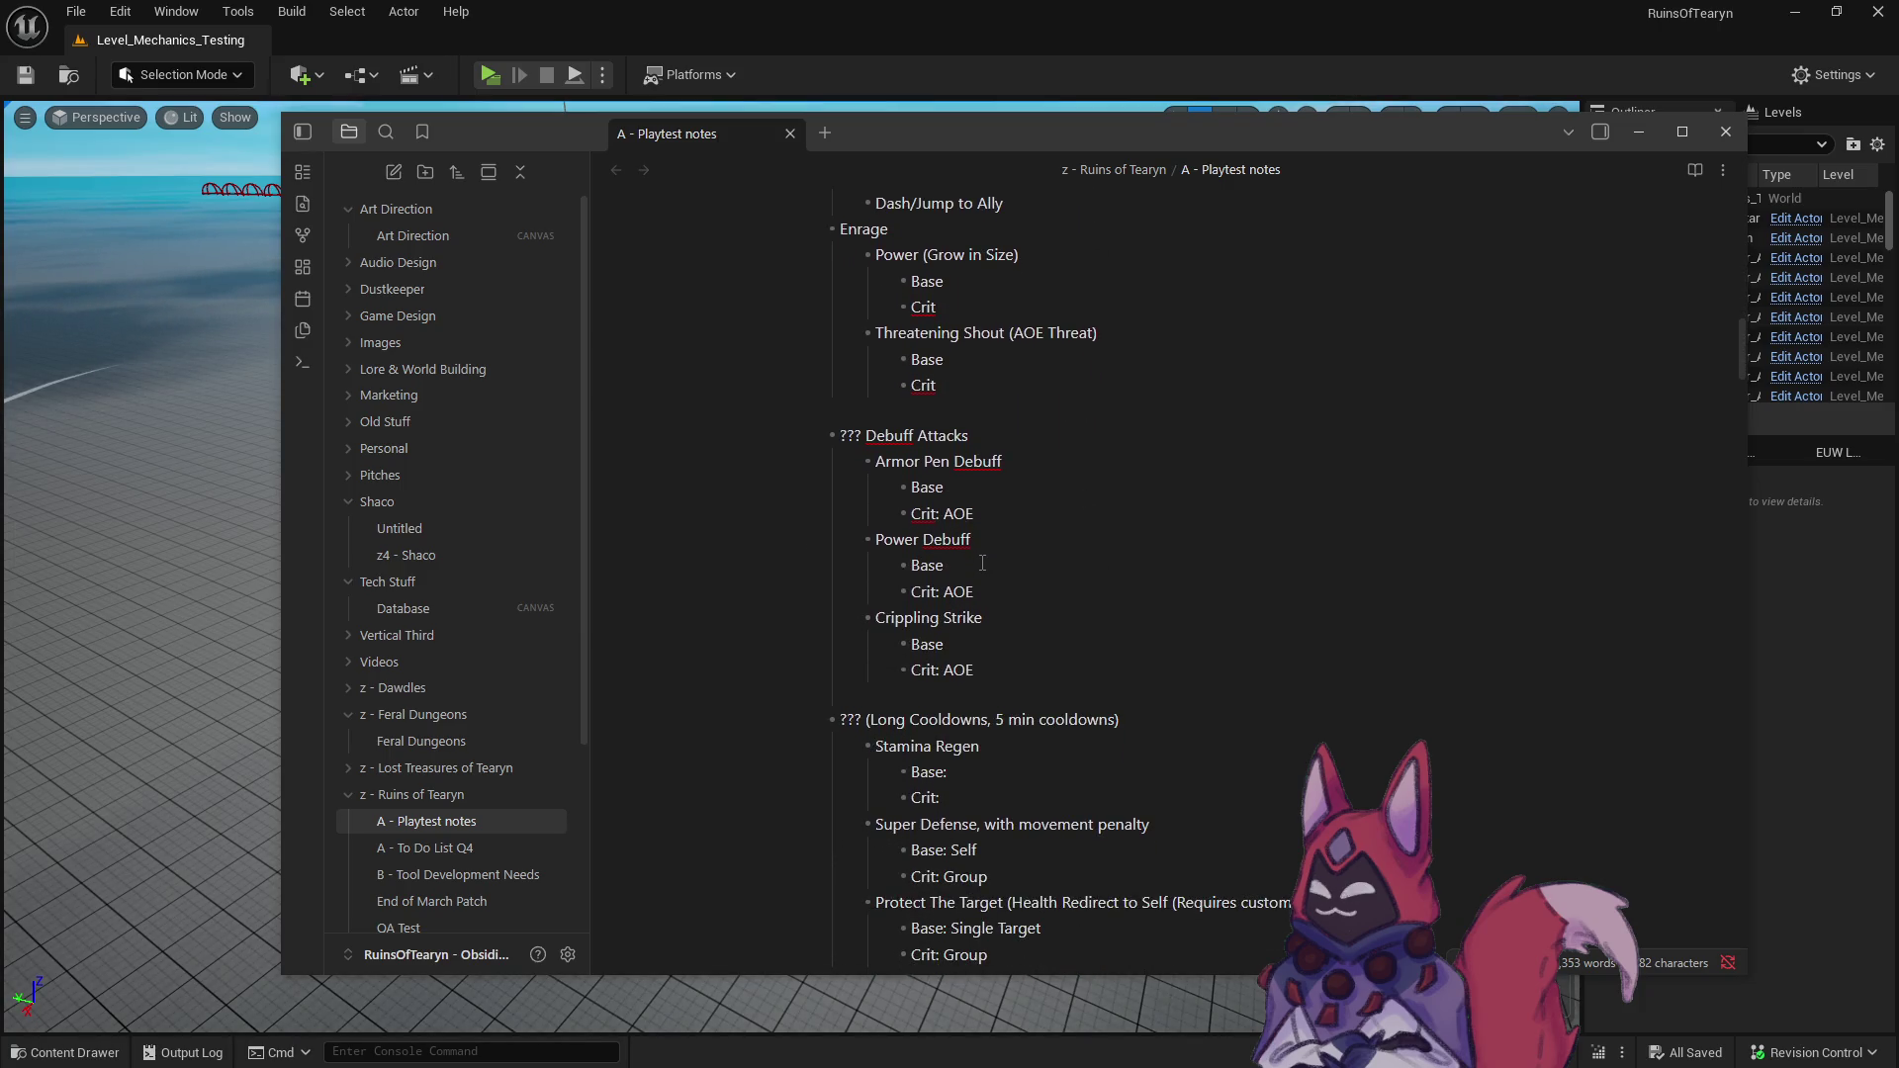
pyautogui.scroll(2, 982, 563)
pyautogui.scroll(5, 981, 563)
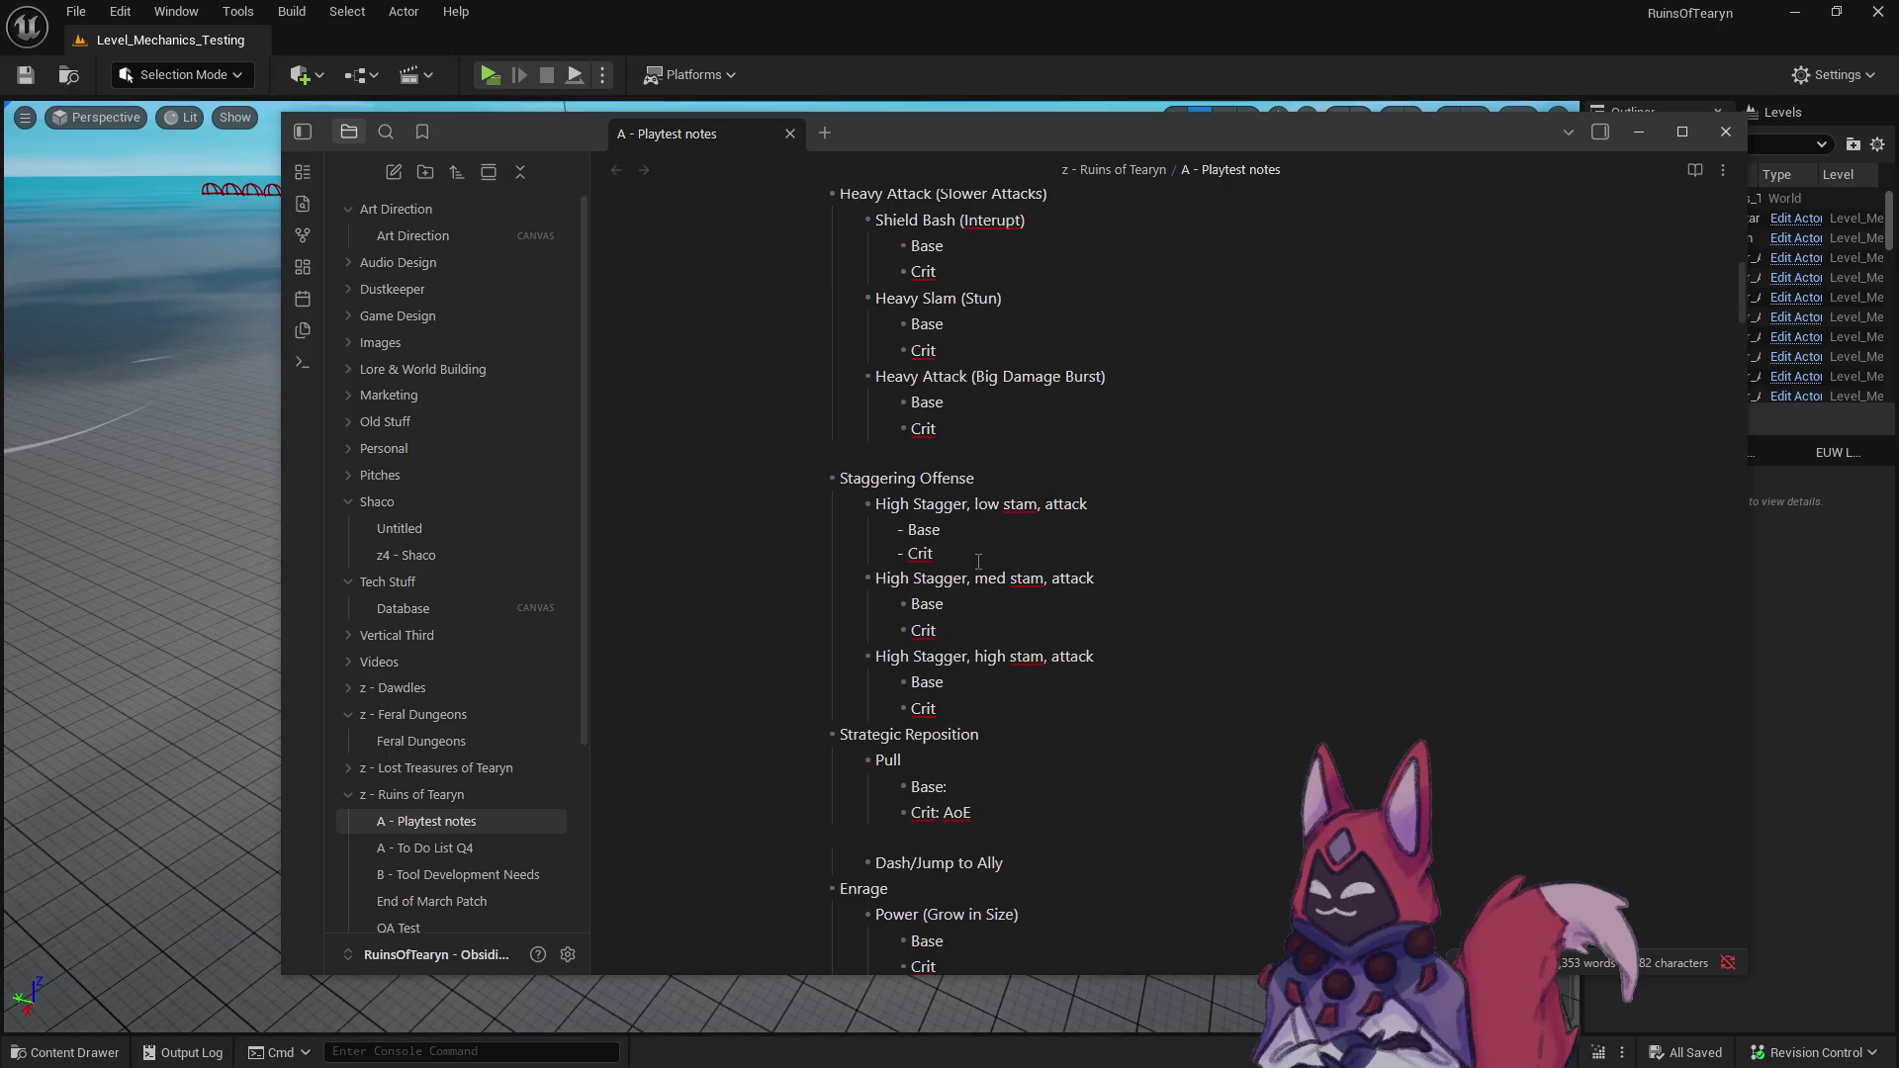
pyautogui.scroll(1, 979, 563)
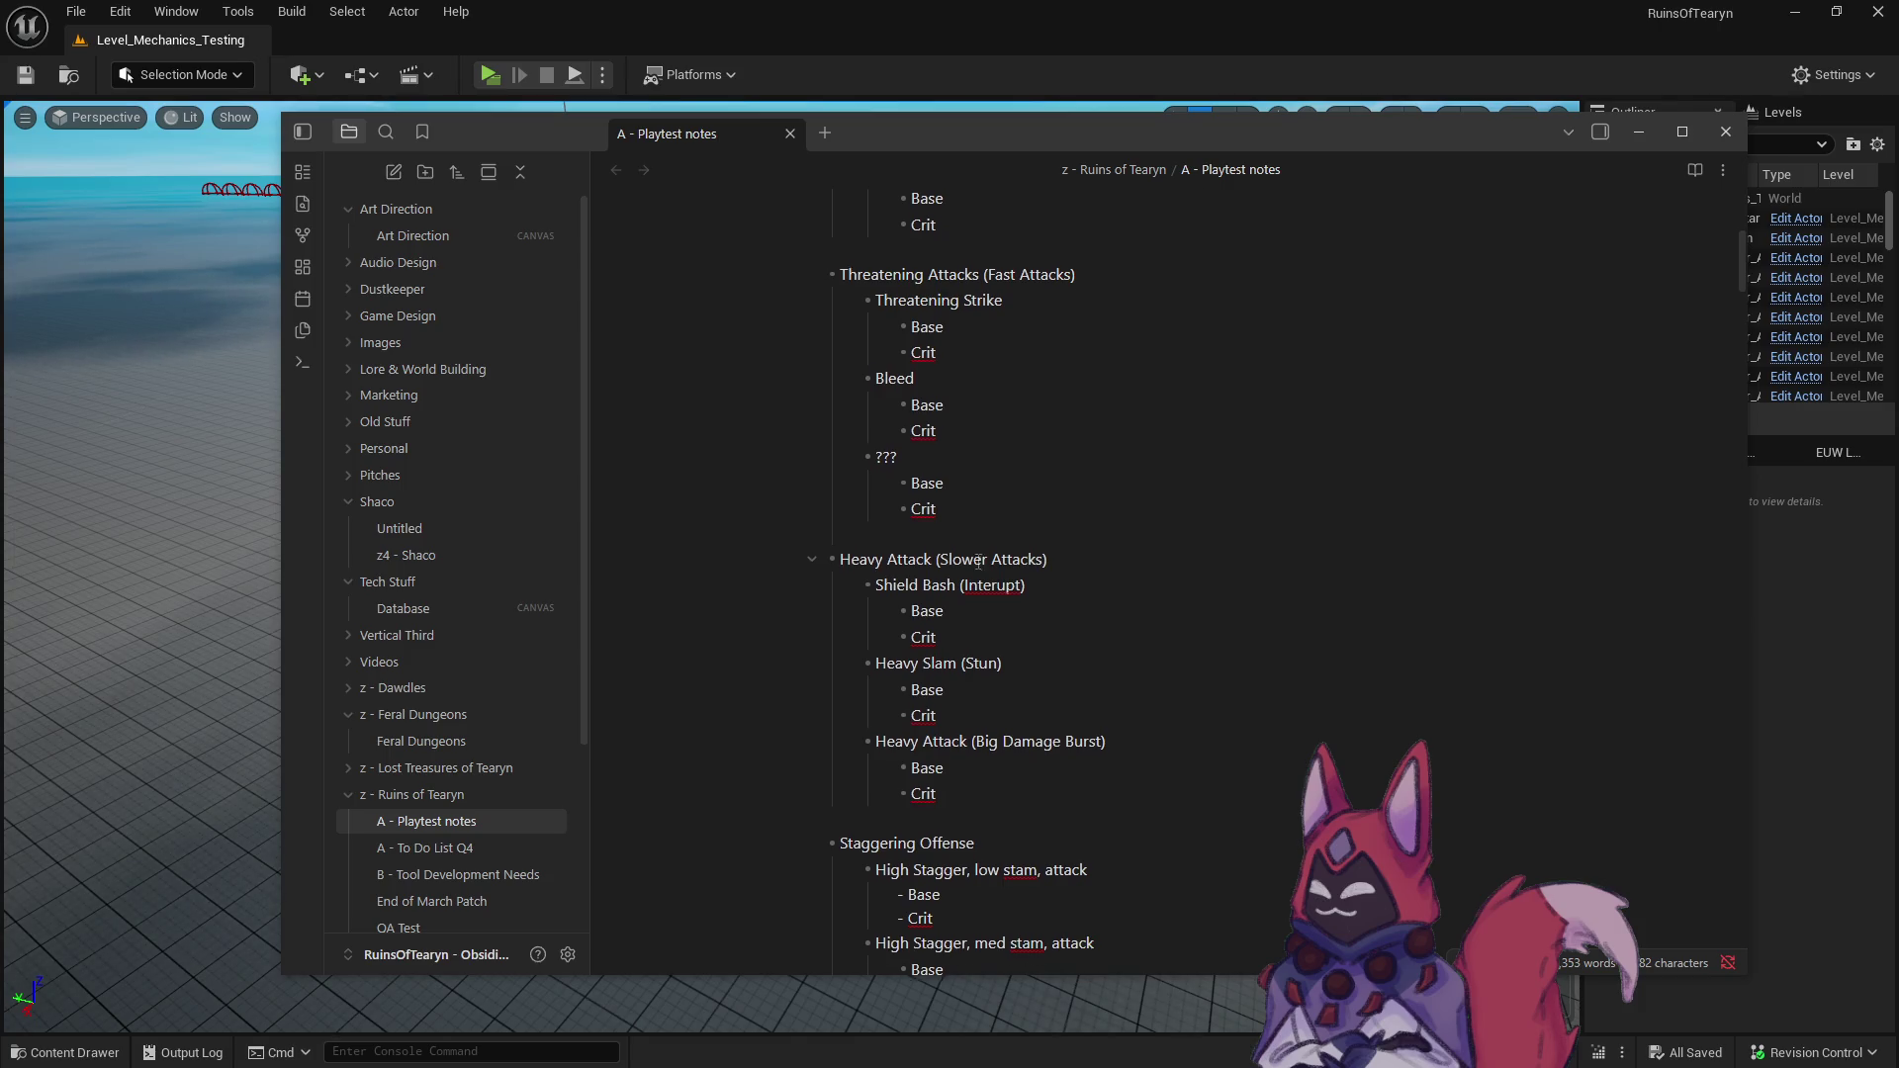
pyautogui.scroll(1, 978, 562)
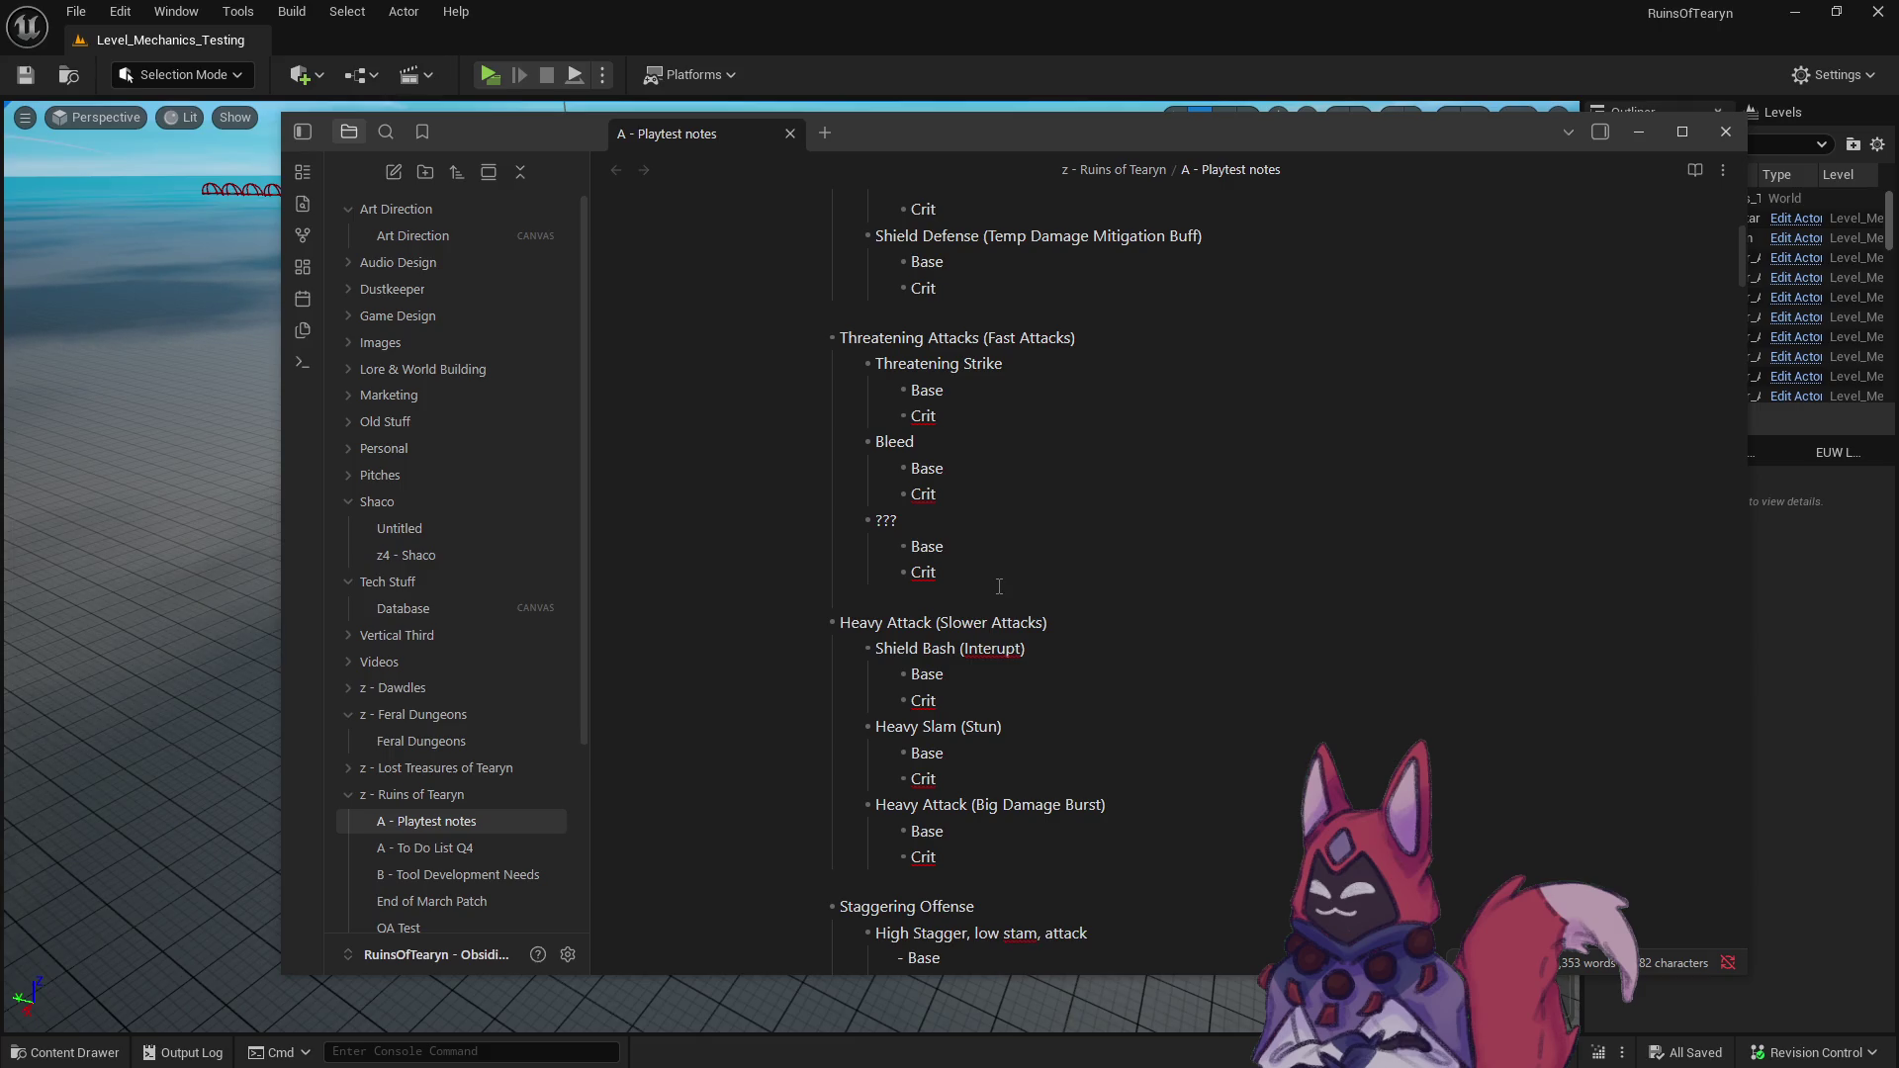
pyautogui.scroll(3, 999, 586)
pyautogui.keyDown('shift'); pyautogui.click(838, 365); pyautogui.keyUp('shift')
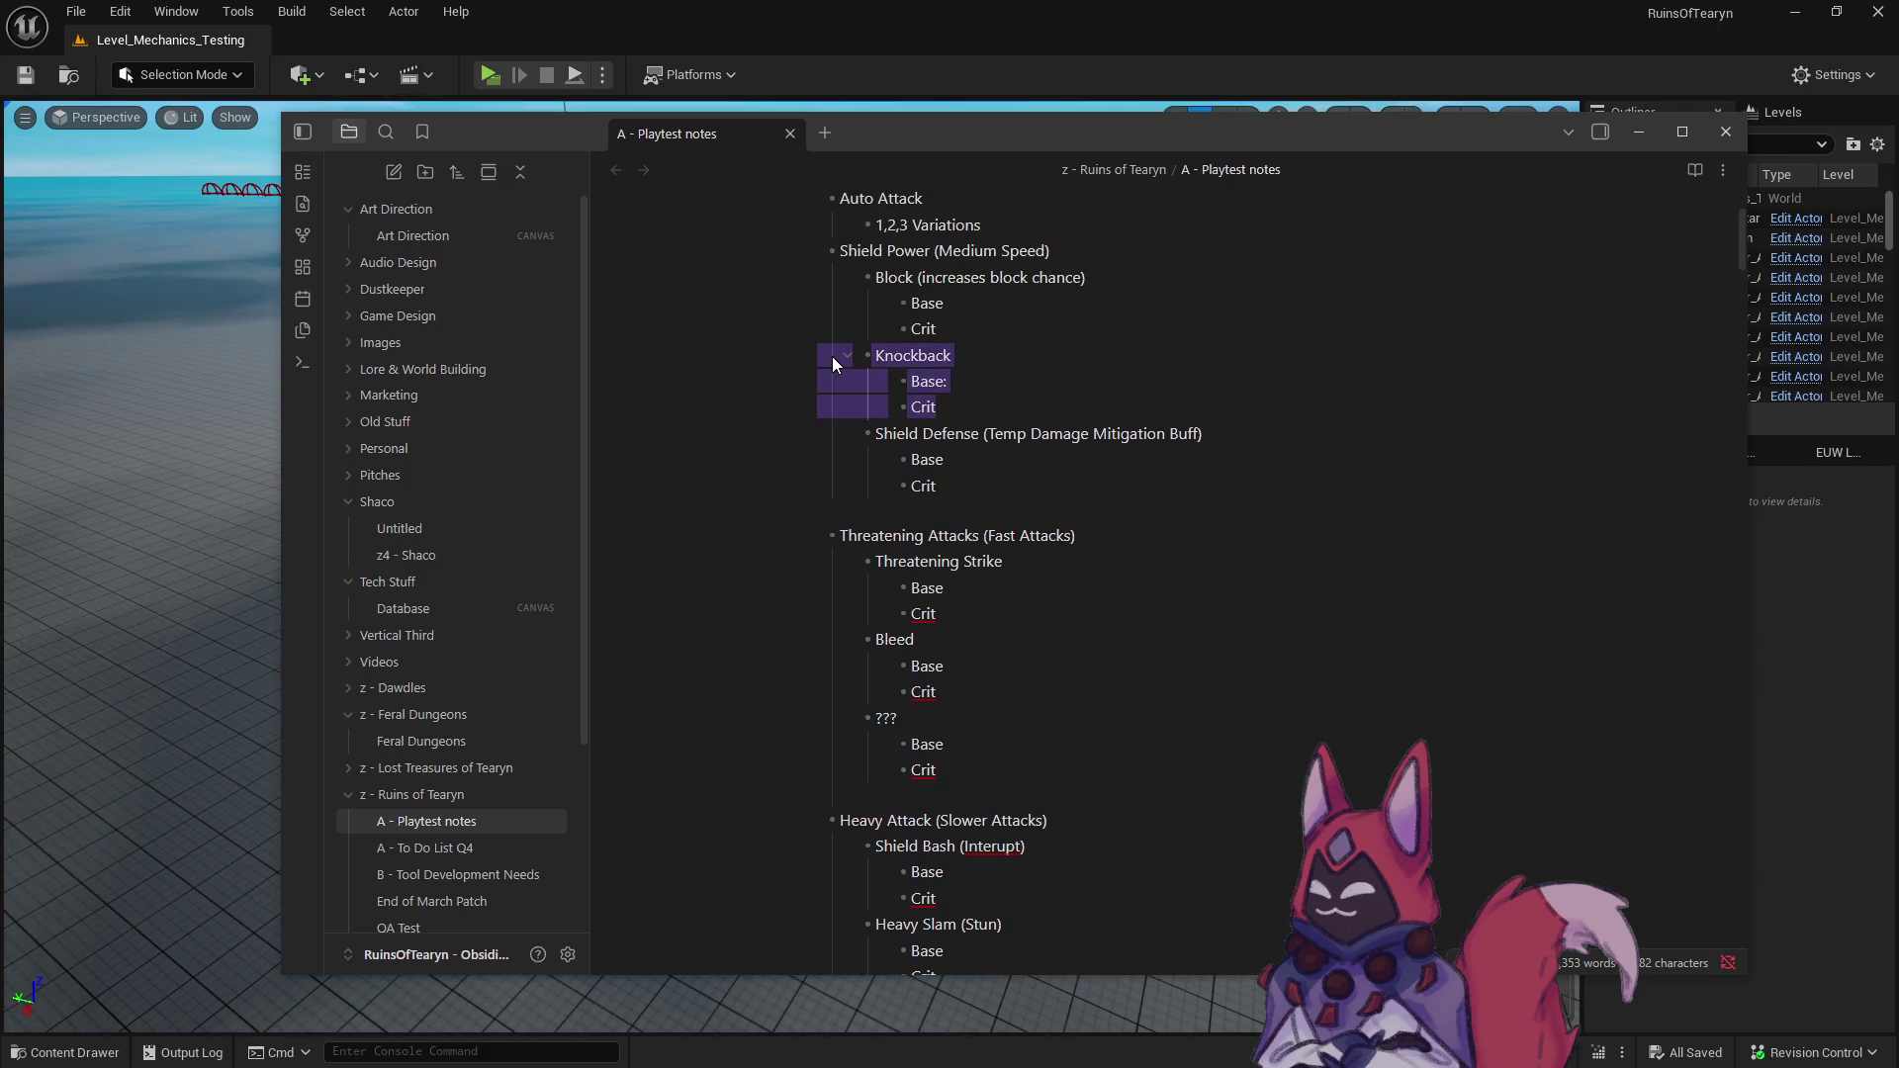
# - Move Knockback out of Shield Power to just above Heavy Attack (Big Damage Burst)
pyautogui.press('BackSpace')
pyautogui.scroll(-2, 944, 689)
pyautogui.scroll(-3, 945, 690)
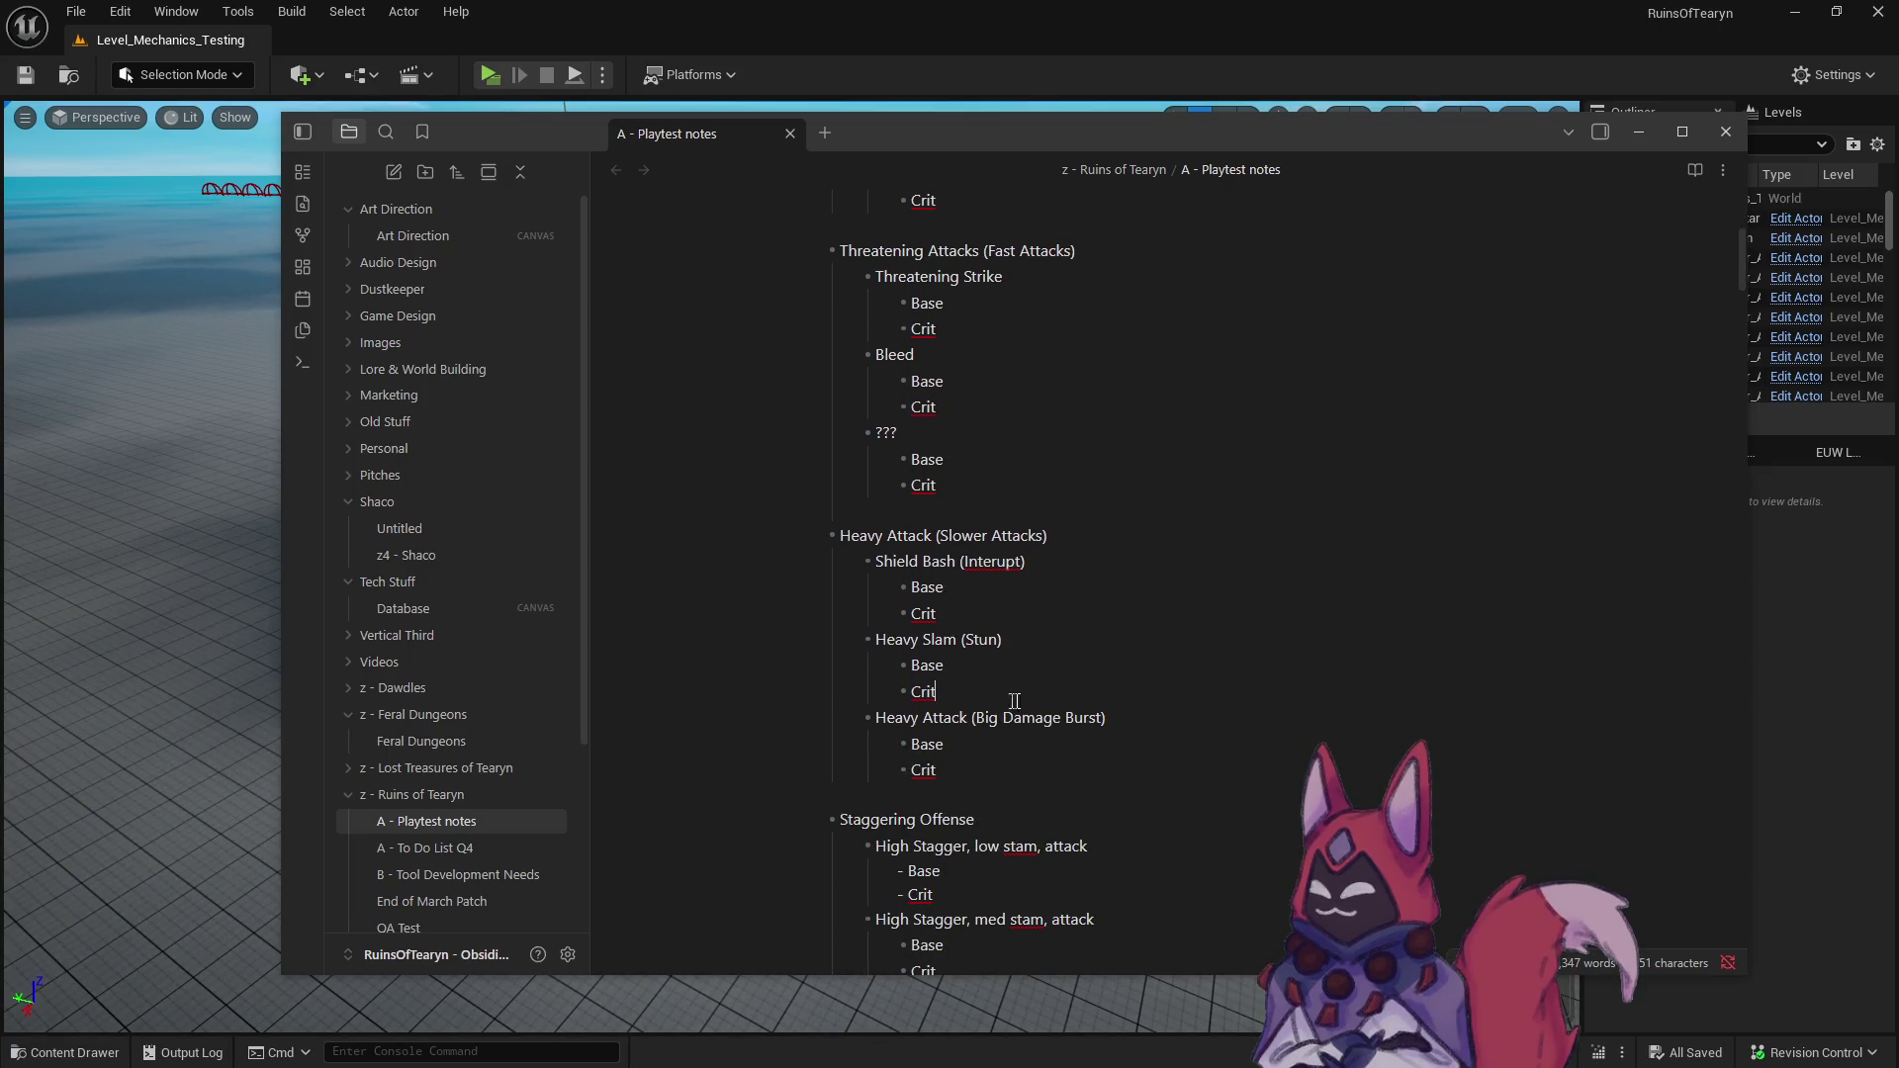
pyautogui.hotkey('ctrl', 'v')
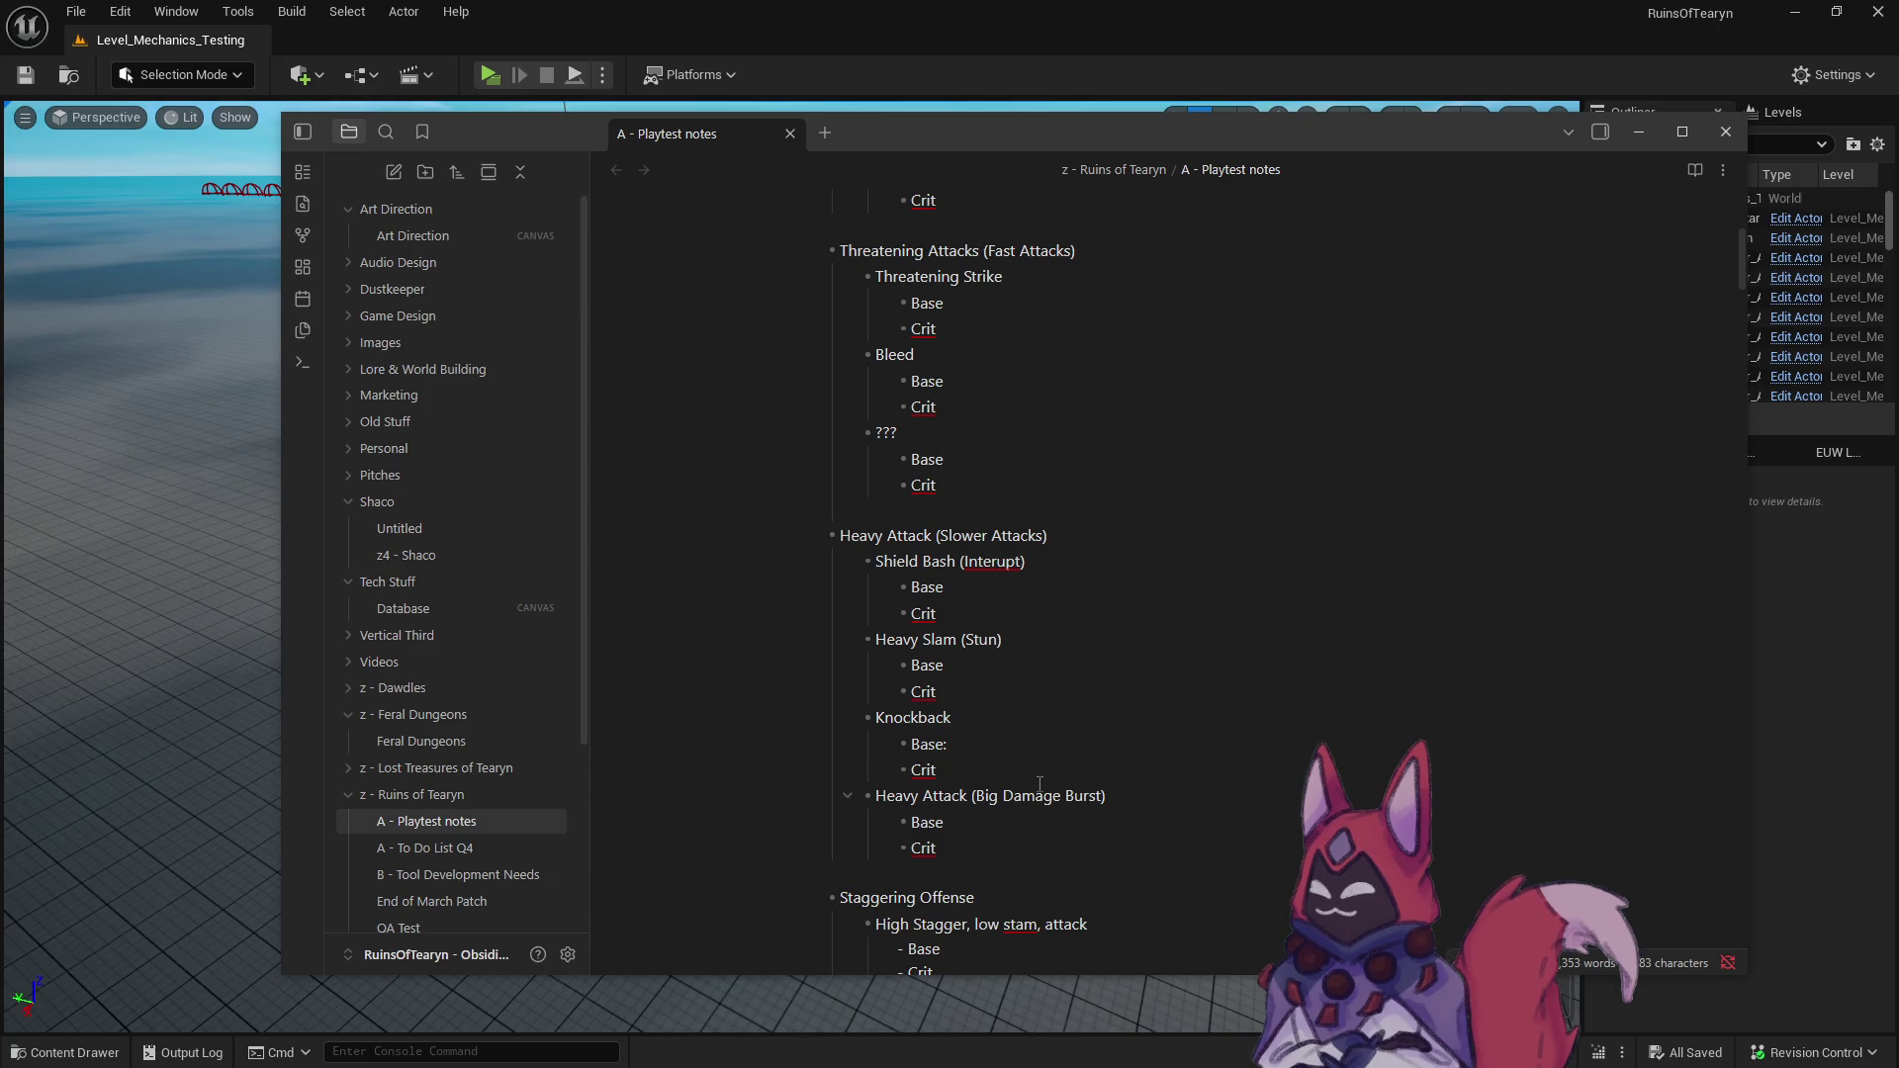
# - Replace the ??? placeholder under Threatening Attacks with the Heavy Attack (Big Damage Burst) block
pyautogui.moveTo(957, 852); pyautogui.dragTo(836, 796)
pyautogui.press('BackSpace')
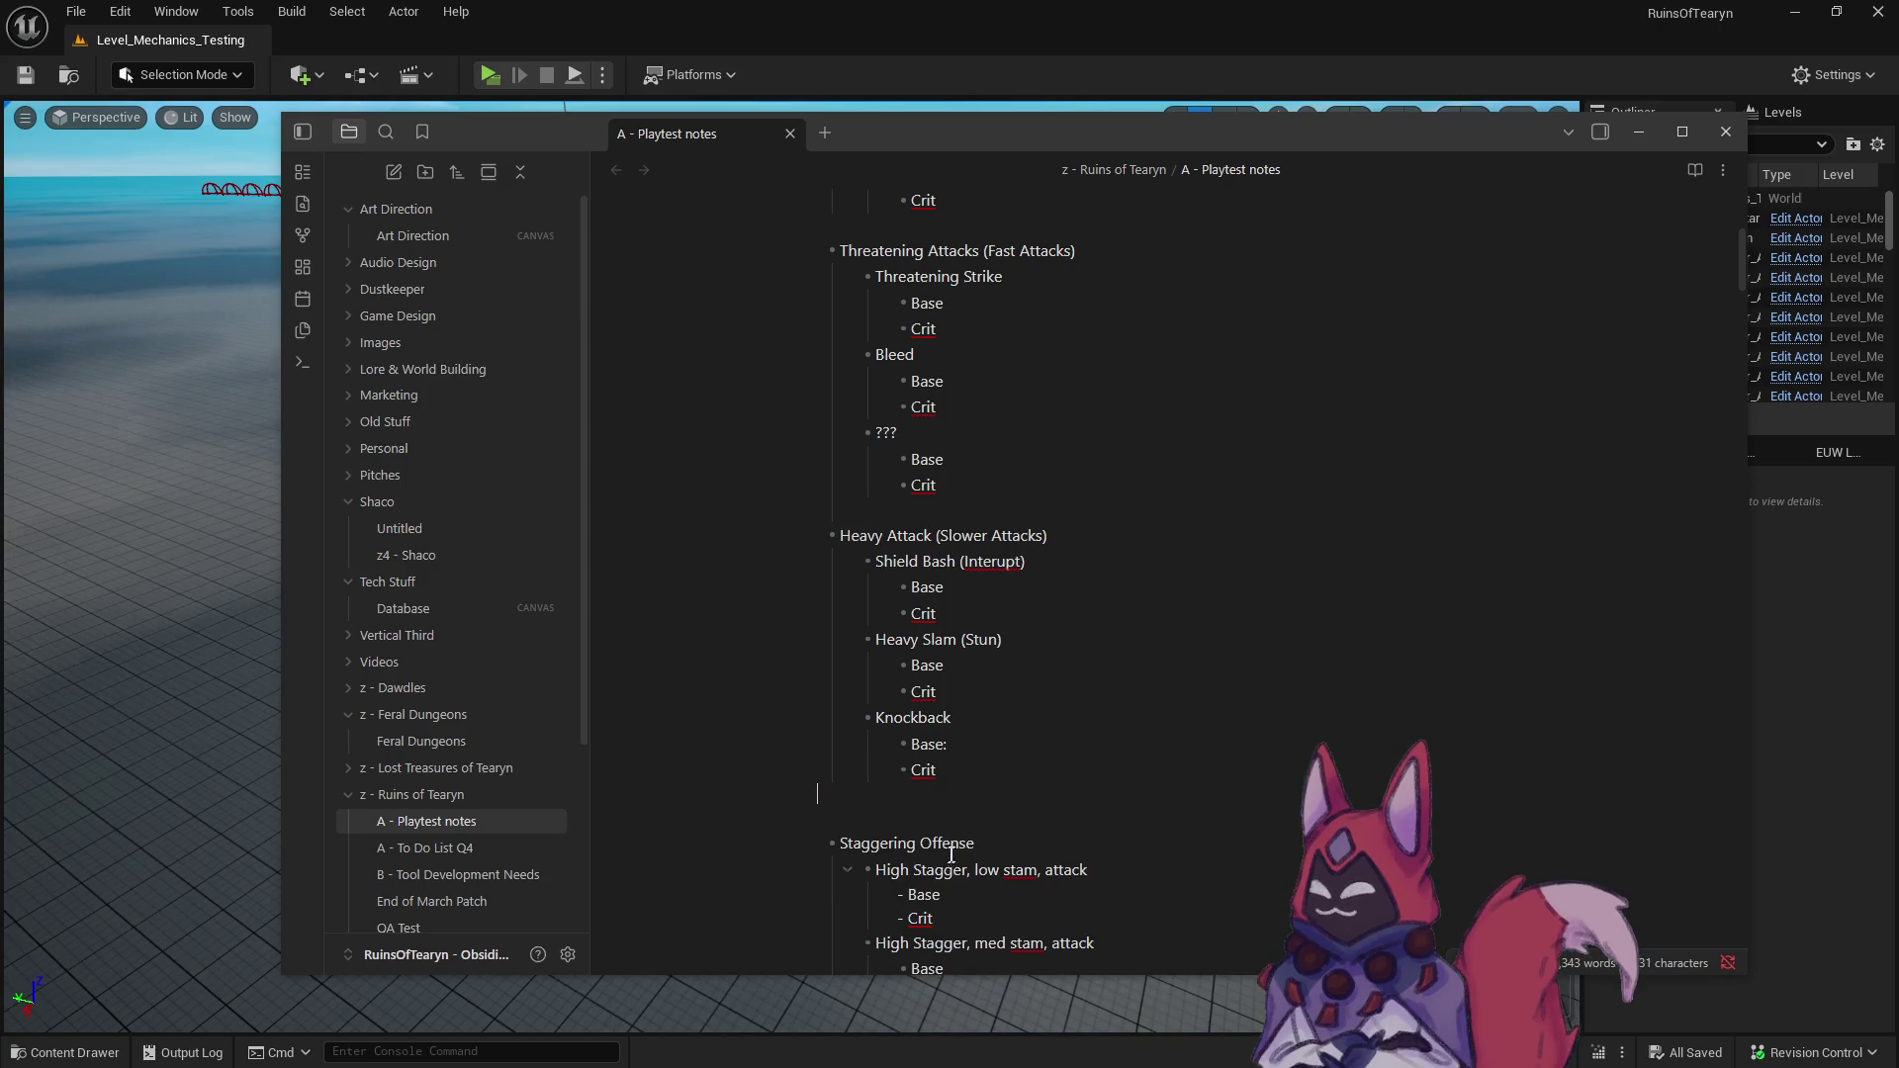
pyautogui.scroll(3, 956, 824)
pyautogui.scroll(3, 956, 824)
pyautogui.click(885, 489)
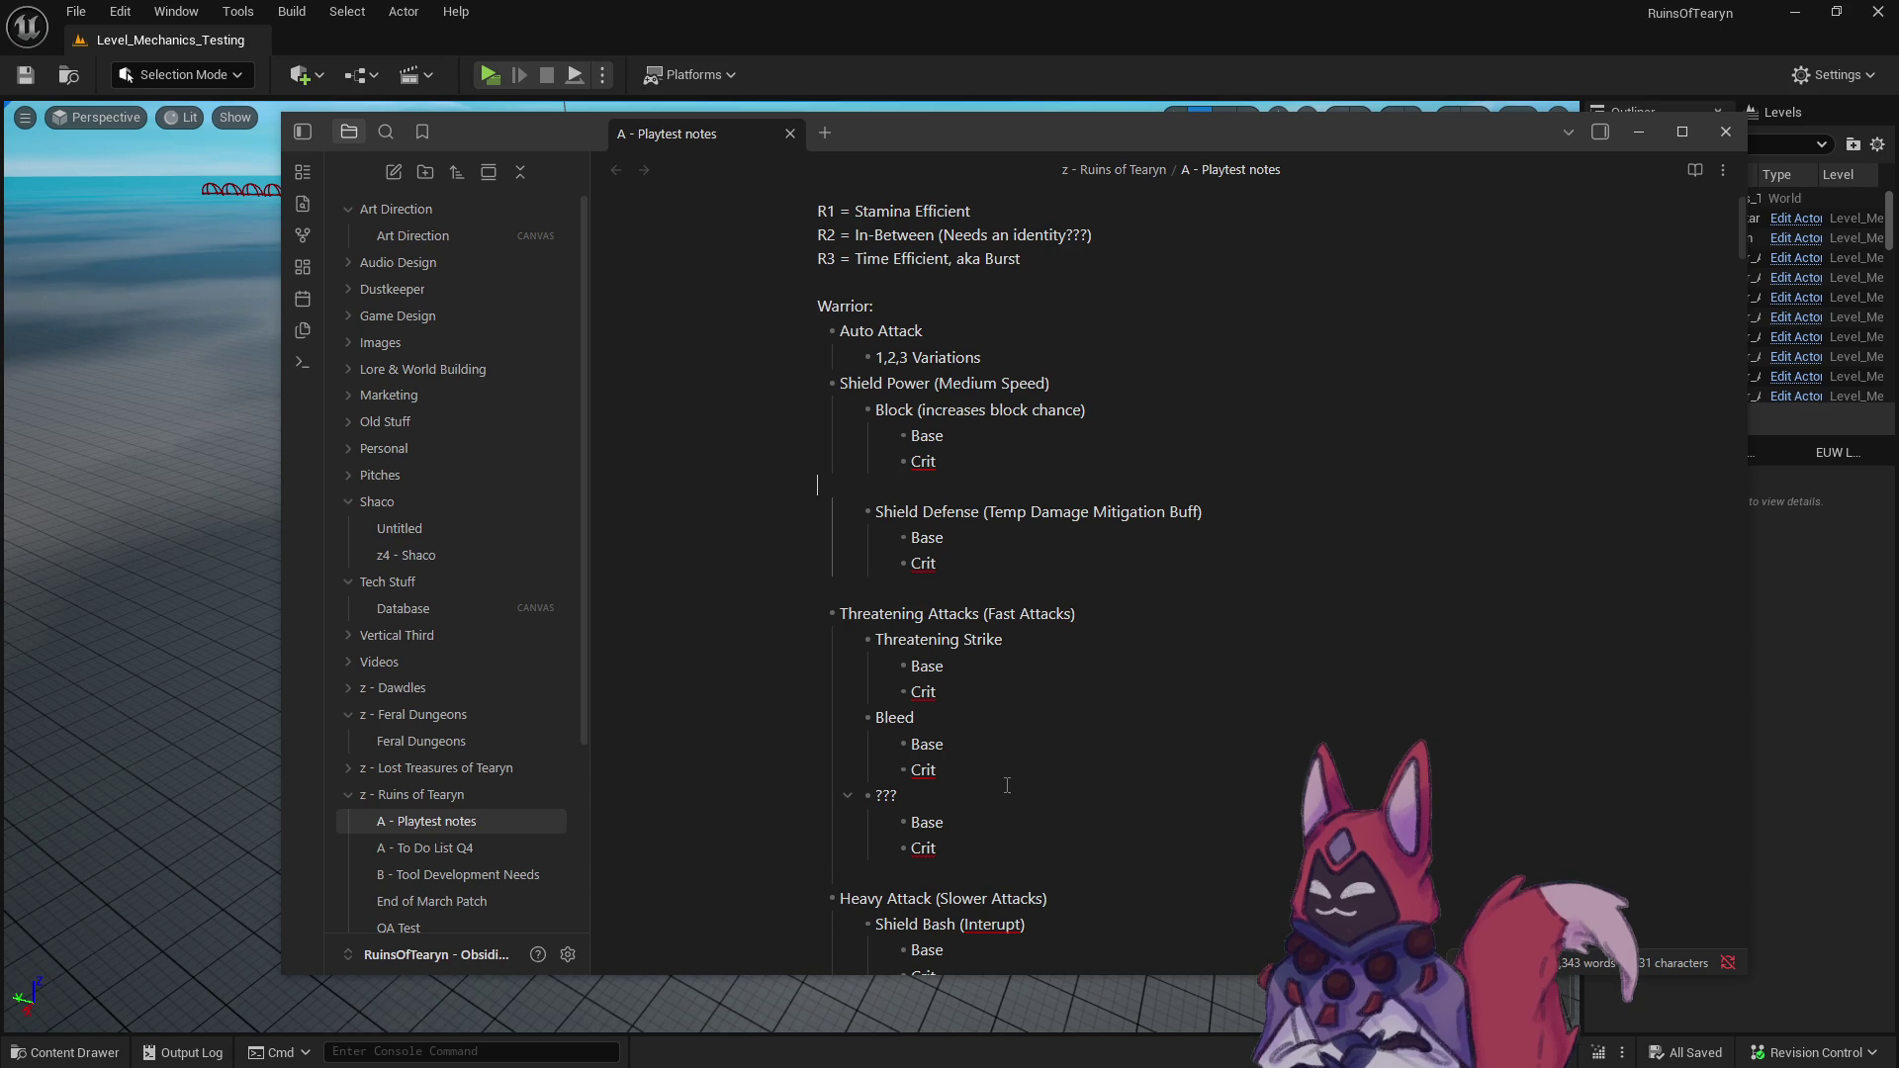
pyautogui.moveTo(971, 848); pyautogui.dragTo(806, 797)
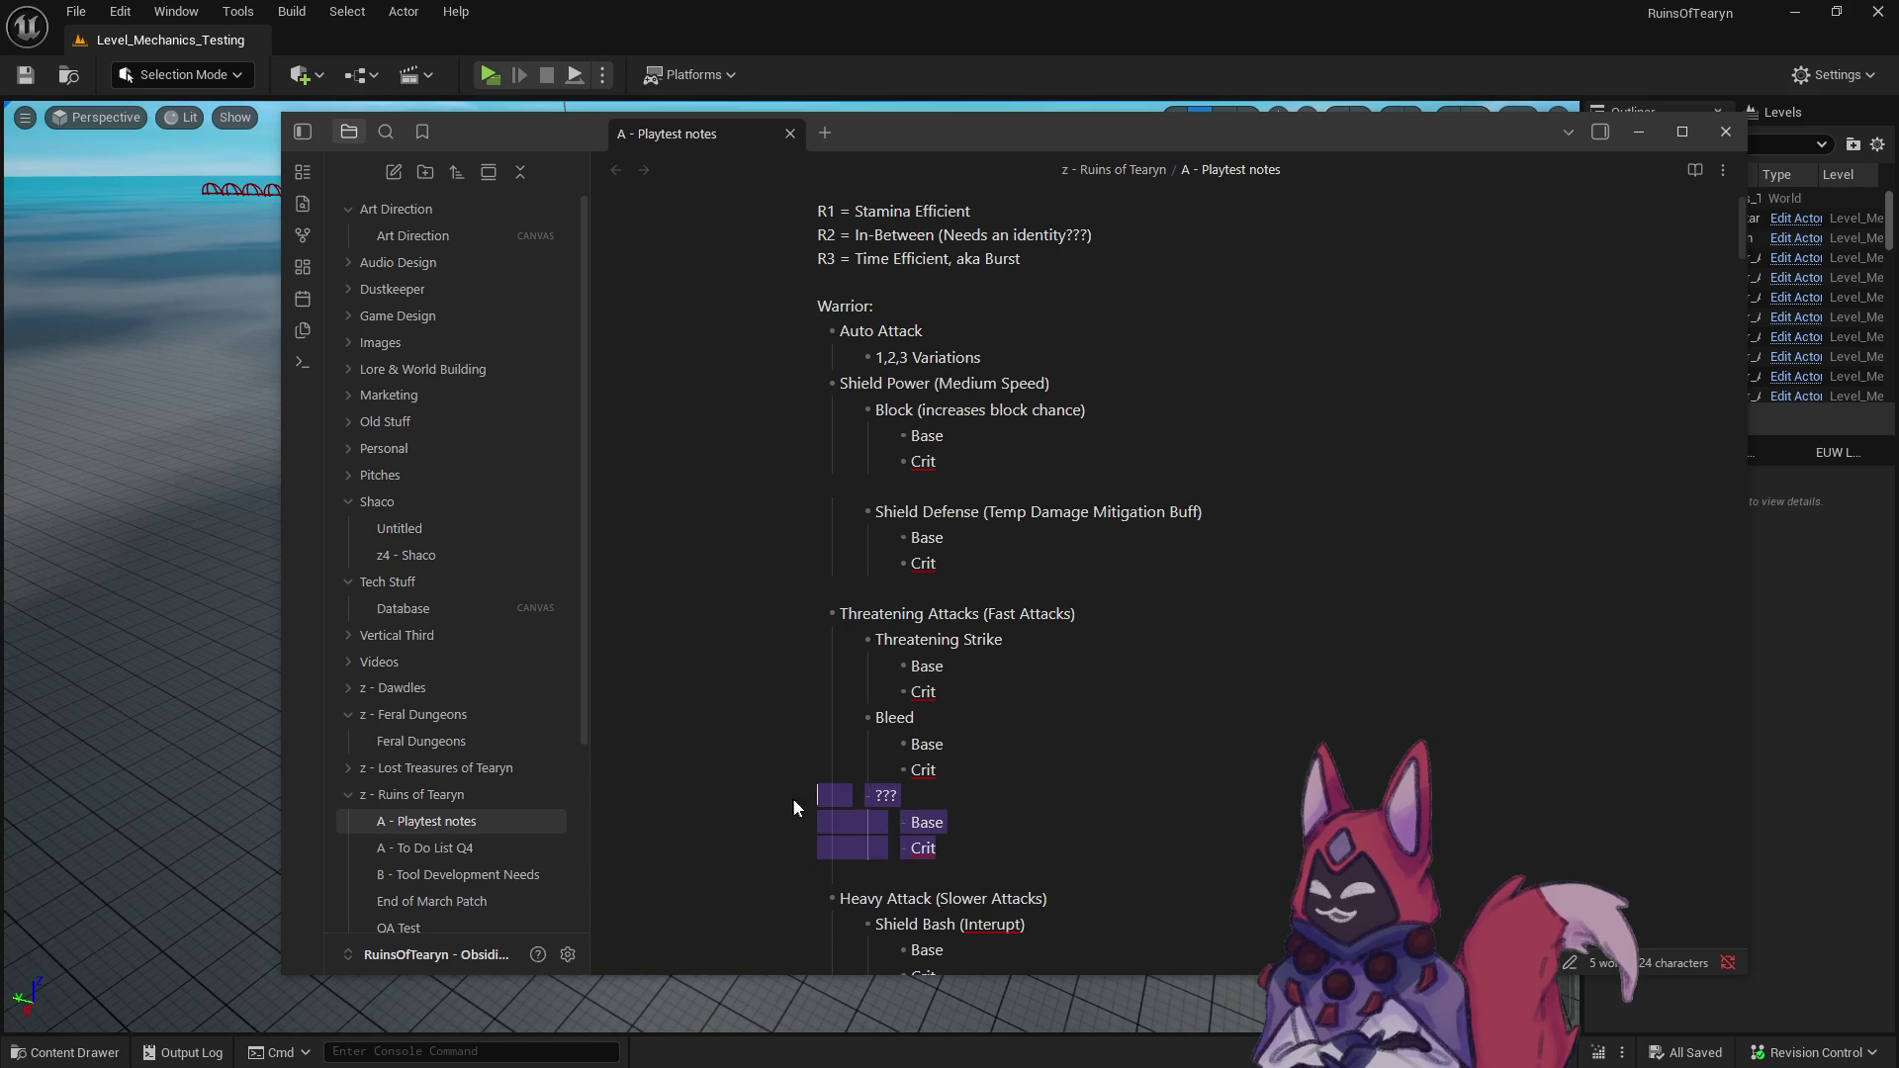
pyautogui.write('Heavy Attack (Big Damage Burst) Base Crit')
pyautogui.scroll(1, 1041, 712)
pyautogui.scroll(-3, 954, 725)
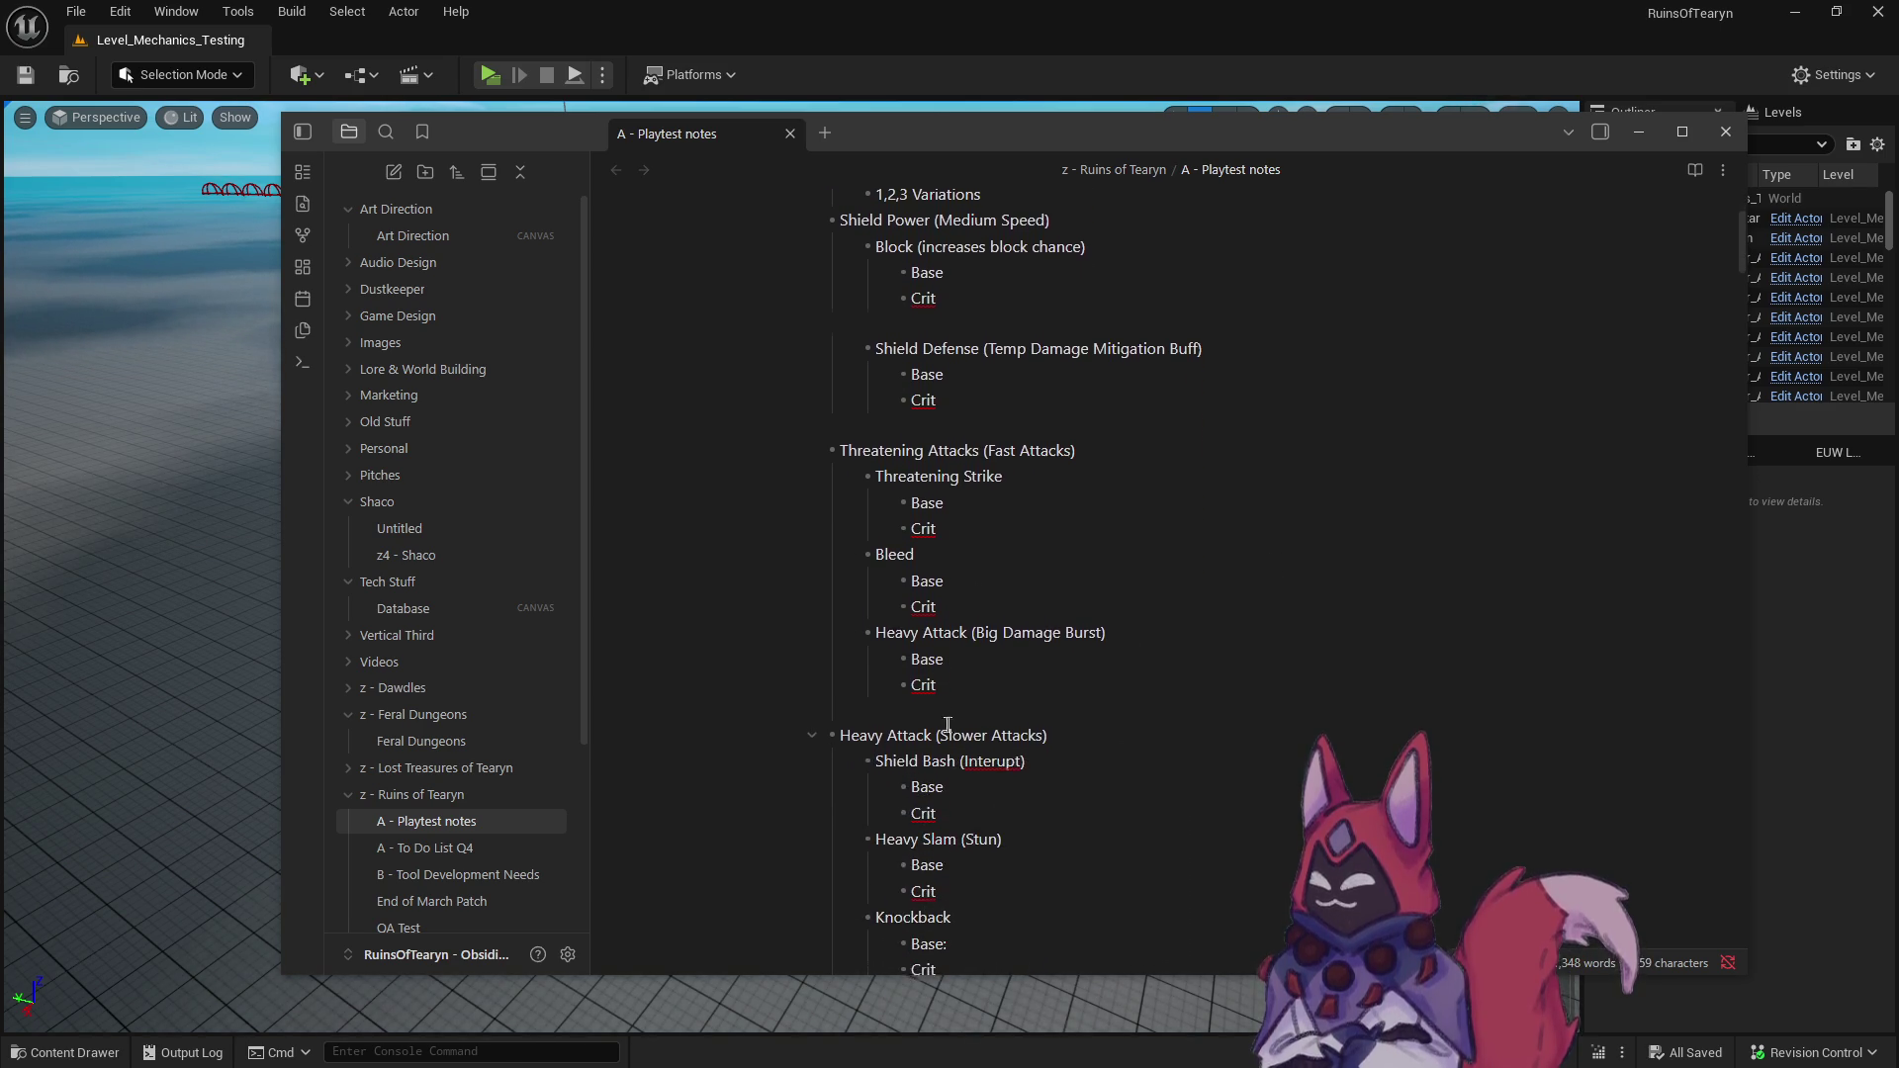
pyautogui.moveTo(972, 627)
pyautogui.mouseDown()
pyautogui.moveTo(1076, 630)
pyautogui.moveTo(831, 630)
pyautogui.moveTo(1165, 636)
pyautogui.mouseUp()
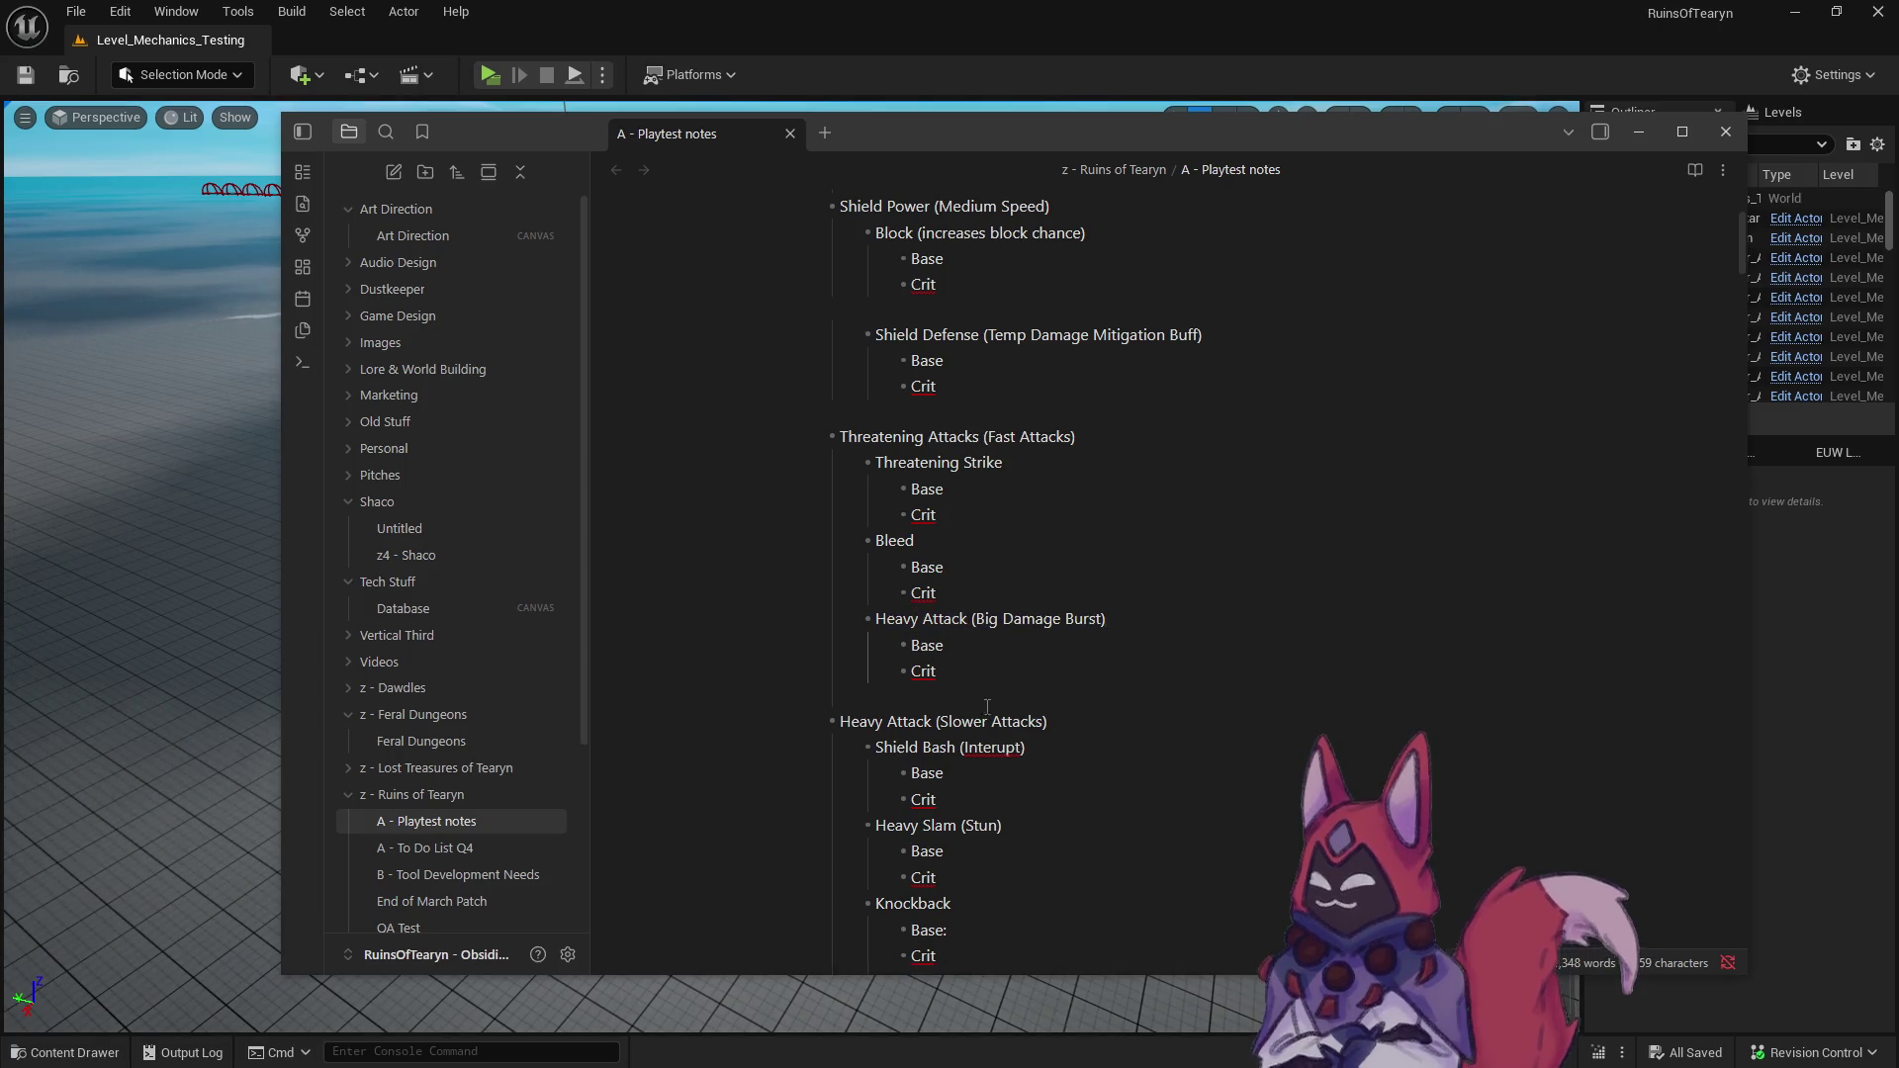
# - Remove the blank line above Staggering Offense
pyautogui.scroll(-2, 1088, 682)
pyautogui.press('BackSpace')
pyautogui.scroll(-1, 985, 779)
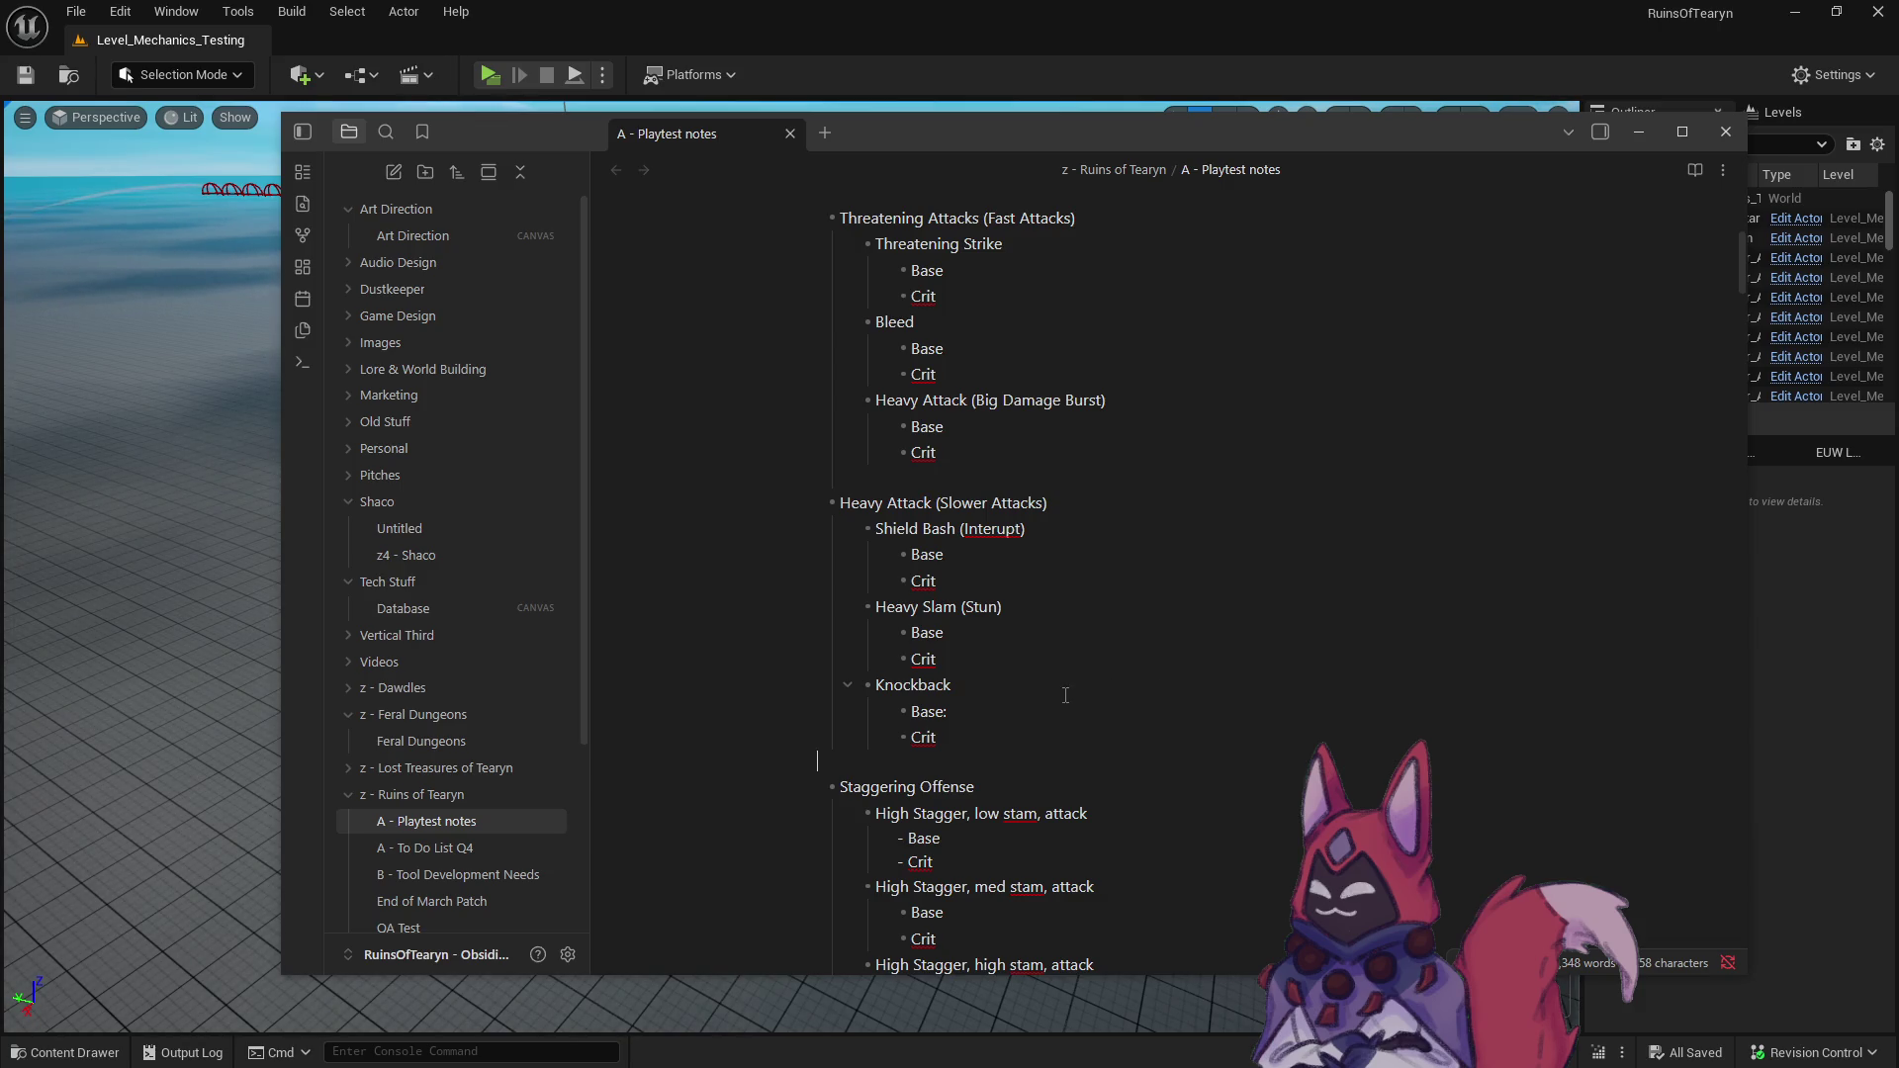
pyautogui.scroll(1, 1007, 692)
pyautogui.scroll(3, 1007, 692)
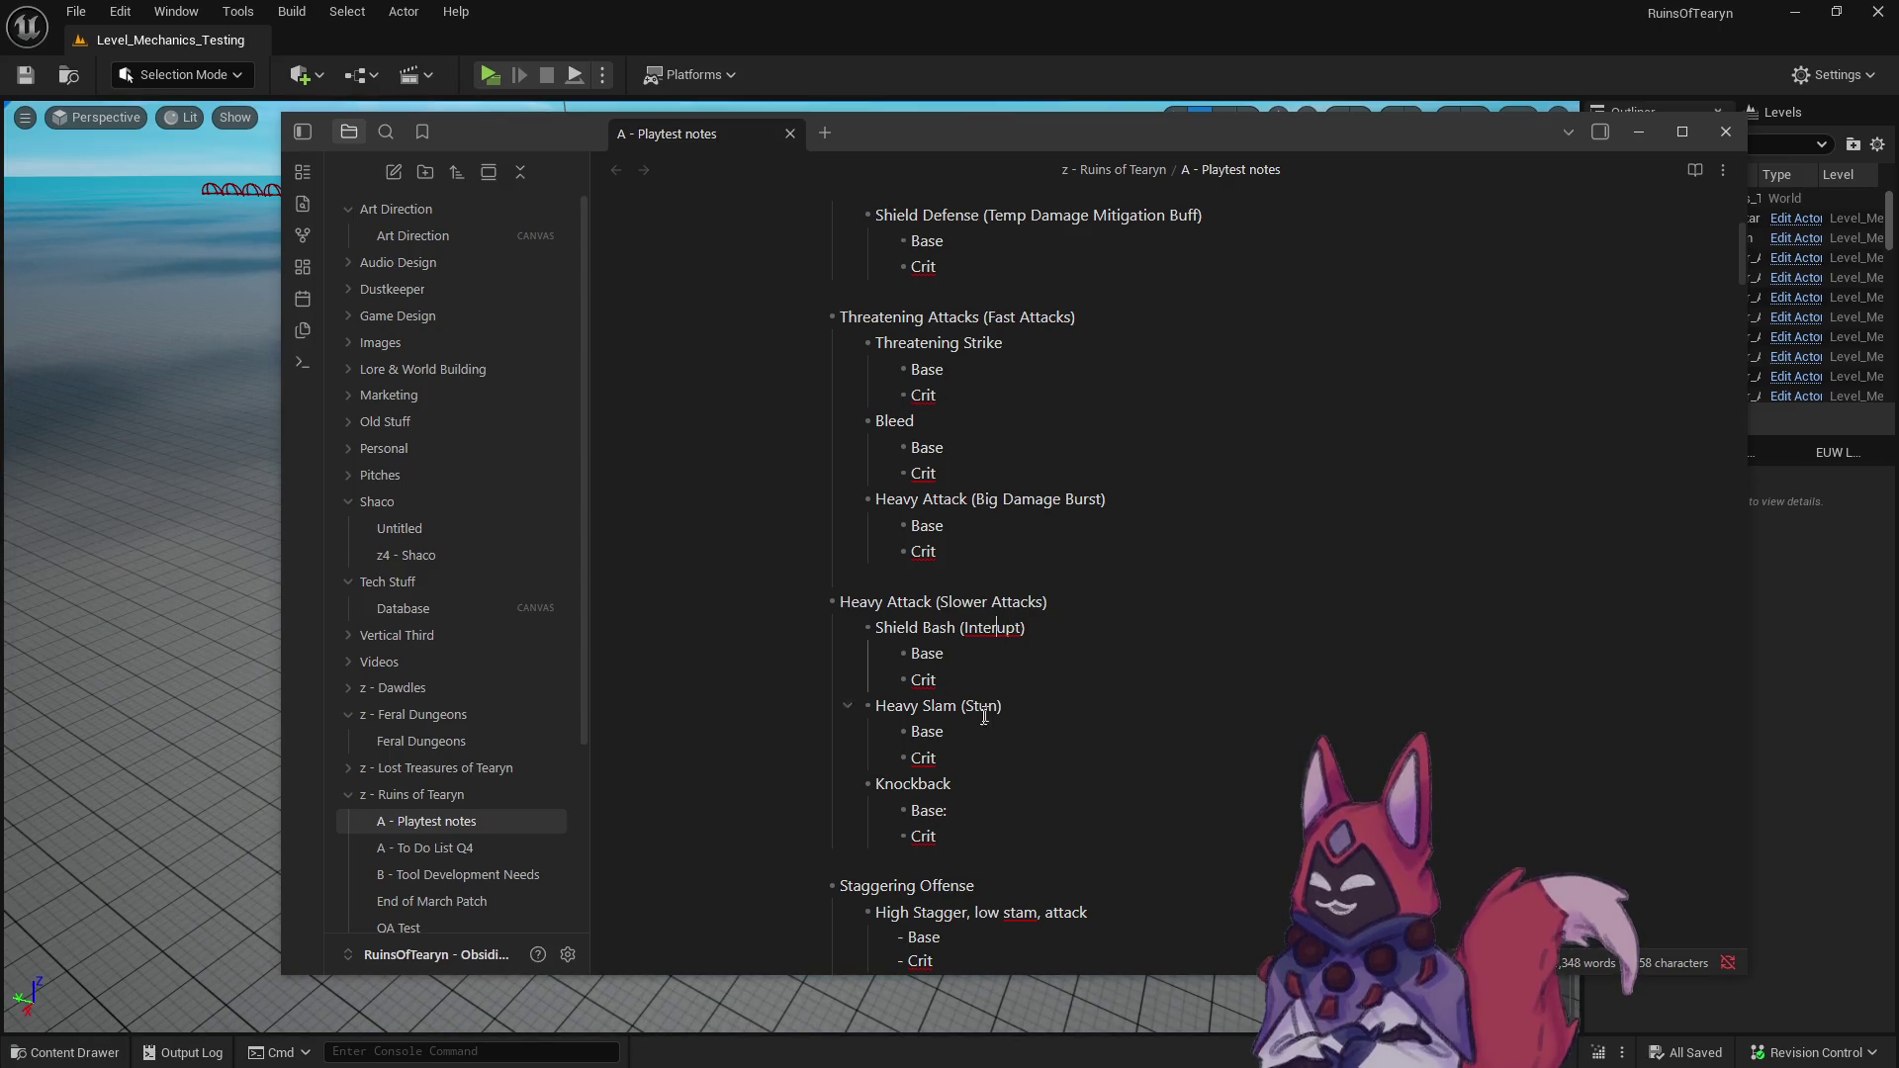
# - Move Heavy Slam (Stun) below Knockback, at the same outline level as Knockback
pyautogui.moveTo(967, 764); pyautogui.dragTo(778, 700)
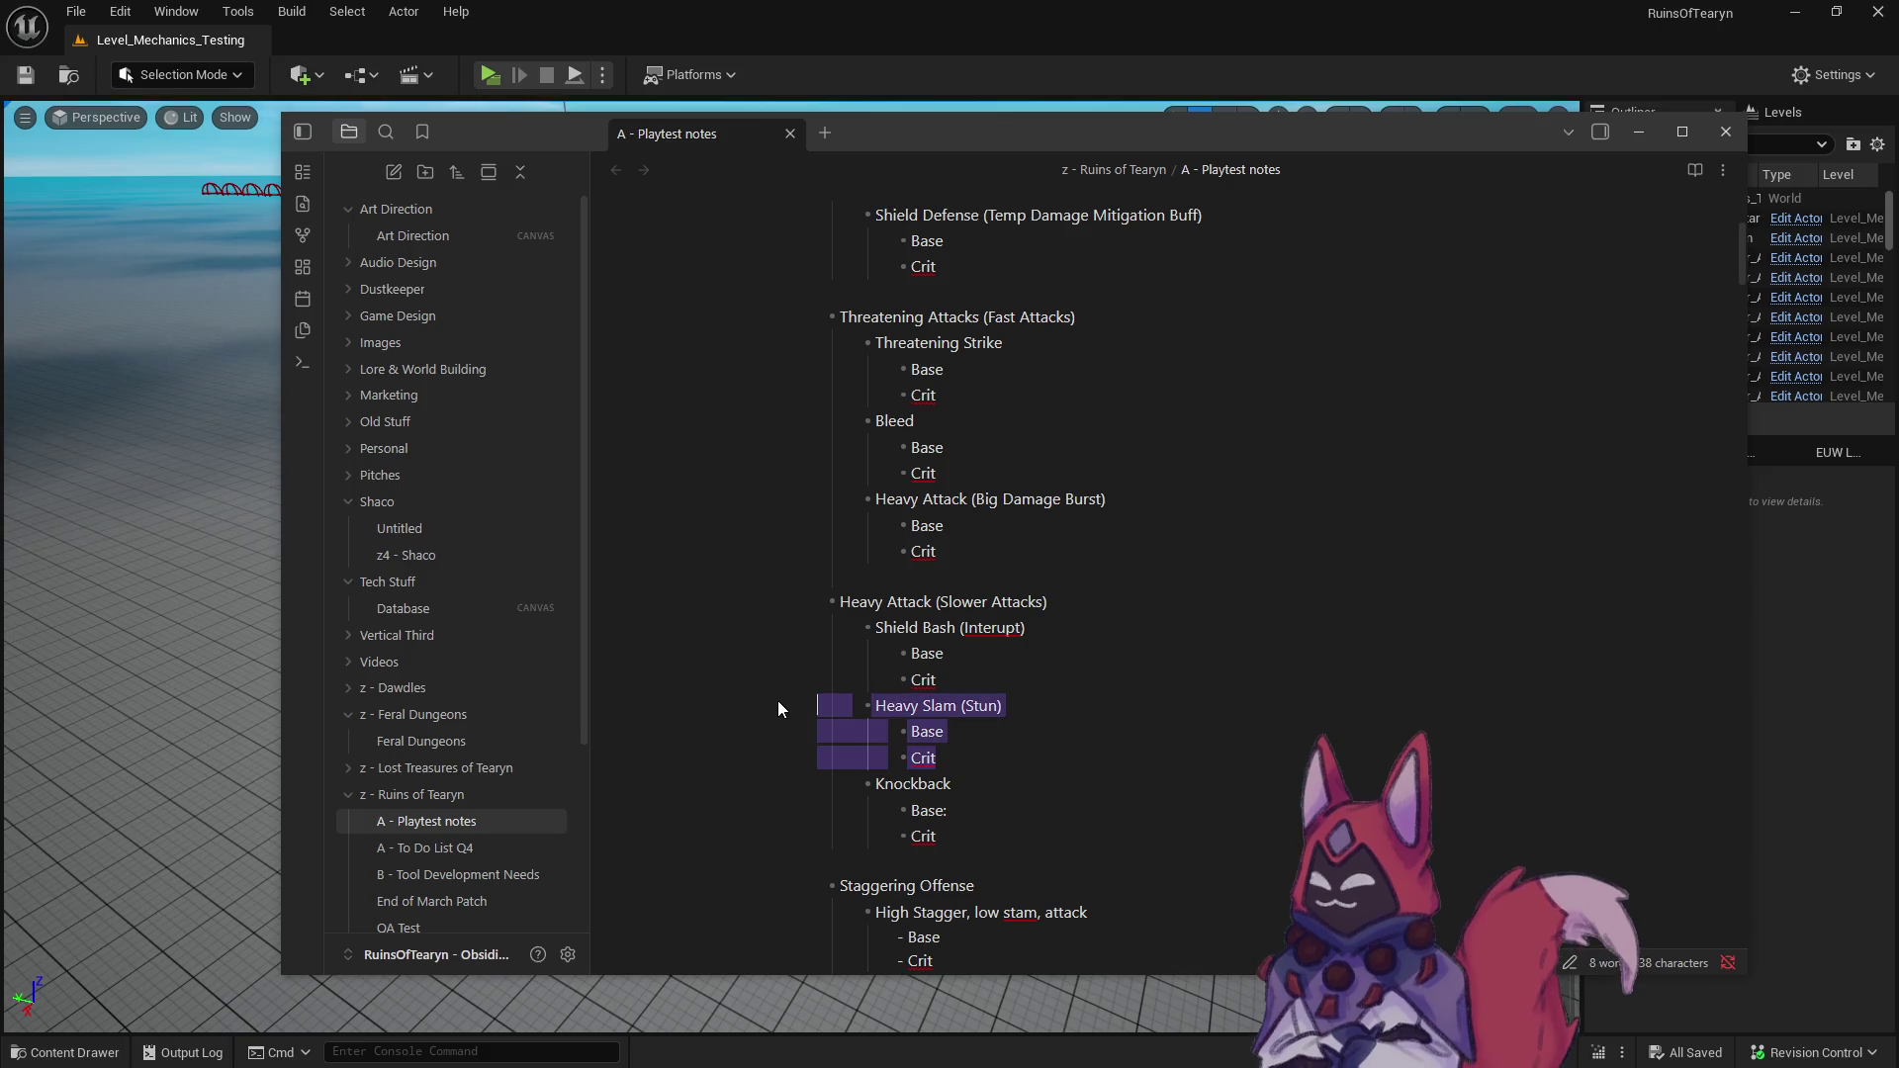
pyautogui.press('BackSpace')
pyautogui.press('BackSpace')
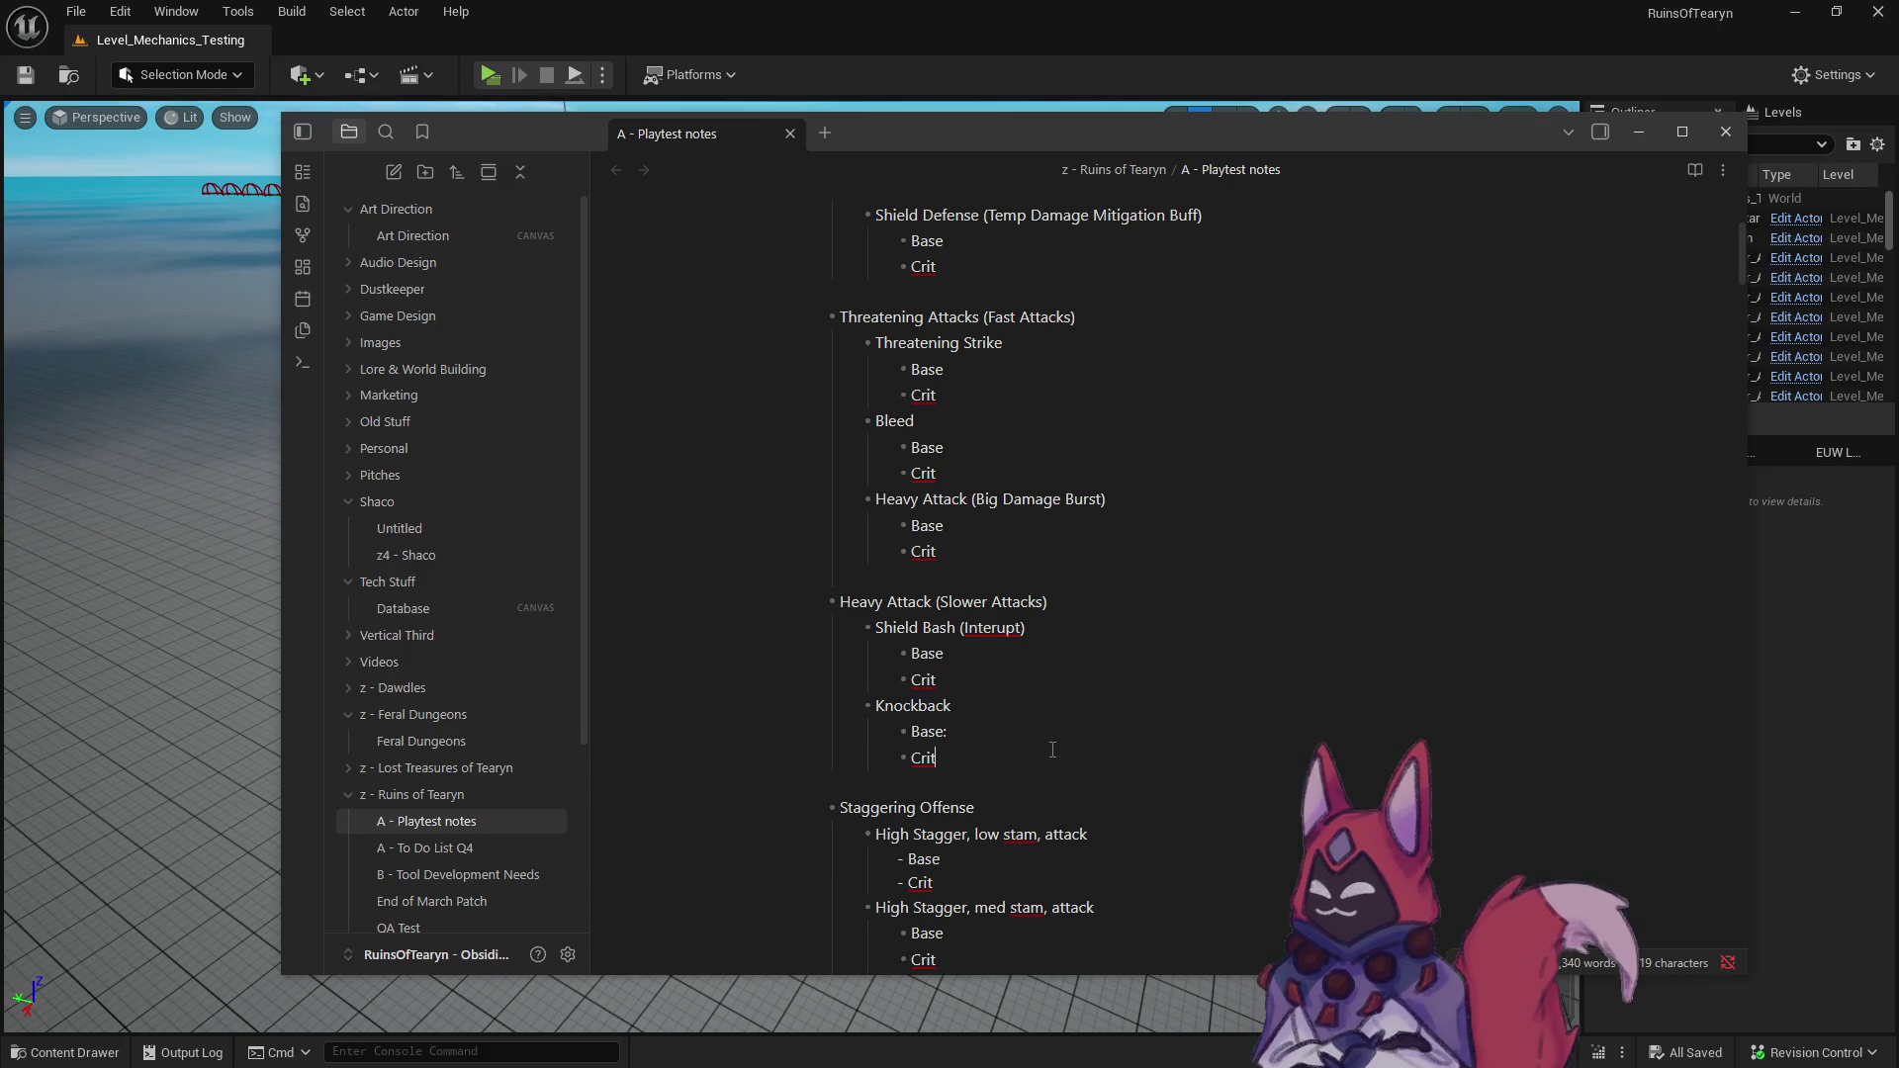
pyautogui.click(1053, 750)
pyautogui.press('Return')
pyautogui.hotkey('shift', 'Tab')
pyautogui.press('BackSpace')
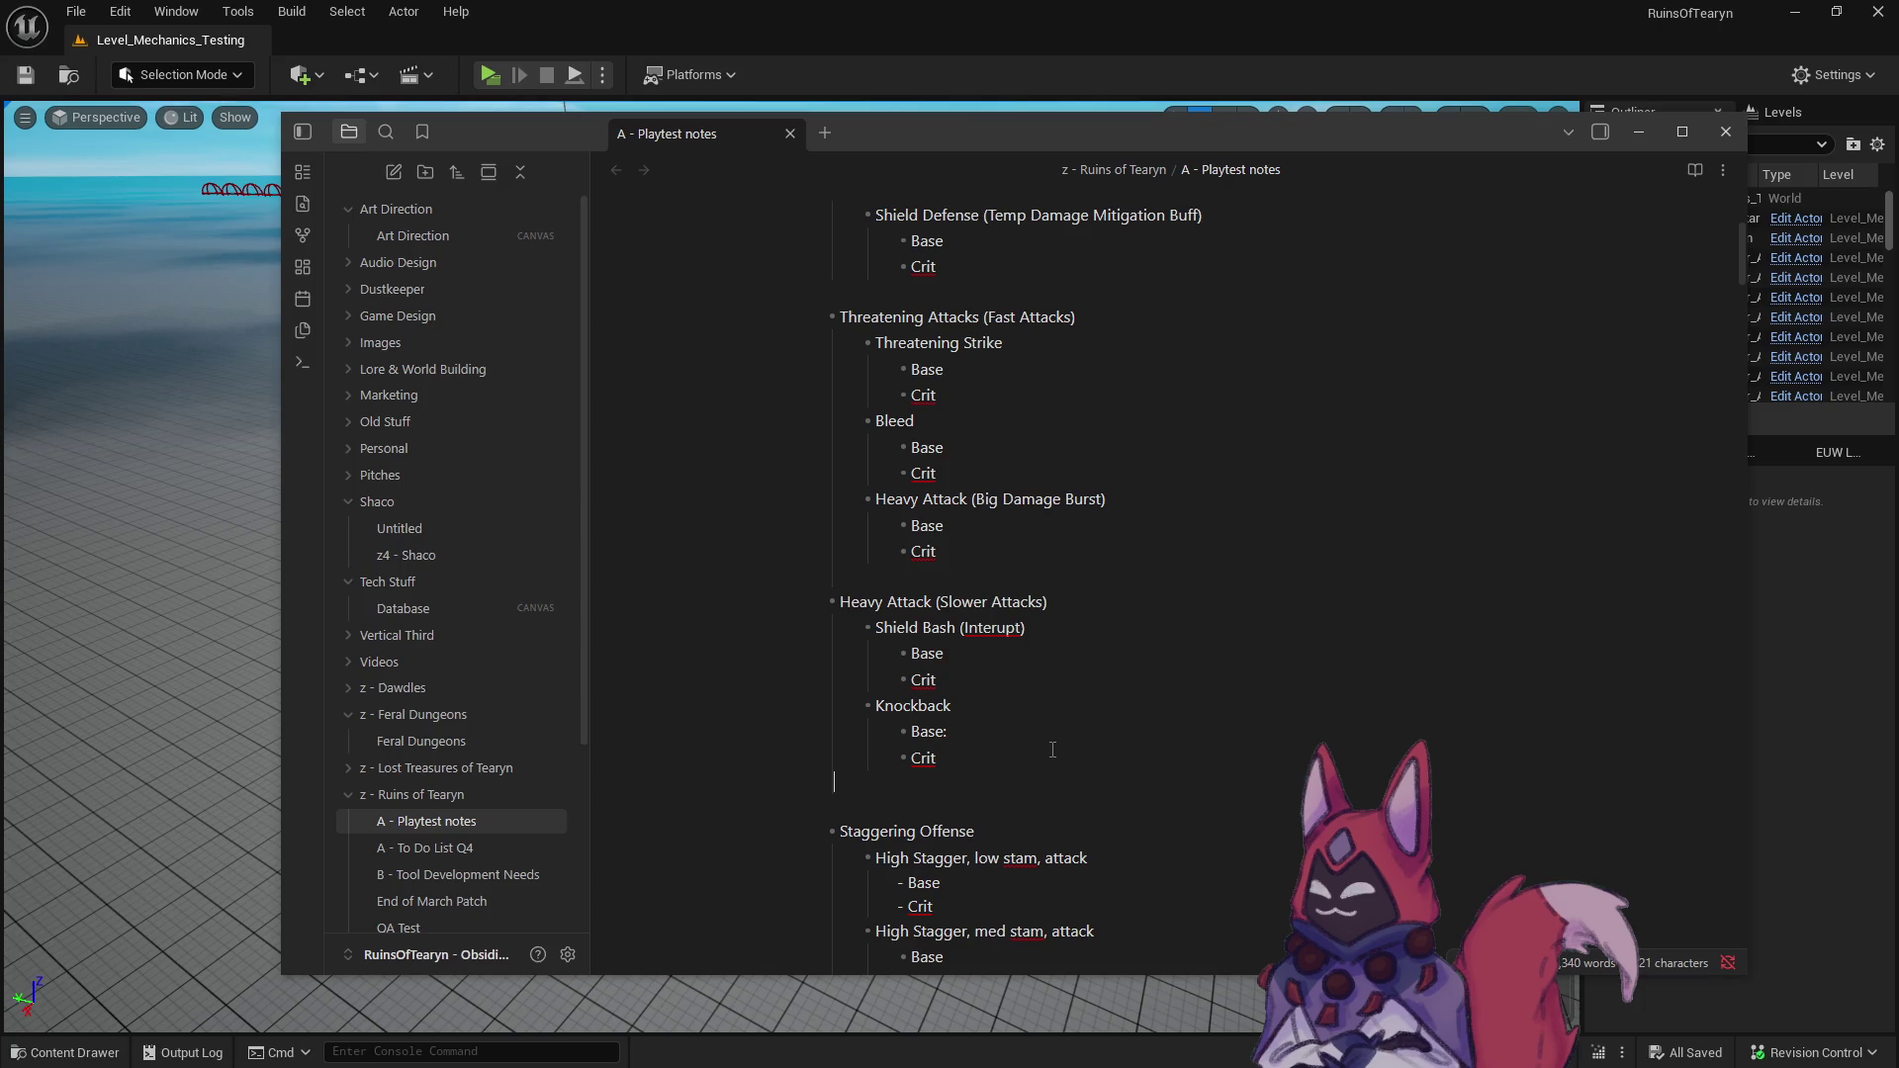
pyautogui.write('Heavy Slam (Stun) Base Crit')
pyautogui.hotkey('shift', 'Tab')
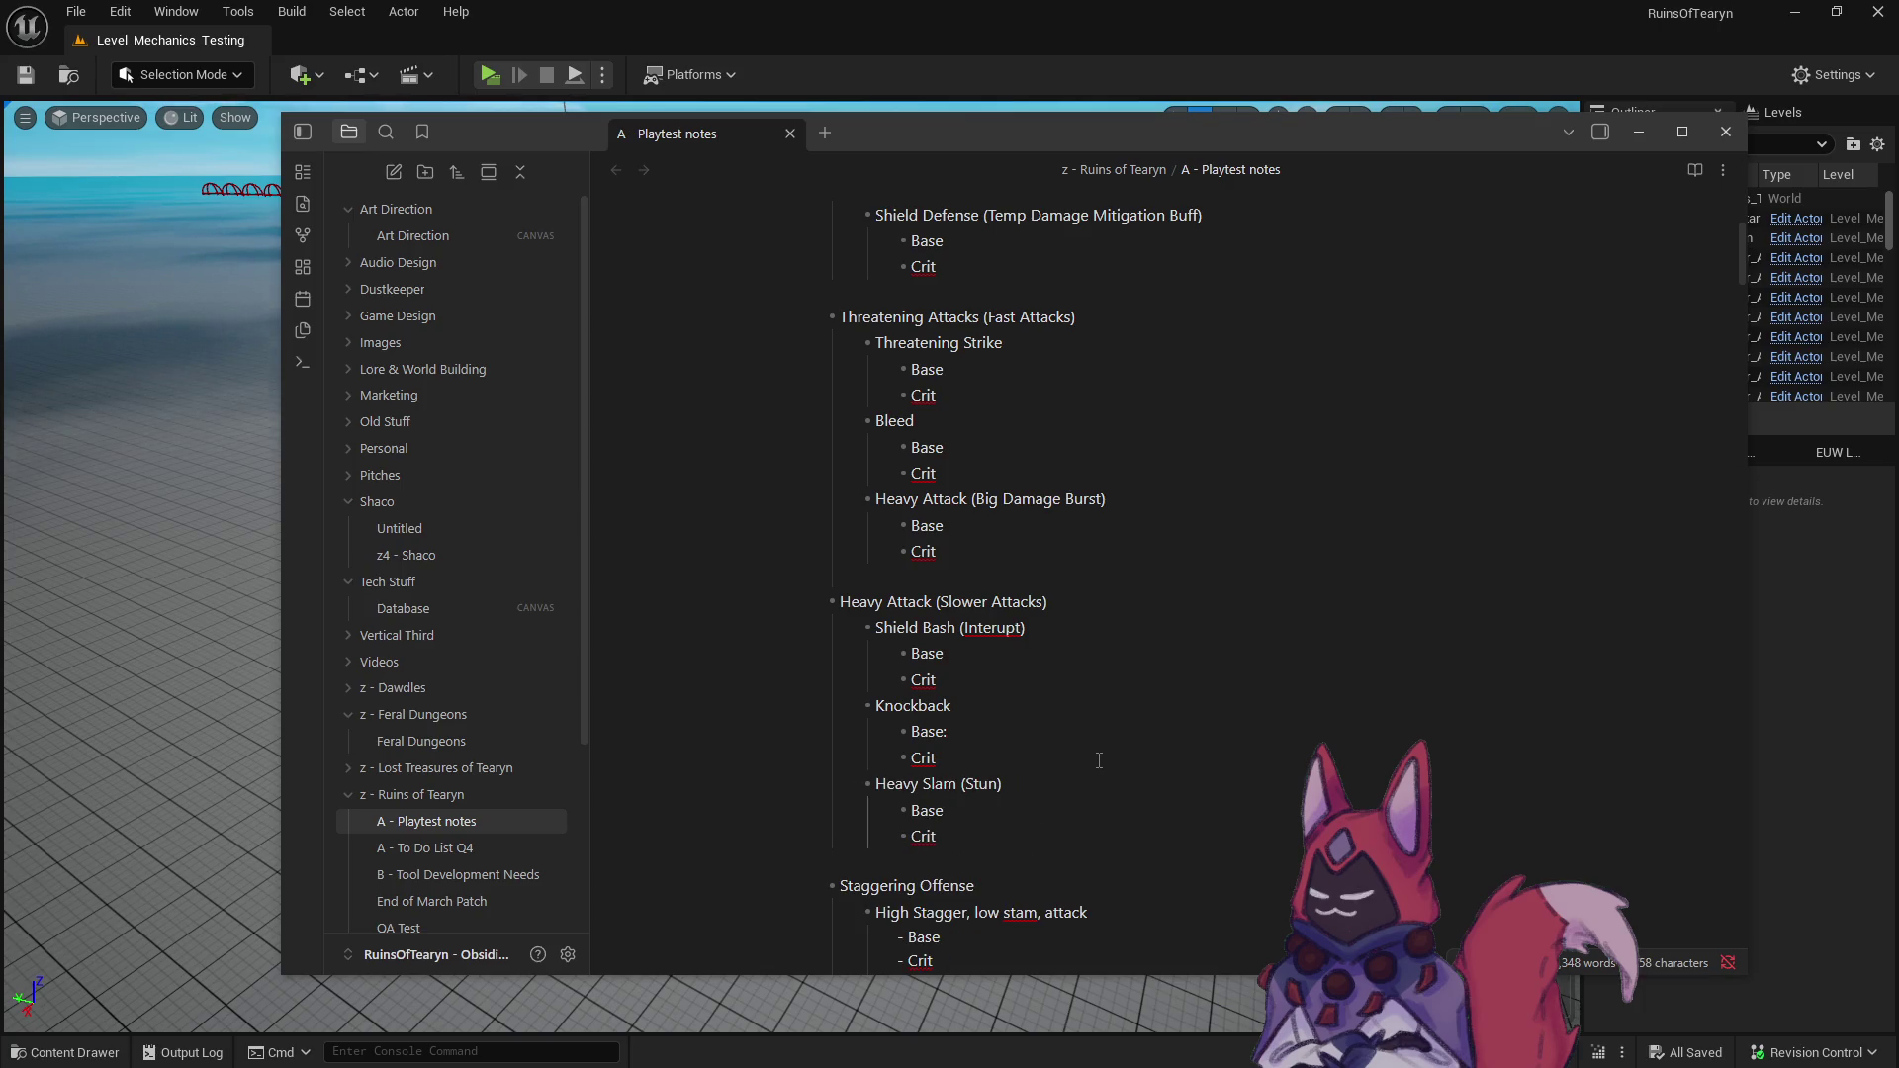
pyautogui.click(1084, 708)
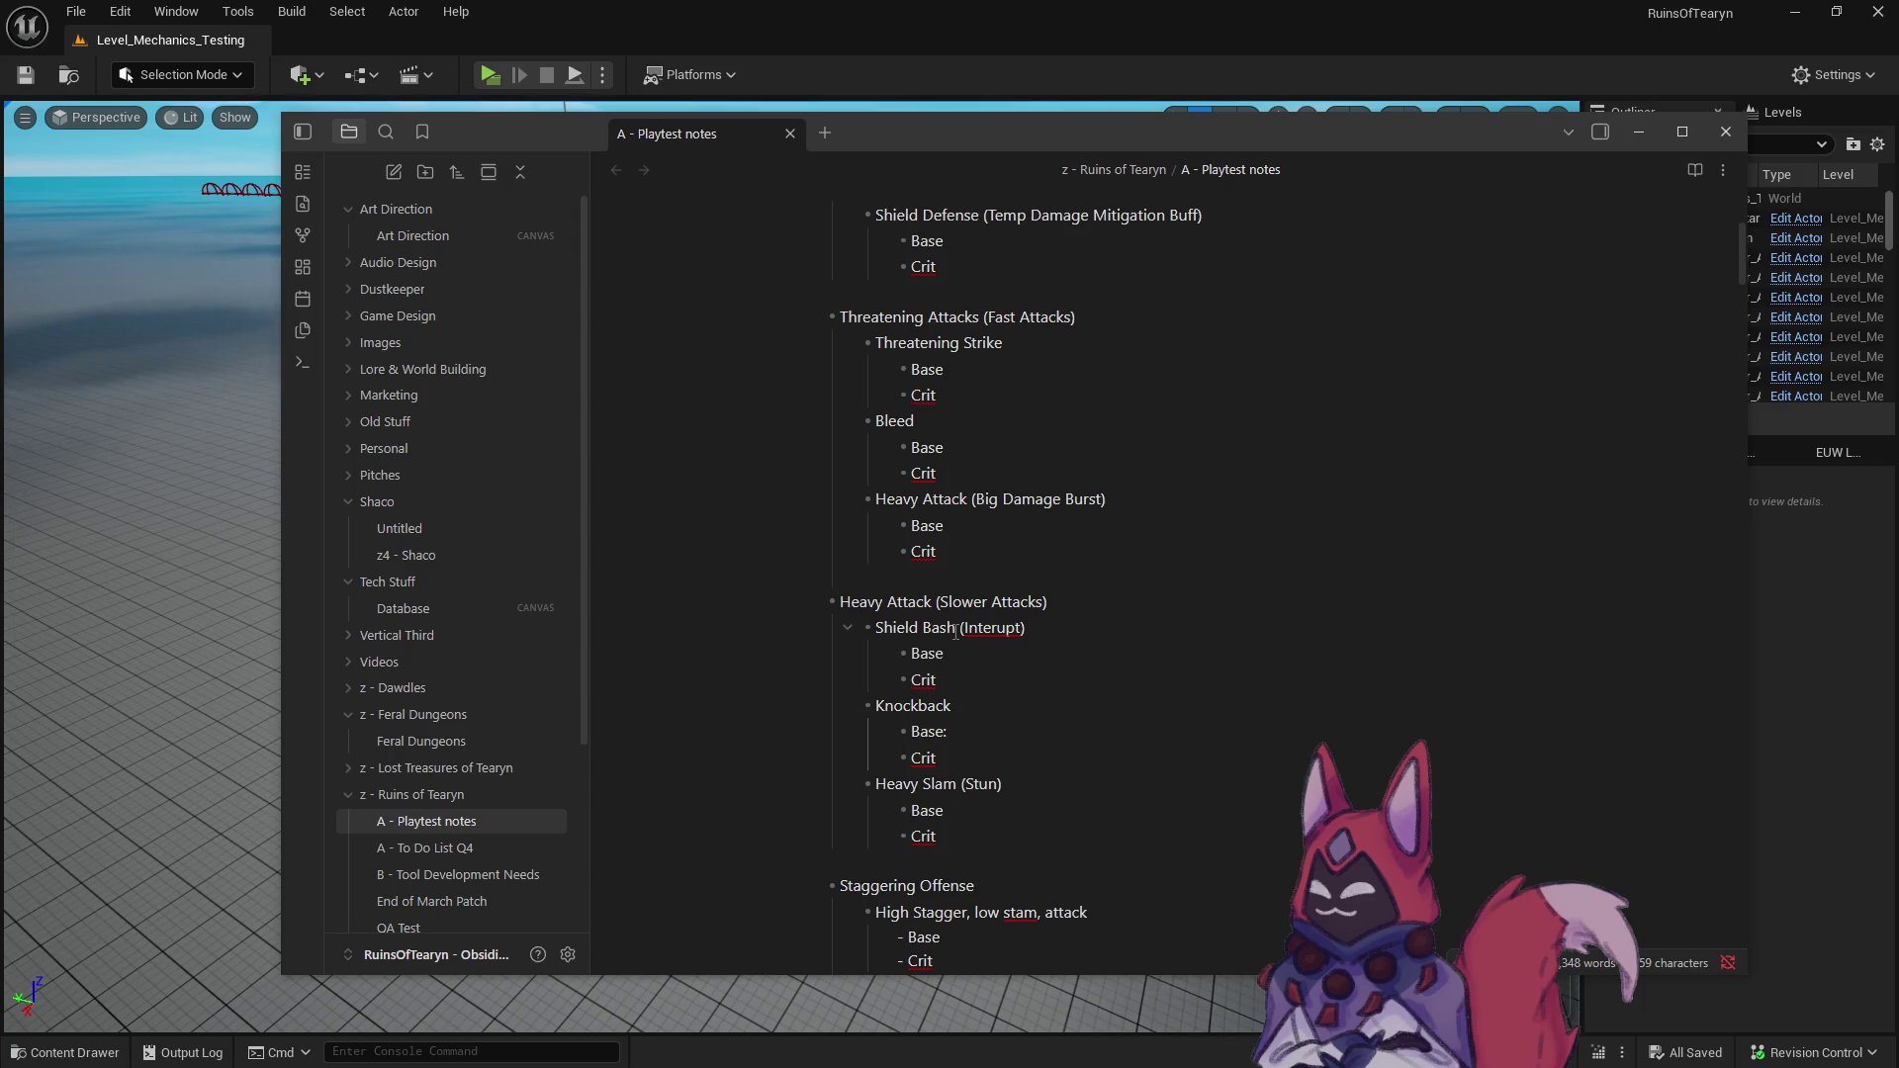
pyautogui.moveTo(917, 629); pyautogui.dragTo(1074, 630)
pyautogui.click(1009, 710)
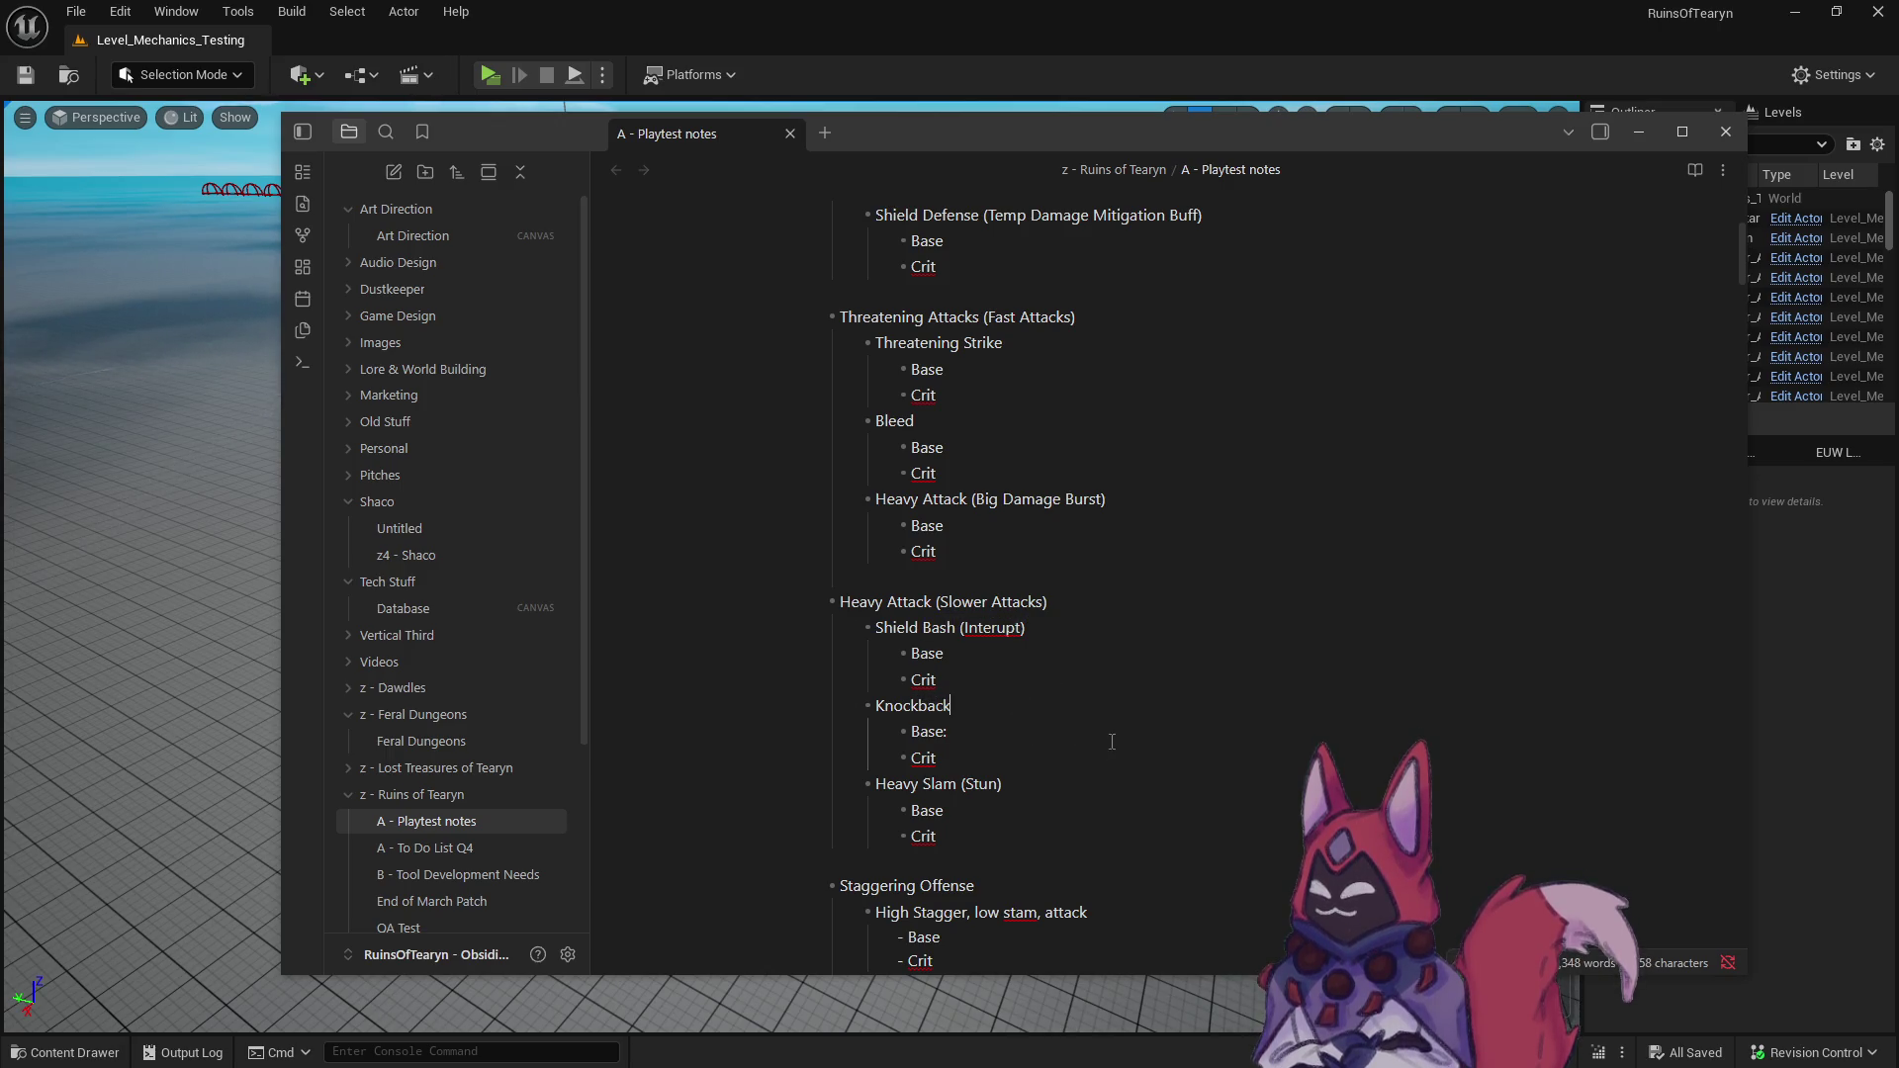
pyautogui.scroll(-3, 1007, 795)
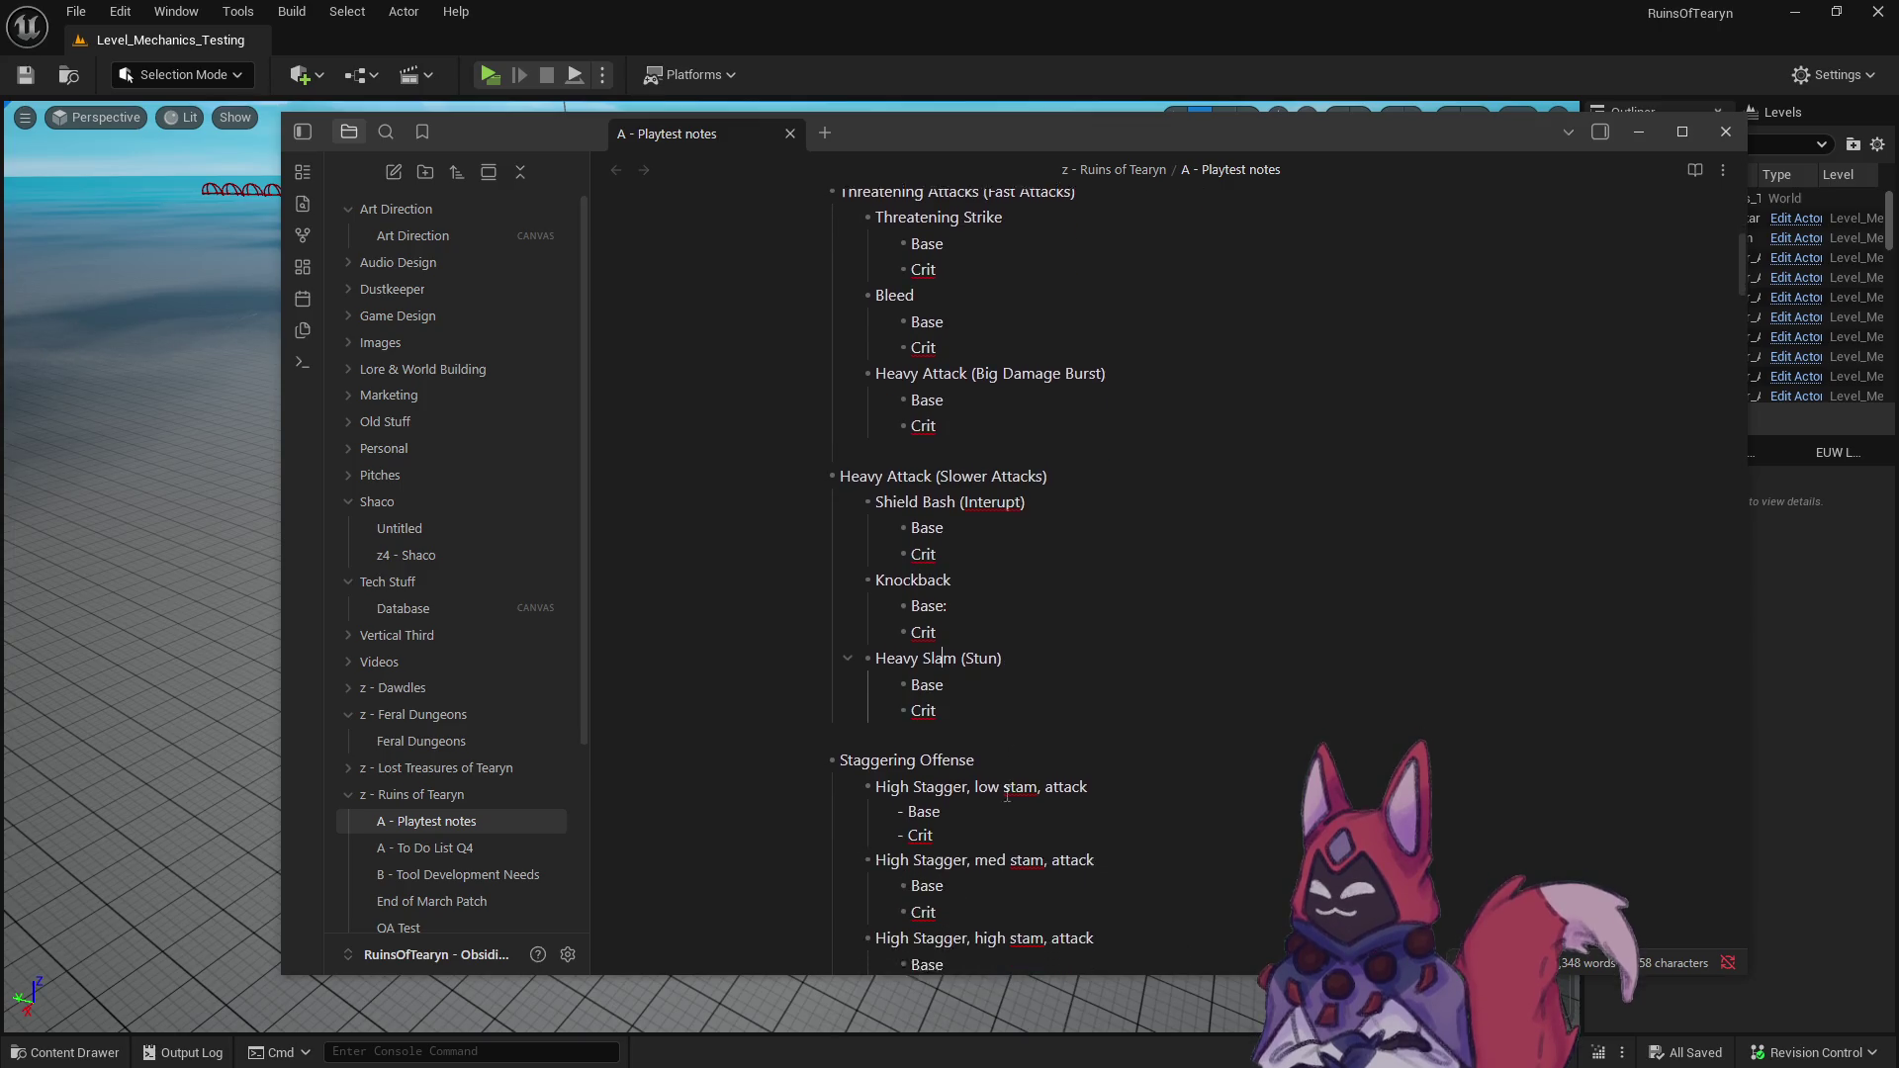
pyautogui.scroll(-3, 1007, 794)
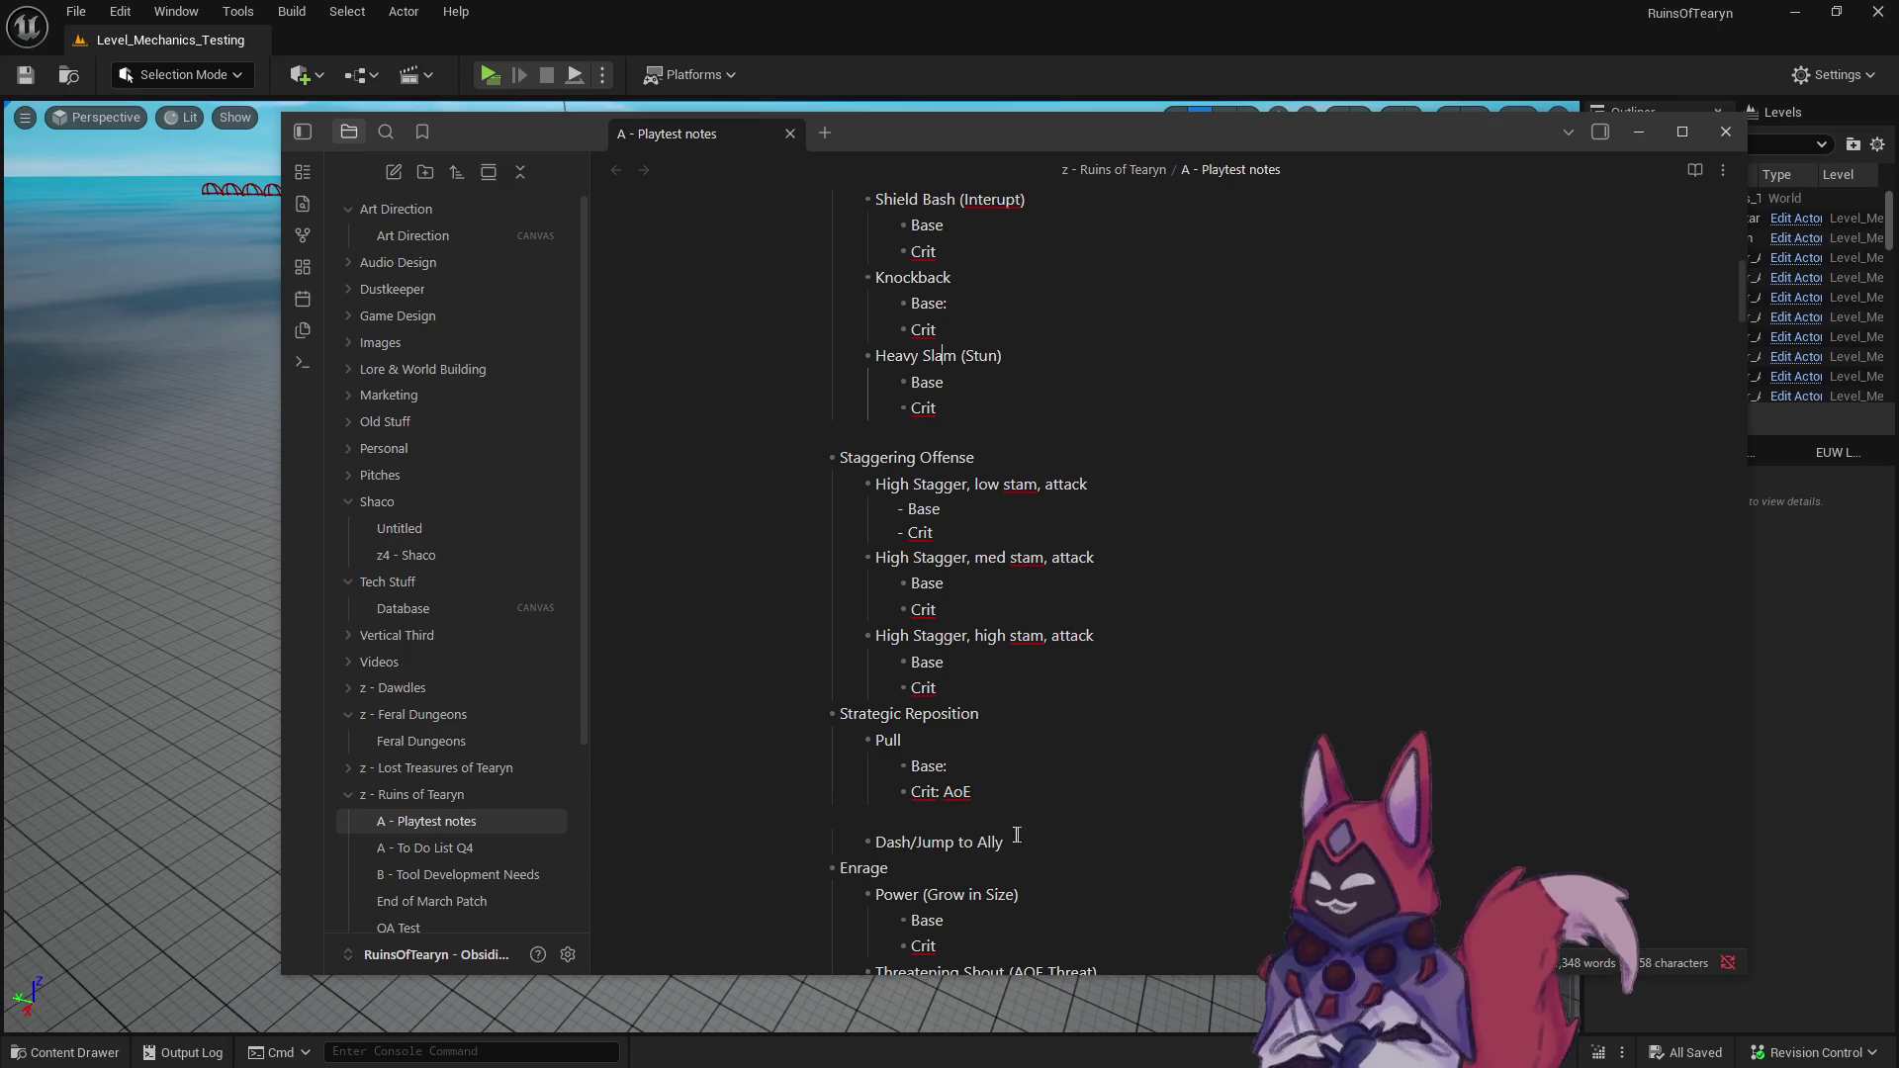
# - Insert a blank spacer line after the high-stam Crit line
pyautogui.click(876, 811)
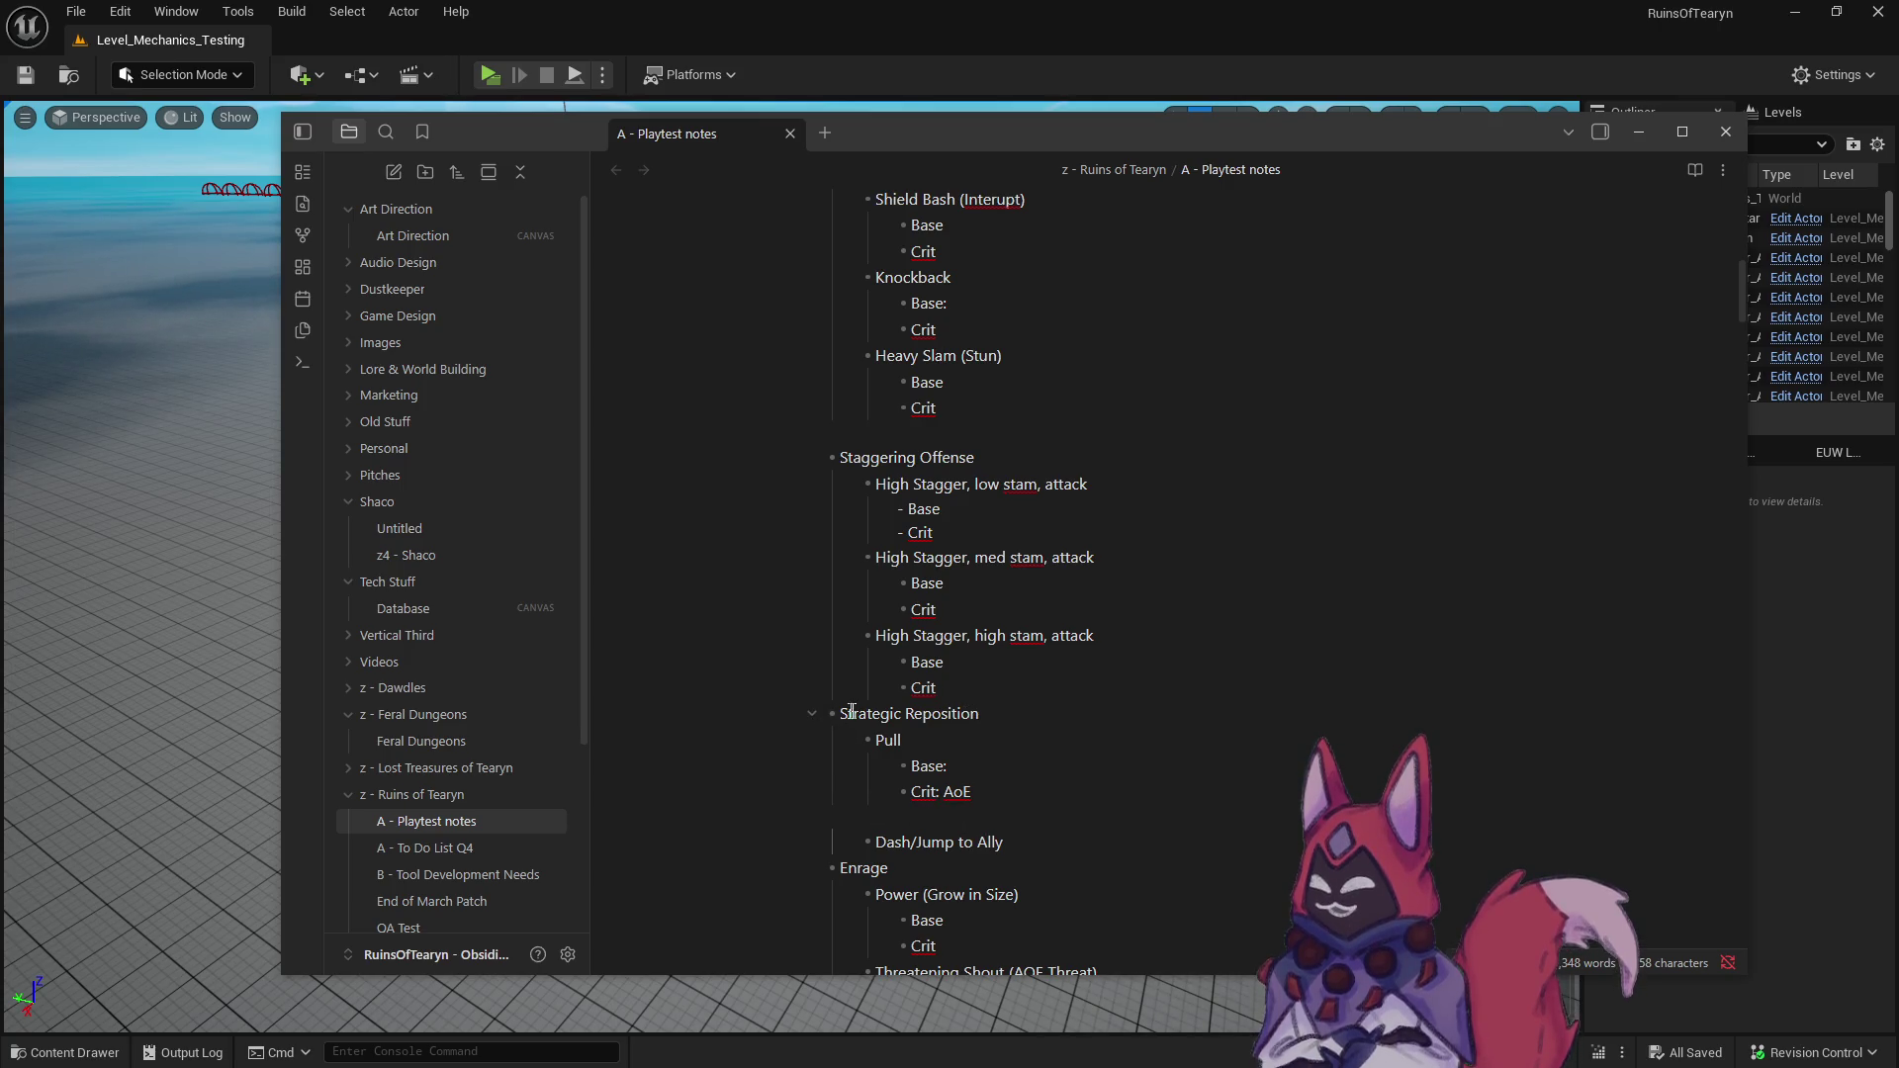
pyautogui.click(1044, 681)
pyautogui.press('Return')
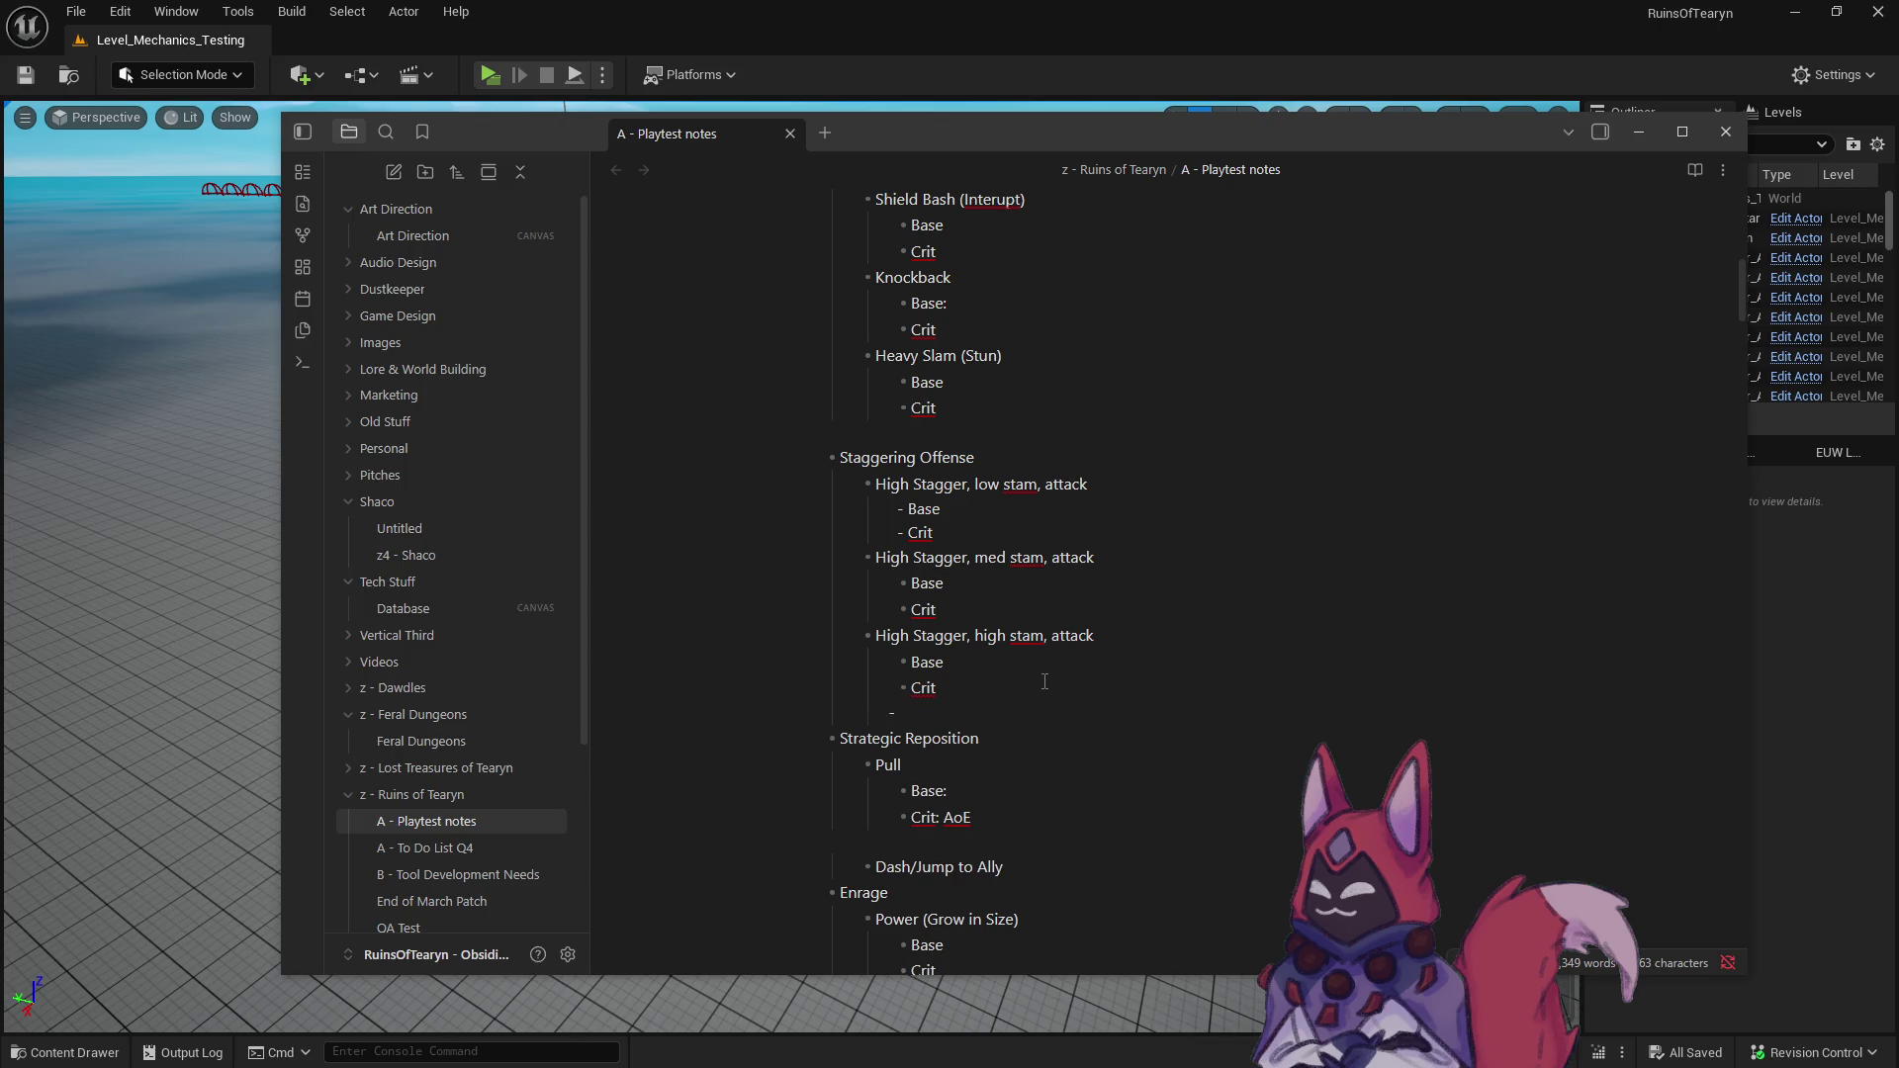
pyautogui.press('BackSpace')
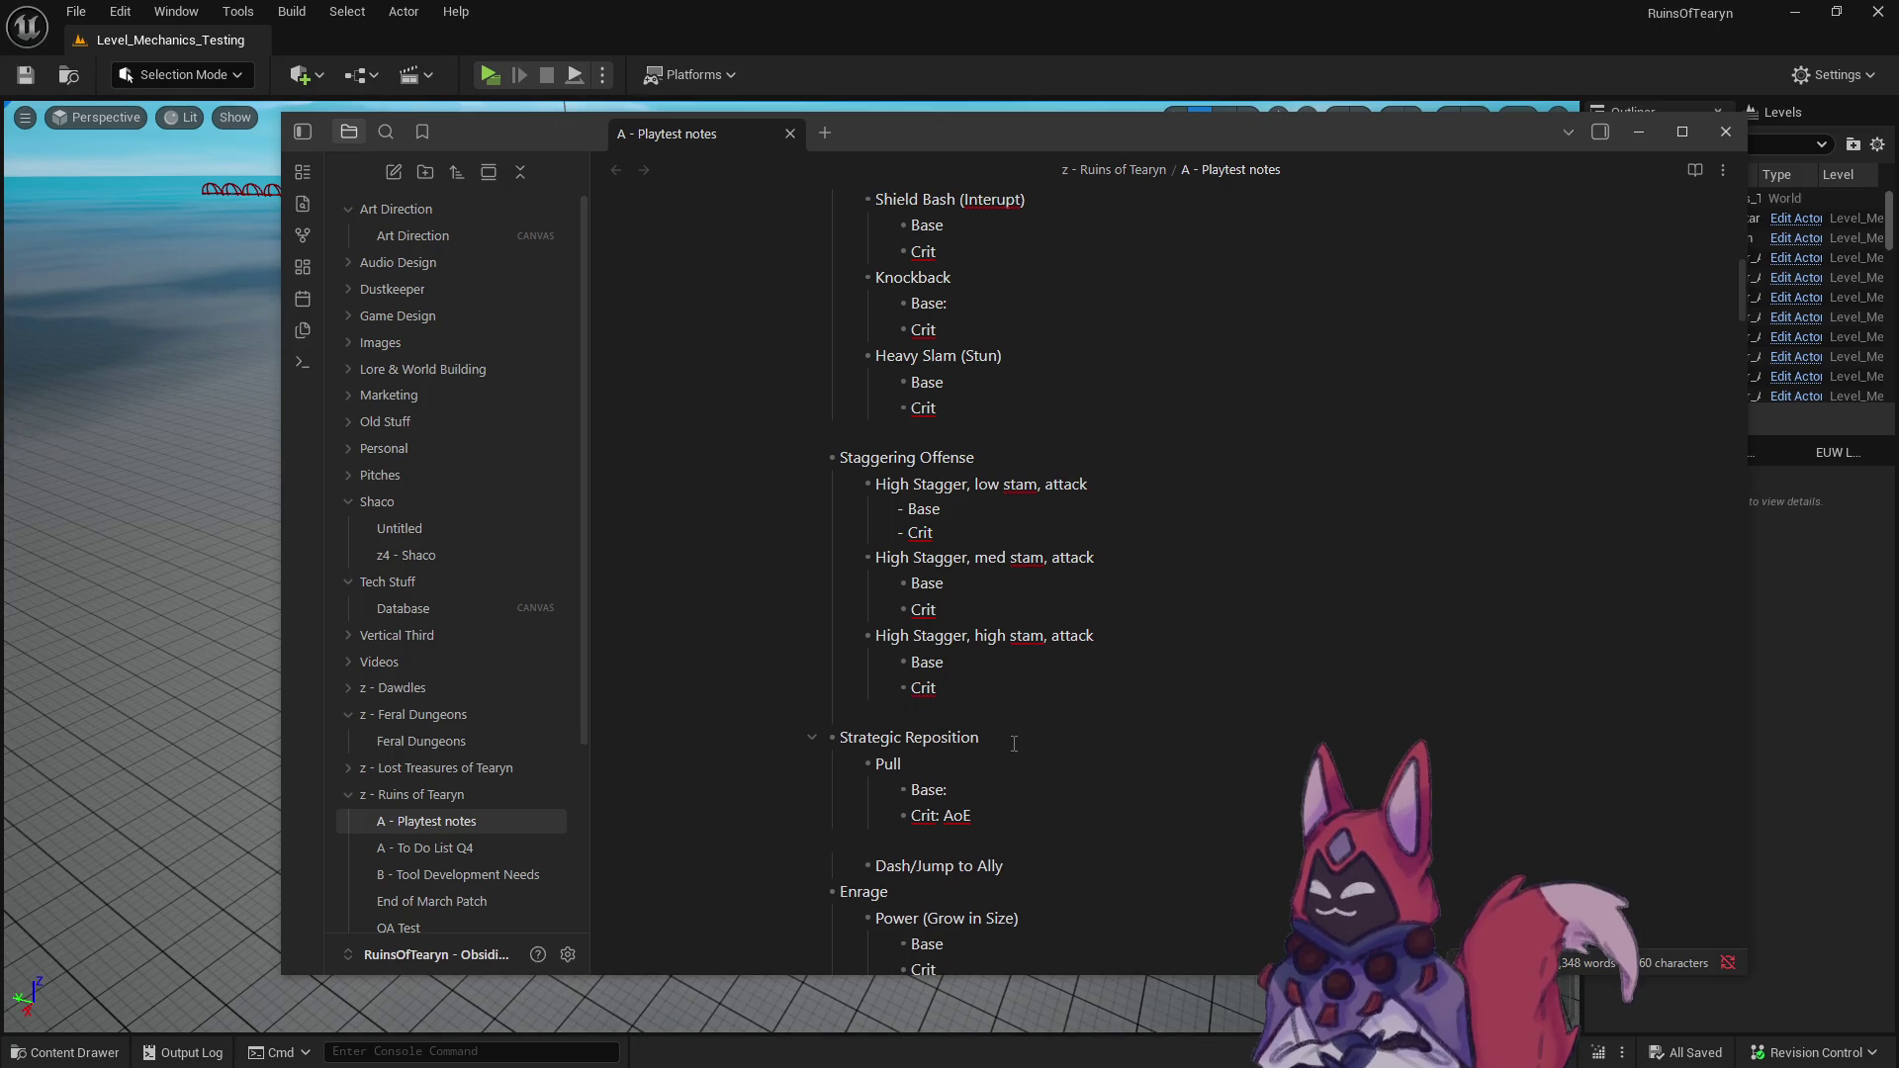
# - Delete Pull's Base and Crit: AoE lines and the leftover empty line
pyautogui.scroll(-2, 964, 785)
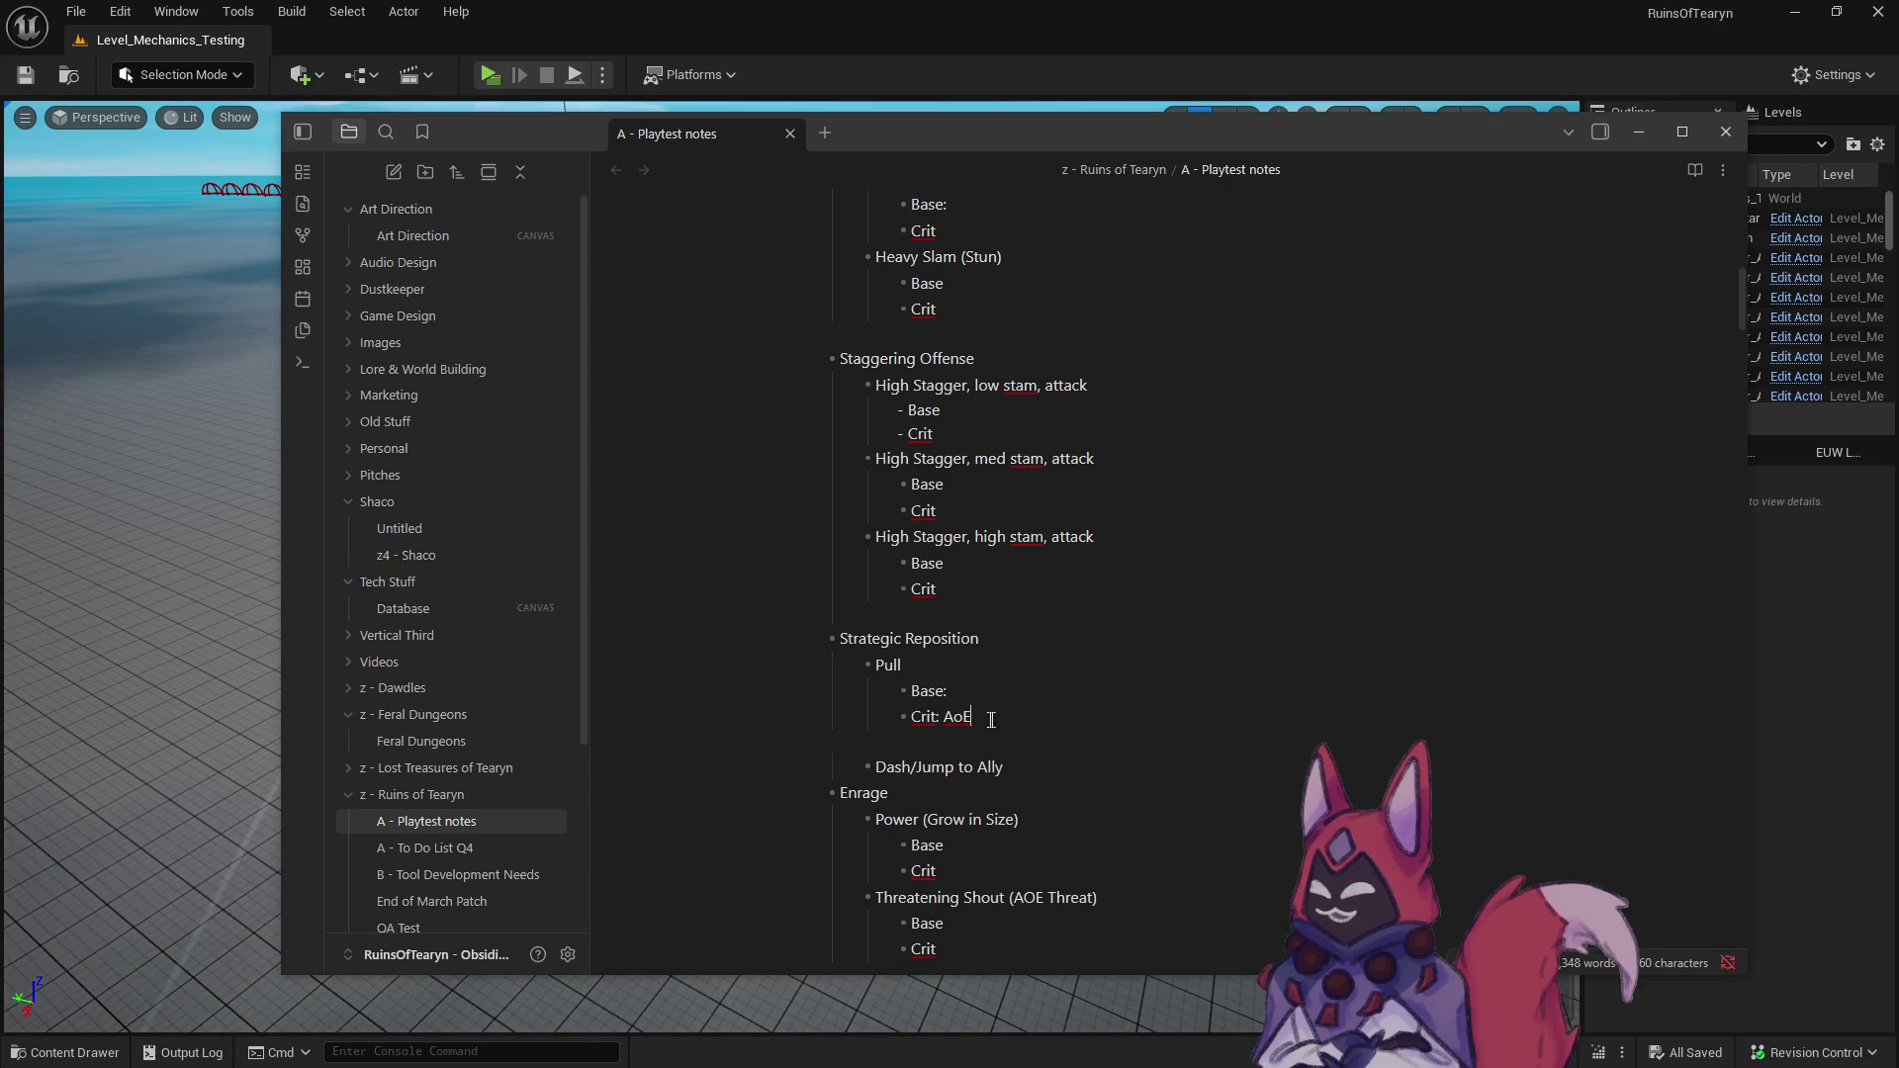
pyautogui.moveTo(1029, 706); pyautogui.dragTo(709, 685)
pyautogui.press('BackSpace')
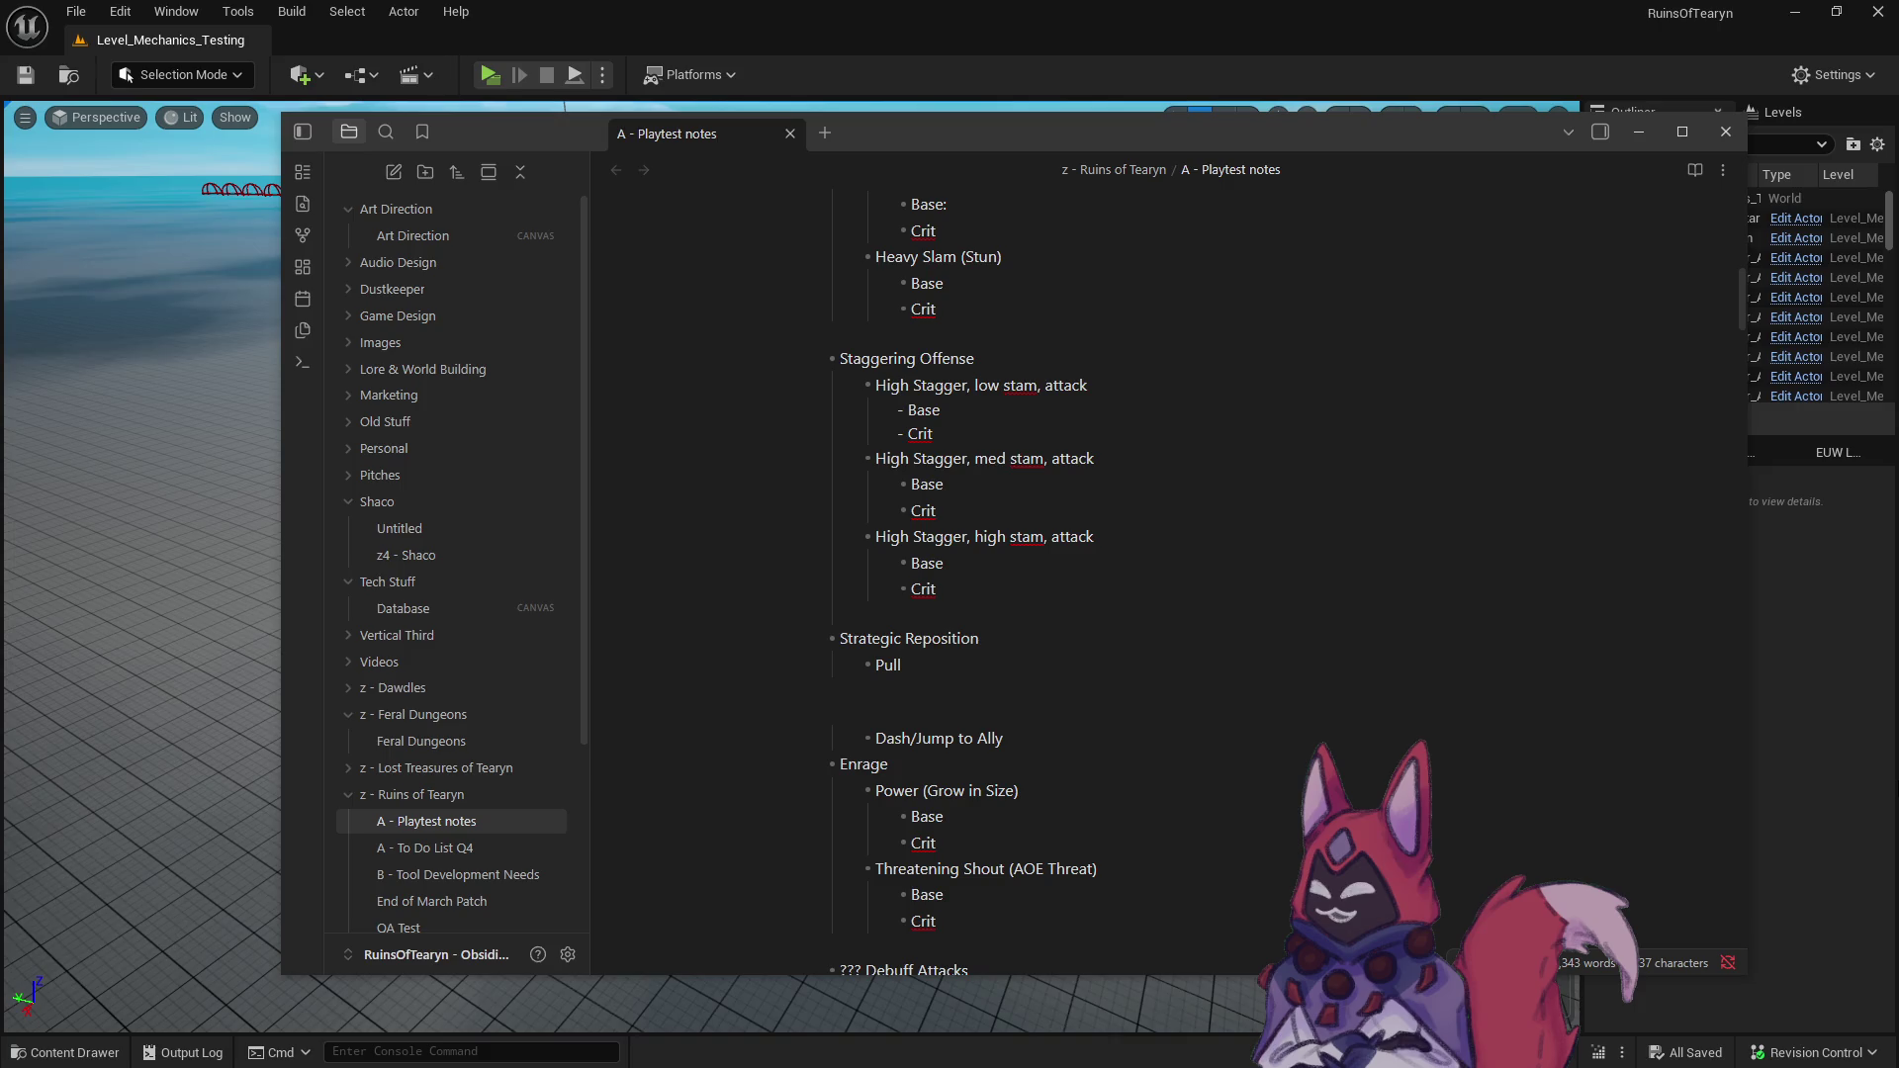
pyautogui.press('BackSpace')
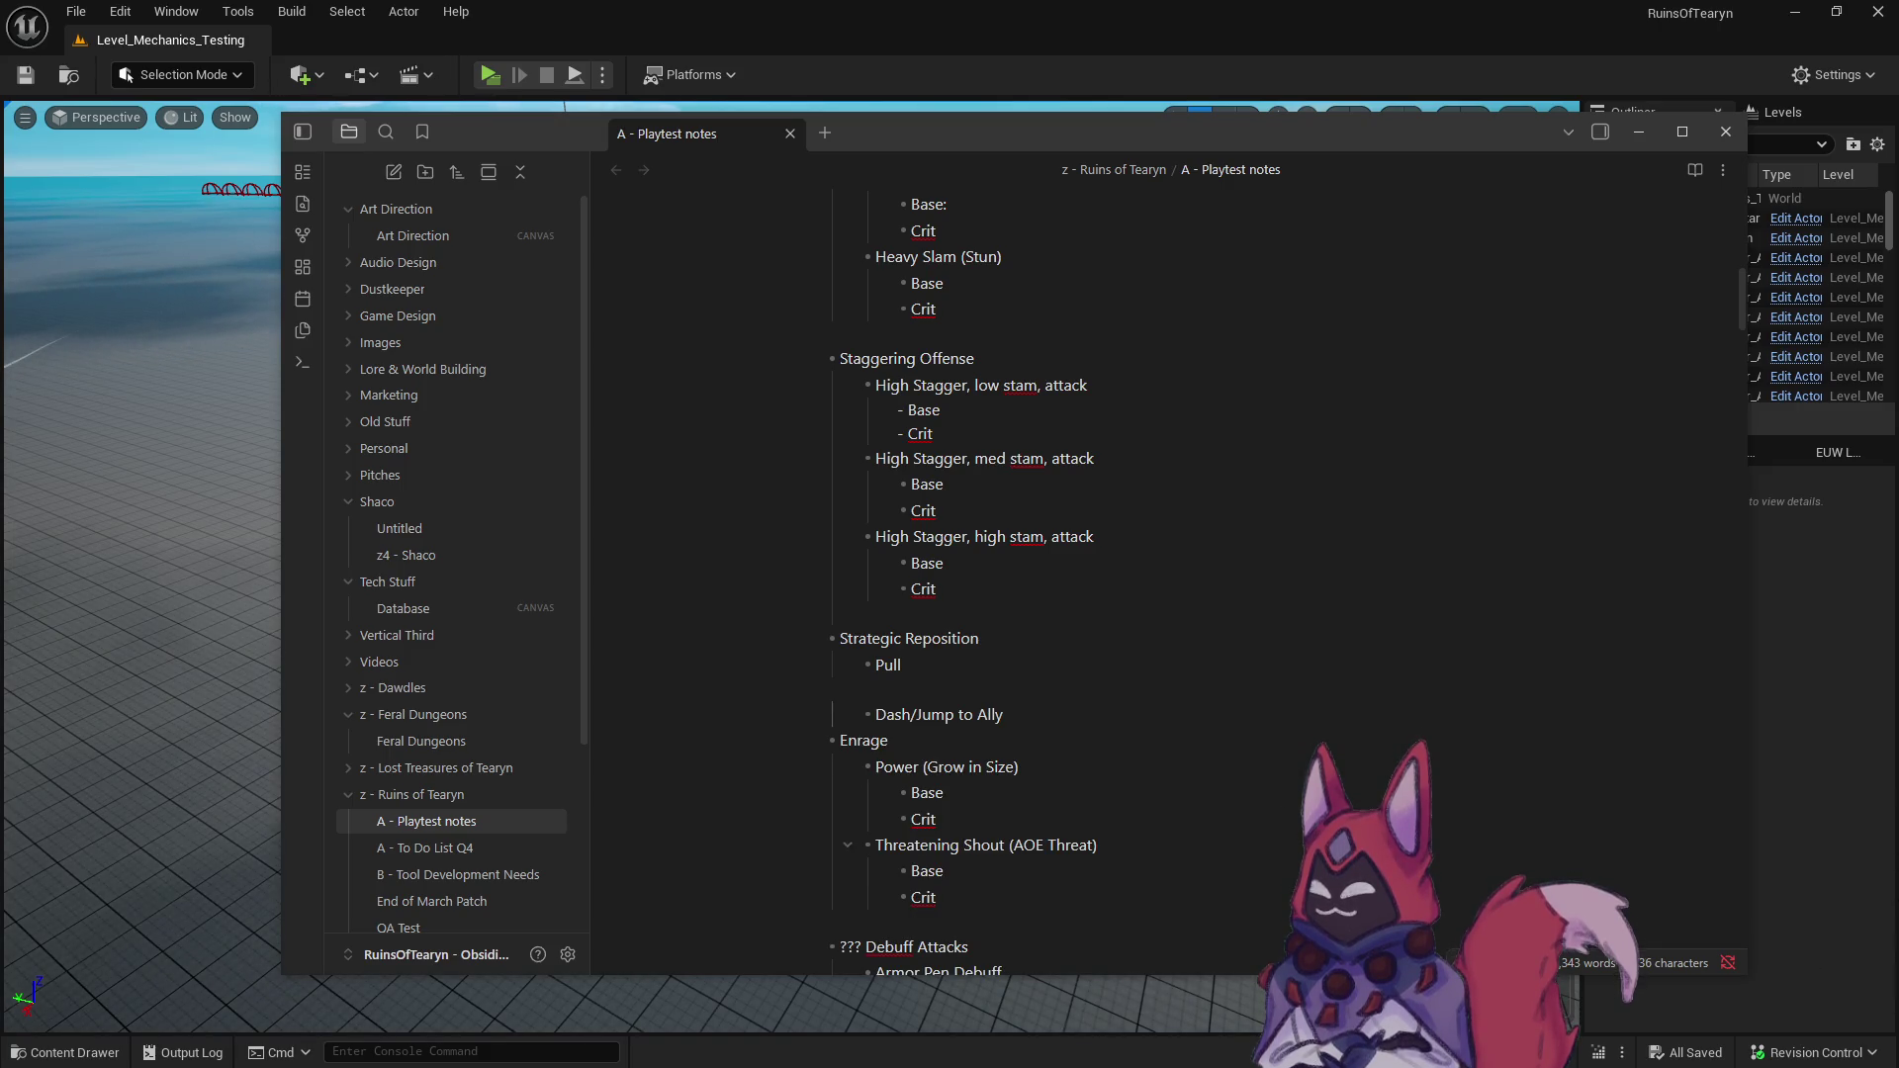
# - Delete the Dash/Jump to Ally entry and start a new line after Threatening Shout's Crit
pyautogui.hotkey('shift', 'Down')
pyautogui.hotkey('shift', 'End')
pyautogui.press('BackSpace')
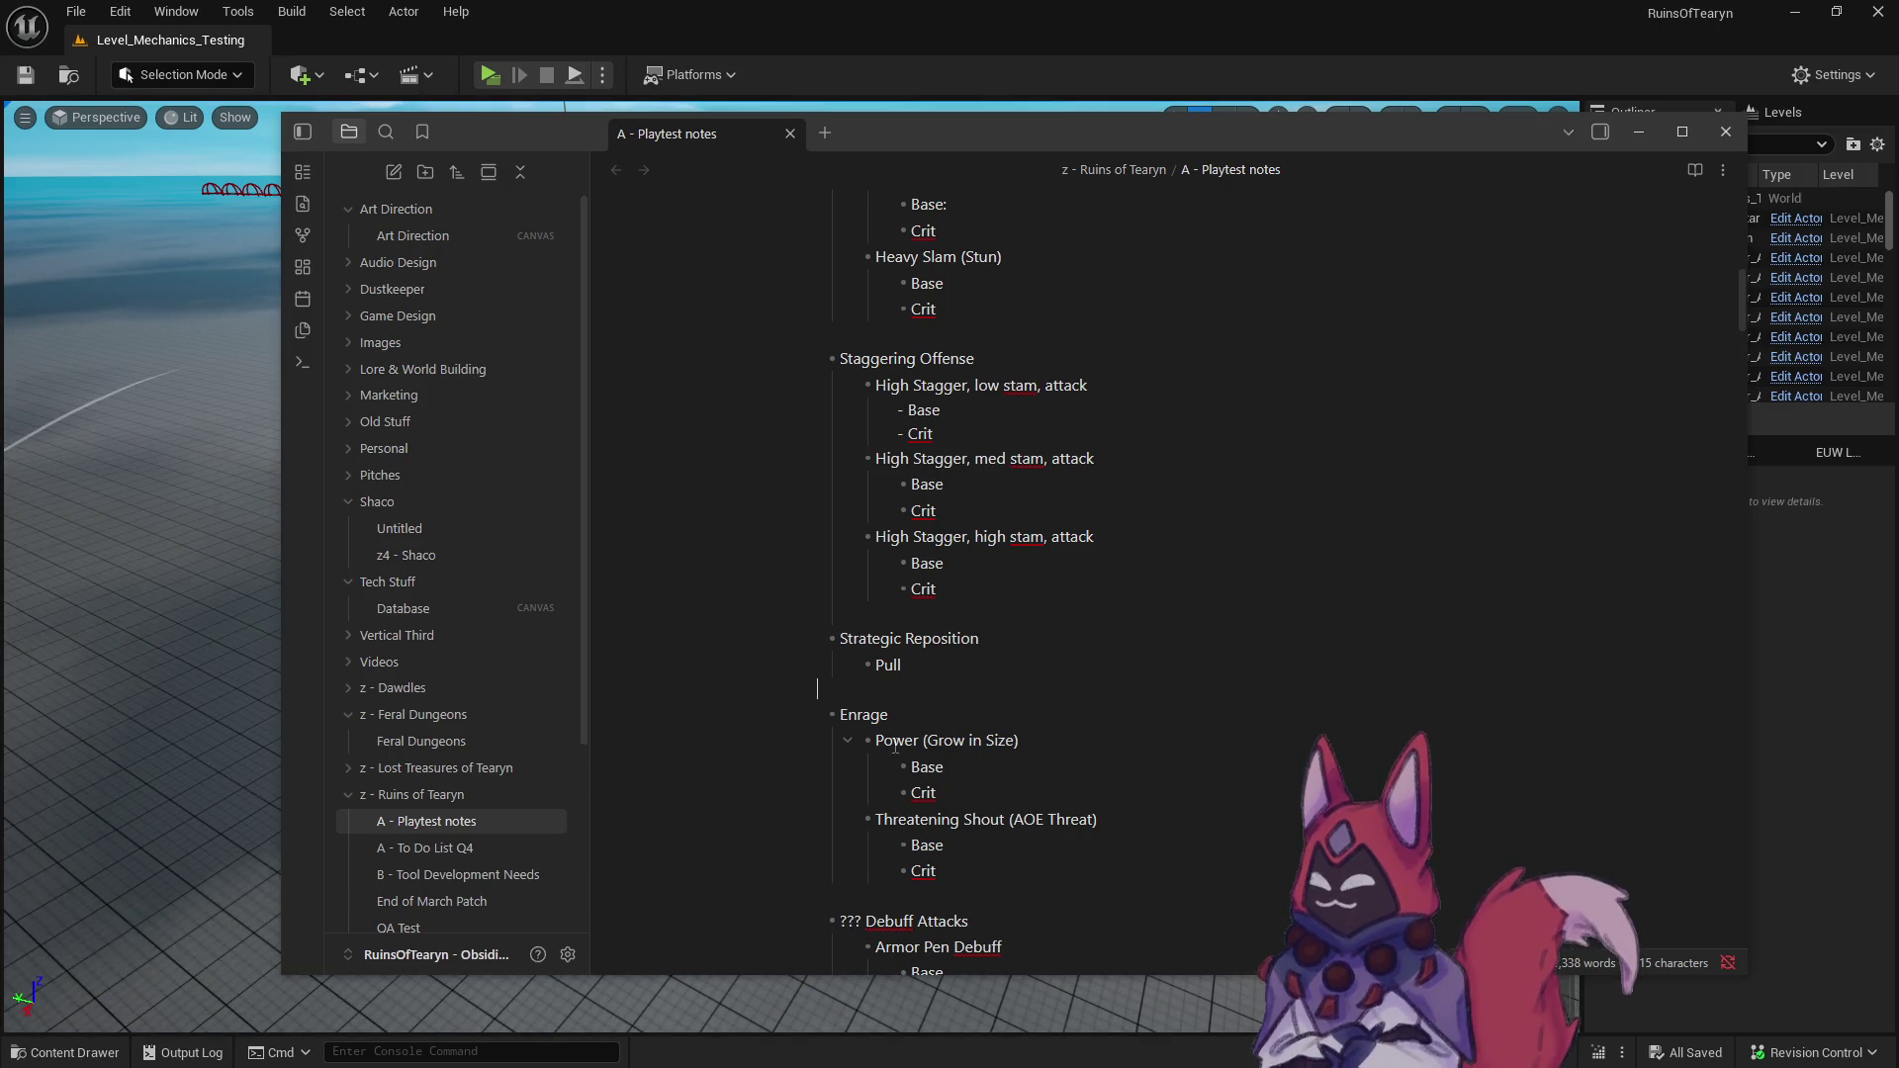
pyautogui.scroll(-1, 890, 746)
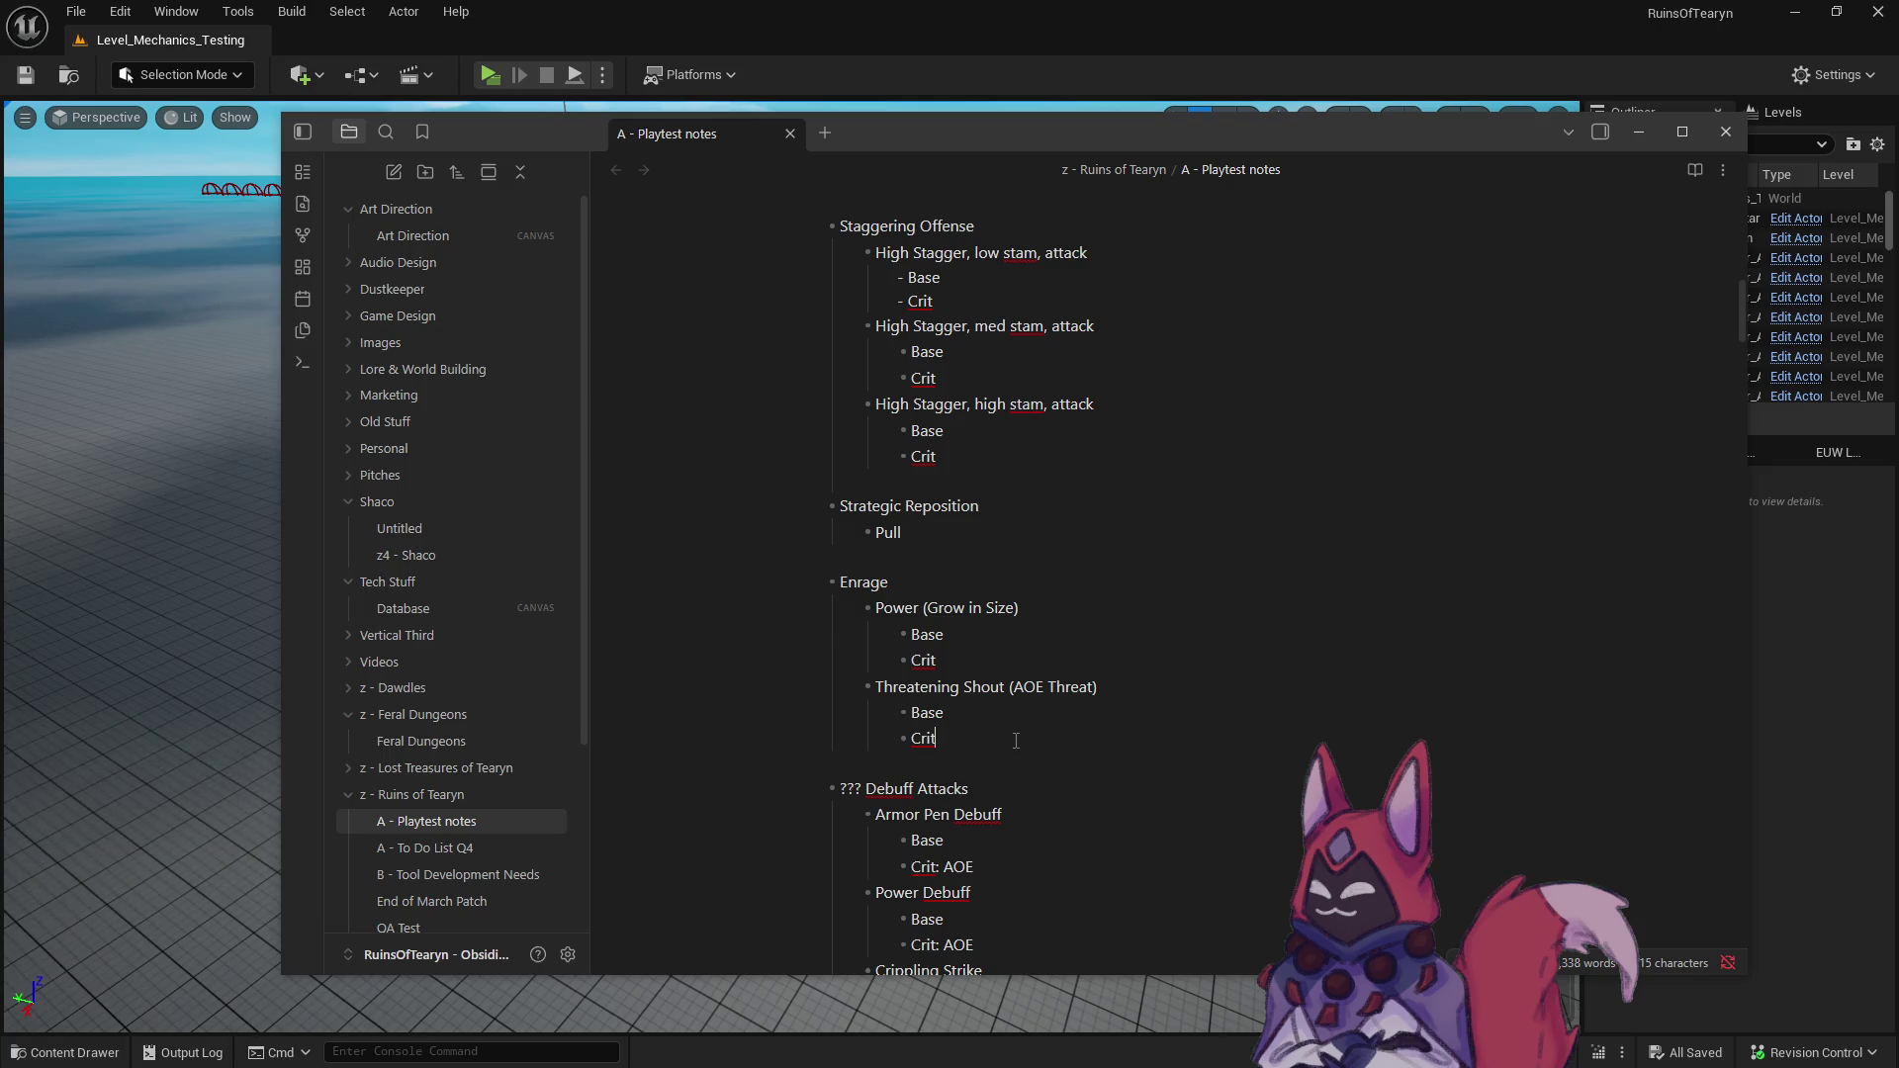
pyautogui.press('Return')
# - Add an AOE Knockback ability under Enrage with nested Base and Crit lines
pyautogui.hotkey('shift', 'Tab')
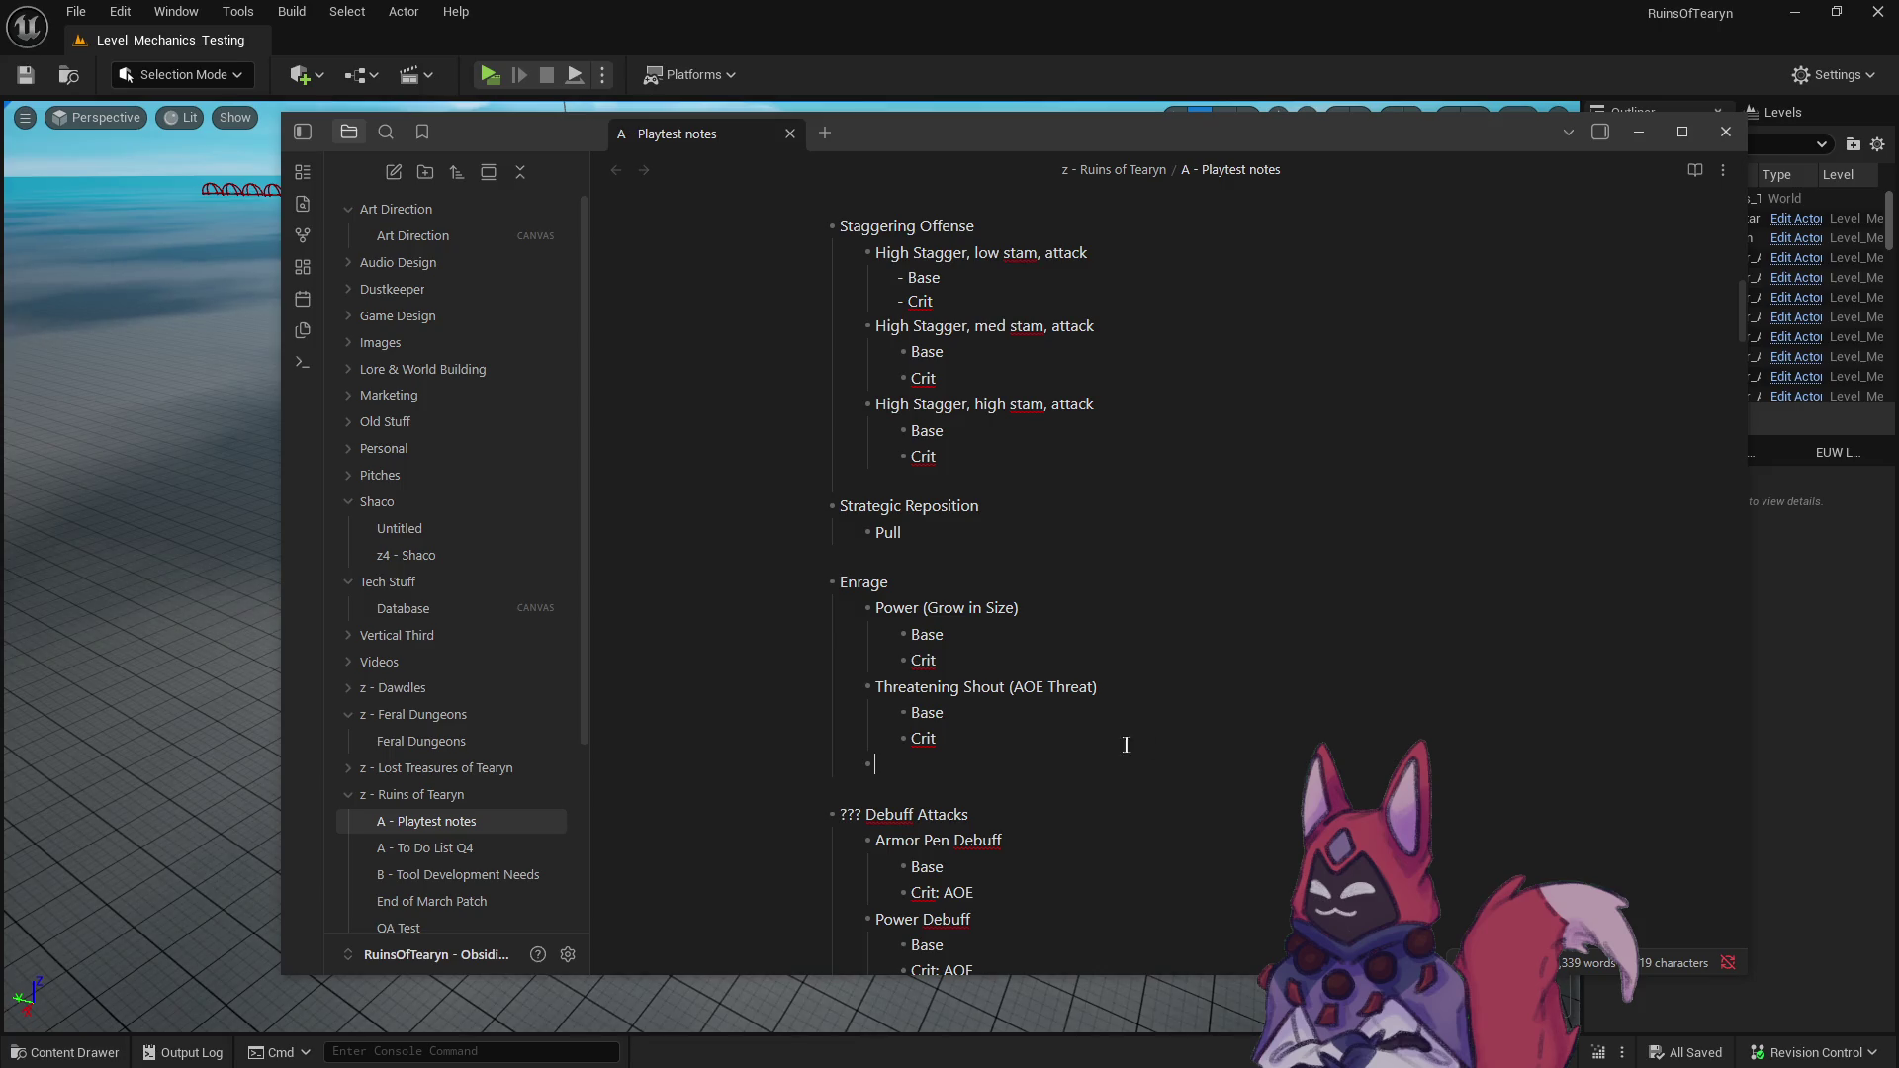
pyautogui.scroll(-3, 1073, 753)
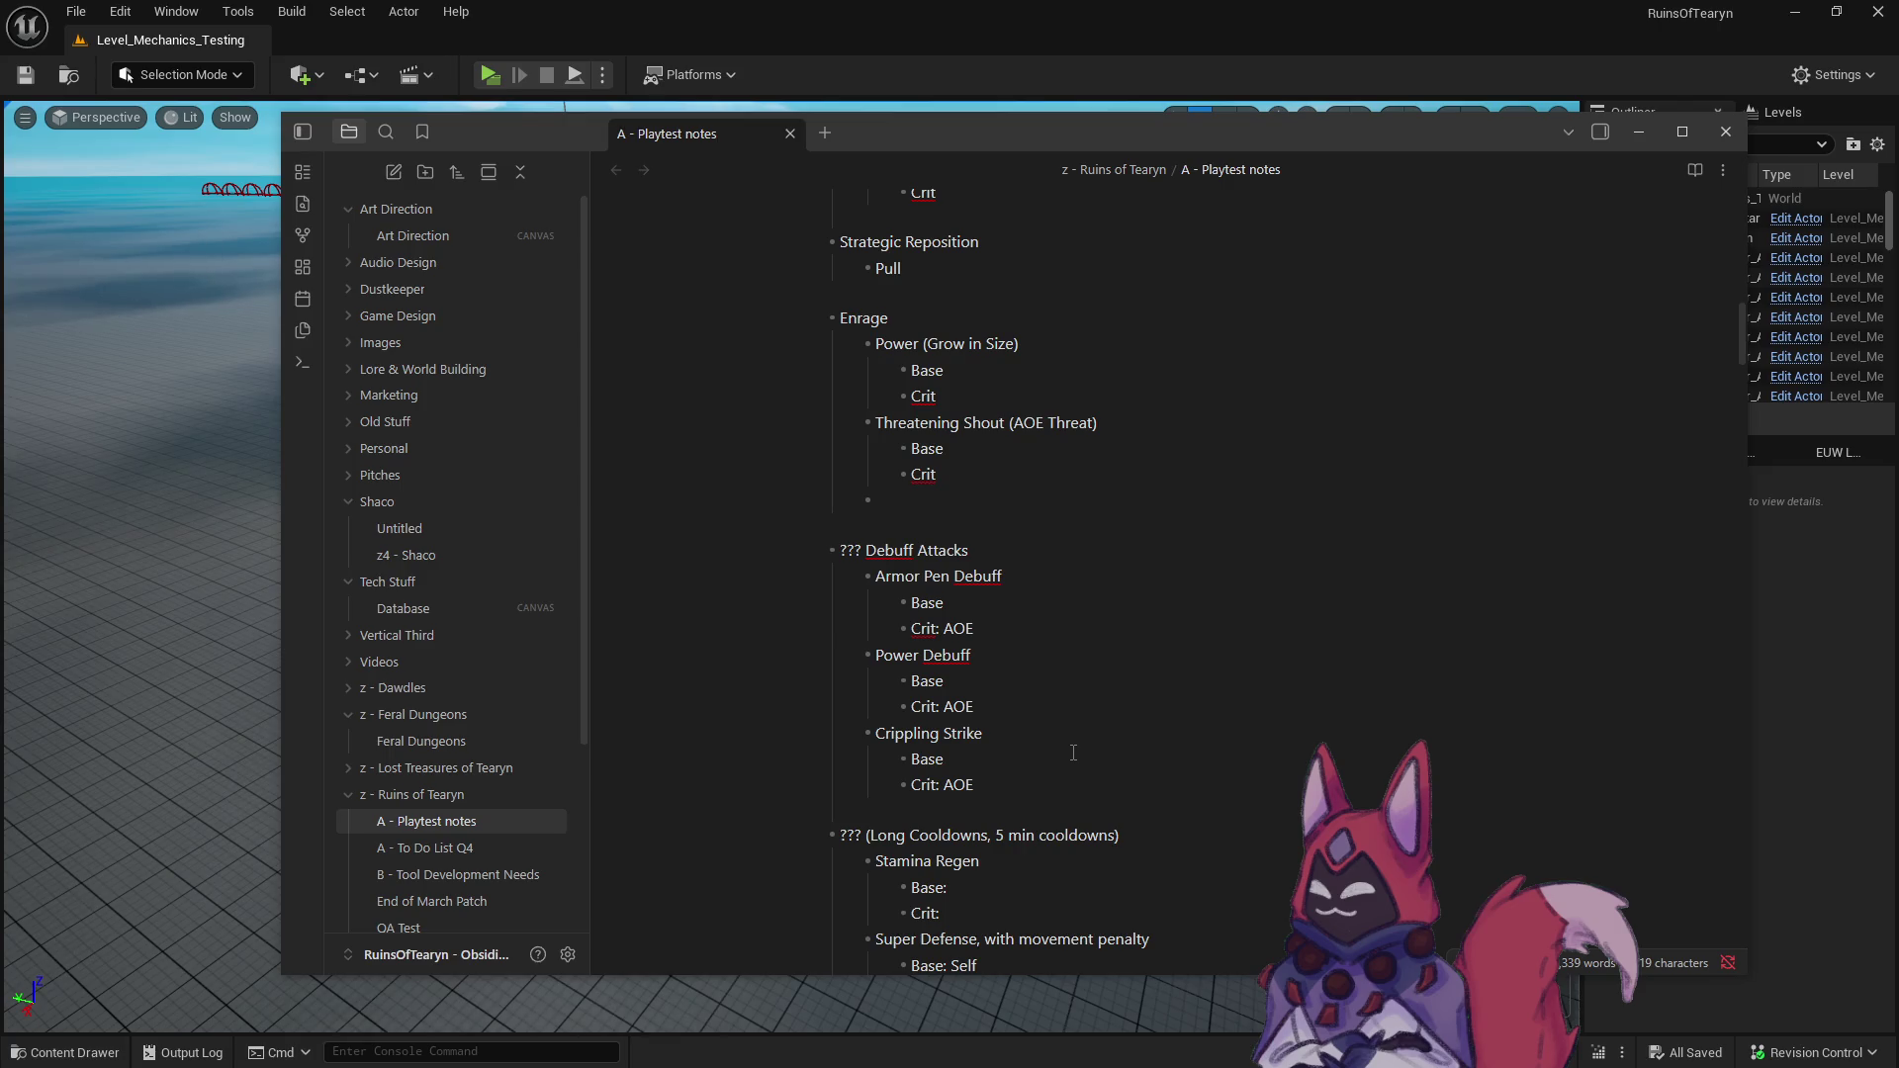
pyautogui.scroll(2, 1073, 753)
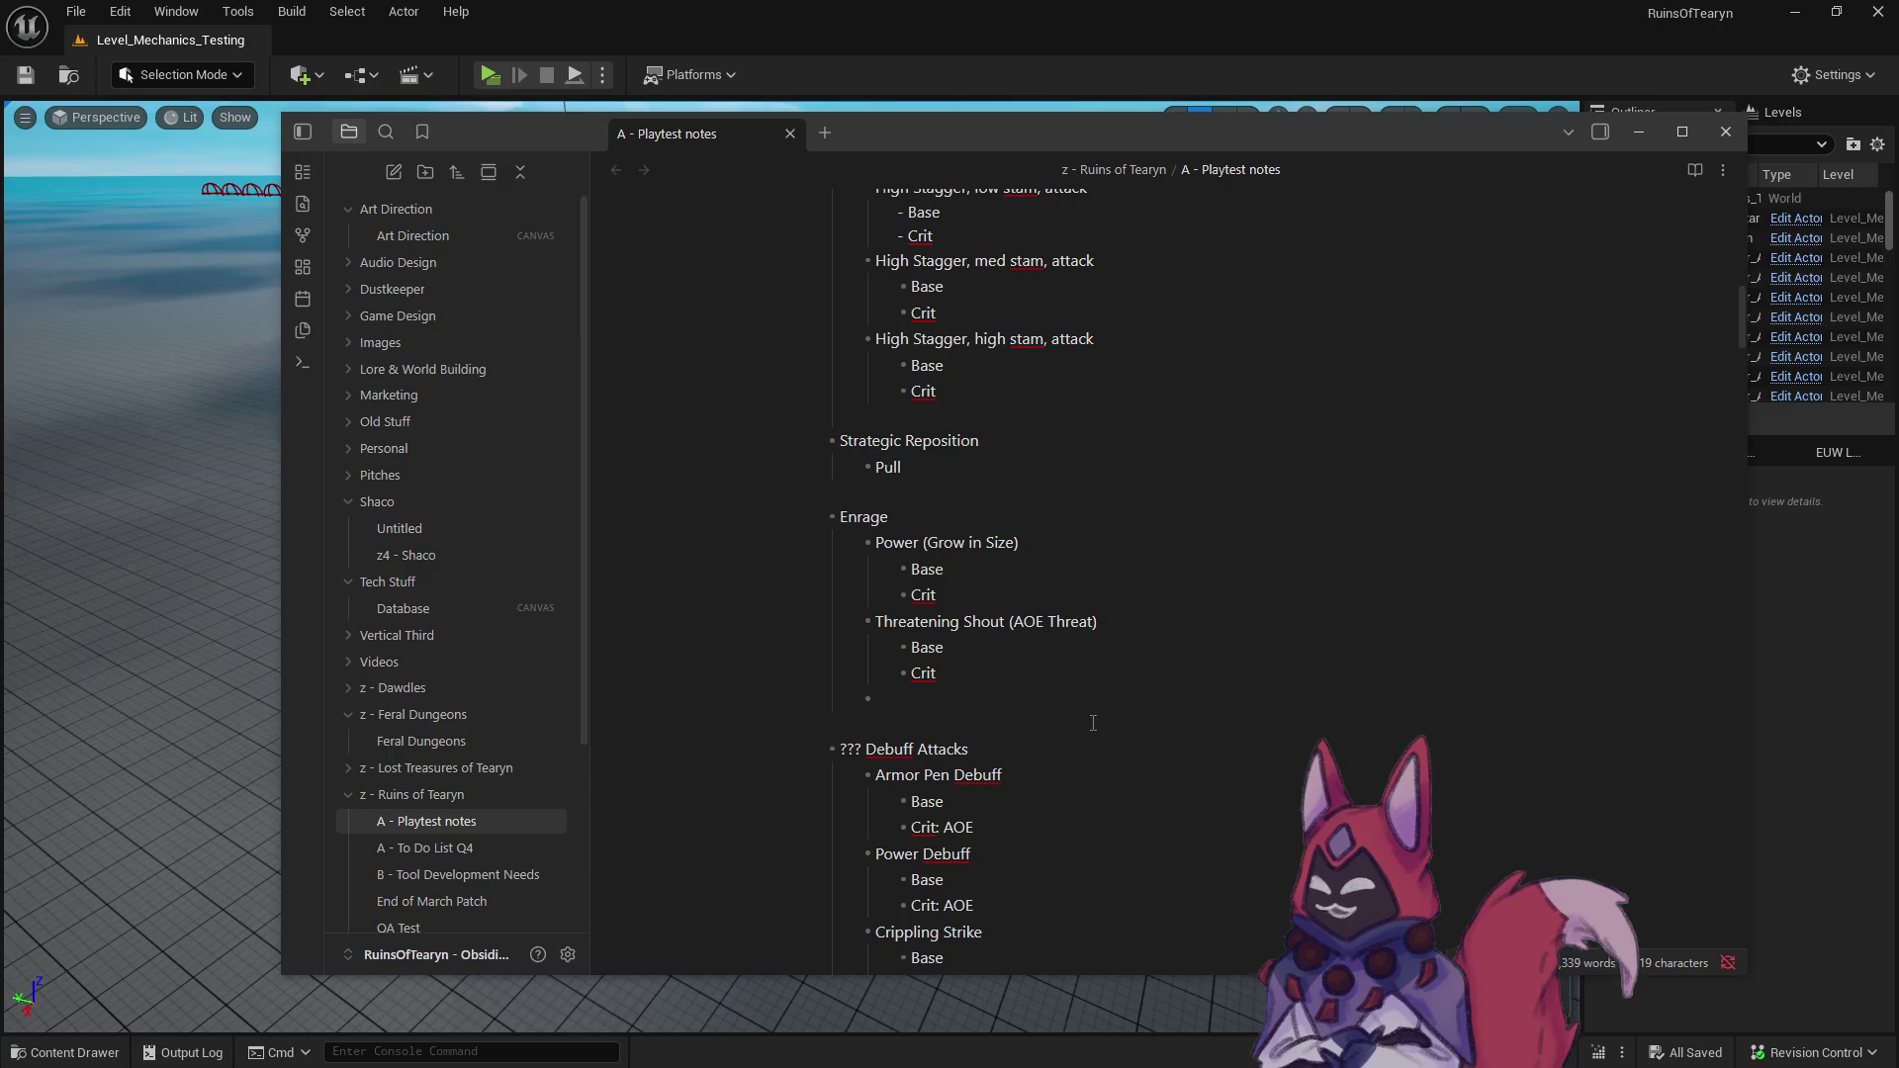
pyautogui.write('AOE Knock')
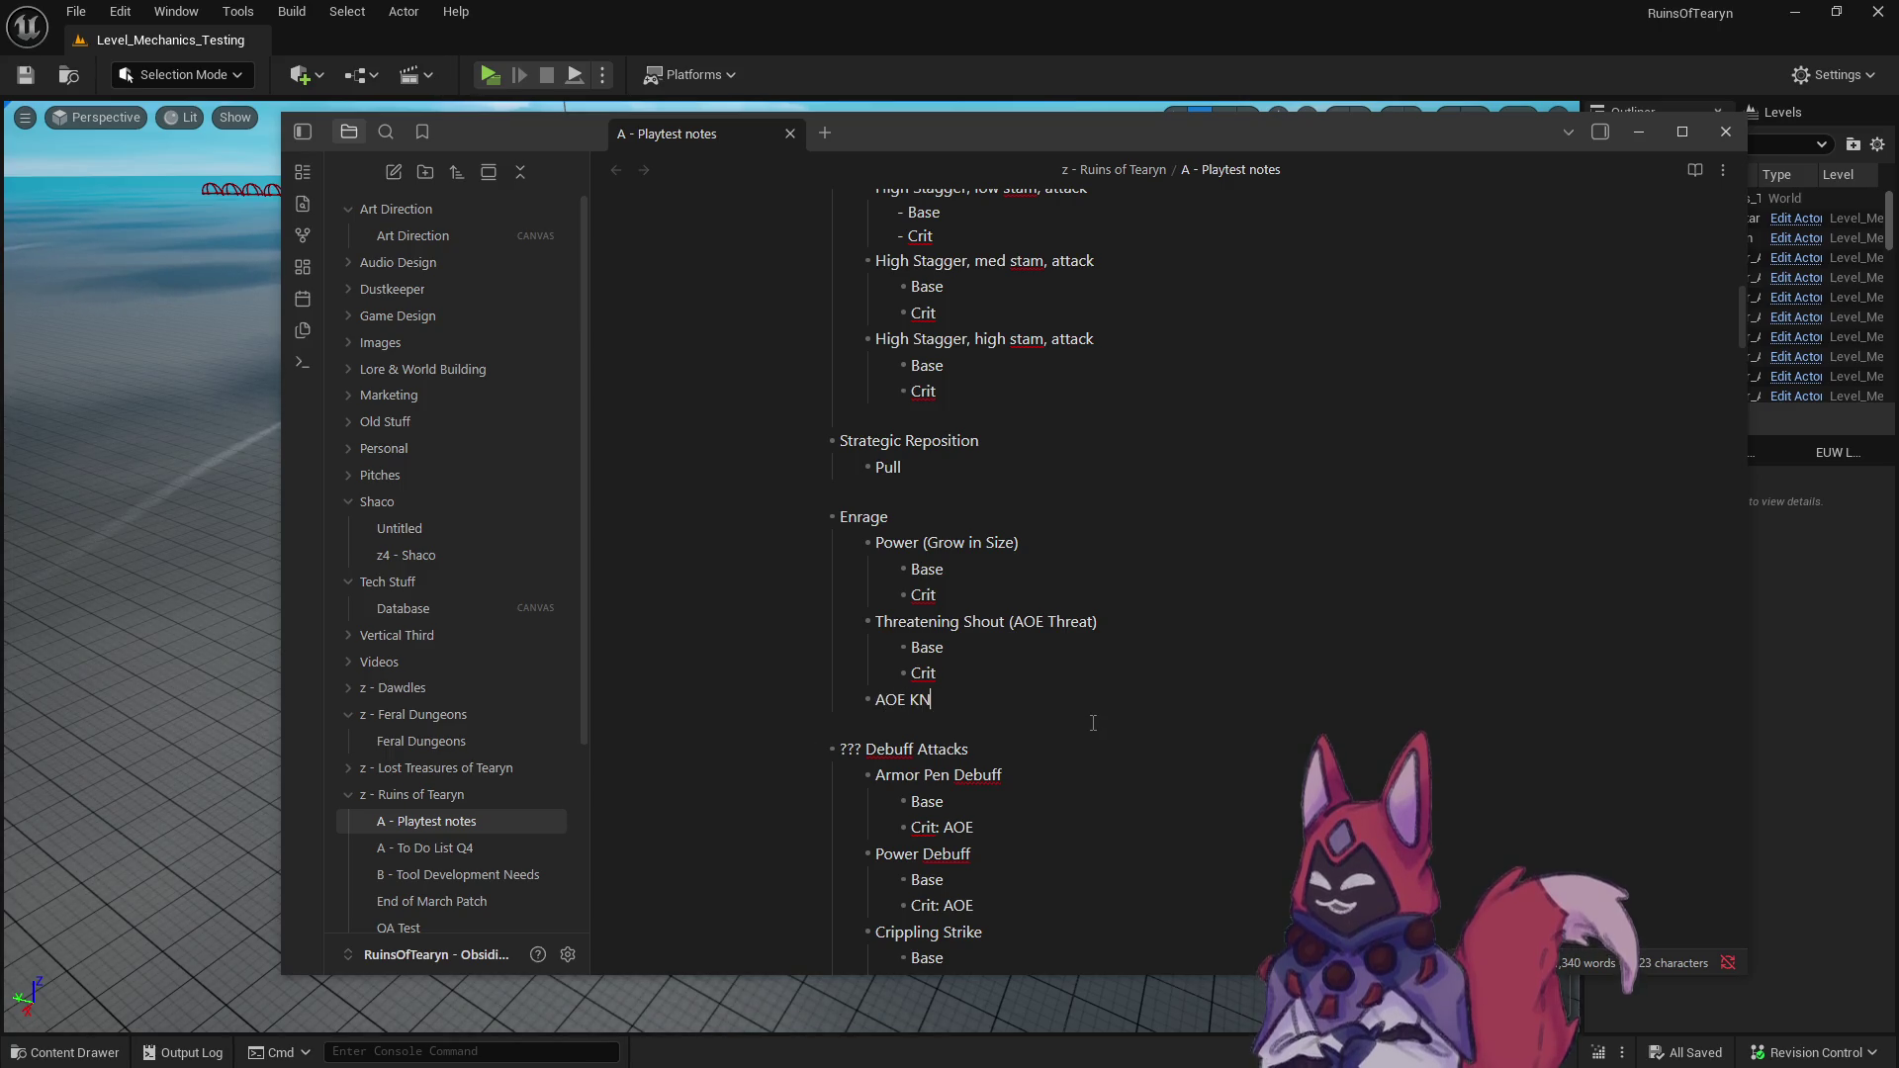
pyautogui.write('back')
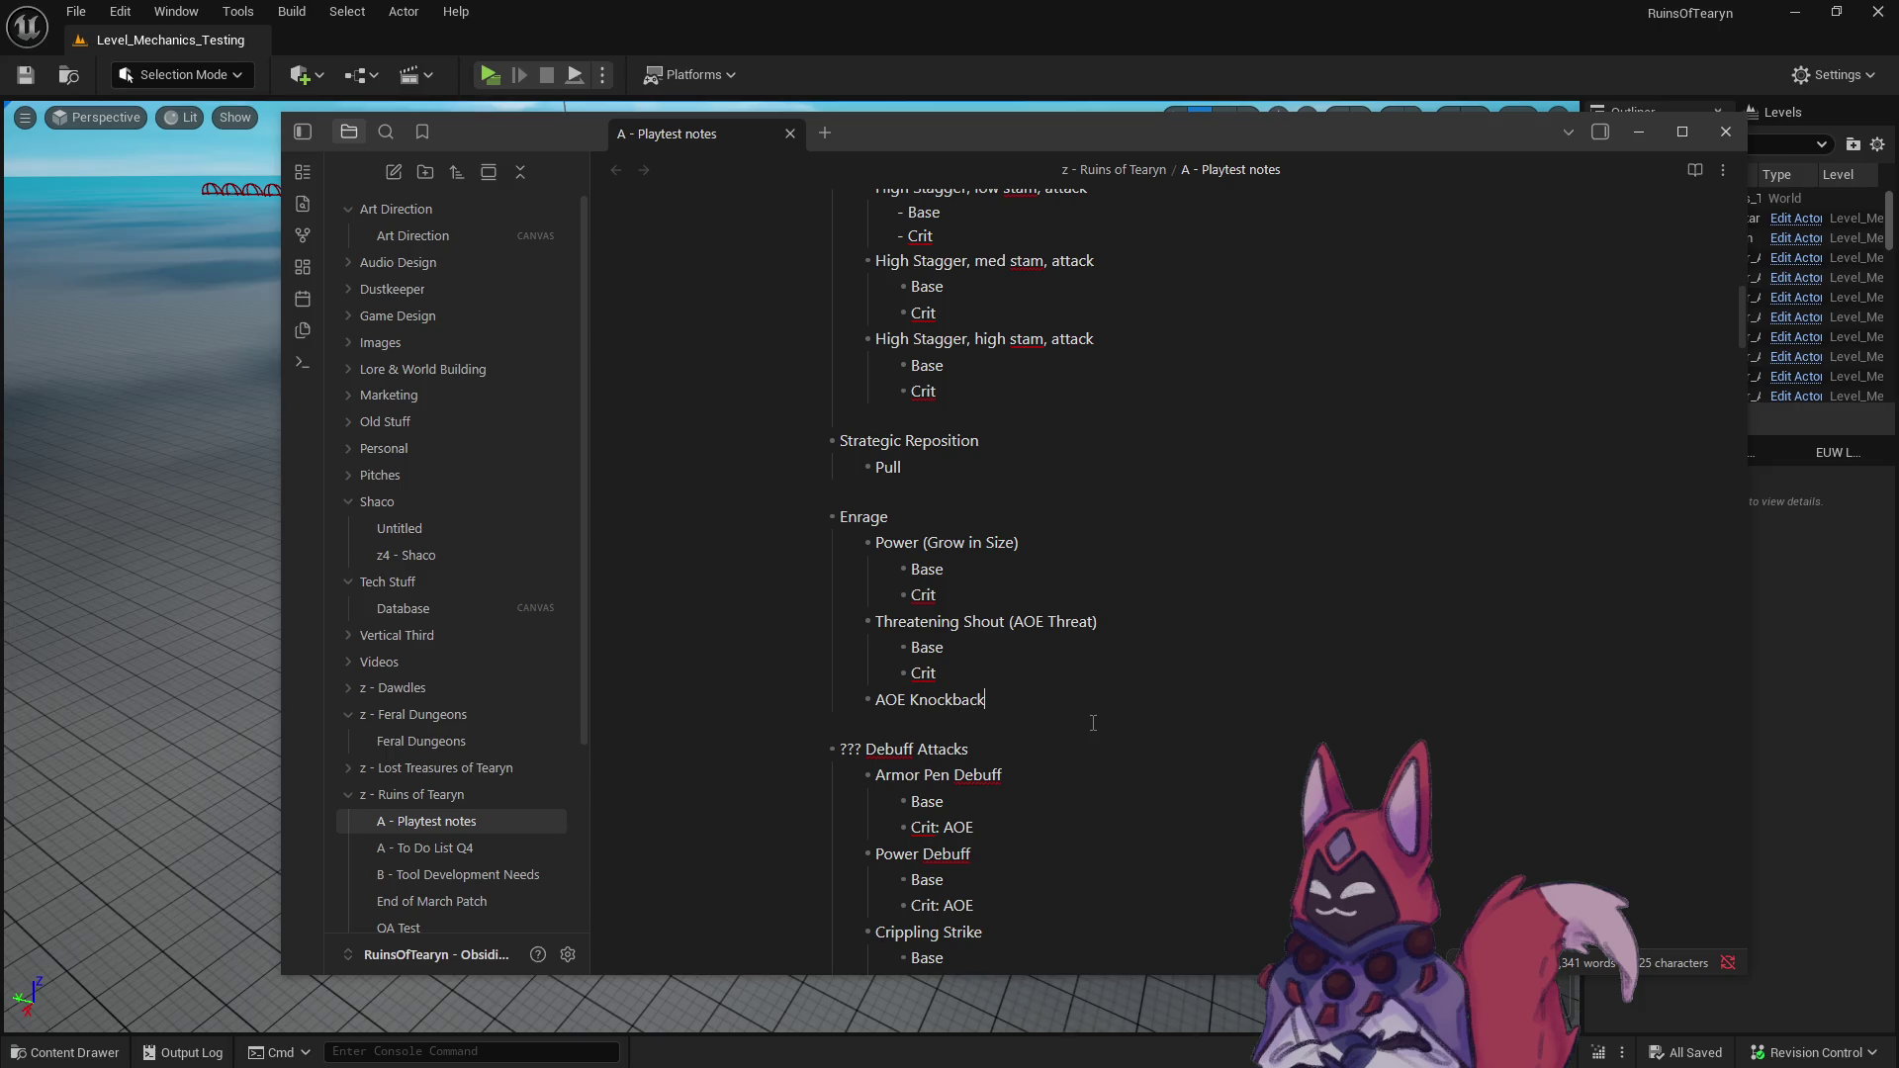
pyautogui.press('Return')
pyautogui.press('Tab')
pyautogui.write('Base')
pyautogui.press('Return')
pyautogui.write('Crit:')
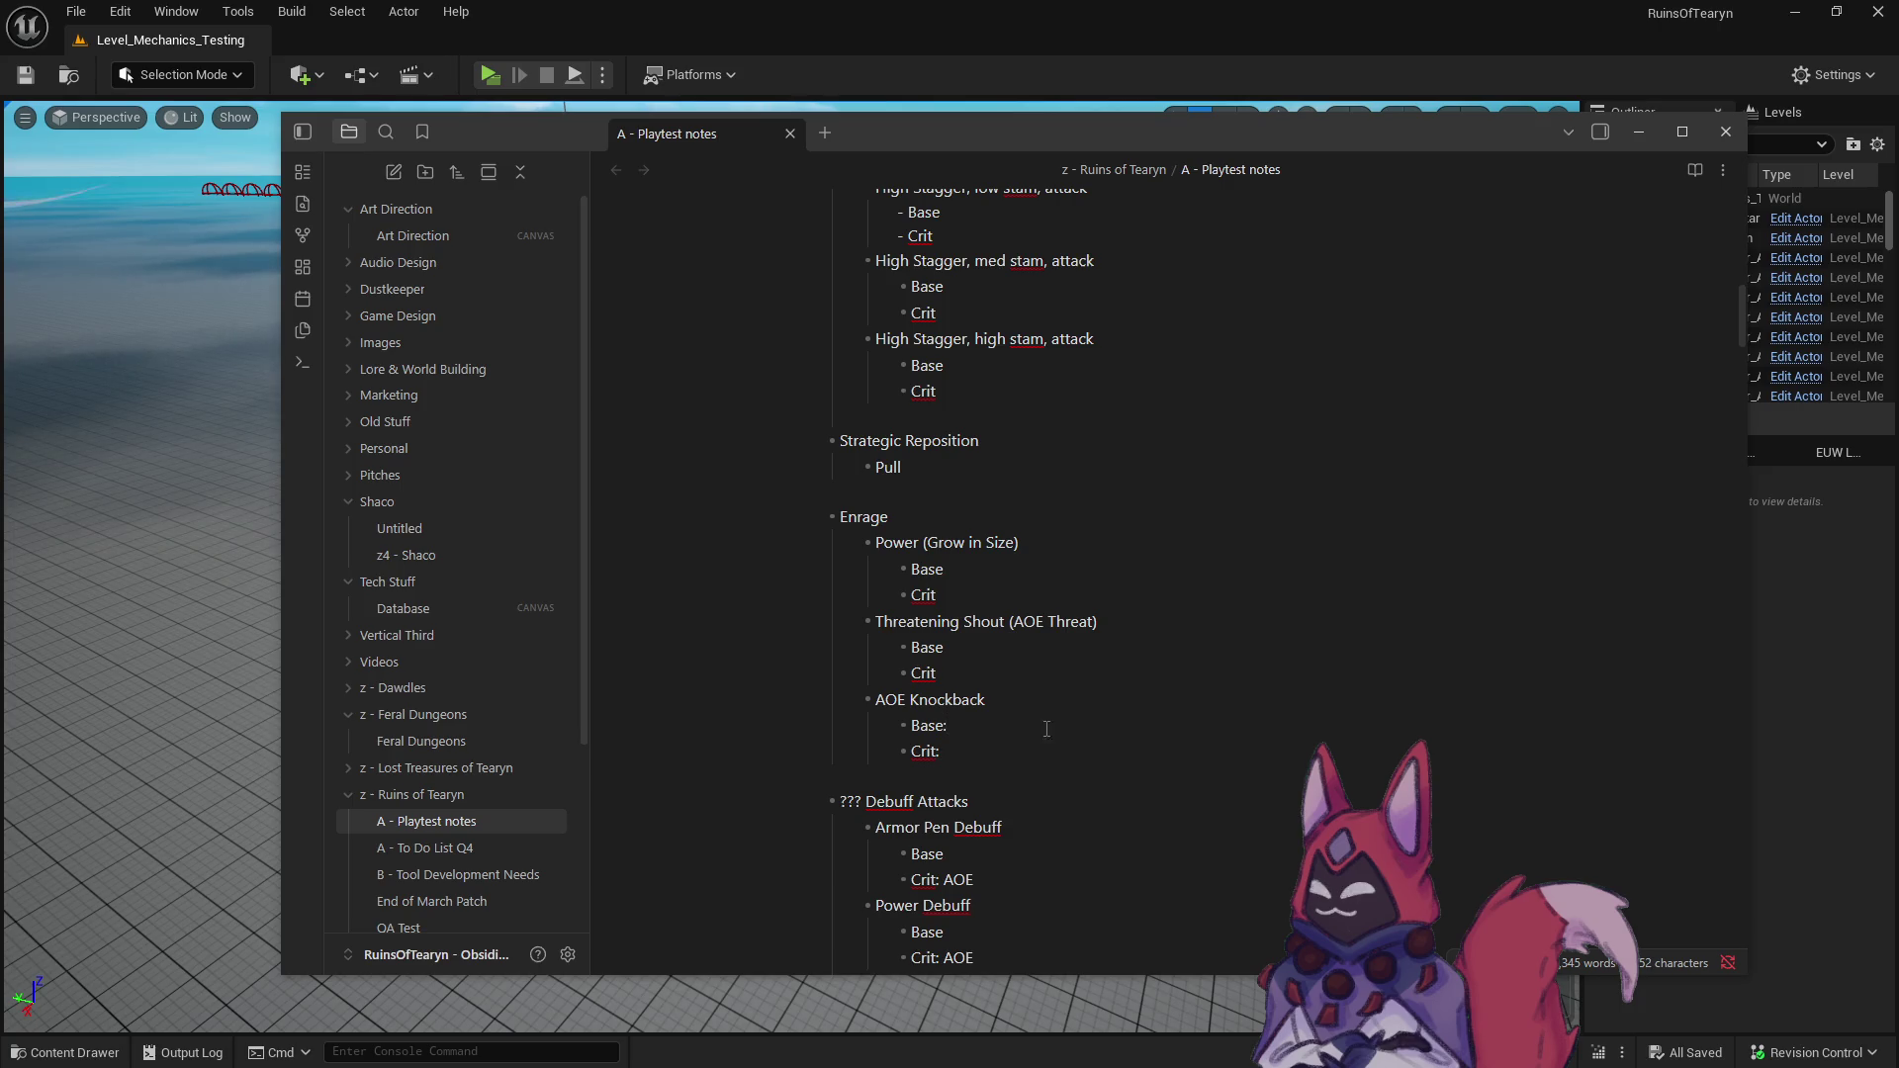
pyautogui.scroll(5, 1020, 731)
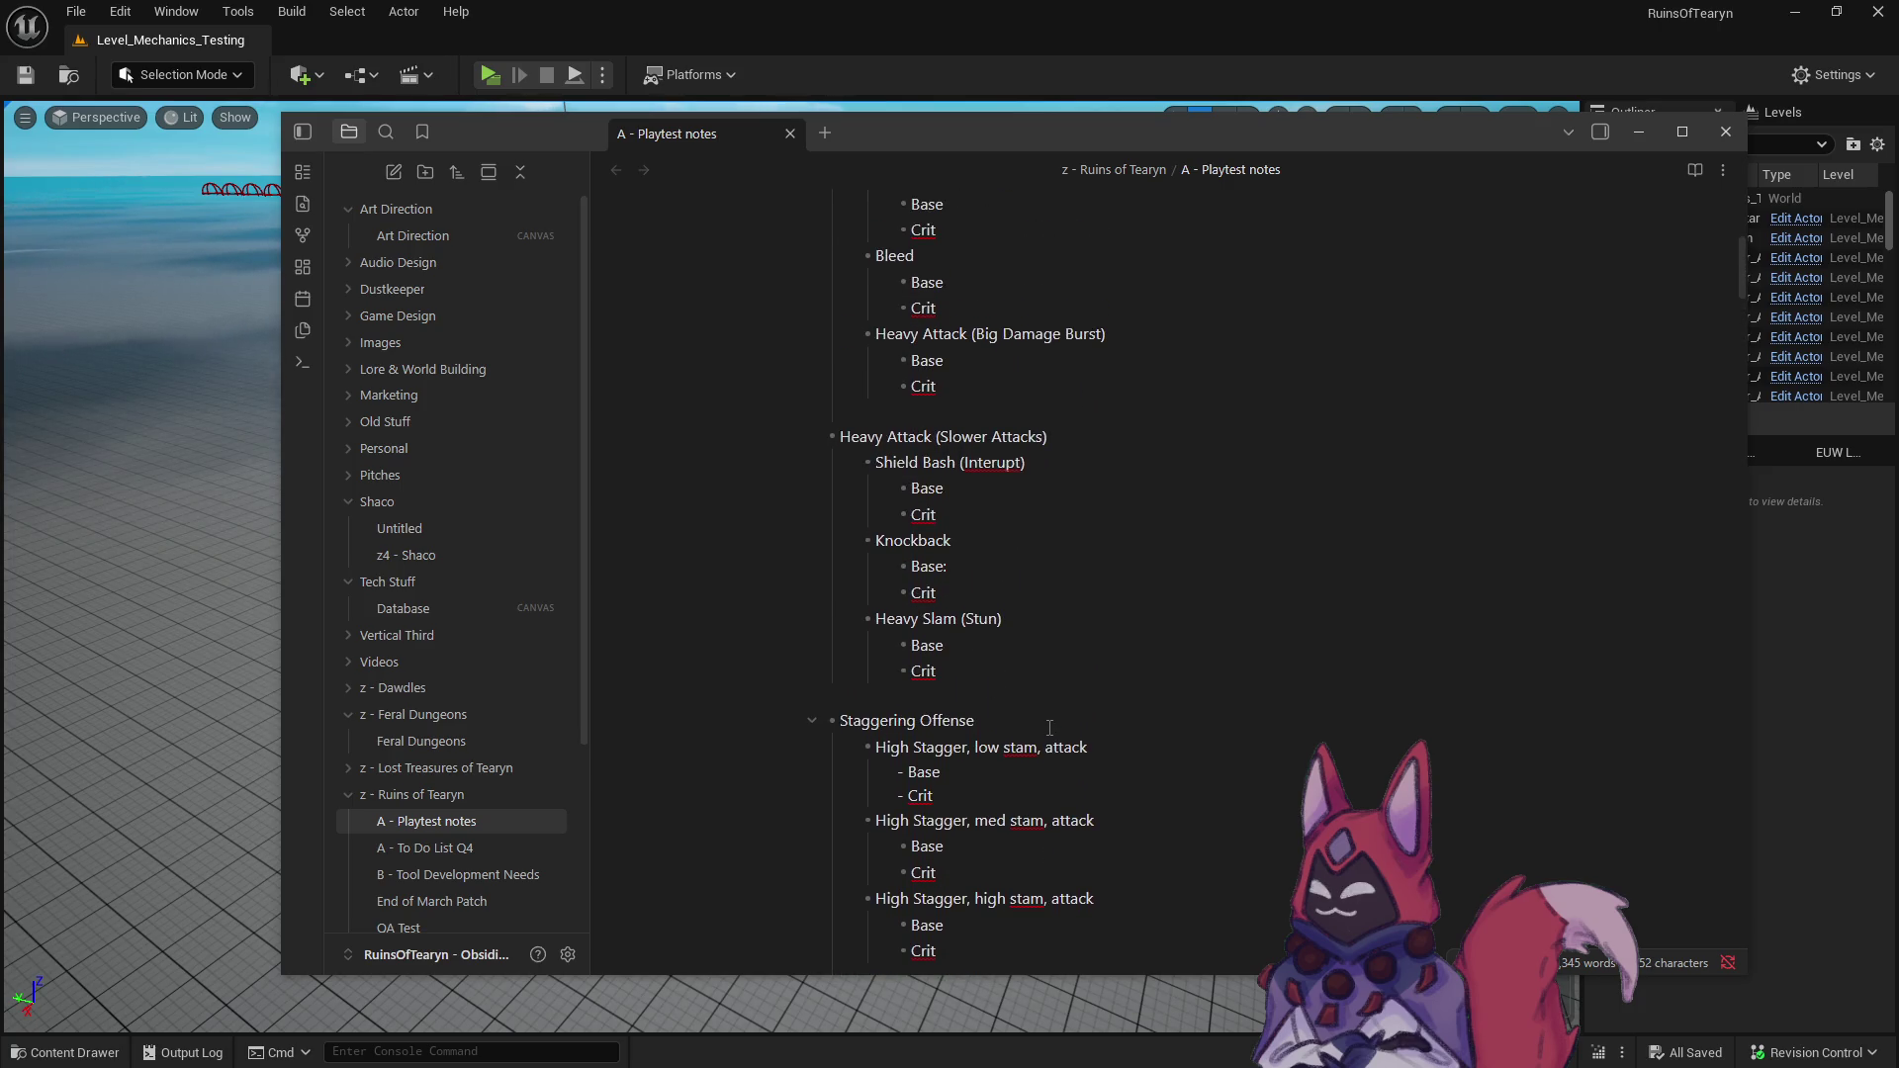
# - Turn the blank line above Shield Defense into a '??' ability bullet
pyautogui.scroll(4, 1049, 728)
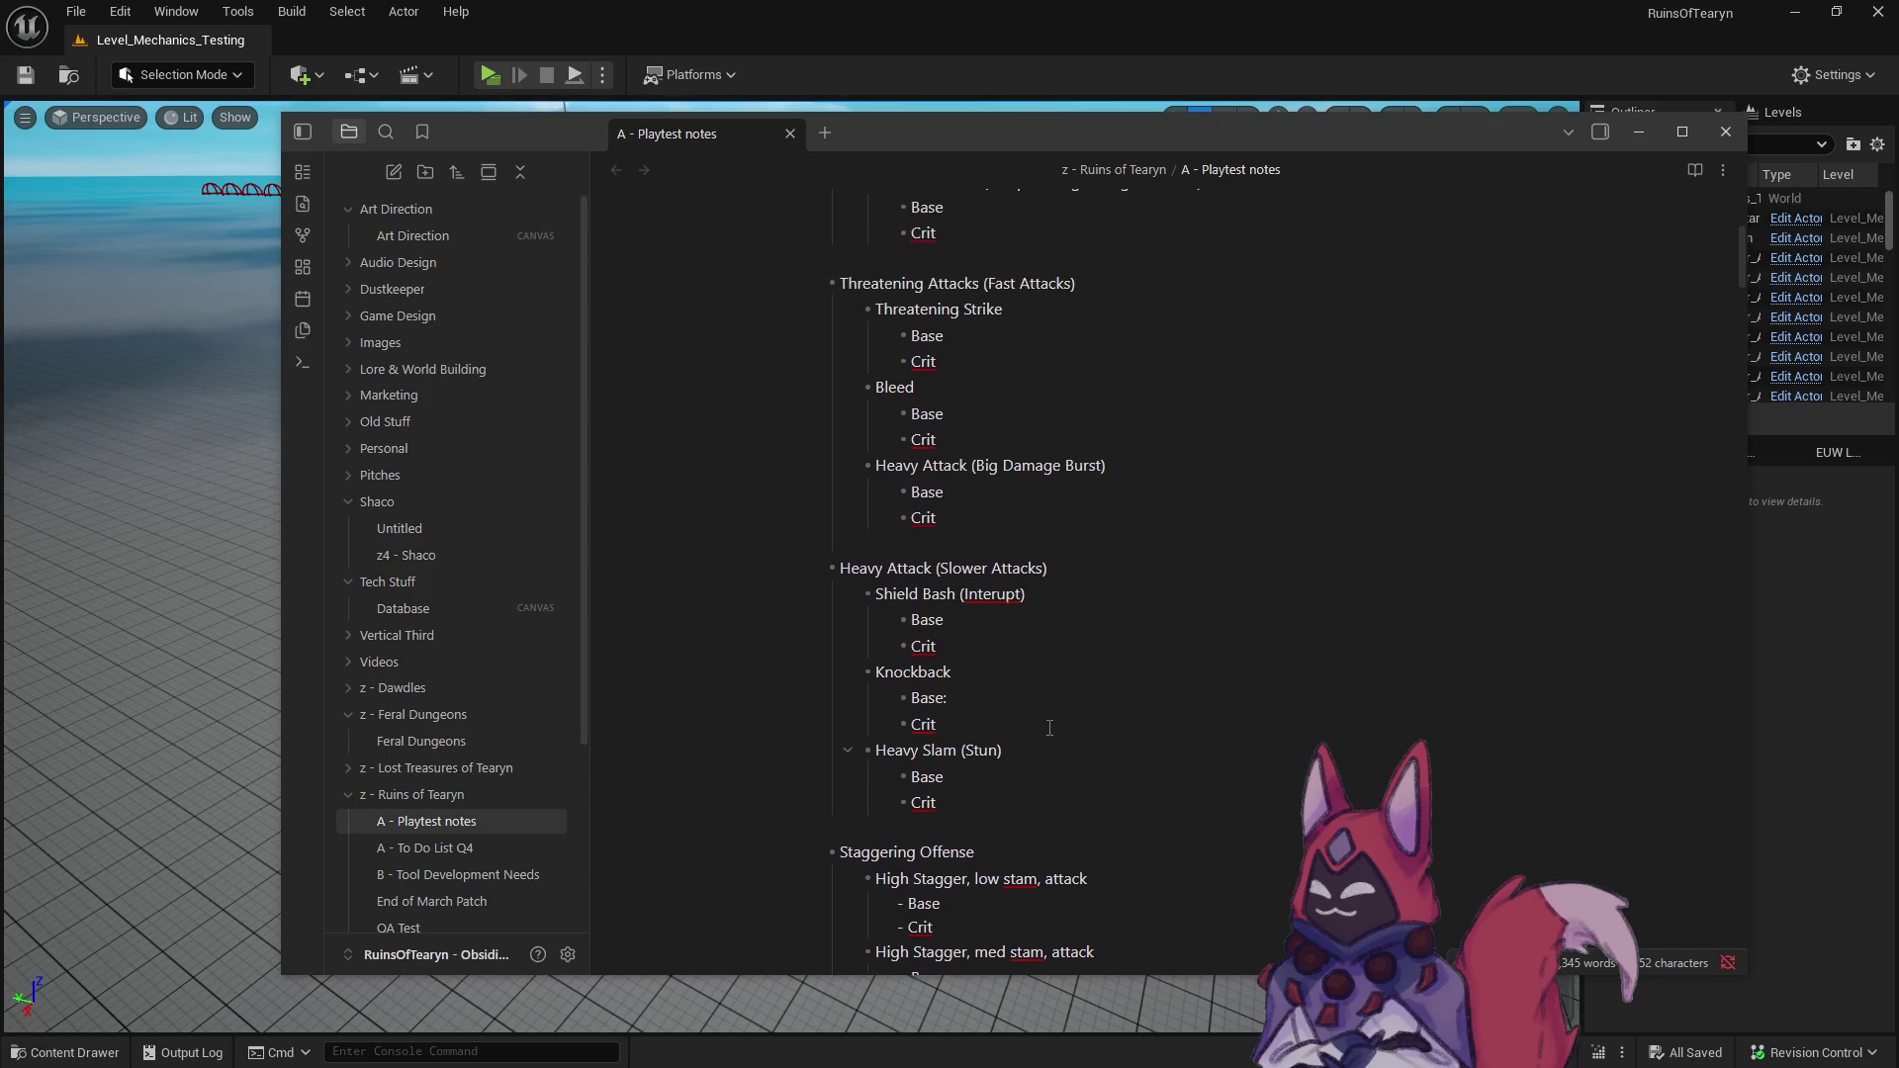
pyautogui.scroll(1, 1049, 728)
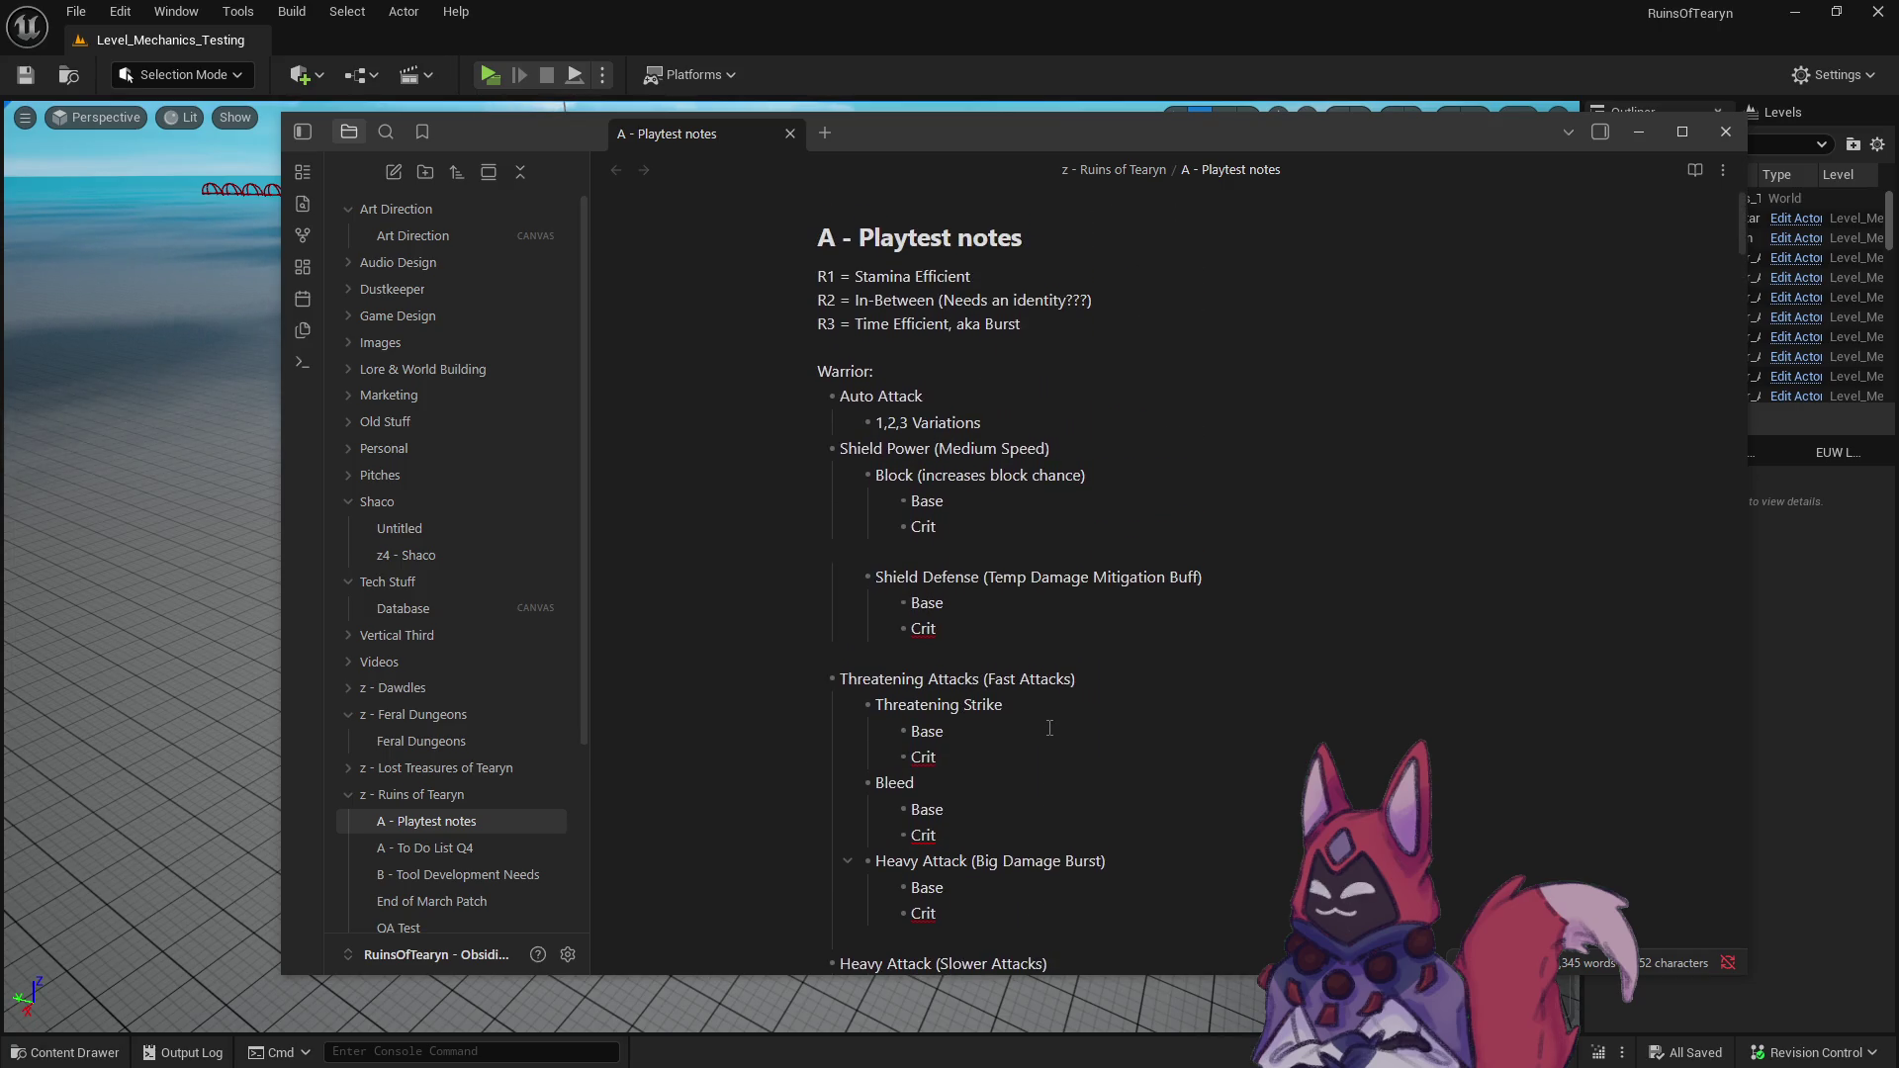
pyautogui.click(900, 554)
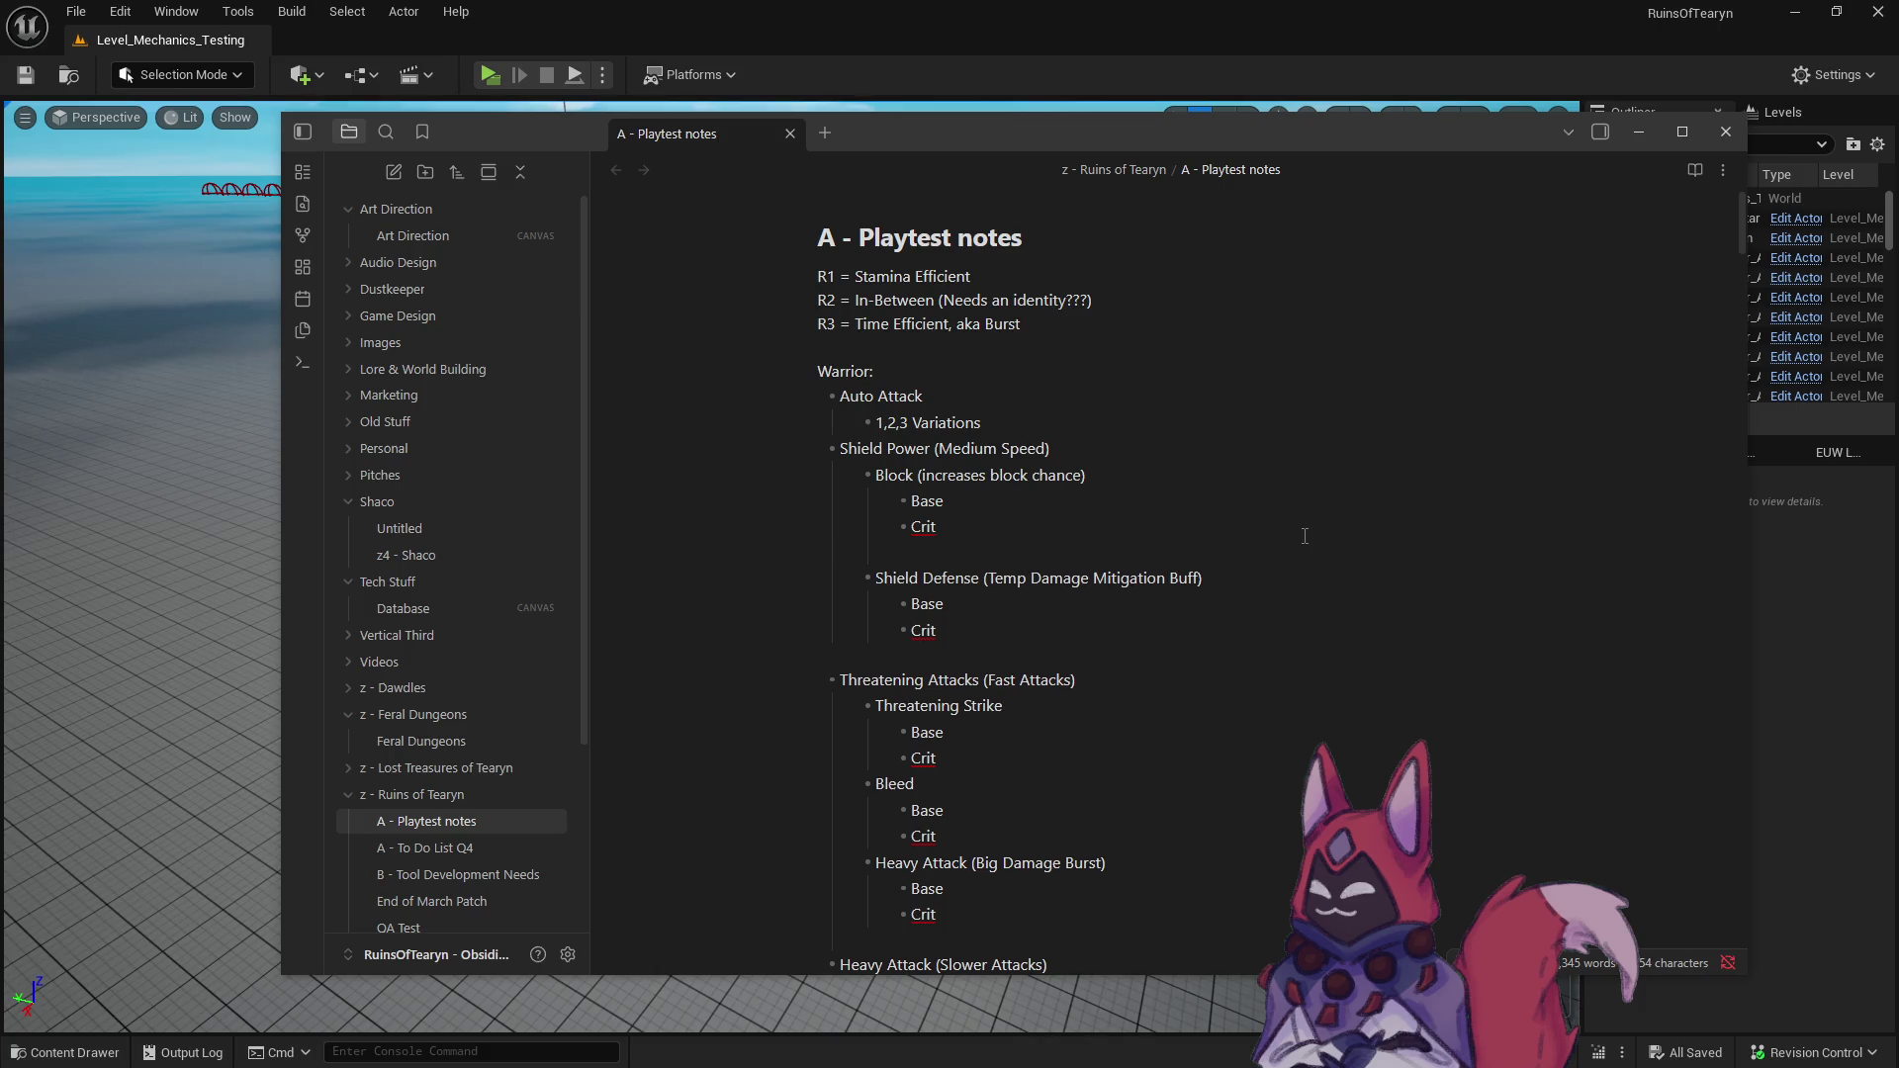
pyautogui.press('BackSpace')
pyautogui.press('BackSpace')
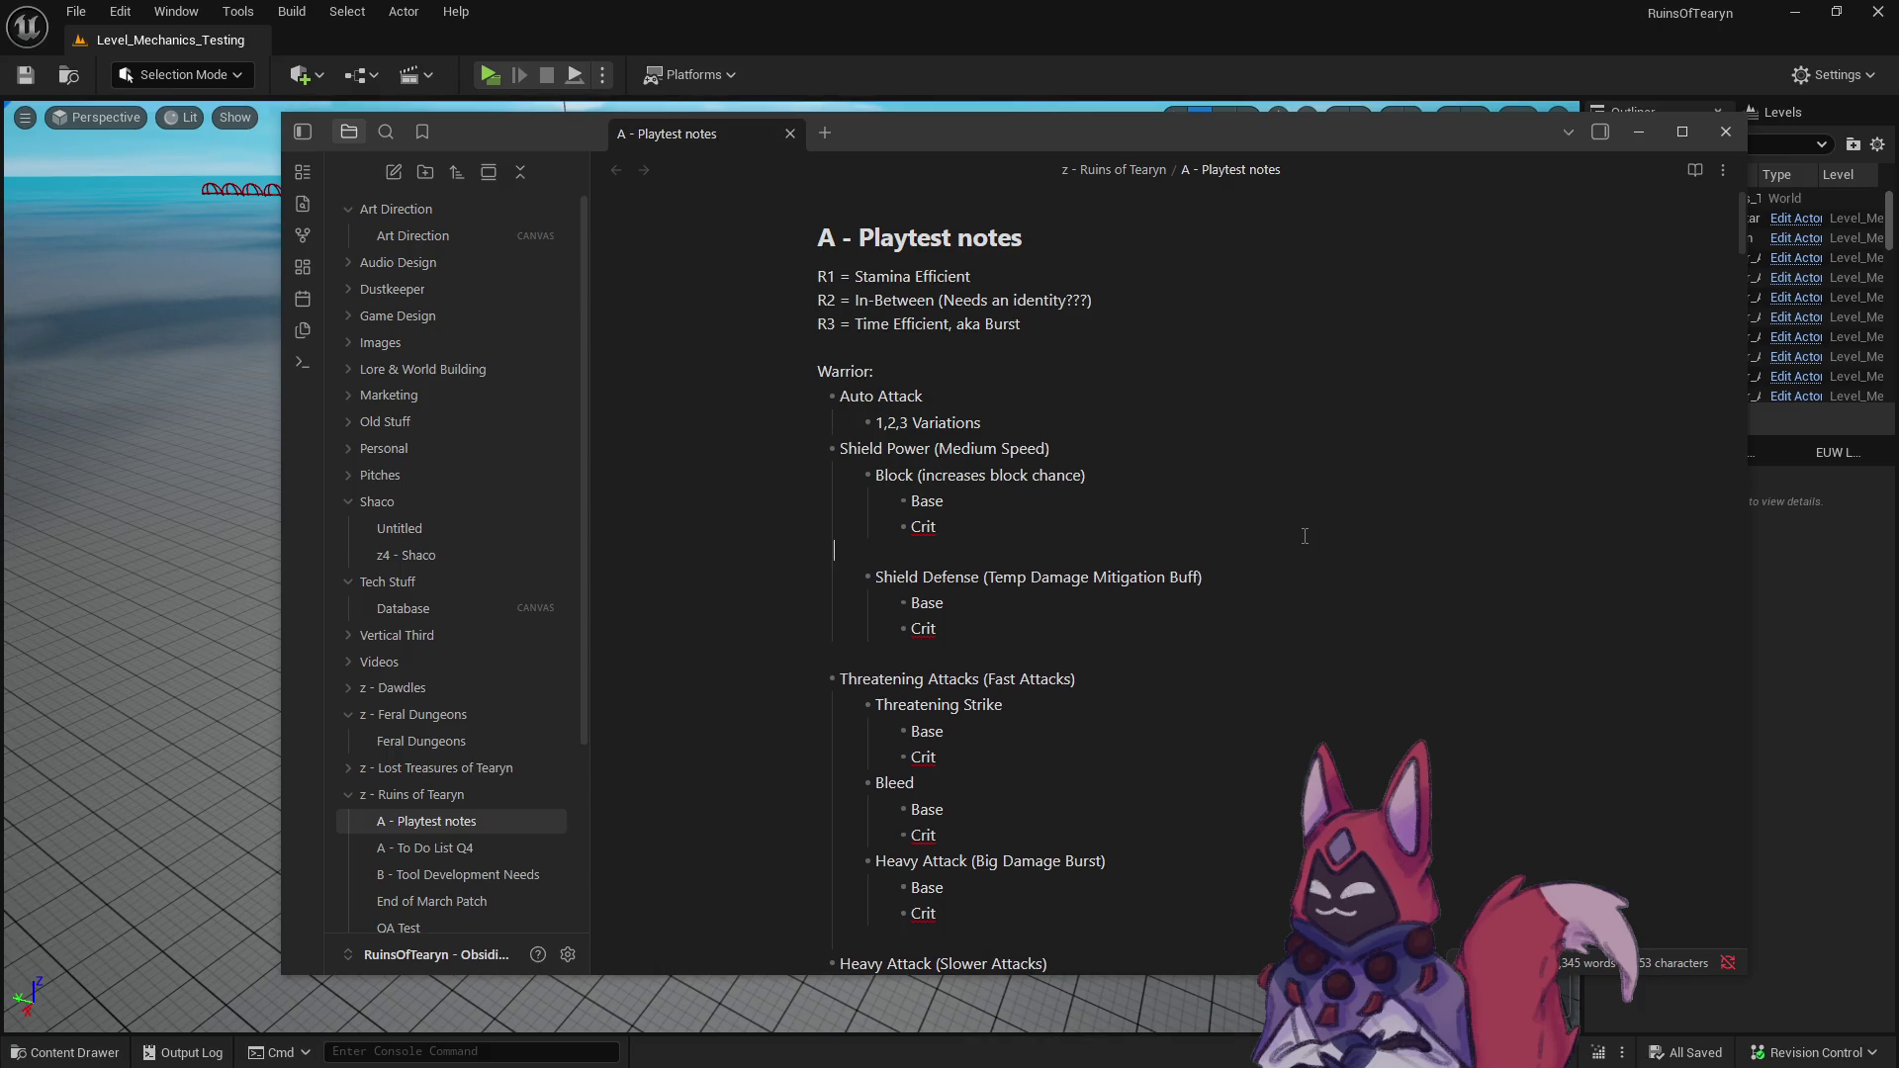
pyautogui.write('=')
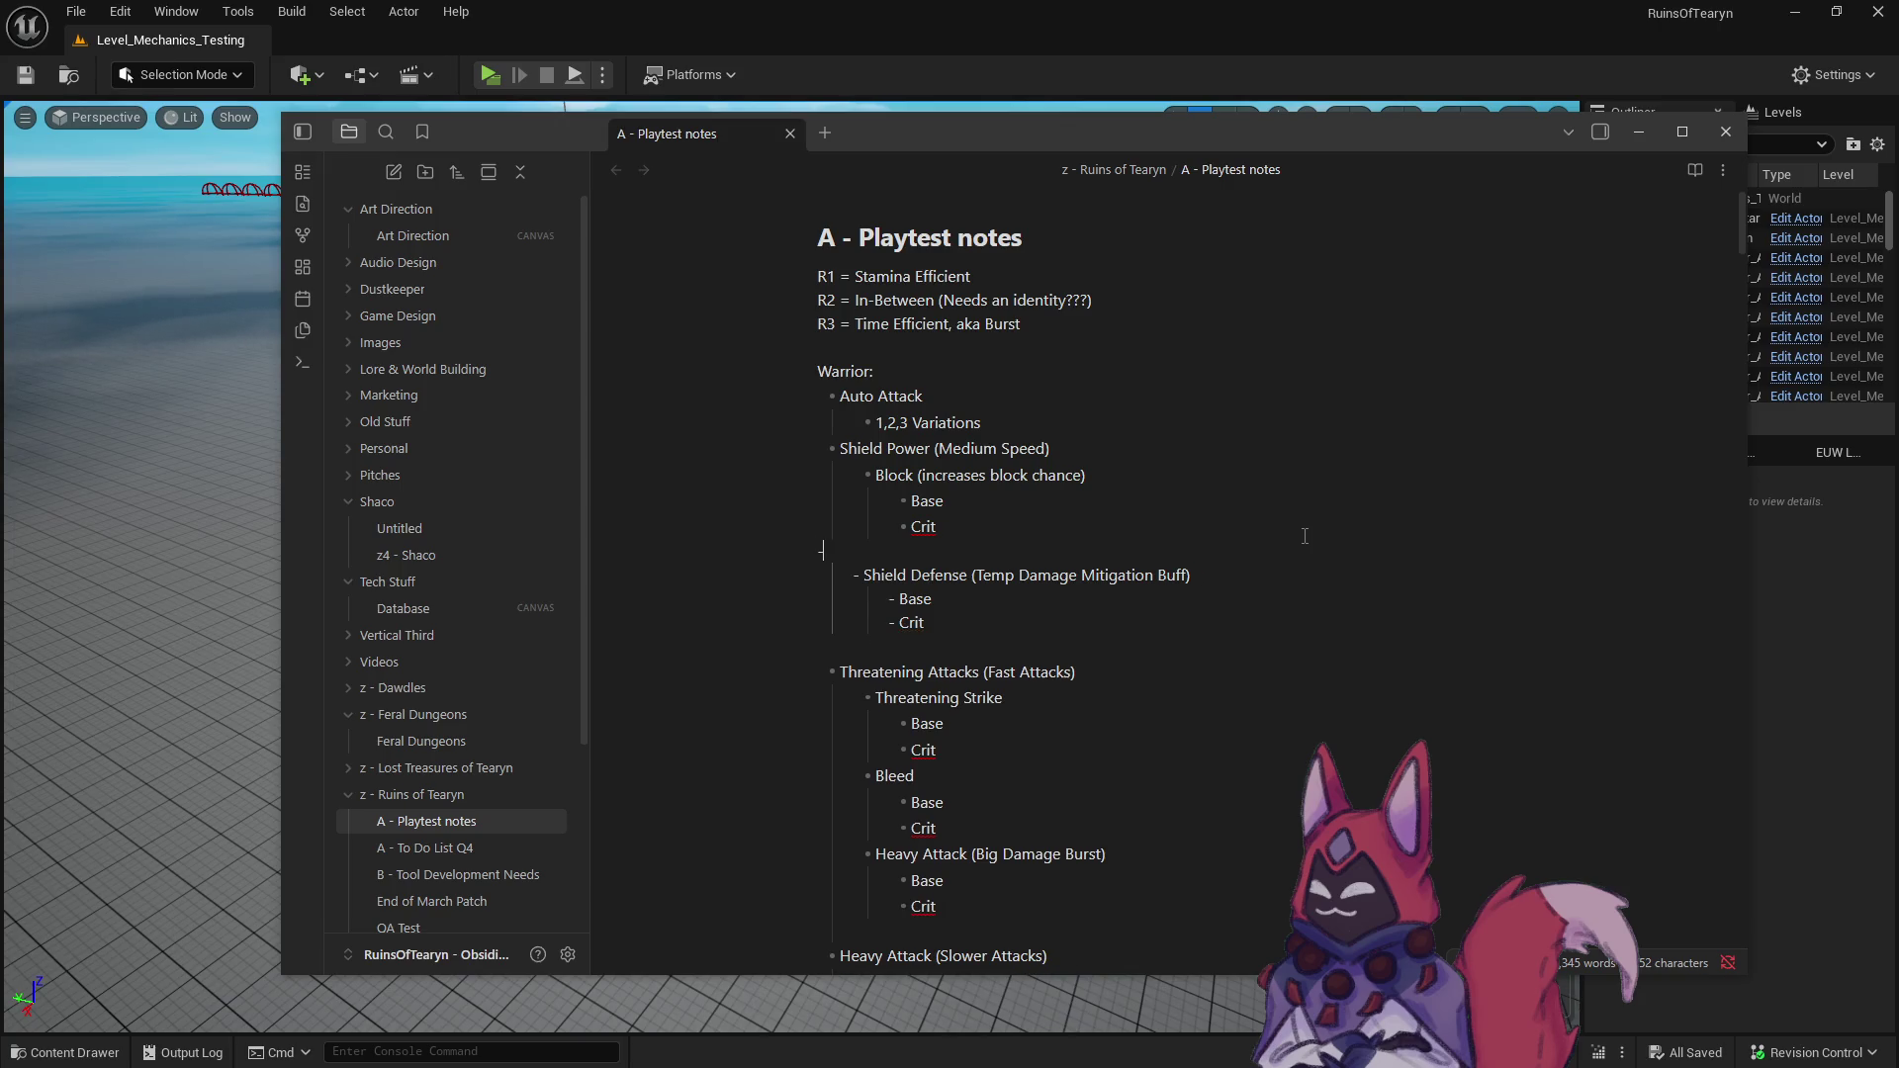
pyautogui.write('-')
pyautogui.press('Tab')
pyautogui.write('??')
# - Give the ?? ability nested Base and Crit child lines
pyautogui.press('Return')
pyautogui.press('Tab')
pyautogui.write('Na')
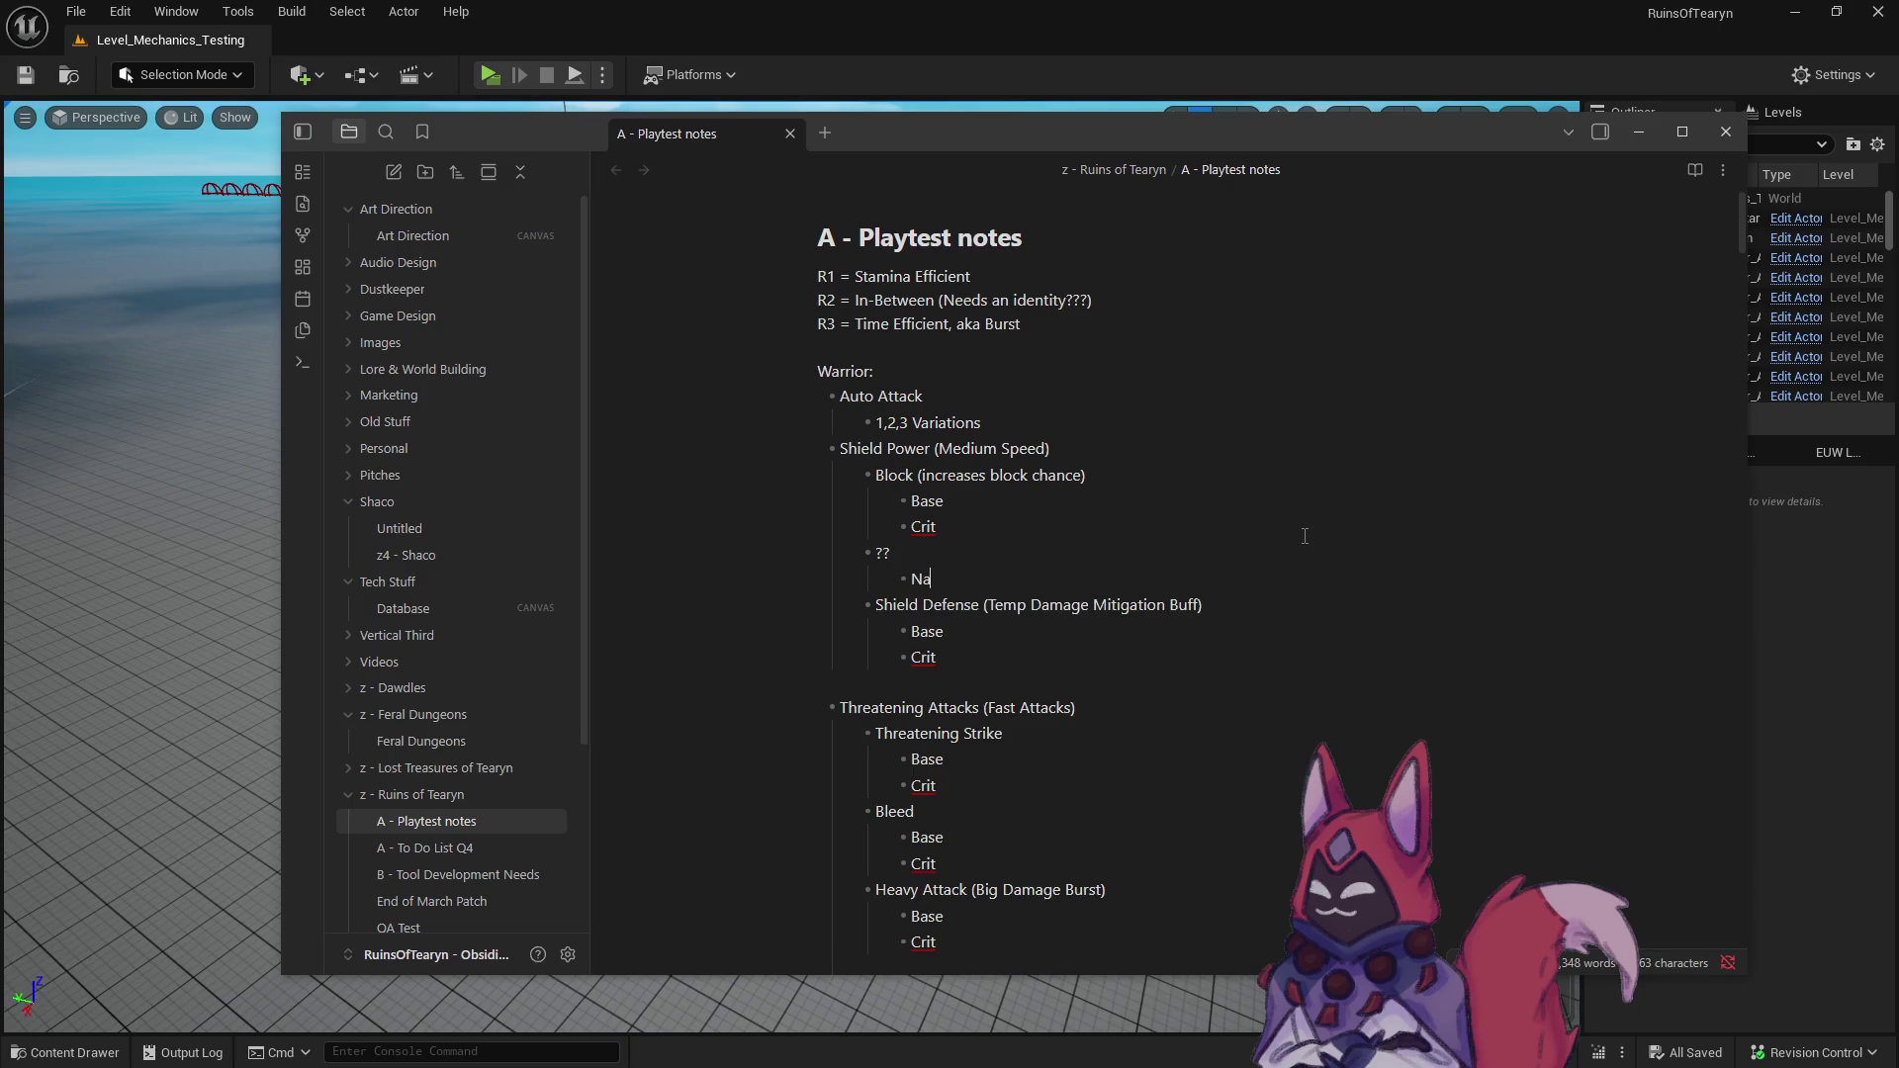
pyautogui.press('BackSpace')
pyautogui.press('BackSpace')
pyautogui.write('Base')
pyautogui.press('Return')
pyautogui.write('Cr')
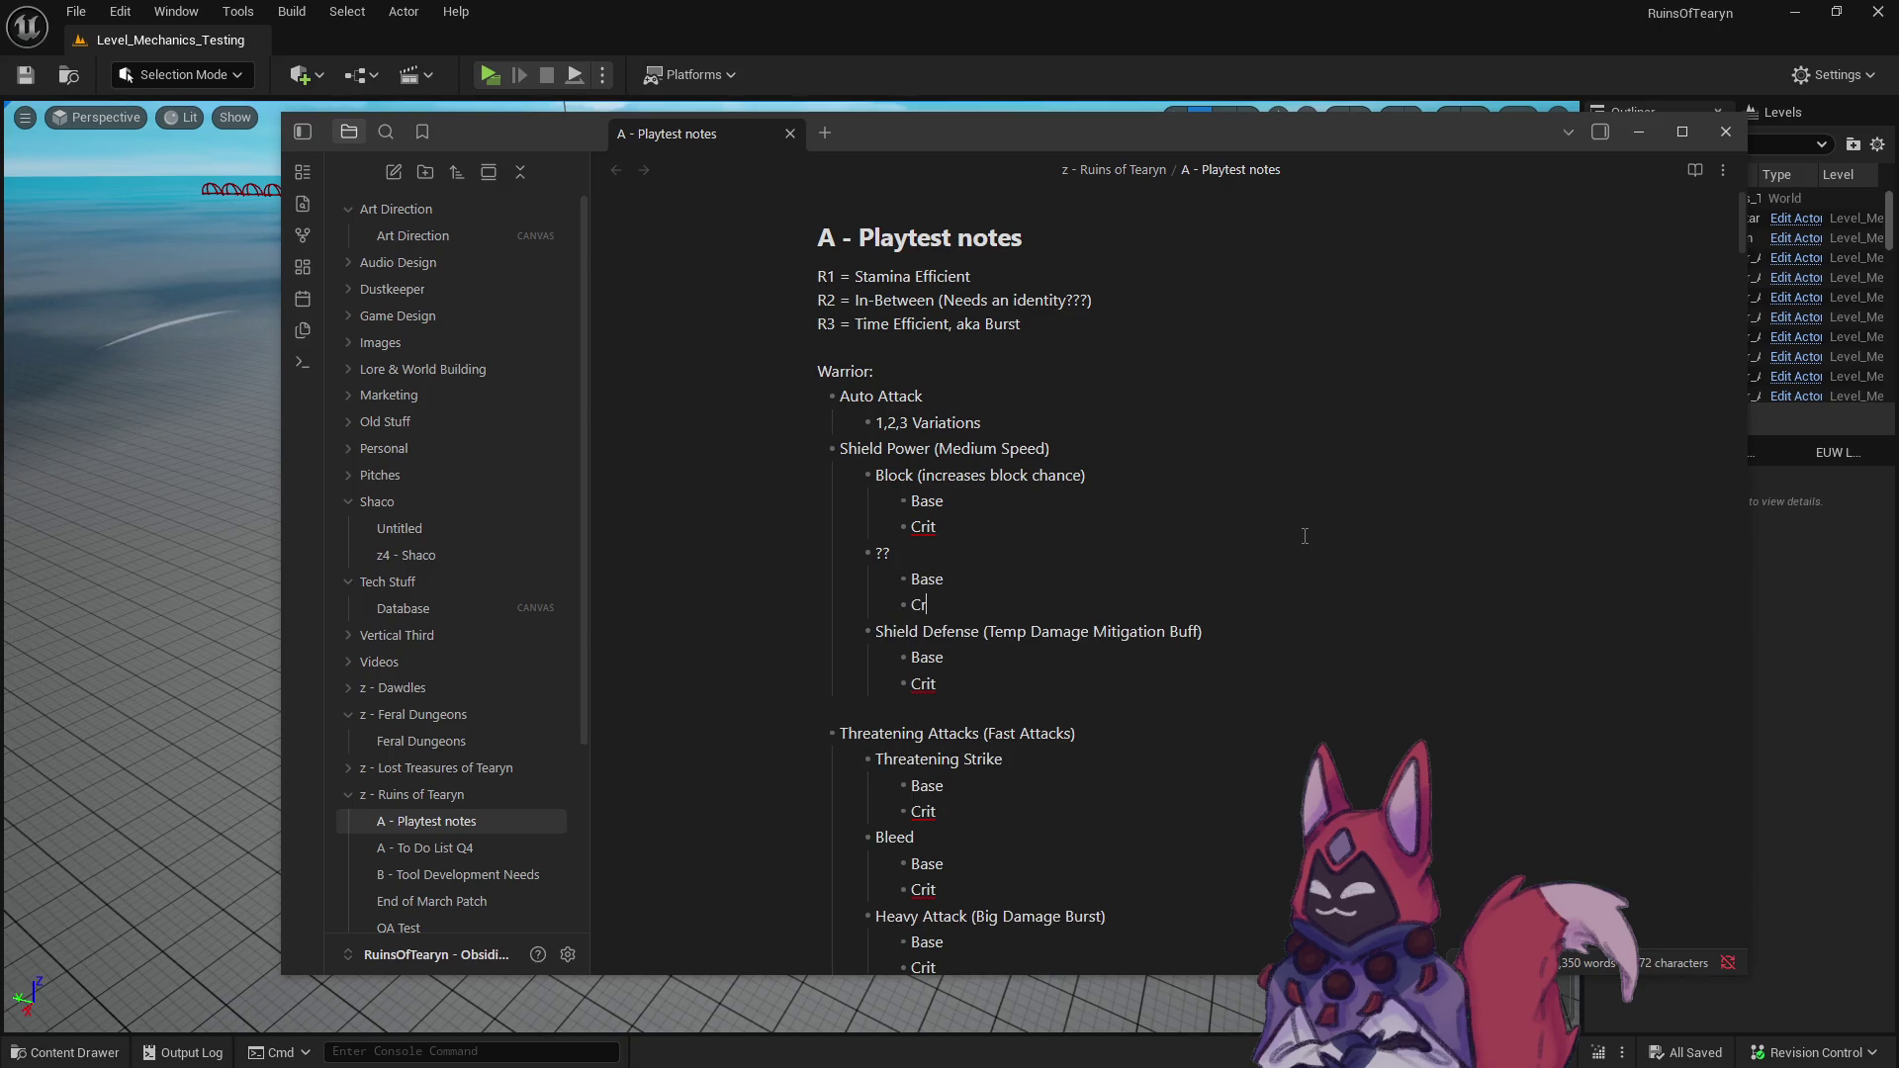
pyautogui.write('it')
pyautogui.click(1093, 515)
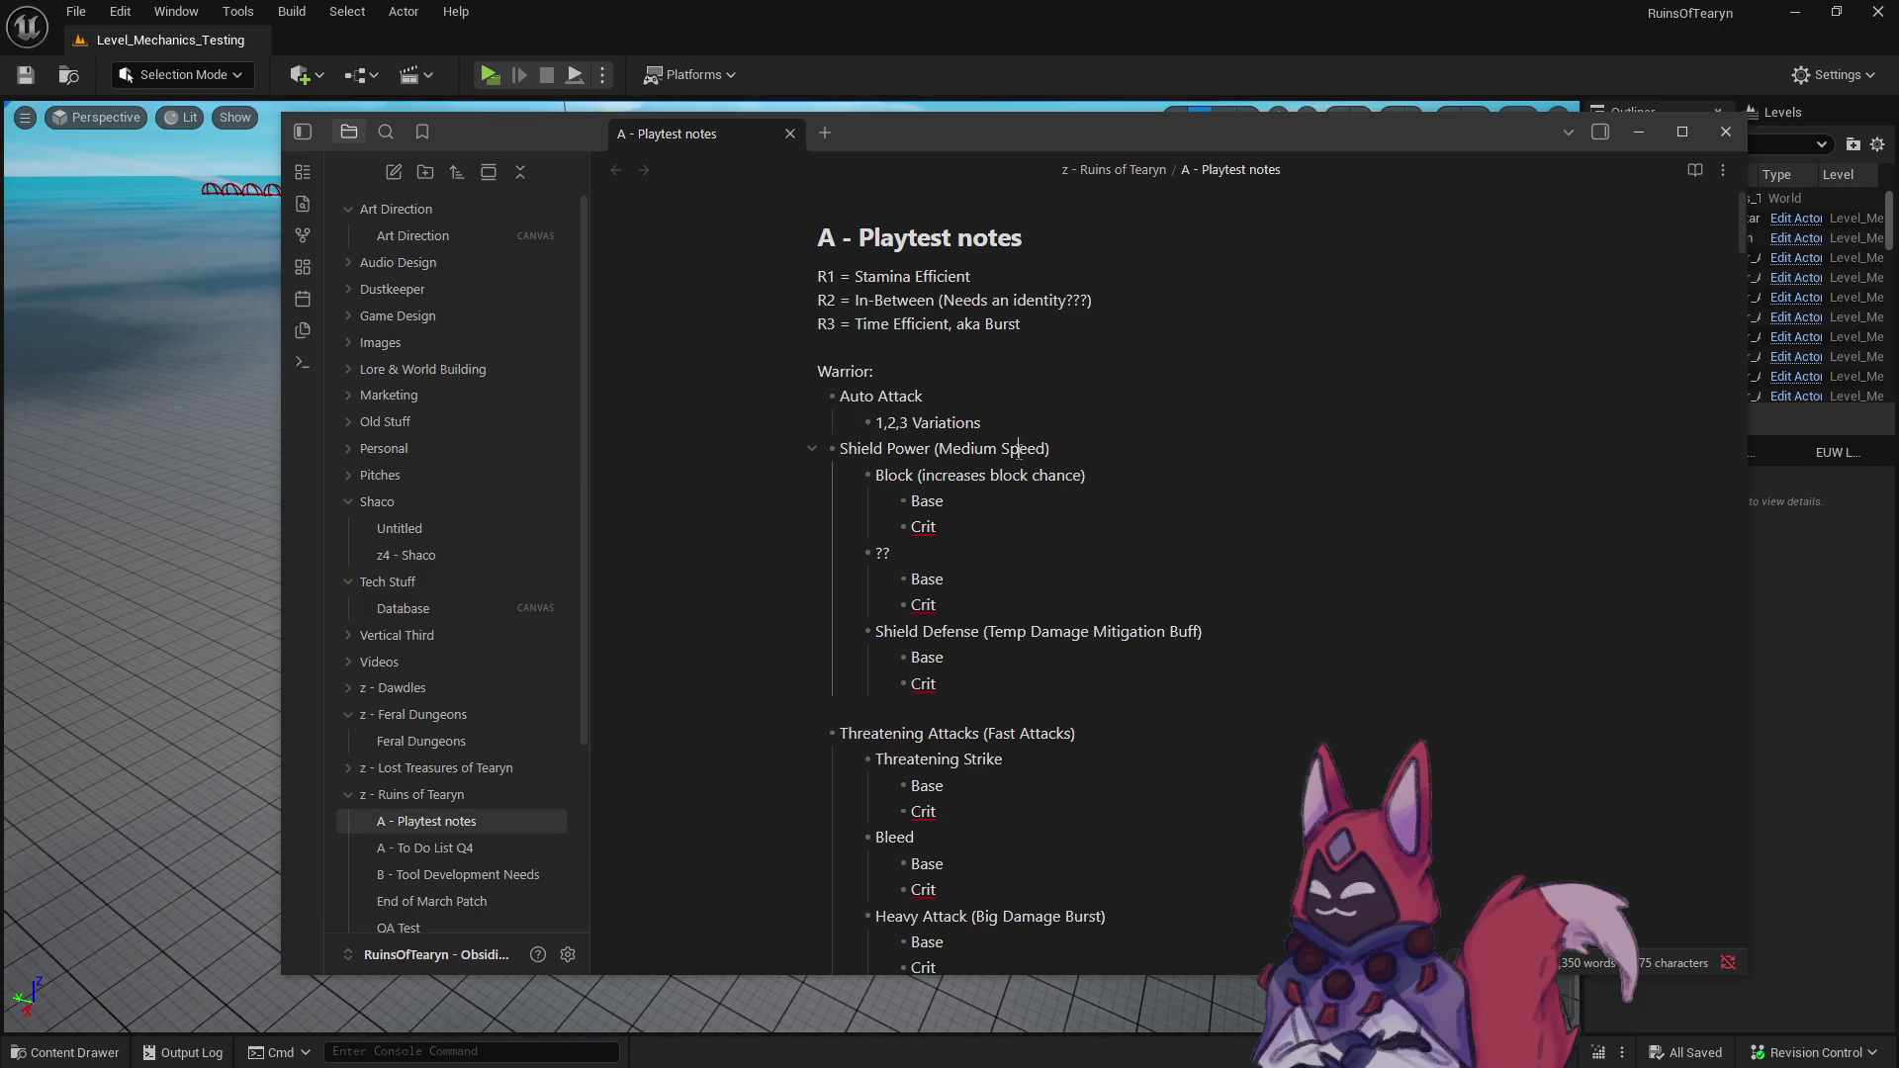
pyautogui.scroll(-5, 1019, 573)
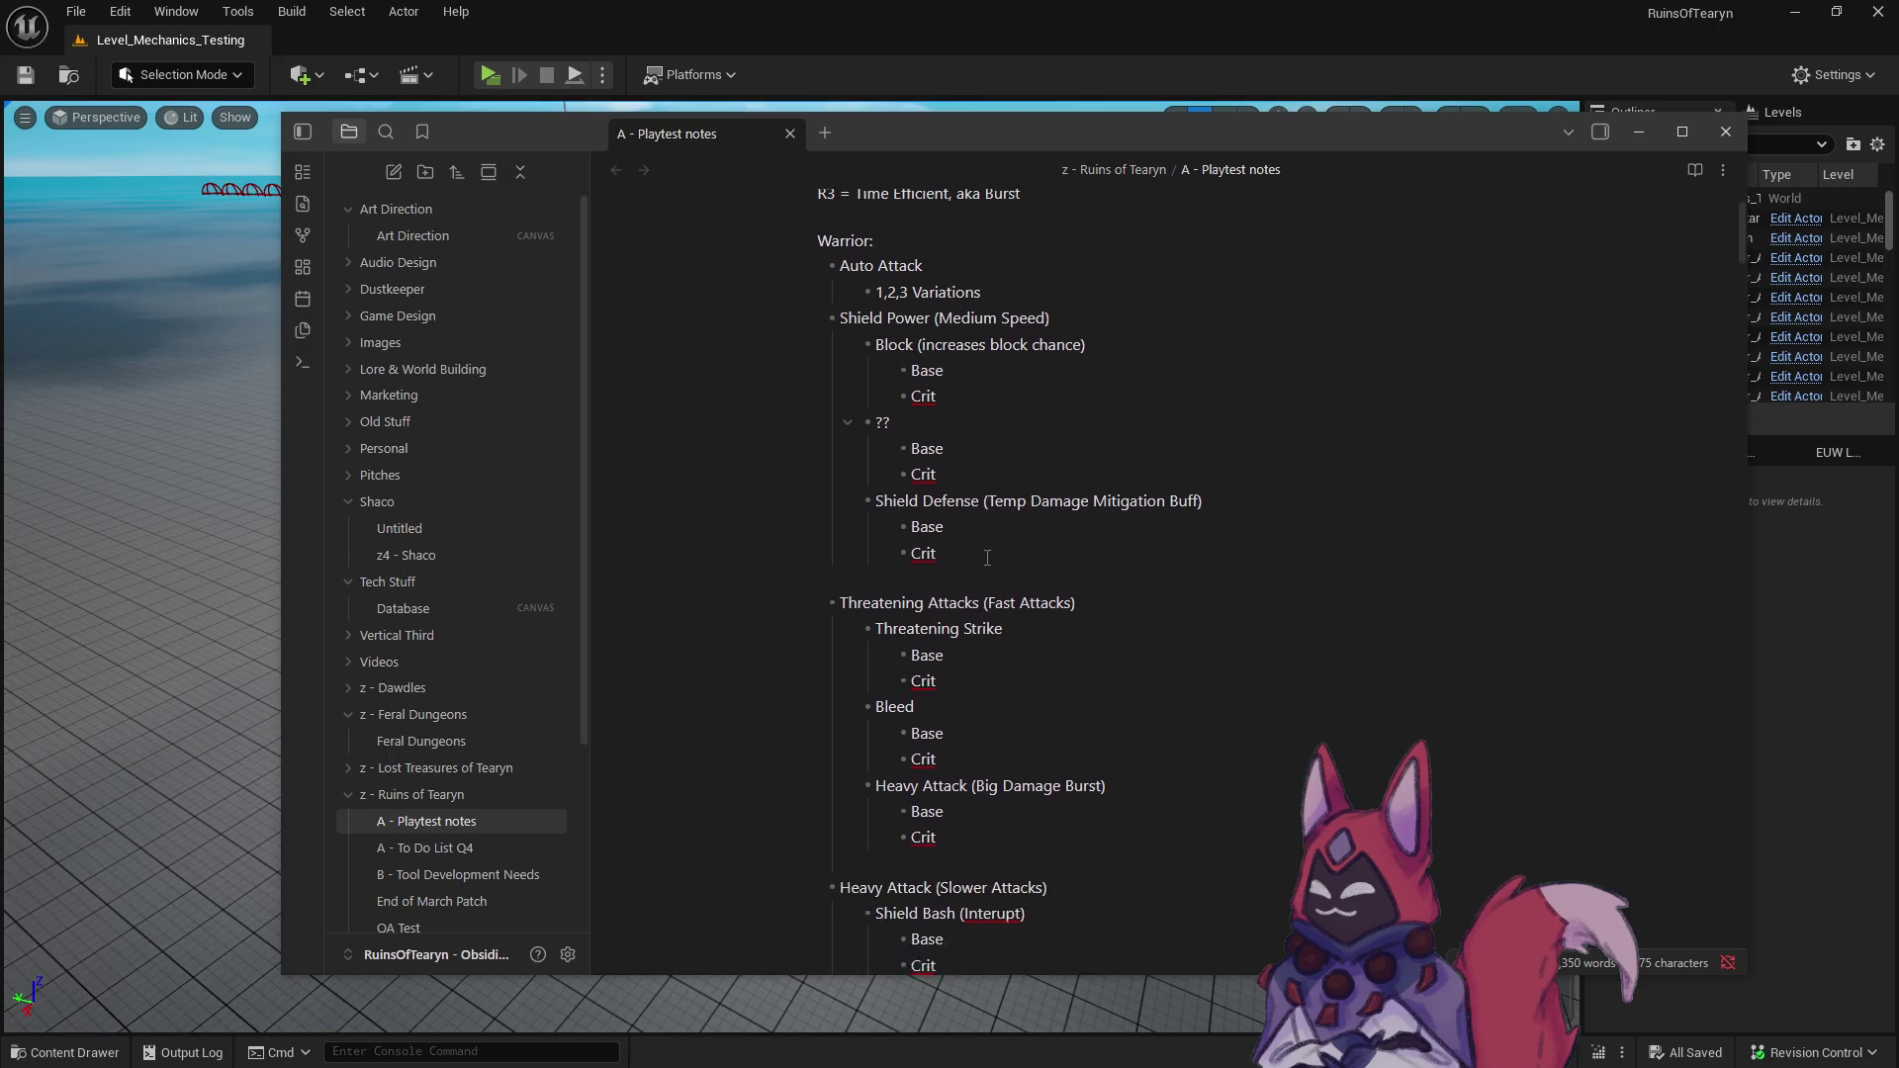
# - Move through the Threatening Attacks lines to locate the Big Damage Burst ability
pyautogui.click(953, 499)
pyautogui.press('Left')
pyautogui.press('Left')
pyautogui.press('Left')
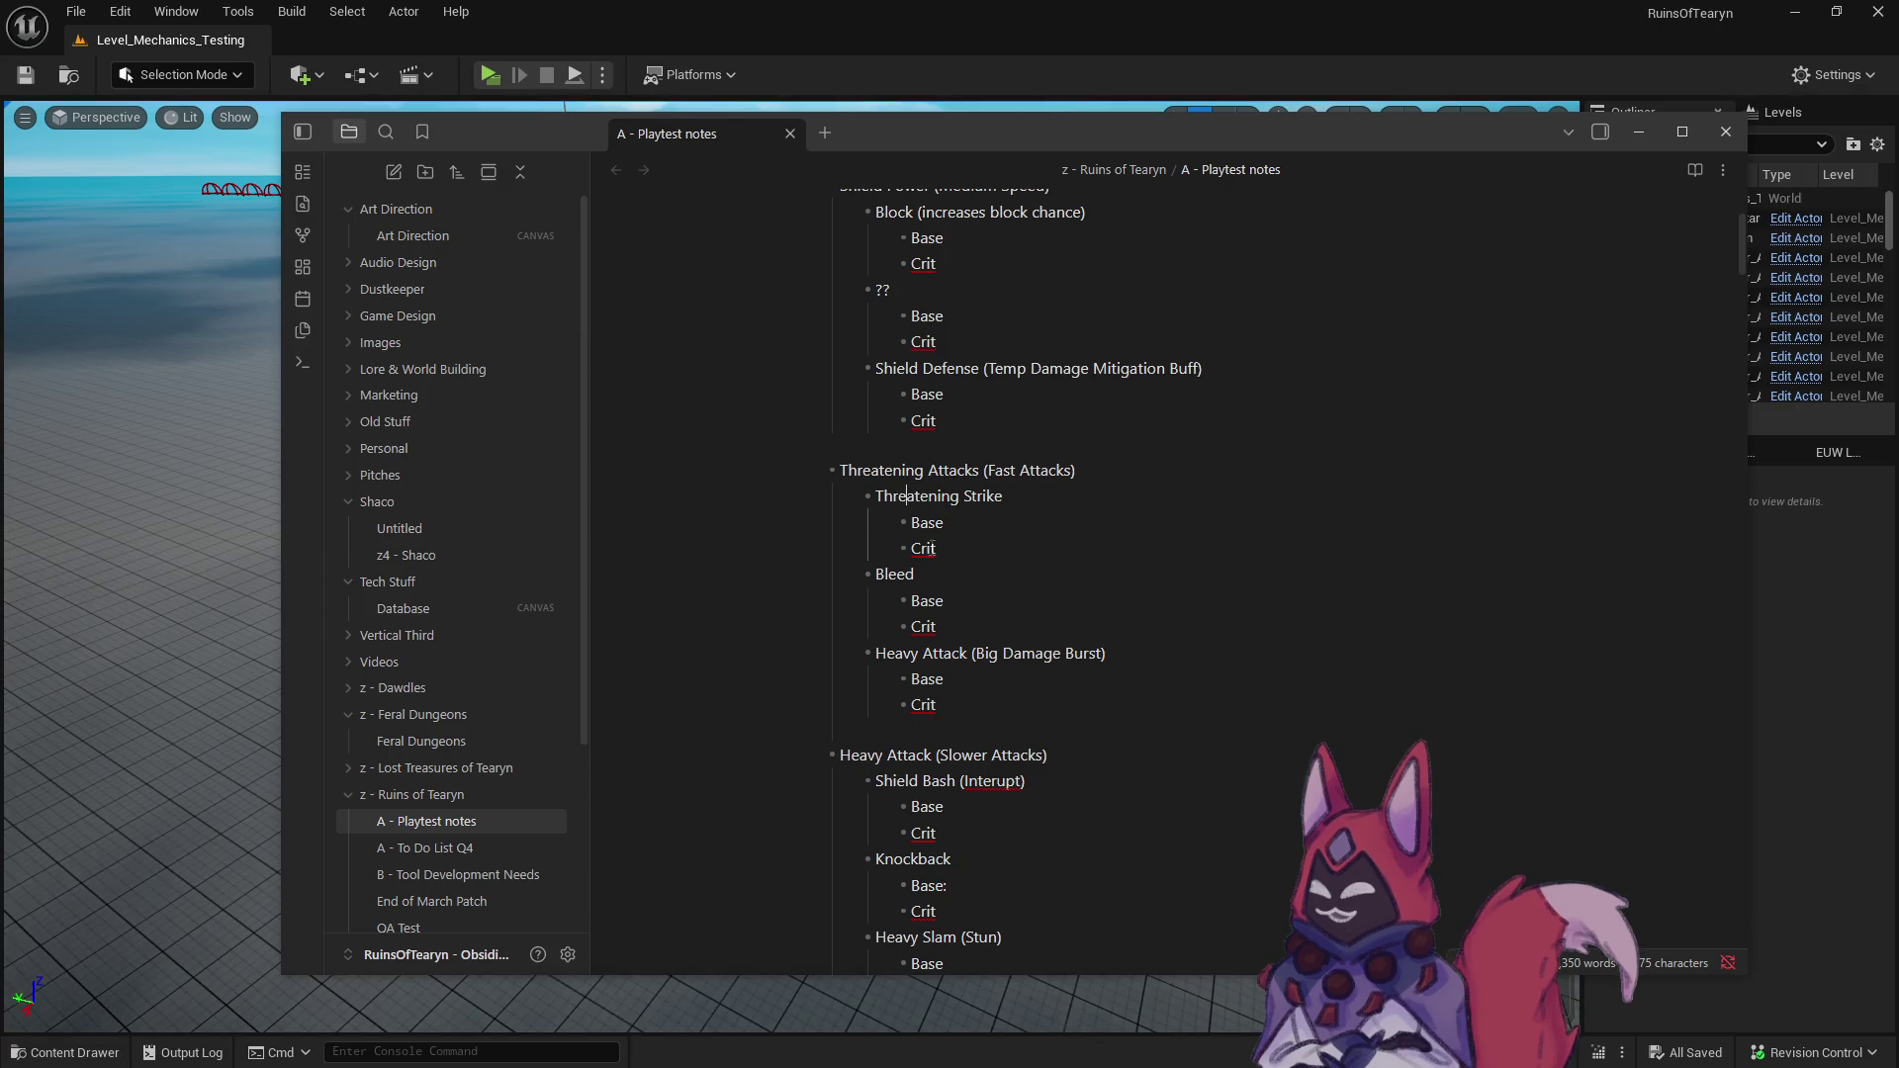
pyautogui.click(939, 569)
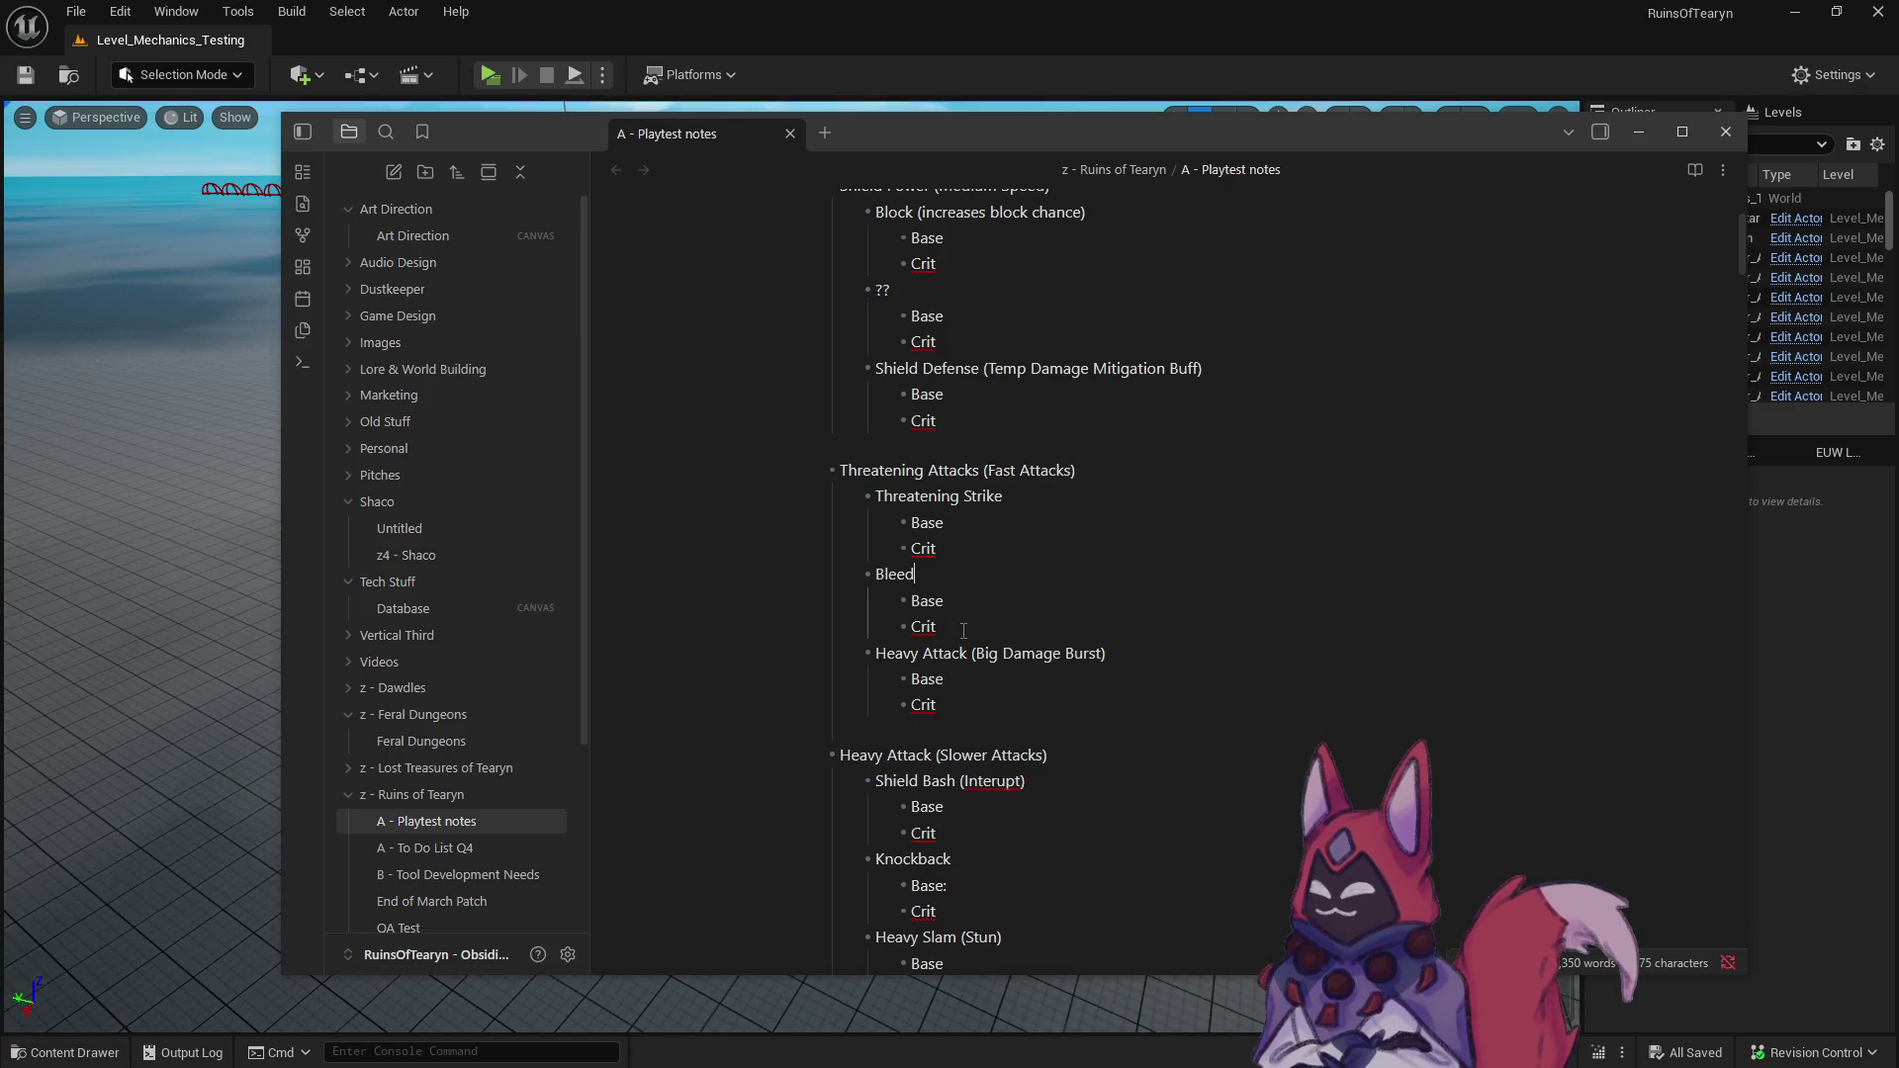
pyautogui.scroll(-2, 964, 631)
pyautogui.click(951, 537)
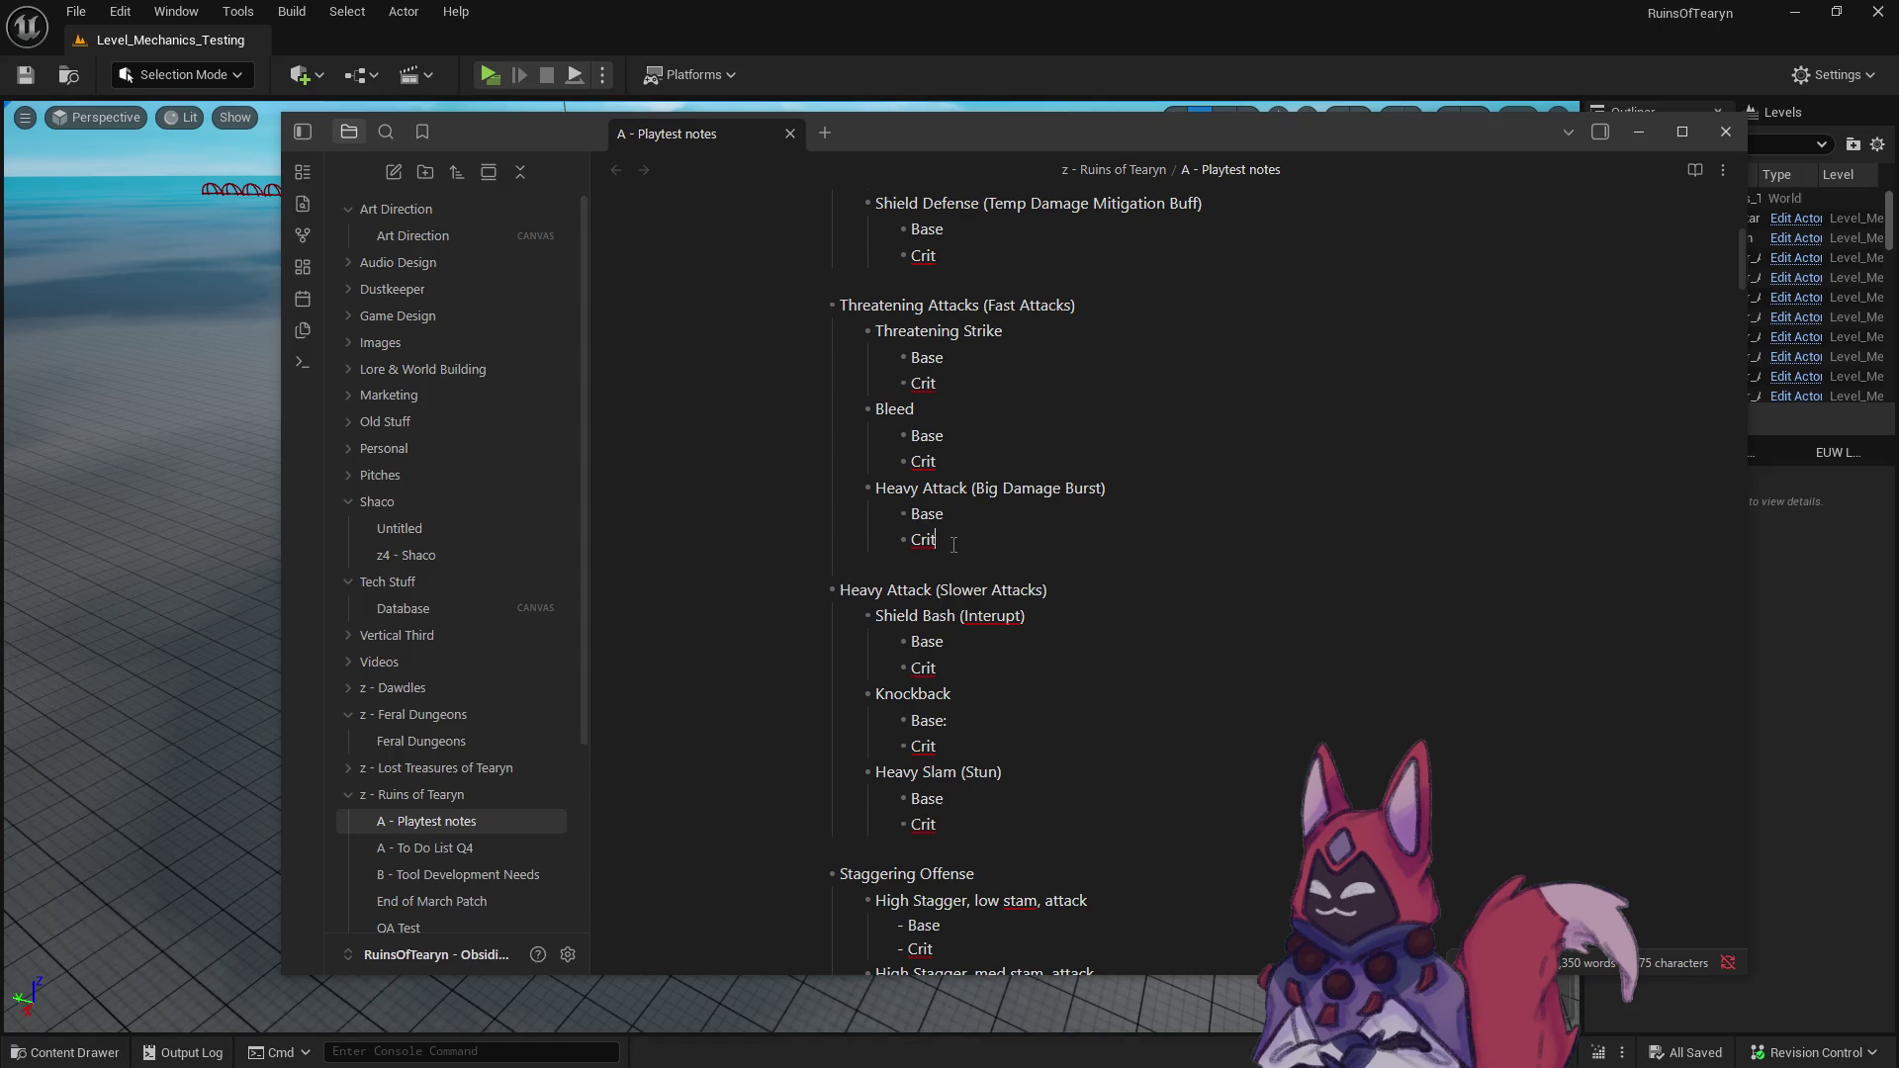
pyautogui.hotkey('ctrl', 'a')
pyautogui.click(962, 550)
pyautogui.scroll(-2, 902, 618)
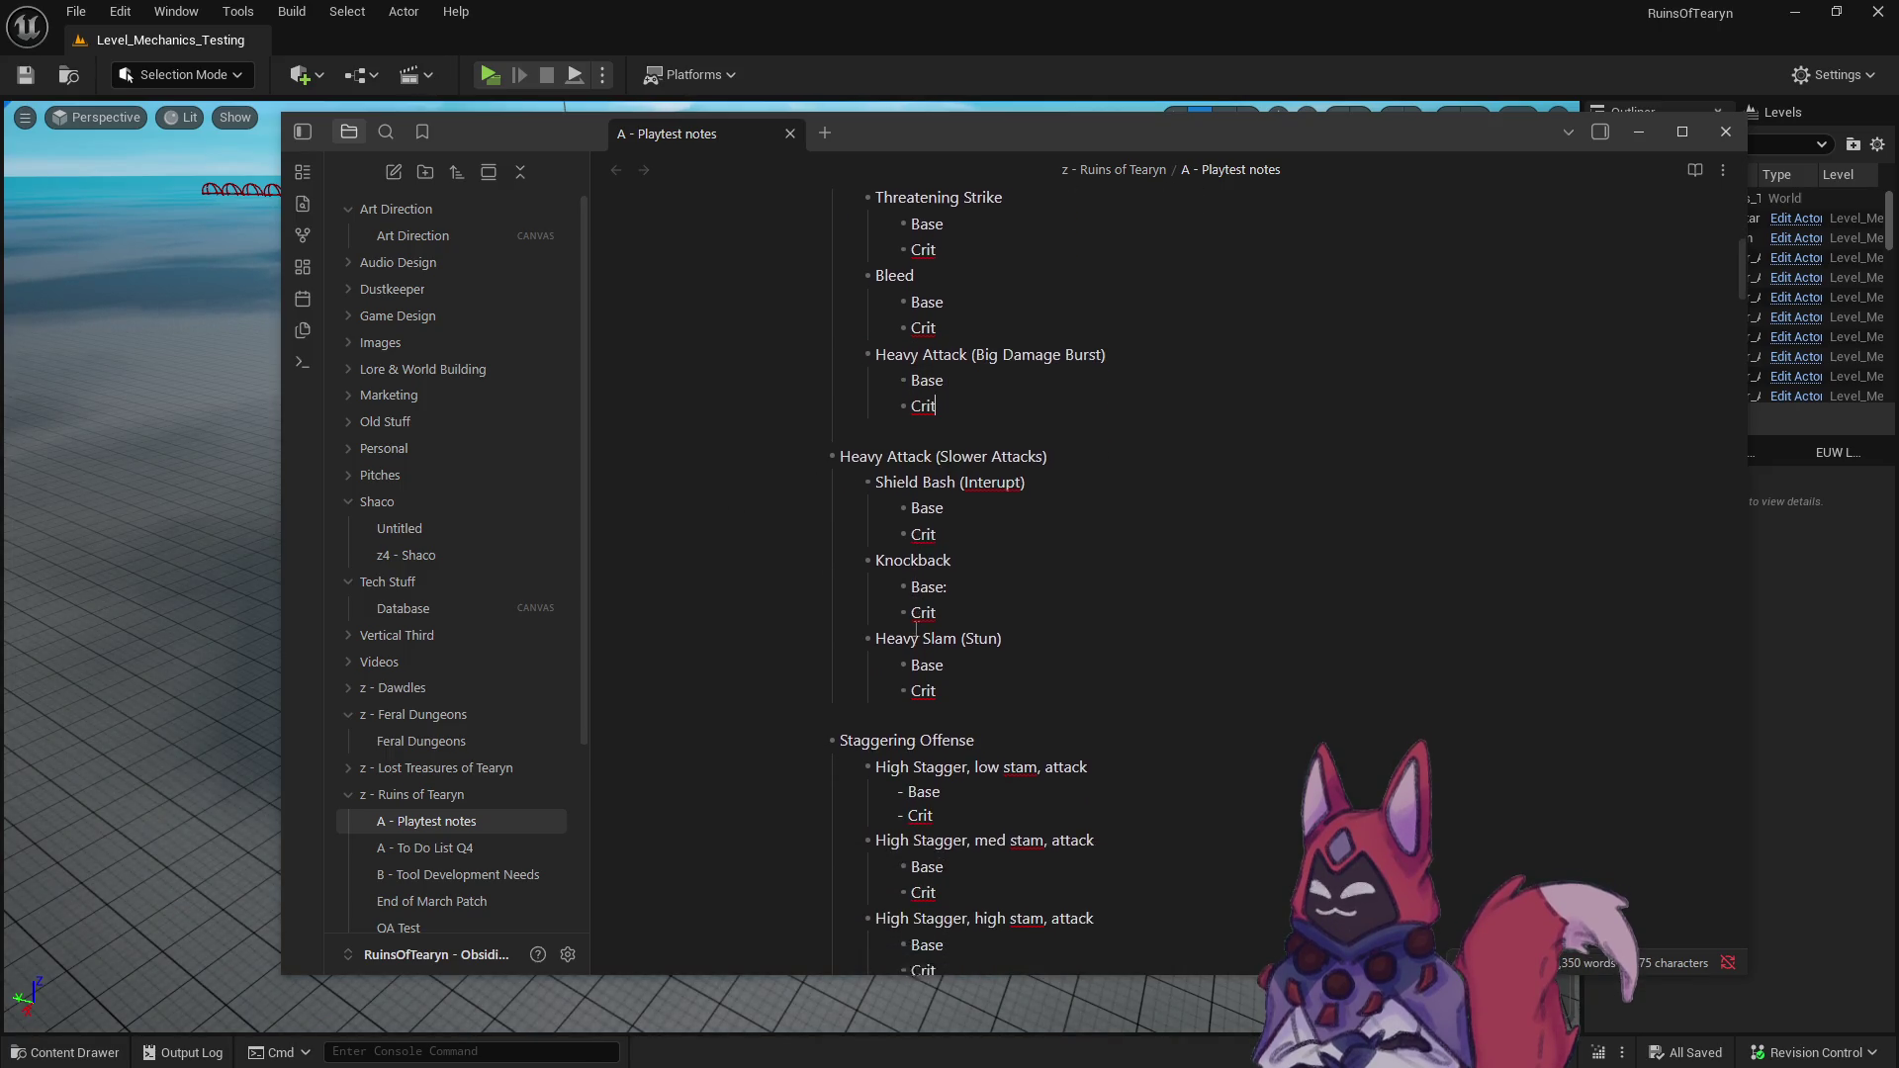
pyautogui.scroll(2, 902, 618)
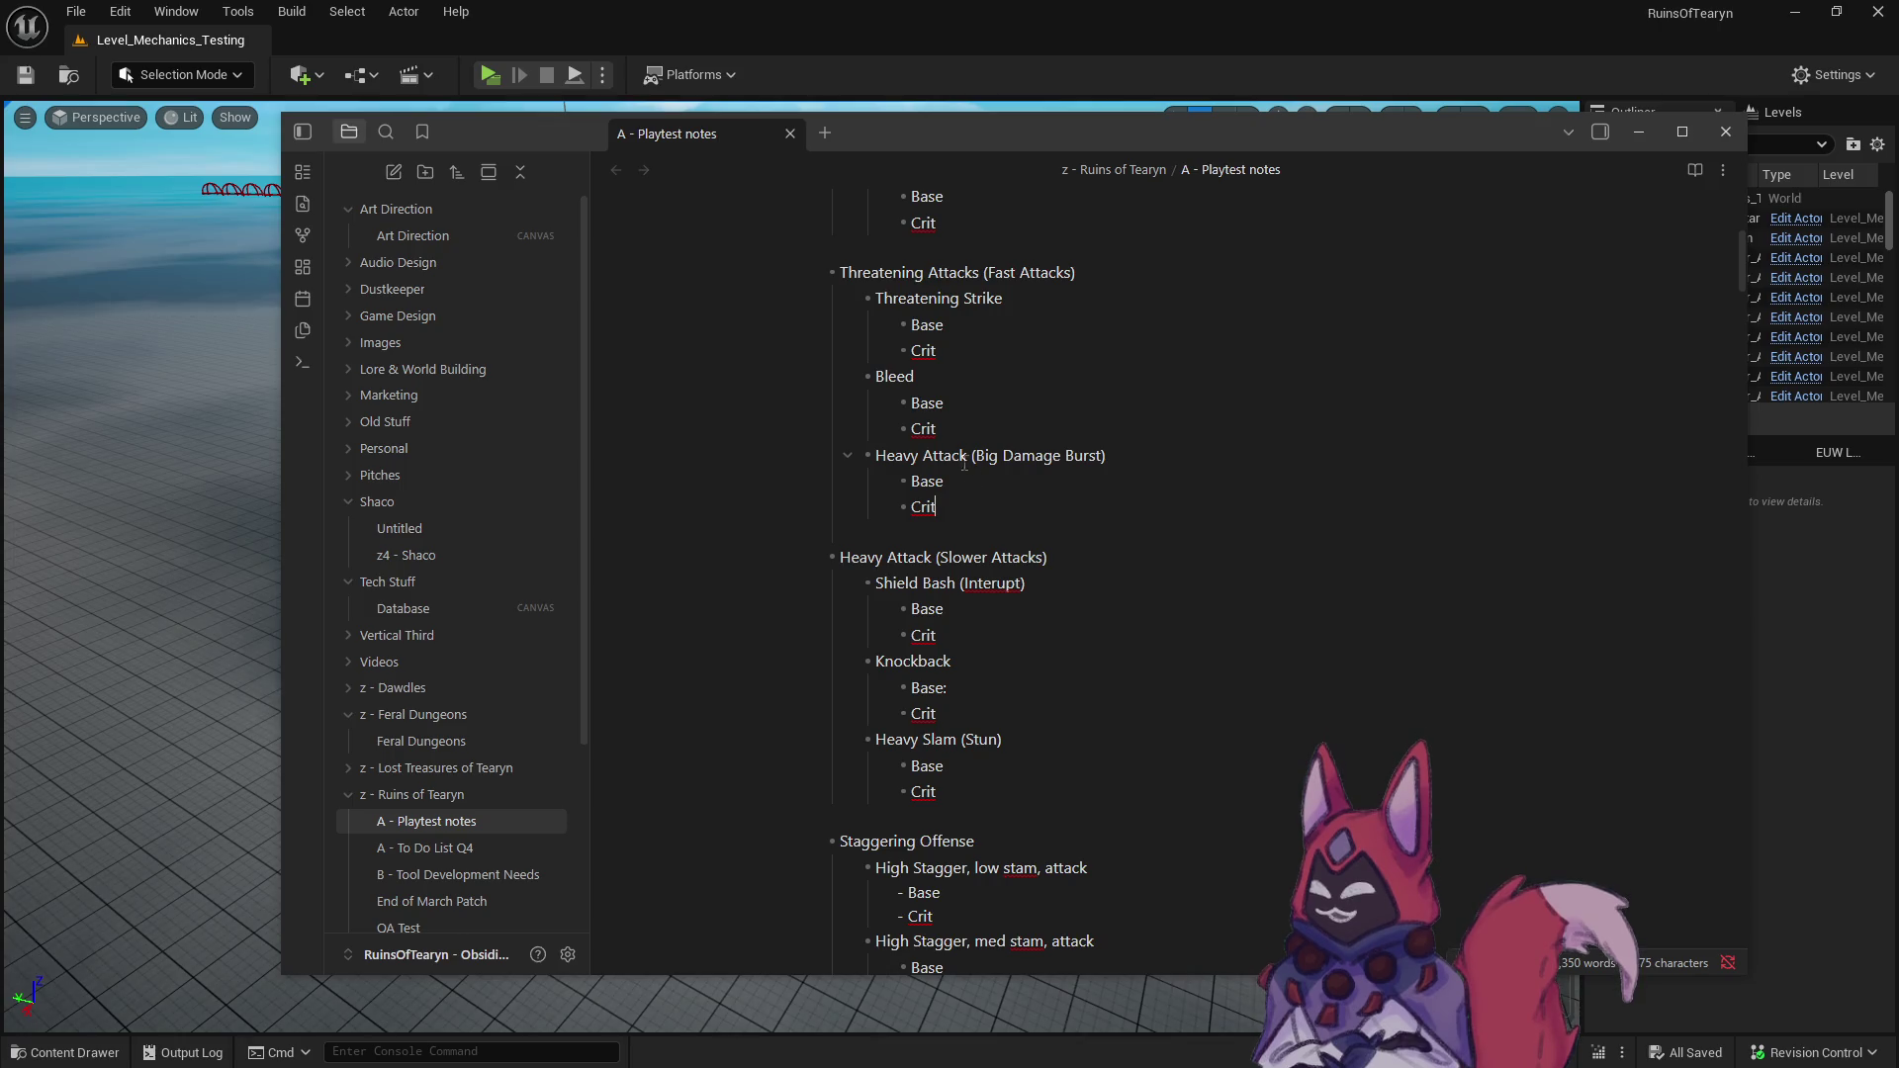
# - Rename Heavy Attack (Big Damage Burst) to Leaping Strike (Big Damage Burst)
pyautogui.moveTo(966, 455); pyautogui.dragTo(876, 455)
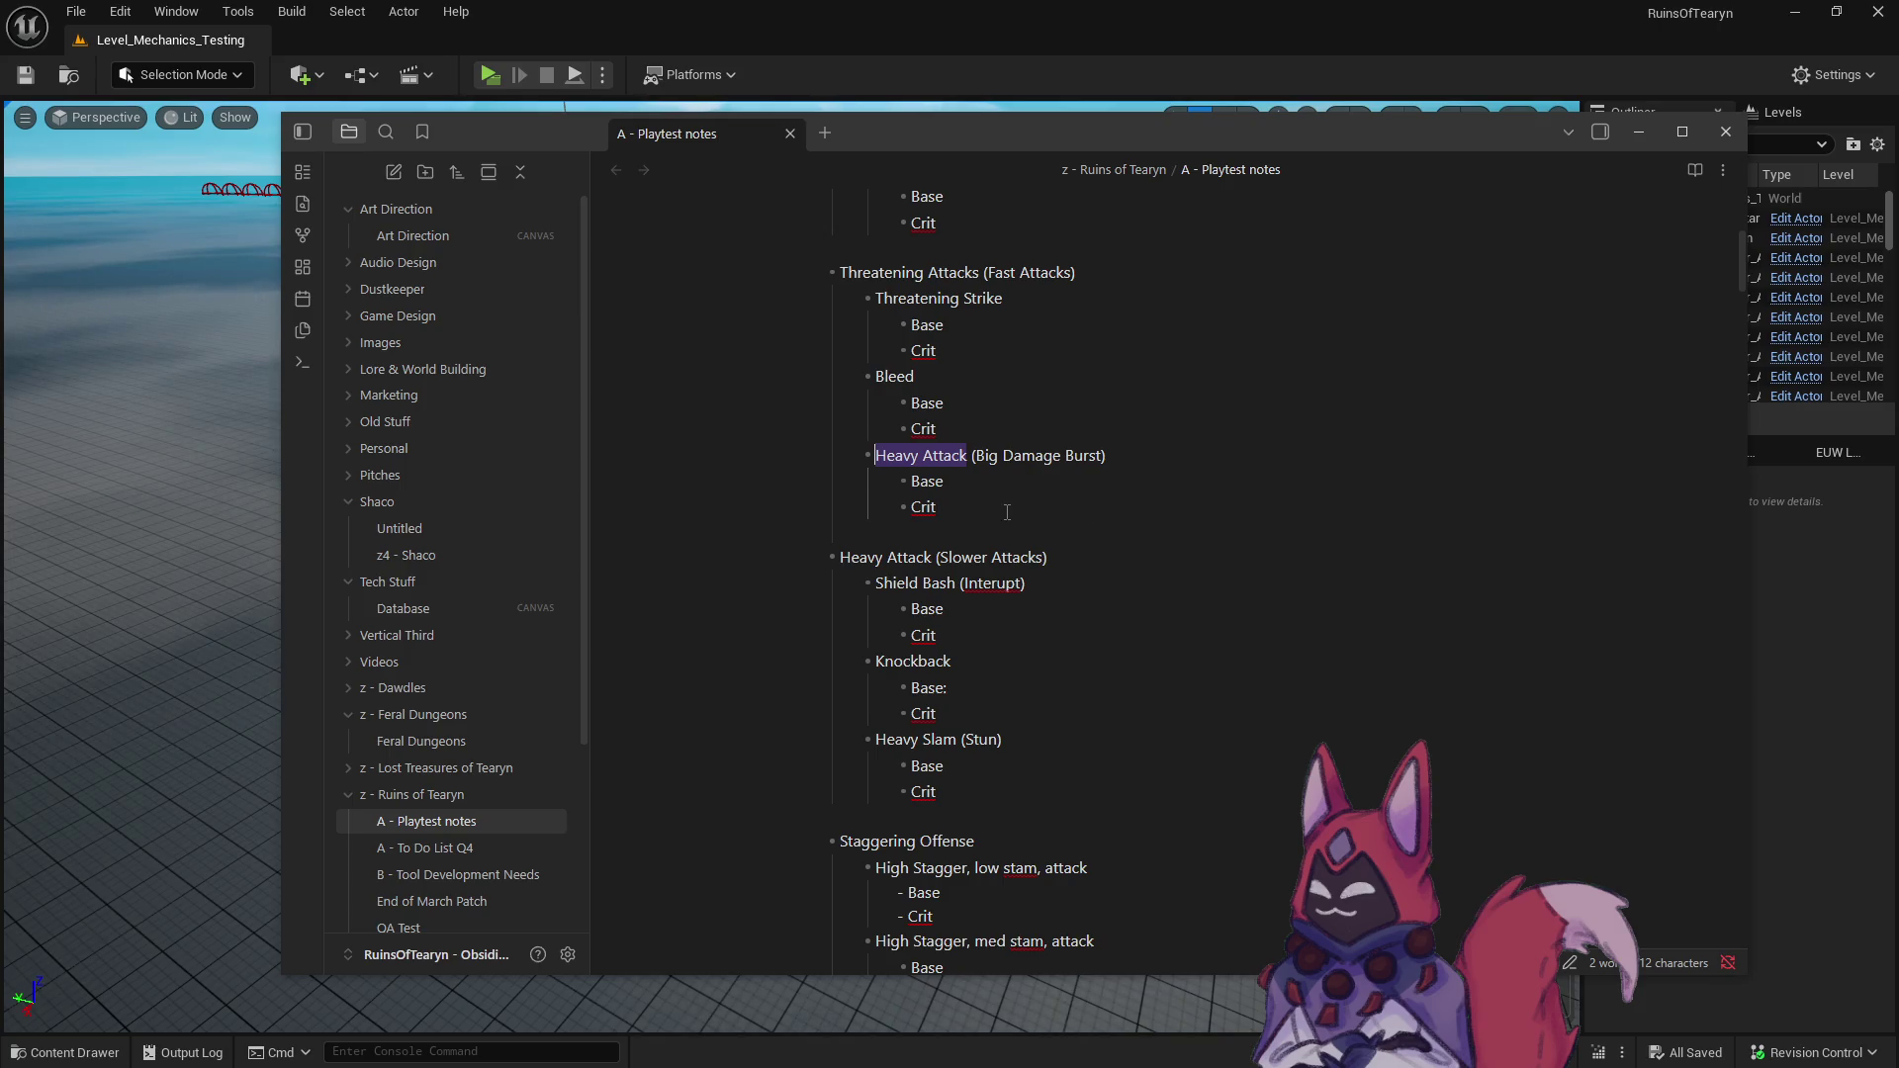
pyautogui.click(945, 673)
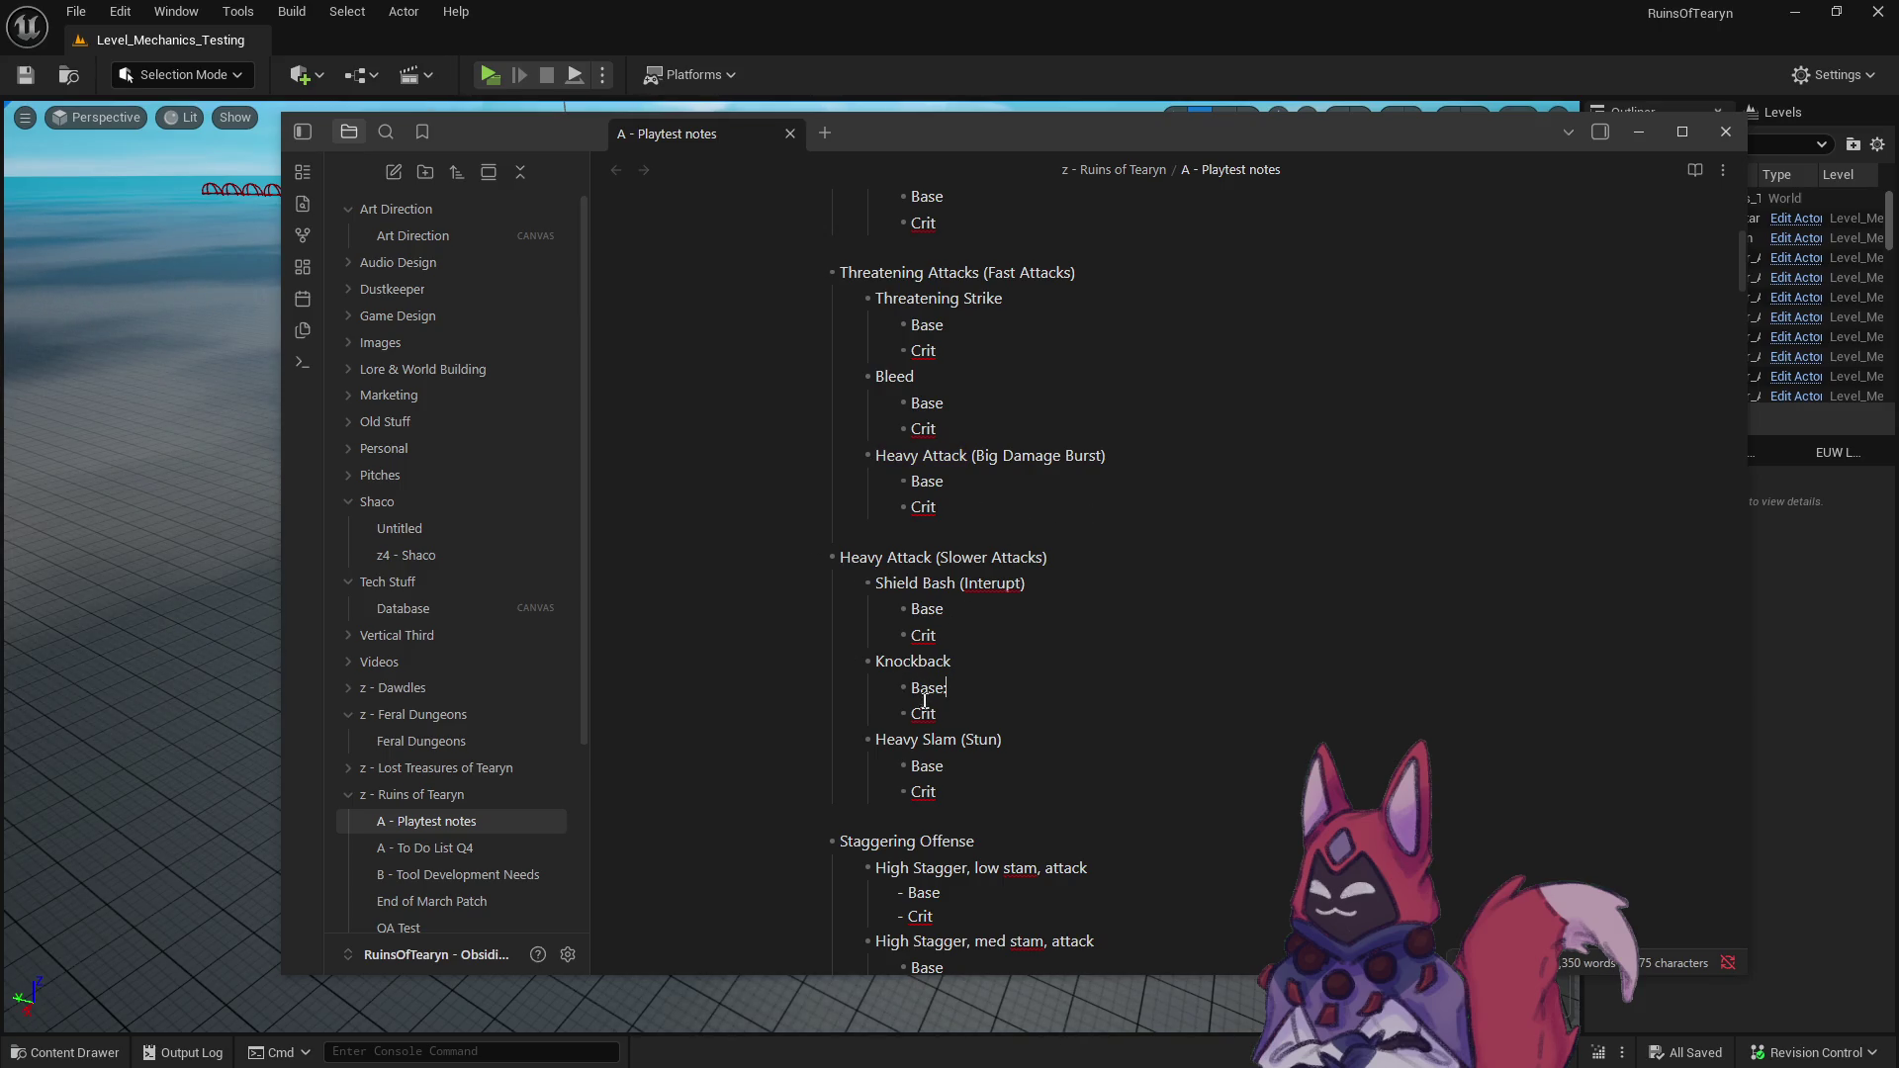
pyautogui.write(':')
pyautogui.moveTo(876, 456); pyautogui.dragTo(969, 457)
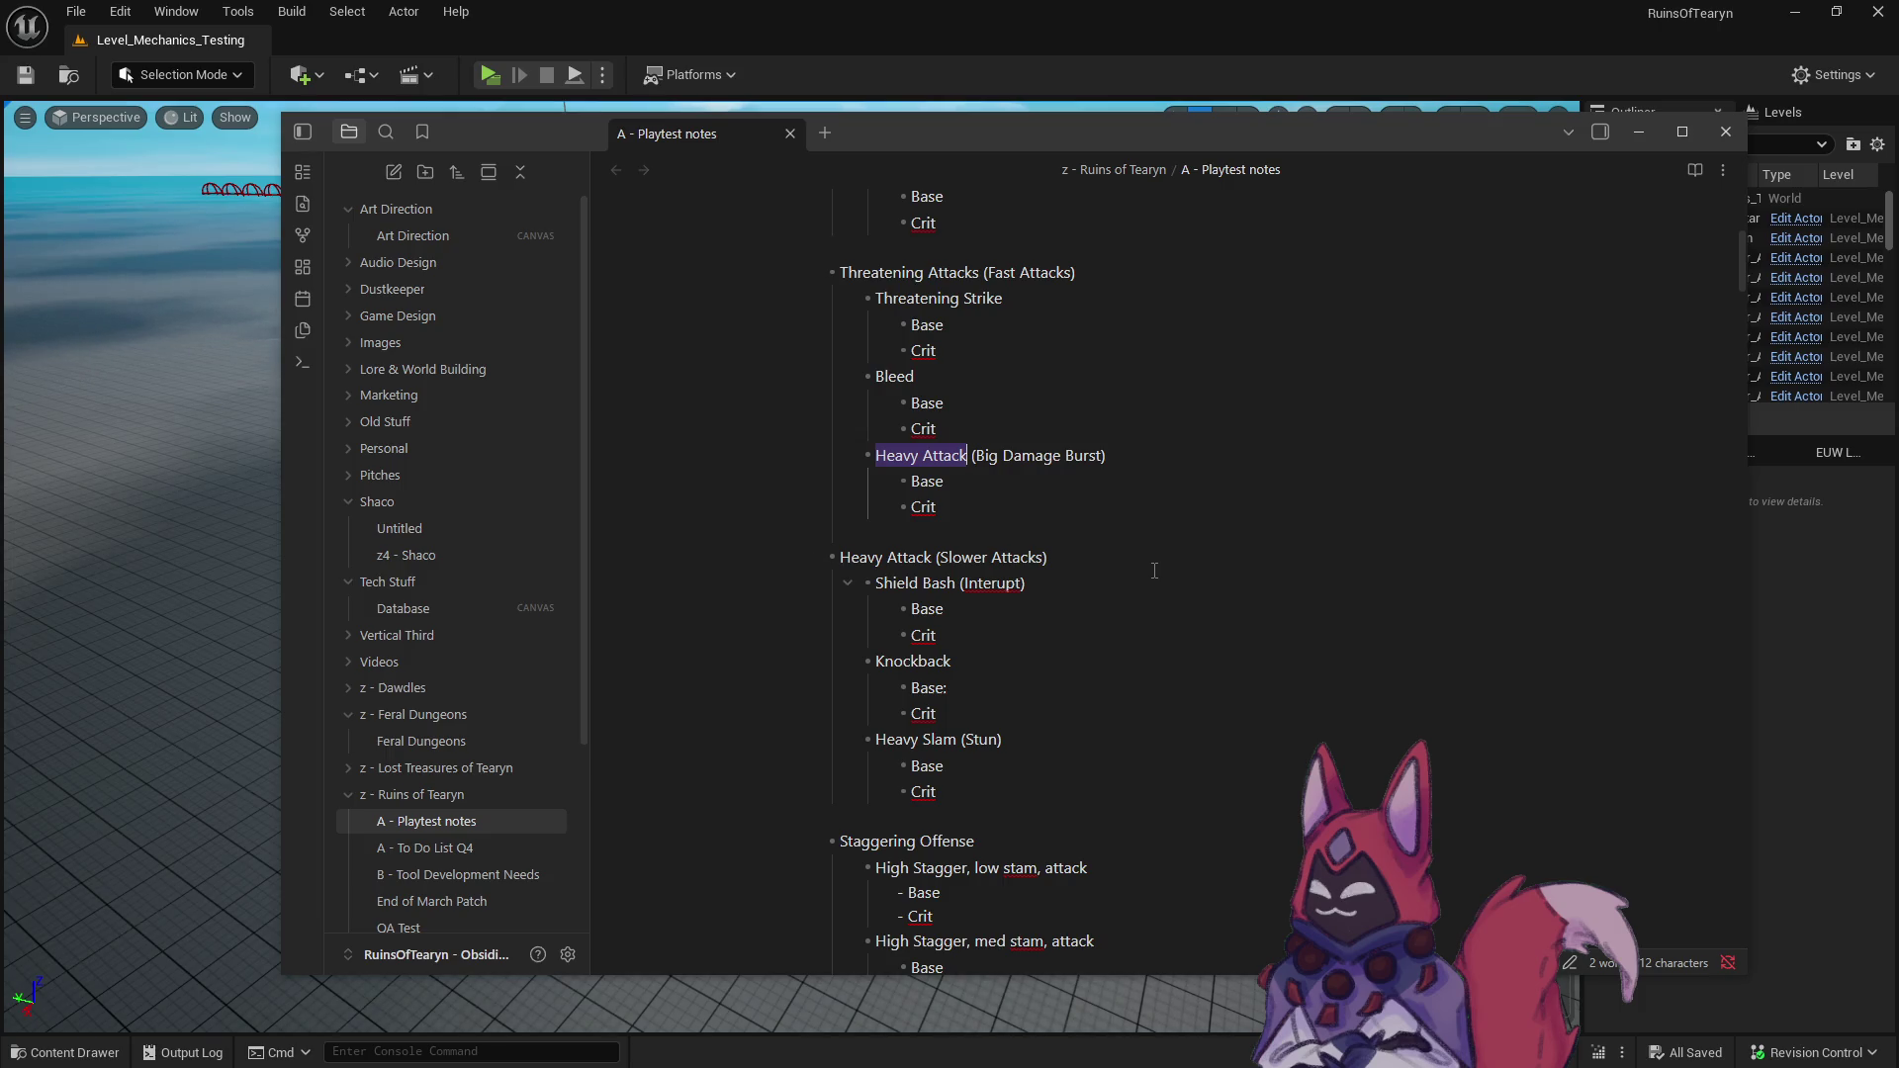
pyautogui.write('Final Stri')
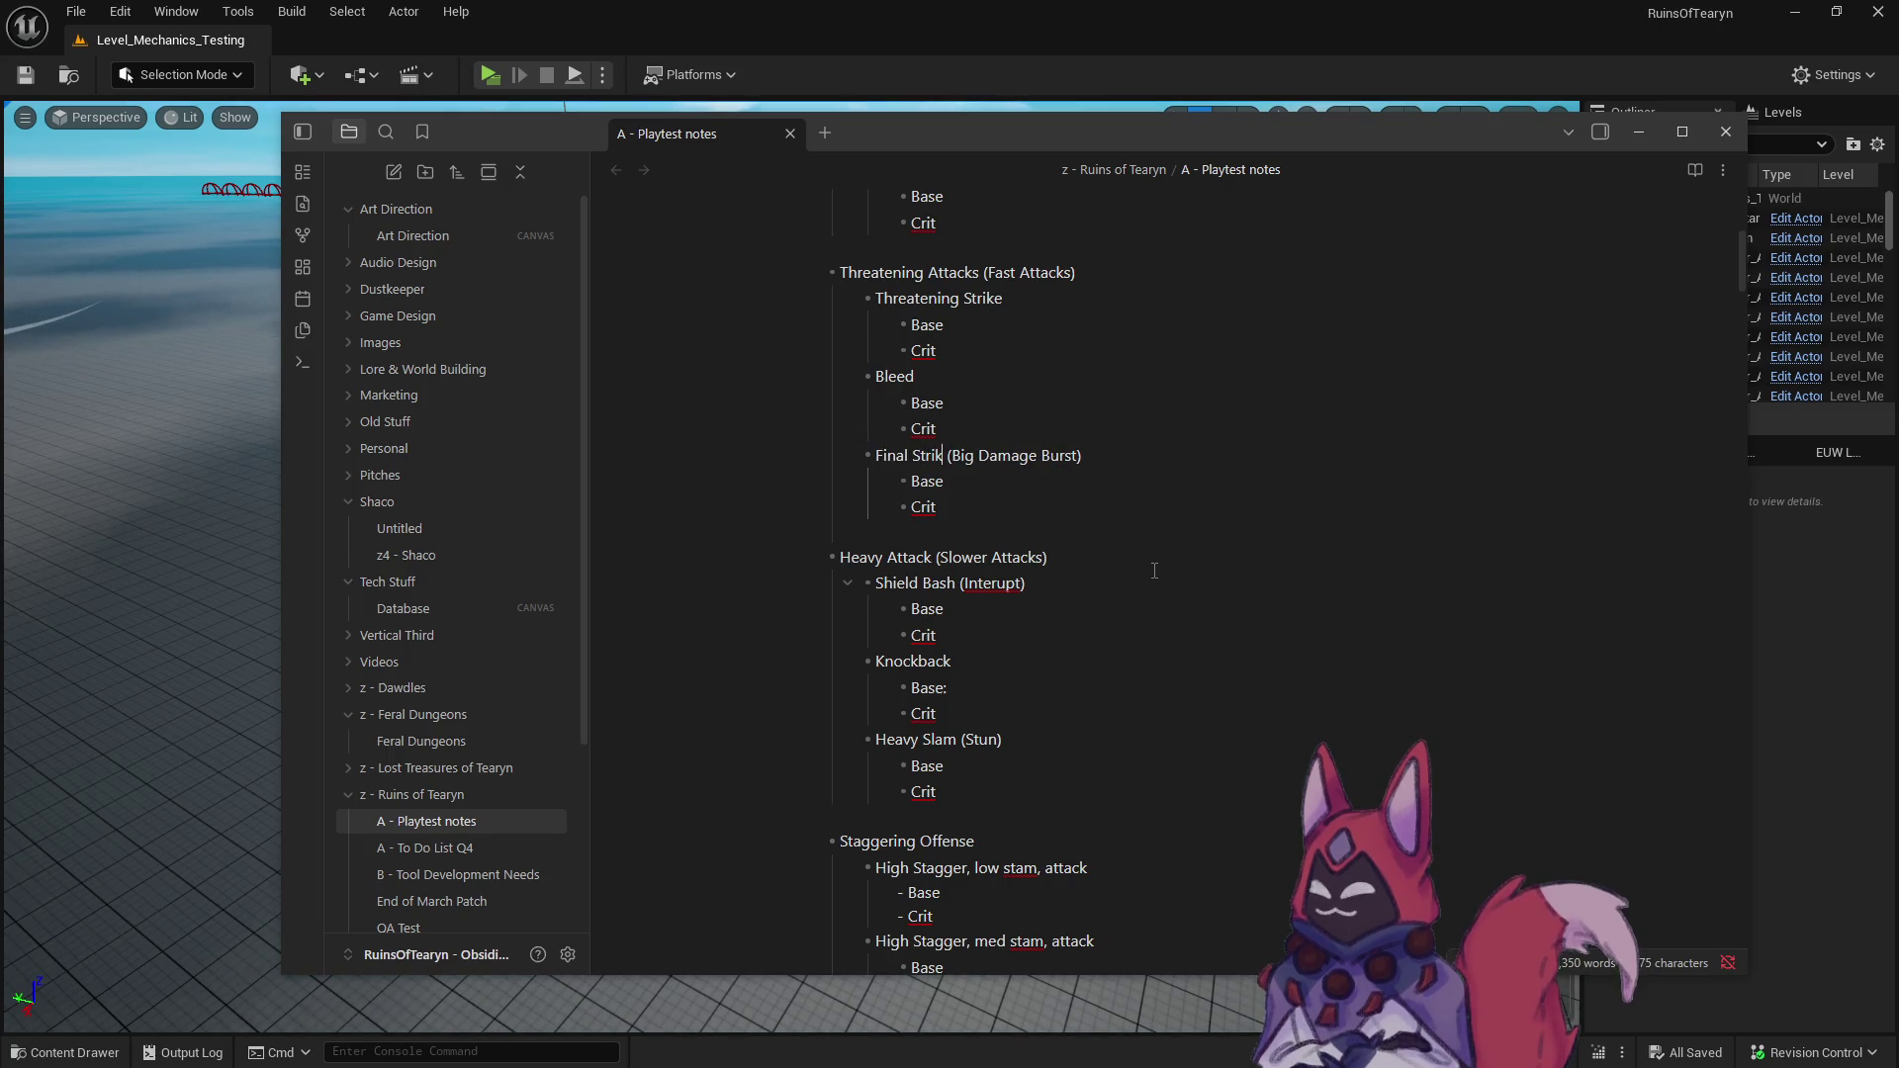
pyautogui.press('BackSpace')
pyautogui.press('BackSpace')
pyautogui.press('BackSpace')
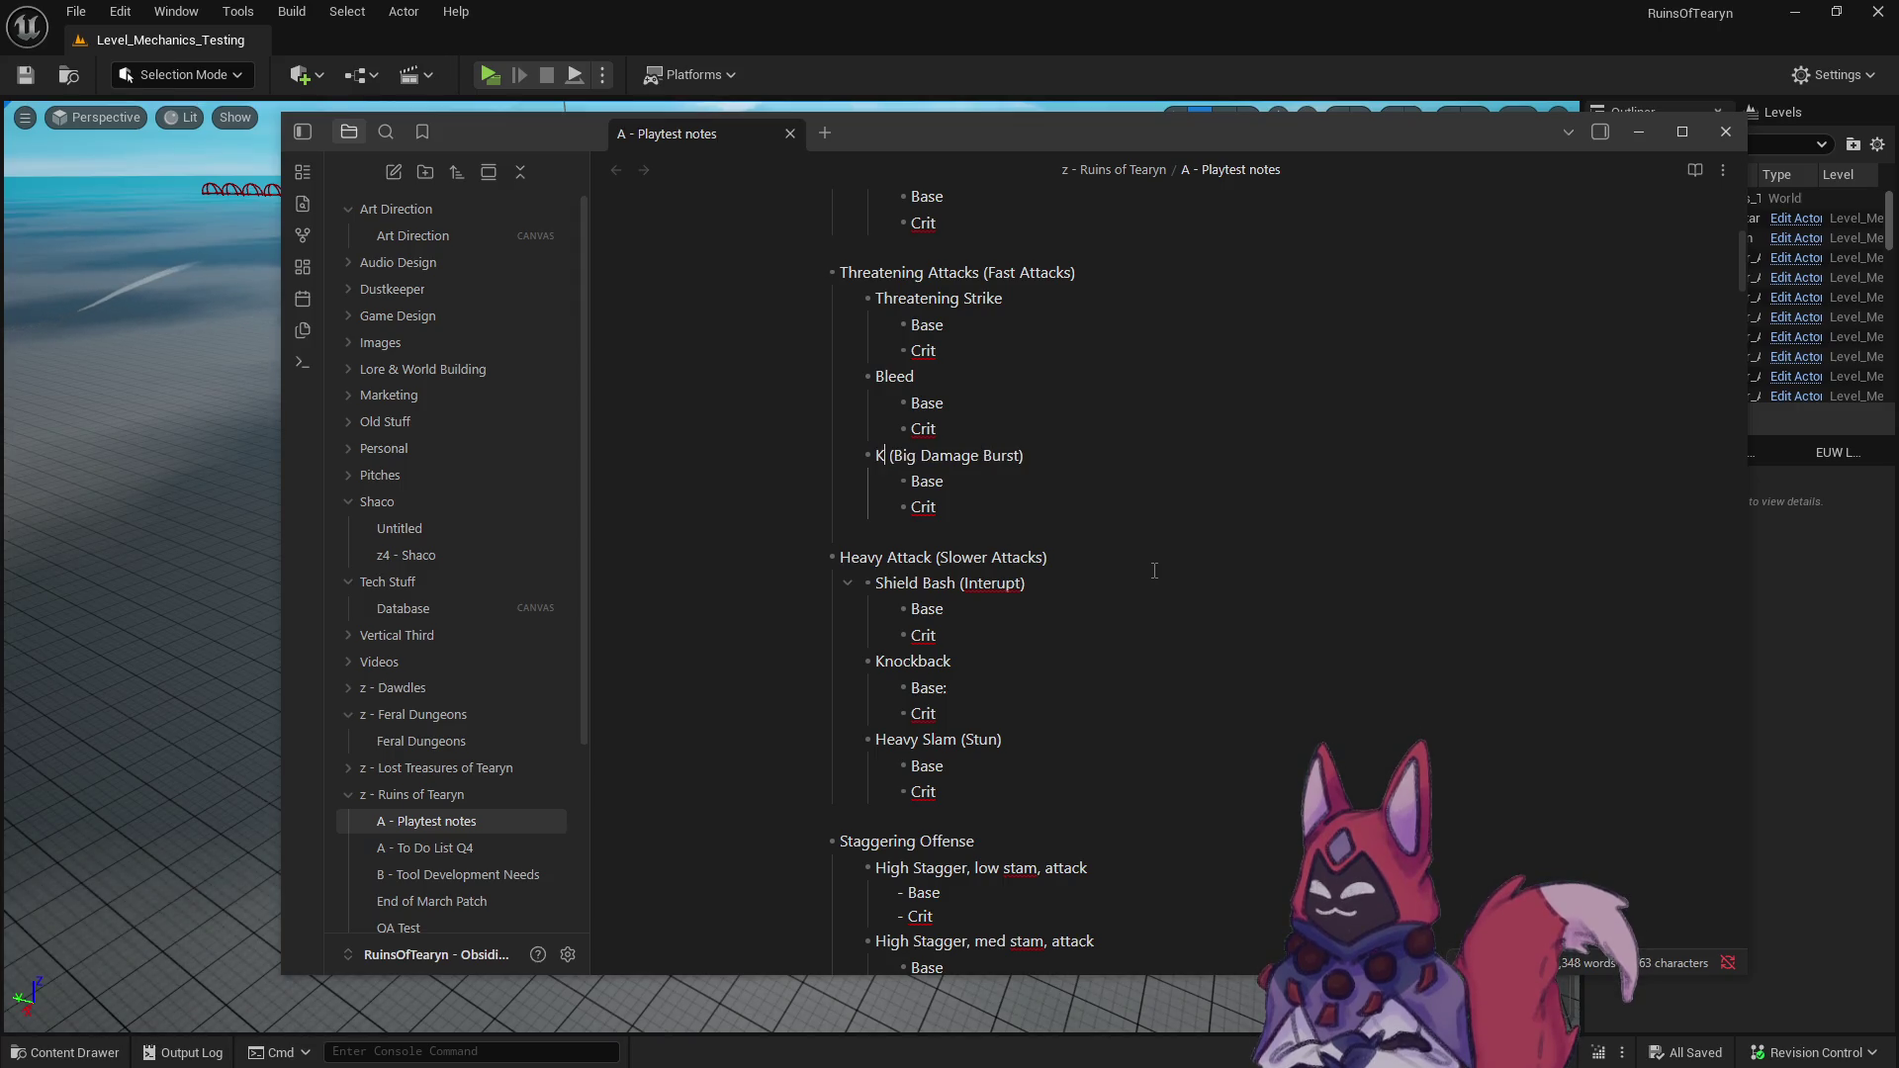
pyautogui.write('Leaping Strike')
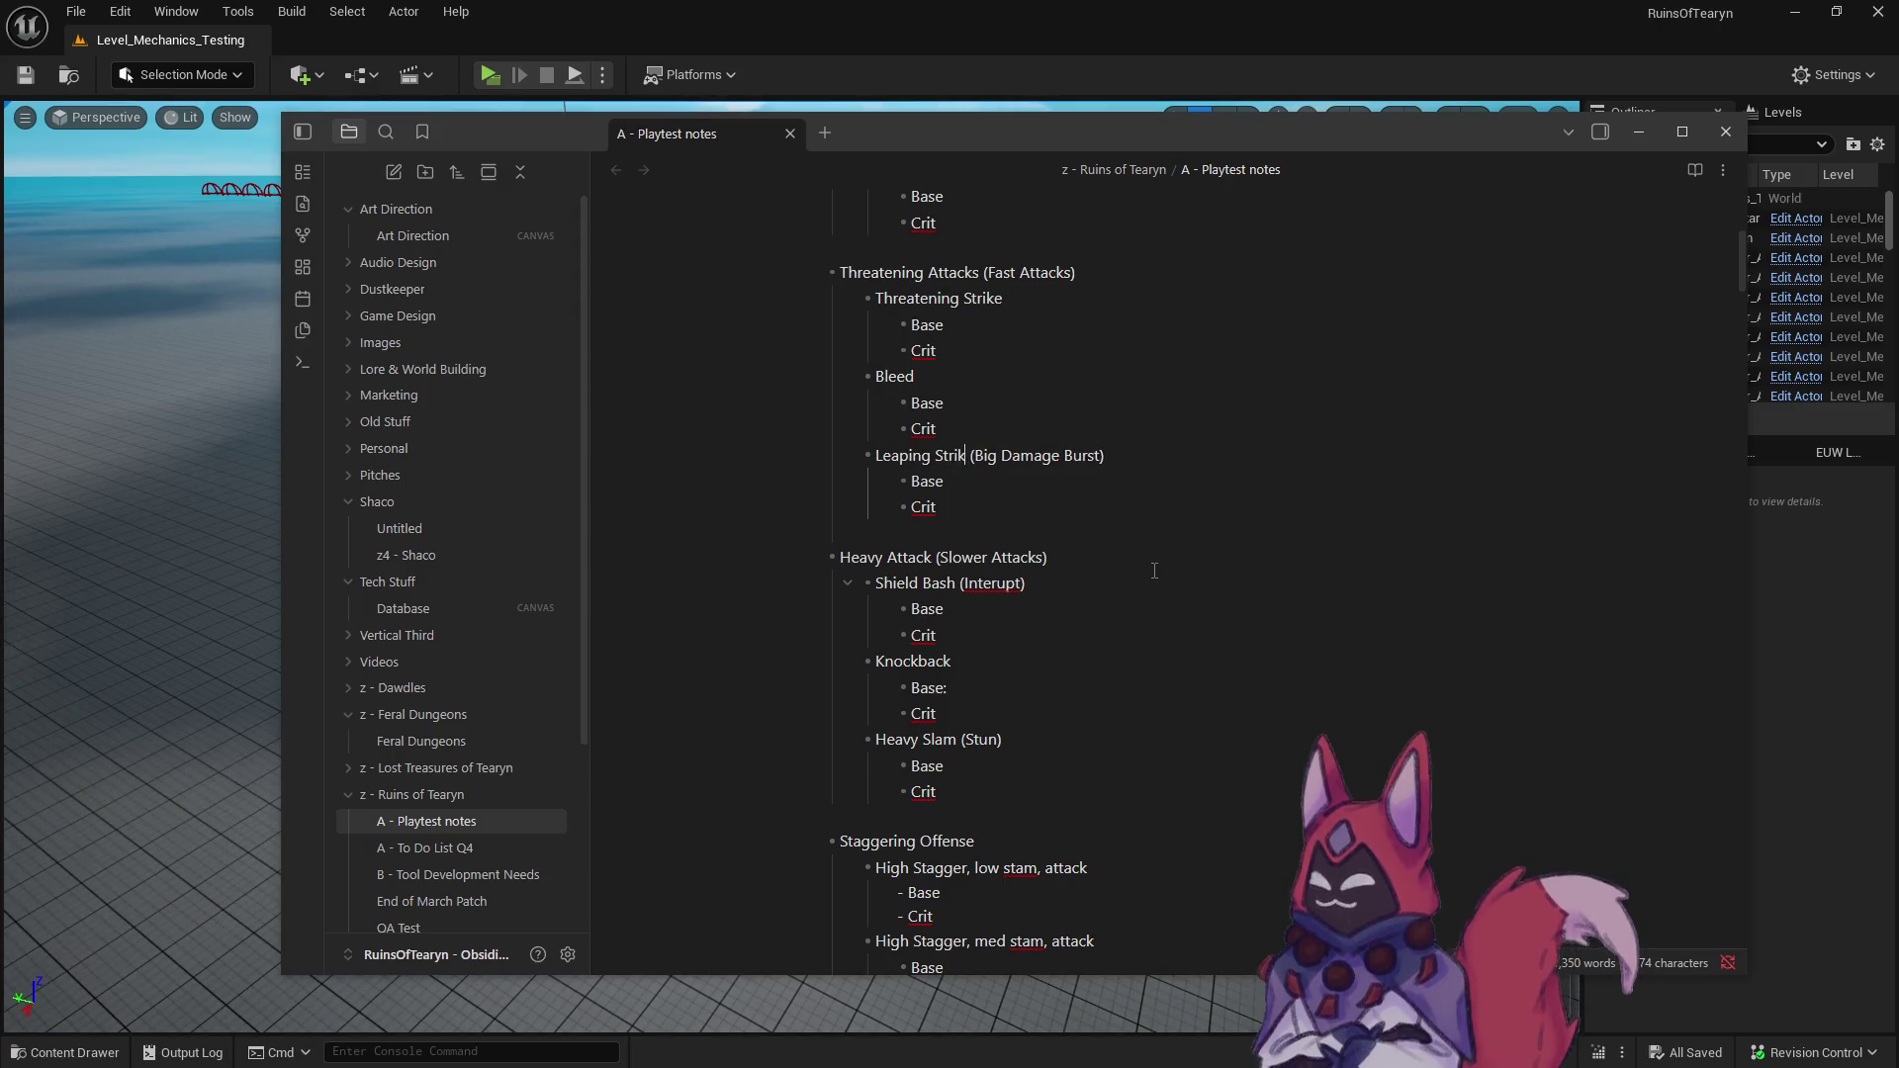
pyautogui.click(1154, 620)
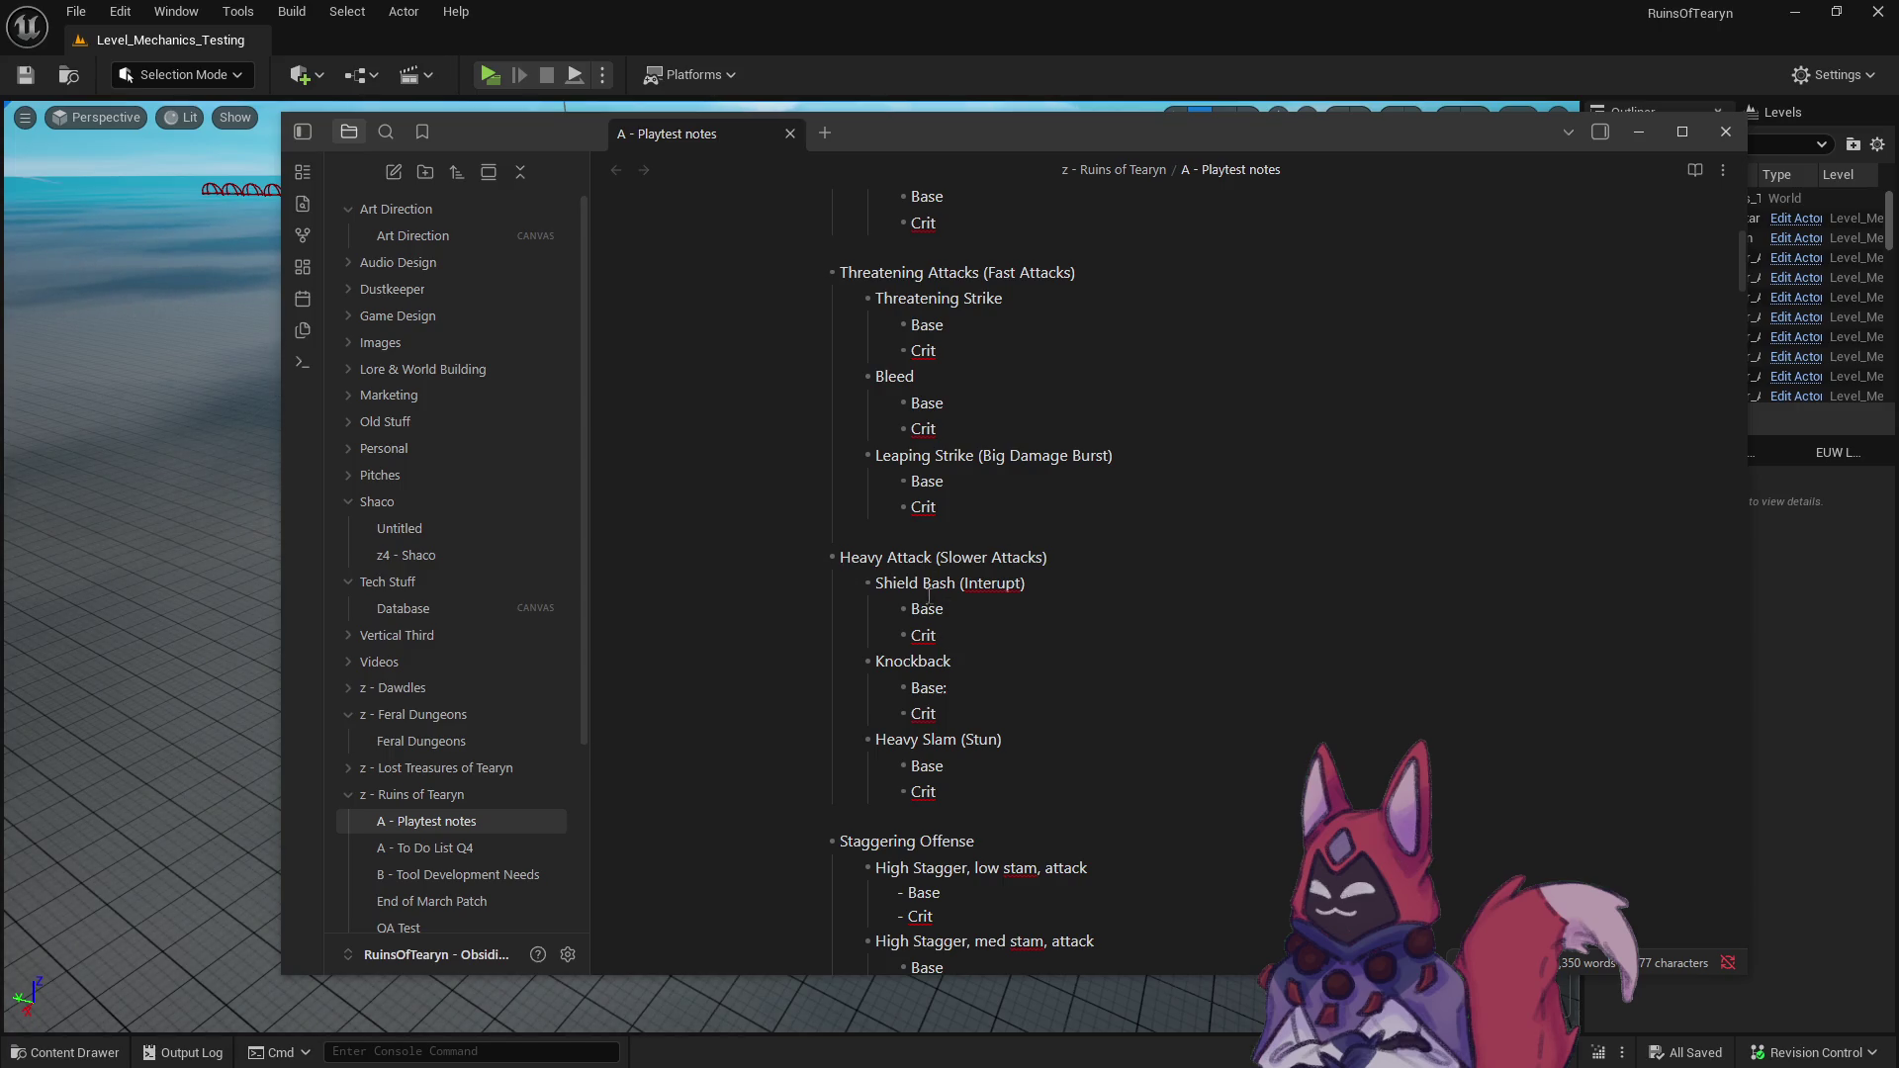
pyautogui.doubleClick(875, 557)
# - Rename the heading to Shield Attack (Slower Attacks) and correct 'Interupt' to 'Interrupt' in Shield Bash
pyautogui.write('Shield')
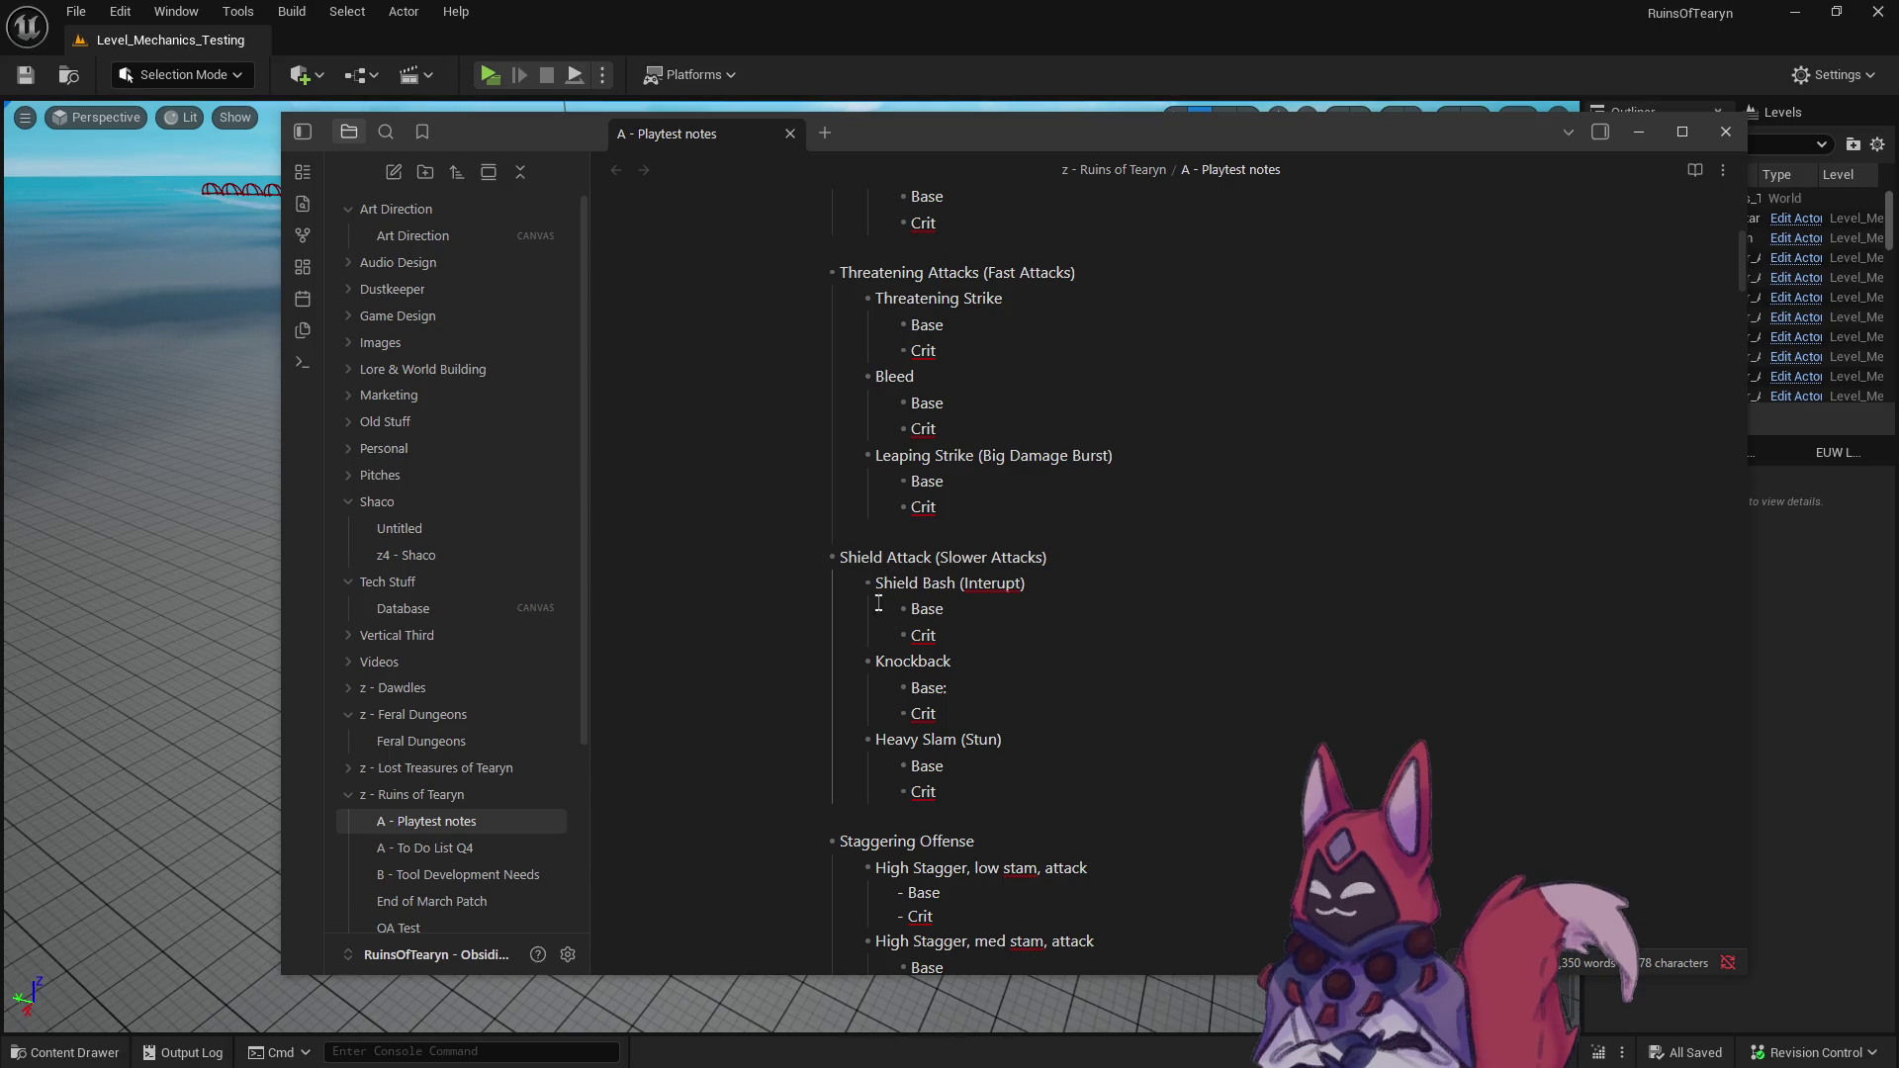
pyautogui.click(937, 583)
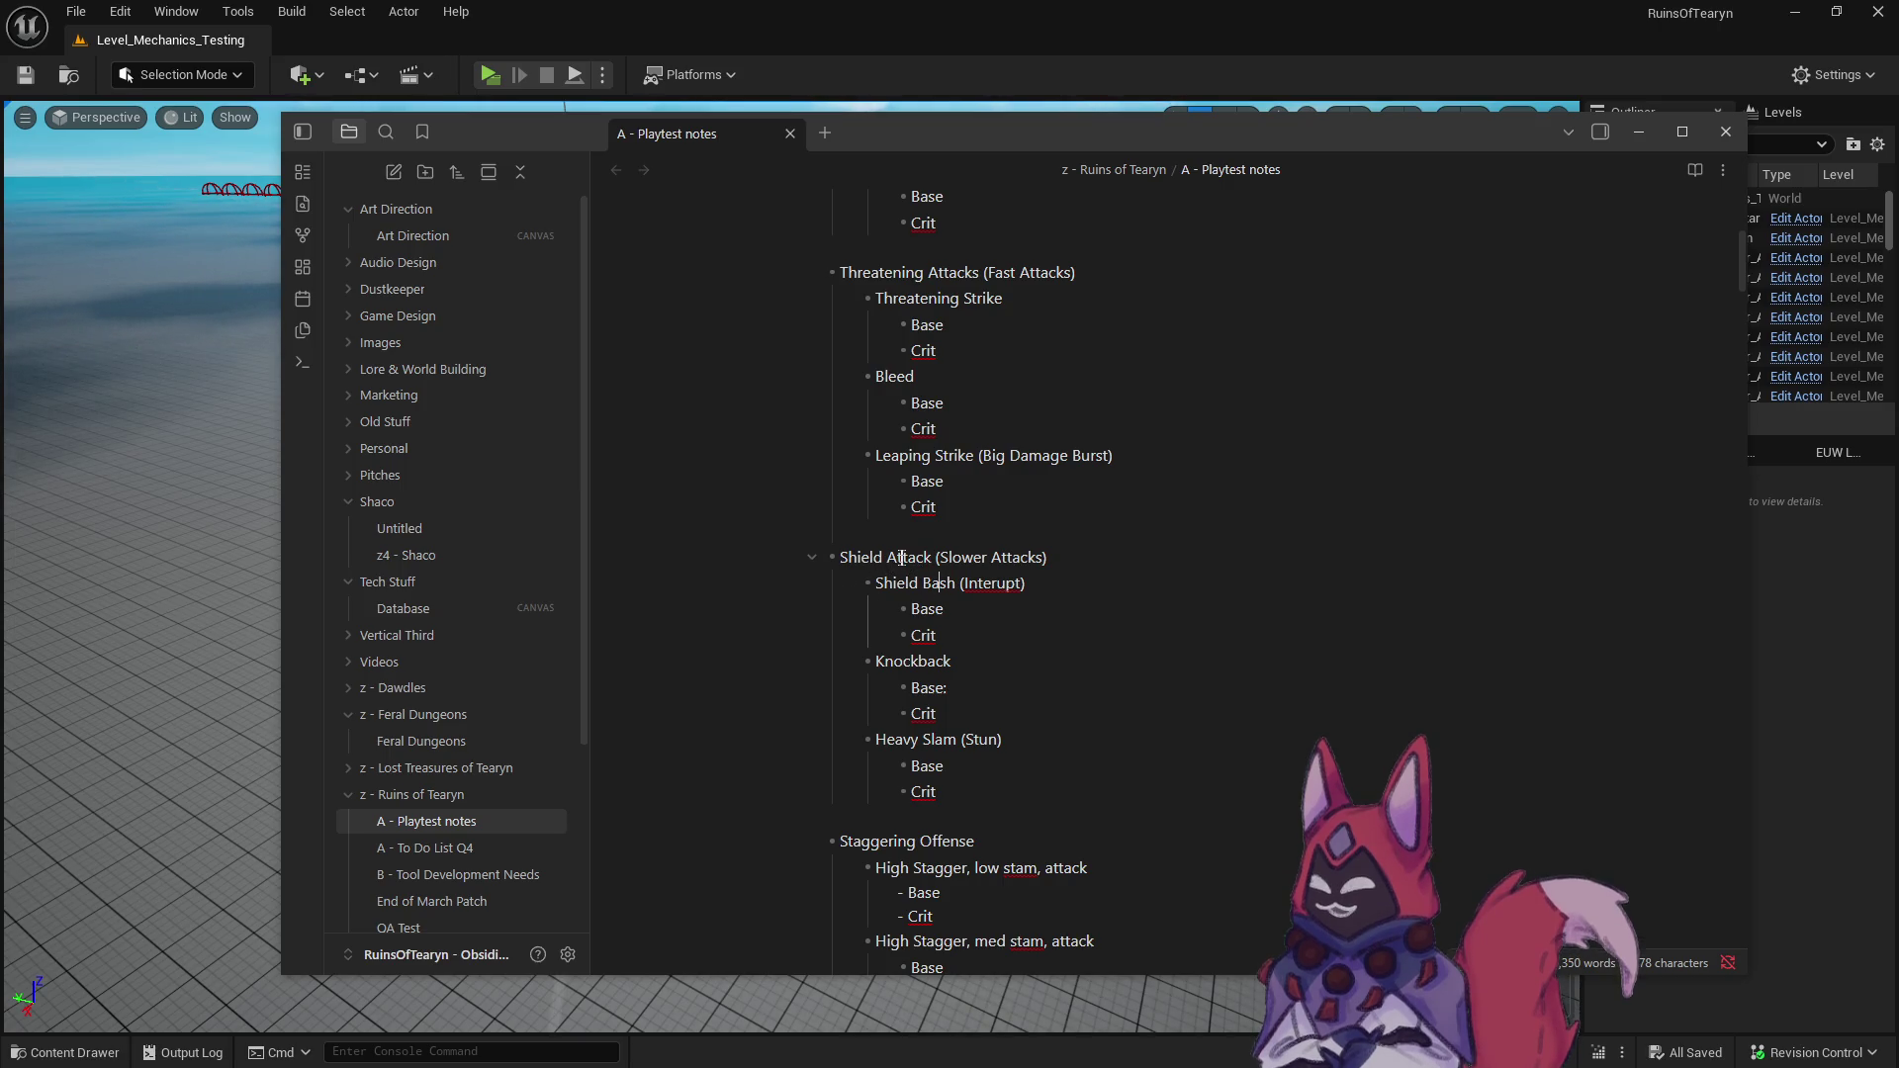
pyautogui.write('r')
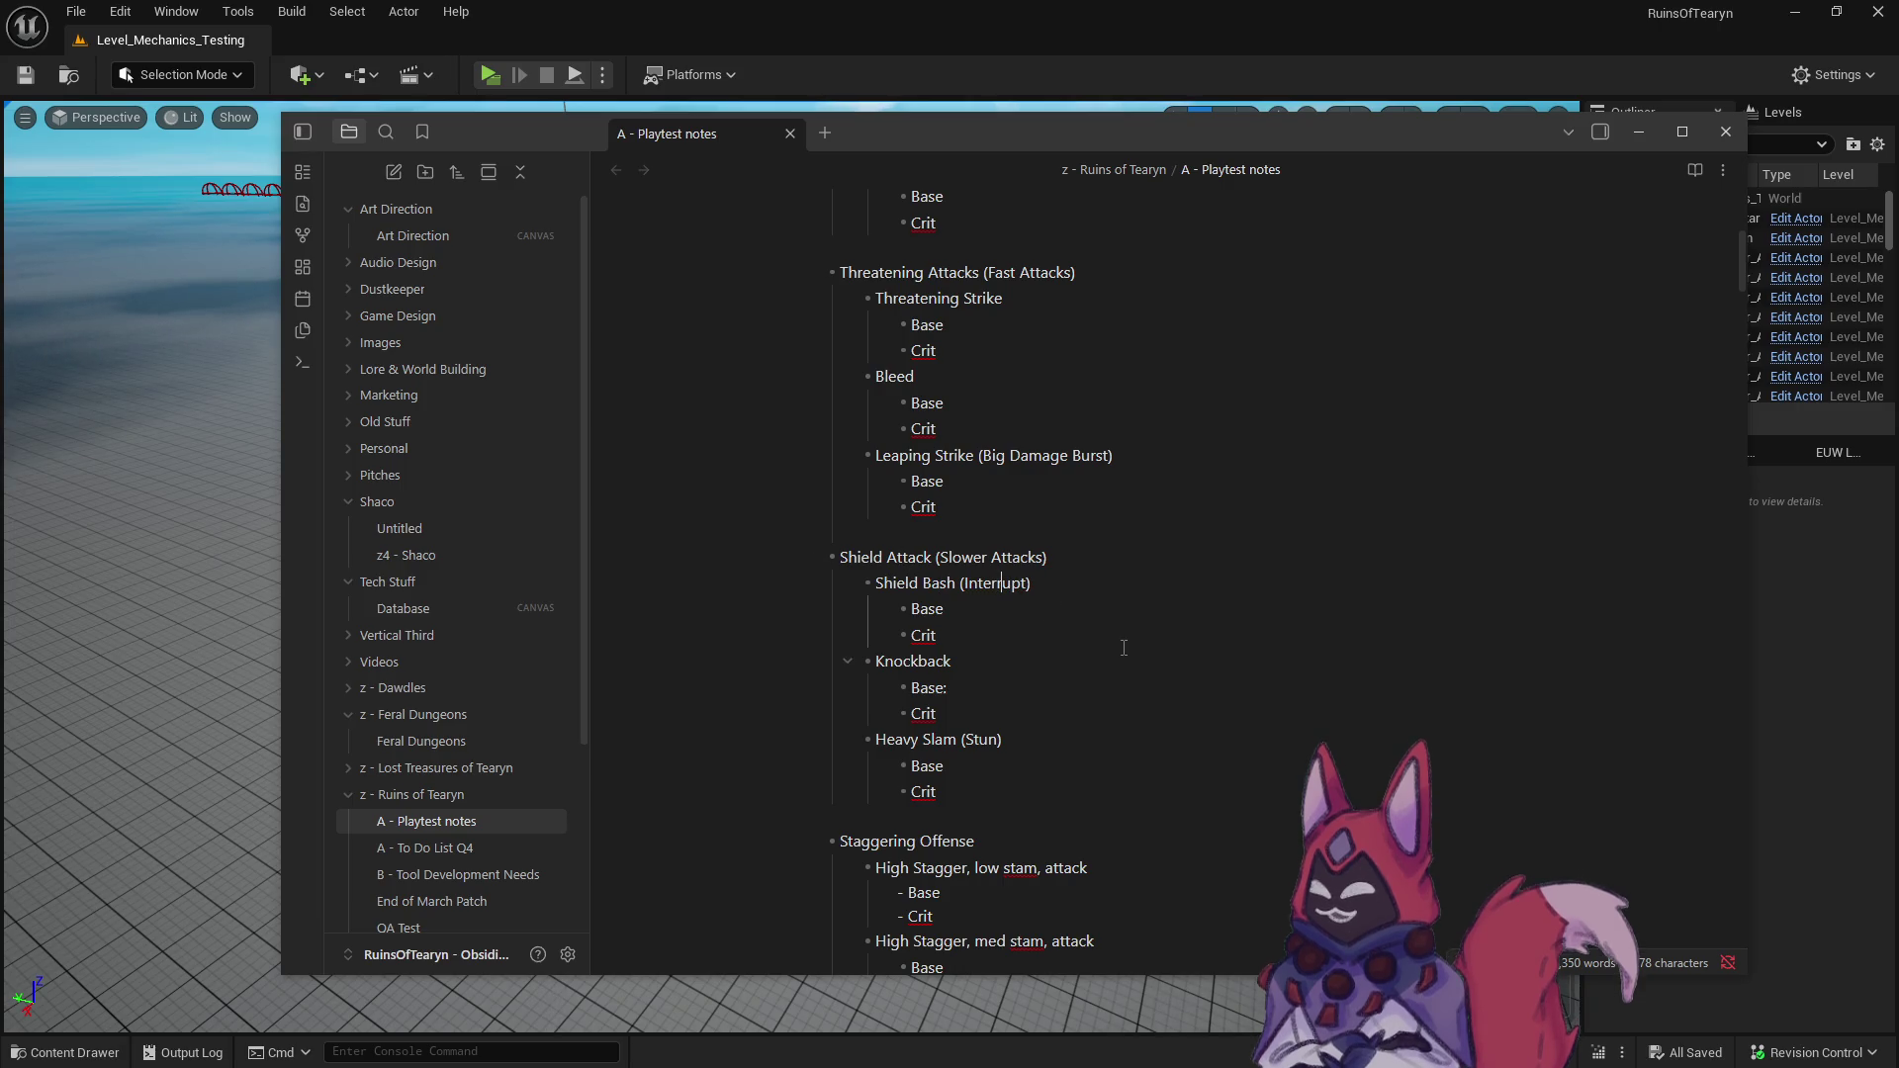
# - Replace the word Knockback with 'Shield' on the ability after Shield Bash
pyautogui.press('Down')
pyautogui.press('Down')
pyautogui.press('Left')
pyautogui.press('Left')
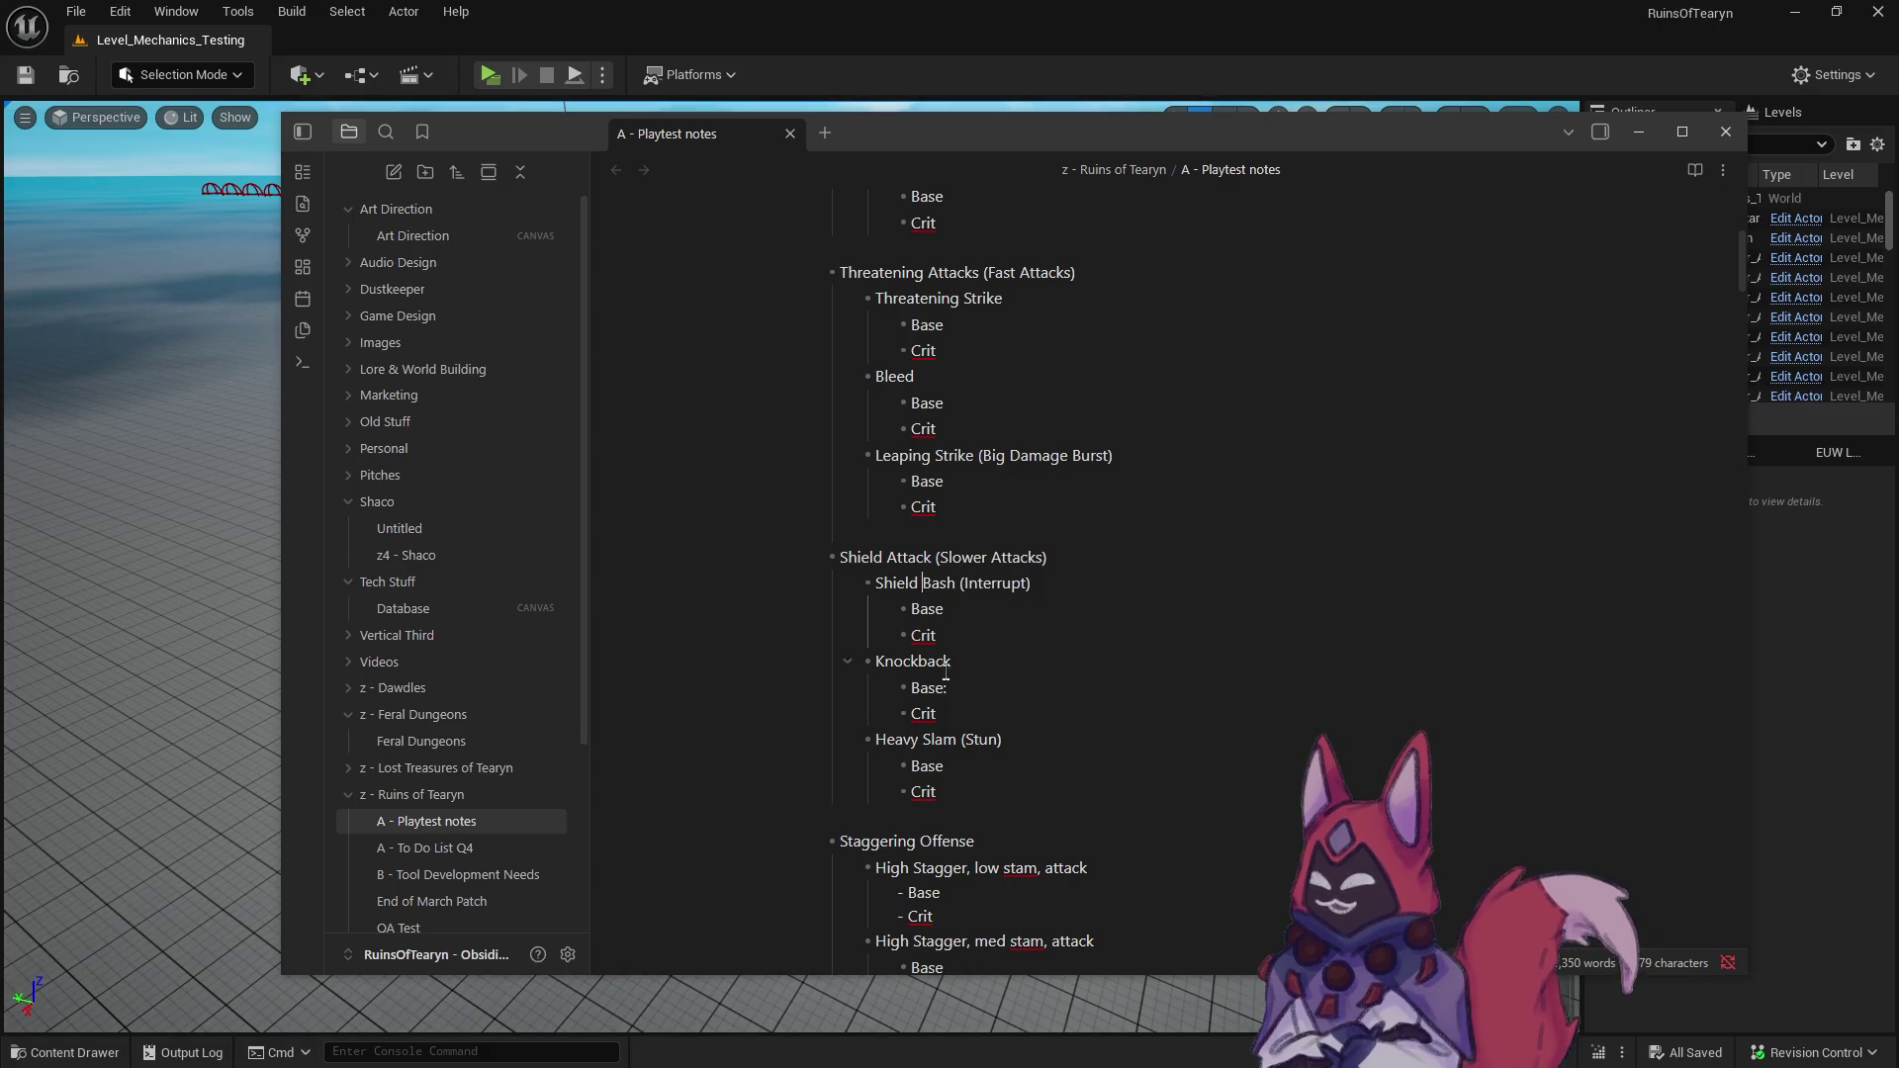
pyautogui.press('Down')
pyautogui.press('Down')
pyautogui.press('Down')
pyautogui.press('End')
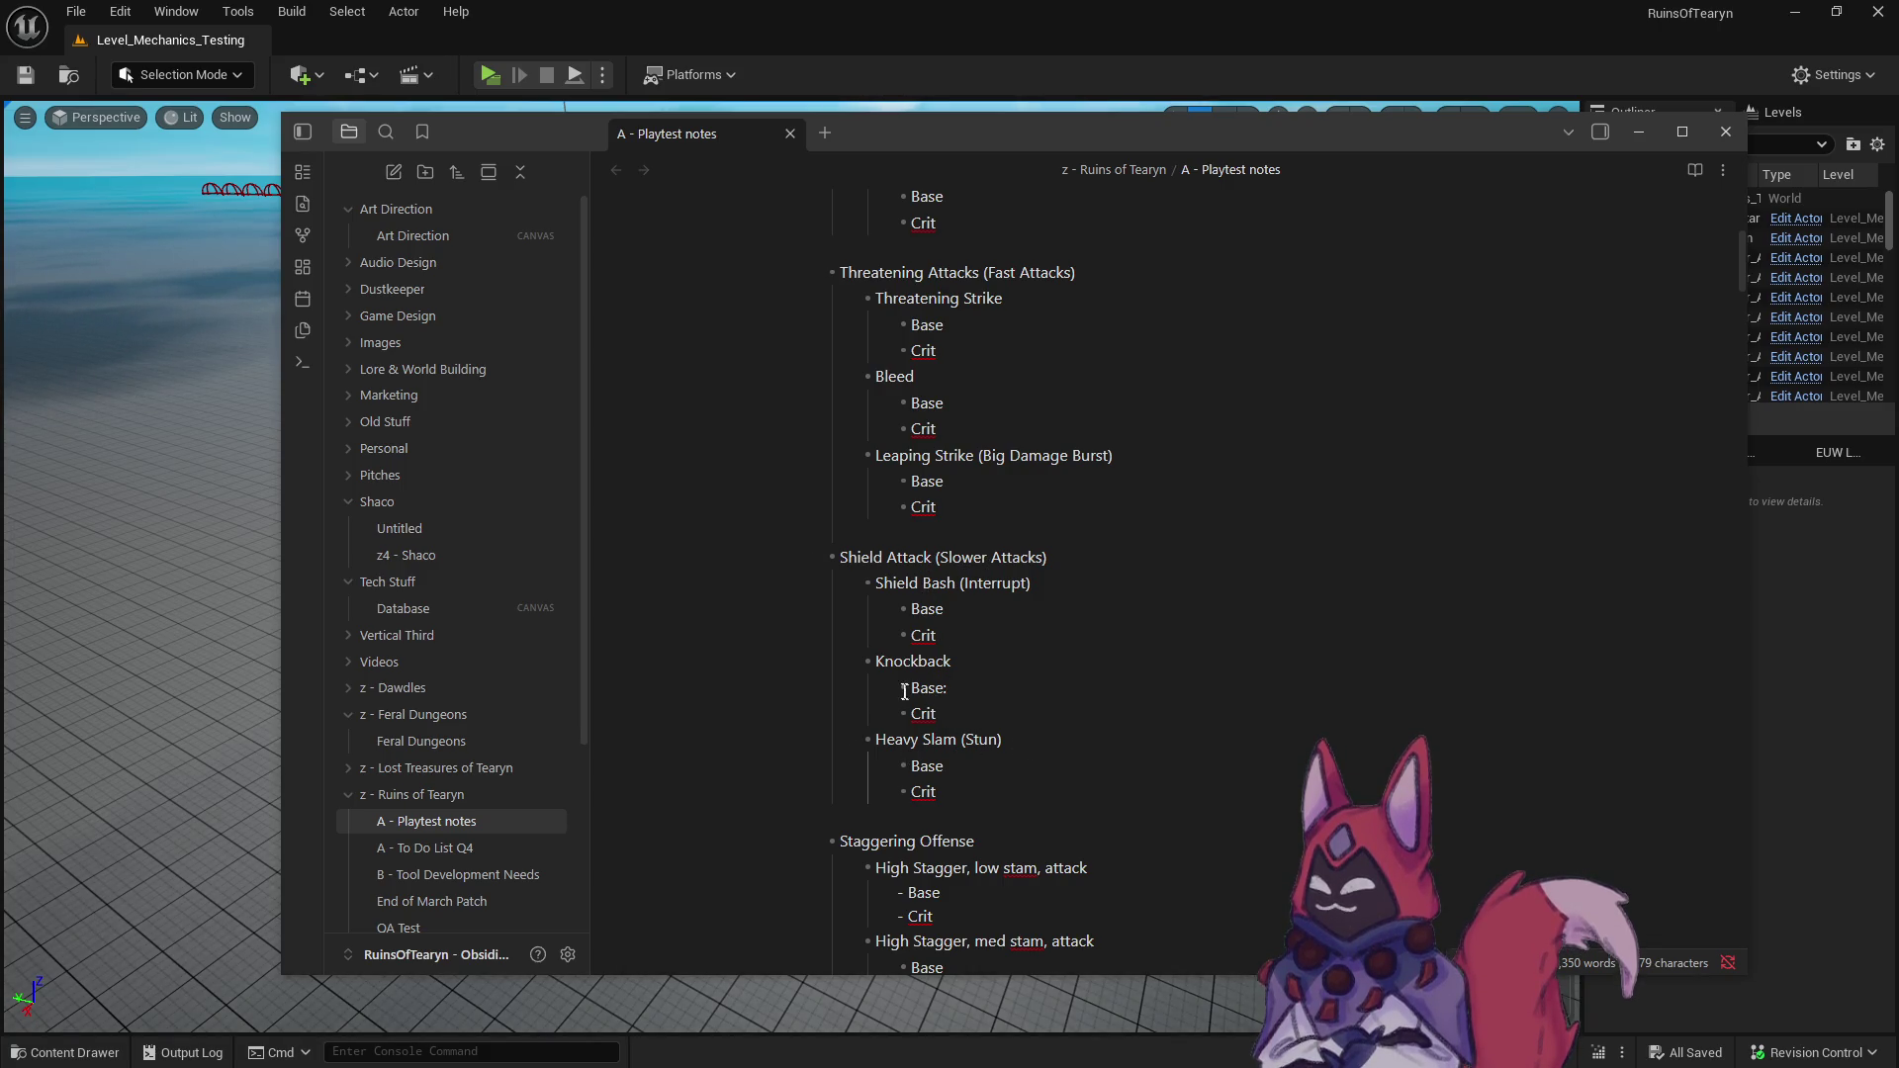
pyautogui.moveTo(878, 663); pyautogui.dragTo(951, 665)
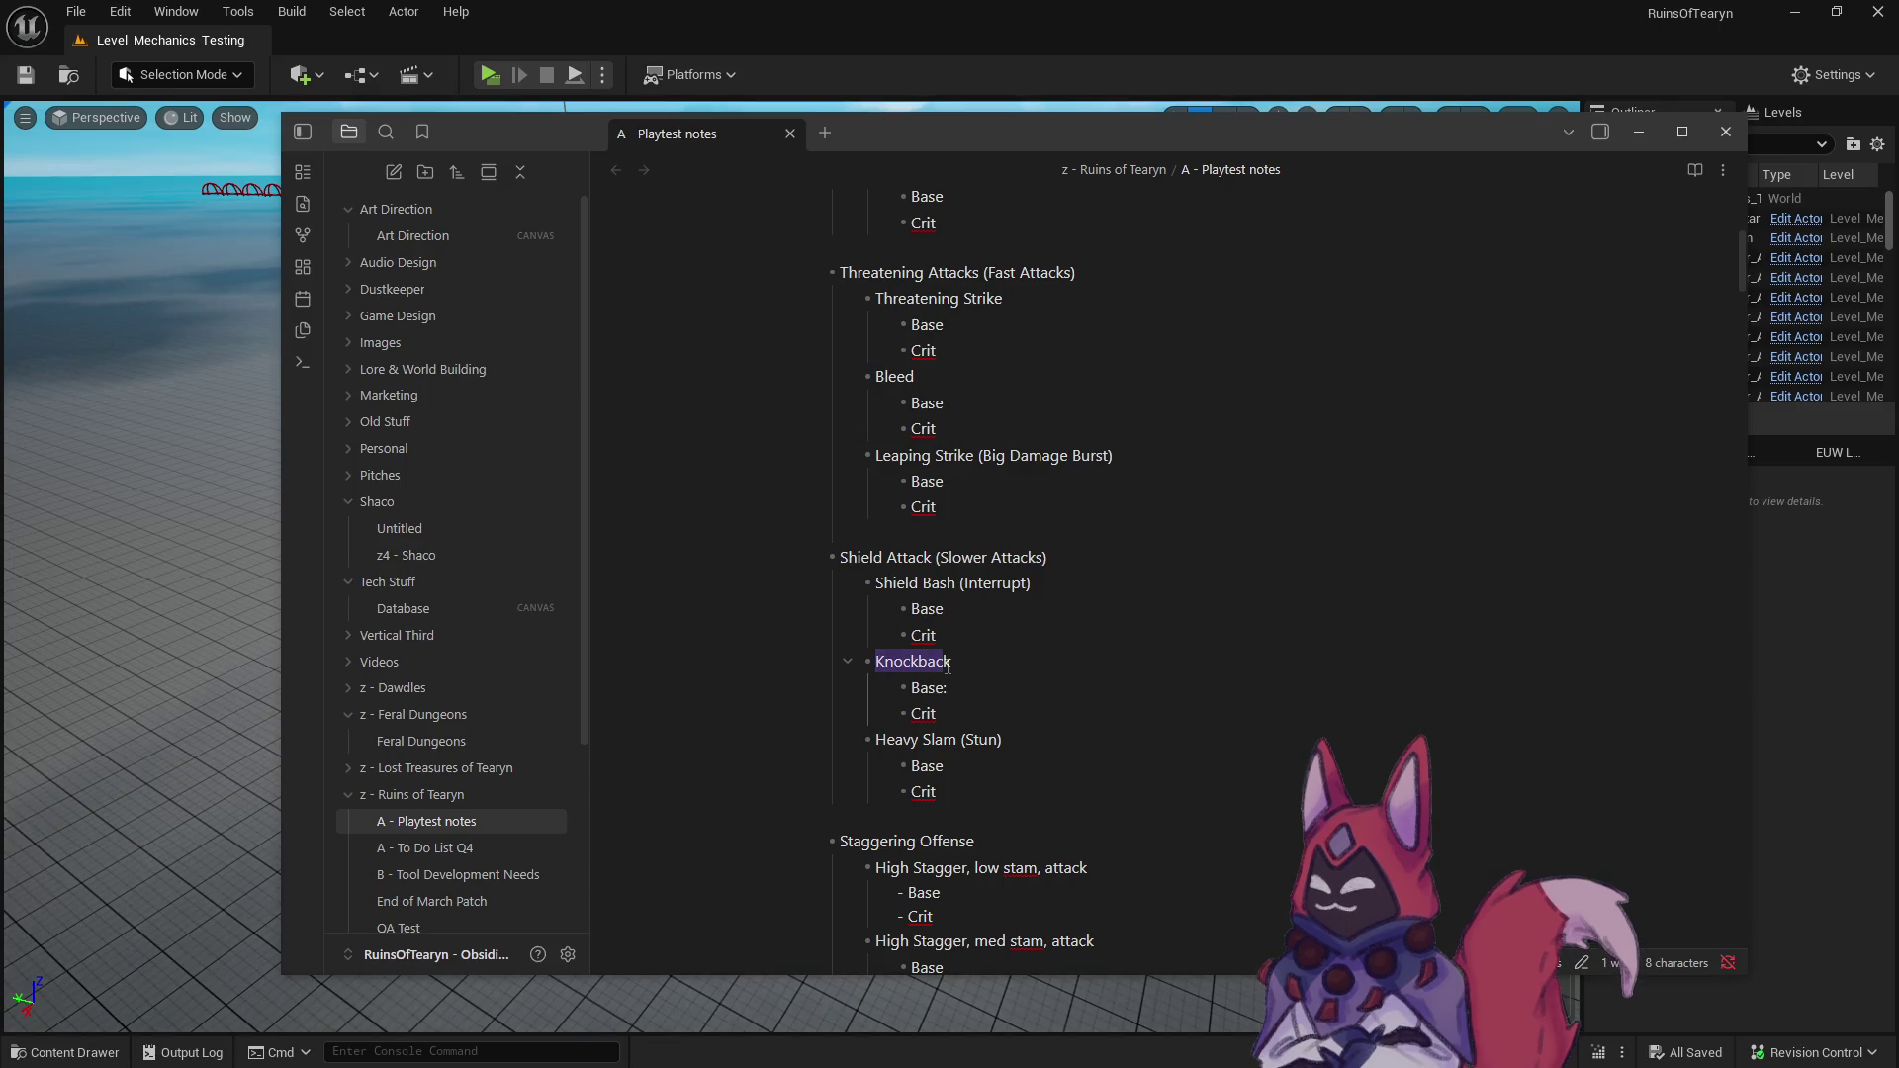
pyautogui.press('BackSpace')
pyautogui.write('Shield A')
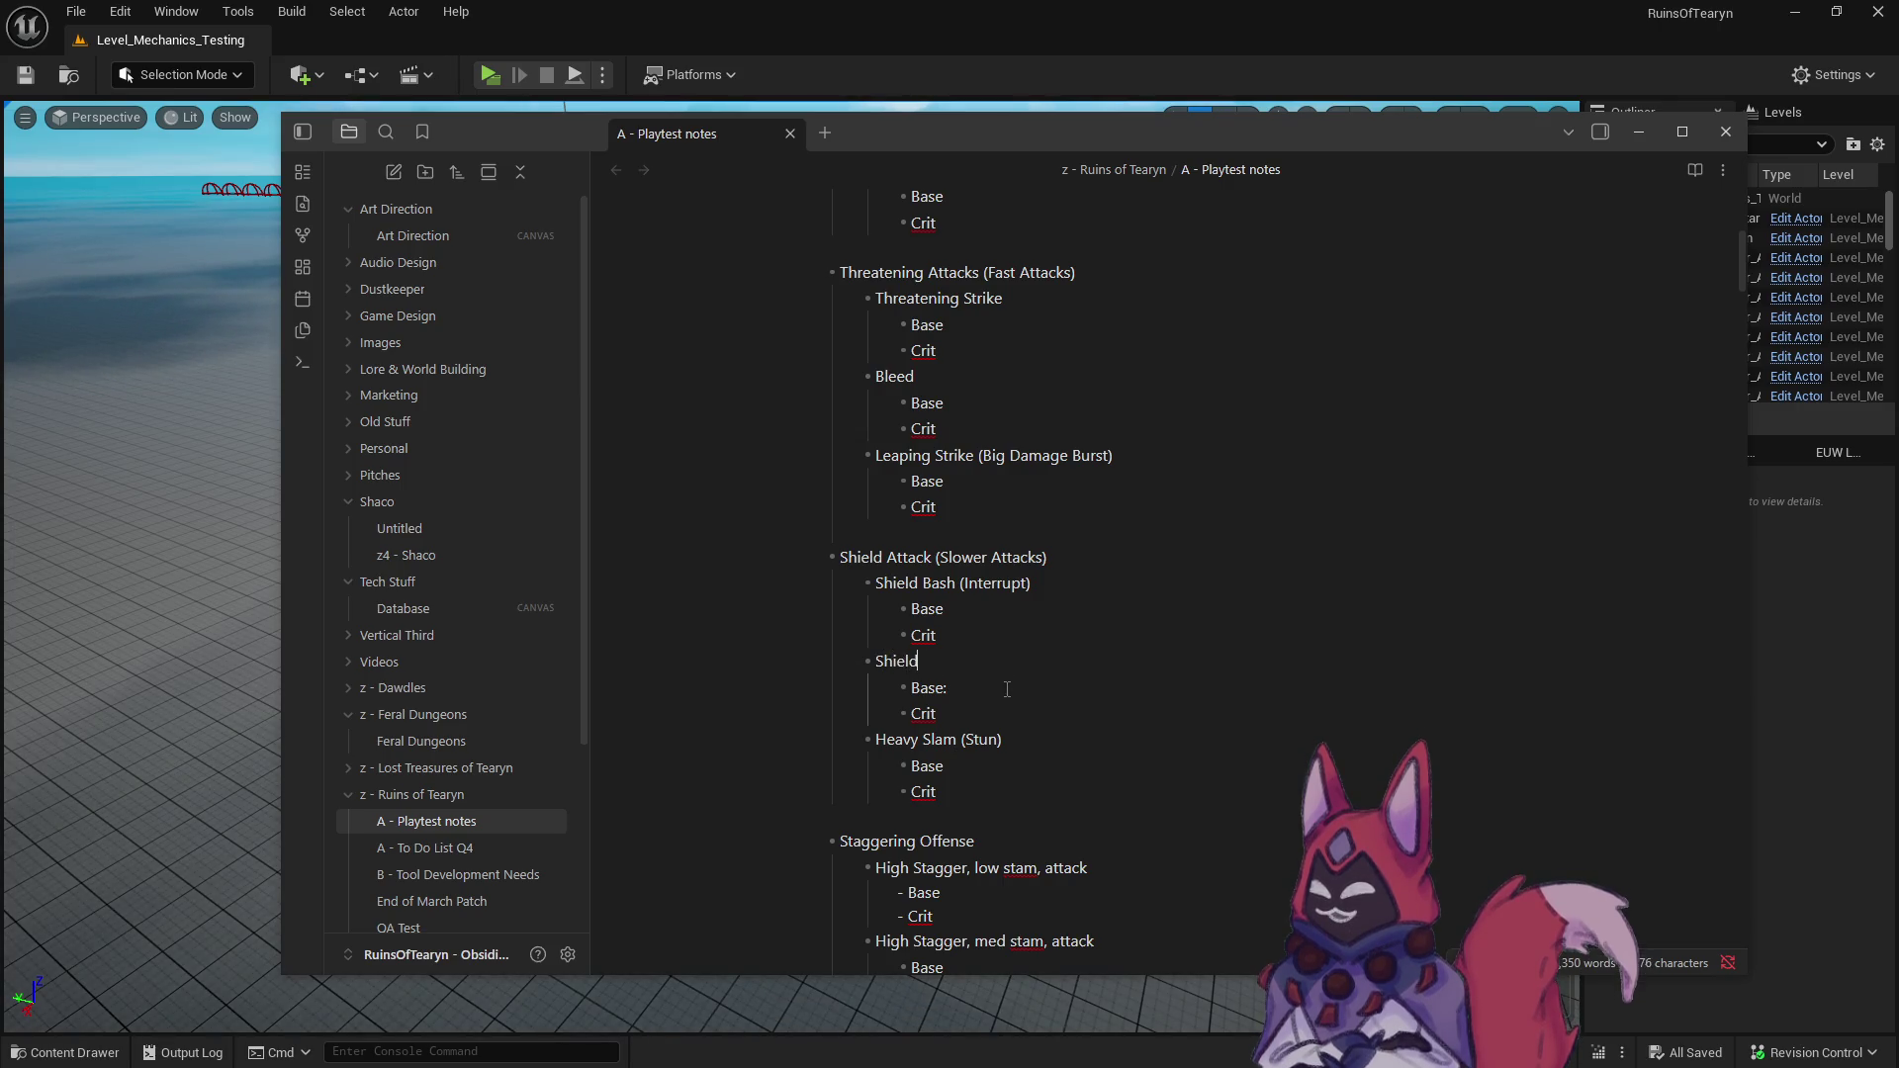
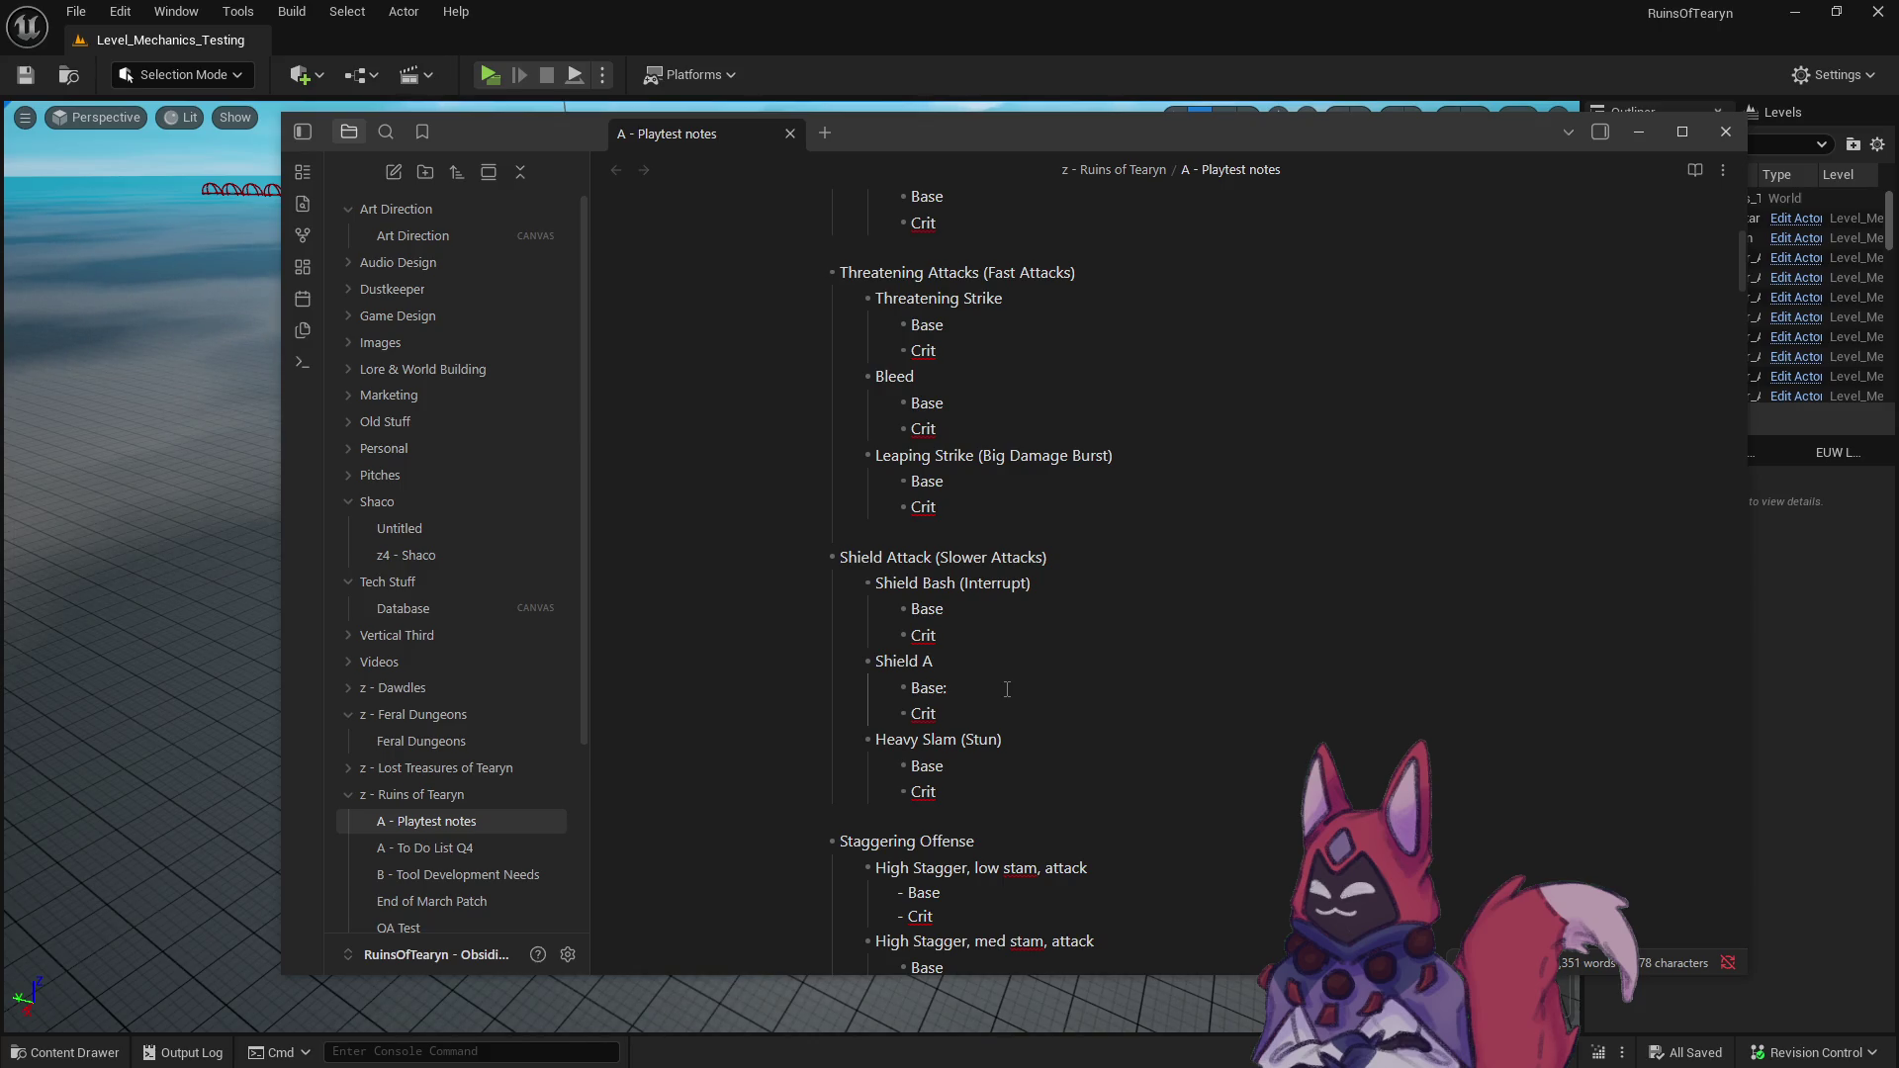
# - Change 'Shield A' to 'Shield Swipe' in the Shield Attack entries
pyautogui.press('BackSpace')
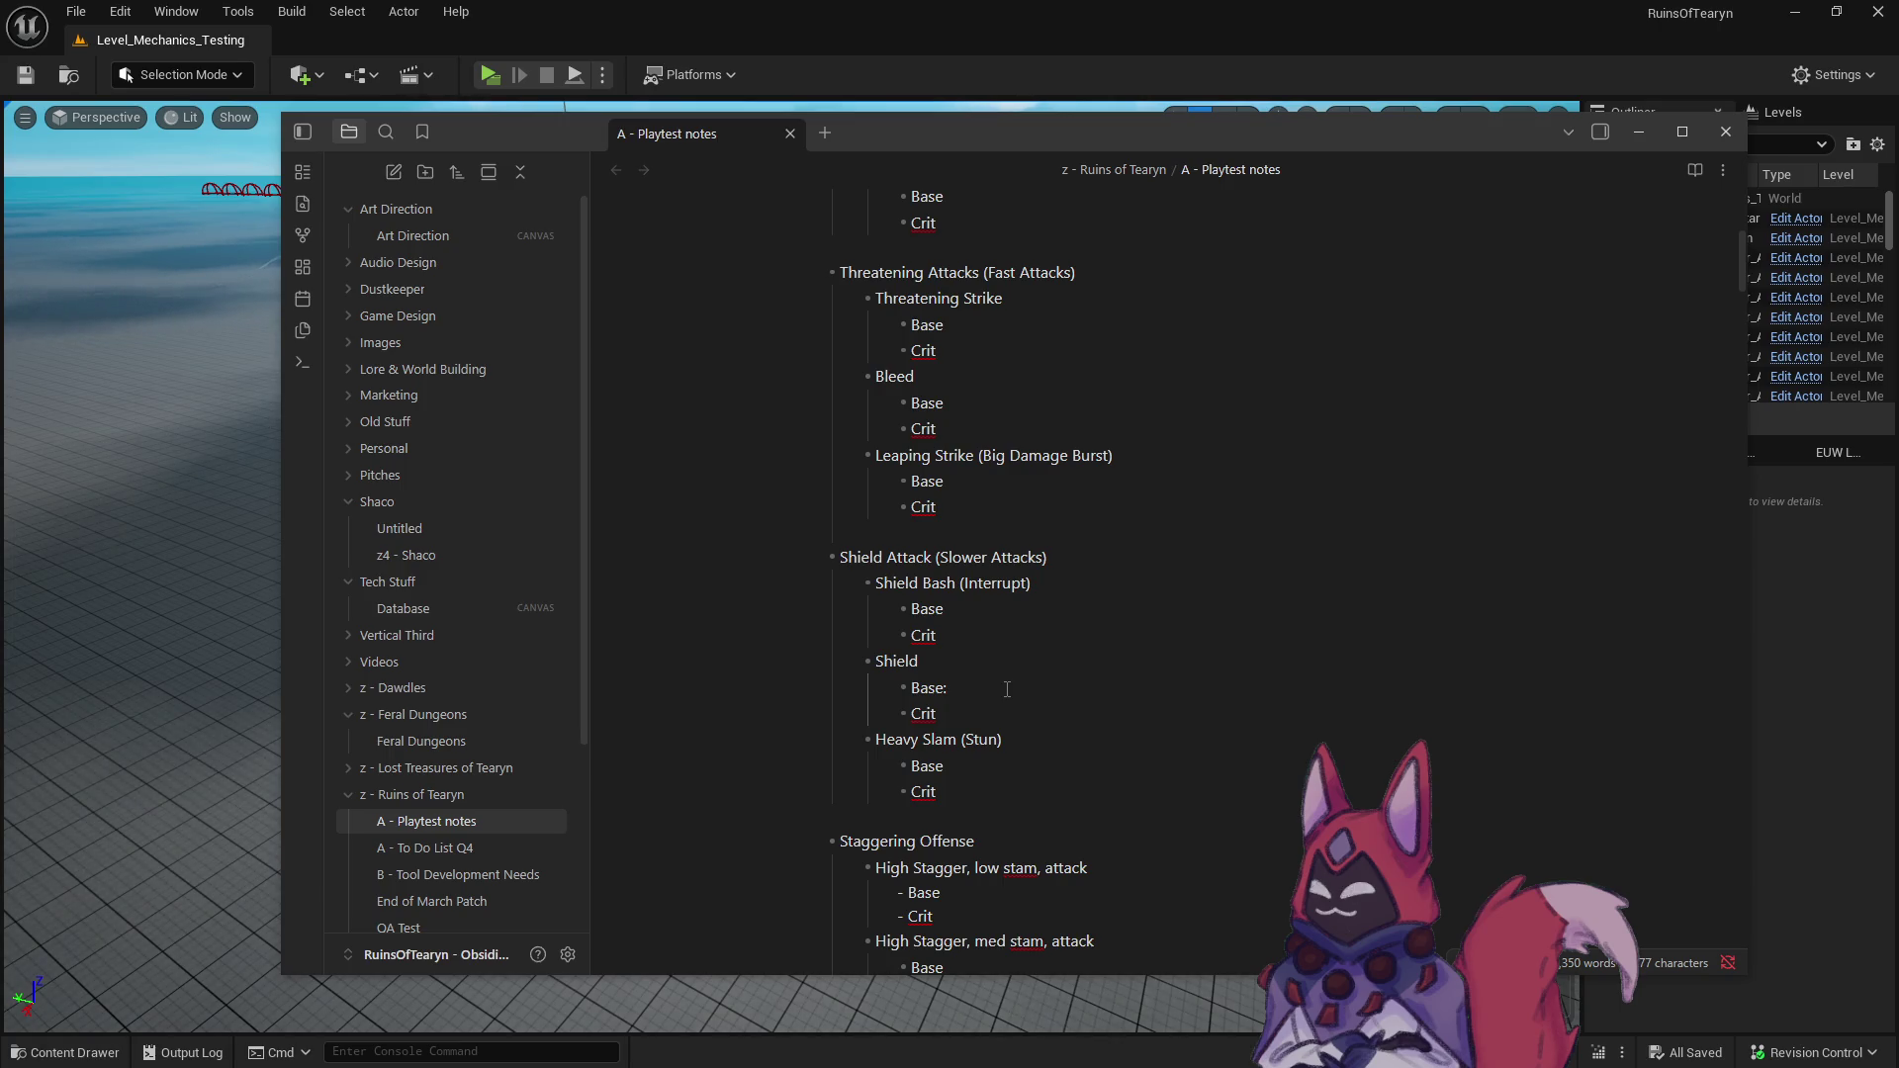
pyautogui.write('Swipe')
pyautogui.click(1007, 689)
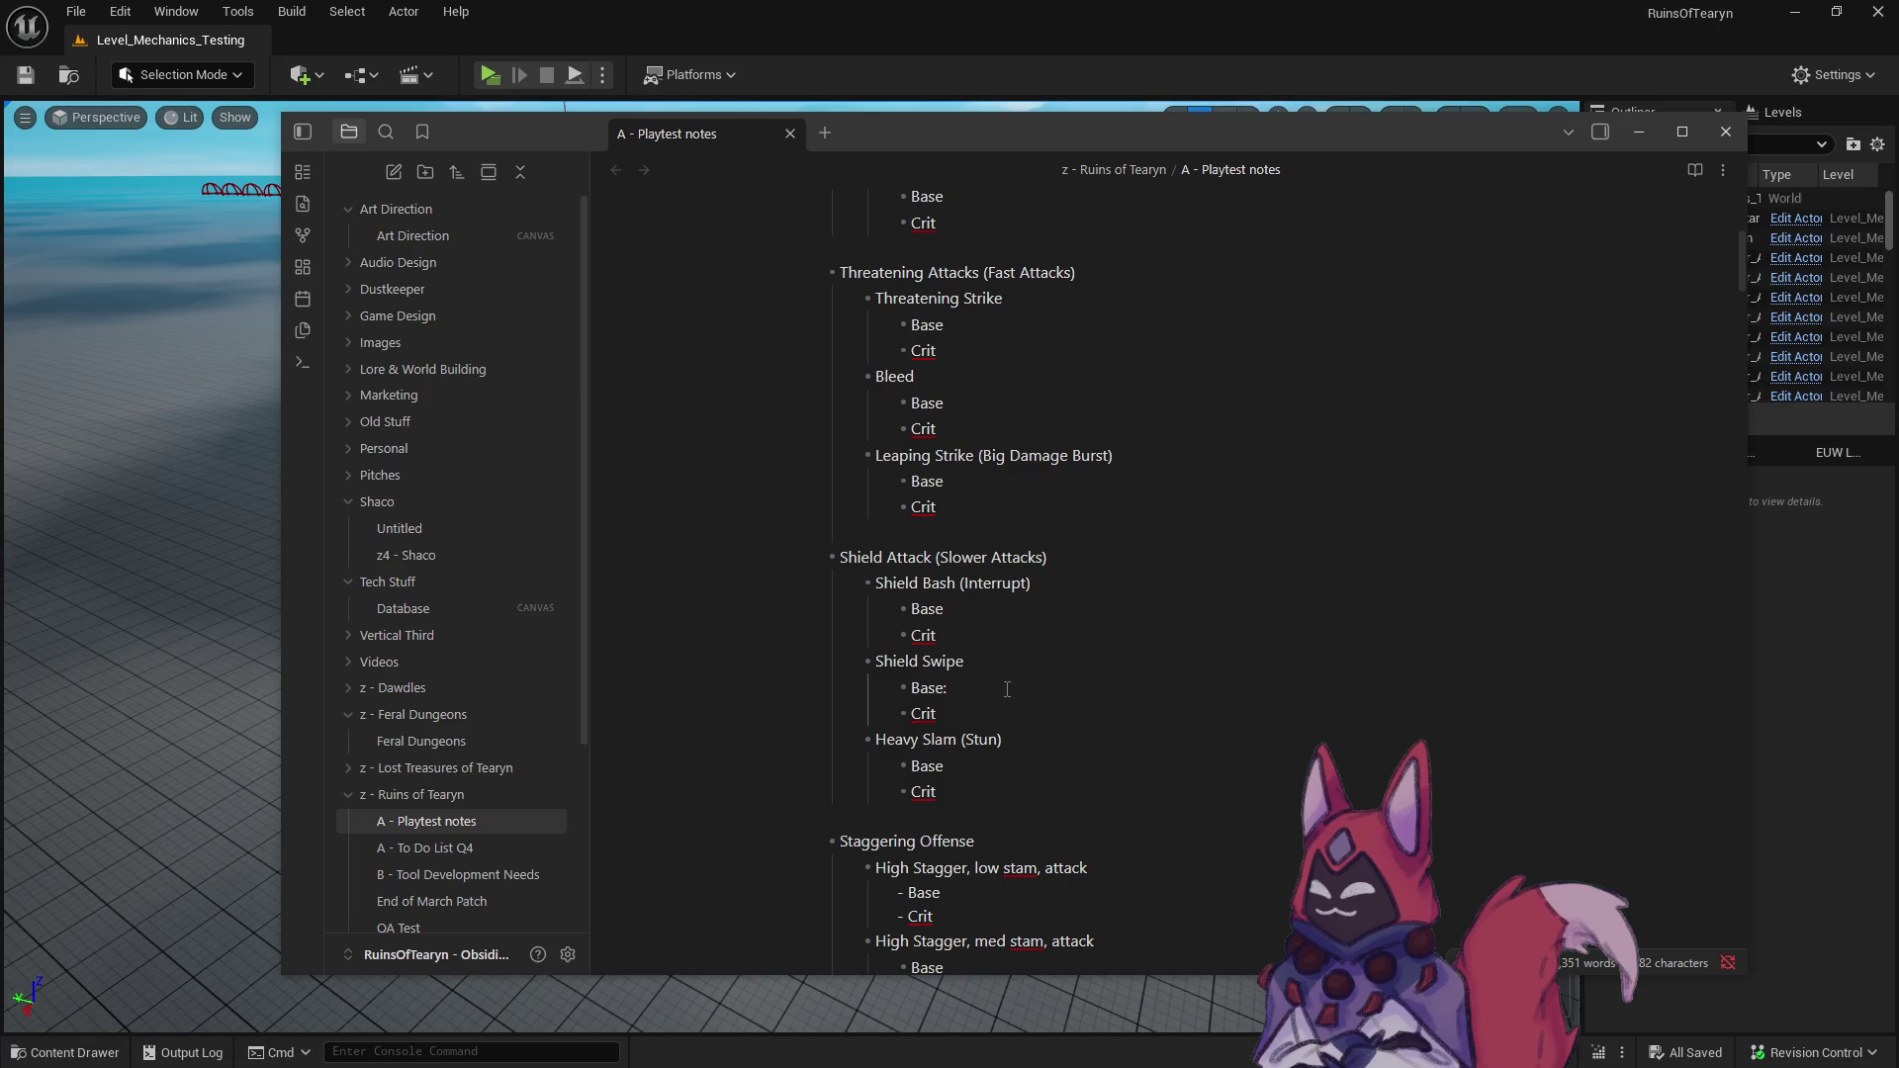
# - Scroll down to the Enrage section and place the caret on the Threatening Shout line
pyautogui.scroll(-1, 926, 525)
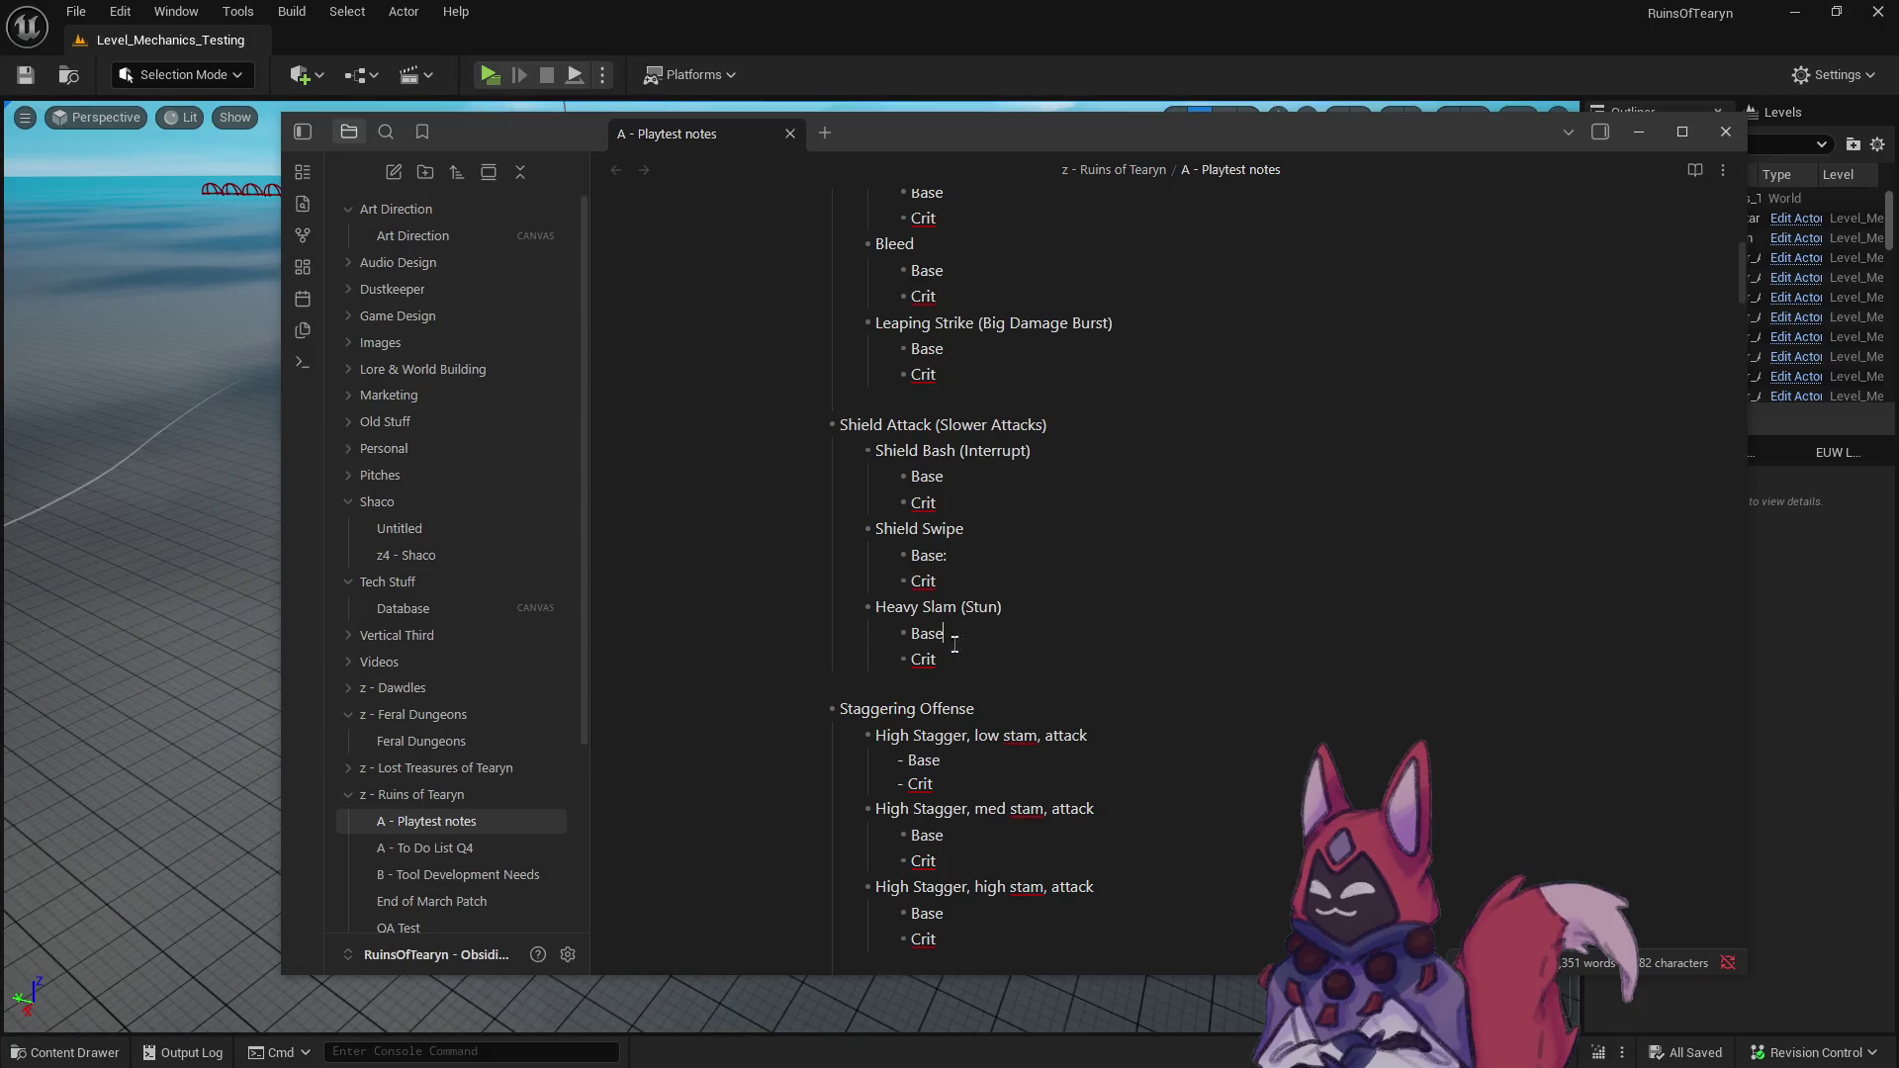
pyautogui.scroll(-1, 958, 705)
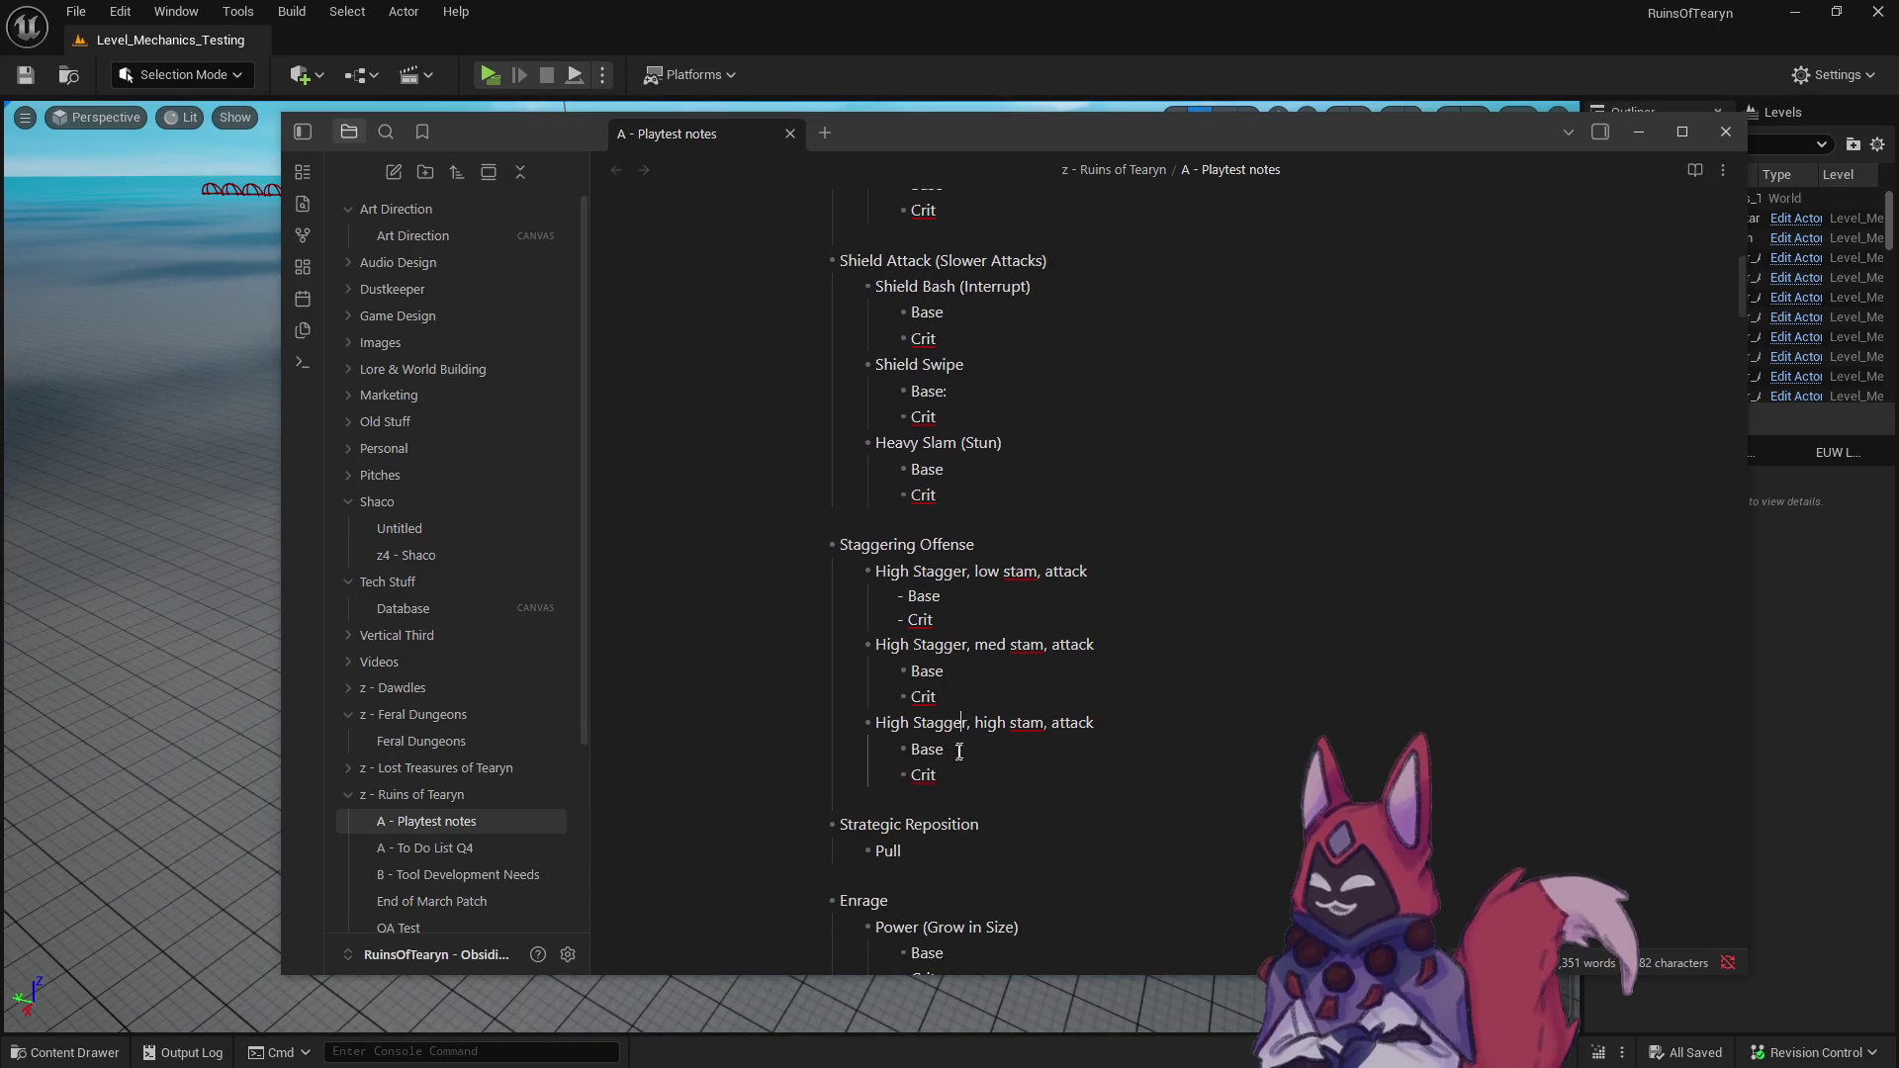
pyautogui.scroll(-5, 961, 749)
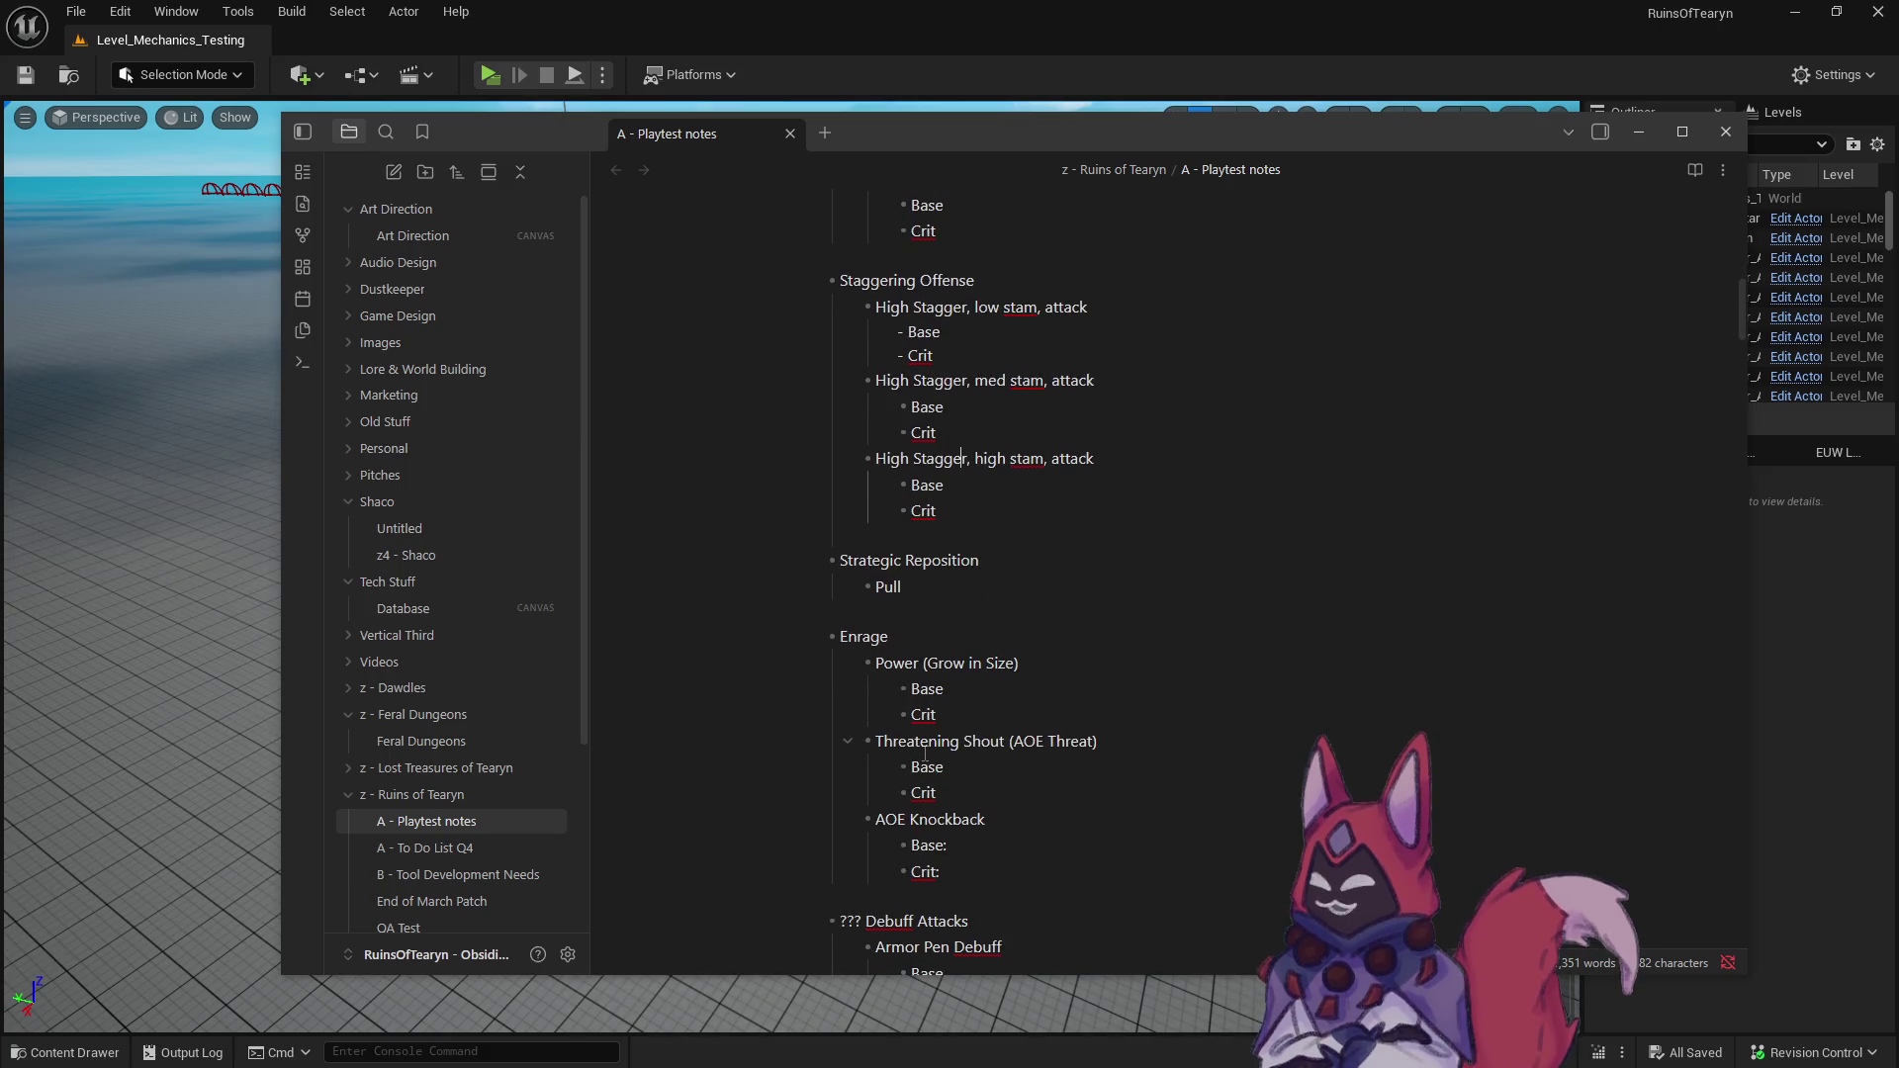
pyautogui.scroll(-3, 978, 634)
pyautogui.click(989, 609)
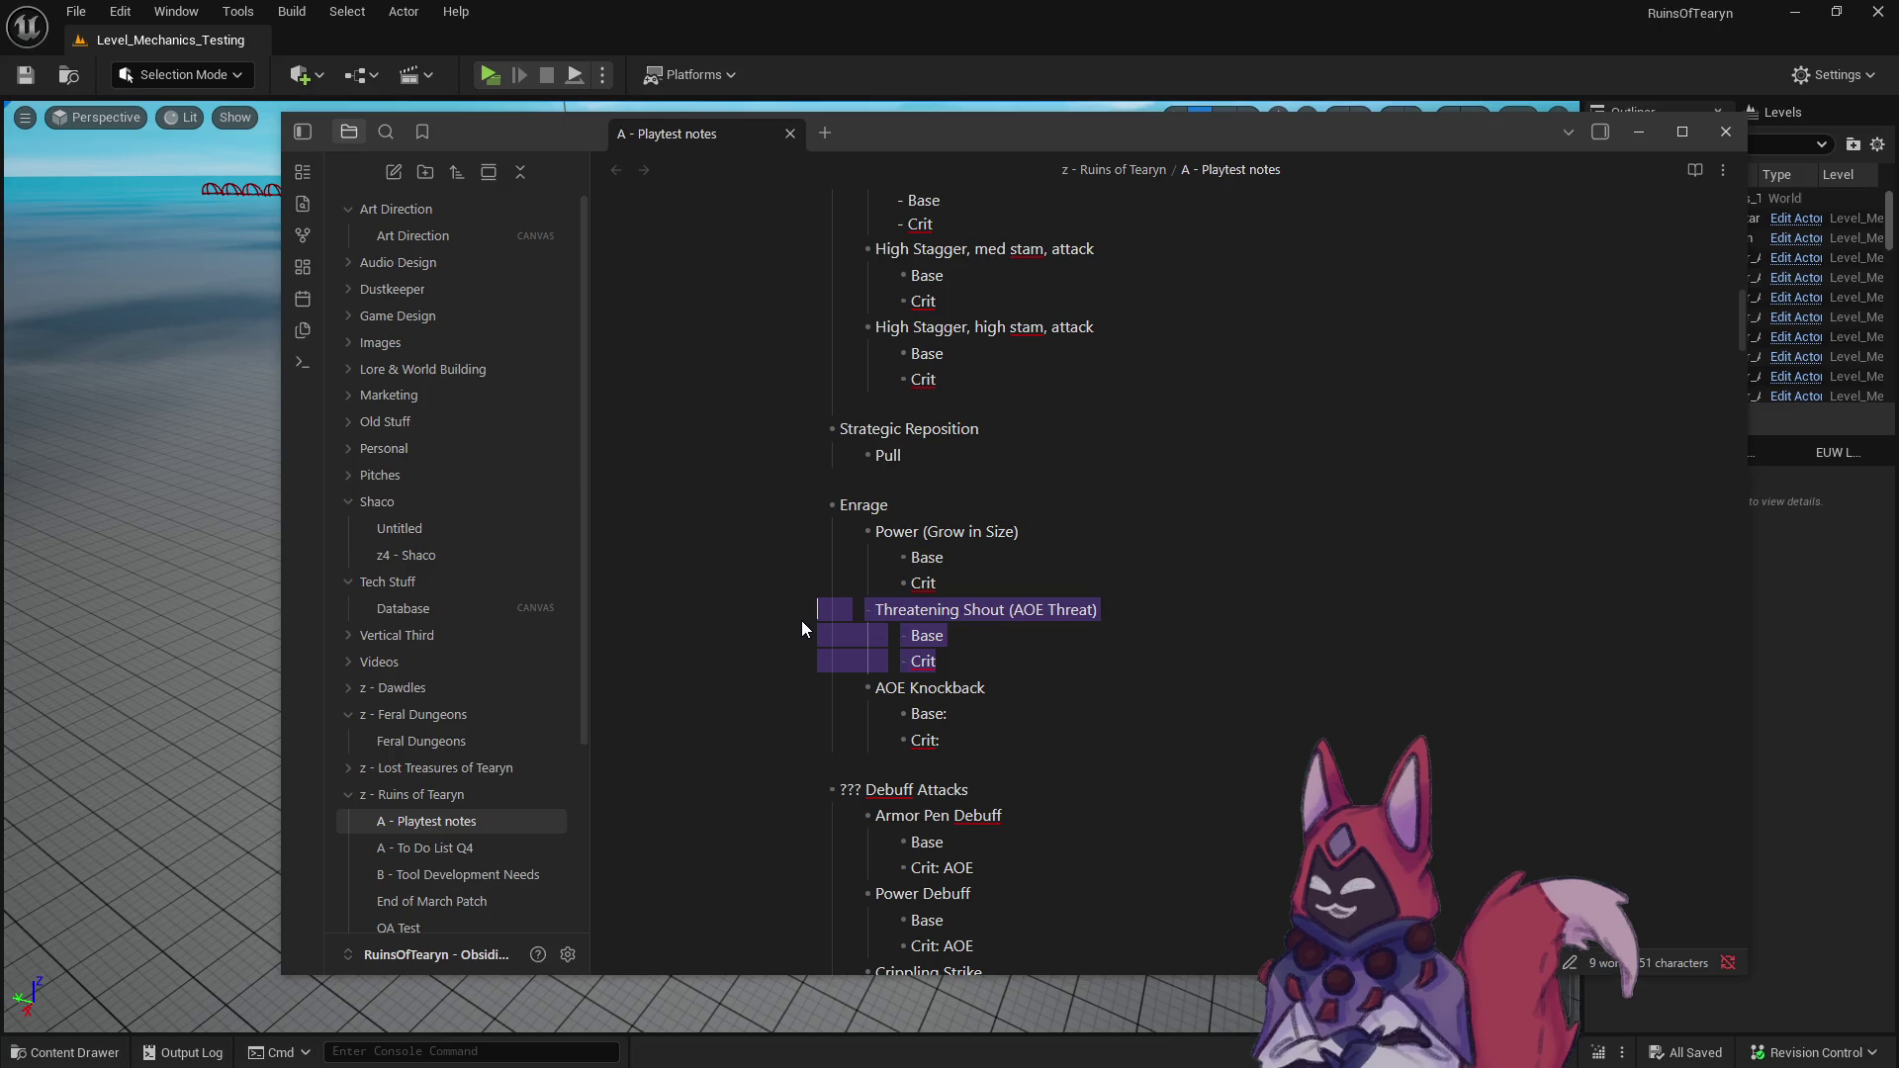
# - Select the AOE Knockback entry, then step through the Crit lines under Power and Threatening Shout
pyautogui.click(965, 713)
pyautogui.moveTo(982, 760); pyautogui.dragTo(806, 681)
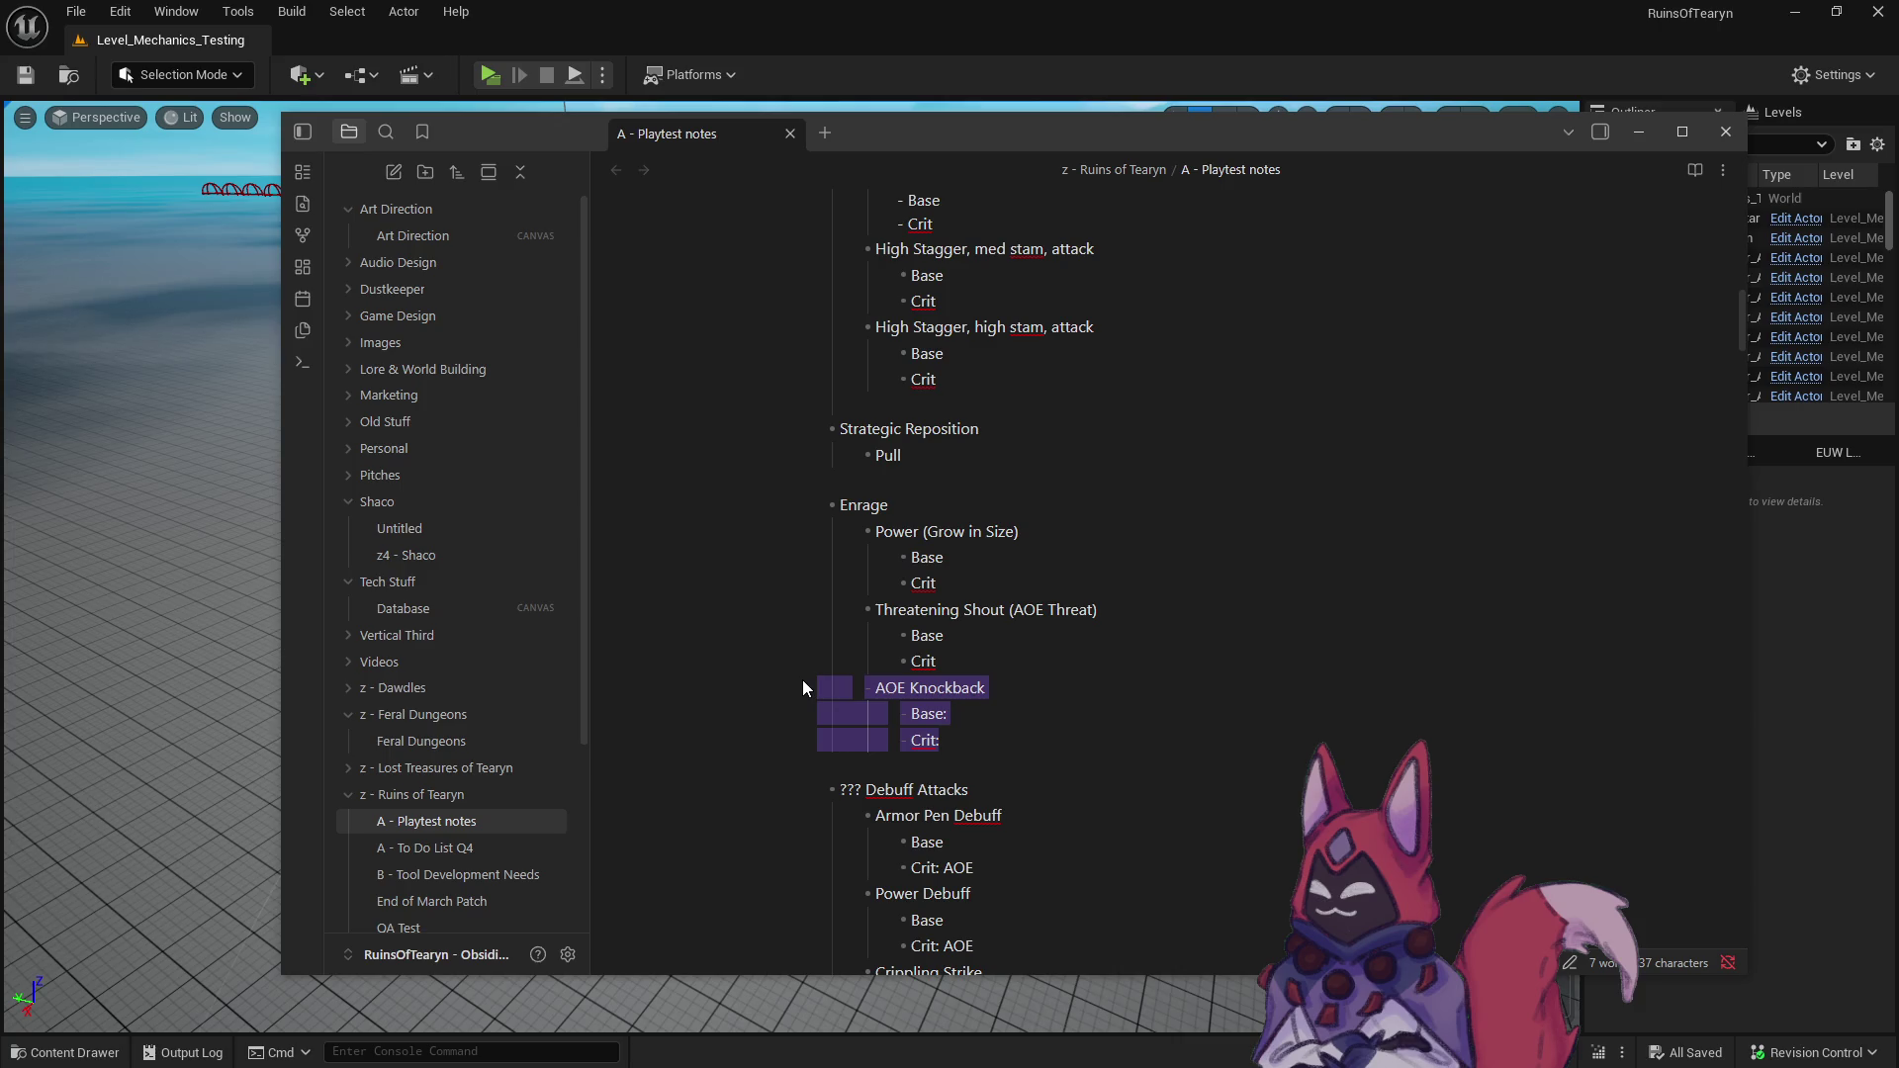
pyautogui.click(955, 585)
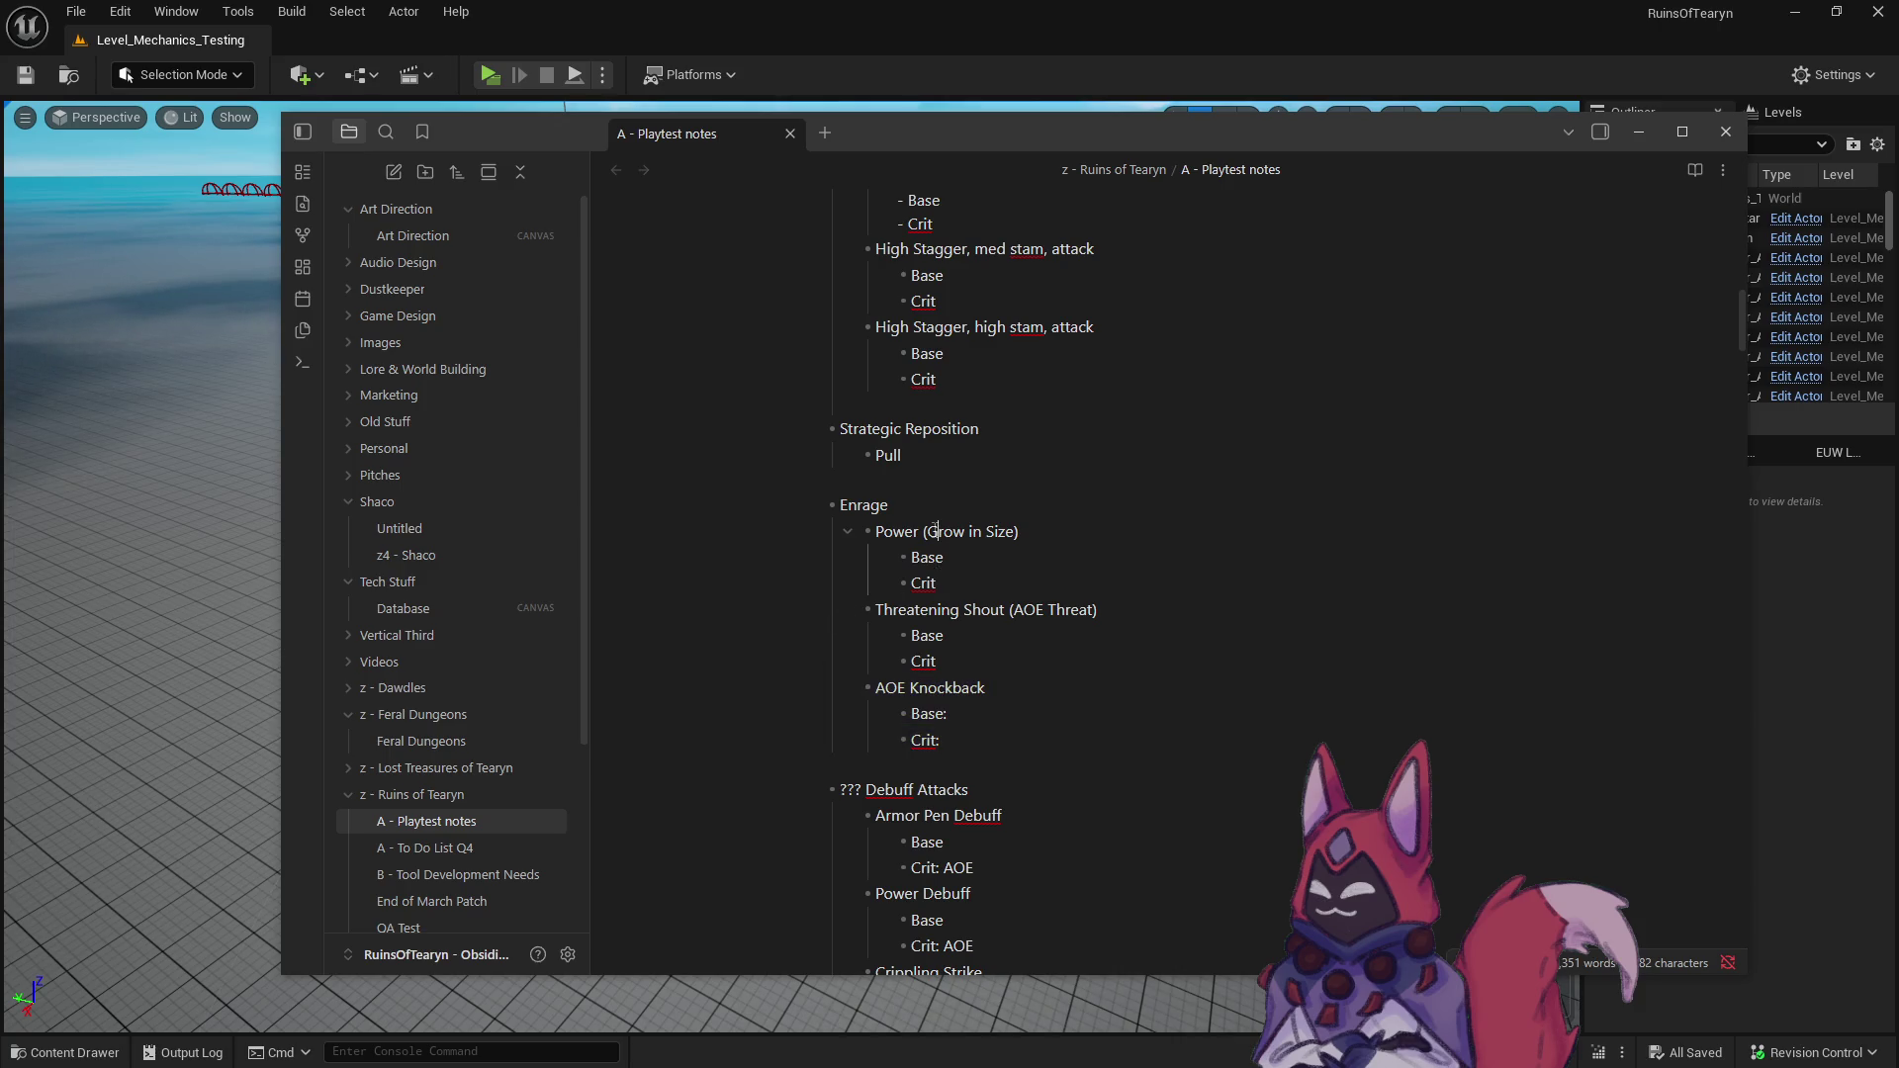
pyautogui.press('Down')
pyautogui.press('Down')
pyautogui.press('Down')
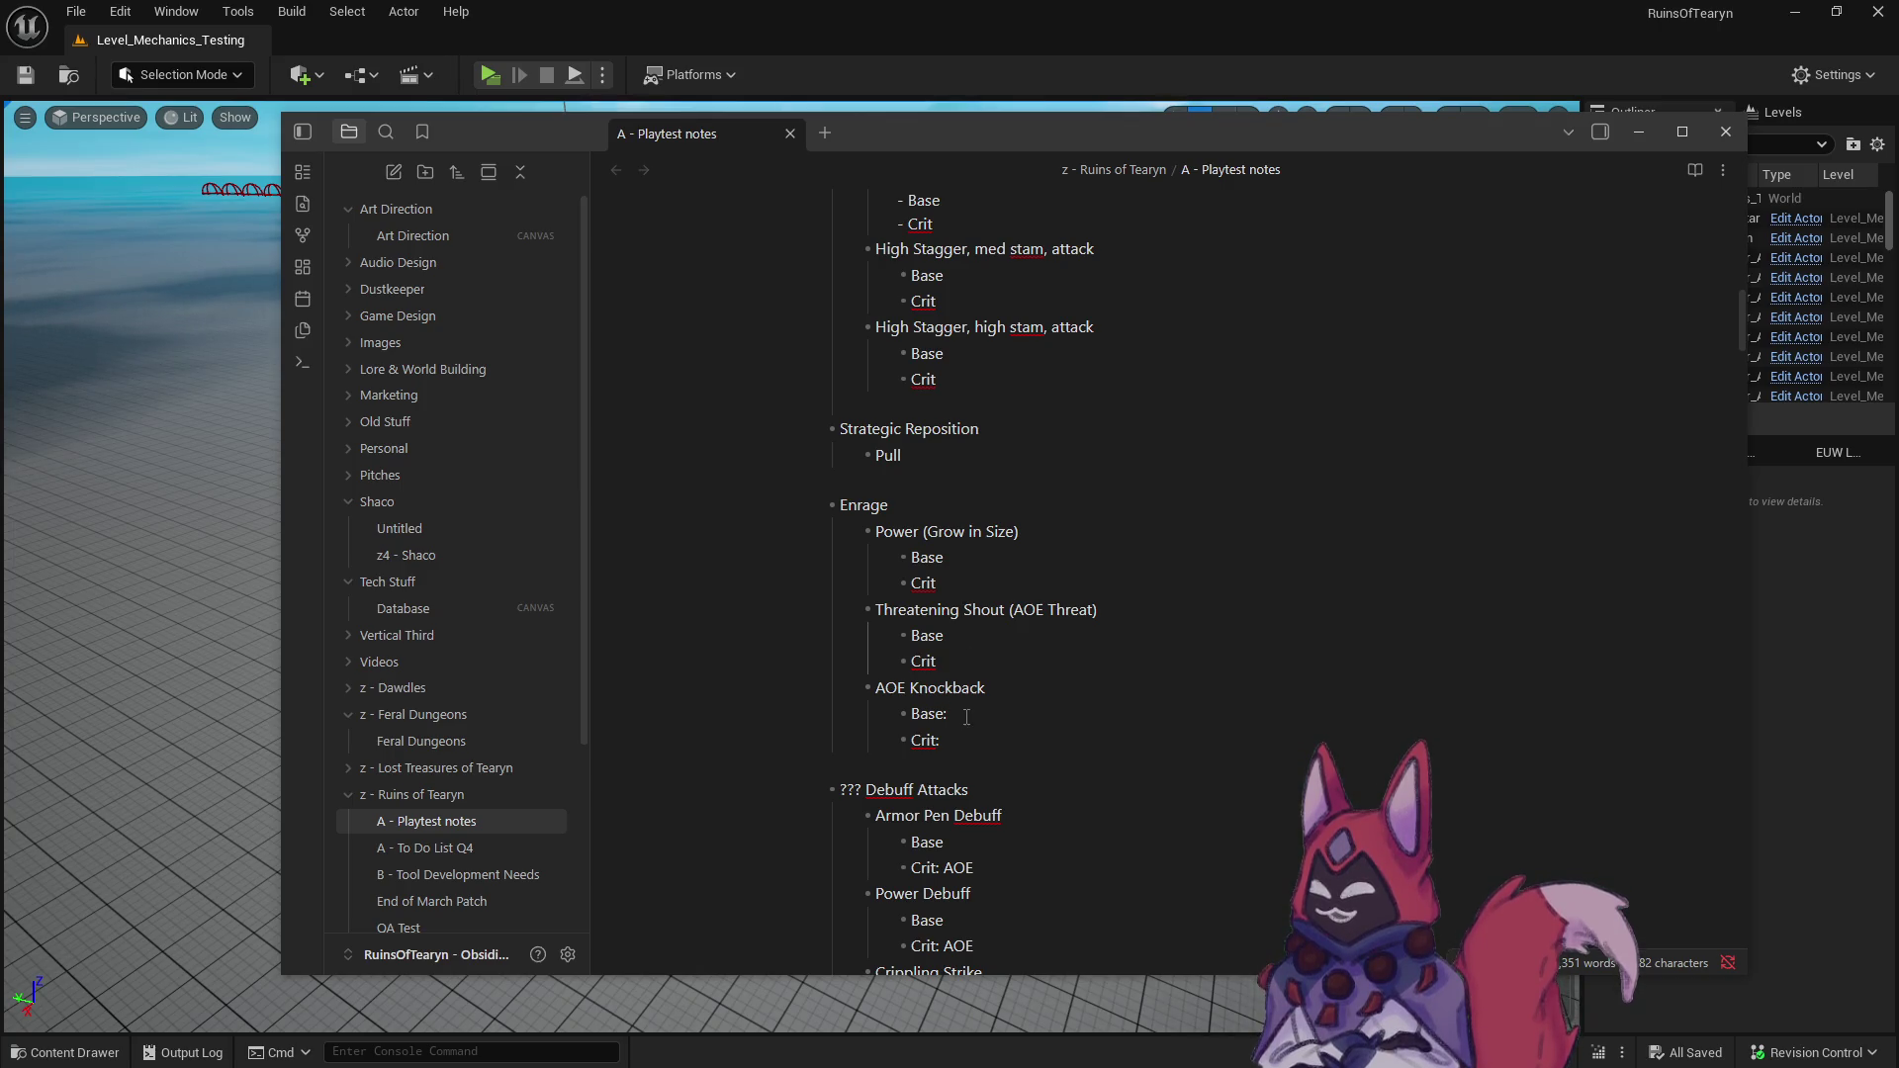
# - Add a colon after Base under Crippling Strike in Debuff Attacks
pyautogui.scroll(-4, 967, 714)
pyautogui.scroll(-2, 956, 719)
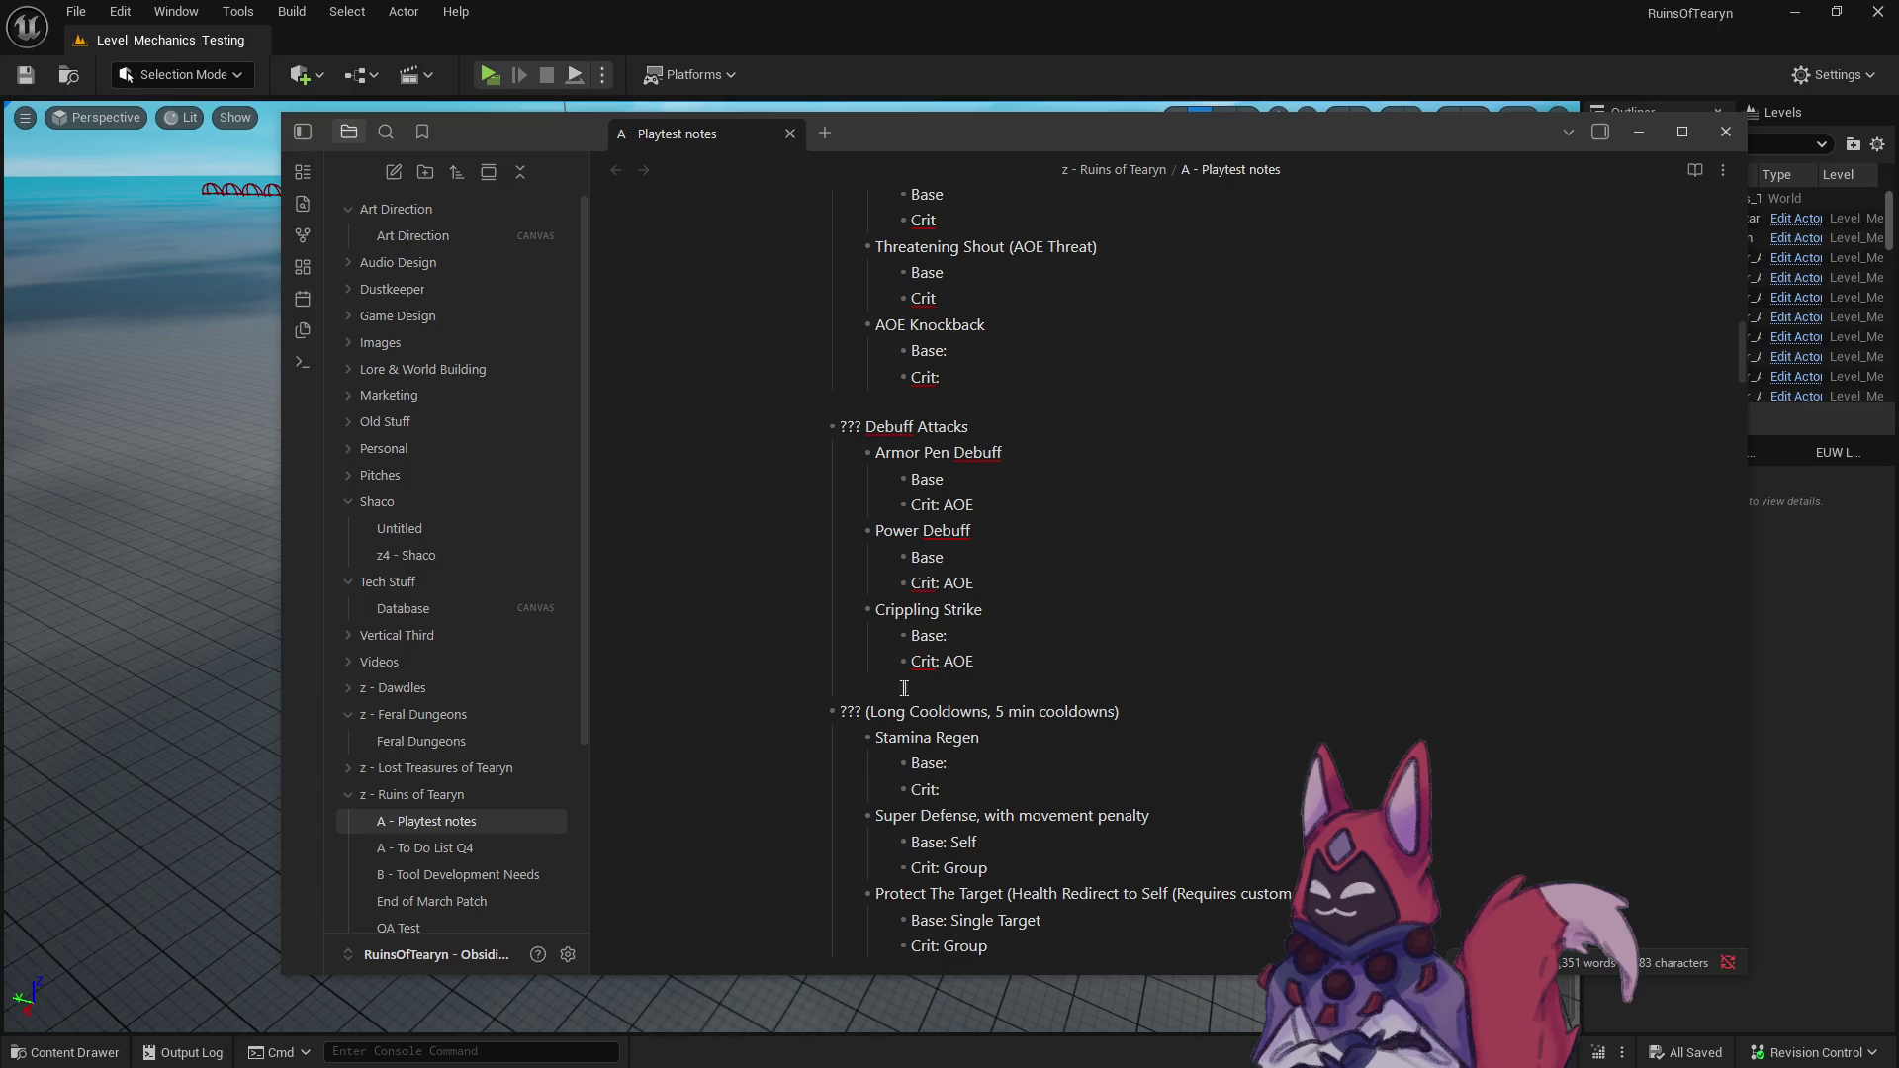
pyautogui.scroll(-3, 932, 681)
pyautogui.scroll(3, 1030, 678)
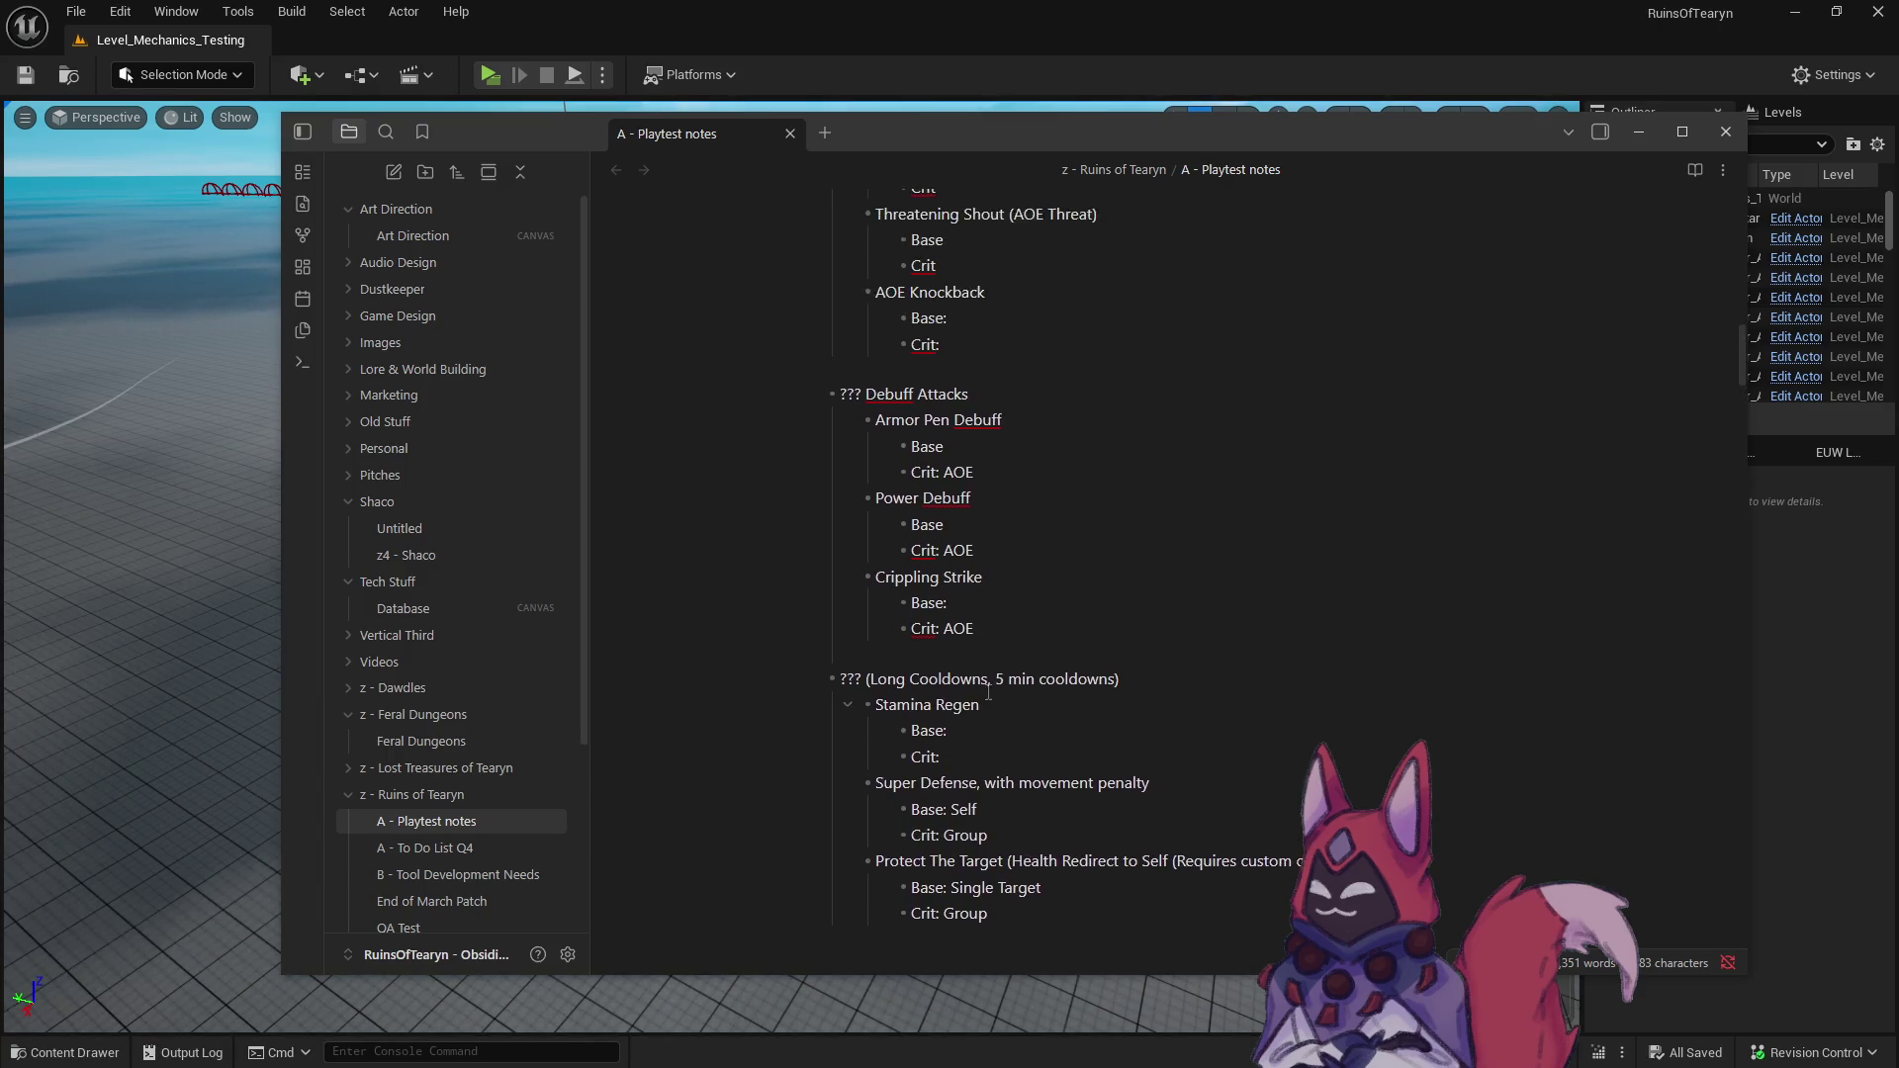
pyautogui.write(':')
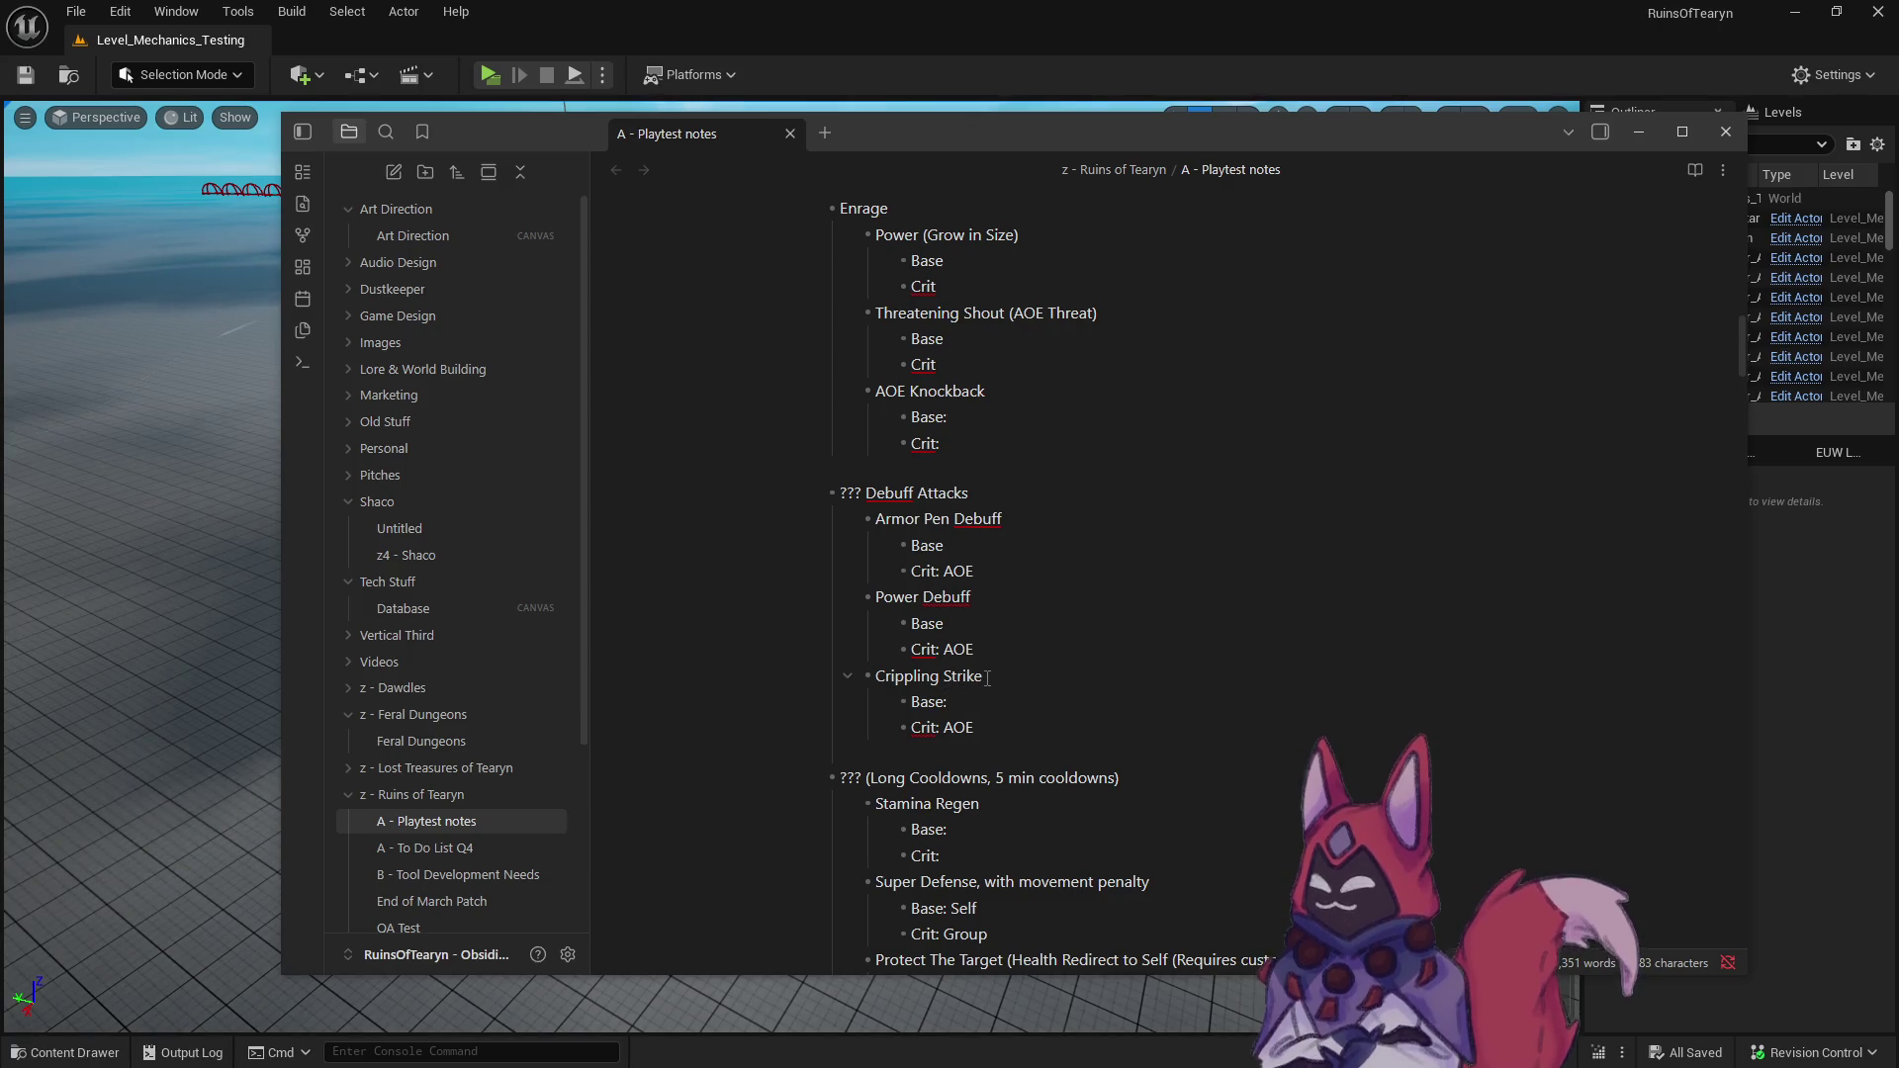
pyautogui.click(986, 676)
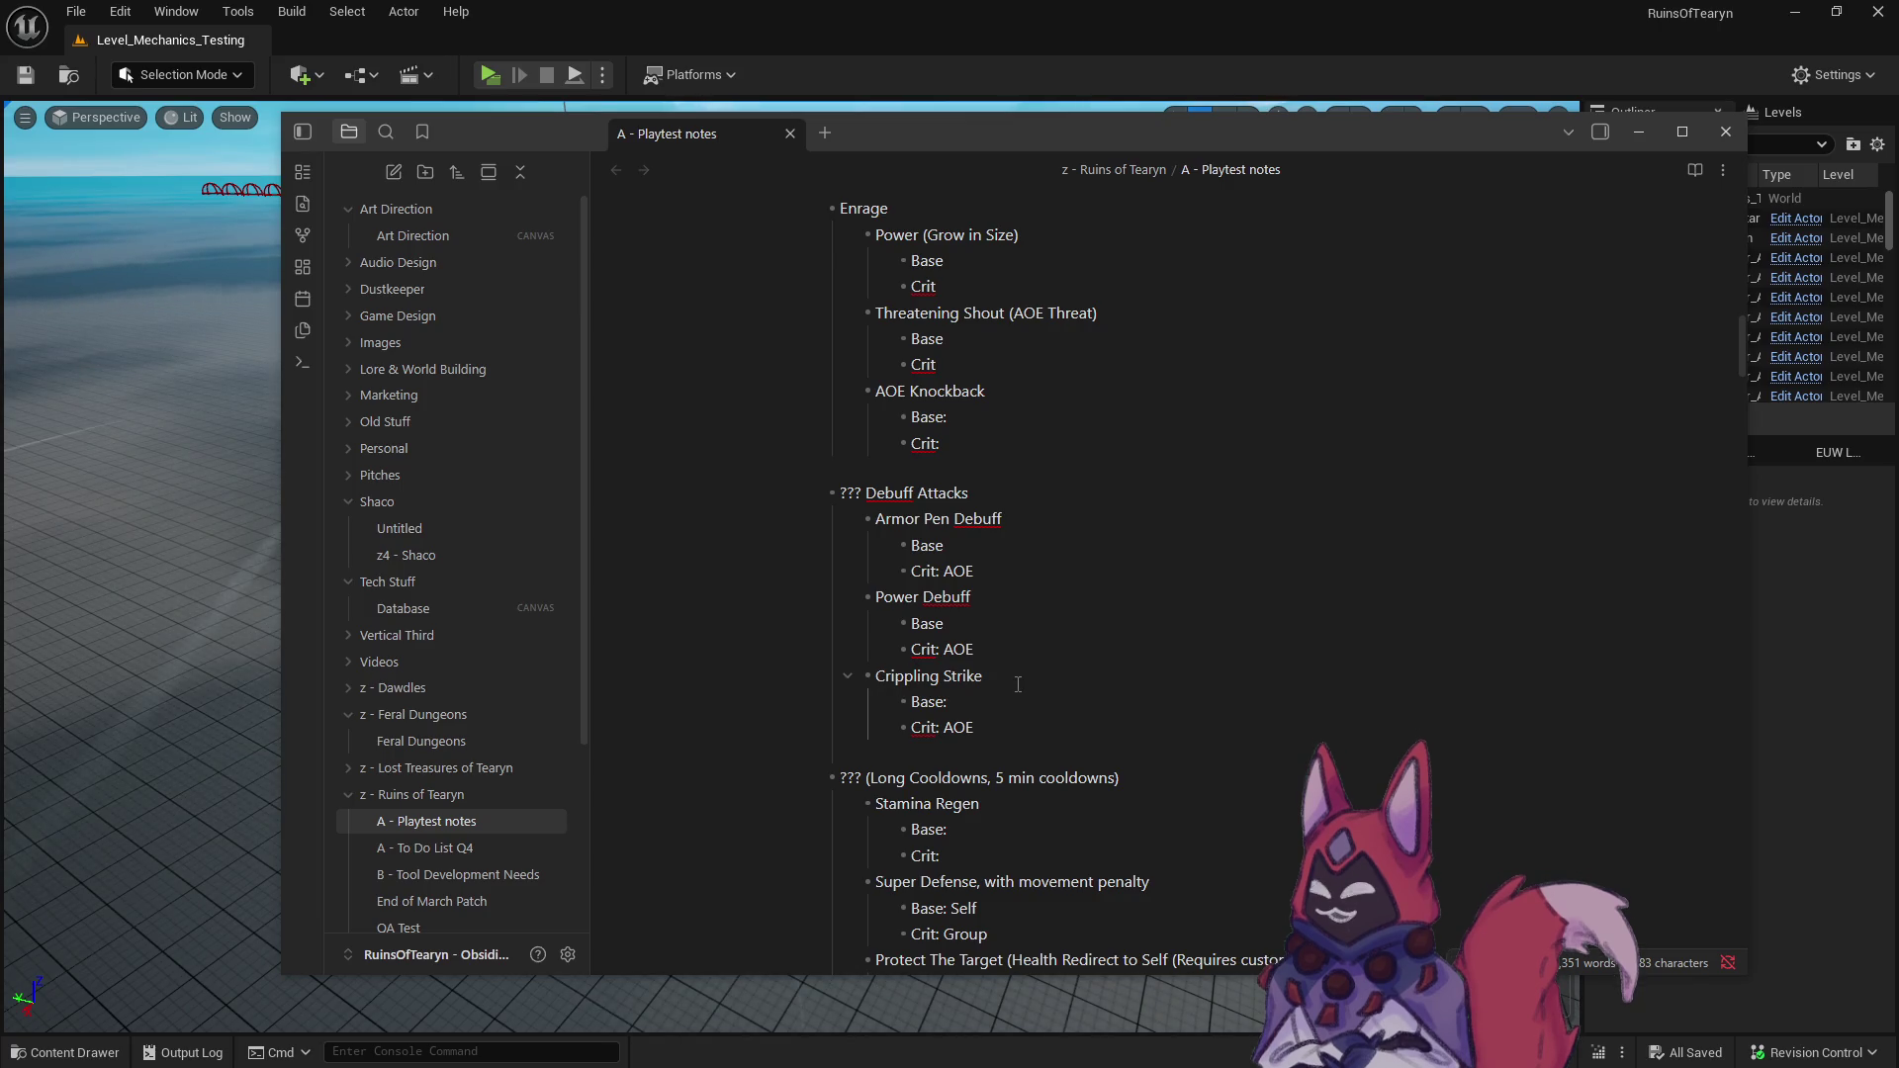
# - Select and review the Long Cooldowns and Debuff Attacks entries
pyautogui.scroll(1, 1036, 786)
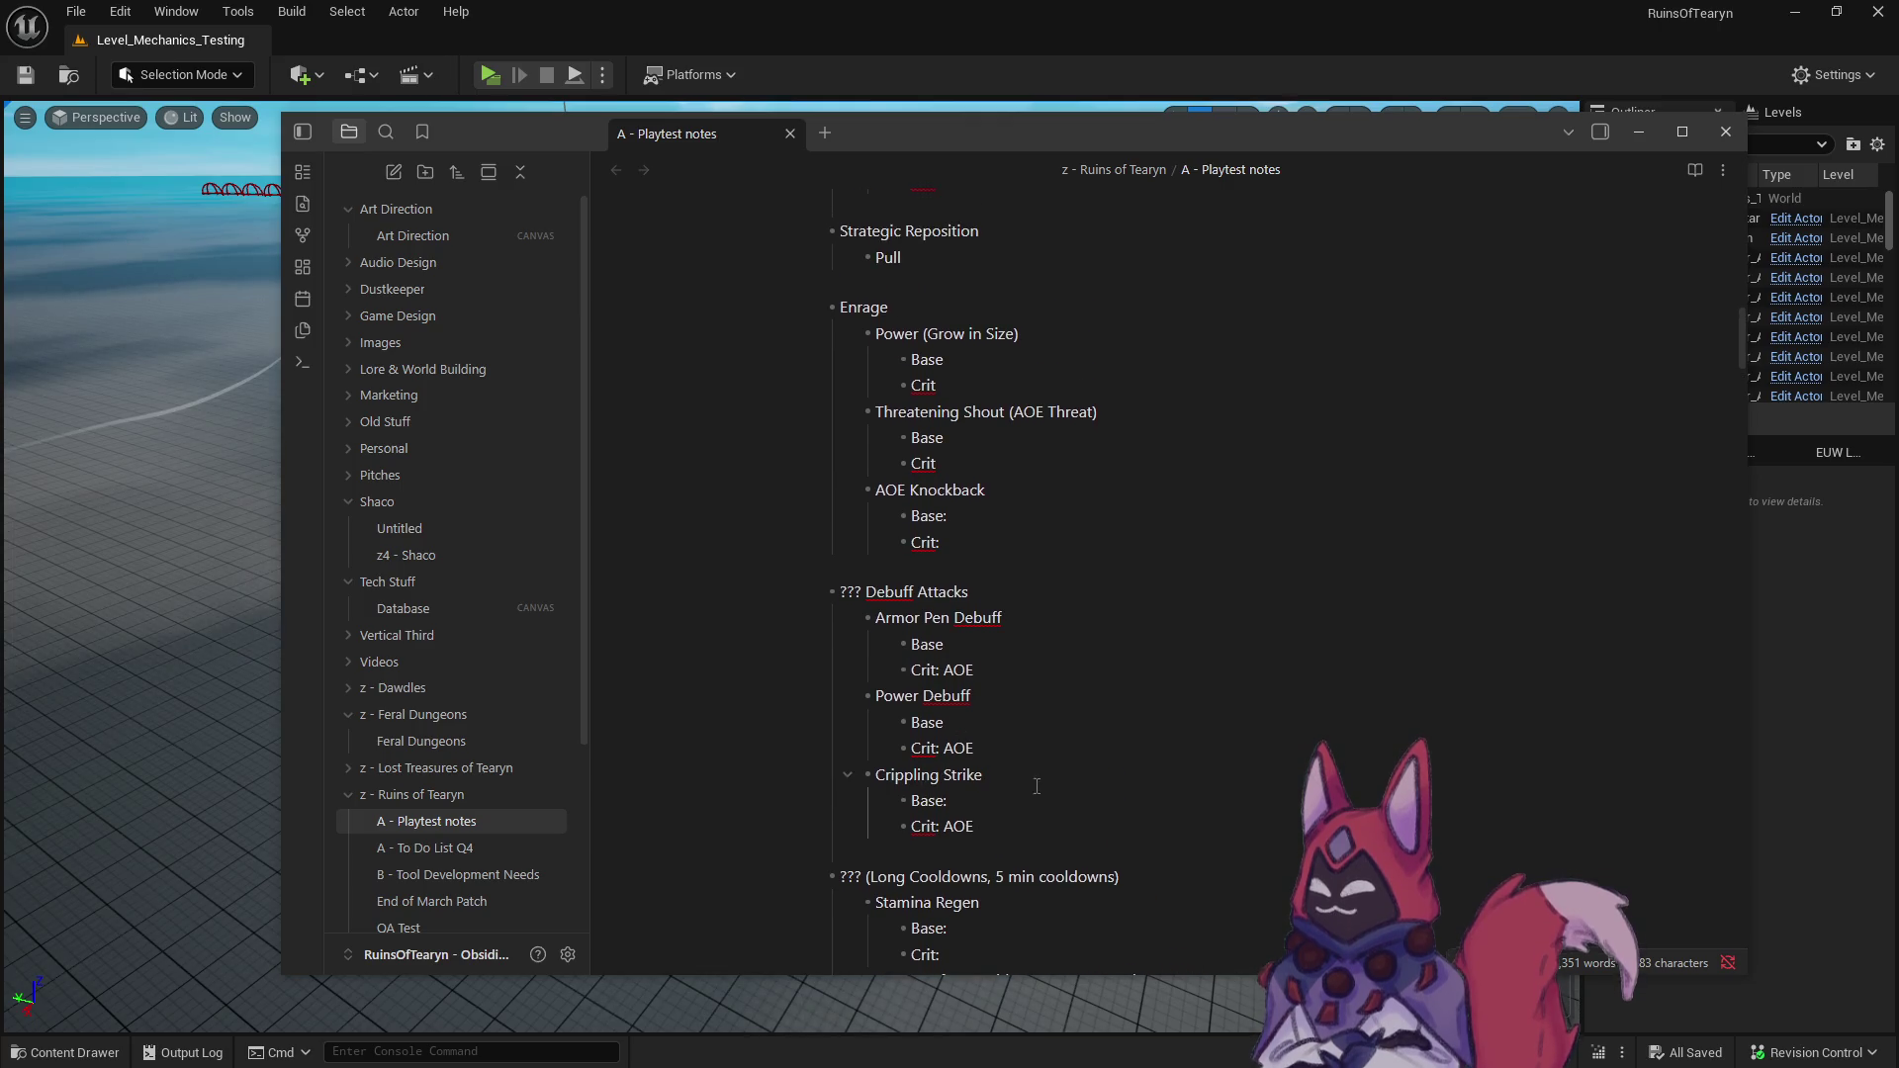
pyautogui.scroll(-4, 1037, 786)
pyautogui.hotkey('ctrl', 'End')
pyautogui.hotkey('shift', 'Up')
pyautogui.hotkey('shift', 'Up')
pyautogui.hotkey('shift', 'Up')
pyautogui.click(1056, 768)
pyautogui.scroll(3, 1056, 768)
pyautogui.moveTo(1057, 762)
pyautogui.mouseDown()
pyautogui.moveTo(960, 682)
pyautogui.moveTo(841, 493)
pyautogui.mouseUp()
pyautogui.click(1007, 763)
# - Select the Strategic Reposition, Pull and Staggering Offense entries, ending at Staggering Offense's first Crit
pyautogui.scroll(3, 1007, 763)
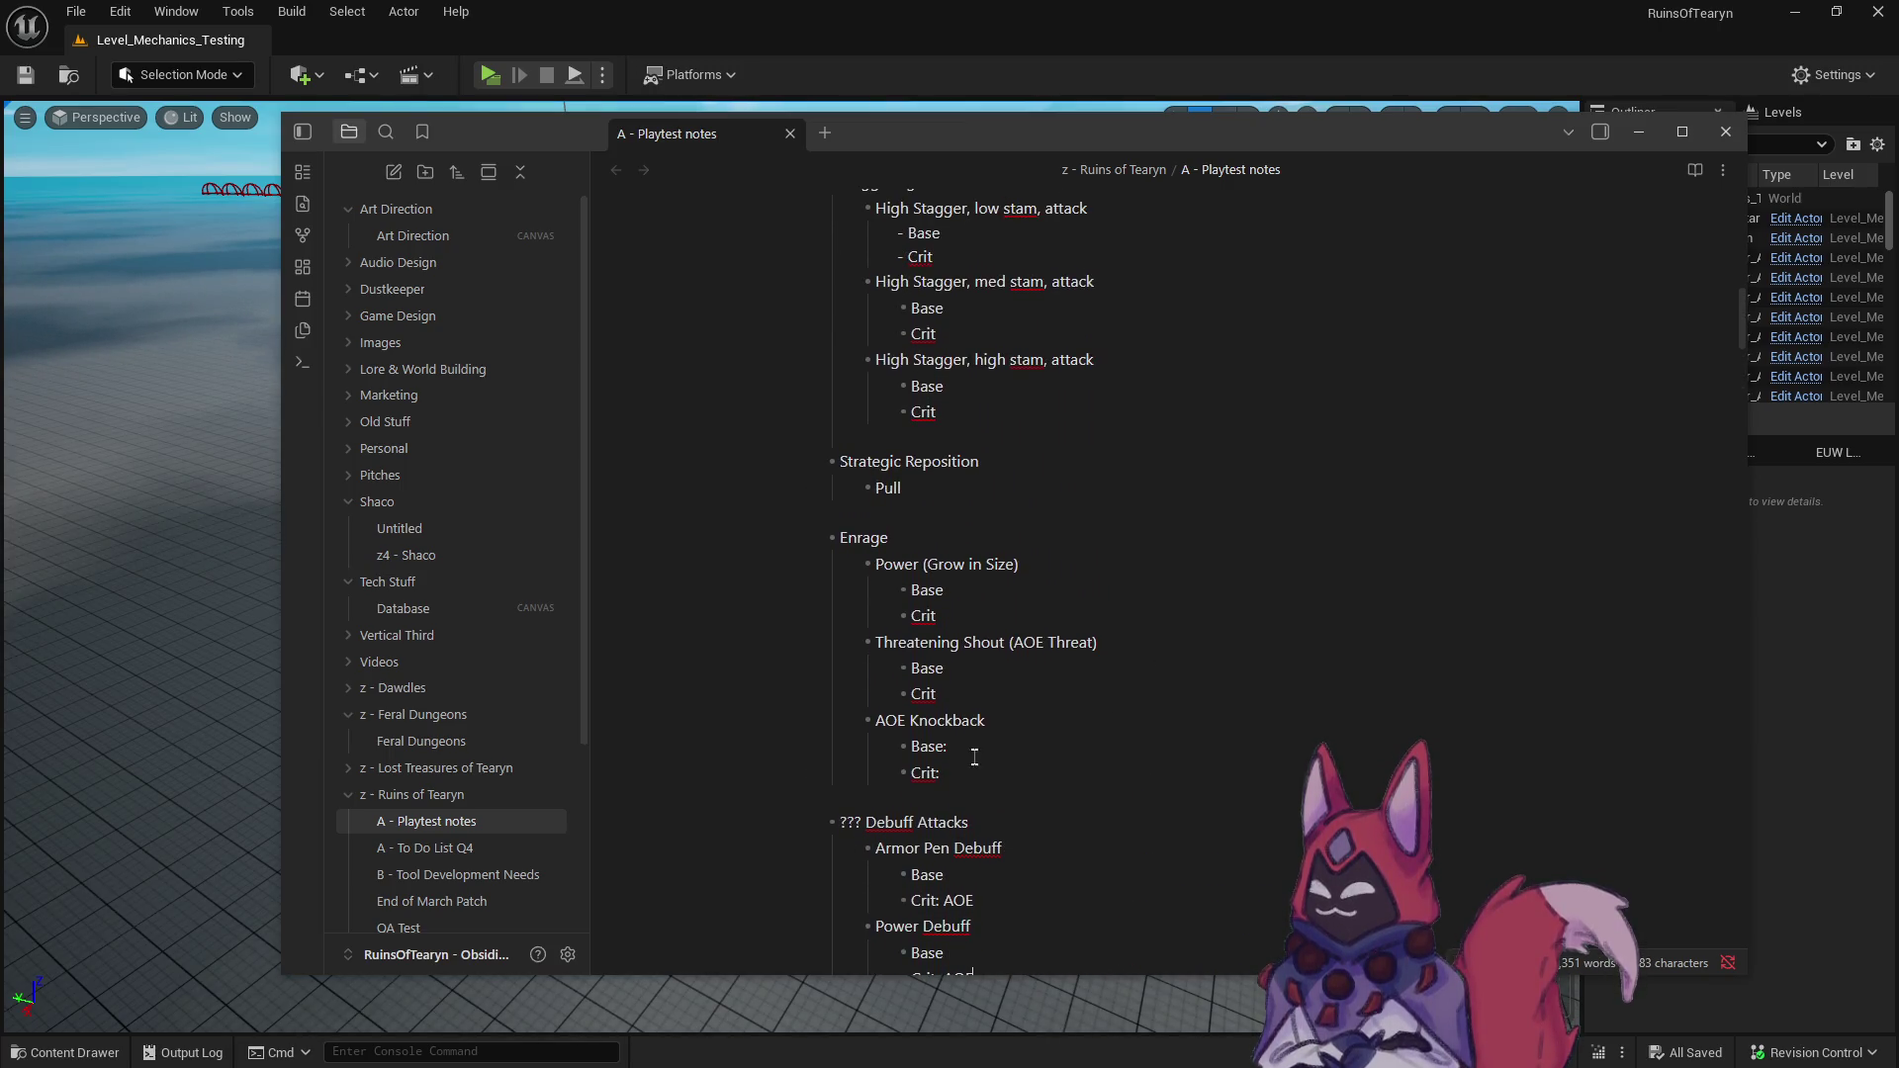
pyautogui.moveTo(989, 767); pyautogui.dragTo(863, 569)
pyautogui.click(863, 574)
pyautogui.scroll(2, 863, 574)
pyautogui.moveTo(905, 720); pyautogui.dragTo(775, 683)
pyautogui.click(1175, 701)
pyautogui.scroll(2, 1062, 772)
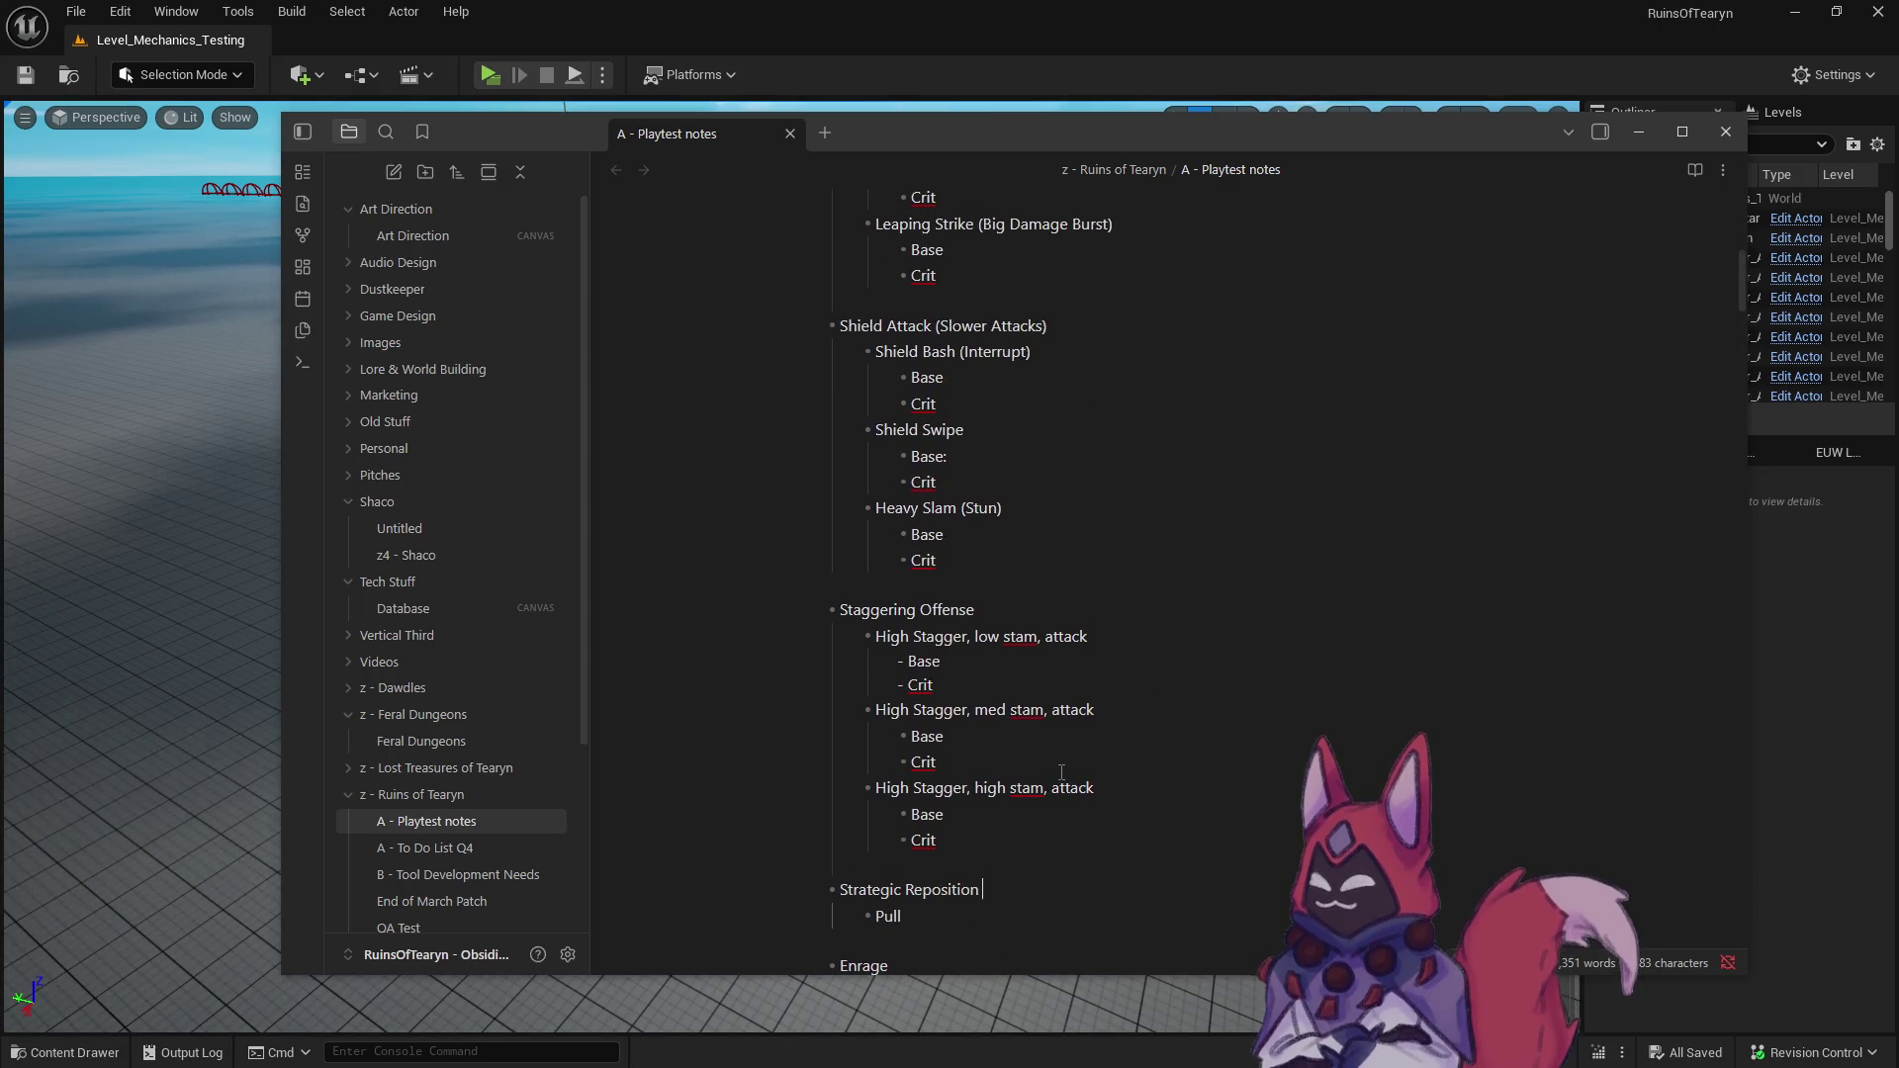
pyautogui.moveTo(997, 841); pyautogui.dragTo(979, 609)
pyautogui.click(1044, 675)
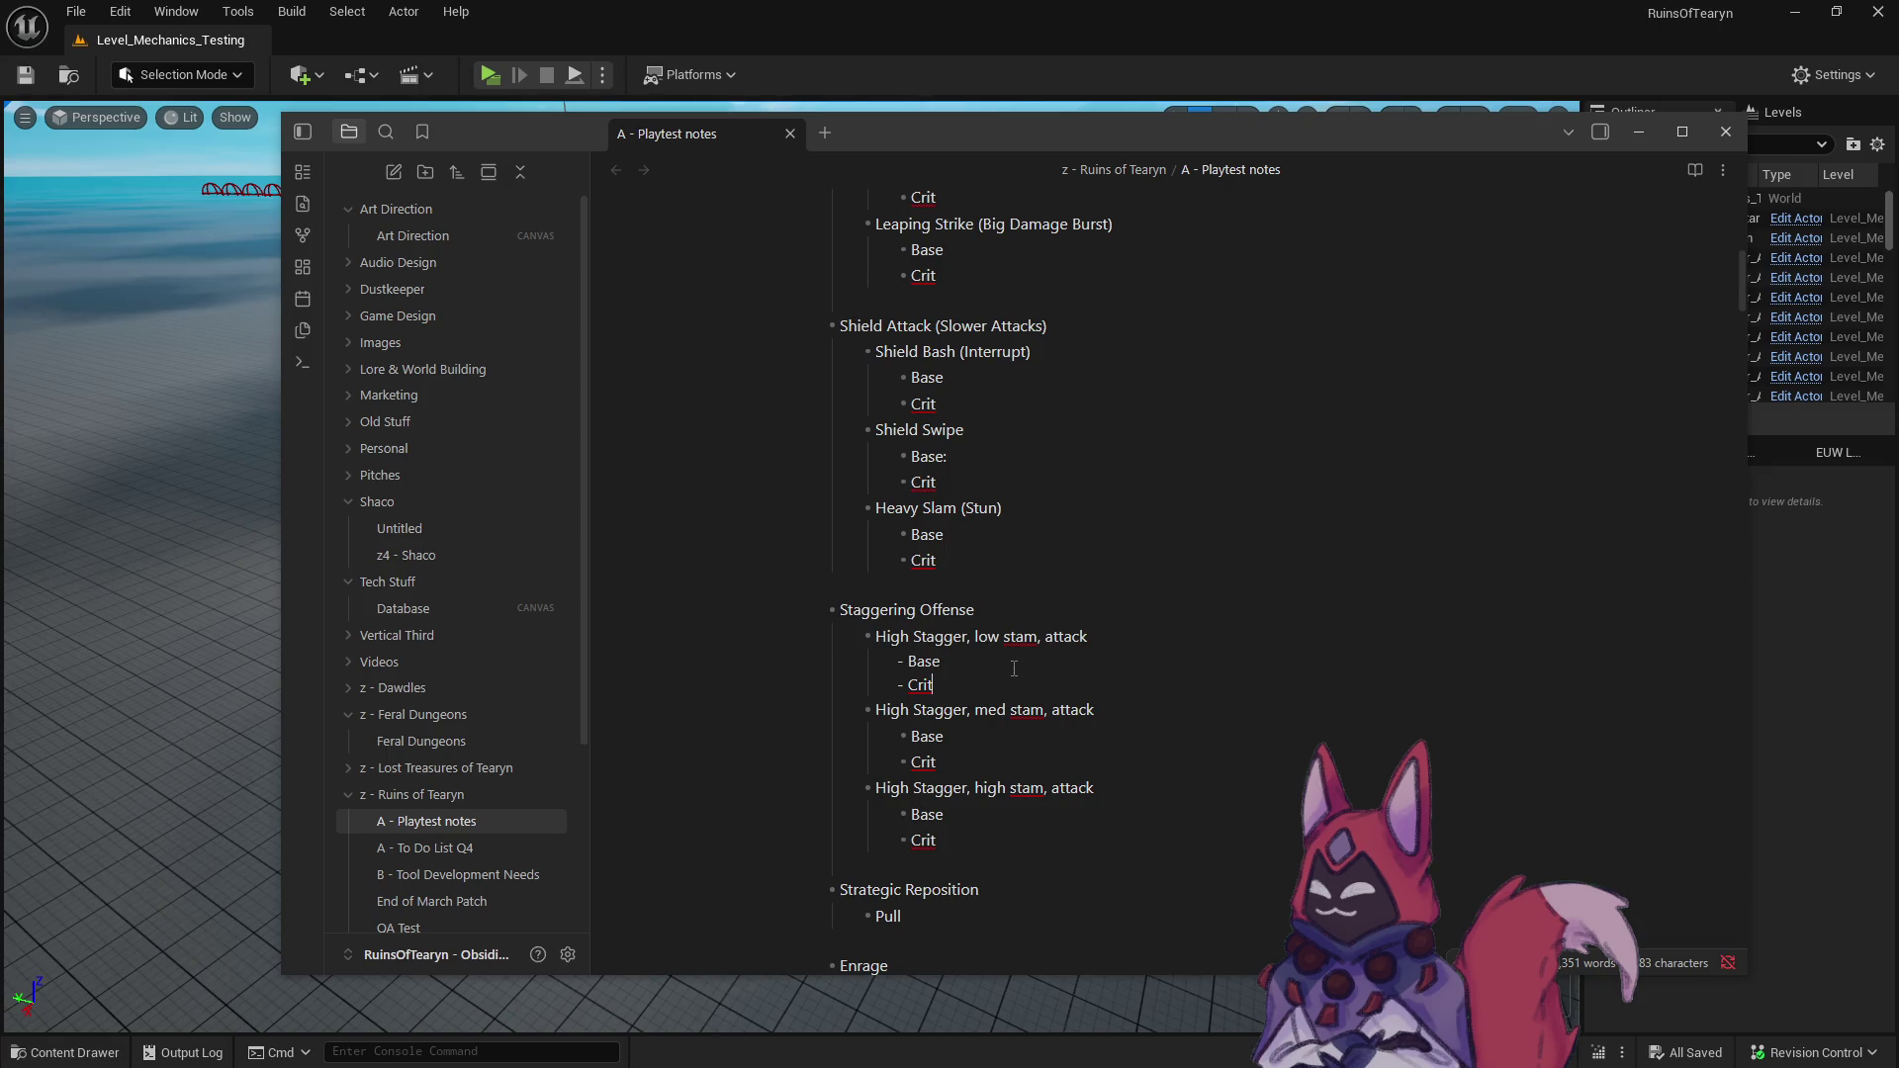
pyautogui.scroll(1, 990, 682)
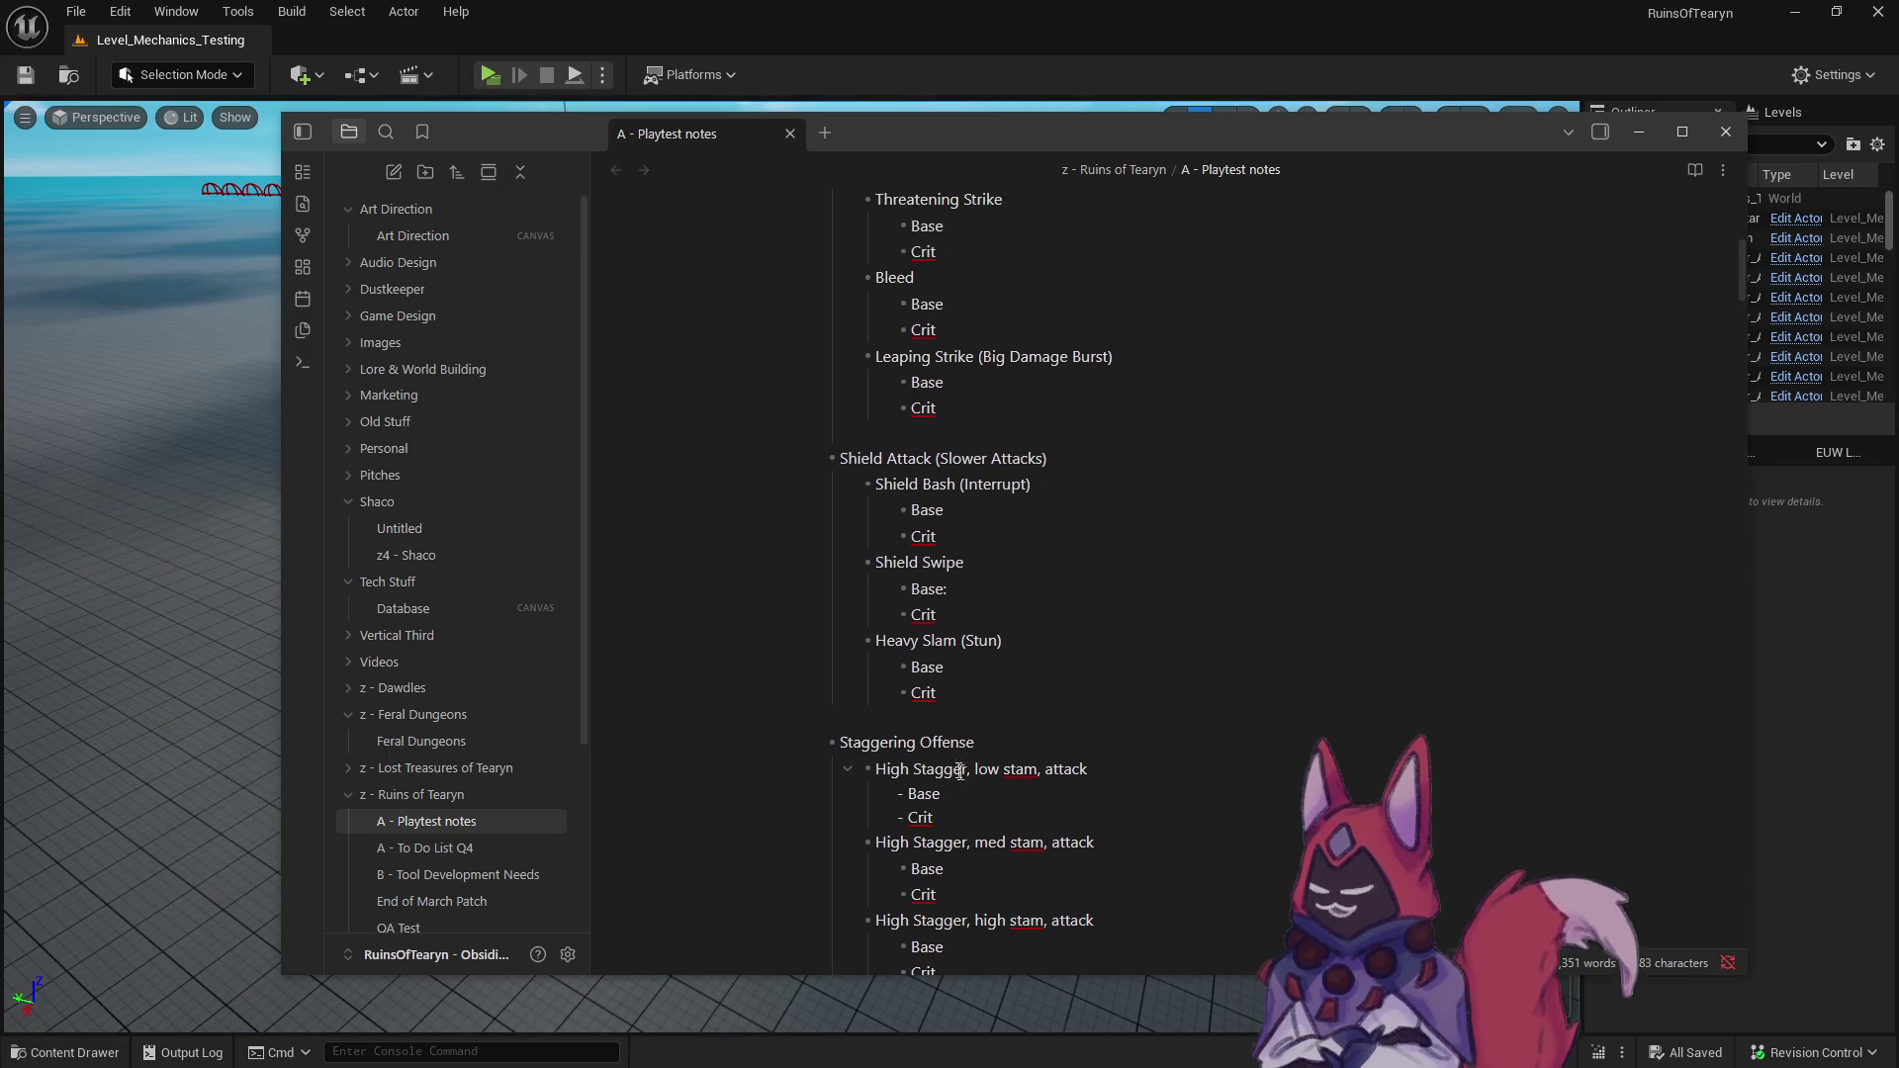
pyautogui.scroll(-1, 997, 705)
pyautogui.scroll(1, 1012, 662)
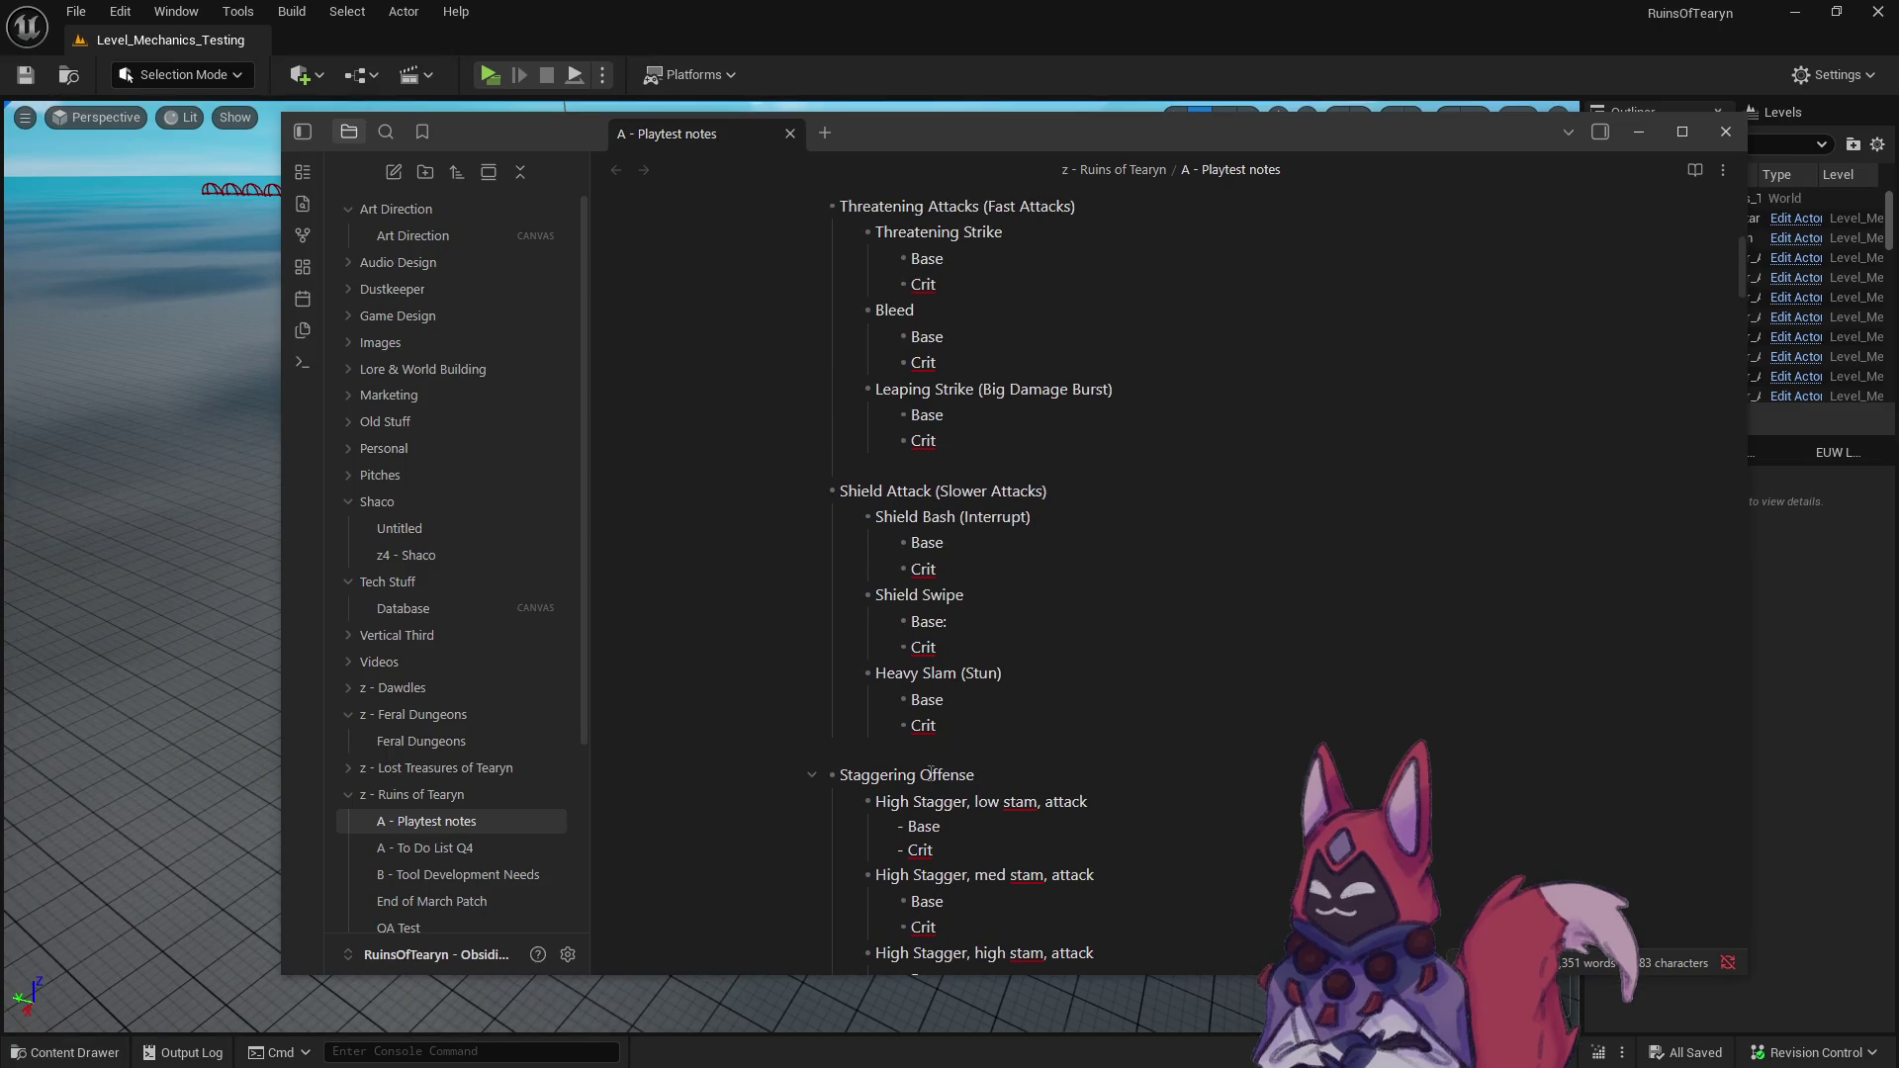
pyautogui.scroll(-1, 930, 774)
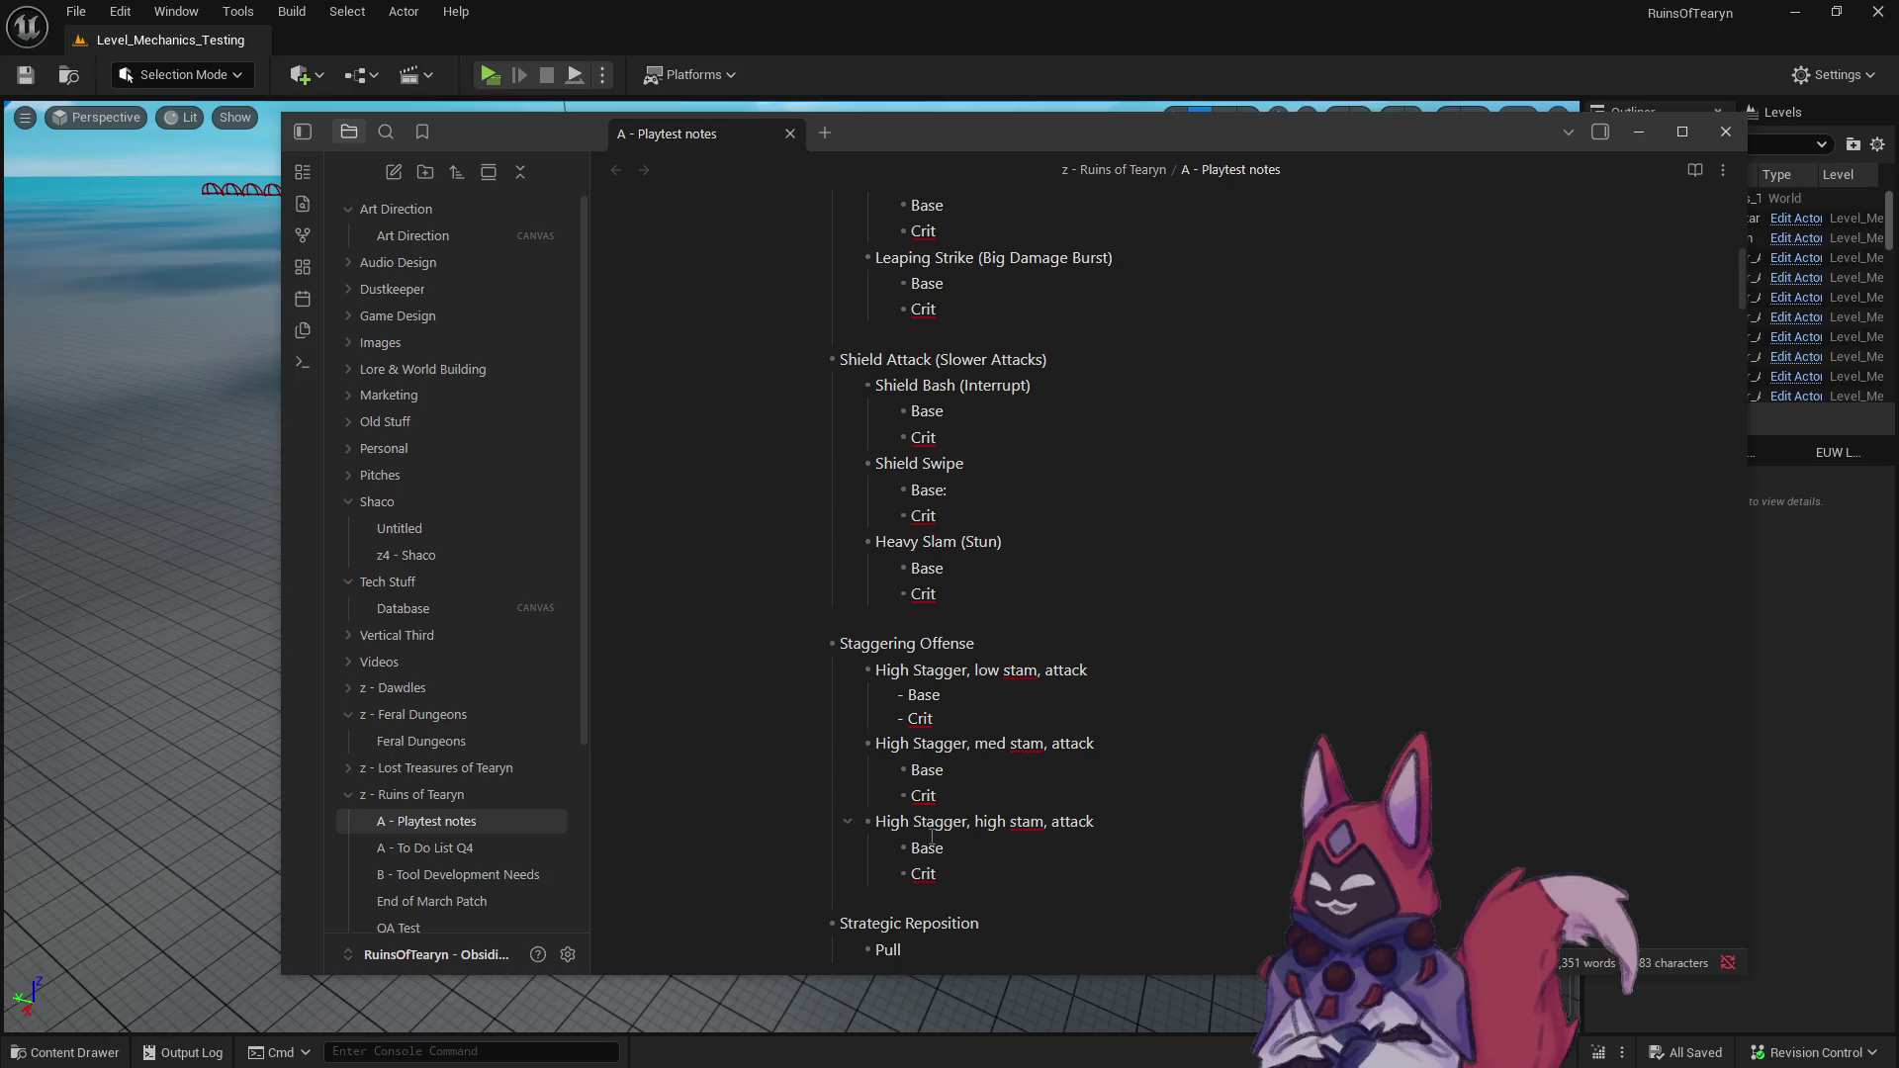
pyautogui.scroll(1, 932, 836)
pyautogui.scroll(-2, 928, 861)
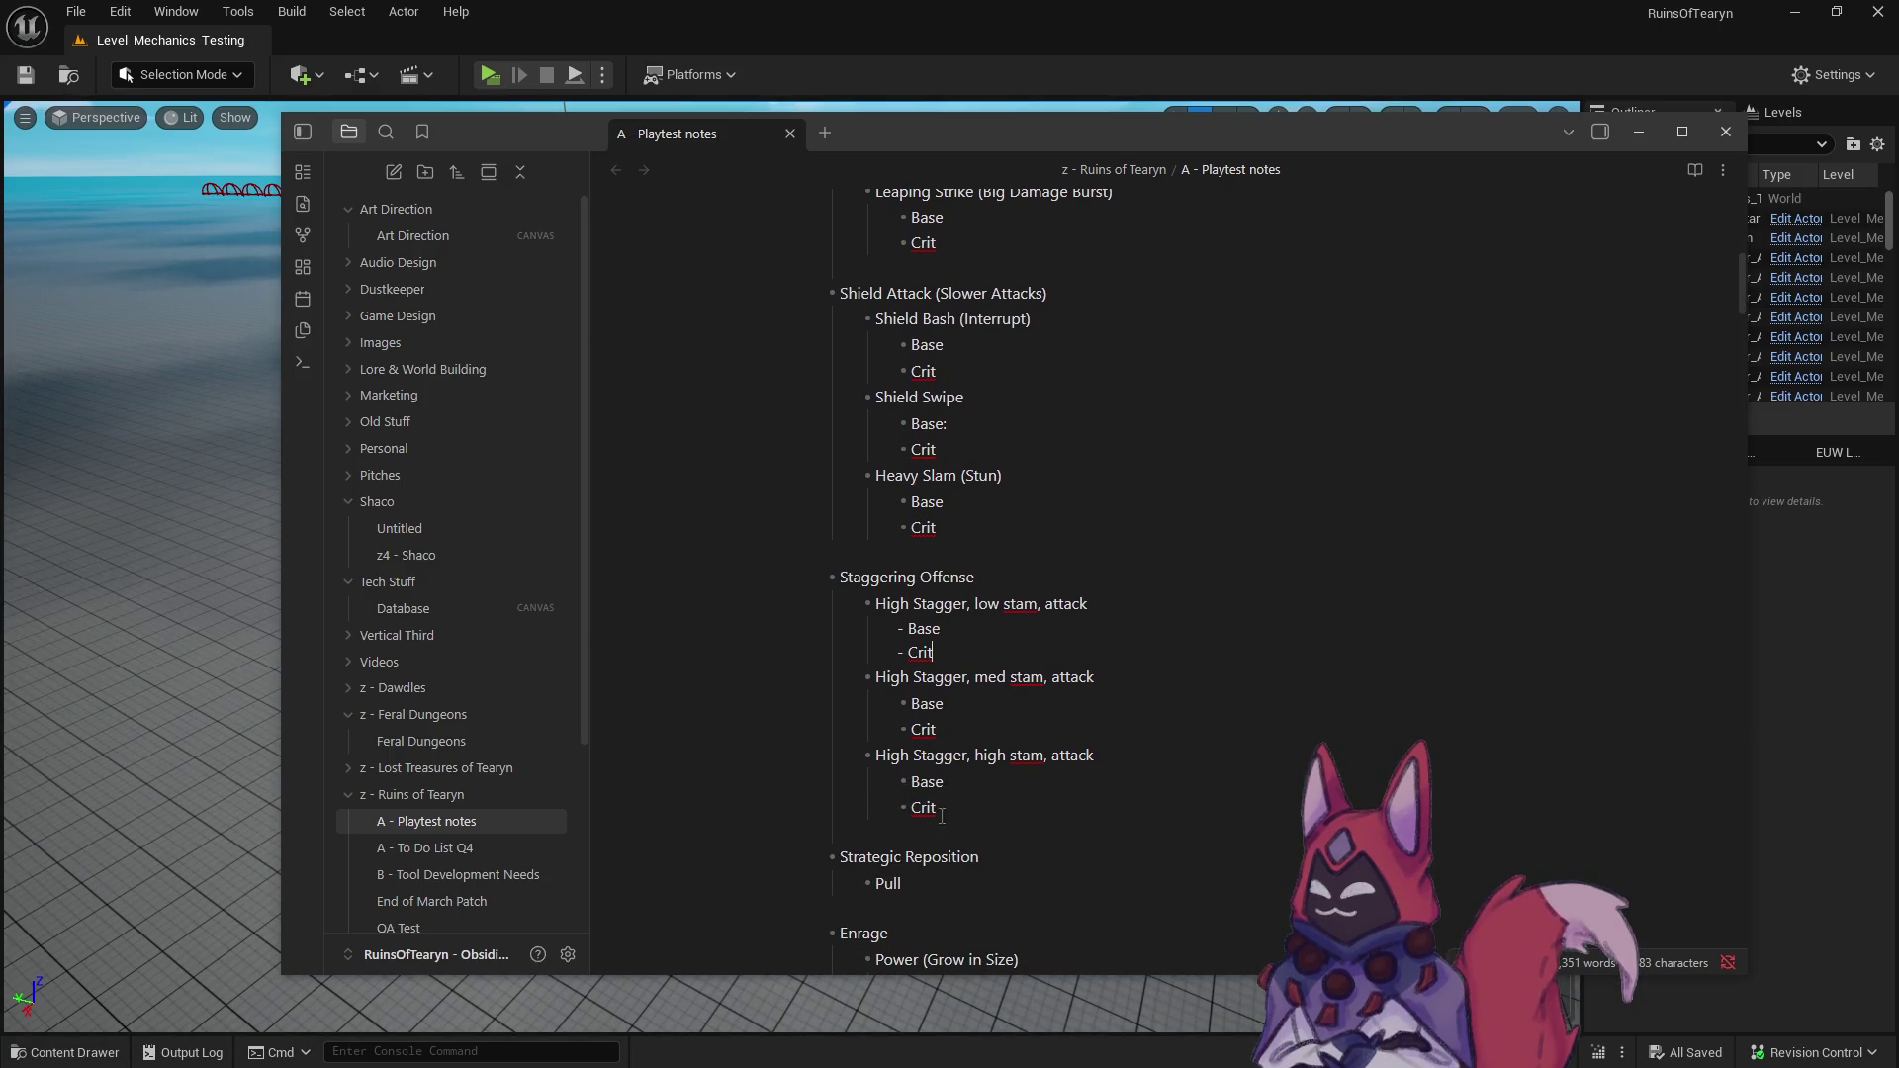
pyautogui.scroll(2, 1045, 783)
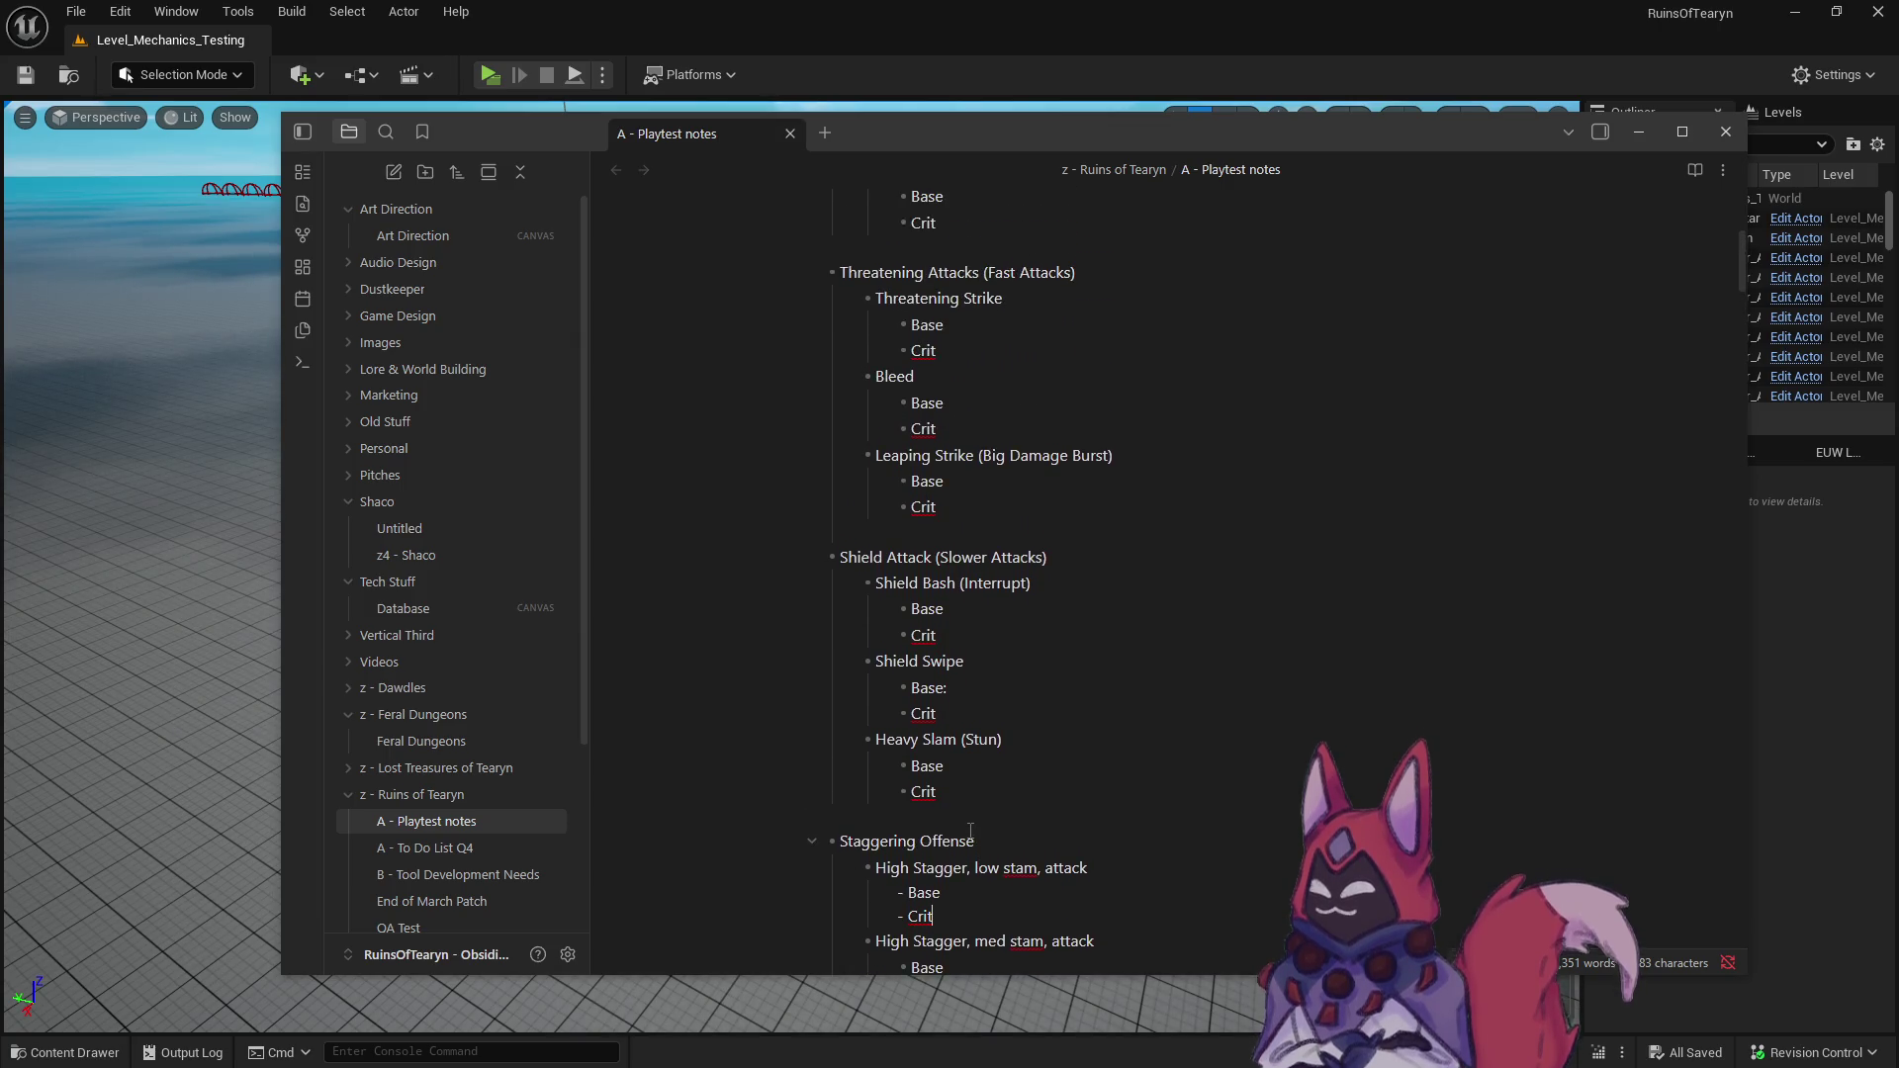
pyautogui.scroll(-1, 949, 826)
pyautogui.scroll(2, 945, 835)
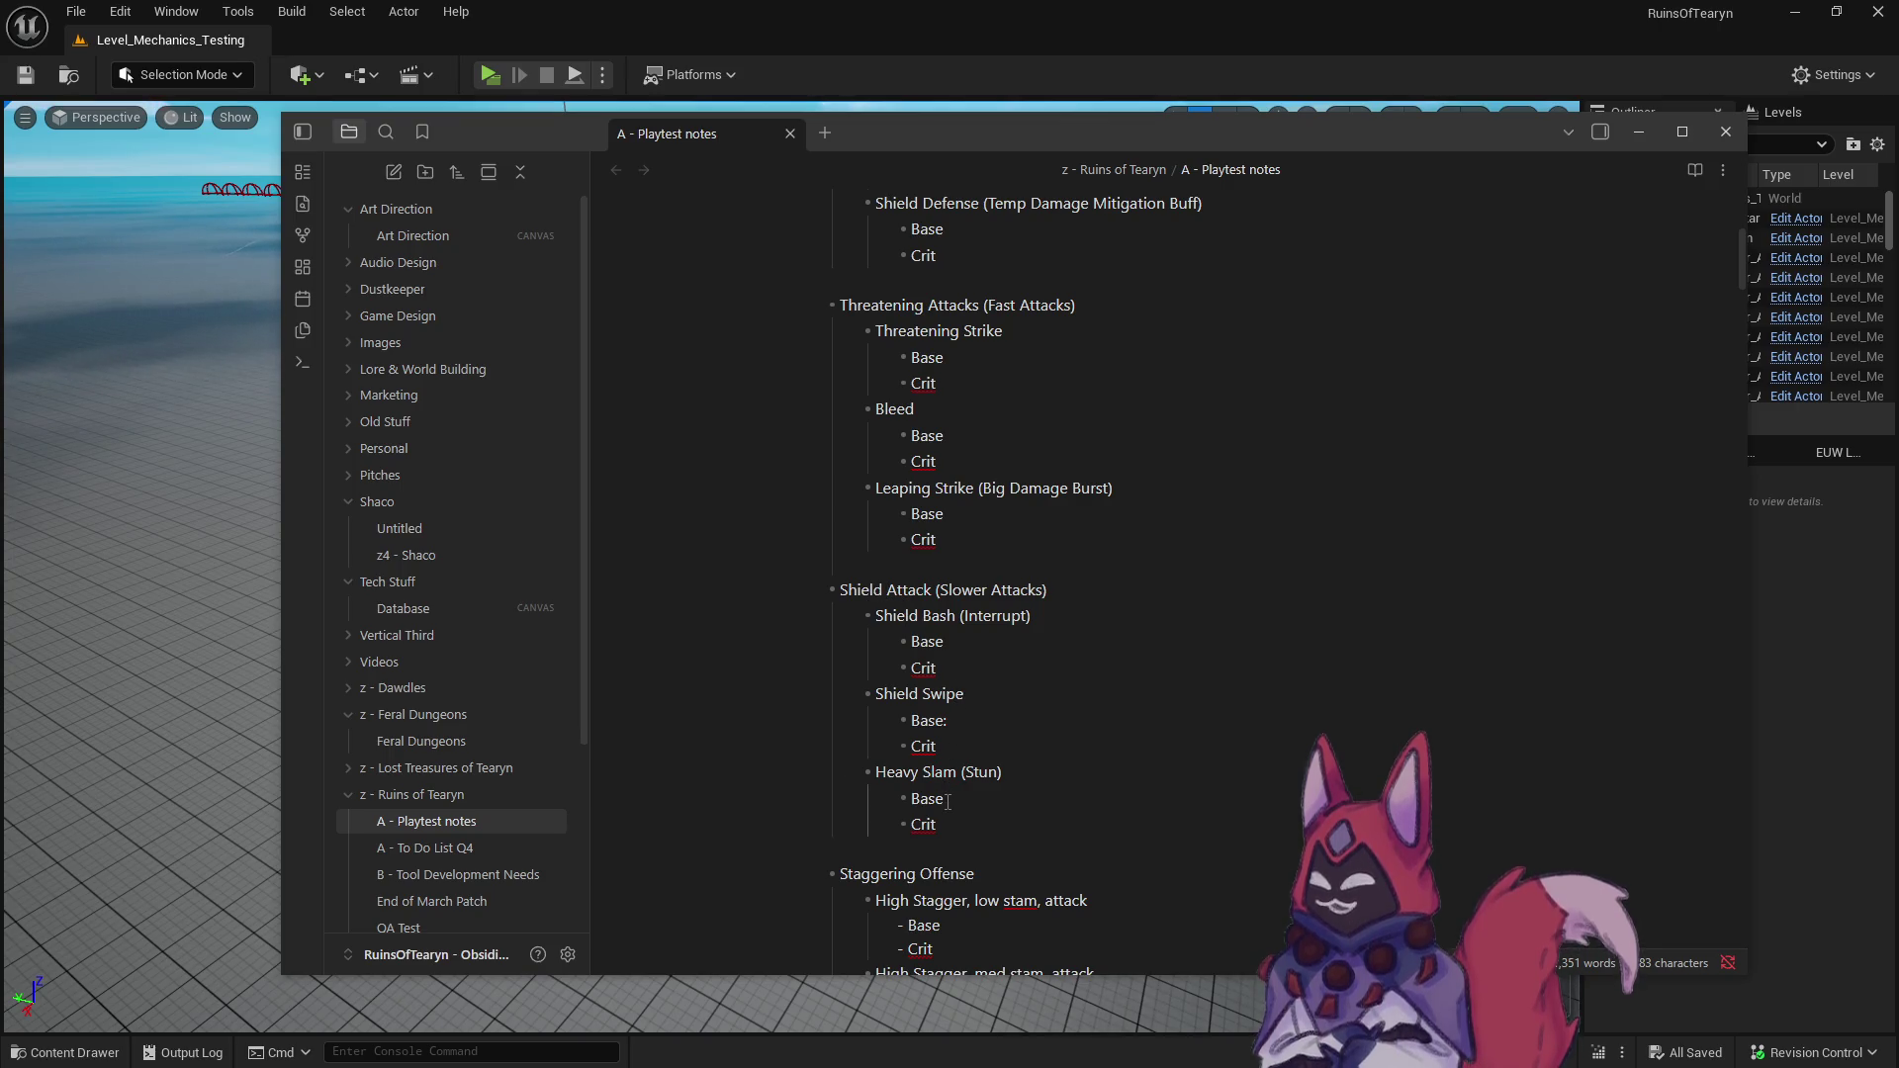
pyautogui.scroll(2, 948, 801)
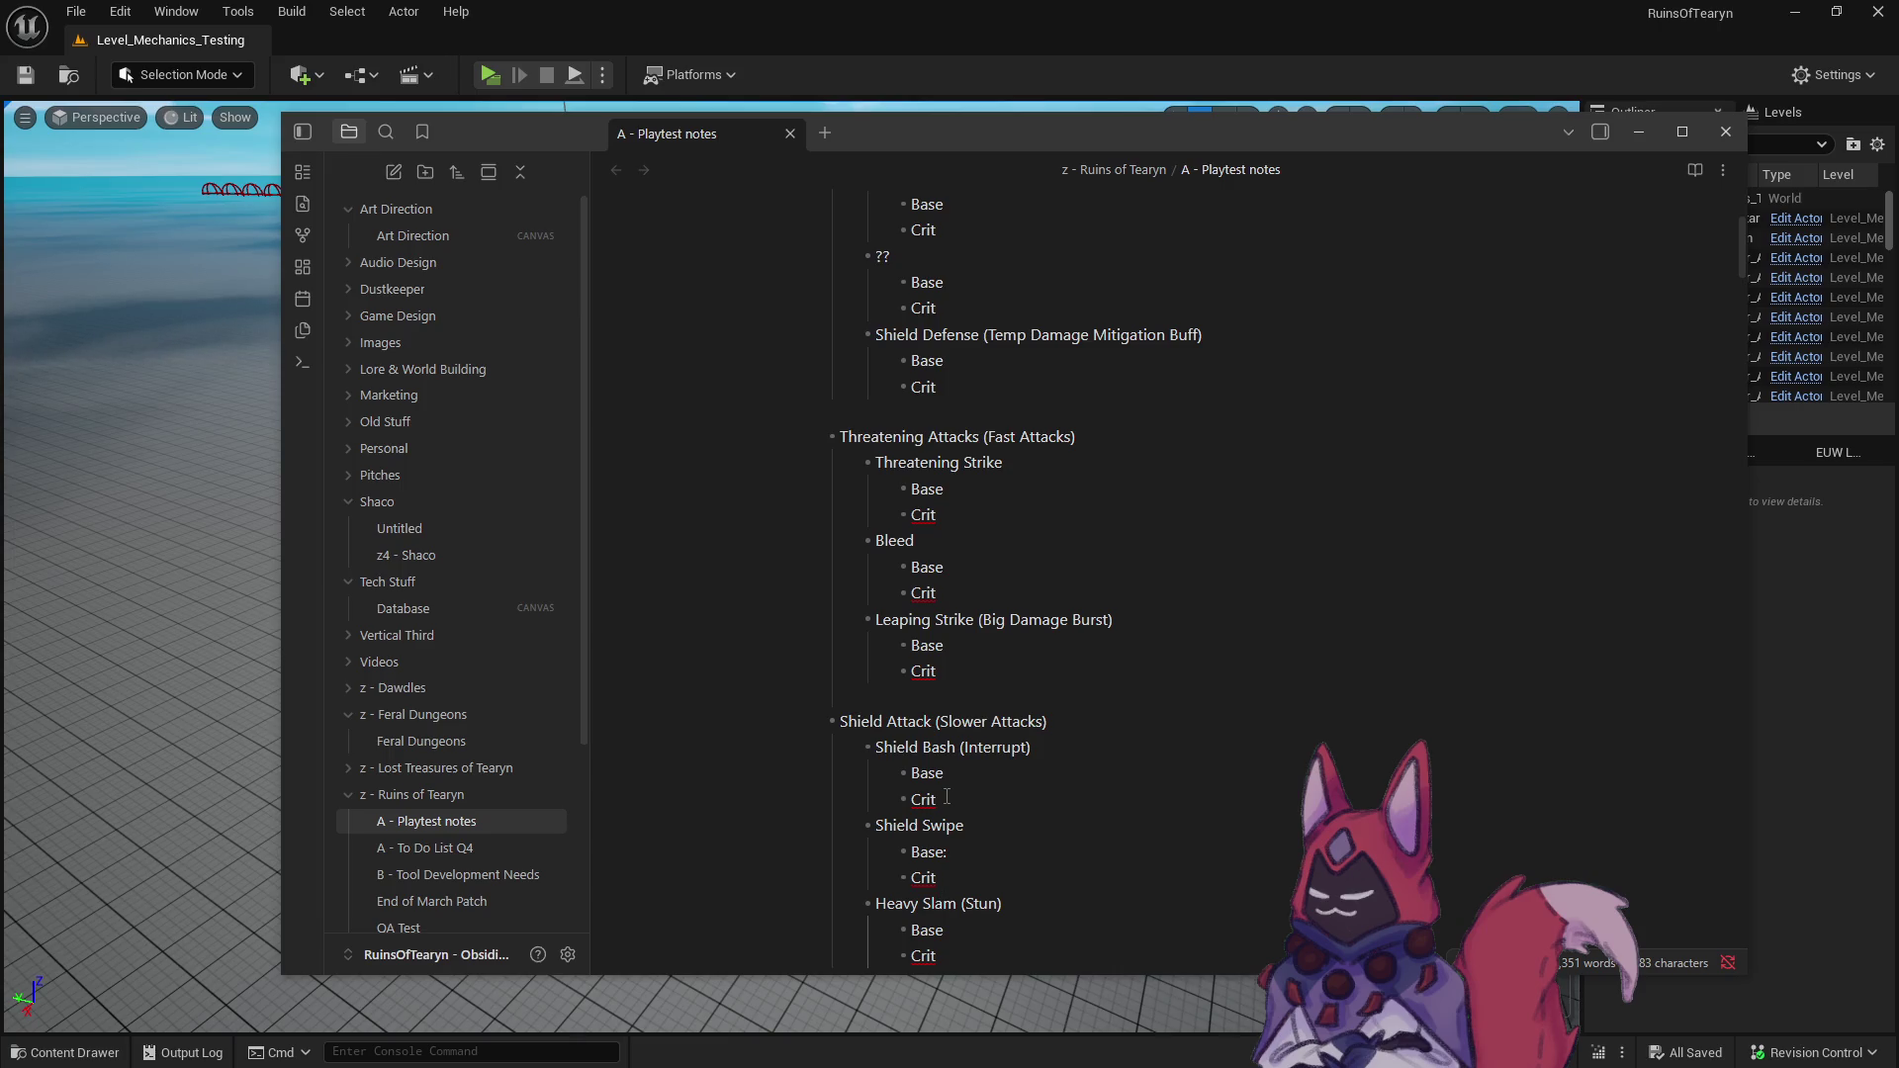
pyautogui.scroll(3, 946, 796)
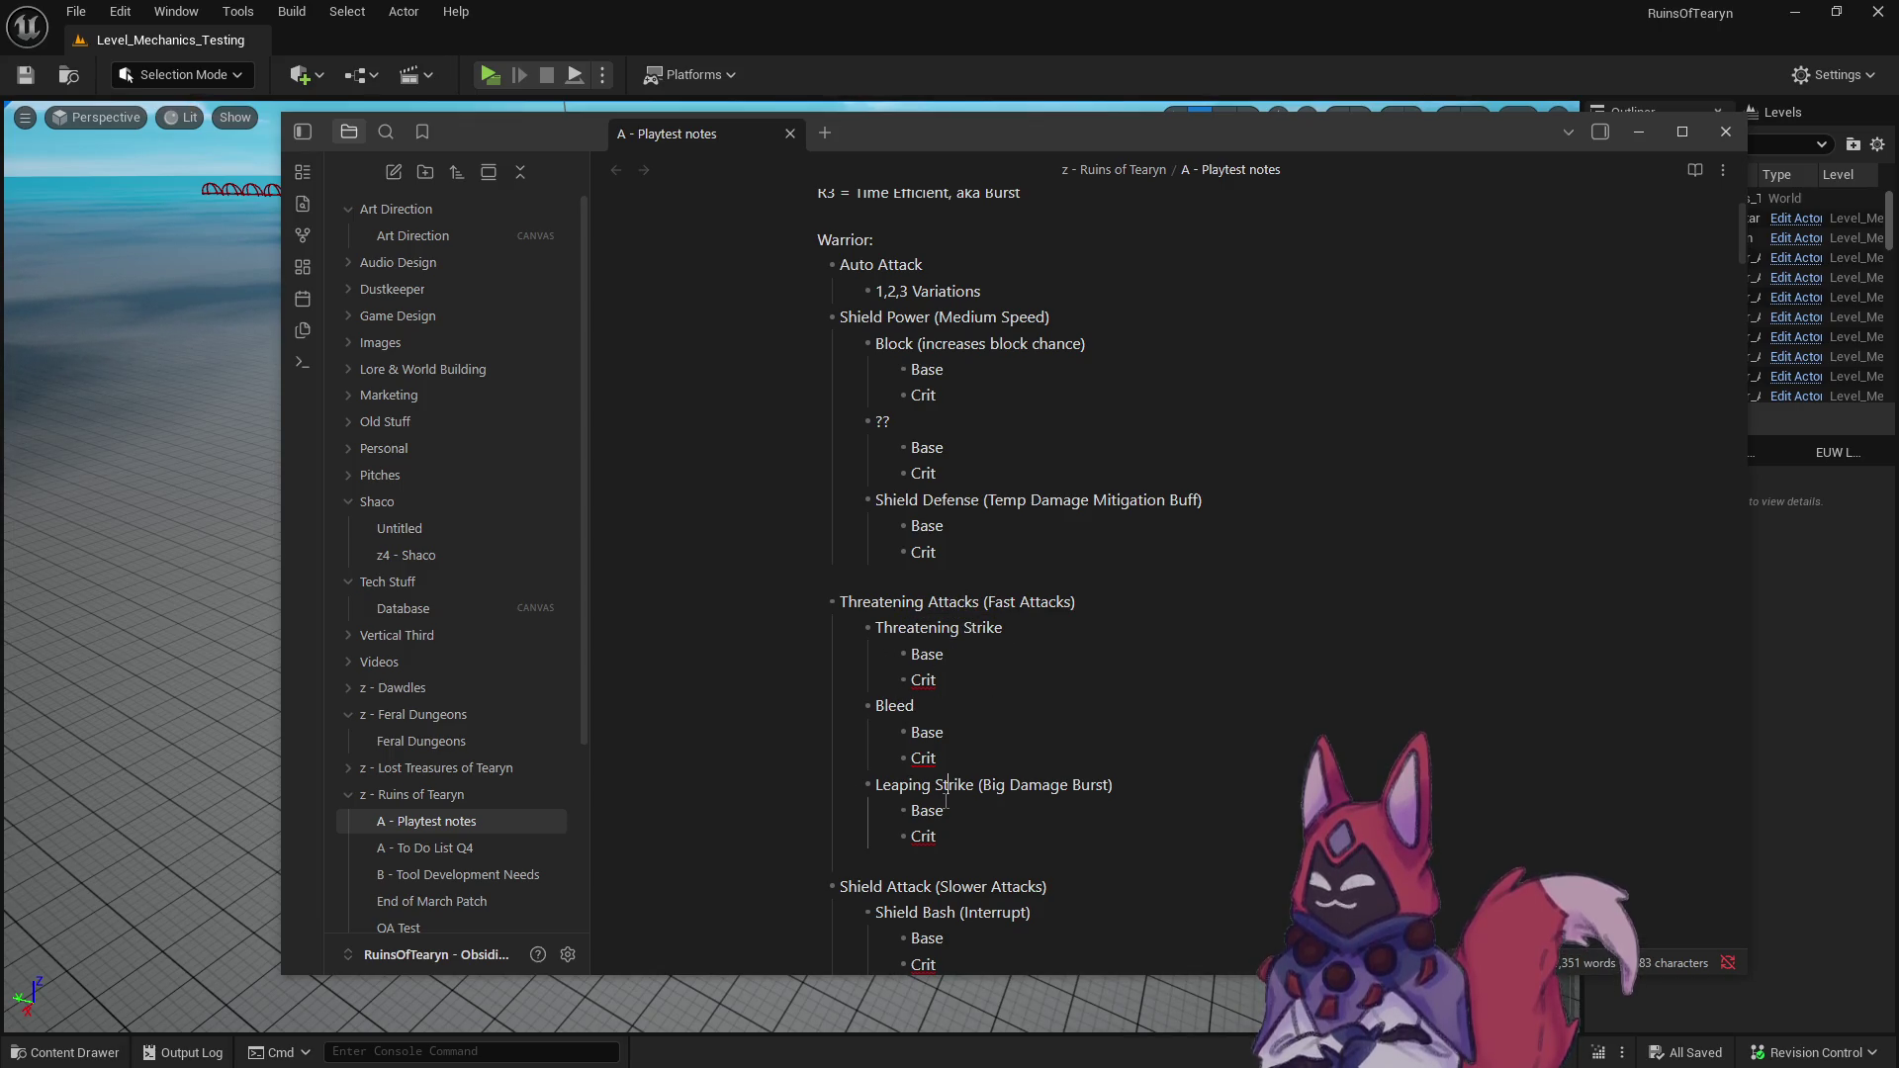
pyautogui.scroll(2, 951, 730)
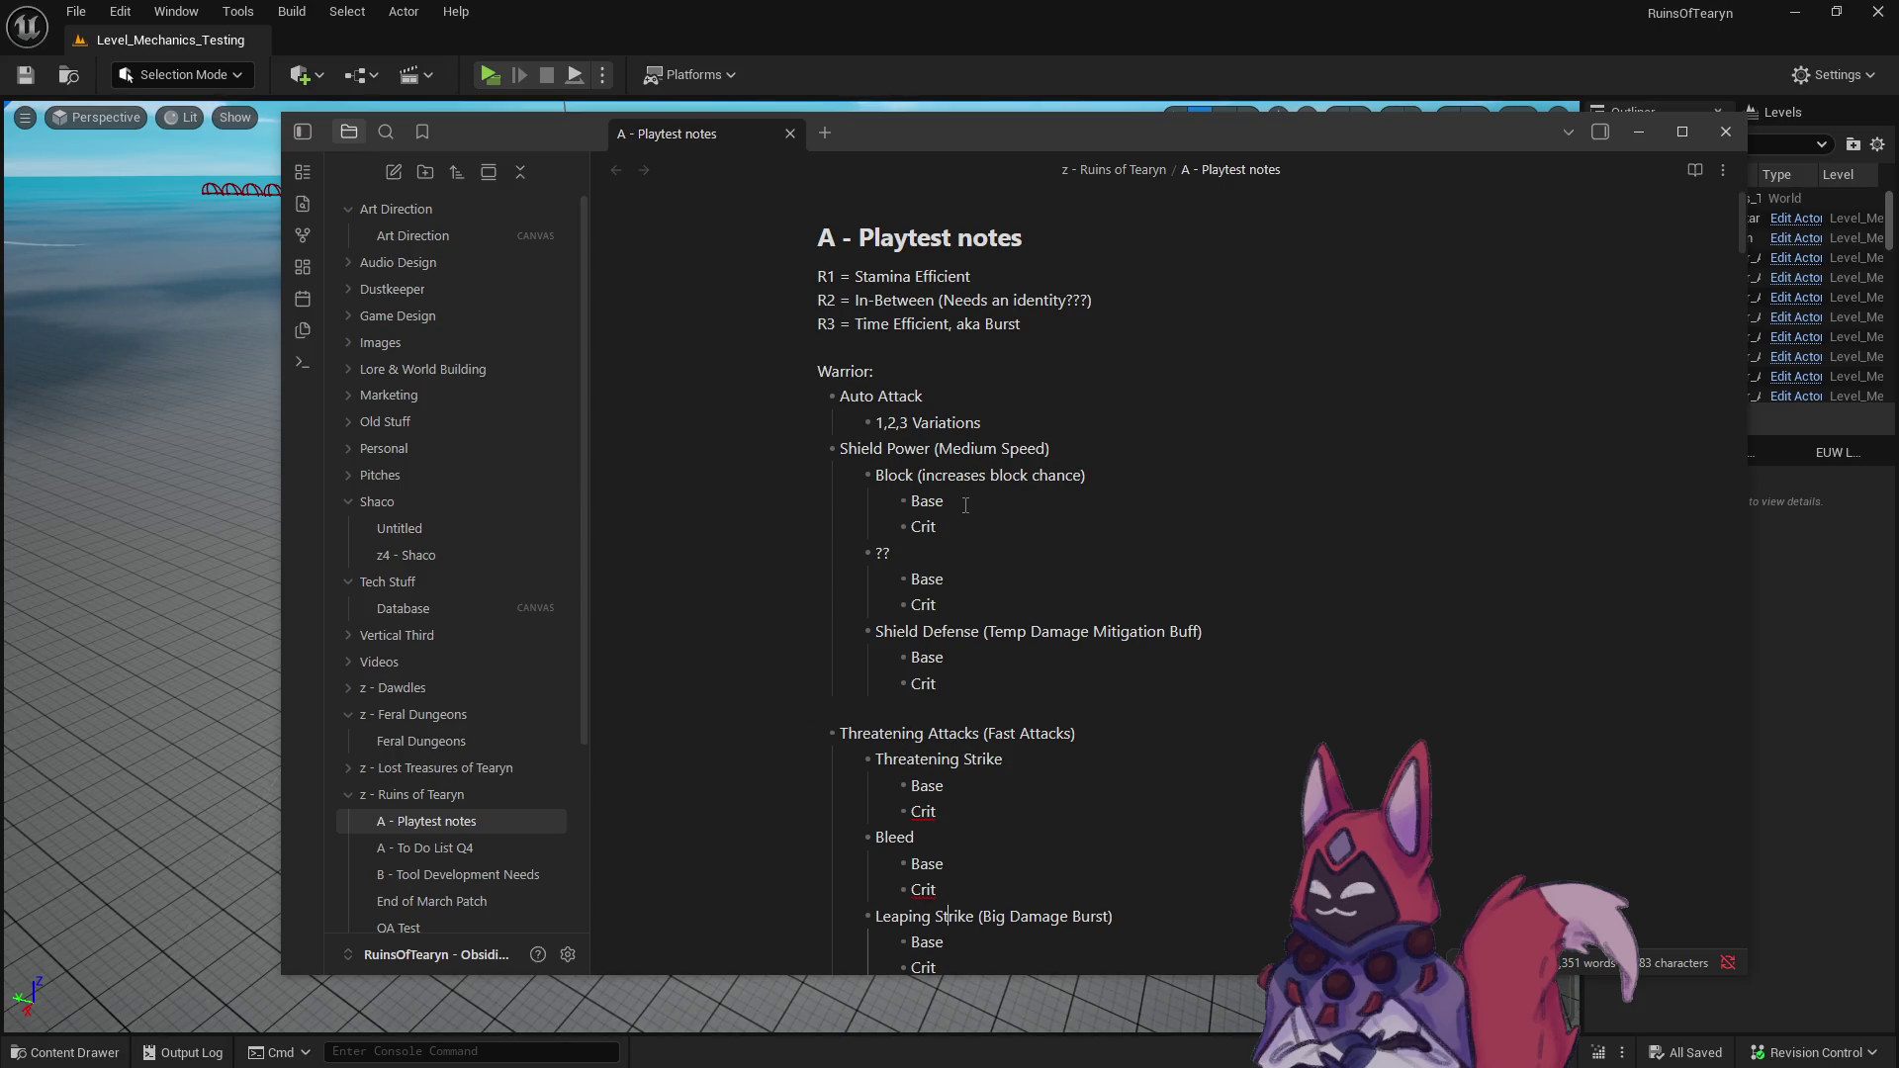
pyautogui.doubleClick(893, 450)
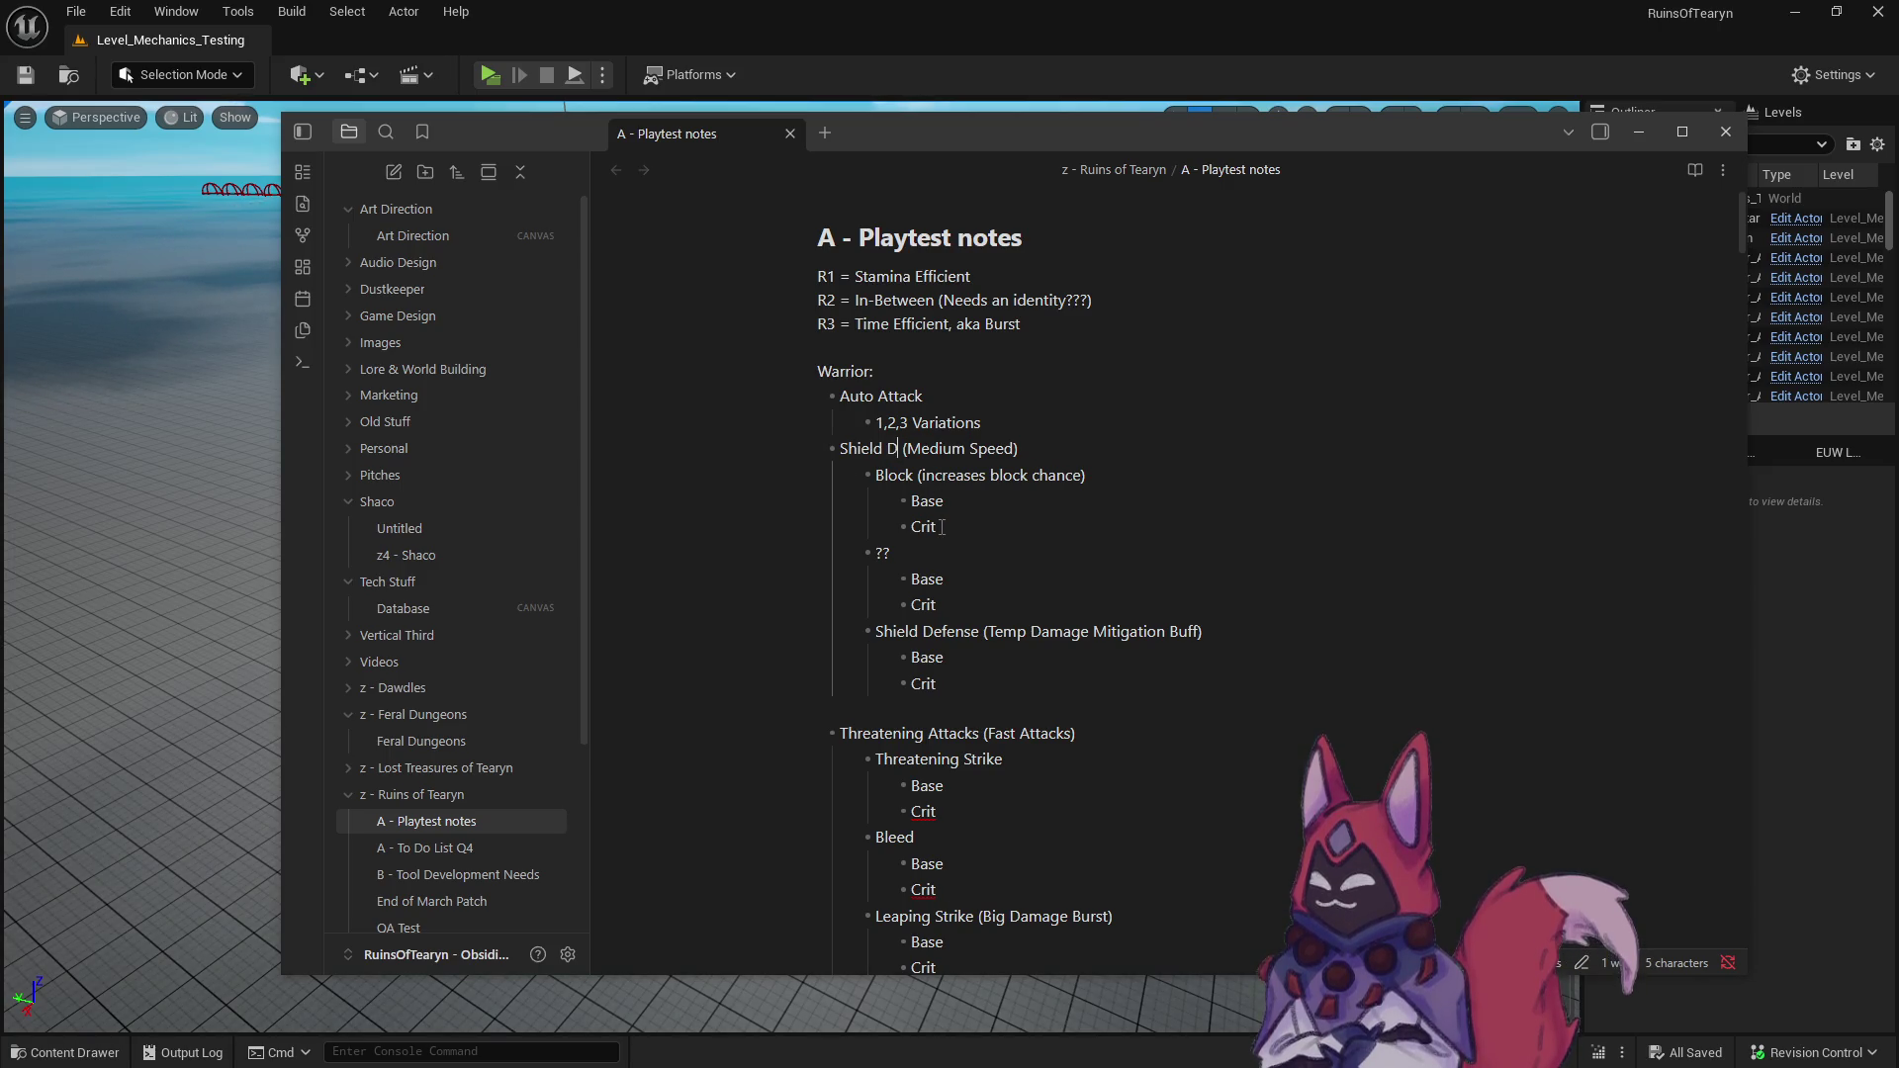
pyautogui.write('Defense')
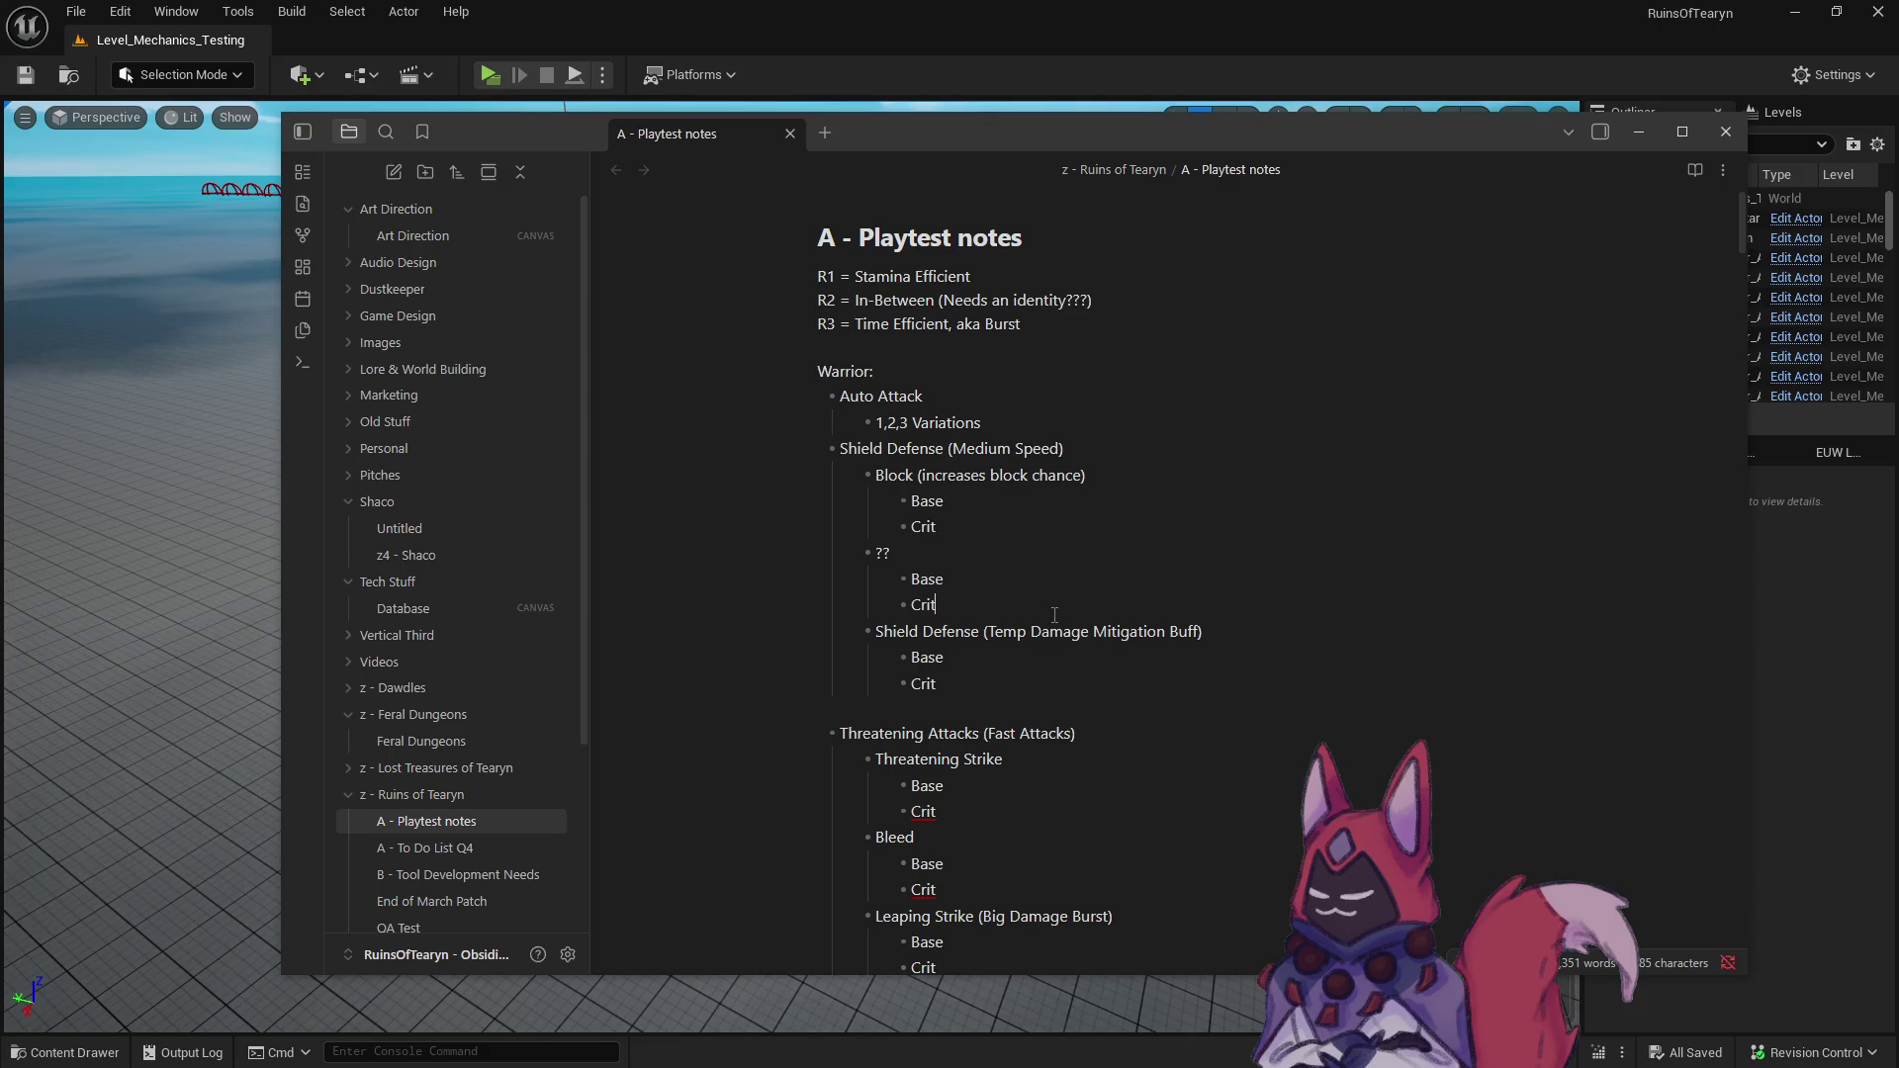
pyautogui.scroll(-5, 1054, 596)
pyautogui.scroll(5, 1054, 597)
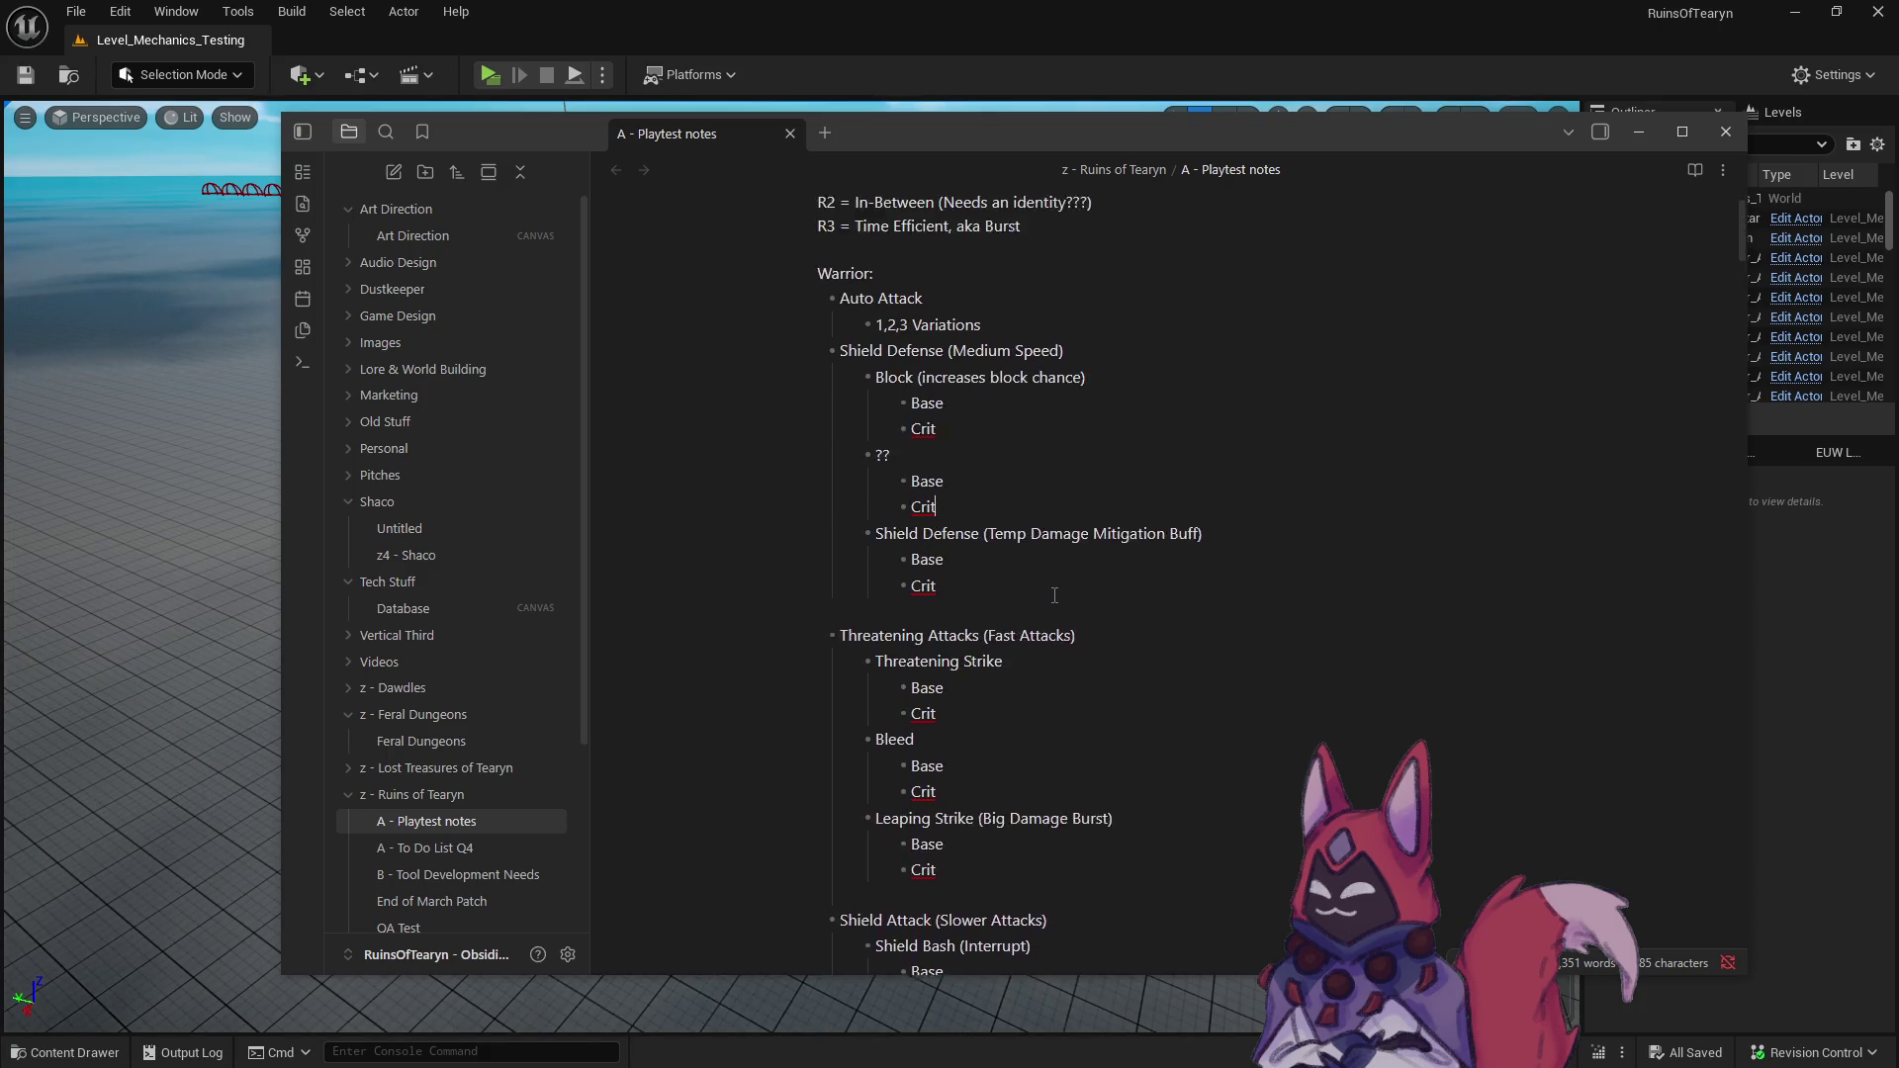
pyautogui.click(972, 560)
pyautogui.scroll(-10, 972, 560)
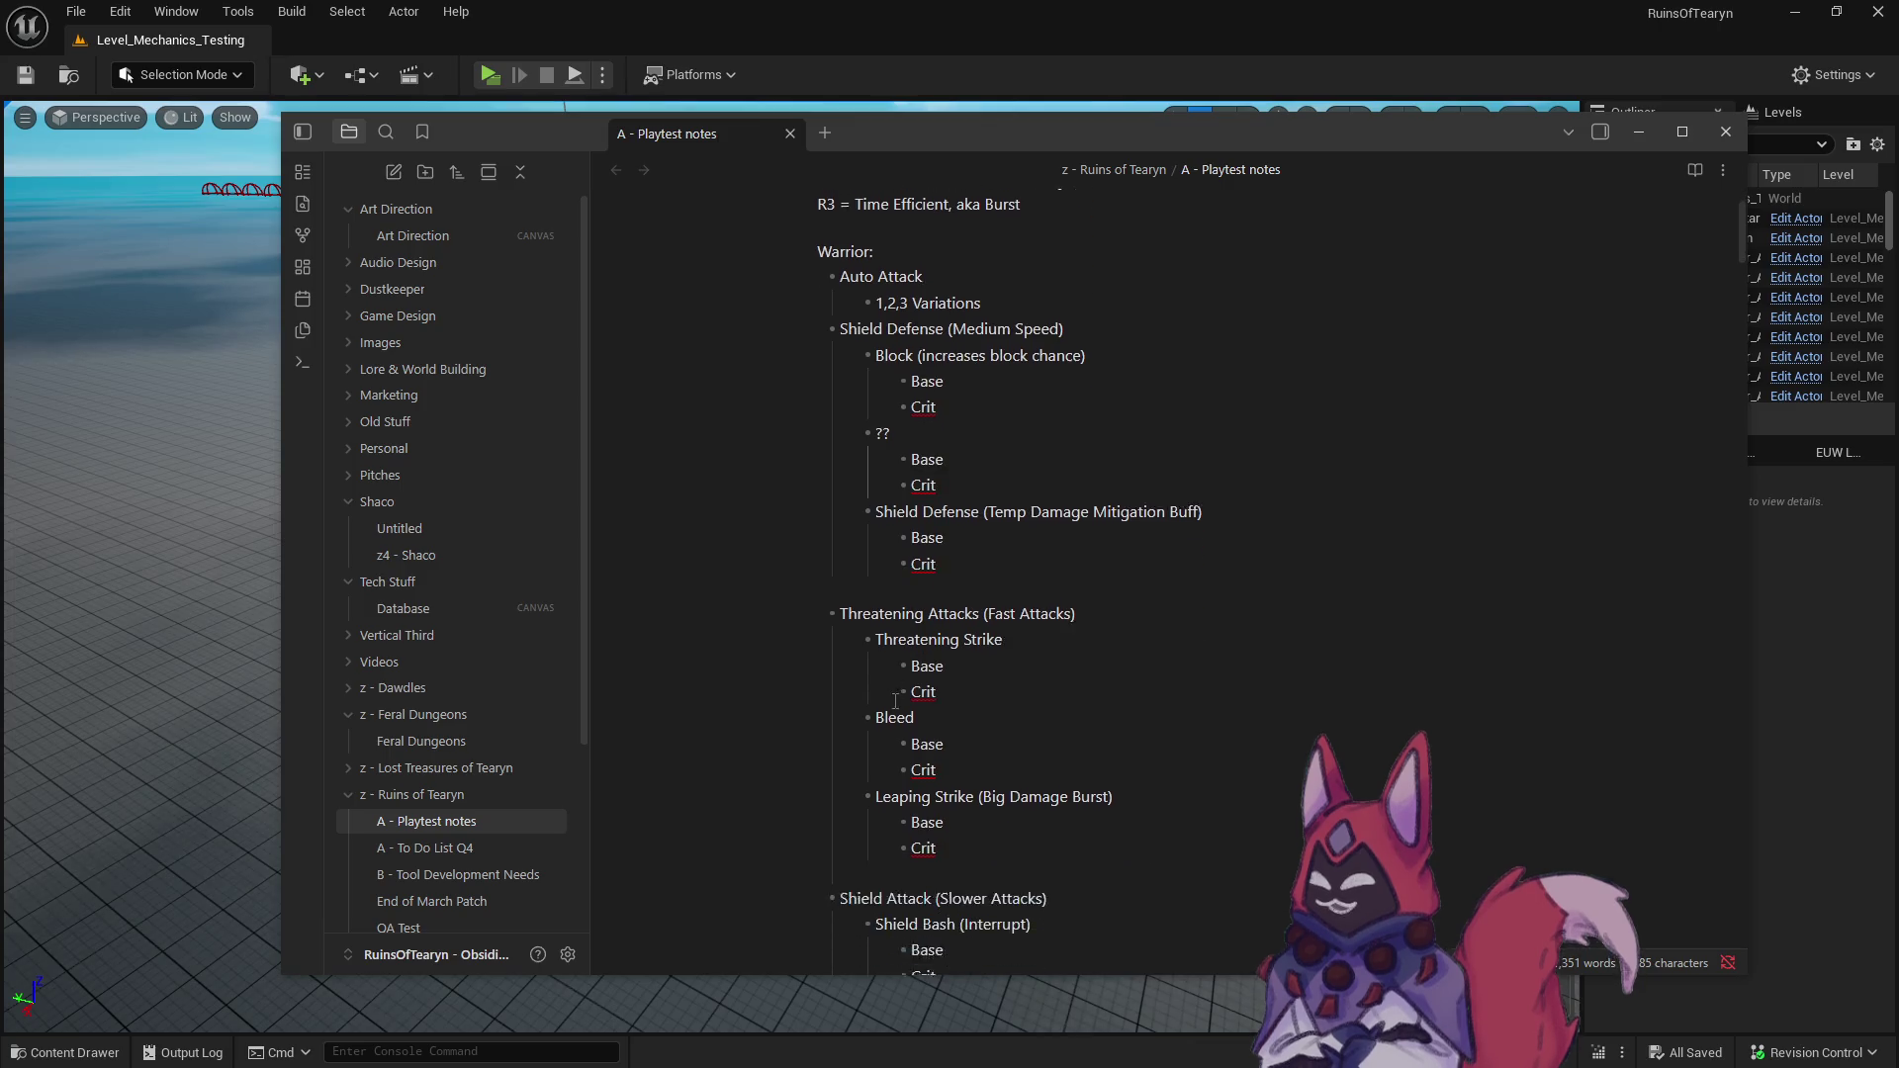
pyautogui.scroll(-9, 886, 698)
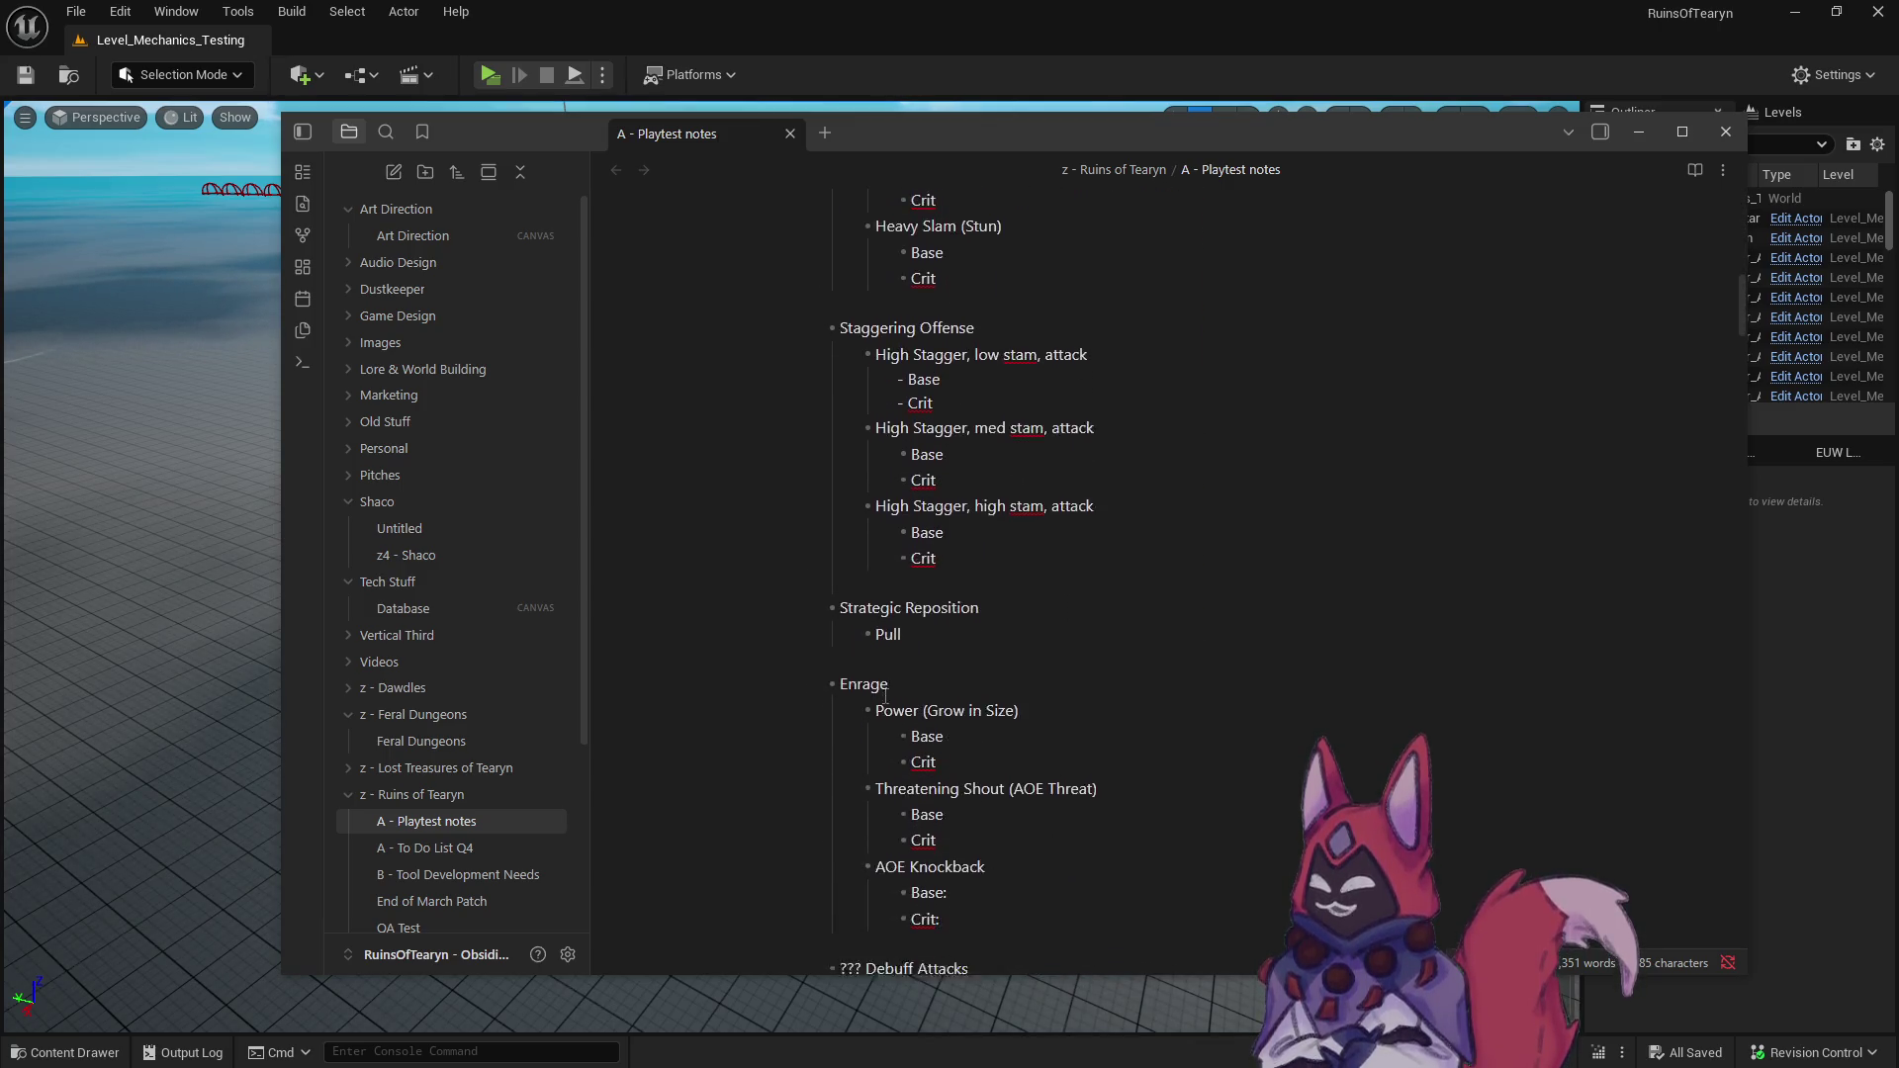
pyautogui.scroll(7, 885, 696)
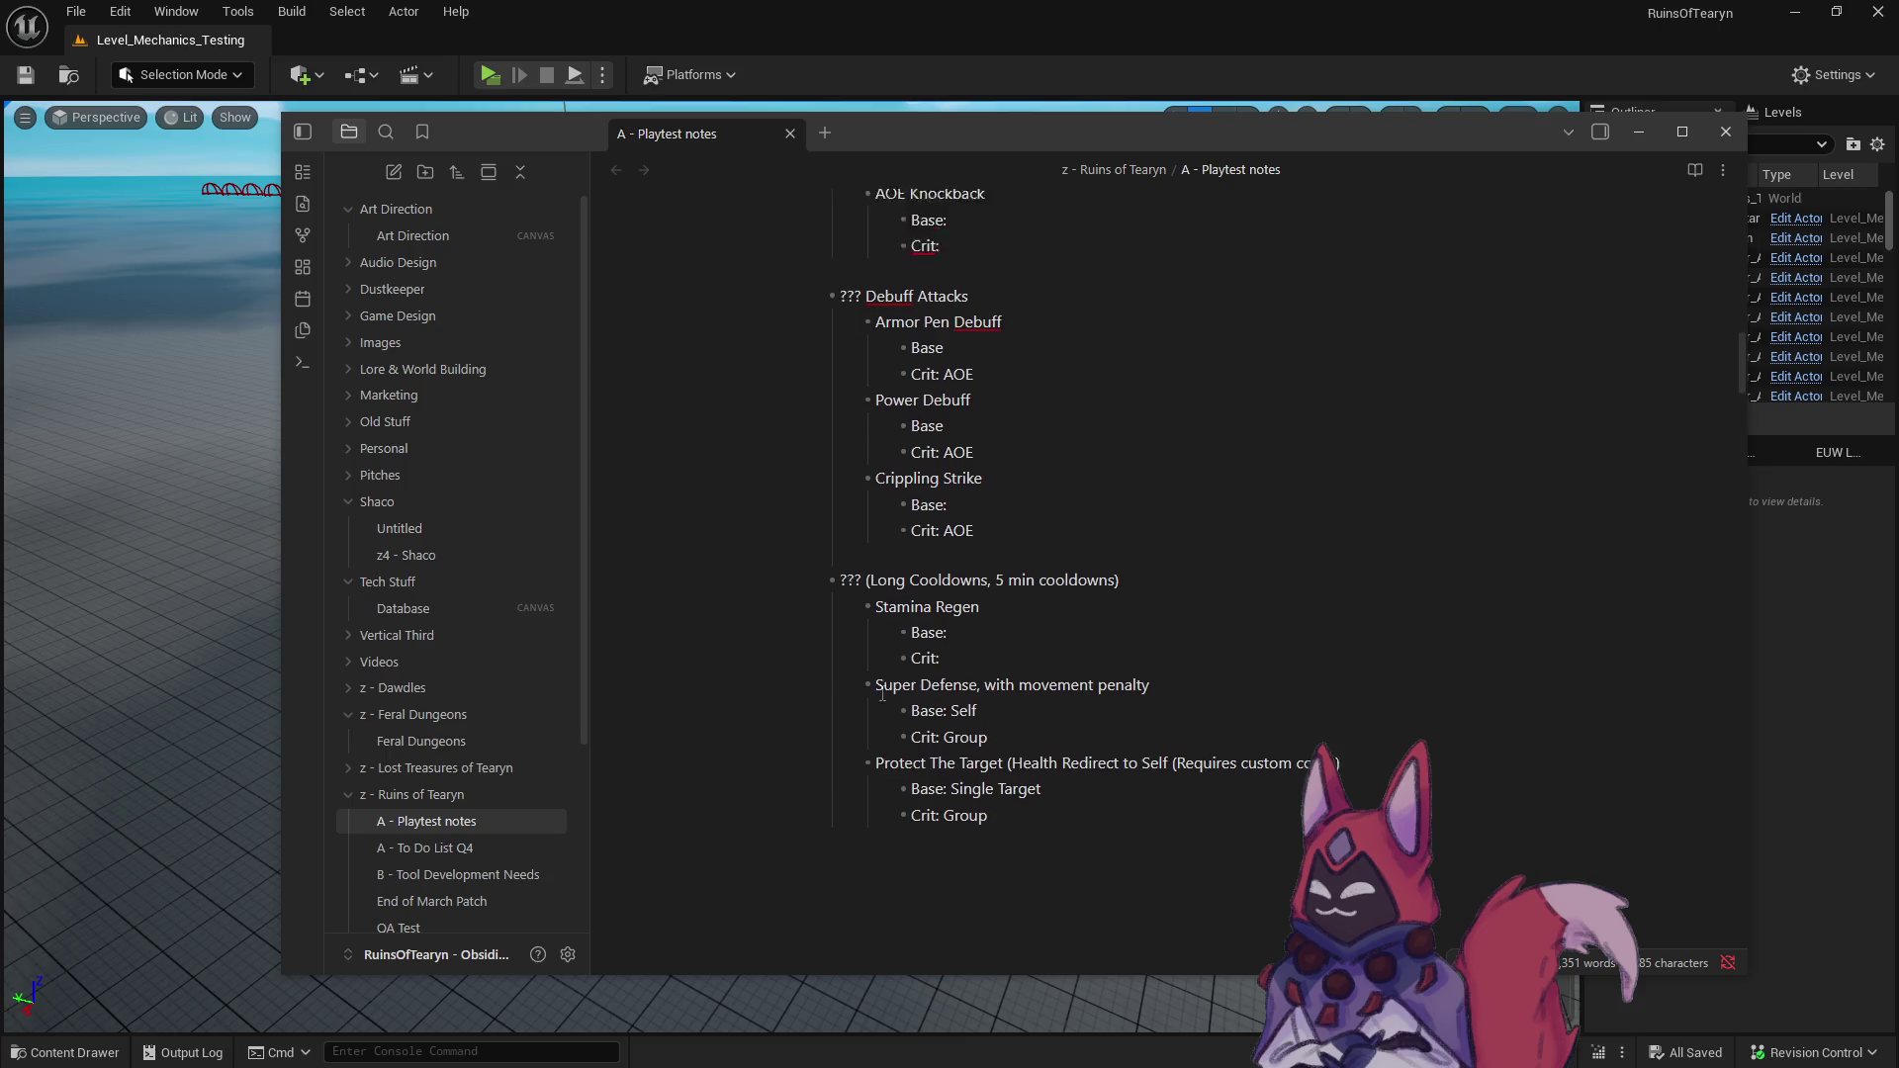
pyautogui.scroll(12, 882, 693)
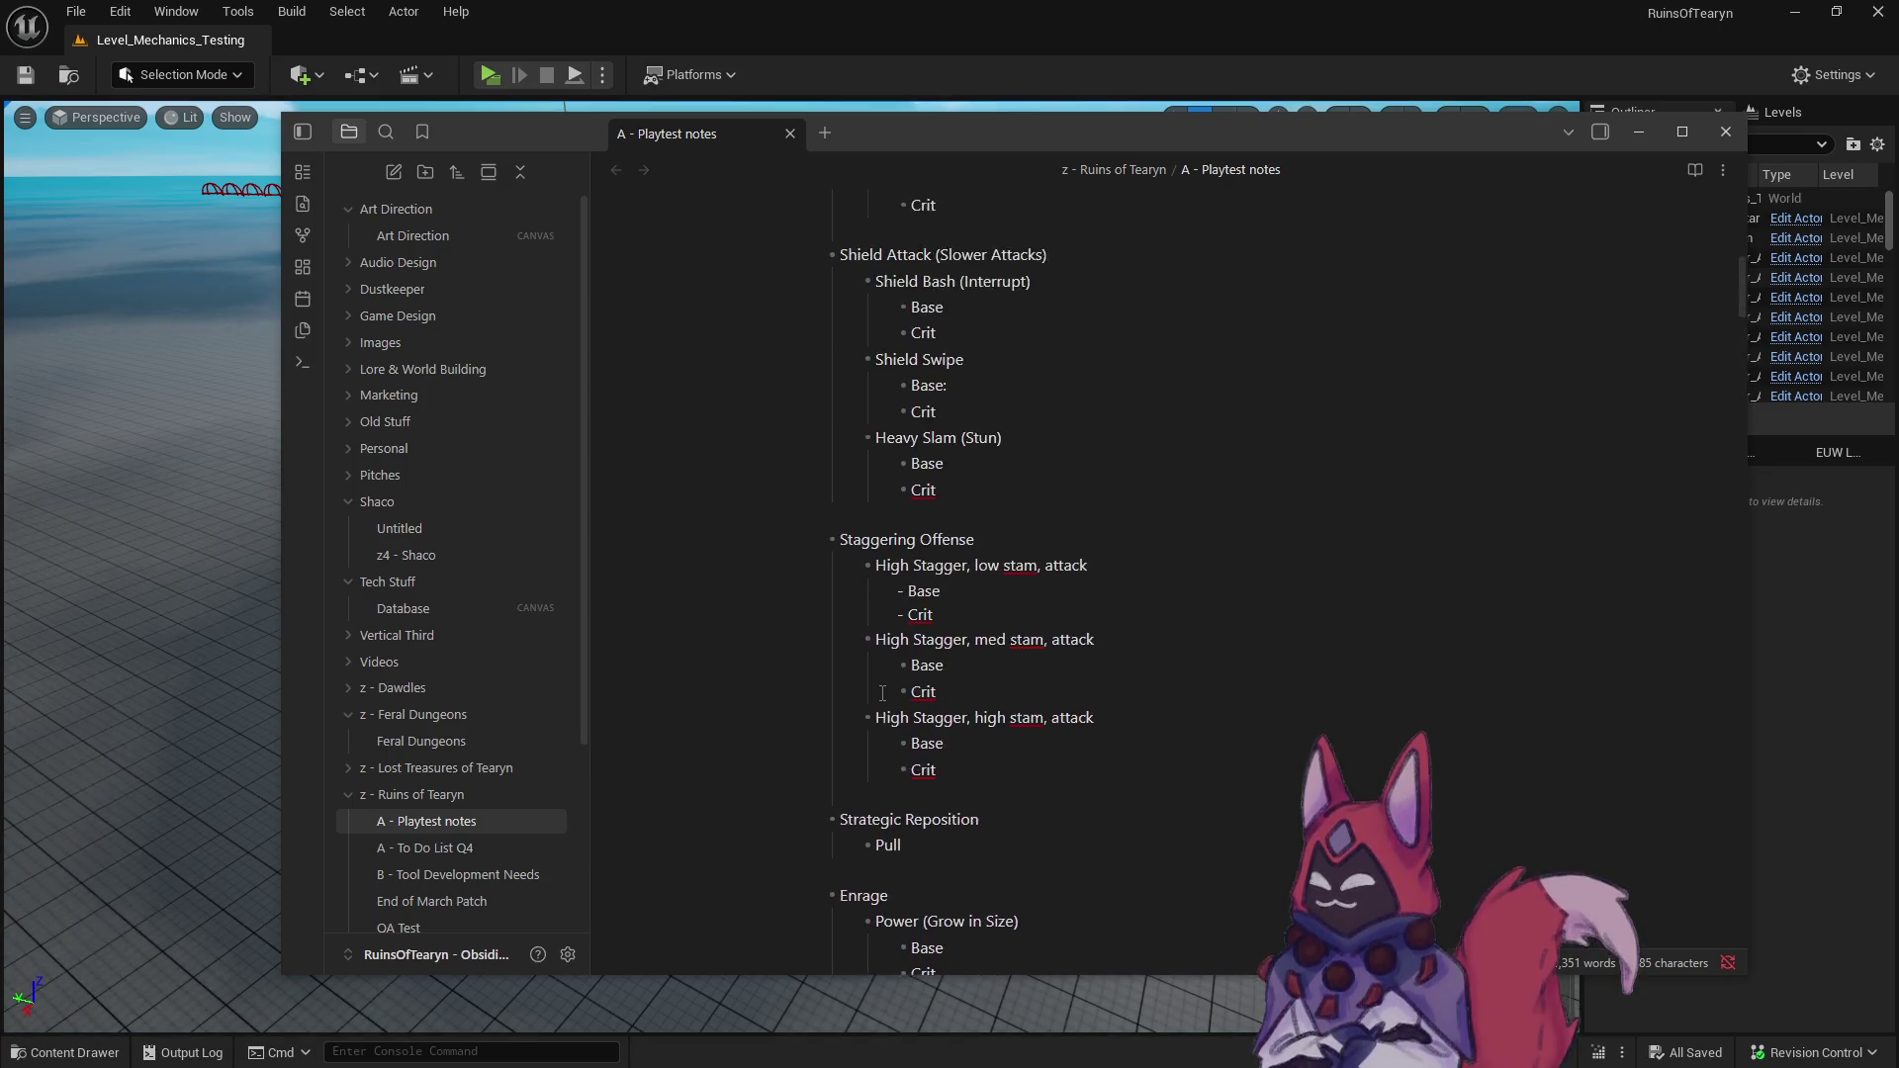
pyautogui.scroll(2, 882, 694)
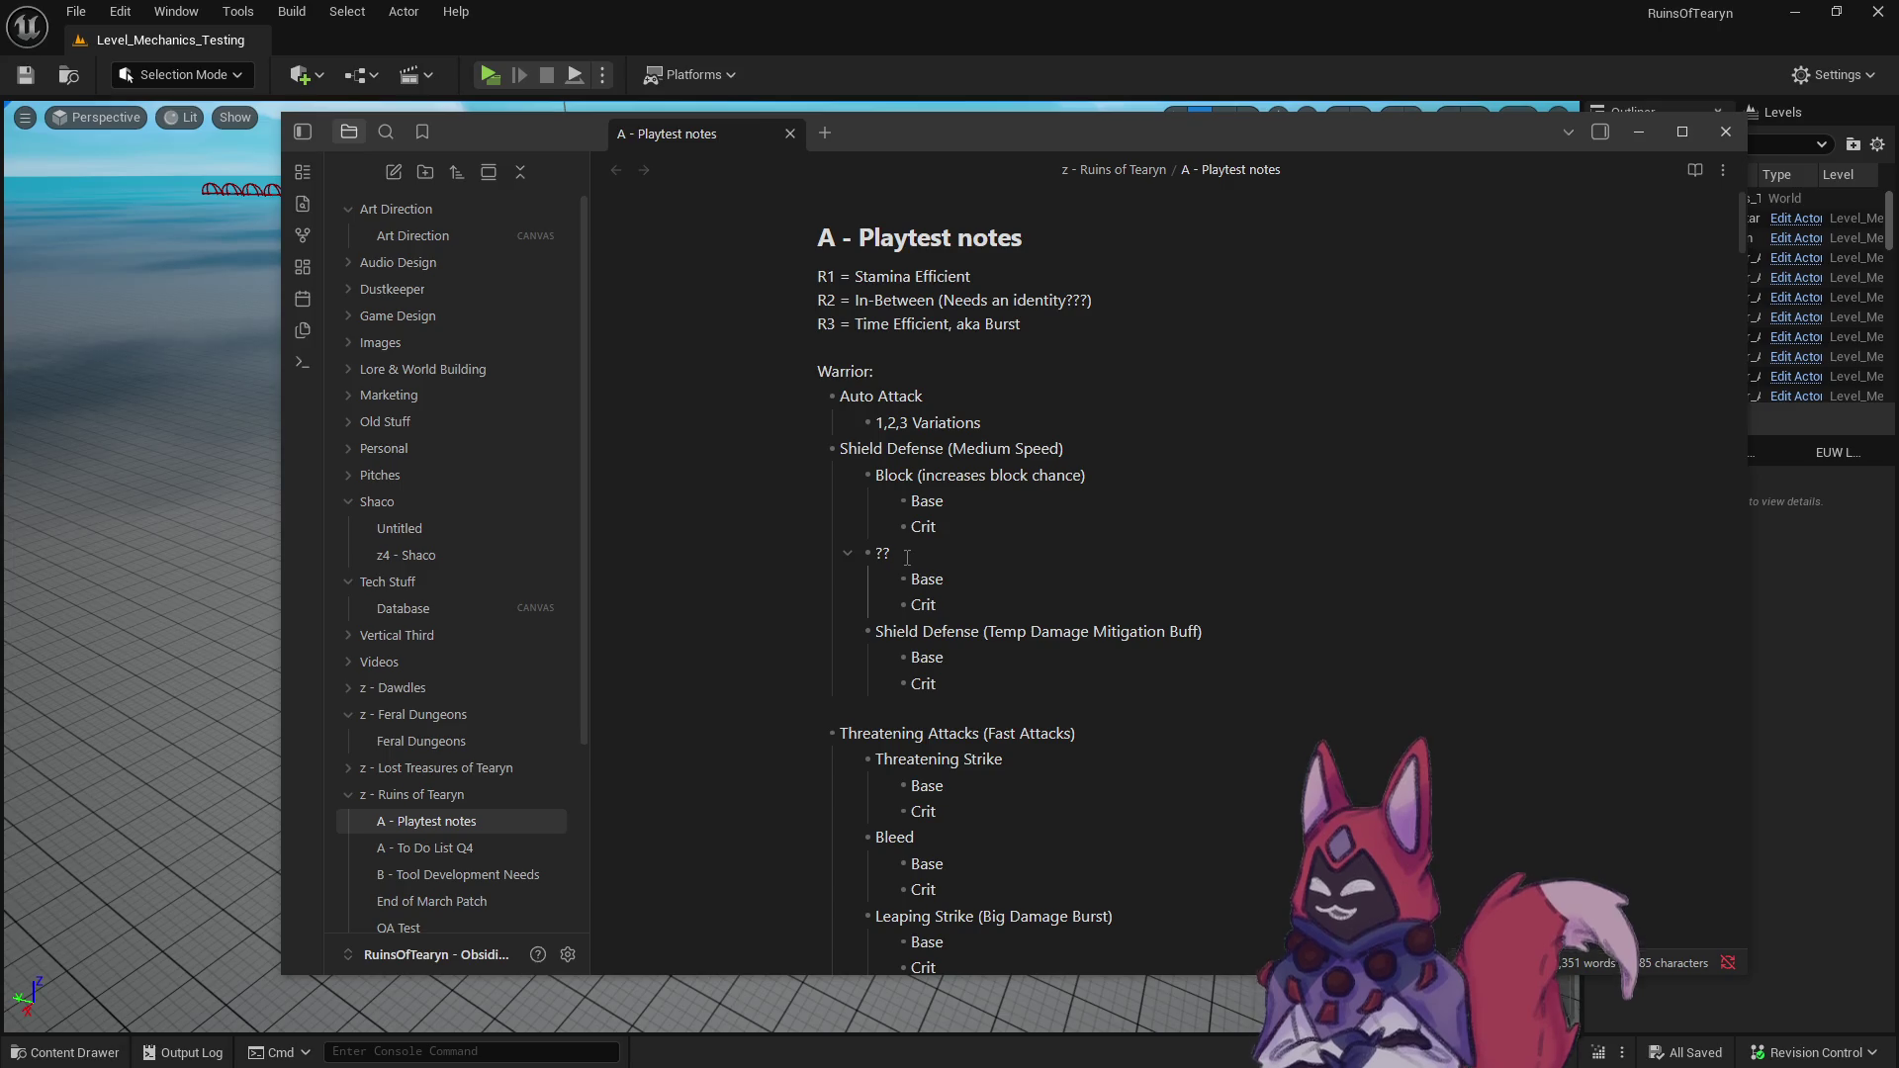
# - Replace the '??' ability under Shield Defense with 'Magic Defense Up'
pyautogui.press('BackSpace')
pyautogui.press('BackSpace')
pyautogui.write('Mage')
pyautogui.press('BackSpace')
pyautogui.write('ic Defense ')
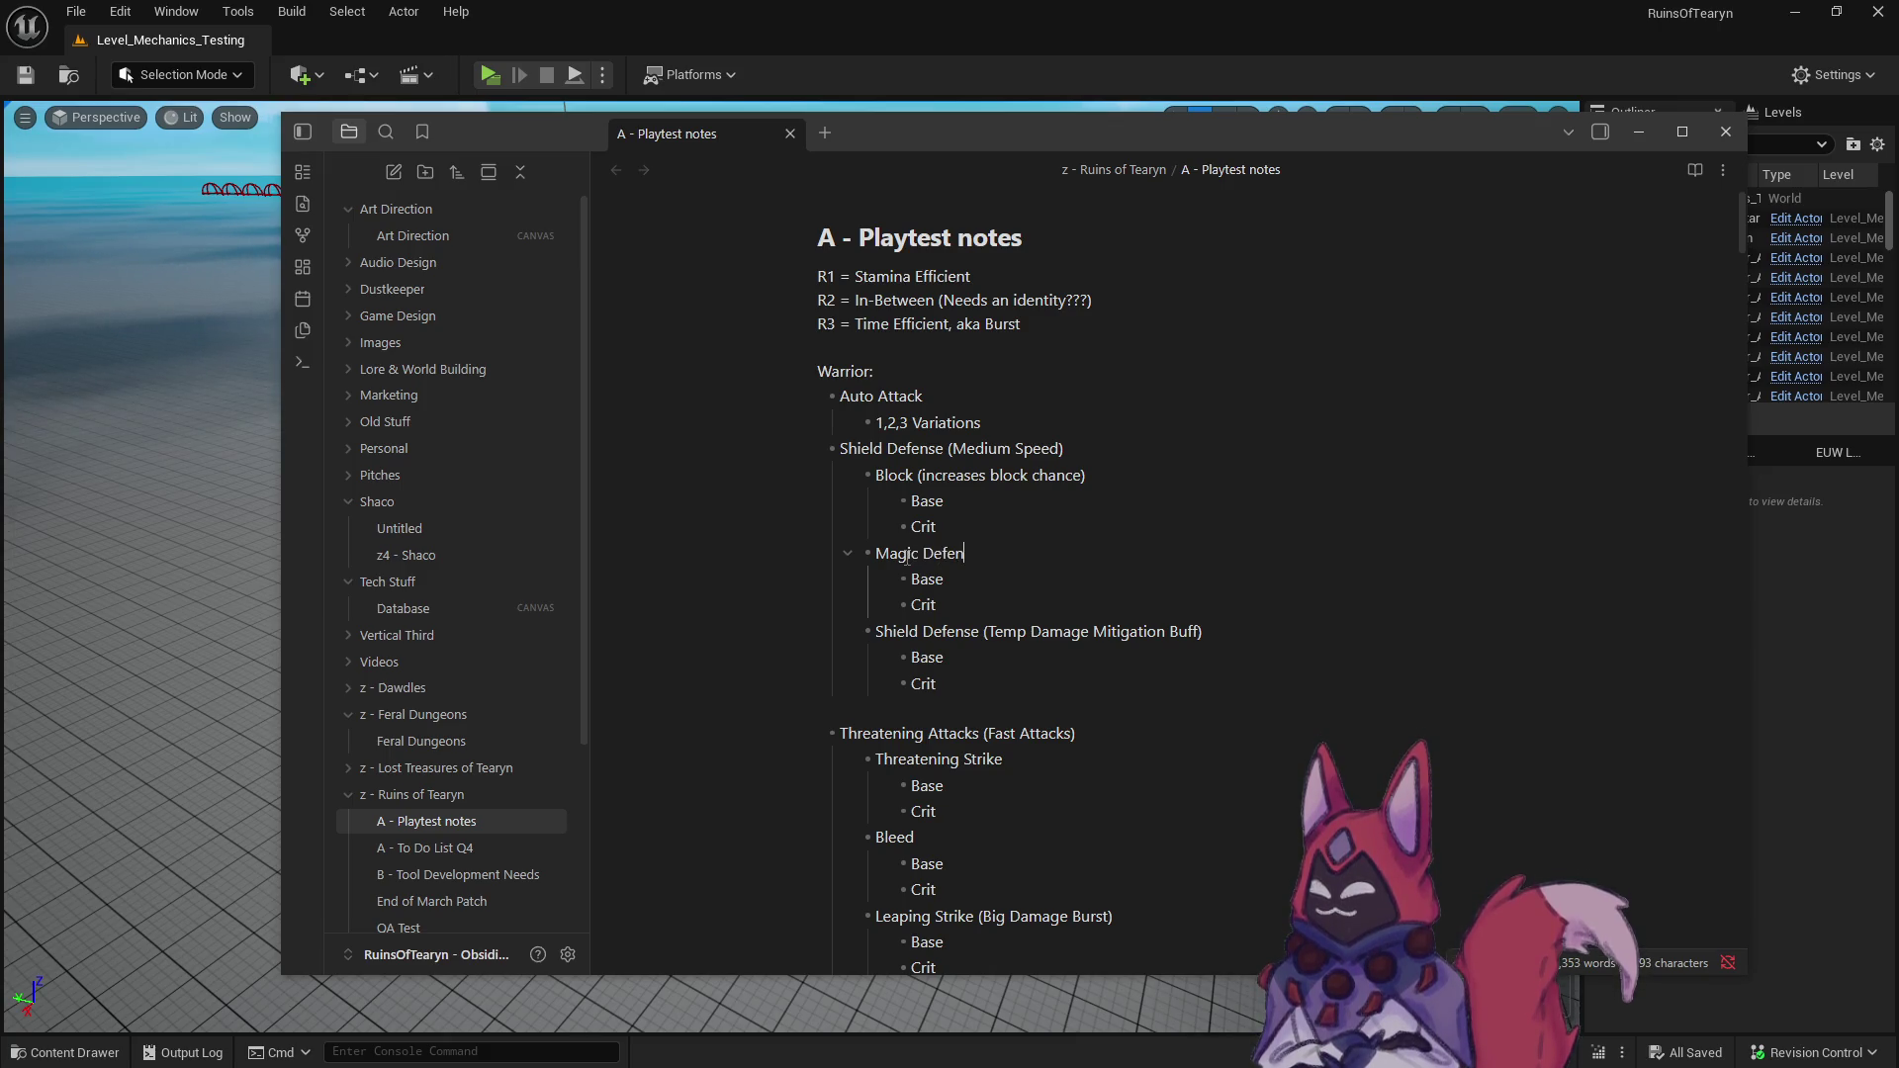
pyautogui.write('Up')
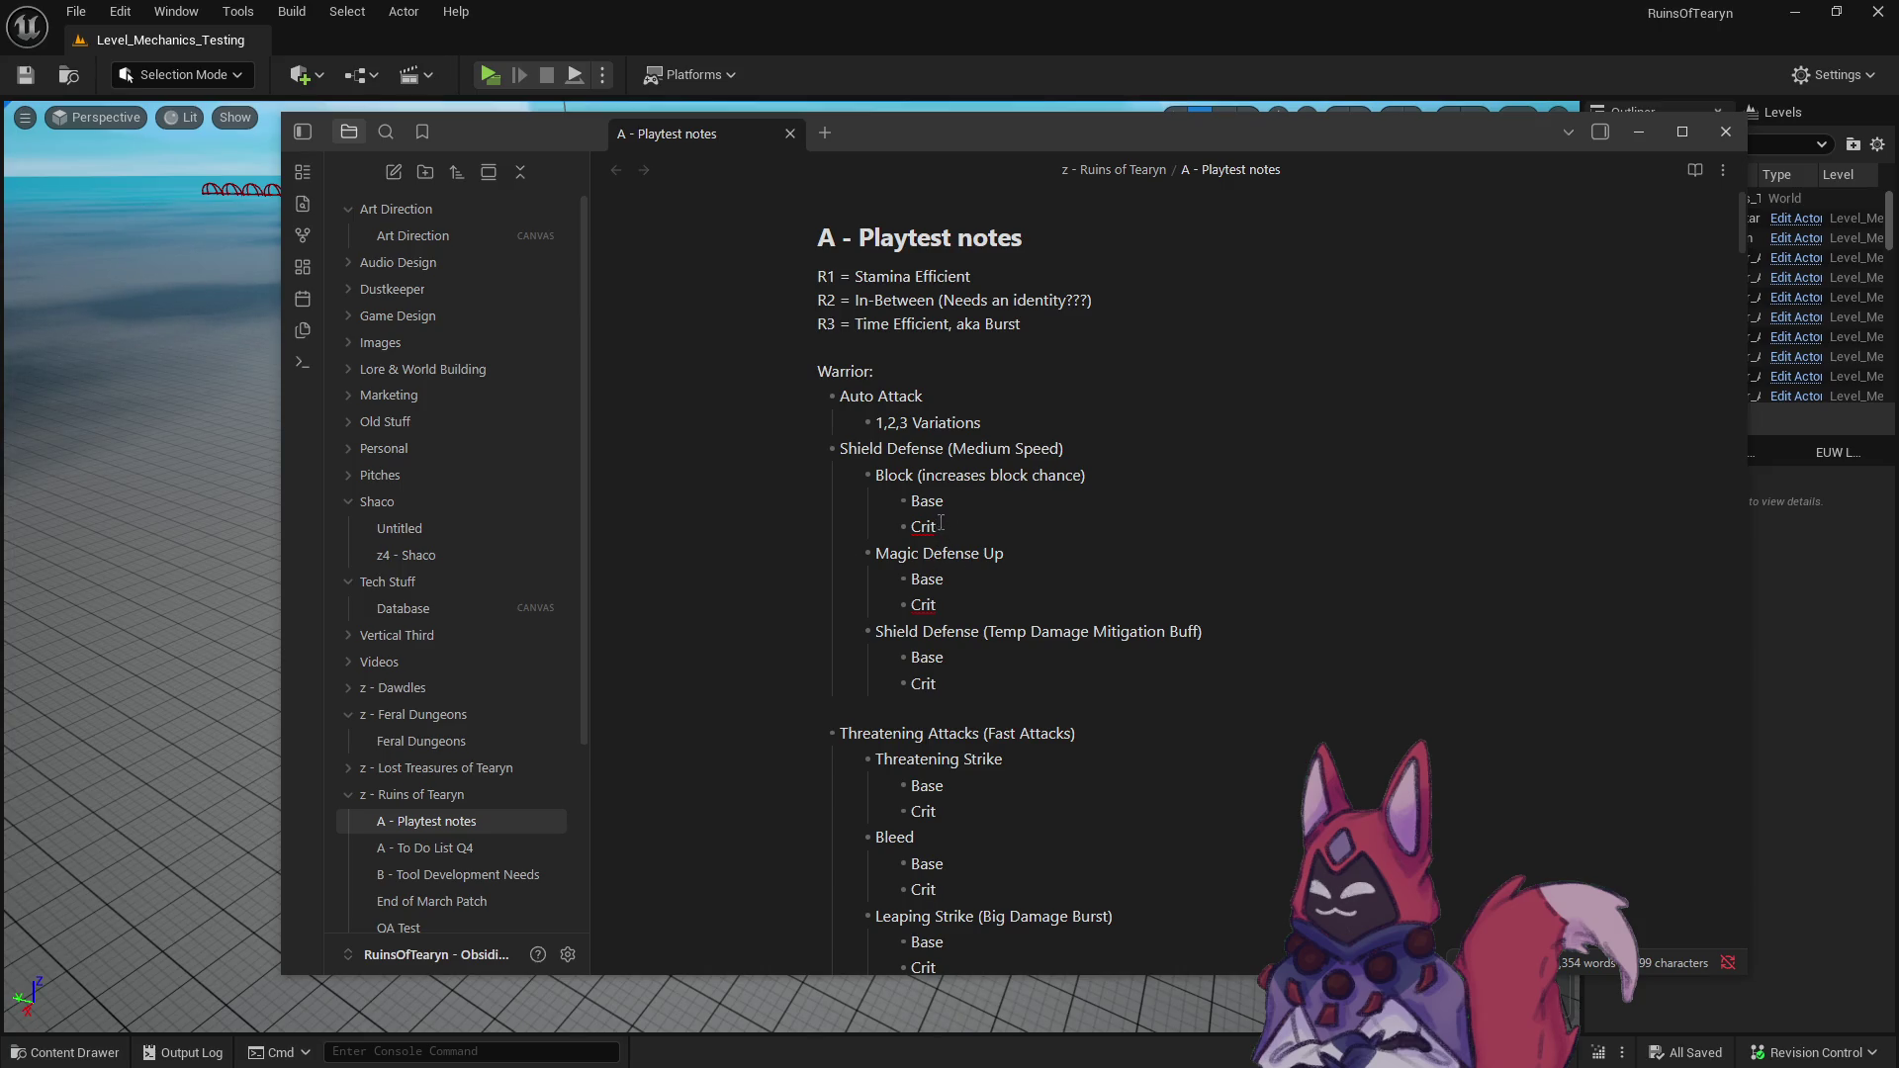
# - Scroll through the rest of the notes, then bring Unreal's Warrior folder back up
pyautogui.scroll(-1, 940, 589)
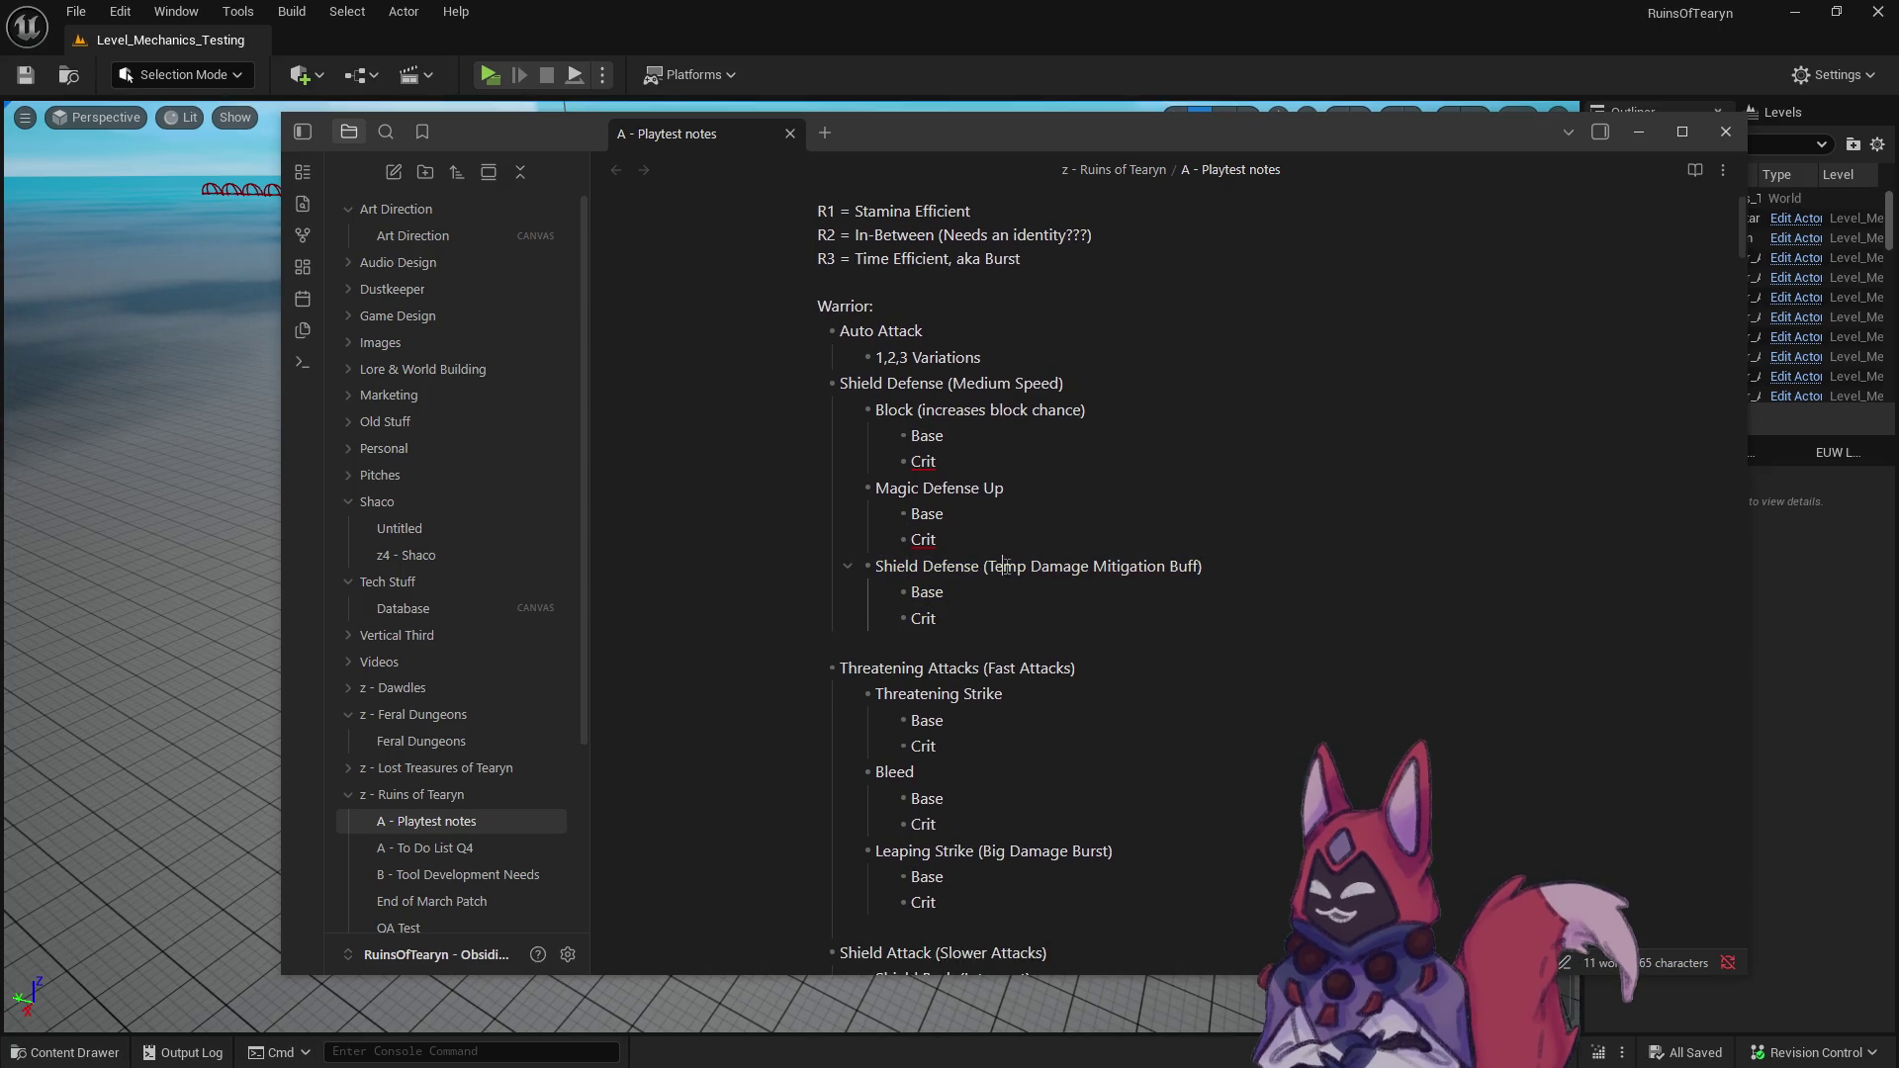
pyautogui.click(1005, 521)
pyautogui.scroll(-4, 969, 647)
pyautogui.scroll(-10, 970, 647)
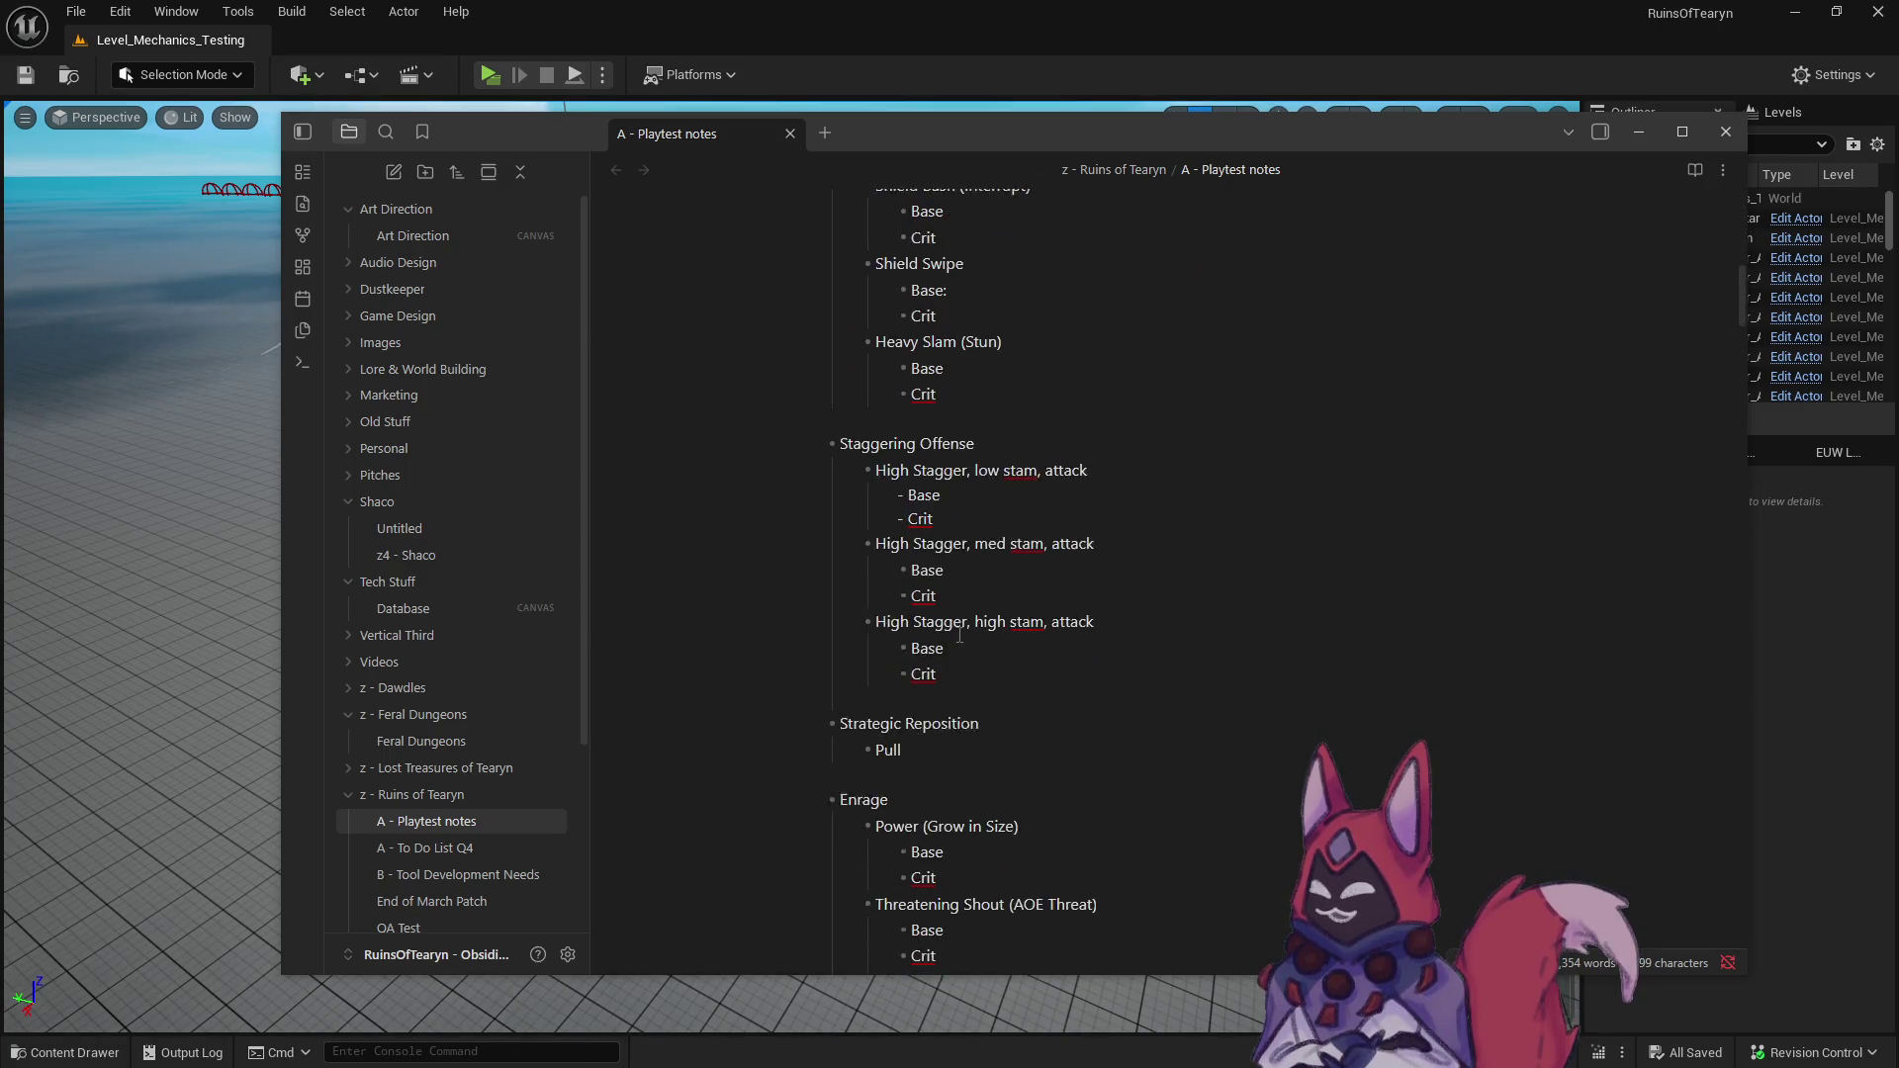
pyautogui.scroll(-5, 959, 634)
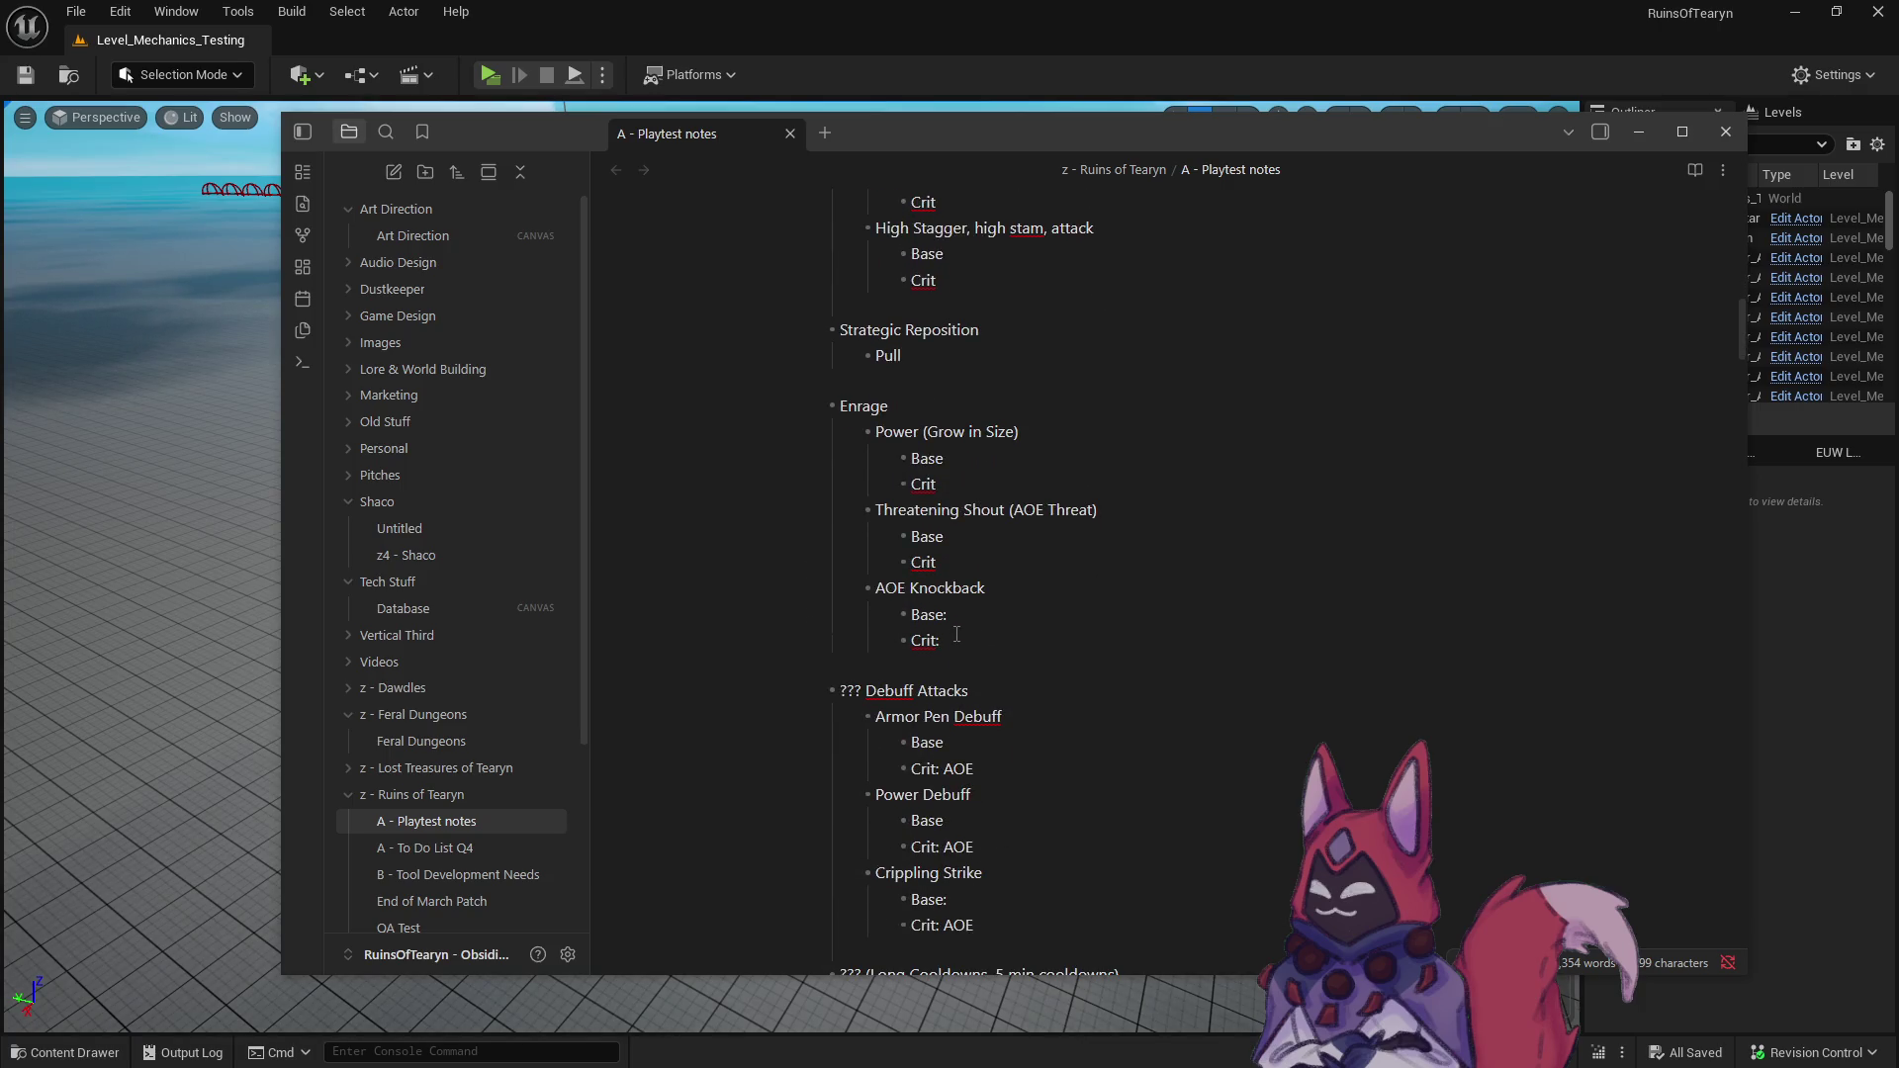
pyautogui.scroll(-3, 957, 634)
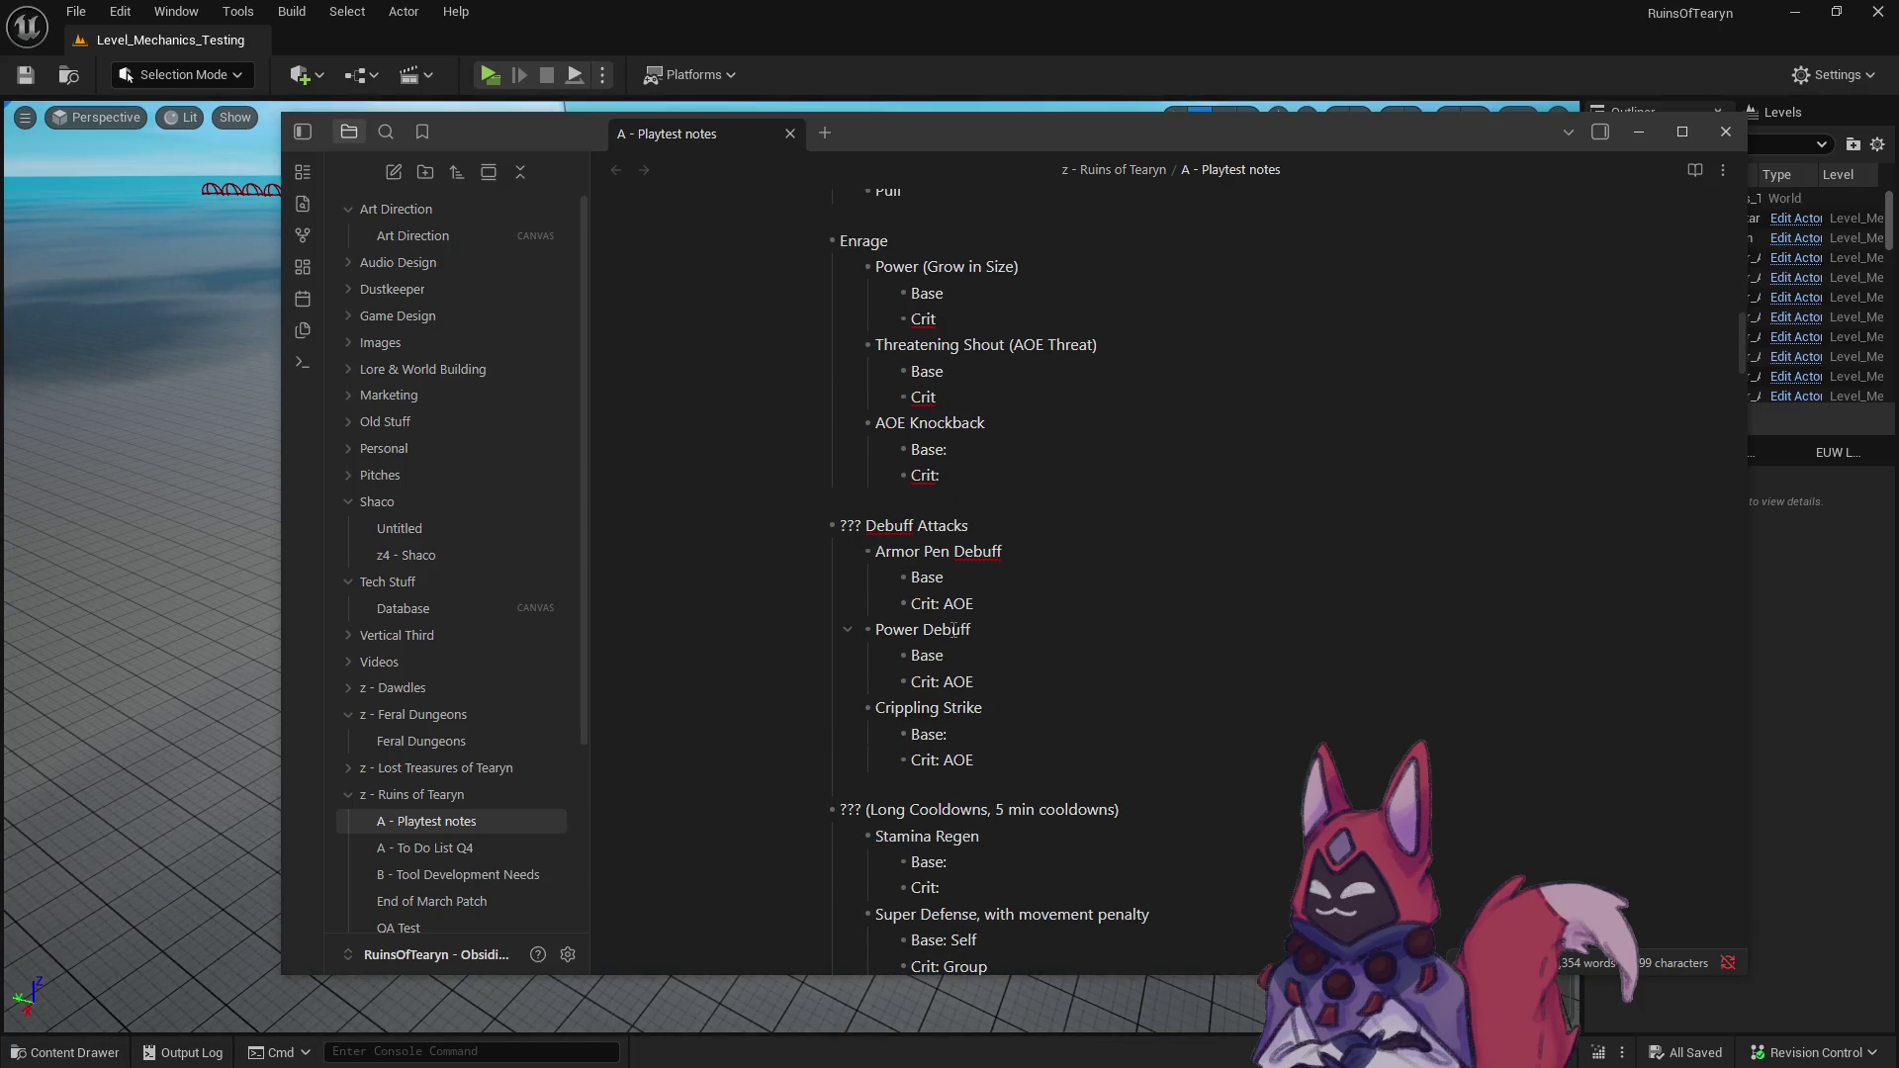
pyautogui.scroll(-2, 953, 629)
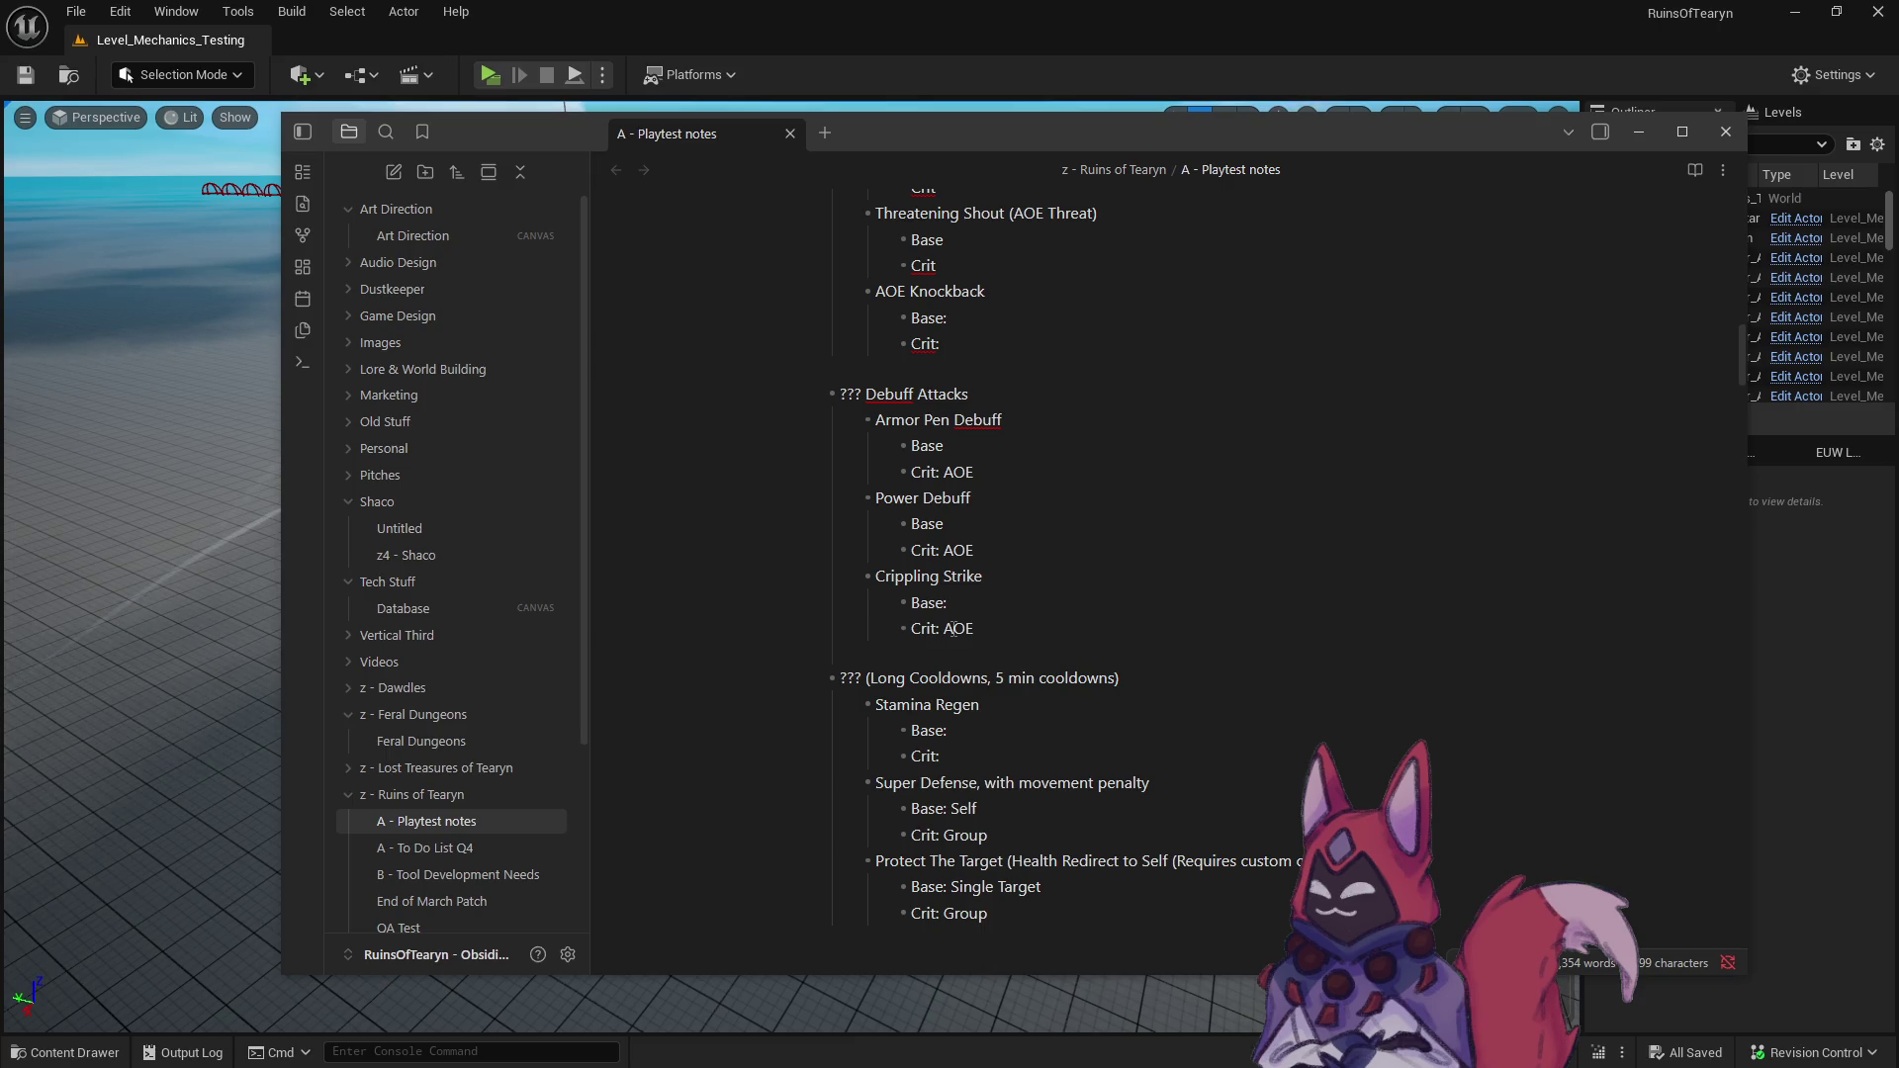
pyautogui.scroll(-2, 953, 629)
pyautogui.scroll(1, 952, 627)
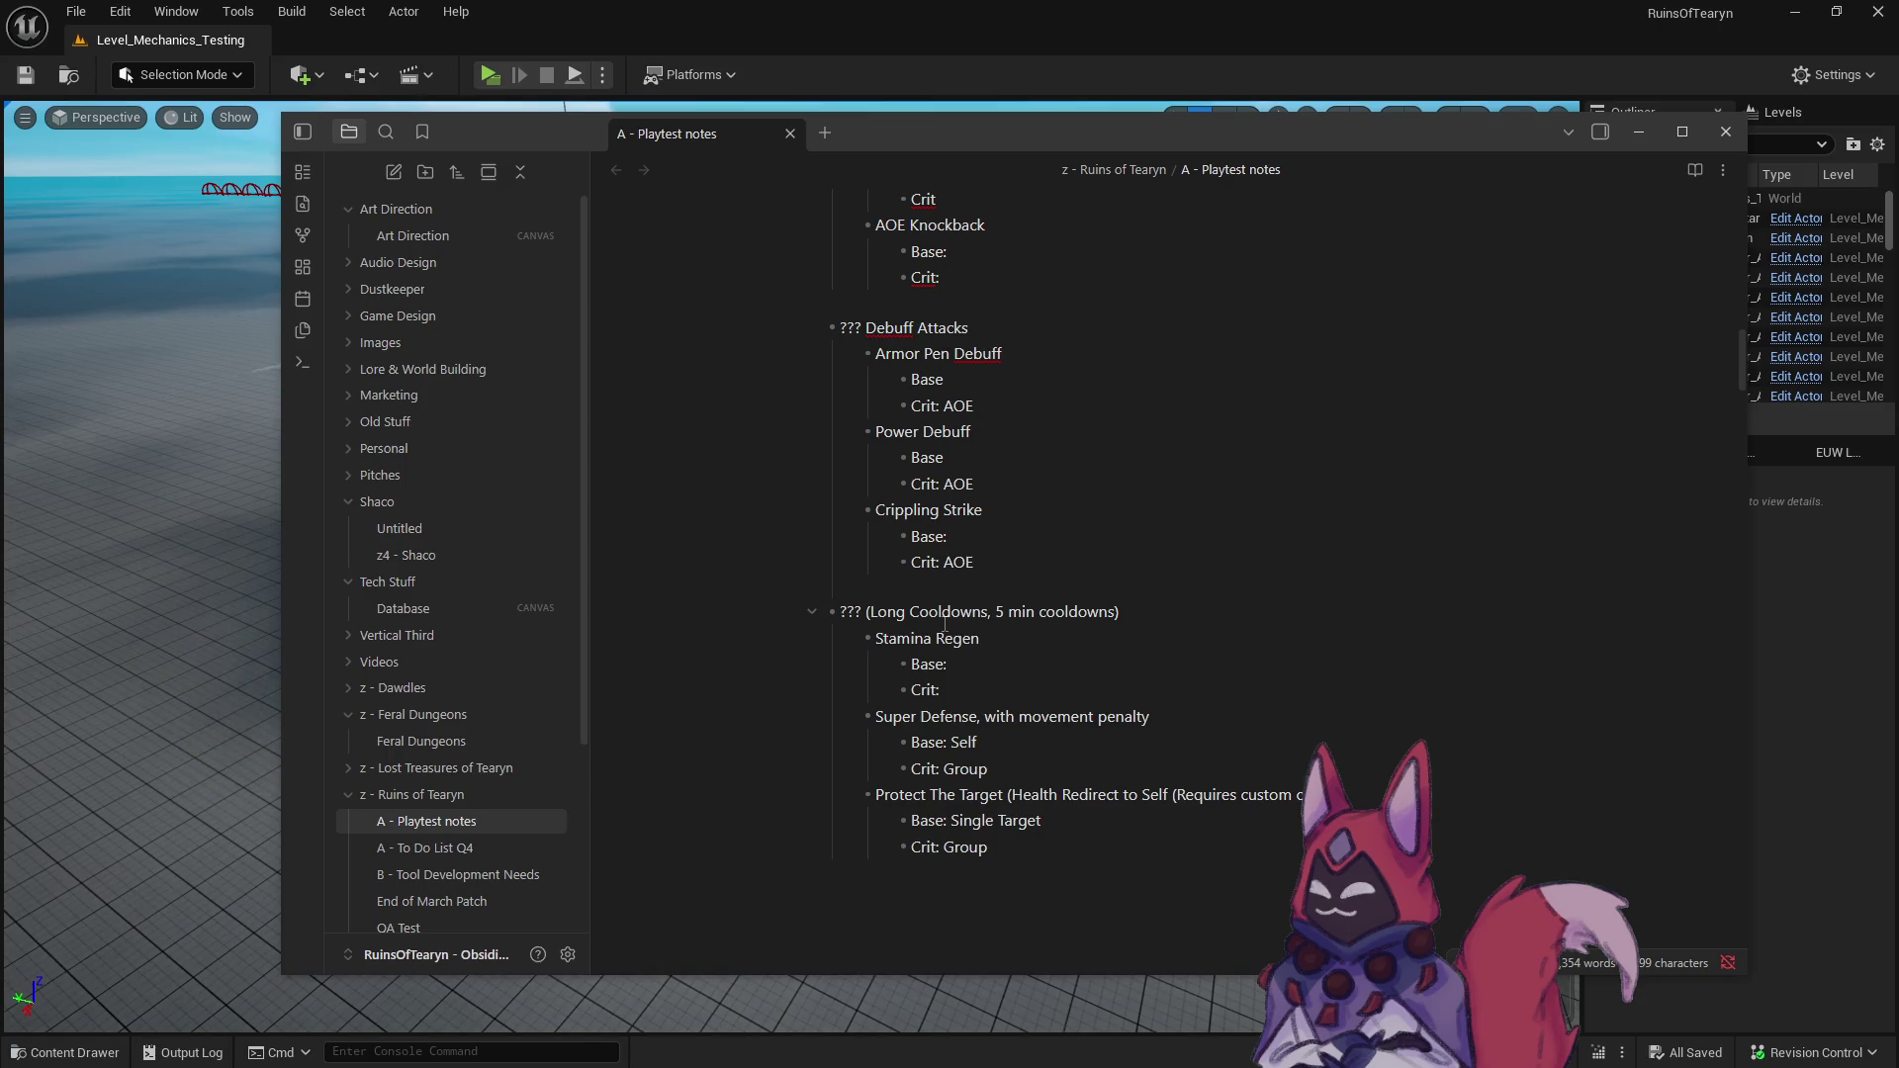
pyautogui.scroll(10, 945, 623)
pyautogui.scroll(7, 927, 613)
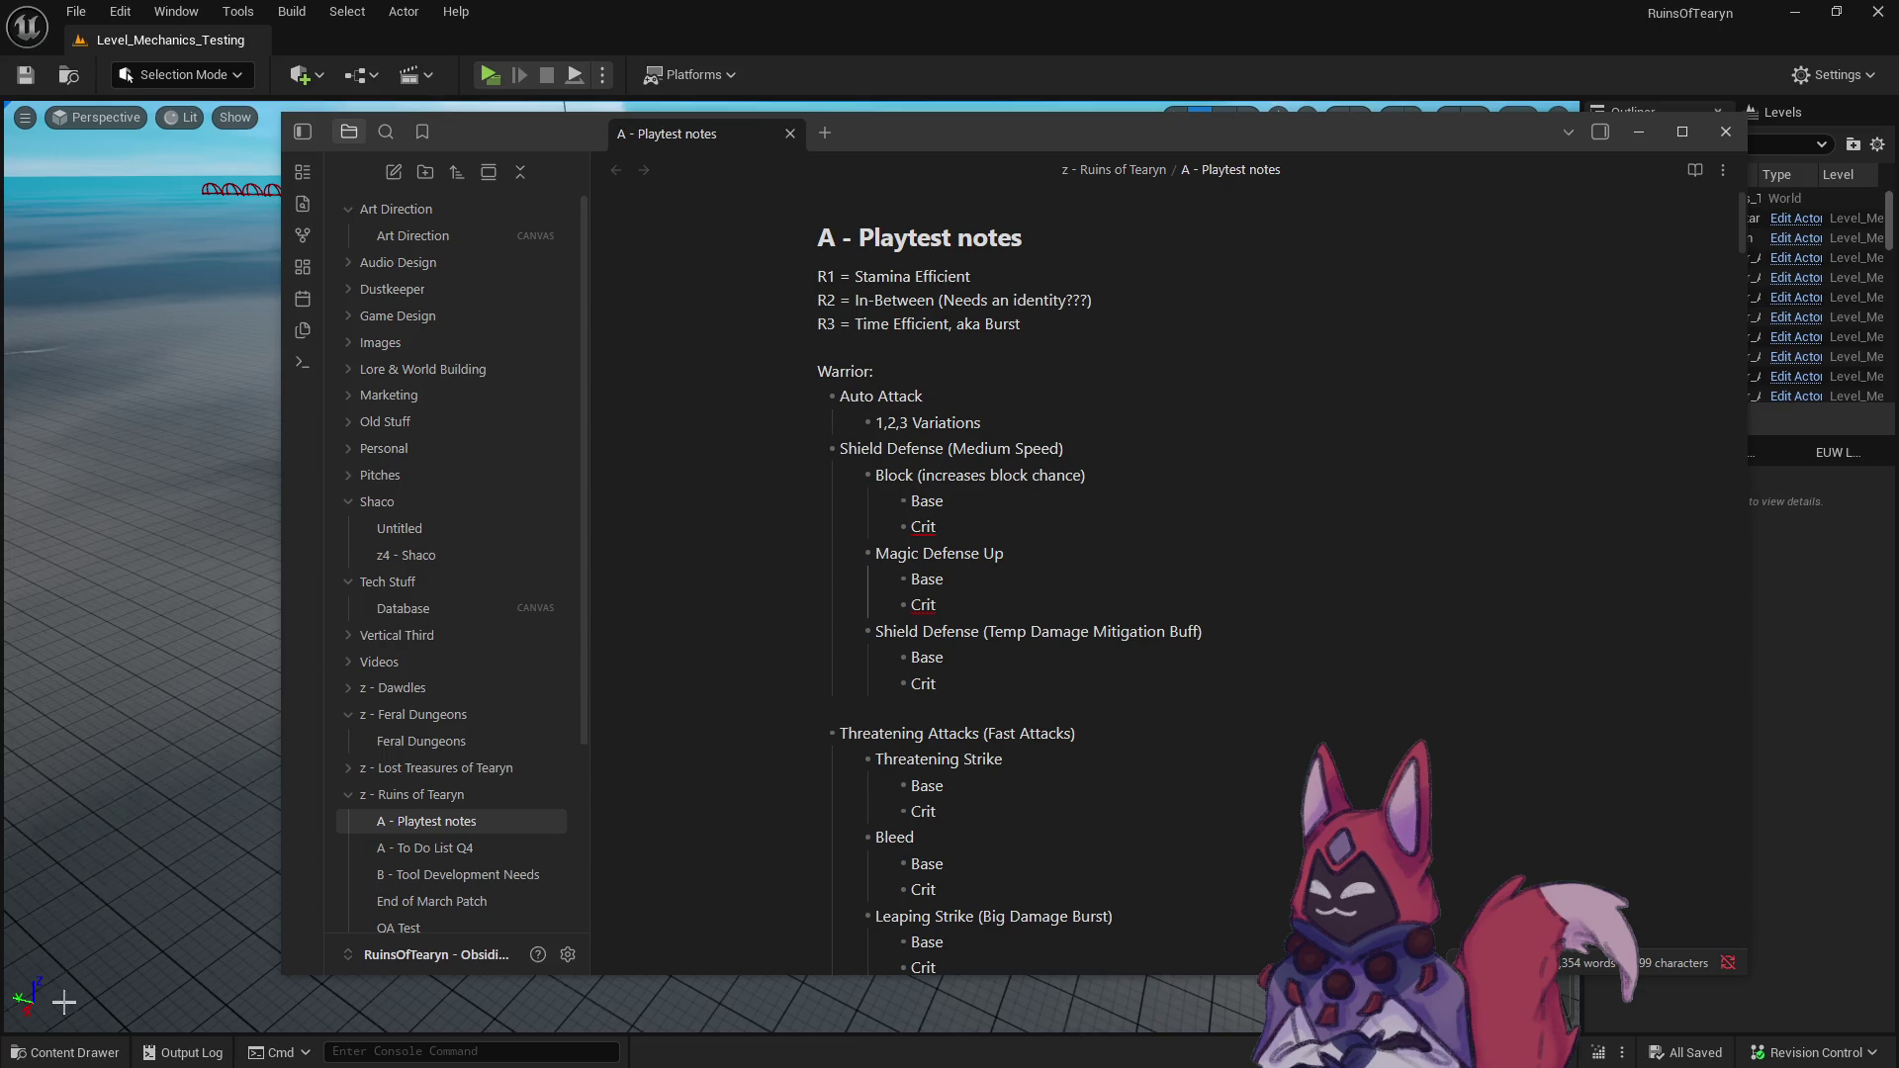
pyautogui.click(65, 1051)
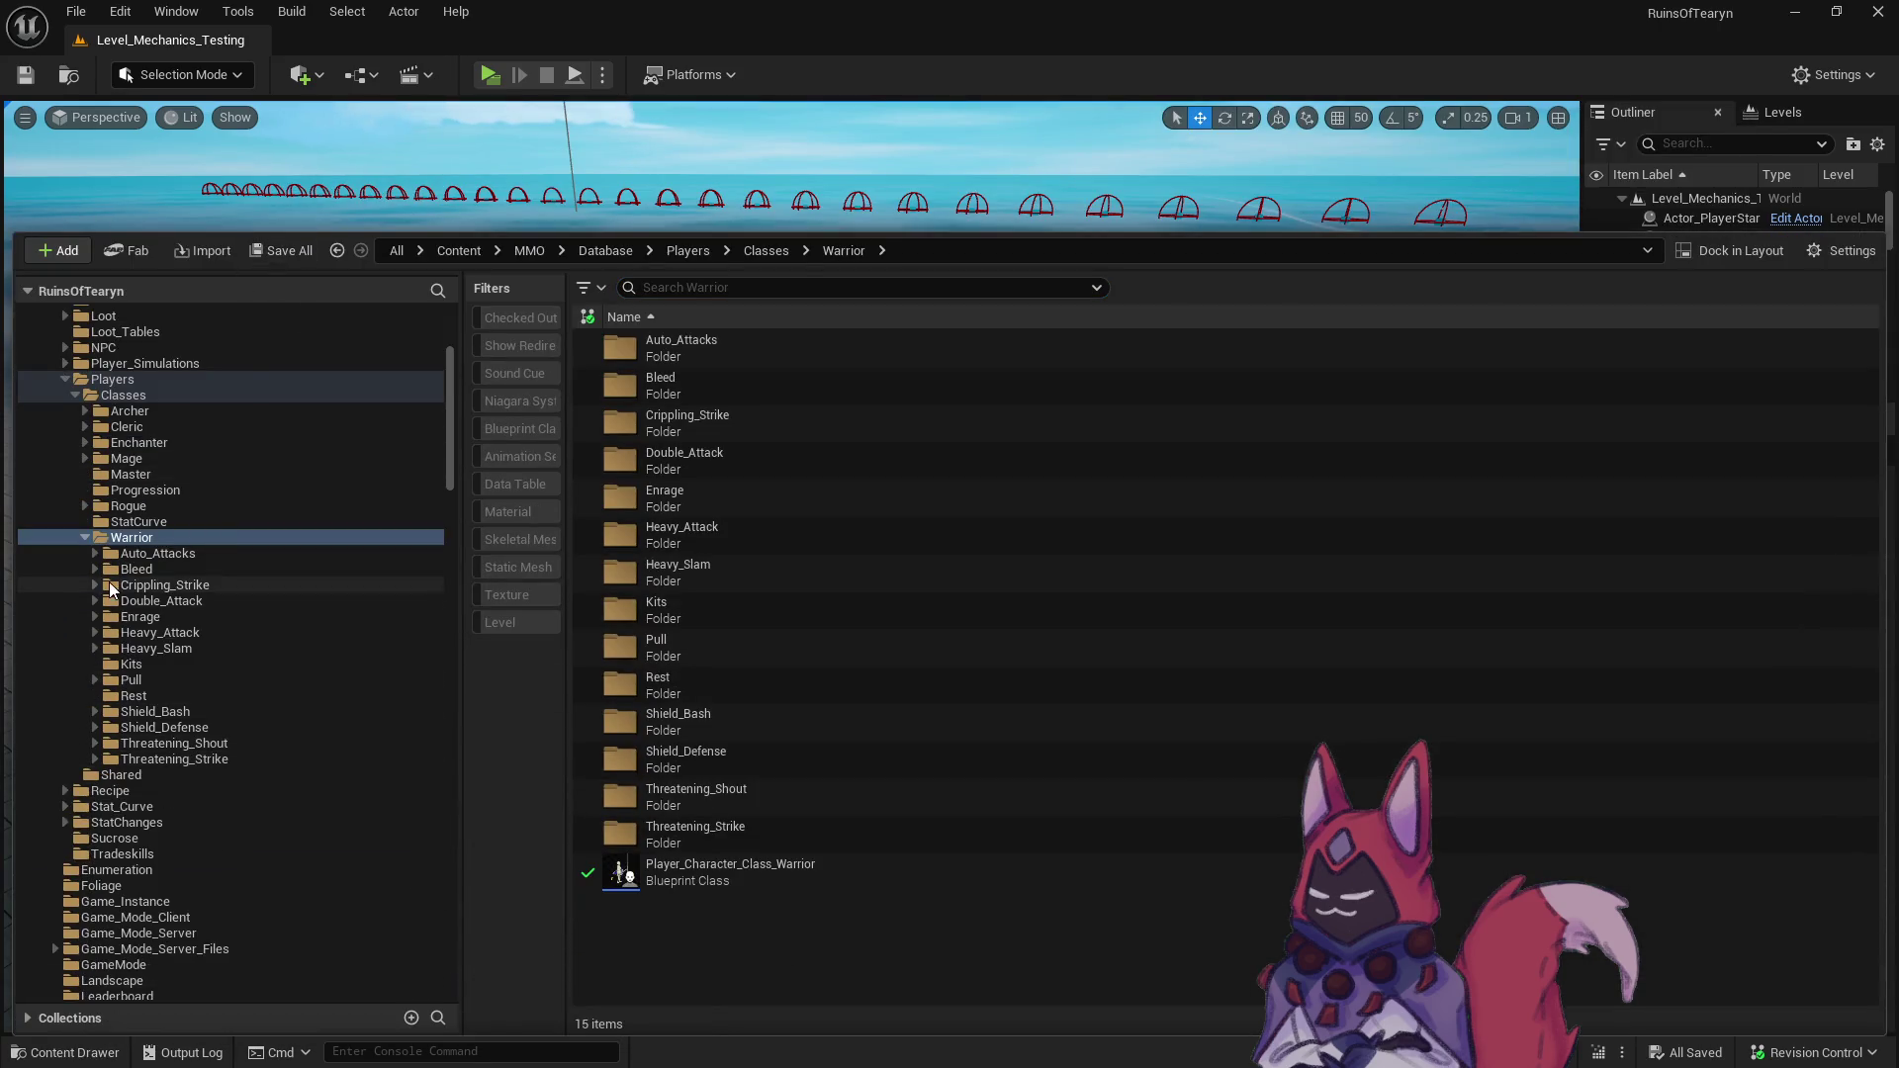
# - Duplicate Kit_Class_Warrior_Set_01 as Kit_Class_Warrior_Set_01_Crit in Warrior Kits
pyautogui.click(131, 665)
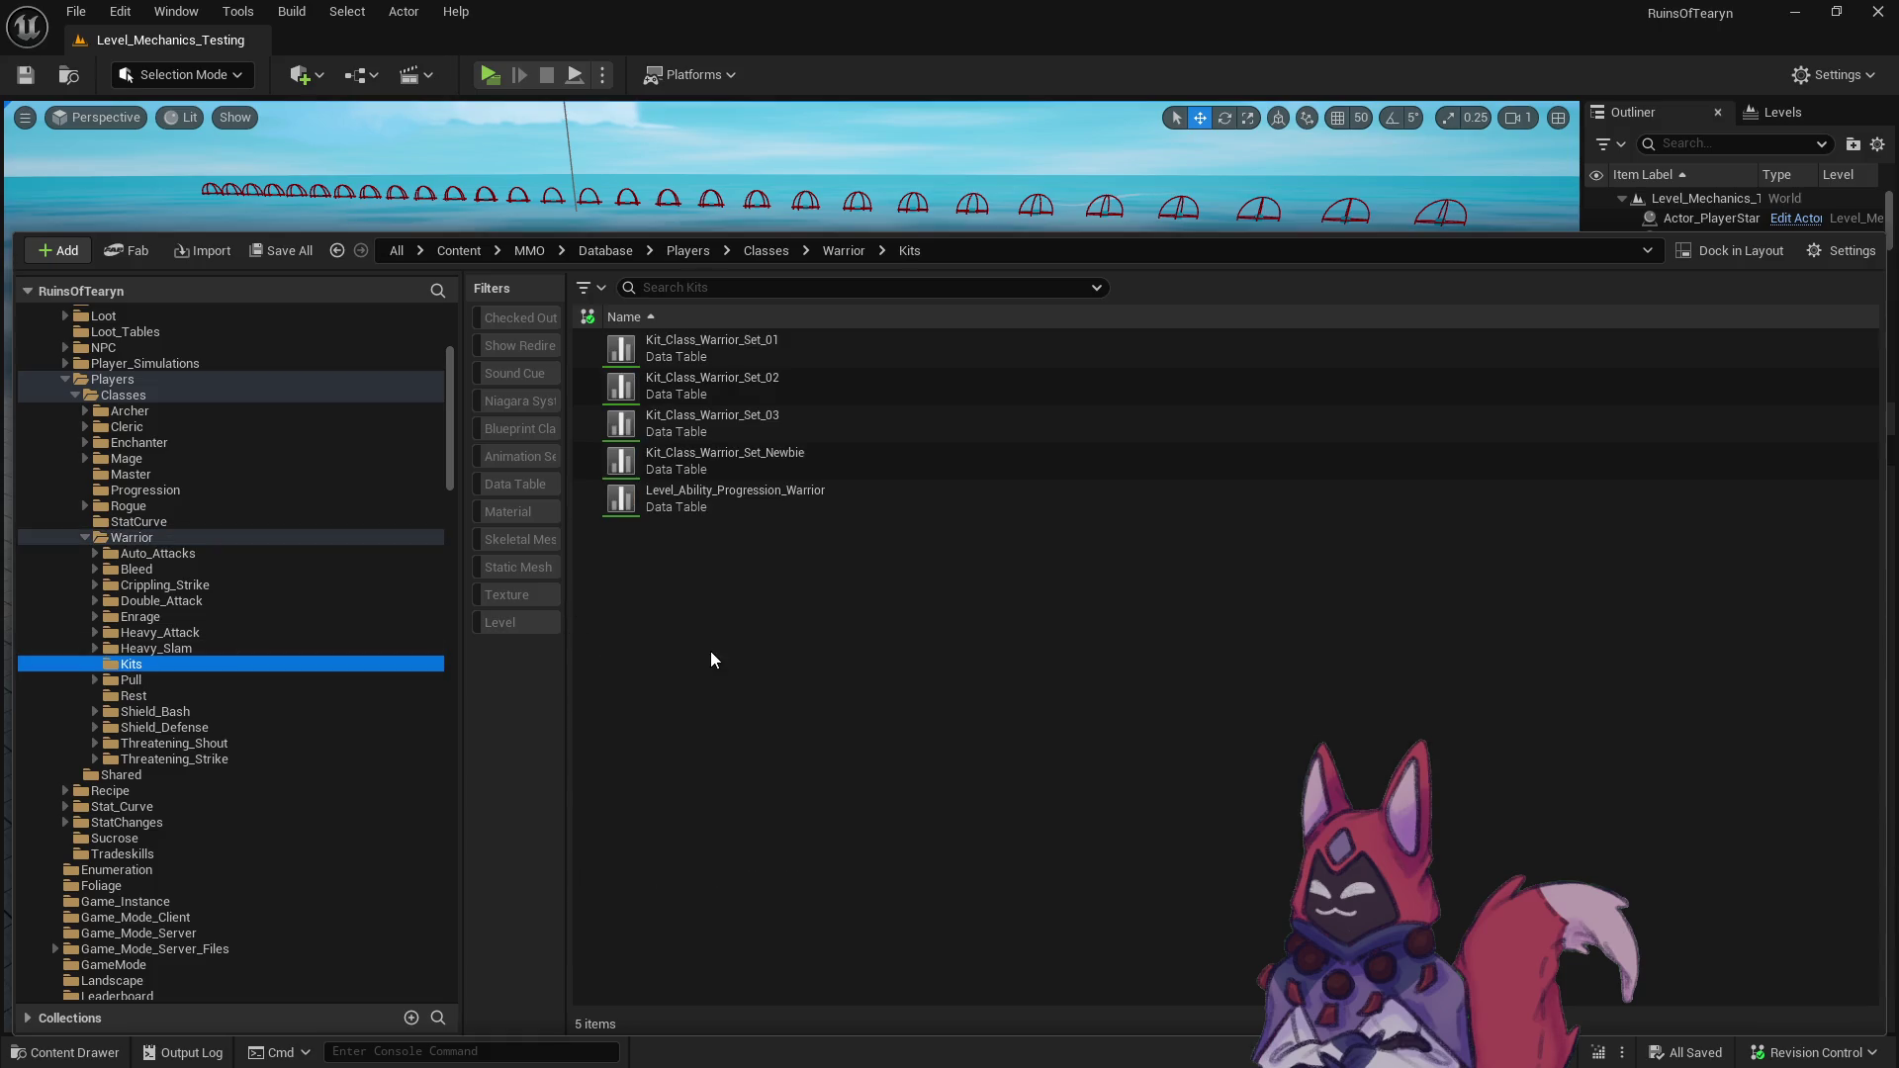
pyautogui.rightClick(799, 349)
pyautogui.click(890, 668)
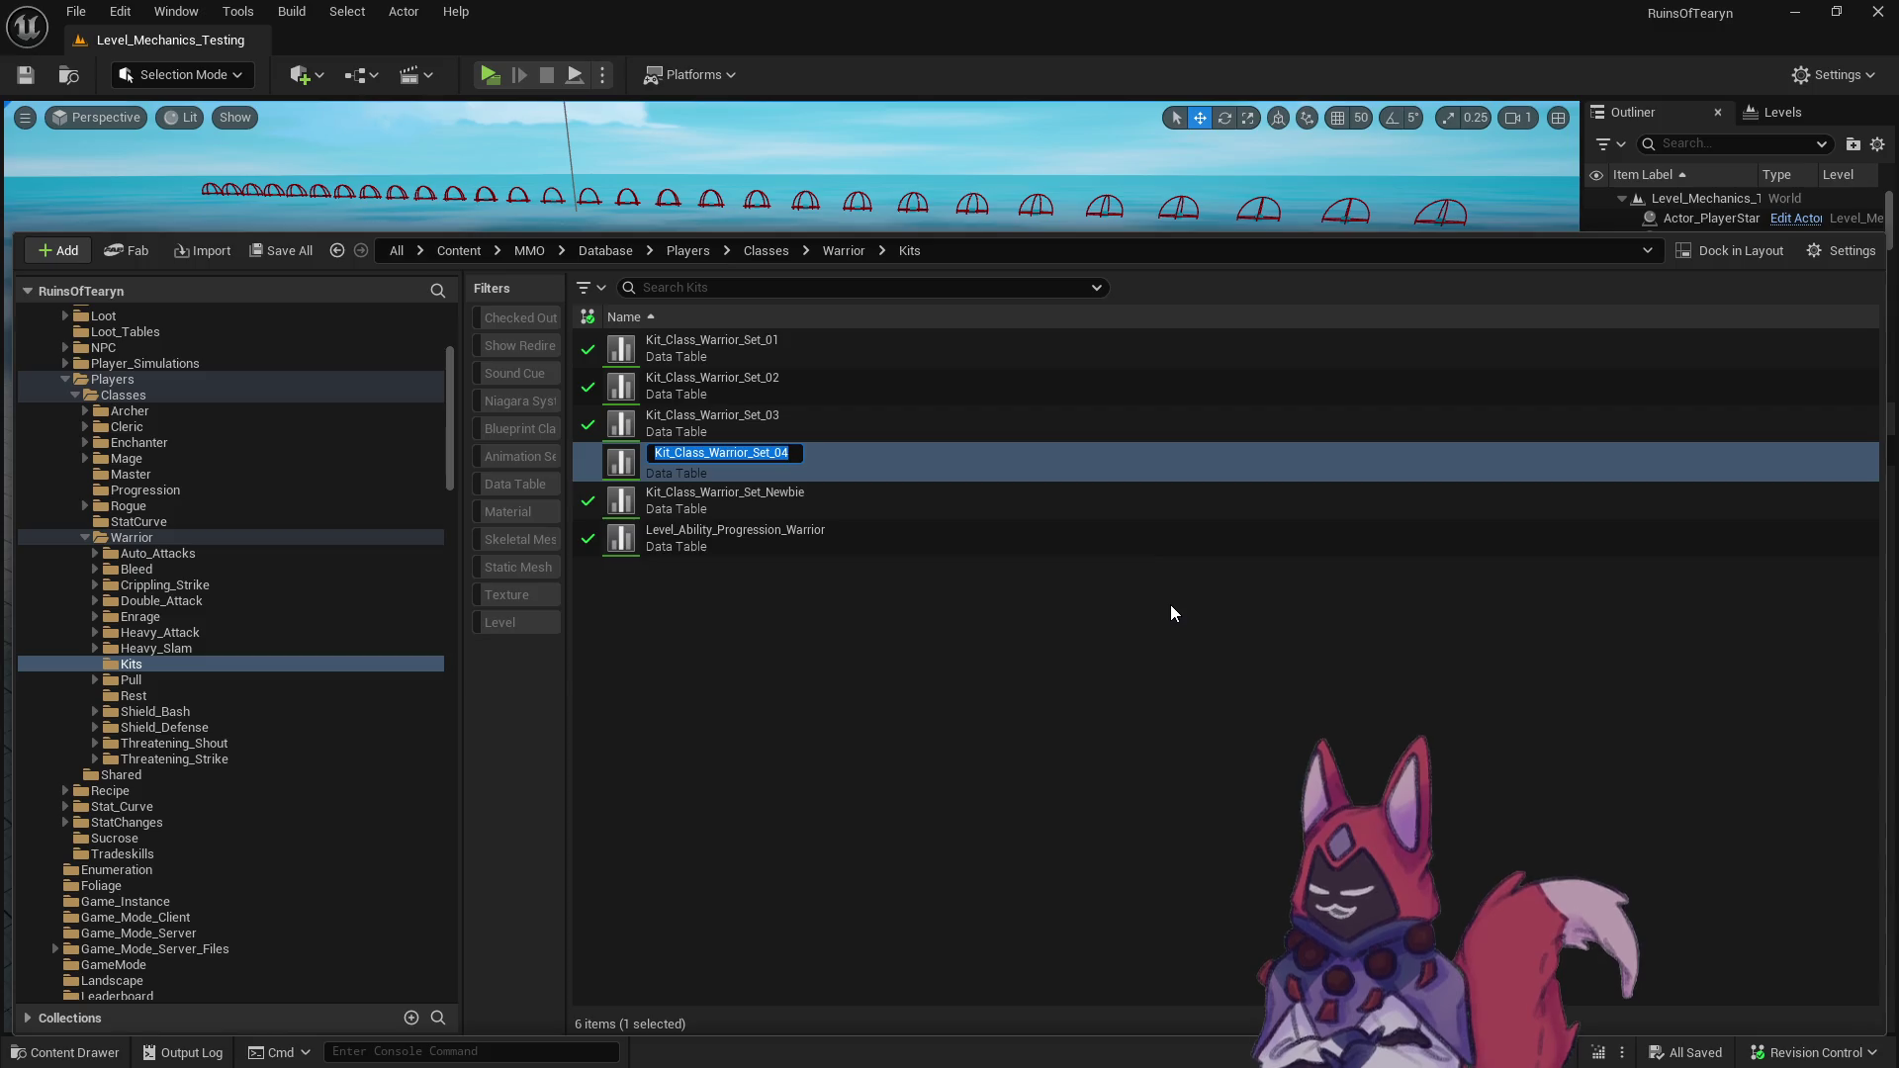
pyautogui.press('BackSpace')
pyautogui.write('1_Crit')
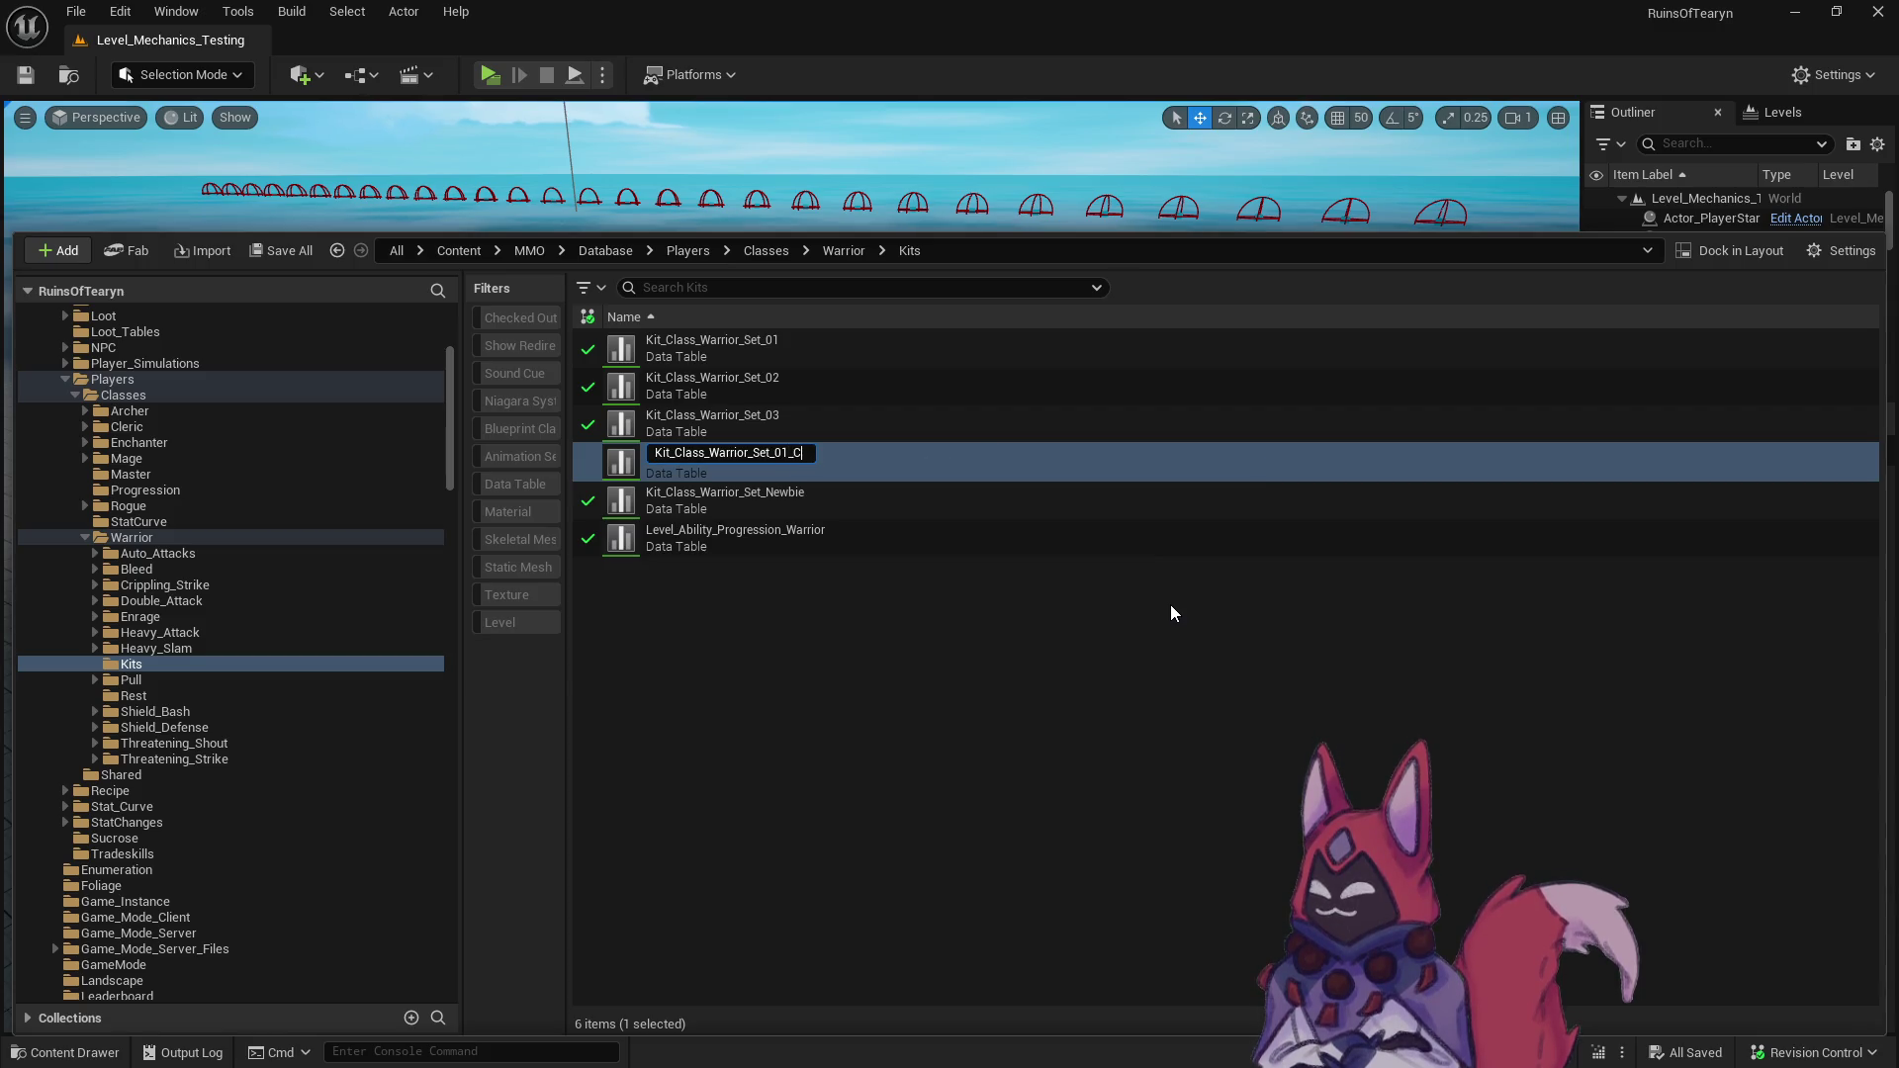
pyautogui.press('Return')
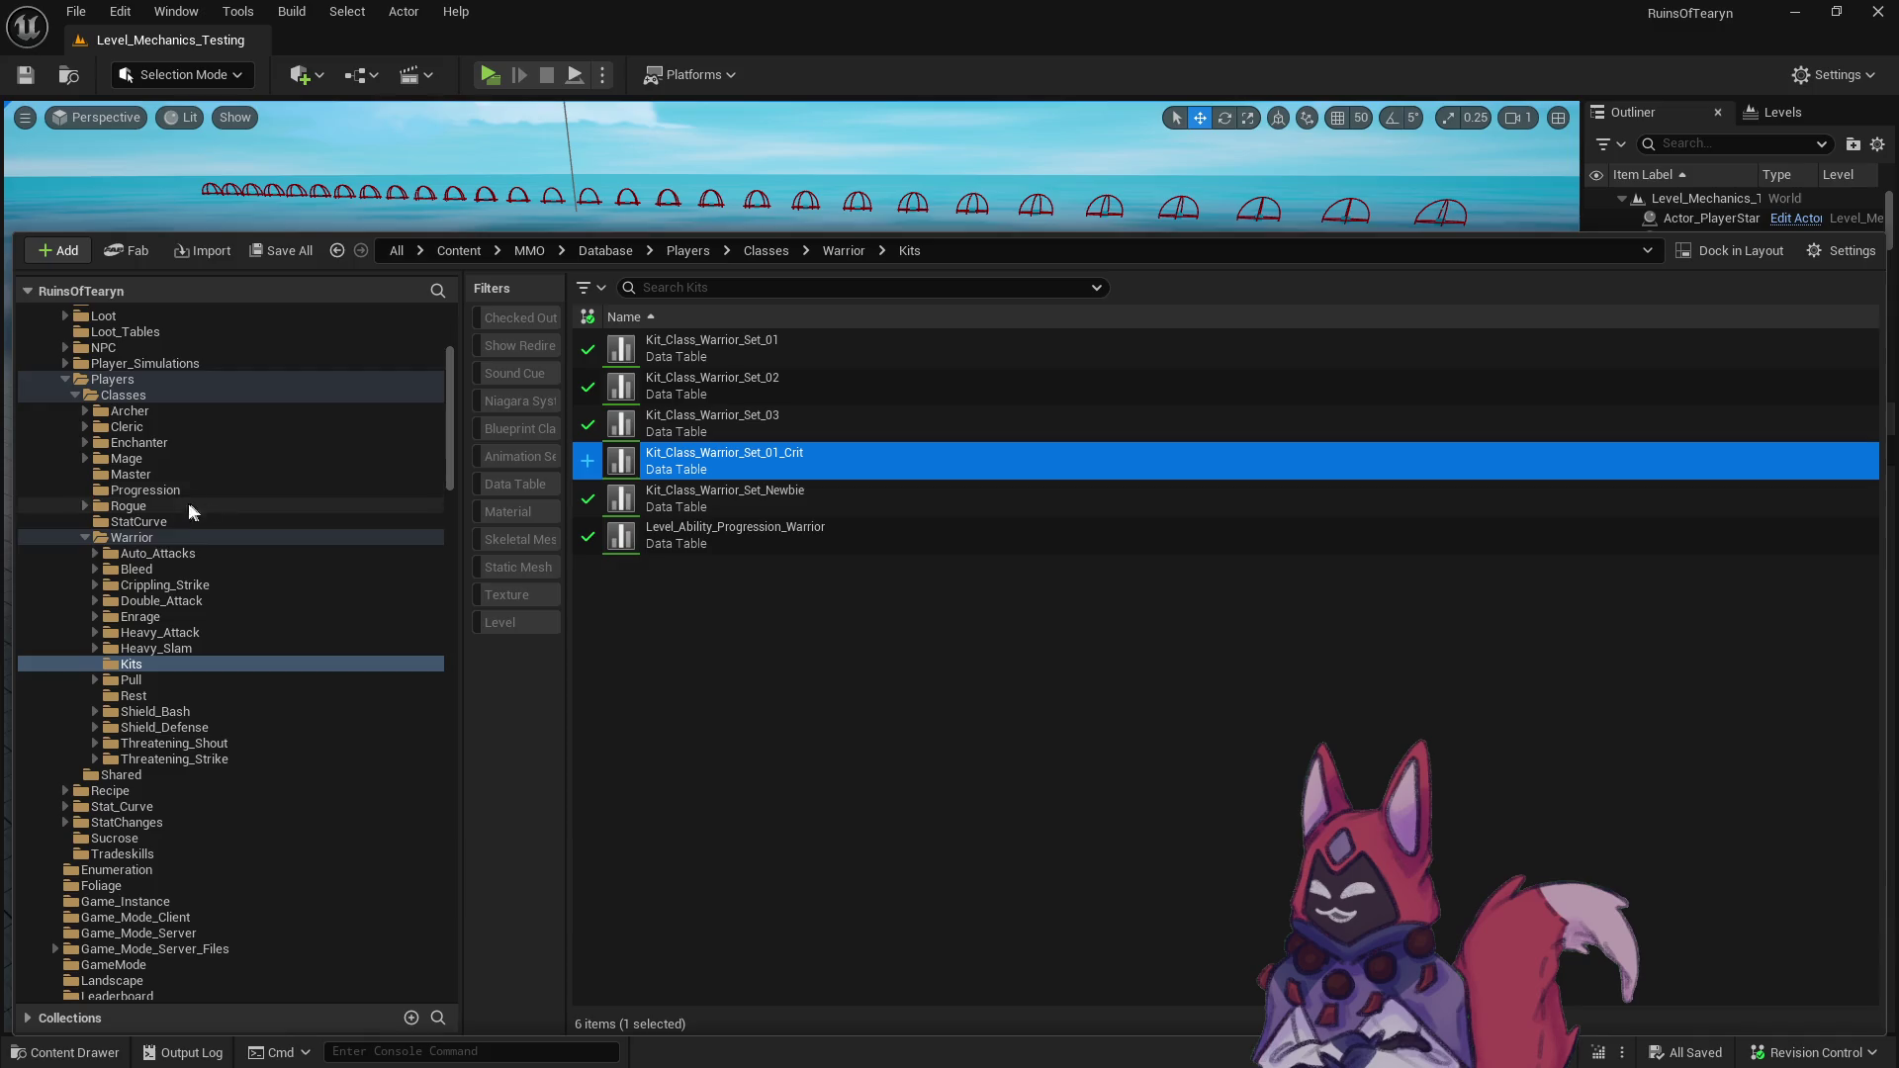
# - Check the Enchanter kits' naming for reference, then return to Warrior Kits
pyautogui.click(85, 442)
pyautogui.click(152, 537)
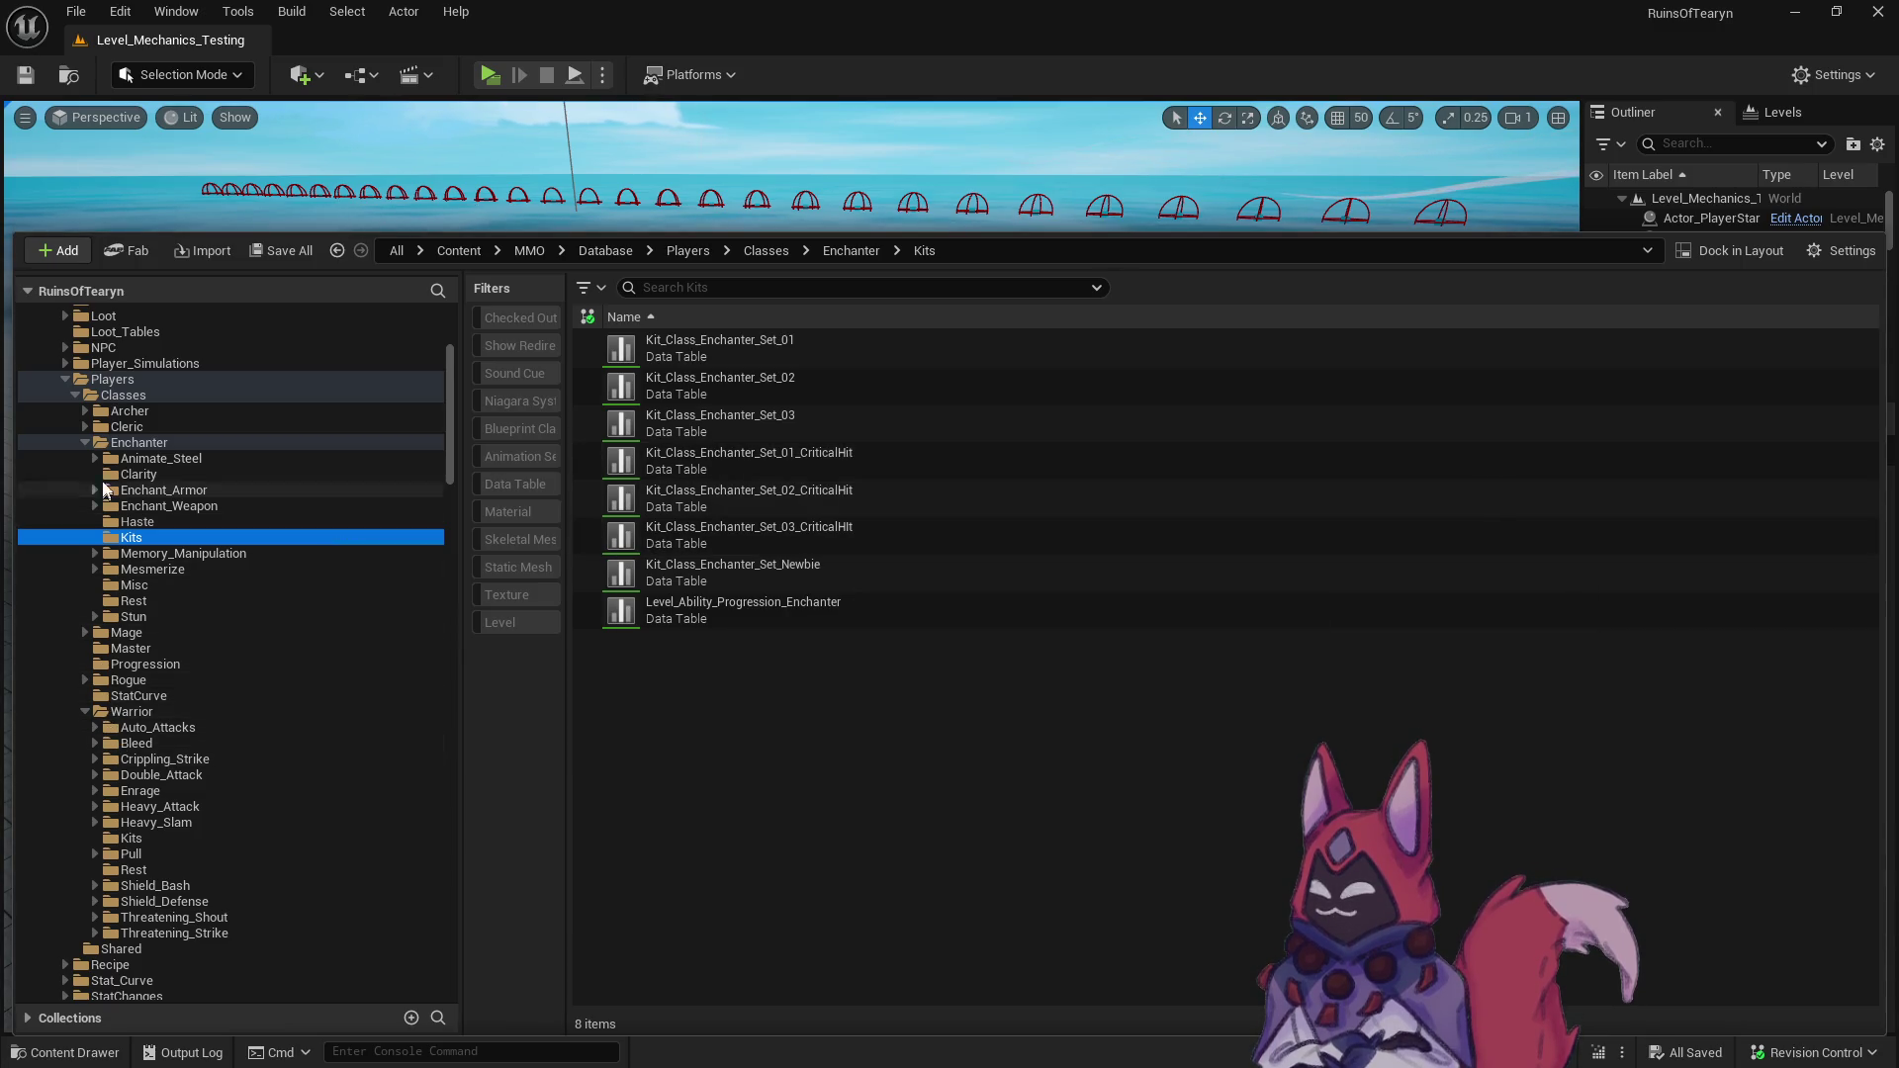
pyautogui.click(83, 443)
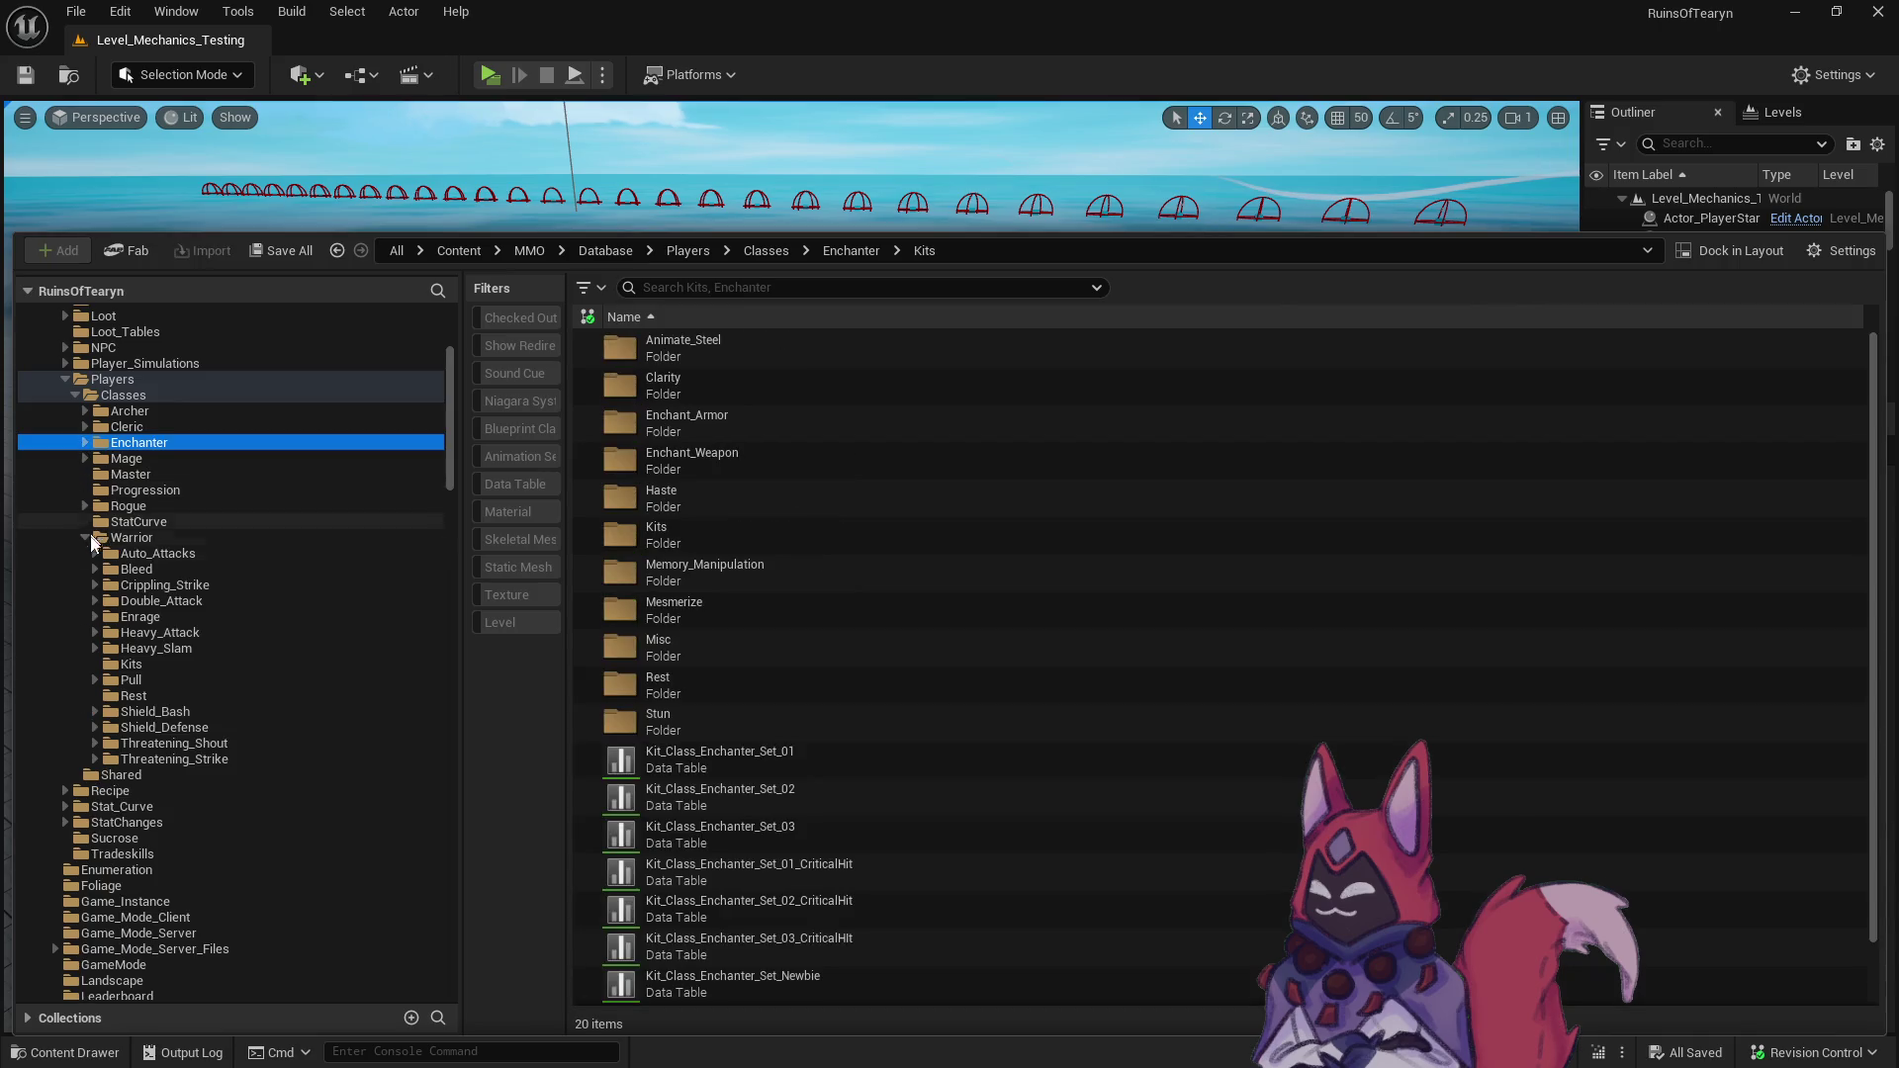
pyautogui.click(147, 664)
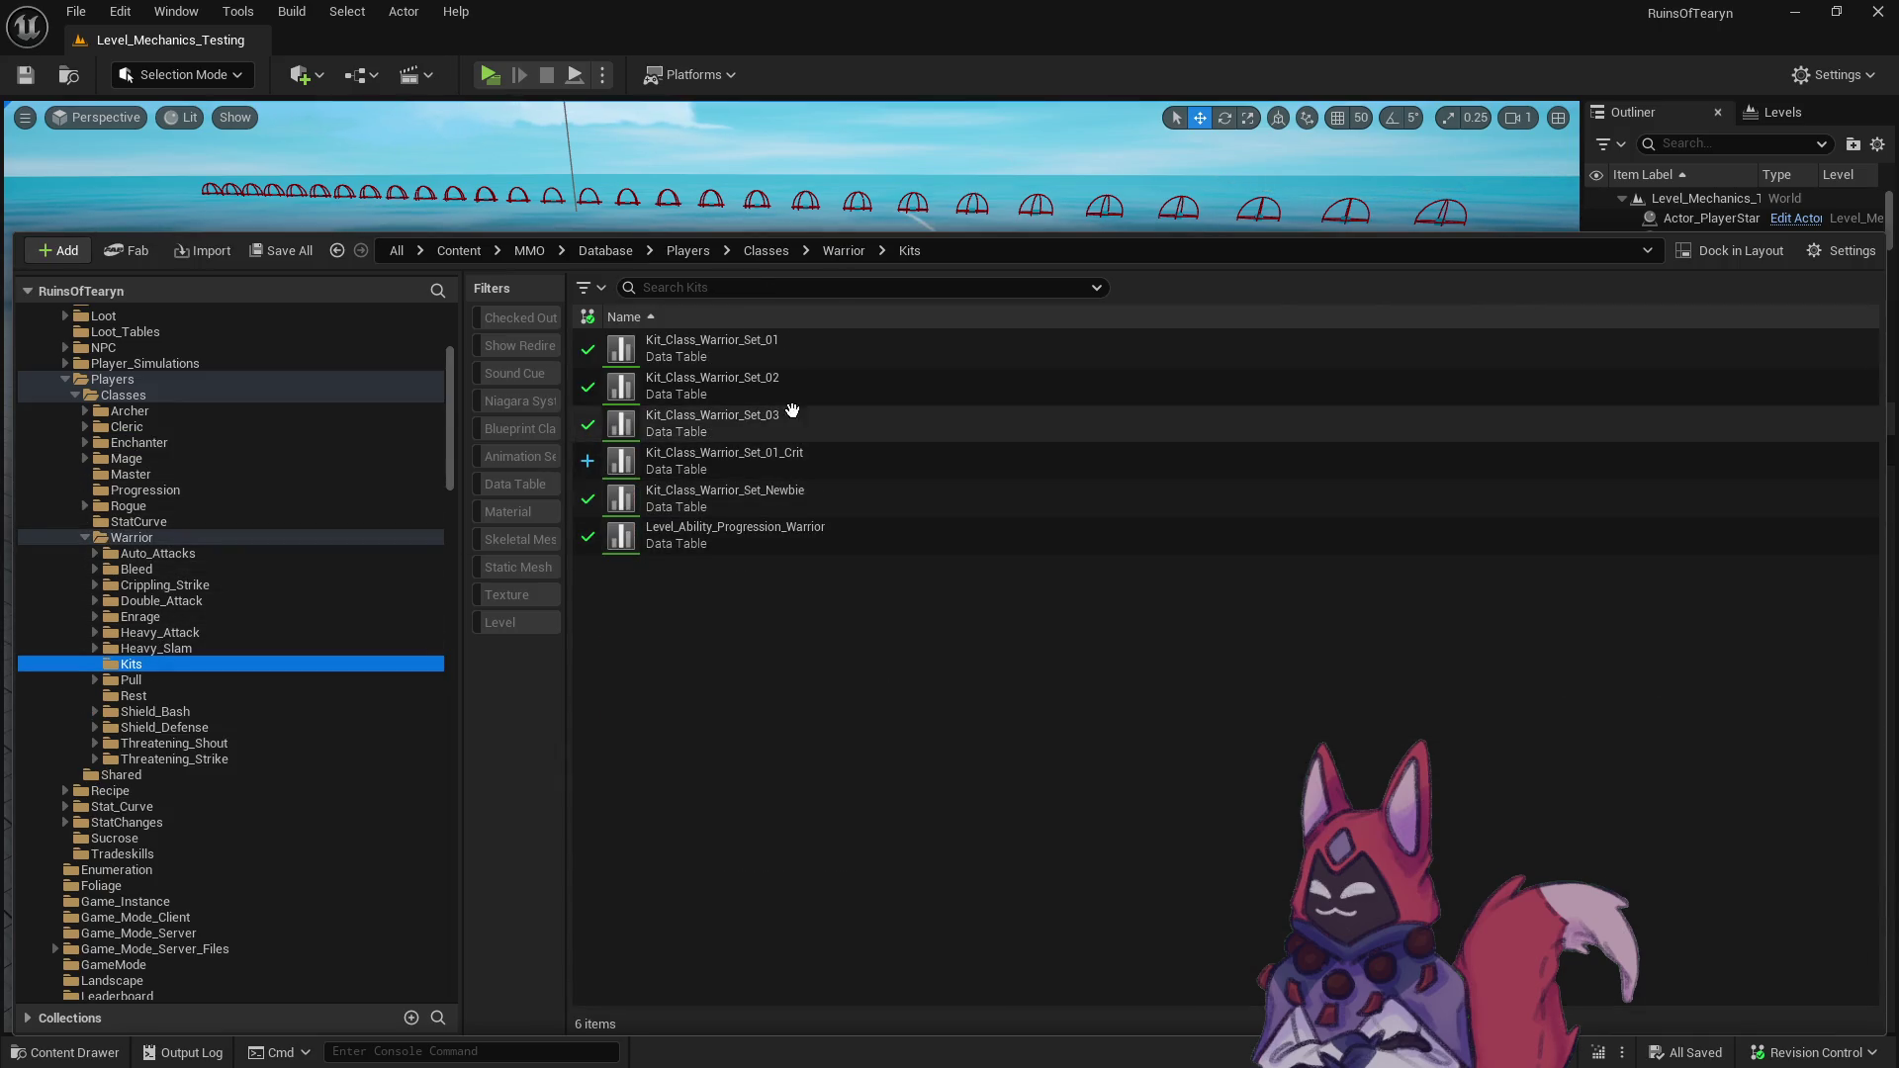
# - Rename Kit_Class_Warrior_Set_02 to Kit_Class_Warrior_Set_02_Crit, leaving Set_03 unchanged
pyautogui.click(920, 396)
pyautogui.press('F2')
pyautogui.write('rit')
pyautogui.press('Return')
pyautogui.click(873, 421)
pyautogui.press('F2')
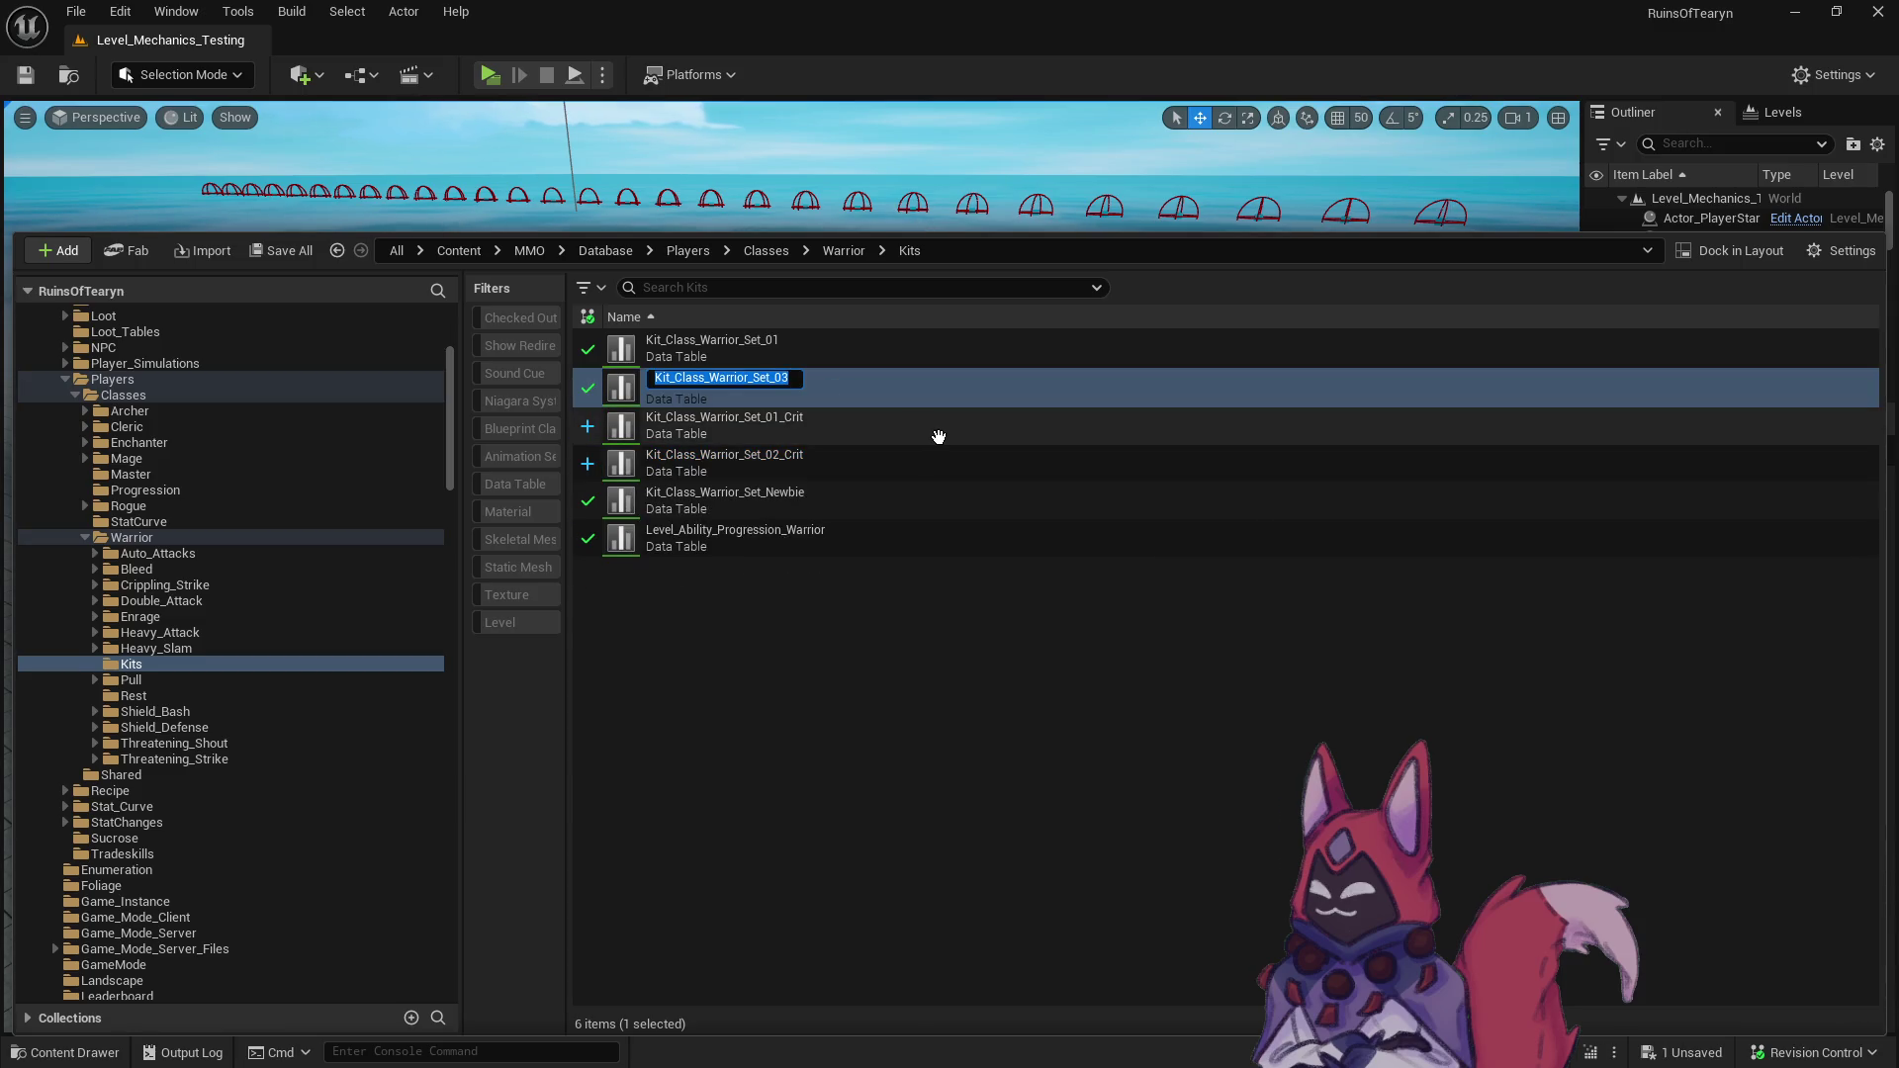
pyautogui.click(935, 638)
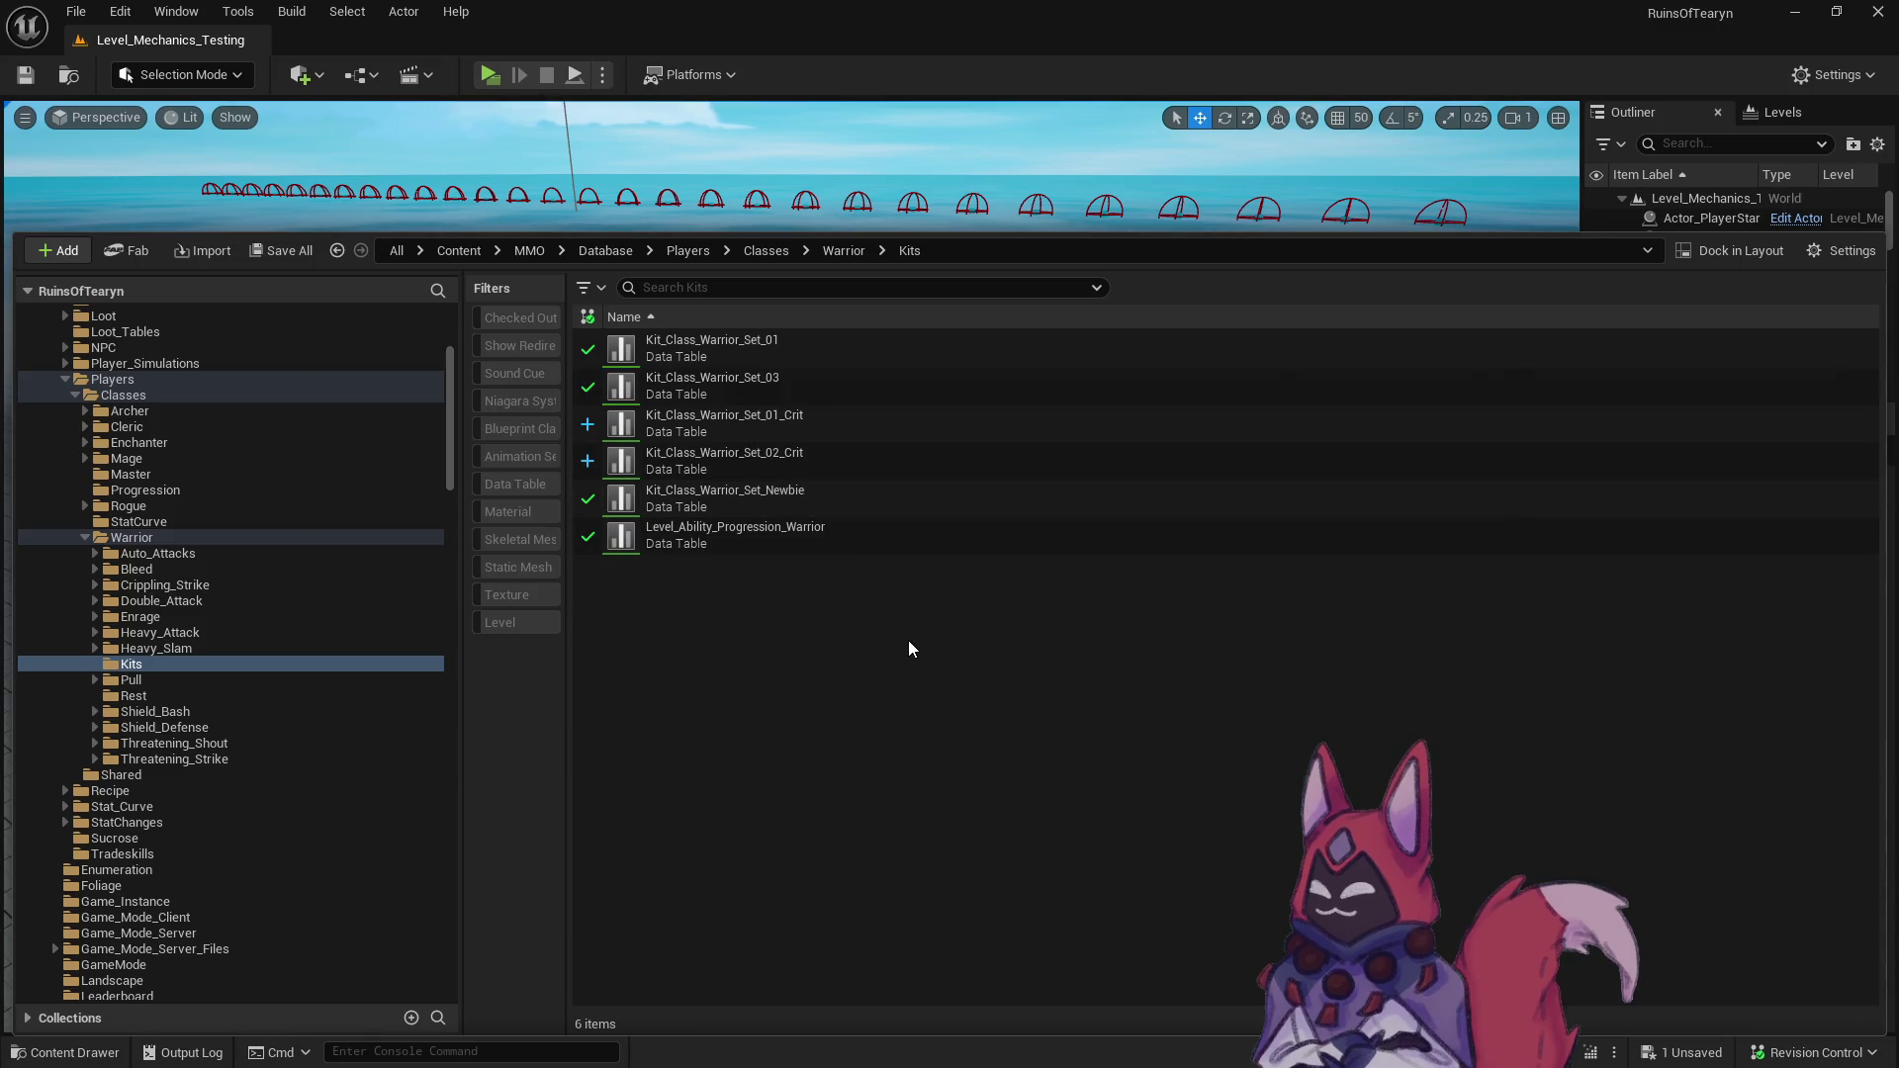
pyautogui.scroll(5, 366, 621)
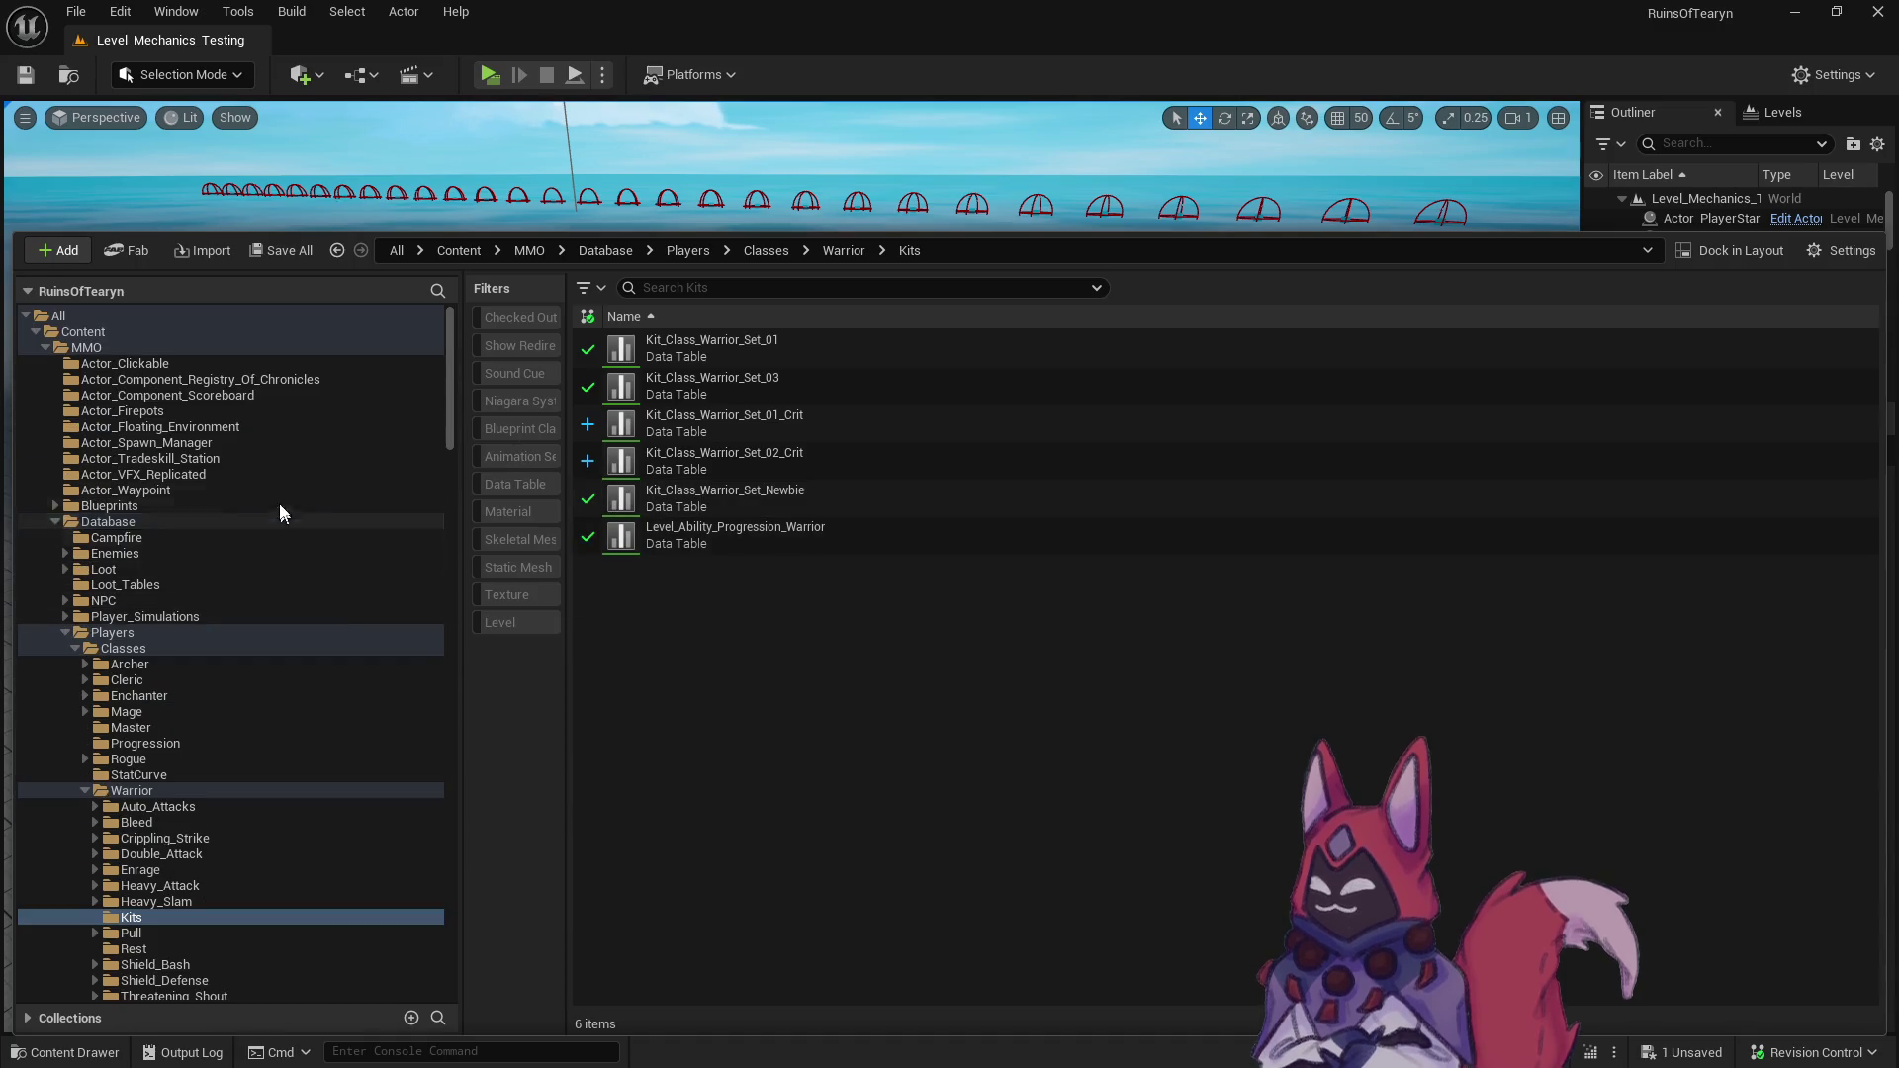
# - Update redirector references on Content and submit the changes with description 'test' as changelist 301
pyautogui.rightClick(83, 332)
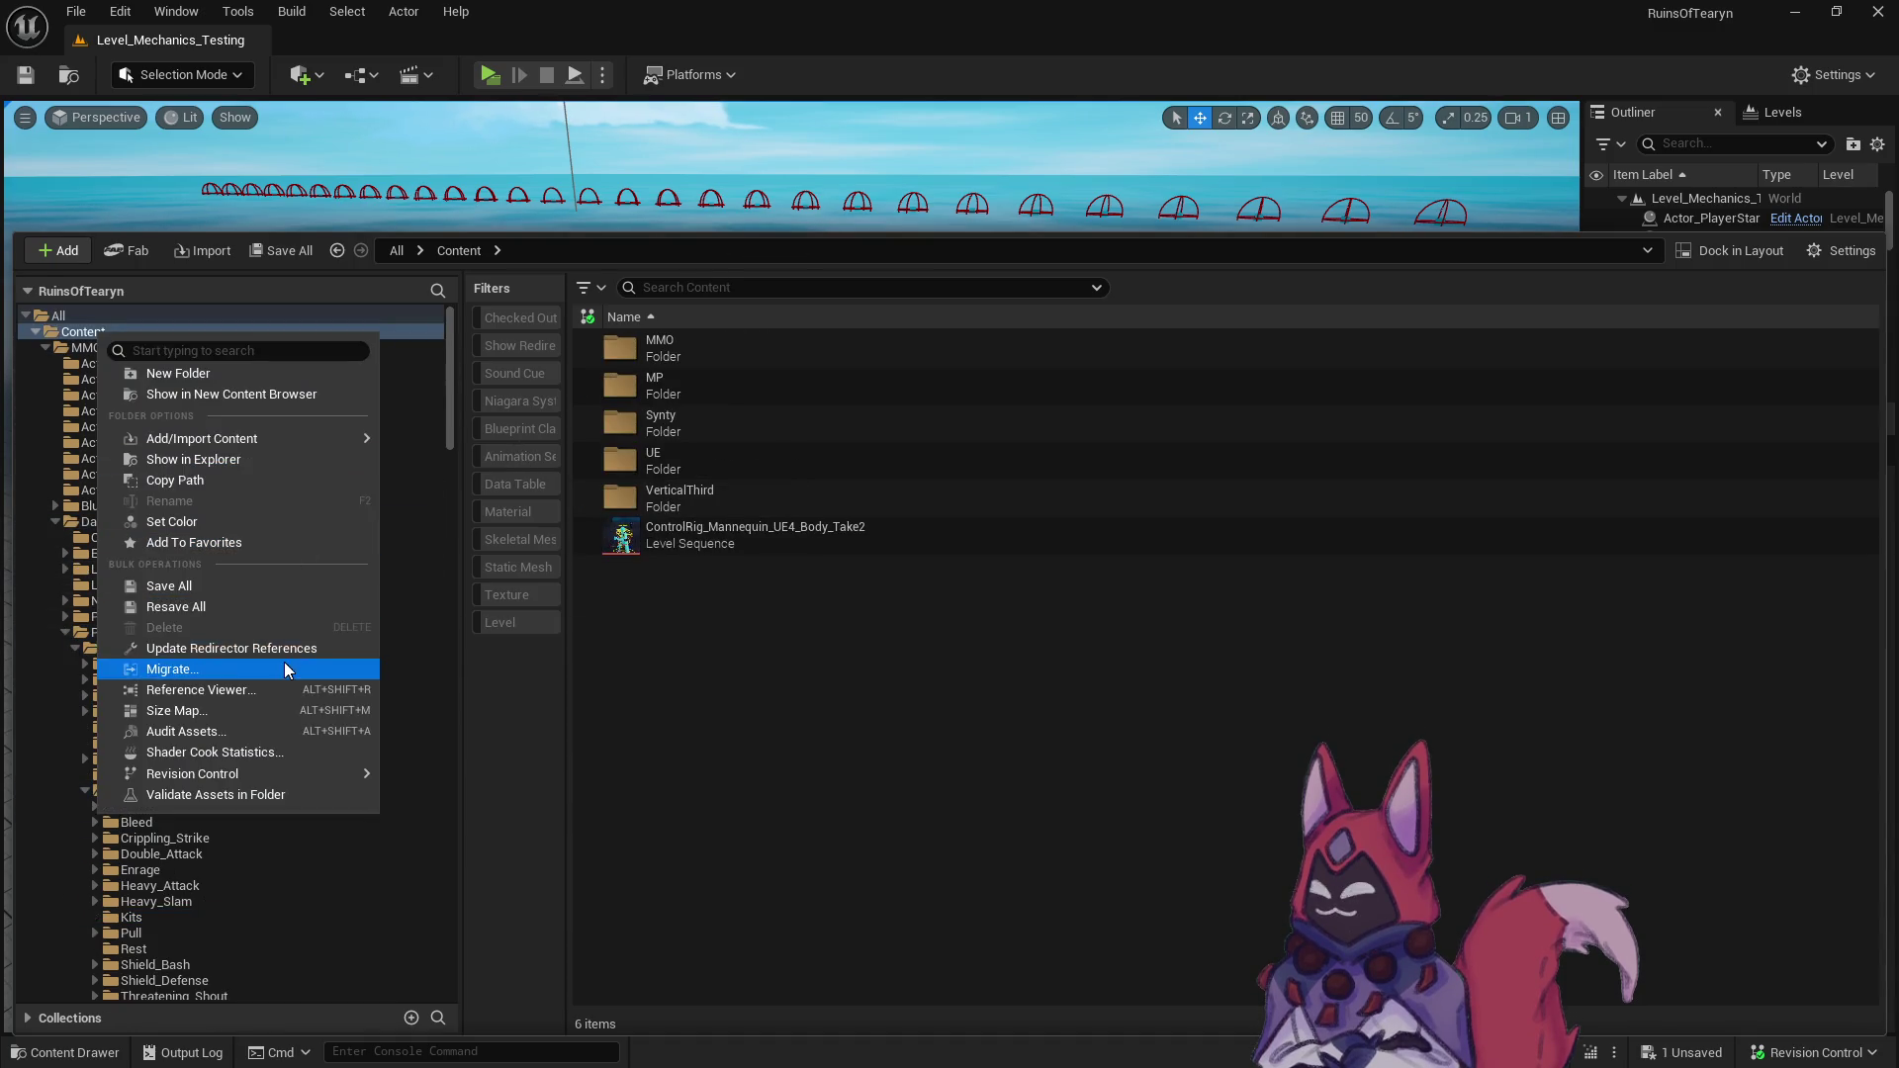
pyautogui.click(282, 662)
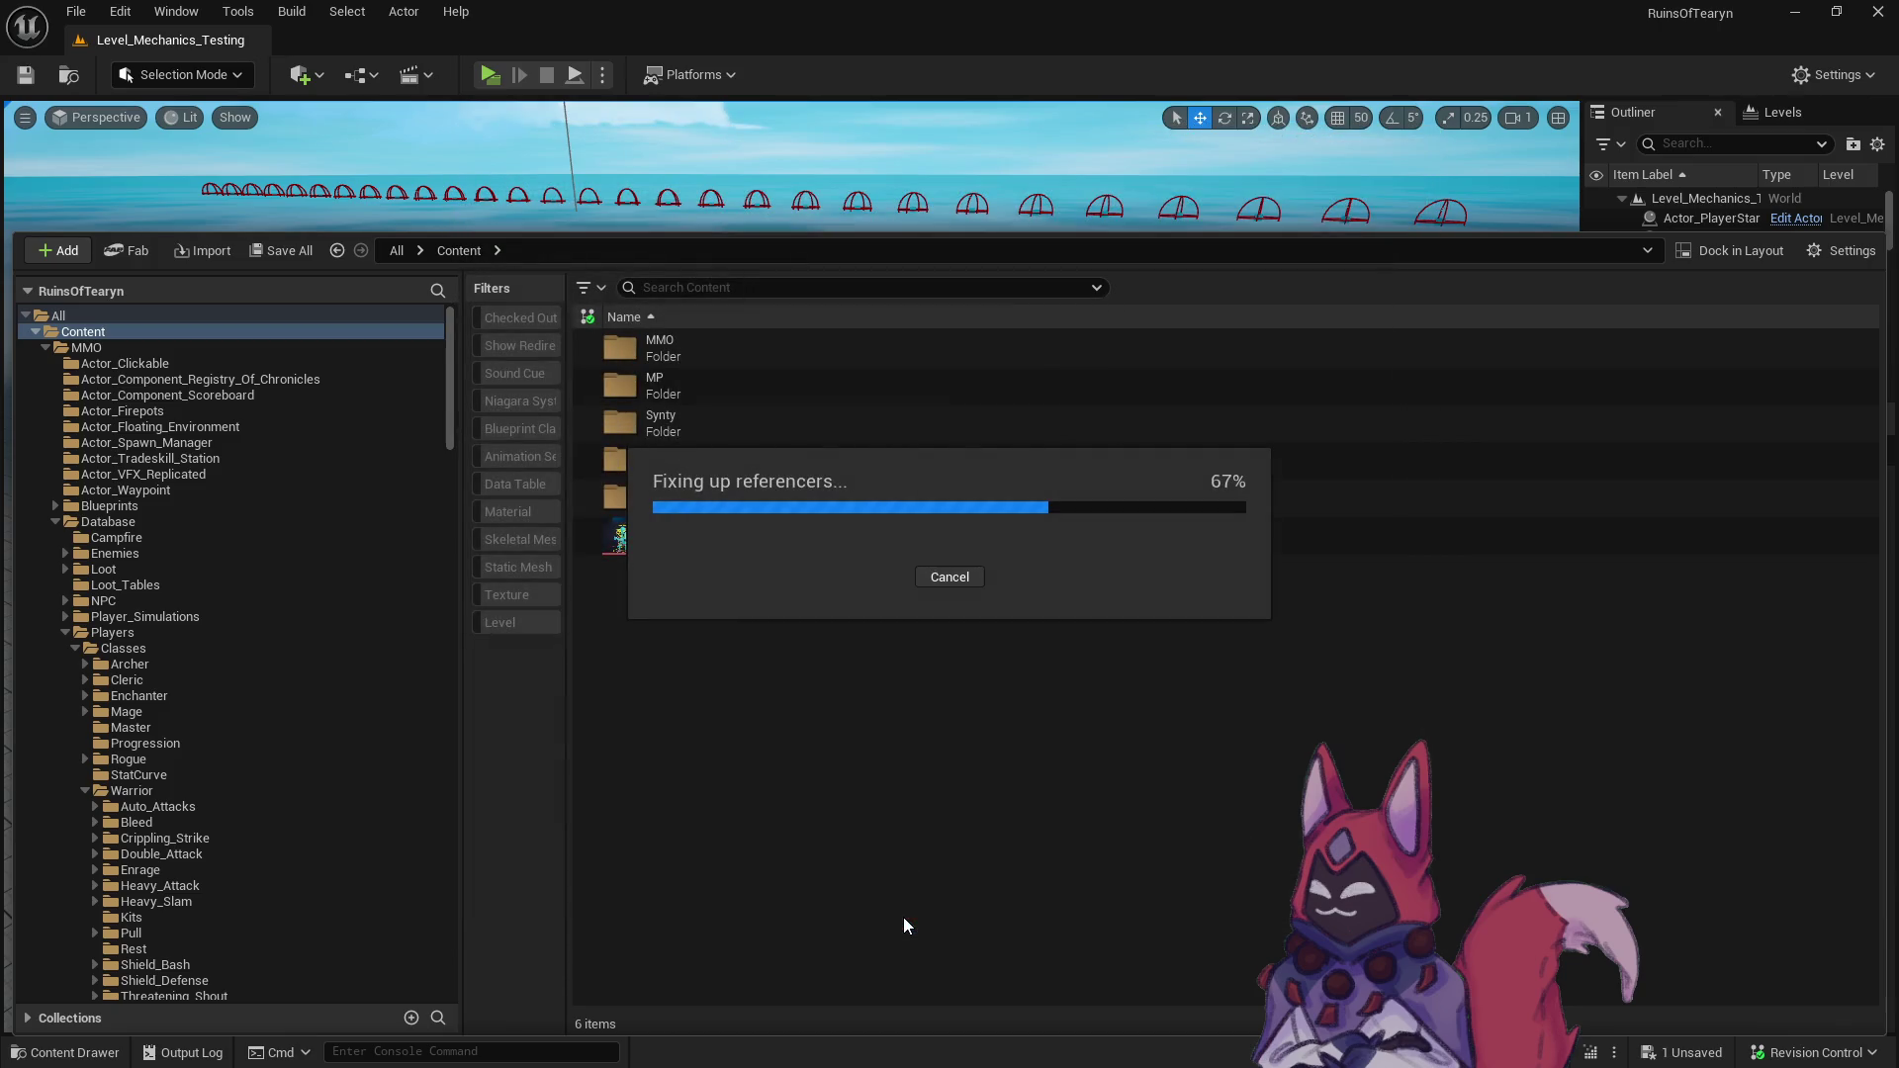
pyautogui.click(1810, 1052)
pyautogui.click(1691, 959)
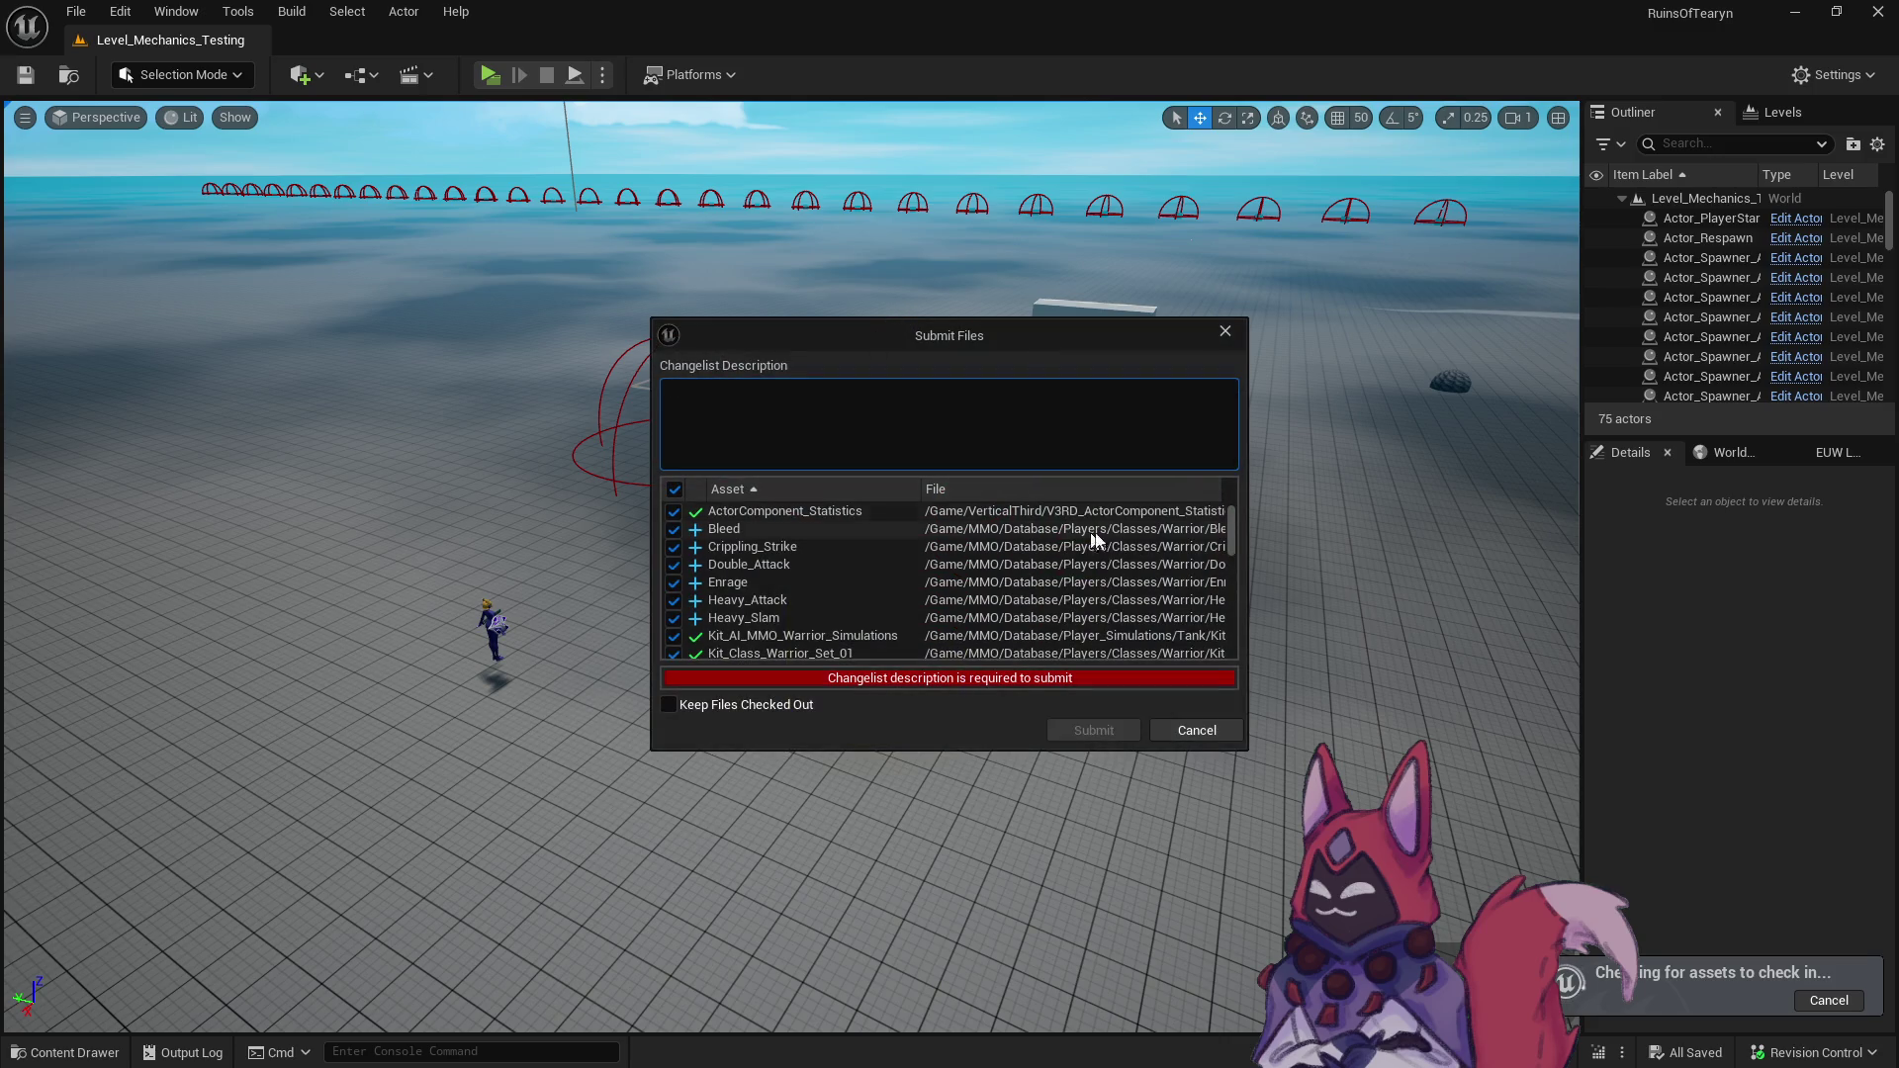
pyautogui.moveTo(1232, 531); pyautogui.dragTo(1247, 673)
pyautogui.write('test')
pyautogui.click(1094, 730)
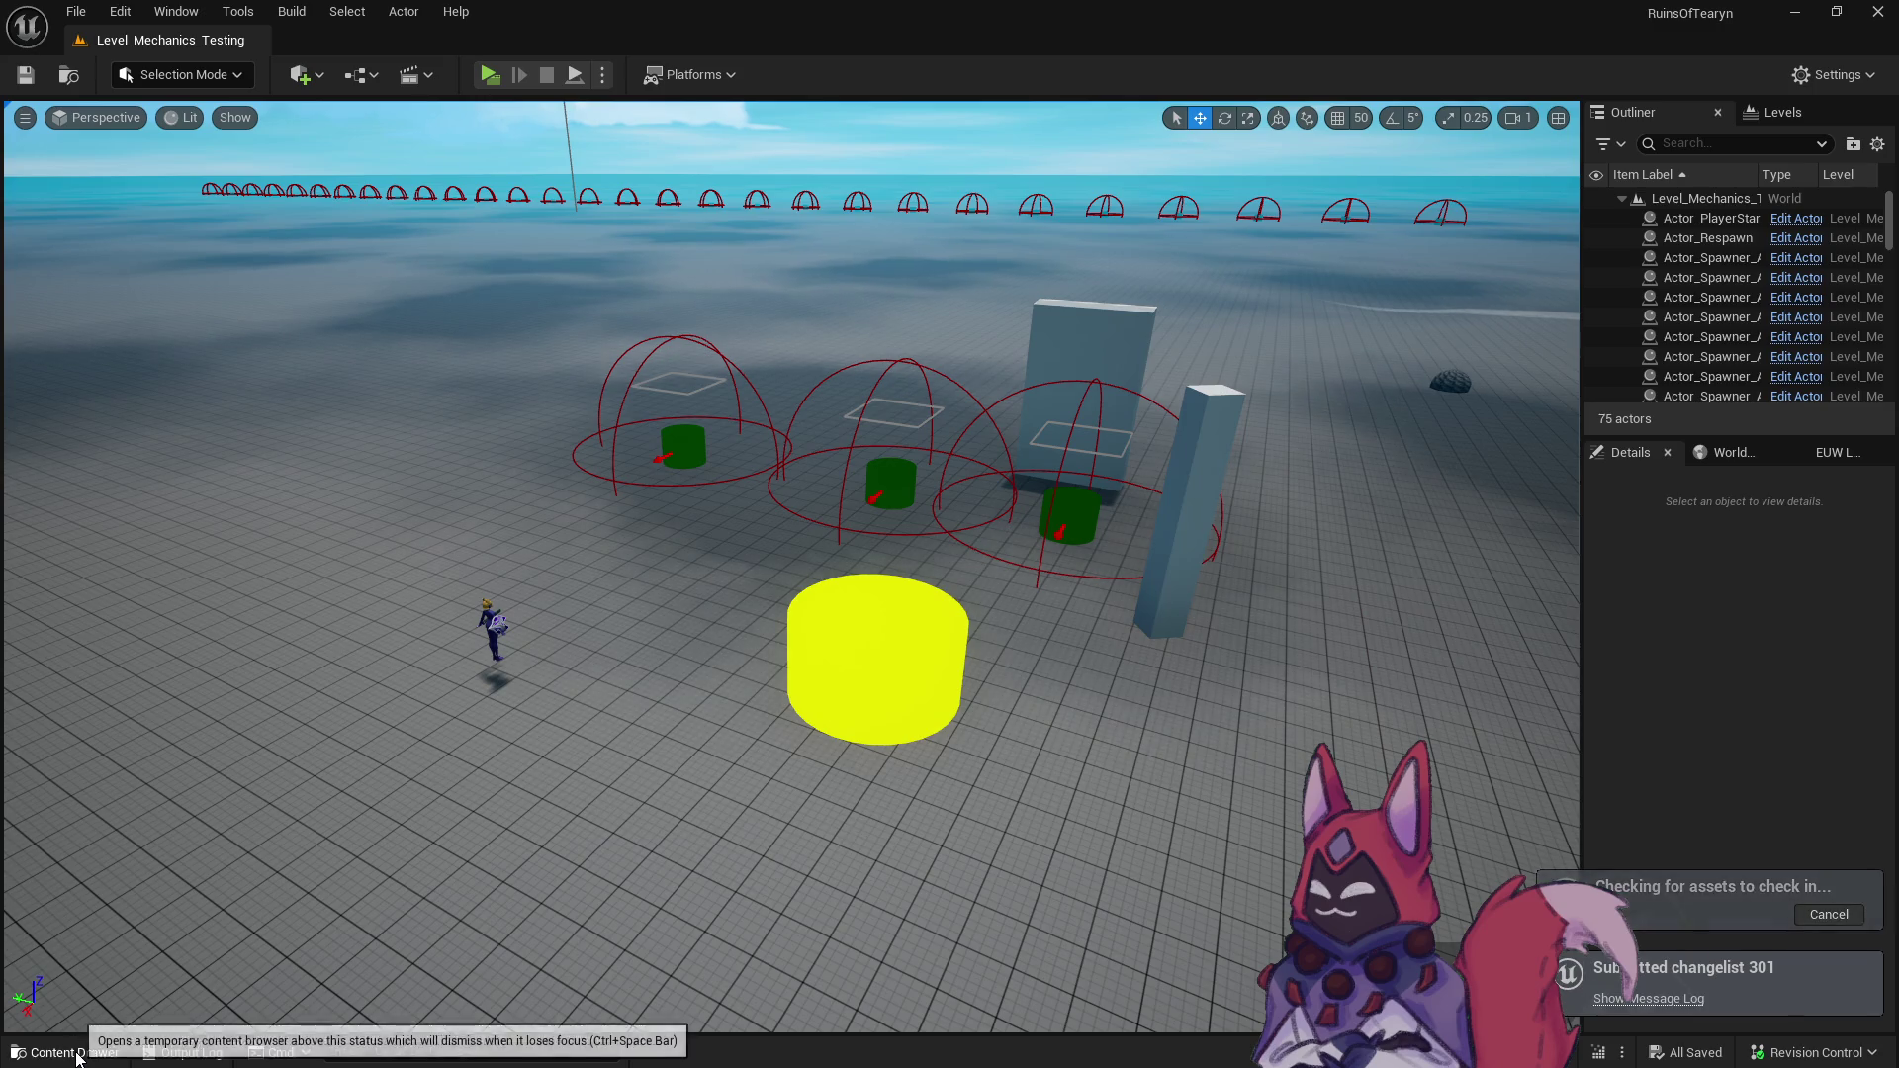
pyautogui.click(76, 1054)
pyautogui.scroll(-3, 251, 808)
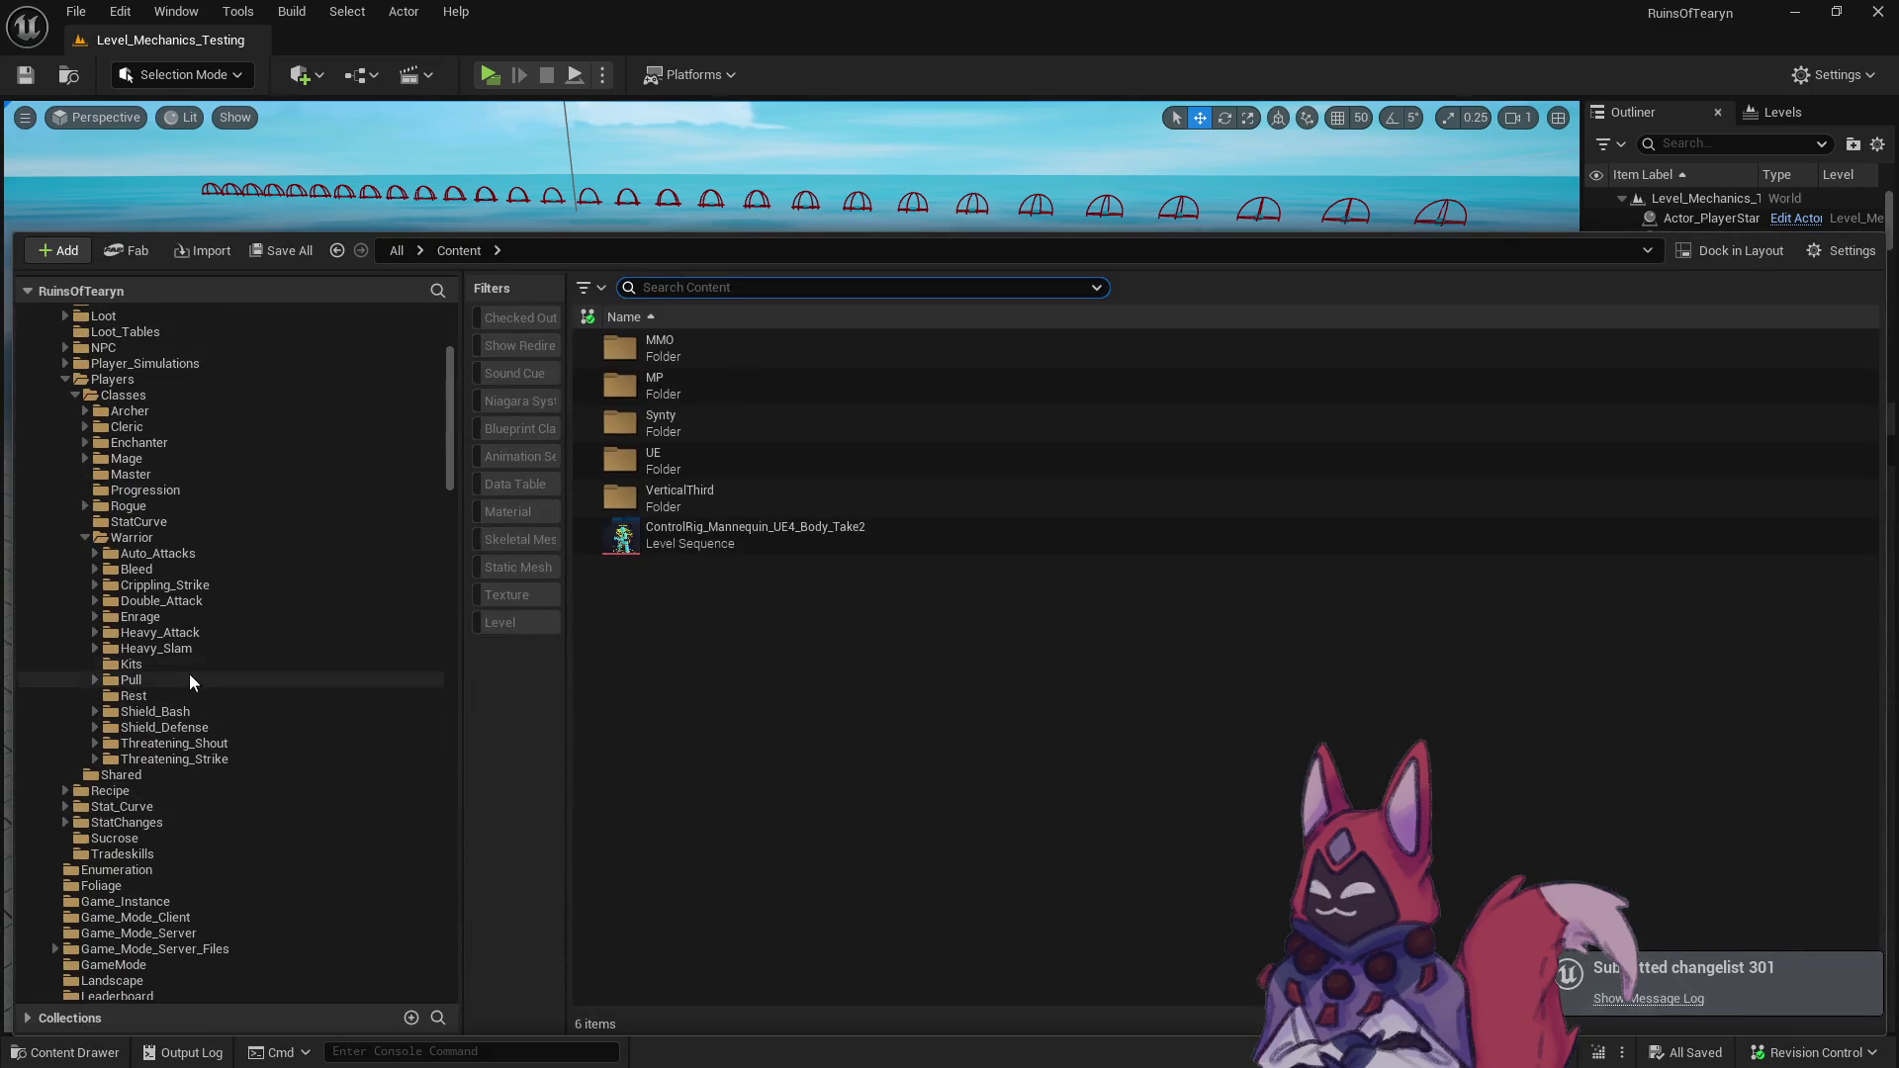
# - Rename Kit_Class_Warrior_Set_02_Crit back to Kit_Class_Warrior_Set_02, checking out the asset
pyautogui.click(181, 663)
pyautogui.click(840, 458)
pyautogui.click(802, 456)
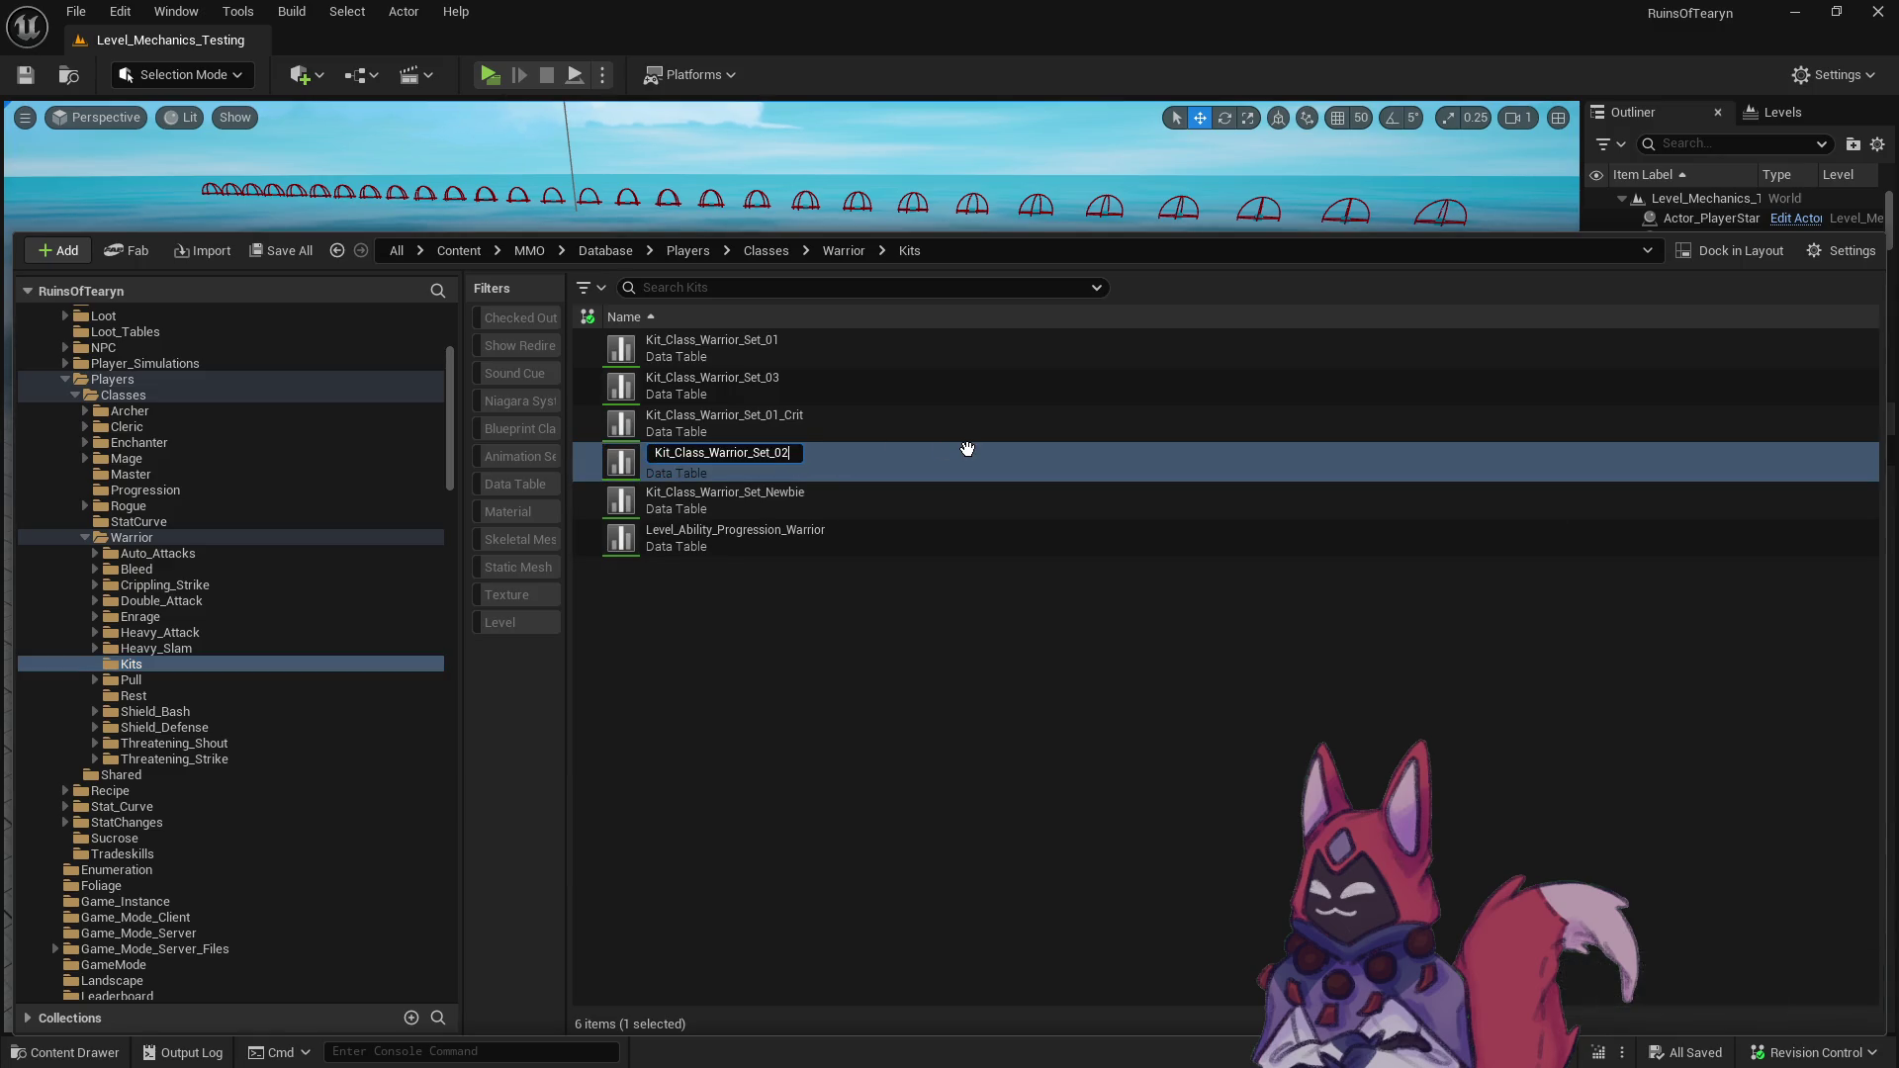
pyautogui.press('Return')
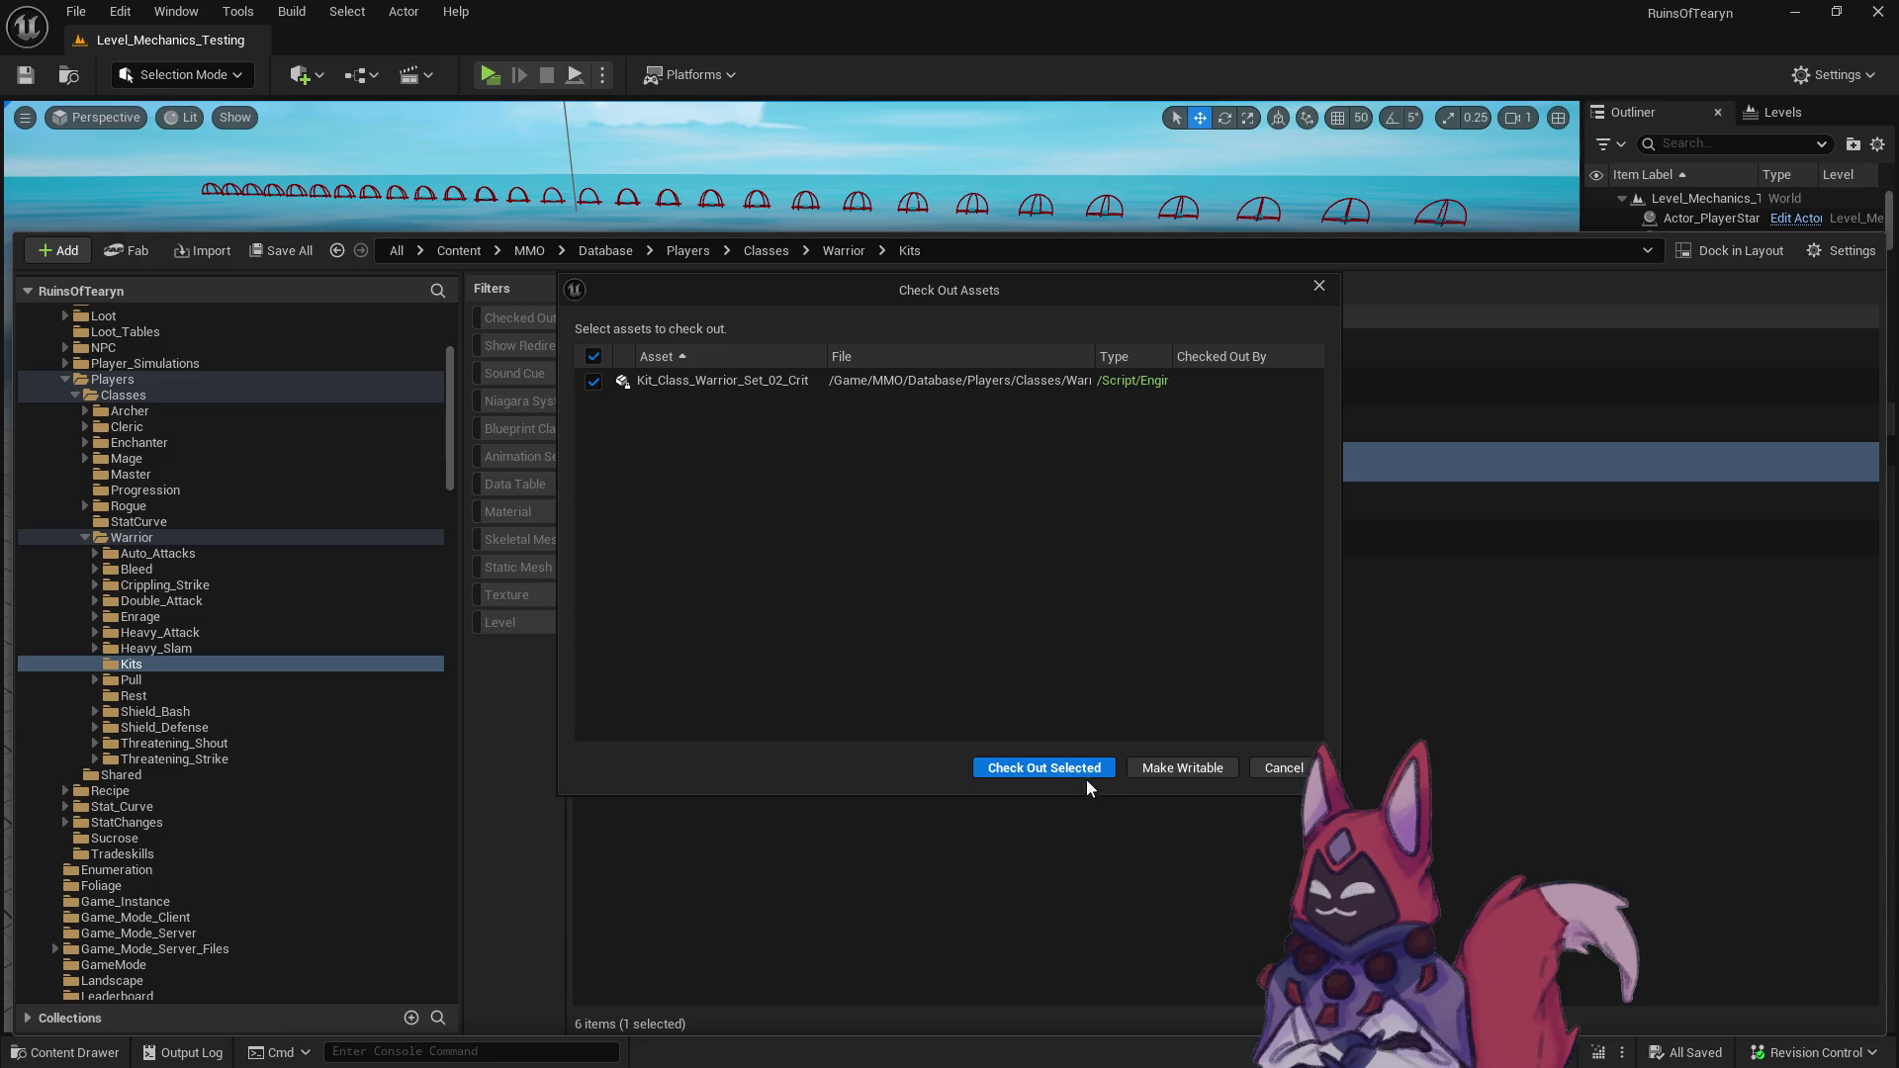
pyautogui.click(1087, 776)
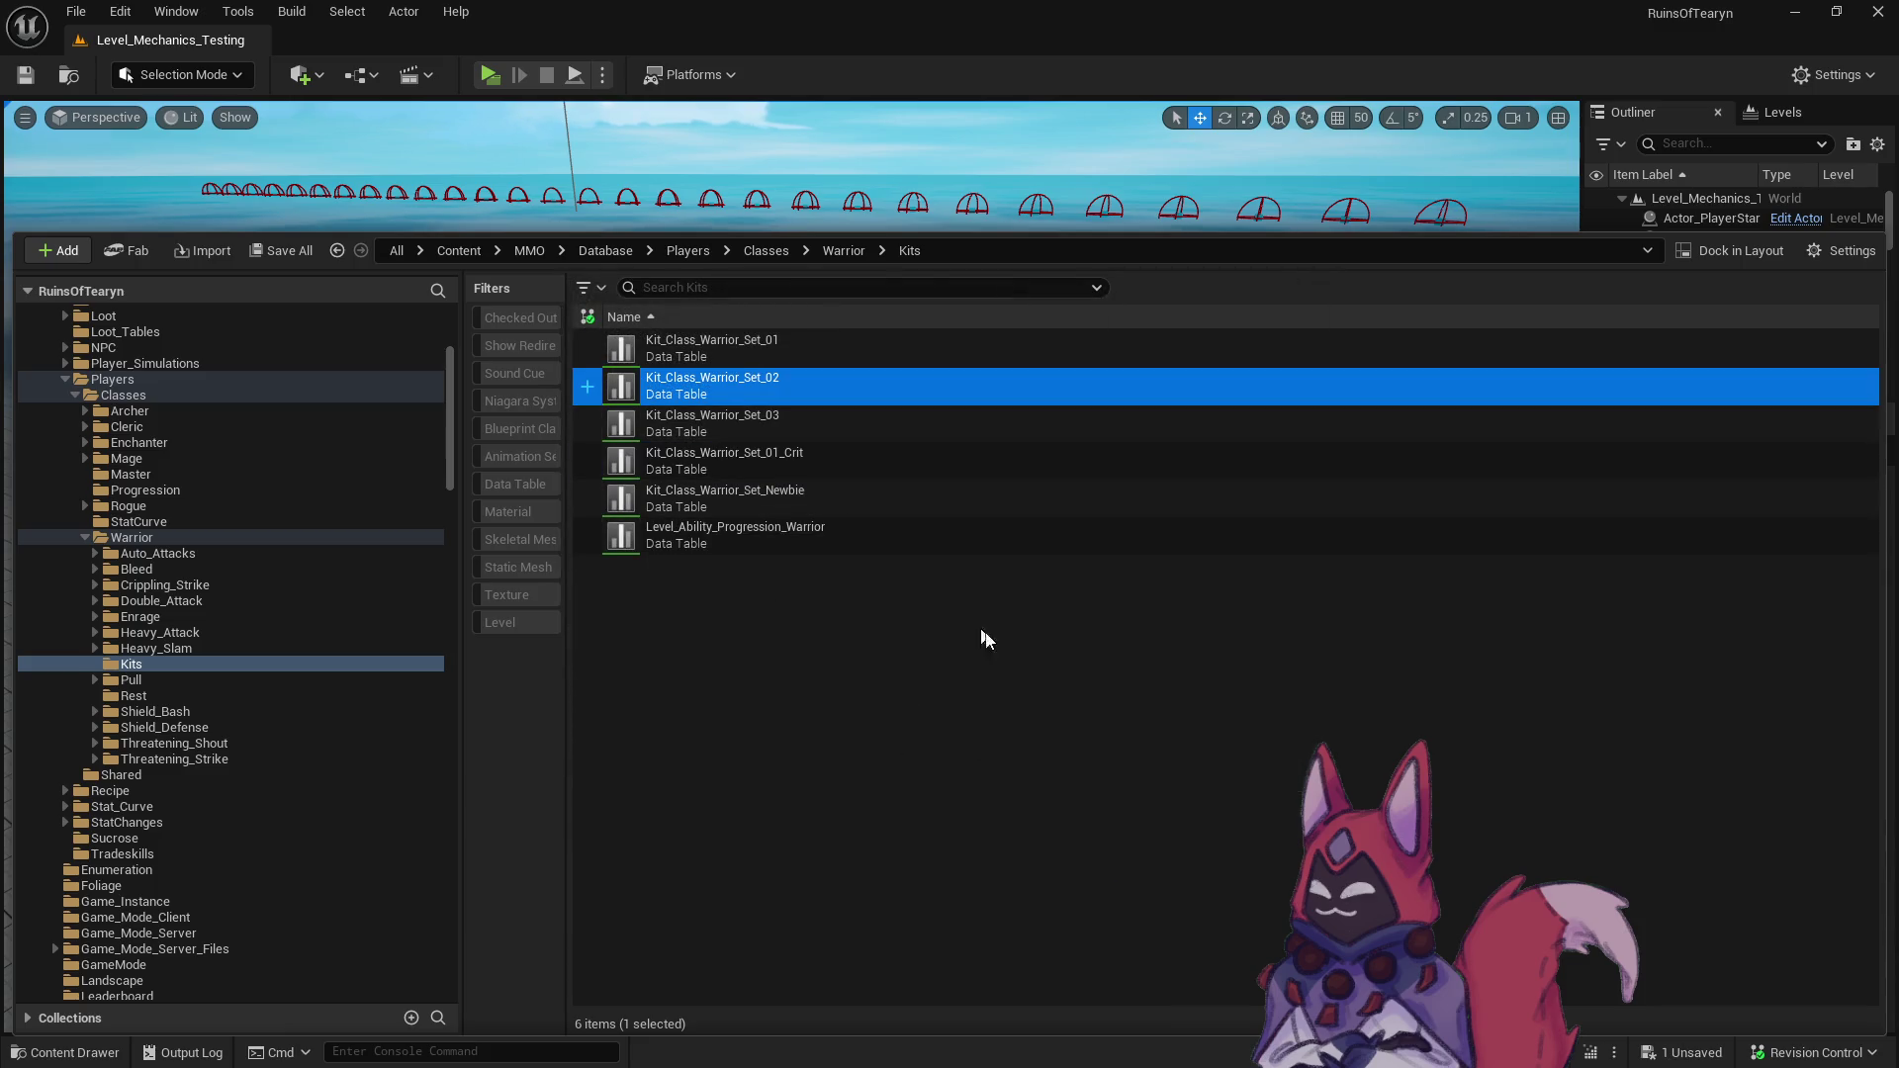
# - Update redirector references in Classes and delete the unreferenced redirectors
pyautogui.rightClick(122, 396)
pyautogui.click(259, 702)
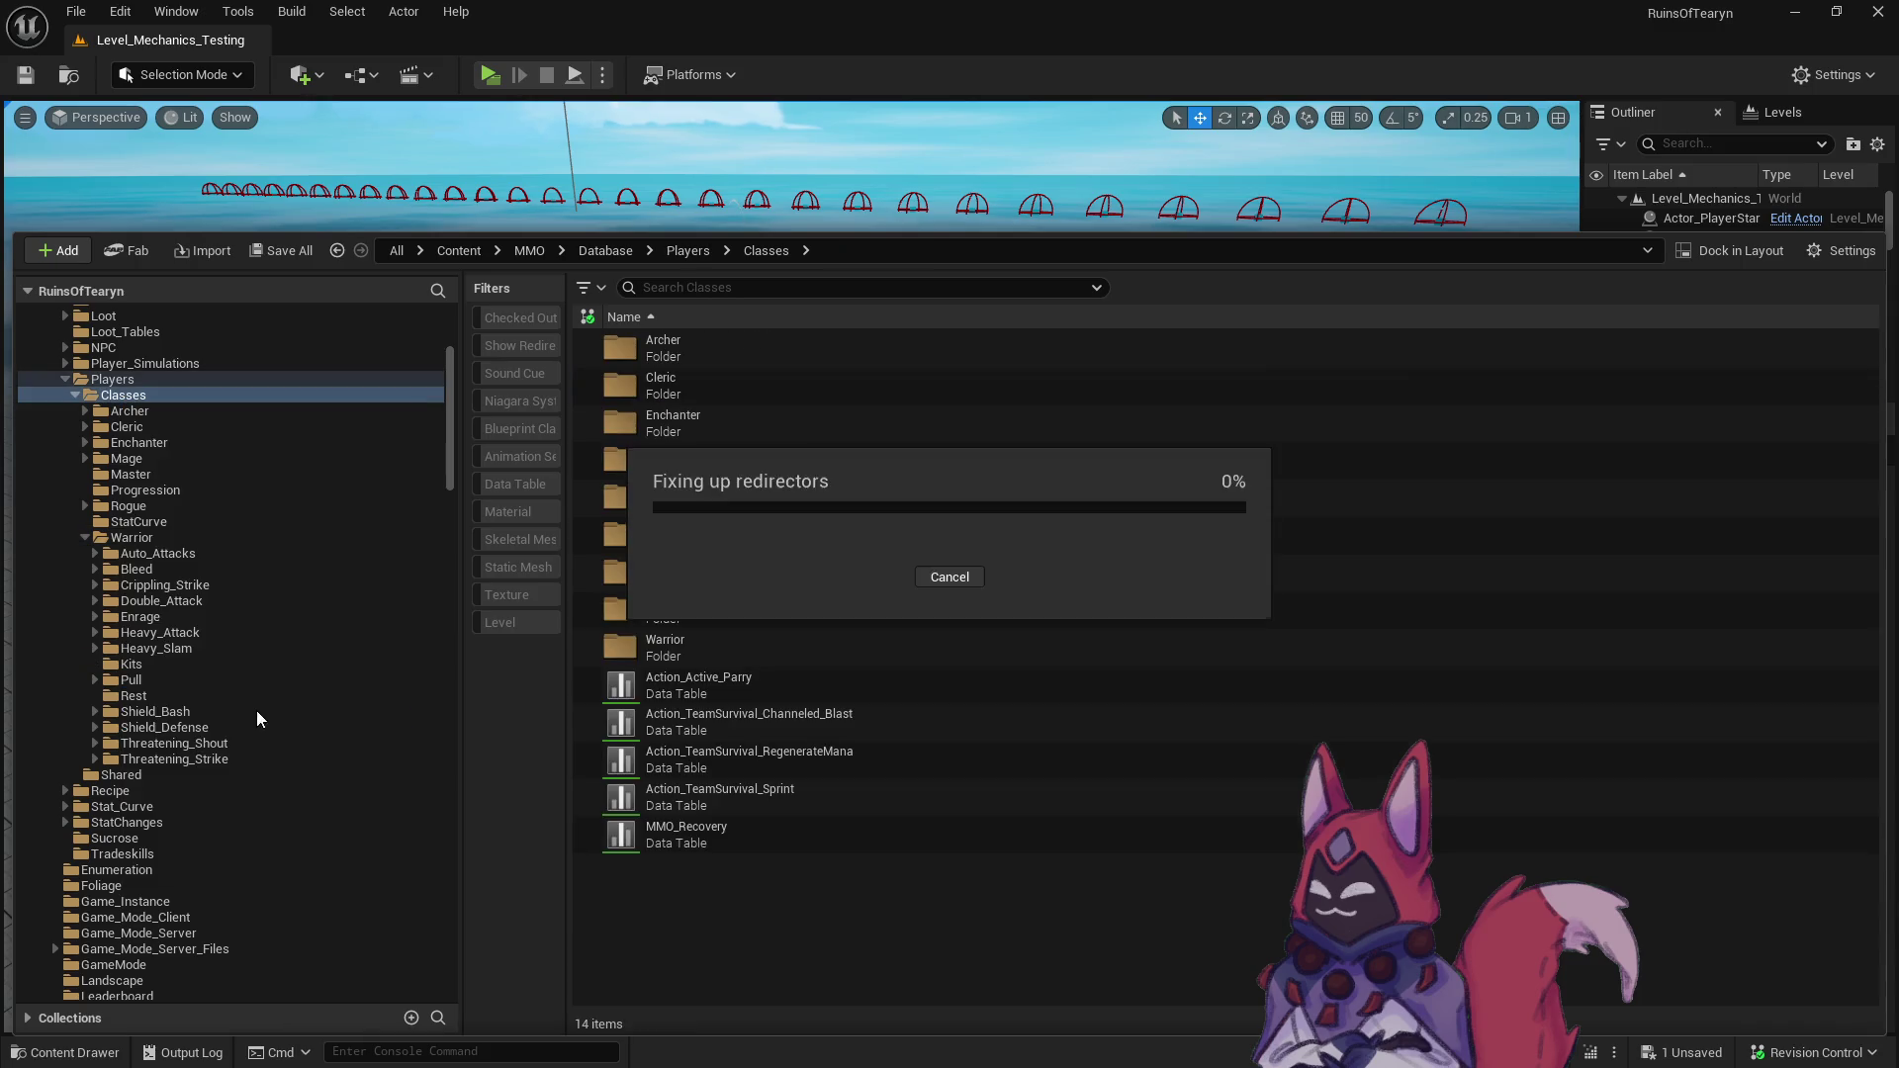
pyautogui.click(1054, 770)
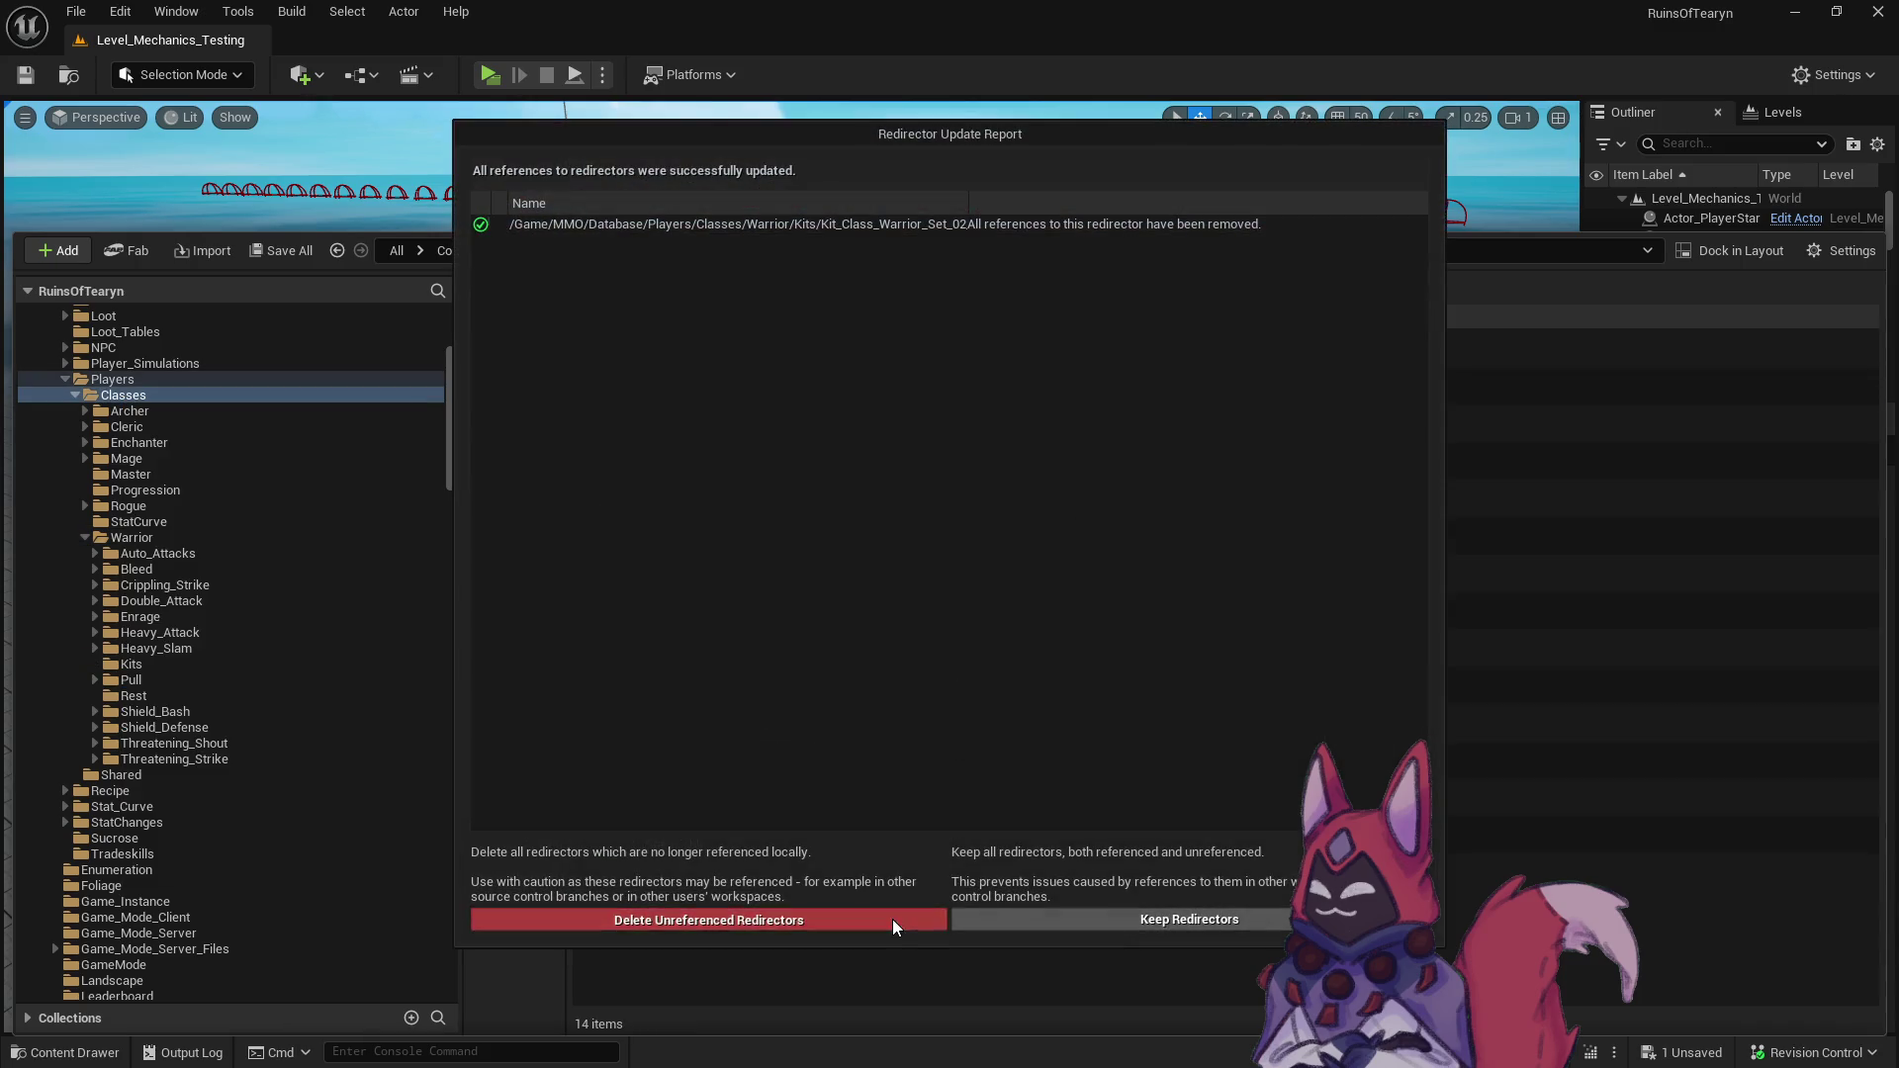
pyautogui.click(890, 919)
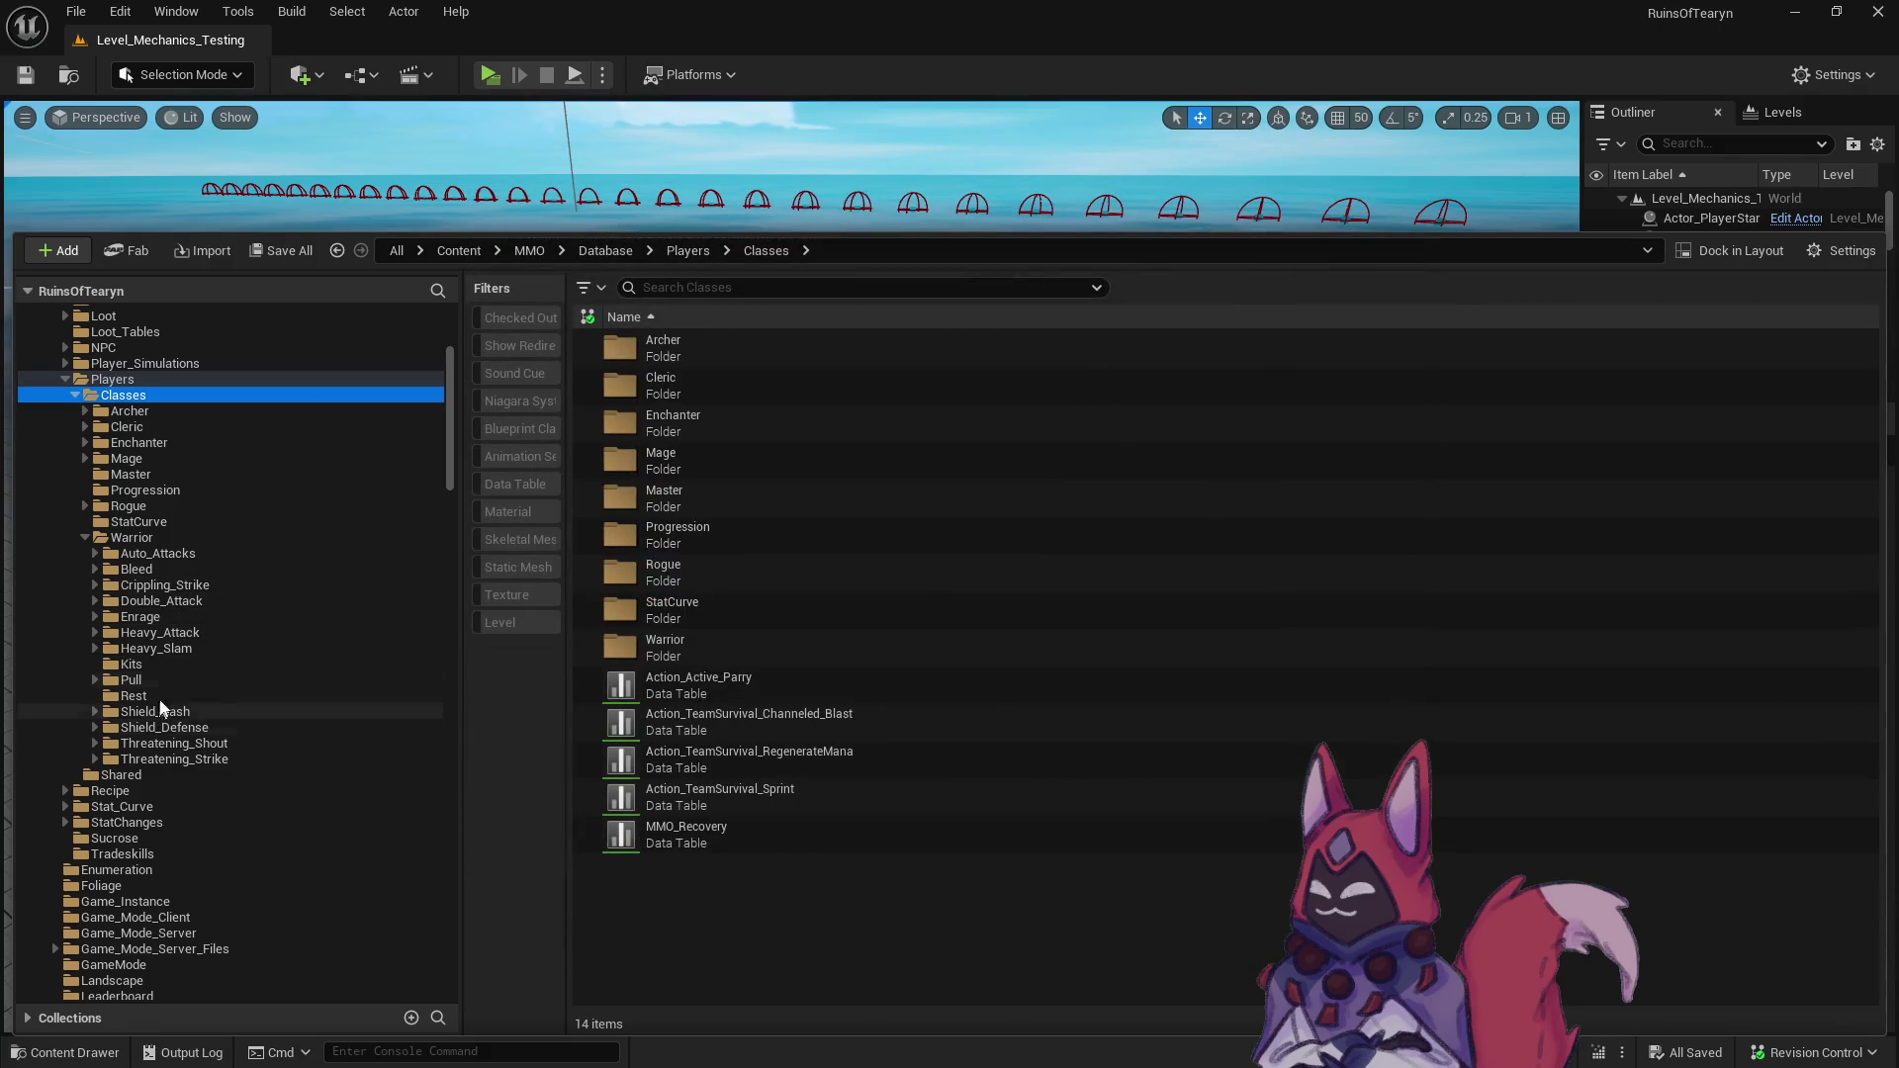
pyautogui.click(156, 666)
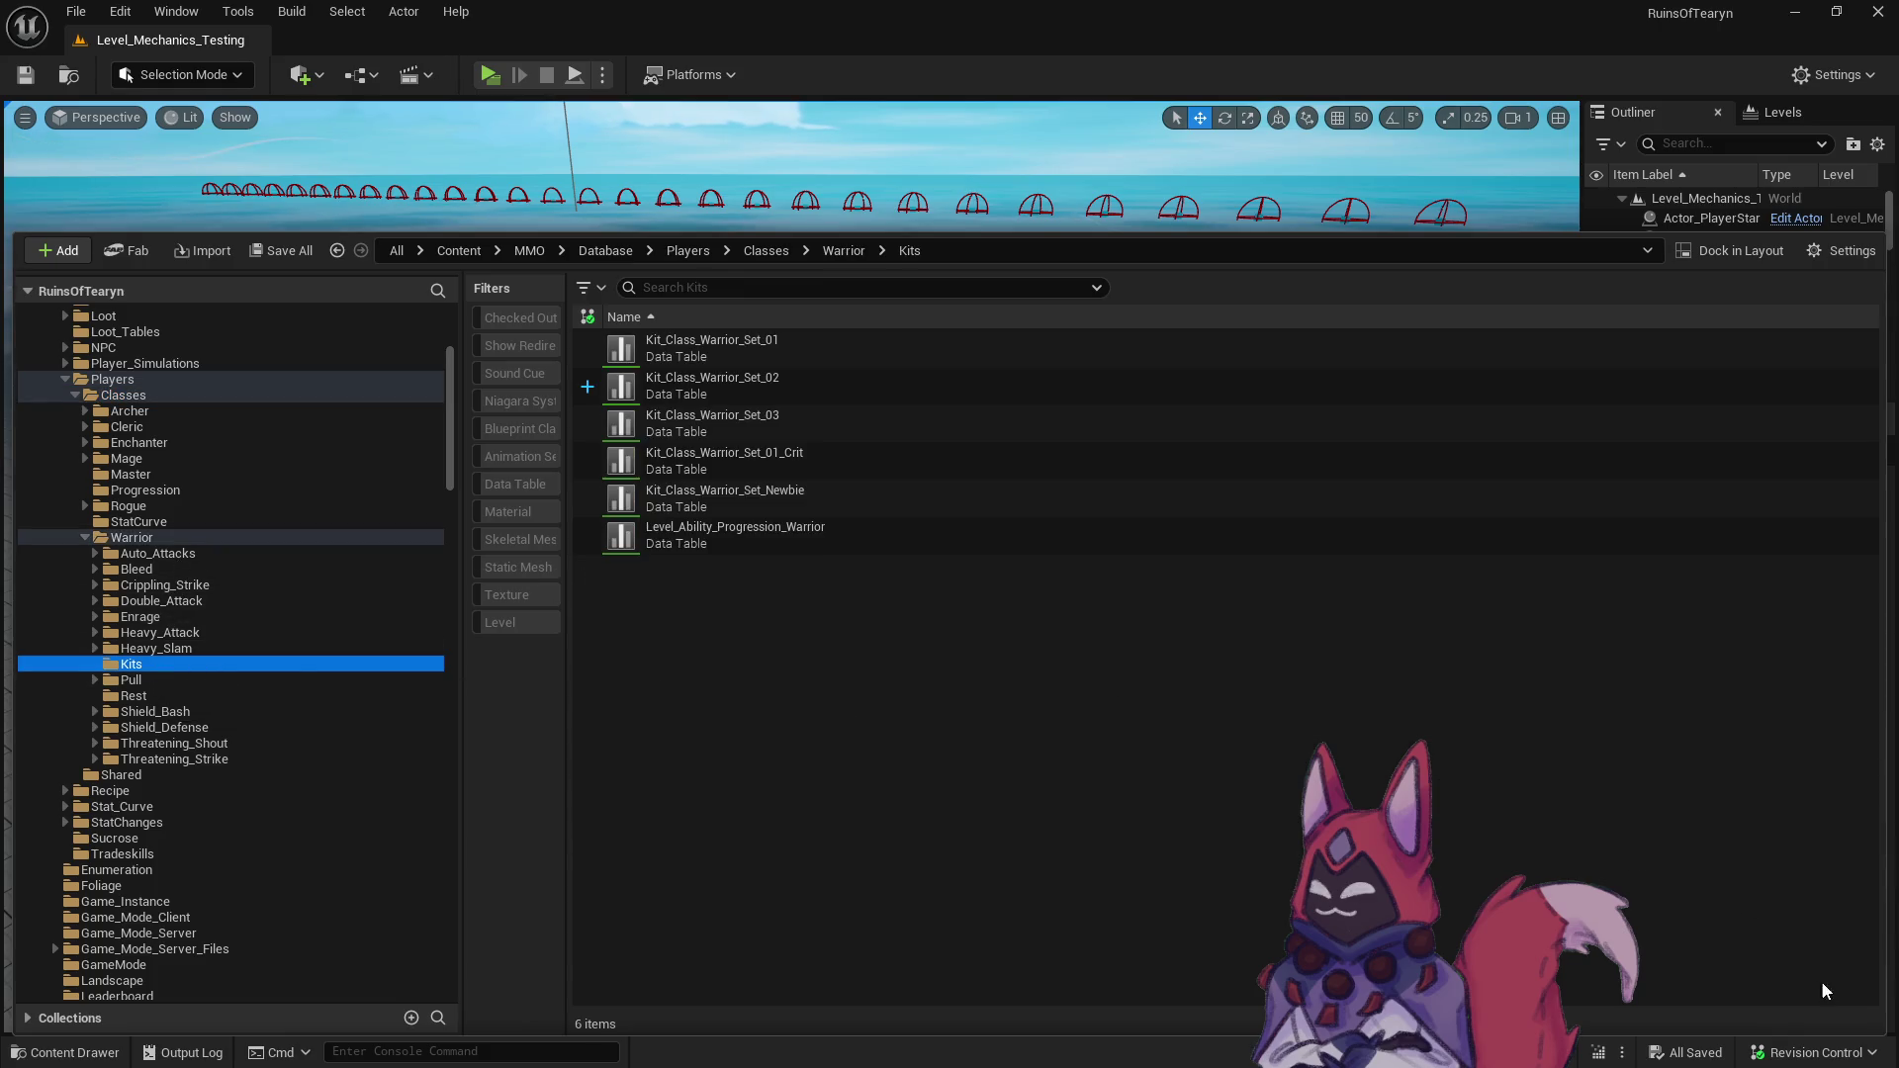
# - Submit only the Warrior kit files and character blueprint with description 'fix' as changelist 302
pyautogui.click(1816, 1052)
pyautogui.click(1708, 962)
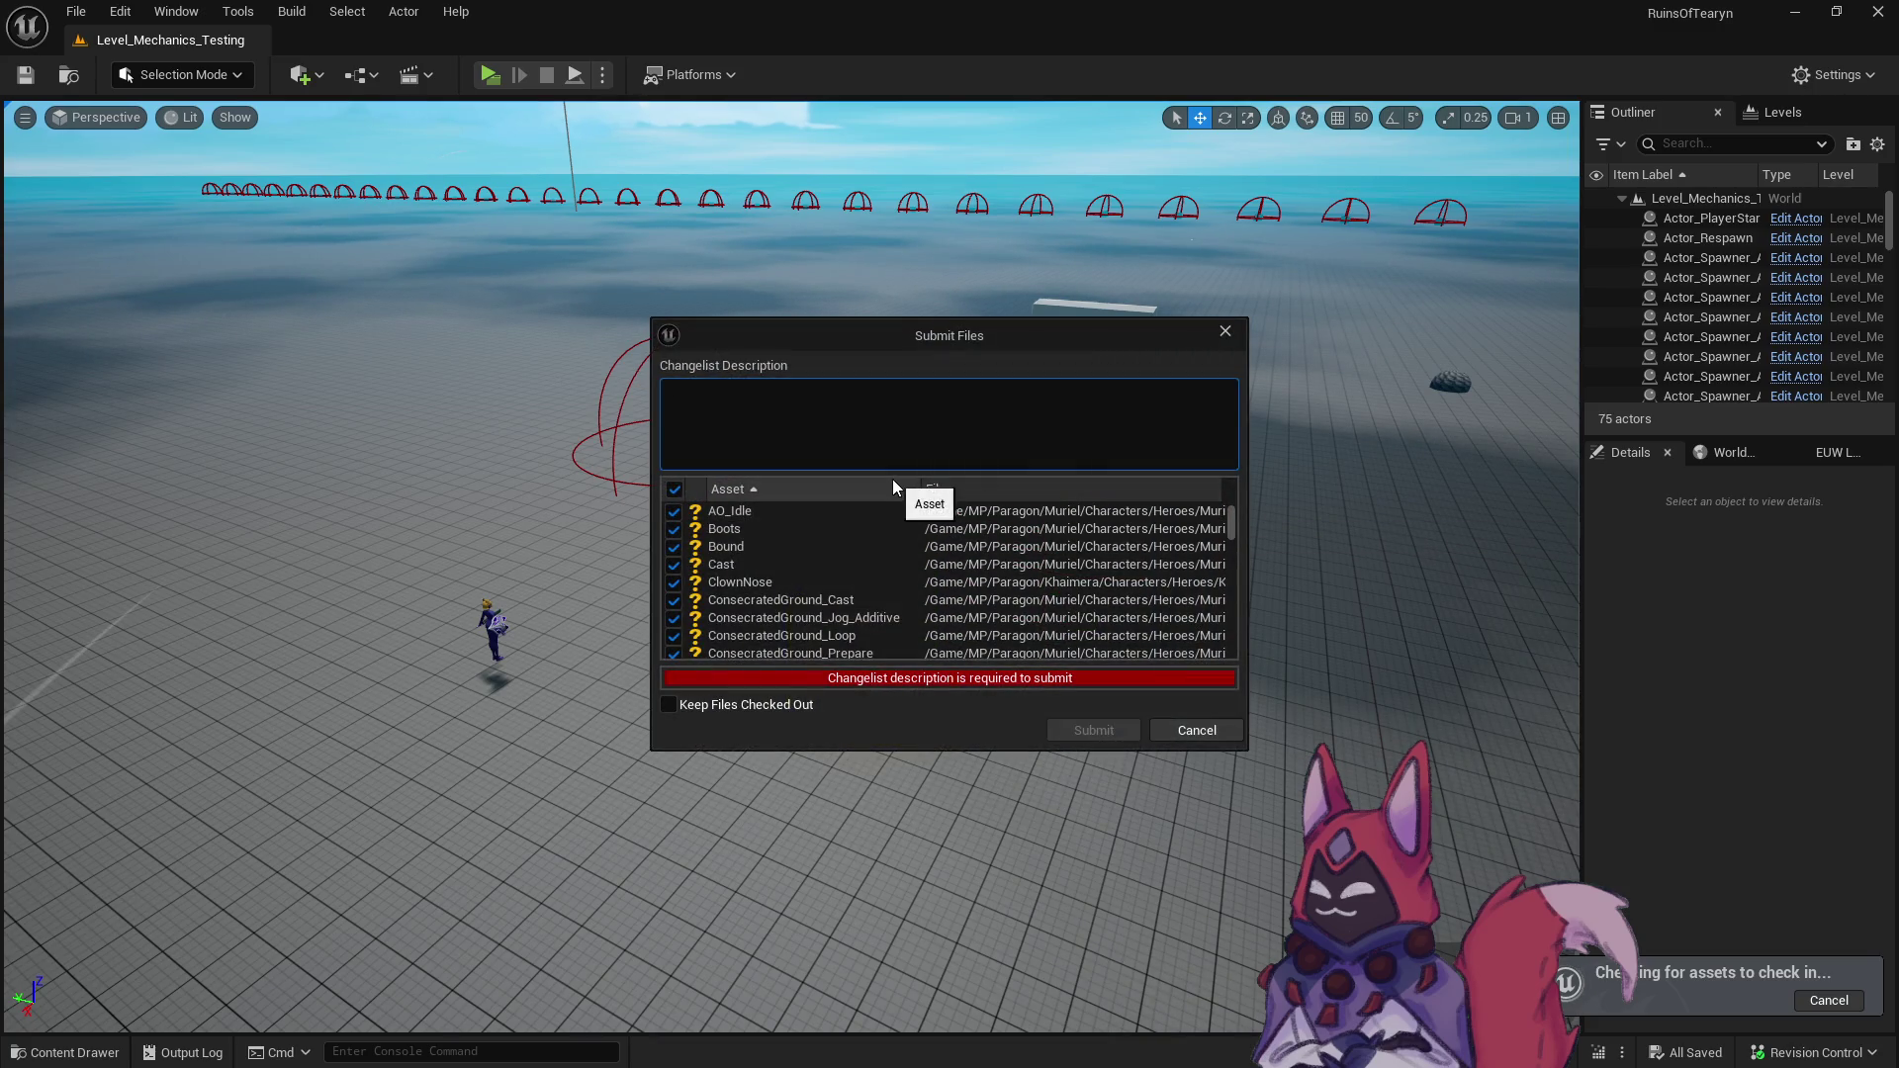
pyautogui.moveTo(1231, 524)
pyautogui.mouseDown()
pyautogui.moveTo(1232, 555)
pyautogui.moveTo(1242, 505)
pyautogui.mouseUp()
pyautogui.click(1132, 491)
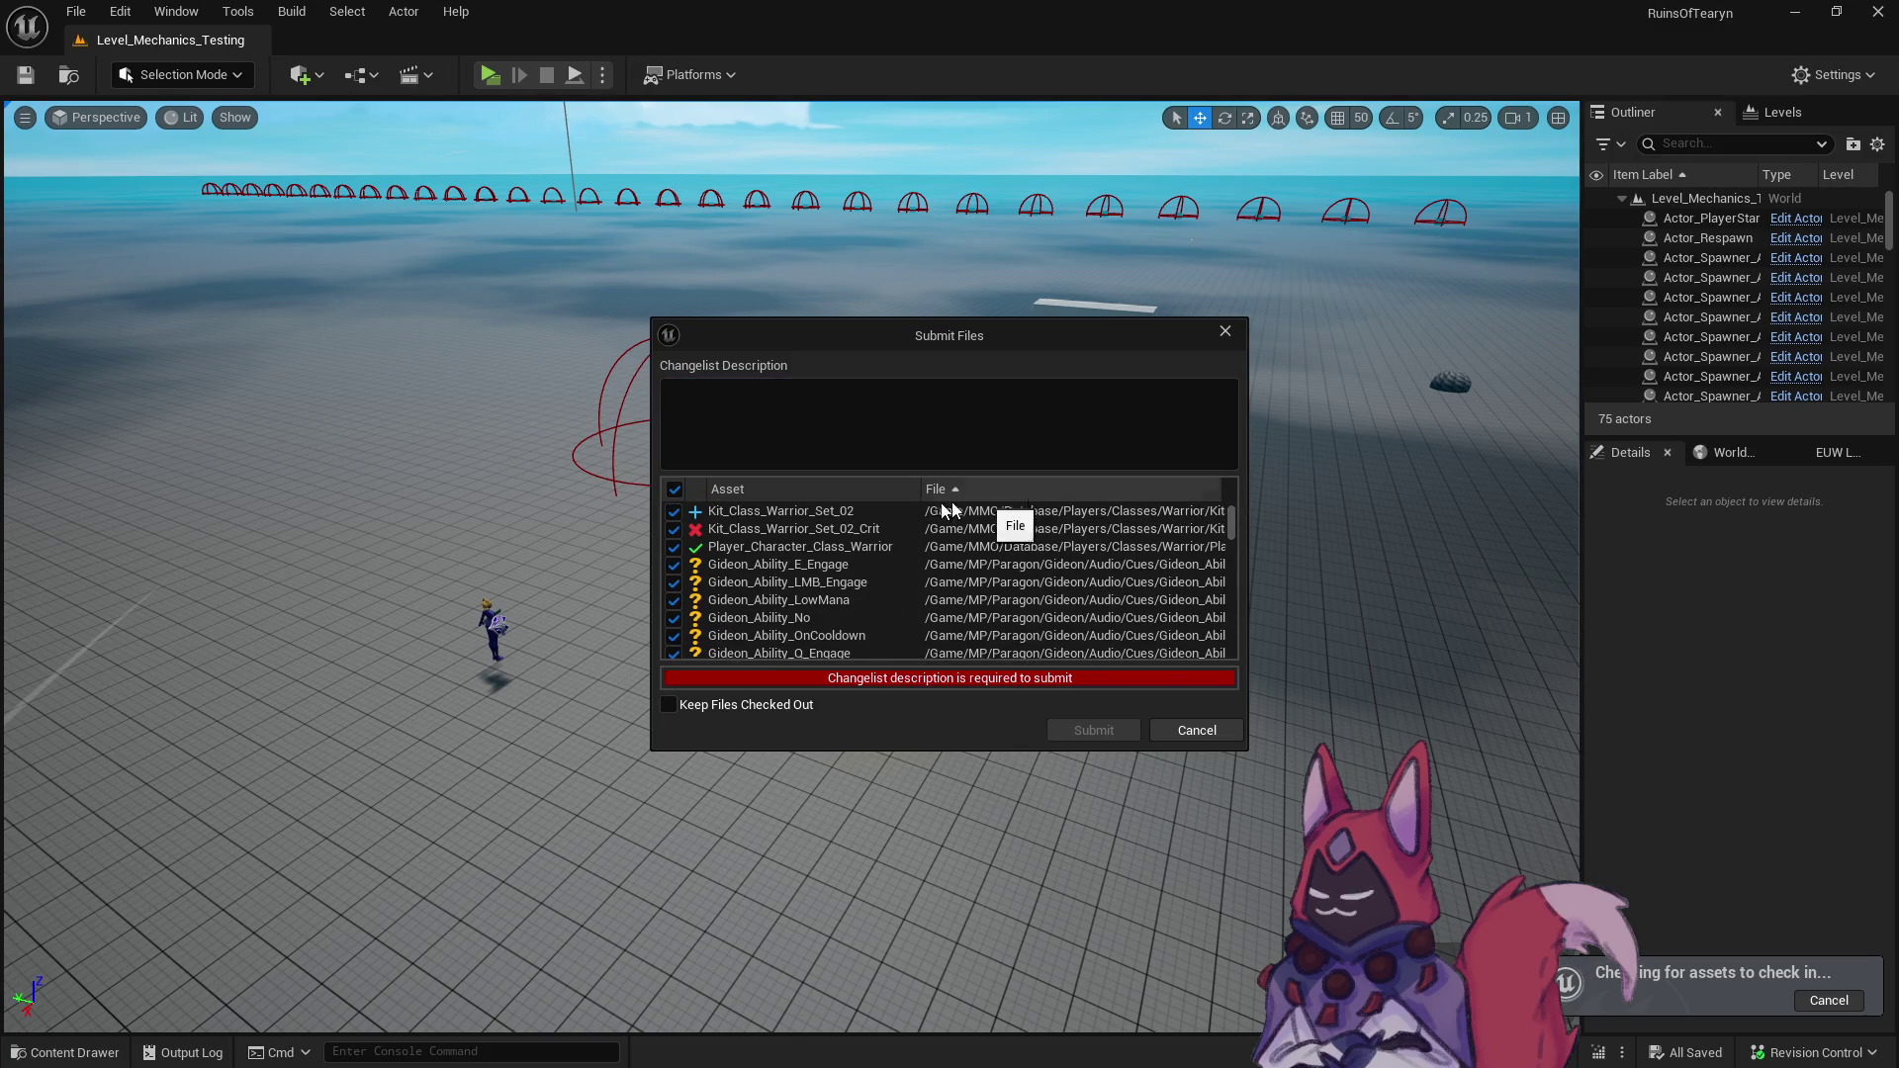
pyautogui.click(674, 546)
pyautogui.click(674, 529)
pyautogui.click(673, 510)
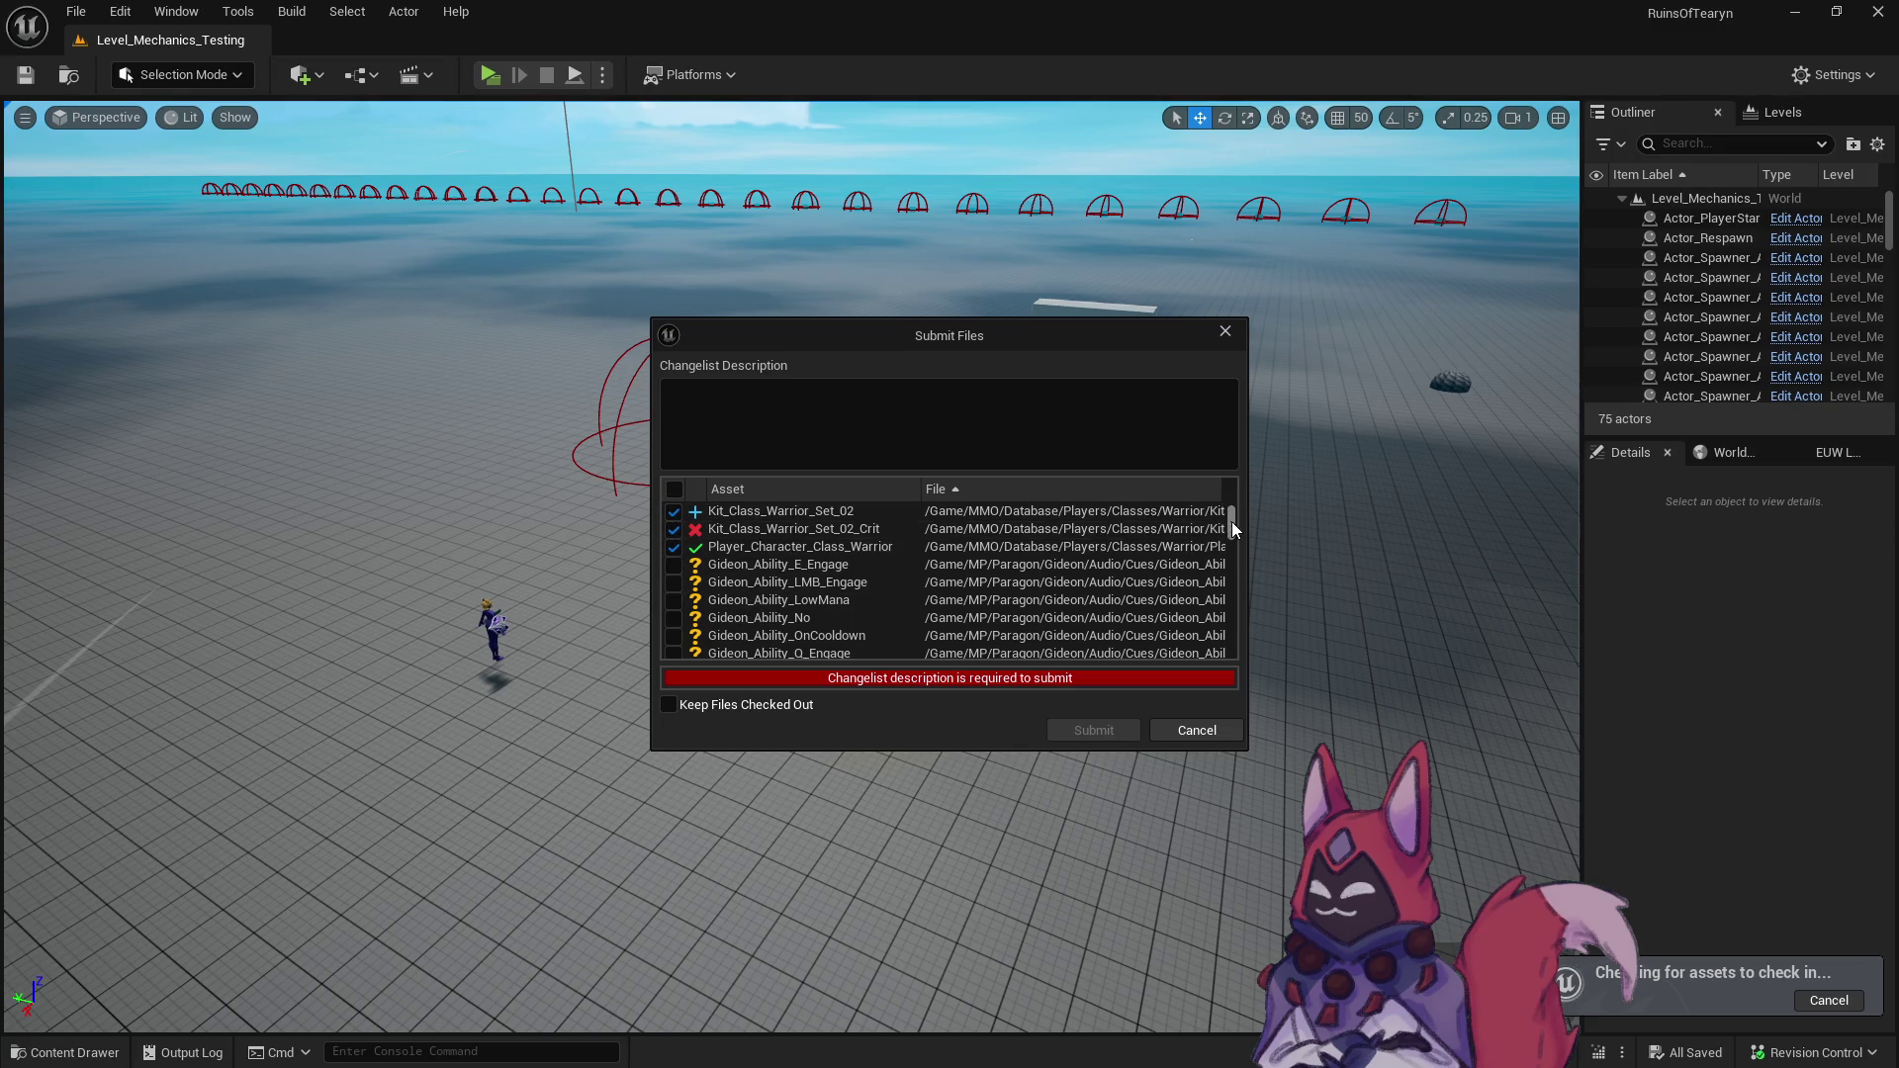
pyautogui.moveTo(1236, 522); pyautogui.dragTo(1226, 643)
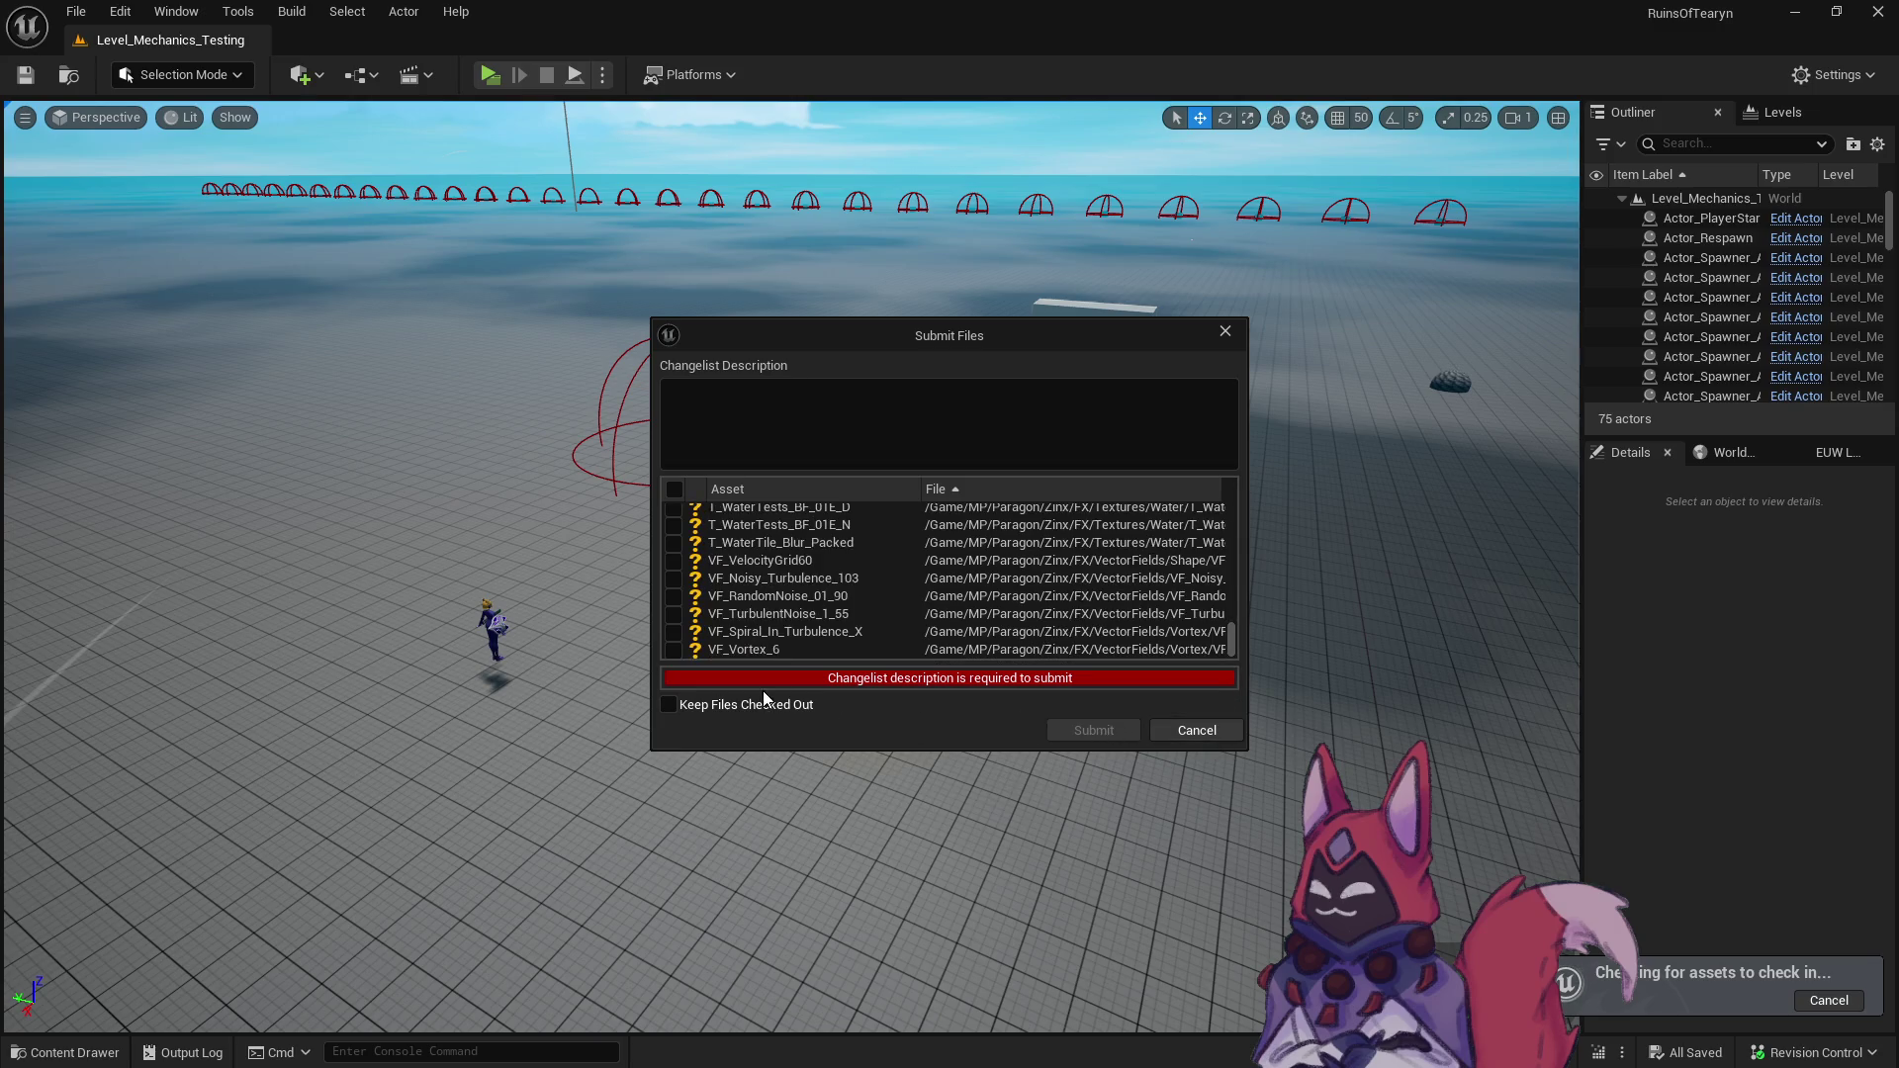
pyautogui.write('fix')
pyautogui.click(1090, 733)
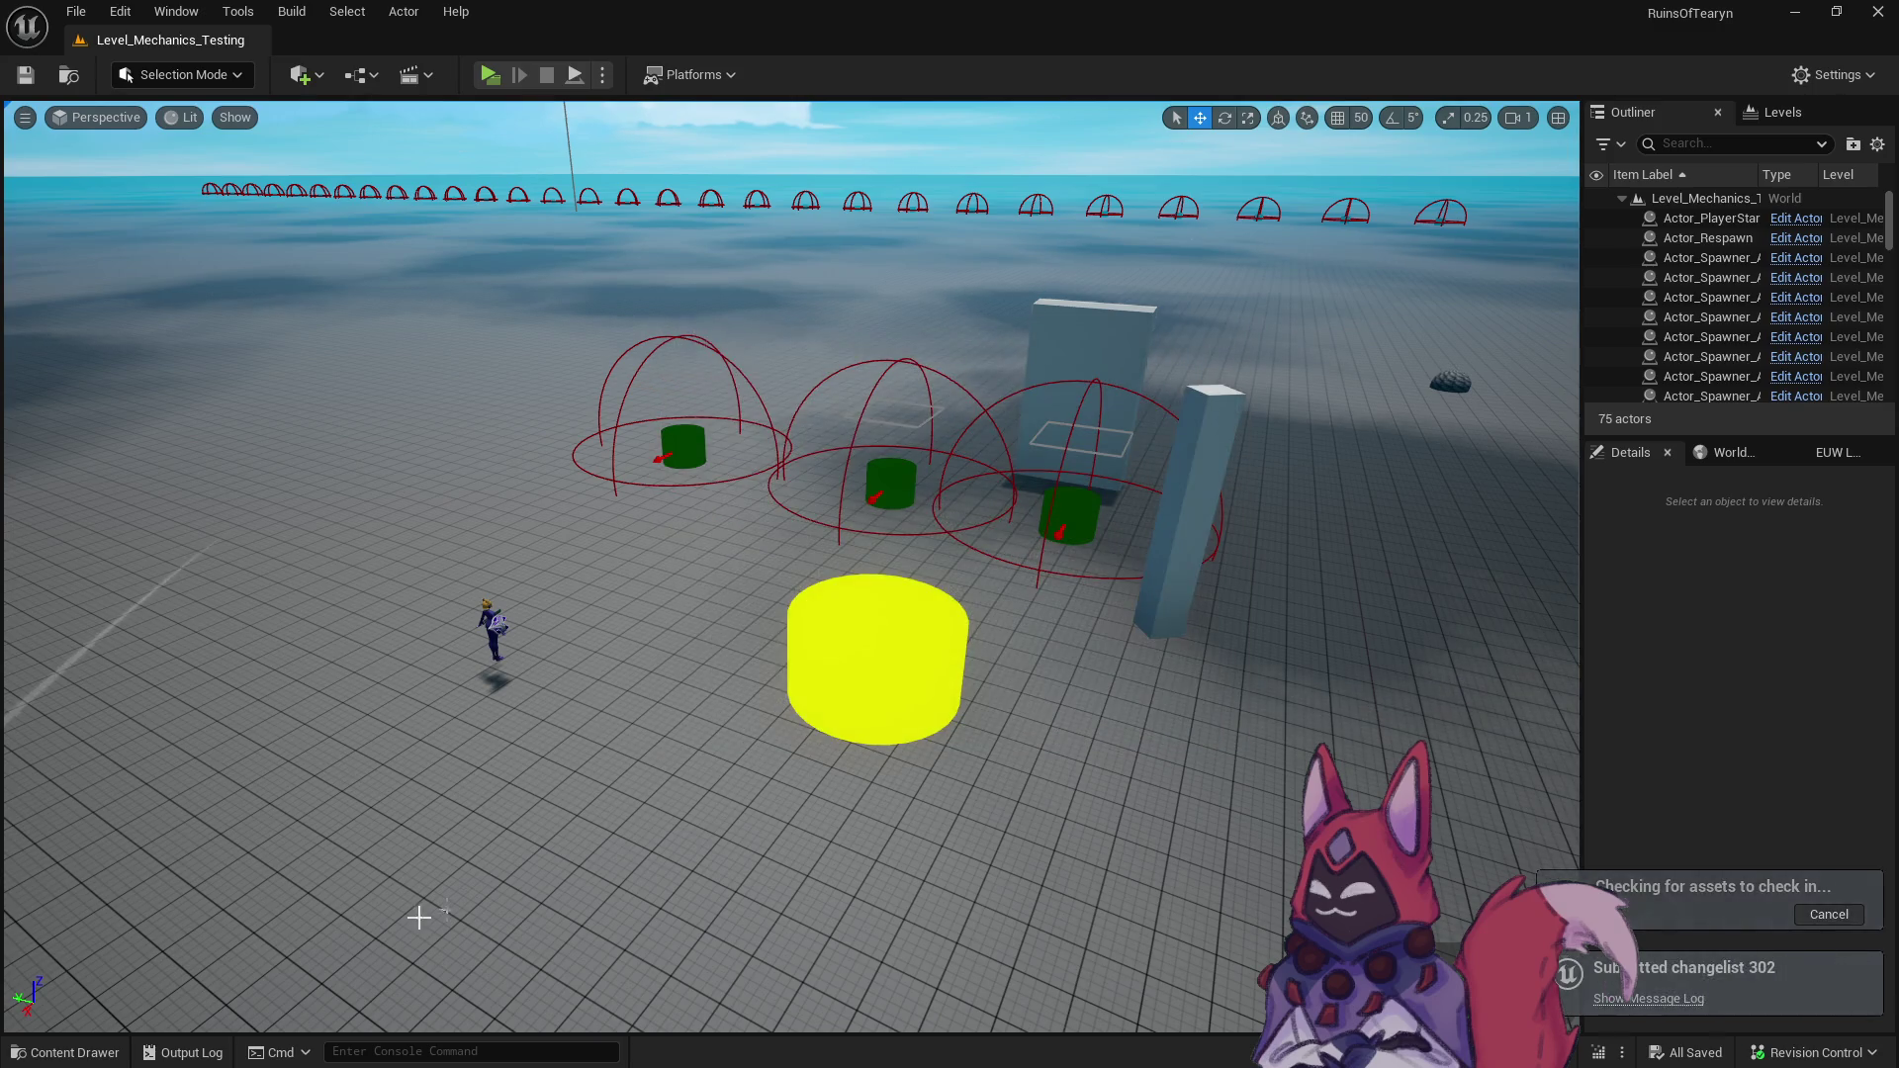
pyautogui.click(70, 1052)
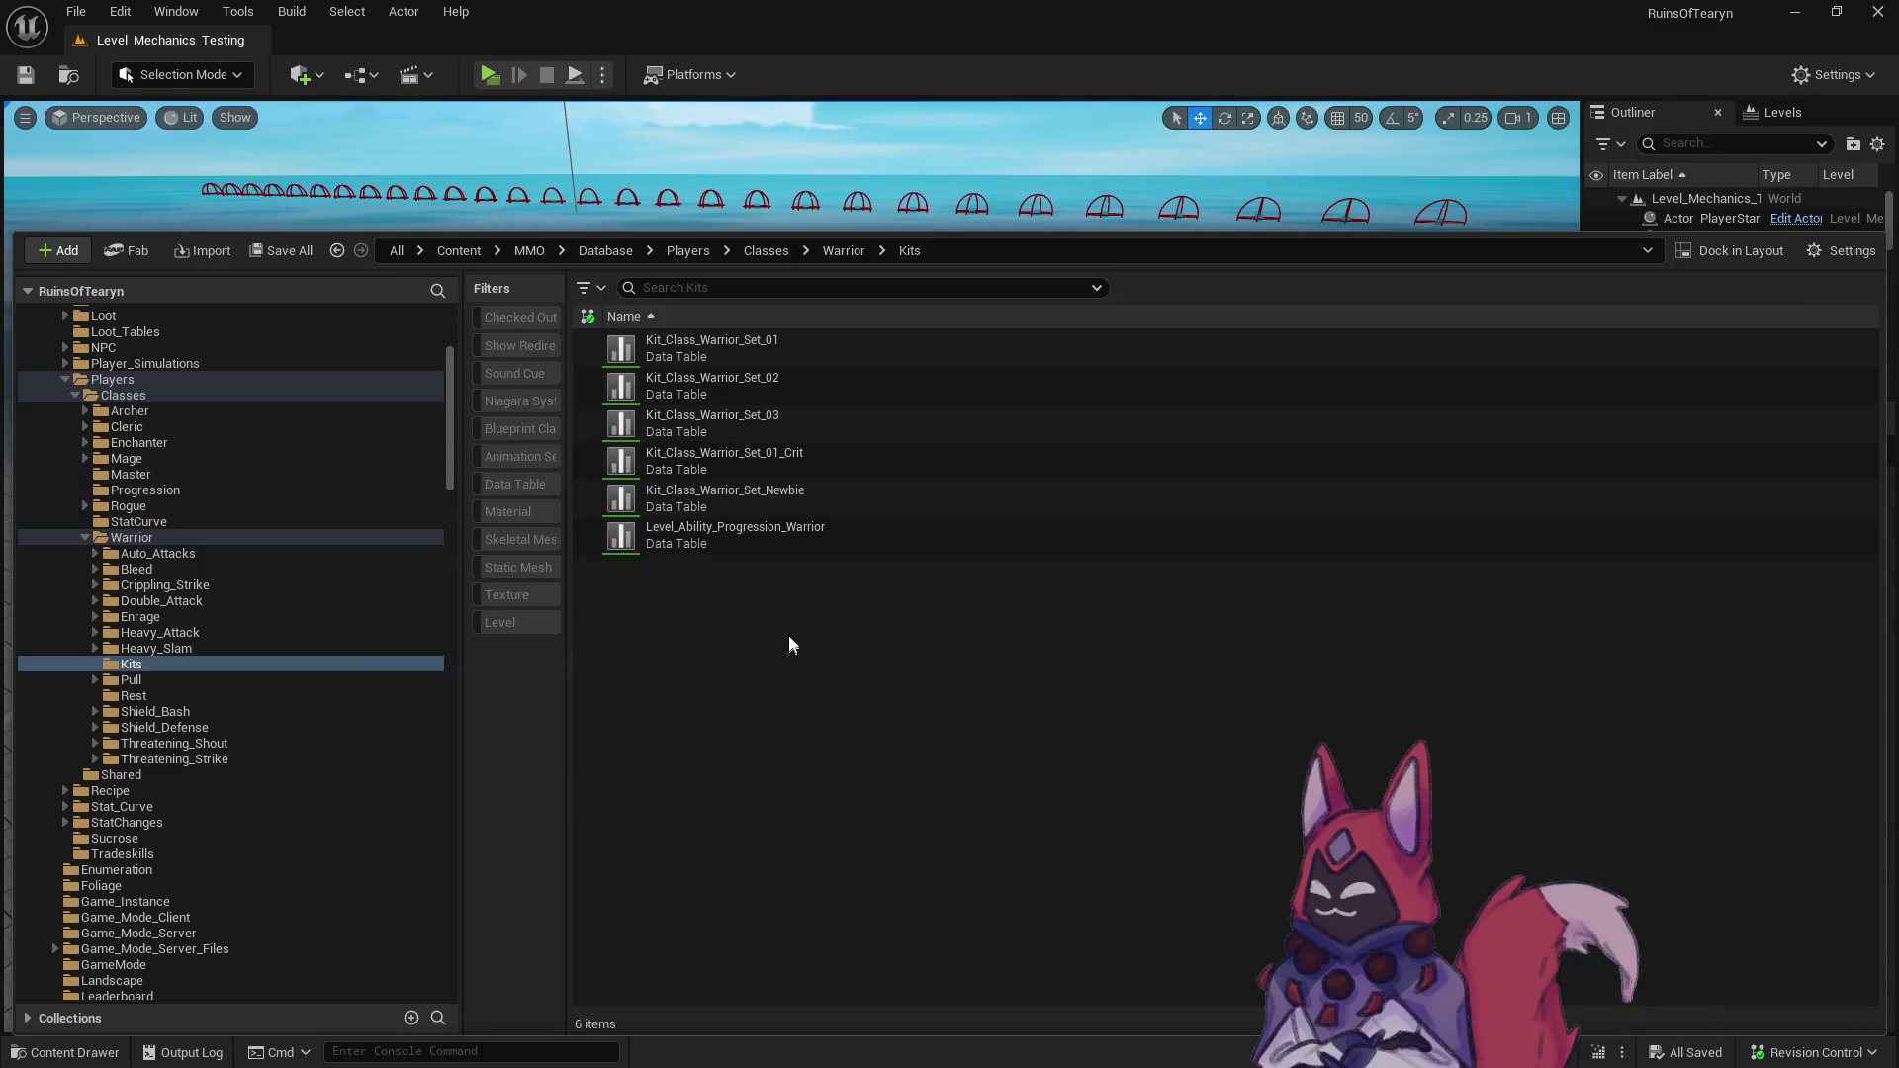
# - Check out all 33 files in the Warrior folder through revision control
pyautogui.rightClick(147, 539)
pyautogui.moveTo(382, 982)
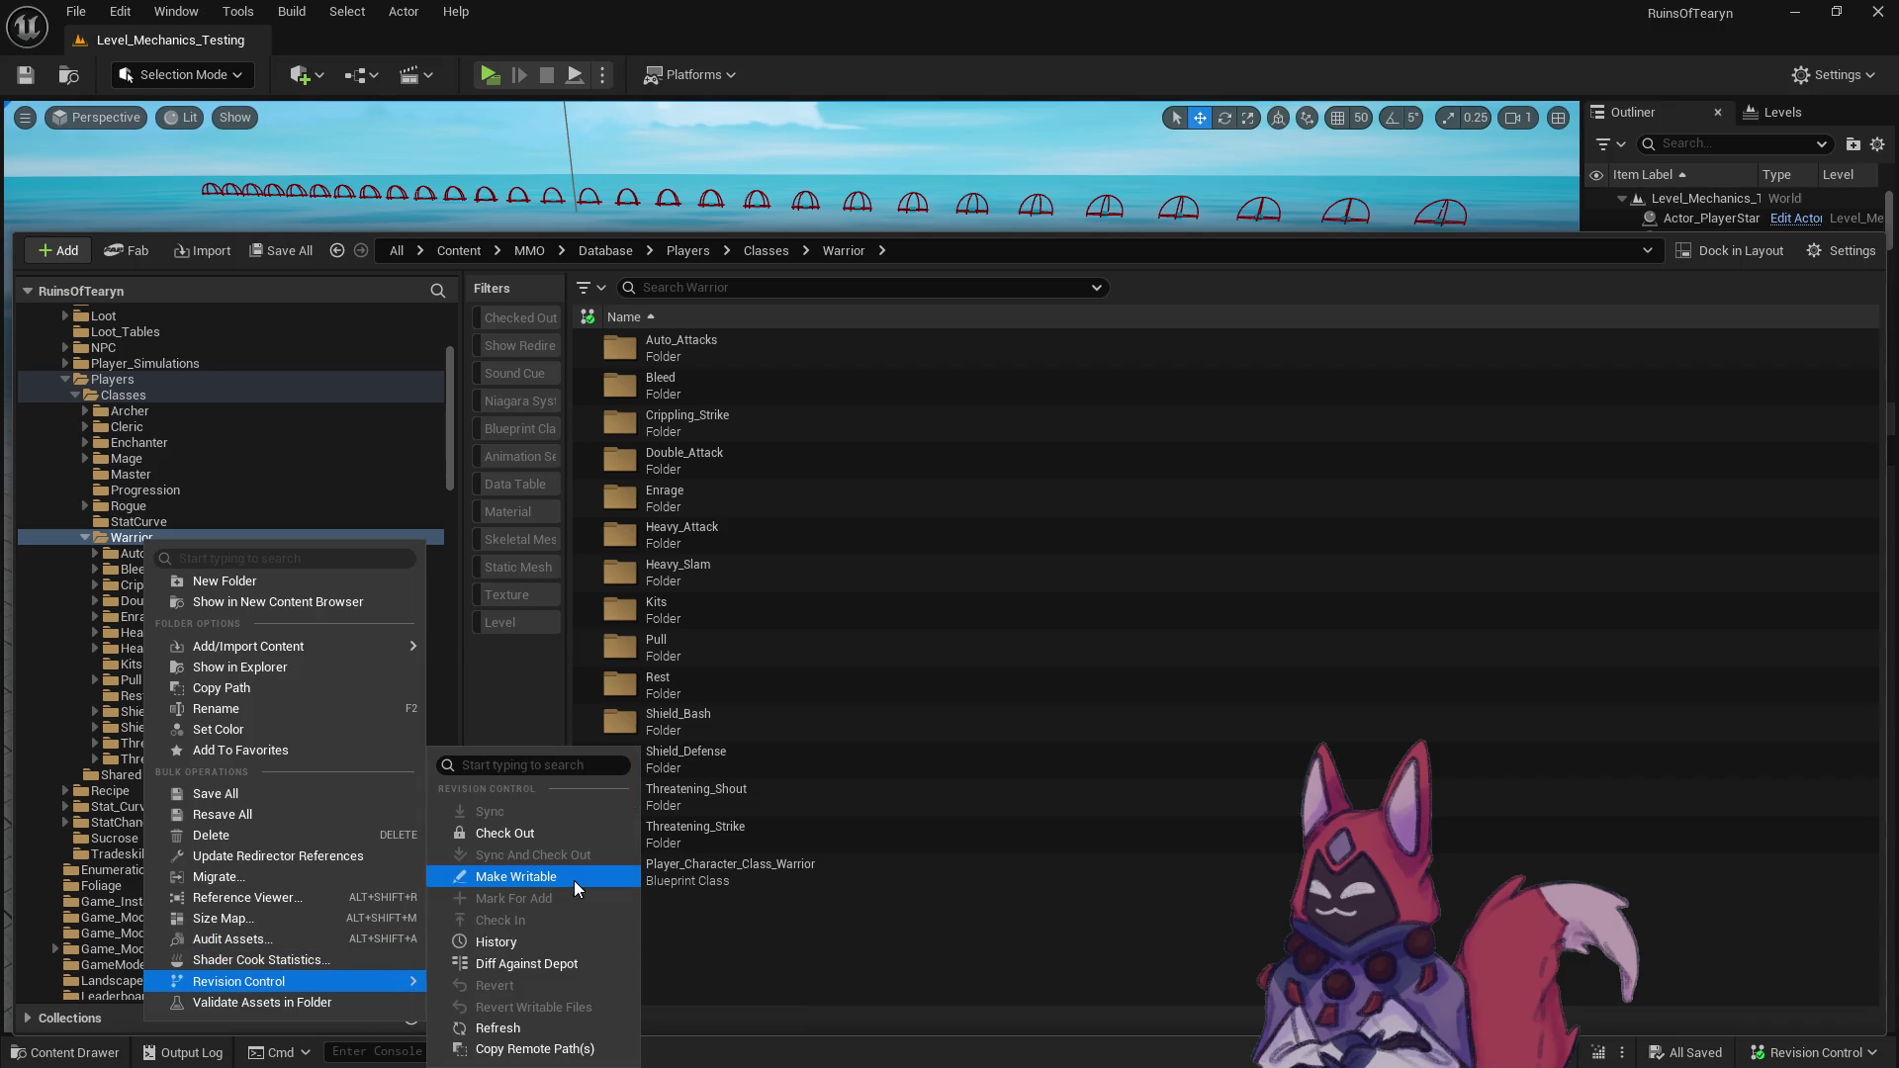
pyautogui.click(562, 840)
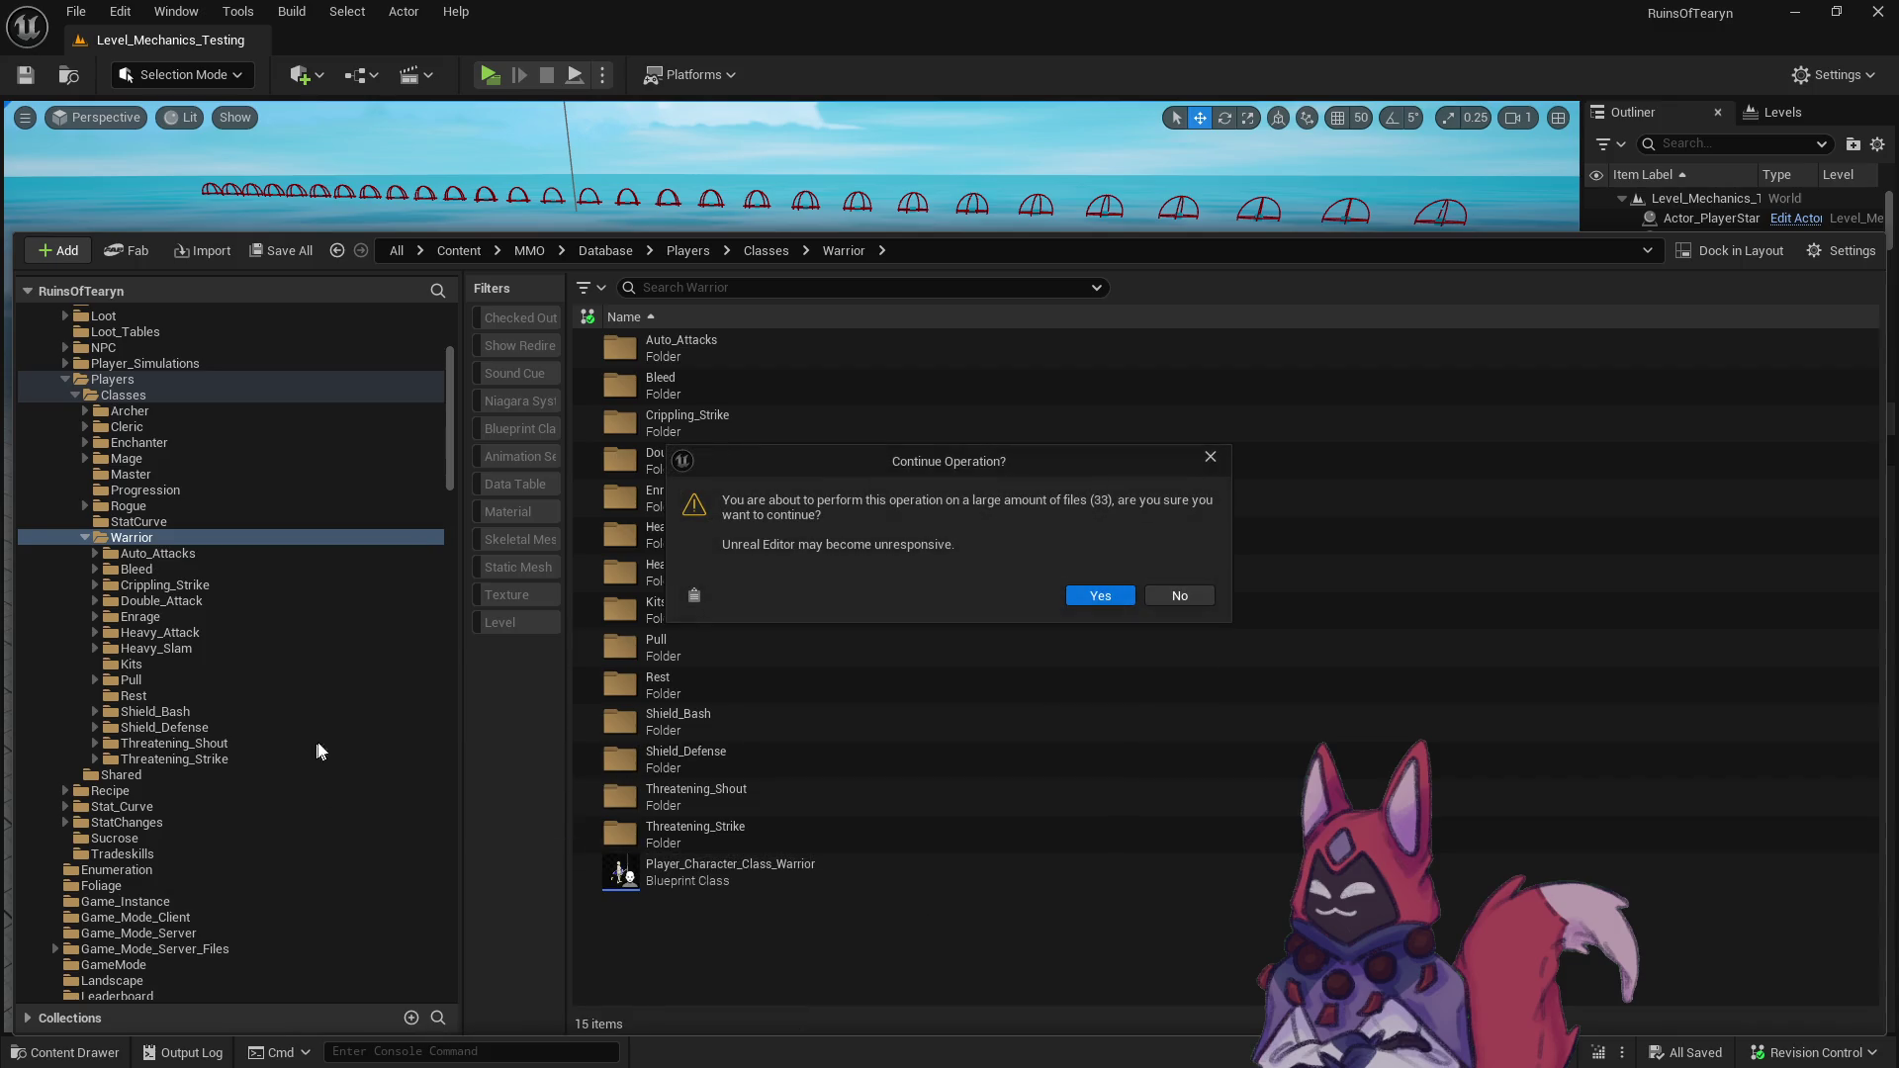
pyautogui.click(1101, 595)
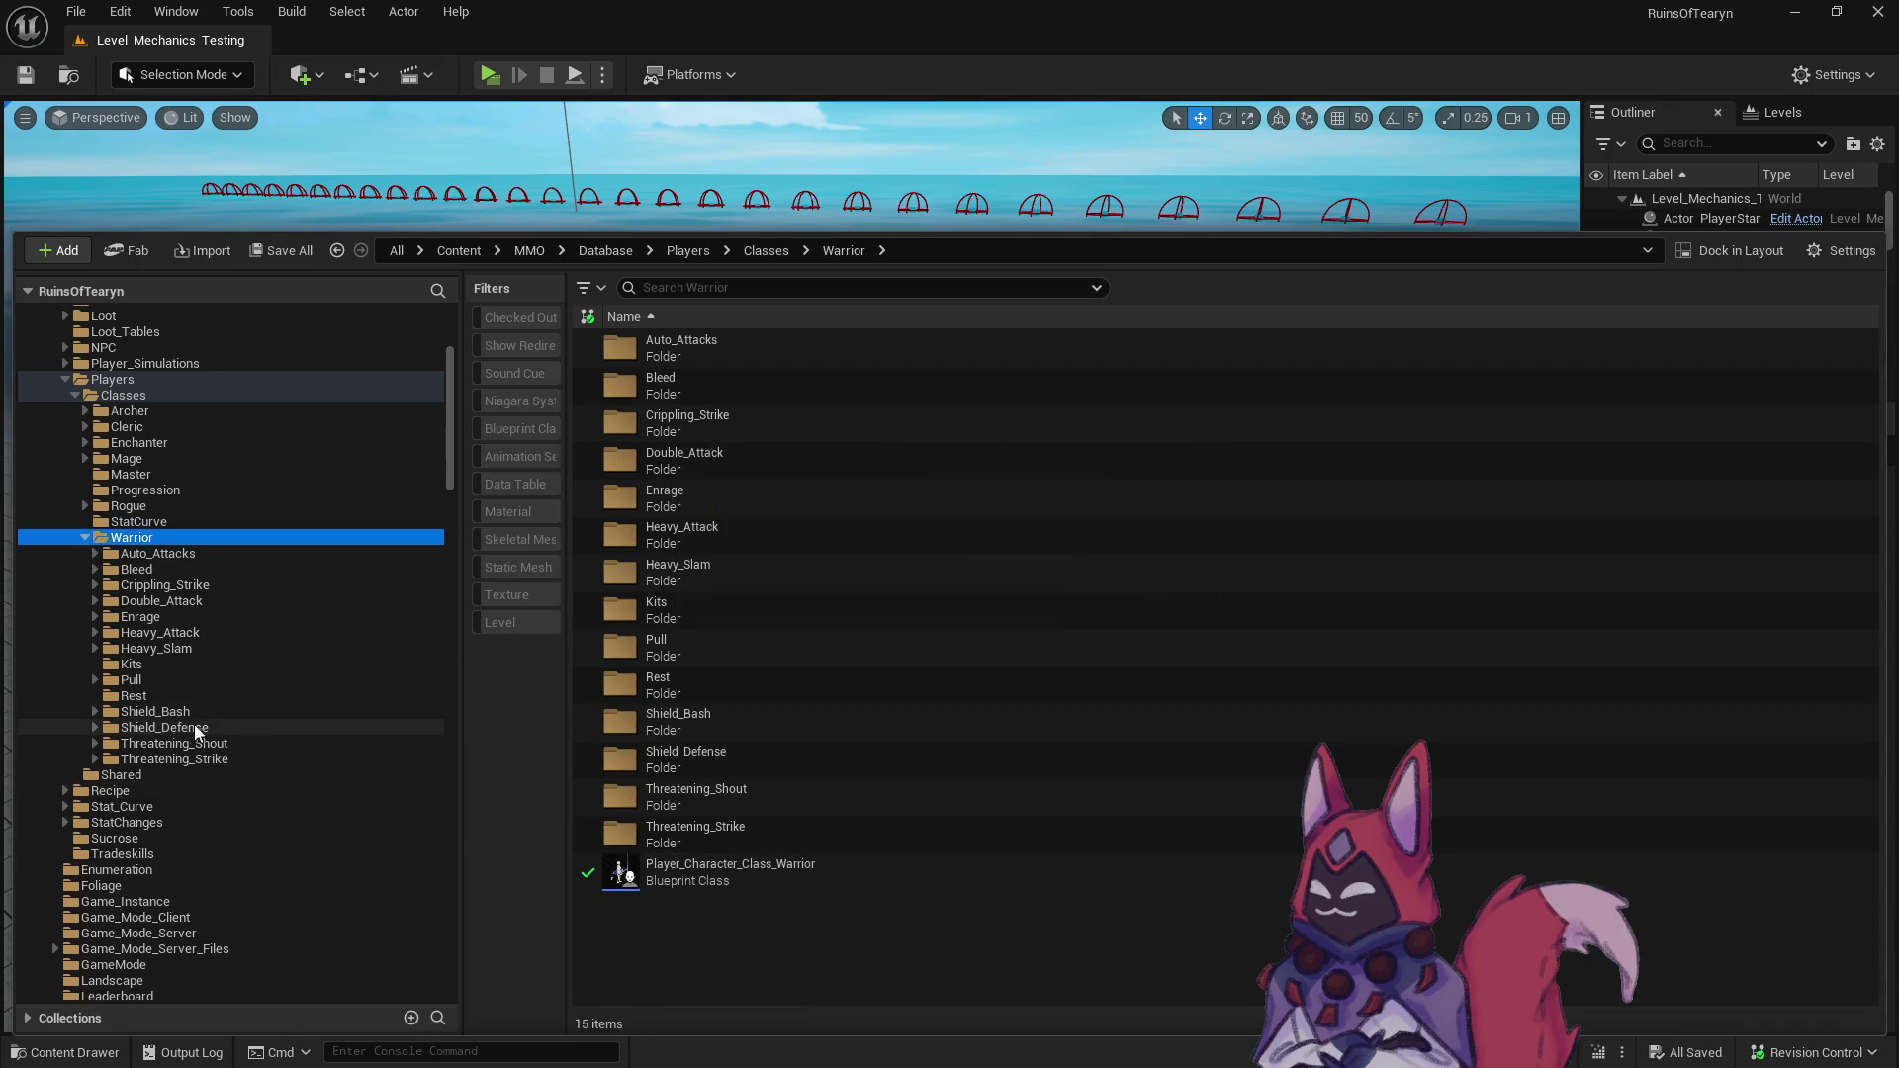
# - Duplicate the Set_02 and Set_03 kits as Kit_Class_Warrior_Set_02_Crit and Kit_Class_Warrior_Set_03_Crit
pyautogui.click(192, 664)
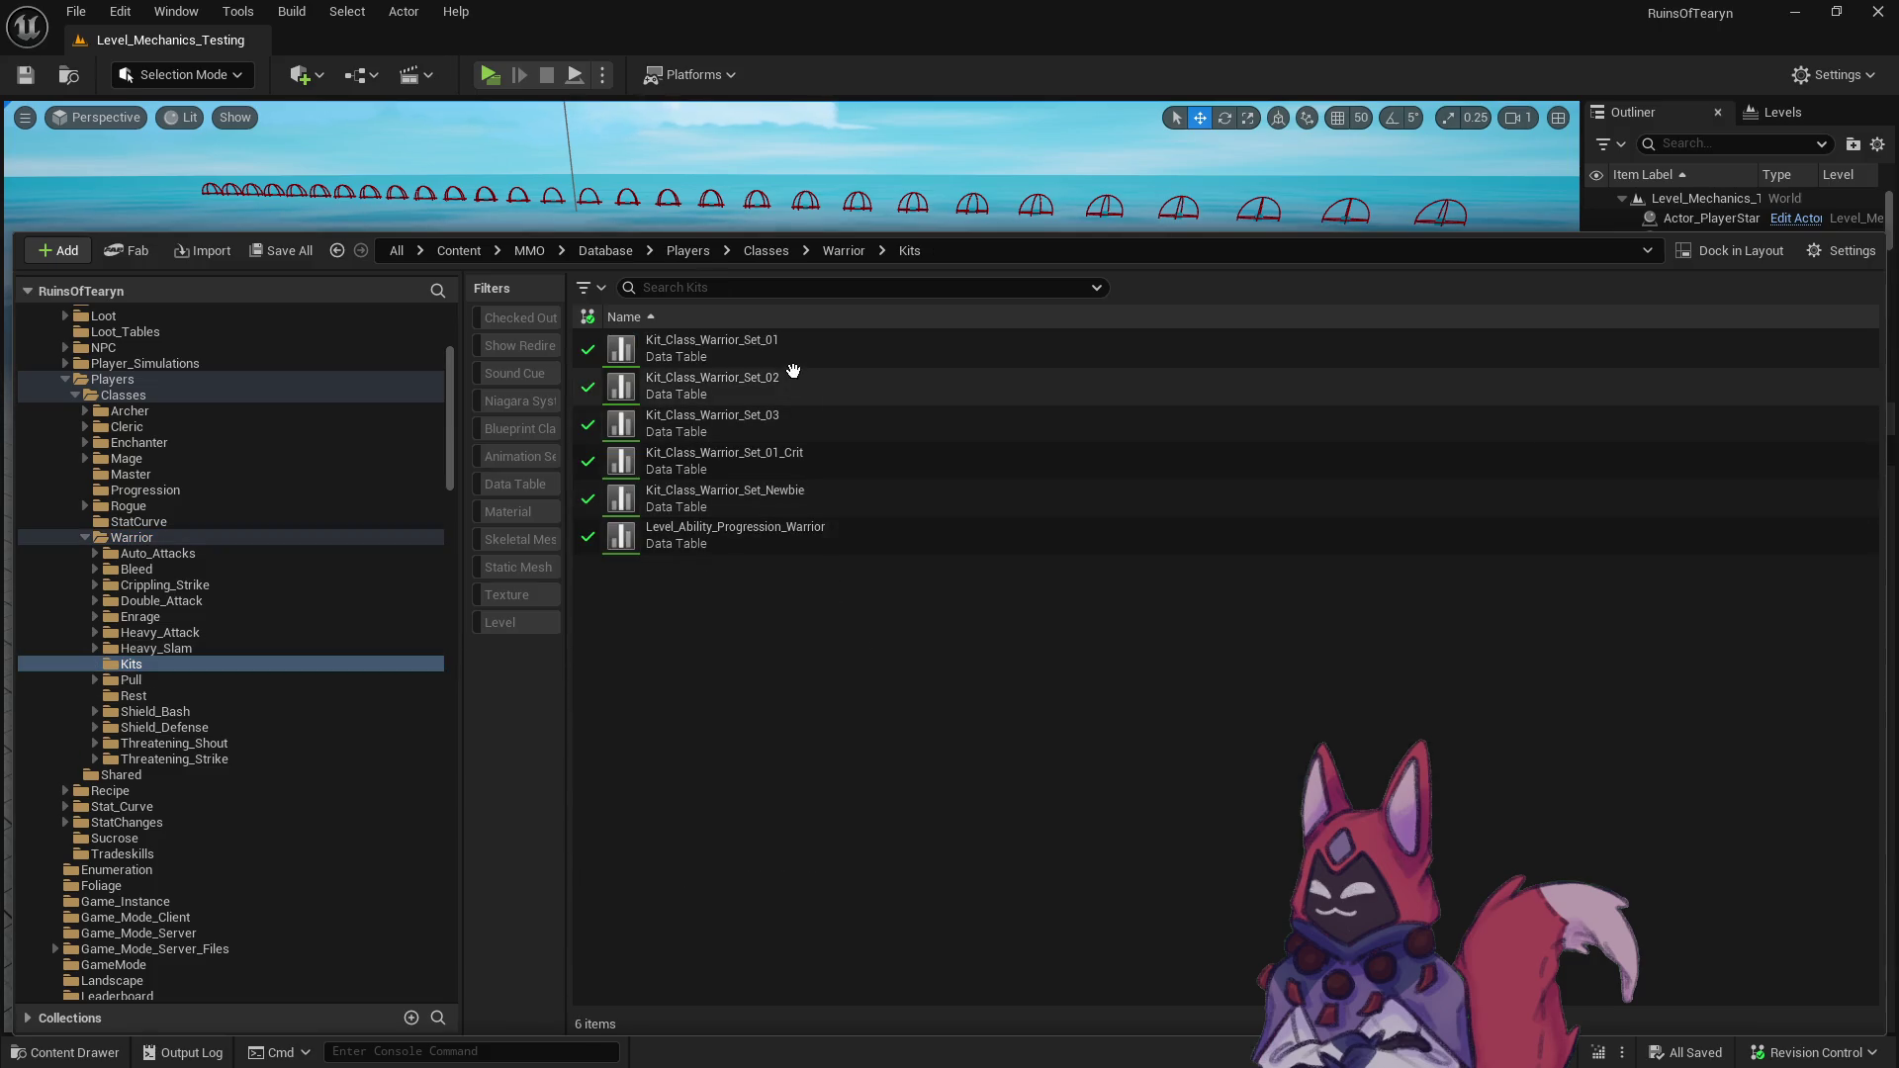
pyautogui.rightClick(791, 376)
pyautogui.click(888, 671)
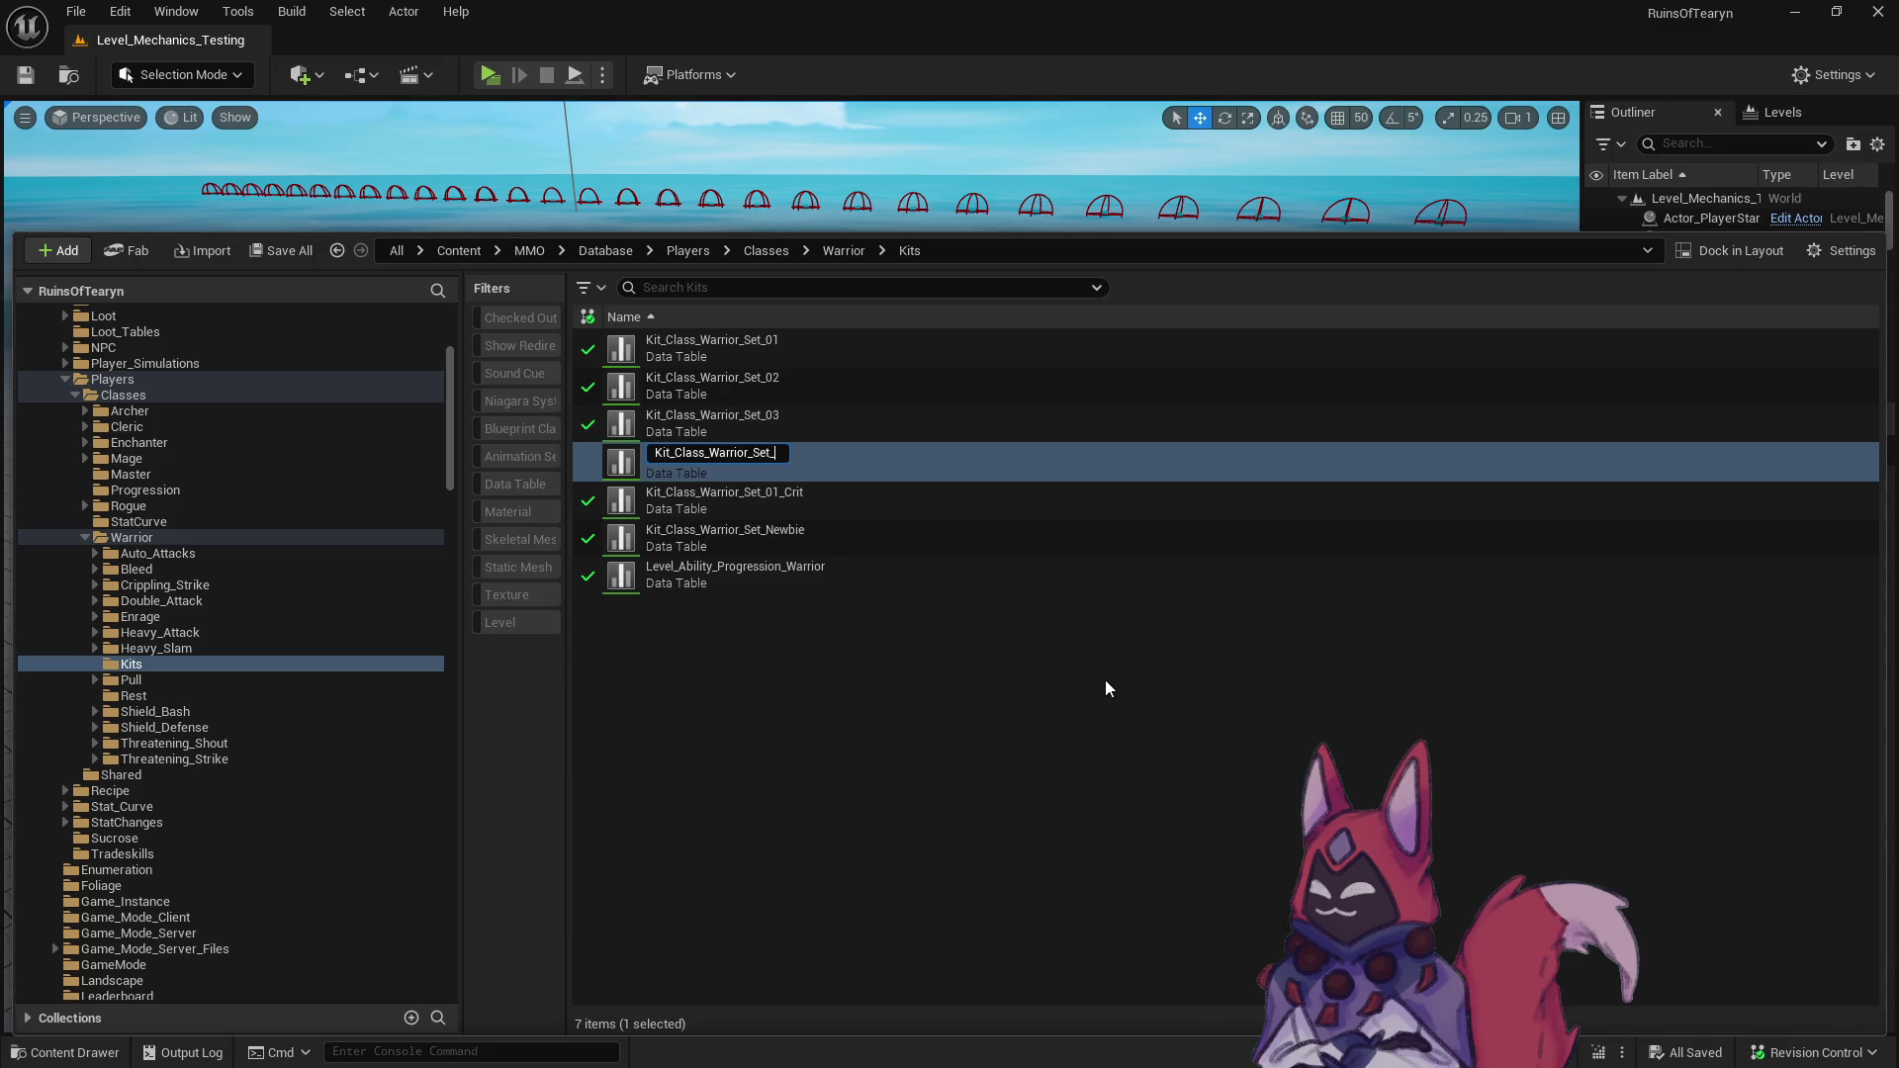
pyautogui.write('02_Crit')
pyautogui.press('Return')
pyautogui.rightClick(770, 423)
pyautogui.click(923, 664)
pyautogui.press('BackSpace')
pyautogui.write('3_C')
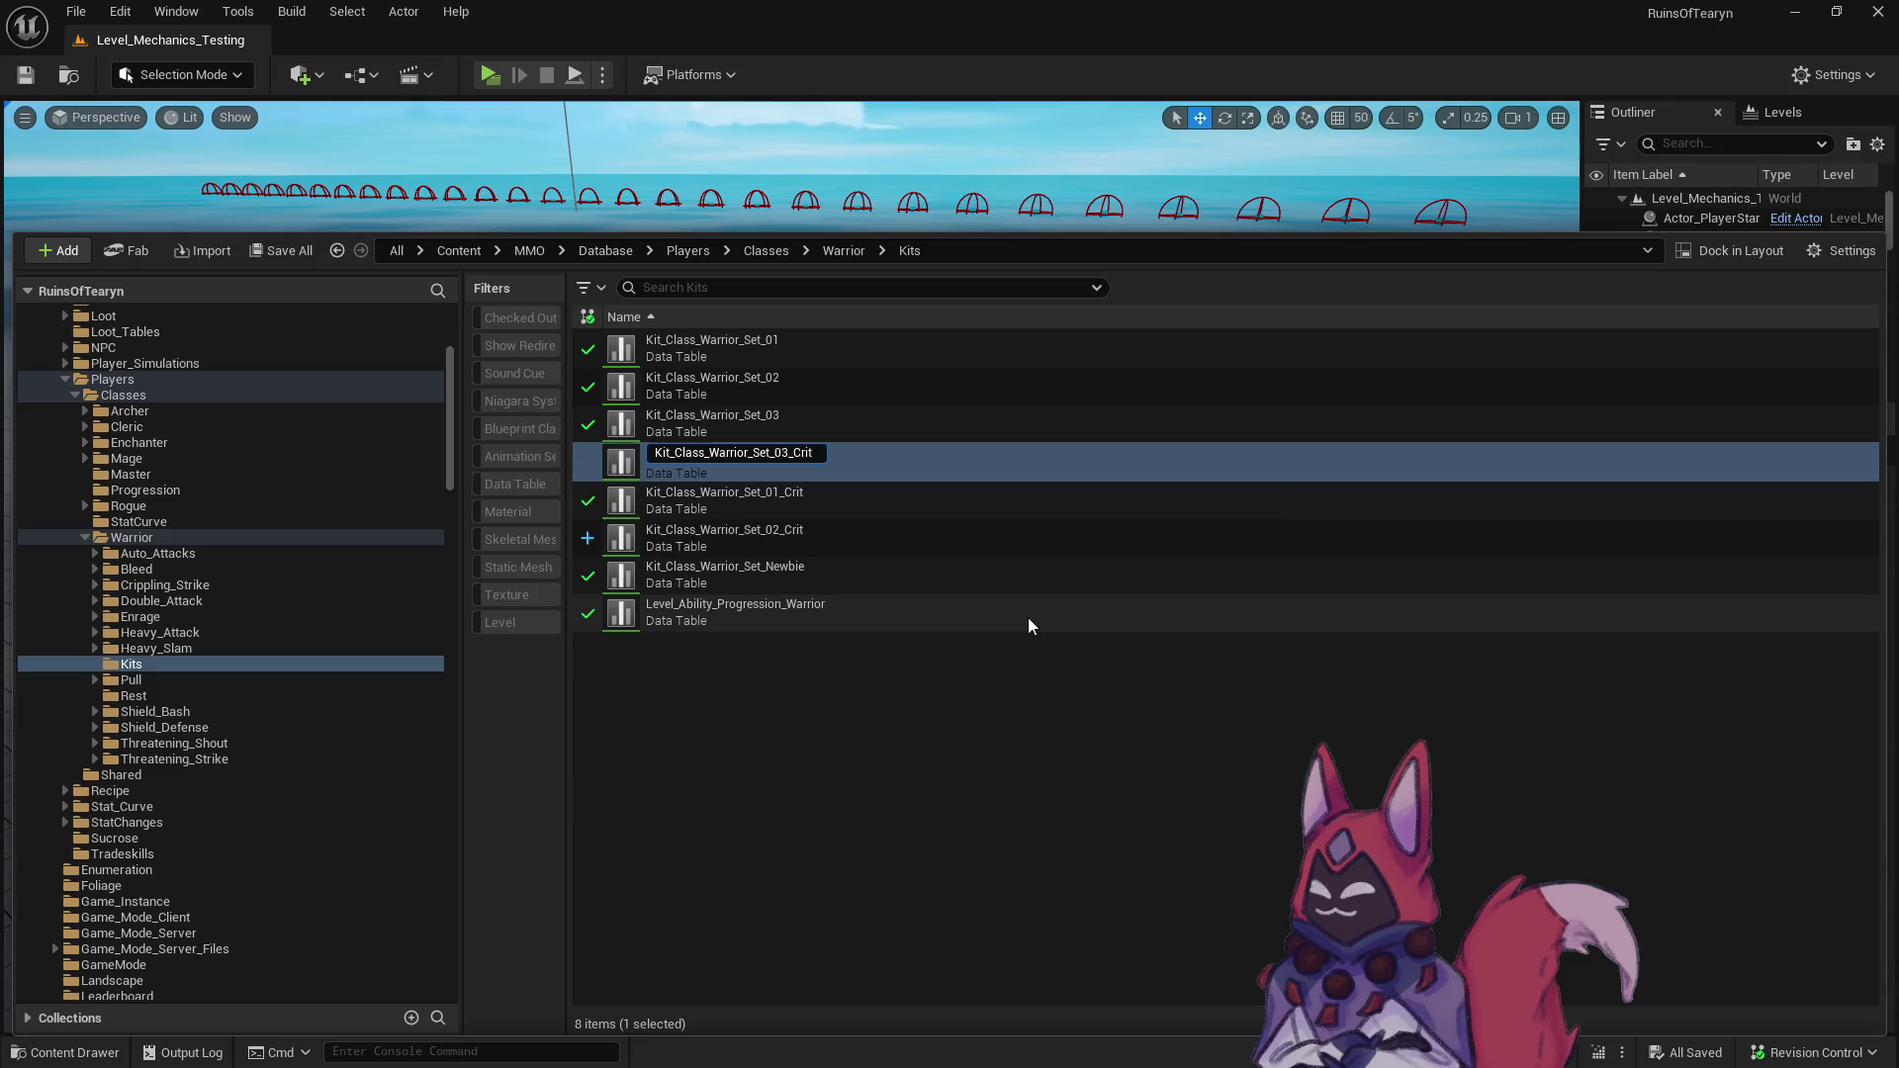
pyautogui.press('Return')
pyautogui.click(801, 706)
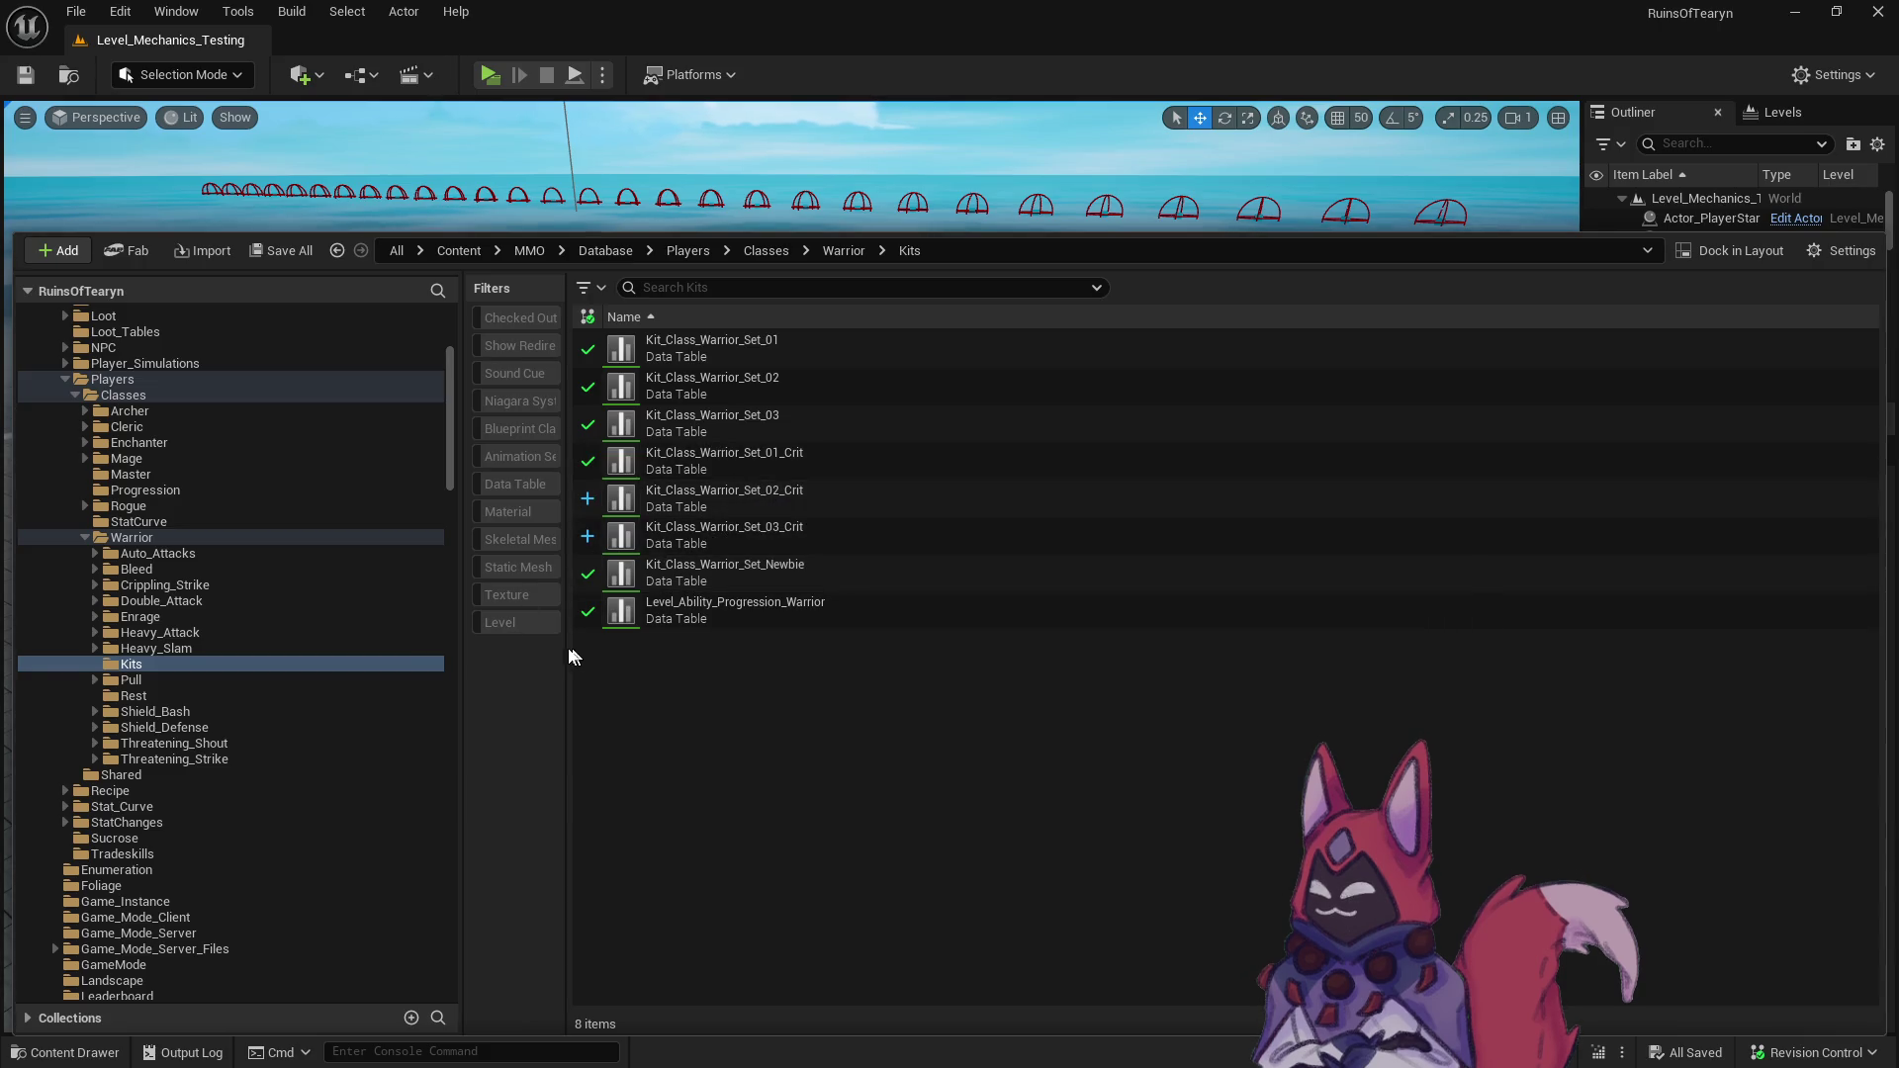
pyautogui.click(132, 538)
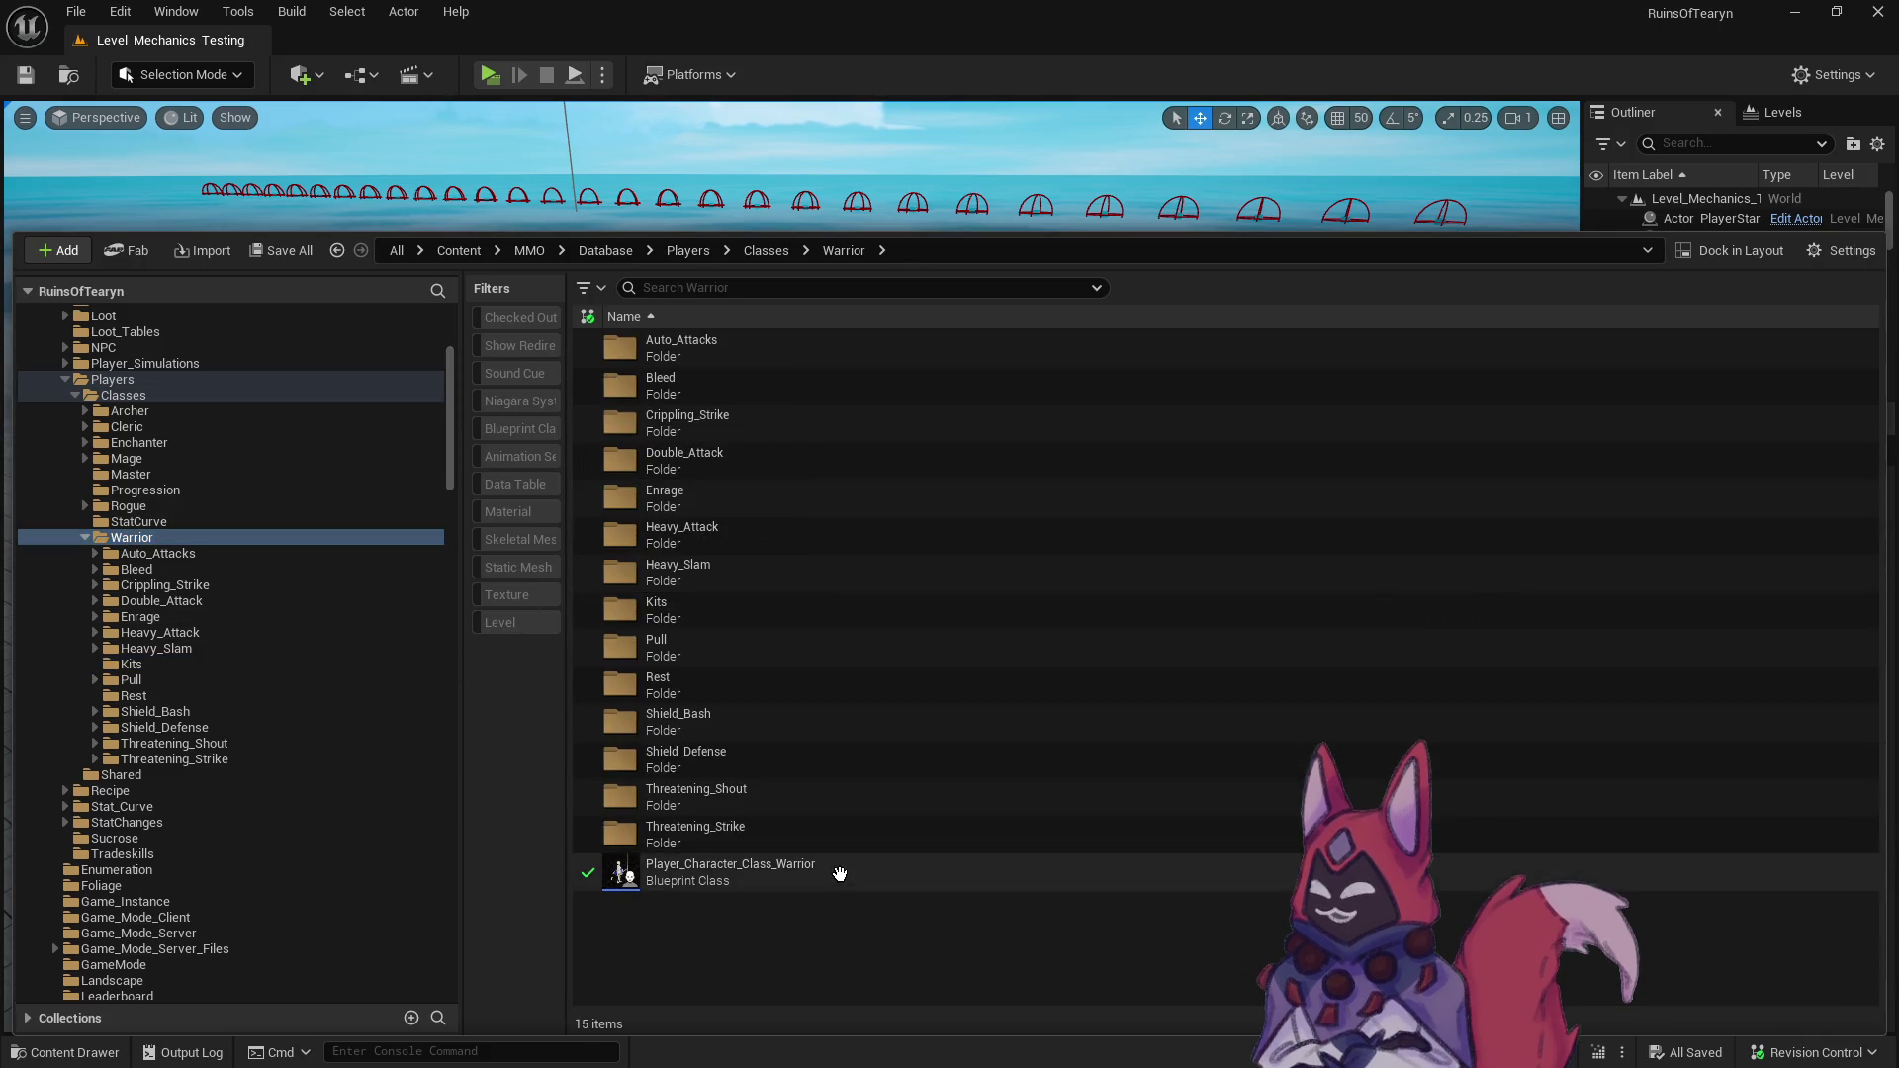
# - Open Player_Character_Class_Warrior and filter the ActionManager component's Details for kit slots
pyautogui.doubleClick(840, 875)
pyautogui.scroll(-5, 306, 474)
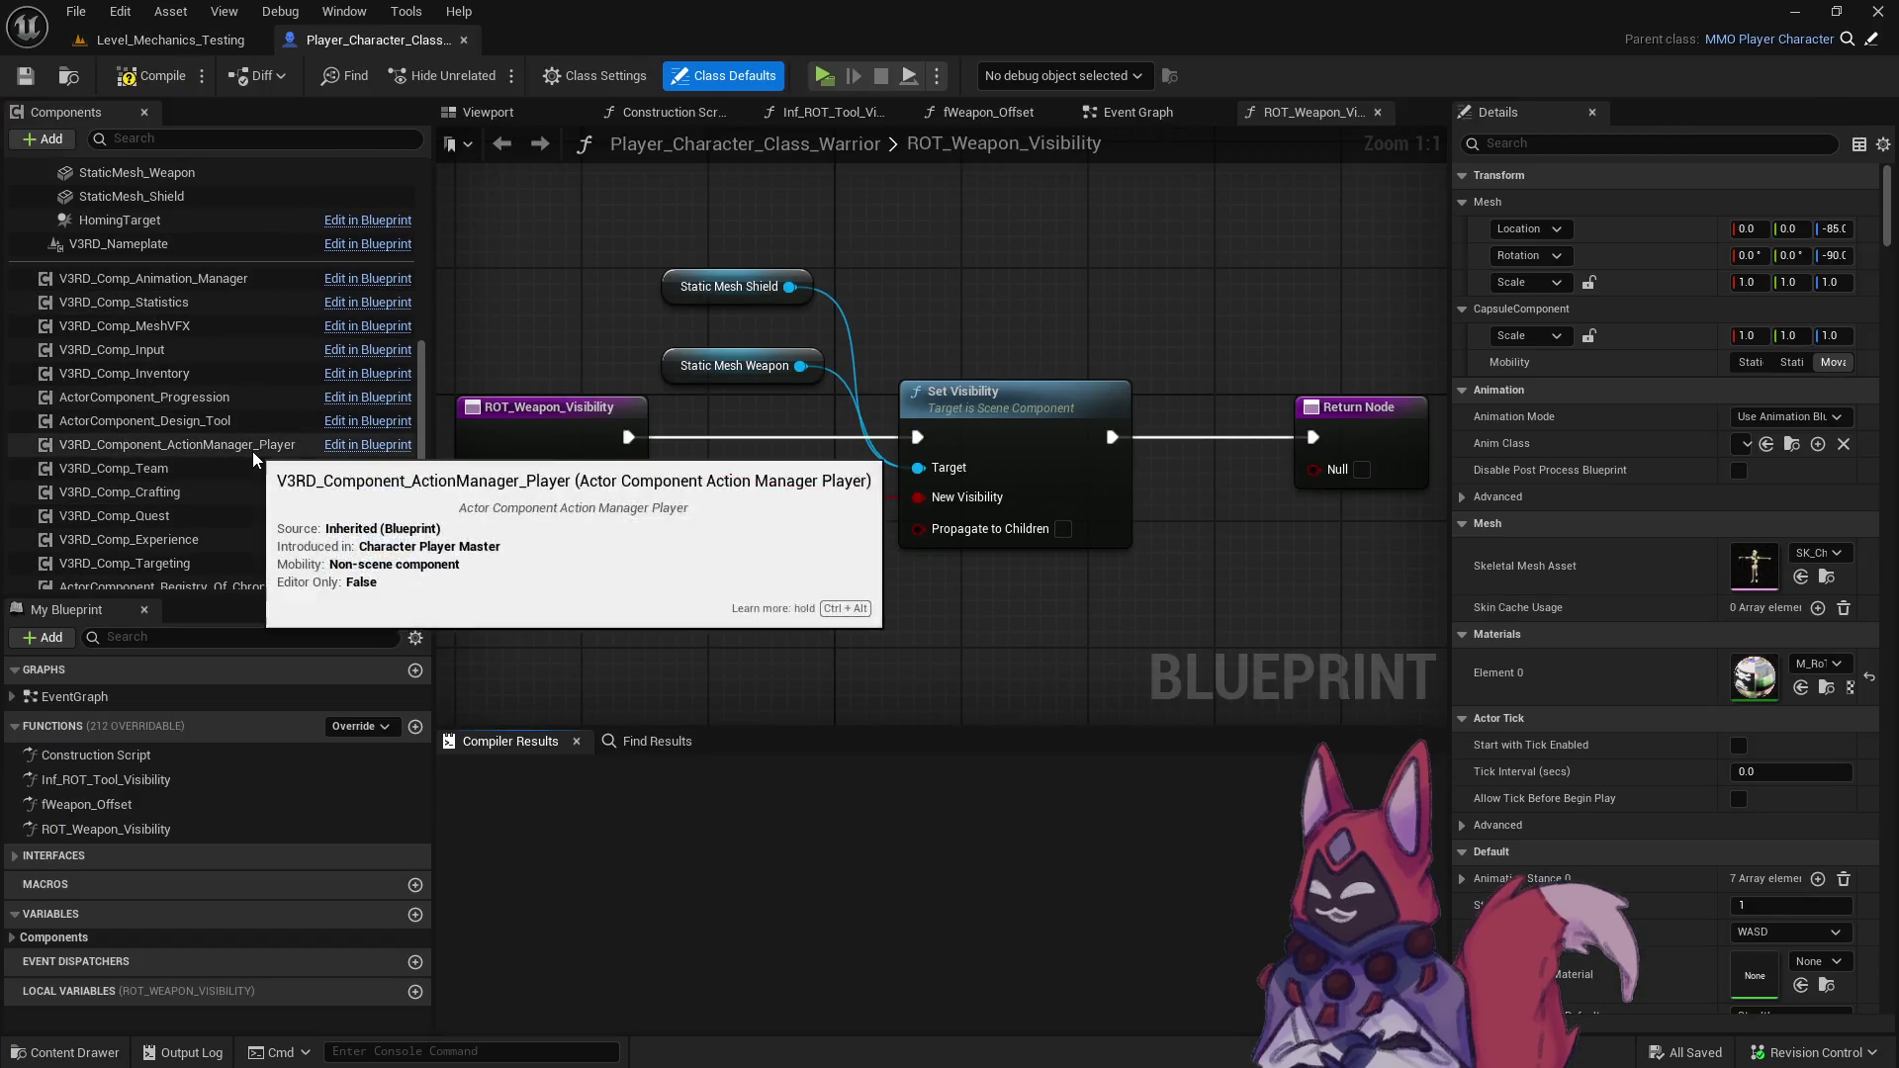
pyautogui.click(254, 447)
pyautogui.scroll(-5, 1662, 495)
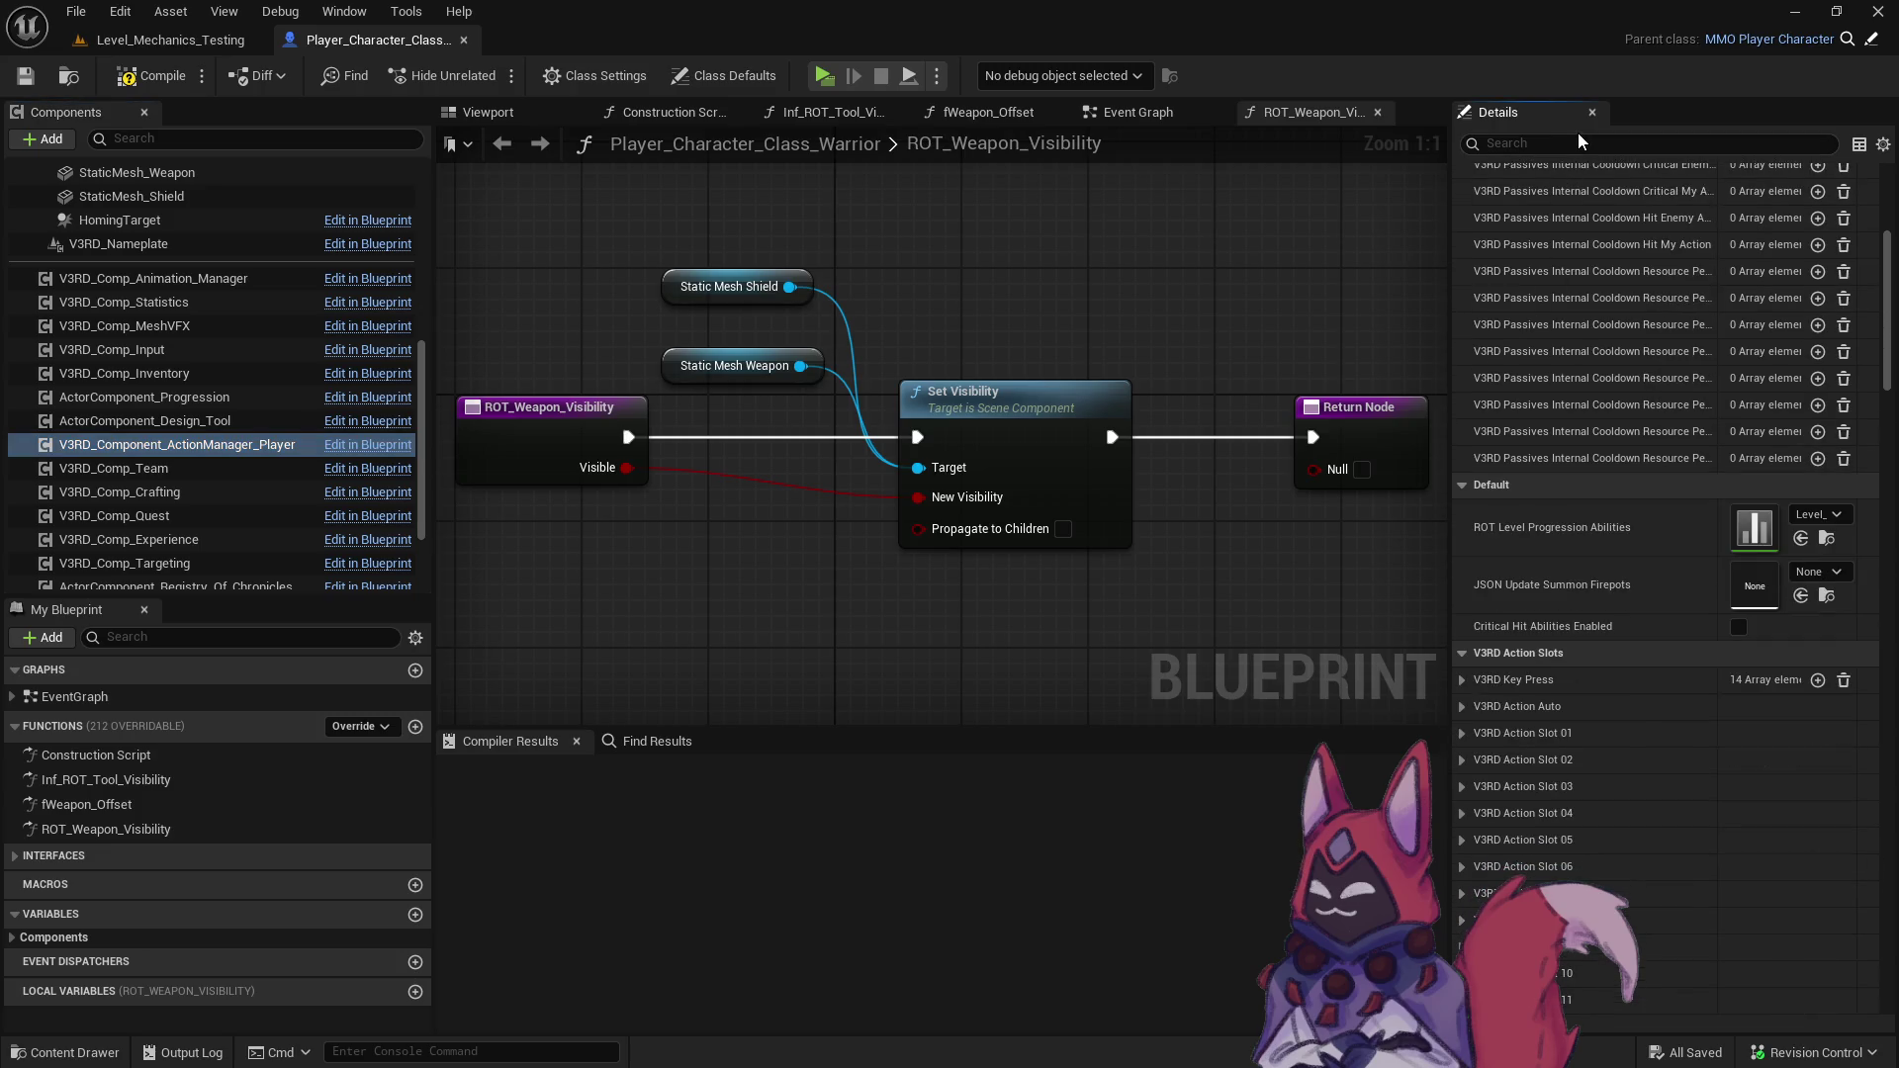
pyautogui.write('kit')
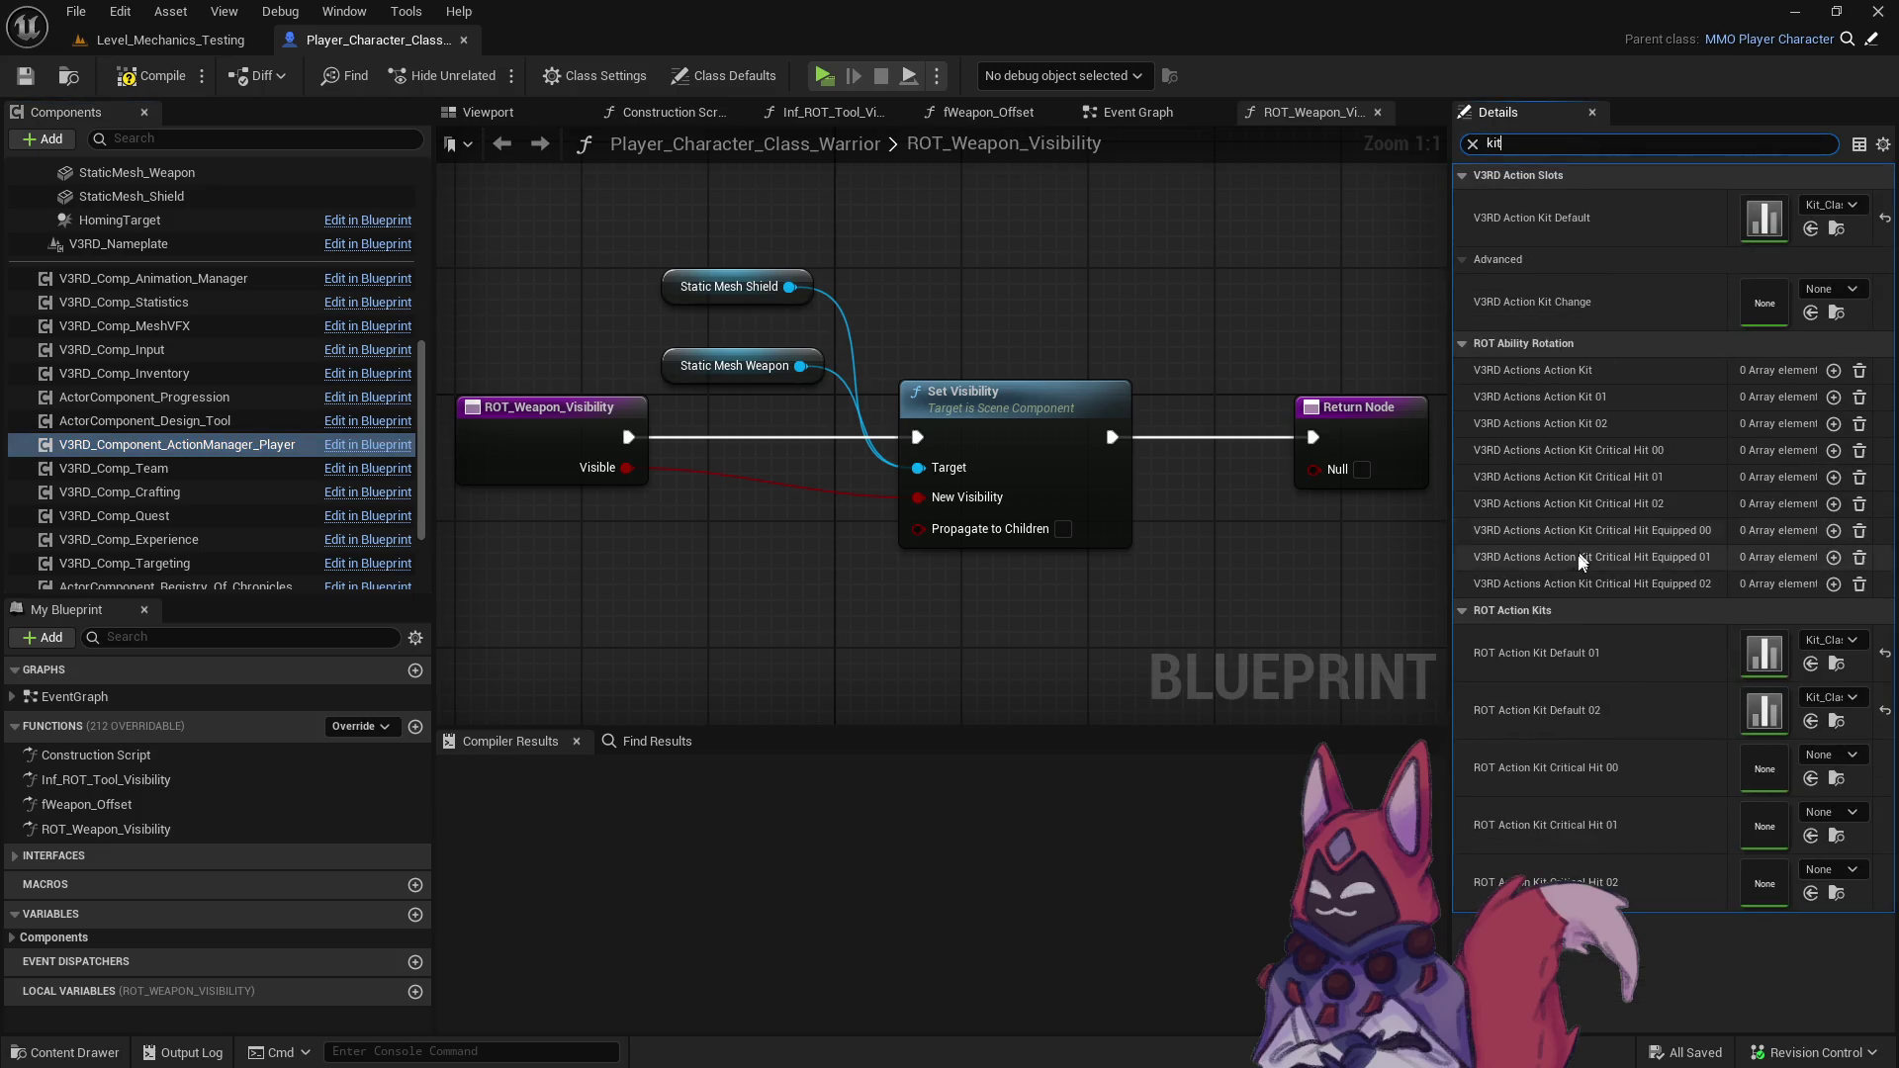
pyautogui.moveTo(1450, 584); pyautogui.dragTo(840, 584)
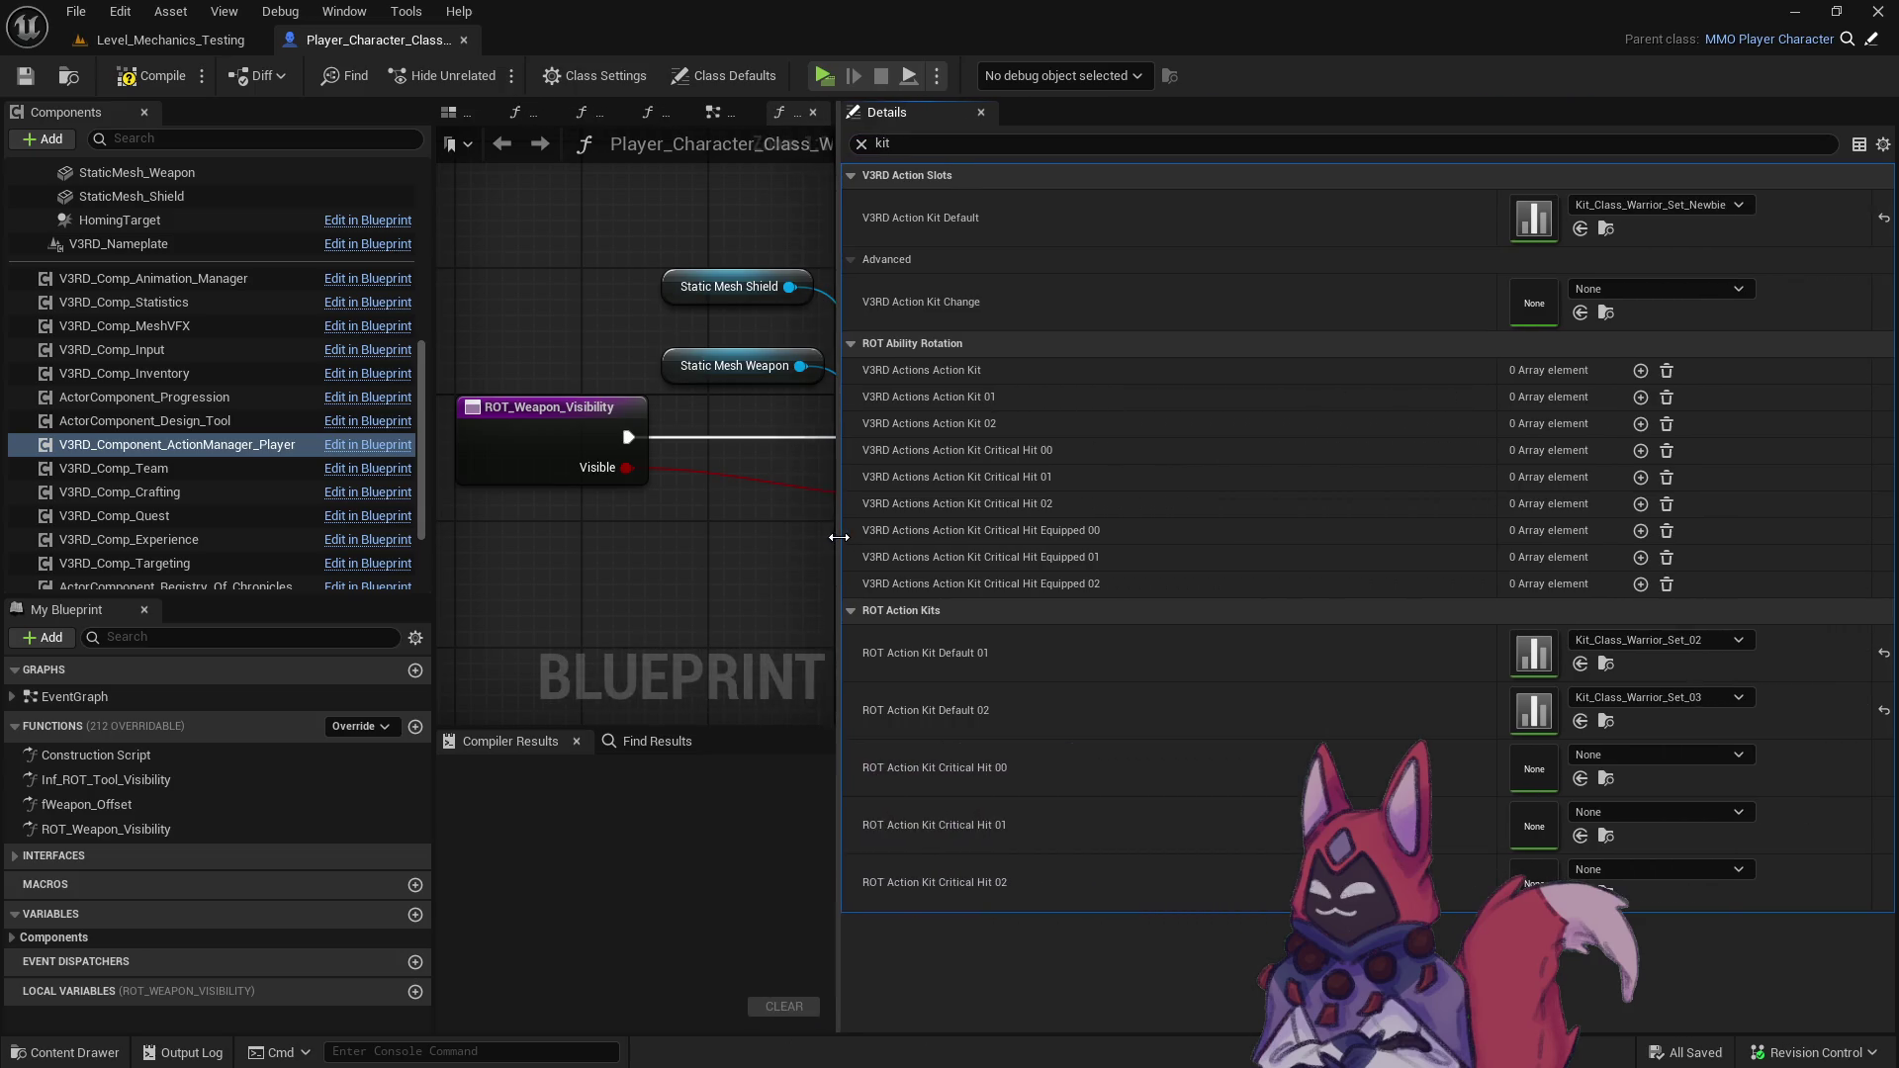
# - Assign Set_01_Crit, Set_02_Crit and Set_03_Crit to Critical Hit 00, 01 and 02
pyautogui.hotkey('ctrl', 'space')
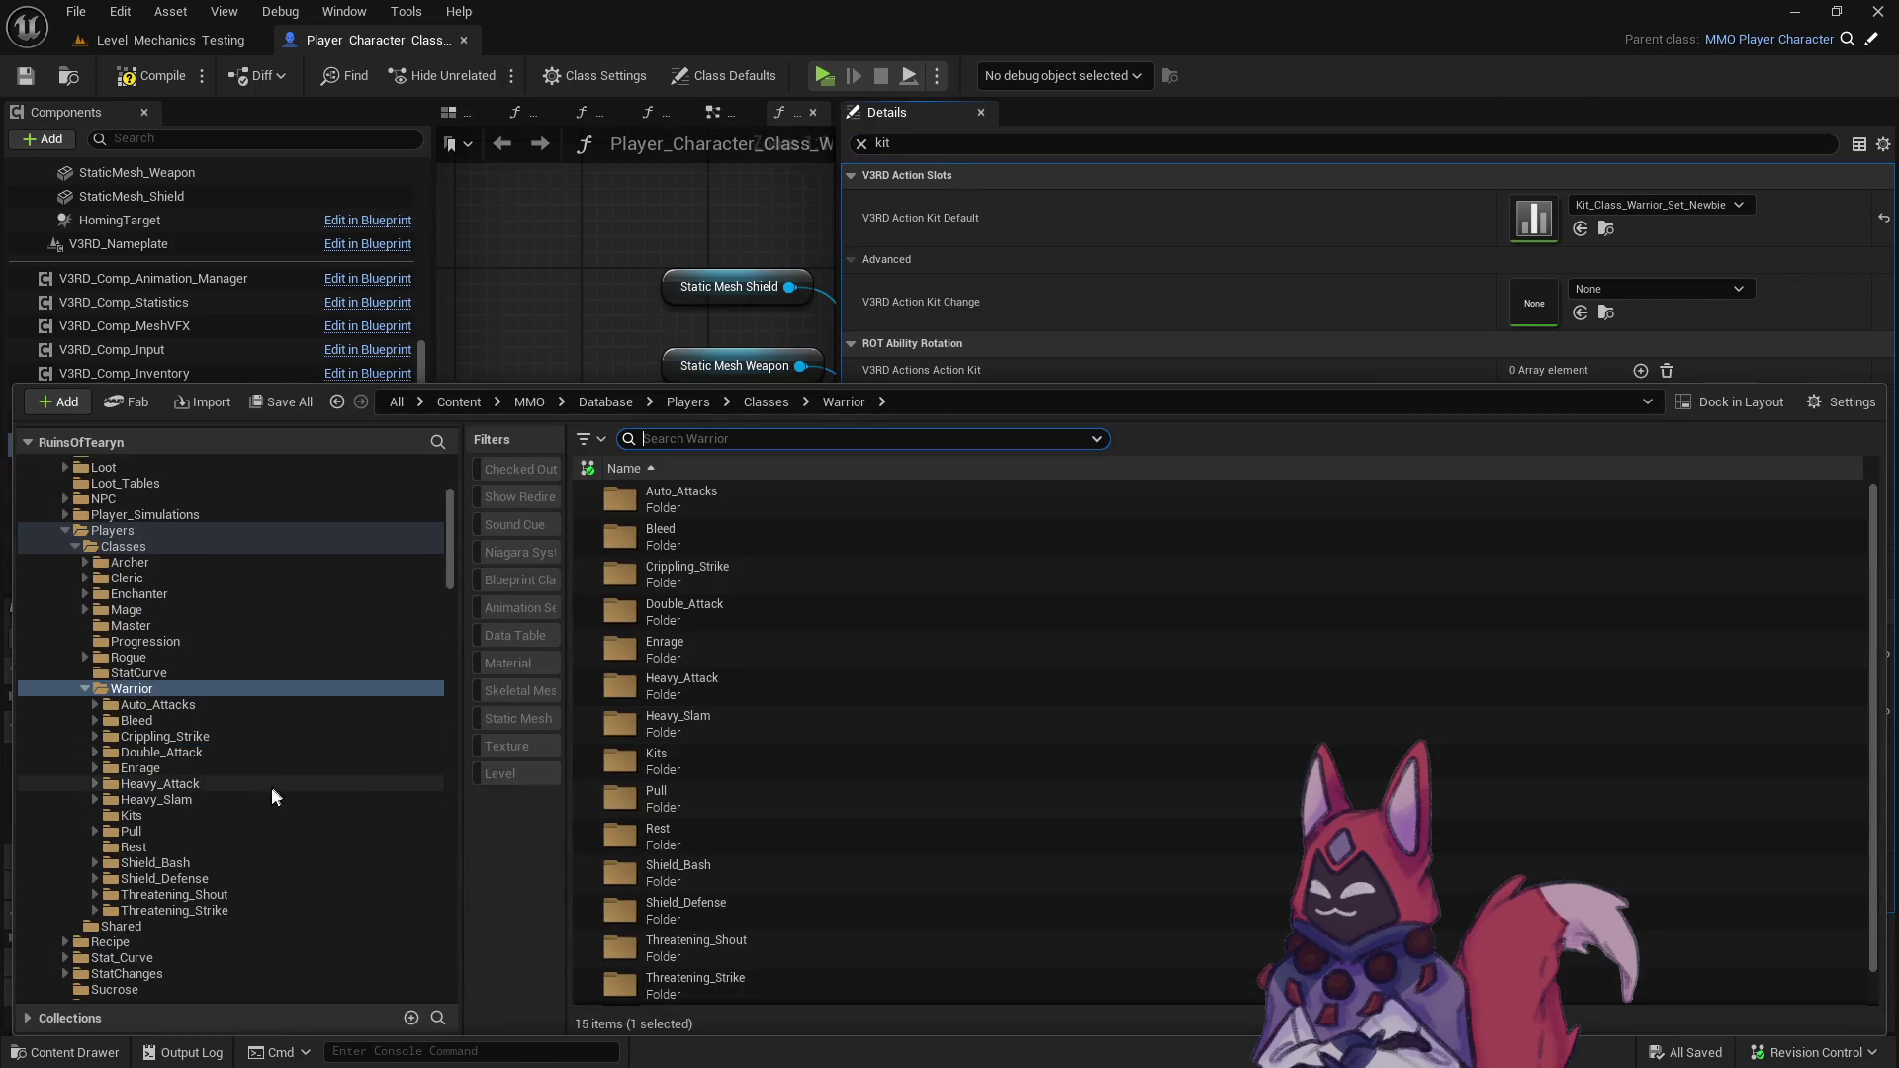
pyautogui.click(313, 817)
pyautogui.moveTo(1030, 606)
pyautogui.mouseDown()
pyautogui.moveTo(1583, 712)
pyautogui.moveTo(1595, 770)
pyautogui.mouseUp()
pyautogui.click(1580, 780)
pyautogui.click(1606, 779)
pyautogui.click(848, 643)
pyautogui.click(1684, 885)
pyautogui.hotkey('ctrl', 'space')
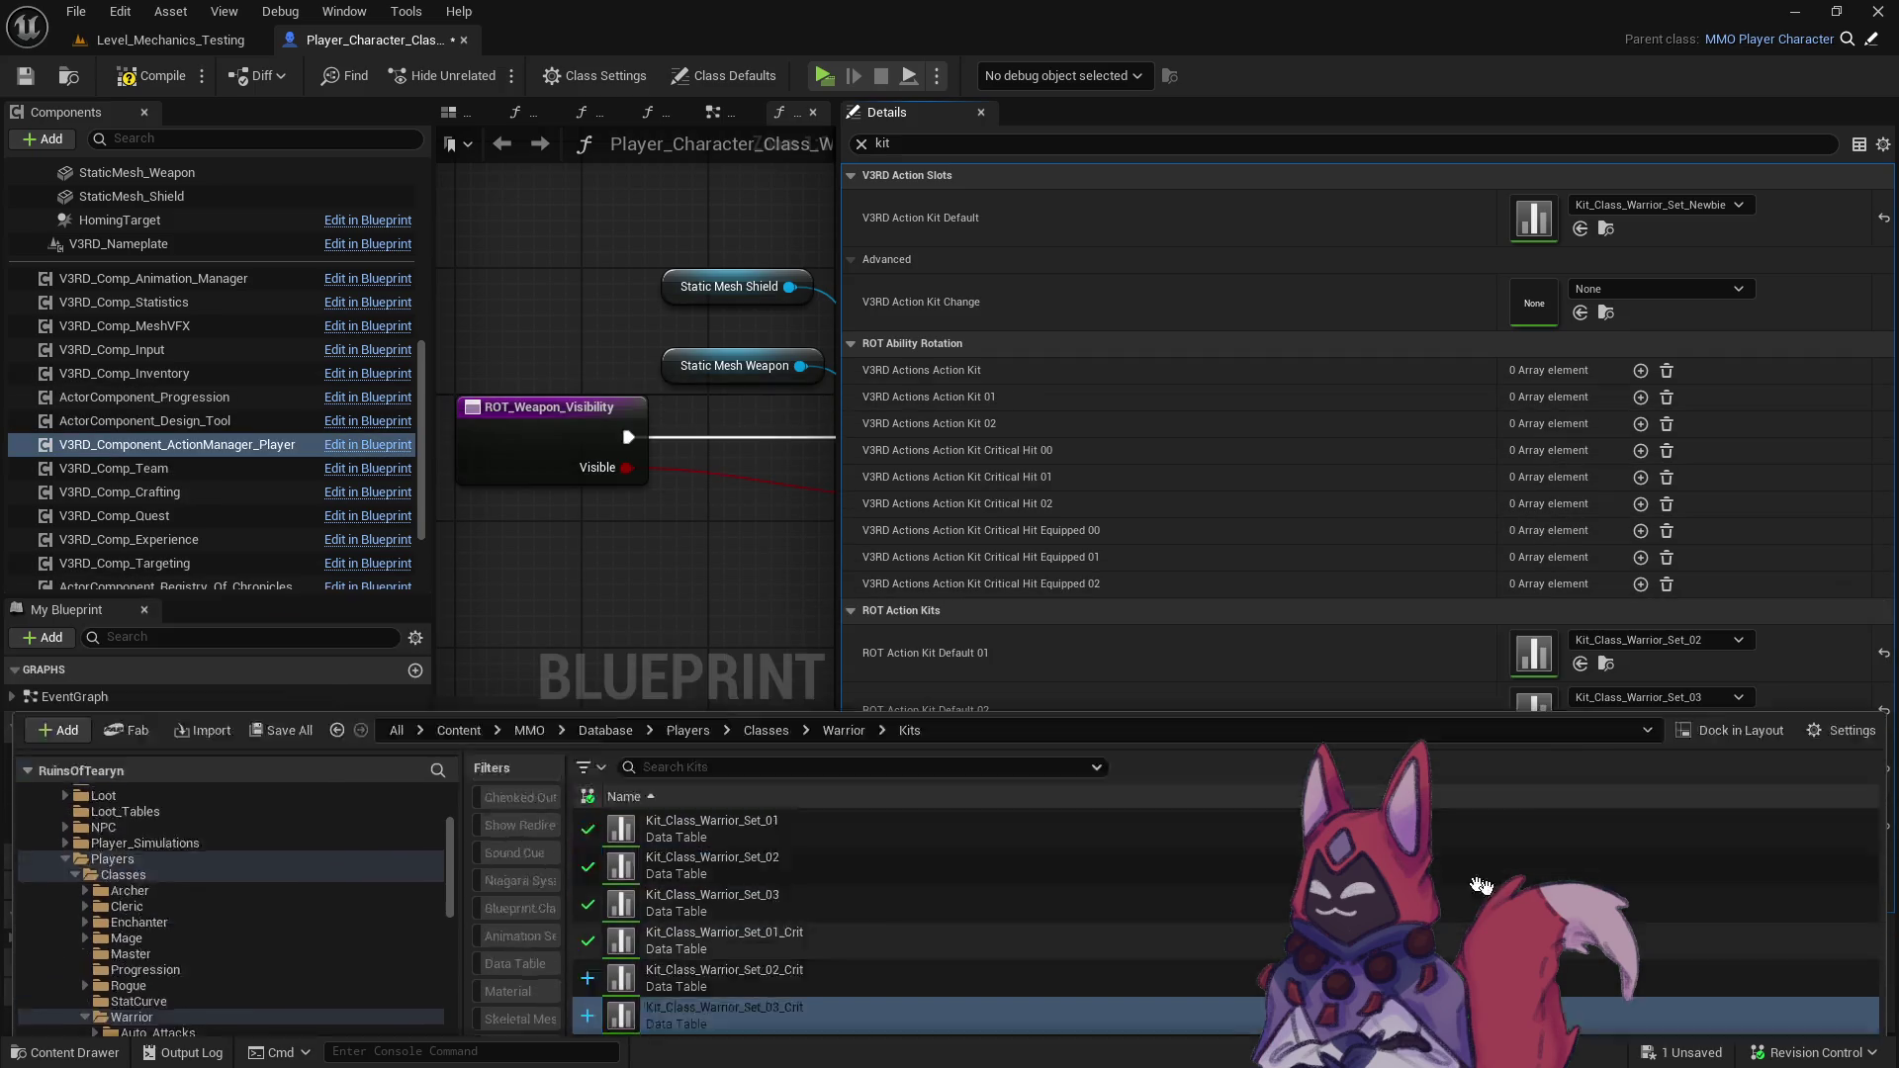
pyautogui.moveTo(1481, 883); pyautogui.dragTo(1484, 883)
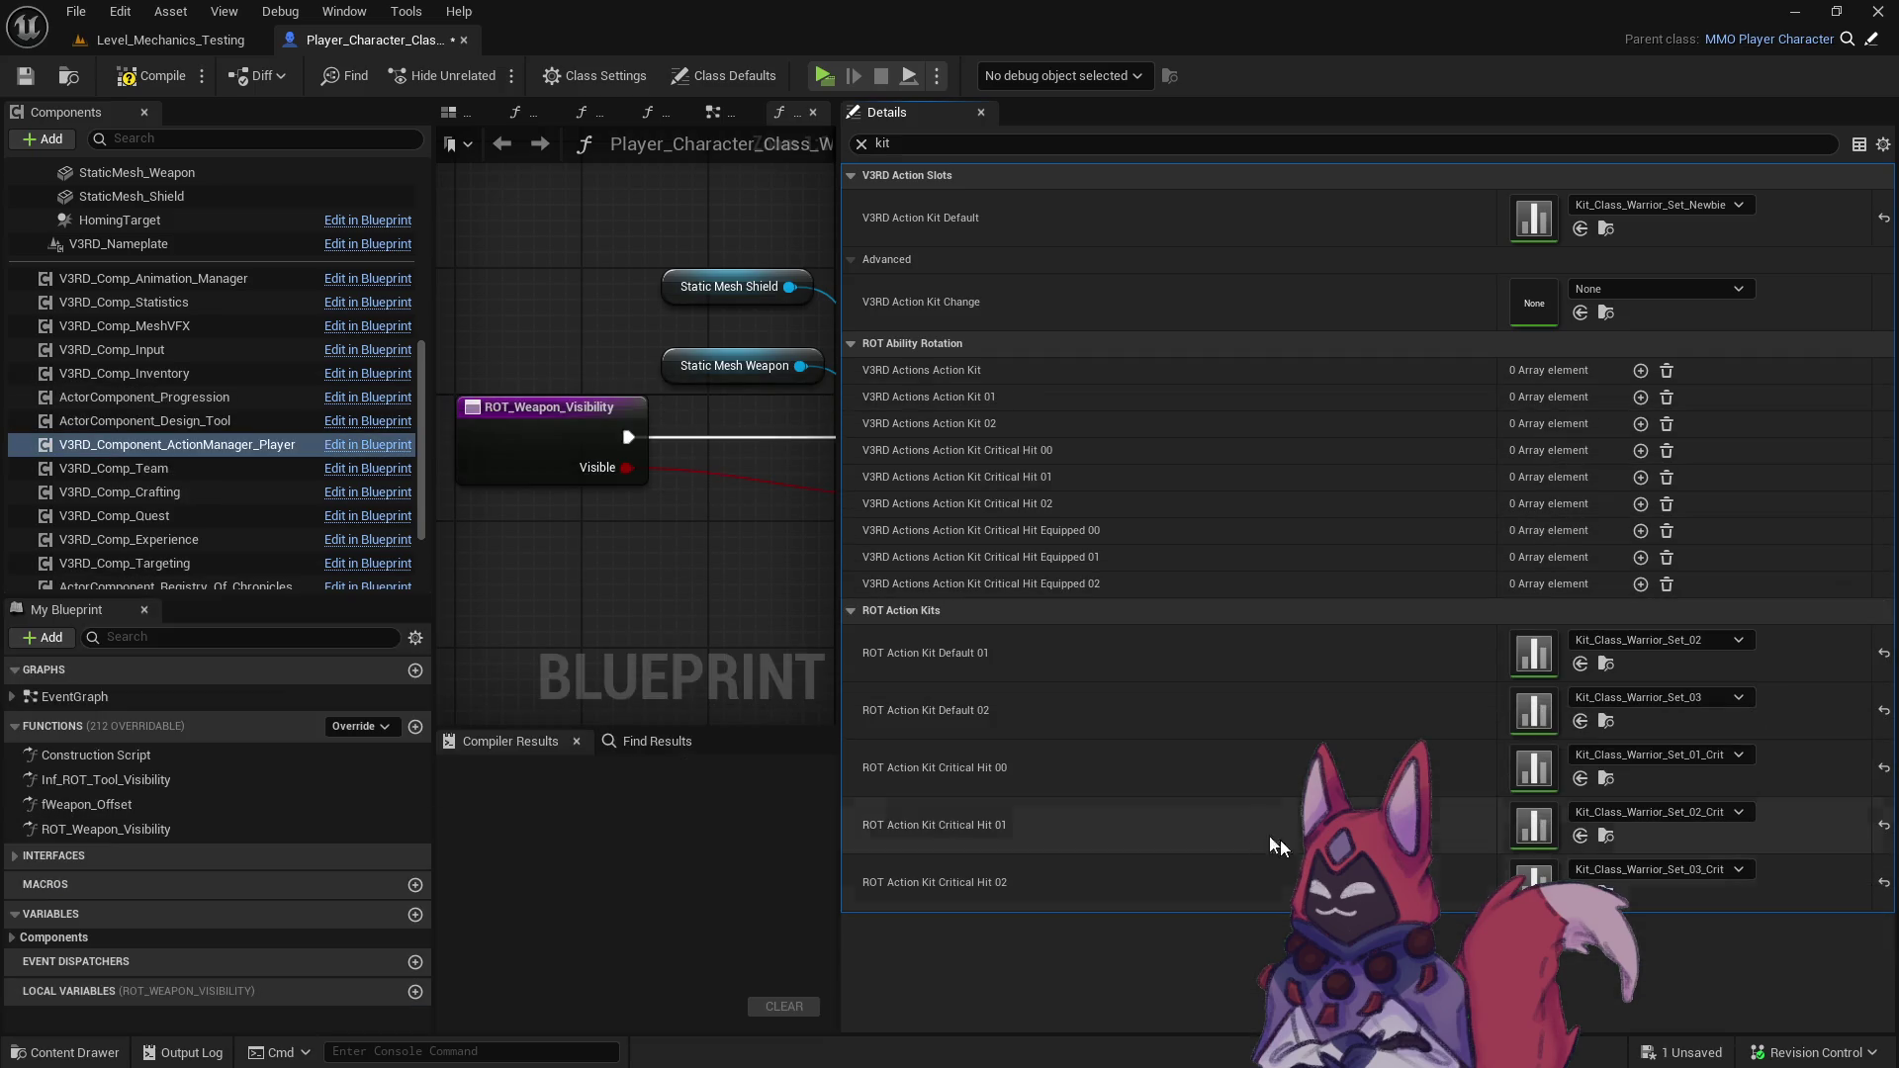
# - Compile and save the Warrior blueprint and return to Level_Mechanics_Testing
pyautogui.click(23, 79)
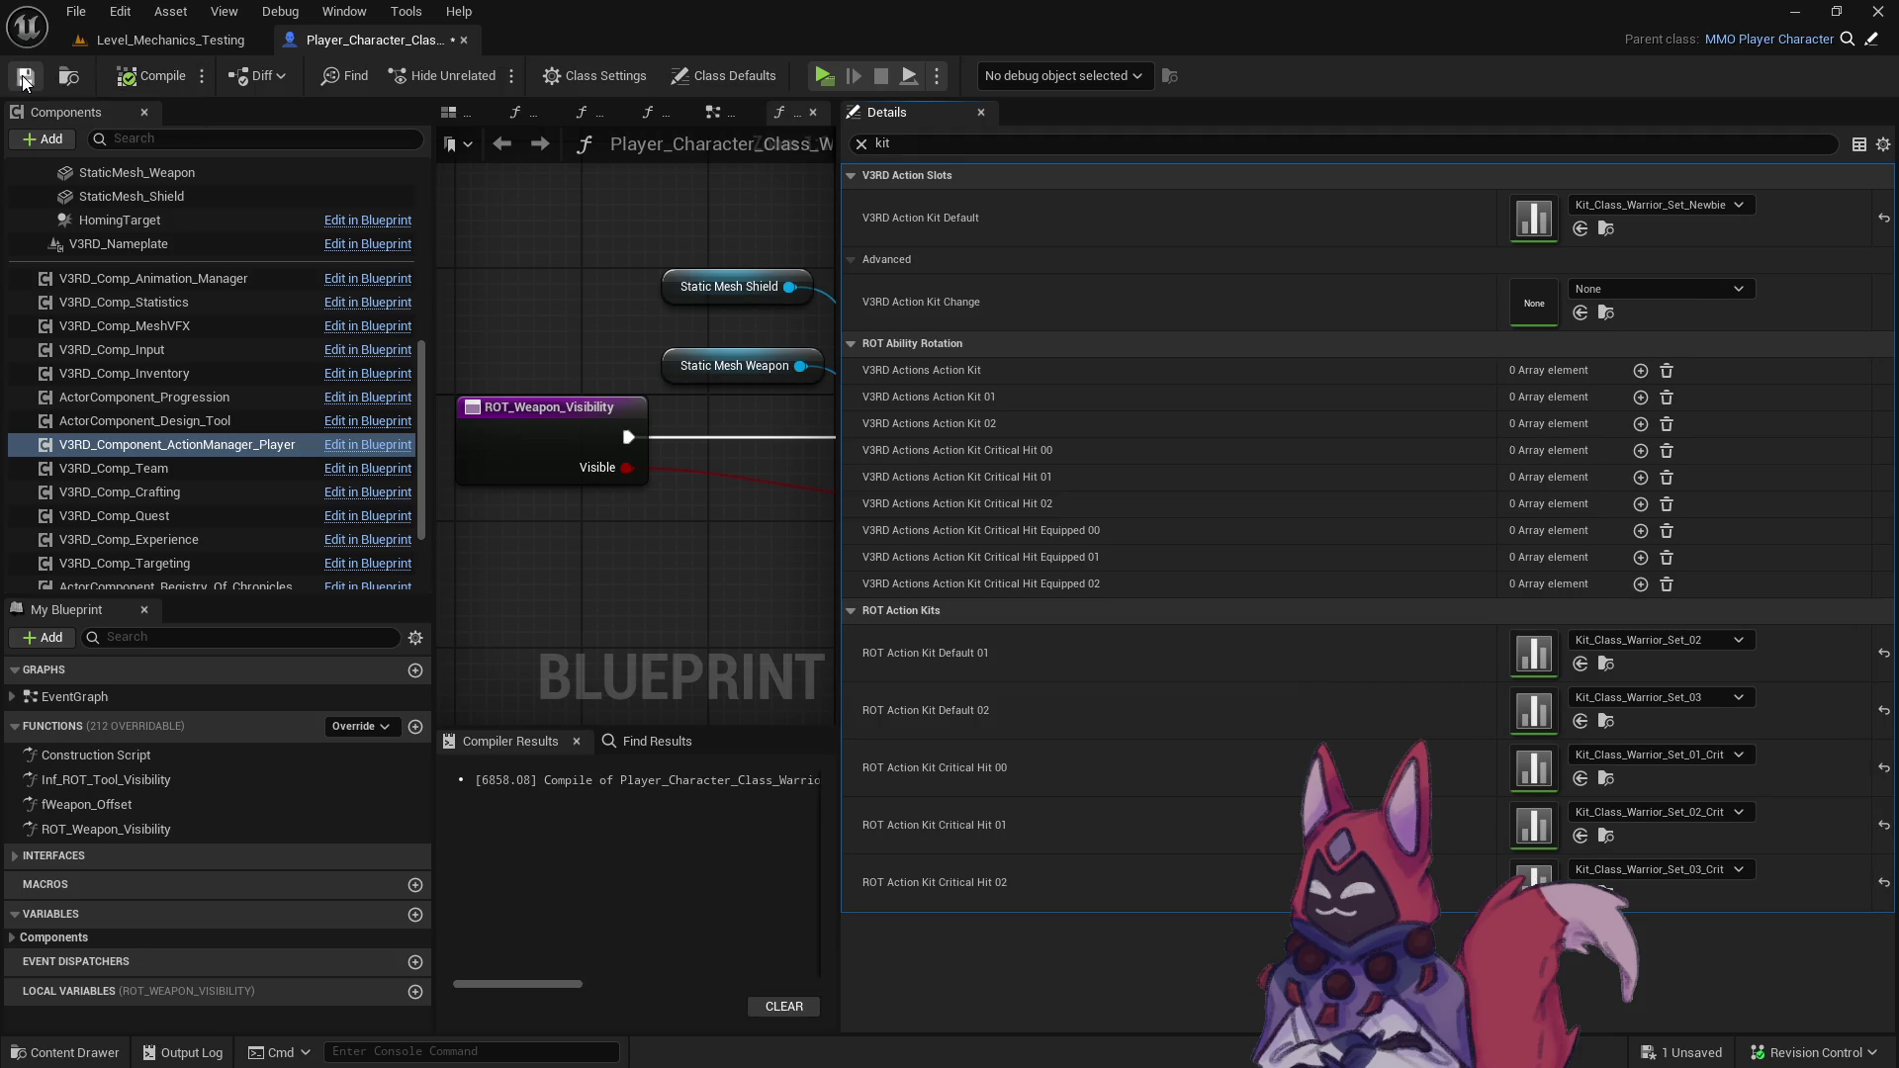
pyautogui.moveTo(841, 232); pyautogui.dragTo(1563, 232)
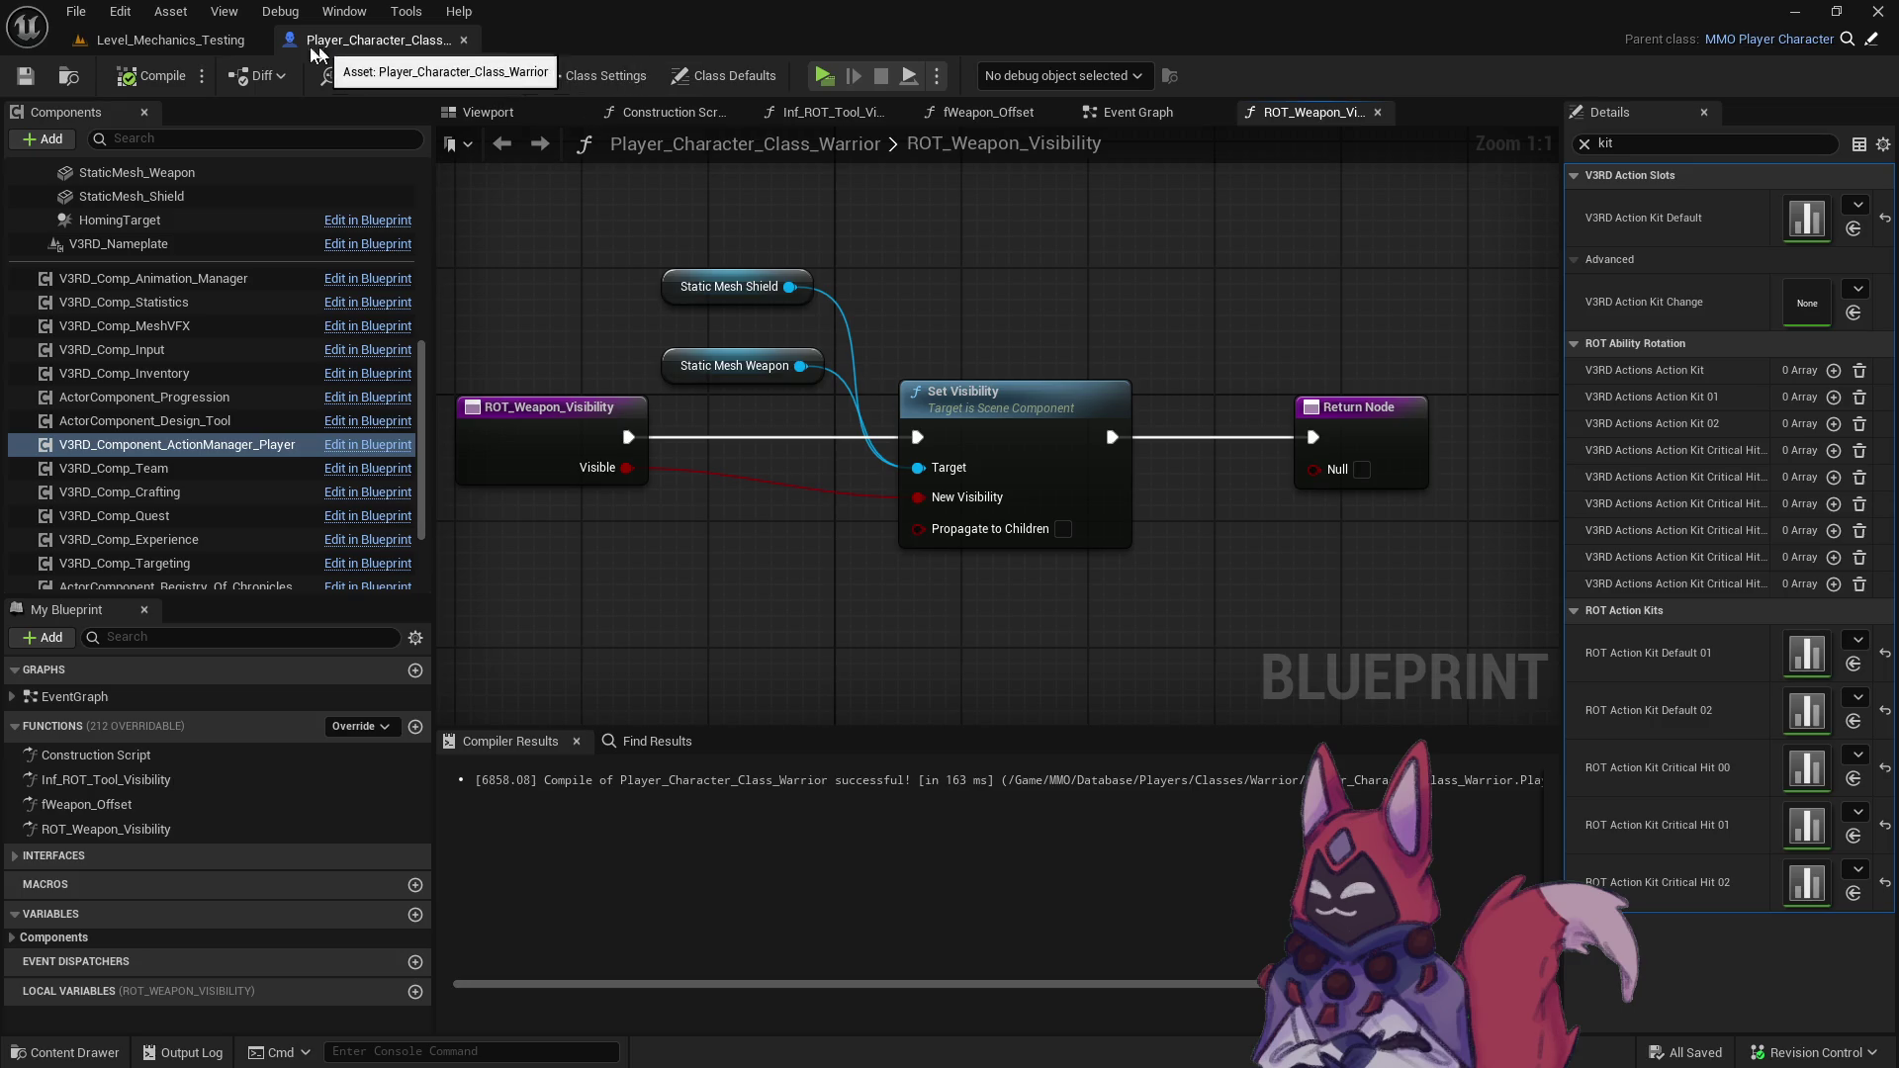
pyautogui.click(135, 40)
# - Check the playtest notes, then open Warrior Kits and select the Set_03 crit kit table
pyautogui.hotkey('ctrl', 'space')
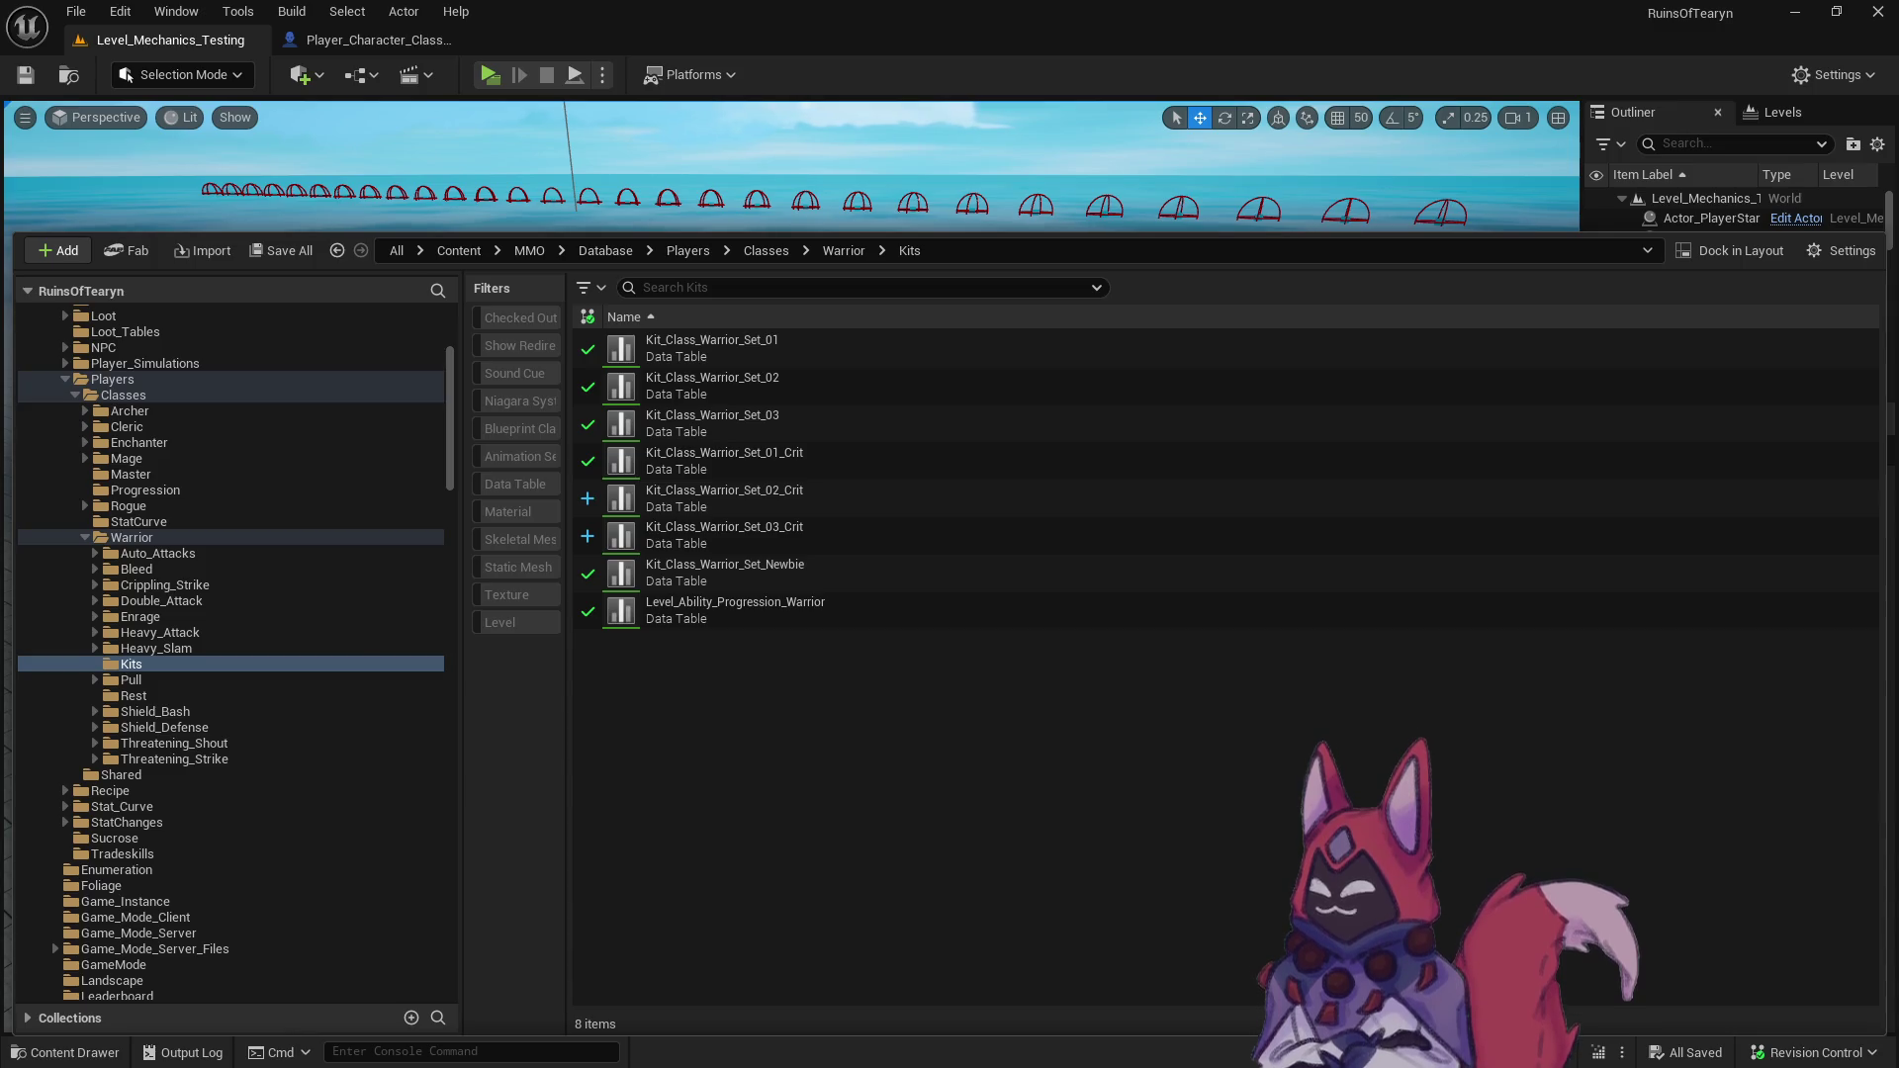
pyautogui.hotkey('alt', 'Tab')
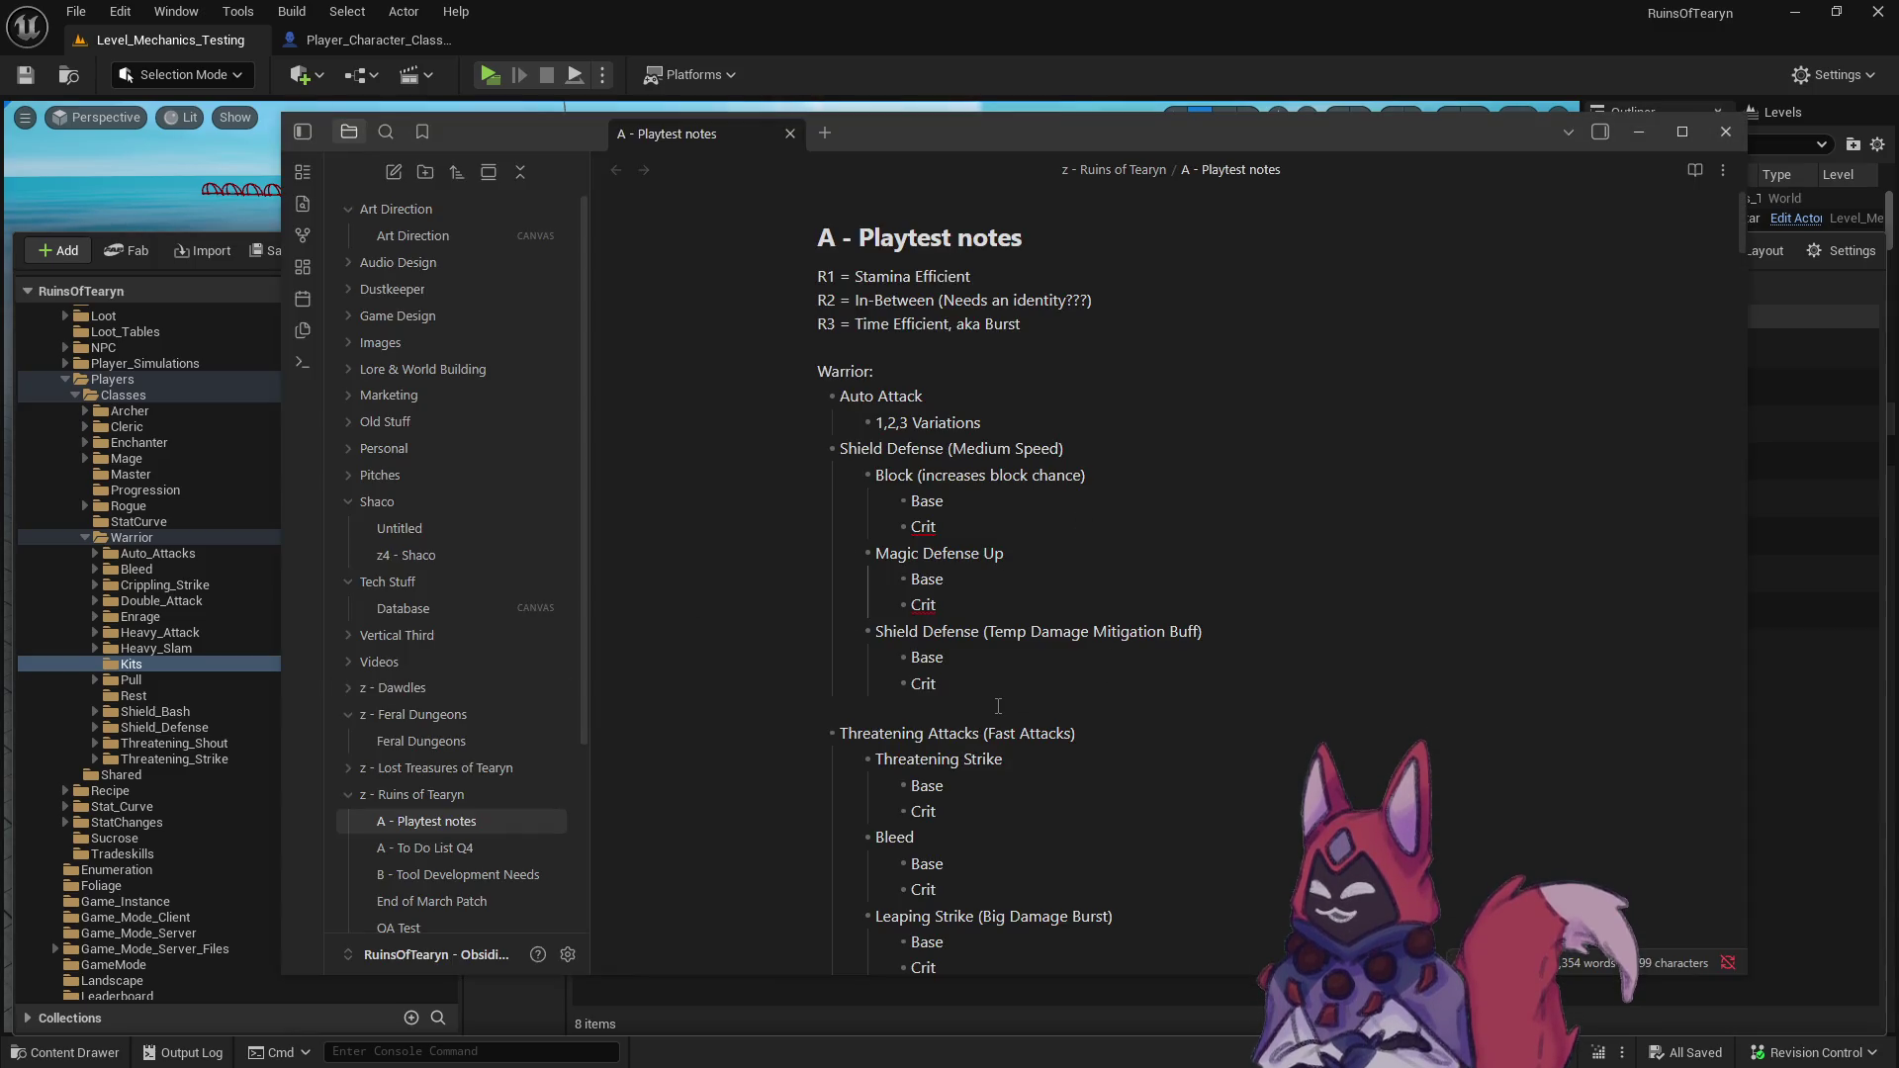
pyautogui.scroll(-5, 989, 727)
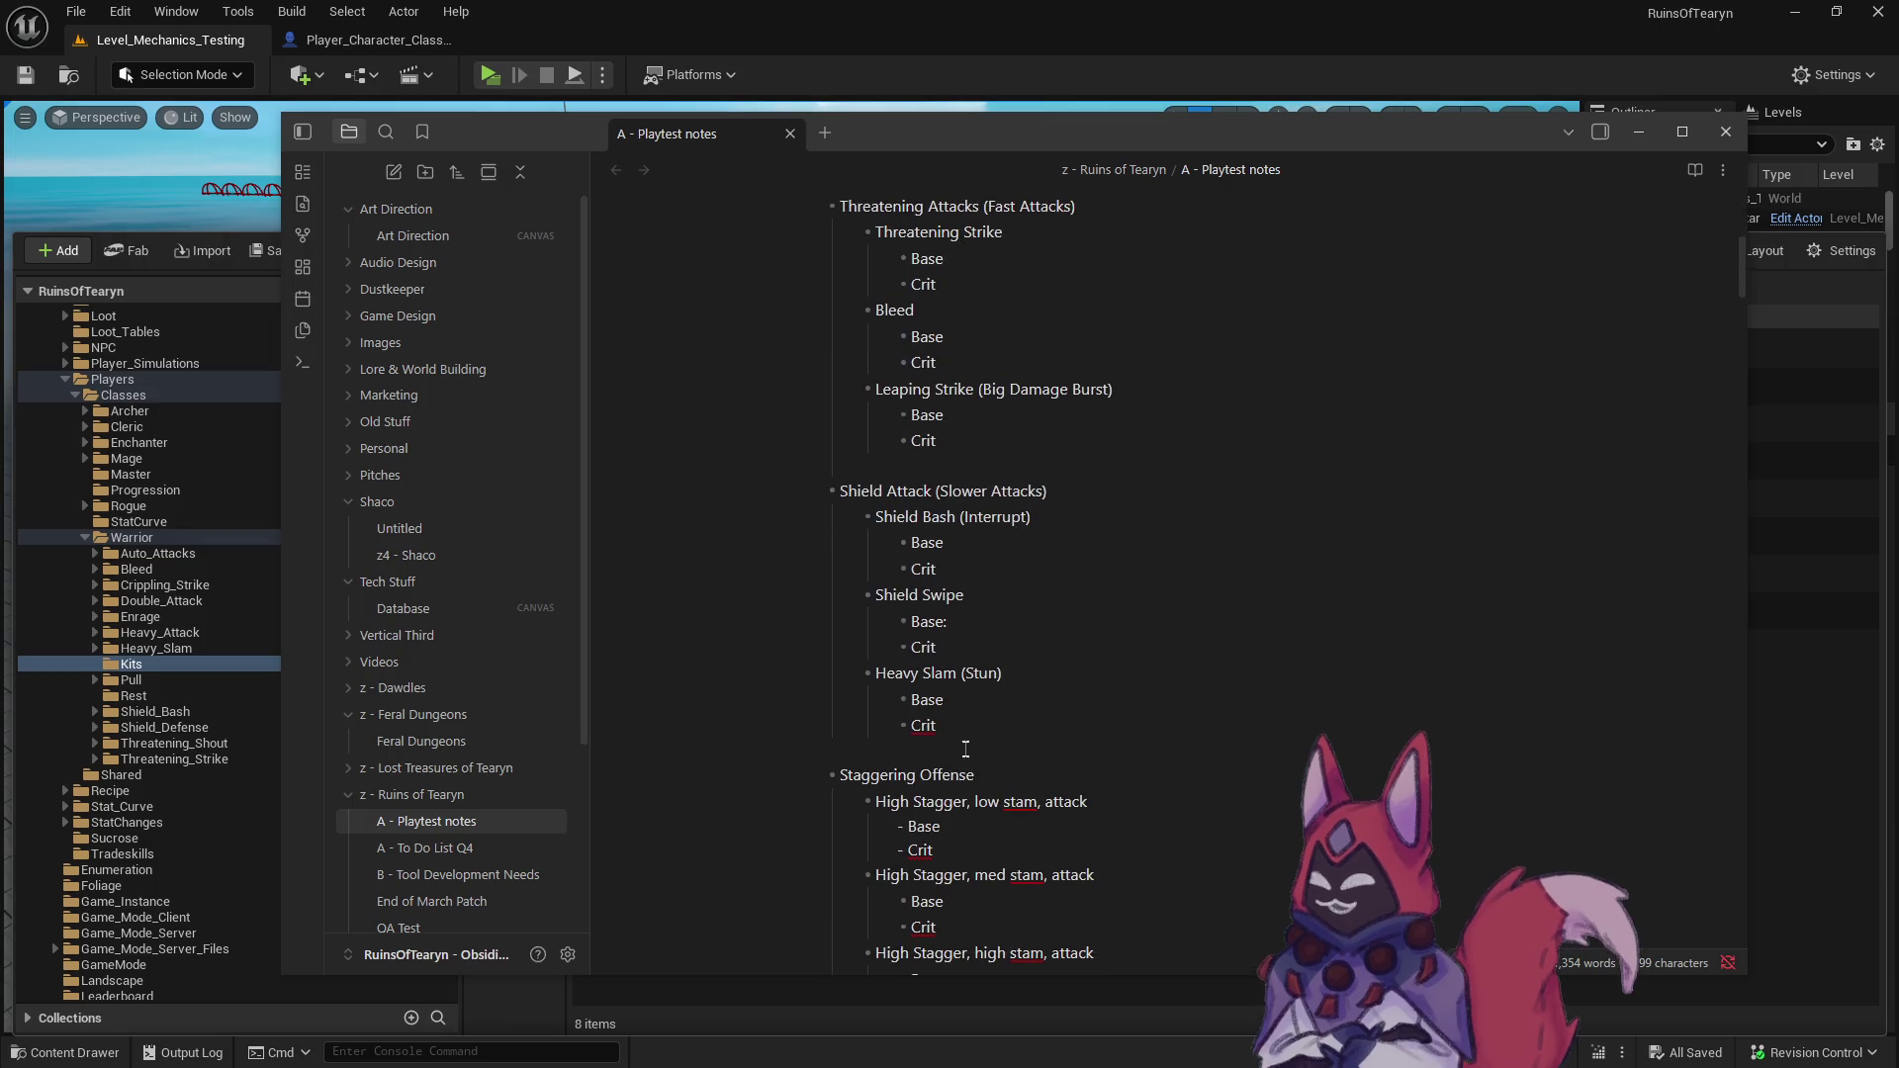
pyautogui.click(138, 680)
pyautogui.click(892, 534)
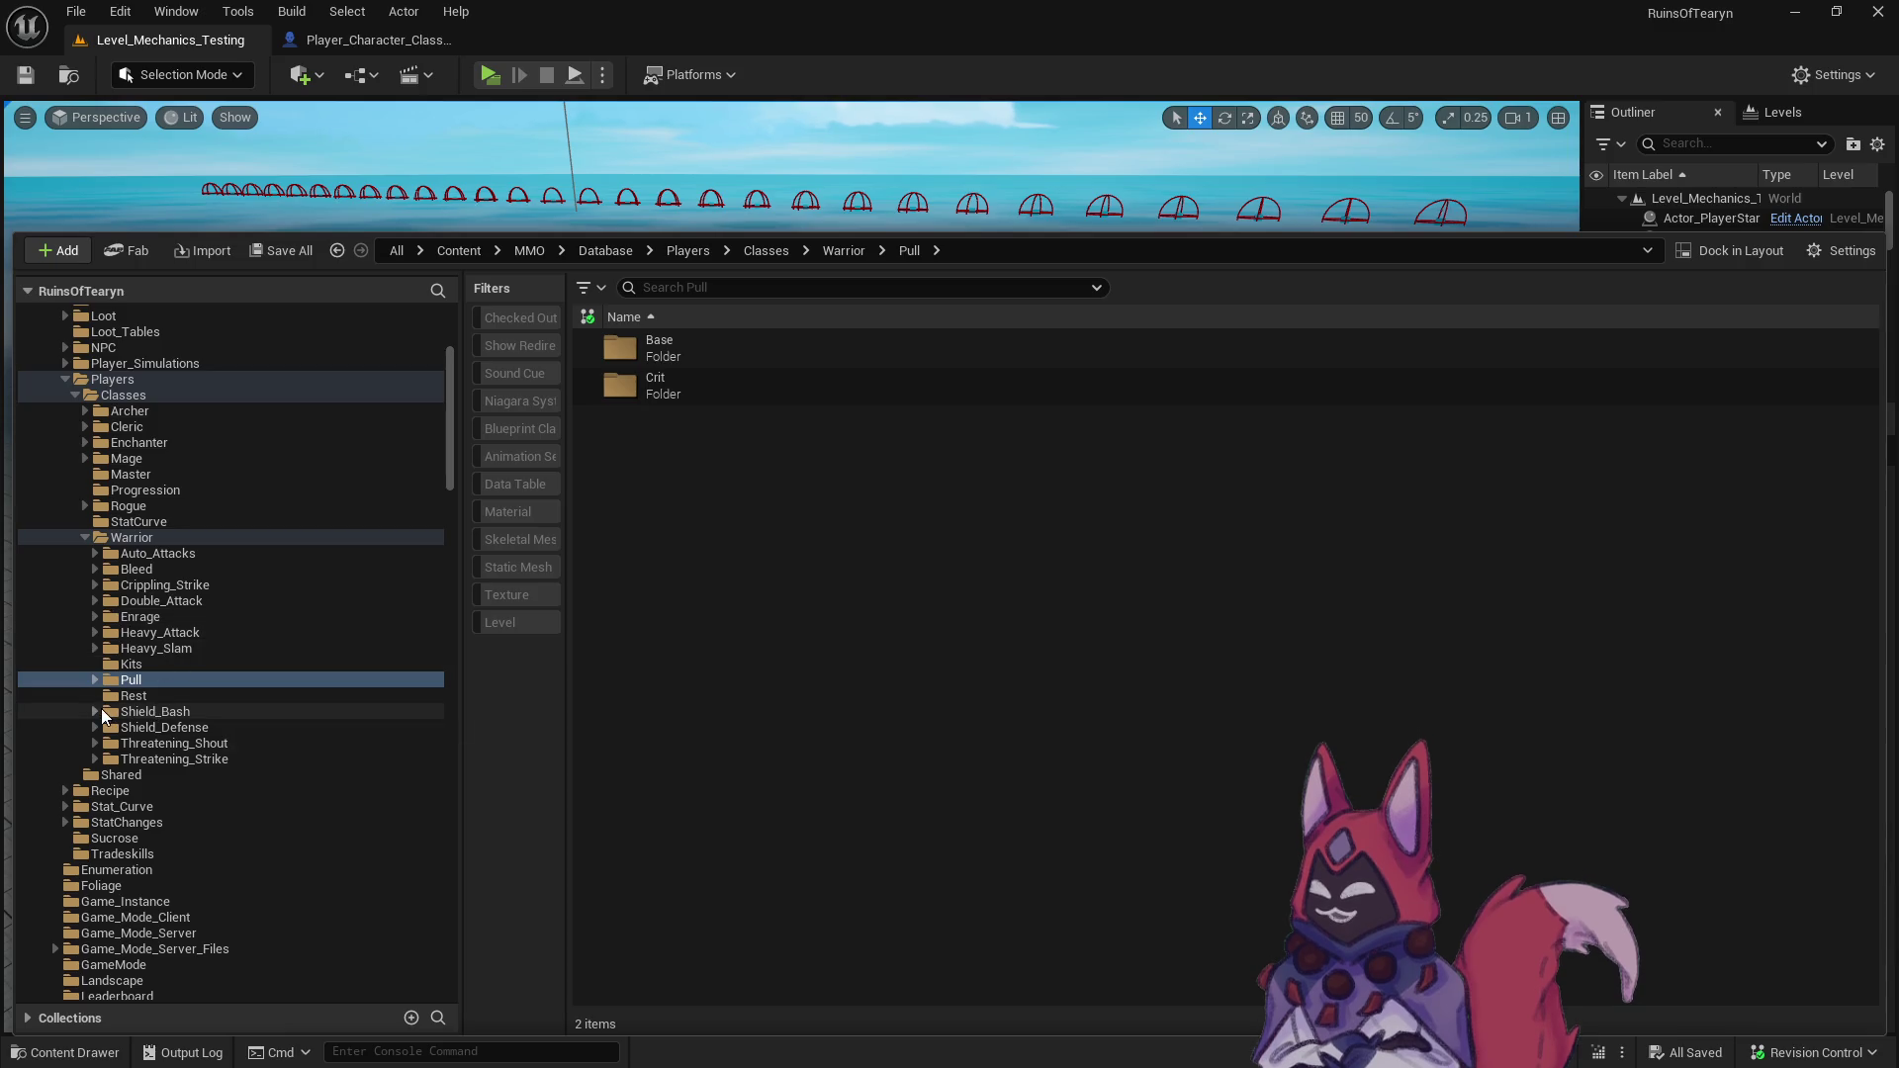
pyautogui.click(132, 665)
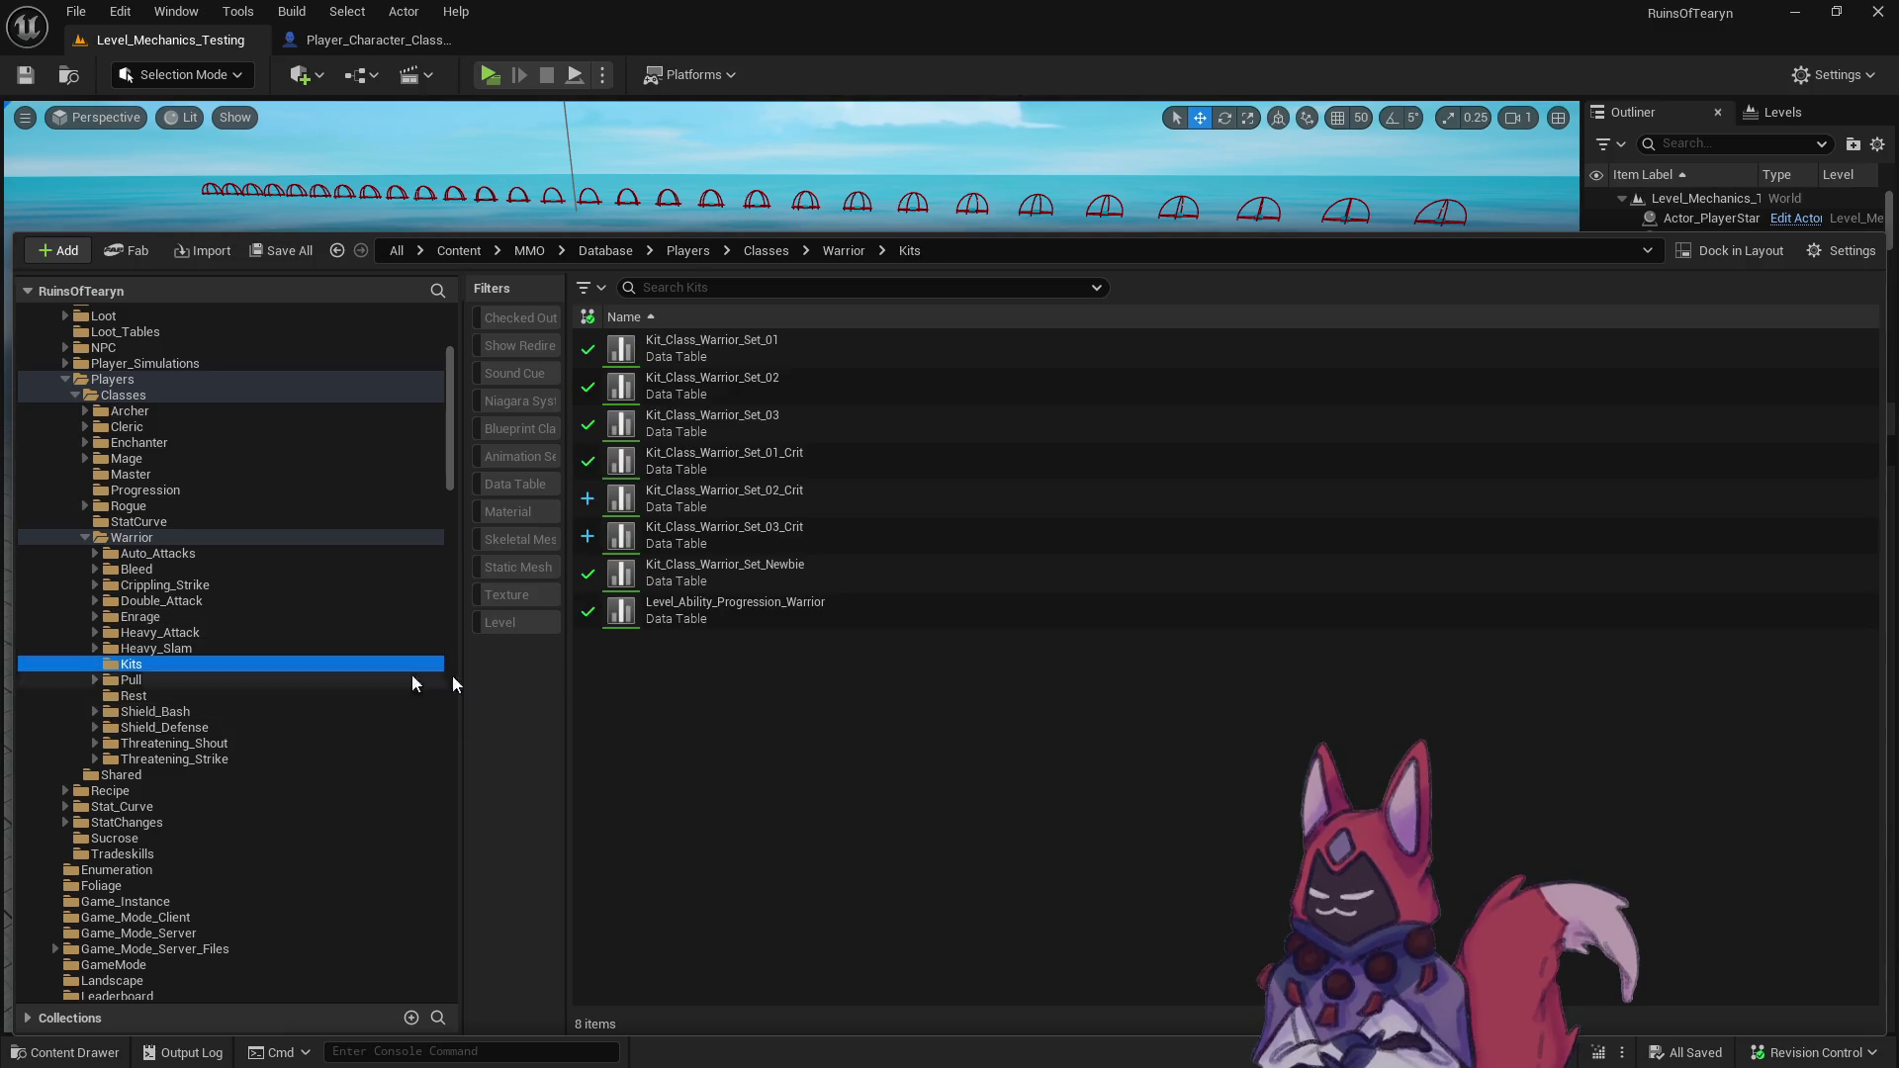
pyautogui.click(854, 524)
# - Open Kit_Class_Warrior_Set_03_Crit and enlarge its Row Editor to review the action list
pyautogui.doubleClick(854, 524)
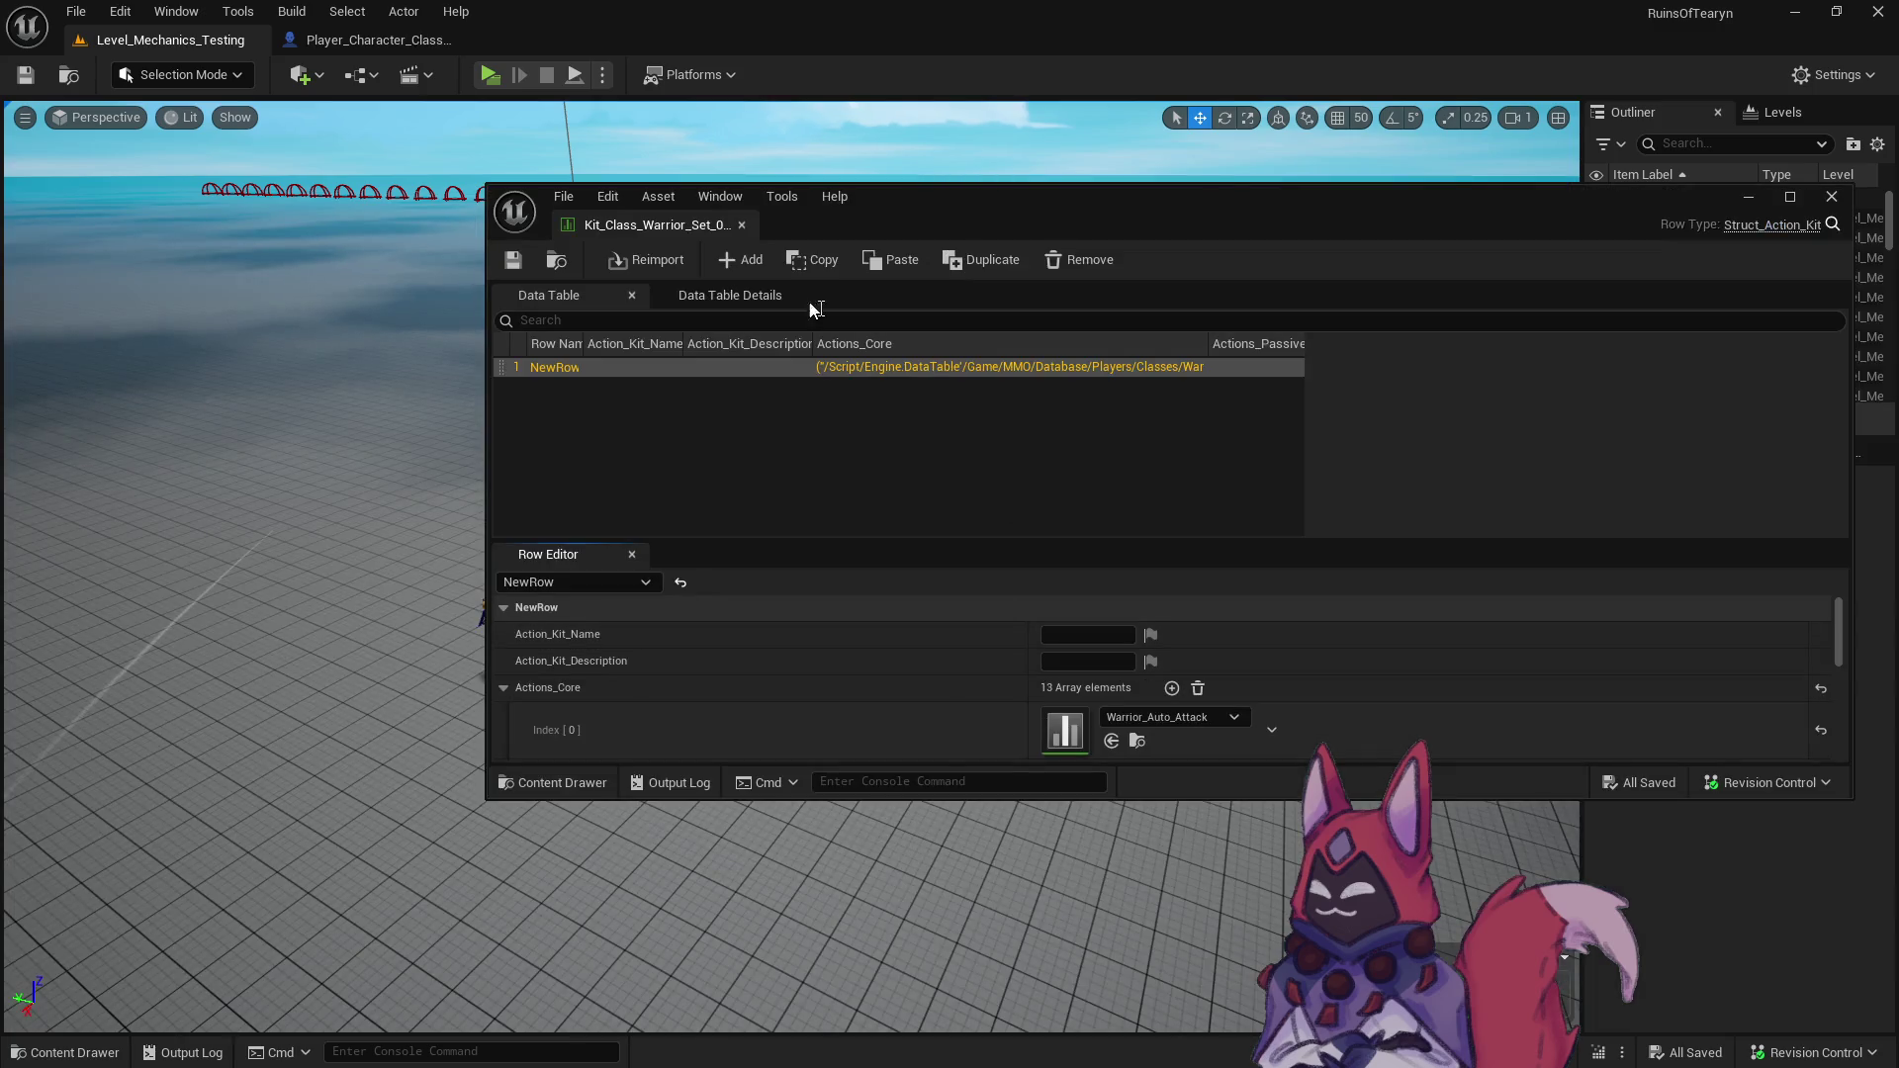
pyautogui.scroll(-5, 935, 855)
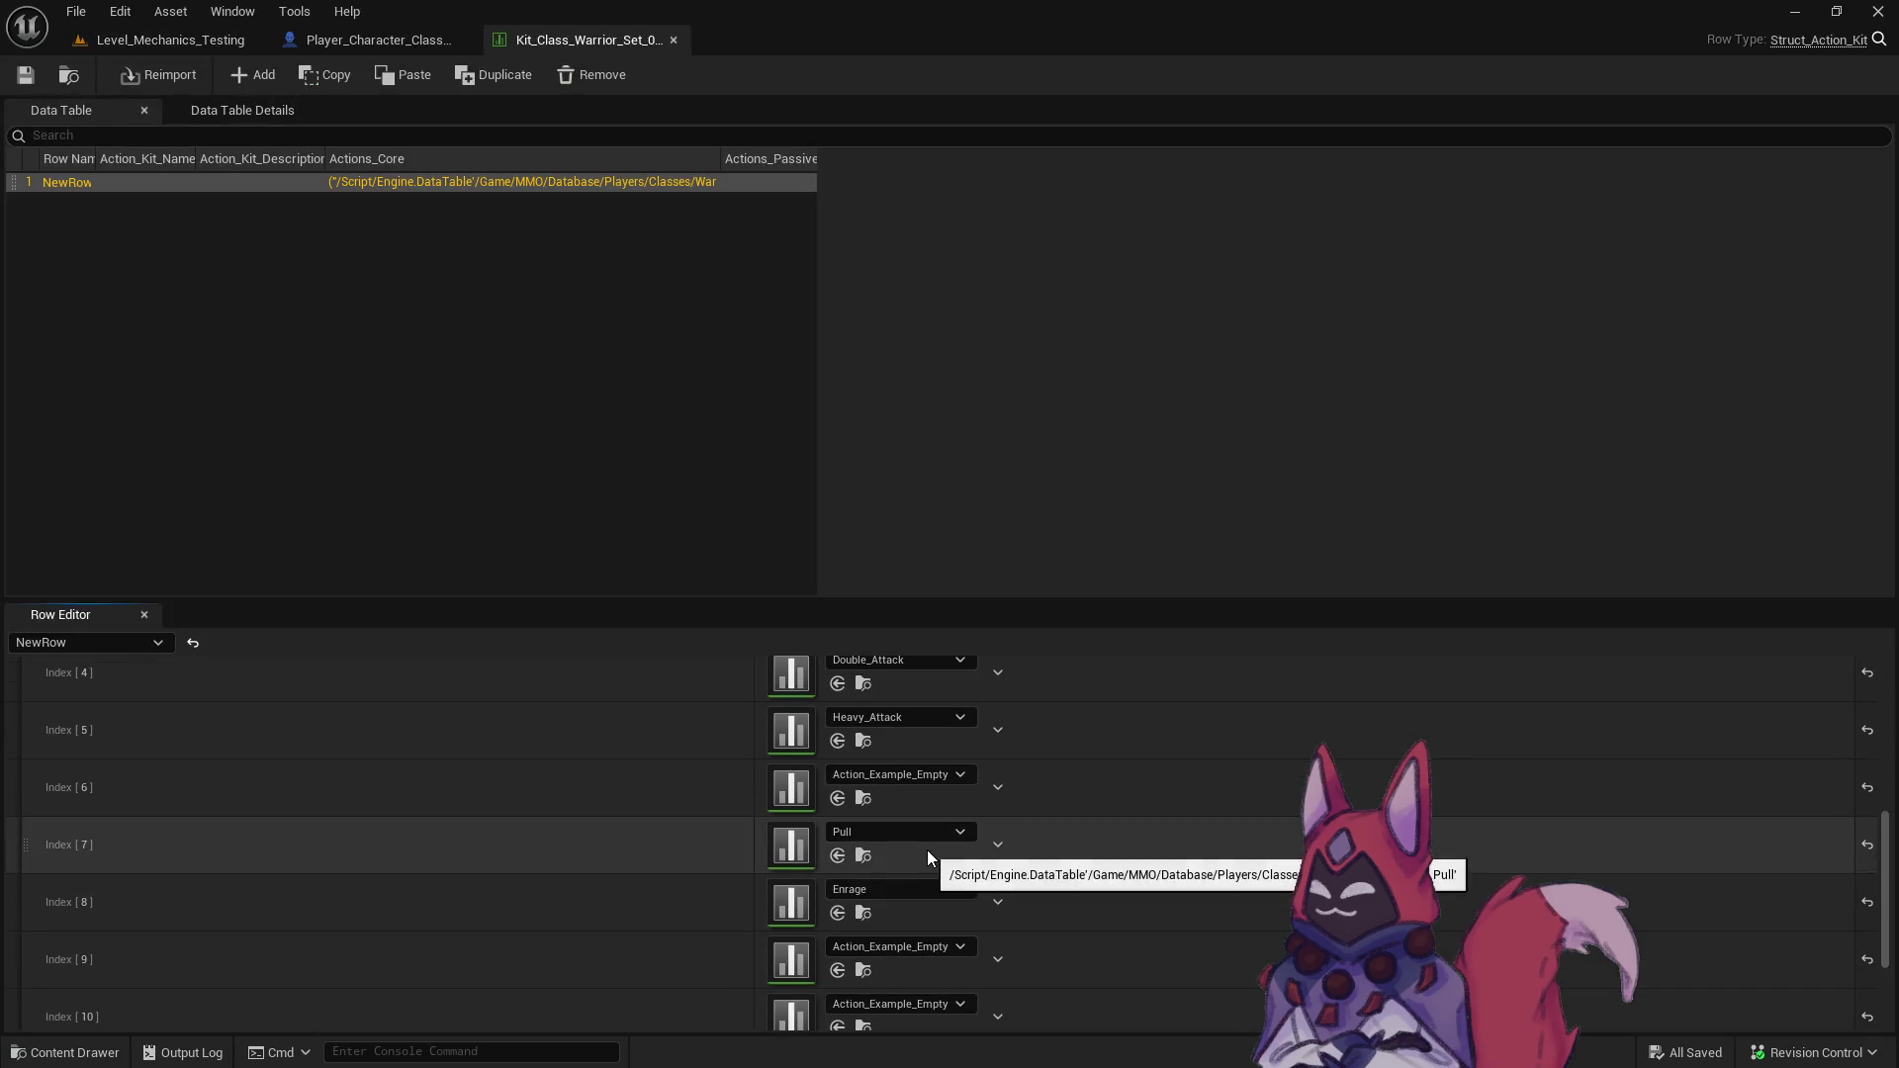
pyautogui.moveTo(1000, 597); pyautogui.dragTo(1019, 285)
# - Close the Set_03 crit table and bring the Obsidian playtest notes back in front
pyautogui.click(673, 39)
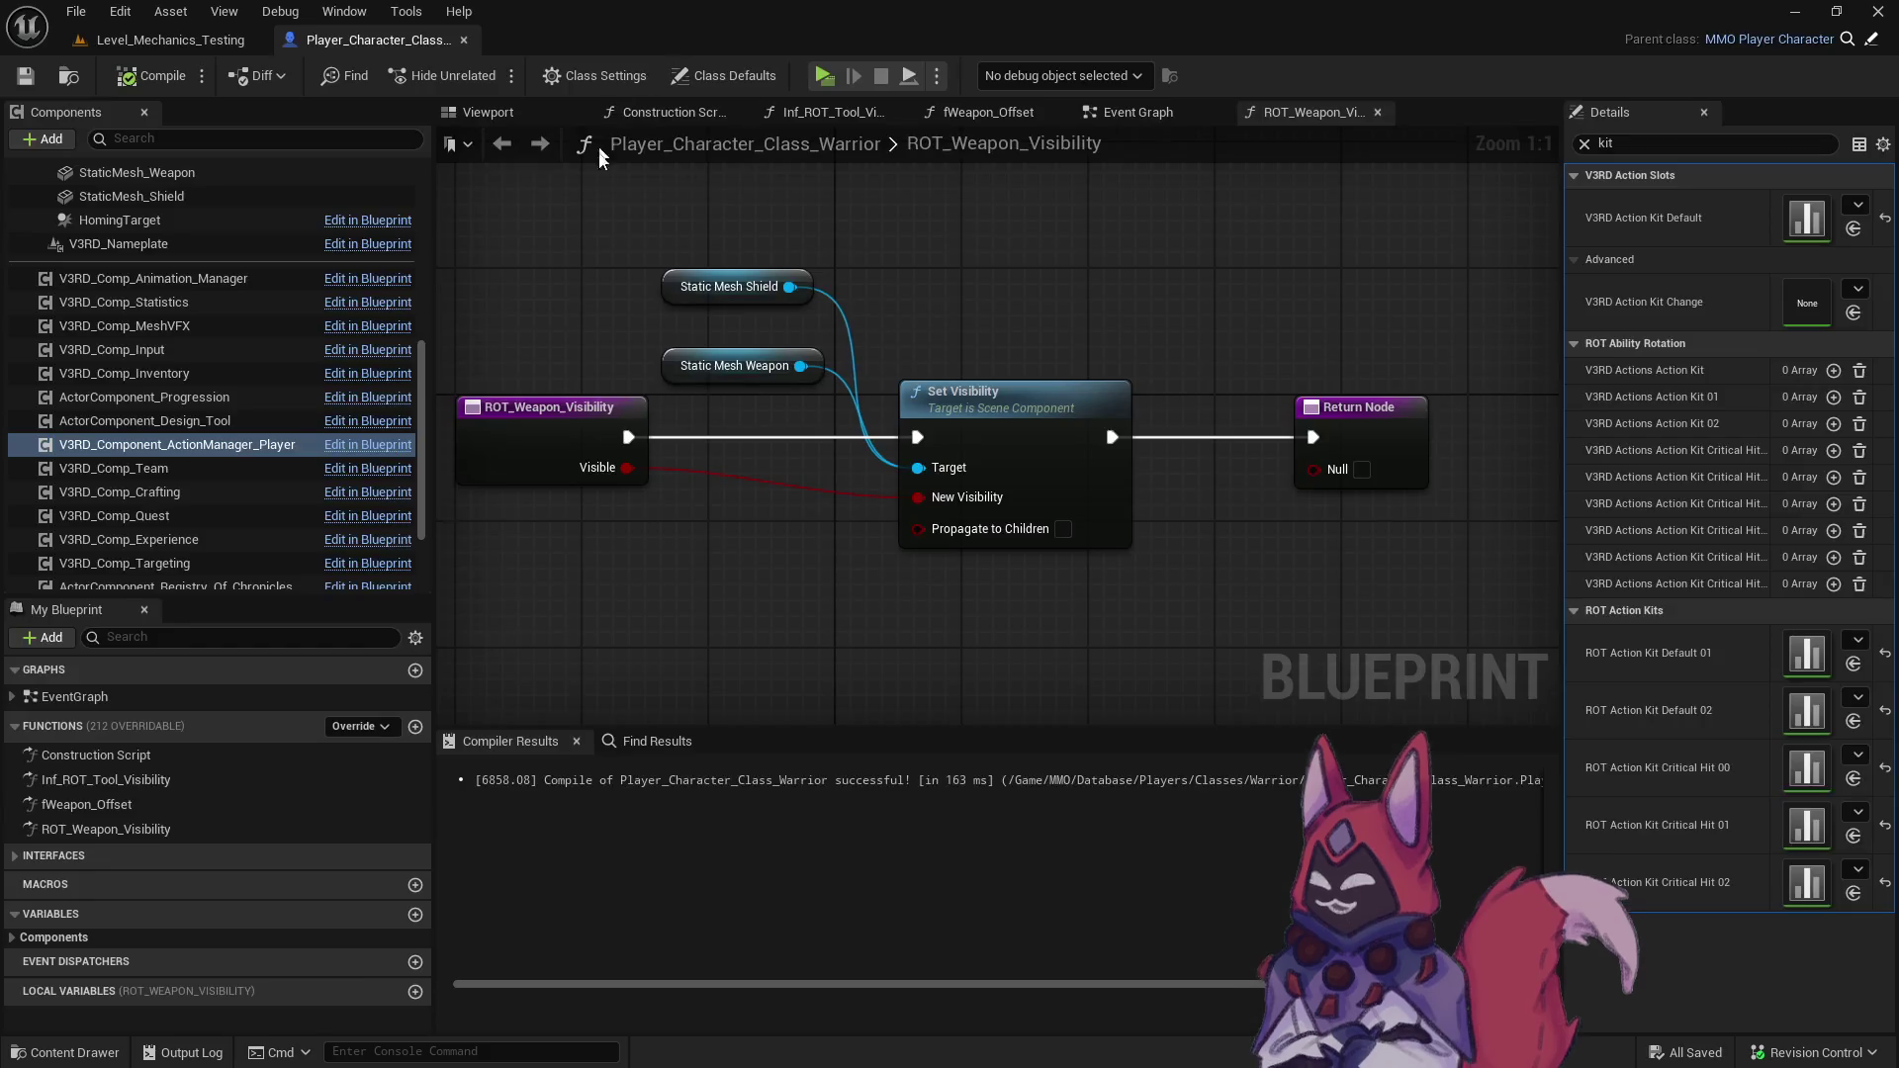
pyautogui.hotkey('alt', 'Tab')
pyautogui.scroll(-10, 906, 636)
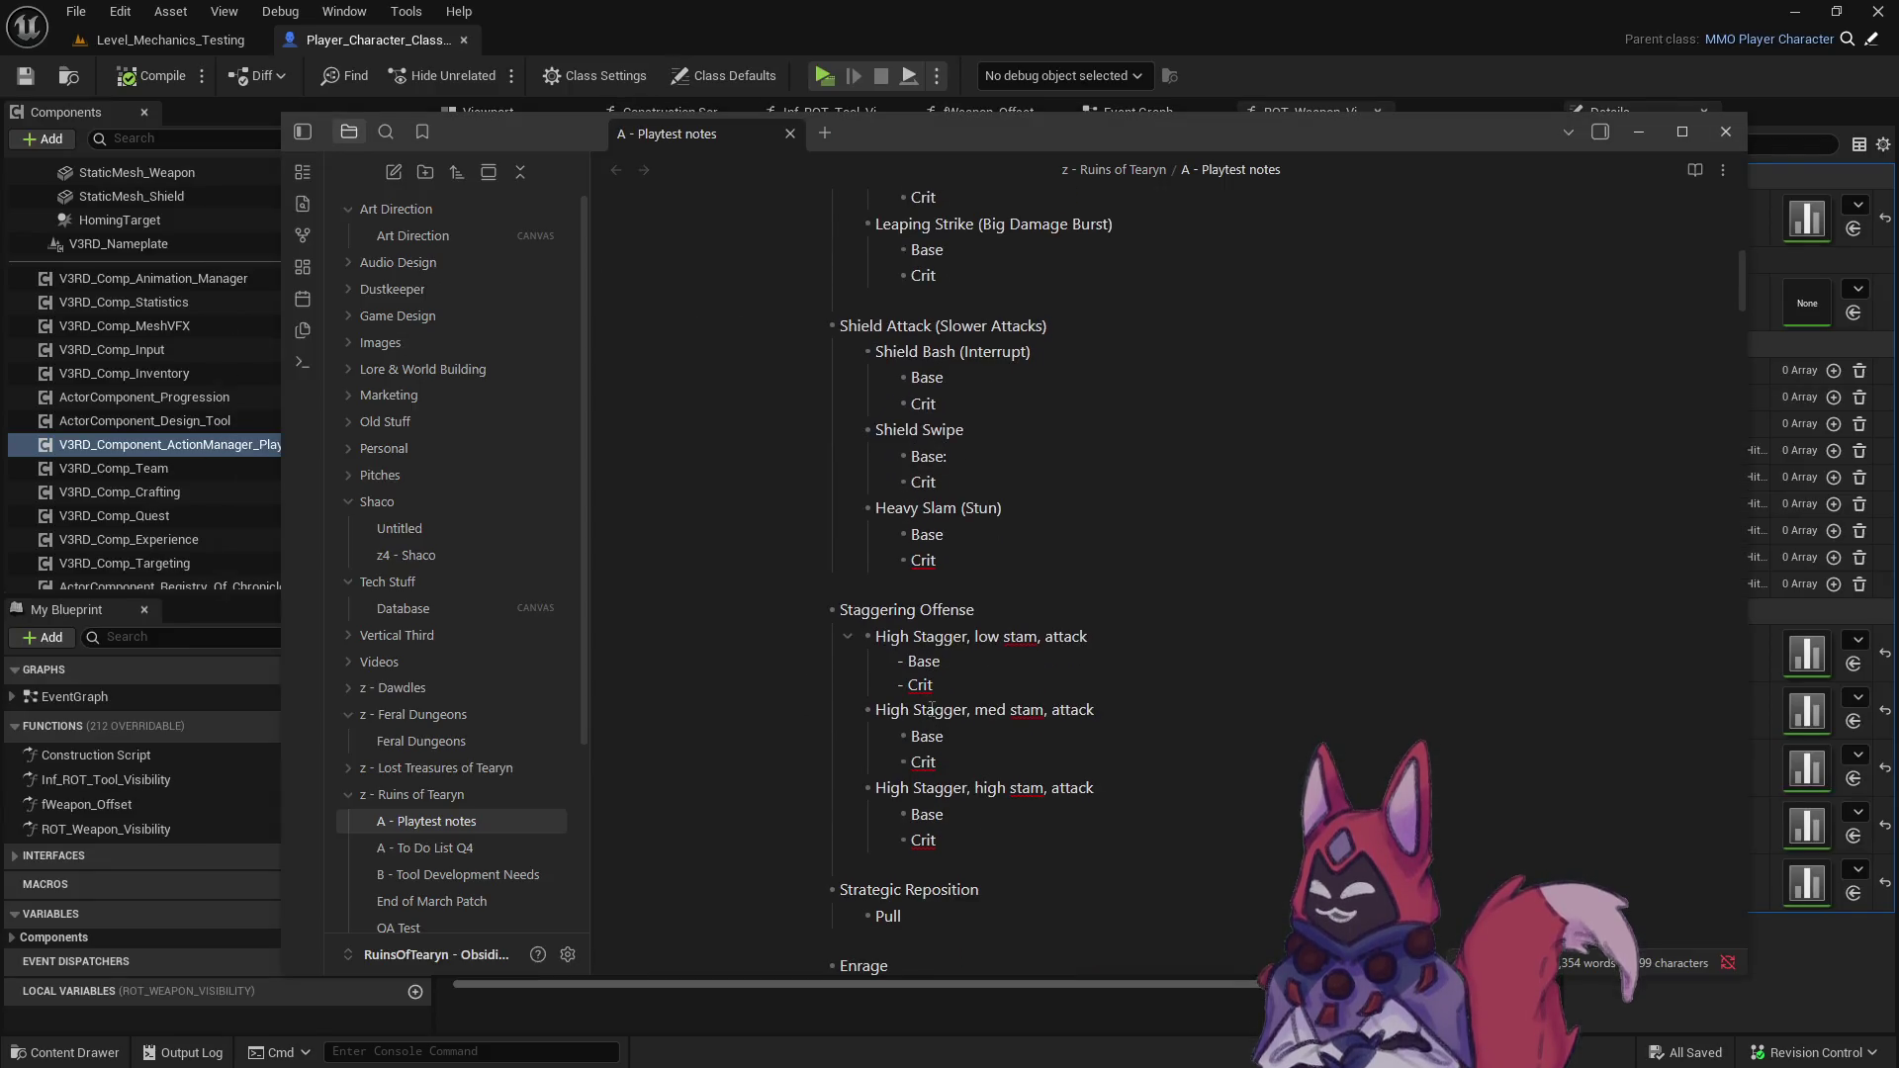
# - Add a 'Complete:' heading and move the Strategic Reposition and Pull lines beneath it
pyautogui.scroll(-11, 906, 636)
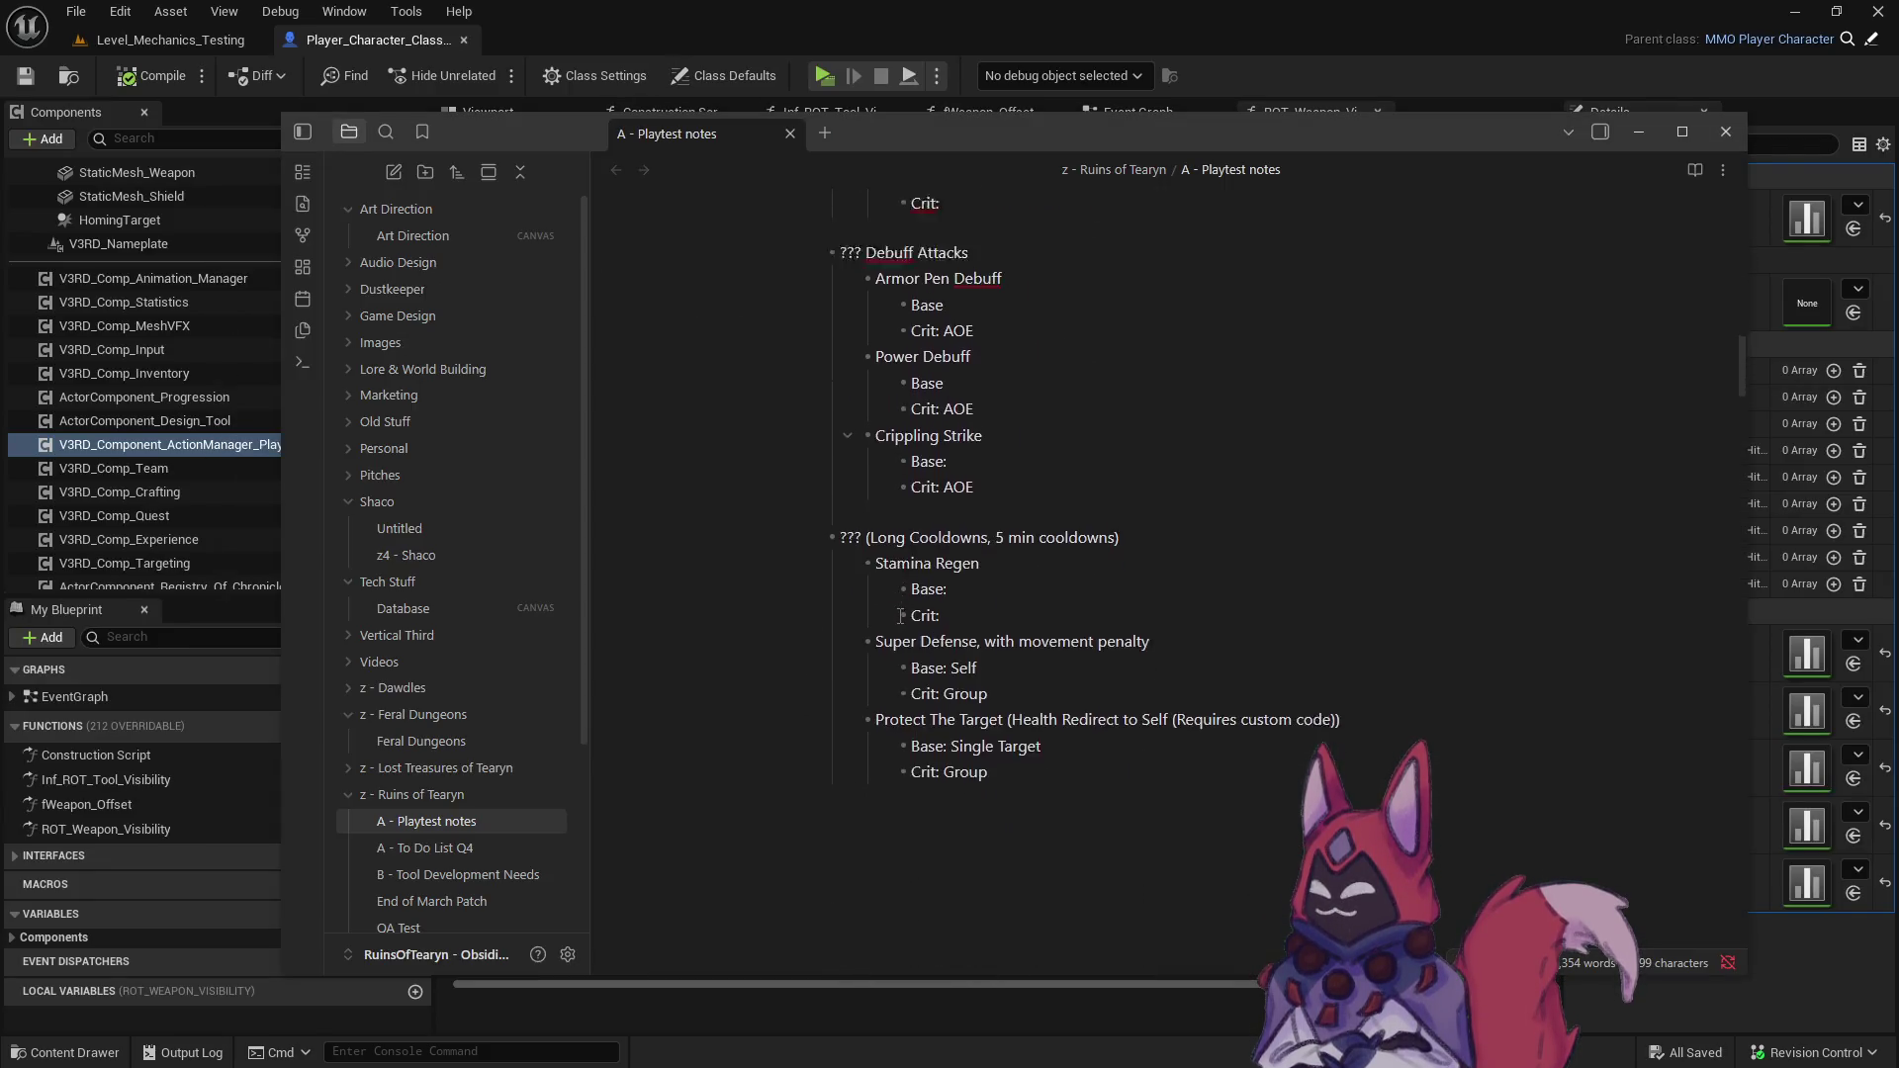
pyautogui.write('Complete:')
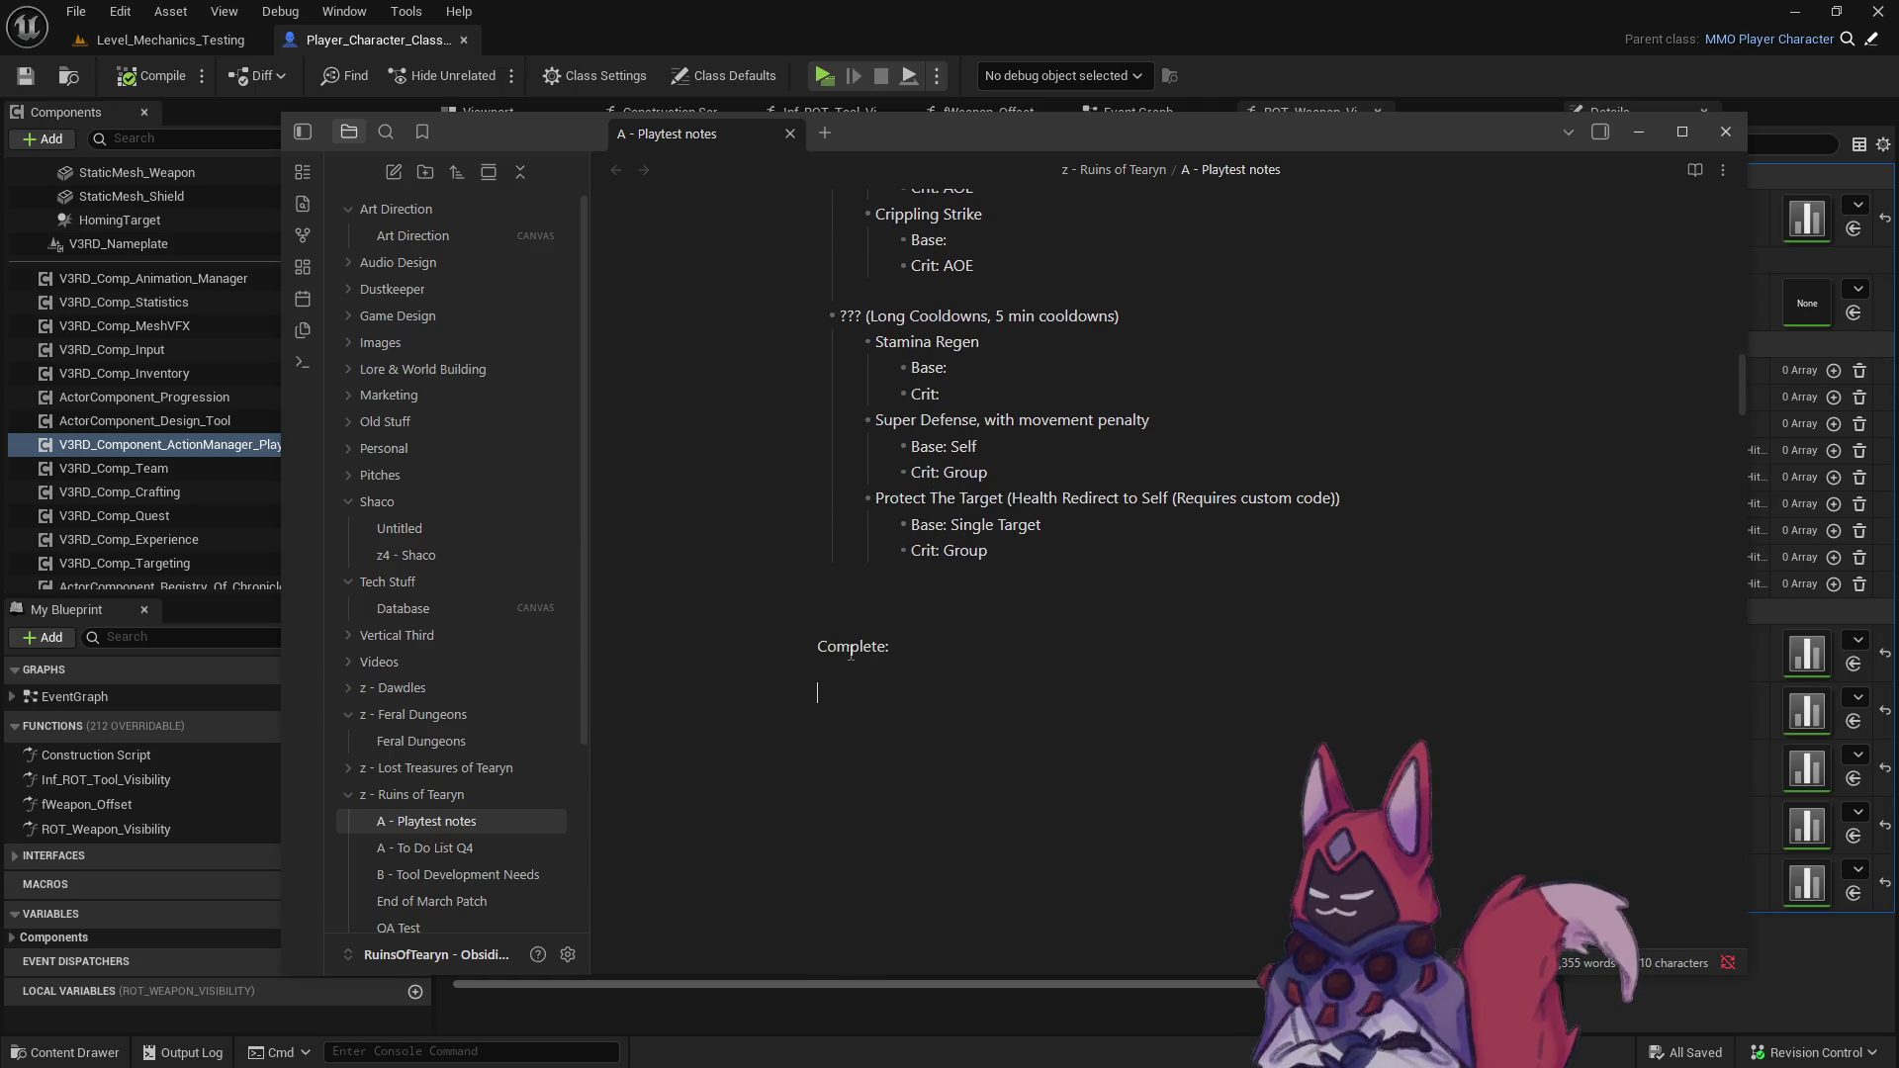
pyautogui.scroll(8, 851, 653)
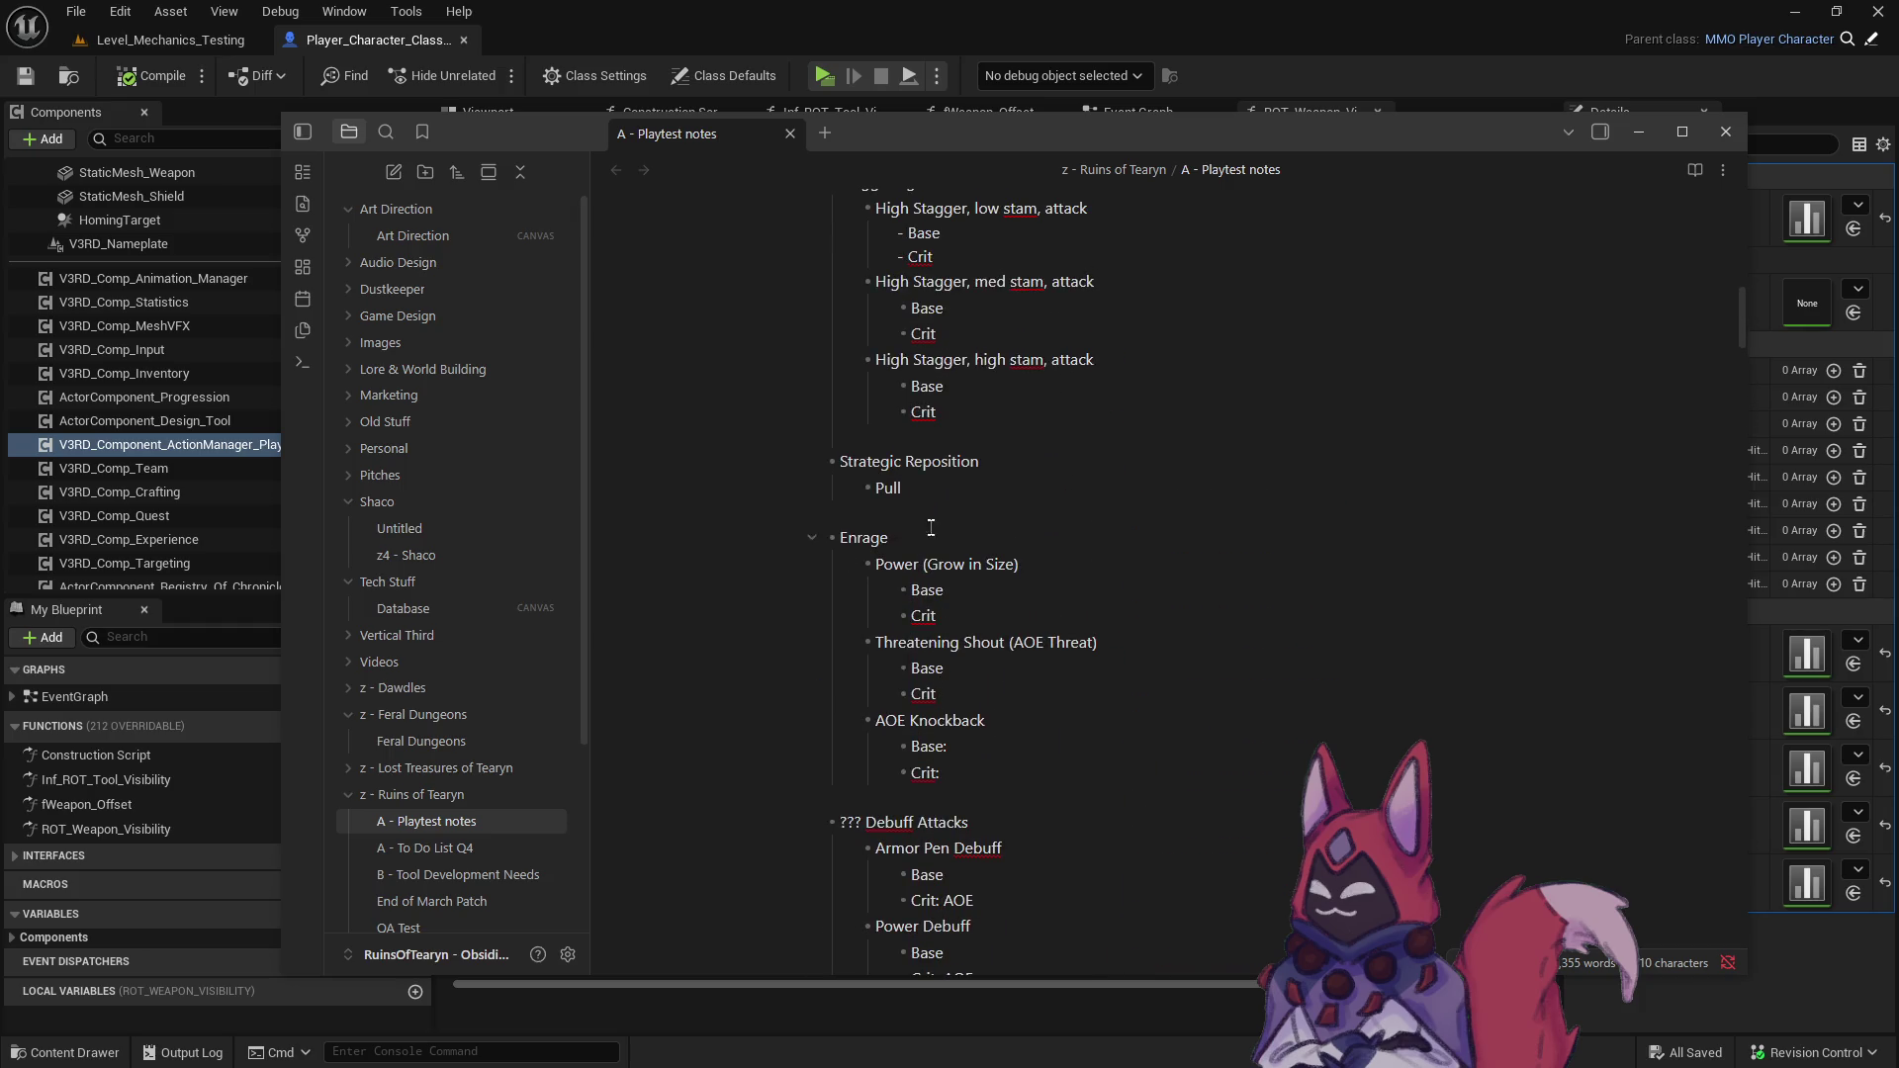
pyautogui.moveTo(877, 484); pyautogui.dragTo(806, 468)
pyautogui.hotkey('ctrl', 'x')
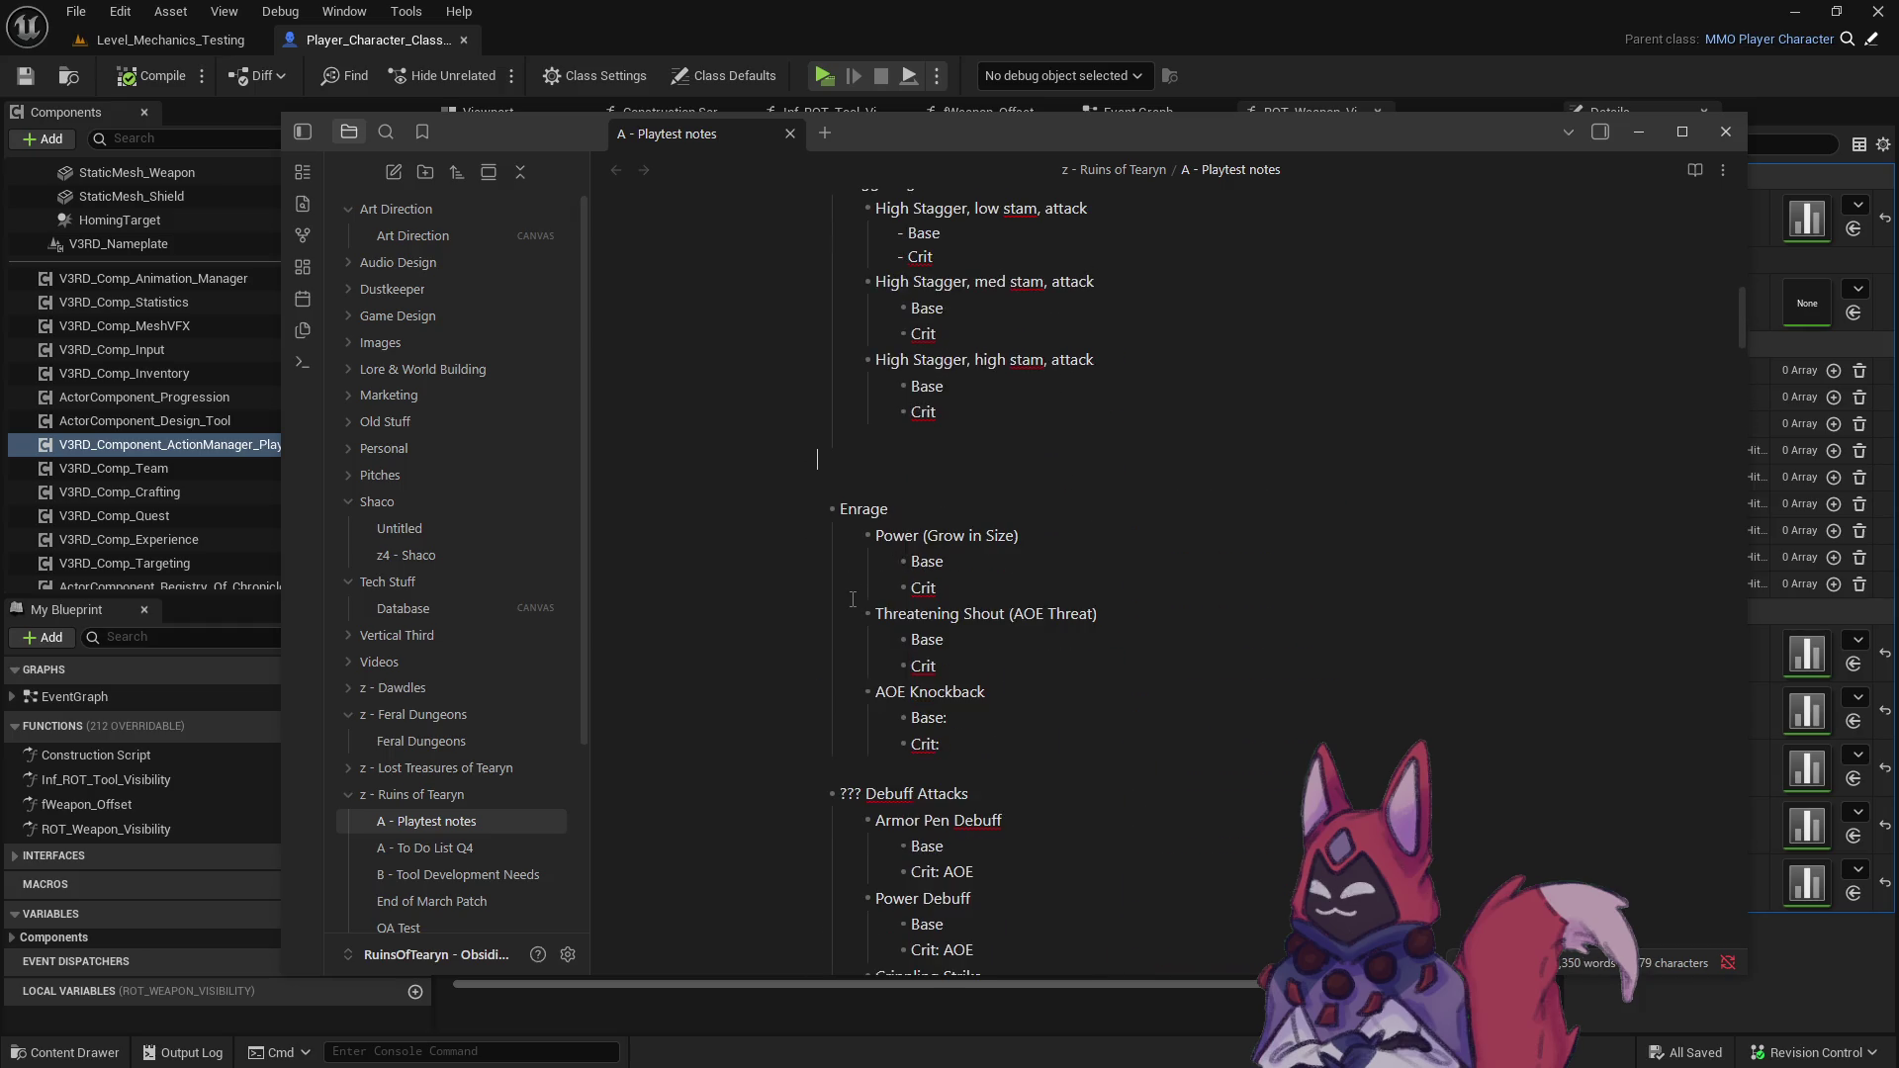
pyautogui.scroll(-10, 871, 524)
pyautogui.click(871, 540)
pyautogui.hotkey('ctrl', 'v')
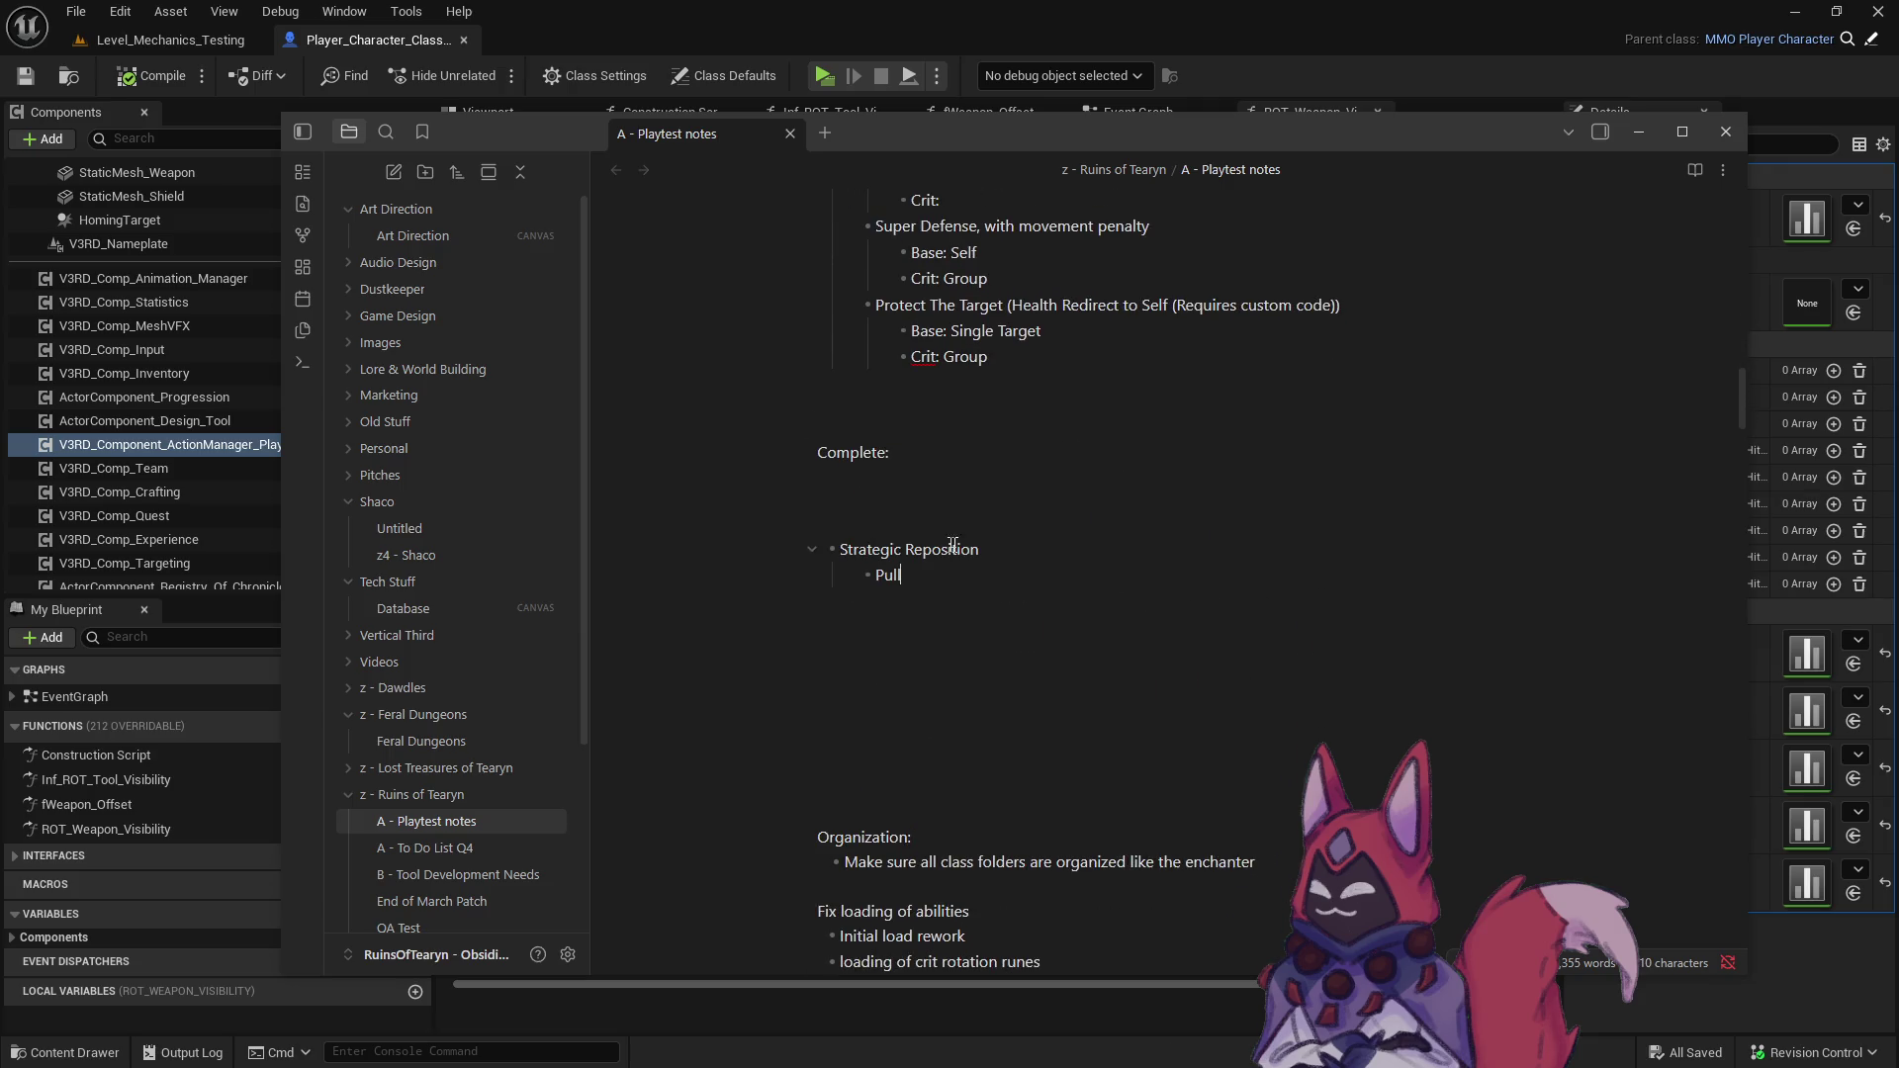
pyautogui.press('BackSpace')
pyautogui.press('BackSpace')
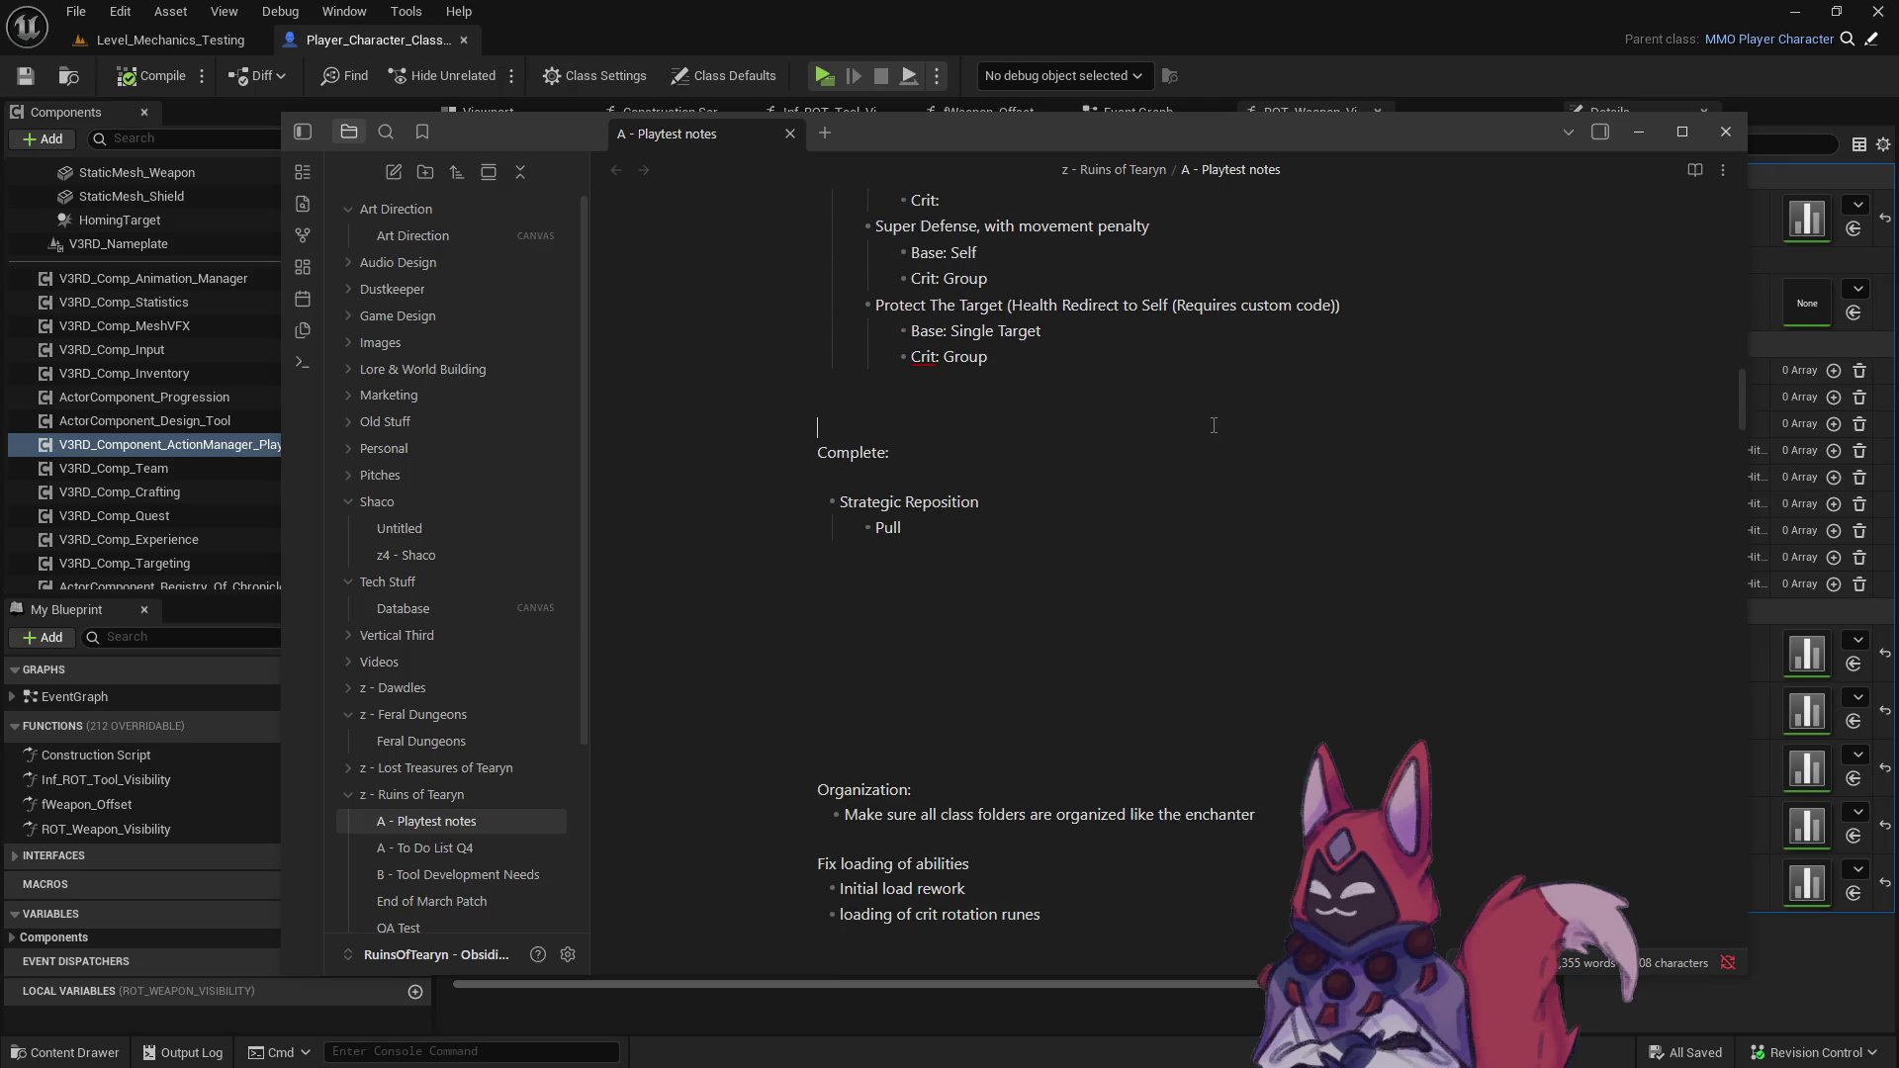
# - Look over the Power (Grow in Size) lines higher in the notes, then deselect them
pyautogui.scroll(6, 1058, 636)
pyautogui.scroll(2, 1059, 636)
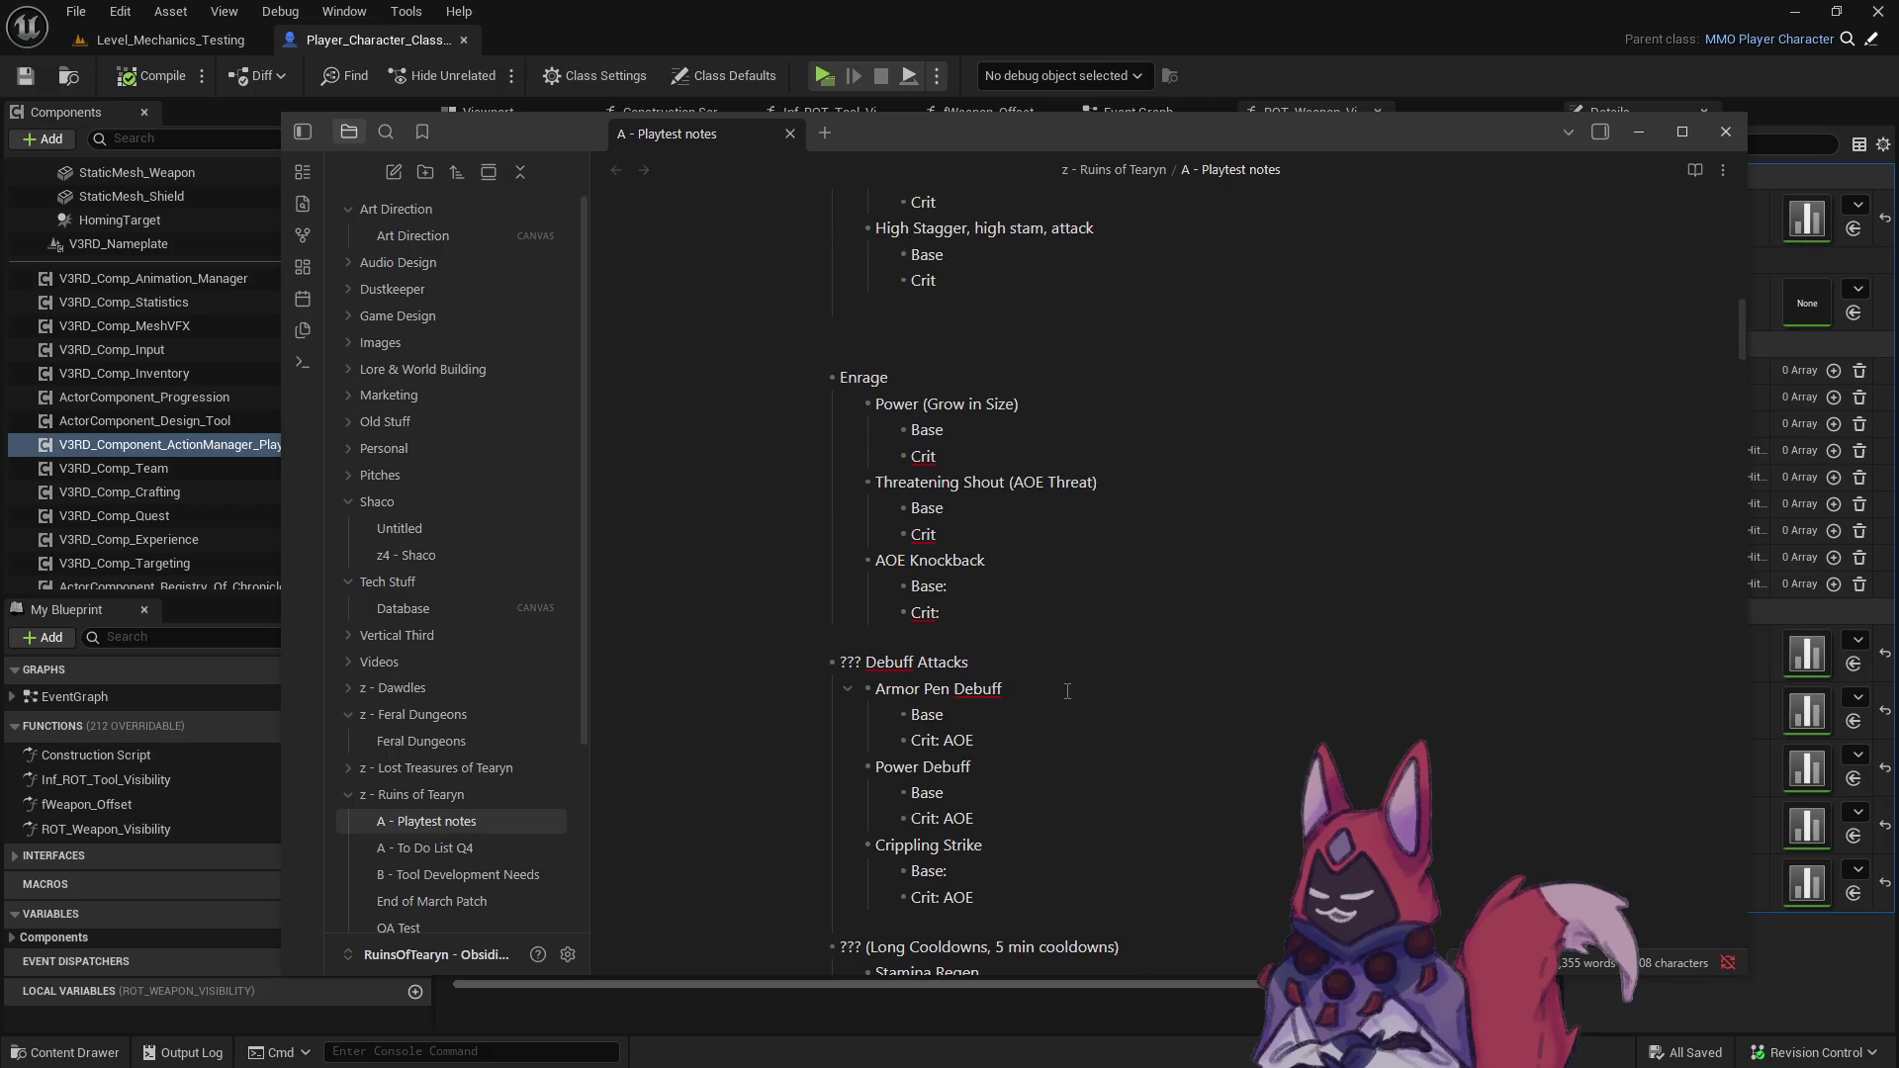
pyautogui.scroll(2, 1067, 691)
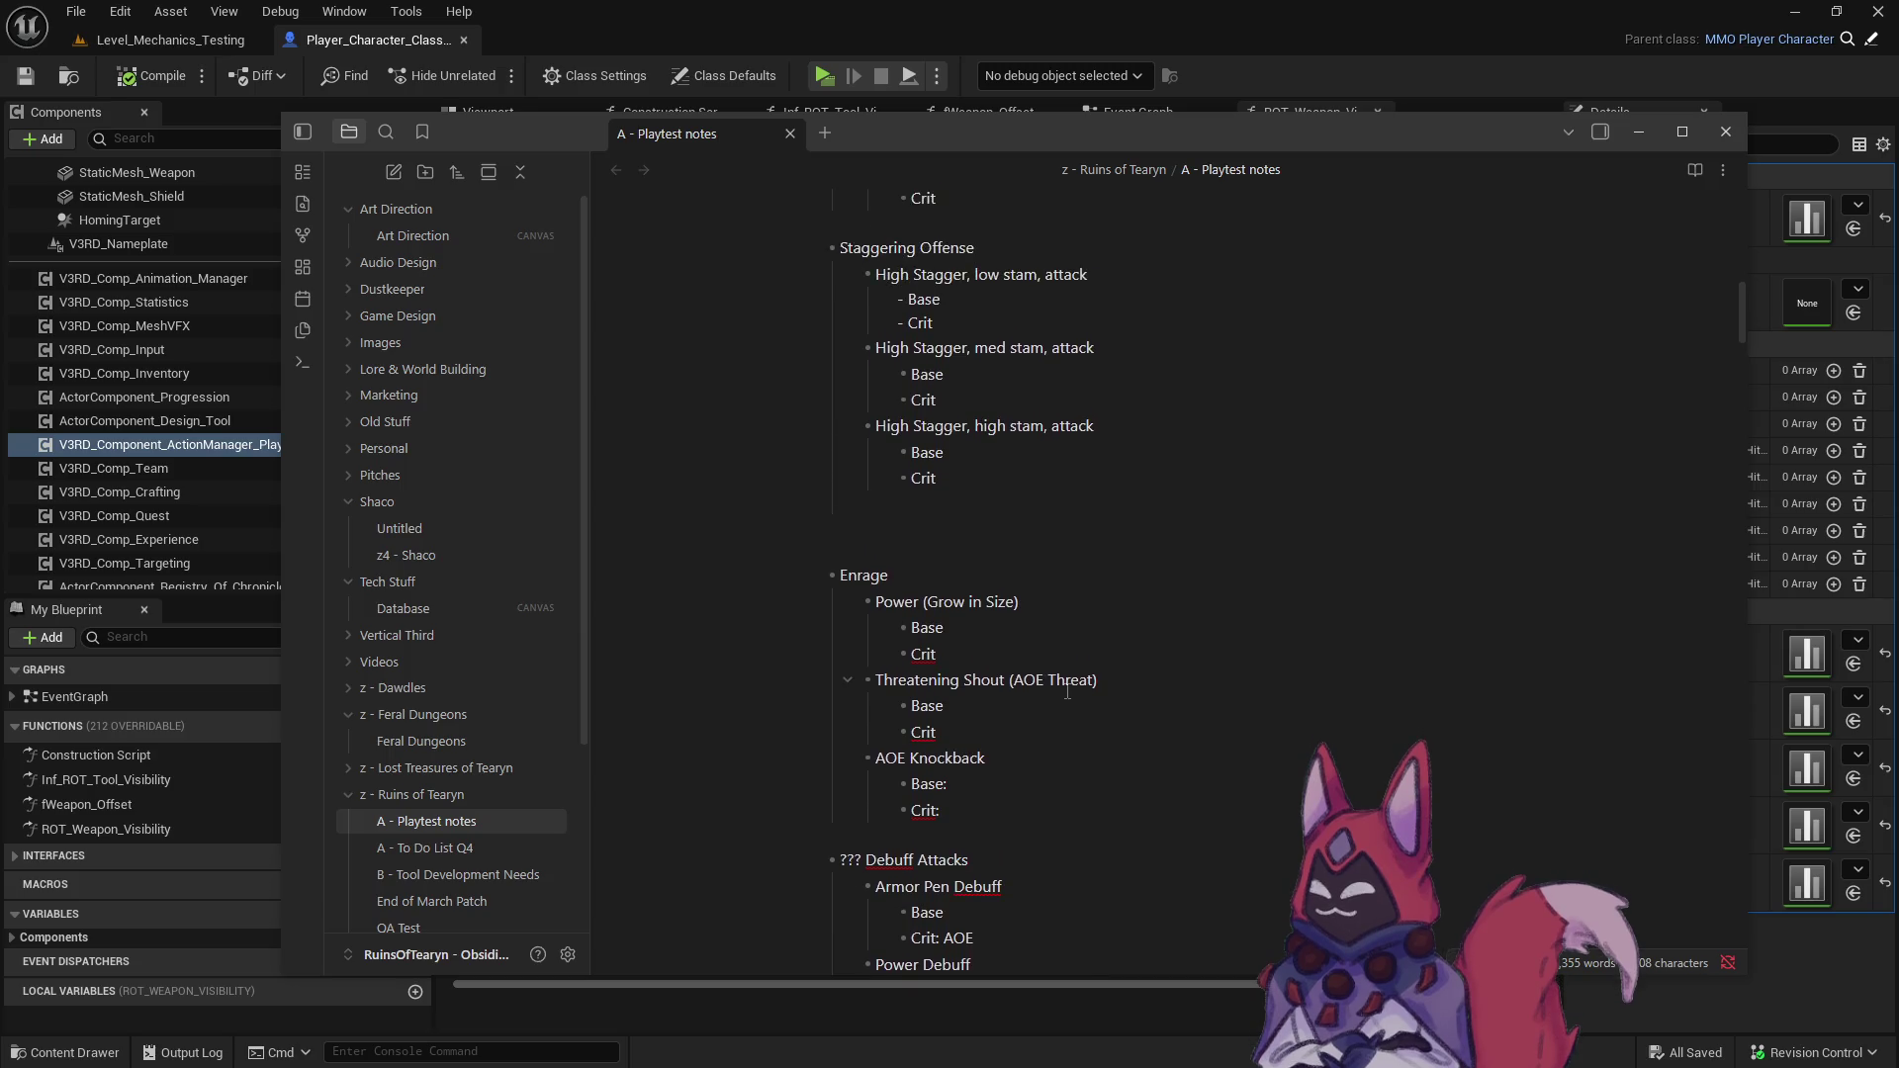
pyautogui.moveTo(957, 722)
pyautogui.mouseDown()
pyautogui.moveTo(776, 680)
pyautogui.moveTo(776, 603)
pyautogui.mouseUp()
pyautogui.click(778, 447)
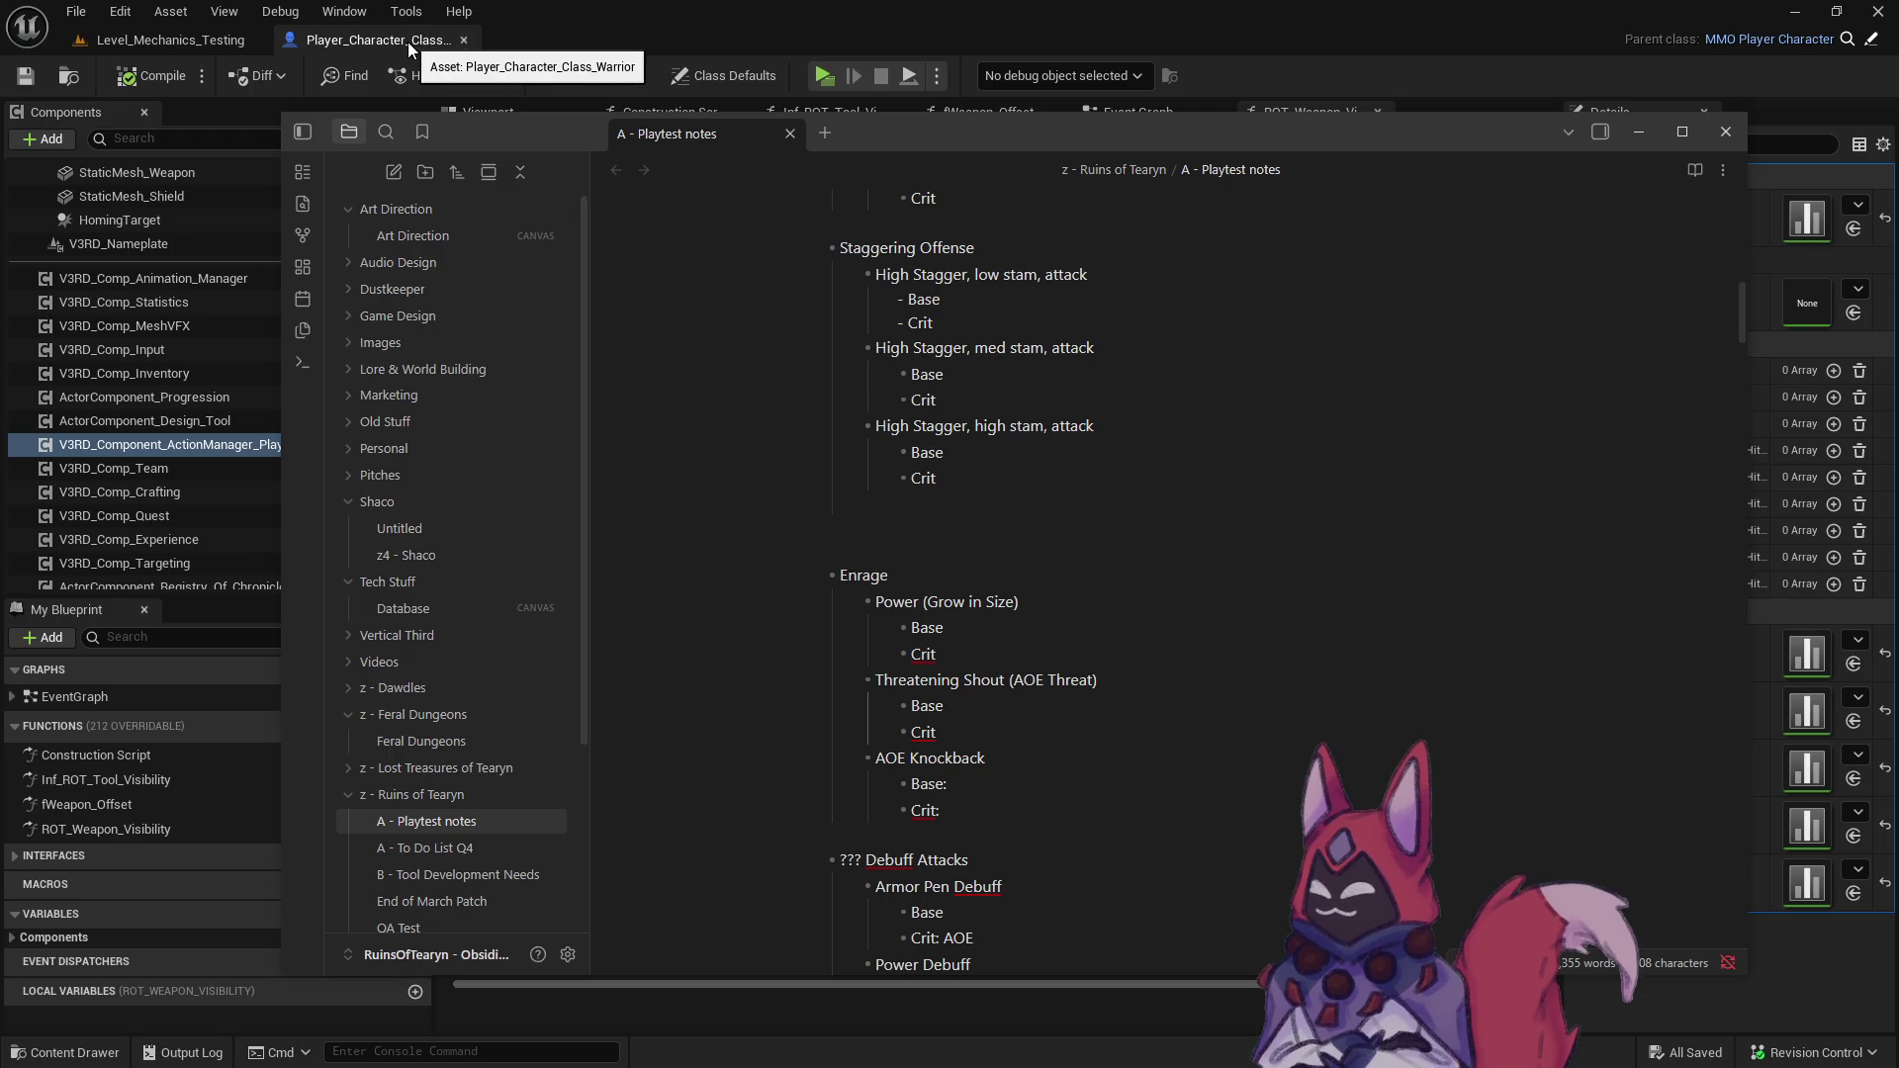
# - Show the Warrior kits in Unreal's Content Drawer, then return to the playtest notes
pyautogui.click(411, 44)
pyautogui.hotkey('ctrl', 'space')
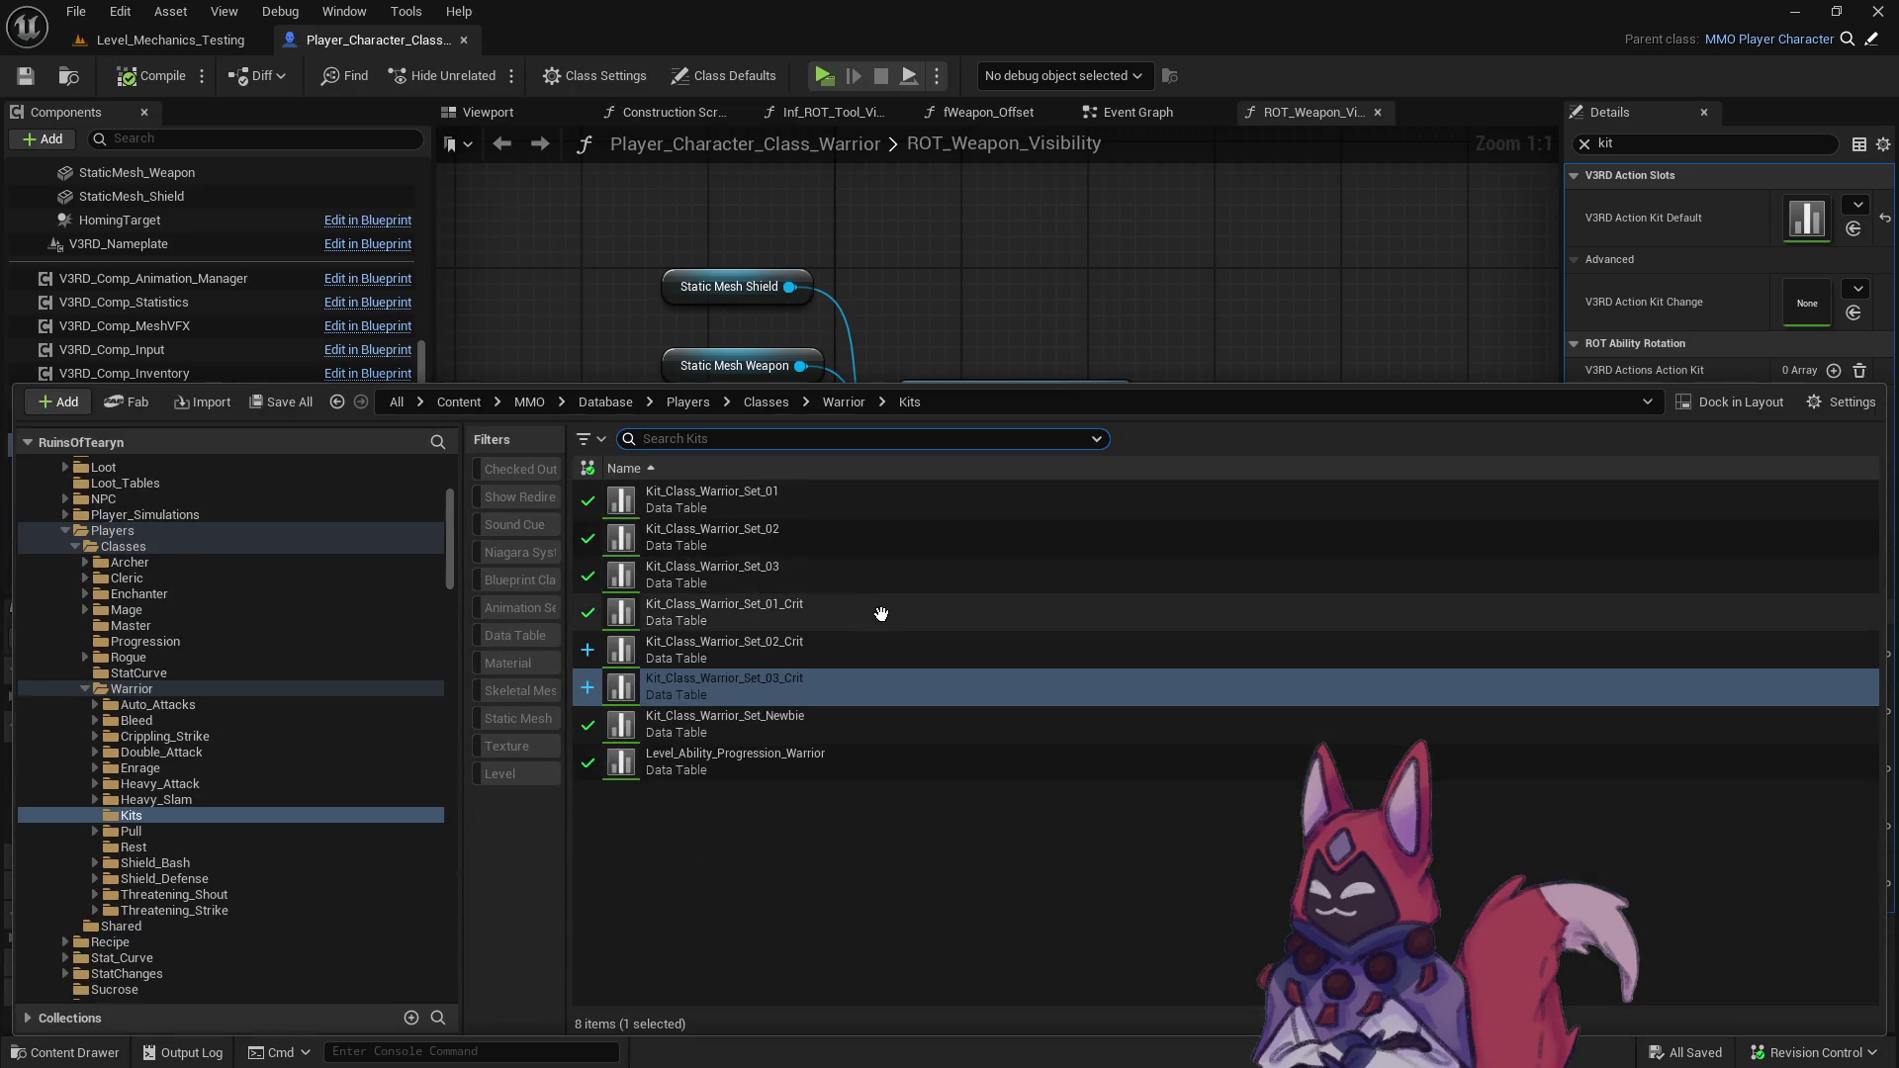
pyautogui.hotkey('alt', 'Tab')
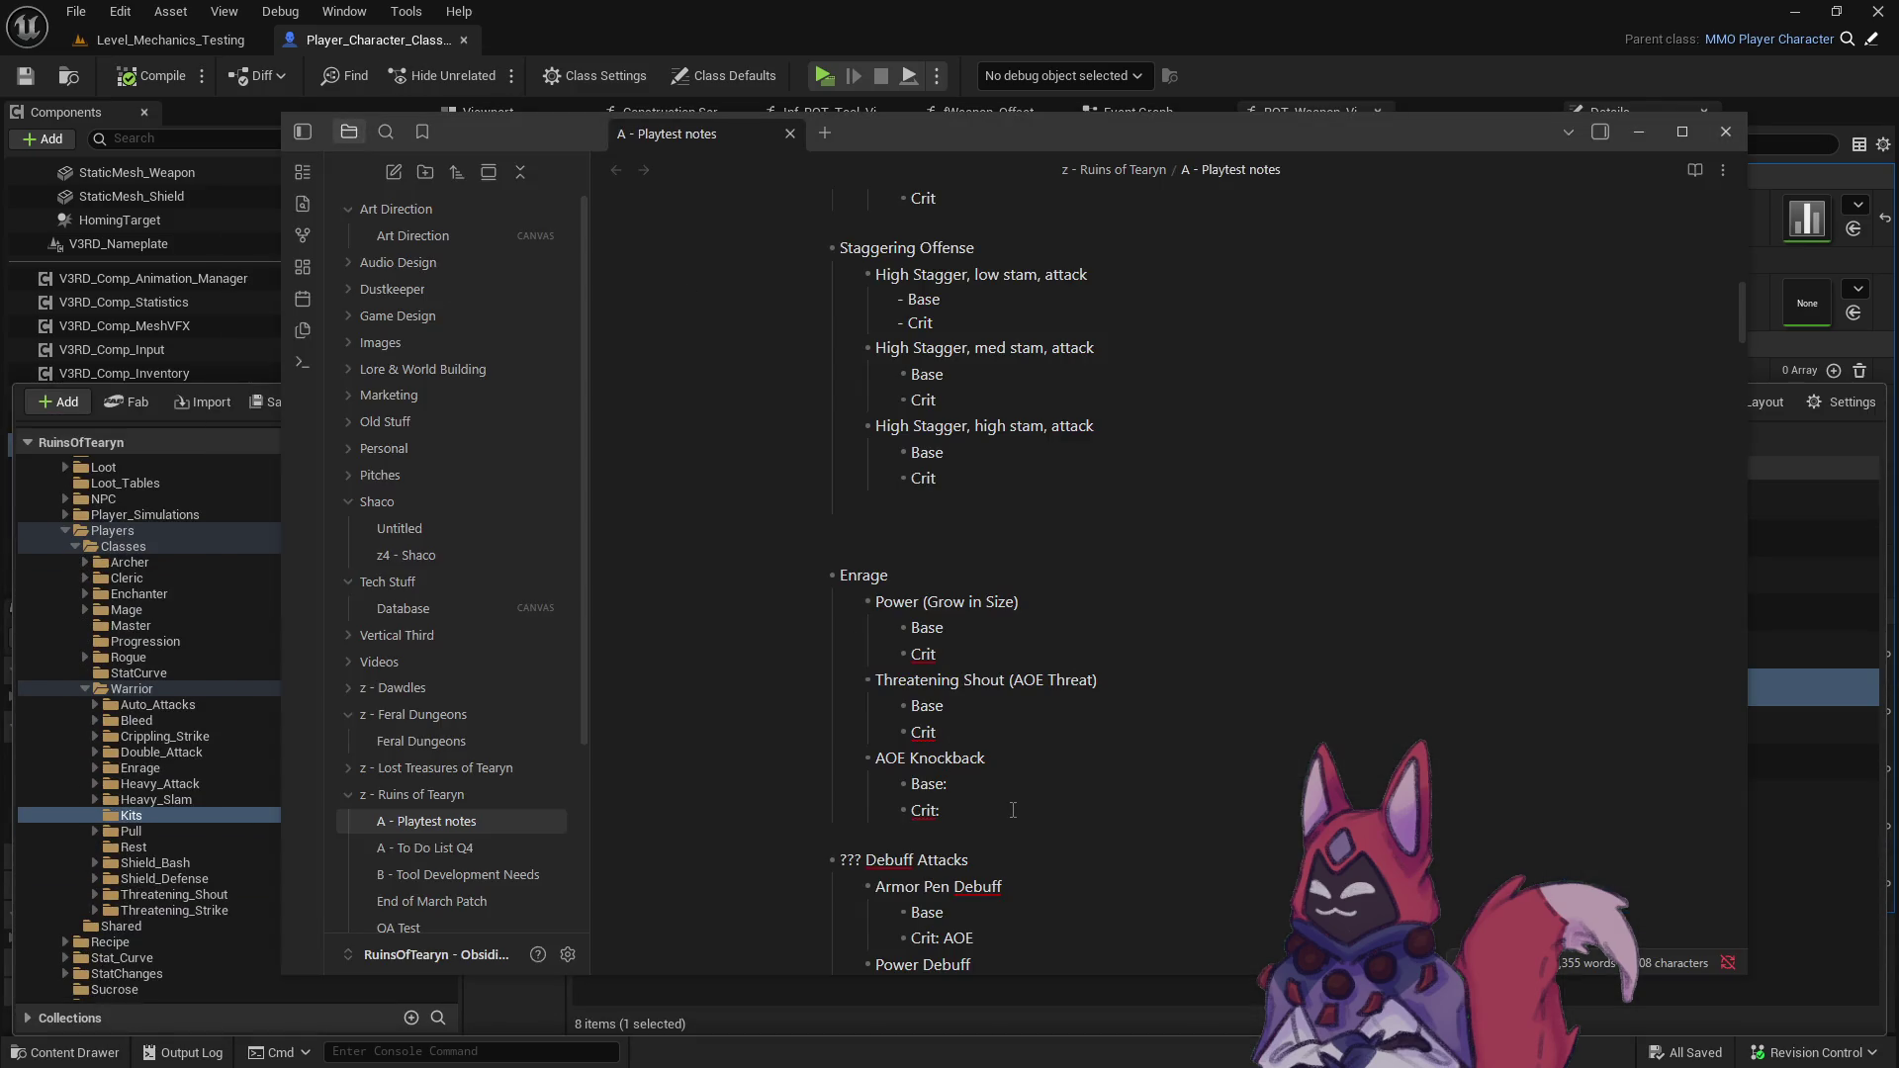
# - Move the Threatening Shout (AOE Threat) entry and its Base/Crit lines below AOE Knockback
pyautogui.scroll(-3, 1007, 772)
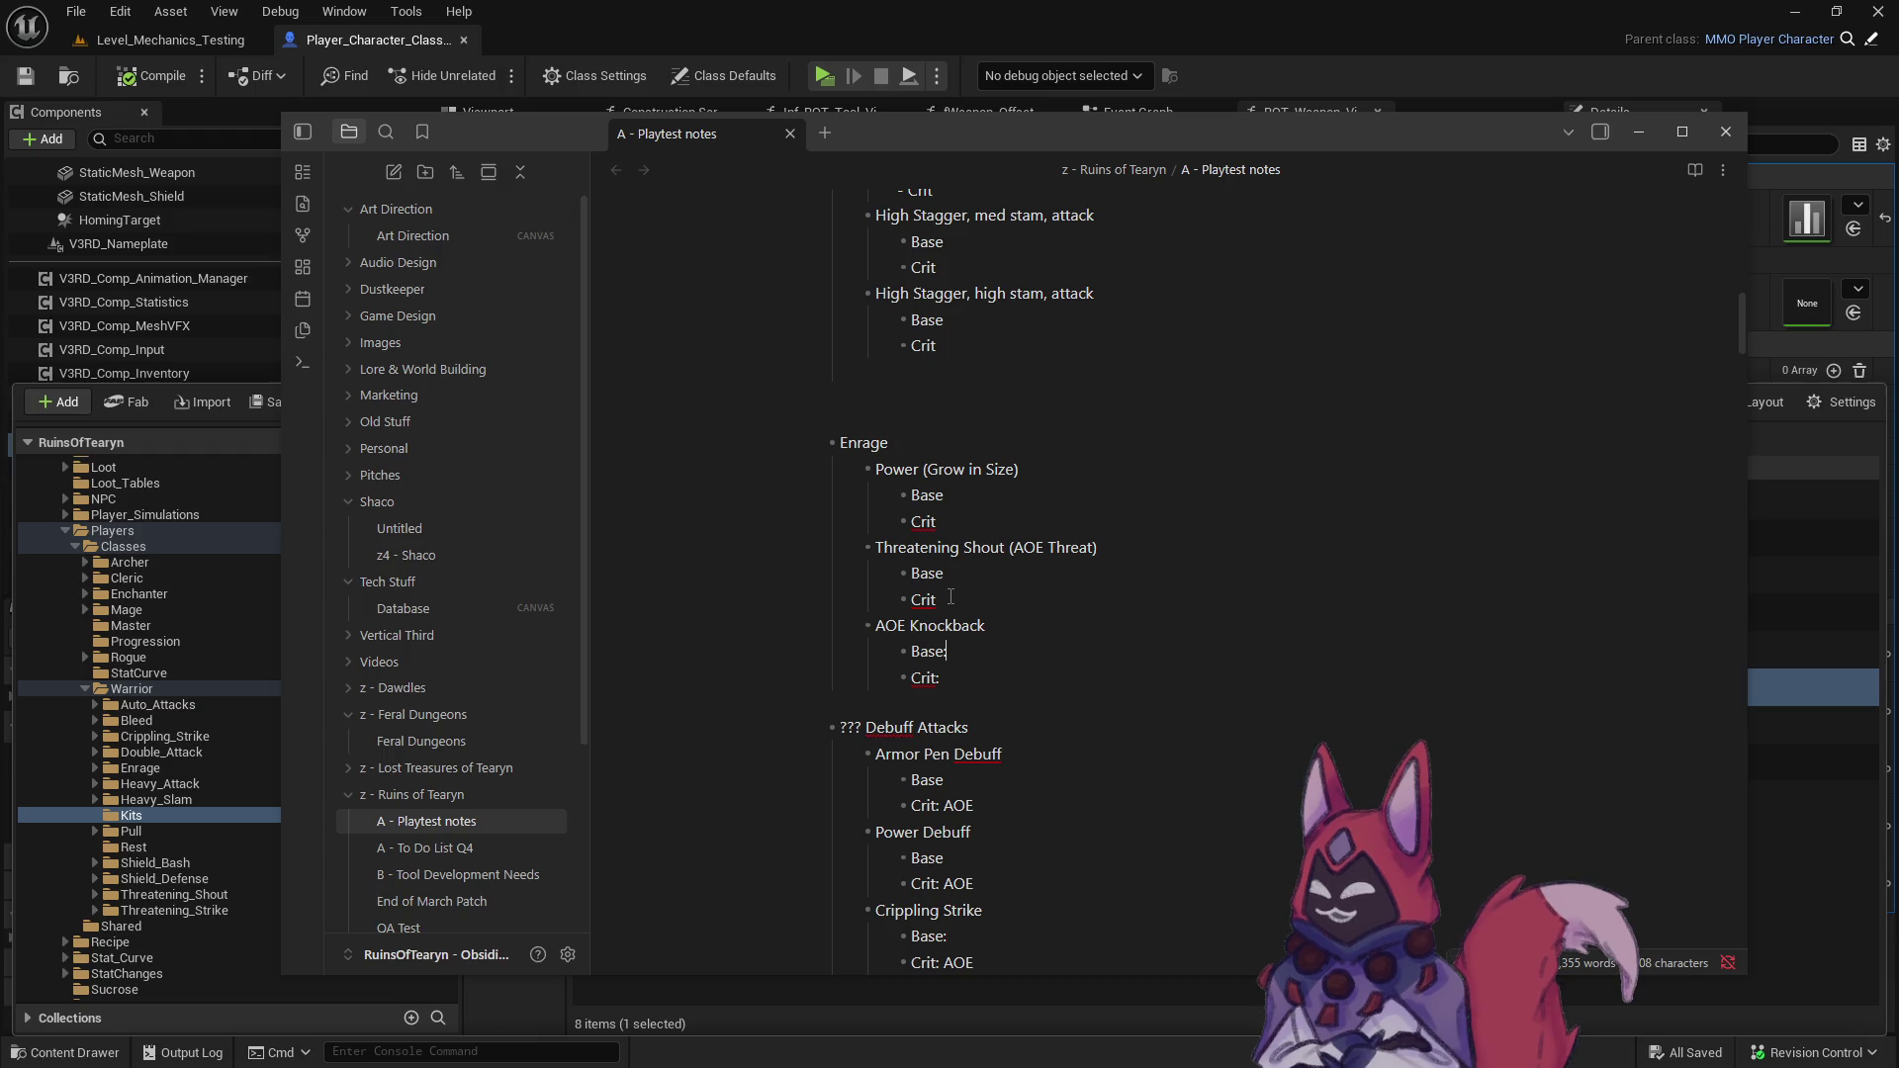
pyautogui.moveTo(950, 597); pyautogui.dragTo(807, 540)
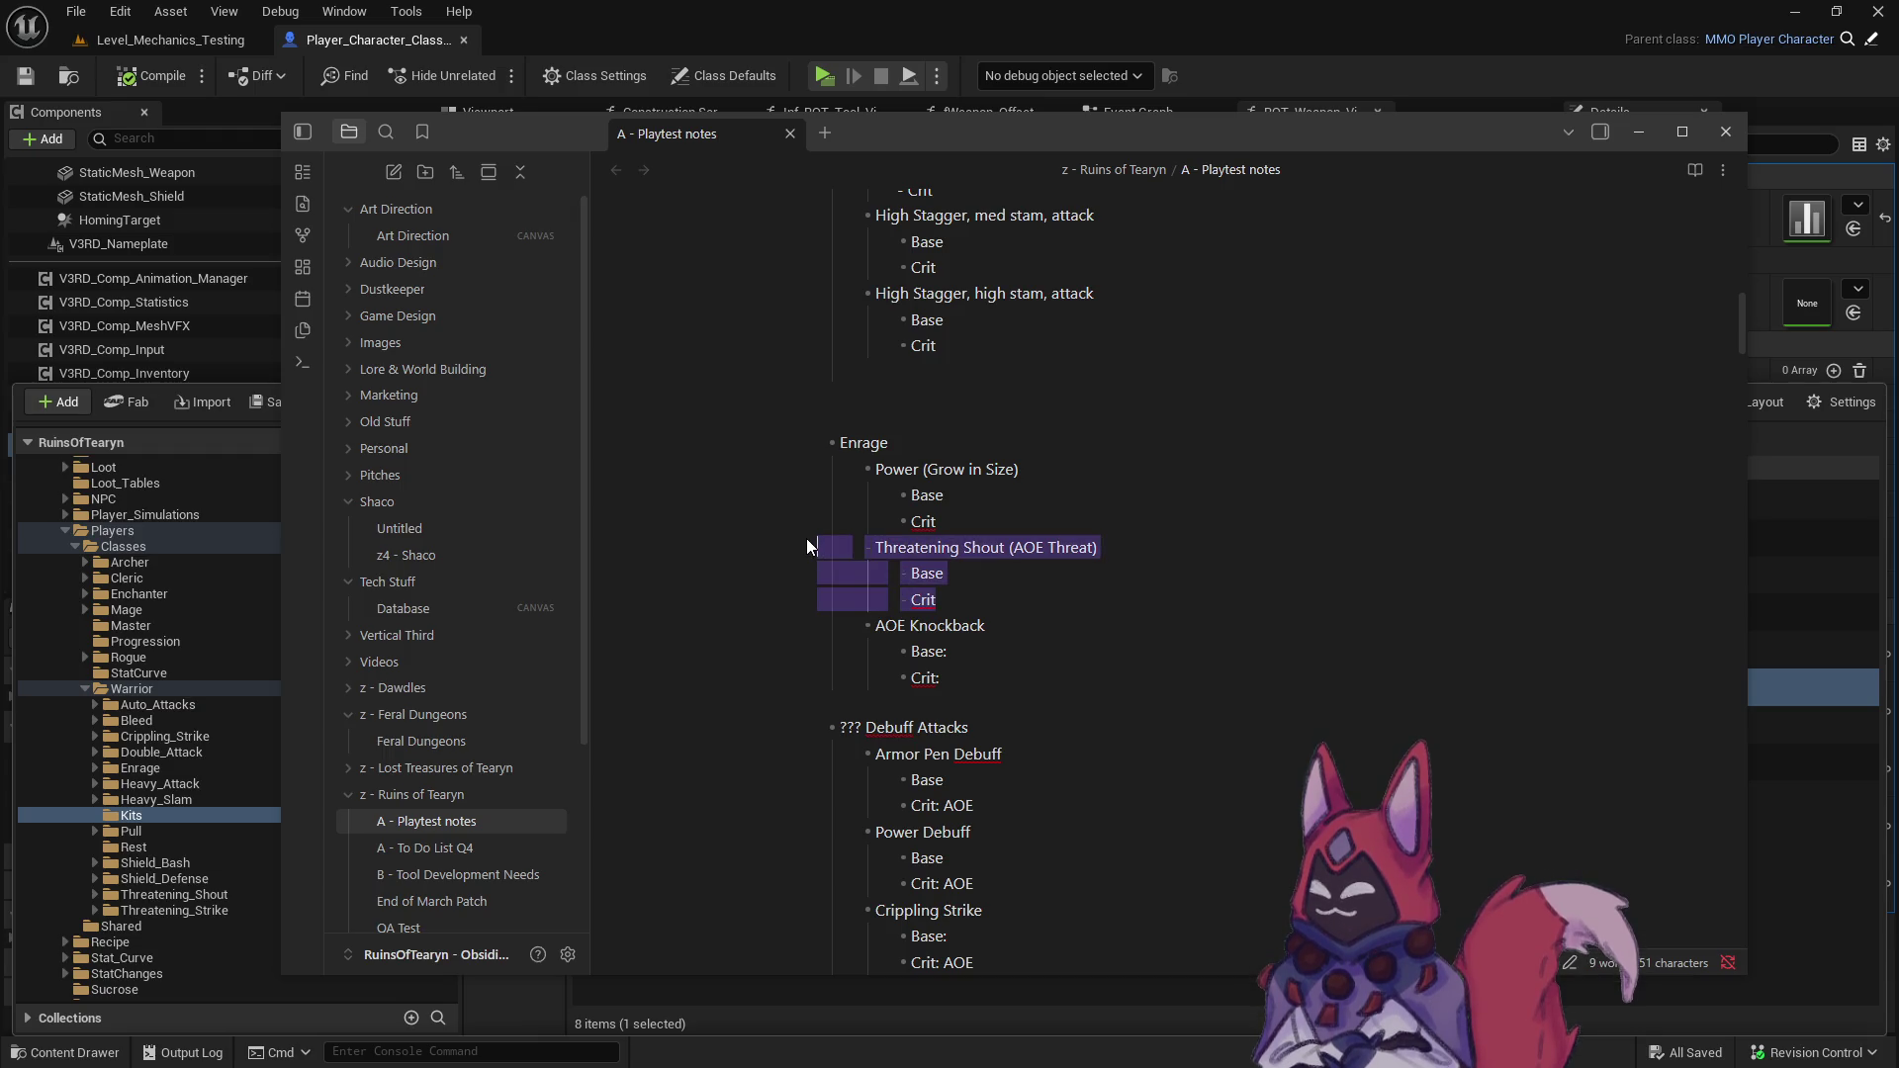
pyautogui.press('BackSpace')
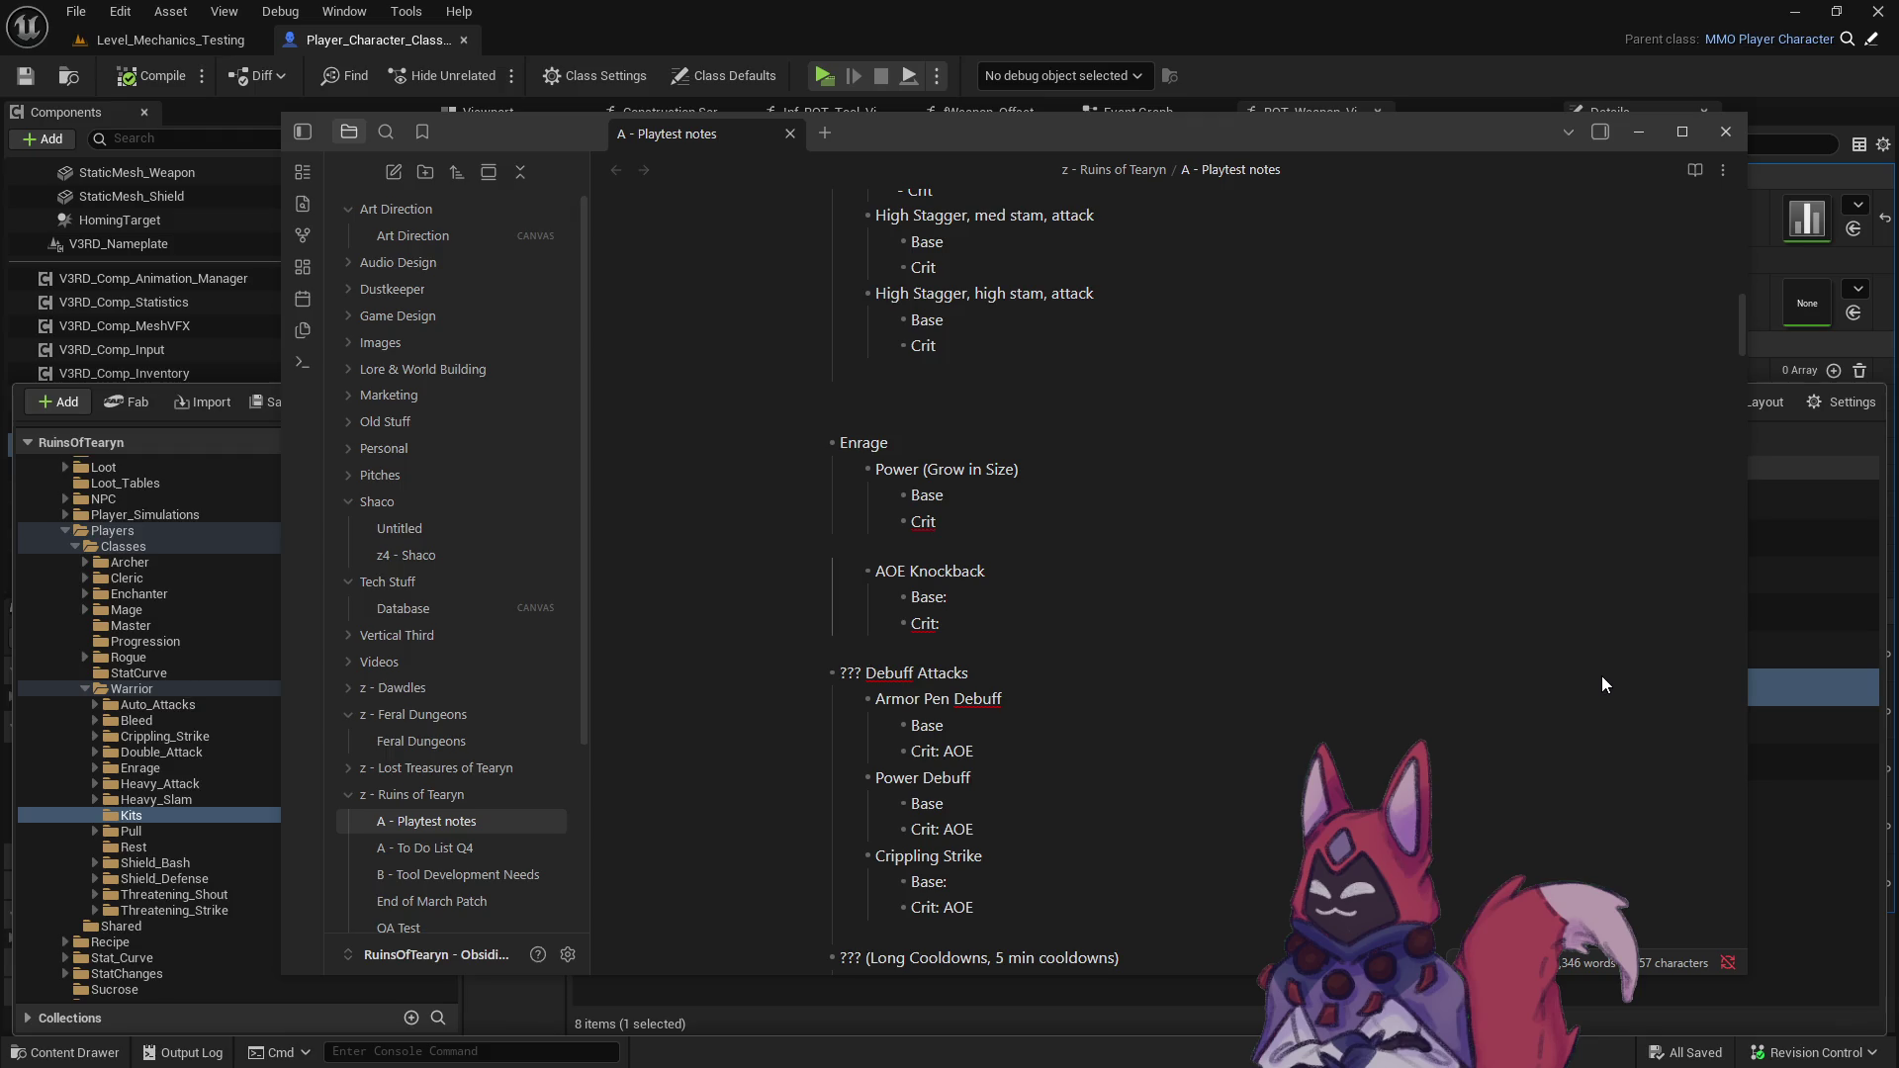
pyautogui.press('BackSpace')
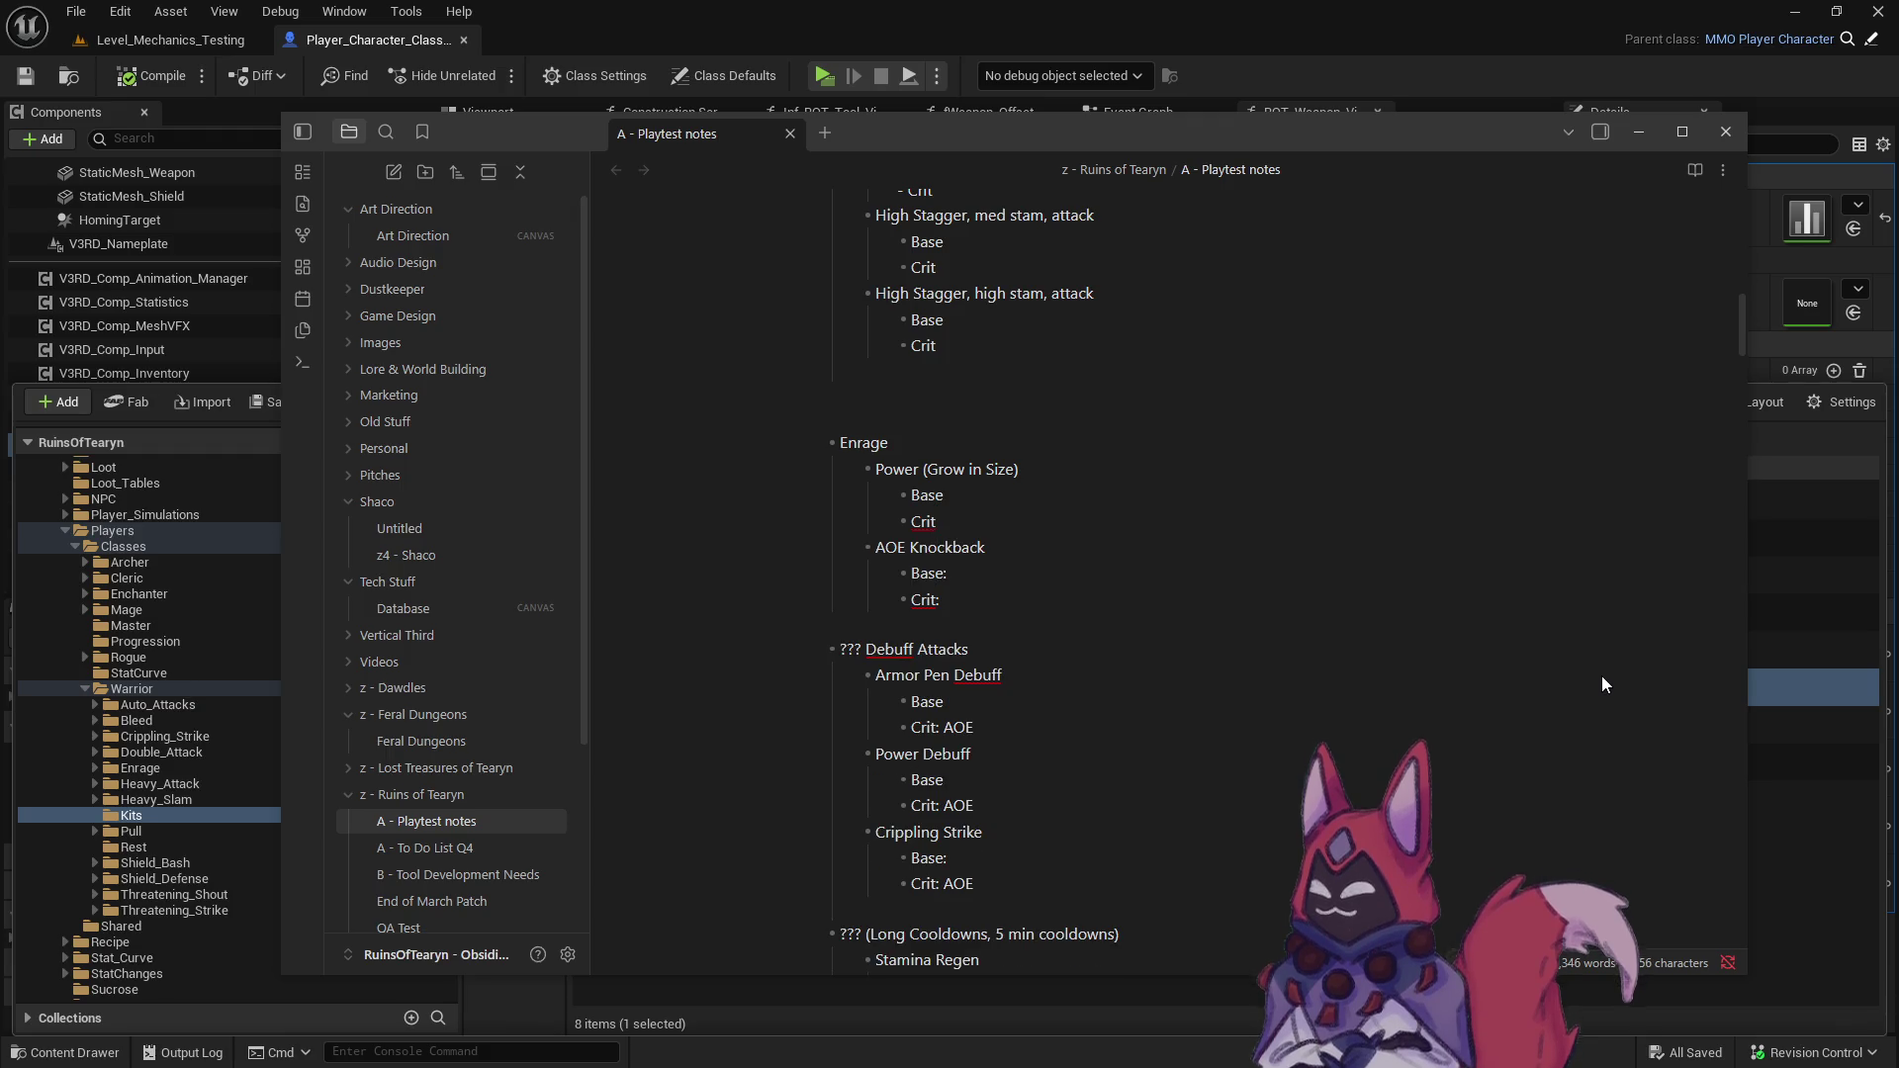
pyautogui.hotkey('ctrl', 'z')
pyautogui.hotkey('ctrl', 'z')
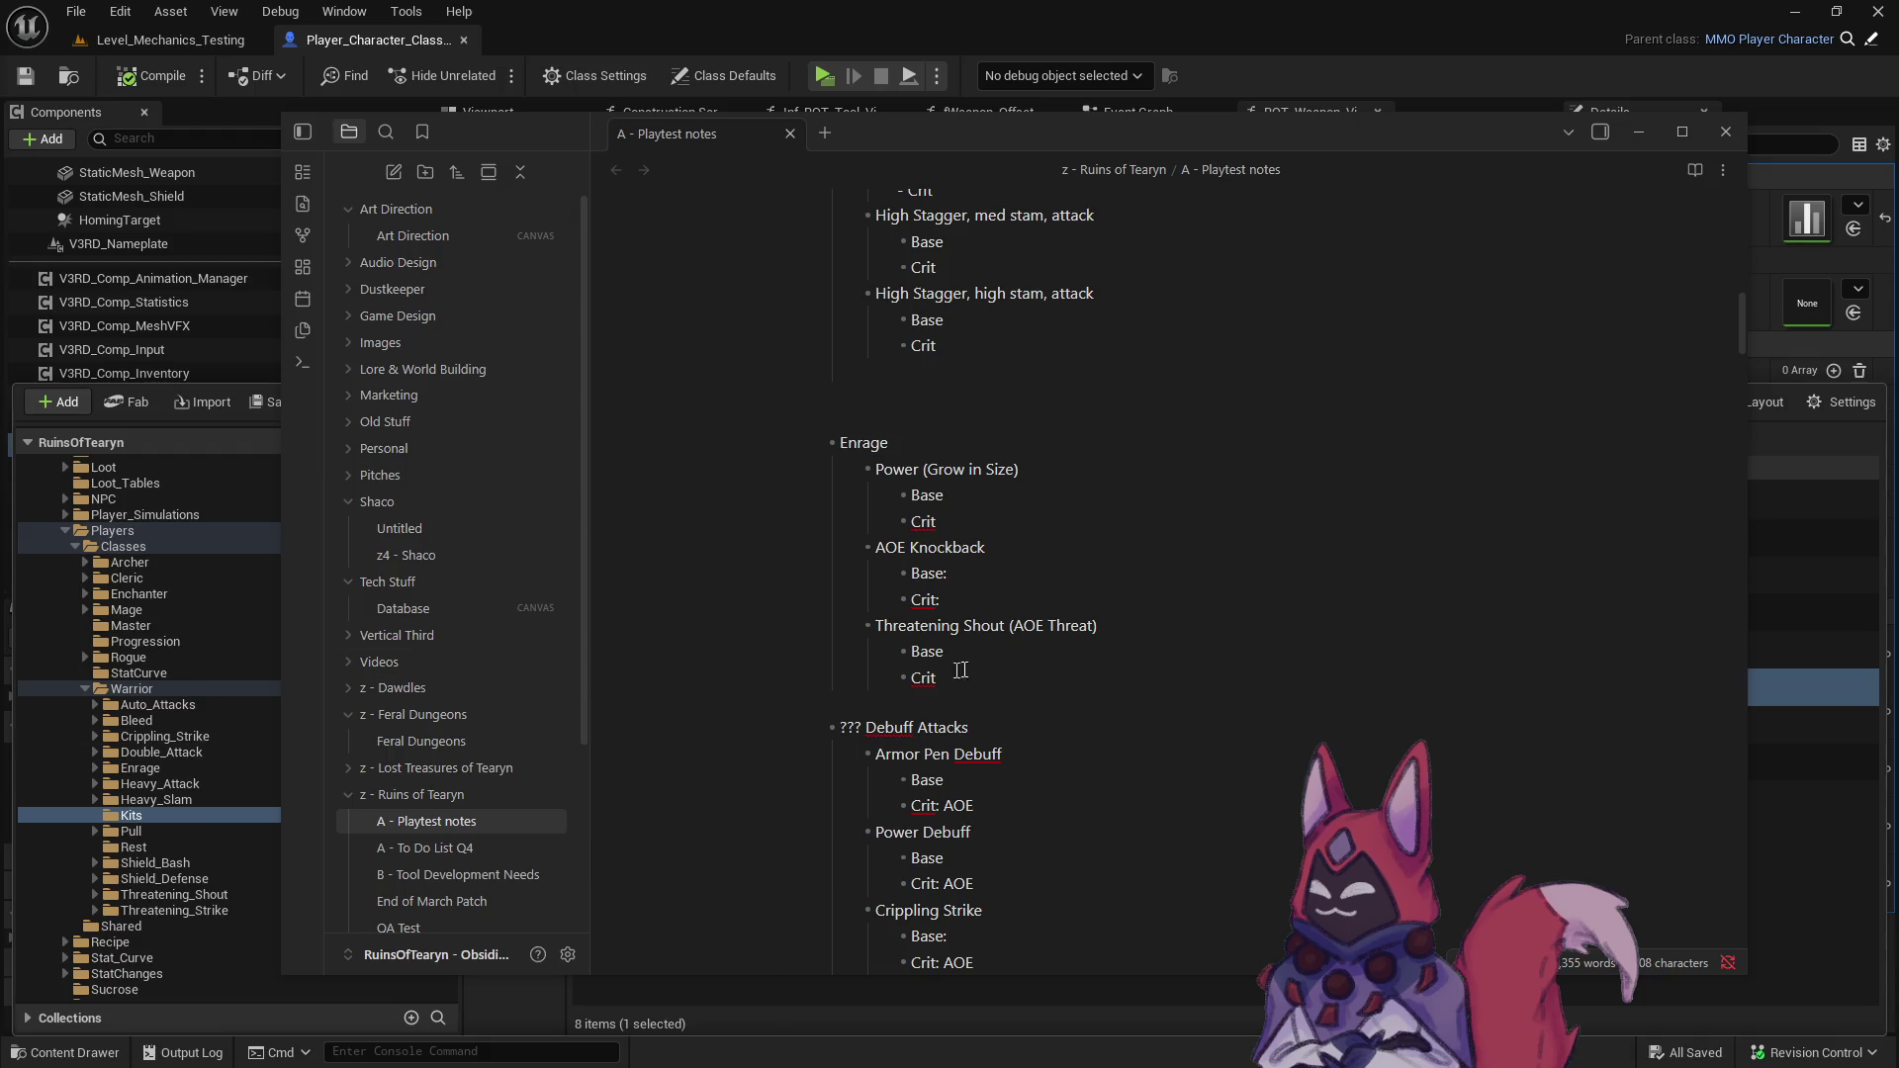
# - Review the notes, then return to Unreal's Warrior Kits folder in the Content Drawer
pyautogui.scroll(5, 942, 673)
pyautogui.scroll(3, 1006, 694)
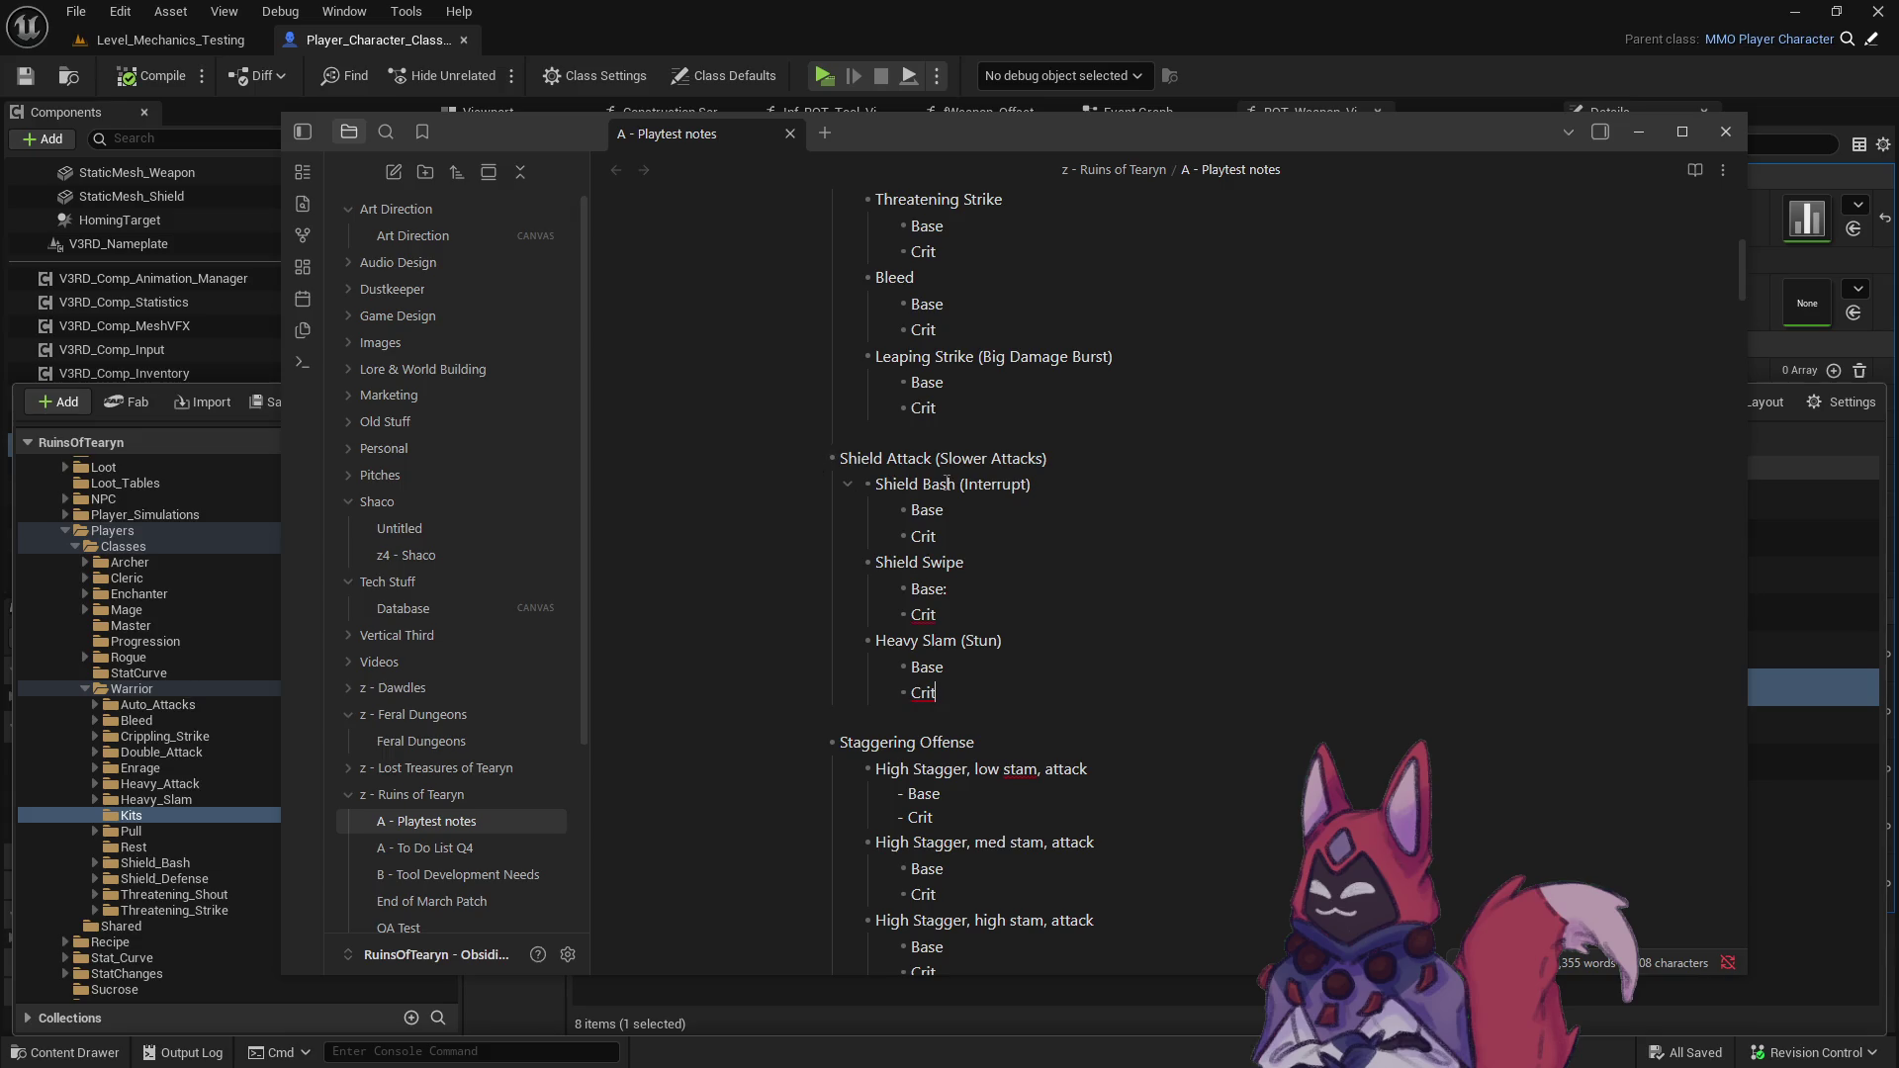
pyautogui.scroll(5, 898, 575)
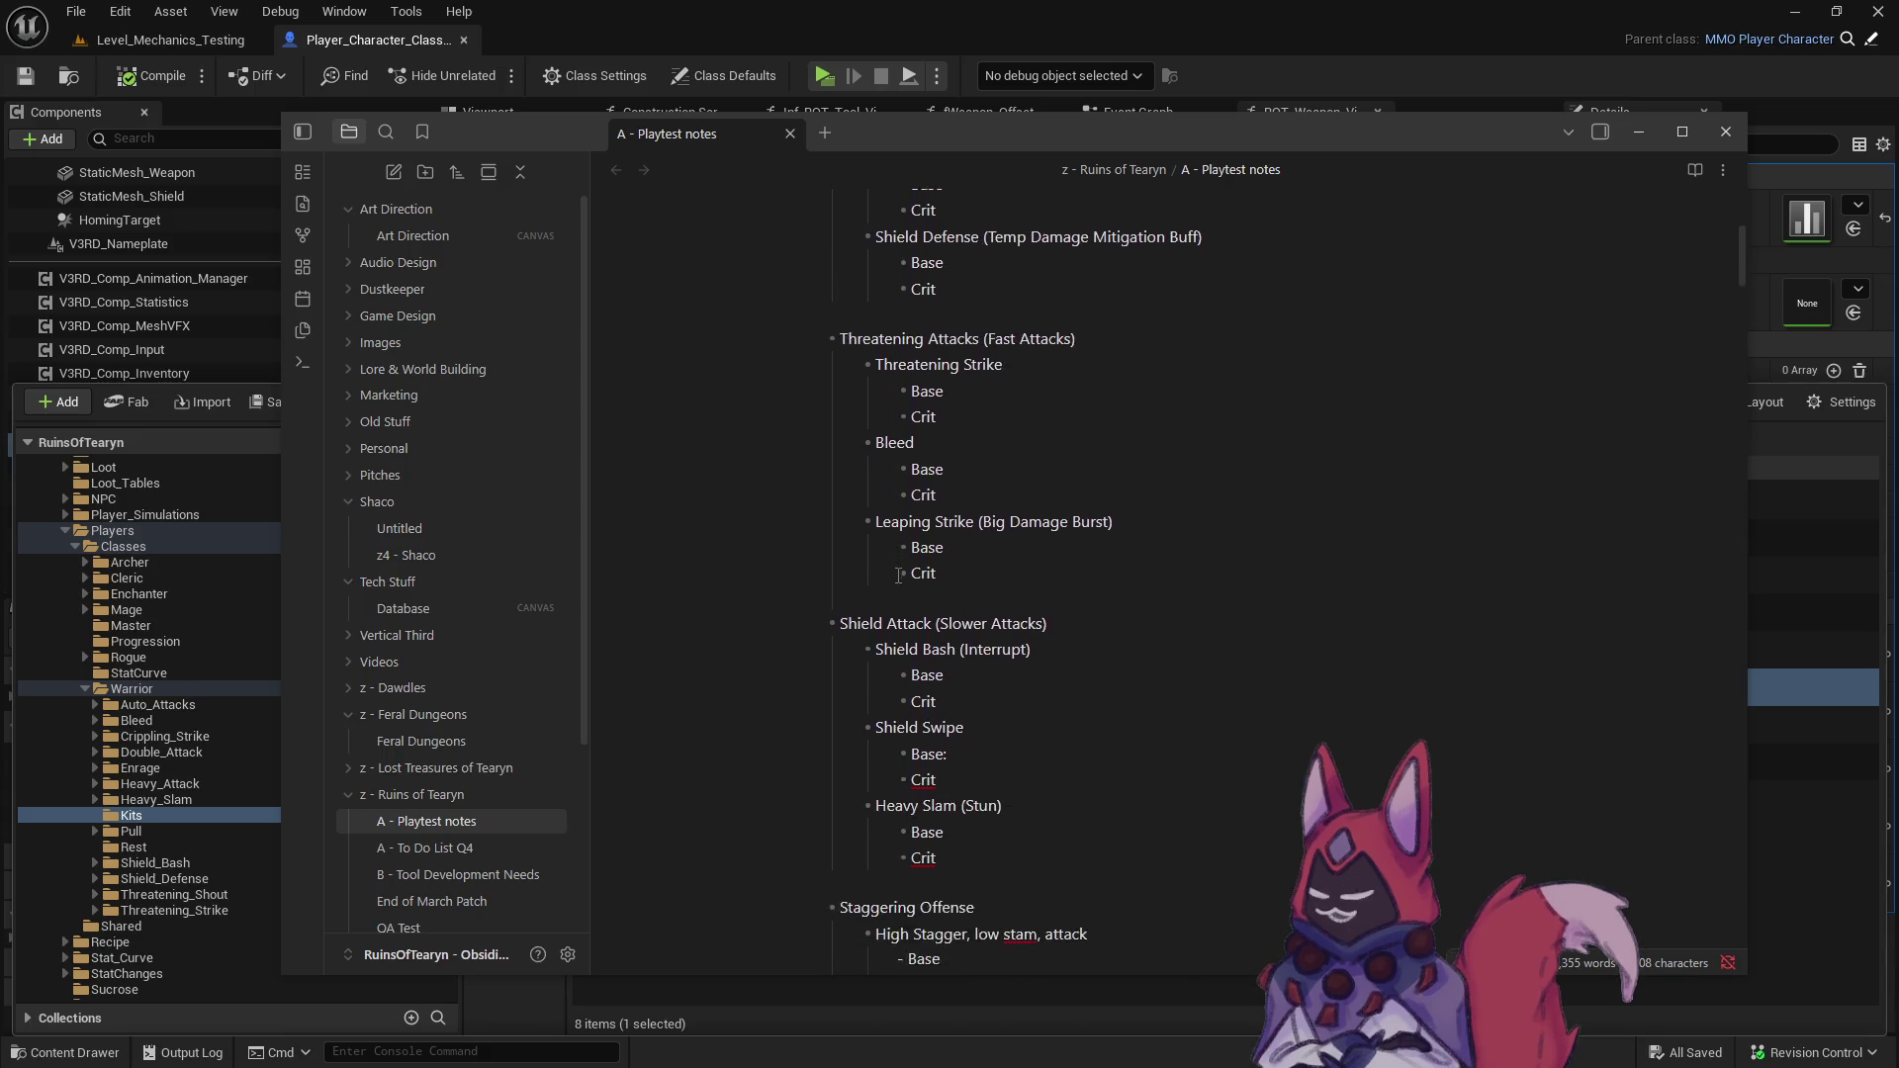
pyautogui.scroll(2, 898, 575)
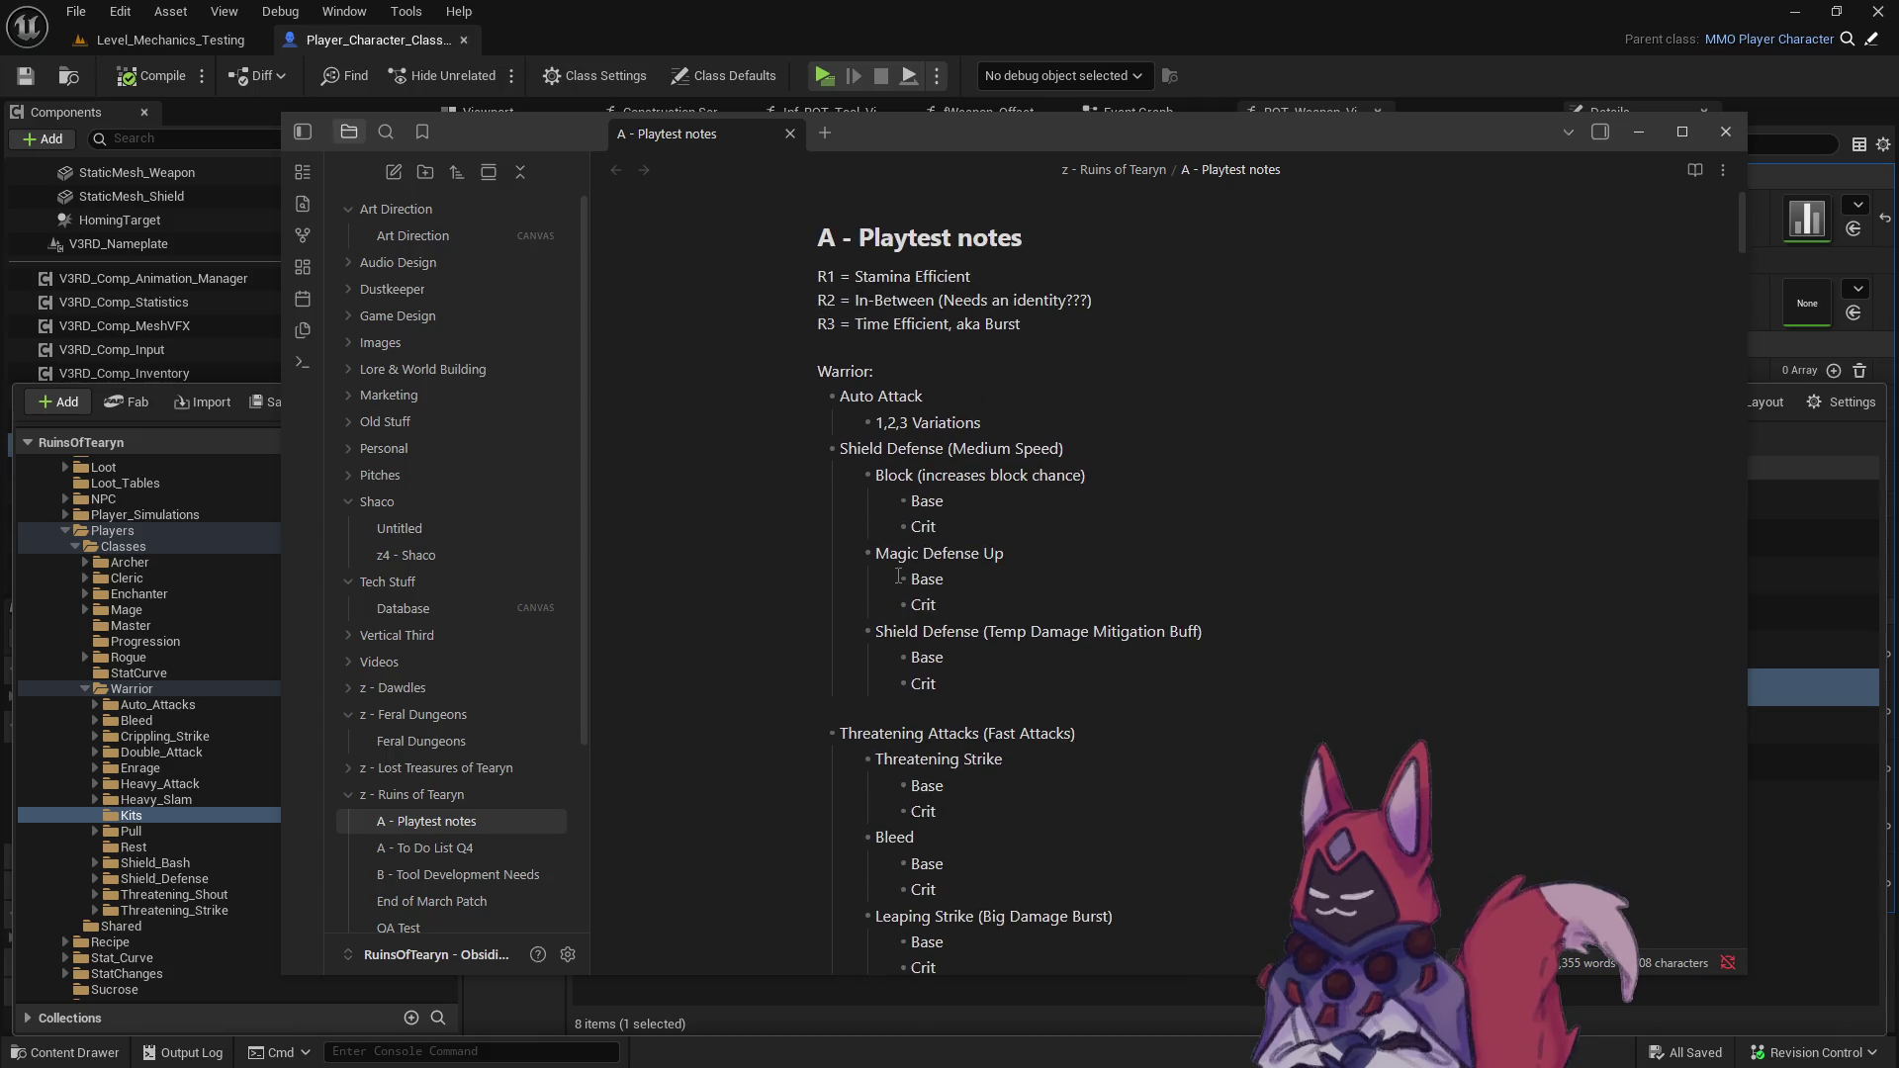
pyautogui.scroll(-2, 898, 575)
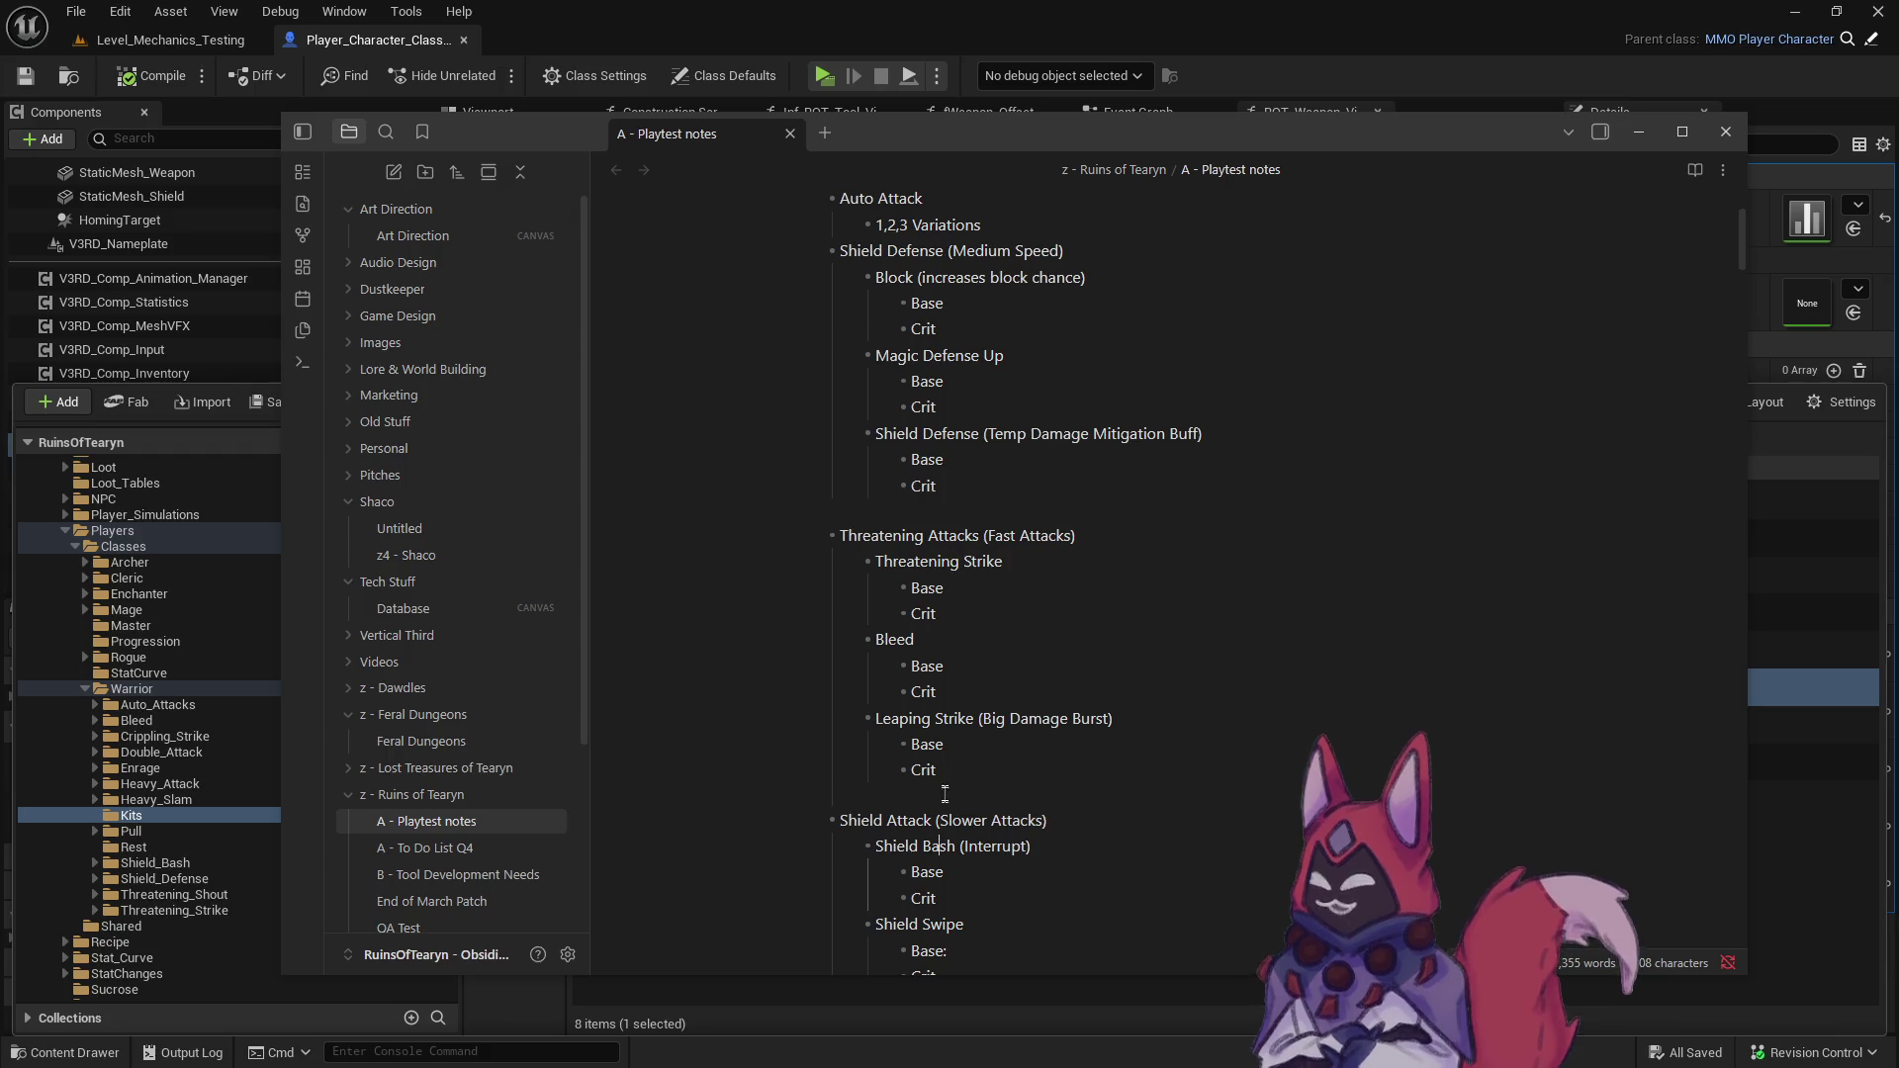
pyautogui.scroll(-2, 944, 775)
pyautogui.scroll(-2, 945, 775)
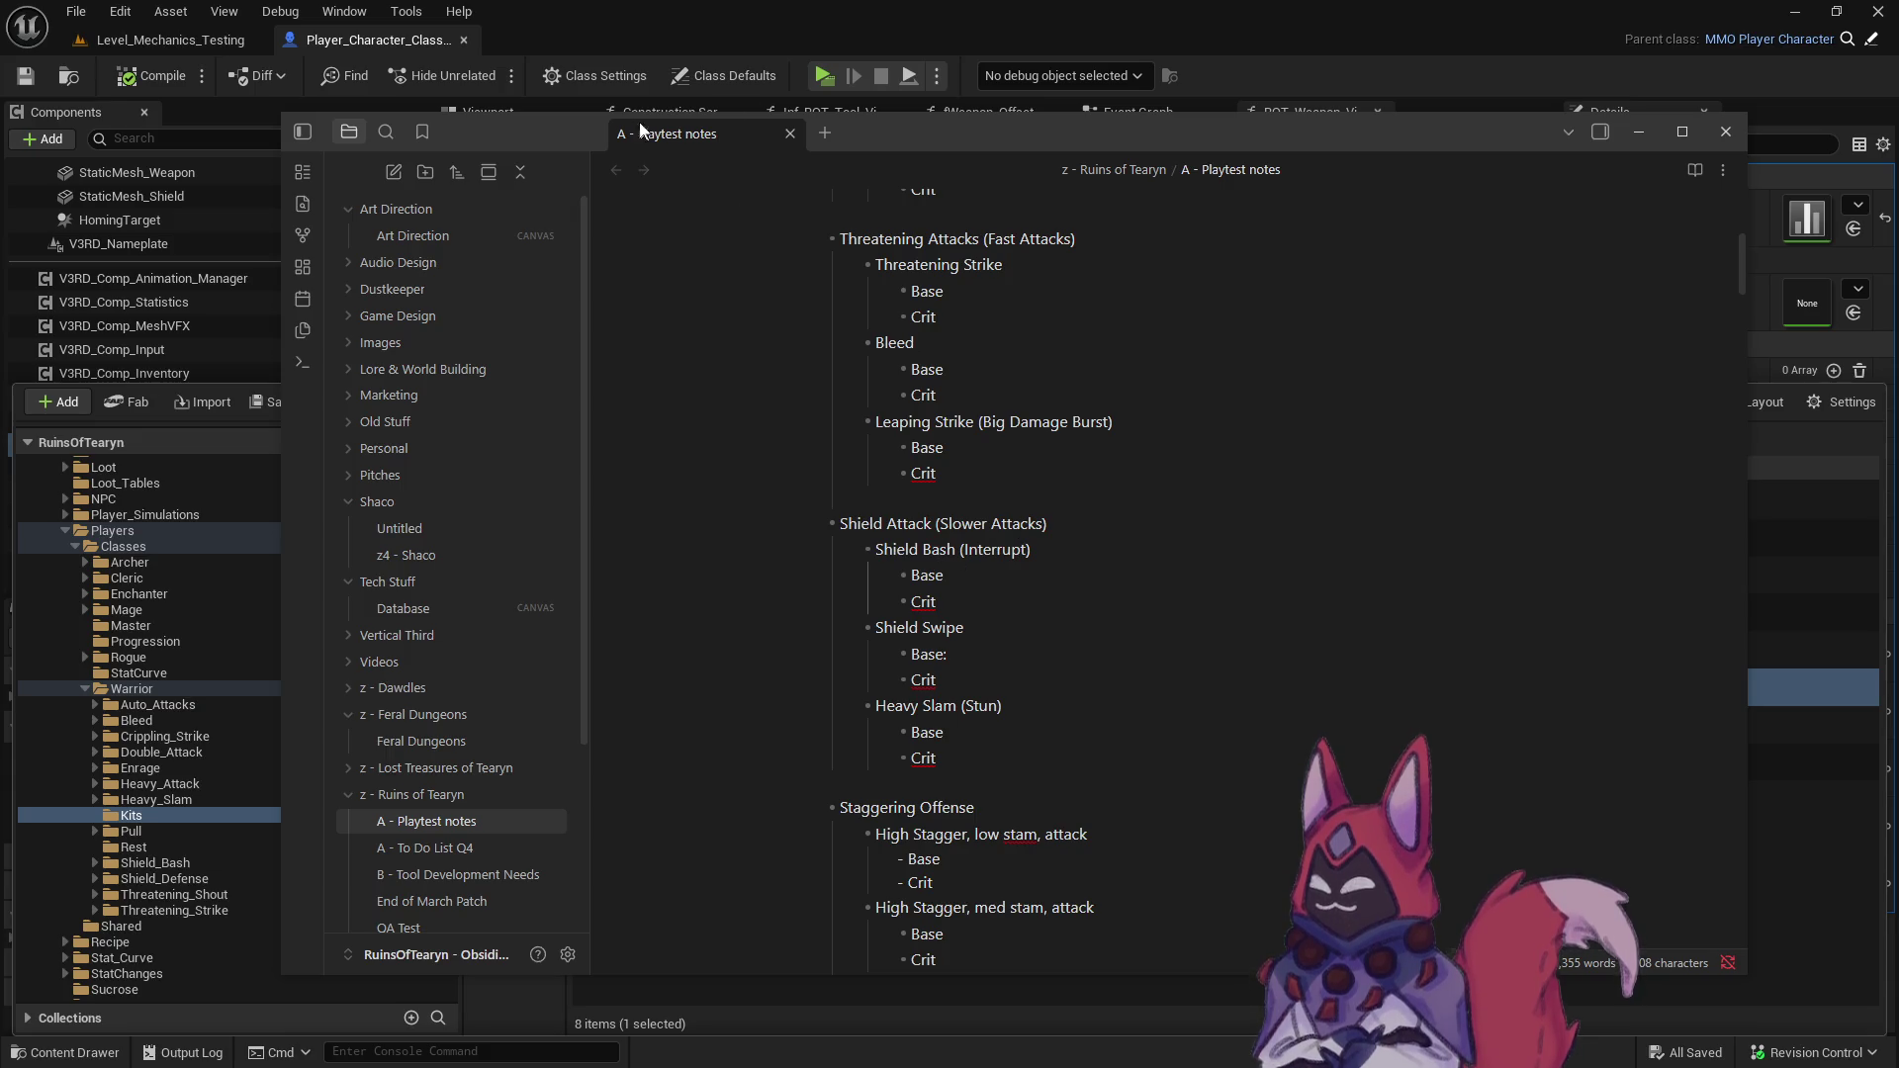
pyautogui.click(170, 40)
pyautogui.hotkey('ctrl', 'space')
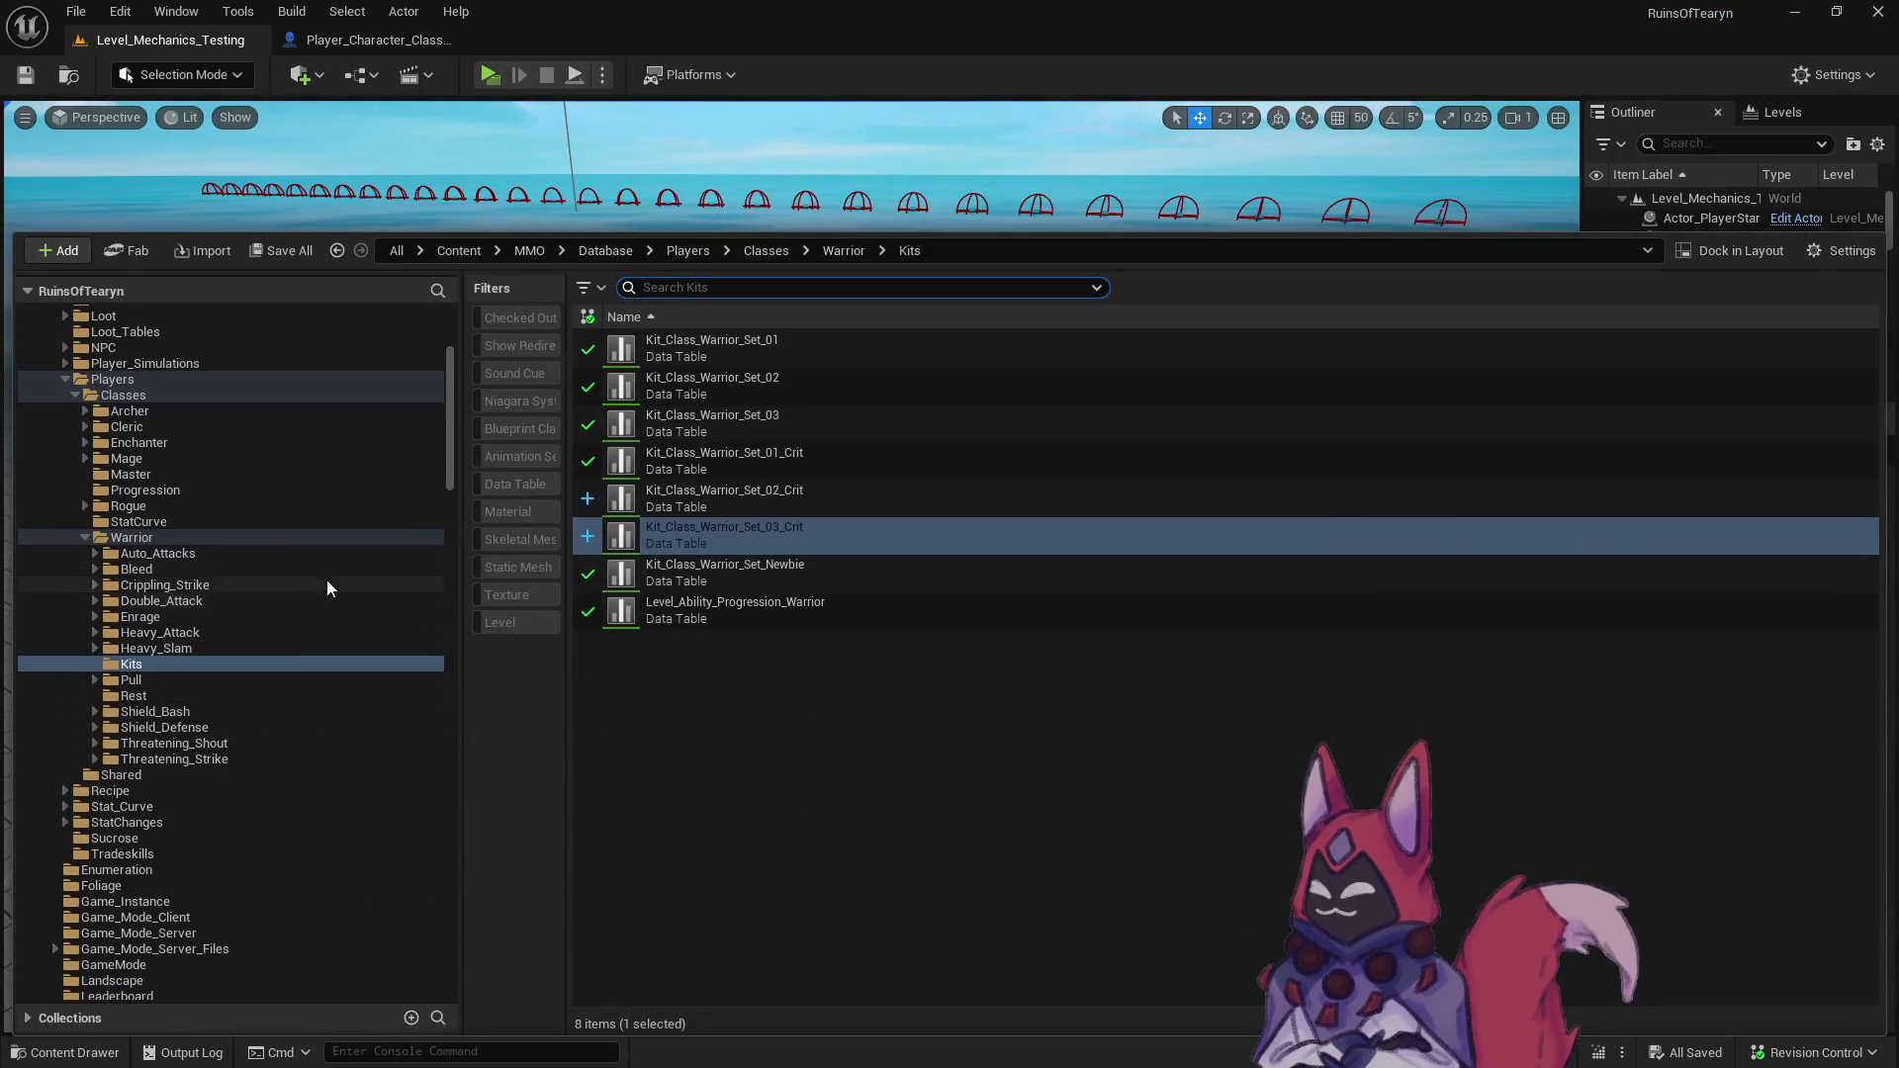
# - Open Kit_Class_Warrior_Set_01 and dock its table editor into the main window
pyautogui.click(786, 358)
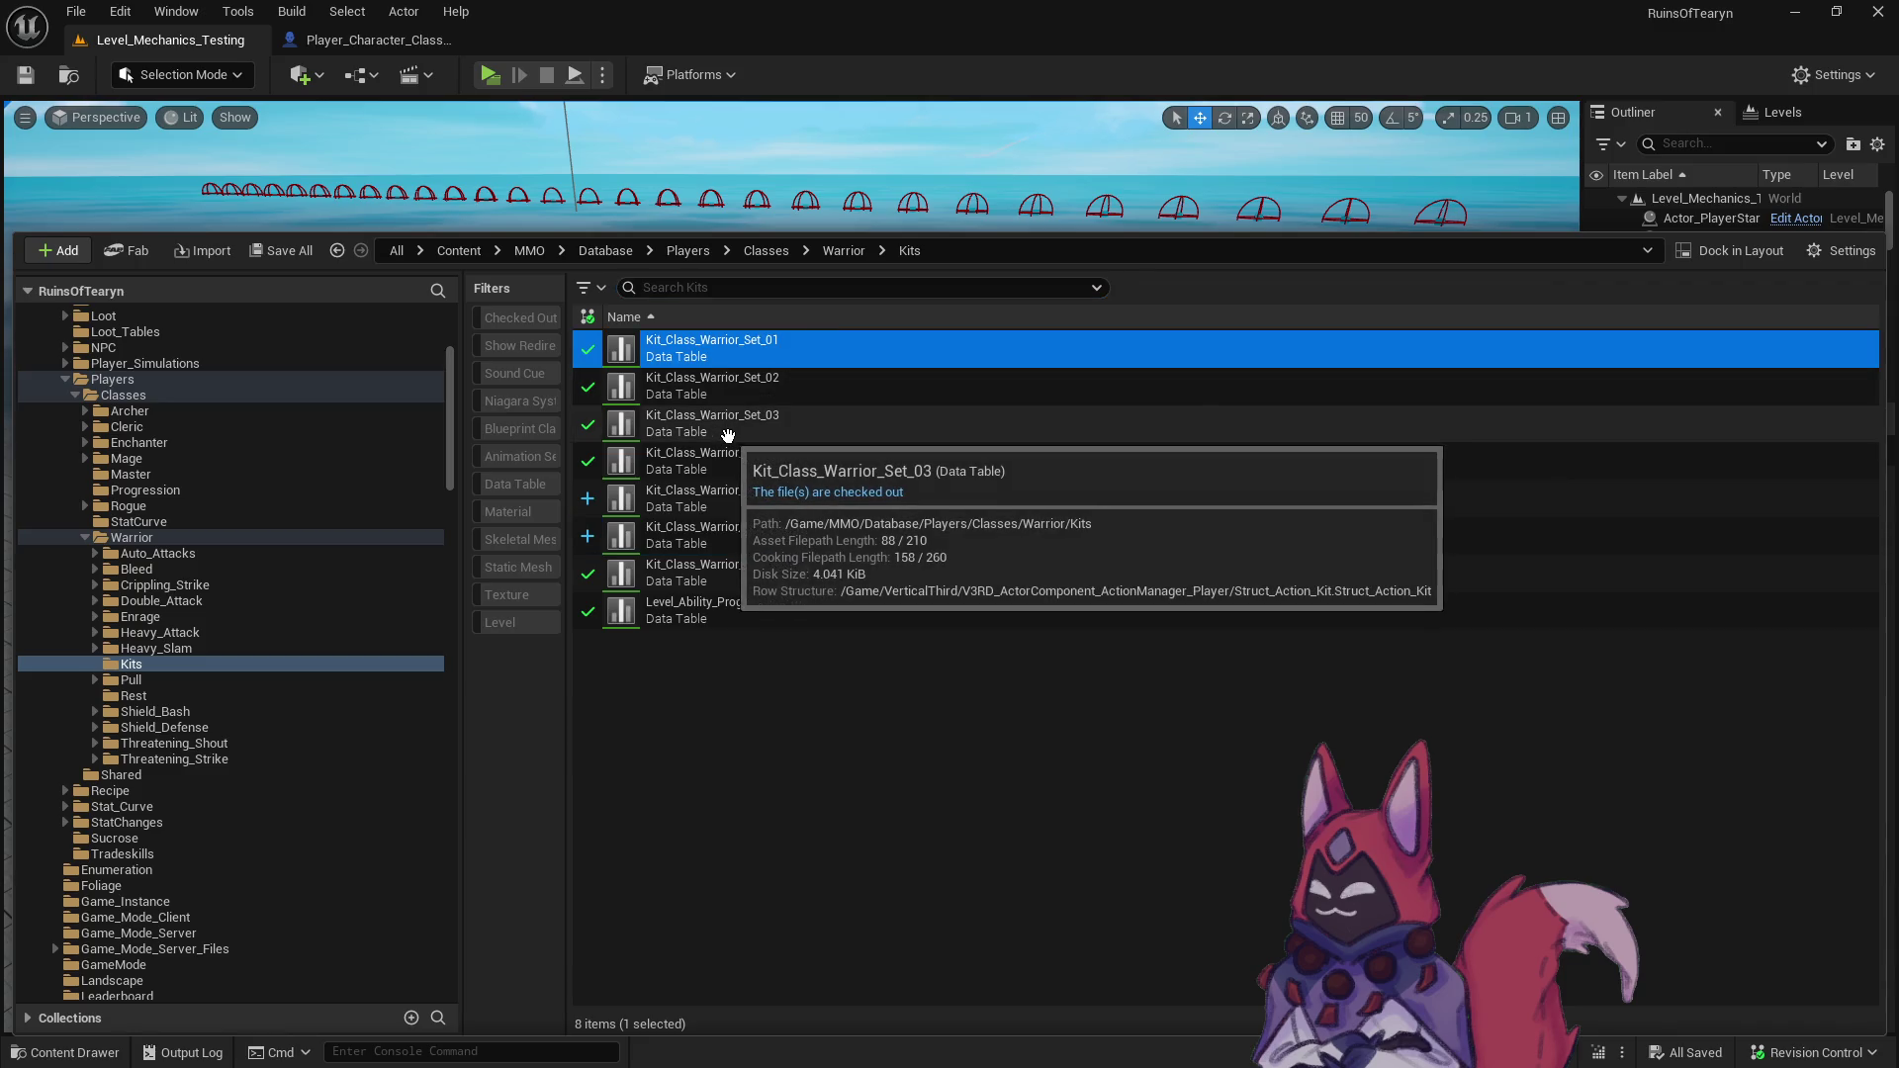
pyautogui.doubleClick(801, 358)
pyautogui.moveTo(621, 230)
pyautogui.mouseDown()
pyautogui.moveTo(661, 65)
pyautogui.moveTo(594, 40)
pyautogui.mouseUp()
pyautogui.hotkey('alt', 'Tab')
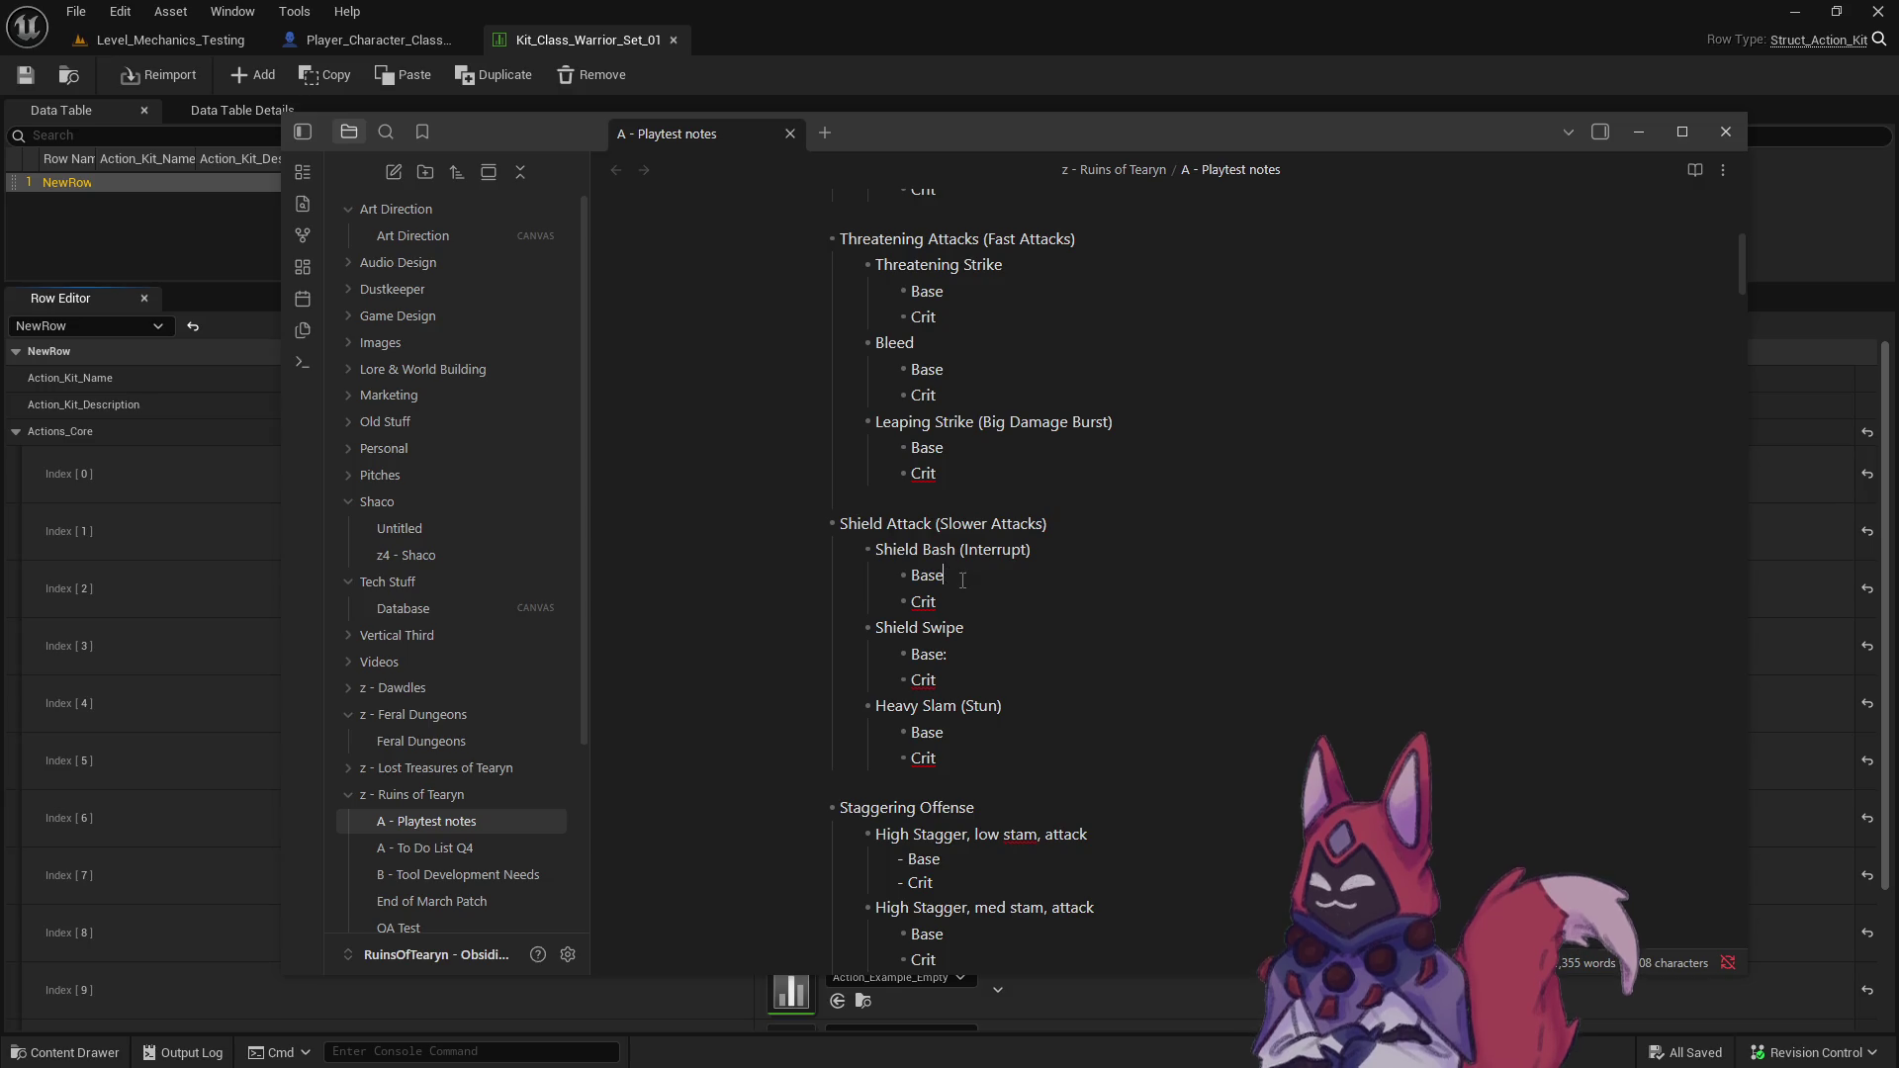
pyautogui.click(569, 39)
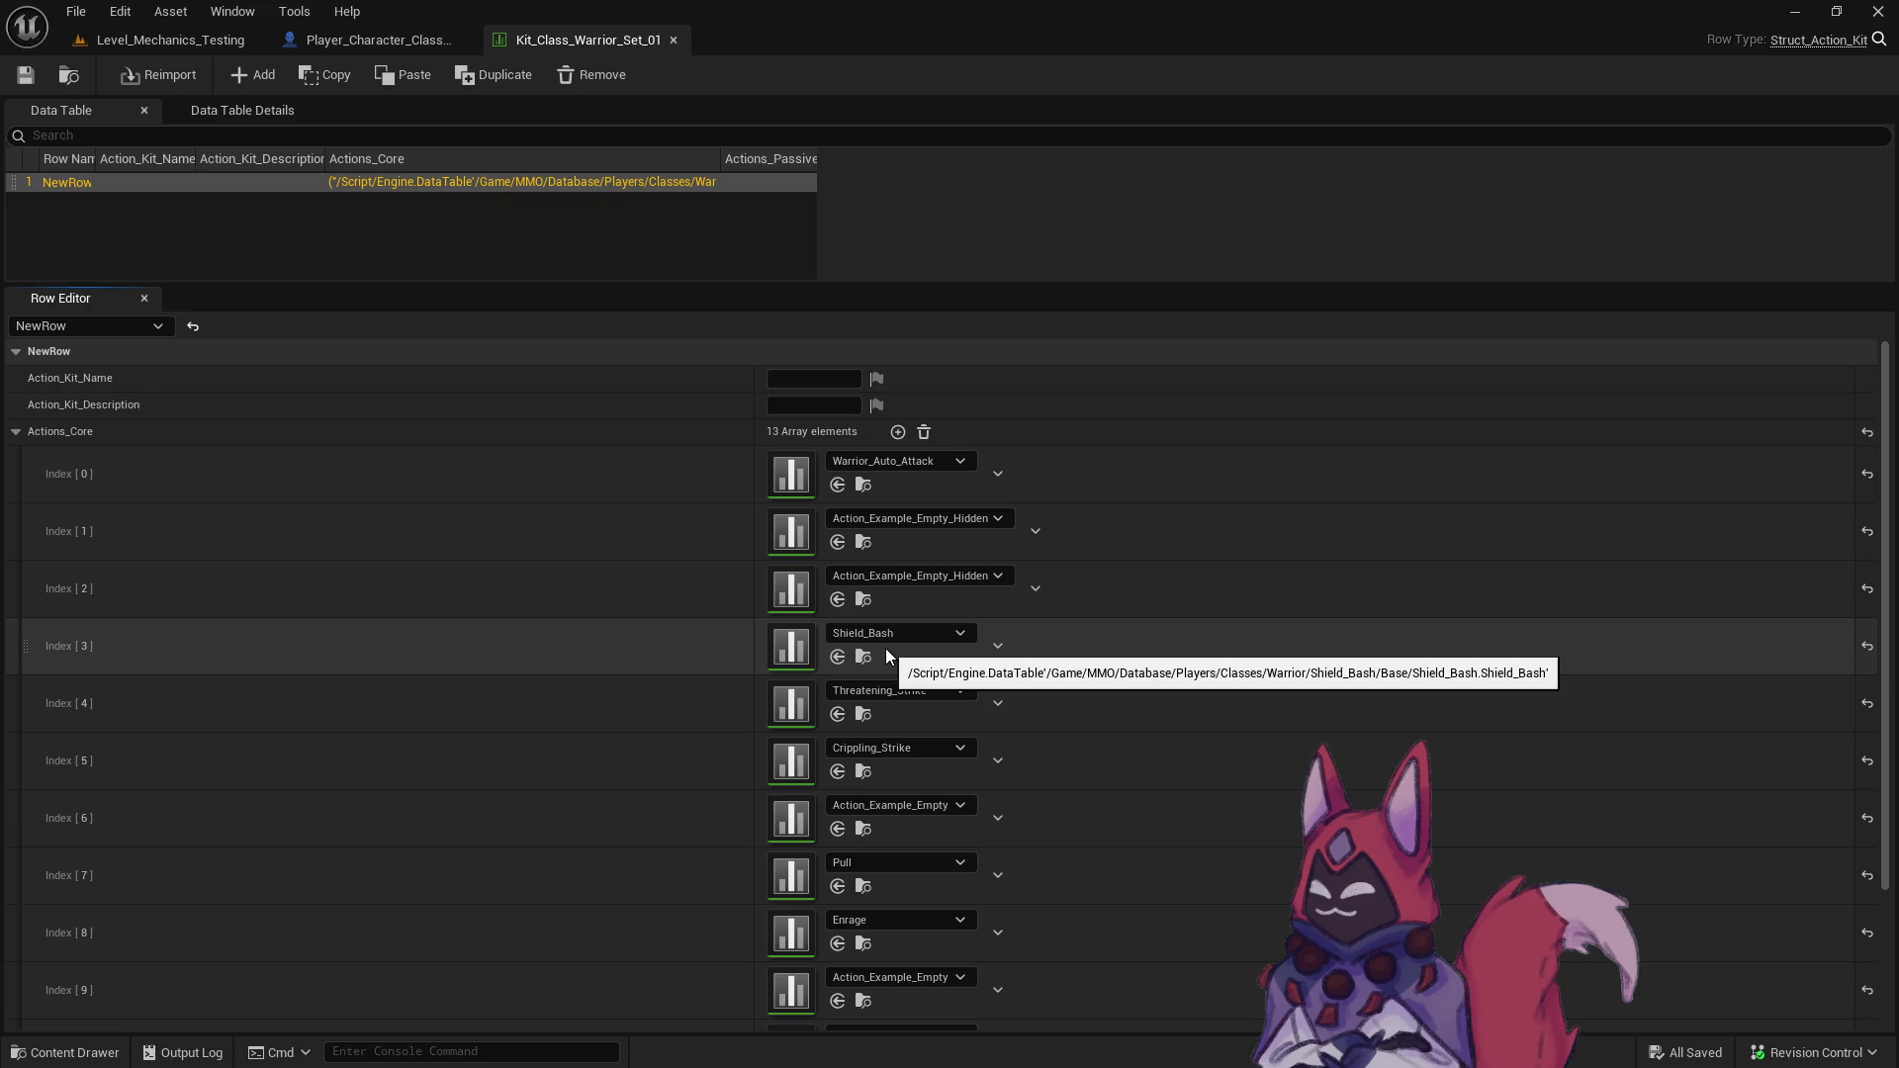
# - Replace Crippling_Strike with Shield_Bash in slot 5 of Set_01's core actions
pyautogui.scroll(-4, 661, 656)
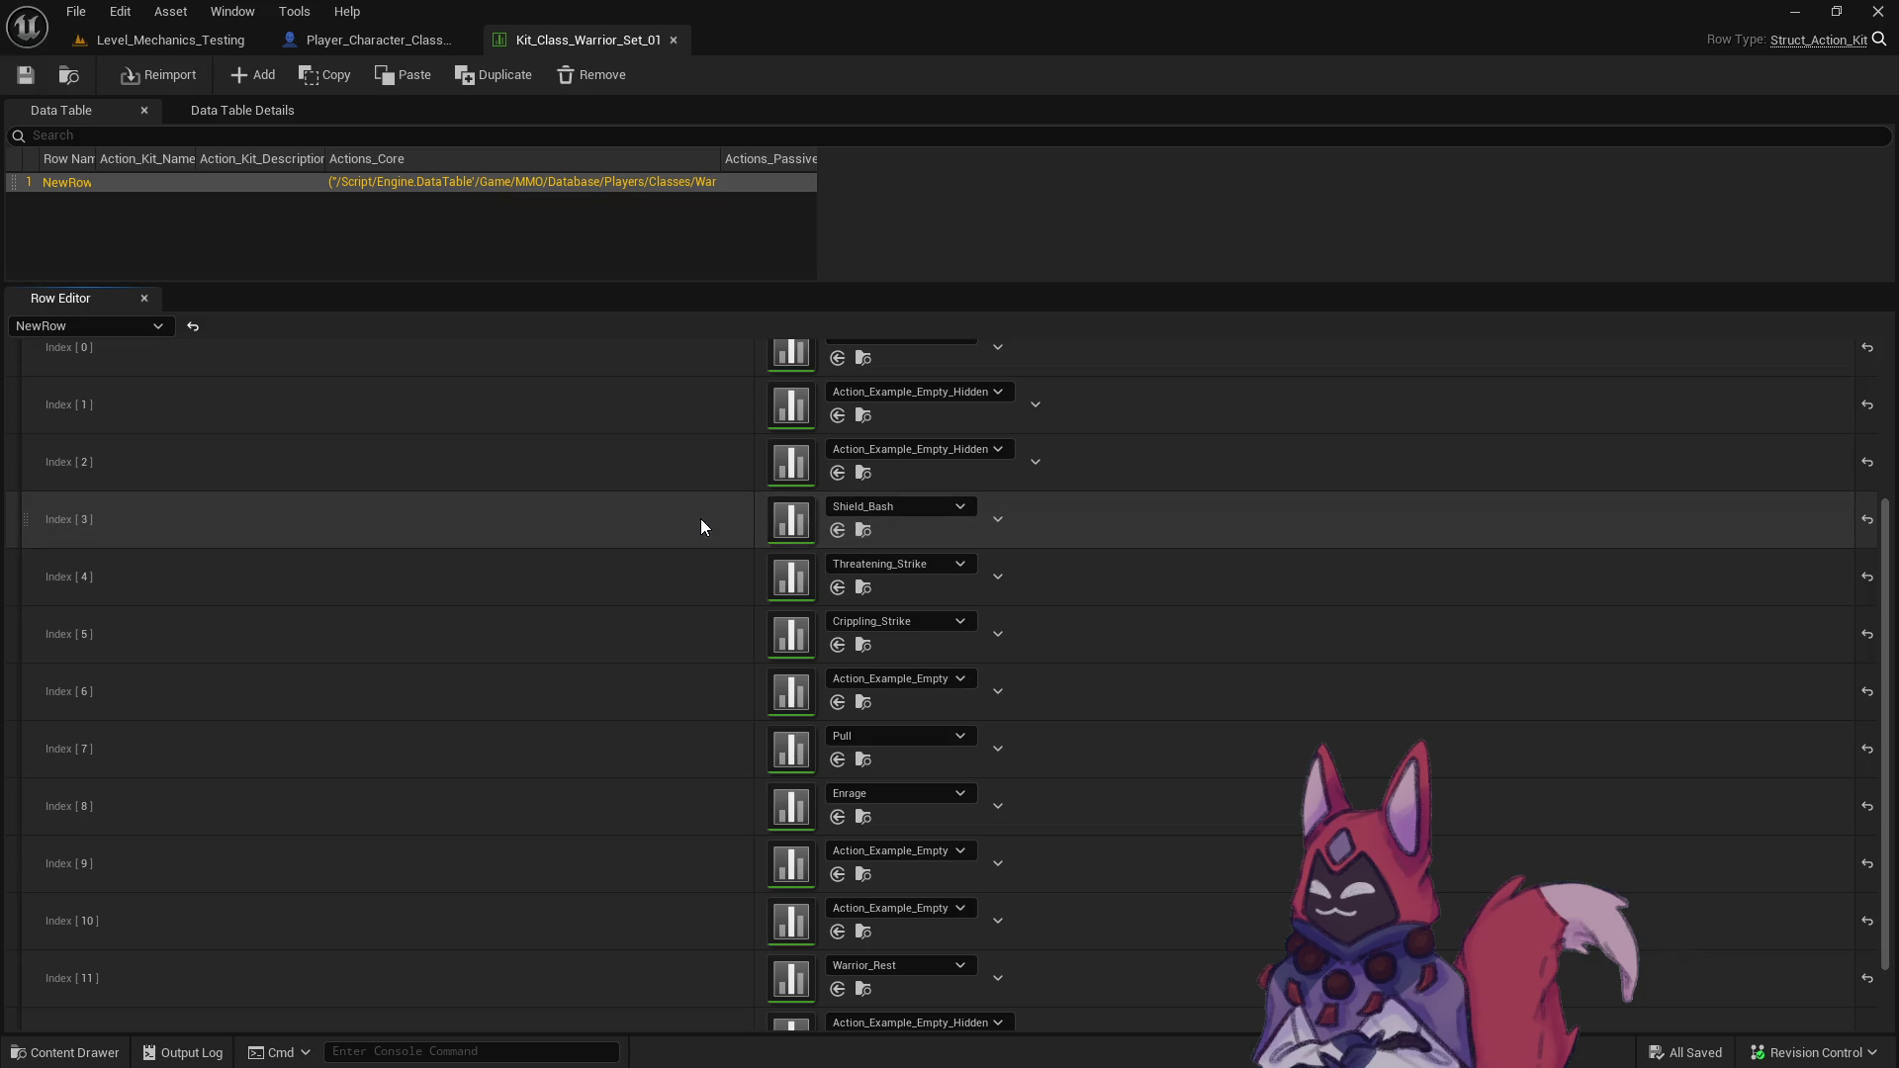
pyautogui.keyDown('shift'); pyautogui.rightClick(701, 520); pyautogui.keyUp('shift')
pyautogui.keyDown('shift'); pyautogui.click(718, 632); pyautogui.keyUp('shift')
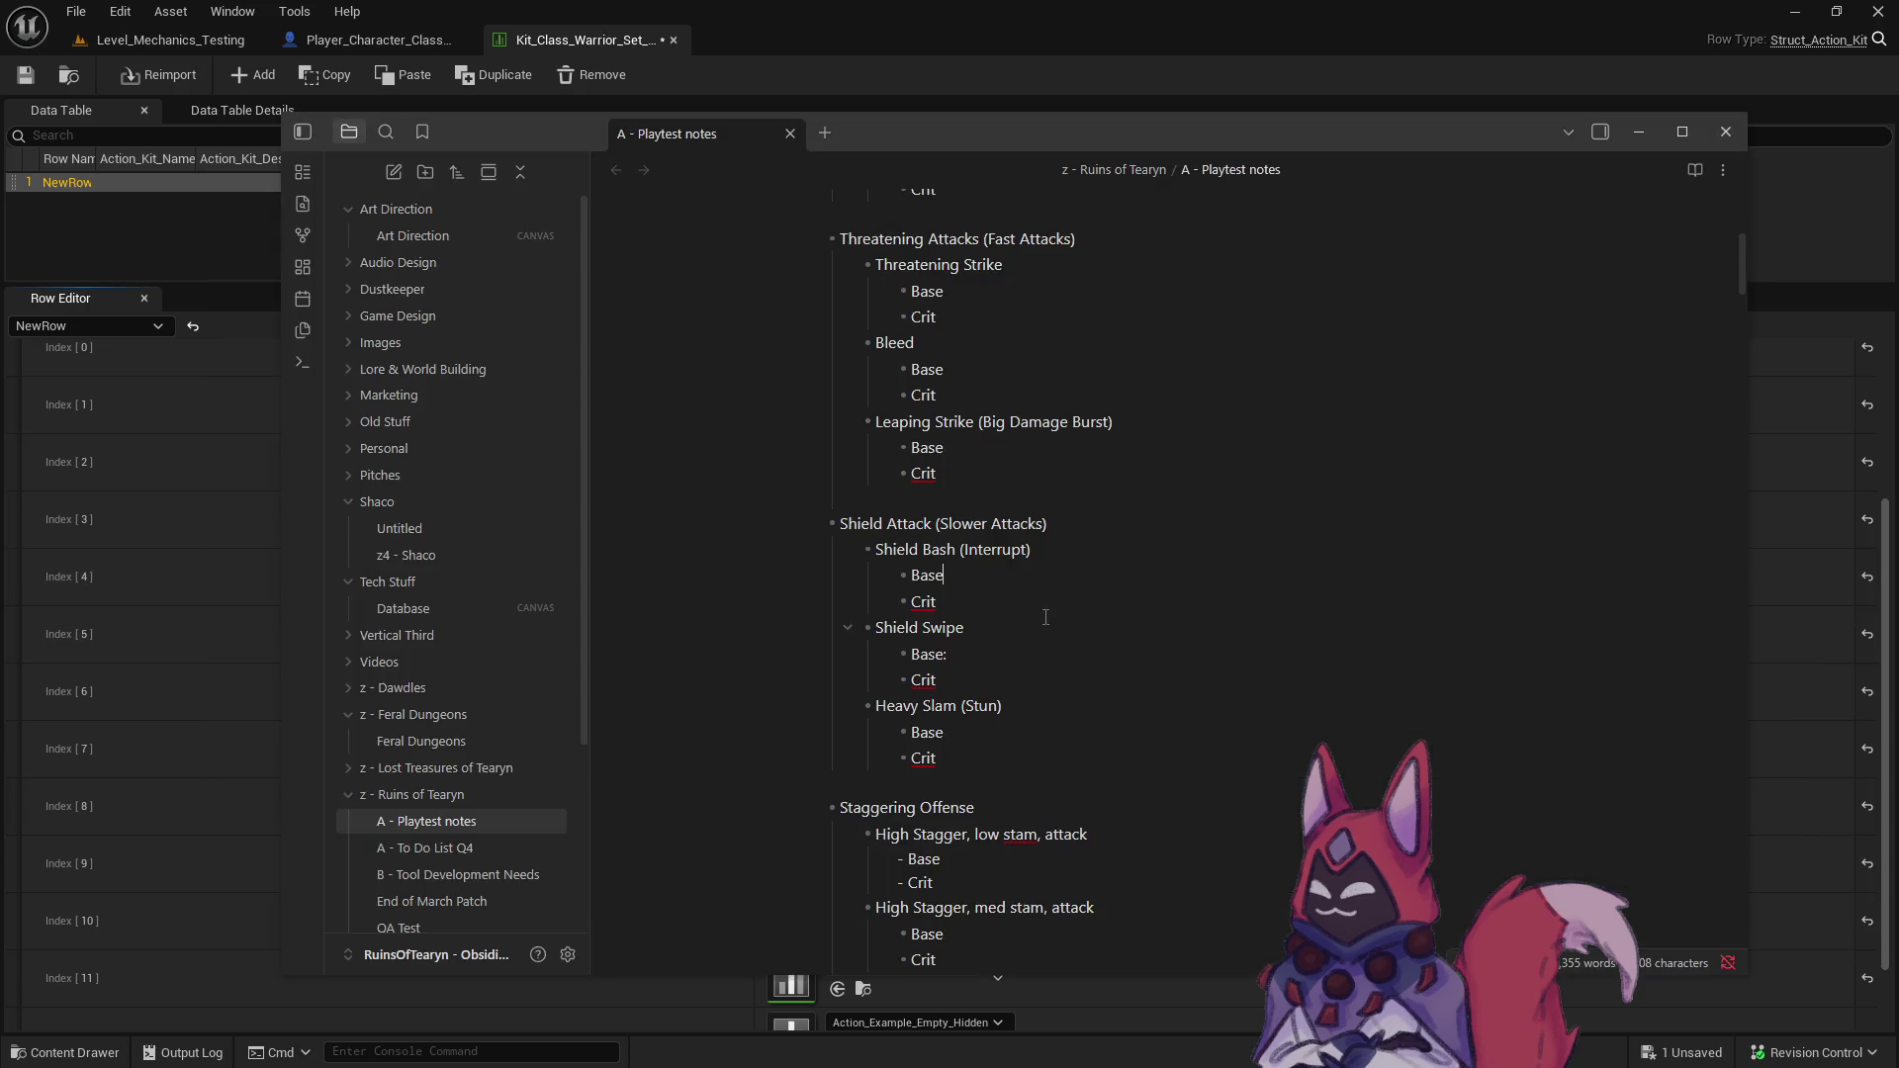
# - Open Kit_Class_Warrior_Set_02, then switch to the Level_Mechanics_Testing level
pyautogui.hotkey('ctrl', 'space')
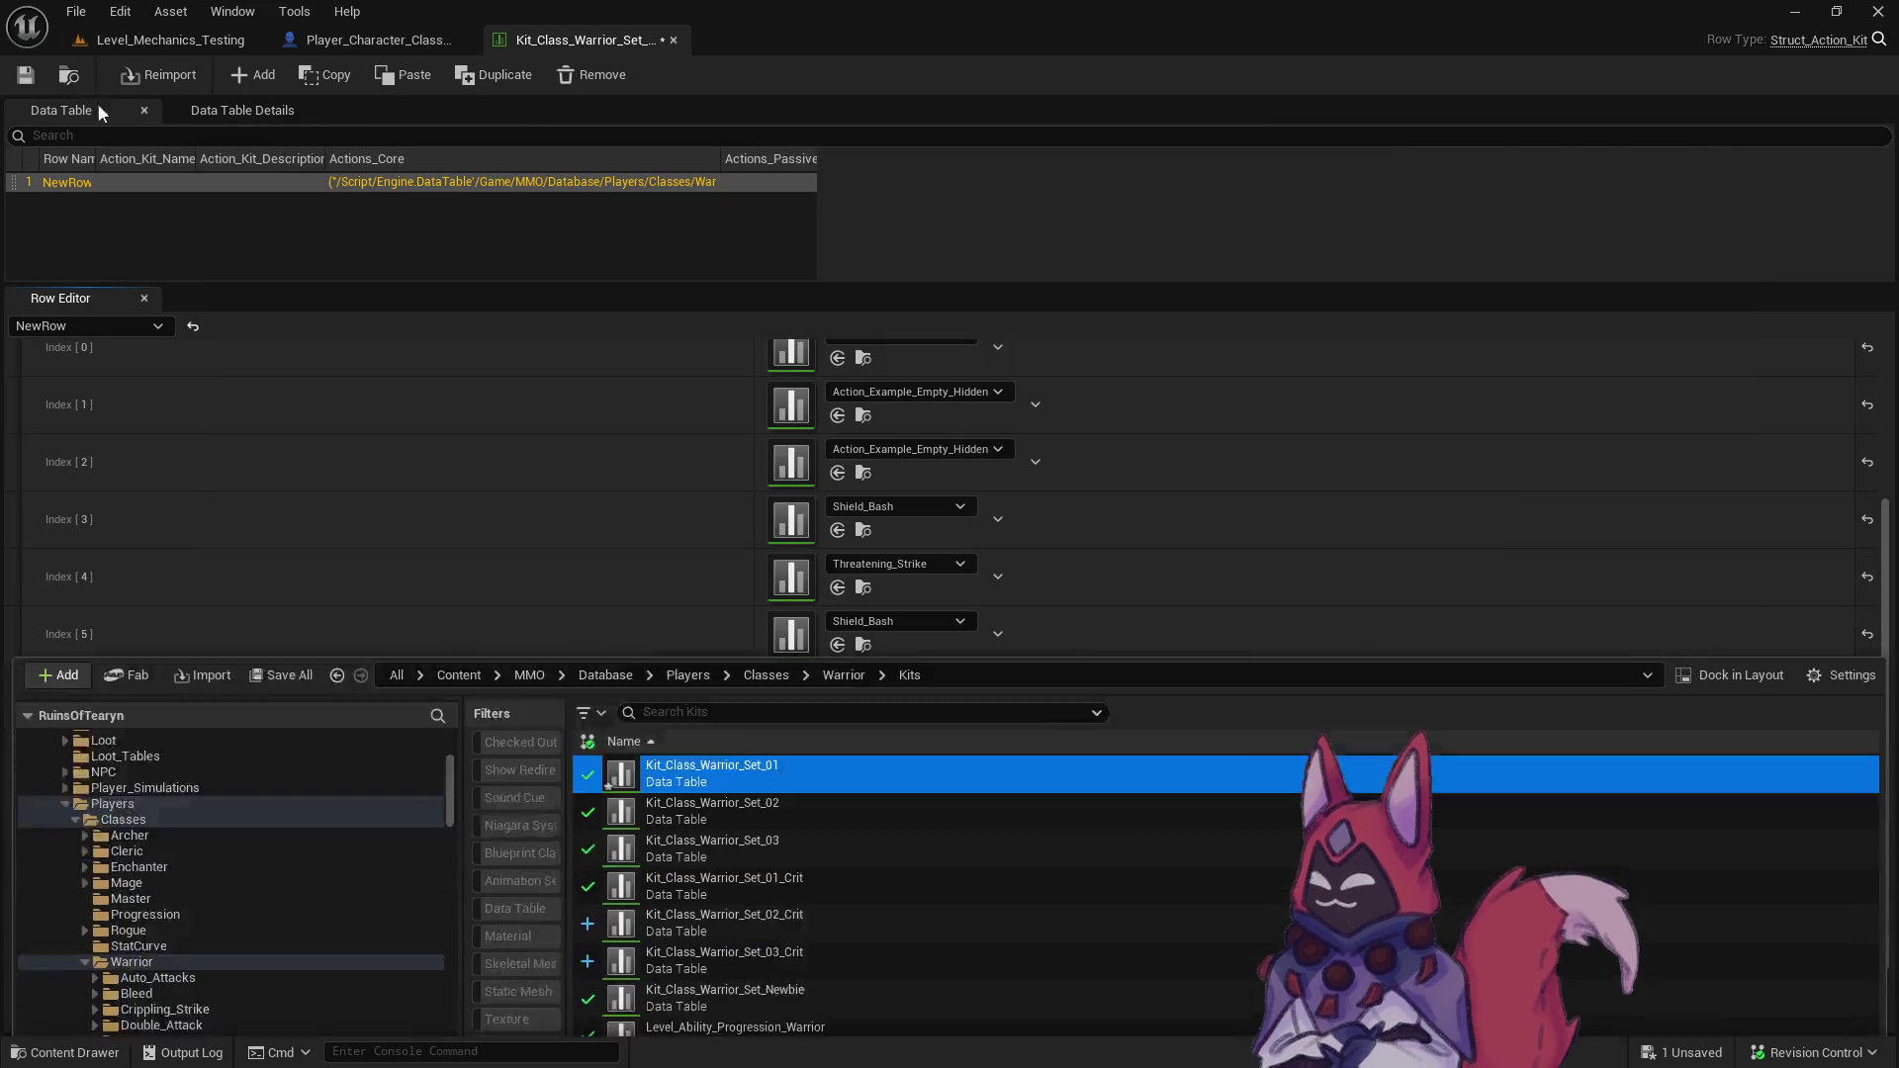
pyautogui.click(785, 660)
pyautogui.doubleClick(785, 660)
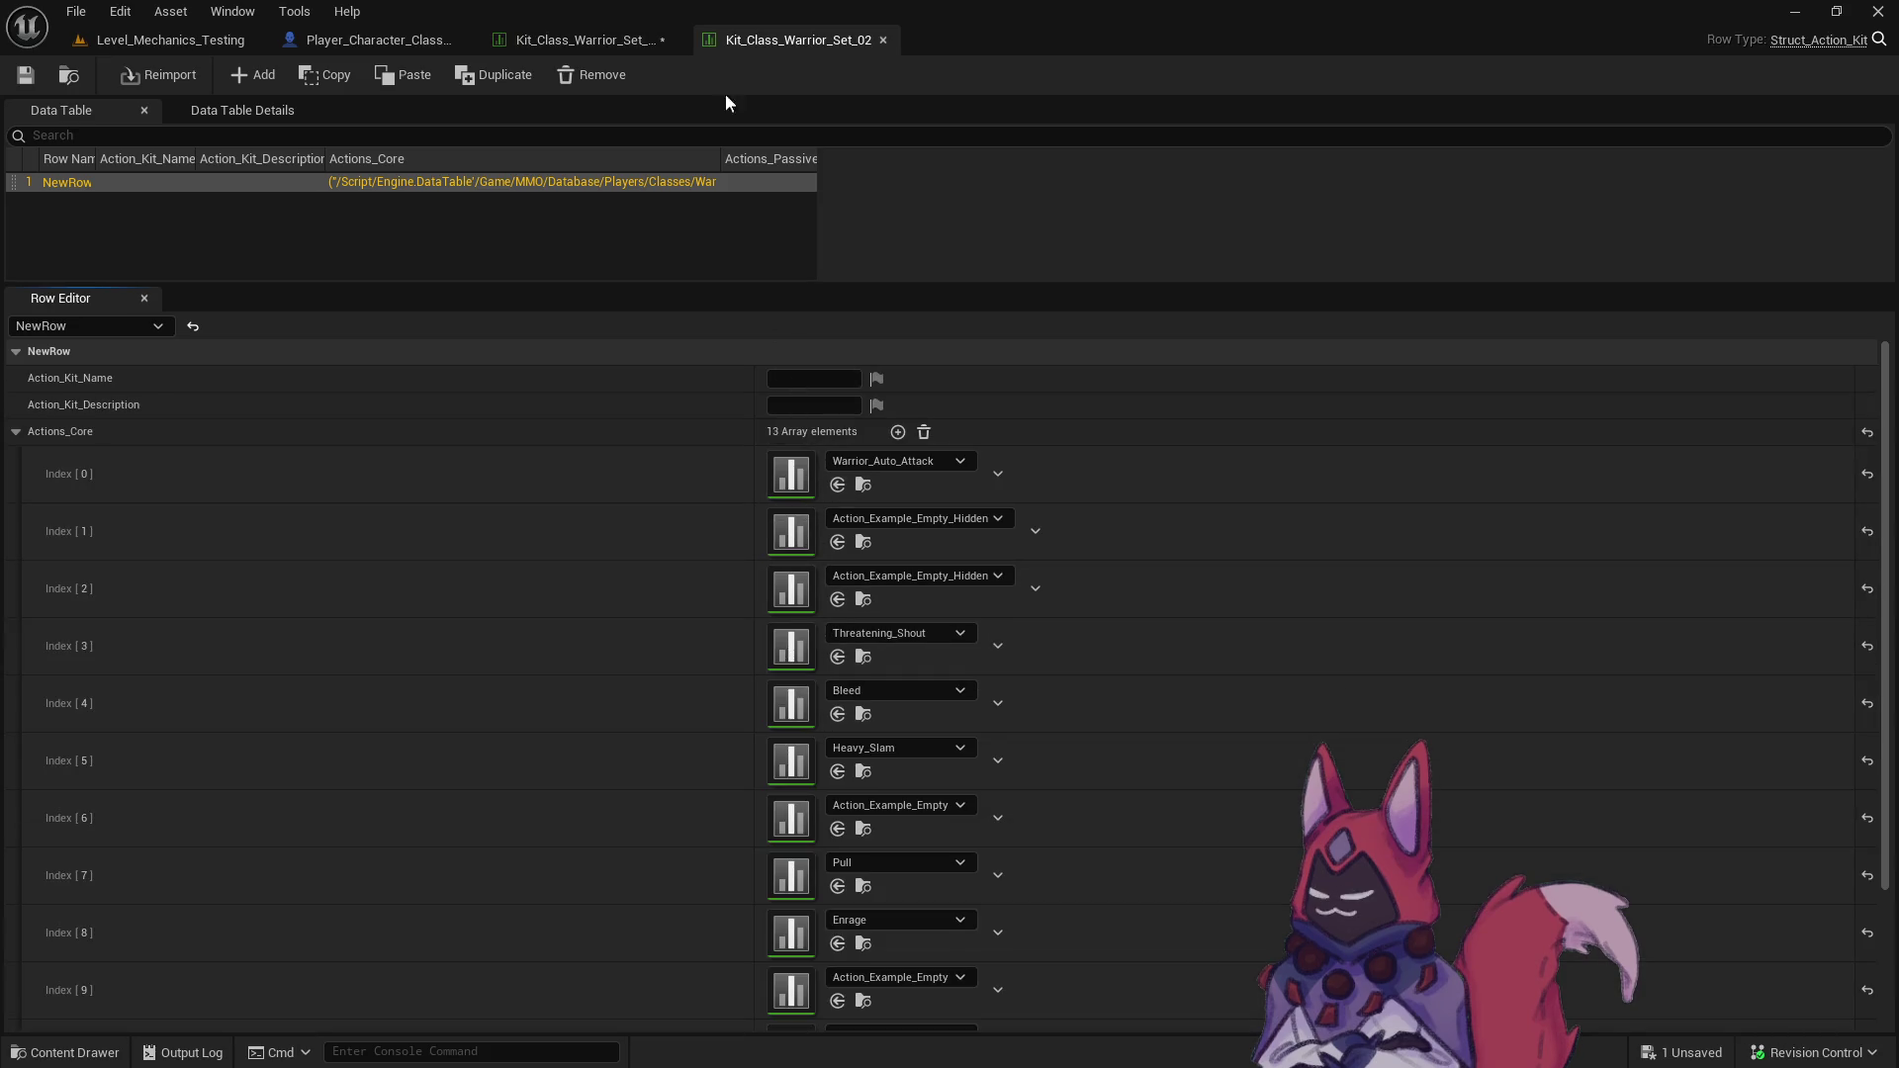
pyautogui.hotkey('alt', 'Tab')
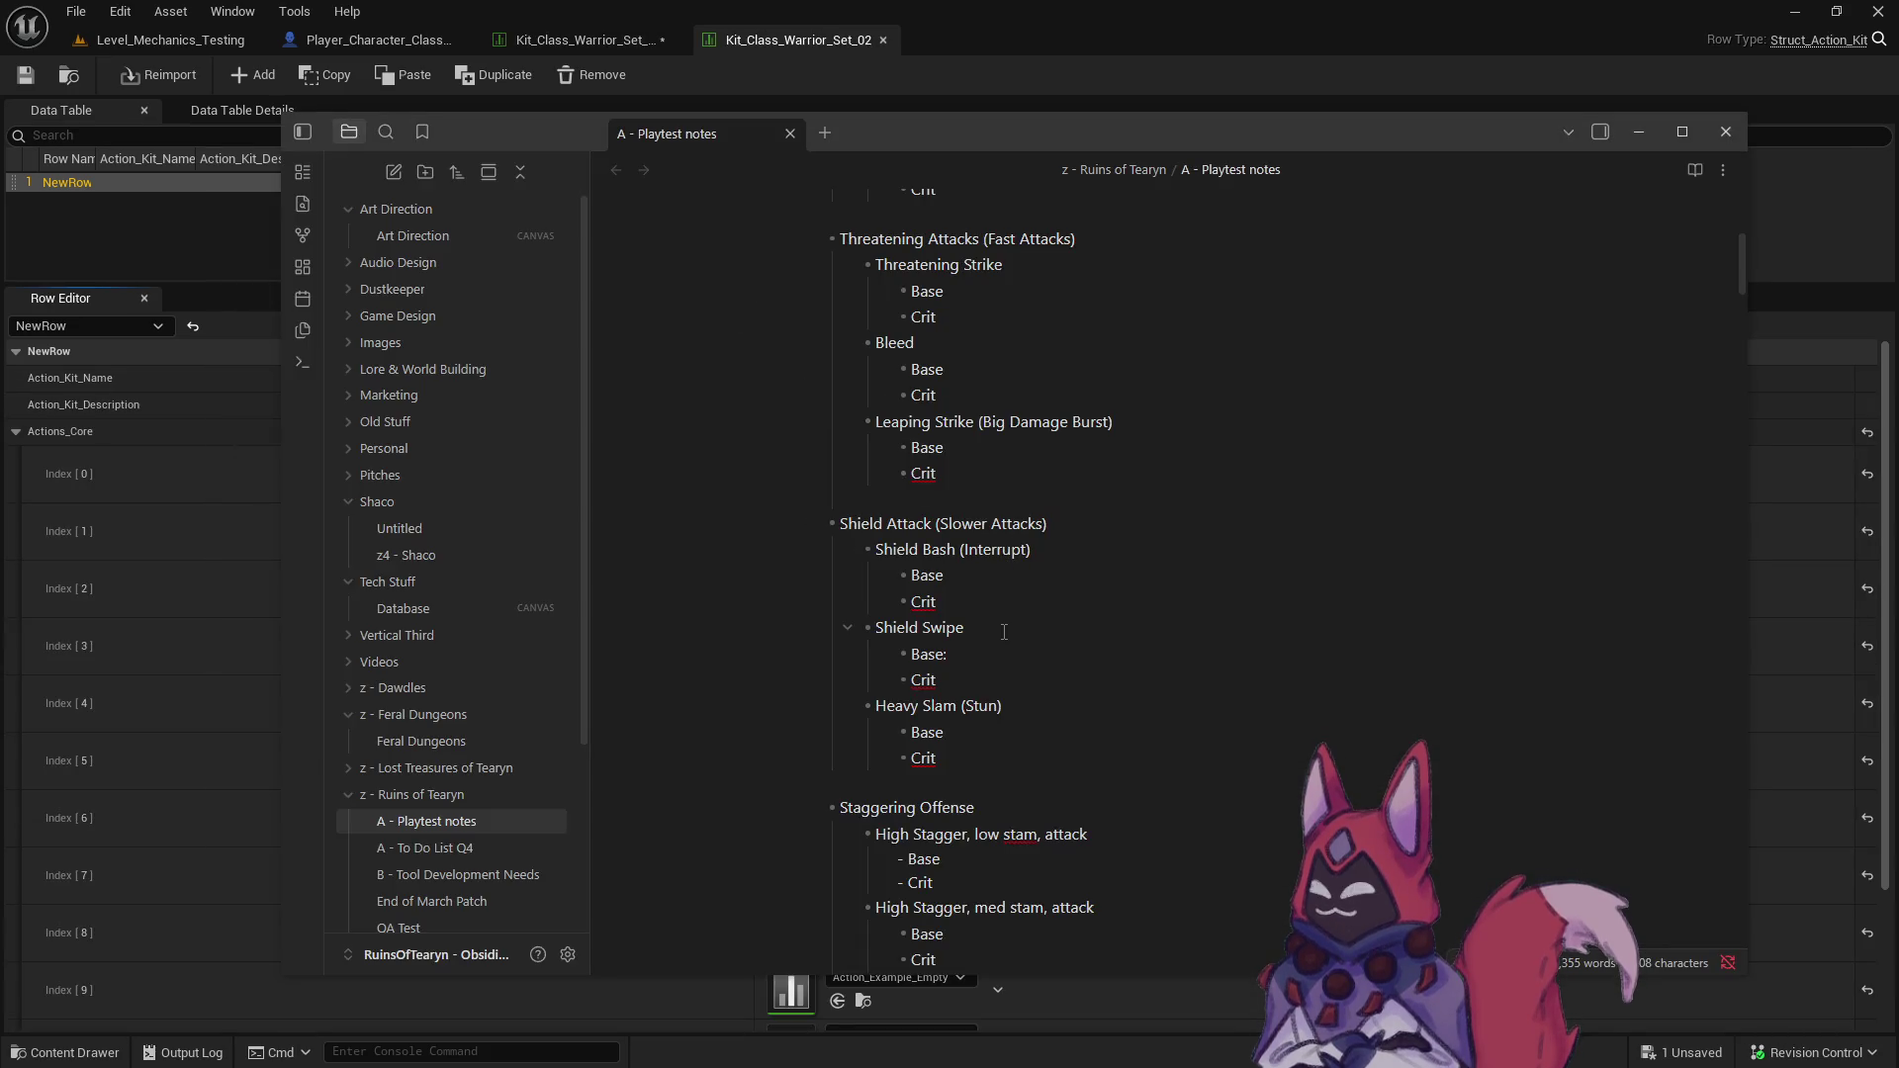
pyautogui.hotkey('alt', 'Tab')
pyautogui.click(183, 39)
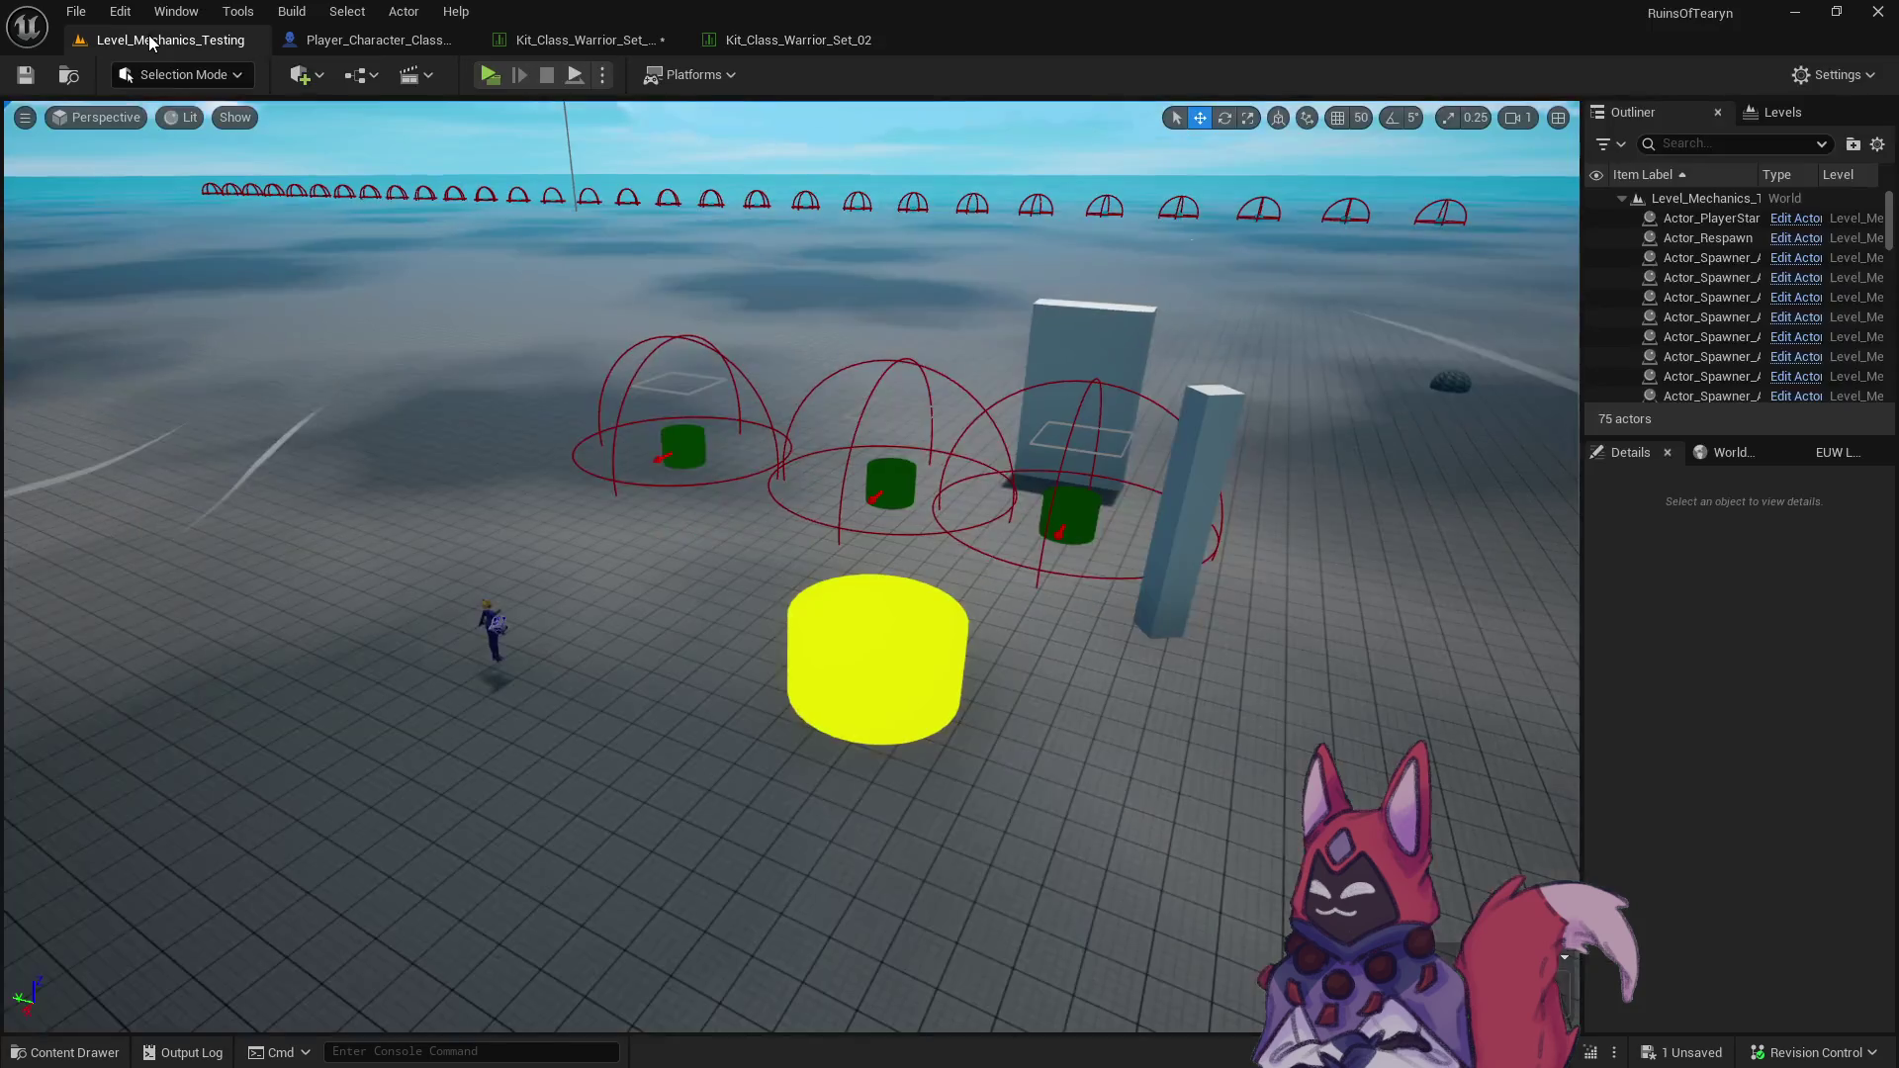
# - Create a Shield_Swipe folder inside the Warrior folder
pyautogui.hotkey('ctrl', 'space')
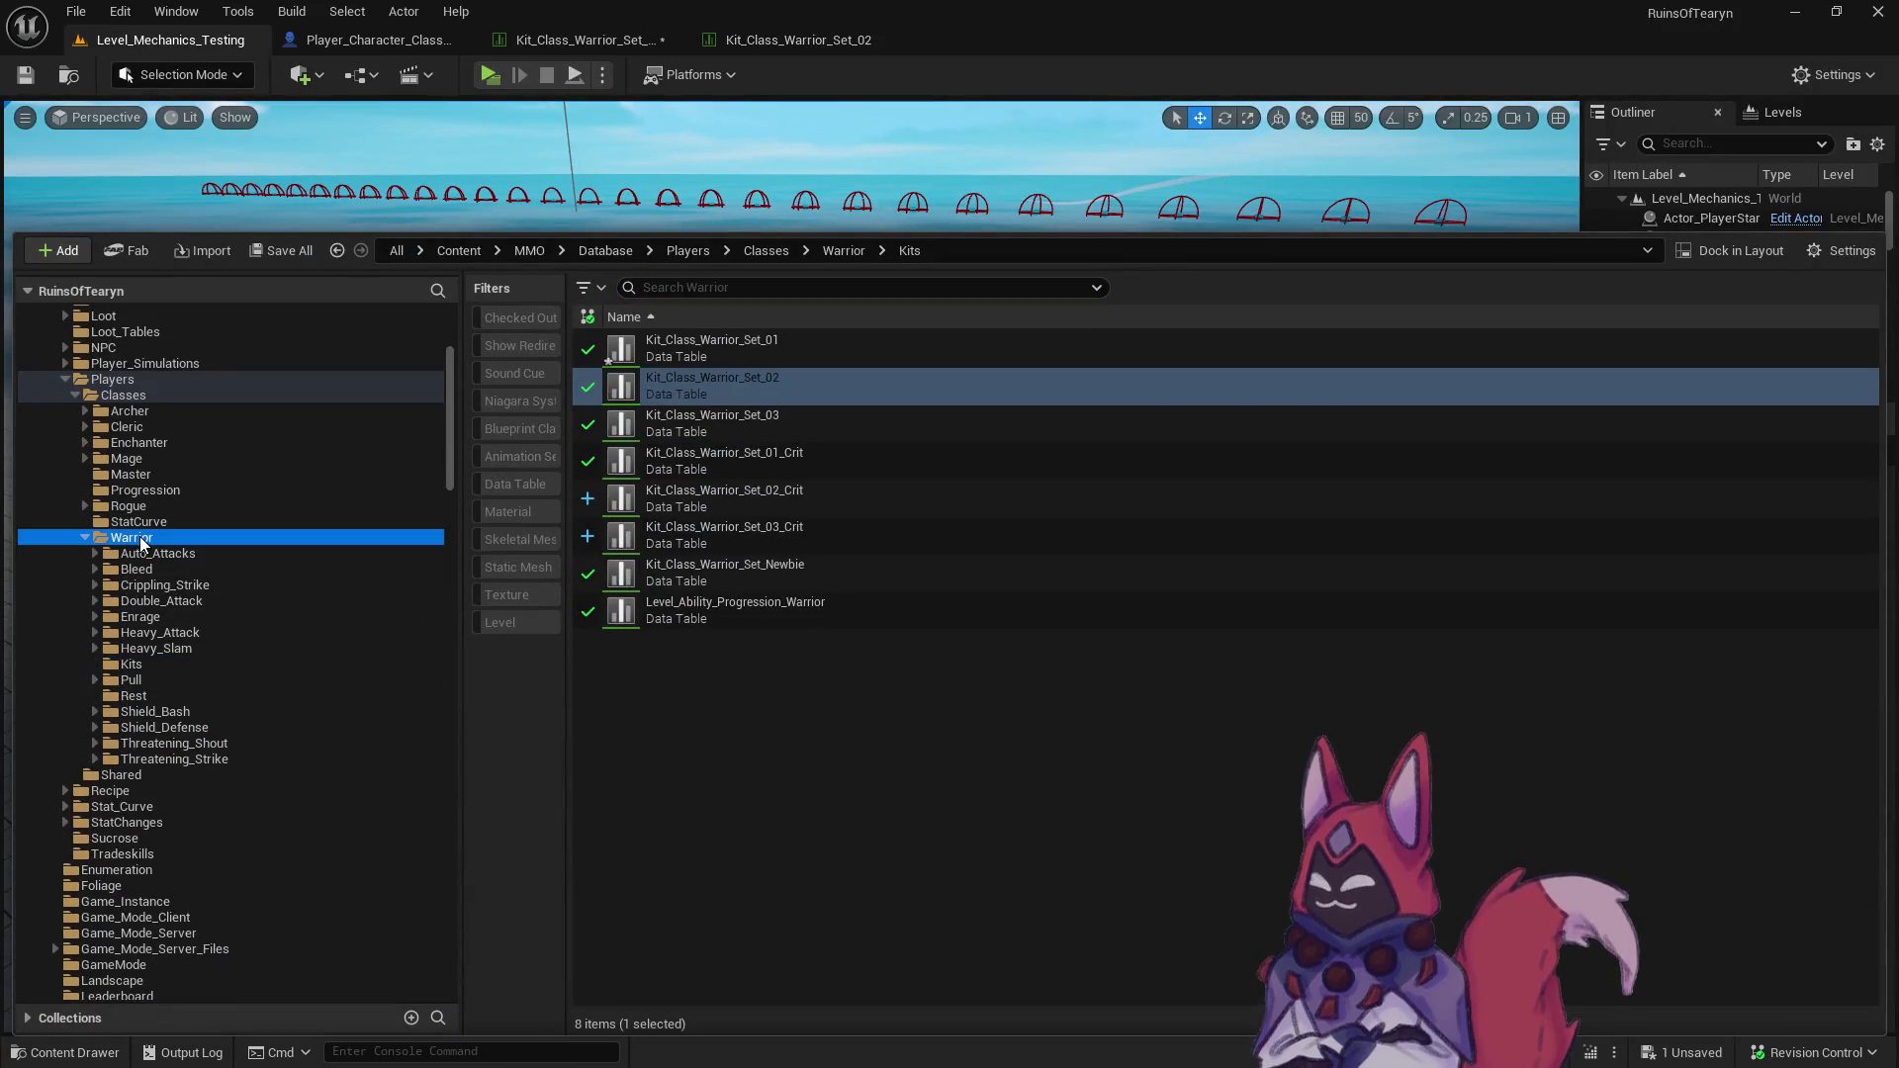
pyautogui.rightClick(138, 539)
pyautogui.click(223, 578)
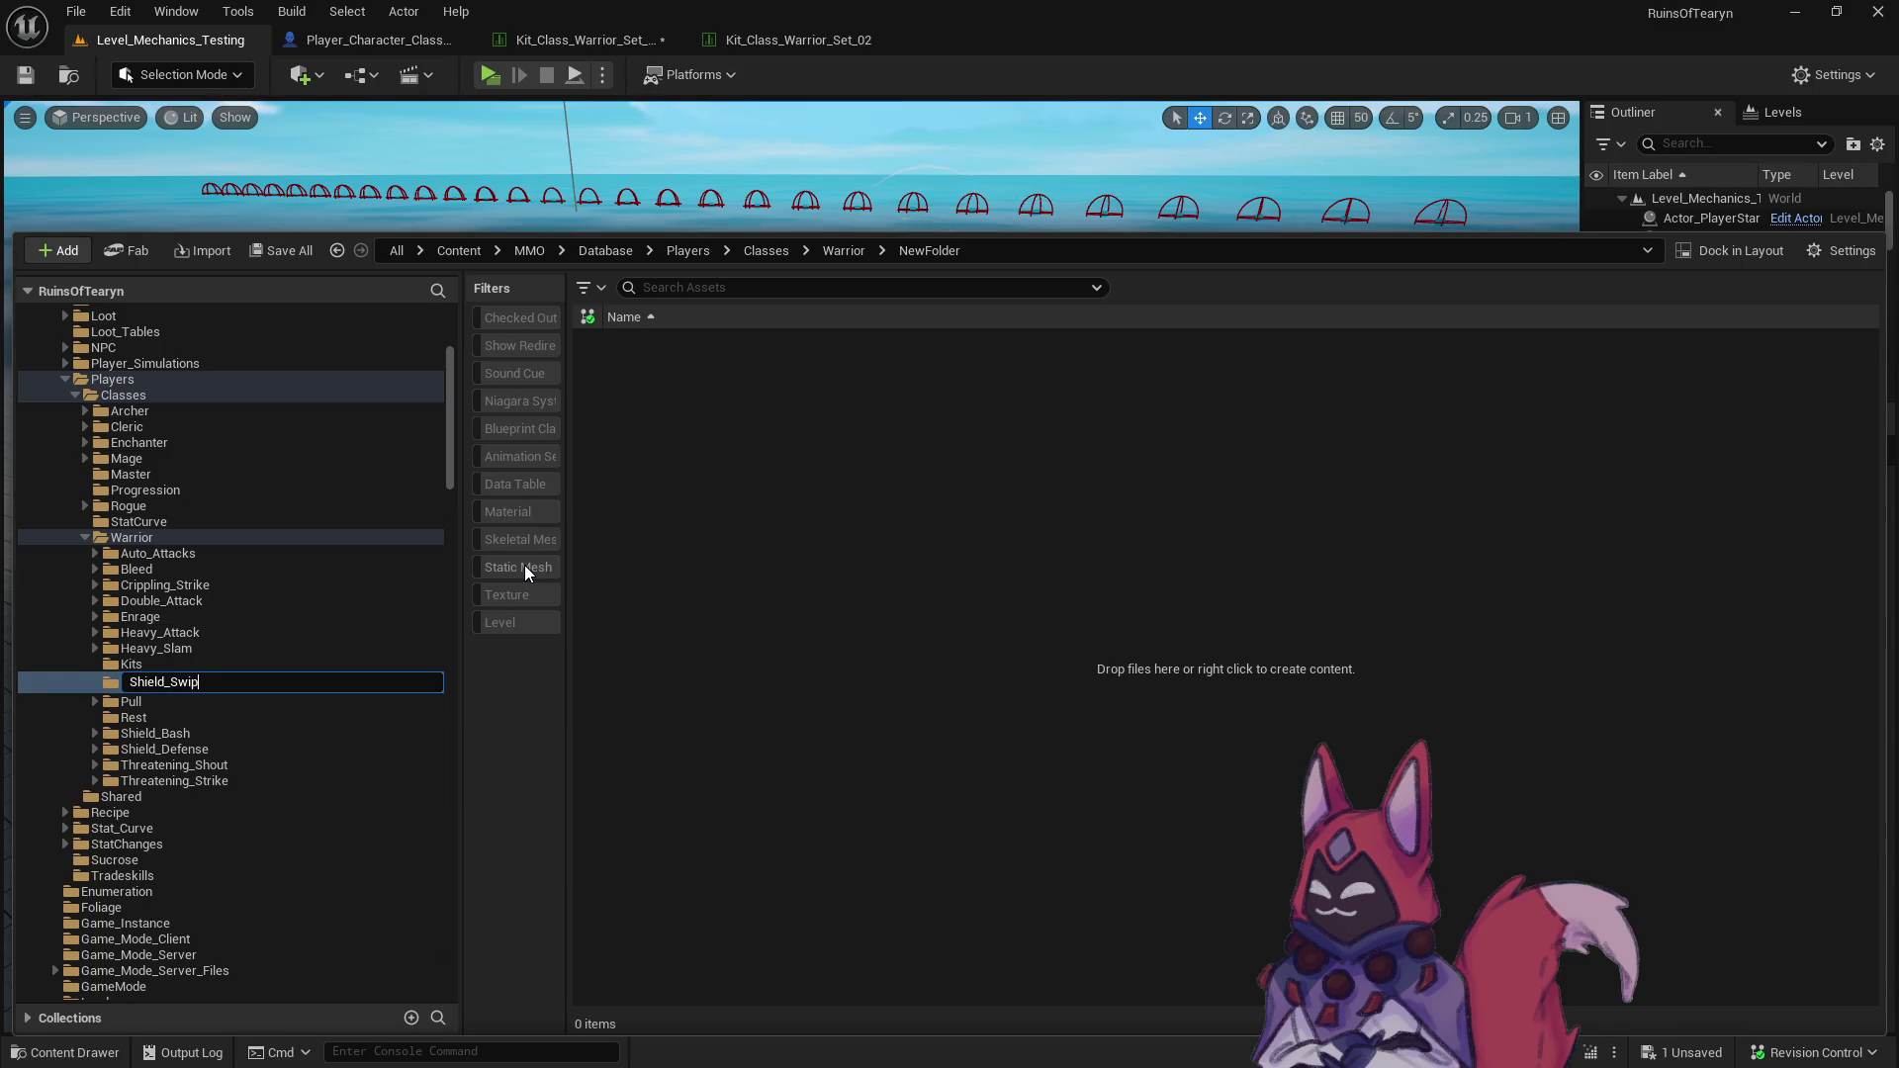
pyautogui.write('e')
pyautogui.press('Return')
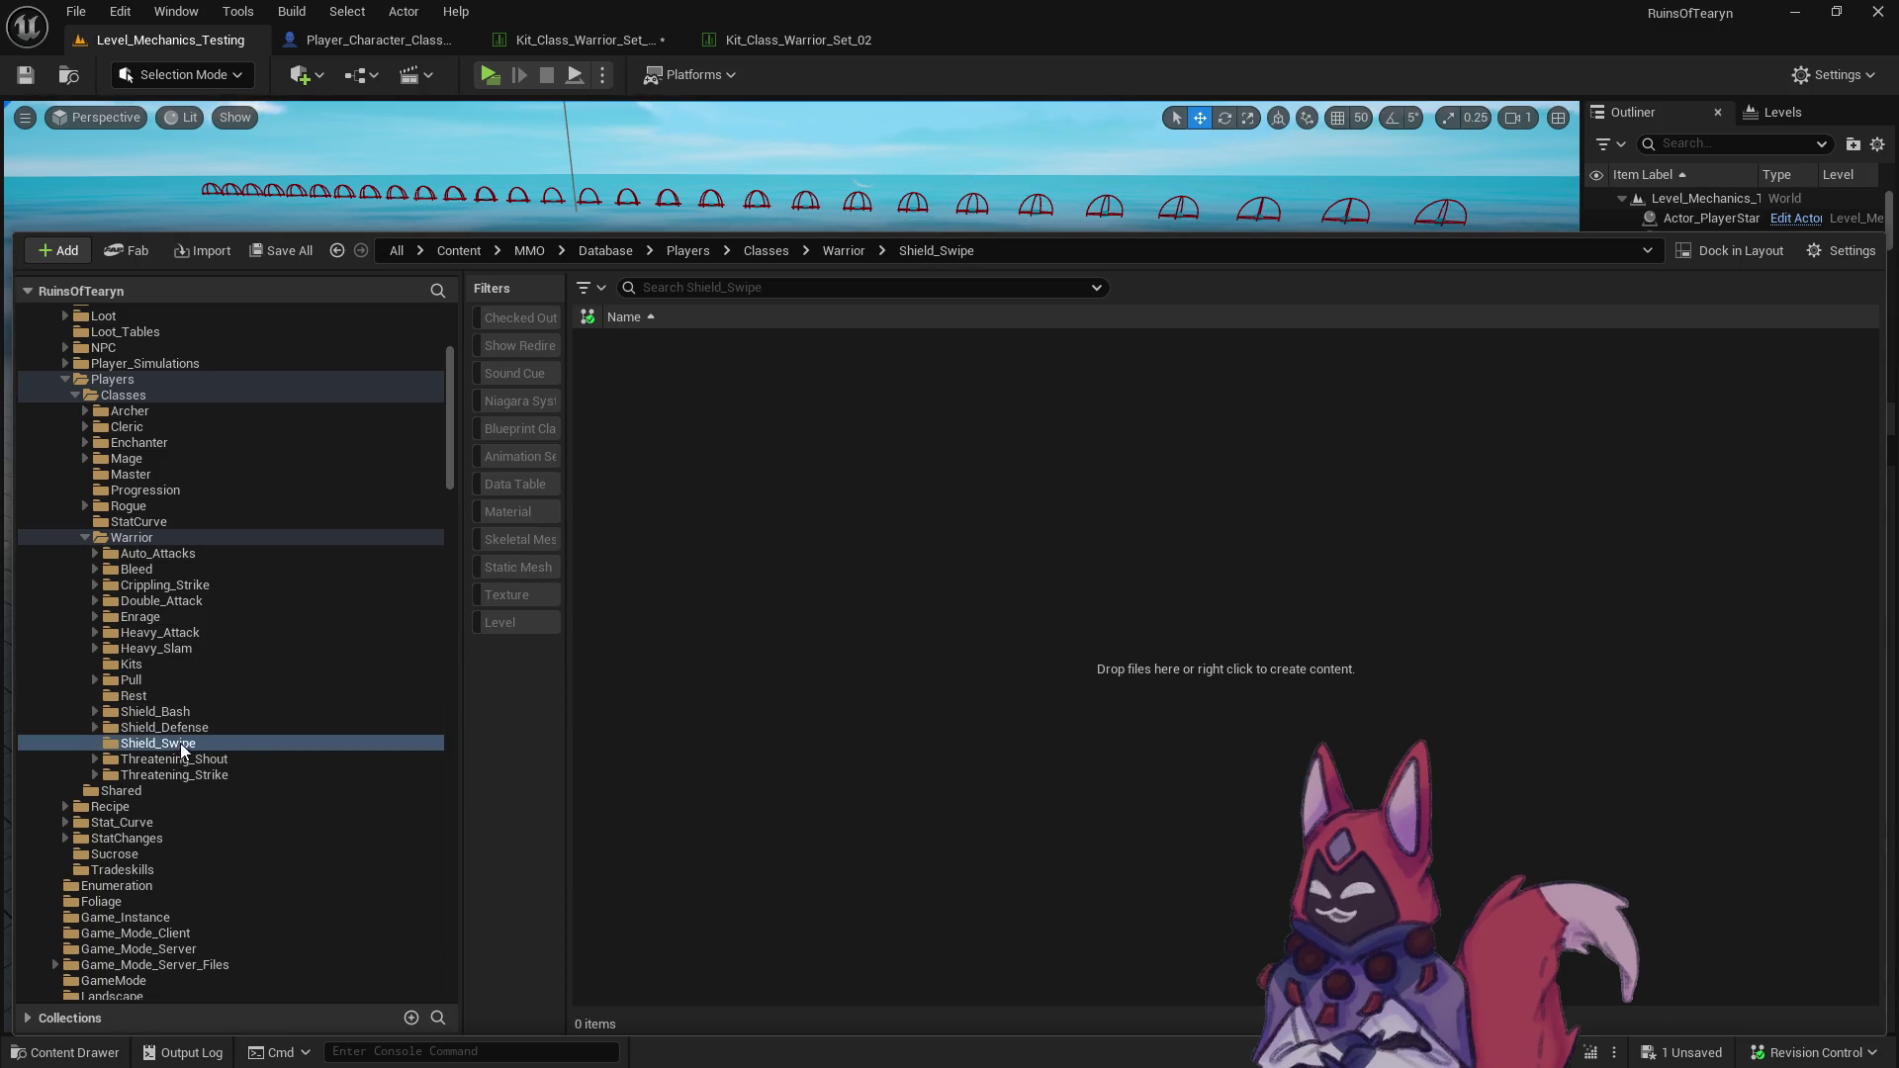
# - Add Base and Crit subfolders inside Shield_Swipe
pyautogui.doubleClick(109, 711)
pyautogui.click(198, 778)
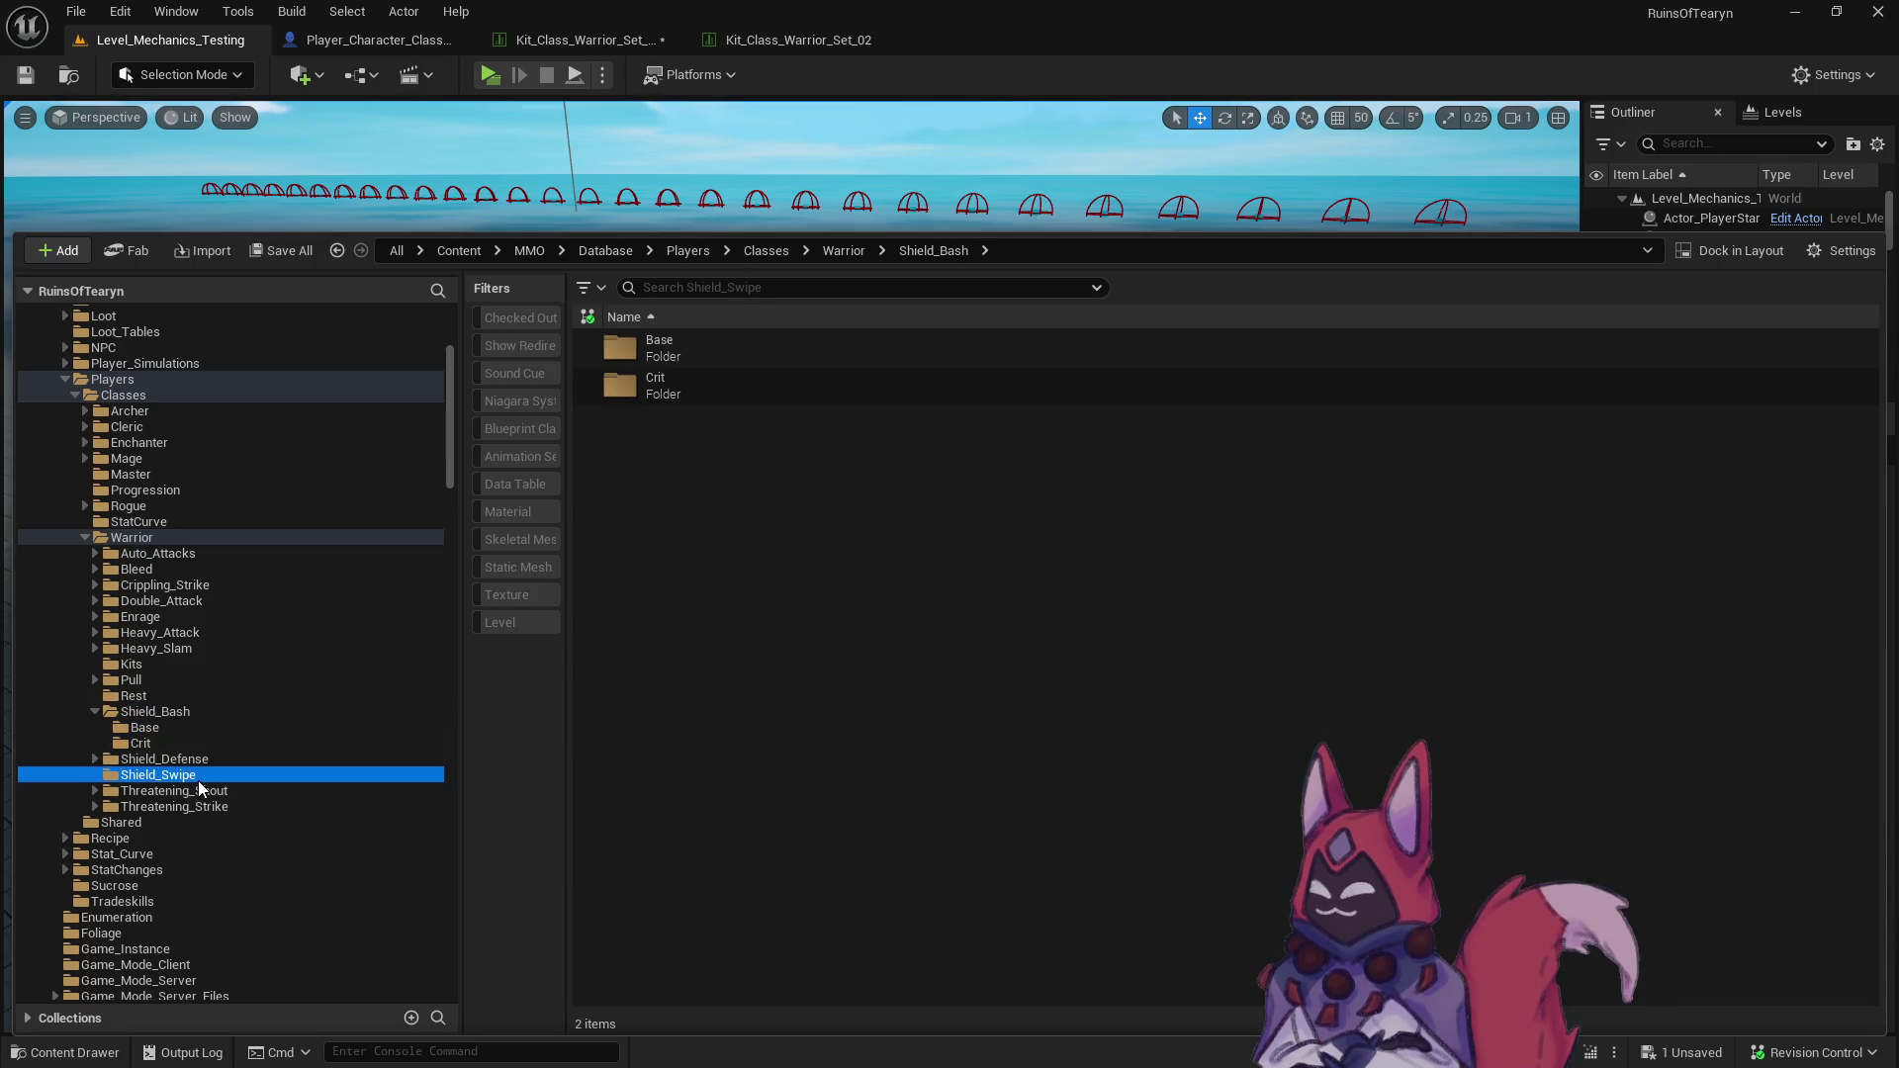
pyautogui.rightClick(197, 781)
pyautogui.click(305, 370)
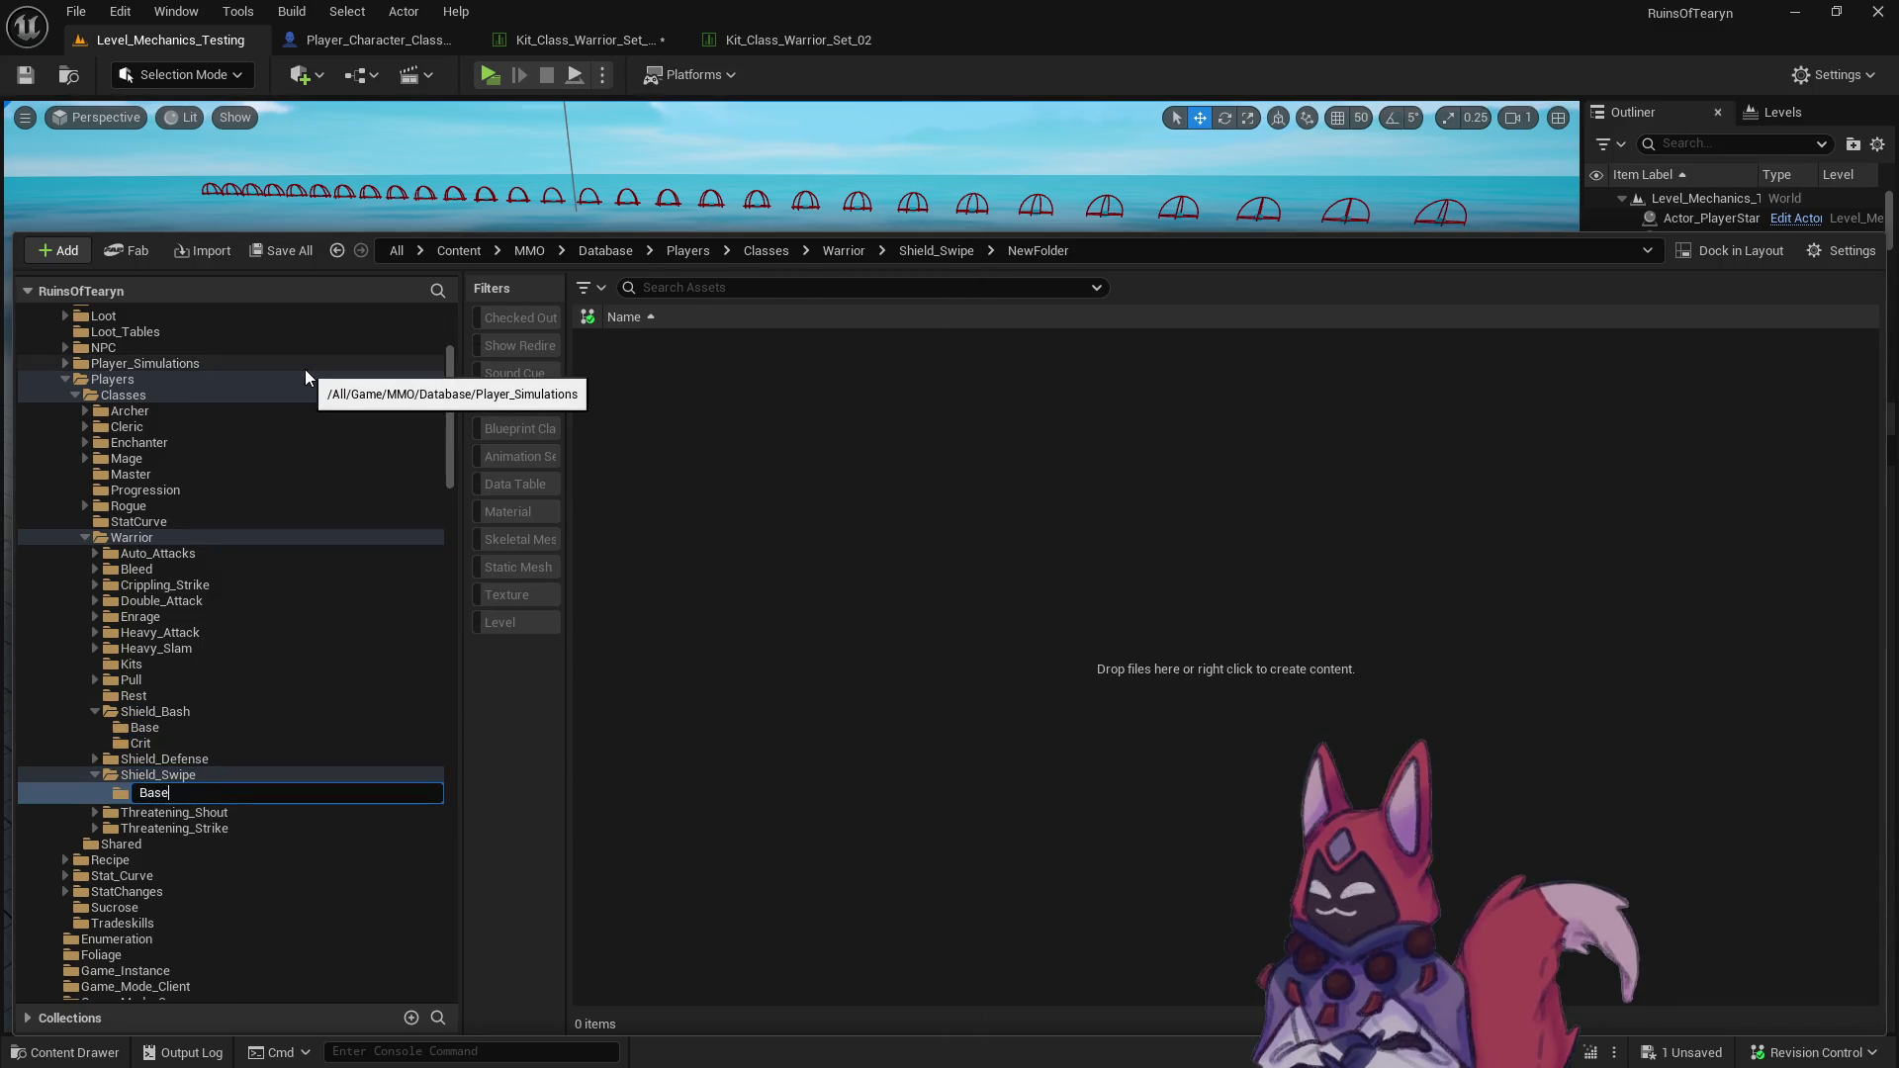
pyautogui.press('Return')
pyautogui.rightClick(199, 774)
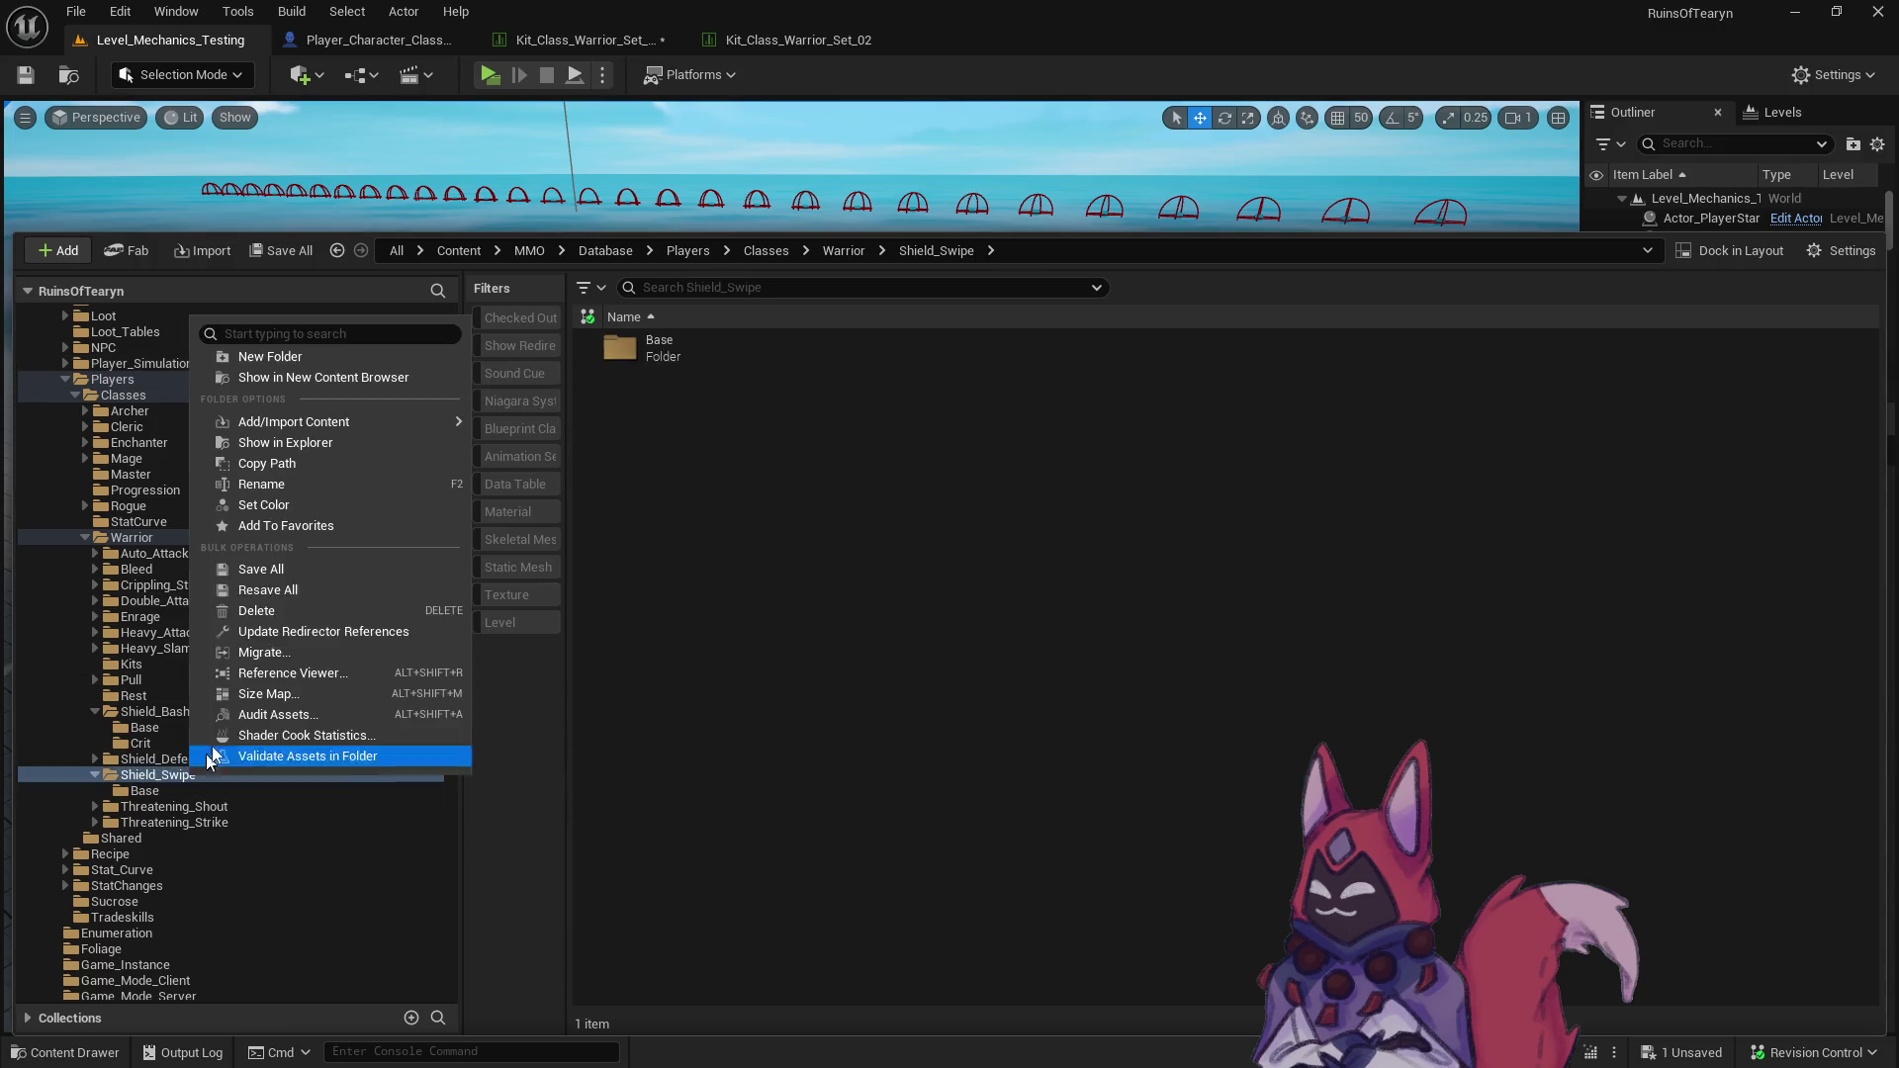
pyautogui.click(258, 357)
pyautogui.write('Crit')
pyautogui.press('Return')
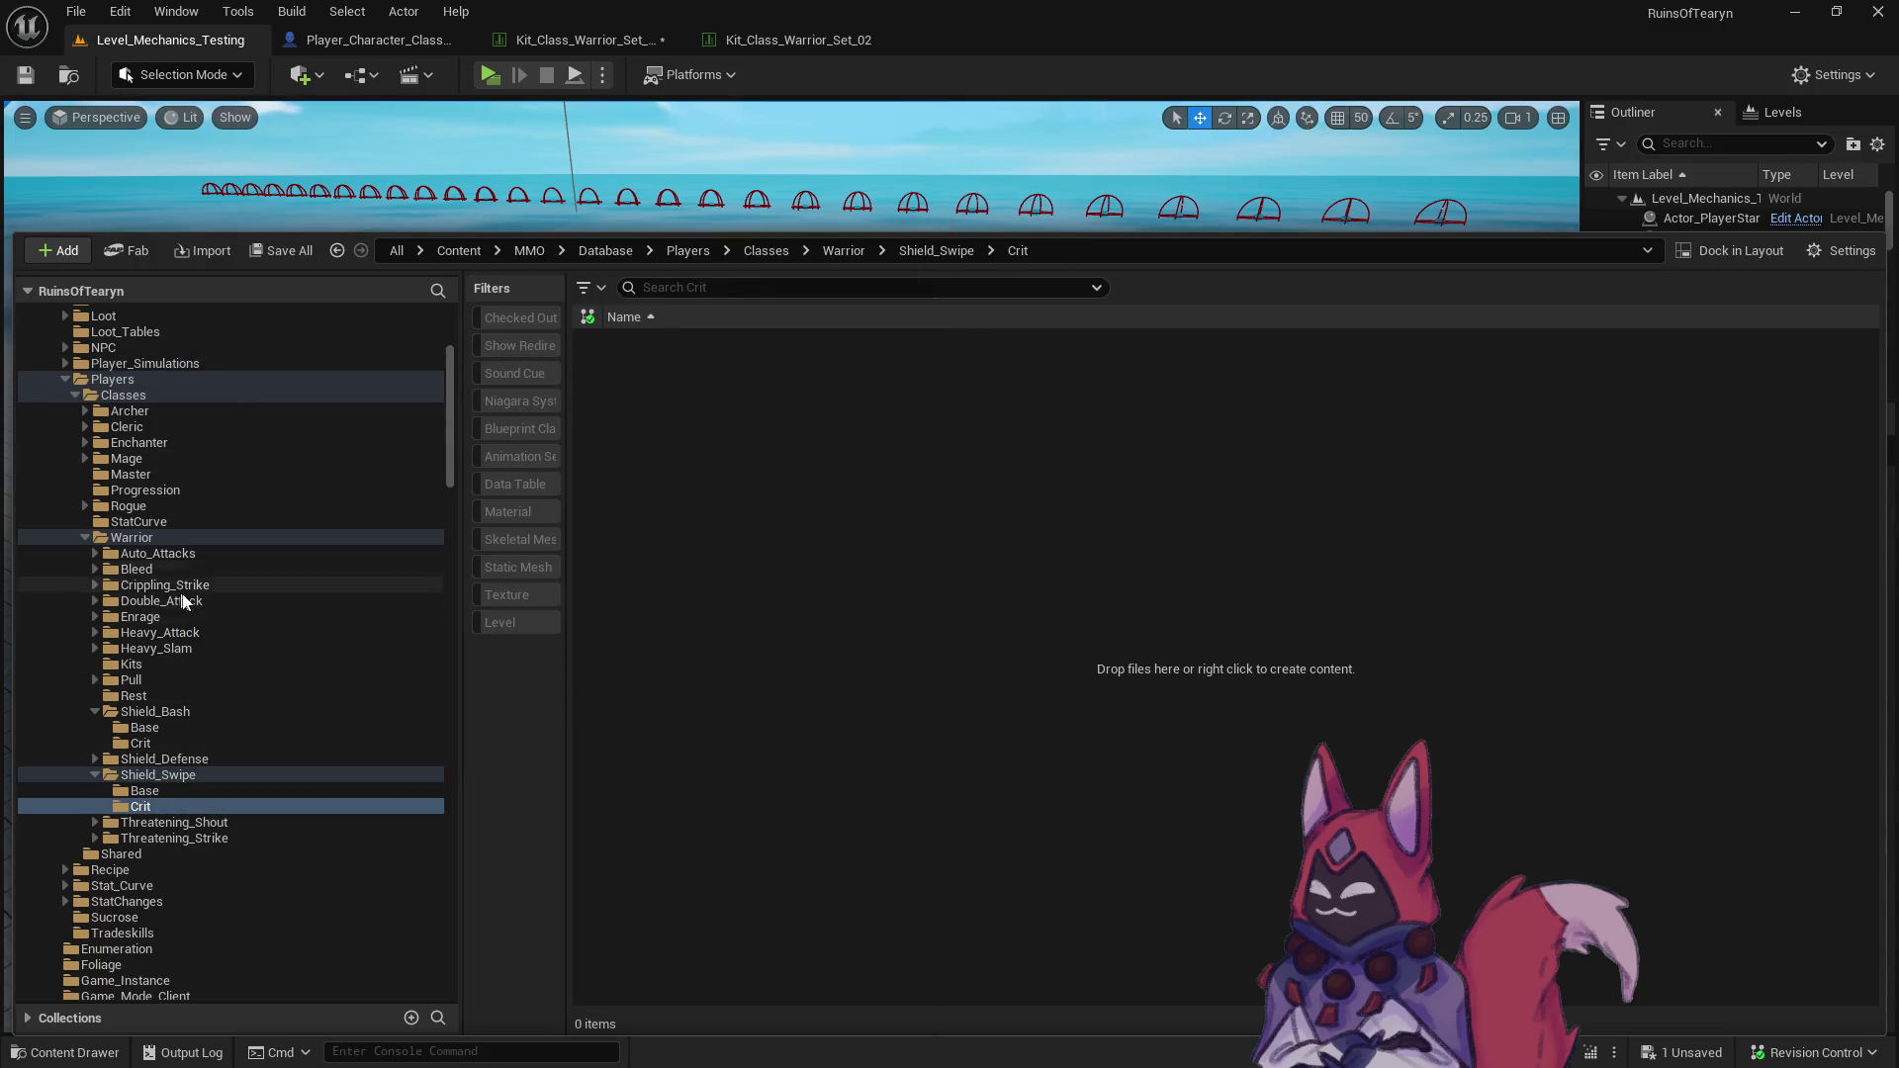
# - Copy Shield_Bash and StatChange_Shield_Bash from Shield_Bash/Base into Shield_Swipe/Base
pyautogui.click(215, 727)
pyautogui.click(693, 358)
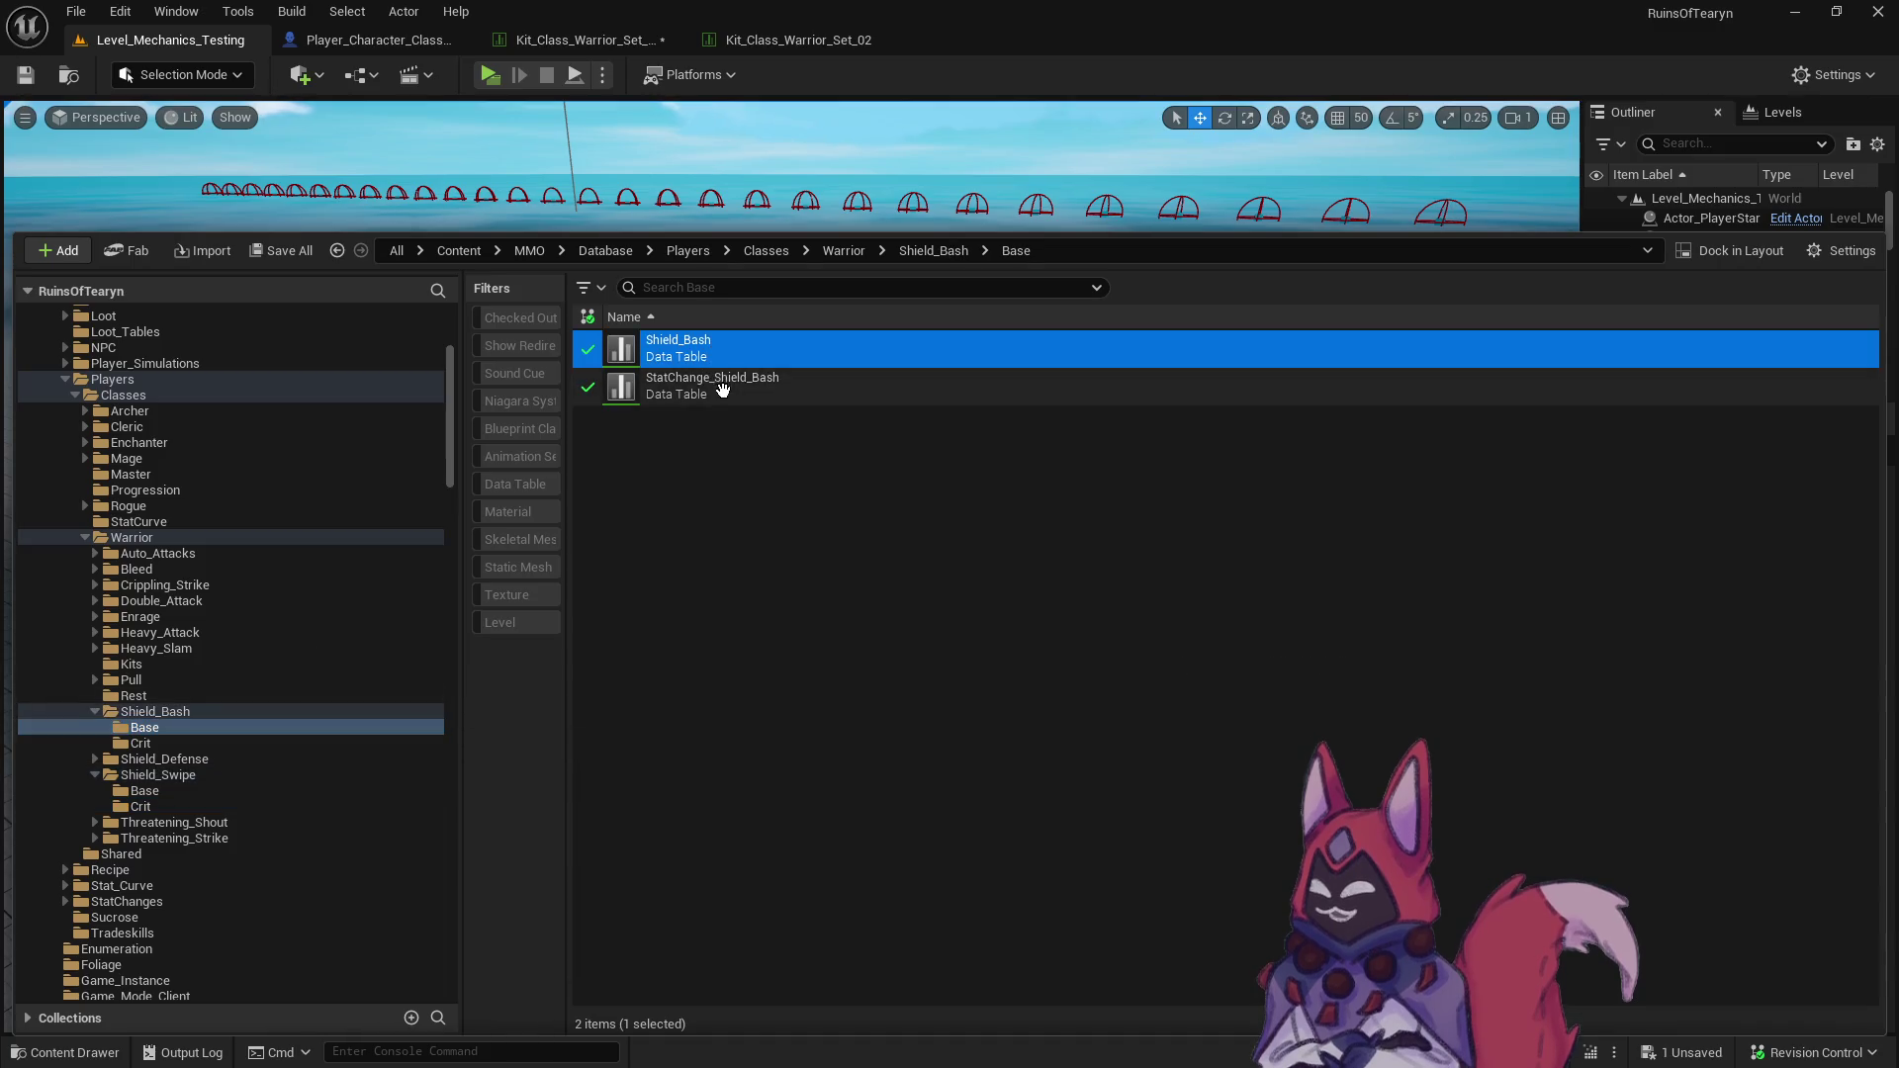
pyautogui.keyDown('shift'); pyautogui.click(722, 390); pyautogui.keyUp('shift')
pyautogui.moveTo(665, 386)
pyautogui.mouseDown()
pyautogui.moveTo(450, 756)
pyautogui.moveTo(267, 791)
pyautogui.mouseUp()
pyautogui.click(307, 851)
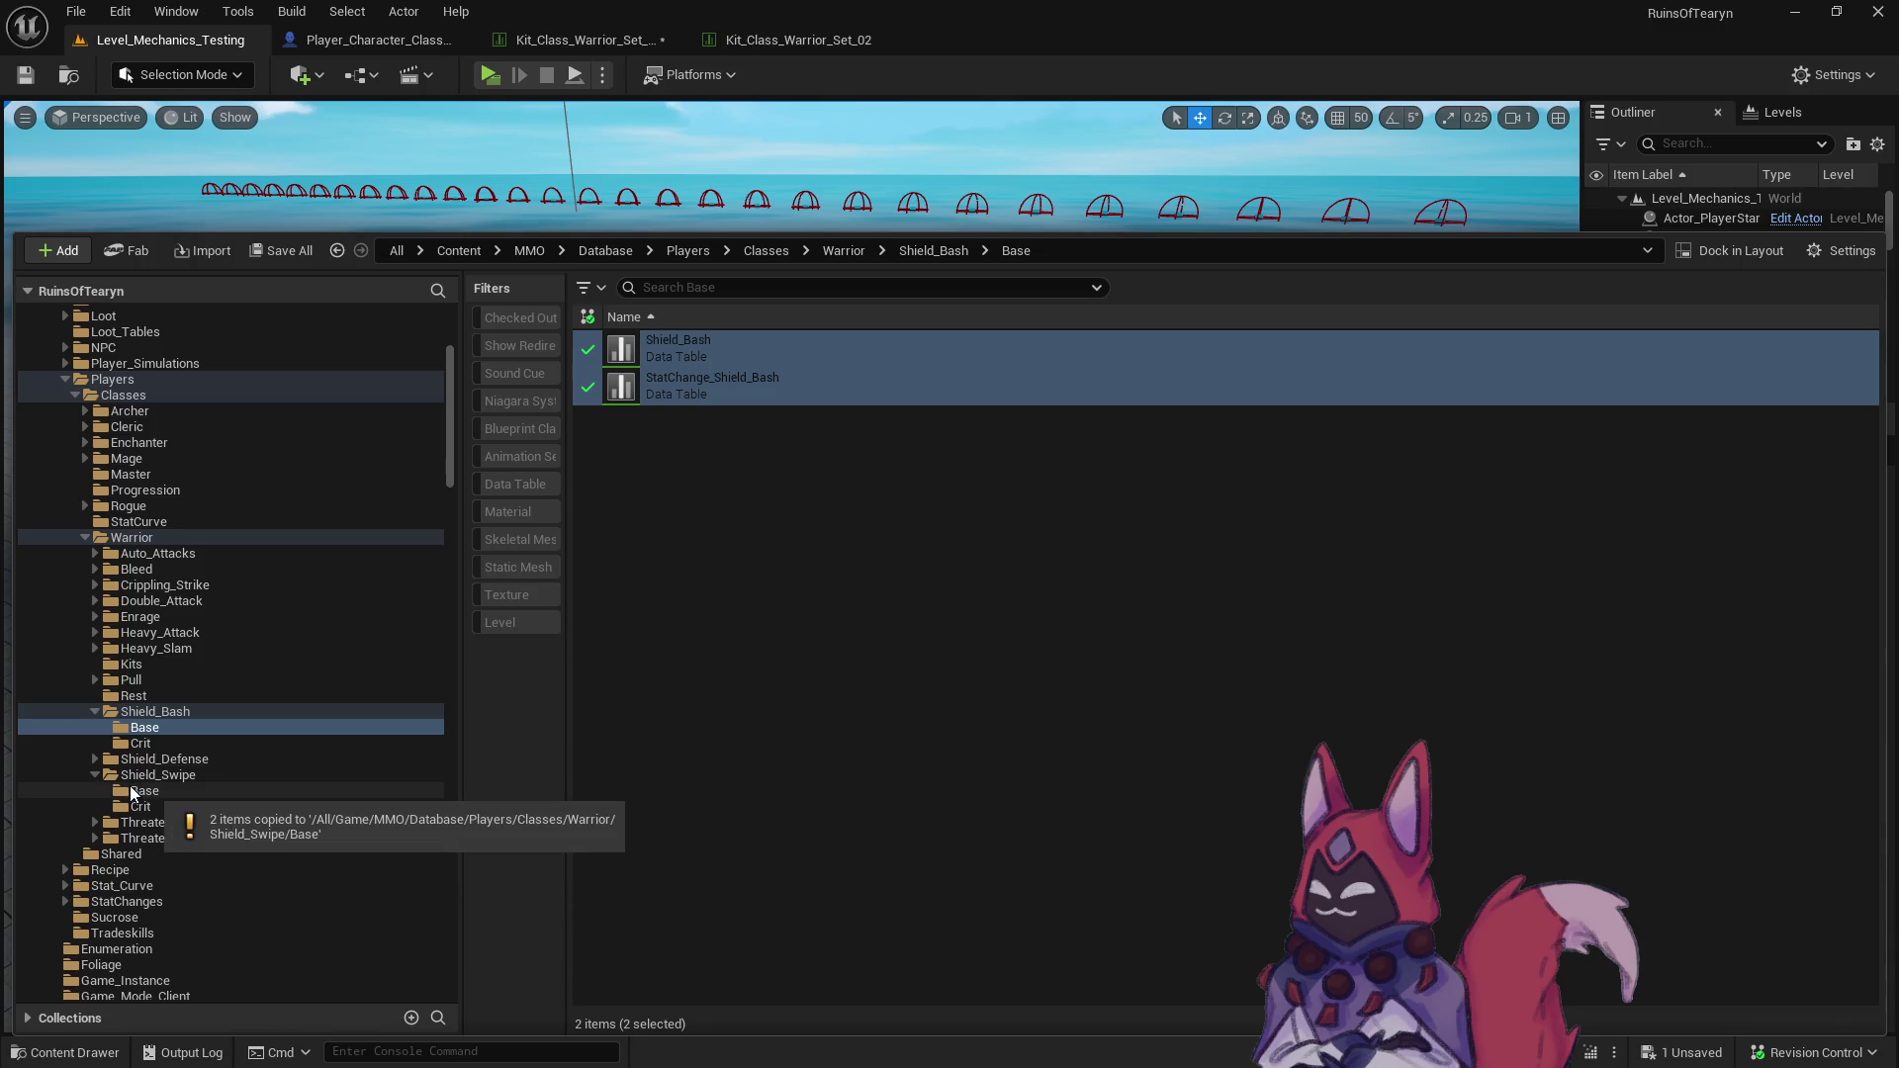
# - Rename the copies to Shield_Swipe and StatChange_Shield_Swipe
pyautogui.click(144, 792)
pyautogui.click(793, 356)
pyautogui.click(692, 341)
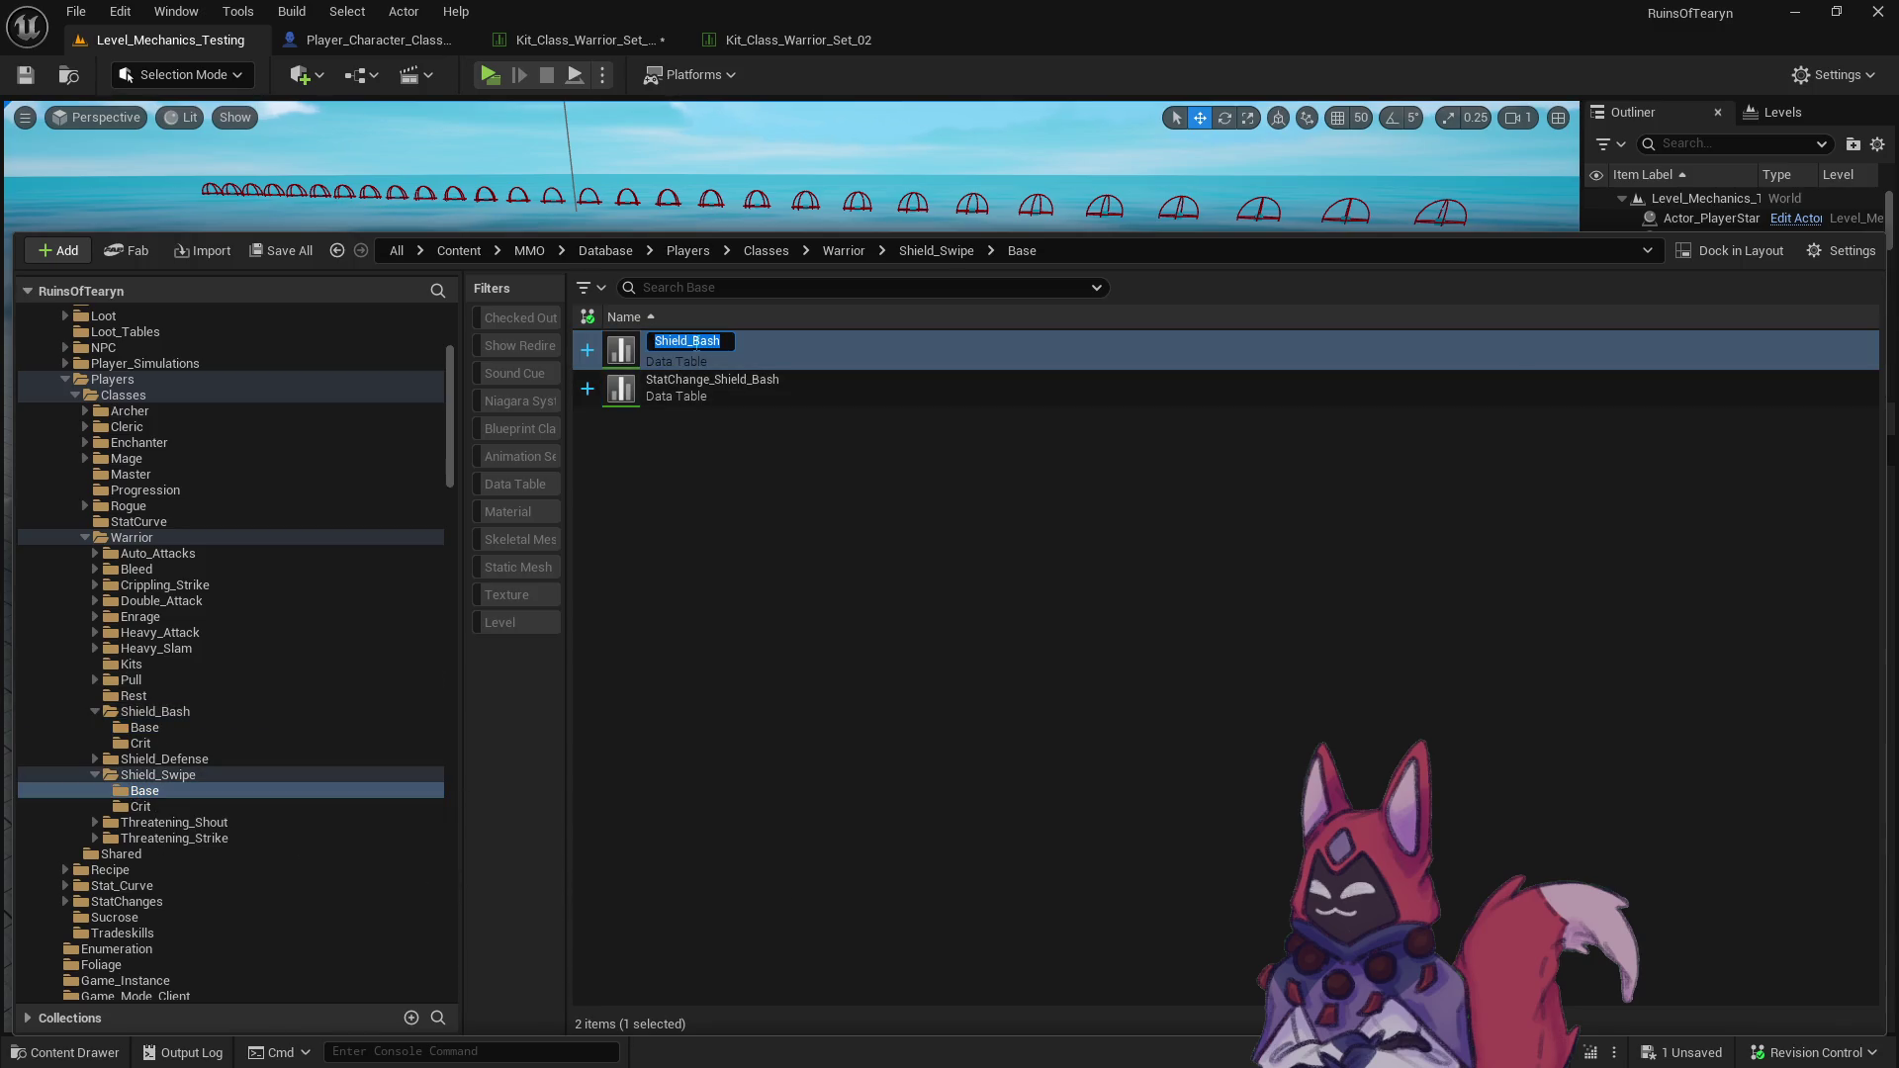
pyautogui.write('pe')
pyautogui.press('Return')
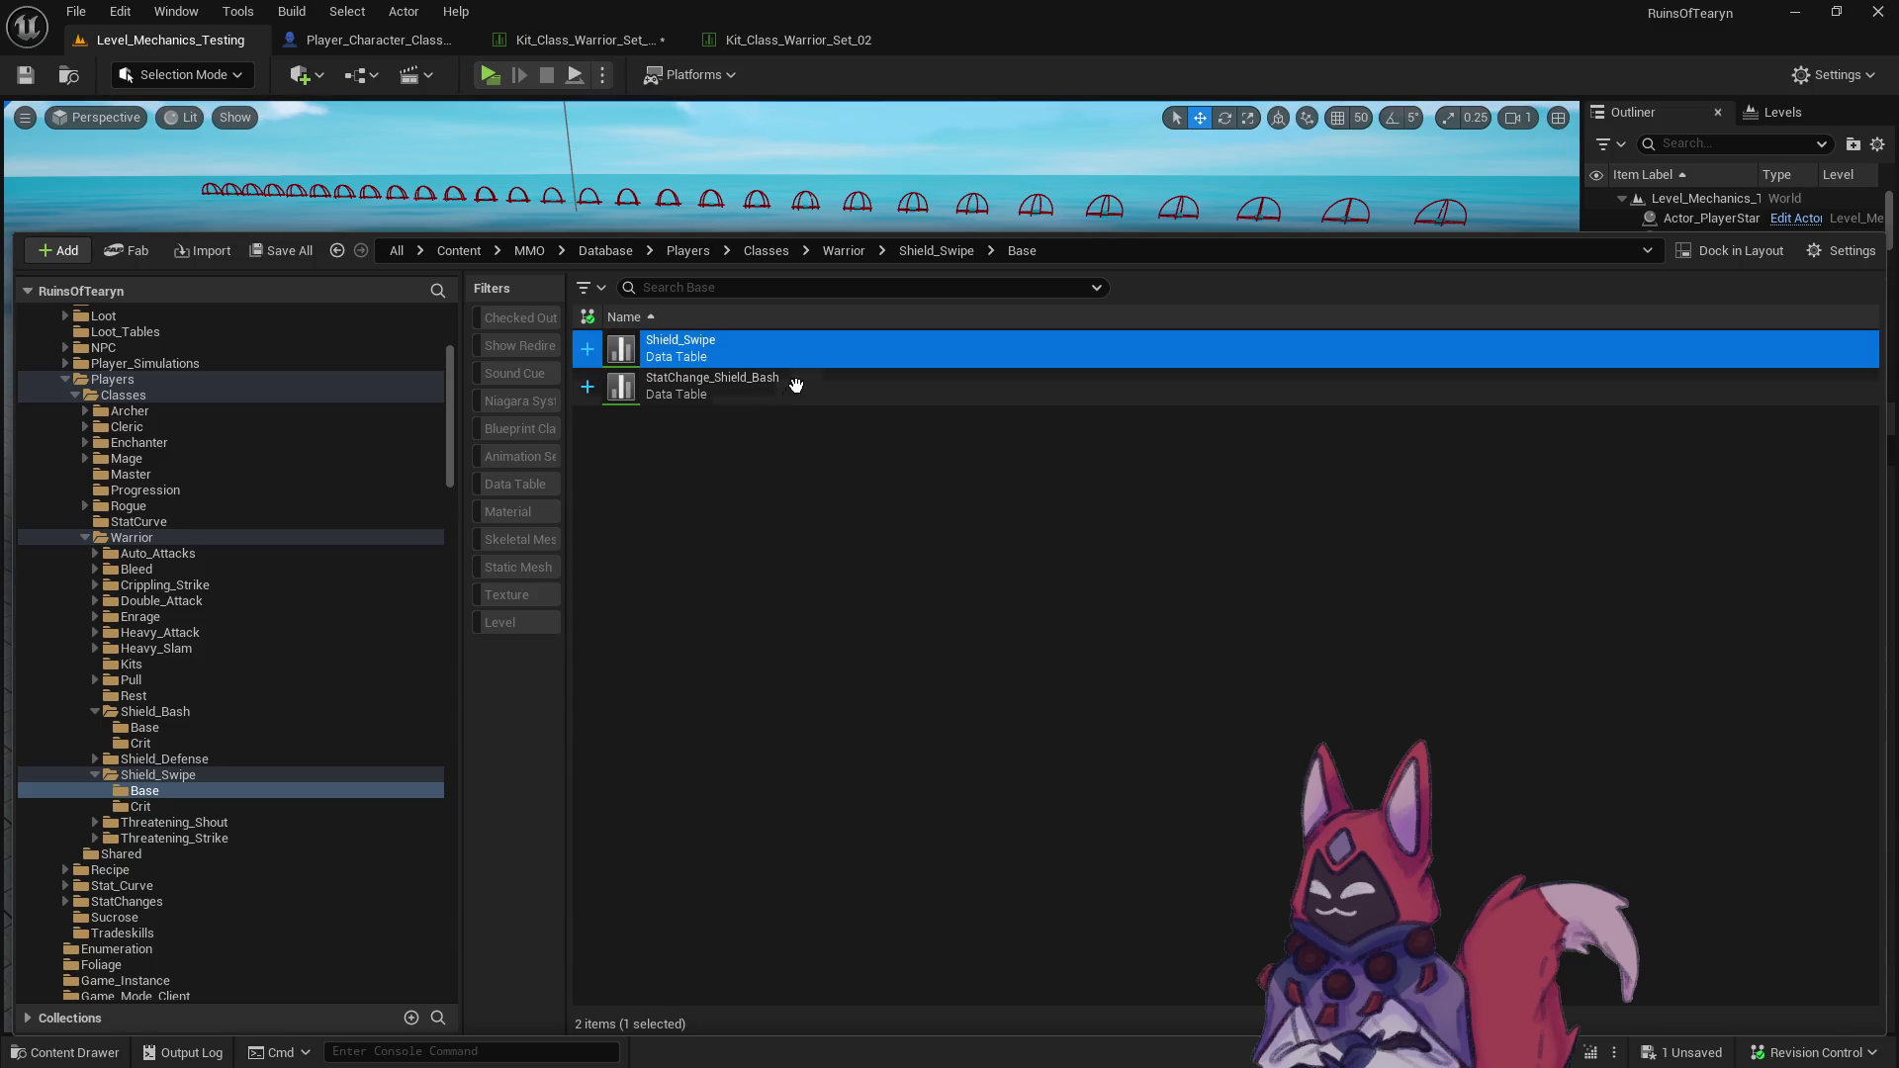
pyautogui.click(770, 377)
pyautogui.click(770, 377)
pyautogui.write('Sw')
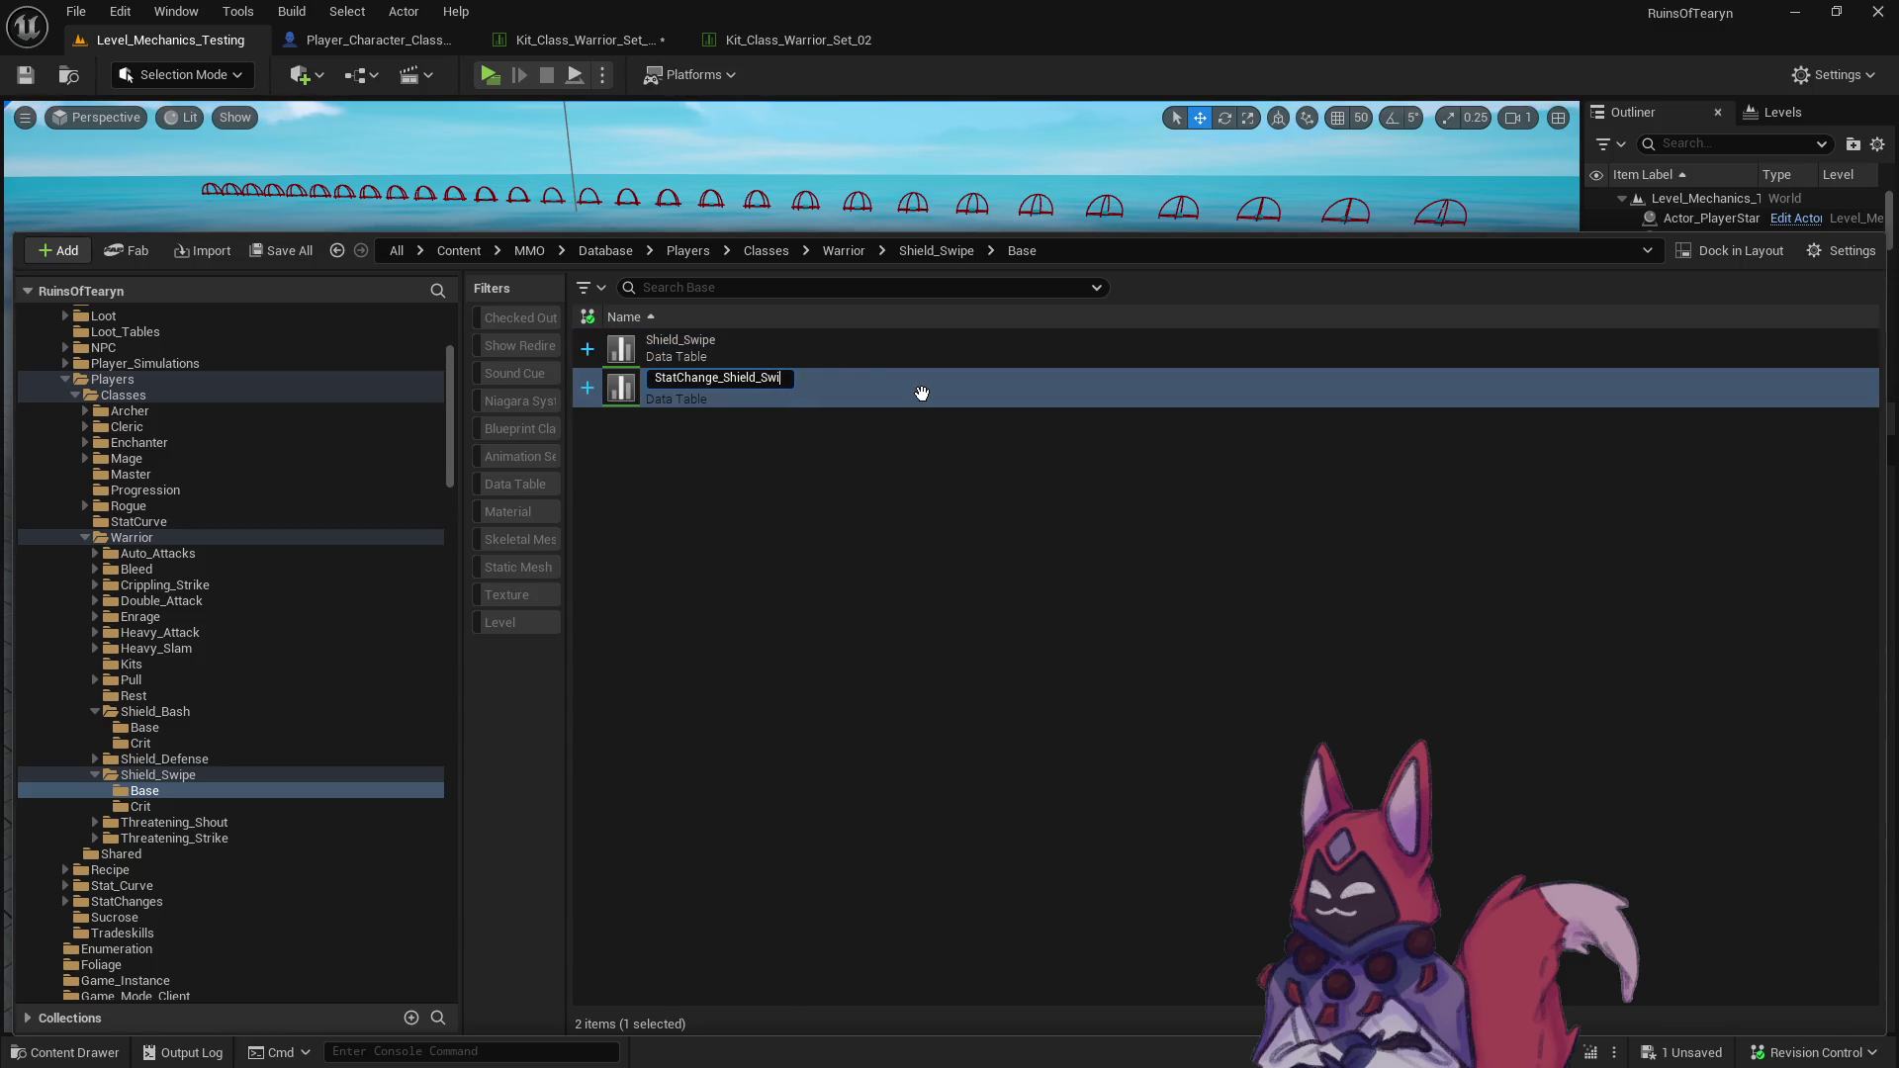
pyautogui.write('pe')
pyautogui.press('Return')
# - In the Shield_Swipe table, set the first stat change to Shield_Swipe and save
pyautogui.doubleClick(818, 358)
pyautogui.scroll(-15, 780, 831)
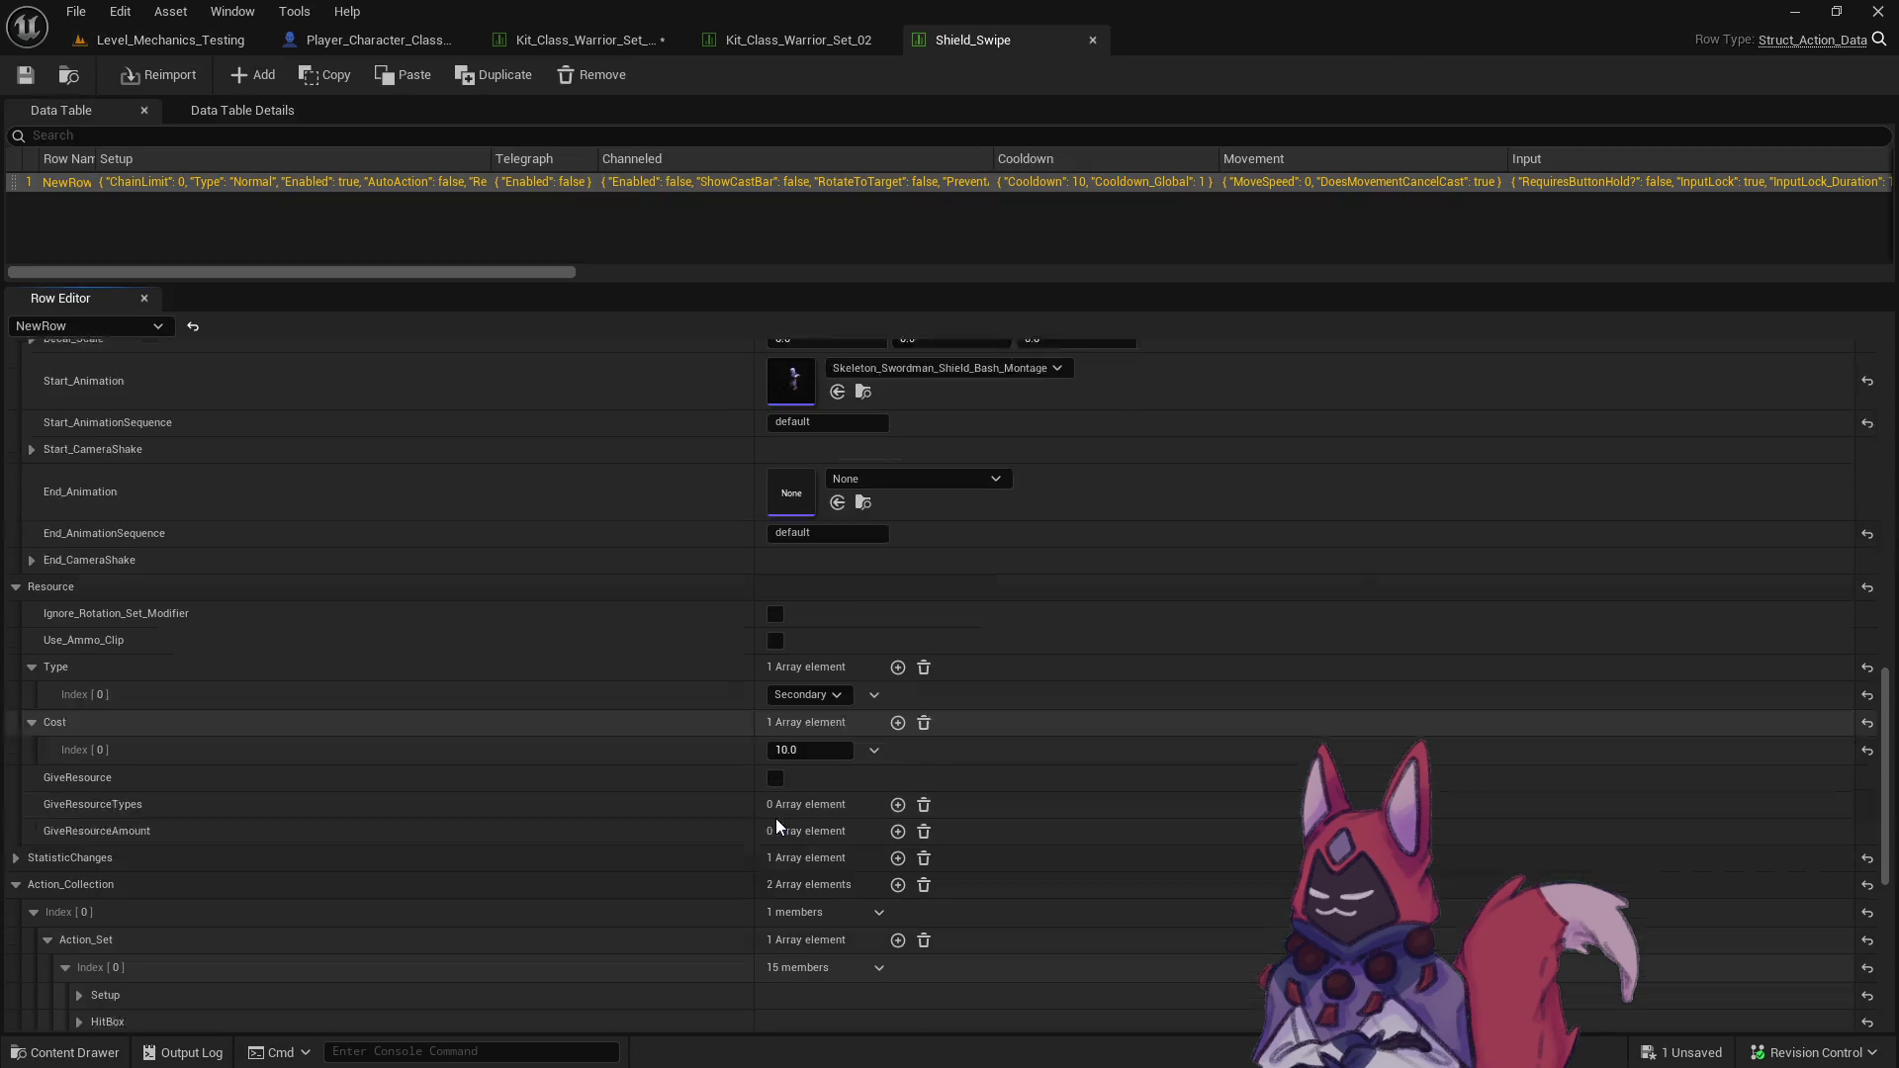
pyautogui.scroll(-1, 817, 730)
pyautogui.click(16, 478)
pyautogui.click(33, 505)
pyautogui.click(48, 533)
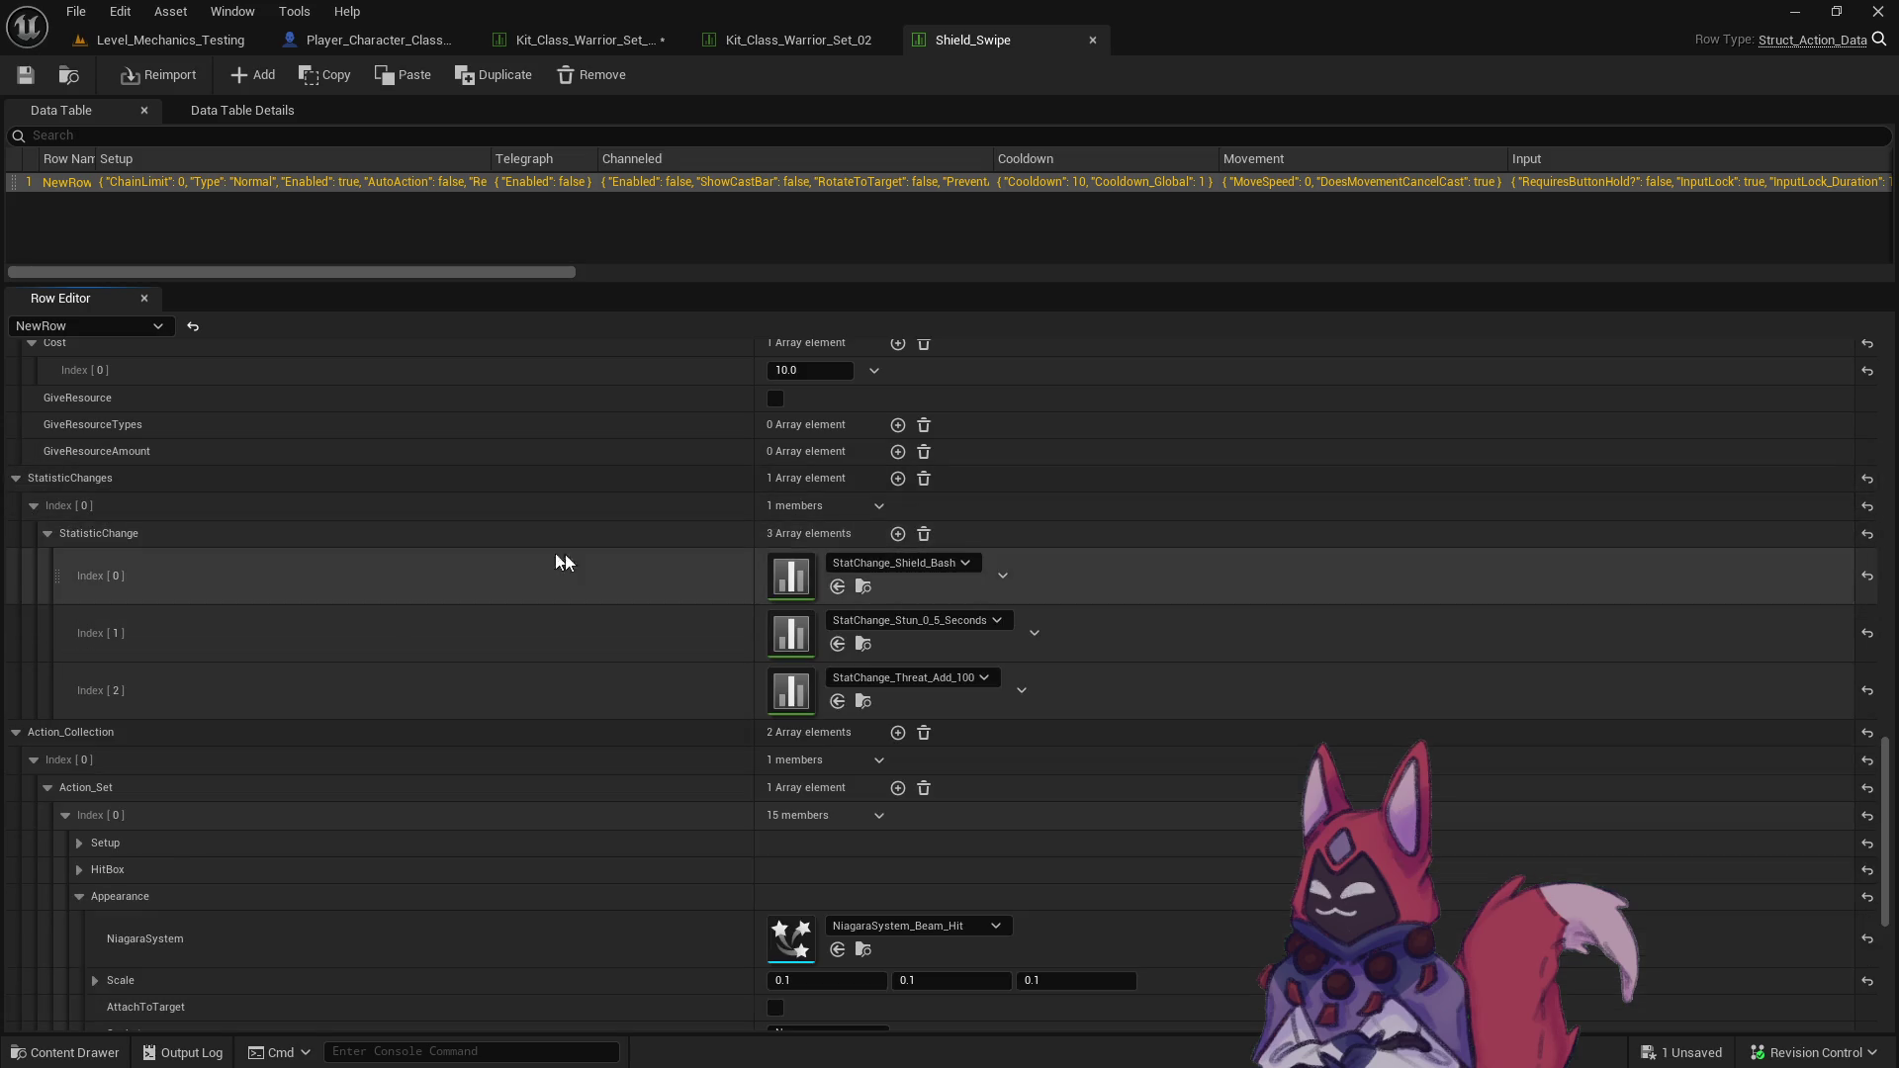
pyautogui.click(948, 562)
pyautogui.write('shield w')
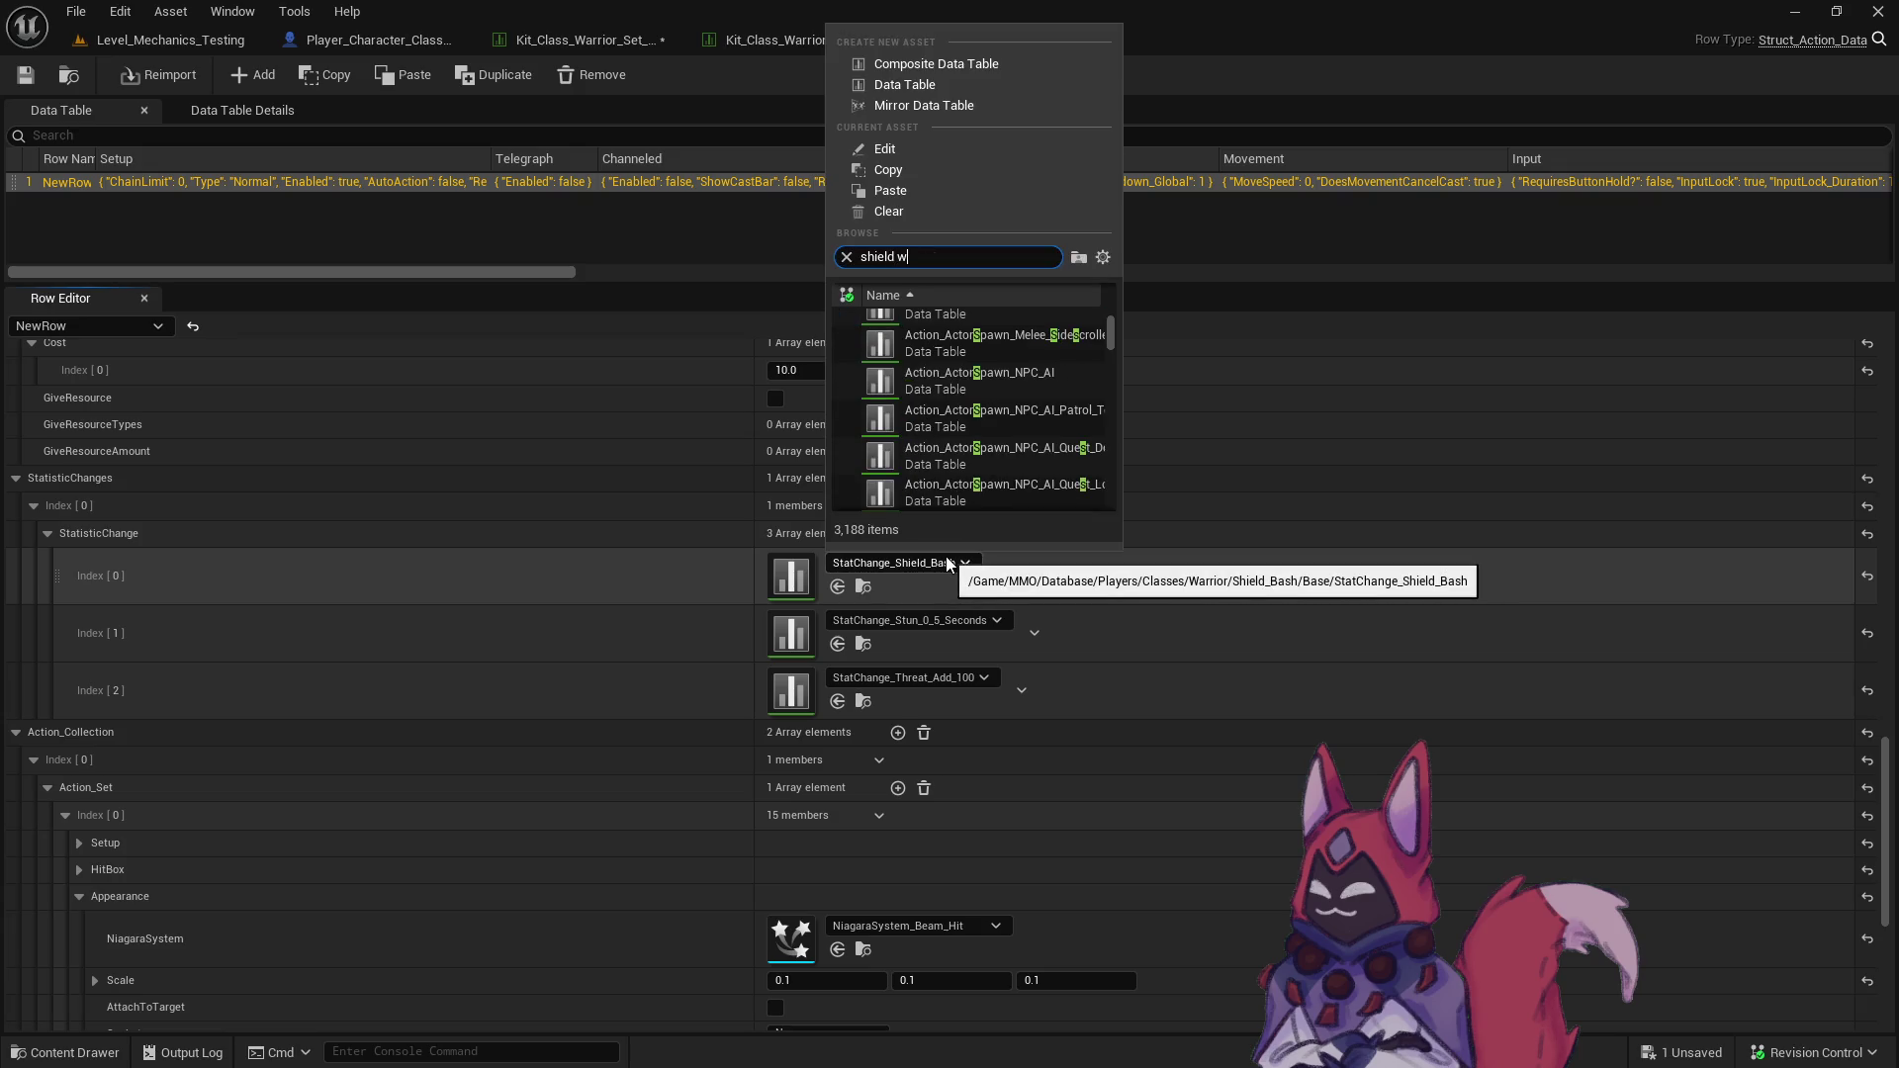
pyautogui.write('ipe')
pyautogui.click(976, 322)
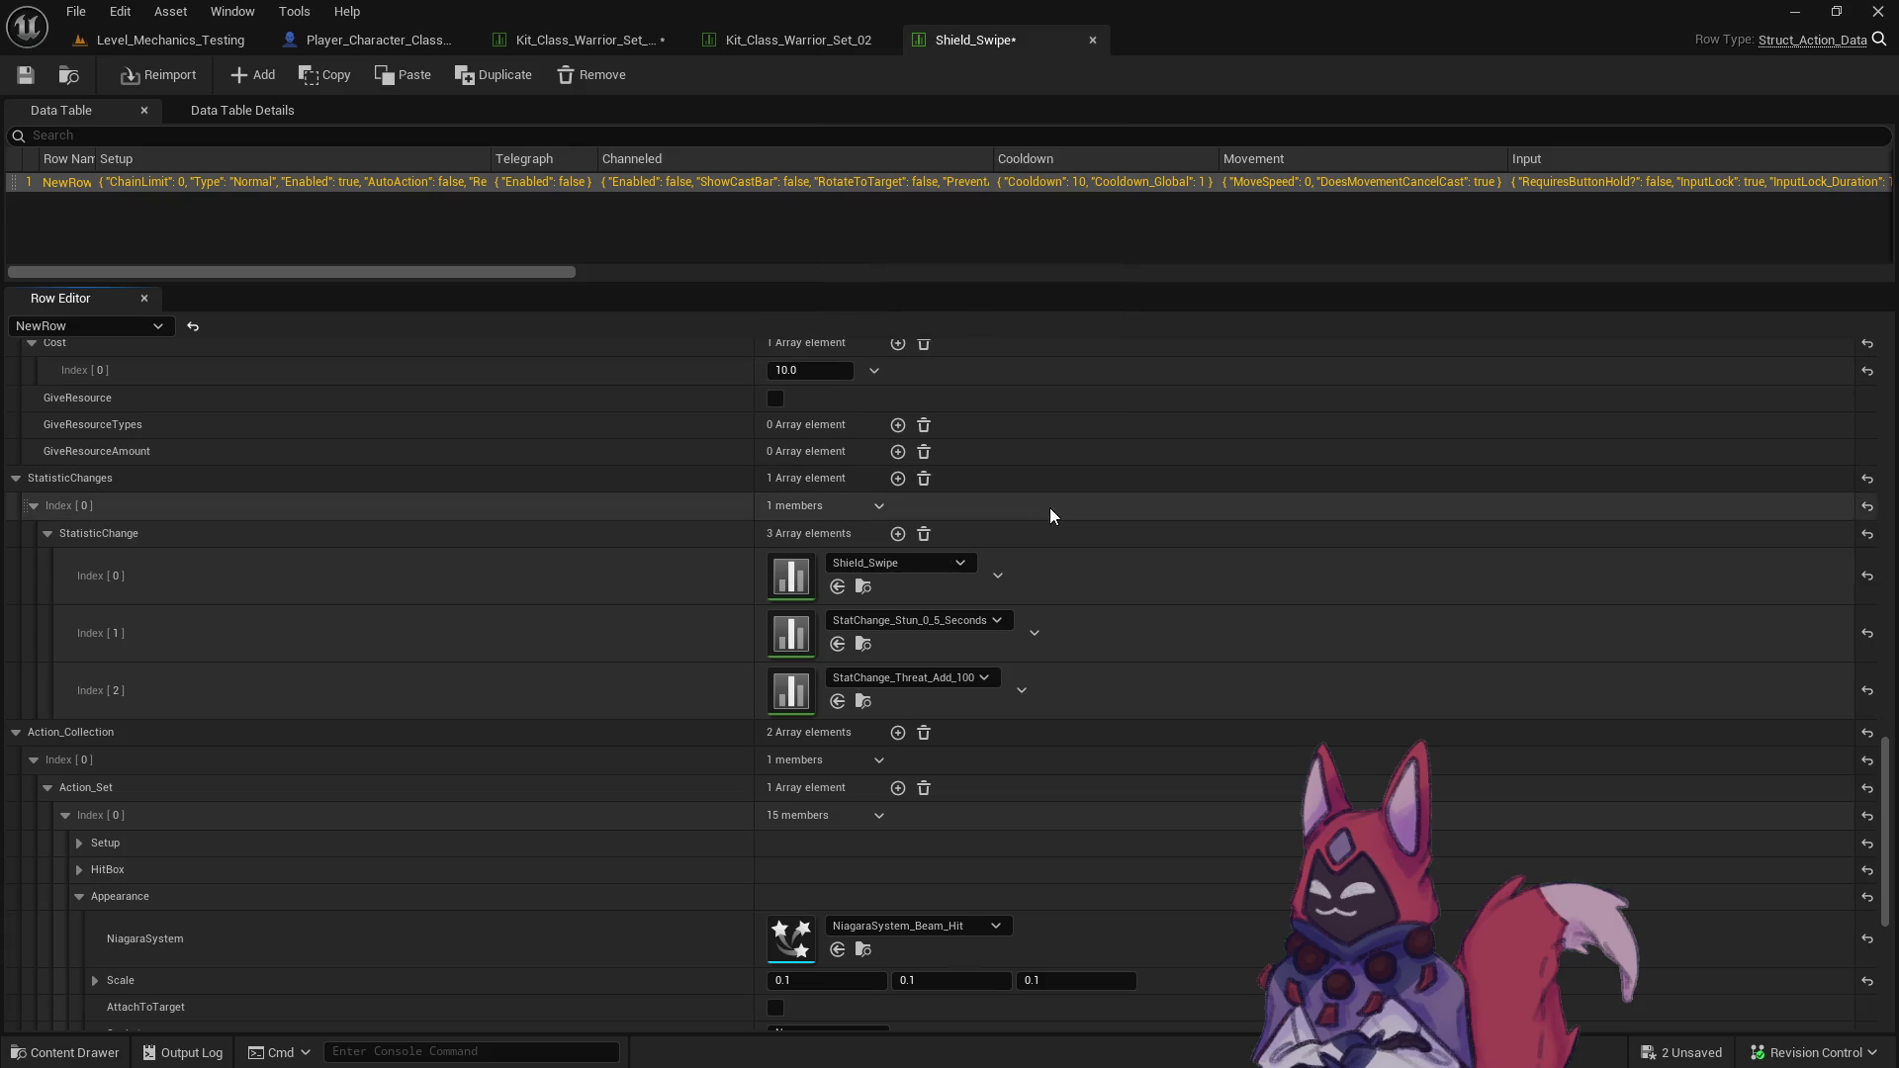
pyautogui.hotkey('ctrl', 's')
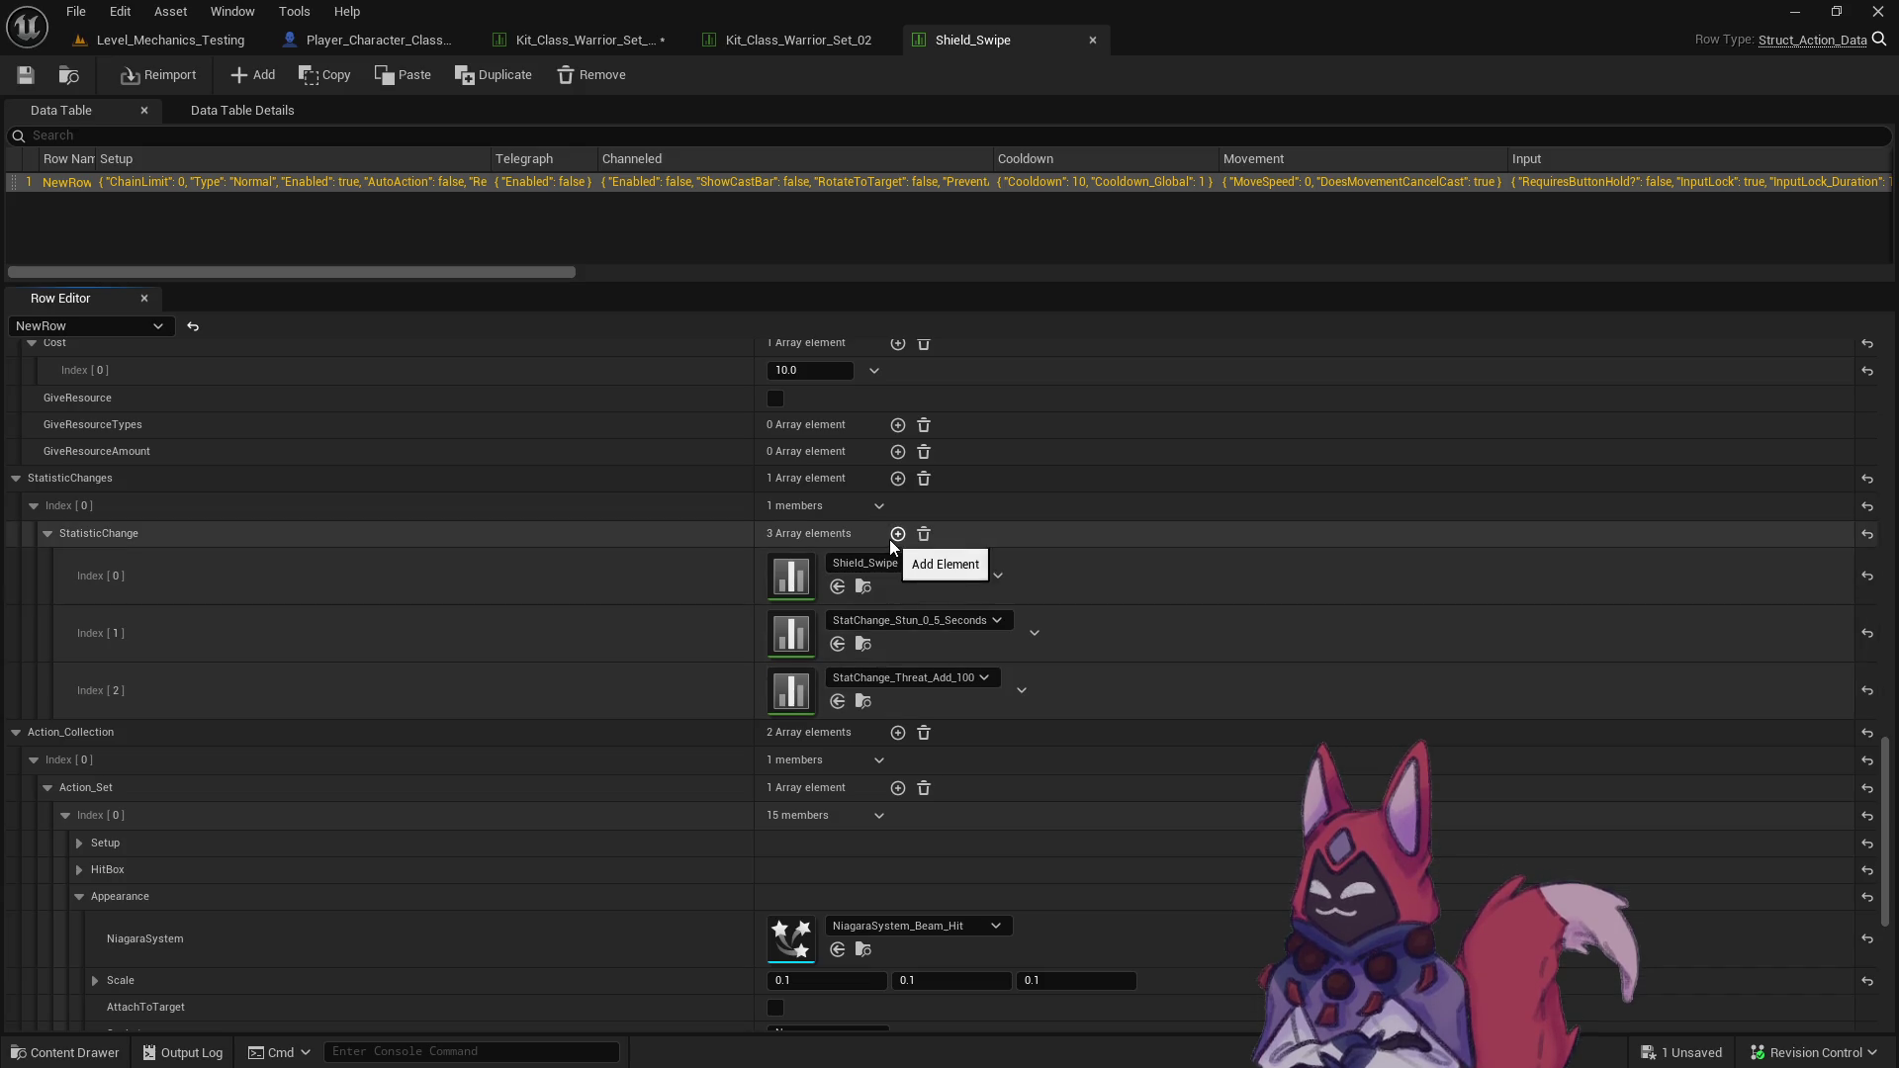
# - Replace the stun entry with StatChange_Knockback_800 and add a fourth stat change, searching for stagger
pyautogui.click(956, 625)
pyautogui.write('kn')
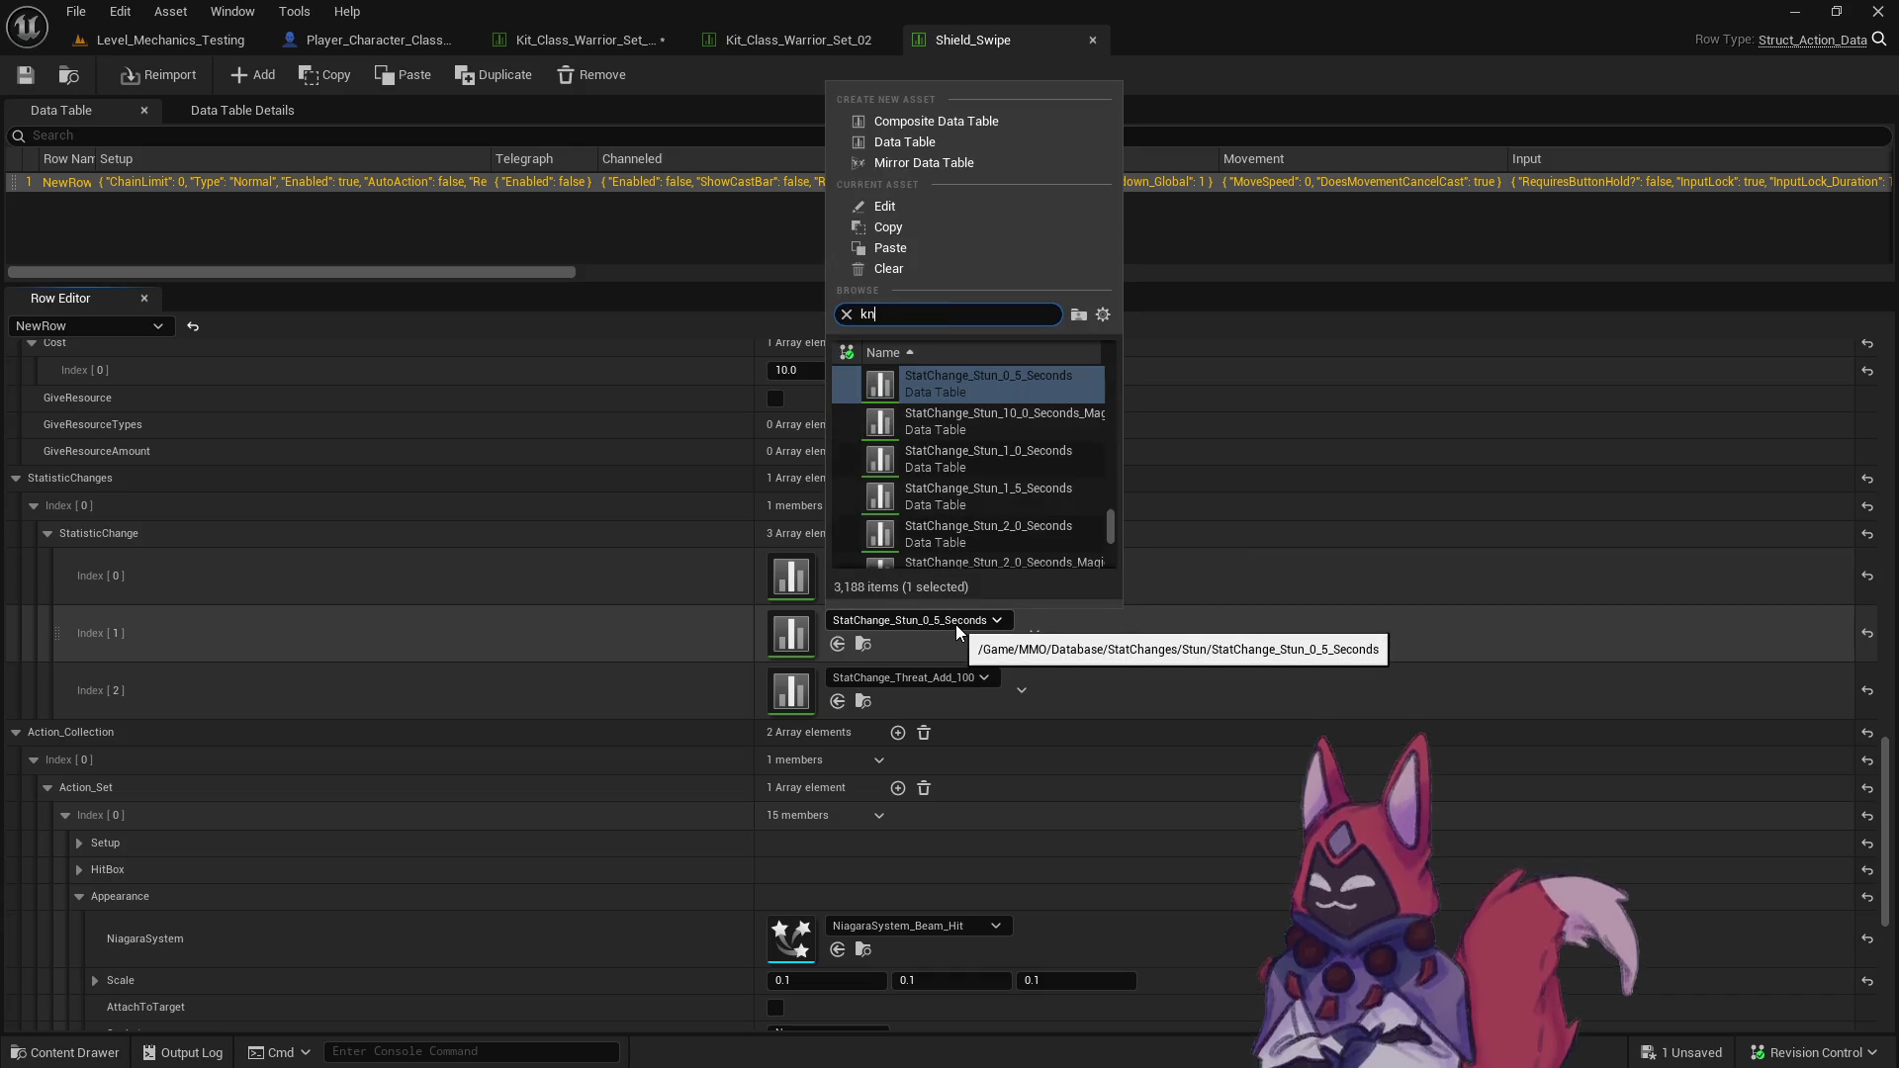
pyautogui.write('ockbac')
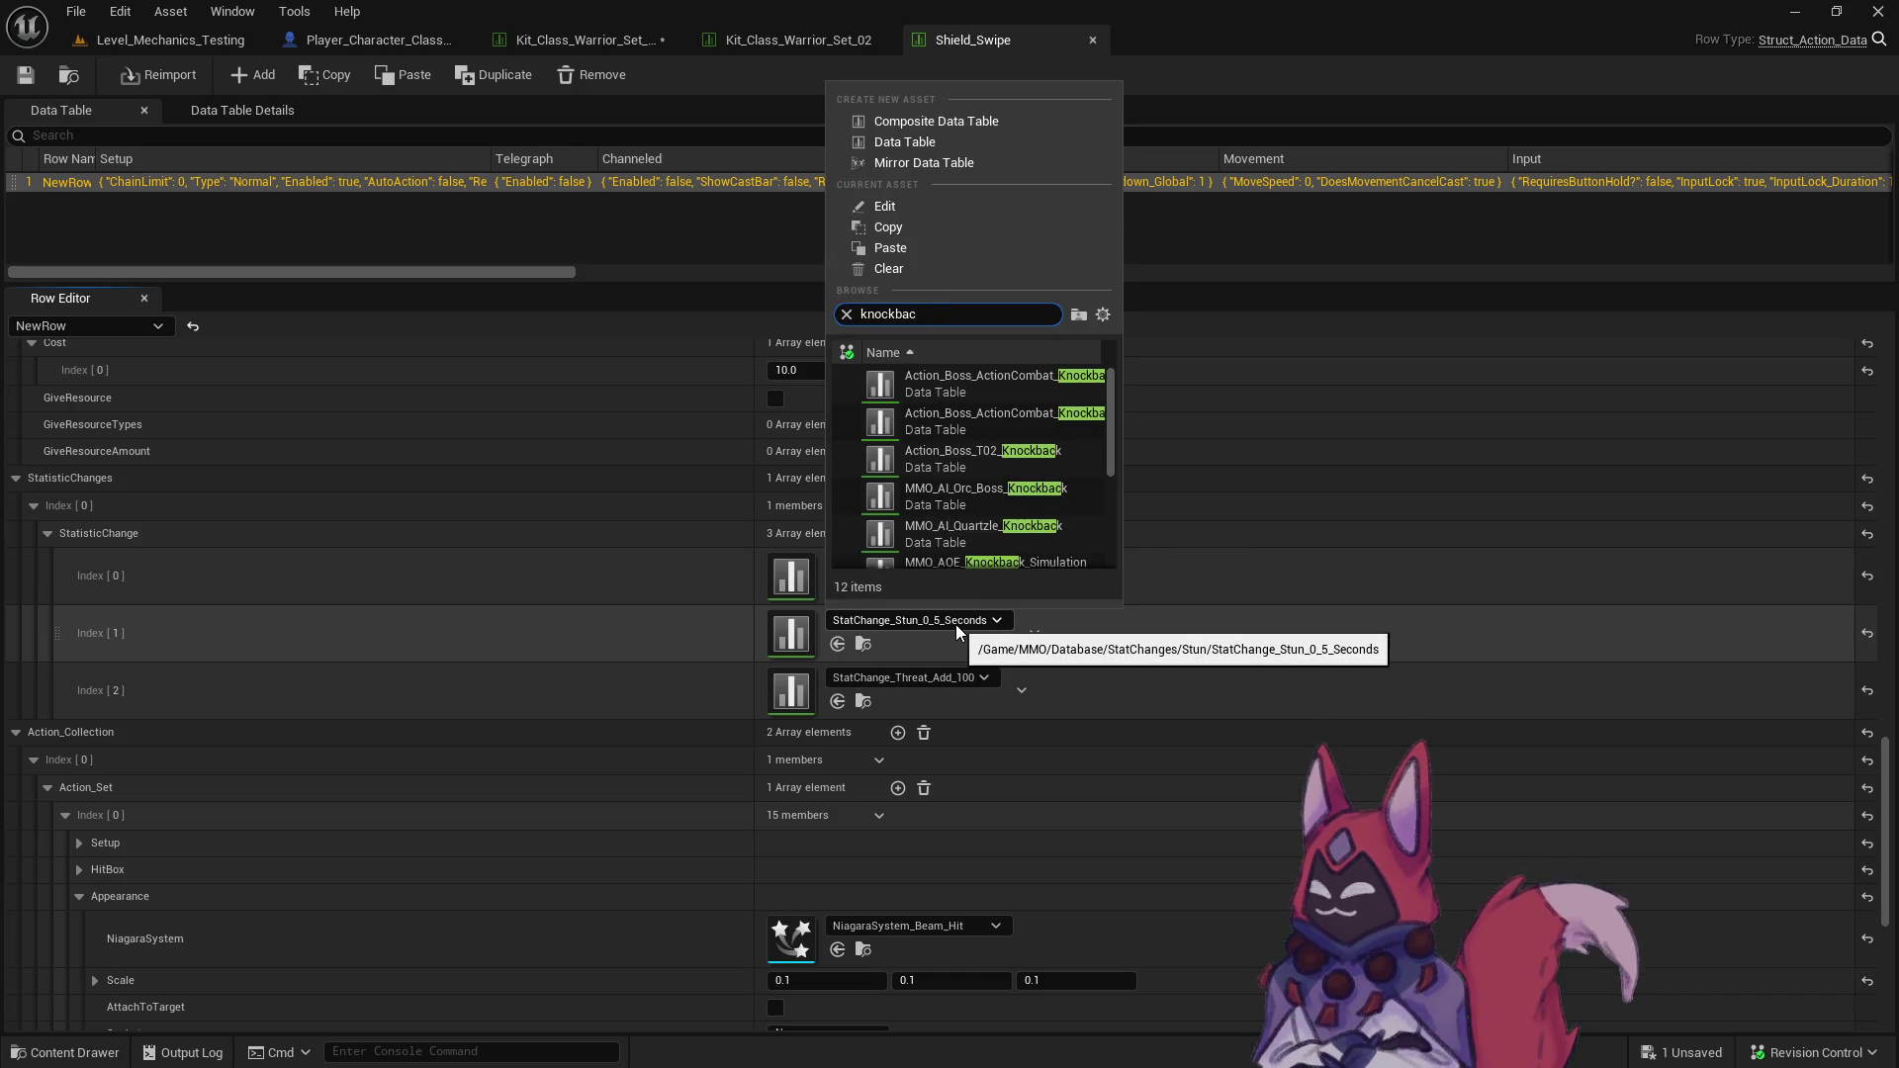
pyautogui.write(' stat')
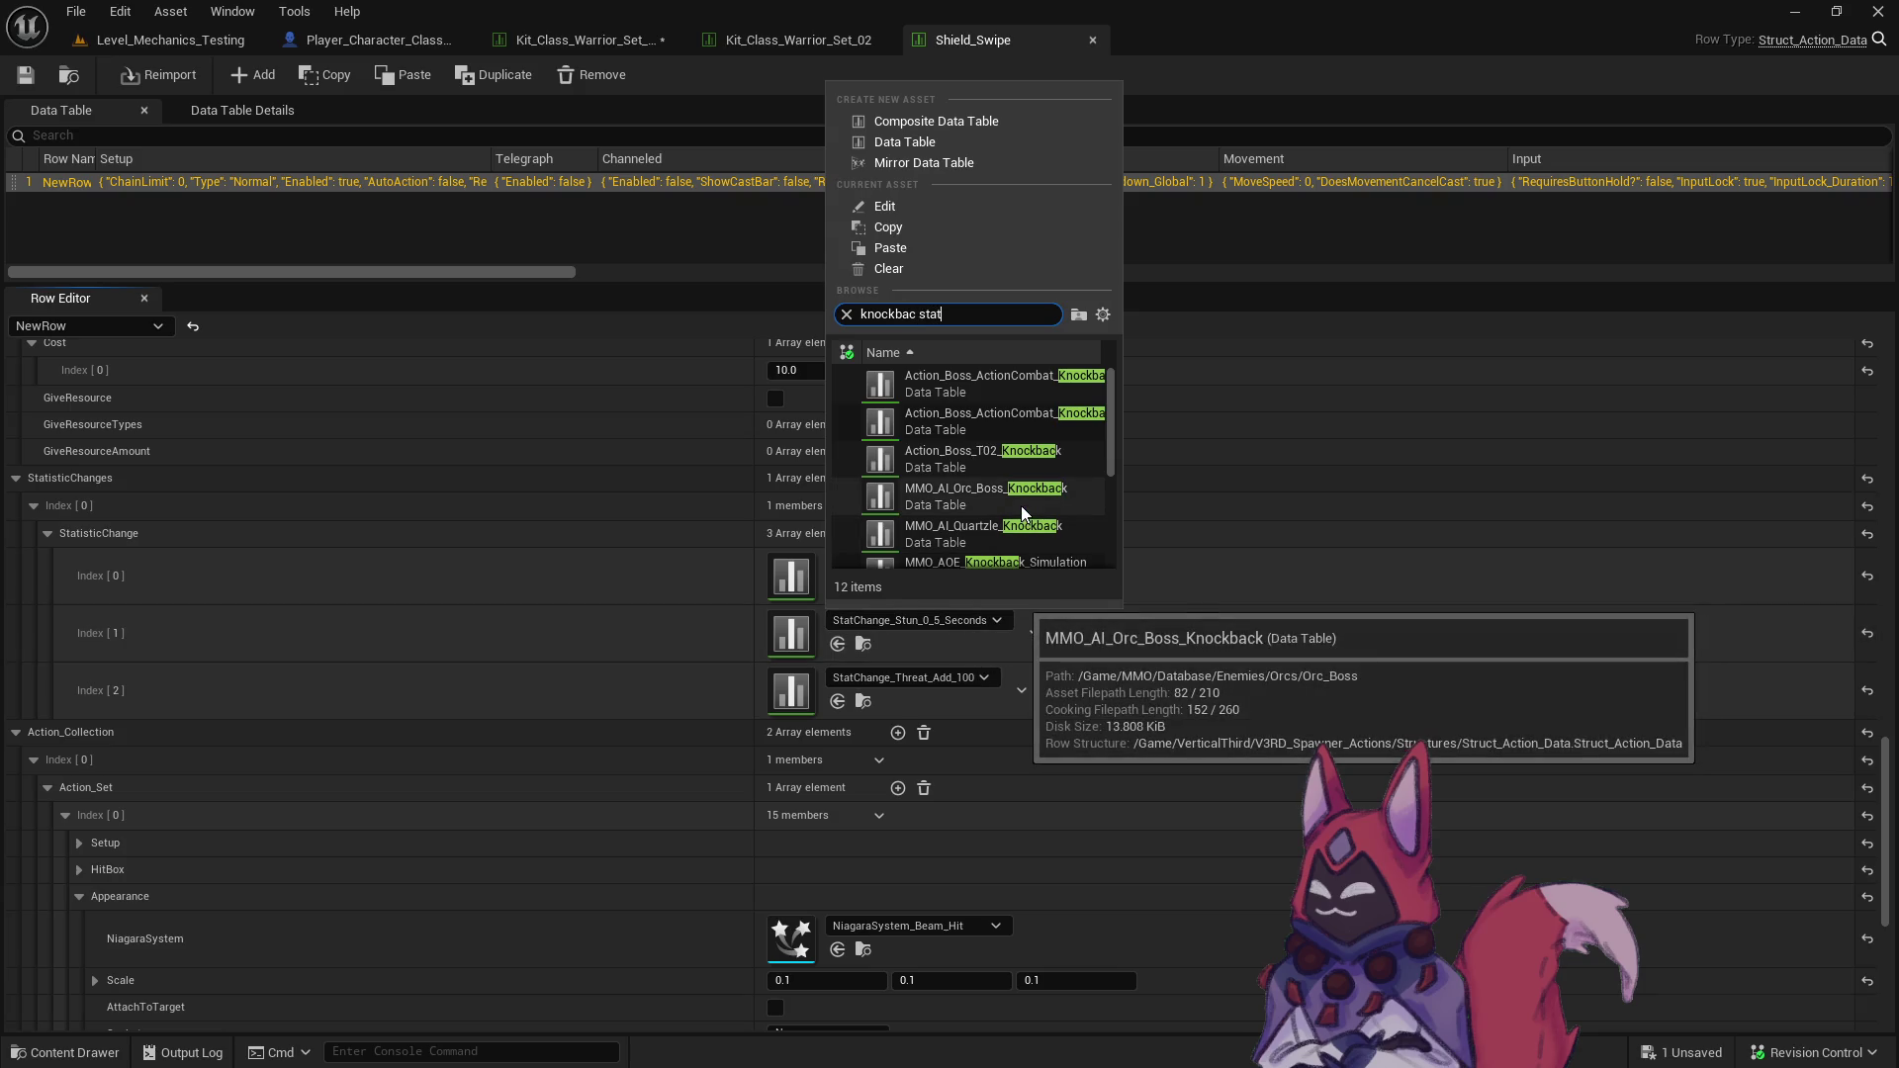
pyautogui.write('chan')
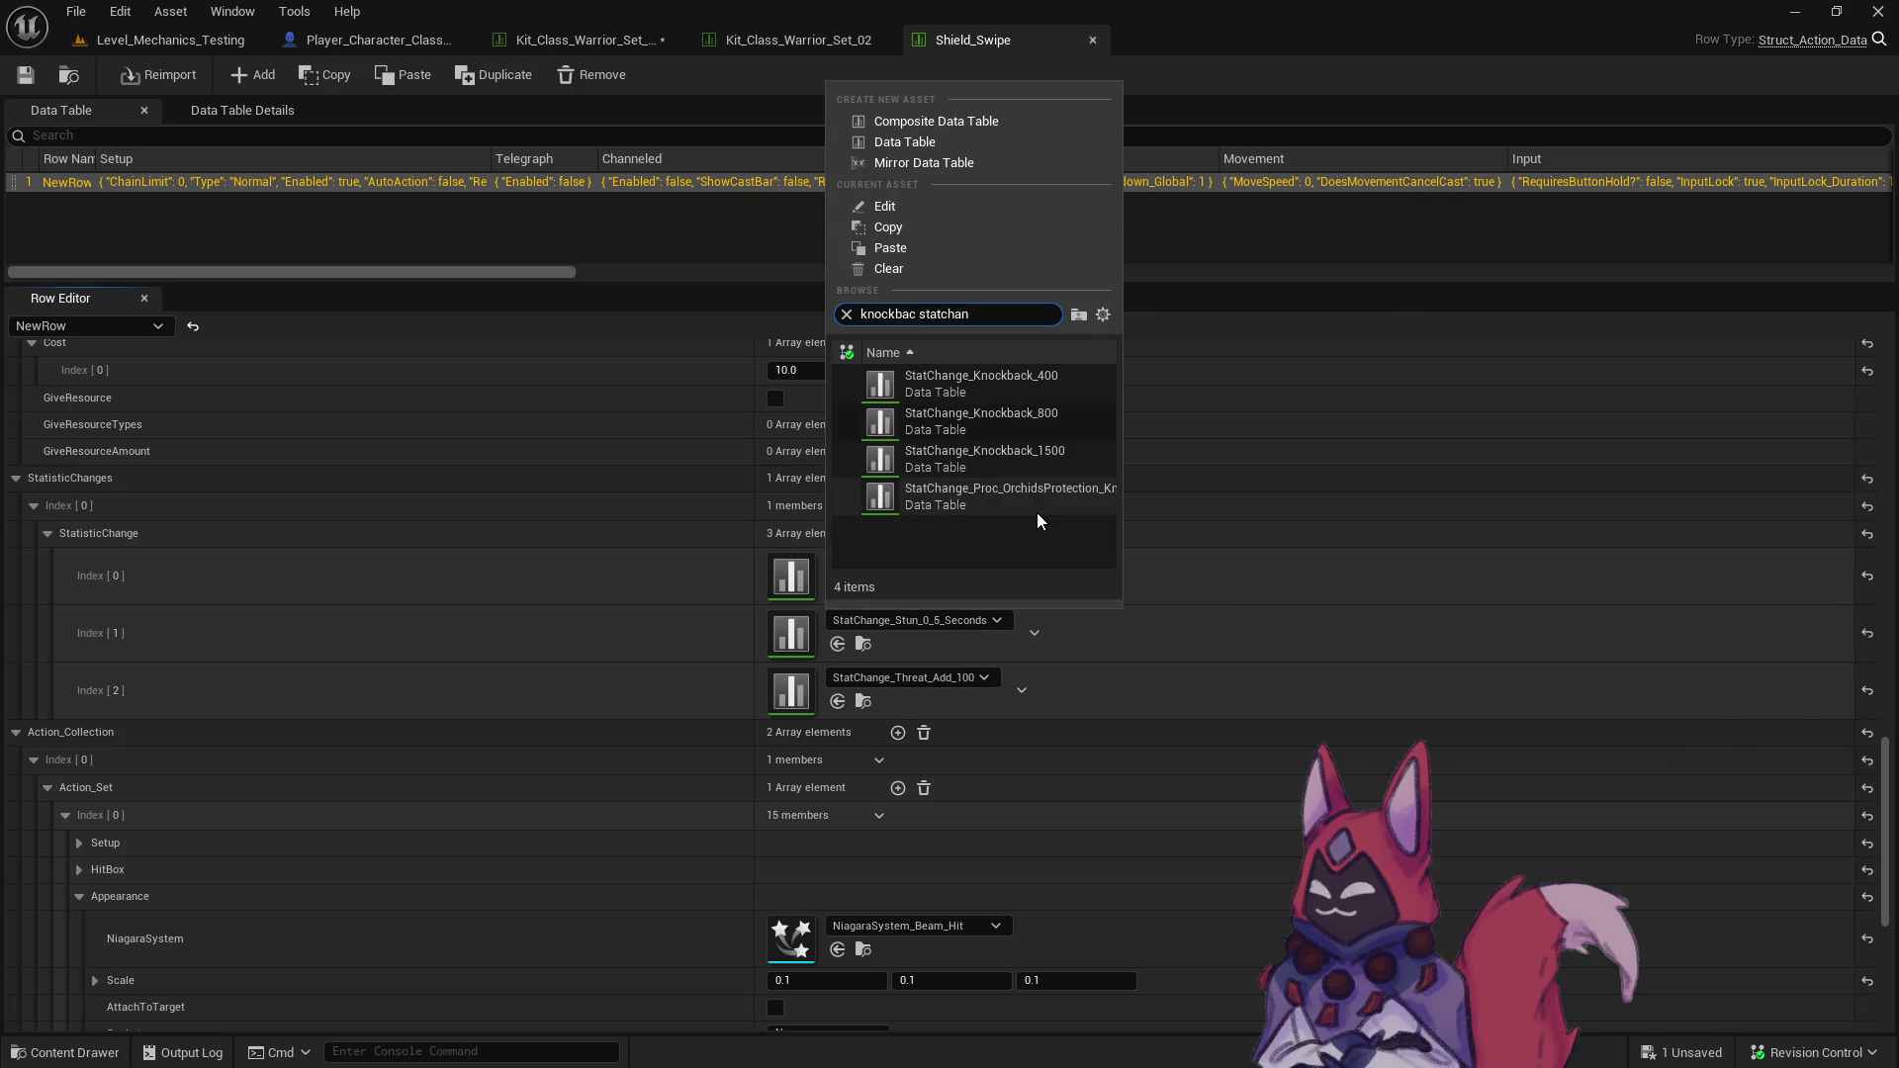
pyautogui.click(1065, 413)
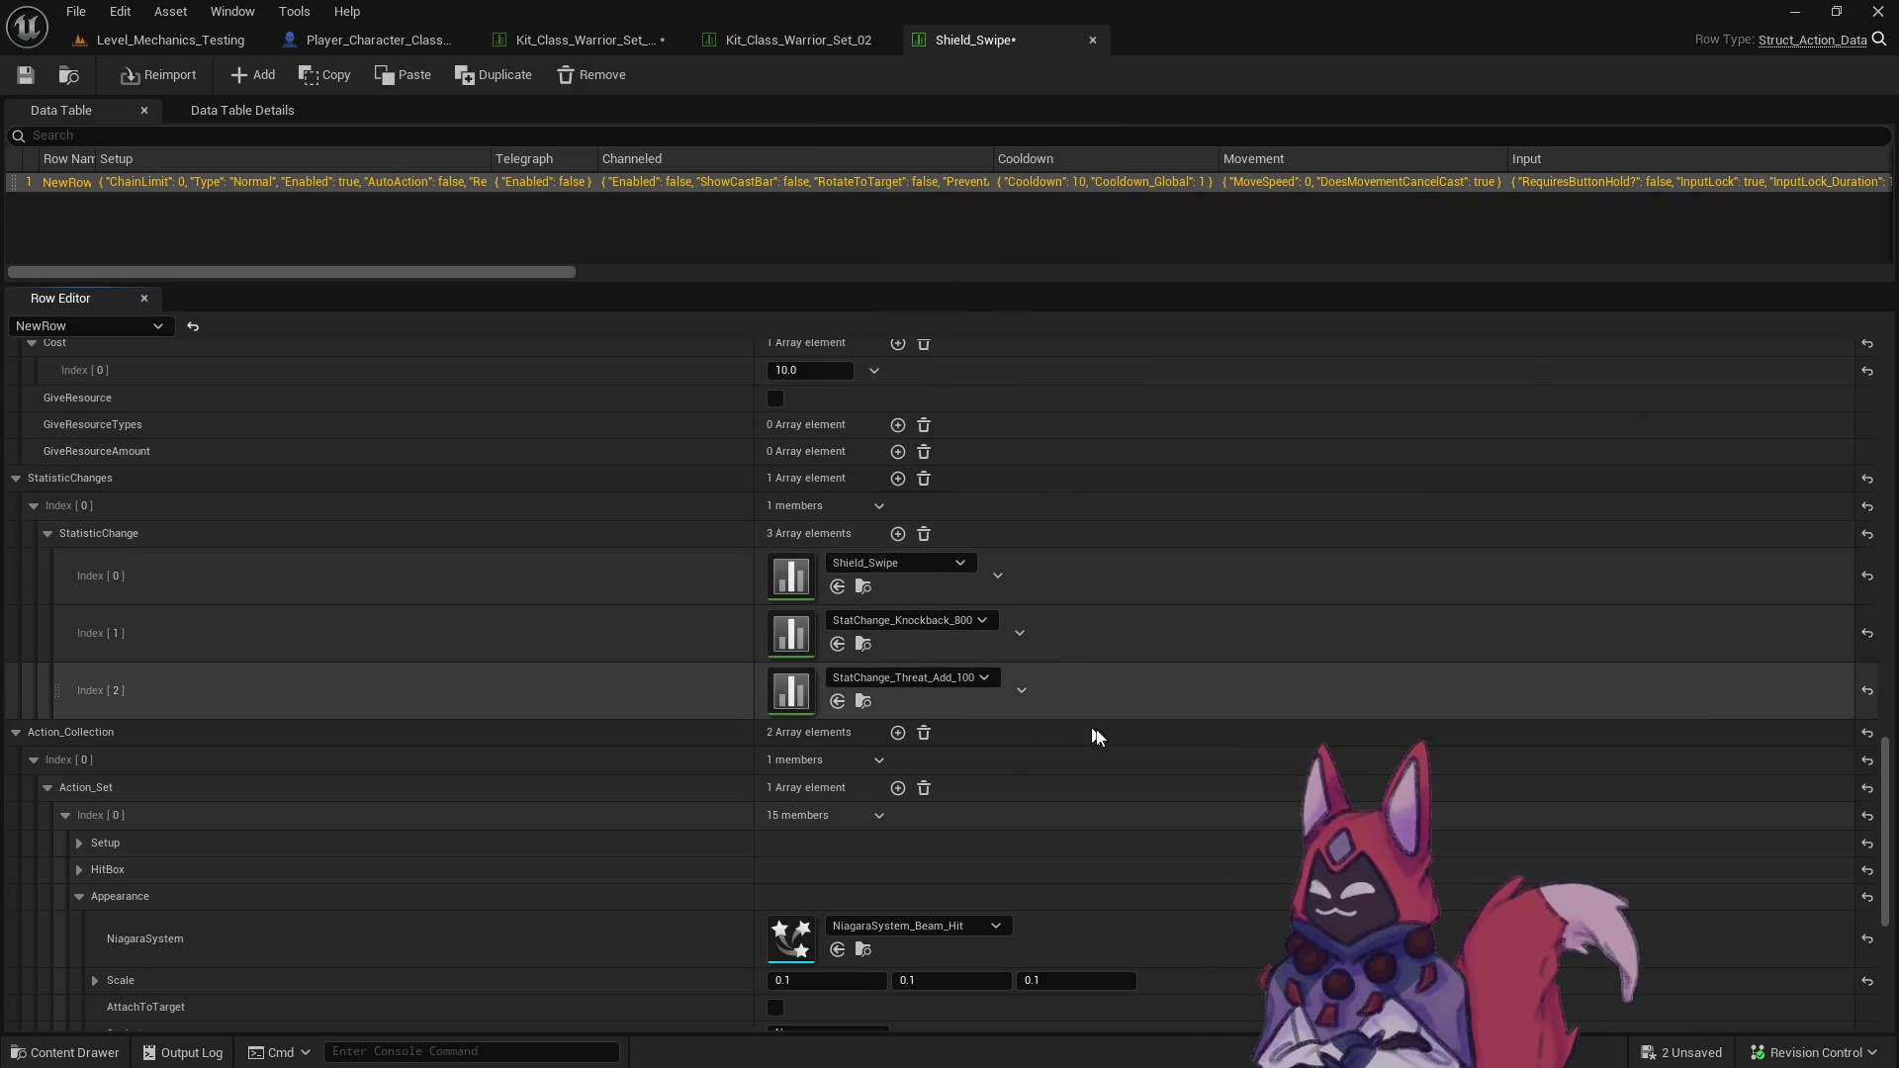
pyautogui.click(898, 534)
pyautogui.click(889, 732)
pyautogui.write('statchange stagg')
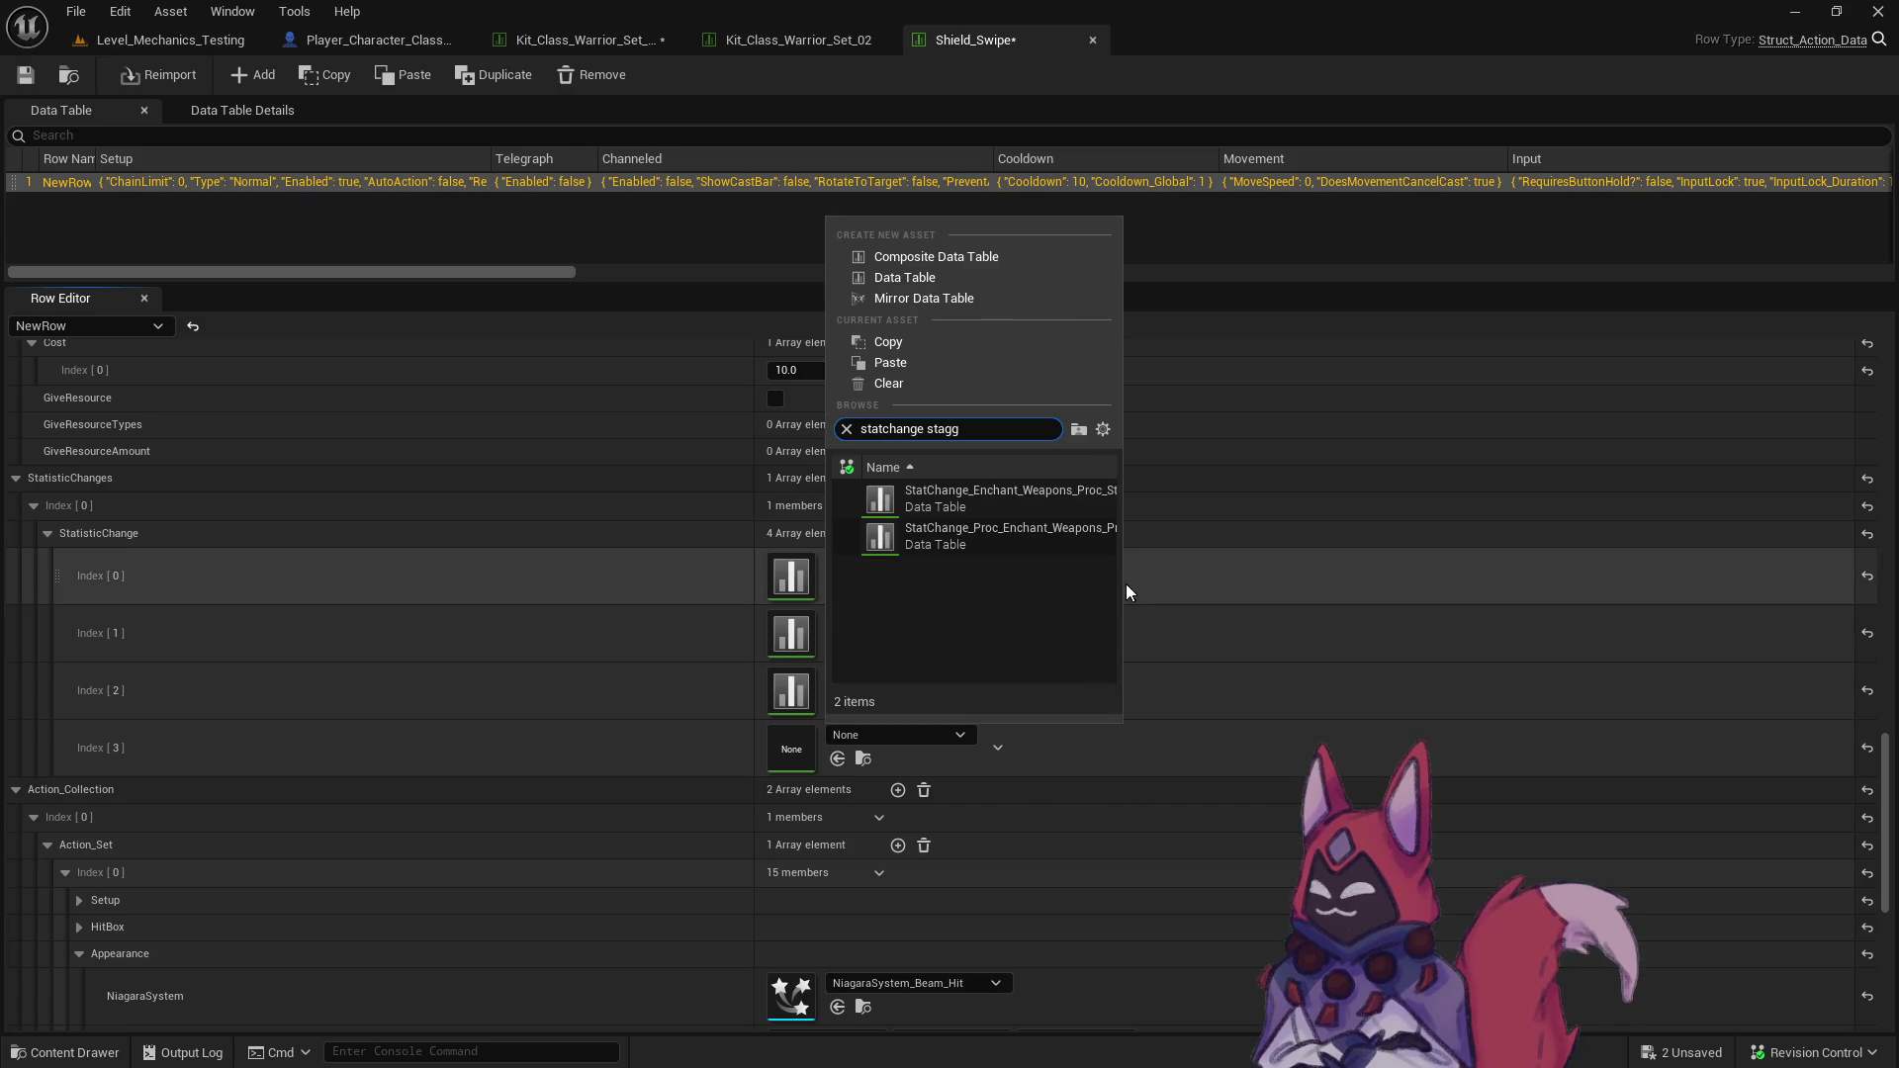
# - Dismiss the empty stagger search and create a Stagger folder inside StatChanges
pyautogui.click(1238, 691)
pyautogui.hotkey('ctrl', 'space')
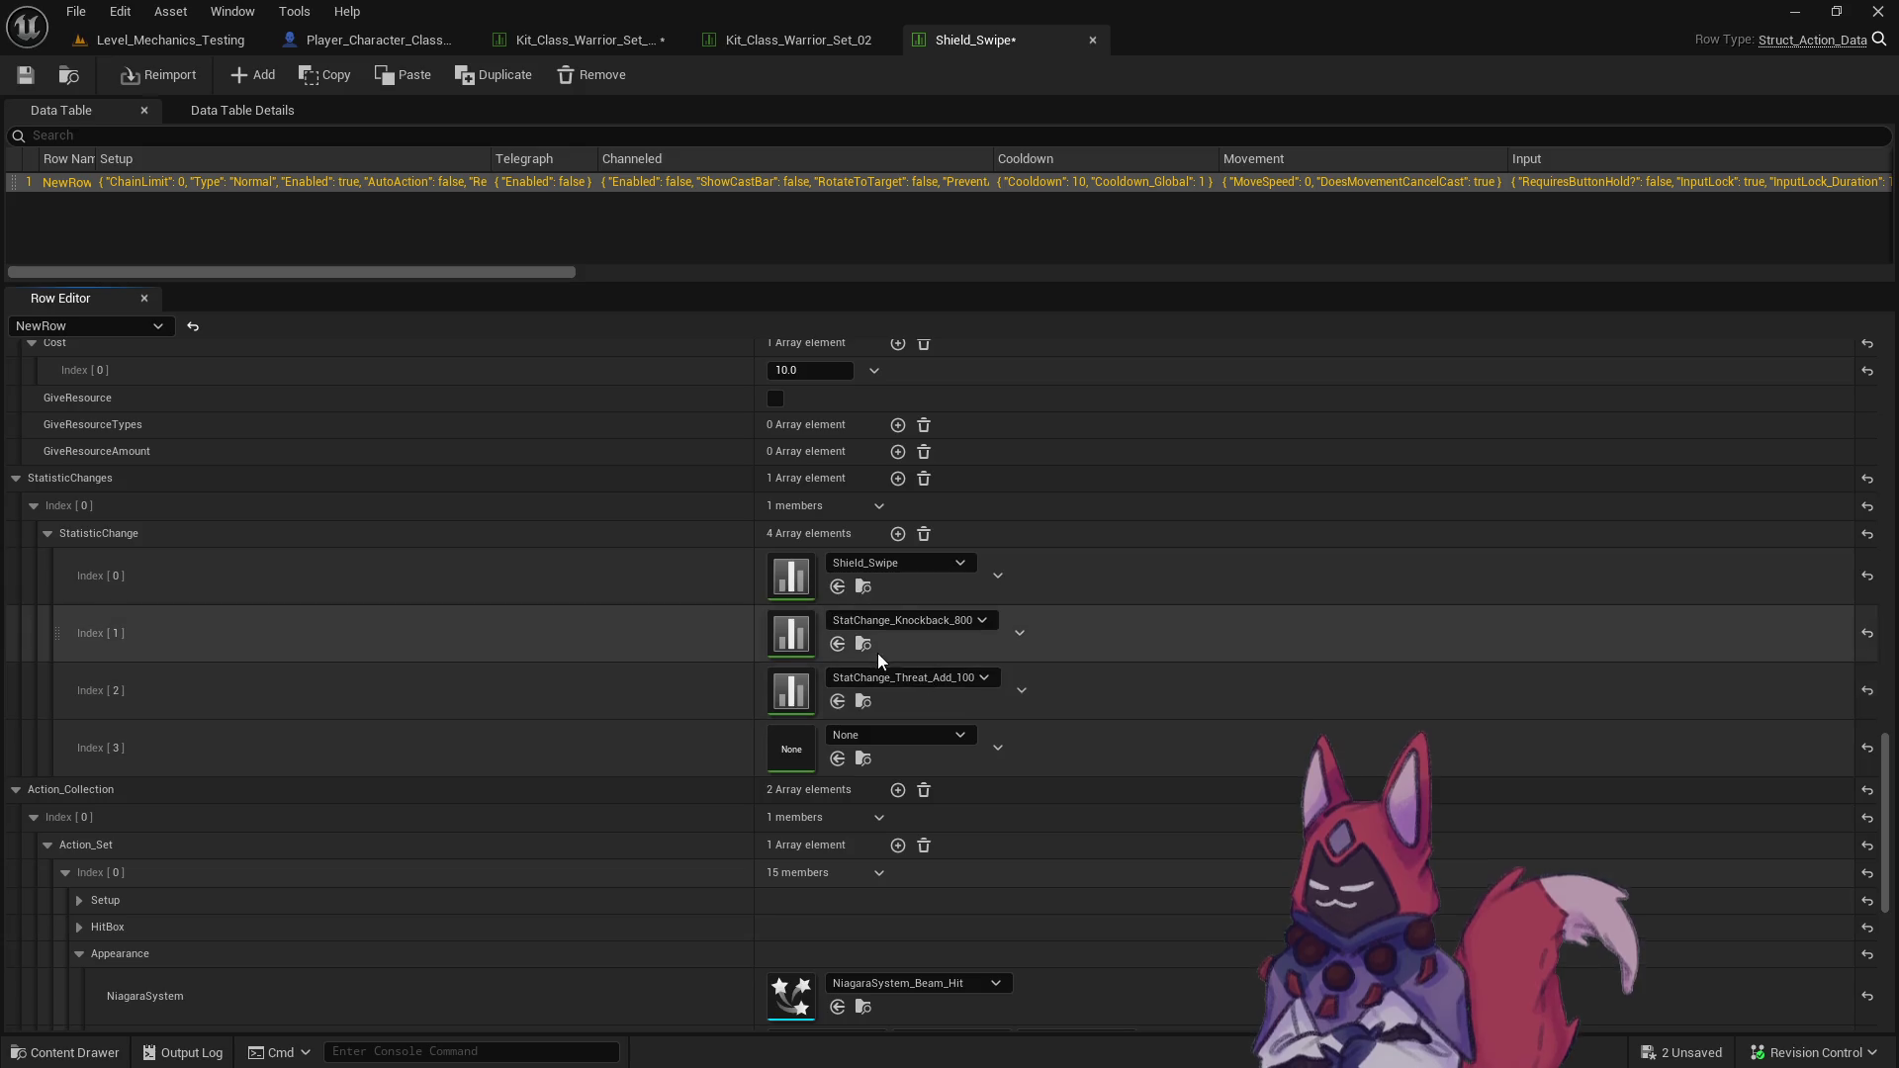
pyautogui.click(876, 653)
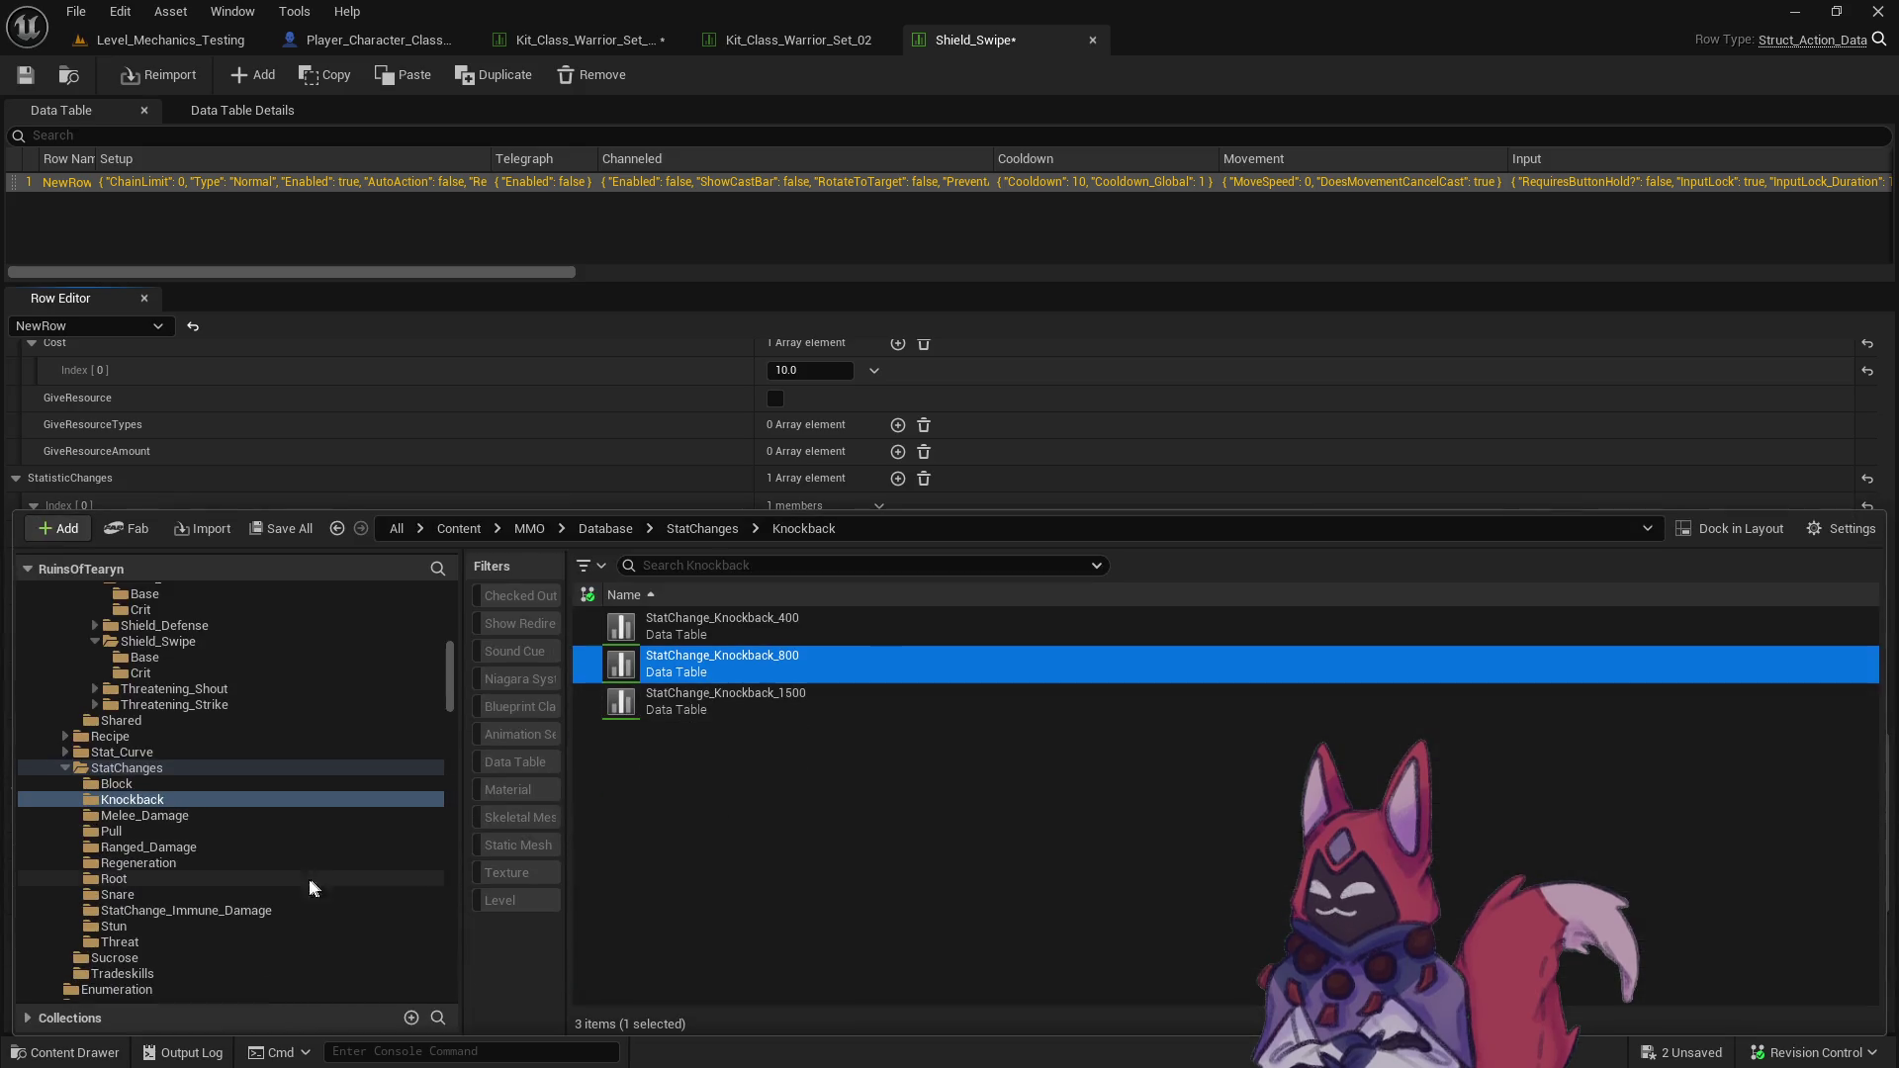
pyautogui.click(127, 768)
pyautogui.rightClick(129, 769)
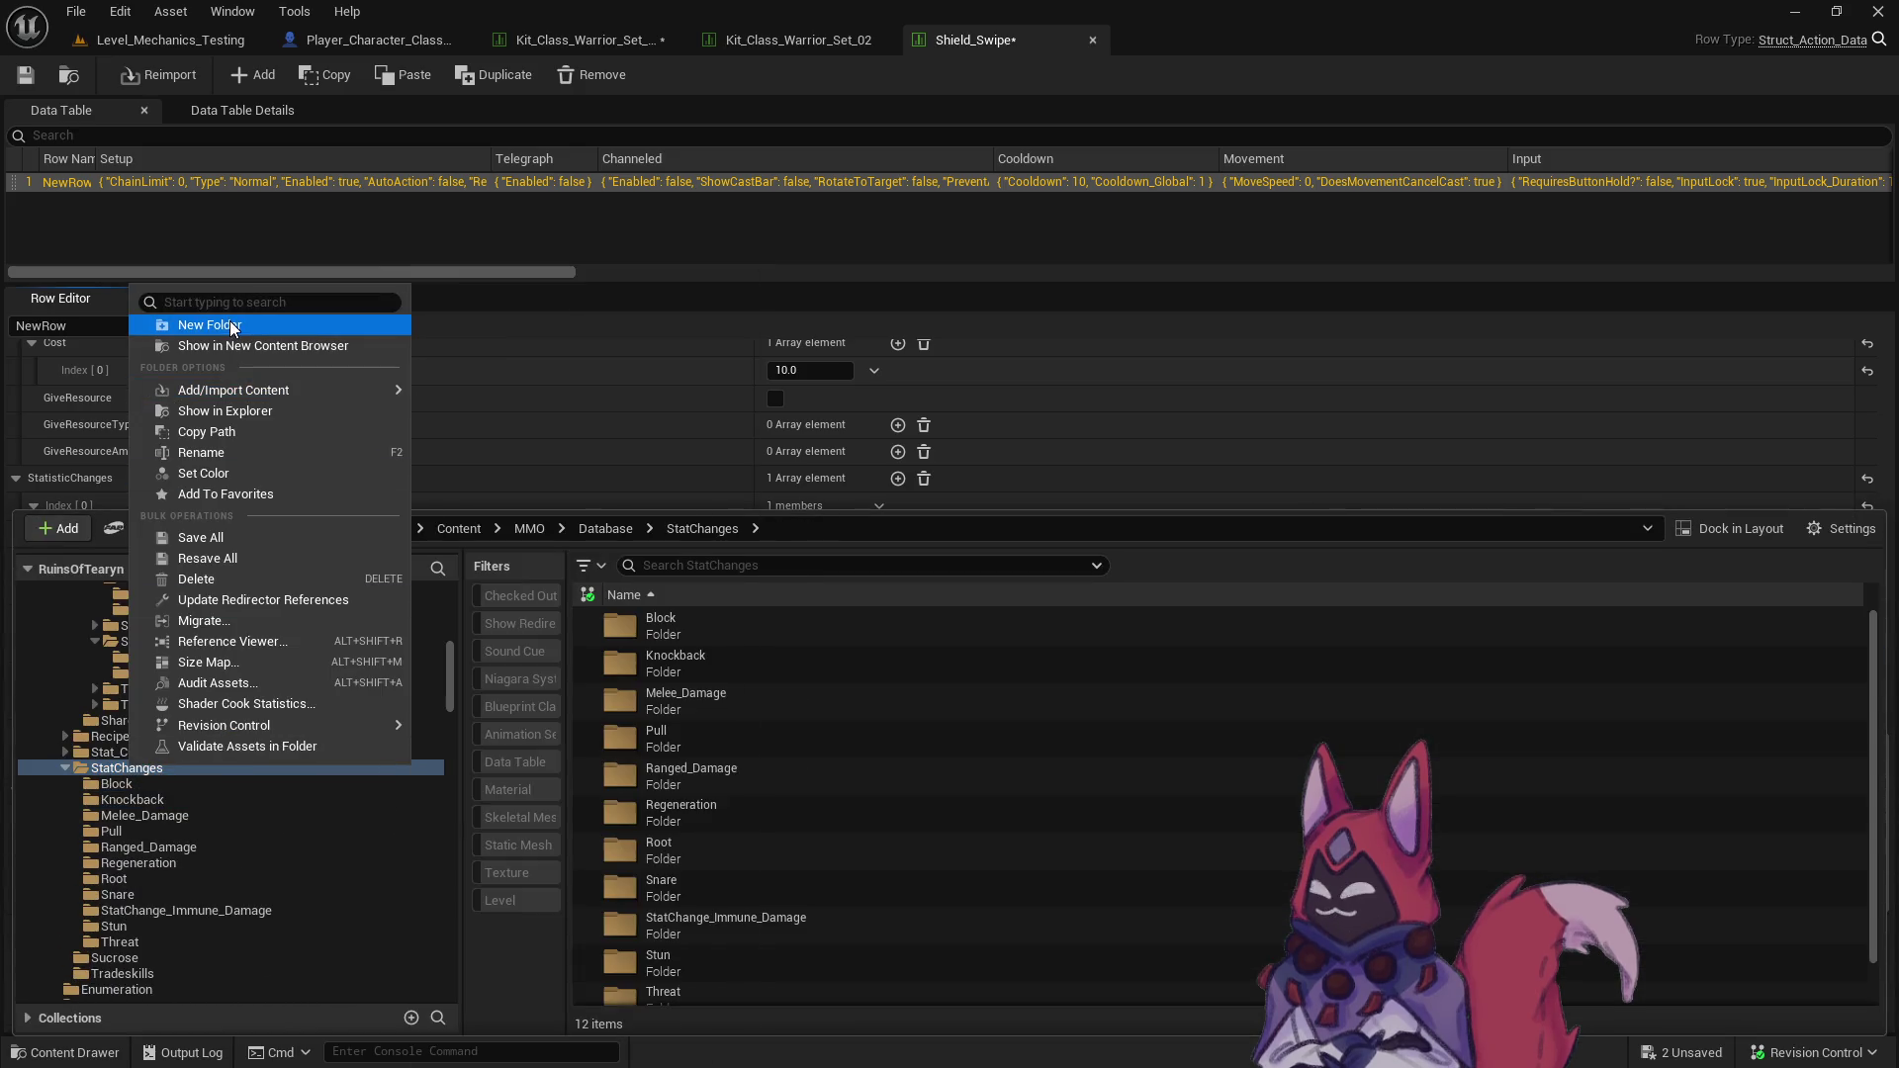
pyautogui.click(235, 328)
pyautogui.write('Stagger')
pyautogui.press('Return')
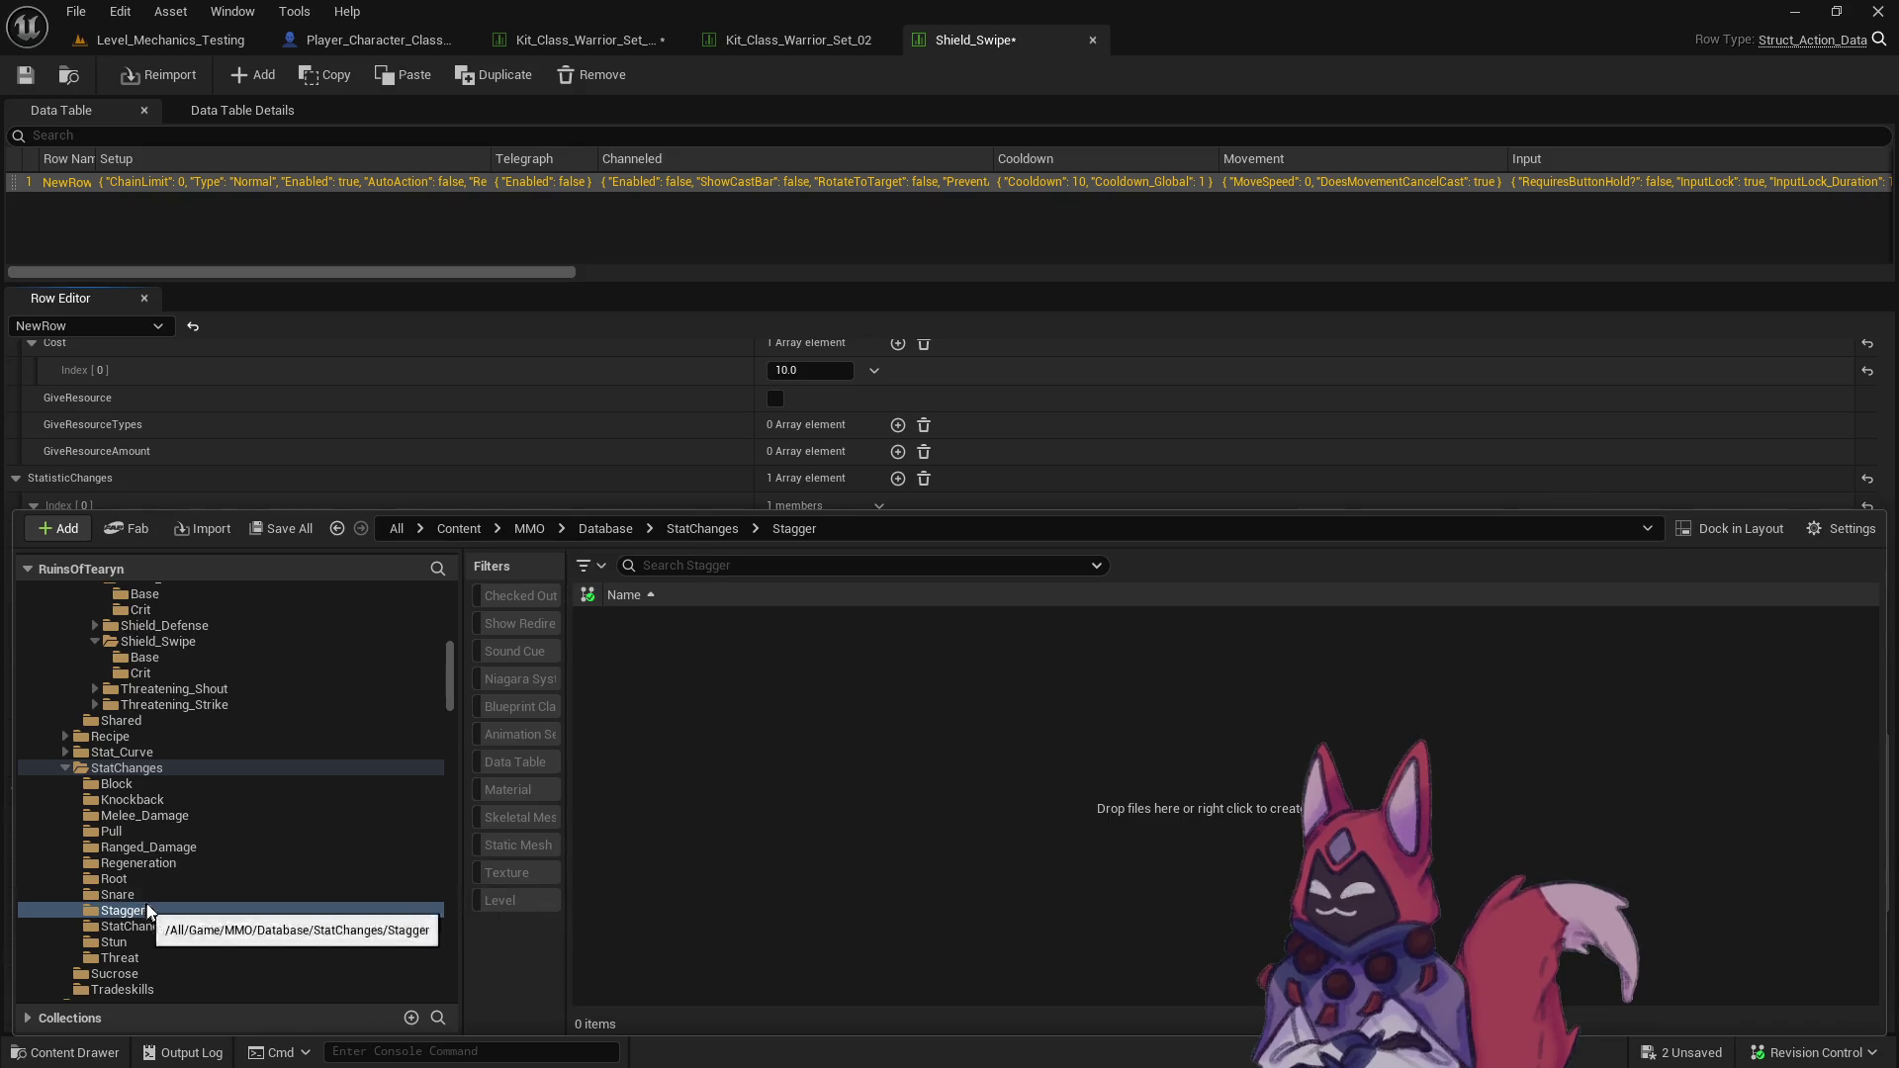
# - Copy StatChange_Melee_Damage_Base into Stagger, rename it StatChange_Stagger_5, and open it
pyautogui.click(175, 817)
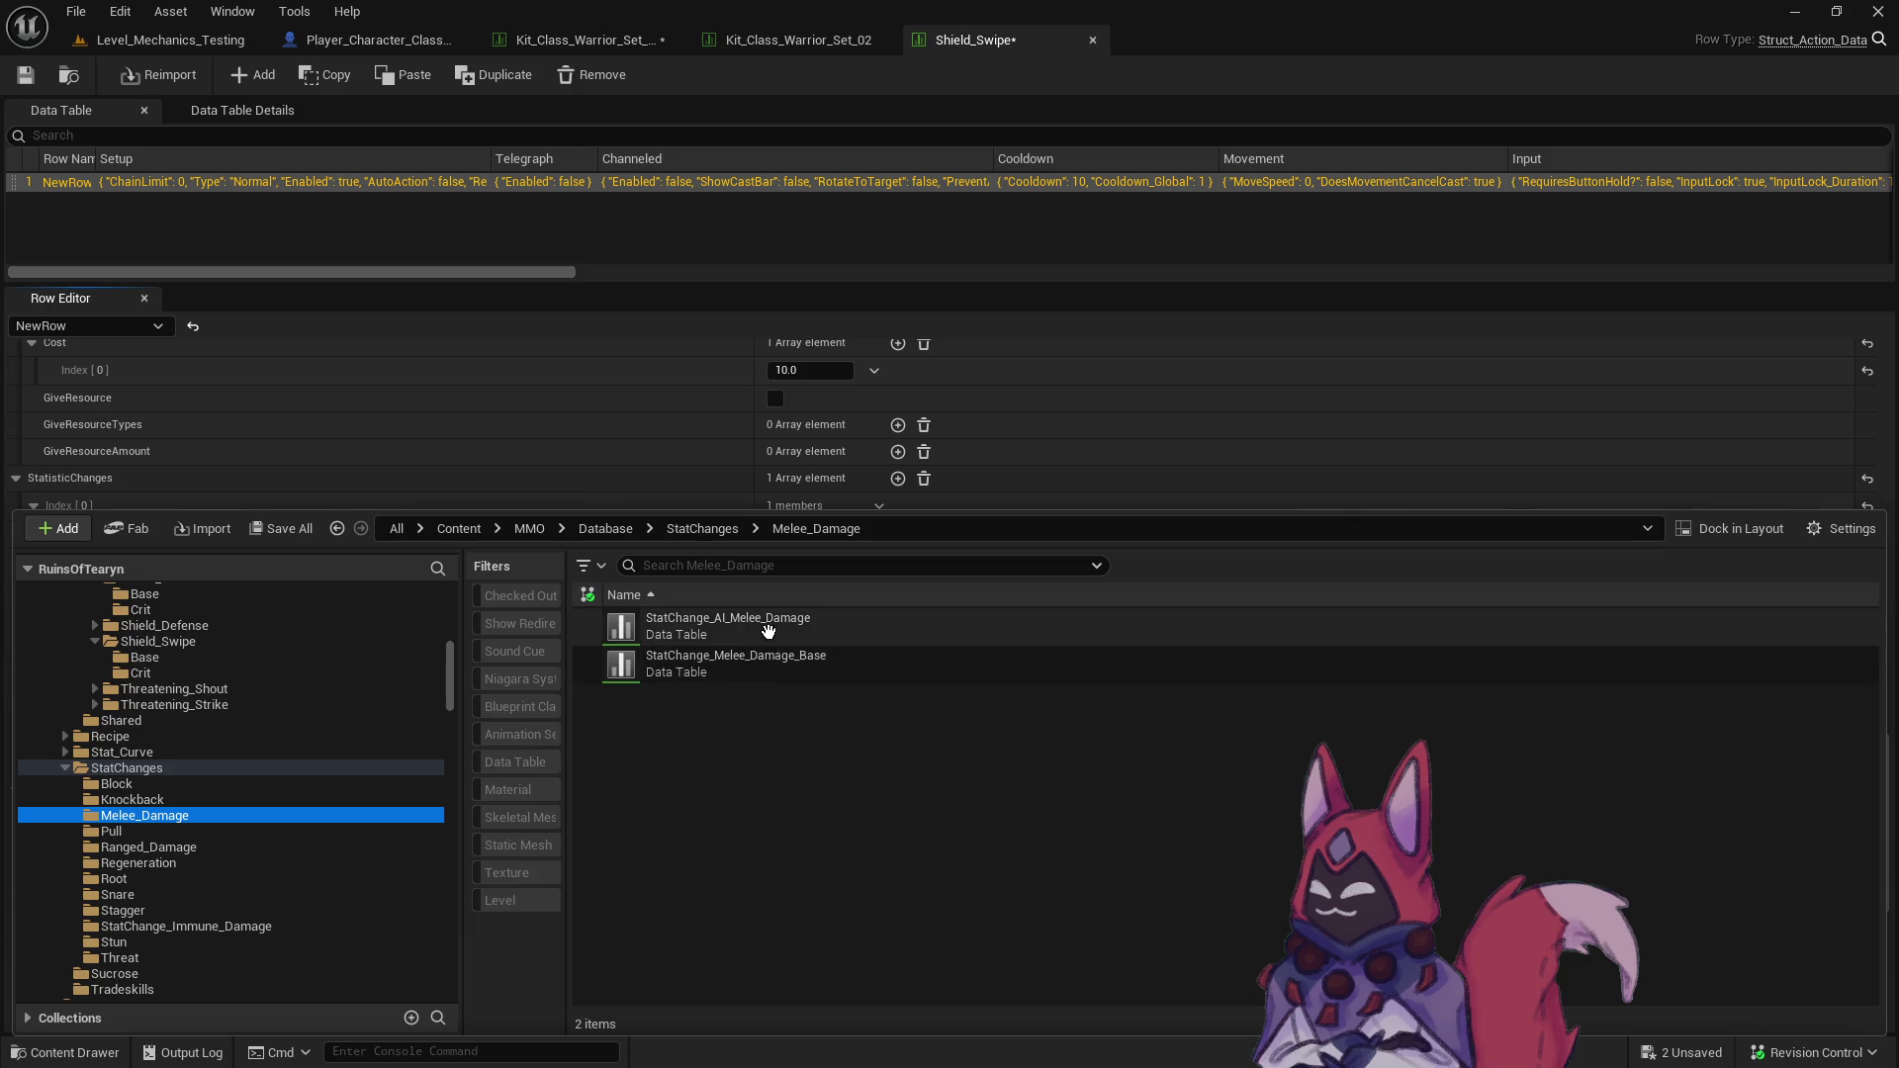
pyautogui.moveTo(794, 658); pyautogui.dragTo(219, 916)
pyautogui.click(248, 978)
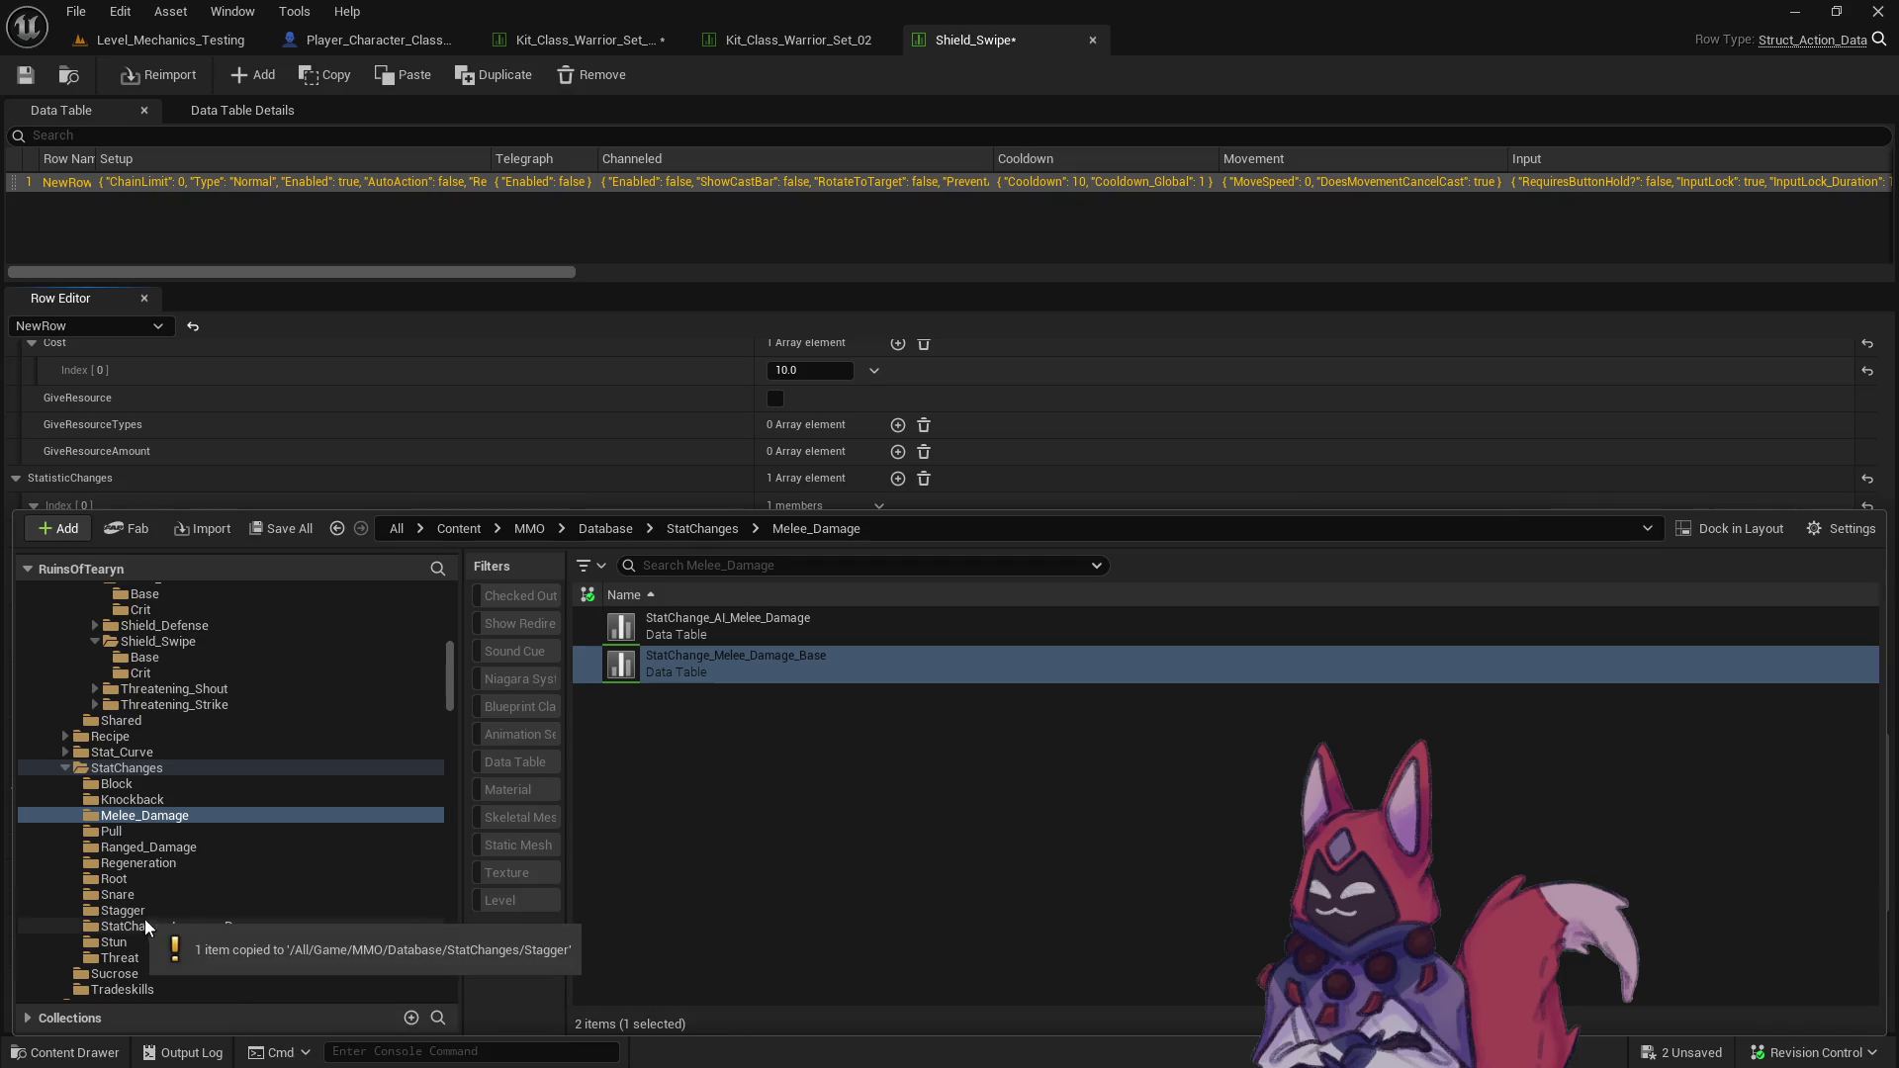
pyautogui.click(720, 618)
pyautogui.write('StatChange_Stagger_5')
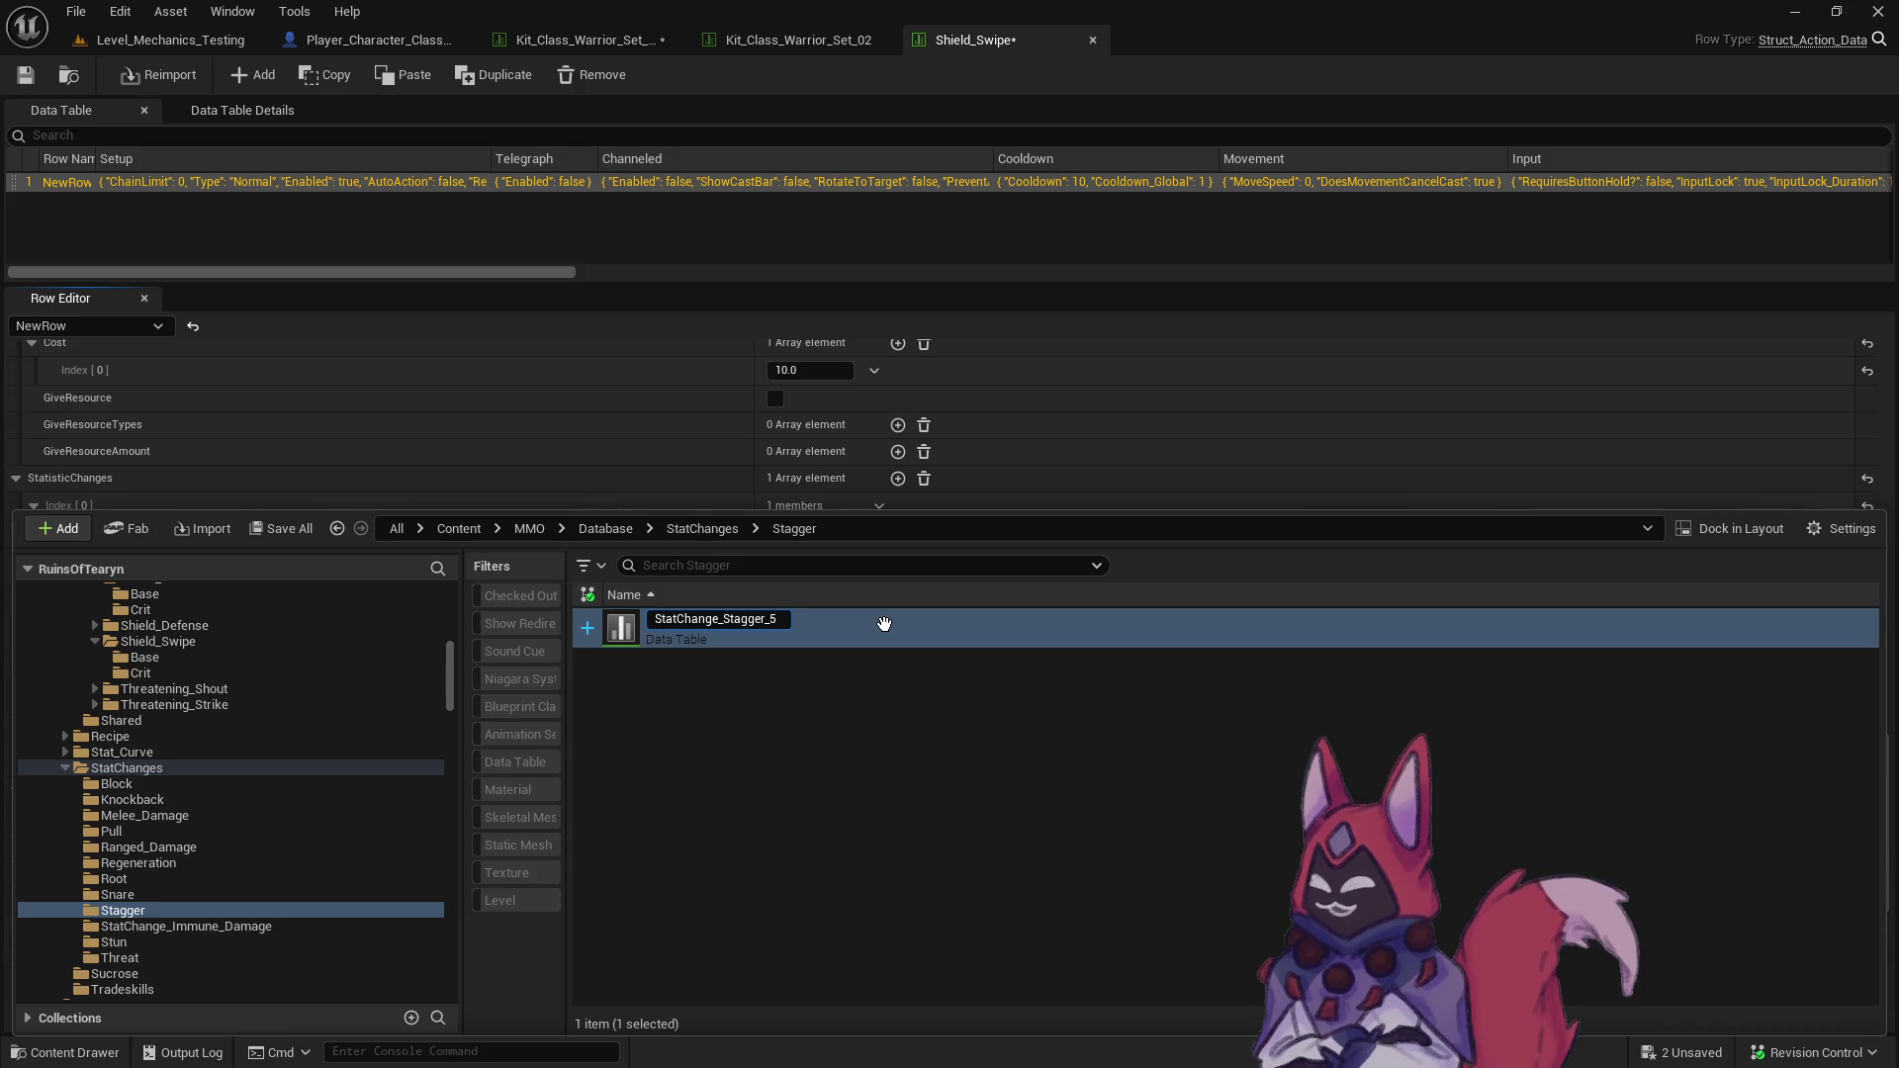
pyautogui.press('Return')
pyautogui.doubleClick(886, 625)
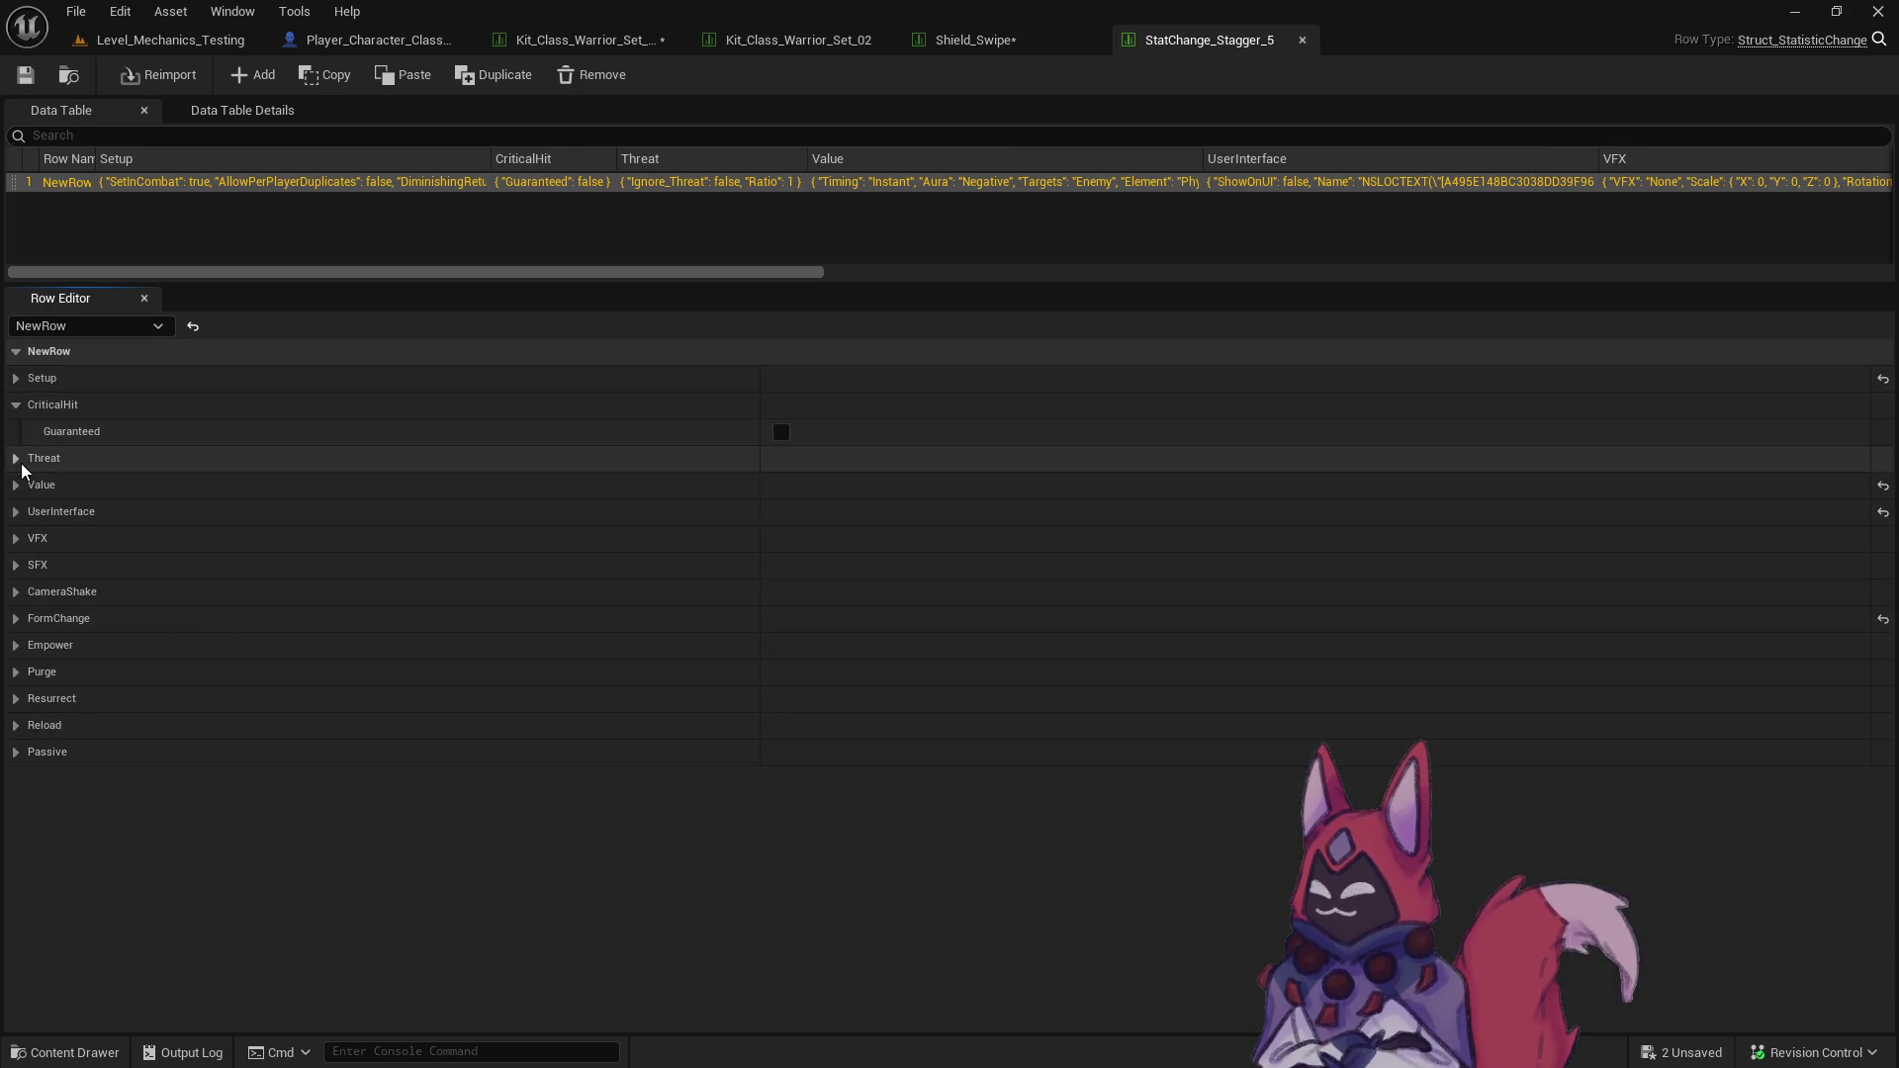
# - Set the affected statistic to Stagger with value 5 and maximum variance 0, then save
pyautogui.click(16, 405)
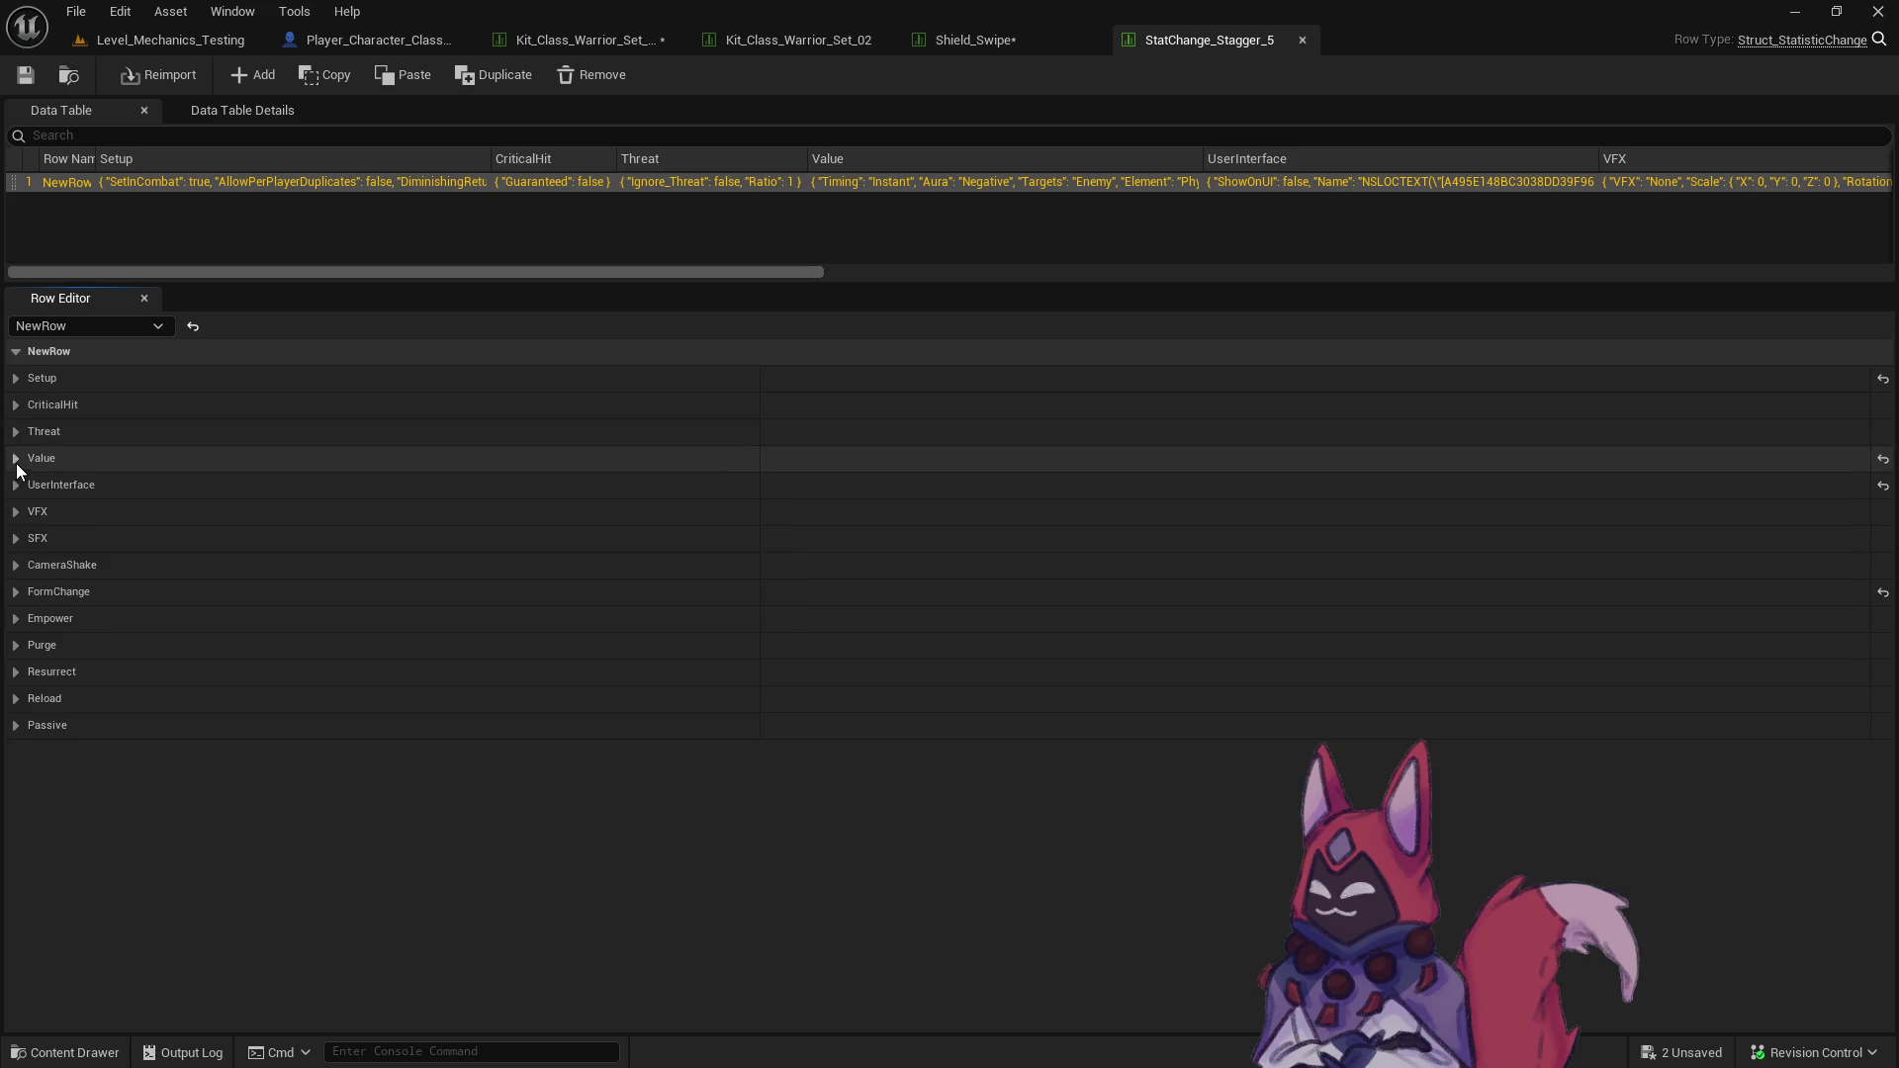
pyautogui.click(15, 461)
pyautogui.click(870, 618)
pyautogui.scroll(5, 959, 495)
pyautogui.scroll(-3, 960, 496)
pyautogui.click(835, 601)
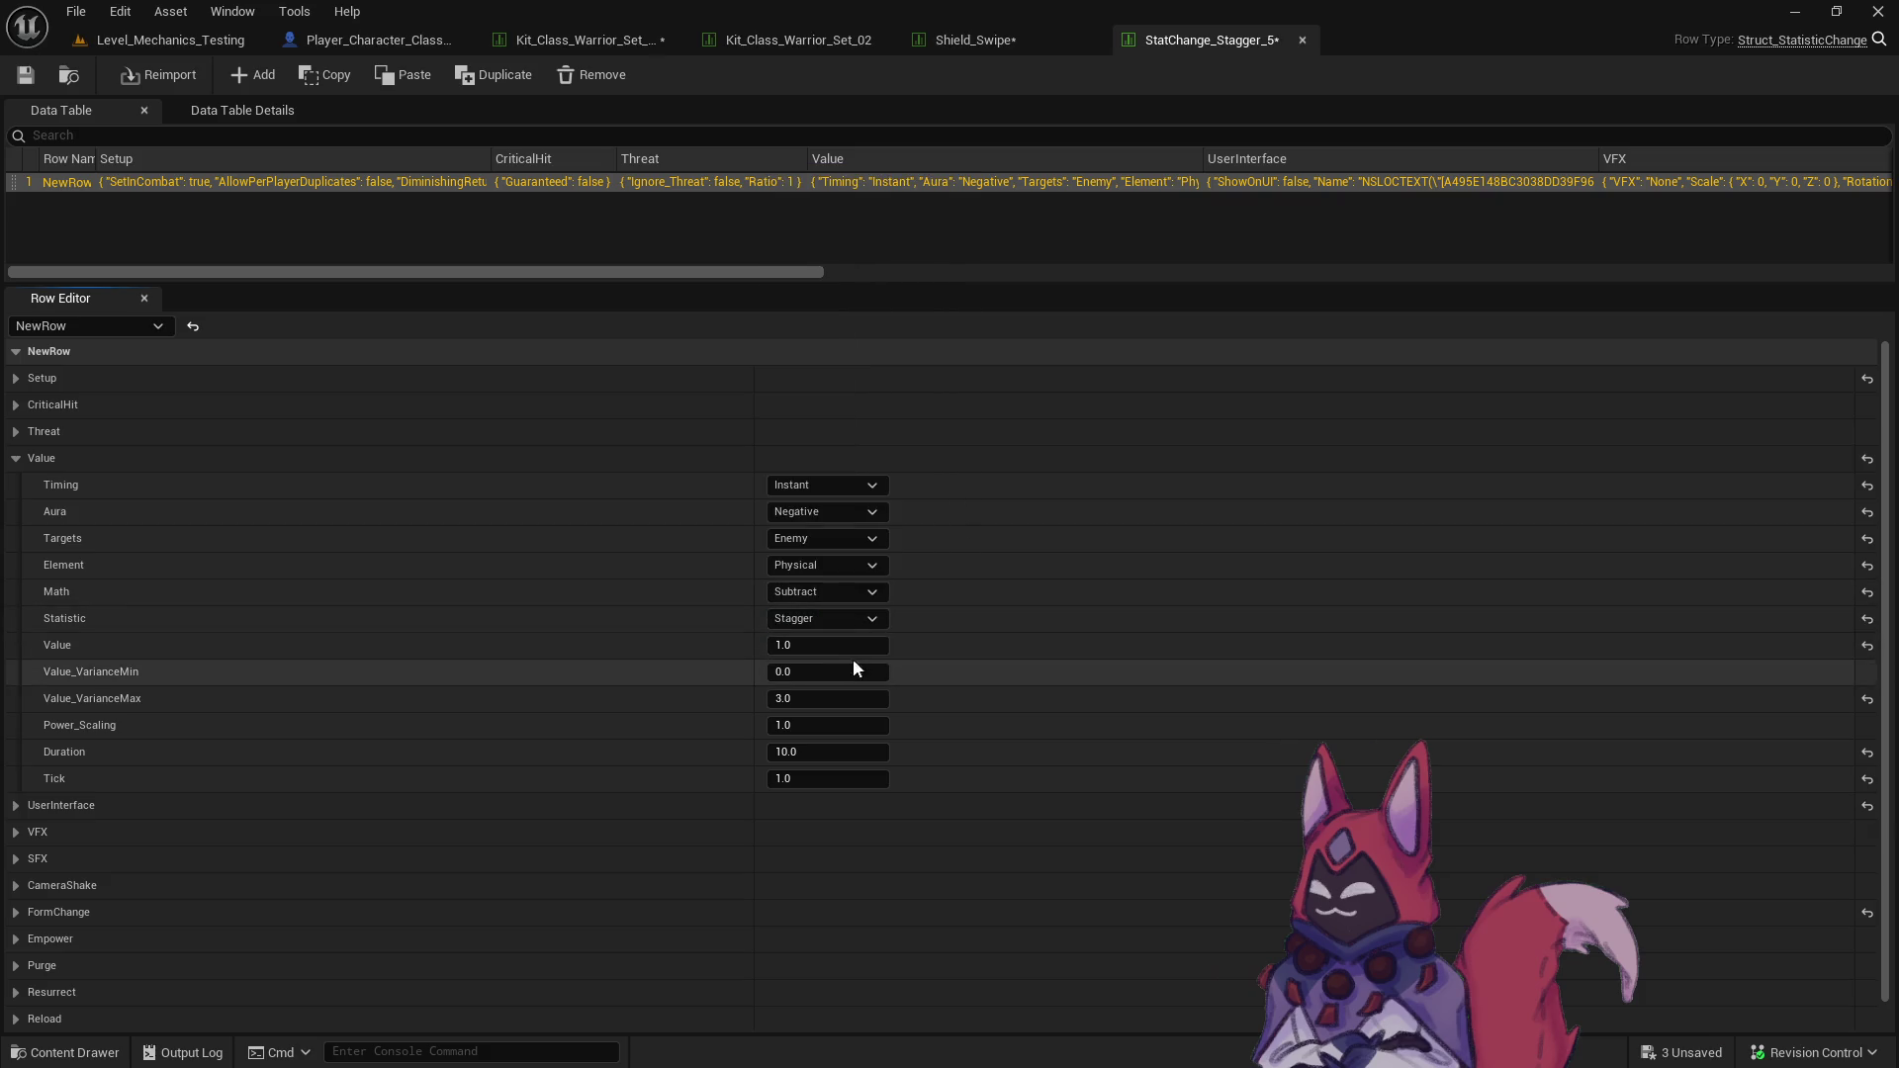
pyautogui.click(816, 645)
pyautogui.write('5')
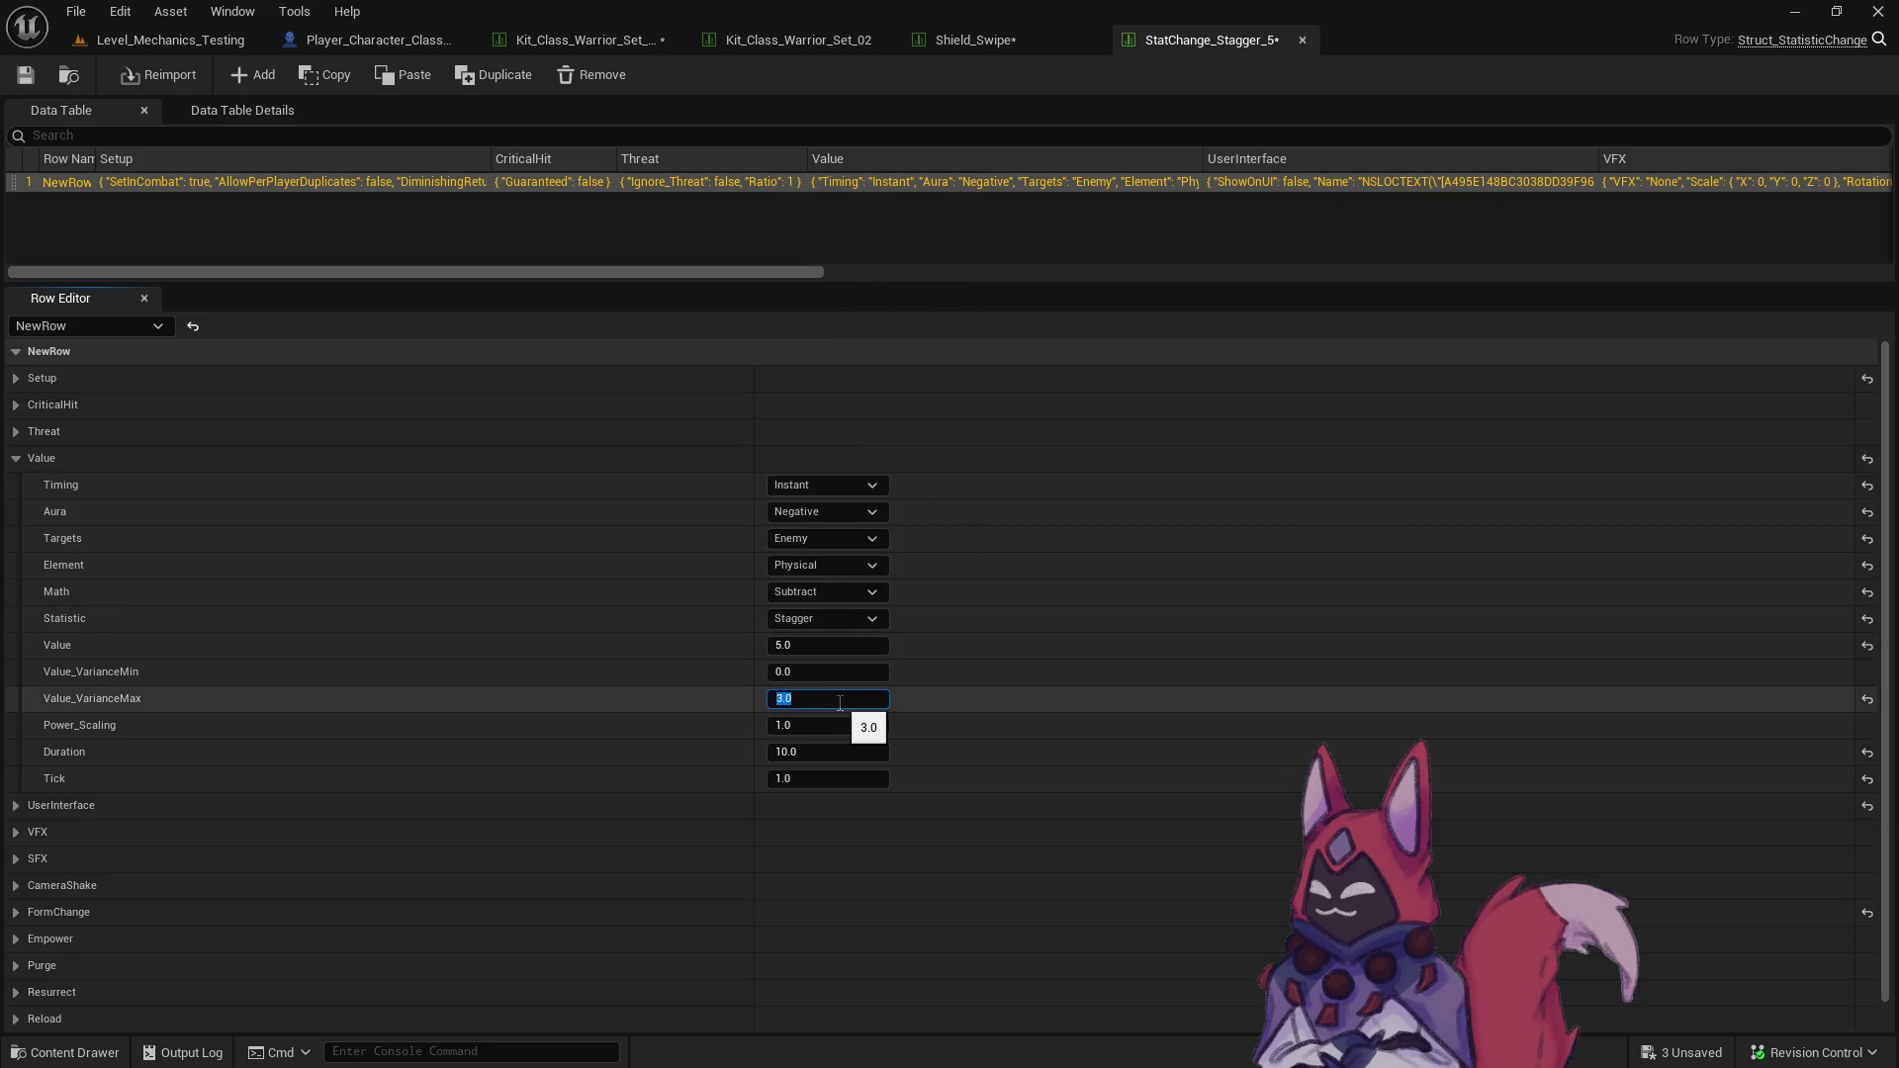
pyautogui.write('0')
pyautogui.click(956, 706)
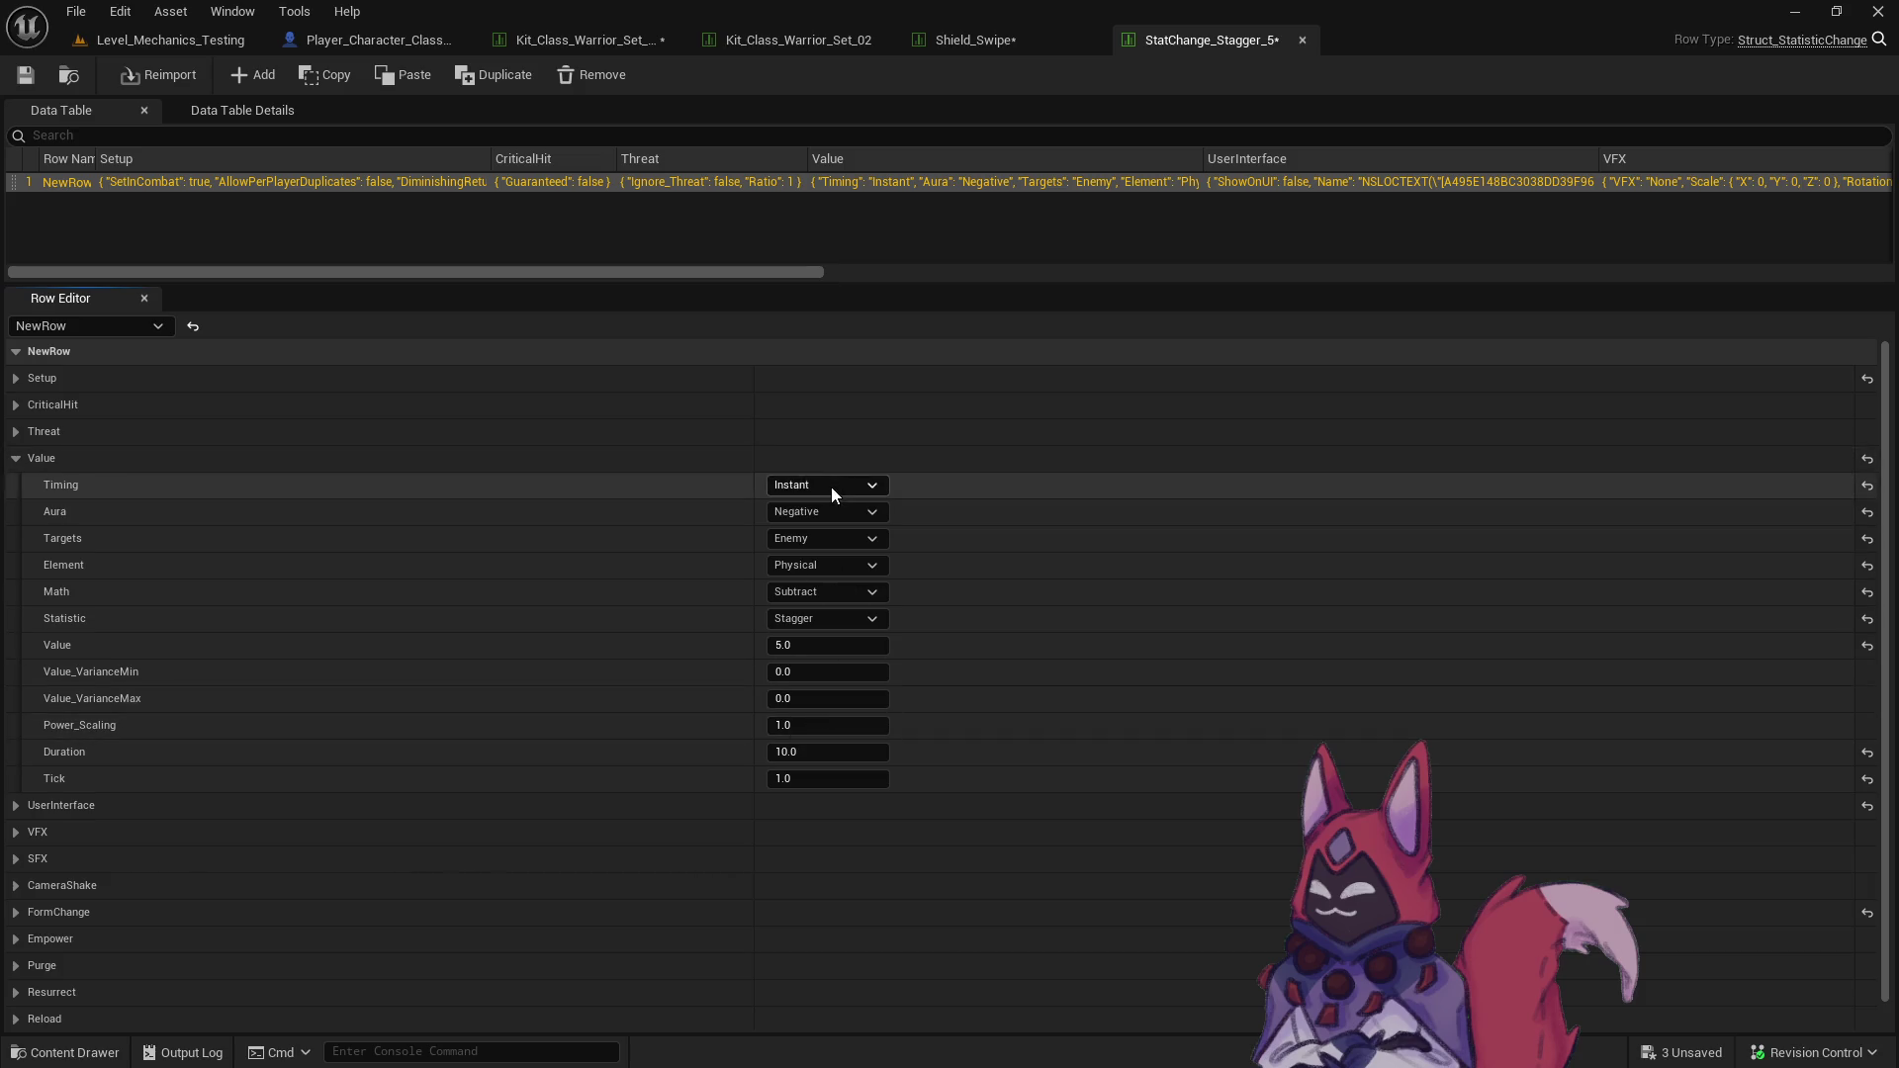
pyautogui.click(15, 83)
# - Set the displayed UI name to 'Stagger' and save
pyautogui.scroll(-1, 124, 779)
pyautogui.click(16, 775)
pyautogui.scroll(-3, 24, 770)
pyautogui.click(824, 671)
pyautogui.write('Stagger')
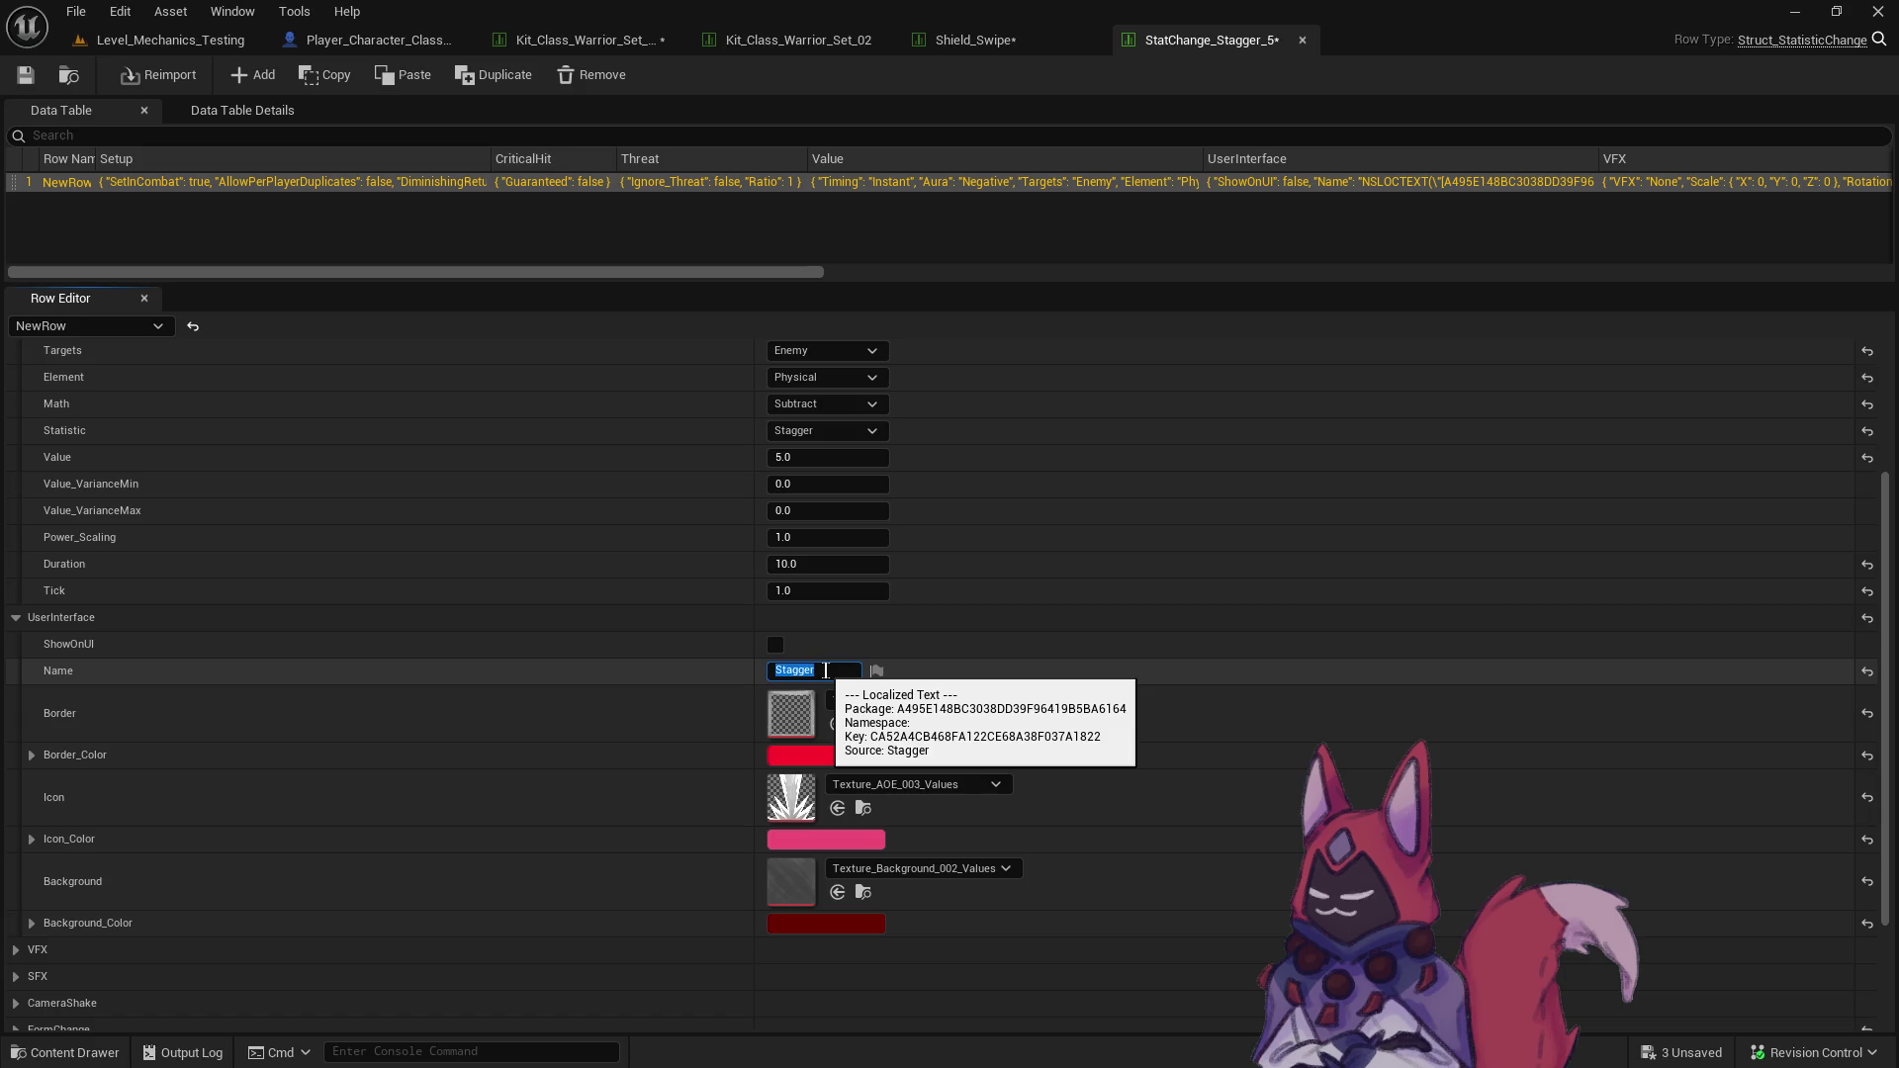
pyautogui.press('Return')
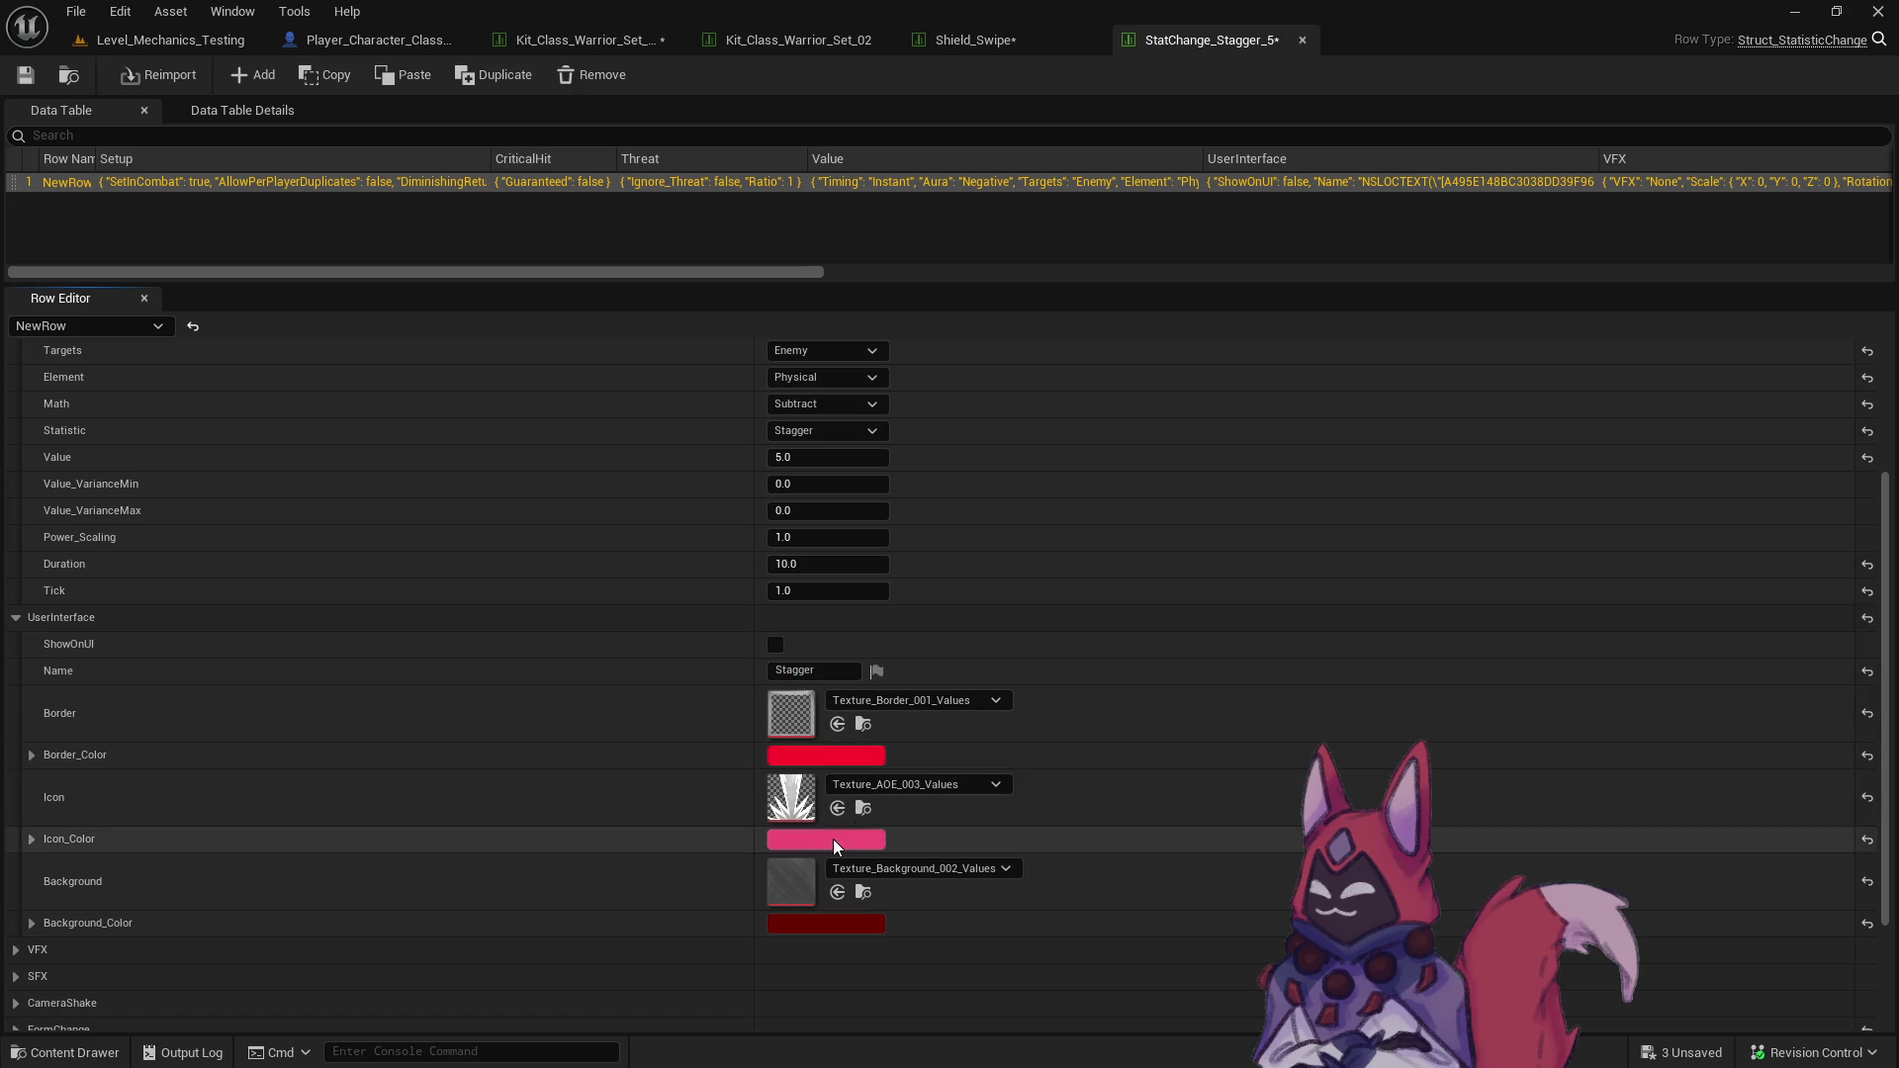
pyautogui.hotkey('ctrl', 's')
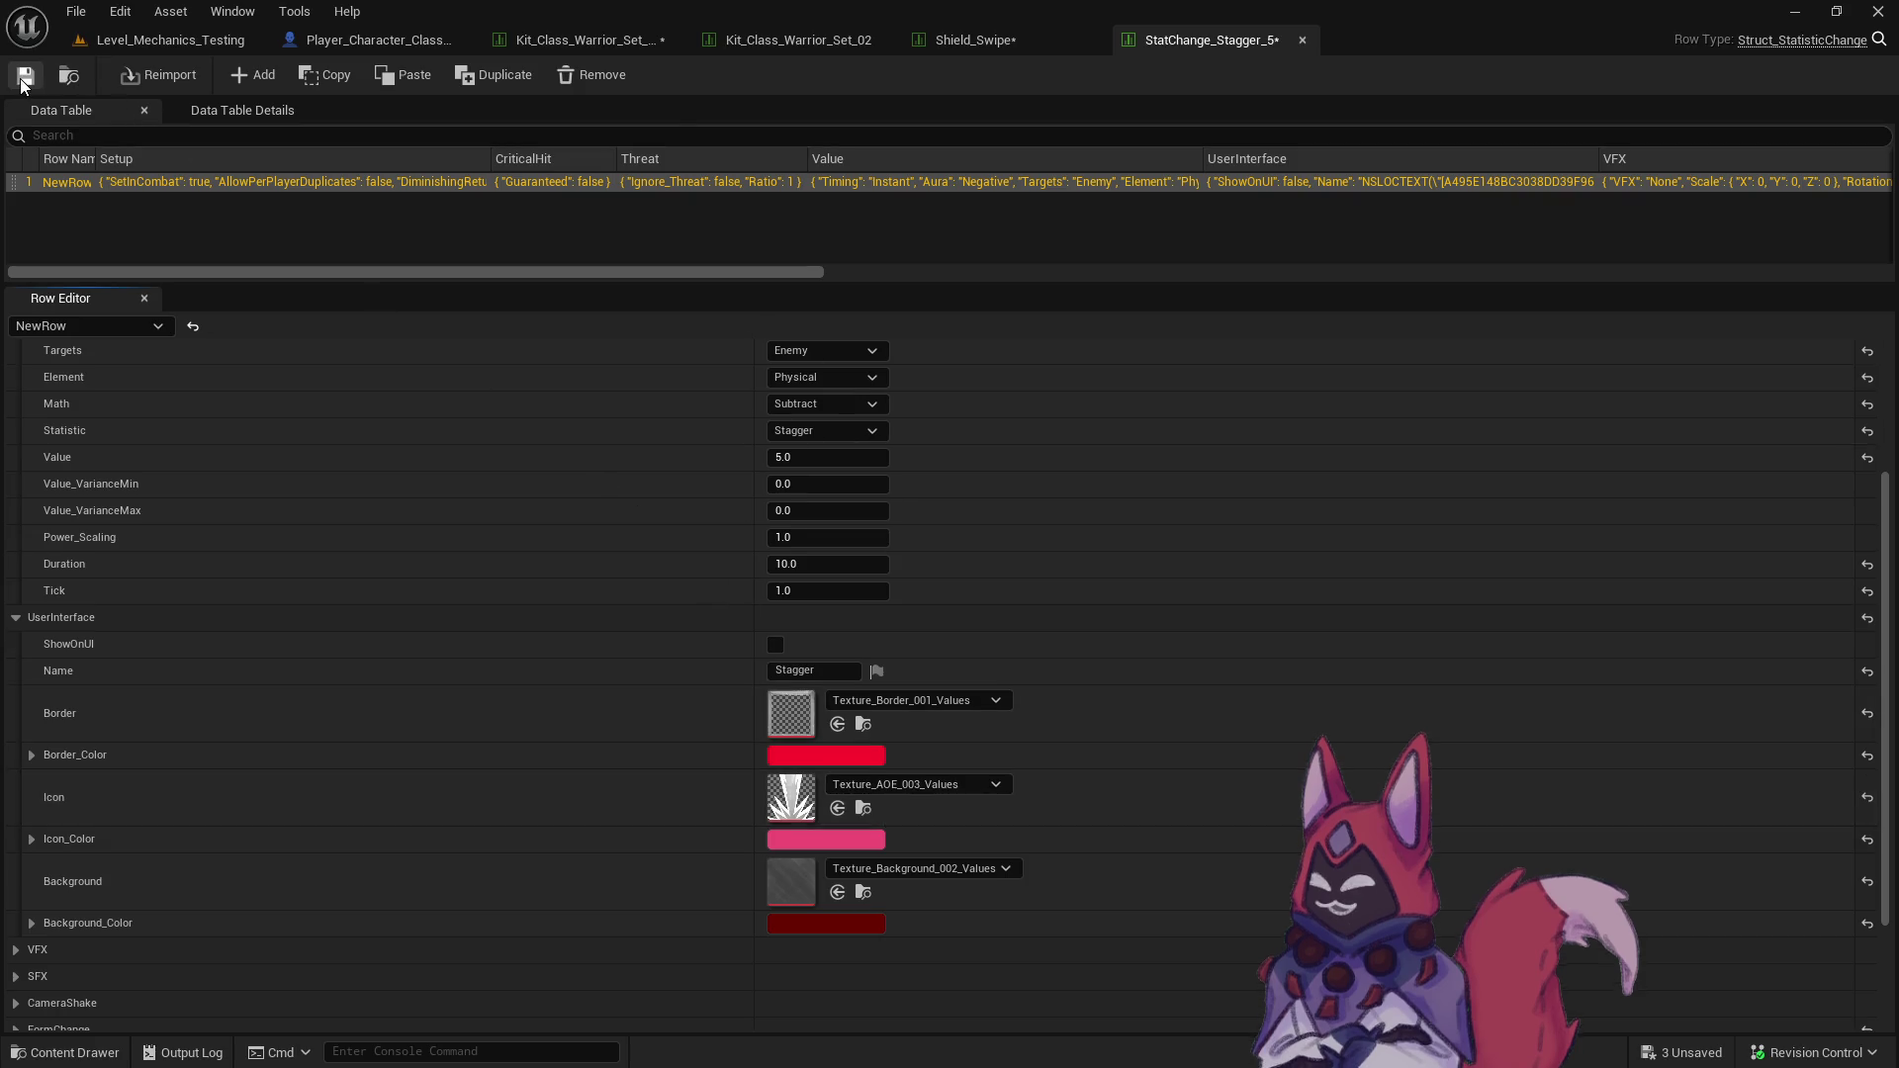
# - Tick Ignore_Power and Ignore_CriticalHit, then close StatChange_Stagger_5 to return to Shield_Swipe
pyautogui.scroll(5, 1003, 777)
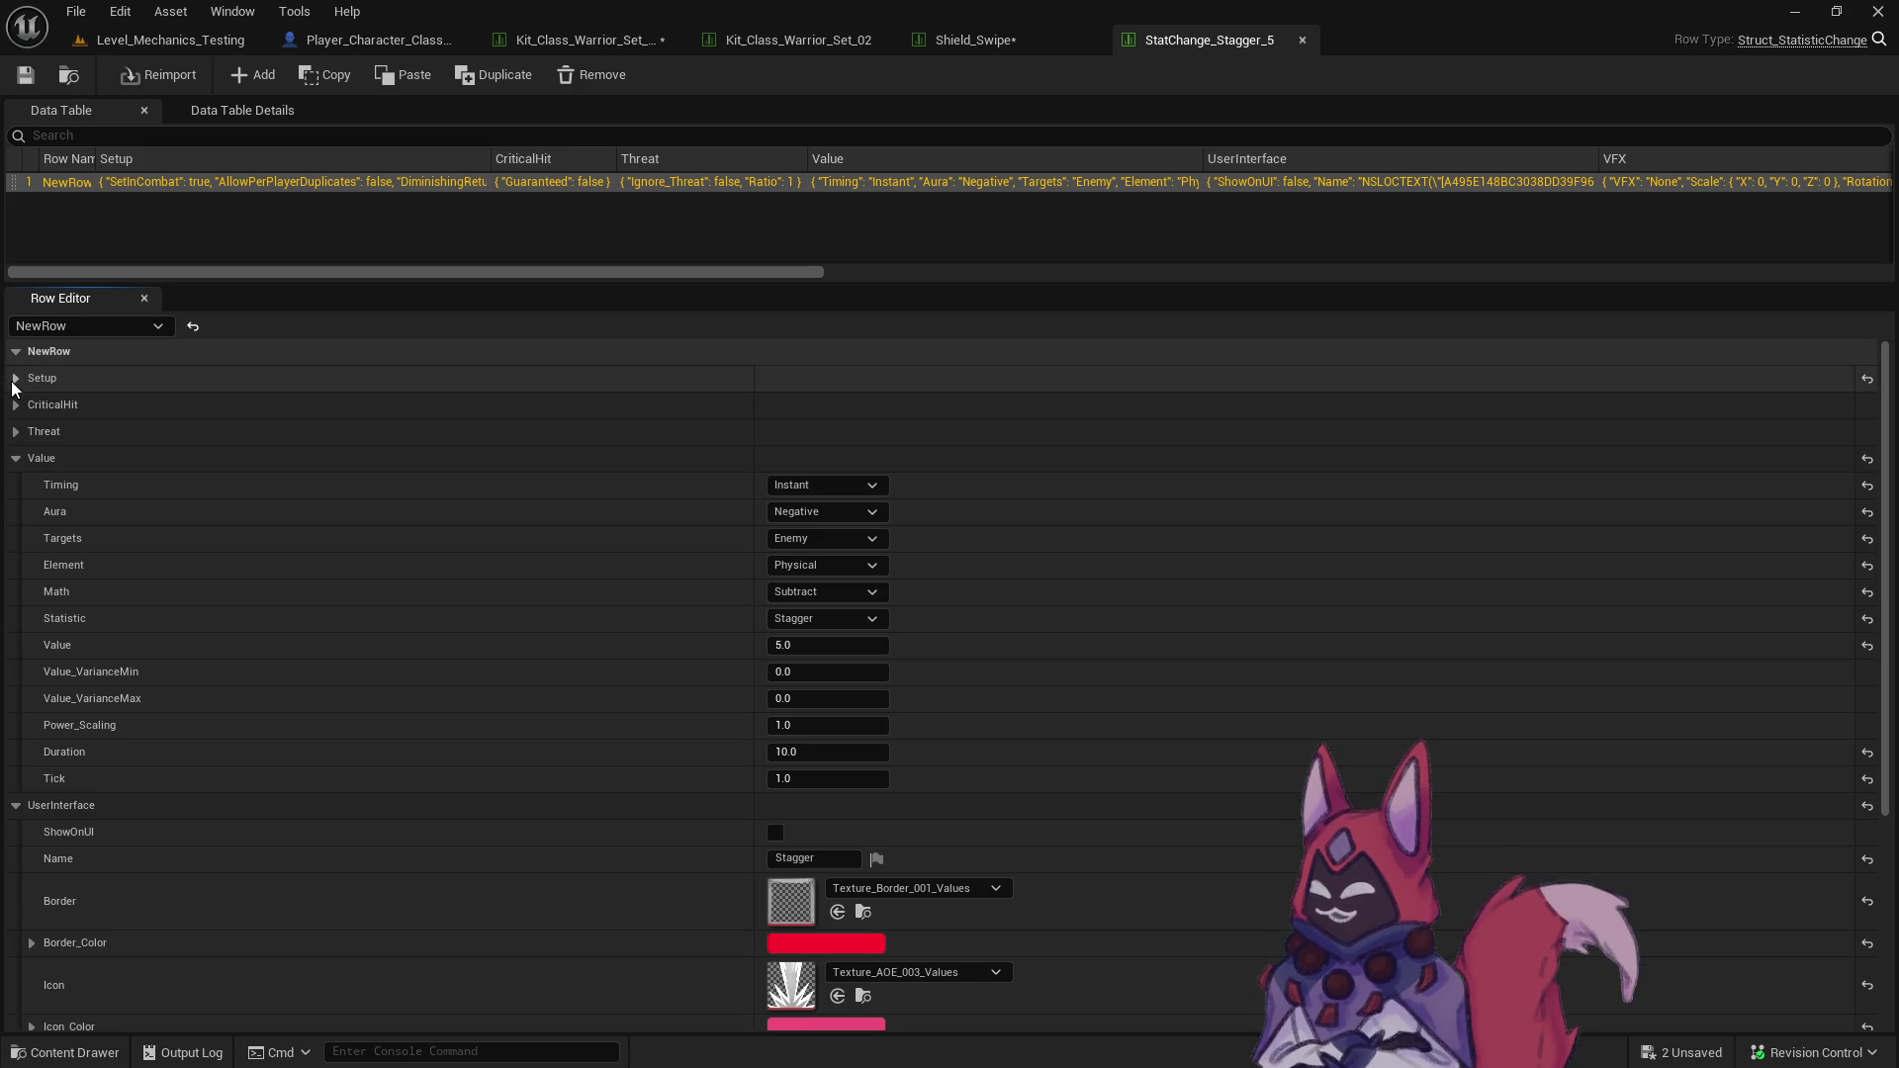
pyautogui.click(76, 381)
pyautogui.click(775, 592)
pyautogui.click(776, 619)
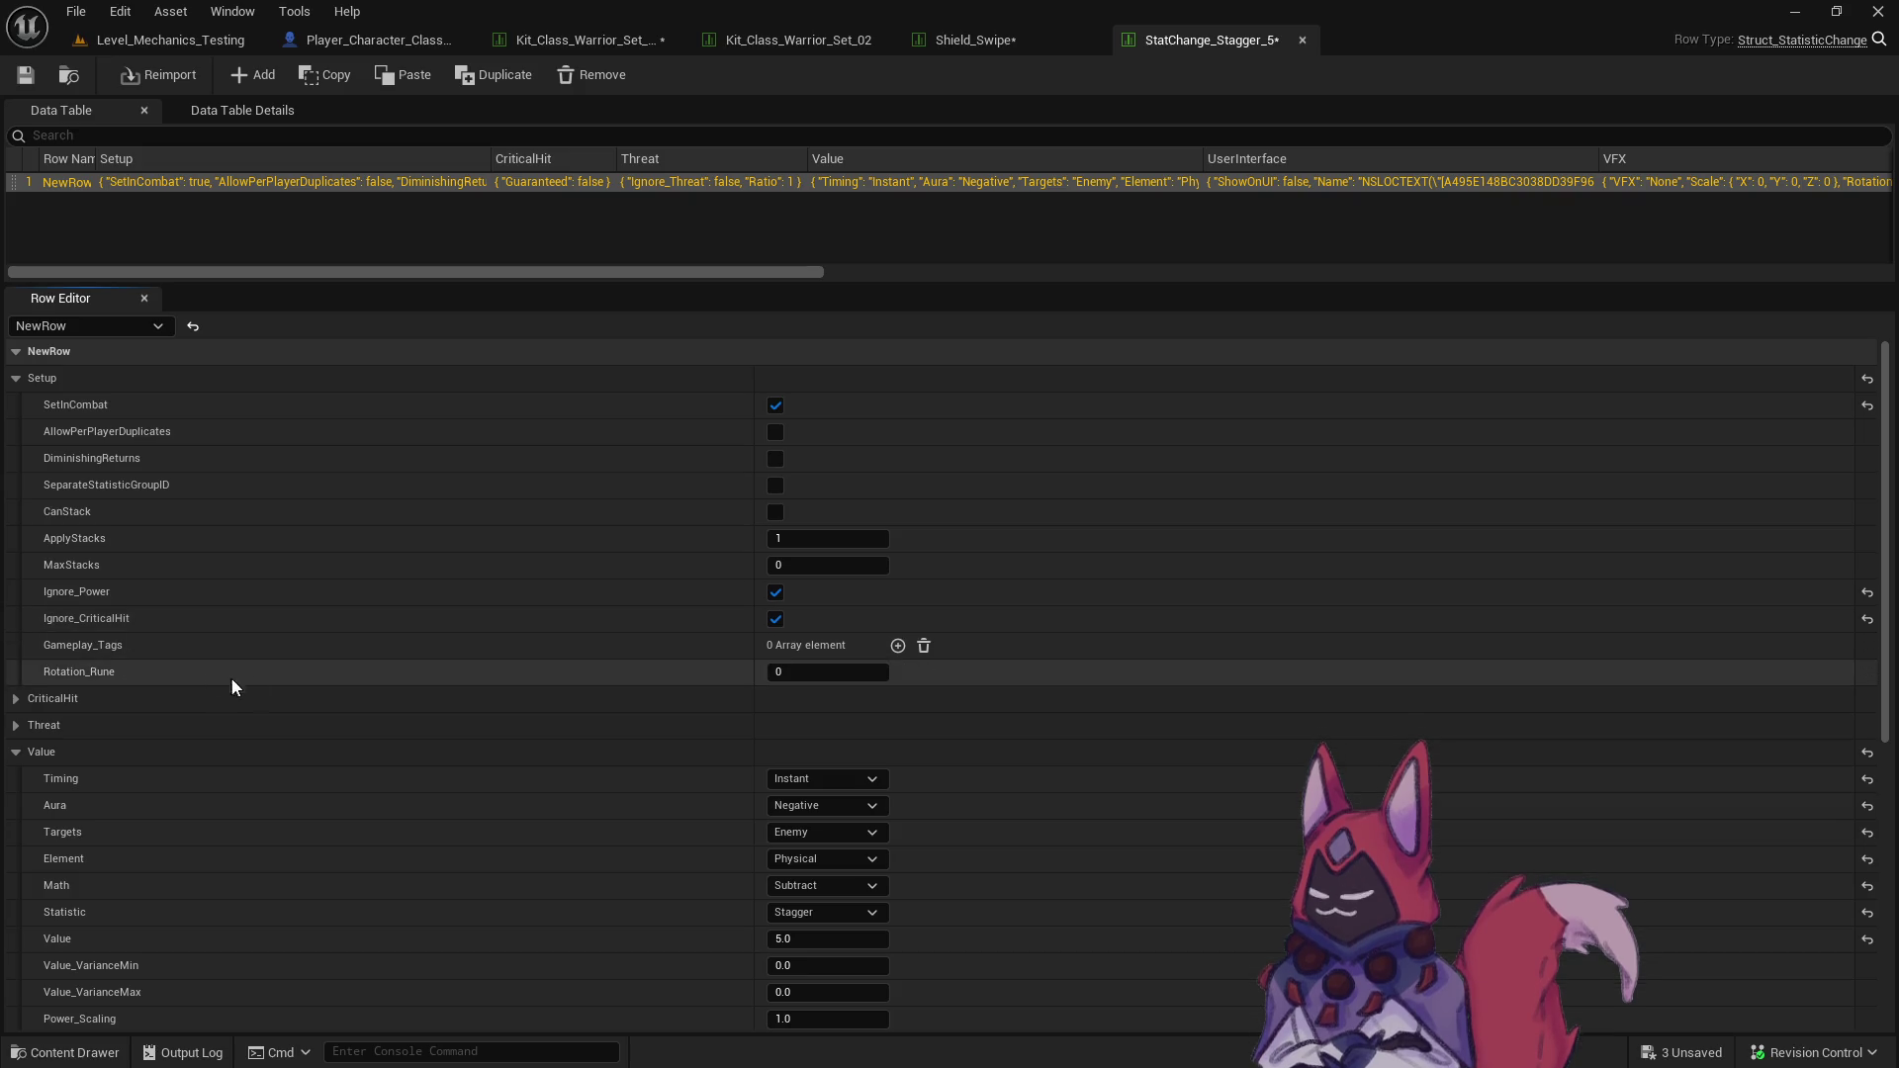
pyautogui.middleClick(1275, 41)
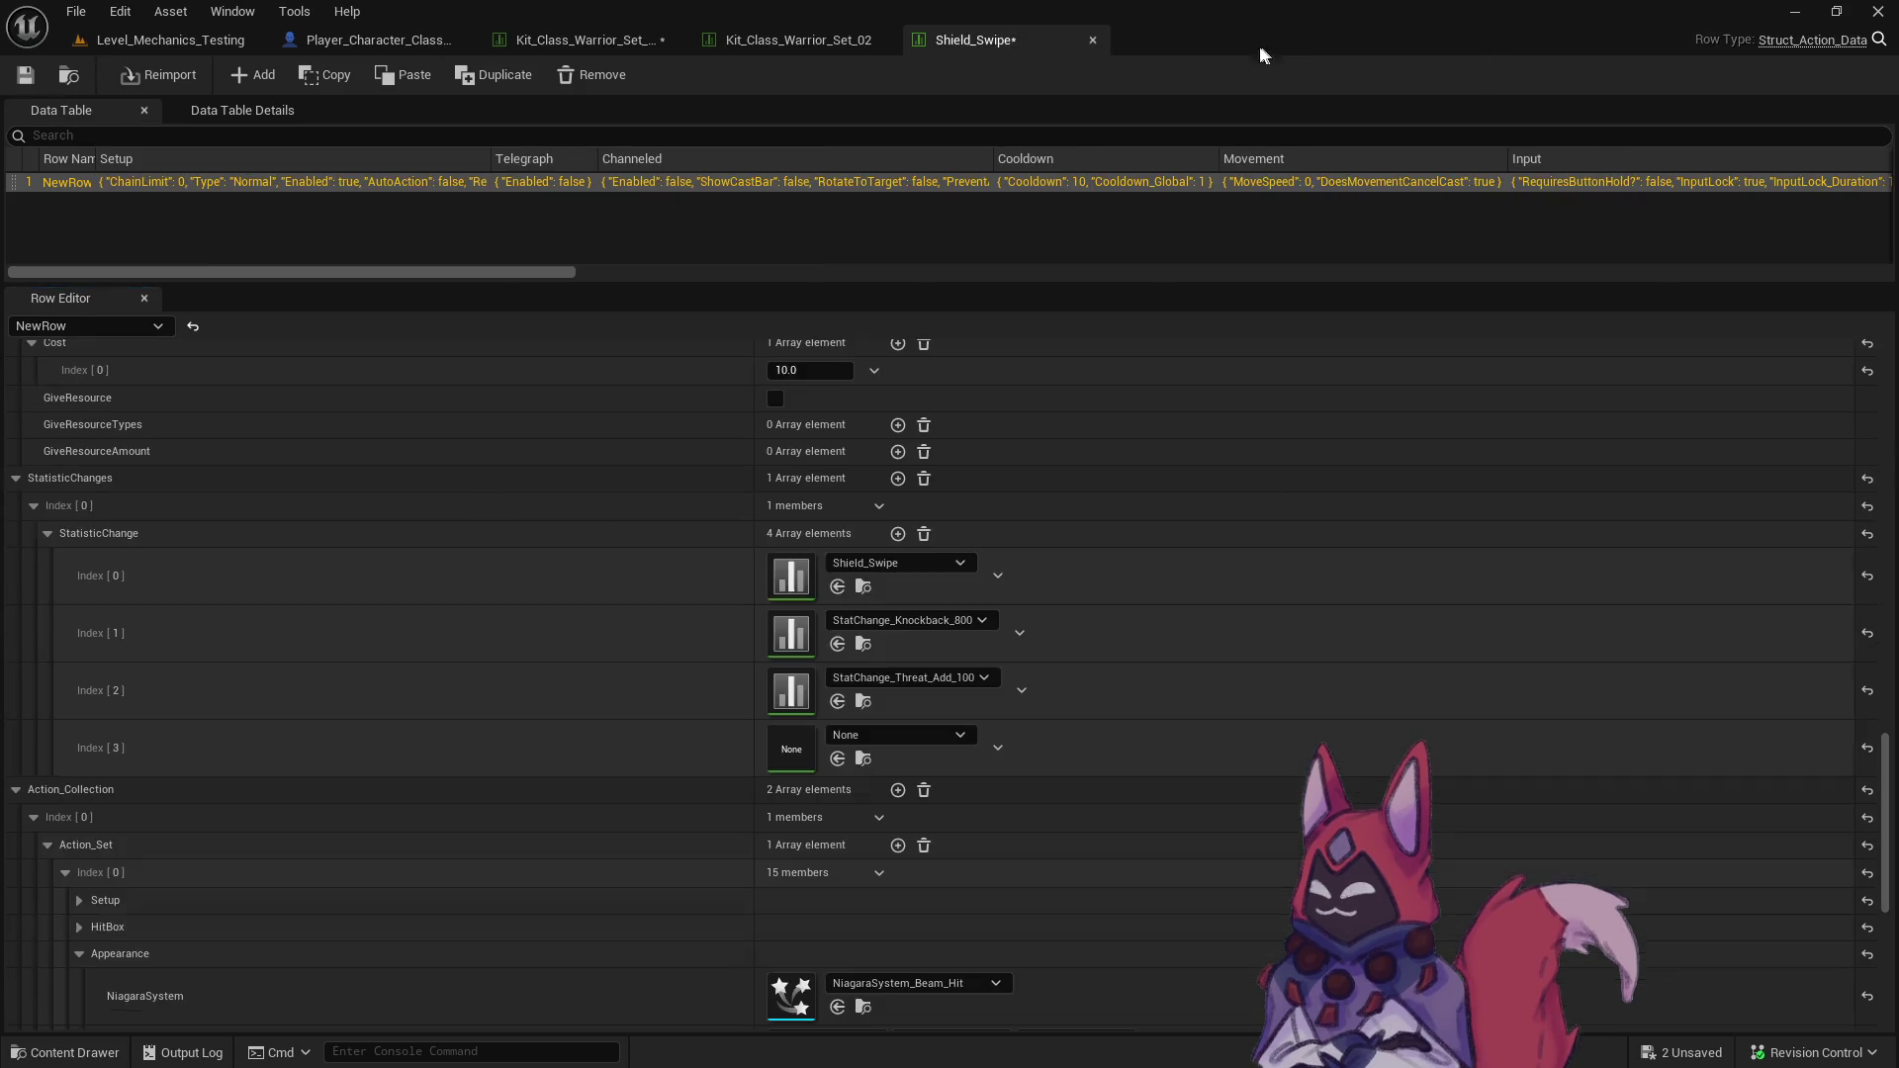
# - Set Shield_Swipe's empty Index [3] stat change to StatChange_Stagger_5 and save the table
pyautogui.click(37, 87)
pyautogui.click(886, 736)
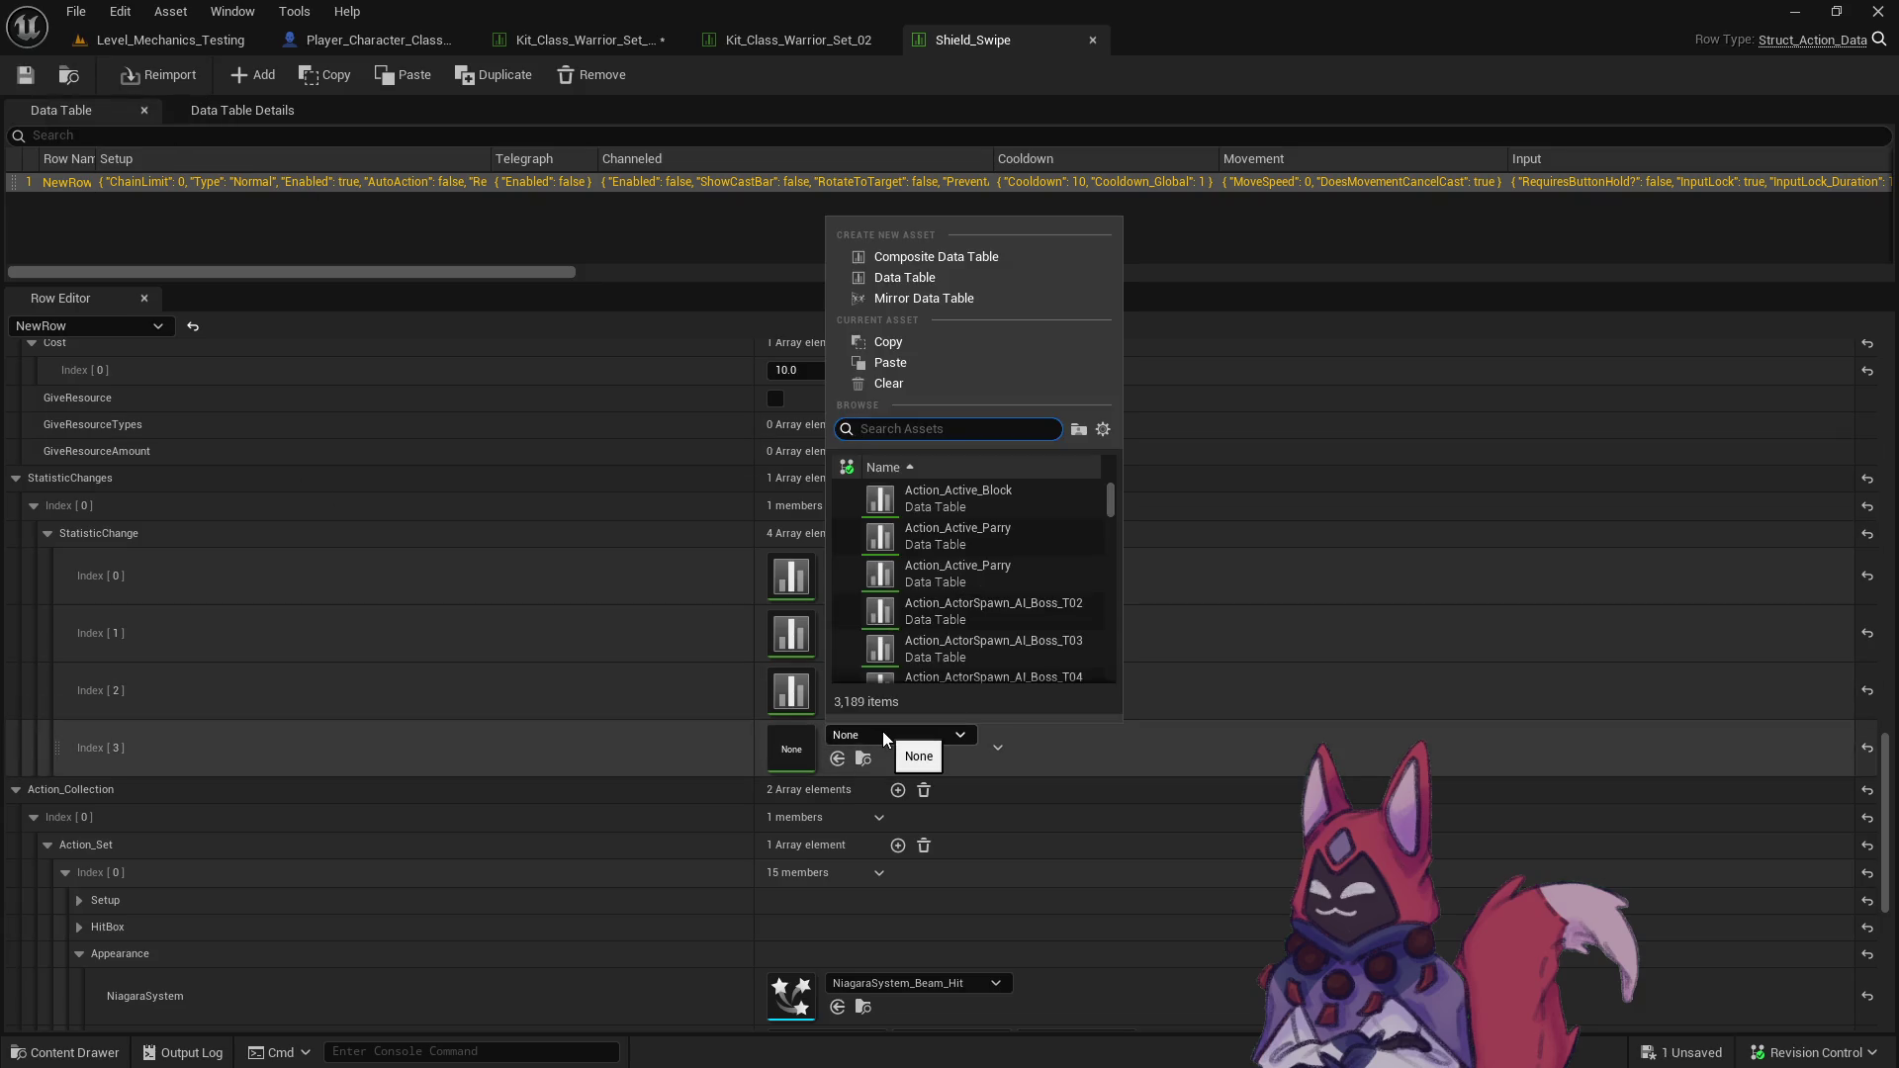
pyautogui.write('statchange stagg')
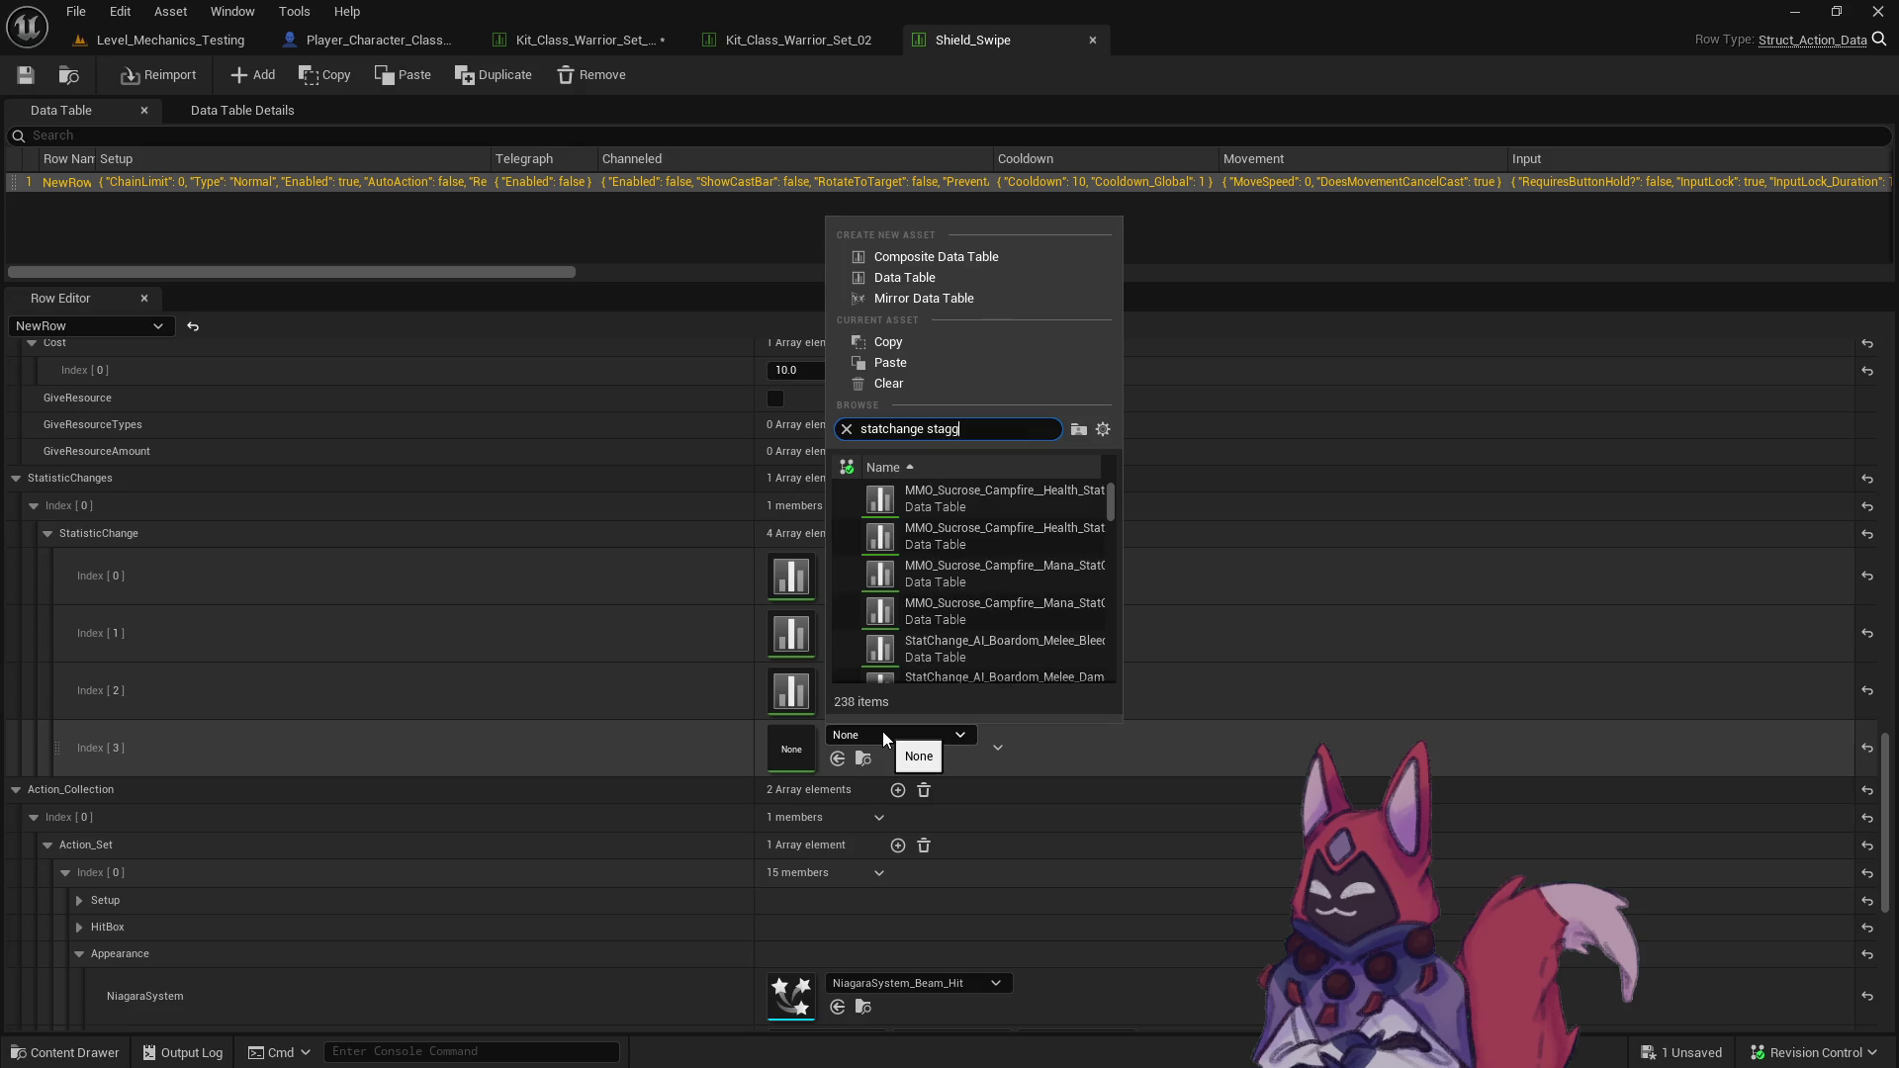
pyautogui.click(960, 564)
pyautogui.hotkey('ctrl', 's')
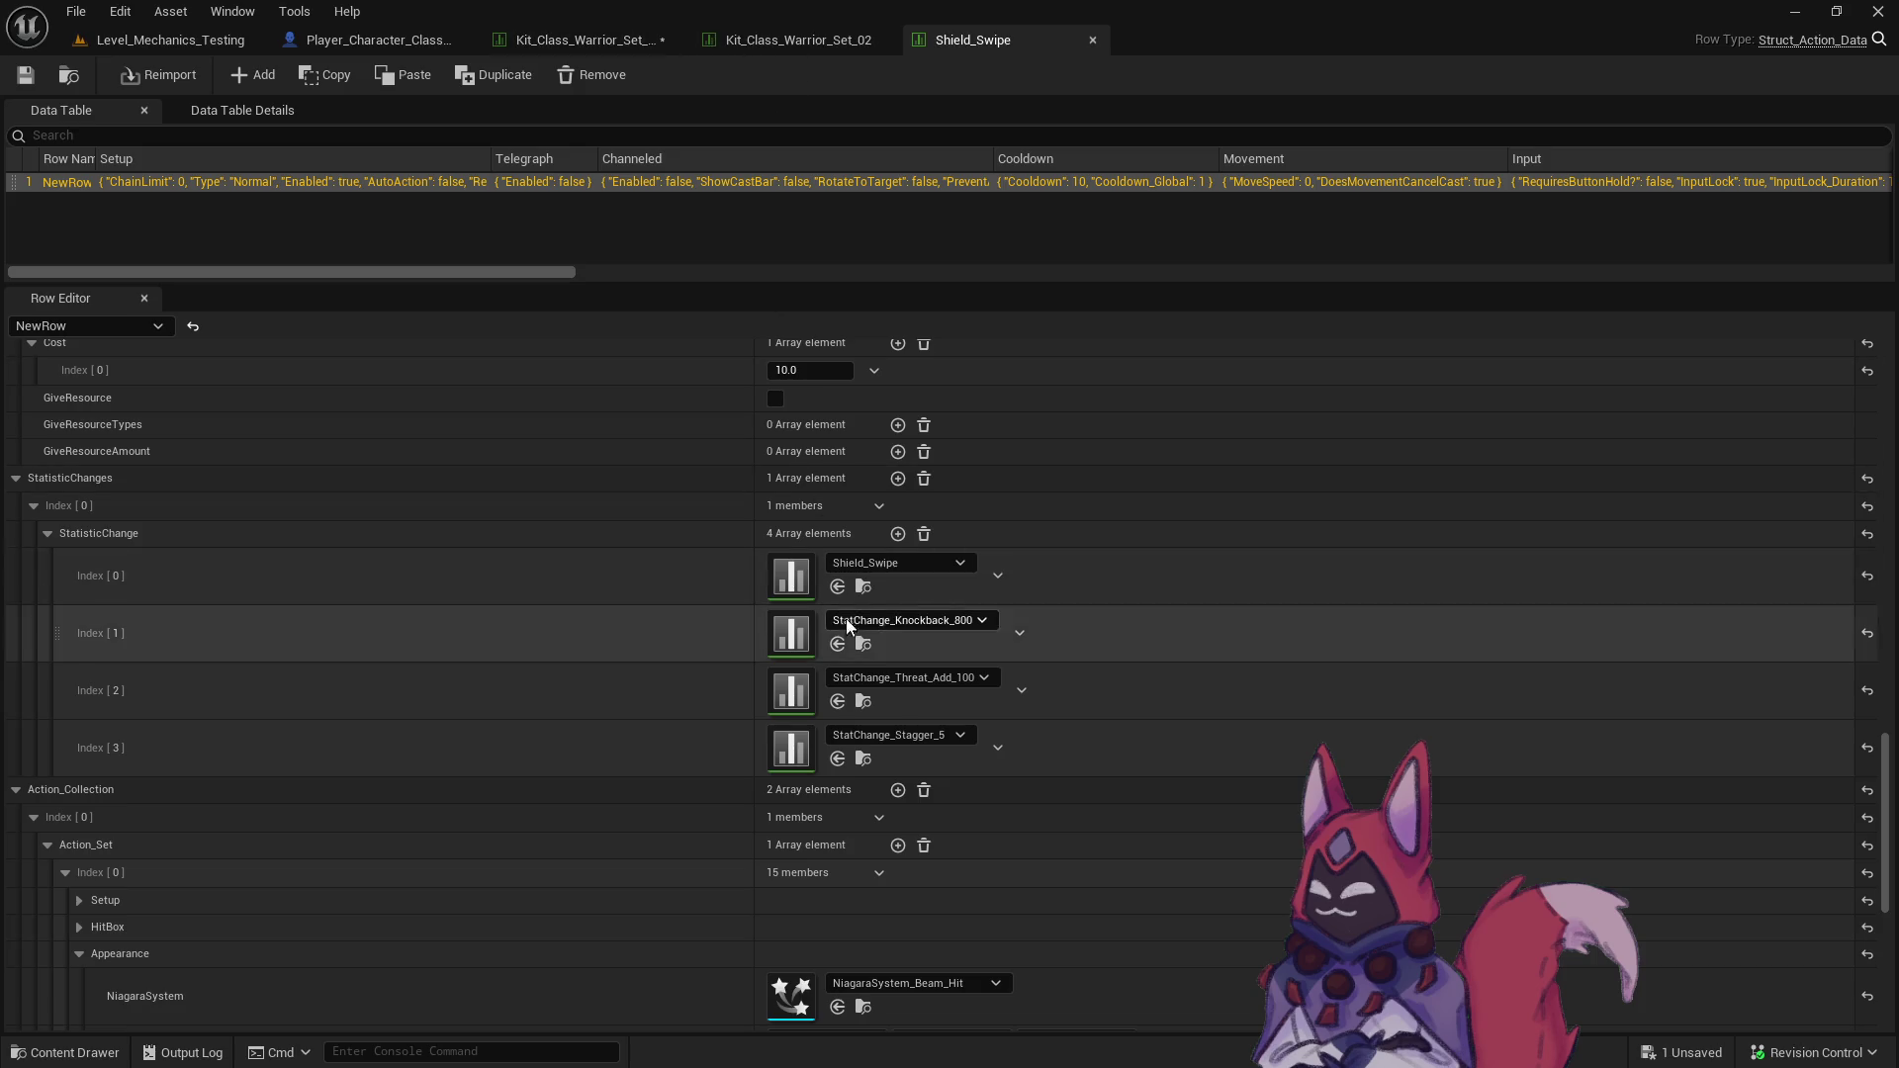
# - Assign StatChange_Shield_Swipe to Index [0], inspect it, save, and bring up Kit_Class_Warrior_Set_01
pyautogui.click(863, 587)
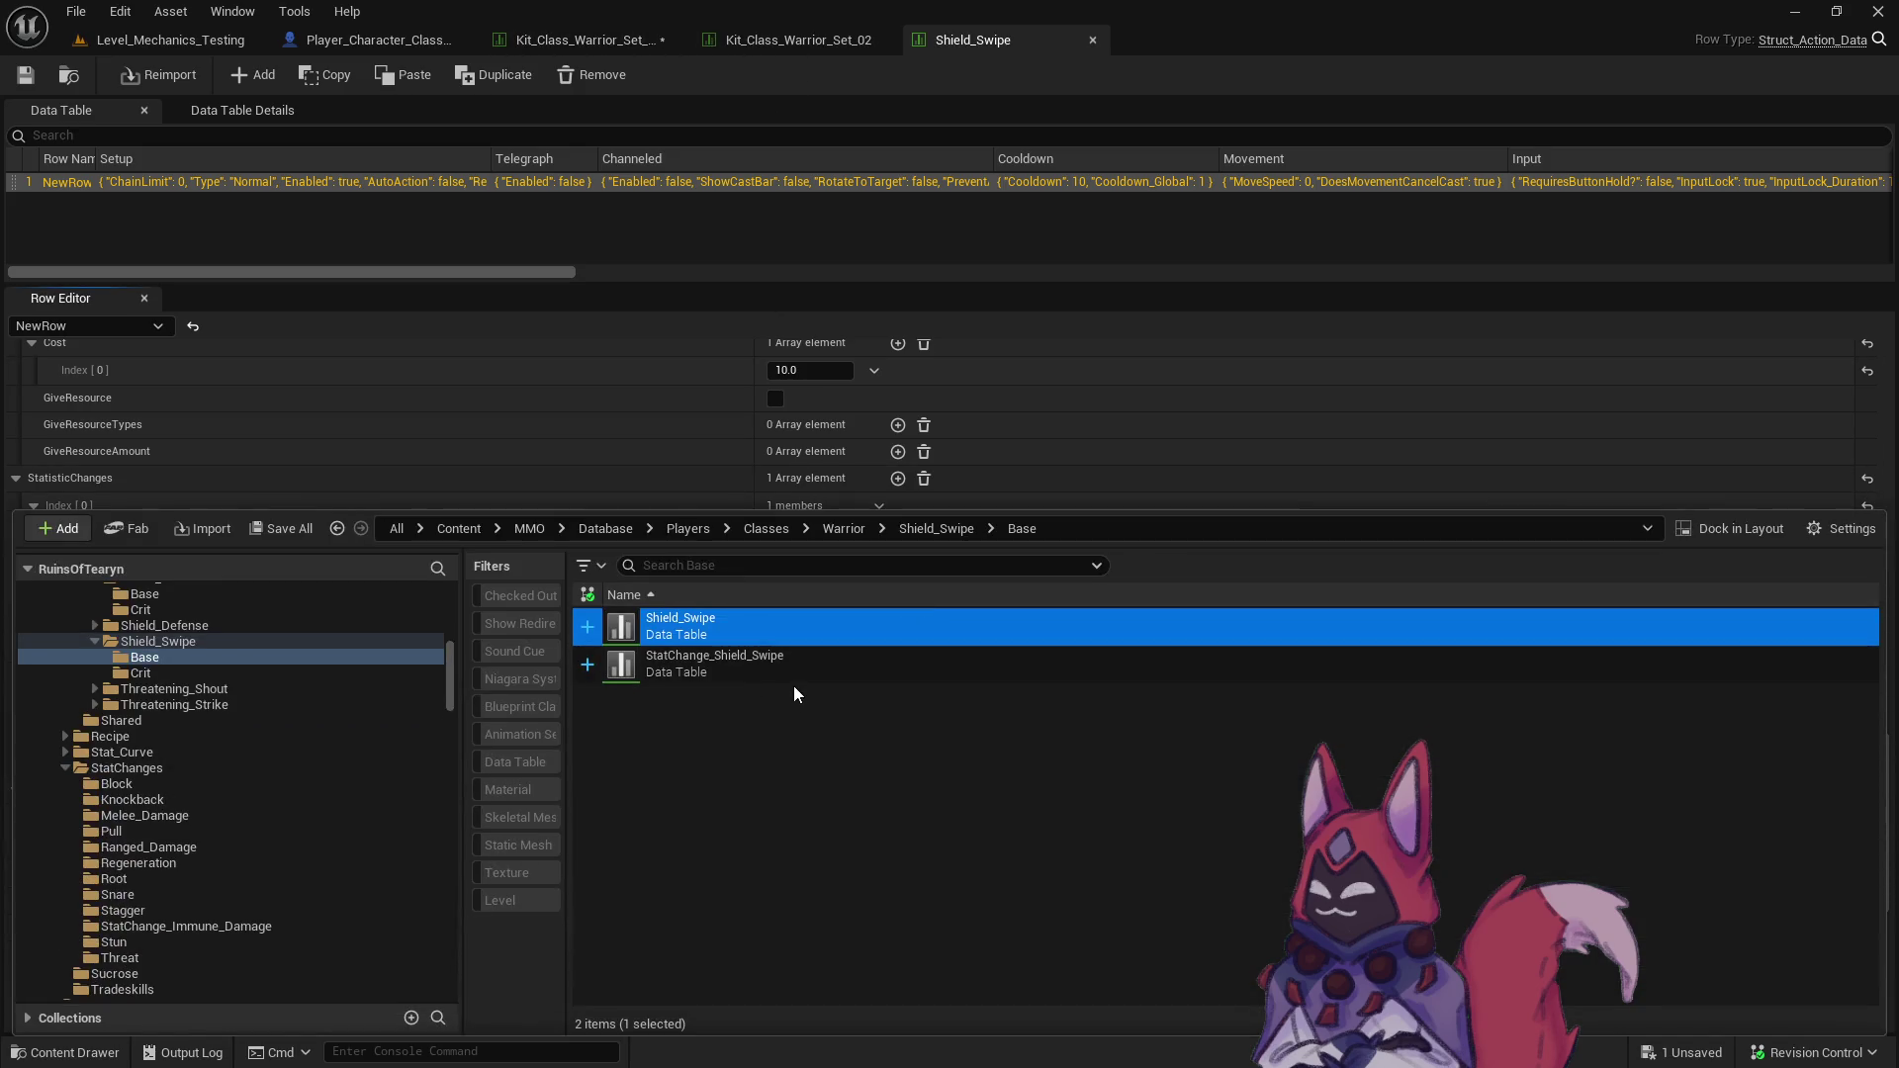
pyautogui.press('Down')
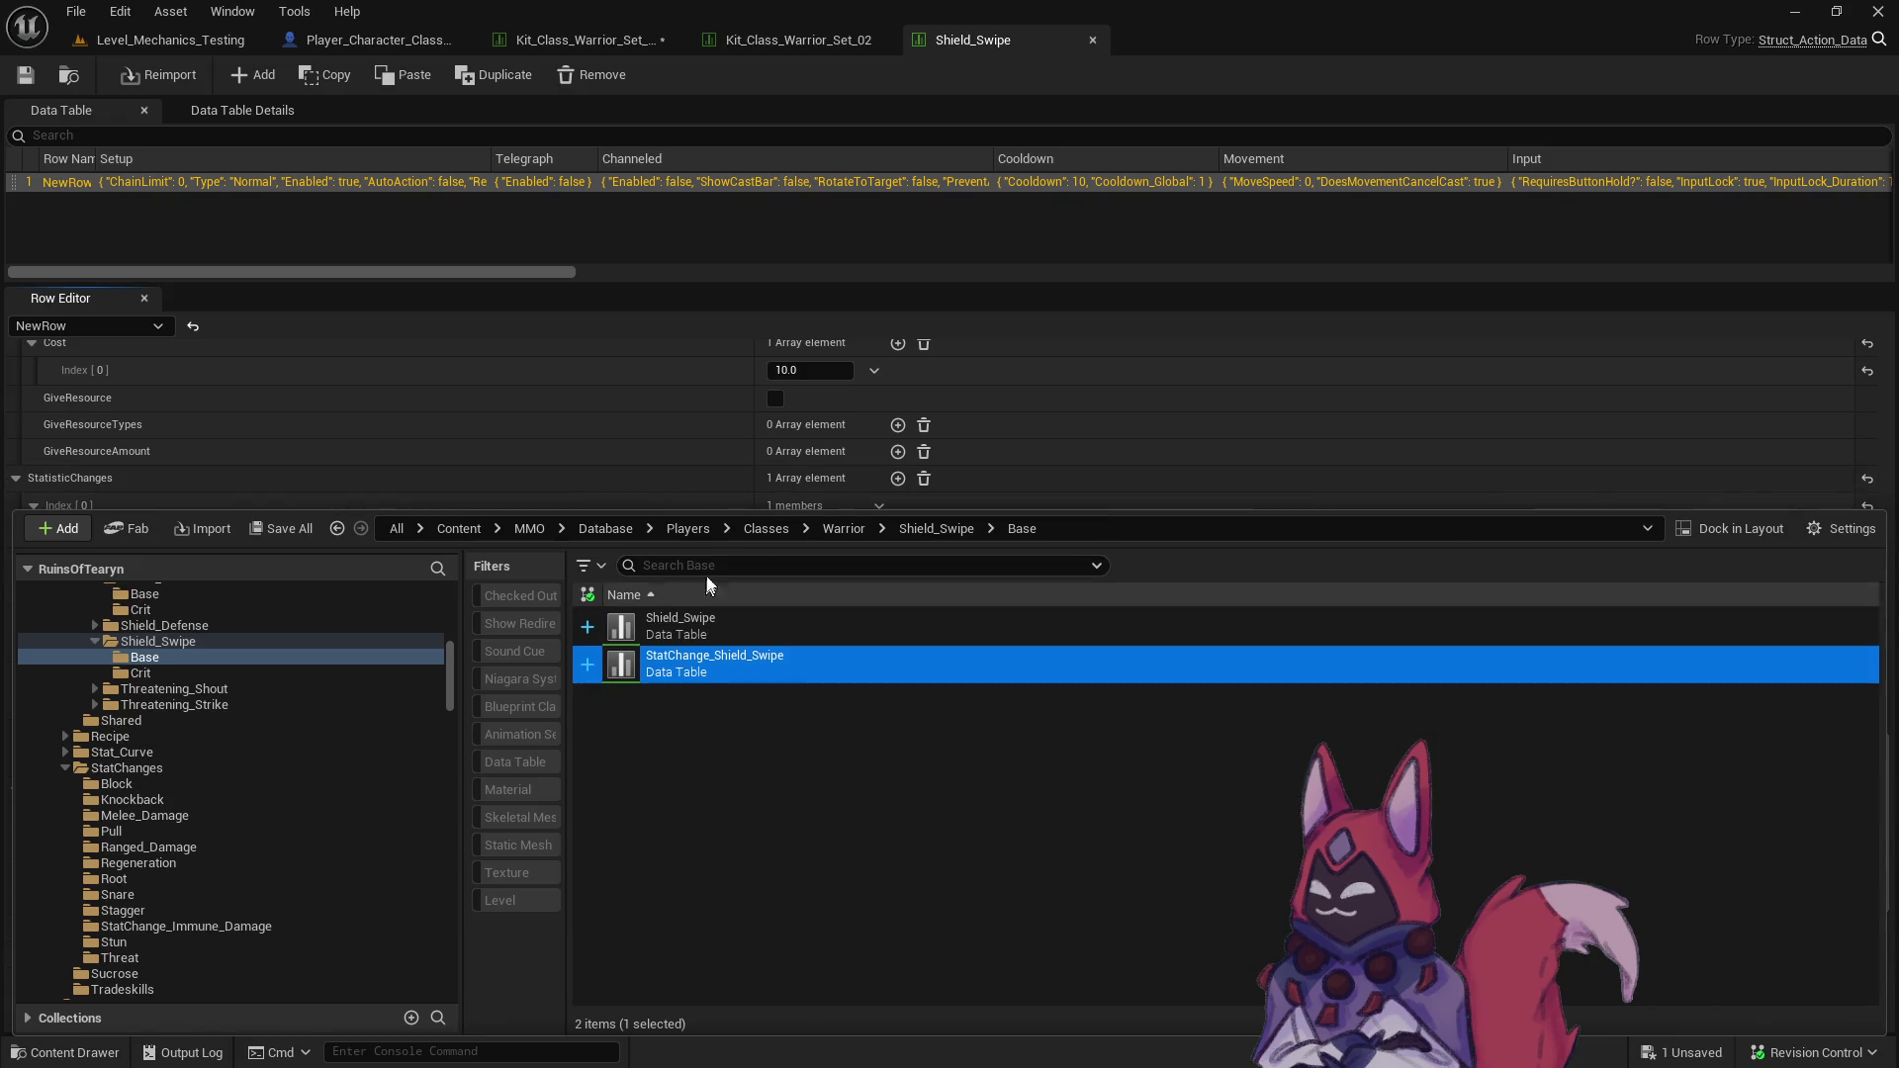
pyautogui.click(1011, 45)
pyautogui.click(837, 586)
pyautogui.click(863, 586)
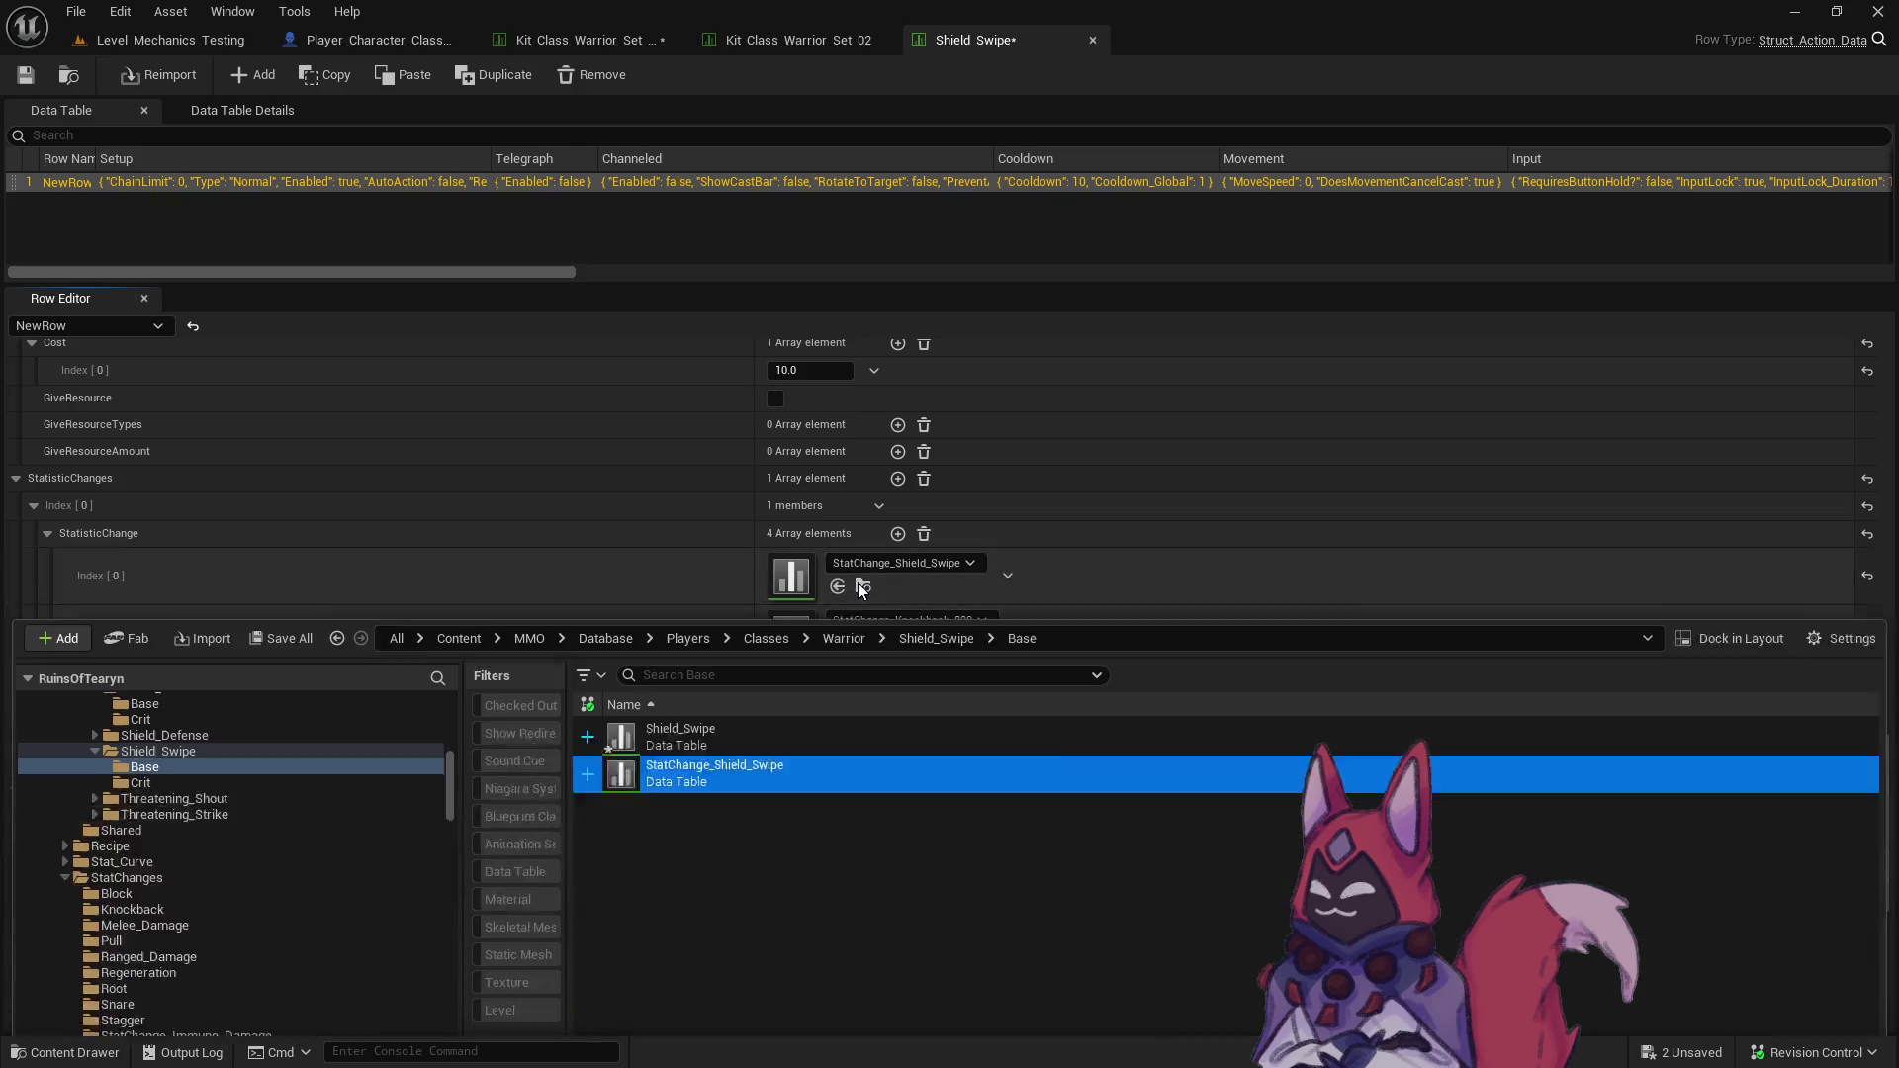
pyautogui.doubleClick(794, 664)
pyautogui.scroll(-5, 837, 732)
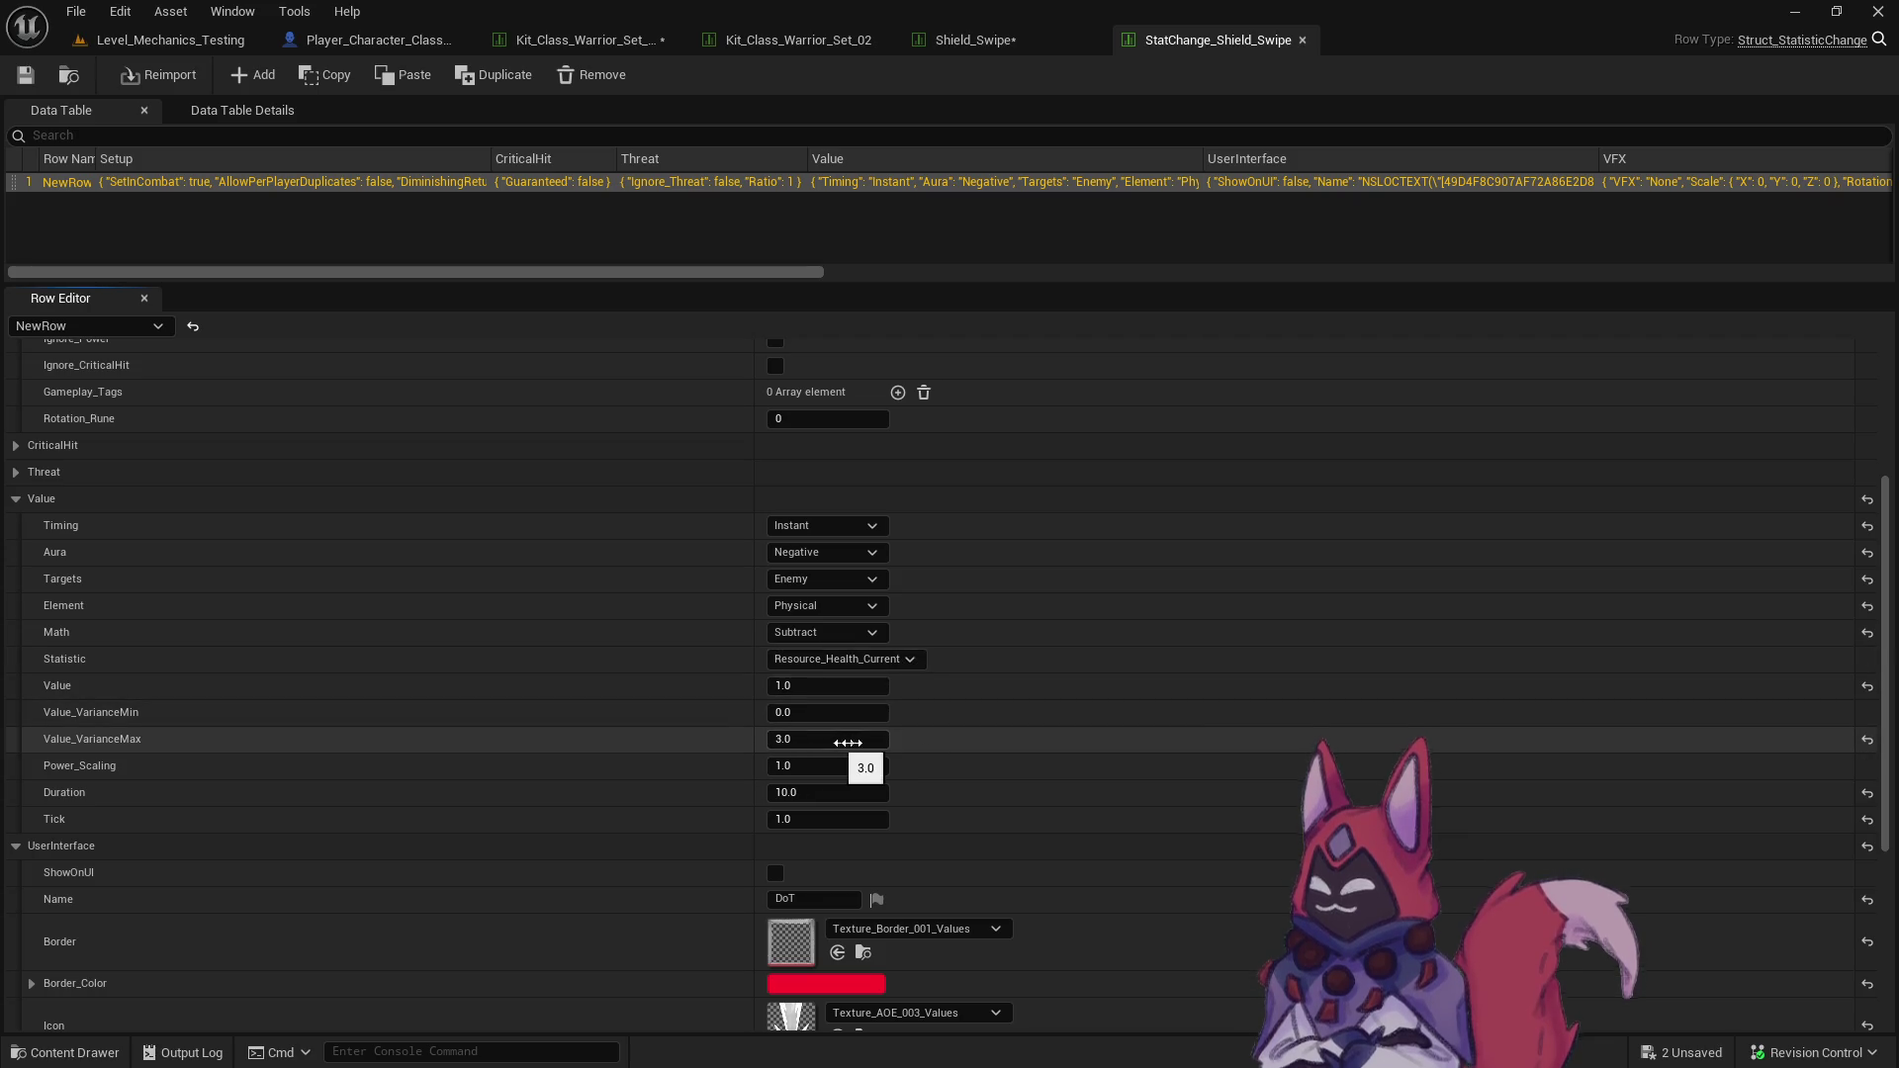
pyautogui.click(1303, 40)
pyautogui.hotkey('ctrl', 's')
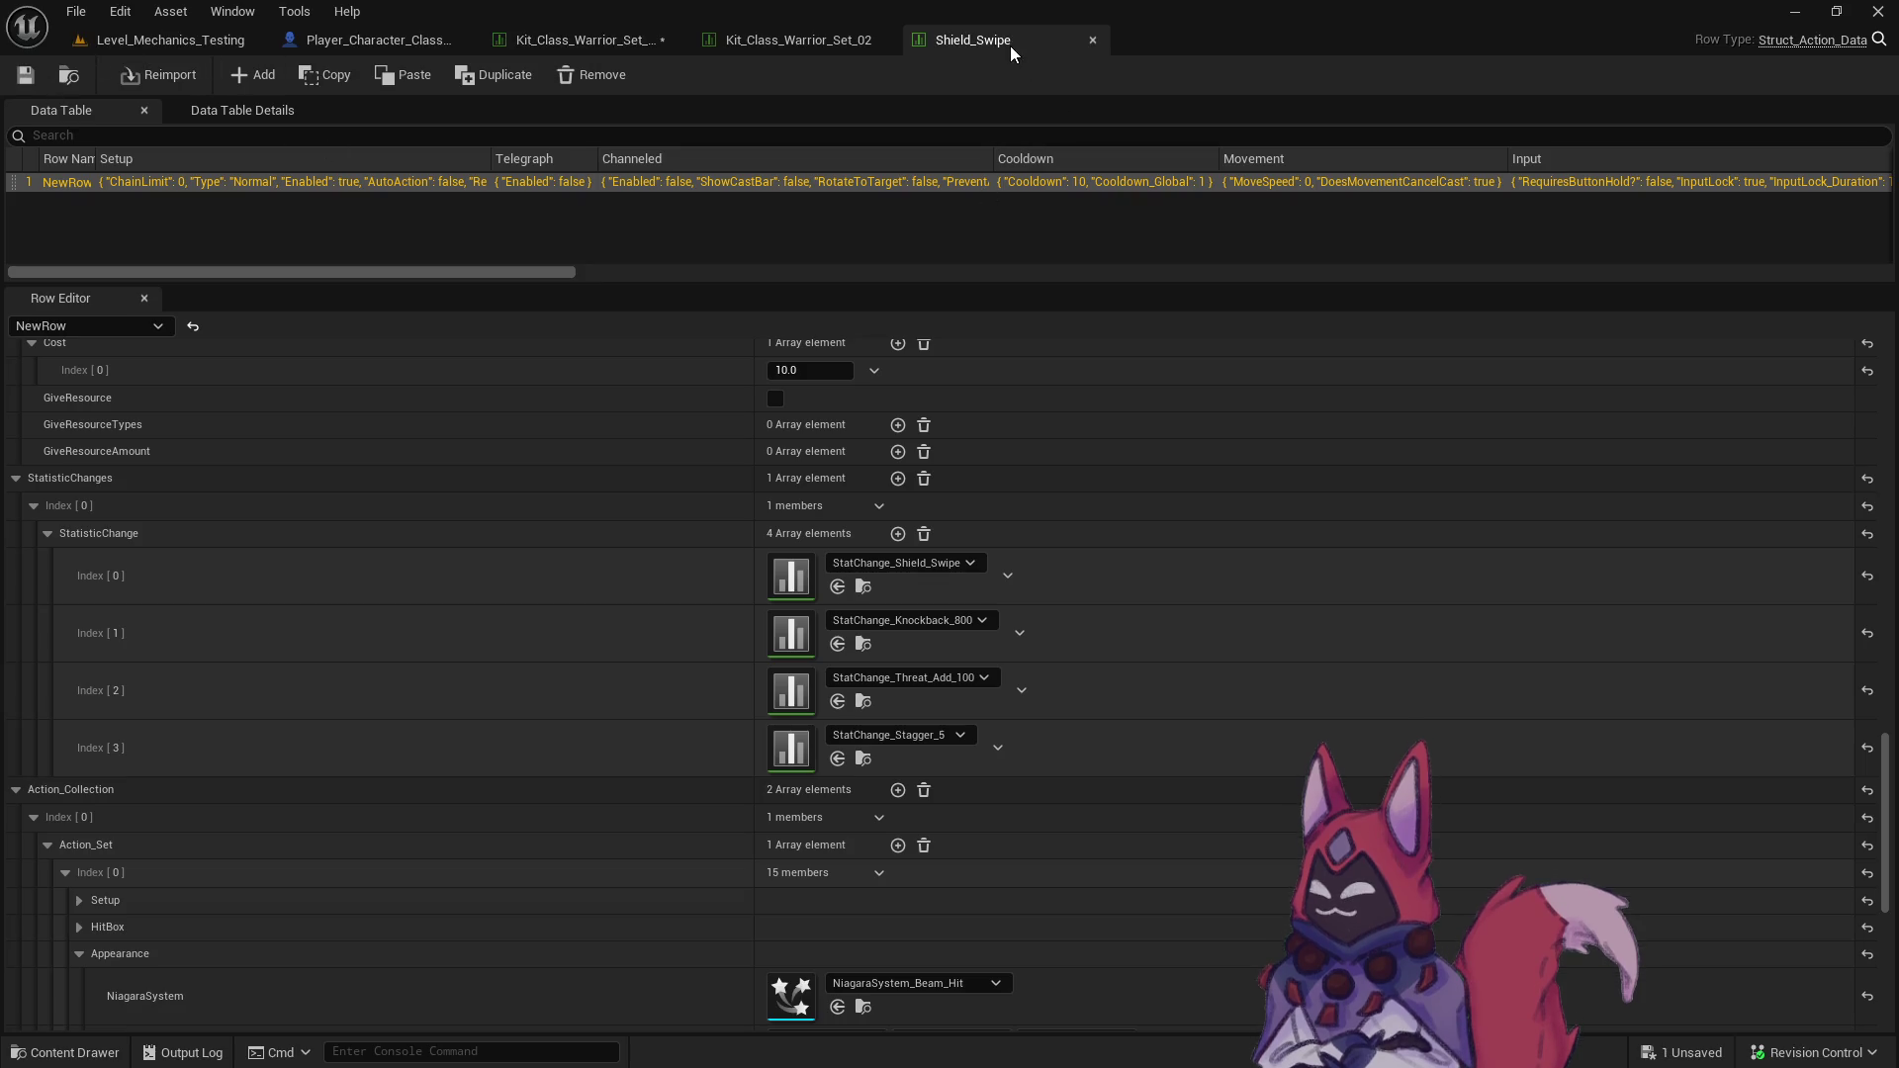
pyautogui.click(667, 39)
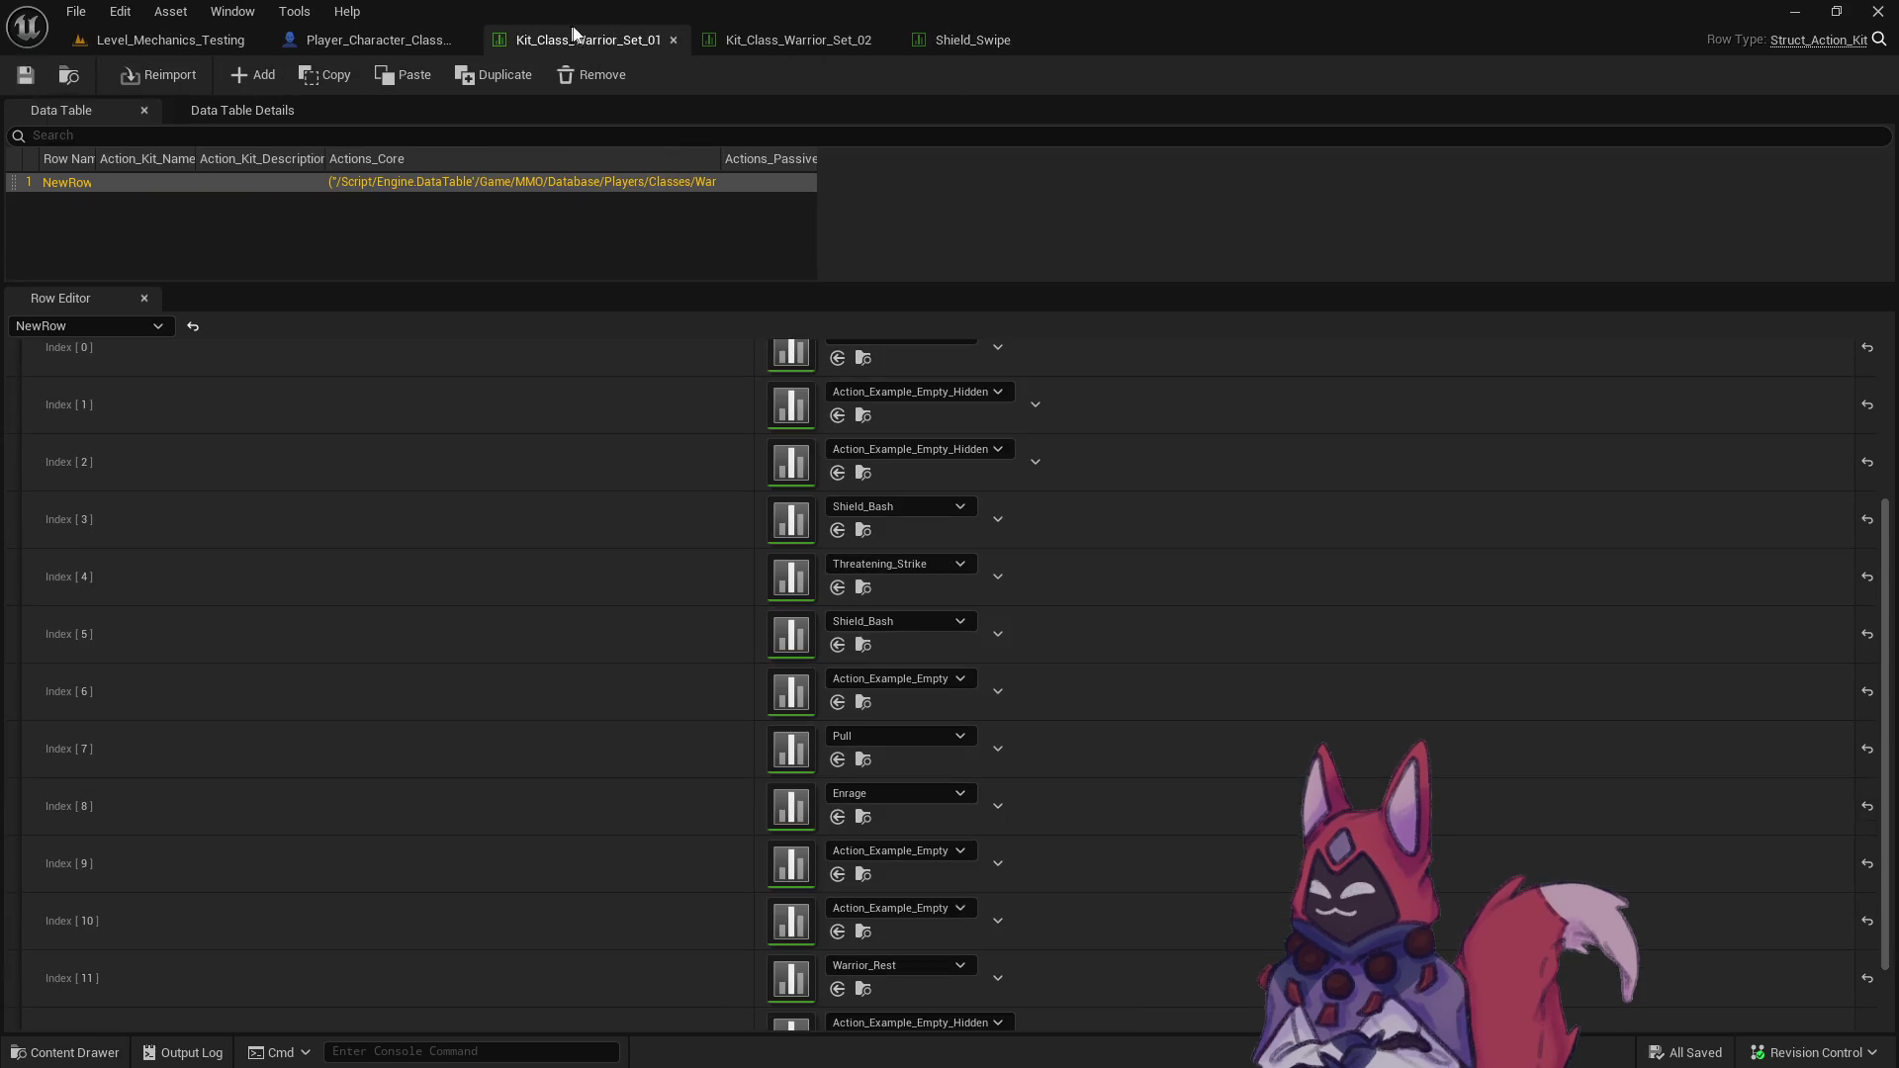
# - After checking the playtest notes, swap Heavy_Slam for Shield_Swipe at Kit_Class_Warrior_Set_02's core Index [5] and save
pyautogui.hotkey('alt', 'Tab')
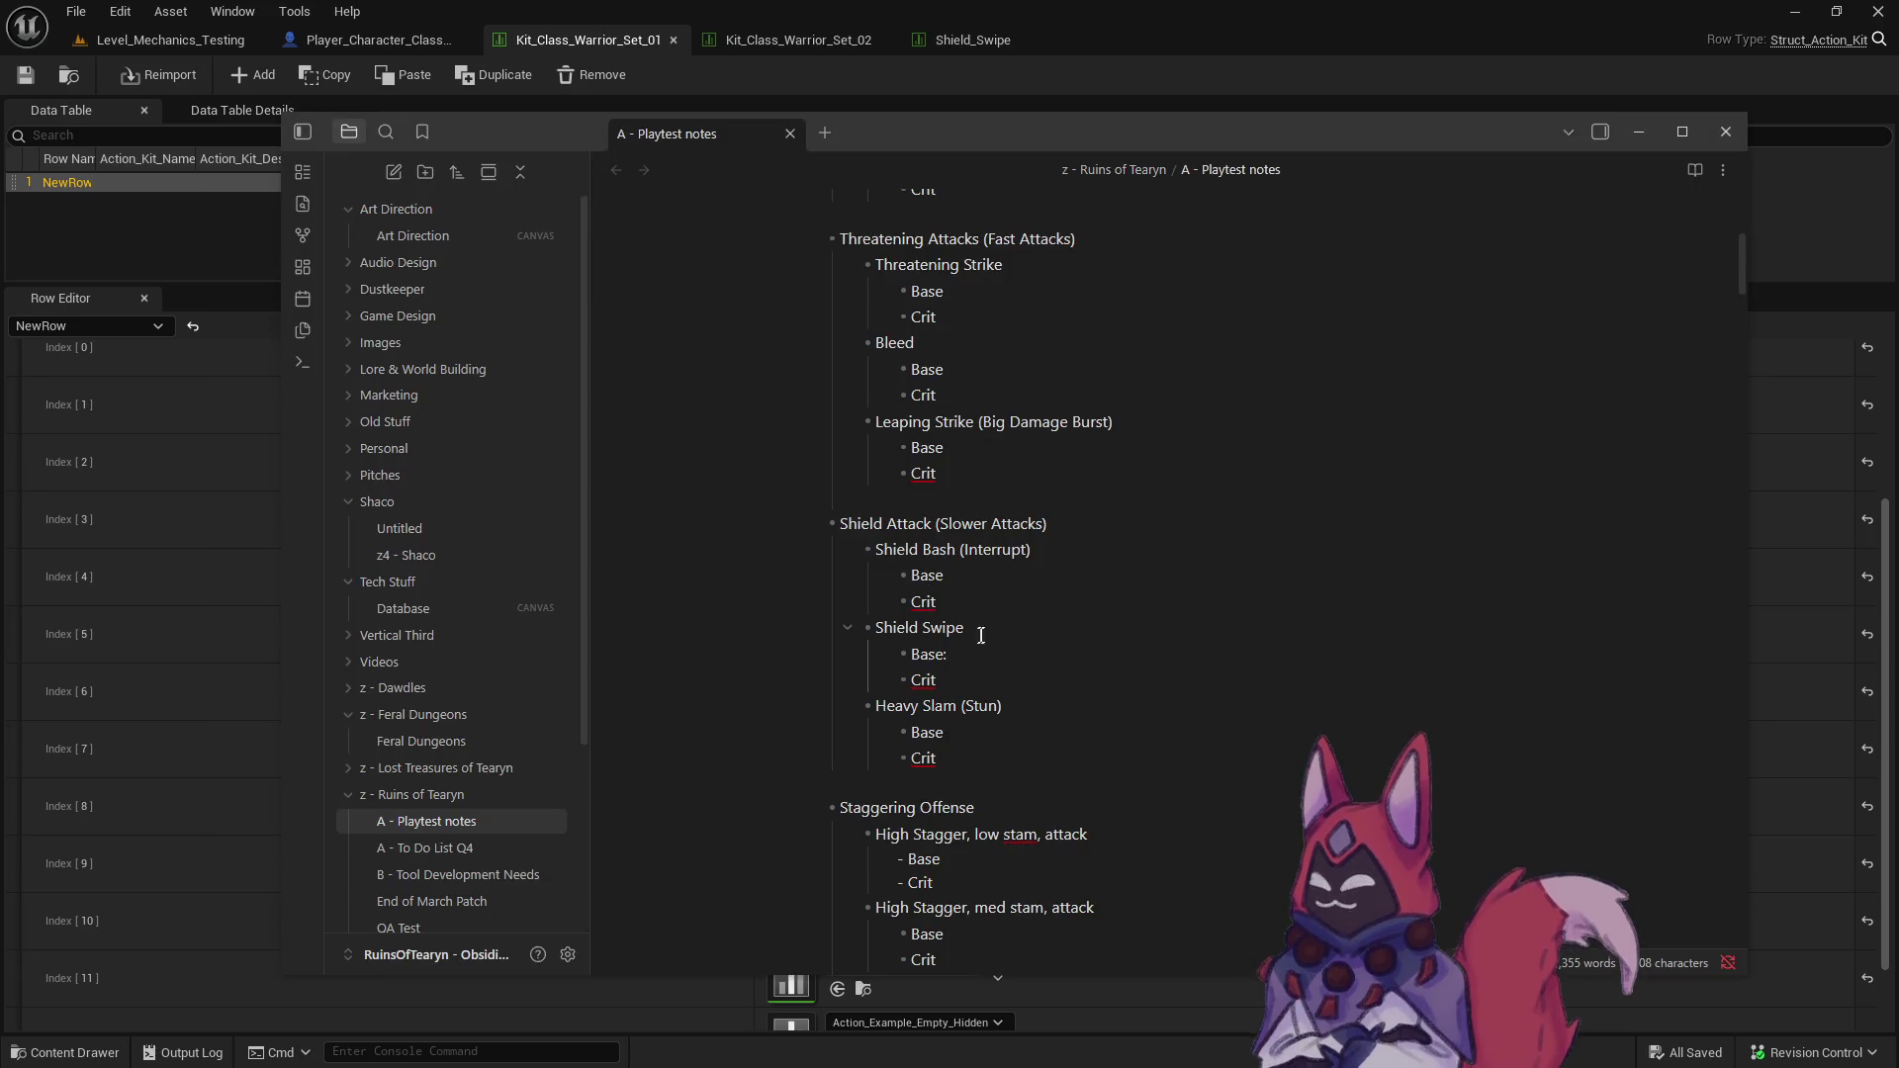
pyautogui.click(780, 40)
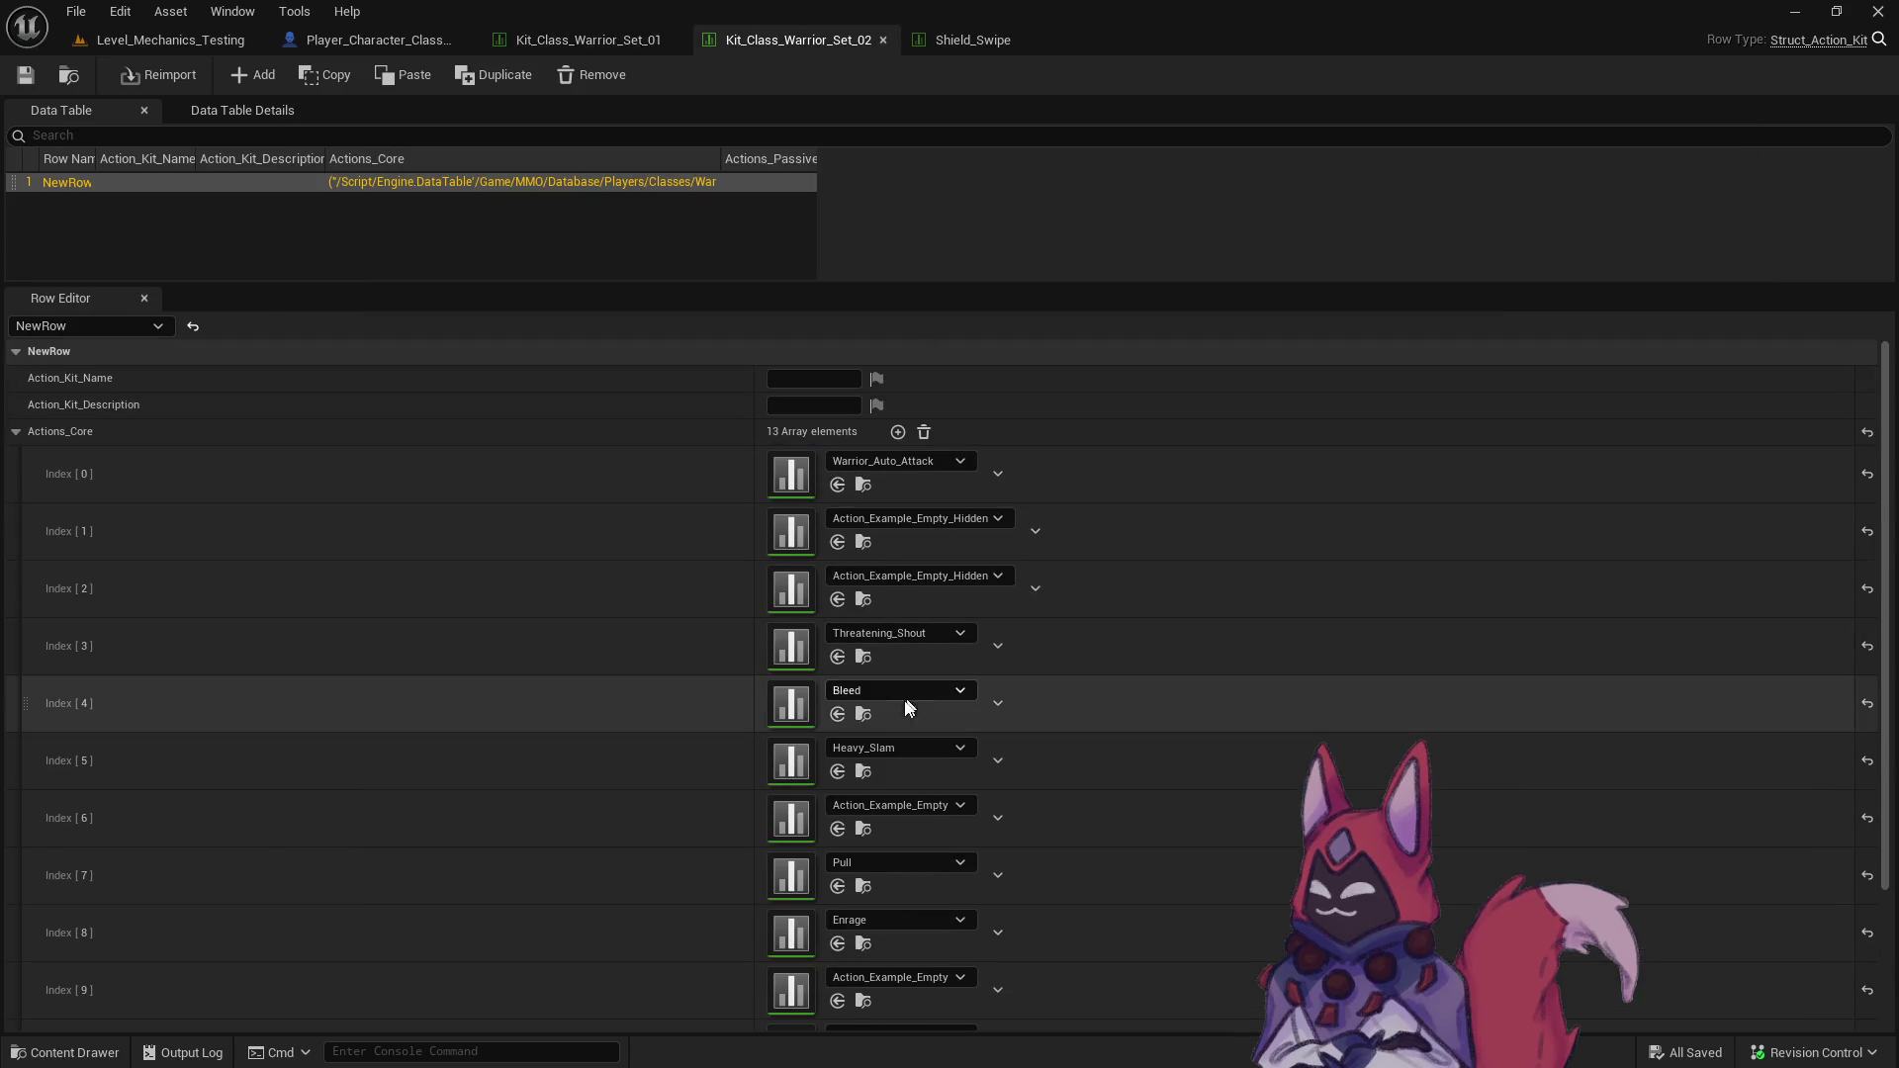
pyautogui.click(899, 752)
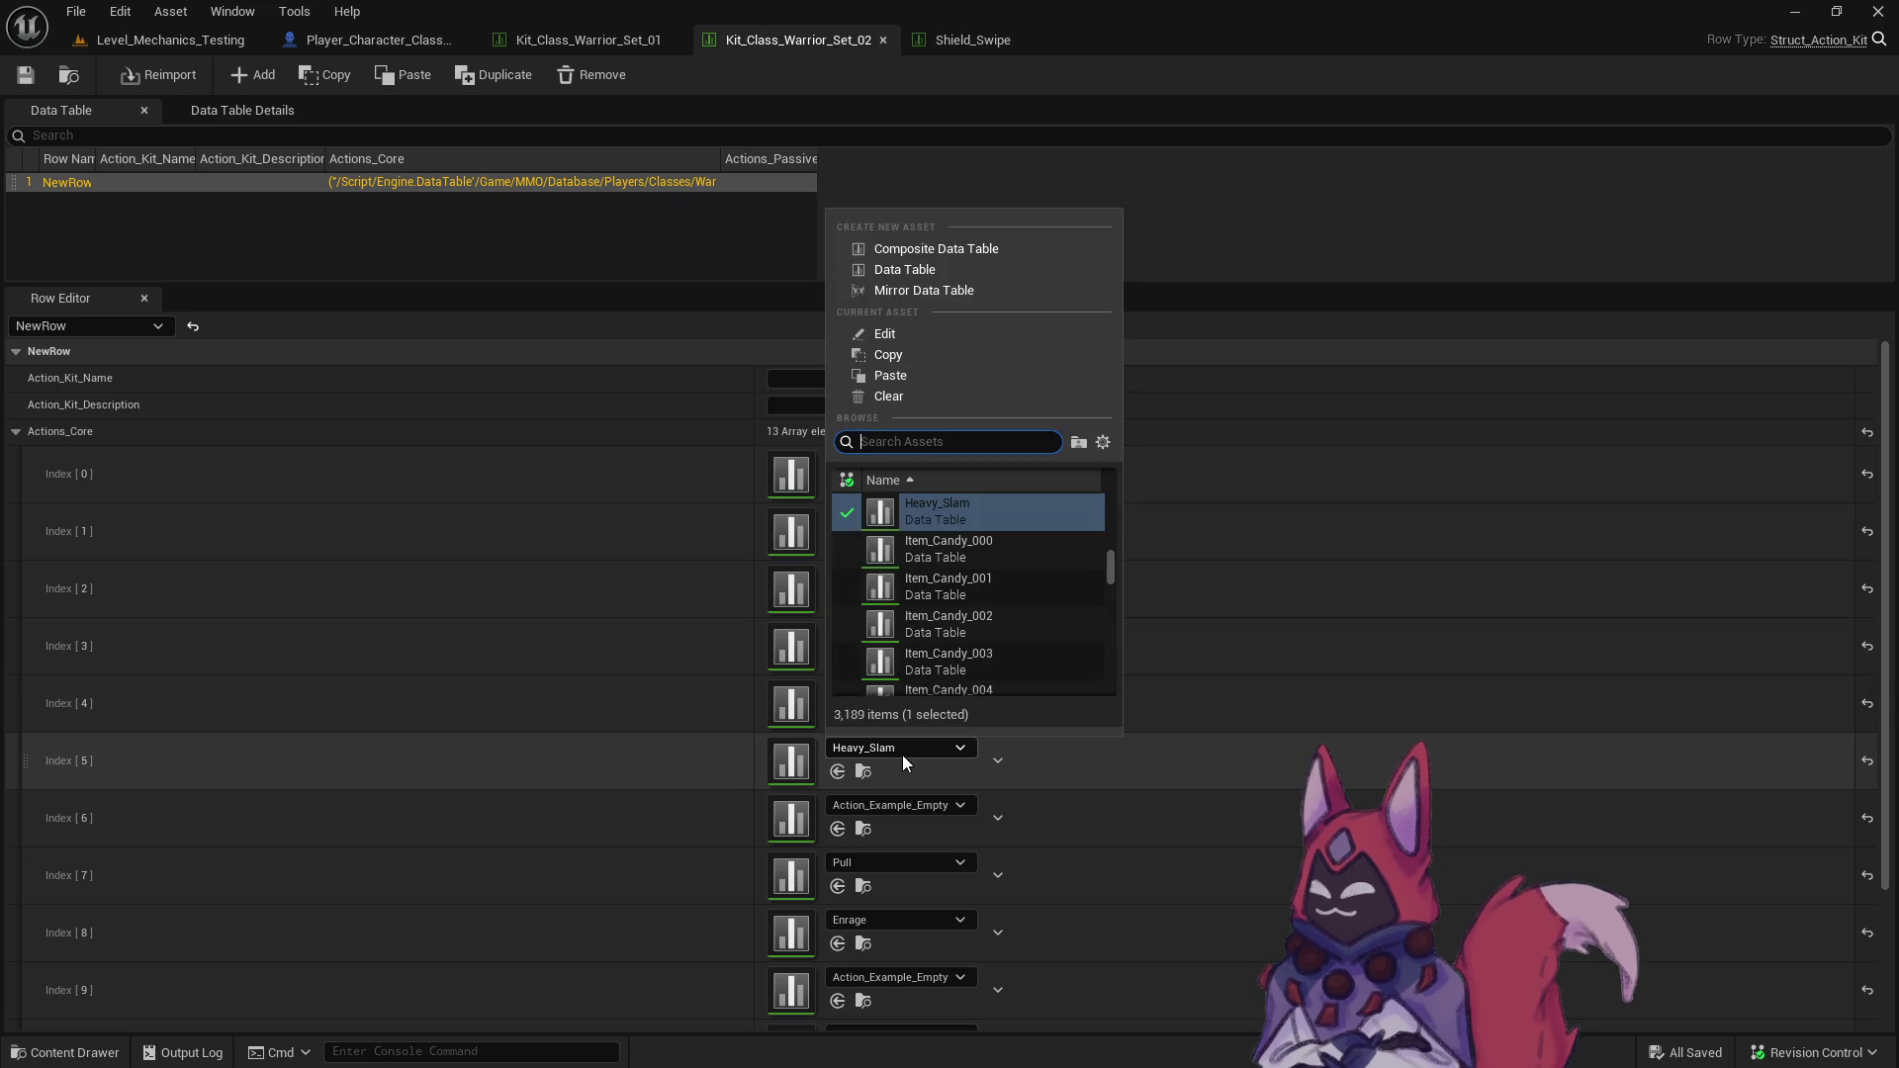
pyautogui.write('shiel')
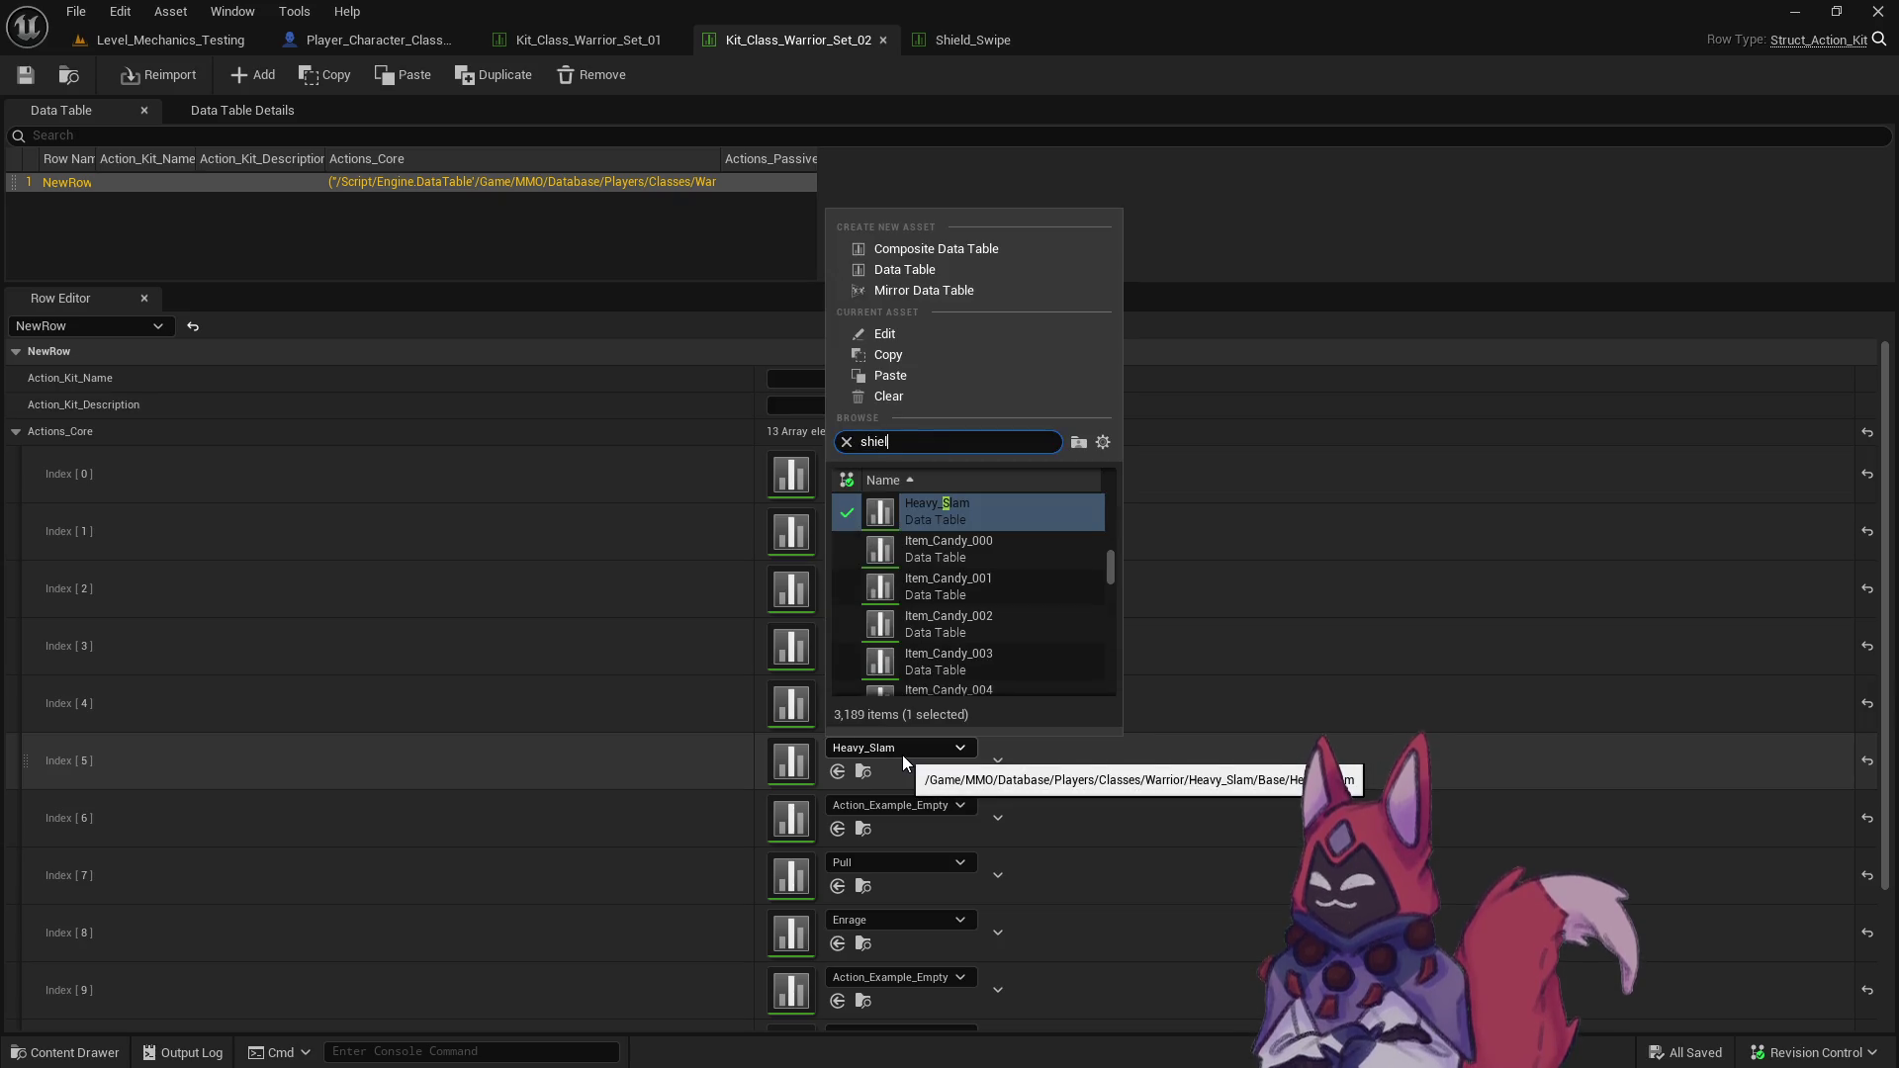
pyautogui.write('d swipe')
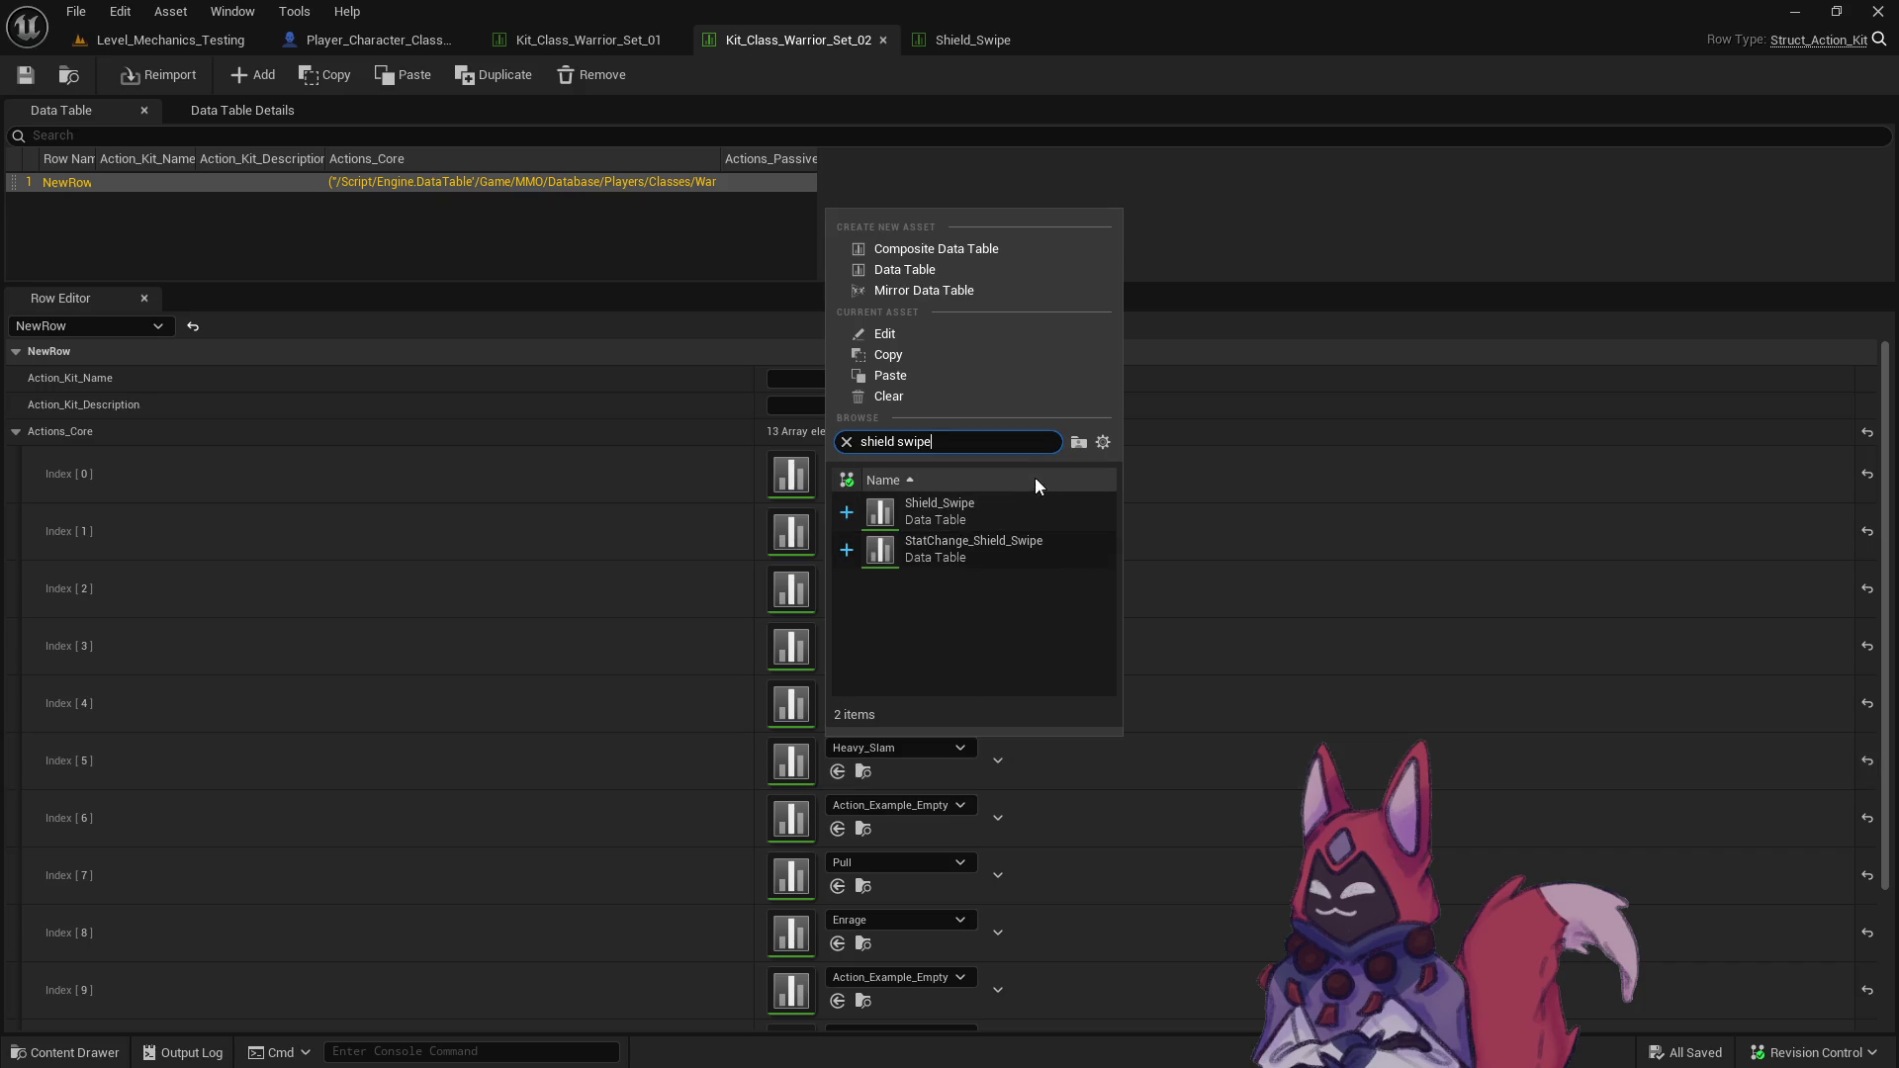
pyautogui.click(1023, 508)
pyautogui.click(30, 77)
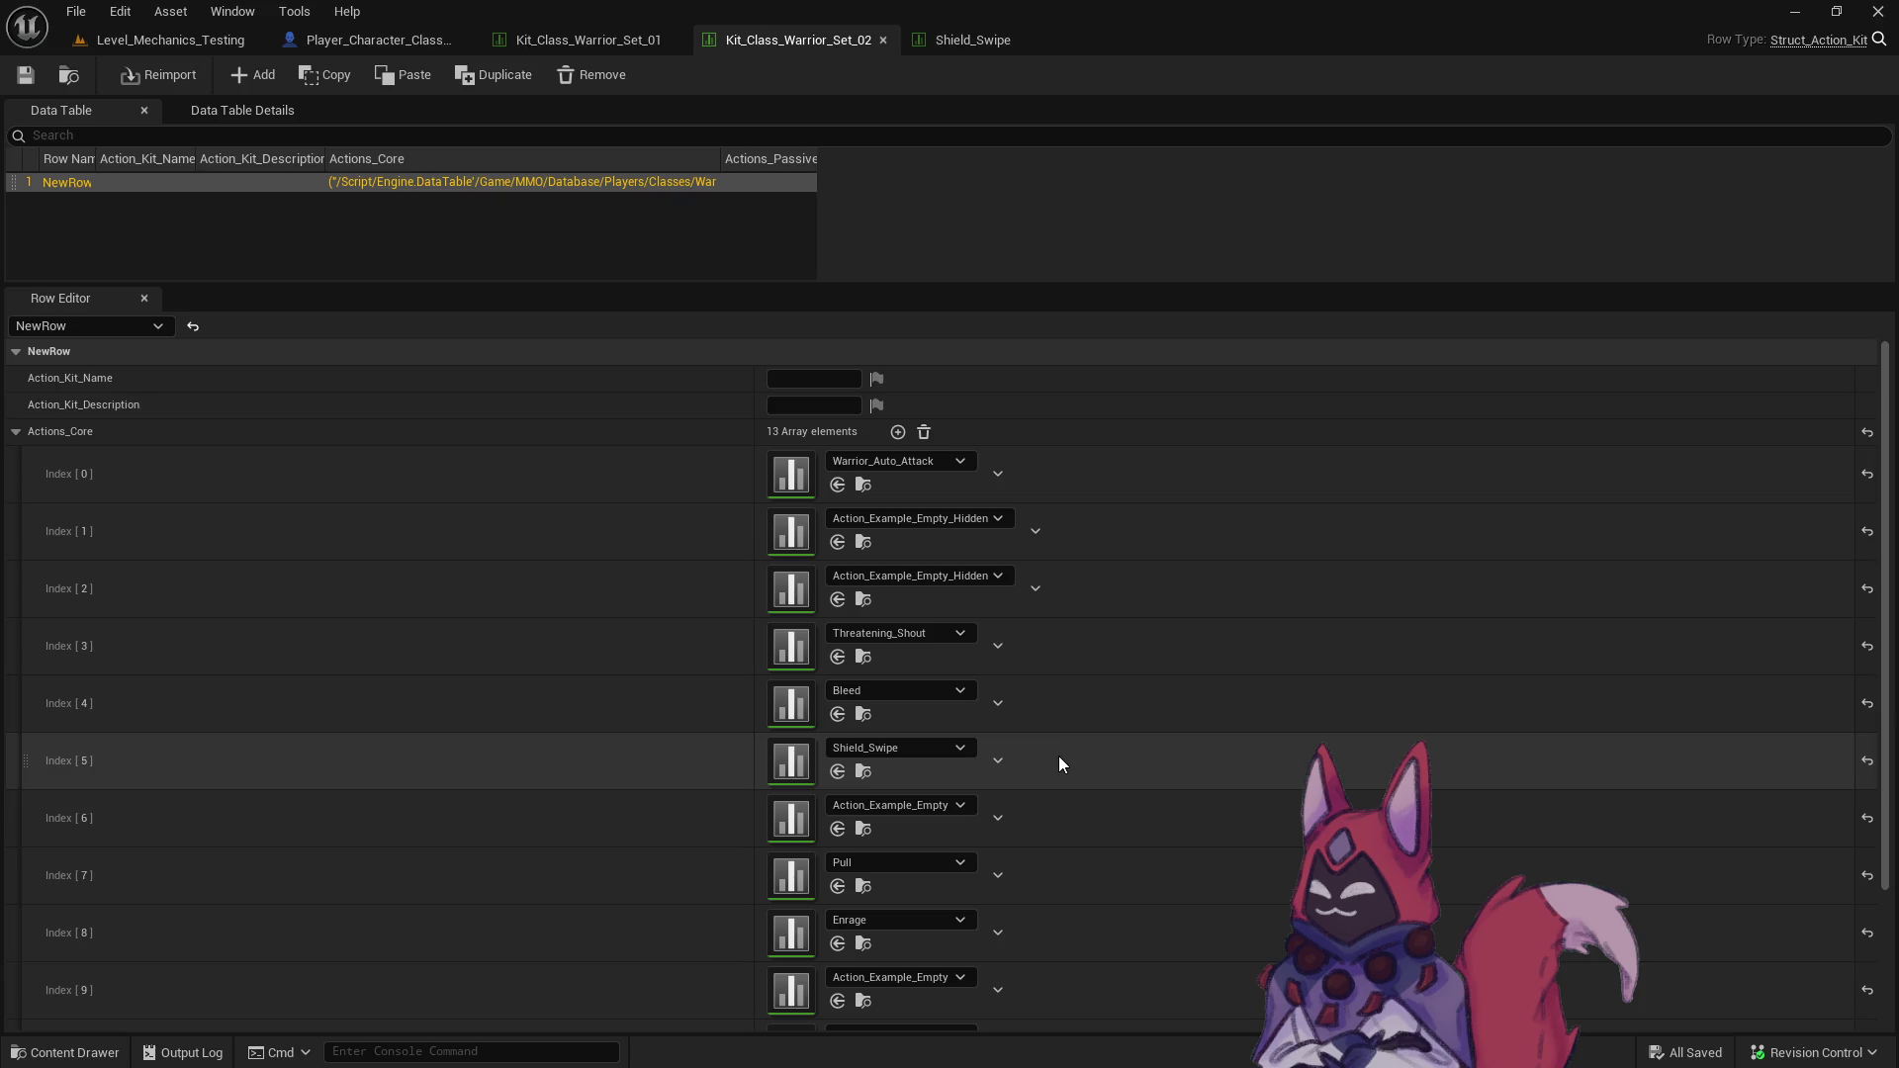
pyautogui.click(76, 79)
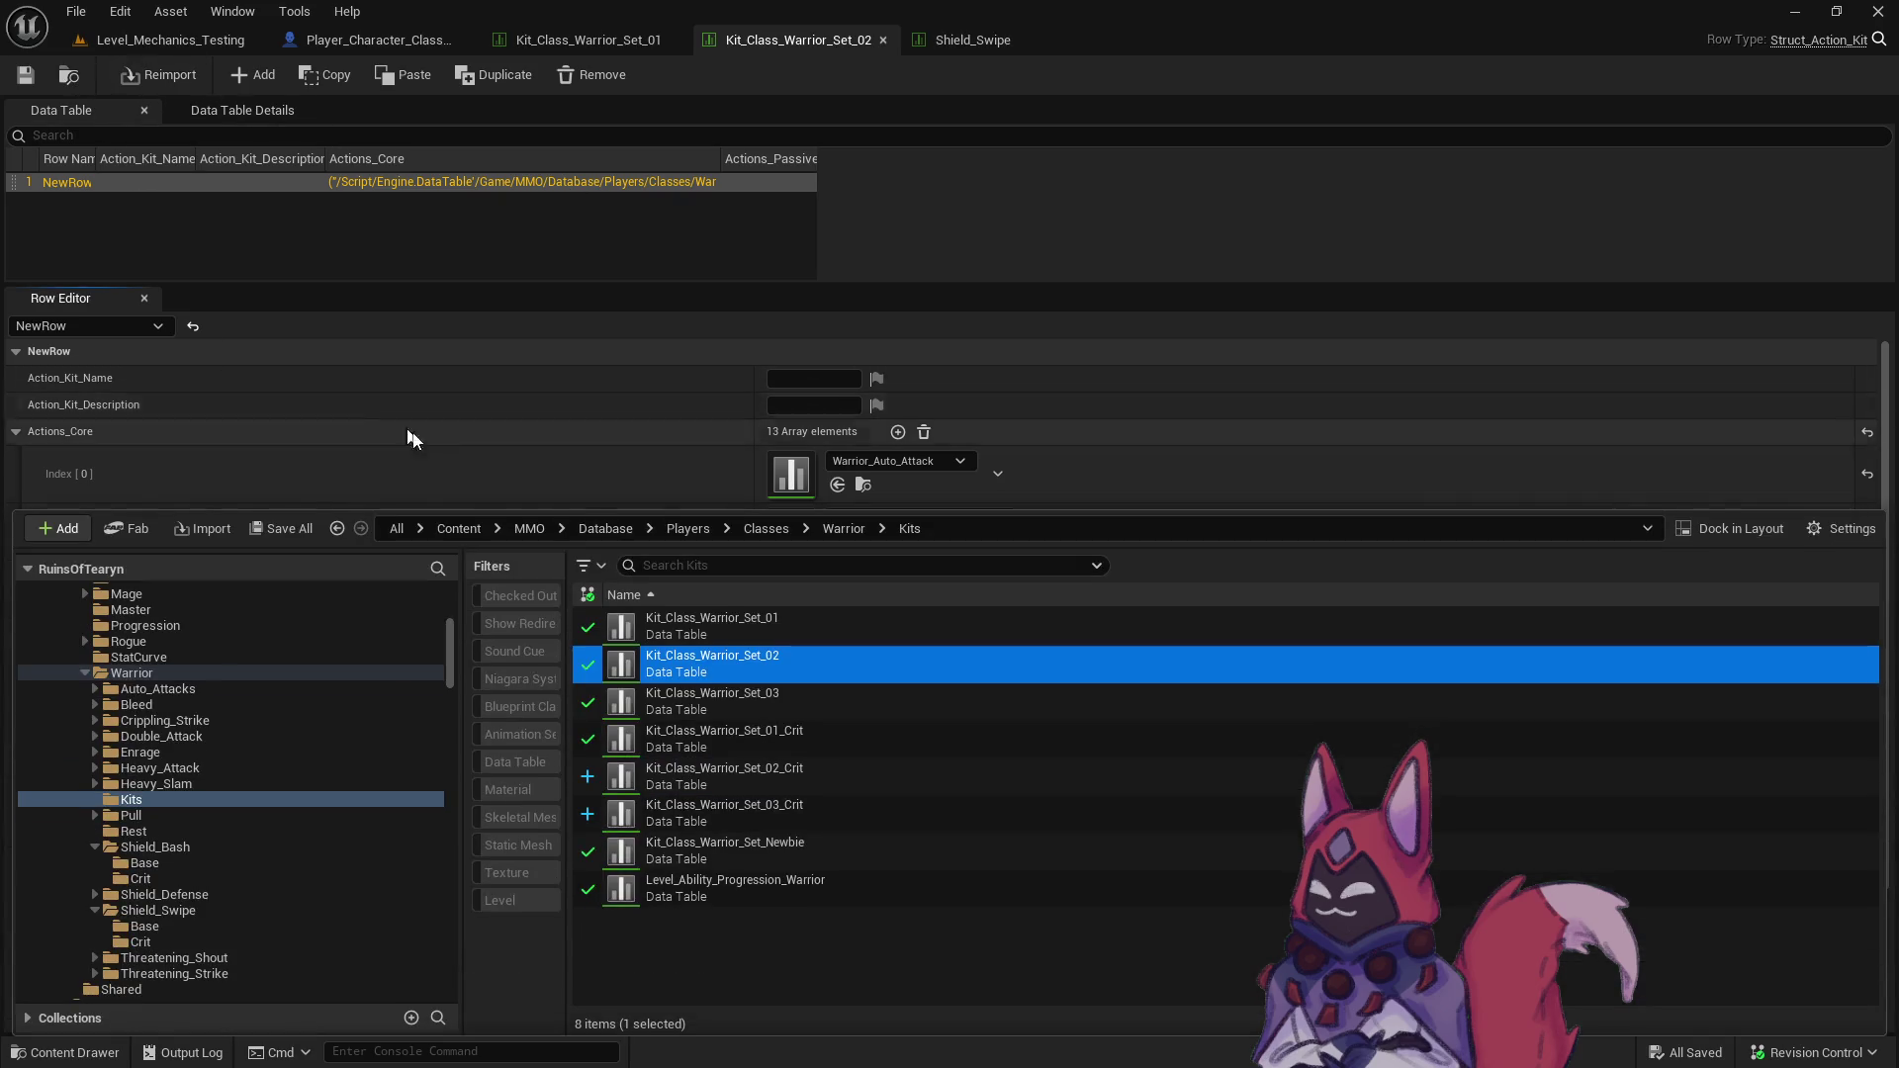
# - Open Kit_Class_Warrior_Set_03 and change its Index 5 core action from Heavy_Attack to Heavy_Slam
pyautogui.click(841, 705)
pyautogui.press('Return')
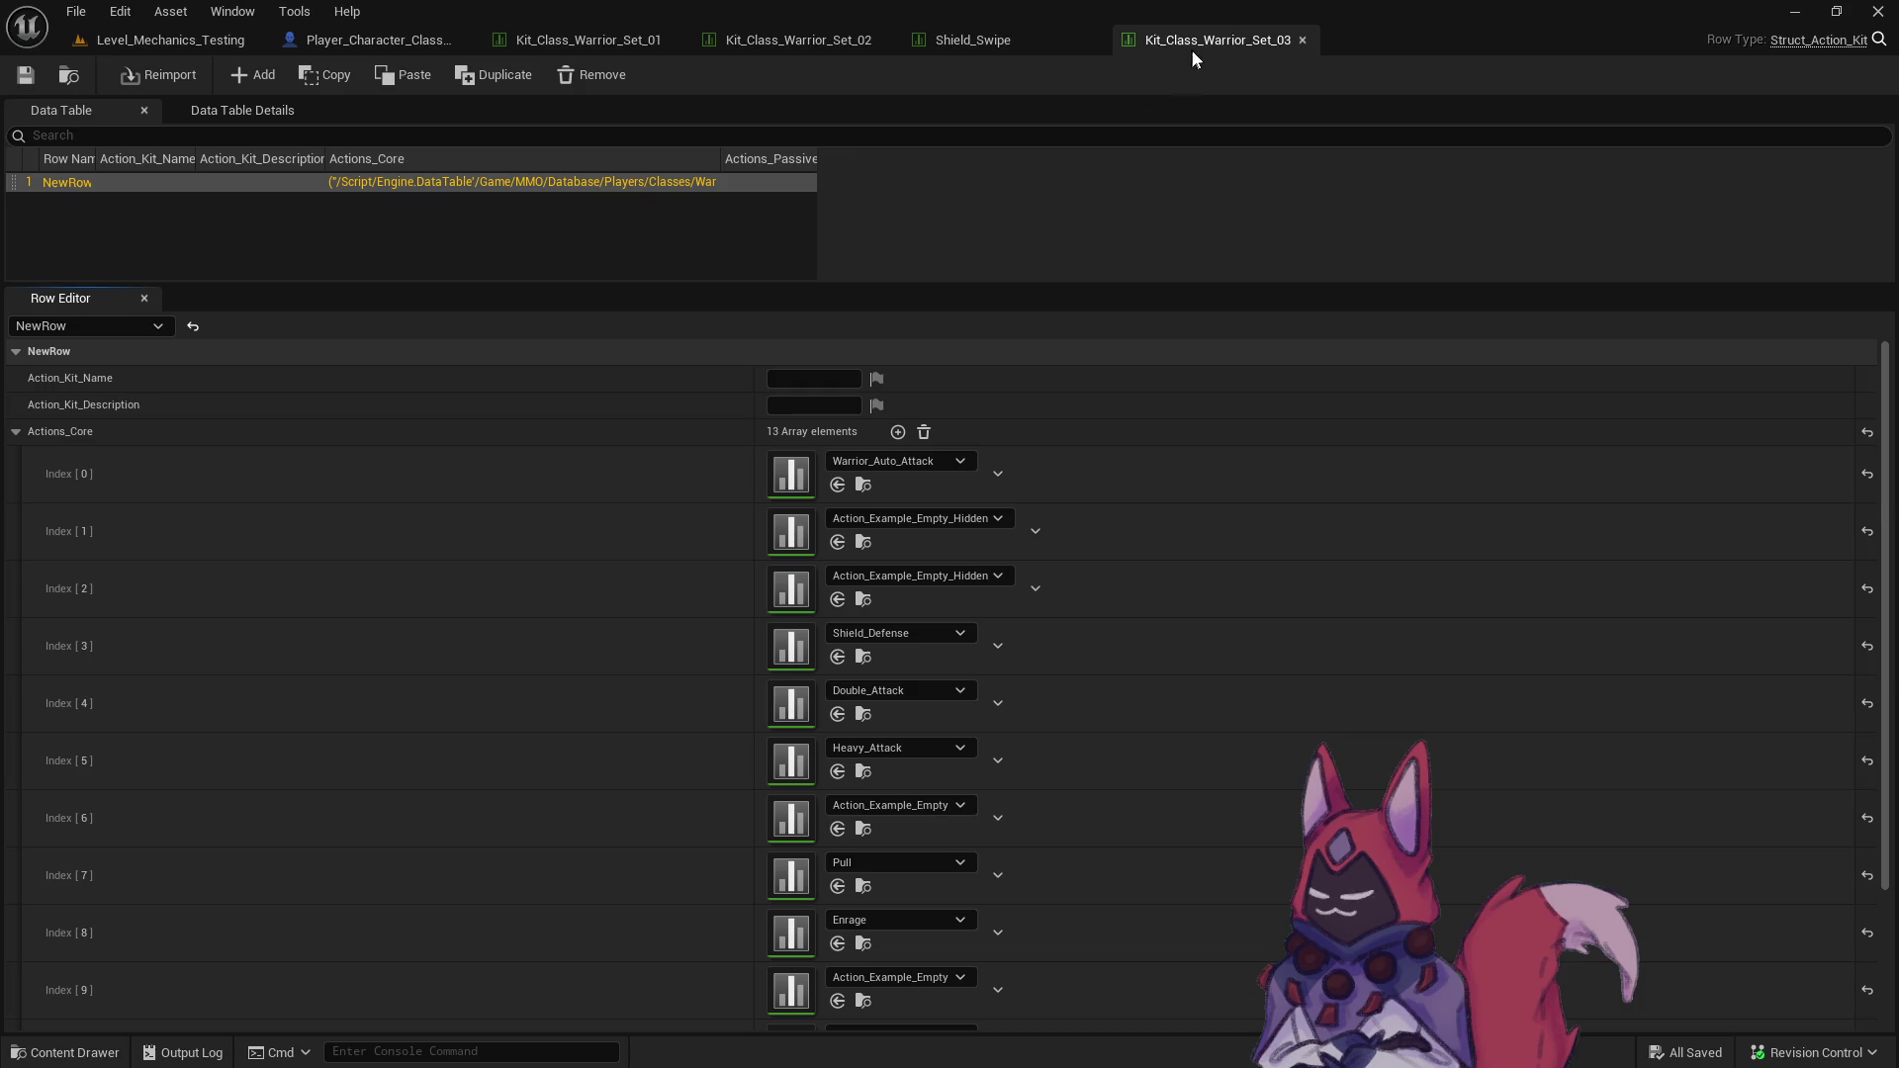
pyautogui.hotkey('alt', 'Tab')
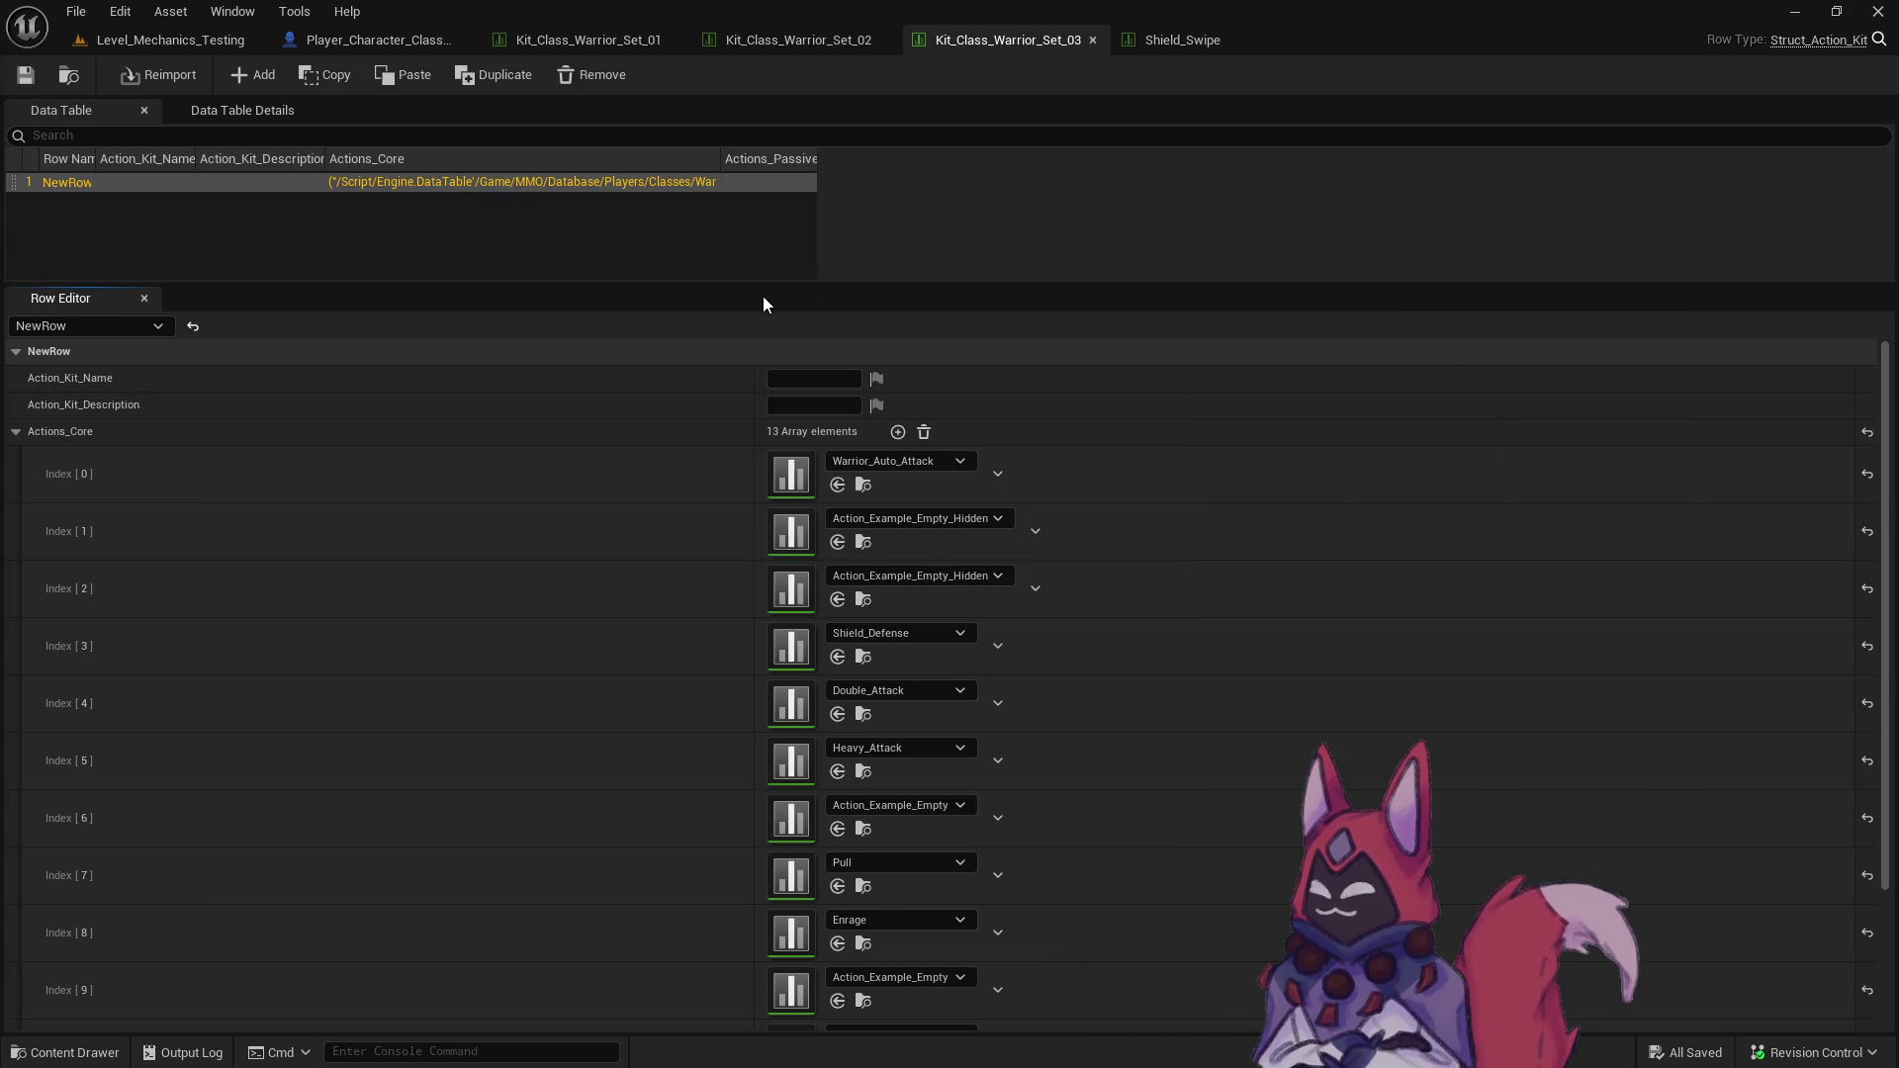
pyautogui.hotkey('alt', 'Tab')
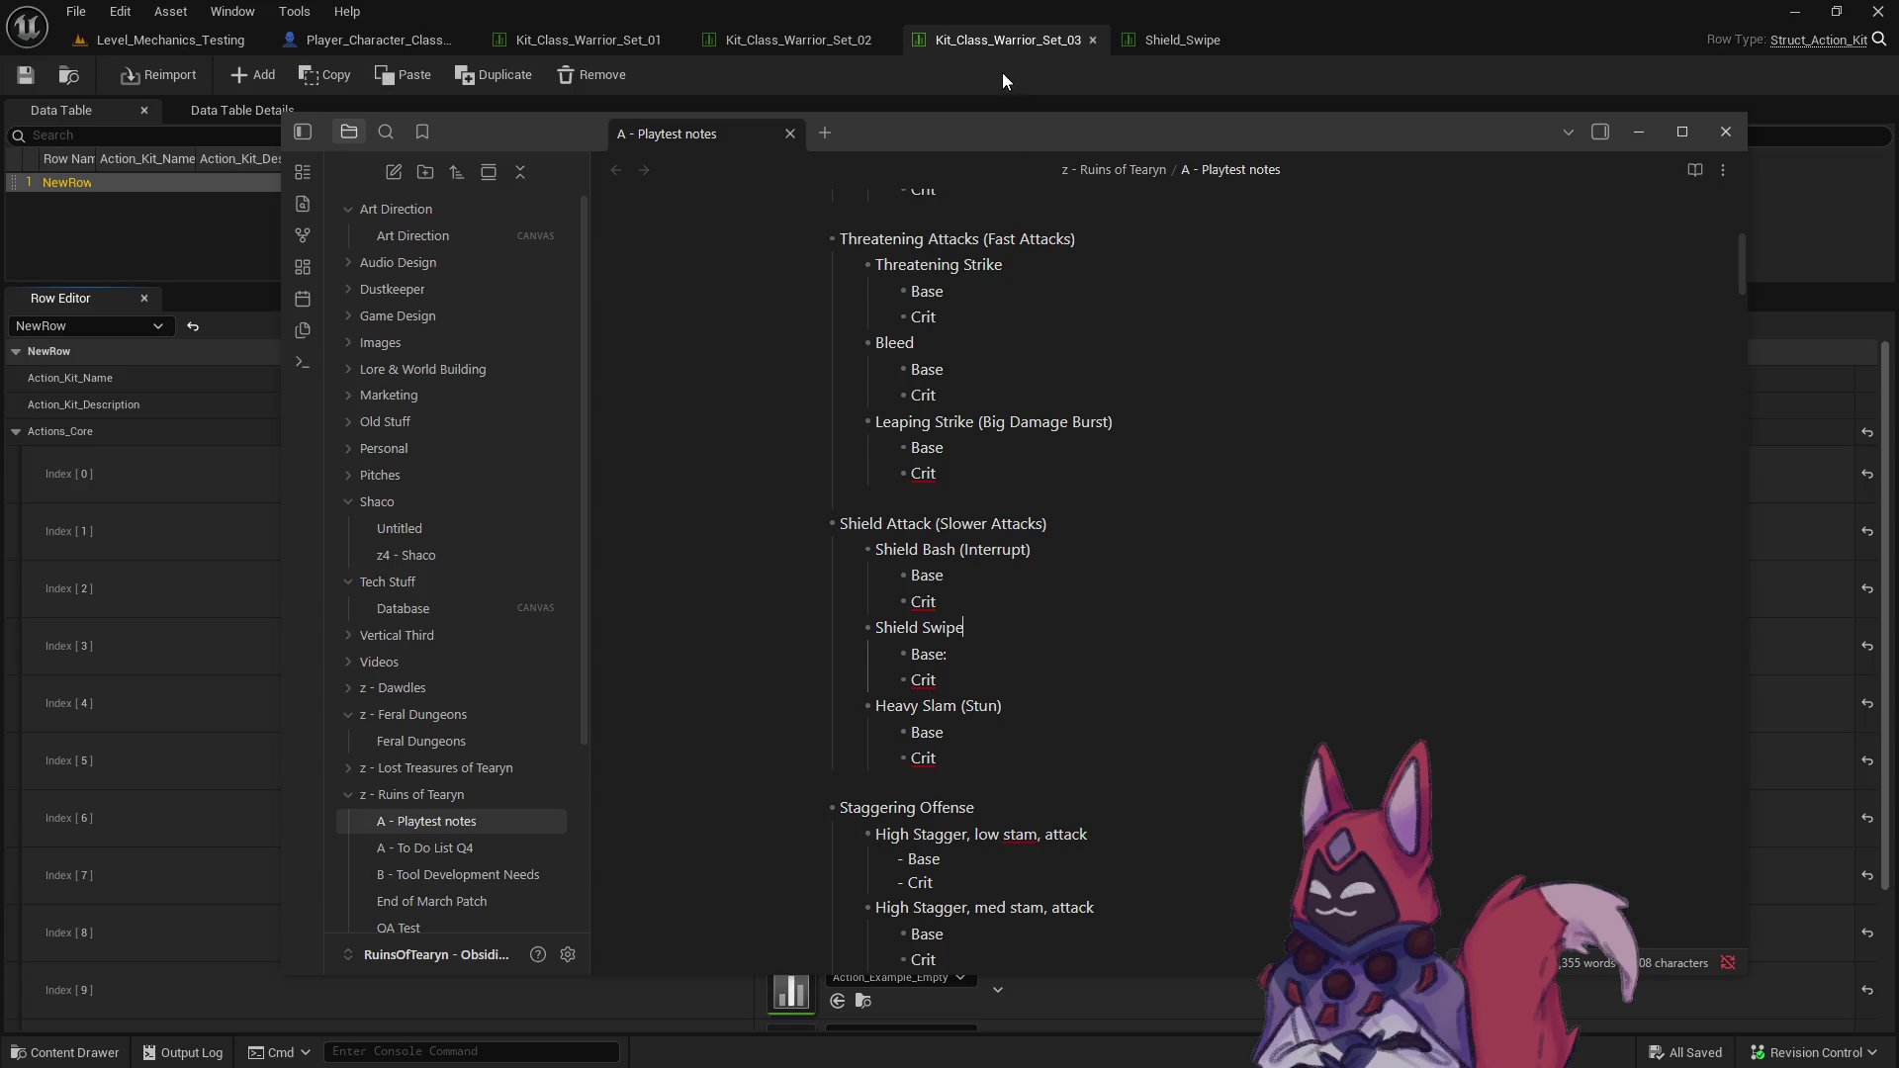
pyautogui.click(1001, 75)
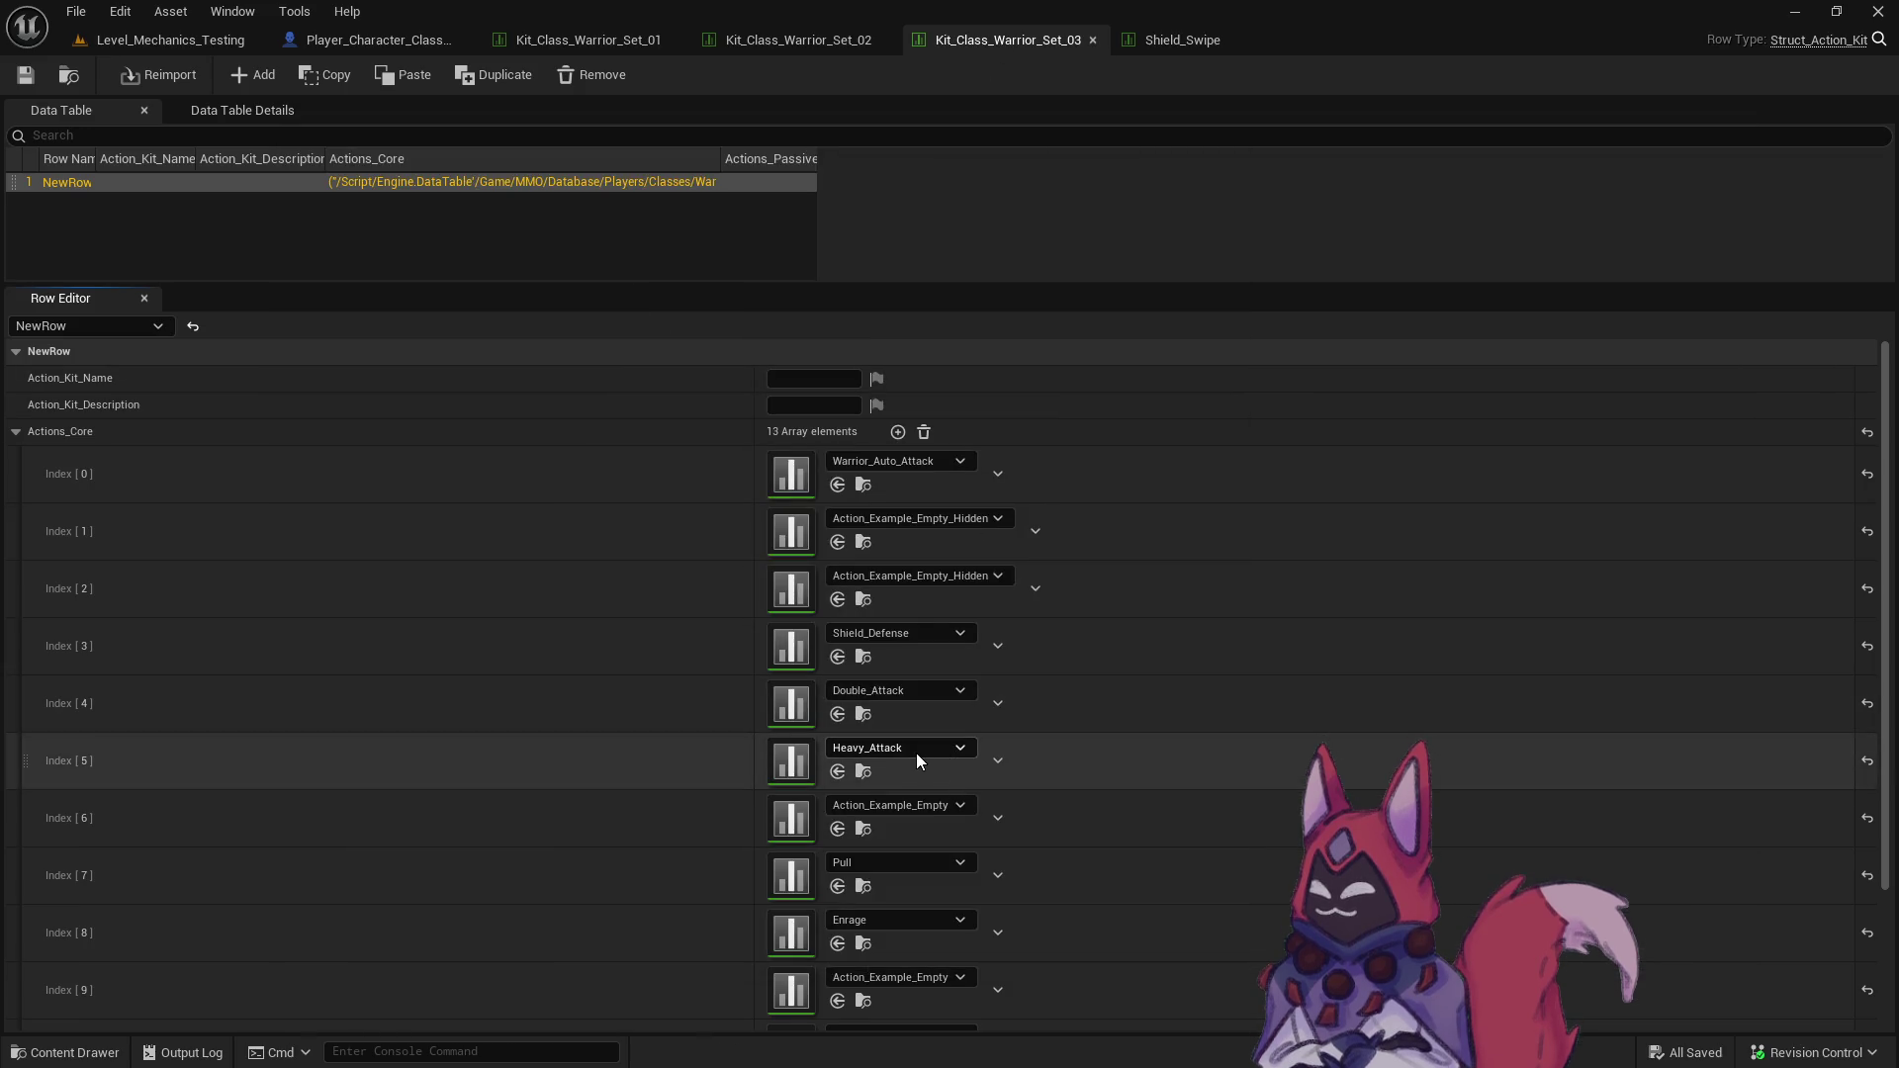
pyautogui.click(953, 754)
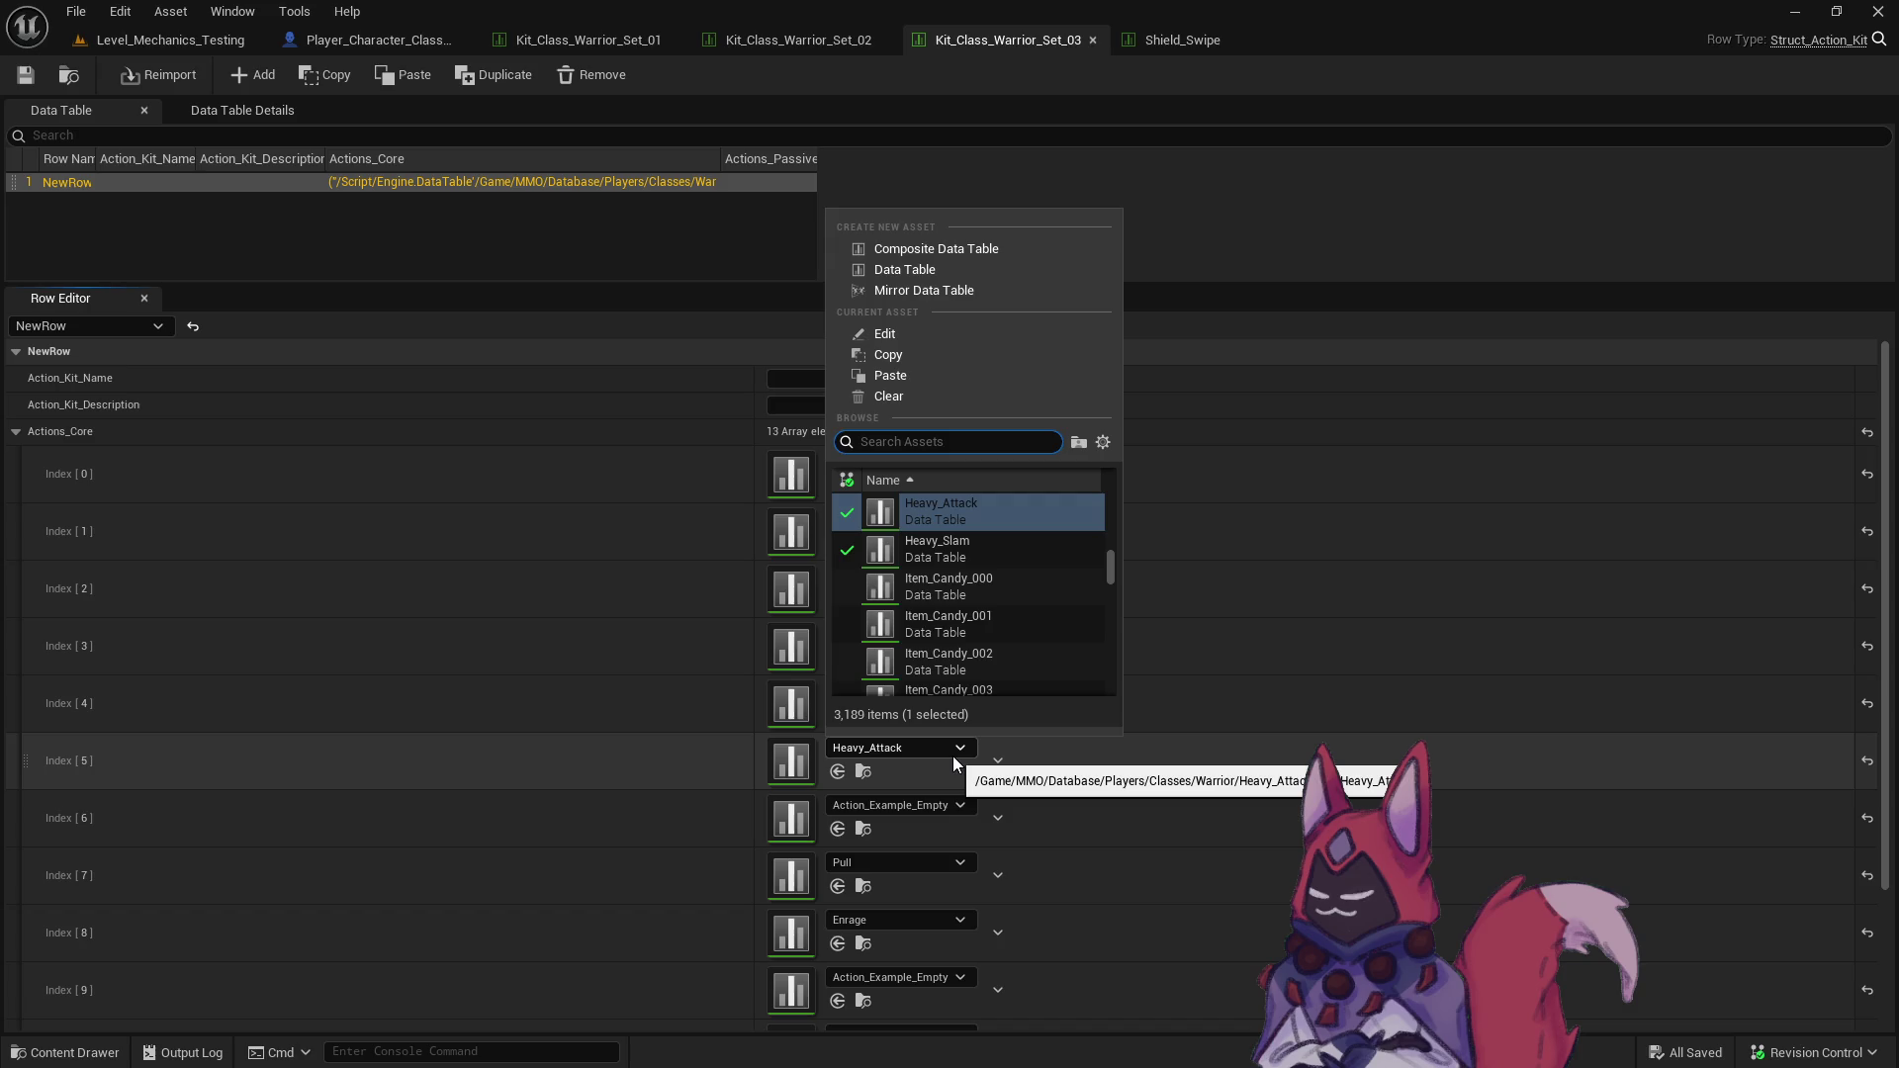
pyautogui.write('heavy slam')
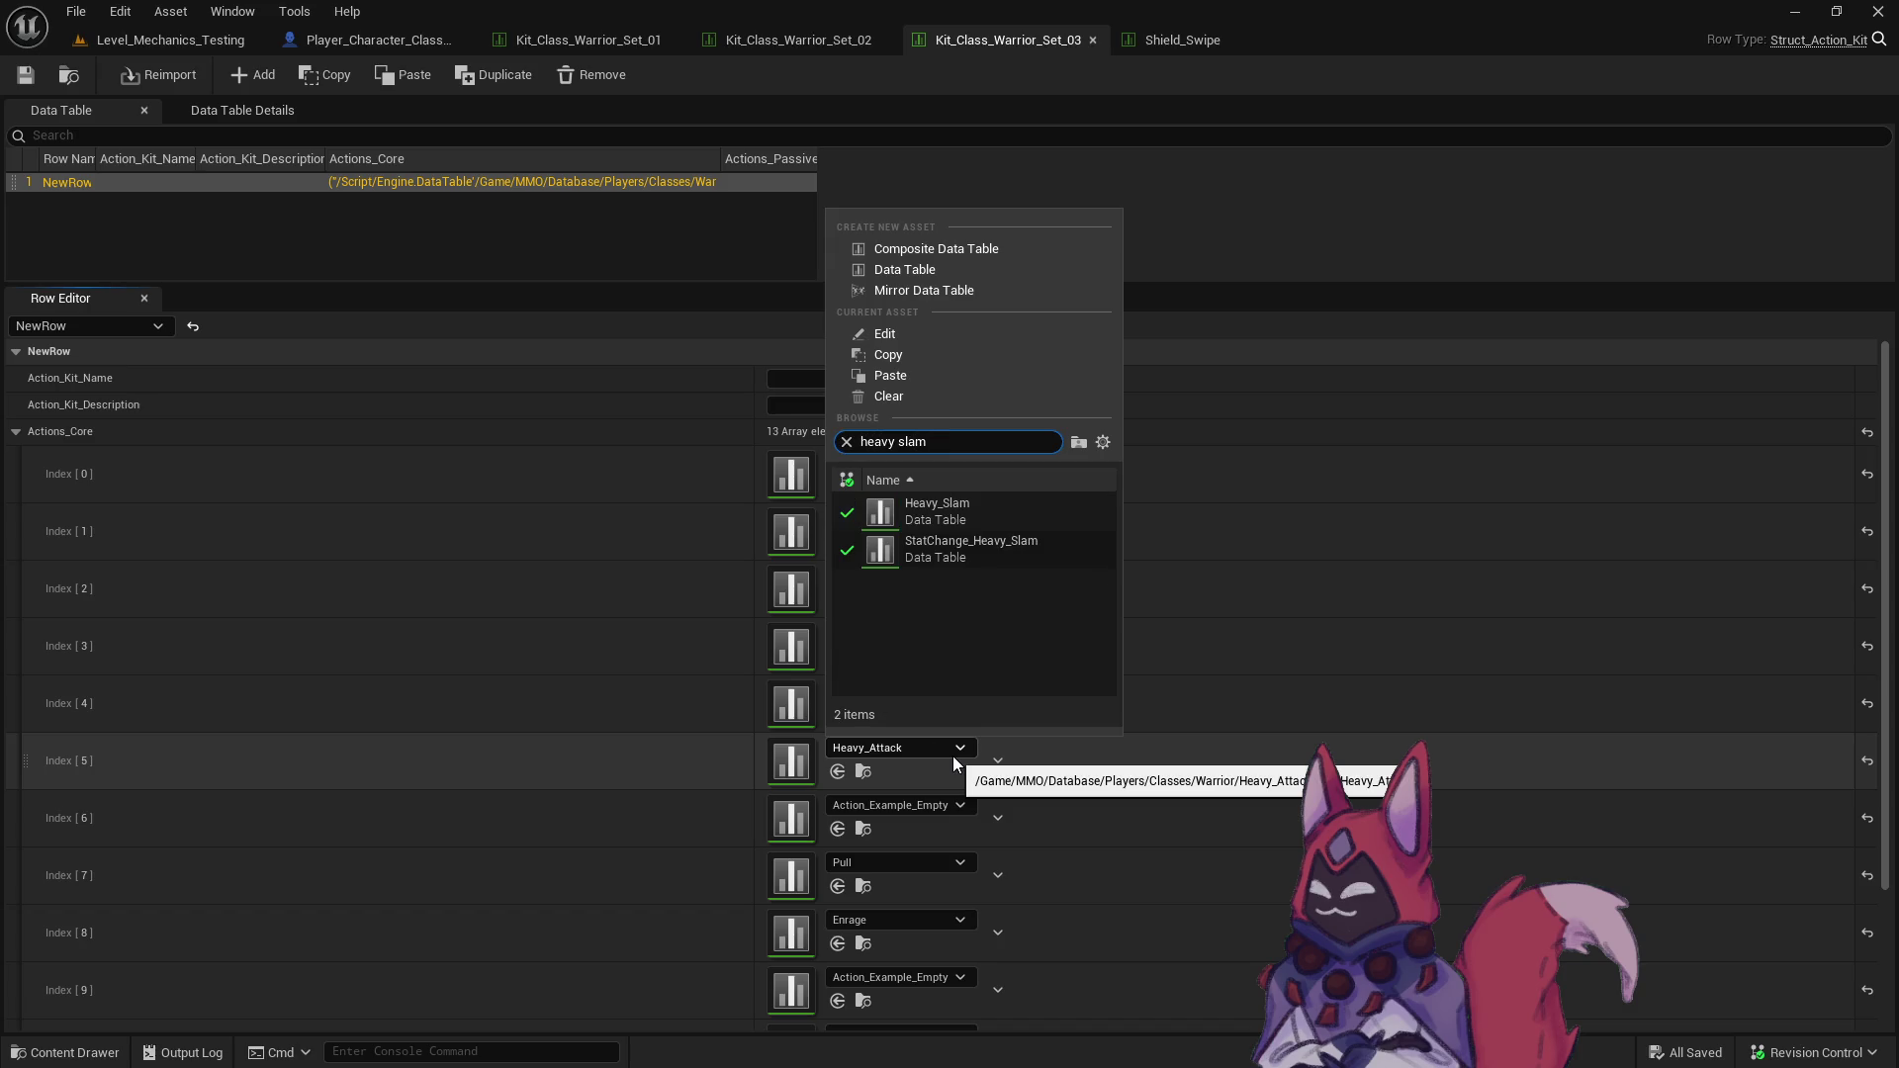
pyautogui.click(1013, 515)
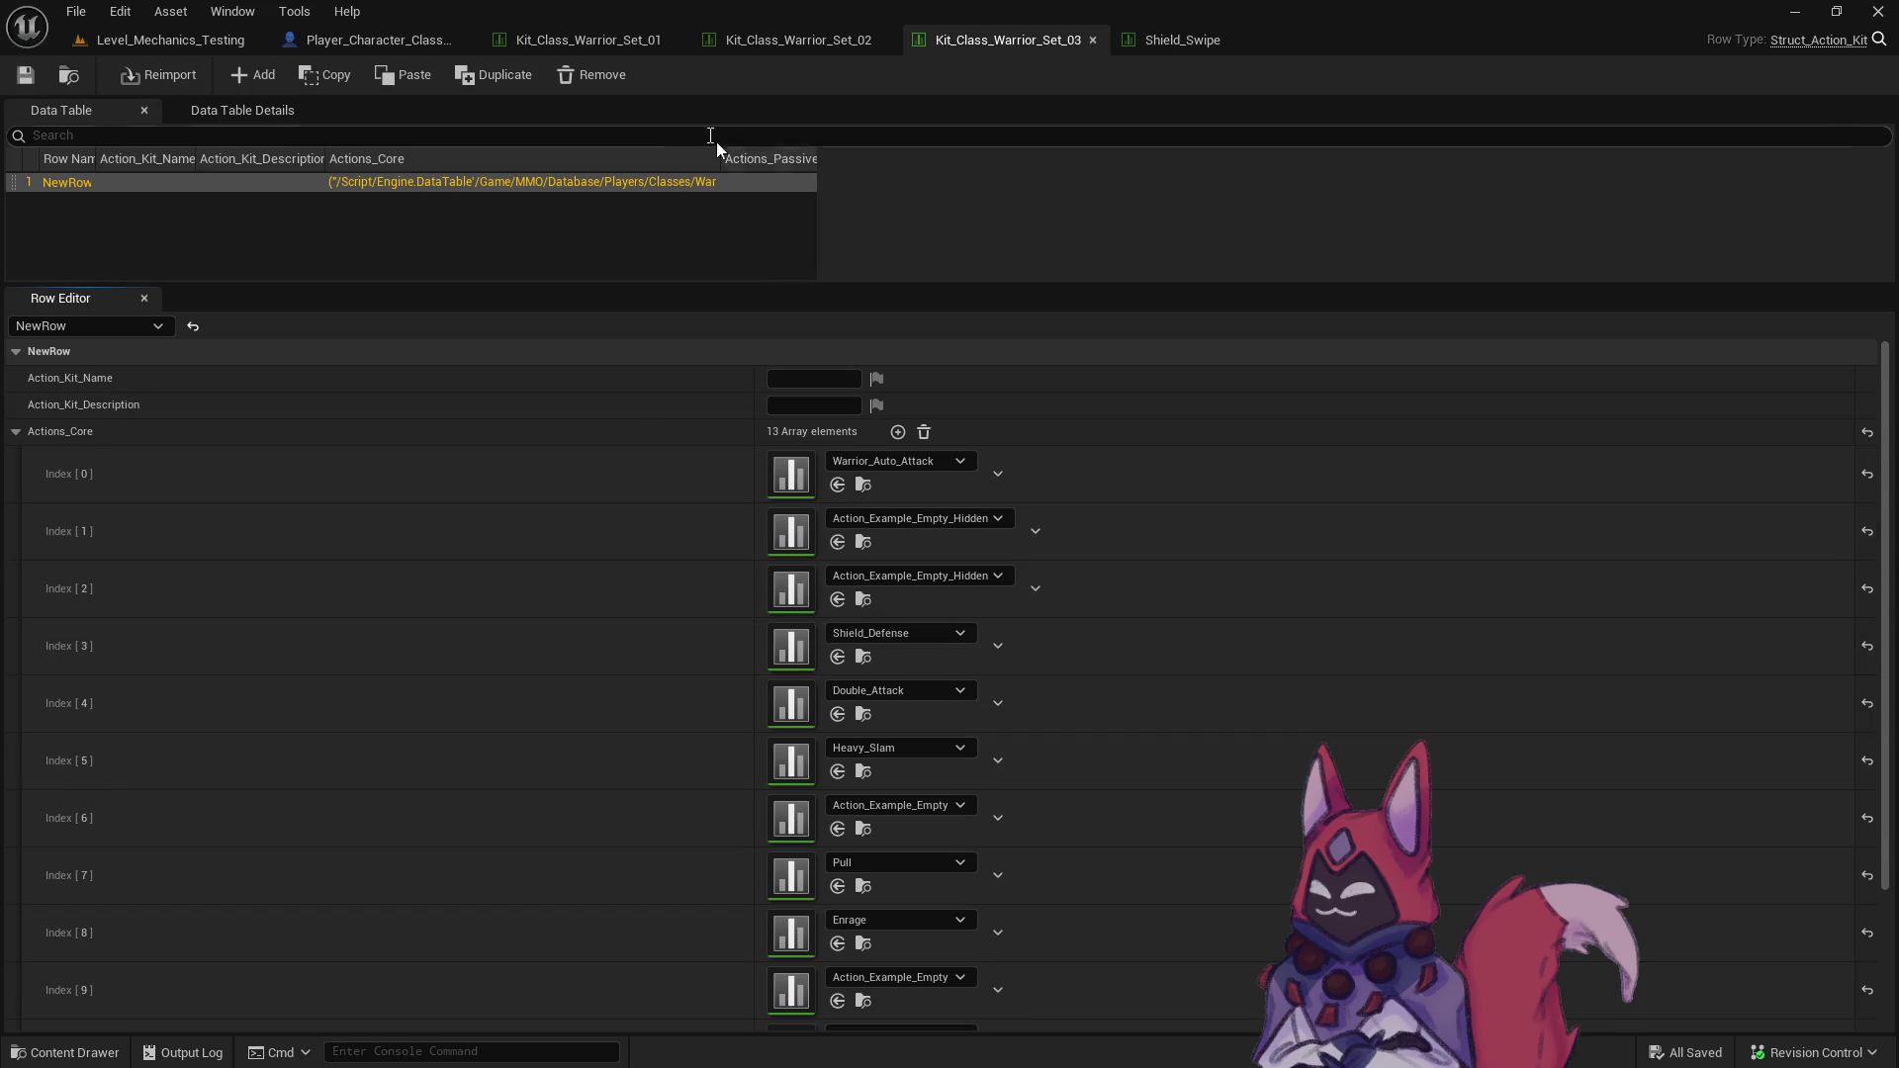
pyautogui.hotkey('alt', 'Tab')
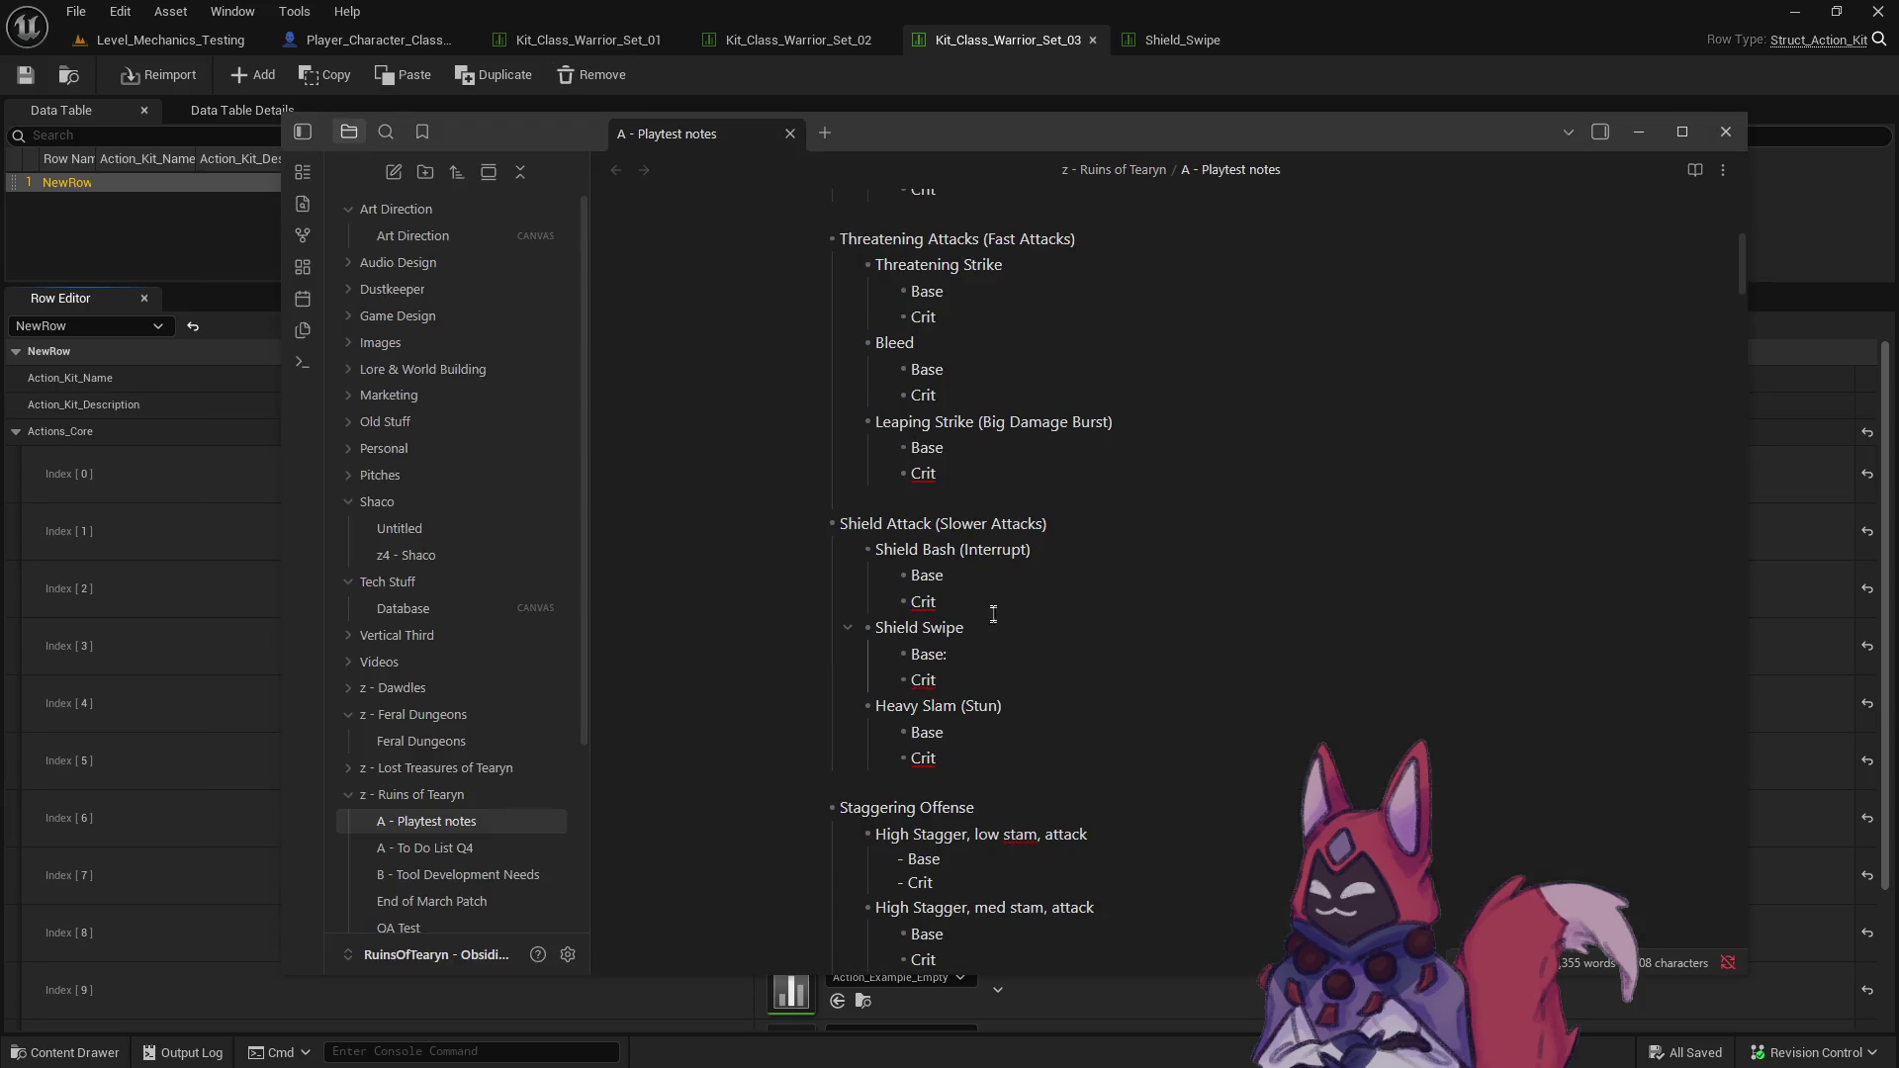
pyautogui.click(970, 44)
pyautogui.hotkey('ctrl', 'b')
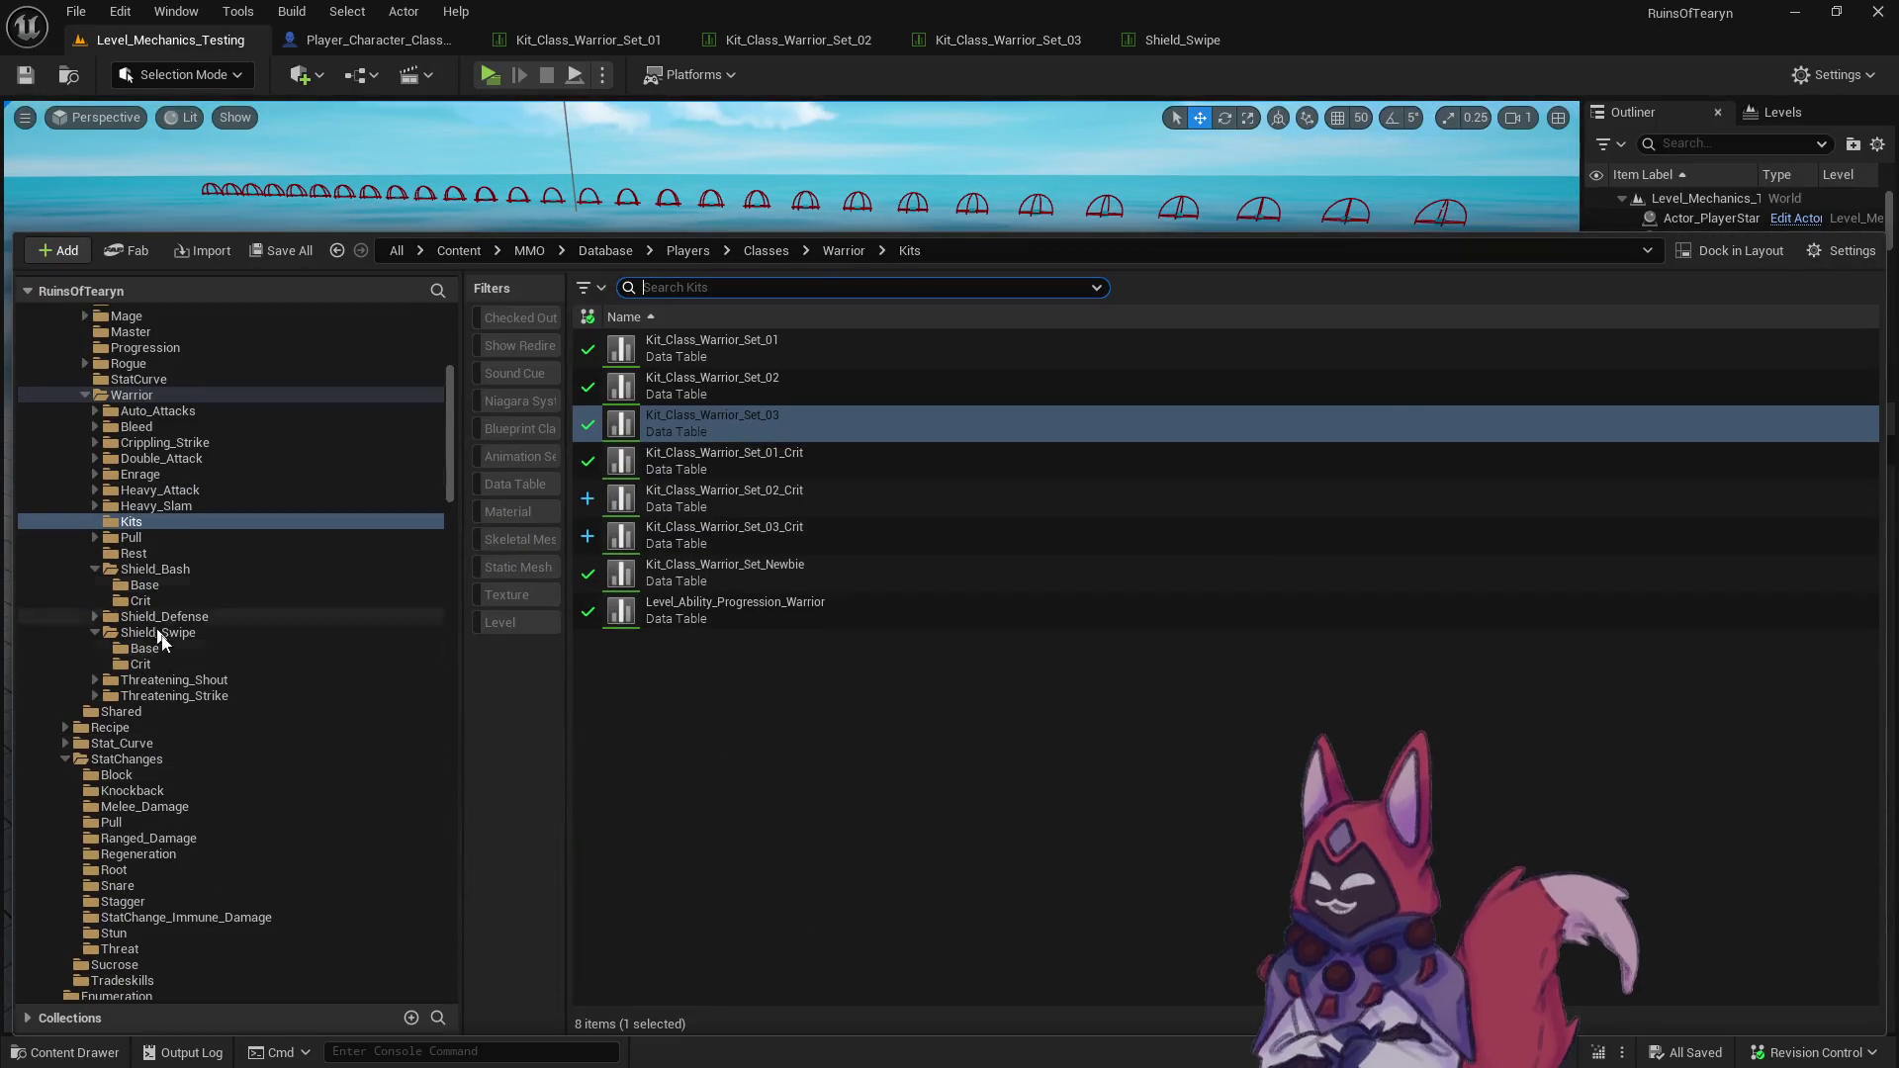
# - Copy both Shield_Bash Base tables into the Shield_Bash Crit folder
pyautogui.hotkey('alt', 'Tab')
pyautogui.hotkey('alt', 'Tab')
pyautogui.hotkey('alt', 'Tab')
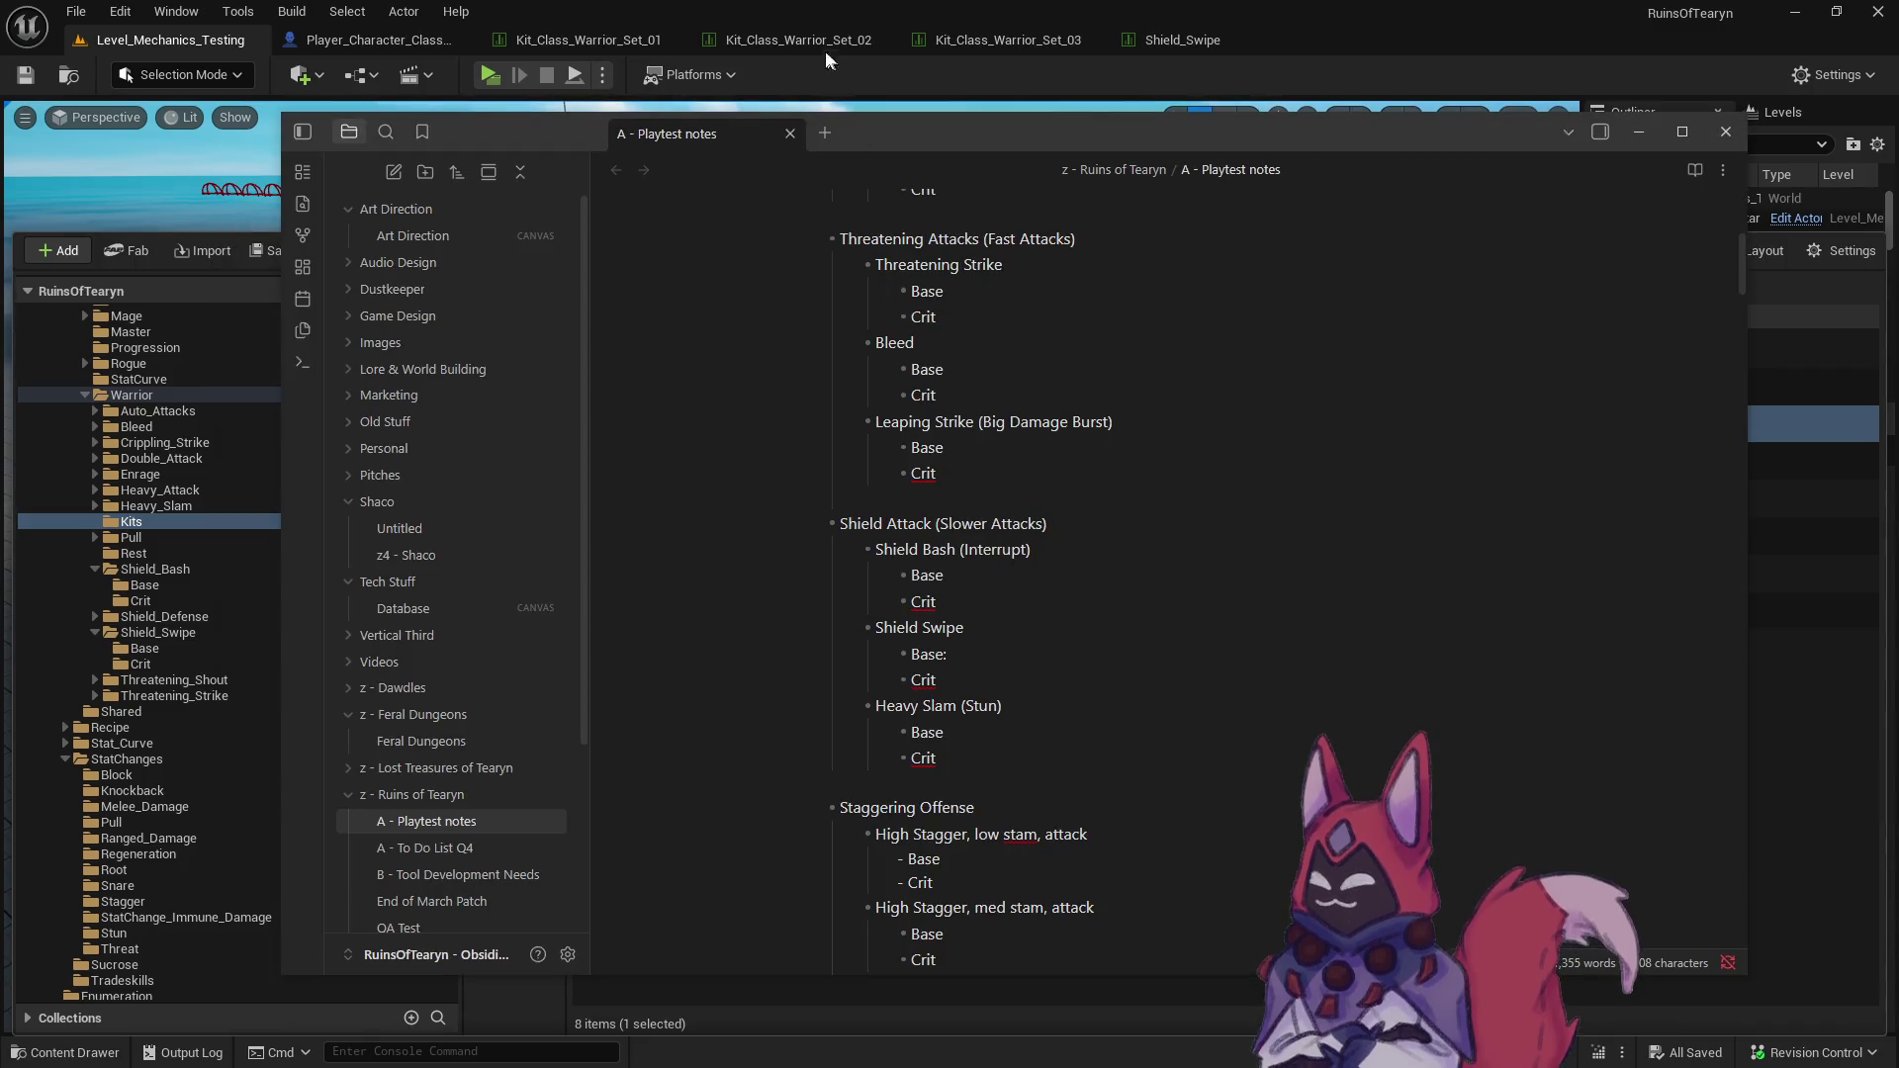
pyautogui.hotkey('alt', 'Tab')
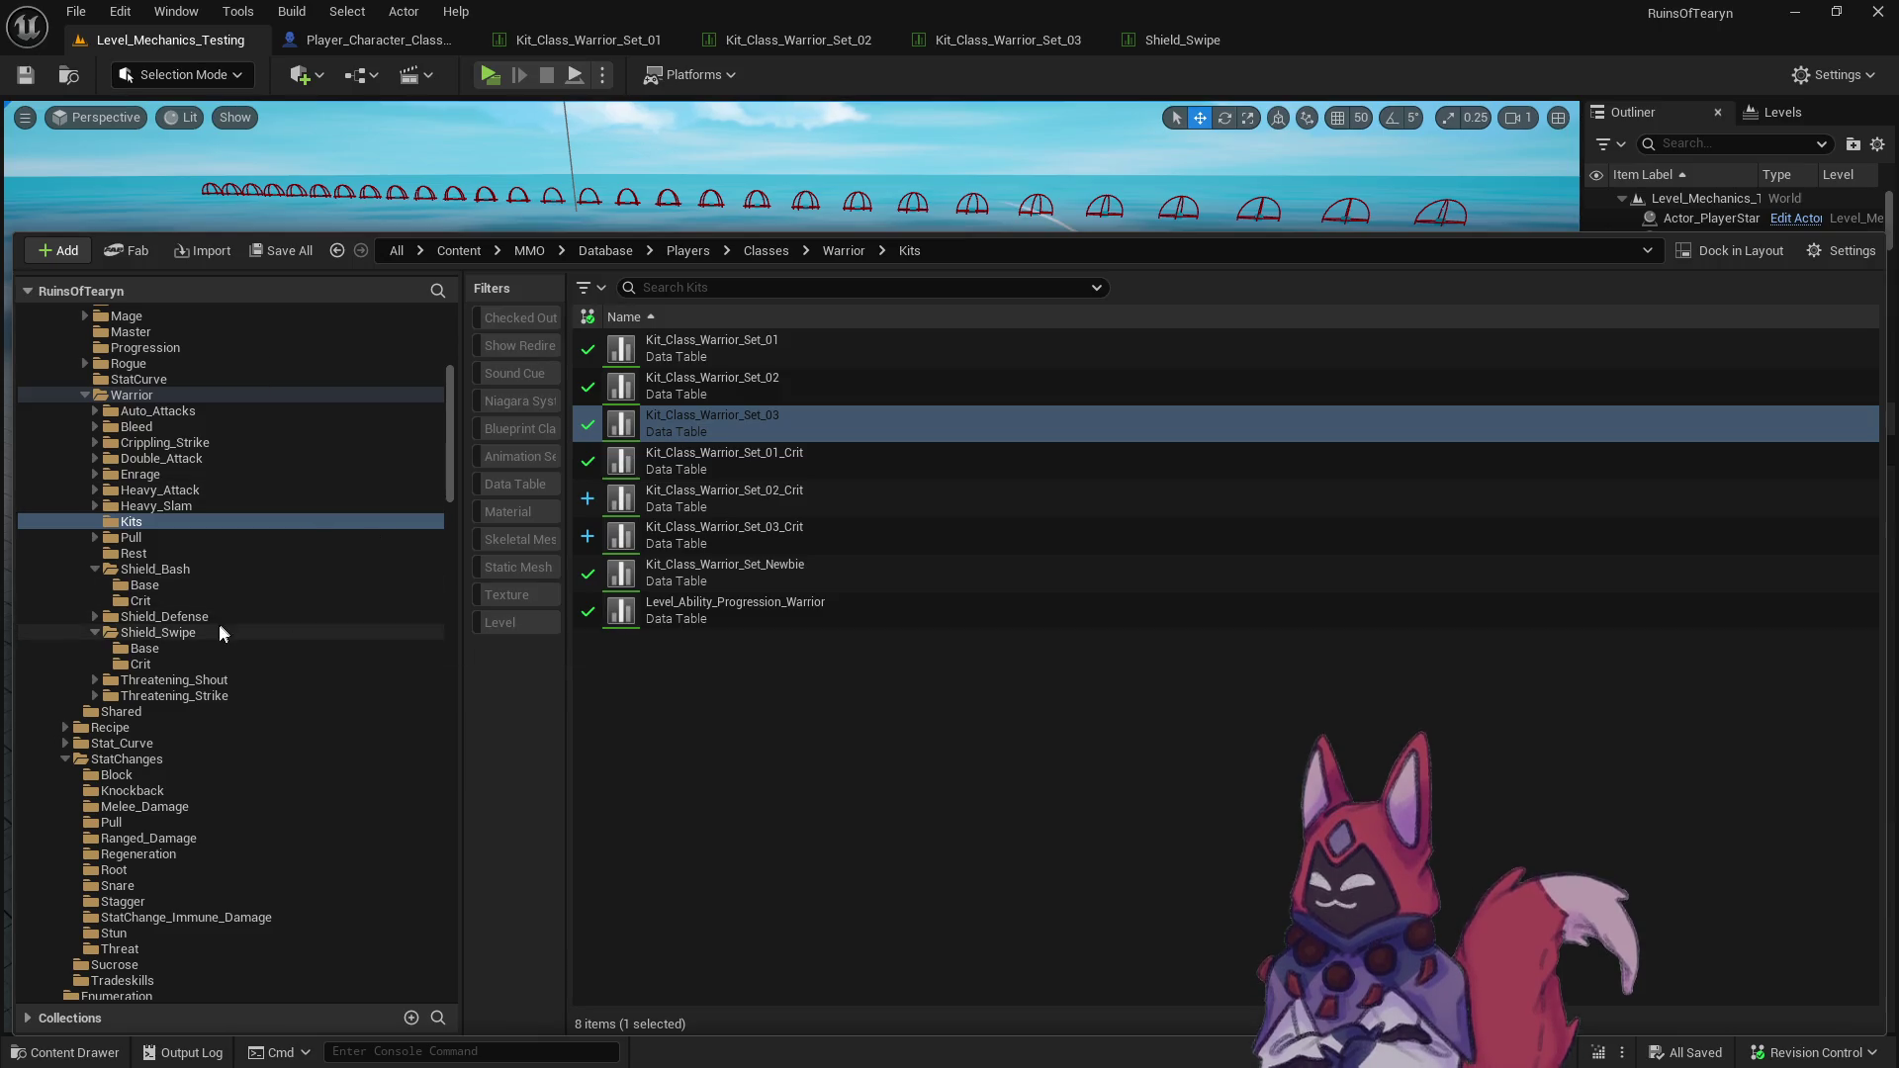
pyautogui.click(139, 586)
pyautogui.click(693, 348)
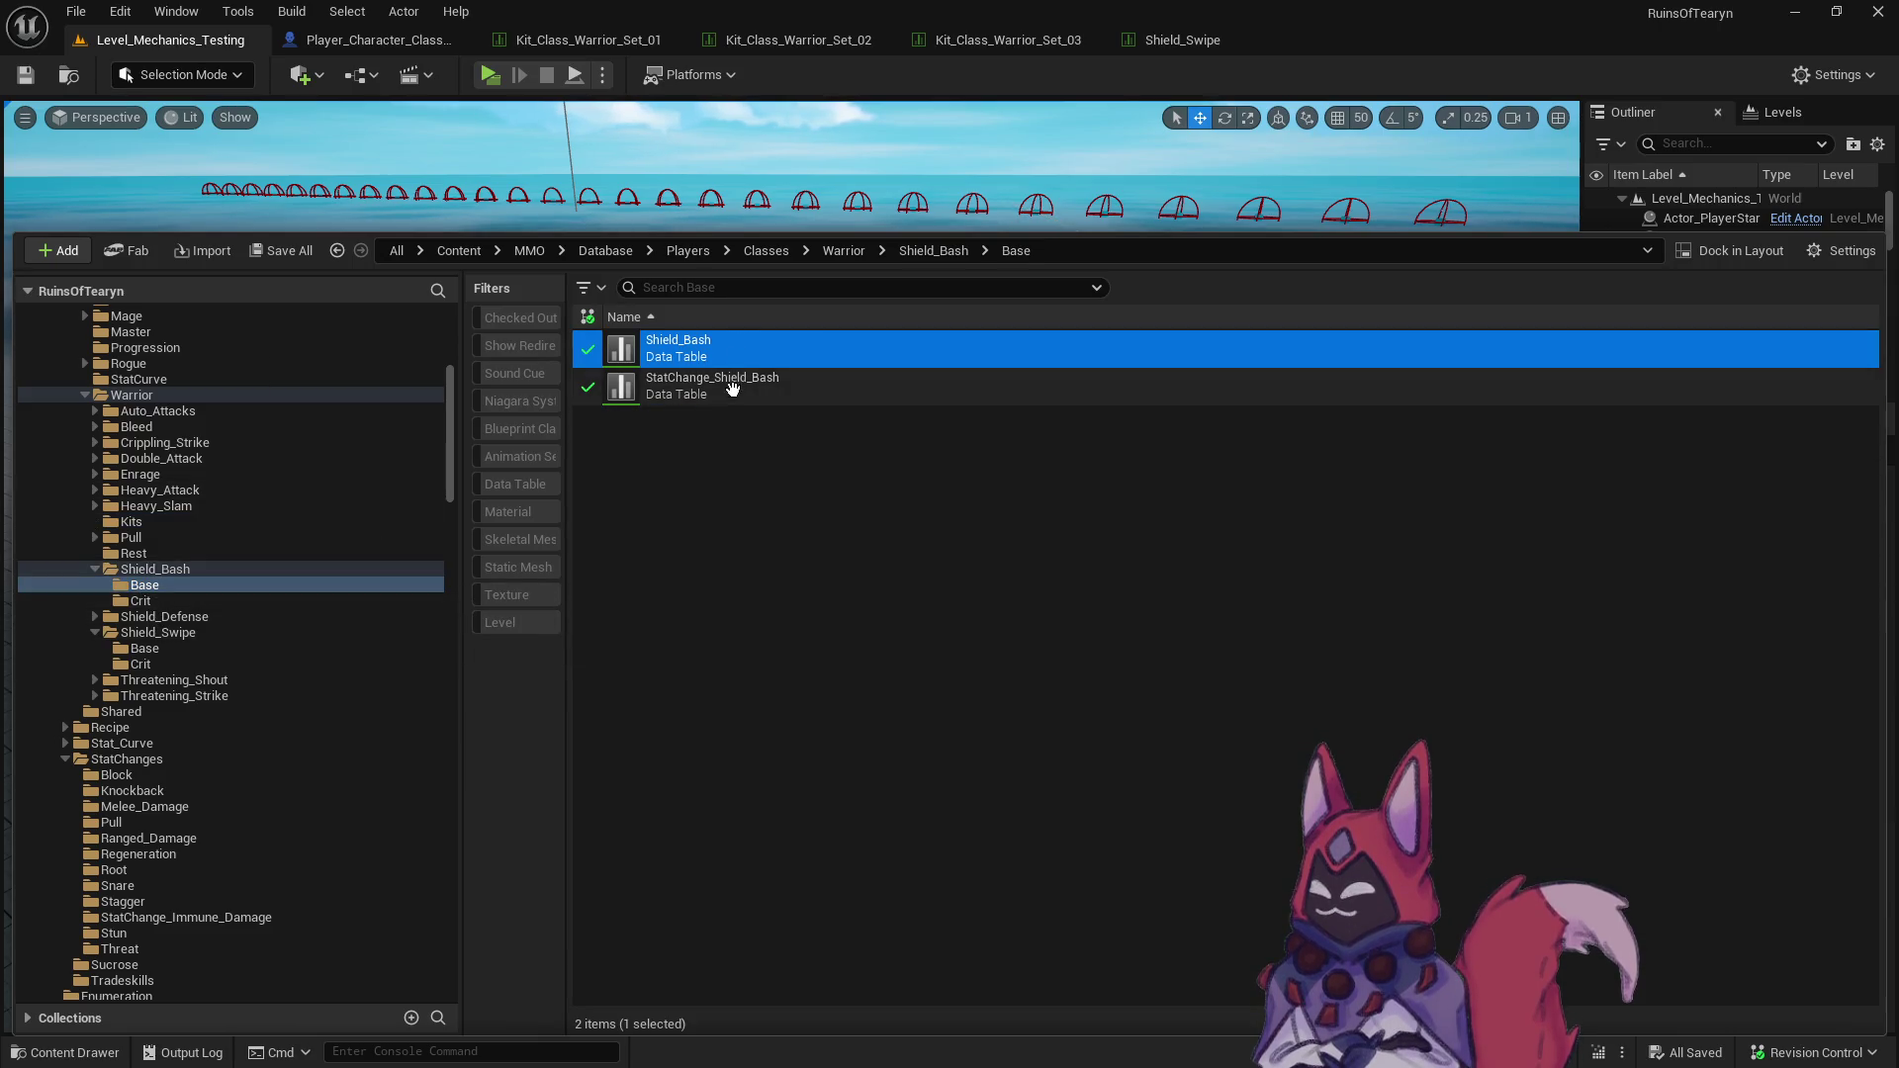
pyautogui.keyDown('shift'); pyautogui.click(709, 387); pyautogui.keyUp('shift')
pyautogui.moveTo(710, 386)
pyautogui.mouseDown()
pyautogui.moveTo(247, 643)
pyautogui.moveTo(212, 606)
pyautogui.mouseUp()
pyautogui.click(297, 661)
# - Rename the copies Shield_Bash_Crit and StatChange_Shield_Bash_Crit, and close the Warrior kit editors
pyautogui.click(141, 601)
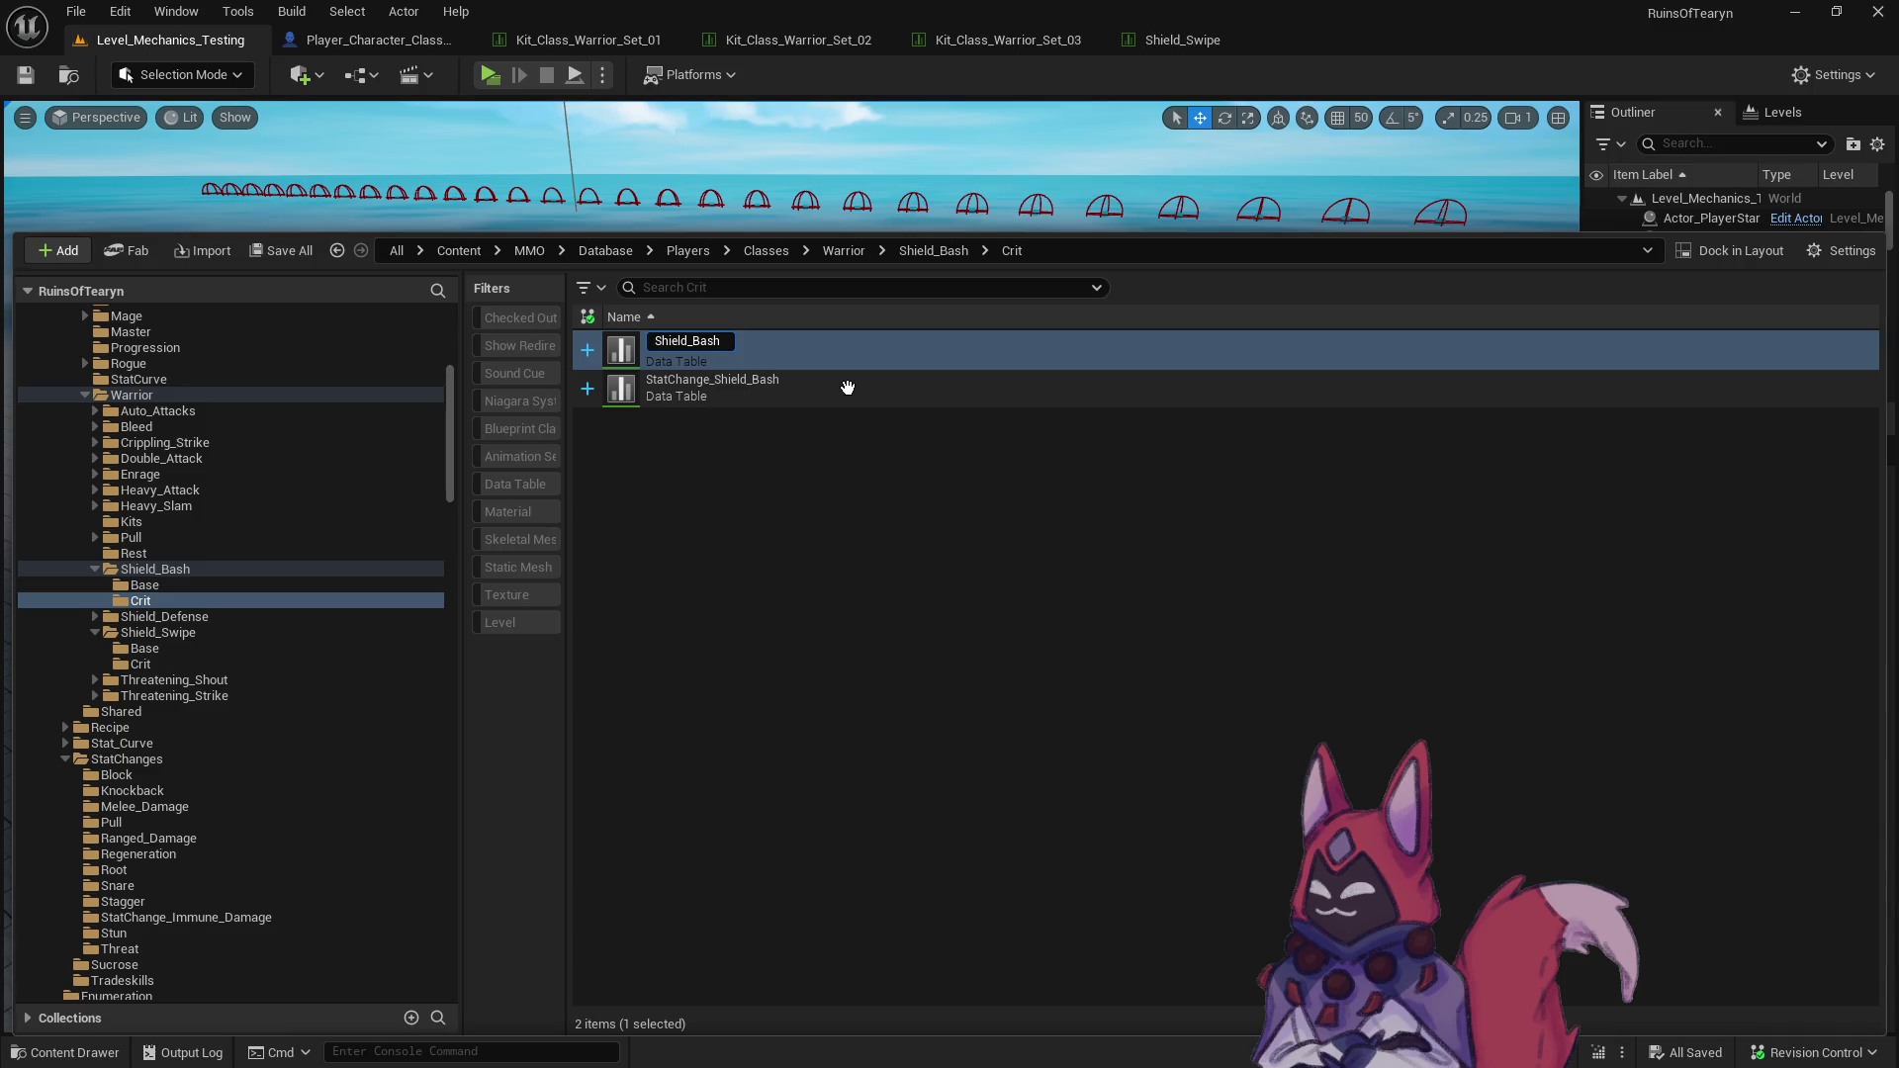
pyautogui.write('_Crit')
pyautogui.press('Return')
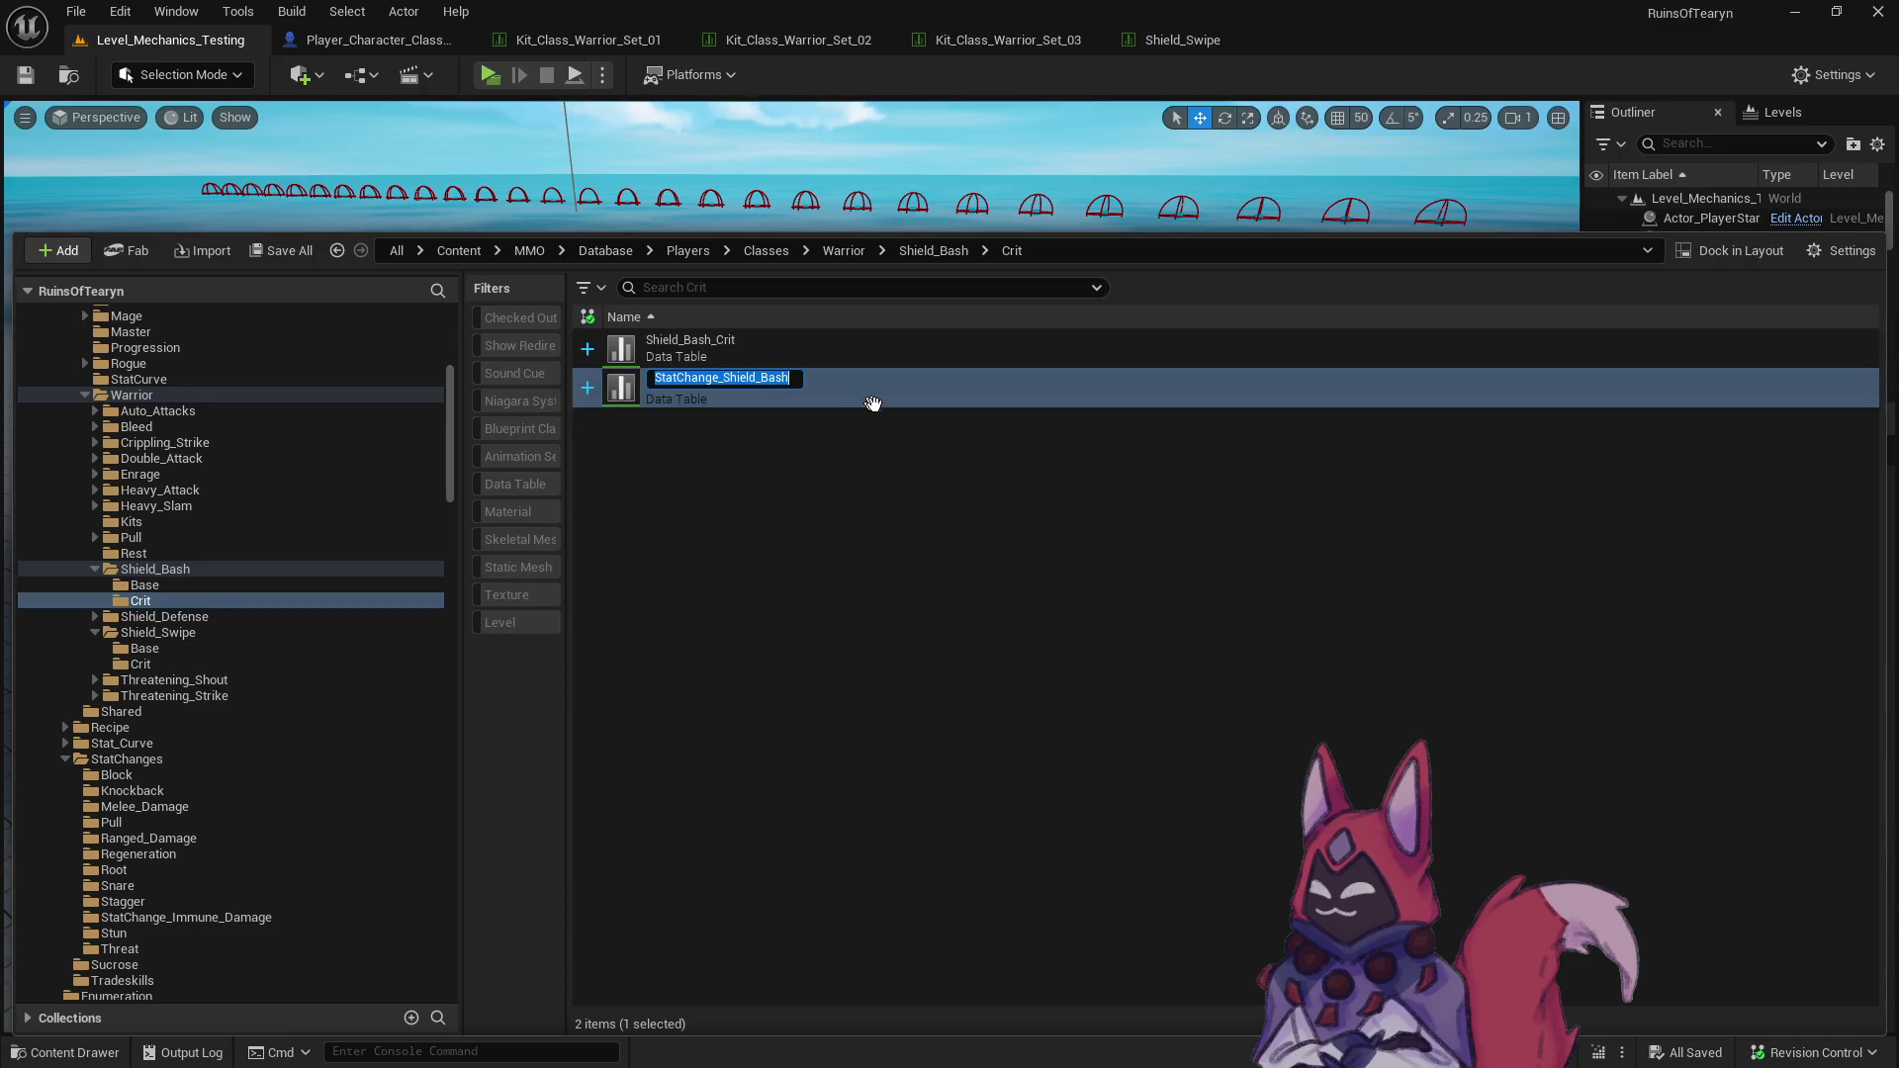
pyautogui.write('_Crit')
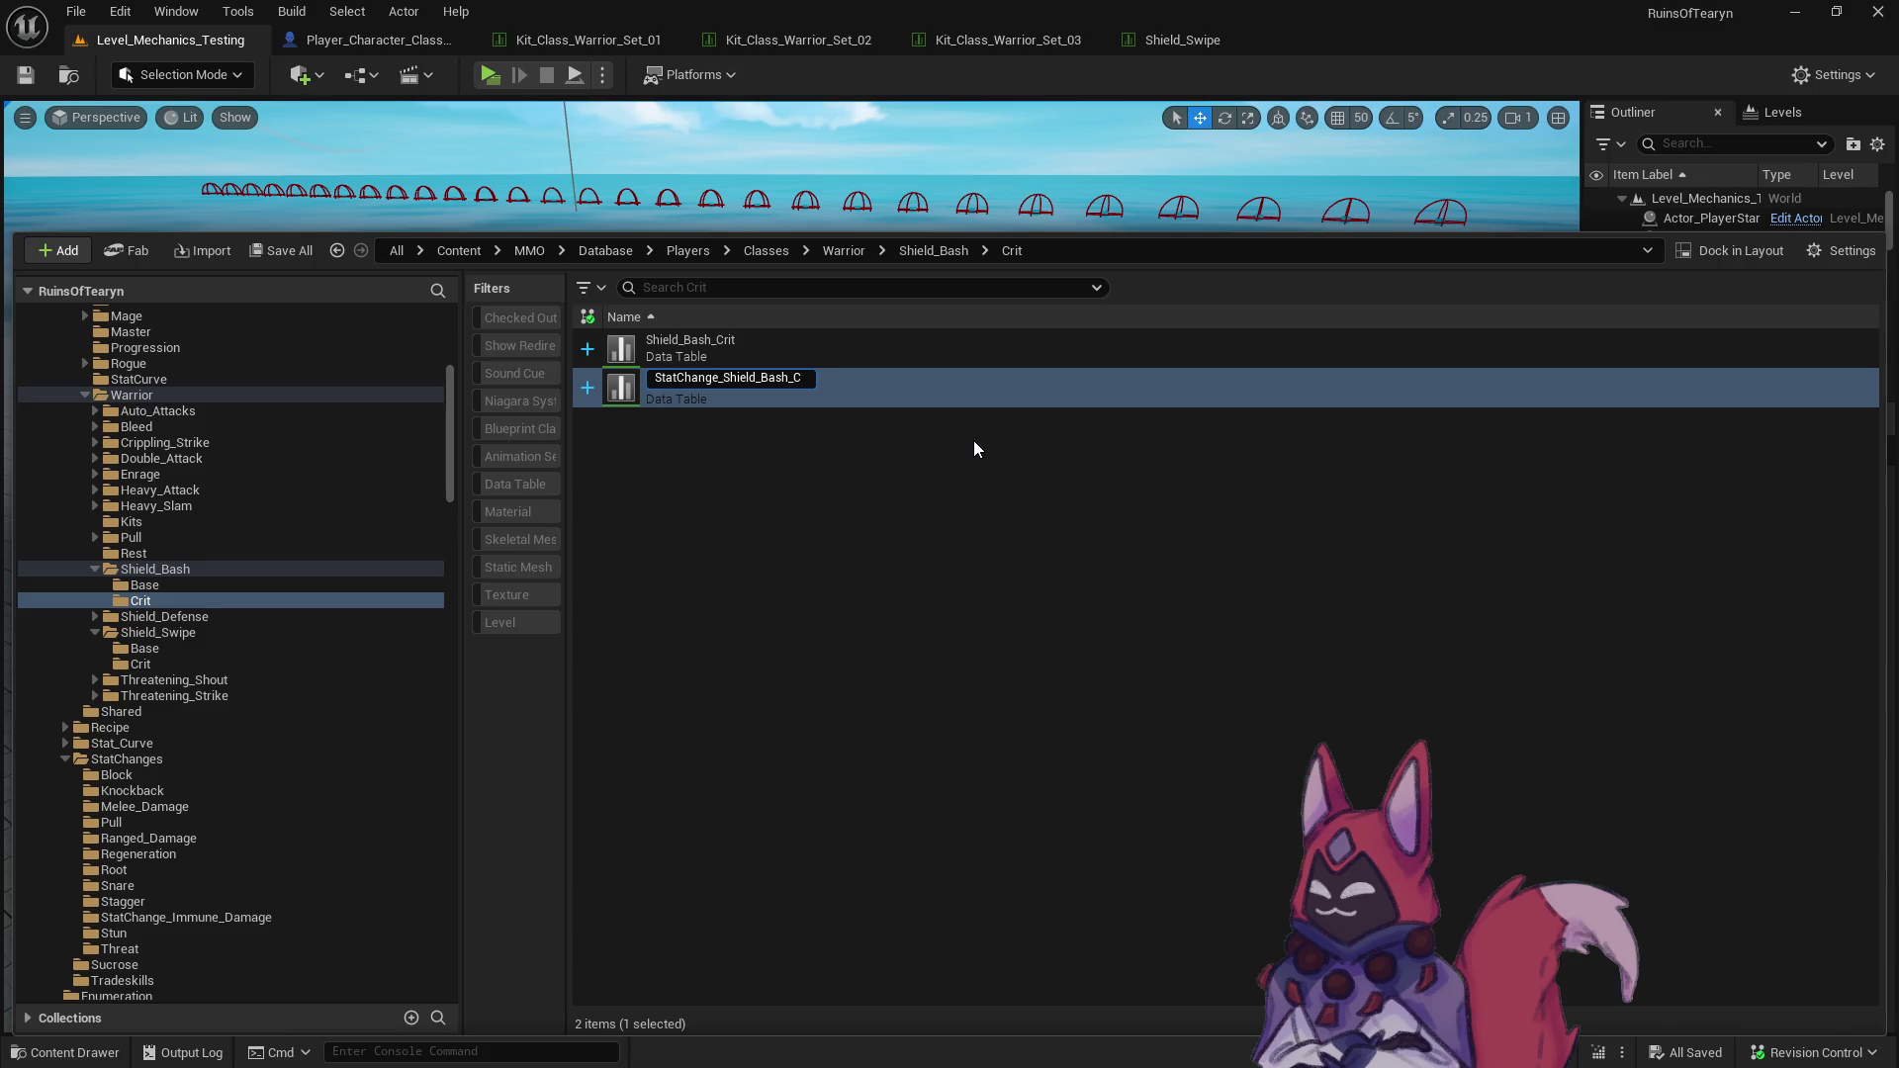
pyautogui.press('Return')
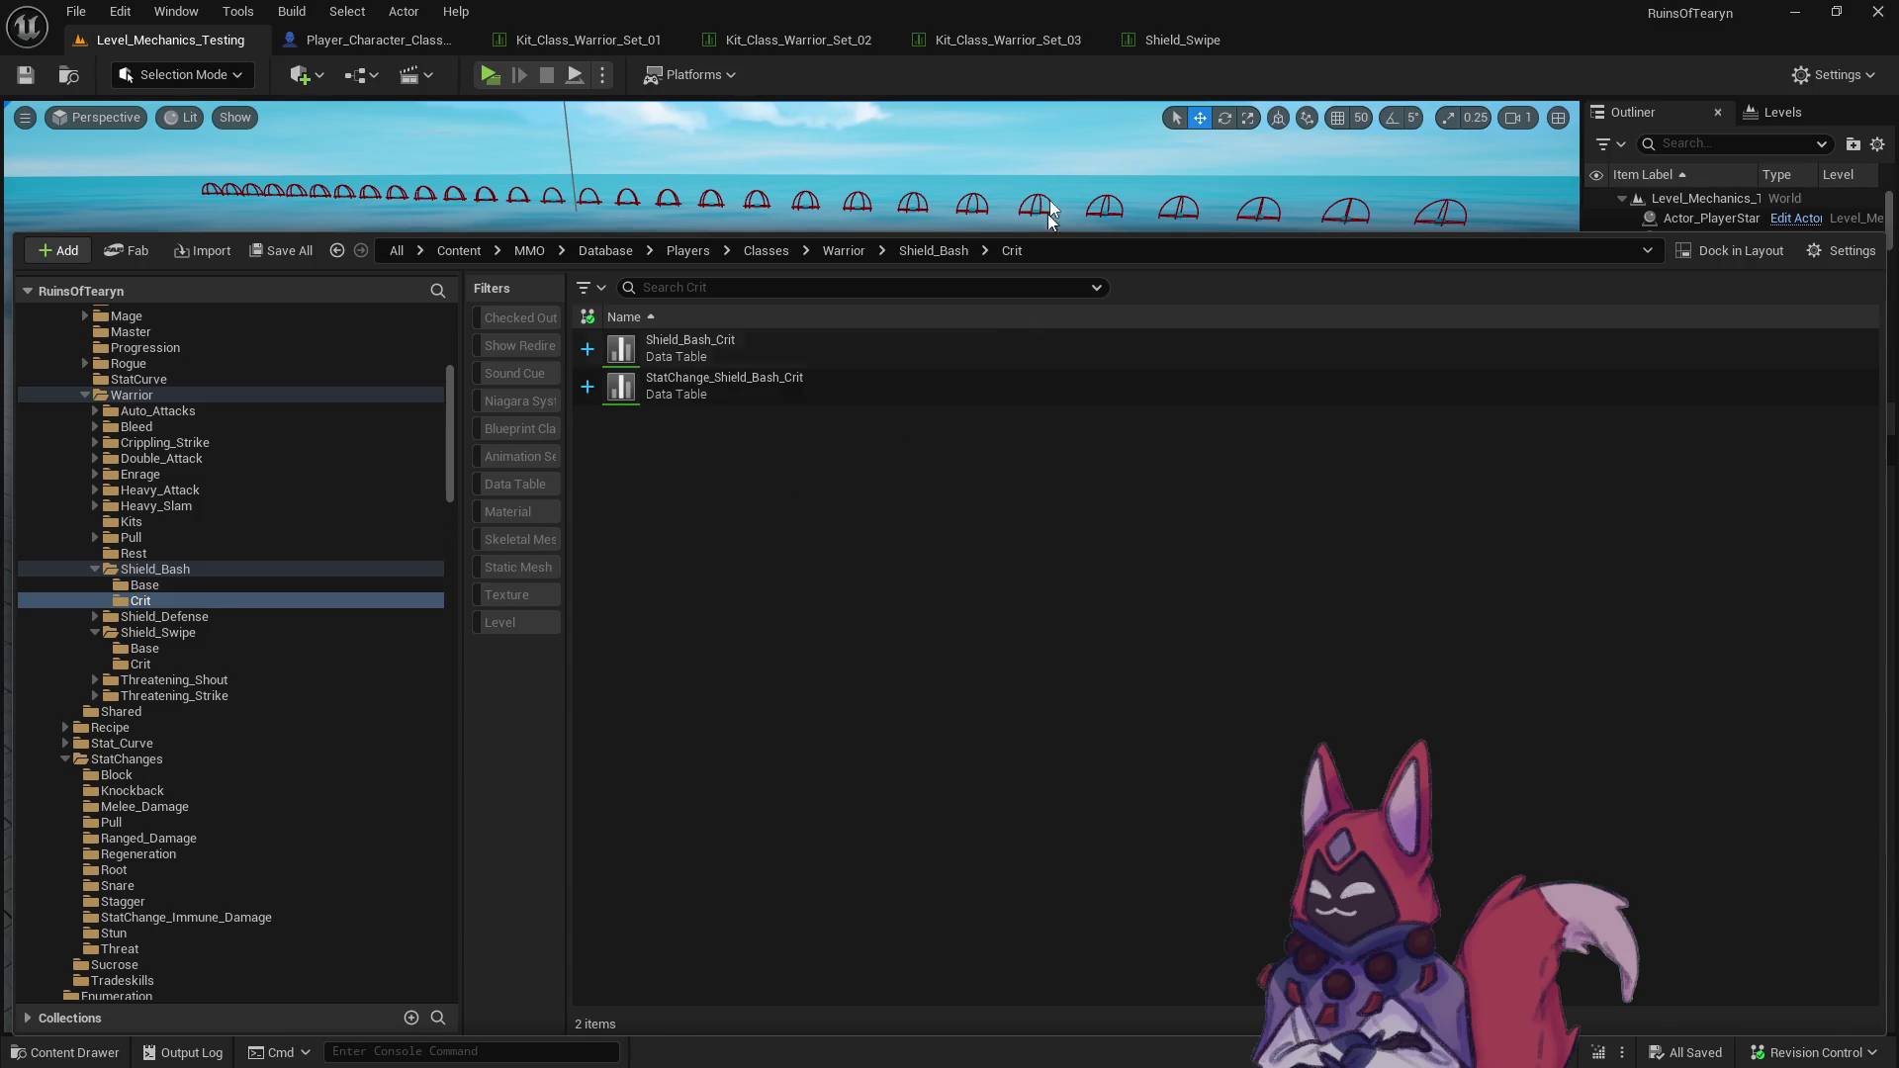
pyautogui.click(672, 40)
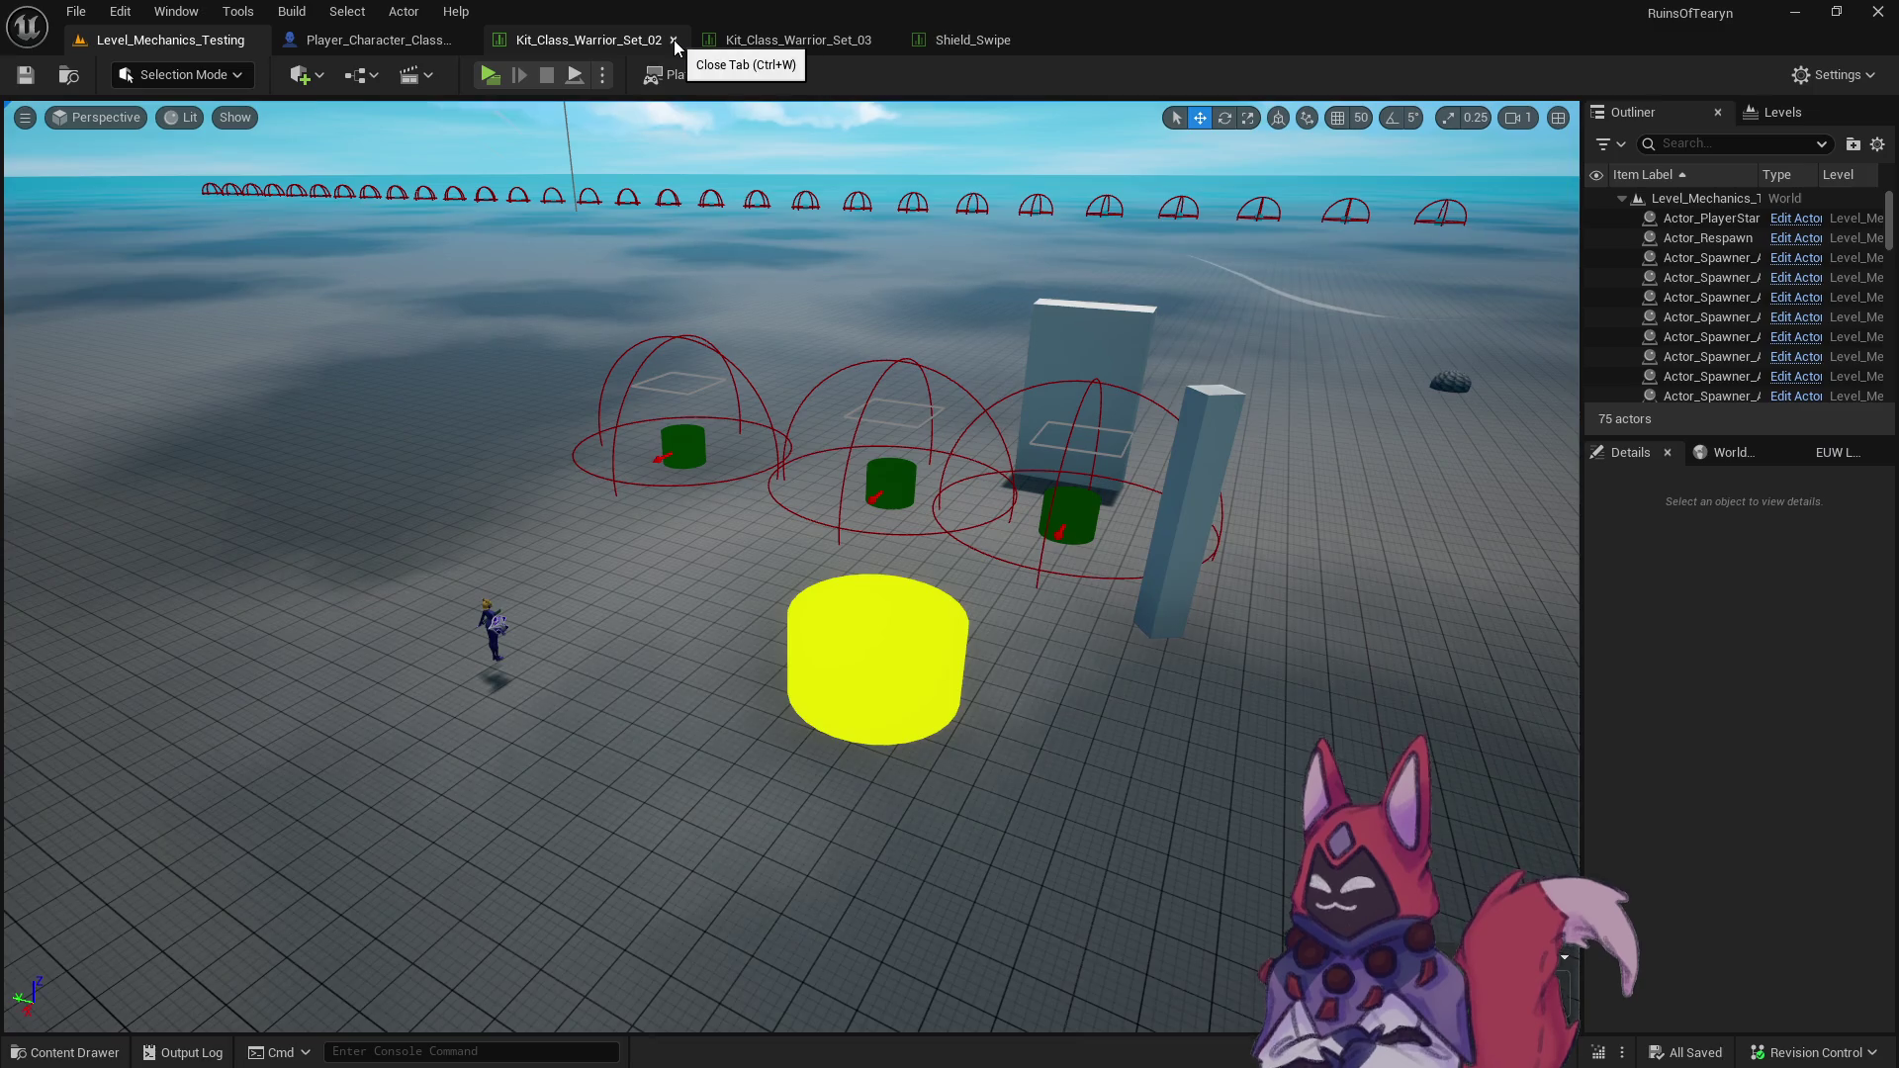
pyautogui.click(674, 40)
# - Open Shield_Bash_Crit and set its Index 0 stat change to StatChange_Shield_Bash_Crit
pyautogui.click(674, 40)
pyautogui.click(674, 40)
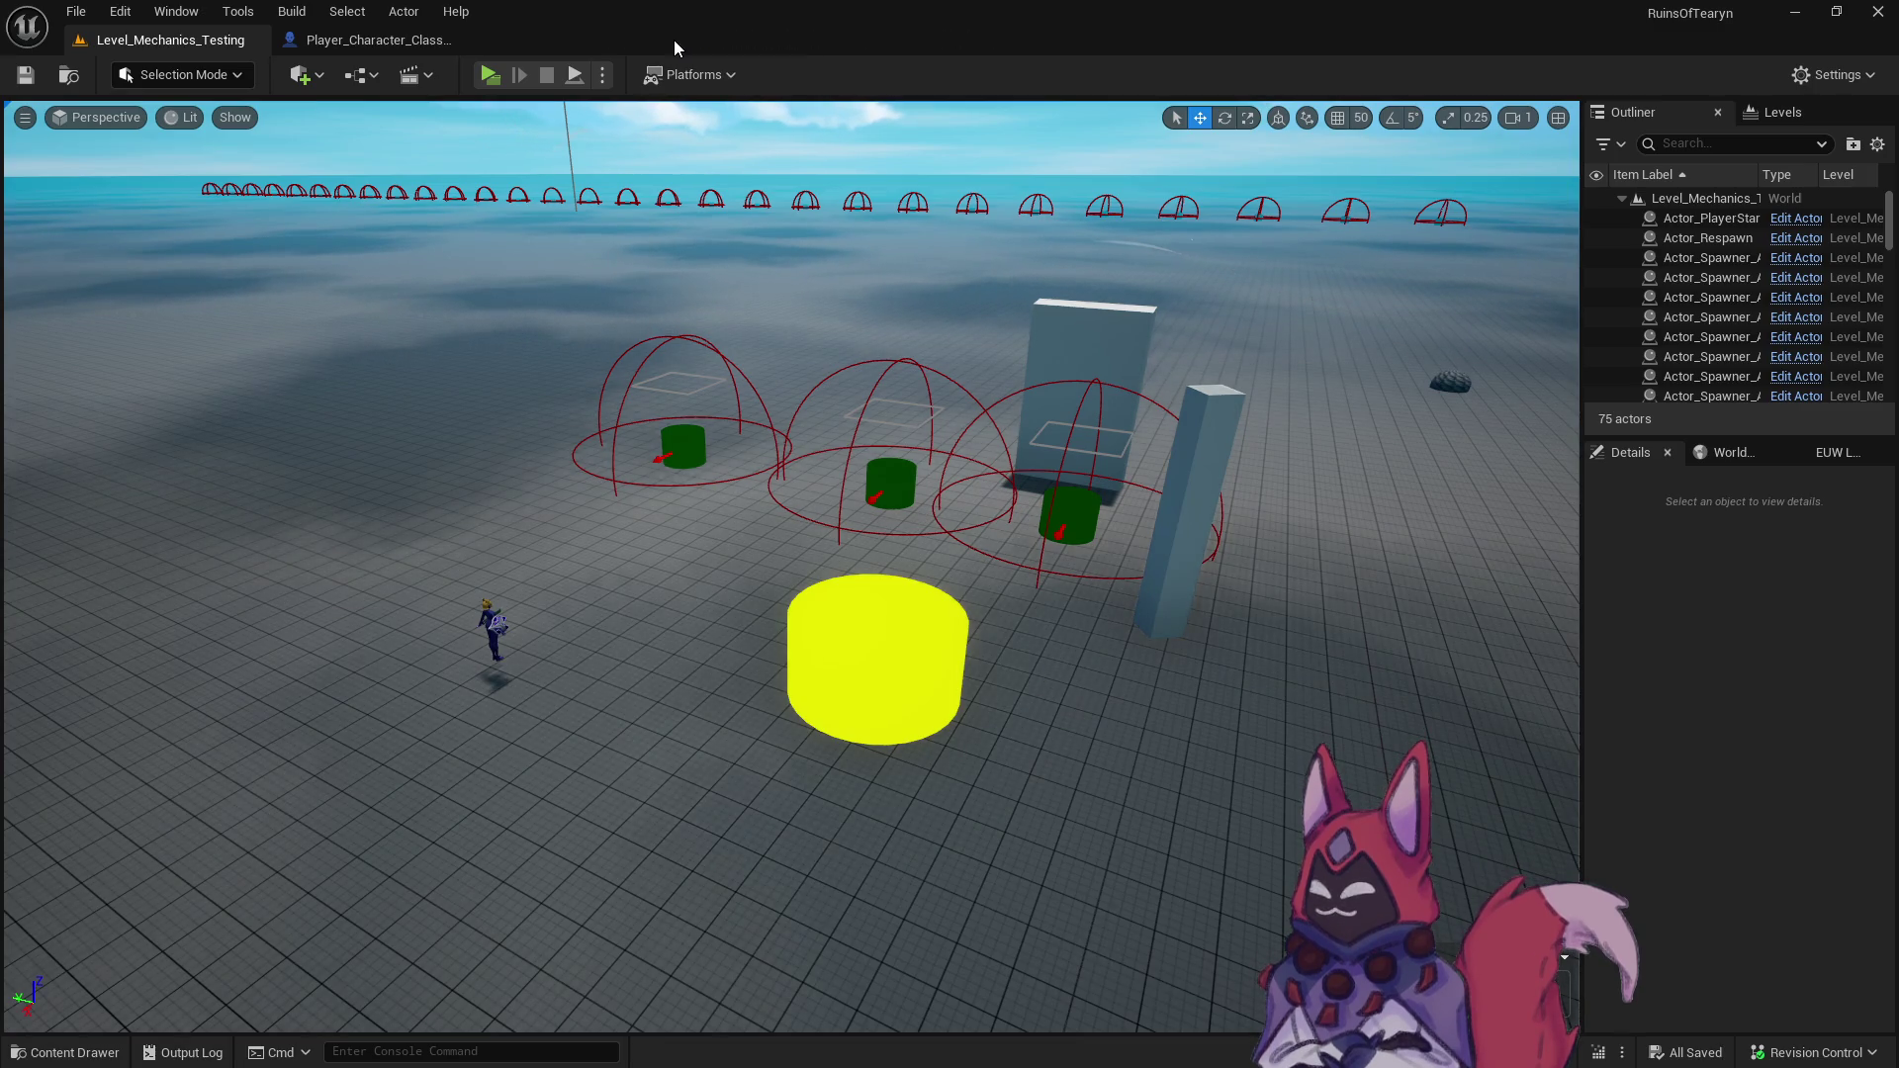
pyautogui.hotkey('ctrl', 'space')
pyautogui.doubleClick(732, 339)
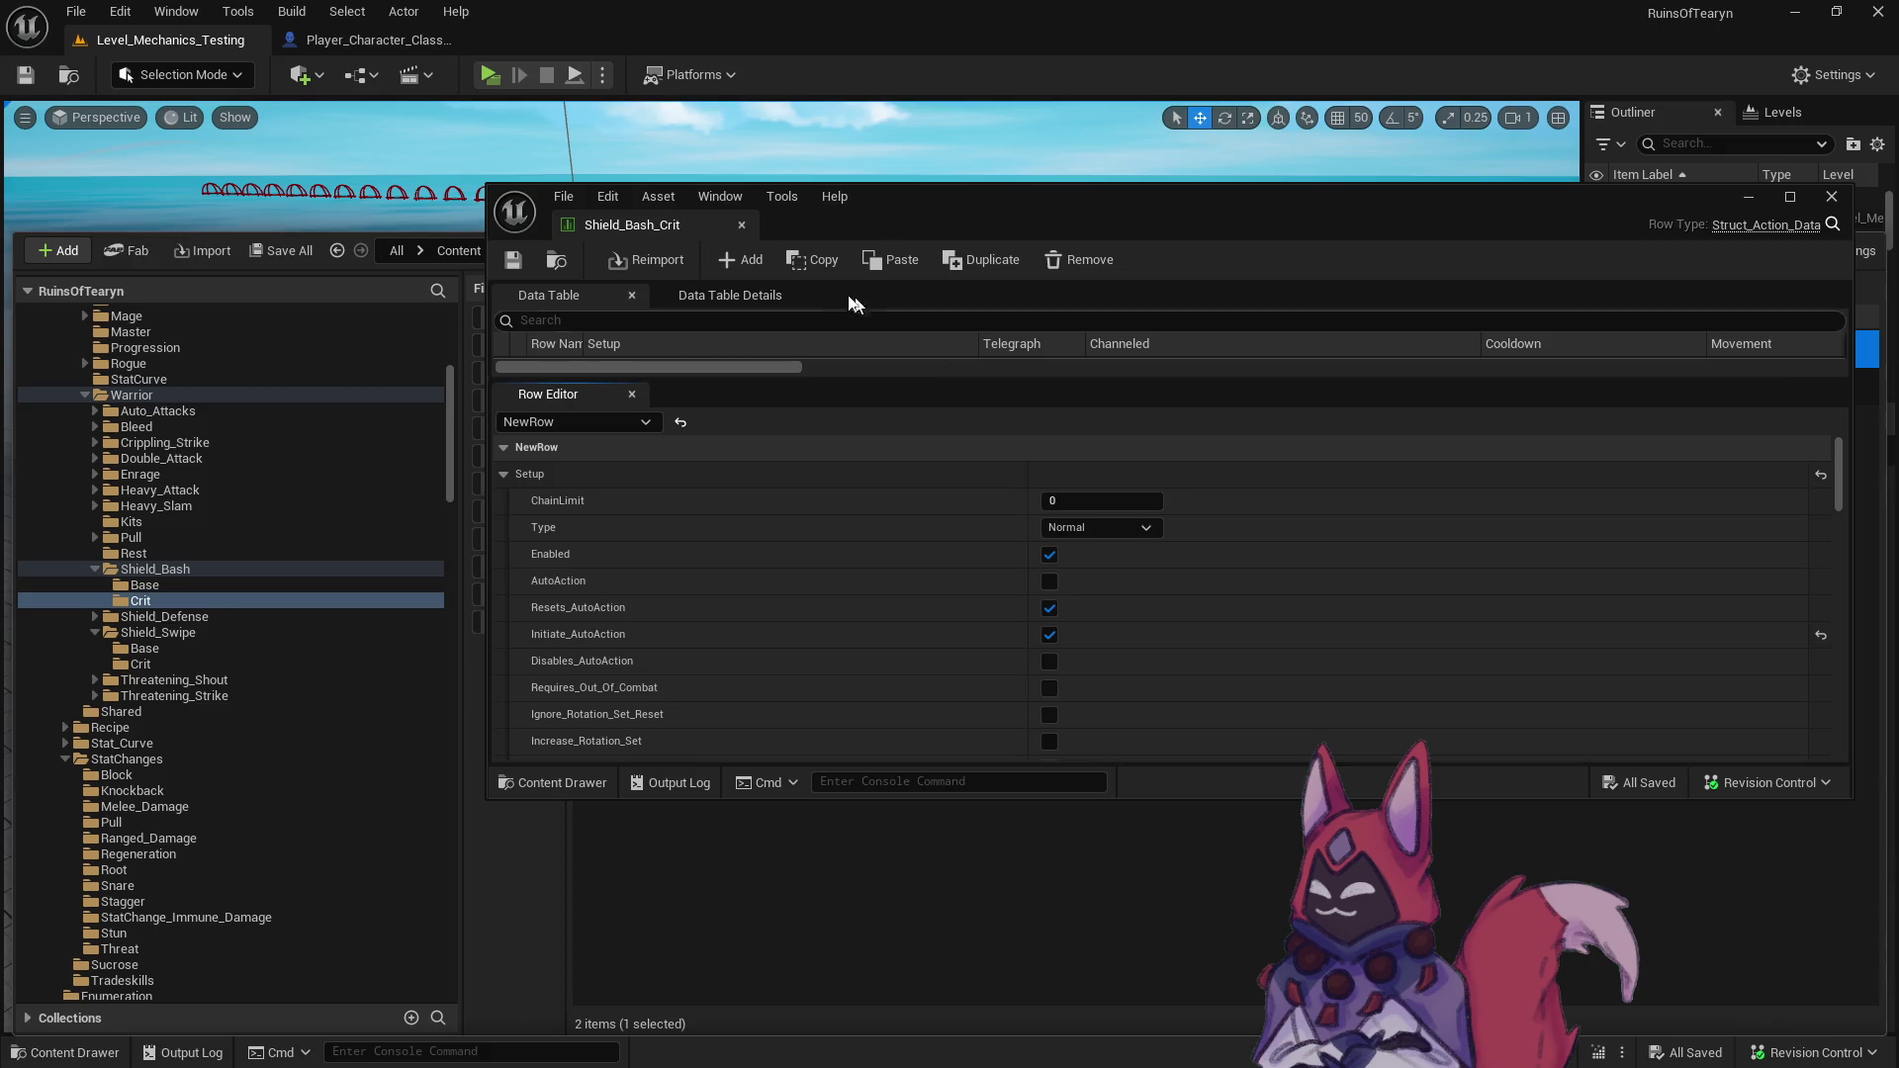
pyautogui.scroll(-10, 929, 762)
pyautogui.scroll(-15, 922, 722)
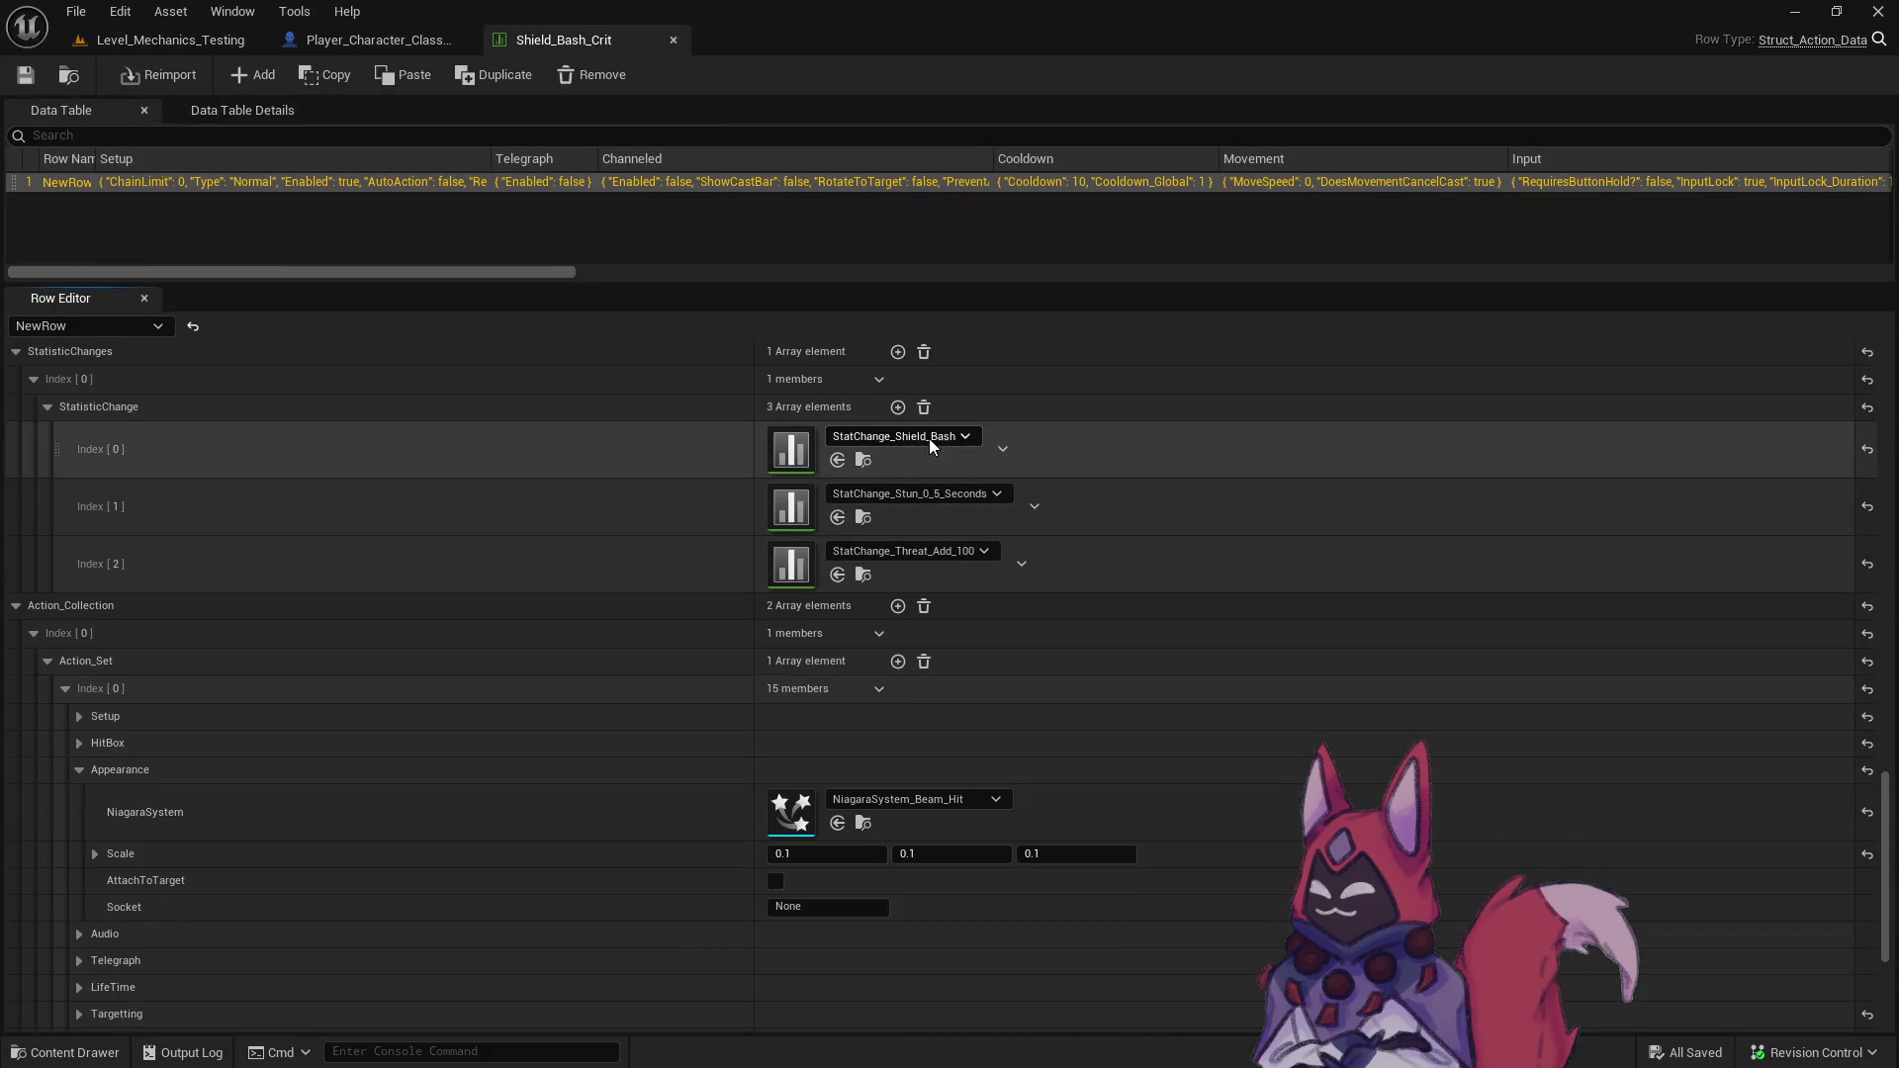
pyautogui.click(936, 438)
pyautogui.click(1037, 789)
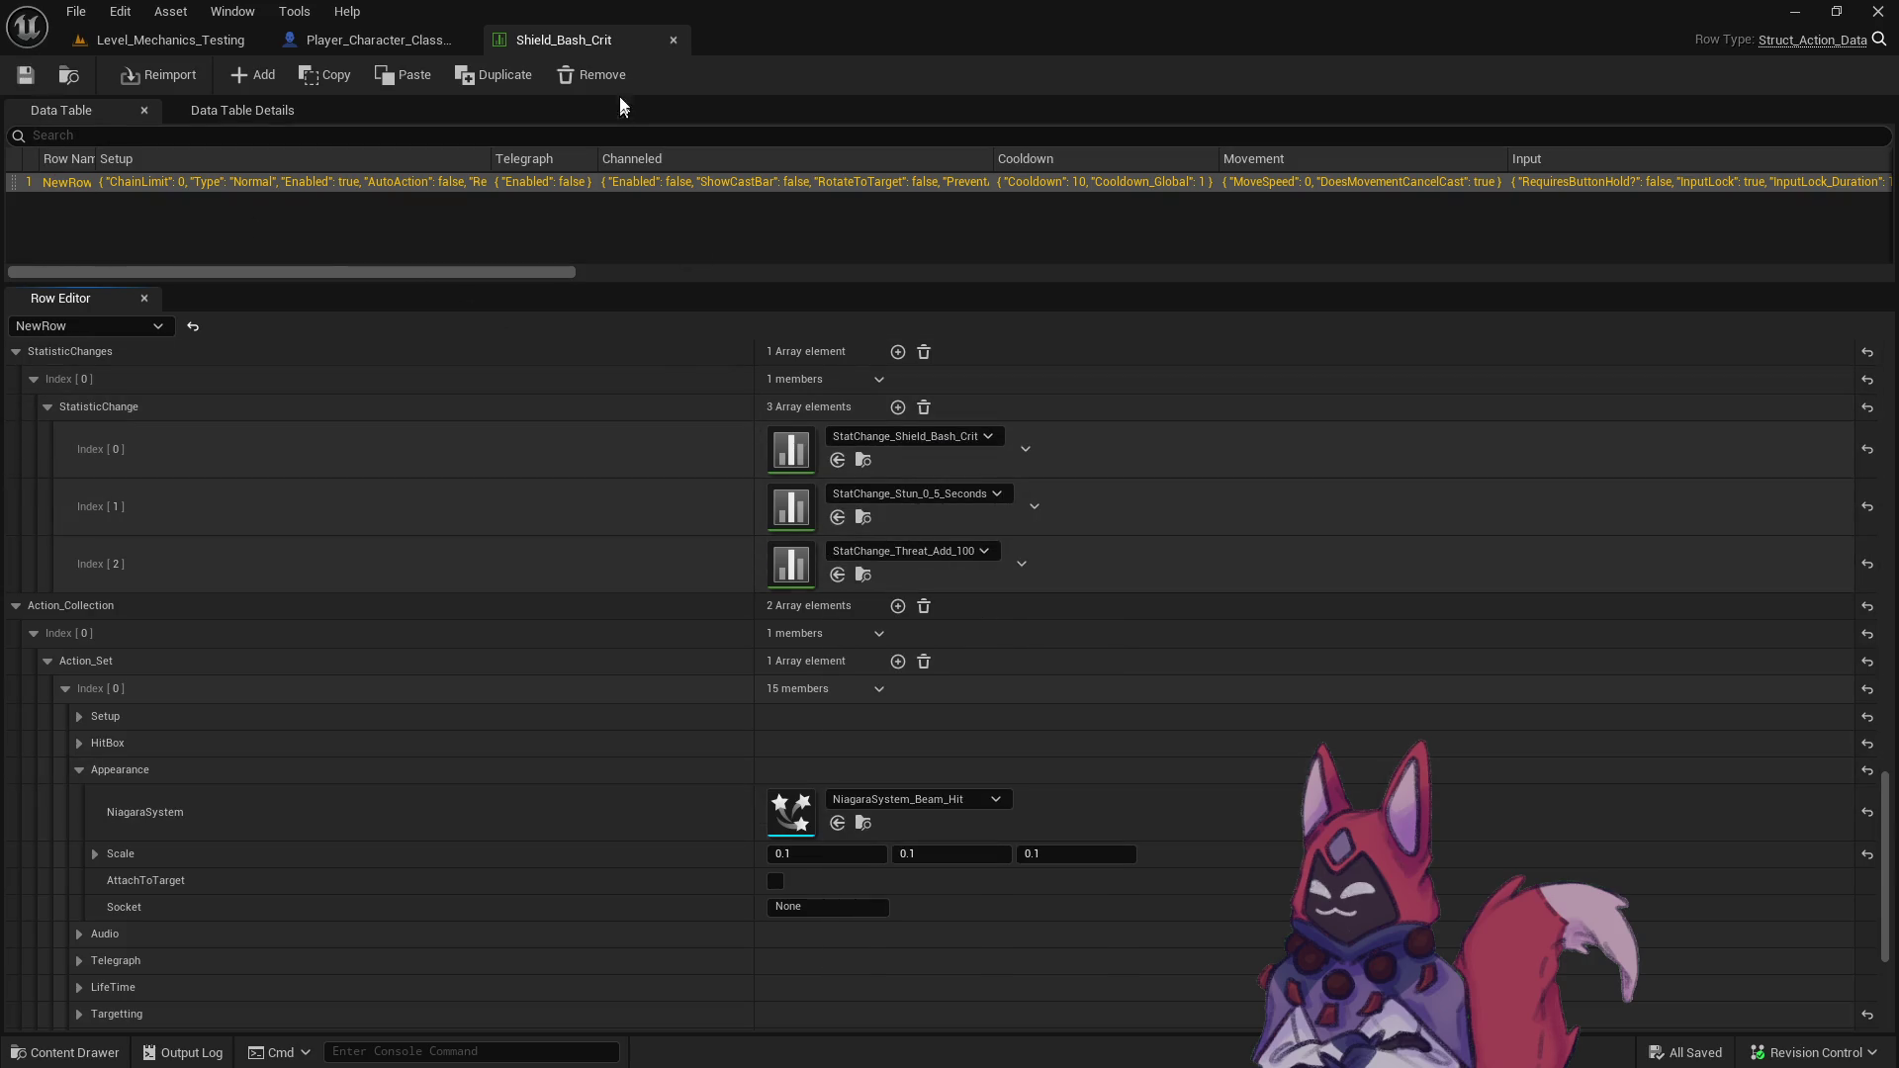
# - Change the stun to StatChange_Stun_2_0_Seconds, add Index 3 as StatChange_Stagger_5, and save
pyautogui.click(948, 495)
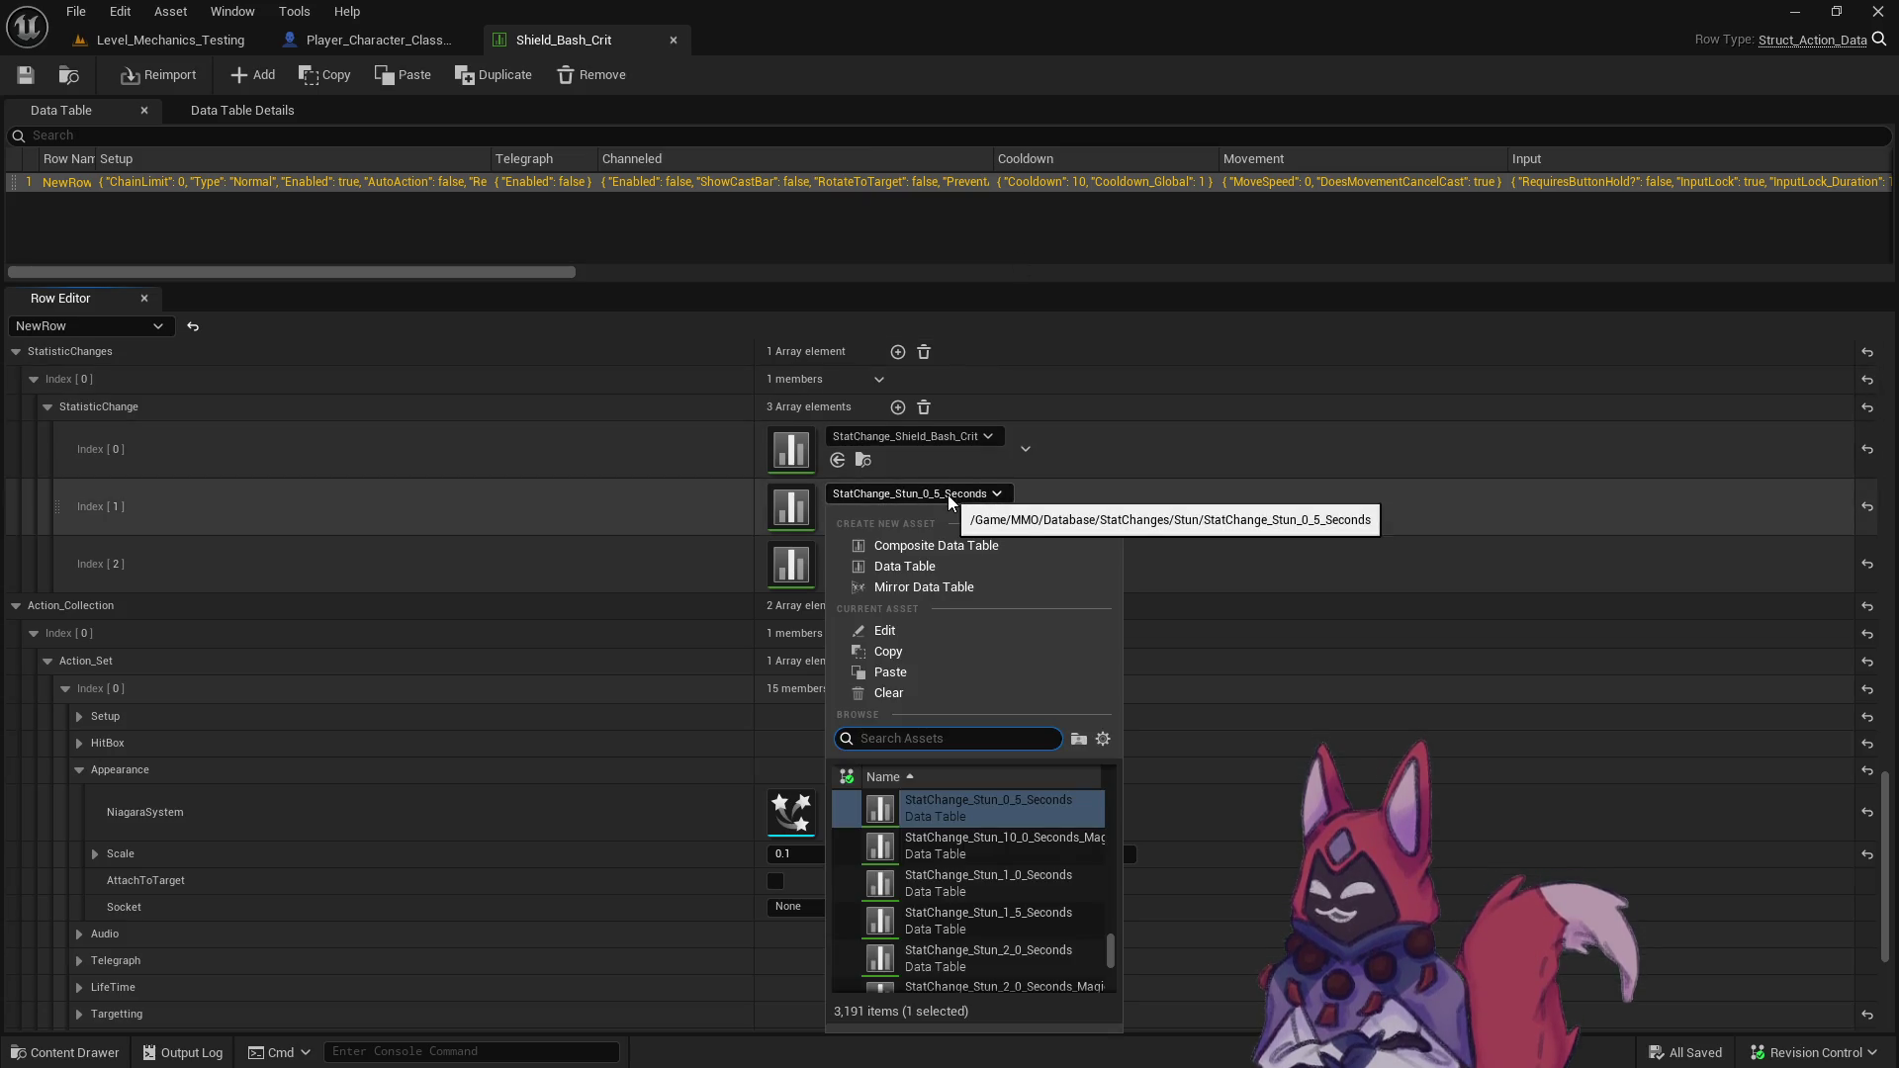
pyautogui.click(948, 495)
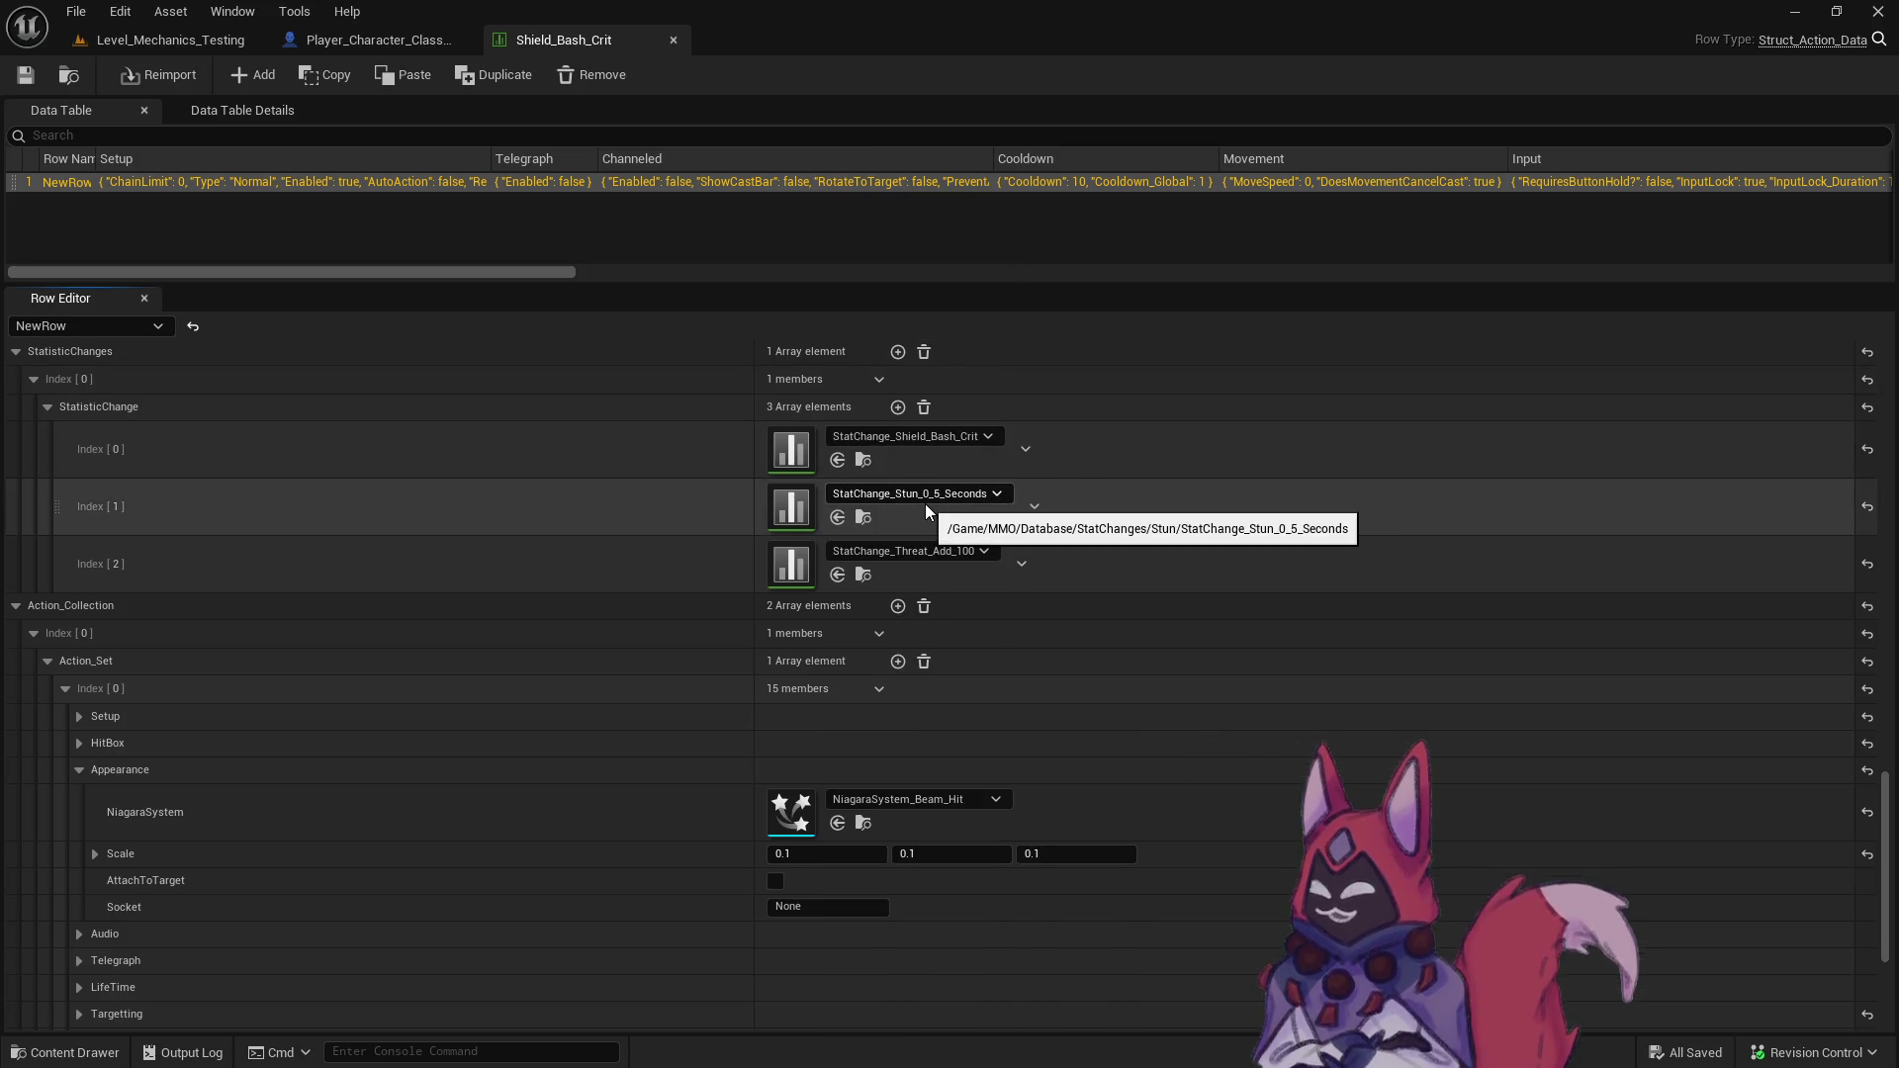
pyautogui.click(975, 494)
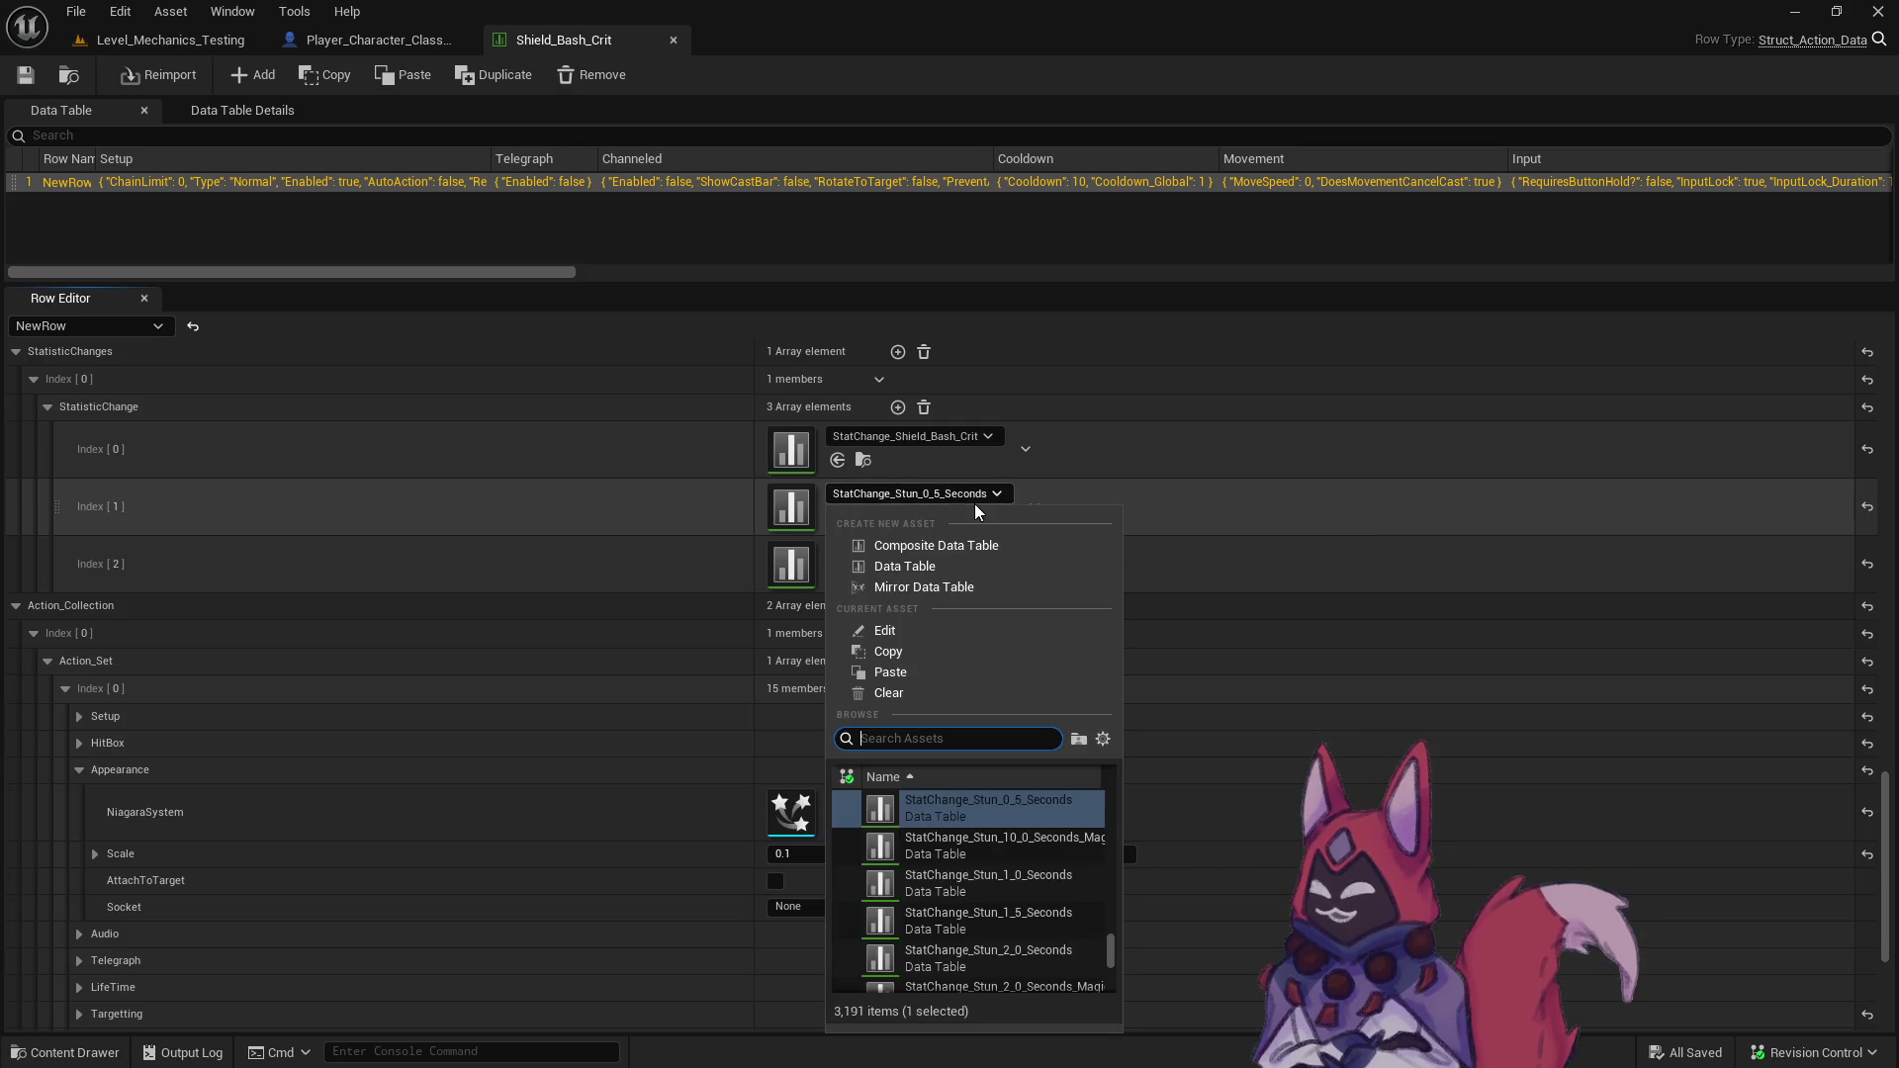
pyautogui.click(1024, 954)
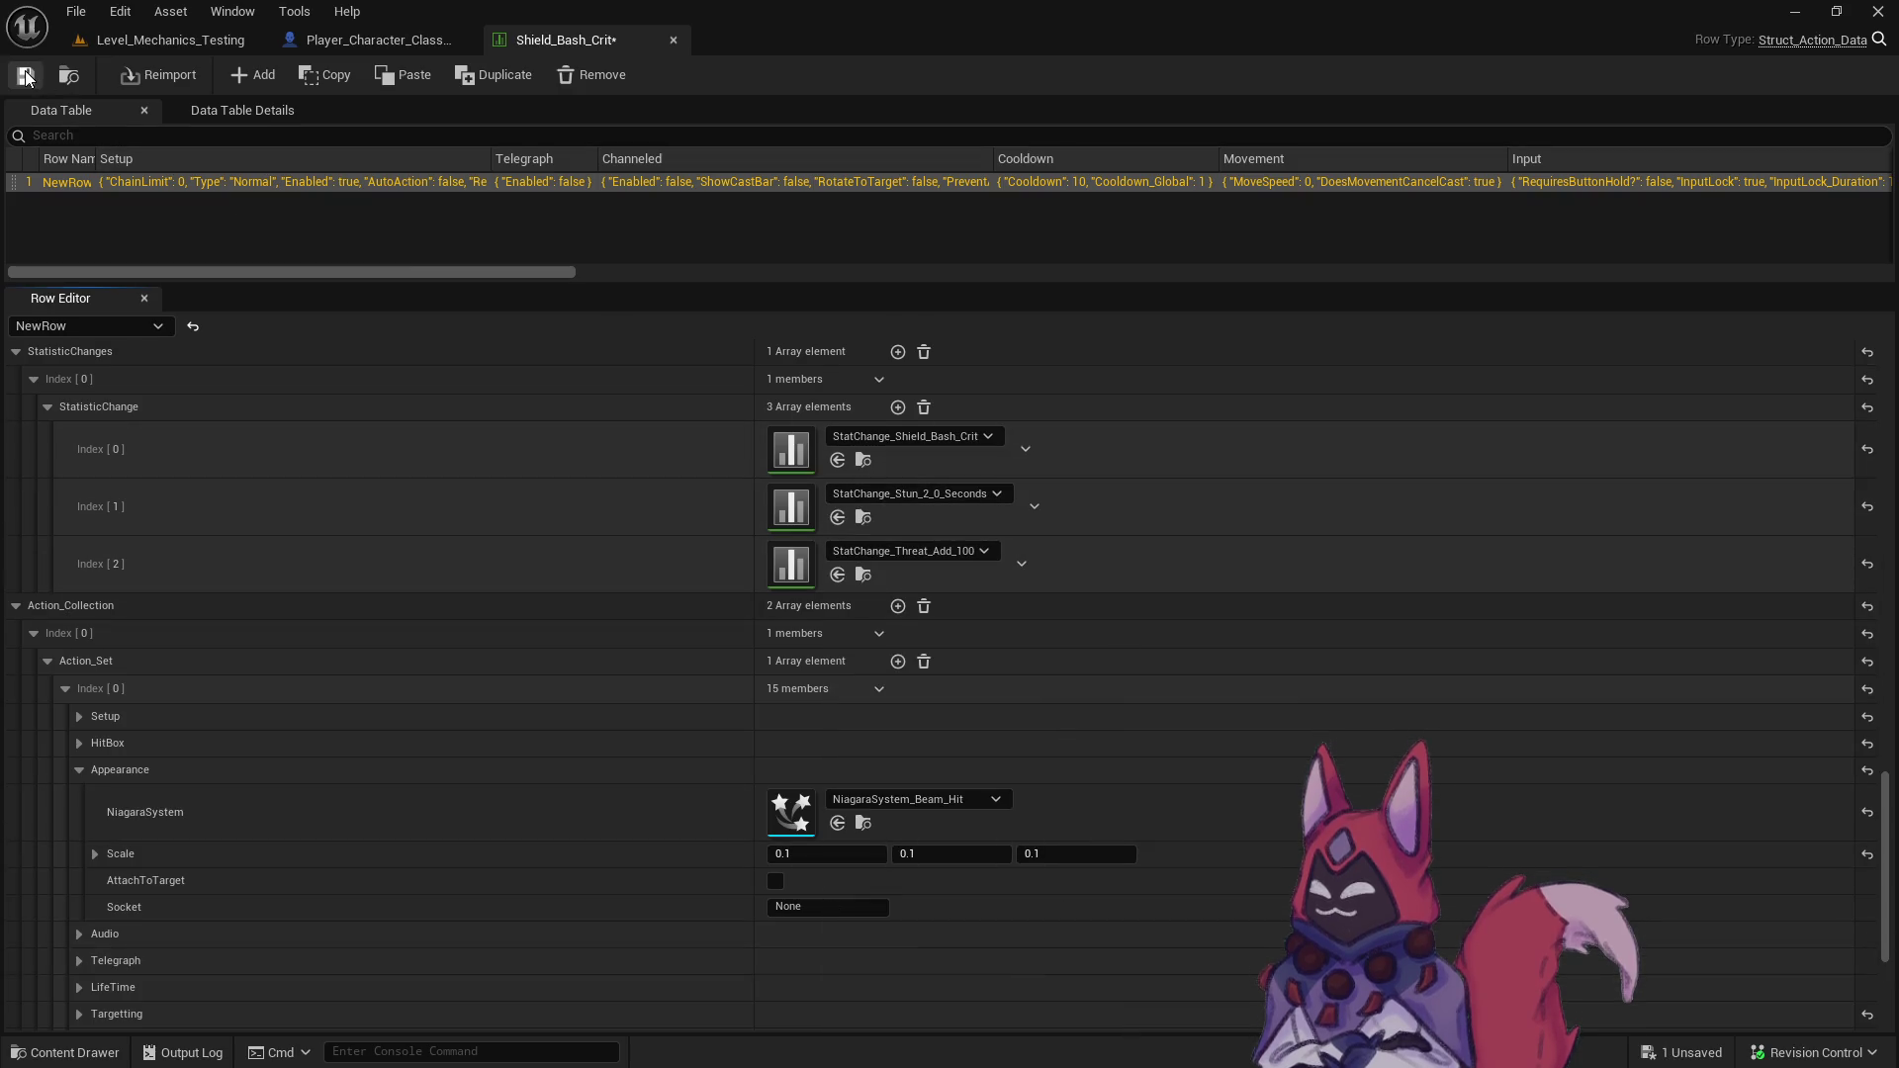
pyautogui.click(897, 406)
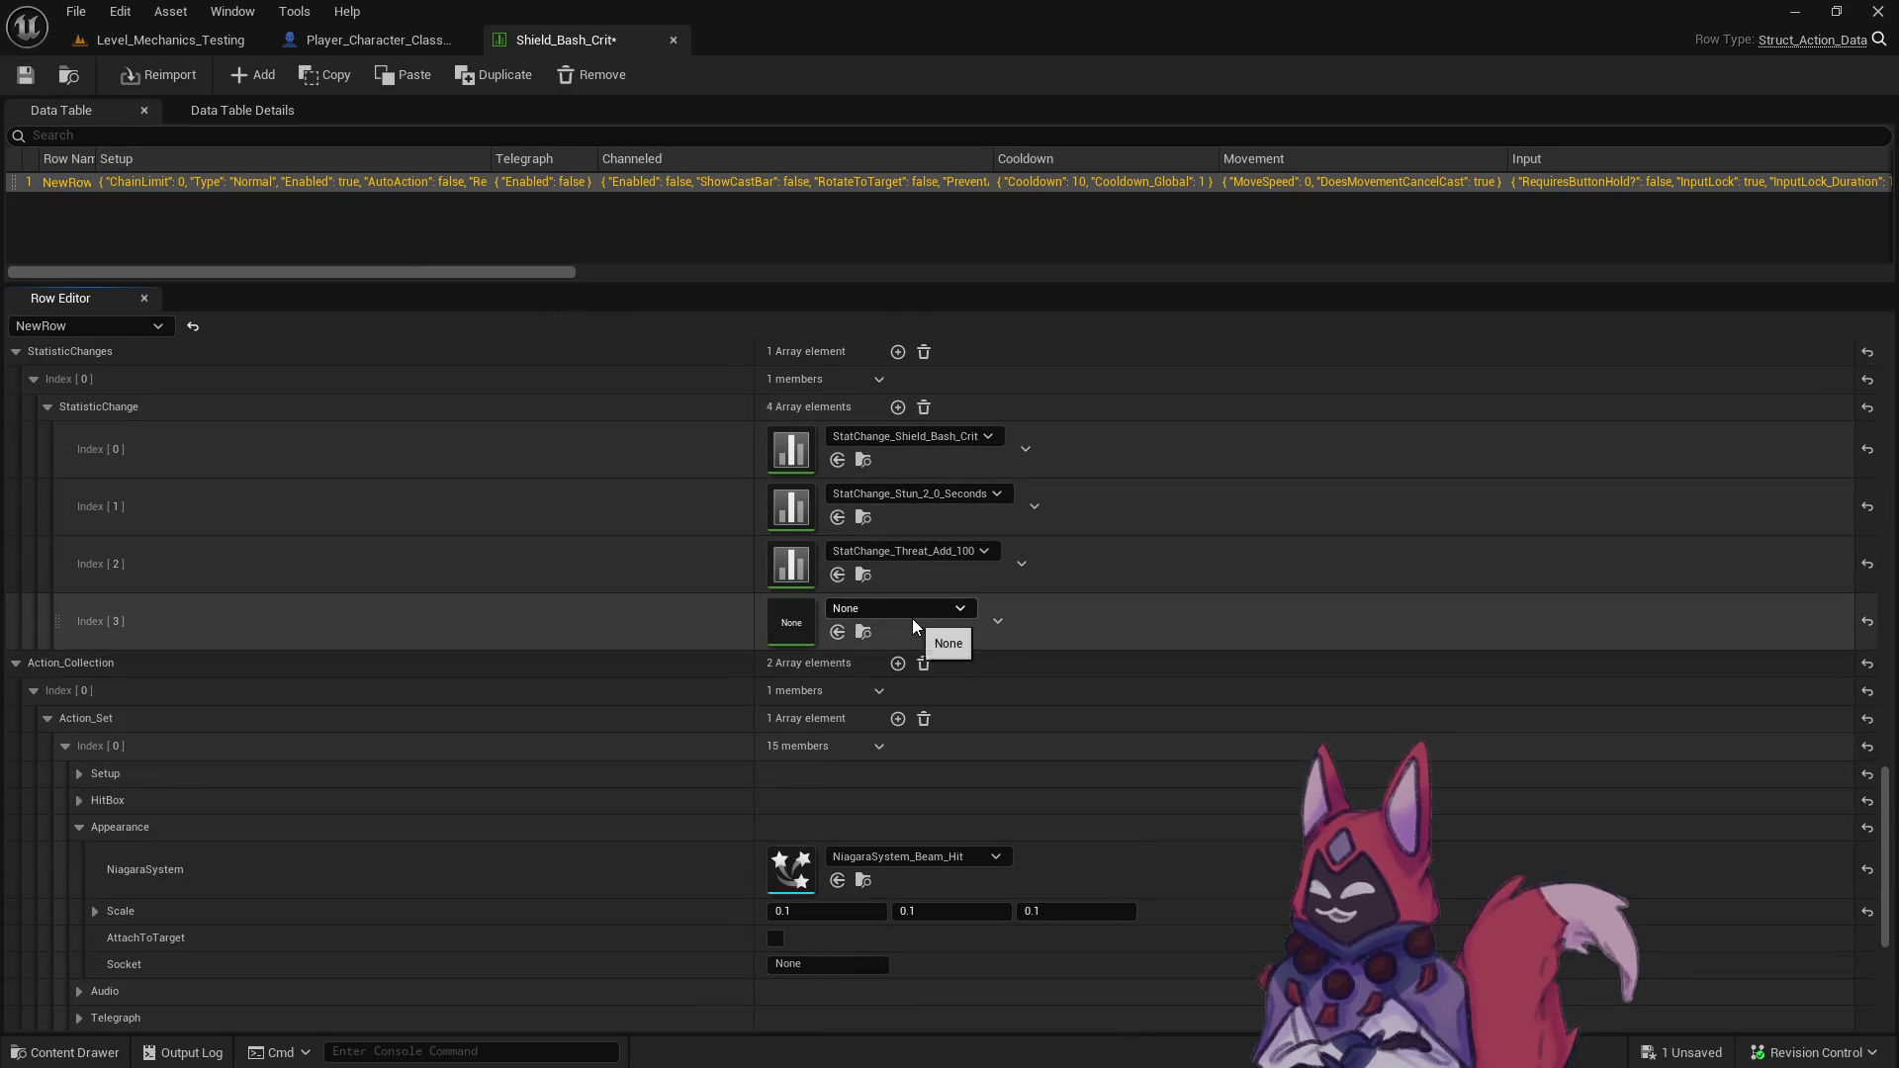
pyautogui.click(908, 613)
pyautogui.write('stagg')
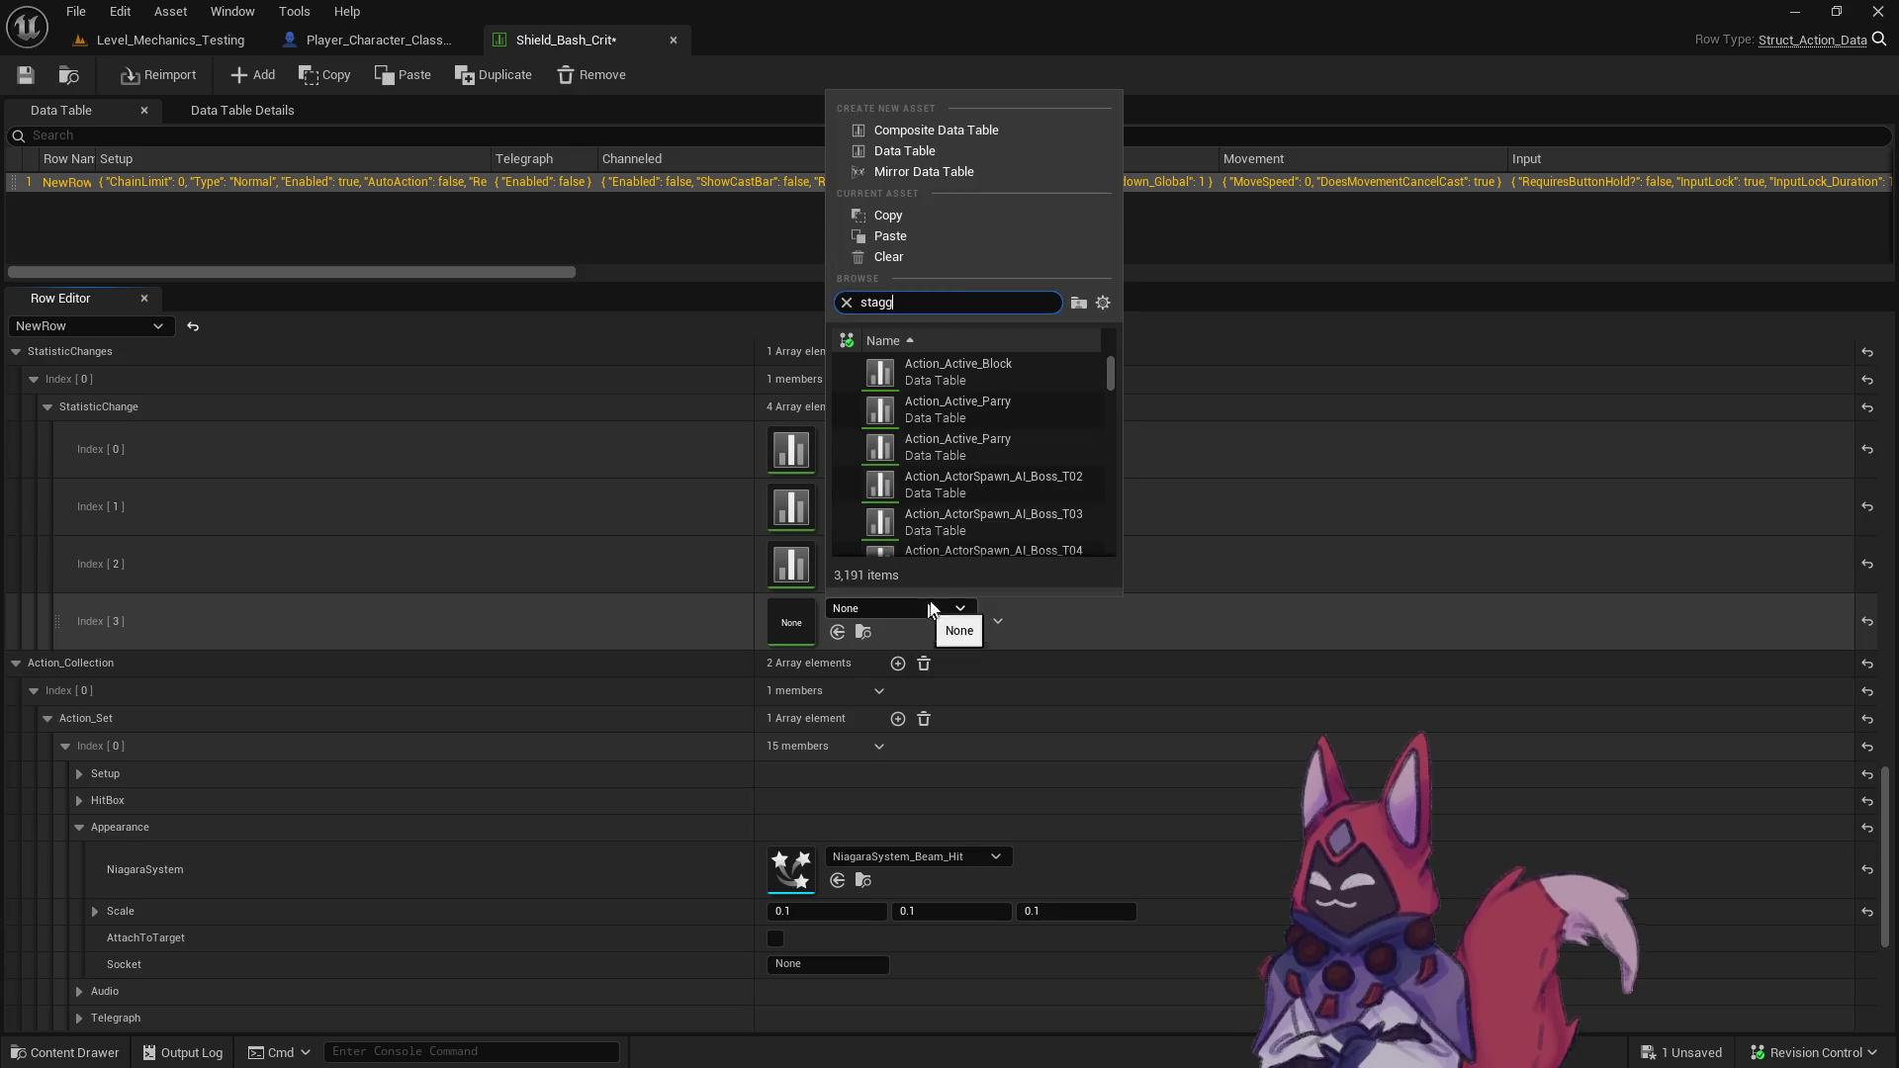
pyautogui.click(1048, 537)
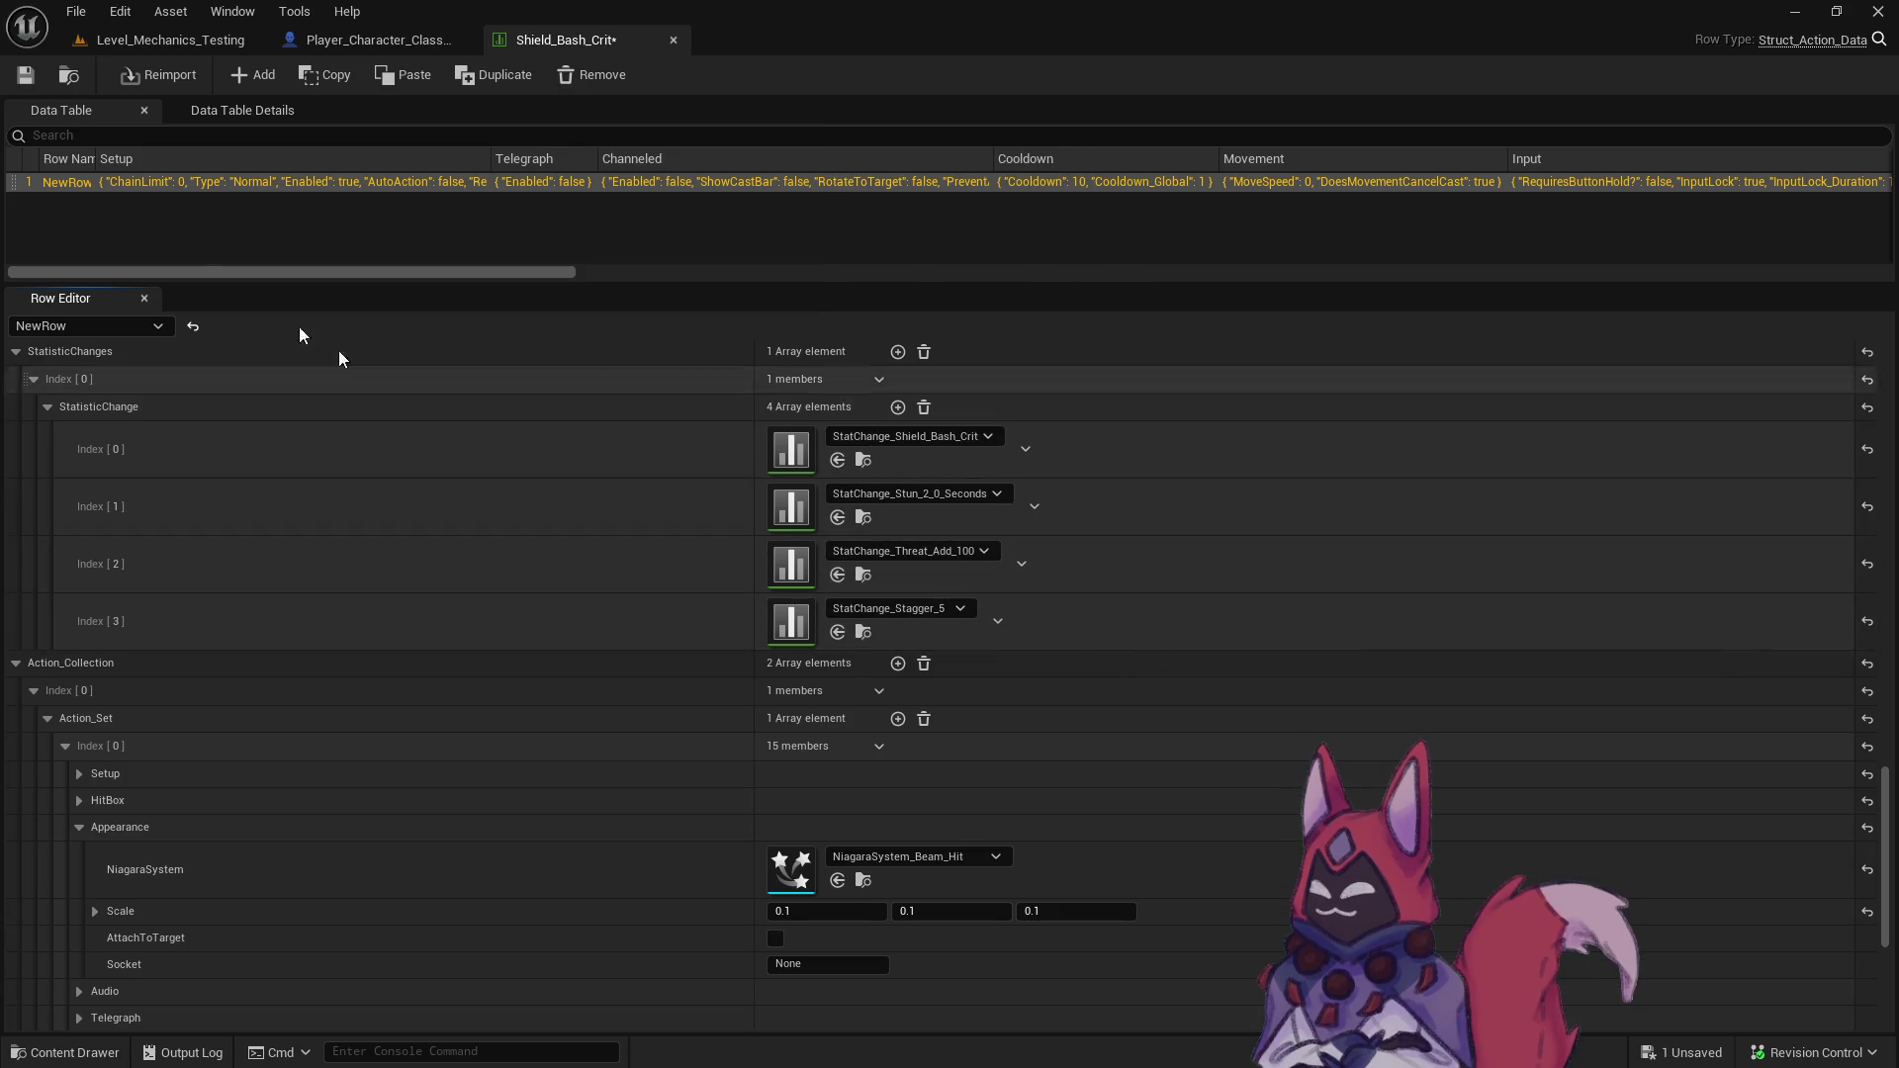
pyautogui.click(25, 75)
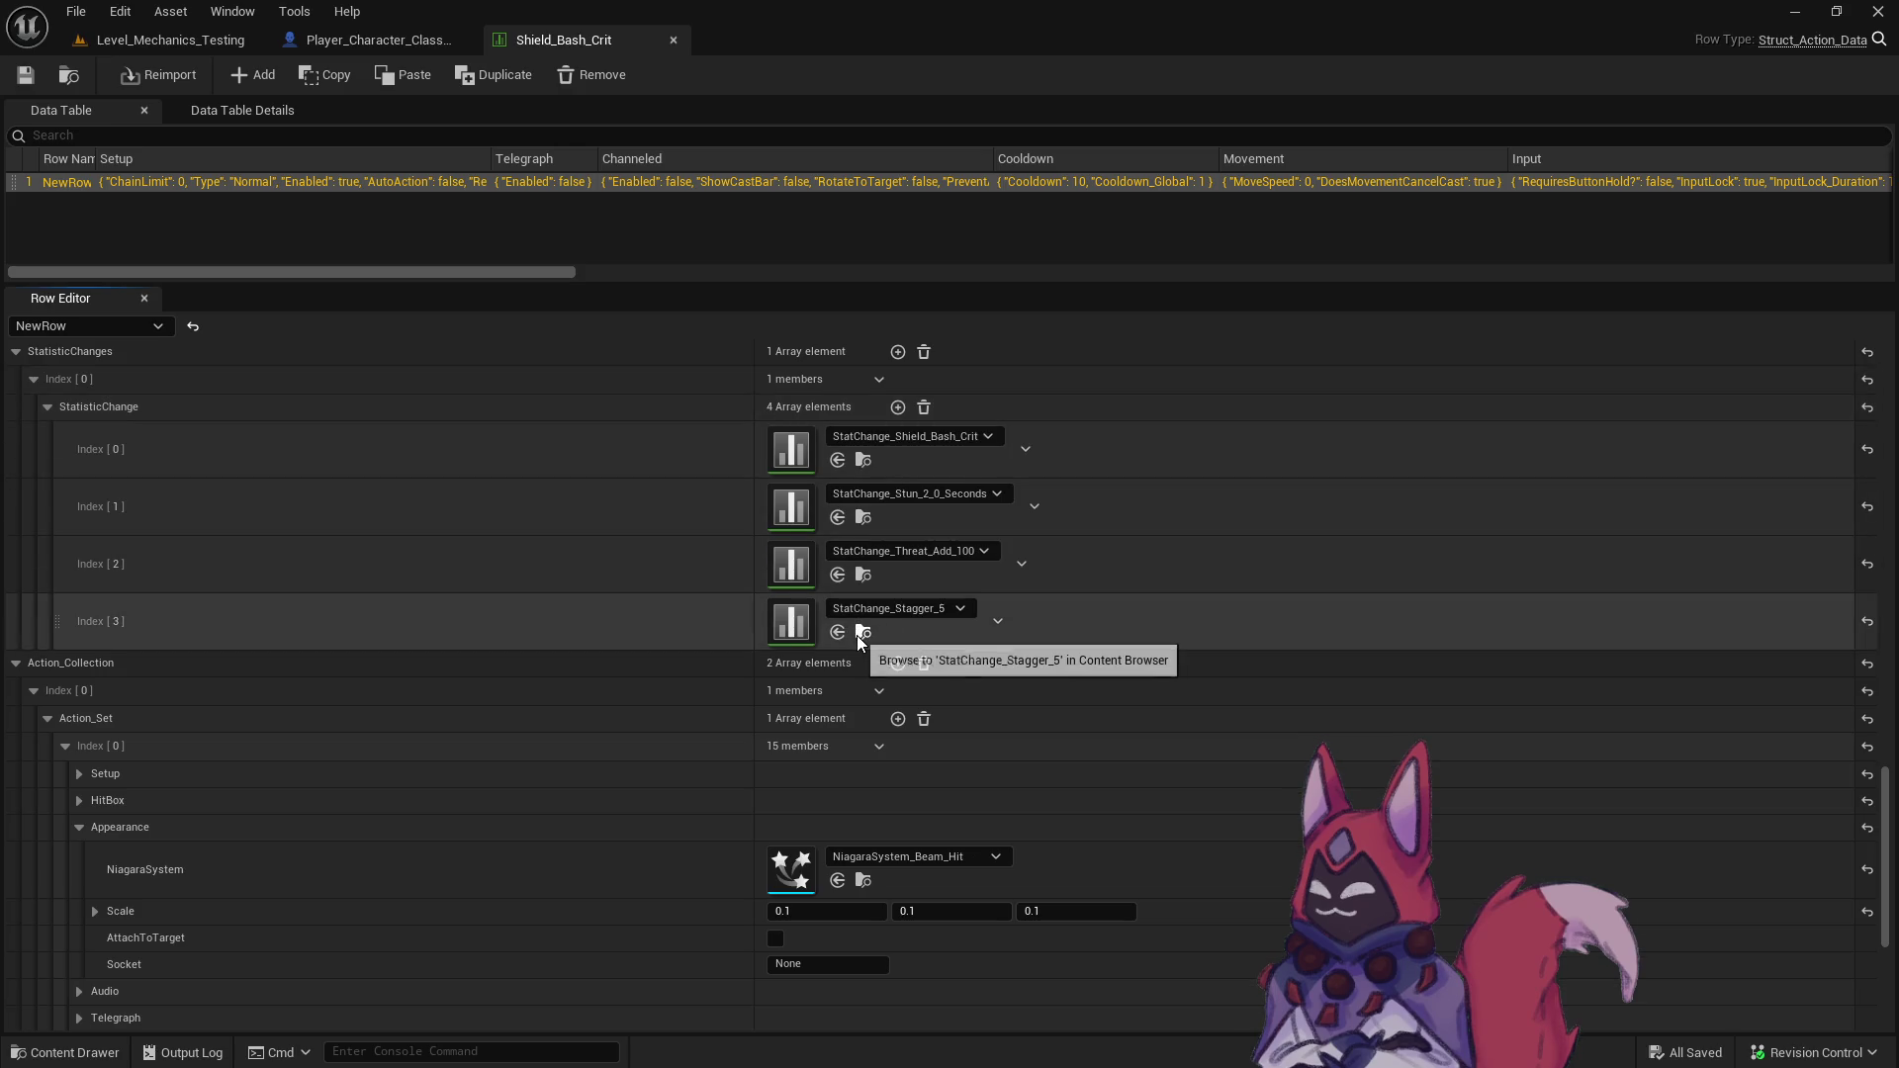
pyautogui.click(863, 633)
# - Duplicate StatChange_Stagger_5 as StatChange_Stagger_10 and set its stagger value to 10
pyautogui.rightClick(724, 635)
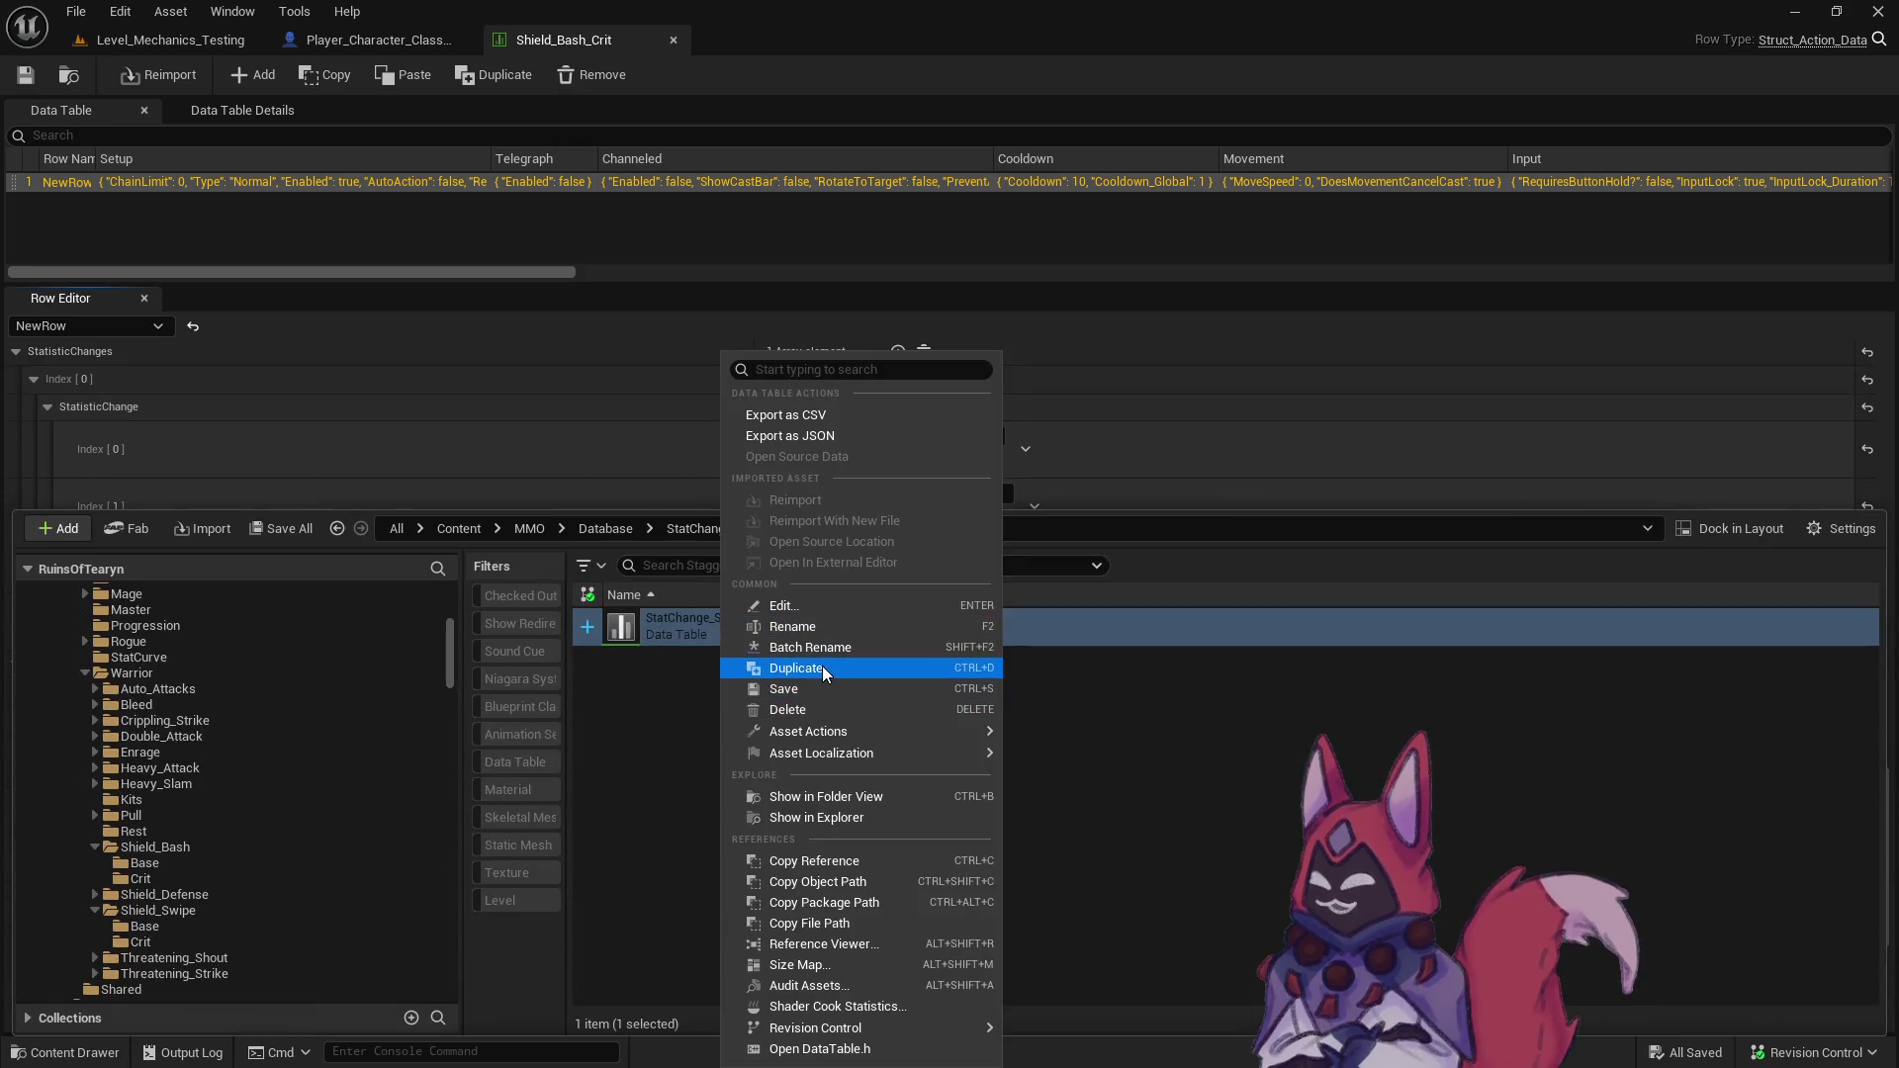
pyautogui.click(822, 666)
pyautogui.write('StatChange_Stagger_10')
pyautogui.press('Return')
pyautogui.doubleClick(958, 675)
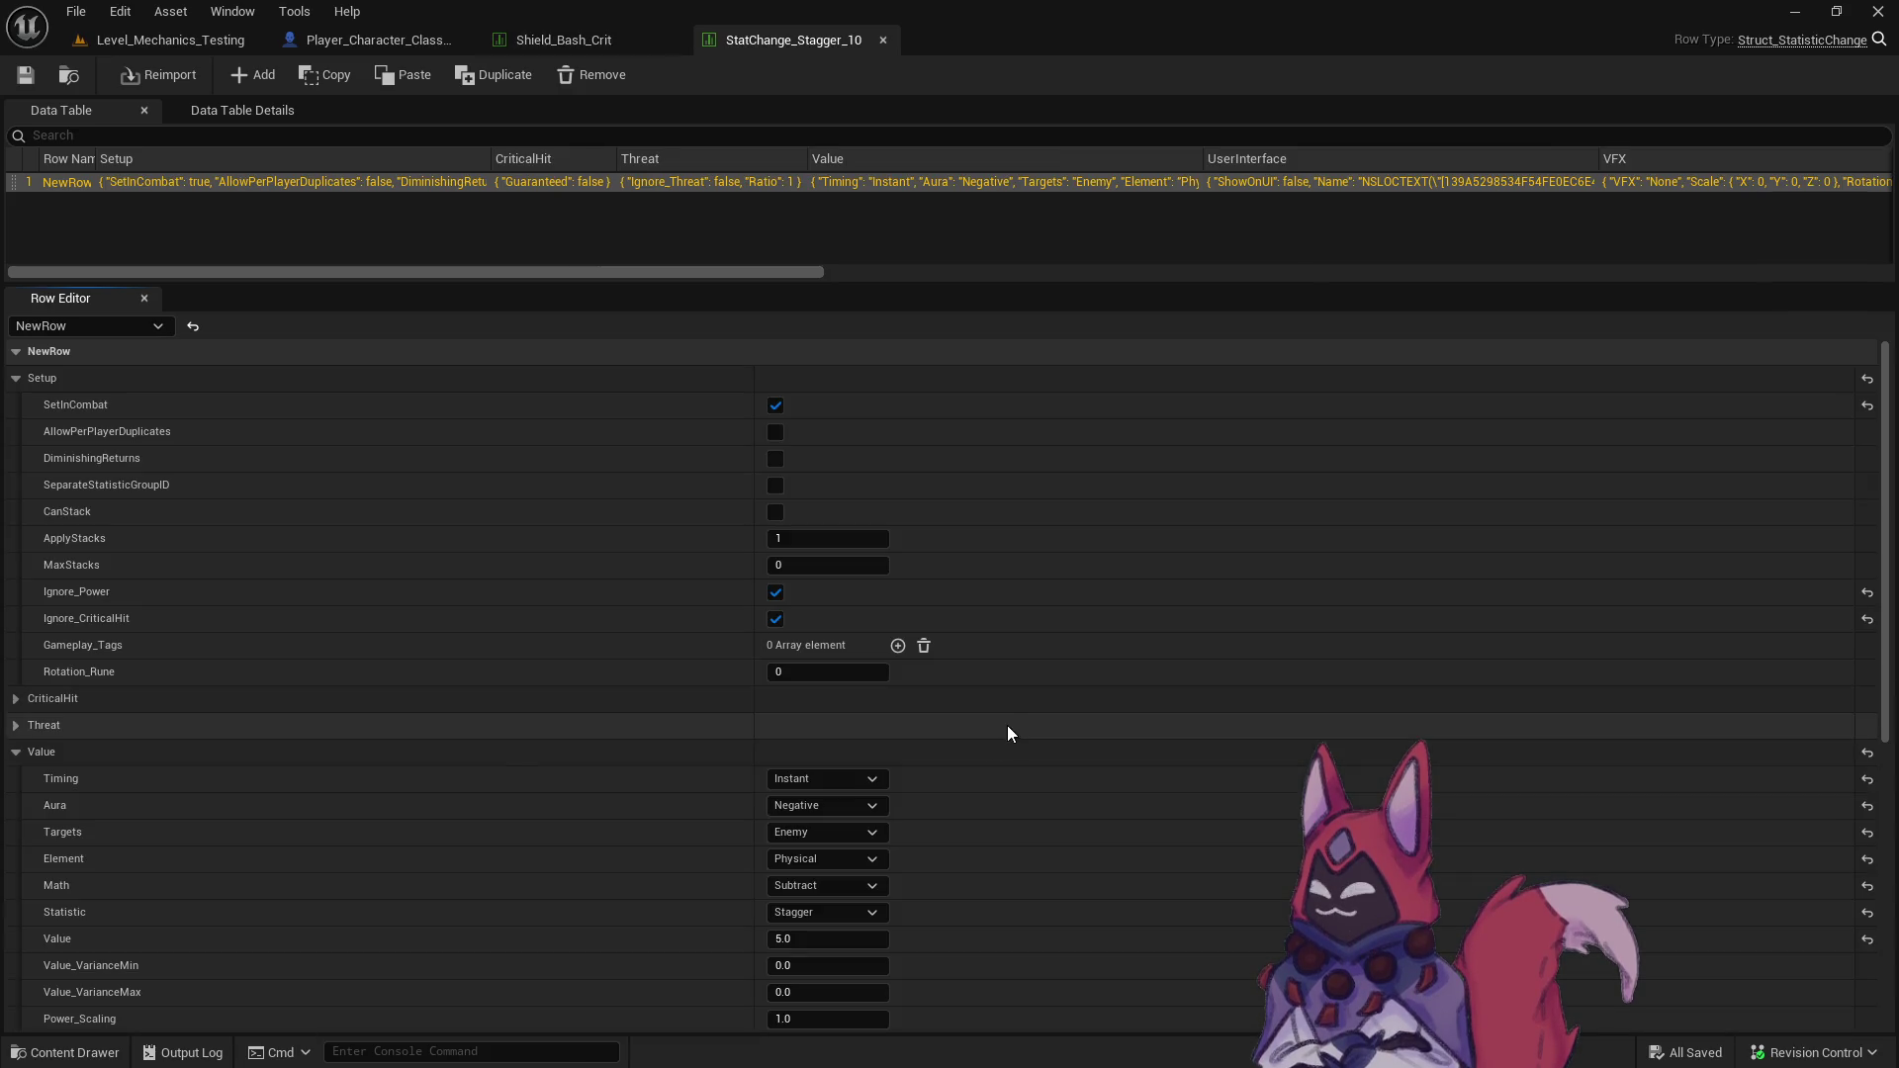
pyautogui.write('10')
pyautogui.press('Return')
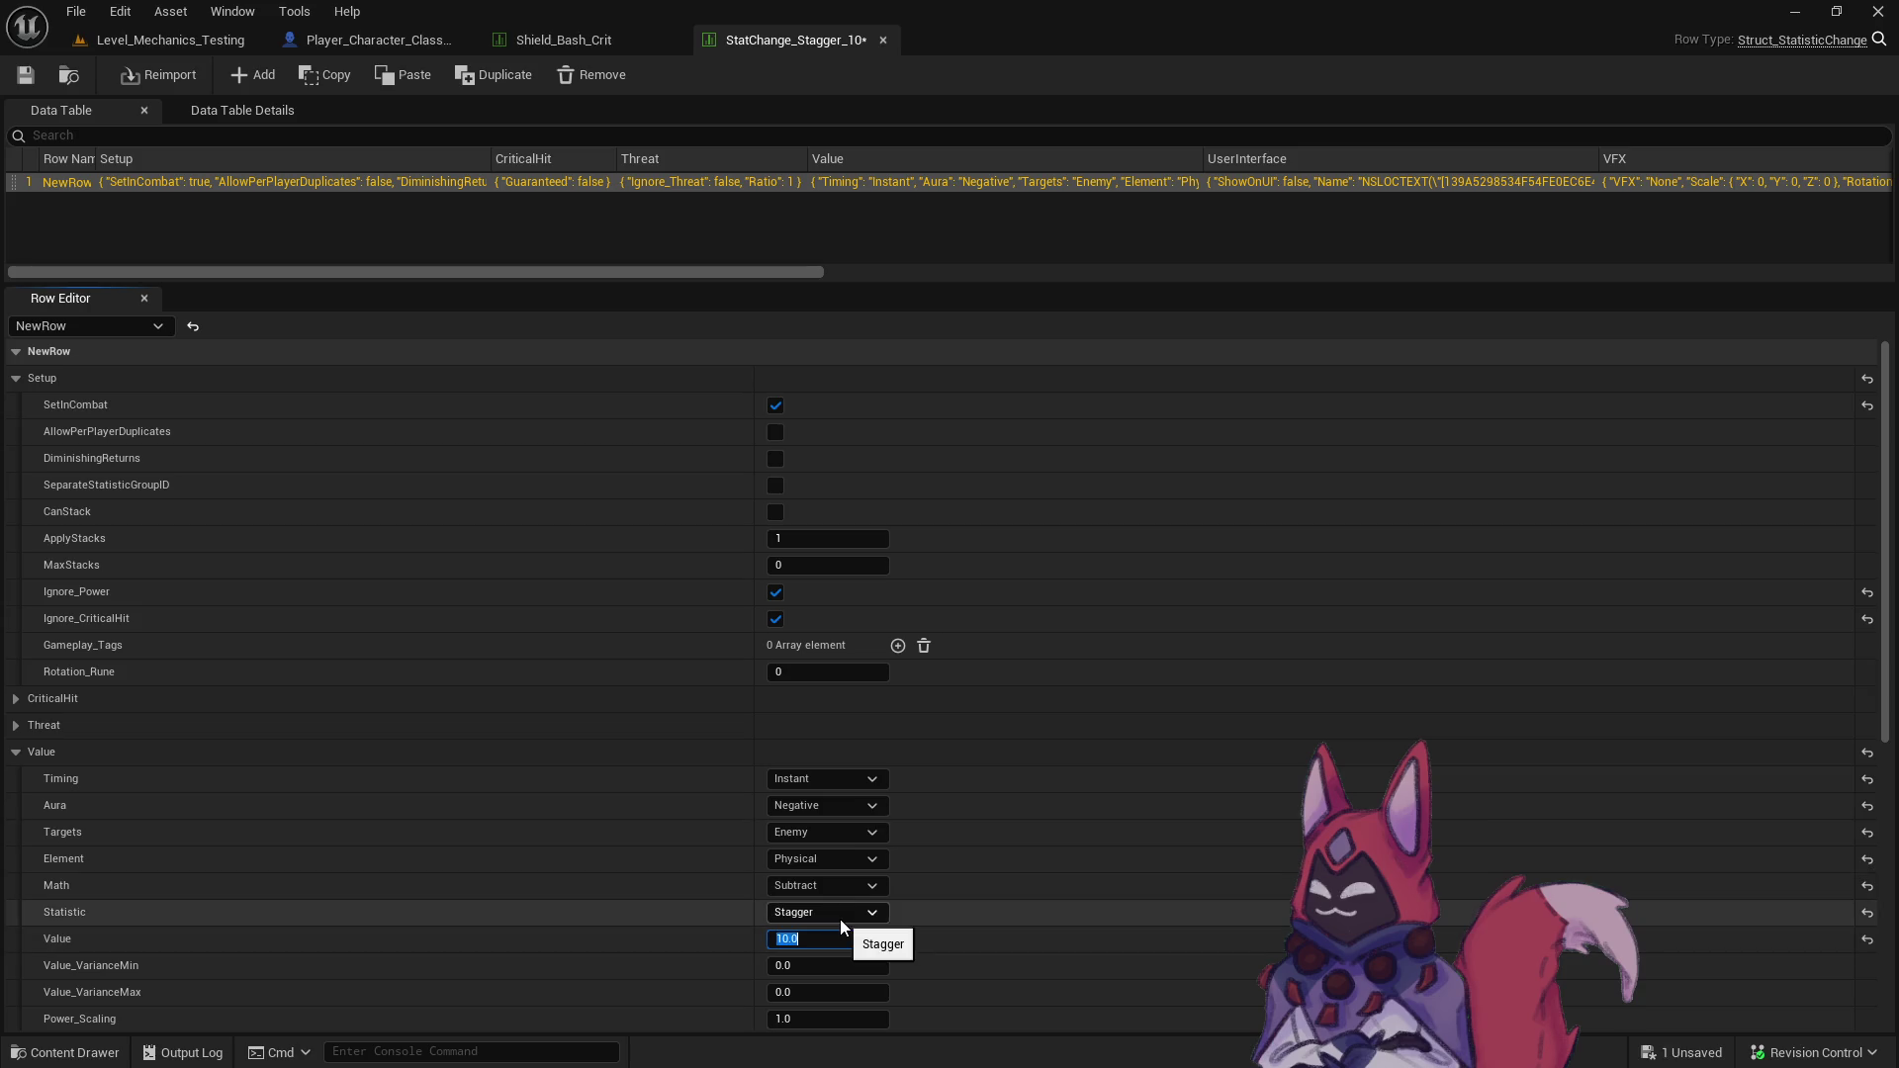
pyautogui.click(883, 39)
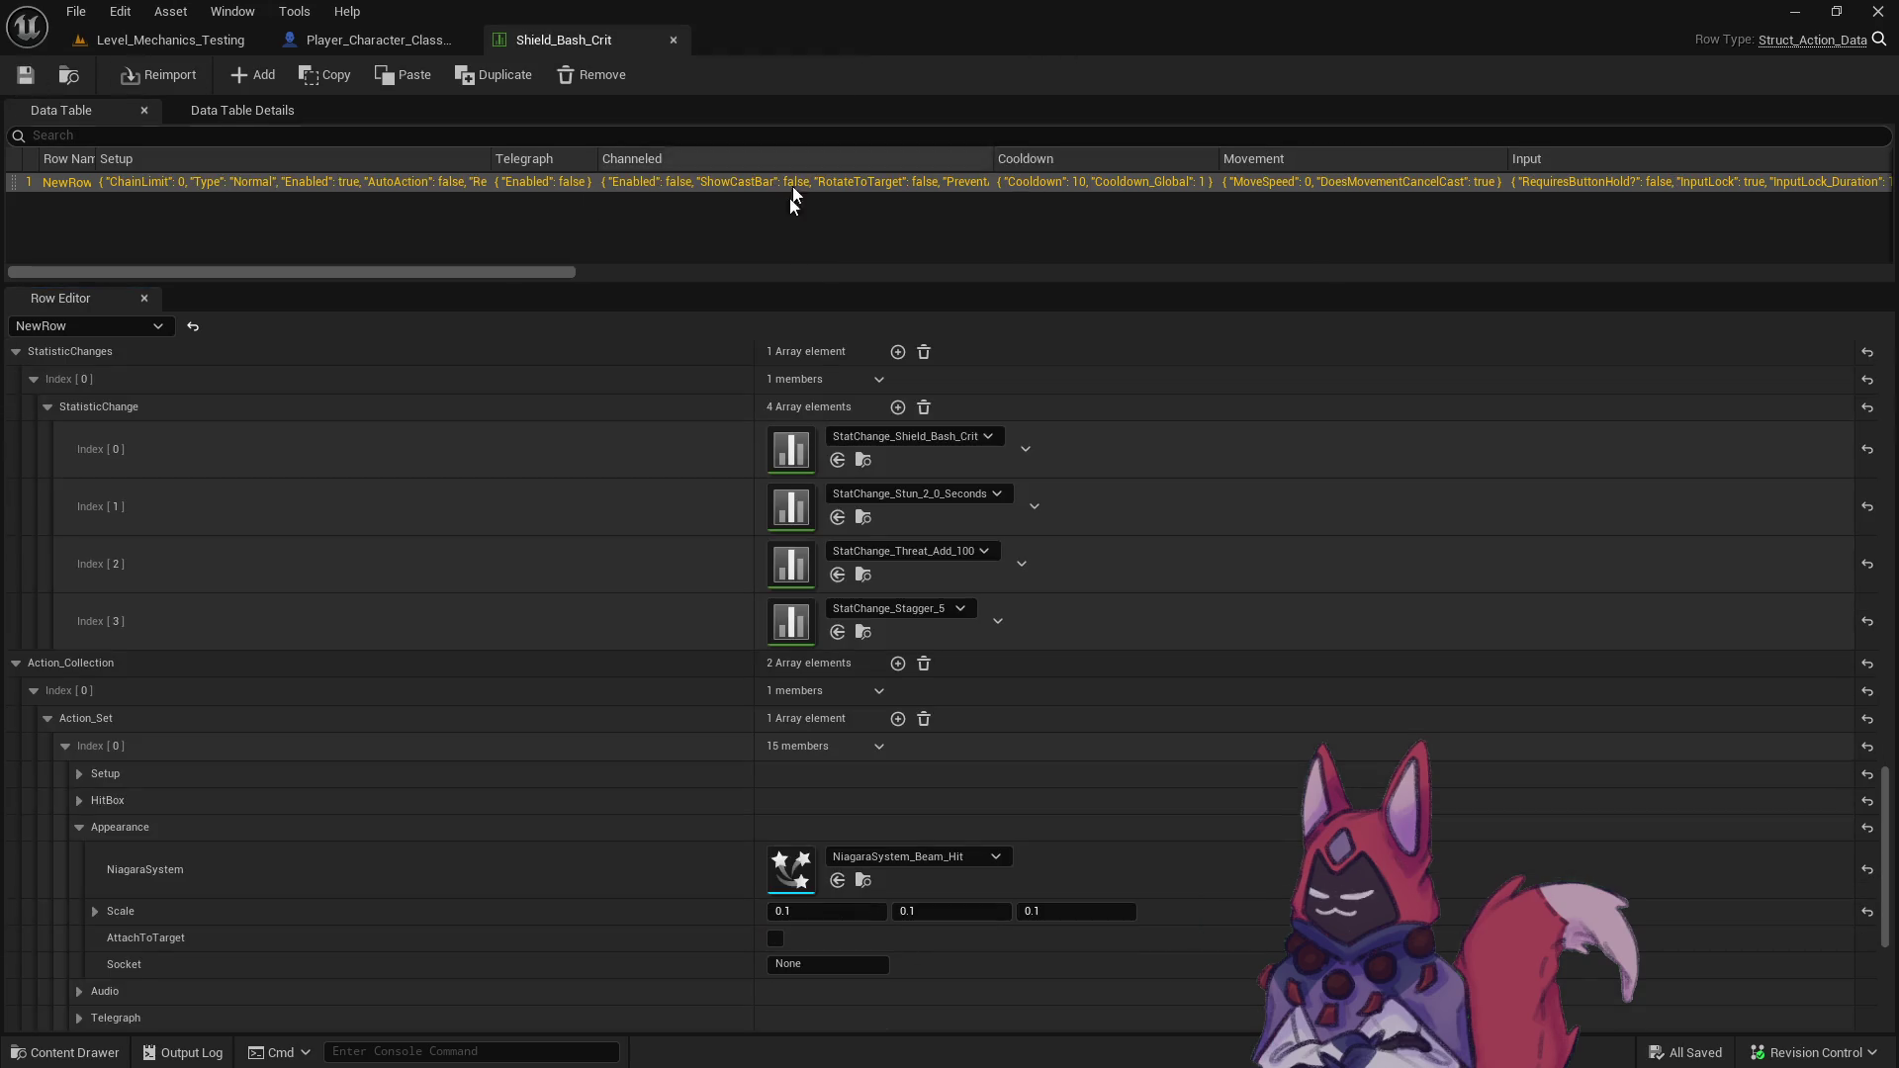
# - Set Shield_Bash_Crit's fourth stat change to StatChange_Stagger_10 and threat to StatChange_Threat_Add_200, saving
pyautogui.click(942, 608)
pyautogui.click(1065, 414)
pyautogui.click(39, 79)
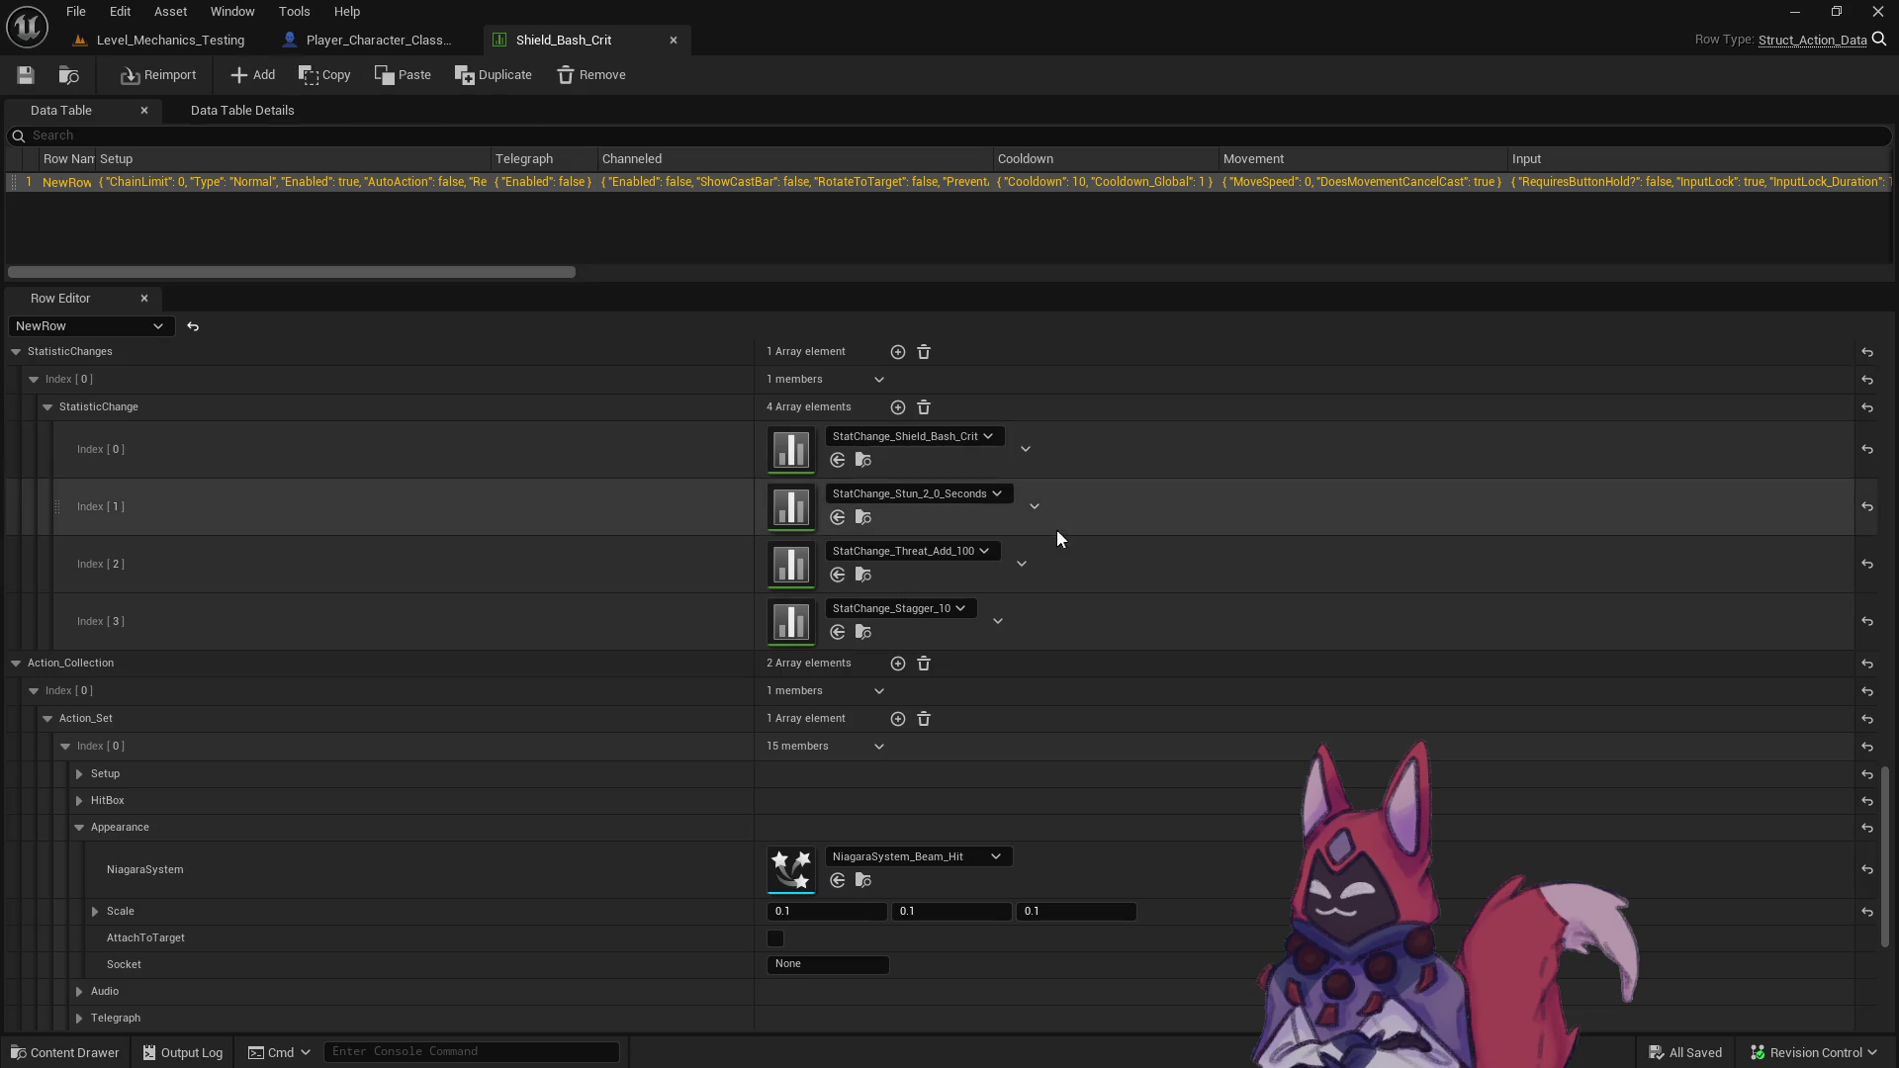
pyautogui.click(988, 551)
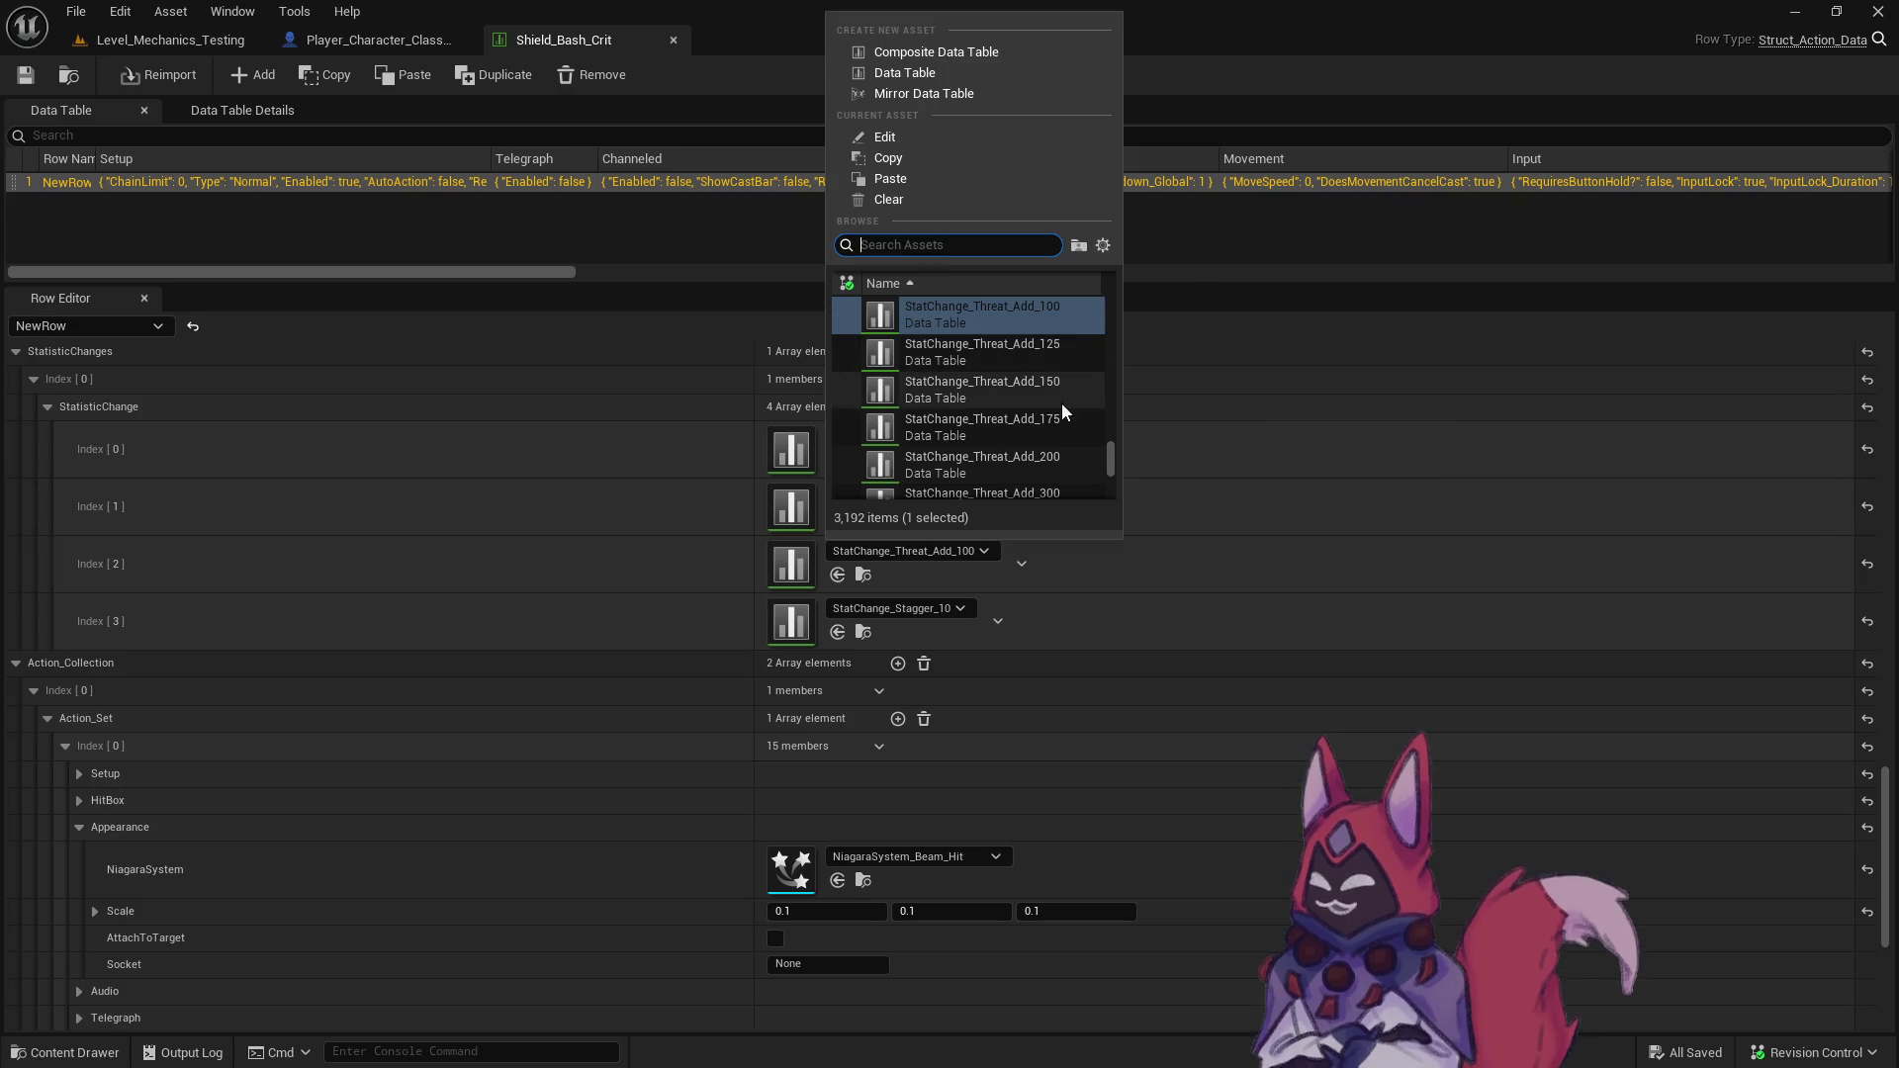
pyautogui.click(1052, 460)
pyautogui.click(26, 75)
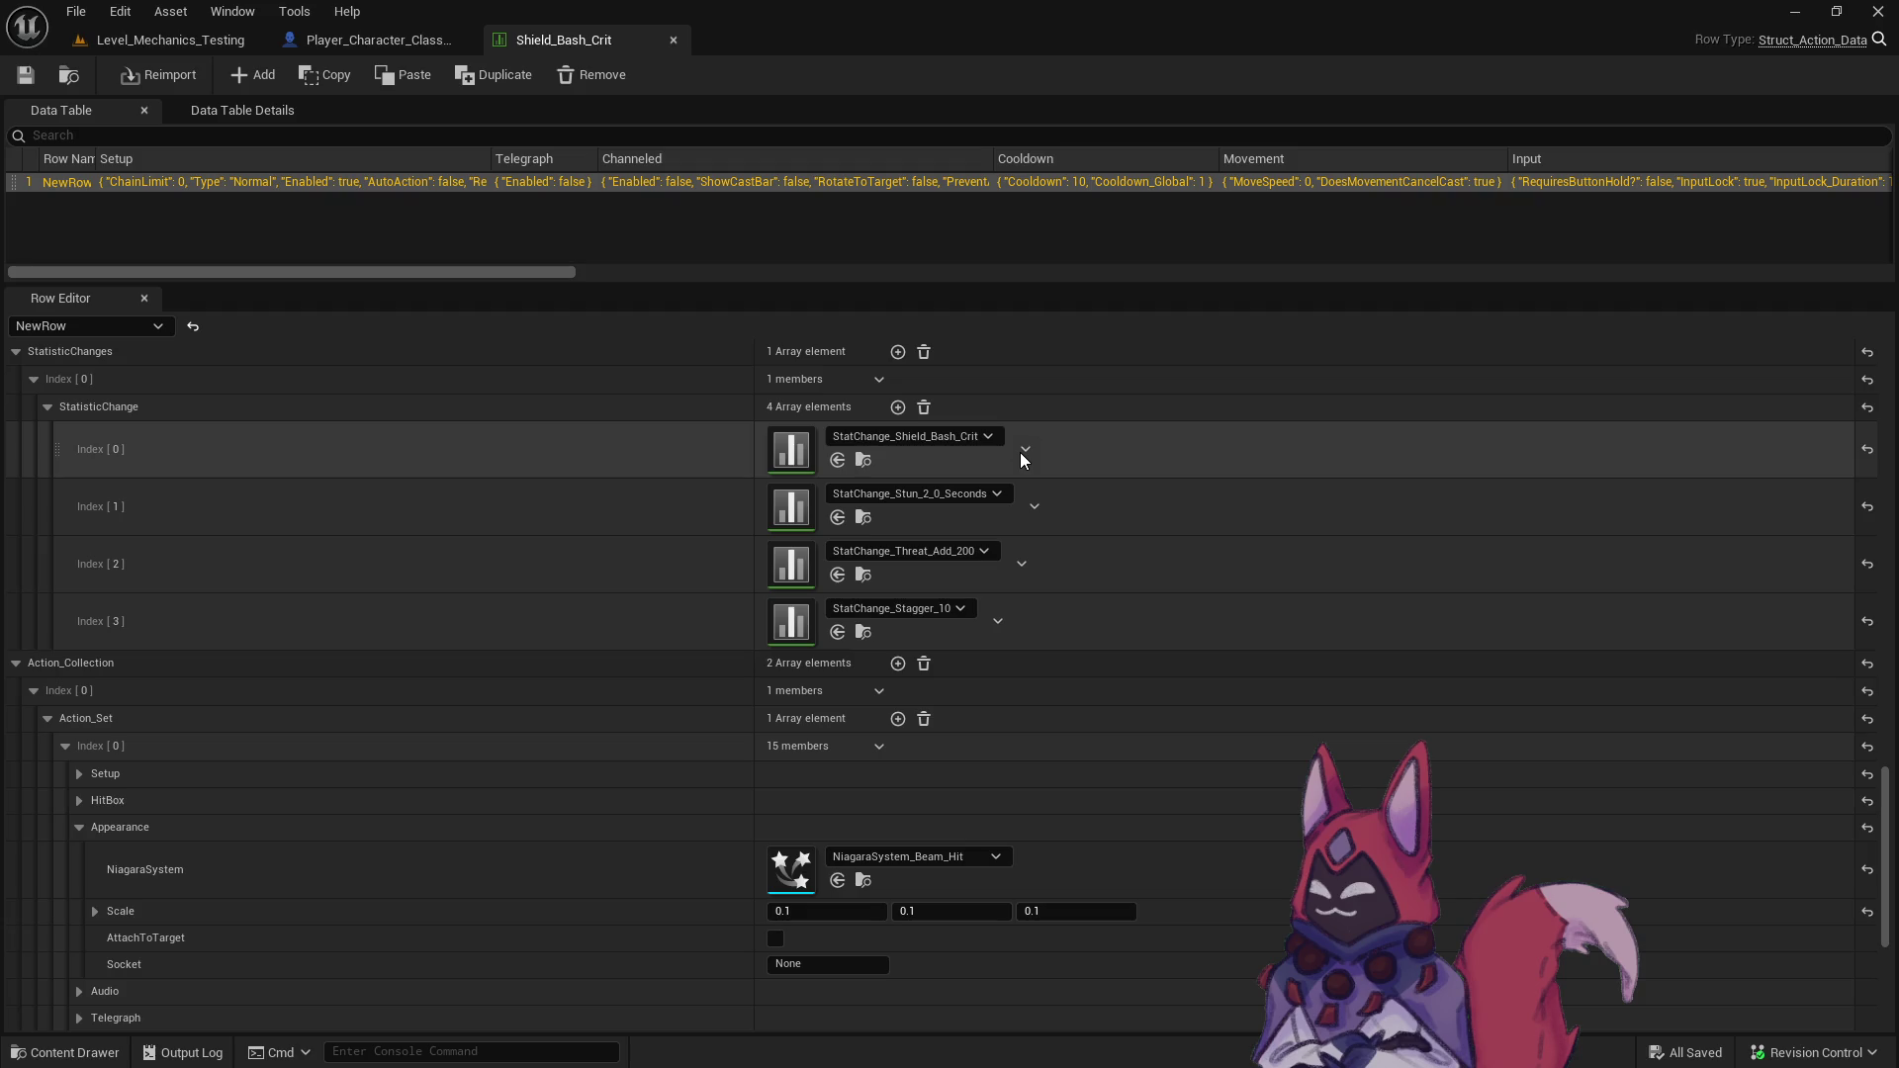
pyautogui.click(865, 458)
# - Give StatChange_Shield_Bash_Crit a health damage Value of 5.0 and Value_VarianceMax of 5.0
pyautogui.doubleClick(781, 669)
pyautogui.scroll(-5, 860, 837)
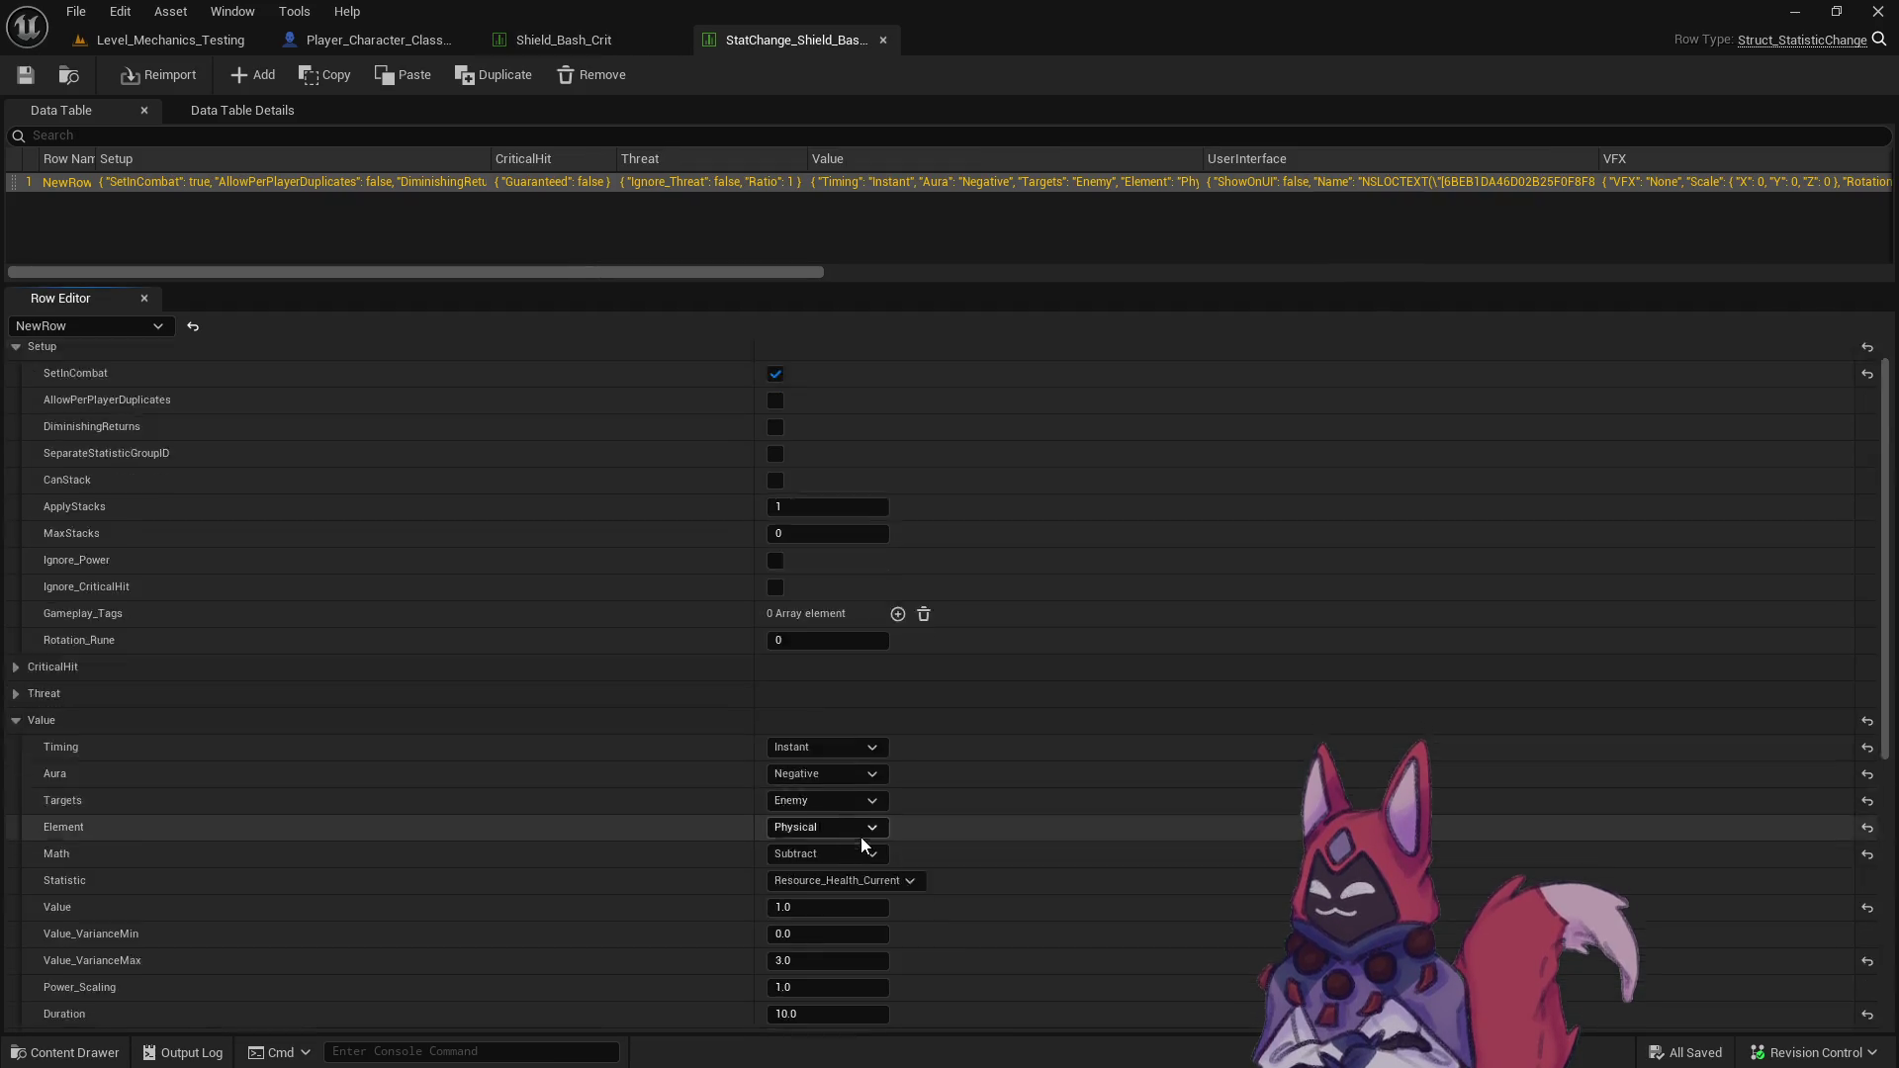
pyautogui.click(828, 721)
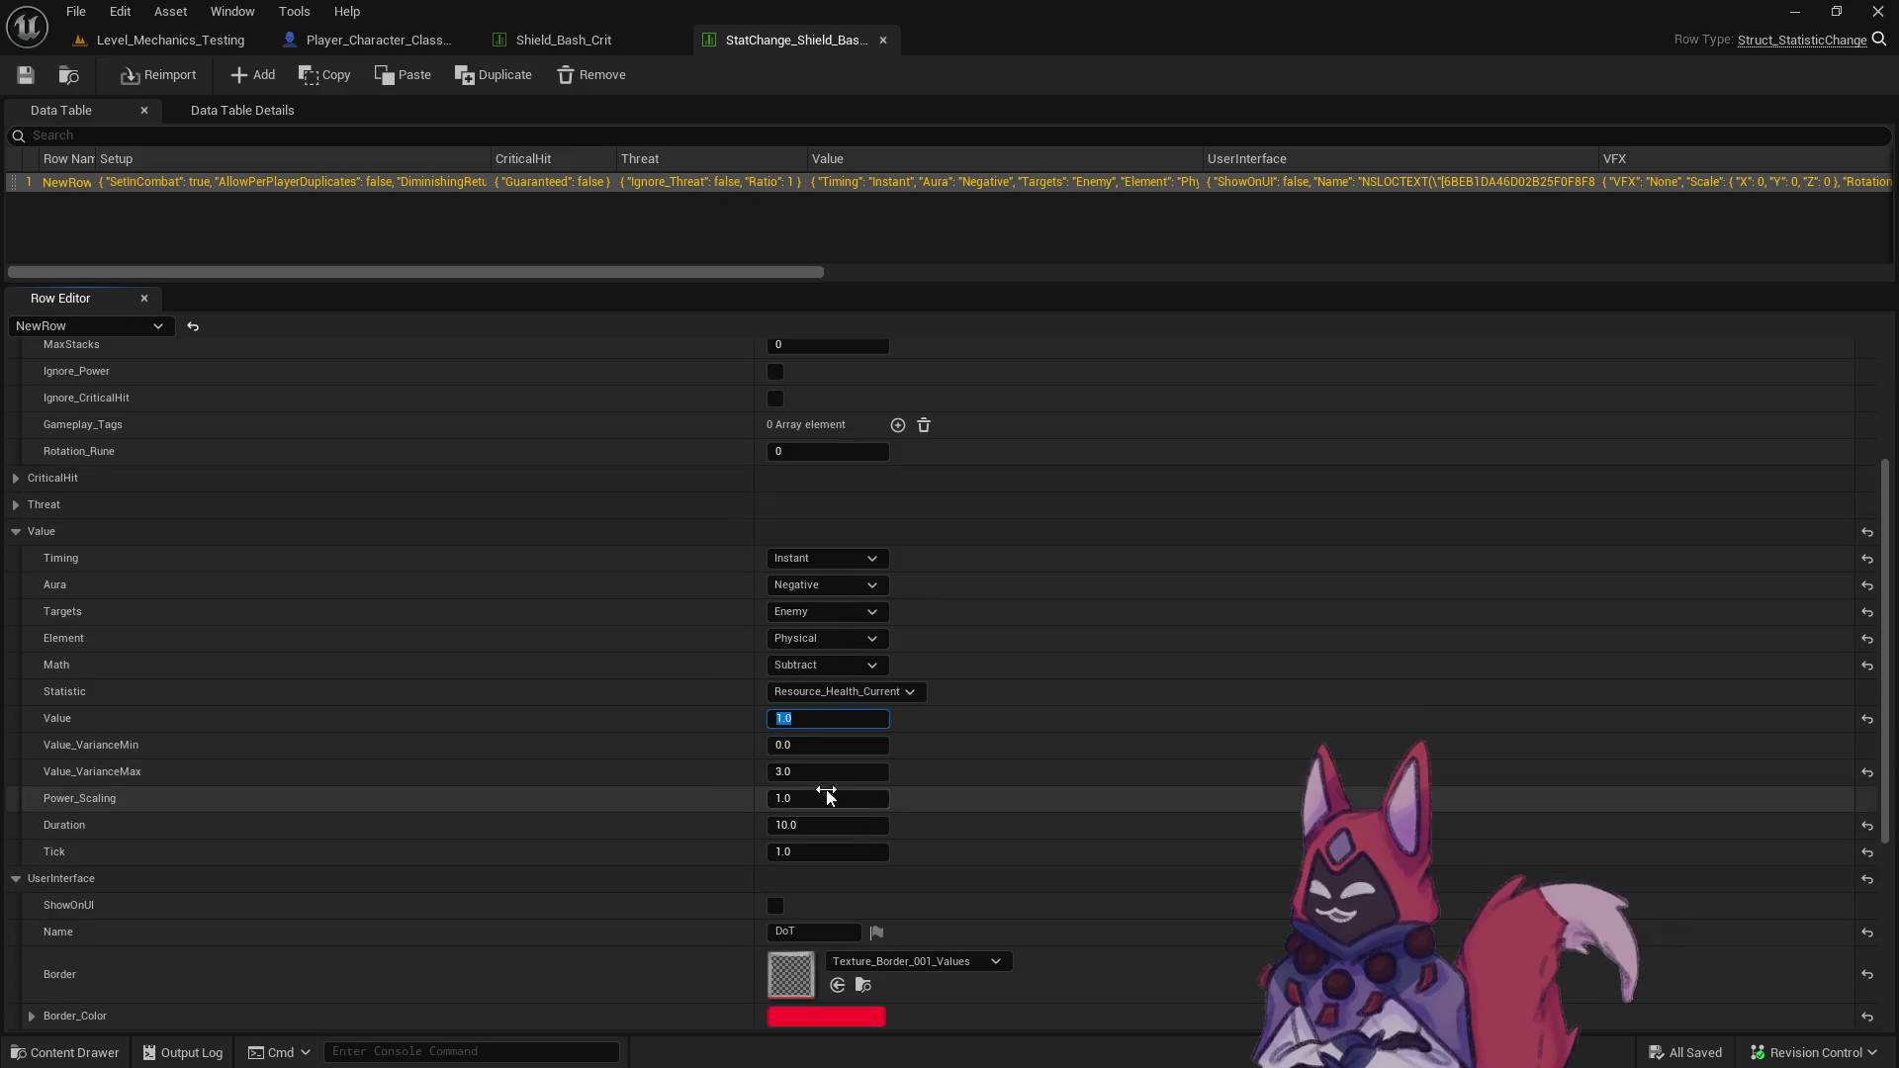
pyautogui.write('3')
pyautogui.press('Return')
pyautogui.hotkey('shift', 'Tab')
pyautogui.hotkey('shift', 'Tab')
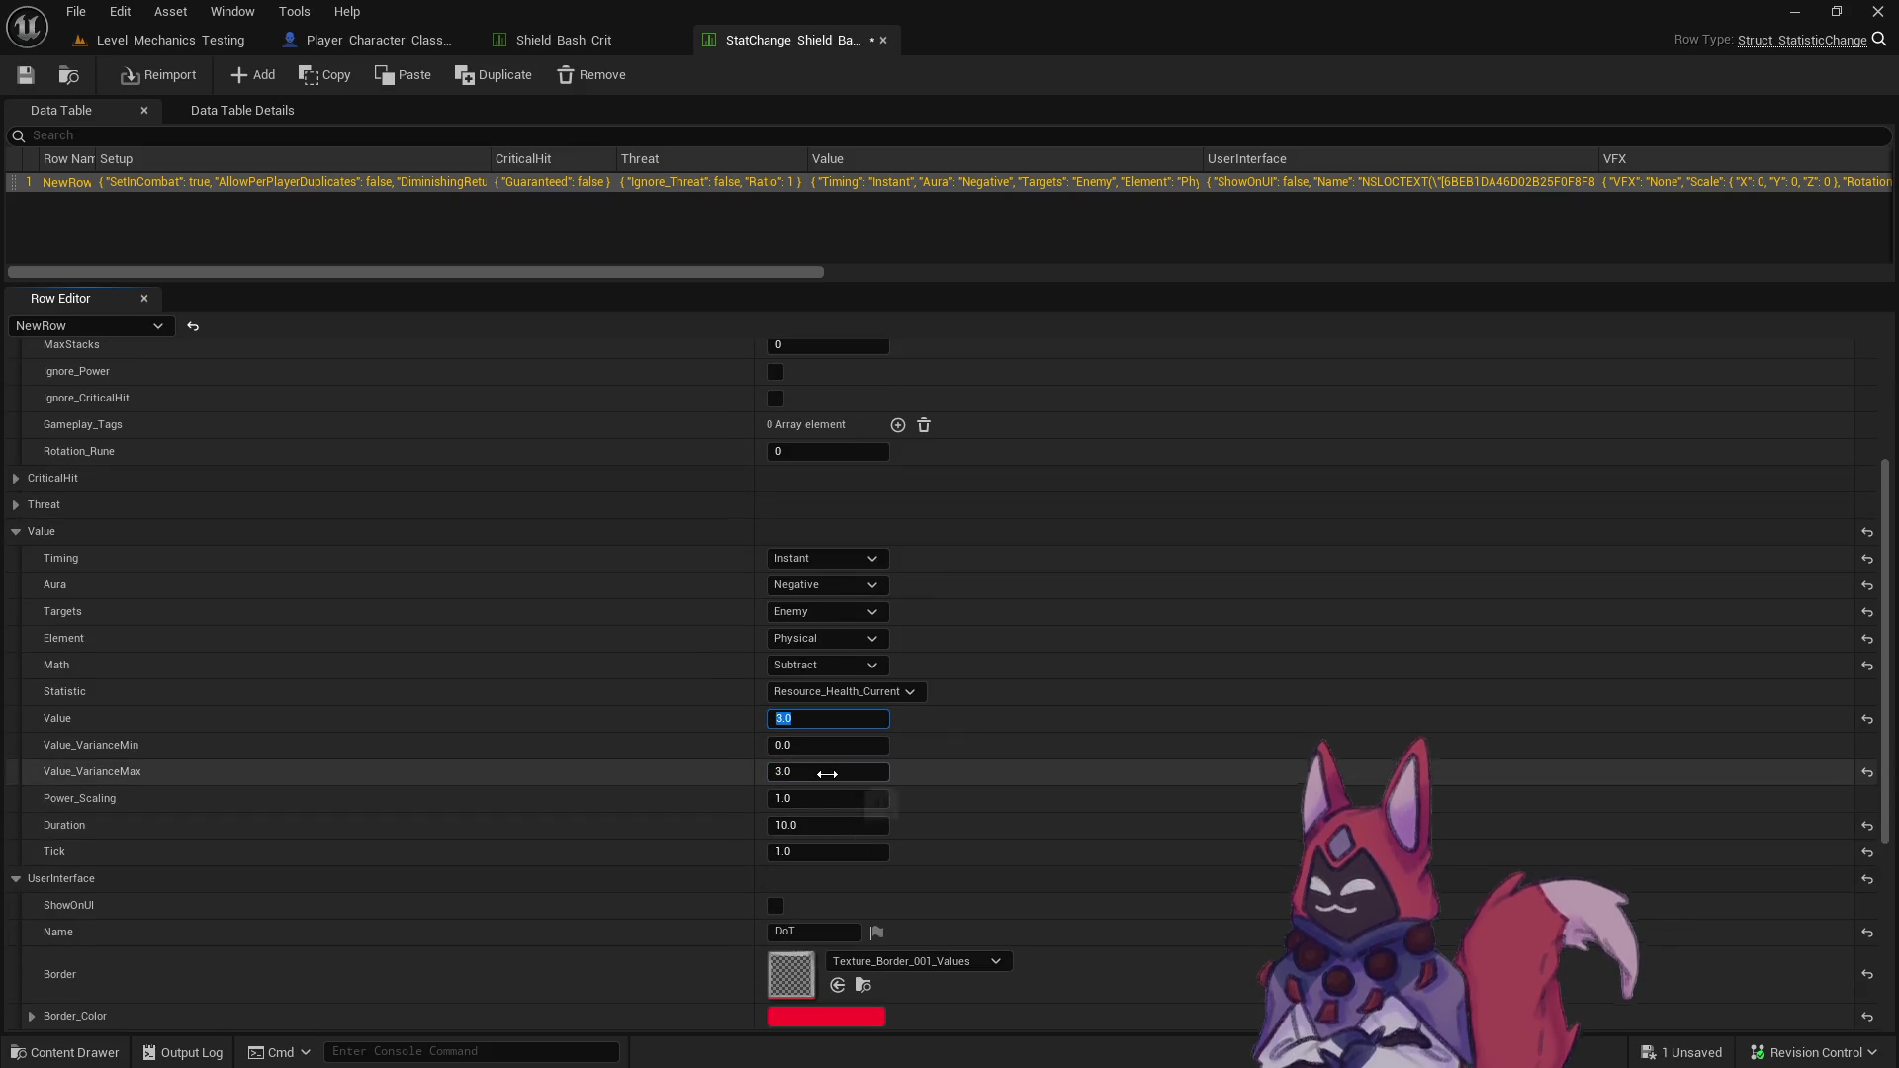
pyautogui.write('5')
pyautogui.press('Tab')
pyautogui.press('Tab')
pyautogui.write('10')
pyautogui.press('Return')
pyautogui.write('5')
pyautogui.press('Return')
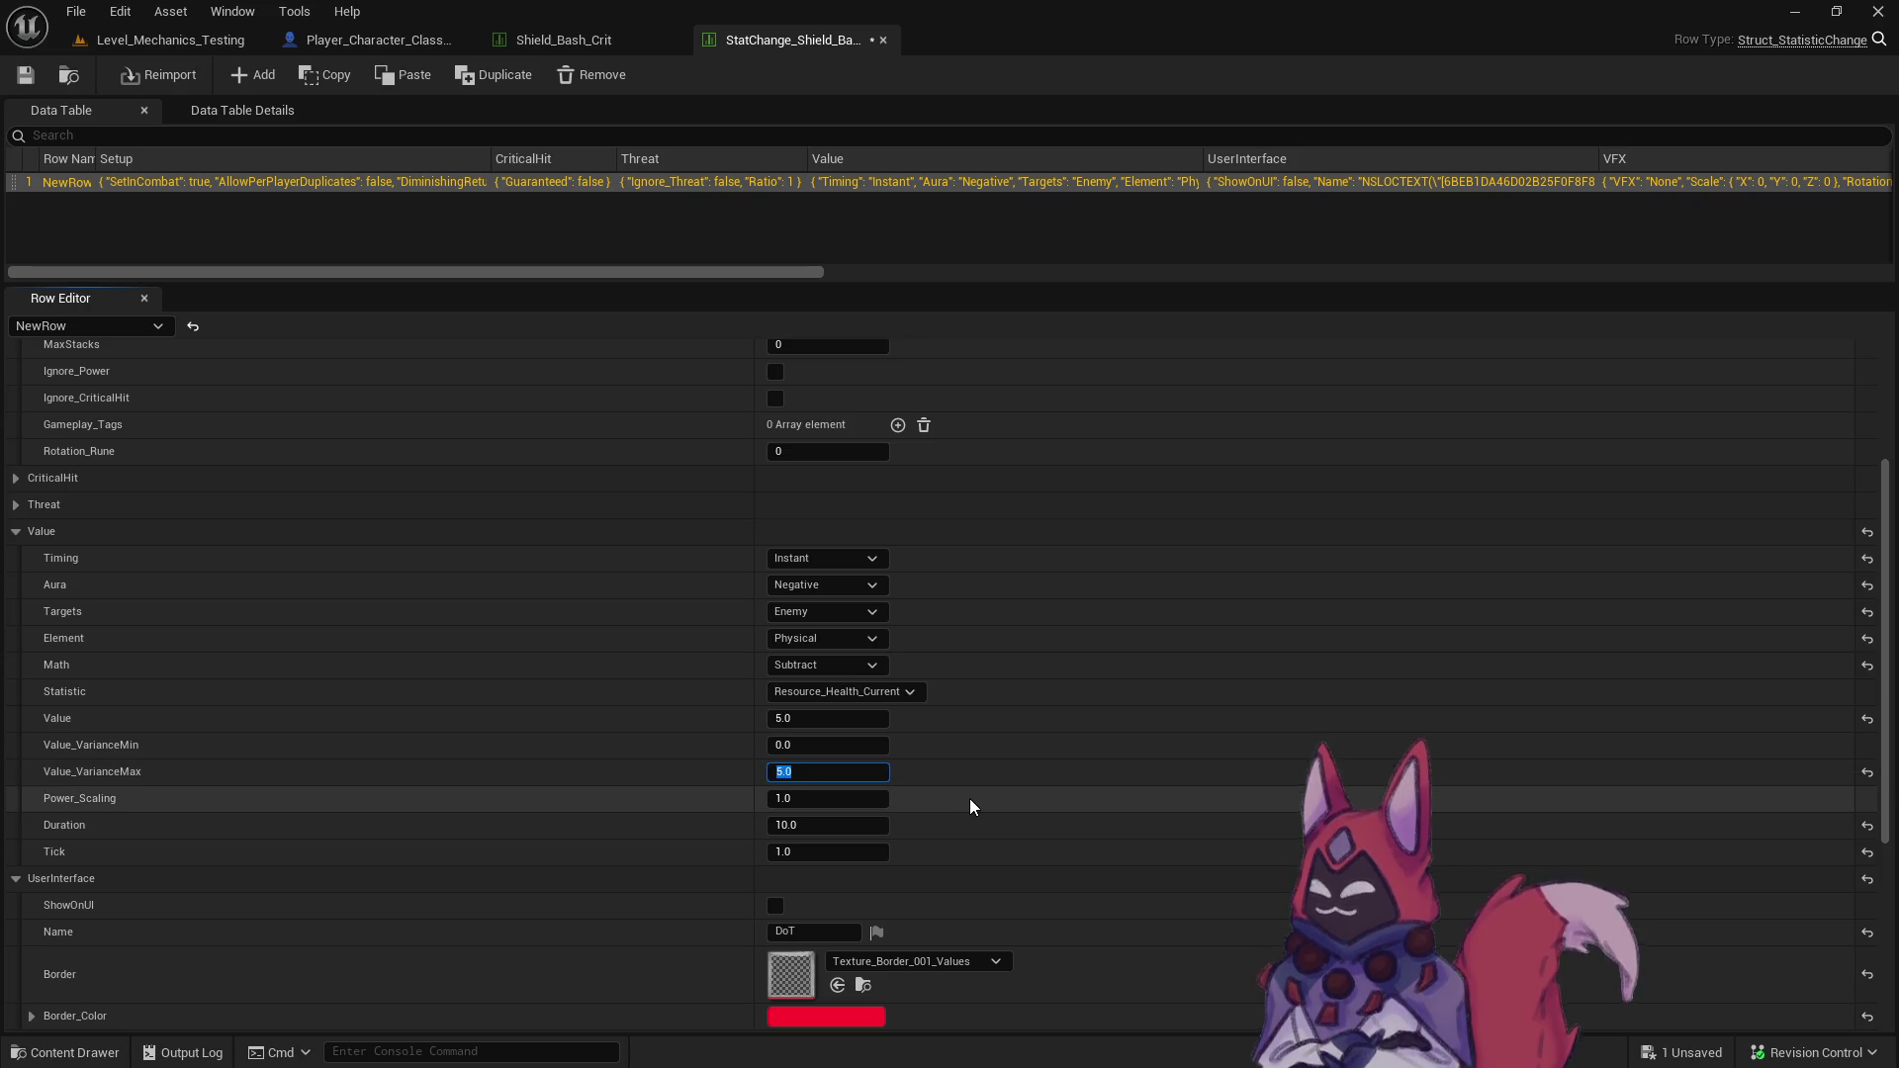
# - Close the stat change table and return to the Level_Mechanics_Testing level
pyautogui.click(882, 41)
pyautogui.click(170, 39)
pyautogui.hotkey('ctrl', 'space')
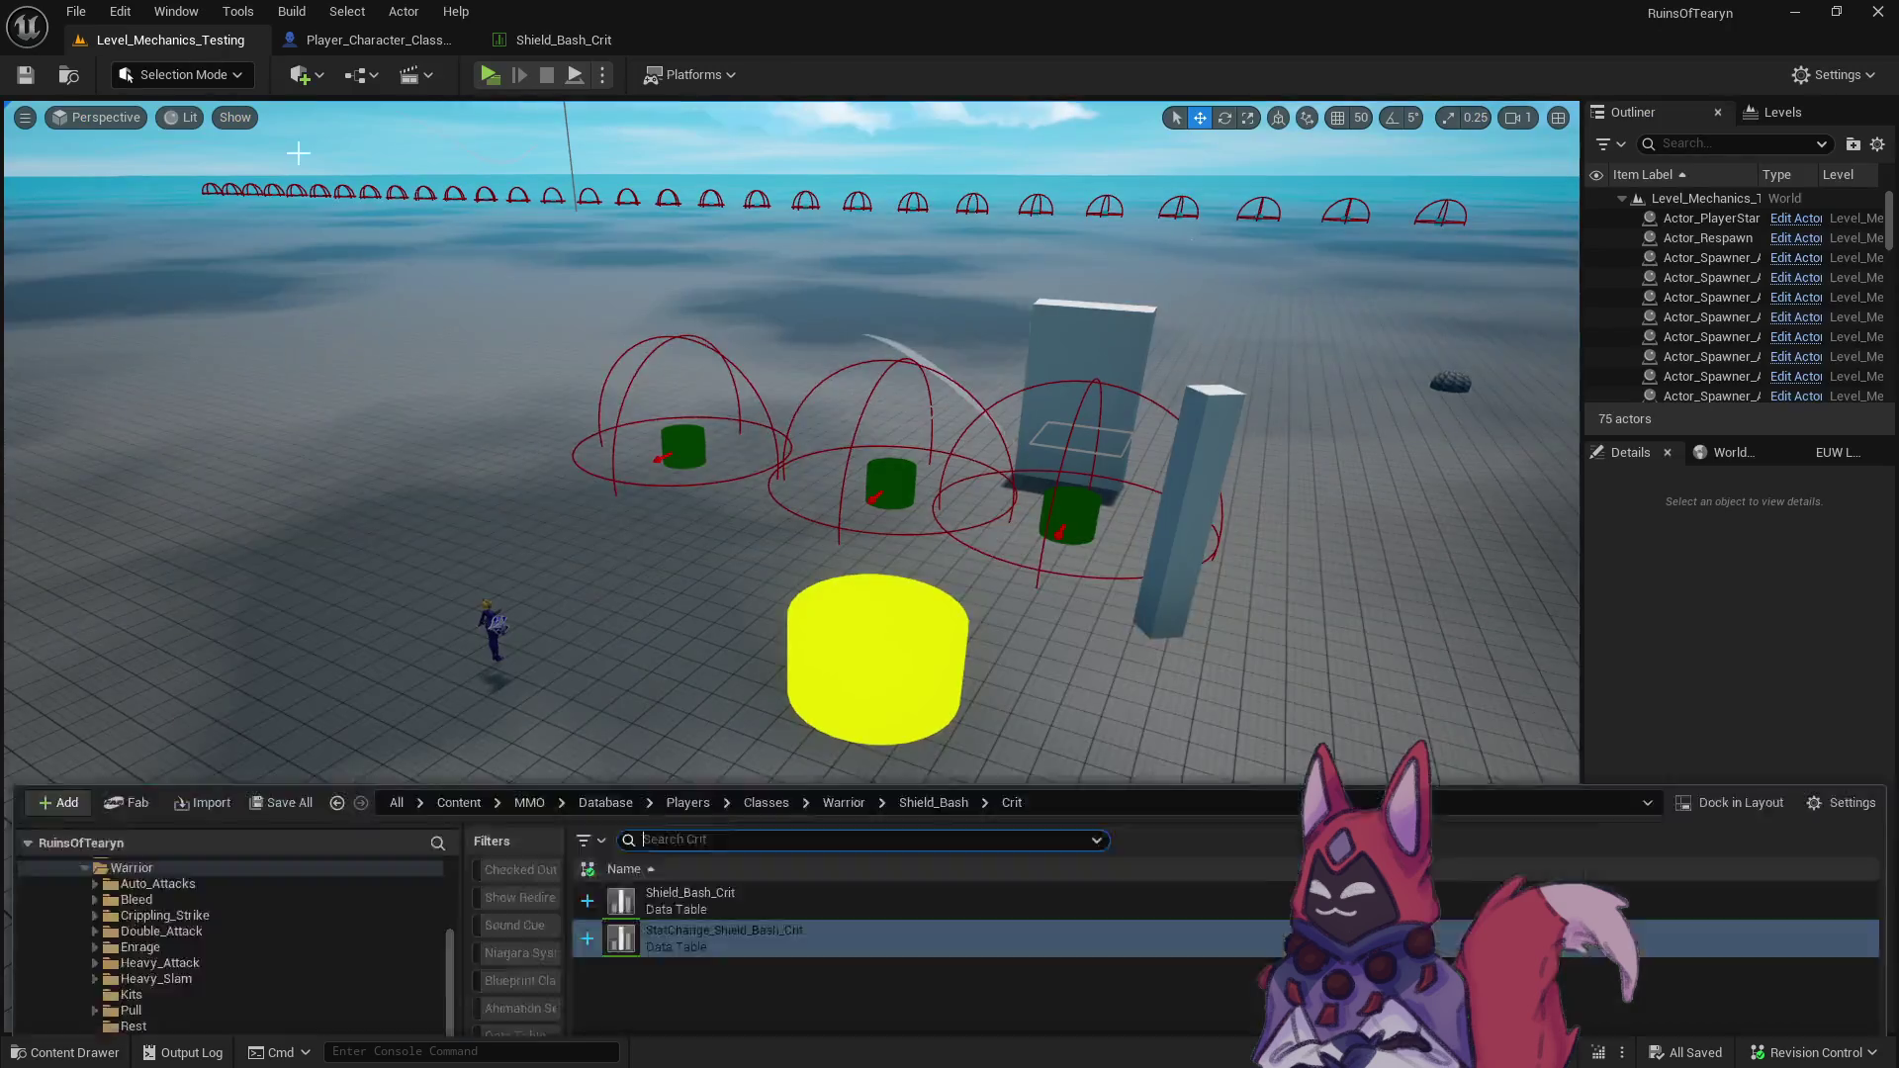
# - In Kit_Class_Warrior_Set_01_Crit, replace the Crippling_Strike action with Shield_Bash_Crit
pyautogui.click(216, 602)
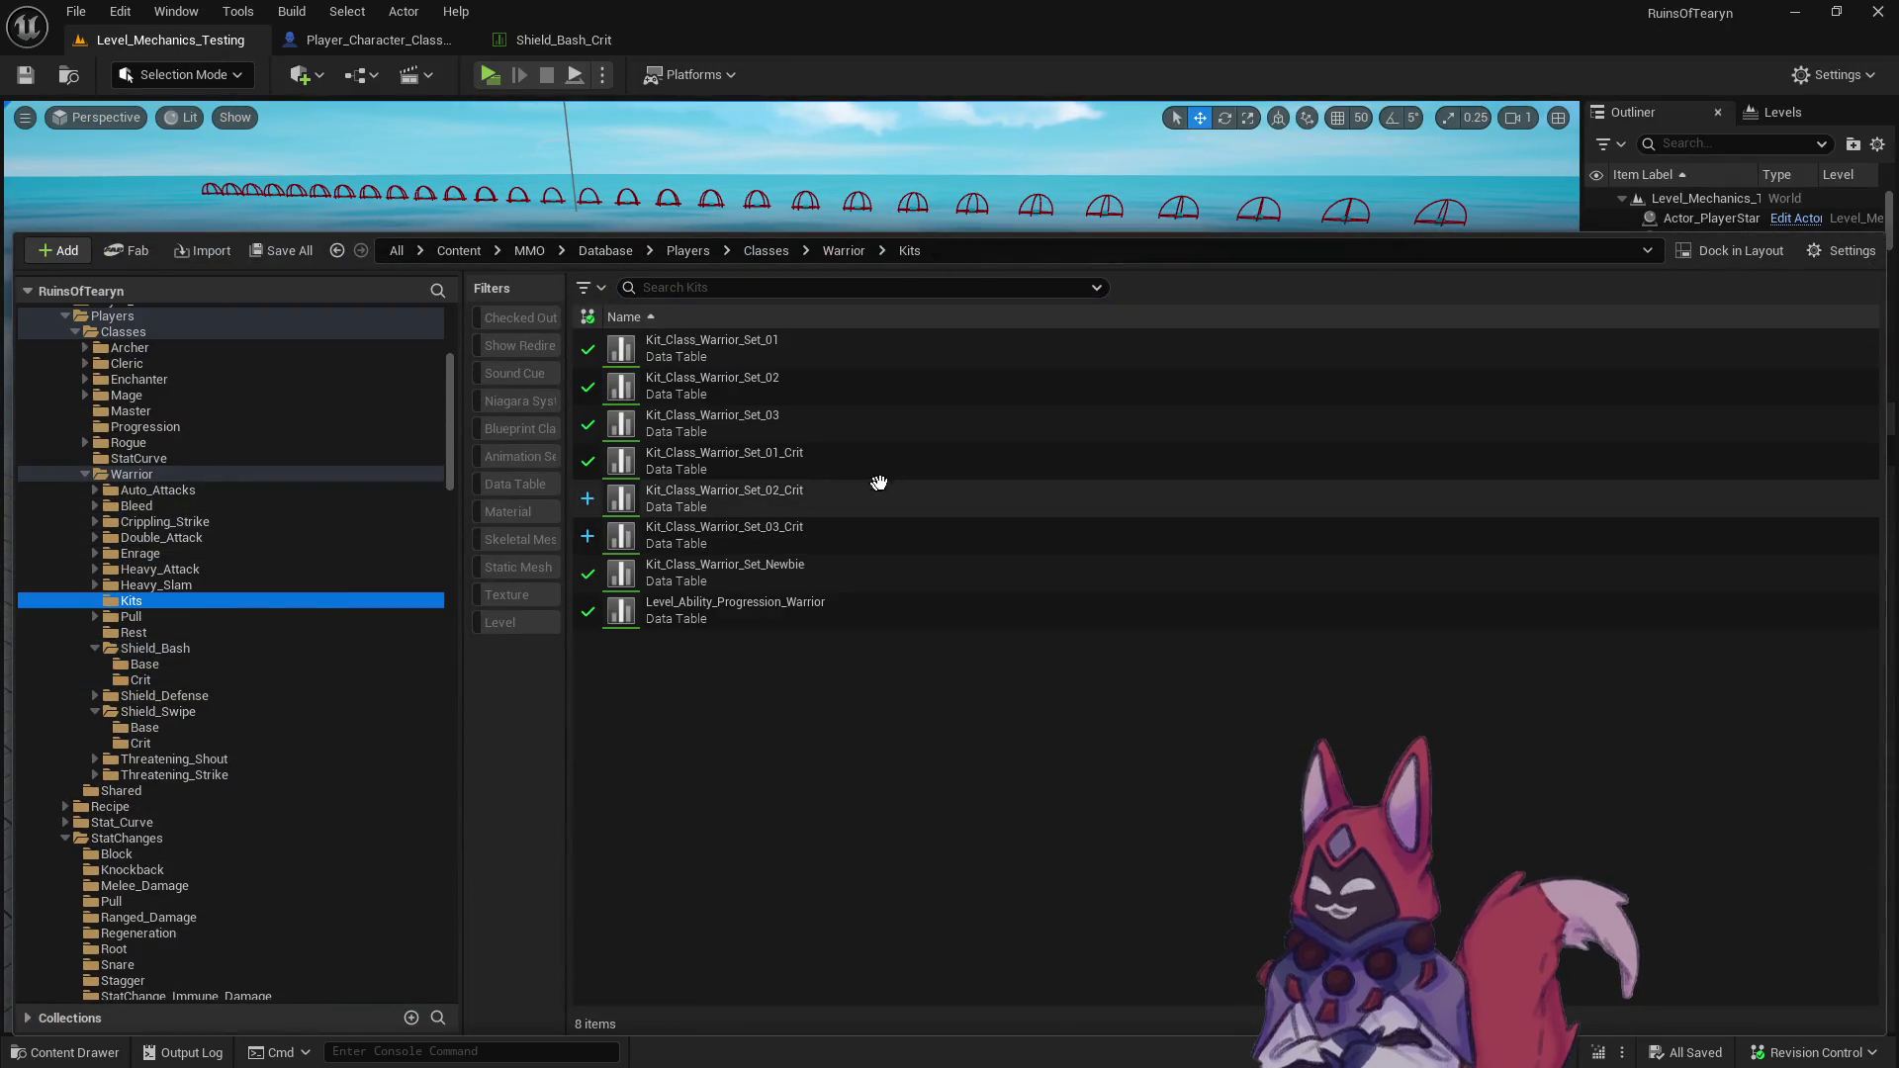
pyautogui.click(891, 474)
pyautogui.doubleClick(892, 474)
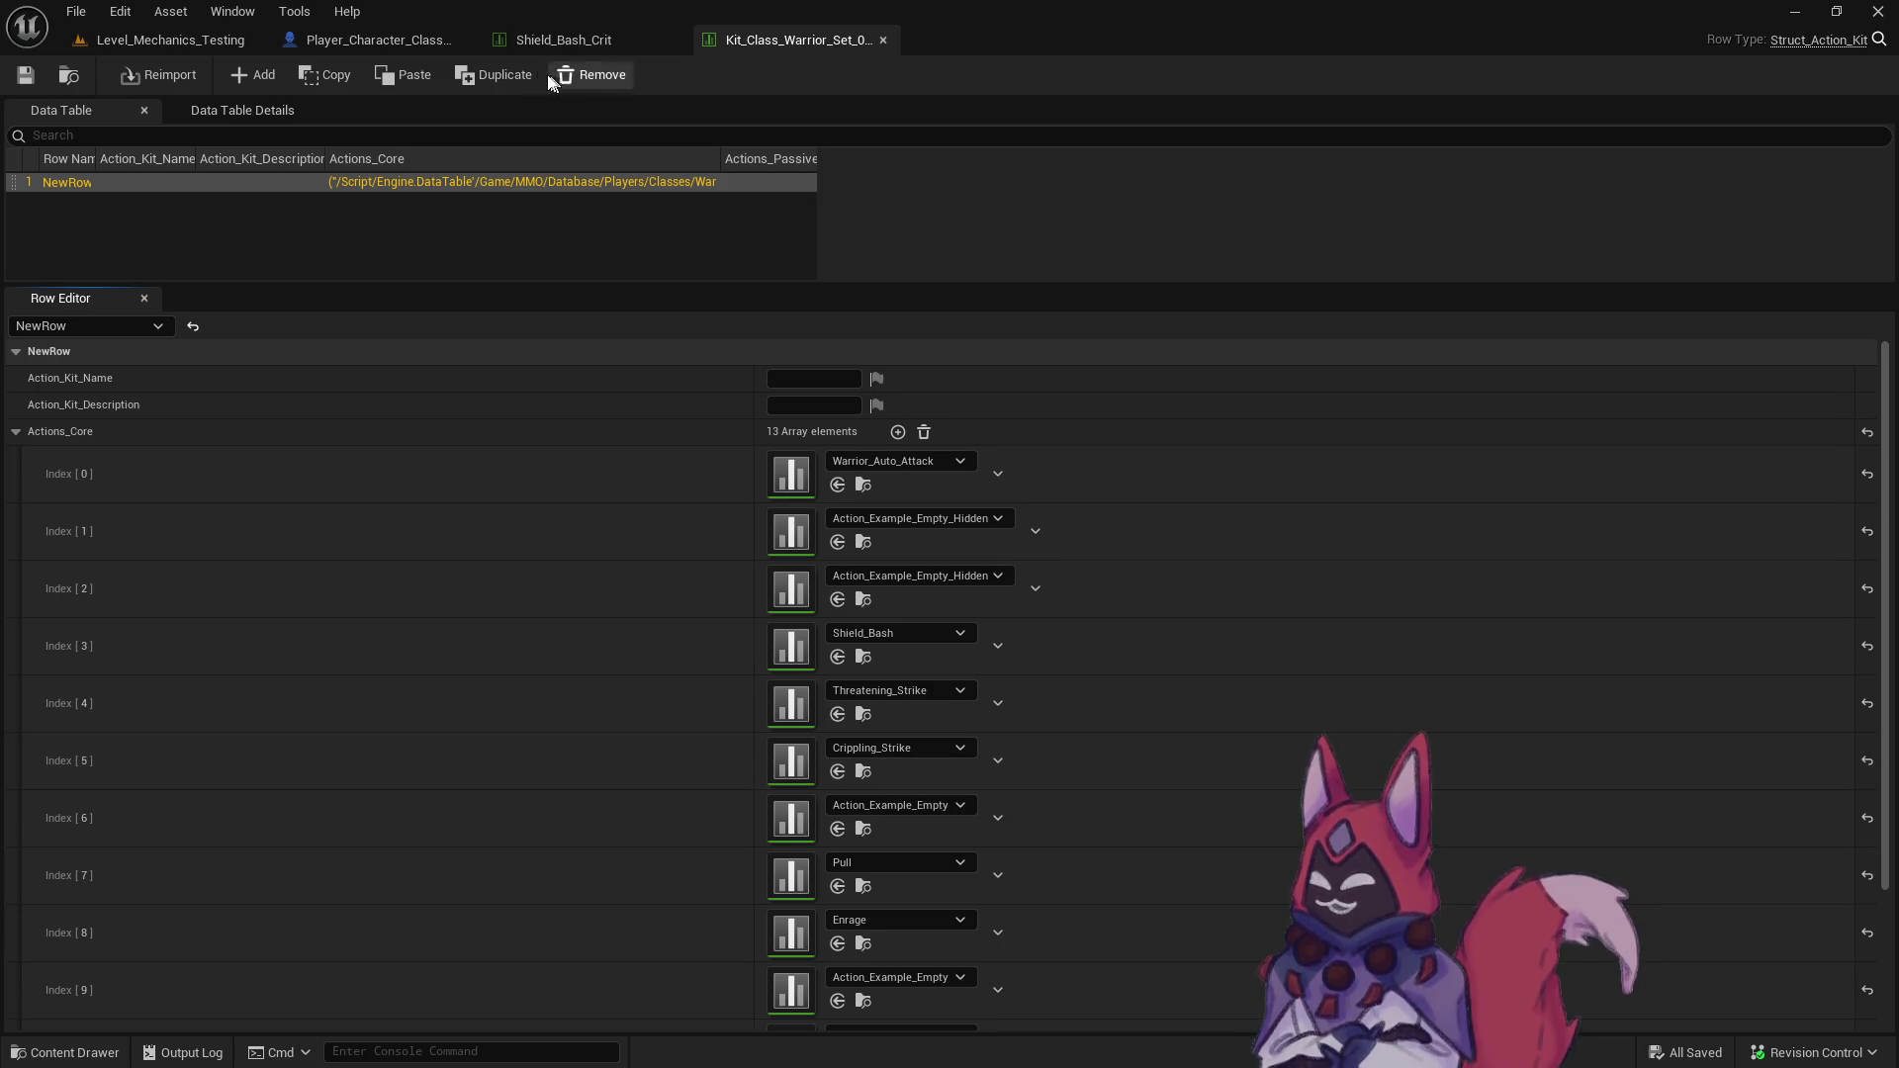
pyautogui.click(933, 748)
pyautogui.write('shield bash crit')
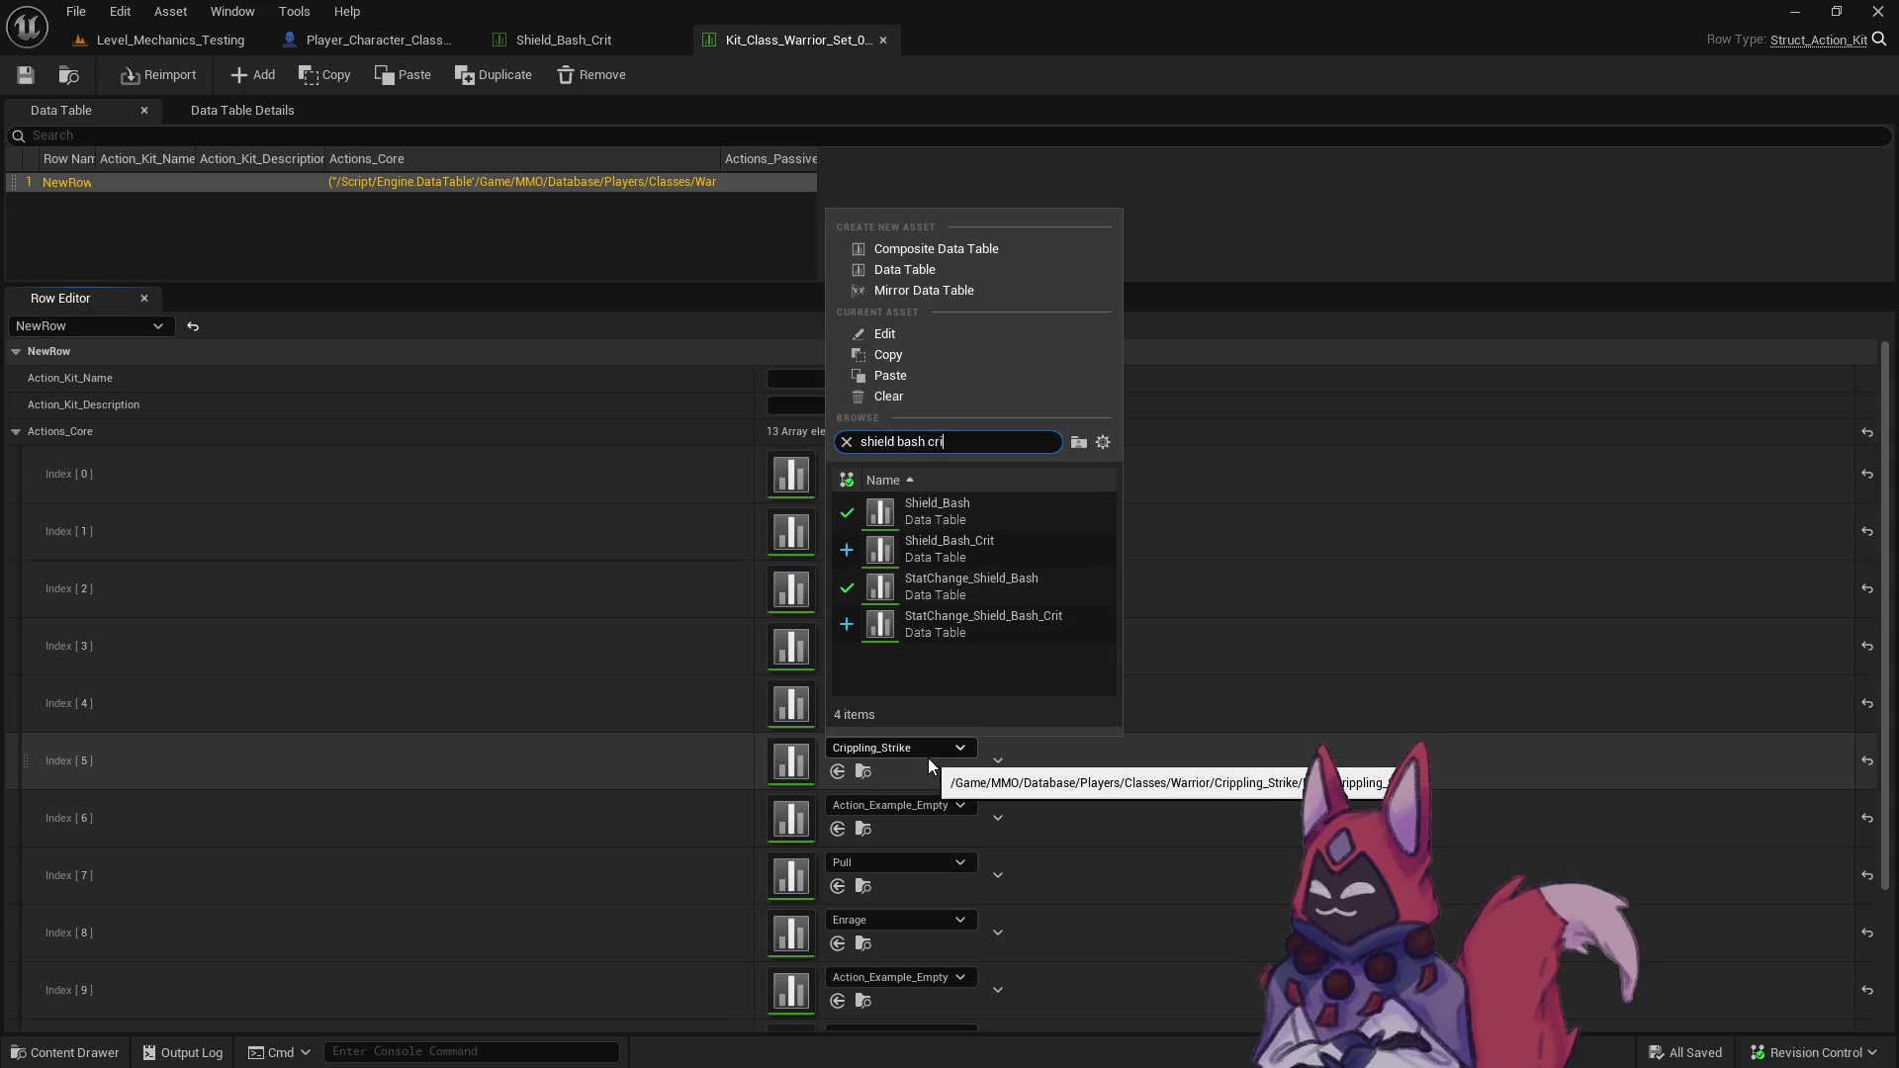
pyautogui.click(1037, 514)
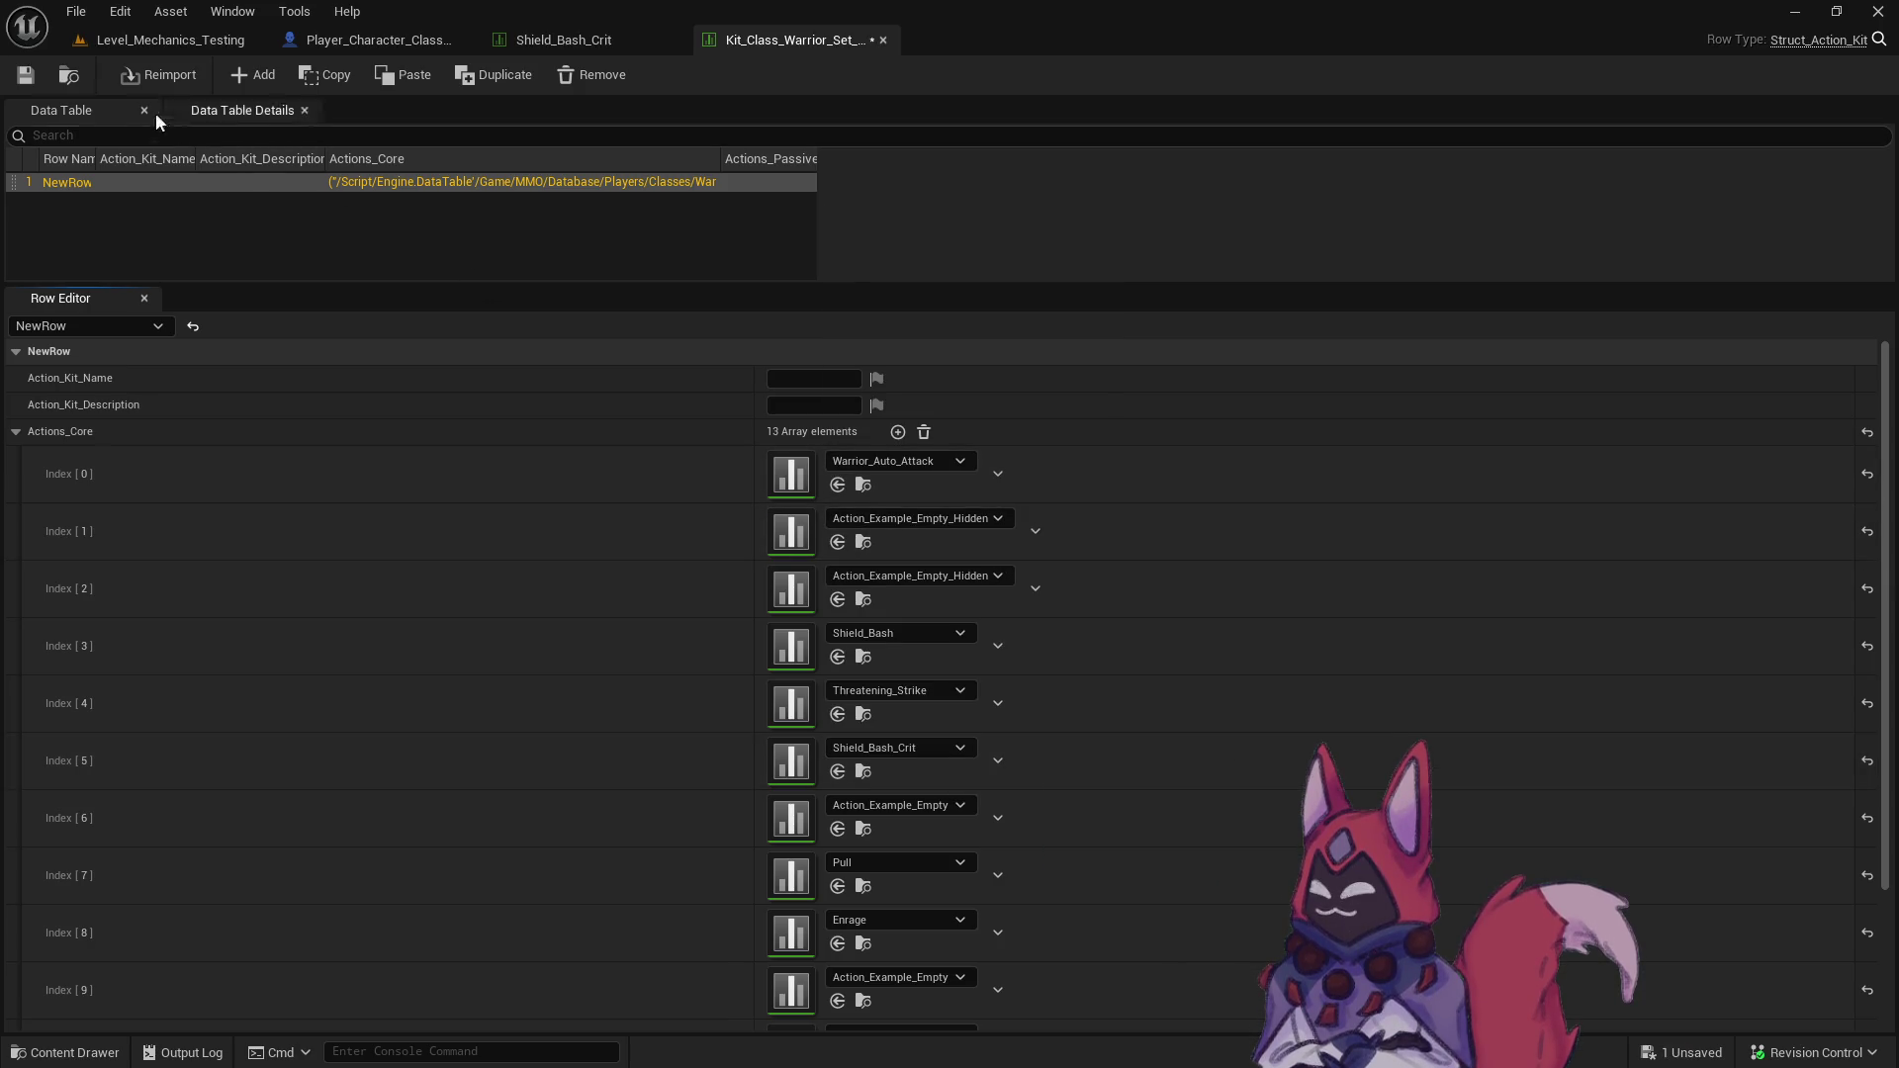
# - Open Kit_Class_Warrior_Set_02_Crit and browse the content drawer to the Shield_Swipe Base folder
pyautogui.click(69, 74)
pyautogui.doubleClick(784, 776)
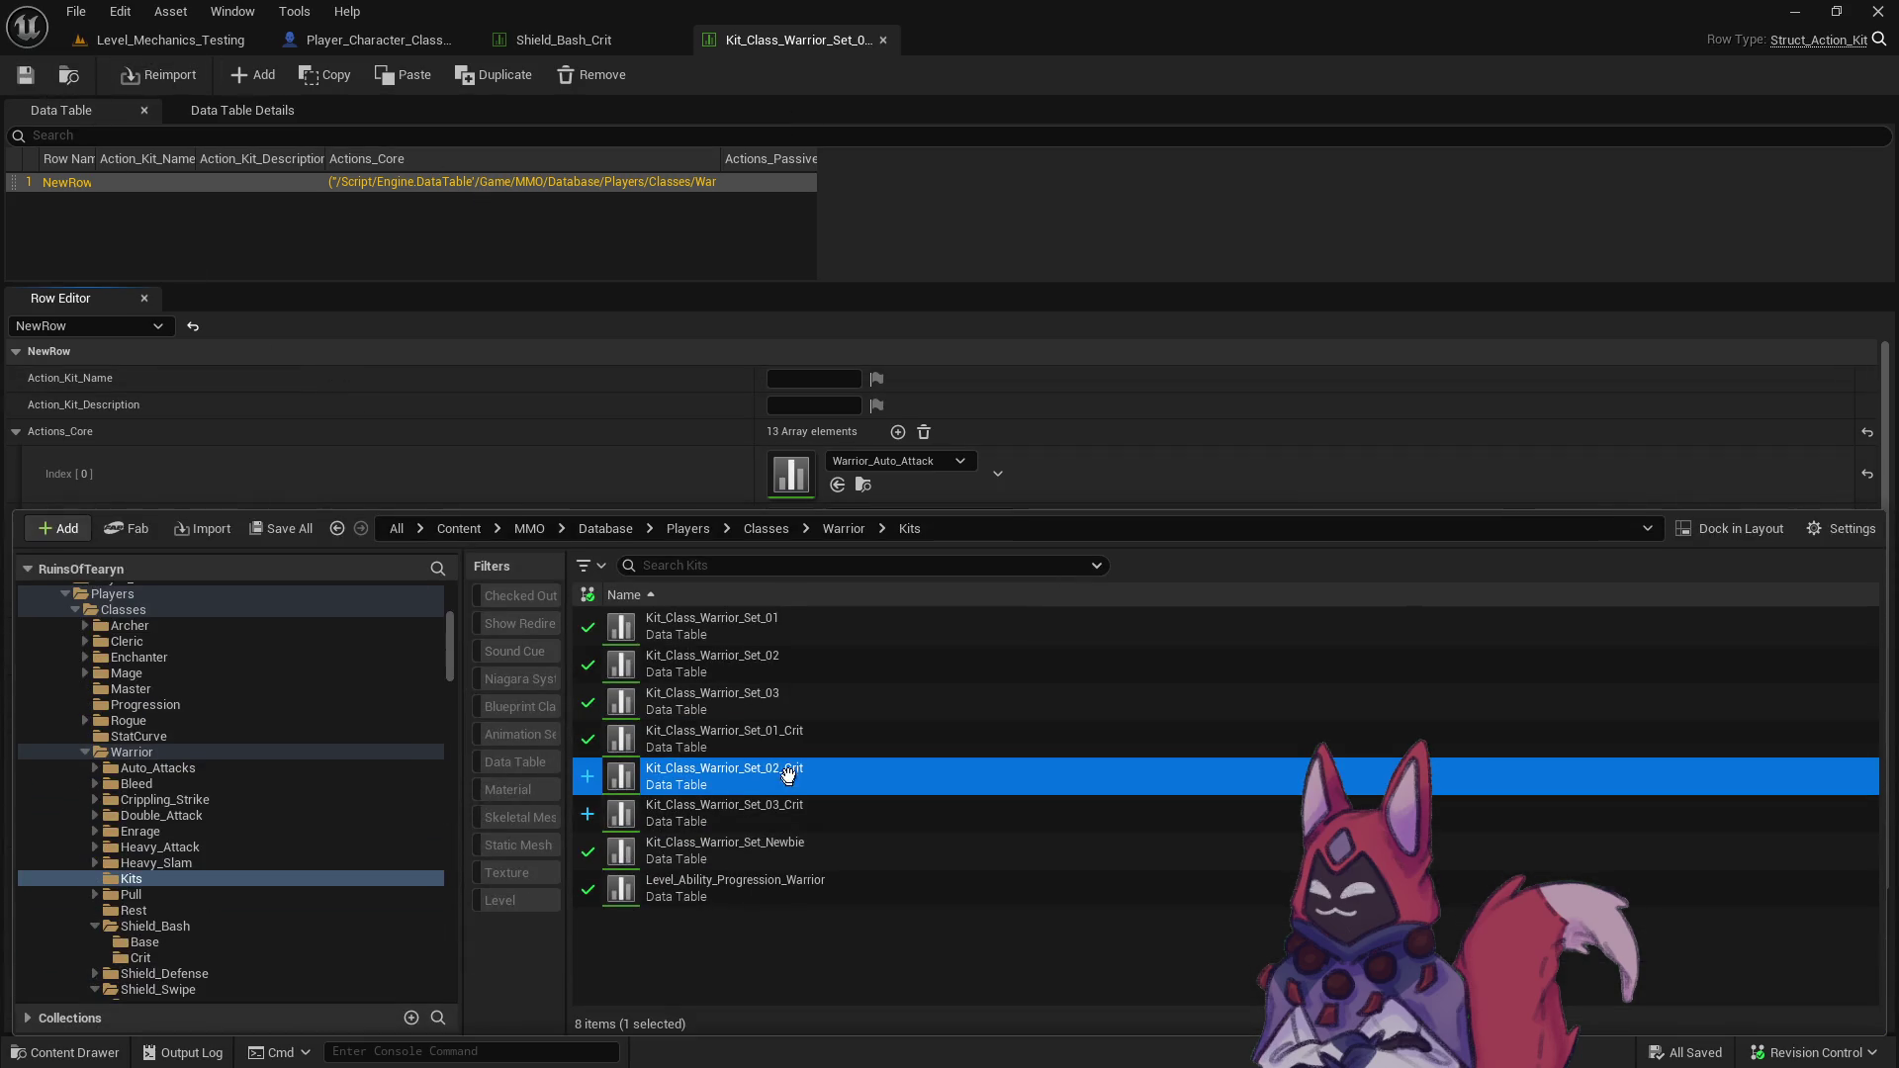
pyautogui.hotkey('alt', 'Tab')
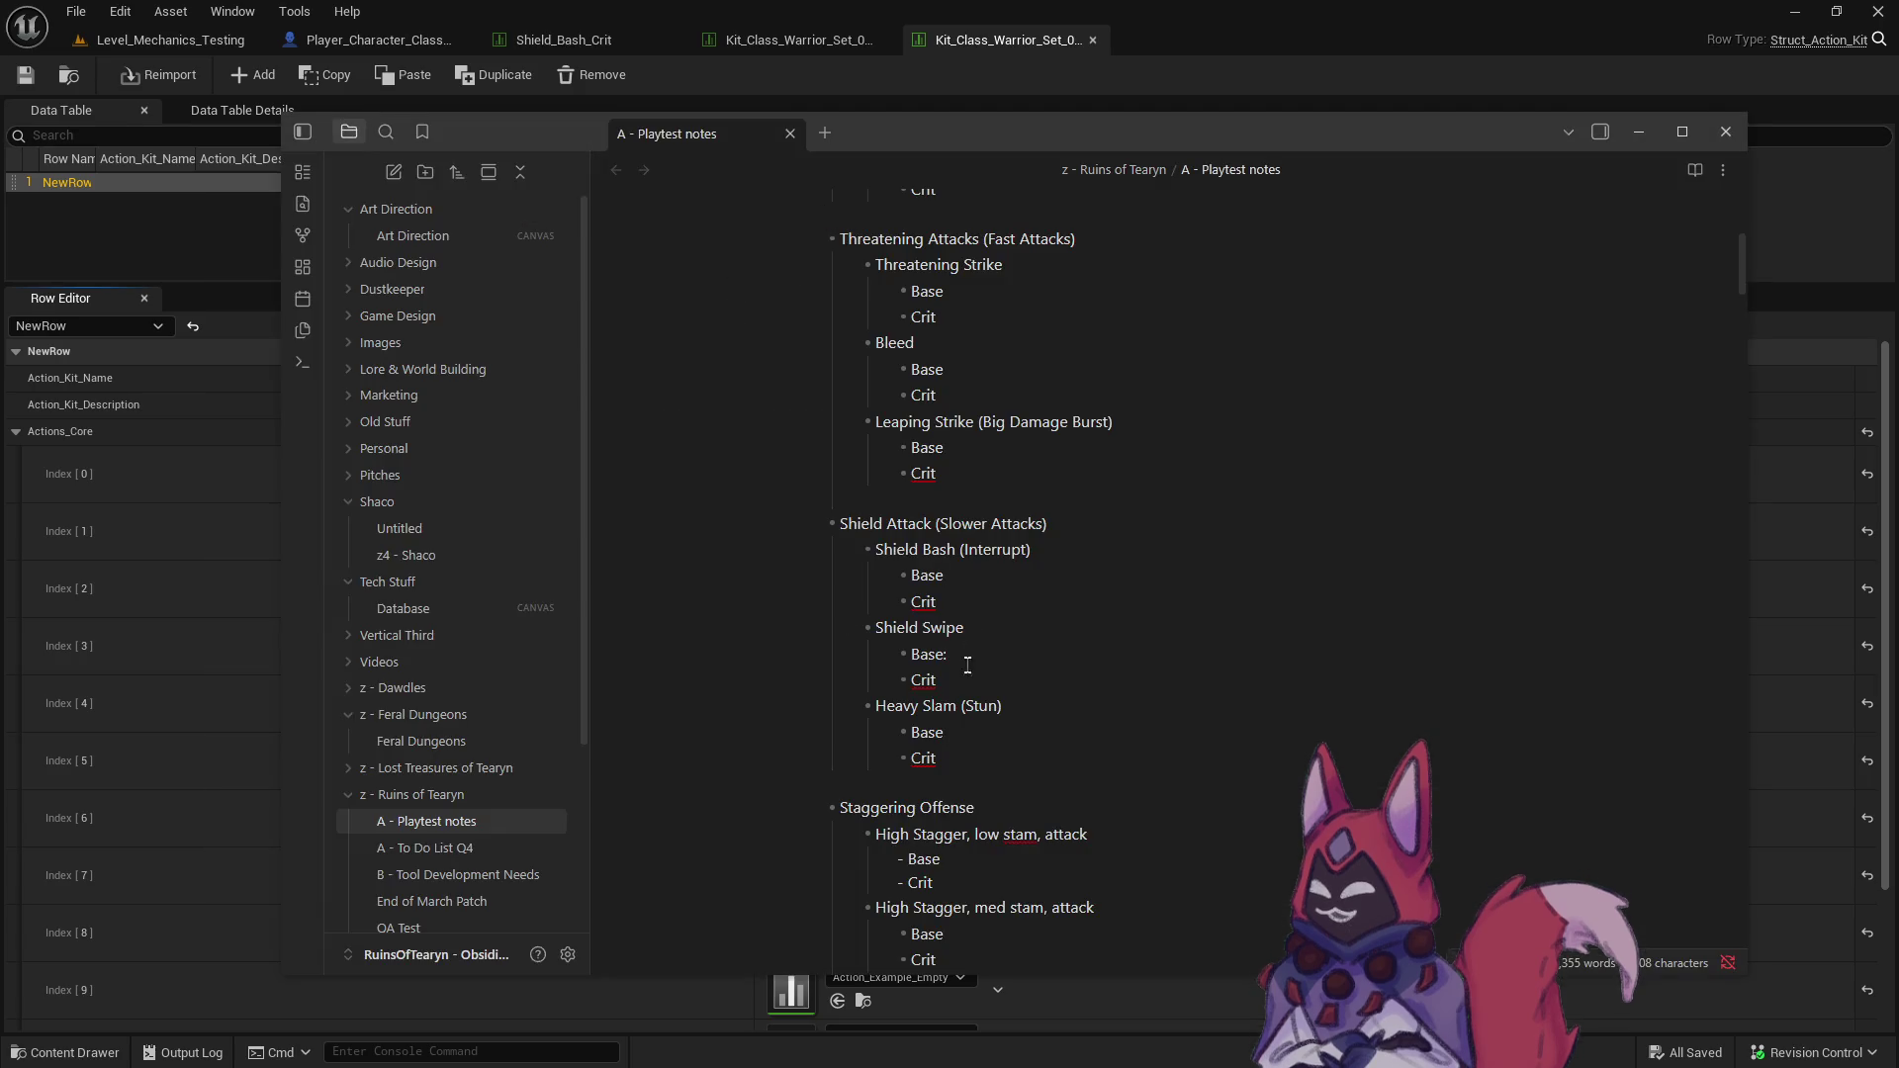
pyautogui.click(976, 73)
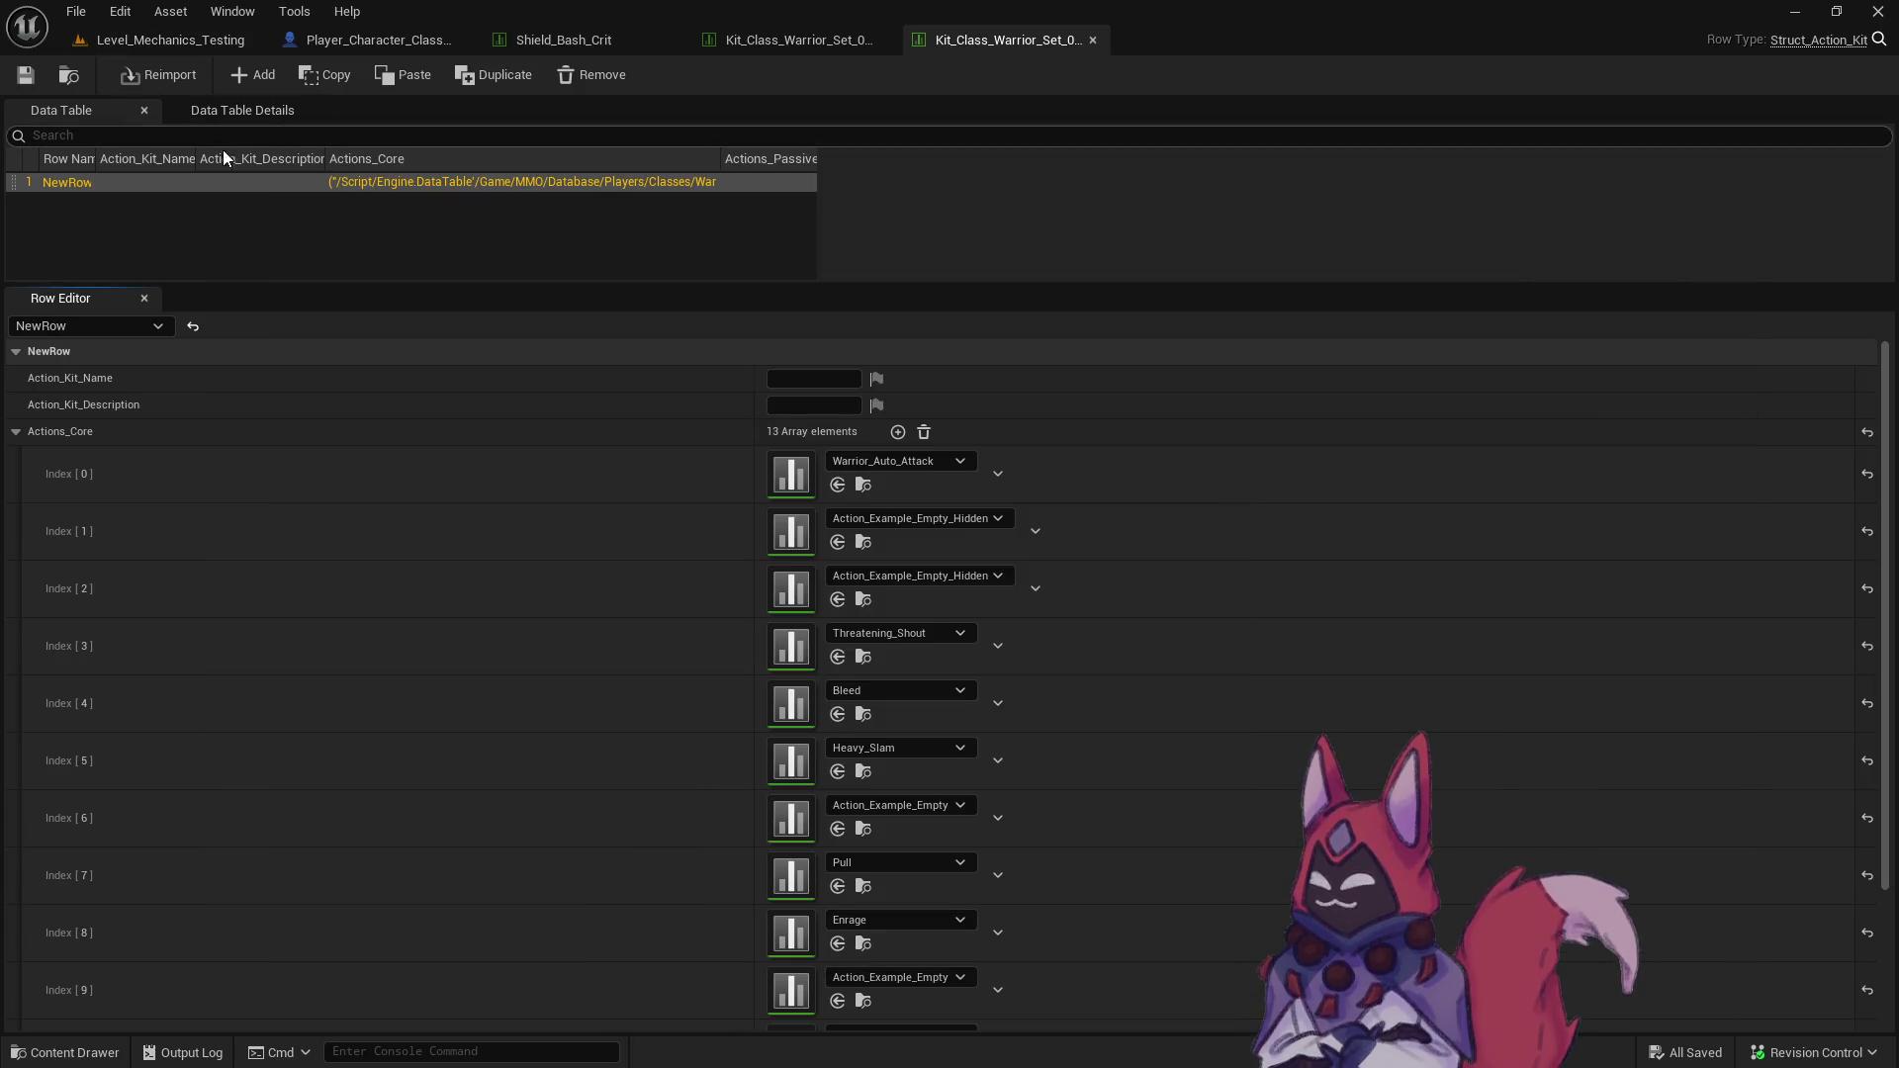
pyautogui.hotkey('ctrl', 'space')
pyautogui.scroll(-3, 174, 911)
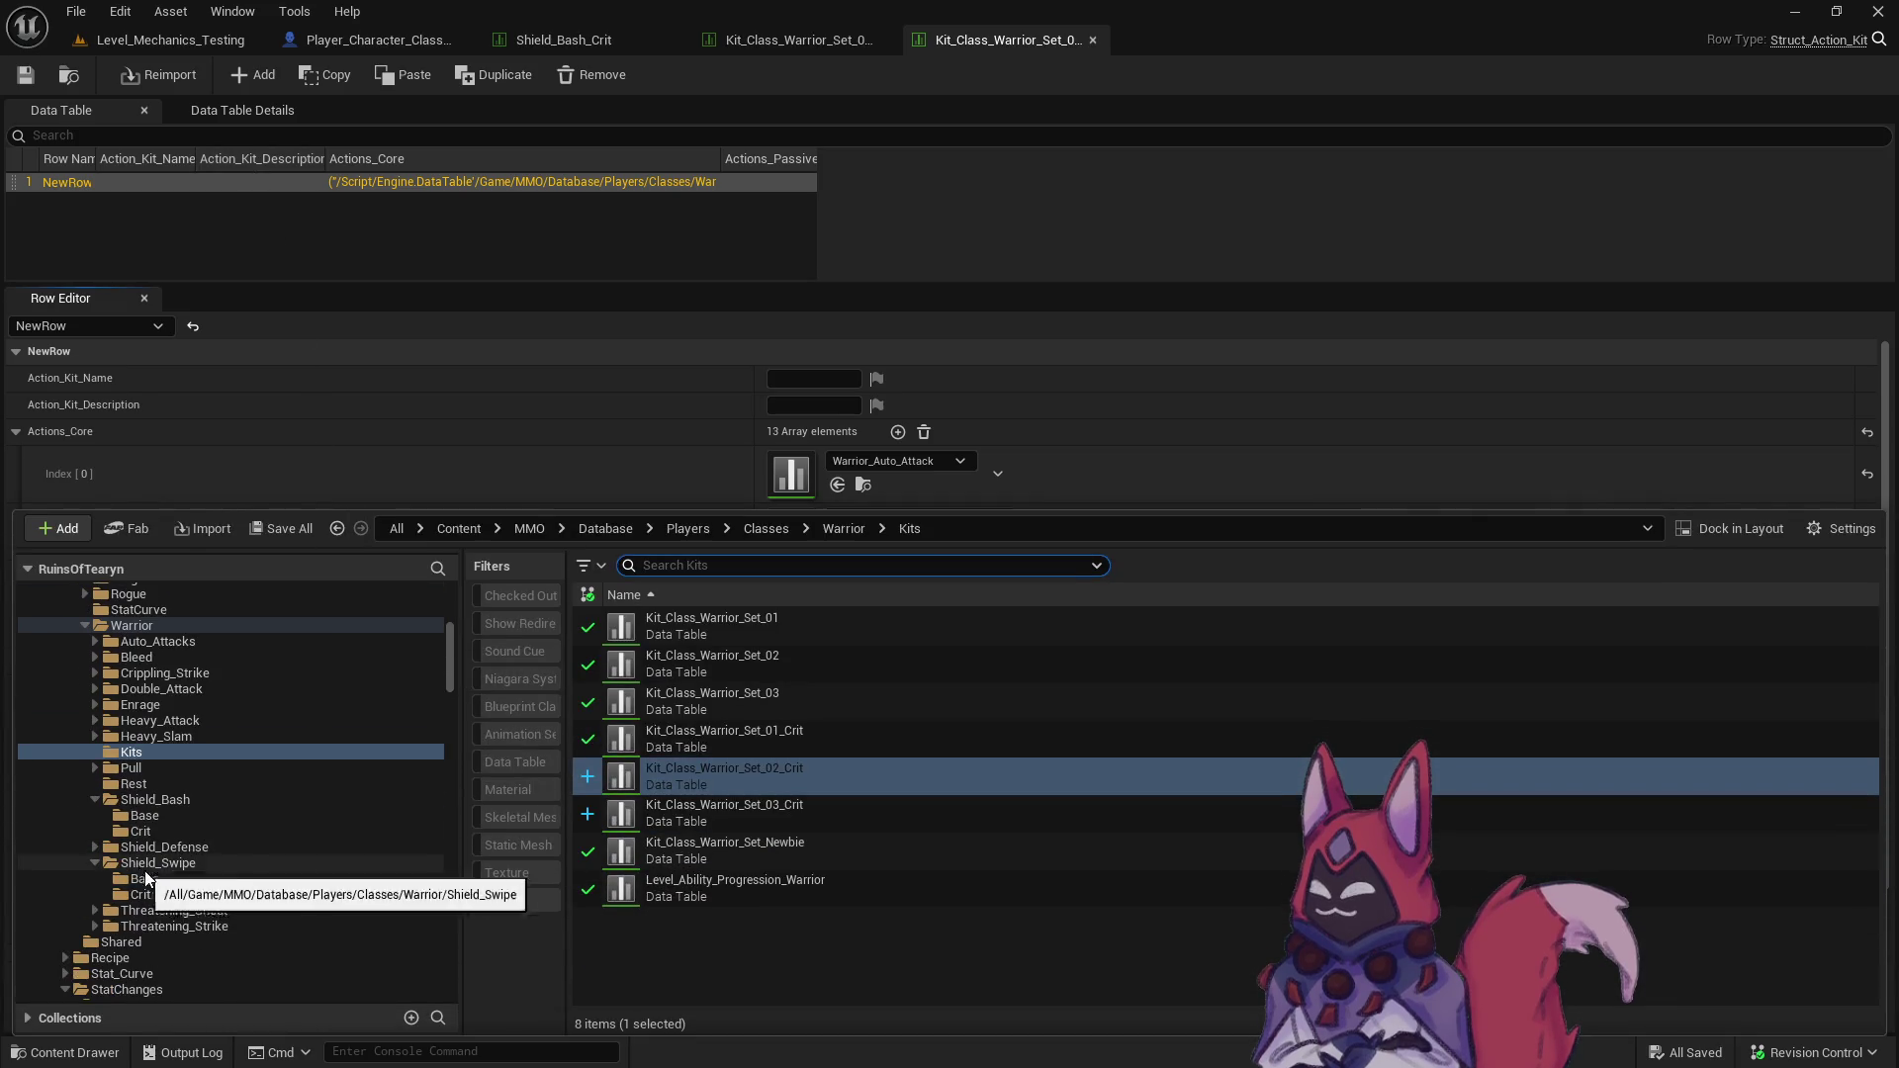
pyautogui.click(182, 879)
# - Copy the Shield_Swipe and StatChange_Shield_Swipe tables into the Shield_Swipe Crit folder
pyautogui.click(746, 633)
pyautogui.keyDown('shift'); pyautogui.click(753, 665); pyautogui.keyUp('shift')
pyautogui.moveTo(754, 666); pyautogui.dragTo(174, 896)
pyautogui.press('Escape')
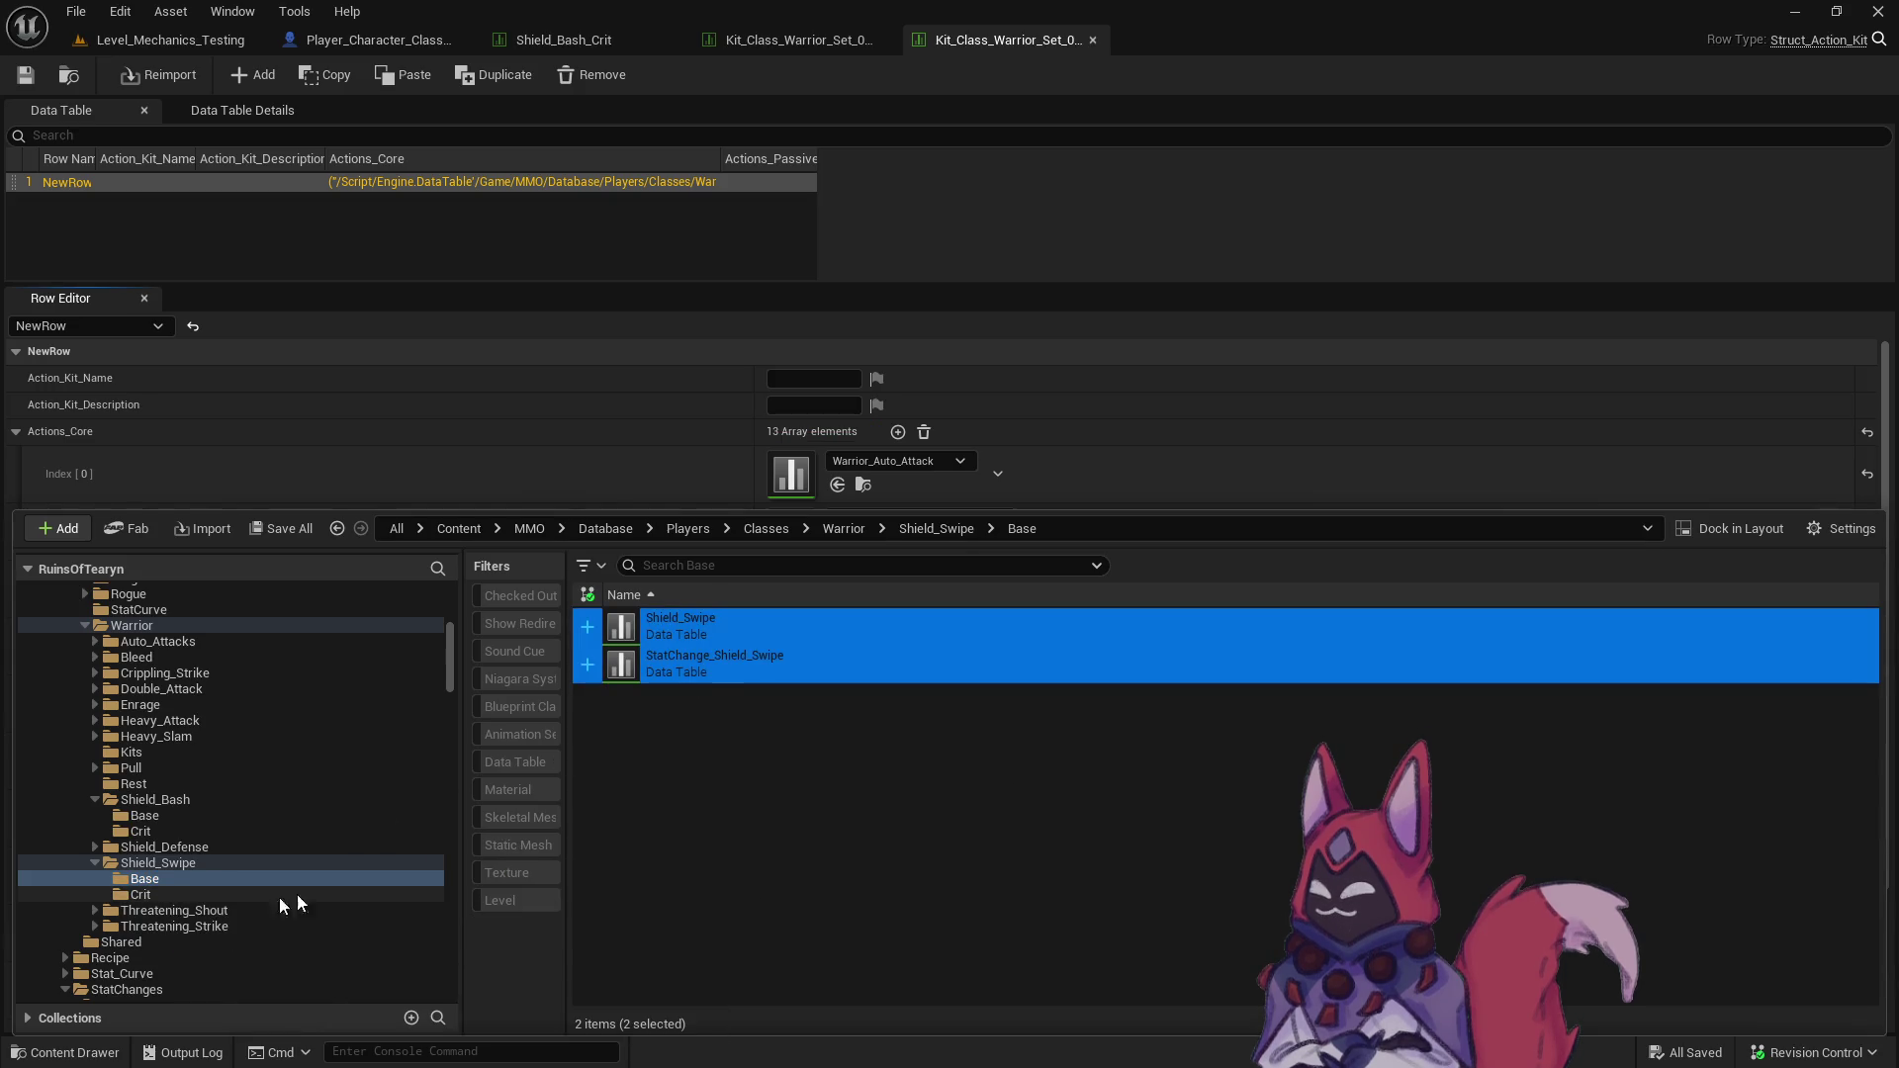
pyautogui.click(141, 895)
# - Rename the copies Shield_Swipe_Crit and StatChange_Shield_Swipe_Crit
pyautogui.press('F2')
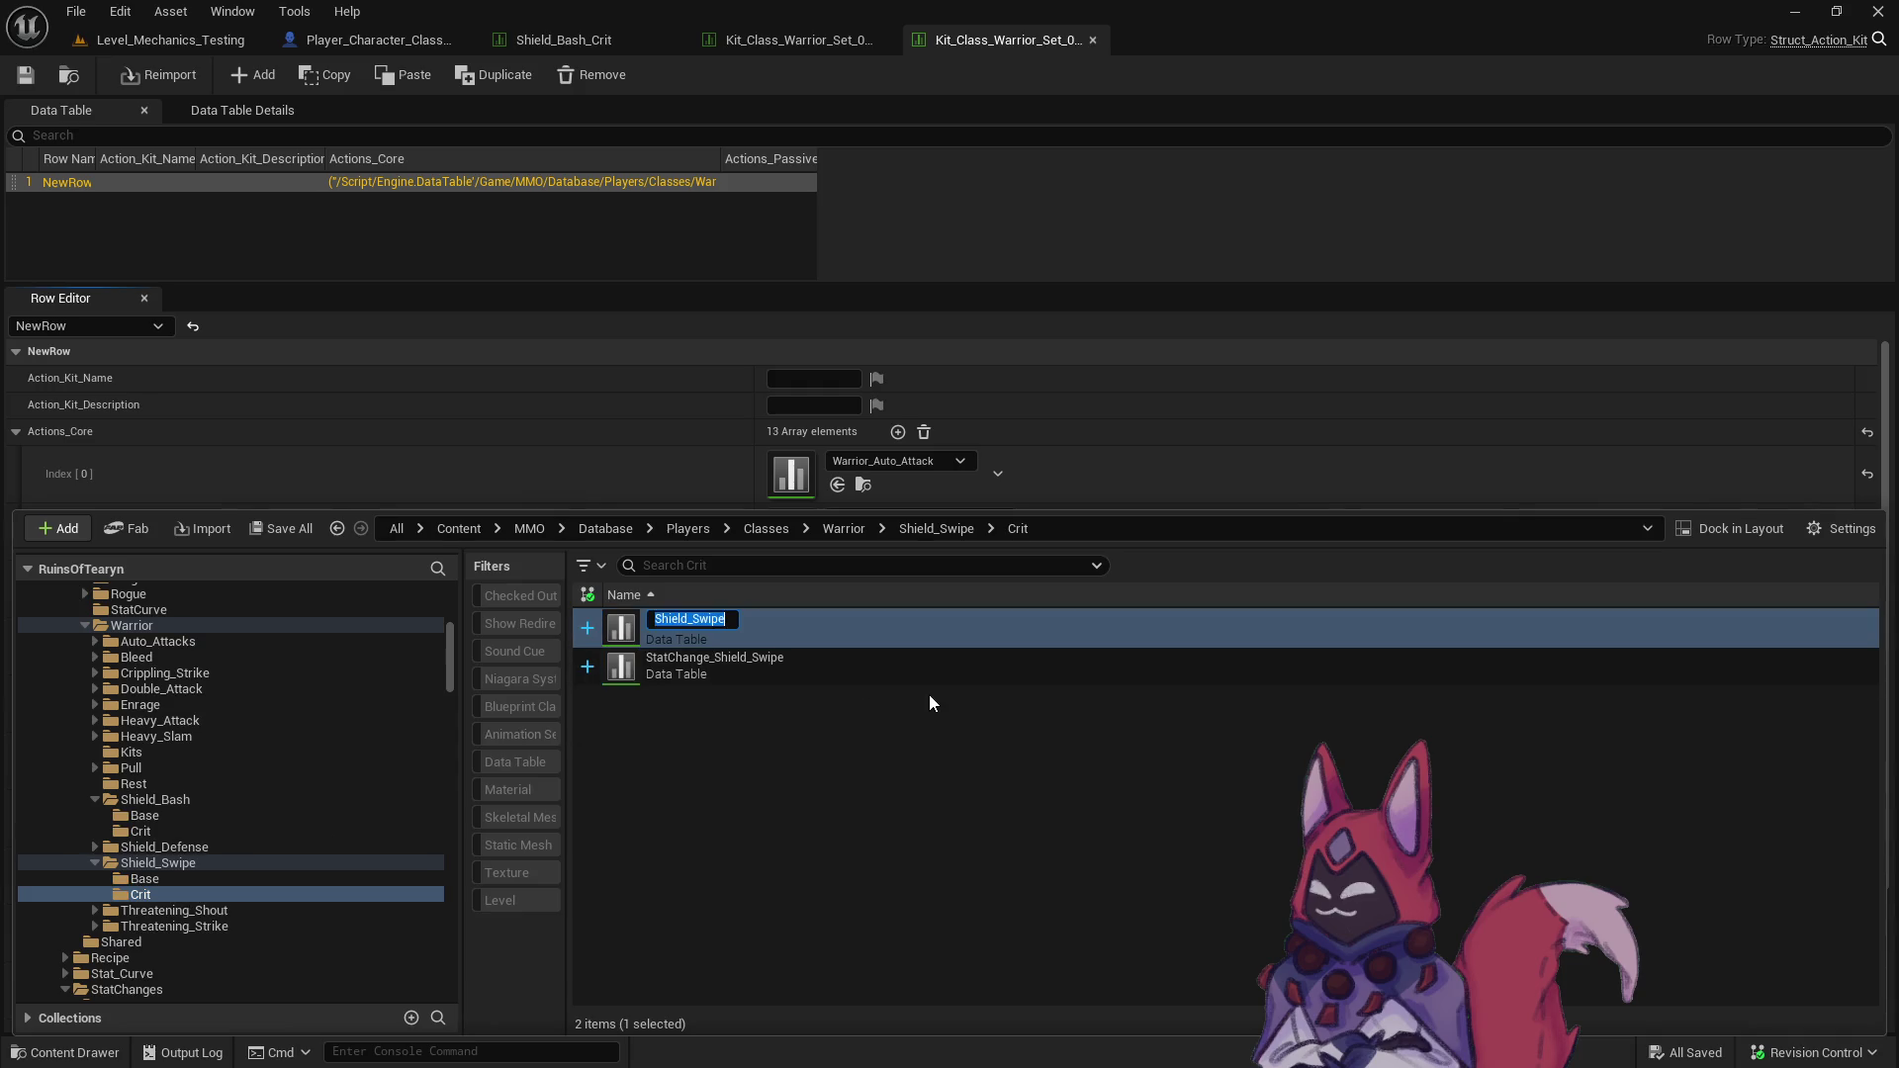
pyautogui.write('_Crit')
pyautogui.press('Return')
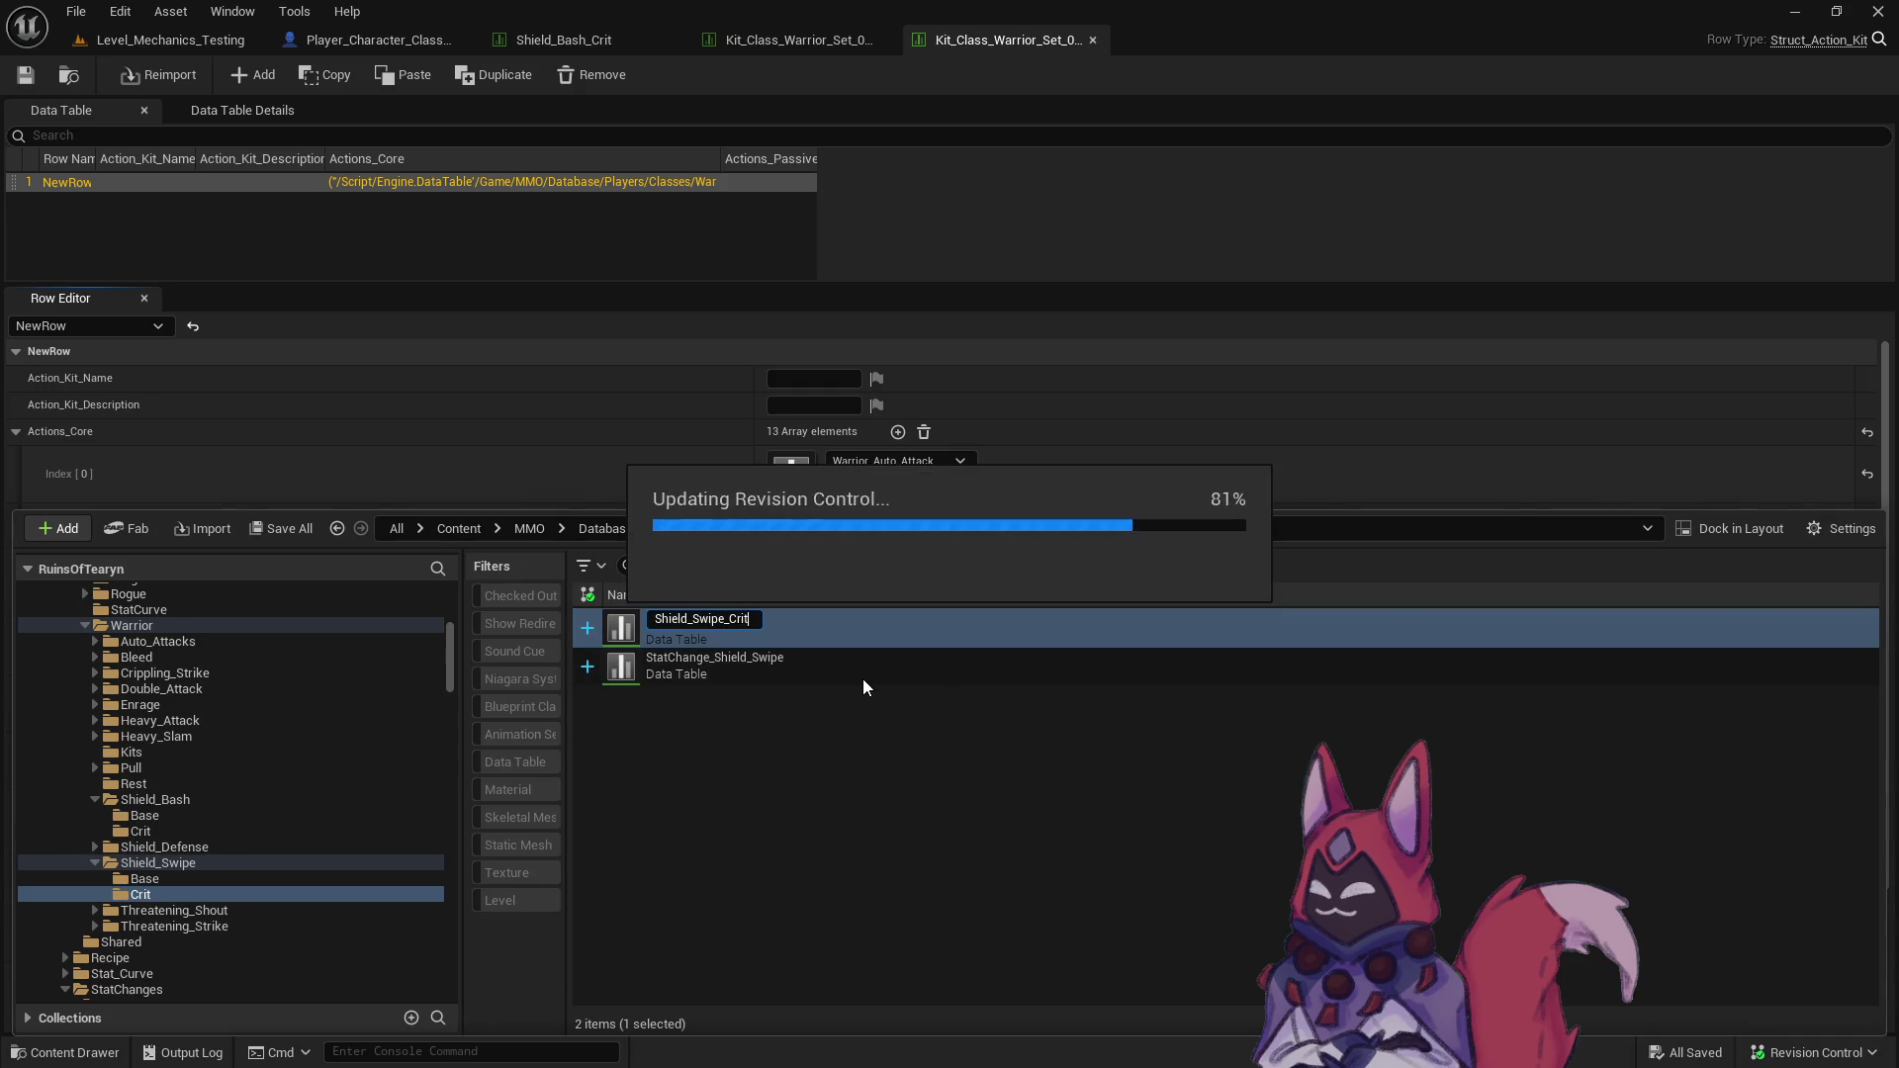
pyautogui.click(857, 675)
pyautogui.press('F2')
pyautogui.write('_Crit')
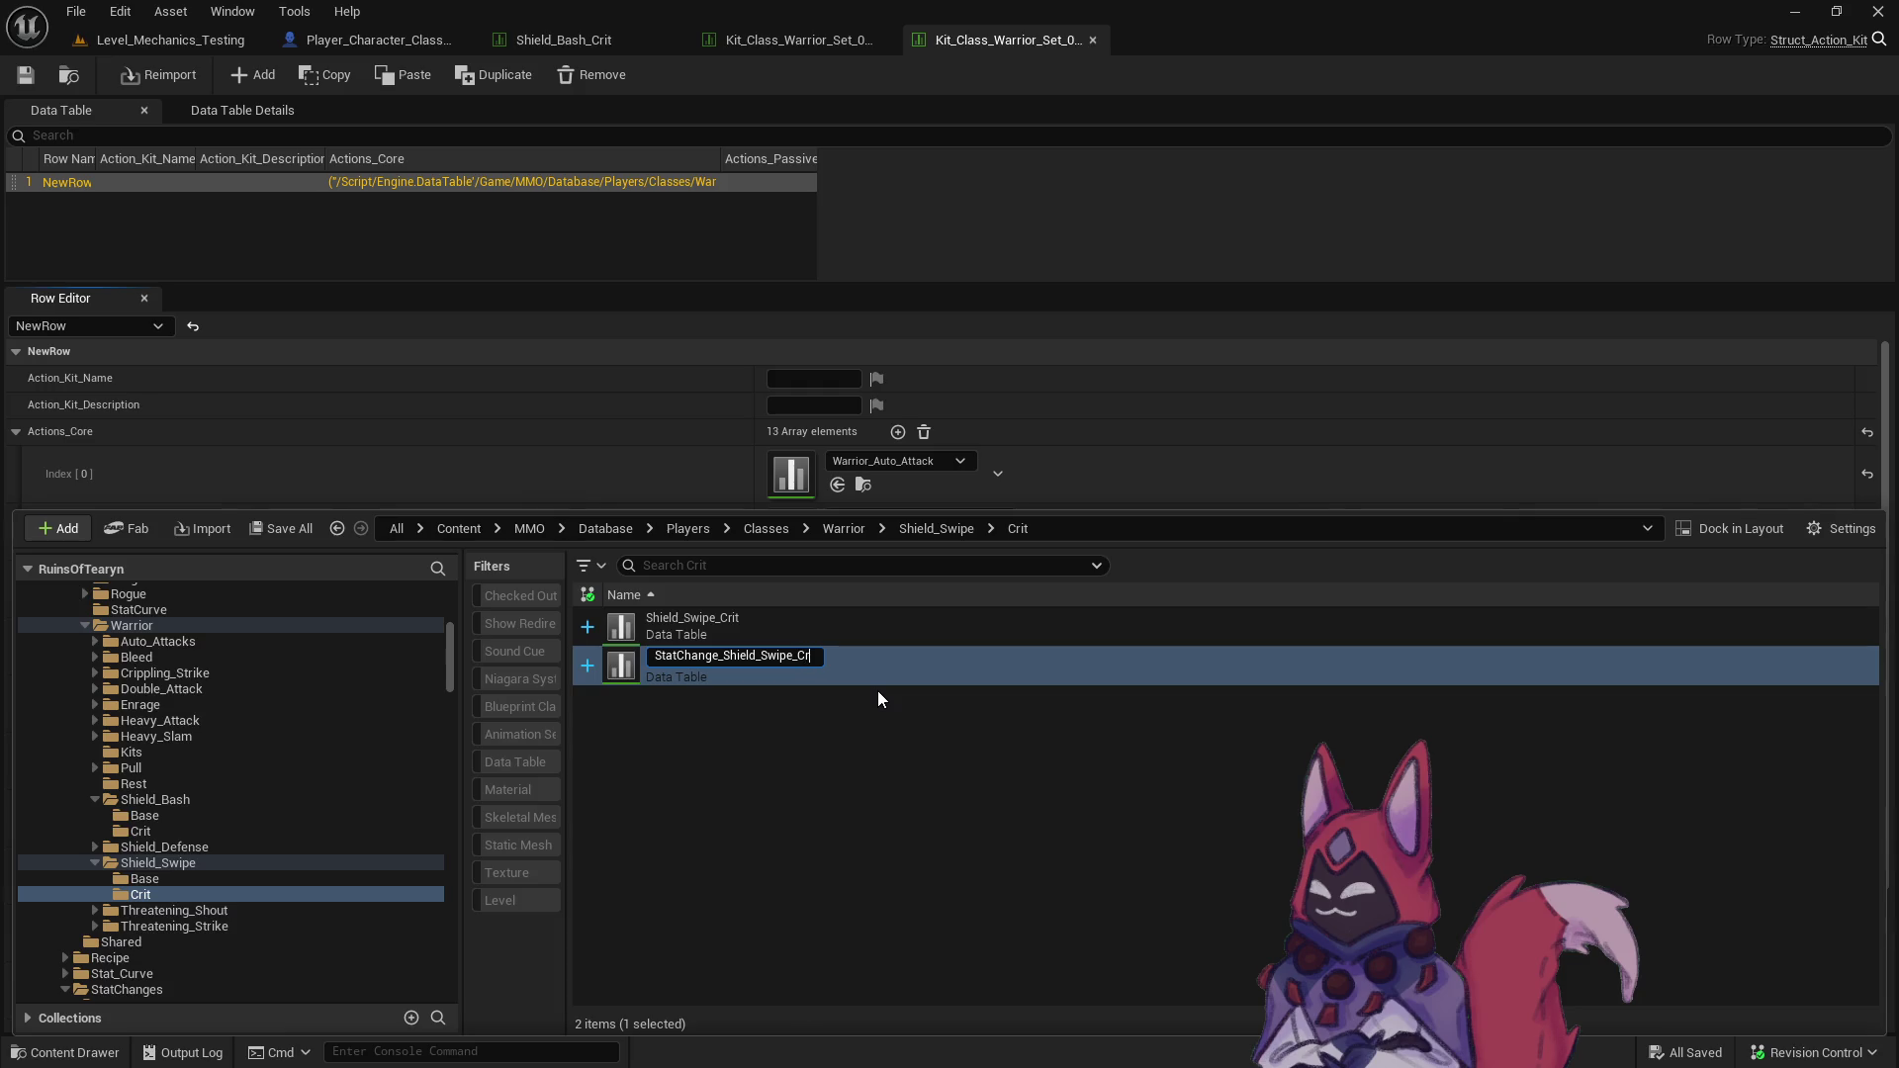
pyautogui.press('Return')
# - Set Shield_Swipe_Crit's stat changes to StatChange_Shield_Swipe_Crit, Knockback_1500, Threat_Add_200 and Stagger_10
pyautogui.doubleClick(752, 625)
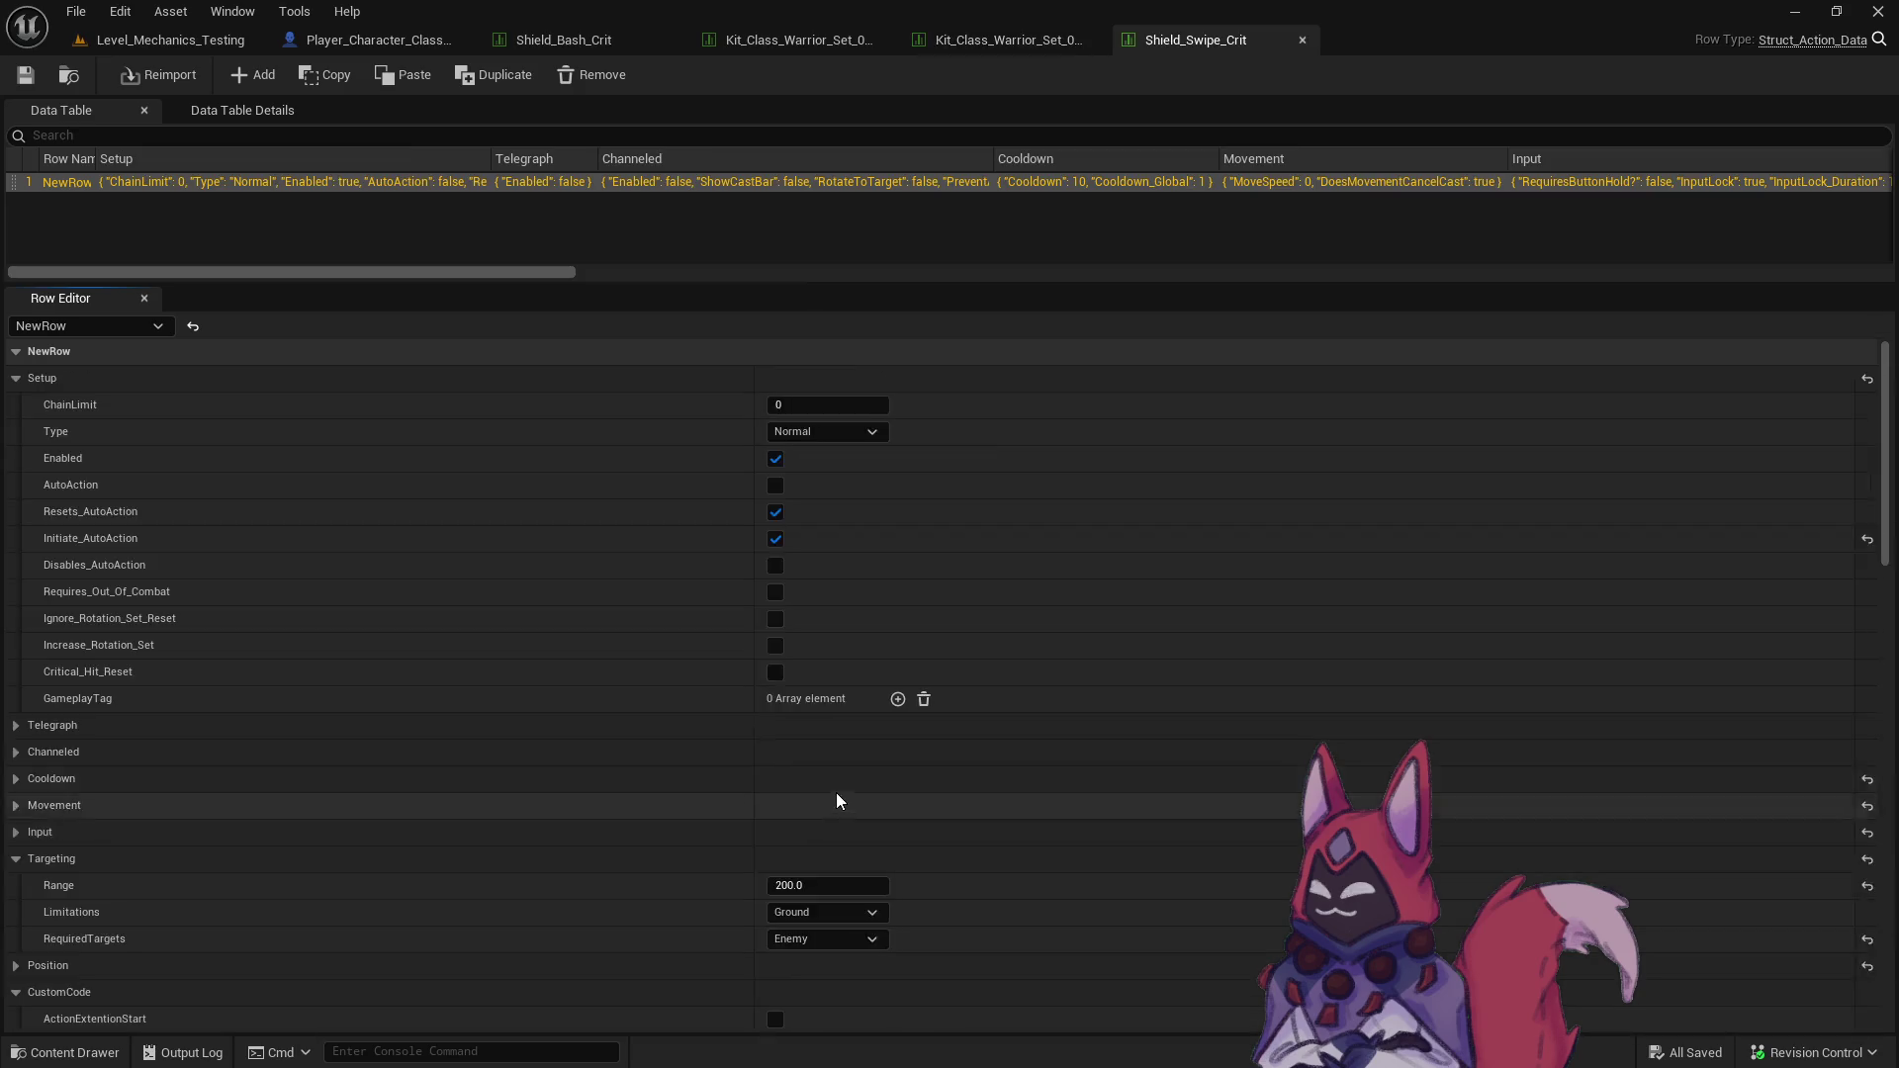
pyautogui.scroll(-5, 837, 798)
pyautogui.scroll(-15, 799, 746)
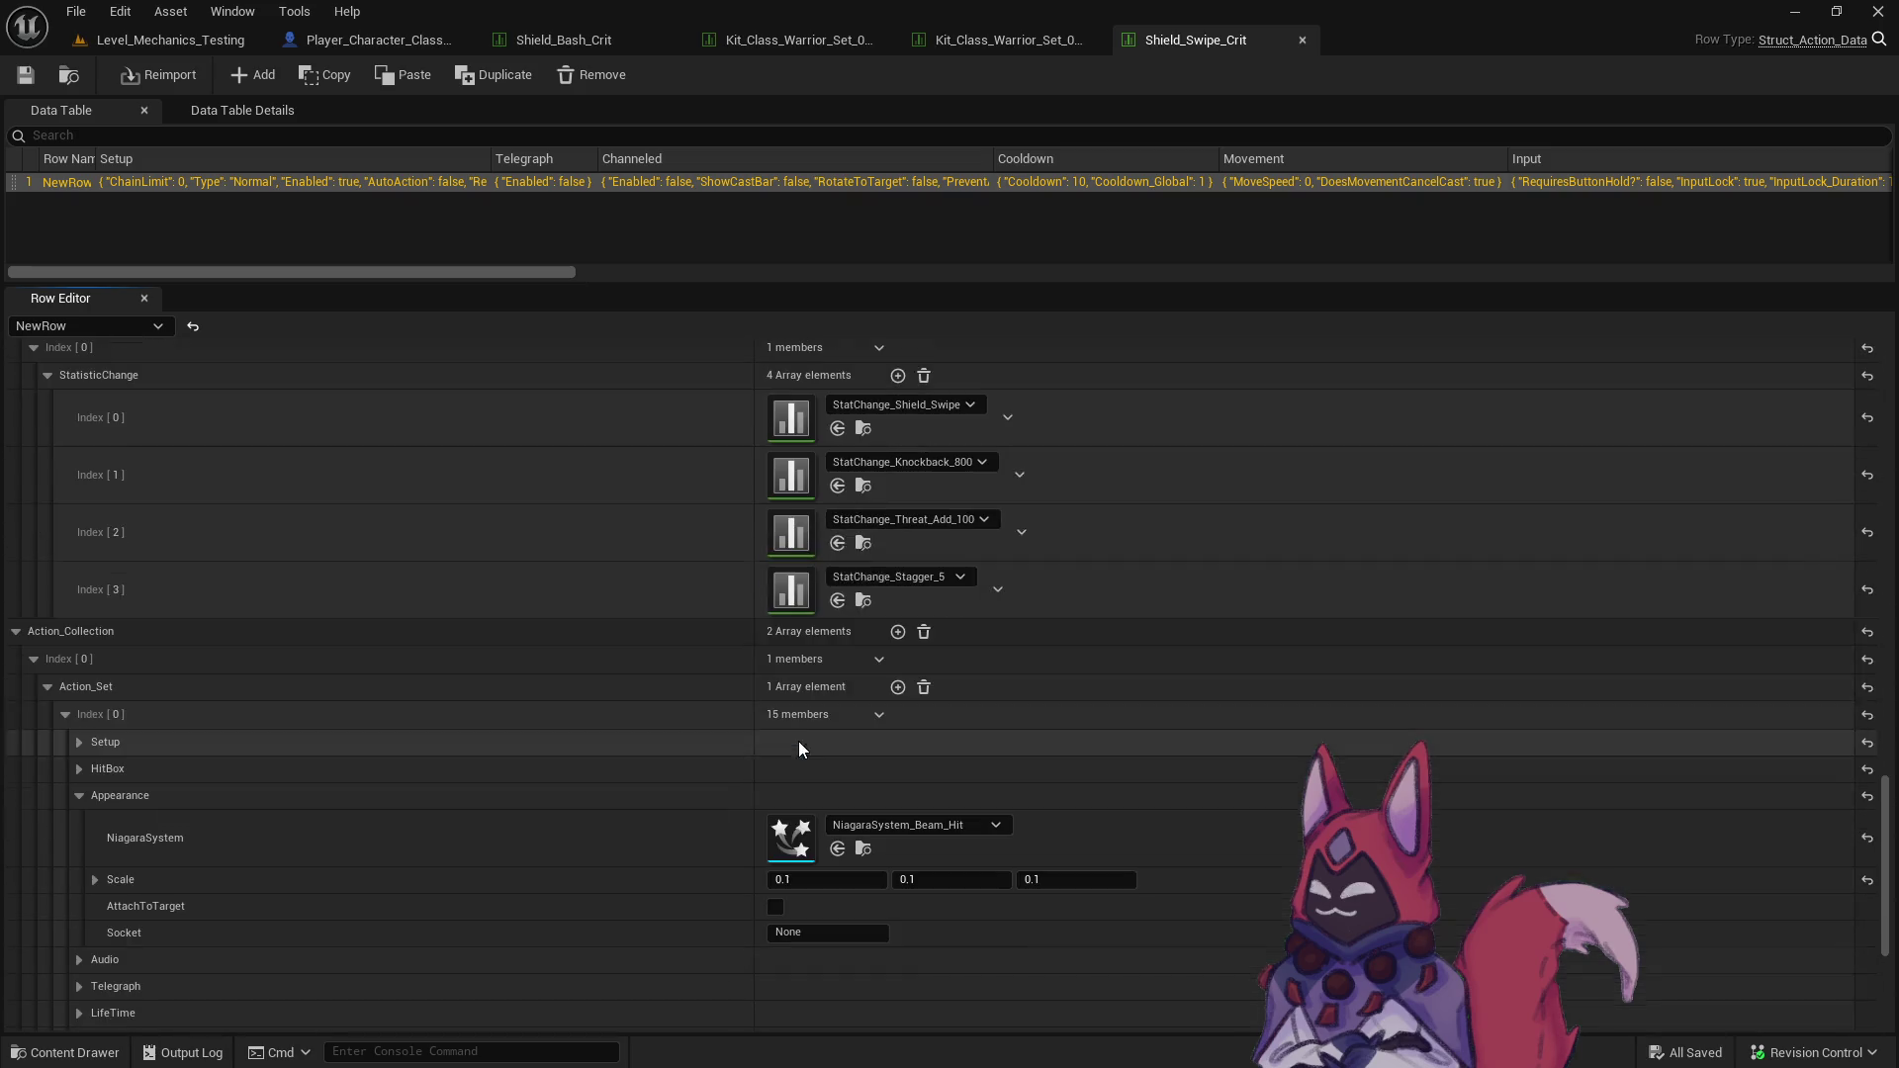
pyautogui.click(920, 404)
pyautogui.click(1083, 763)
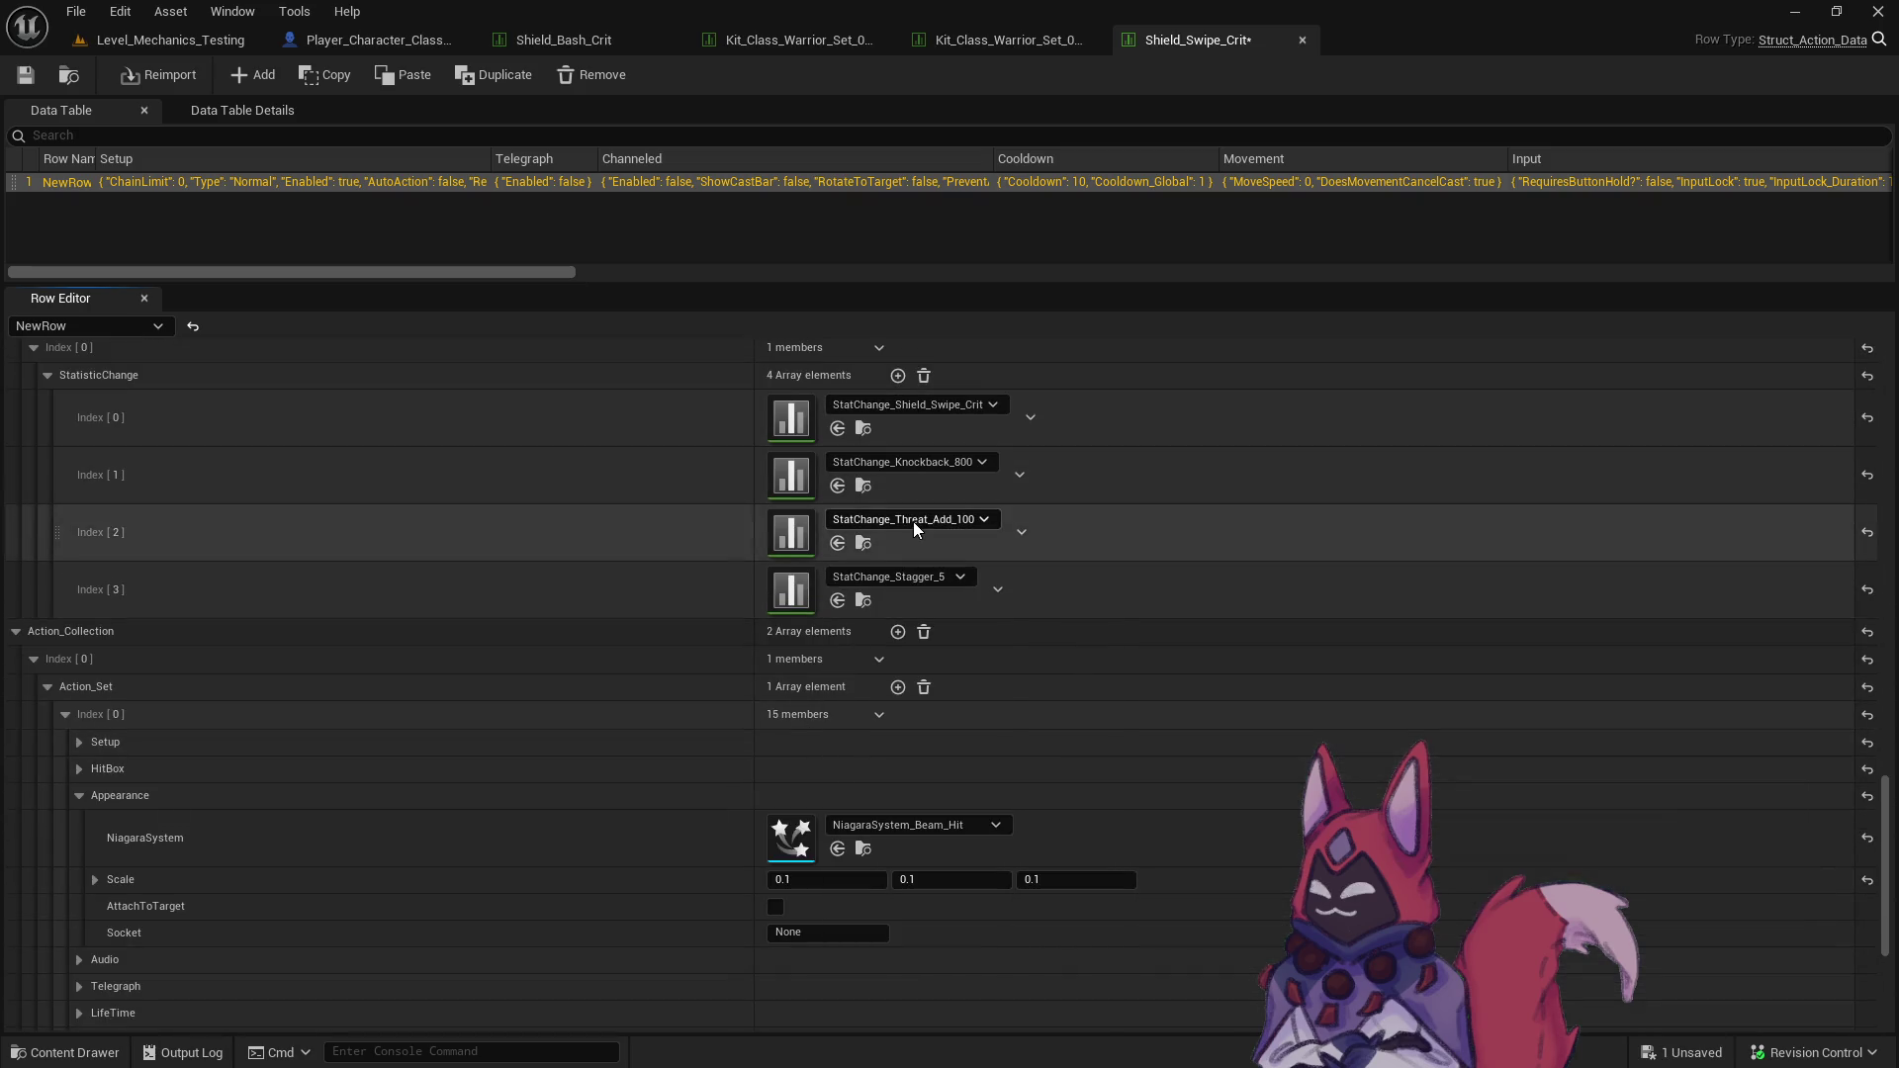
pyautogui.click(965, 461)
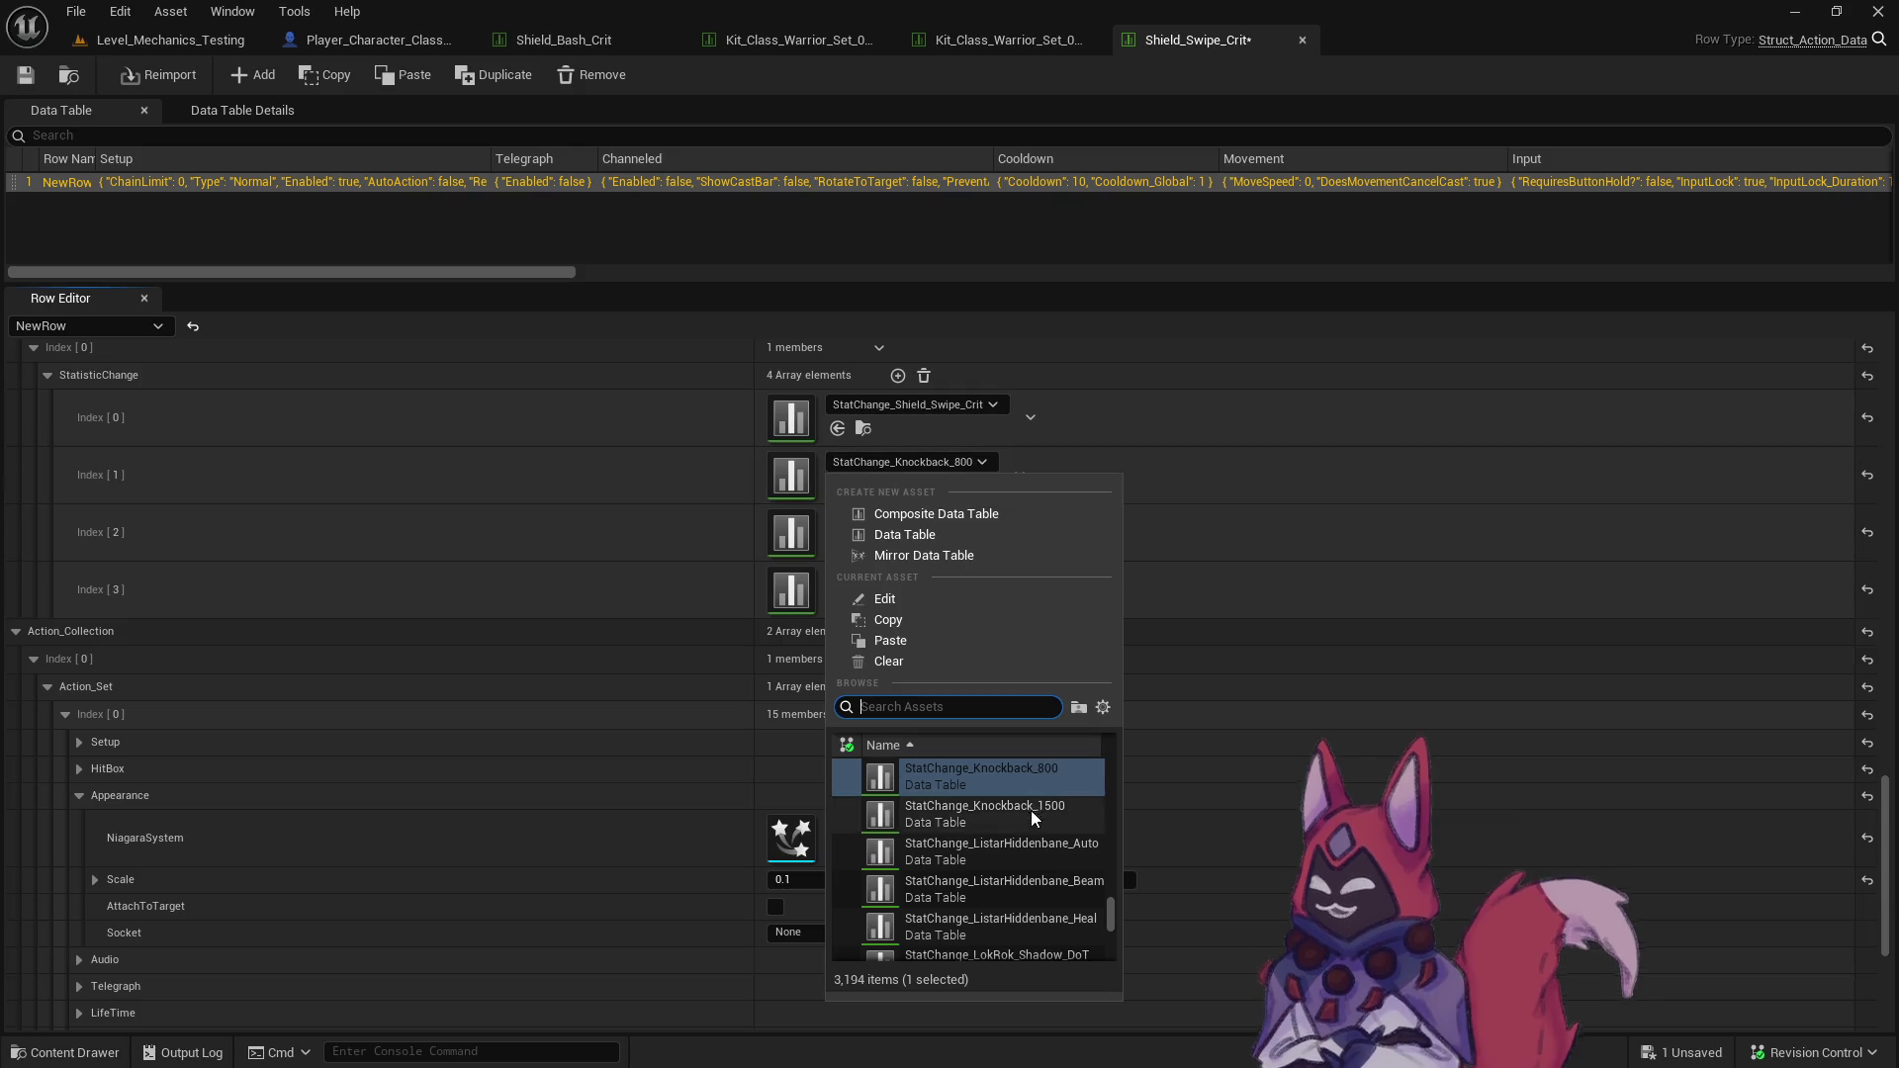
pyautogui.click(1031, 809)
pyautogui.click(989, 517)
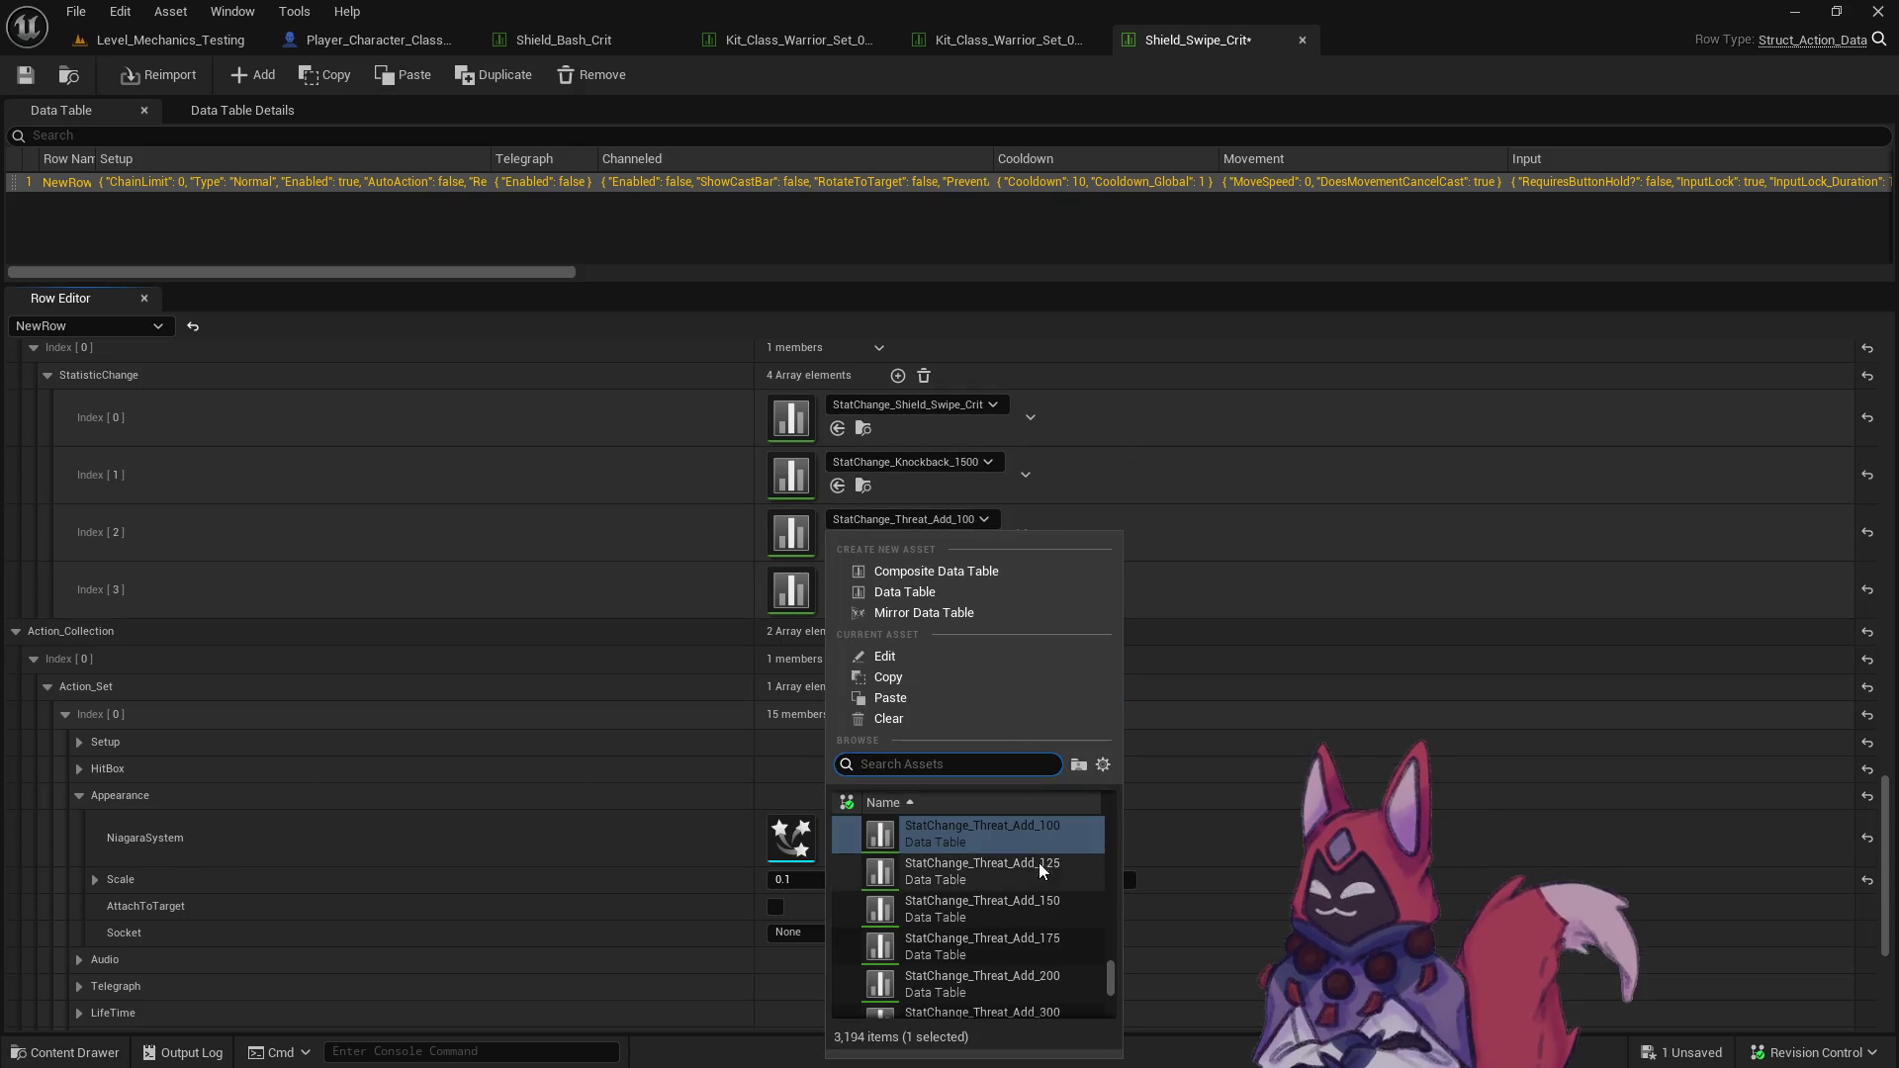
pyautogui.click(1040, 974)
pyautogui.click(912, 583)
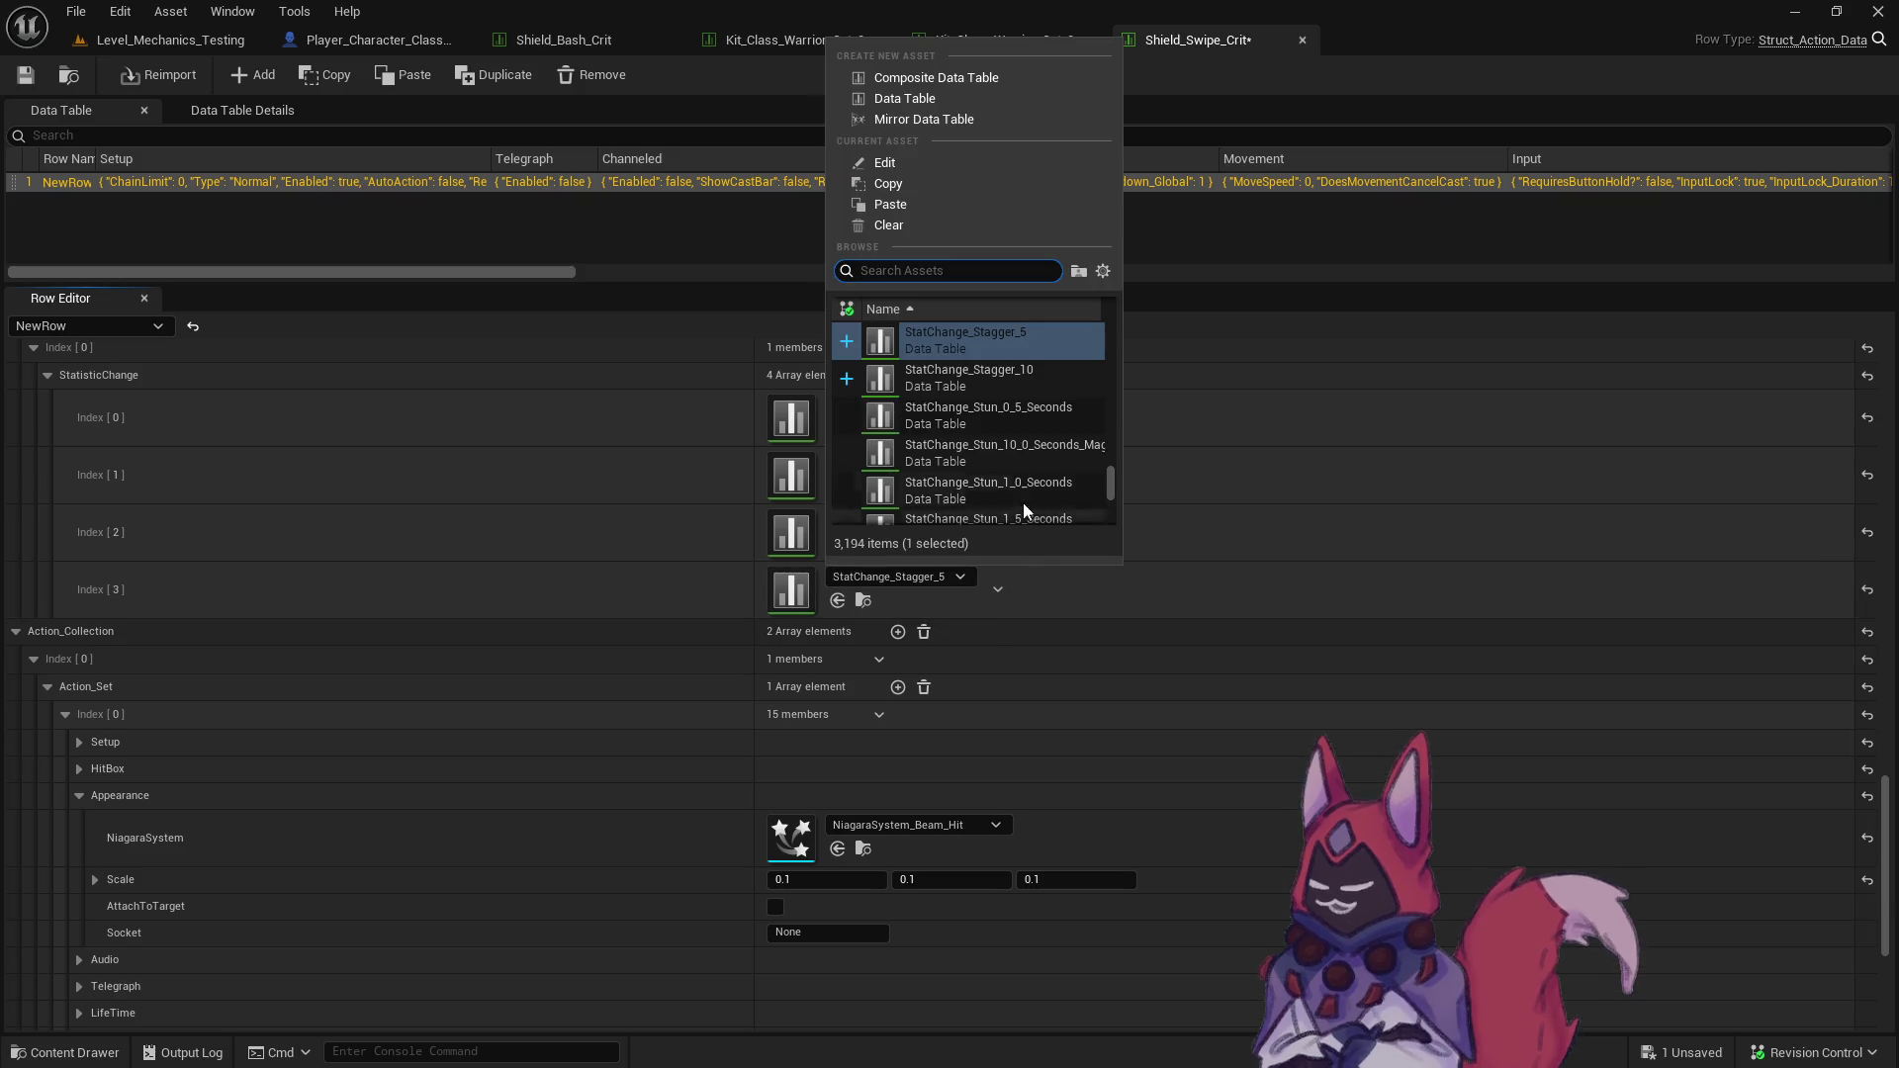
pyautogui.click(1046, 381)
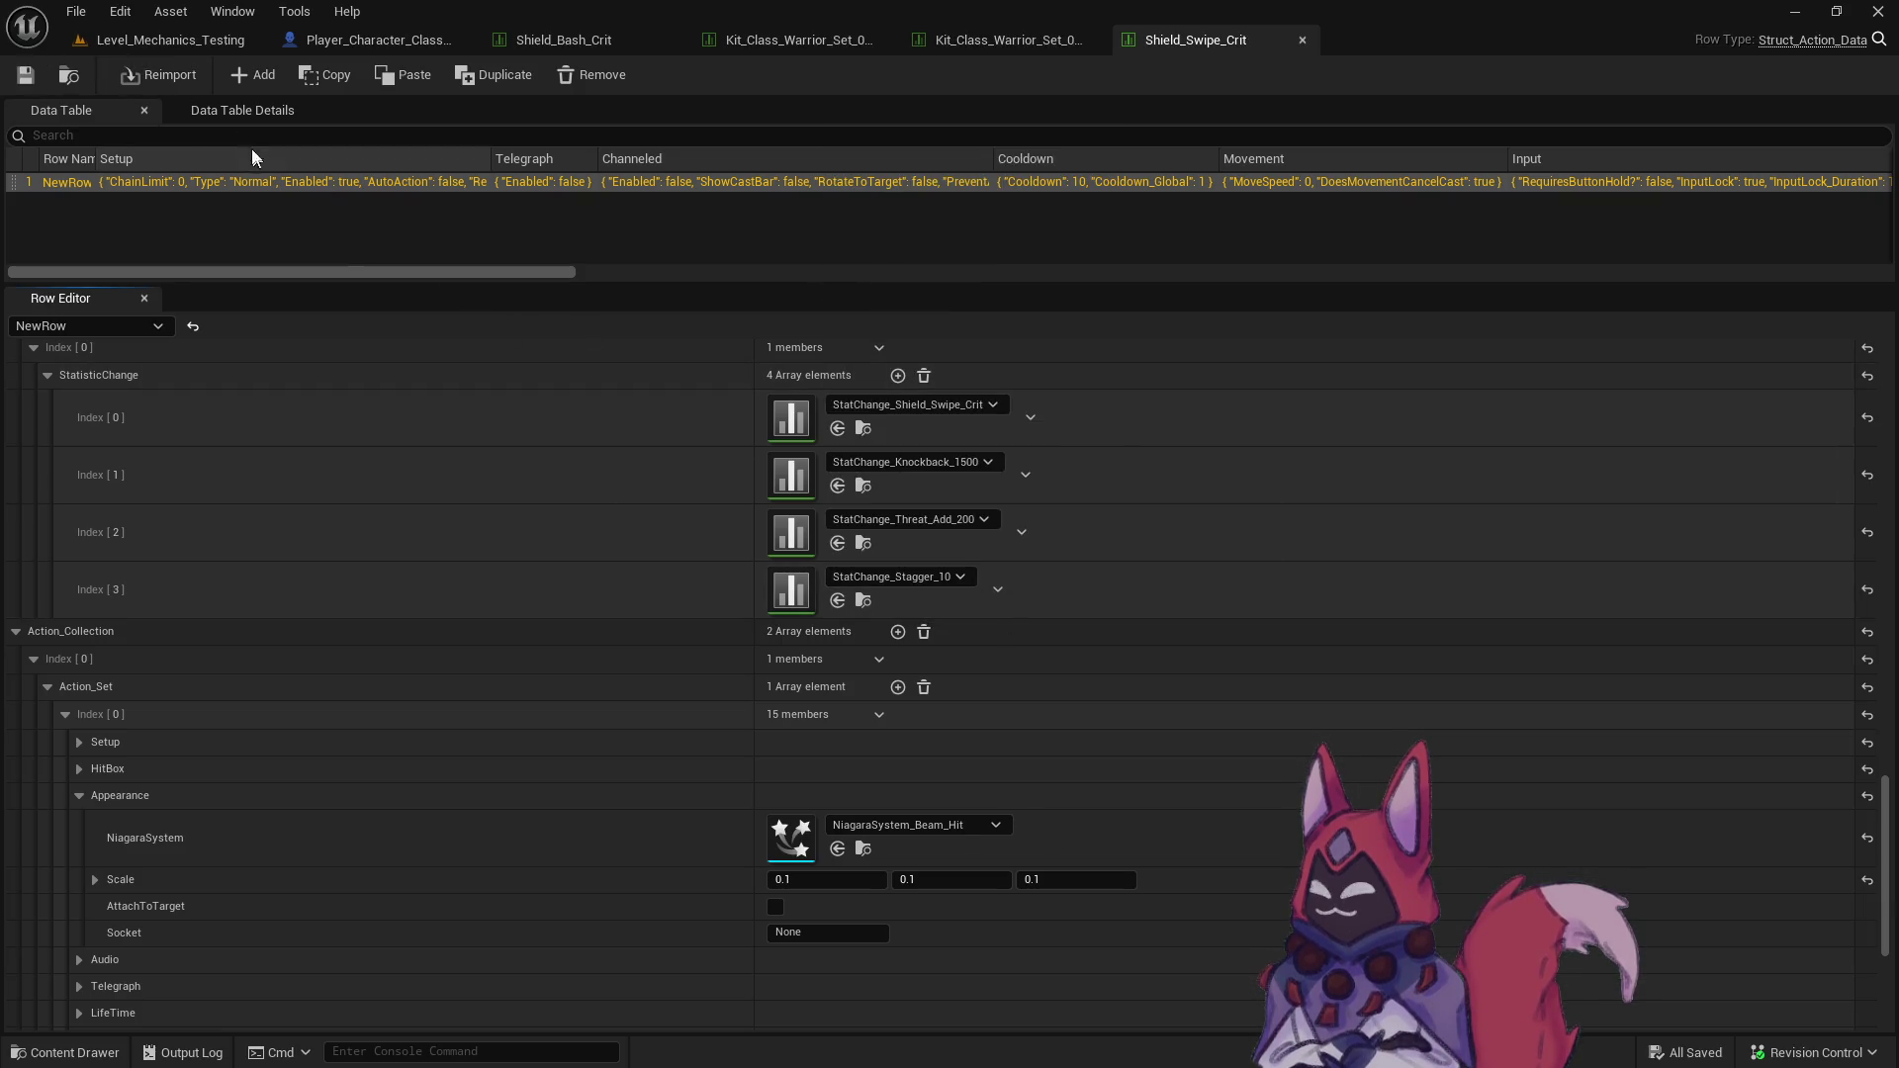